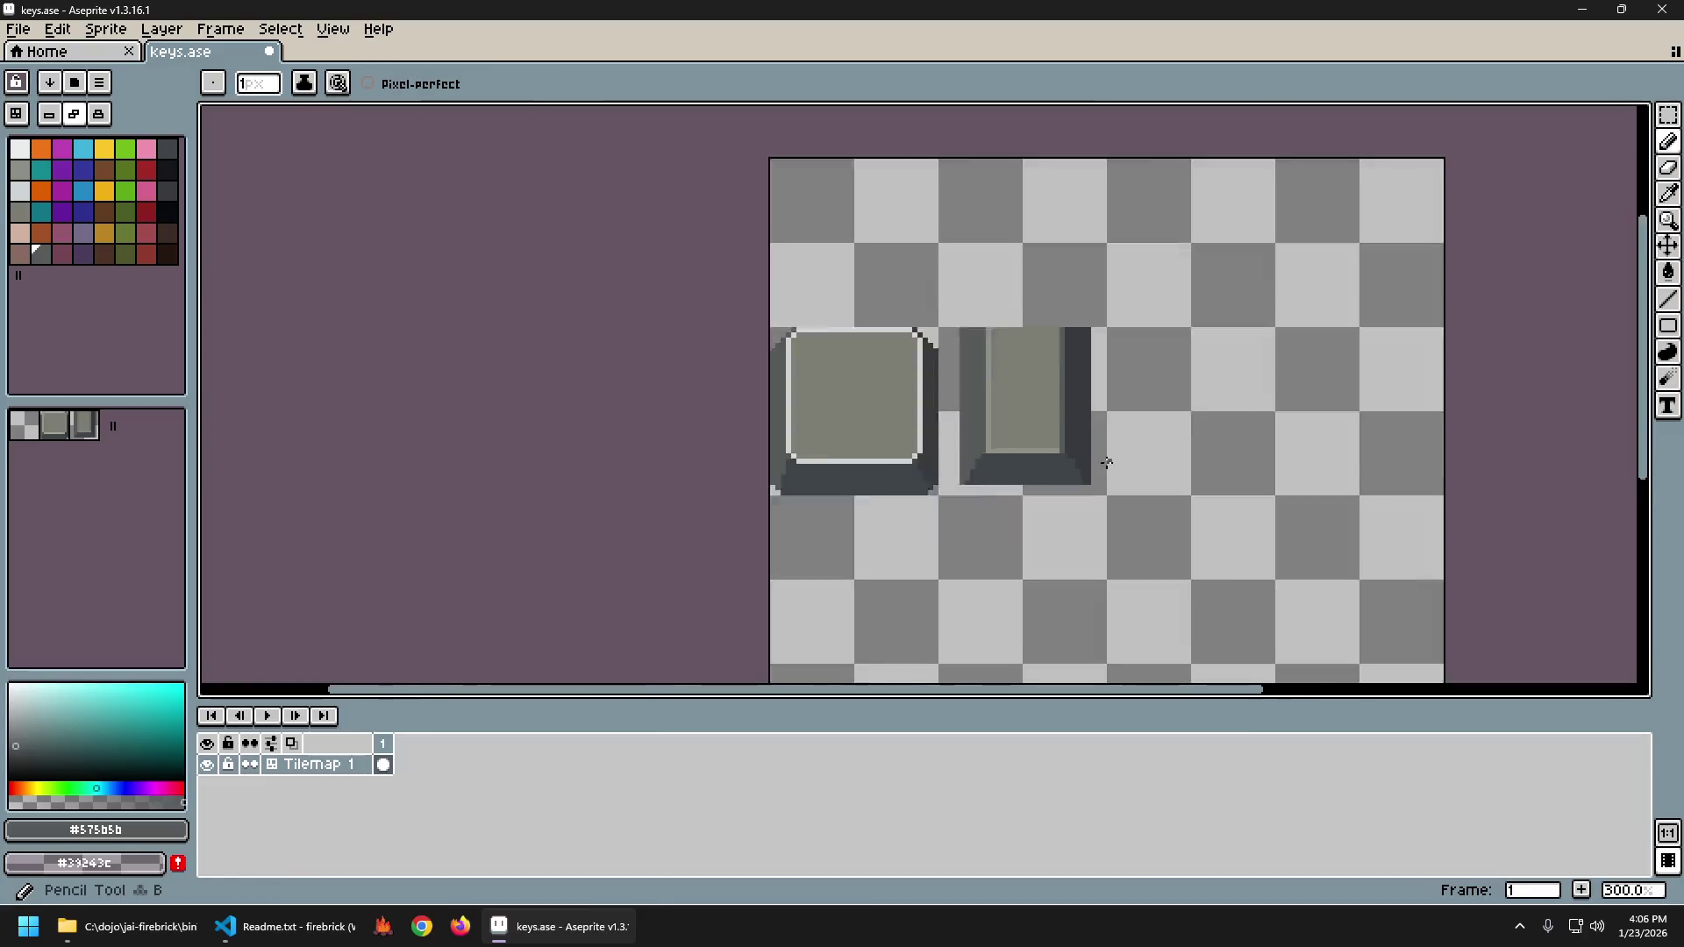
Toggle undo and redo on the last pencil strokes to compare the narrow key's edge.
{"action": "scroll", "coordinate": [1002, 436], "scroll_direction": "up", "scroll_amount": 3}
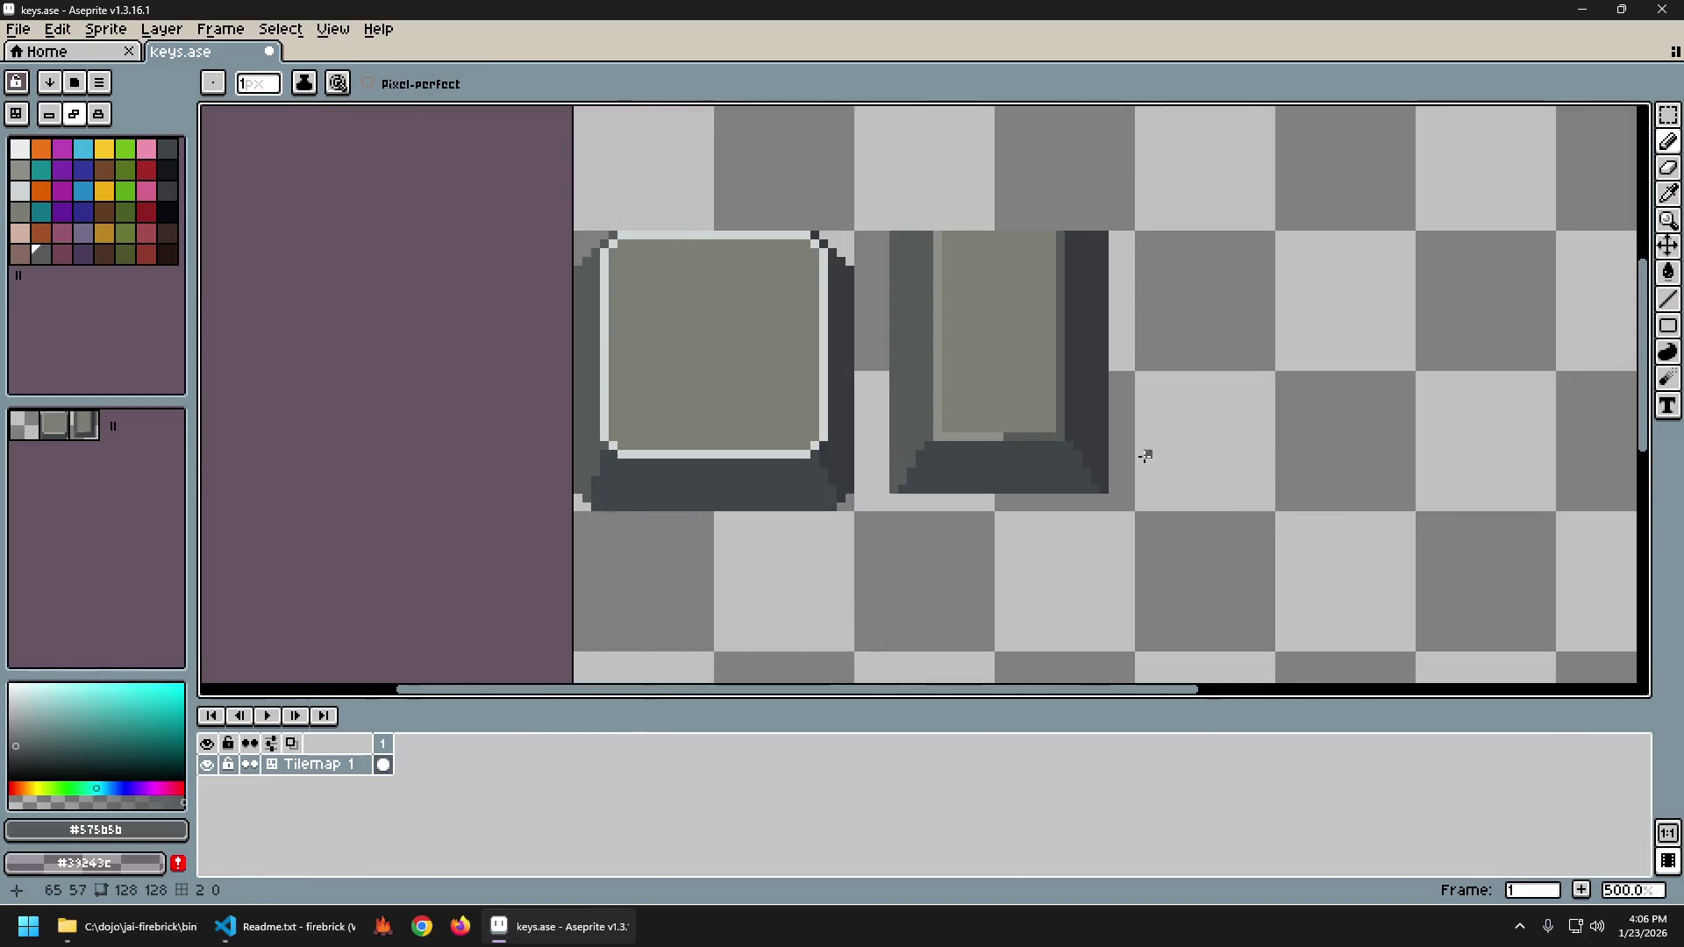
{"action": "scroll", "coordinate": [1159, 473], "scroll_direction": "down", "scroll_amount": 5}
{"action": "scroll", "coordinate": [1162, 466], "scroll_direction": "up", "scroll_amount": 2}
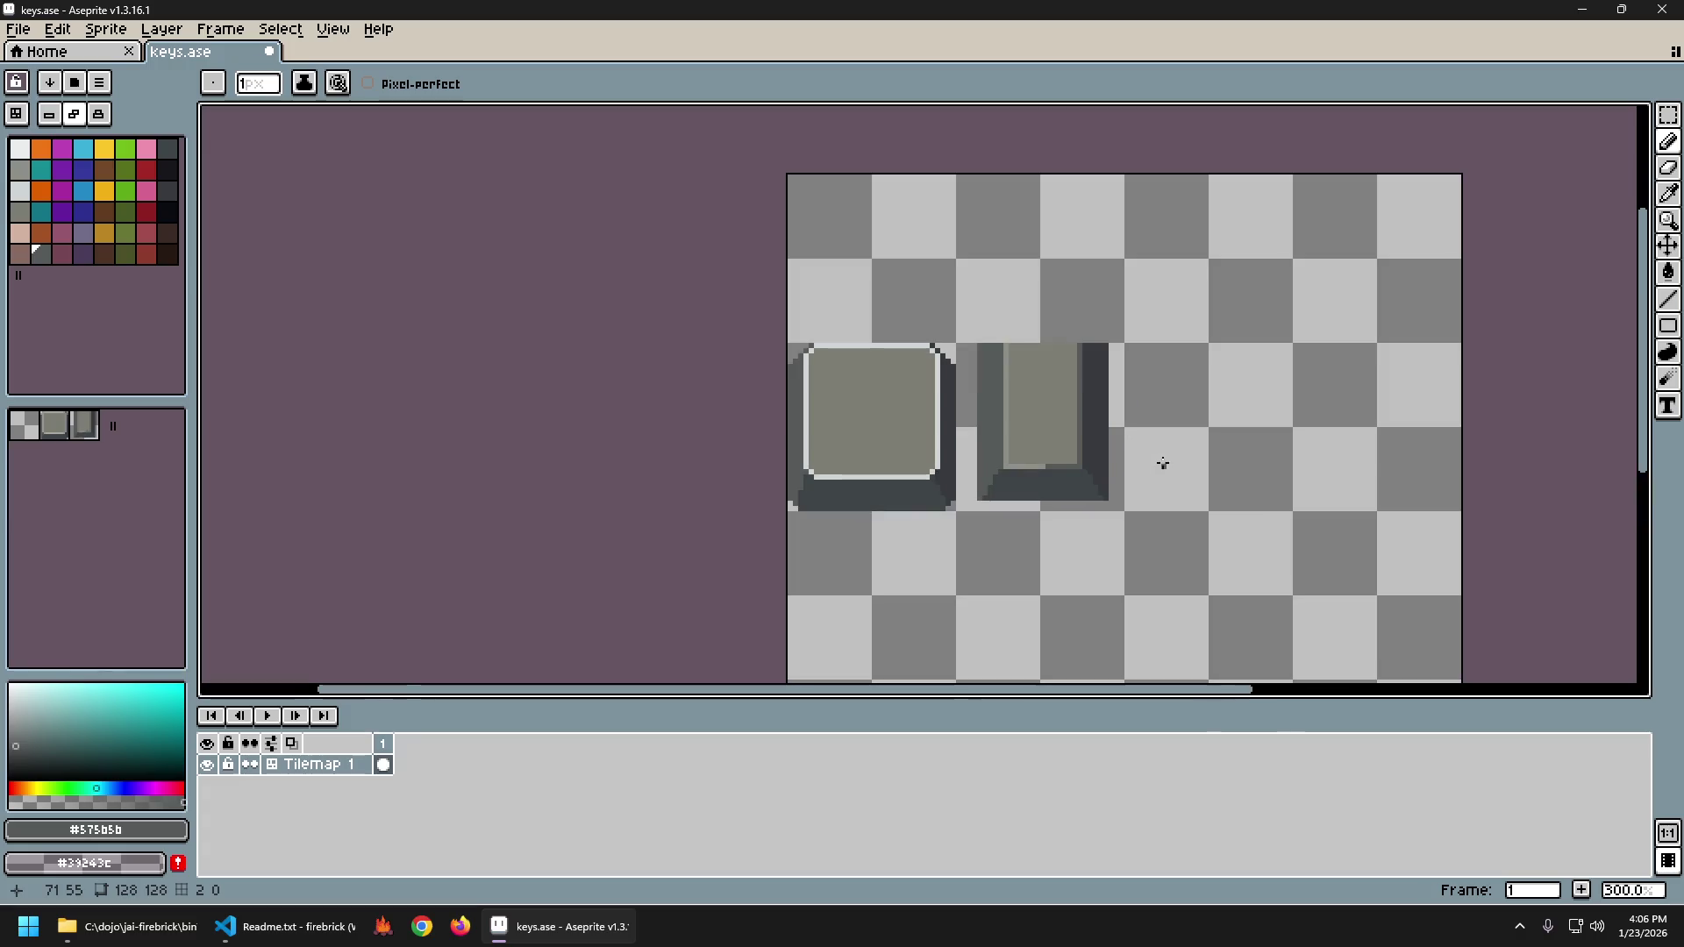
{"action": "key", "text": "ctrl+z"}
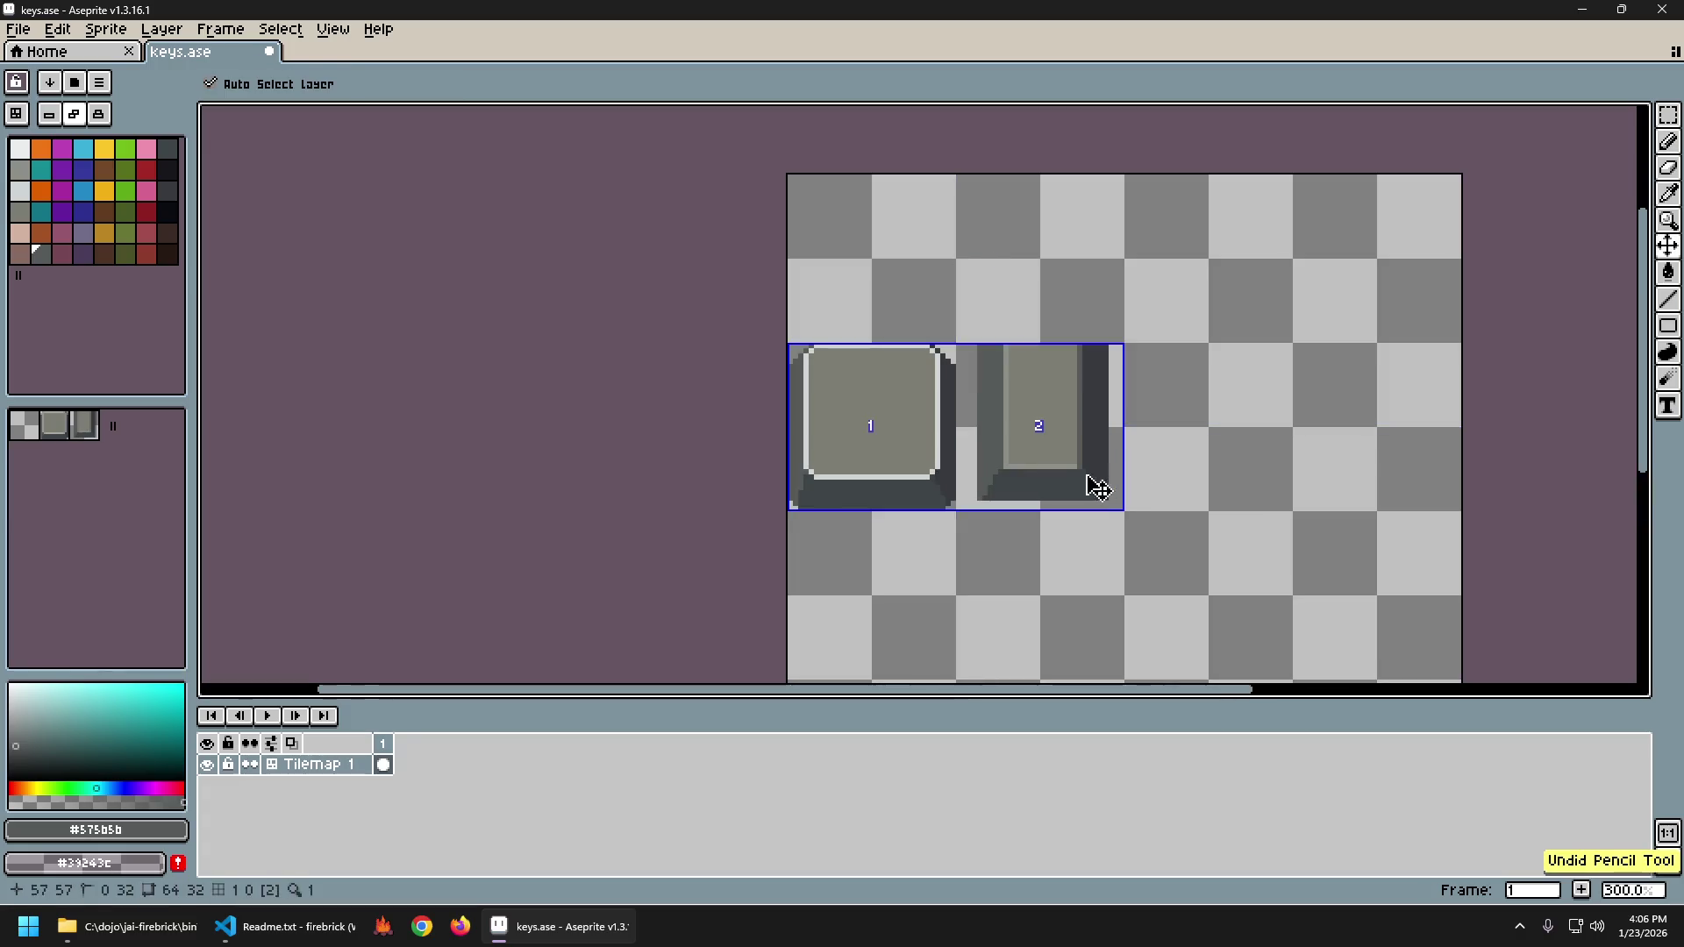
{"action": "scroll", "coordinate": [1160, 514], "scroll_direction": "down", "scroll_amount": 2}
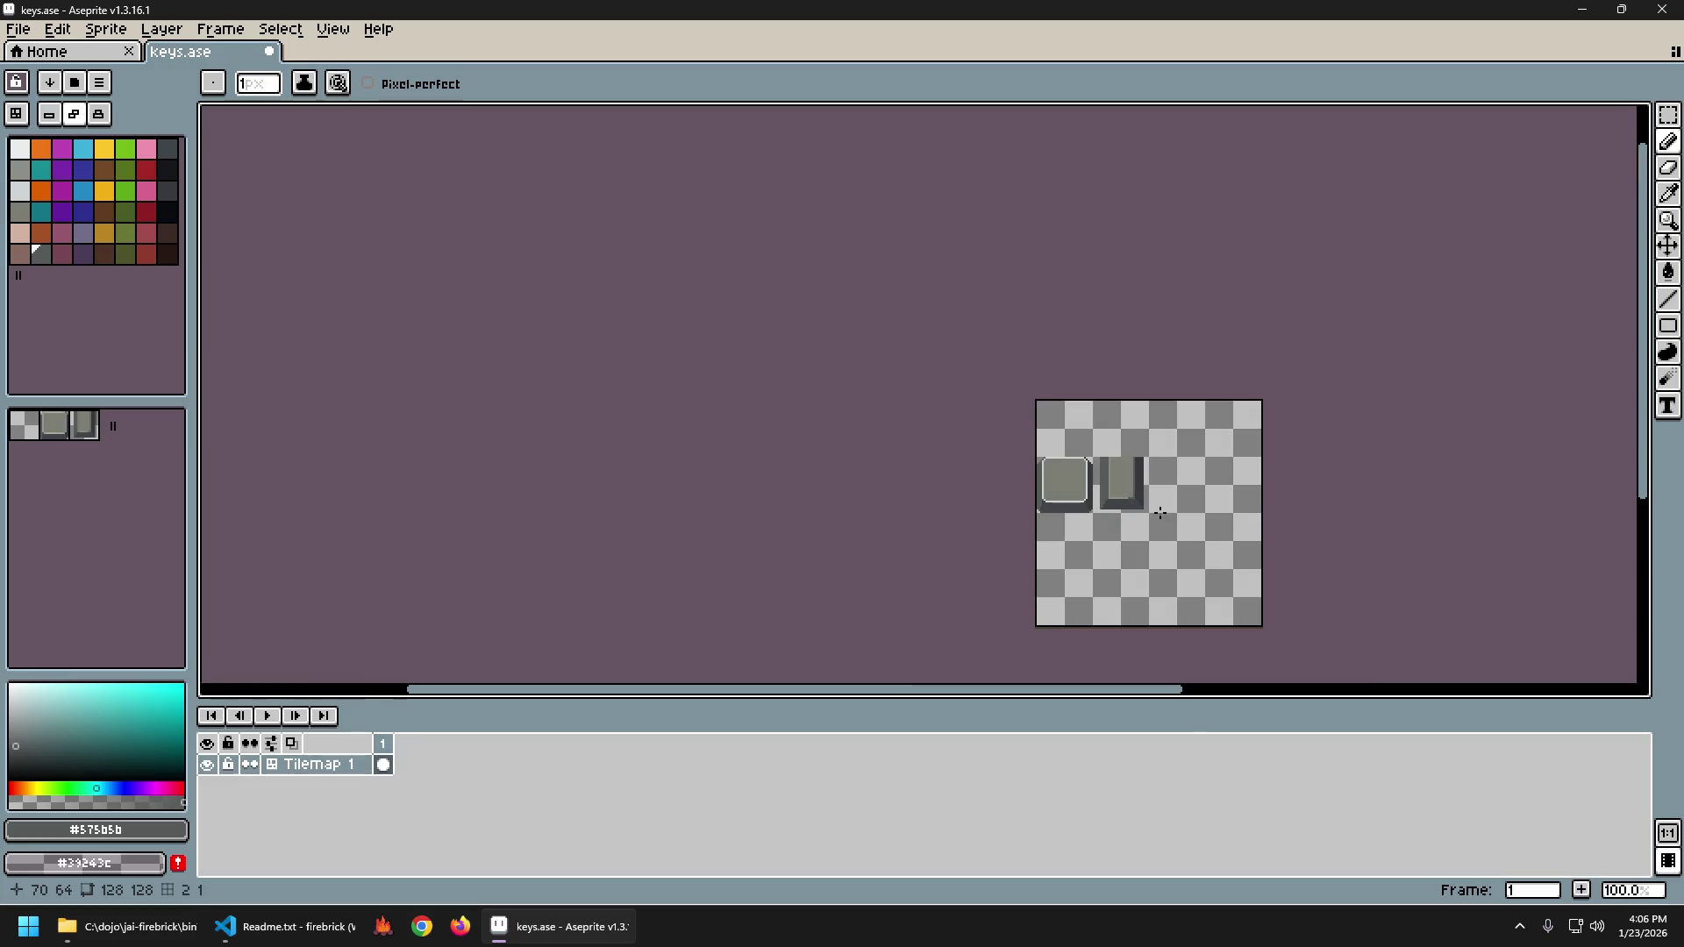
{"action": "key", "text": "ctrl+y"}
{"action": "scroll", "coordinate": [1159, 502], "scroll_direction": "up", "scroll_amount": 4}
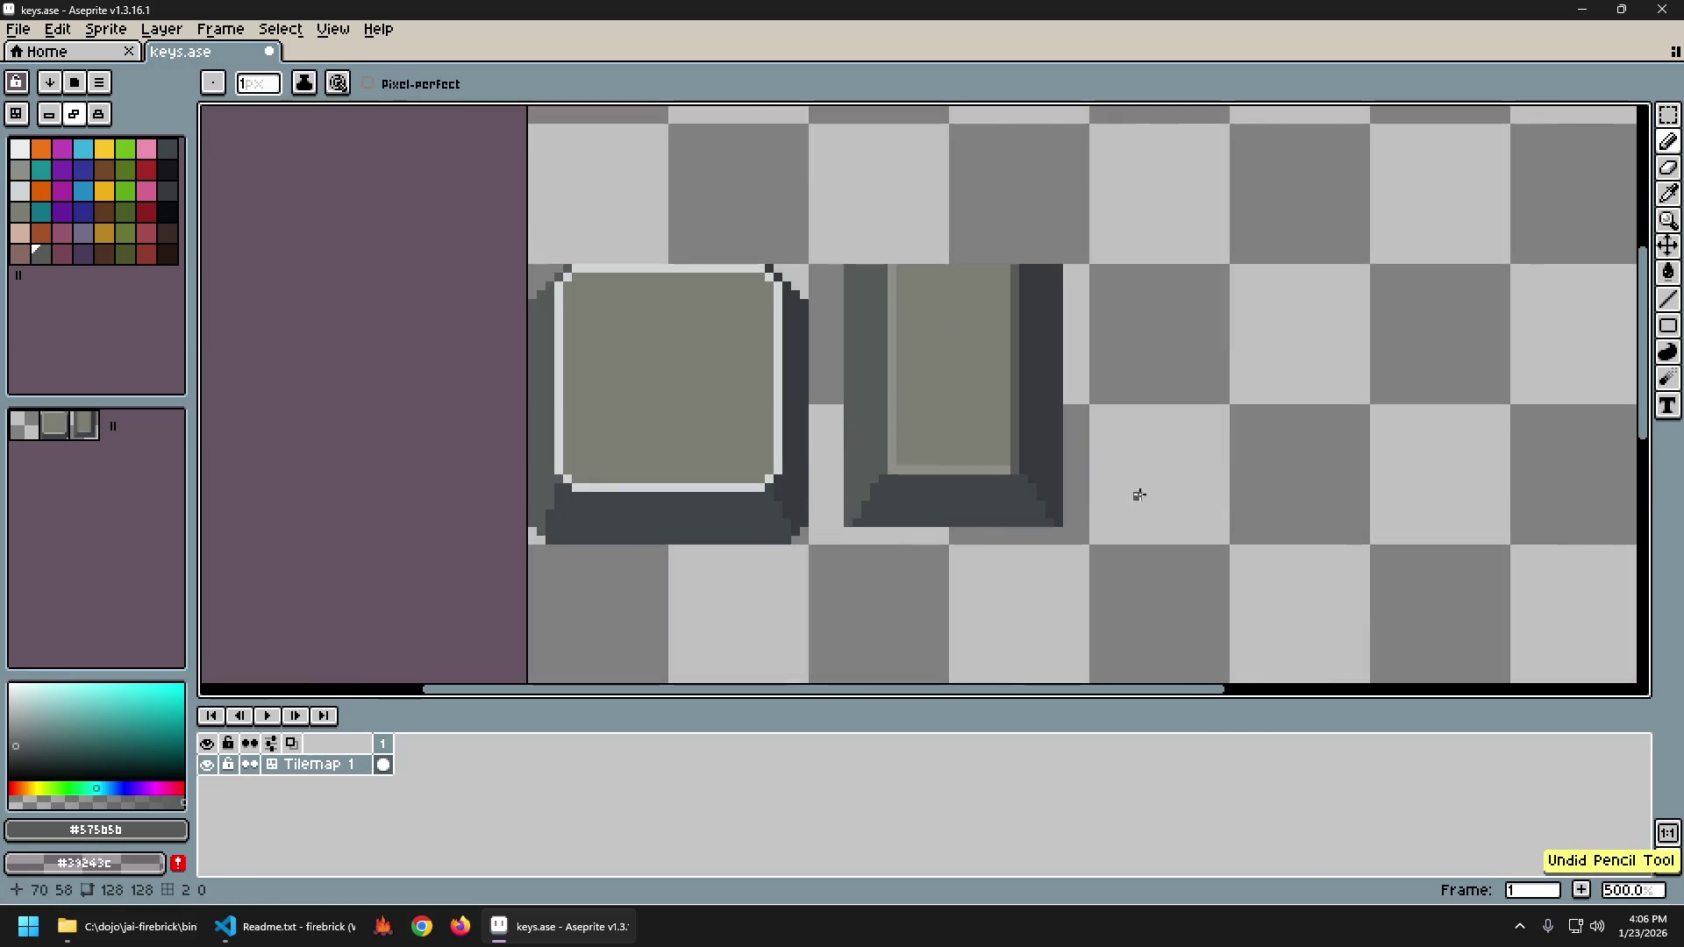
{"action": "key", "text": "ctrl+y"}
{"action": "scroll", "coordinate": [1123, 479], "scroll_direction": "down", "scroll_amount": 4}
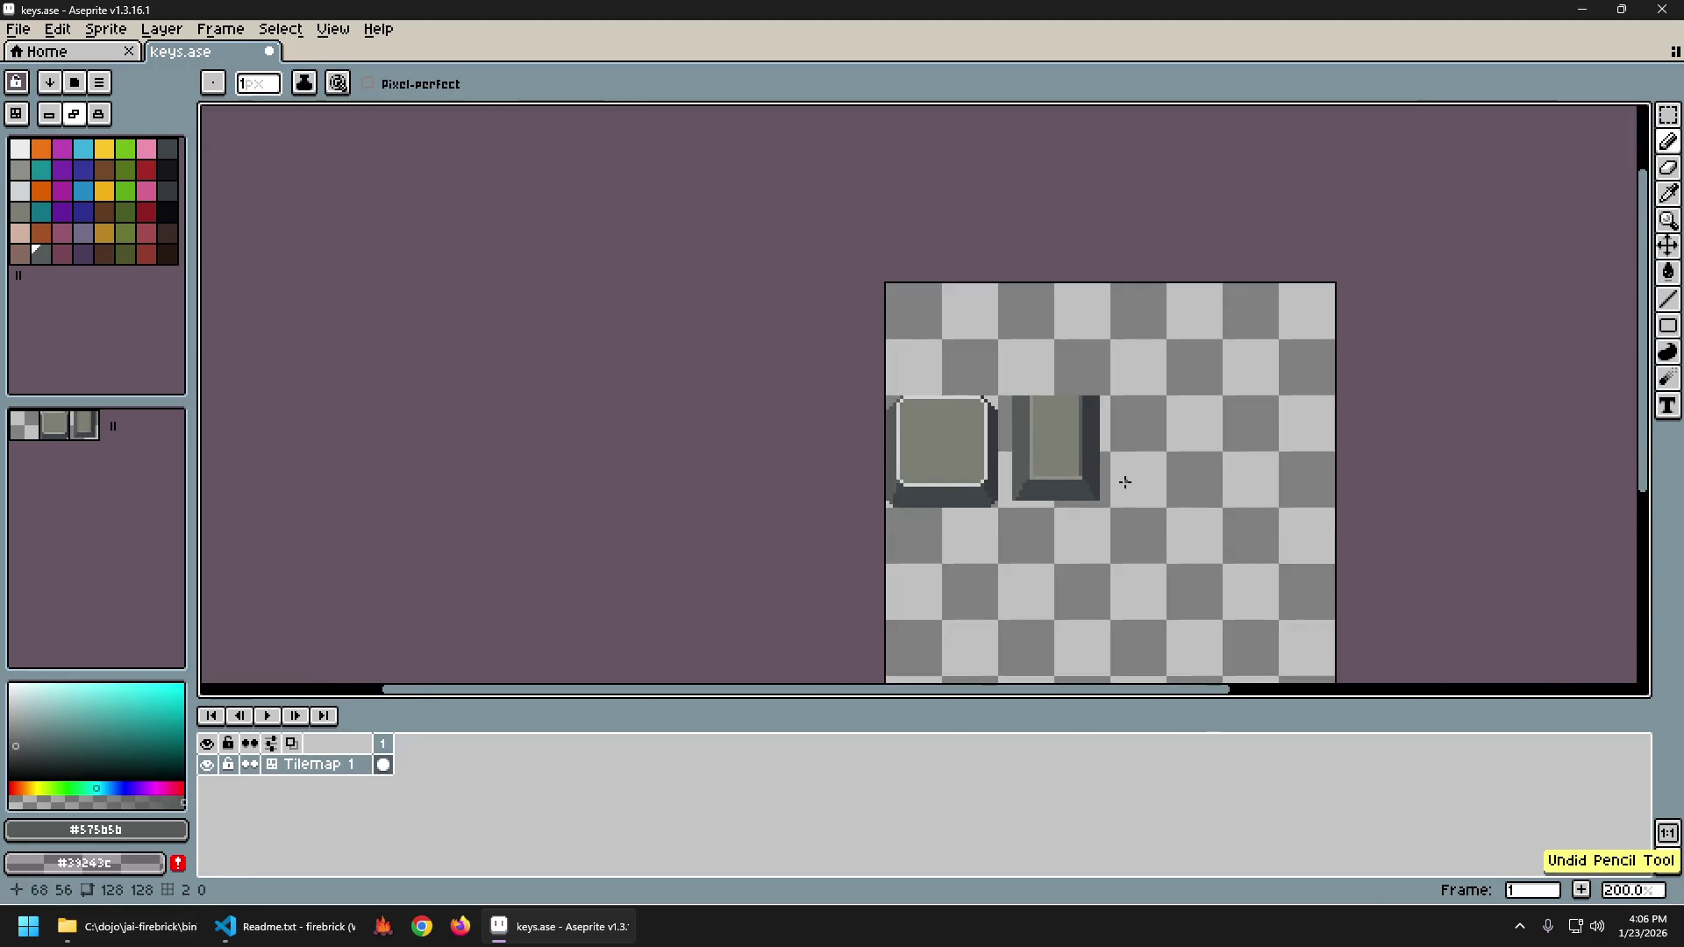
{"action": "scroll", "coordinate": [1137, 477], "scroll_direction": "up", "scroll_amount": 1}
{"action": "key", "text": "ctrl+z"}
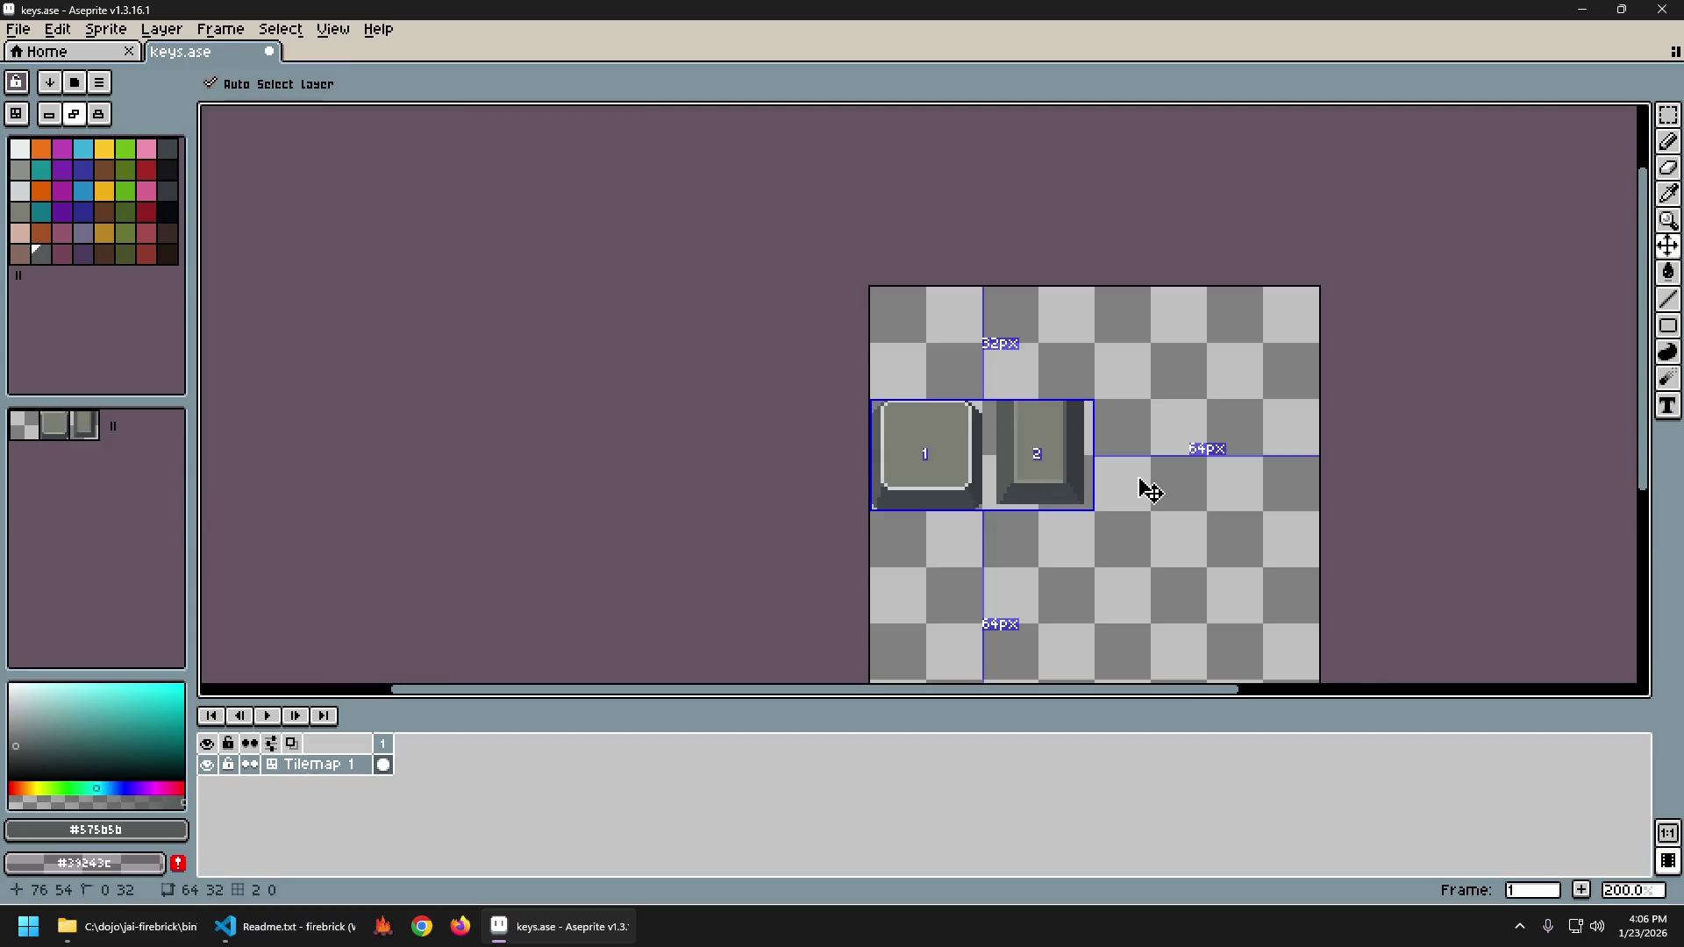
{"action": "scroll", "coordinate": [1141, 479], "scroll_direction": "down", "scroll_amount": 1}
{"action": "key", "text": "ctrl+y"}
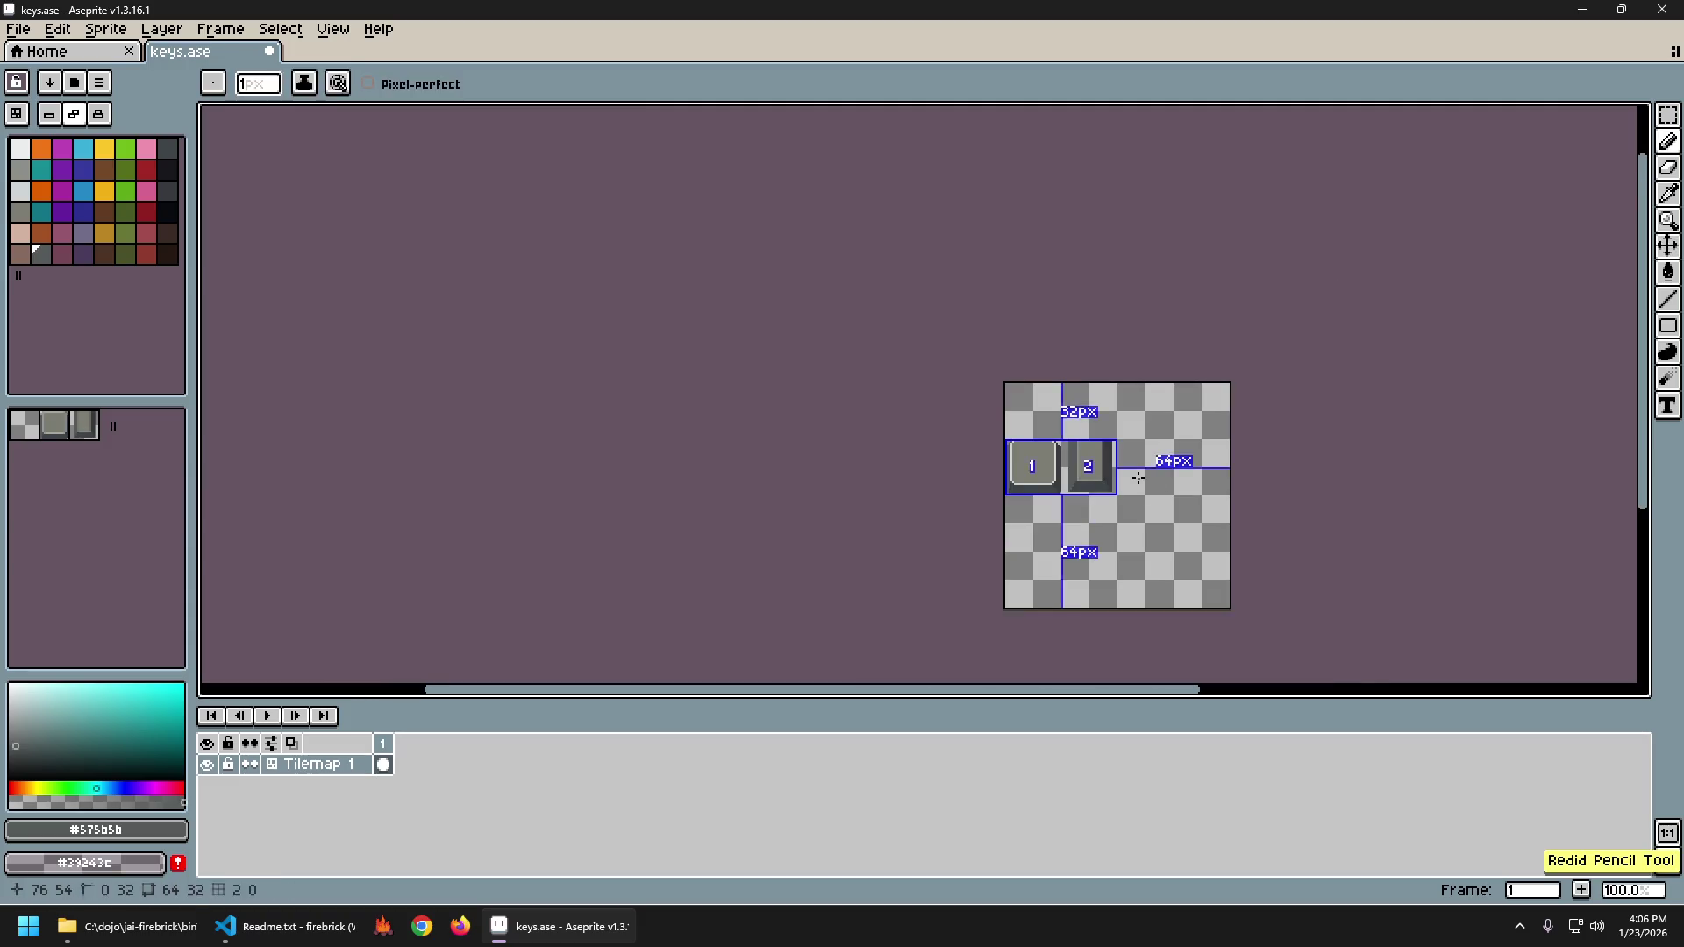
{"action": "key", "text": "ctrl+y"}
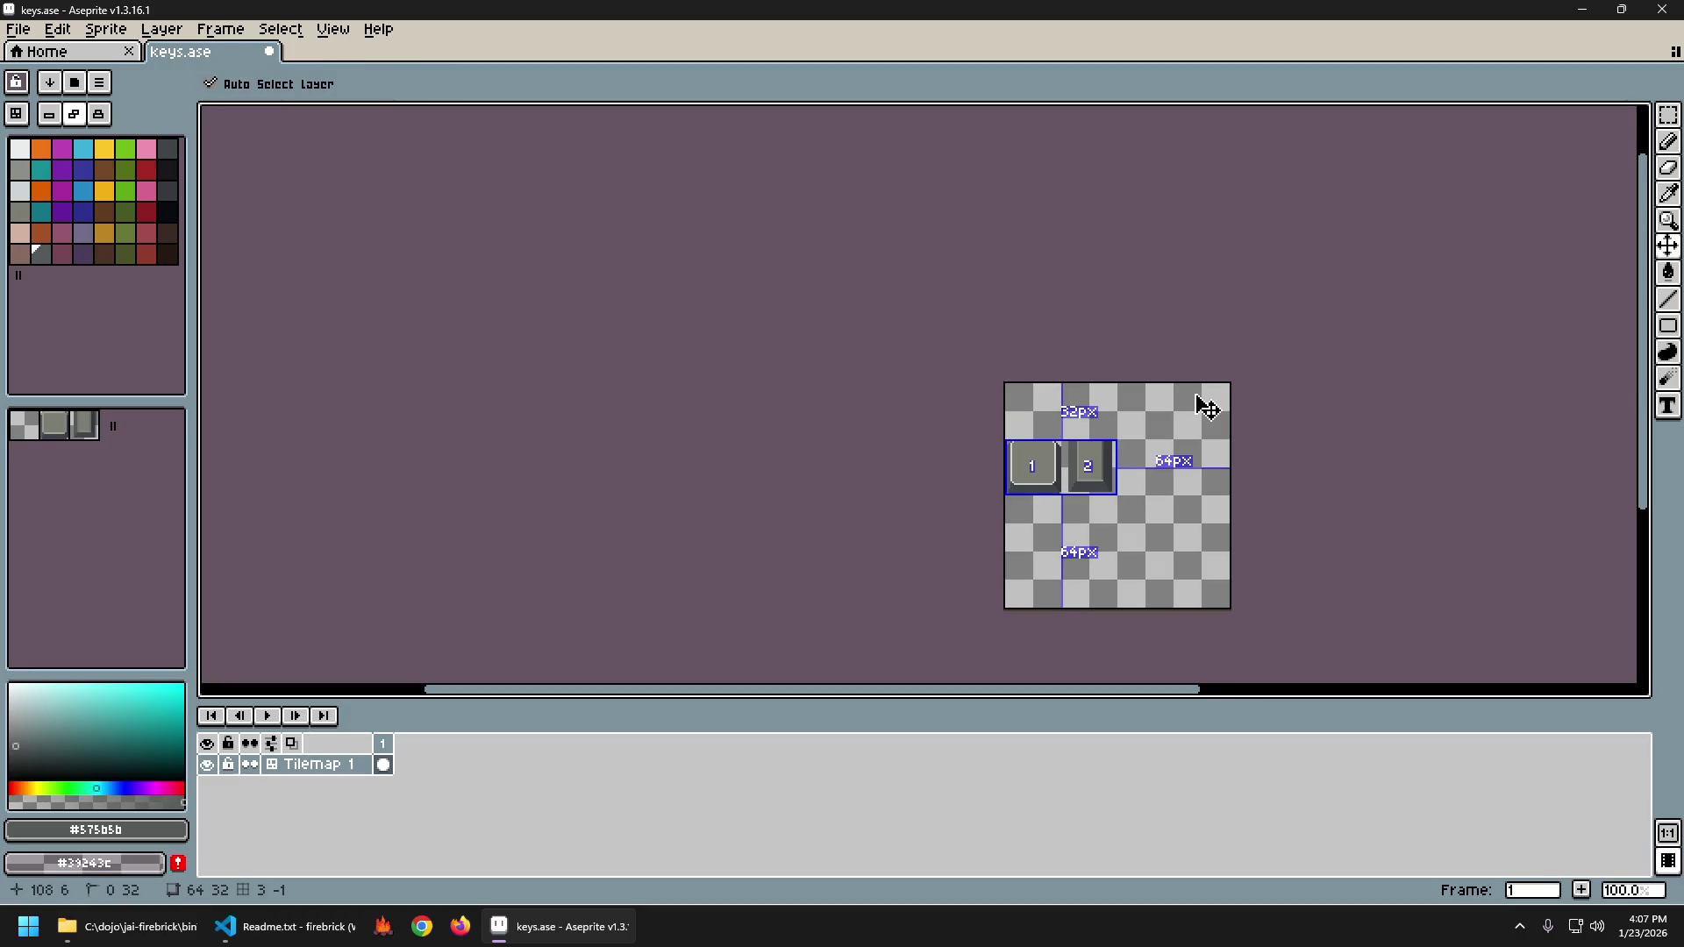
{"action": "key", "text": "ctrl+y"}
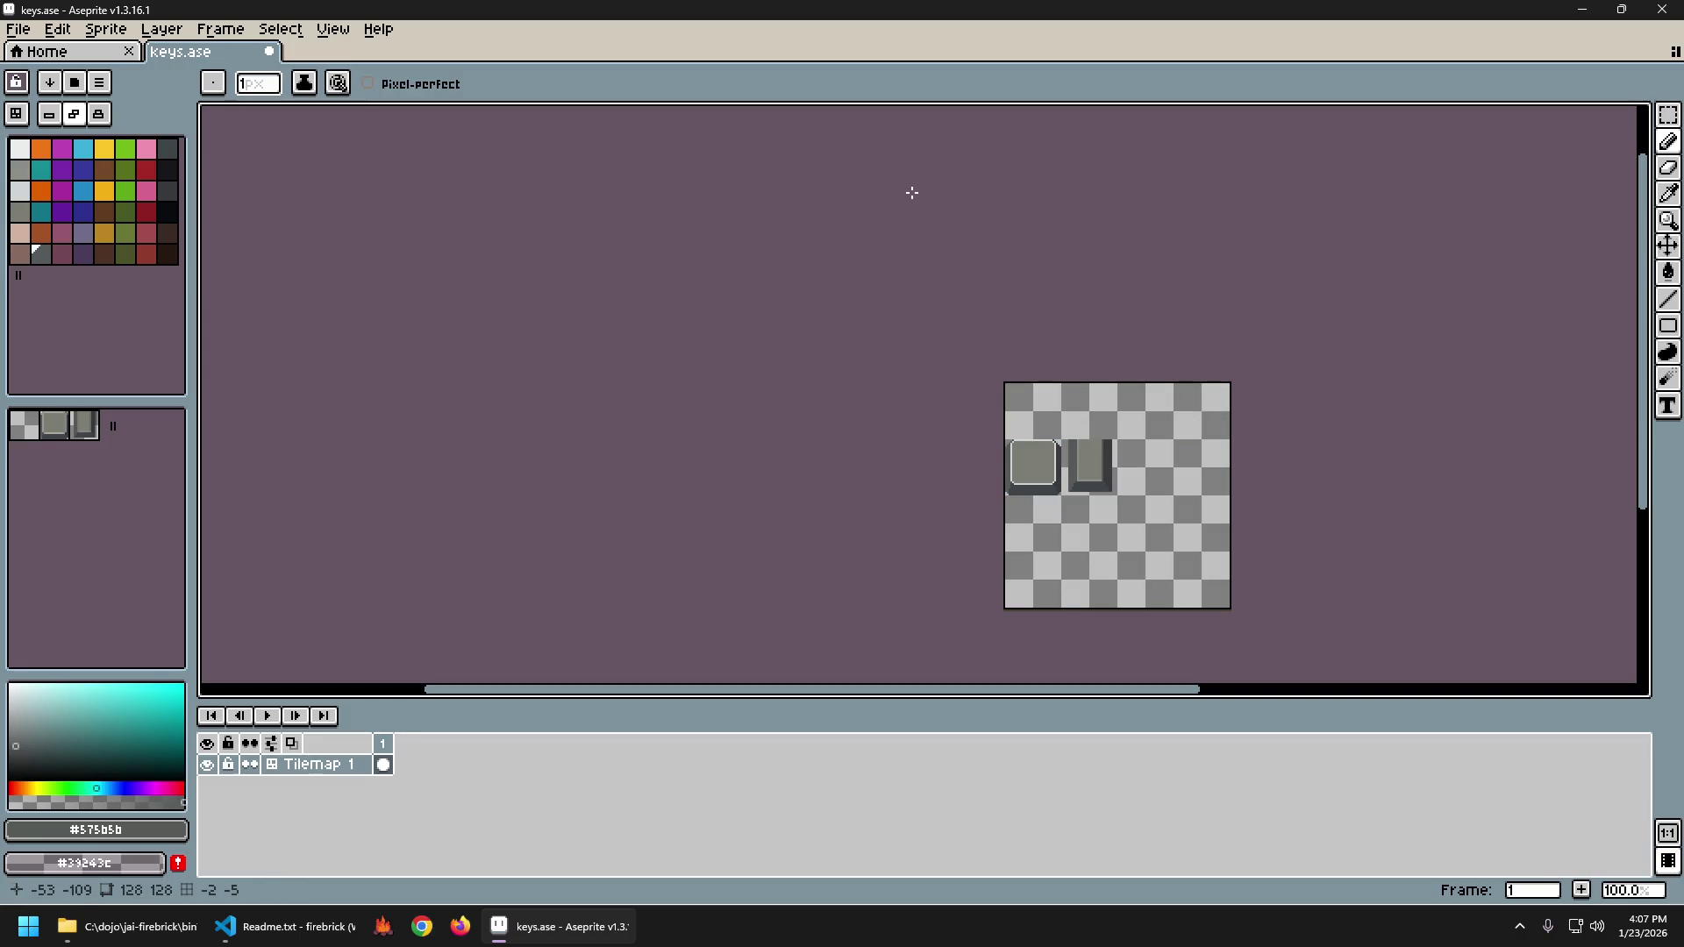
{"action": "scroll", "coordinate": [1137, 490], "scroll_direction": "up", "scroll_amount": 4}
{"action": "scroll", "coordinate": [1137, 489], "scroll_direction": "up", "scroll_amount": 1}
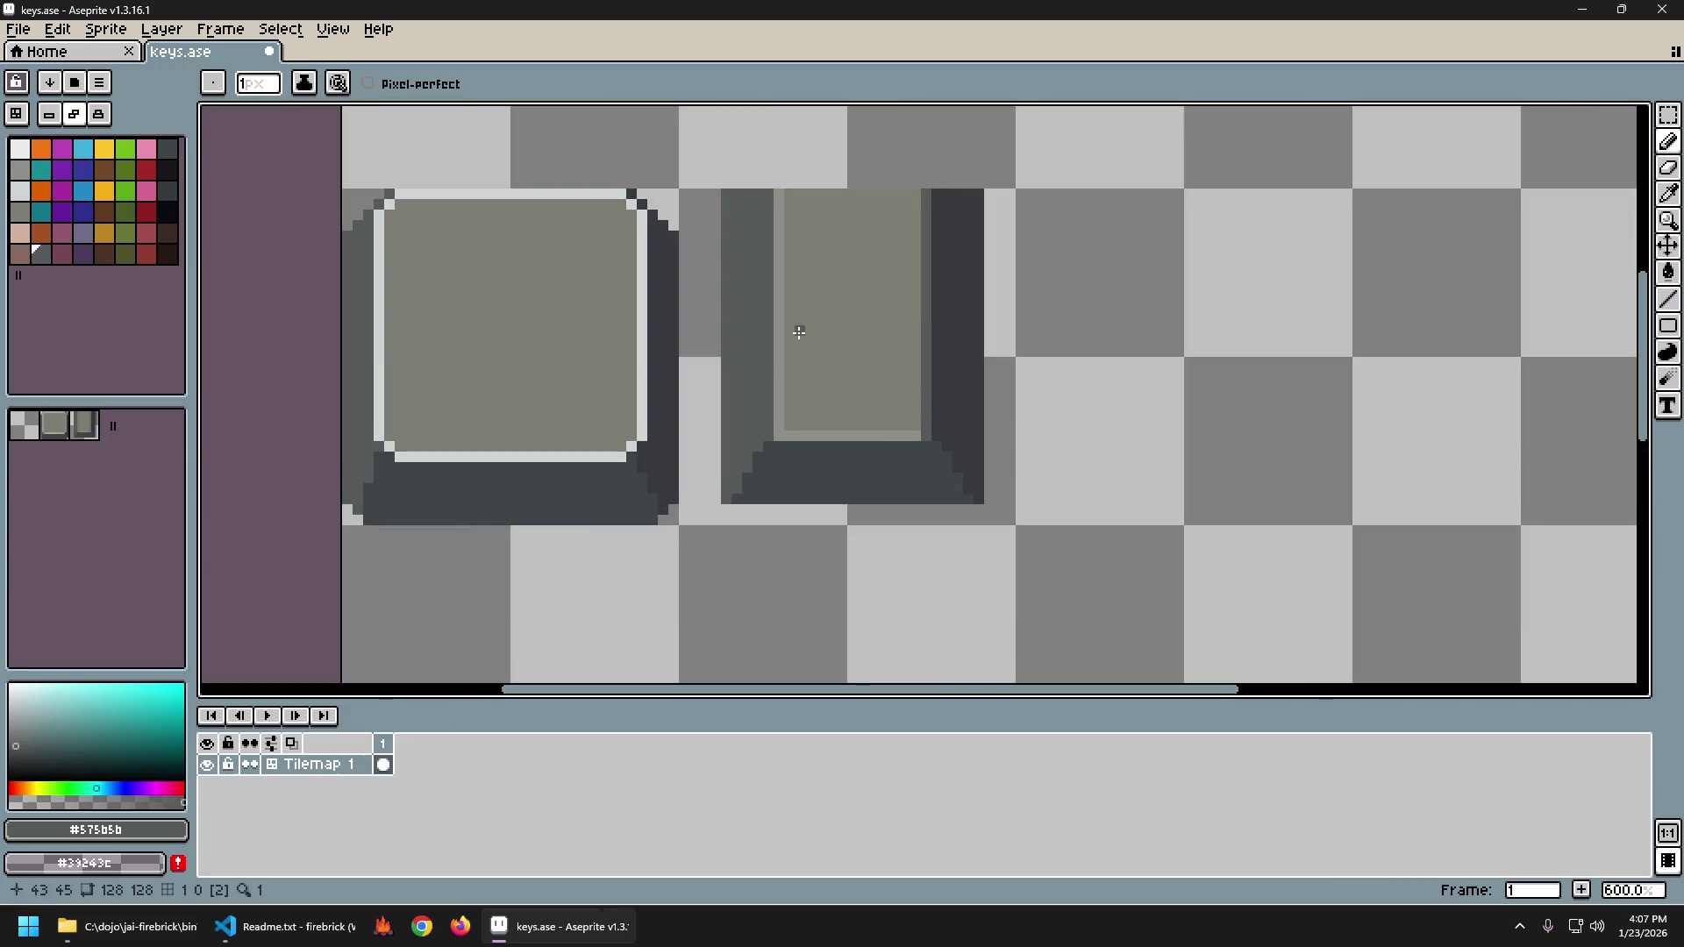
Sample the light border grey #cfd5d6 and draw a trial highlight down the narrow key's inner left edge.
{"action": "key", "text": "i"}
{"action": "left_click", "coordinate": [643, 391]}
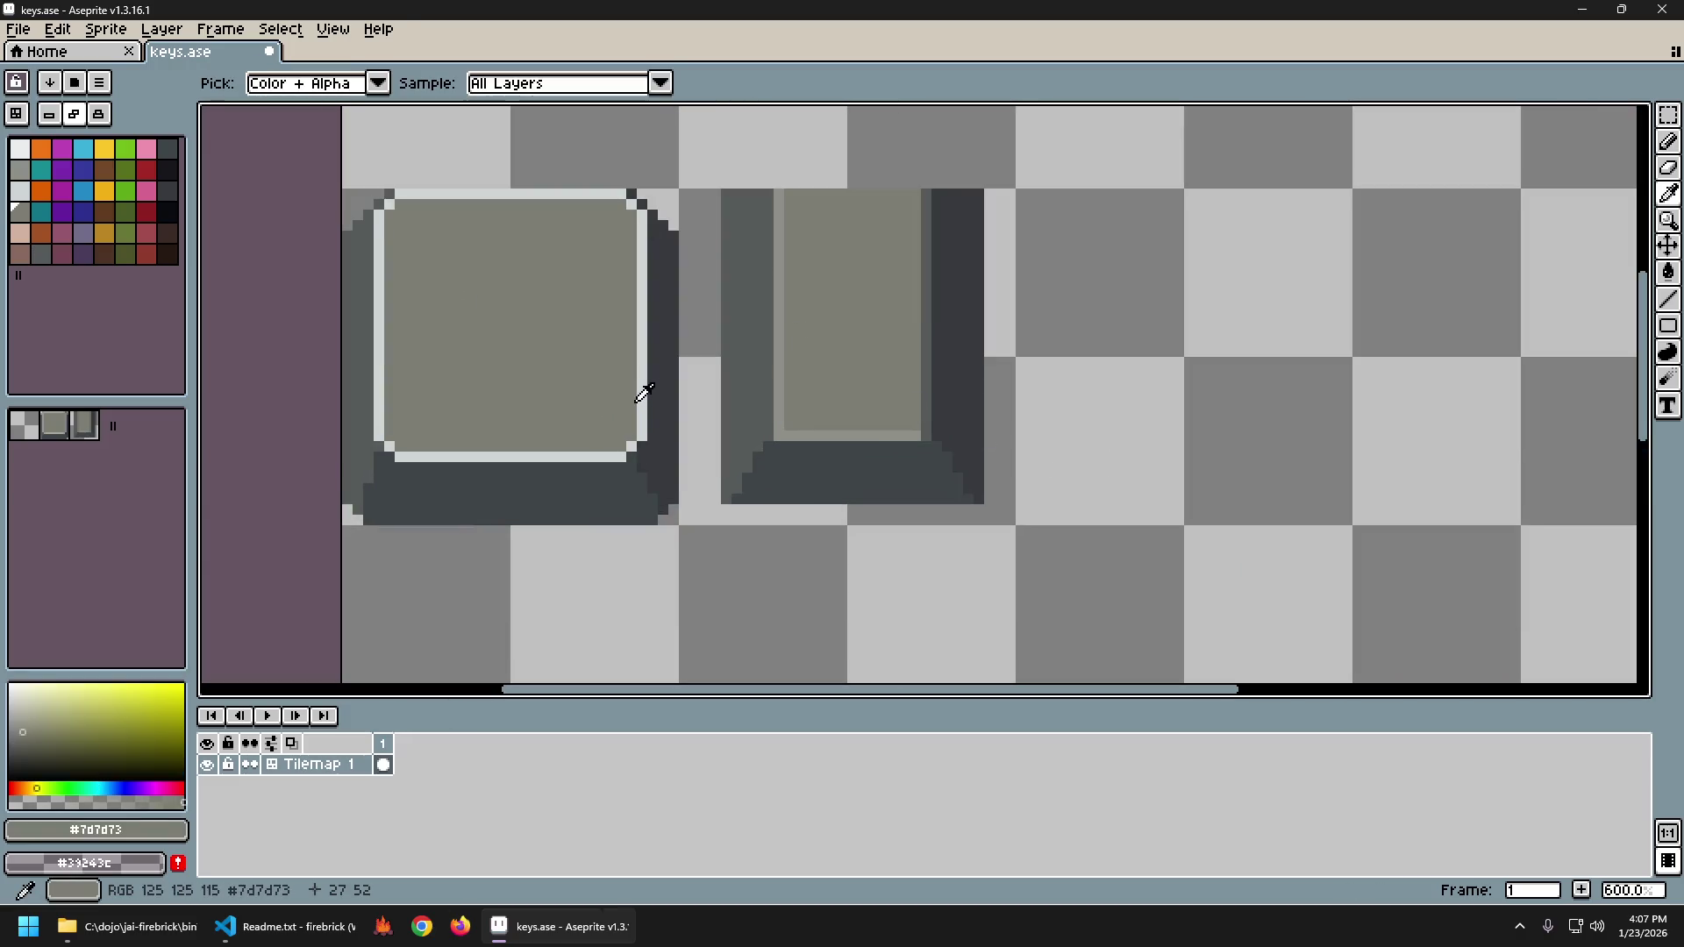
{"action": "key", "text": "b"}
{"action": "left_click_drag", "start_coordinate": [778, 193], "coordinate": [778, 430]}
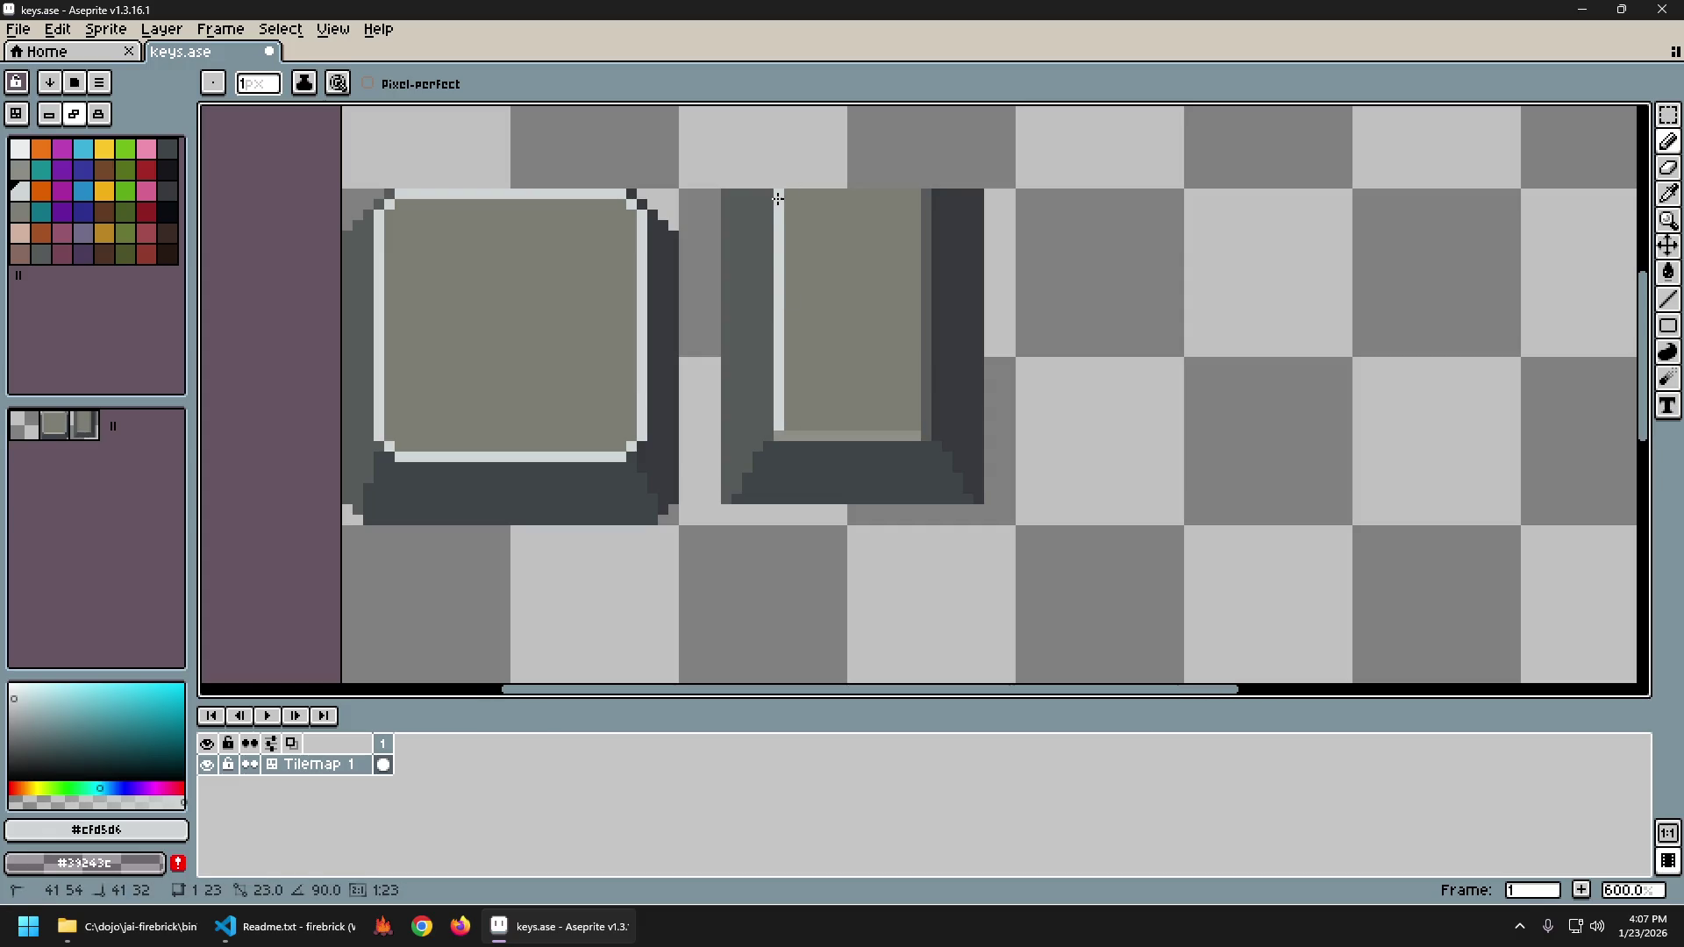
{"action": "key", "text": "1"}
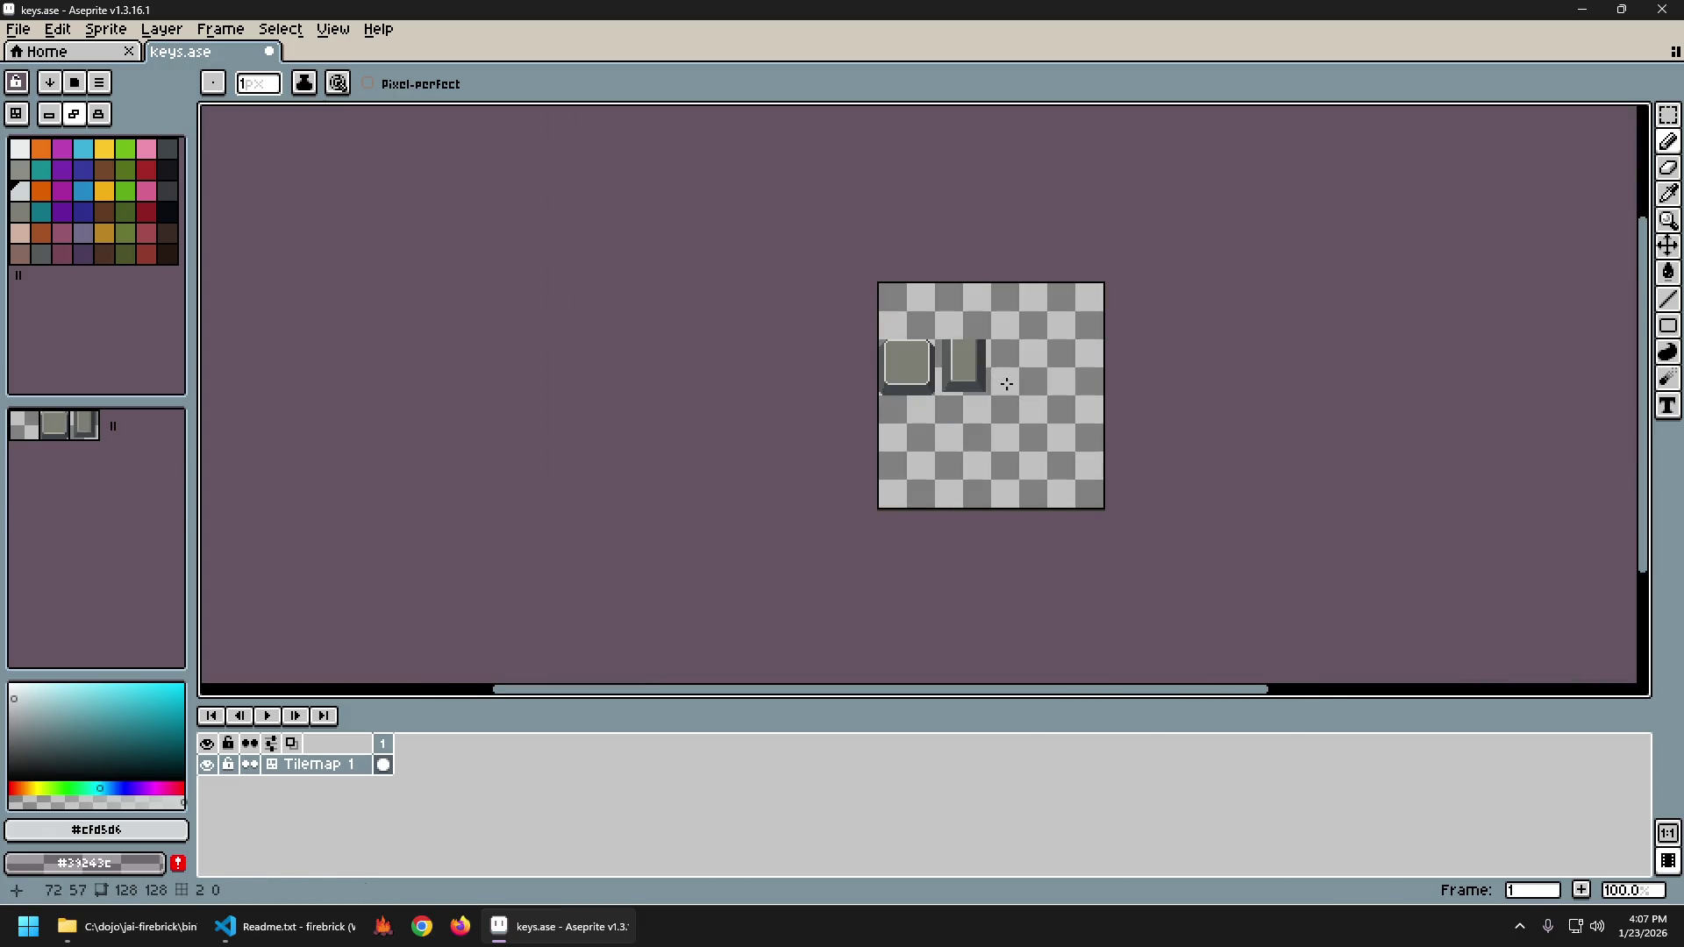
{"action": "key", "text": "ctrl+y"}
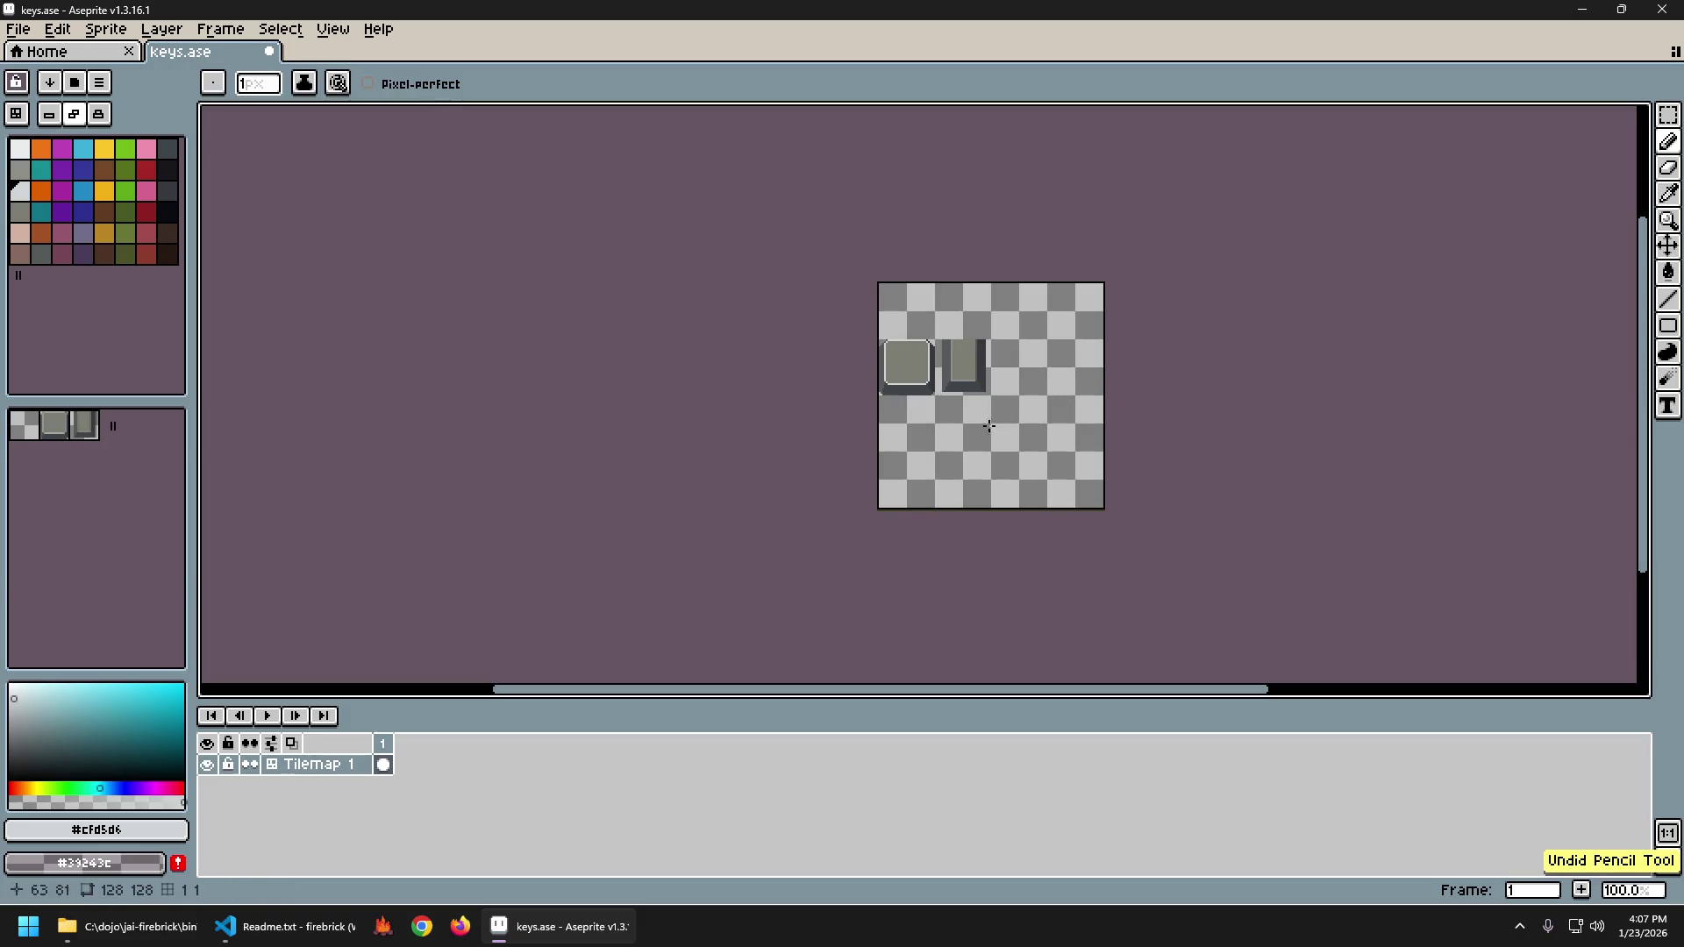
Sample the key face's mid grey #8e8f87 as the drawing colour.
{"action": "scroll", "coordinate": [1020, 403], "scroll_direction": "up", "scroll_amount": 1}
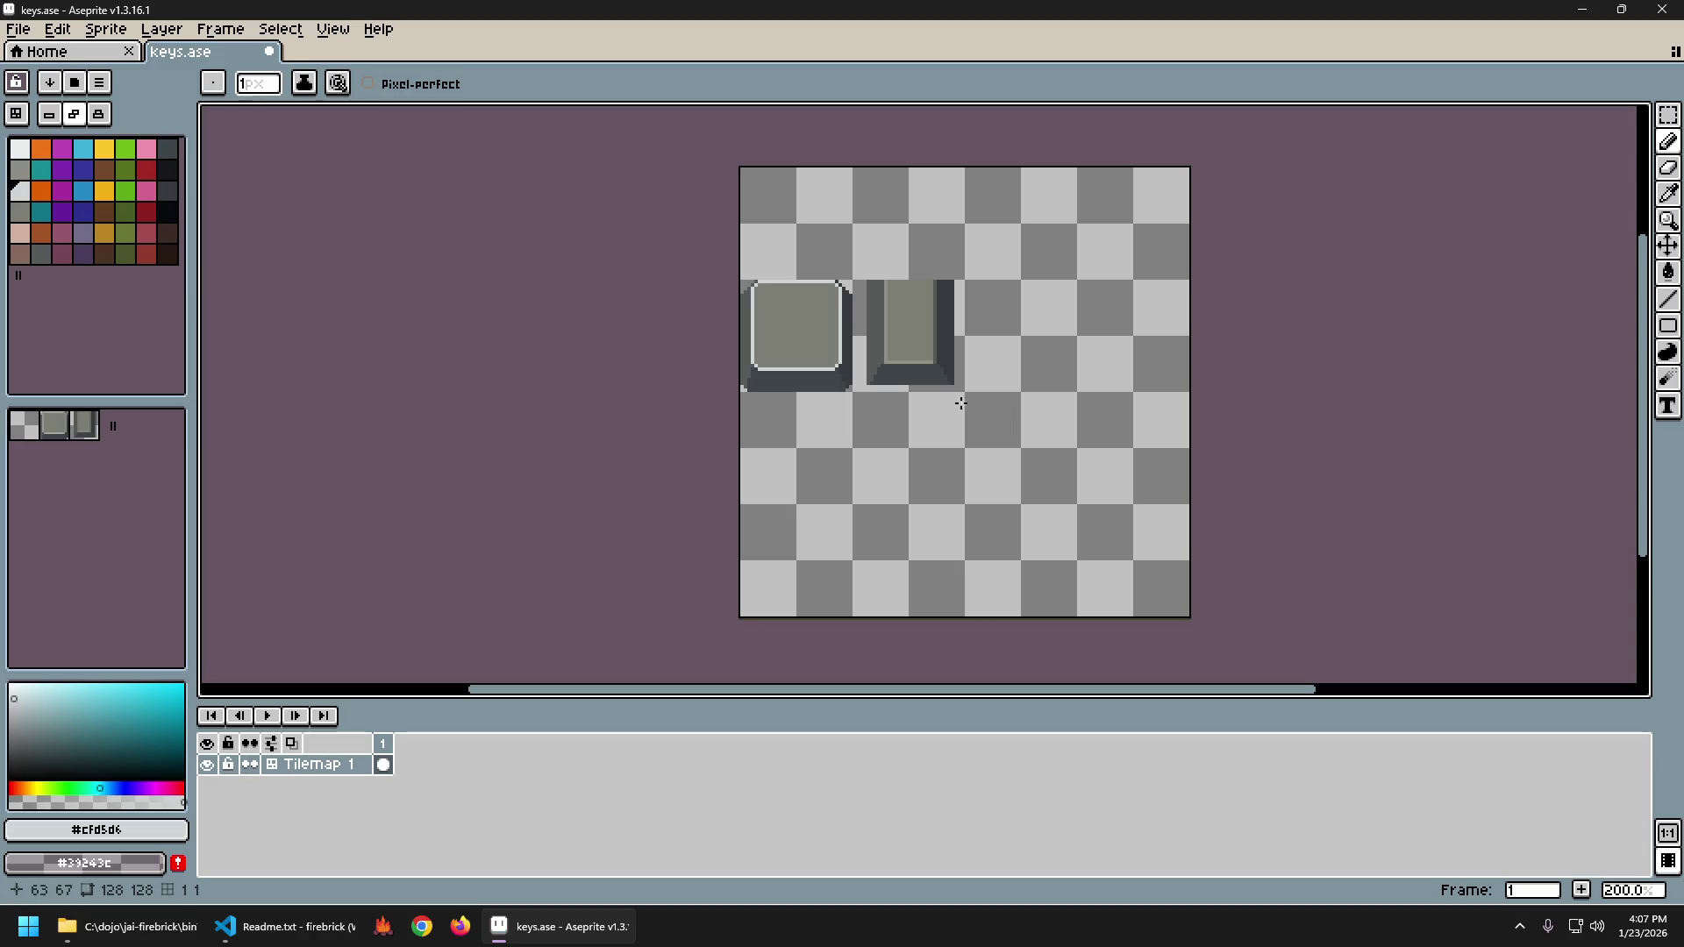
{"action": "scroll", "coordinate": [903, 396], "scroll_direction": "down", "scroll_amount": 1}
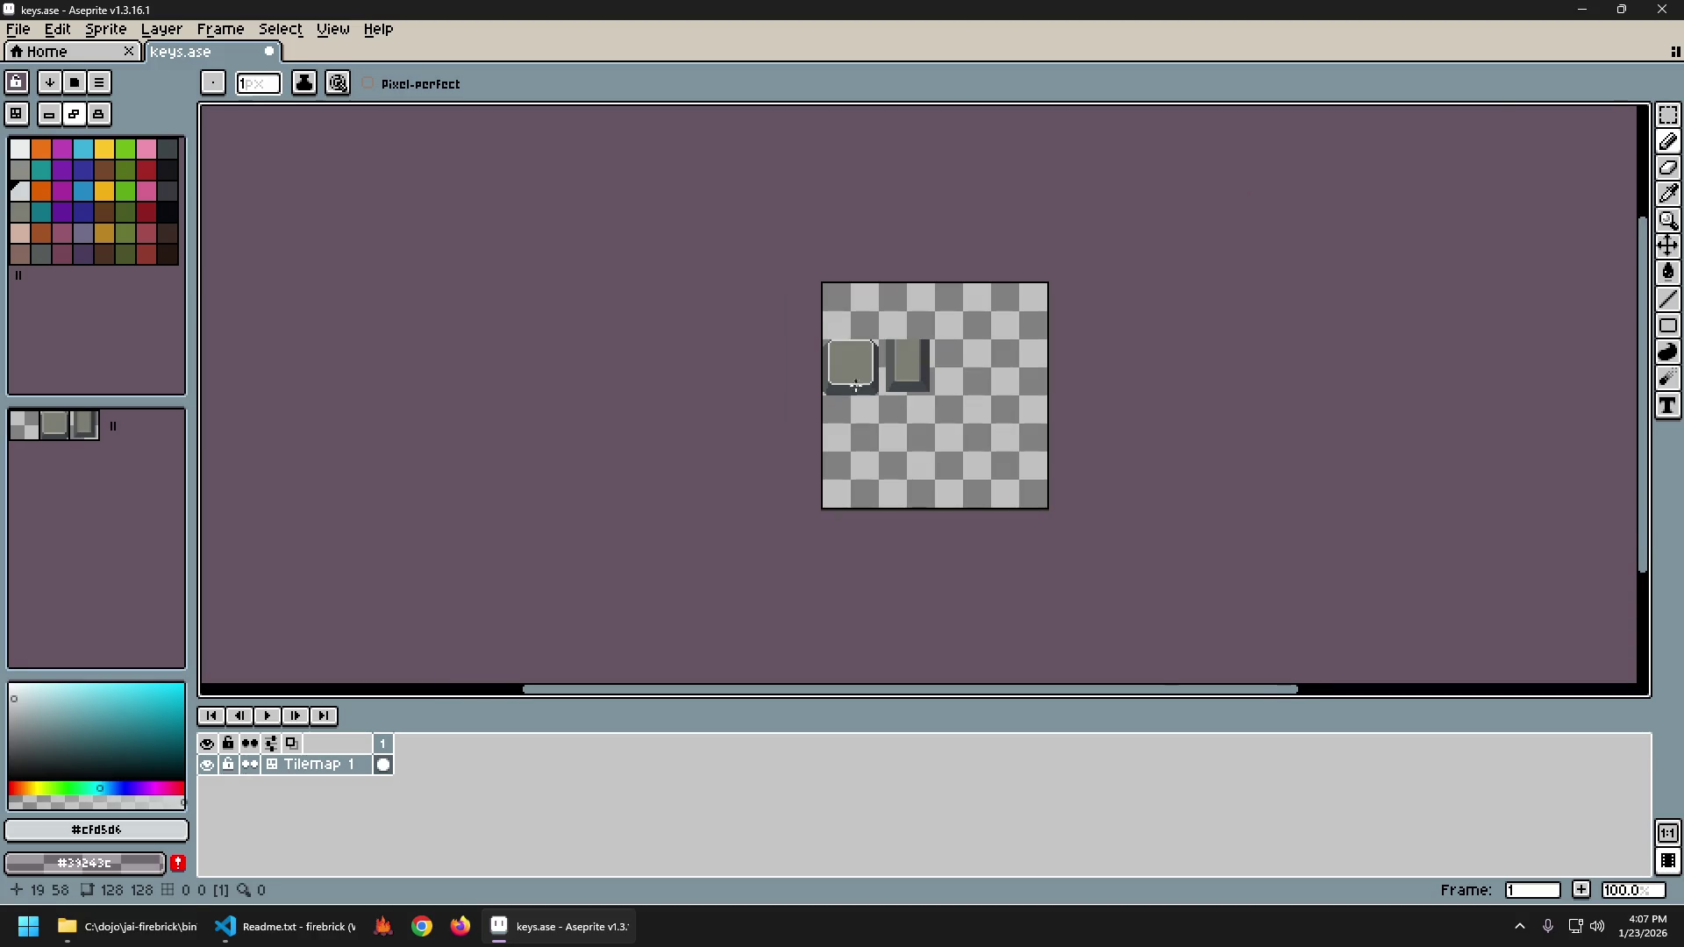
{"action": "scroll", "coordinate": [939, 342], "scroll_direction": "up", "scroll_amount": 3}
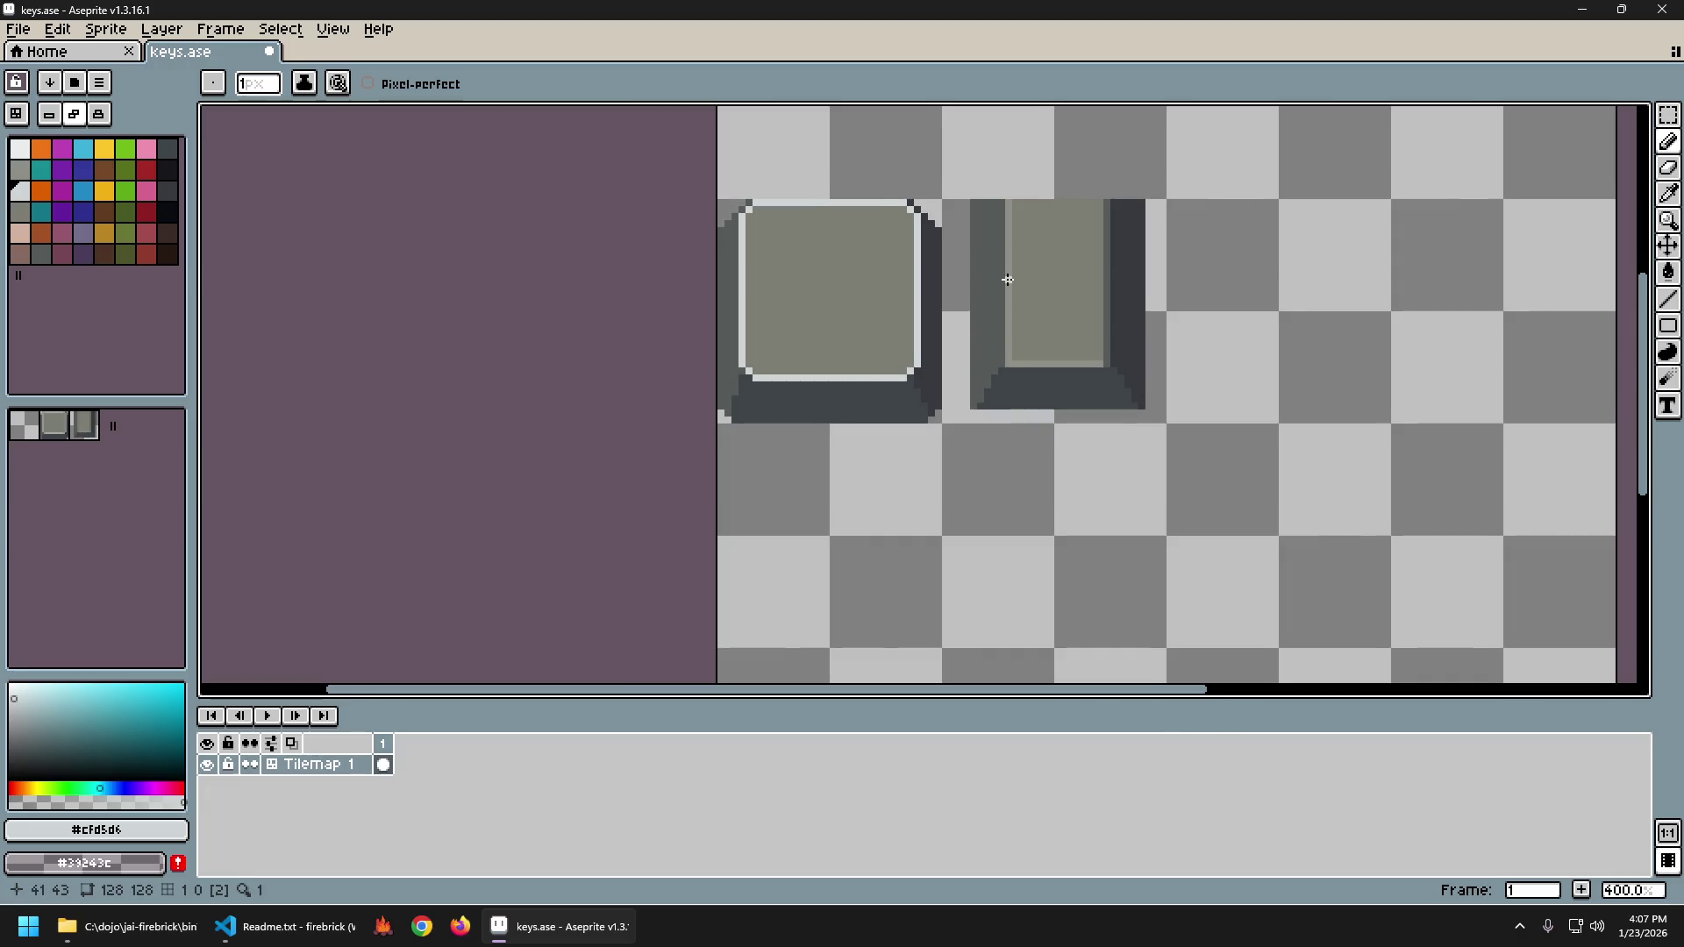
{"action": "scroll", "coordinate": [1008, 279], "scroll_direction": "up", "scroll_amount": 1}
{"action": "left_click", "coordinate": [1008, 290], "text": "alt"}
Bucket-fill the square key's white left, bottom and top edges with the mid grey.
{"action": "key", "text": "g"}
{"action": "left_click", "coordinate": [673, 297]}
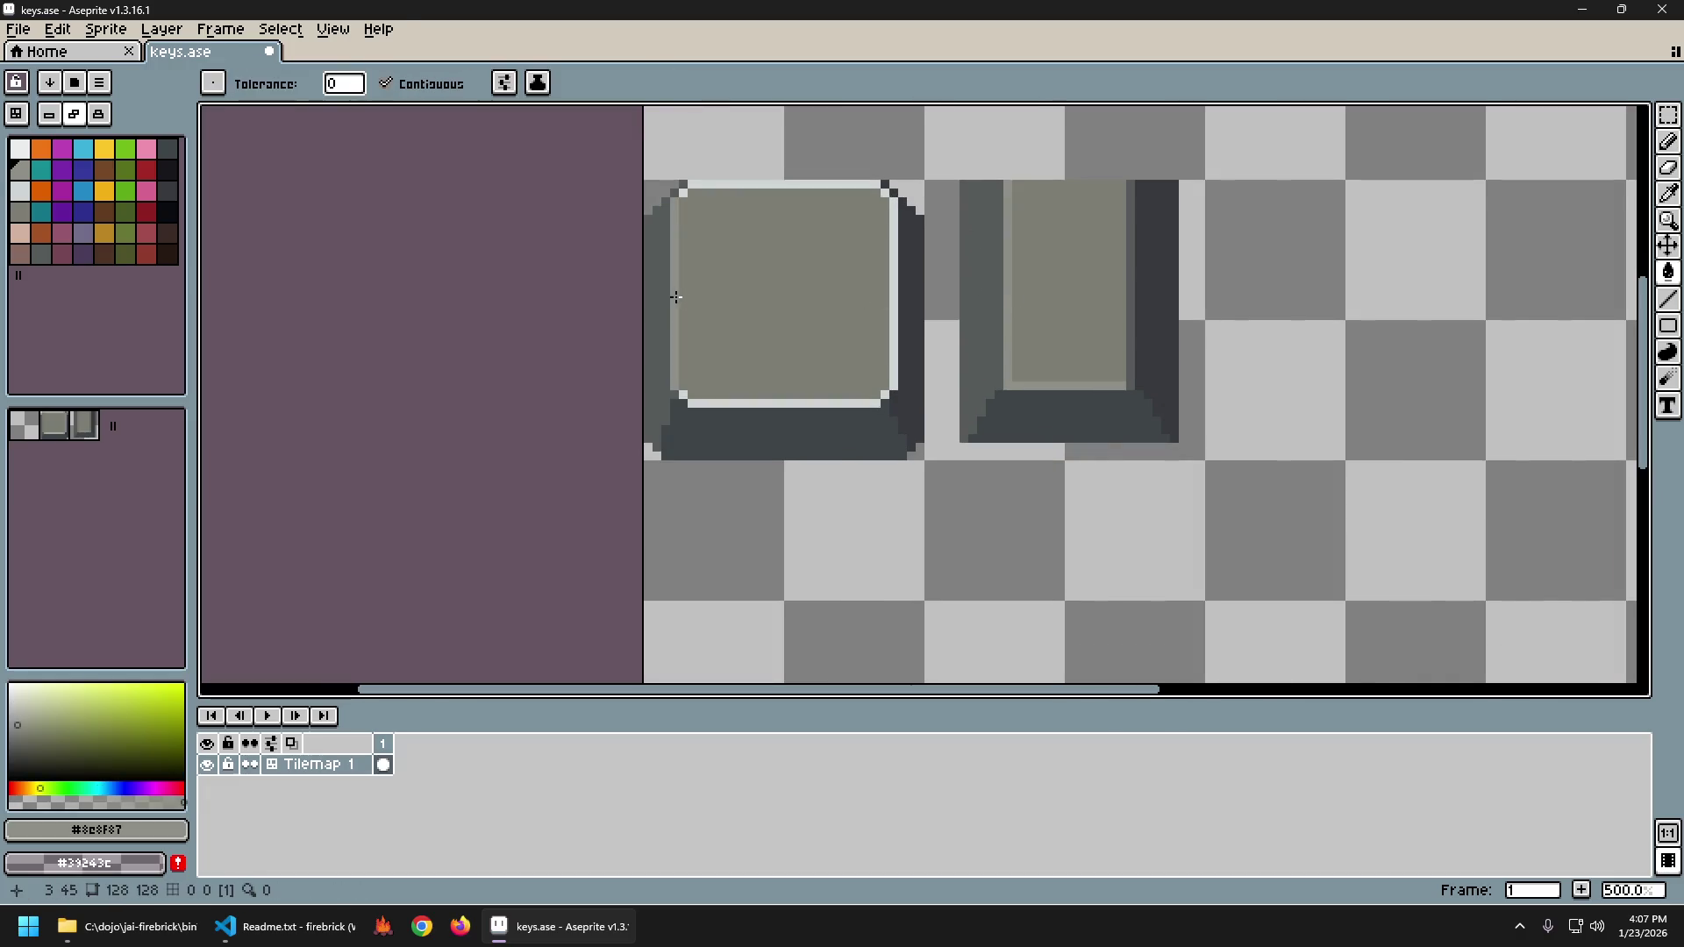
{"action": "left_click", "coordinate": [699, 402]}
{"action": "left_click", "coordinate": [769, 186]}
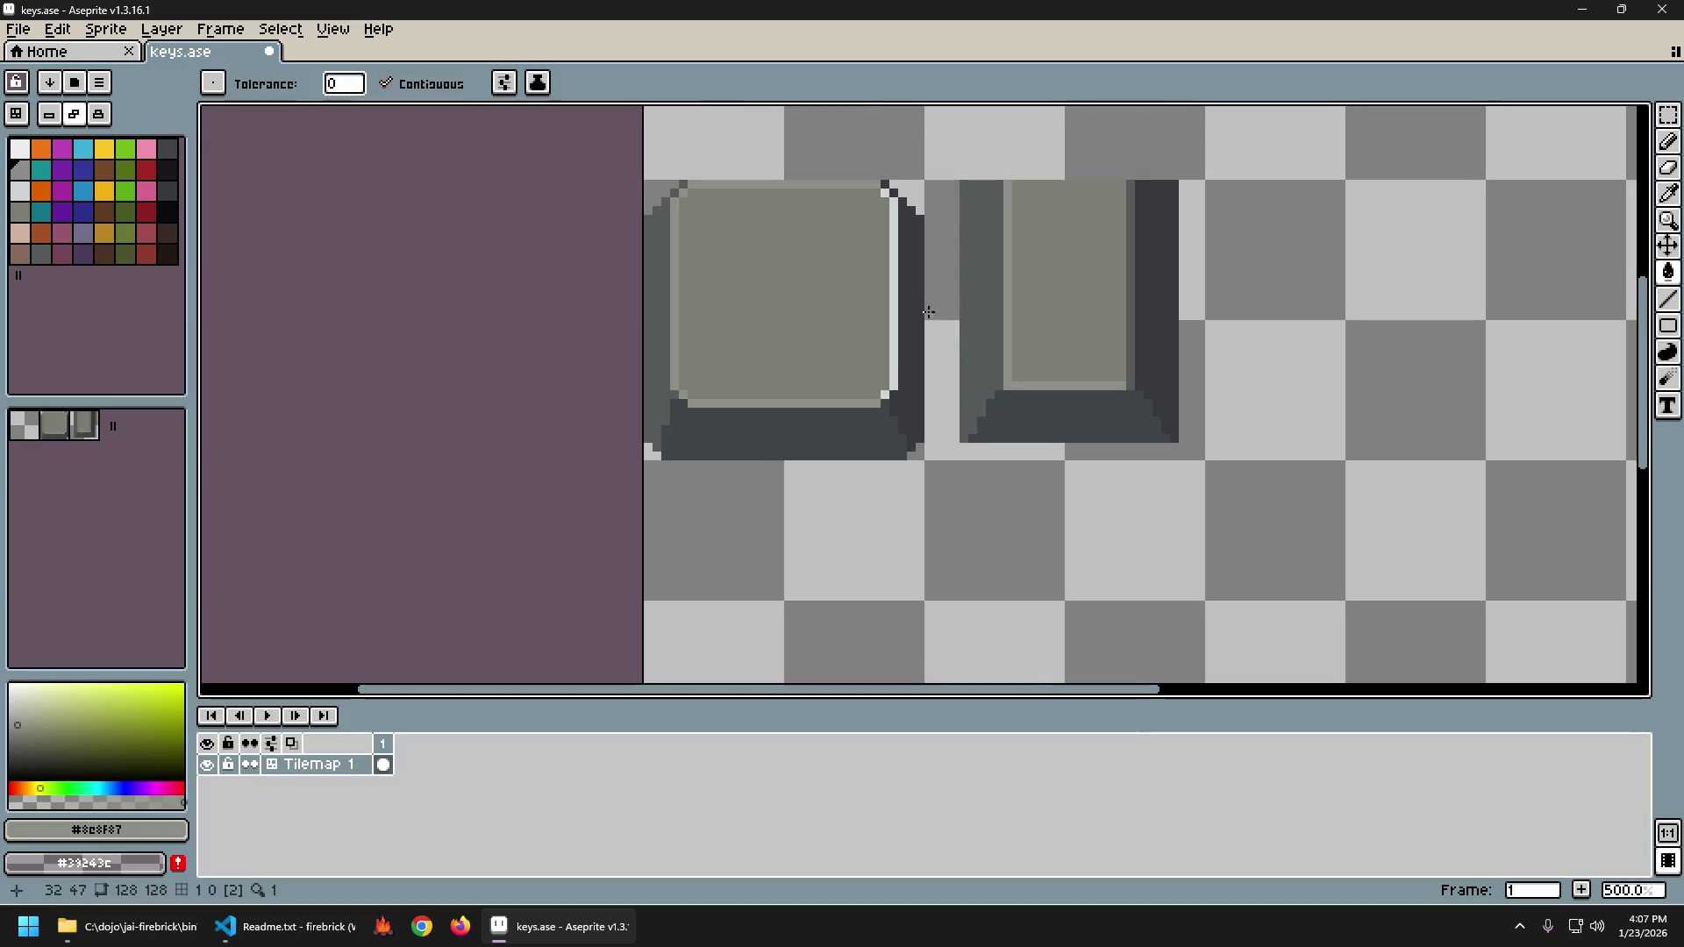
Pick dark grey #575b5b and fill the square key's right edge strip, undoing an extra top fill.
{"action": "left_click", "coordinate": [1133, 319], "text": "alt"}
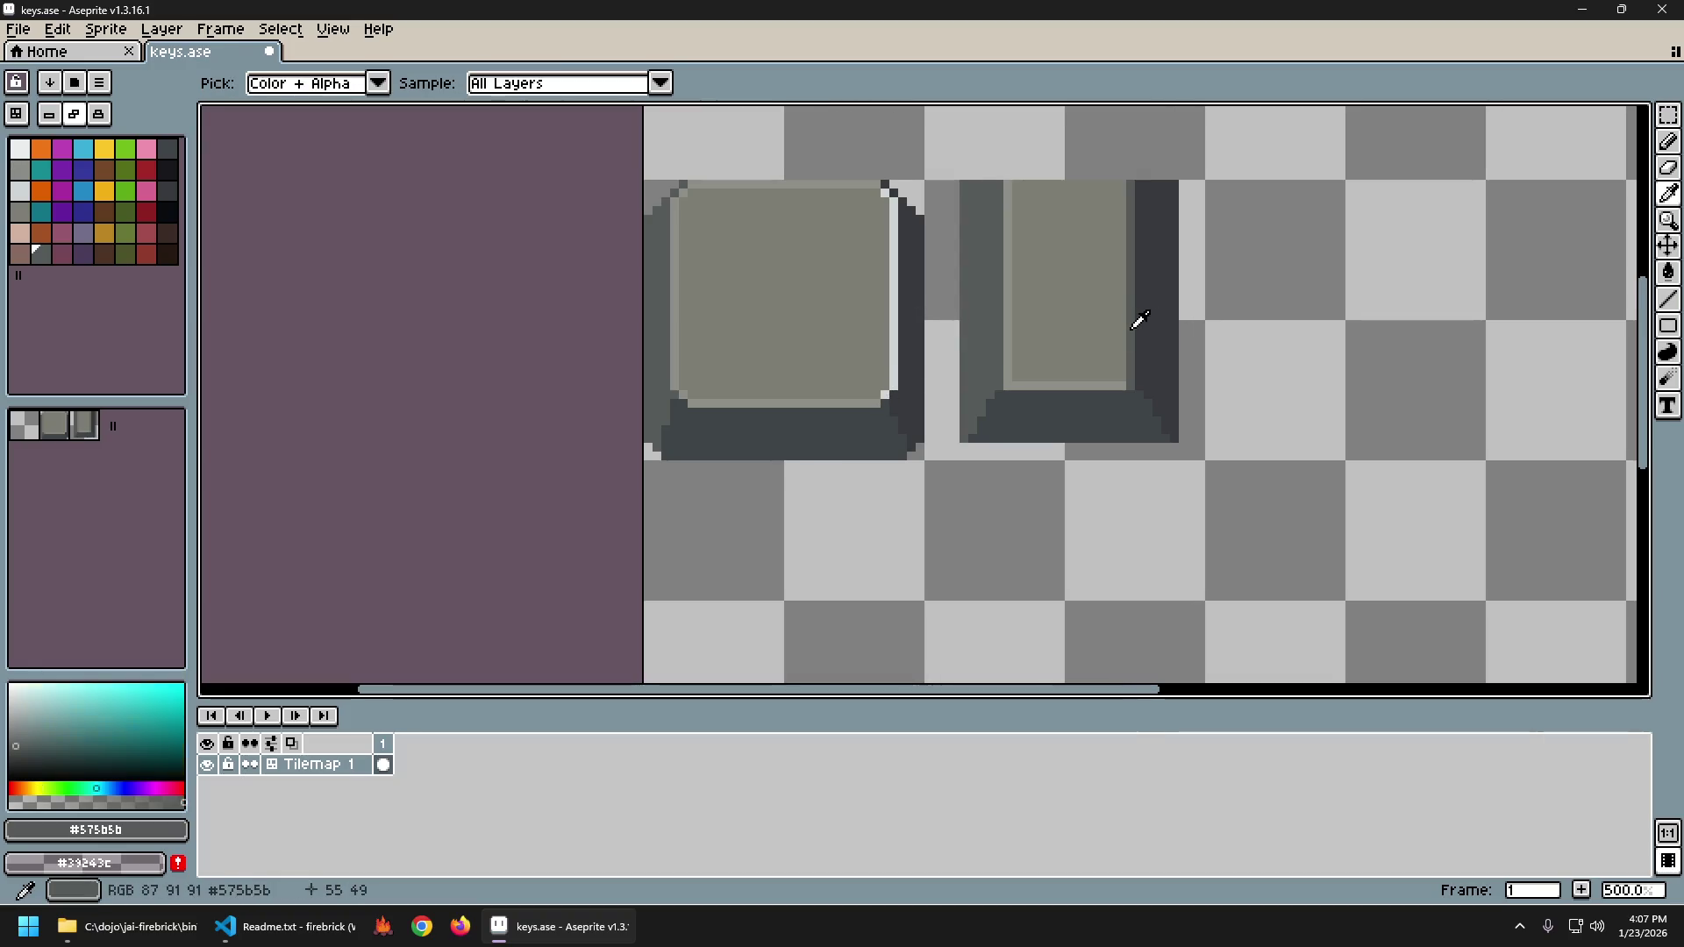
{"action": "left_click", "coordinate": [894, 316]}
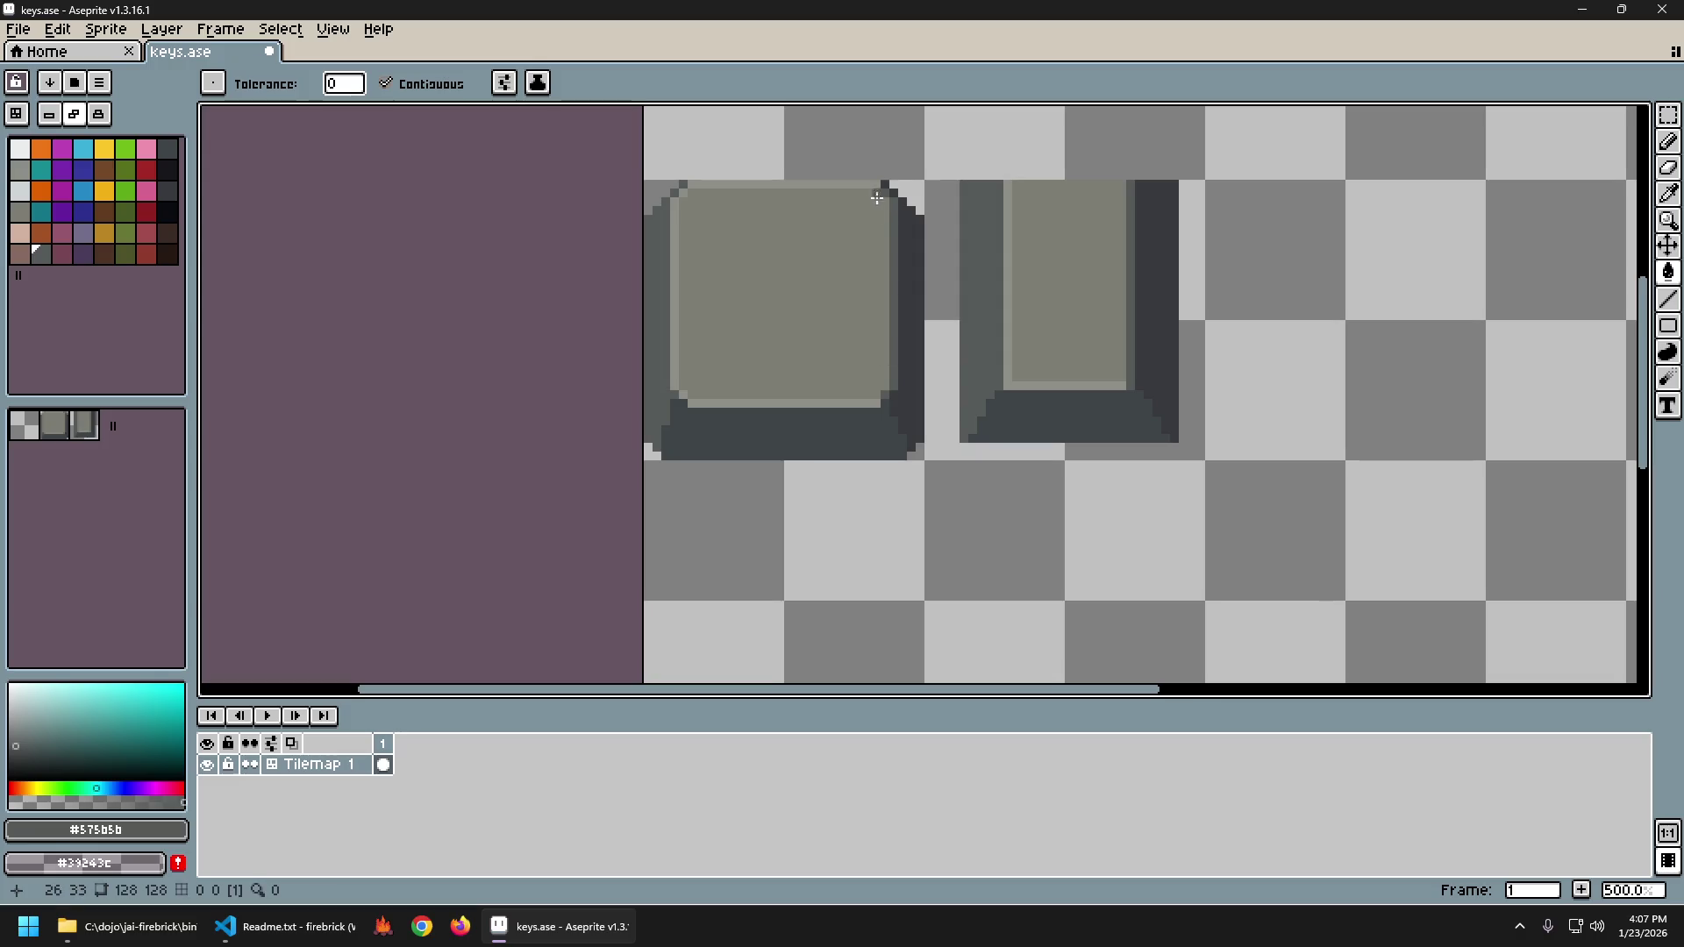
{"action": "left_click", "coordinate": [814, 191]}
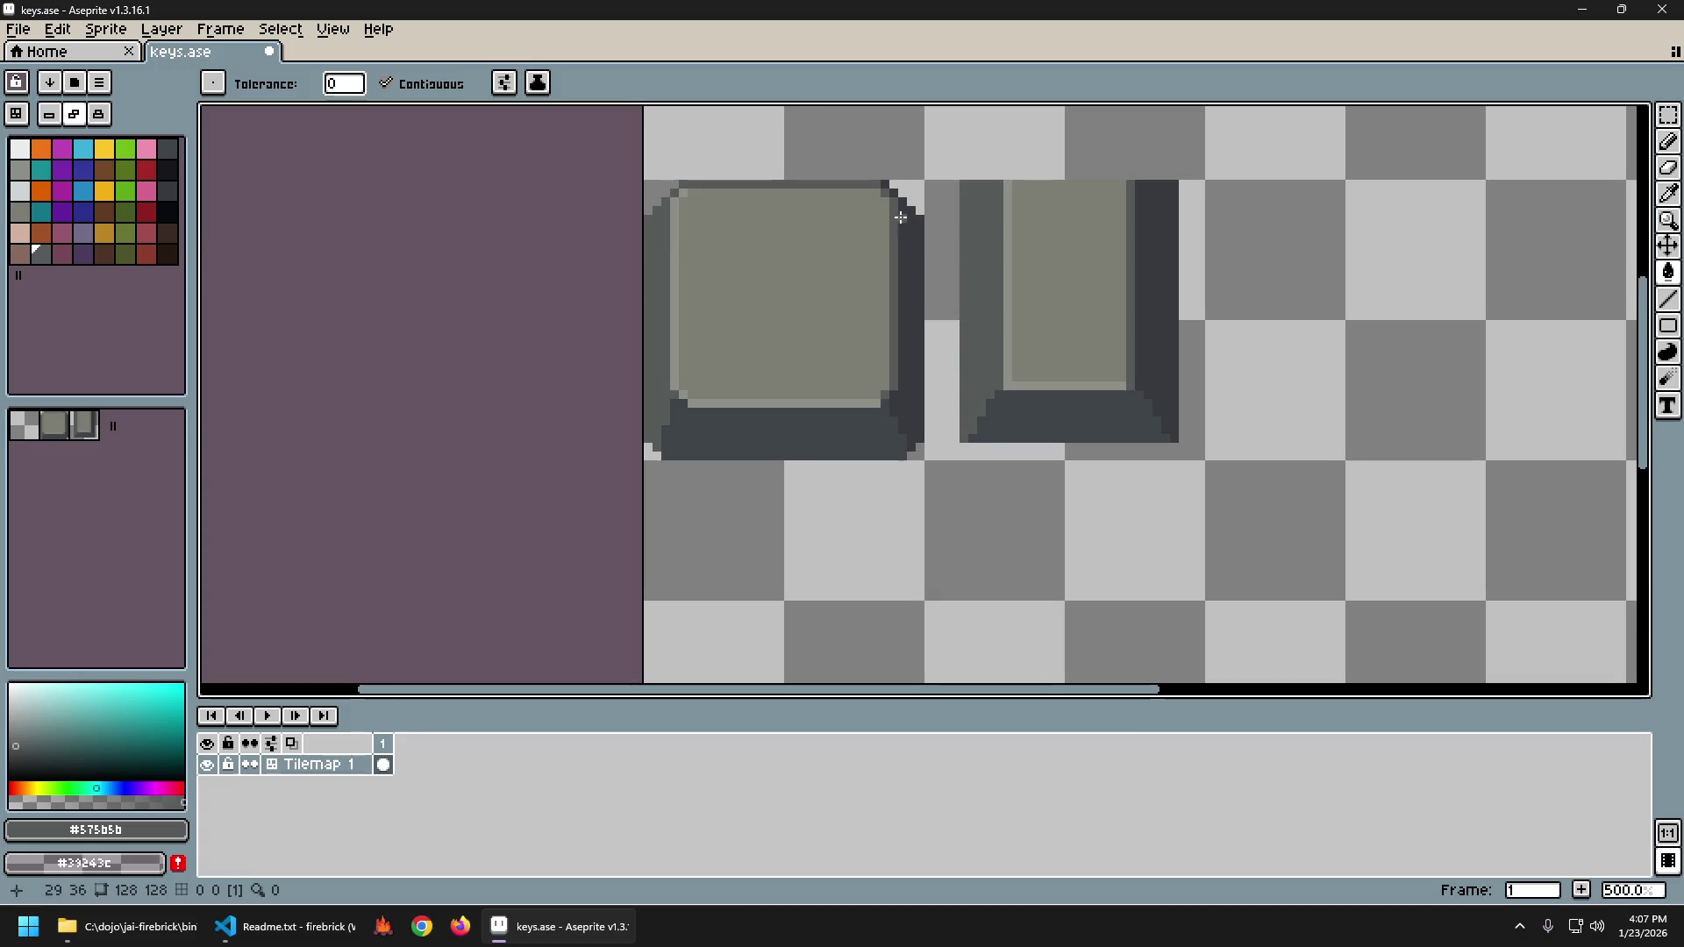
{"action": "scroll", "coordinate": [1048, 328], "scroll_direction": "down", "scroll_amount": 3}
{"action": "scroll", "coordinate": [1048, 328], "scroll_direction": "up", "scroll_amount": 1}
{"action": "key", "text": "ctrl+z"}
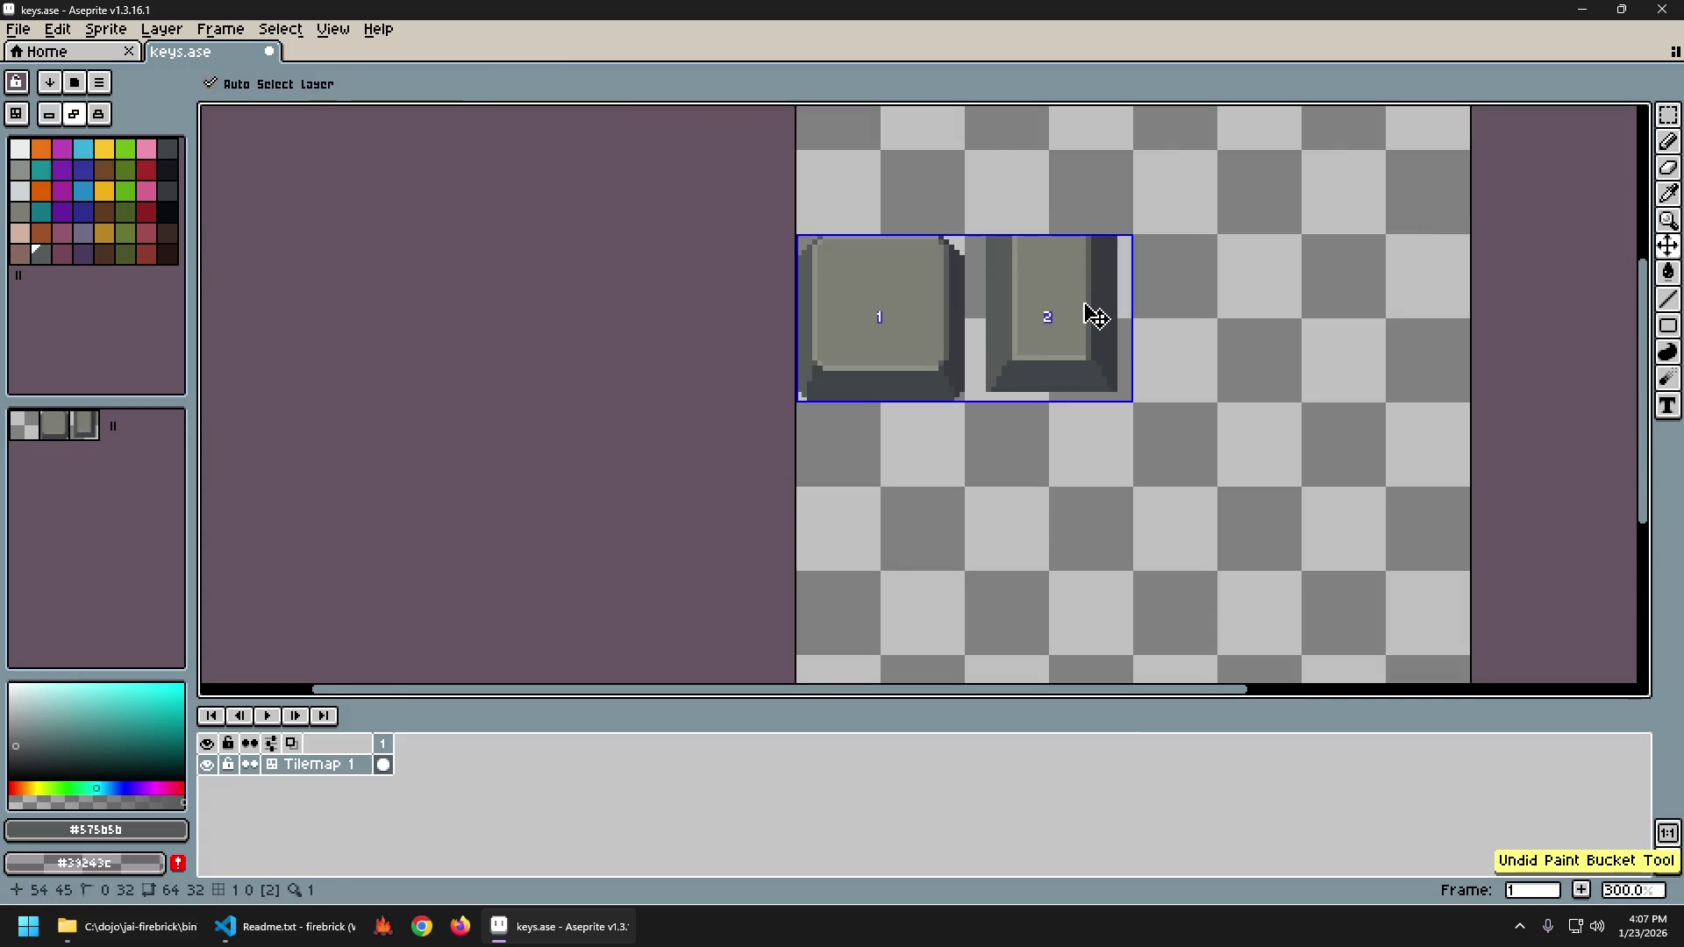
Undo the darker top fill and darken the square key's light bottom strip.
{"action": "key", "text": "ctrl+z"}
{"action": "key", "text": "ctrl+z"}
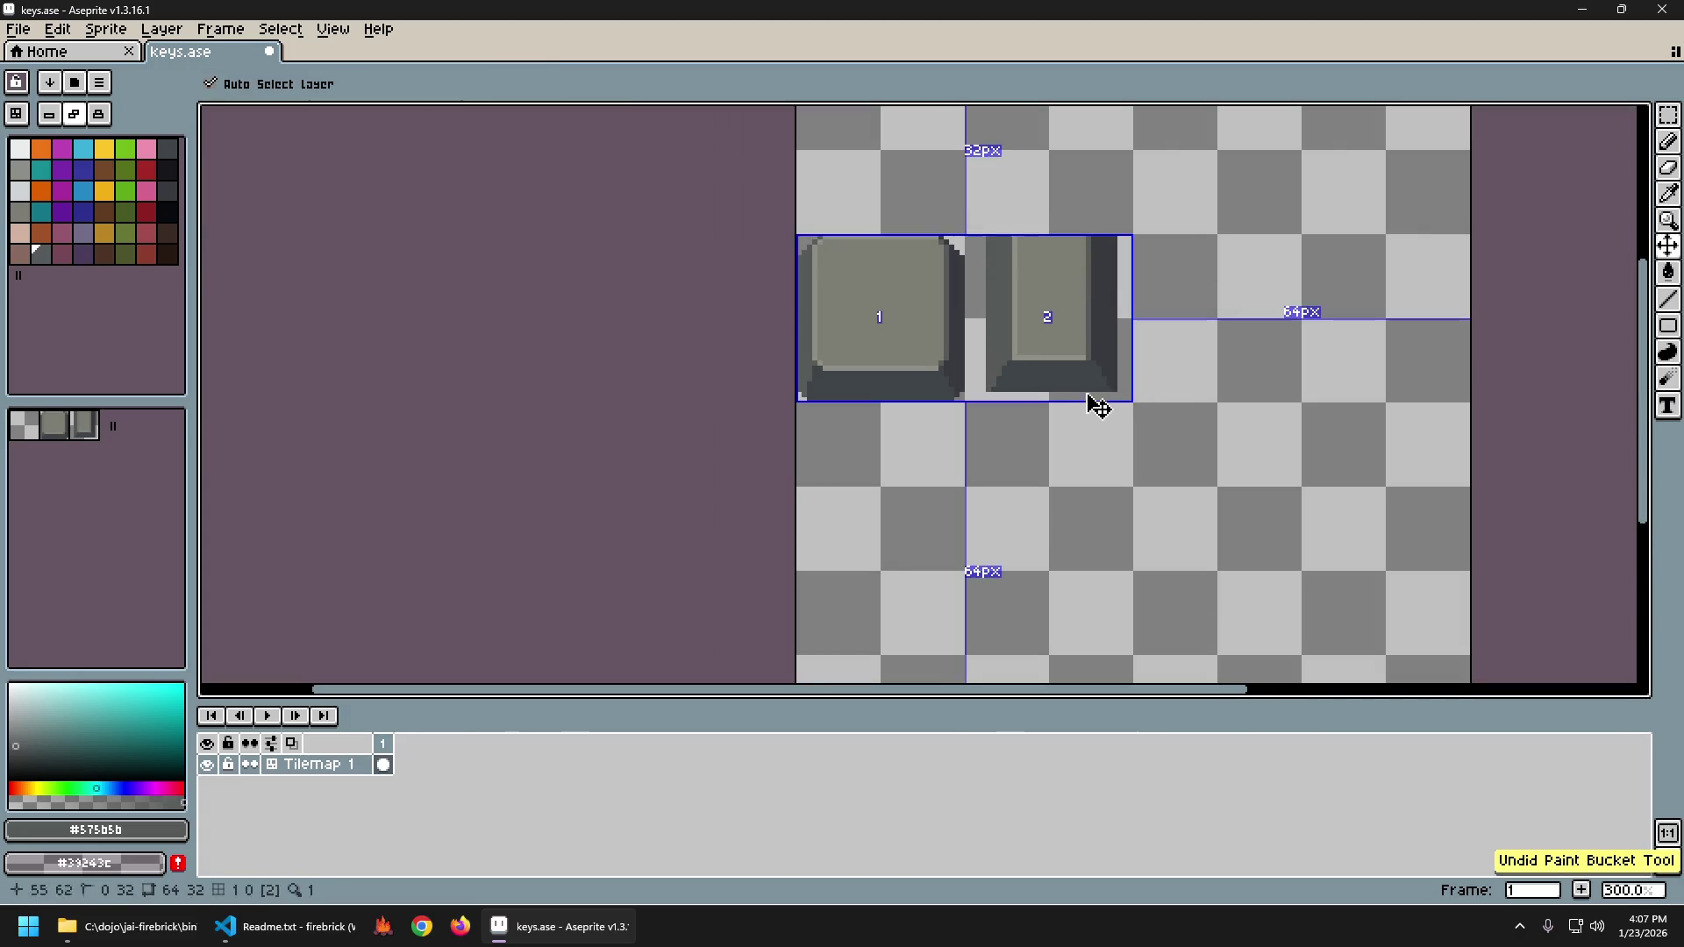
{"action": "left_click", "coordinate": [914, 372]}
{"action": "scroll", "coordinate": [1164, 412], "scroll_direction": "down", "scroll_amount": 2}
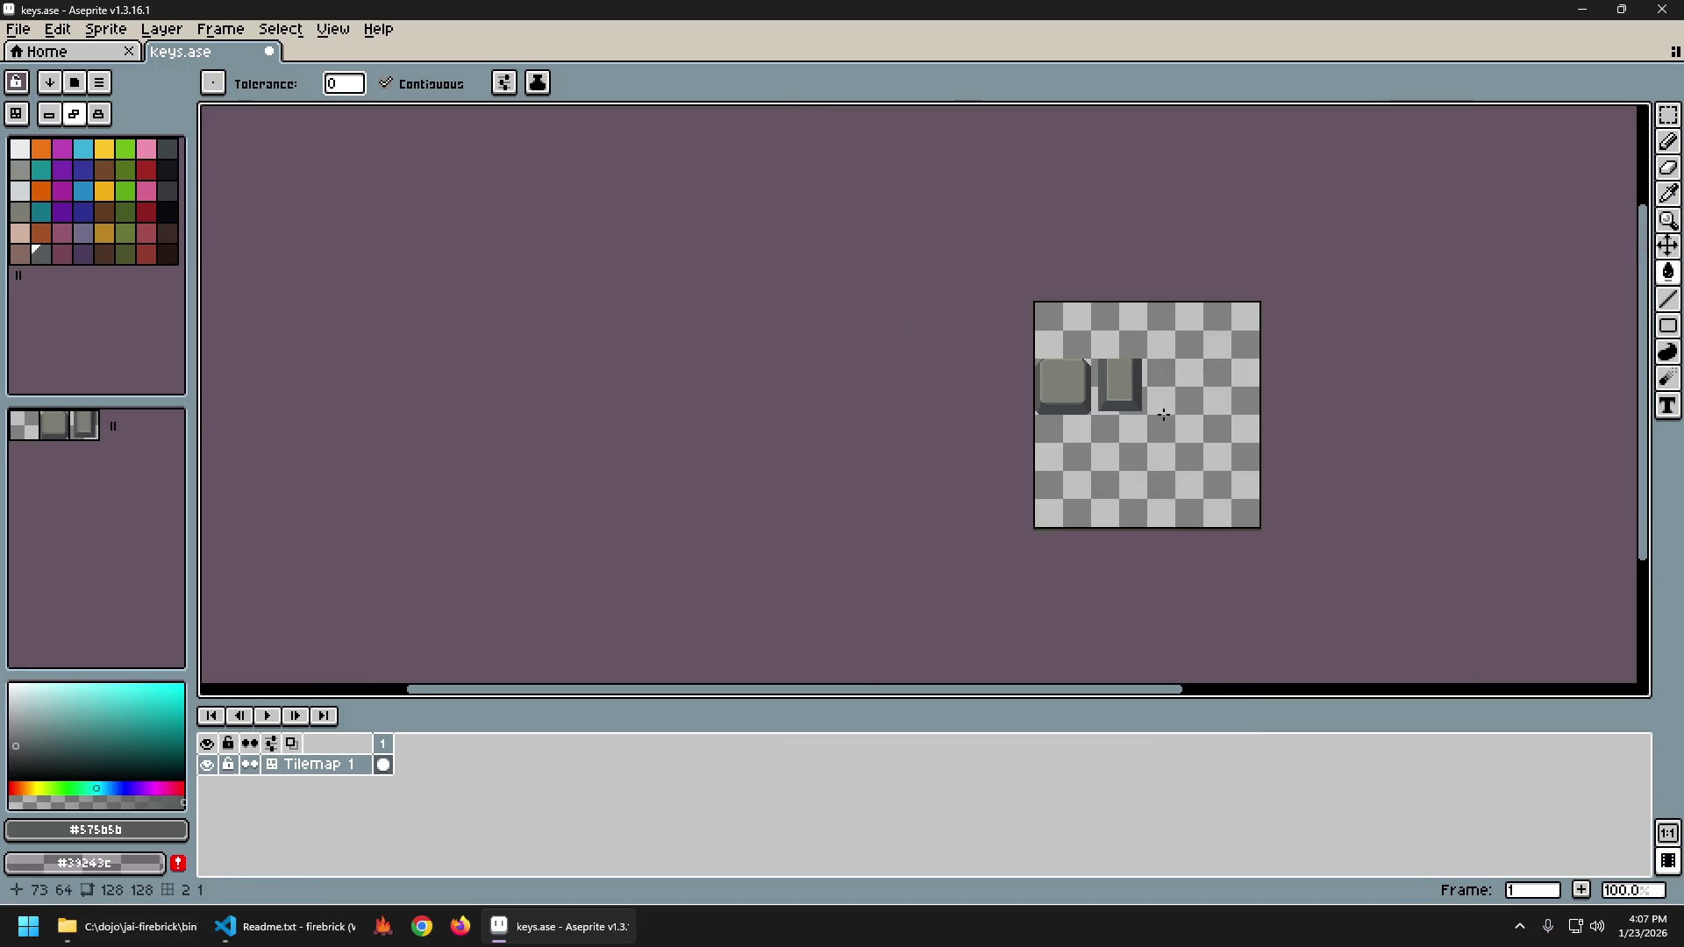
{"action": "scroll", "coordinate": [1164, 412], "scroll_direction": "up", "scroll_amount": 1}
Zoom in to 800% and pan over to the square keycap's left edge.
{"action": "scroll", "coordinate": [1144, 412], "scroll_direction": "down", "scroll_amount": 1}
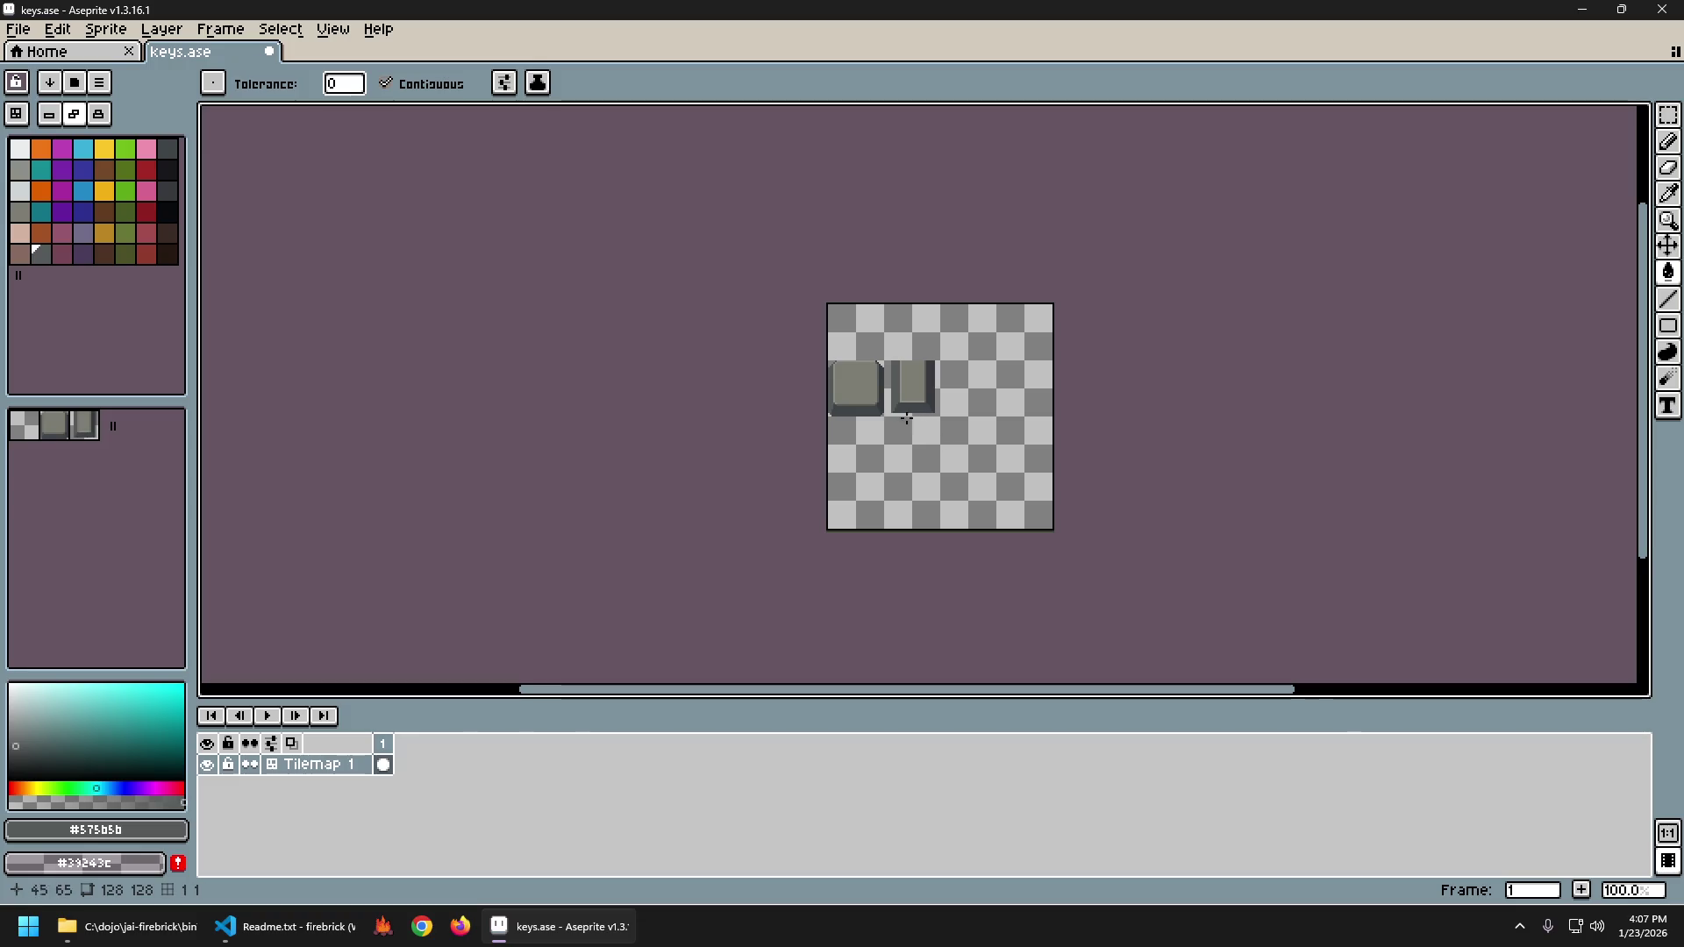
{"action": "scroll", "coordinate": [883, 418], "scroll_direction": "up", "scroll_amount": 3}
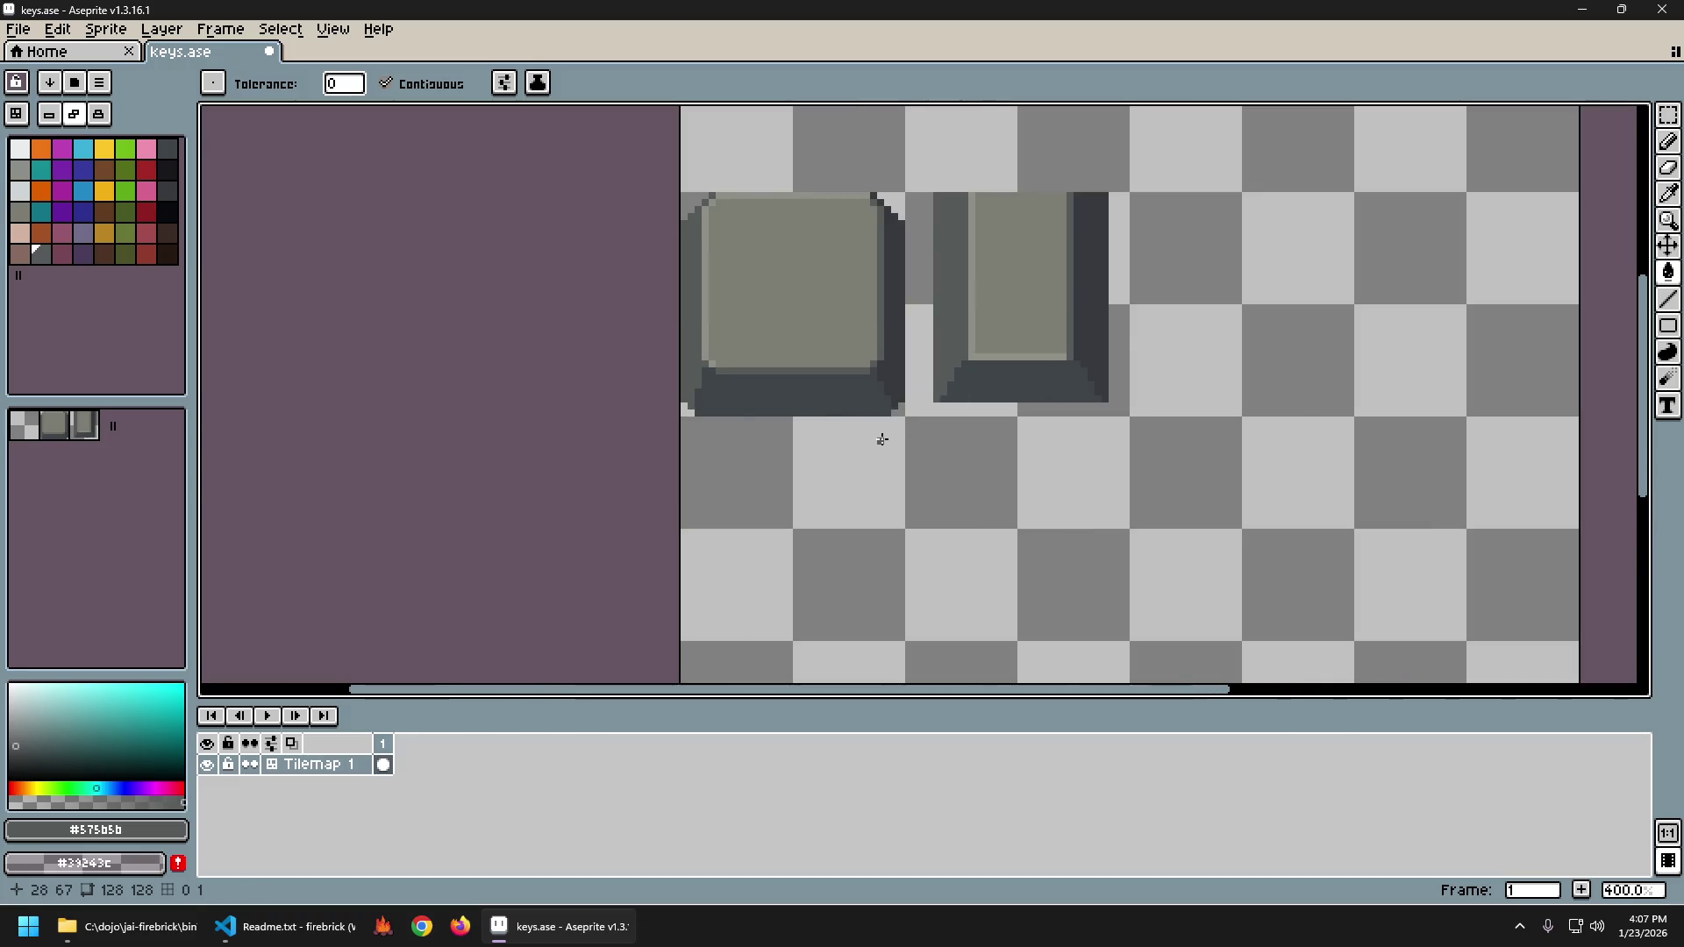
{"action": "scroll", "coordinate": [882, 439], "scroll_direction": "down", "scroll_amount": 2}
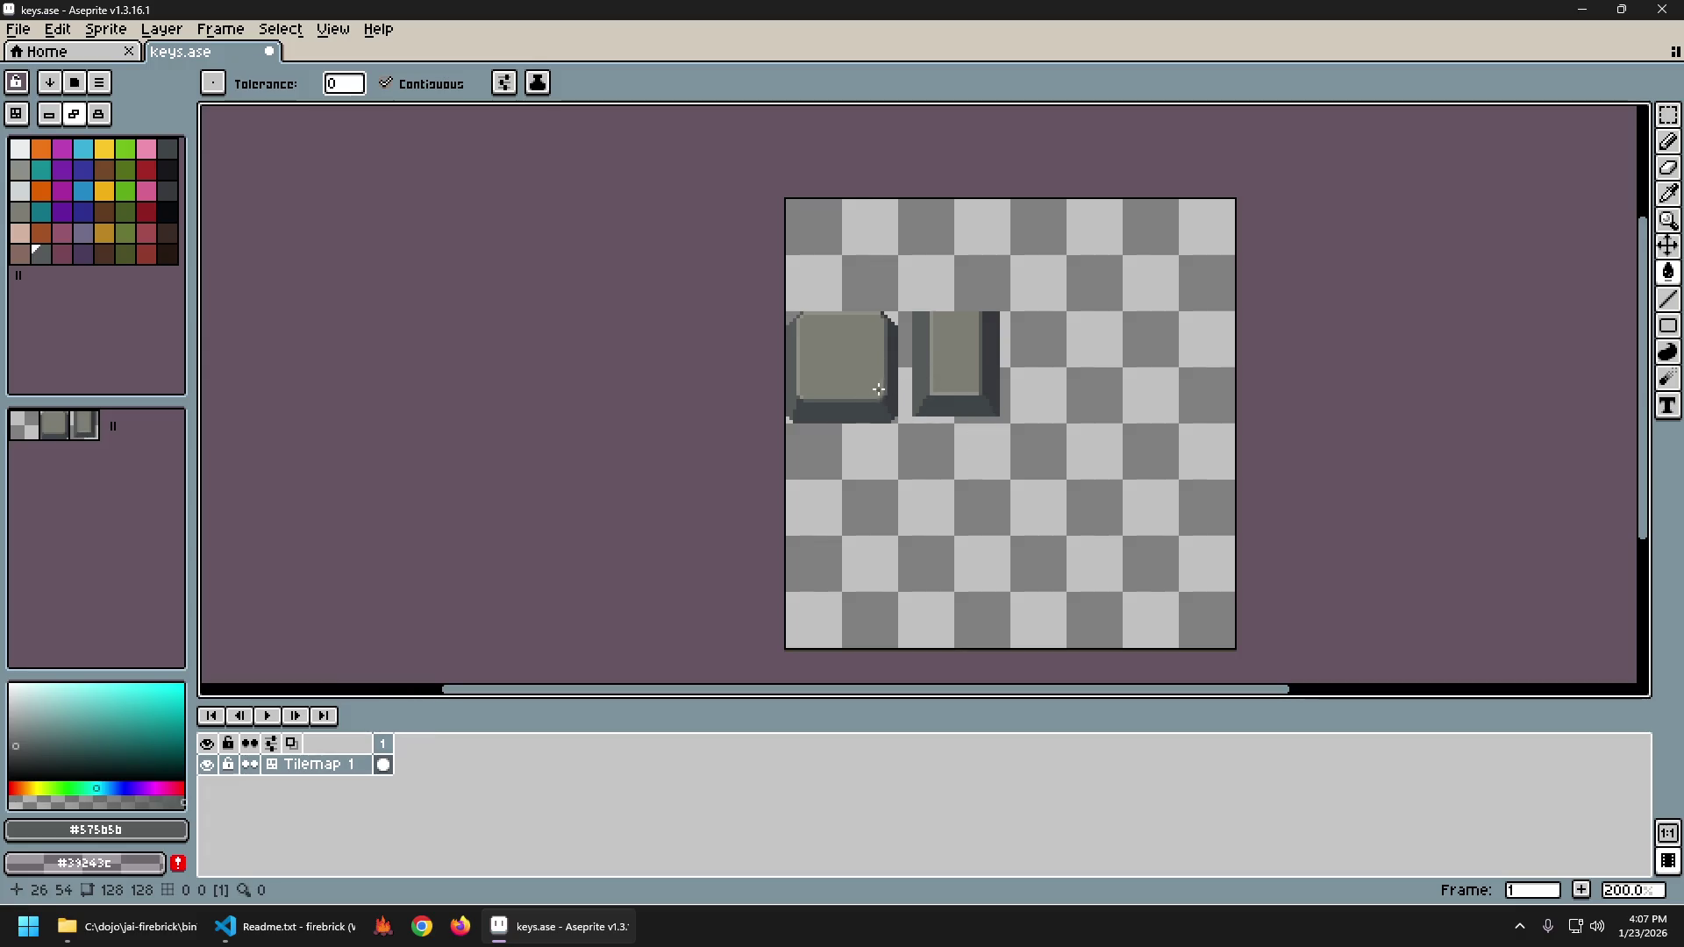
{"action": "scroll", "coordinate": [885, 383], "scroll_direction": "up", "scroll_amount": 4}
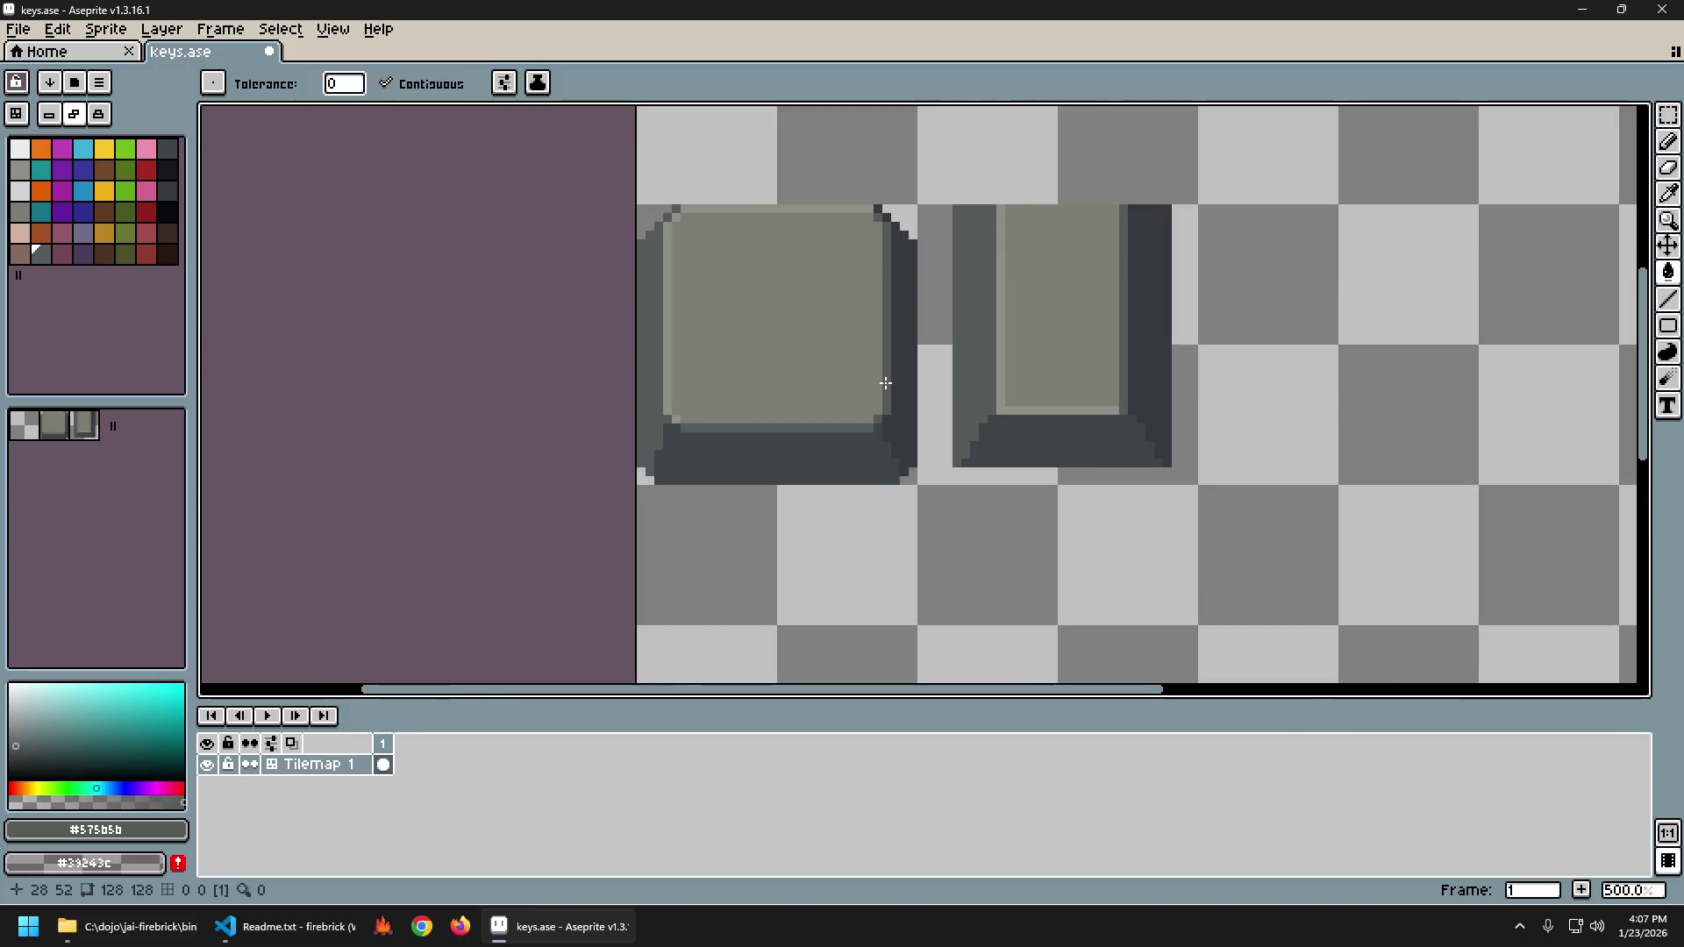
{"action": "mouse_move", "coordinate": [771, 320]}
{"action": "left_mouse_down"}
{"action": "mouse_move", "coordinate": [827, 324]}
{"action": "mouse_move", "coordinate": [842, 377]}
{"action": "left_mouse_up"}
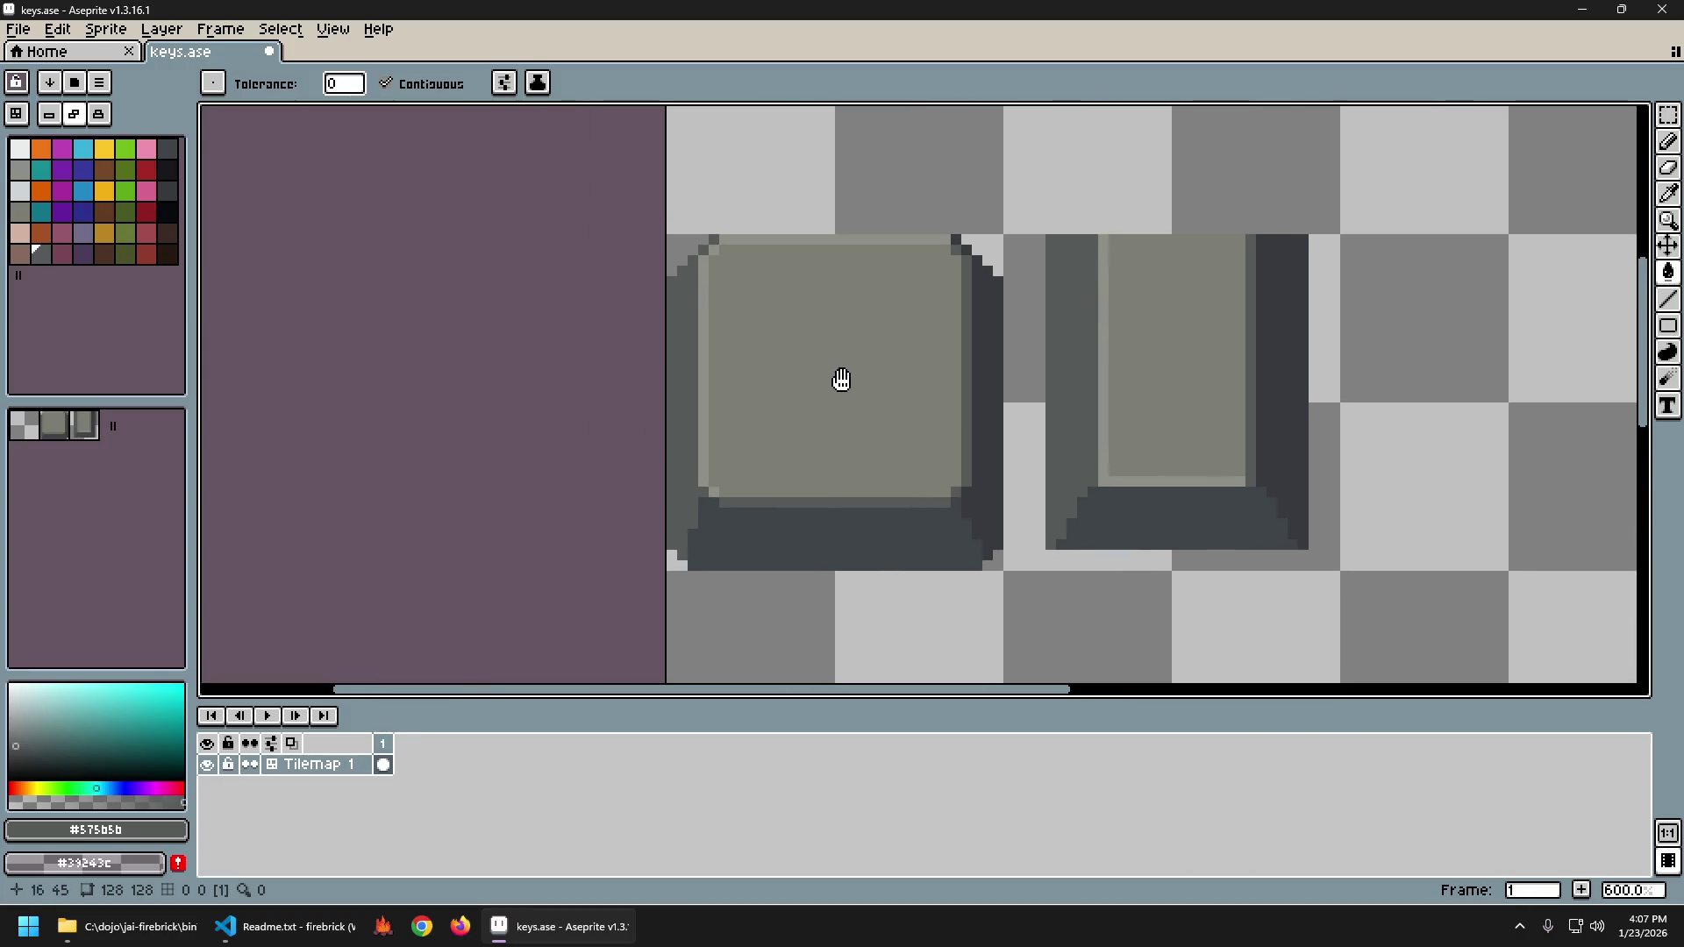
{"action": "scroll", "coordinate": [764, 334], "scroll_direction": "up", "scroll_amount": 3}
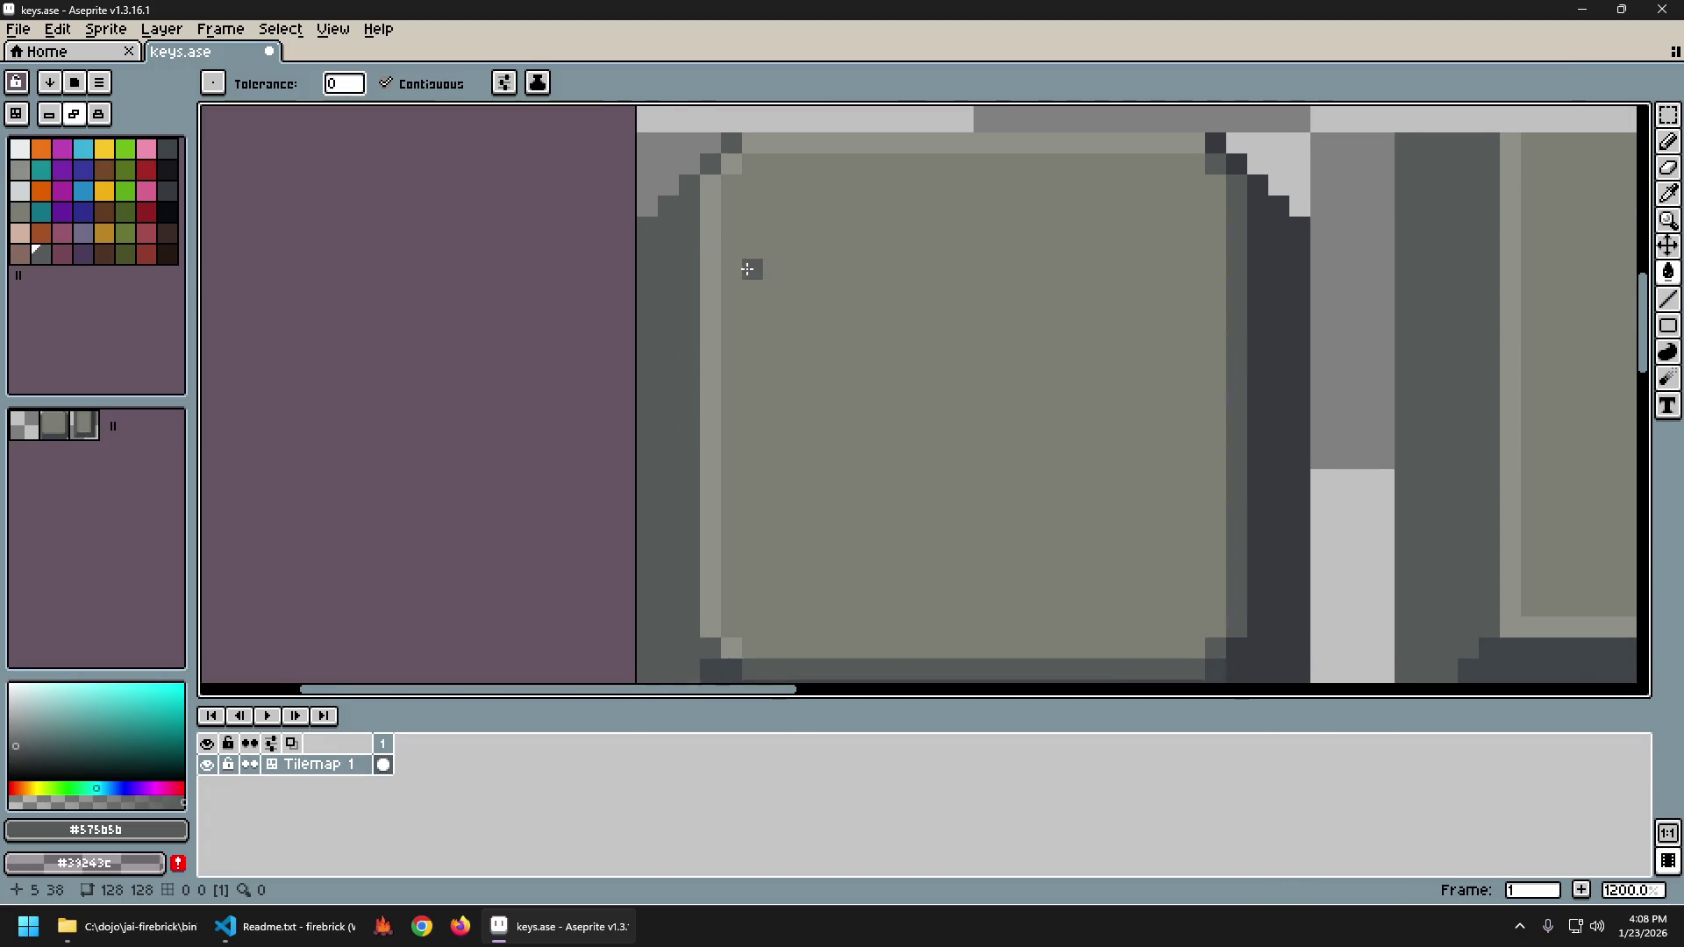
{"action": "scroll", "coordinate": [739, 270], "scroll_direction": "down", "scroll_amount": 2}
Erase the stray dark pixels on the square keycap's left edge, undoing the second erase stroke.
{"action": "key", "text": "e"}
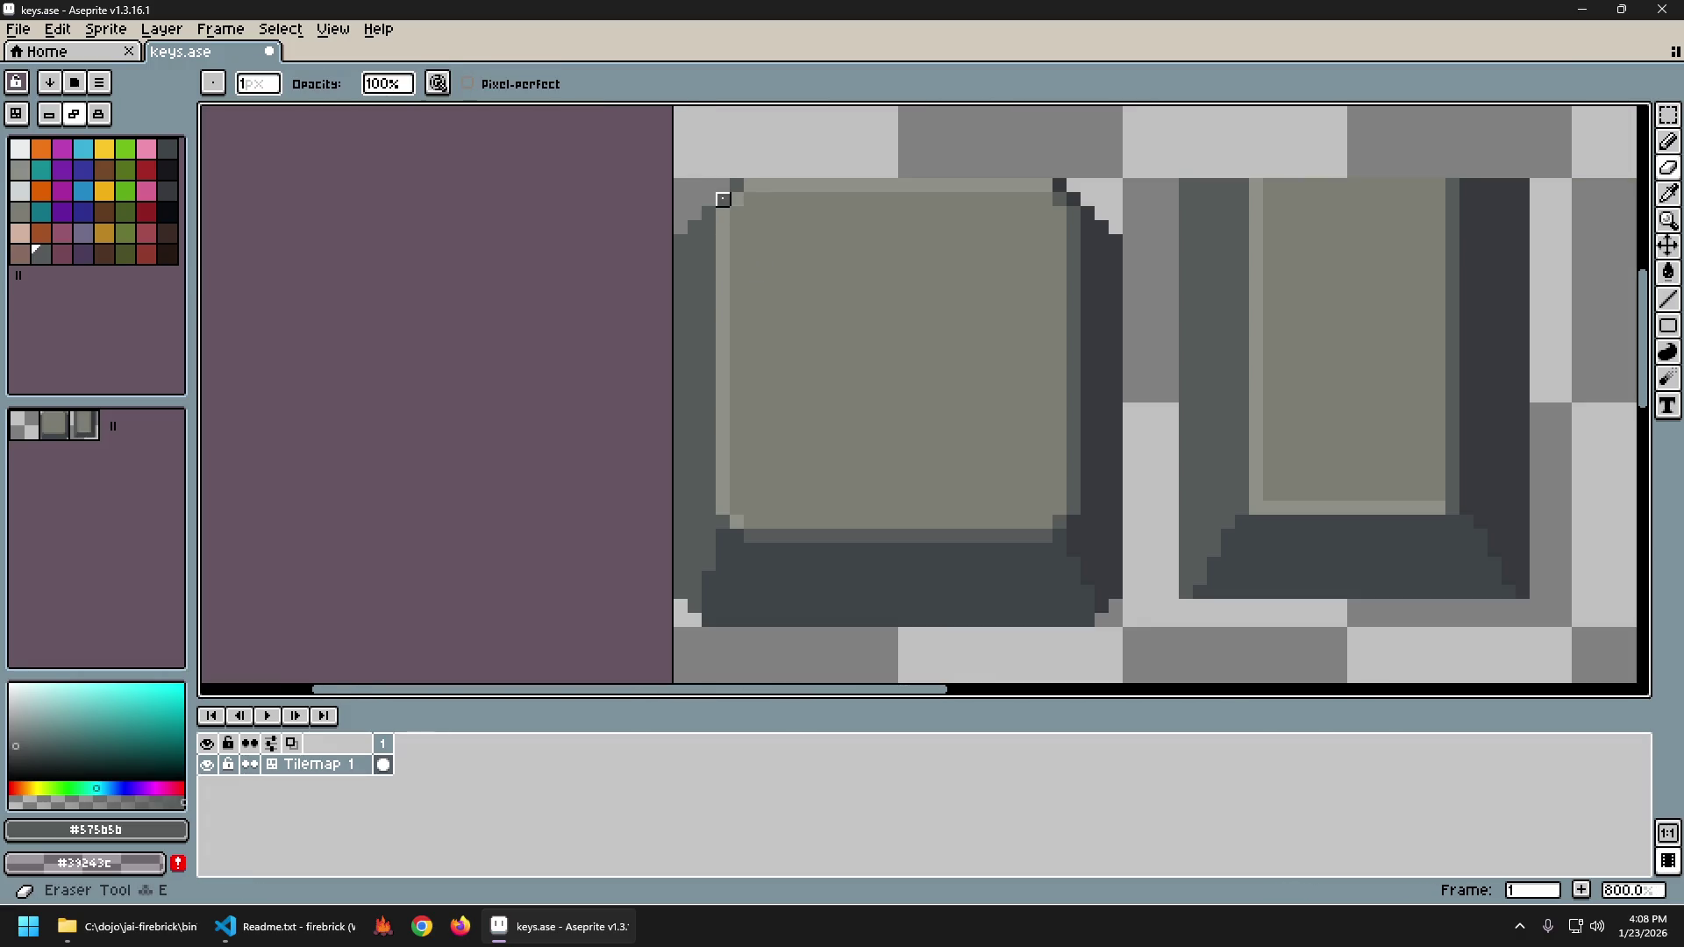
{"action": "left_click_drag", "start_coordinate": [678, 239], "coordinate": [681, 255]}
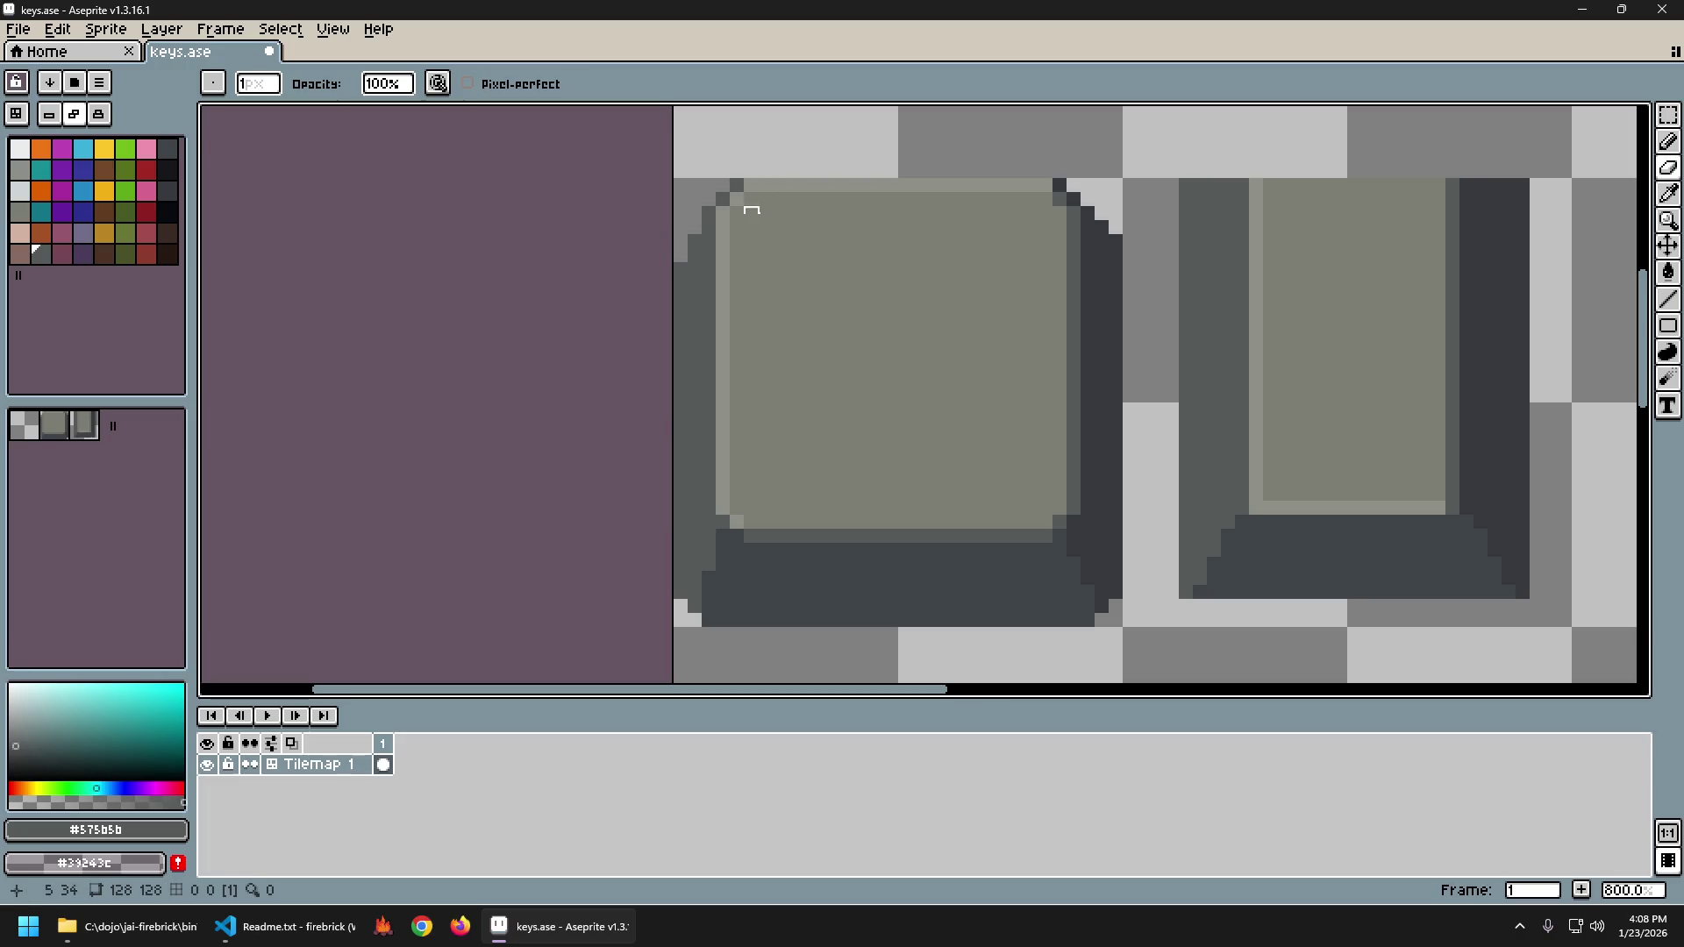
{"action": "scroll", "coordinate": [827, 365], "scroll_direction": "down", "scroll_amount": 3}
{"action": "scroll", "coordinate": [797, 331], "scroll_direction": "up", "scroll_amount": 3}
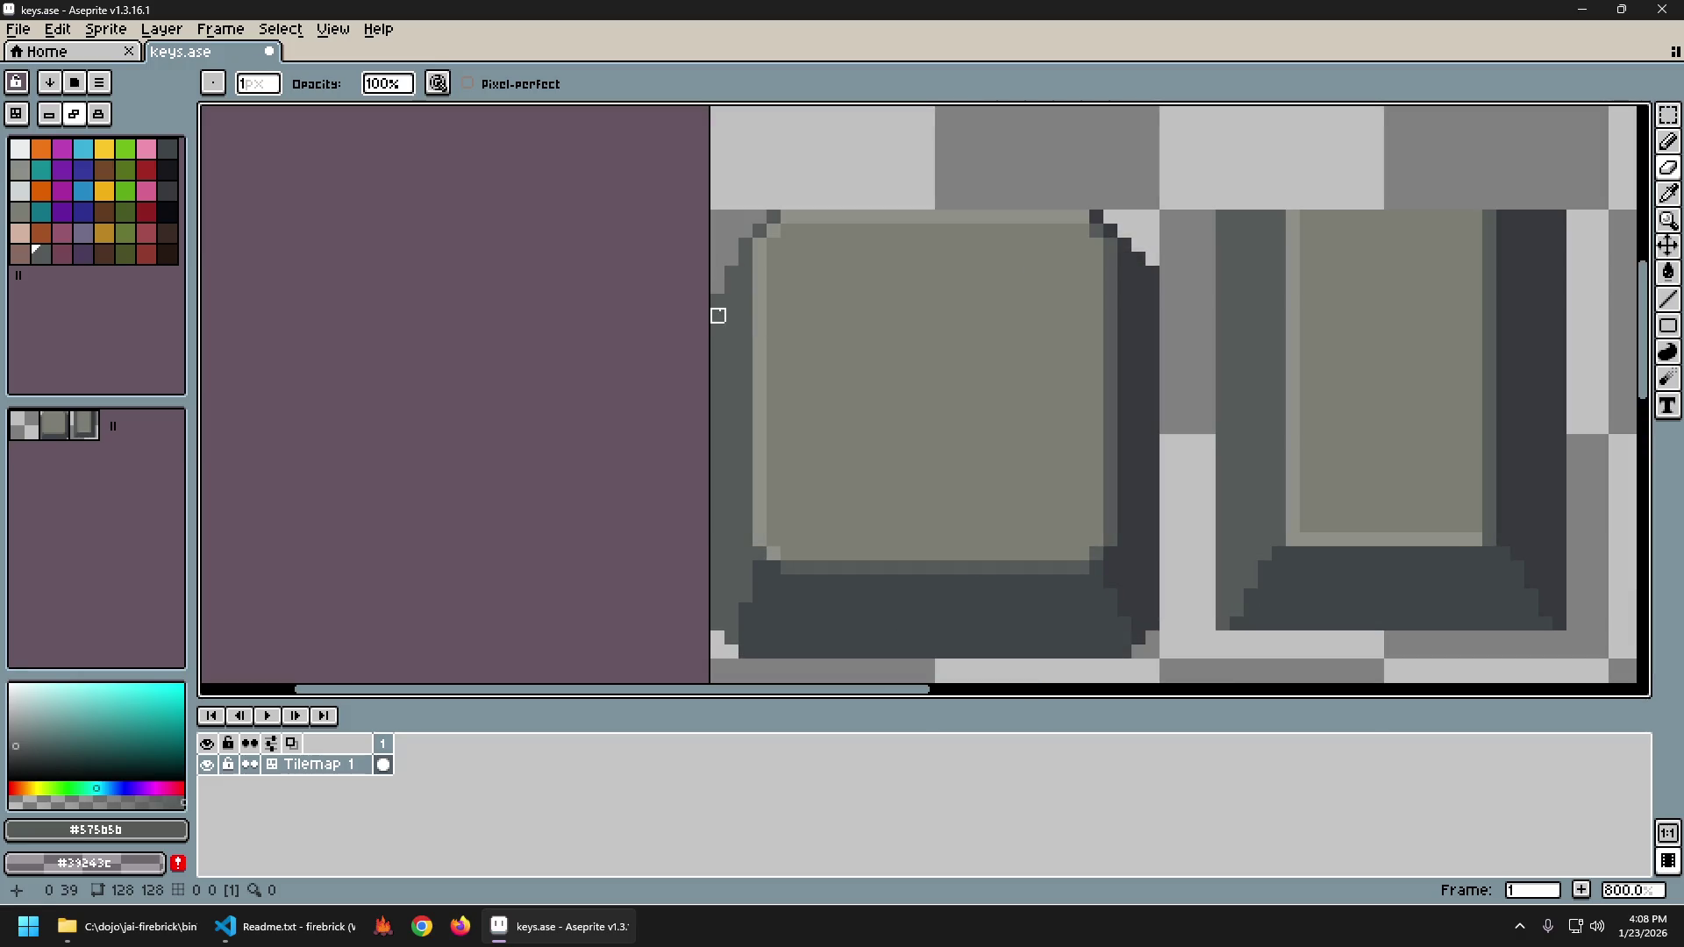
{"action": "left_click_drag", "start_coordinate": [746, 260], "coordinate": [746, 231]}
{"action": "scroll", "coordinate": [772, 219], "scroll_direction": "down", "scroll_amount": 5}
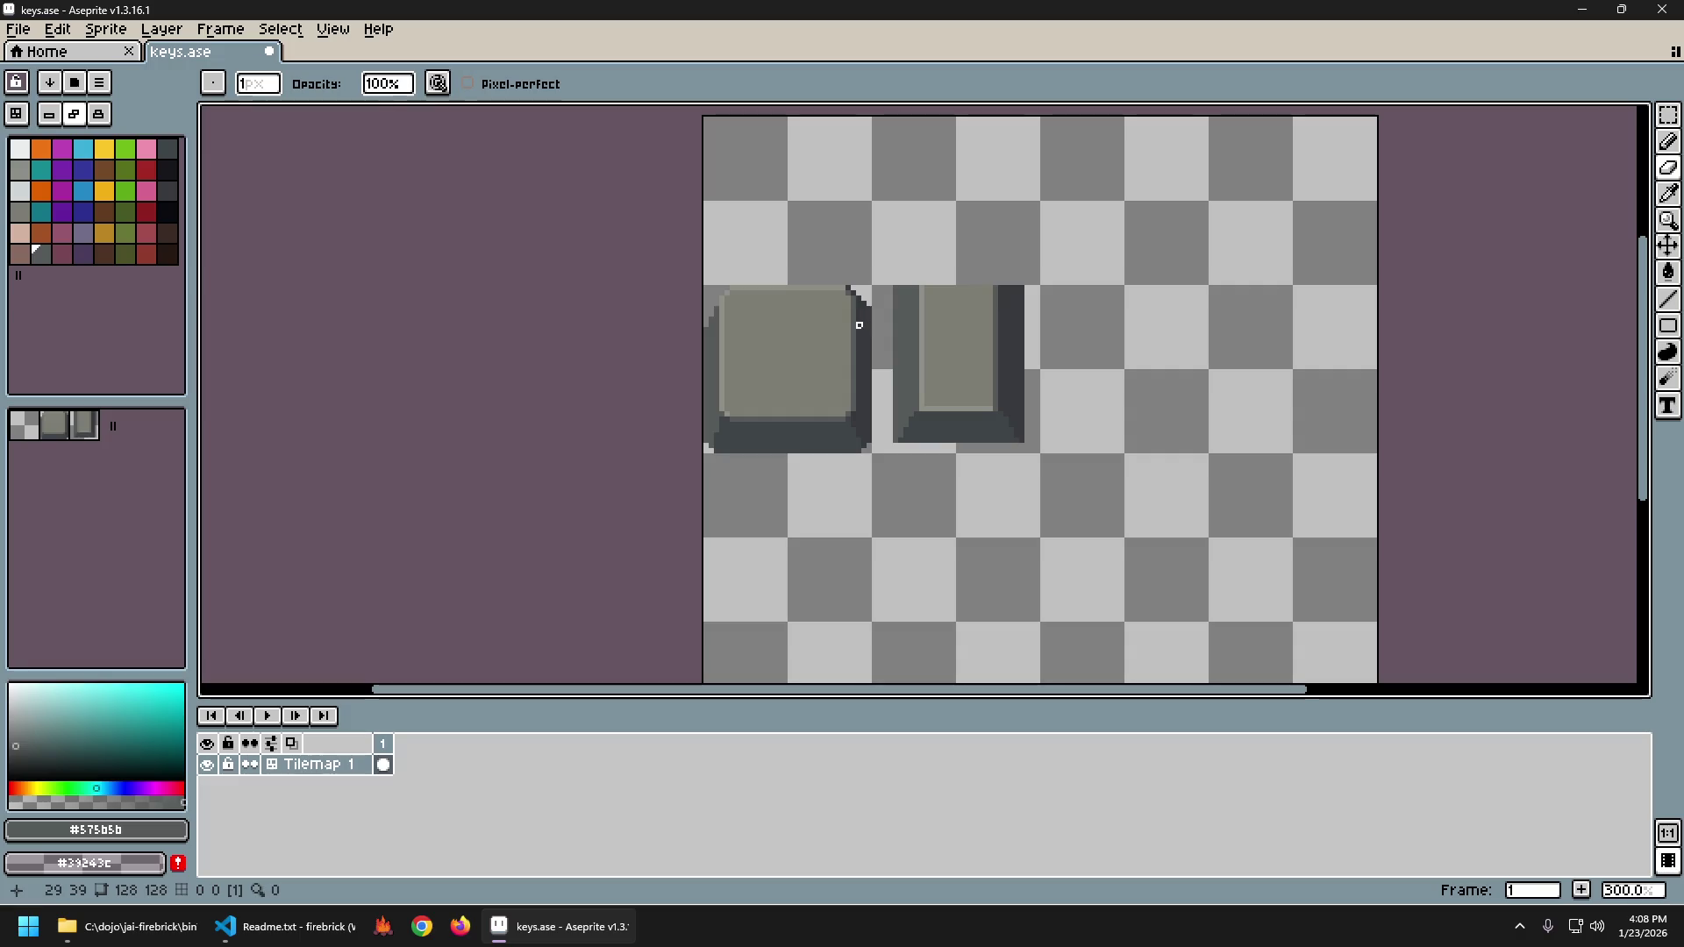
{"action": "scroll", "coordinate": [739, 314], "scroll_direction": "up", "scroll_amount": 3}
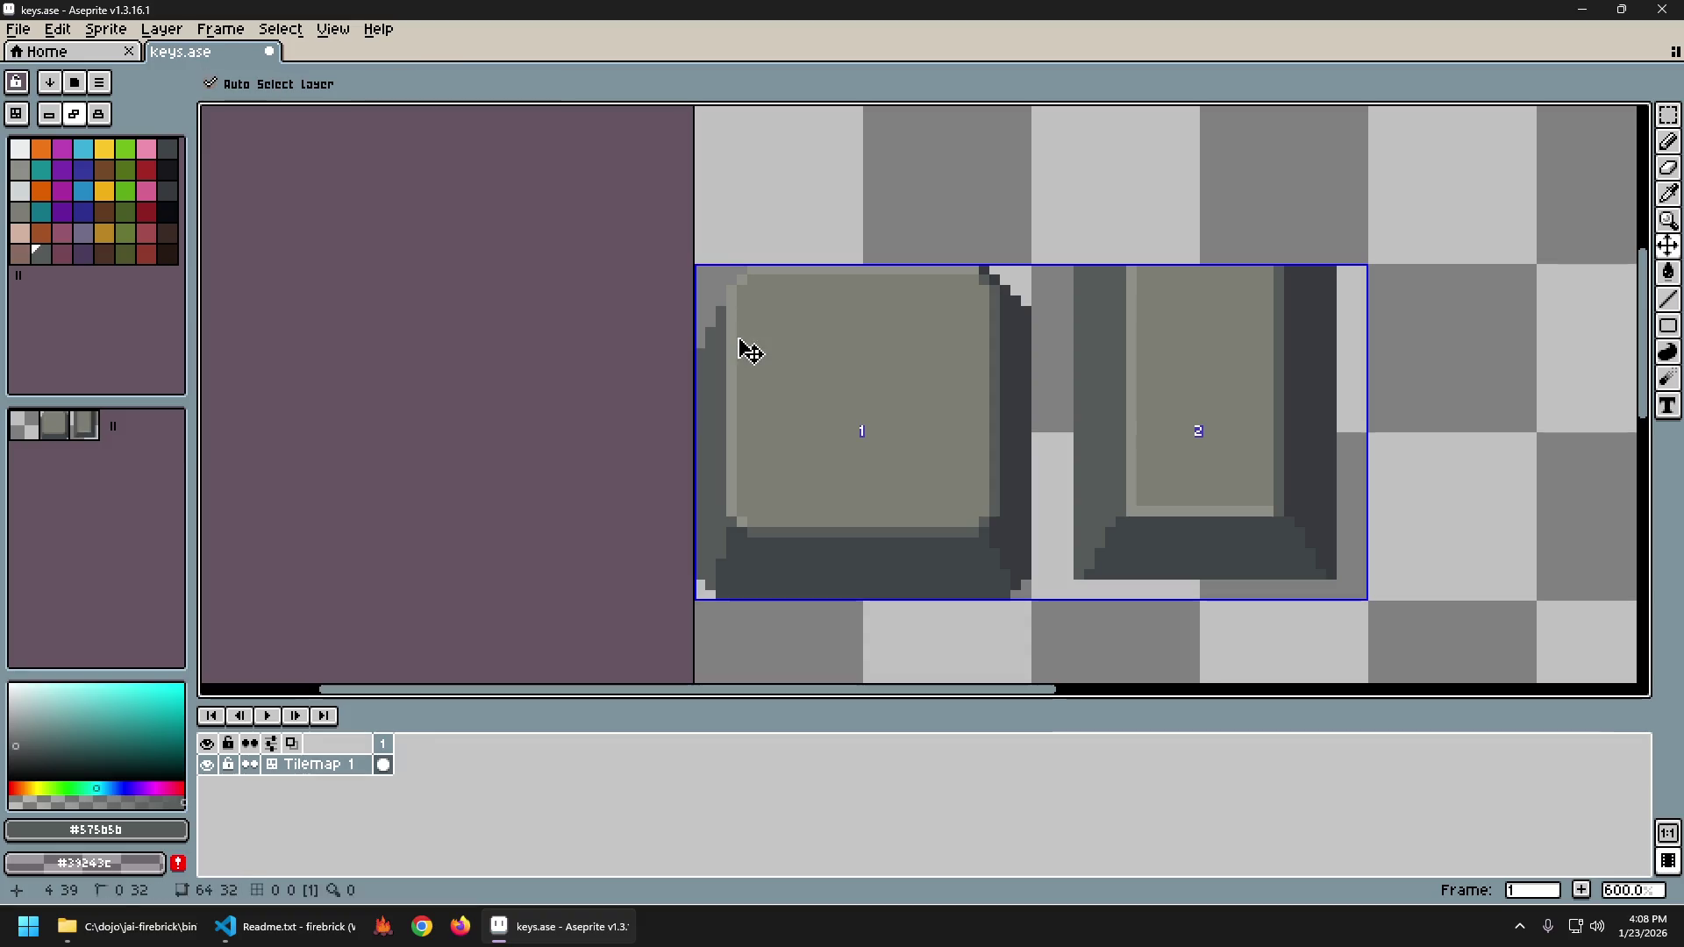
{"action": "key", "text": "ctrl+z"}
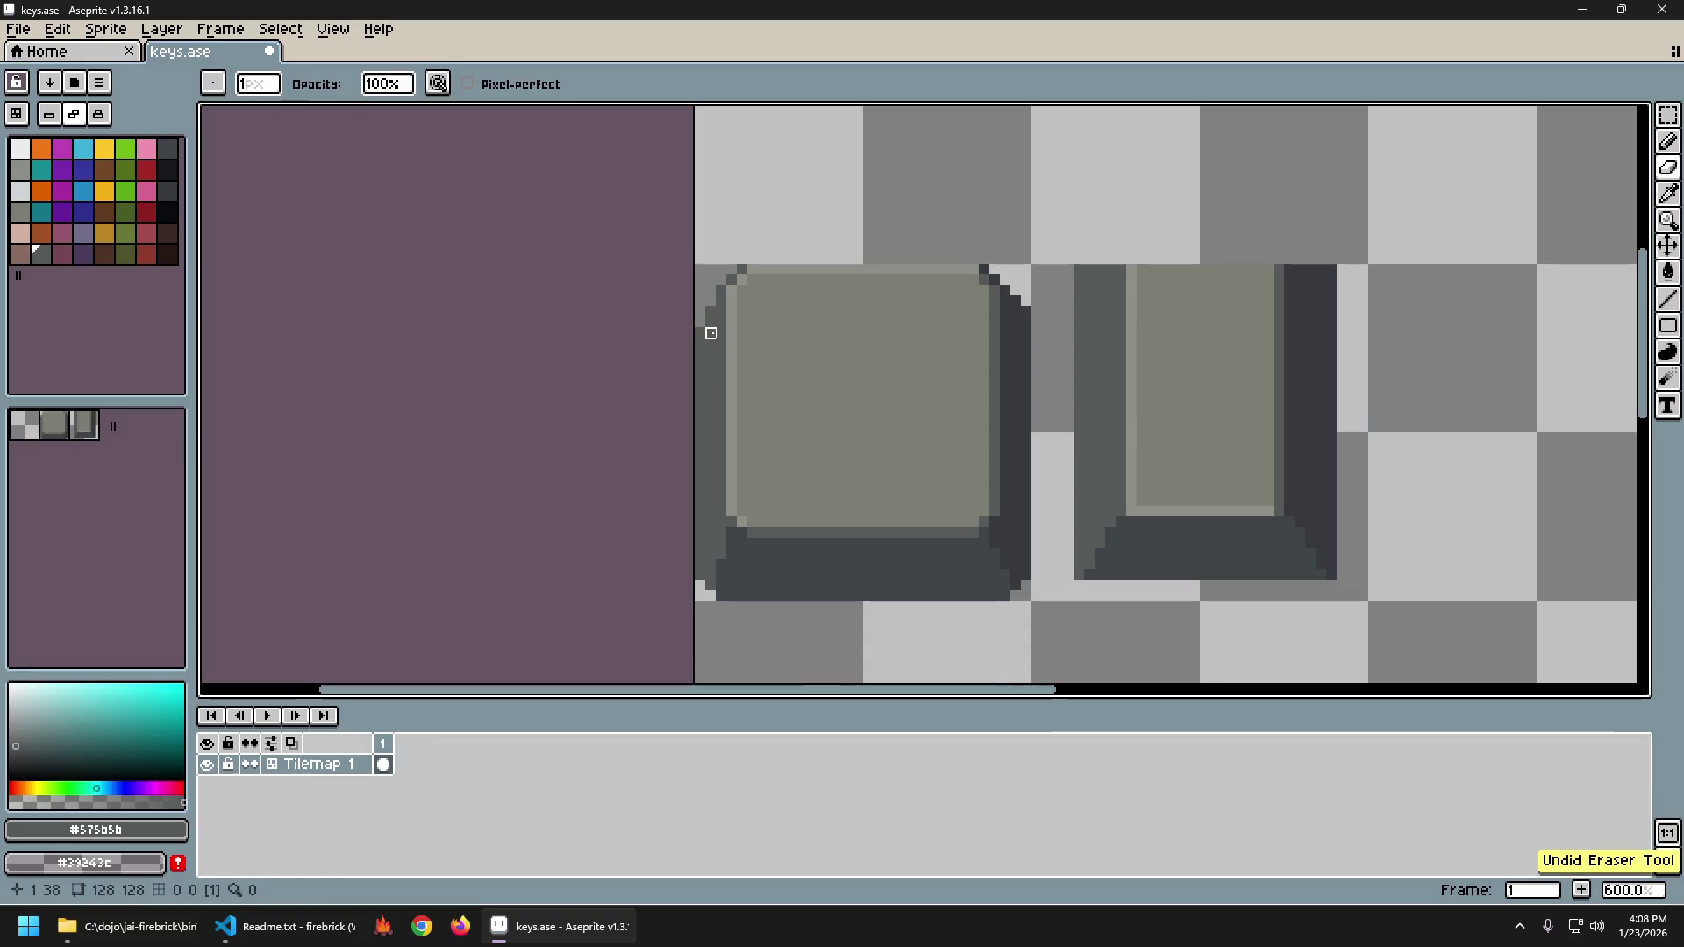
{"action": "scroll", "coordinate": [709, 307], "scroll_direction": "up", "scroll_amount": 1}
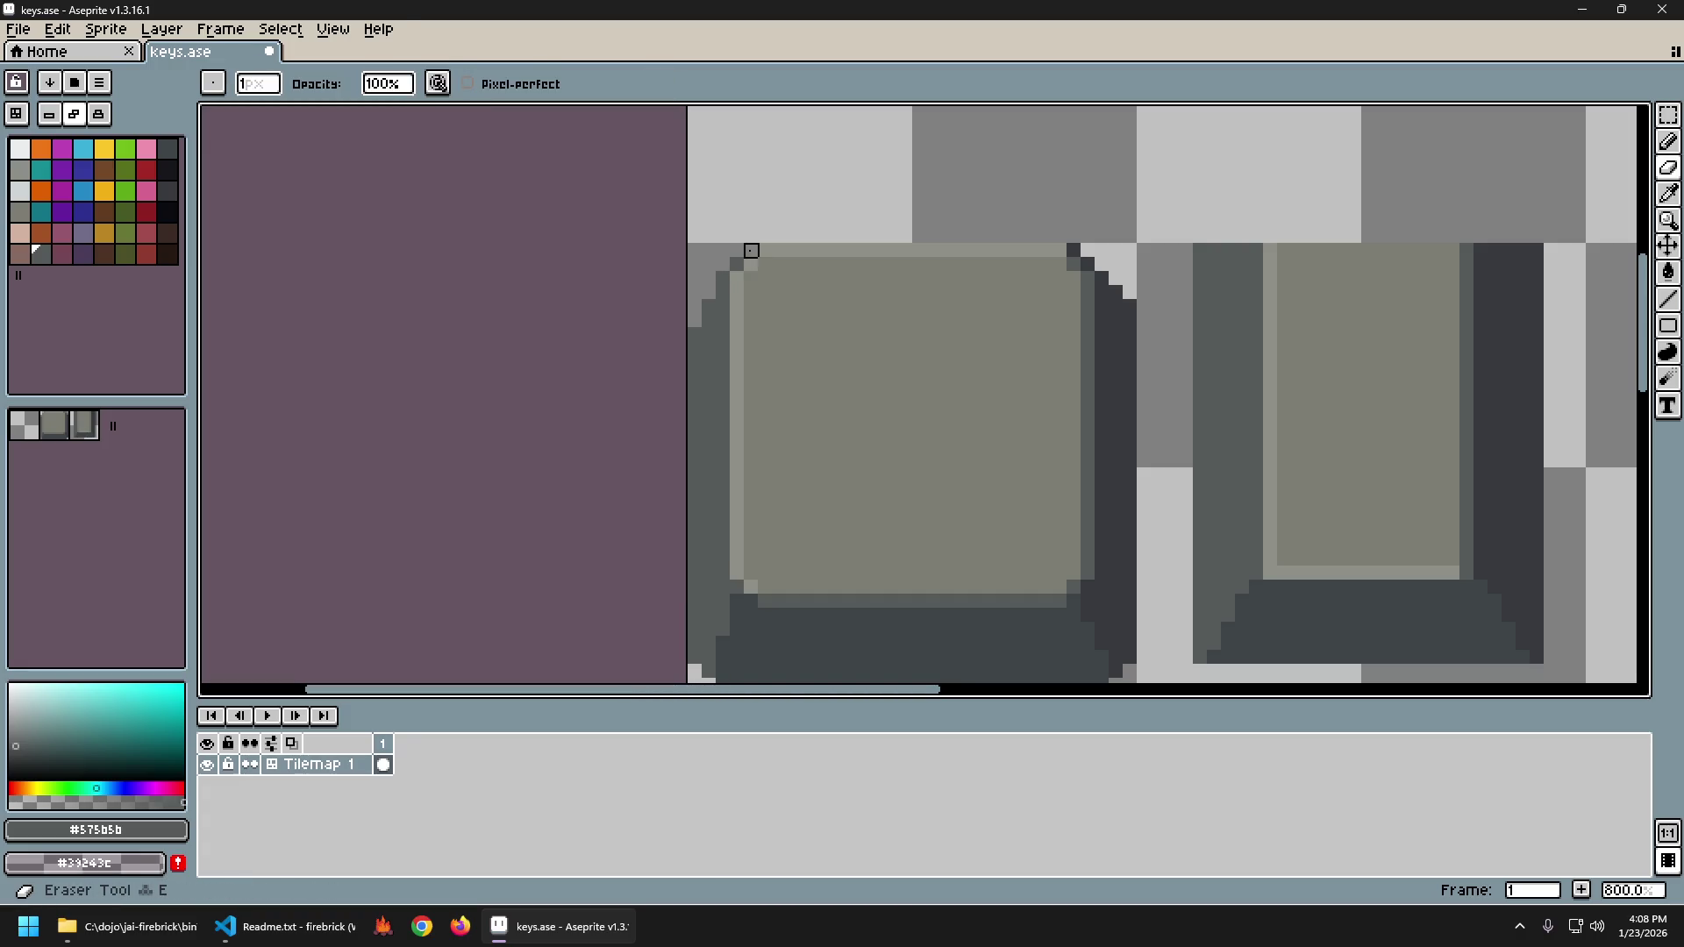
With the Pencil active, undo and redo the first key's last stroke to compare.
{"action": "key", "text": "b"}
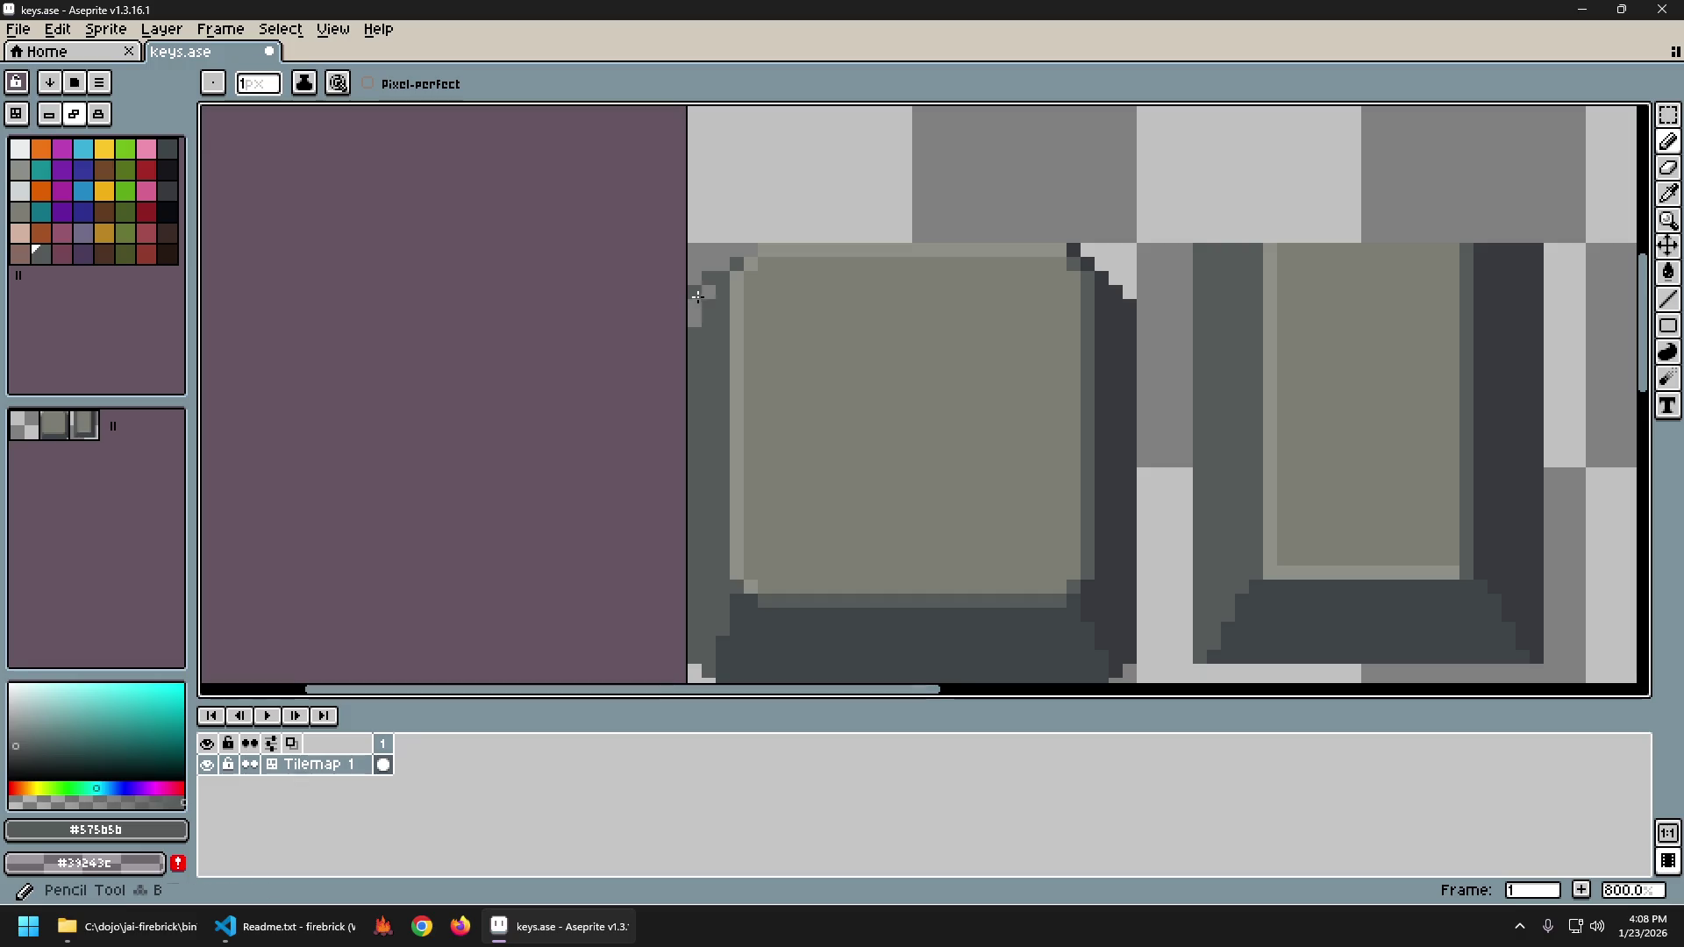
{"action": "scroll", "coordinate": [834, 473], "scroll_direction": "down", "scroll_amount": 4}
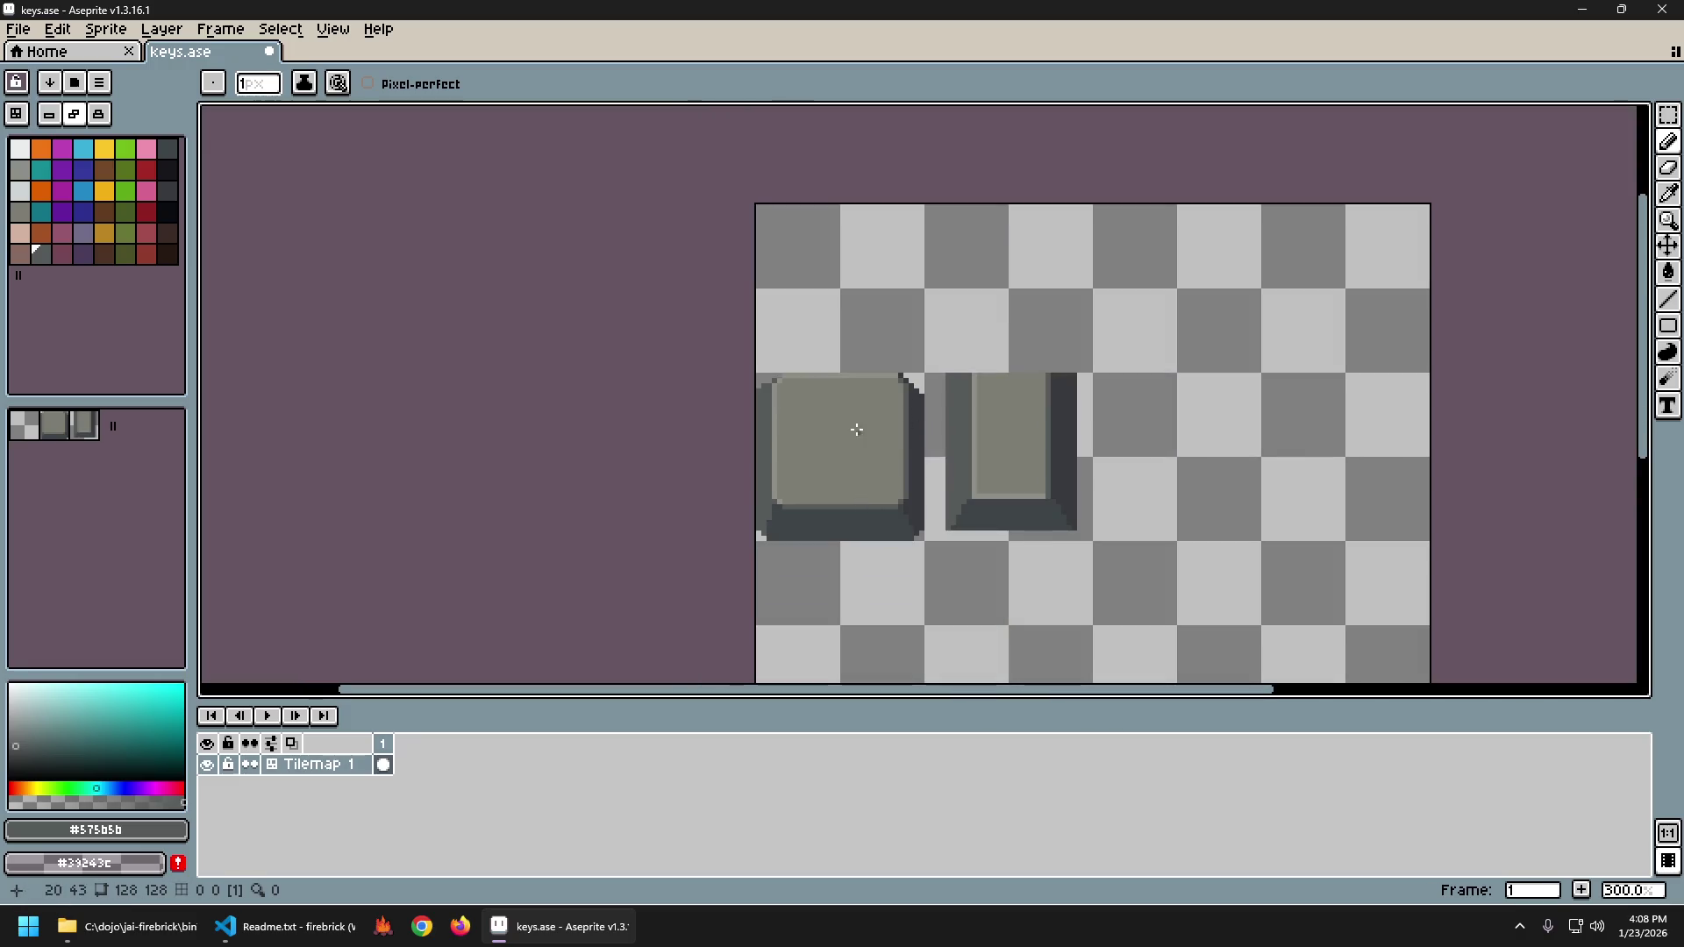
{"action": "scroll", "coordinate": [857, 429], "scroll_direction": "up", "scroll_amount": 4}
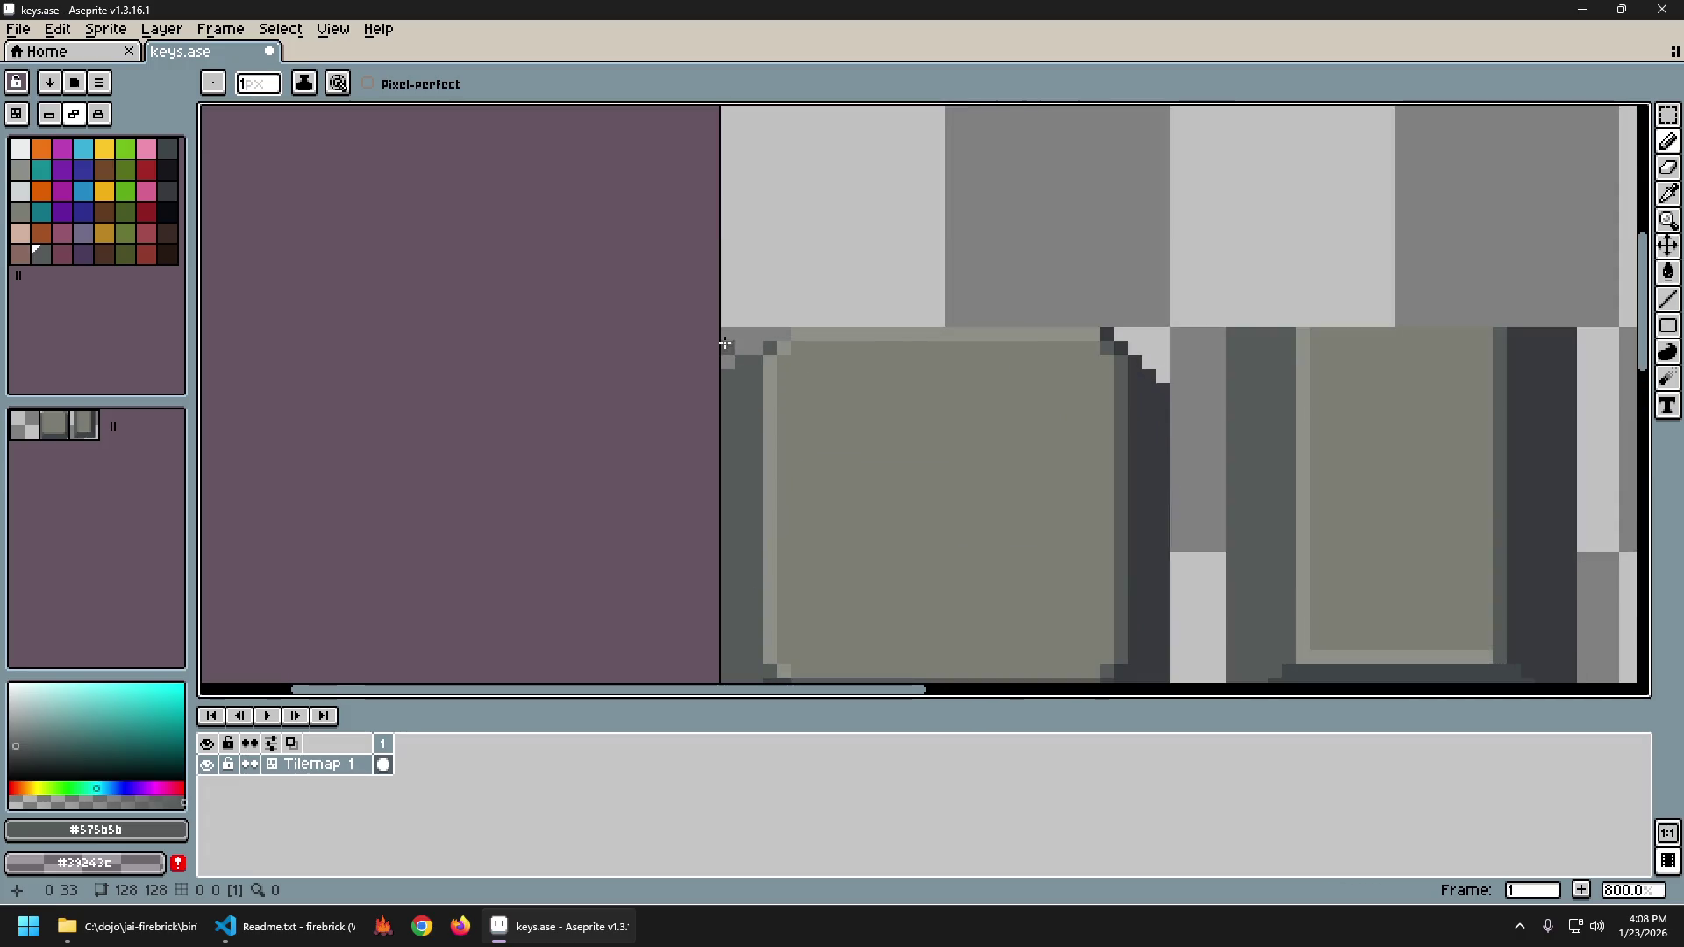
{"action": "scroll", "coordinate": [854, 539], "scroll_direction": "down", "scroll_amount": 4}
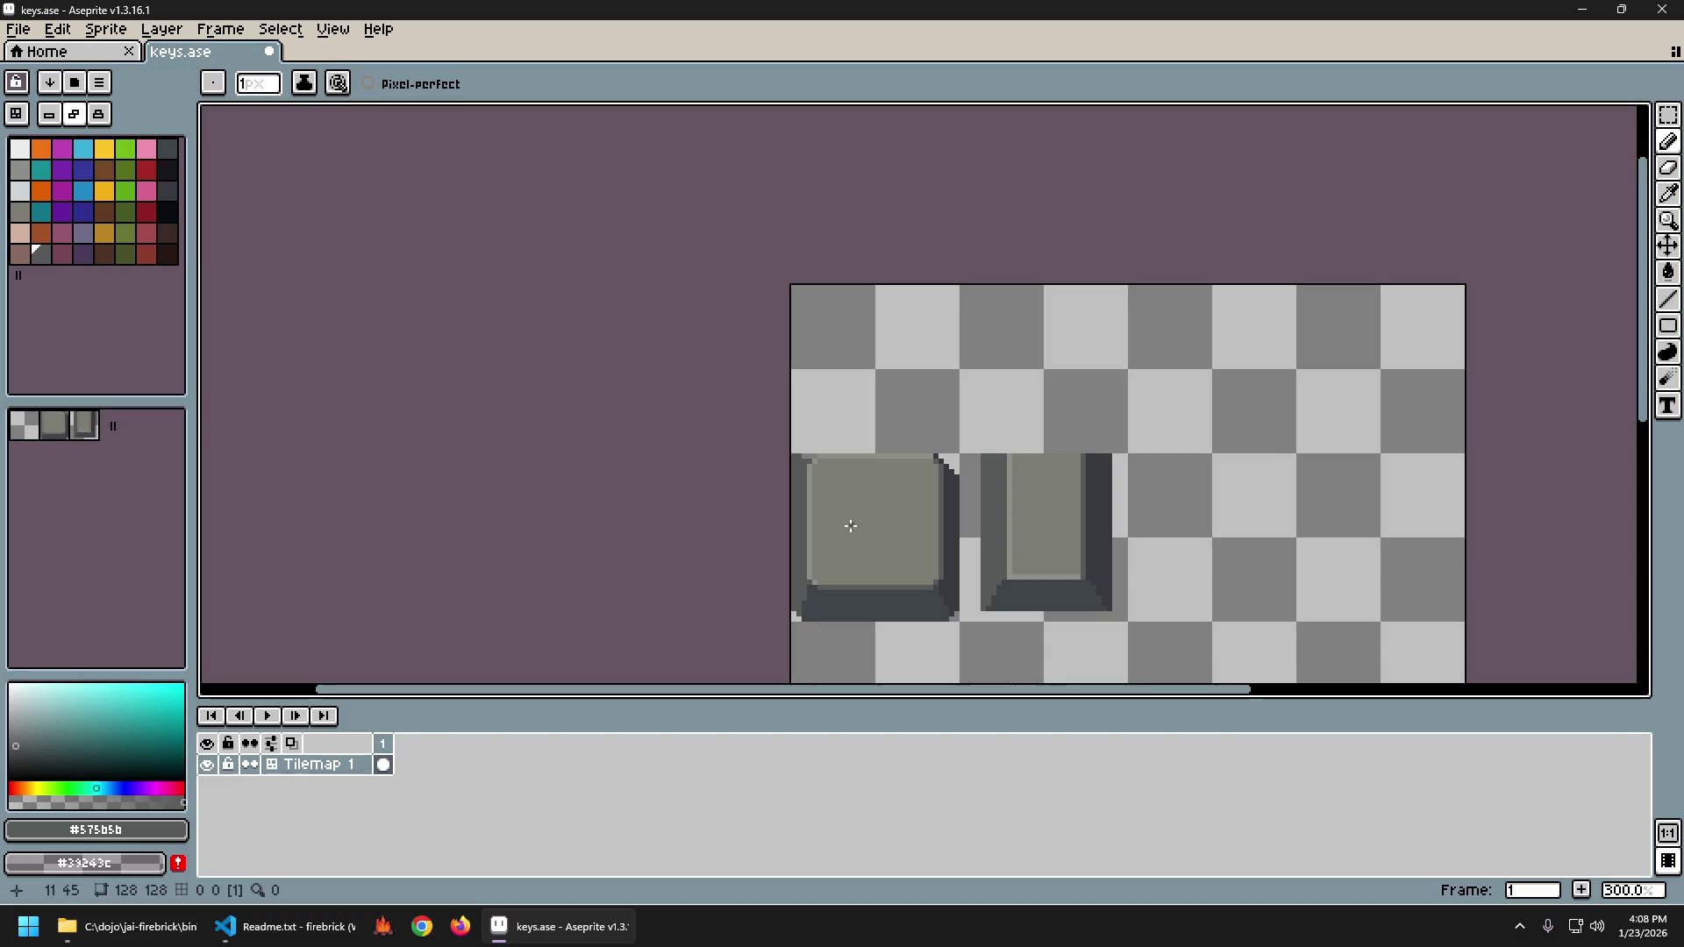
{"action": "key", "text": "ctrl+z"}
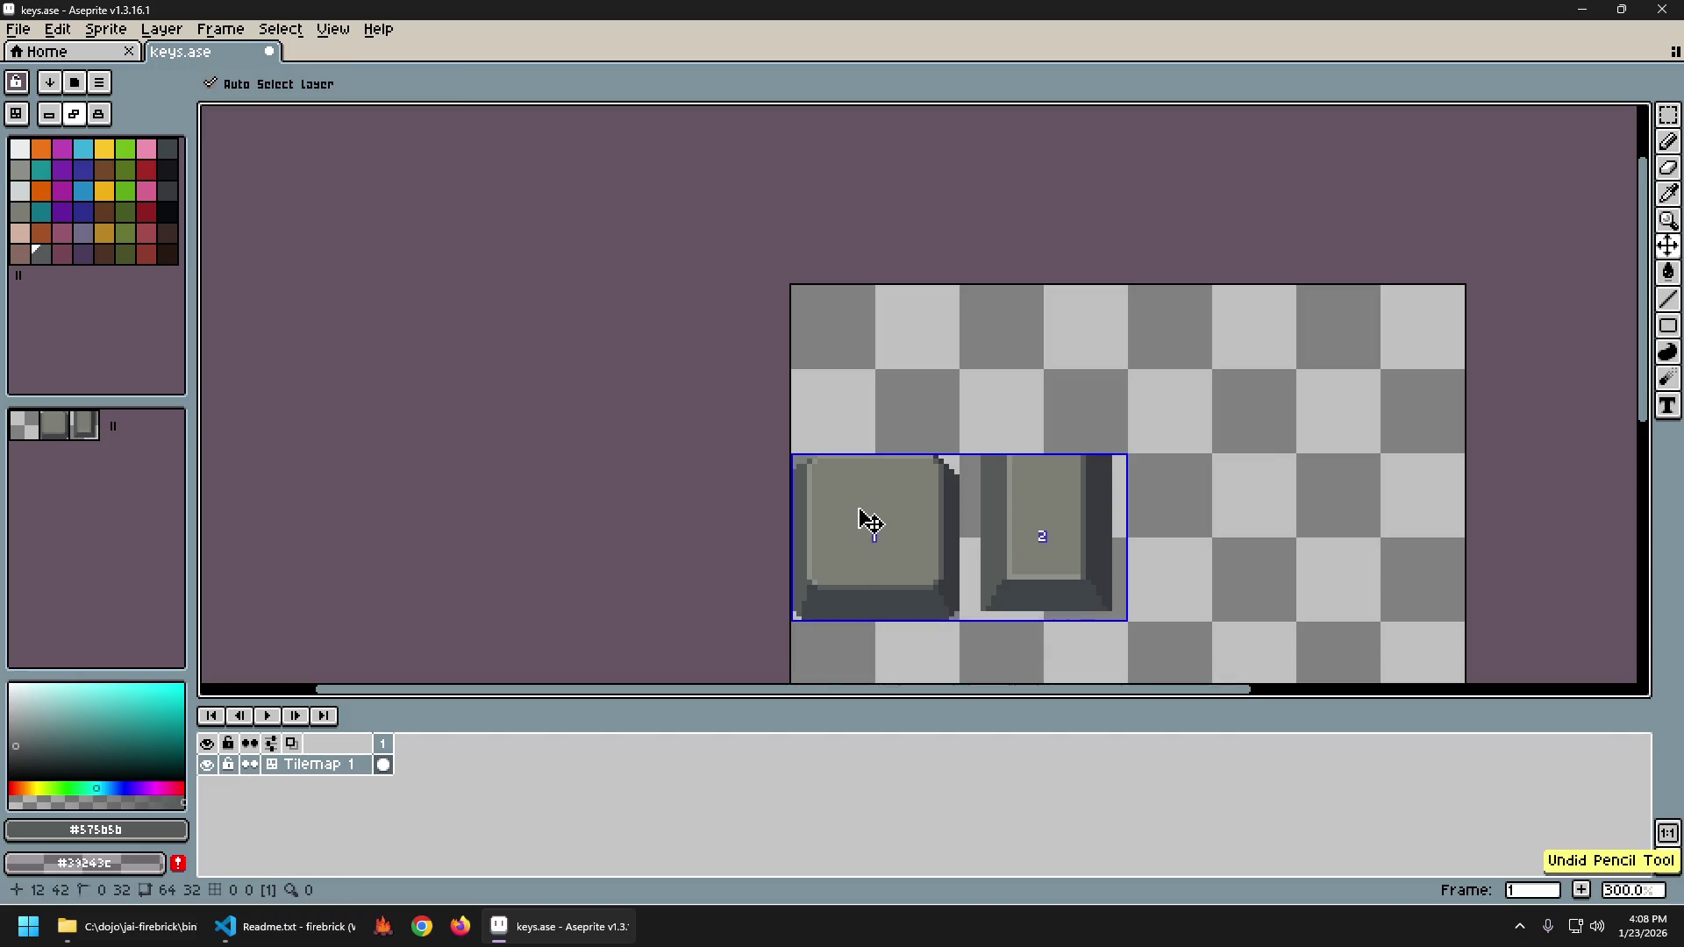
{"action": "key", "text": "ctrl+y"}
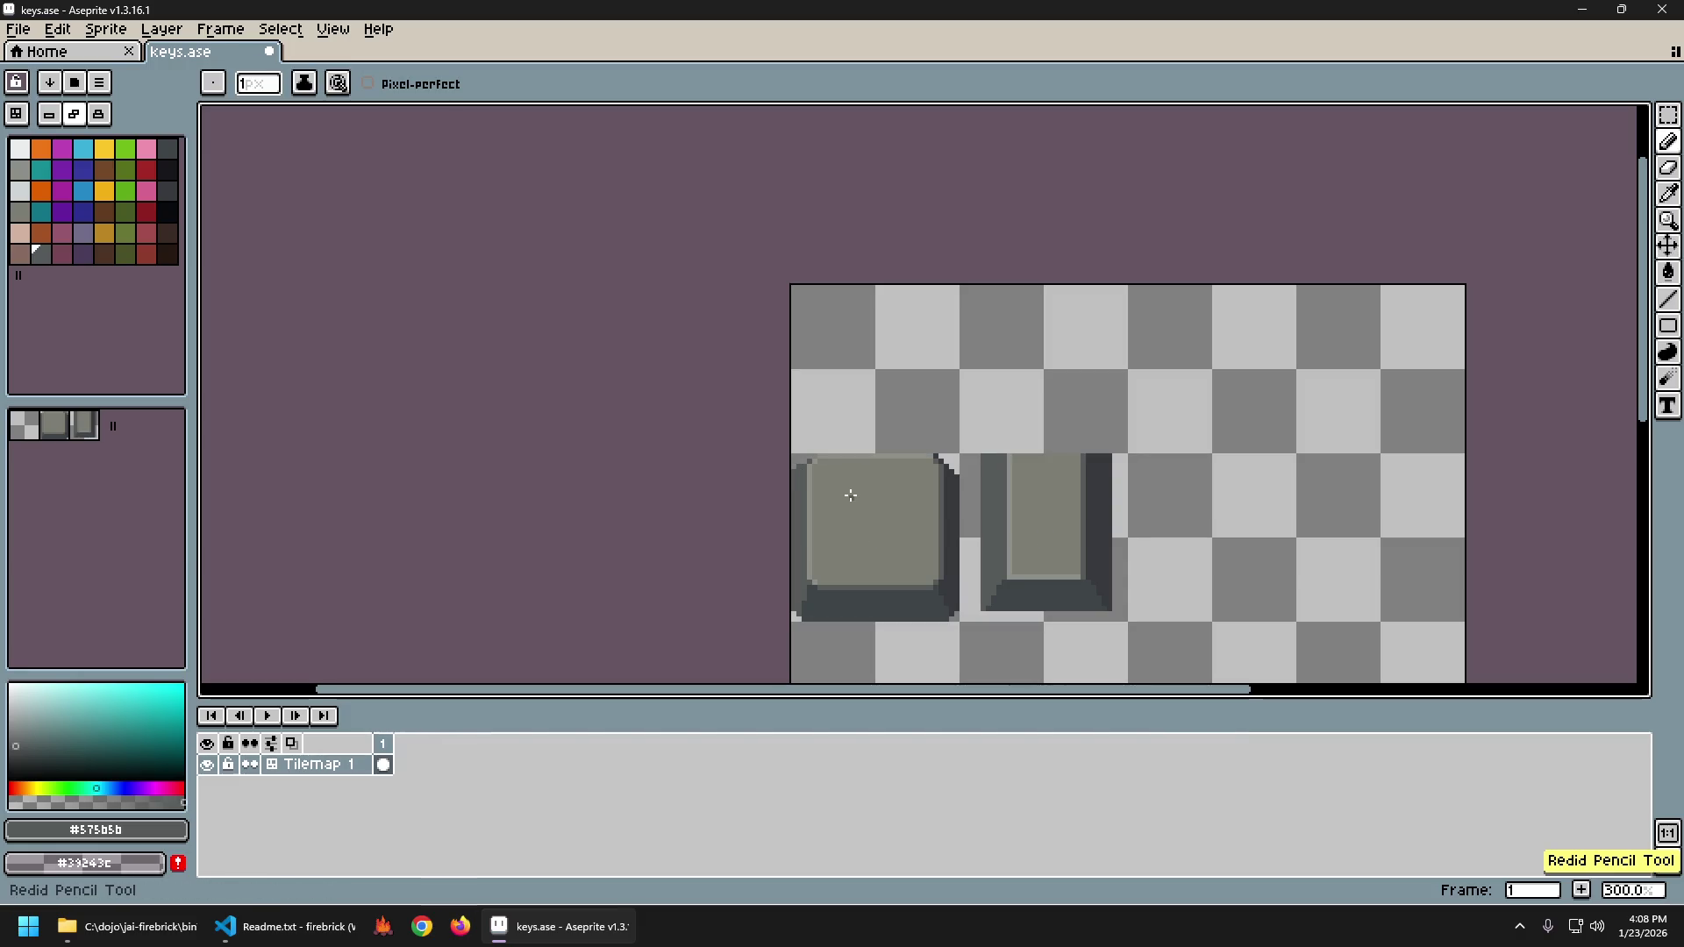
Zoom to 1200% and darken two pixels at the square key's top-left corner.
{"action": "scroll", "coordinate": [902, 554], "scroll_direction": "up", "scroll_amount": 1}
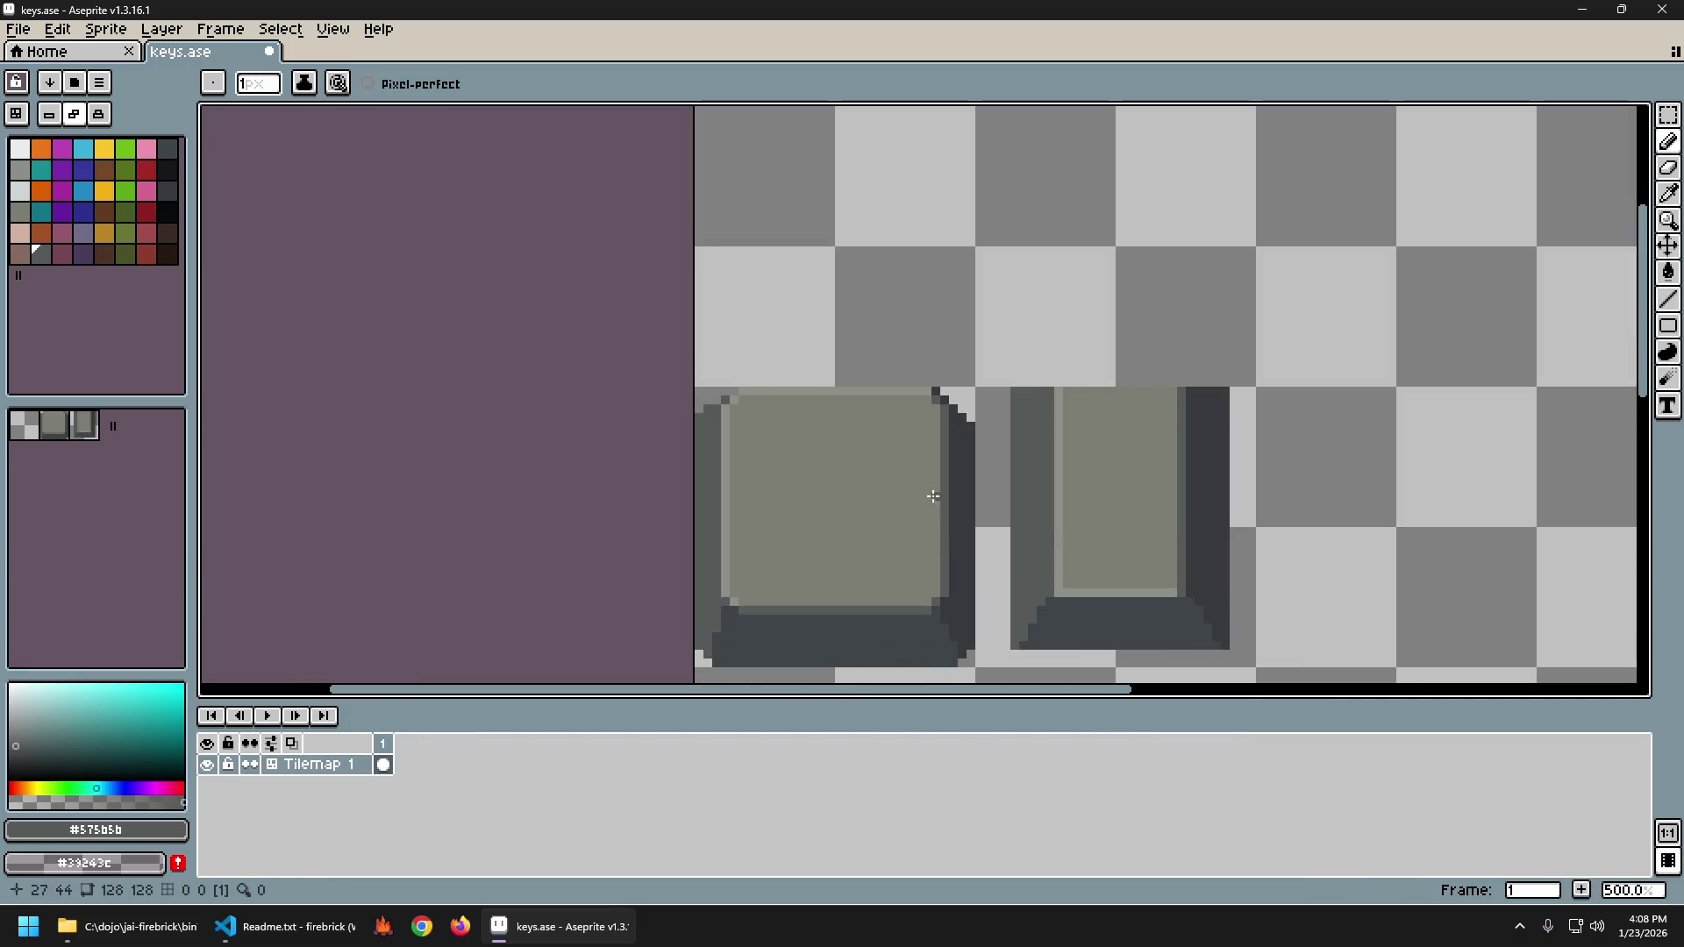
{"action": "scroll", "coordinate": [930, 491], "scroll_direction": "up", "scroll_amount": 1}
{"action": "scroll", "coordinate": [869, 379], "scroll_direction": "up", "scroll_amount": 5}
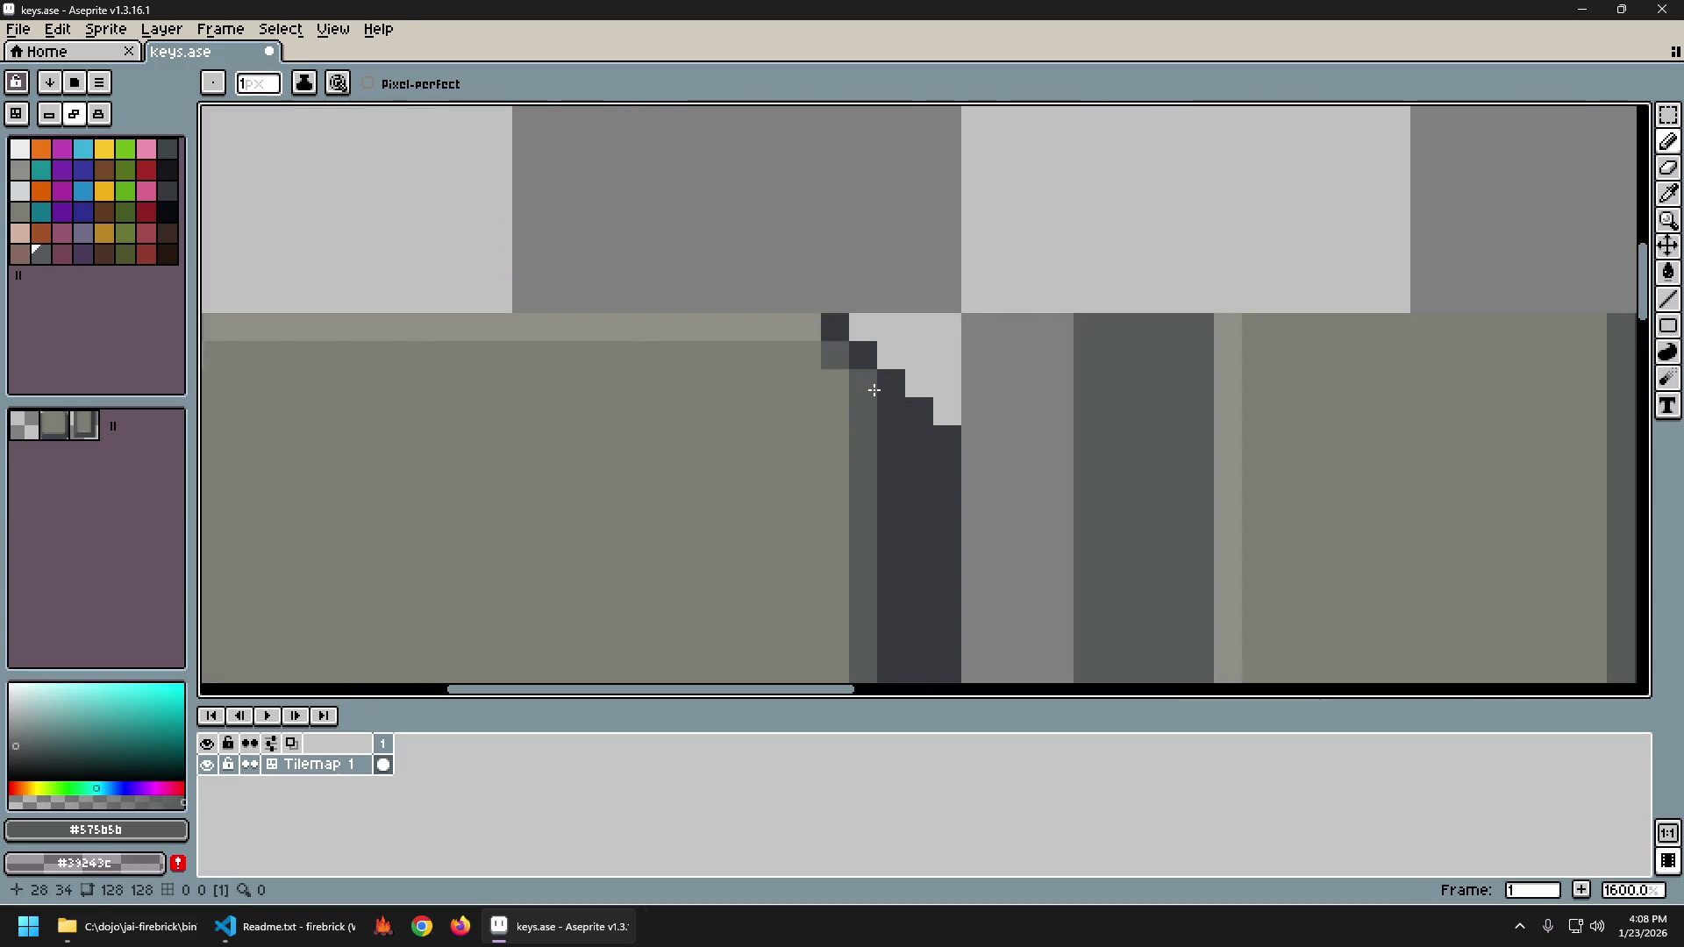
{"action": "scroll", "coordinate": [894, 444], "scroll_direction": "down", "scroll_amount": 1}
{"action": "scroll", "coordinate": [404, 478], "scroll_direction": "down", "scroll_amount": 2}
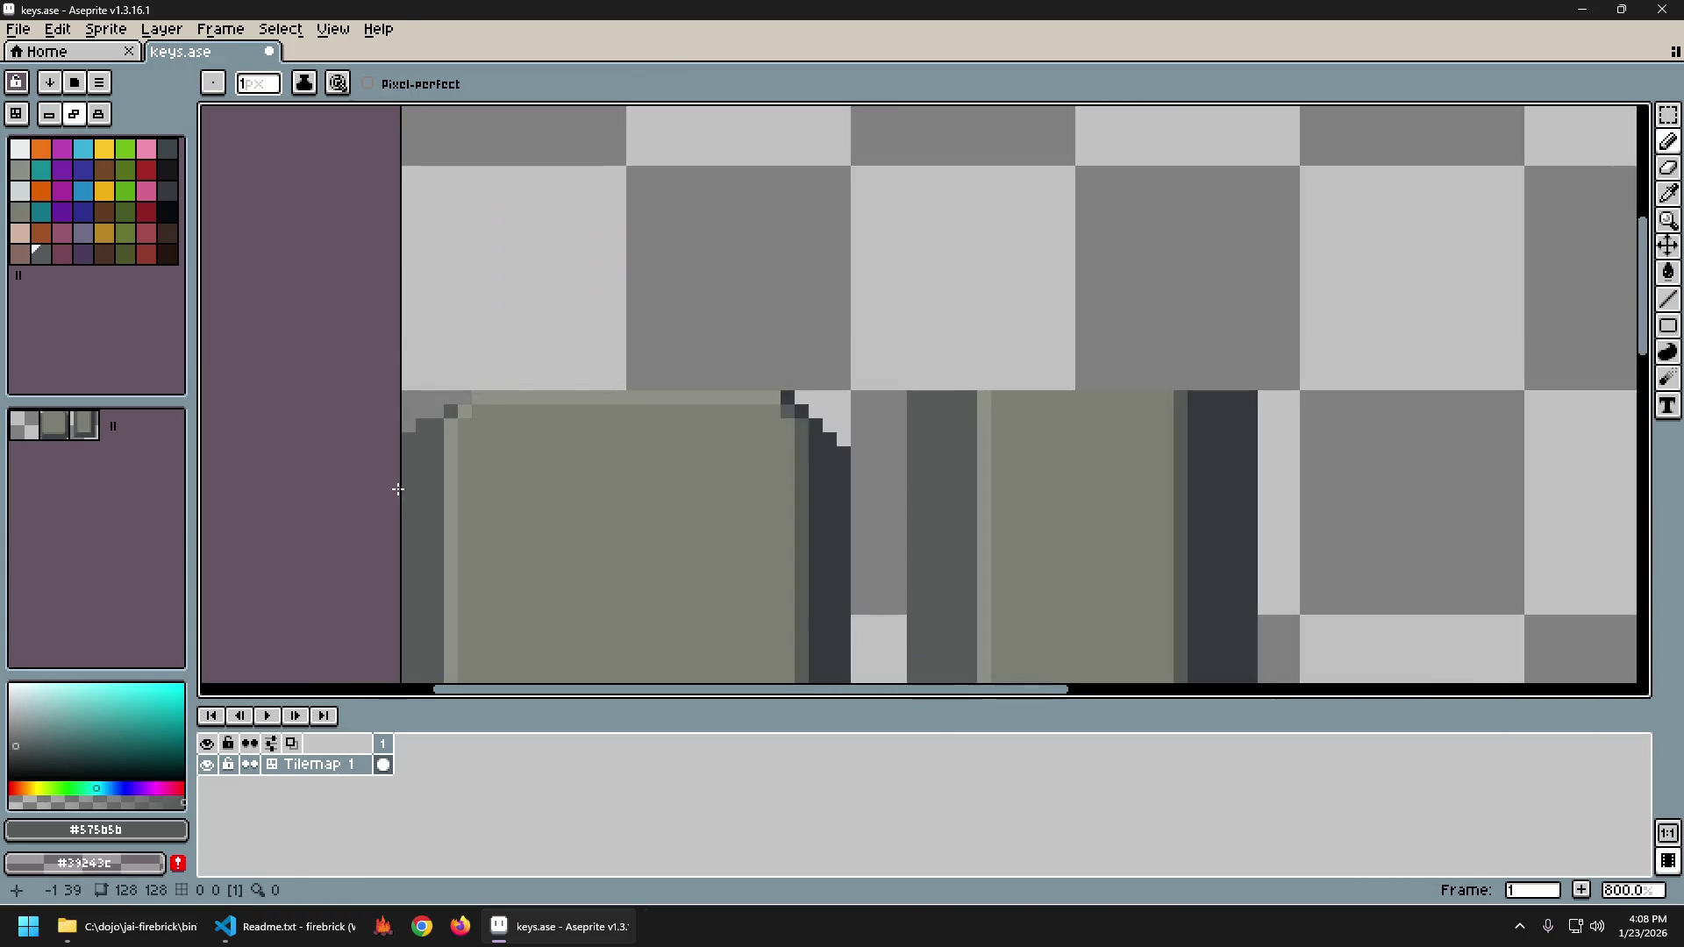
{"action": "scroll", "coordinate": [470, 369], "scroll_direction": "up", "scroll_amount": 3}
{"action": "scroll", "coordinate": [695, 439], "scroll_direction": "down", "scroll_amount": 5}
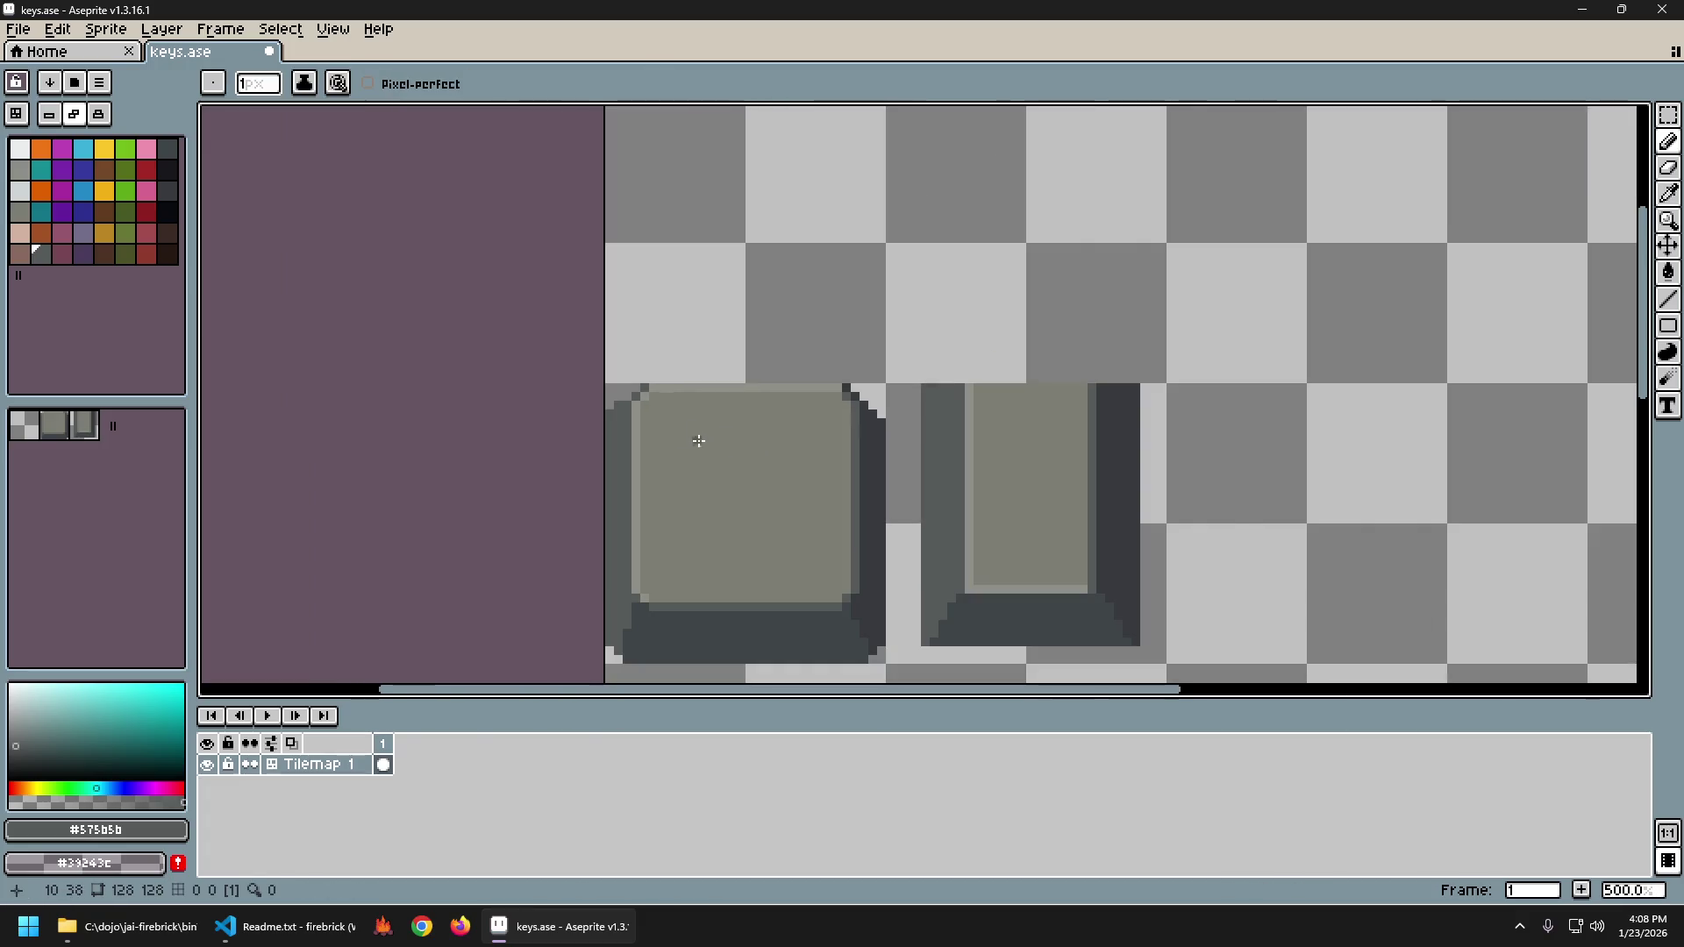
{"action": "scroll", "coordinate": [632, 424], "scroll_direction": "up", "scroll_amount": 4}
{"action": "left_click", "coordinate": [569, 363]}
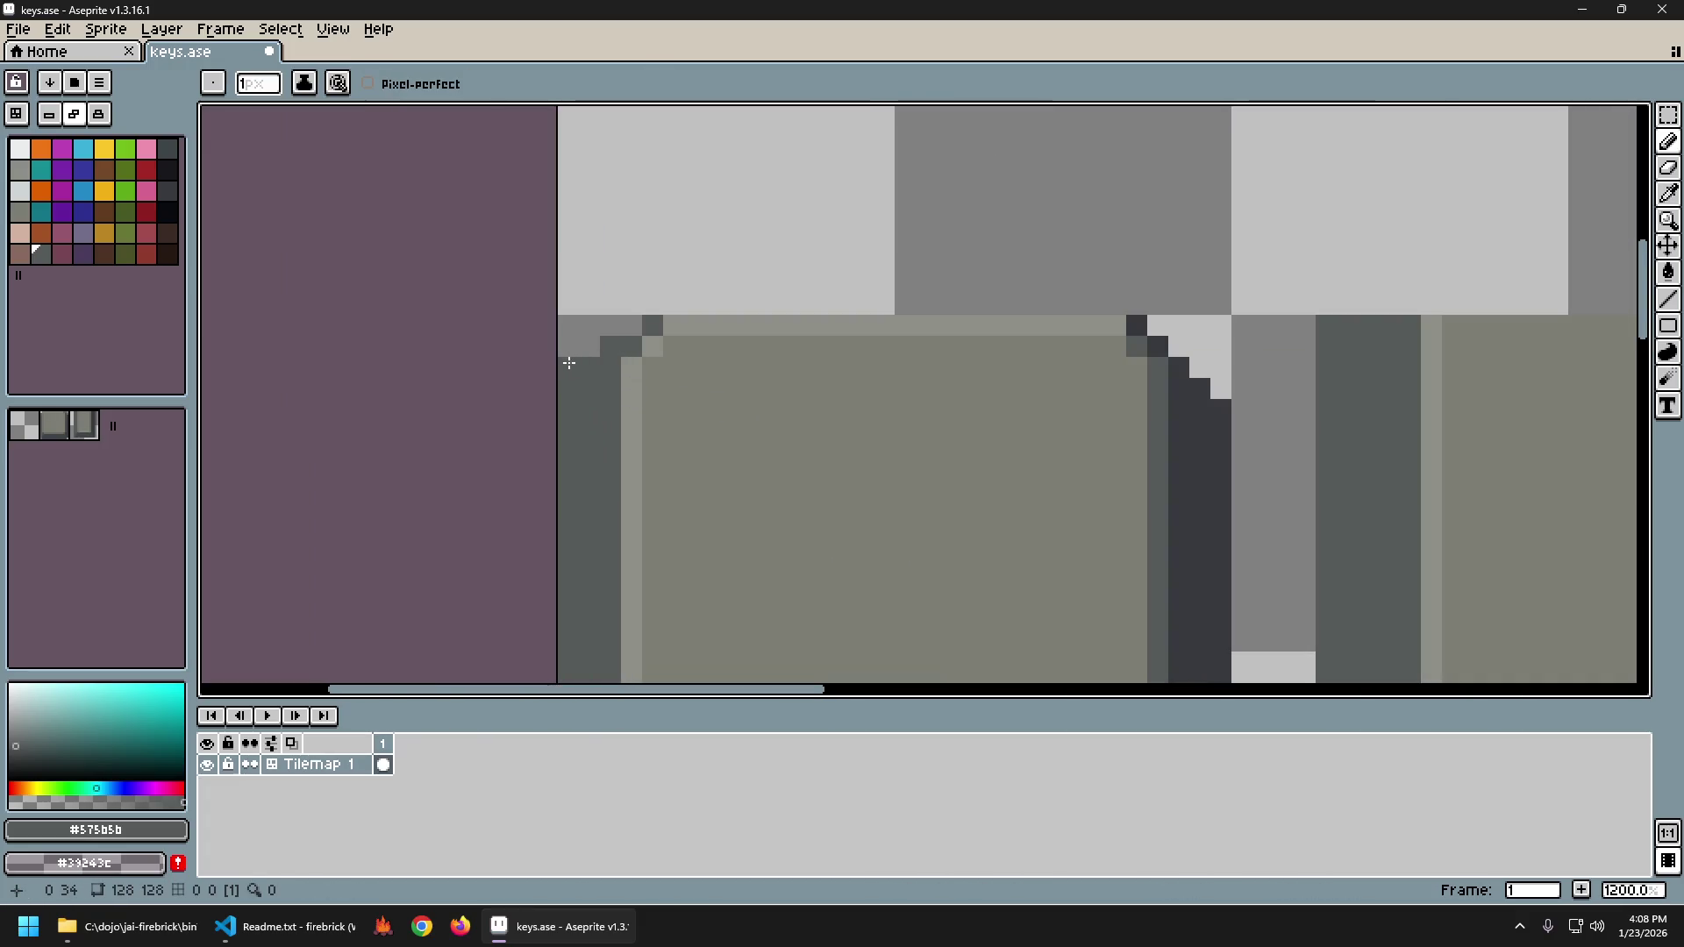
{"action": "left_click", "coordinate": [574, 367]}
Compare the corner pixel edit before and after, keeping the darkened corner.
{"action": "scroll", "coordinate": [734, 470], "scroll_direction": "down", "scroll_amount": 6}
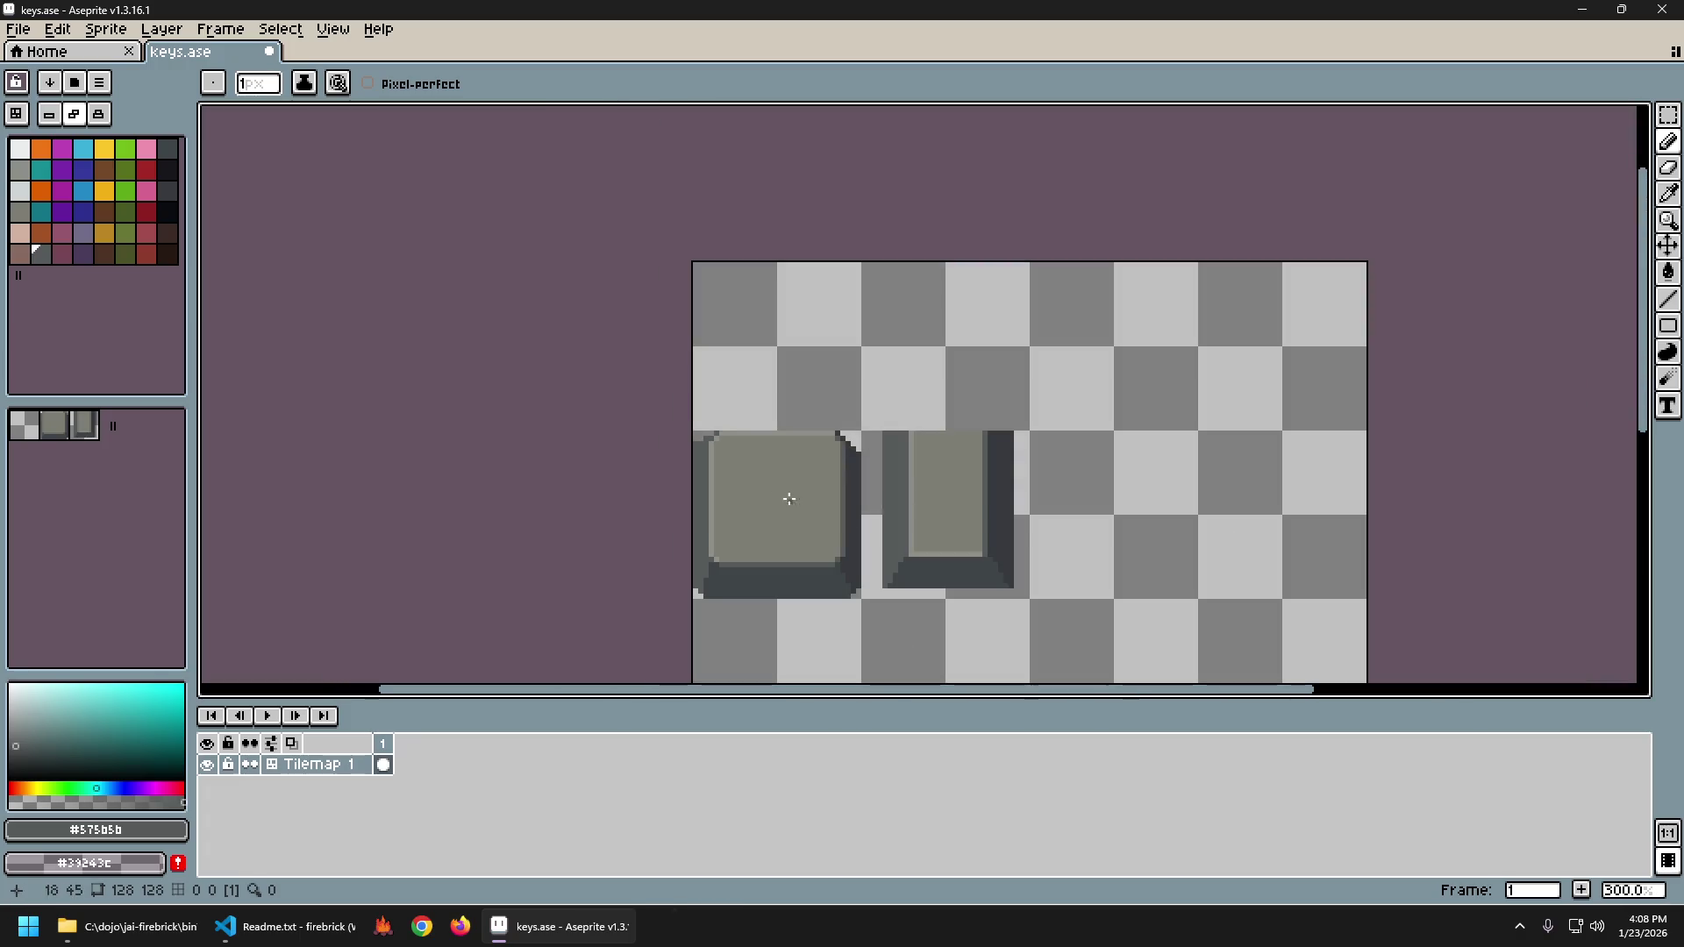
{"action": "scroll", "coordinate": [712, 451], "scroll_direction": "up", "scroll_amount": 4}
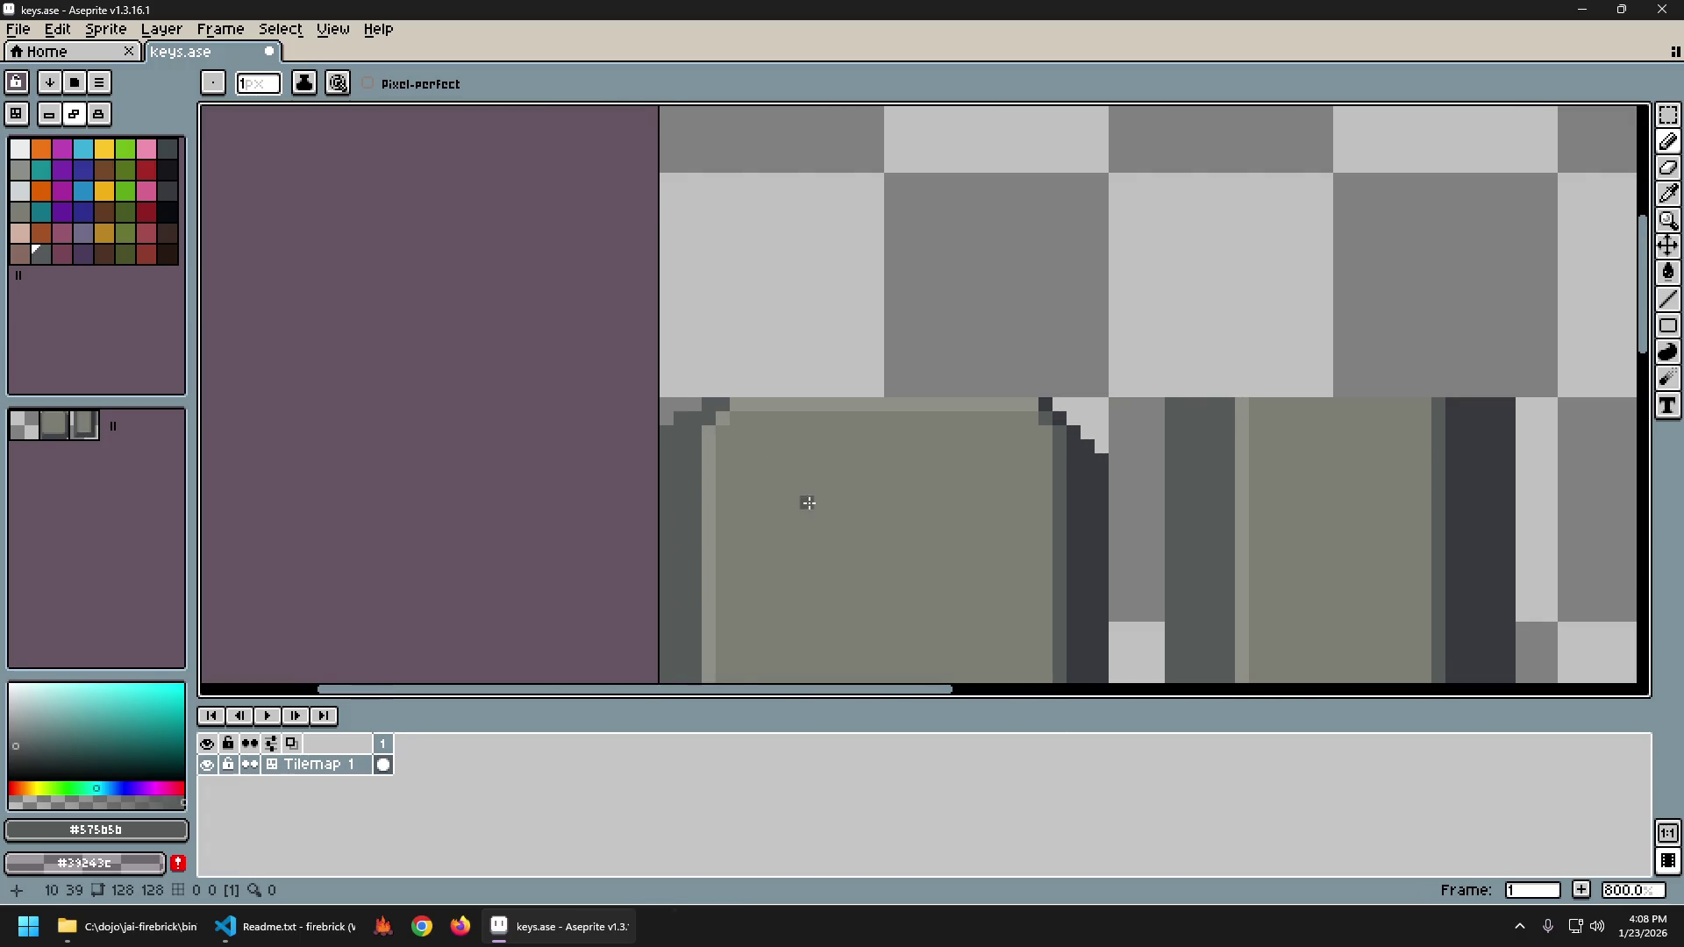
{"action": "scroll", "coordinate": [801, 500], "scroll_direction": "down", "scroll_amount": 4}
{"action": "key", "text": "v"}
{"action": "key", "text": "b"}
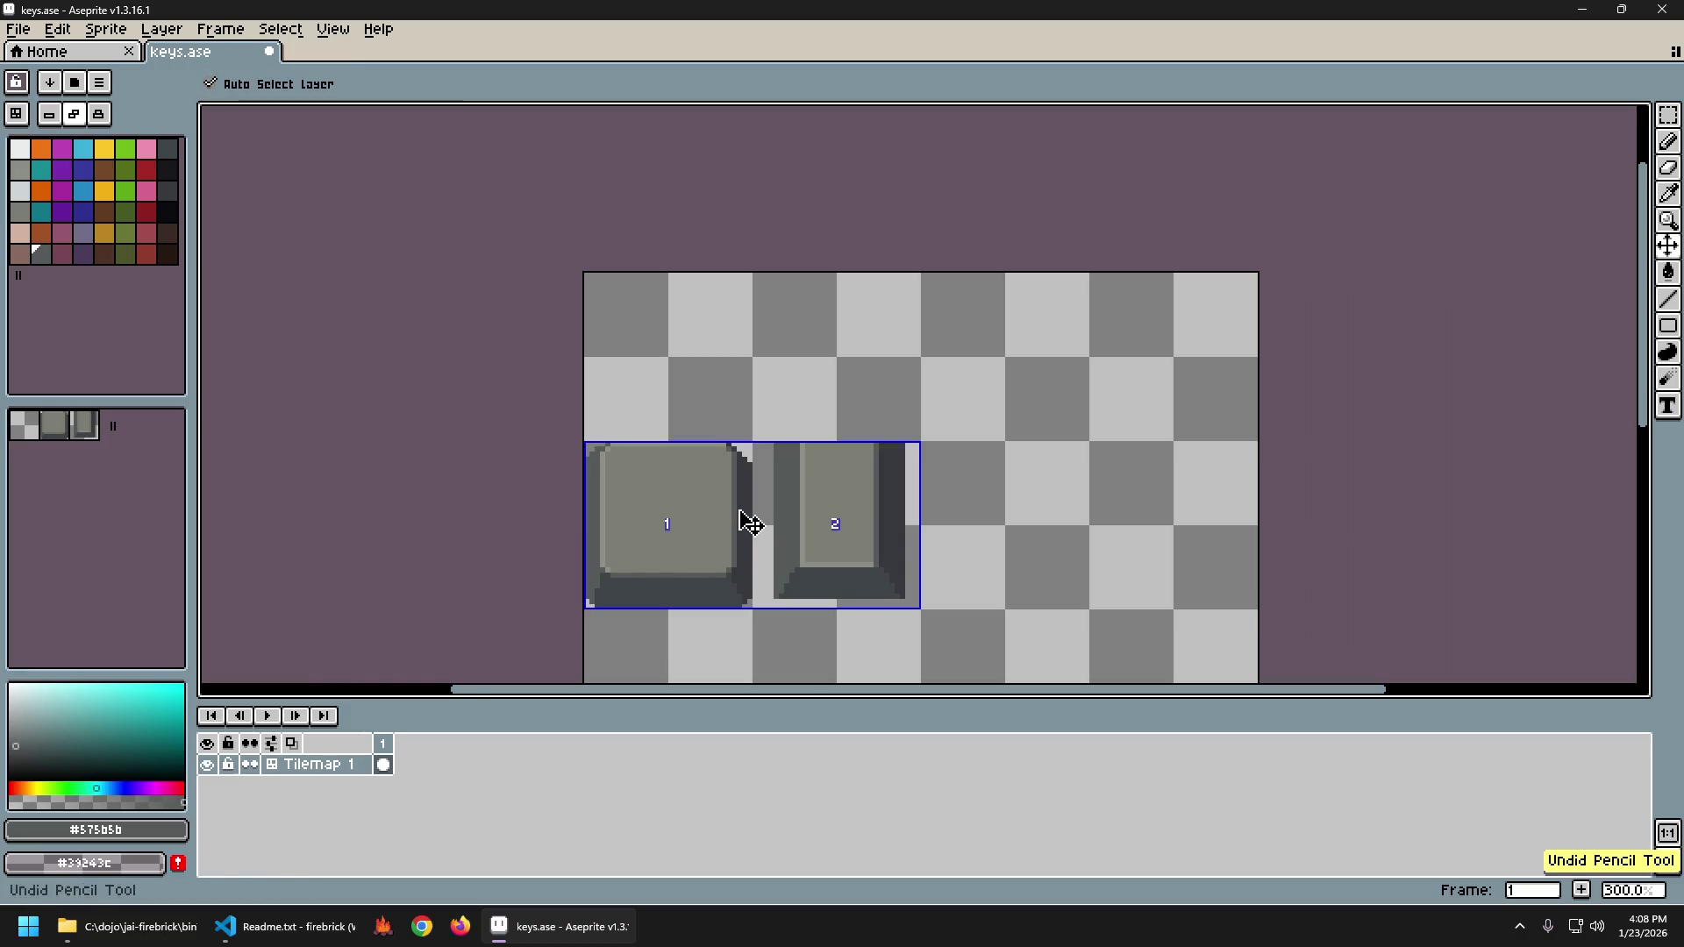
{"action": "key", "text": "b"}
{"action": "key", "text": "ctrl+y"}
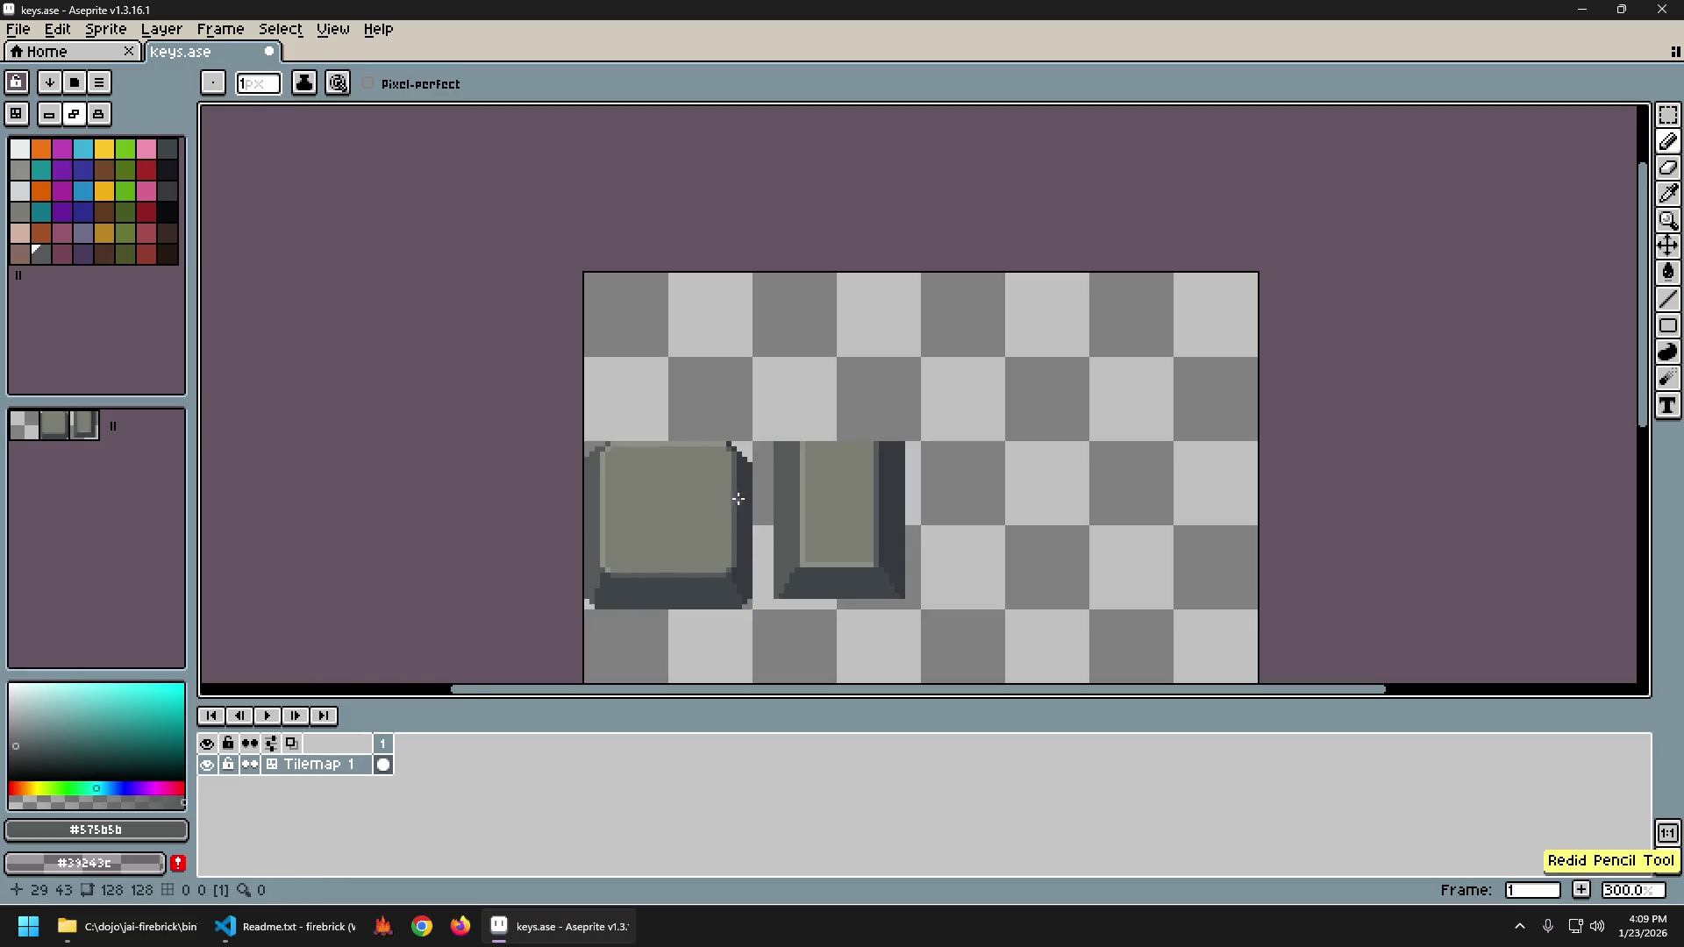
{"action": "scroll", "coordinate": [715, 496], "scroll_direction": "down", "scroll_amount": 3}
{"action": "scroll", "coordinate": [715, 496], "scroll_direction": "up", "scroll_amount": 7}
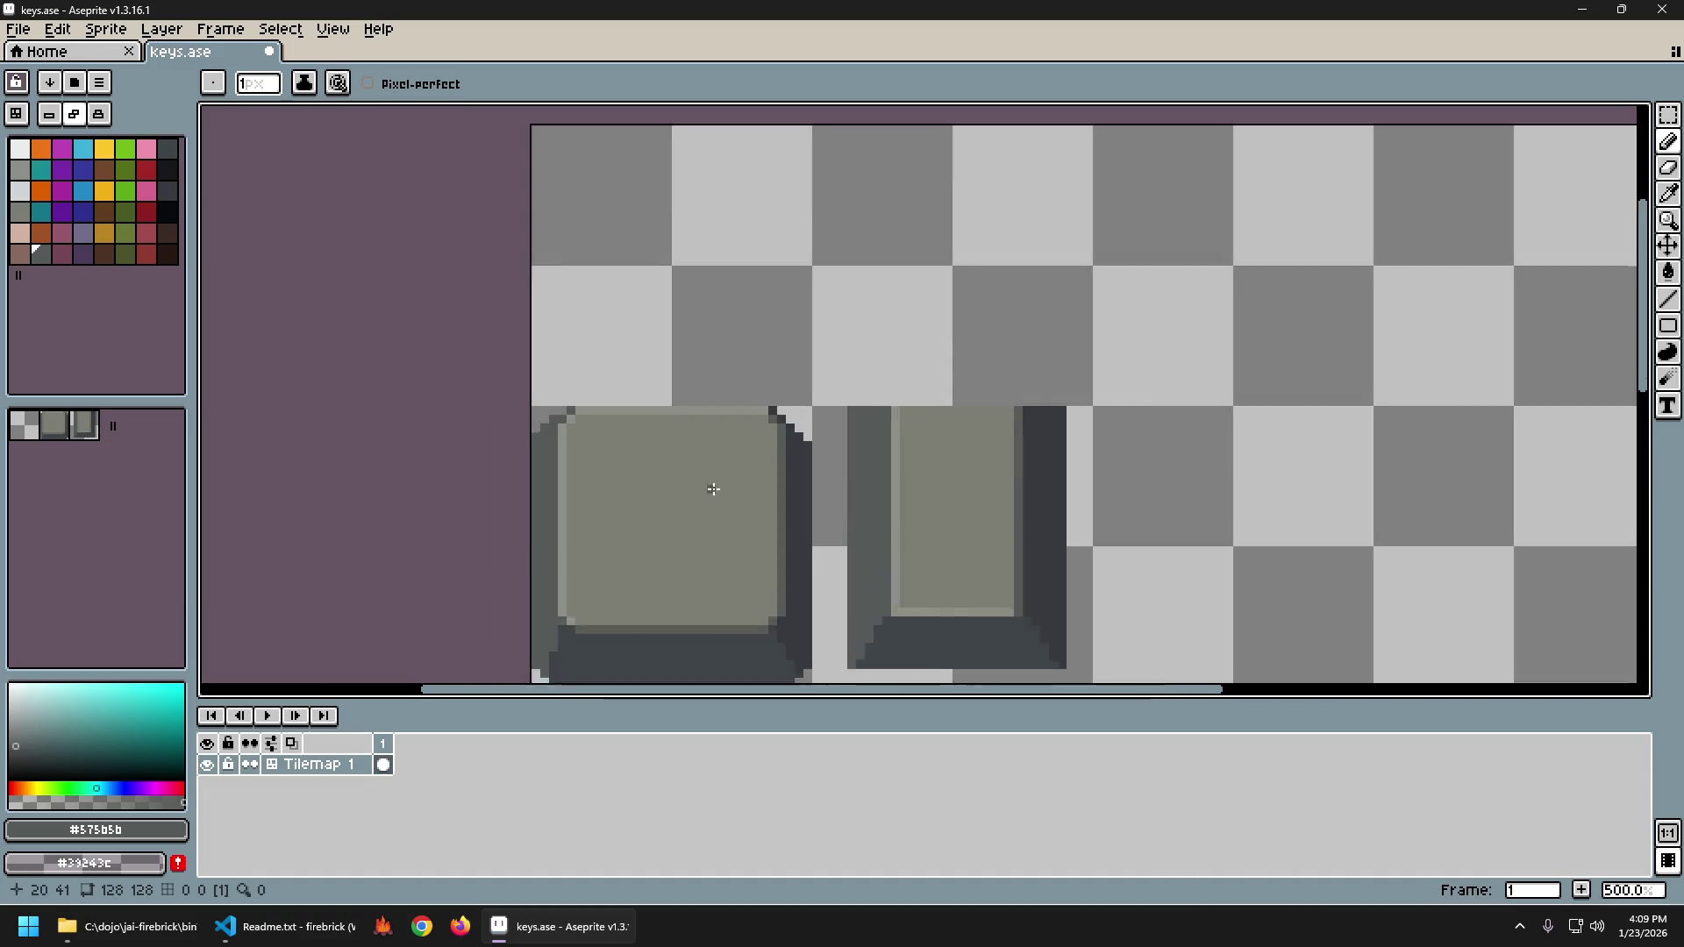
{"action": "key", "text": "i"}
{"action": "left_click", "coordinate": [823, 378]}
{"action": "key", "text": "b"}
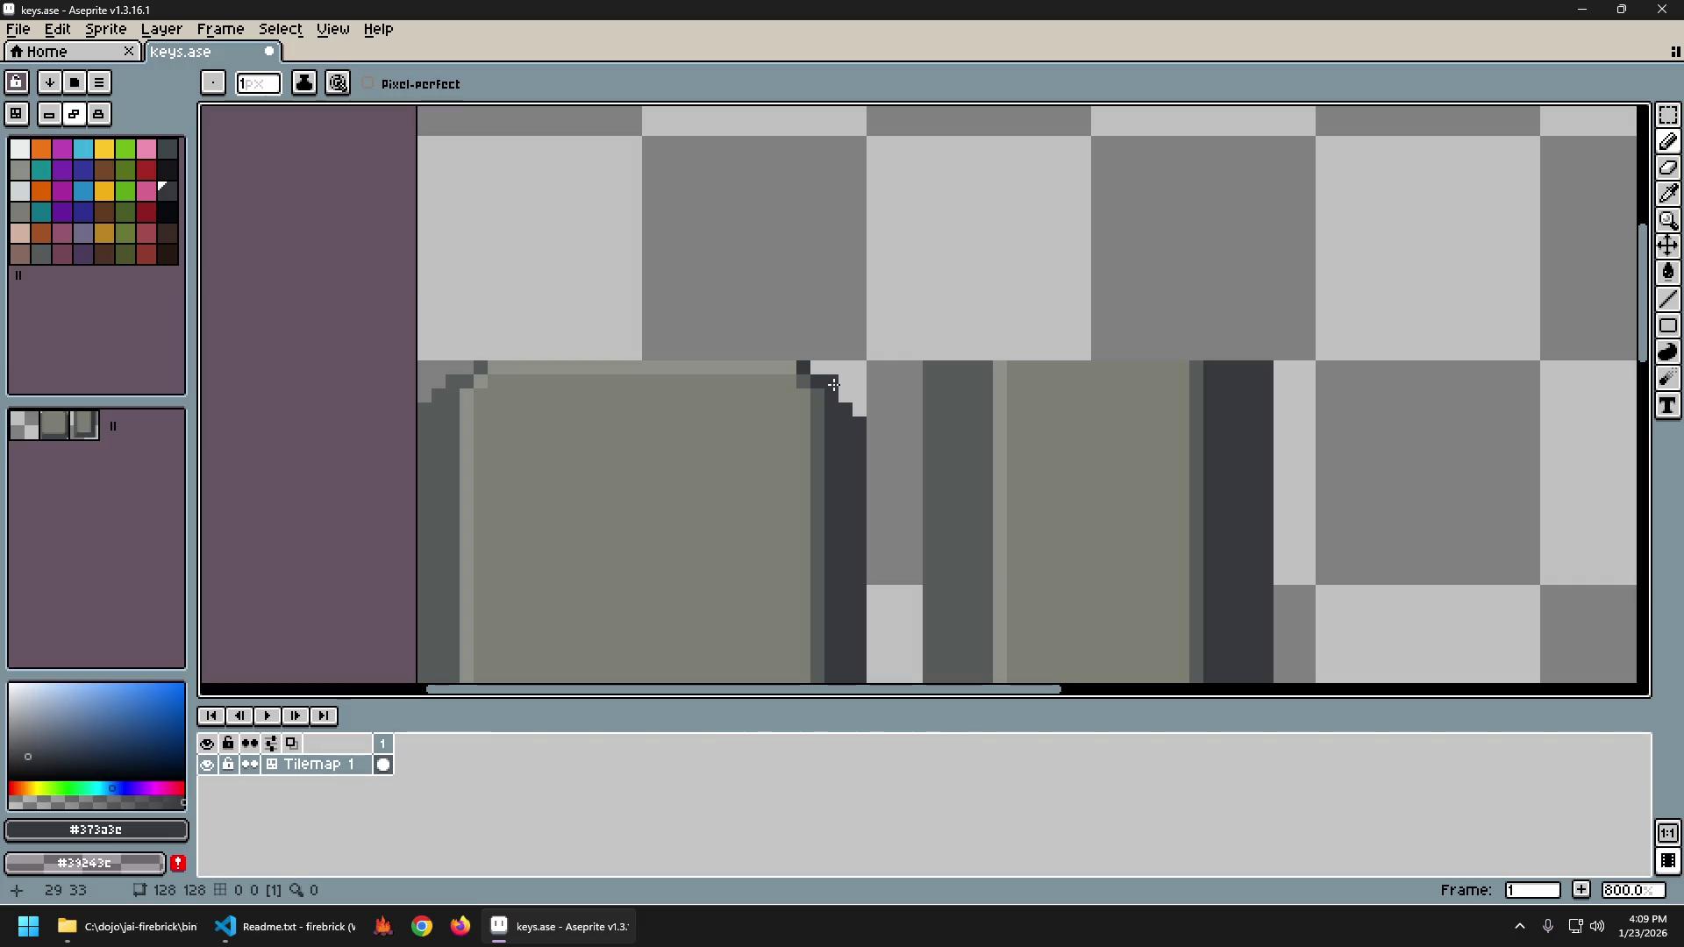
{"action": "left_click", "coordinate": [844, 396]}
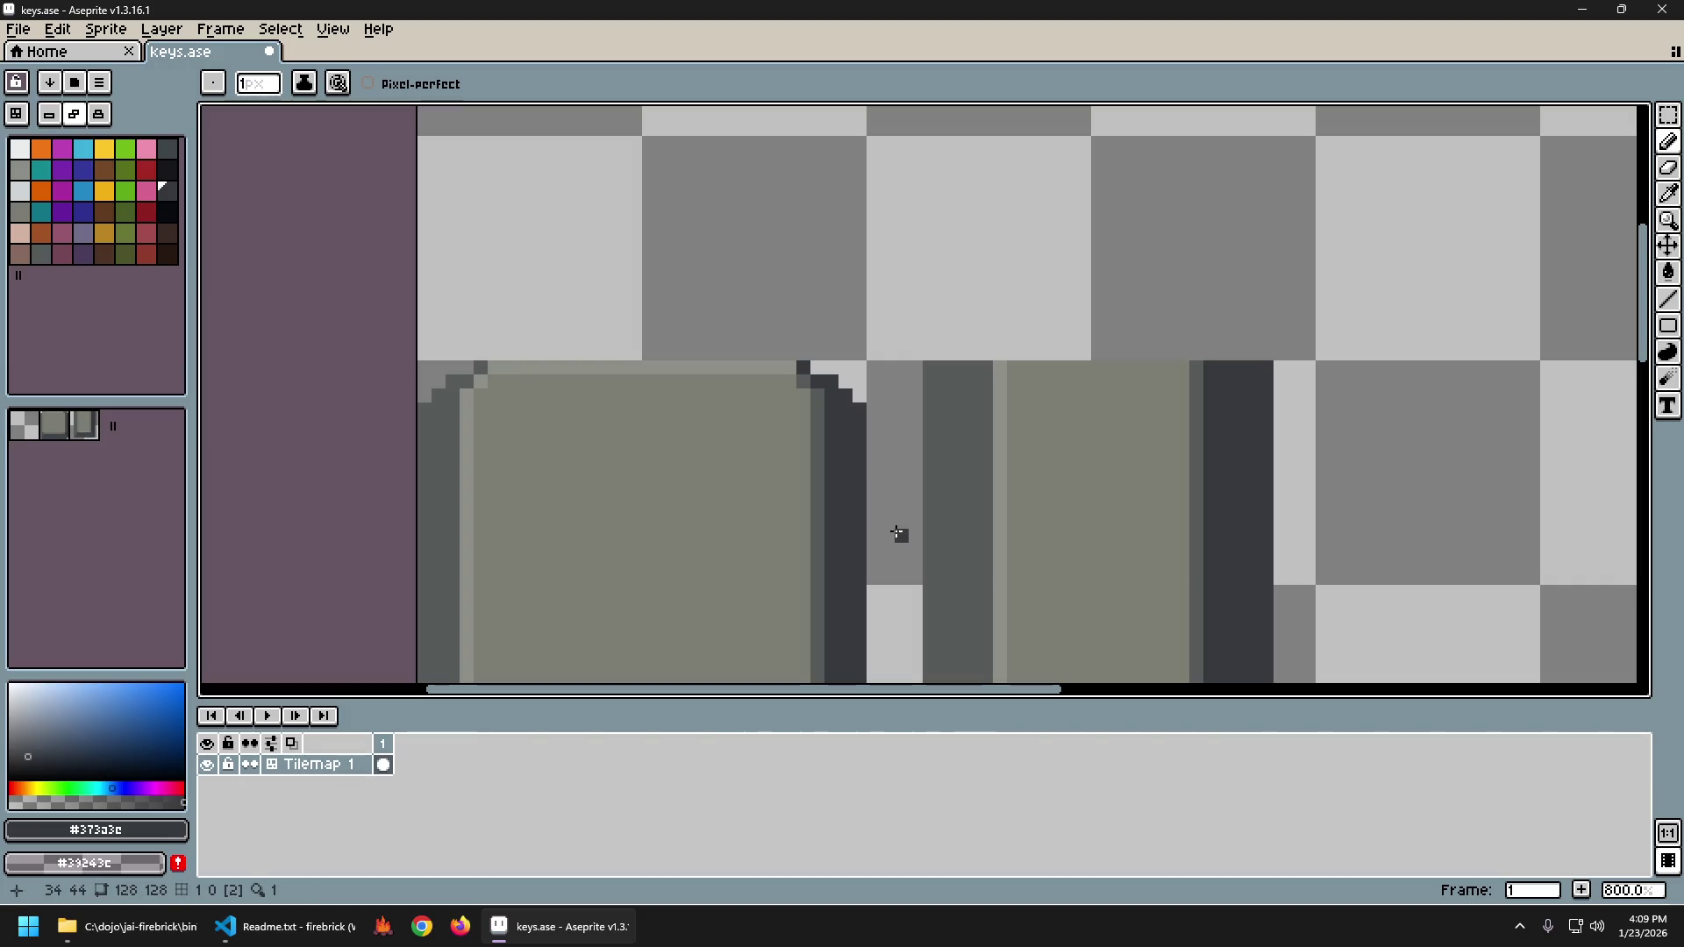
{"action": "scroll", "coordinate": [897, 532], "scroll_direction": "down", "scroll_amount": 5}
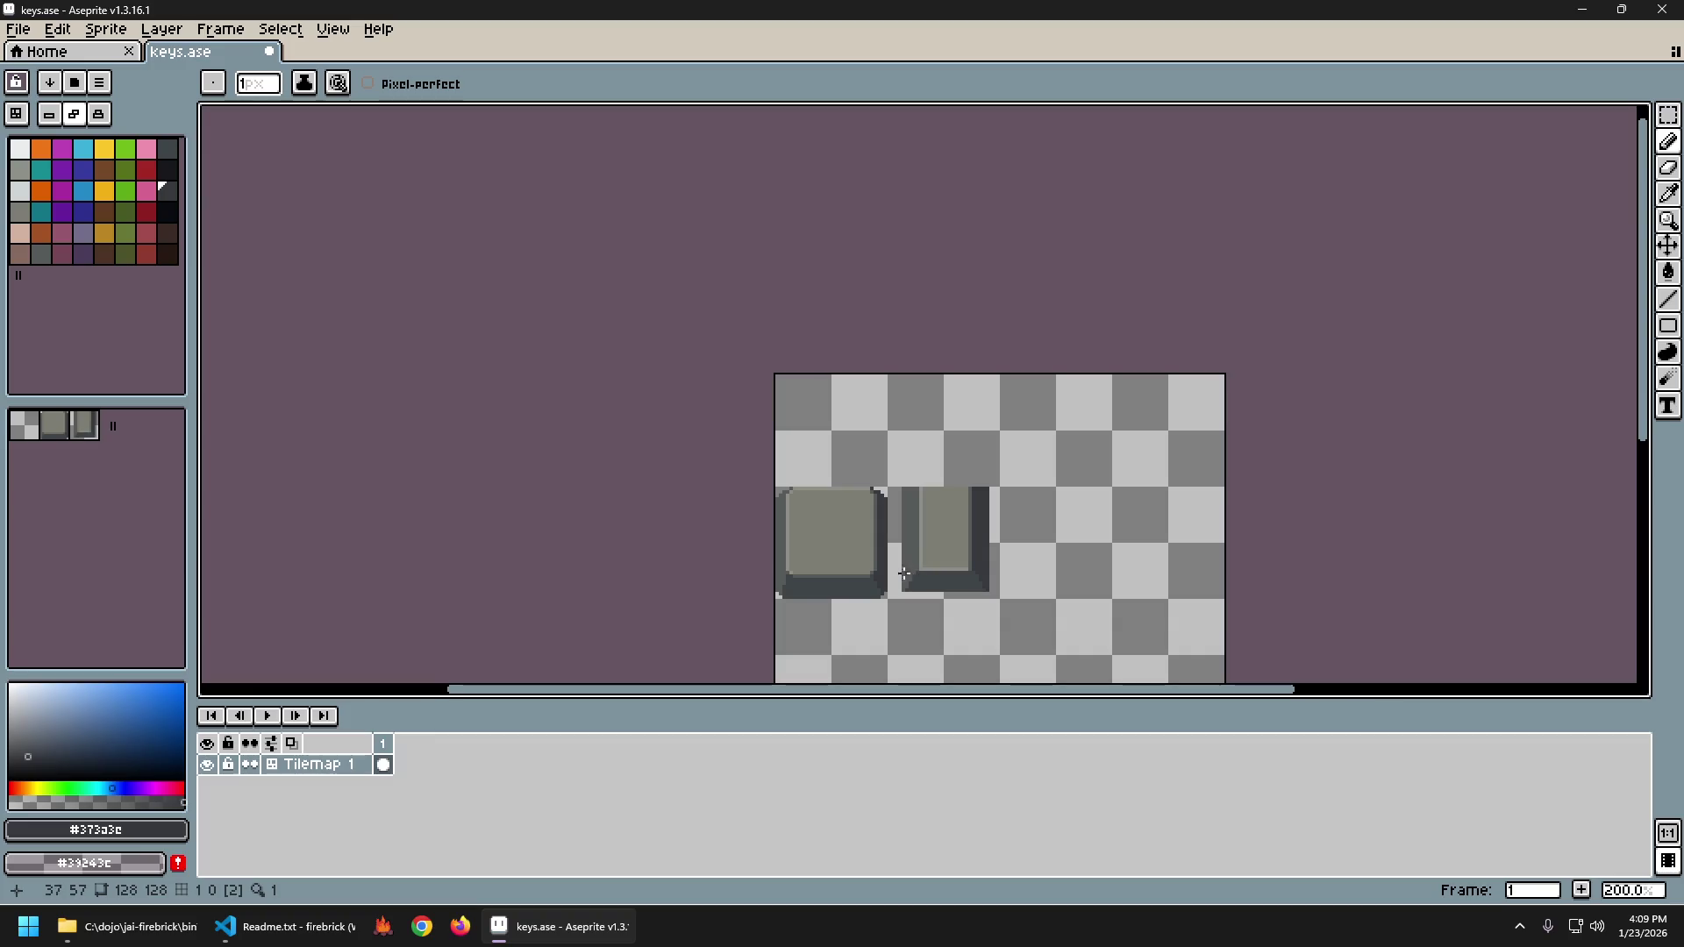
{"action": "left_click_drag", "start_coordinate": [913, 614], "coordinate": [849, 545]}
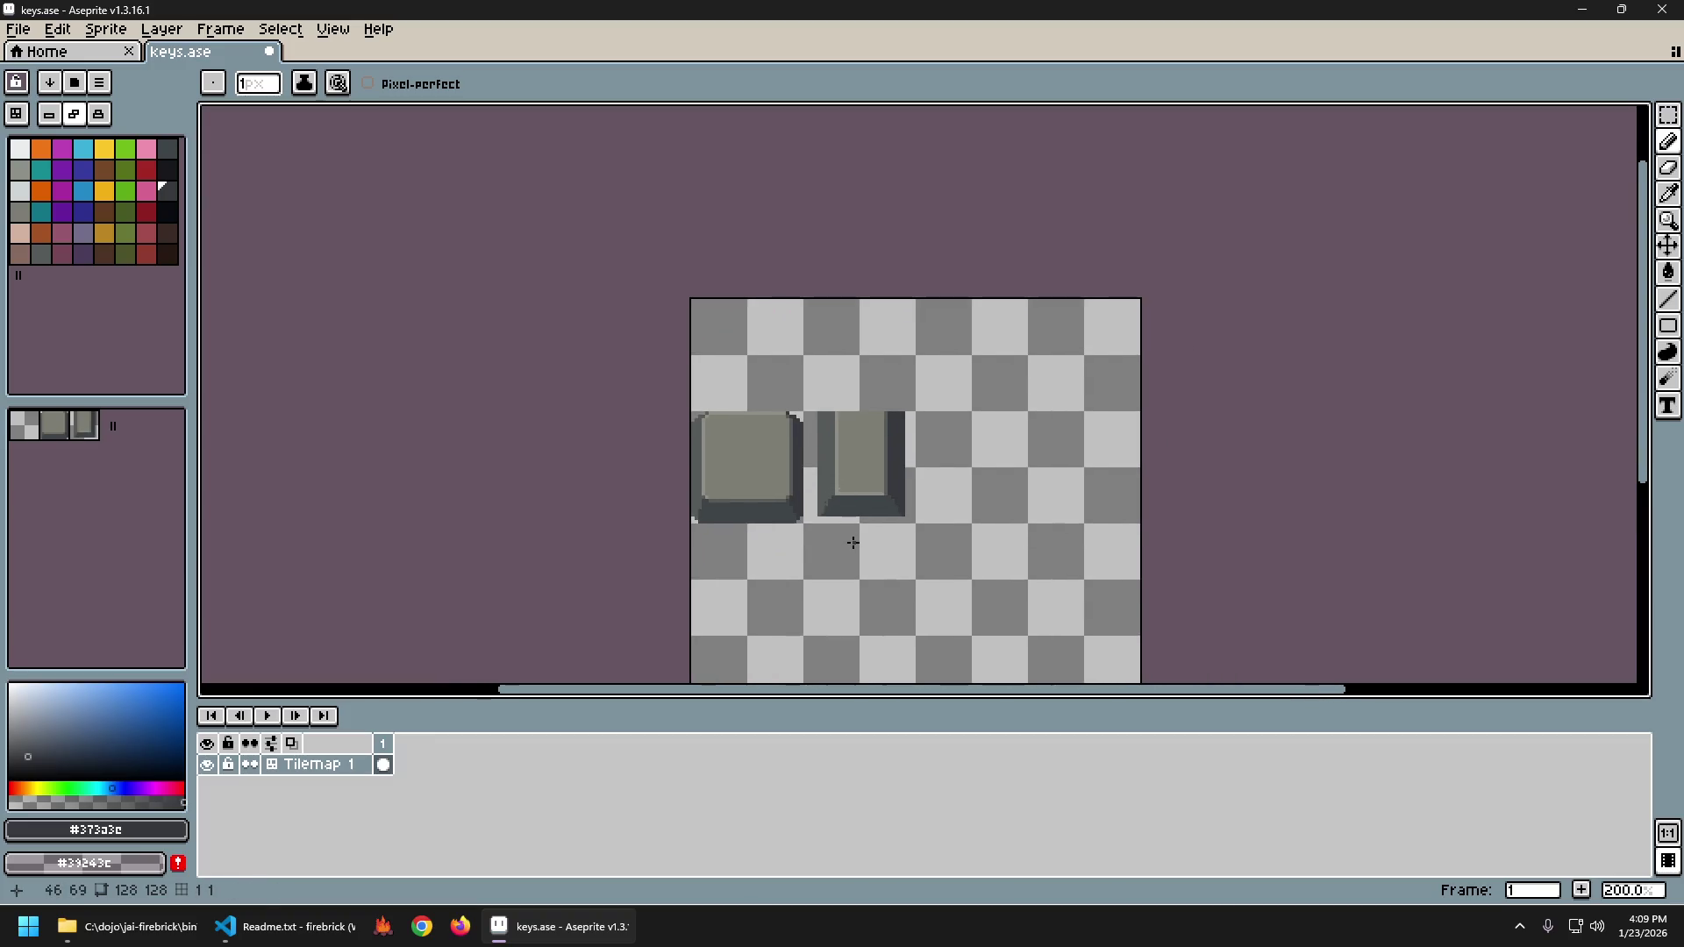
{"action": "scroll", "coordinate": [776, 448], "scroll_direction": "up", "scroll_amount": 4}
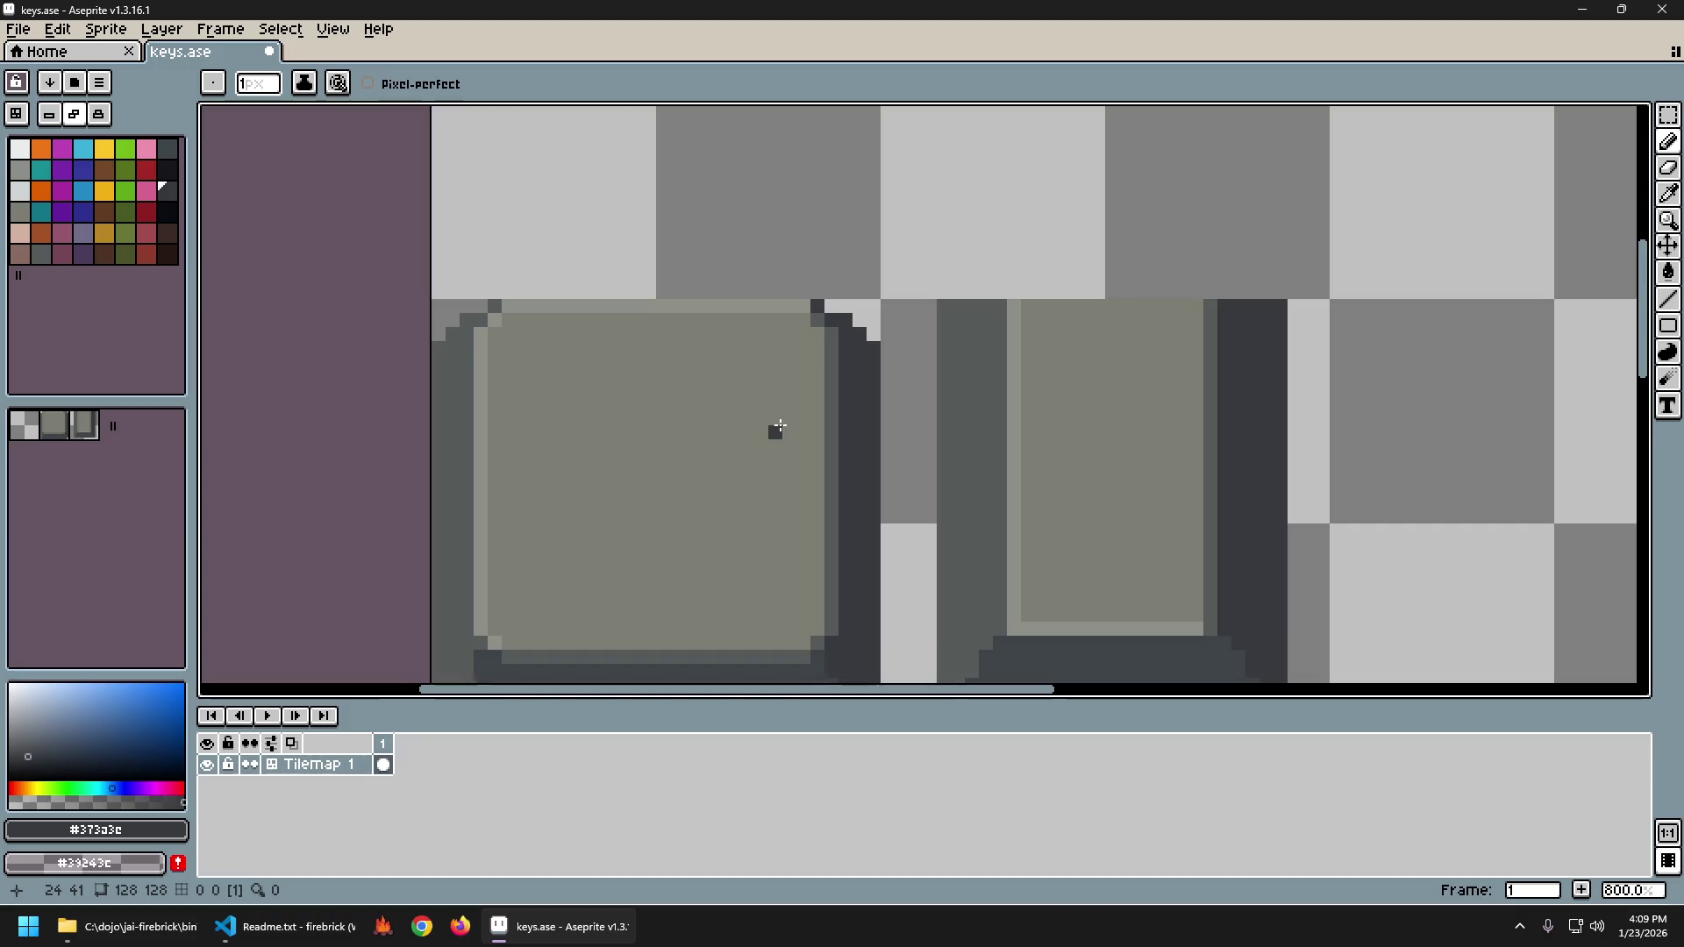
{"action": "scroll", "coordinate": [780, 426], "scroll_direction": "down", "scroll_amount": 7}
{"action": "scroll", "coordinate": [759, 492], "scroll_direction": "up", "scroll_amount": 2}
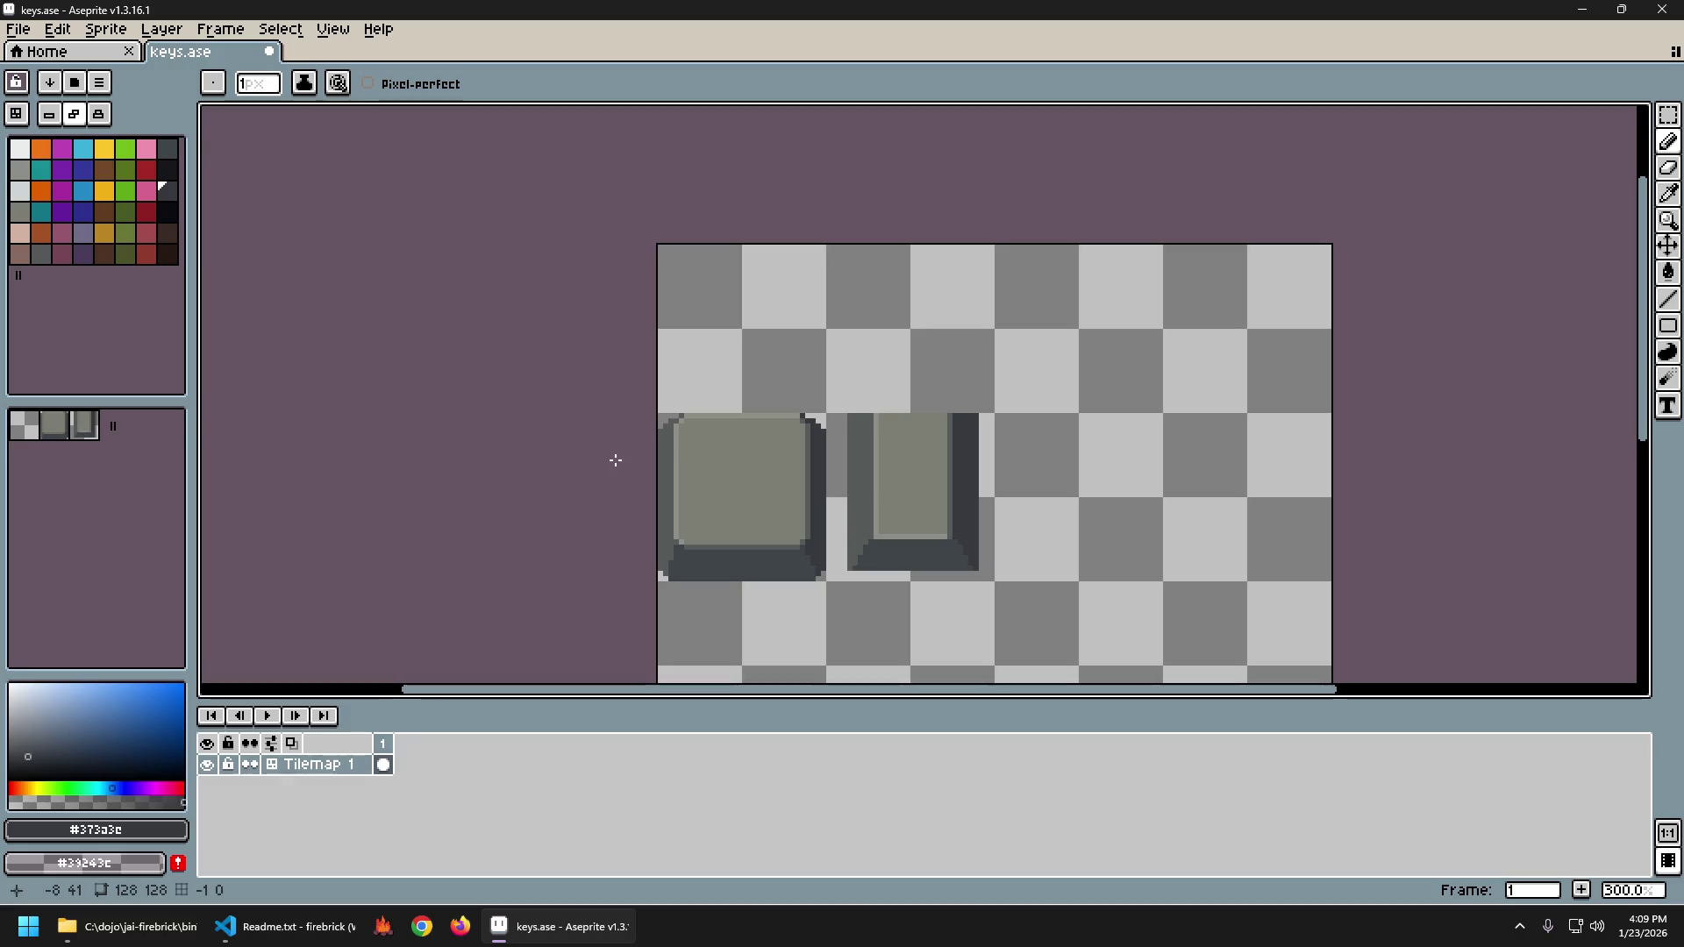
{"action": "scroll", "coordinate": [755, 432], "scroll_direction": "up", "scroll_amount": 2}
{"action": "scroll", "coordinate": [826, 459], "scroll_direction": "up", "scroll_amount": 1}
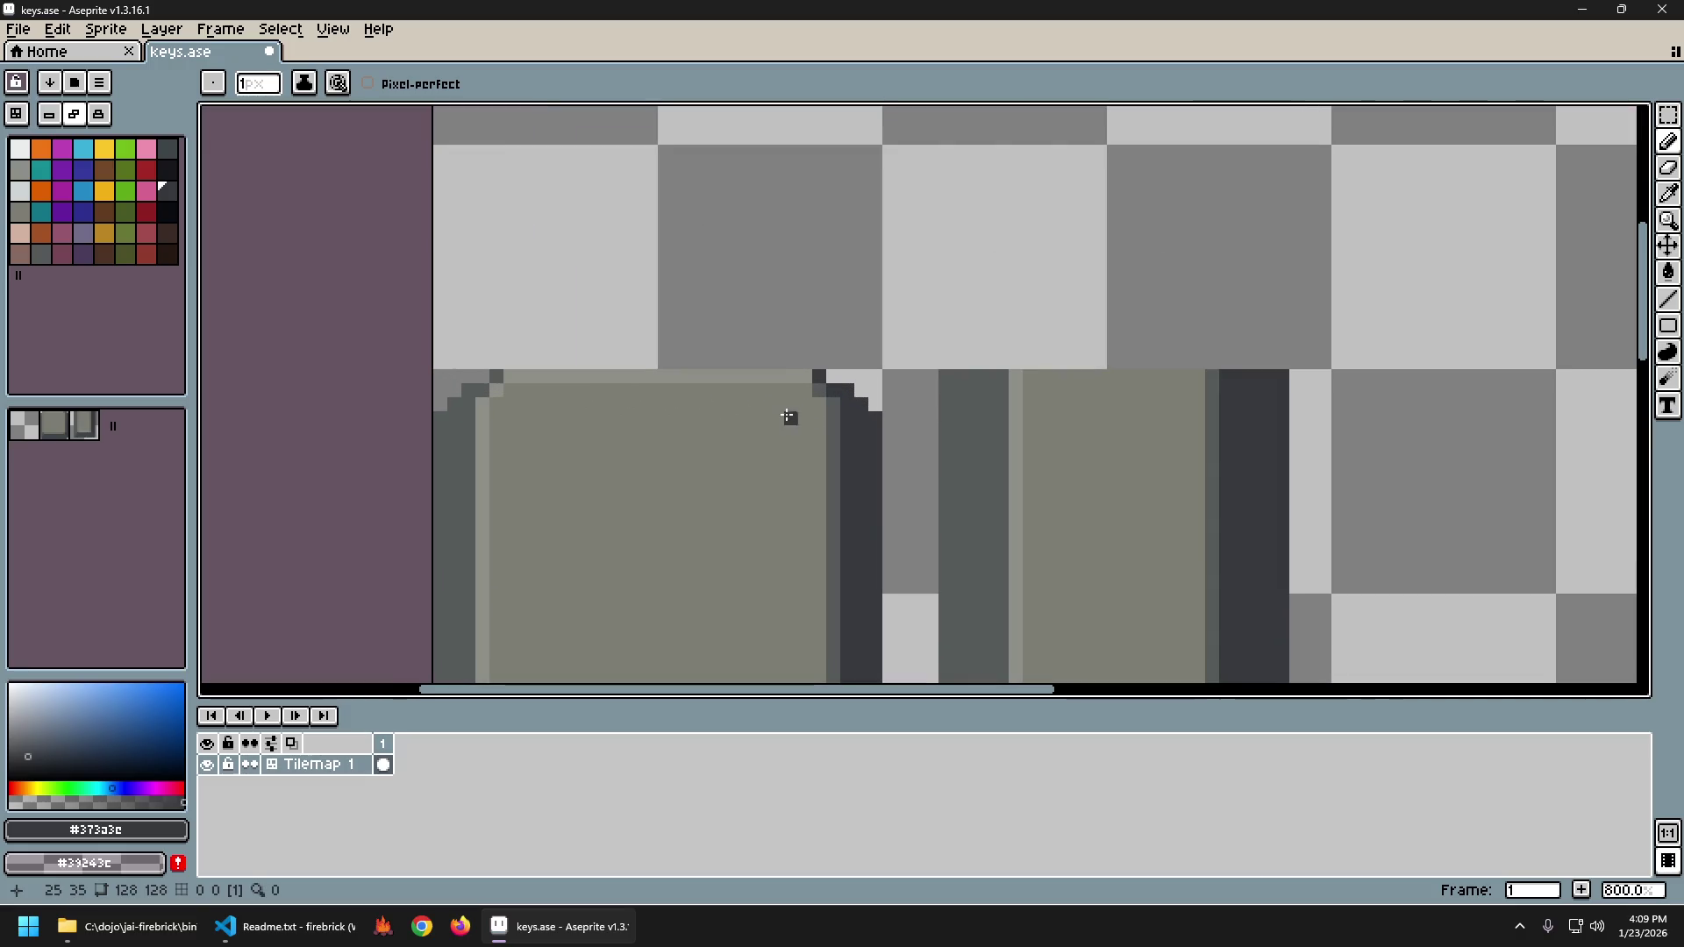
{"action": "scroll", "coordinate": [843, 399], "scroll_direction": "up", "scroll_amount": 1}
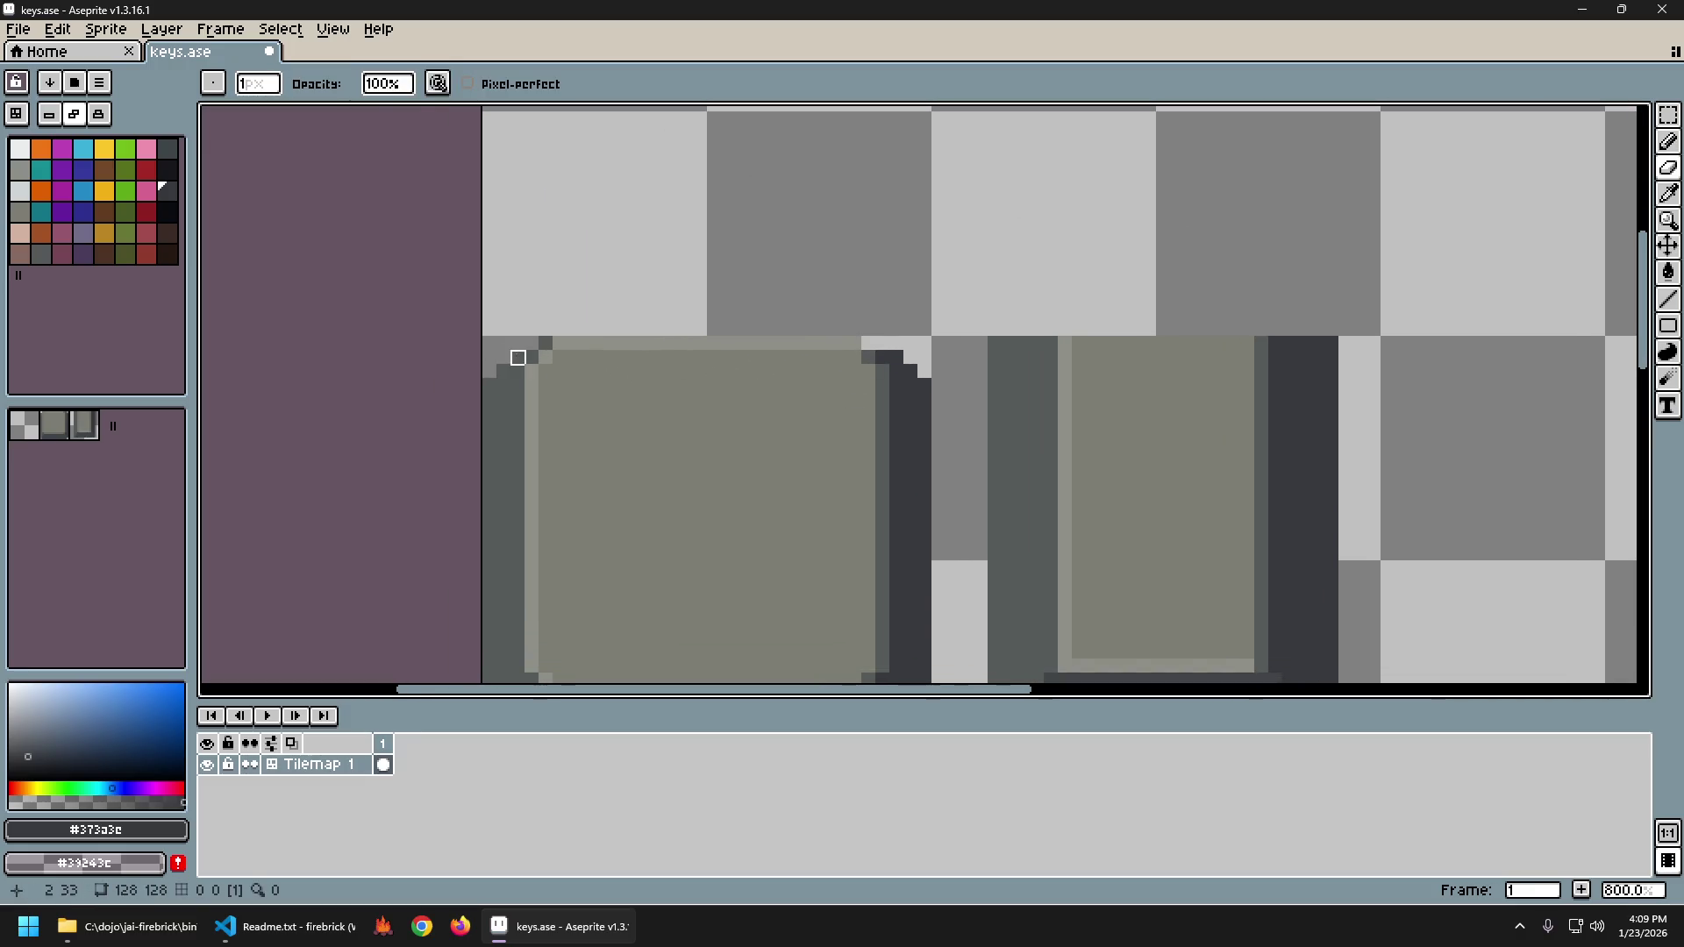
{"action": "scroll", "coordinate": [851, 527], "scroll_direction": "down", "scroll_amount": 5}
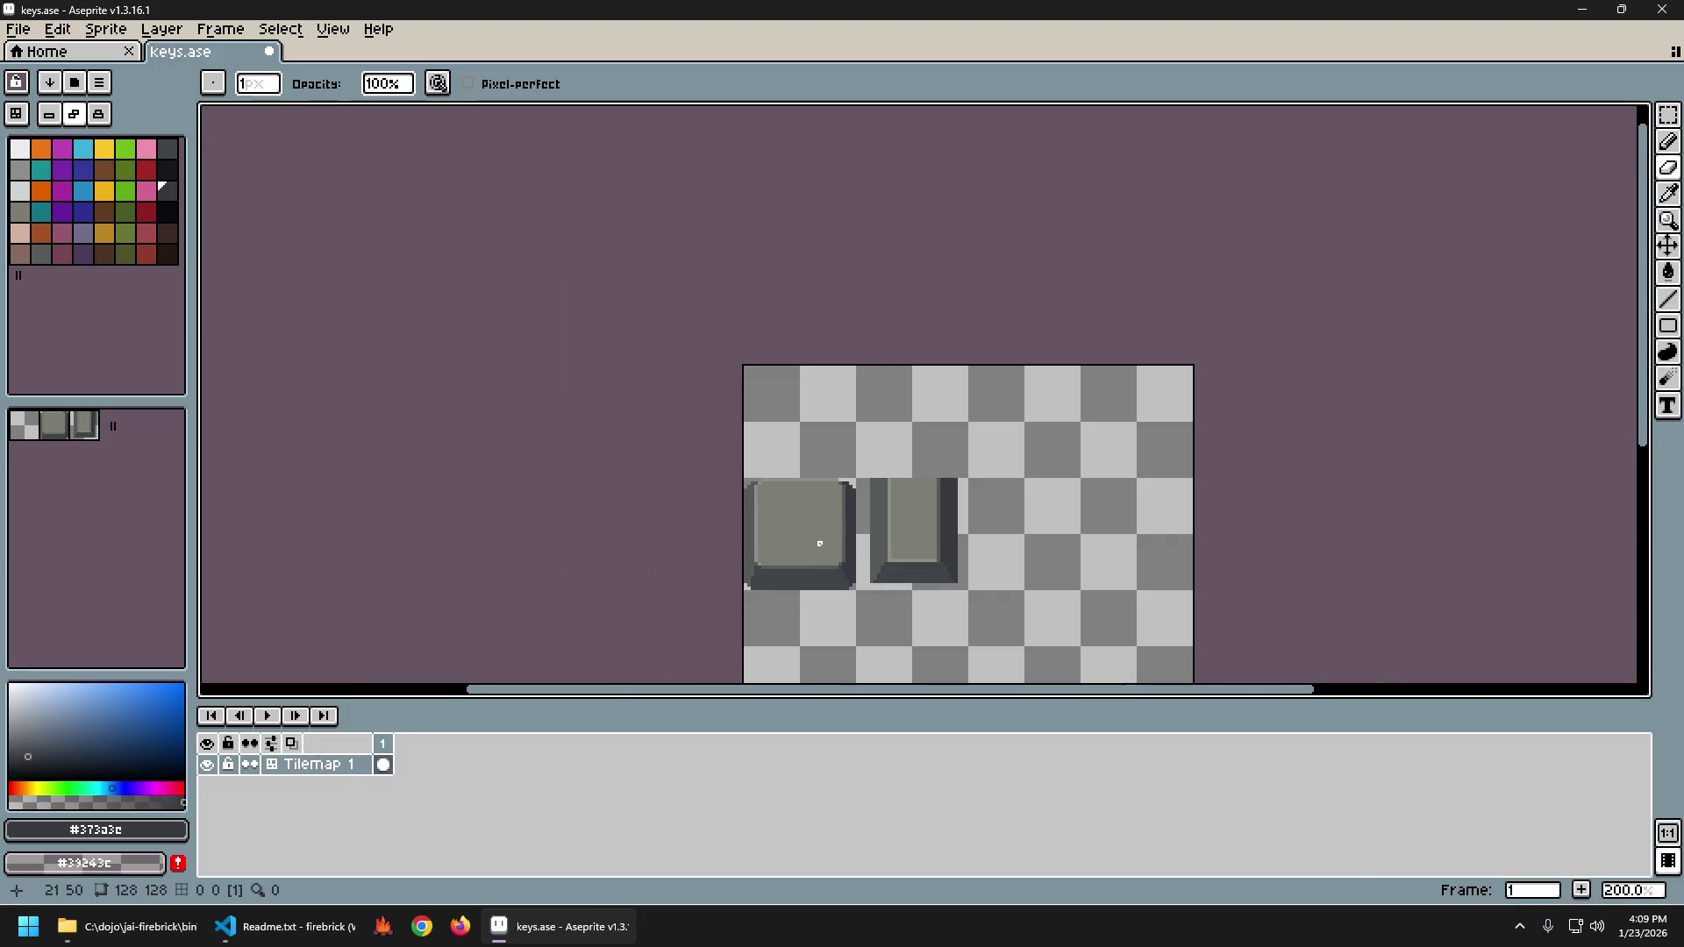
{"action": "scroll", "coordinate": [793, 509], "scroll_direction": "up", "scroll_amount": 3}
{"action": "scroll", "coordinate": [1023, 440], "scroll_direction": "up", "scroll_amount": 2}
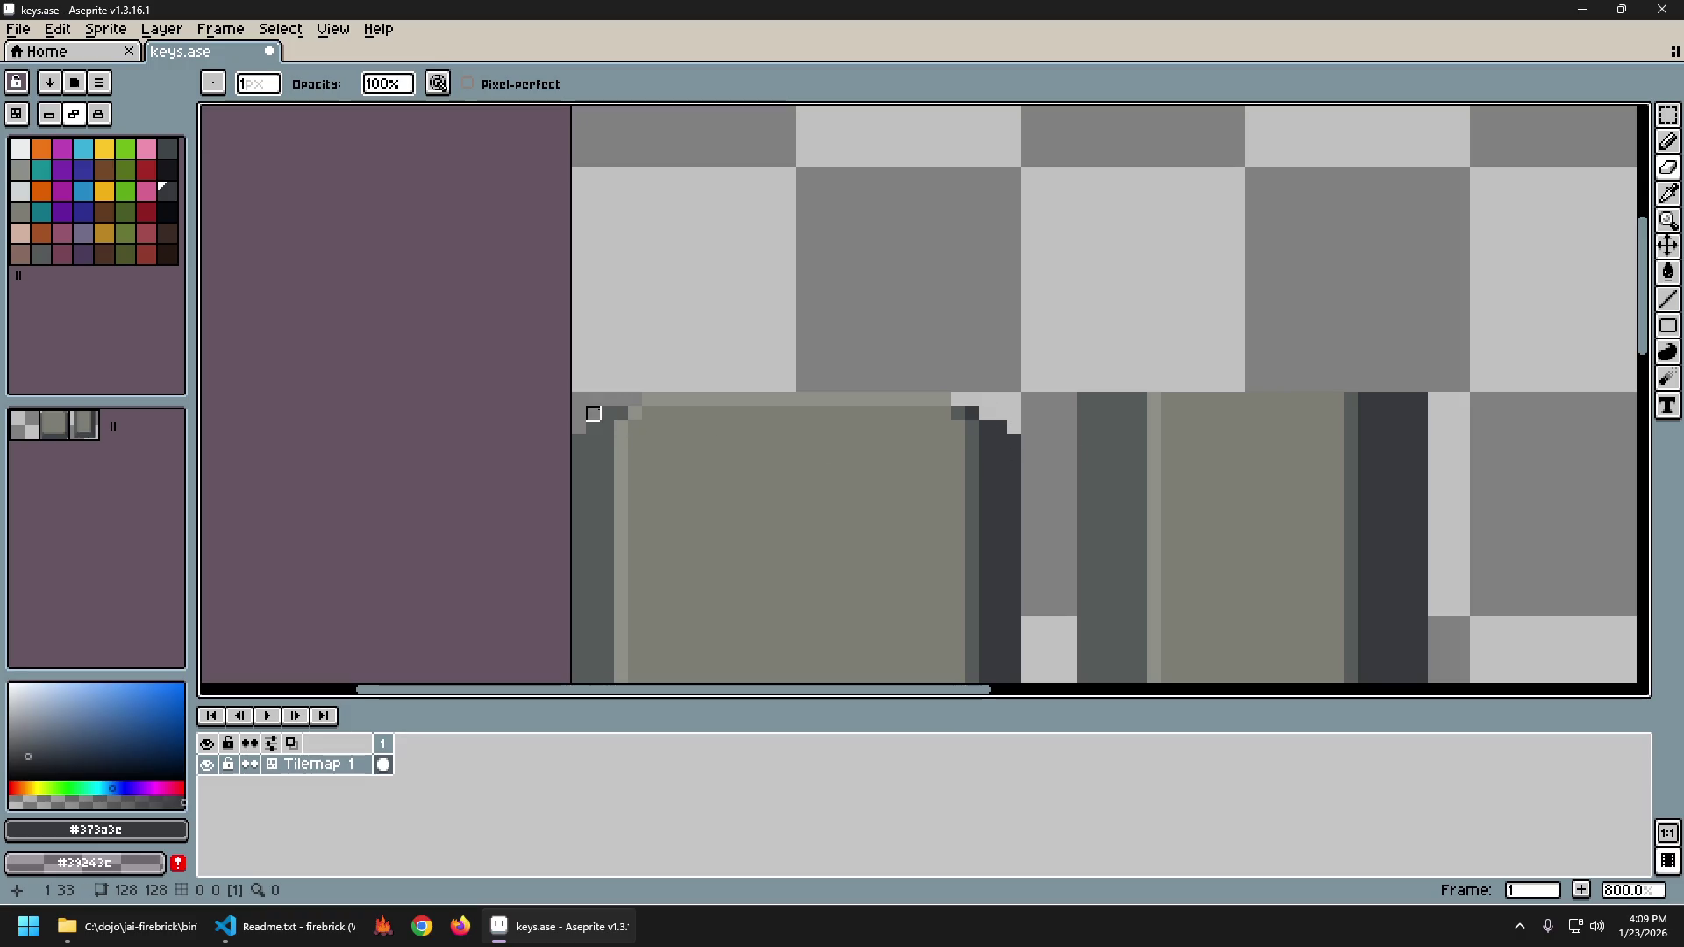
{"action": "scroll", "coordinate": [790, 482], "scroll_direction": "down", "scroll_amount": 4}
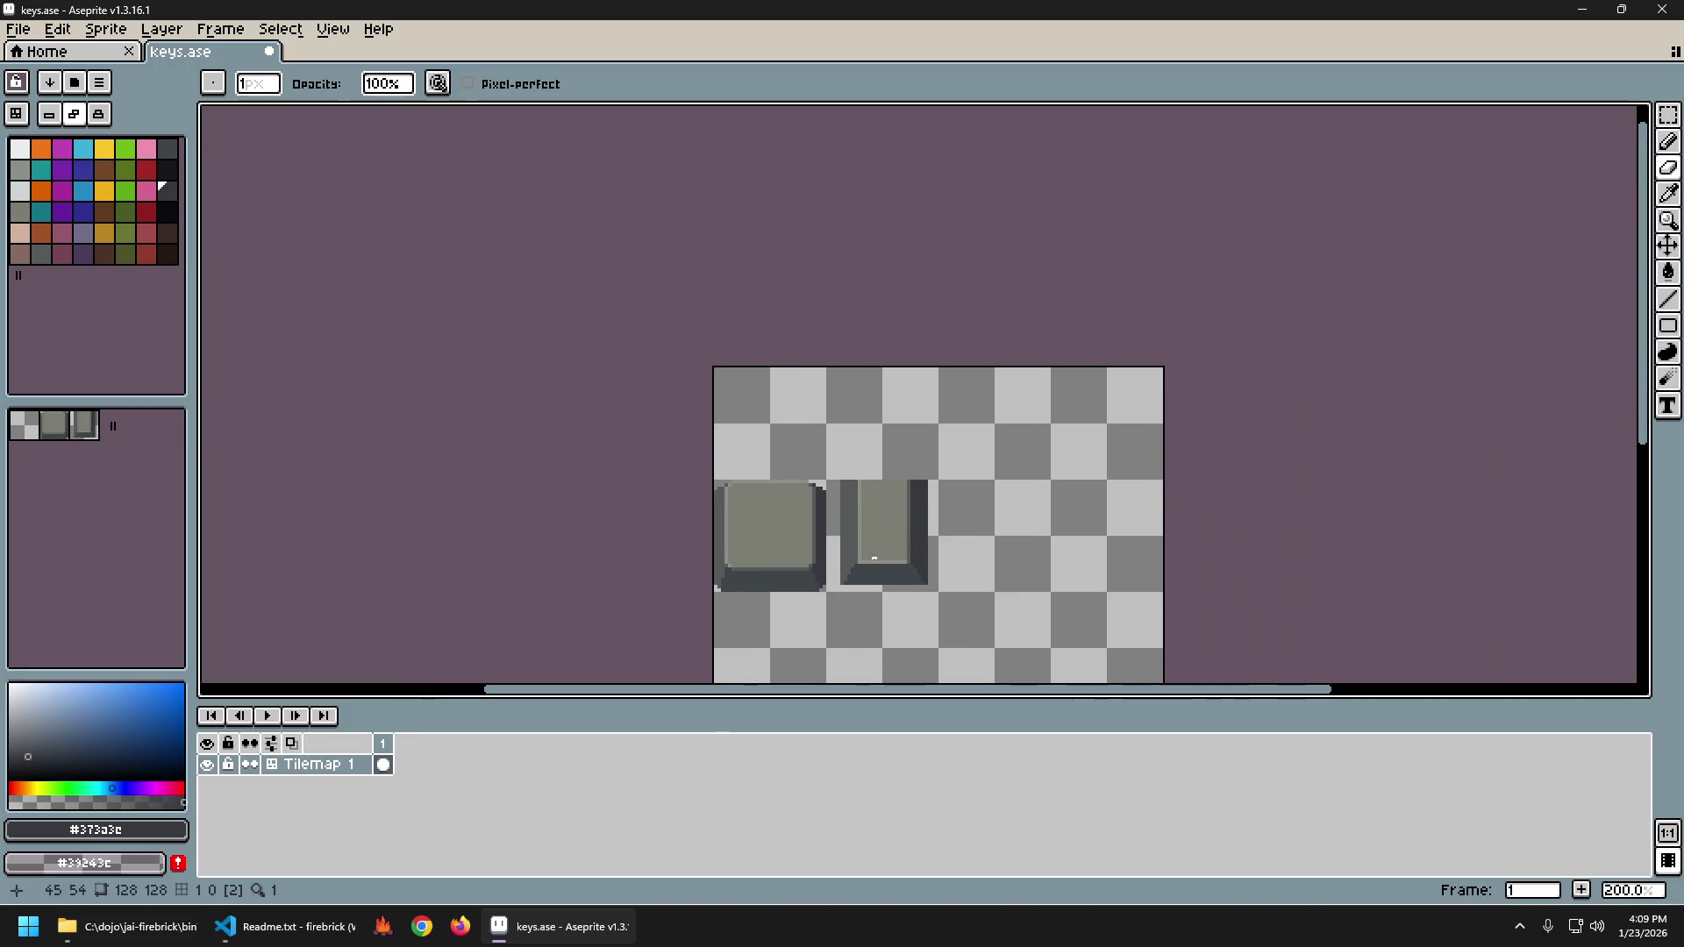
{"action": "scroll", "coordinate": [898, 611], "scroll_direction": "down", "scroll_amount": 2}
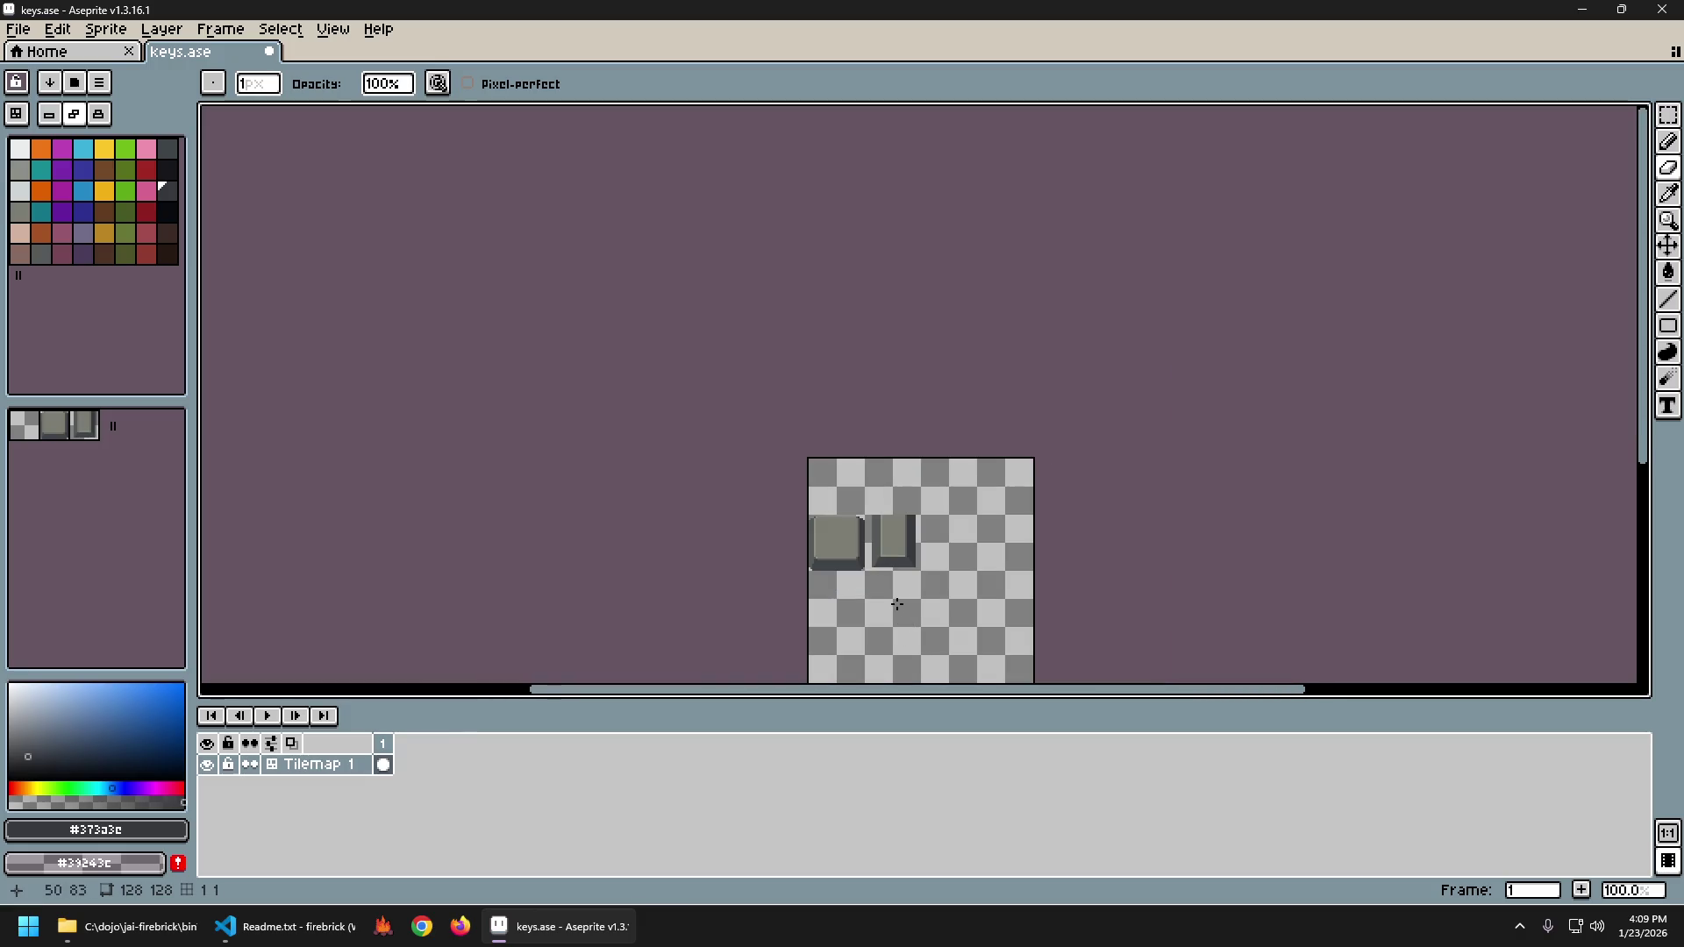
{"action": "scroll", "coordinate": [896, 603], "scroll_direction": "up", "scroll_amount": 1}
{"action": "scroll", "coordinate": [906, 558], "scroll_direction": "up", "scroll_amount": 3}
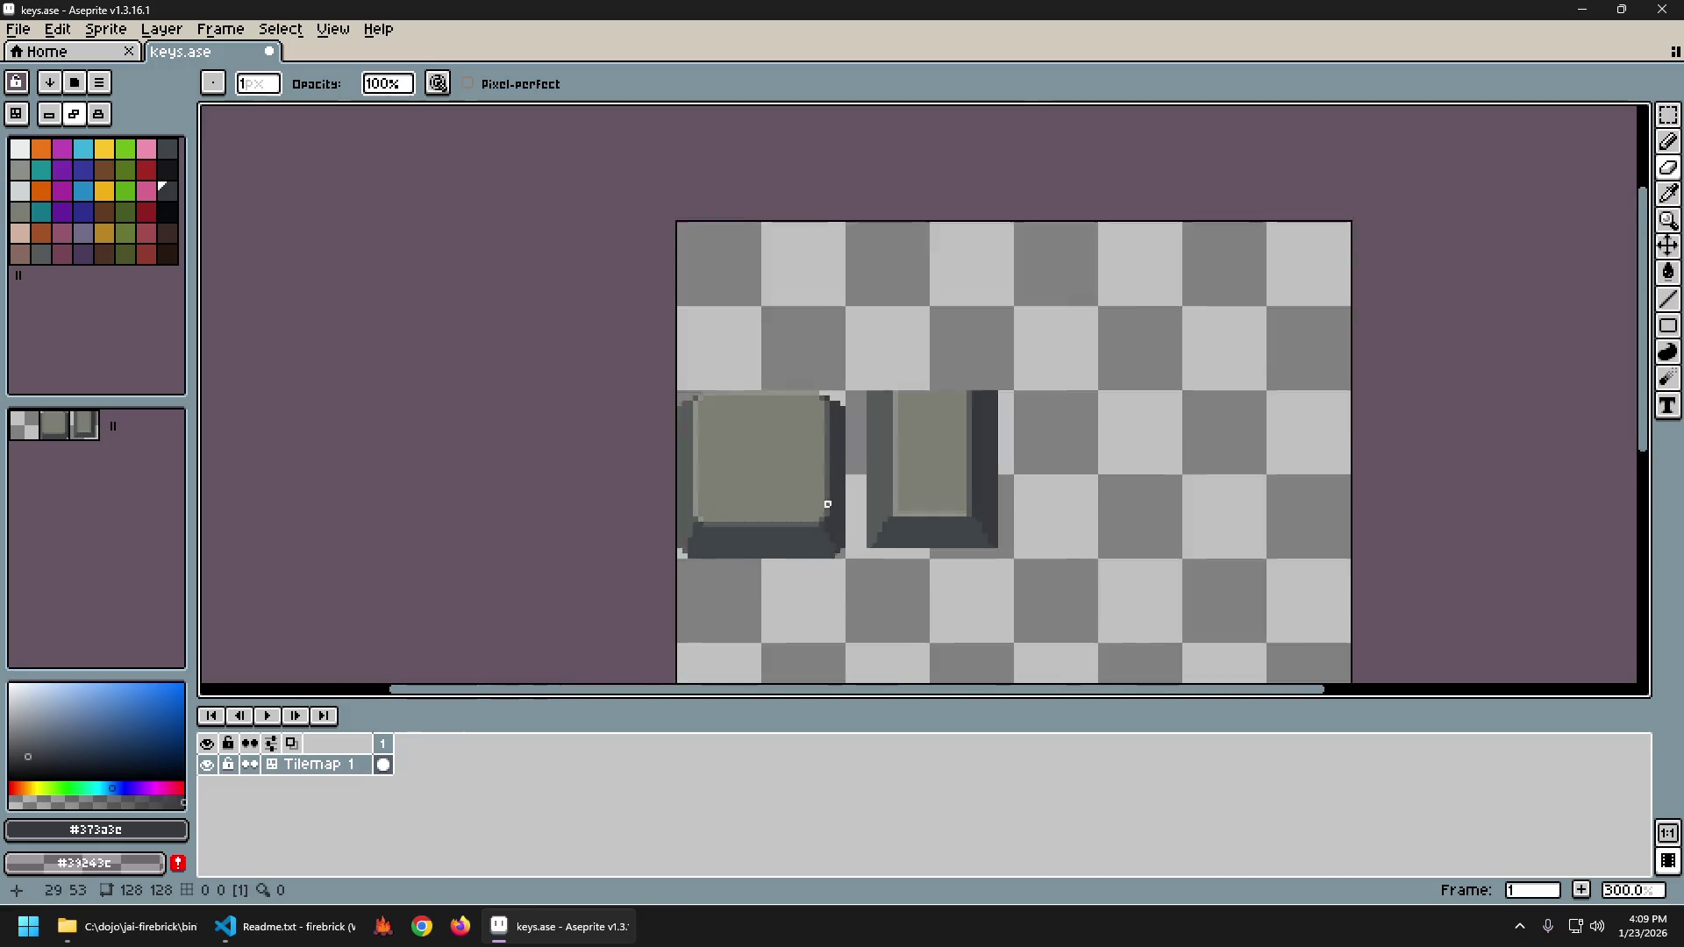
{"action": "scroll", "coordinate": [820, 447], "scroll_direction": "down", "scroll_amount": 4}
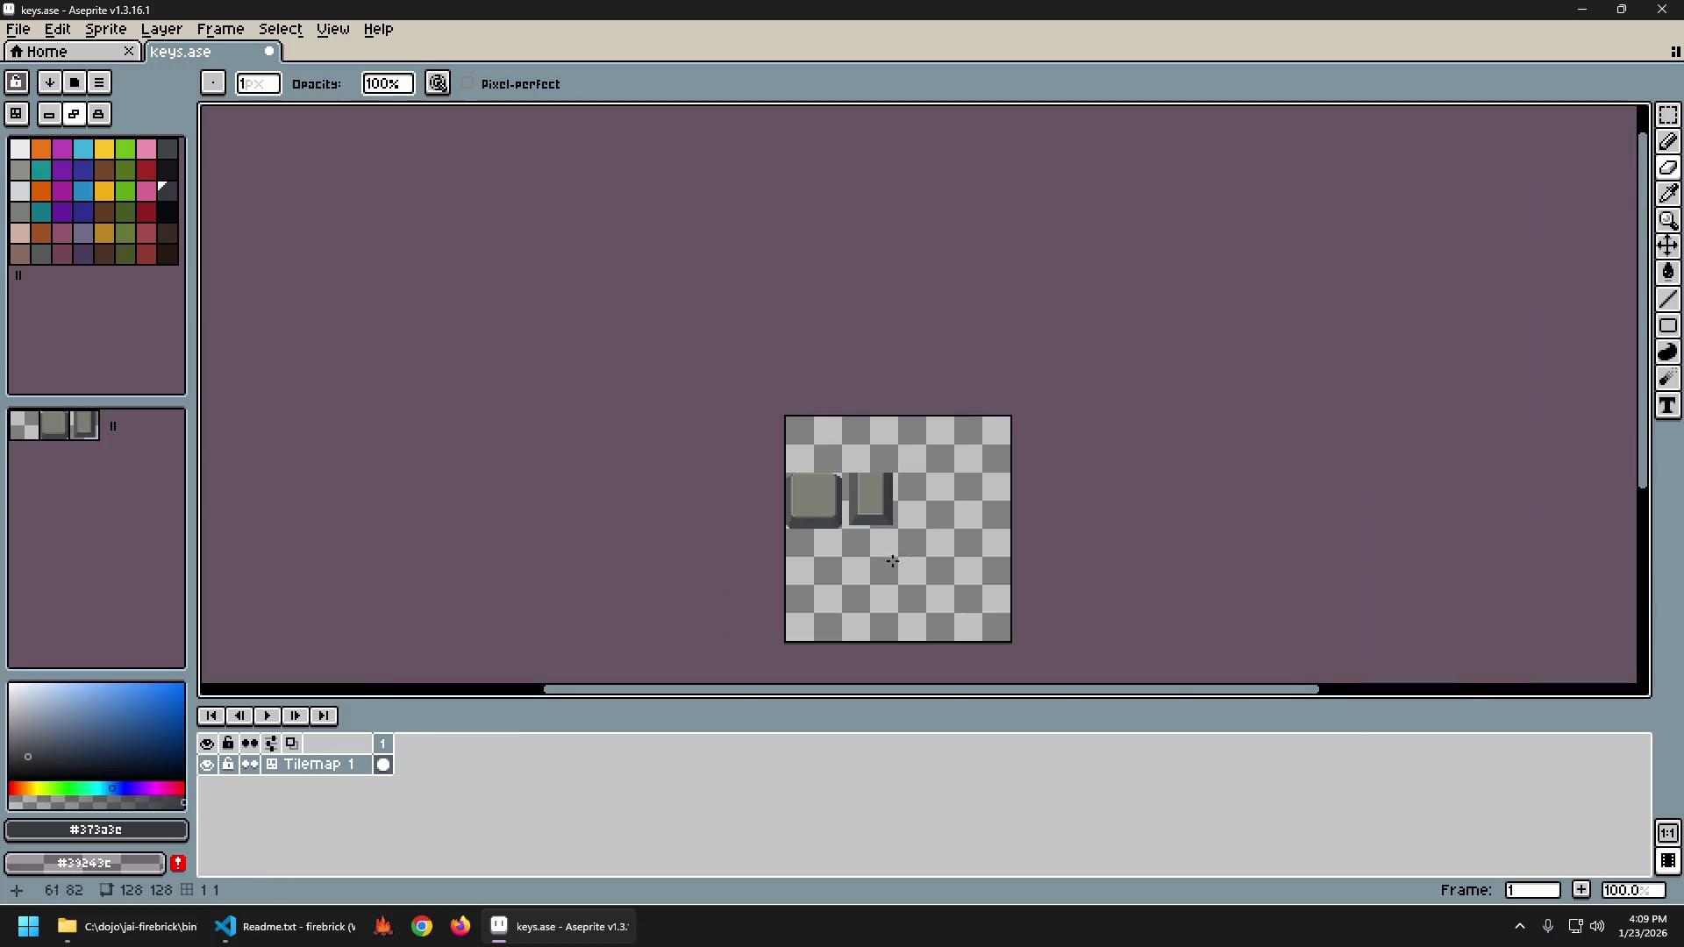
{"action": "scroll", "coordinate": [881, 550], "scroll_direction": "up", "scroll_amount": 2}
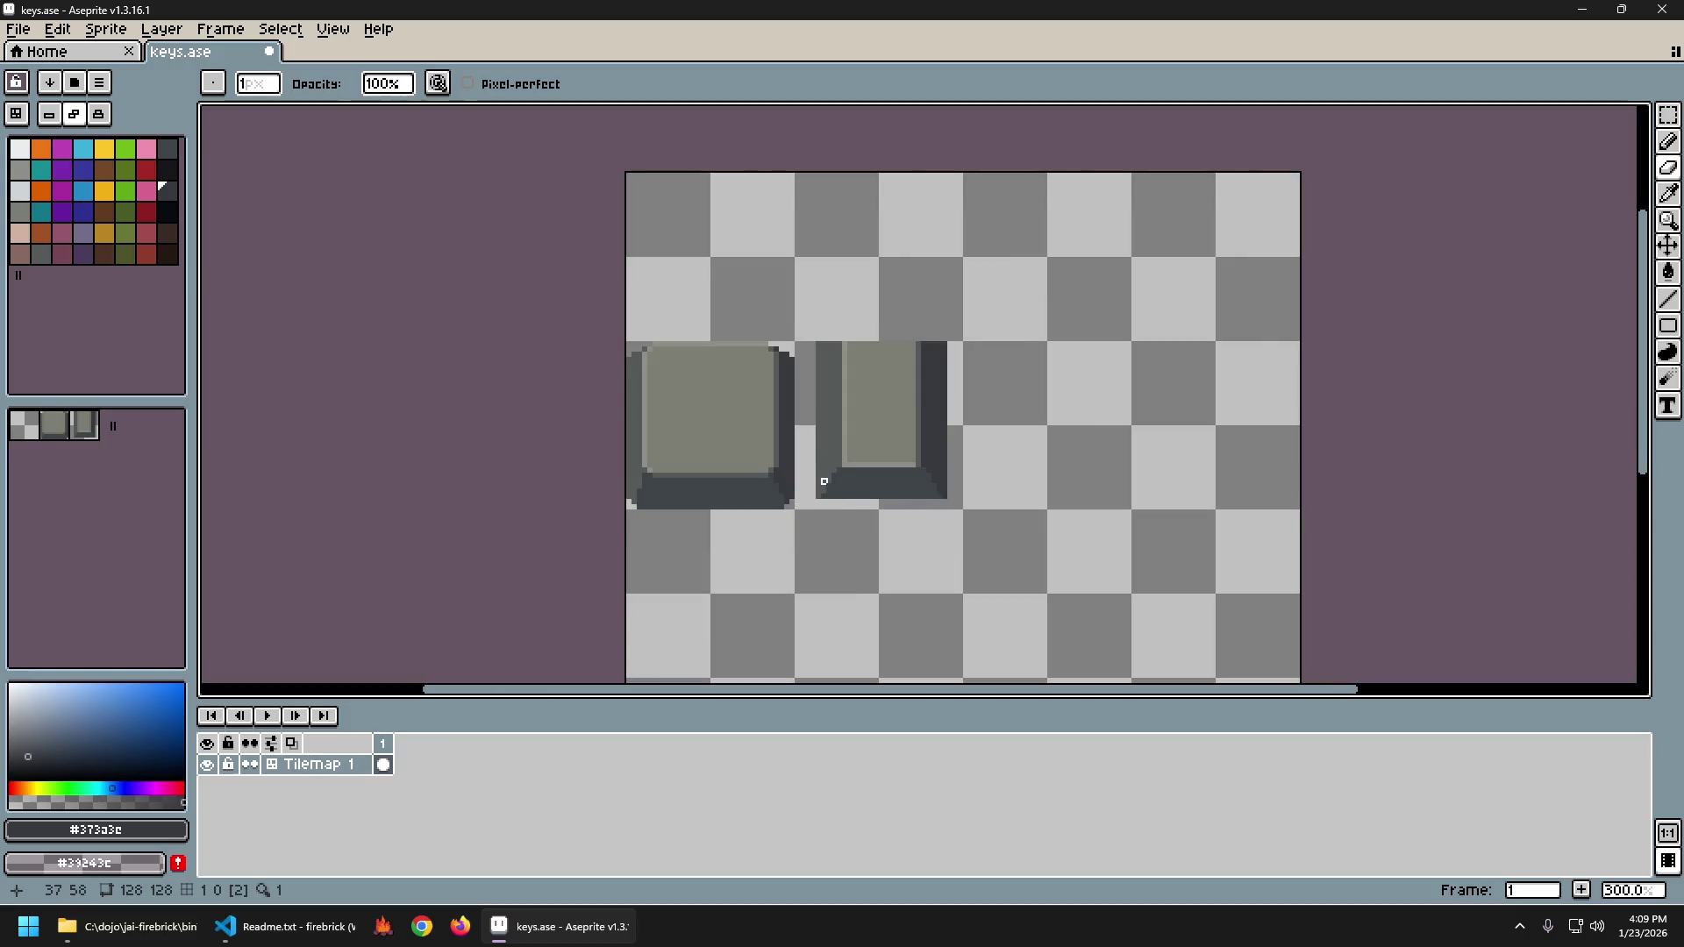
{"action": "scroll", "coordinate": [823, 481], "scroll_direction": "down", "scroll_amount": 2}
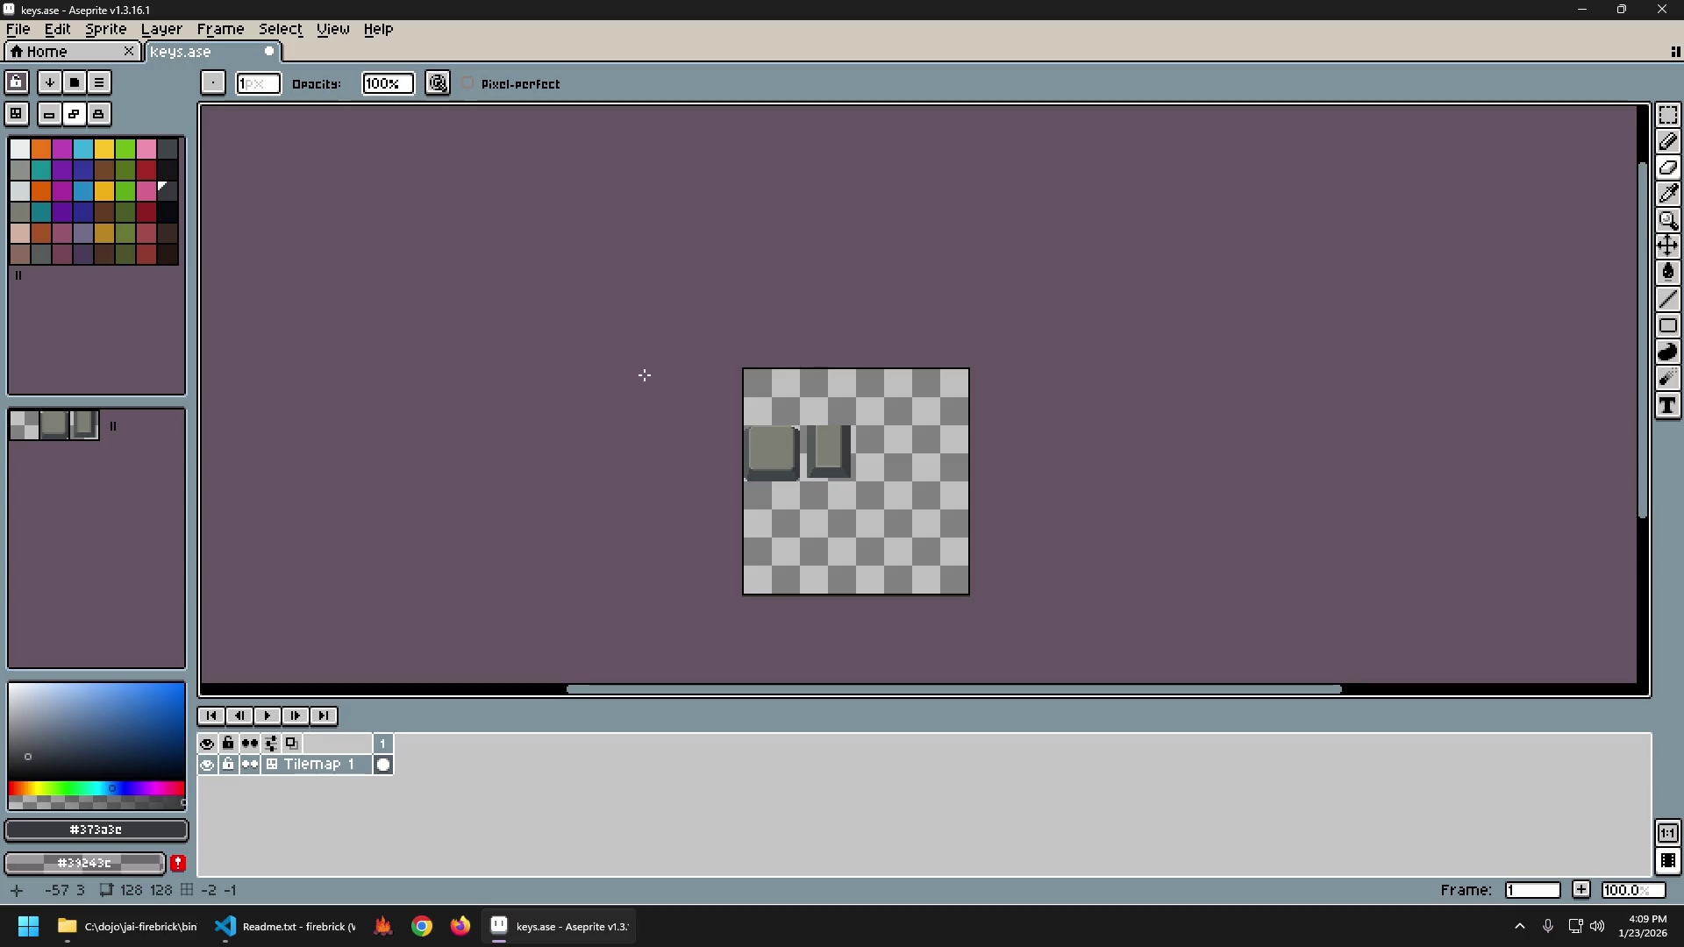
Sample the dark bevel grey #3f4548 and draw a short dark stroke on the square key's lower face.
{"action": "scroll", "coordinate": [816, 456], "scroll_direction": "up", "scroll_amount": 5}
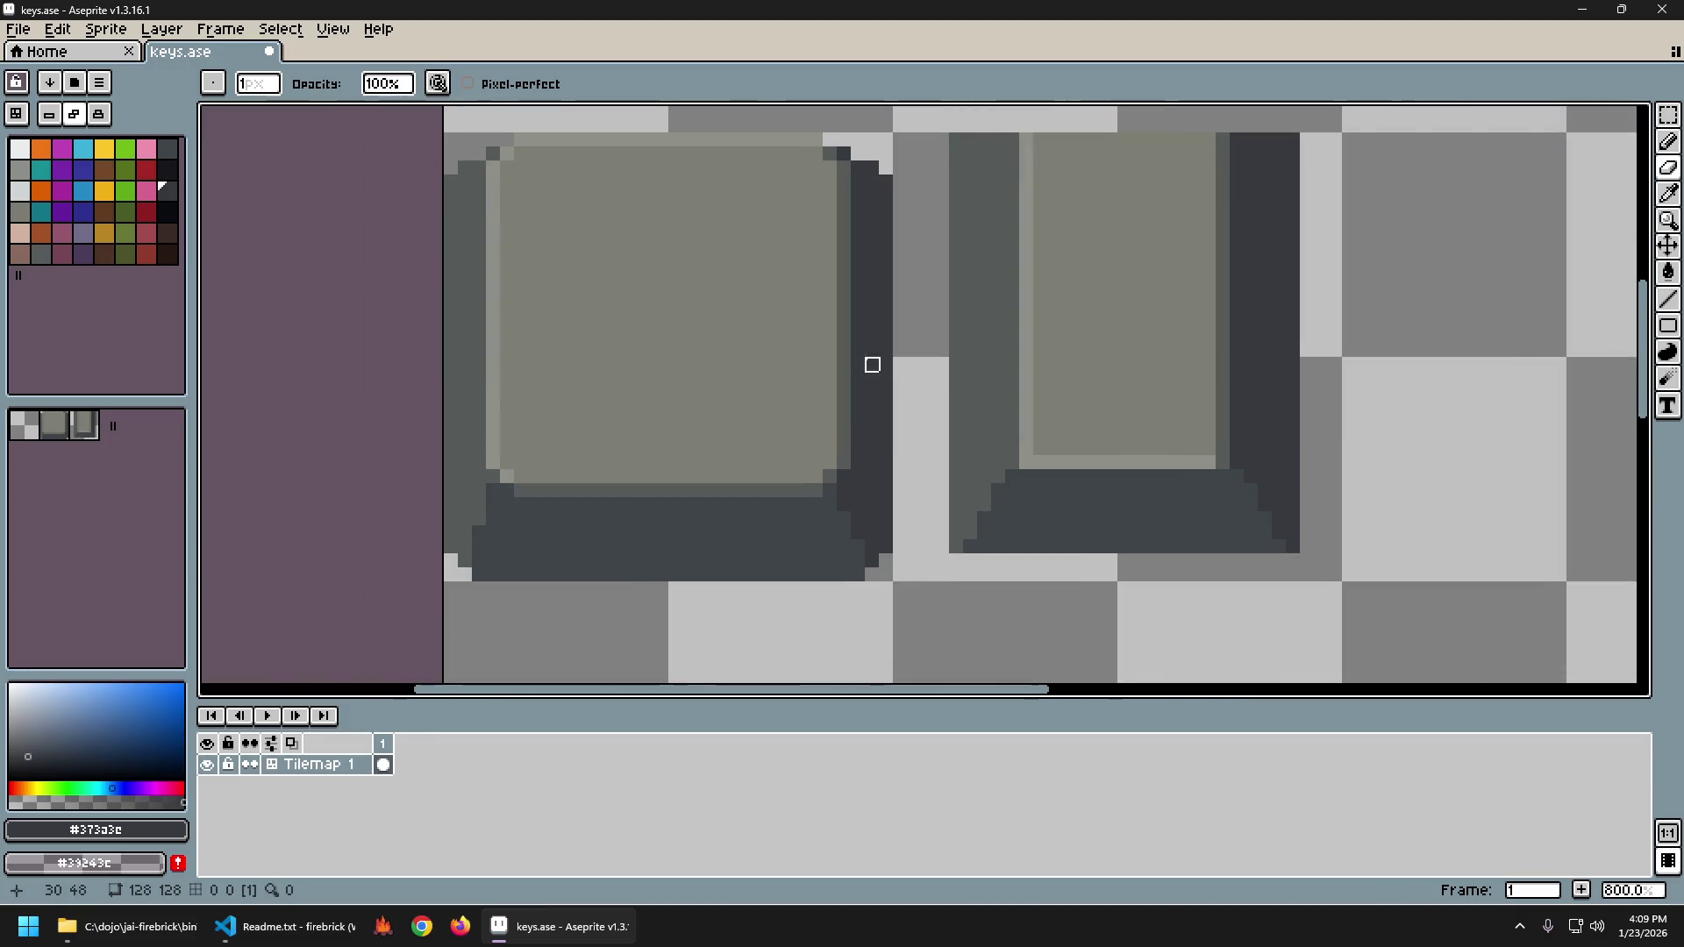
{"action": "scroll", "coordinate": [873, 365], "scroll_direction": "down", "scroll_amount": 2}
{"action": "scroll", "coordinate": [790, 398], "scroll_direction": "up", "scroll_amount": 1}
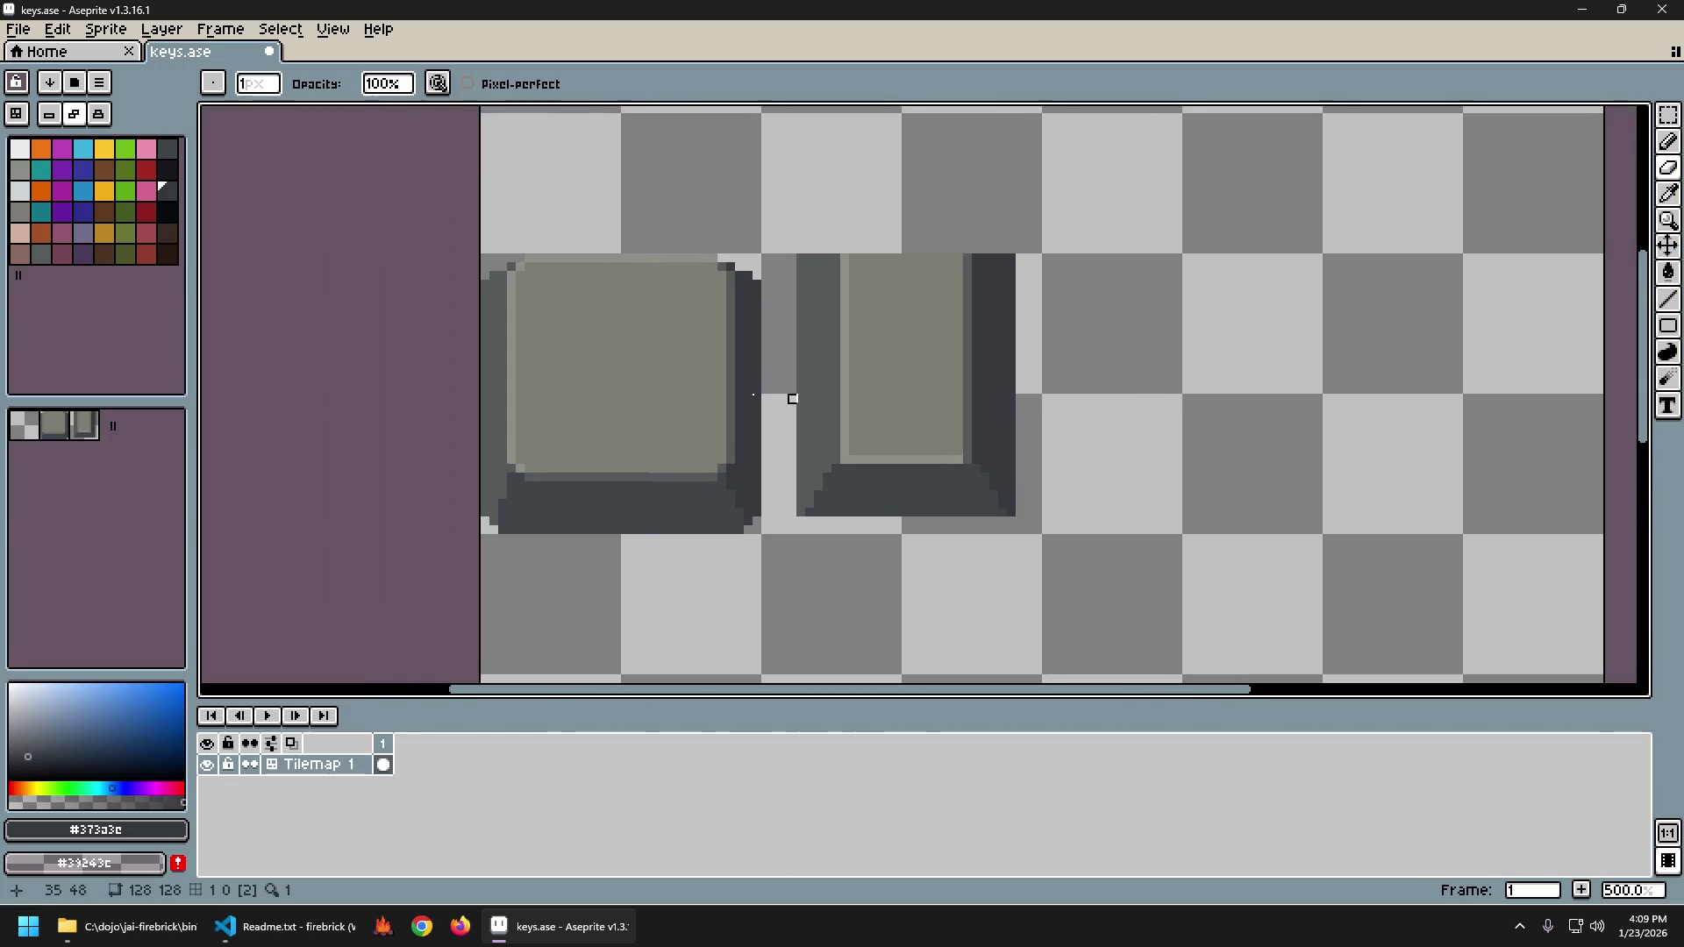
{"action": "scroll", "coordinate": [577, 467], "scroll_direction": "up", "scroll_amount": 1}
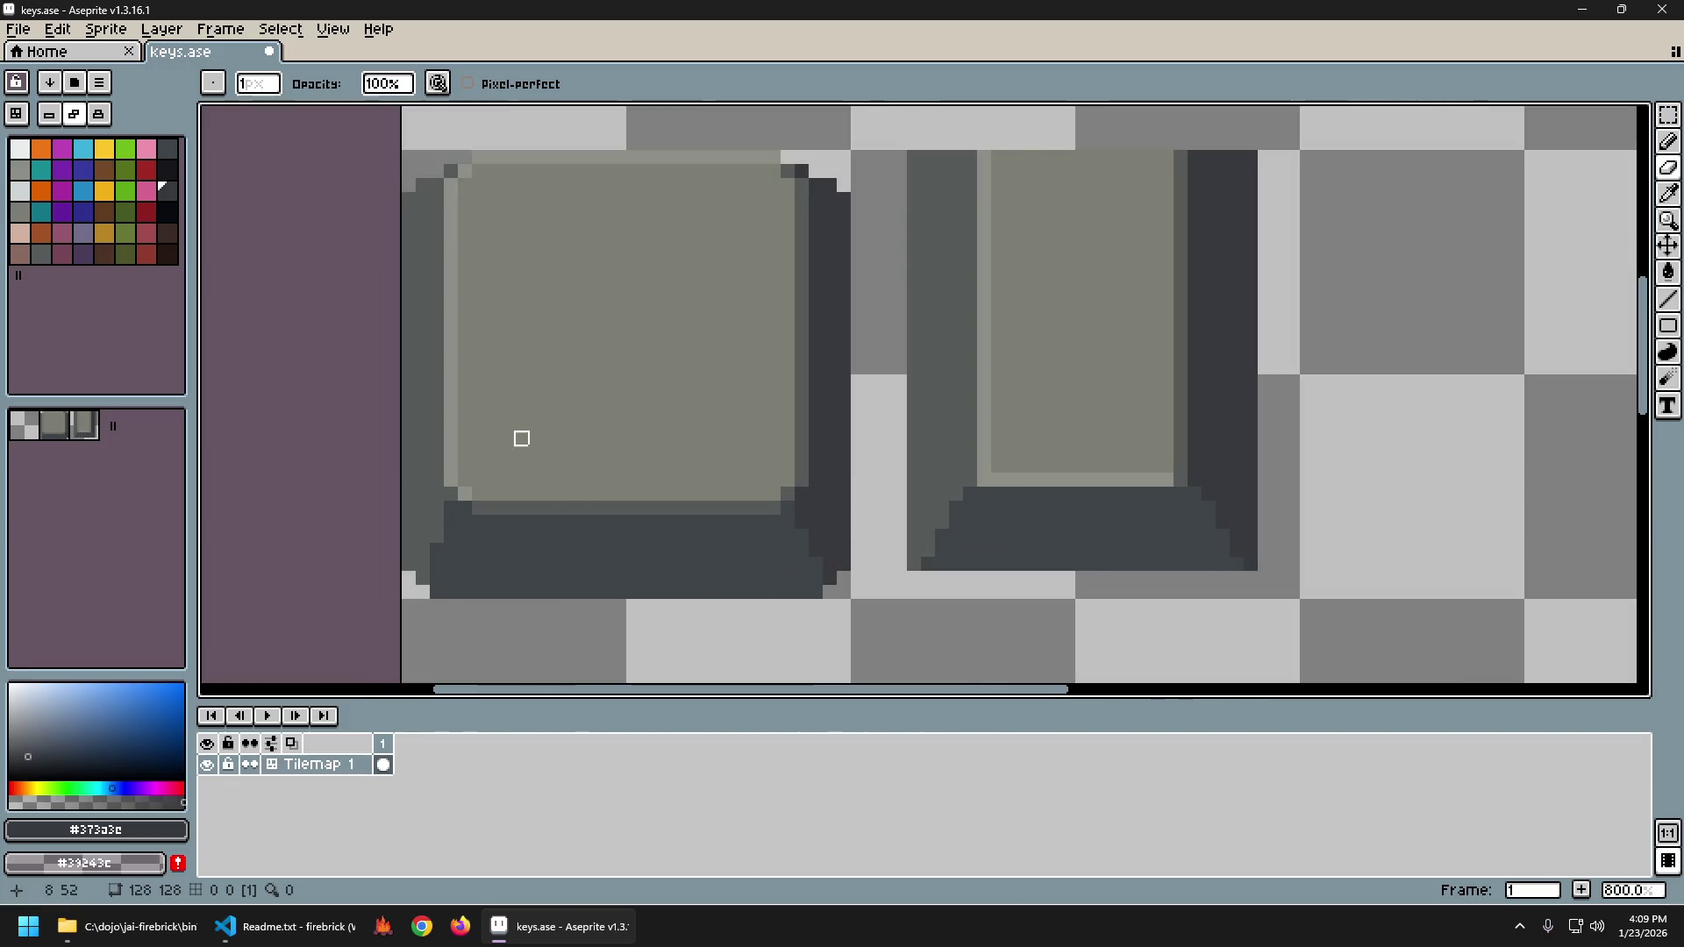
{"action": "key", "text": "i"}
{"action": "left_click", "coordinate": [455, 502]}
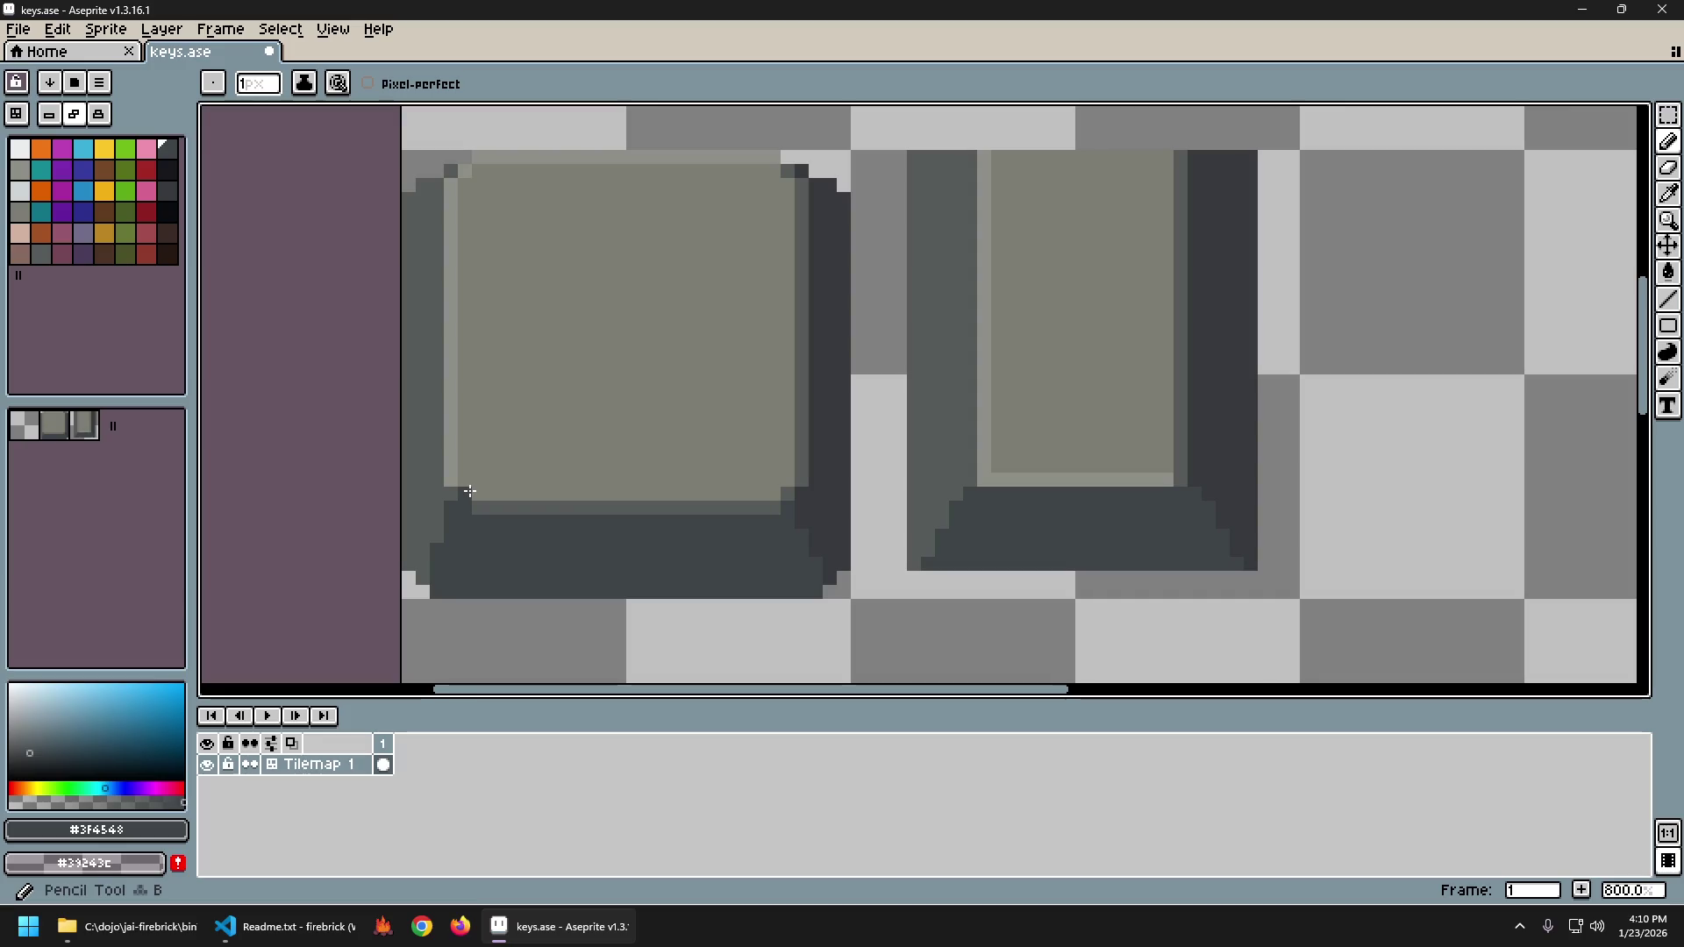
{"action": "left_click_drag", "start_coordinate": [468, 494], "coordinate": [471, 469]}
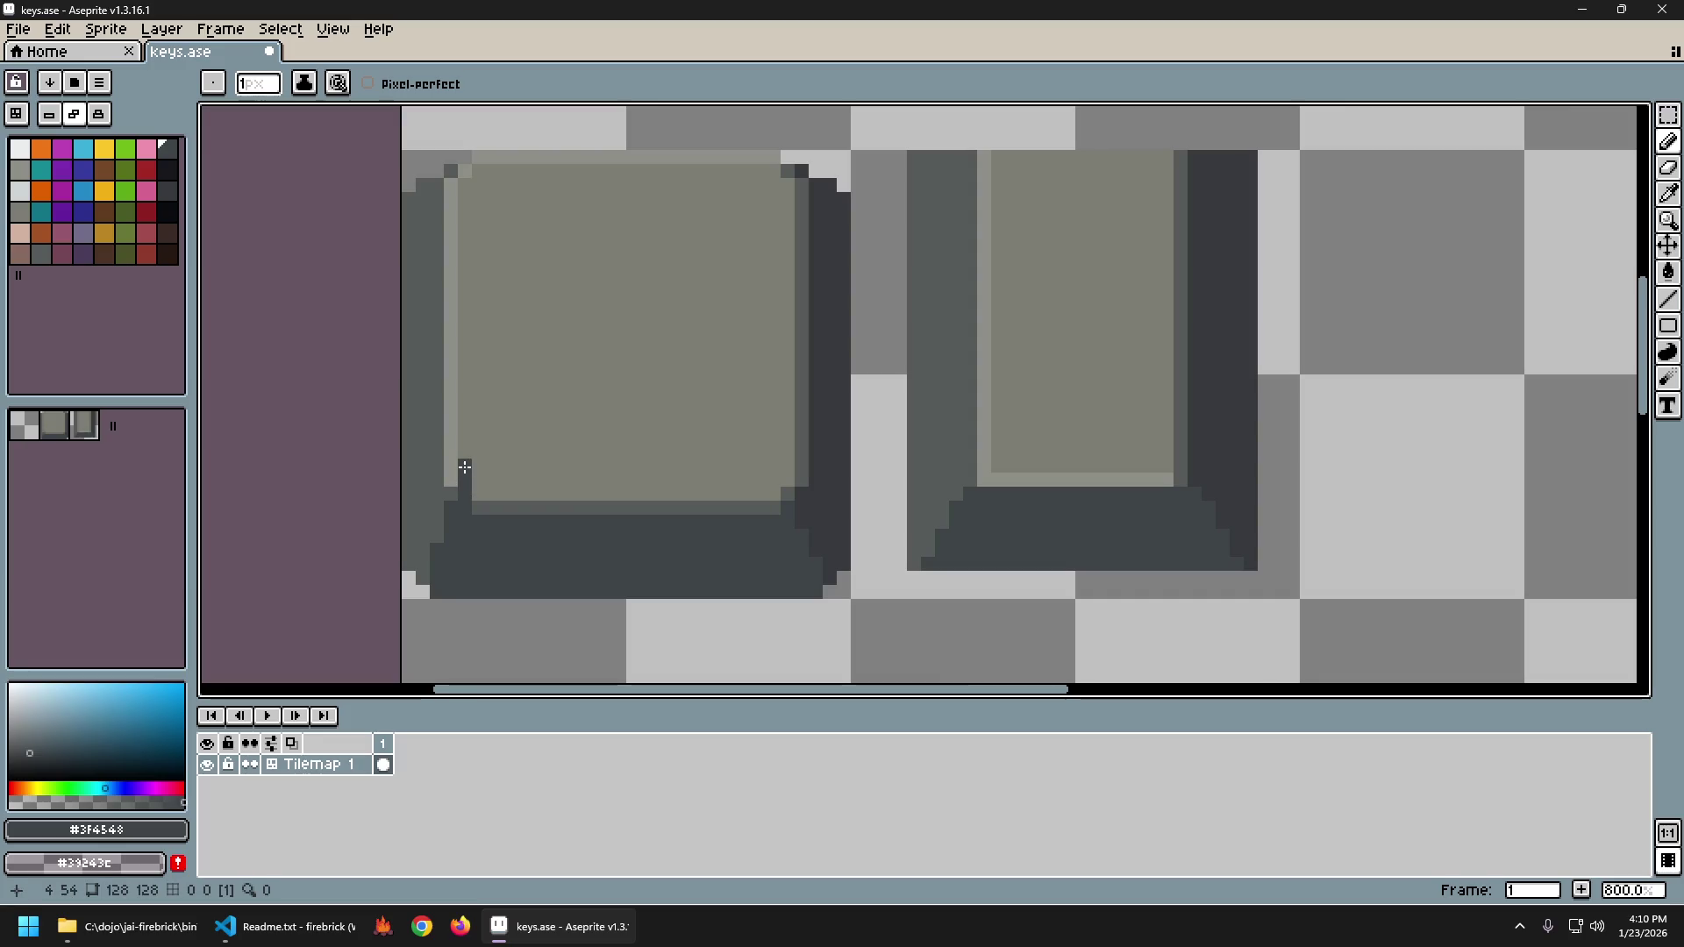
Draw a mid-grey #575b5b line across the lower face, then re-pick the dark bevel grey.
{"action": "left_click", "coordinate": [492, 487], "text": "alt"}
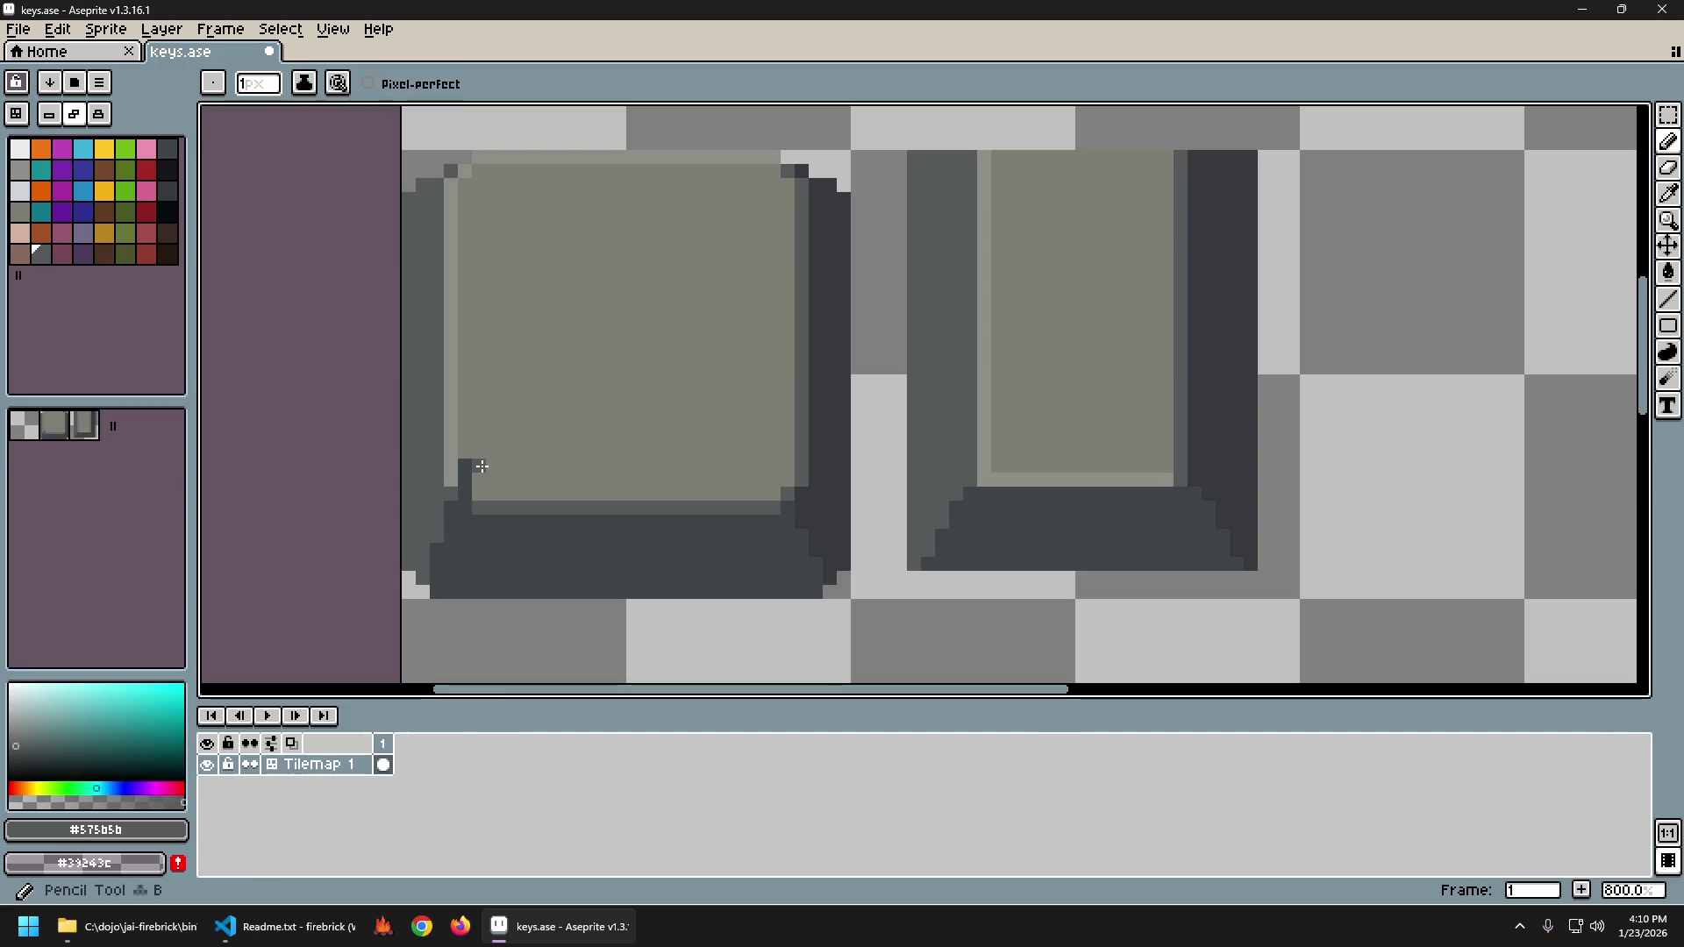
{"action": "left_click", "coordinate": [770, 467], "text": "shift"}
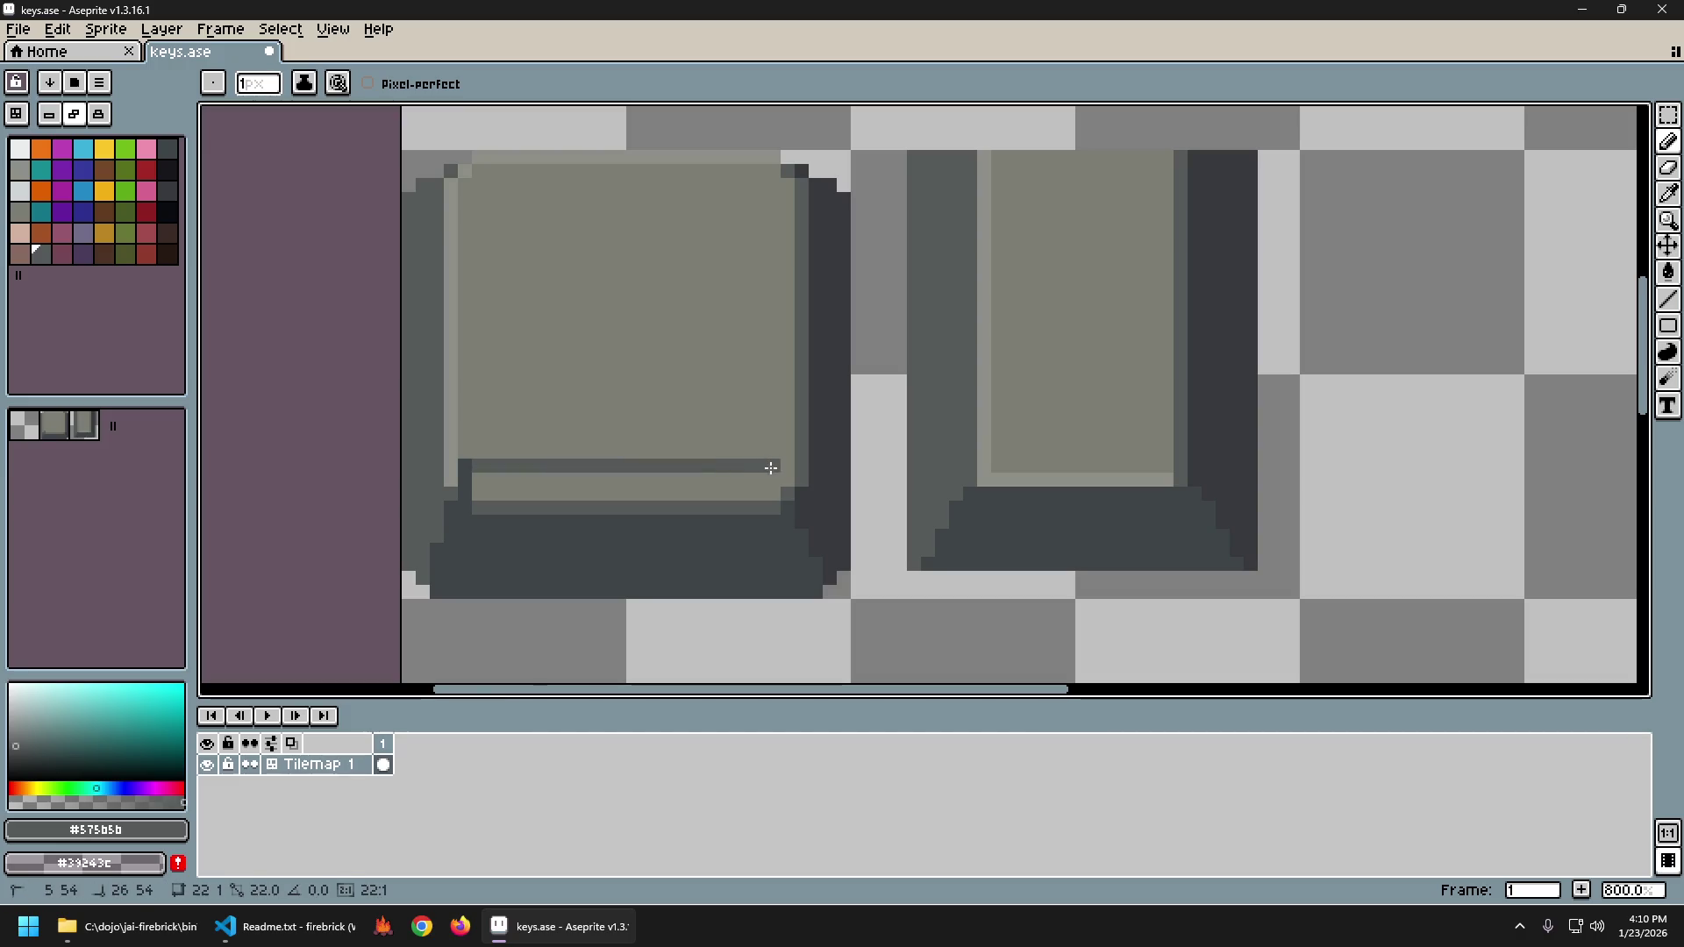
{"action": "left_click", "coordinate": [789, 500], "text": "alt"}
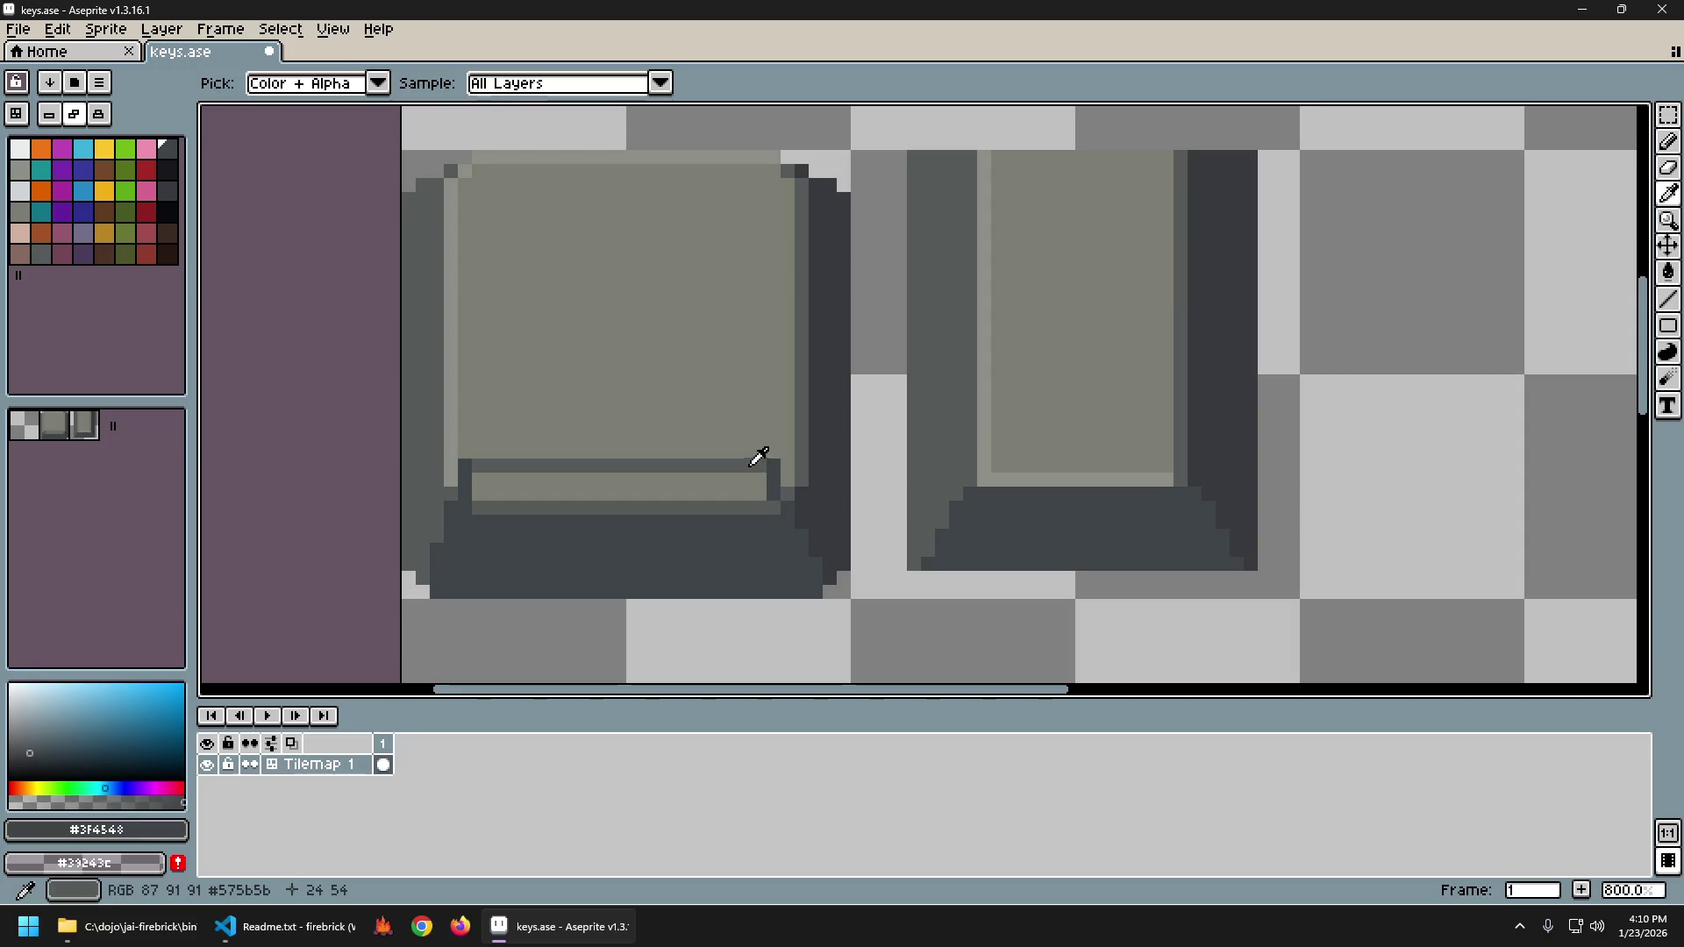
{"action": "left_click", "coordinate": [754, 478], "text": "alt"}
{"action": "left_click", "coordinate": [546, 526], "text": "alt"}
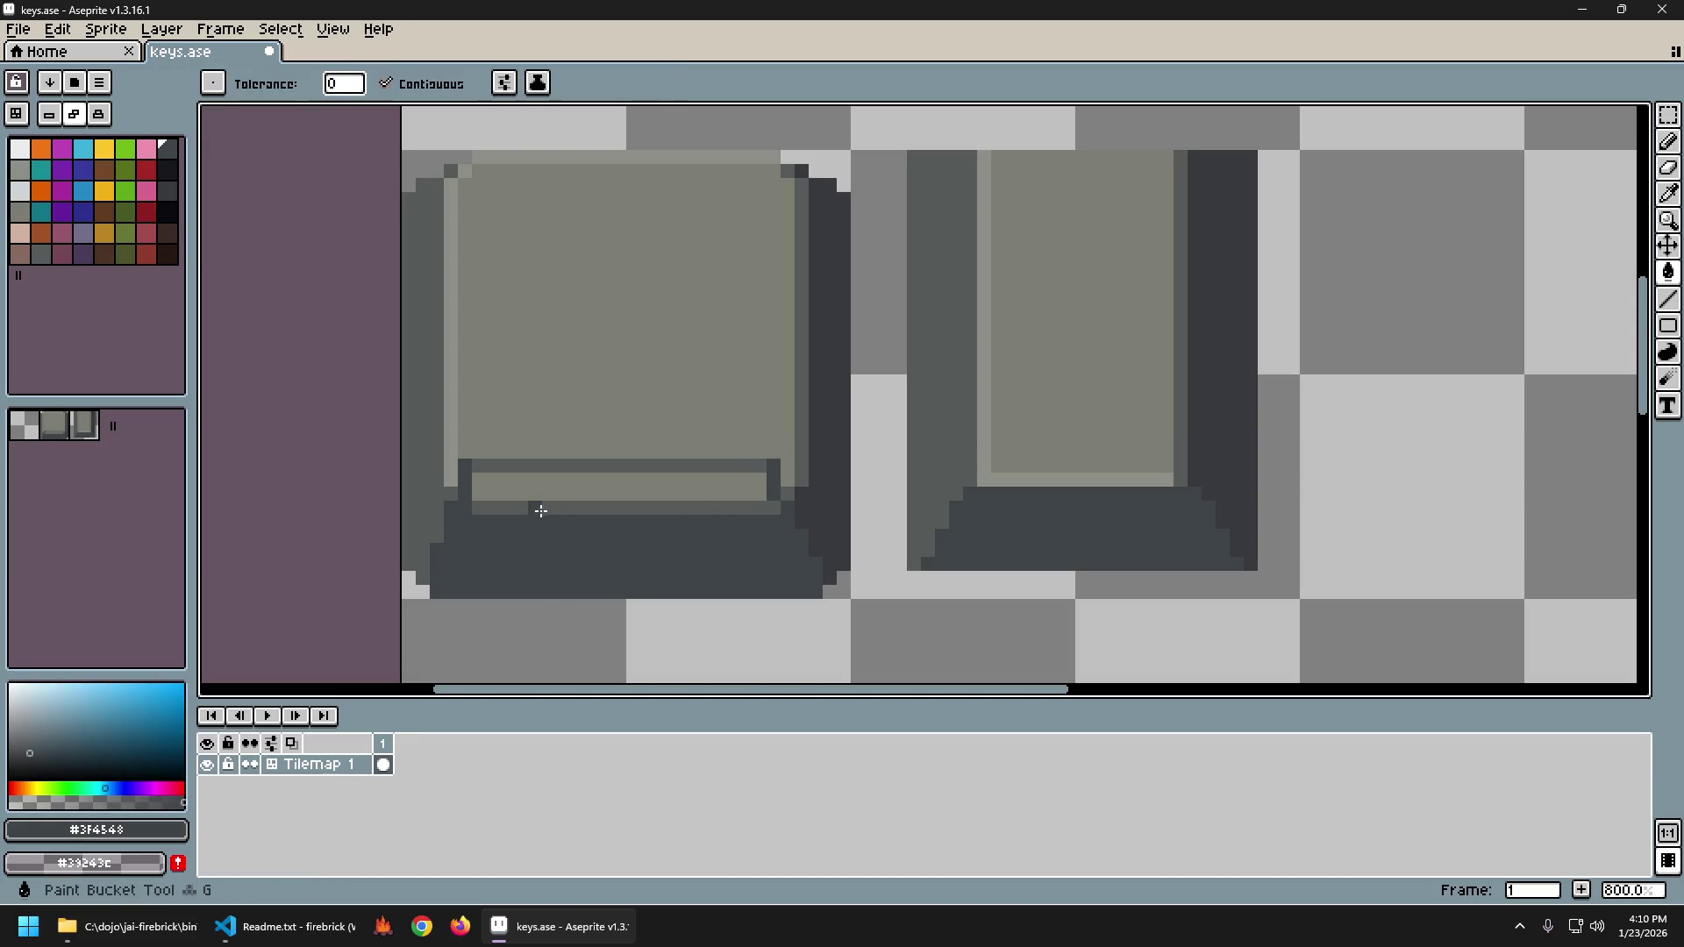
Bucket-fill the outlined strips on the square key's lower face dark grey.
{"action": "left_click", "coordinate": [540, 508]}
{"action": "left_click", "coordinate": [546, 491]}
{"action": "scroll", "coordinate": [754, 517], "scroll_direction": "down", "scroll_amount": 4}
{"action": "scroll", "coordinate": [765, 525], "scroll_direction": "up", "scroll_amount": 4}
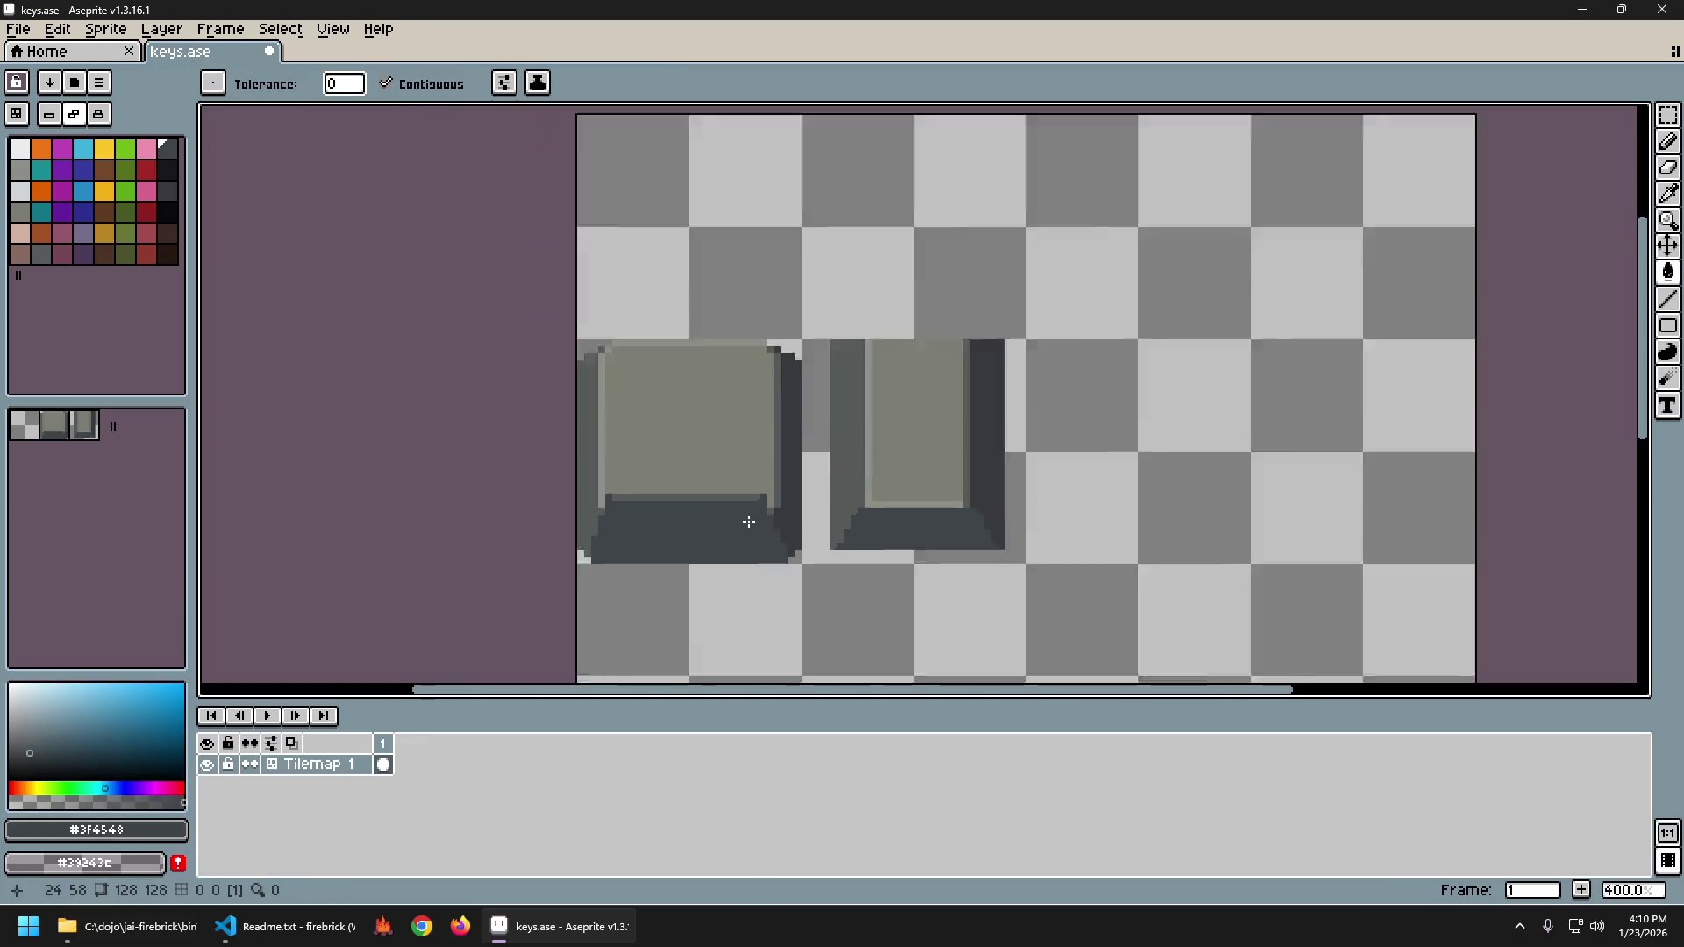
Draw a vertical #575B5B line down the face's right side and erase the top-right corner pixels.
{"action": "left_click", "coordinate": [802, 462], "text": "alt"}
{"action": "key", "text": "b"}
{"action": "left_click", "coordinate": [777, 470]}
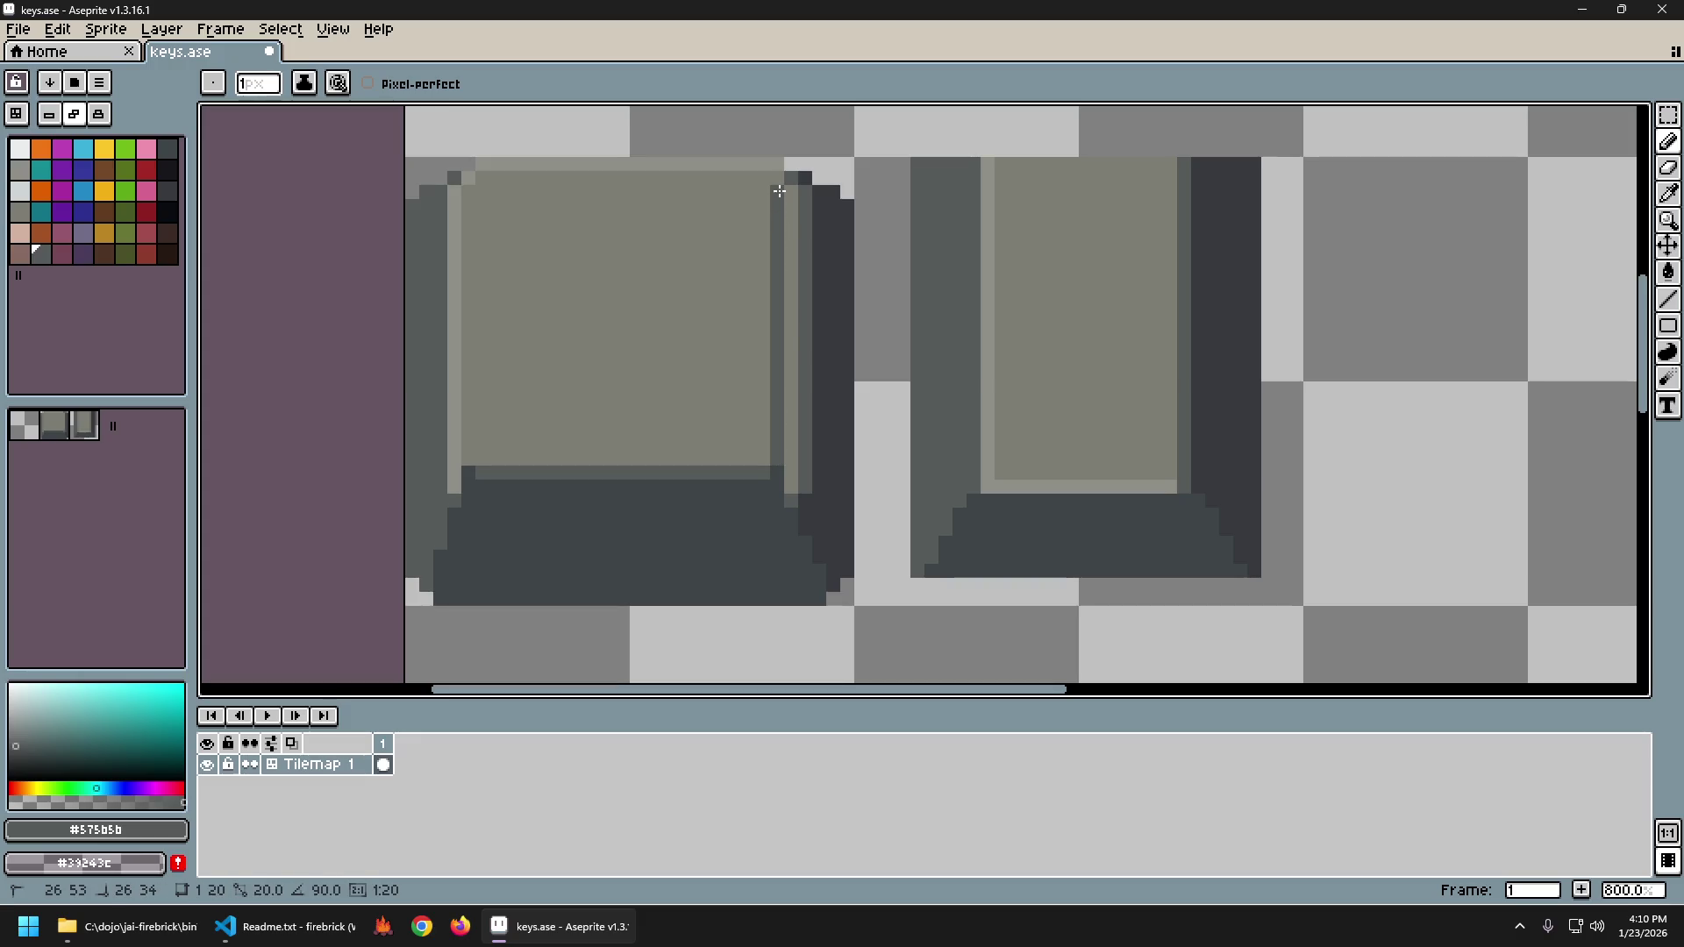
{"action": "left_click", "coordinate": [779, 191], "text": "shift"}
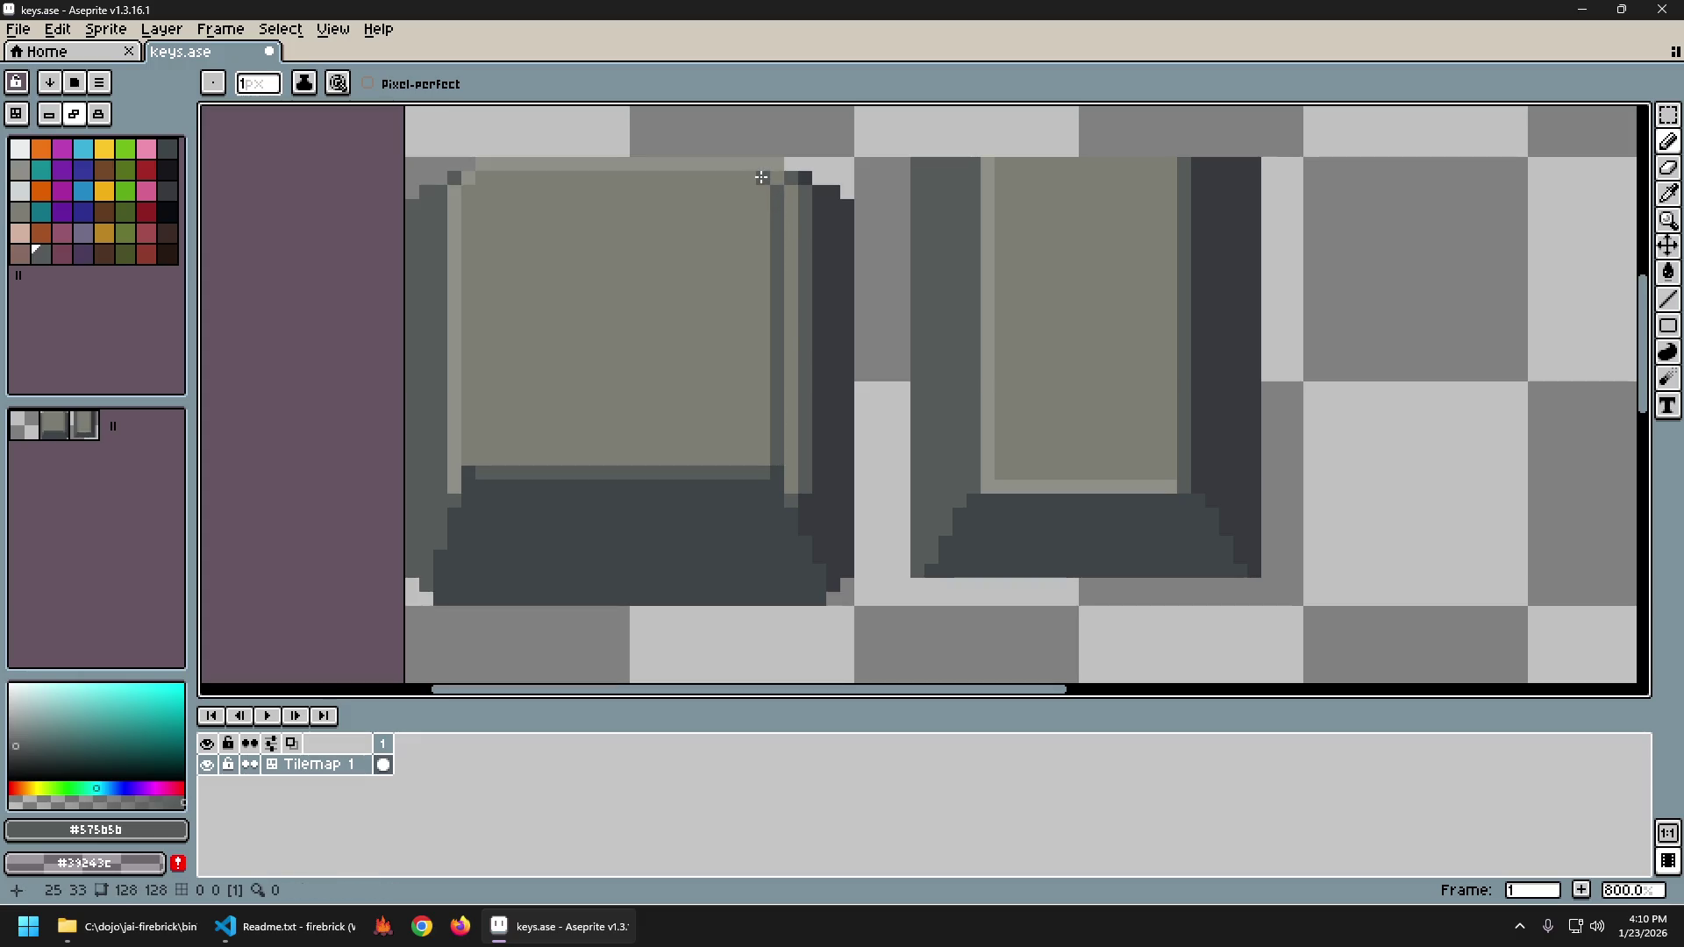
{"action": "key", "text": "e"}
{"action": "mouse_move", "coordinate": [763, 164]}
{"action": "left_mouse_down"}
{"action": "mouse_move", "coordinate": [786, 164]}
{"action": "mouse_move", "coordinate": [778, 178]}
{"action": "left_mouse_up"}
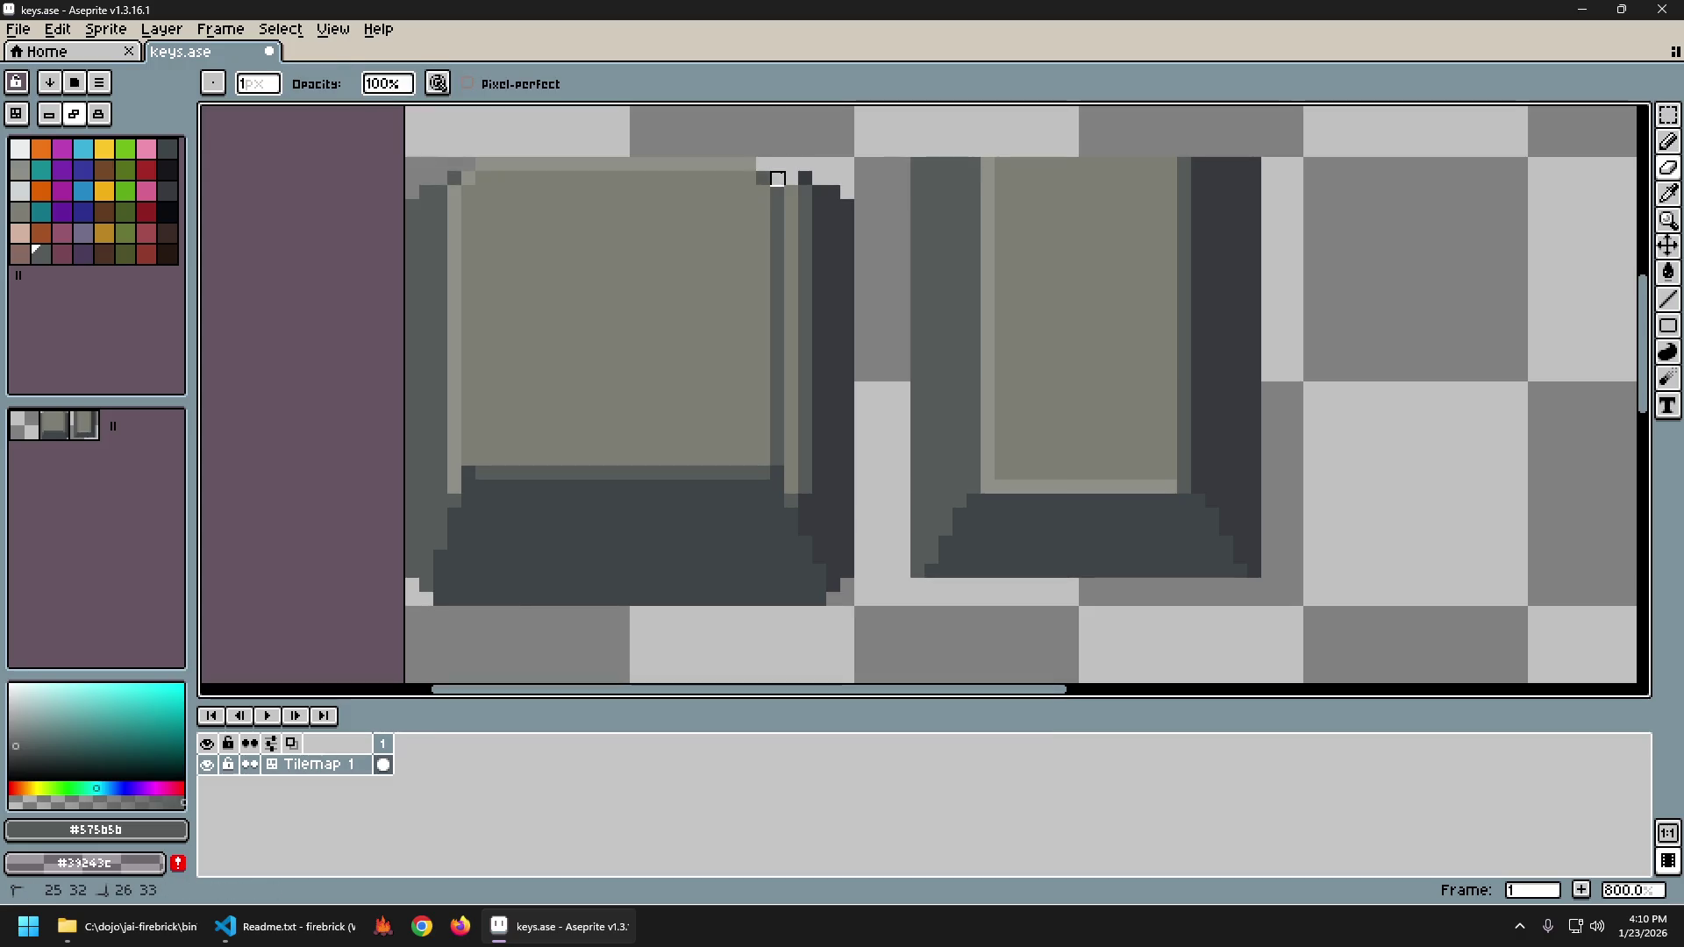
Fill the left keycap's two light right-side strips with dark grey #373a3c.
{"action": "left_click", "coordinate": [819, 264], "text": "alt"}
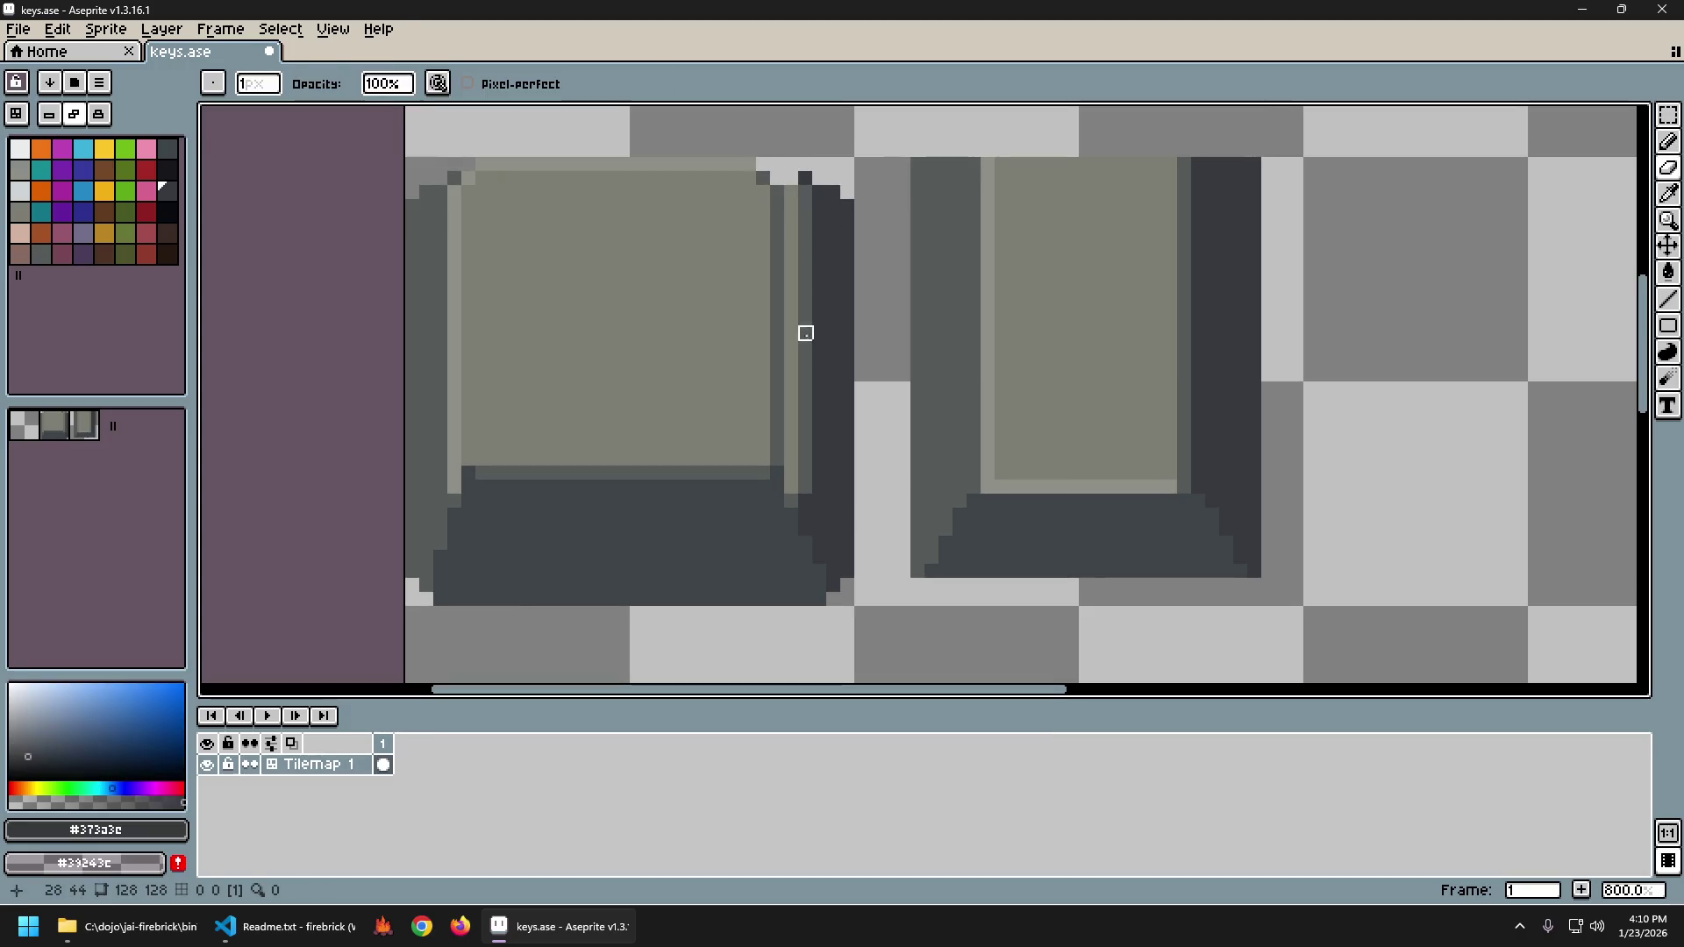
{"action": "scroll", "coordinate": [806, 361], "scroll_direction": "down", "scroll_amount": 5}
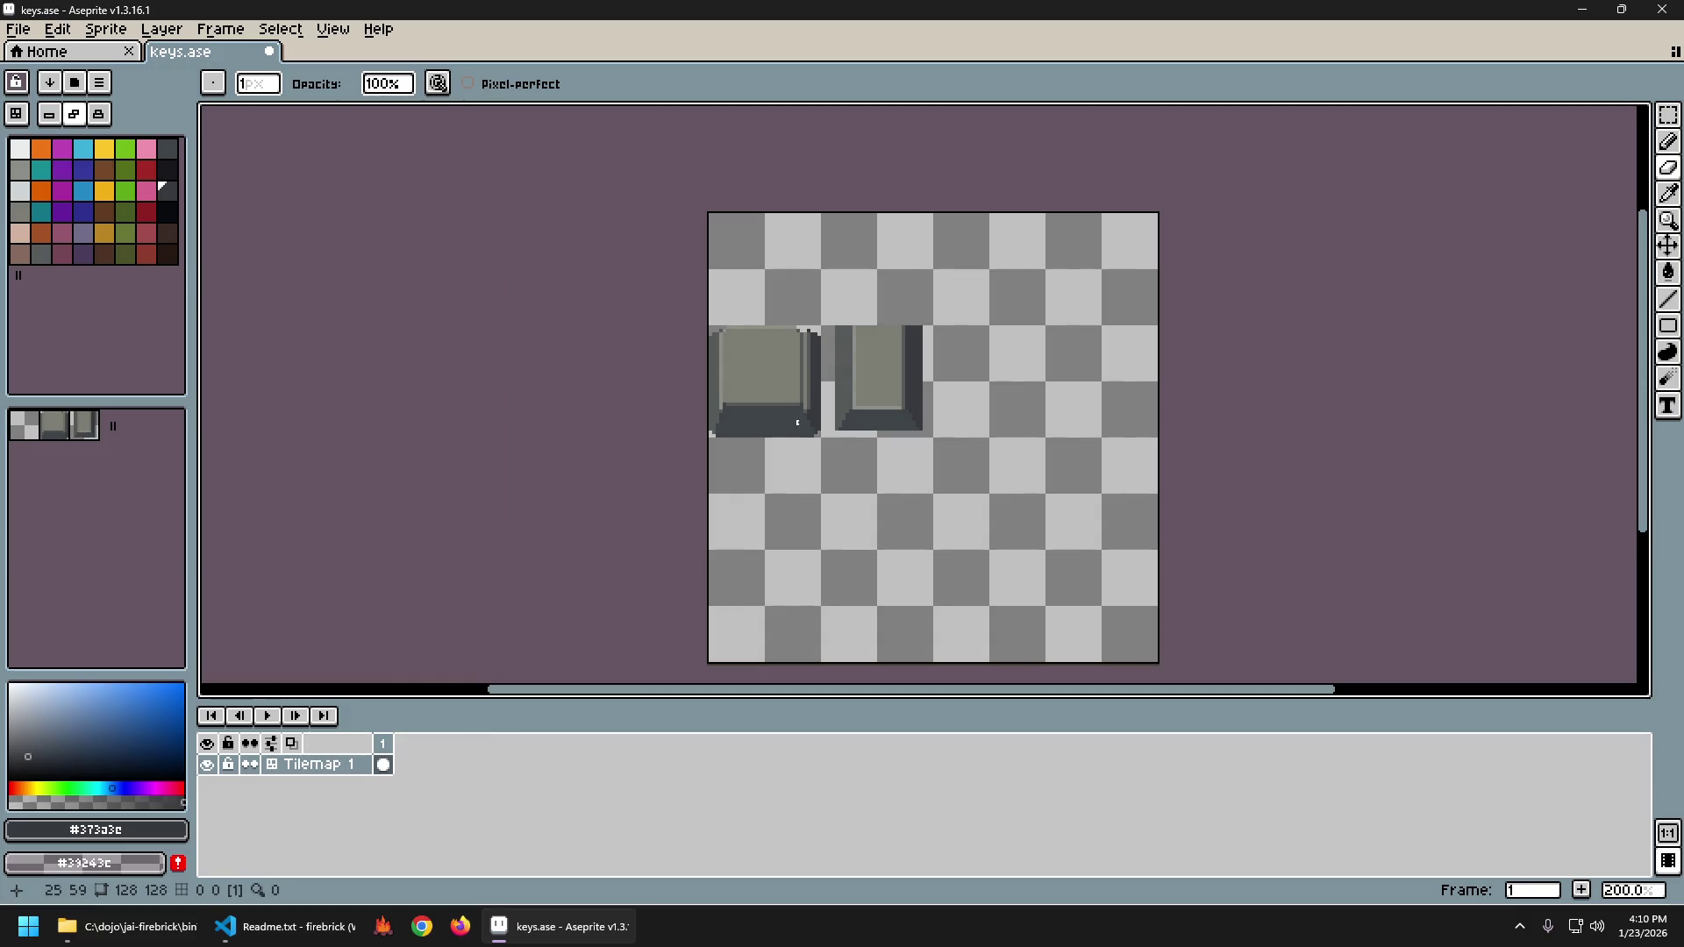
{"action": "scroll", "coordinate": [812, 406], "scroll_direction": "up", "scroll_amount": 2}
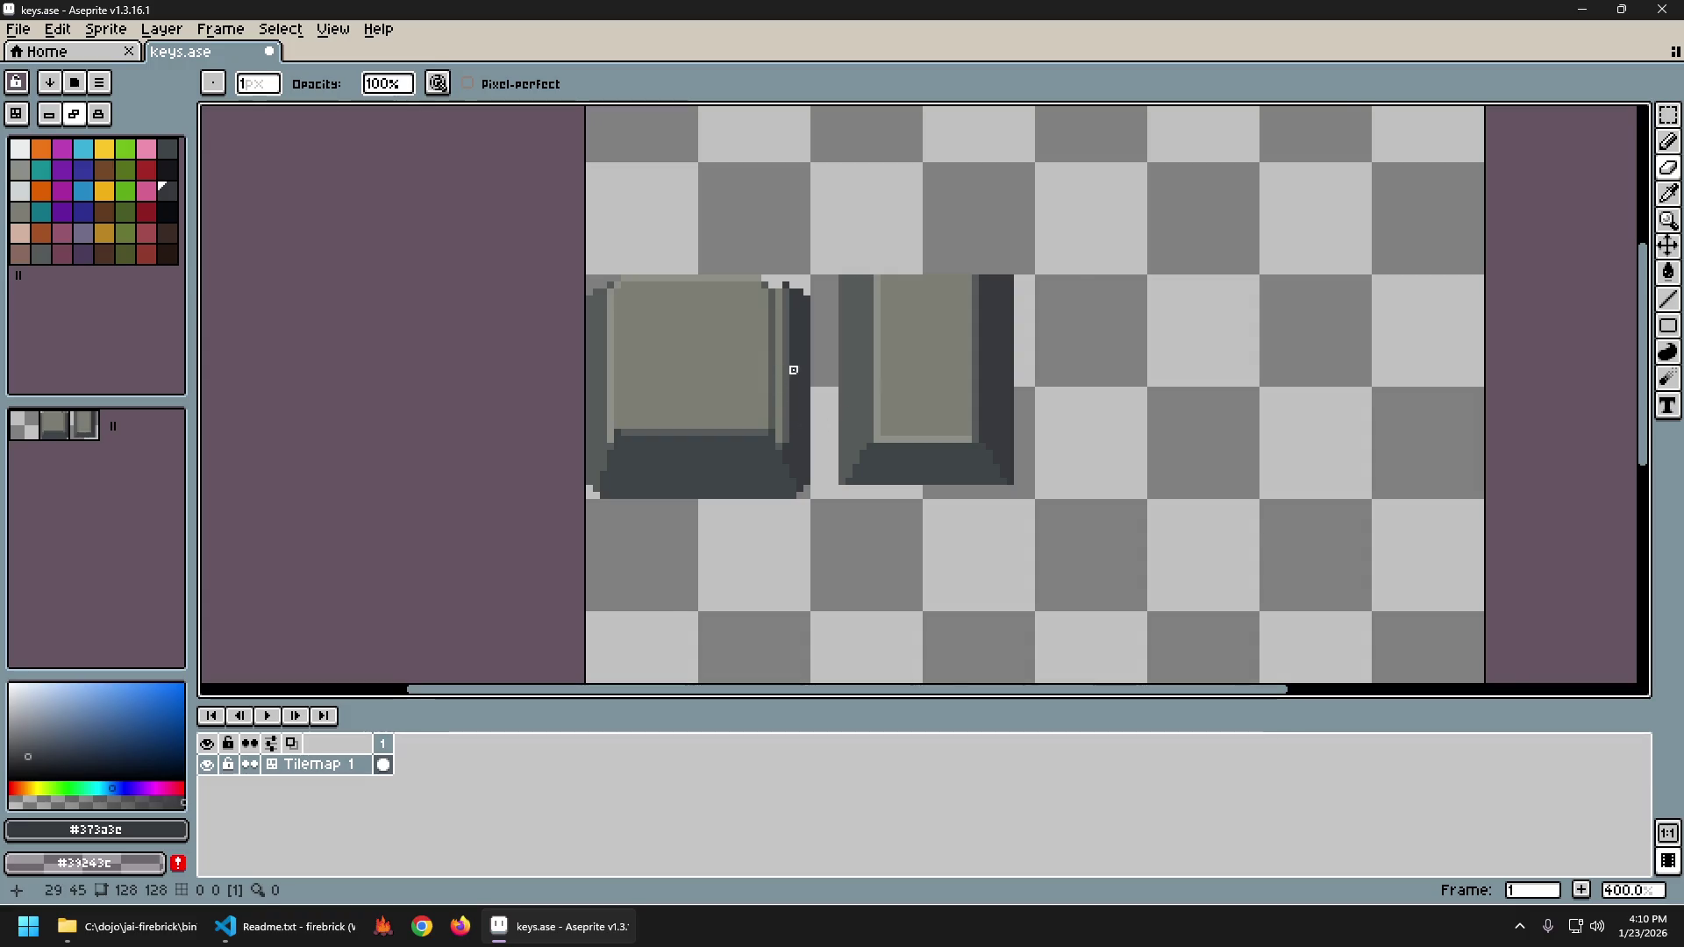
{"action": "scroll", "coordinate": [802, 369], "scroll_direction": "up", "scroll_amount": 2}
{"action": "scroll", "coordinate": [800, 369], "scroll_direction": "up", "scroll_amount": 1}
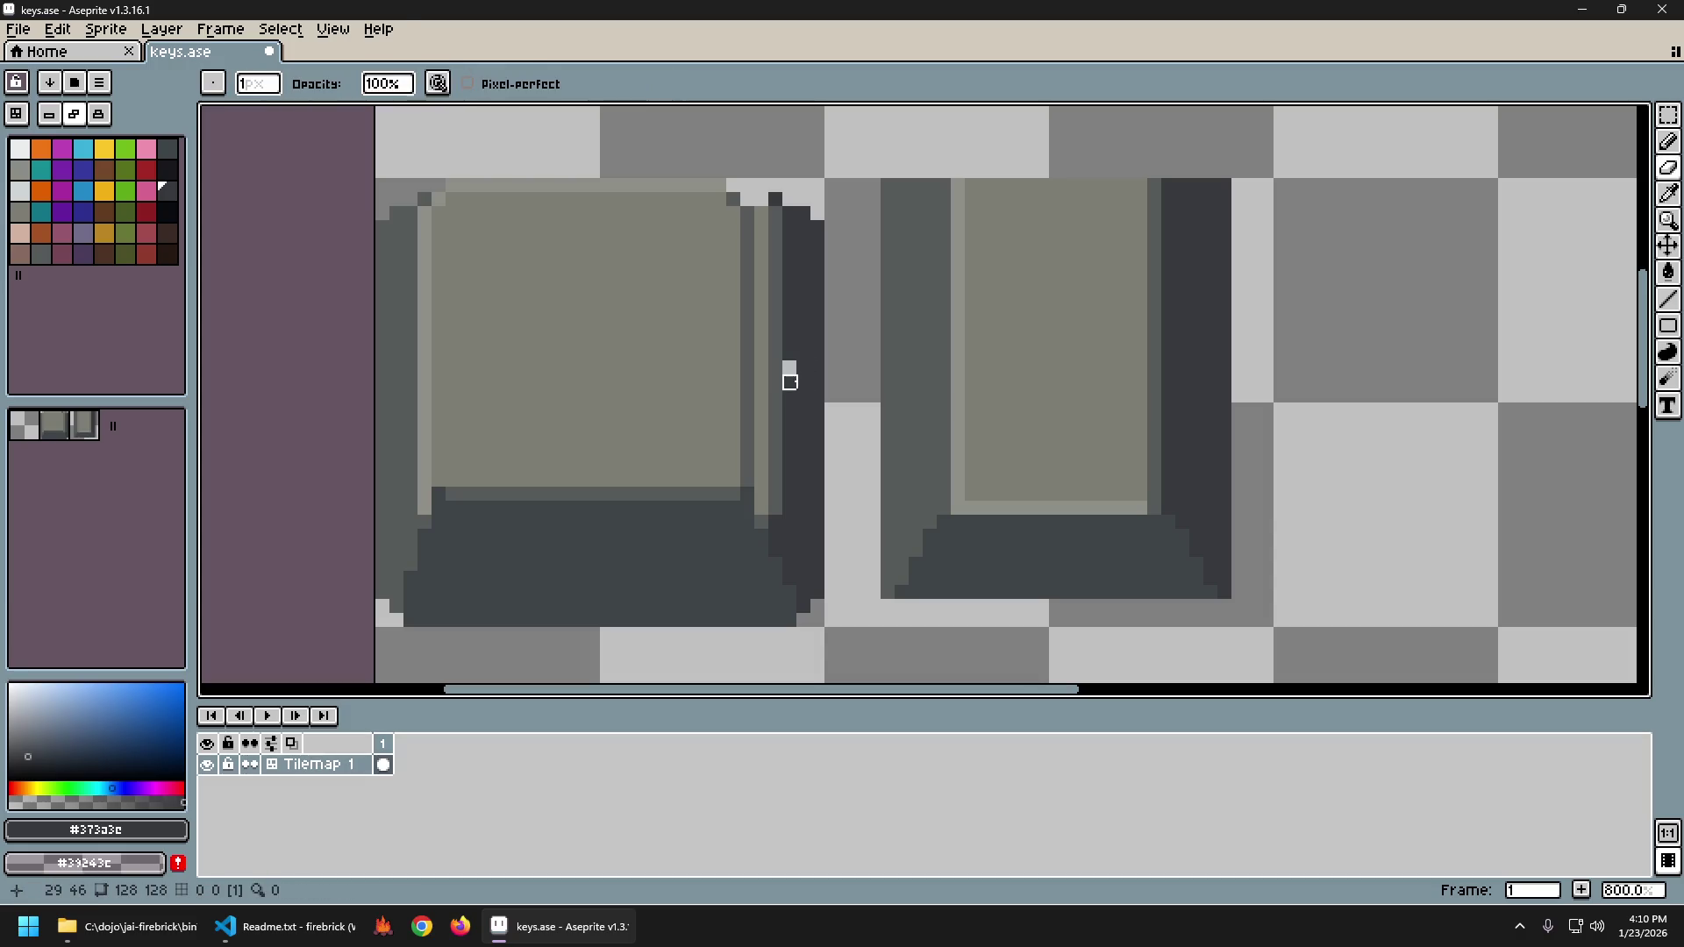
{"action": "key", "text": "g"}
{"action": "left_click", "coordinate": [774, 365]}
{"action": "left_click", "coordinate": [759, 365]}
Zoom out to the keycaps' lower edges, sample #575b5b and undo a stray pencil stroke.
{"action": "key", "text": "1"}
{"action": "scroll", "coordinate": [857, 477], "scroll_direction": "up", "scroll_amount": 1}
{"action": "scroll", "coordinate": [857, 476], "scroll_direction": "down", "scroll_amount": 1}
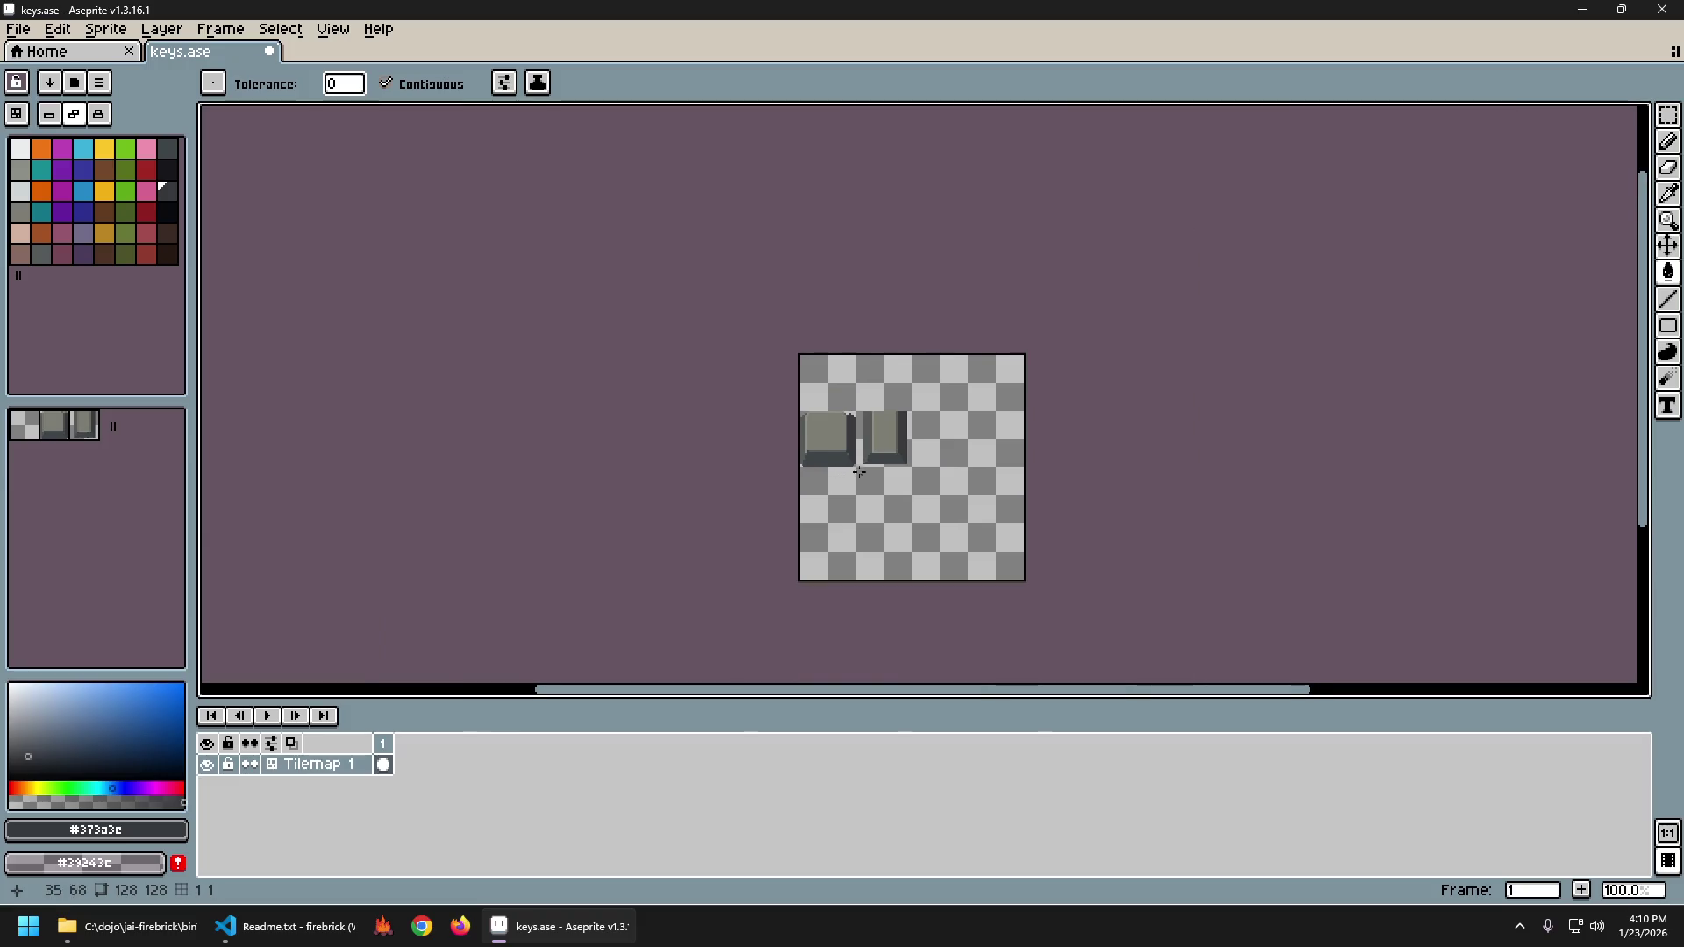
{"action": "scroll", "coordinate": [859, 472], "scroll_direction": "up", "scroll_amount": 6}
{"action": "key", "text": "b"}
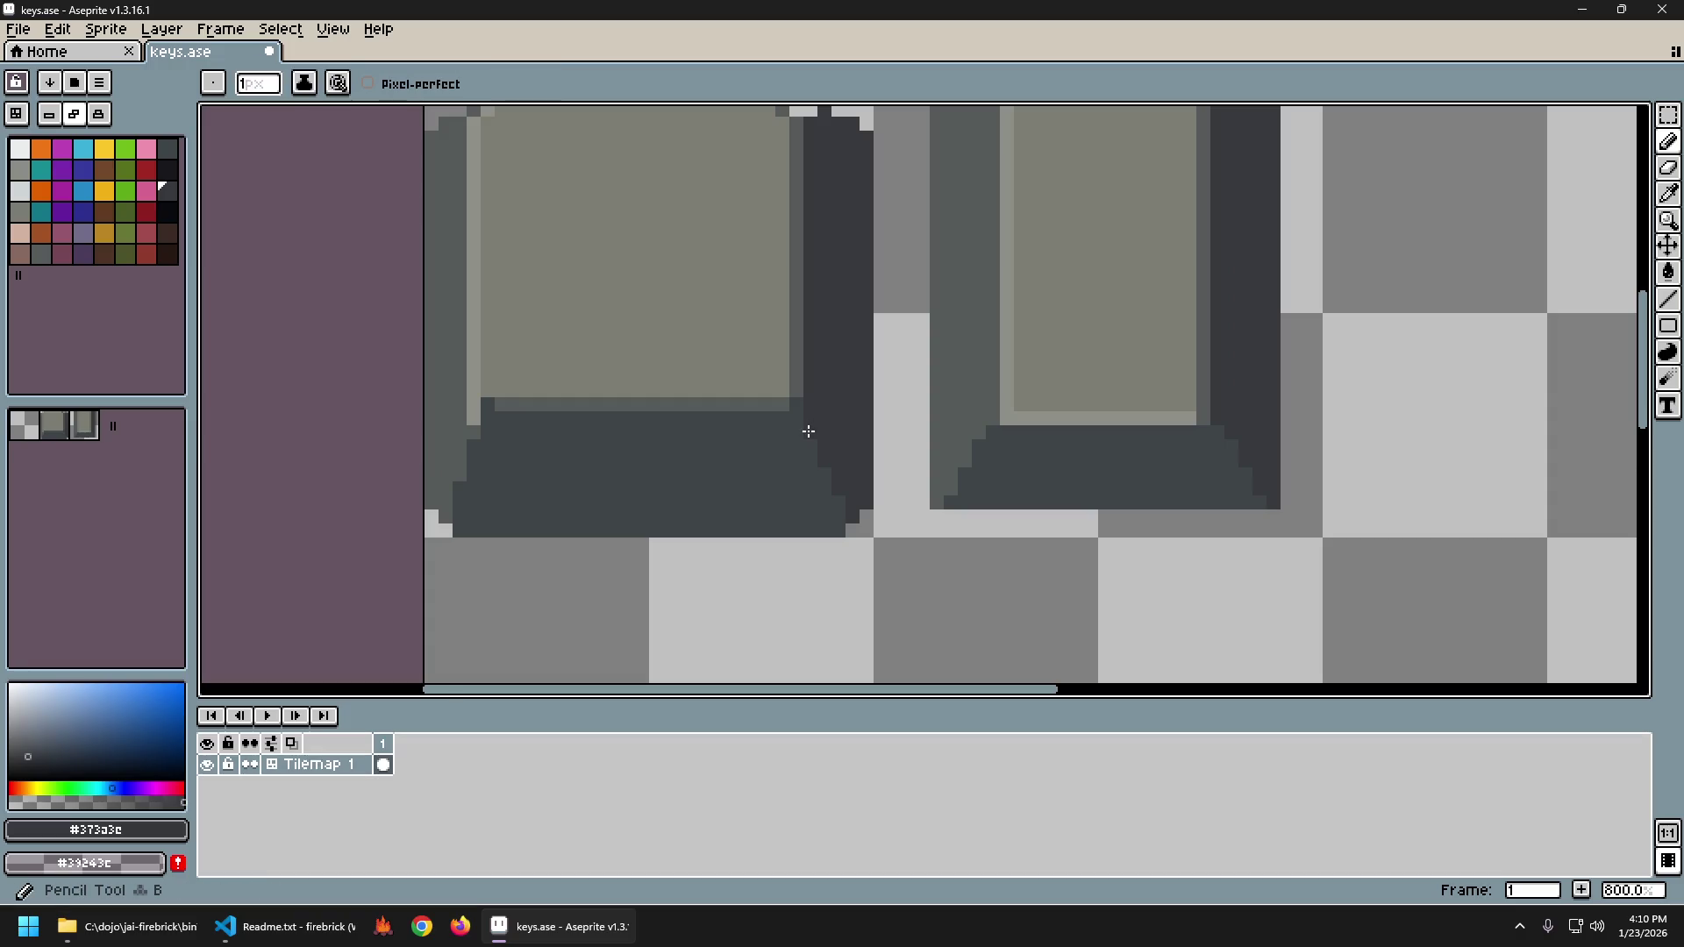
{"action": "left_click_drag", "start_coordinate": [832, 399], "coordinate": [846, 447]}
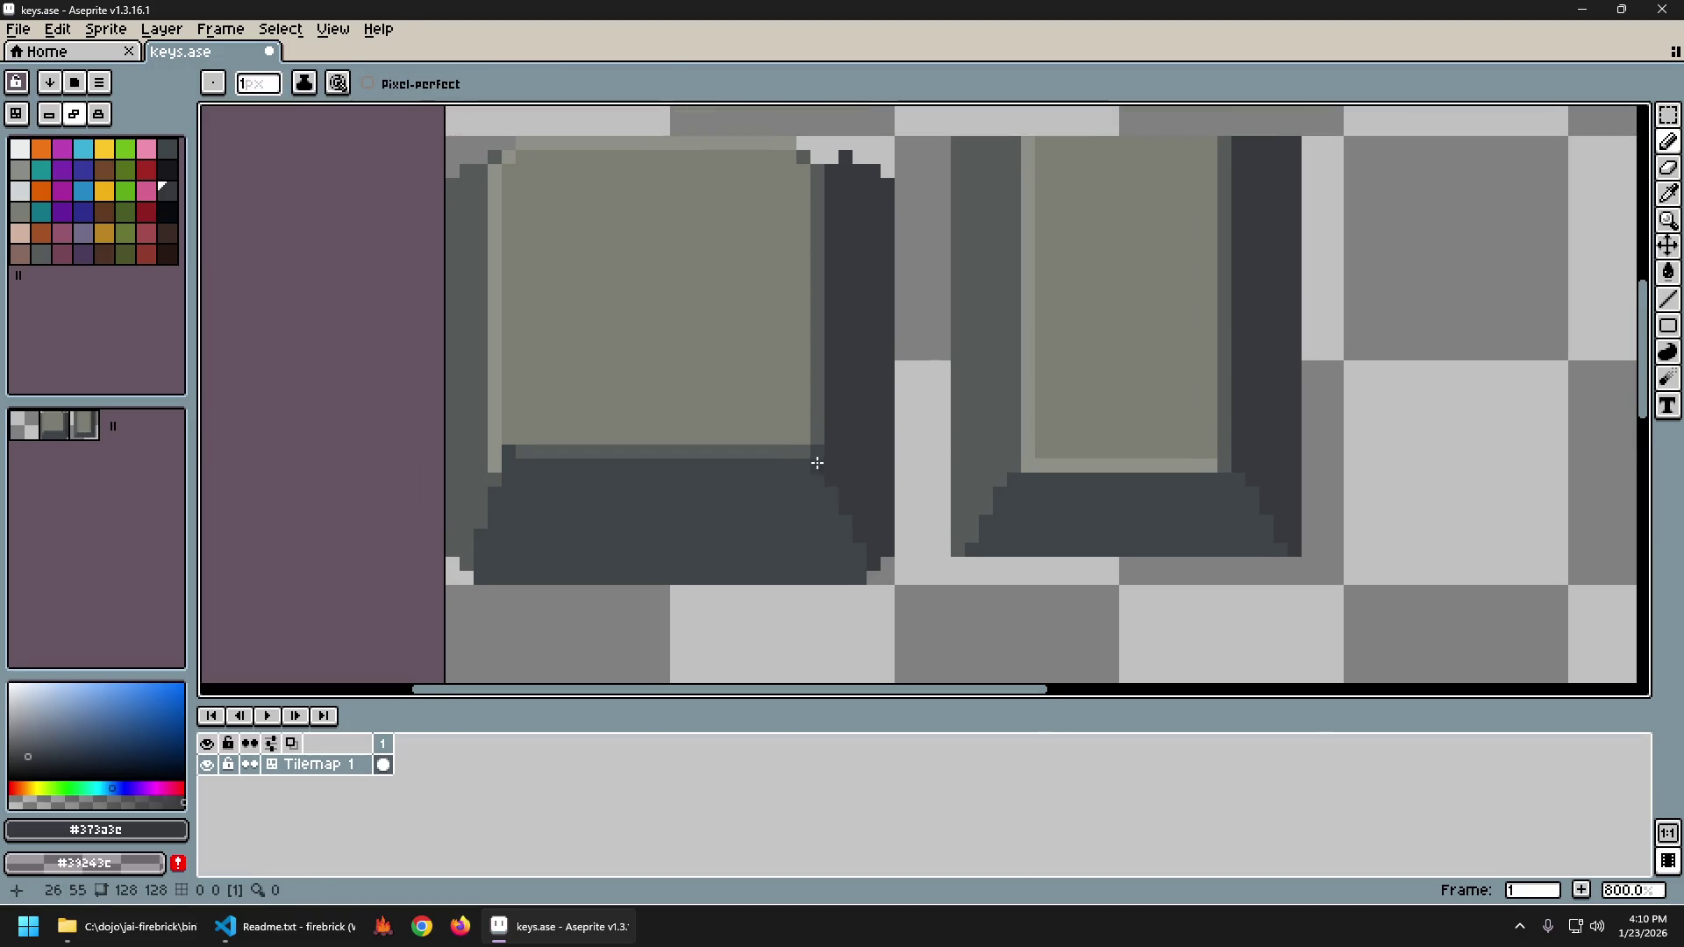
{"action": "left_click", "coordinate": [818, 447], "text": "alt"}
{"action": "scroll", "coordinate": [913, 474], "scroll_direction": "down", "scroll_amount": 5}
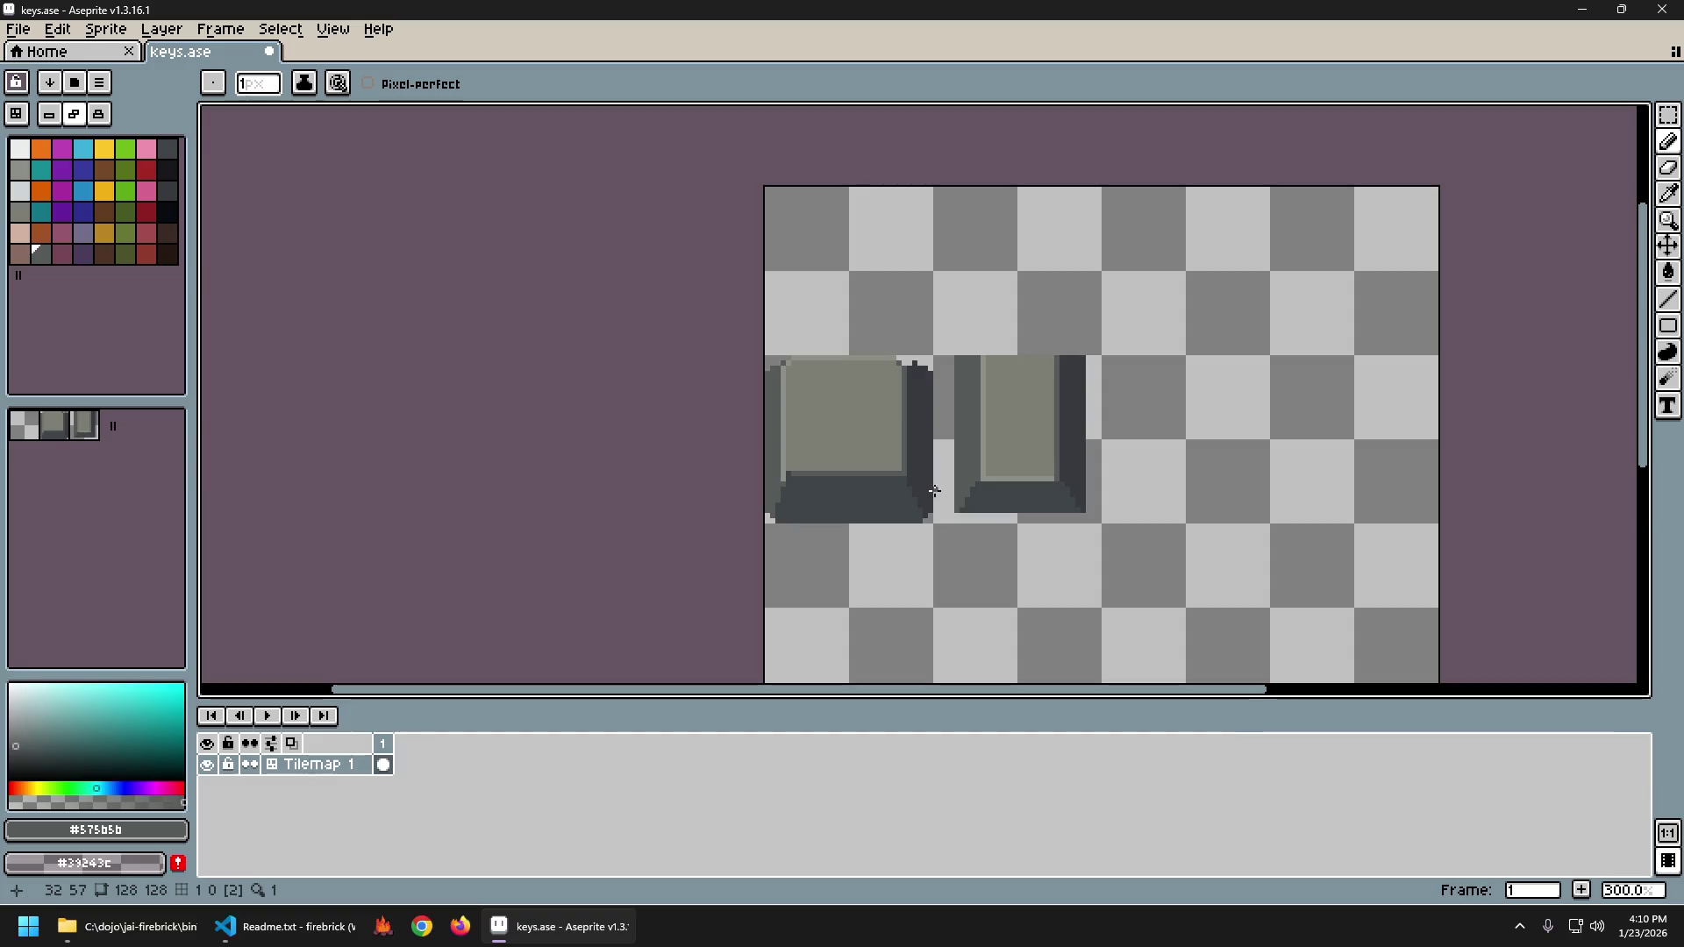
{"action": "key", "text": "ctrl+z"}
{"action": "scroll", "coordinate": [934, 492], "scroll_direction": "up", "scroll_amount": 4}
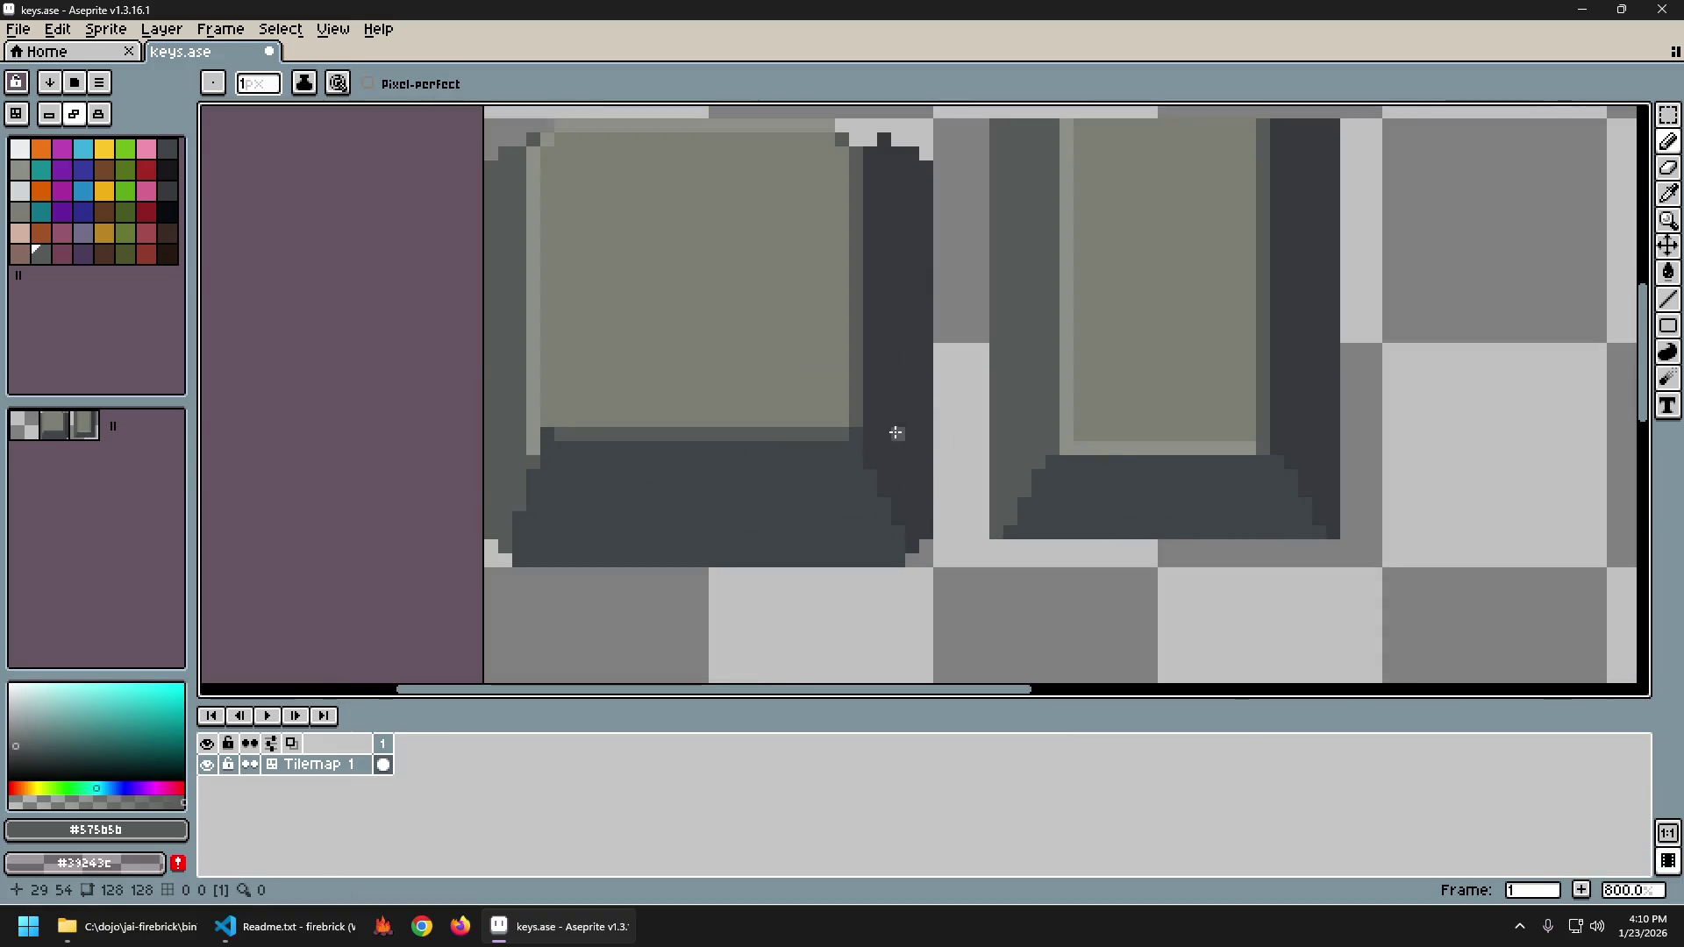
Try filling the left keycap's lower band with darker #373a3c, then undo it.
{"action": "left_click", "coordinate": [873, 487], "text": "alt"}
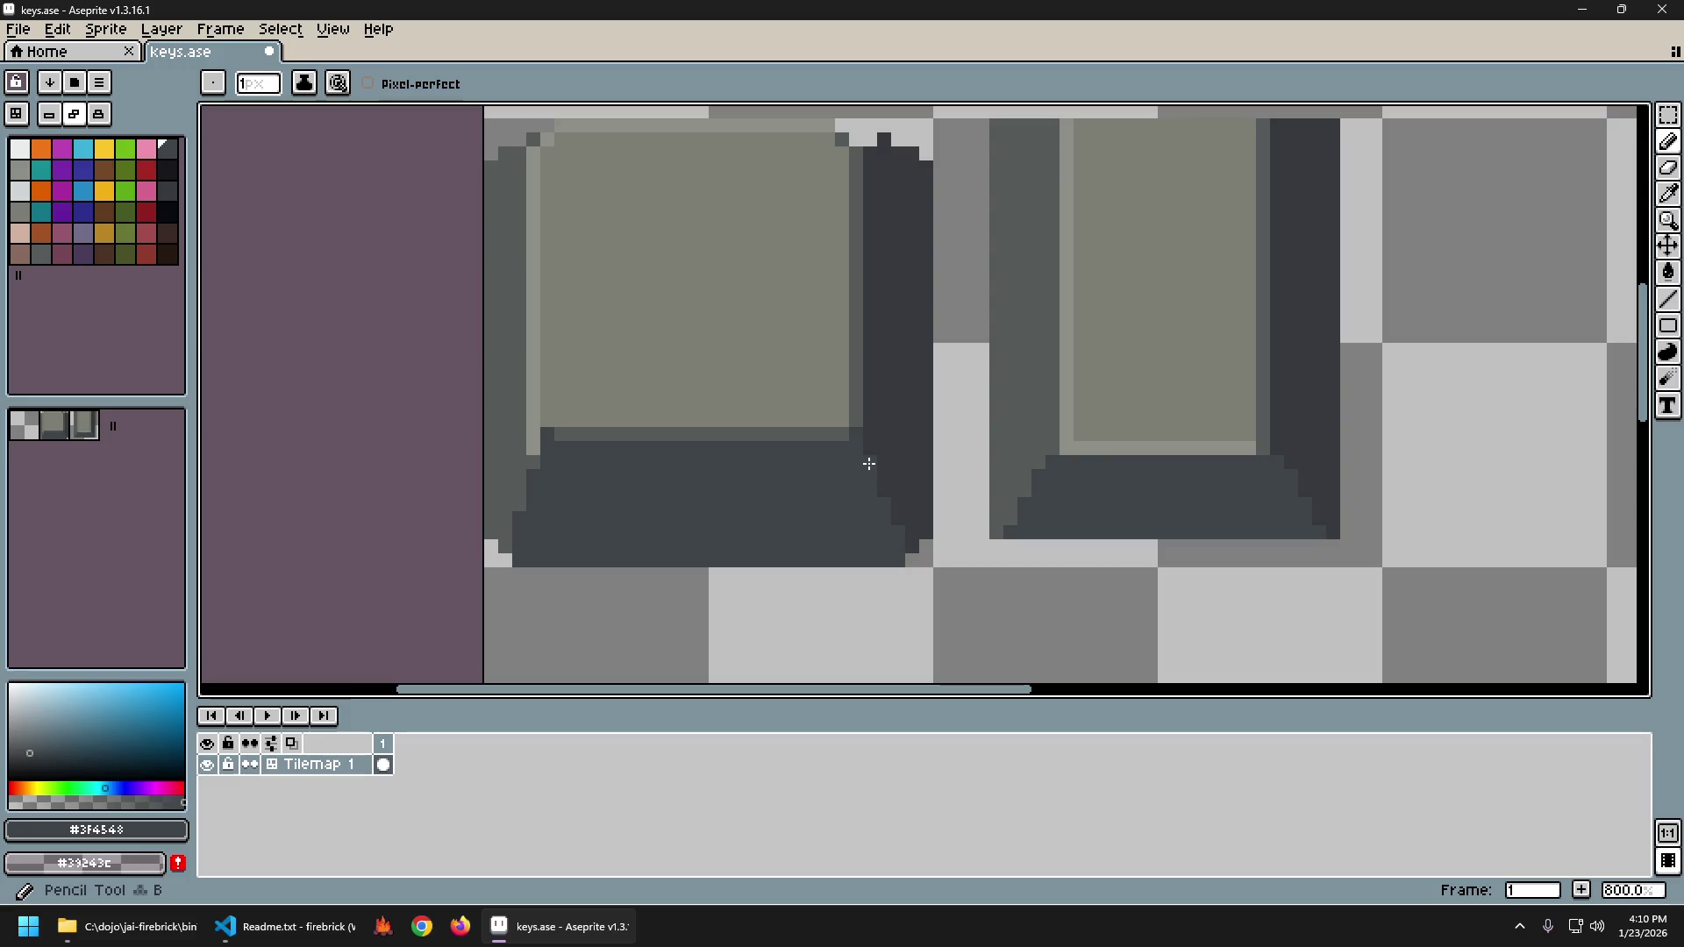
{"action": "left_click", "coordinate": [891, 421], "text": "alt"}
{"action": "key", "text": "g"}
{"action": "left_click", "coordinate": [859, 433]}
{"action": "key", "text": "ctrl+z"}
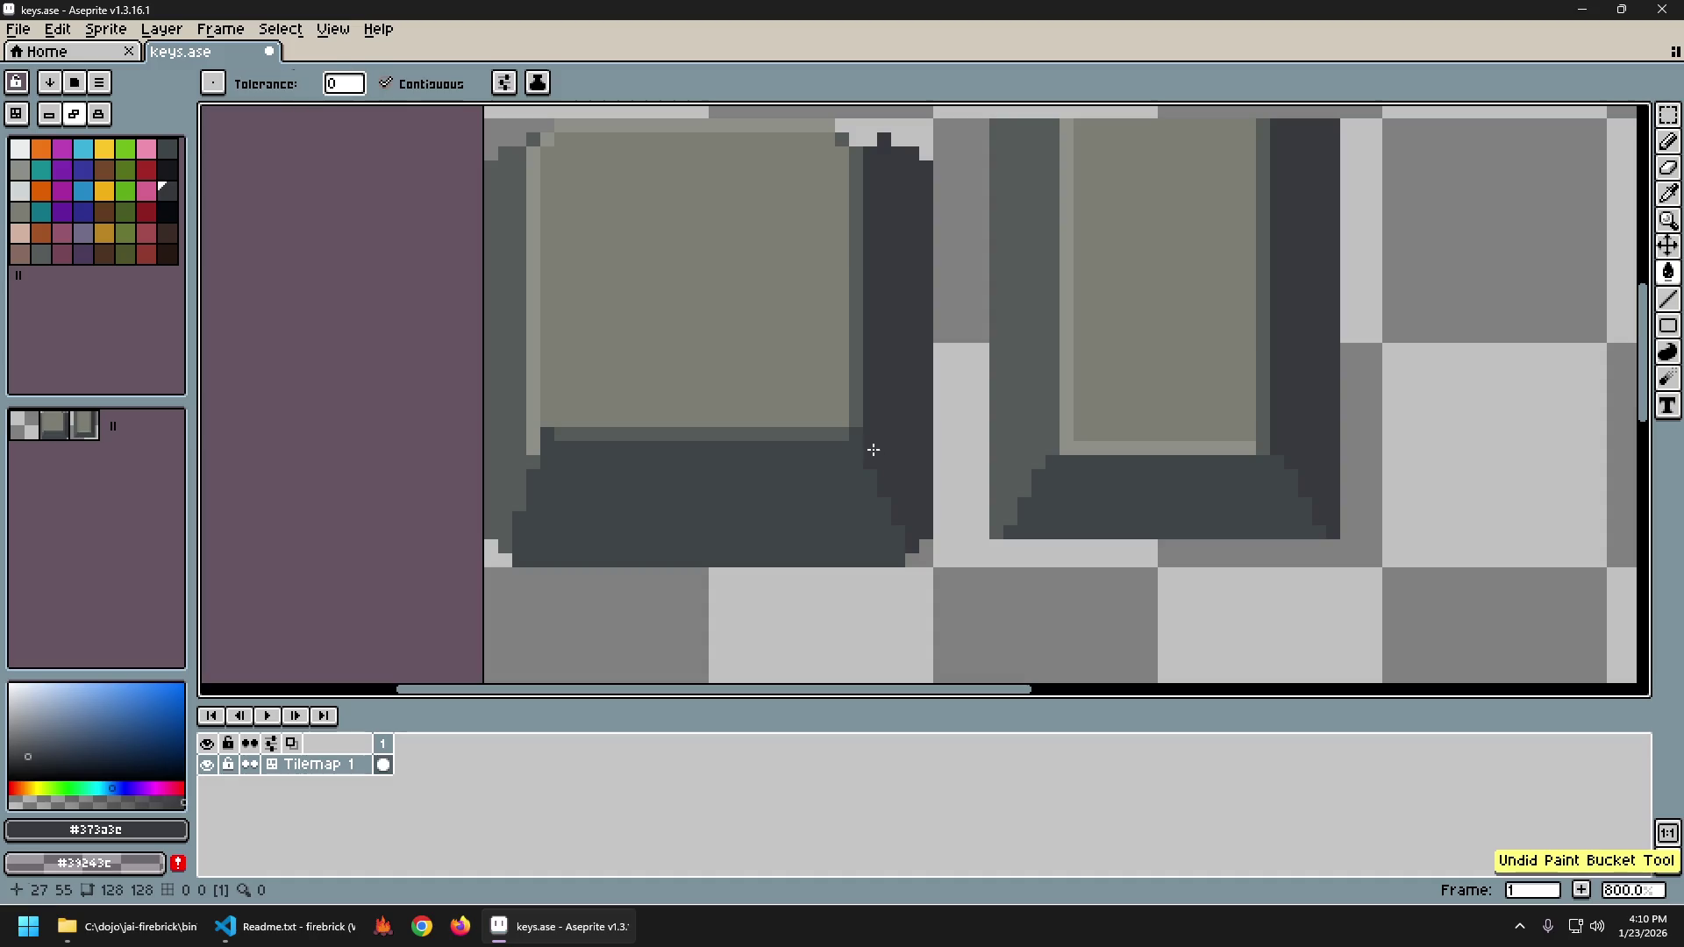
Paint dark #3f4548 pixels on the left keycap's lower-right stepped corner and bevel column.
{"action": "key", "text": "b"}
{"action": "scroll", "coordinate": [1006, 537], "scroll_direction": "down", "scroll_amount": 1}
{"action": "scroll", "coordinate": [1006, 536], "scroll_direction": "down", "scroll_amount": 4}
{"action": "scroll", "coordinate": [983, 524], "scroll_direction": "up", "scroll_amount": 2}
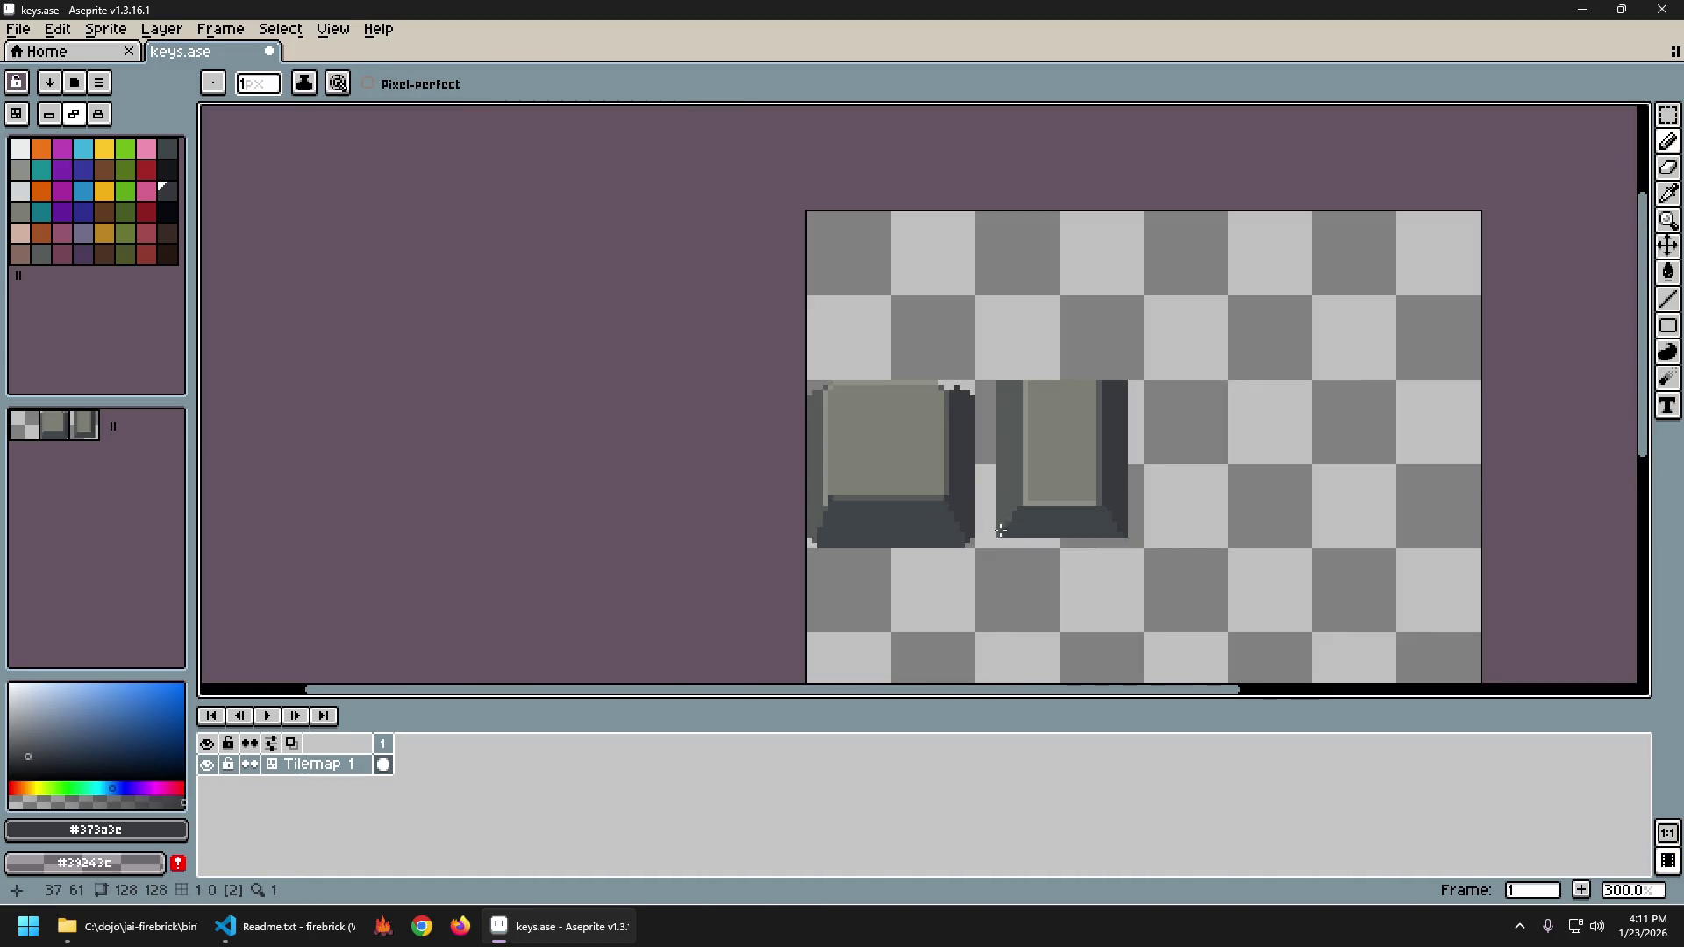
{"action": "scroll", "coordinate": [981, 515], "scroll_direction": "up", "scroll_amount": 3}
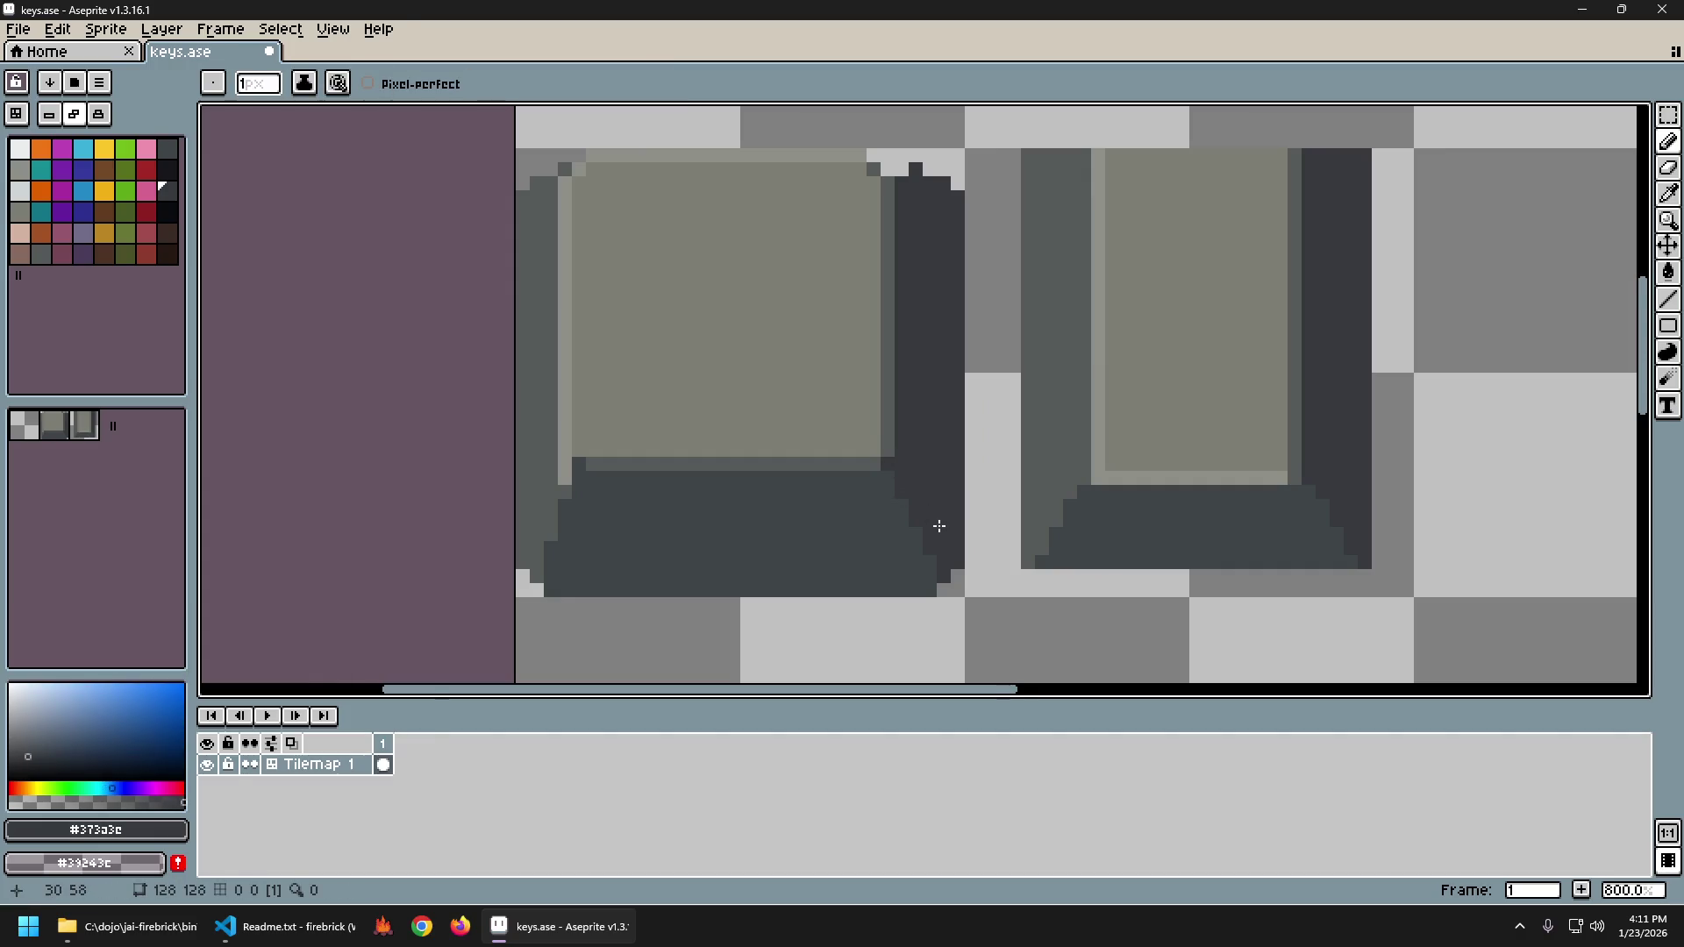
{"action": "scroll", "coordinate": [939, 526], "scroll_direction": "up", "scroll_amount": 3}
{"action": "left_click", "coordinate": [828, 489], "text": "alt"}
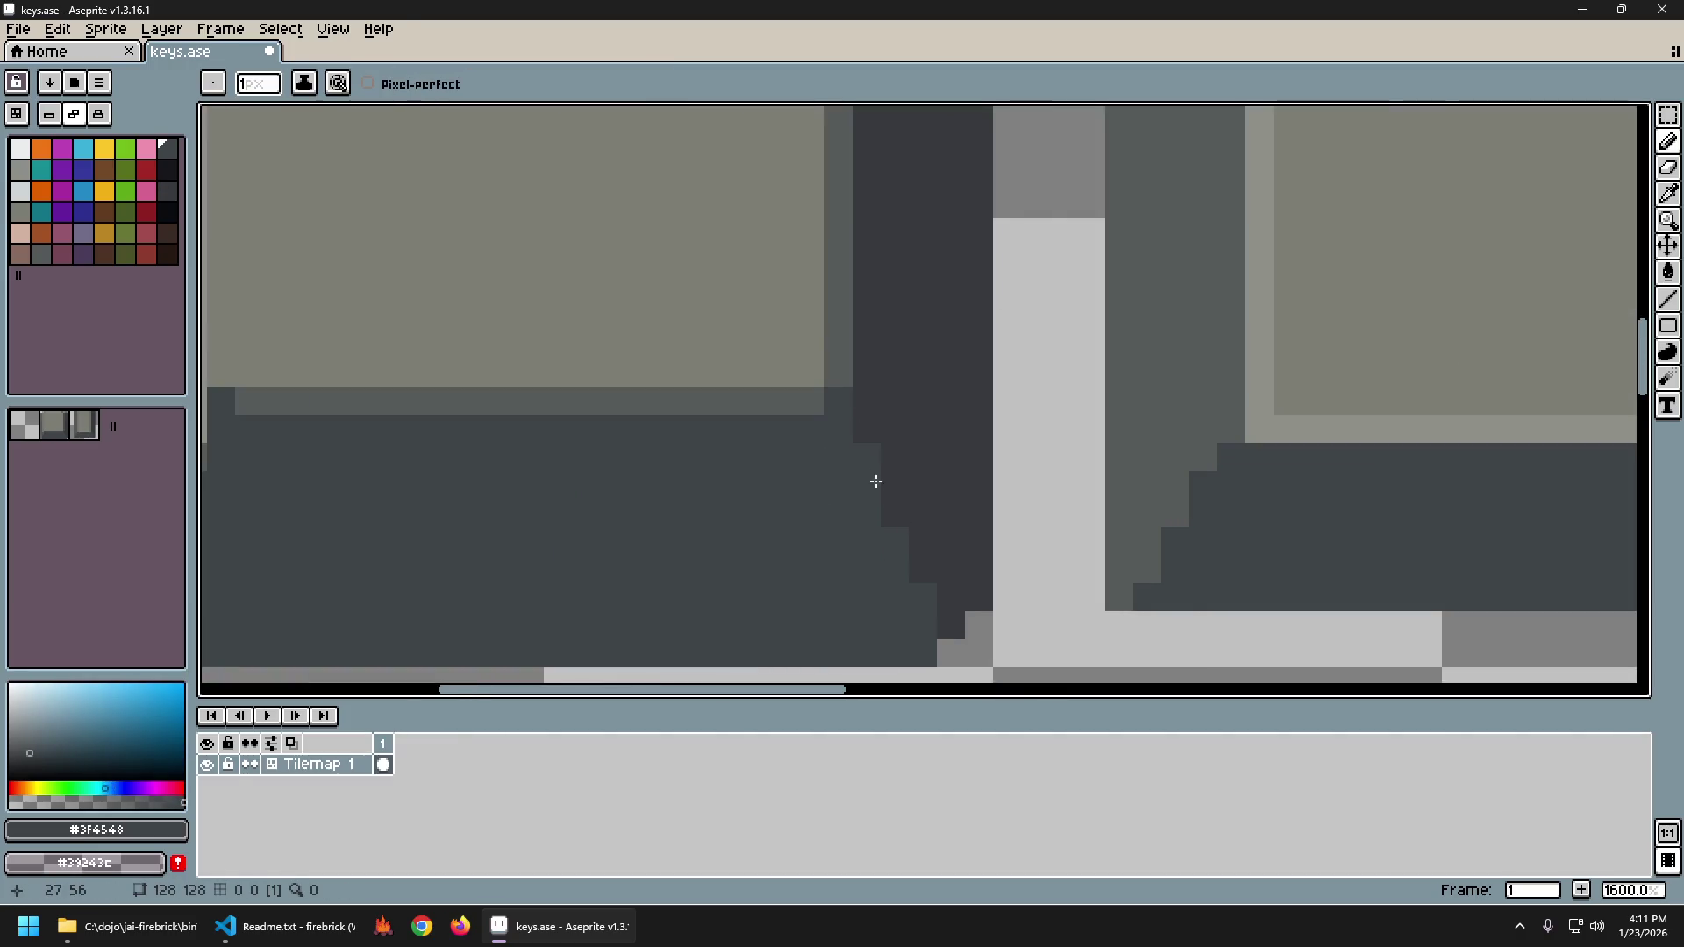
{"action": "scroll", "coordinate": [1124, 651], "scroll_direction": "down", "scroll_amount": 6}
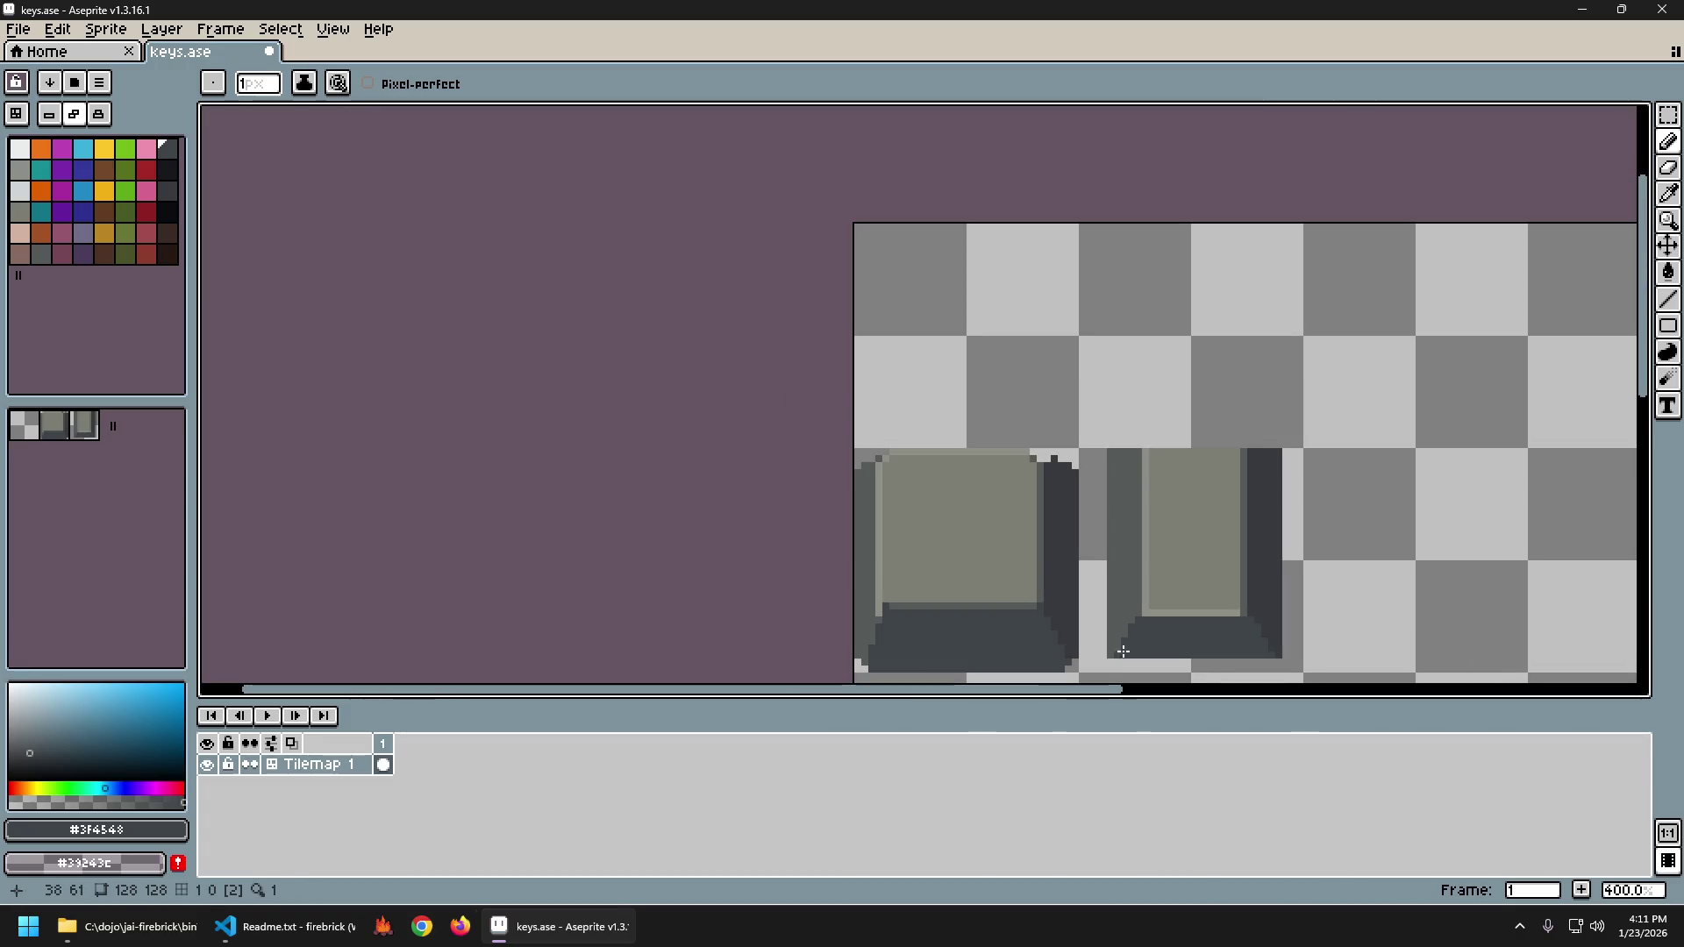
{"action": "scroll", "coordinate": [663, 508], "scroll_direction": "up", "scroll_amount": 6}
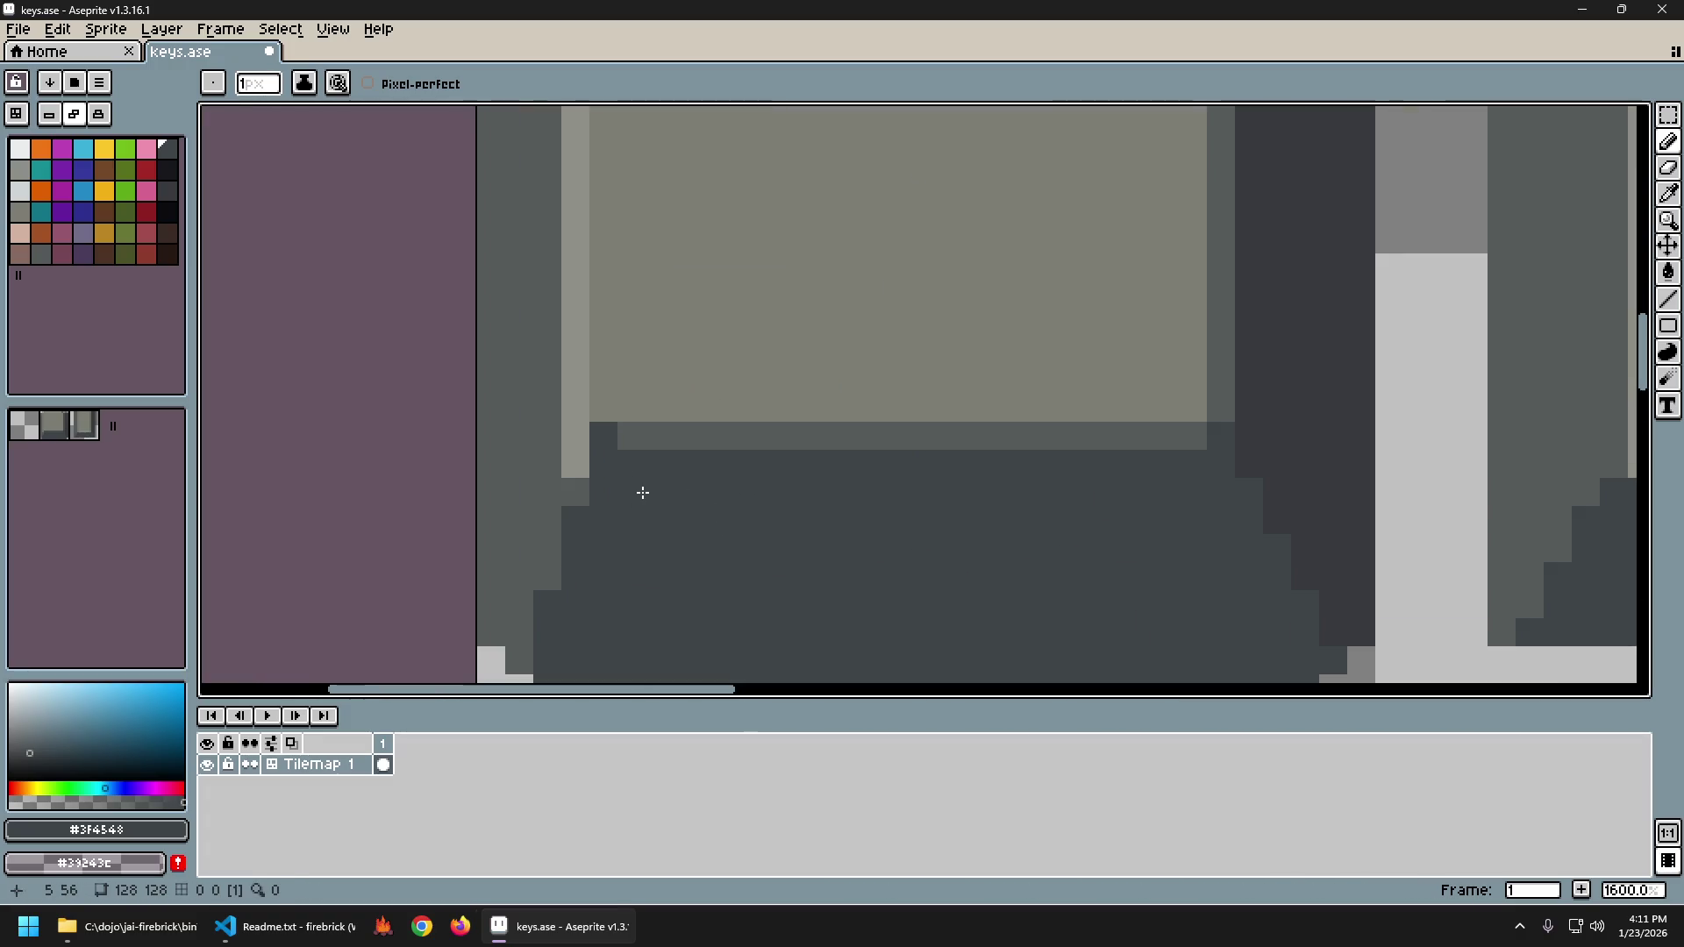
{"action": "scroll", "coordinate": [648, 508], "scroll_direction": "down", "scroll_amount": 1}
{"action": "left_click", "coordinate": [561, 479]}
{"action": "mouse_move", "coordinate": [535, 537]}
{"action": "left_mouse_down"}
{"action": "mouse_move", "coordinate": [531, 516]}
{"action": "mouse_move", "coordinate": [517, 574]}
{"action": "left_mouse_up"}
{"action": "left_click", "coordinate": [511, 557]}
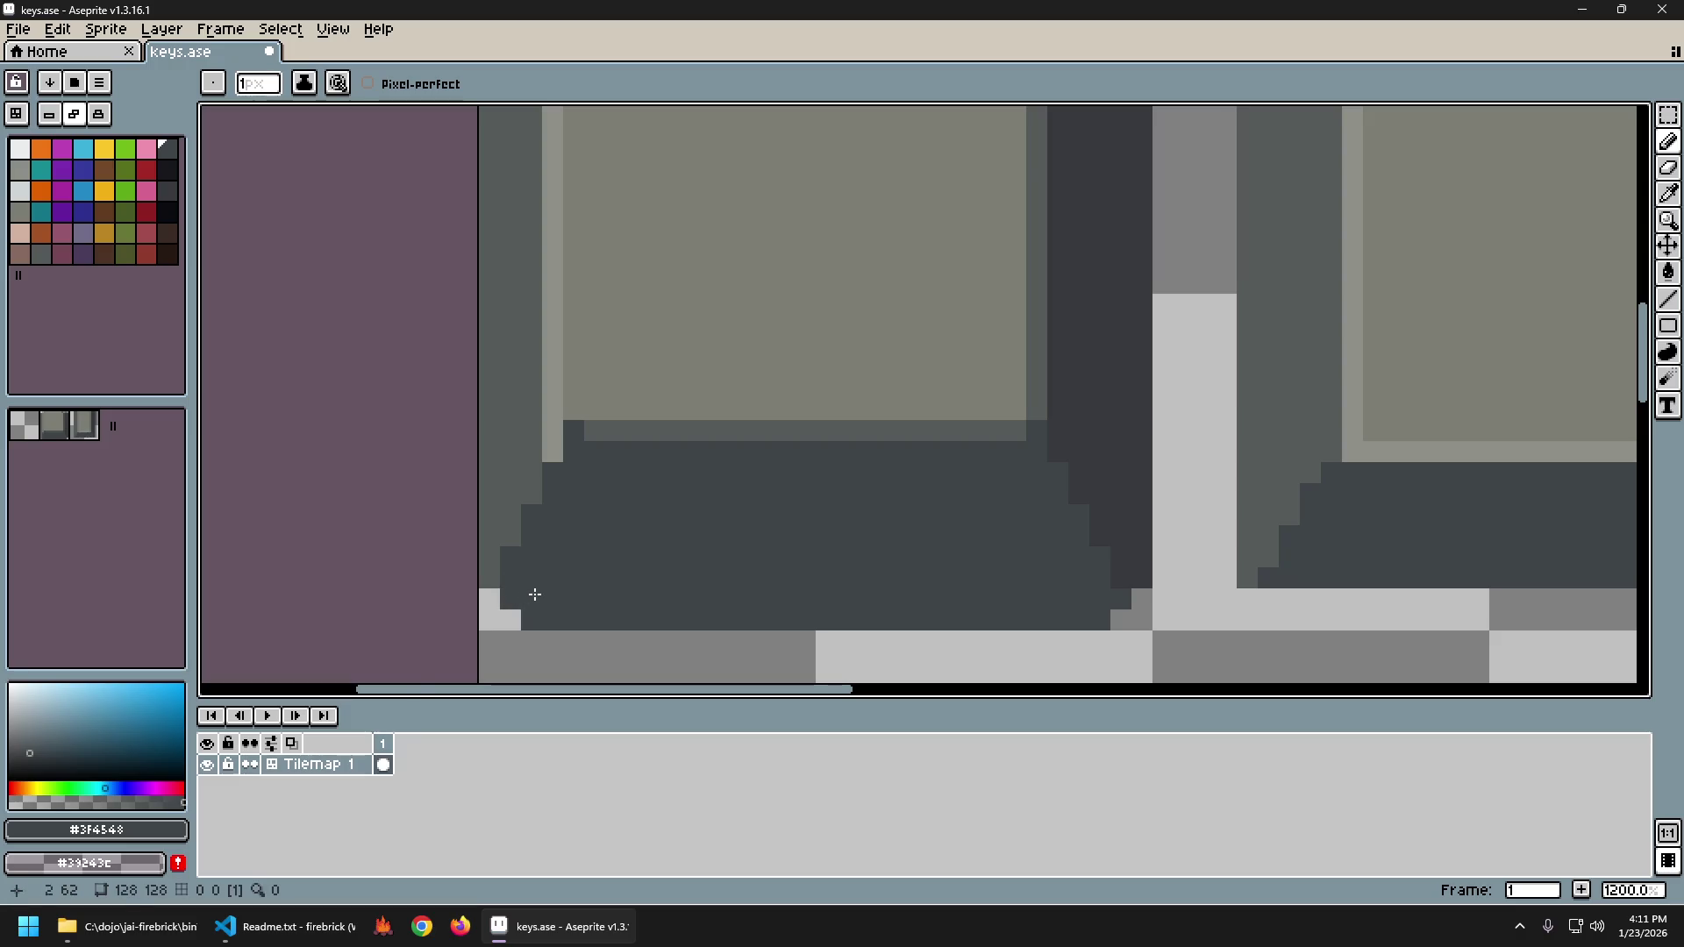
{"action": "scroll", "coordinate": [530, 590], "scroll_direction": "down", "scroll_amount": 4}
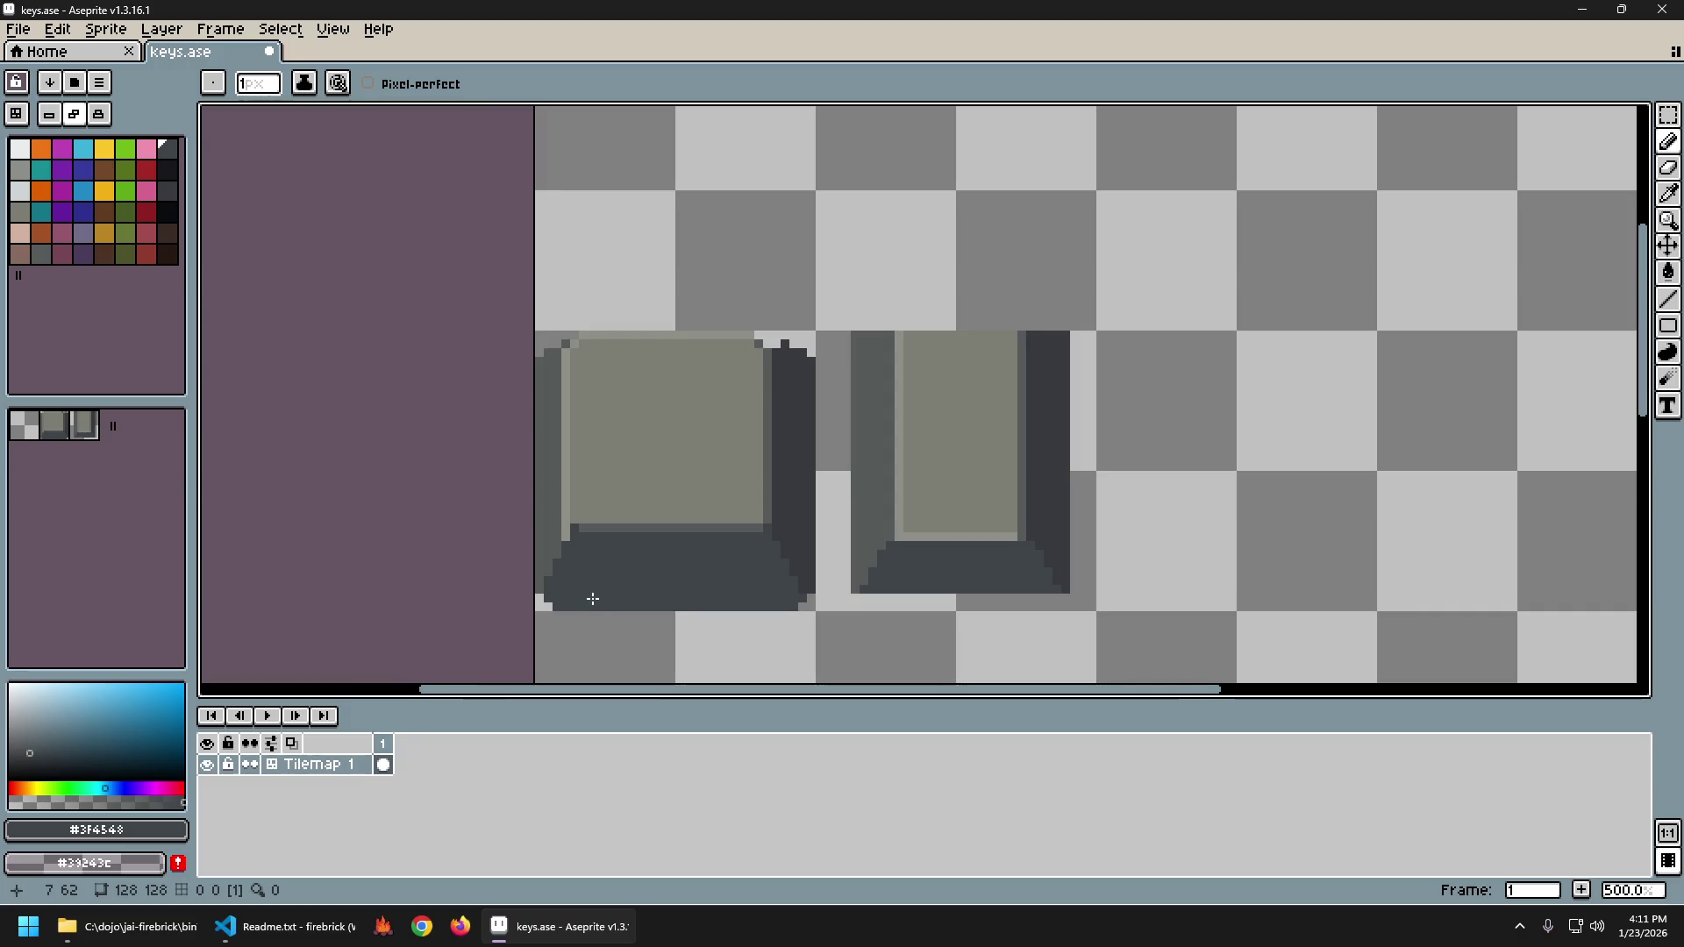
{"action": "scroll", "coordinate": [603, 580], "scroll_direction": "up", "scroll_amount": 3}
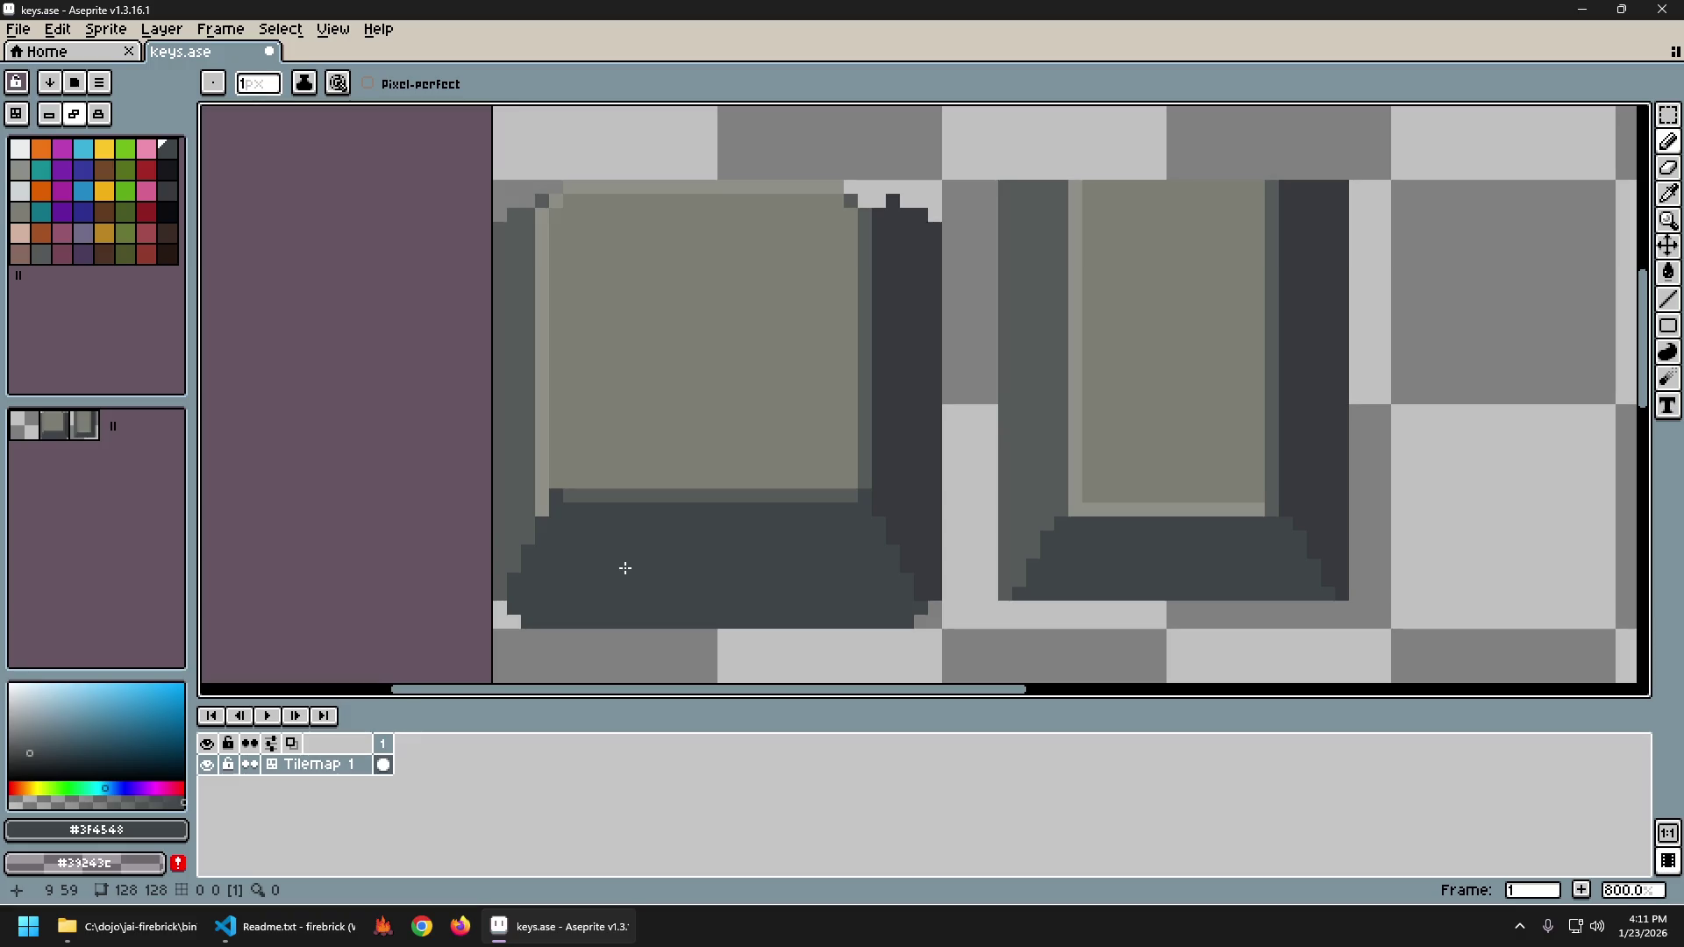
{"action": "scroll", "coordinate": [625, 569], "scroll_direction": "up", "scroll_amount": 2}
{"action": "scroll", "coordinate": [676, 544], "scroll_direction": "up", "scroll_amount": 1}
{"action": "scroll", "coordinate": [952, 482], "scroll_direction": "down", "scroll_amount": 4}
{"action": "left_click_drag", "start_coordinate": [910, 462], "coordinate": [693, 468]}
{"action": "scroll", "coordinate": [801, 515], "scroll_direction": "up", "scroll_amount": 1}
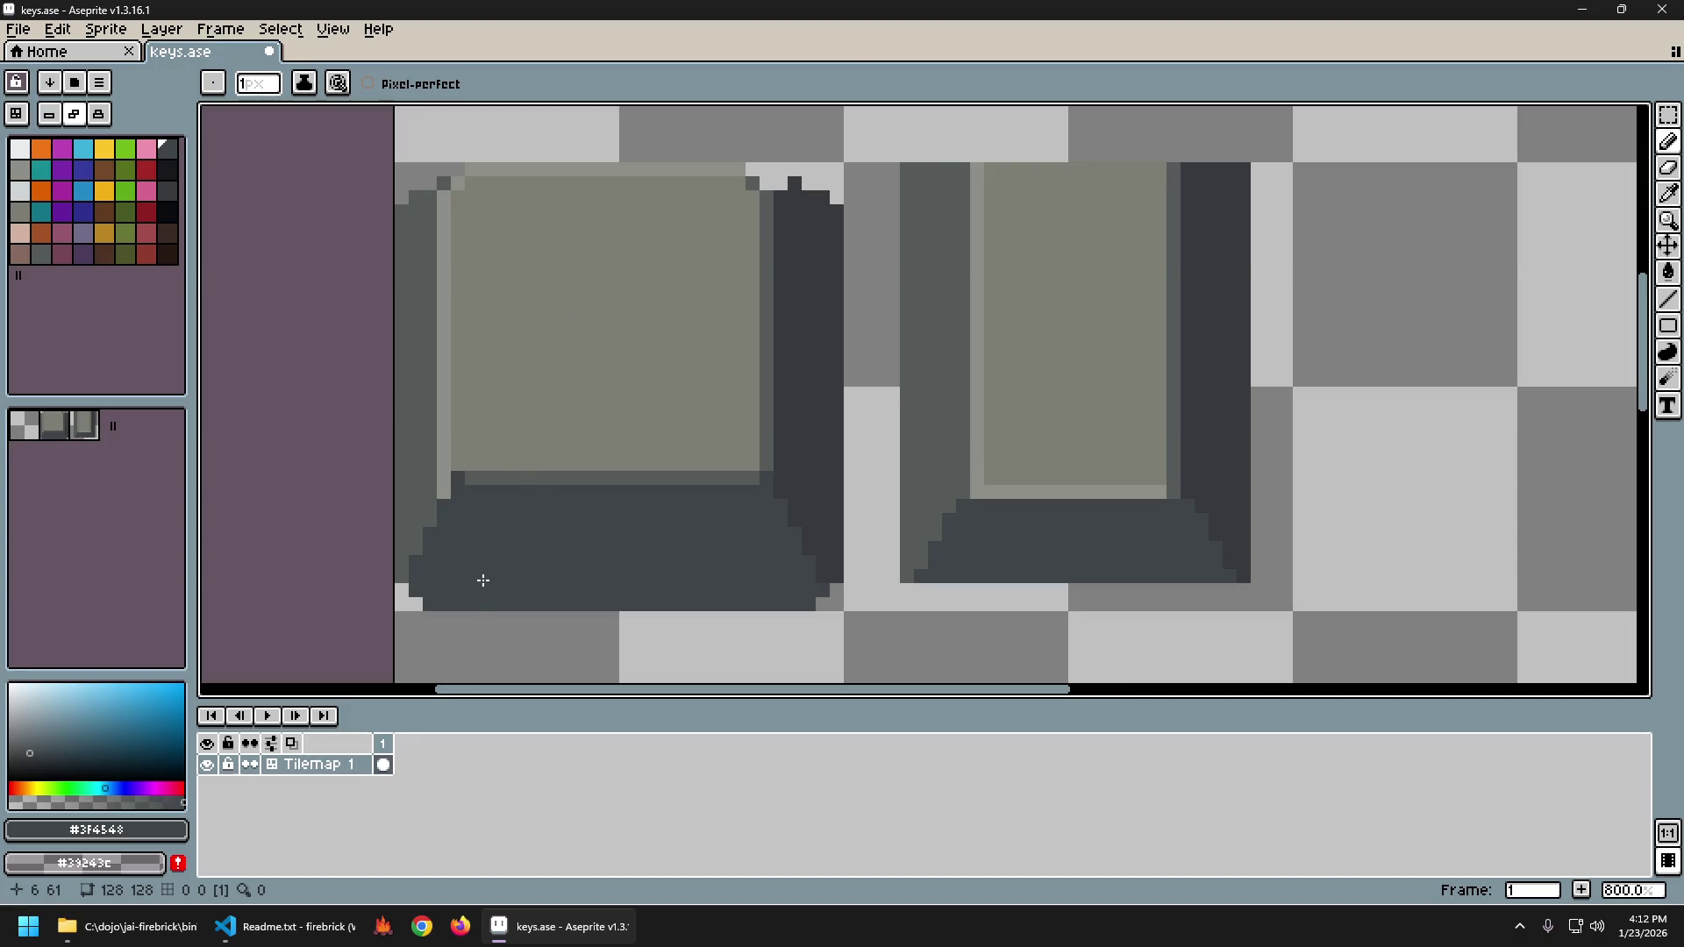
{"action": "left_click", "coordinate": [409, 556], "text": "alt"}
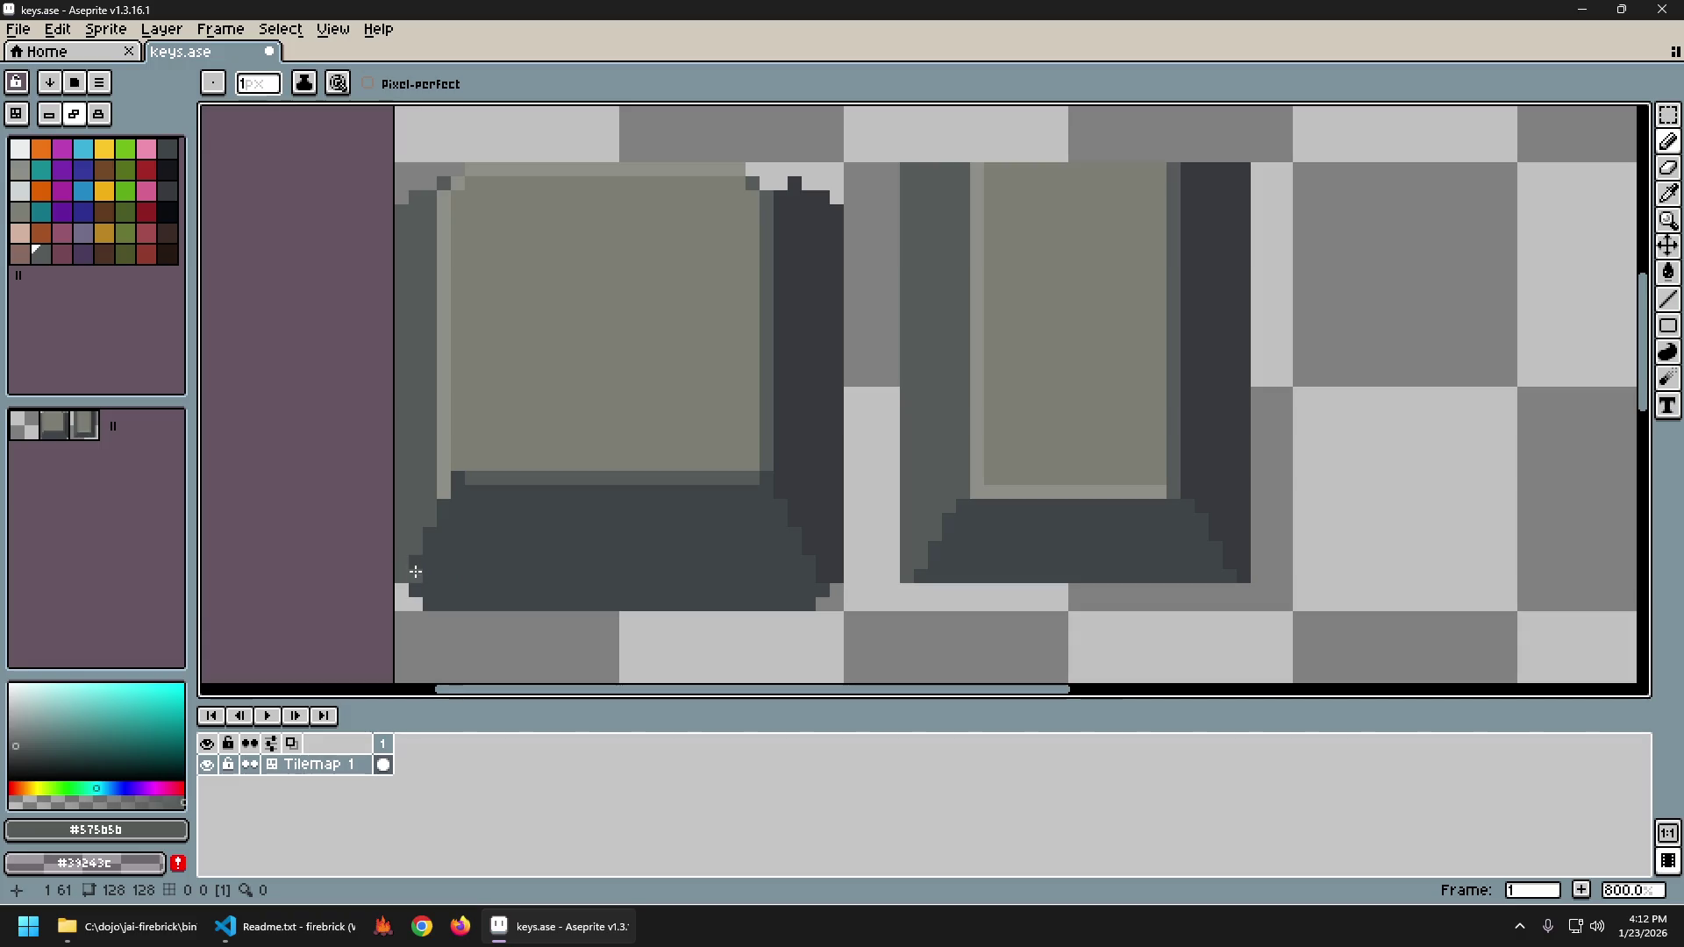
Repaint the staircase's left-edge pixels lighter and extend the light column down one pixel.
{"action": "scroll", "coordinate": [664, 624], "scroll_direction": "down", "scroll_amount": 3}
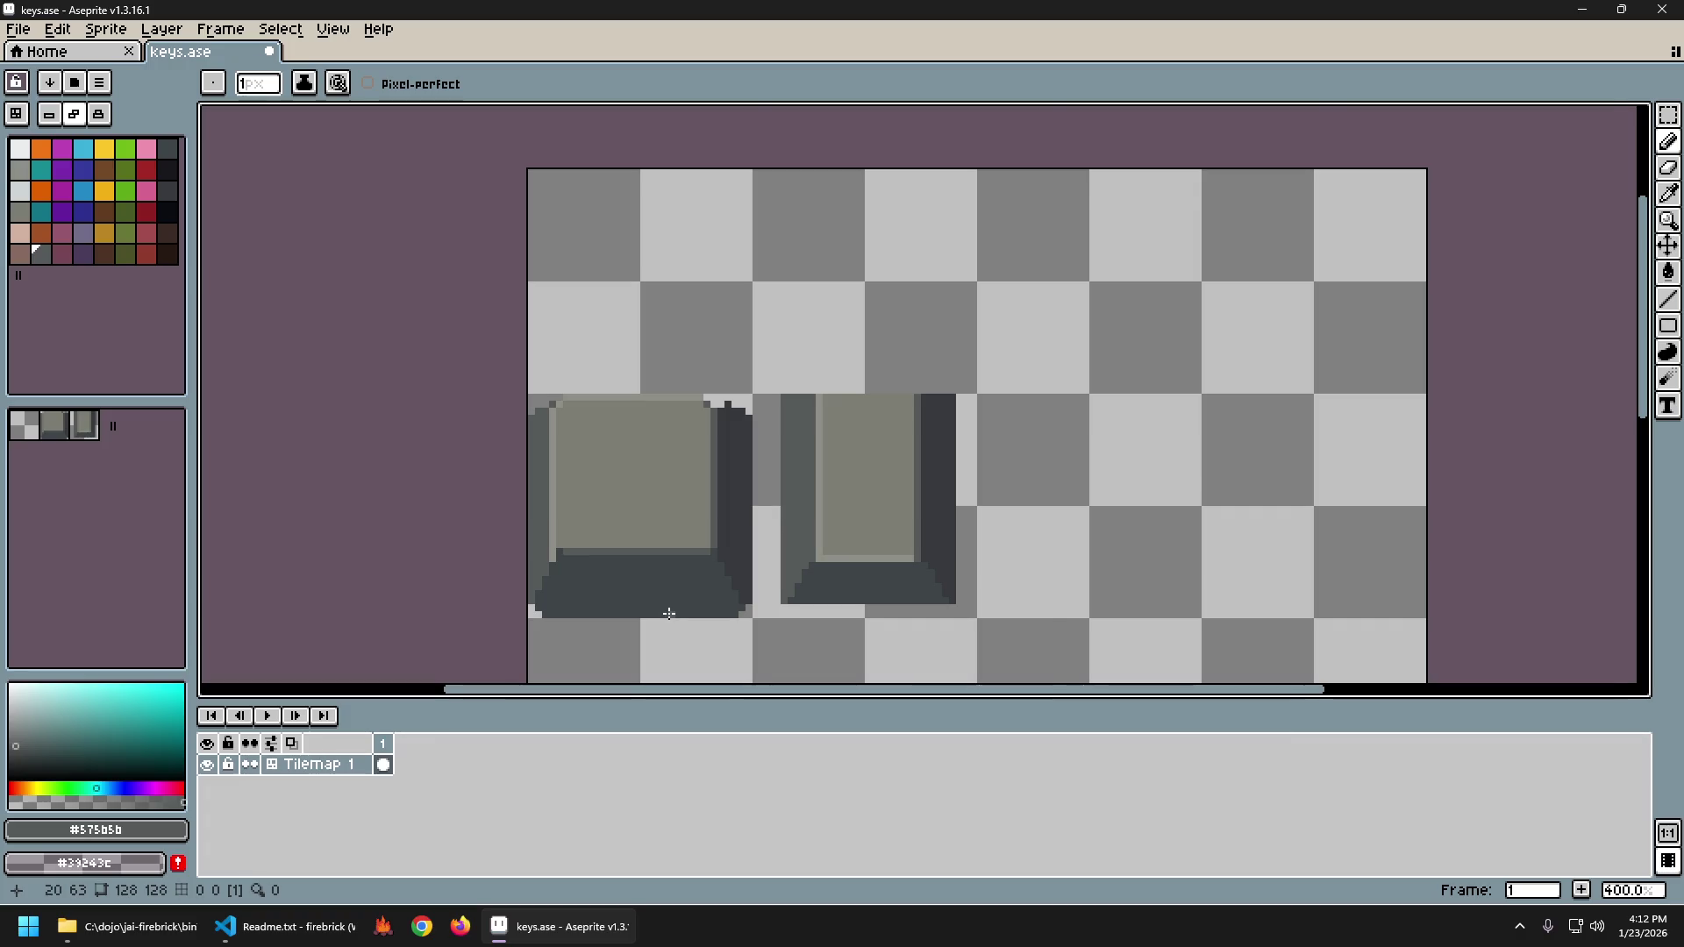
{"action": "scroll", "coordinate": [662, 613], "scroll_direction": "up", "scroll_amount": 1}
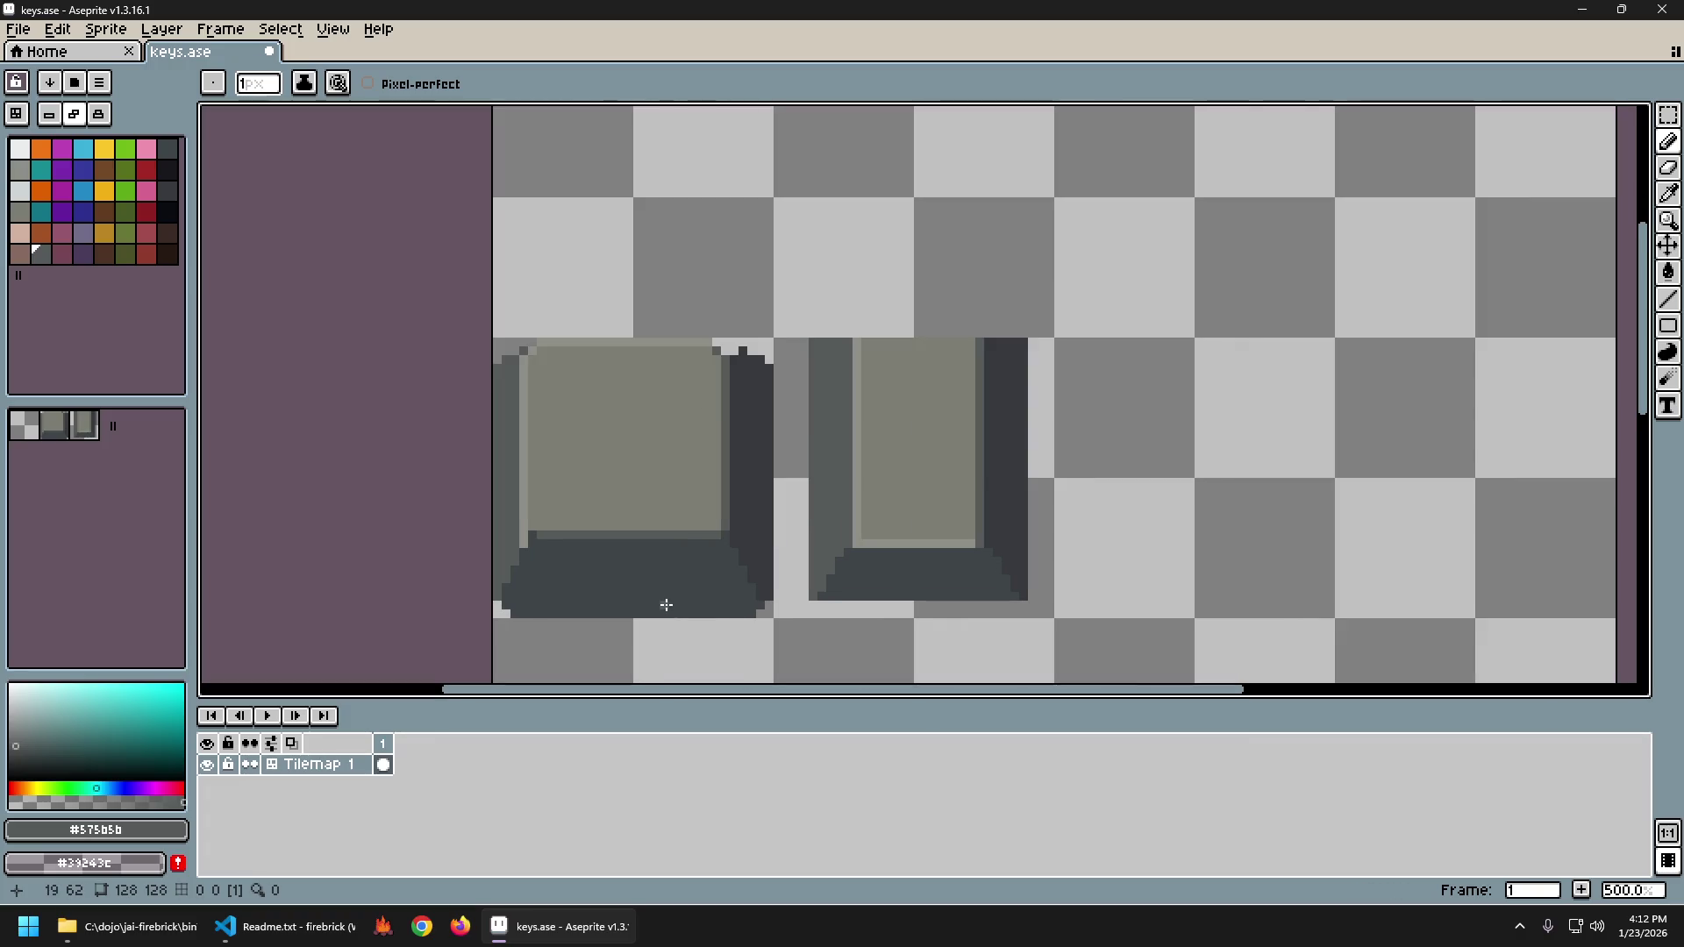
{"action": "scroll", "coordinate": [667, 605], "scroll_direction": "down", "scroll_amount": 3}
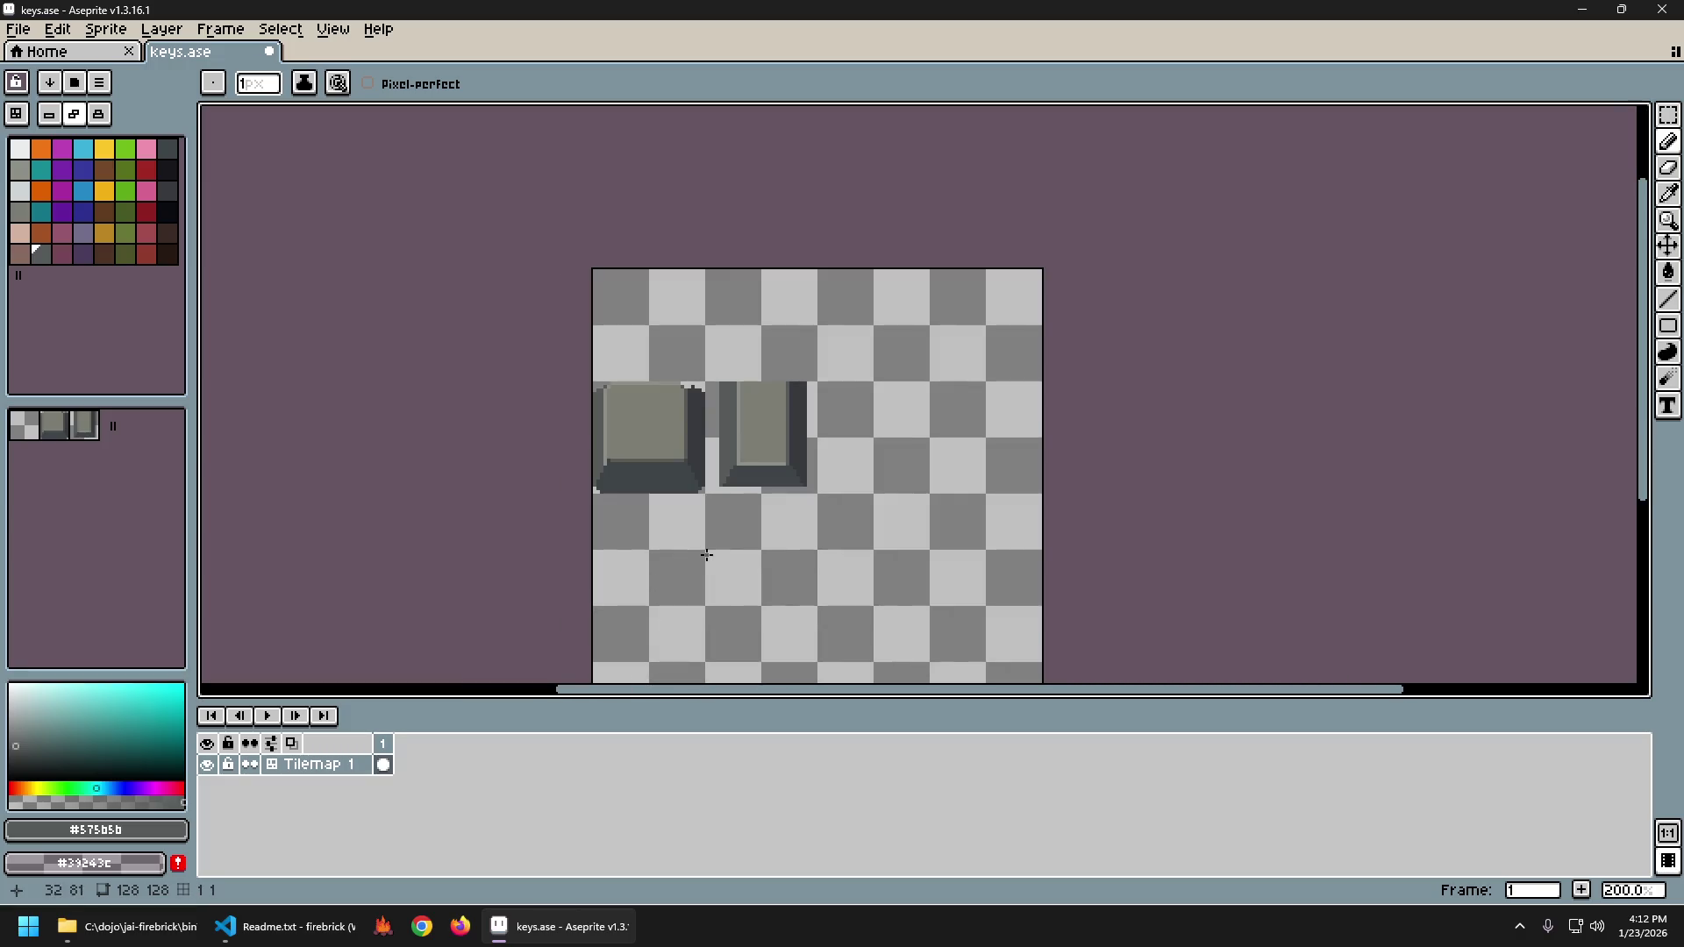
{"action": "scroll", "coordinate": [662, 485], "scroll_direction": "up", "scroll_amount": 6}
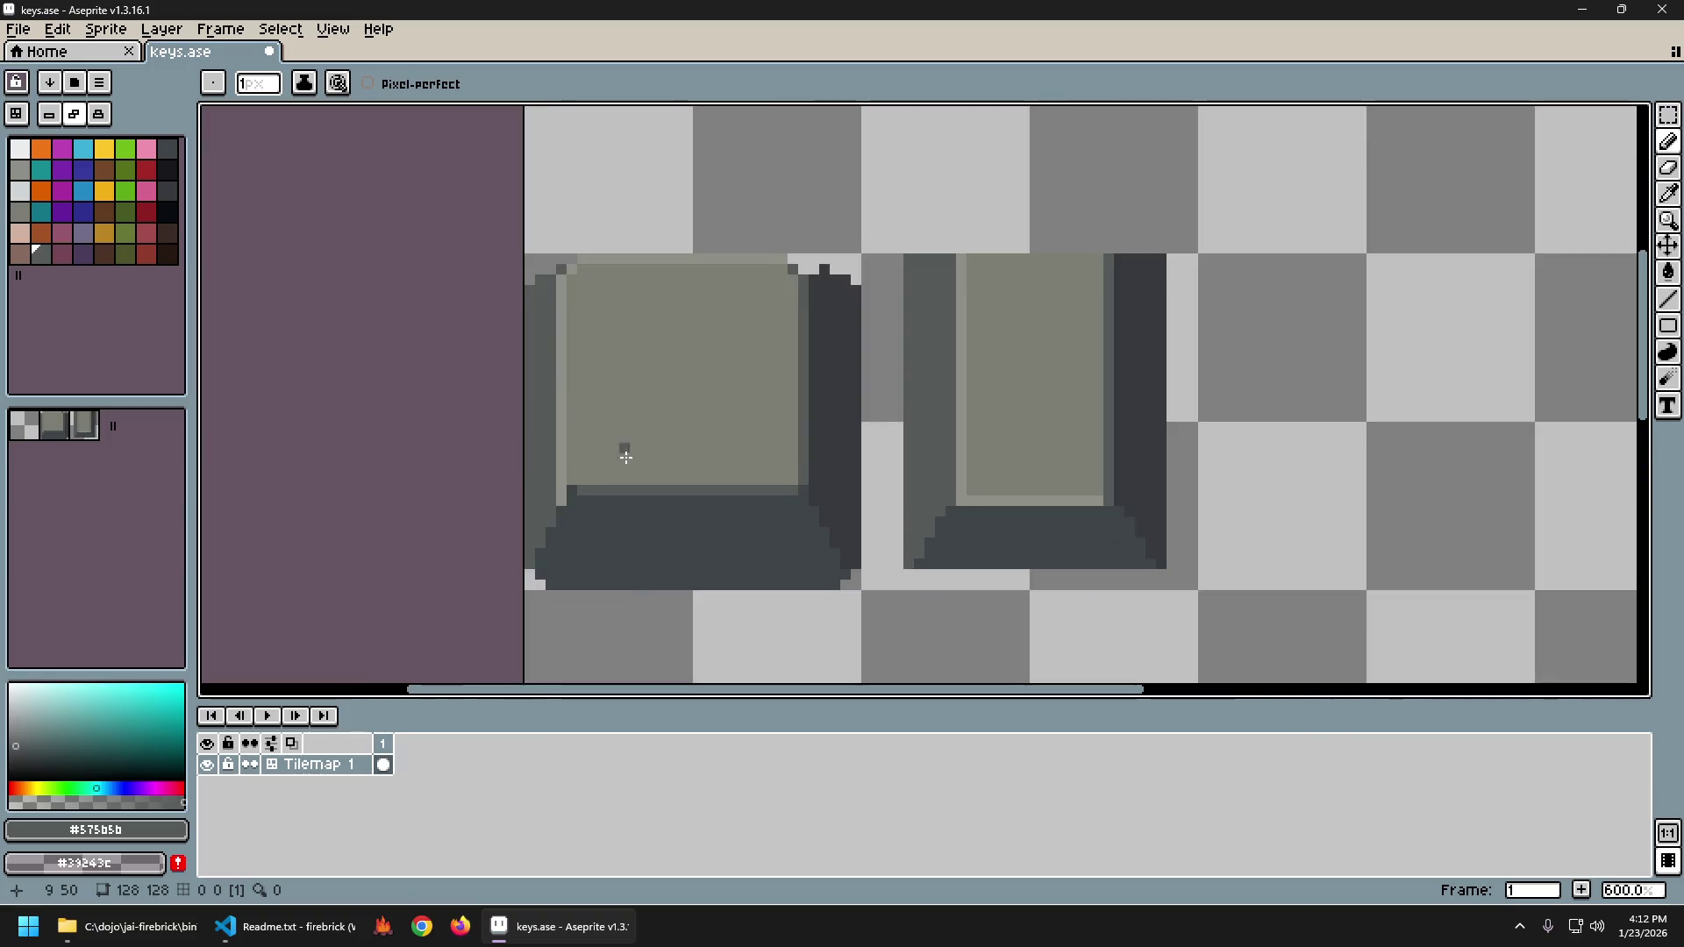
{"action": "left_click_drag", "start_coordinate": [431, 570], "coordinate": [472, 499]}
{"action": "left_click", "coordinate": [474, 471]}
{"action": "scroll", "coordinate": [733, 526], "scroll_direction": "down", "scroll_amount": 4}
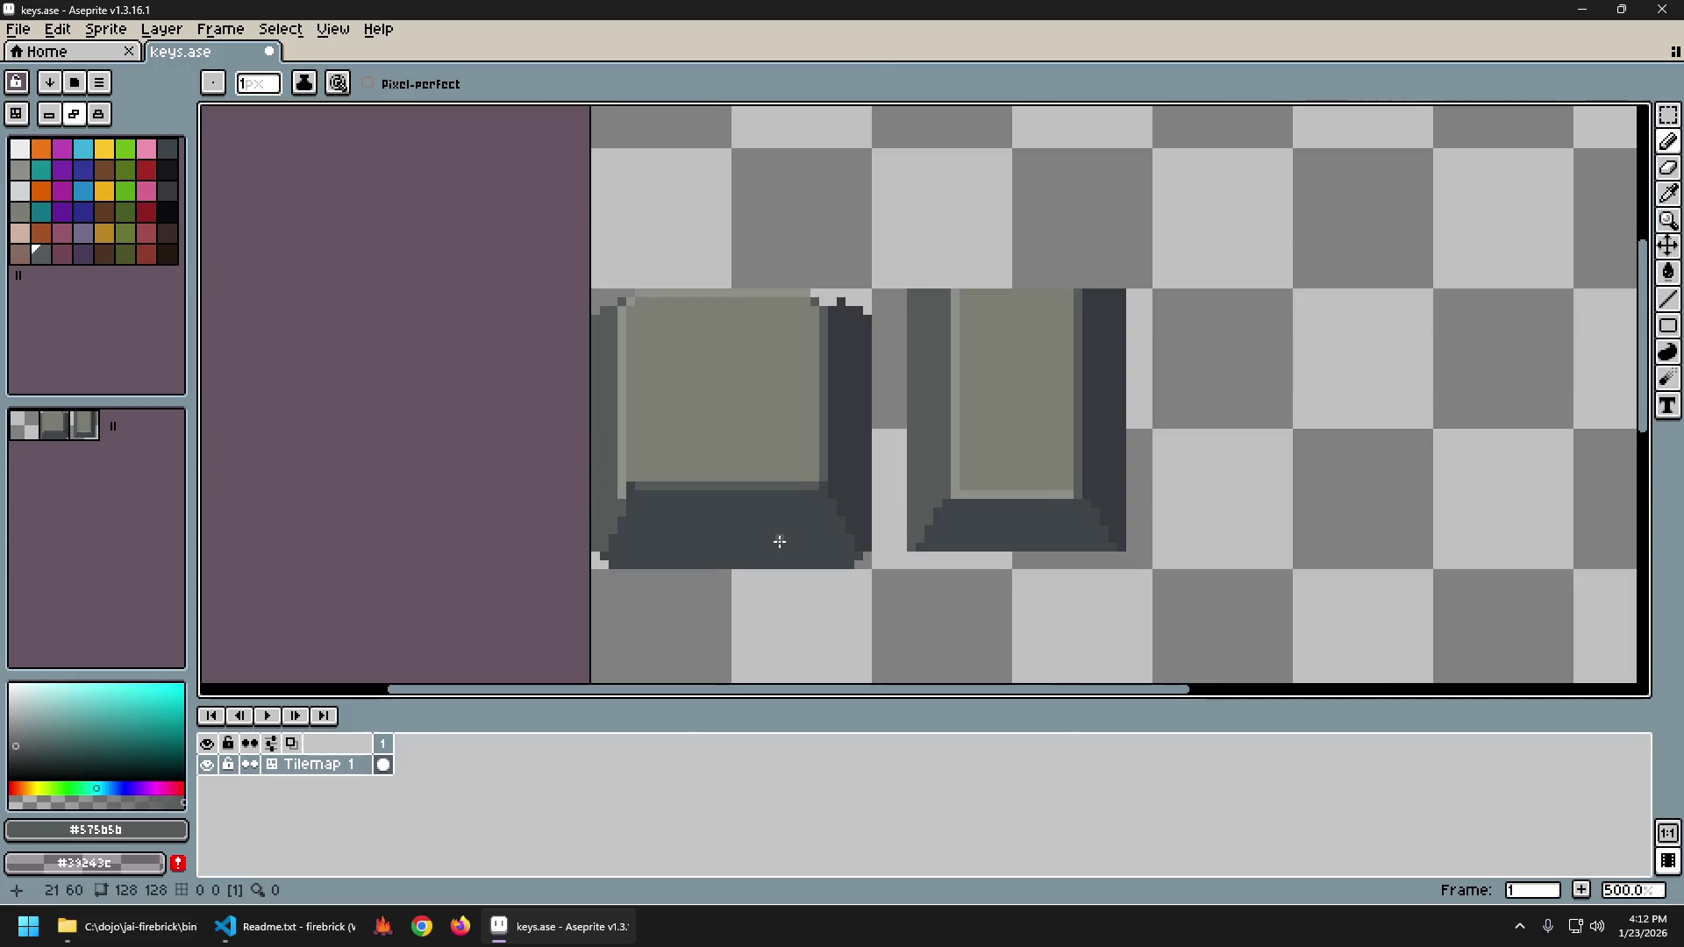
{"action": "scroll", "coordinate": [785, 531], "scroll_direction": "up", "scroll_amount": 2}
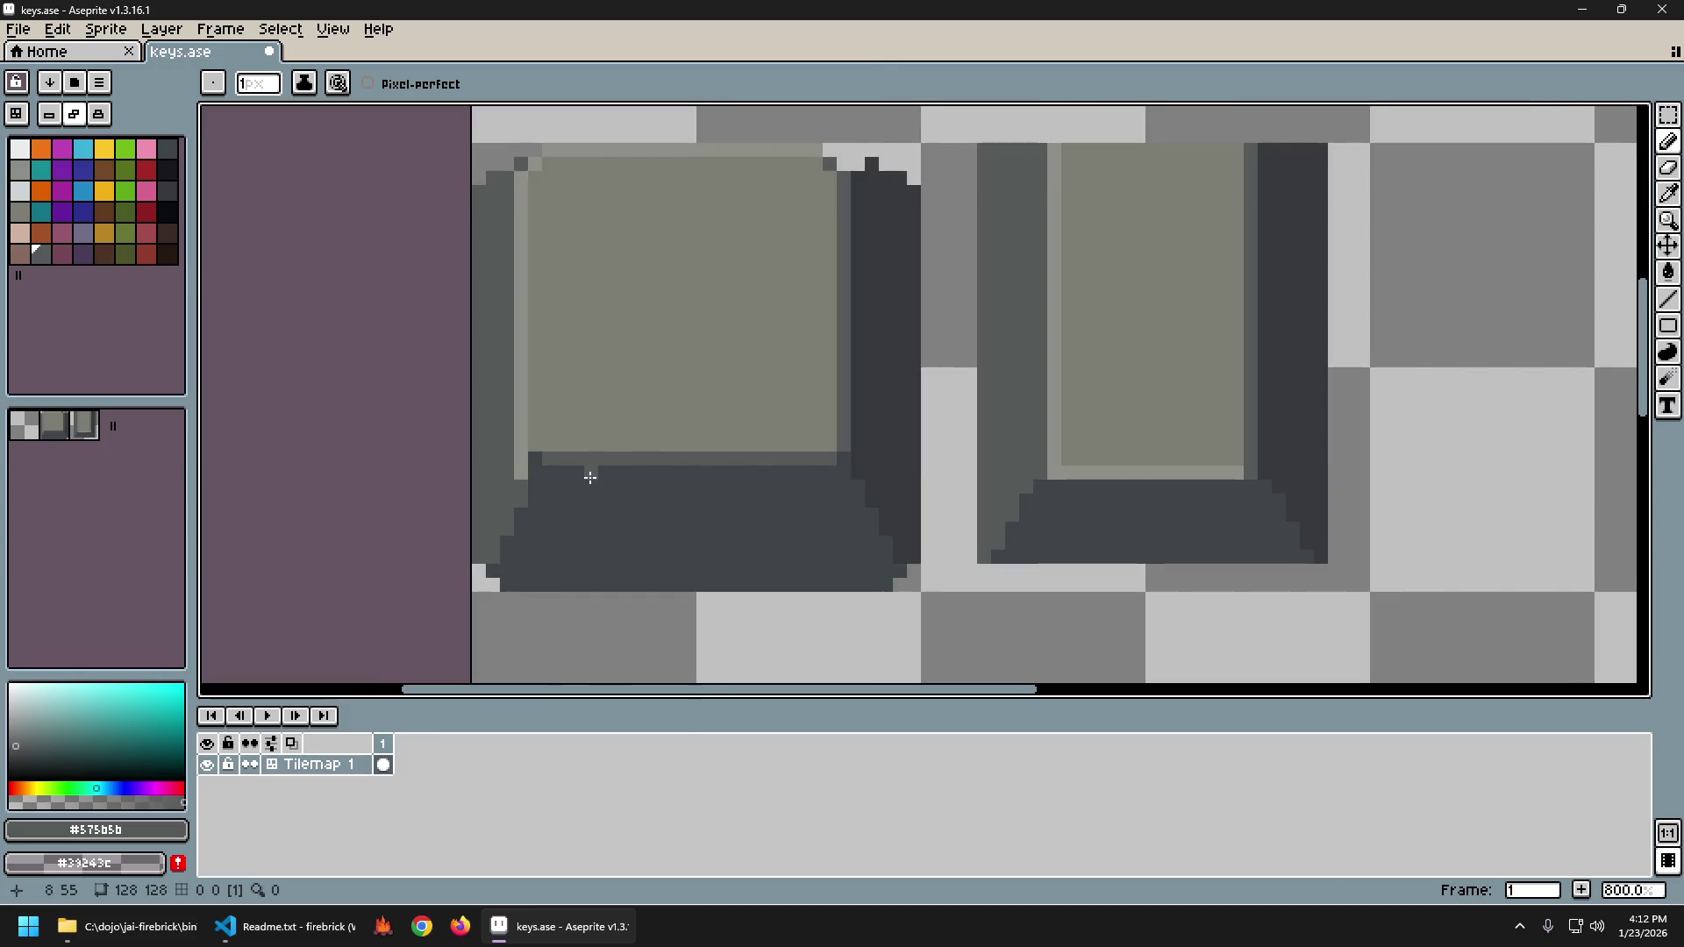
{"action": "scroll", "coordinate": [590, 477], "scroll_direction": "up", "scroll_amount": 2}
{"action": "left_click", "coordinate": [496, 448]}
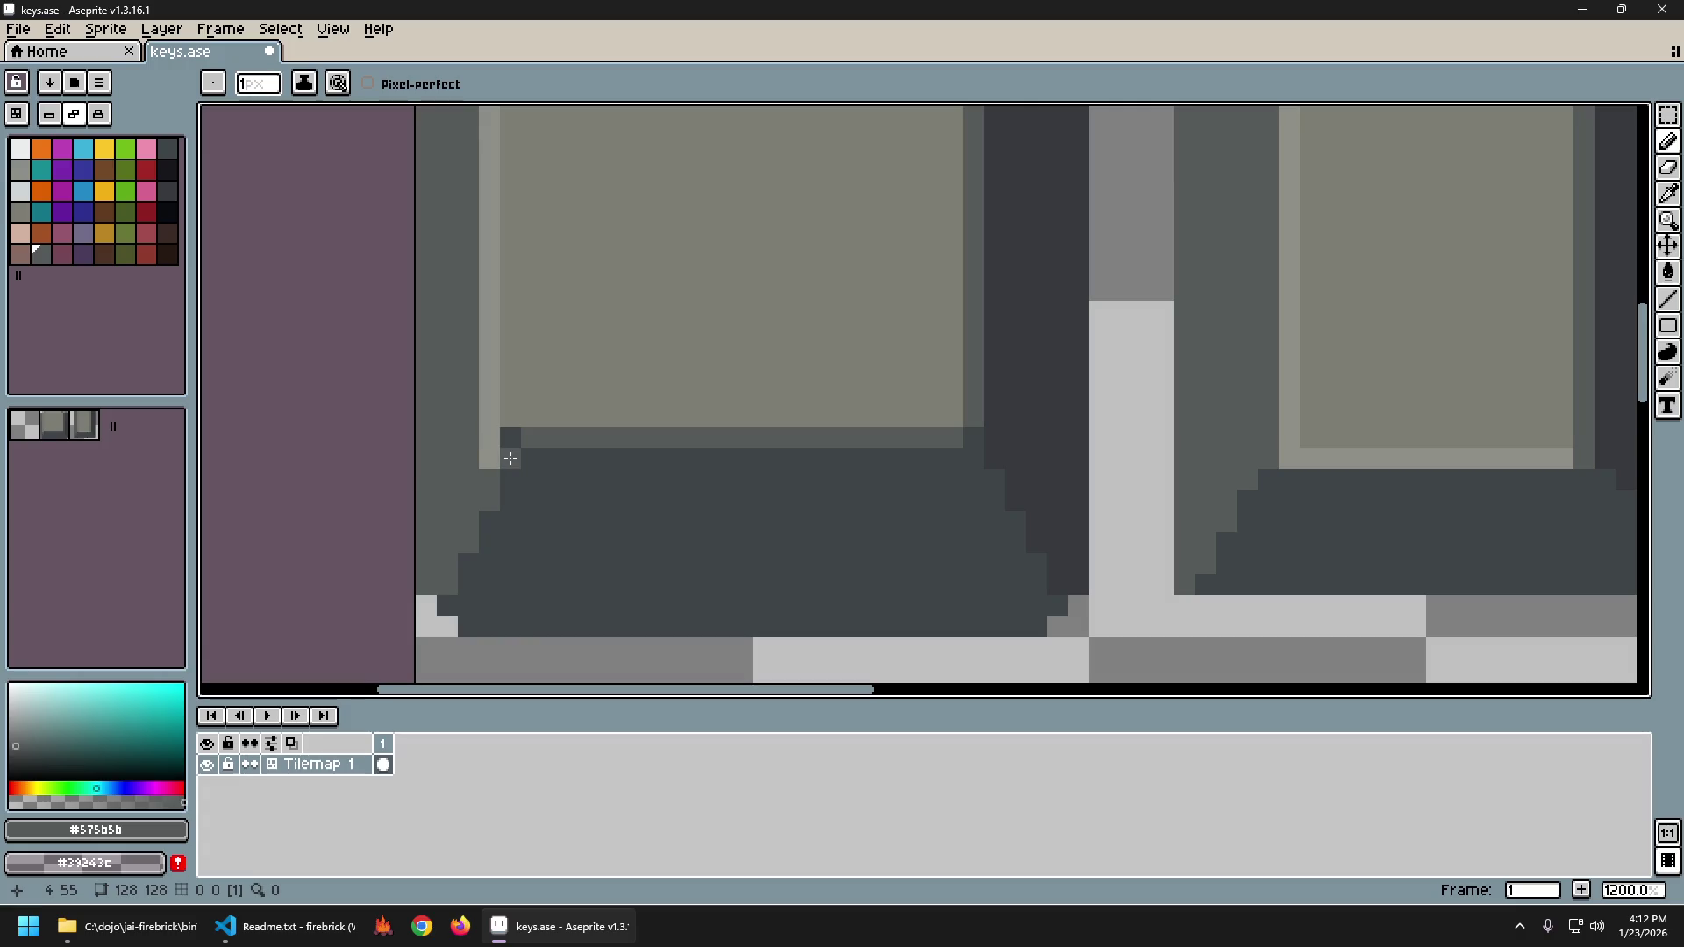
Try filling the left key's top face with #575B5B grey, then undo it.
{"action": "key", "text": "i"}
{"action": "key", "text": "b"}
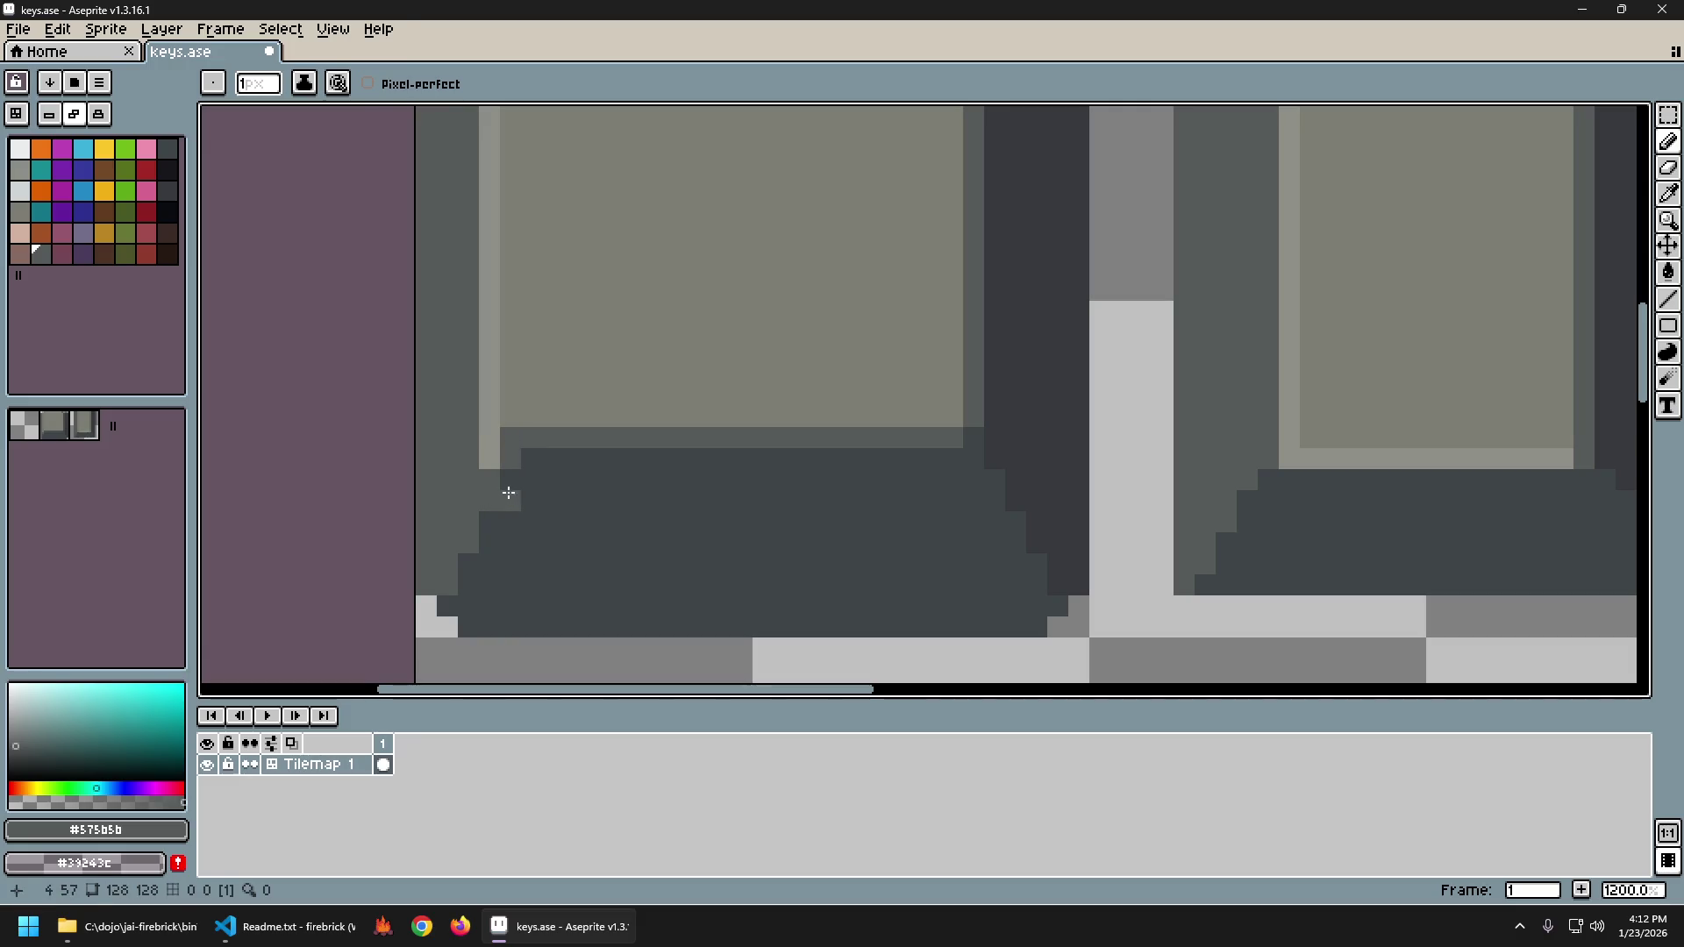
{"action": "left_click", "coordinate": [508, 489], "text": "alt"}
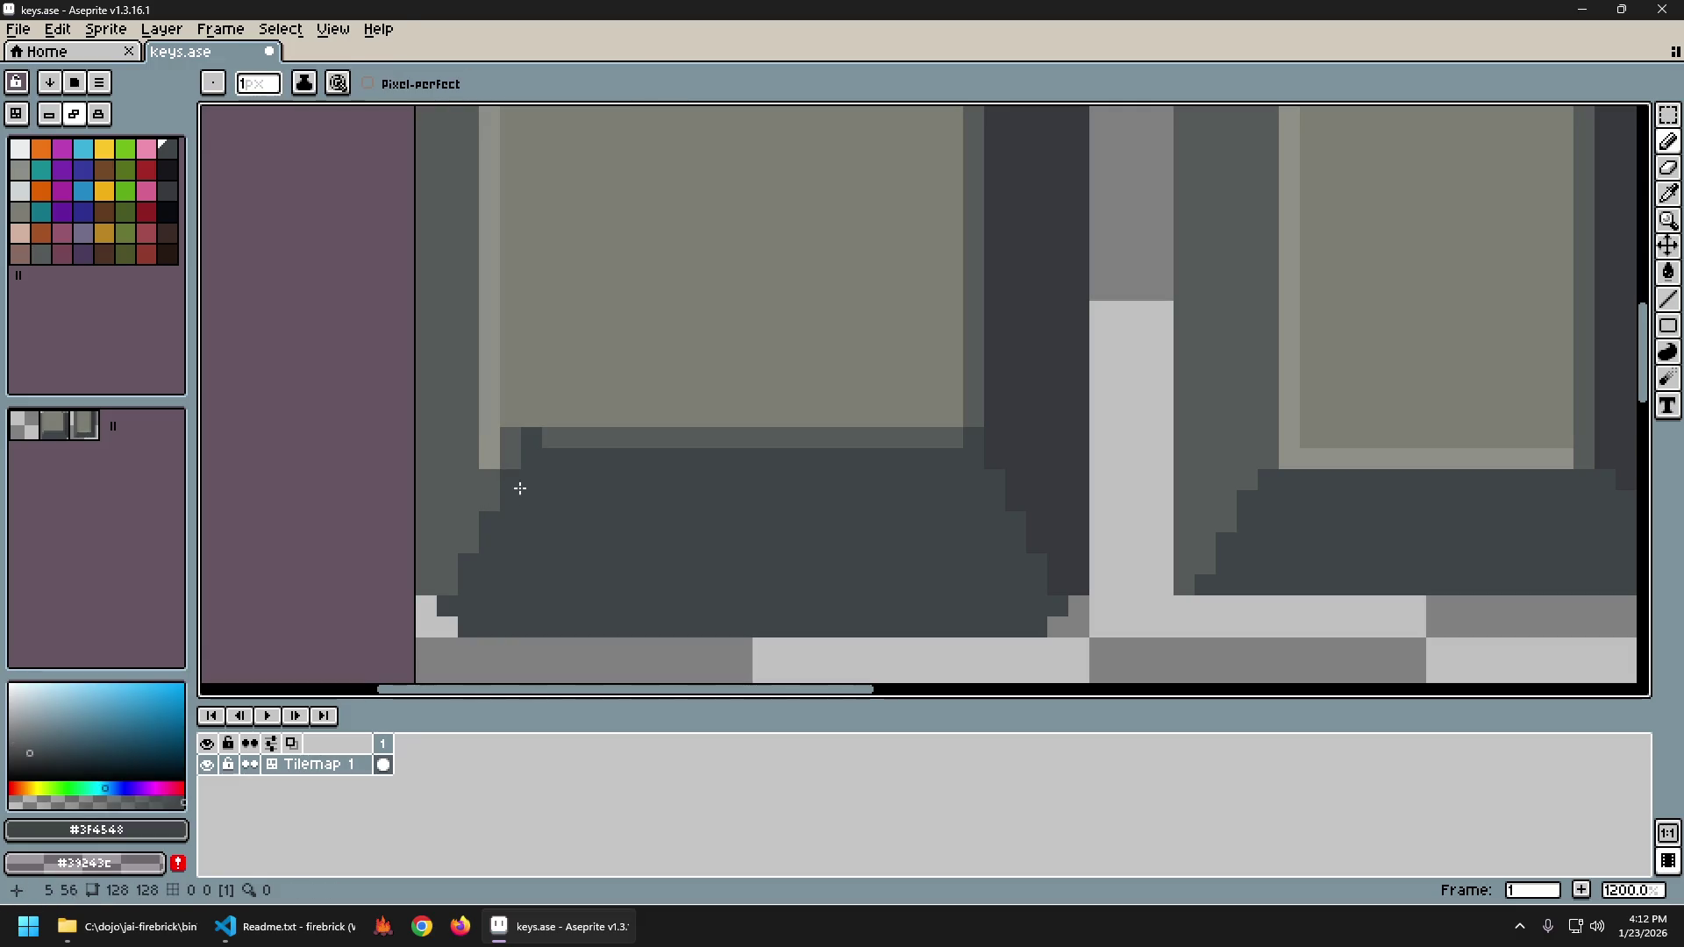
{"action": "scroll", "coordinate": [579, 526], "scroll_direction": "down", "scroll_amount": 3}
{"action": "scroll", "coordinate": [556, 522], "scroll_direction": "up", "scroll_amount": 1}
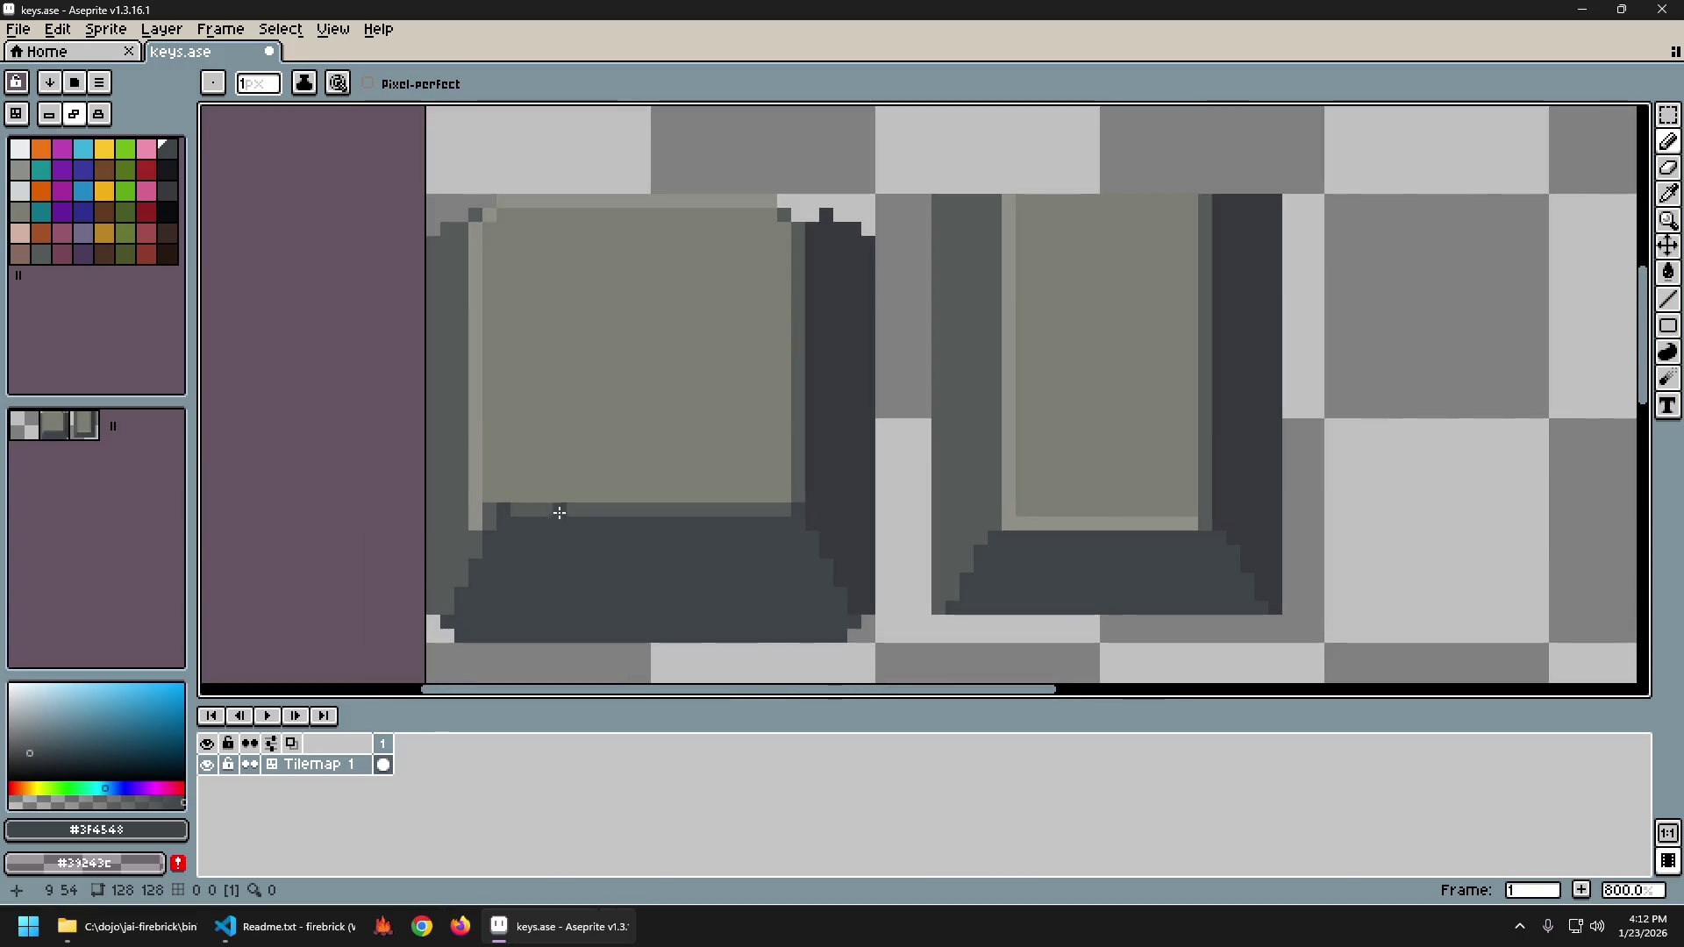
{"action": "left_click", "coordinate": [462, 537], "text": "alt"}
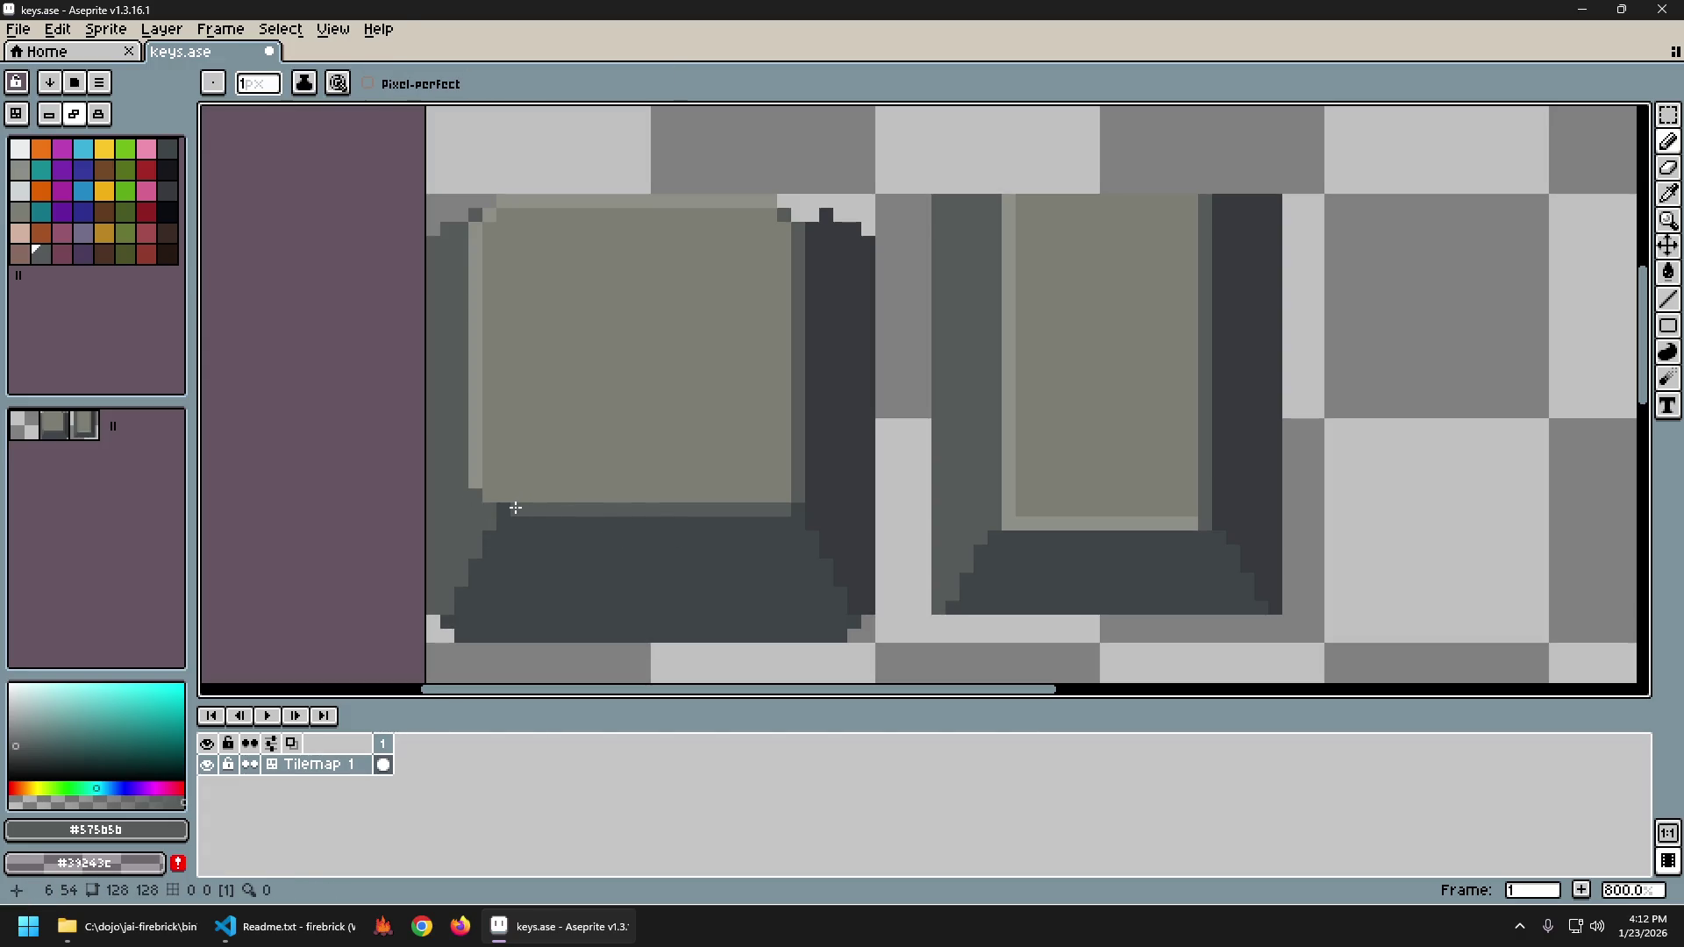
{"action": "key", "text": "g"}
{"action": "left_click", "coordinate": [496, 493]}
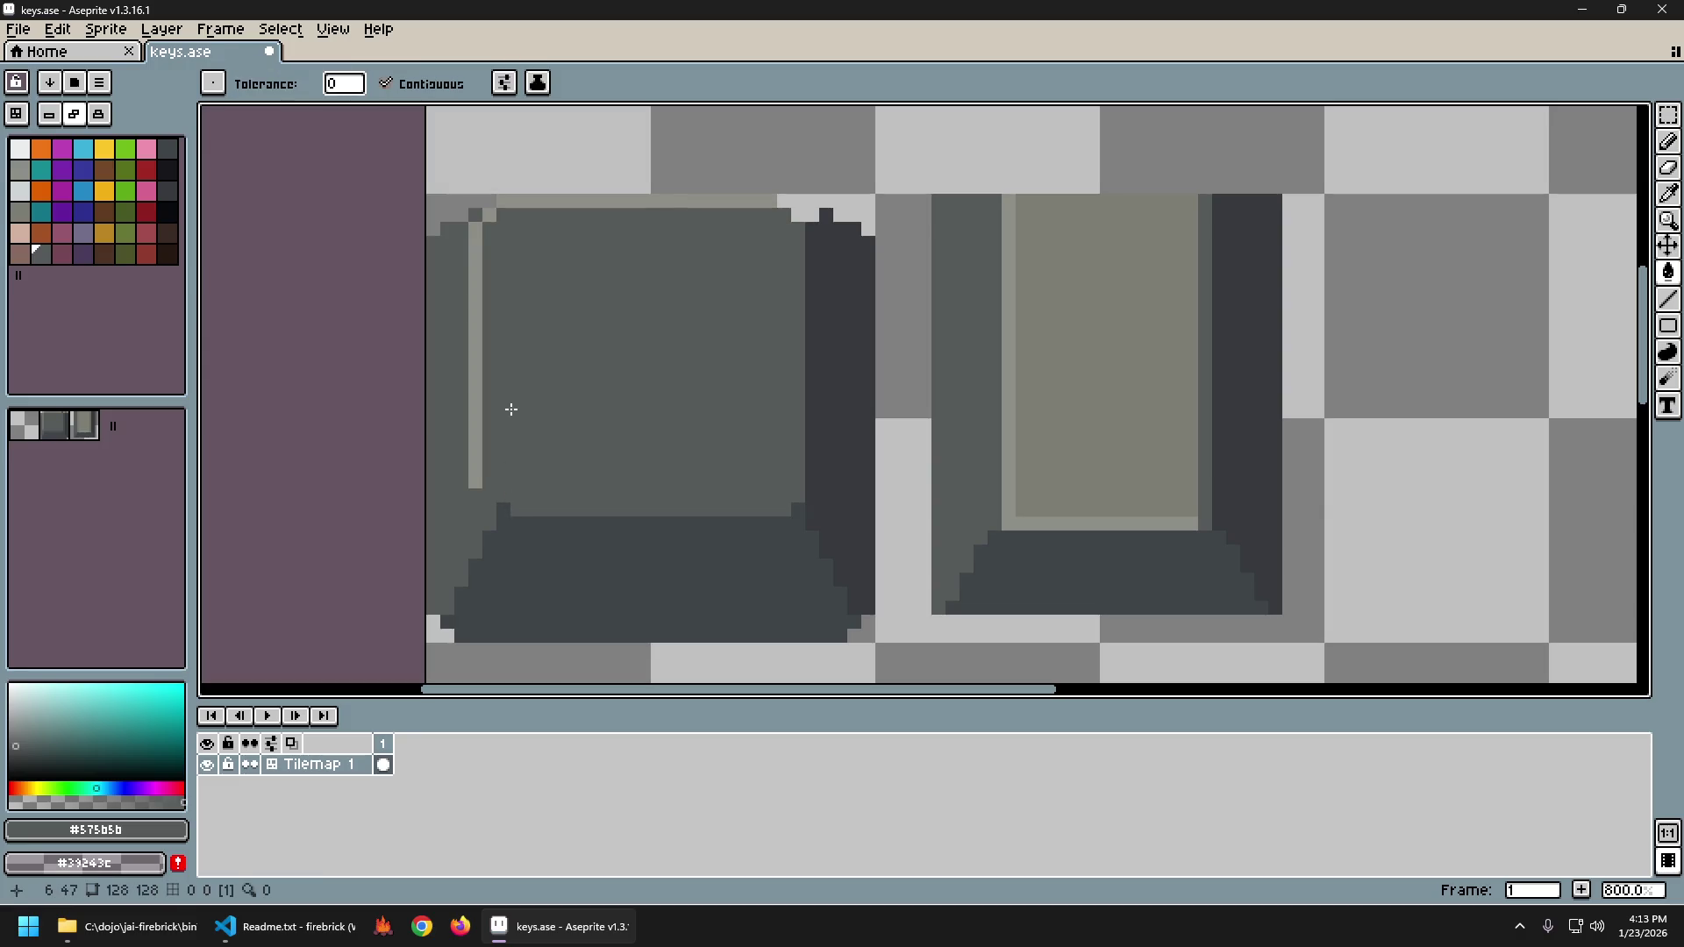
{"action": "key", "text": "ctrl+z"}
{"action": "key", "text": "b"}
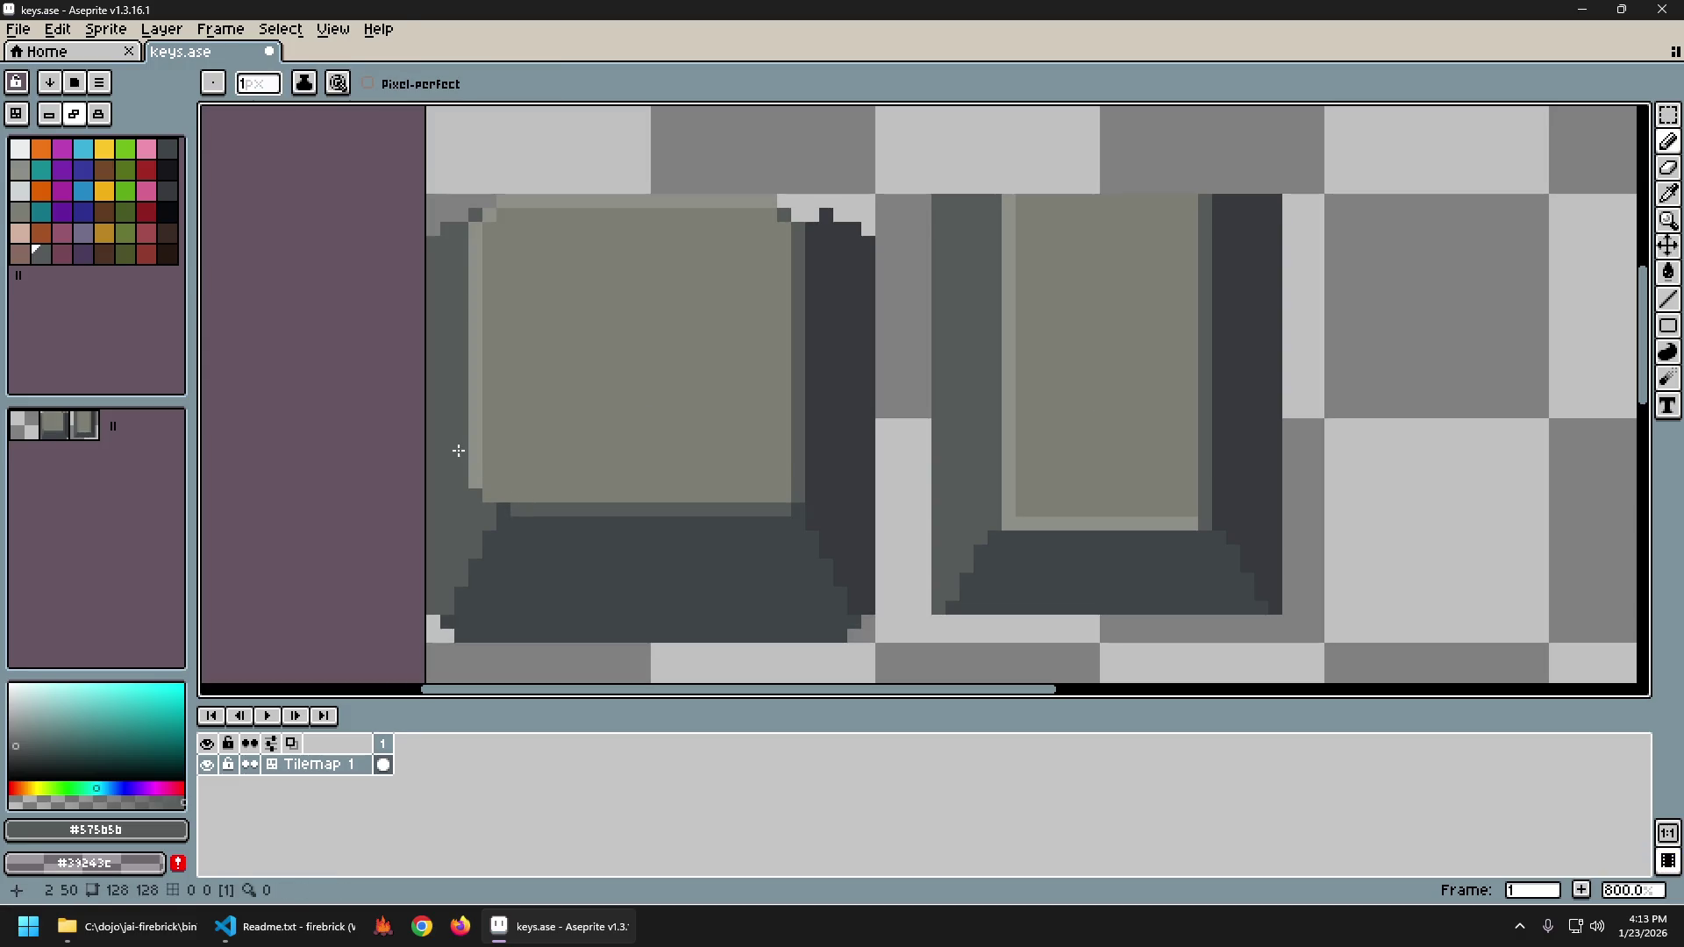
Fill the left key's light left-edge columns with dark grey #575b5b, undoing the last fill.
{"action": "left_click", "coordinate": [482, 444], "text": "alt"}
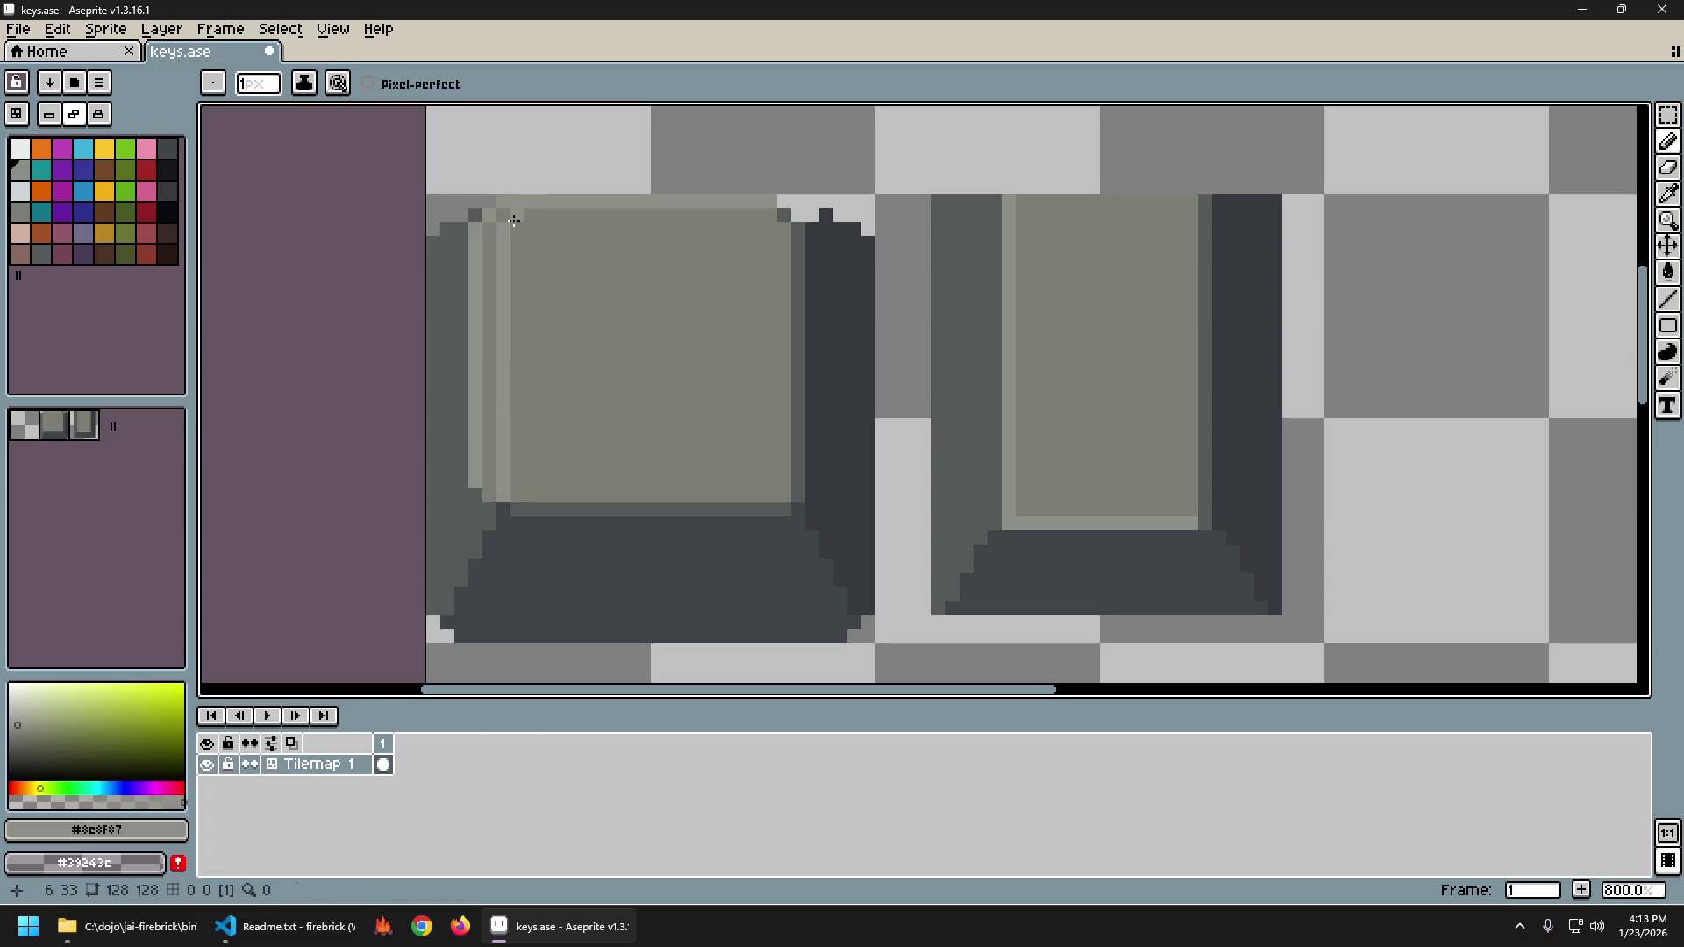
{"action": "left_click", "coordinate": [478, 229], "text": "alt"}
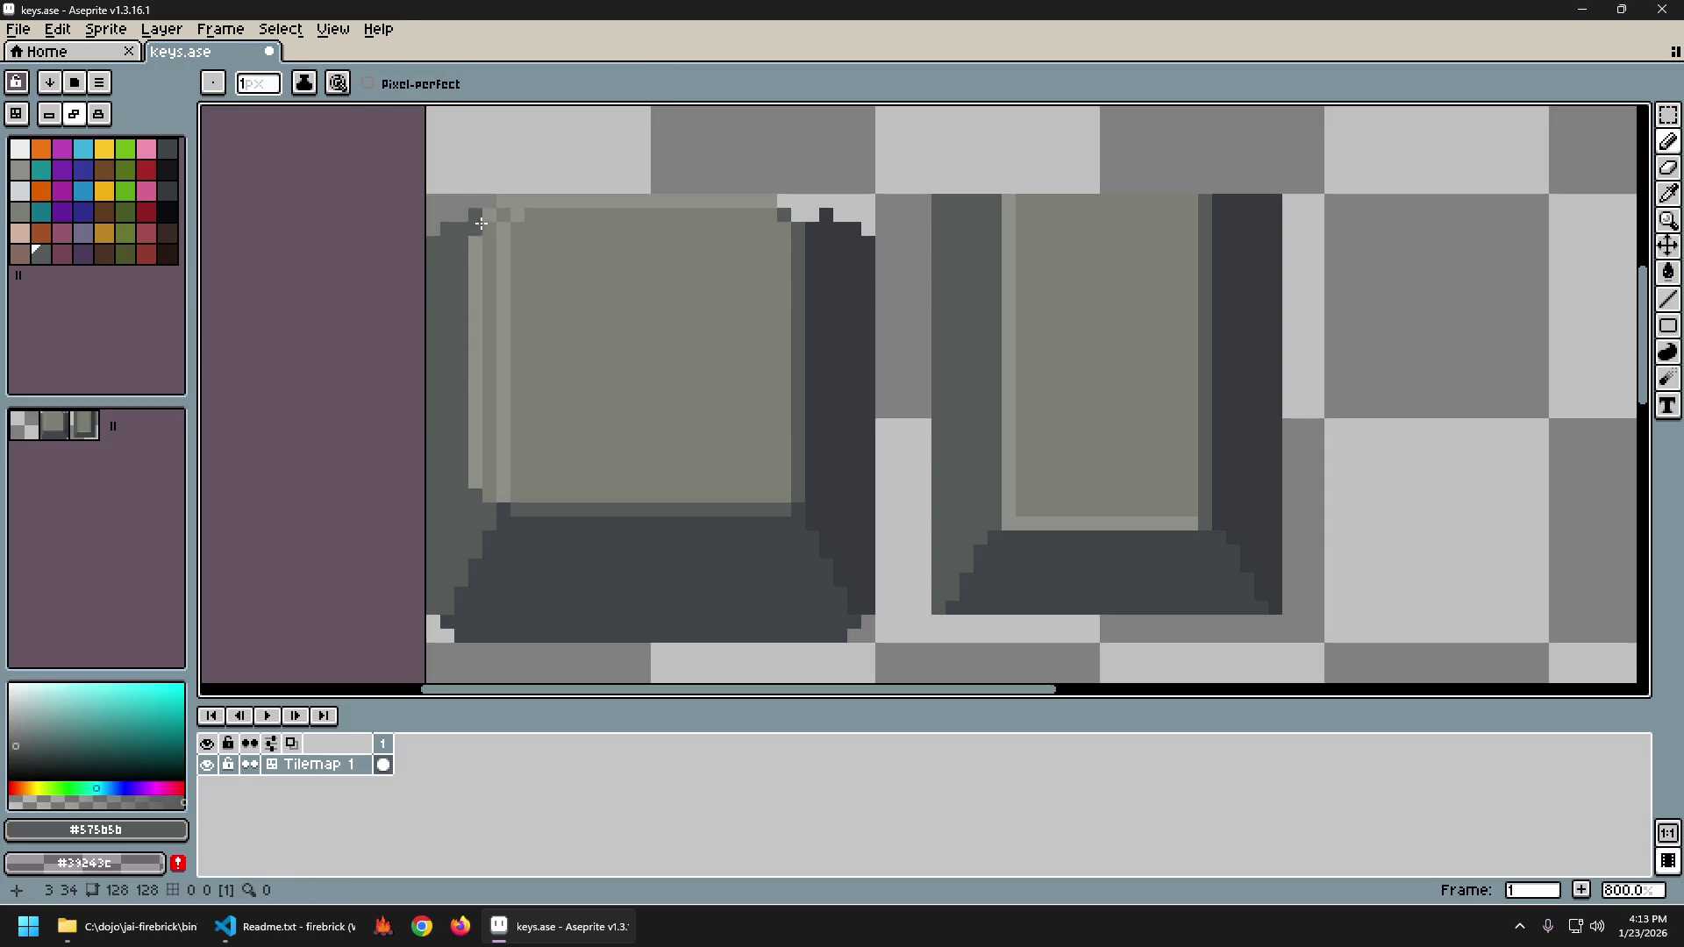
{"action": "key", "text": "g"}
{"action": "left_click", "coordinate": [476, 239]}
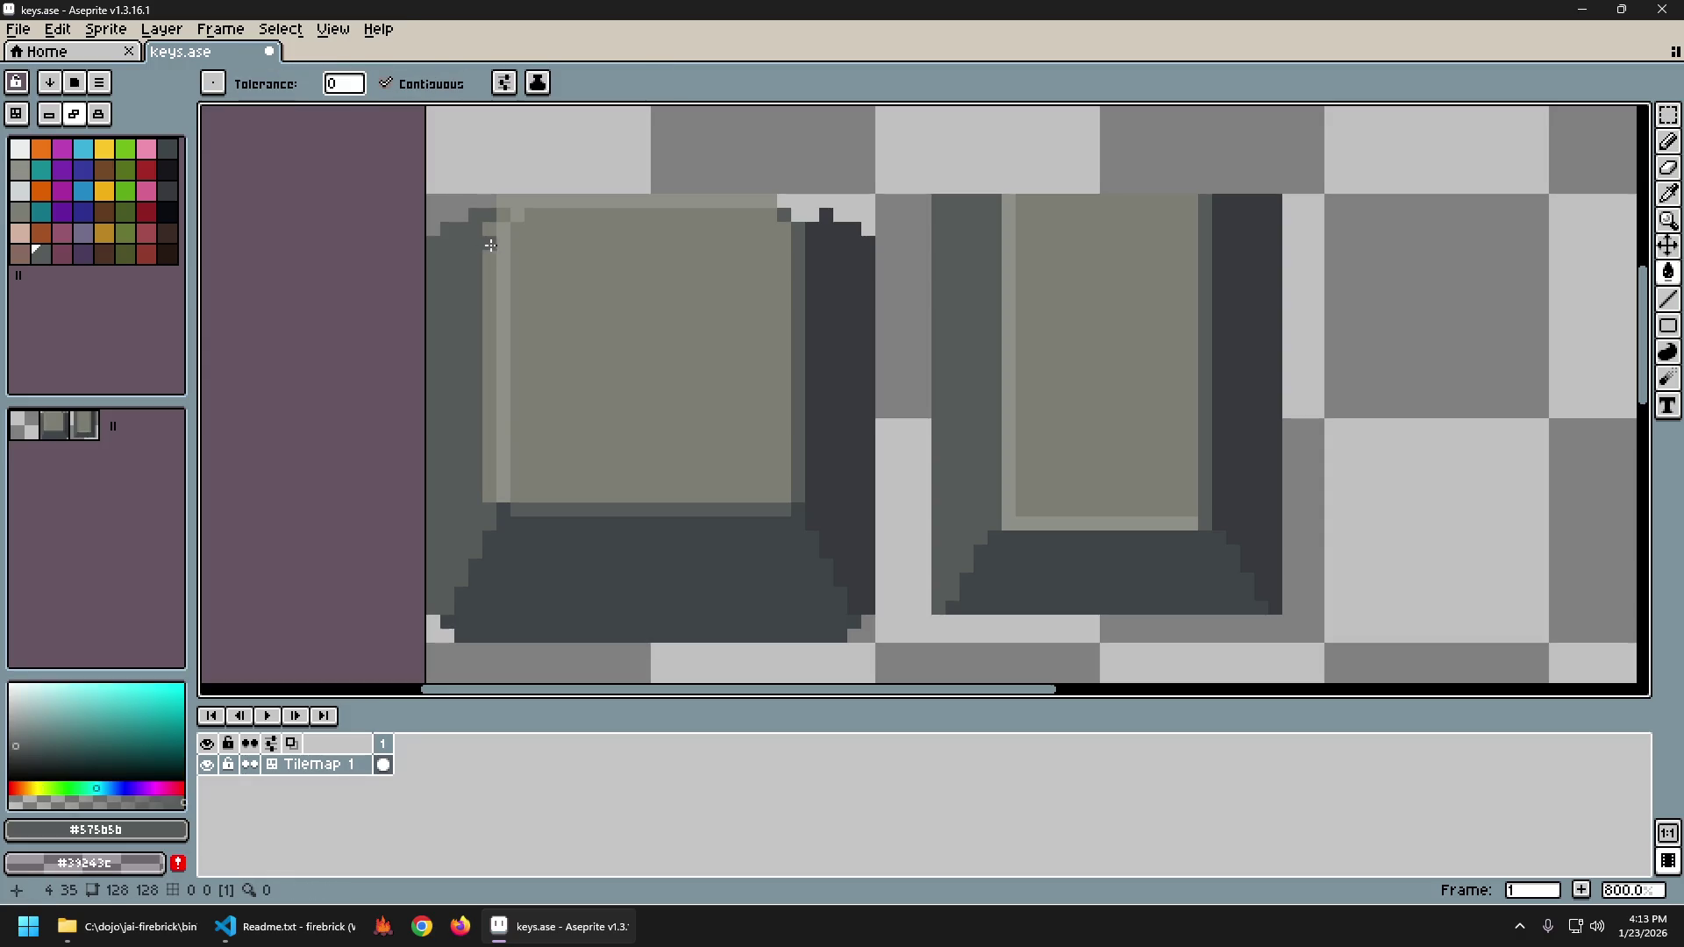
{"action": "left_click", "coordinate": [490, 230]}
{"action": "left_click", "coordinate": [501, 223]}
{"action": "key", "text": "ctrl+z"}
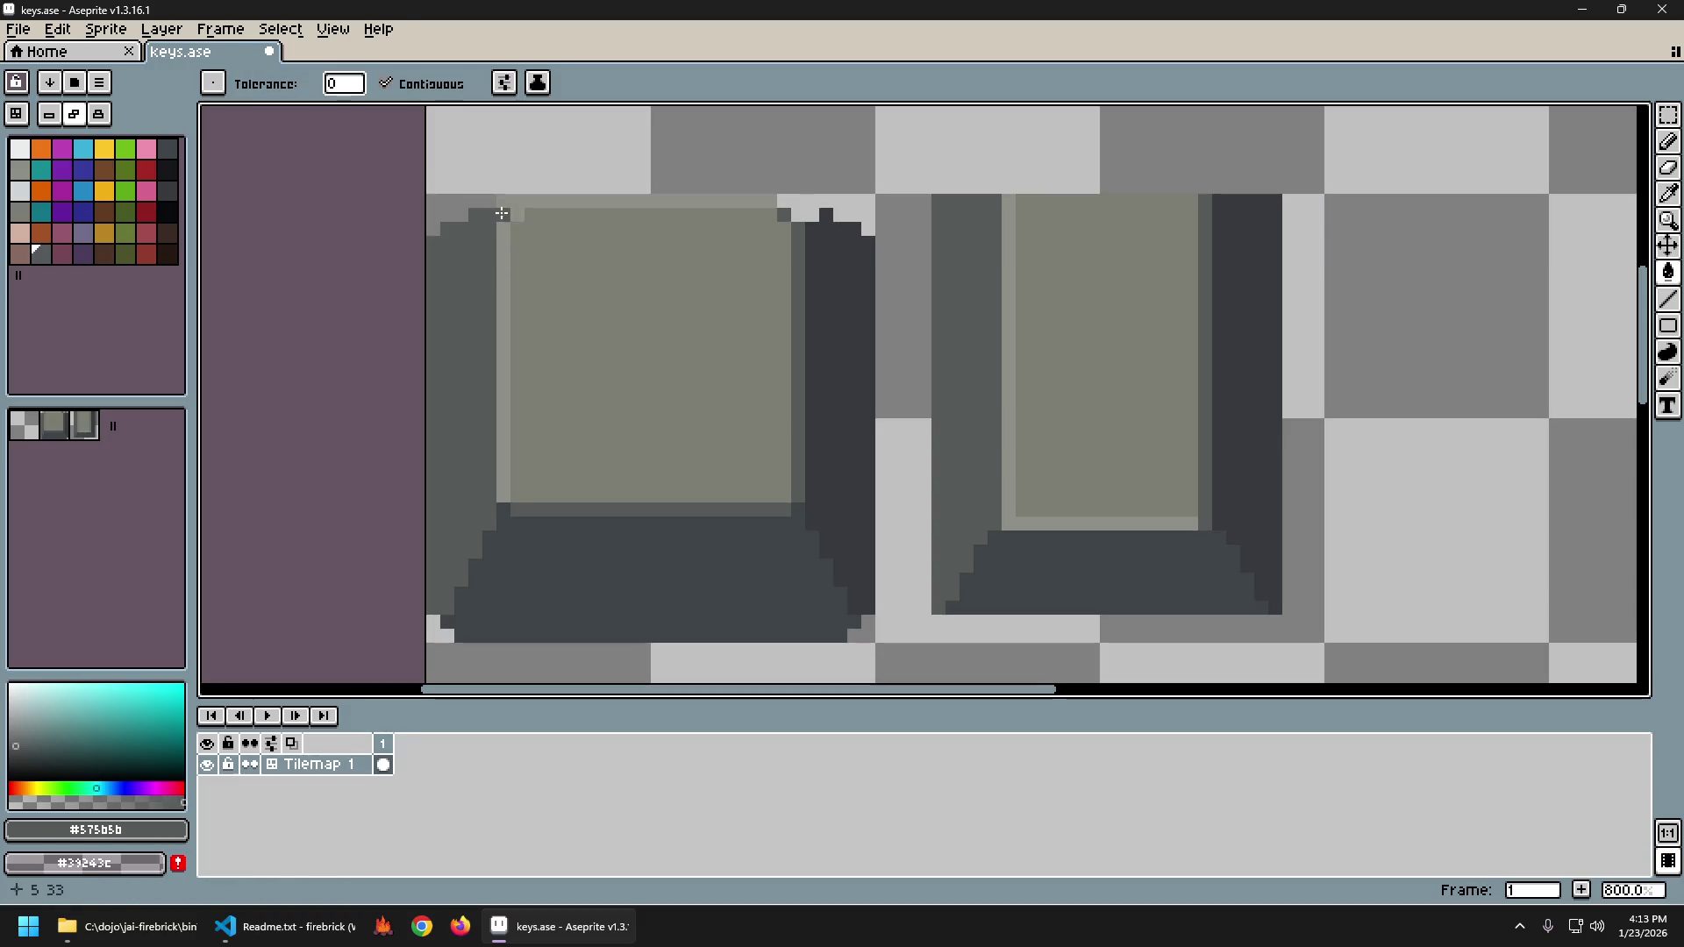
{"action": "key", "text": "e"}
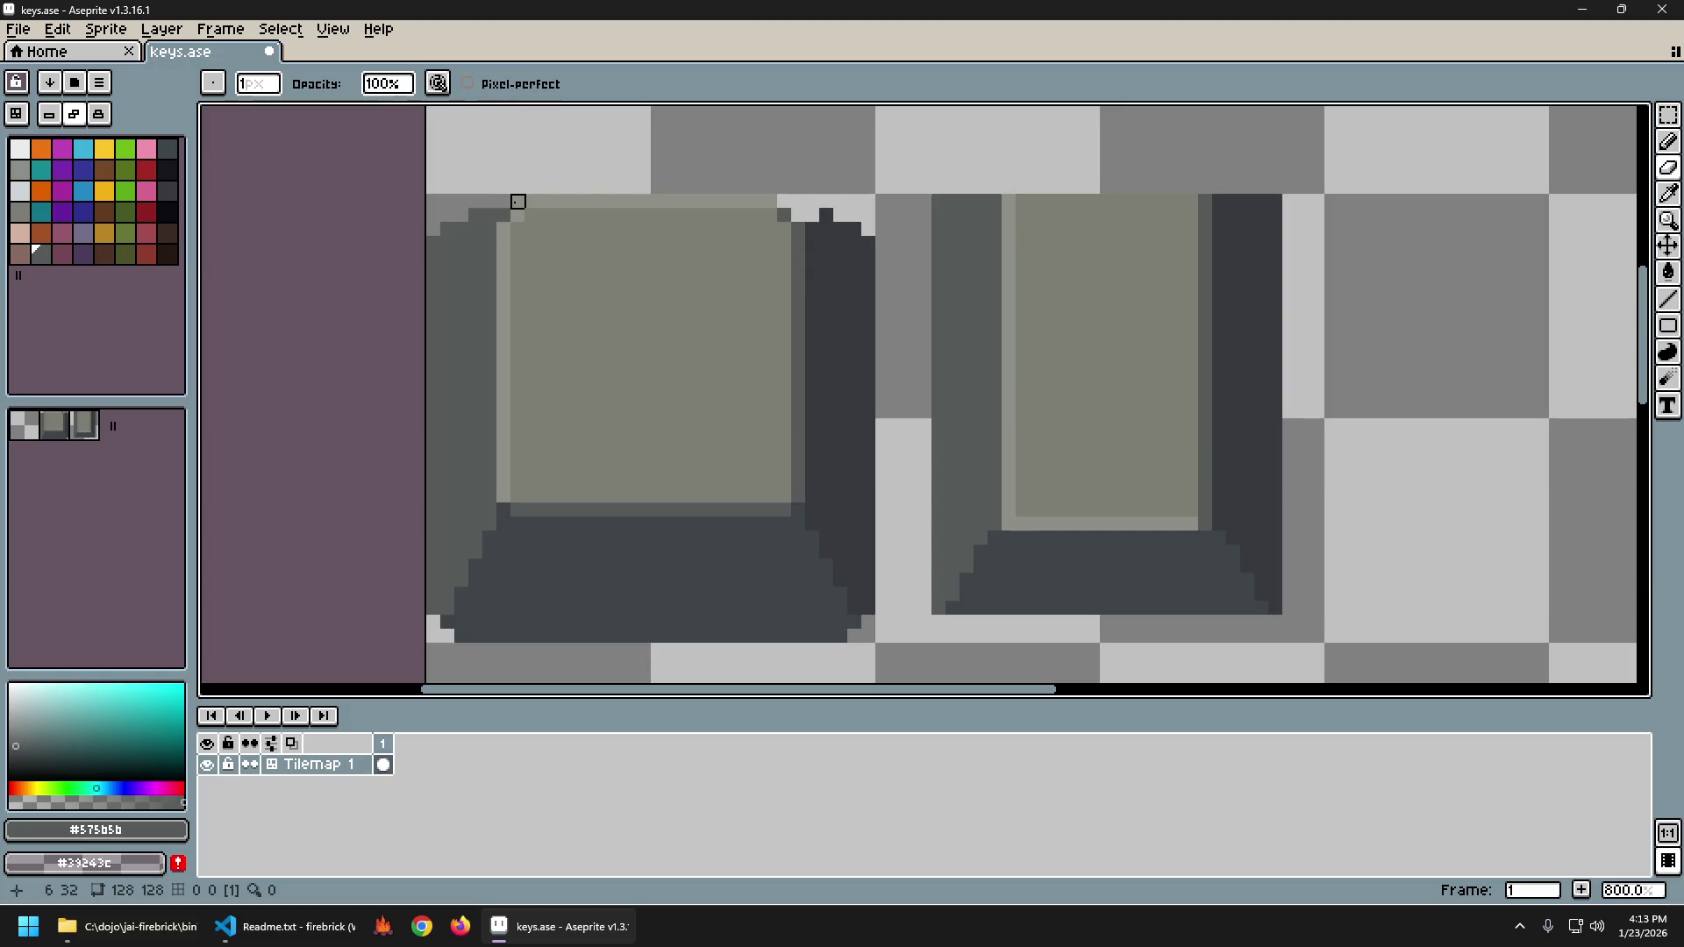
{"action": "scroll", "coordinate": [759, 385], "scroll_direction": "down", "scroll_amount": 2}
Undo earlier eraser edits and try erasing along the left key's slanted right edge.
{"action": "scroll", "coordinate": [759, 385], "scroll_direction": "down", "scroll_amount": 1}
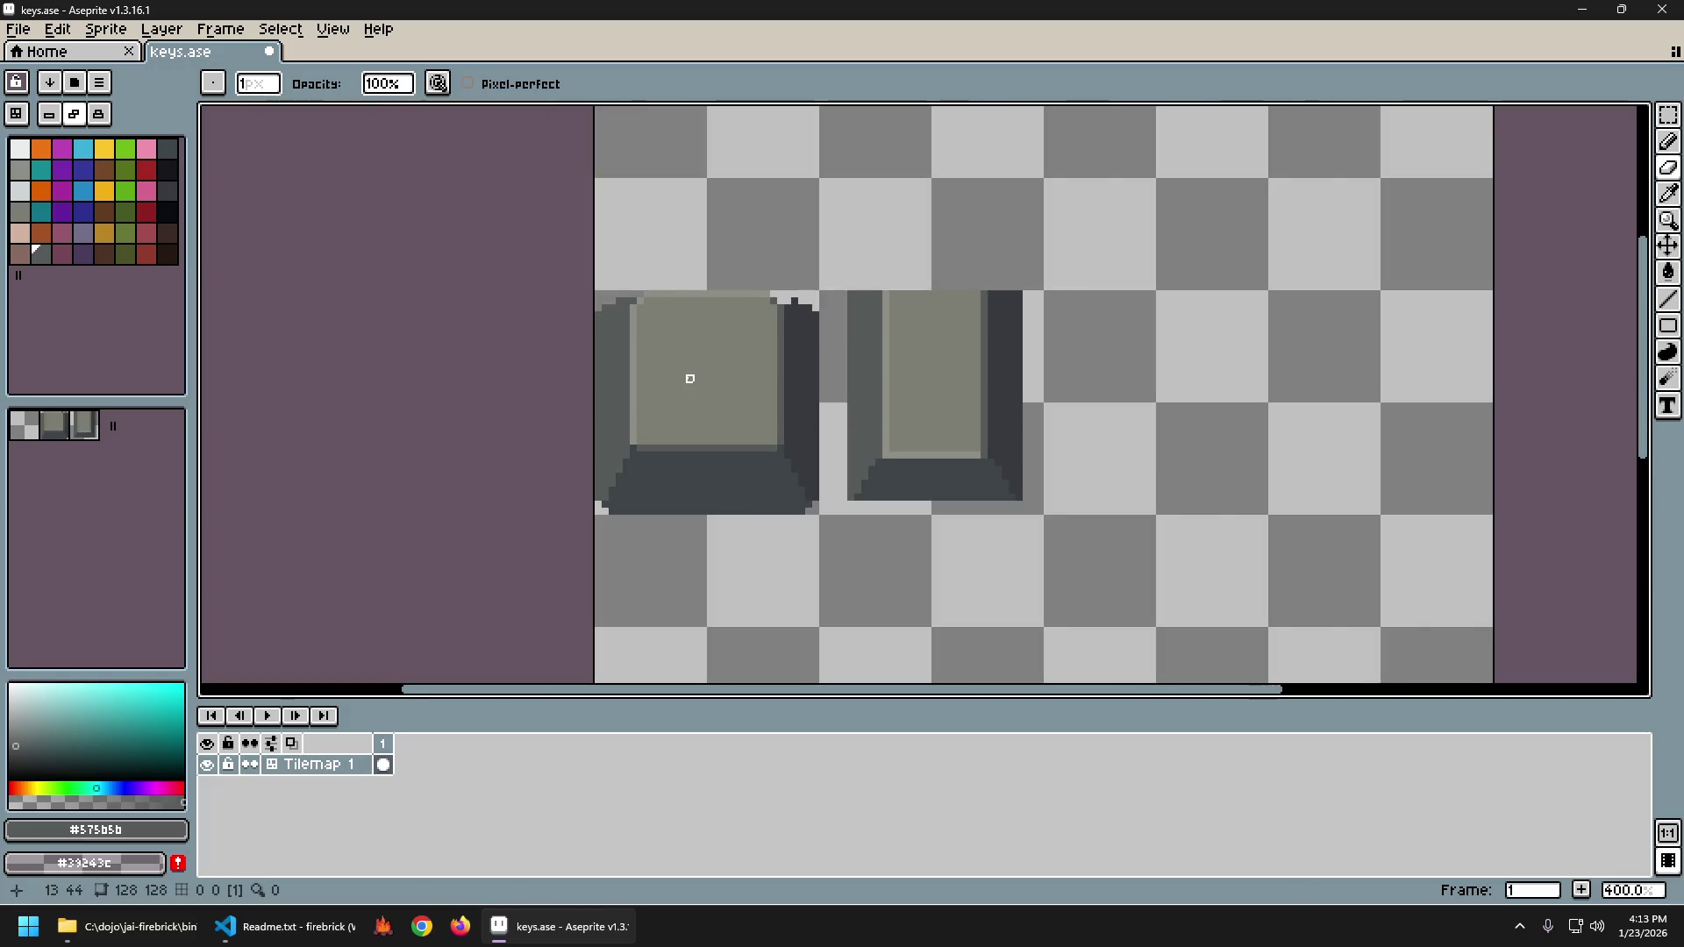
{"action": "scroll", "coordinate": [781, 351], "scroll_direction": "up", "scroll_amount": 3}
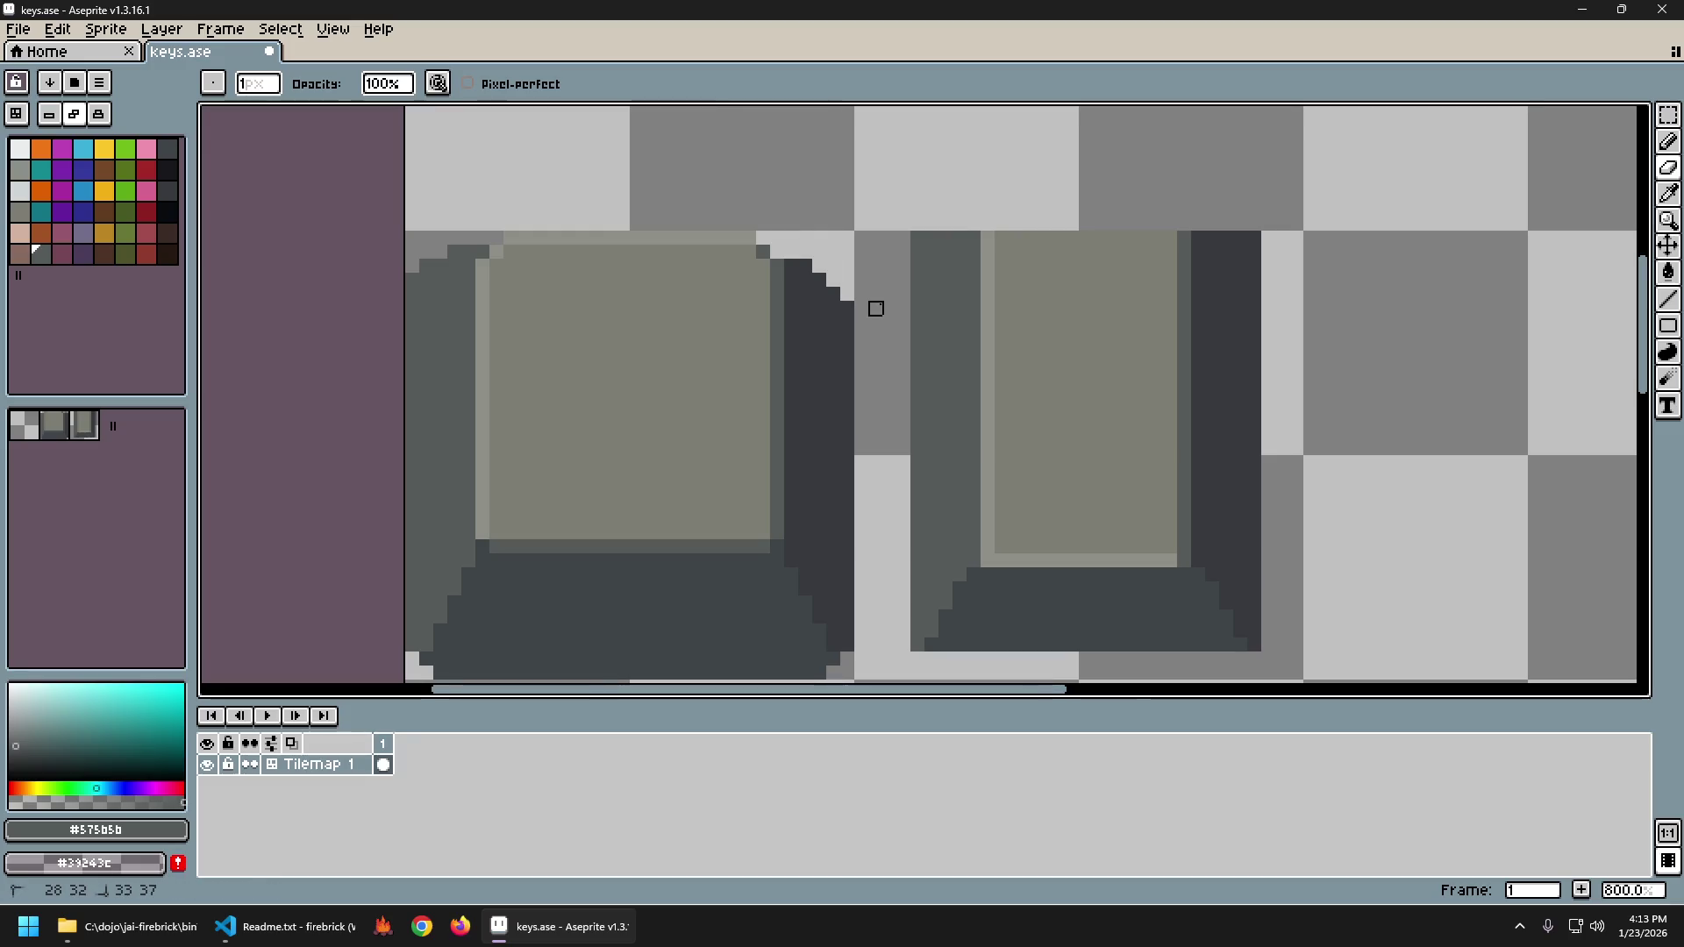
{"action": "scroll", "coordinate": [875, 307], "scroll_direction": "down", "scroll_amount": 4}
{"action": "scroll", "coordinate": [760, 407], "scroll_direction": "up", "scroll_amount": 2}
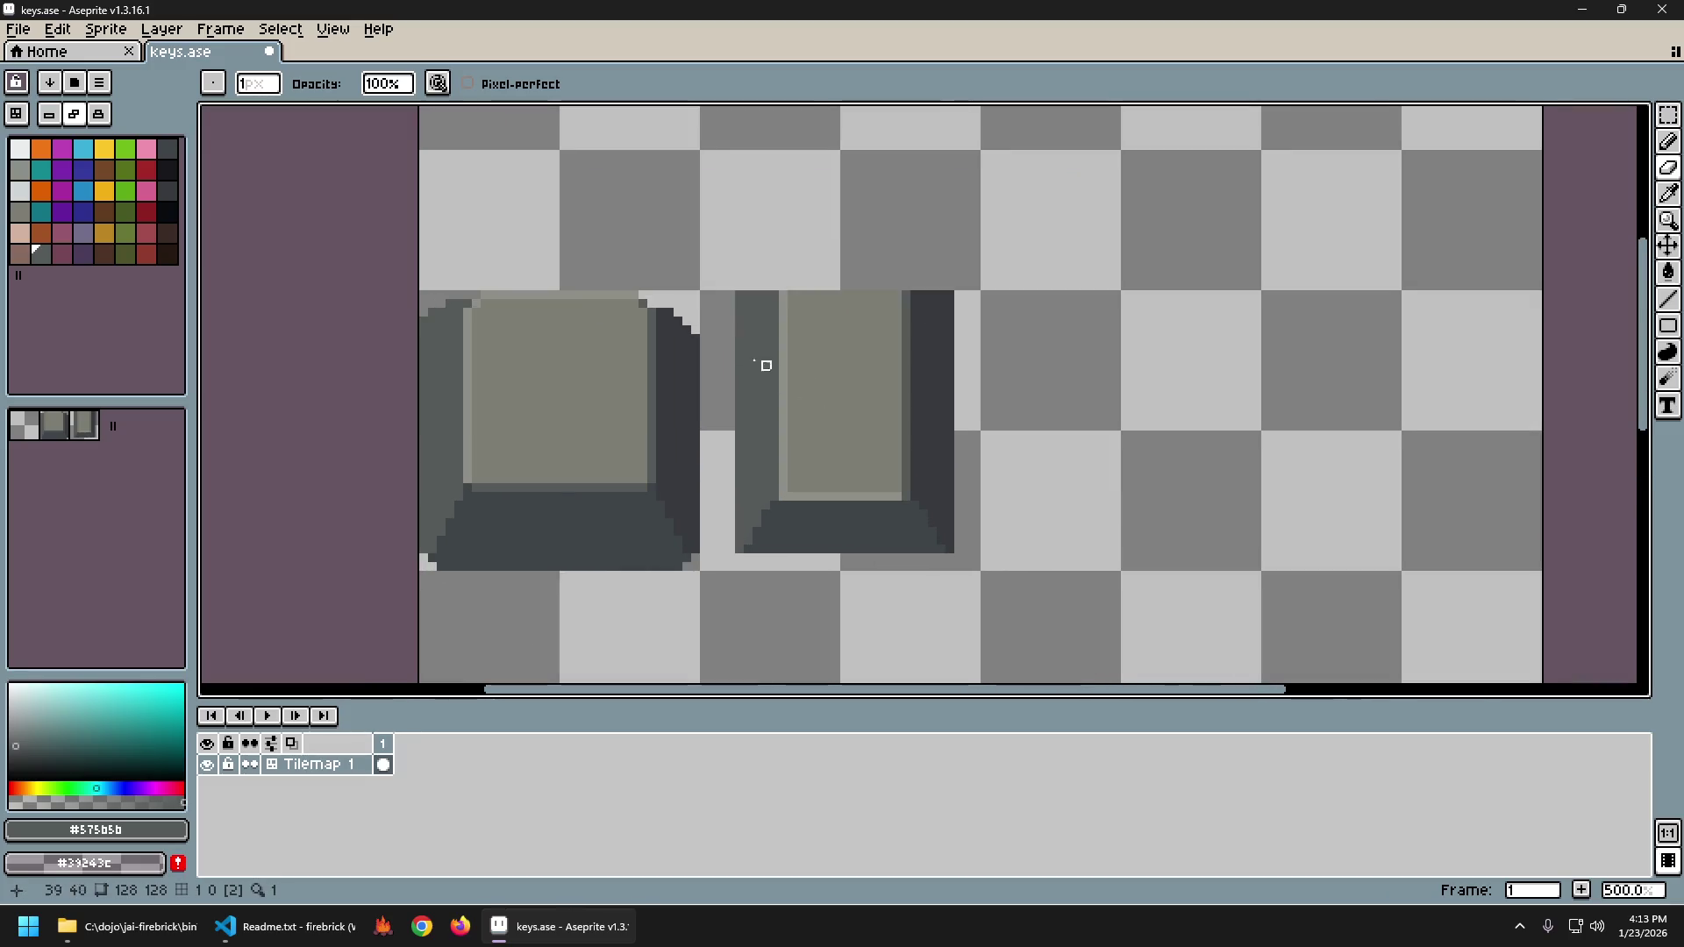
{"action": "scroll", "coordinate": [733, 380], "scroll_direction": "down", "scroll_amount": 1}
{"action": "key", "text": "ctrl+z"}
{"action": "key", "text": "ctrl+z"}
{"action": "key", "text": "ctrl+z"}
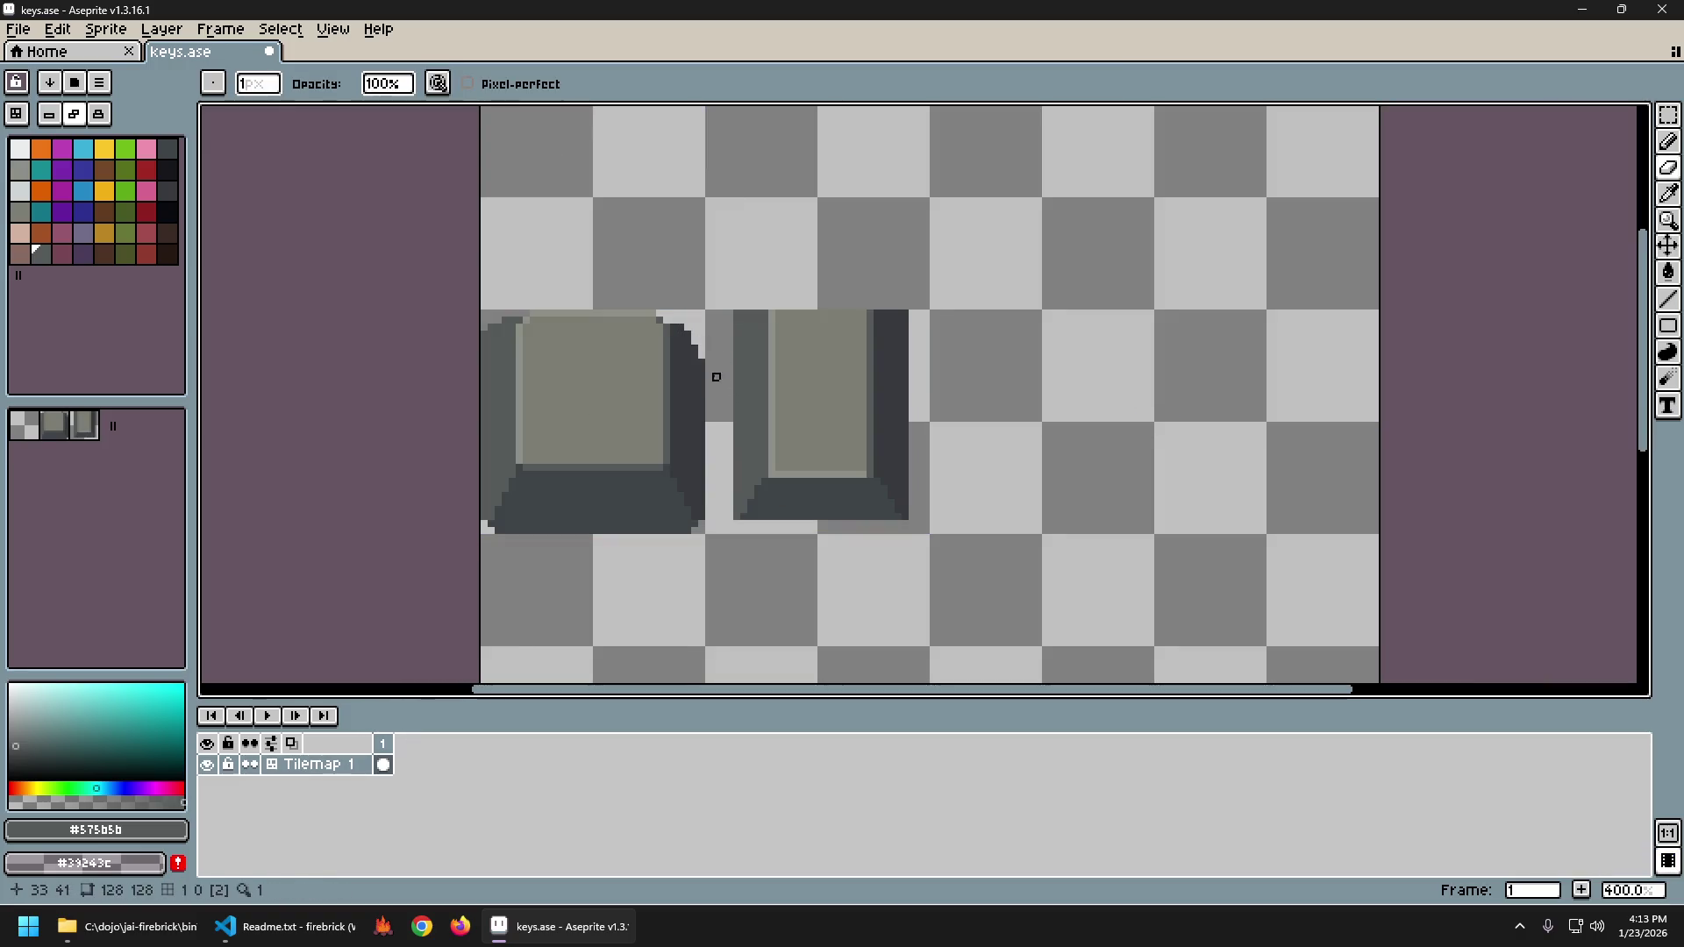
{"action": "key", "text": "ctrl+z"}
{"action": "key", "text": "ctrl+z"}
{"action": "key", "text": "ctrl+z"}
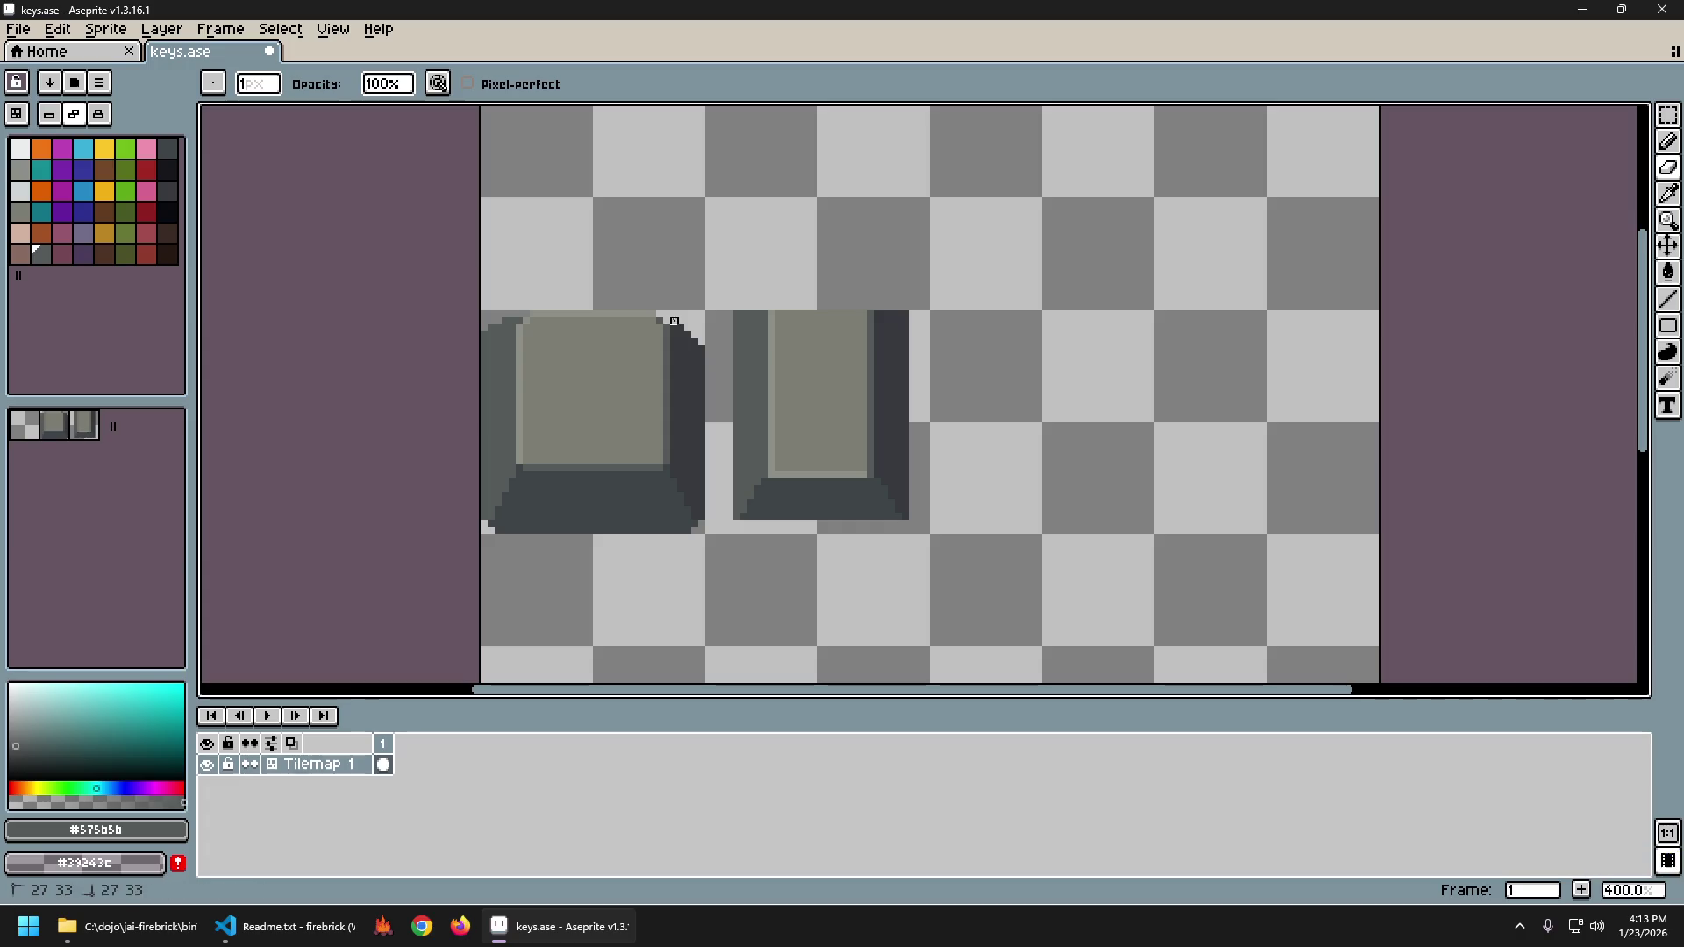
{"action": "scroll", "coordinate": [724, 377], "scroll_direction": "down", "scroll_amount": 3}
{"action": "scroll", "coordinate": [741, 464], "scroll_direction": "up", "scroll_amount": 2}
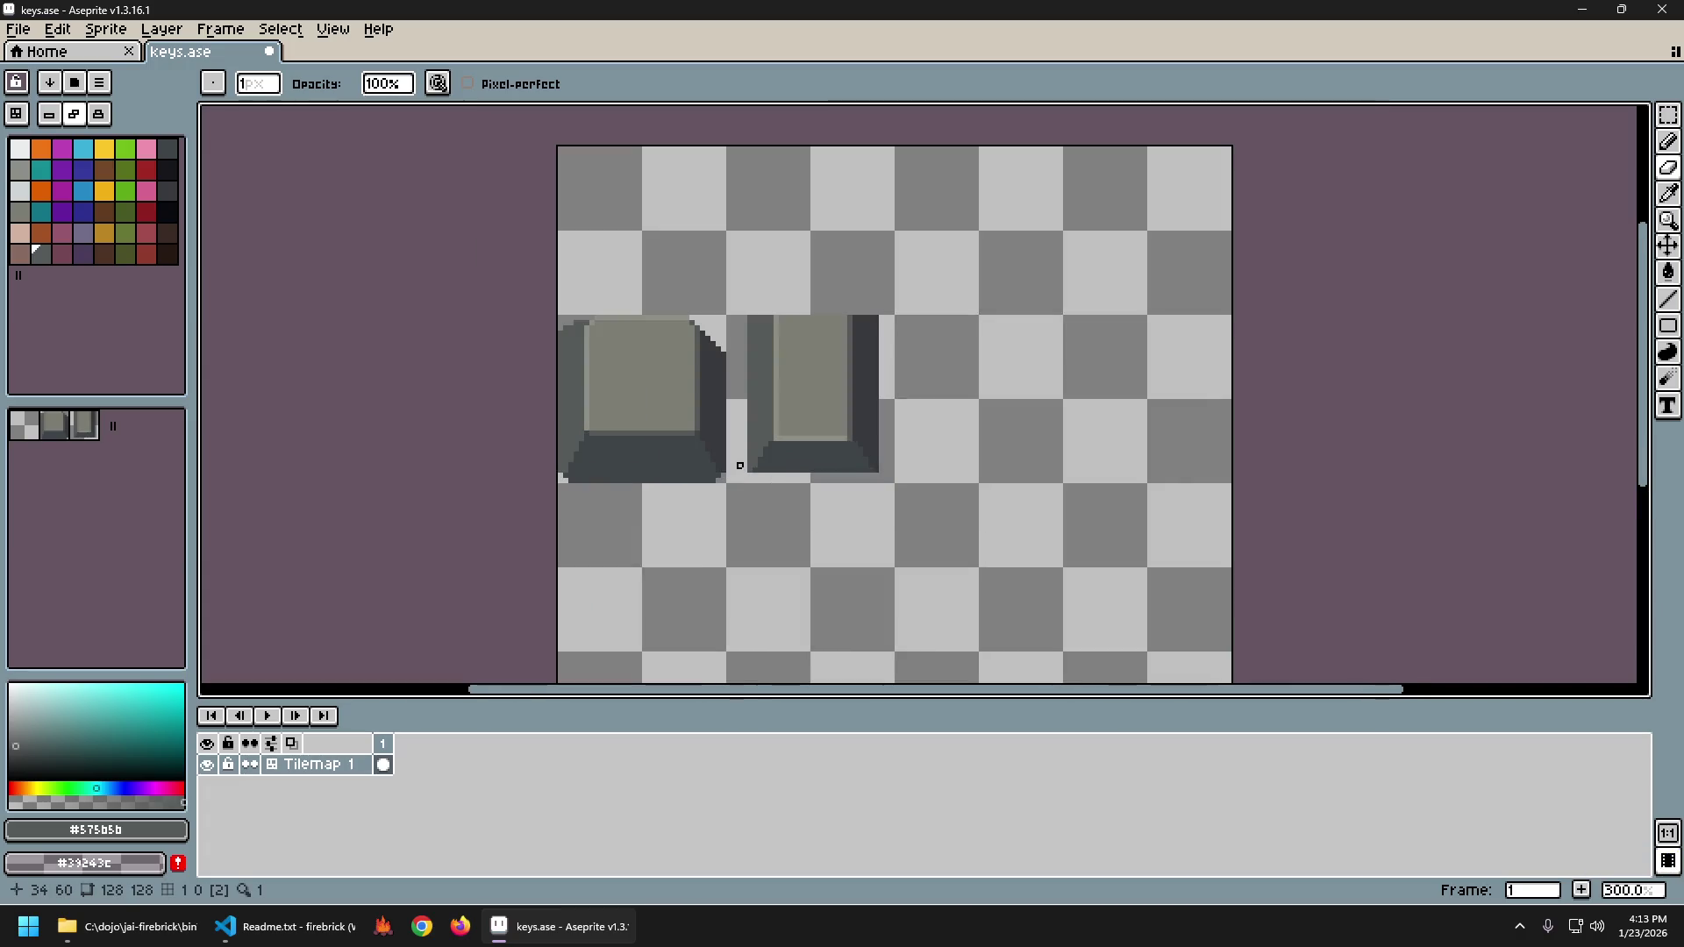
{"action": "key", "text": "ctrl+z"}
{"action": "key", "text": "ctrl+z"}
{"action": "scroll", "coordinate": [702, 360], "scroll_direction": "up", "scroll_amount": 2}
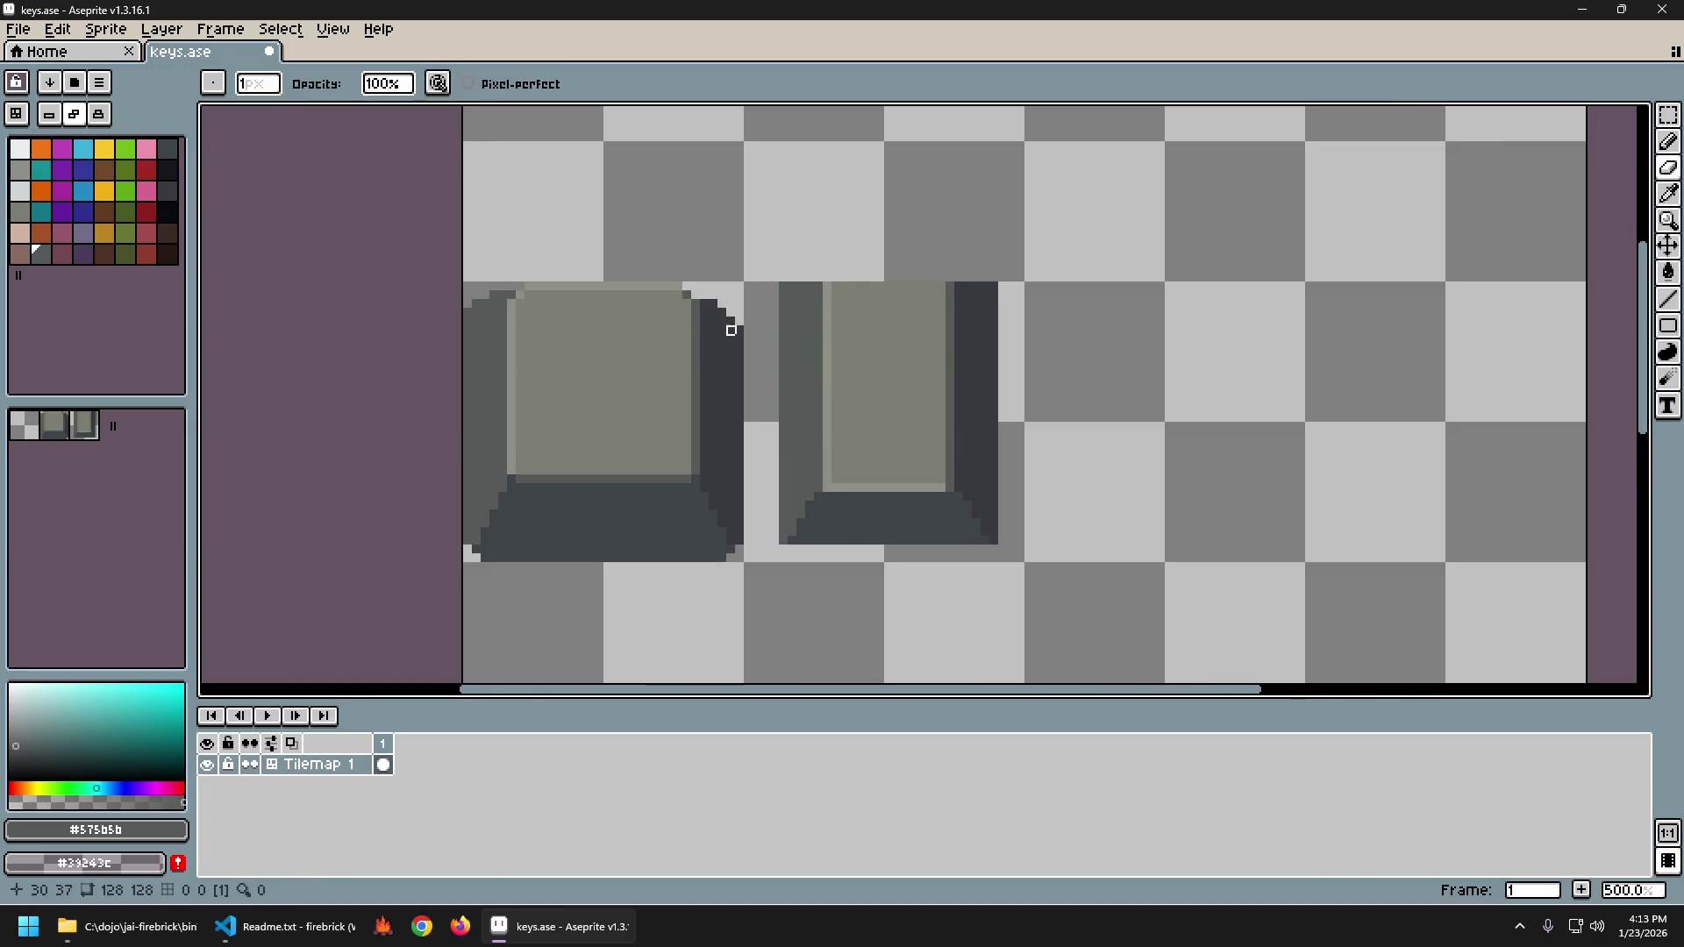
{"action": "left_click_drag", "start_coordinate": [714, 296], "coordinate": [766, 374]}
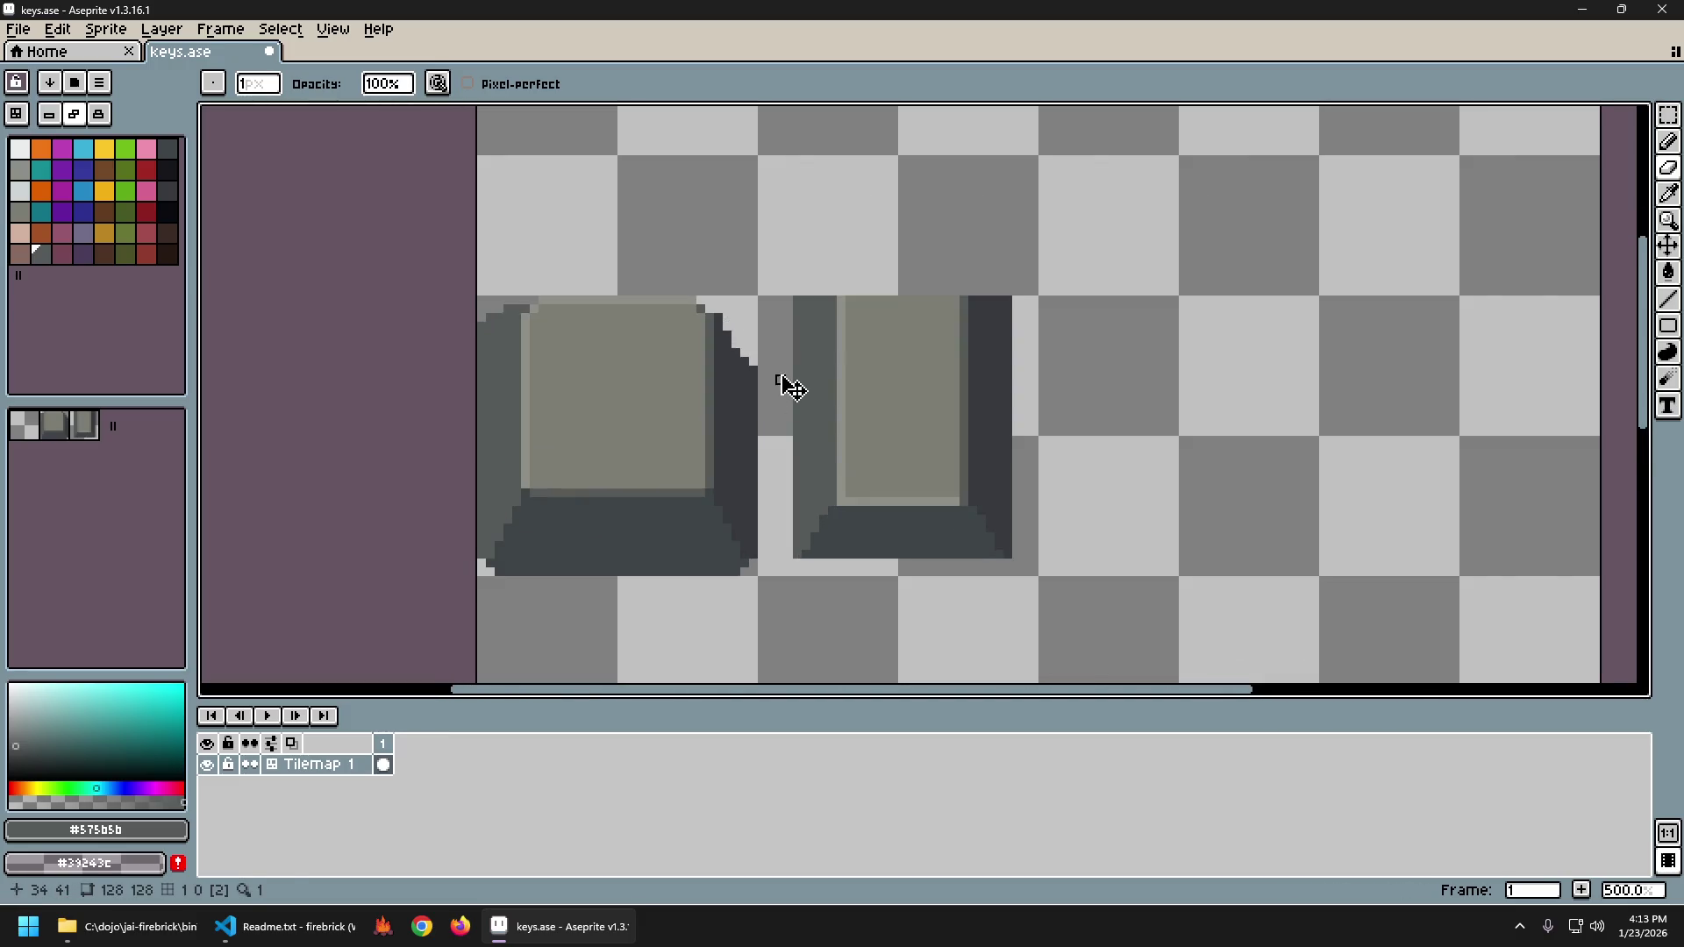
{"action": "key", "text": "ctrl+z"}
Erase a stepped slope on the left key's right edge and sample the darkest side grey.
{"action": "scroll", "coordinate": [767, 365], "scroll_direction": "up", "scroll_amount": 1}
{"action": "left_click_drag", "start_coordinate": [730, 329], "coordinate": [751, 362]}
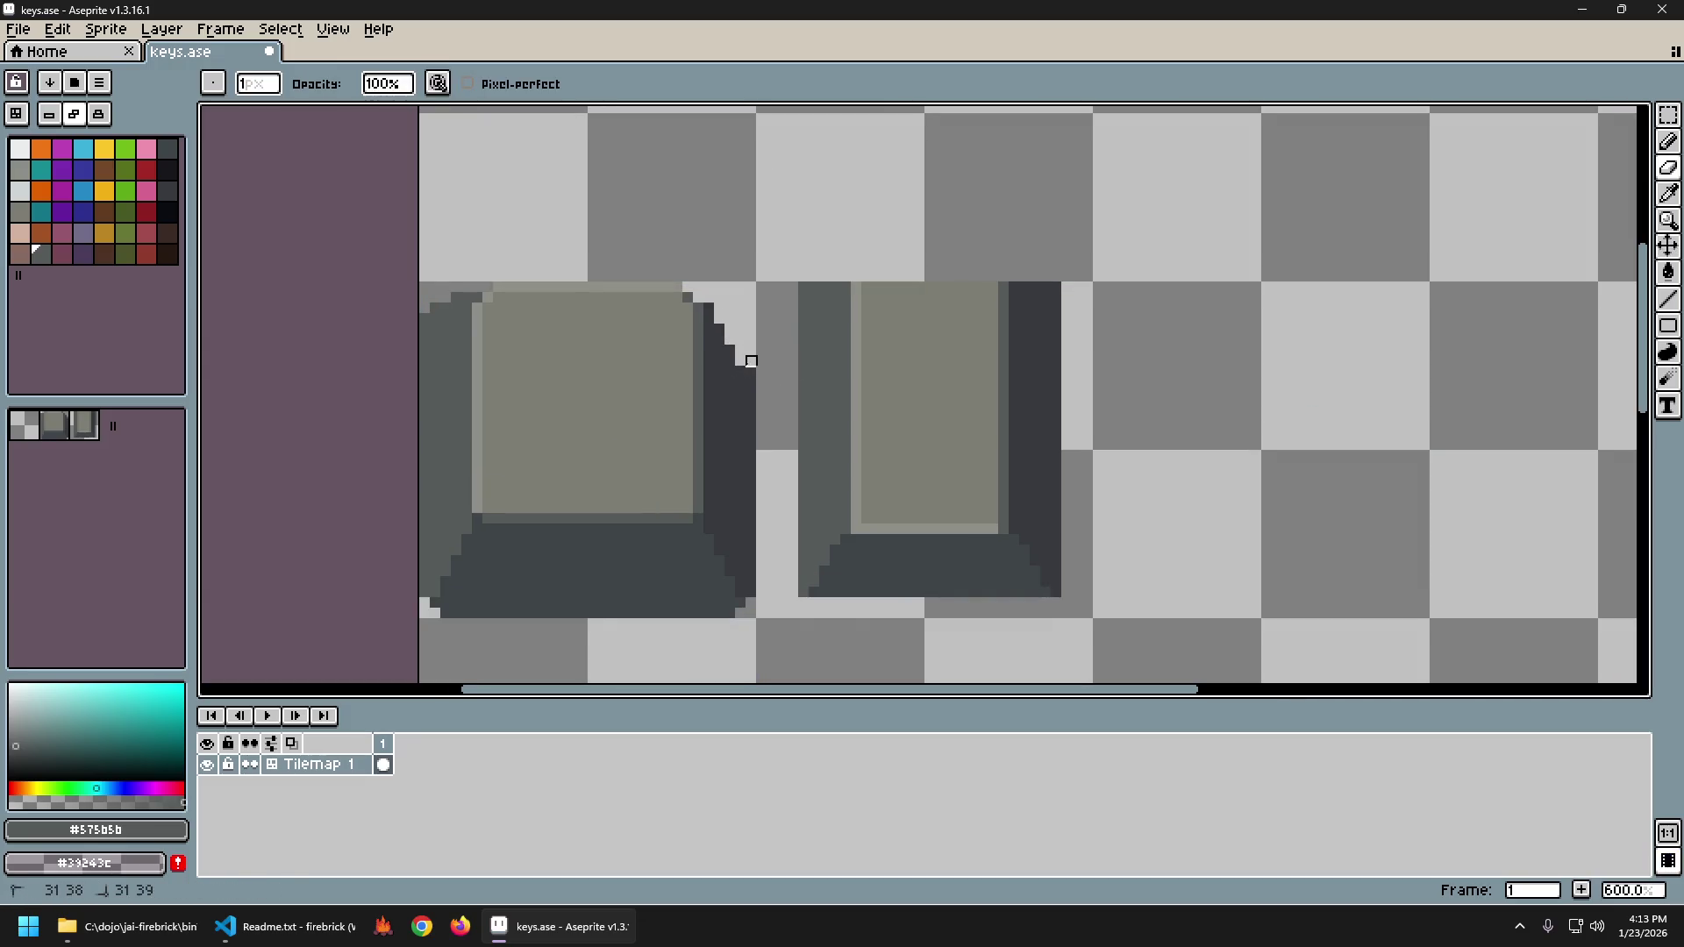
{"action": "scroll", "coordinate": [811, 451], "scroll_direction": "down", "scroll_amount": 3}
{"action": "scroll", "coordinate": [771, 494], "scroll_direction": "down", "scroll_amount": 3}
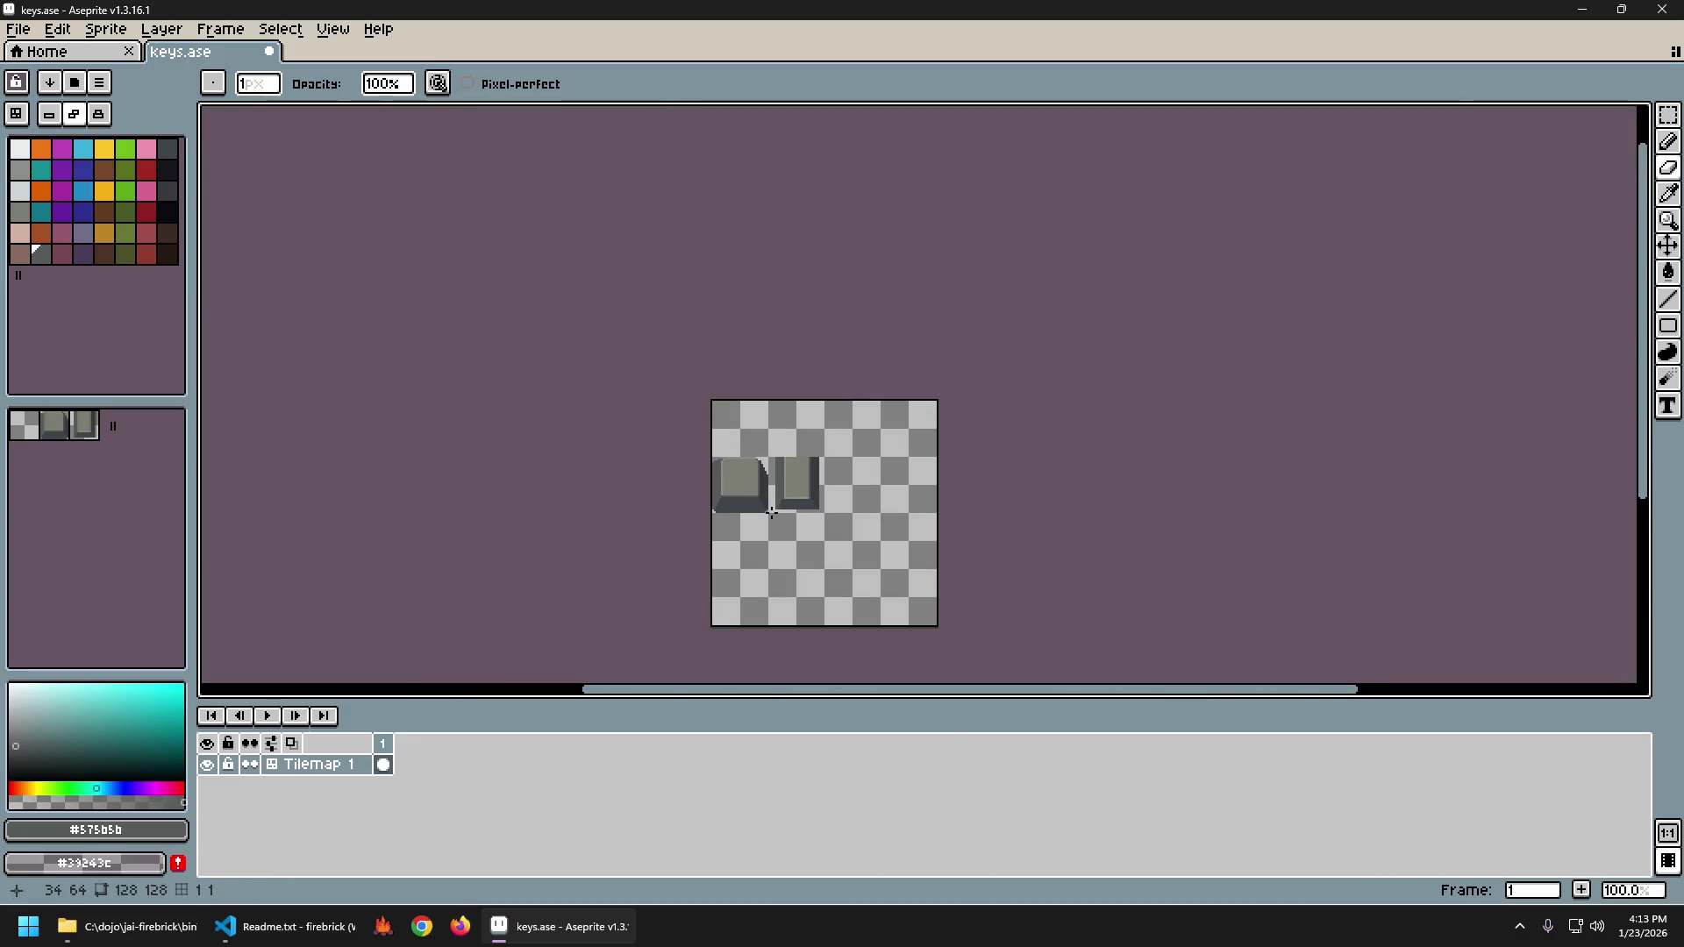
{"action": "scroll", "coordinate": [758, 475], "scroll_direction": "up", "scroll_amount": 2}
{"action": "key", "text": "ctrl+z"}
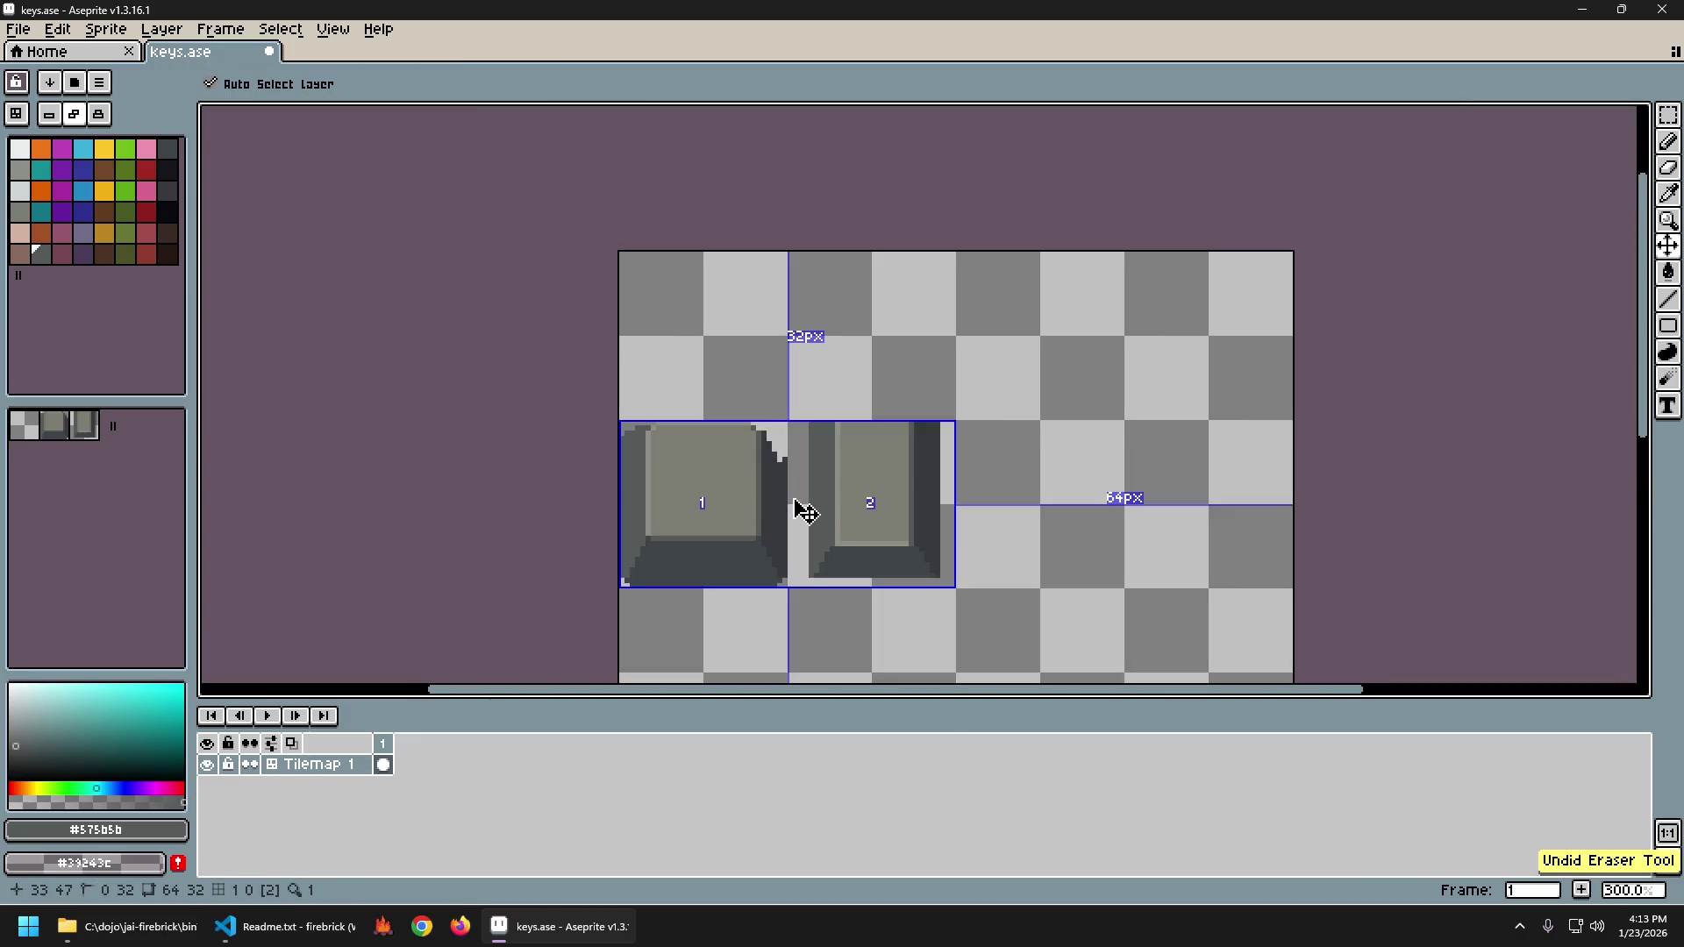
{"action": "scroll", "coordinate": [798, 479], "scroll_direction": "up", "scroll_amount": 3}
{"action": "left_click", "coordinate": [779, 437], "text": "alt"}
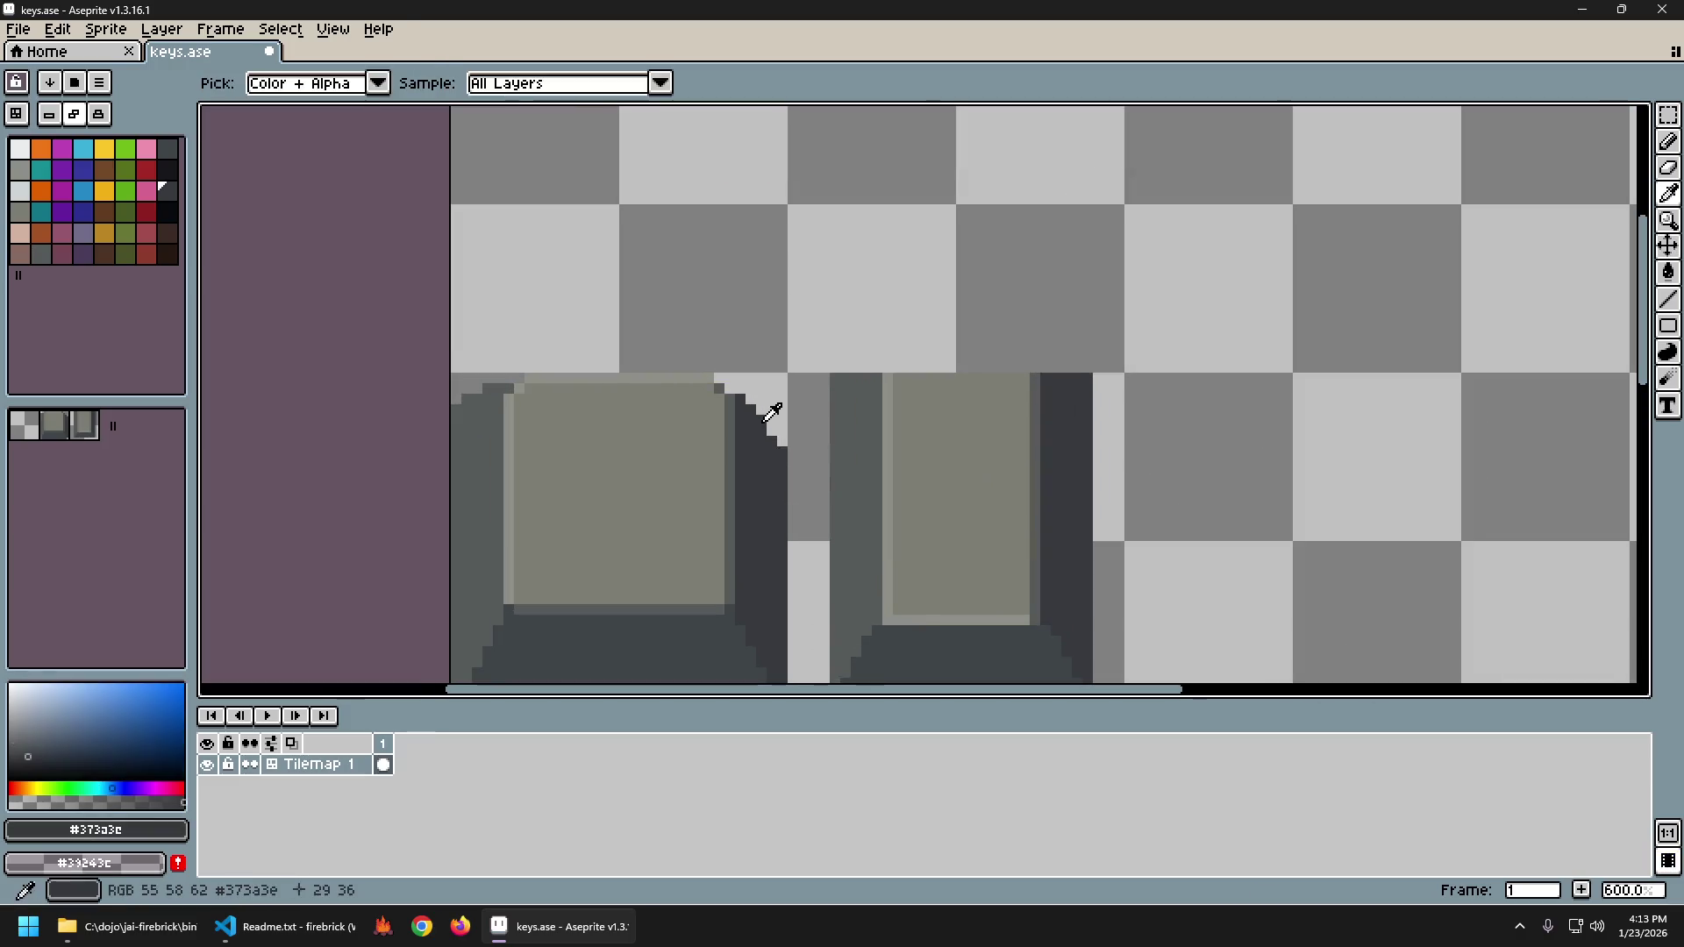
{"action": "scroll", "coordinate": [779, 437], "scroll_direction": "down", "scroll_amount": 4}
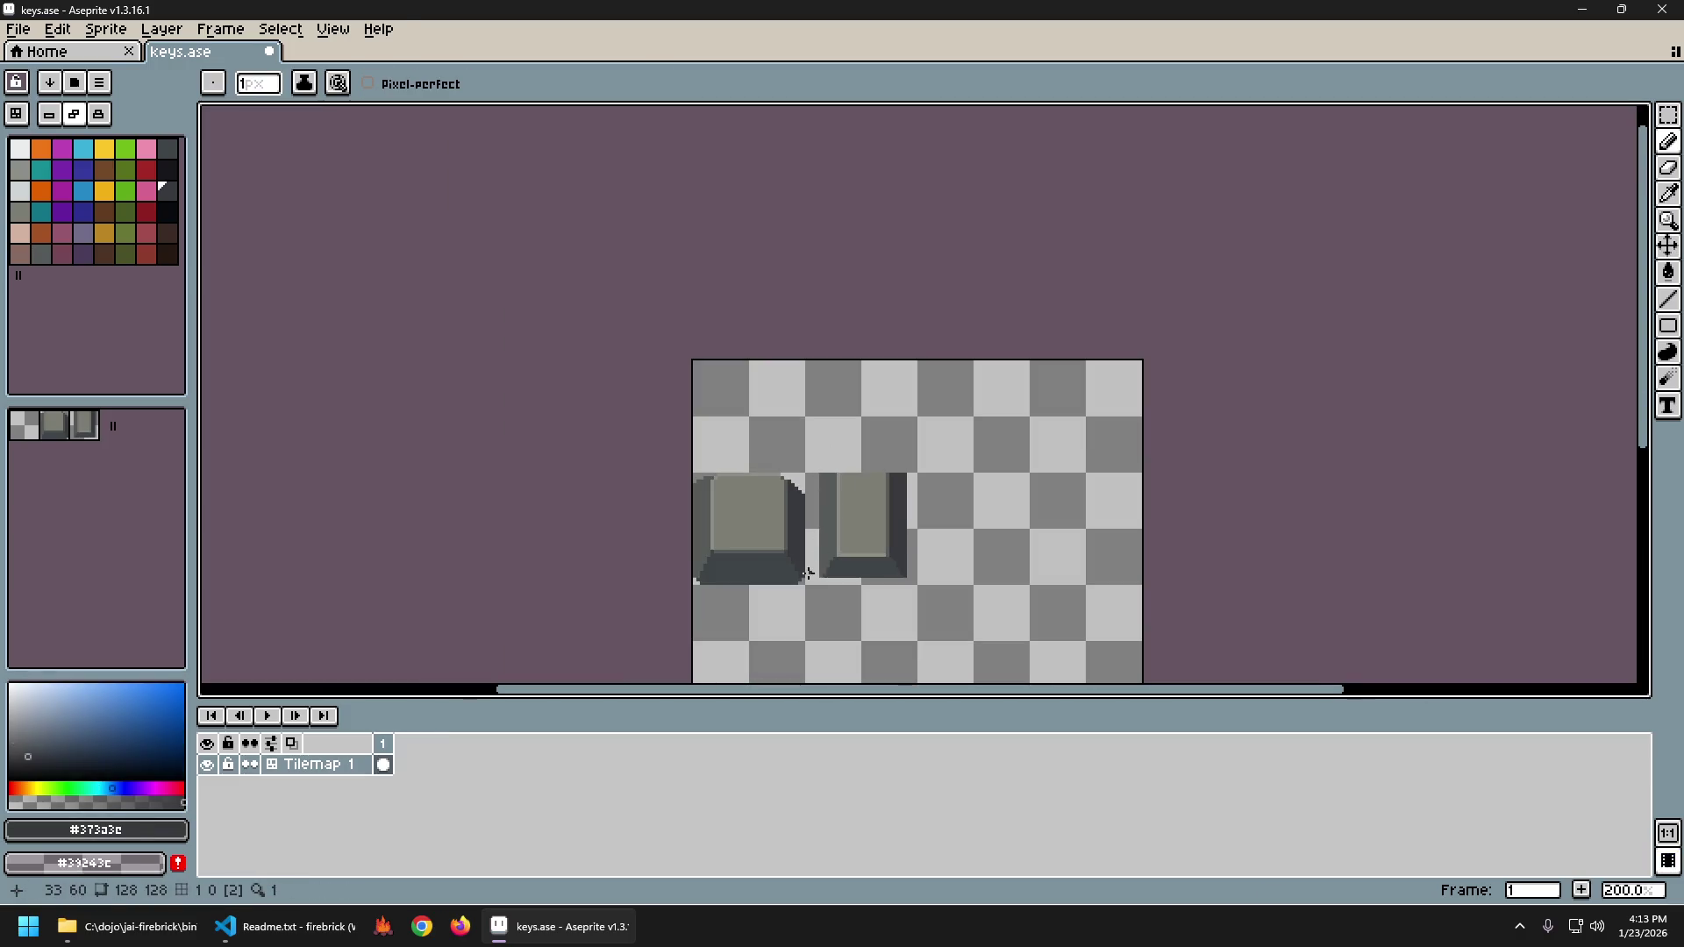
{"action": "scroll", "coordinate": [825, 544], "scroll_direction": "up", "scroll_amount": 4}
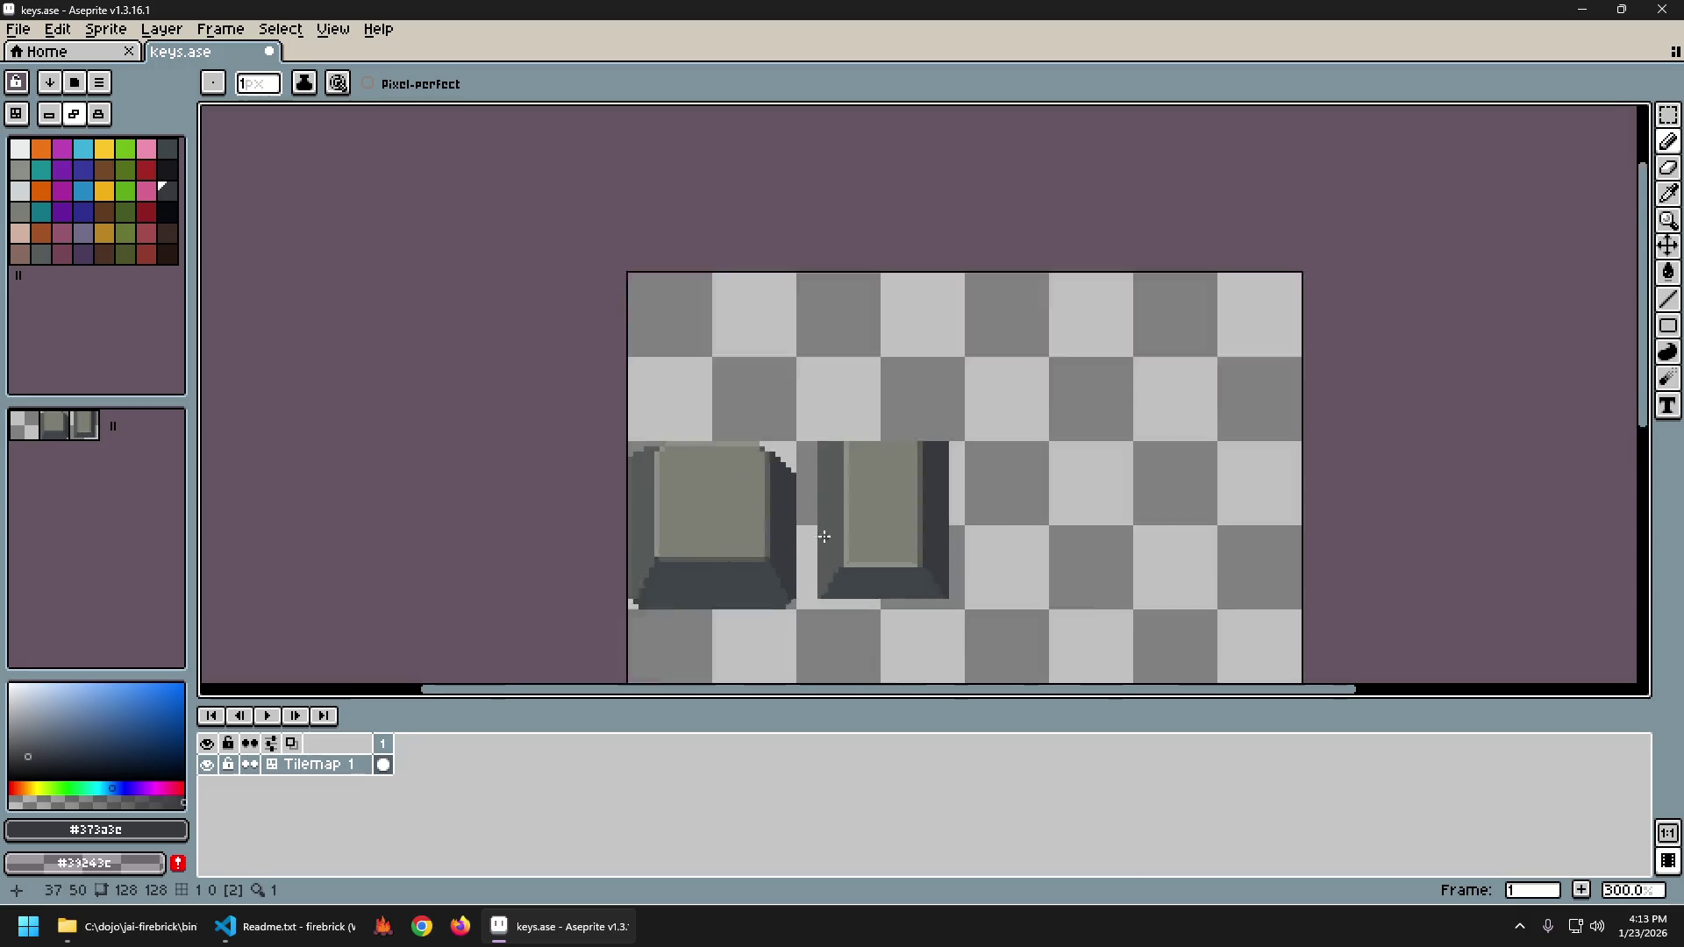
{"action": "left_click_drag", "start_coordinate": [716, 368], "coordinate": [800, 314]}
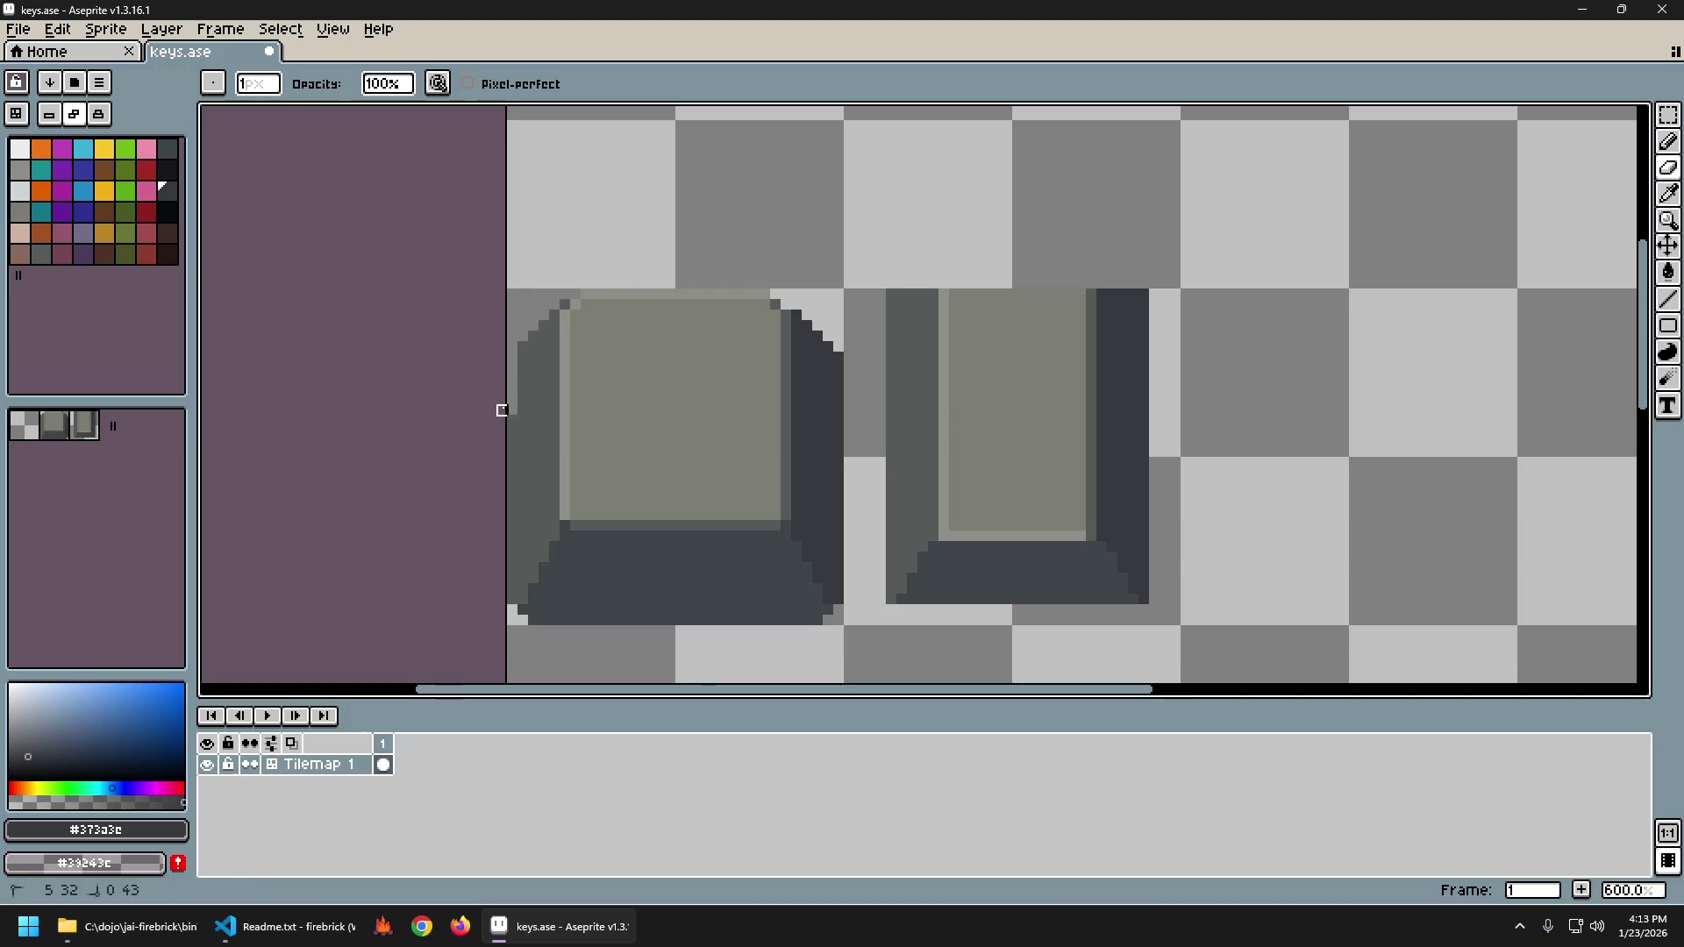
Undo the last eraser stroke, sample the key's side and top greys, and show tile boundaries.
{"action": "key", "text": "ctrl+z"}
{"action": "scroll", "coordinate": [606, 483], "scroll_direction": "down", "scroll_amount": 5}
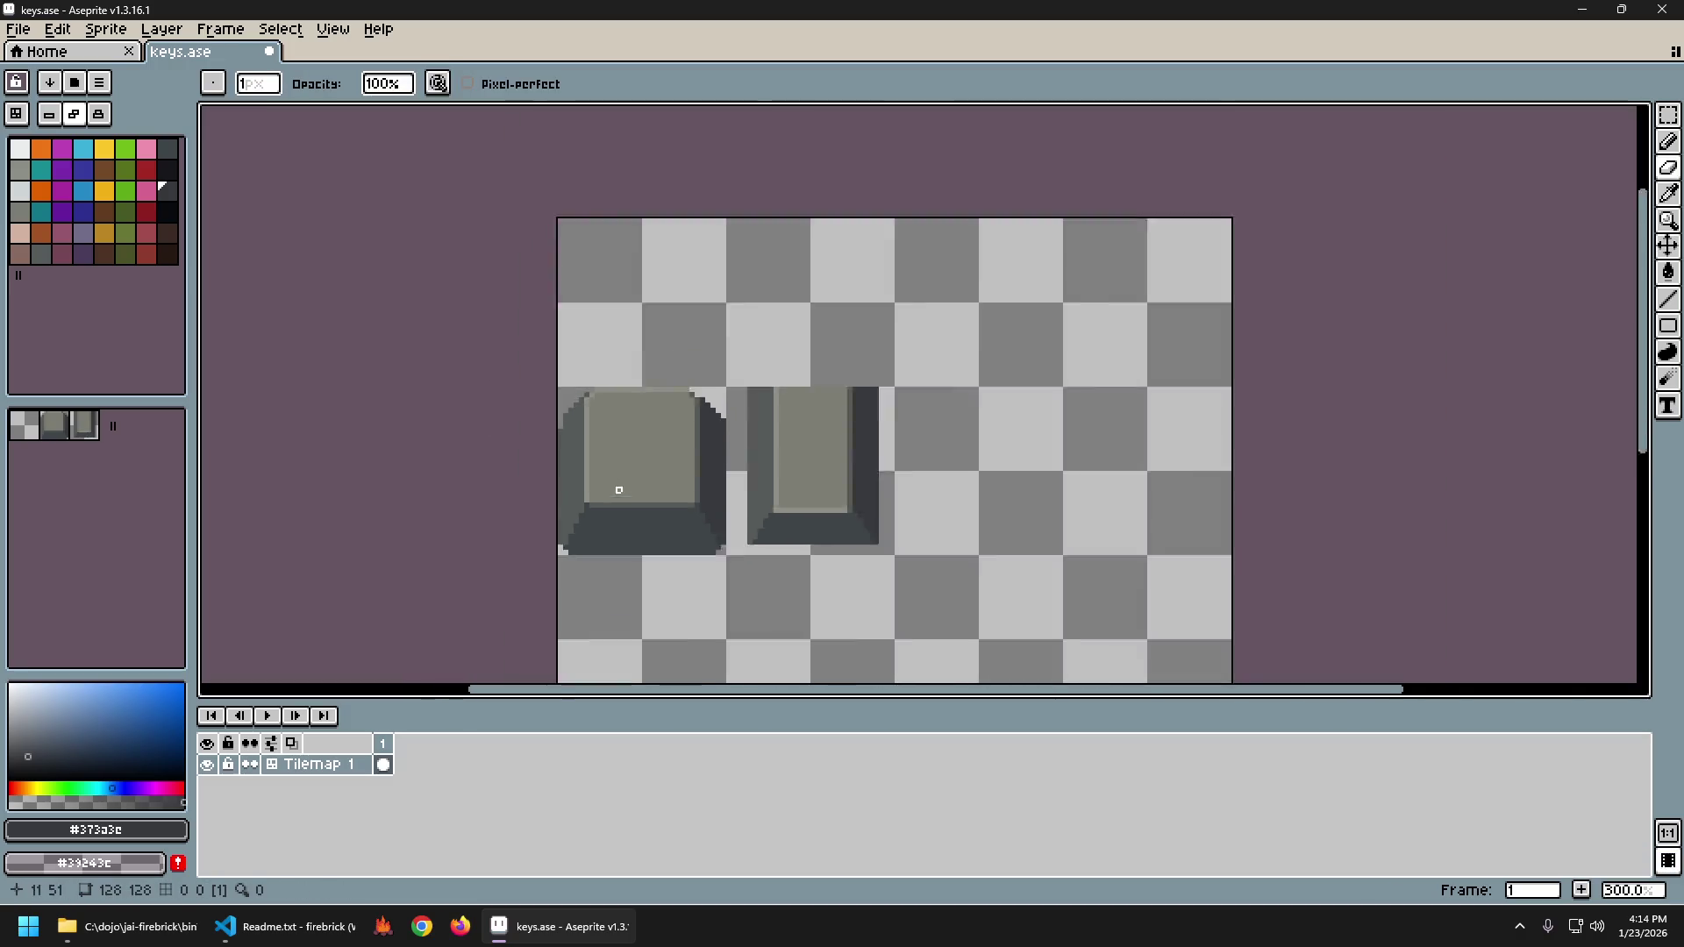
{"action": "scroll", "coordinate": [576, 452], "scroll_direction": "up", "scroll_amount": 5}
{"action": "left_click", "coordinate": [576, 451], "text": "alt"}
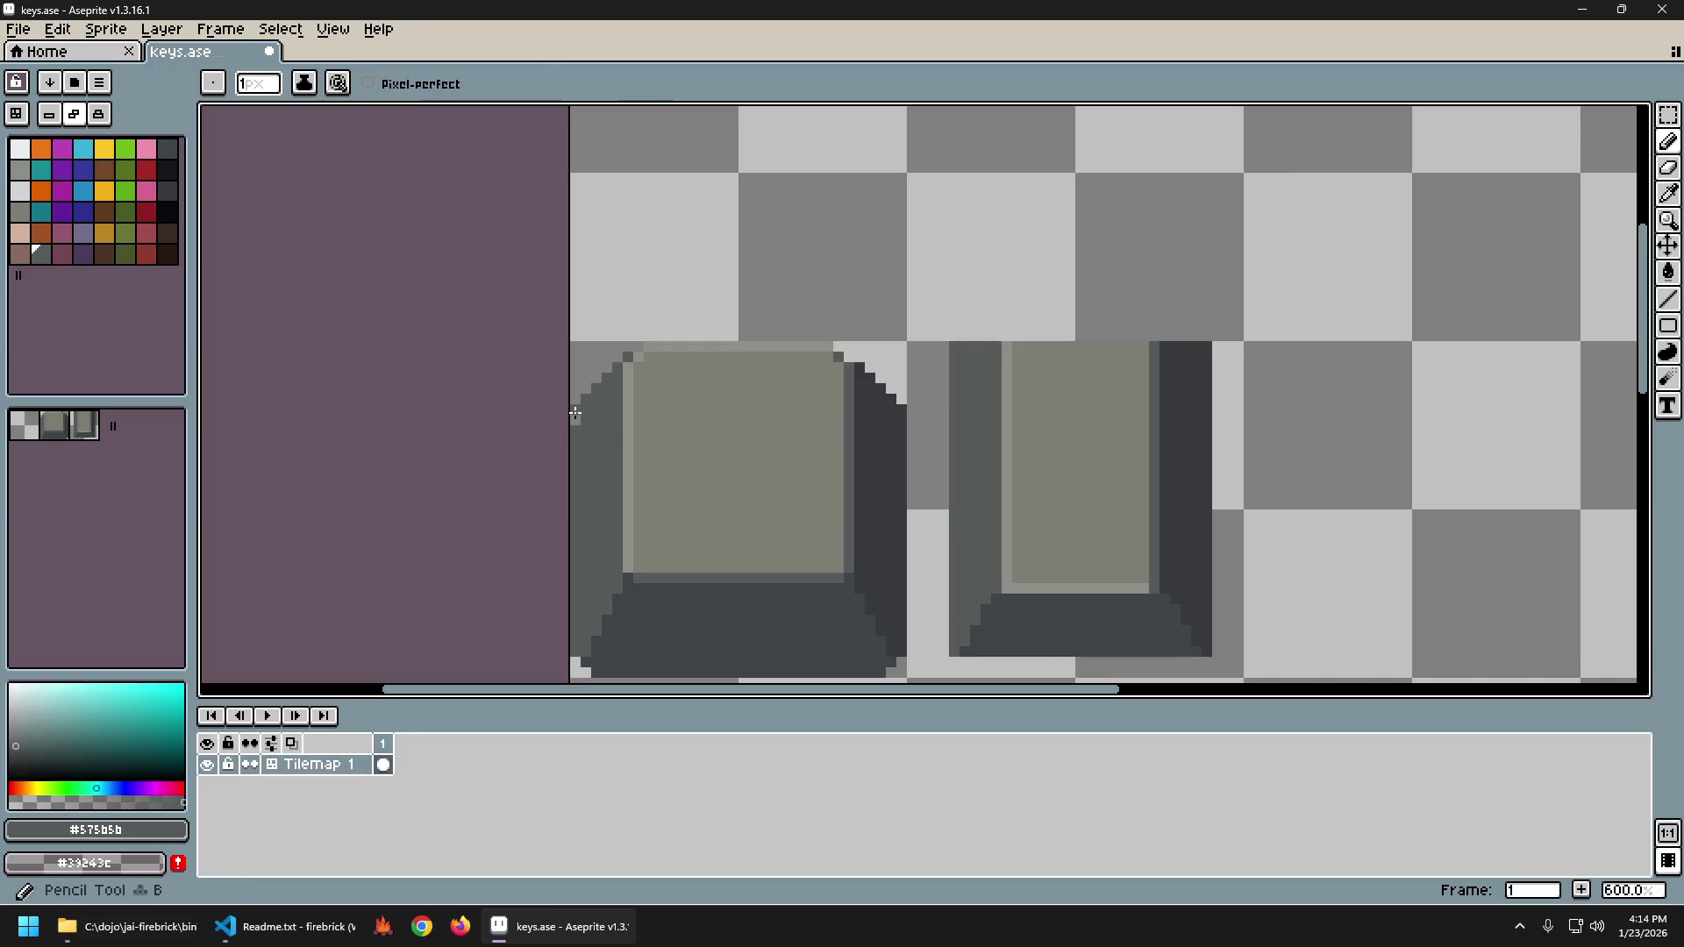
{"action": "scroll", "coordinate": [728, 512], "scroll_direction": "down", "scroll_amount": 3}
{"action": "scroll", "coordinate": [728, 512], "scroll_direction": "down", "scroll_amount": 1}
{"action": "scroll", "coordinate": [728, 512], "scroll_direction": "up", "scroll_amount": 3}
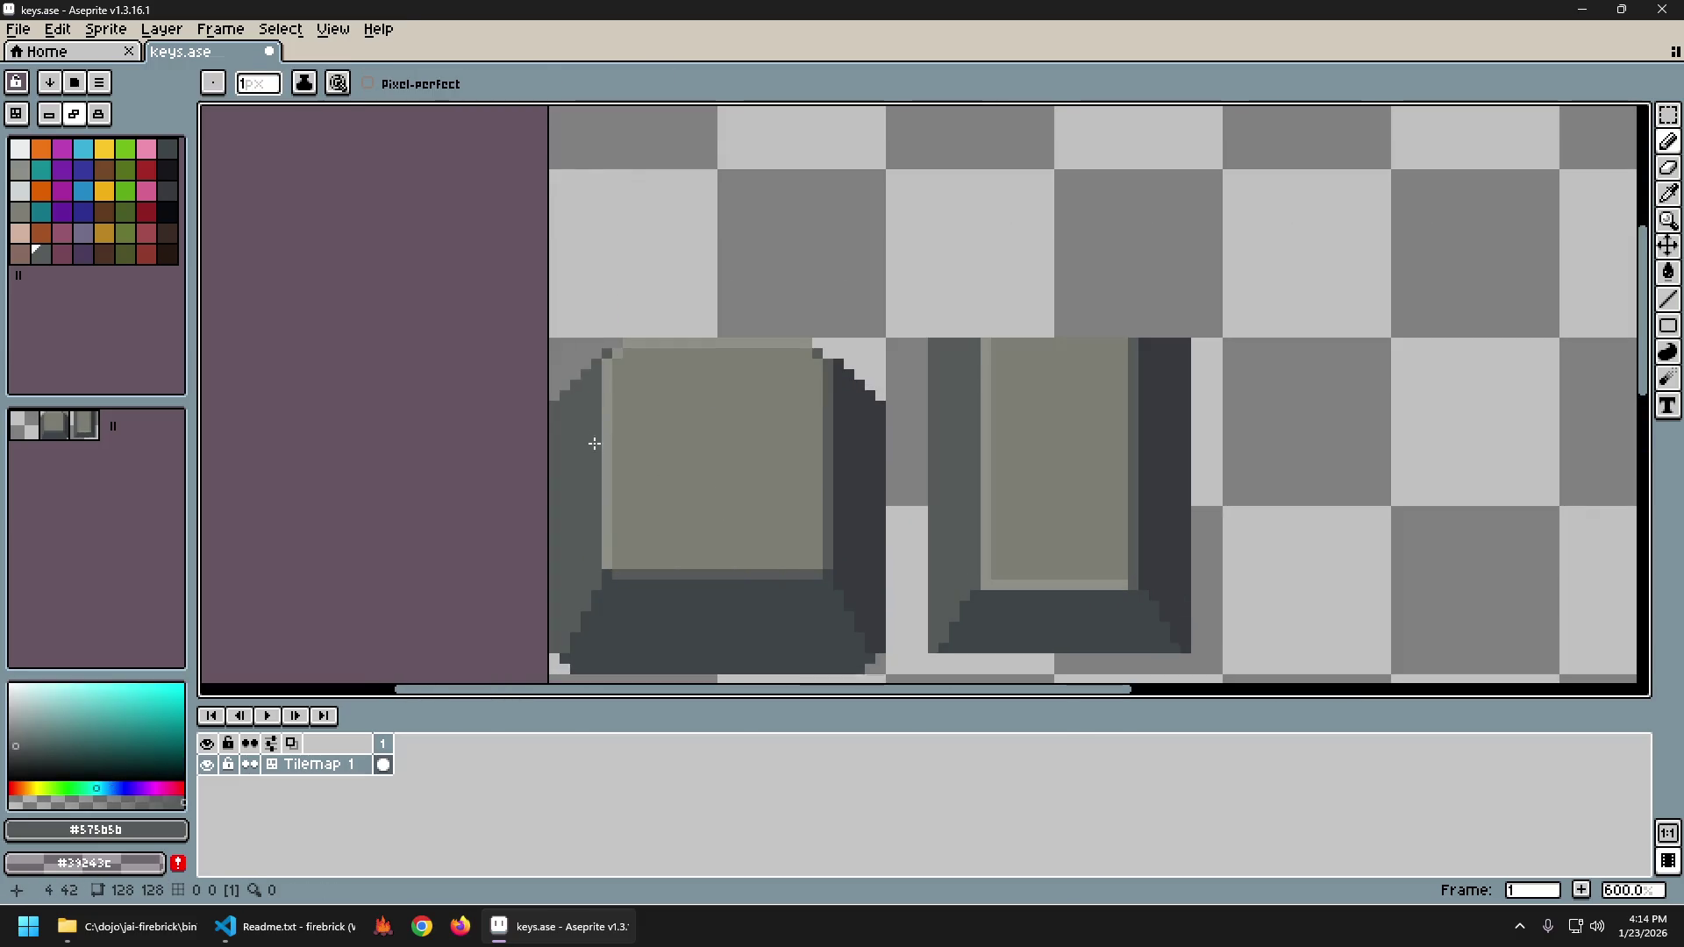
{"action": "key", "text": "e"}
{"action": "scroll", "coordinate": [579, 421], "scroll_direction": "down", "scroll_amount": 3}
{"action": "scroll", "coordinate": [572, 512], "scroll_direction": "down", "scroll_amount": 2}
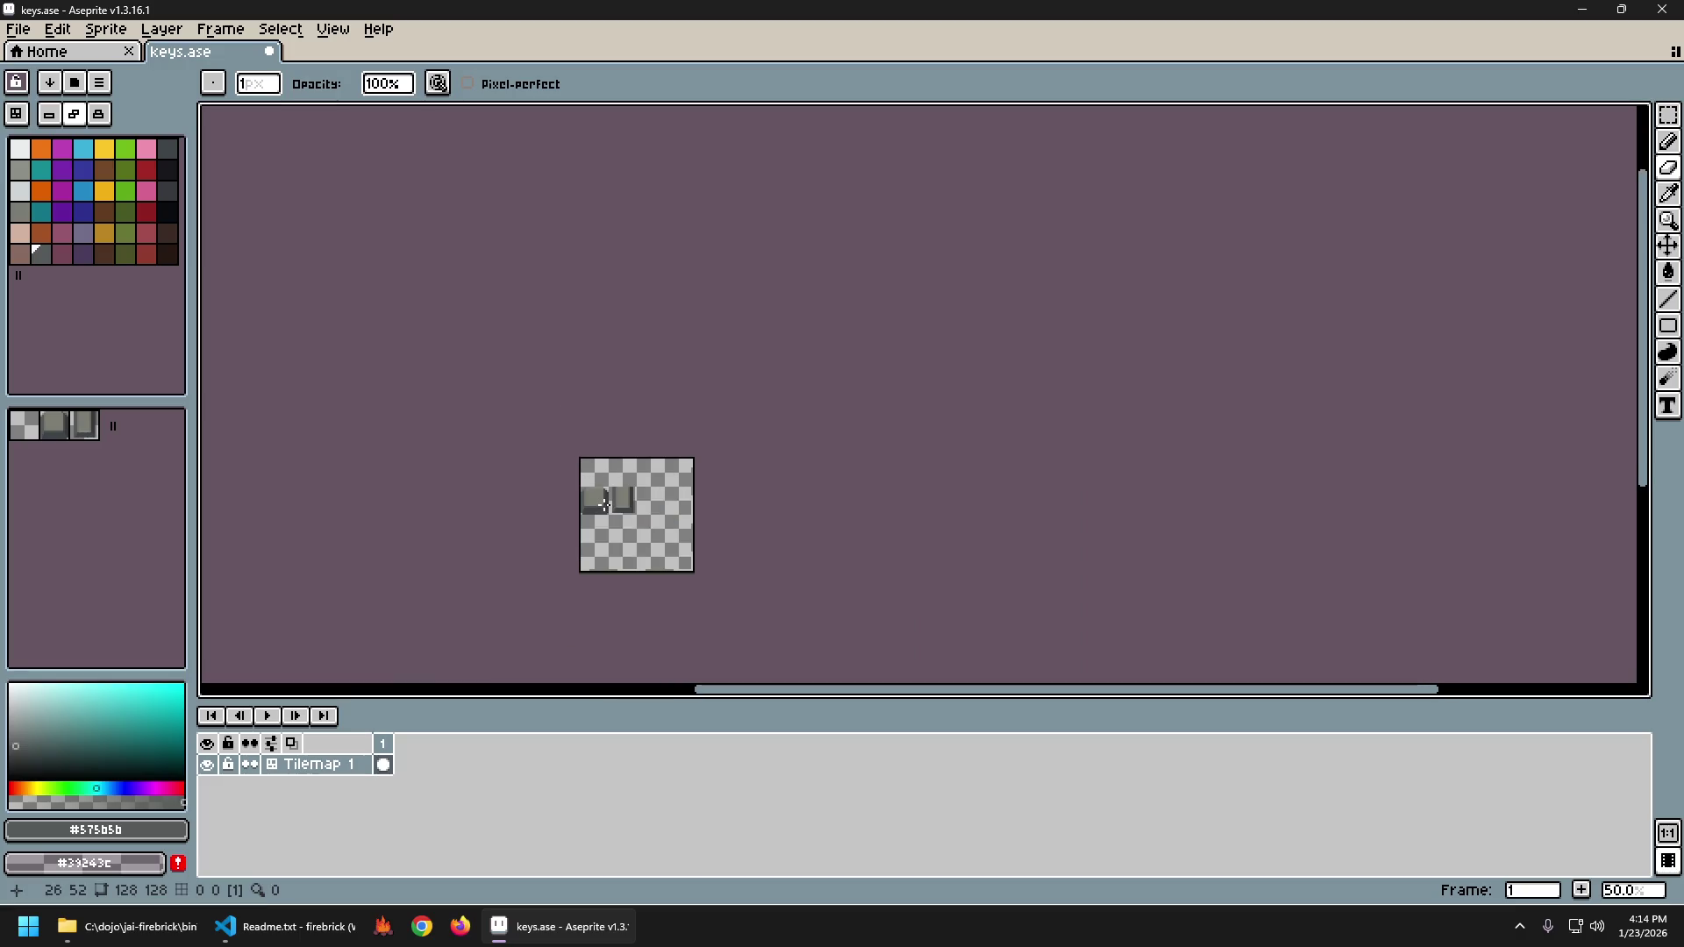
{"action": "scroll", "coordinate": [600, 526], "scroll_direction": "up", "scroll_amount": 1}
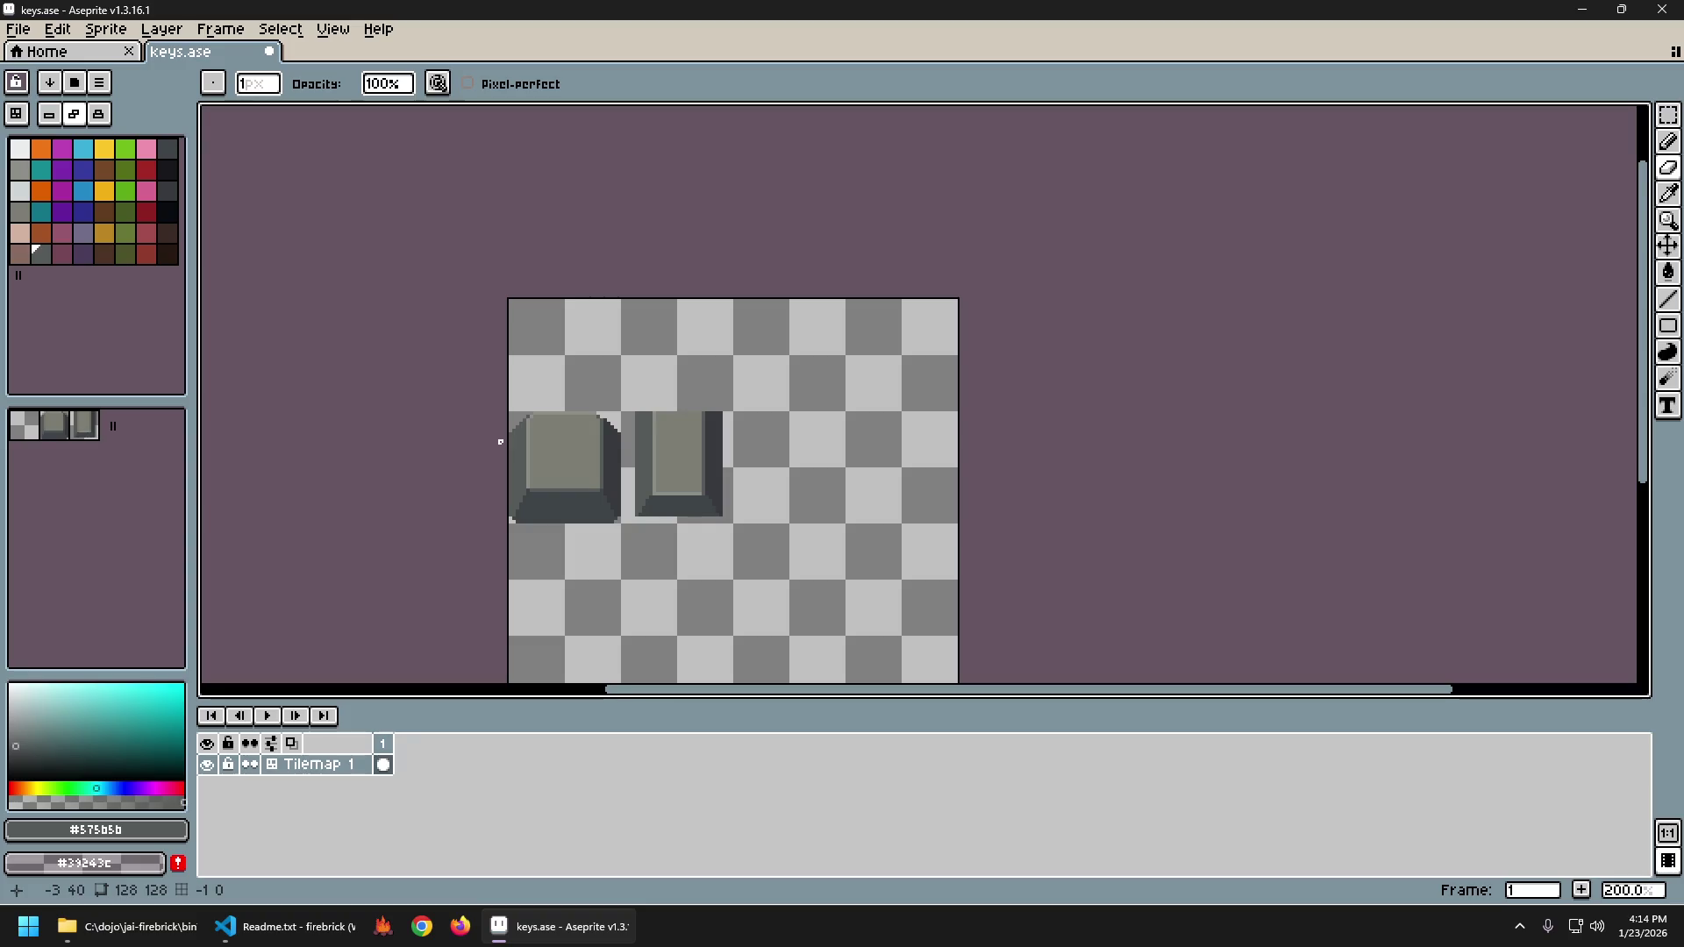
{"action": "scroll", "coordinate": [524, 431], "scroll_direction": "up", "scroll_amount": 3}
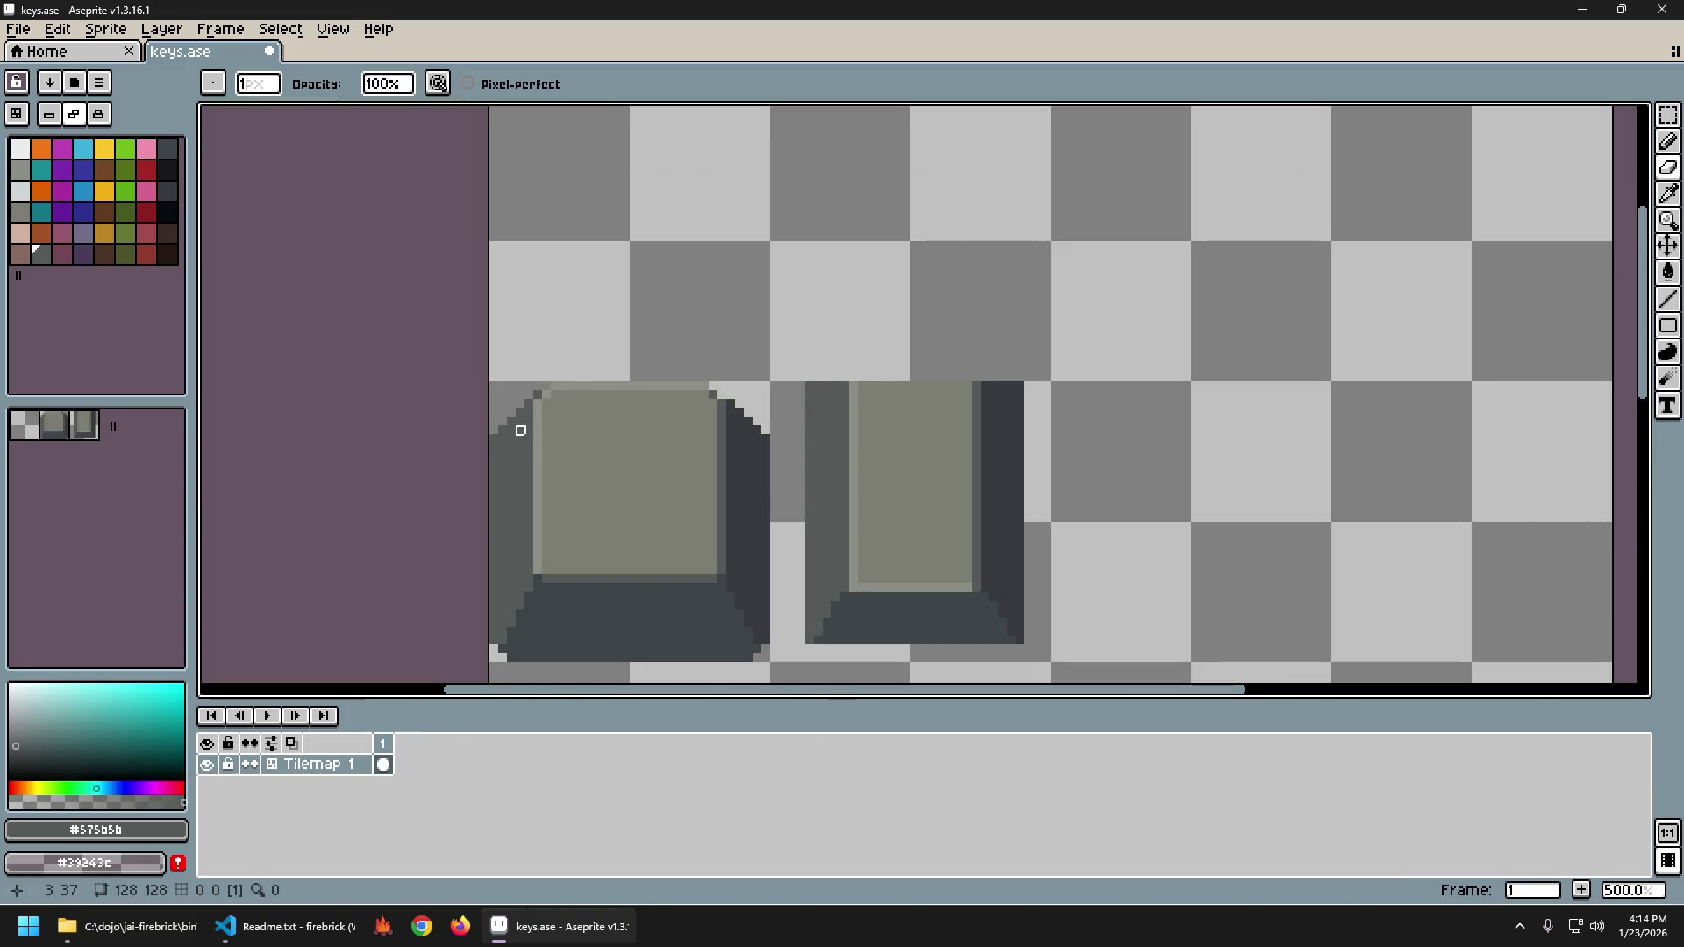
{"action": "left_click", "coordinate": [554, 415], "text": "alt"}
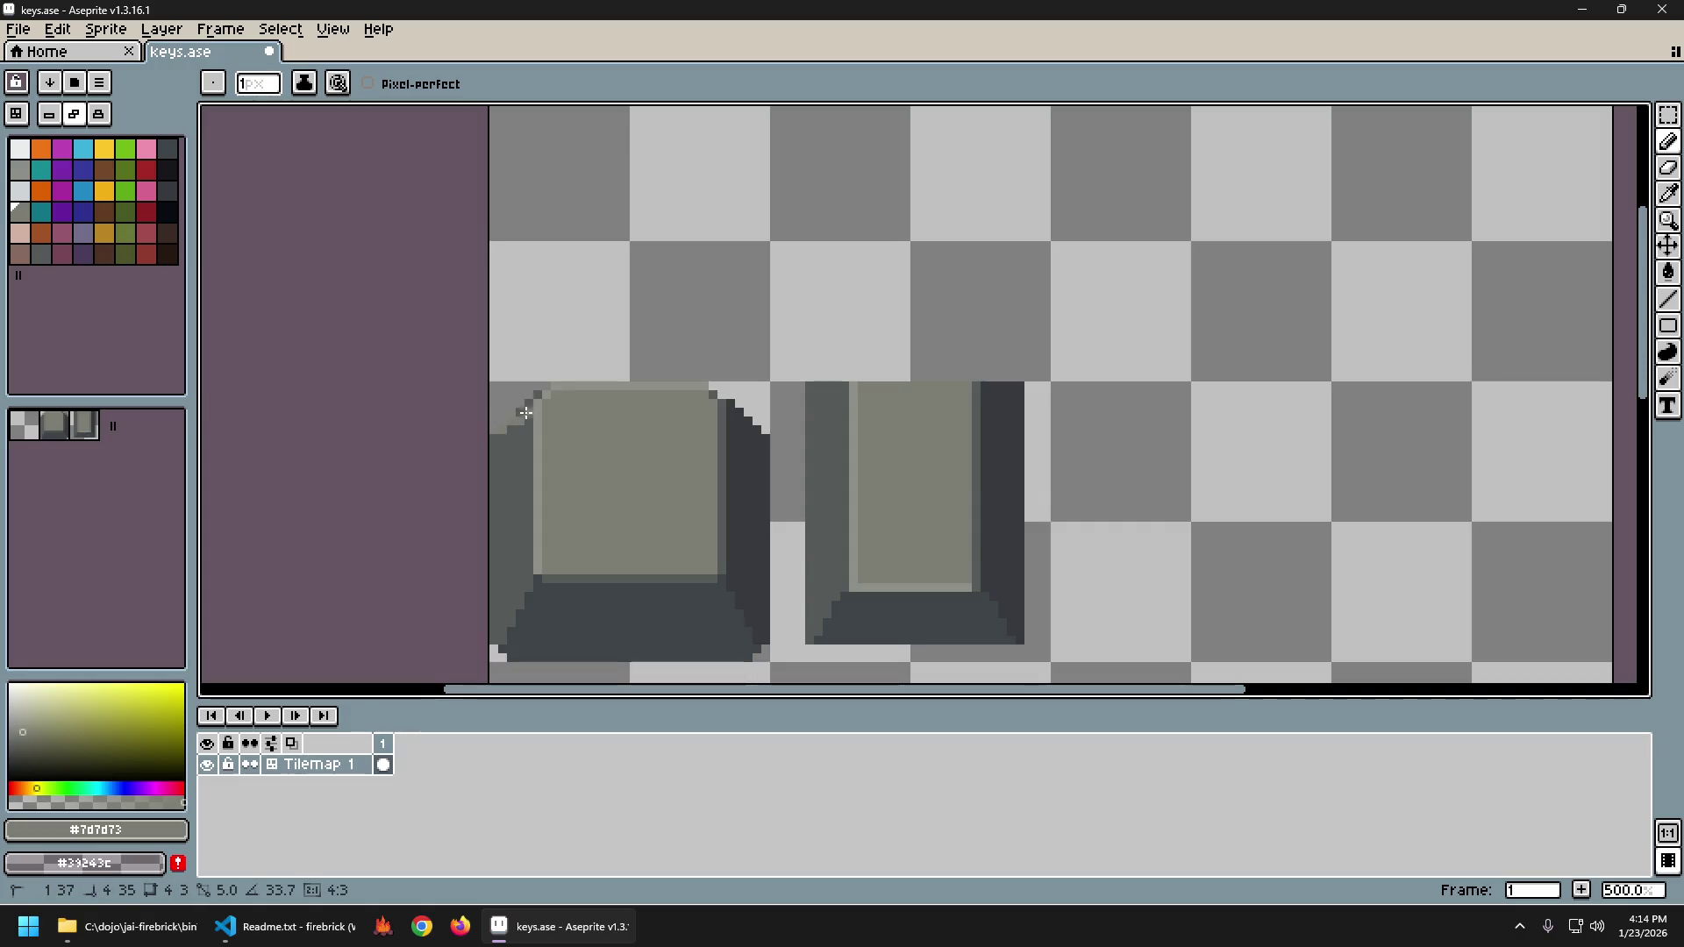
{"action": "scroll", "coordinate": [664, 518], "scroll_direction": "down", "scroll_amount": 3}
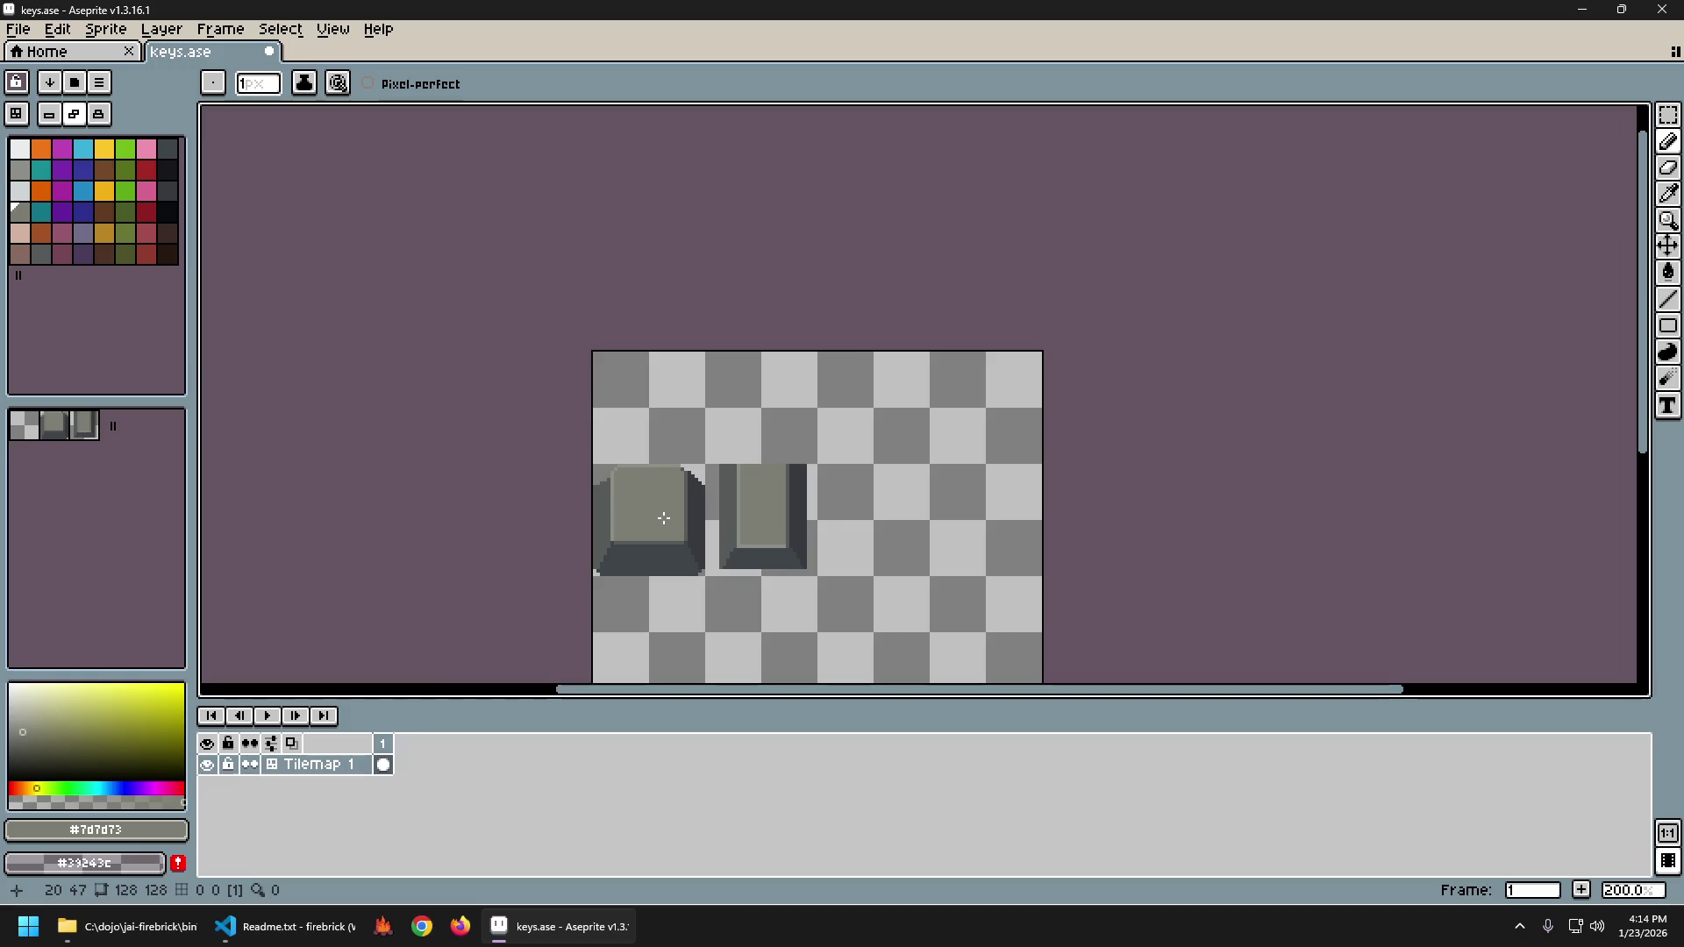
{"action": "scroll", "coordinate": [664, 512], "scroll_direction": "up", "scroll_amount": 1}
{"action": "key", "text": "v"}
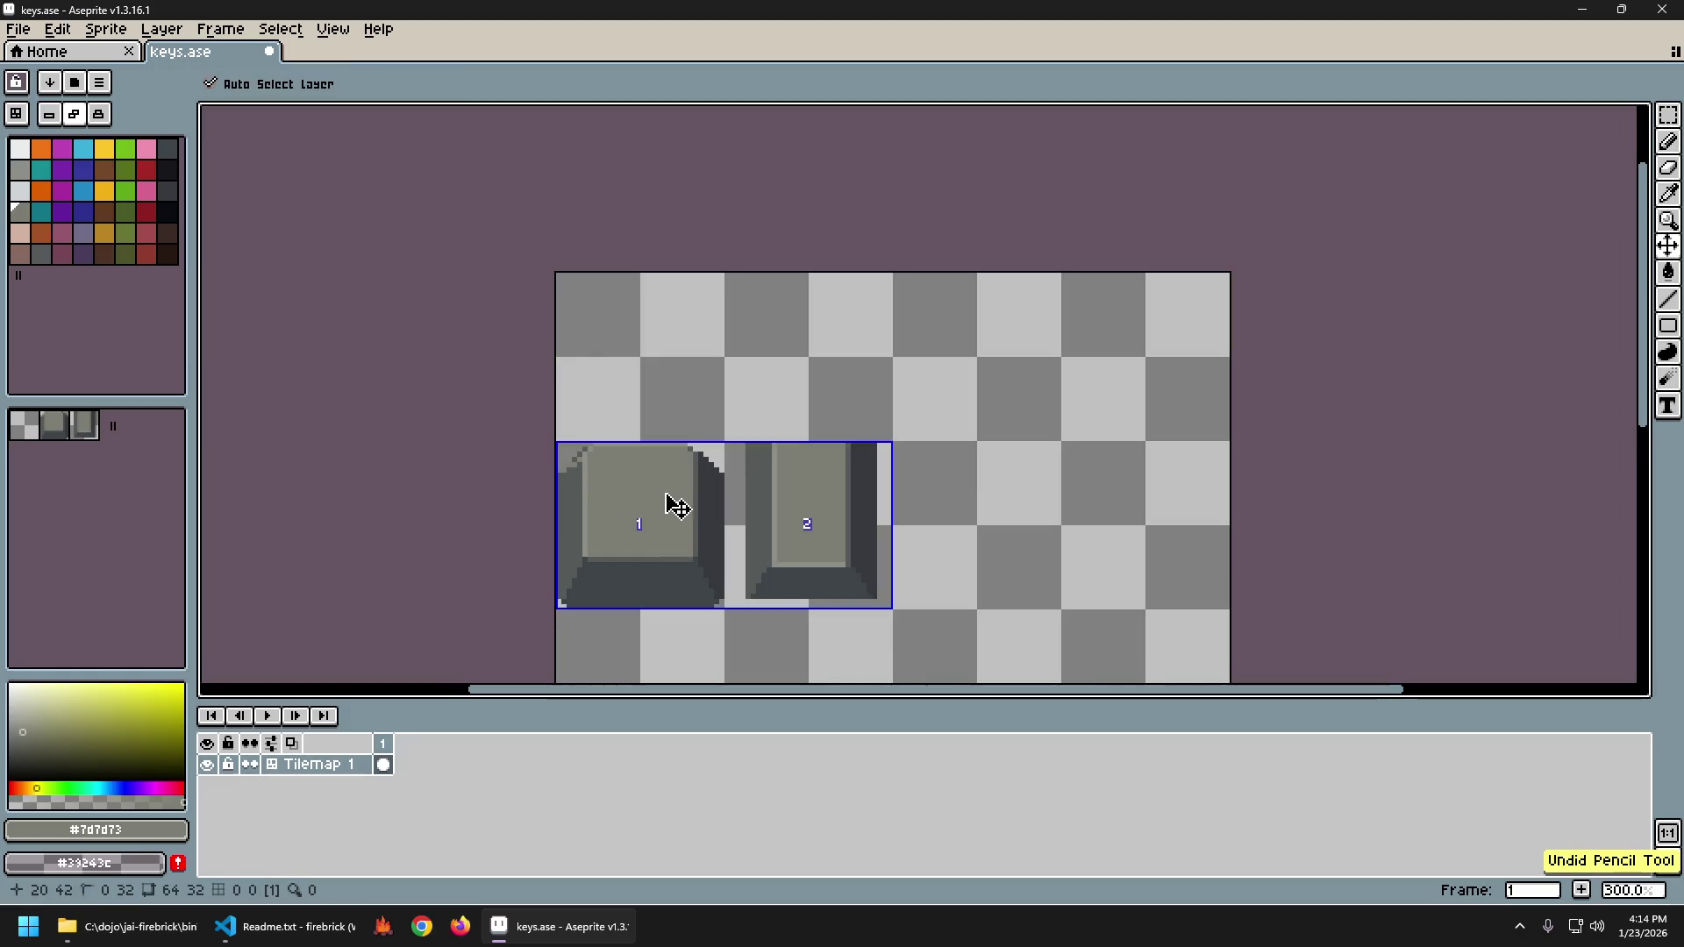
Pick #575b5b and try dark pixels along the top-left edge, undoing the stroke and erased pixel.
{"action": "key", "text": "b"}
{"action": "scroll", "coordinate": [543, 439], "scroll_direction": "up", "scroll_amount": 3}
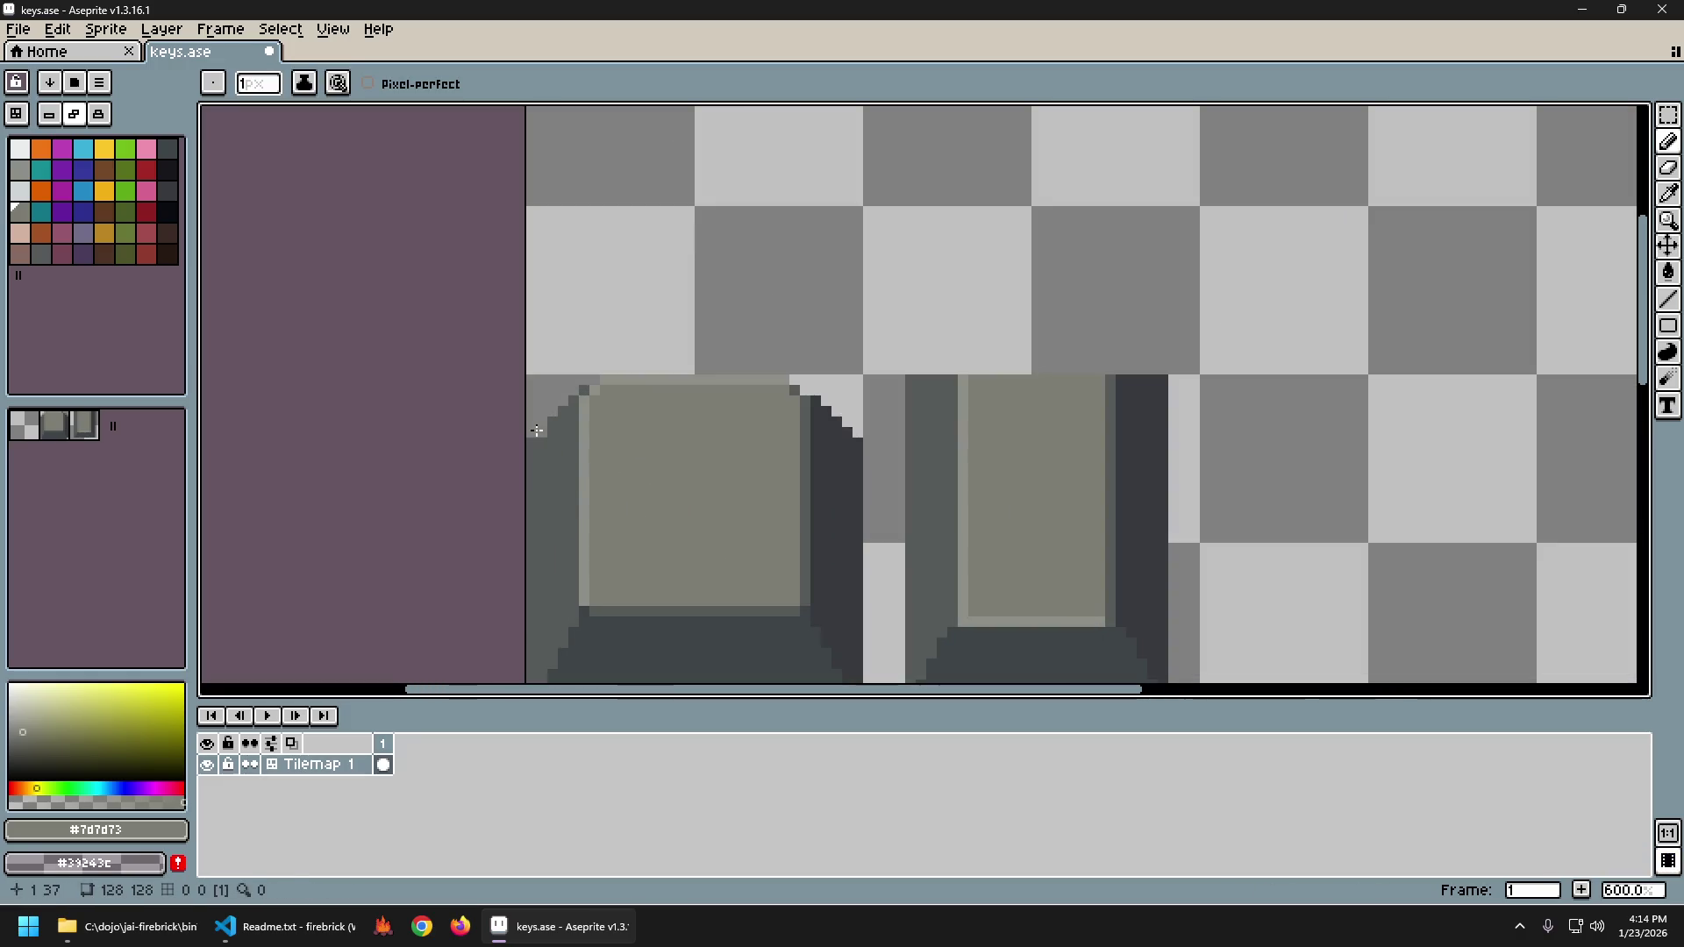
{"action": "left_click", "coordinate": [535, 431], "text": "alt"}
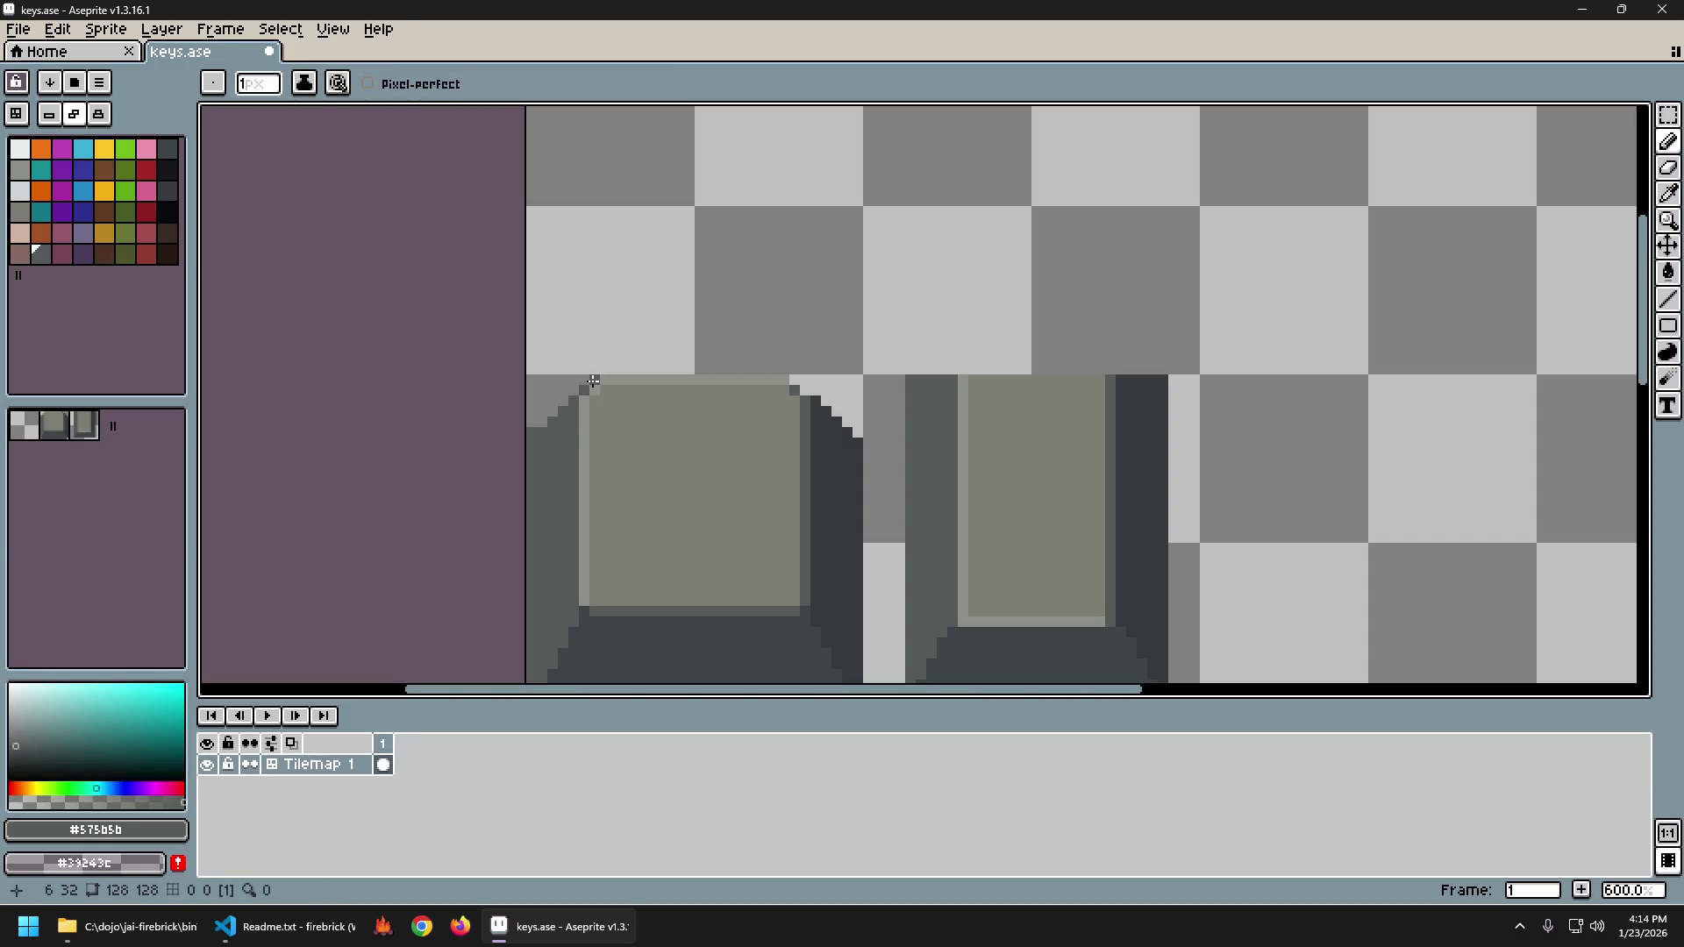
{"action": "left_click_drag", "start_coordinate": [583, 388], "coordinate": [542, 422]}
{"action": "scroll", "coordinate": [588, 474], "scroll_direction": "down", "scroll_amount": 4}
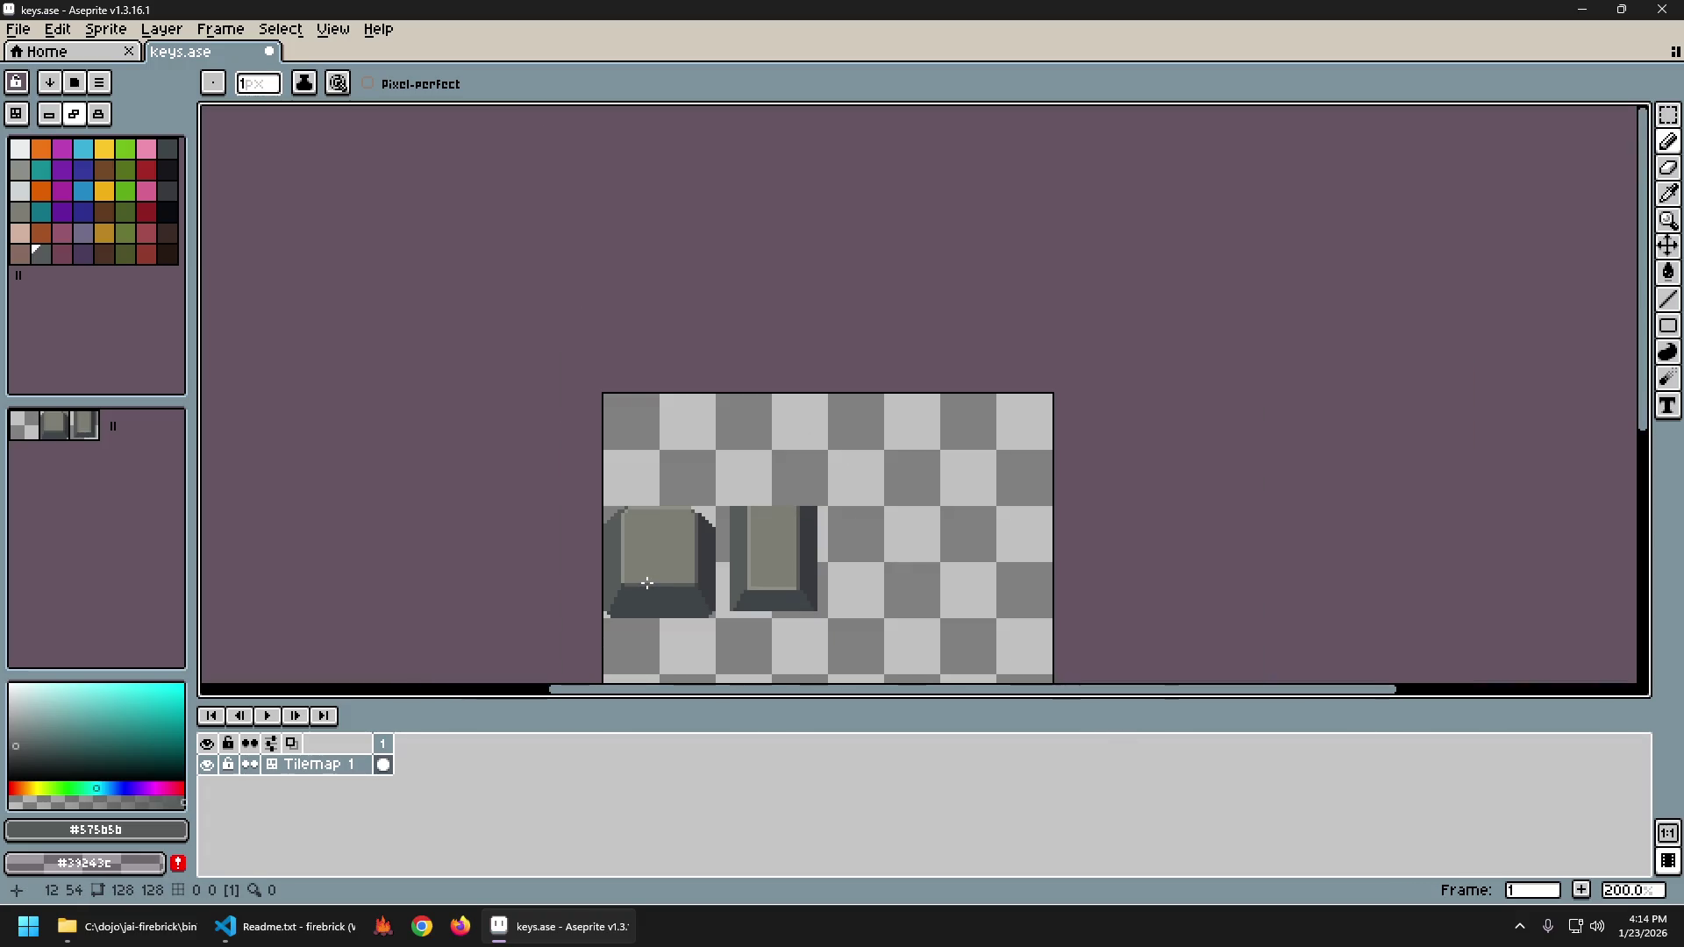
{"action": "scroll", "coordinate": [654, 557], "scroll_direction": "up", "scroll_amount": 2}
{"action": "key", "text": "ctrl+z"}
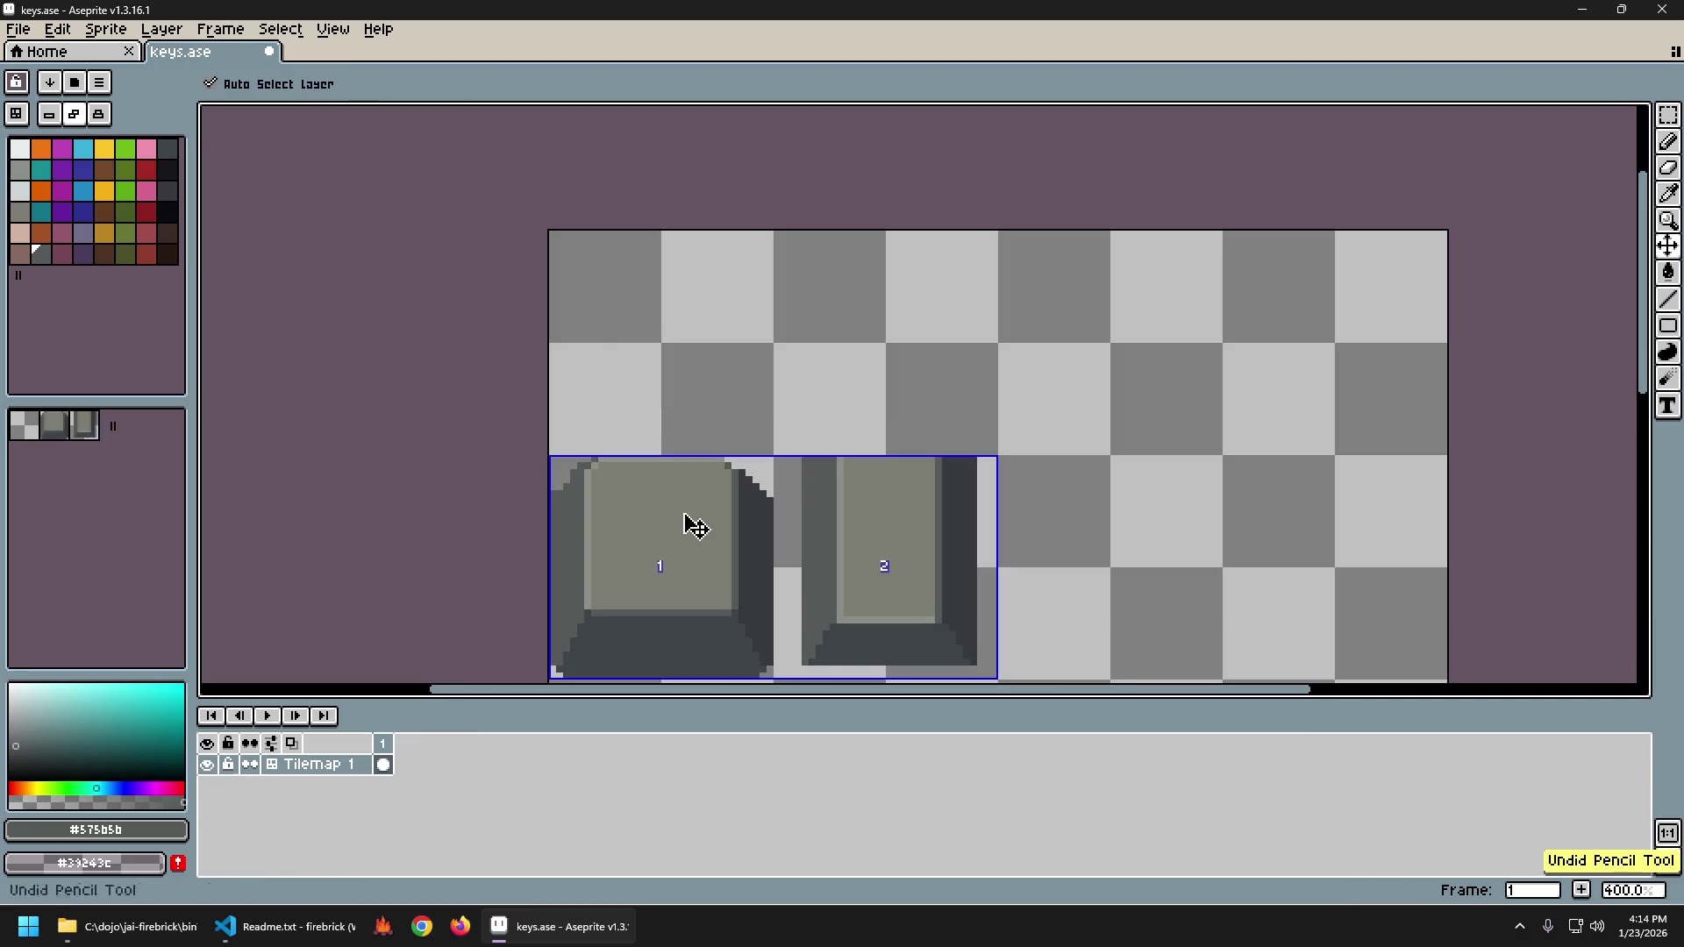
{"action": "scroll", "coordinate": [585, 461], "scroll_direction": "up", "scroll_amount": 2}
{"action": "key", "text": "e"}
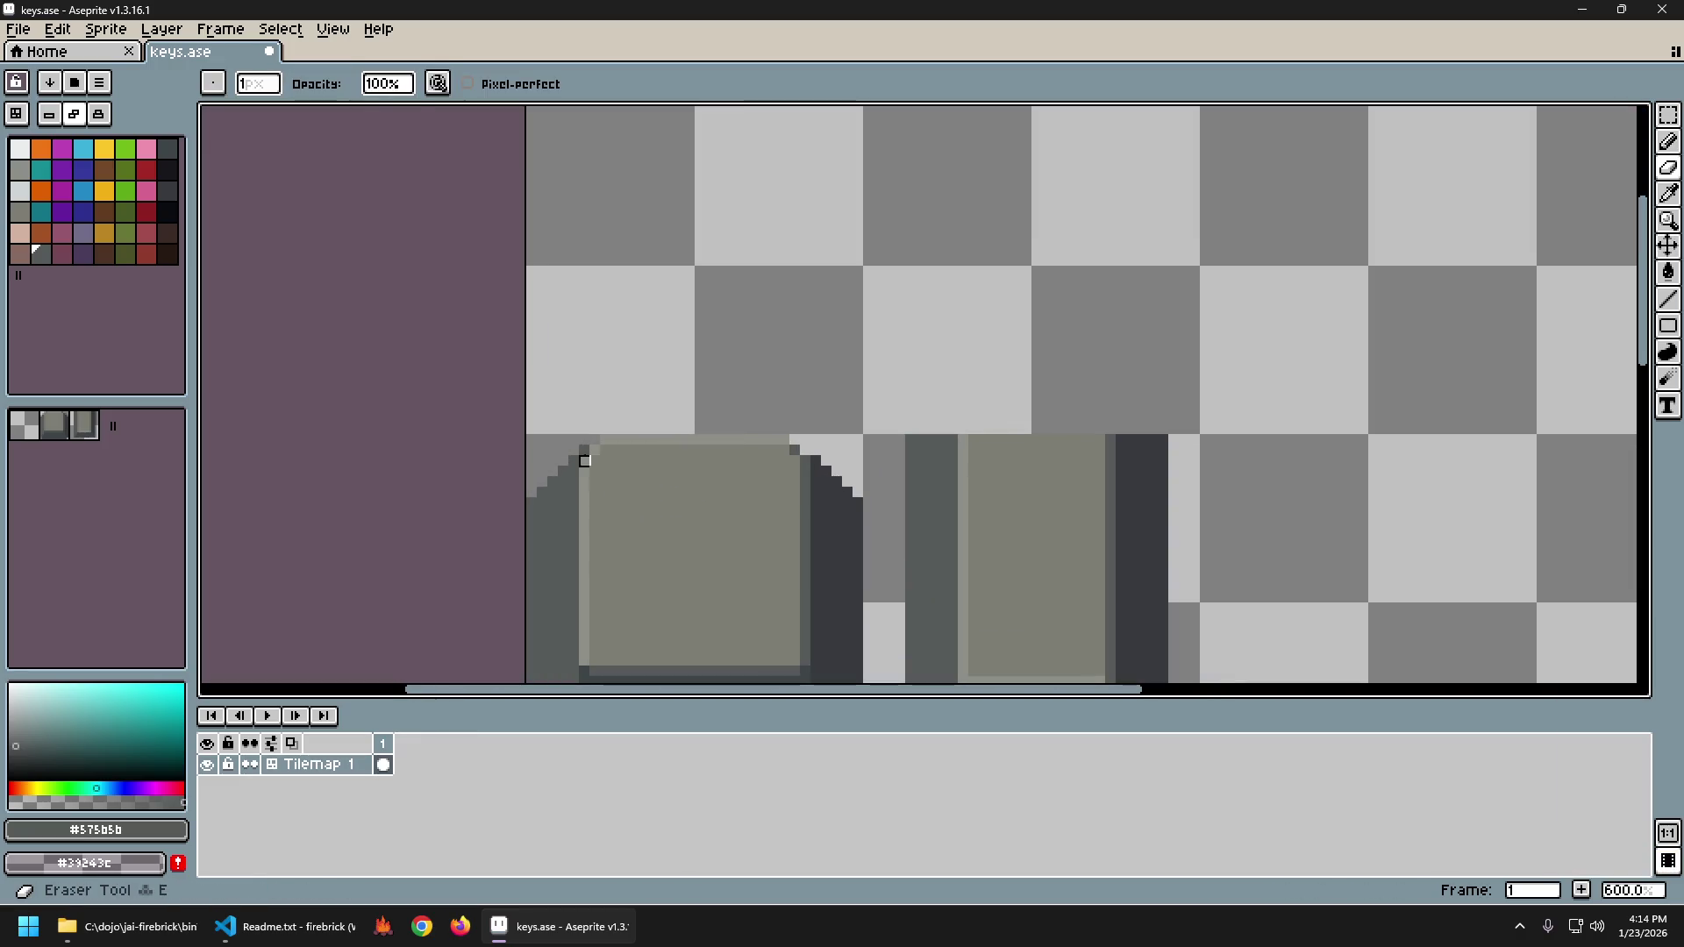
{"action": "left_click", "coordinate": [585, 460]}
{"action": "key", "text": "ctrl+z"}
Zoom in around the keycaps and undo the latest eraser stroke.
{"action": "scroll", "coordinate": [772, 562], "scroll_direction": "down", "scroll_amount": 3}
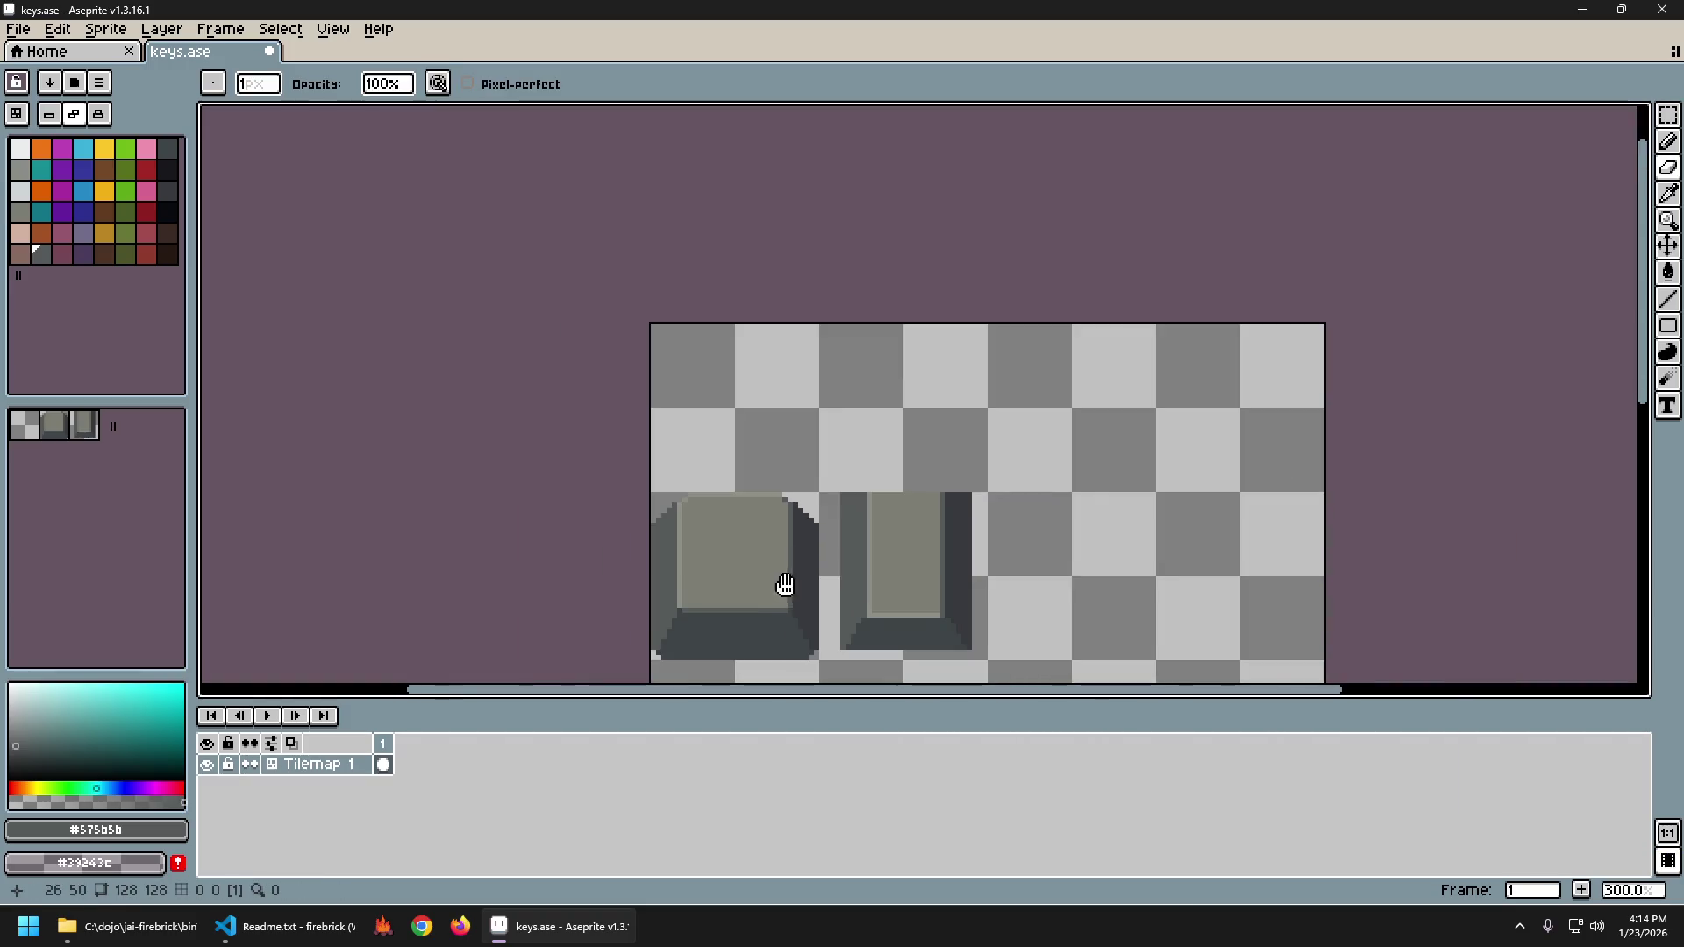
{"action": "left_click_drag", "start_coordinate": [785, 584], "coordinate": [693, 522]}
{"action": "scroll", "coordinate": [619, 541], "scroll_direction": "up", "scroll_amount": 3}
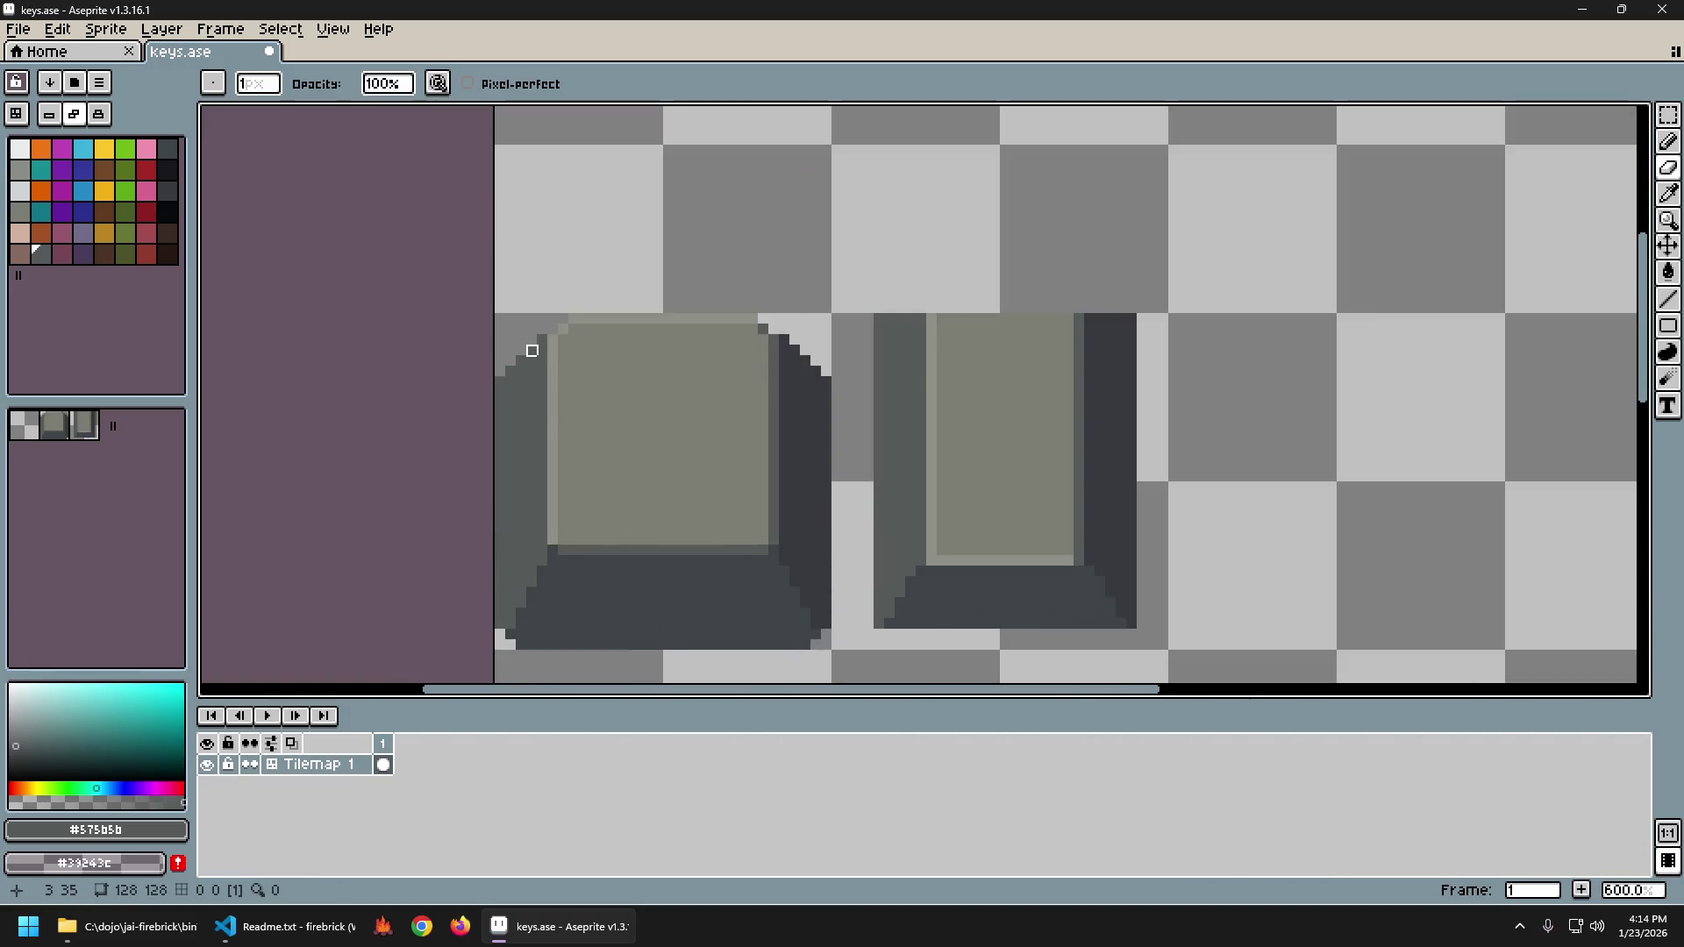
{"action": "scroll", "coordinate": [649, 462], "scroll_direction": "down", "scroll_amount": 3}
{"action": "scroll", "coordinate": [587, 414], "scroll_direction": "up", "scroll_amount": 2}
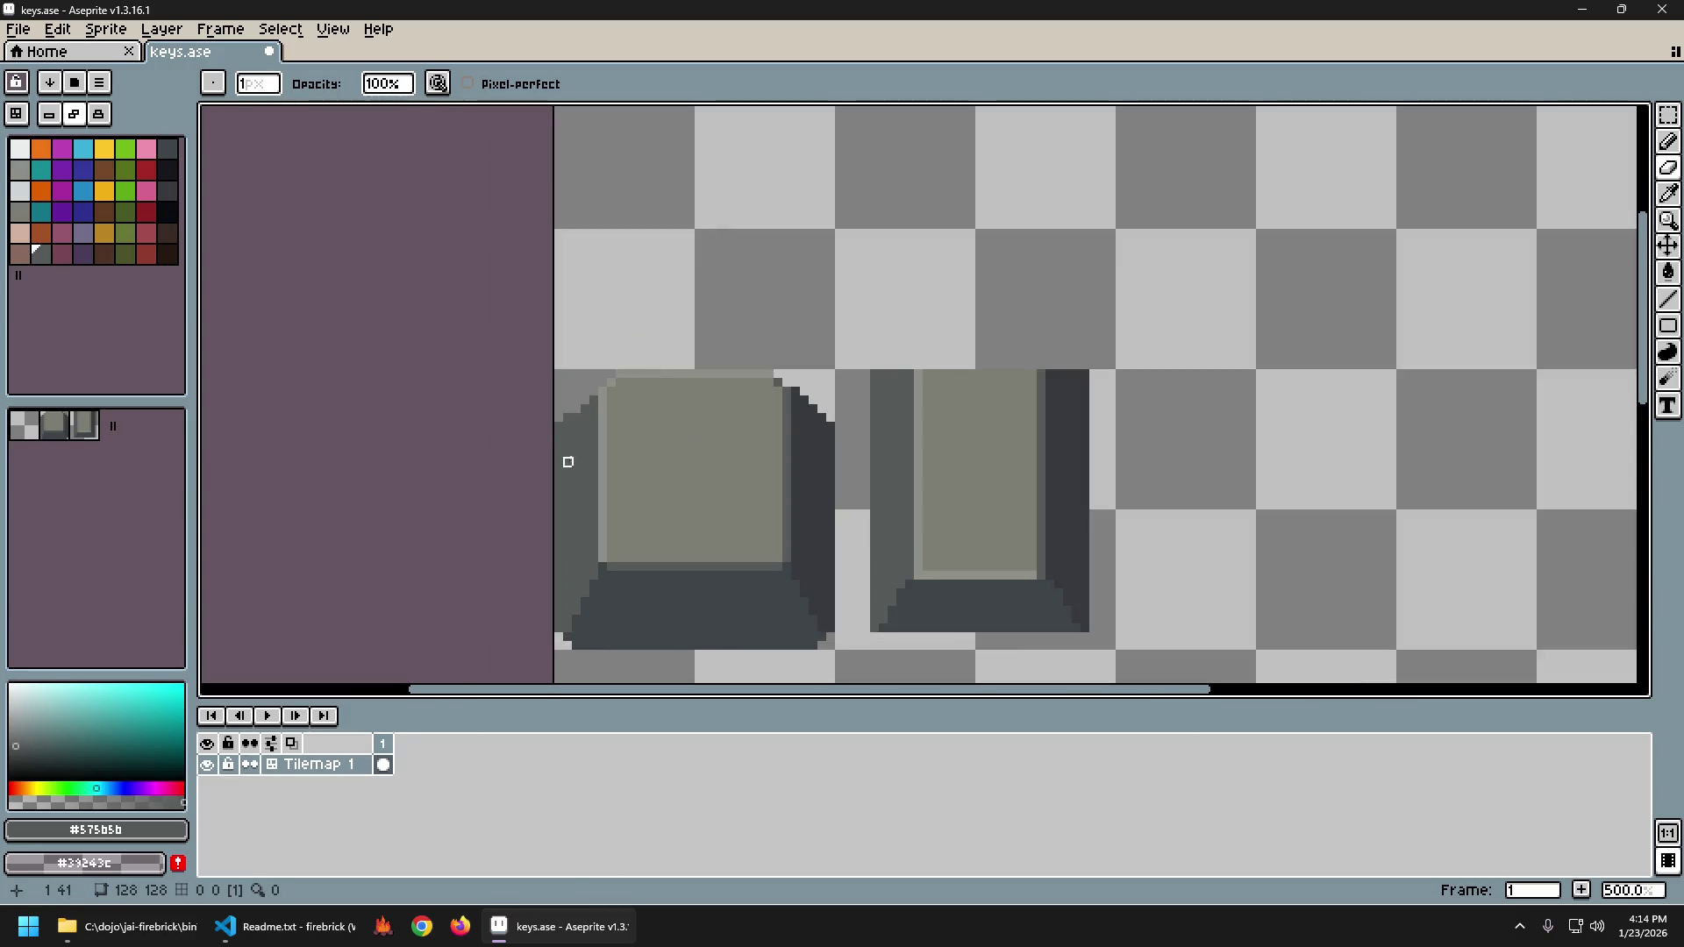
{"action": "scroll", "coordinate": [590, 614], "scroll_direction": "down", "scroll_amount": 3}
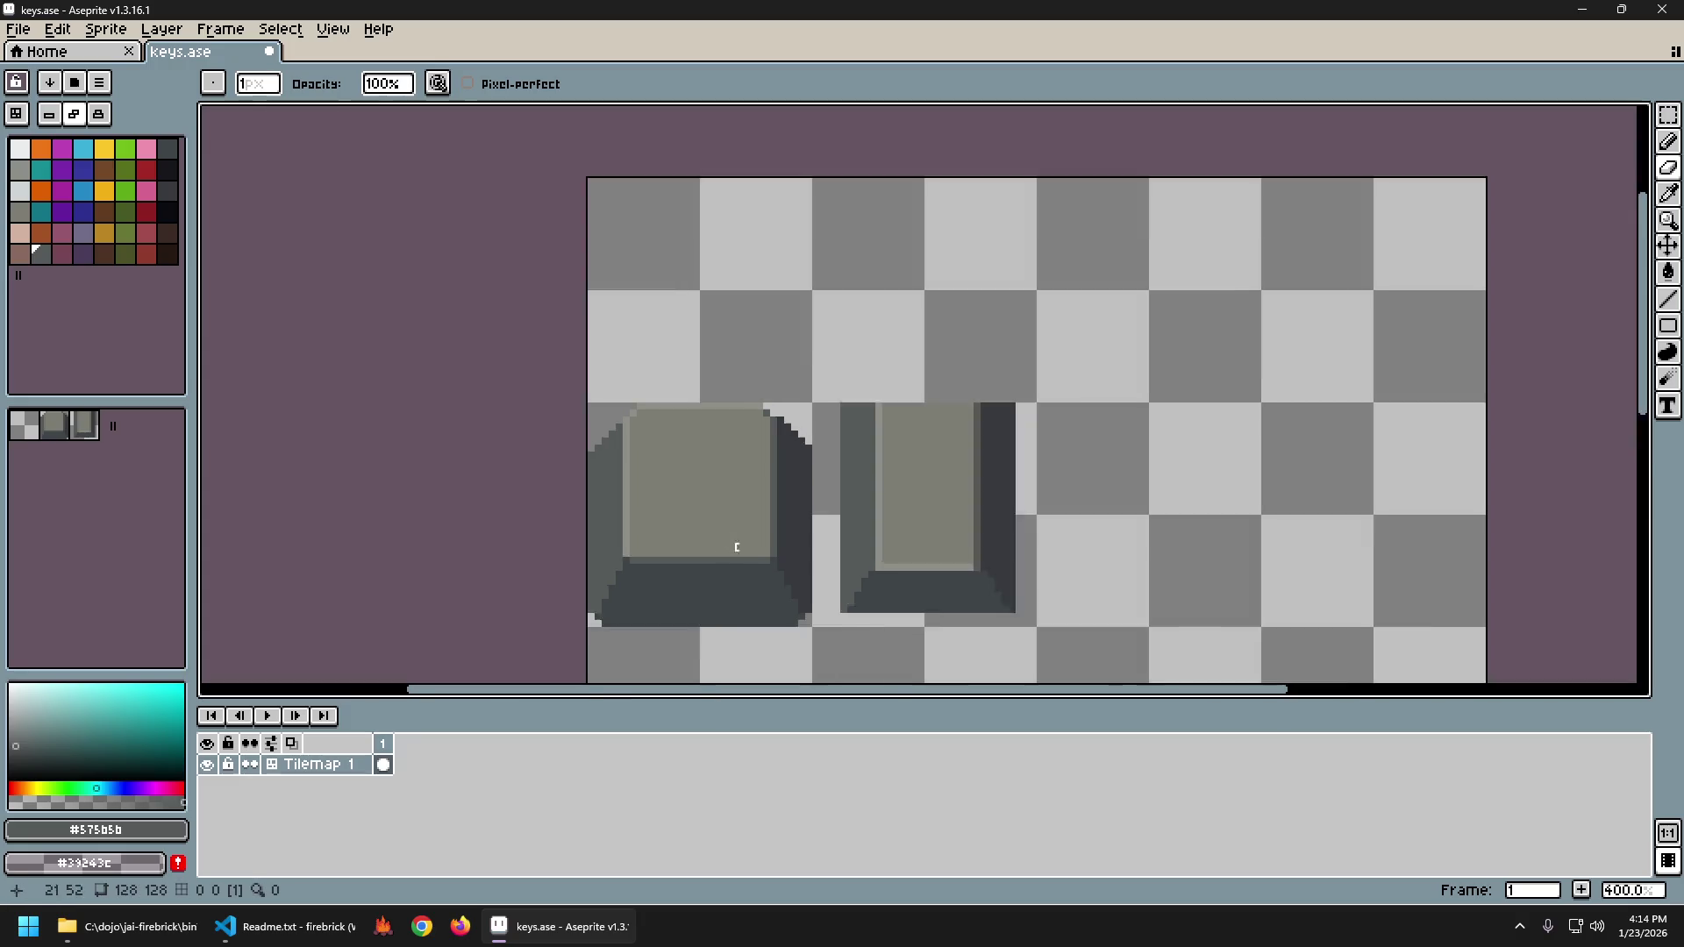
{"action": "scroll", "coordinate": [566, 545], "scroll_direction": "up", "scroll_amount": 2}
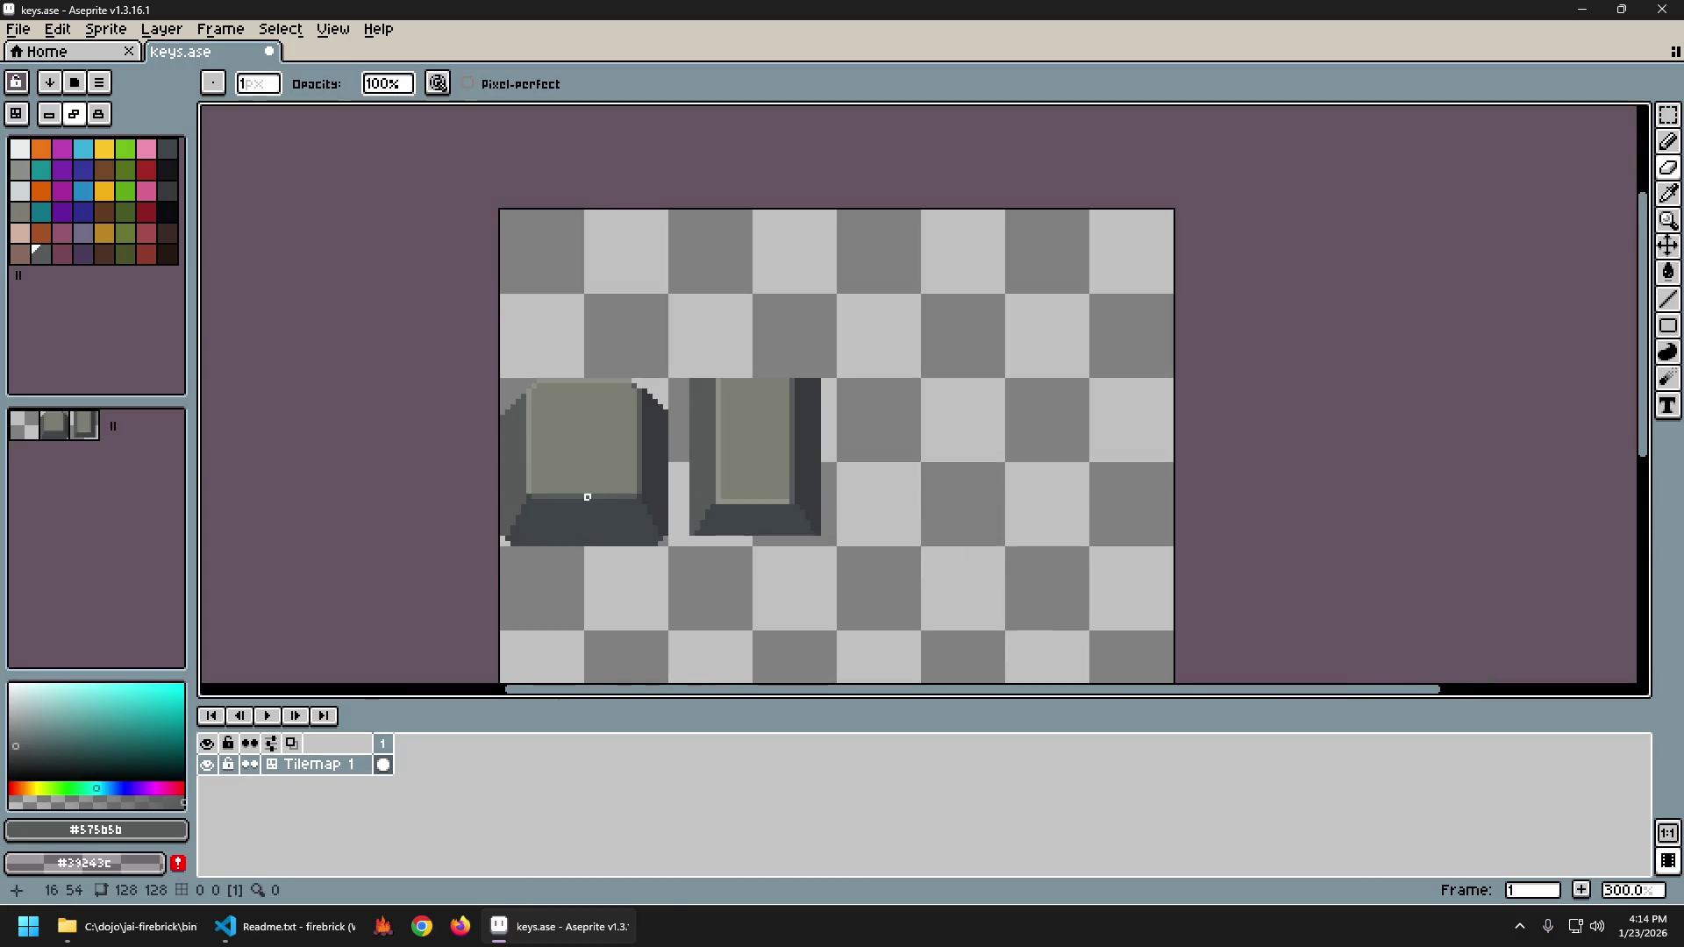
{"action": "key", "text": "ctrl+z"}
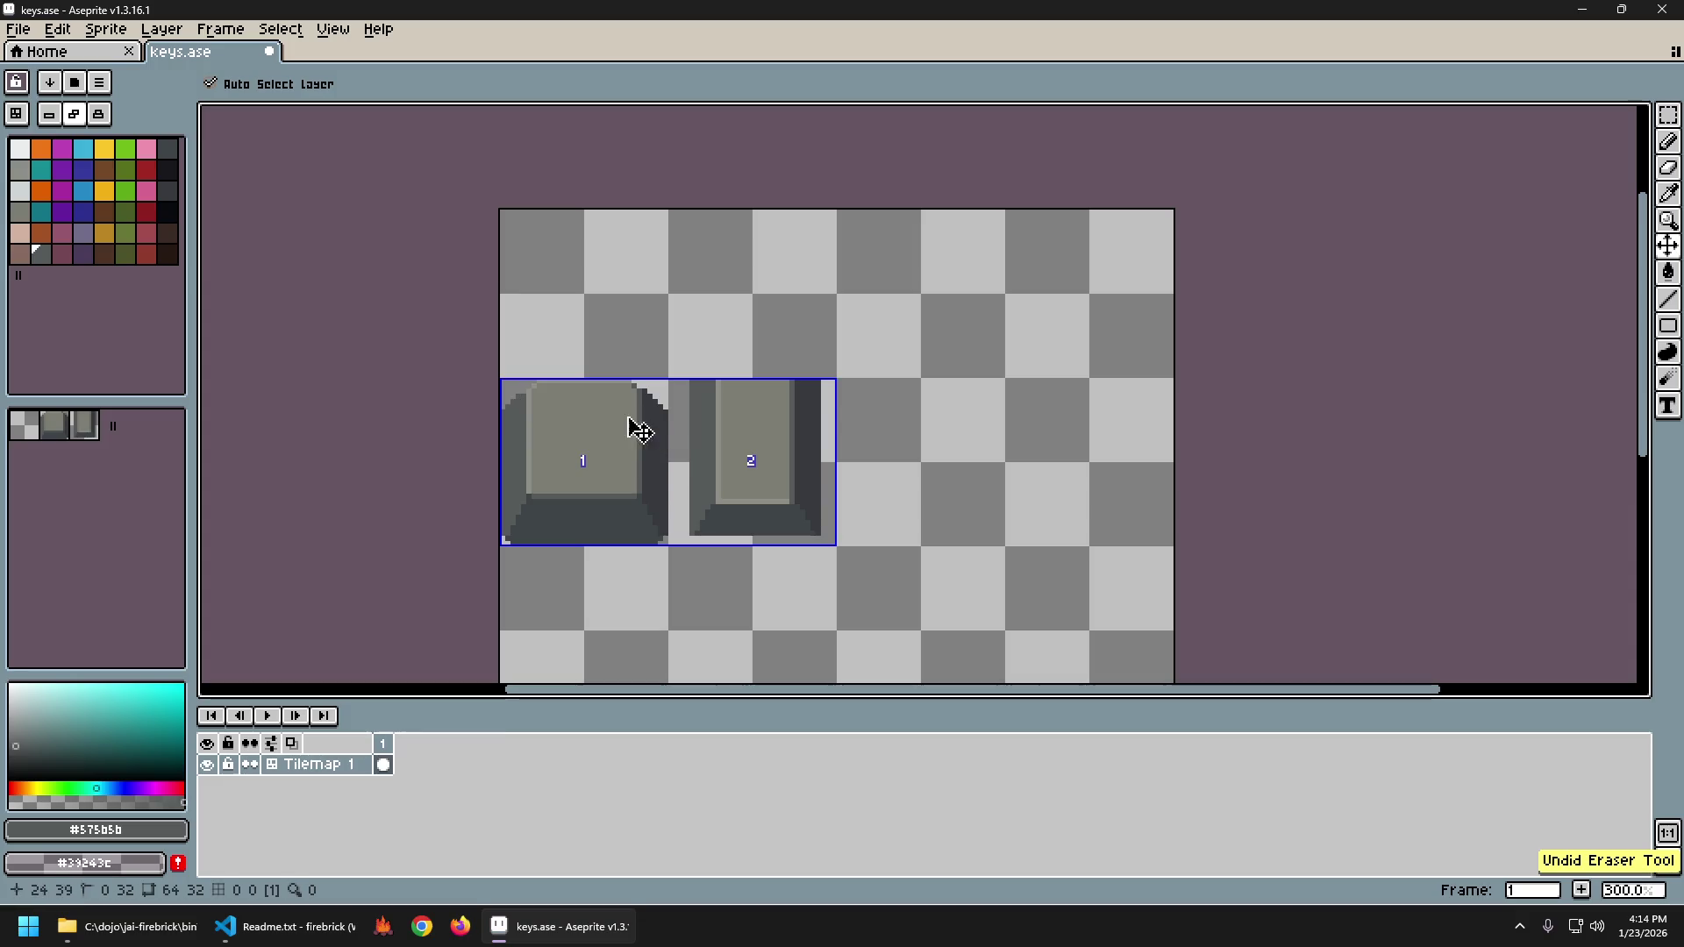
Inspect the keys at several zoom levels, undo the last pencil stroke, and return to the Pencil.
{"action": "scroll", "coordinate": [535, 454], "scroll_direction": "up", "scroll_amount": 3}
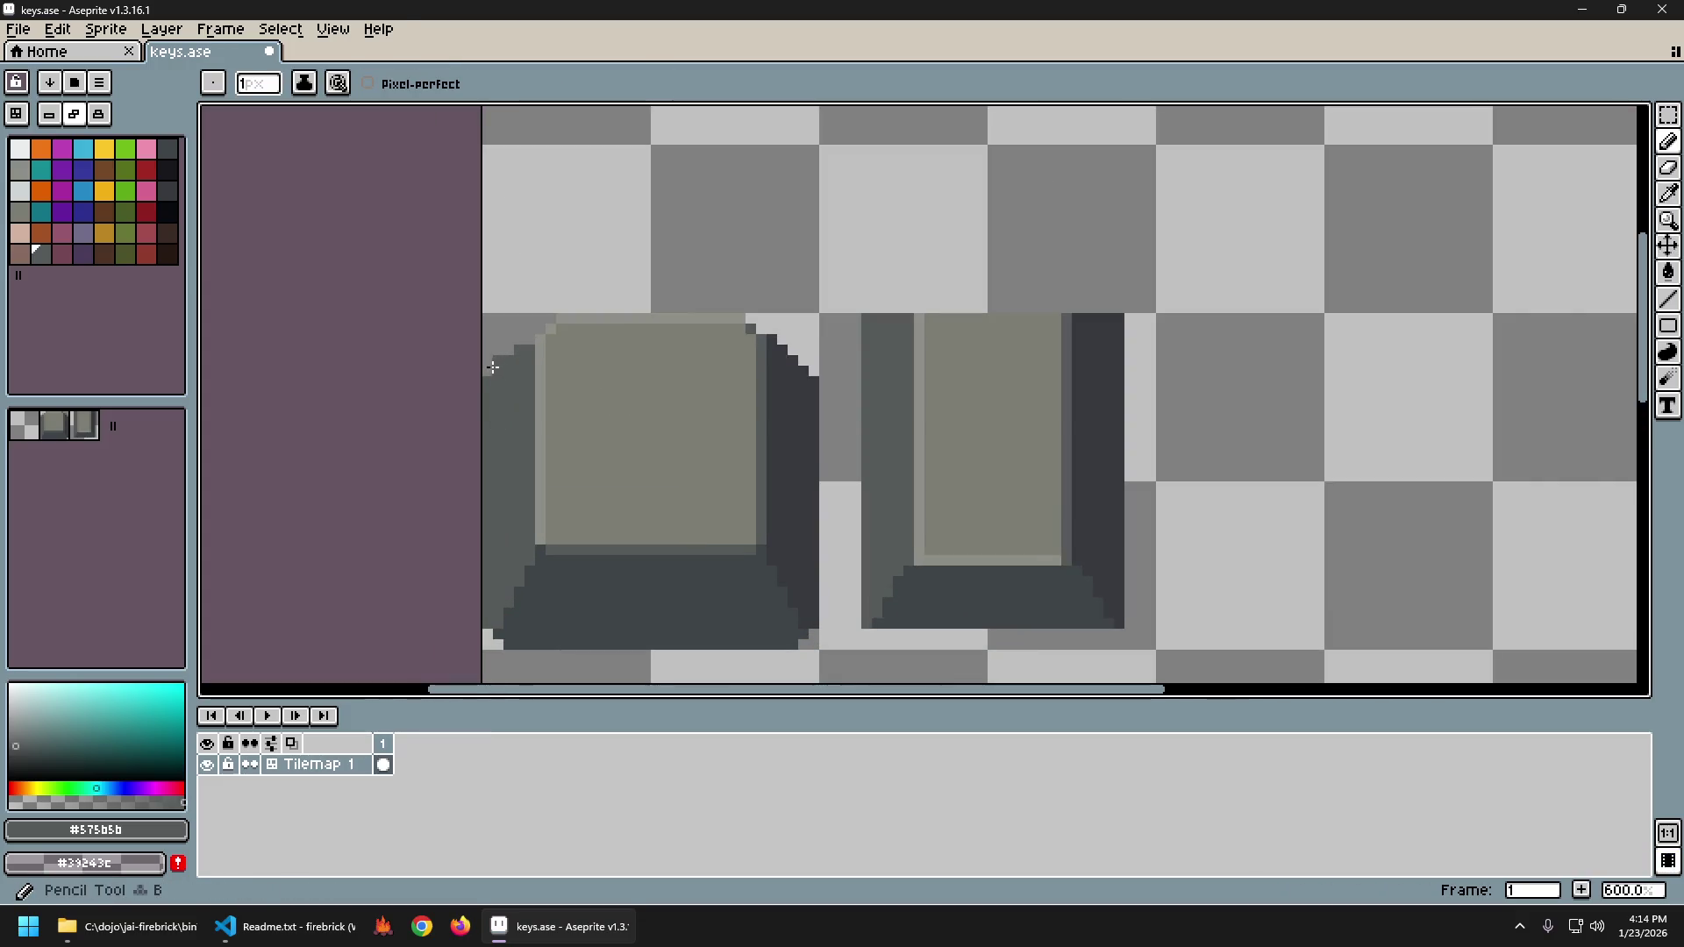
{"action": "scroll", "coordinate": [570, 474], "scroll_direction": "down", "scroll_amount": 5}
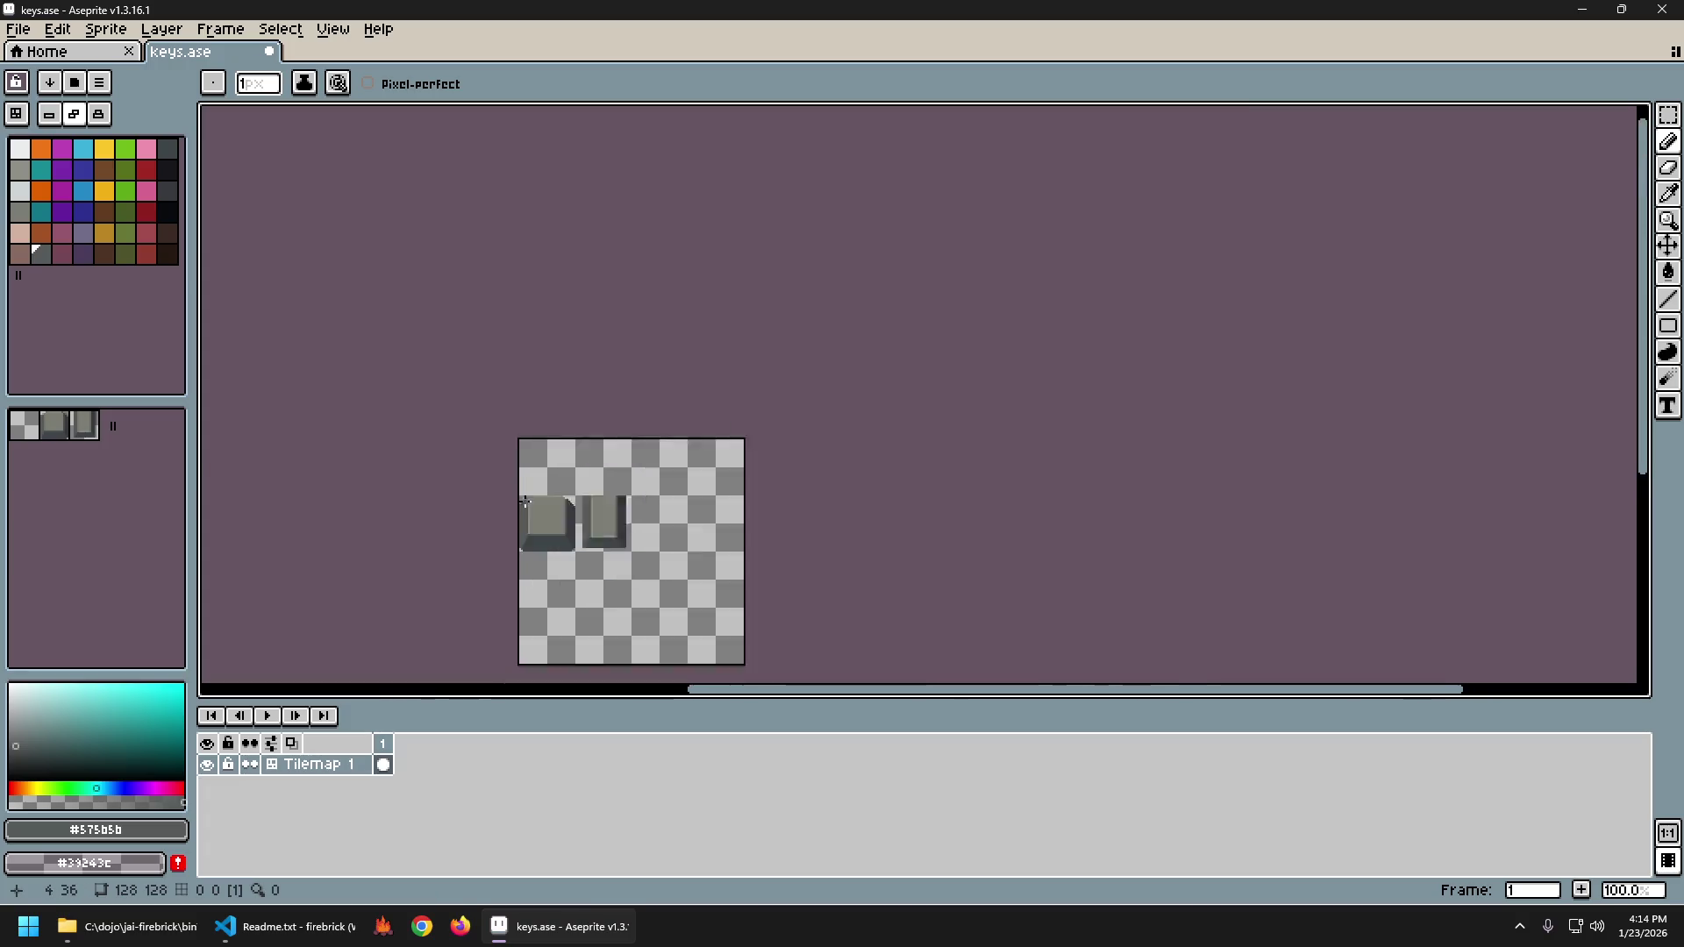
{"action": "scroll", "coordinate": [605, 557], "scroll_direction": "up", "scroll_amount": 2}
{"action": "scroll", "coordinate": [592, 562], "scroll_direction": "up", "scroll_amount": 2}
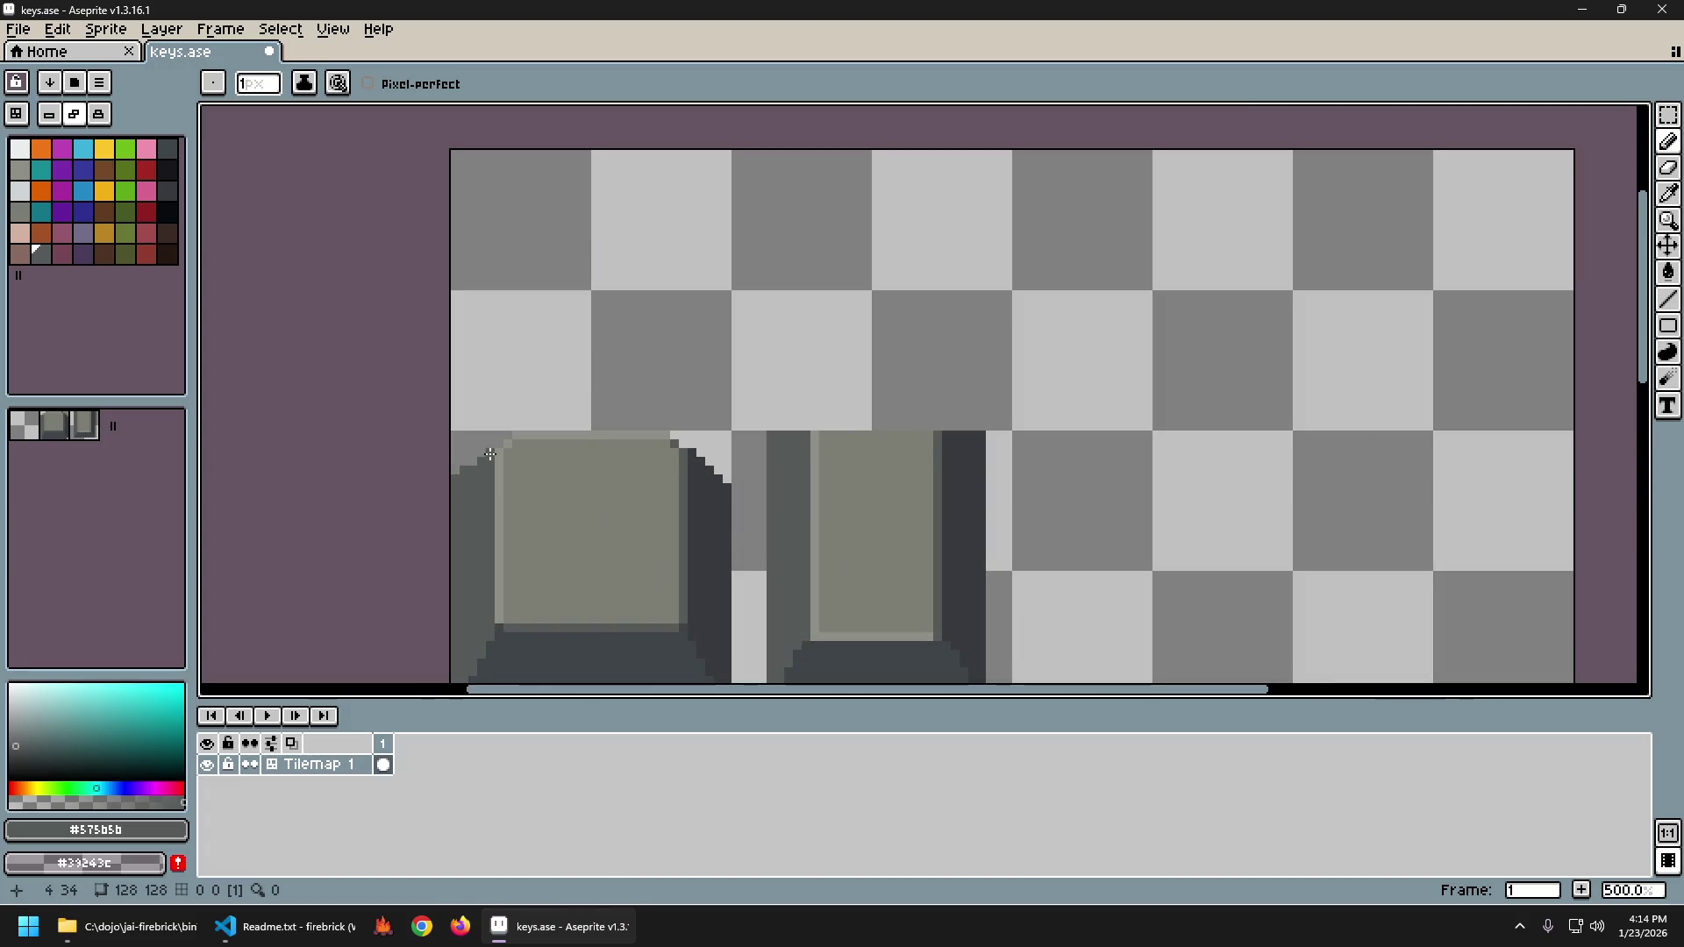
{"action": "scroll", "coordinate": [649, 580], "scroll_direction": "down", "scroll_amount": 2}
{"action": "scroll", "coordinate": [497, 424], "scroll_direction": "up", "scroll_amount": 2}
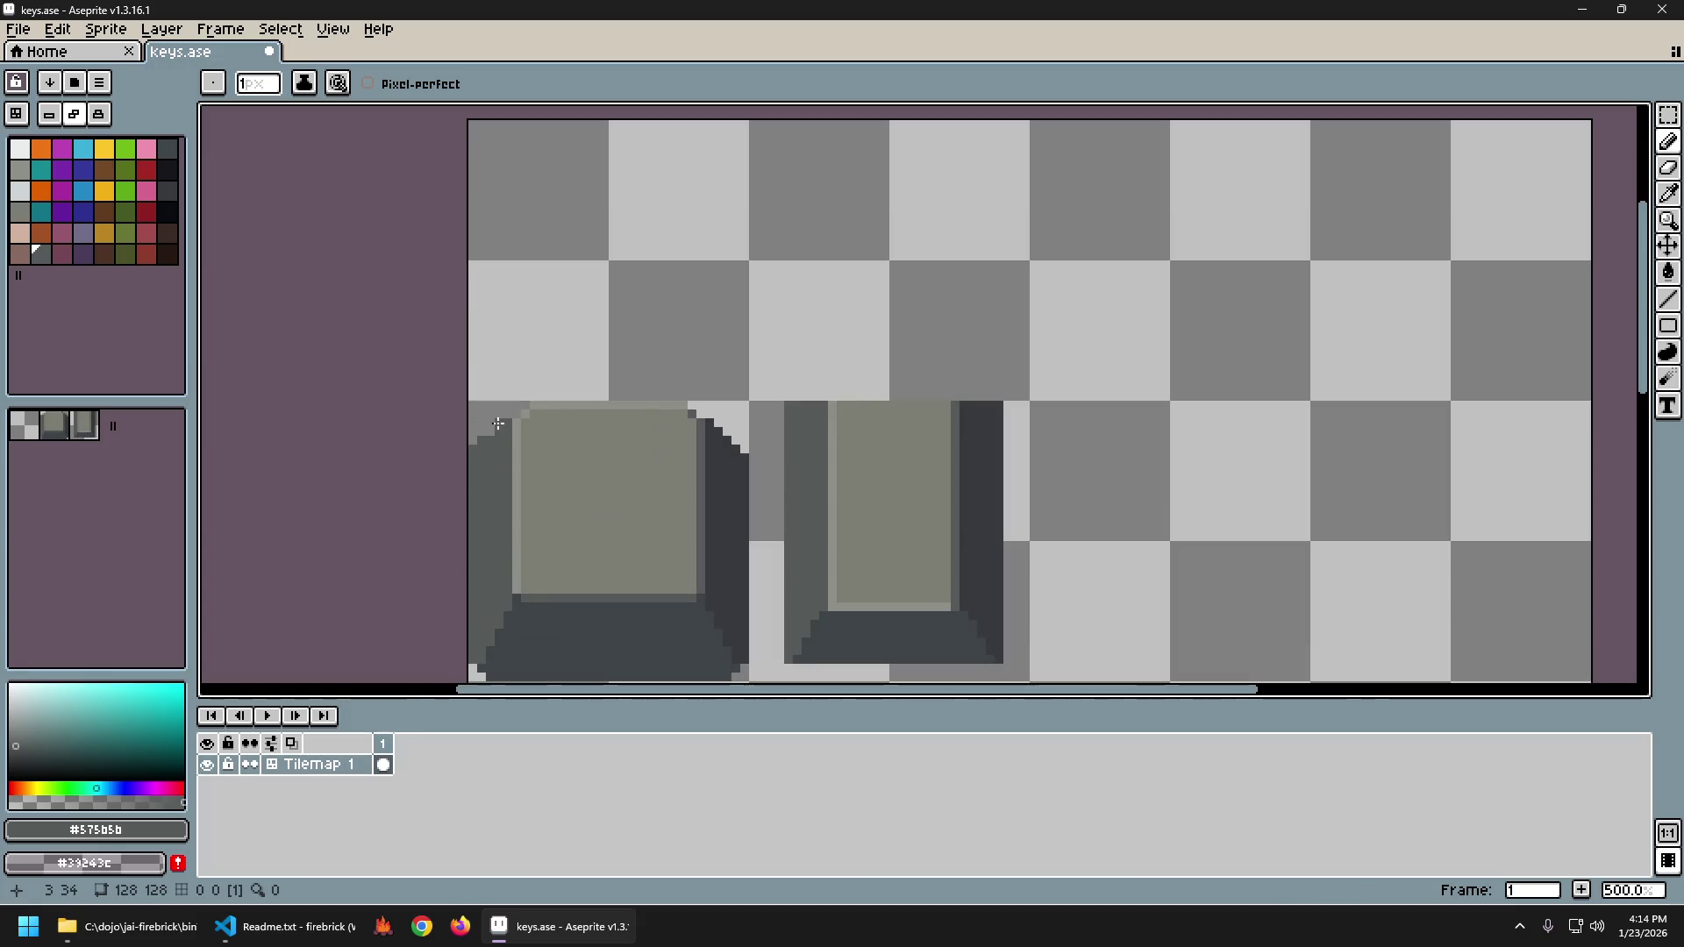
{"action": "scroll", "coordinate": [546, 533], "scroll_direction": "down", "scroll_amount": 3}
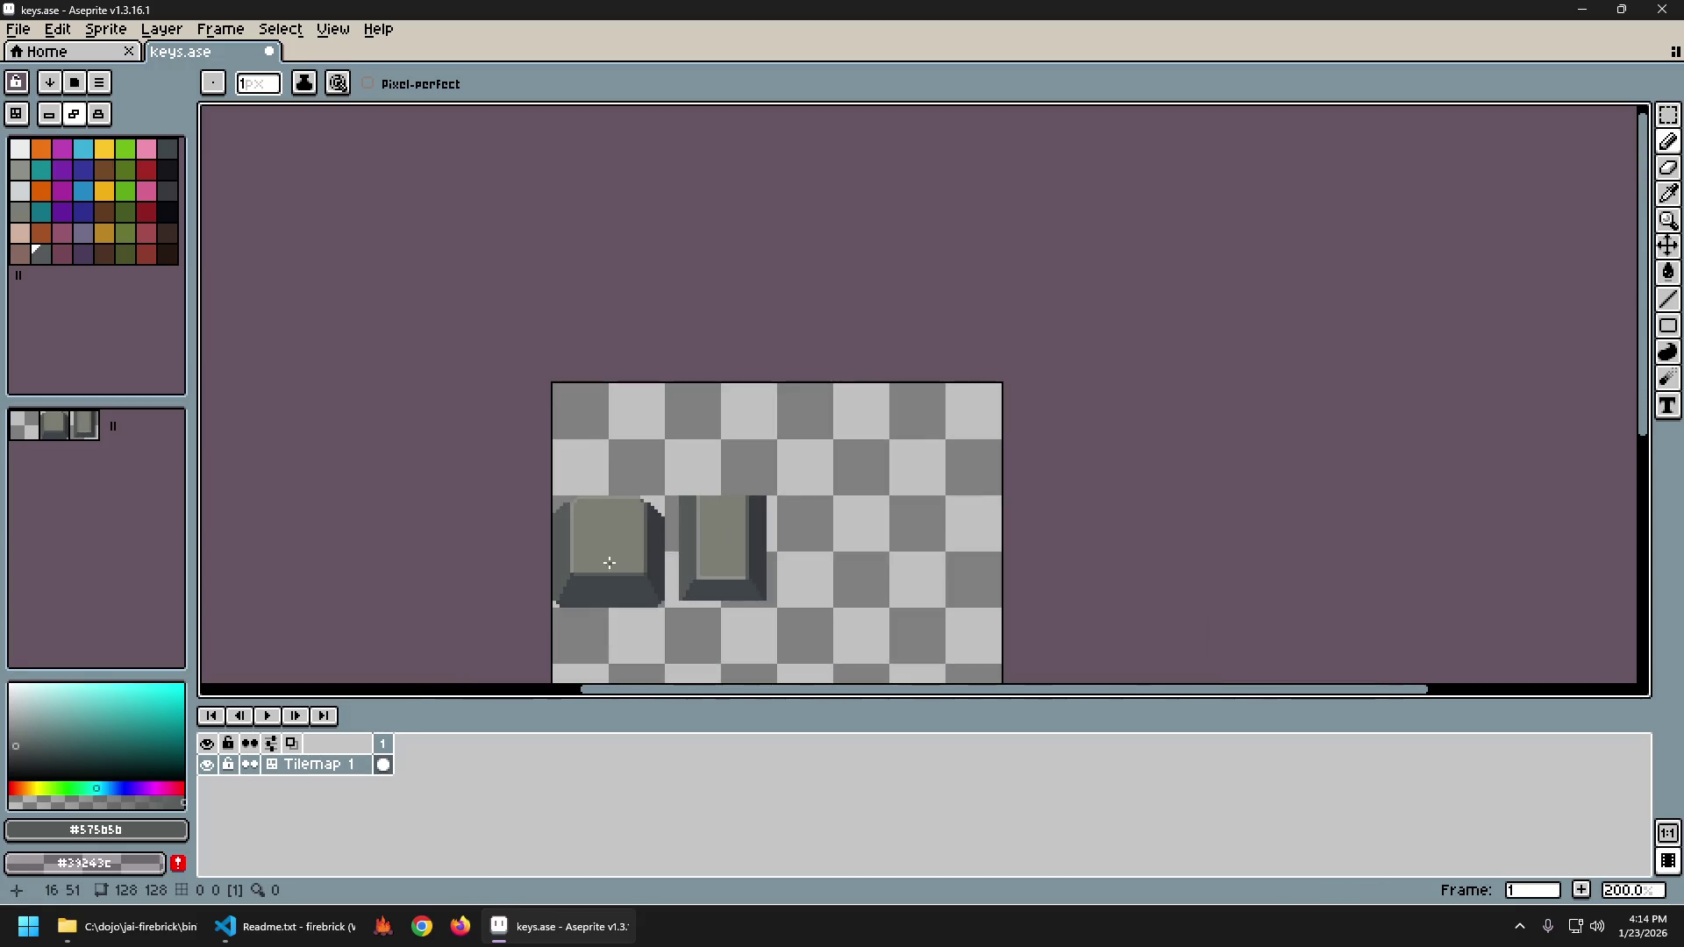
{"action": "scroll", "coordinate": [588, 546], "scroll_direction": "up", "scroll_amount": 3}
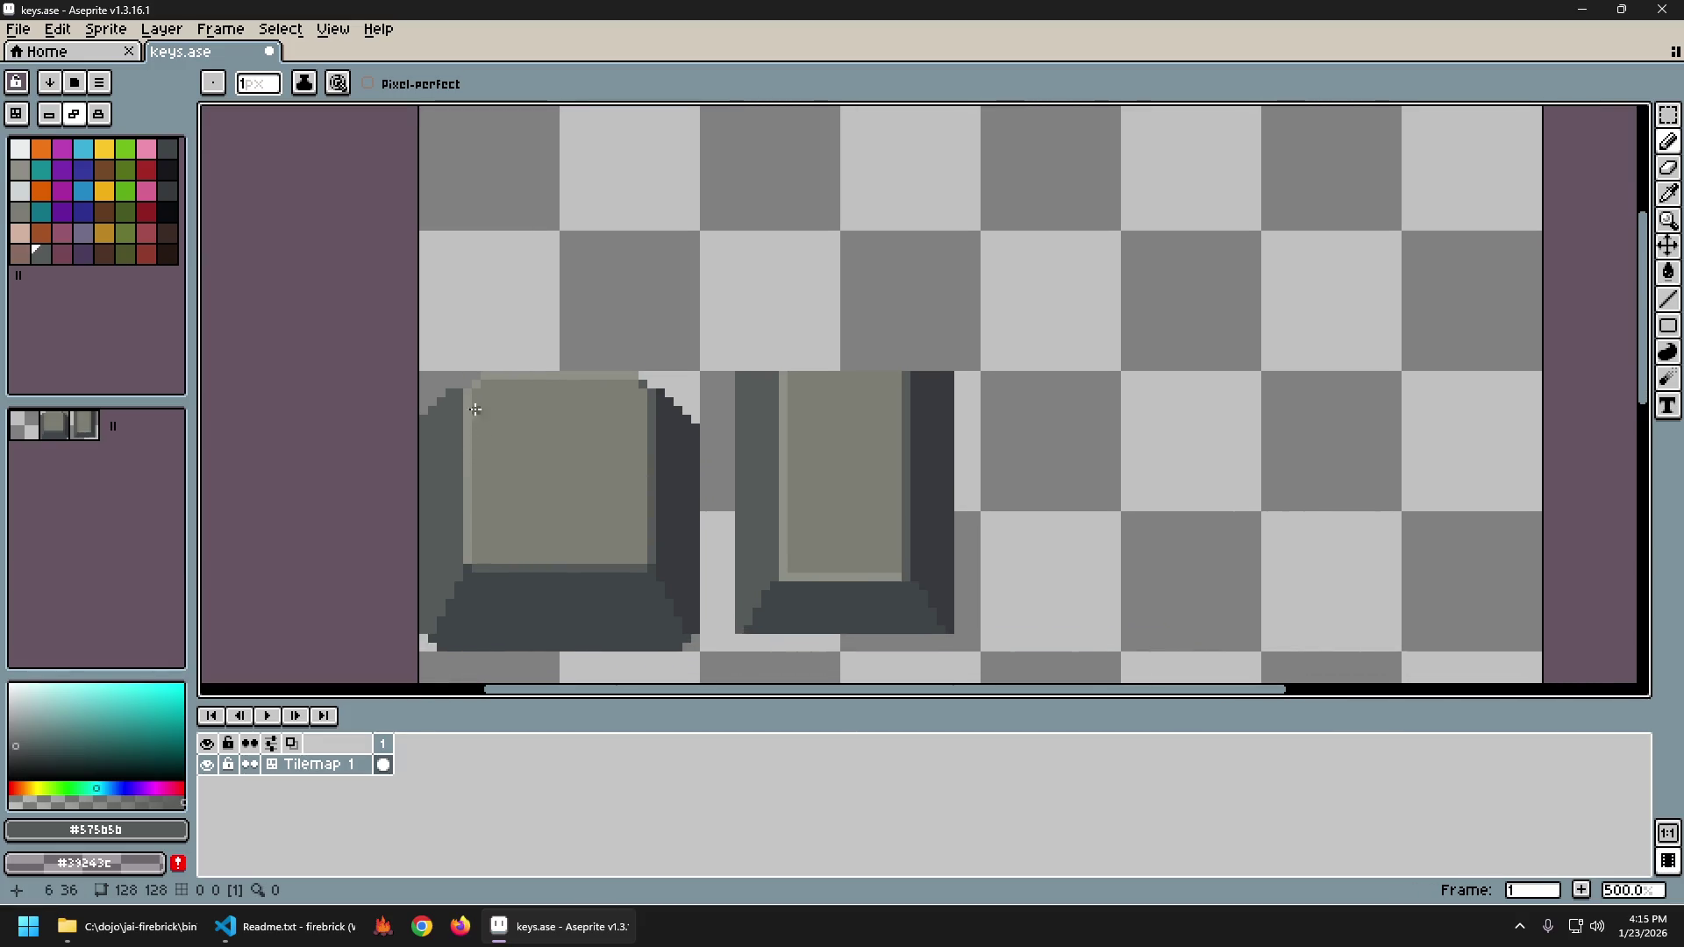
{"action": "scroll", "coordinate": [486, 427], "scroll_direction": "up", "scroll_amount": 1}
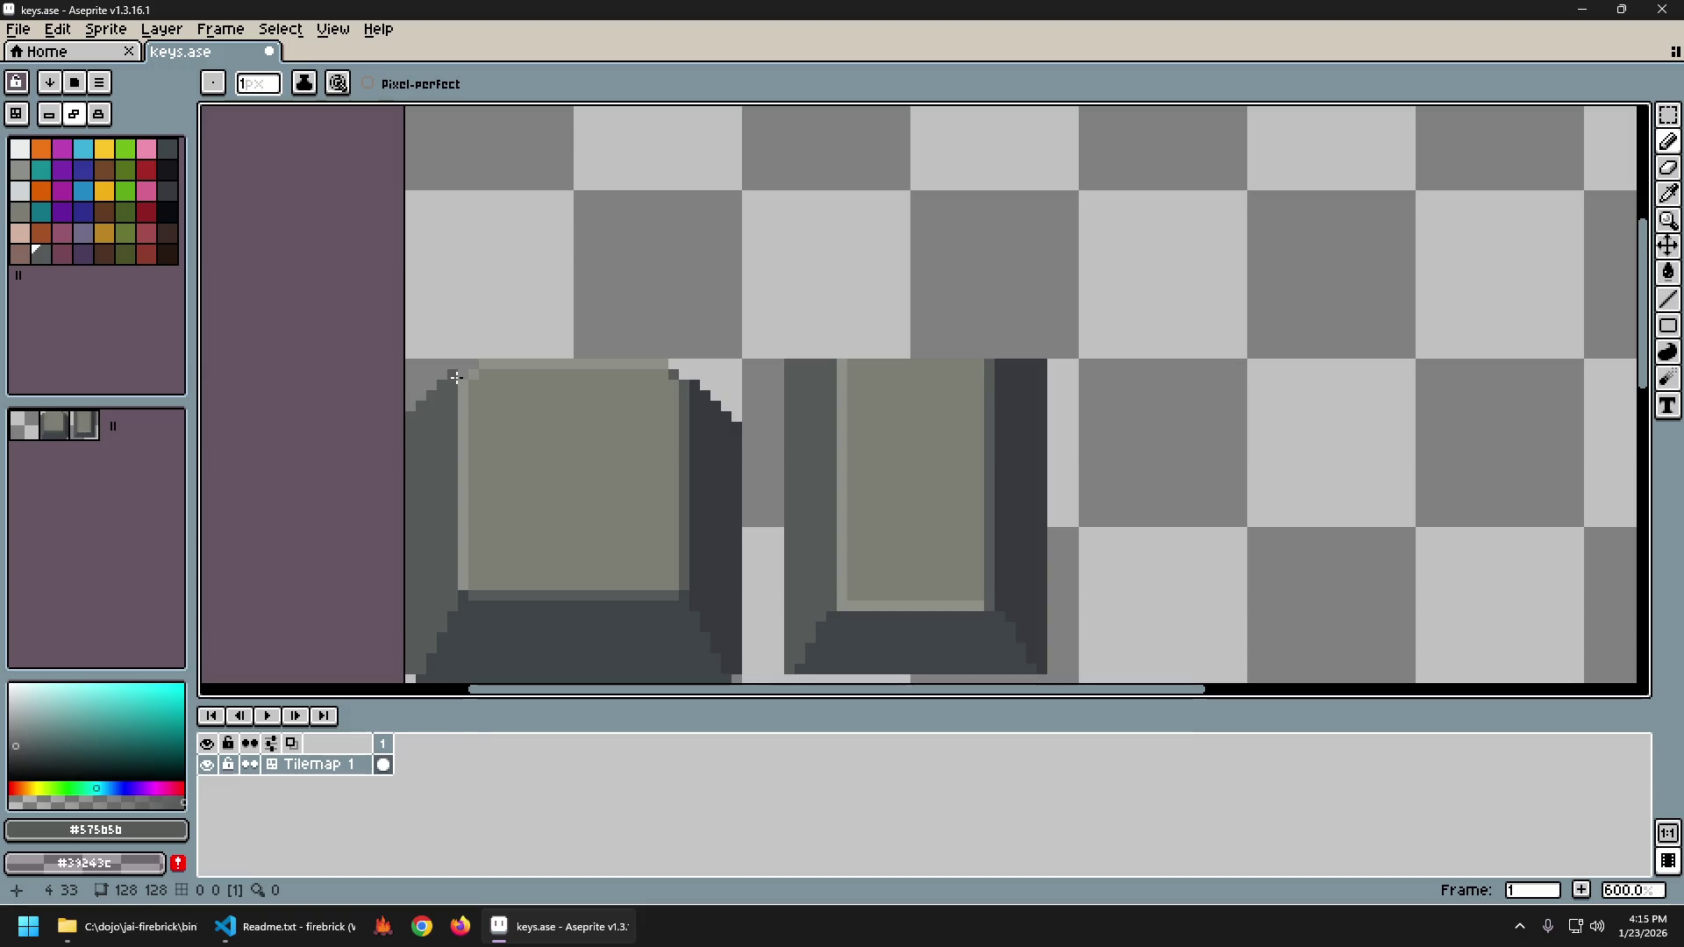
{"action": "scroll", "coordinate": [625, 497], "scroll_direction": "down", "scroll_amount": 3}
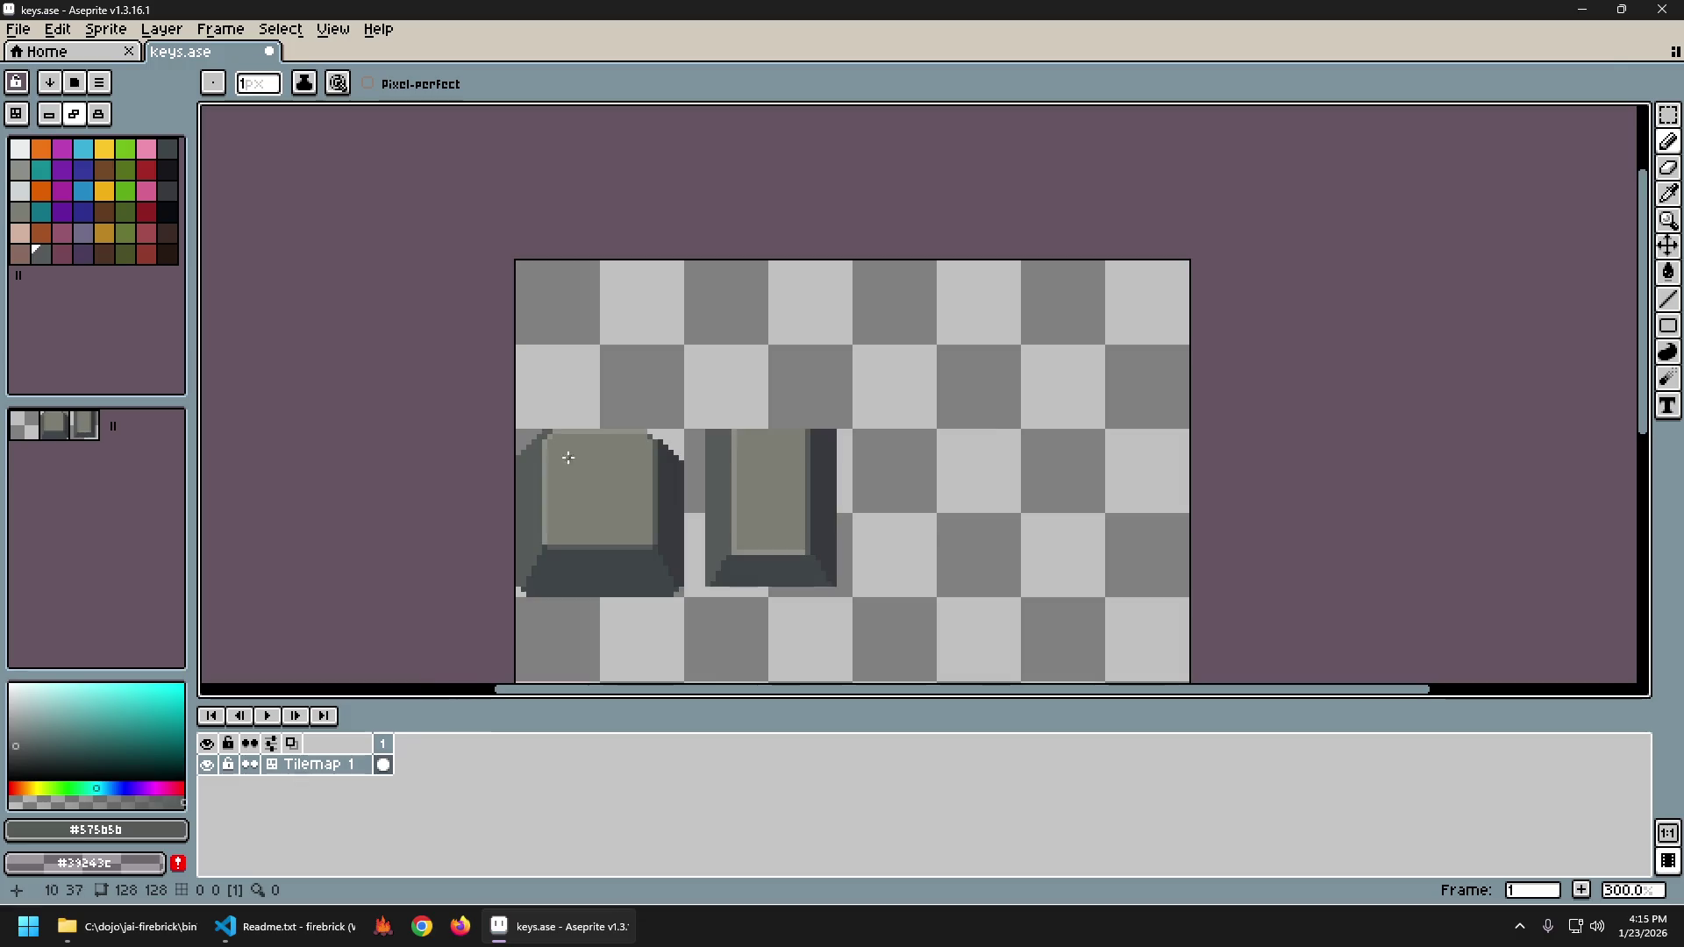
{"action": "scroll", "coordinate": [575, 457], "scroll_direction": "up", "scroll_amount": 4}
{"action": "key", "text": "v"}
{"action": "key", "text": "ctrl+z"}
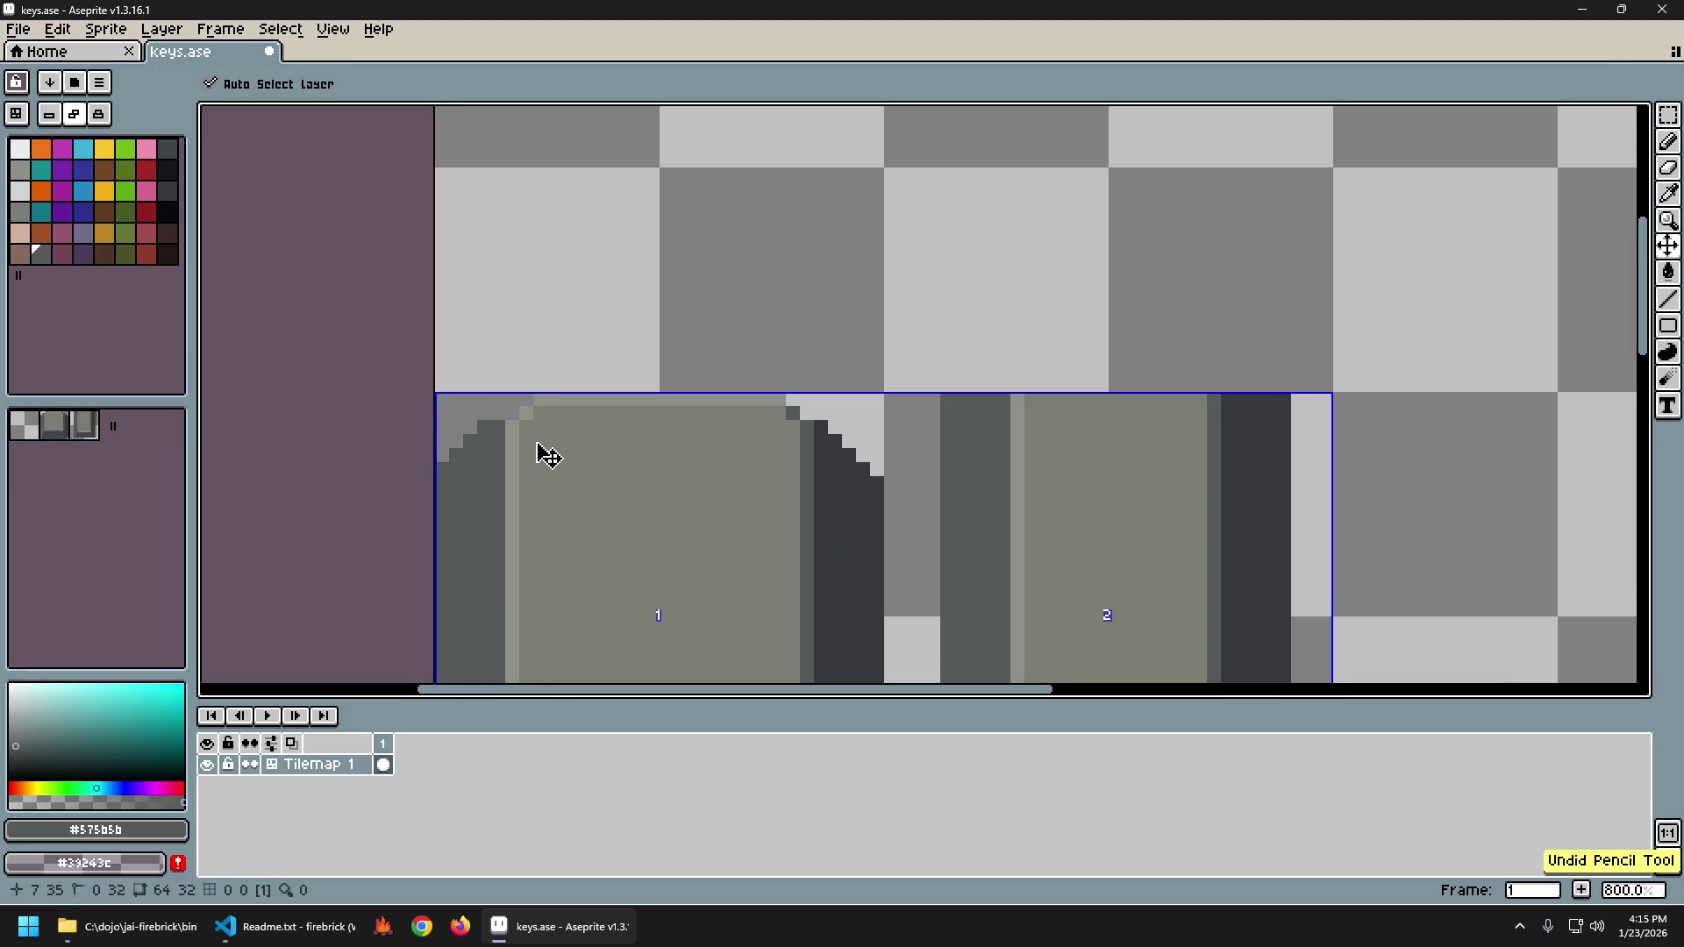
{"action": "key", "text": "b"}
Recentre the keys and restore the erased pixel on the left key's edge.
{"action": "scroll", "coordinate": [605, 512], "scroll_direction": "down", "scroll_amount": 5}
{"action": "left_click_drag", "start_coordinate": [616, 527], "coordinate": [515, 504]}
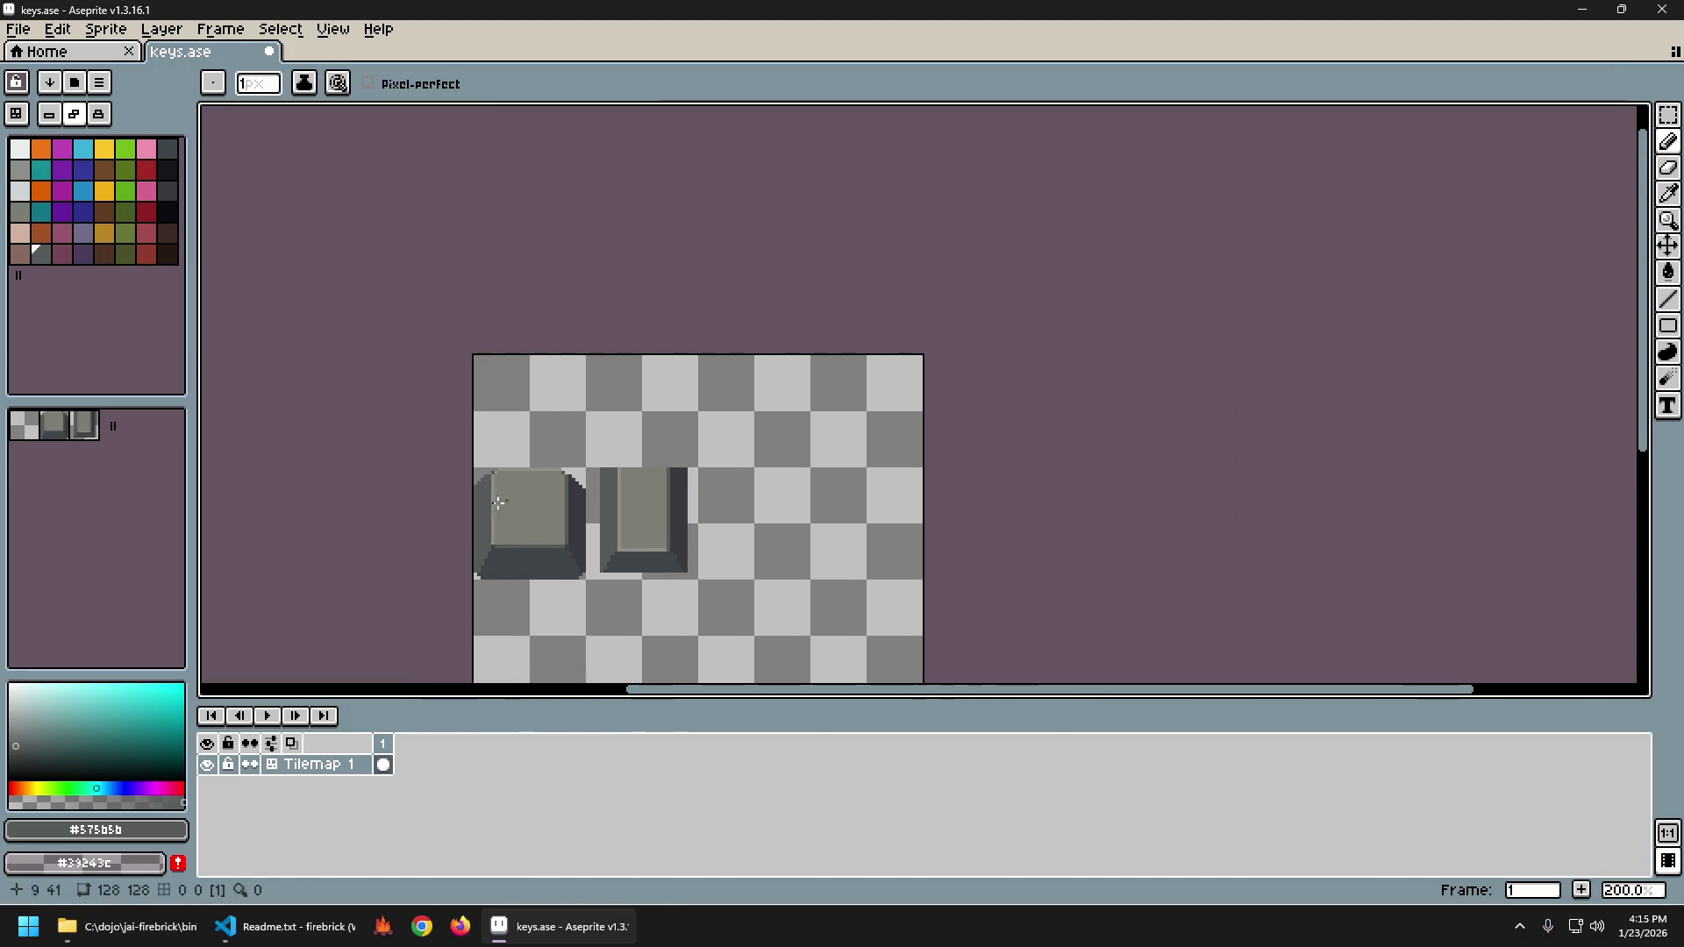
{"action": "scroll", "coordinate": [478, 469], "scroll_direction": "up", "scroll_amount": 4}
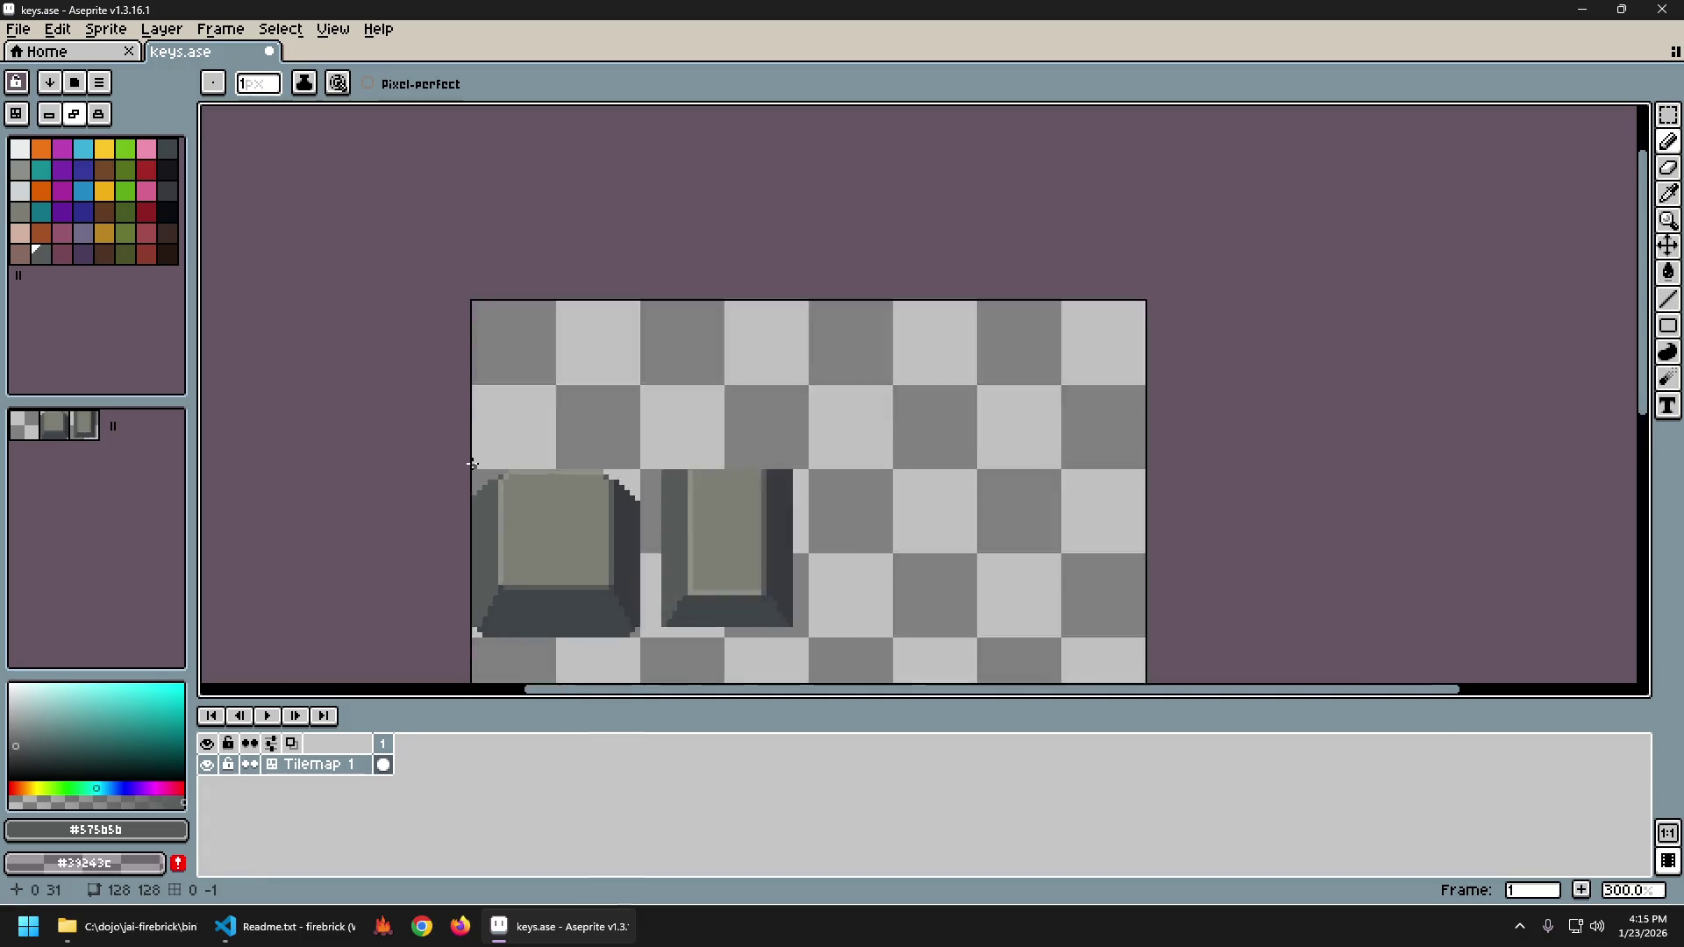
{"action": "key", "text": "e"}
{"action": "scroll", "coordinate": [488, 481], "scroll_direction": "down", "scroll_amount": 5}
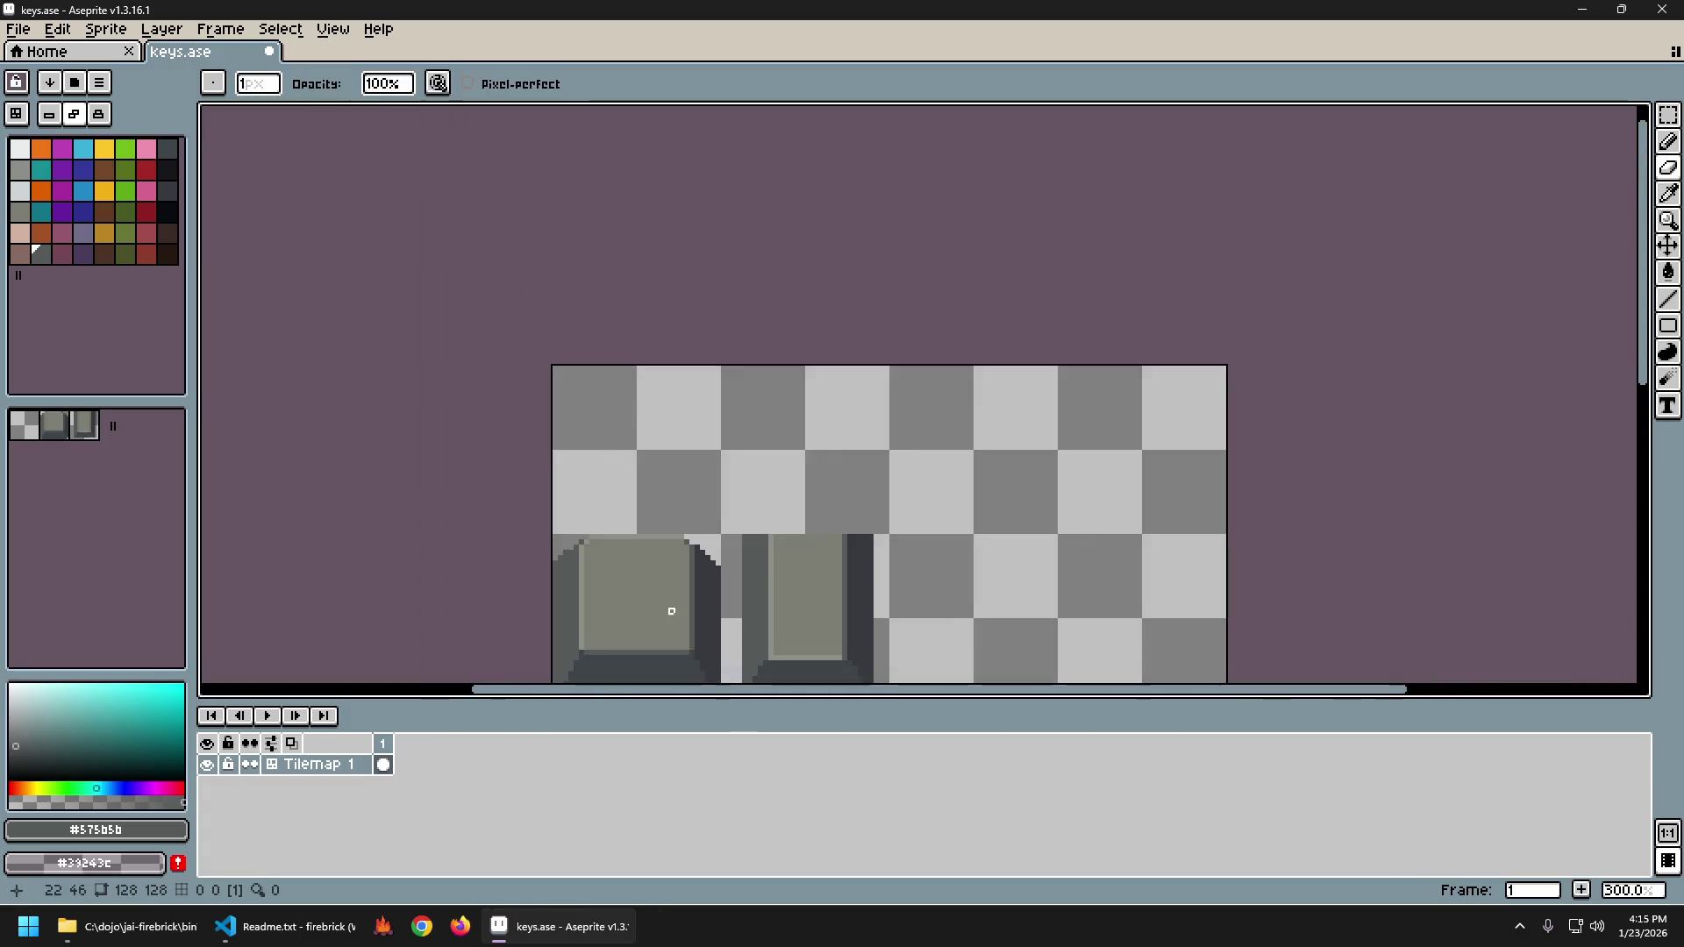
{"action": "scroll", "coordinate": [474, 500], "scroll_direction": "up", "scroll_amount": 2}
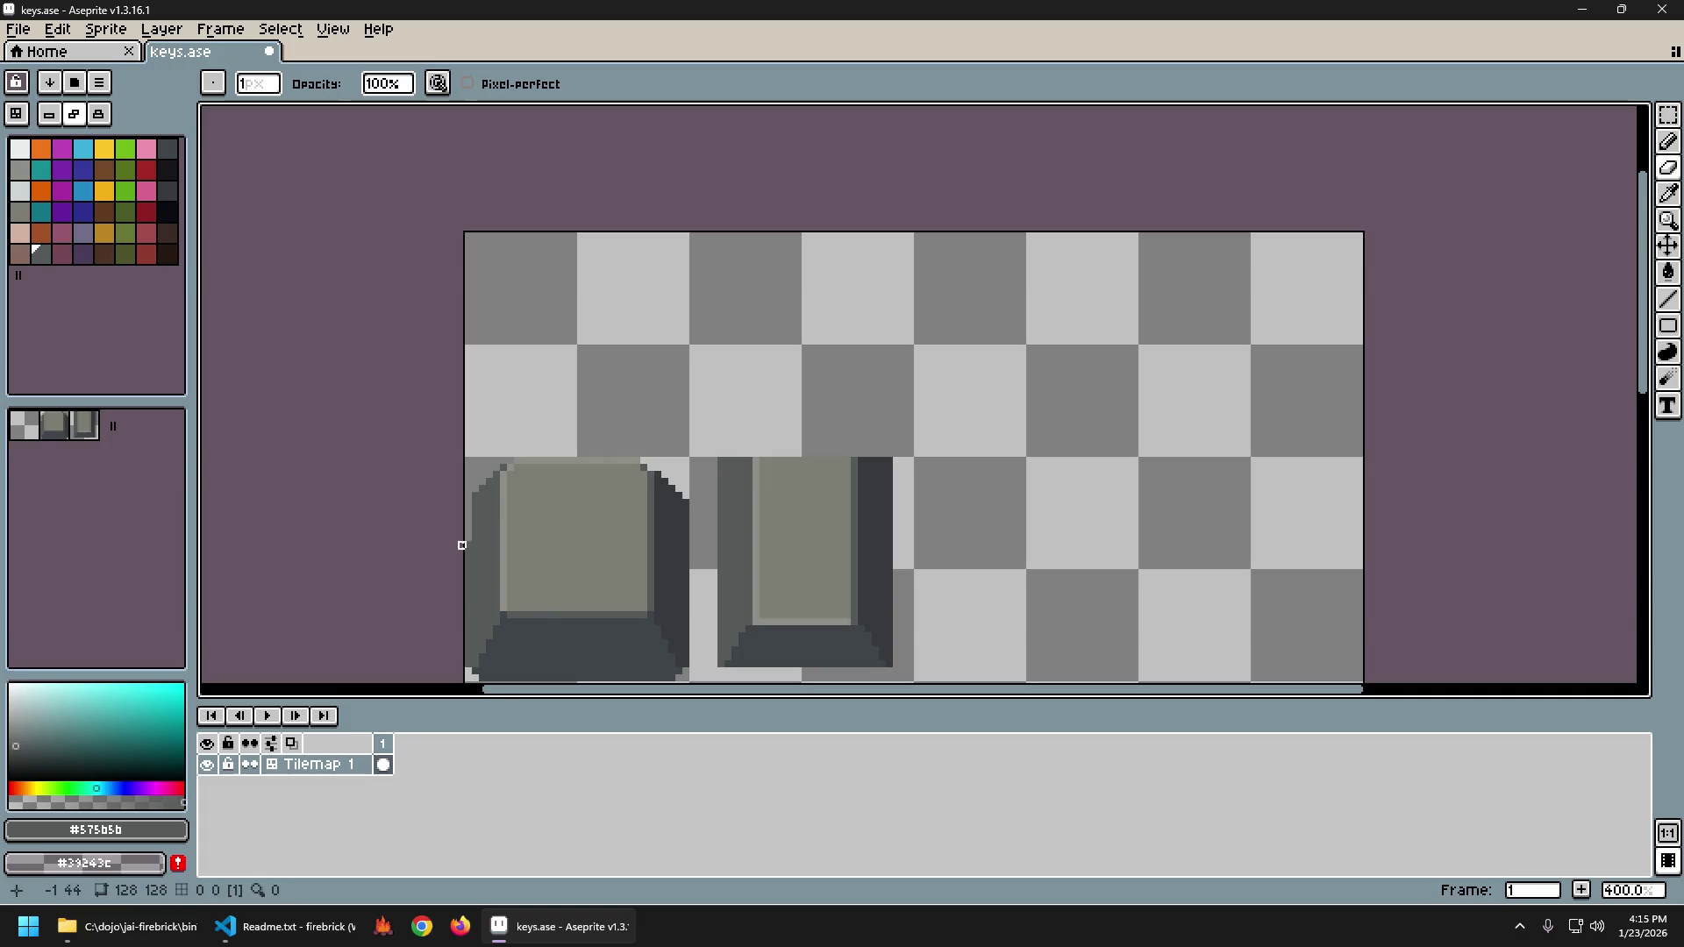
{"action": "key", "text": "ctrl+z"}
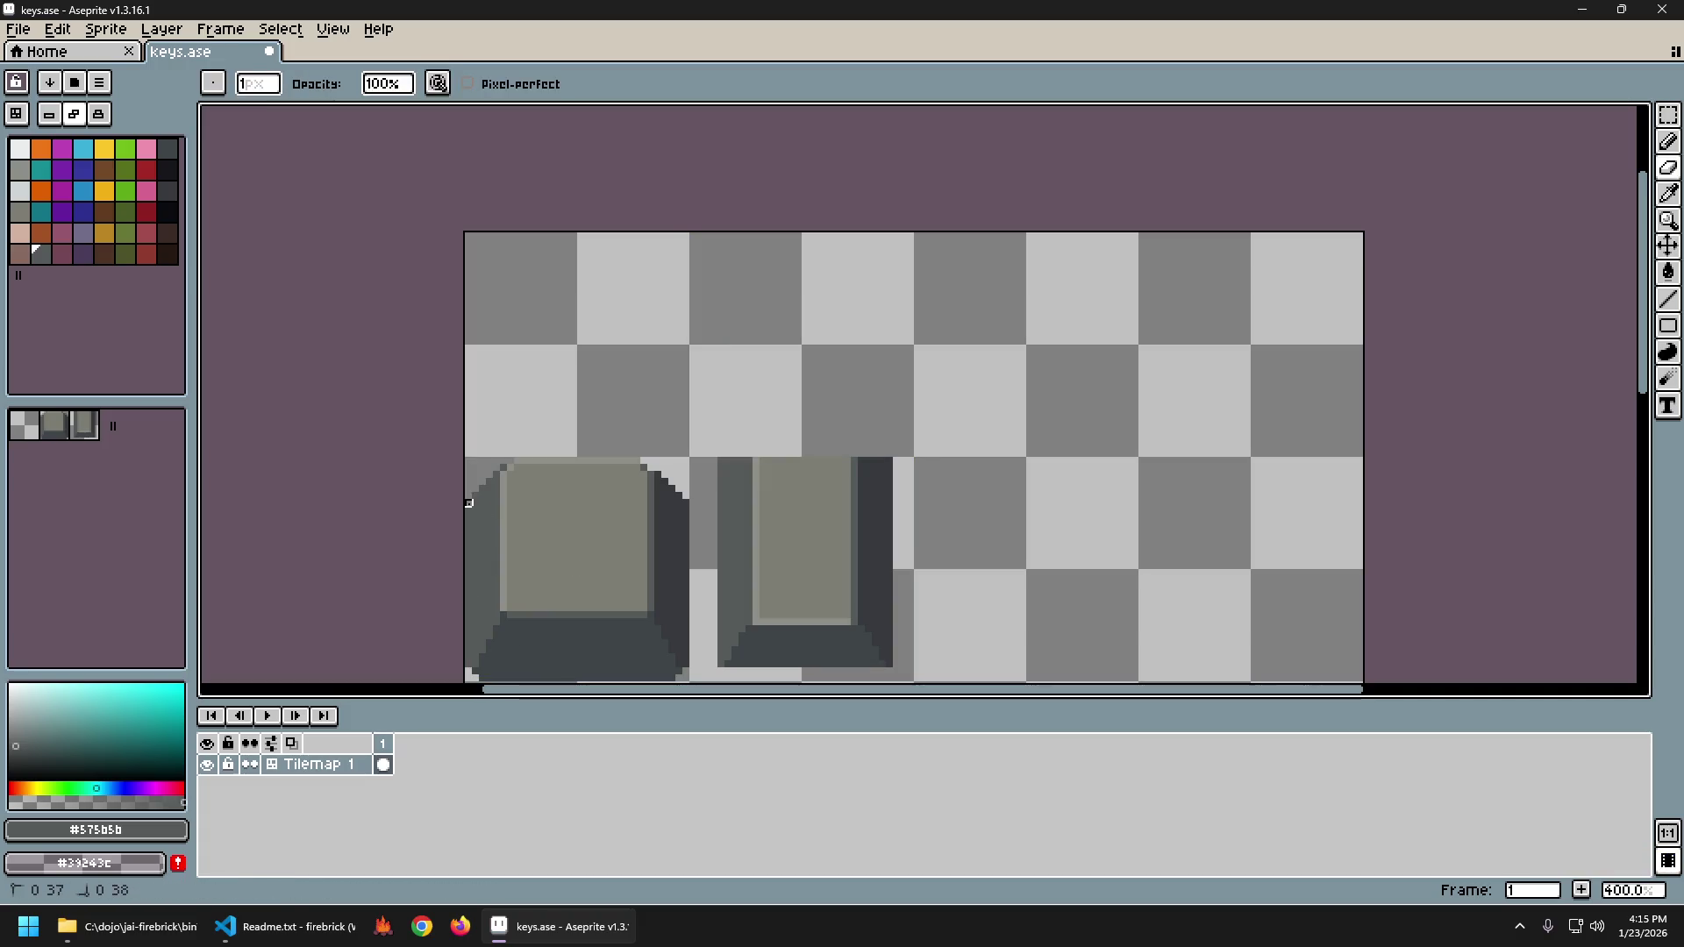
Undo one more eraser stroke, keeping both keycaps' chamfered edges intact.
{"action": "scroll", "coordinate": [619, 614], "scroll_direction": "down", "scroll_amount": 4}
{"action": "scroll", "coordinate": [573, 553], "scroll_direction": "up", "scroll_amount": 7}
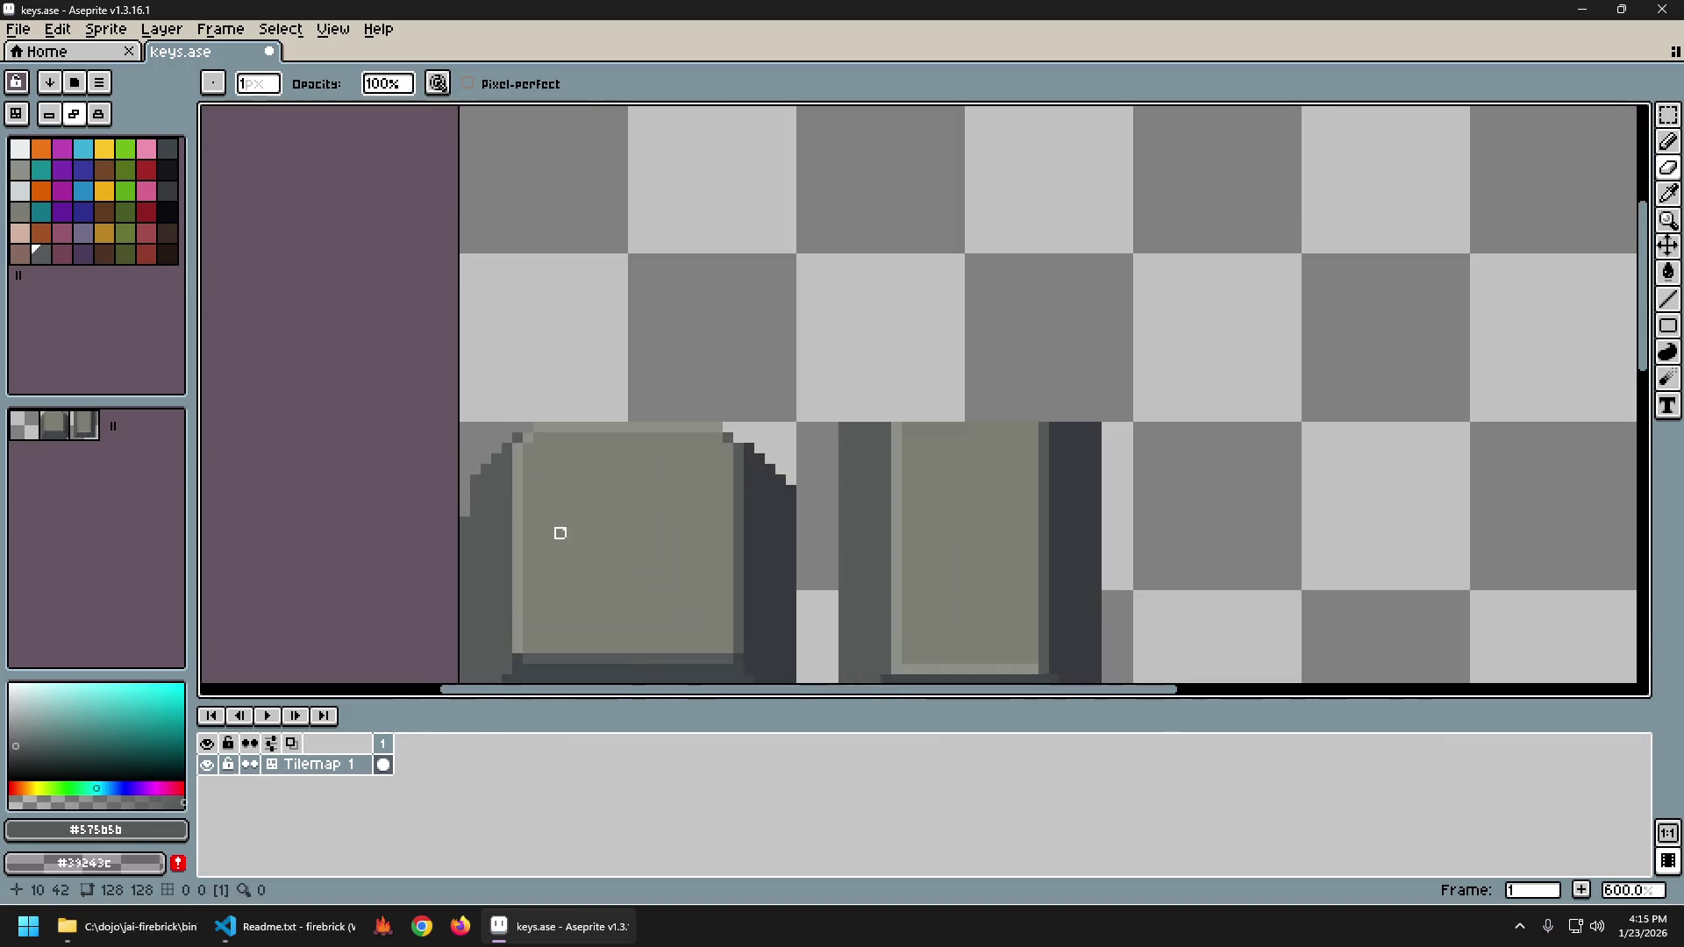
{"action": "scroll", "coordinate": [559, 549], "scroll_direction": "down", "scroll_amount": 6}
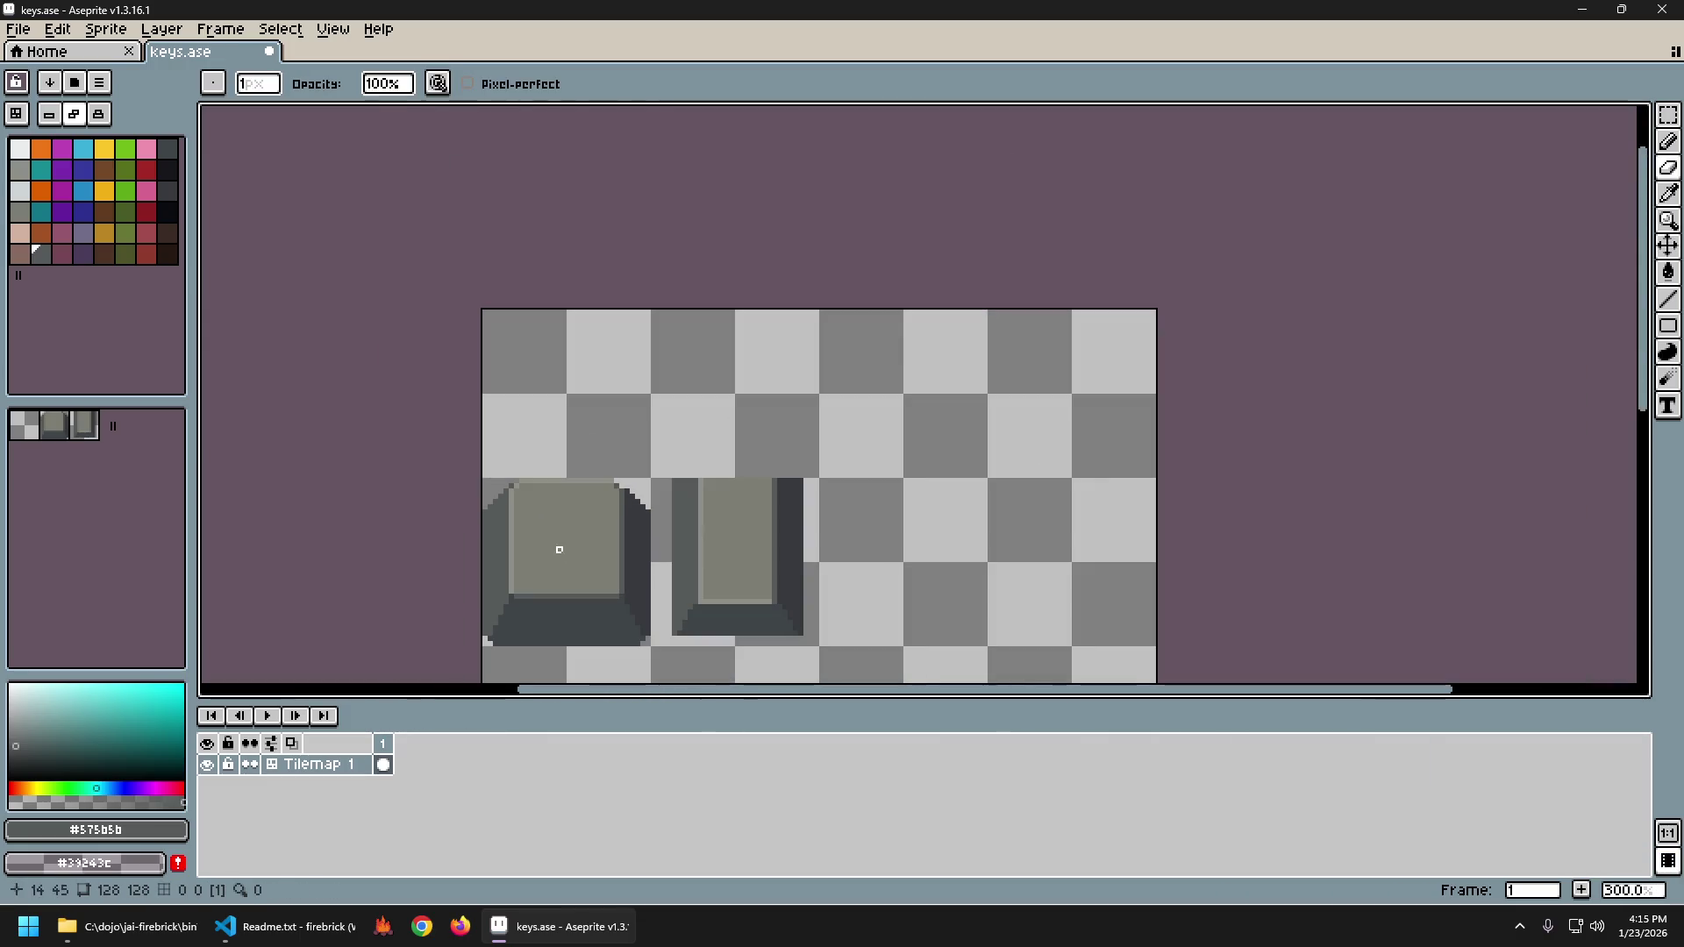
{"action": "scroll", "coordinate": [543, 559], "scroll_direction": "up", "scroll_amount": 4}
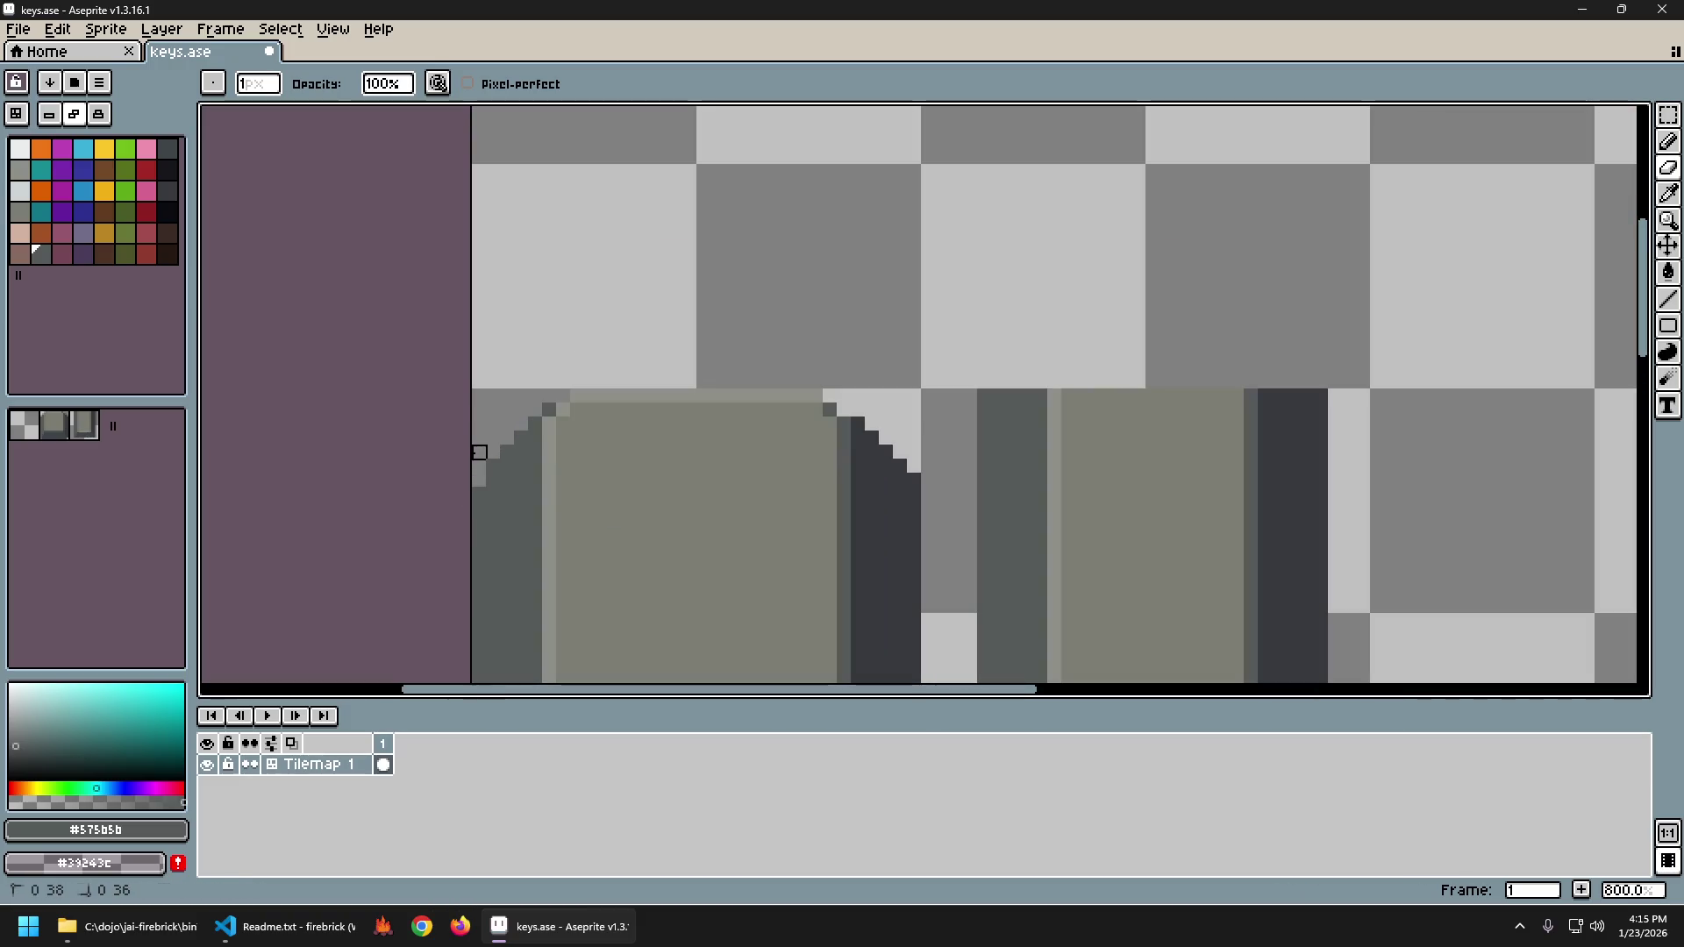
{"action": "scroll", "coordinate": [504, 509], "scroll_direction": "down", "scroll_amount": 5}
{"action": "key", "text": "ctrl+z"}
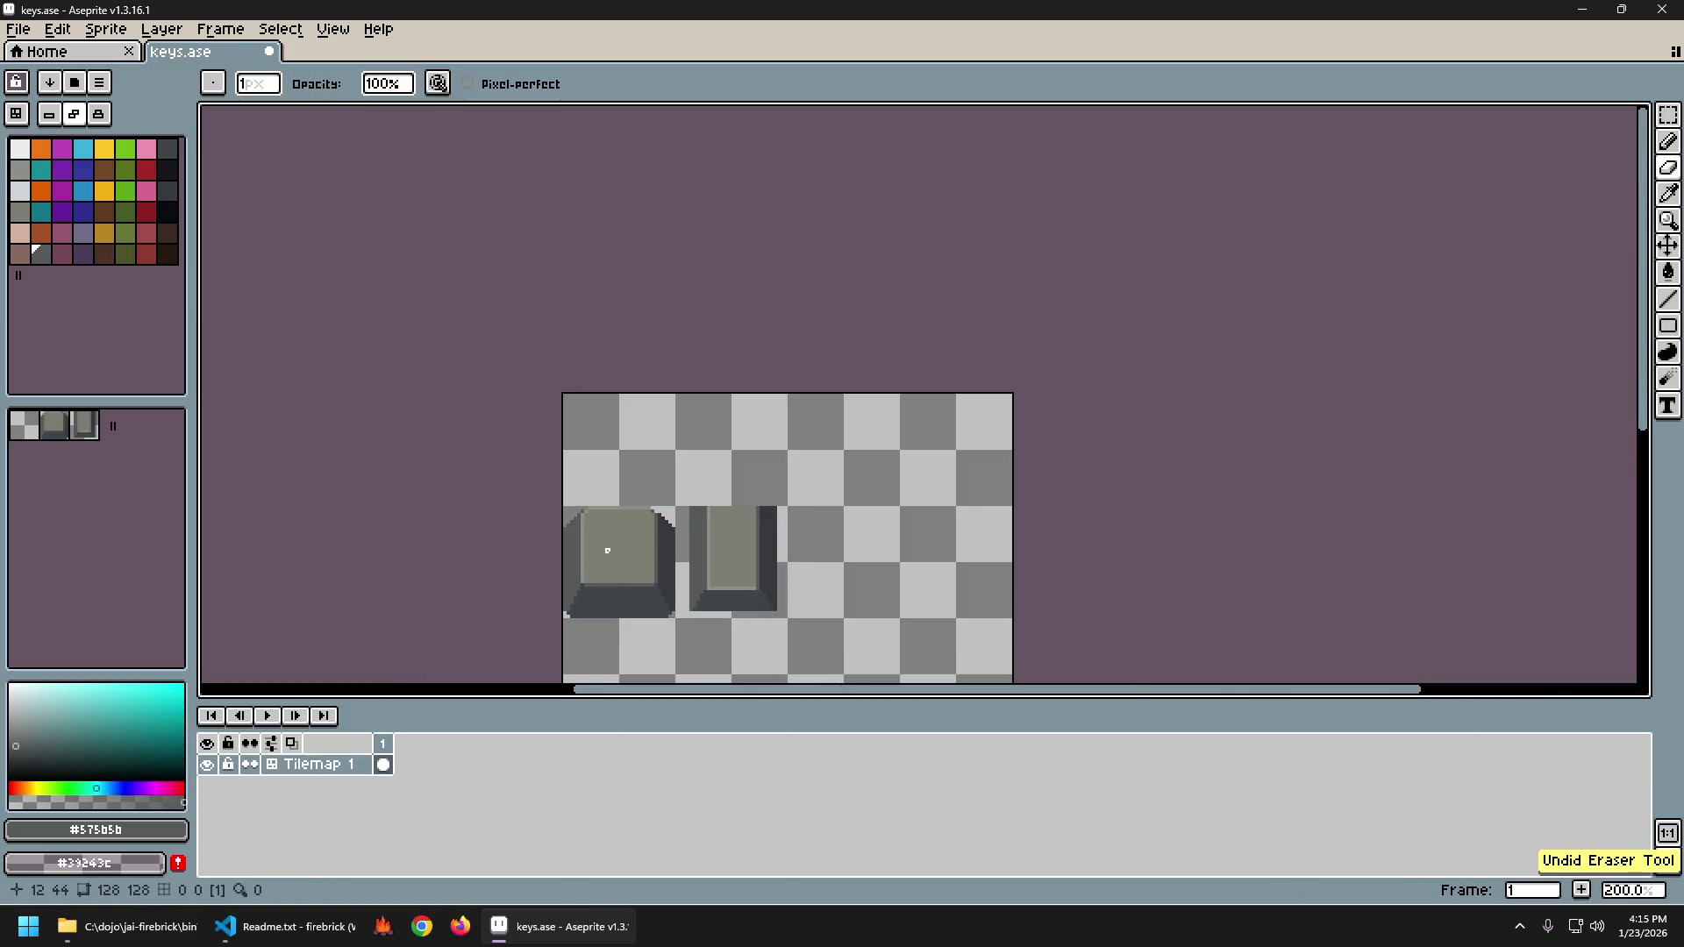
{"action": "scroll", "coordinate": [562, 553], "scroll_direction": "right", "scroll_amount": 2}
{"action": "scroll", "coordinate": [536, 534], "scroll_direction": "up", "scroll_amount": 3}
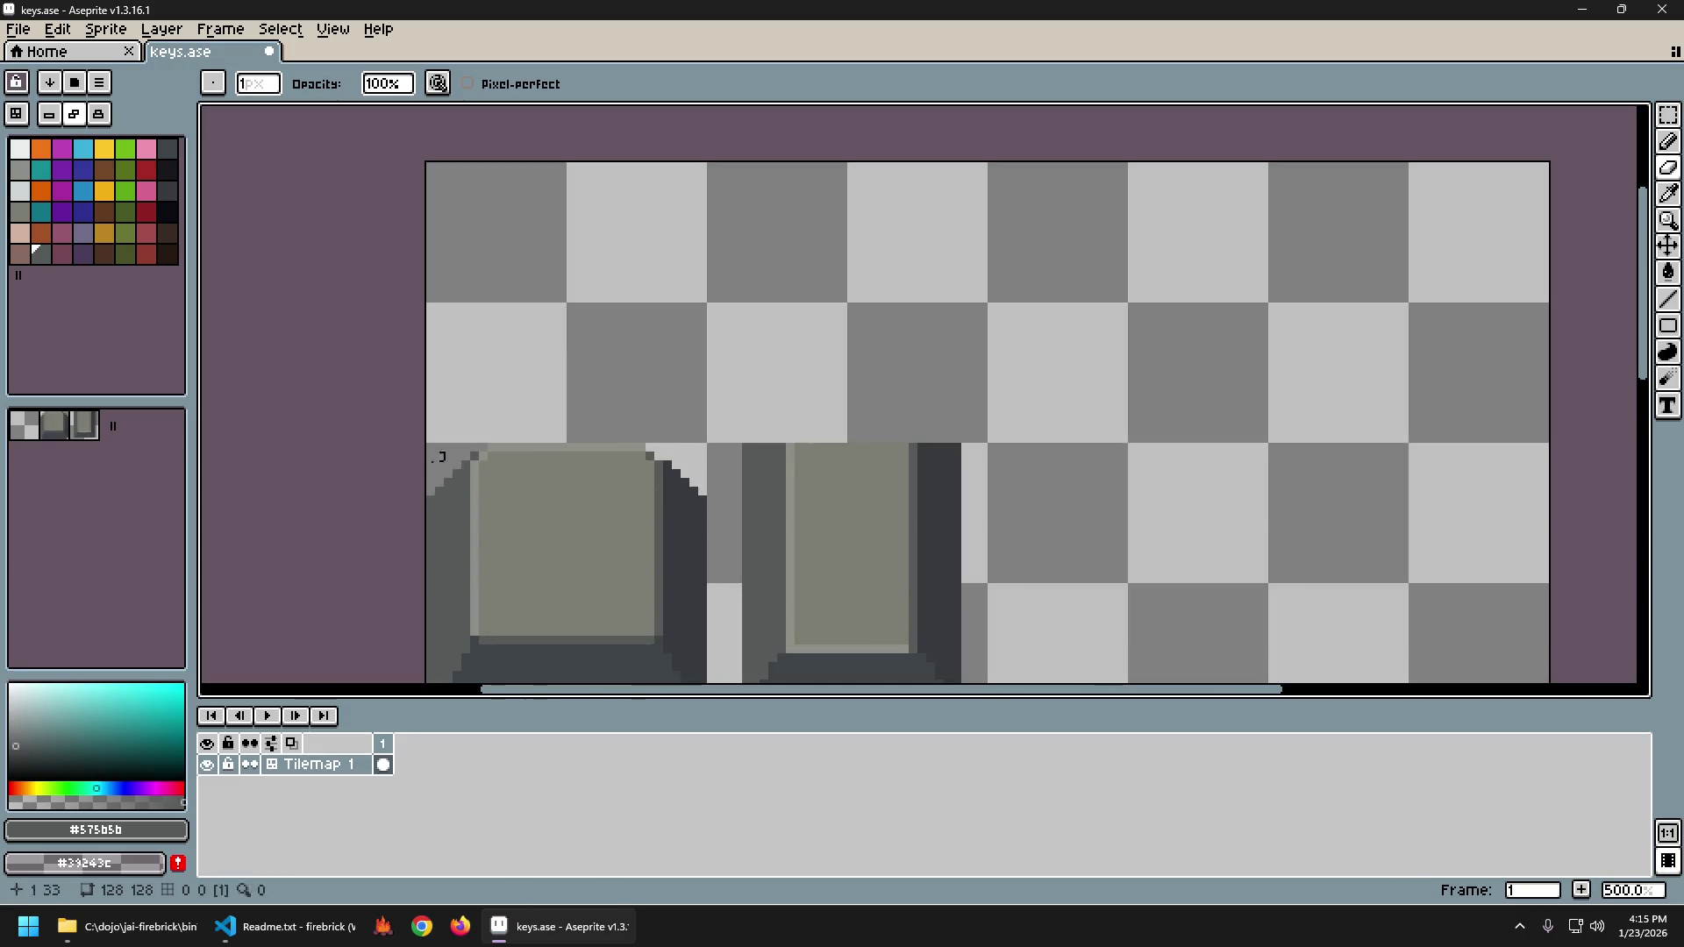
{"action": "scroll", "coordinate": [606, 491], "scroll_direction": "down", "scroll_amount": 2}
Pick dark grey #373a3c and paint a pixel beside the square key's top-right corner.
{"action": "scroll", "coordinate": [654, 432], "scroll_direction": "up", "scroll_amount": 1}
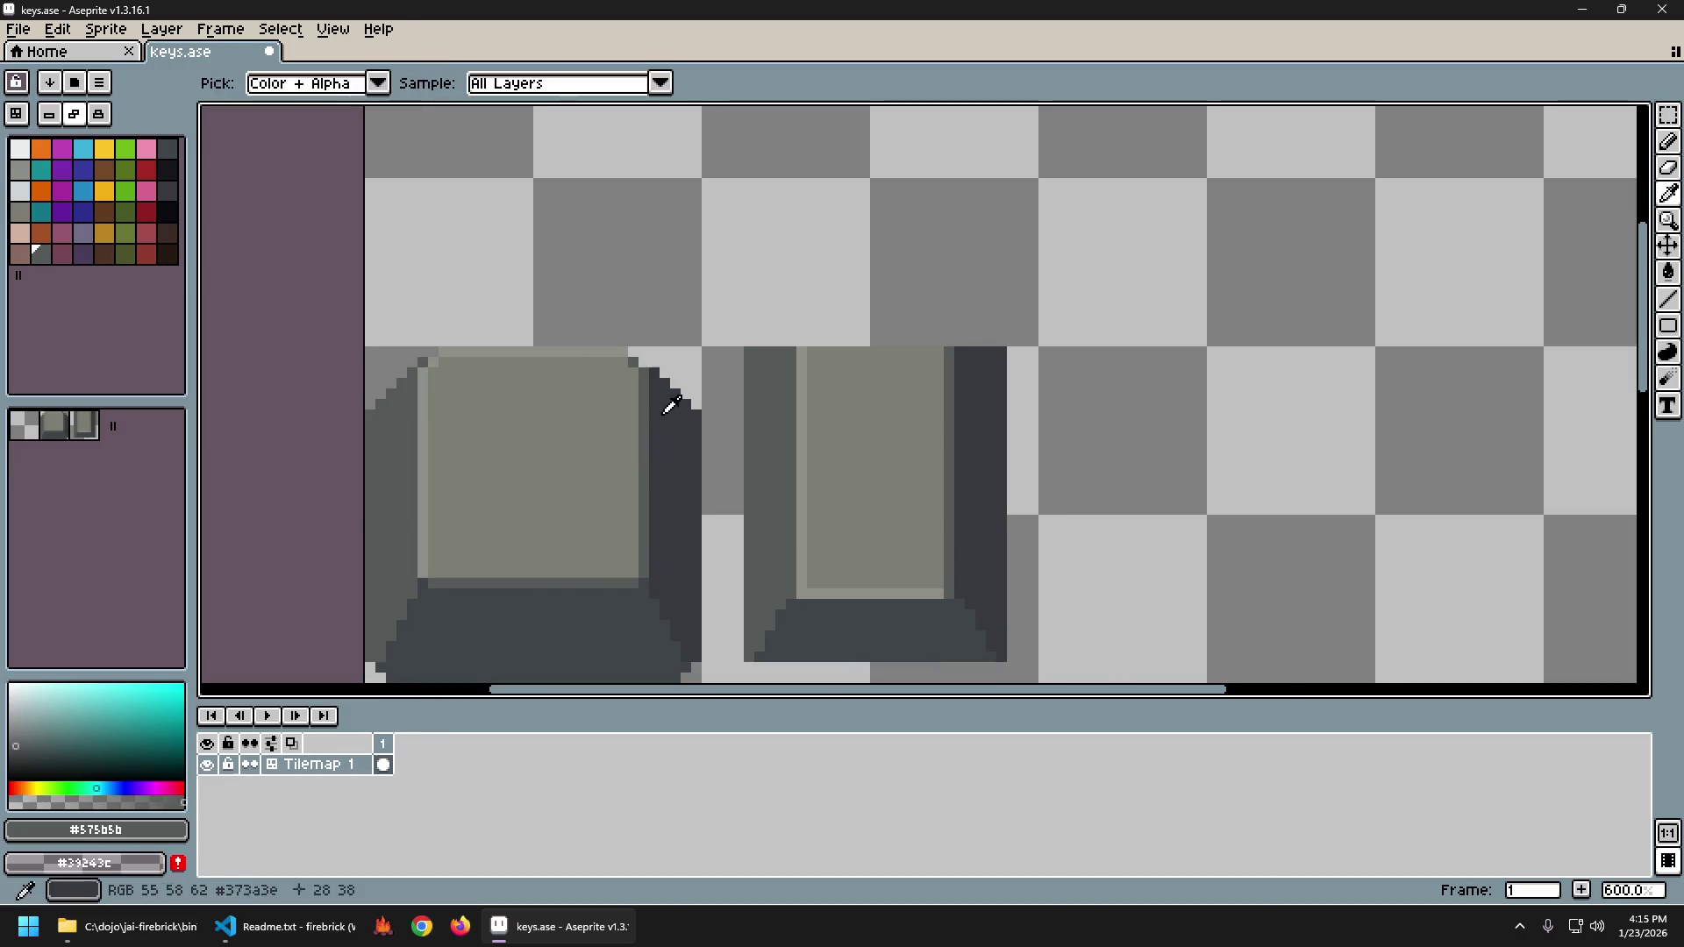
{"action": "left_click", "coordinate": [645, 370], "text": "alt"}
{"action": "left_click", "coordinate": [645, 365]}
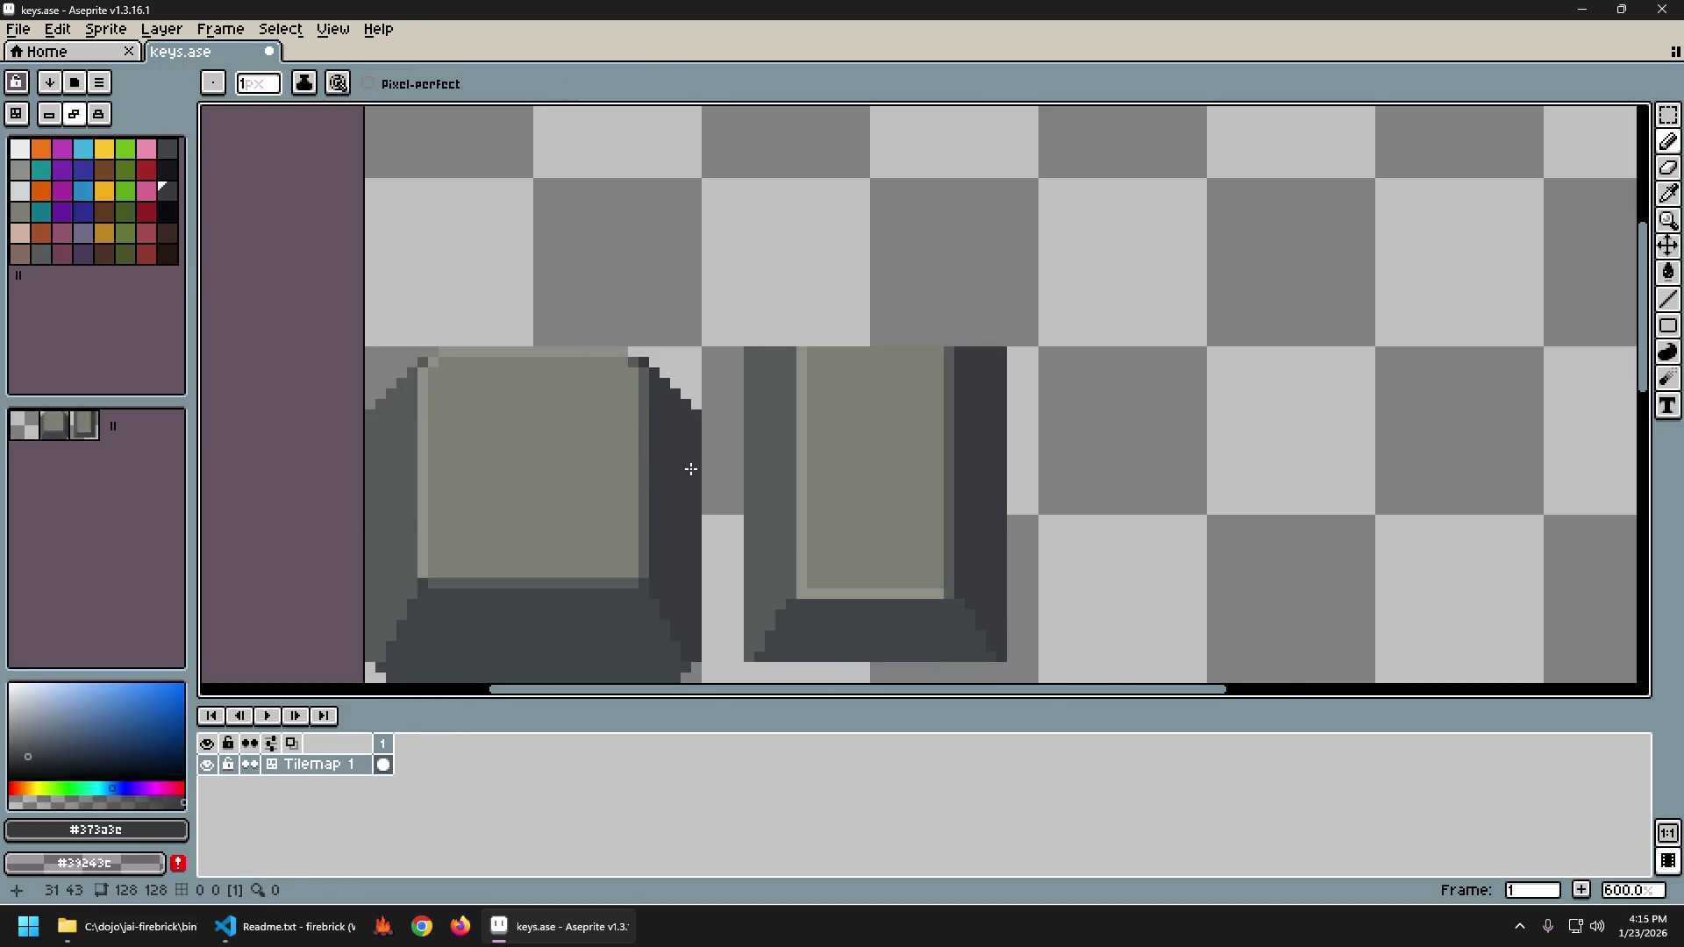
{"action": "scroll", "coordinate": [688, 469], "scroll_direction": "down", "scroll_amount": 4}
{"action": "key", "text": "ctrl+z"}
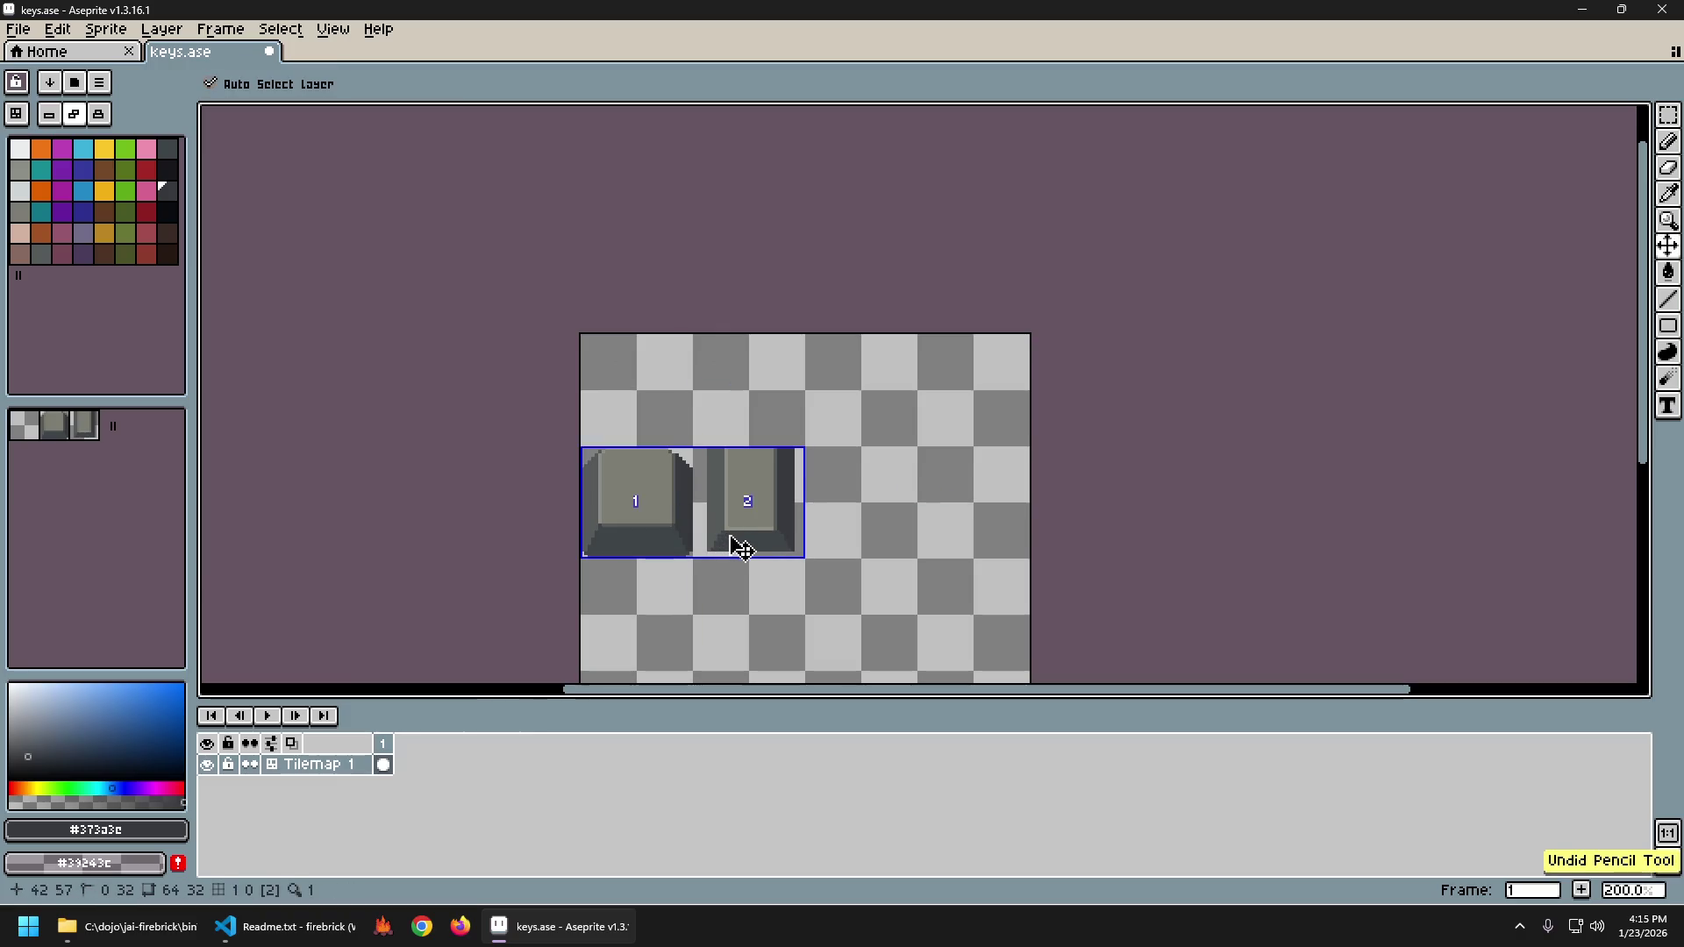
{"action": "key", "text": "ctrl+y"}
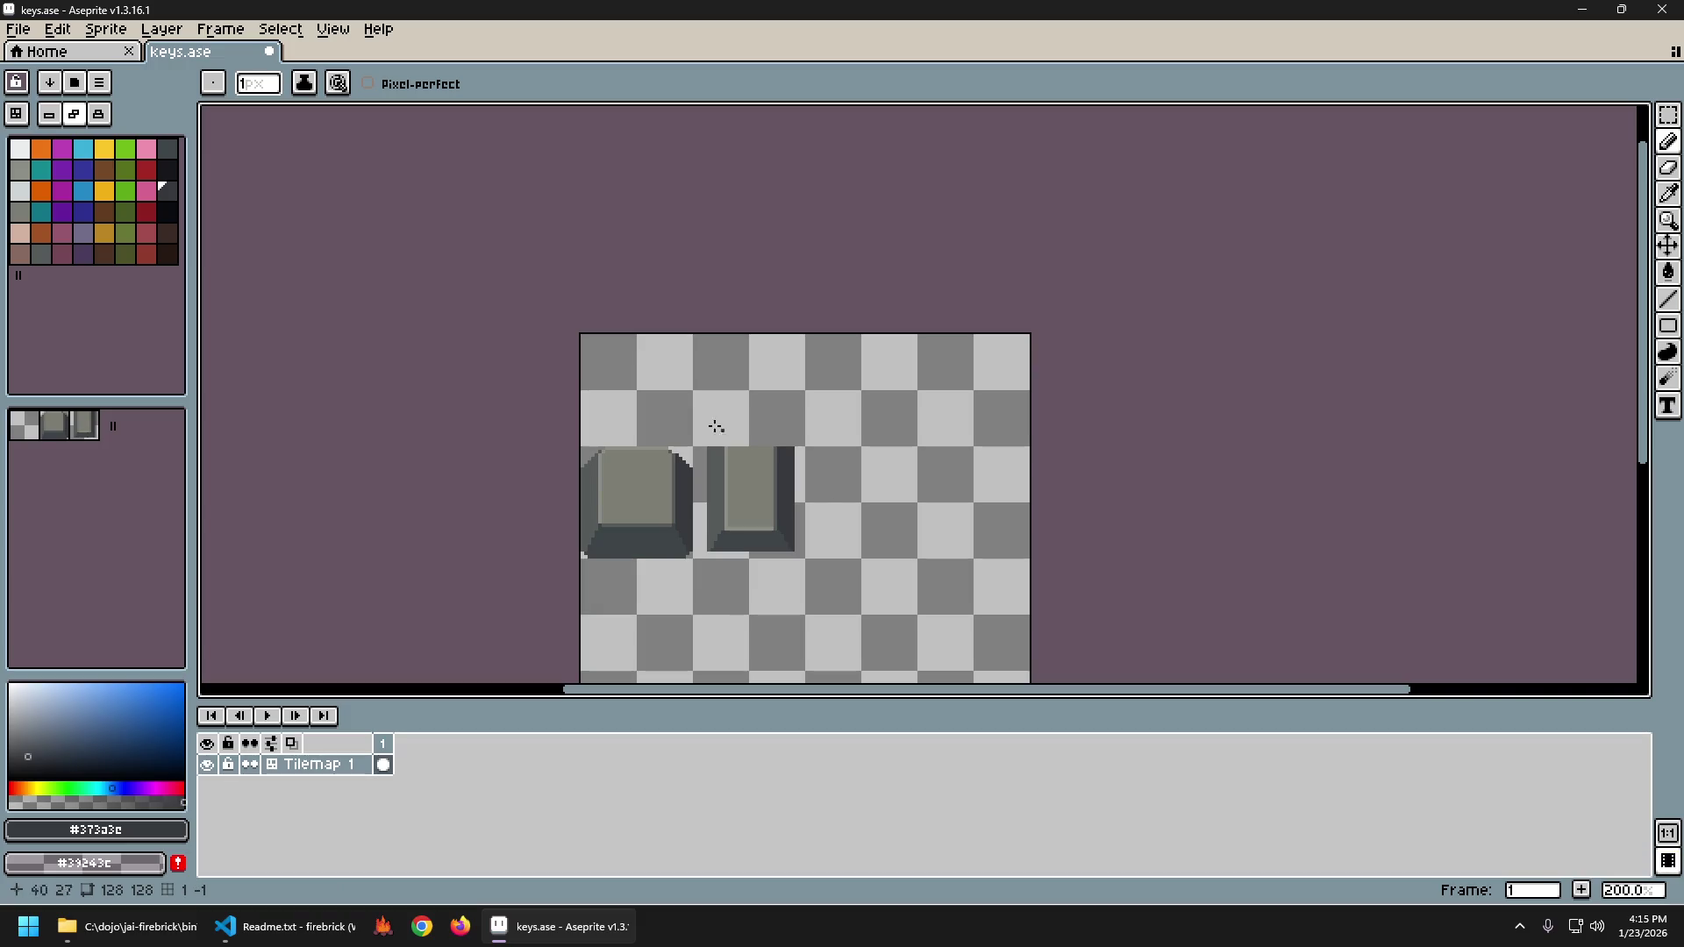
Undo the last eraser stroke and paint a dark #373a3c pixel on the square key's right chamfer.
{"action": "scroll", "coordinate": [639, 487], "scroll_direction": "up", "scroll_amount": 4}
{"action": "scroll", "coordinate": [649, 482], "scroll_direction": "down", "scroll_amount": 1}
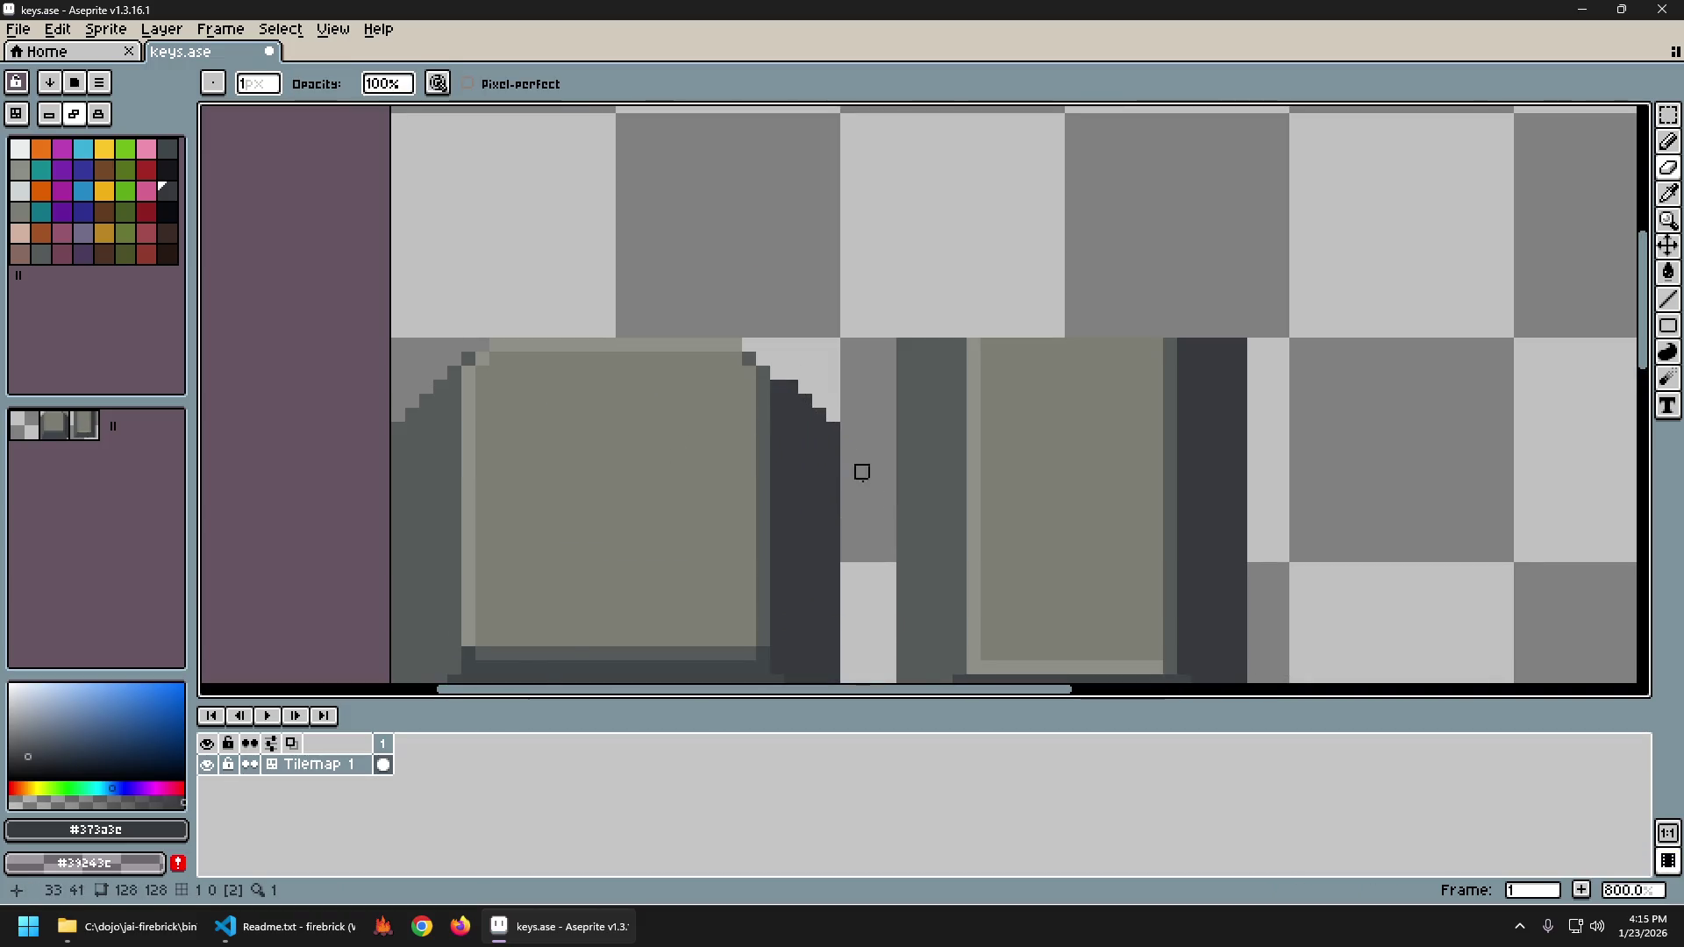
{"action": "scroll", "coordinate": [877, 527], "scroll_direction": "down", "scroll_amount": 2}
{"action": "scroll", "coordinate": [697, 518], "scroll_direction": "up", "scroll_amount": 2}
{"action": "key", "text": "ctrl+z"}
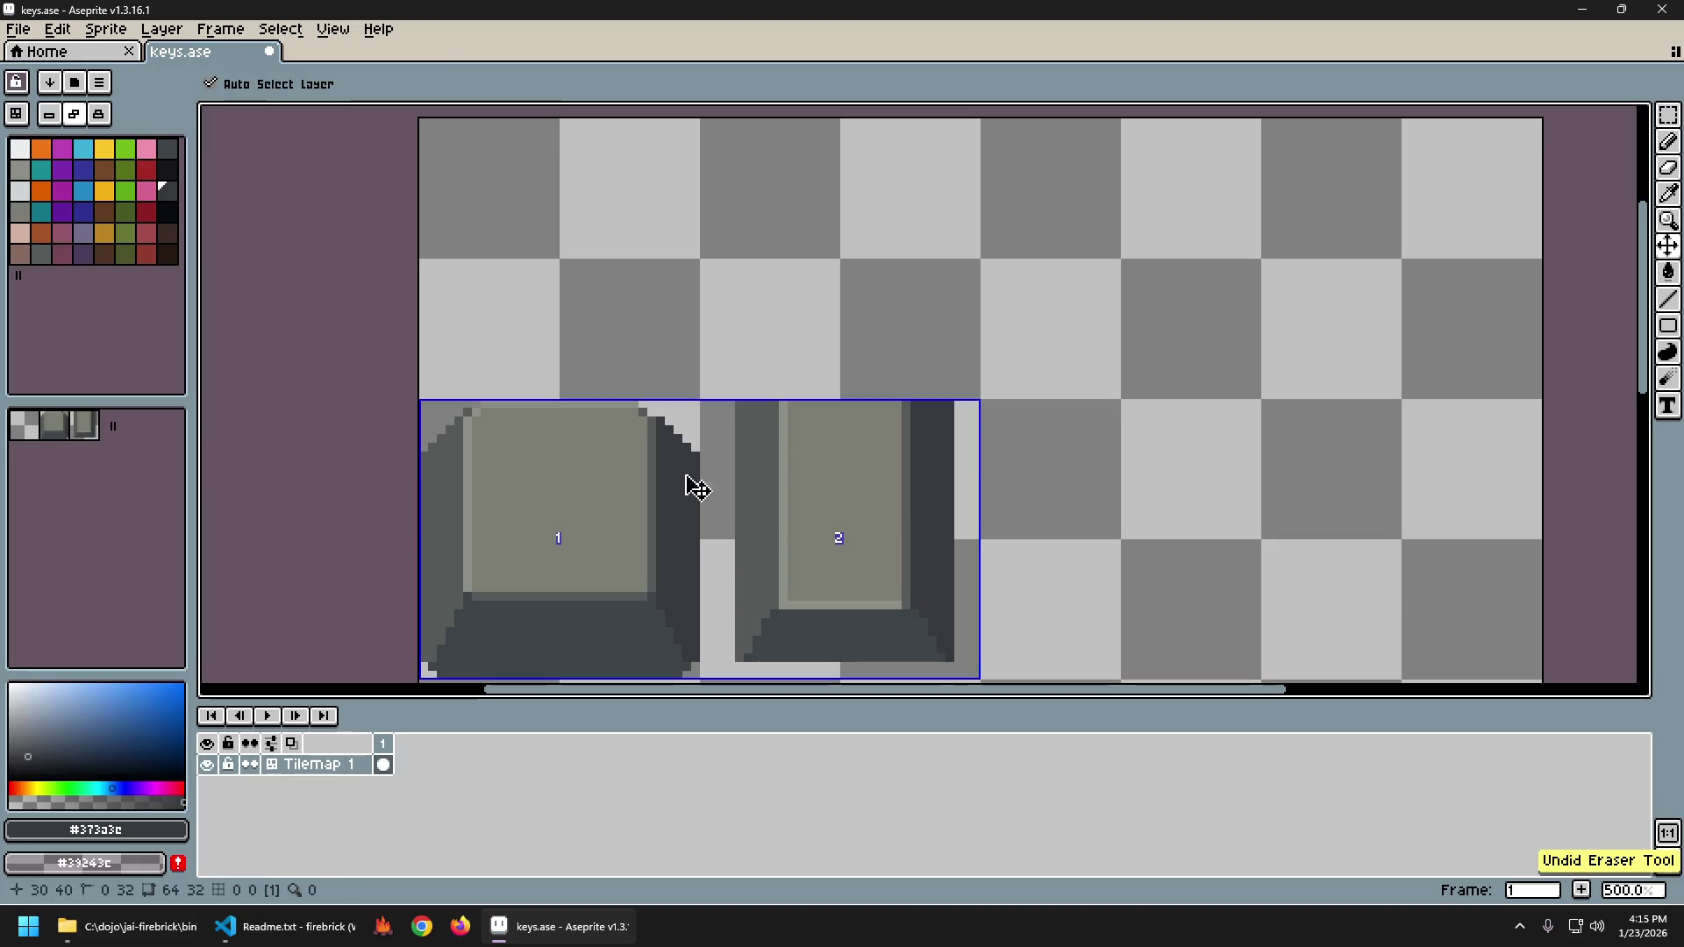
{"action": "left_click", "coordinate": [696, 449]}
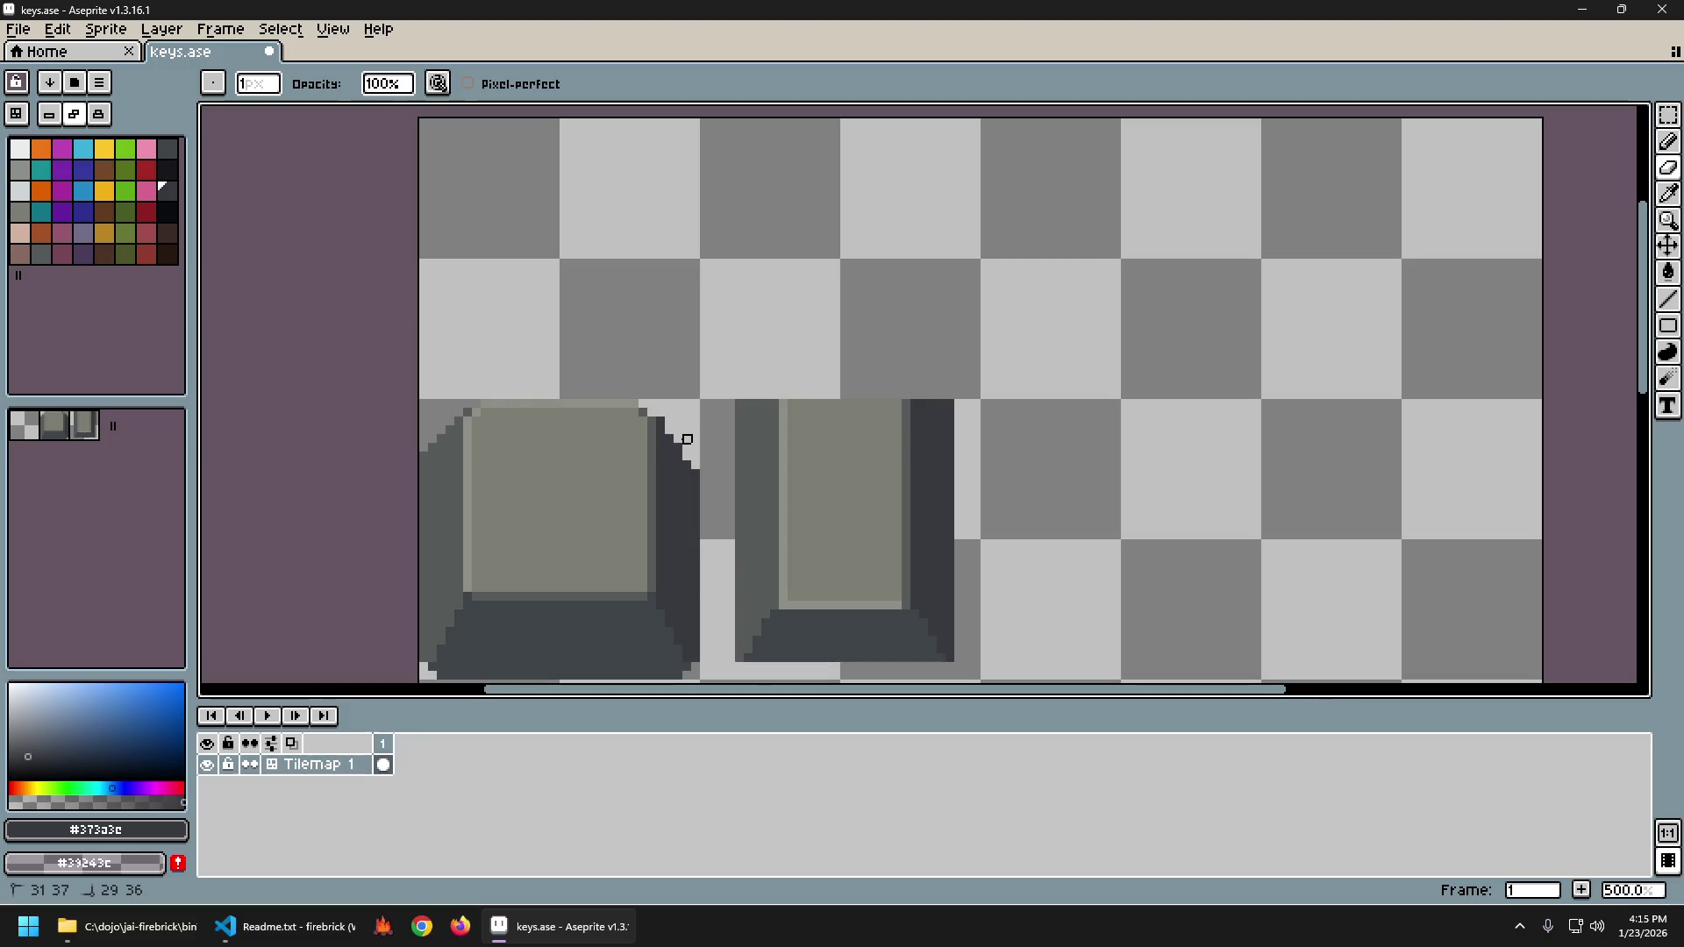
Revert another eraser stroke on the square keycap.
{"action": "scroll", "coordinate": [760, 534], "scroll_direction": "down", "scroll_amount": 4}
{"action": "scroll", "coordinate": [741, 548], "scroll_direction": "up", "scroll_amount": 4}
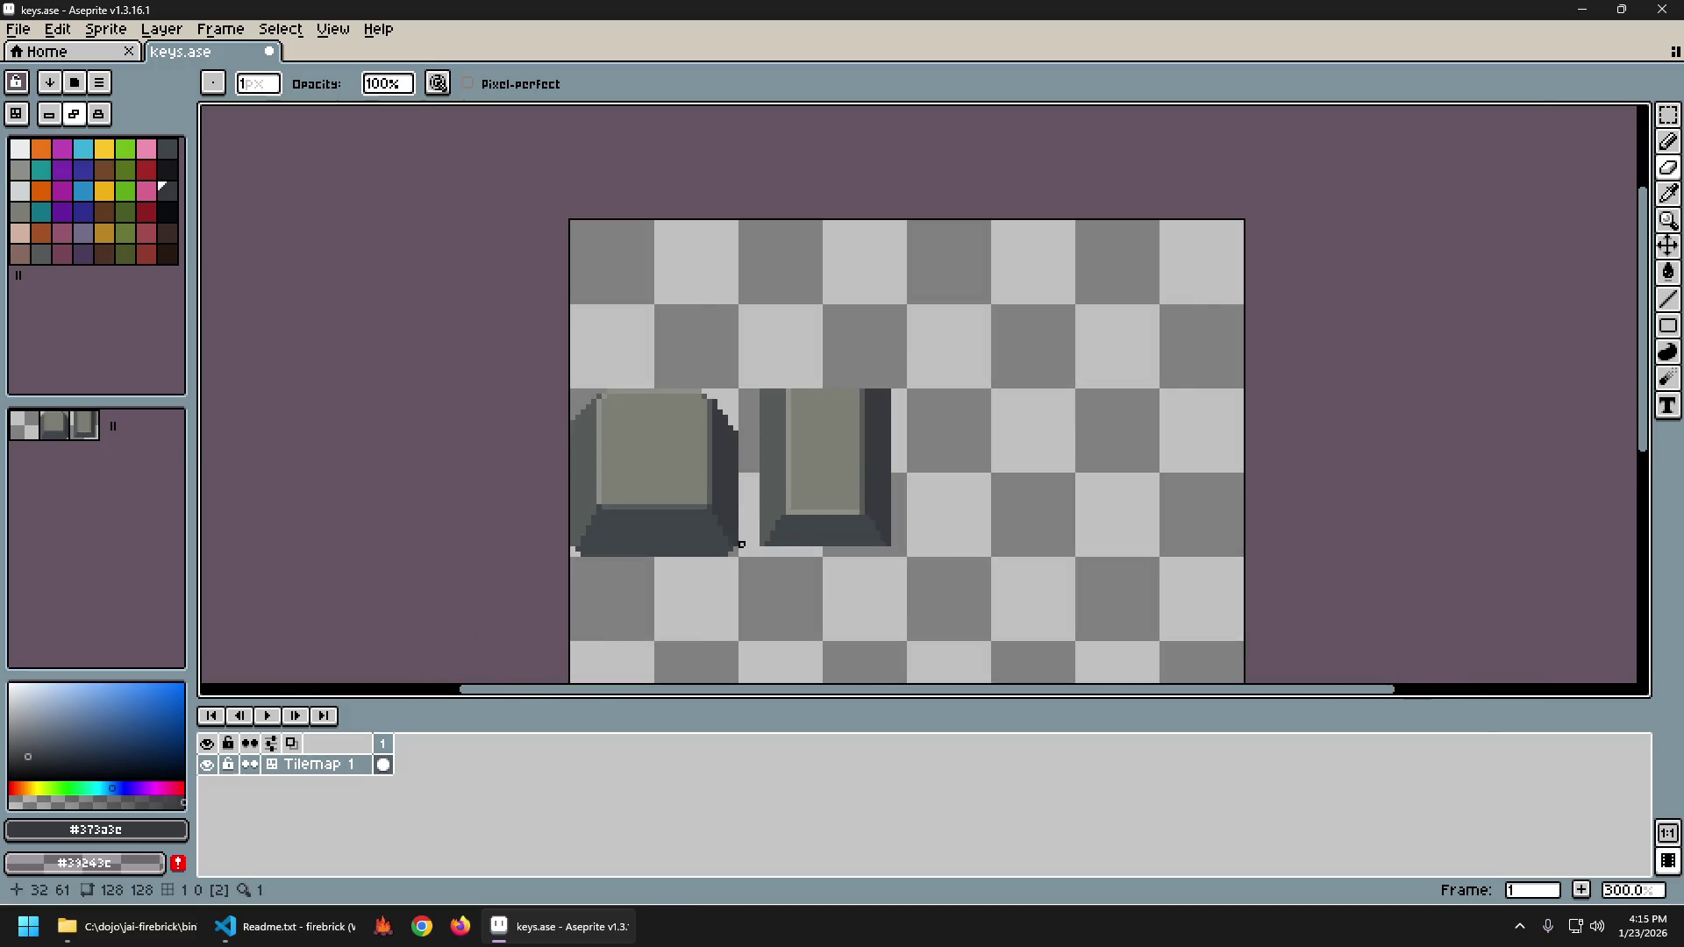
{"action": "scroll", "coordinate": [701, 380], "scroll_direction": "down", "scroll_amount": 3}
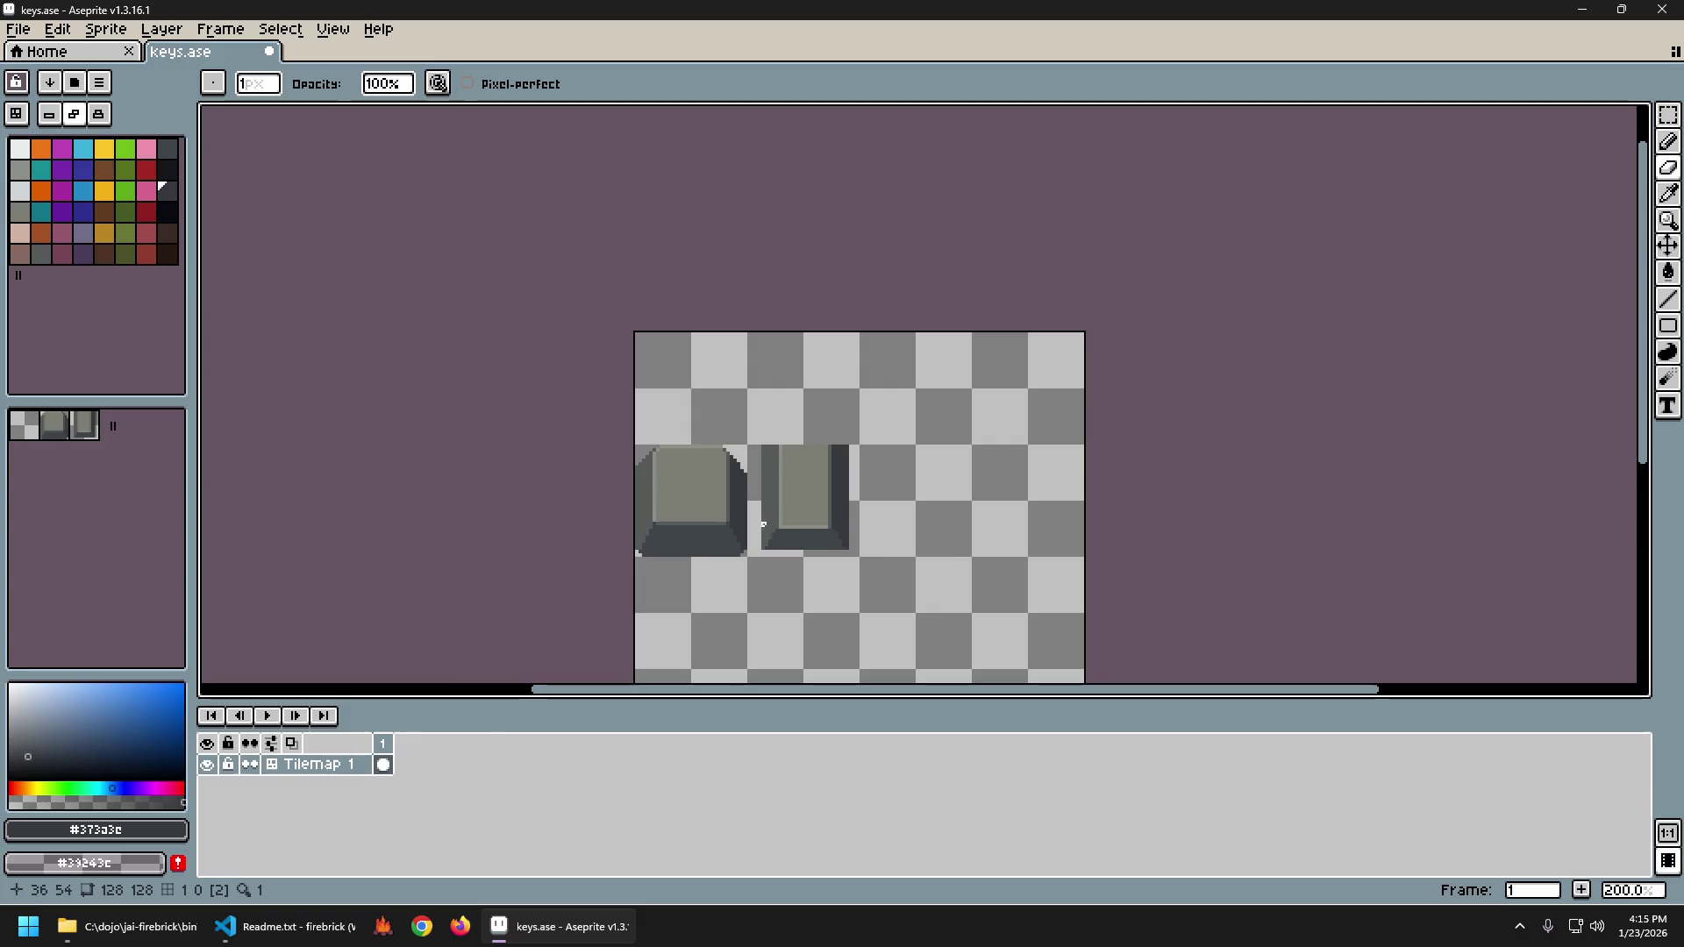
{"action": "scroll", "coordinate": [733, 449], "scroll_direction": "up", "scroll_amount": 3}
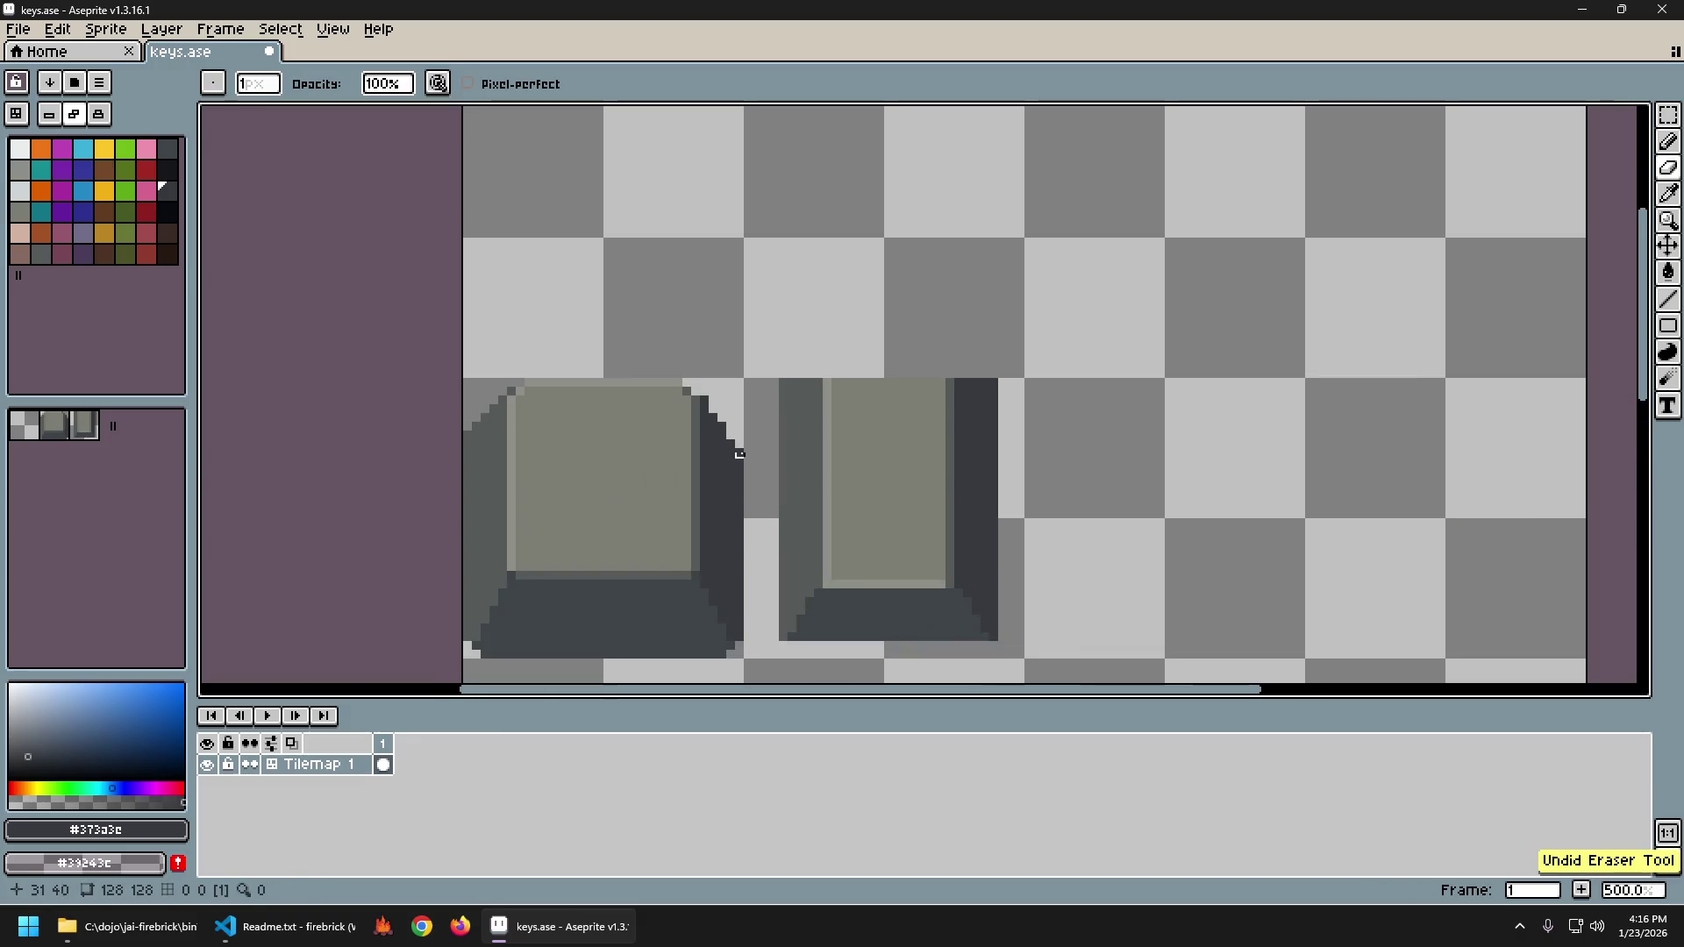
{"action": "scroll", "coordinate": [739, 445], "scroll_direction": "down", "scroll_amount": 4}
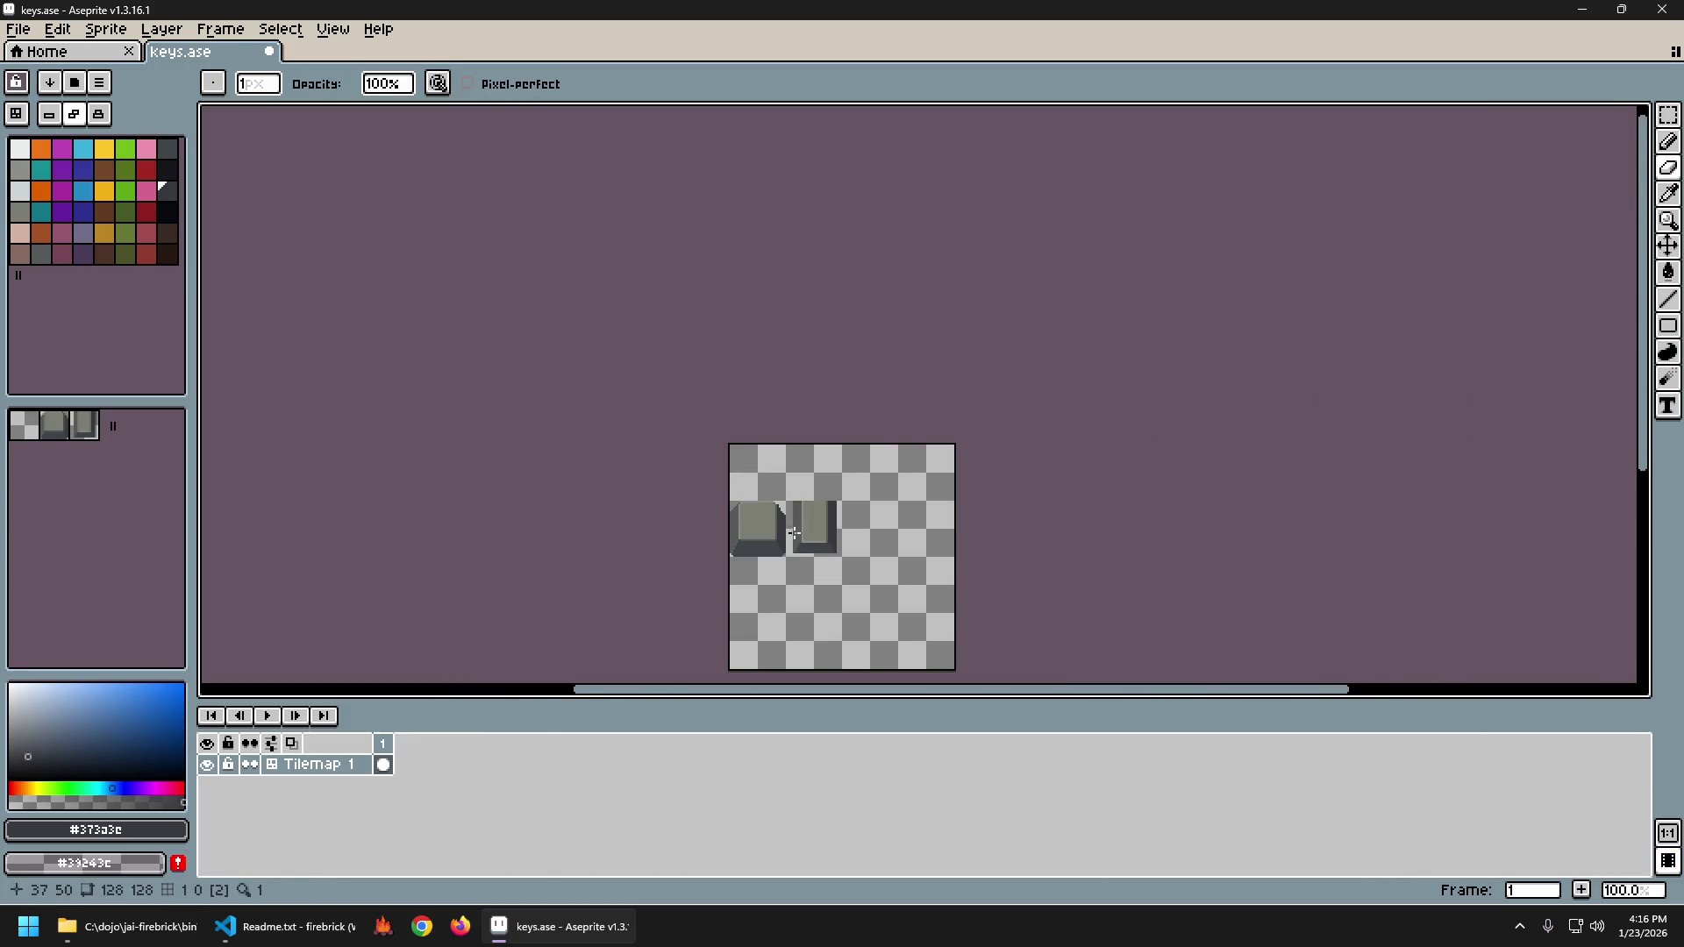
{"action": "scroll", "coordinate": [794, 533], "scroll_direction": "up", "scroll_amount": 5}
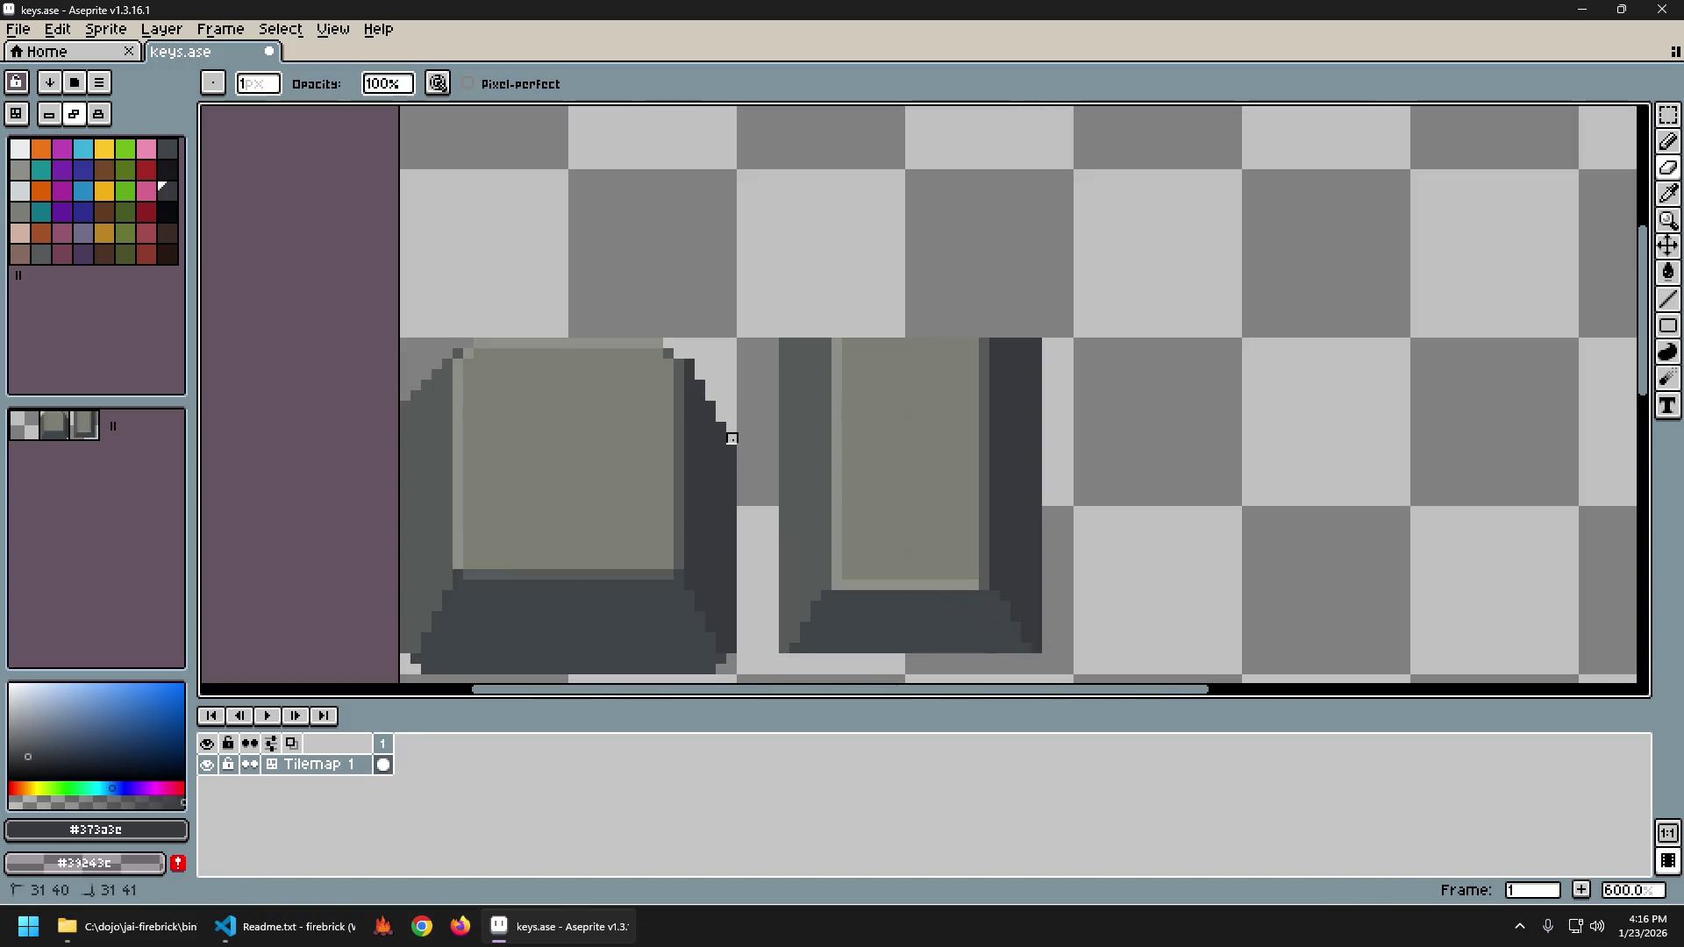
{"action": "key", "text": "ctrl+z"}
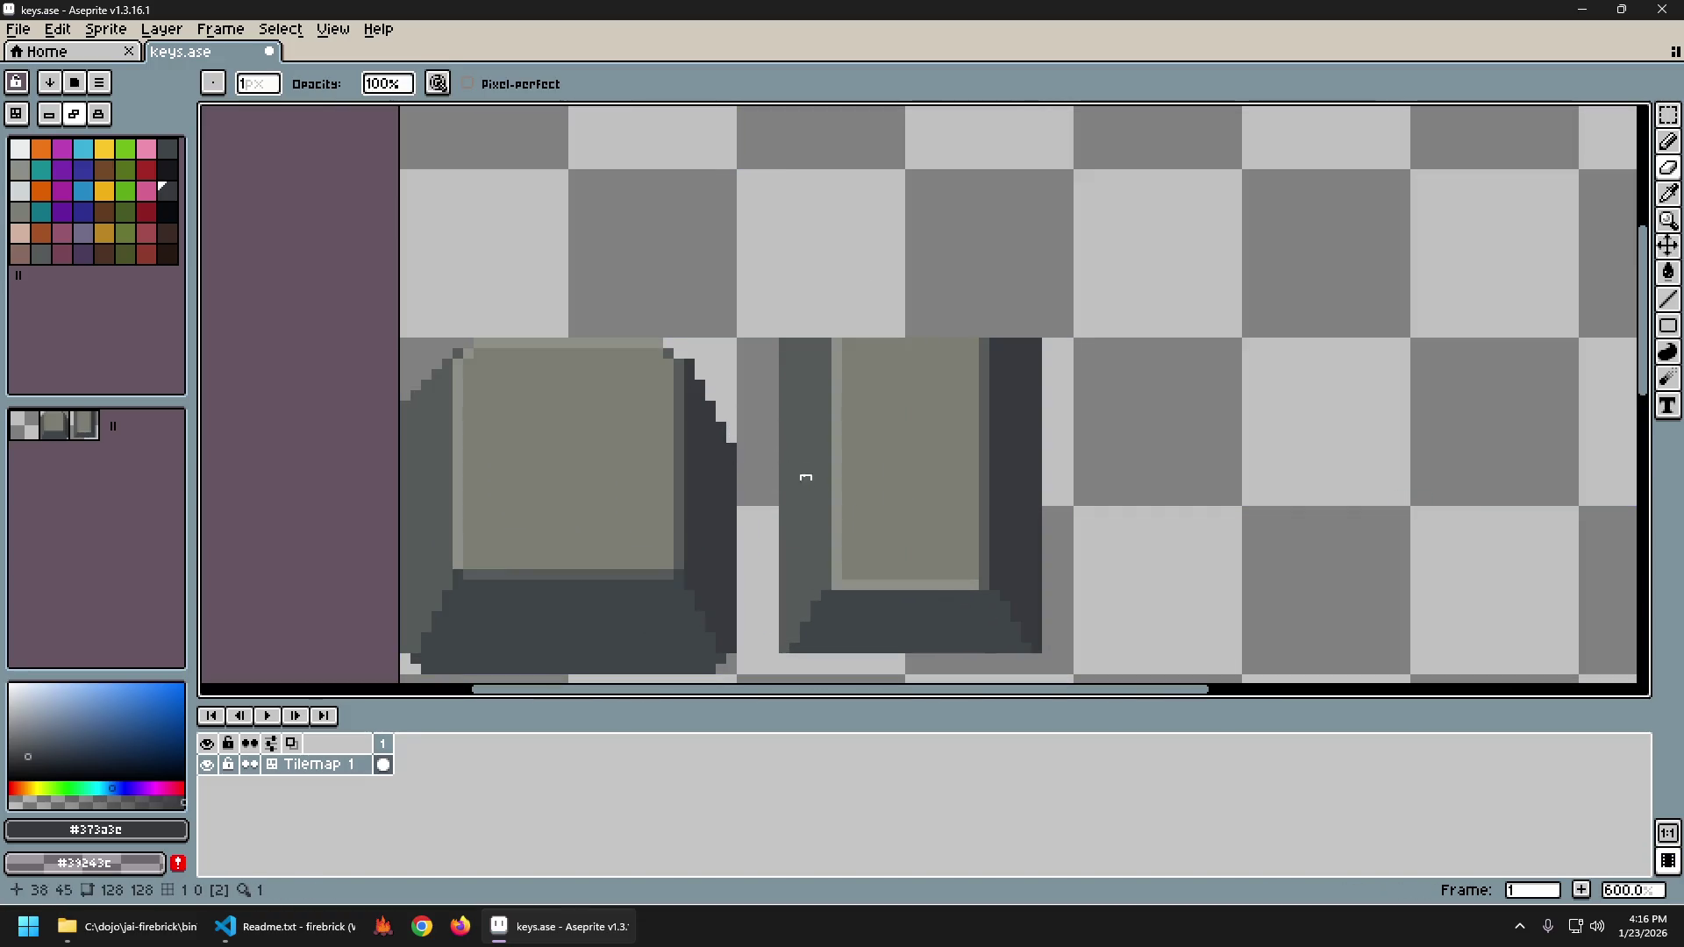
Undo the remaining eraser stroke on the square key's edge.
{"action": "scroll", "coordinate": [806, 477], "scroll_direction": "down", "scroll_amount": 5}
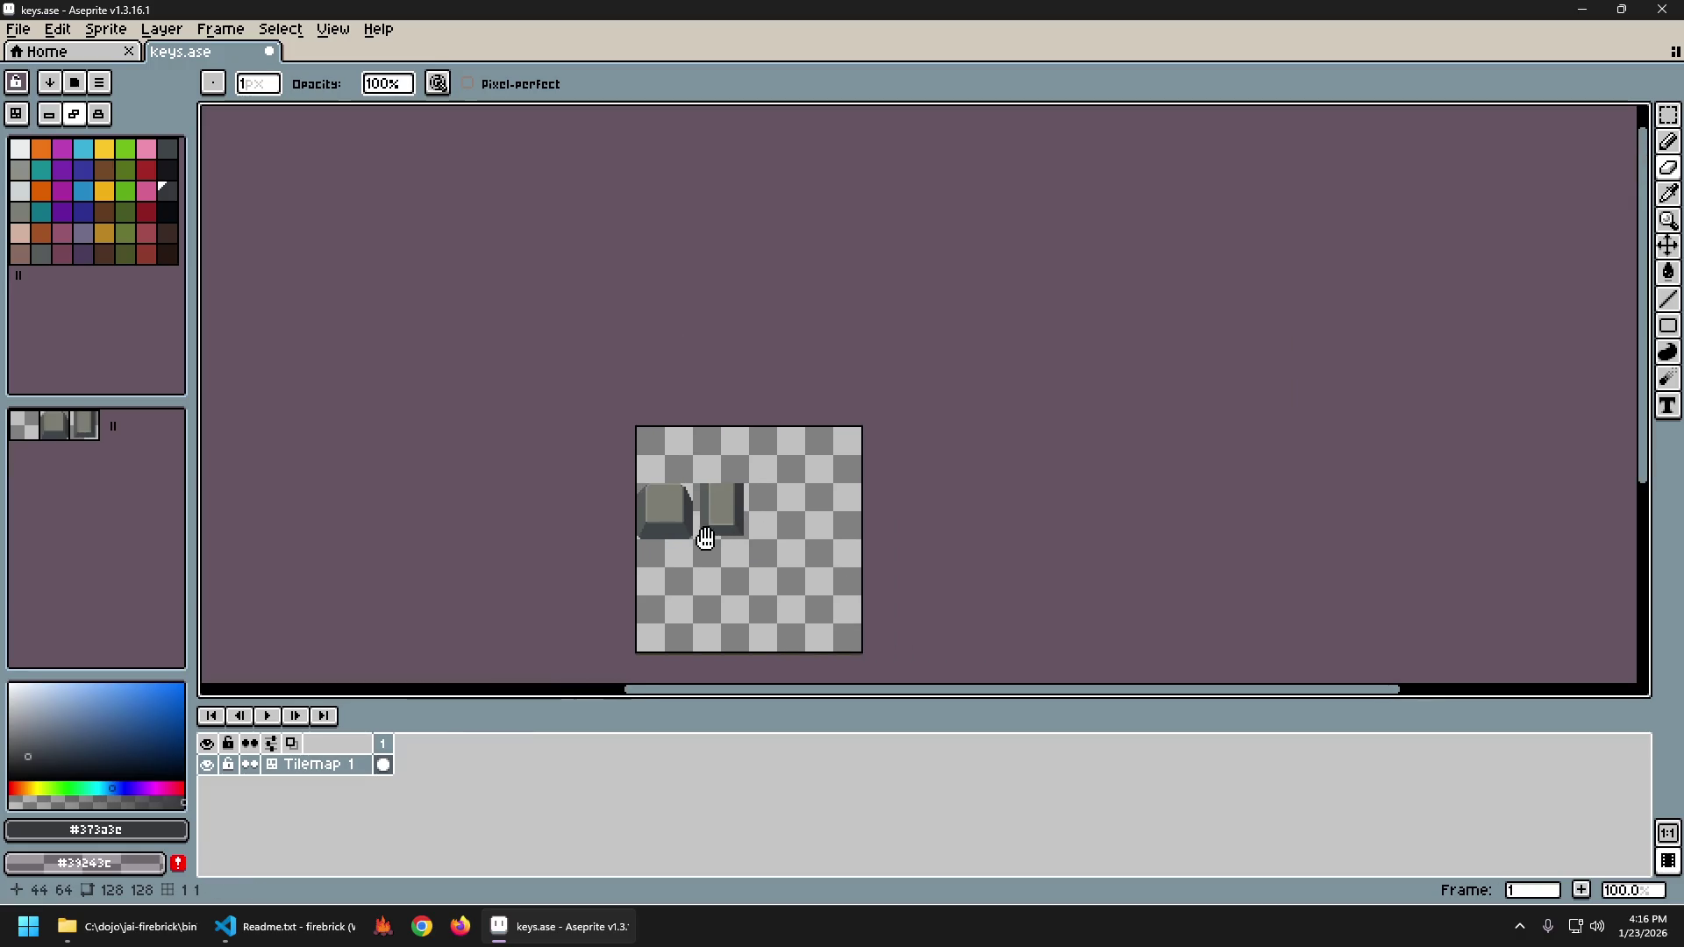
{"action": "scroll", "coordinate": [674, 540], "scroll_direction": "up", "scroll_amount": 1}
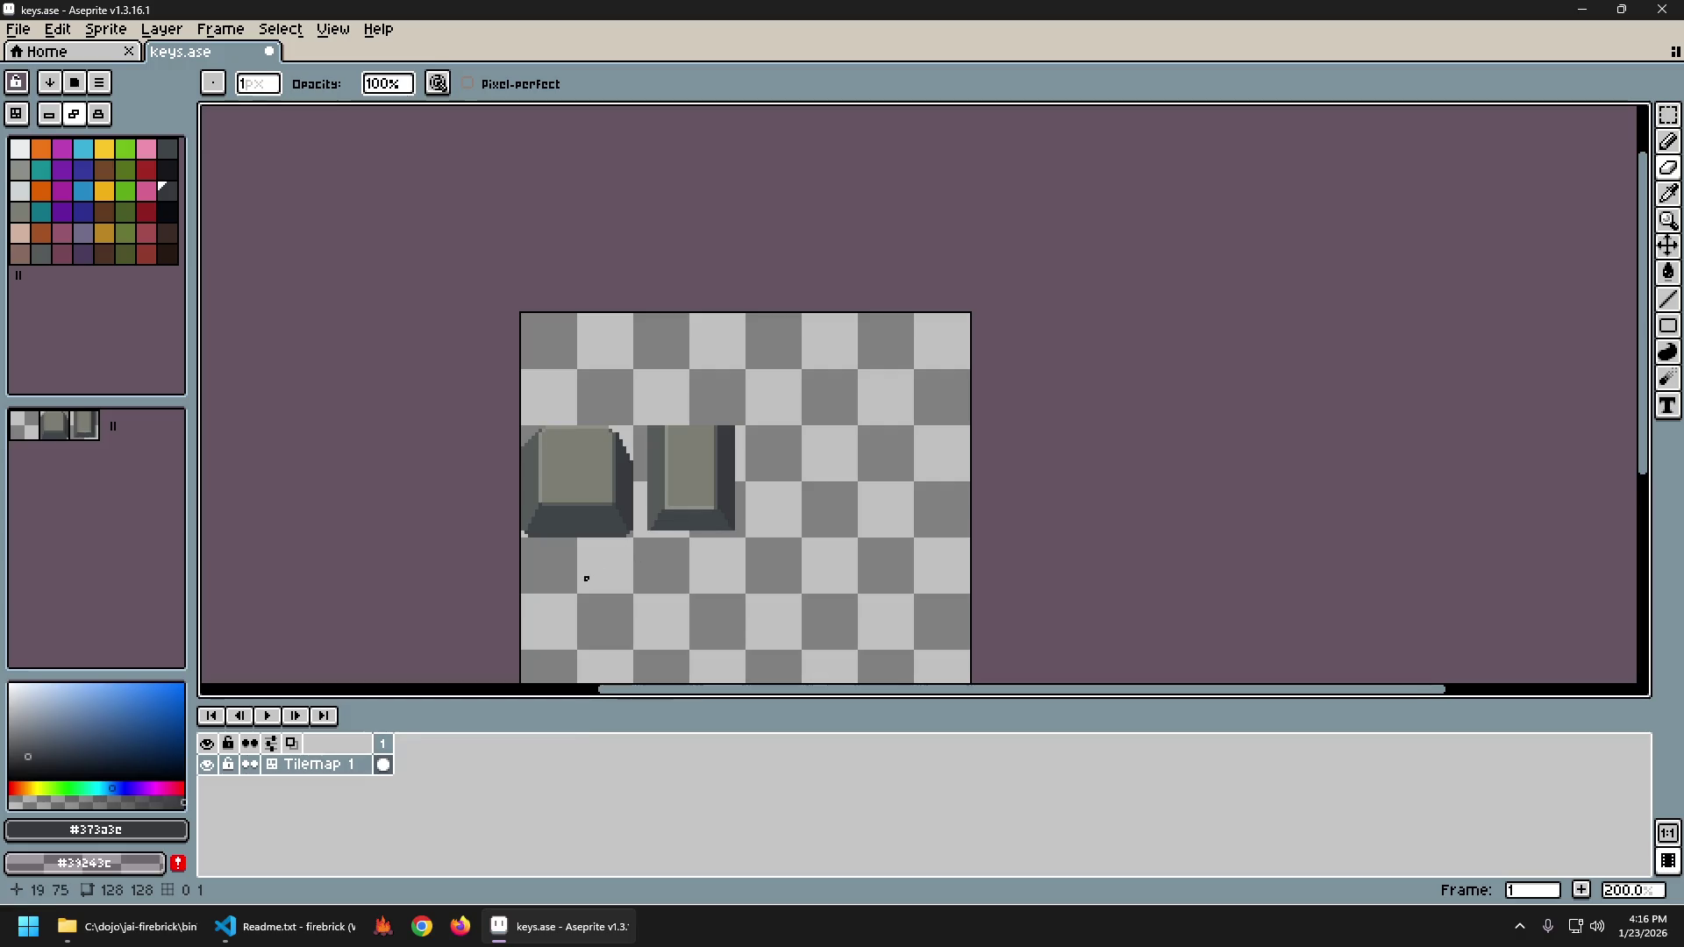
{"action": "scroll", "coordinate": [582, 571], "scroll_direction": "down", "scroll_amount": 2}
{"action": "scroll", "coordinate": [577, 603], "scroll_direction": "up", "scroll_amount": 1}
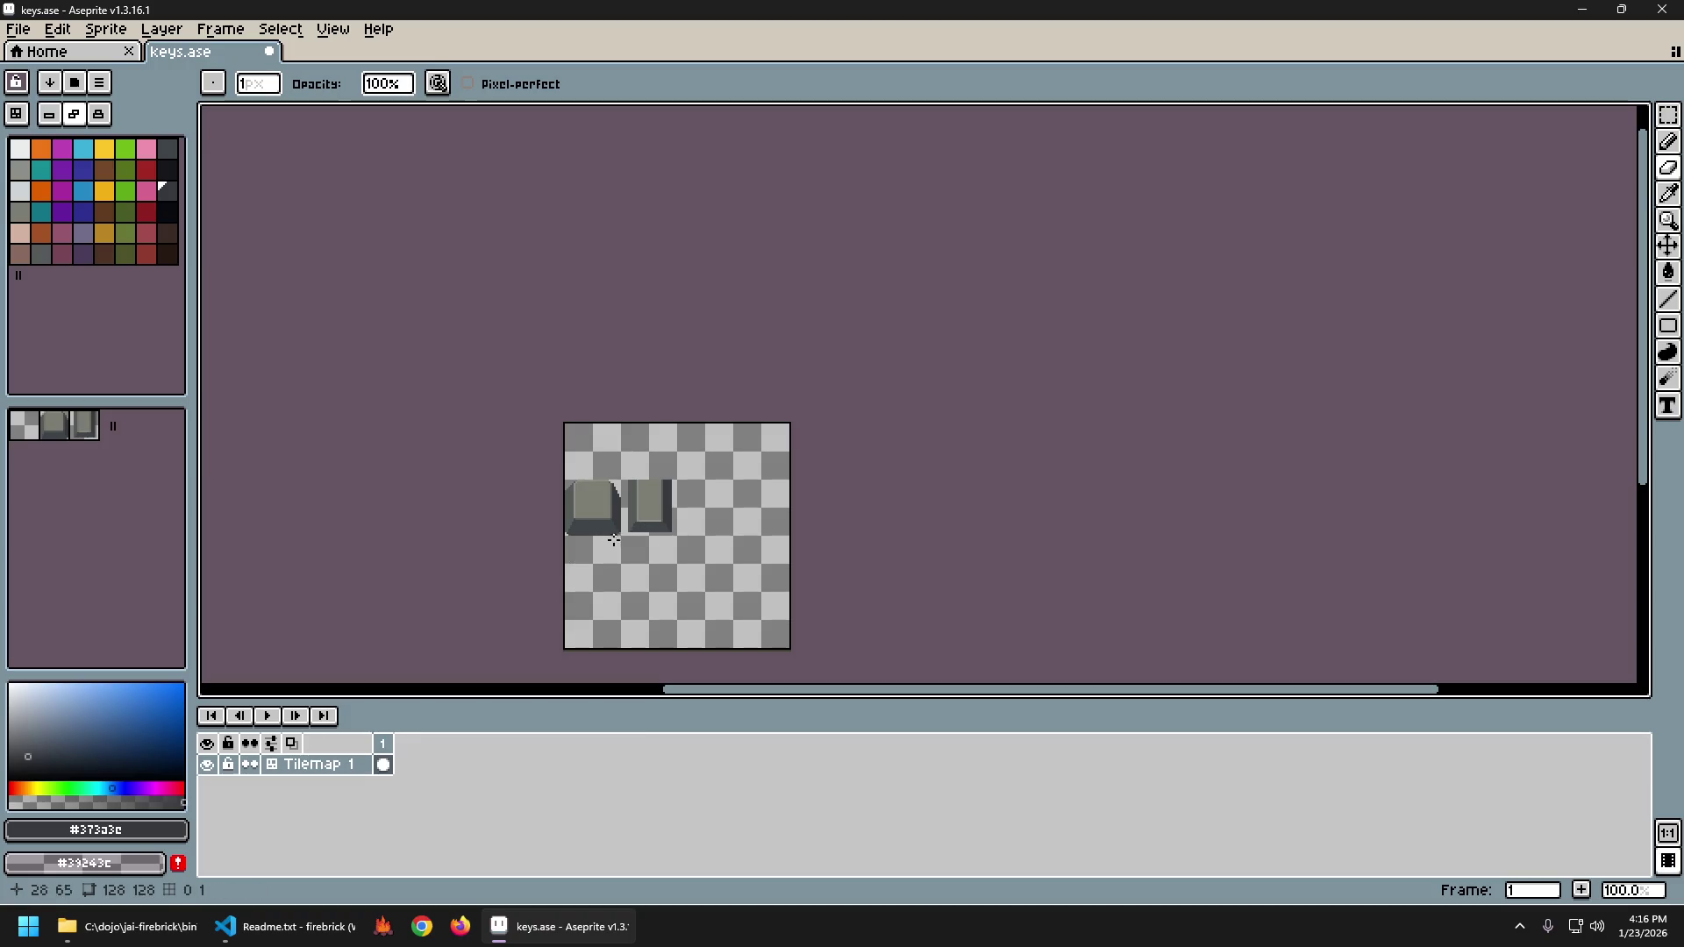
{"action": "scroll", "coordinate": [588, 553], "scroll_direction": "up", "scroll_amount": 1}
{"action": "scroll", "coordinate": [597, 540], "scroll_direction": "down", "scroll_amount": 1}
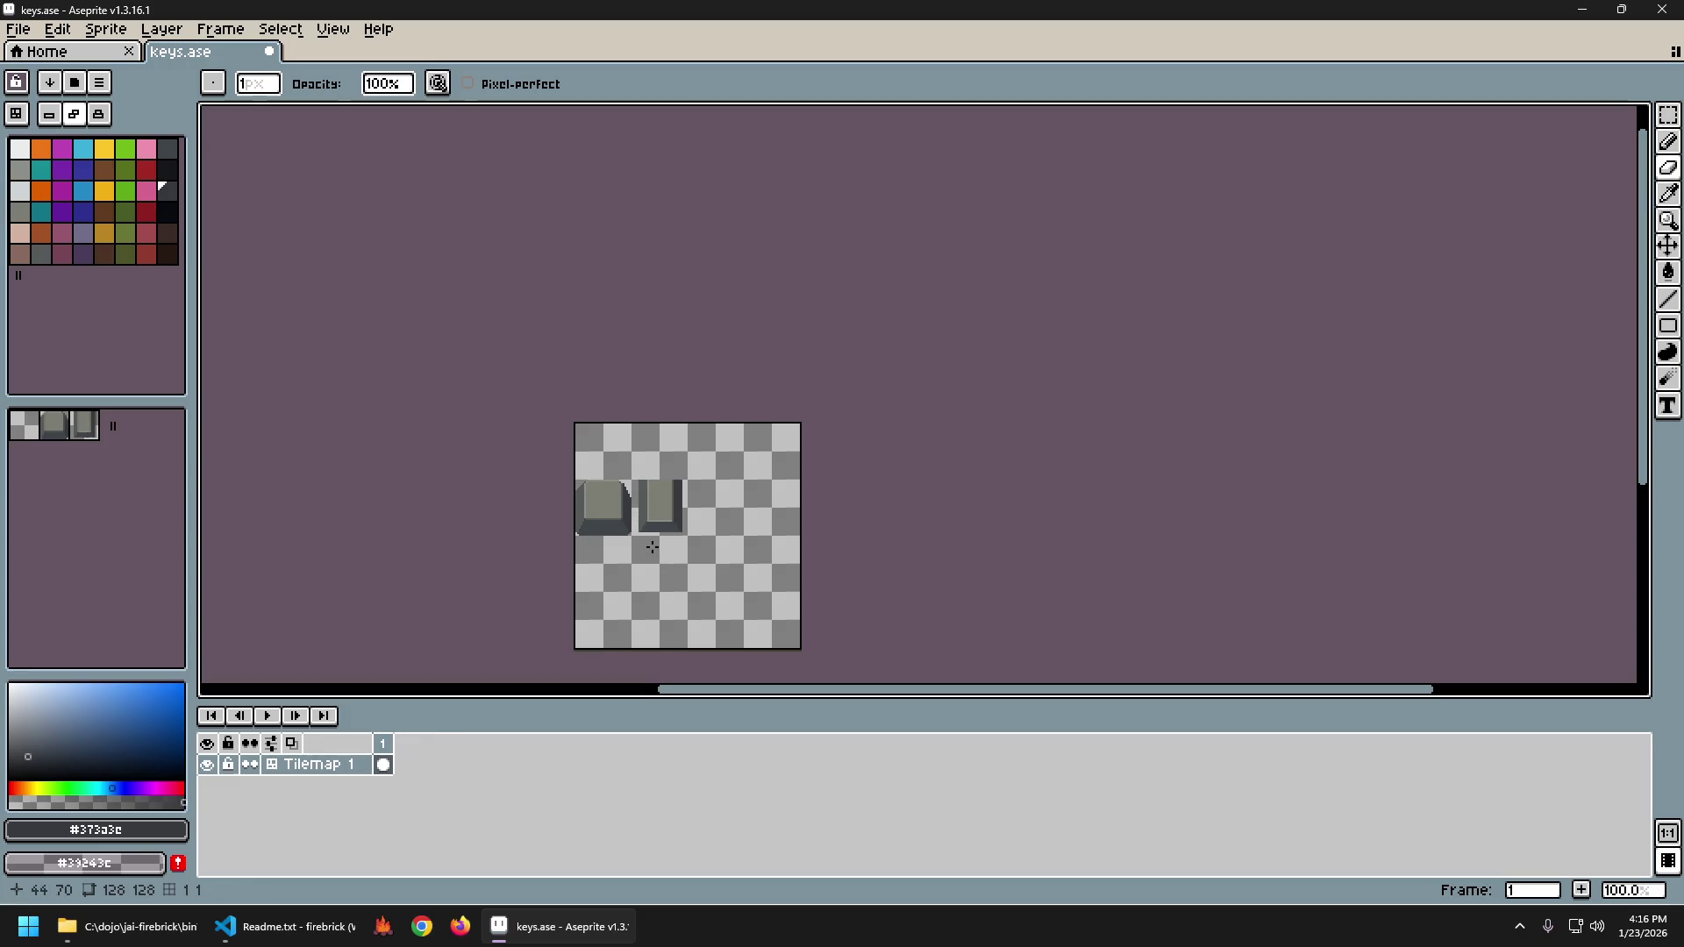
{"action": "scroll", "coordinate": [652, 548], "scroll_direction": "up", "scroll_amount": 3}
{"action": "key", "text": "ctrl+z"}
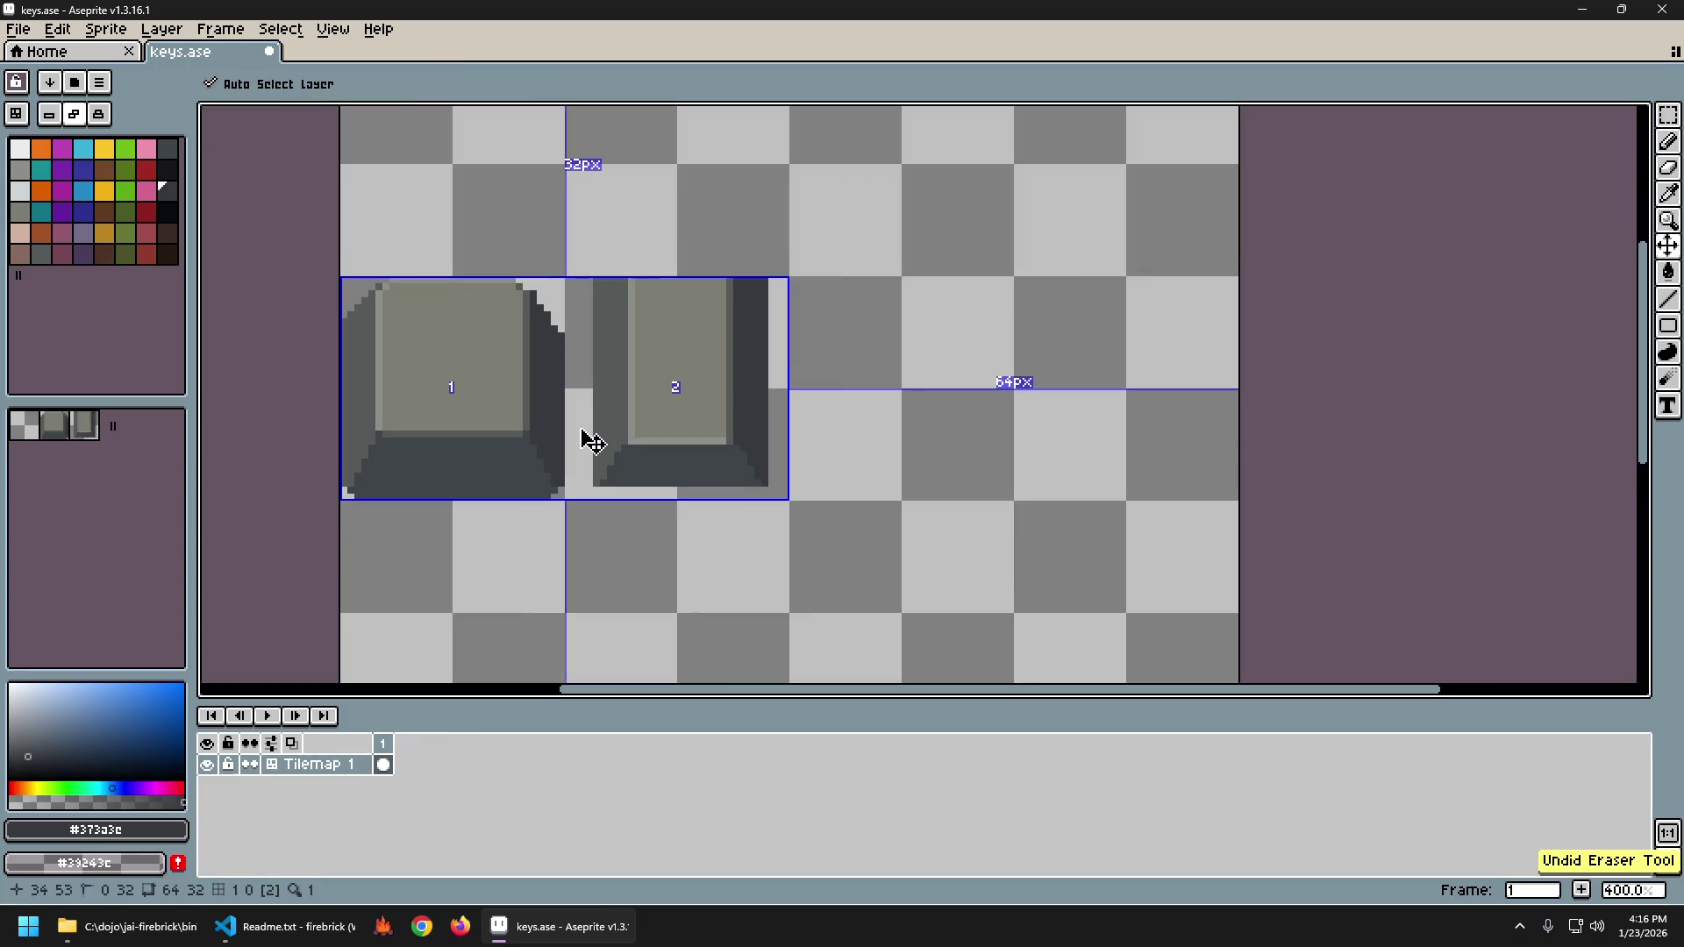
Recentre and zoom over the keys, select the Eraser, then return to 100% zoom.
{"action": "left_click_drag", "start_coordinate": [561, 360], "coordinate": [607, 382]}
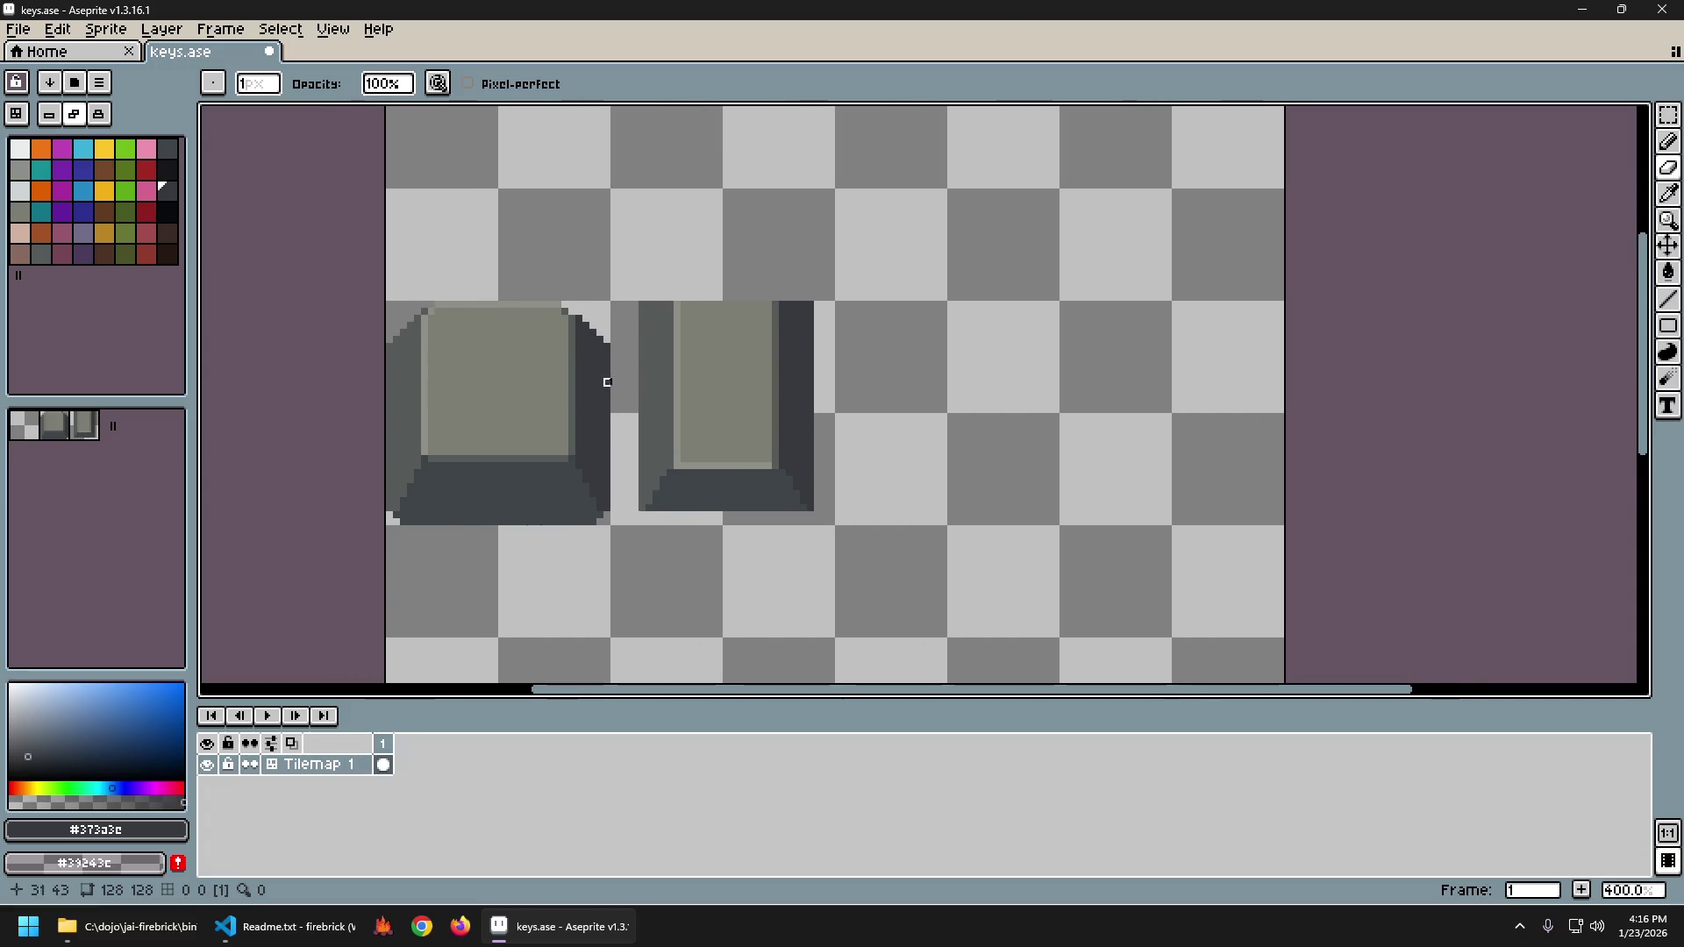
{"action": "scroll", "coordinate": [607, 383], "scroll_direction": "down", "scroll_amount": 2}
{"action": "scroll", "coordinate": [518, 386], "scroll_direction": "up", "scroll_amount": 2}
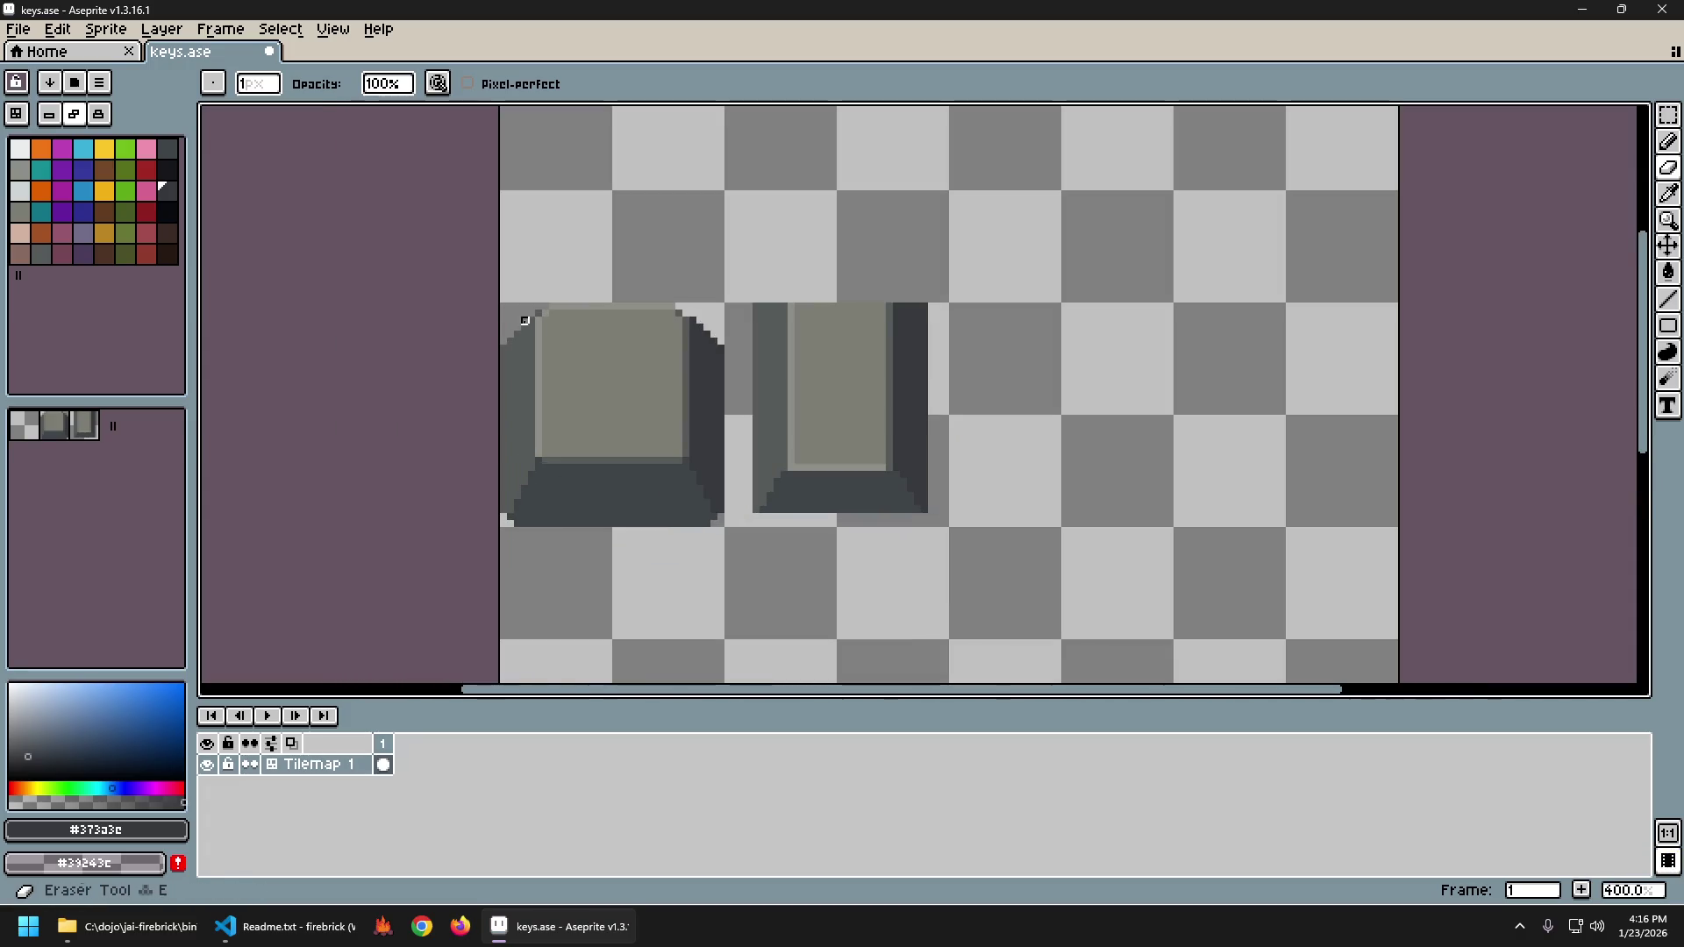
{"action": "scroll", "coordinate": [658, 436], "scroll_direction": "down", "scroll_amount": 3}
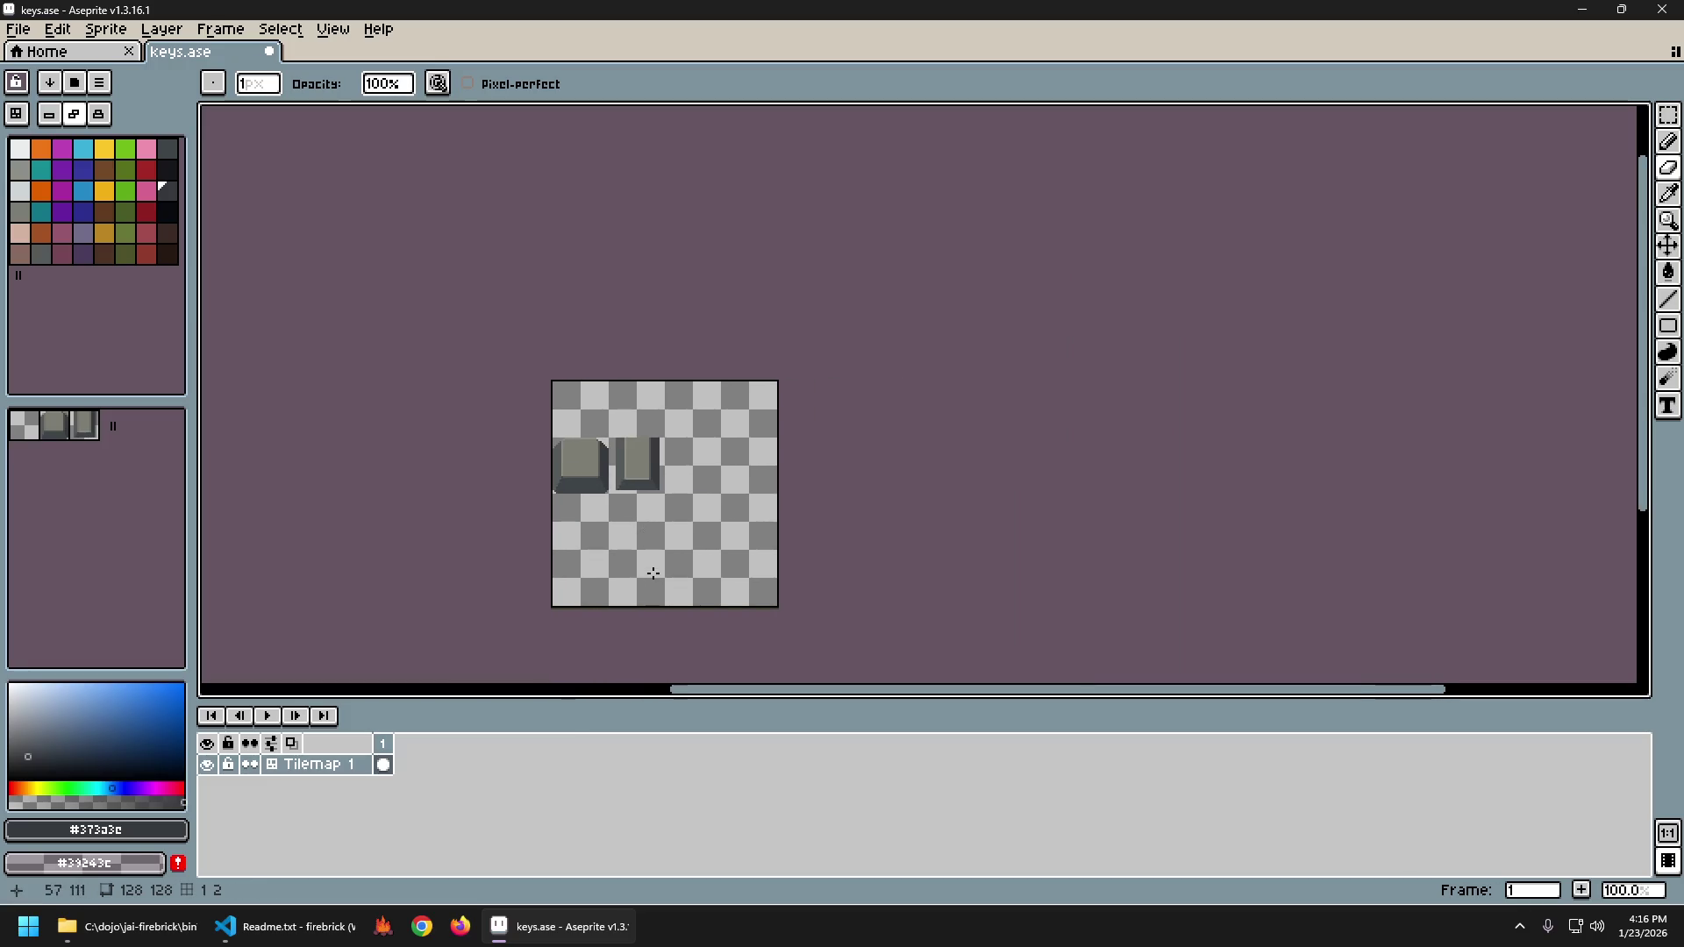
{"action": "scroll", "coordinate": [635, 527], "scroll_direction": "up", "scroll_amount": 2}
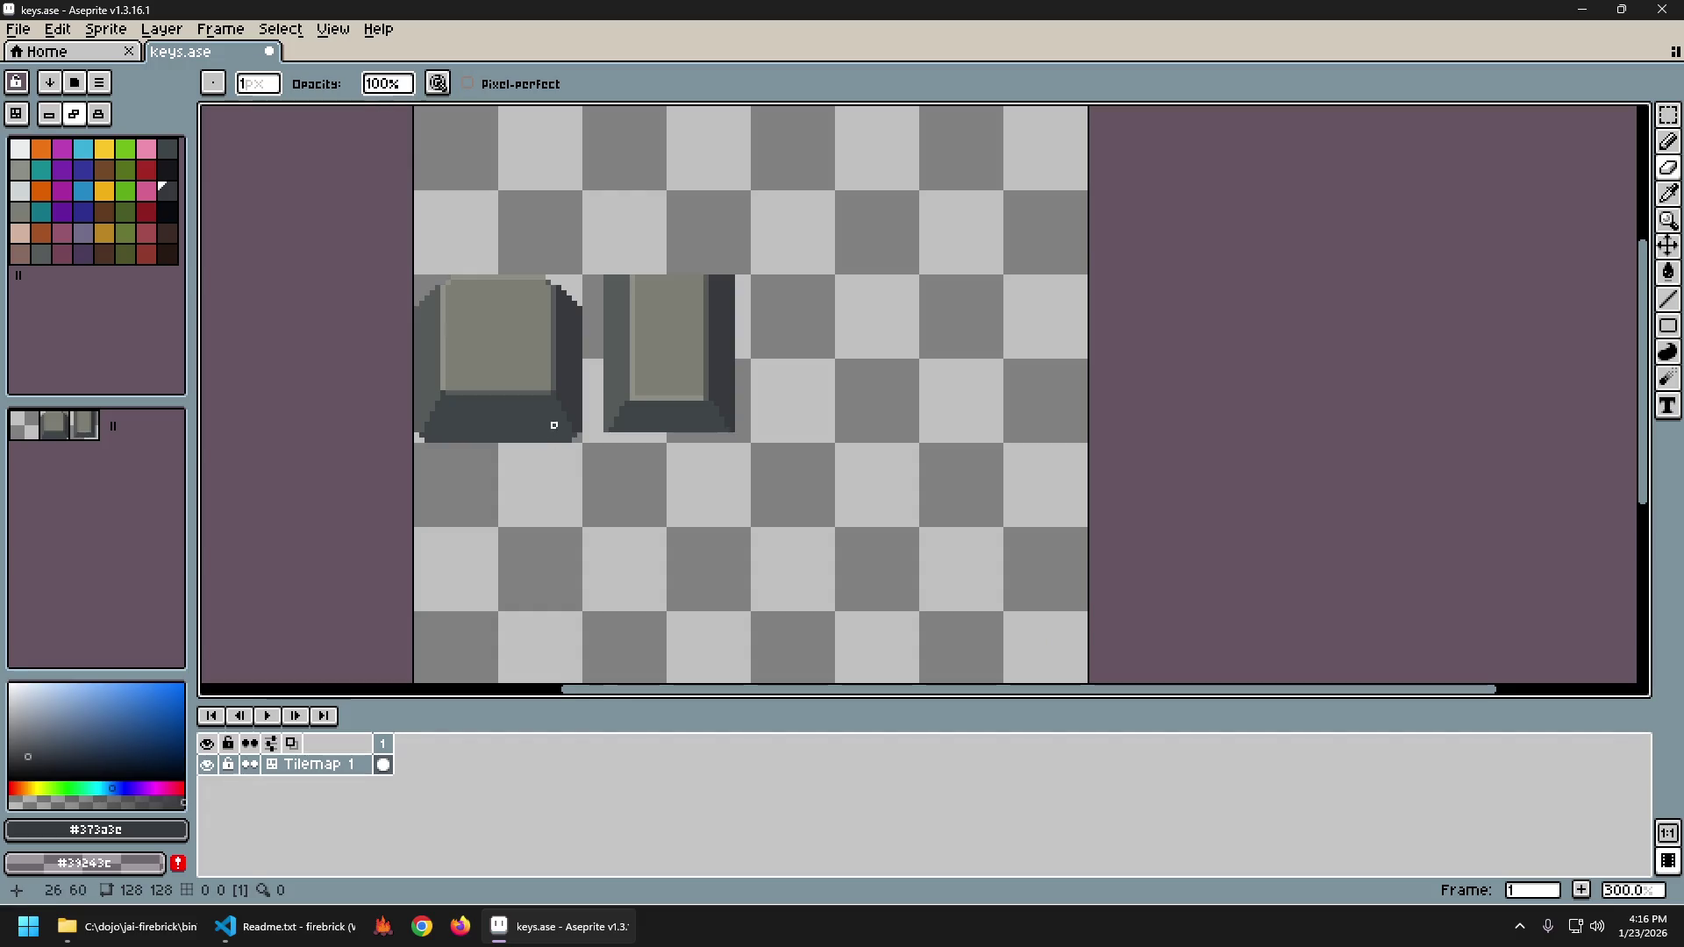
{"action": "scroll", "coordinate": [553, 425], "scroll_direction": "up", "scroll_amount": 3}
{"action": "key", "text": "e"}
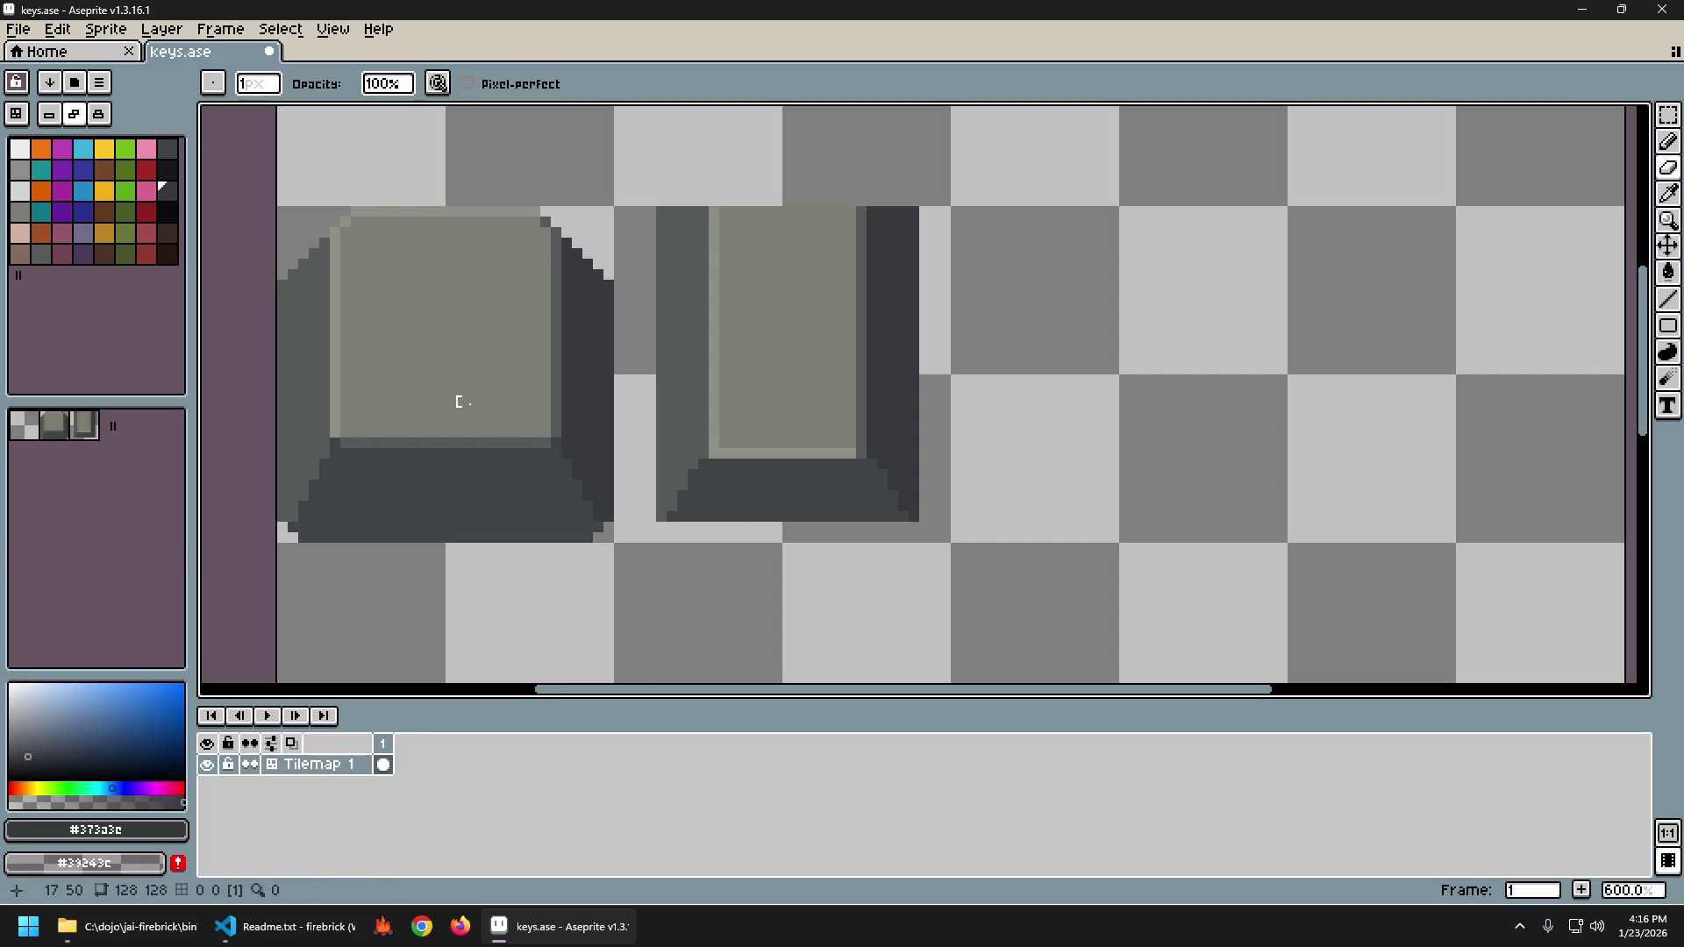
{"action": "key", "text": "1"}
Compare the eraser edit by toggling undo and redo, leaving it applied.
{"action": "key", "text": "ctrl+z"}
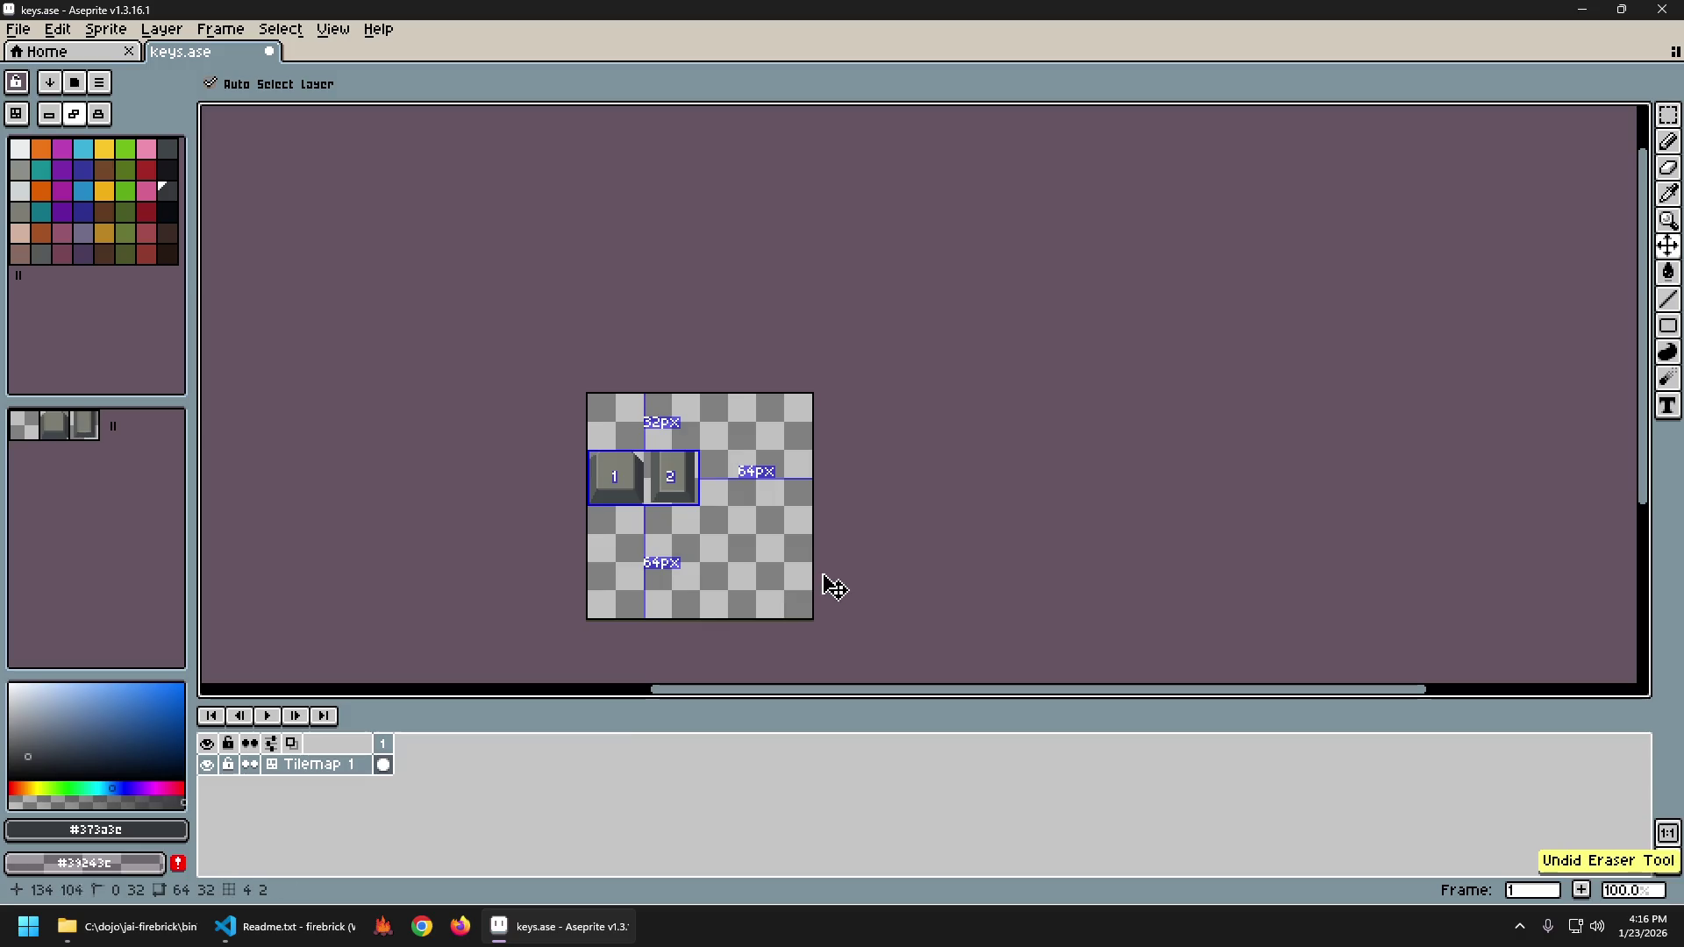
{"action": "key", "text": "ctrl+y"}
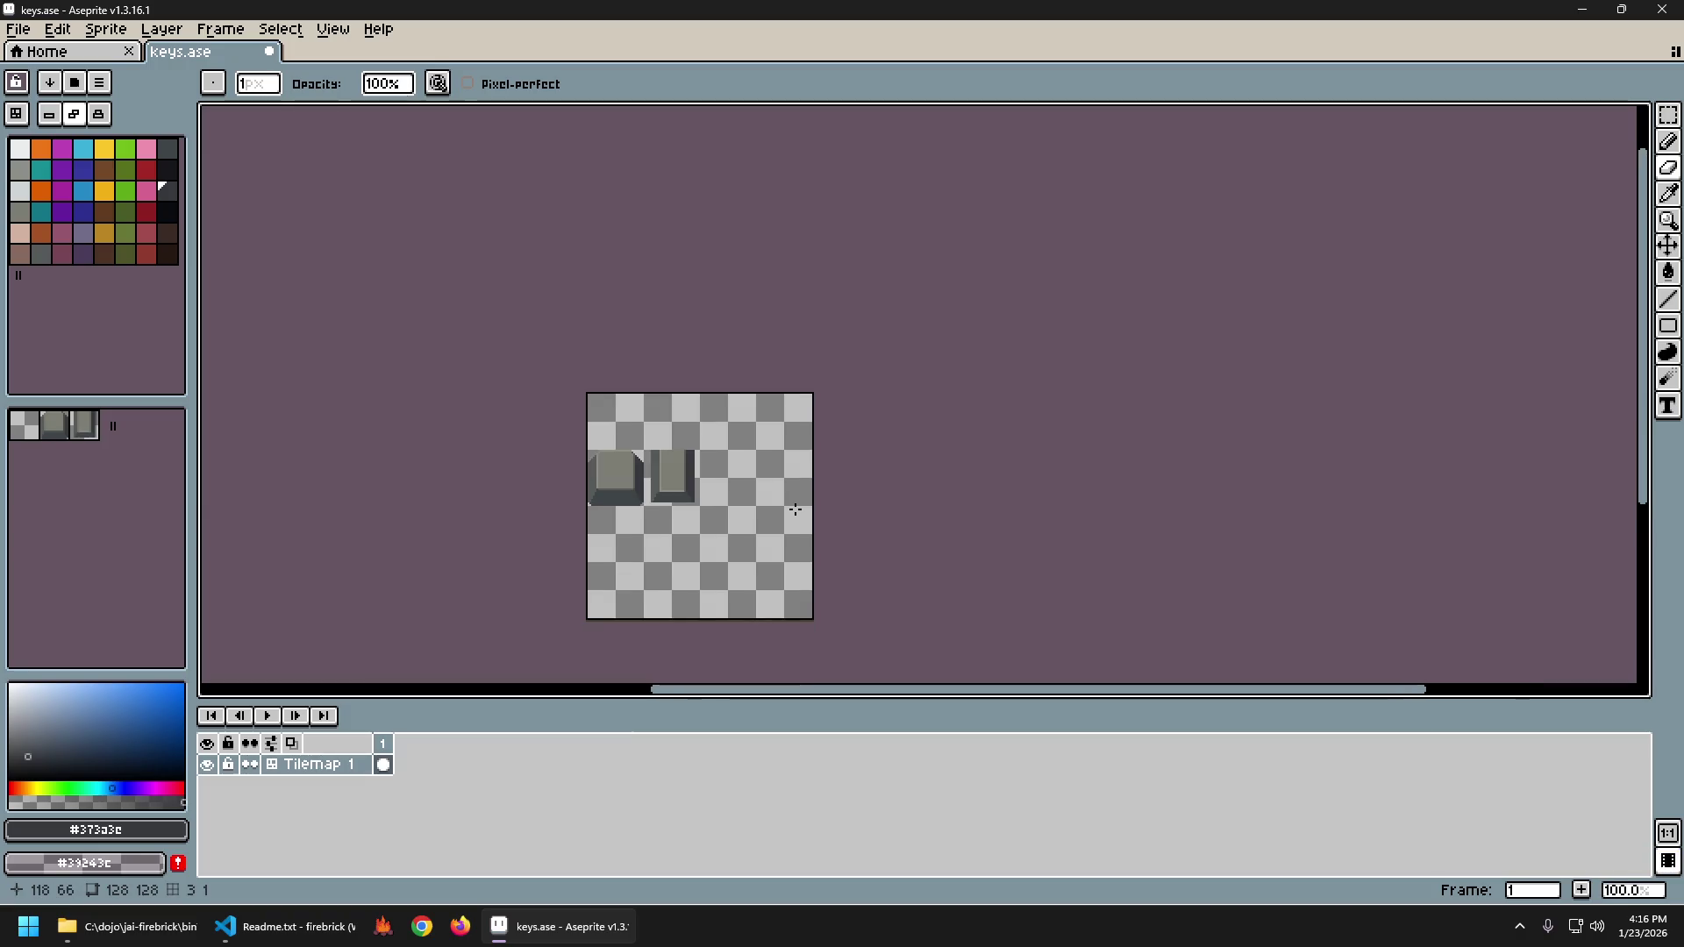
{"action": "key", "text": "ctrl+z"}
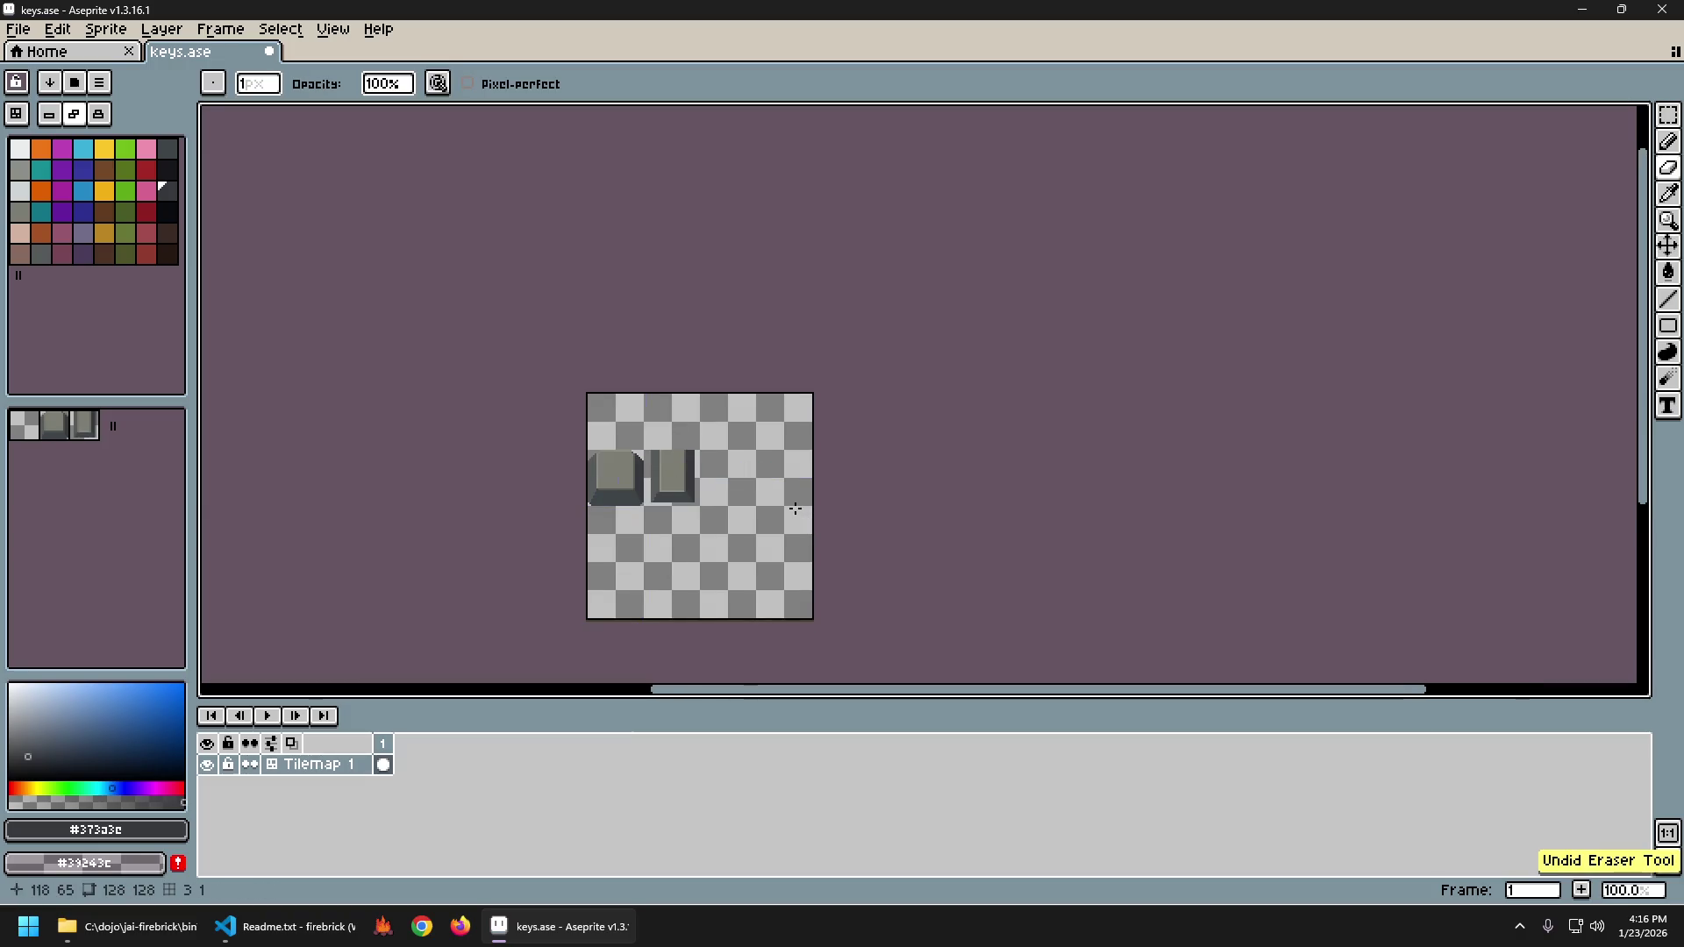
{"action": "scroll", "coordinate": [795, 509], "scroll_direction": "up", "scroll_amount": 2}
{"action": "key", "text": "ctrl+z"}
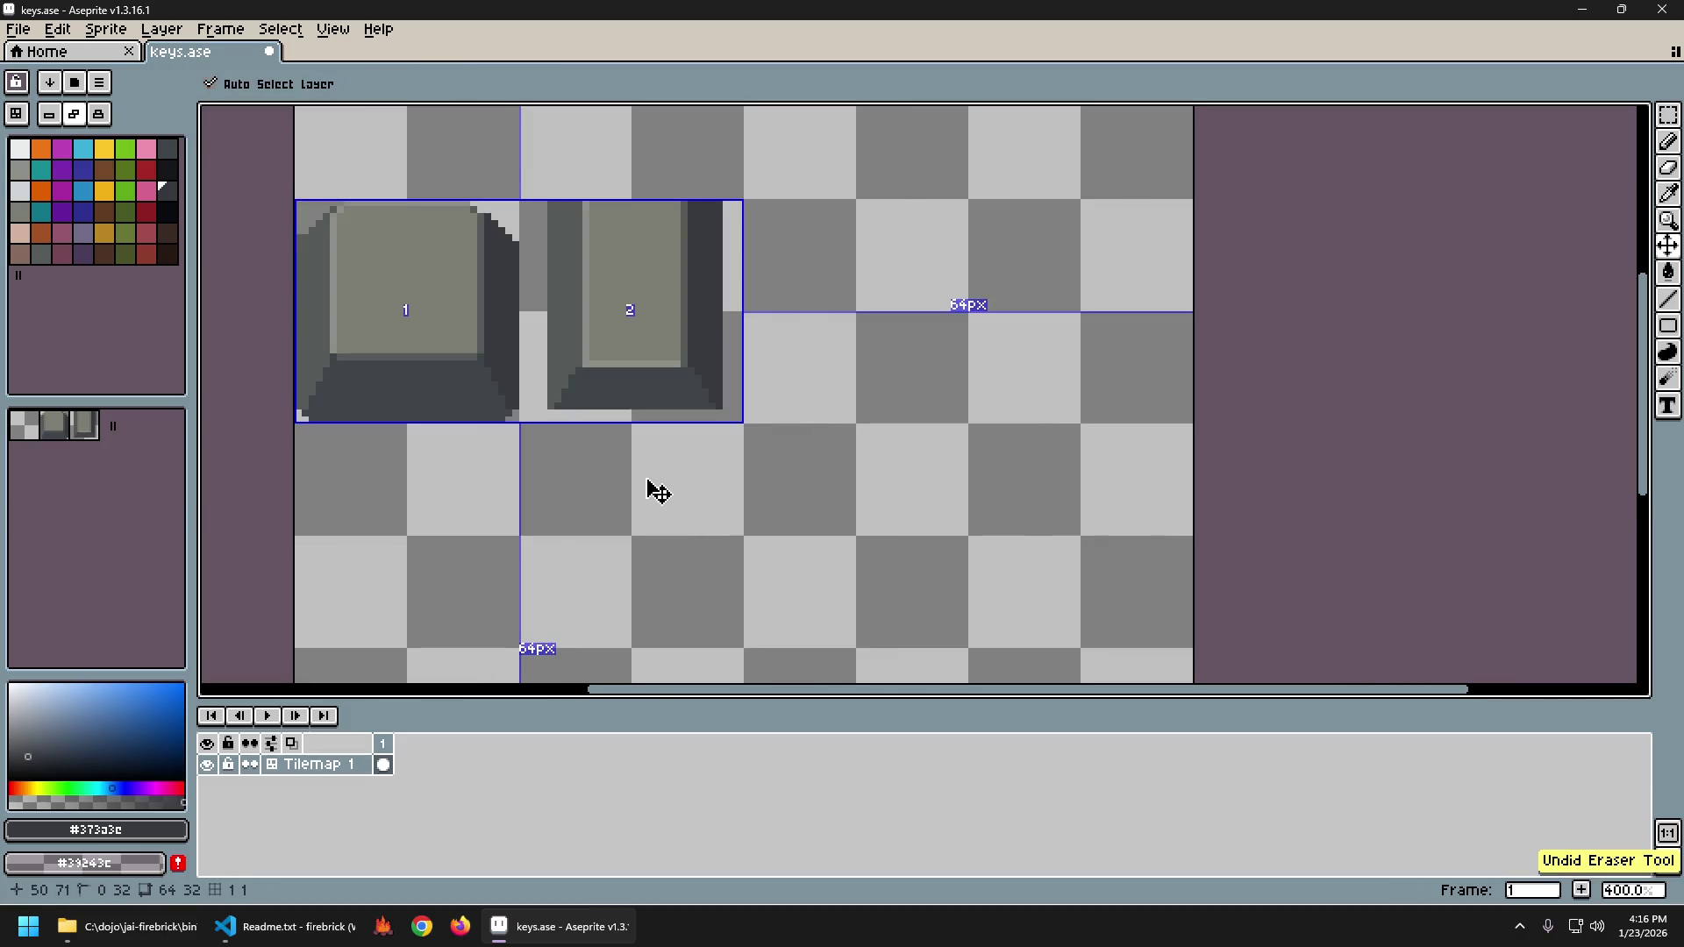
{"action": "key", "text": "ctrl+y"}
{"action": "scroll", "coordinate": [515, 443], "scroll_direction": "down", "scroll_amount": 3}
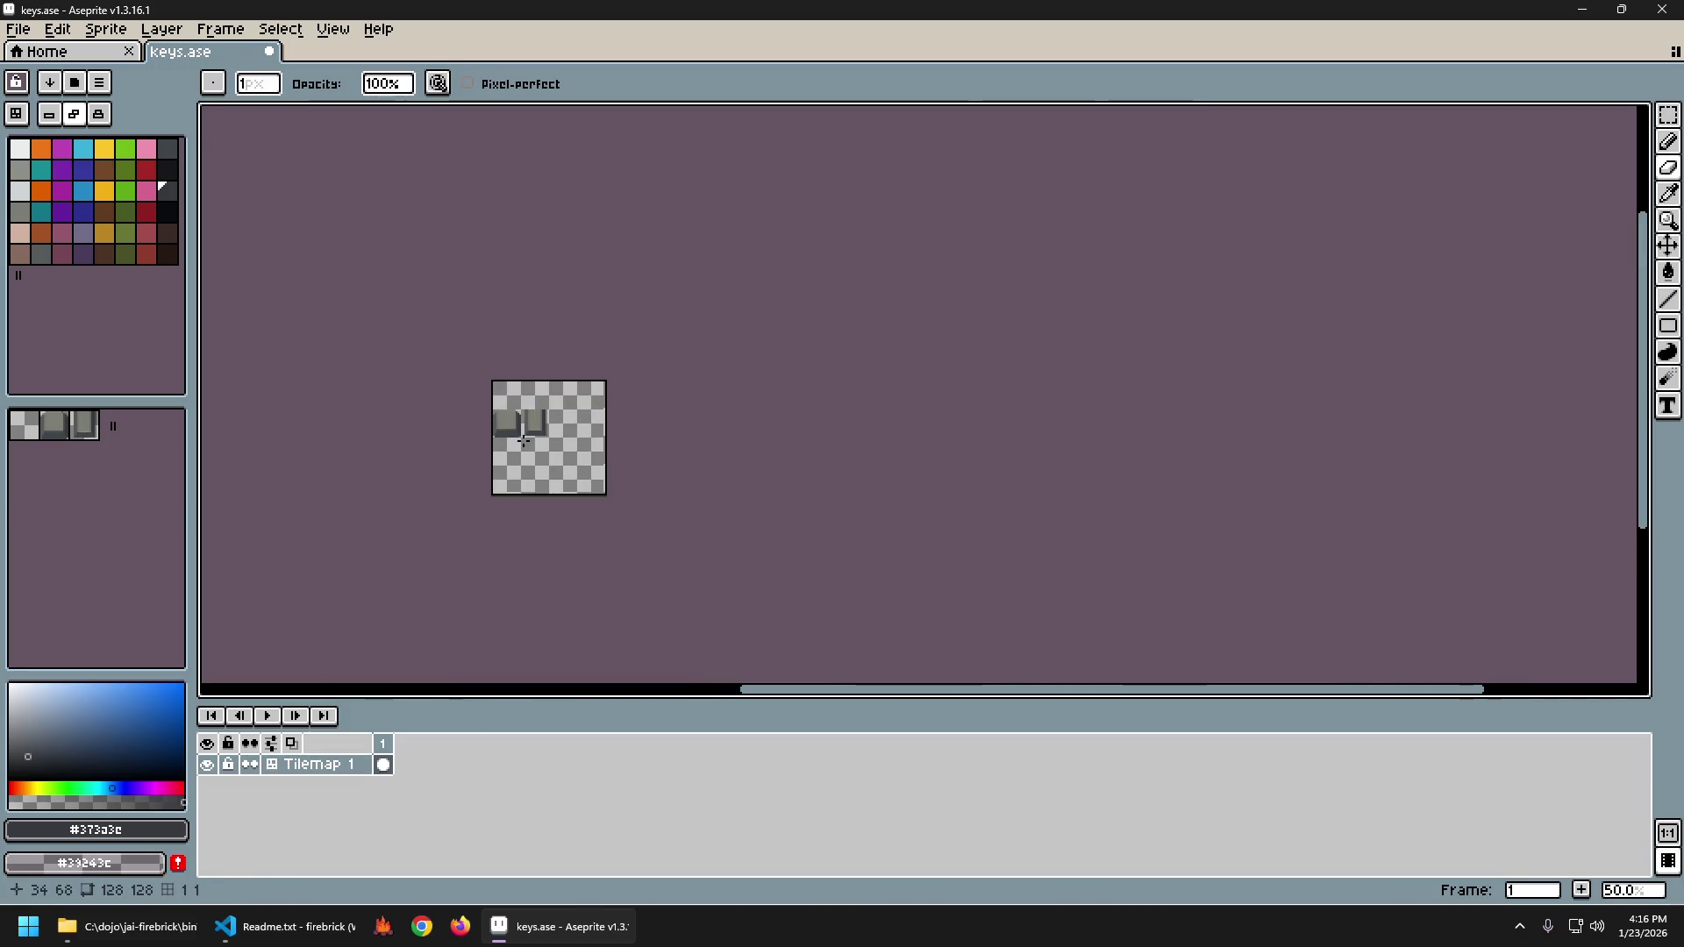
{"action": "scroll", "coordinate": [531, 452], "scroll_direction": "up", "scroll_amount": 1}
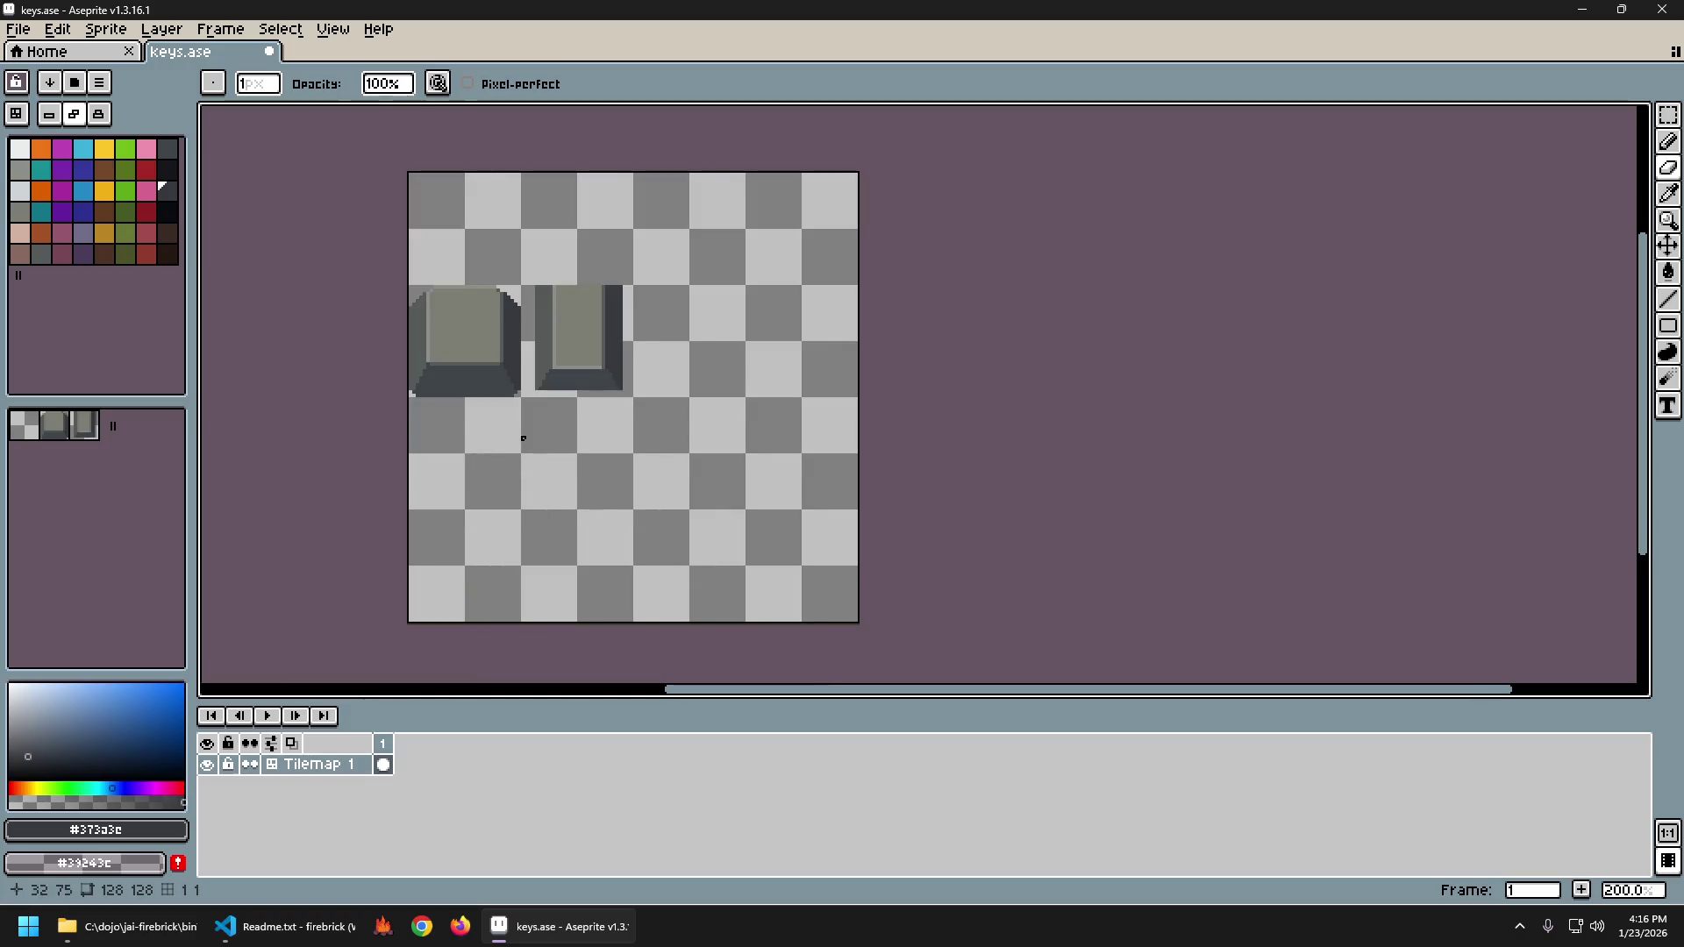
{"action": "scroll", "coordinate": [561, 438], "scroll_direction": "up", "scroll_amount": 2}
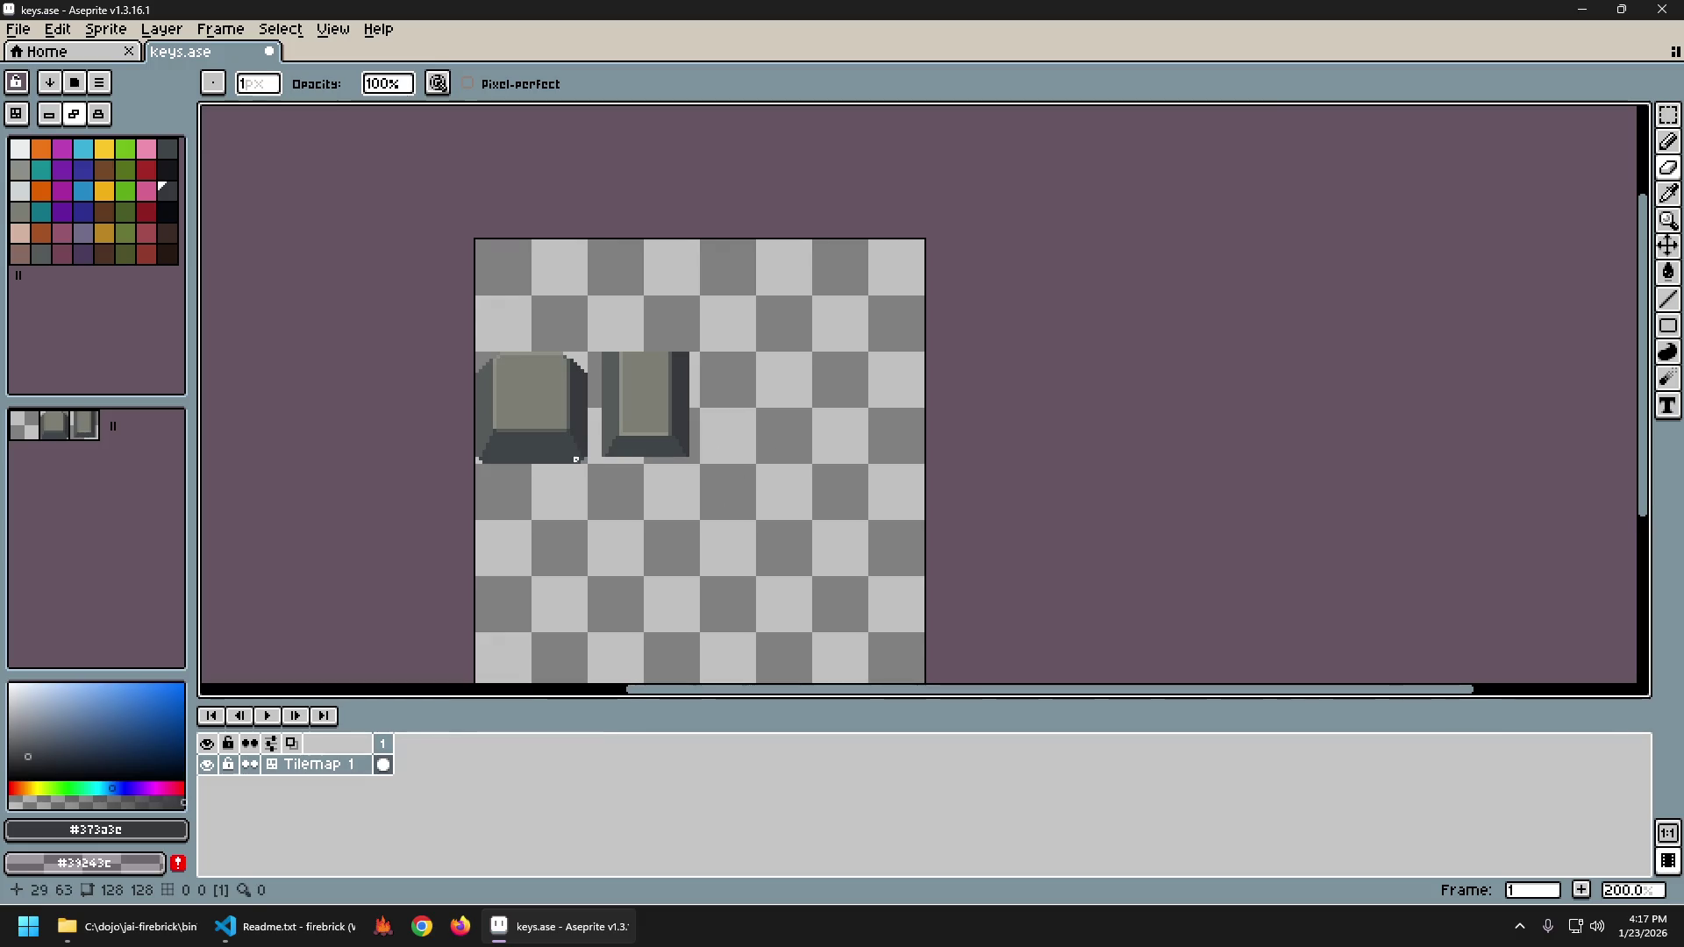
Sample dark grey #373a3c and bucket-fill the left key's lower bevel with it.
{"action": "scroll", "coordinate": [575, 459], "scroll_direction": "up", "scroll_amount": 4}
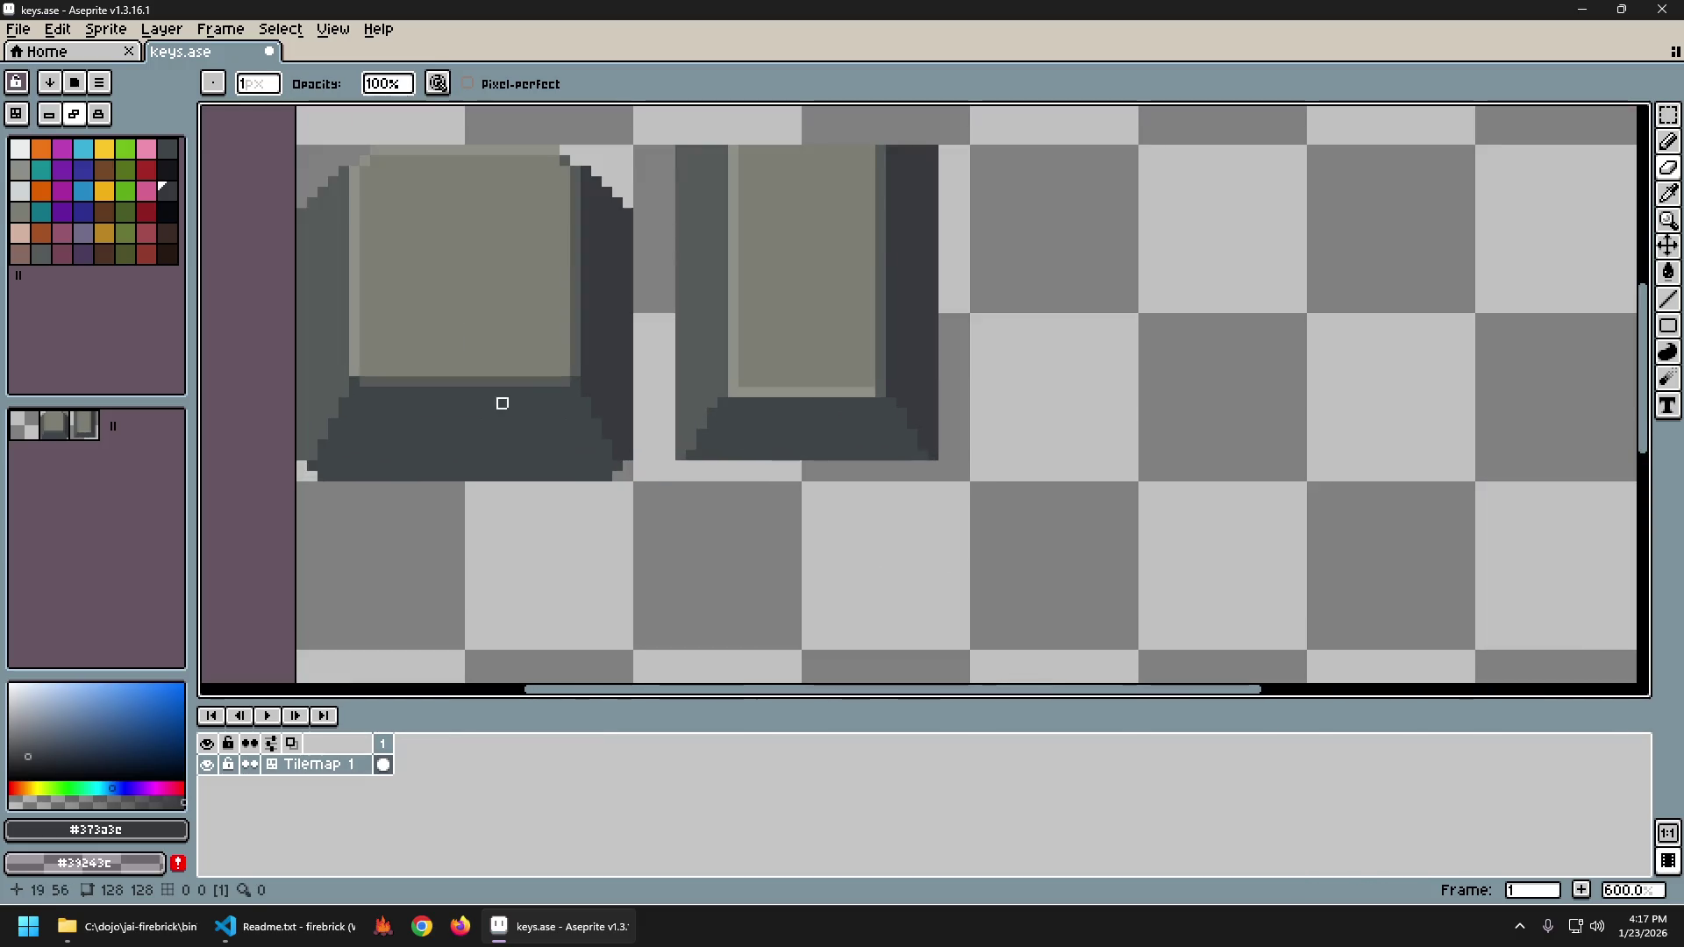
{"action": "left_click", "coordinate": [355, 376], "text": "alt"}
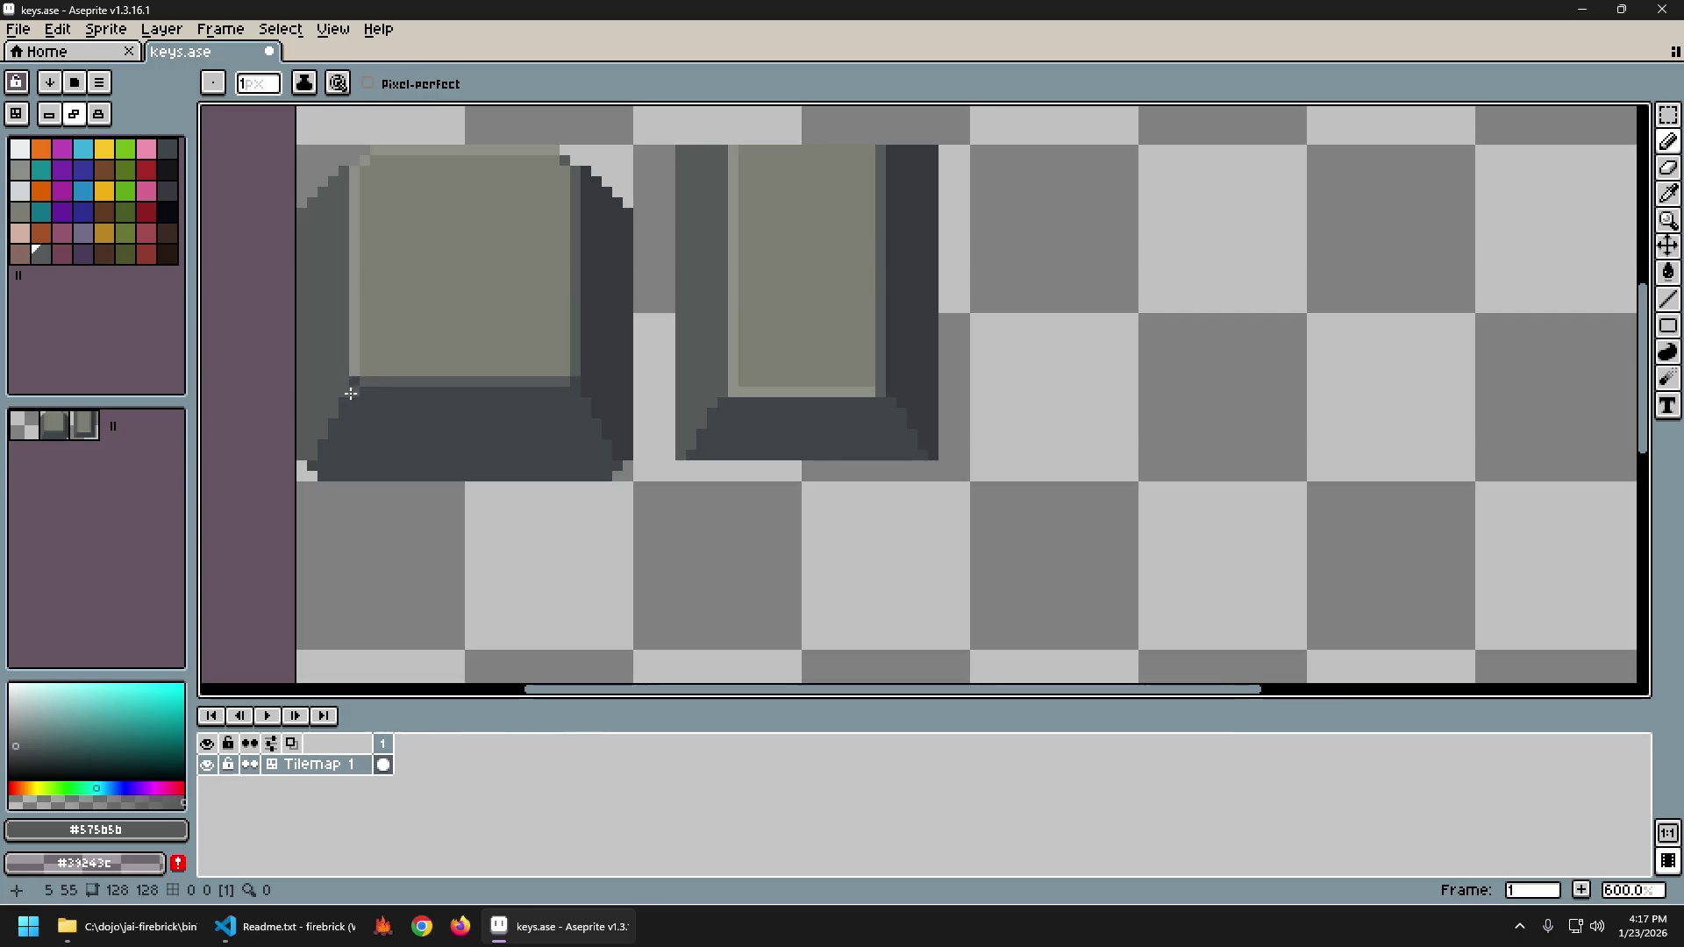
{"action": "scroll", "coordinate": [351, 394], "scroll_direction": "down", "scroll_amount": 4}
{"action": "scroll", "coordinate": [432, 425], "scroll_direction": "up", "scroll_amount": 3}
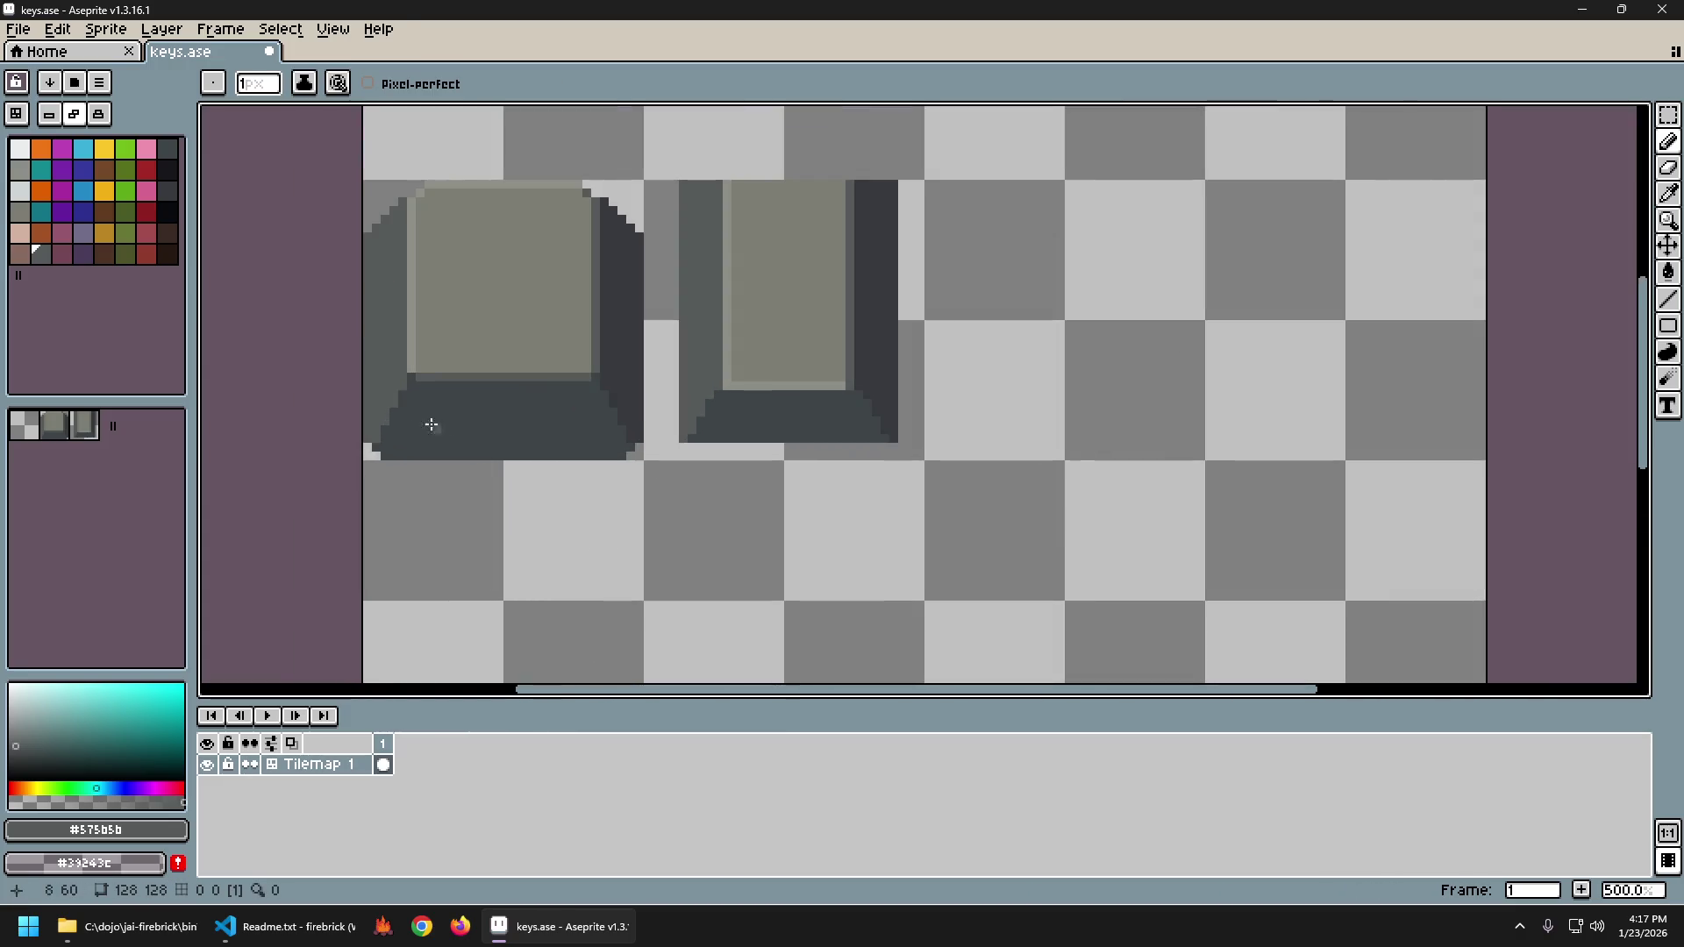
{"action": "scroll", "coordinate": [550, 492], "scroll_direction": "down", "scroll_amount": 2}
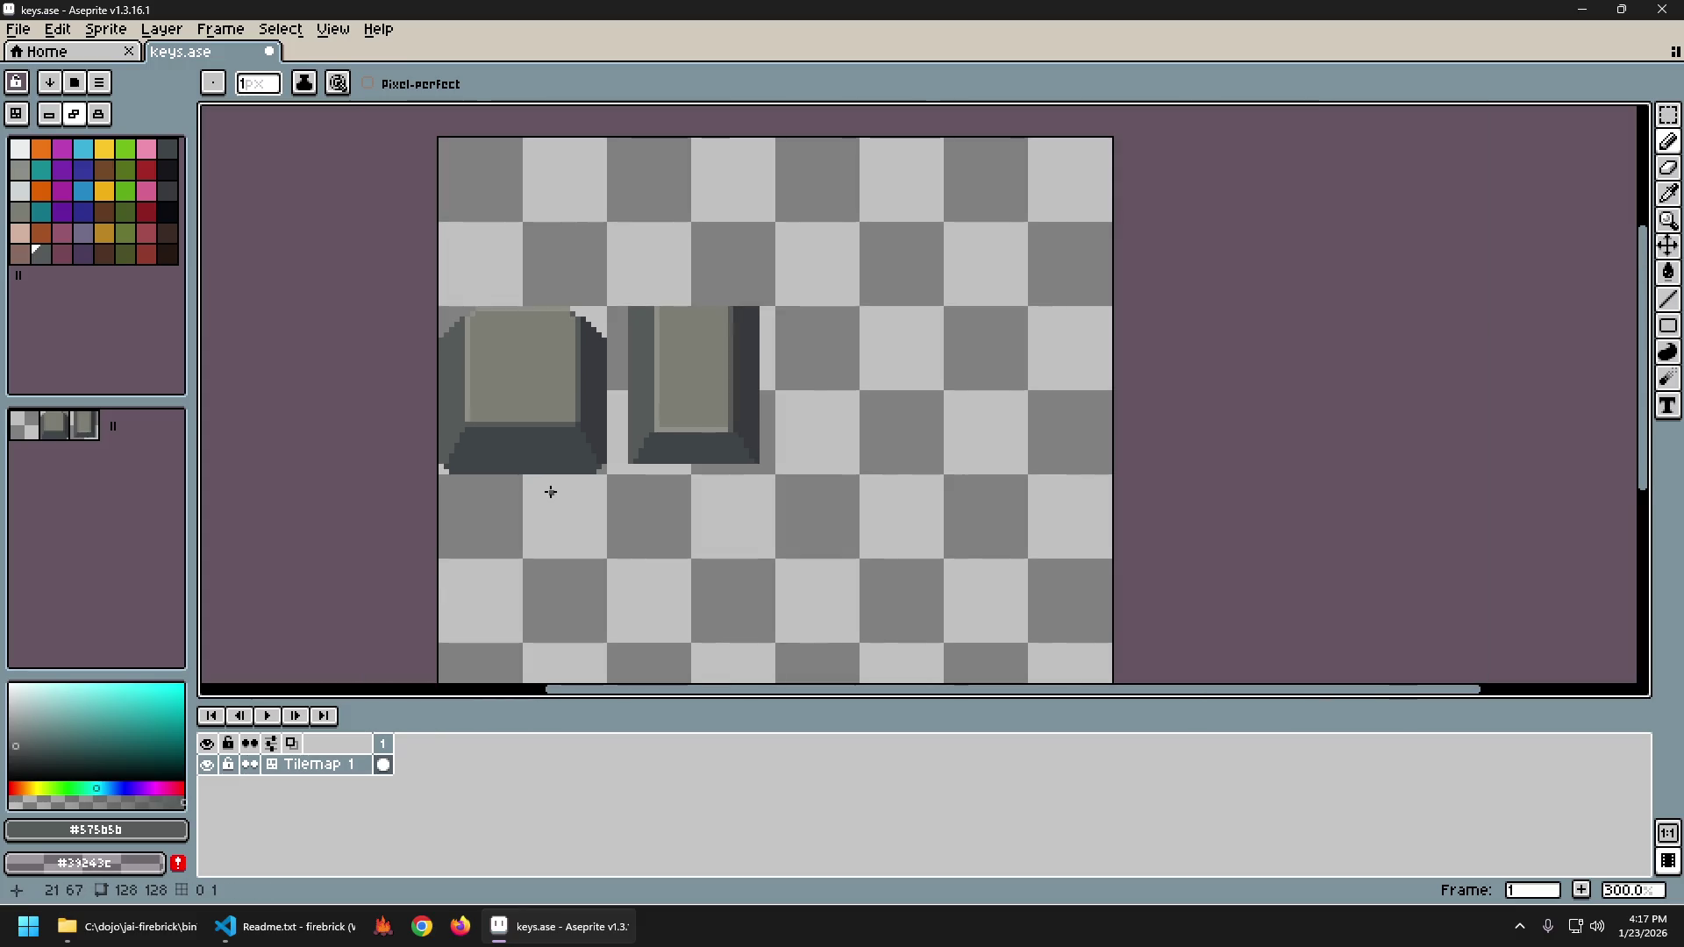
{"action": "scroll", "coordinate": [544, 481], "scroll_direction": "up", "scroll_amount": 3}
{"action": "key", "text": "g"}
{"action": "left_click", "coordinate": [614, 367], "text": "alt"}
{"action": "left_click", "coordinate": [612, 367]}
Return to the Pencil, undo its stroke, resample #575b5b and #373a3c, then redo it.
{"action": "key", "text": "b"}
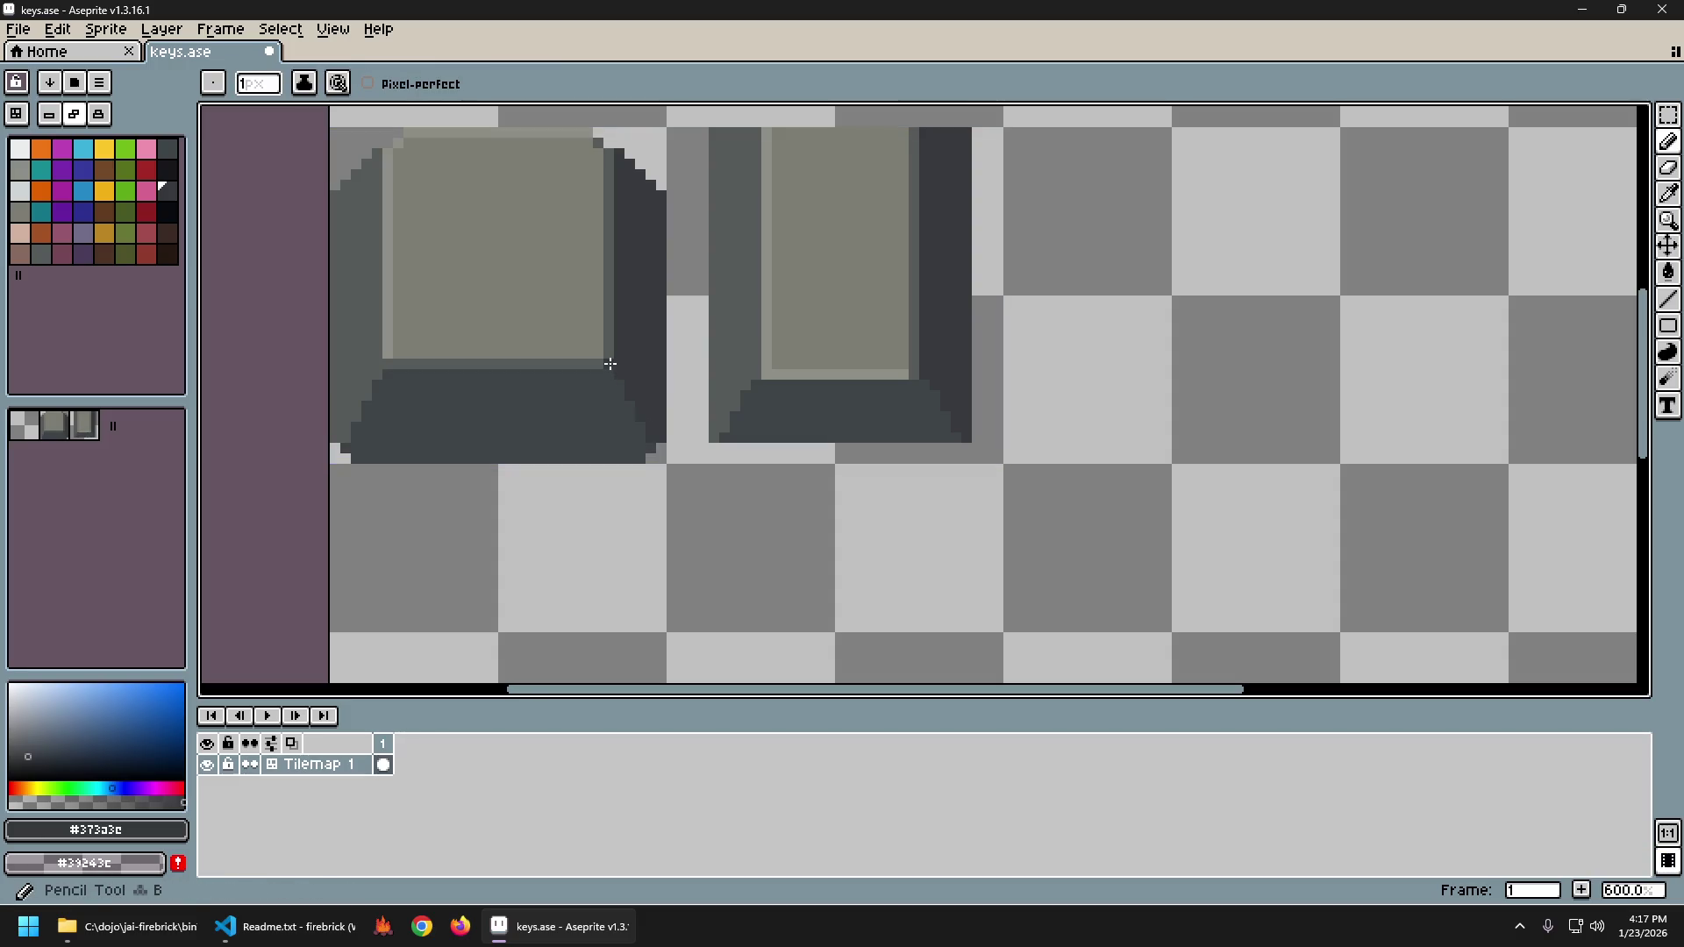
{"action": "key", "text": "ctrl+z"}
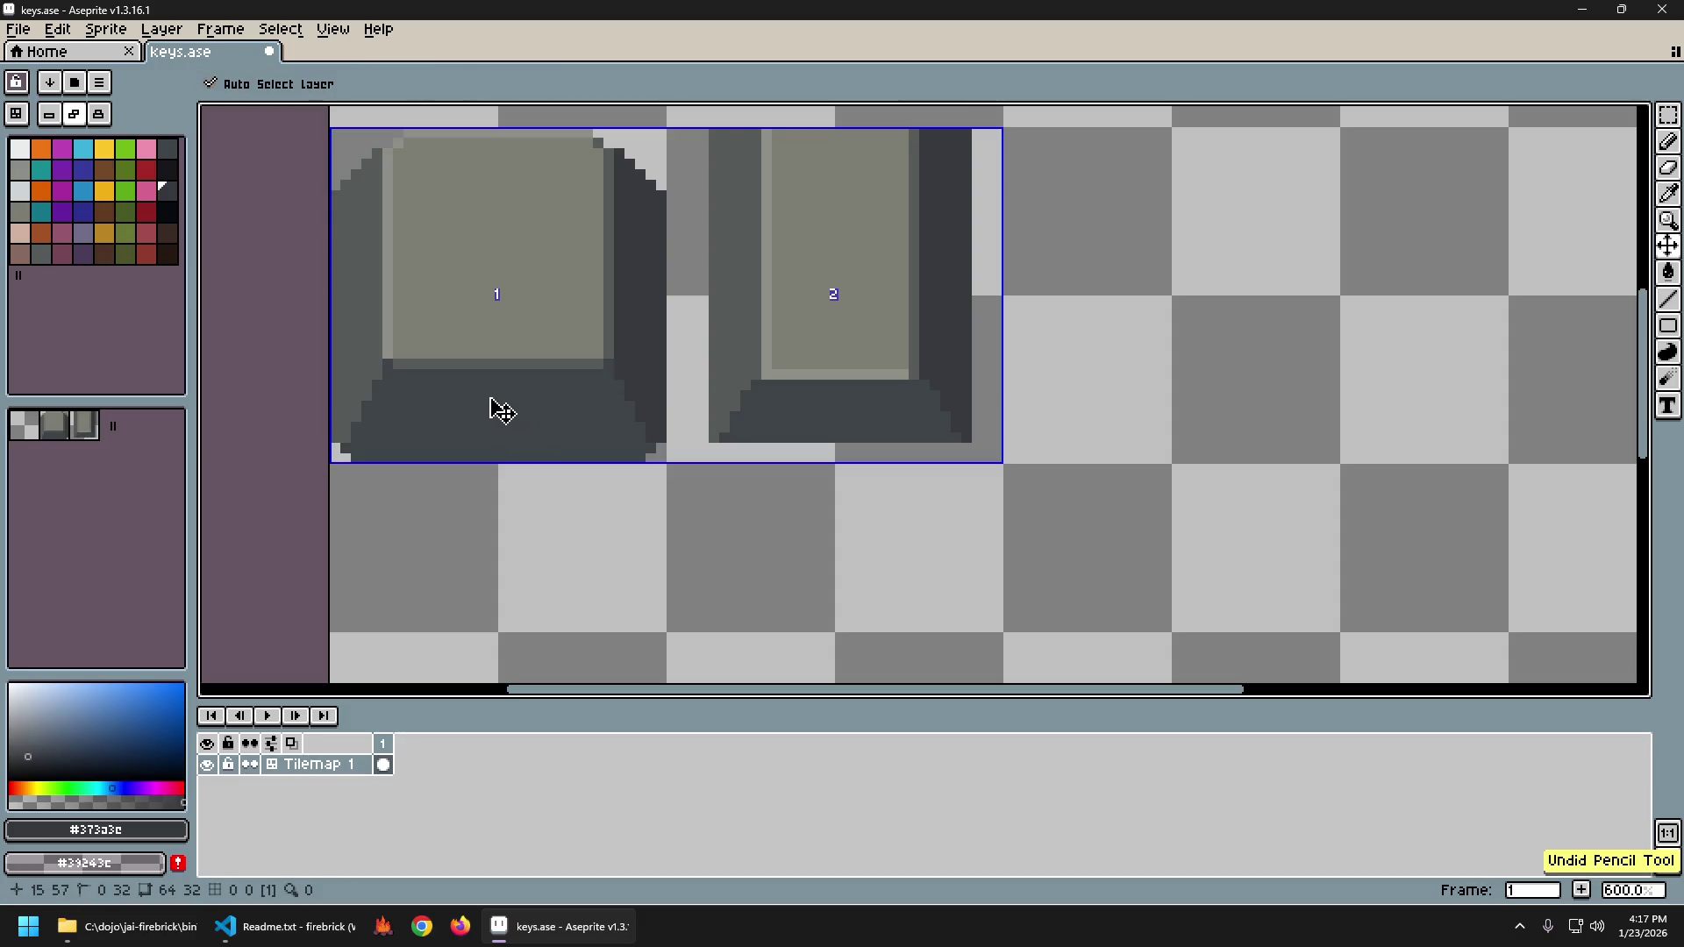
{"action": "left_click", "coordinate": [382, 362], "text": "alt"}
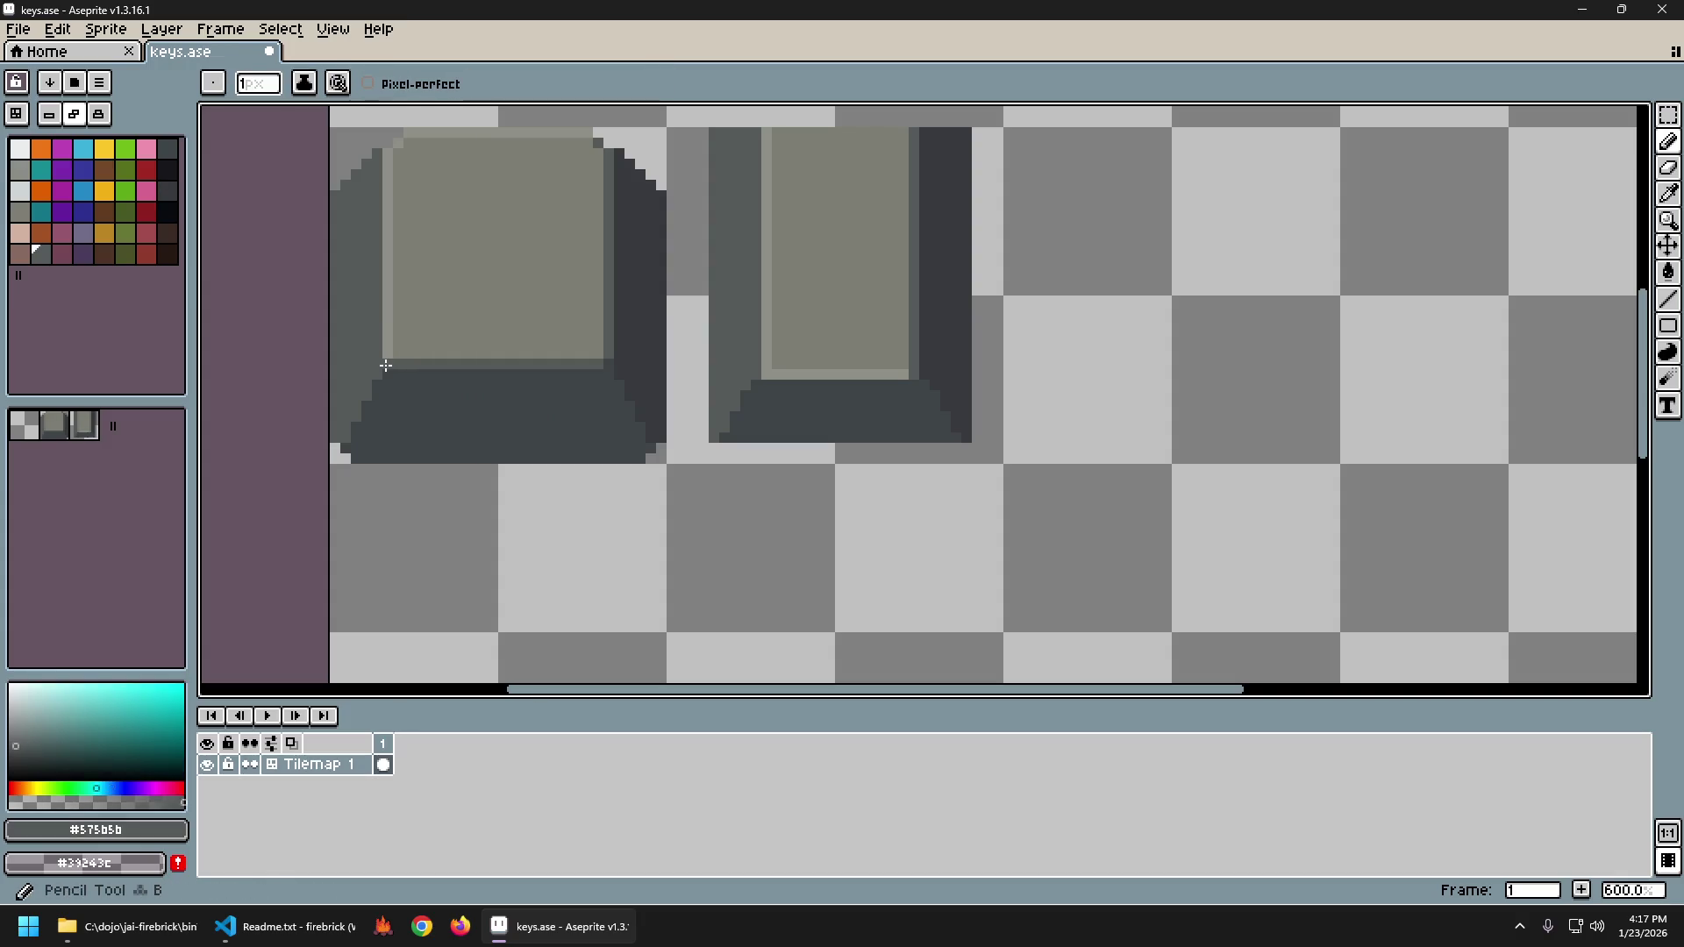
{"action": "left_click", "coordinate": [612, 365], "text": "alt"}
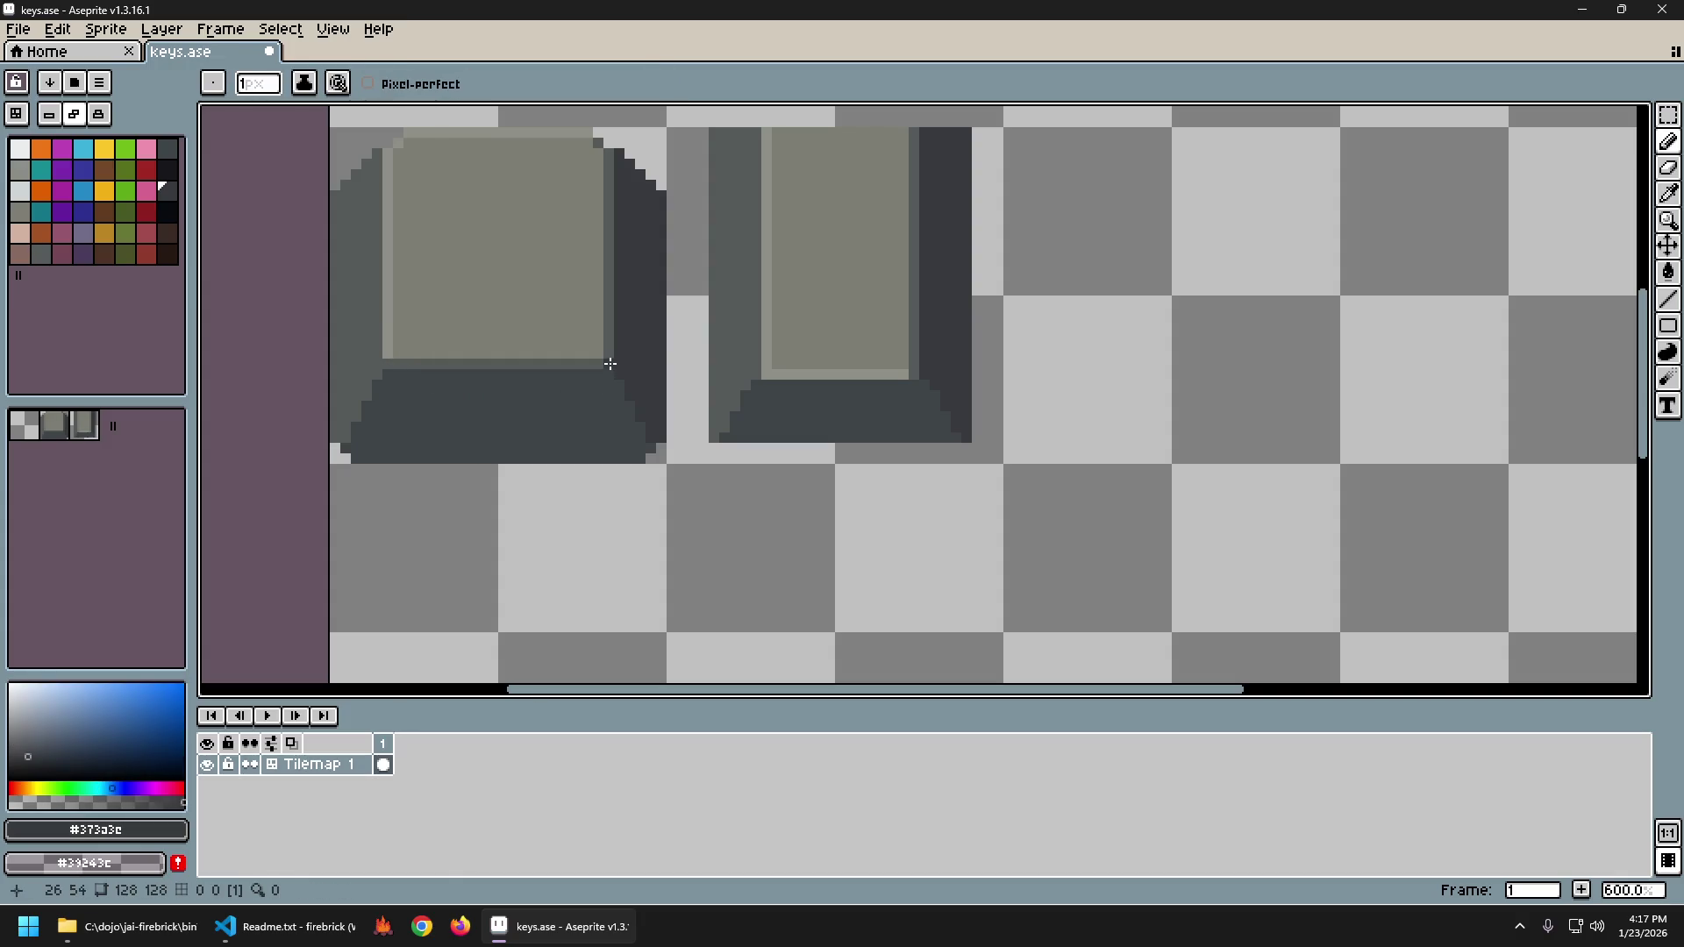
{"action": "scroll", "coordinate": [680, 477], "scroll_direction": "down", "scroll_amount": 4}
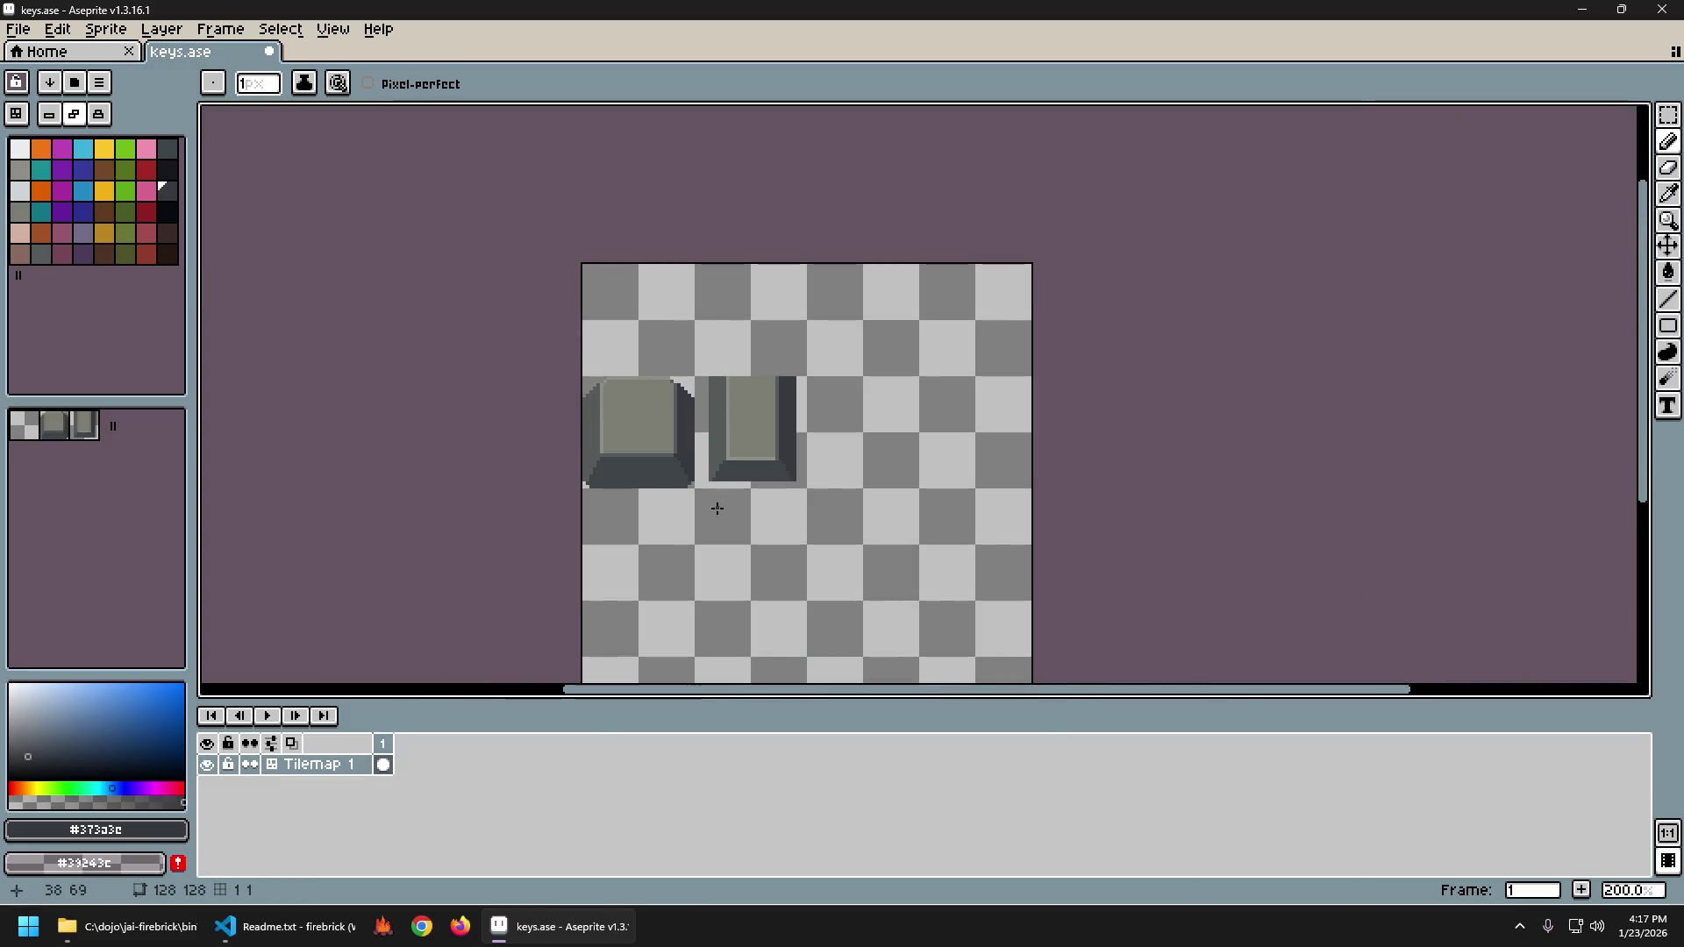
{"action": "key", "text": "ctrl+y"}
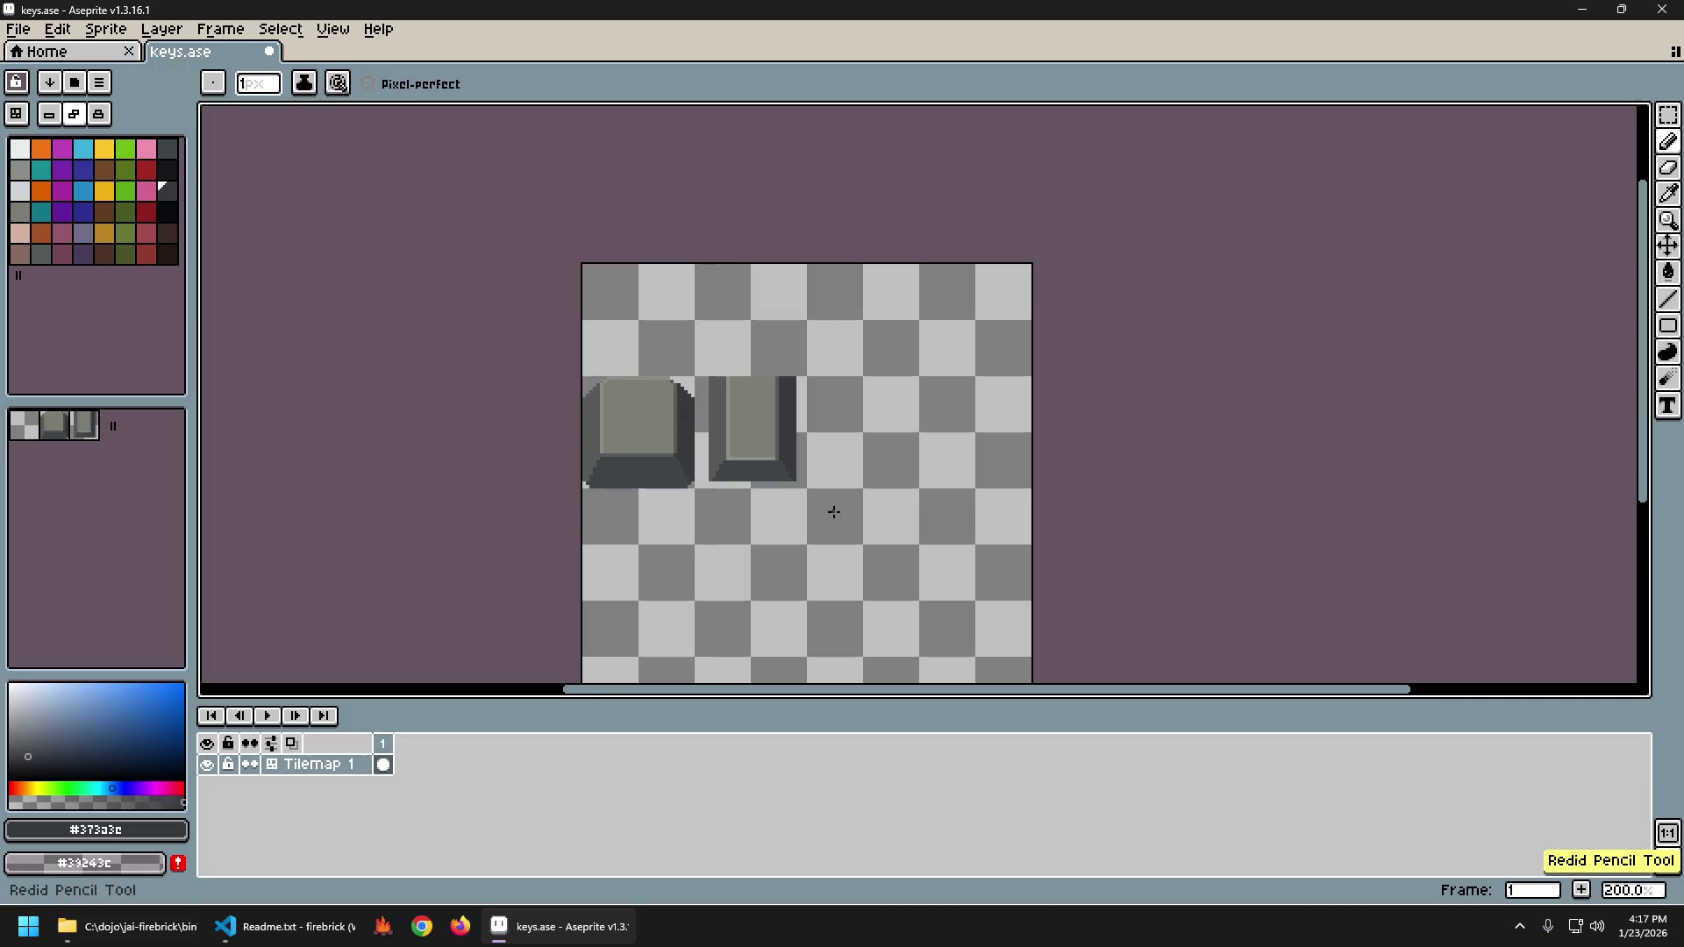
Toggle undo and redo repeatedly to compare the left key's pencil touch-up.
{"action": "scroll", "coordinate": [831, 518], "scroll_direction": "down", "scroll_amount": 1}
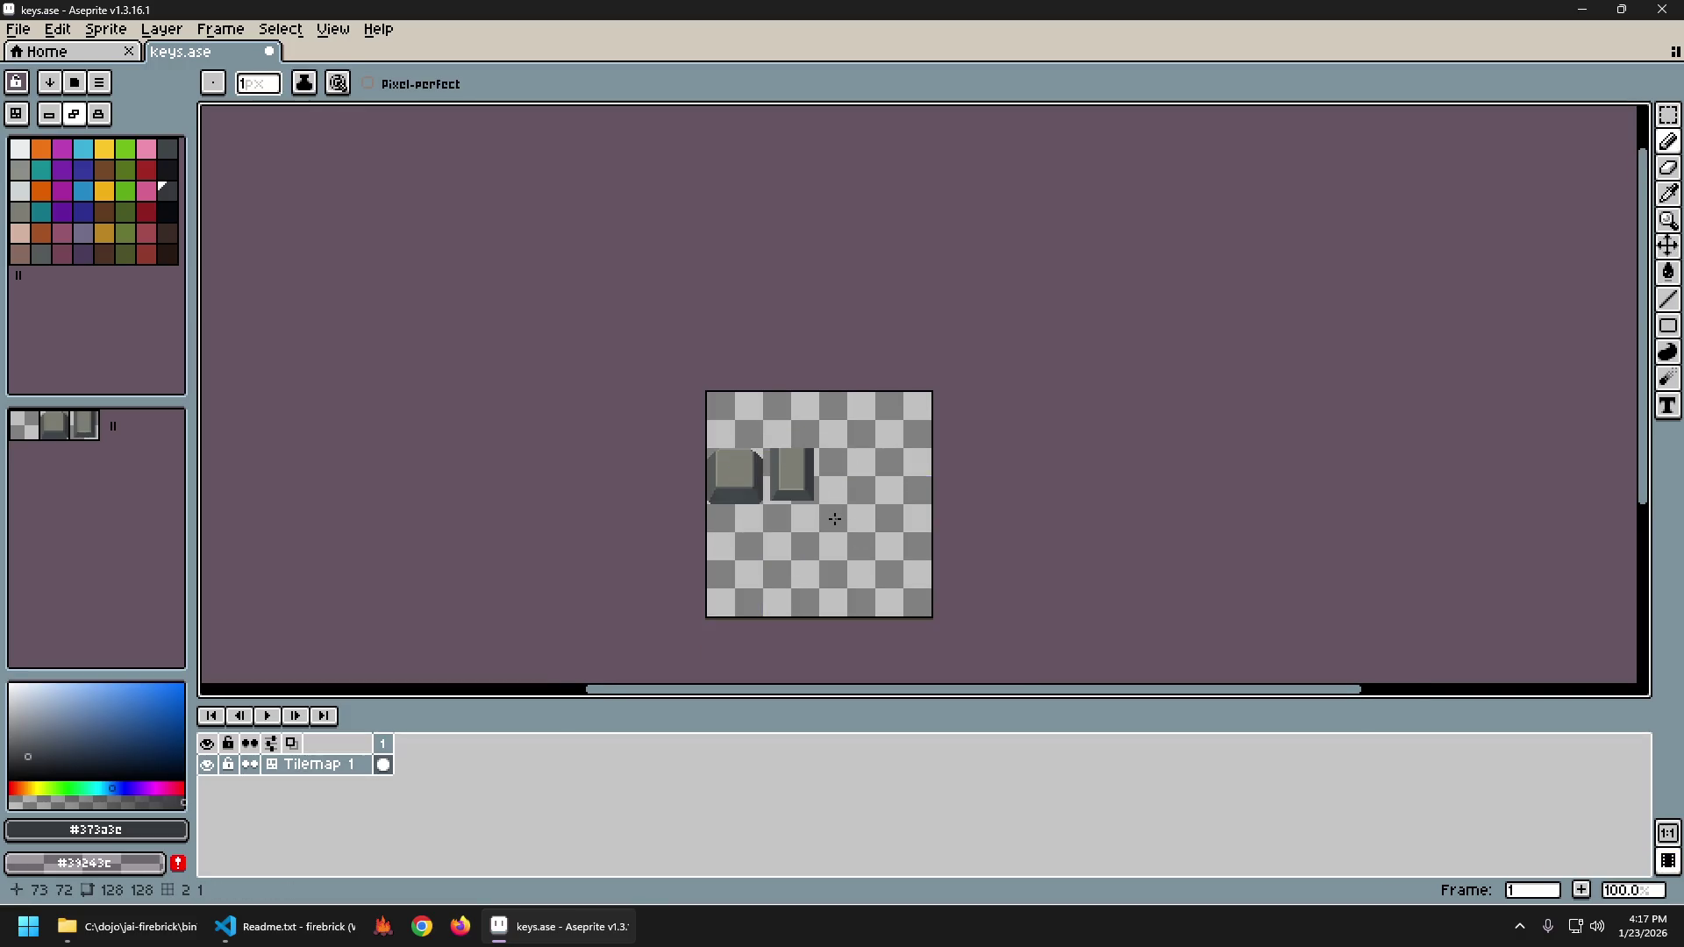
{"action": "scroll", "coordinate": [834, 521], "scroll_direction": "up", "scroll_amount": 1}
{"action": "key", "text": "ctrl+y"}
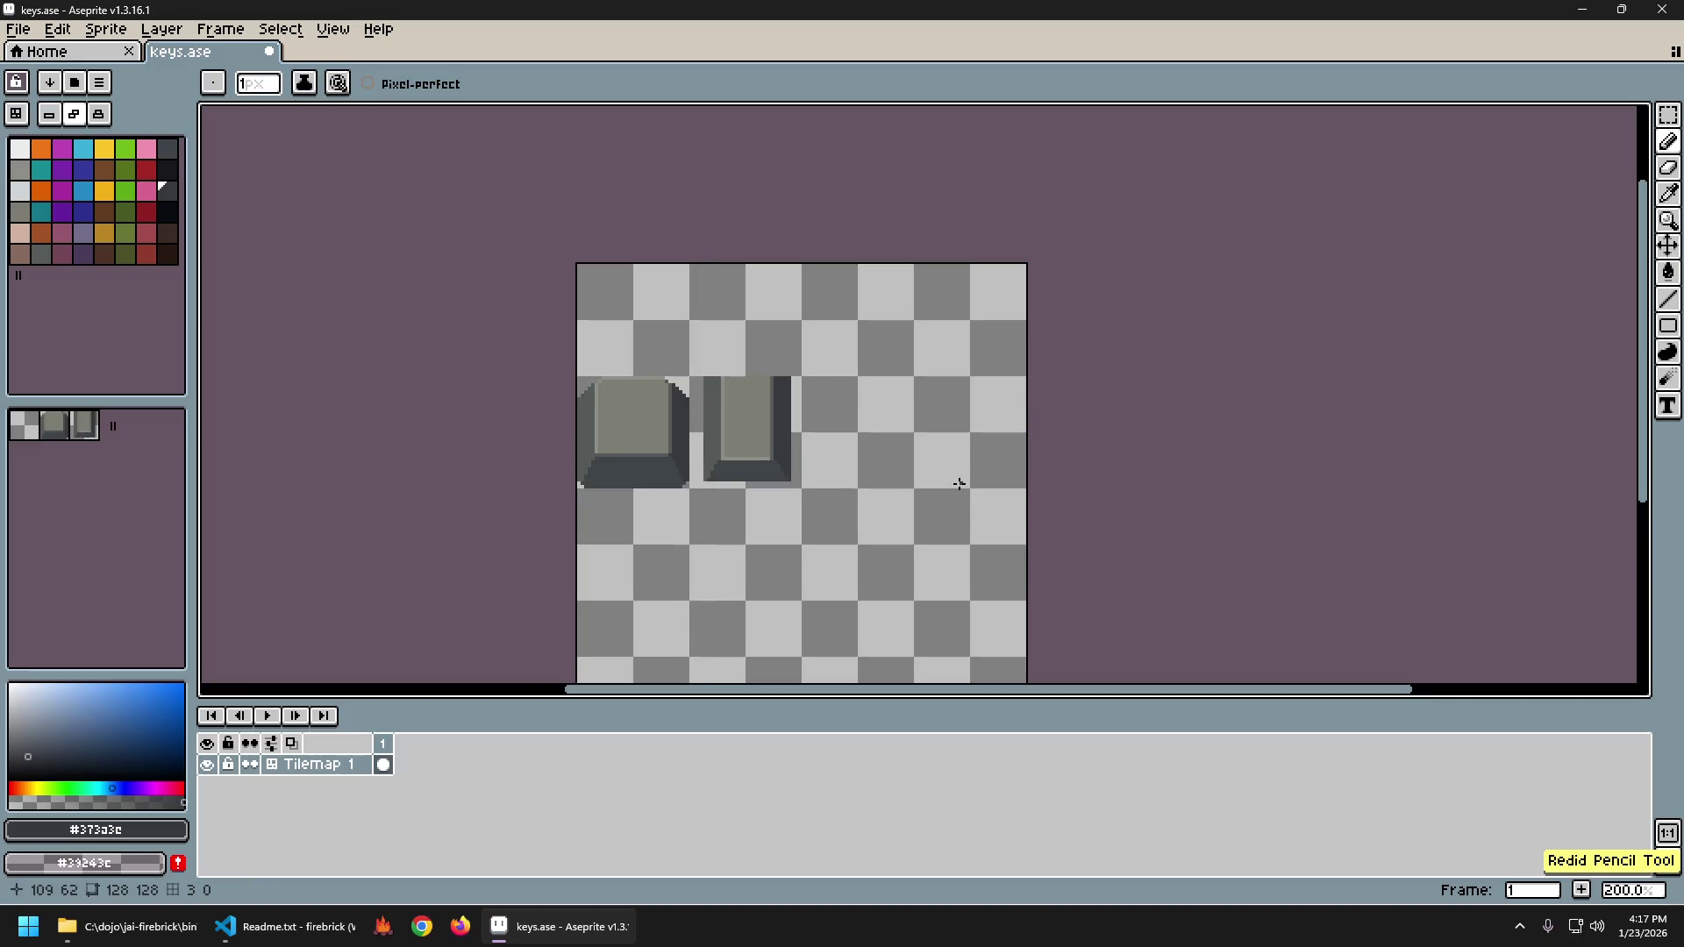
{"action": "key", "text": "ctrl+z"}
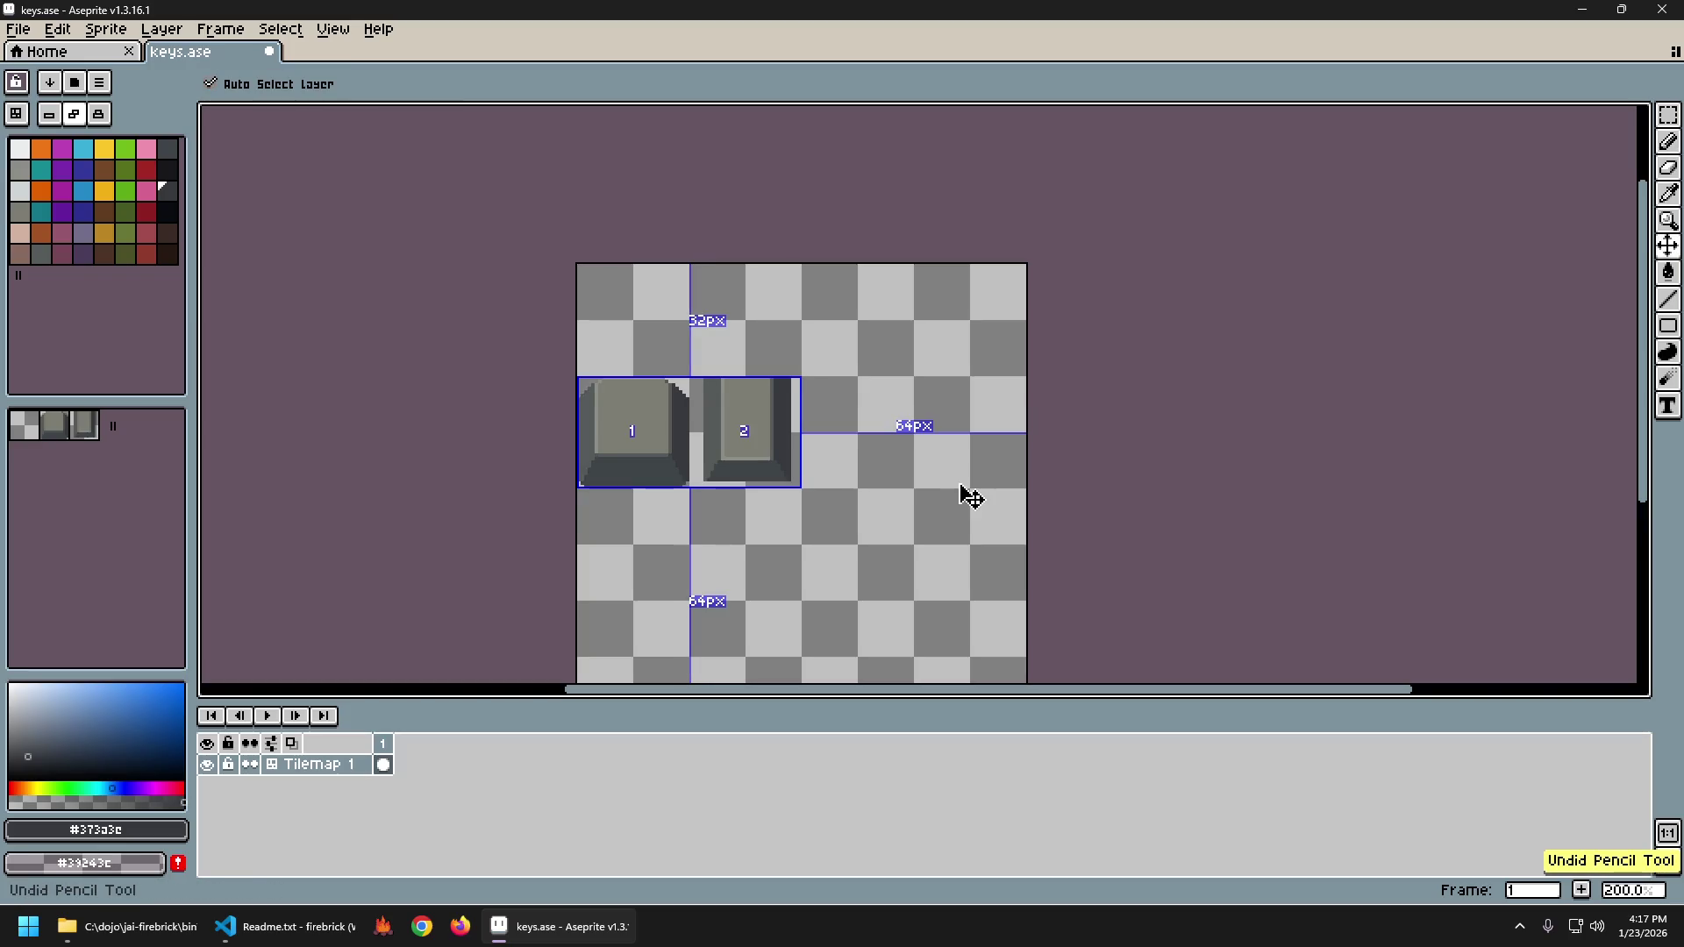
{"action": "key", "text": "ctrl+y"}
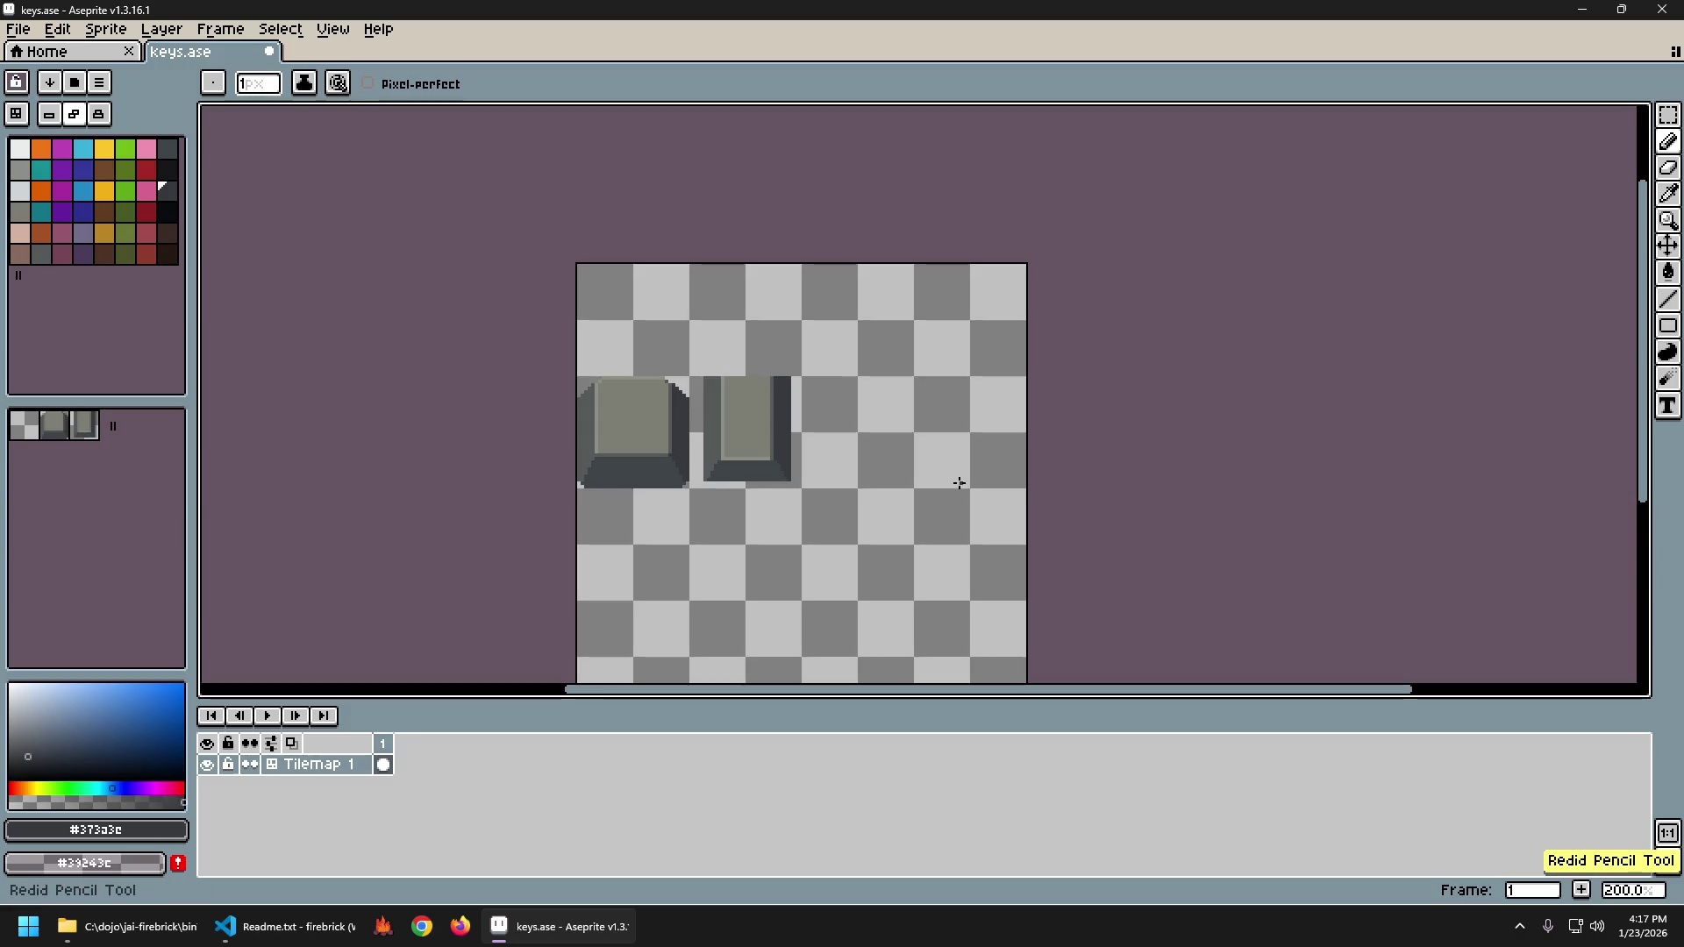
{"action": "key", "text": "ctrl+z"}
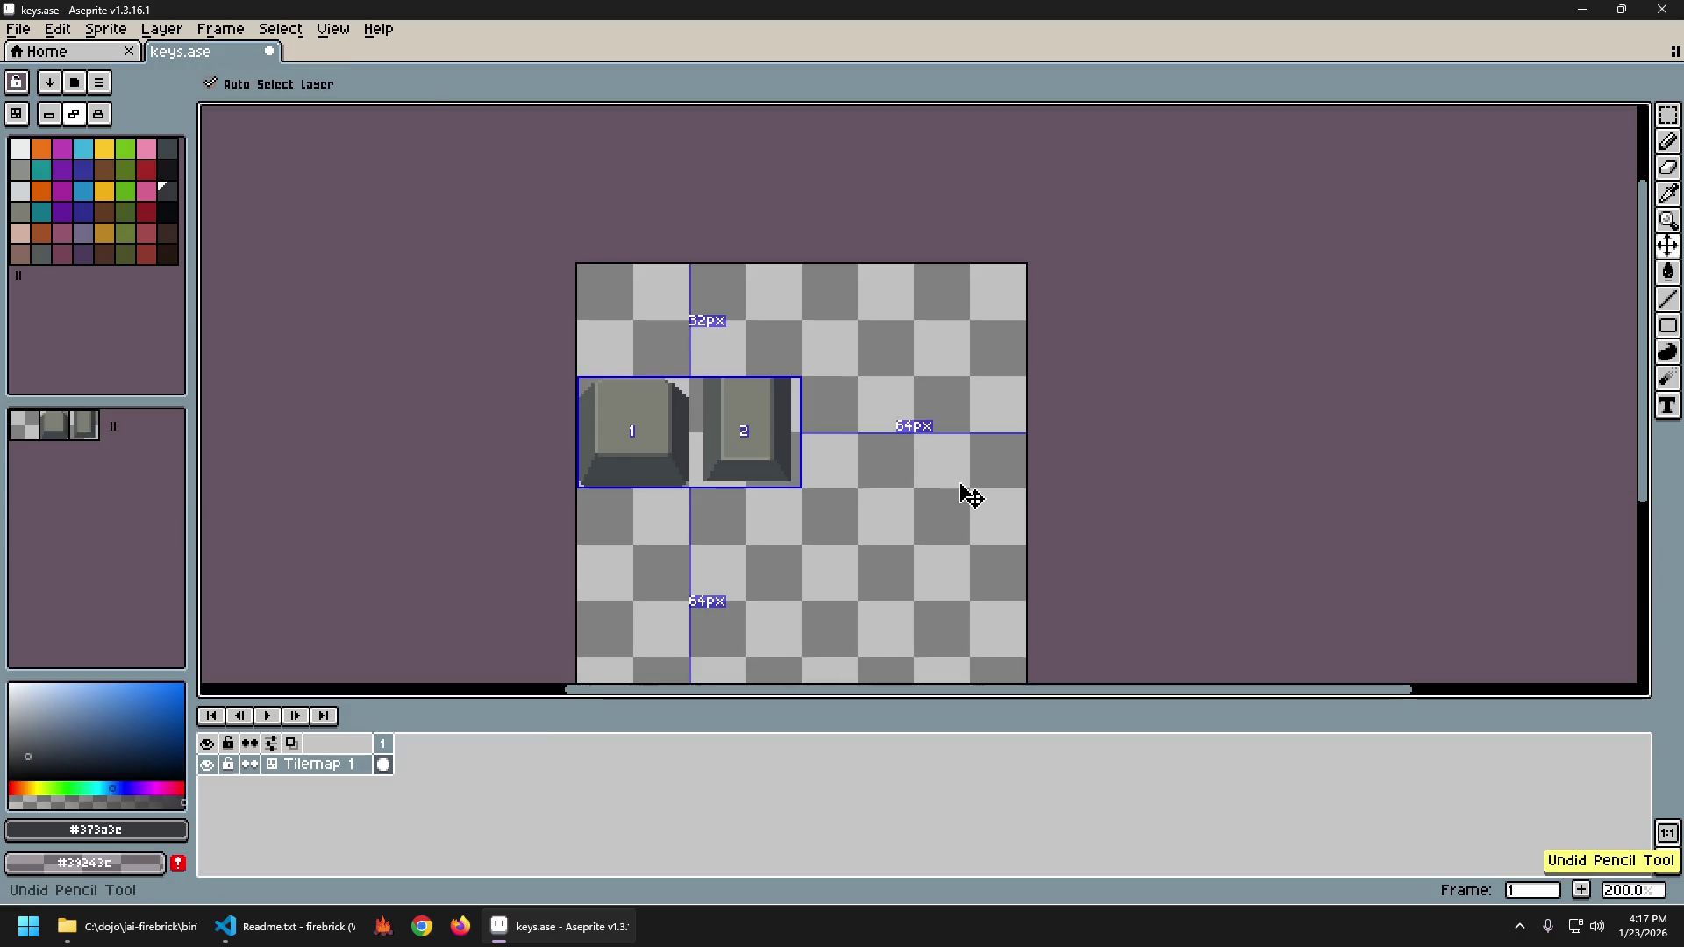
{"action": "key", "text": "ctrl+y"}
Sample #575b5b, then set light grey #8c8f87 as drawing colour and redo the pencil touch-up.
{"action": "scroll", "coordinate": [597, 465], "scroll_direction": "up", "scroll_amount": 3}
{"action": "key", "text": "alt"}
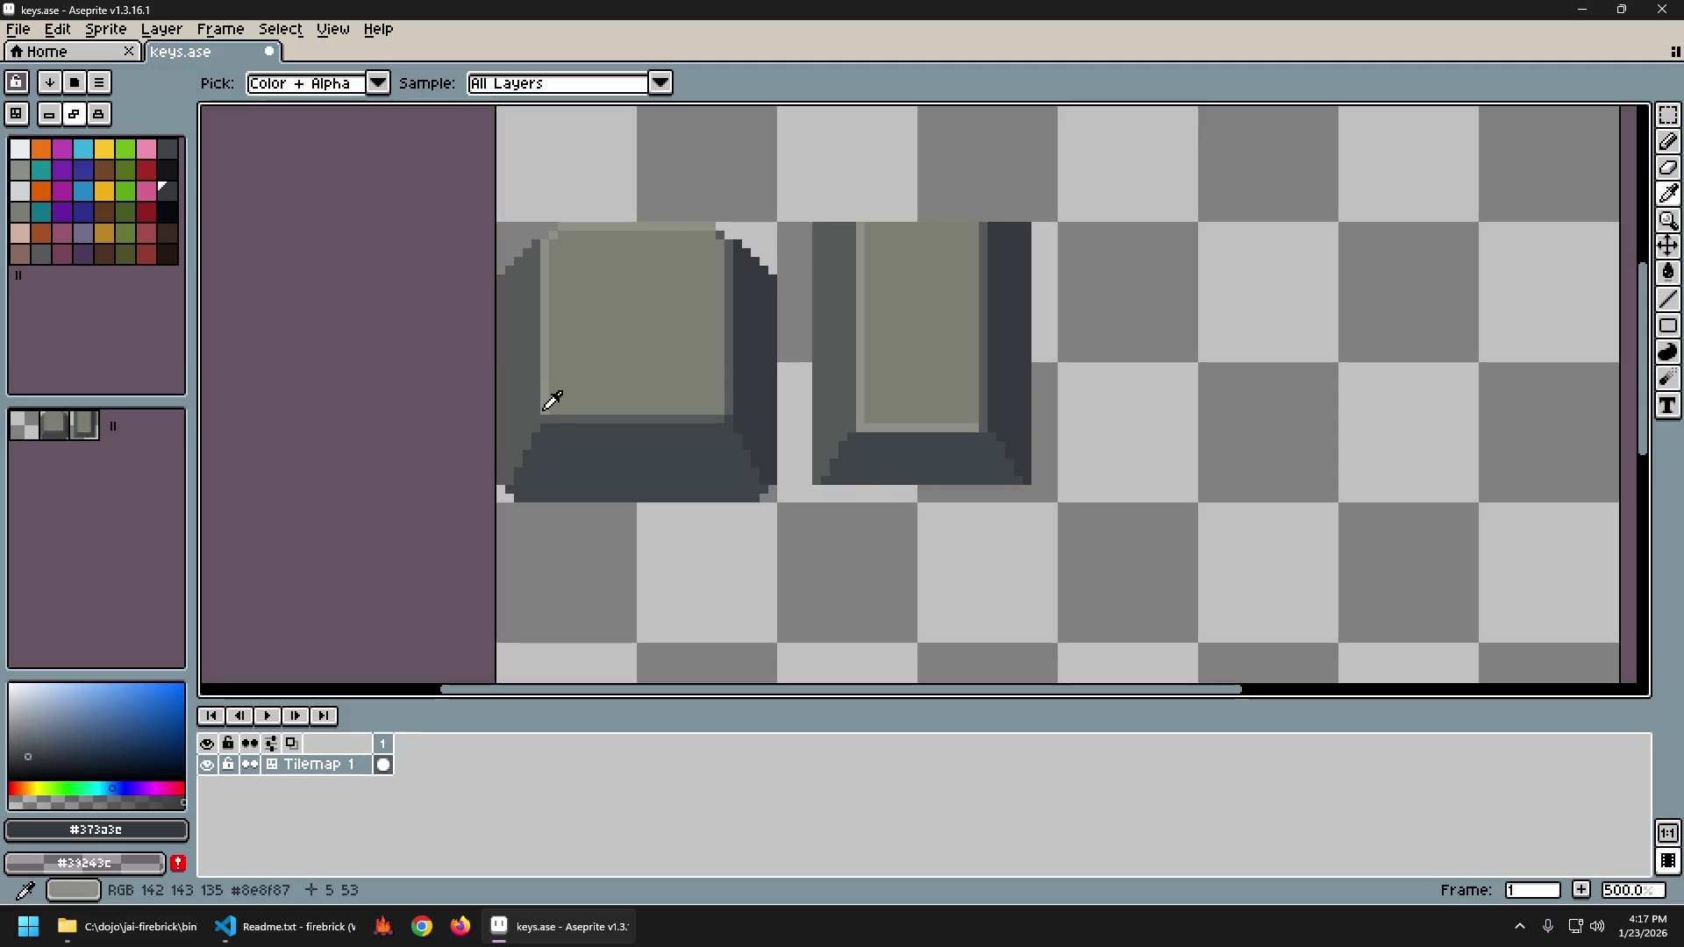
{"action": "left_click", "coordinate": [543, 420], "text": "alt"}
{"action": "key", "text": "g"}
{"action": "key", "text": "b"}
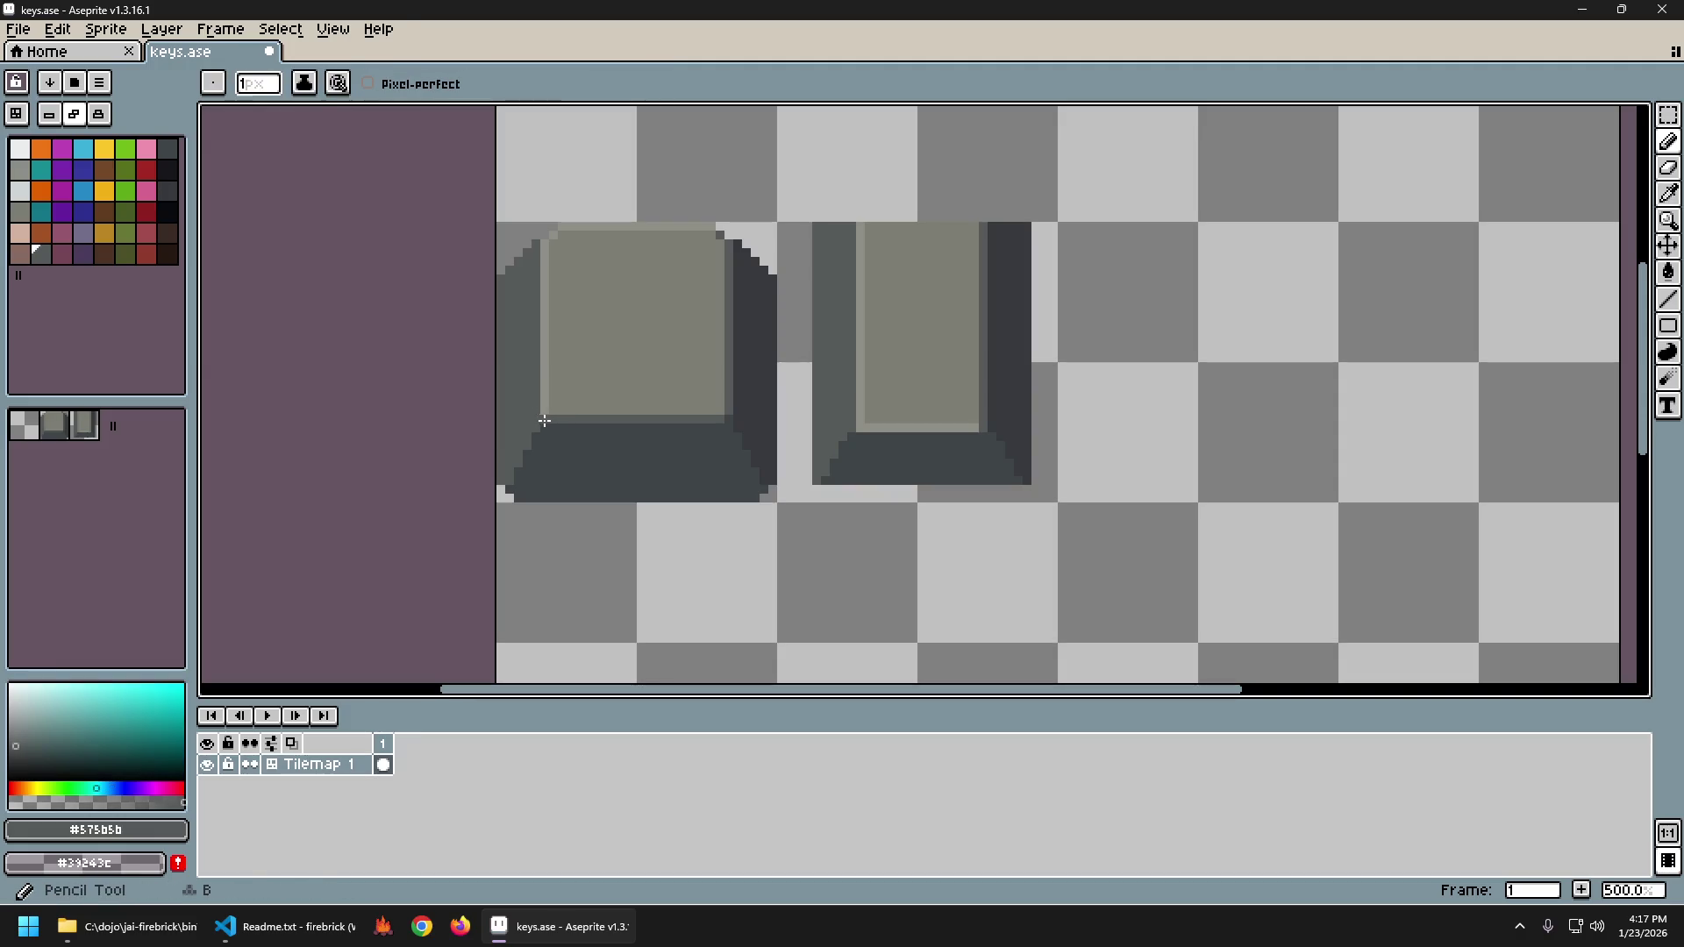
{"action": "left_click", "coordinate": [543, 404], "text": "alt"}
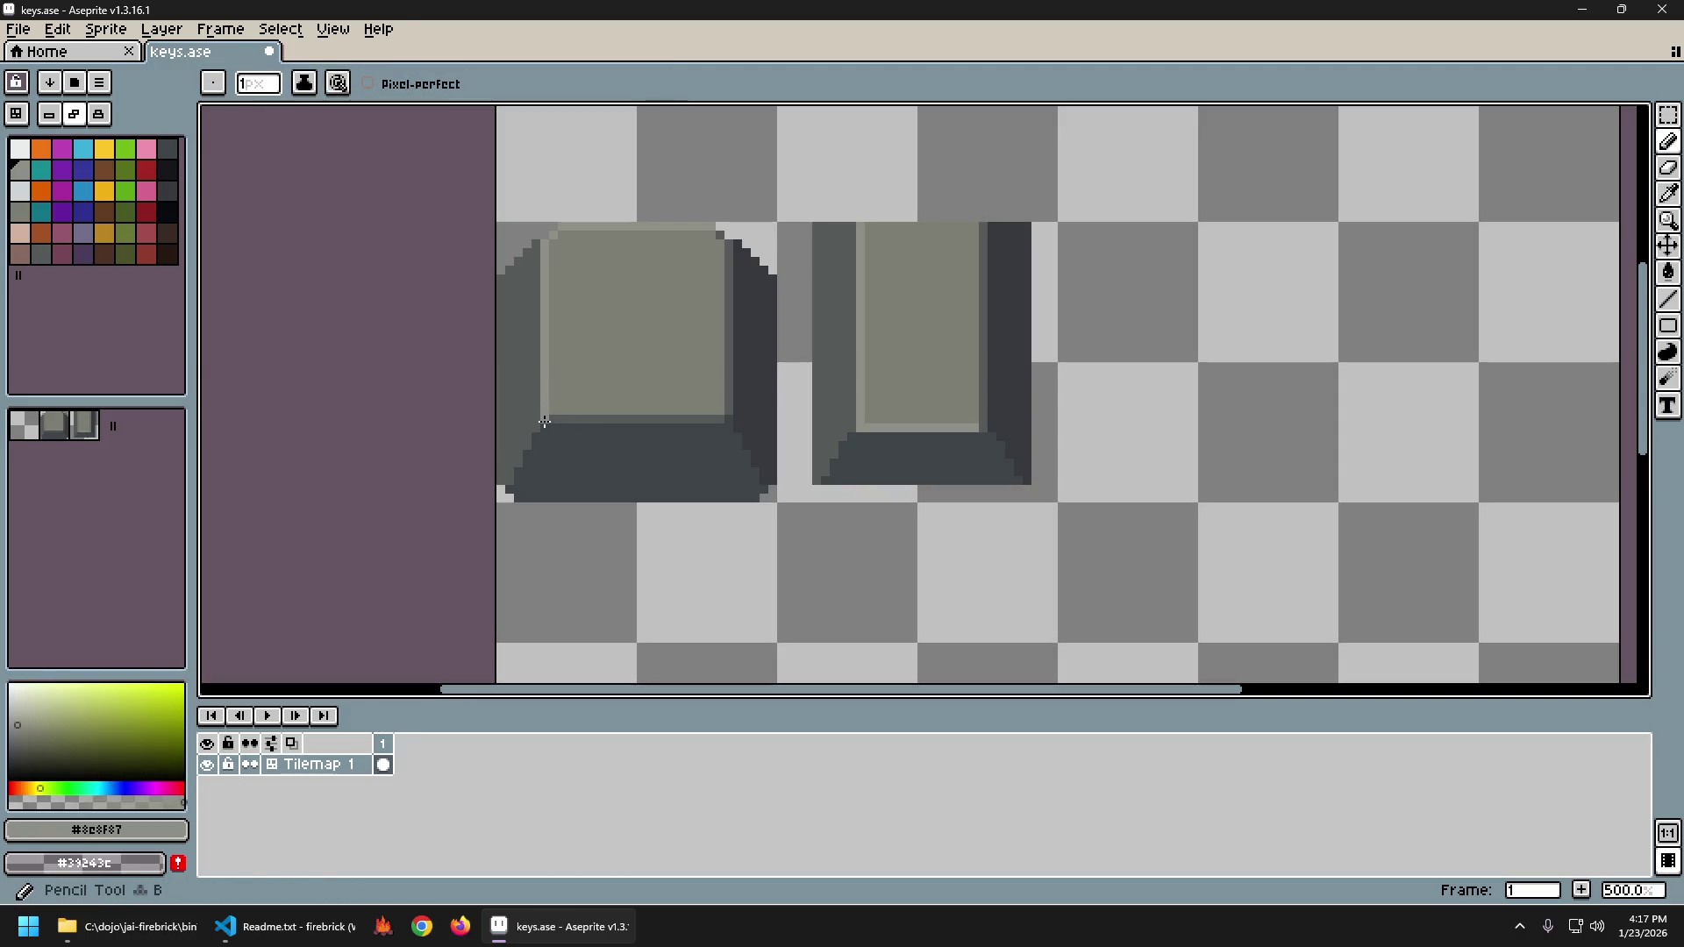
{"action": "scroll", "coordinate": [875, 517], "scroll_direction": "down", "scroll_amount": 3}
{"action": "left_click_drag", "start_coordinate": [875, 518], "coordinate": [722, 509]}
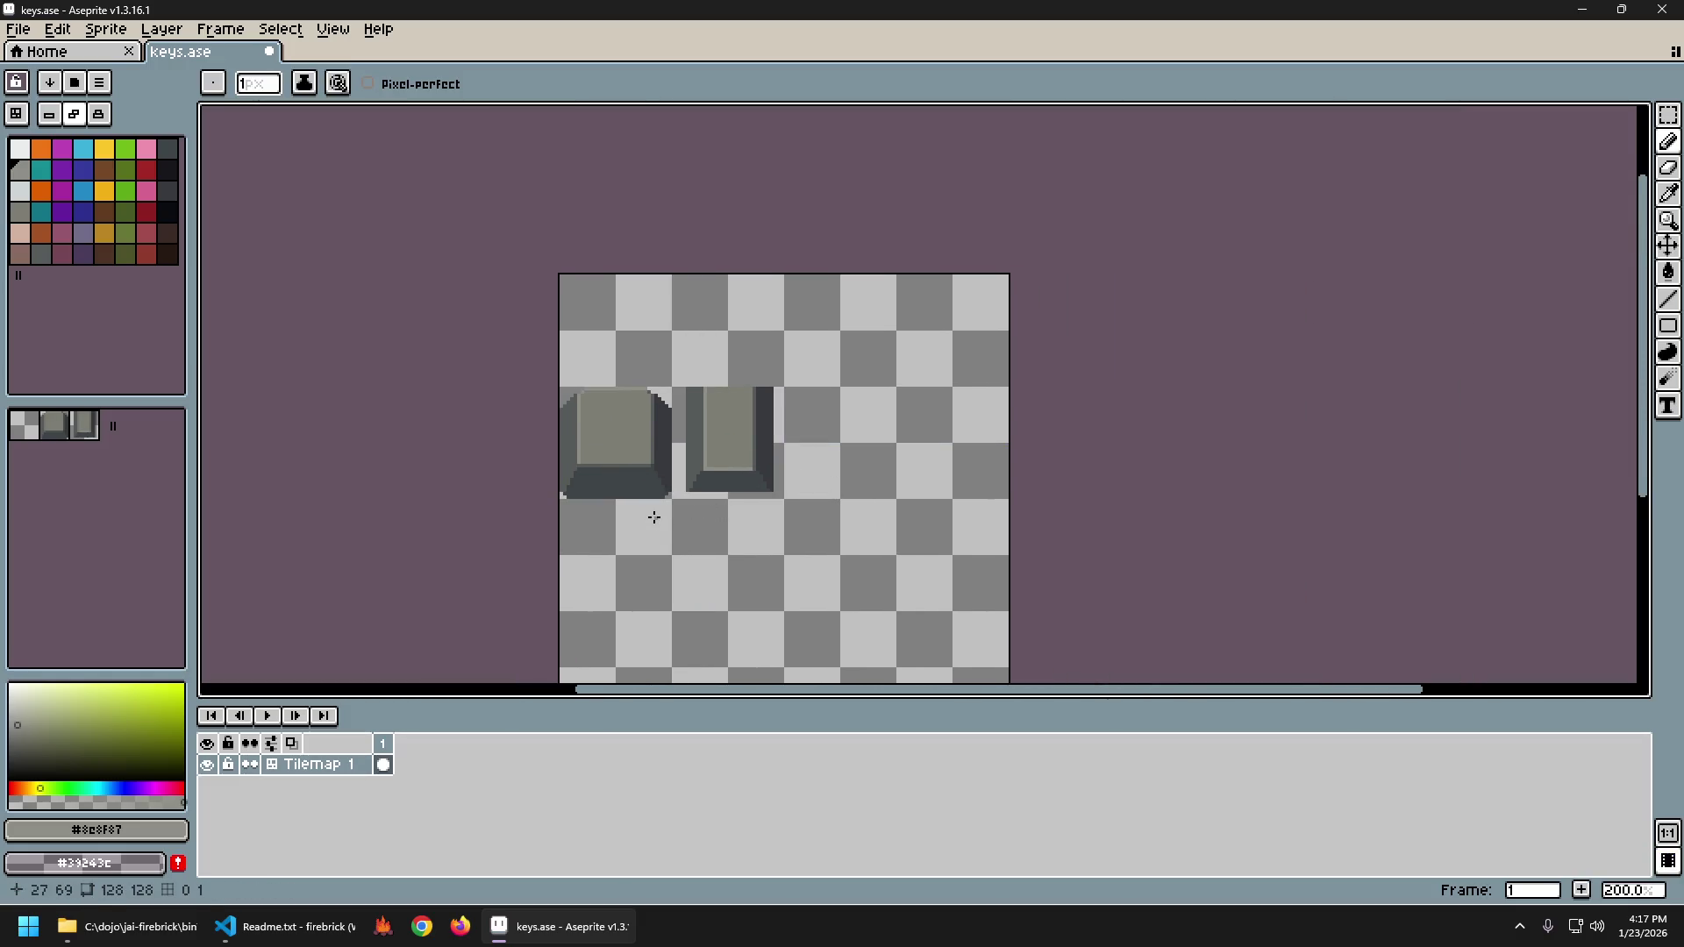
{"action": "key", "text": "ctrl+y"}
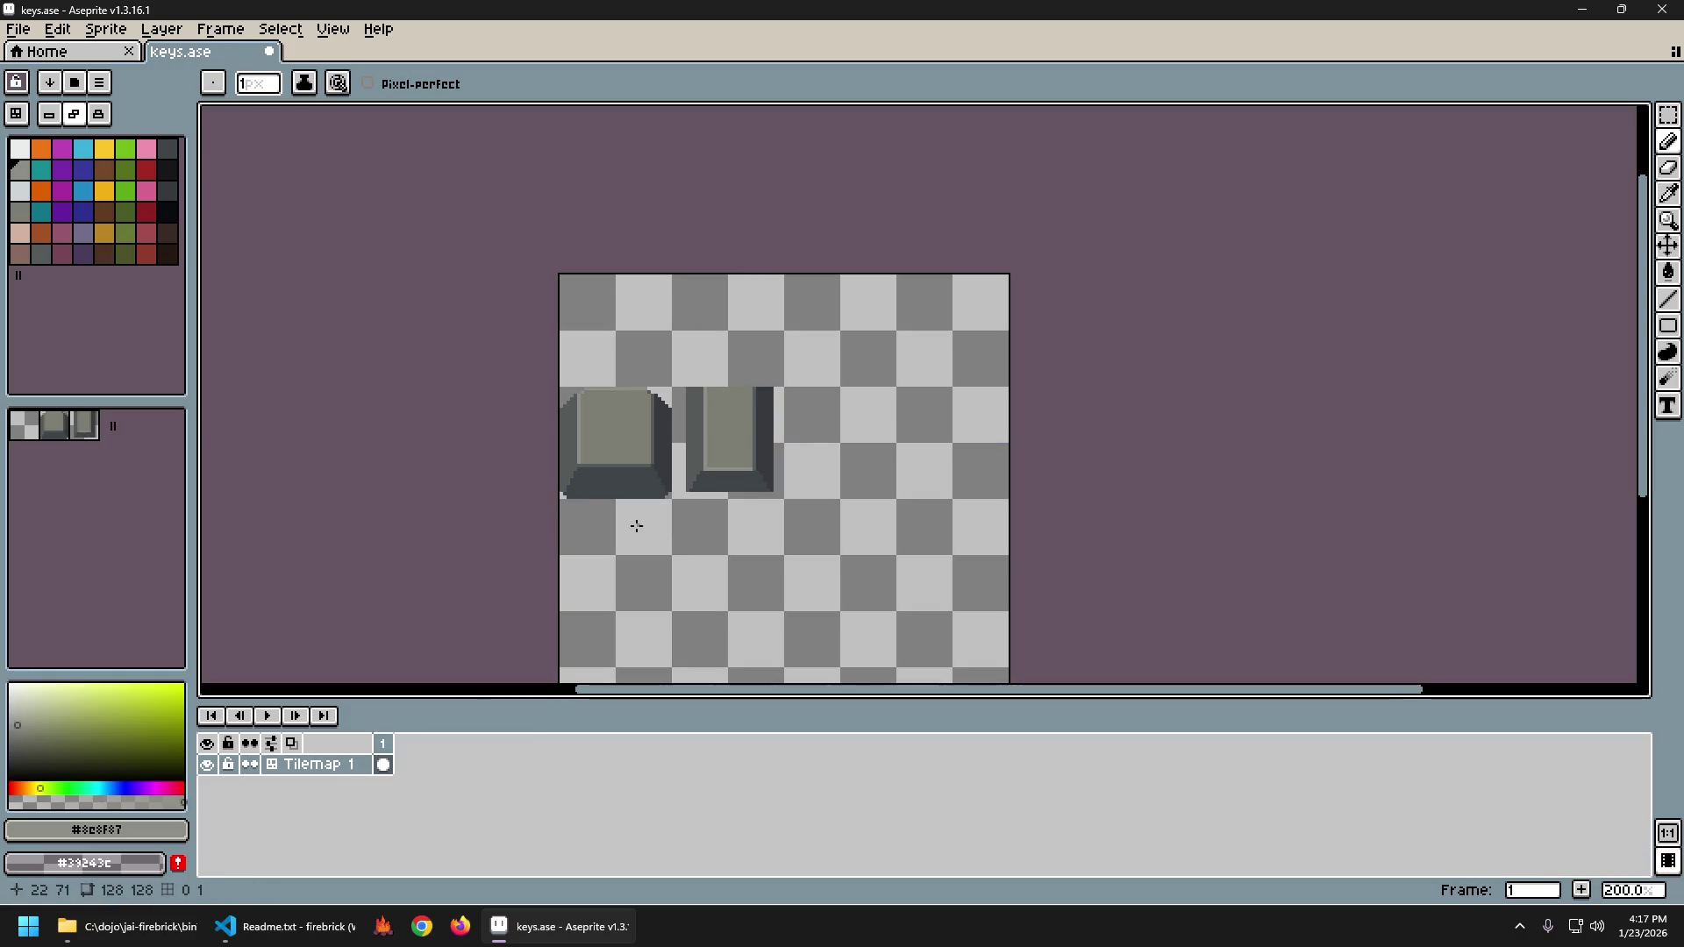
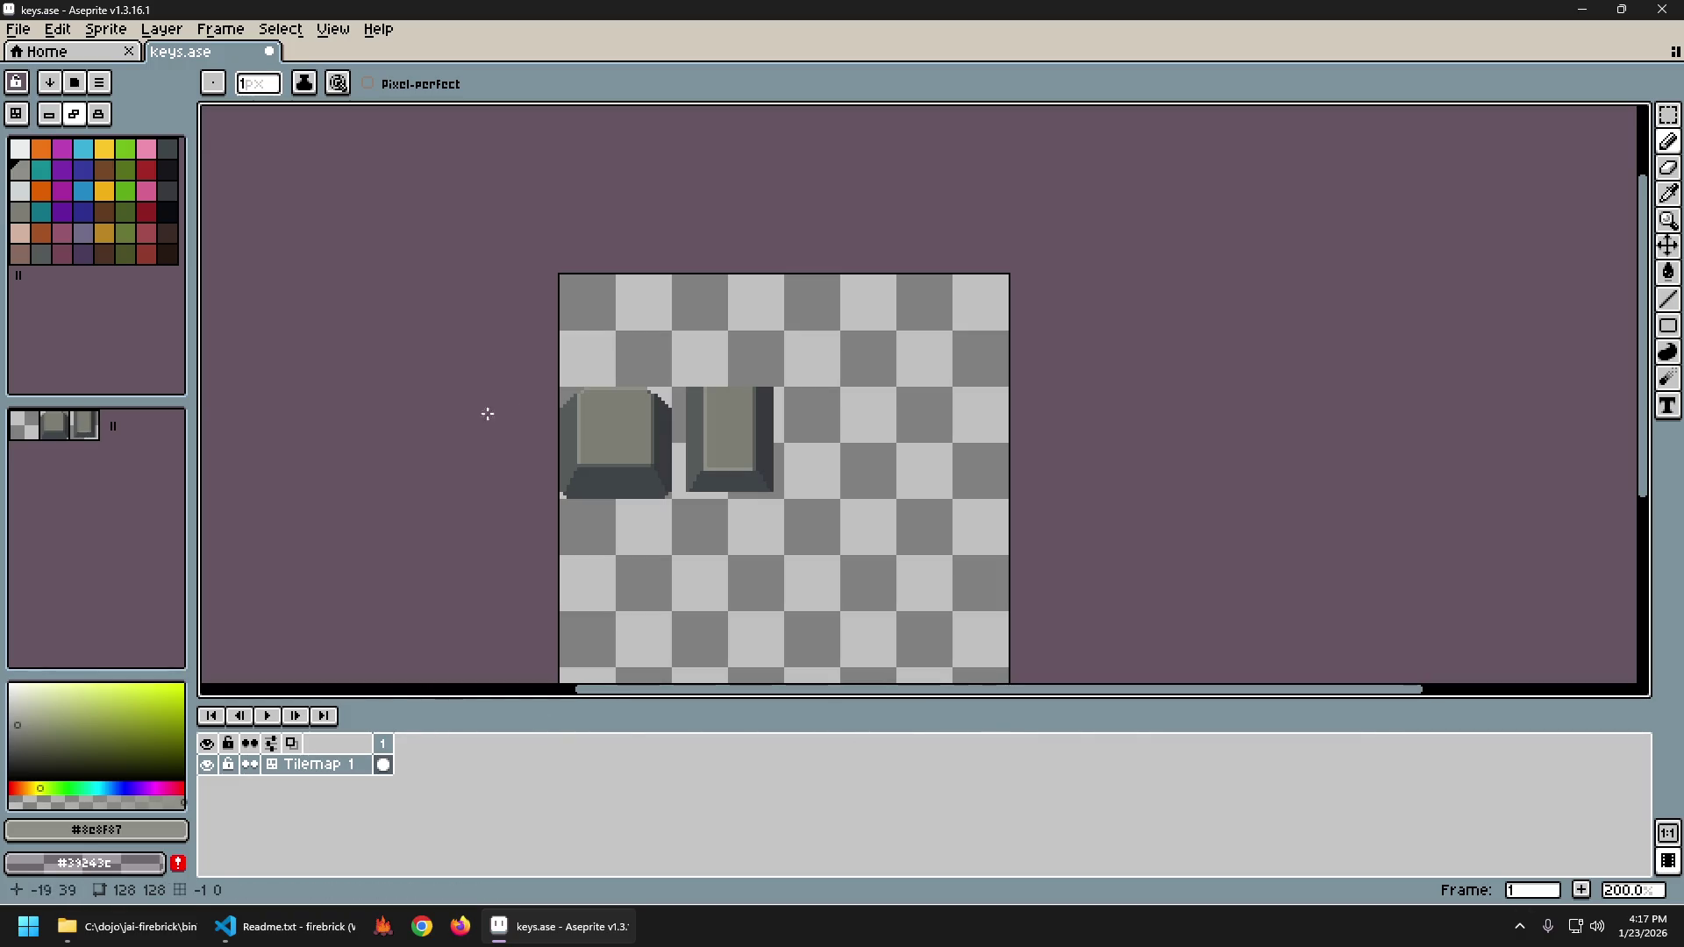
Stamp the square key tile into all sixteen cells of the 4x4 tilemap, two rows at a time.
{"action": "left_click", "coordinate": [54, 425]}
{"action": "left_click", "coordinate": [620, 343]}
{"action": "mouse_move", "coordinate": [620, 344]}
{"action": "left_mouse_down"}
{"action": "mouse_move", "coordinate": [940, 369]}
{"action": "mouse_move", "coordinate": [830, 436]}
{"action": "mouse_move", "coordinate": [743, 439]}
{"action": "left_mouse_up"}
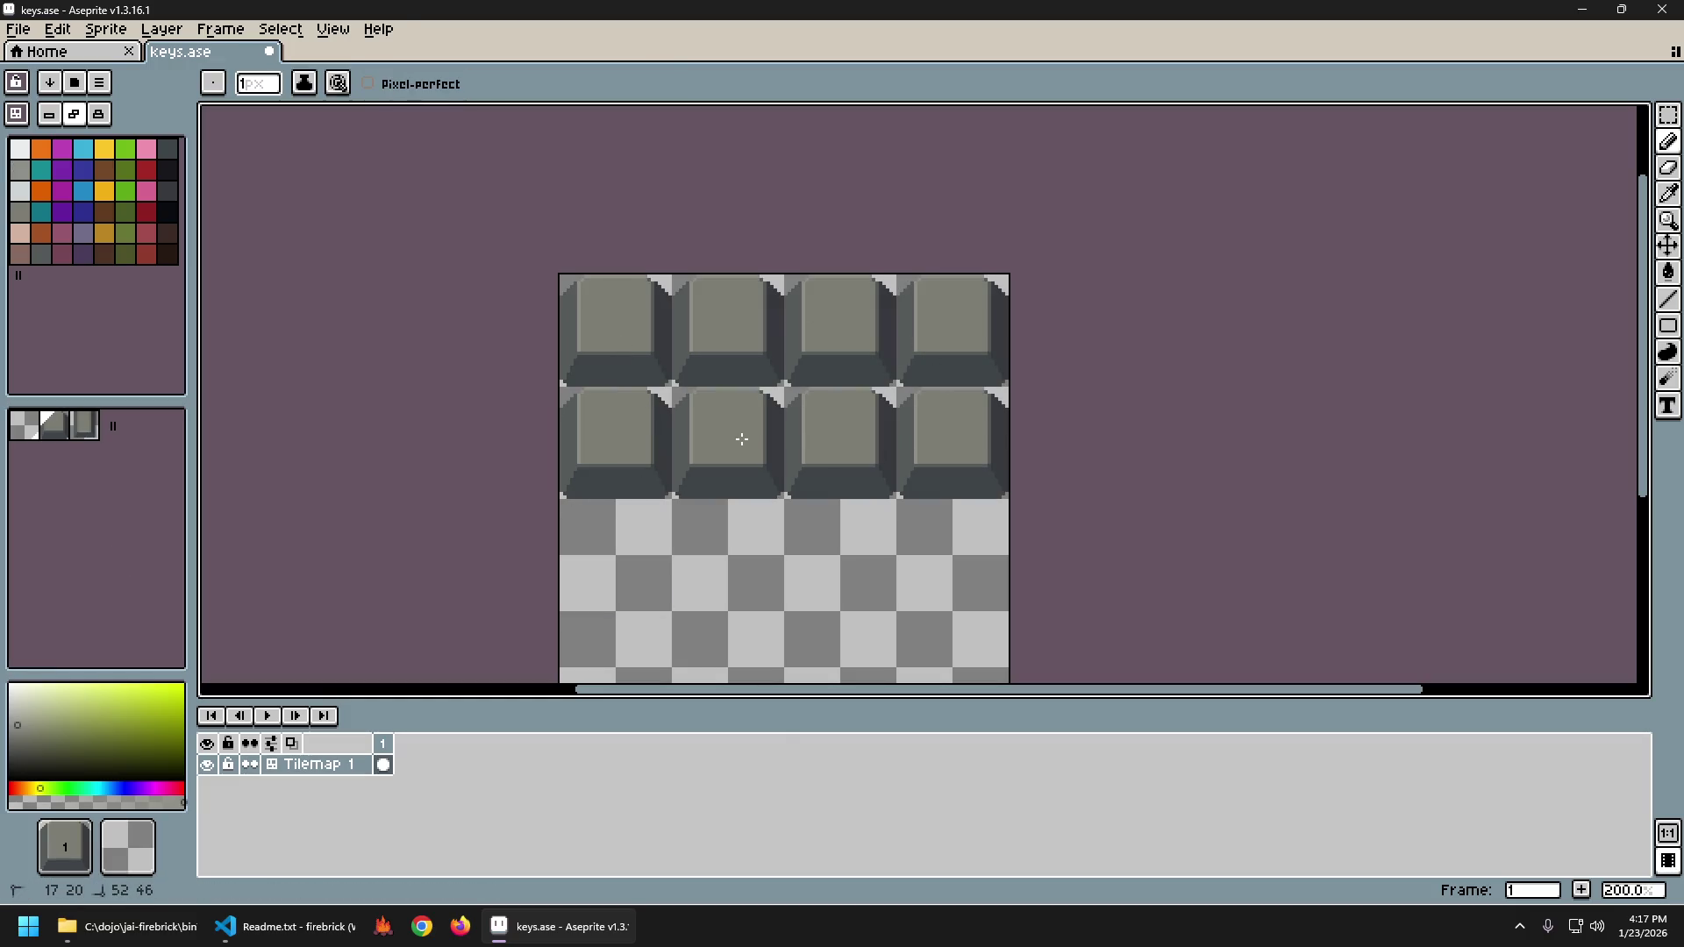
{"action": "scroll", "coordinate": [742, 439], "scroll_direction": "down", "scroll_amount": 2}
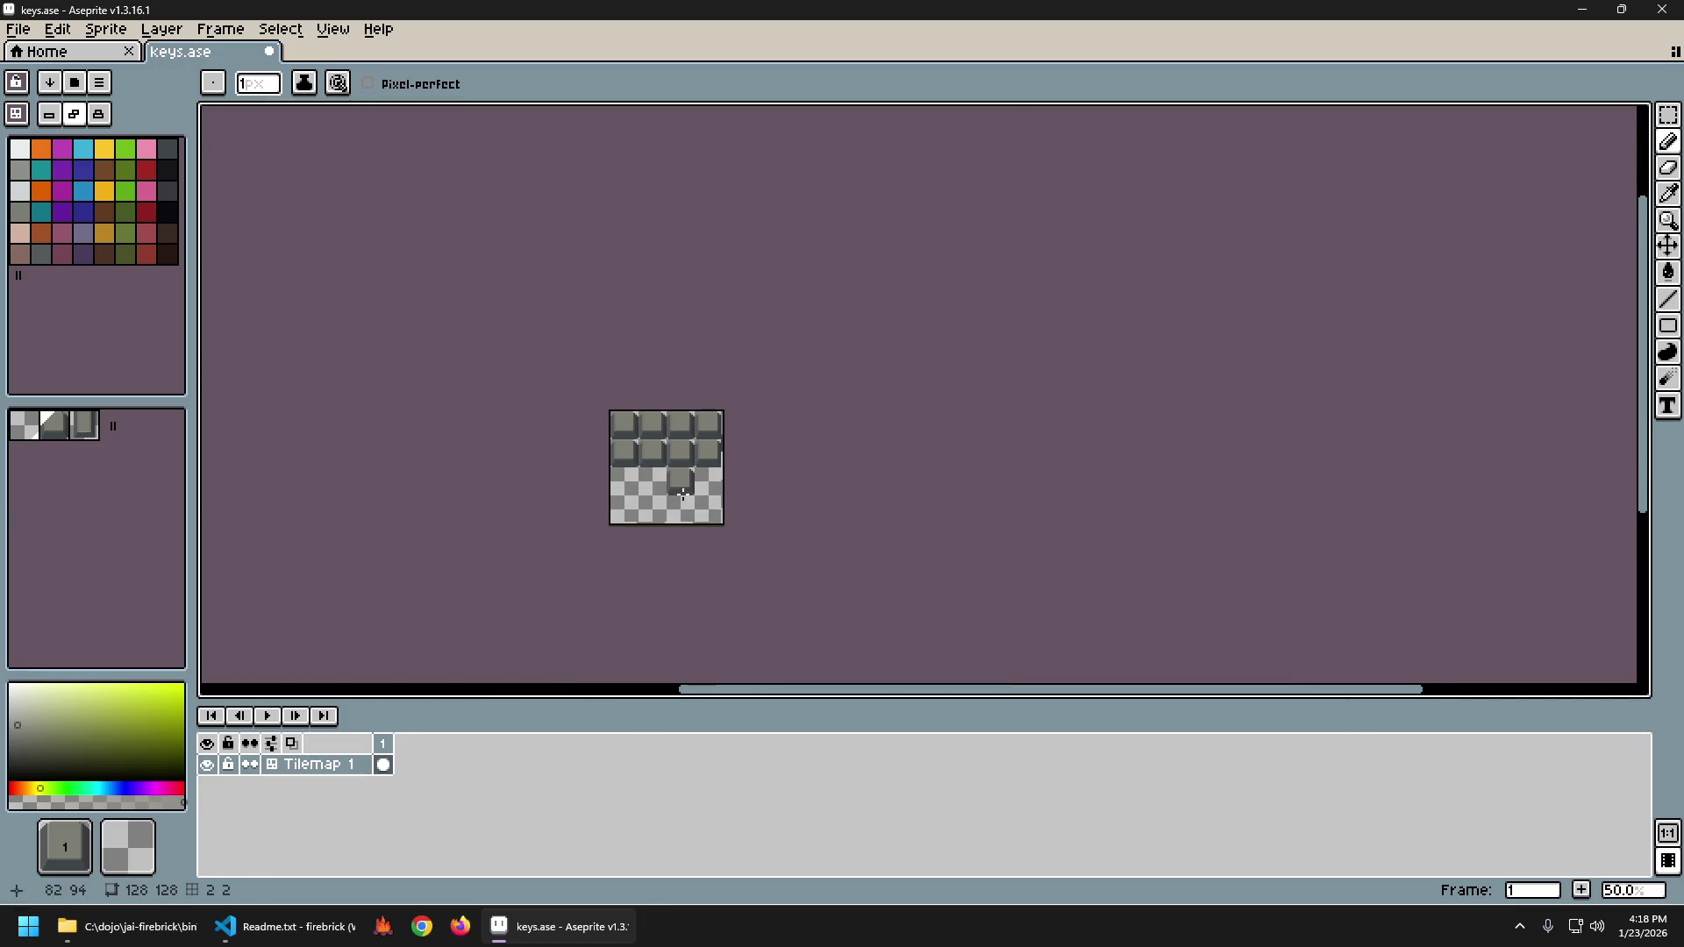
{"action": "scroll", "coordinate": [595, 489], "scroll_direction": "up", "scroll_amount": 1}
{"action": "mouse_move", "coordinate": [596, 489]}
{"action": "left_mouse_down"}
{"action": "mouse_move", "coordinate": [742, 527]}
{"action": "mouse_move", "coordinate": [693, 469]}
{"action": "mouse_move", "coordinate": [741, 470]}
{"action": "left_mouse_up"}
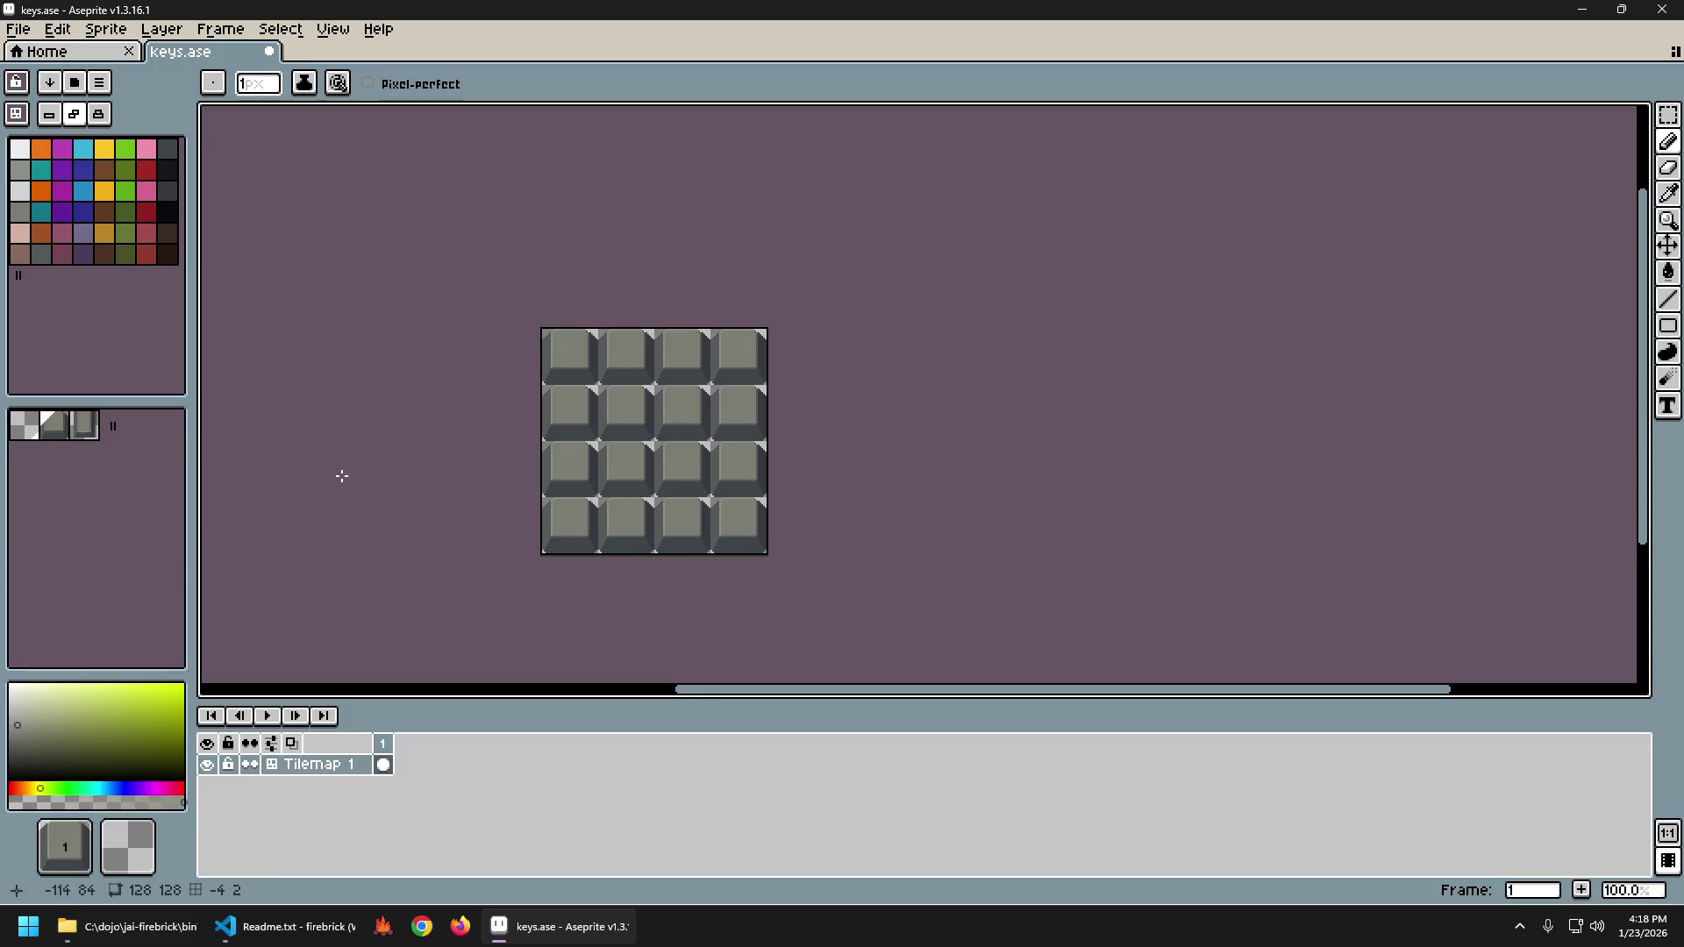
Zoom in on the third-row keys and switch the tilemap layer from tile mode to pixel mode.
{"action": "scroll", "coordinate": [538, 409], "scroll_direction": "up", "scroll_amount": 2}
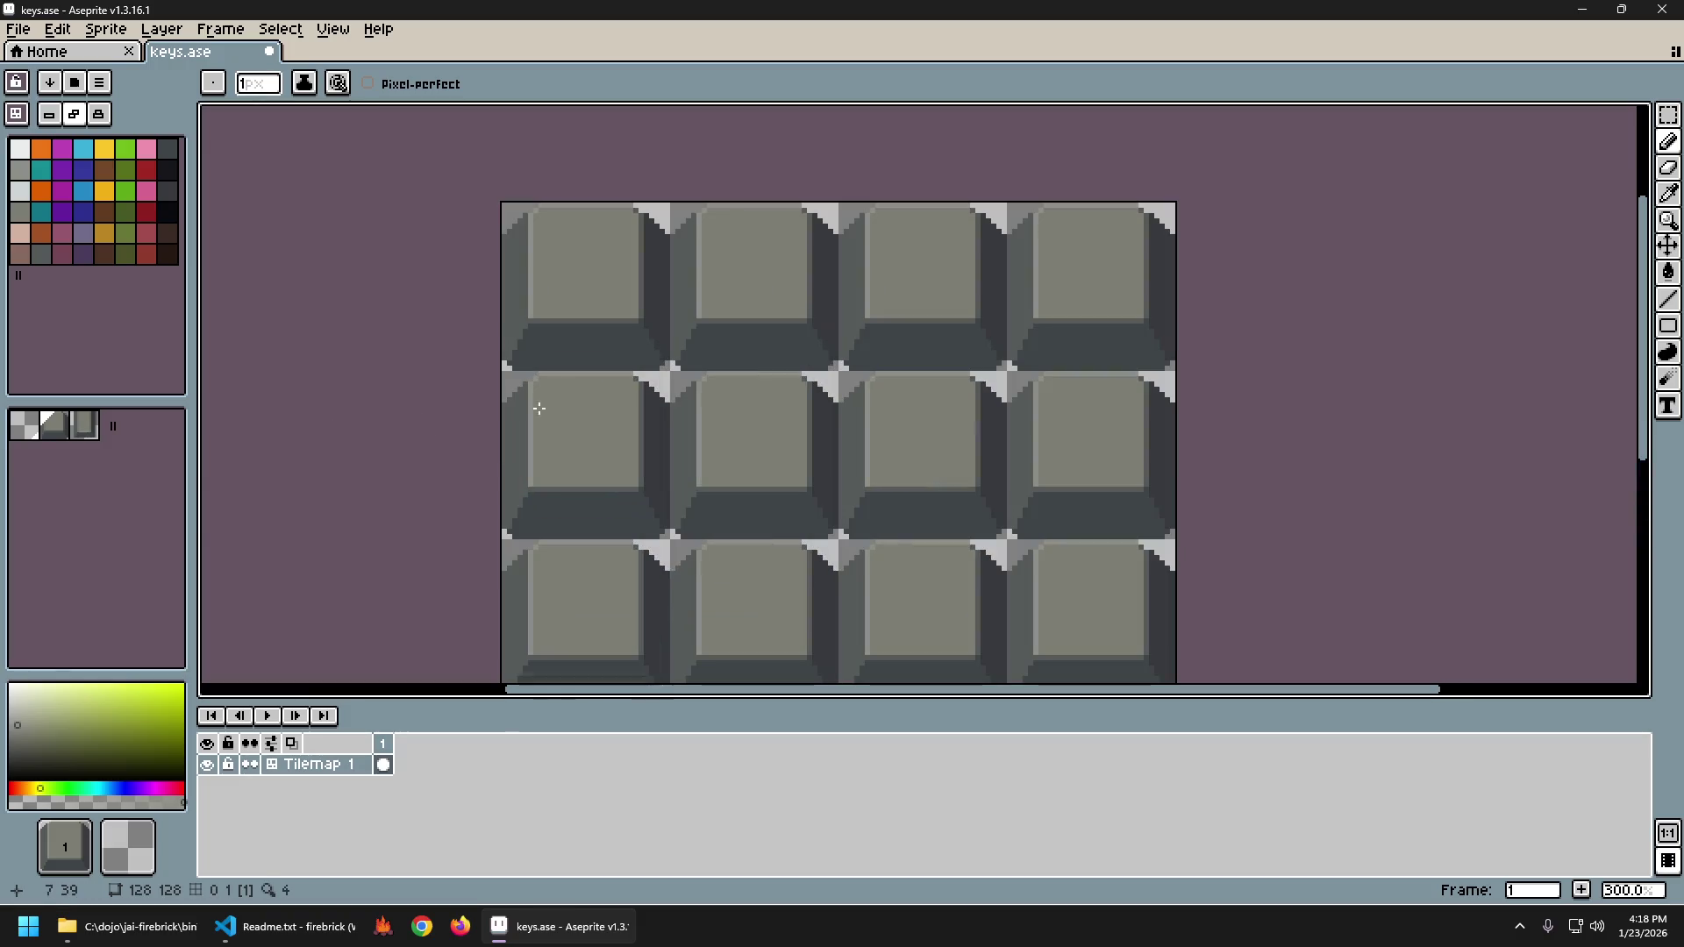
{"action": "scroll", "coordinate": [527, 457], "scroll_direction": "down", "scroll_amount": 2}
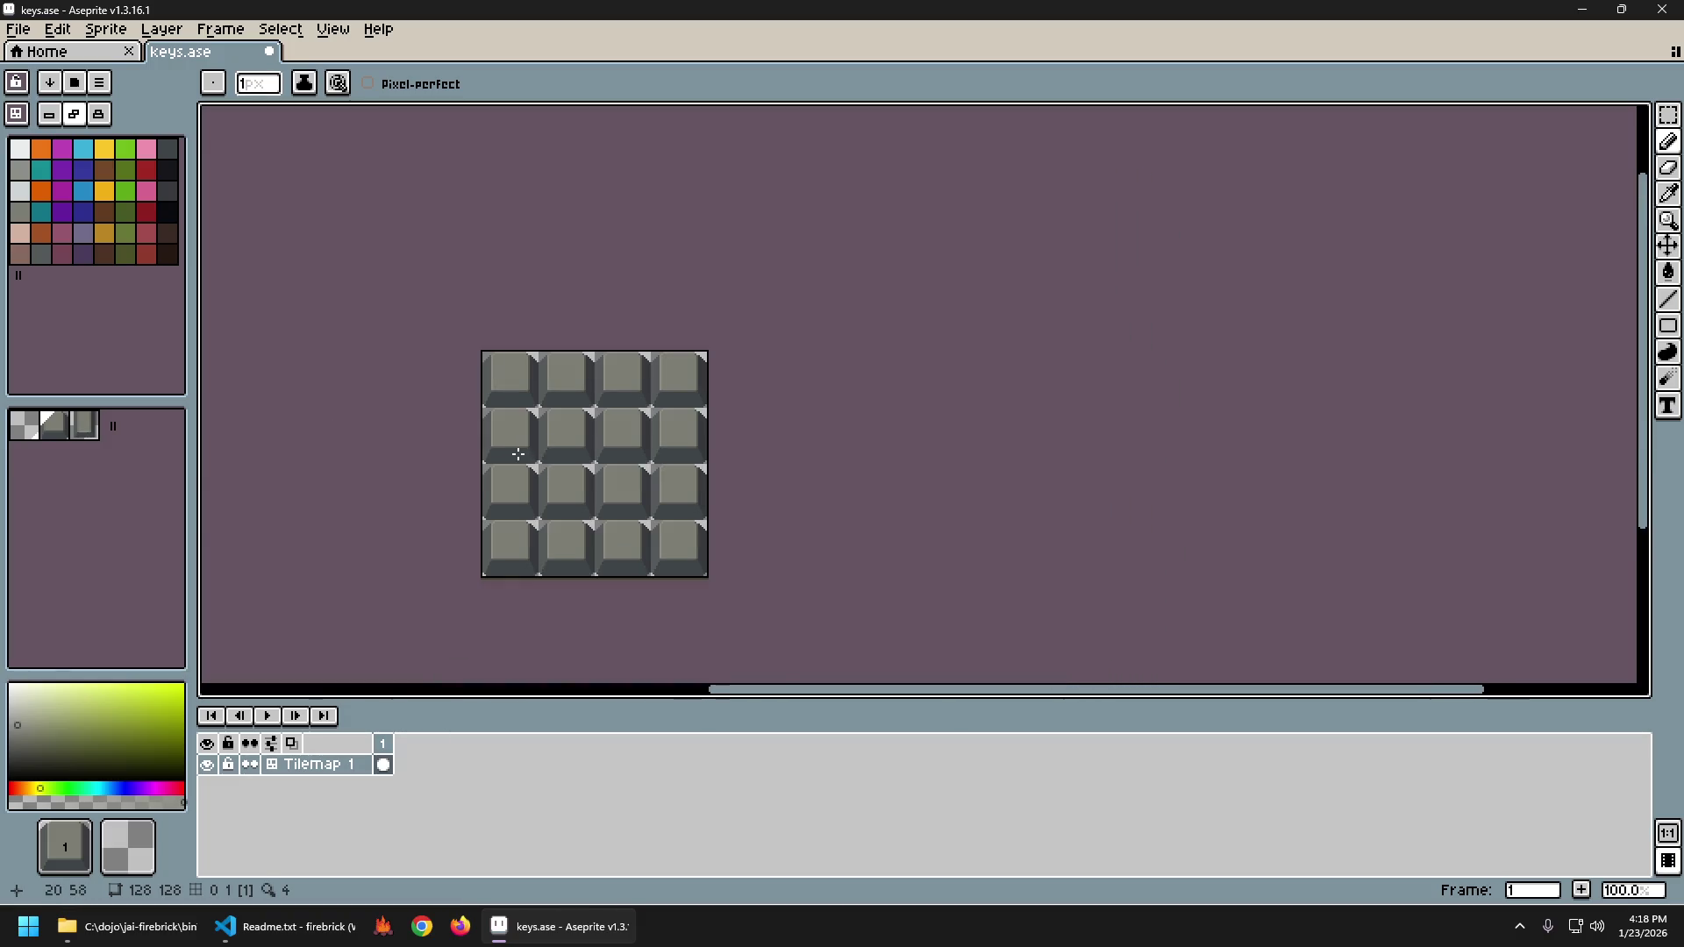
{"action": "scroll", "coordinate": [518, 454], "scroll_direction": "up", "scroll_amount": 1}
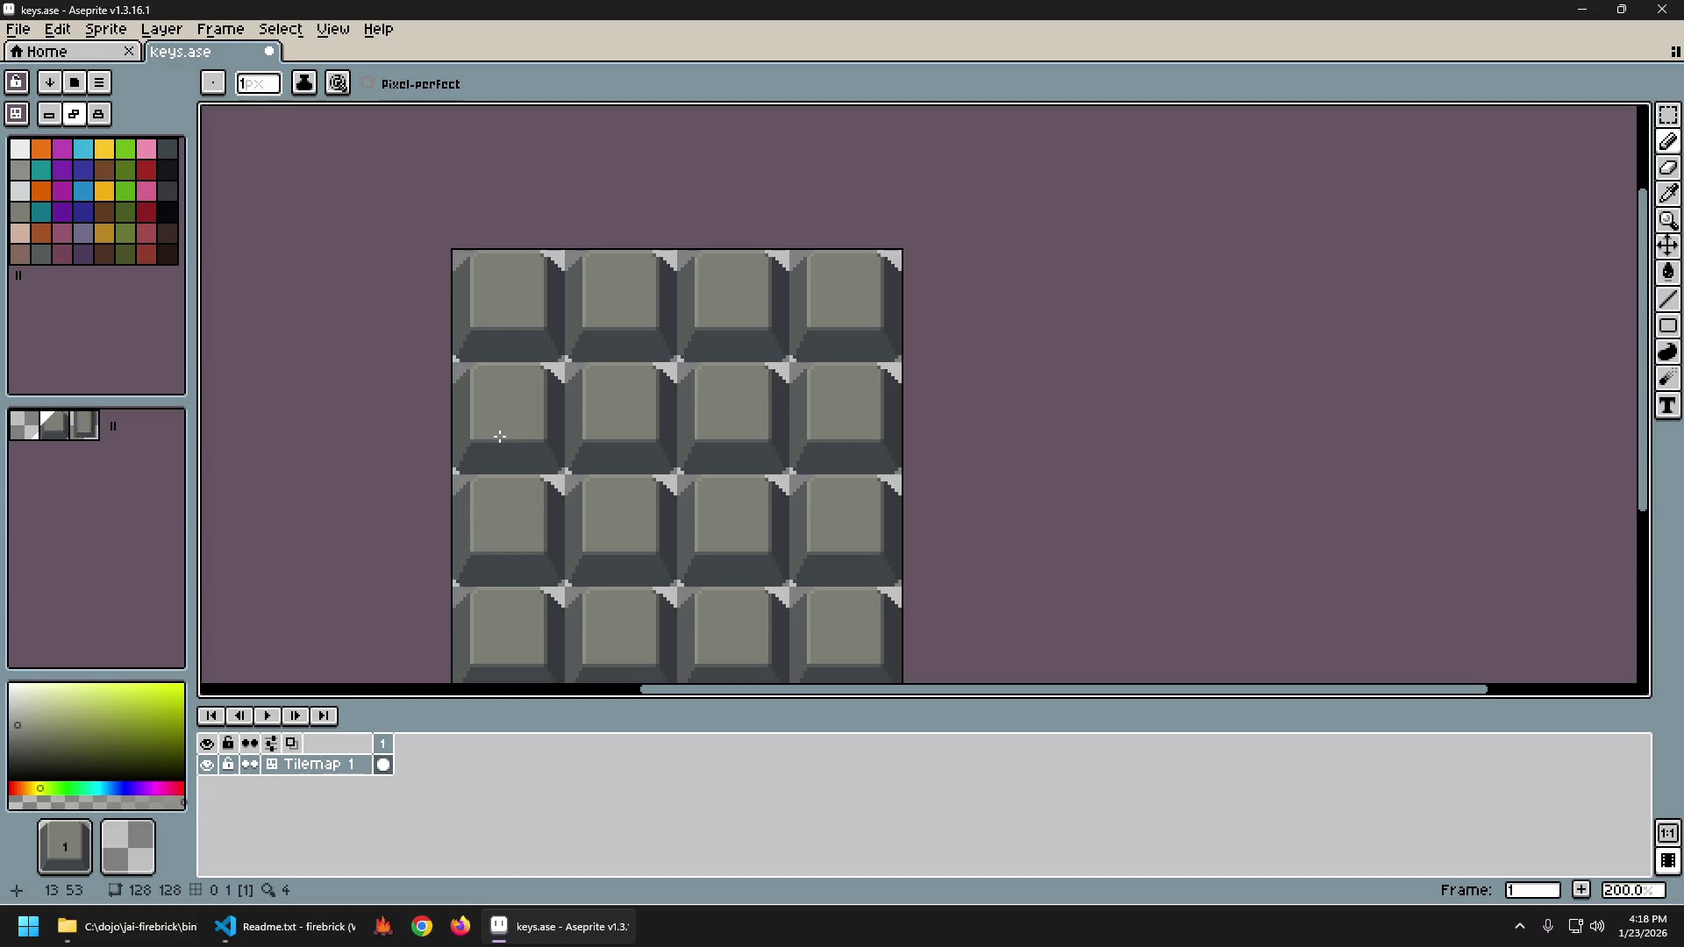
{"action": "scroll", "coordinate": [560, 404], "scroll_direction": "up", "scroll_amount": 4}
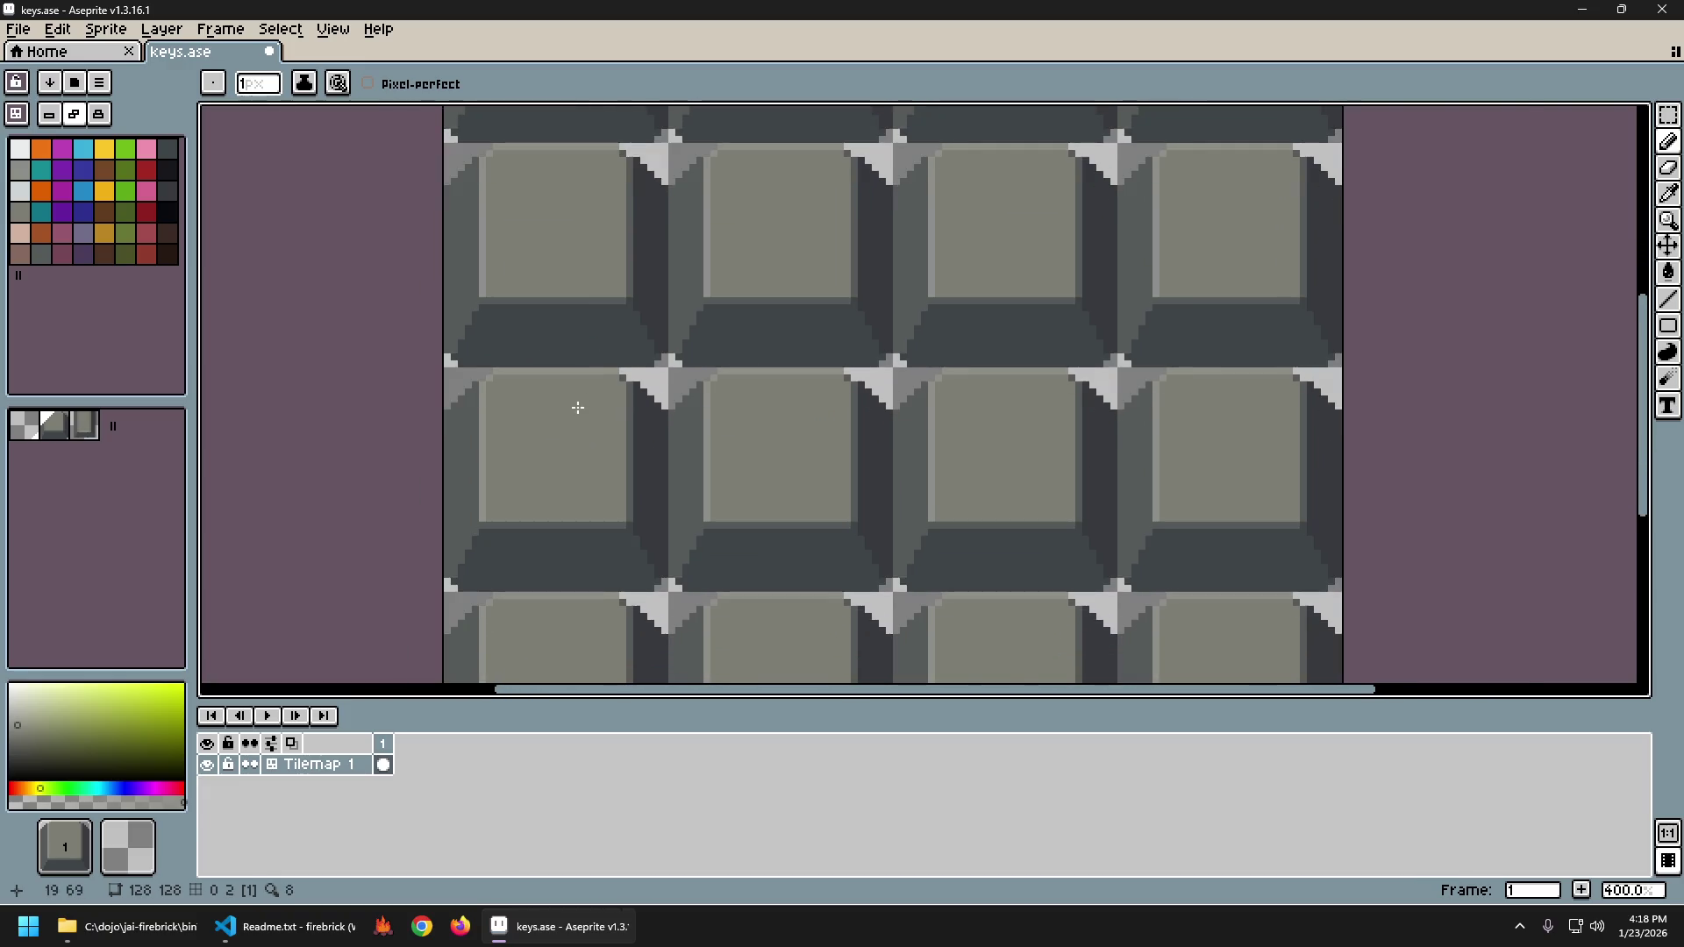
{"action": "key", "text": "alt"}
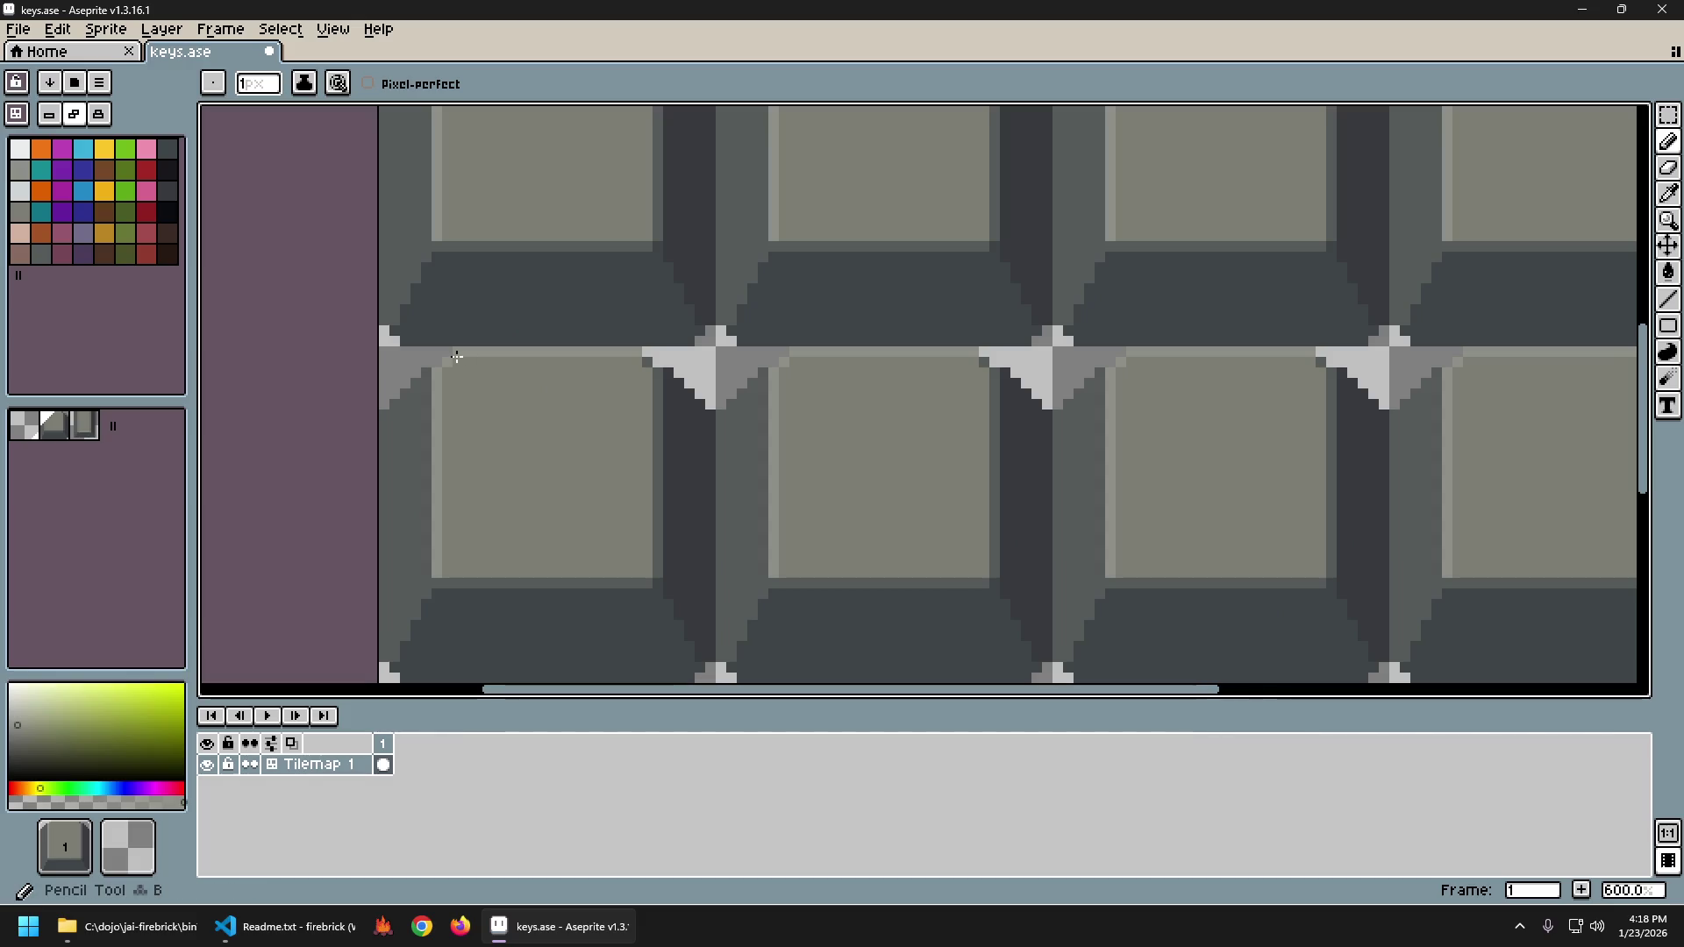
{"action": "key", "text": "ctrl"}
{"action": "key", "text": "alt"}
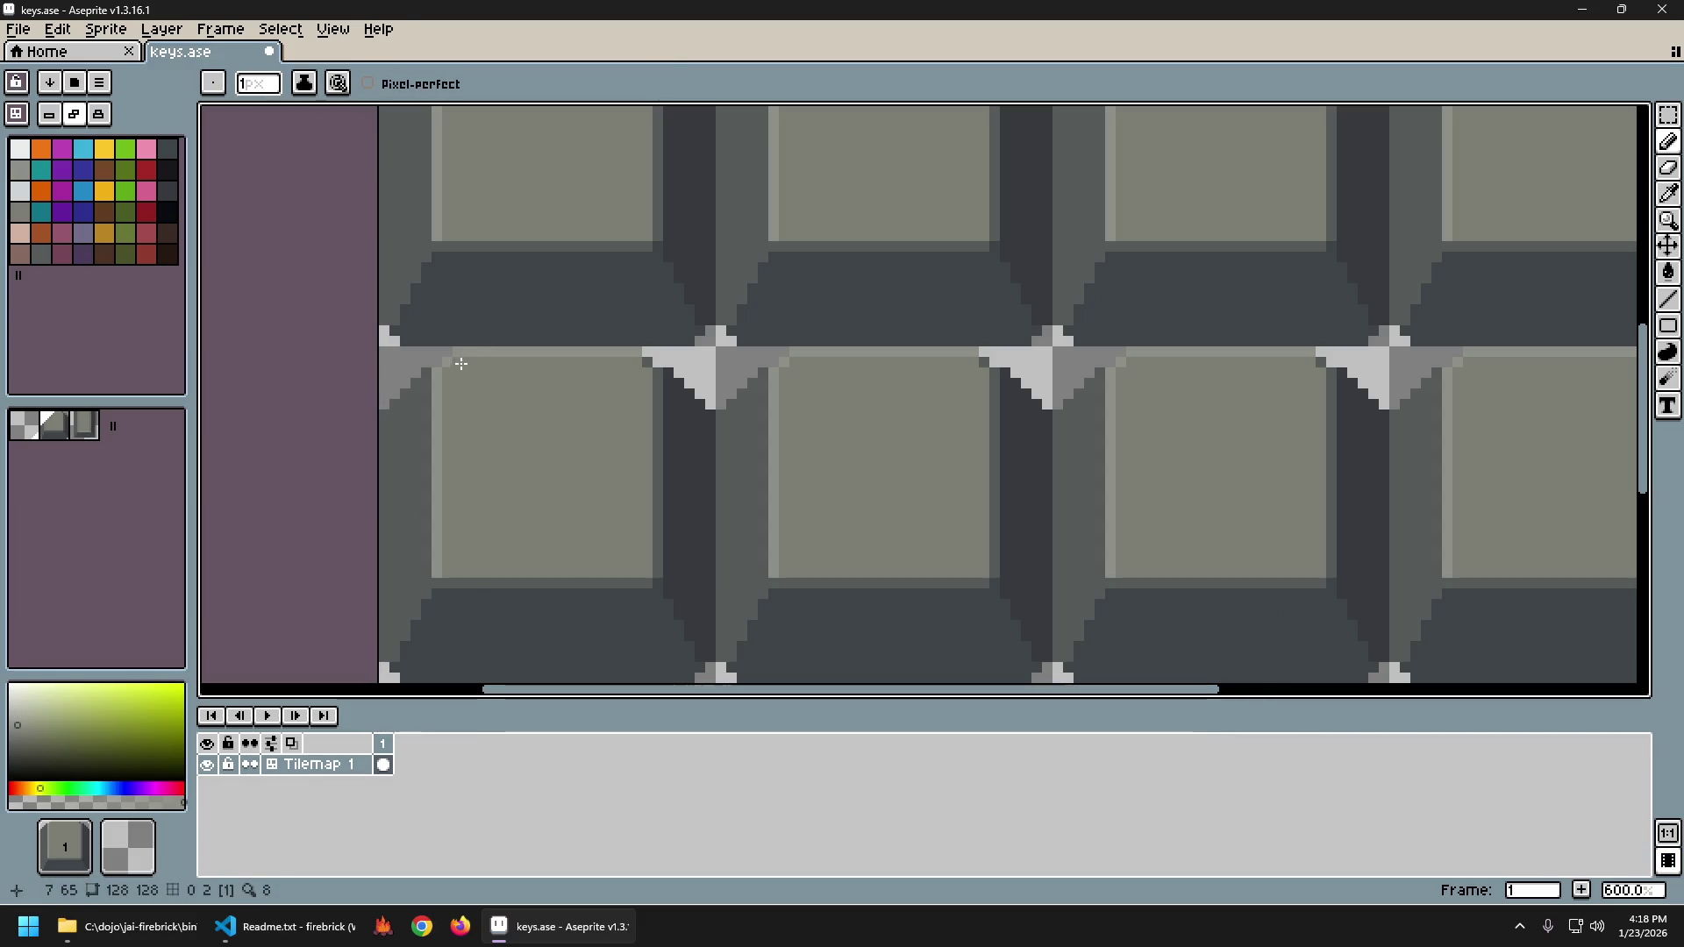
{"action": "key", "text": "Tab"}
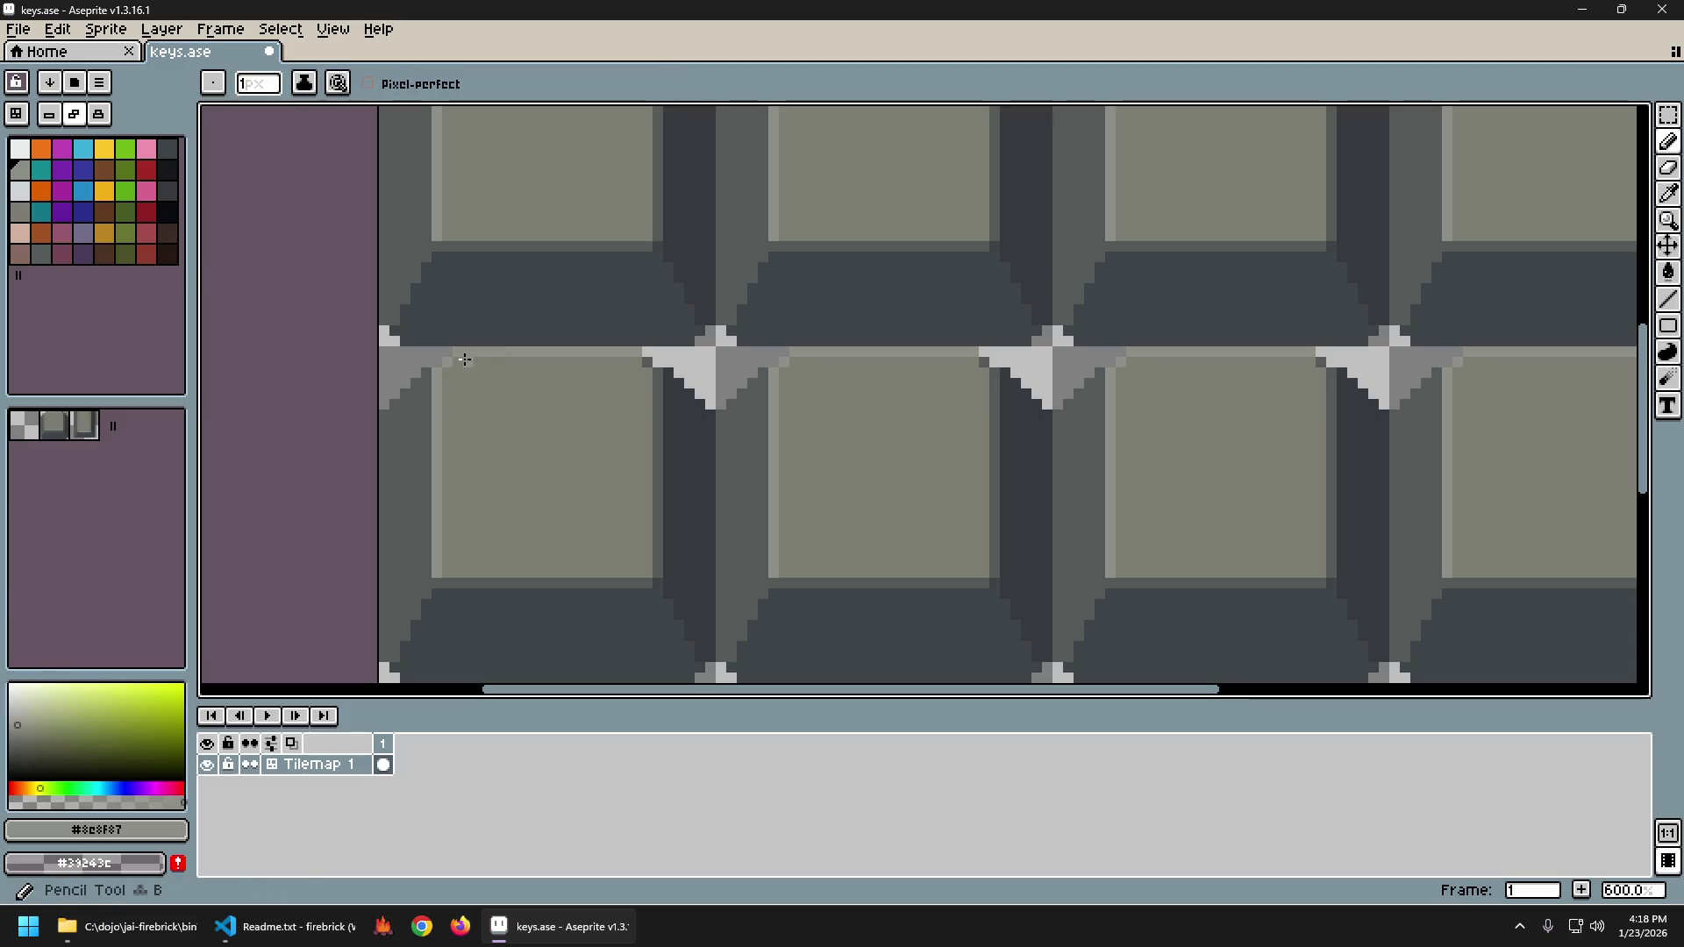
Draw a light-grey strip along the left third-row key's top edge, undoing a stray stroke.
{"action": "mouse_move", "coordinate": [459, 356]}
{"action": "left_mouse_down"}
{"action": "mouse_move", "coordinate": [642, 376]}
{"action": "mouse_move", "coordinate": [638, 395]}
{"action": "left_mouse_up"}
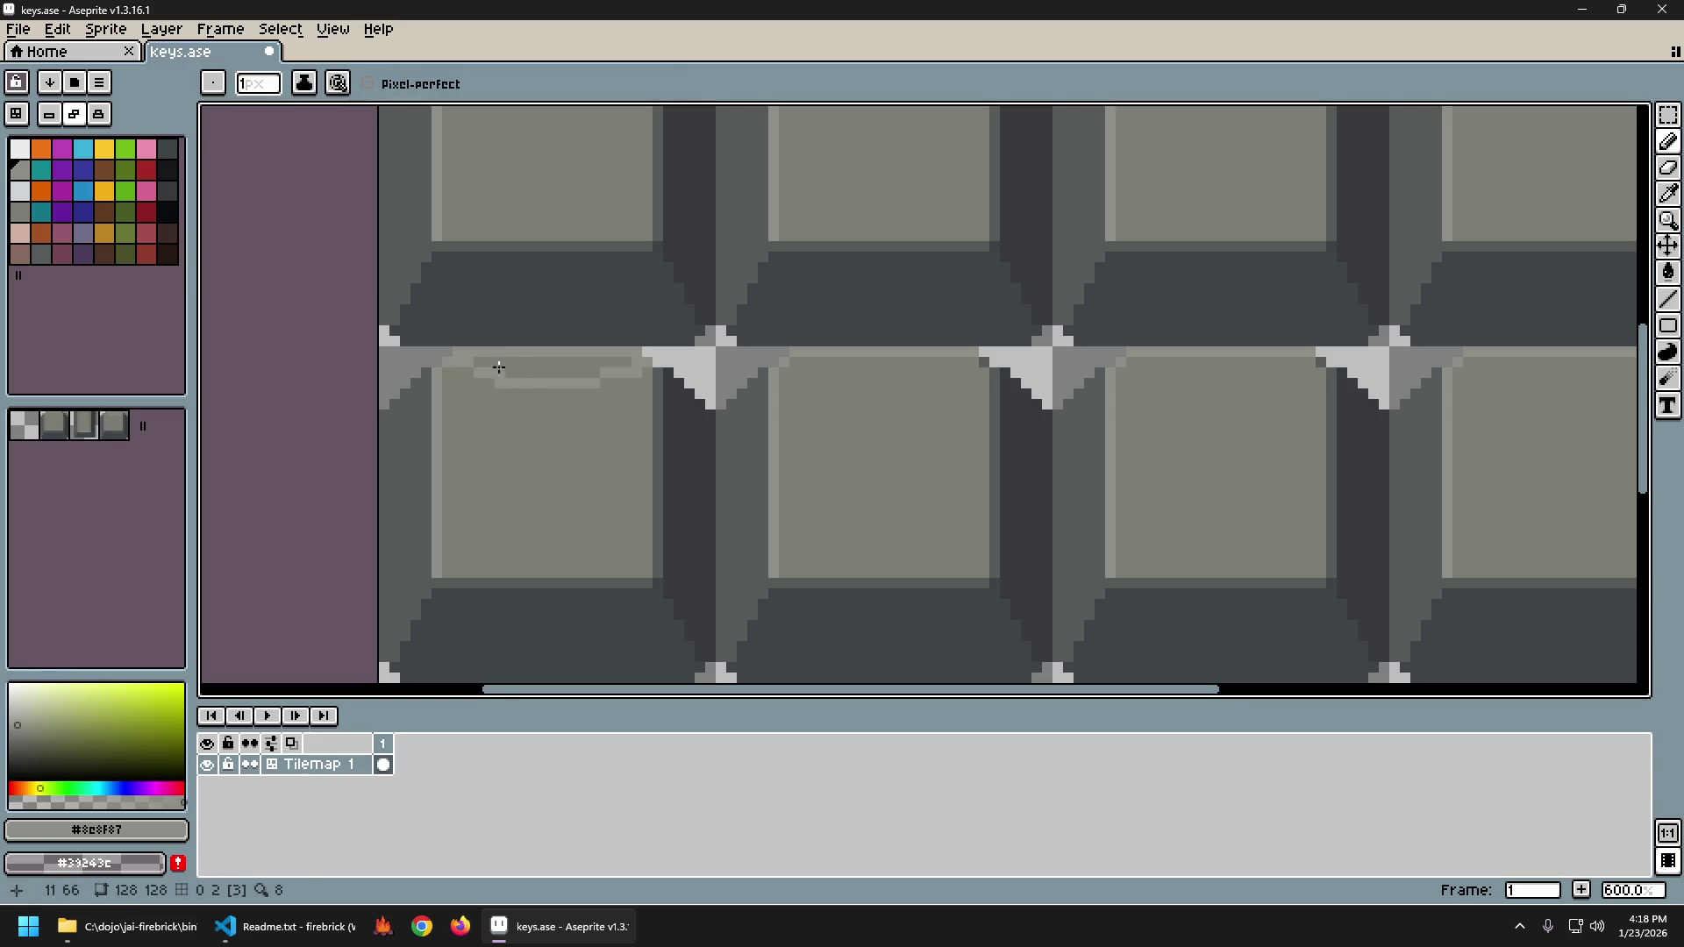
{"action": "key", "text": "shift"}
{"action": "key", "text": "ctrl+z"}
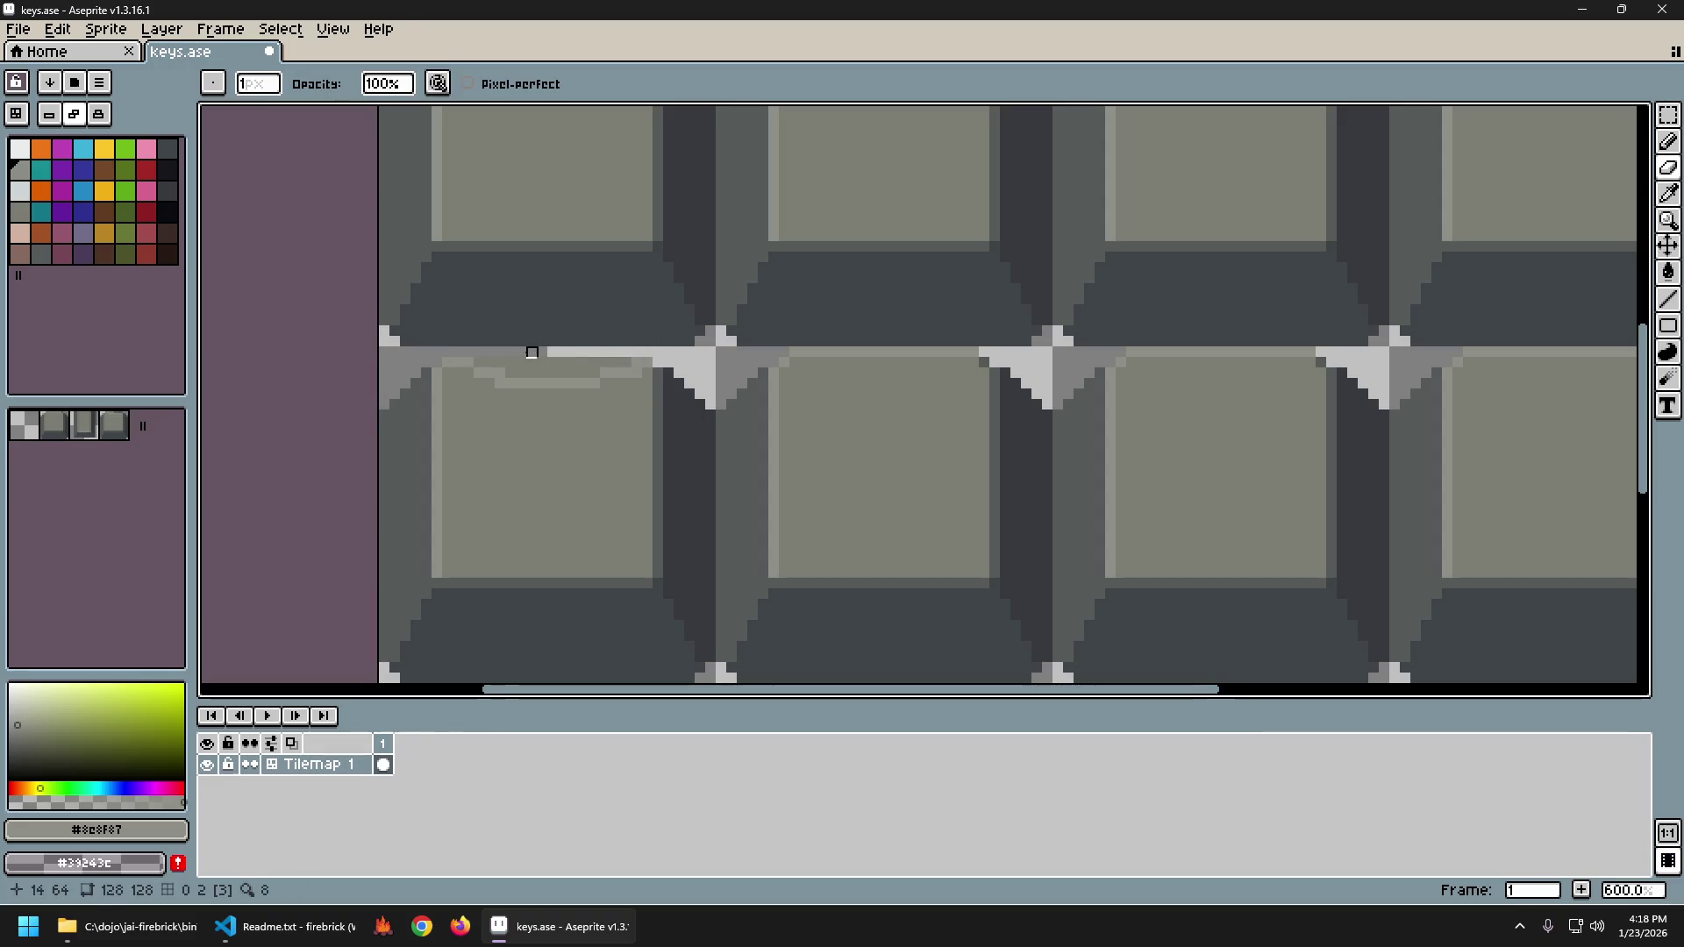
{"action": "mouse_move", "coordinate": [574, 362]}
{"action": "left_mouse_down"}
{"action": "mouse_move", "coordinate": [628, 361]}
{"action": "mouse_move", "coordinate": [596, 374]}
{"action": "left_mouse_up"}
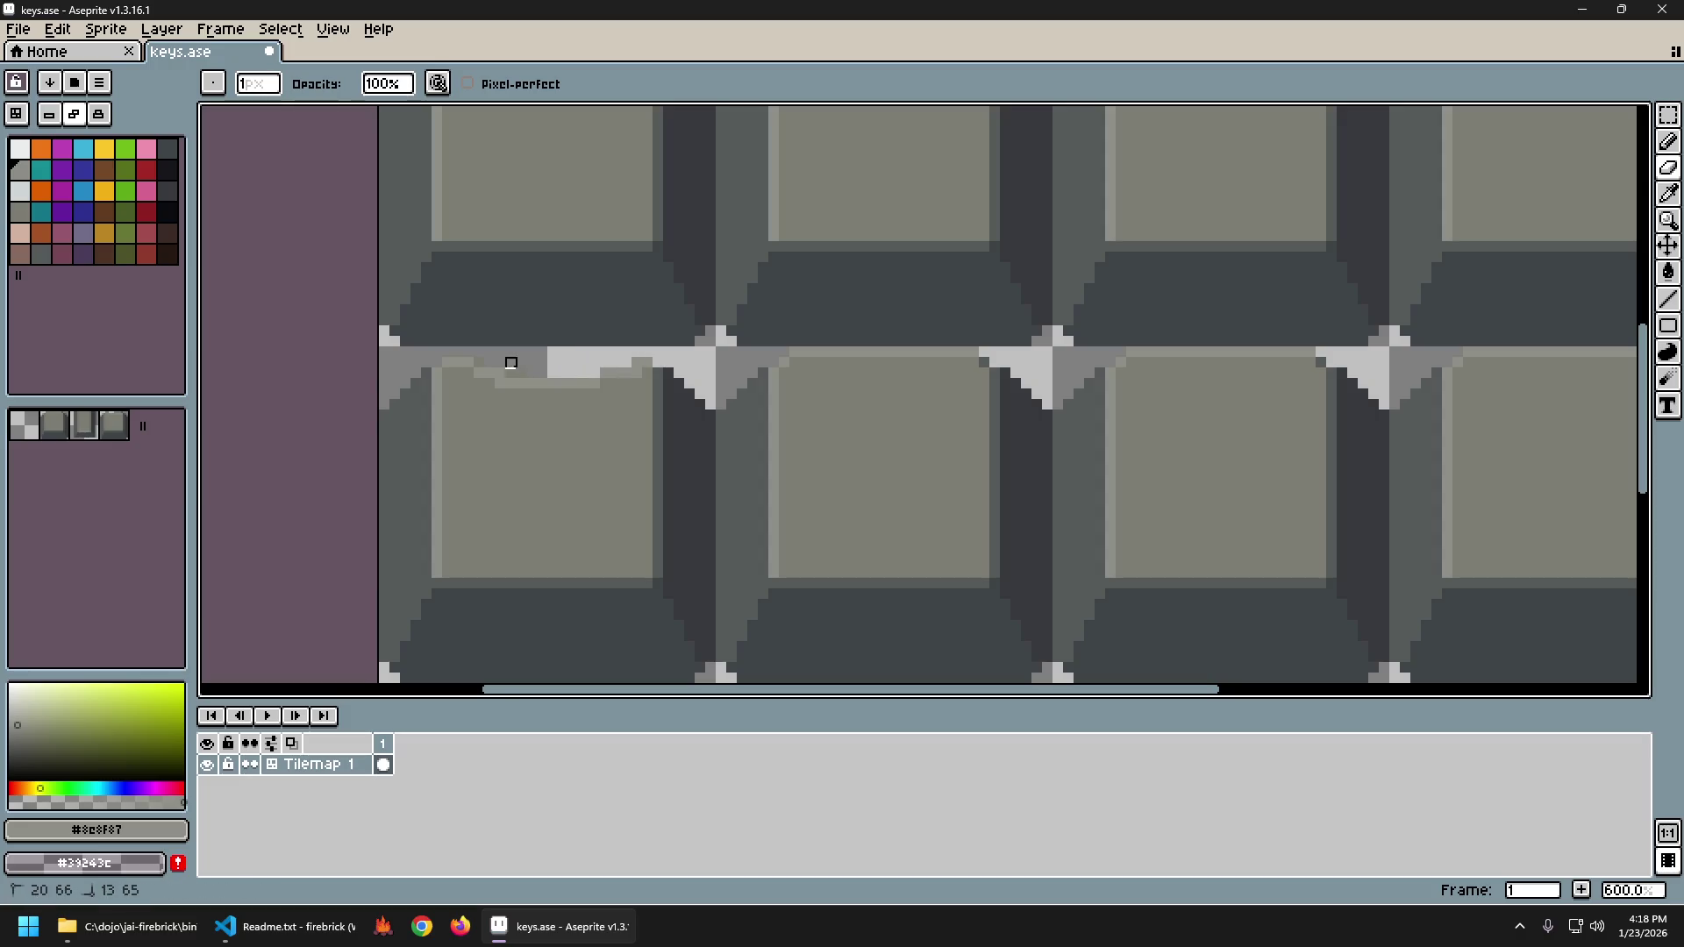
{"action": "scroll", "coordinate": [752, 468], "scroll_direction": "down", "scroll_amount": 4}
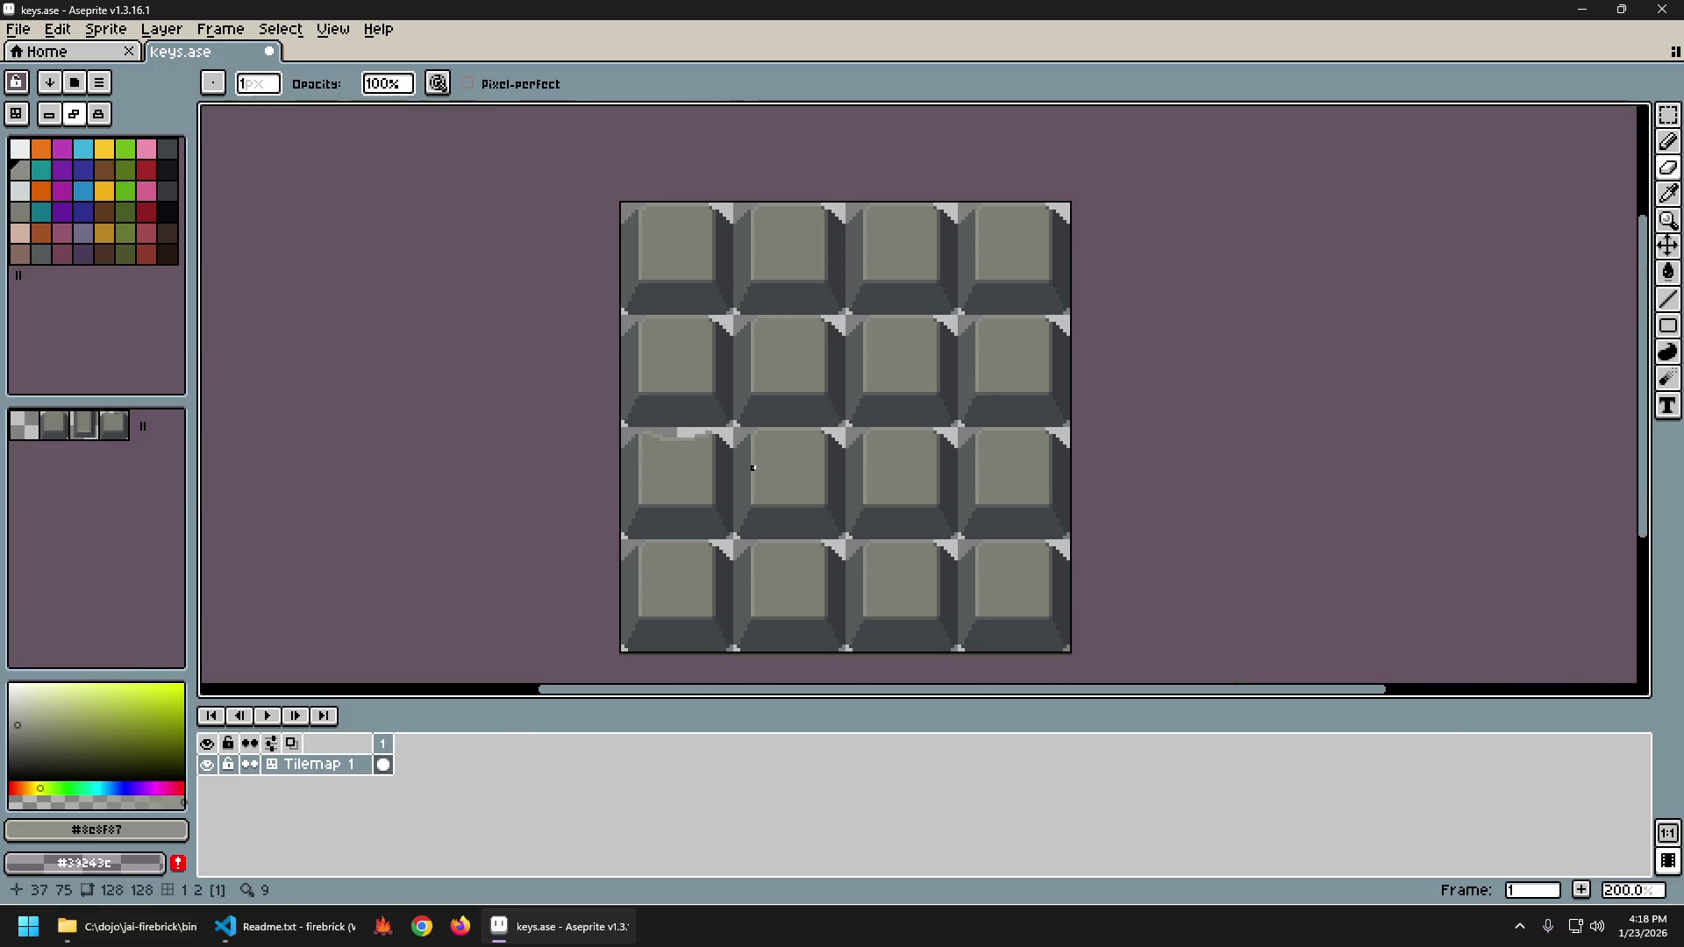
Sample the body grey #7d7d73 and repaint both end pixels of the light strip.
{"action": "scroll", "coordinate": [760, 497], "scroll_direction": "up", "scroll_amount": 2}
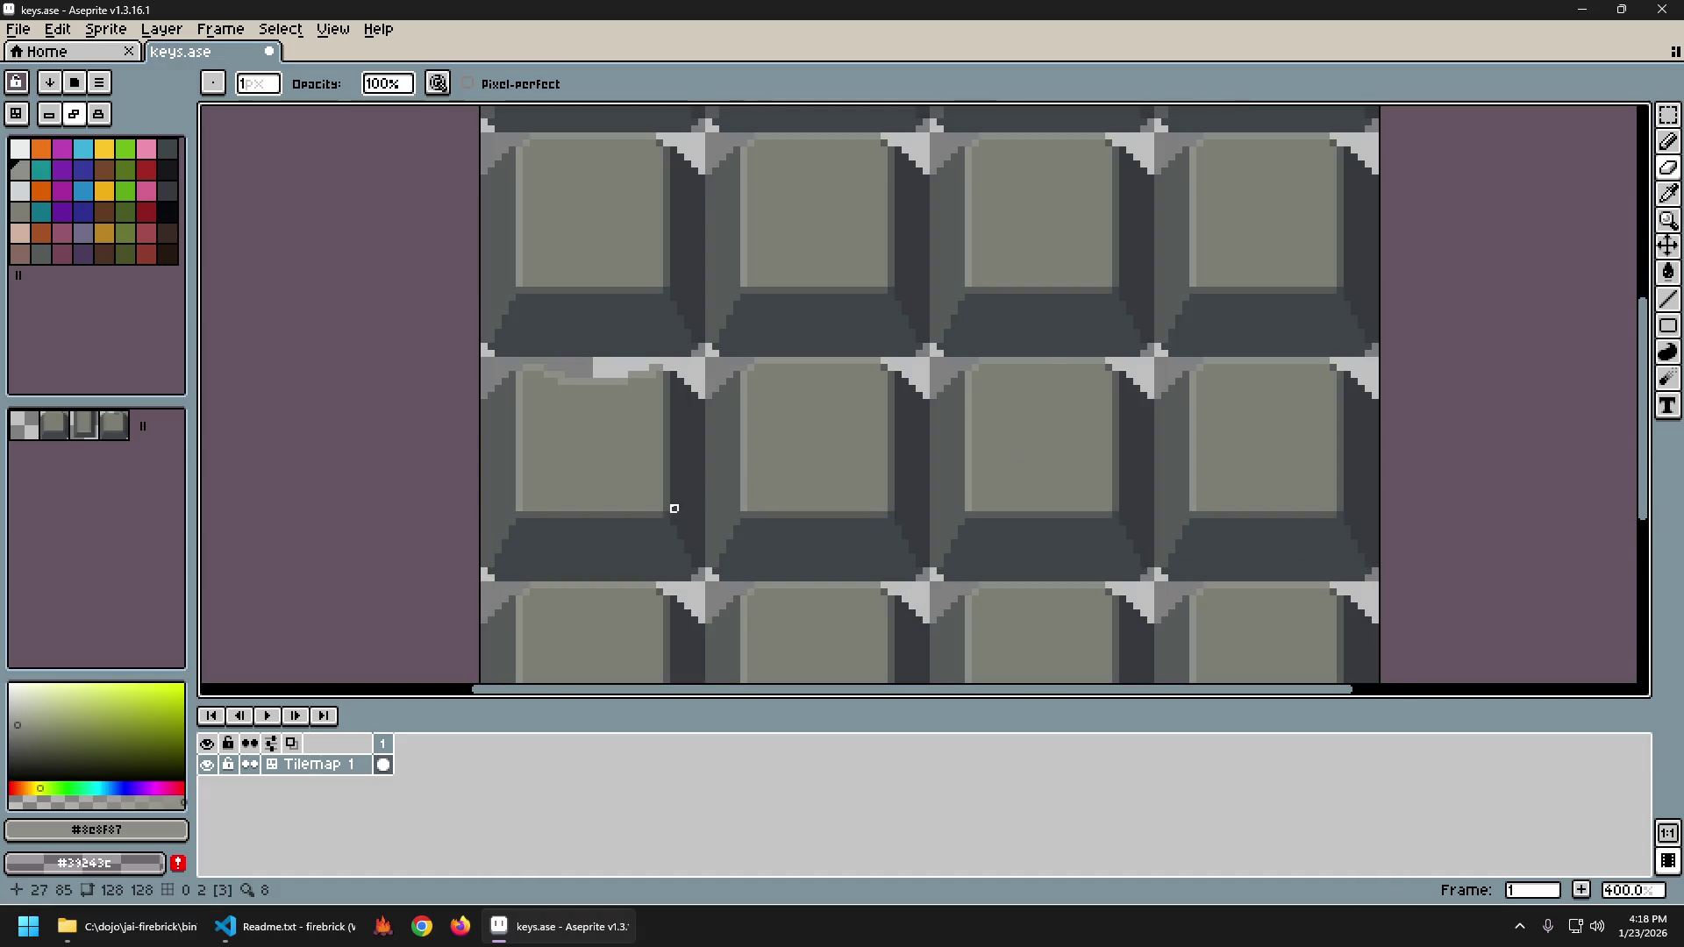
{"action": "scroll", "coordinate": [674, 495], "scroll_direction": "up", "scroll_amount": 1}
{"action": "scroll", "coordinate": [583, 455], "scroll_direction": "up", "scroll_amount": 2}
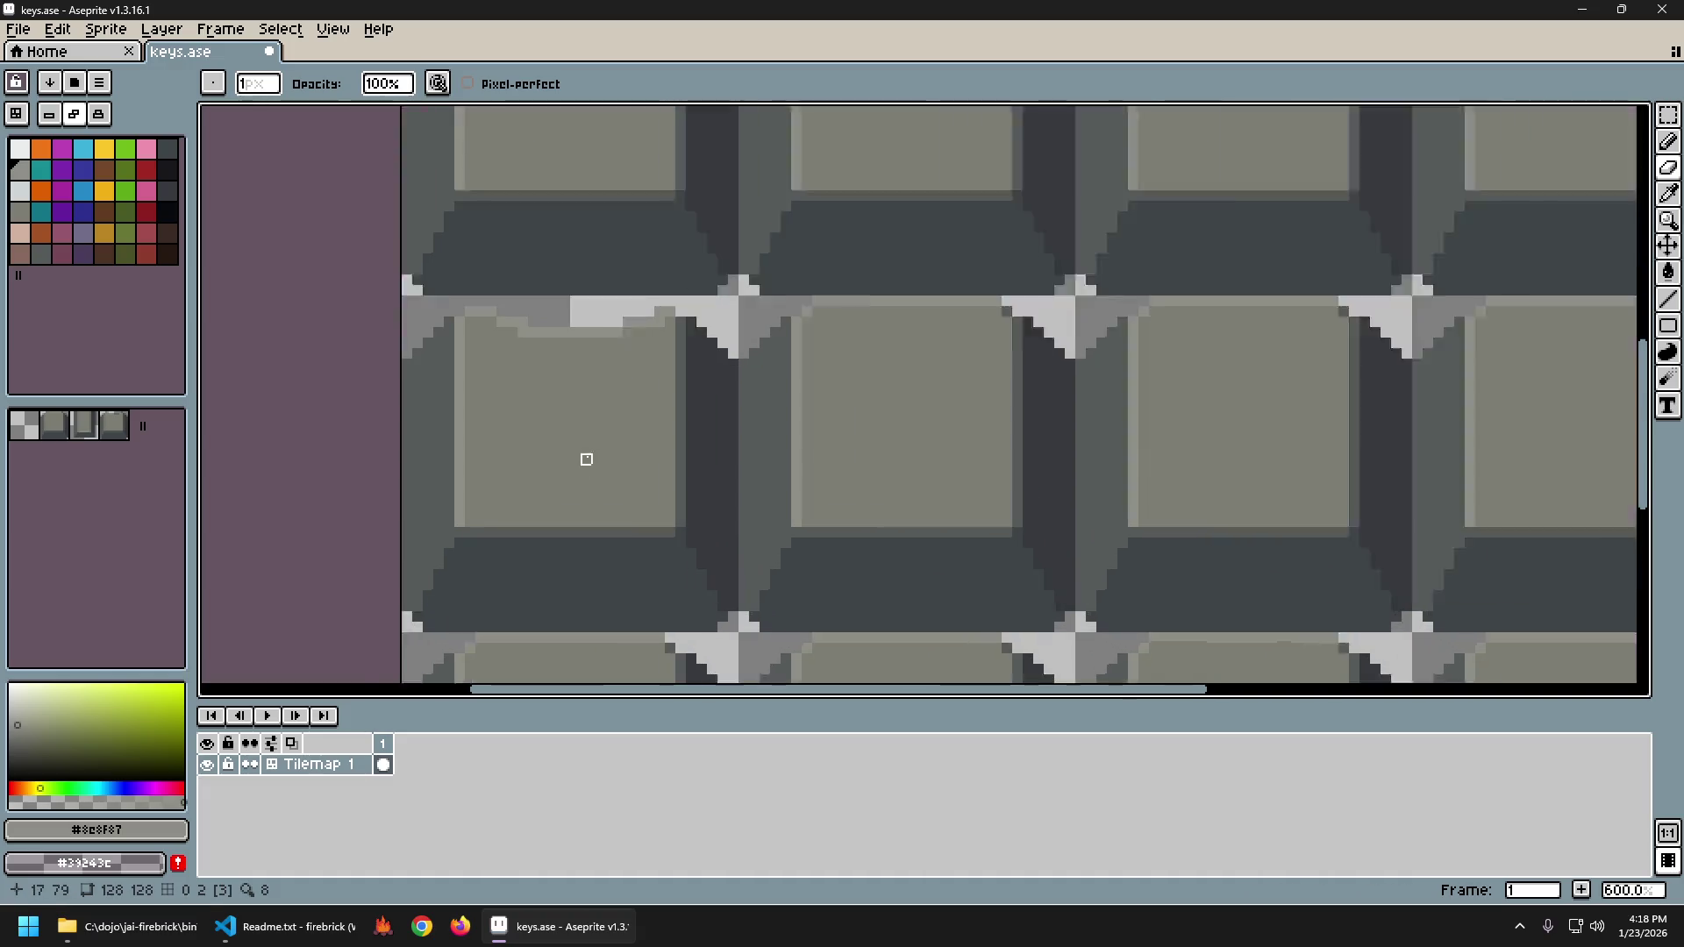
{"action": "scroll", "coordinate": [557, 362], "scroll_direction": "up", "scroll_amount": 2}
{"action": "scroll", "coordinate": [562, 377], "scroll_direction": "up", "scroll_amount": 2}
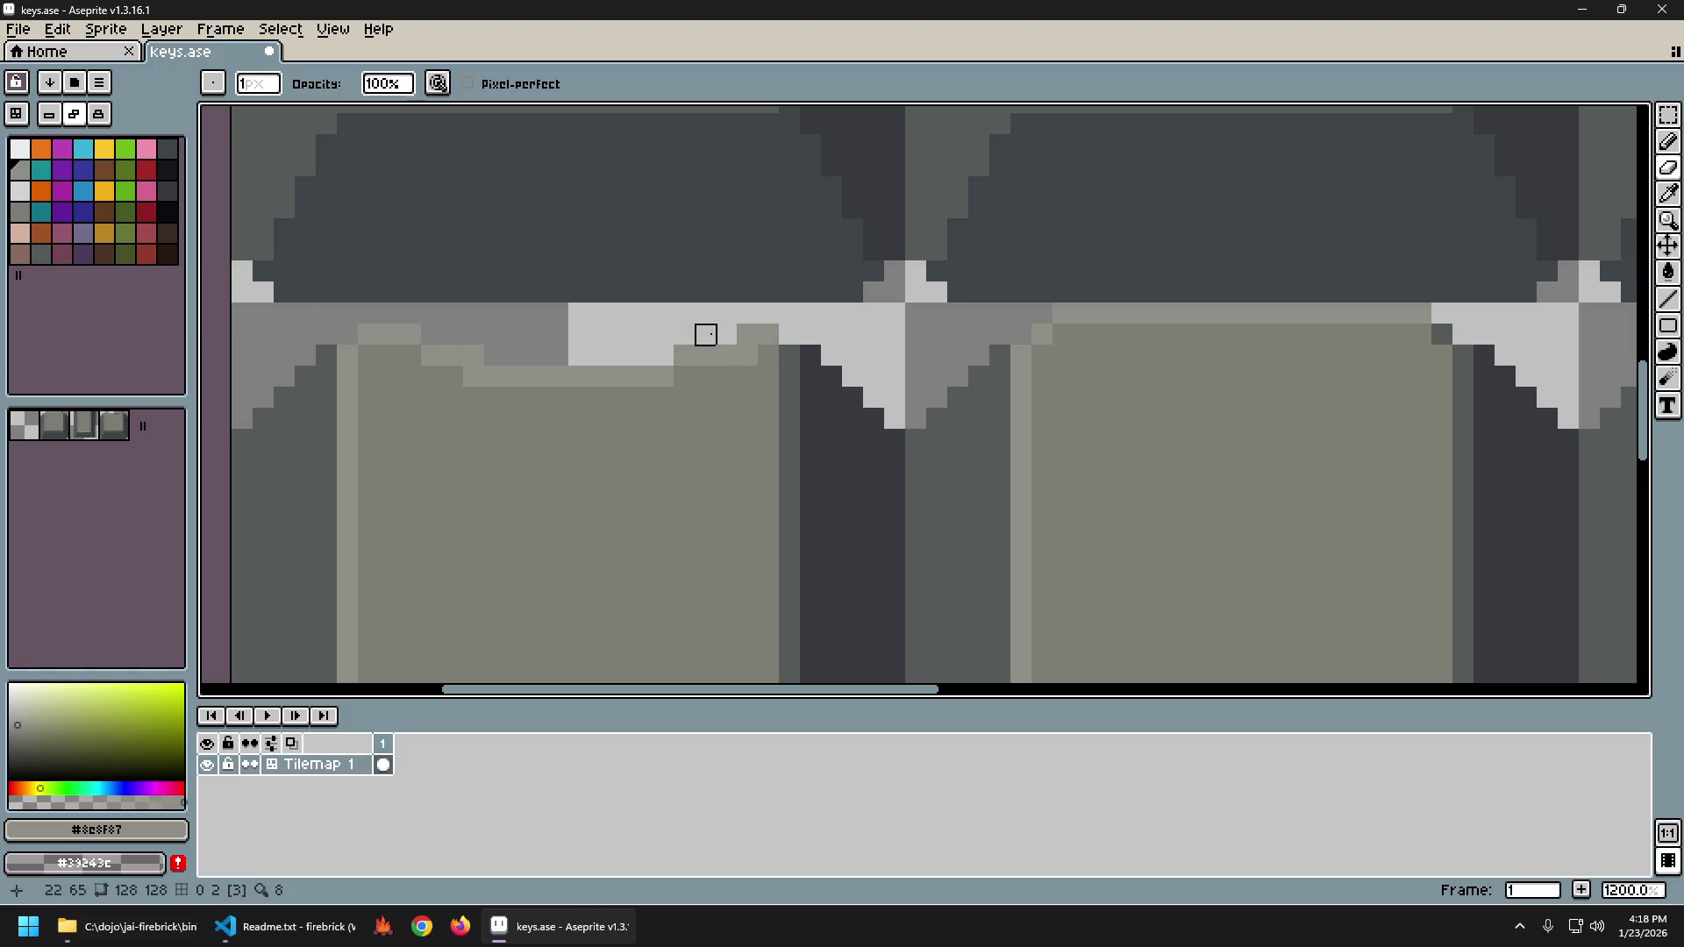
{"action": "left_click", "coordinate": [734, 376], "text": "alt"}
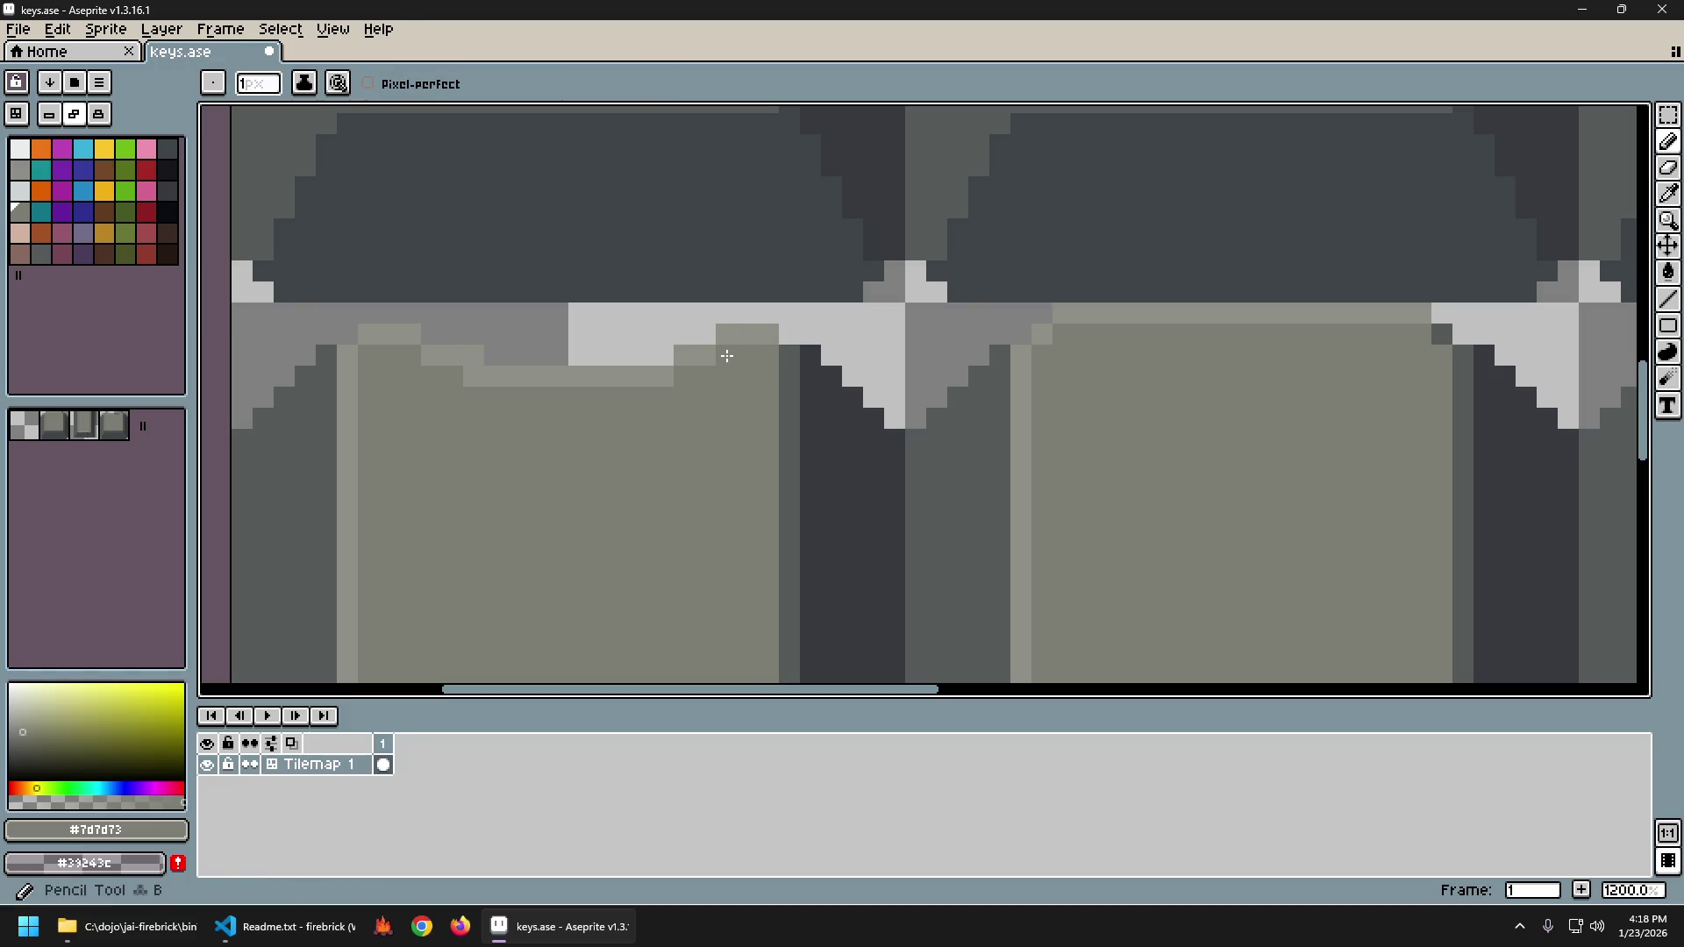
{"action": "scroll", "coordinate": [725, 383], "scroll_direction": "down", "scroll_amount": 4}
{"action": "scroll", "coordinate": [567, 376], "scroll_direction": "up", "scroll_amount": 4}
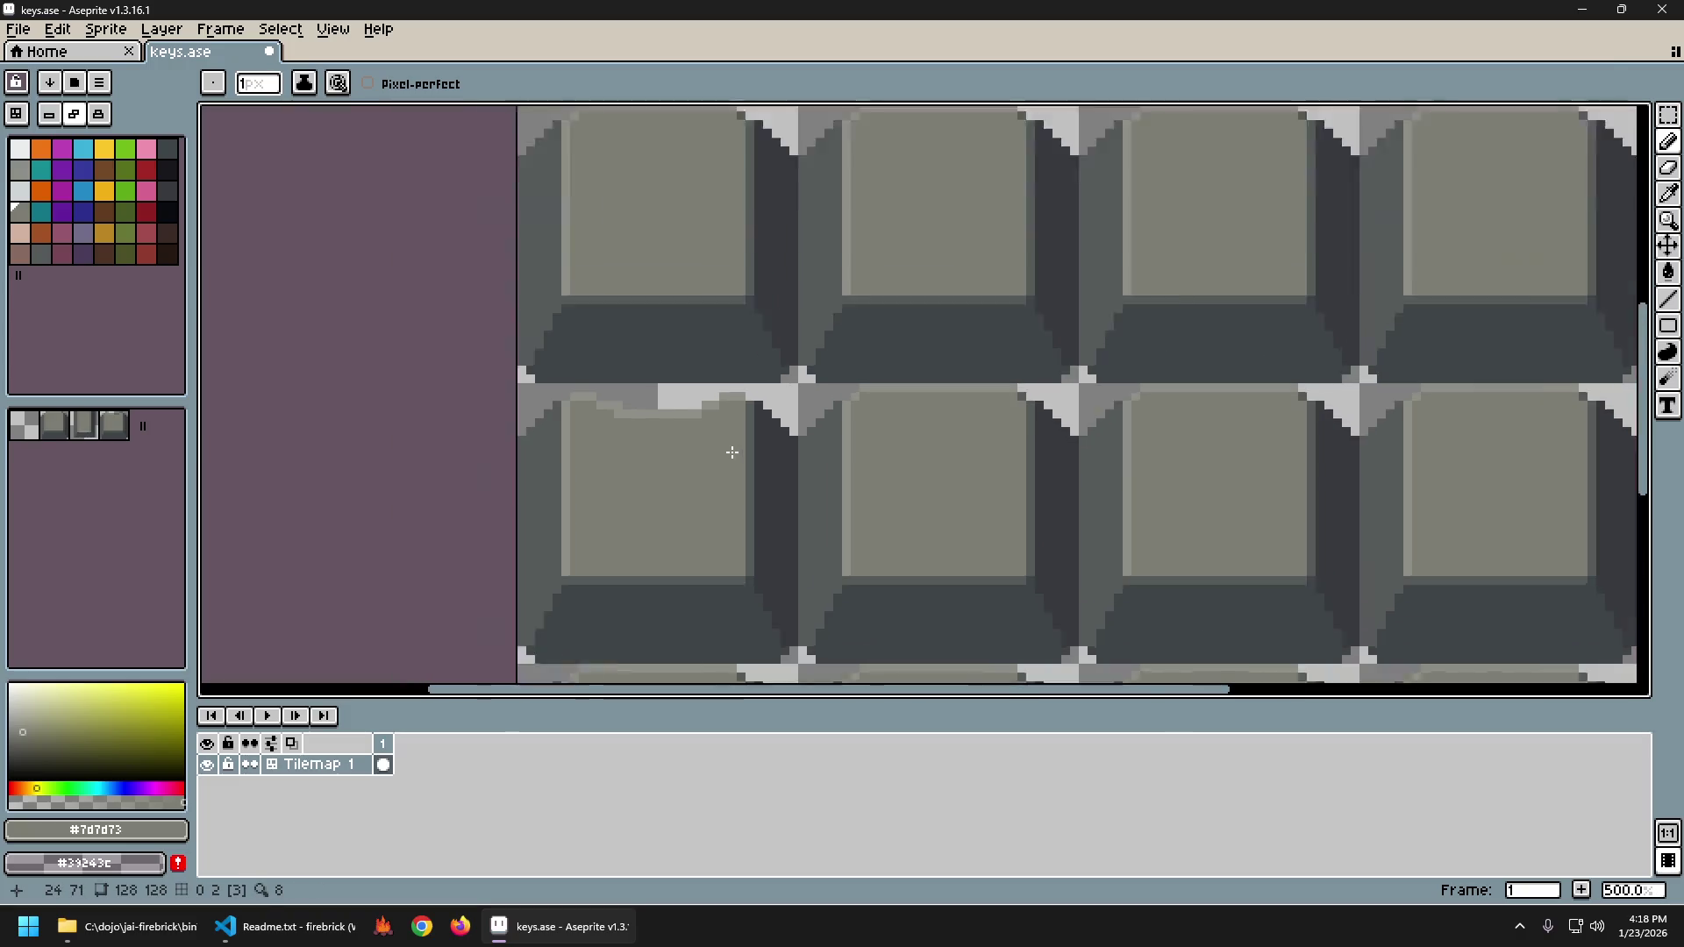
{"action": "left_click", "coordinate": [459, 362]}
{"action": "left_click", "coordinate": [644, 364]}
Repaint the strip in lighter grey #8c8f87 and the row below it in #7d7d73.
{"action": "left_click", "coordinate": [646, 342], "text": "alt"}
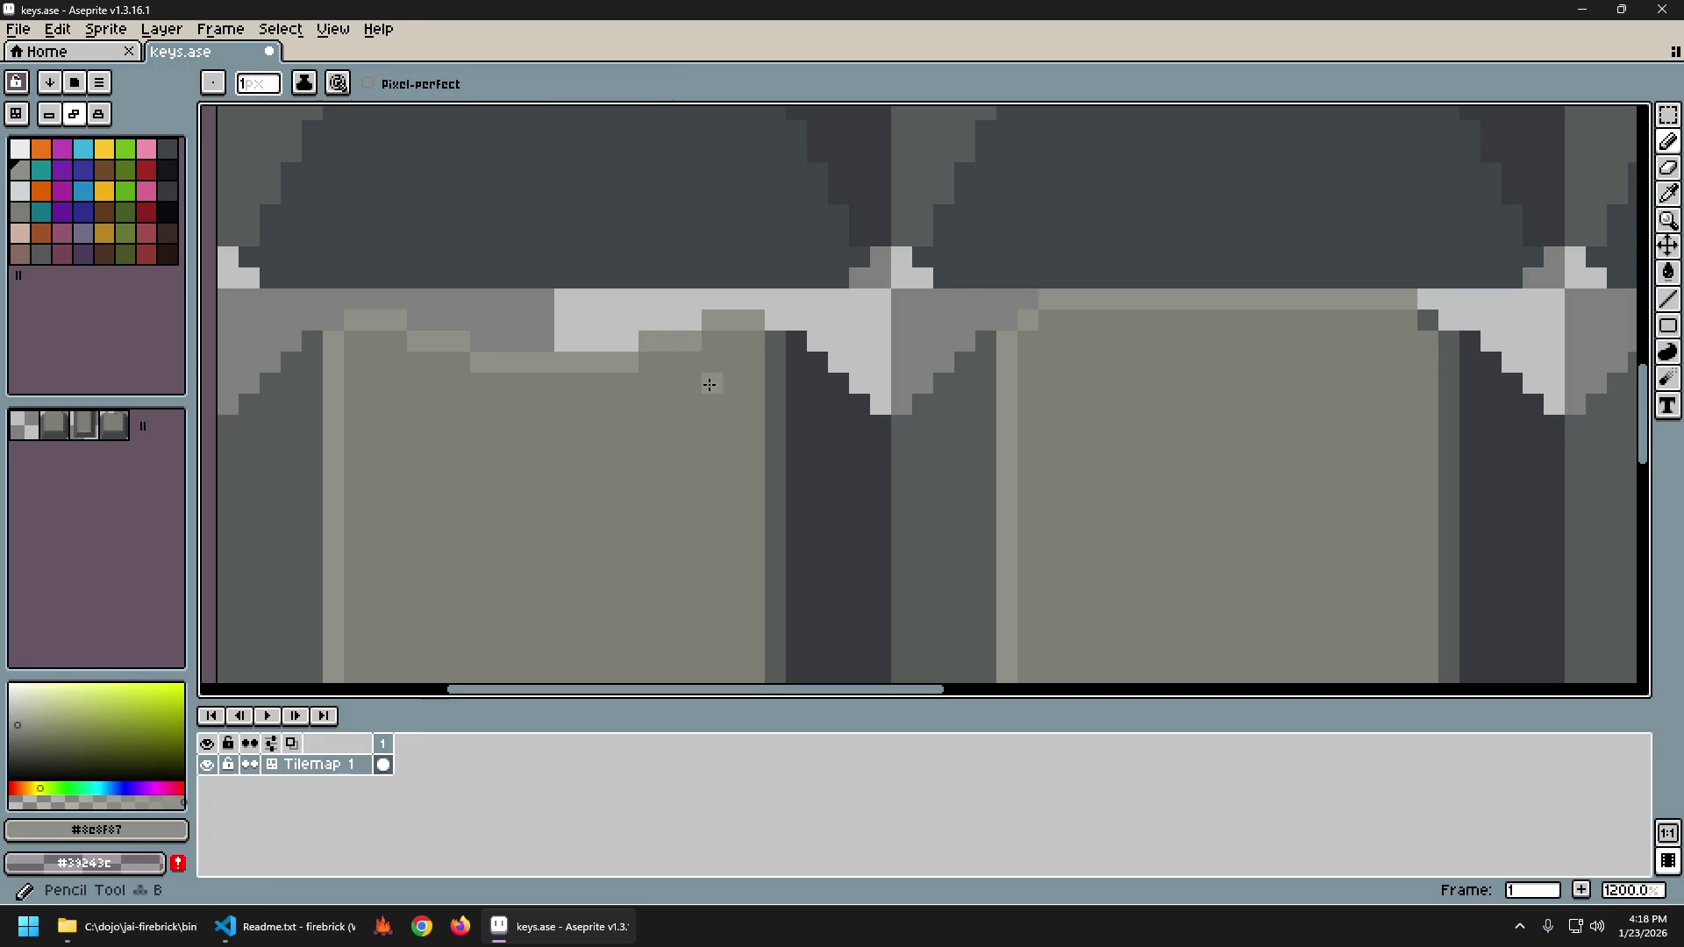
{"action": "scroll", "coordinate": [802, 478], "scroll_direction": "down", "scroll_amount": 6}
{"action": "scroll", "coordinate": [800, 474], "scroll_direction": "up", "scroll_amount": 5}
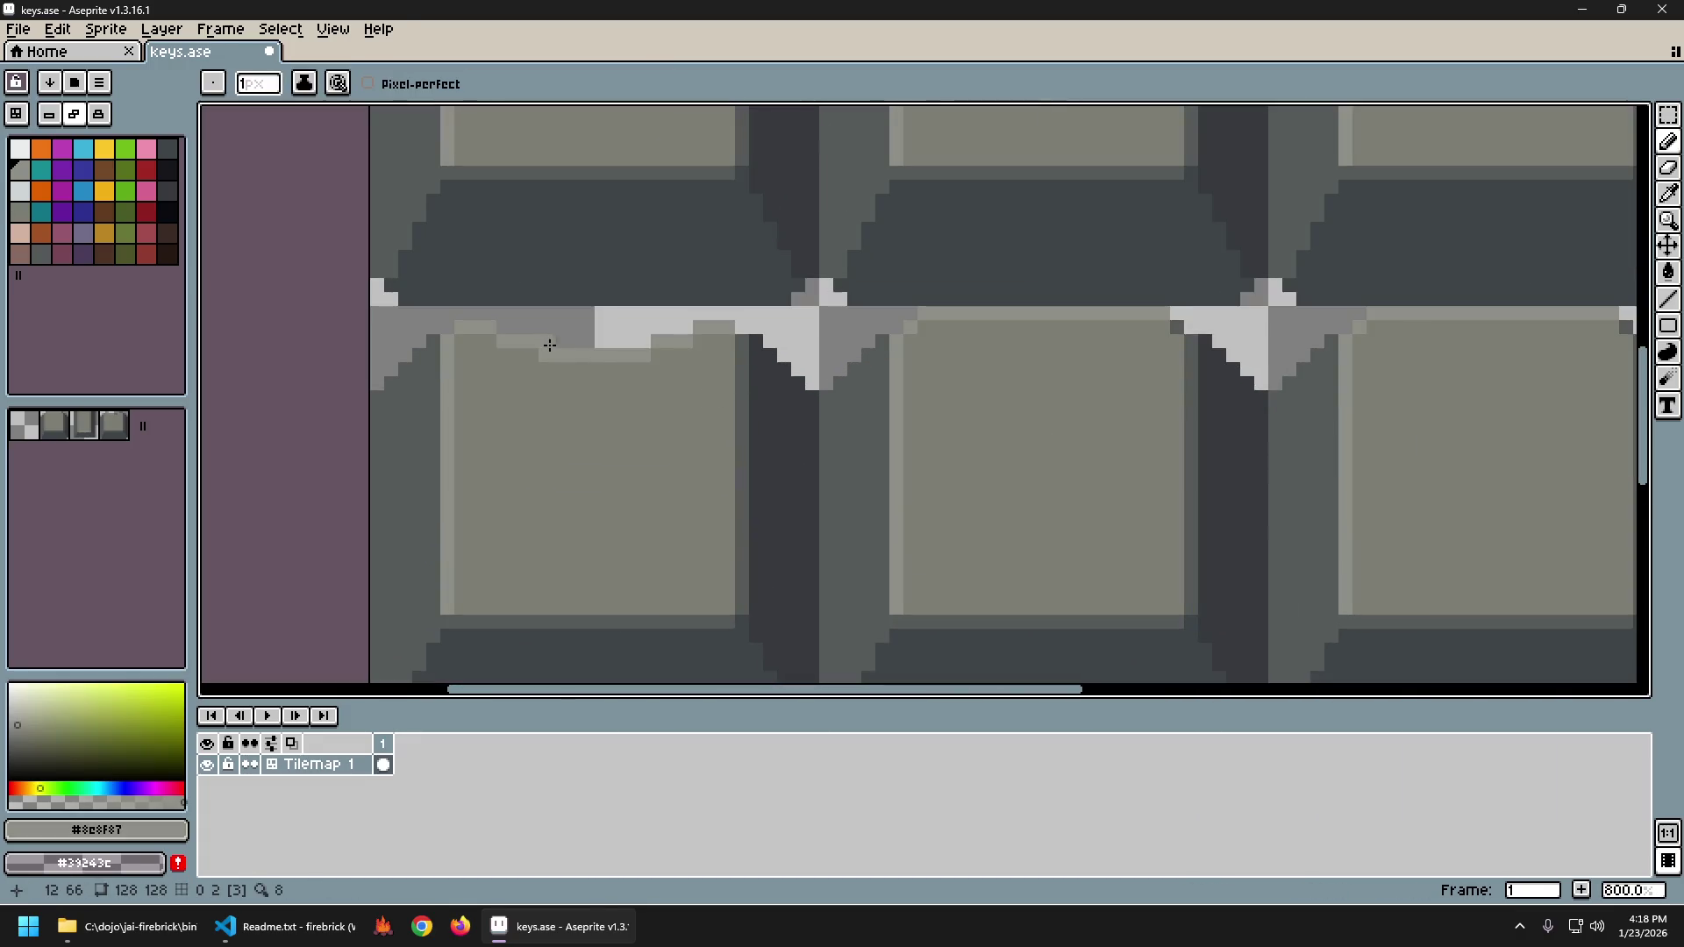
{"action": "left_click_drag", "start_coordinate": [549, 344], "coordinate": [653, 344]}
{"action": "left_click", "coordinate": [620, 368], "text": "alt"}
{"action": "left_click_drag", "start_coordinate": [539, 355], "coordinate": [650, 355]}
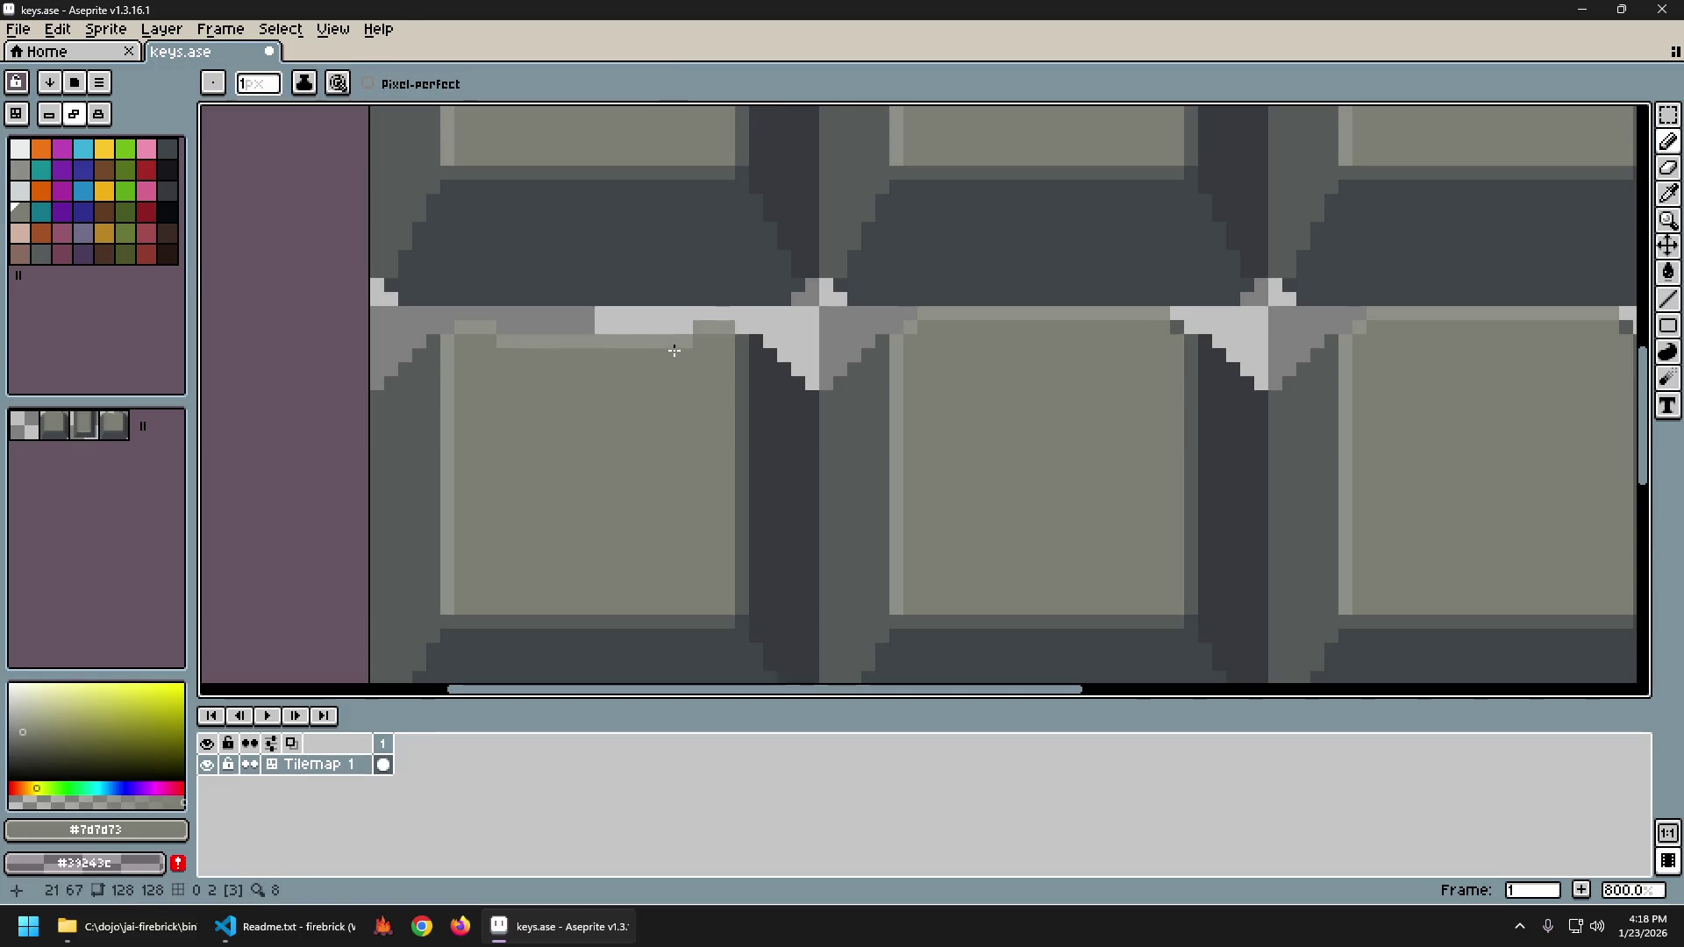
{"action": "scroll", "coordinate": [770, 456], "scroll_direction": "down", "scroll_amount": 5}
{"action": "scroll", "coordinate": [770, 455], "scroll_direction": "up", "scroll_amount": 5}
Touch up the strip's ends in #8c8f87 and the row beneath them in #7d7d73.
{"action": "left_click", "coordinate": [503, 301], "text": "alt"}
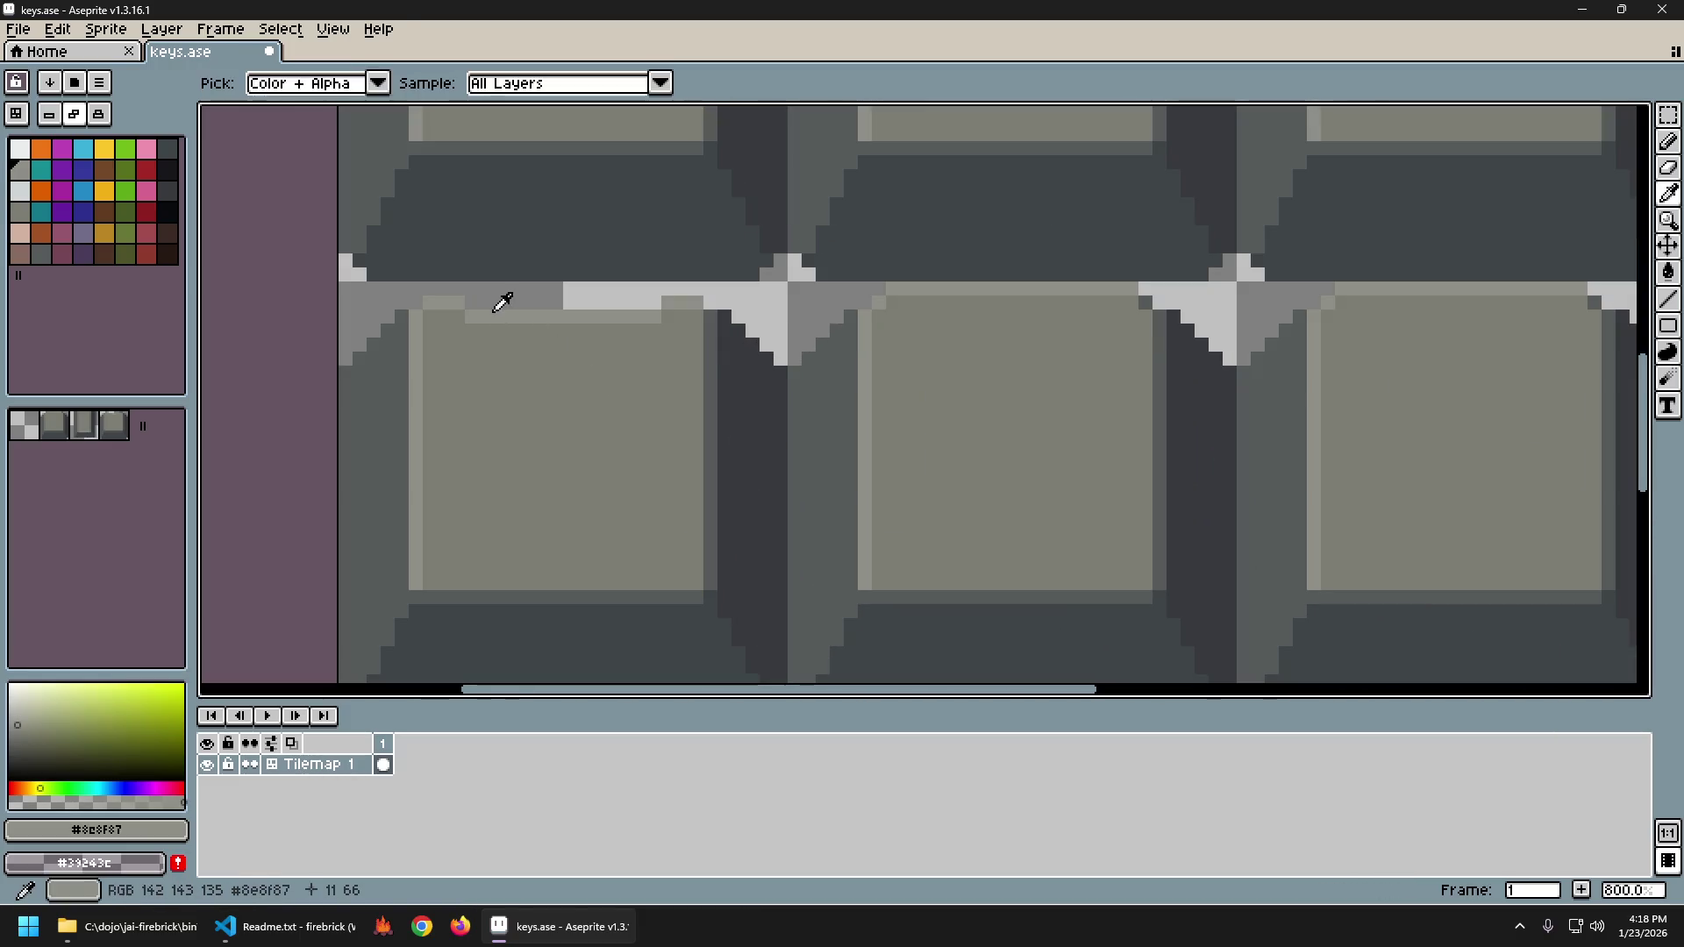
{"action": "left_click_drag", "start_coordinate": [472, 303], "coordinate": [500, 303]}
{"action": "left_click", "coordinate": [654, 303]}
{"action": "left_click_drag", "start_coordinate": [641, 303], "coordinate": [612, 303]}
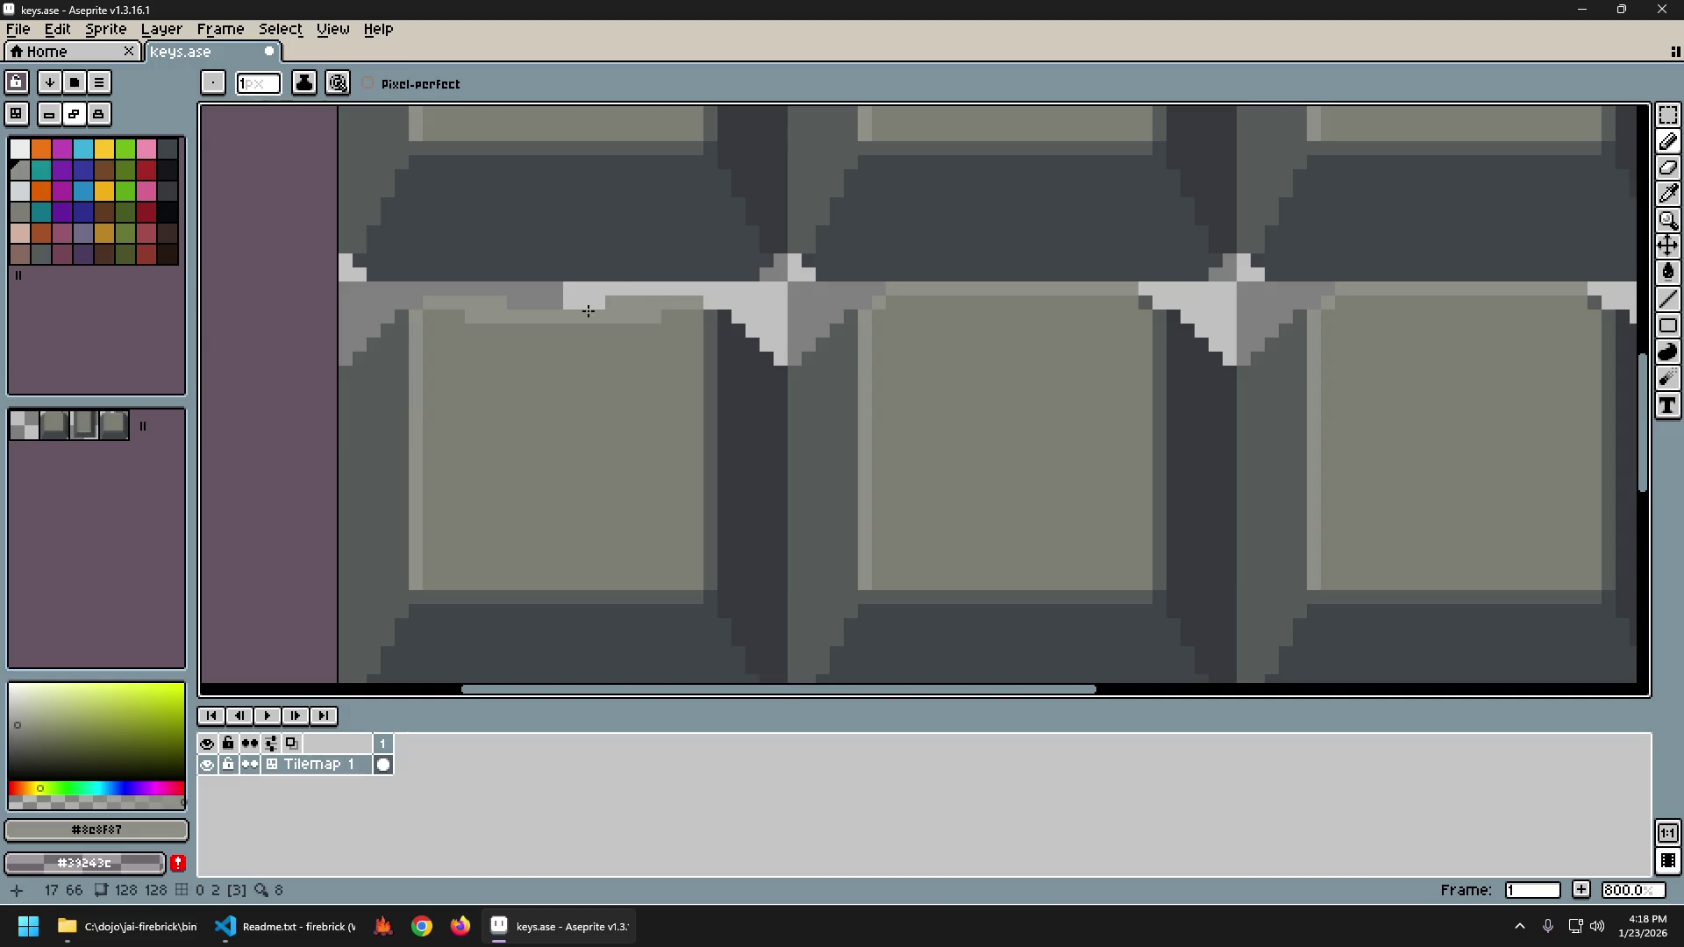
{"action": "left_click", "coordinate": [478, 319], "text": "alt"}
{"action": "left_click_drag", "start_coordinate": [472, 317], "coordinate": [492, 316]}
{"action": "left_click_drag", "start_coordinate": [654, 317], "coordinate": [618, 319]}
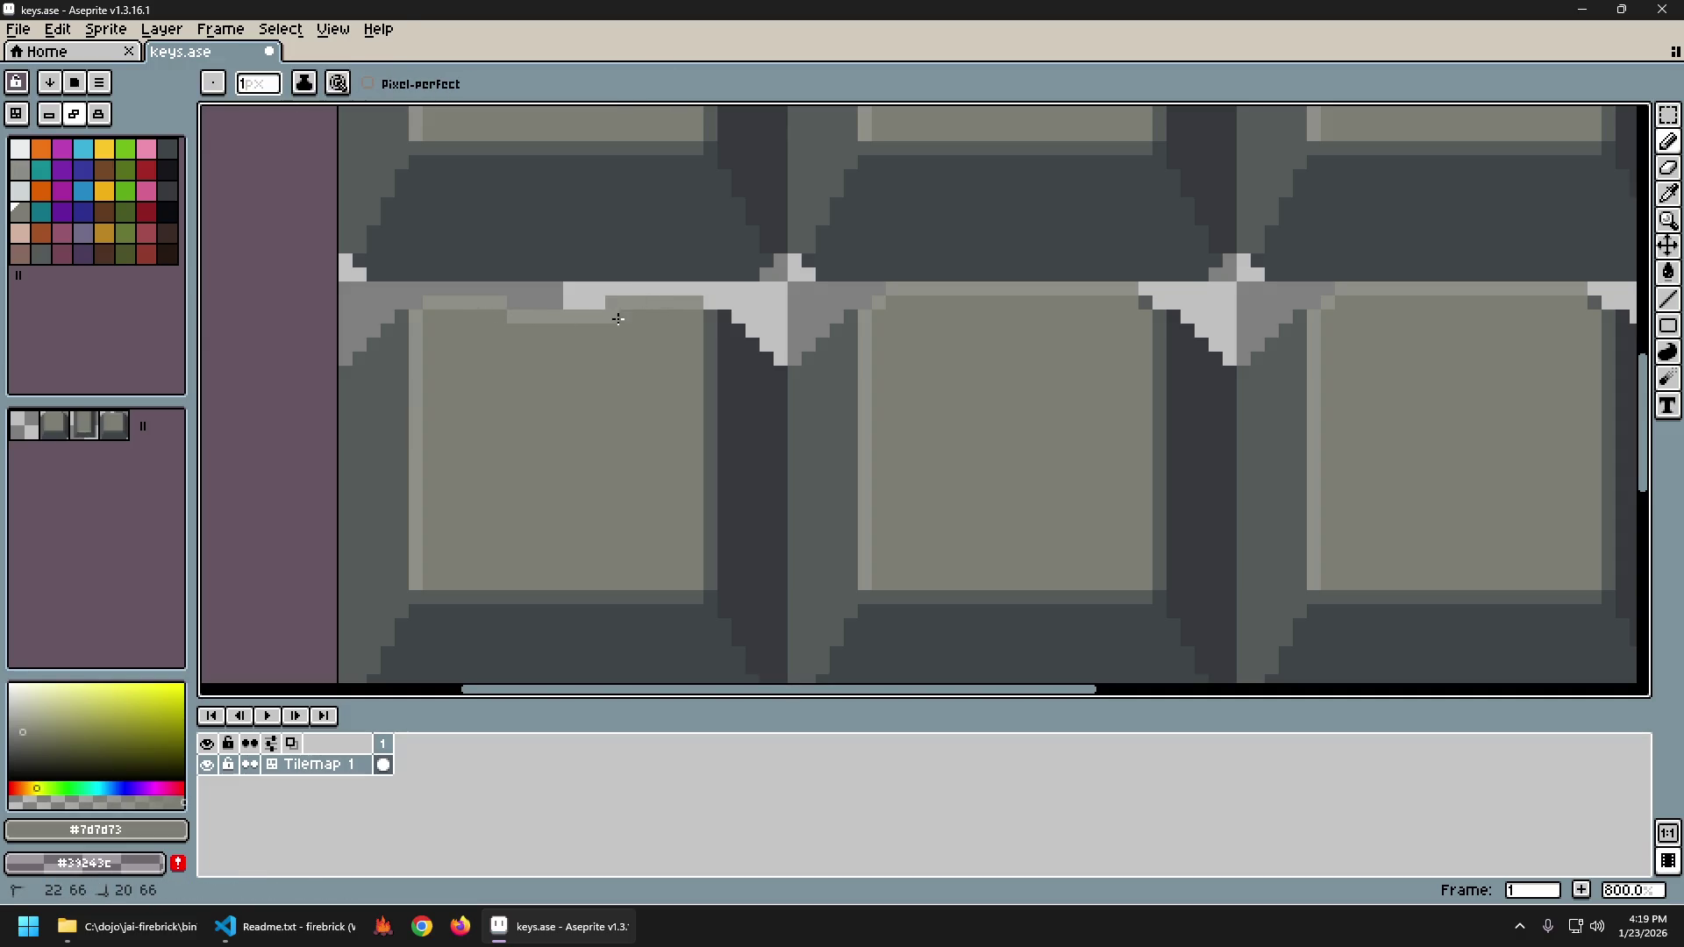
{"action": "scroll", "coordinate": [744, 470], "scroll_direction": "down", "scroll_amount": 6}
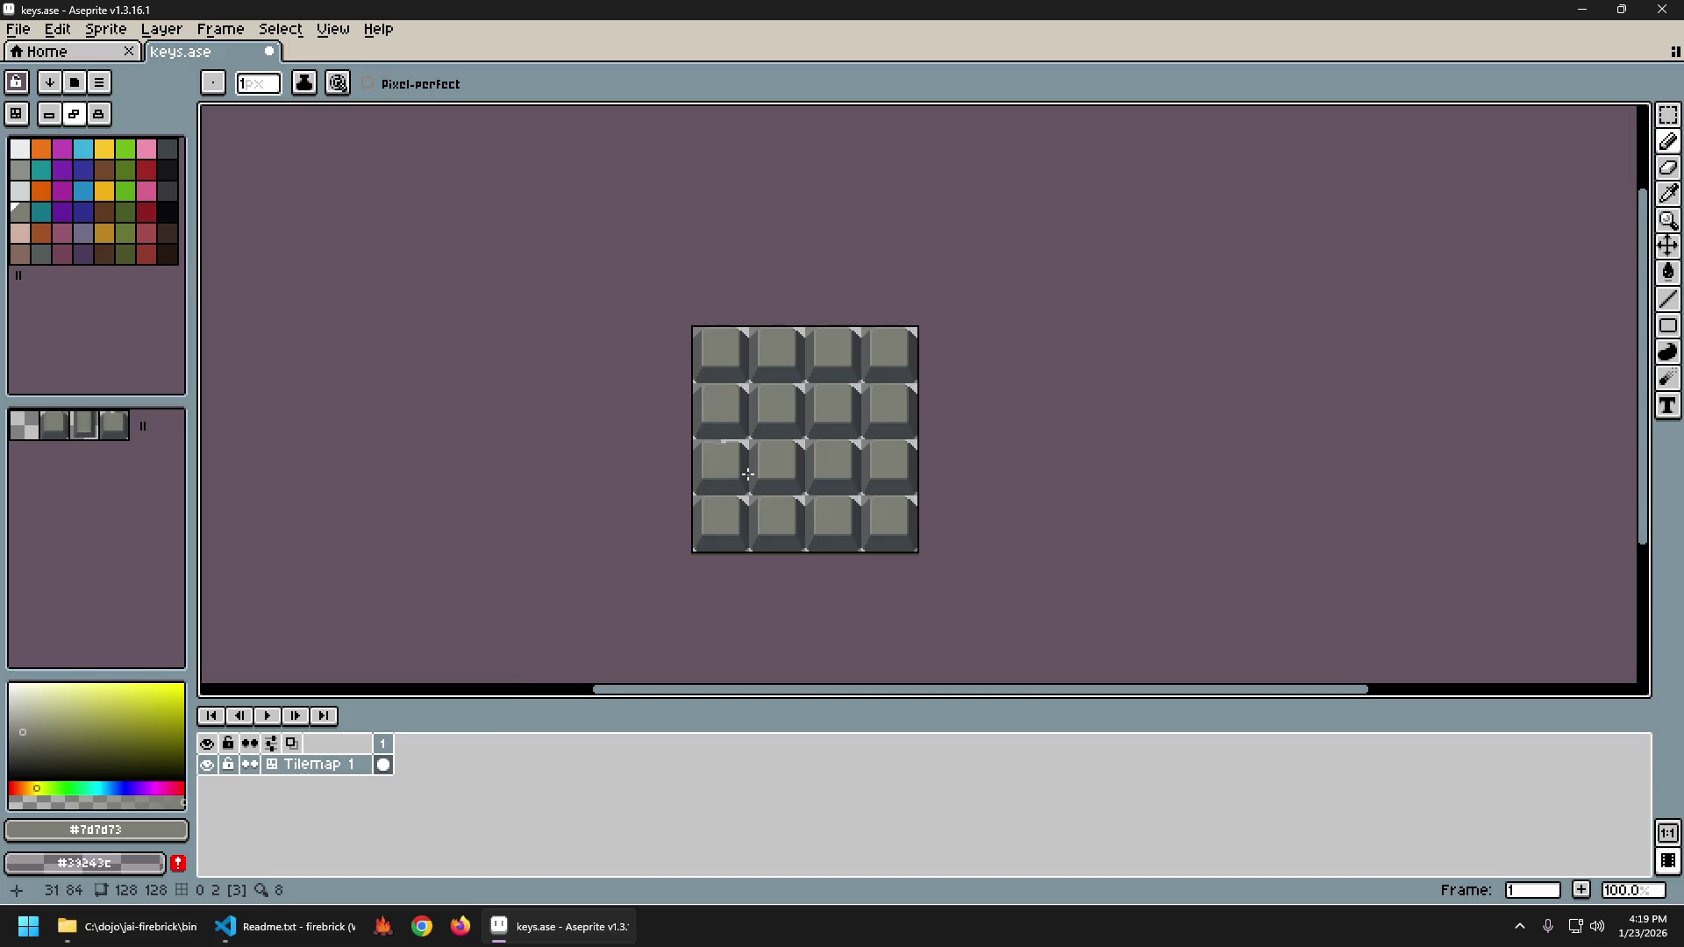
Sample lighter grey #8c8f87, cover stray light pixels, and extend the strip two pixels left.
{"action": "scroll", "coordinate": [741, 468], "scroll_direction": "up", "scroll_amount": 8}
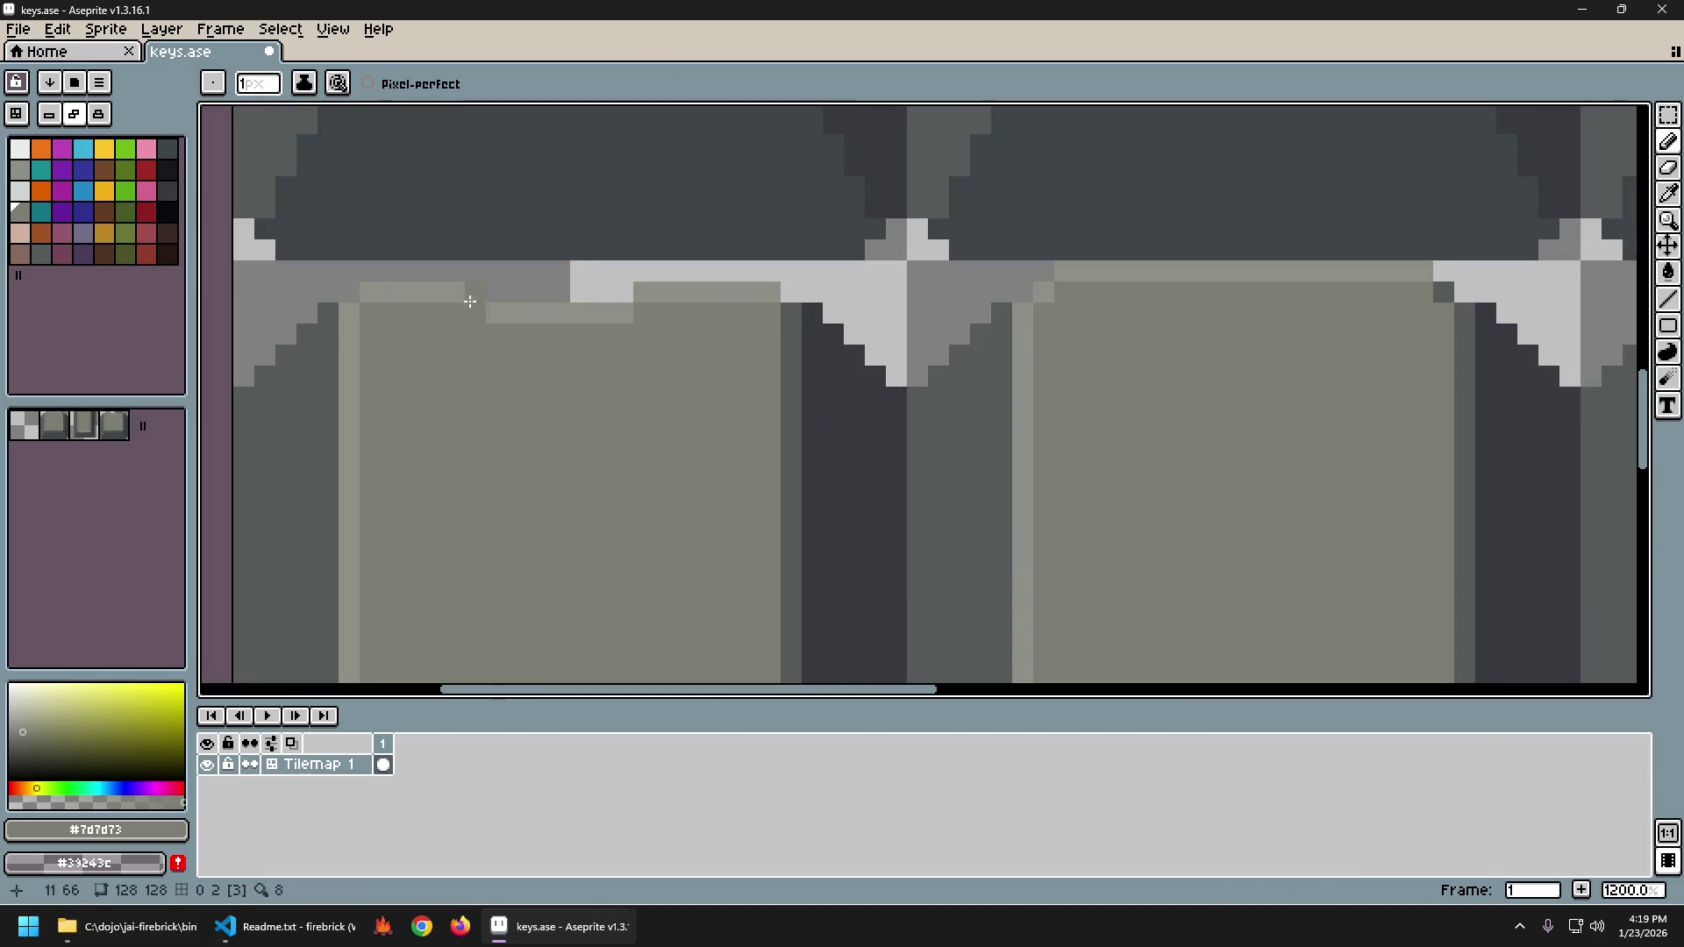
{"action": "left_click", "coordinate": [451, 294], "text": "alt"}
{"action": "mouse_move", "coordinate": [474, 313]}
{"action": "left_mouse_down"}
{"action": "mouse_move", "coordinate": [474, 289]}
{"action": "mouse_move", "coordinate": [455, 289]}
{"action": "mouse_move", "coordinate": [491, 290]}
{"action": "left_mouse_up"}
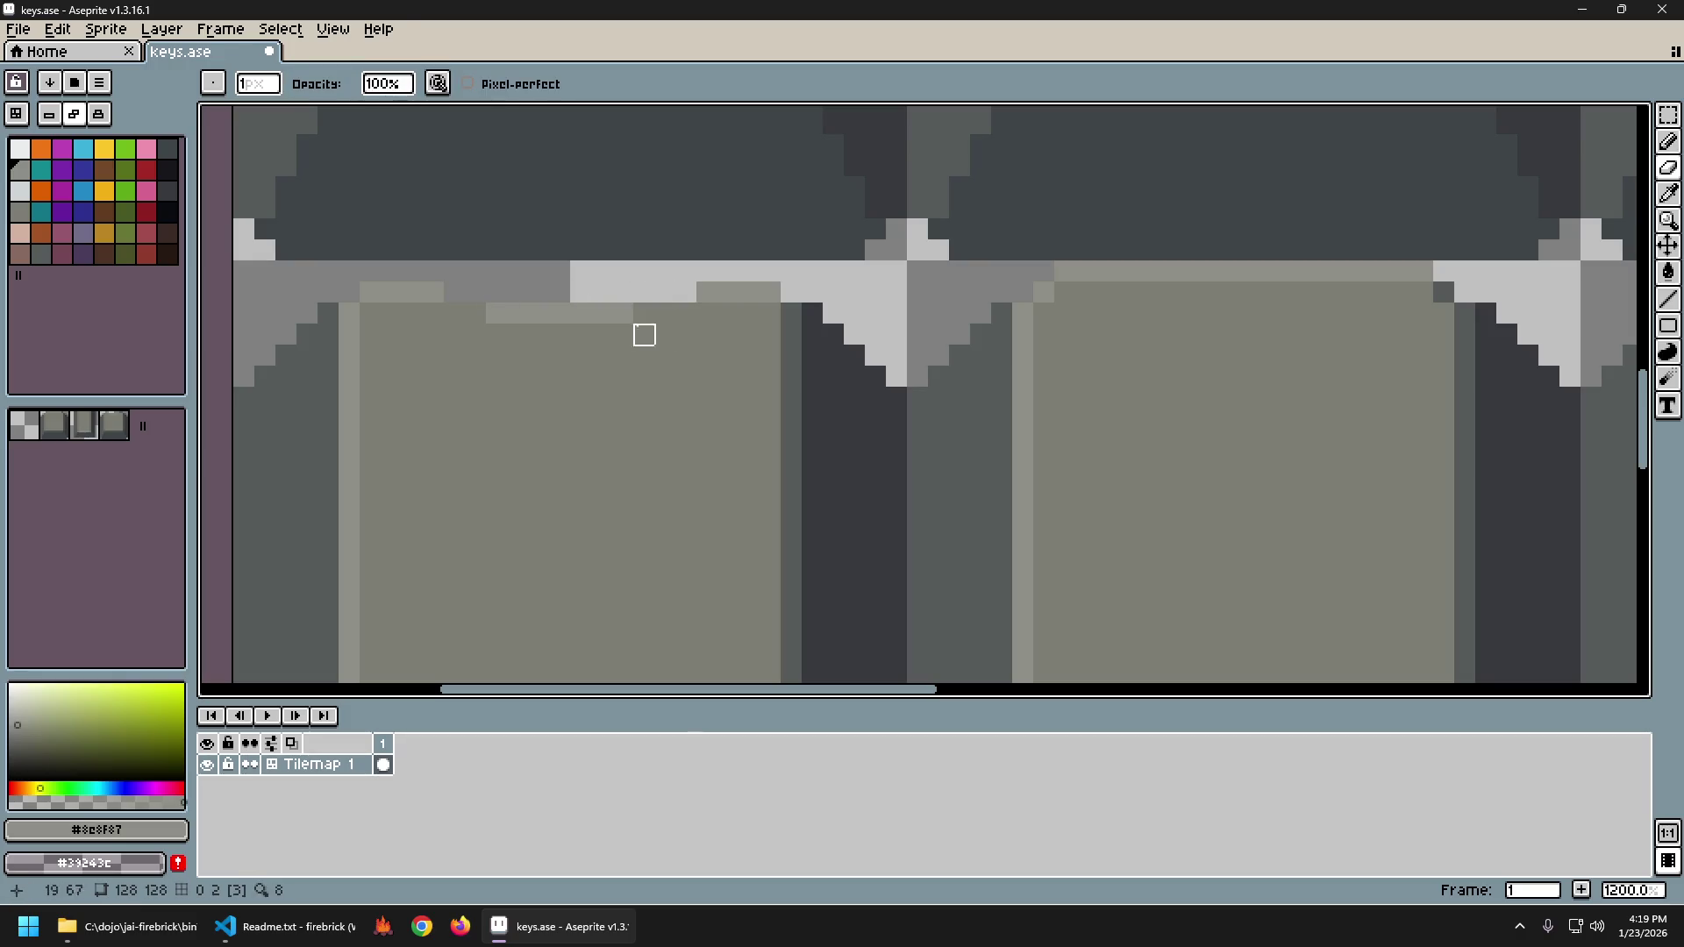
{"action": "mouse_move", "coordinate": [455, 312]}
{"action": "left_mouse_down"}
{"action": "mouse_move", "coordinate": [541, 327]}
{"action": "mouse_move", "coordinate": [650, 312]}
{"action": "mouse_move", "coordinate": [620, 327]}
{"action": "mouse_move", "coordinate": [559, 313]}
{"action": "left_mouse_up"}
Paint a single pixel on the key's top edge with the pencil.
{"action": "key", "text": "e"}
{"action": "key", "text": "b"}
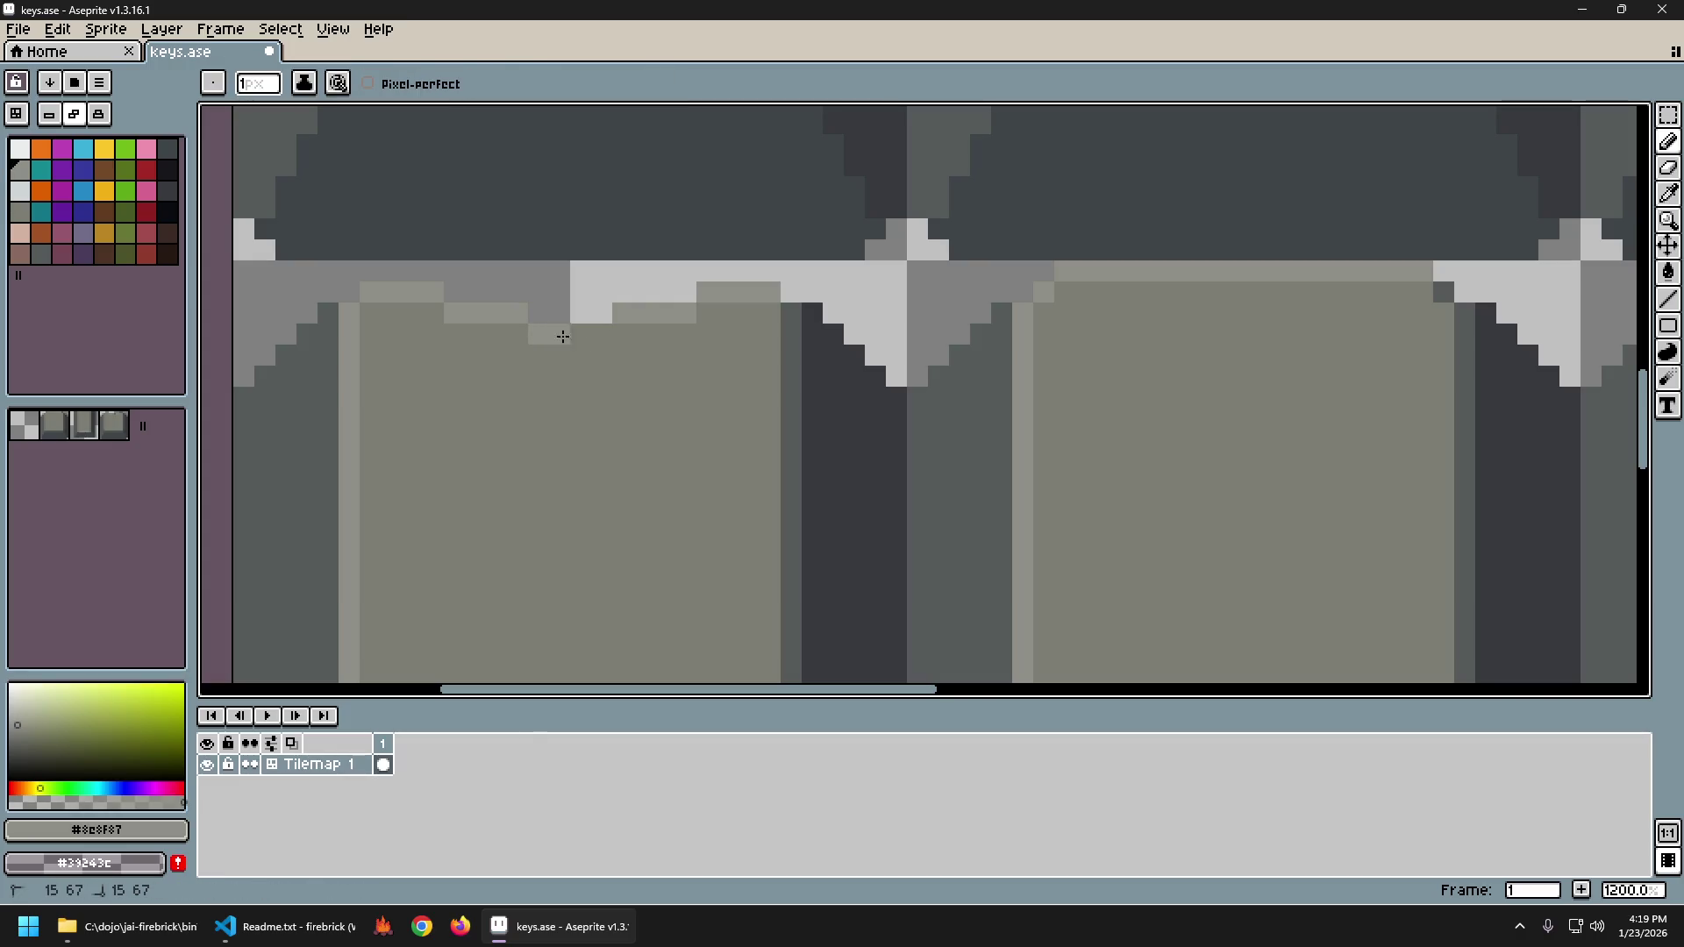
{"action": "scroll", "coordinate": [758, 433], "scroll_direction": "down", "scroll_amount": 6}
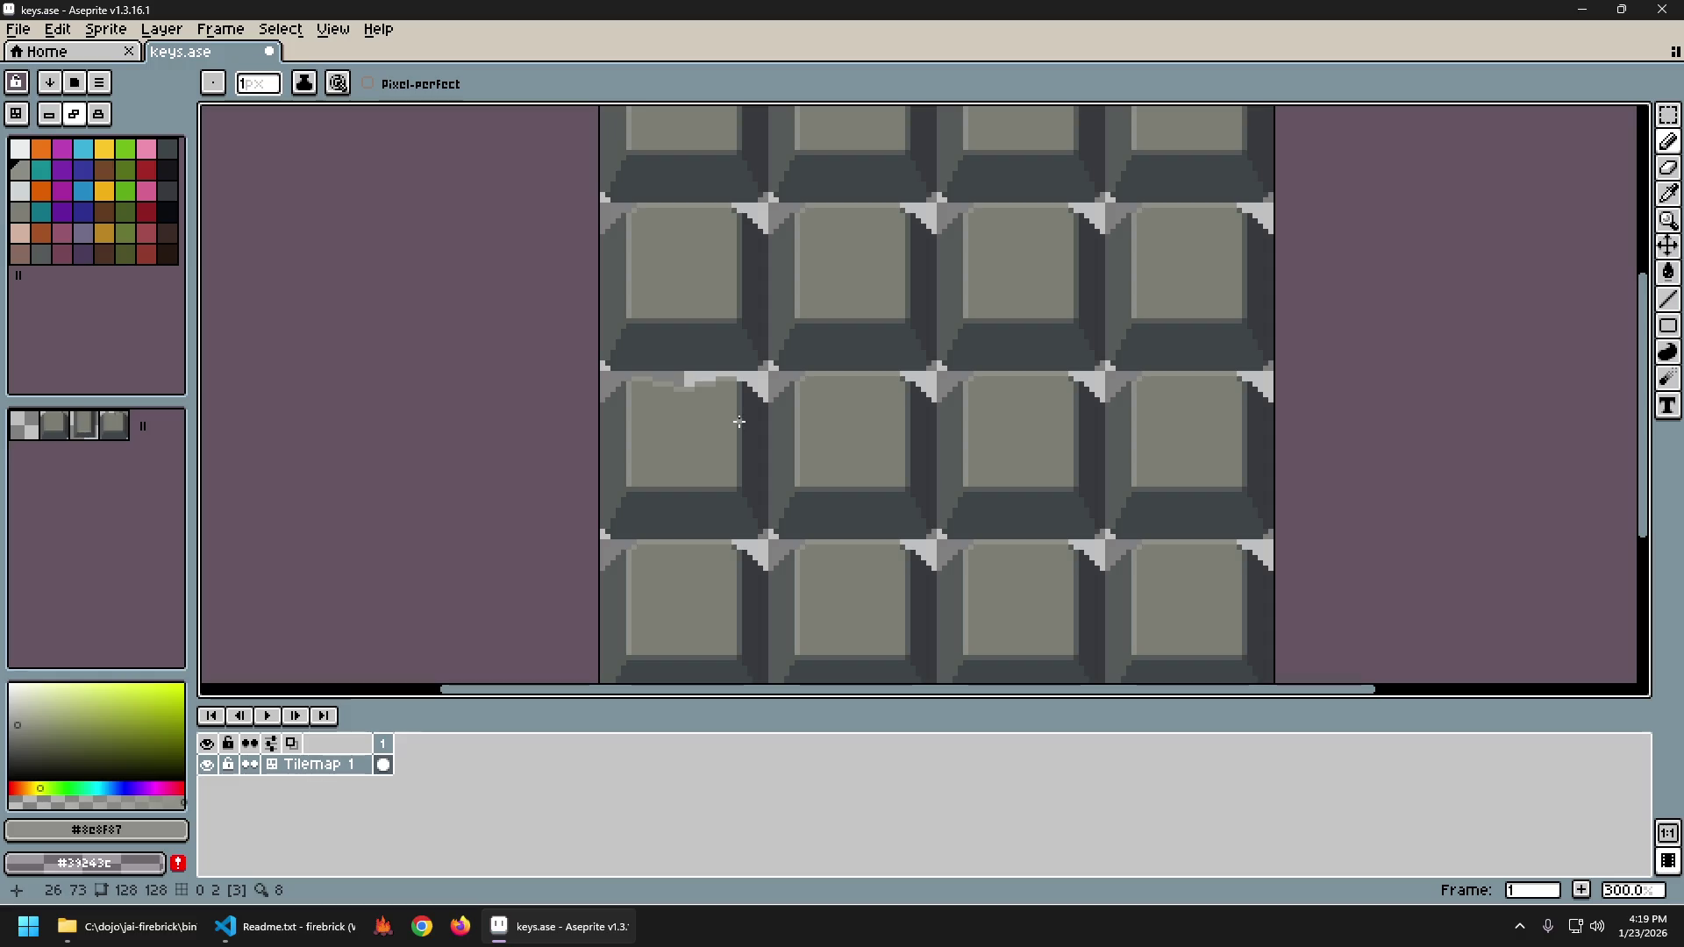
{"action": "scroll", "coordinate": [669, 365], "scroll_direction": "up", "scroll_amount": 6}
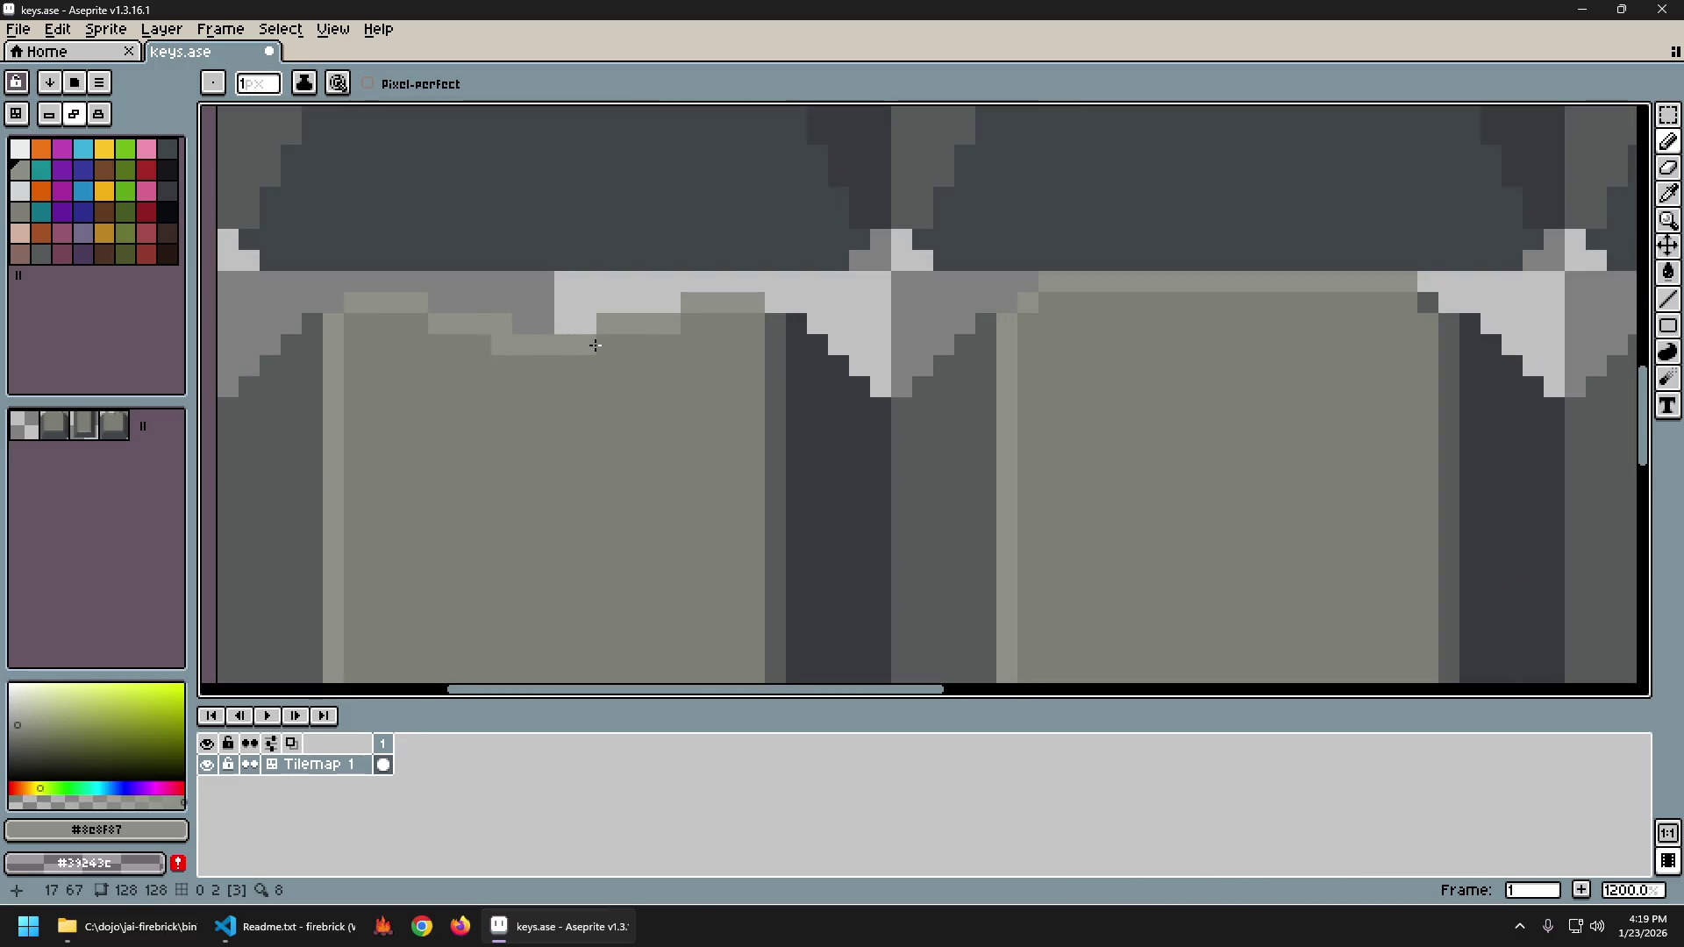
{"action": "key", "text": "b"}
{"action": "scroll", "coordinate": [711, 402], "scroll_direction": "down", "scroll_amount": 6}
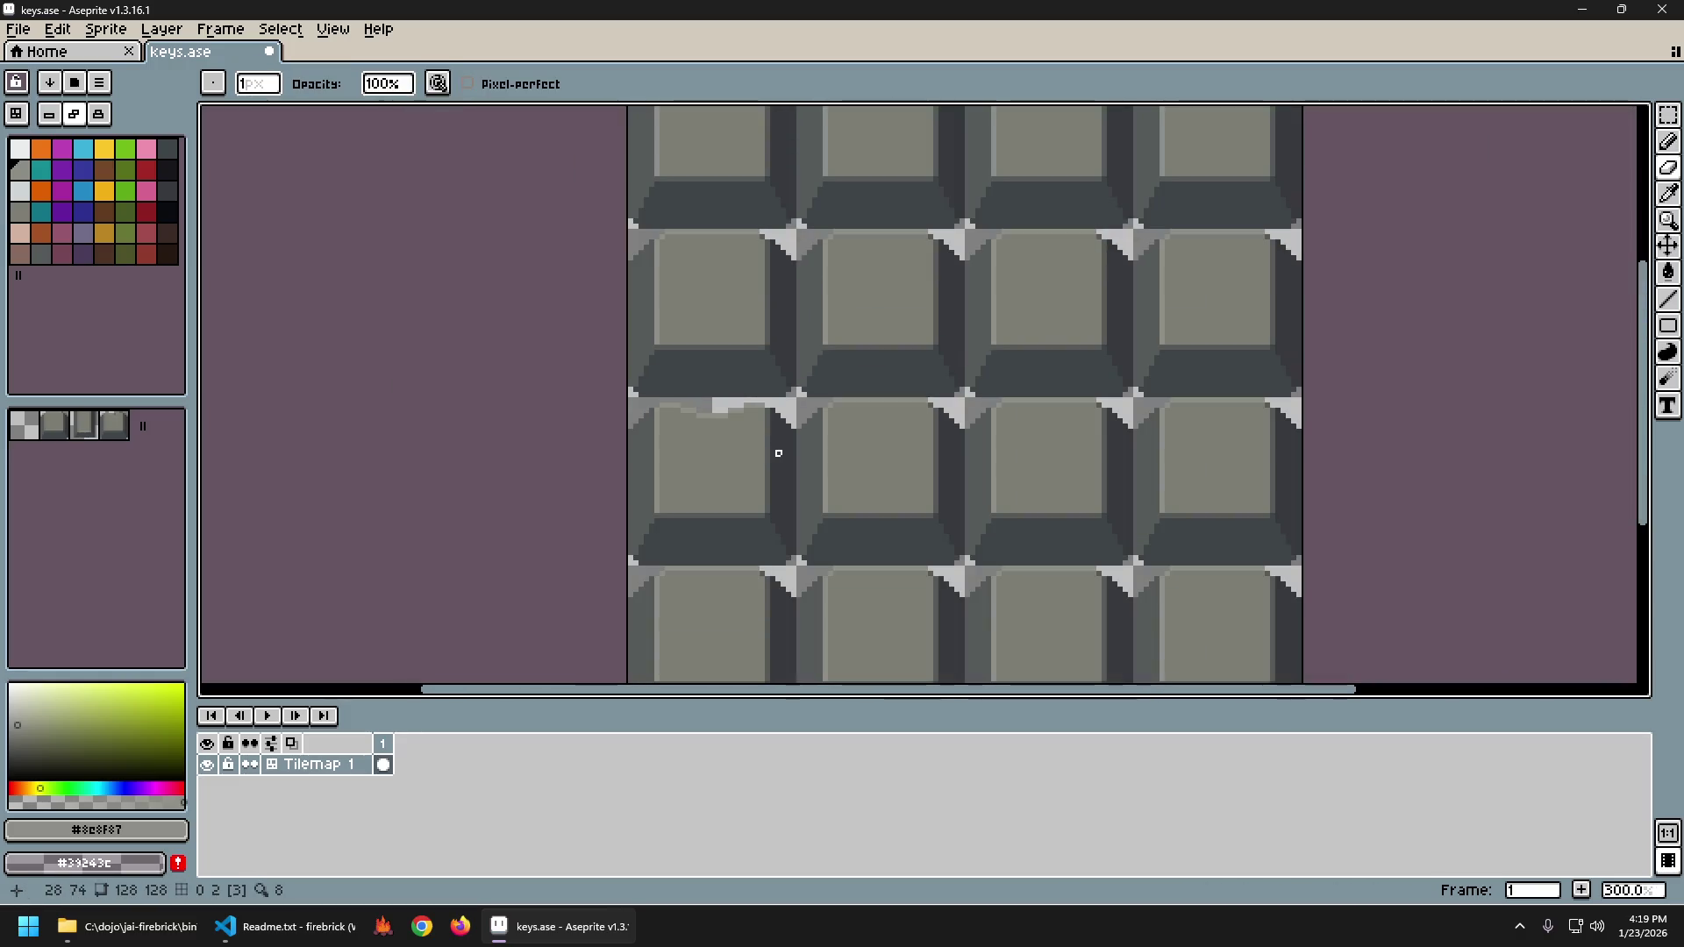
{"action": "scroll", "coordinate": [777, 452], "scroll_direction": "up", "scroll_amount": 6}
{"action": "key", "text": "b"}
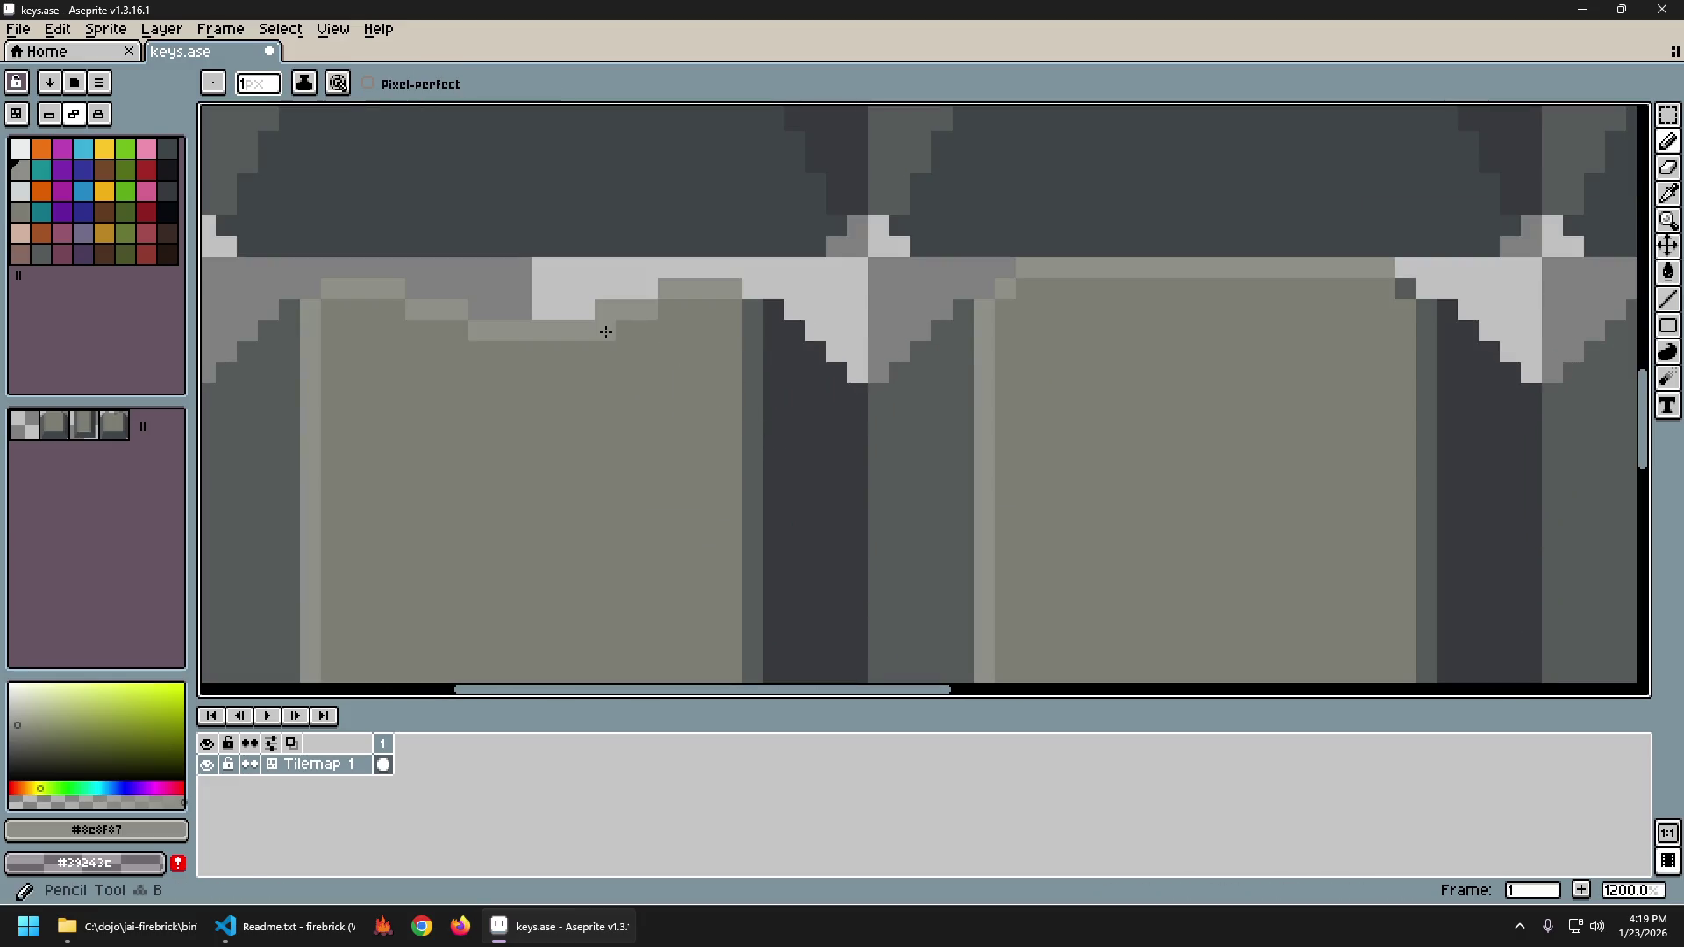
{"action": "key", "text": "e"}
{"action": "key", "text": "b"}
{"action": "left_click", "coordinate": [458, 330]}
Recentre the key grid and paint along the light band on the key's edge.
{"action": "key", "text": "e"}
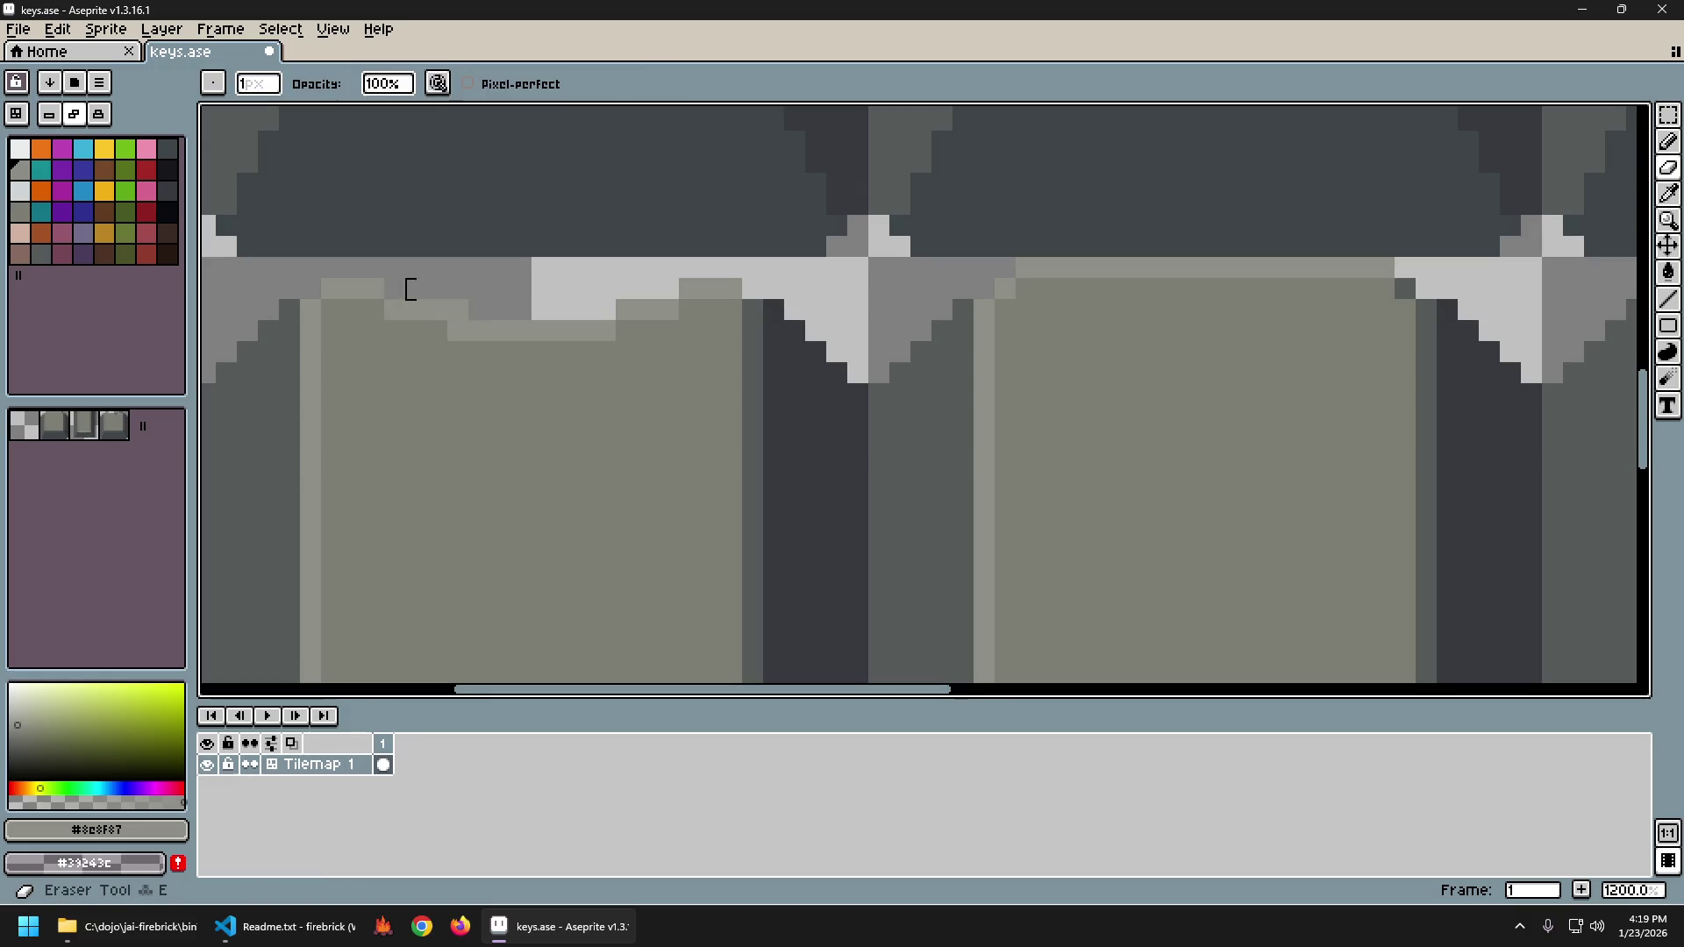
{"action": "scroll", "coordinate": [770, 500], "scroll_direction": "down", "scroll_amount": 7}
{"action": "scroll", "coordinate": [791, 509], "scroll_direction": "down", "scroll_amount": 1}
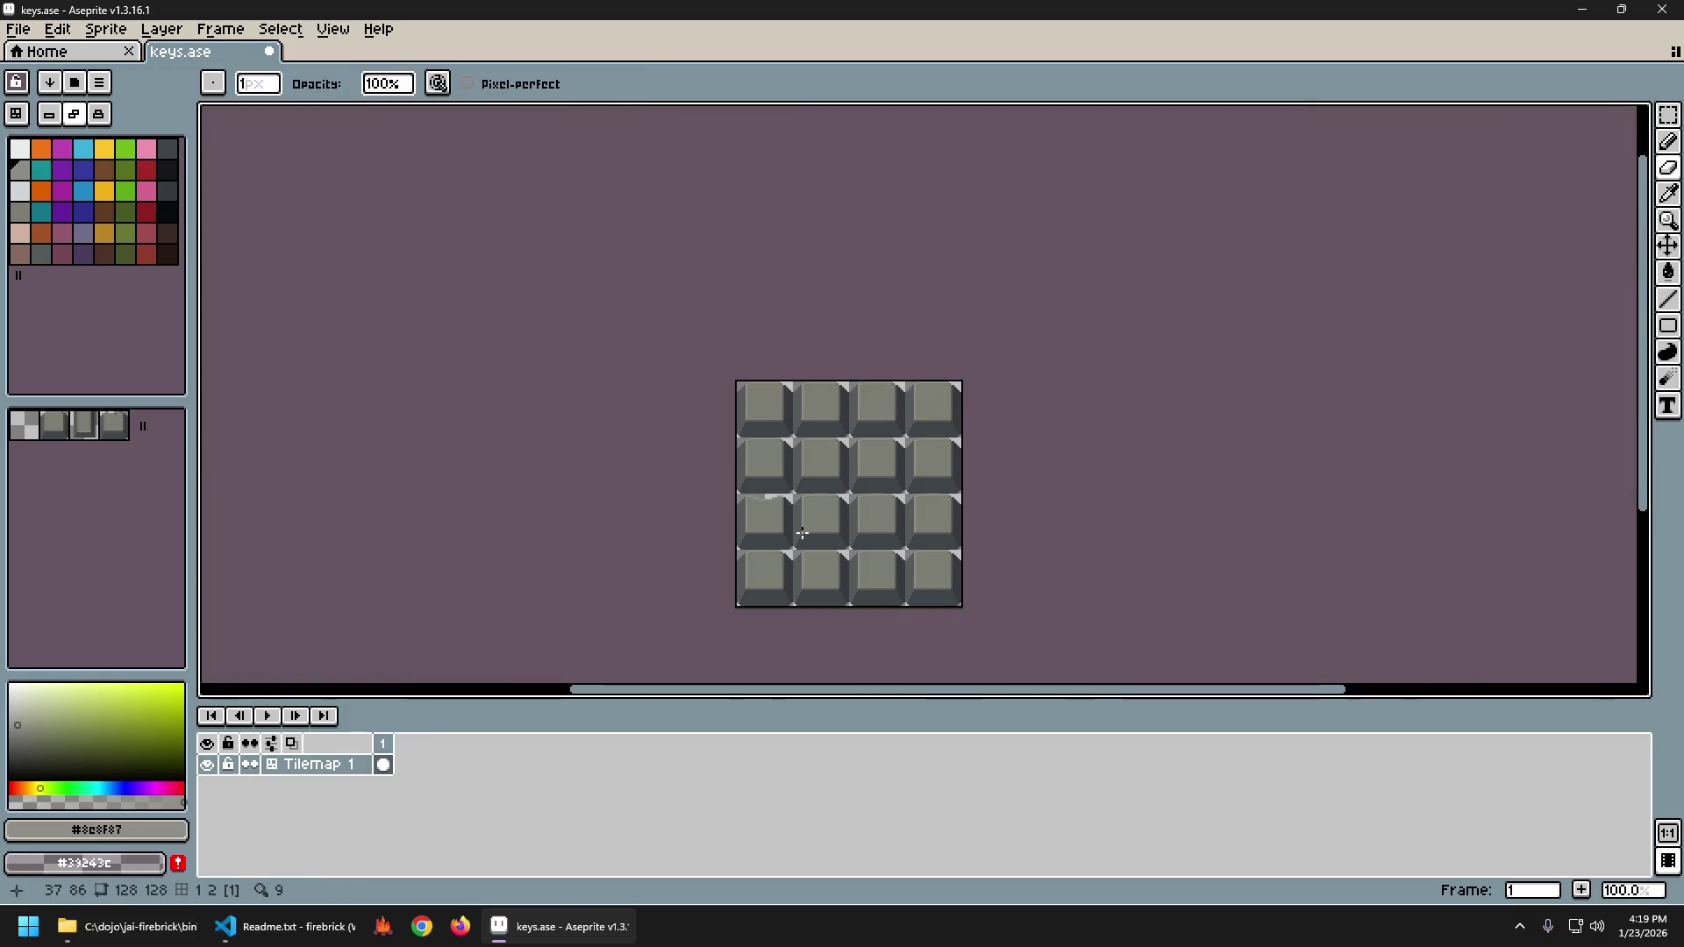
{"action": "left_click_drag", "start_coordinate": [817, 553], "coordinate": [655, 515]}
{"action": "scroll", "coordinate": [654, 515], "scroll_direction": "up", "scroll_amount": 1}
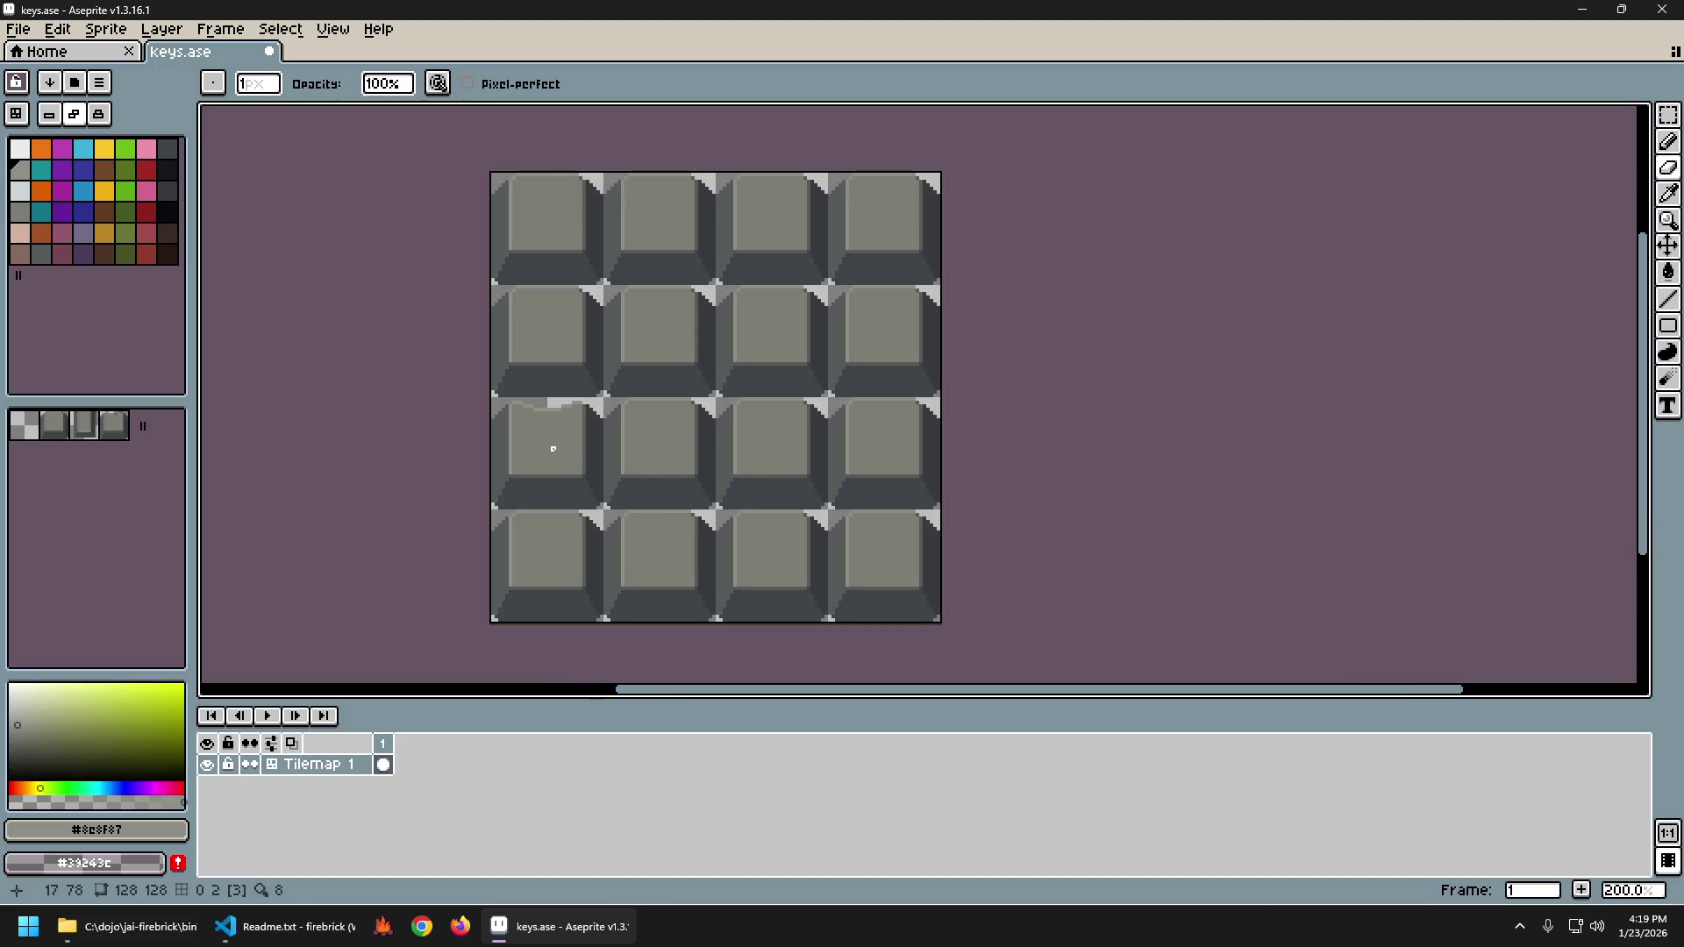
{"action": "scroll", "coordinate": [519, 401], "scroll_direction": "up", "scroll_amount": 7}
{"action": "key", "text": "i"}
{"action": "key", "text": "b"}
{"action": "left_click_drag", "start_coordinate": [565, 396], "coordinate": [746, 402]}
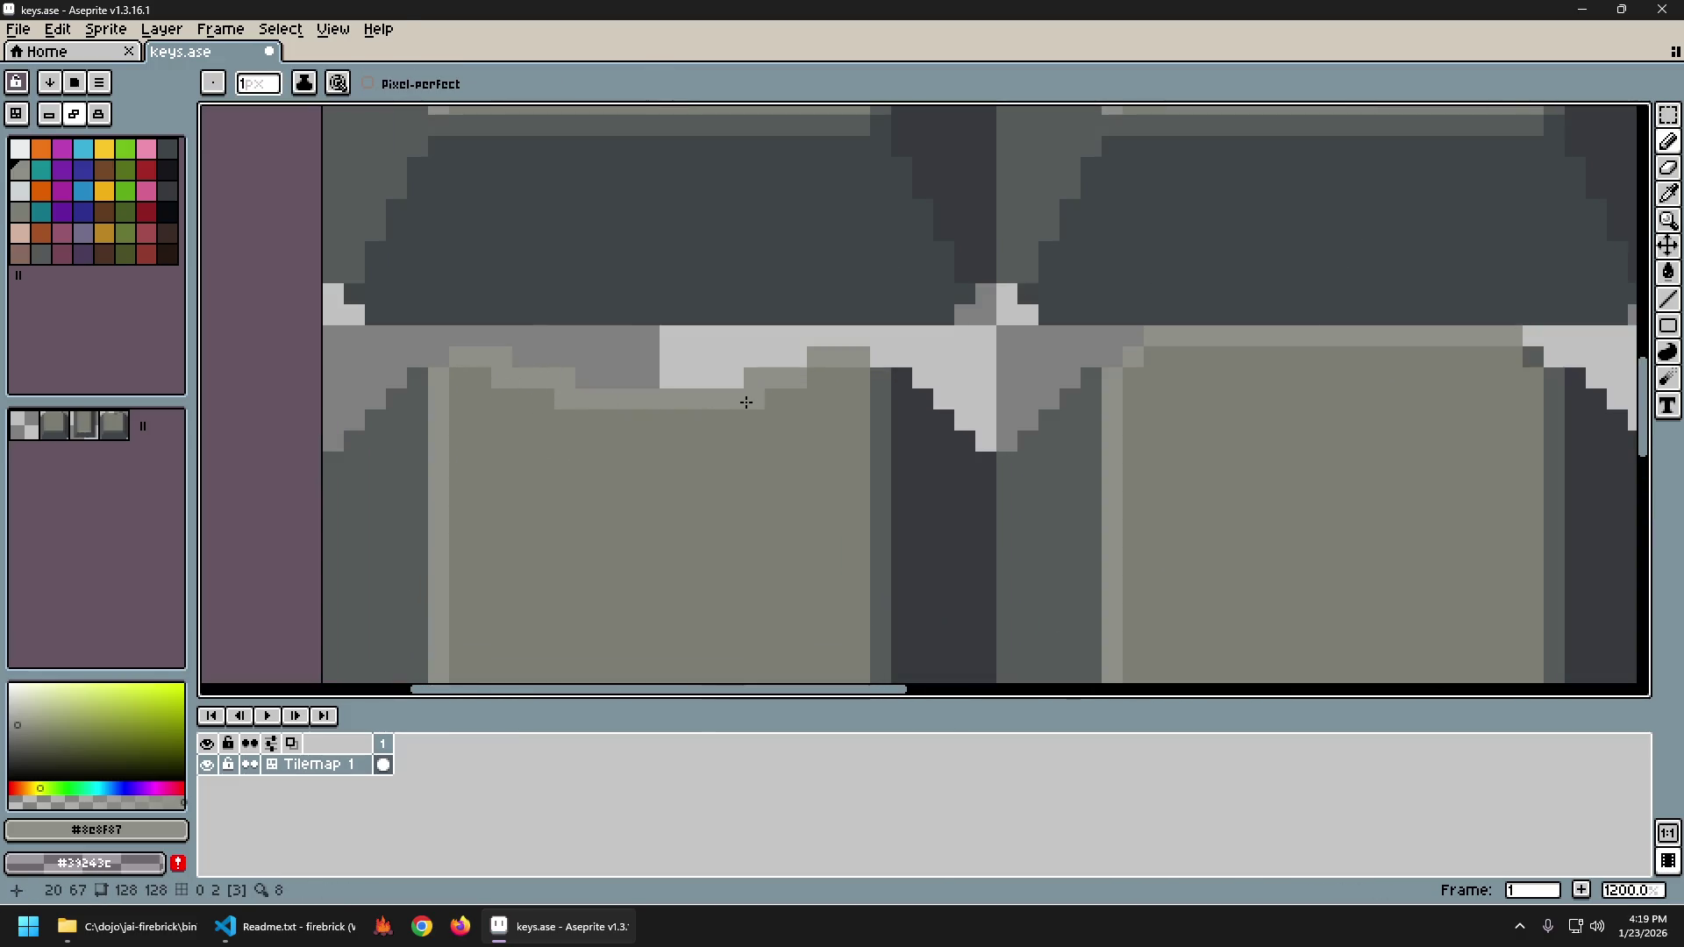
Repaint two light edge pixels of the key in the base grey.
{"action": "scroll", "coordinate": [970, 466], "scroll_direction": "down", "scroll_amount": 5}
{"action": "scroll", "coordinate": [965, 469], "scroll_direction": "down", "scroll_amount": 2}
{"action": "left_click_drag", "start_coordinate": [989, 490], "coordinate": [576, 477]}
{"action": "scroll", "coordinate": [549, 450], "scroll_direction": "up", "scroll_amount": 1}
{"action": "scroll", "coordinate": [491, 414], "scroll_direction": "up", "scroll_amount": 2}
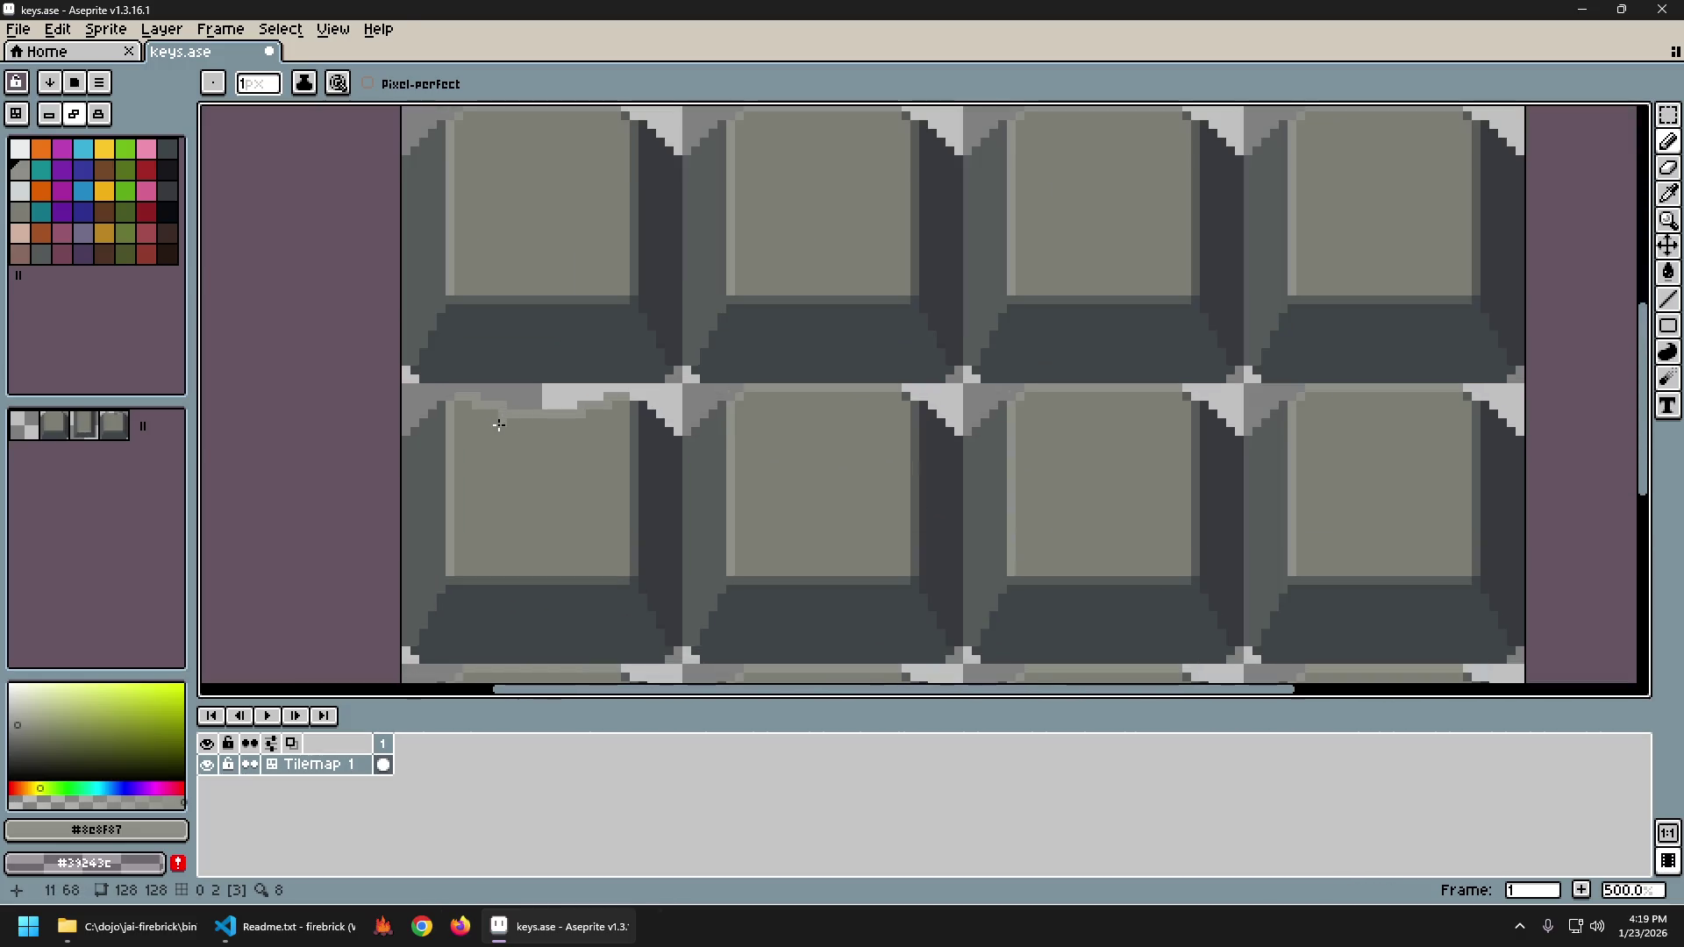
{"action": "key", "text": "e"}
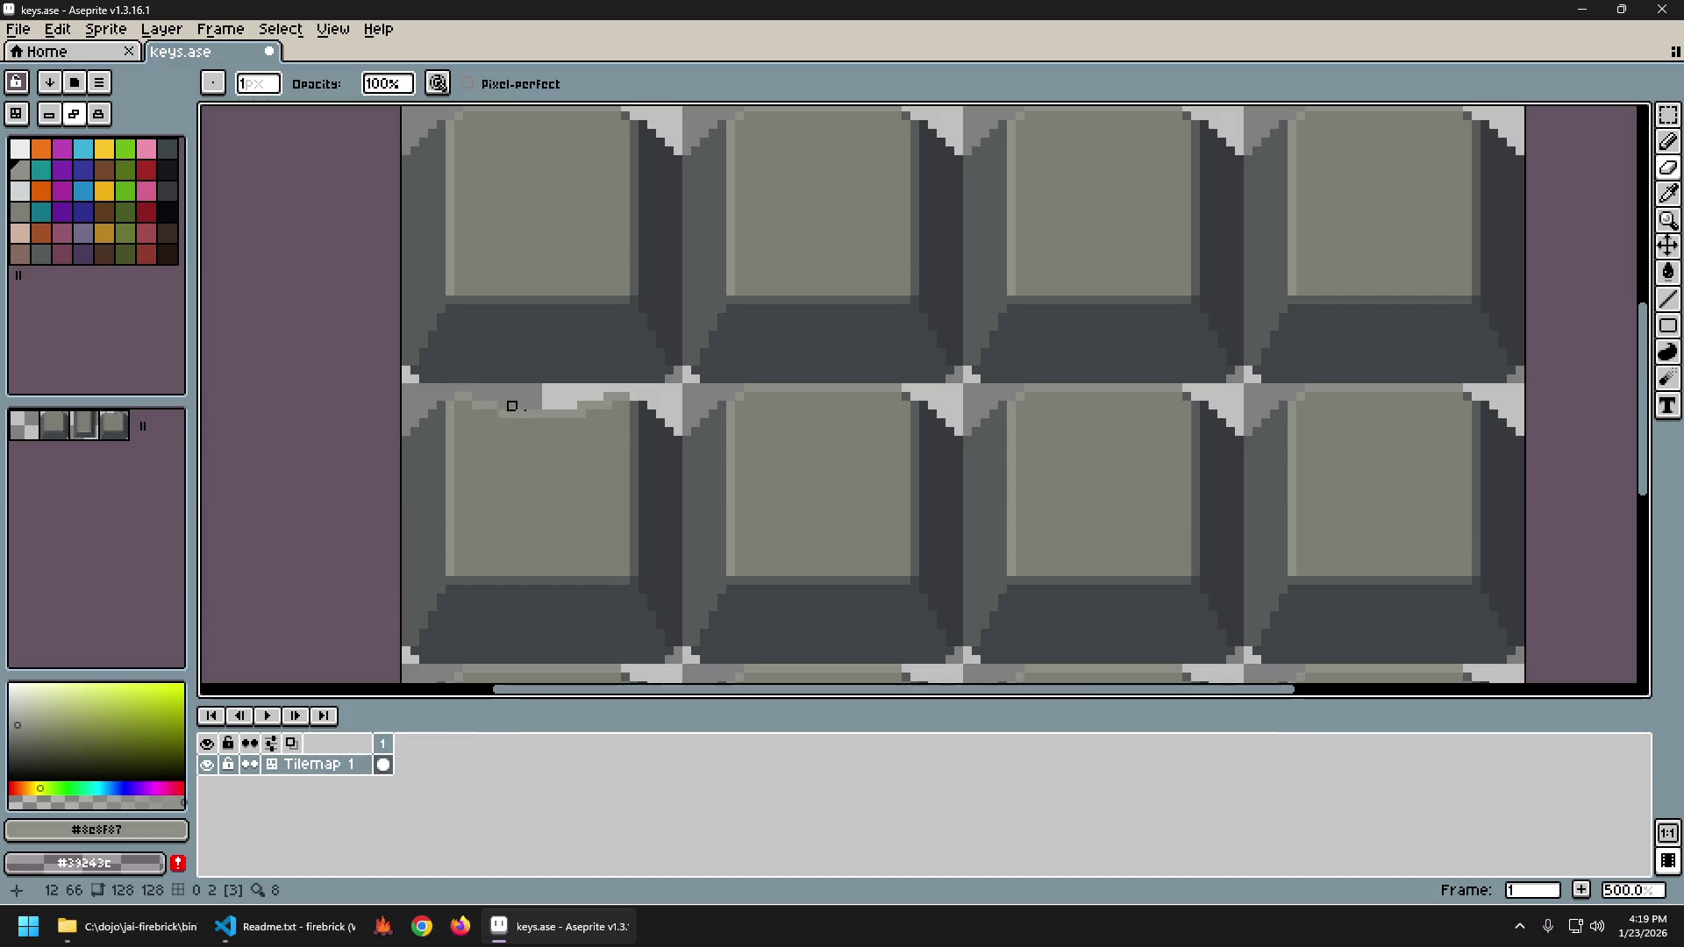
{"action": "scroll", "coordinate": [512, 407], "scroll_direction": "up", "scroll_amount": 5}
{"action": "scroll", "coordinate": [799, 504], "scroll_direction": "down", "scroll_amount": 7}
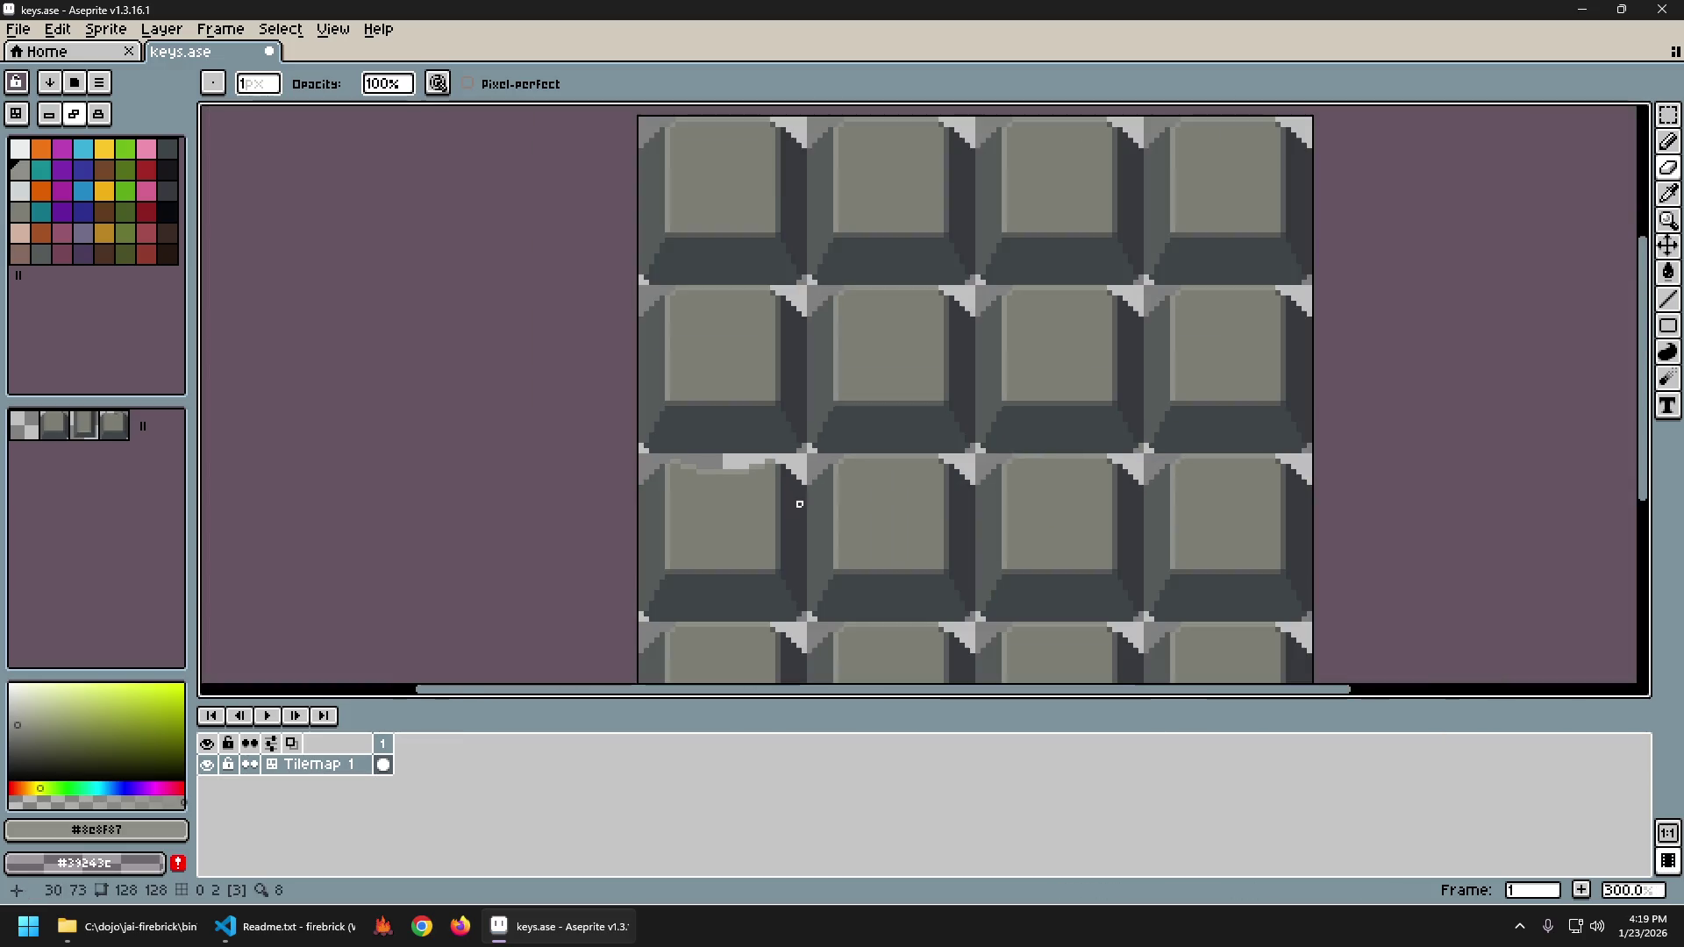
{"action": "left_click_drag", "start_coordinate": [799, 504], "coordinate": [640, 492]}
{"action": "scroll", "coordinate": [639, 492], "scroll_direction": "down", "scroll_amount": 2}
{"action": "scroll", "coordinate": [621, 490], "scroll_direction": "up", "scroll_amount": 3}
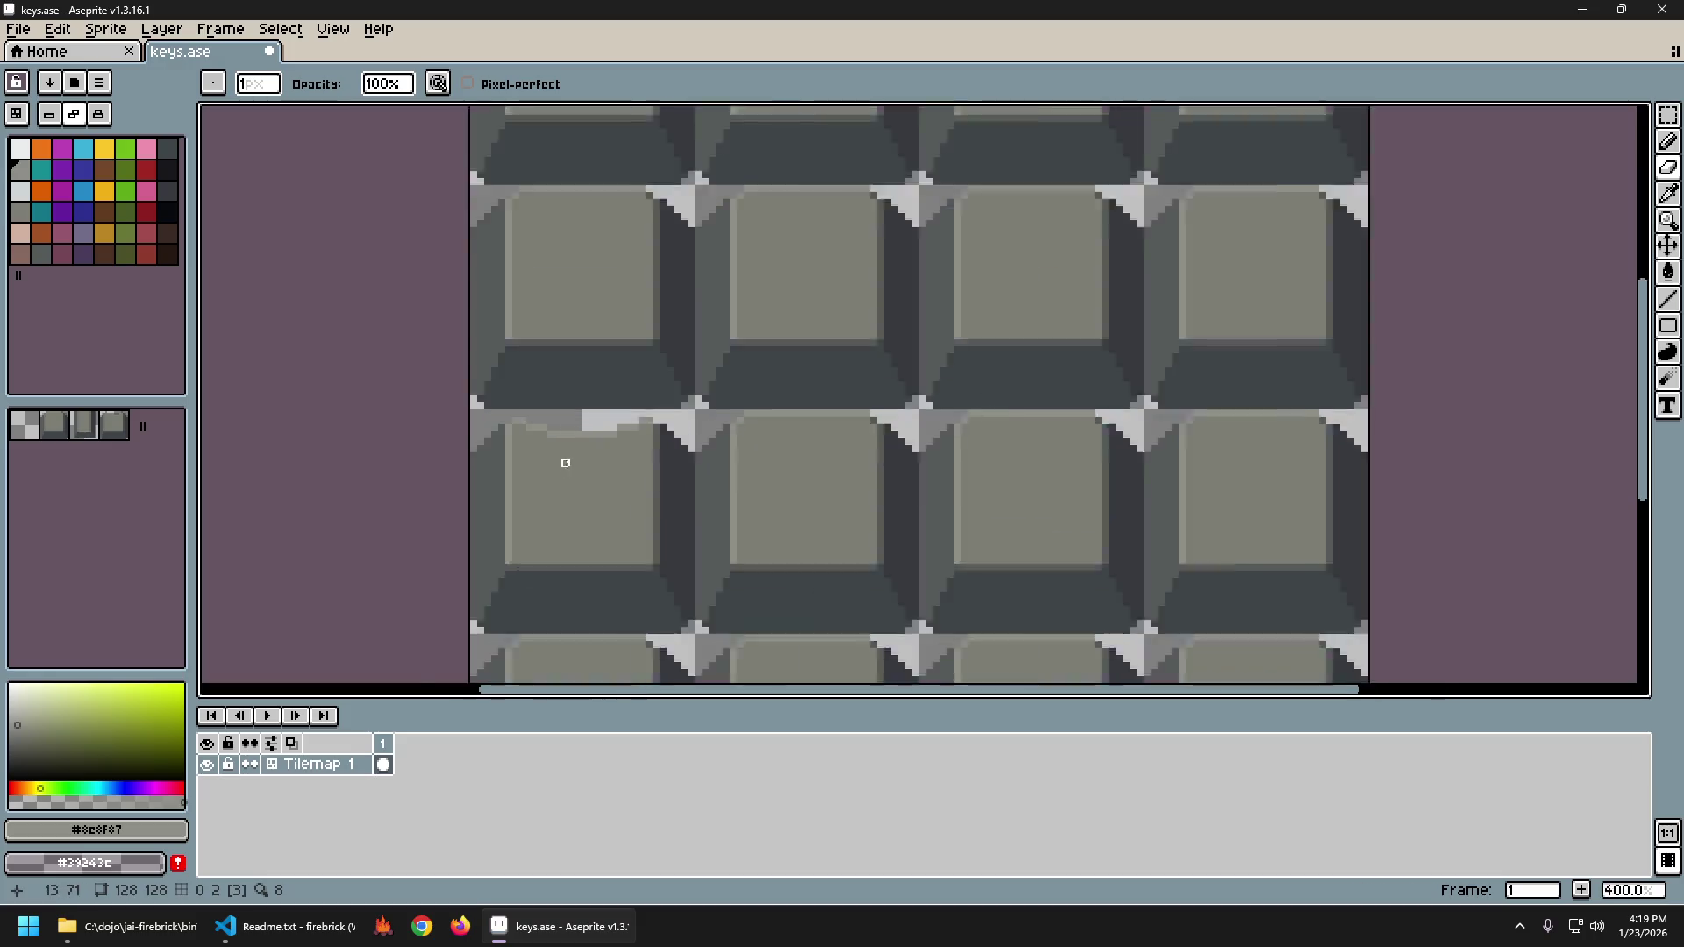
{"action": "scroll", "coordinate": [614, 419], "scroll_direction": "up", "scroll_amount": 5}
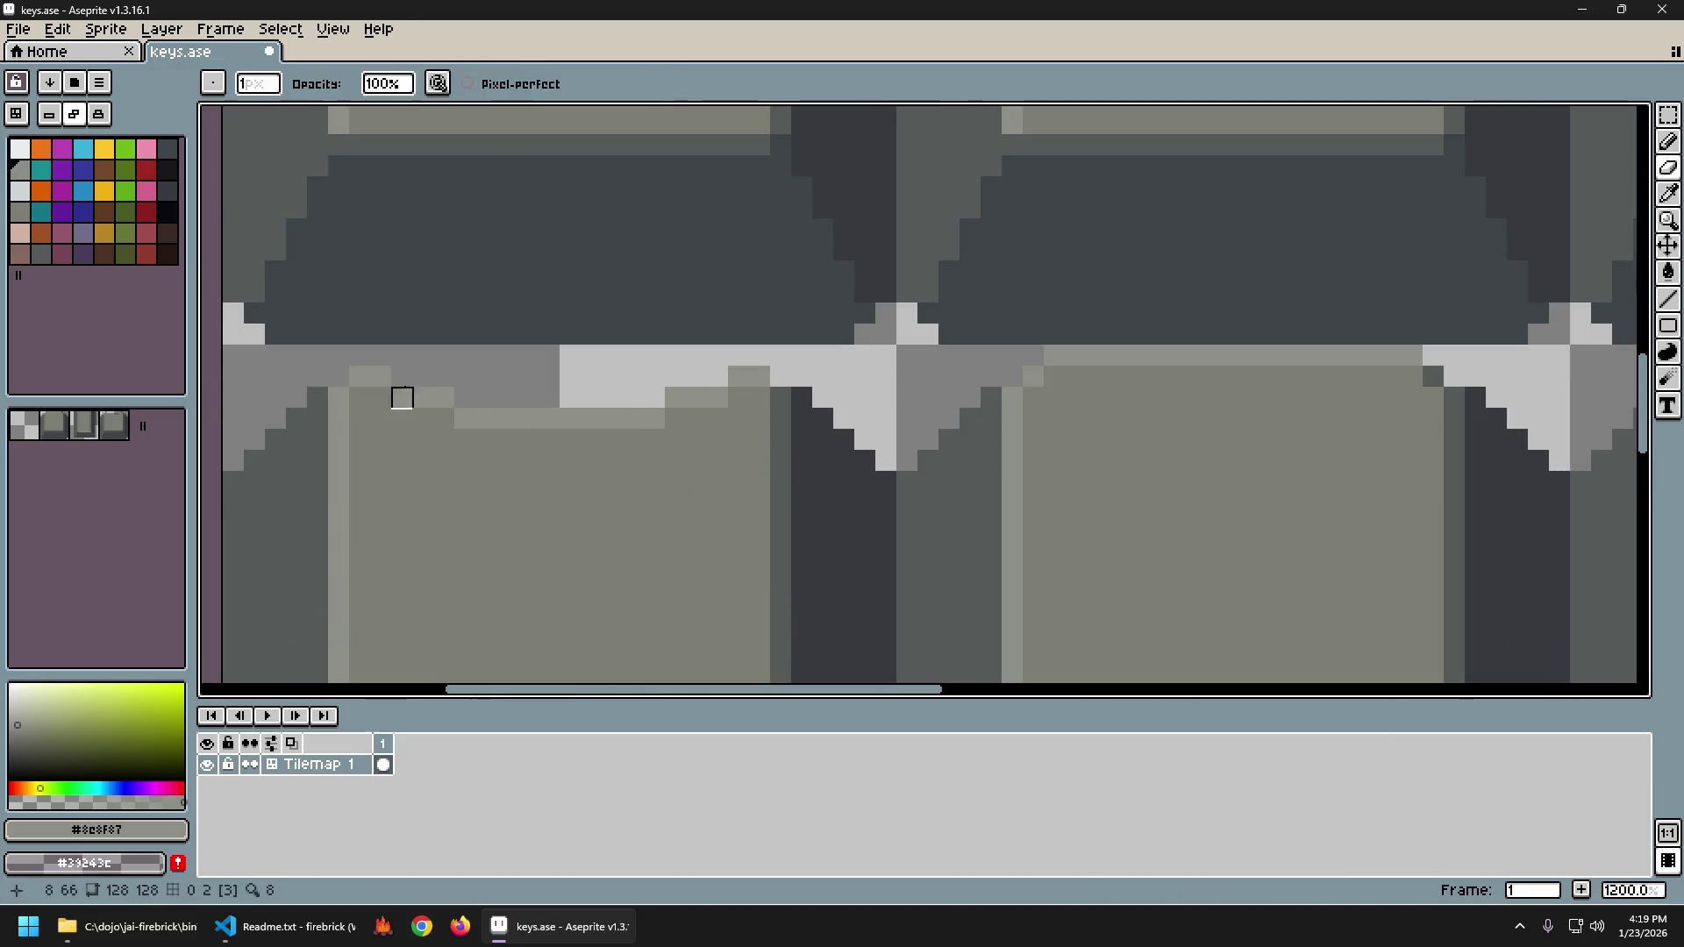
{"action": "left_click", "coordinate": [381, 376]}
{"action": "left_click", "coordinate": [444, 398]}
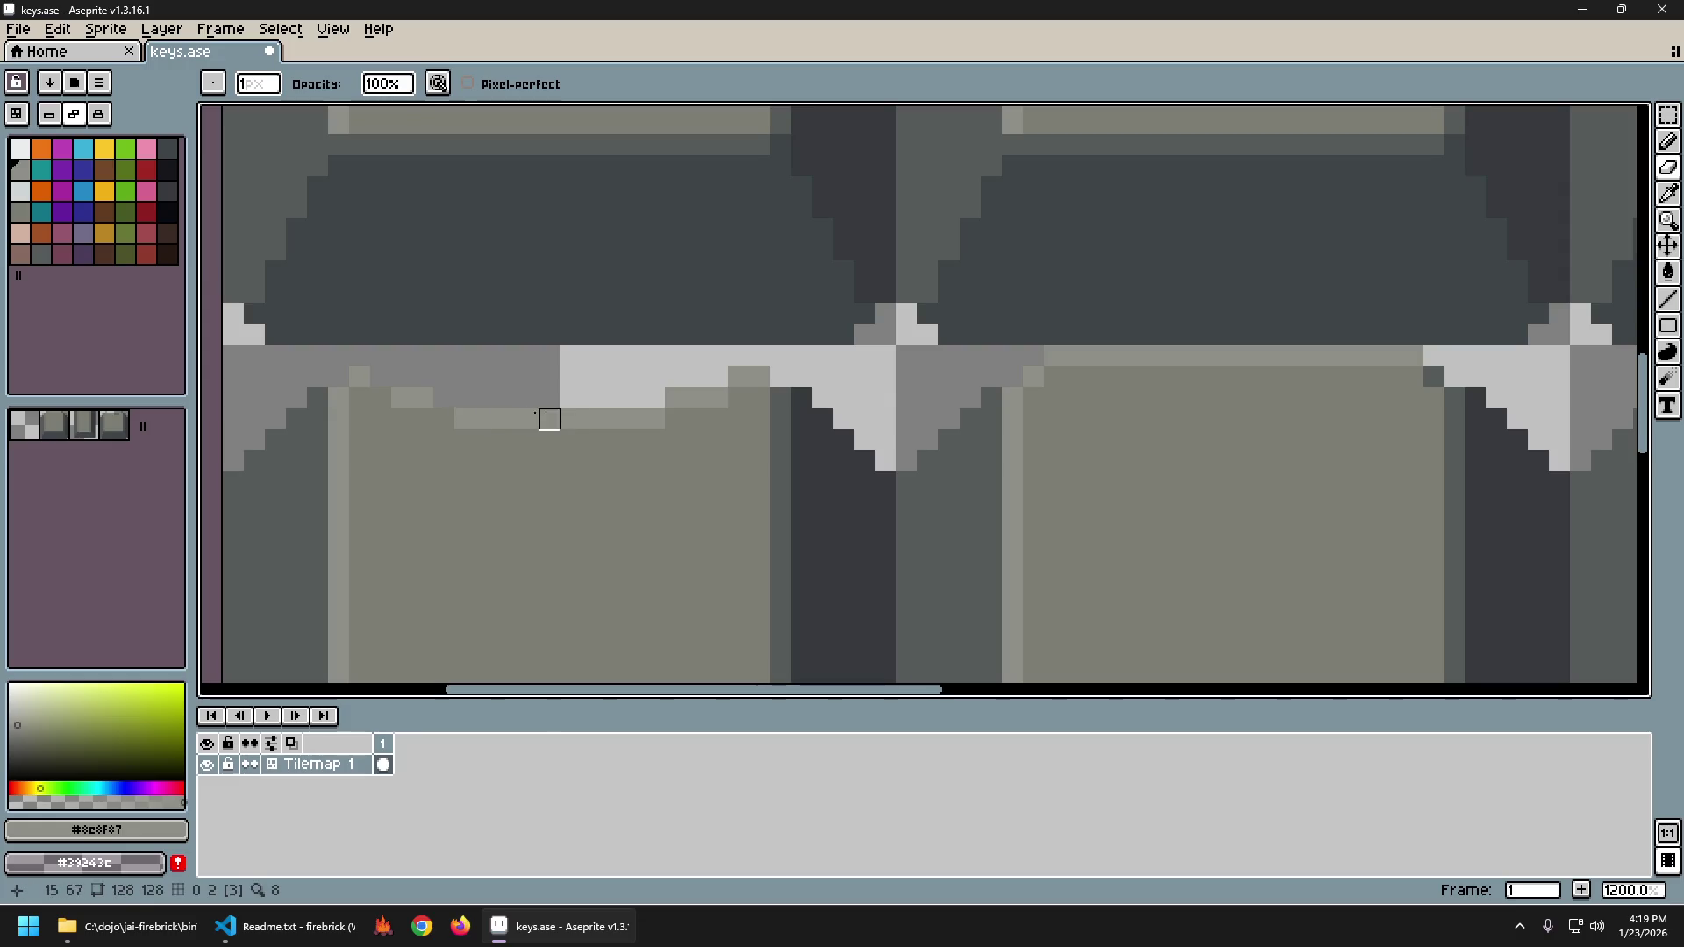
Paint the key-edge pixels and the strip's end pixel in the lighter grey.
{"action": "left_click", "coordinate": [725, 380], "text": "alt"}
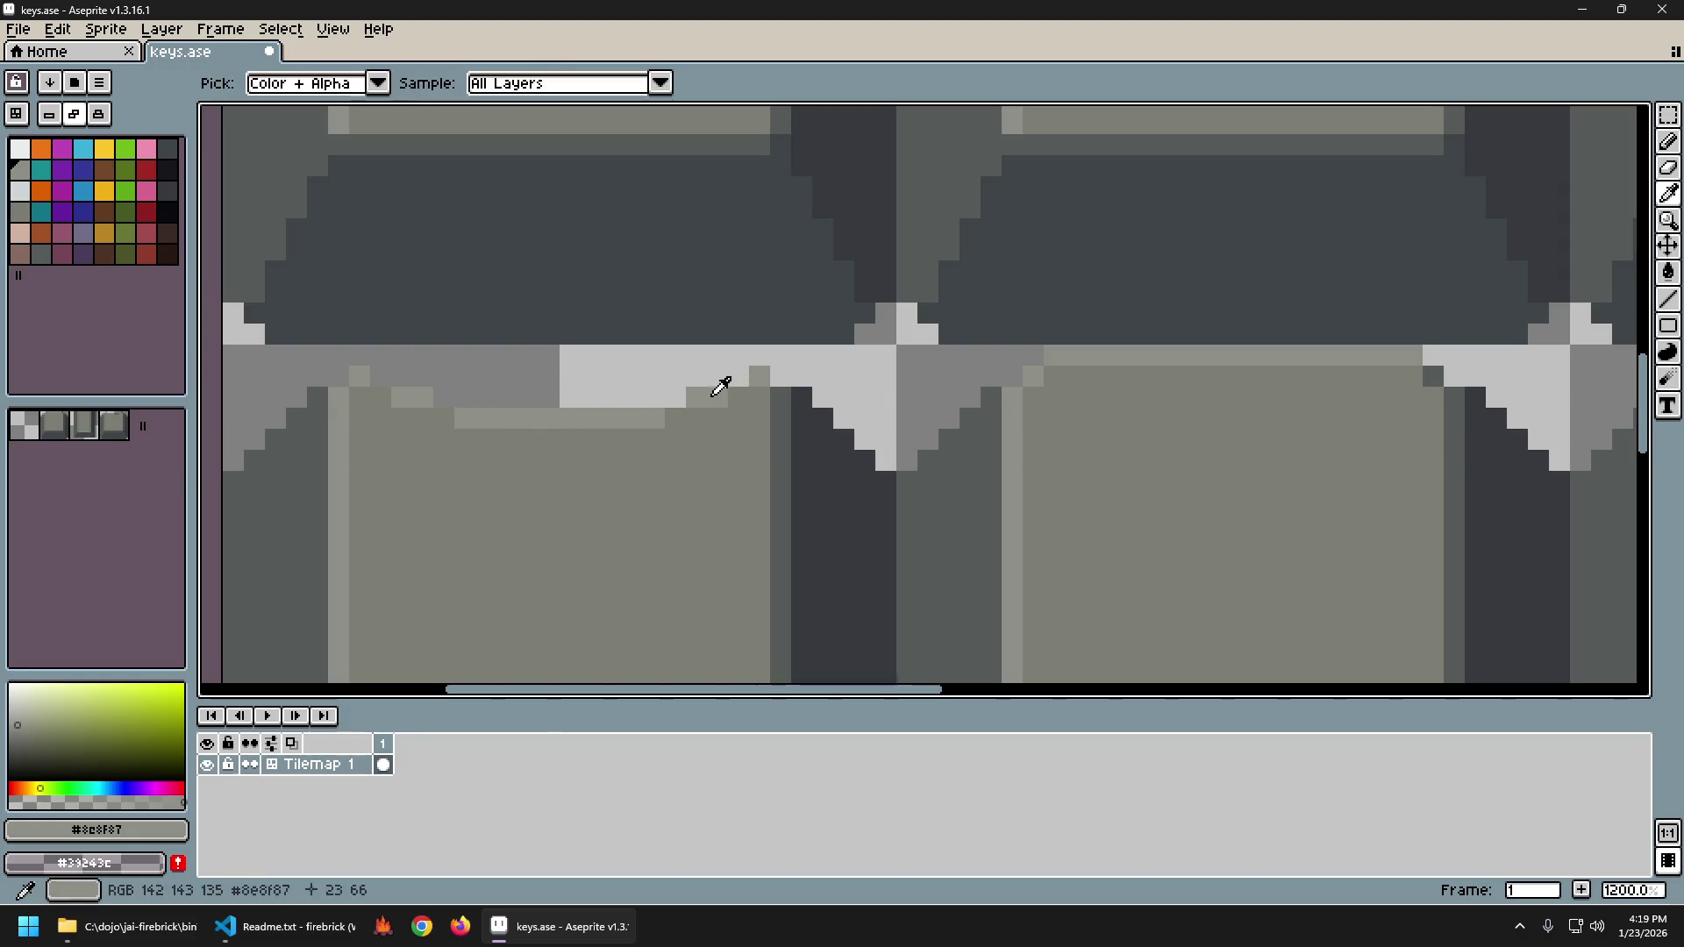
{"action": "left_click_drag", "start_coordinate": [738, 397], "coordinate": [693, 418]}
{"action": "left_click", "coordinate": [696, 418]}
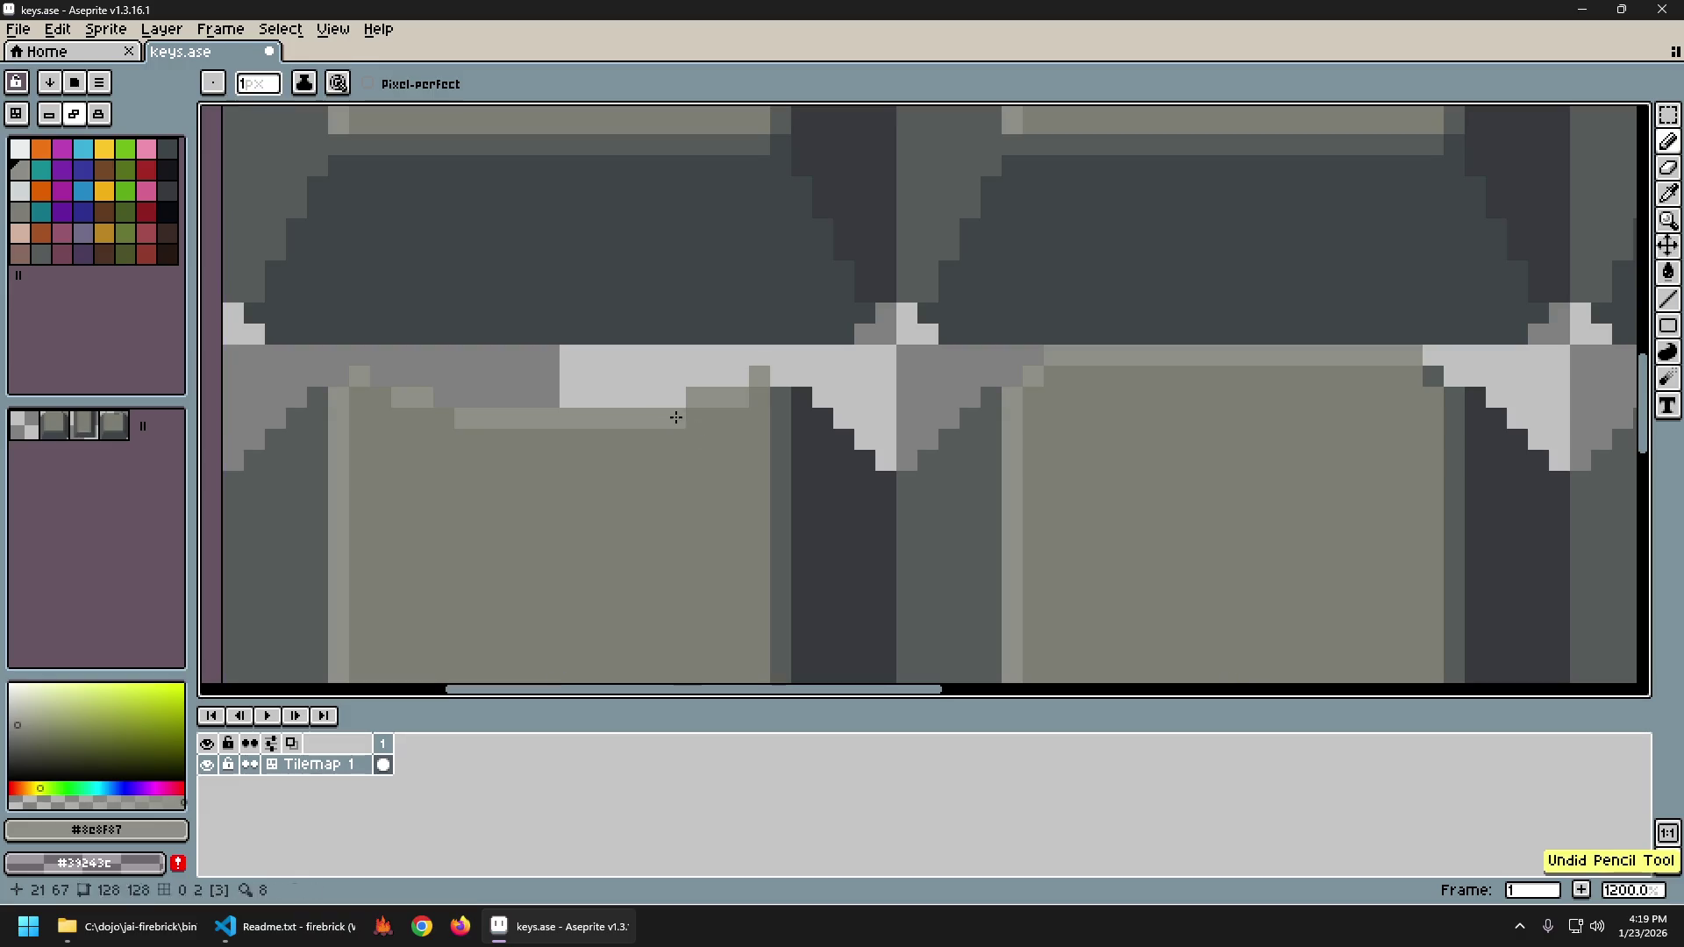
{"action": "scroll", "coordinate": [624, 471], "scroll_direction": "down", "scroll_amount": 6}
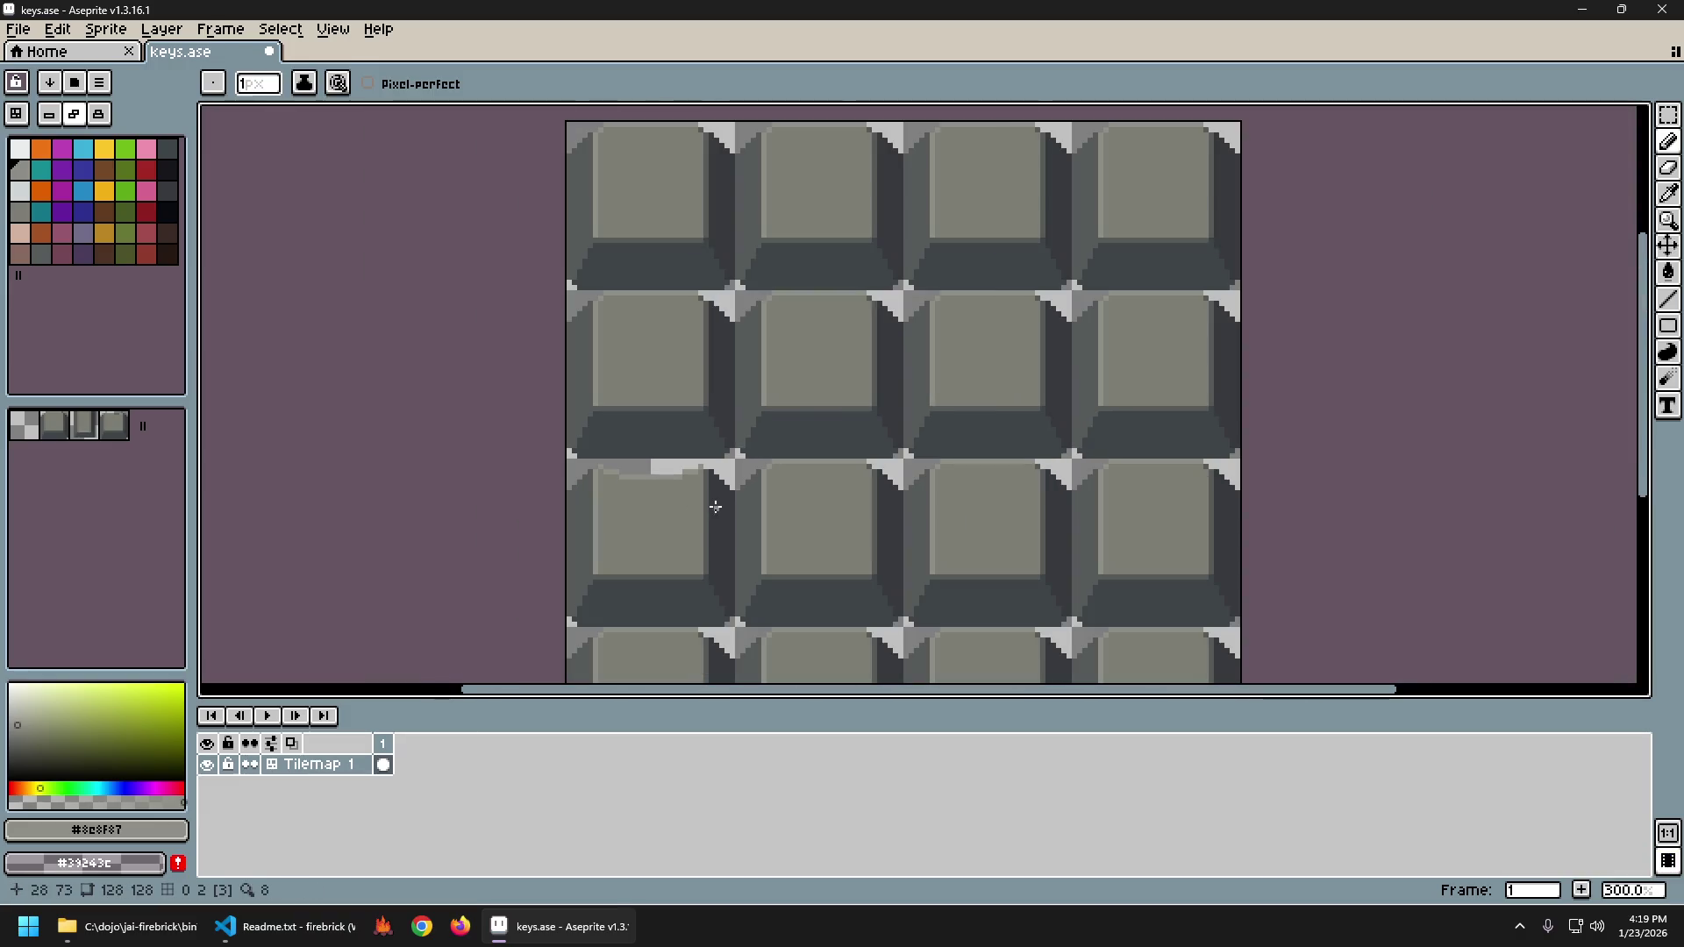
{"action": "scroll", "coordinate": [699, 501], "scroll_direction": "up", "scroll_amount": 4}
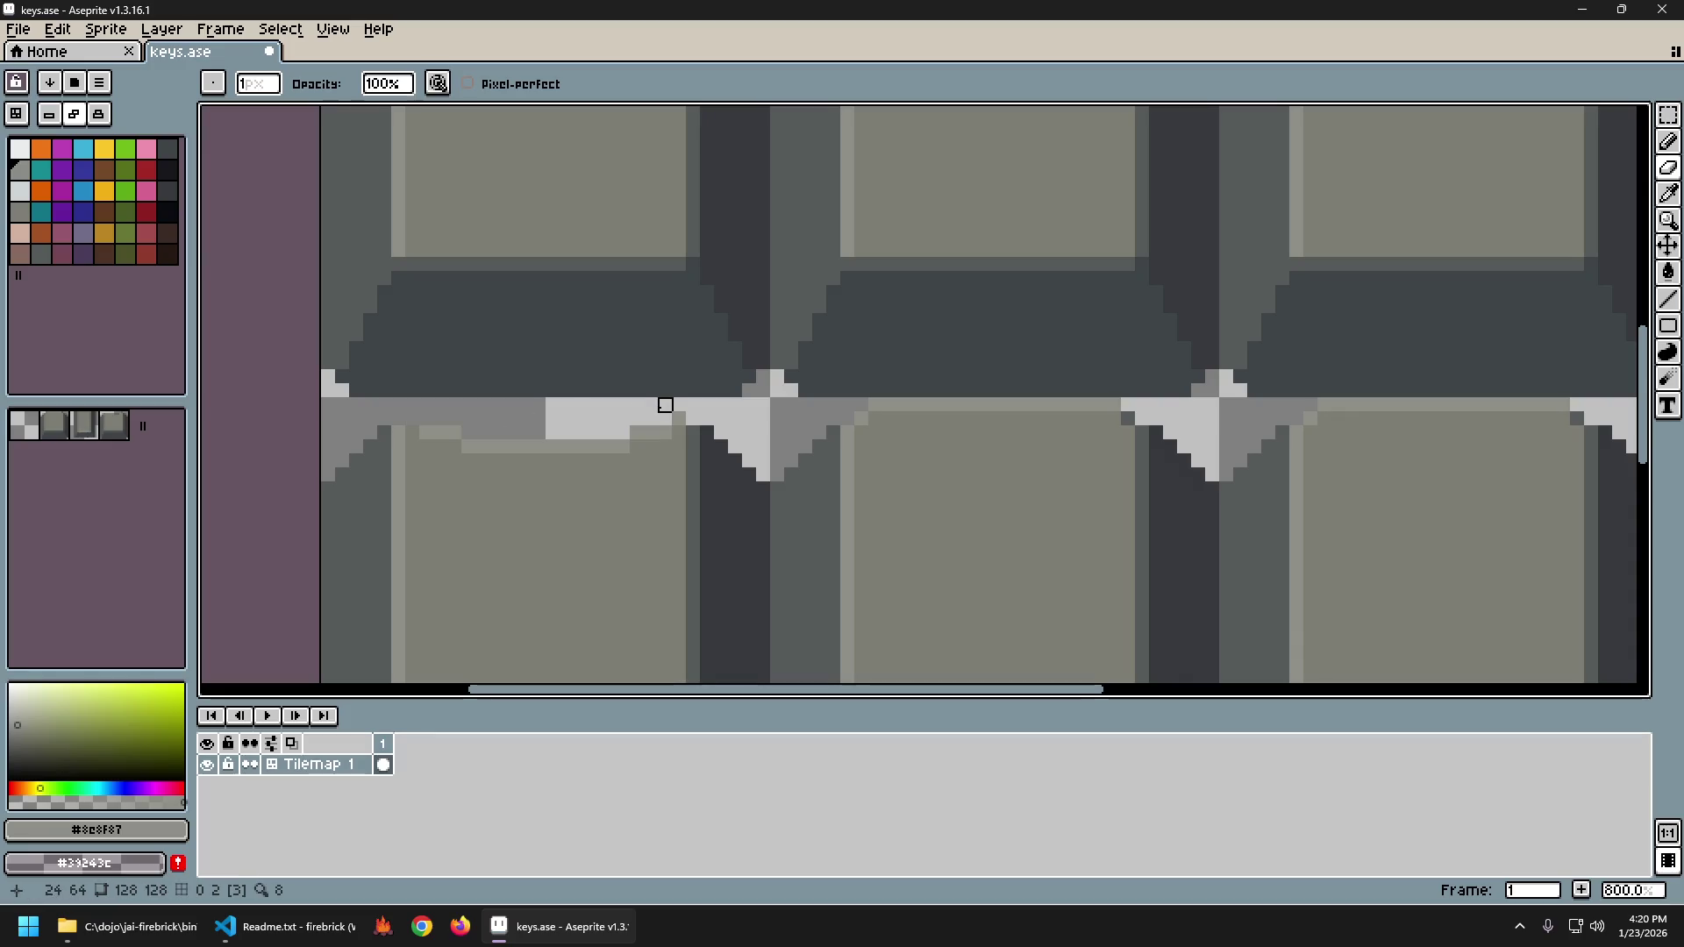
{"action": "scroll", "coordinate": [681, 418], "scroll_direction": "down", "scroll_amount": 5}
Sample the olive grey #7d7d73 and paint two key-edge pixels with it.
{"action": "left_click_drag", "start_coordinate": [834, 527], "coordinate": [704, 521]}
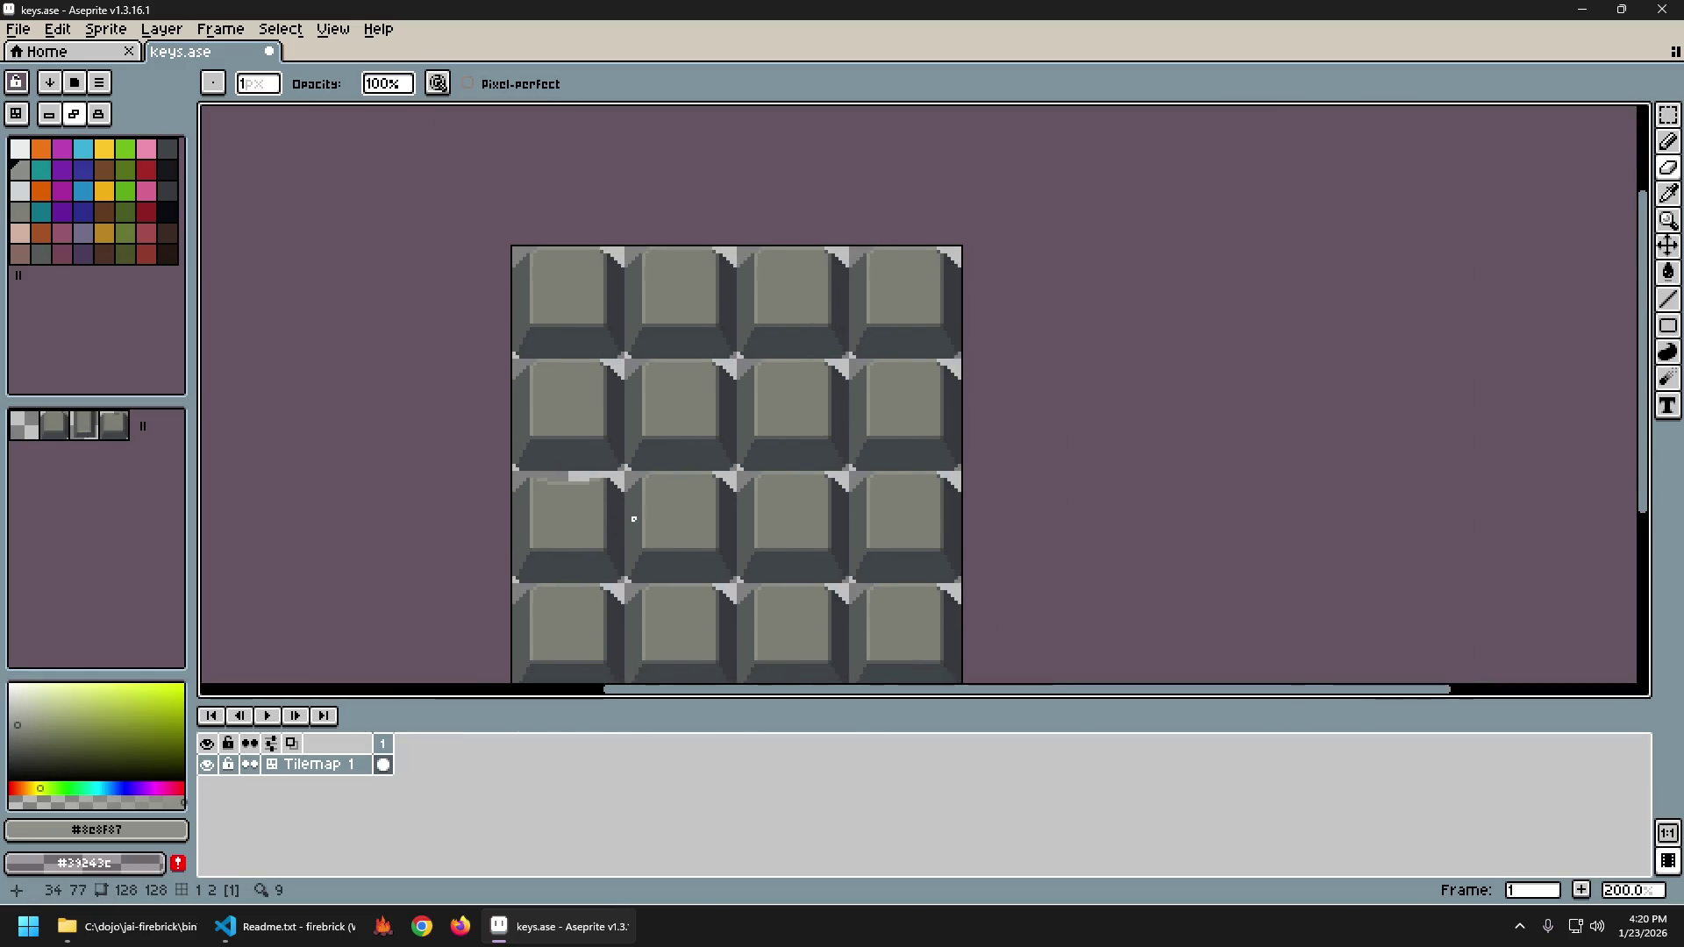
{"action": "scroll", "coordinate": [637, 522], "scroll_direction": "up", "scroll_amount": 5}
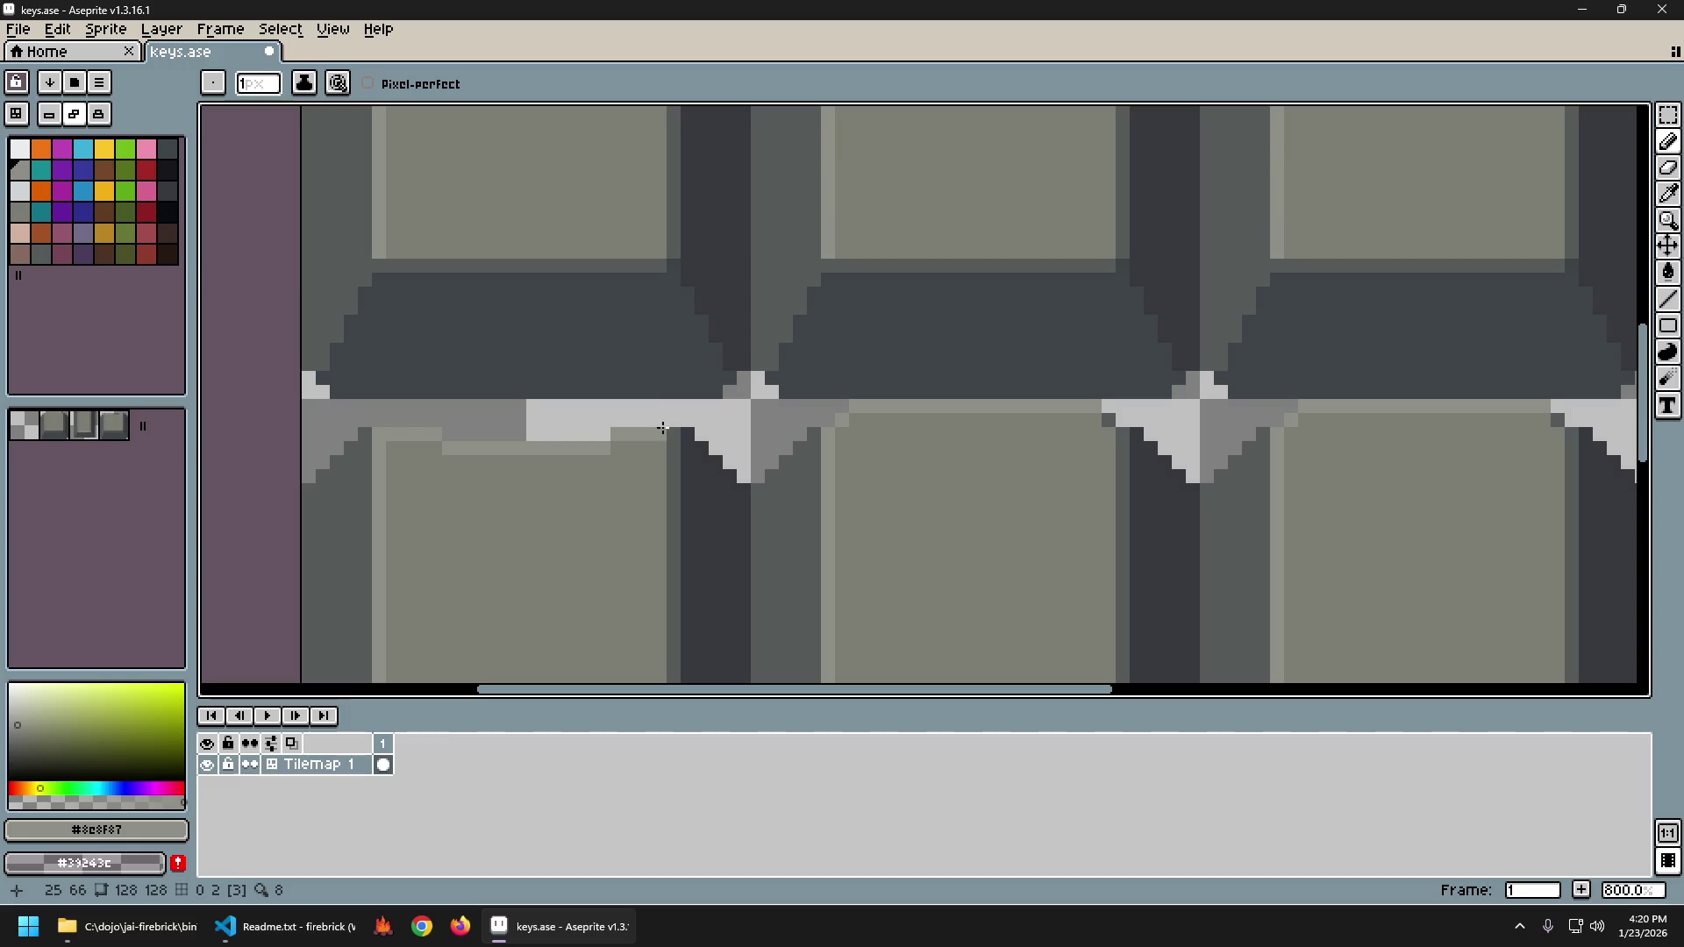
{"action": "scroll", "coordinate": [701, 447], "scroll_direction": "down", "scroll_amount": 6}
{"action": "scroll", "coordinate": [673, 510], "scroll_direction": "up", "scroll_amount": 1}
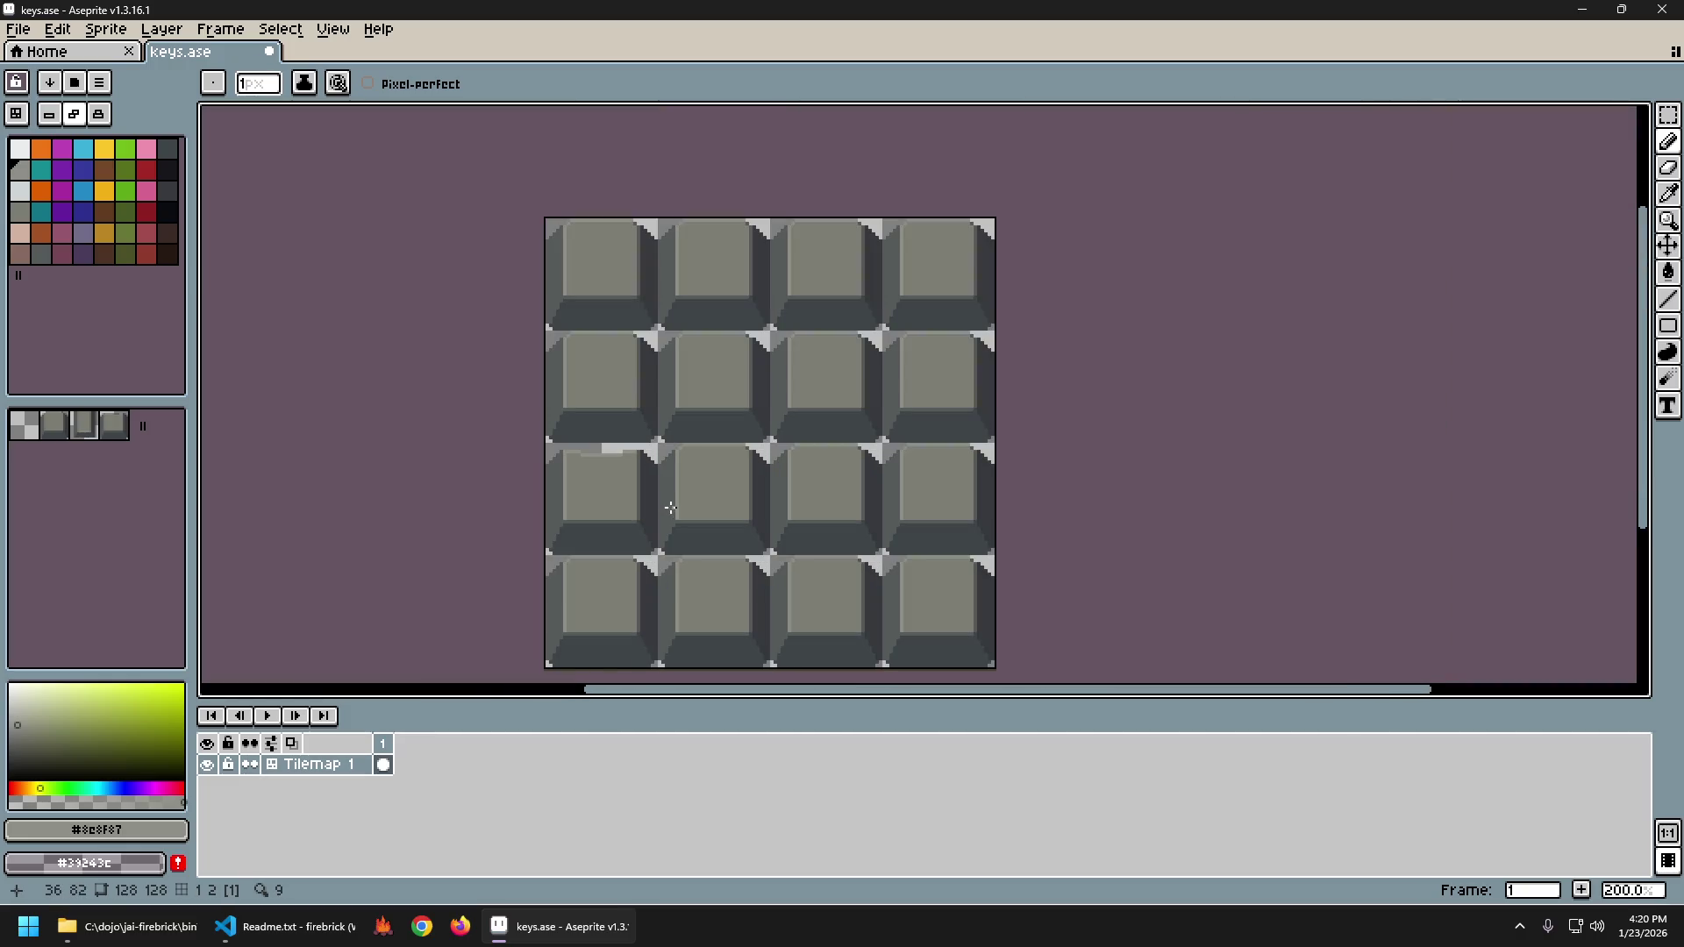
{"action": "scroll", "coordinate": [662, 515], "scroll_direction": "down", "scroll_amount": 1}
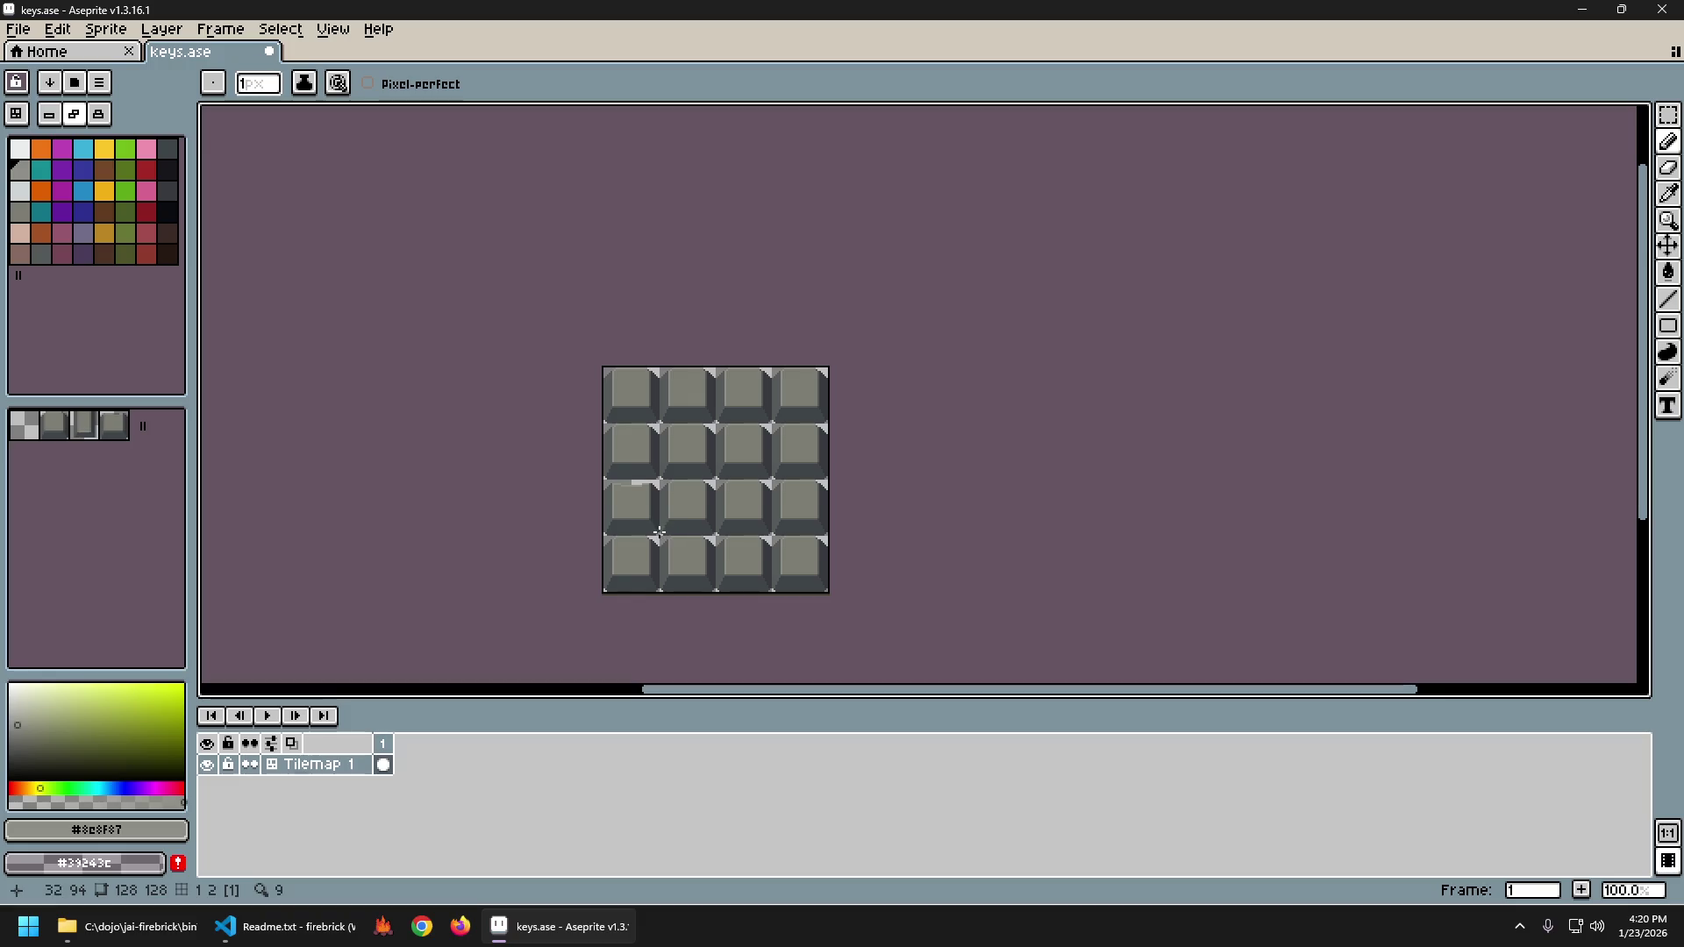
{"action": "scroll", "coordinate": [582, 350], "scroll_direction": "up", "scroll_amount": 8}
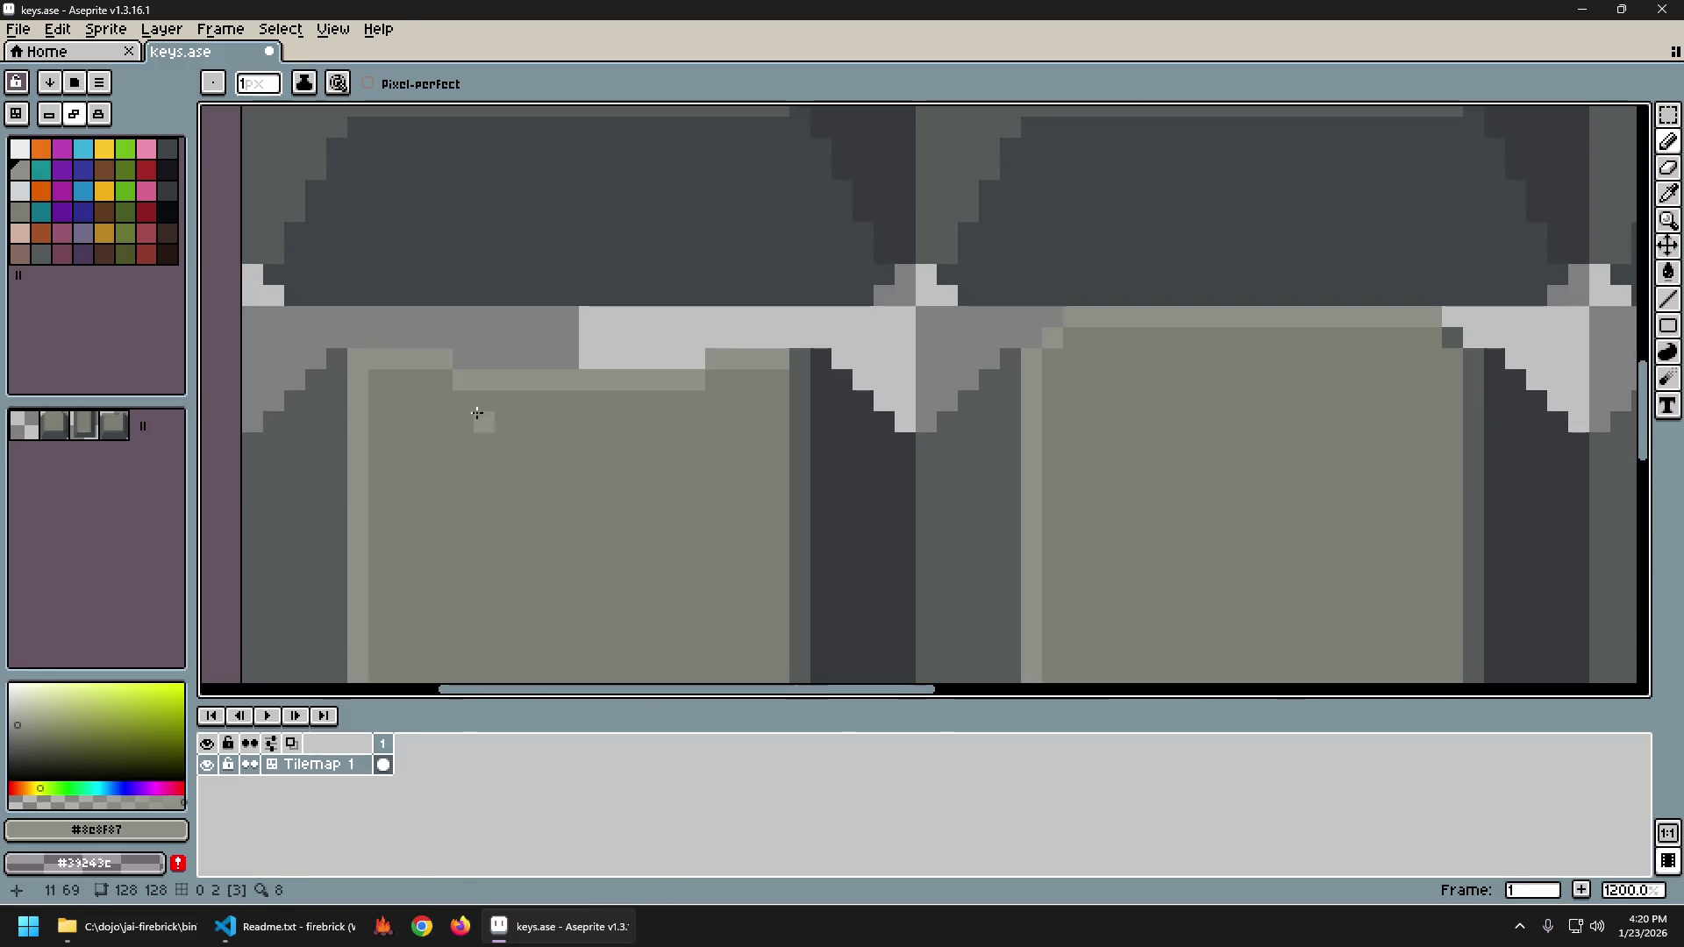
{"action": "key", "text": "i"}
{"action": "key", "text": "b"}
{"action": "left_click", "coordinate": [463, 358]}
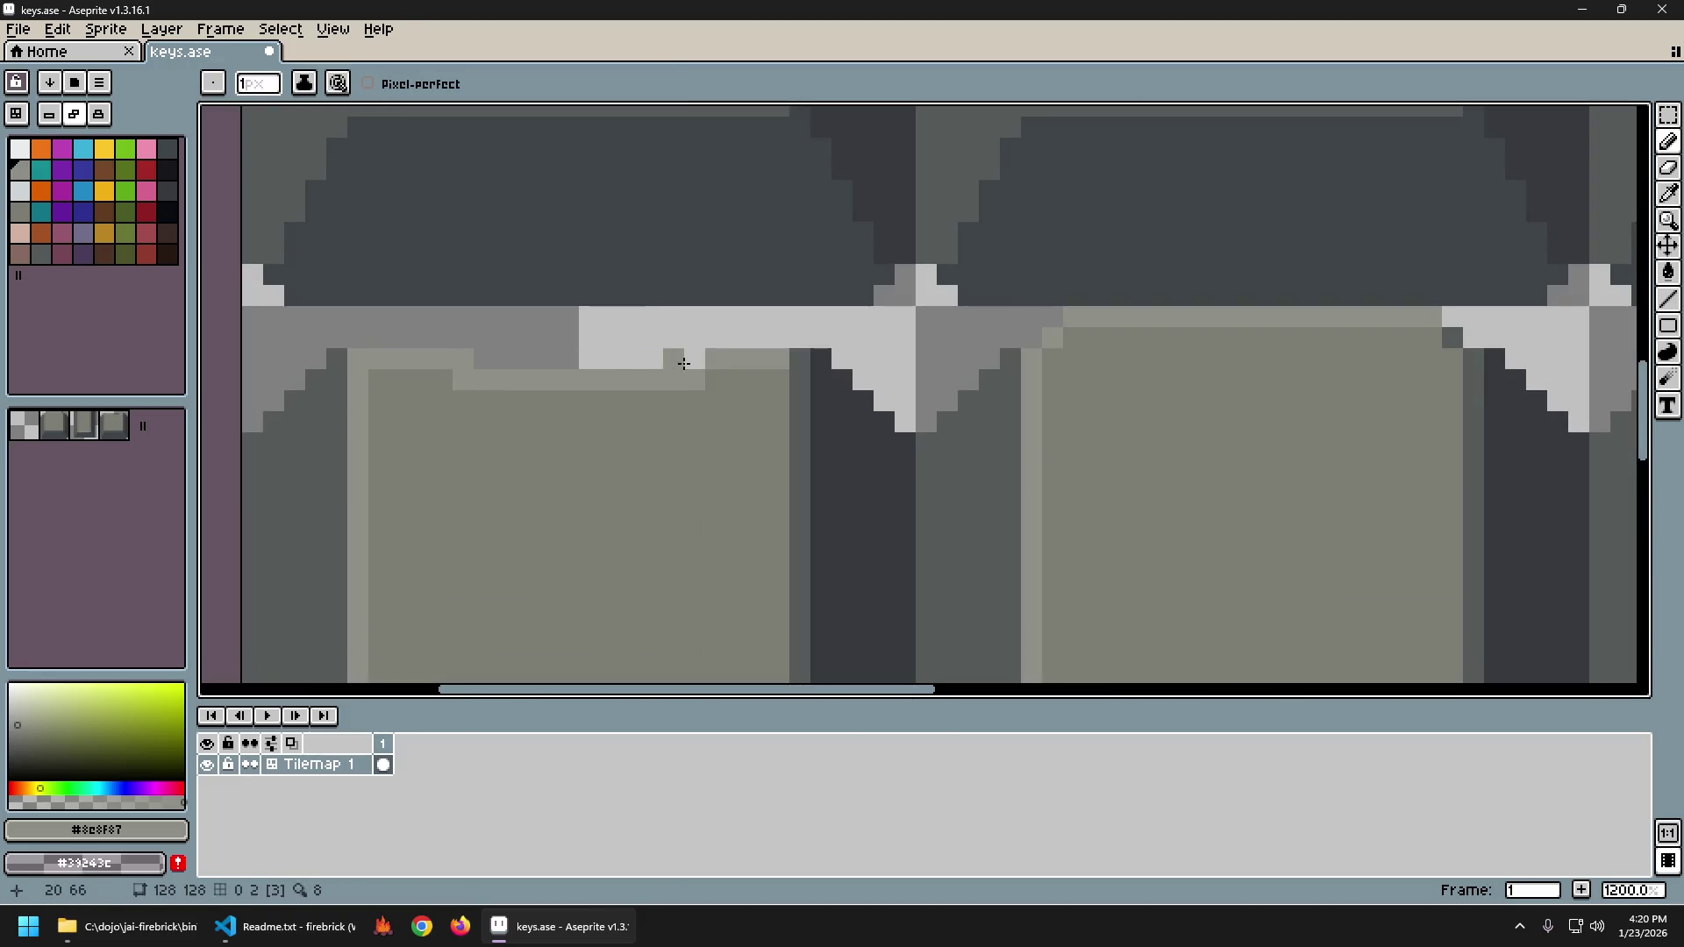
{"action": "left_click", "coordinate": [695, 358]}
{"action": "left_click", "coordinate": [703, 389], "text": "alt"}
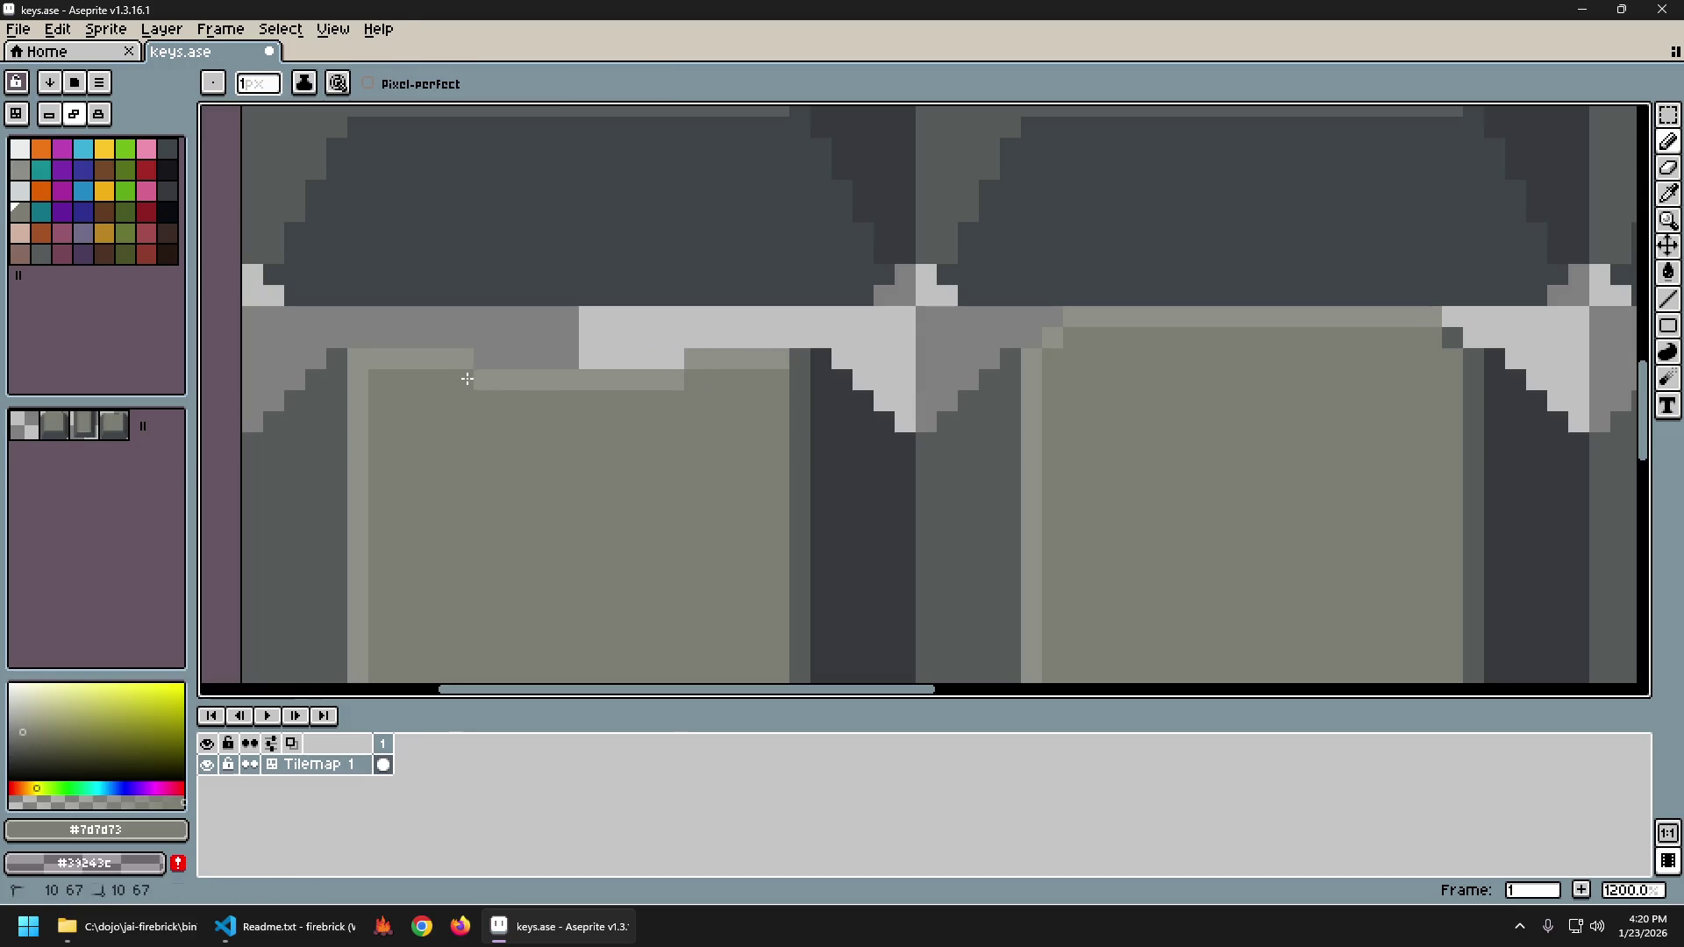
Undo the last stroke, sample base grey #8e8f87, and erase a stray key-edge pixel.
{"action": "key", "text": "2"}
{"action": "scroll", "coordinate": [818, 504], "scroll_direction": "right", "scroll_amount": 3}
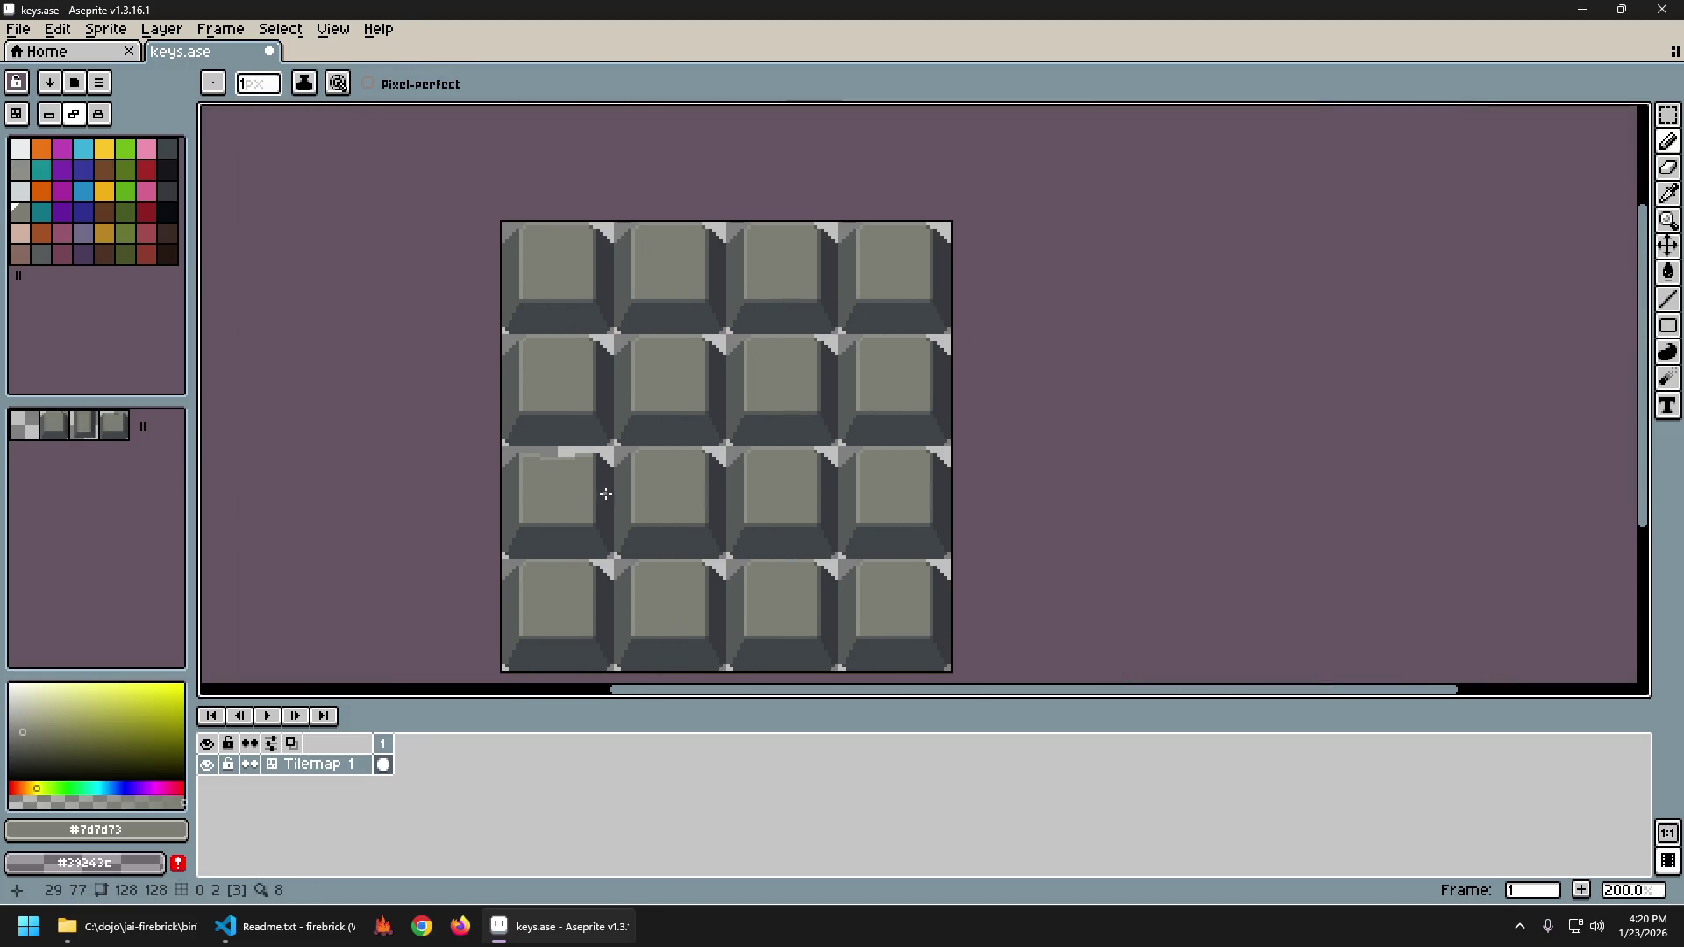
{"action": "key", "text": "ctrl+z"}
{"action": "scroll", "coordinate": [552, 481], "scroll_direction": "up", "scroll_amount": 6}
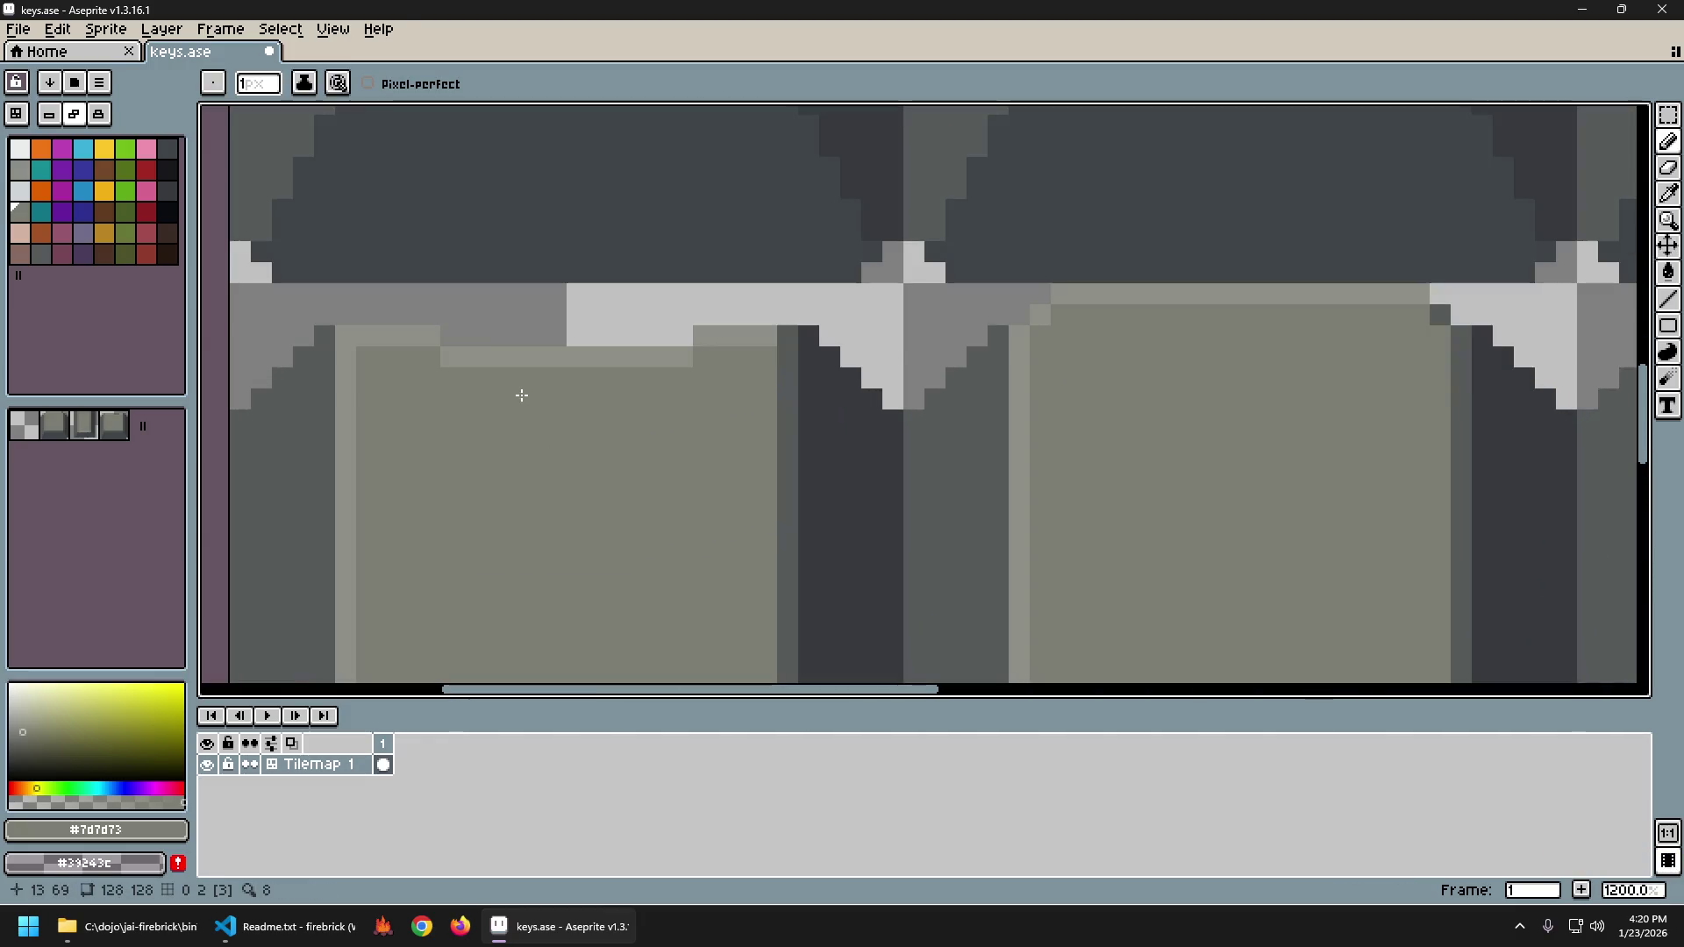
{"action": "left_click", "coordinate": [456, 355], "text": "alt"}
{"action": "key", "text": "e"}
{"action": "left_click", "coordinate": [703, 336]}
{"action": "scroll", "coordinate": [763, 530], "scroll_direction": "down", "scroll_amount": 8}
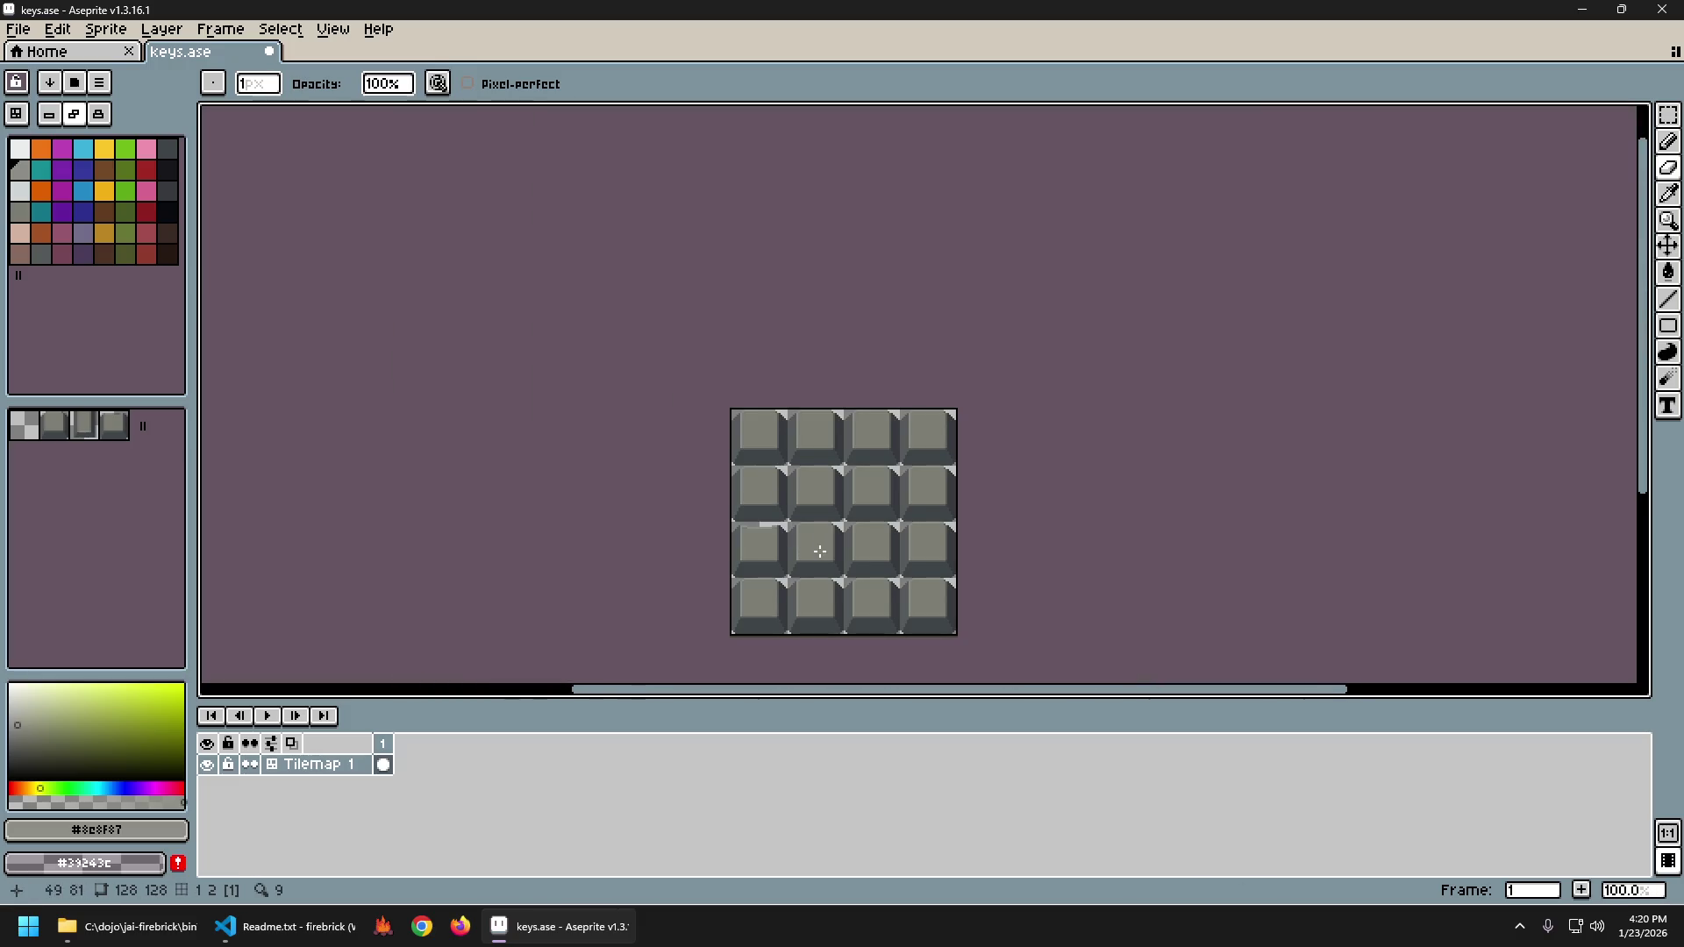
{"action": "scroll", "coordinate": [675, 535], "scroll_direction": "up", "scroll_amount": 2}
{"action": "key", "text": "ctrl"}
{"action": "key", "text": "ctrl+z"}
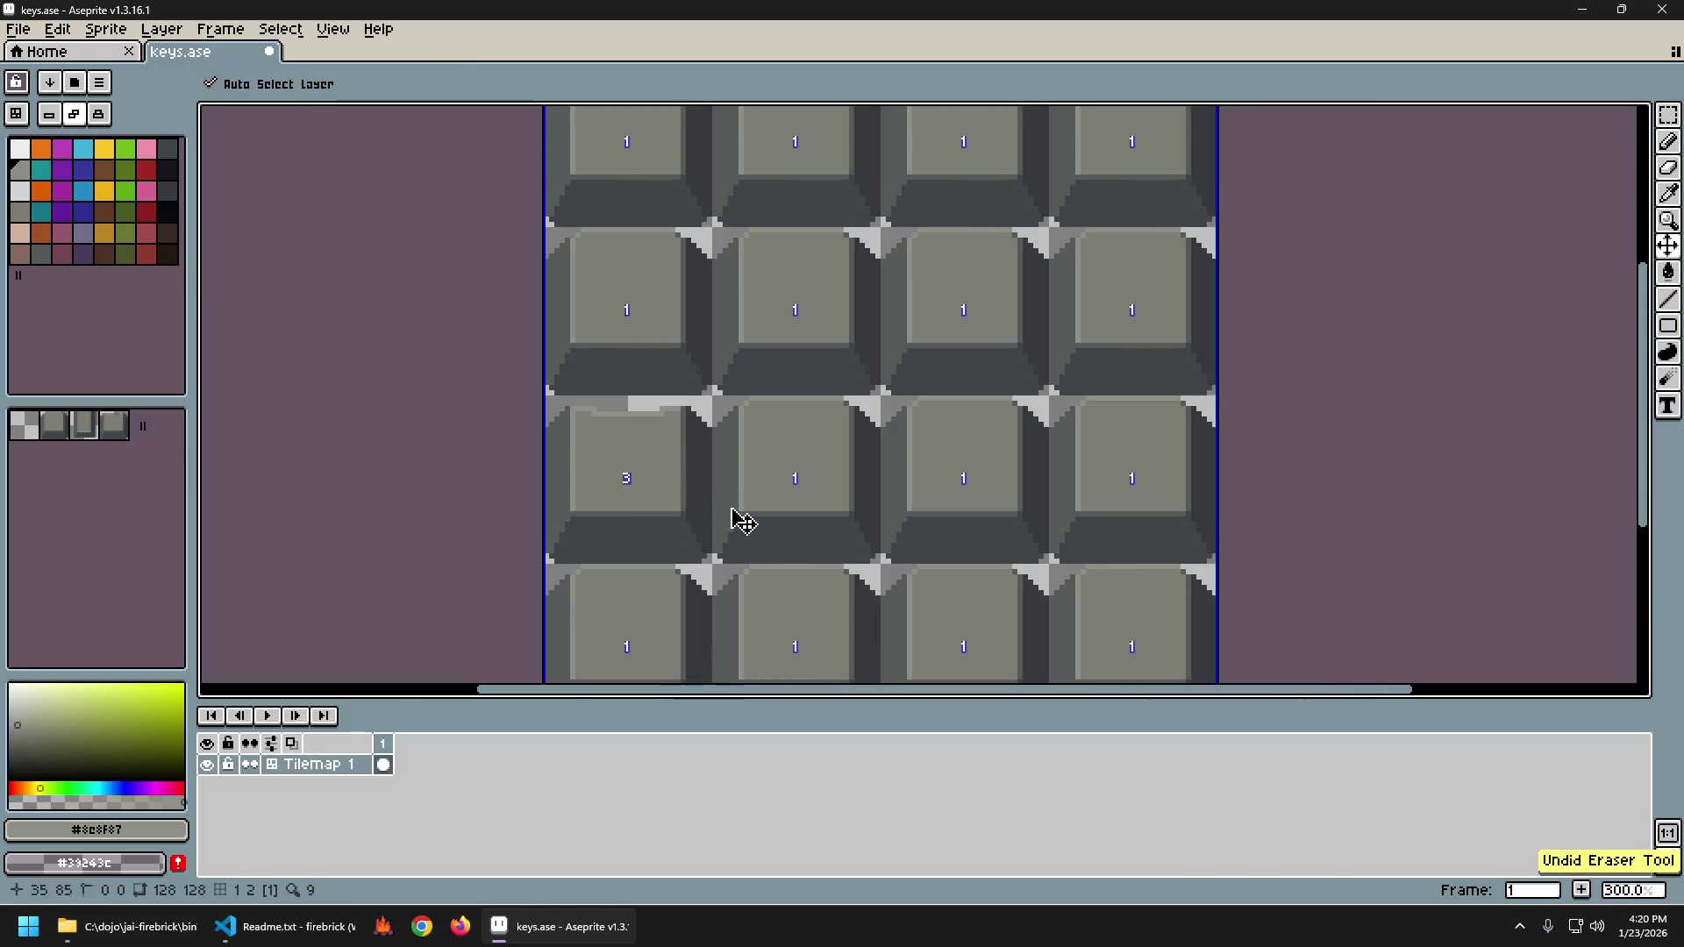
{"action": "key", "text": "ctrl+y"}
Sample dark grey #575b5b from the canvas as the drawing colour.
{"action": "scroll", "coordinate": [737, 524], "scroll_direction": "down", "scroll_amount": 2}
{"action": "scroll", "coordinate": [780, 516], "scroll_direction": "up", "scroll_amount": 1}
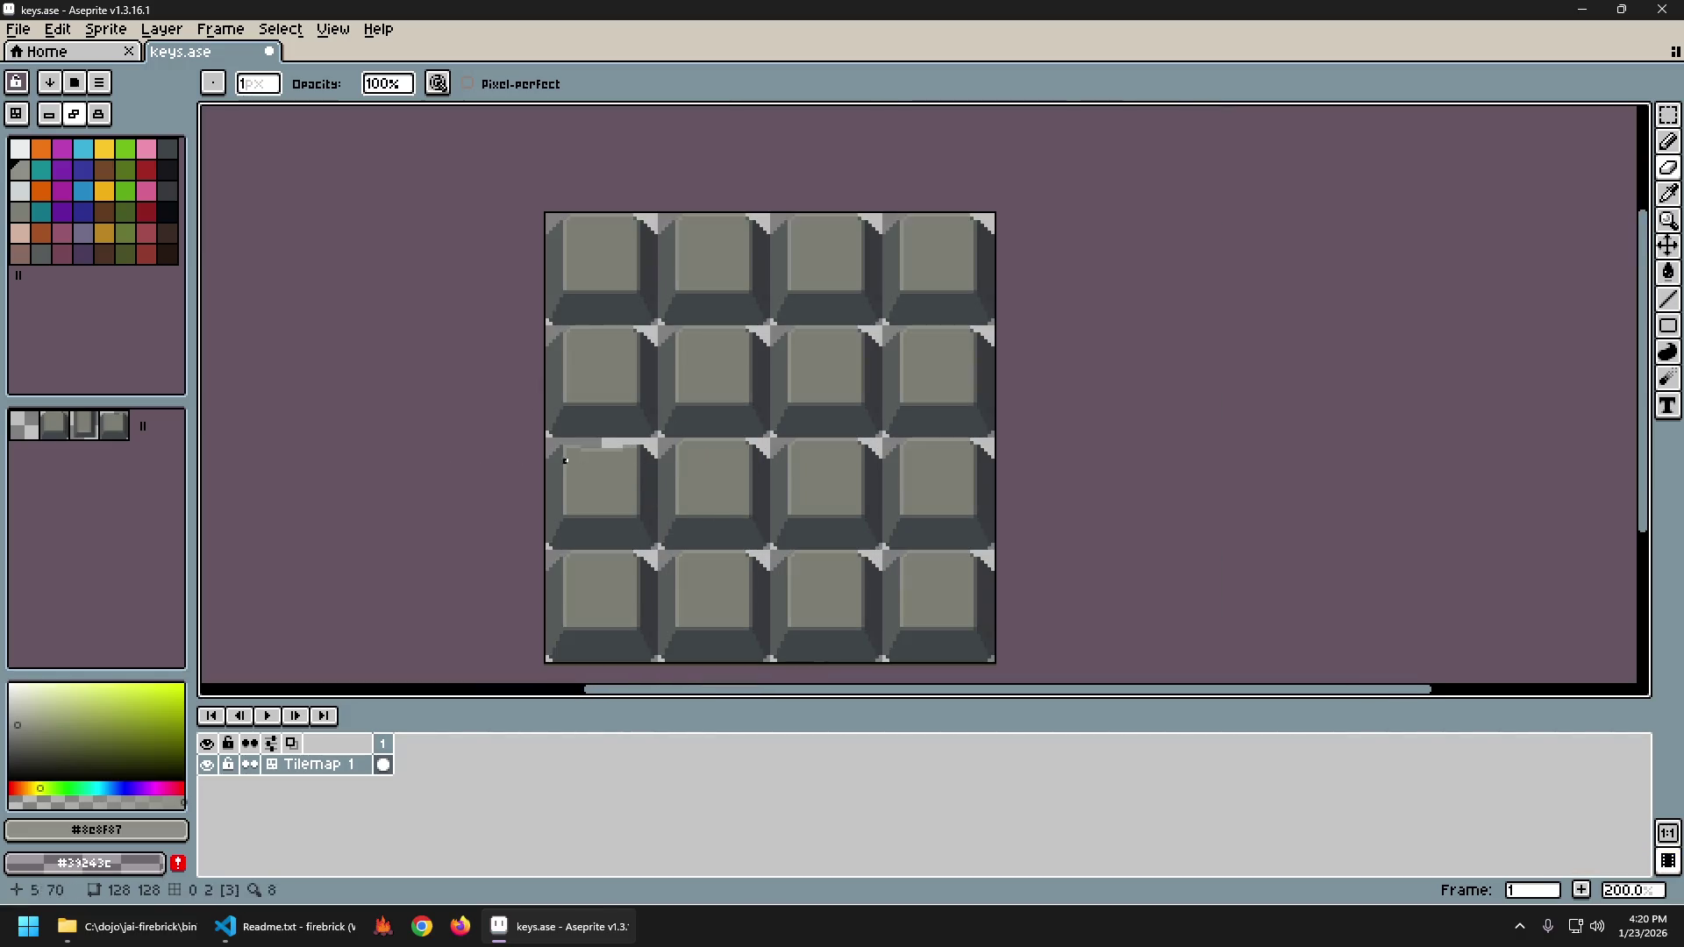
{"action": "scroll", "coordinate": [530, 443], "scroll_direction": "down", "scroll_amount": 1}
{"action": "scroll", "coordinate": [612, 424], "scroll_direction": "up", "scroll_amount": 3}
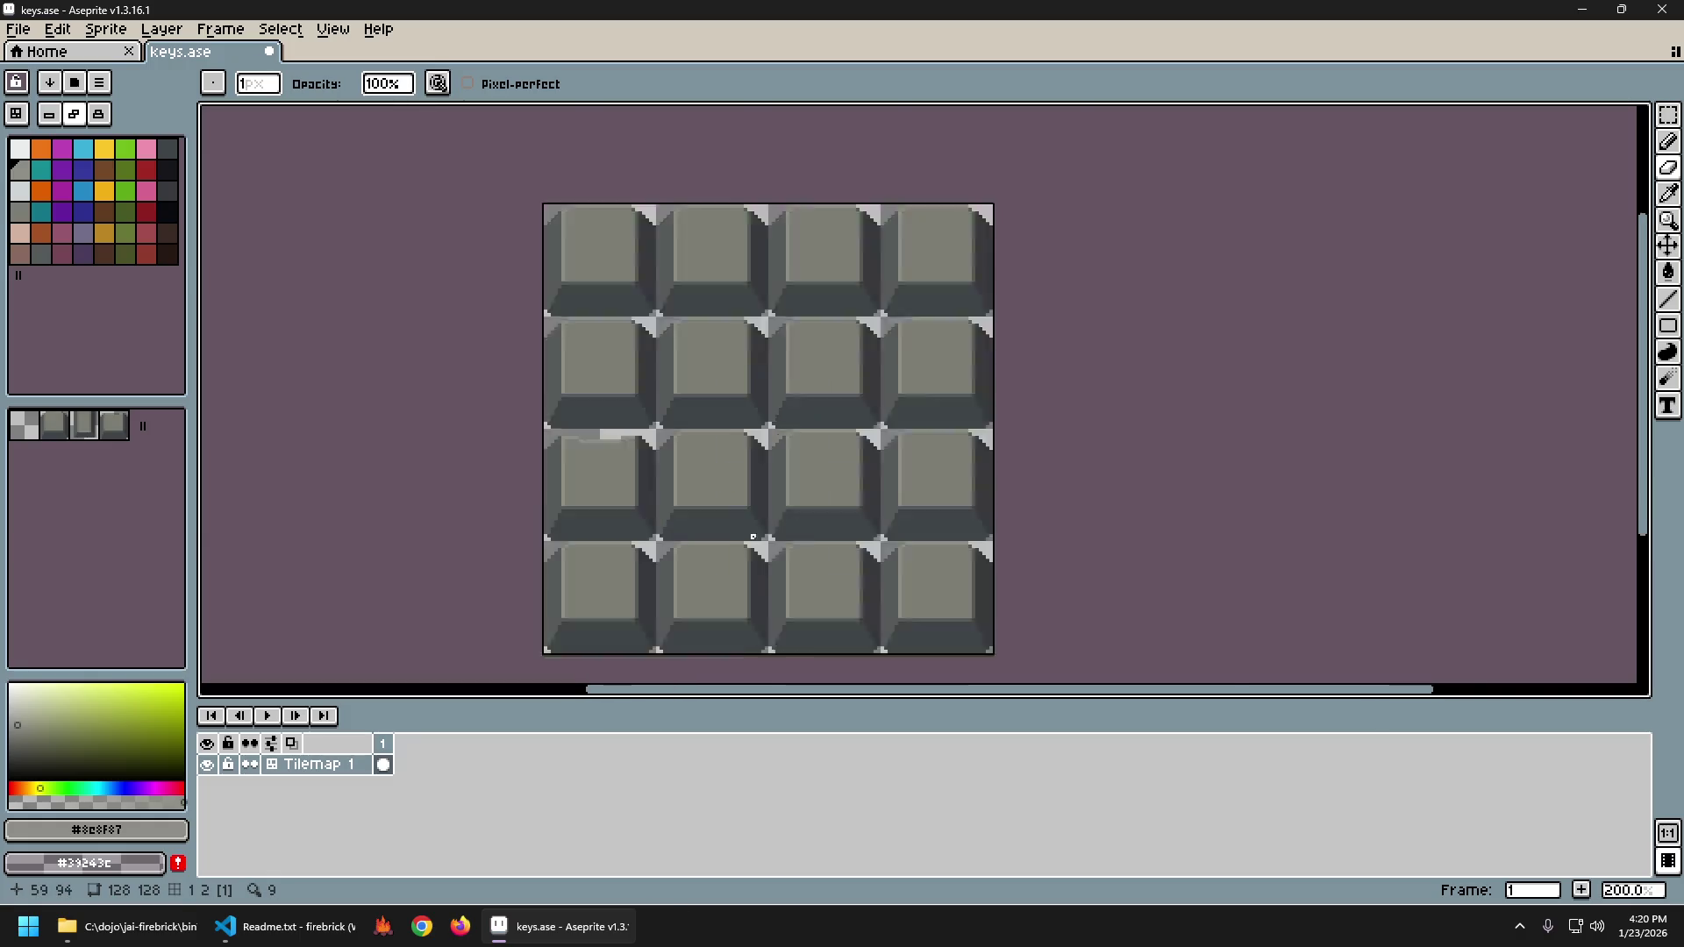
{"action": "scroll", "coordinate": [612, 423], "scroll_direction": "up", "scroll_amount": 3}
{"action": "key", "text": "i"}
{"action": "left_click", "coordinate": [466, 518]}
{"action": "key", "text": "b"}
{"action": "left_click_drag", "start_coordinate": [466, 549], "coordinate": [610, 552]}
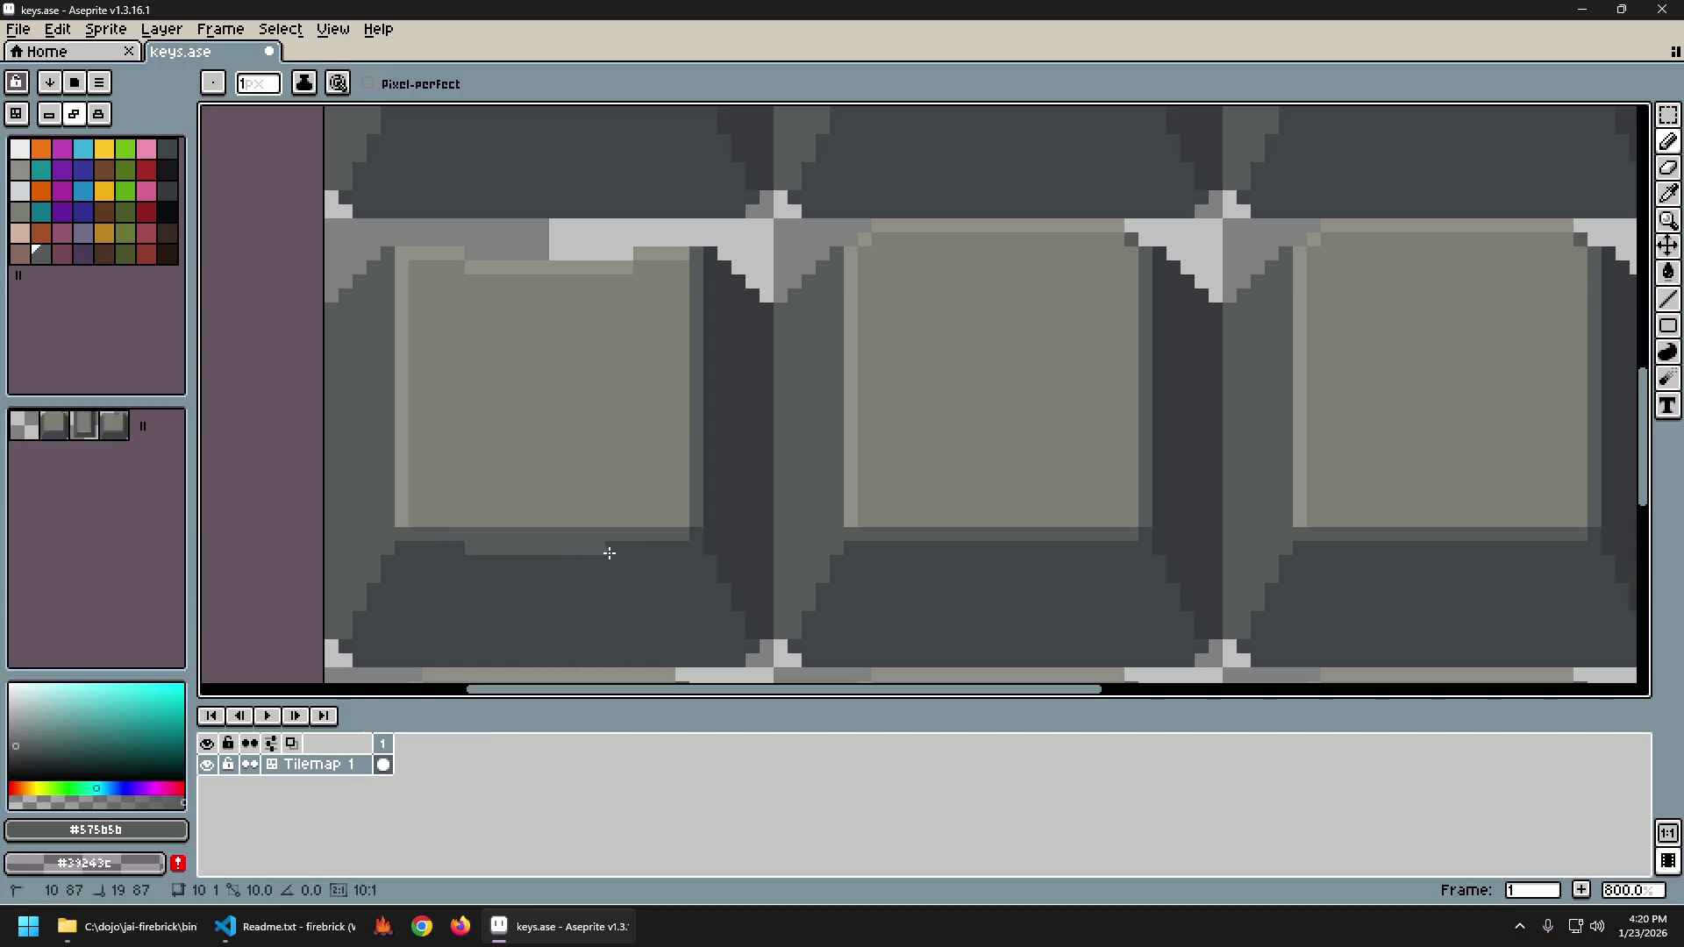
{"action": "left_click", "coordinate": [488, 493], "text": "alt"}
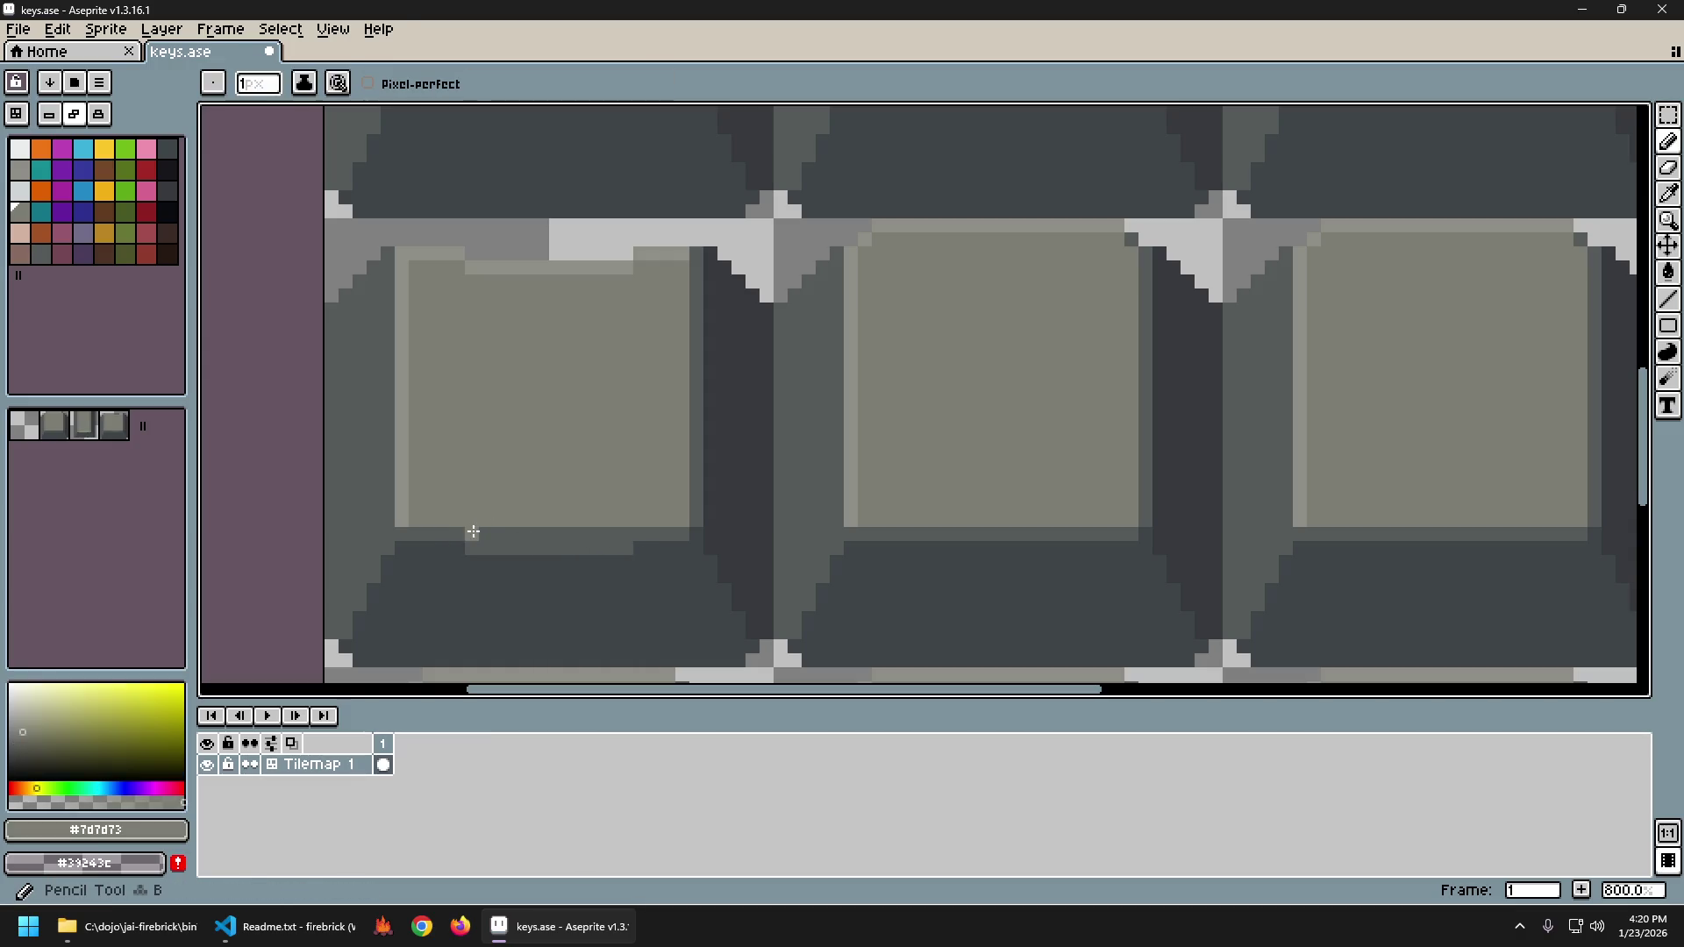
{"action": "left_click_drag", "start_coordinate": [470, 534], "coordinate": [606, 533]}
{"action": "scroll", "coordinate": [707, 564], "scroll_direction": "down", "scroll_amount": 4}
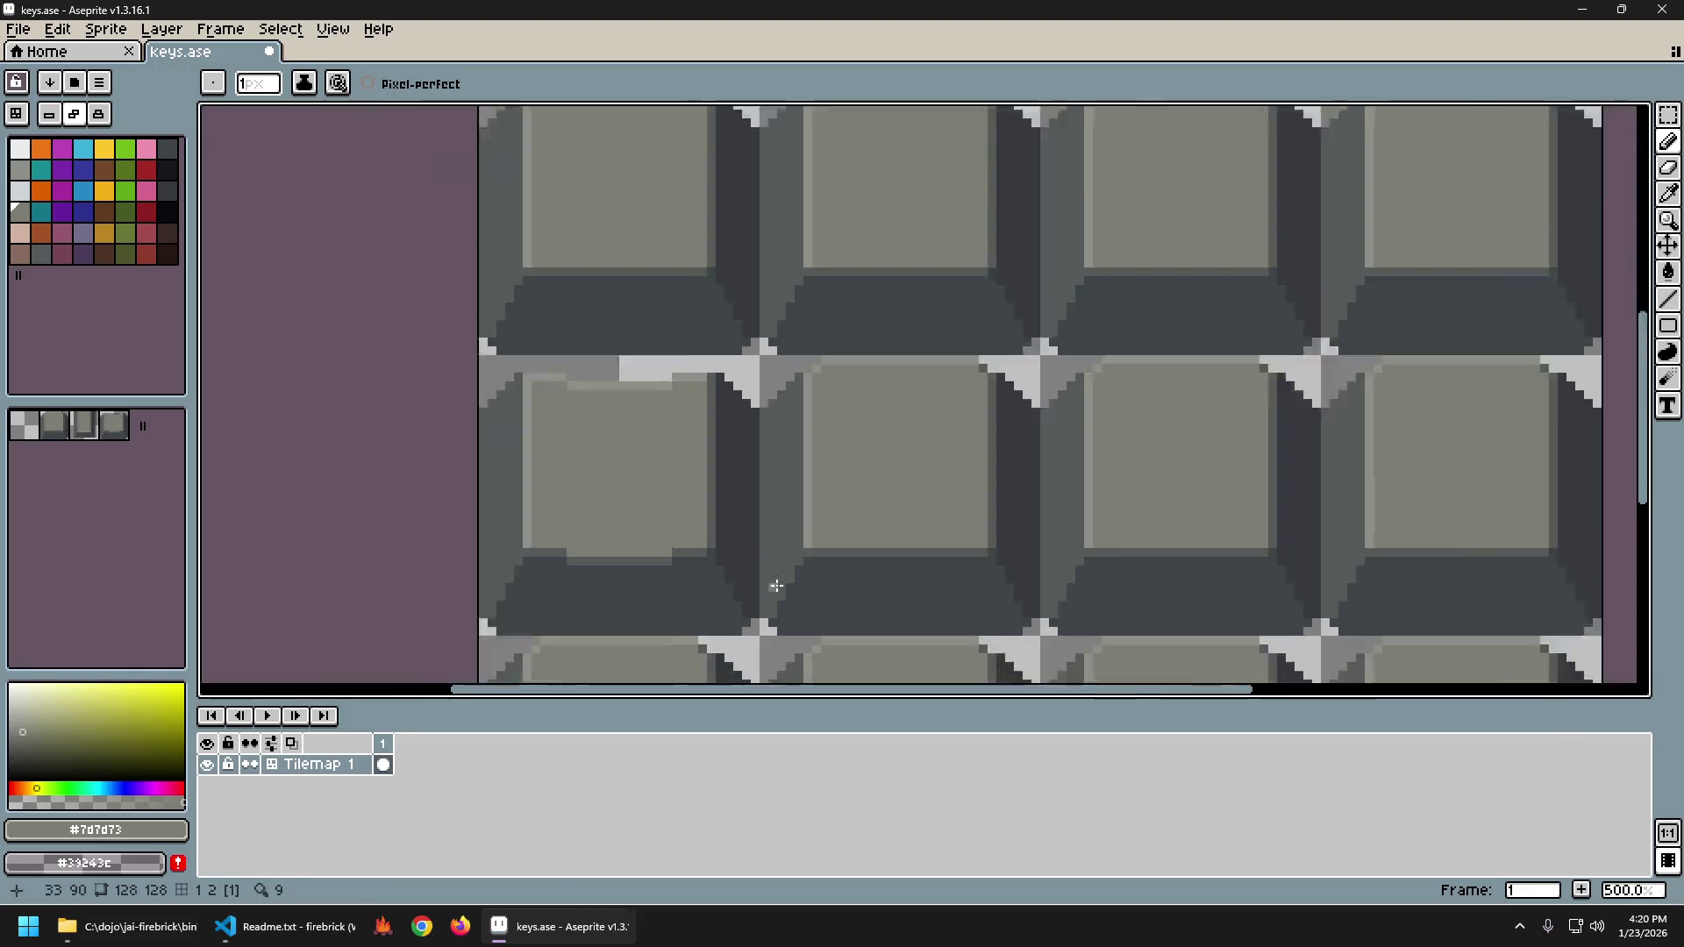
{"action": "scroll", "coordinate": [881, 602], "scroll_direction": "down", "scroll_amount": 1}
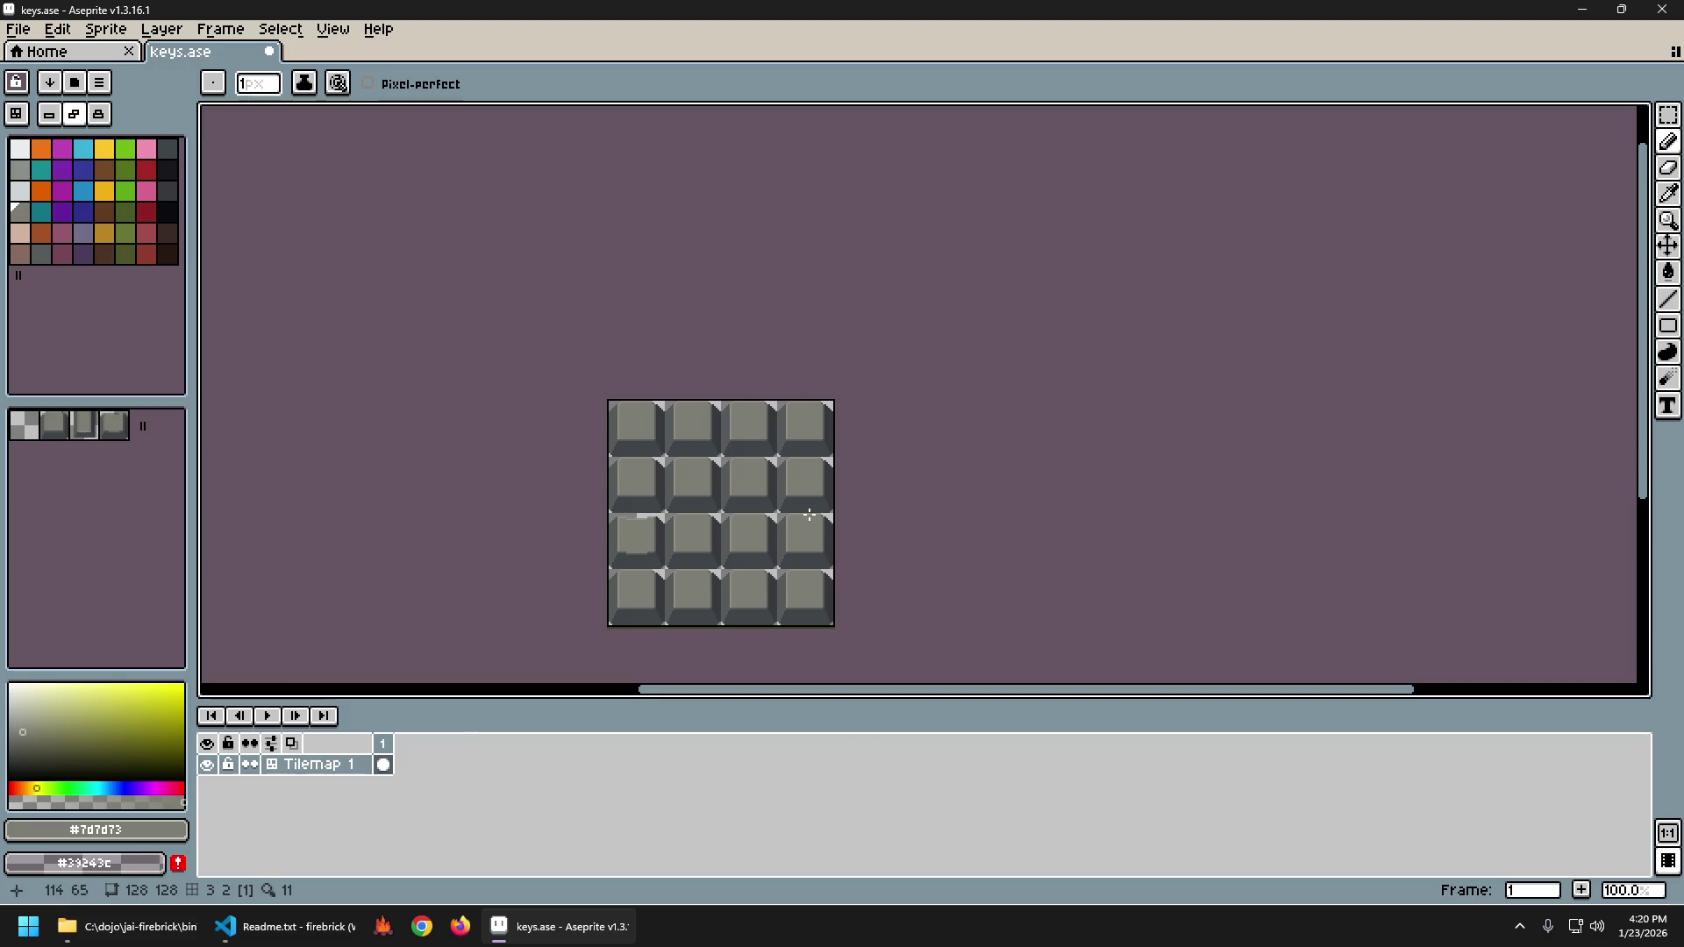
{"action": "scroll", "coordinate": [713, 545], "scroll_direction": "up", "scroll_amount": 1}
{"action": "scroll", "coordinate": [687, 571], "scroll_direction": "down", "scroll_amount": 1}
{"action": "left_click_drag", "start_coordinate": [754, 578], "coordinate": [668, 561]}
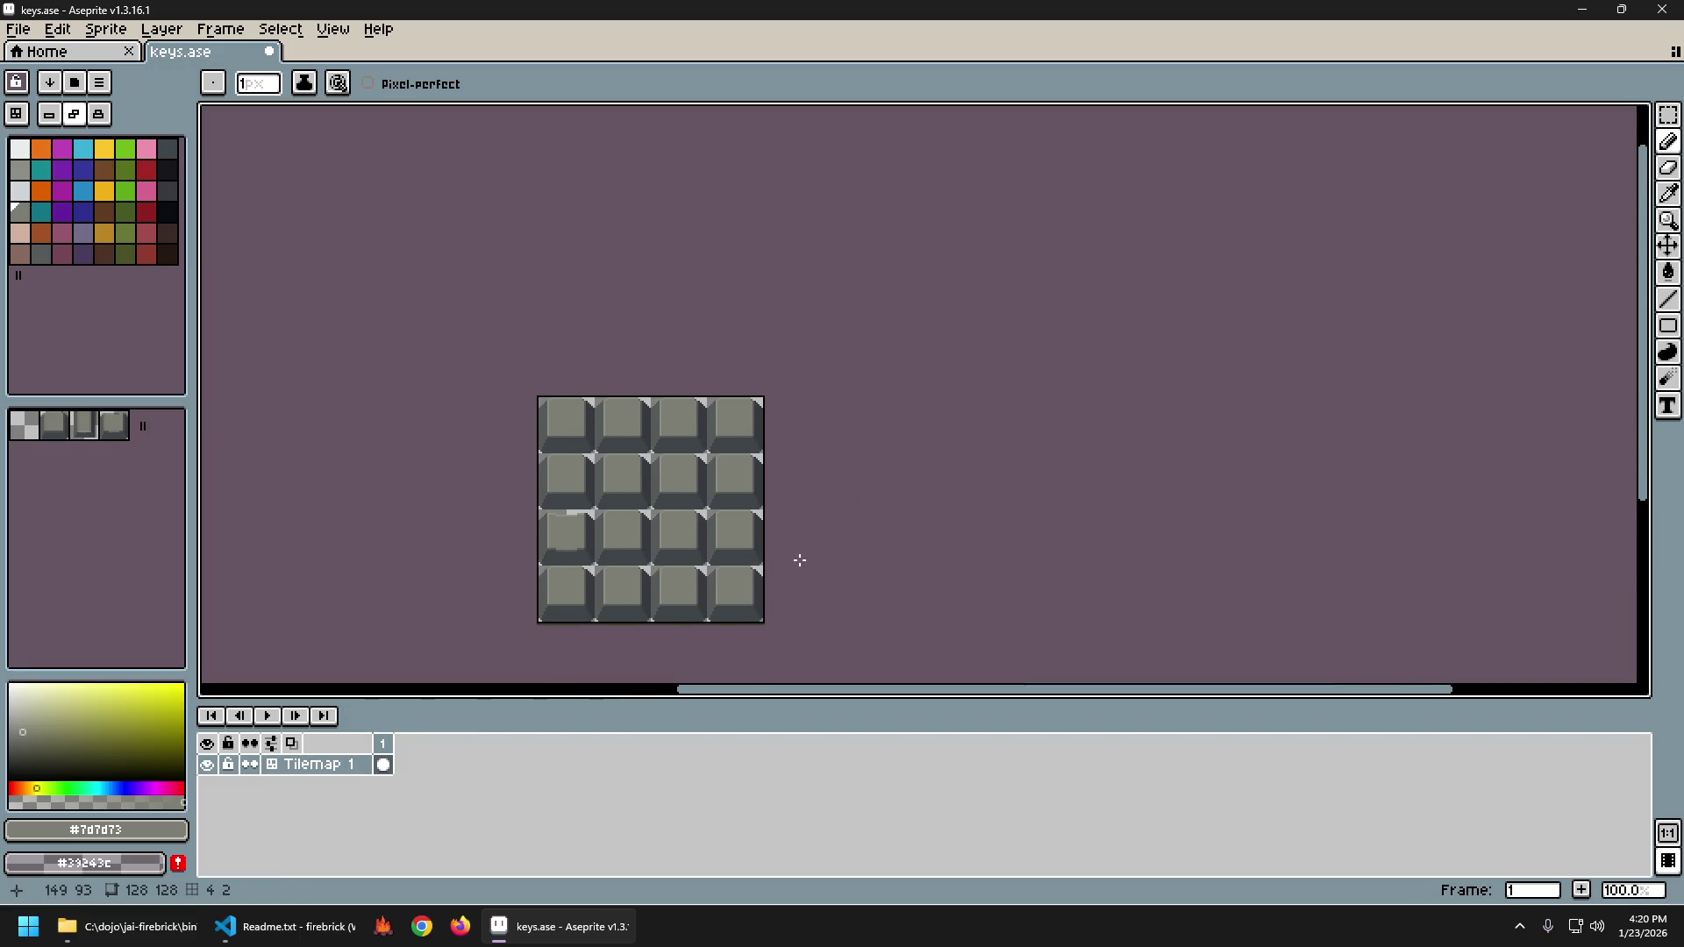
{"action": "left_click_drag", "start_coordinate": [799, 560], "coordinate": [909, 516]}
{"action": "scroll", "coordinate": [758, 526], "scroll_direction": "up", "scroll_amount": 8}
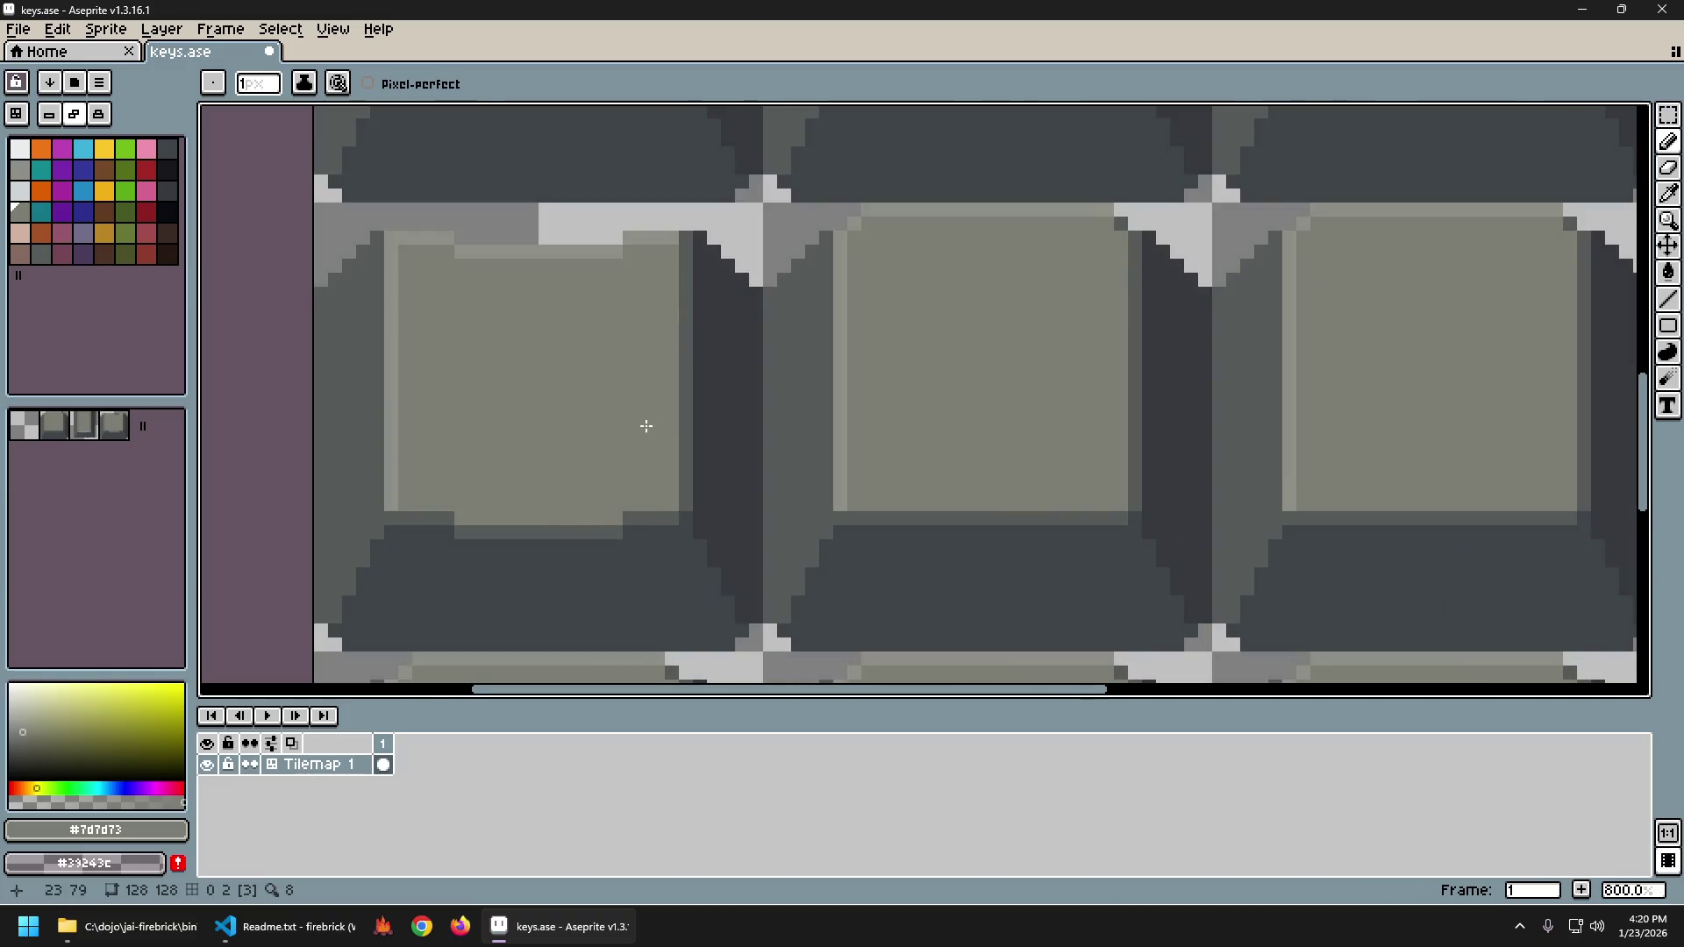
{"action": "key", "text": "i"}
{"action": "left_click", "coordinate": [506, 555]}
{"action": "key", "text": "b"}
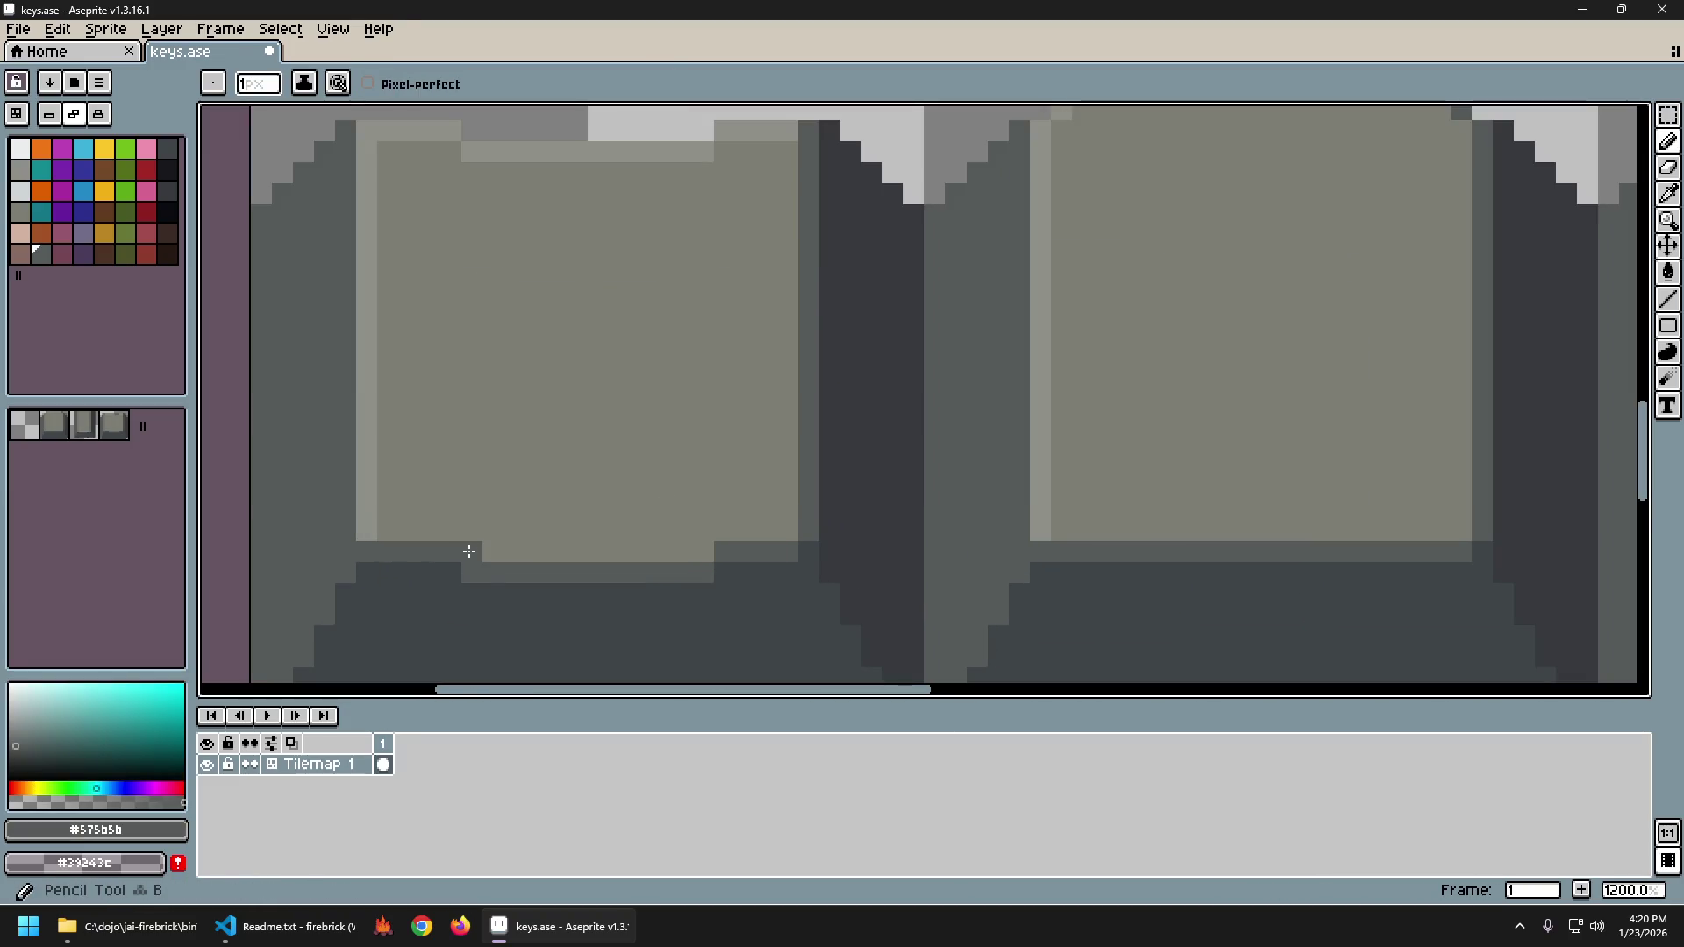
{"action": "left_click_drag", "start_coordinate": [703, 553], "coordinate": [704, 530]}
{"action": "scroll", "coordinate": [618, 309], "scroll_direction": "up", "scroll_amount": 3}
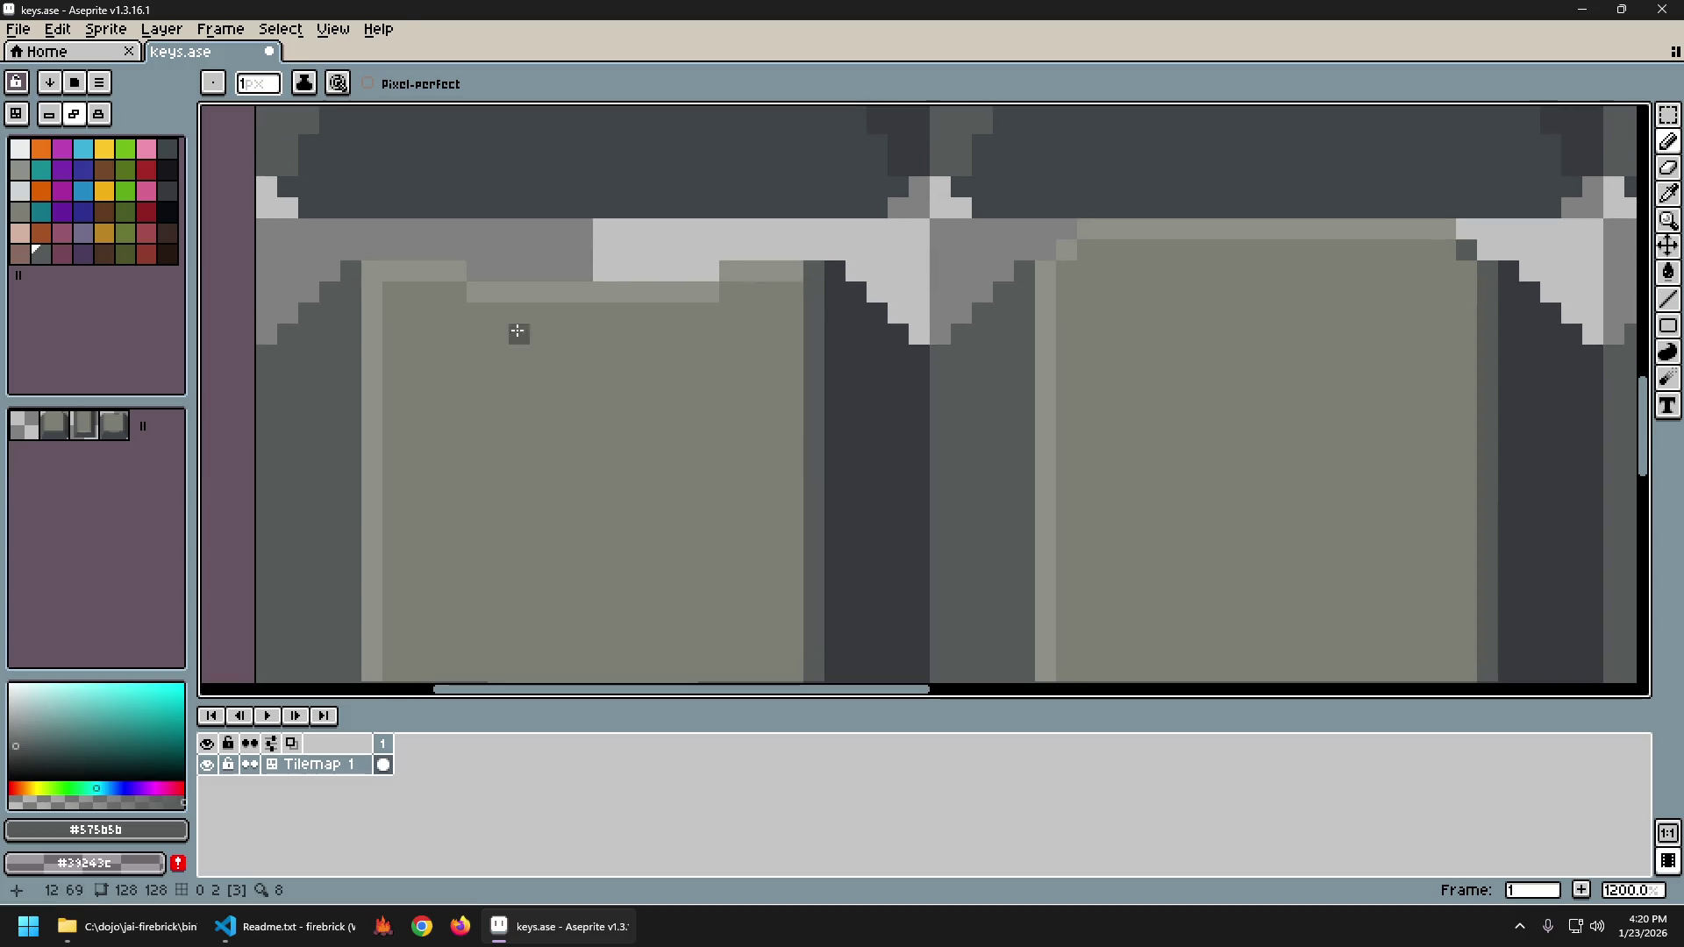
{"action": "left_click", "coordinate": [489, 281], "text": "alt"}
{"action": "scroll", "coordinate": [706, 280], "scroll_direction": "down", "scroll_amount": 6}
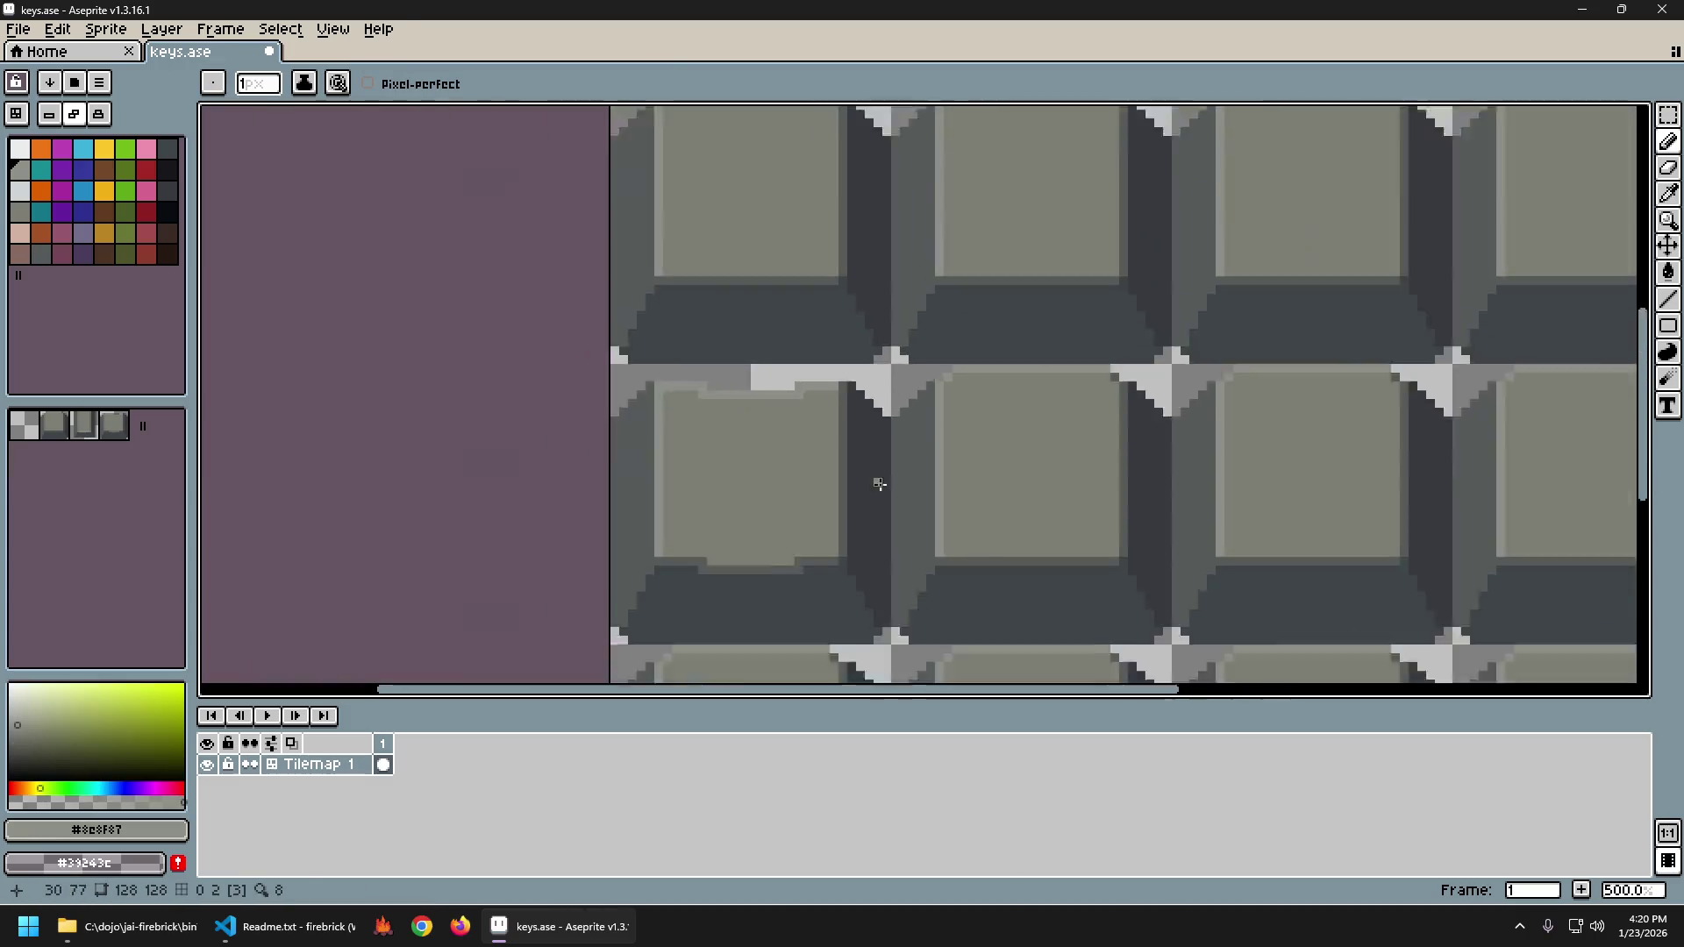
{"action": "left_click_drag", "start_coordinate": [985, 556], "coordinate": [750, 514]}
{"action": "key", "text": "Tab"}
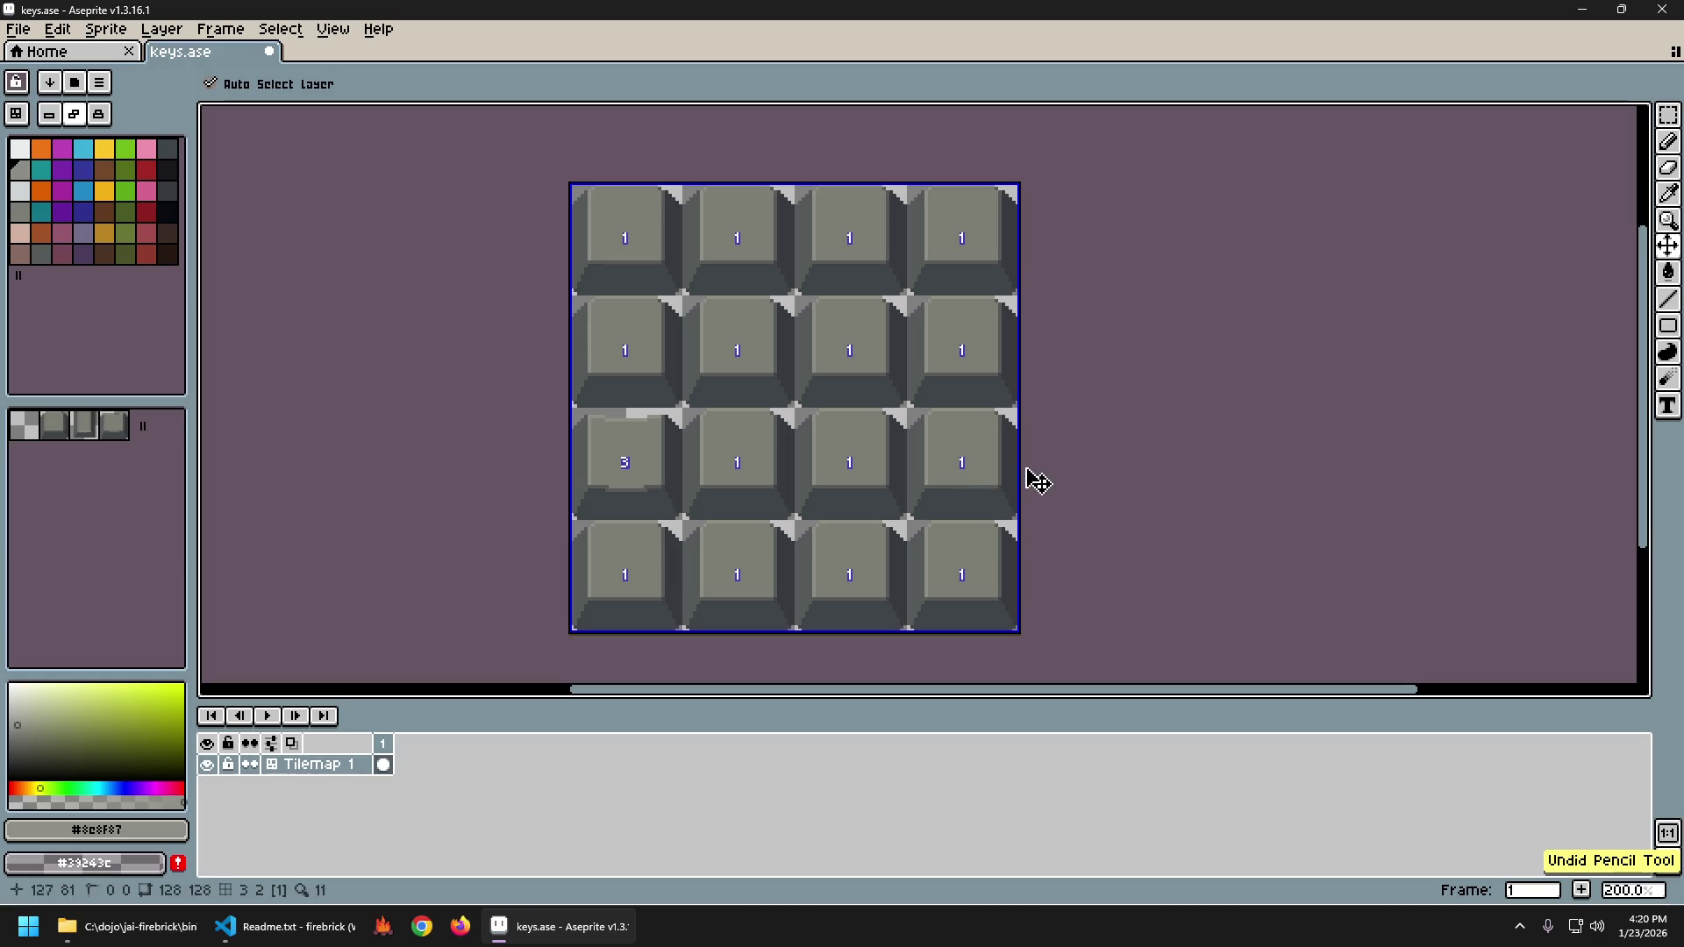
{"action": "key", "text": "Tab"}
{"action": "scroll", "coordinate": [1040, 487], "scroll_direction": "down", "scroll_amount": 1}
{"action": "key", "text": "ctrl+y"}
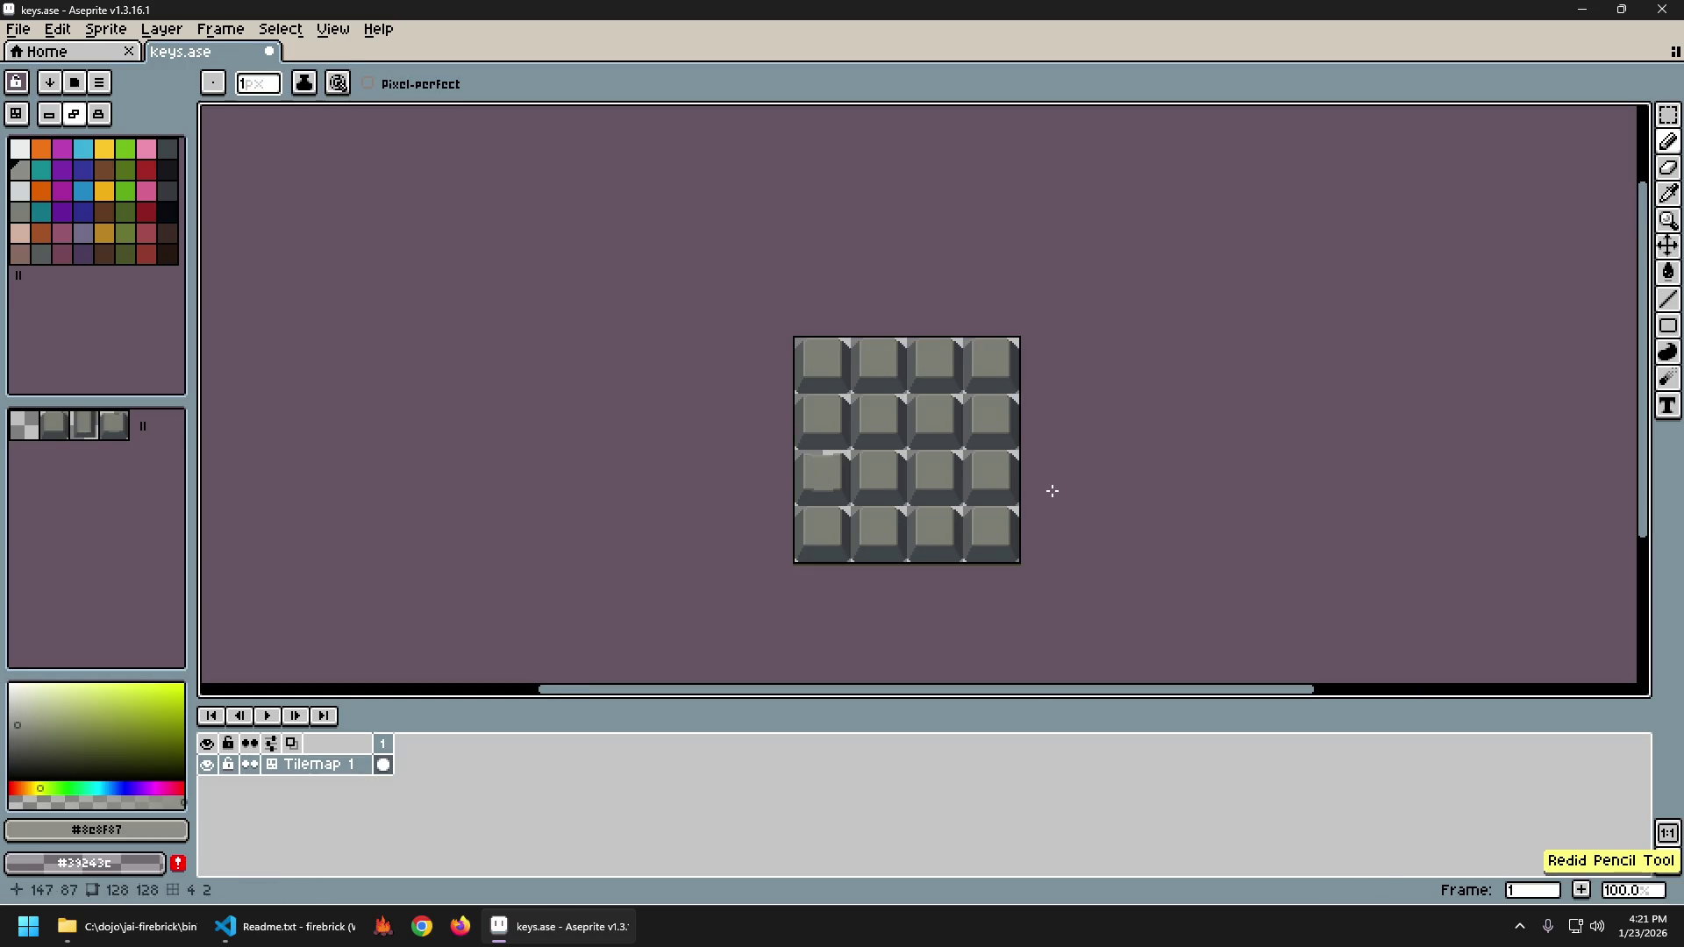
{"action": "key", "text": "ctrl+z"}
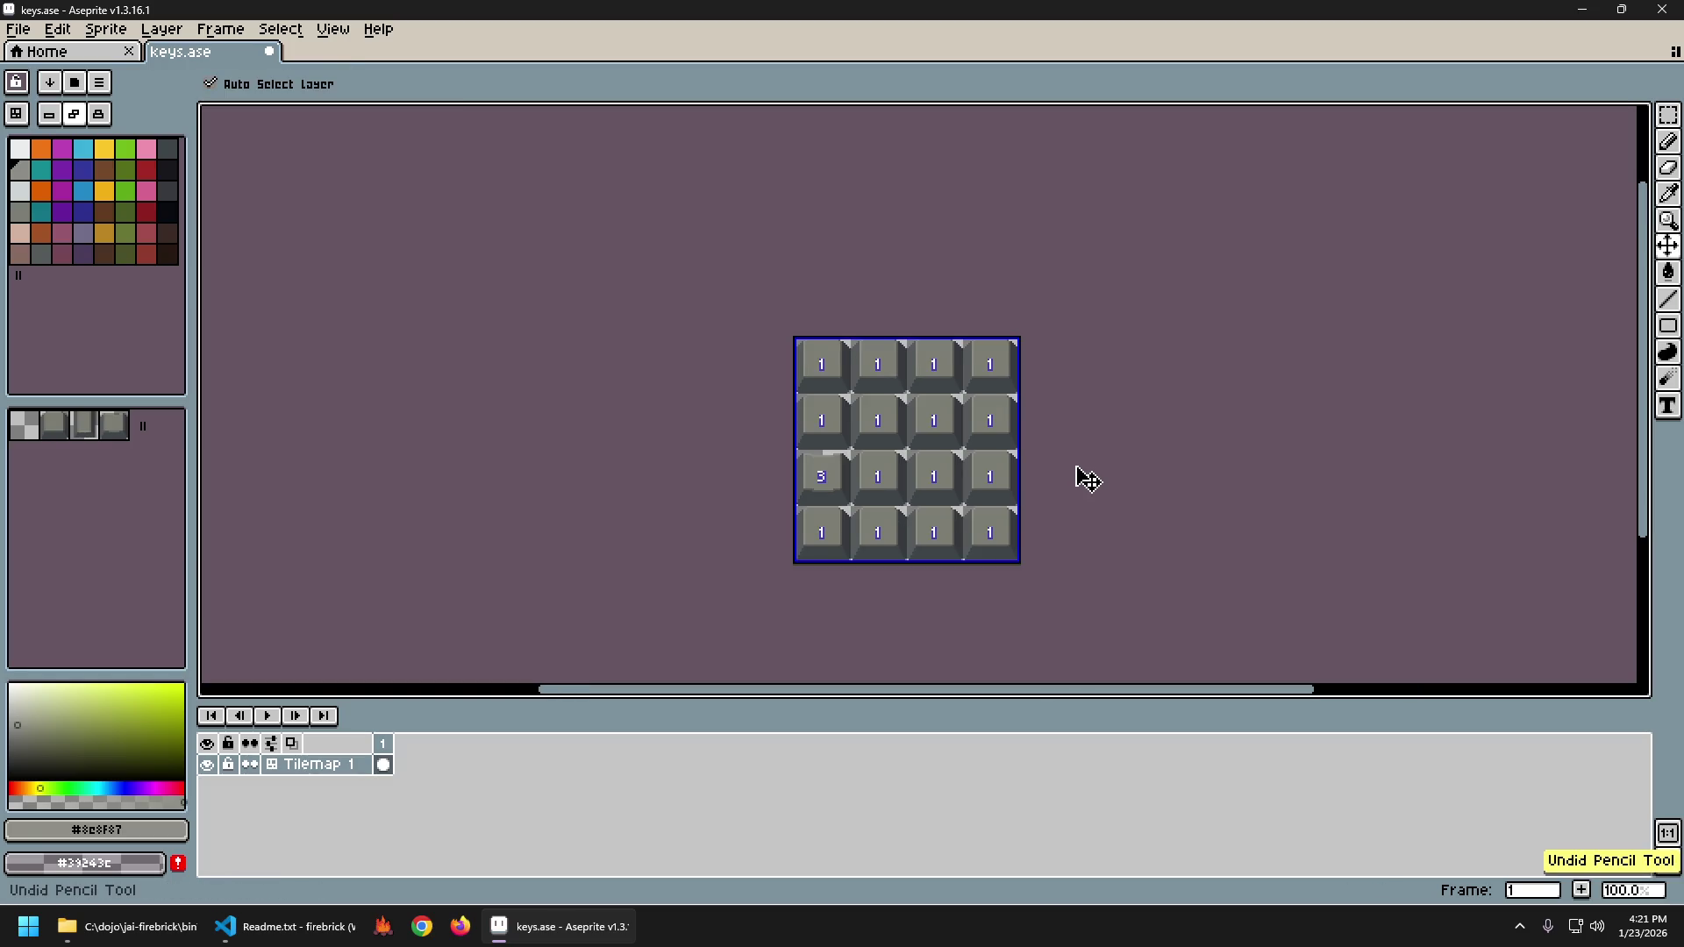
{"action": "scroll", "coordinate": [1035, 500], "scroll_direction": "up", "scroll_amount": 3}
{"action": "scroll", "coordinate": [761, 464], "scroll_direction": "up", "scroll_amount": 5}
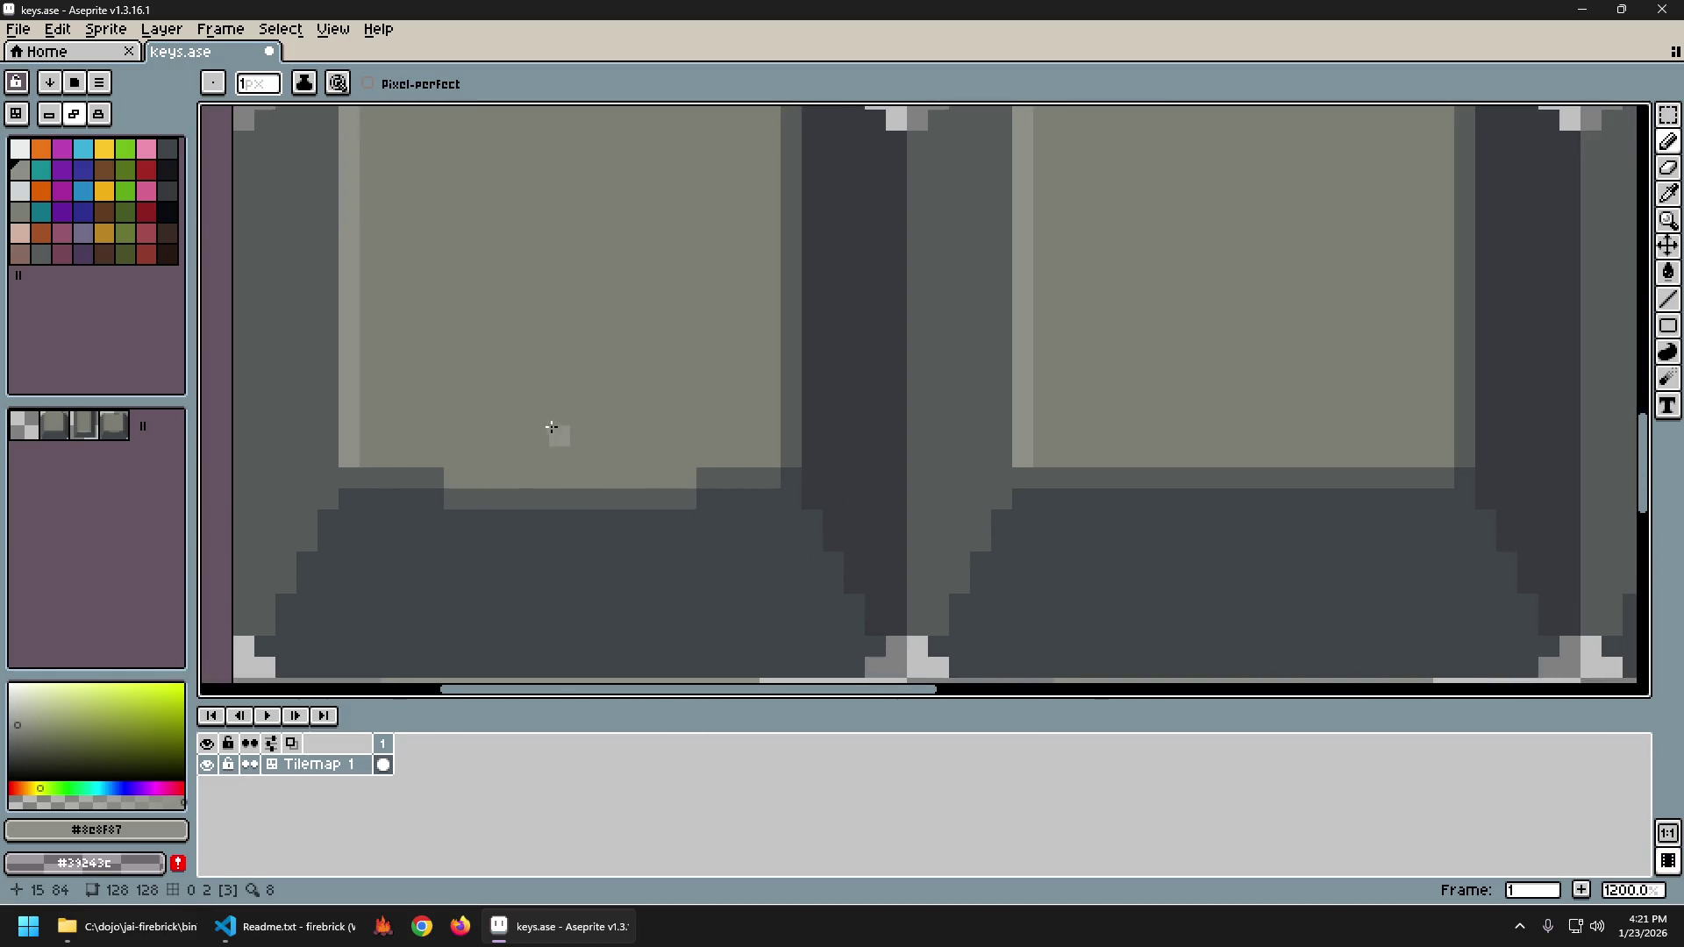
Add a dark pixel to the key's lower edge and a light #8c8f87 pixel at the face corner.
{"action": "left_click", "coordinate": [801, 471], "text": "alt"}
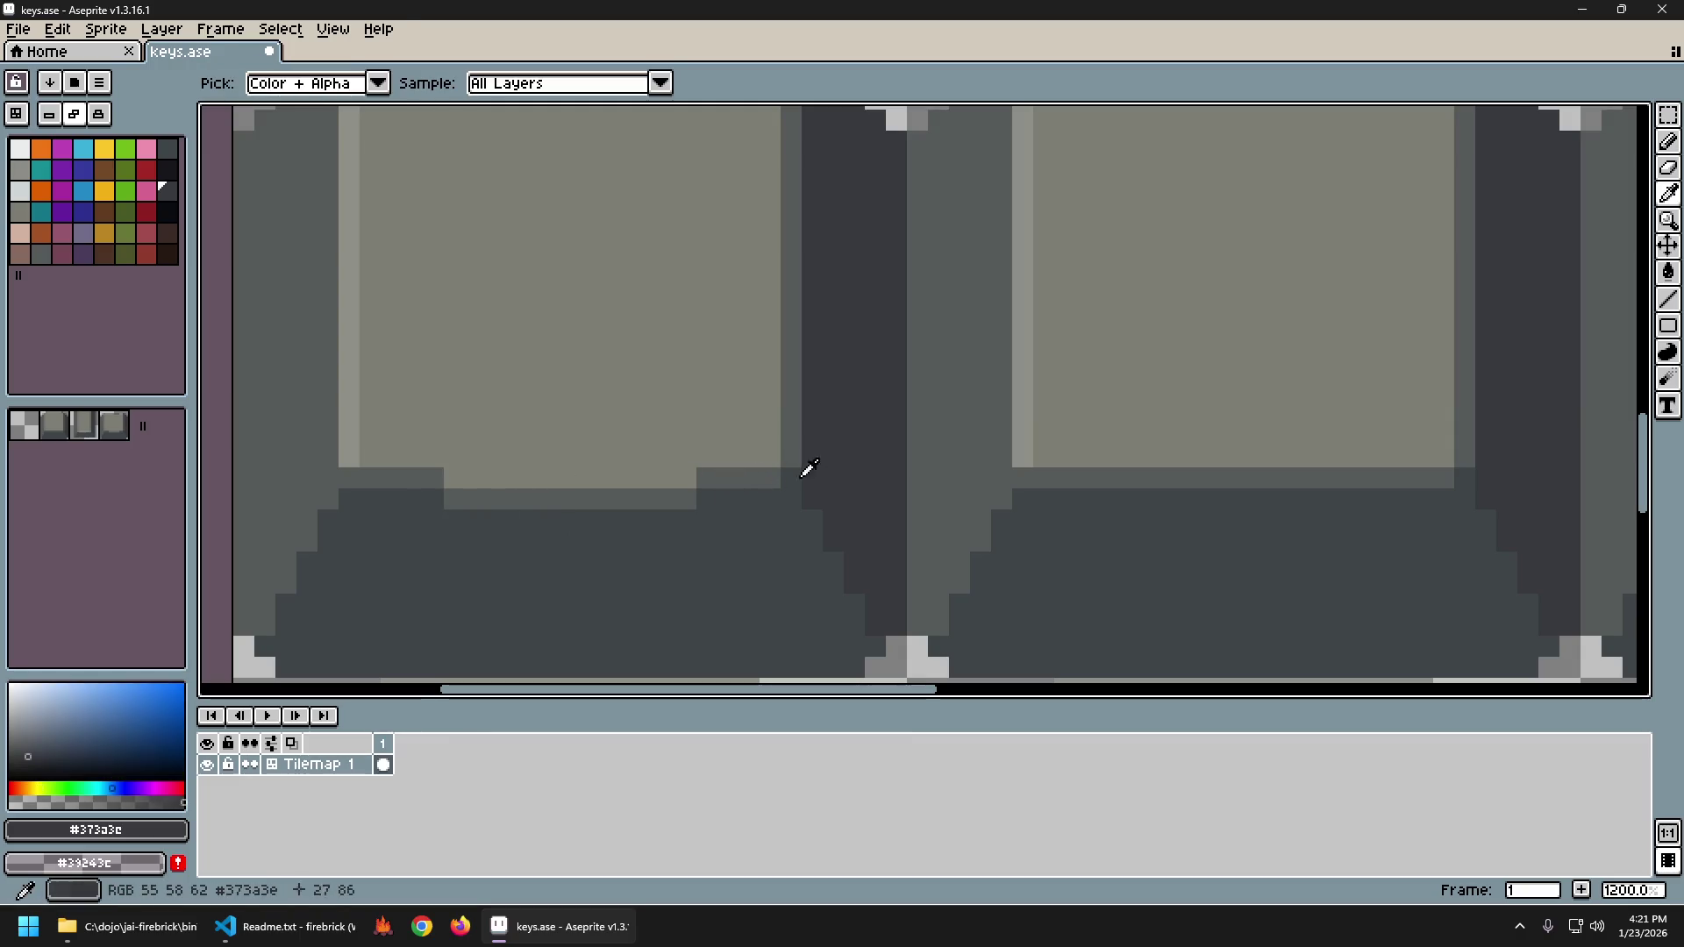
{"action": "left_click", "coordinate": [447, 484]}
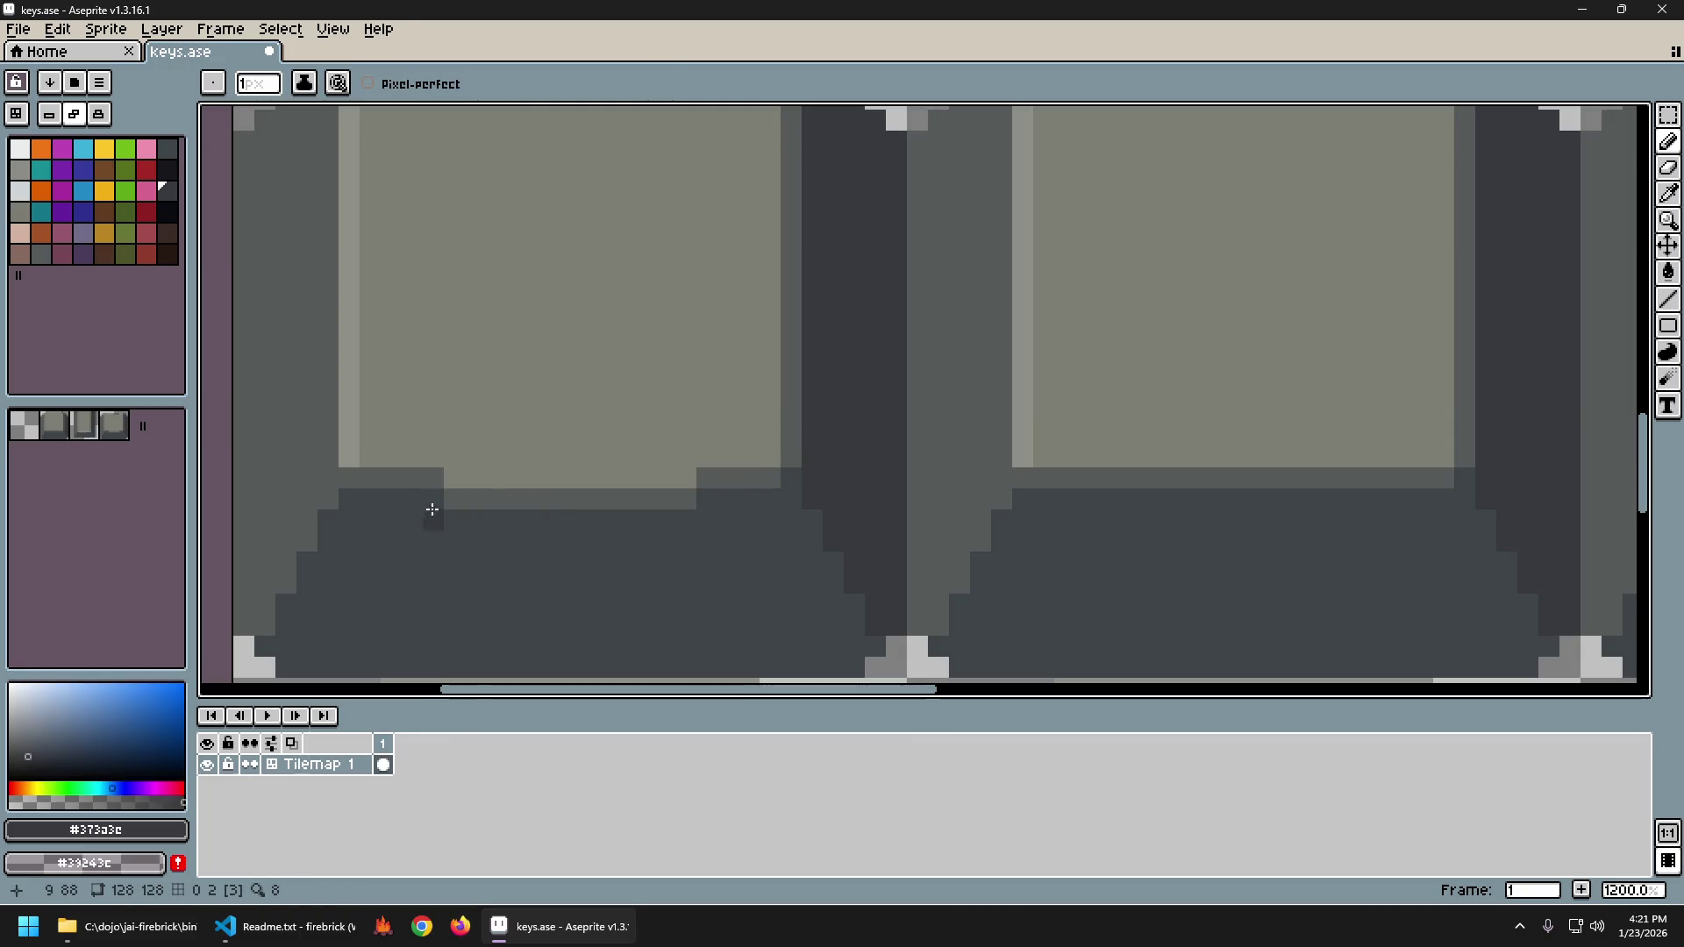
{"action": "scroll", "coordinate": [906, 556], "scroll_direction": "down", "scroll_amount": 6}
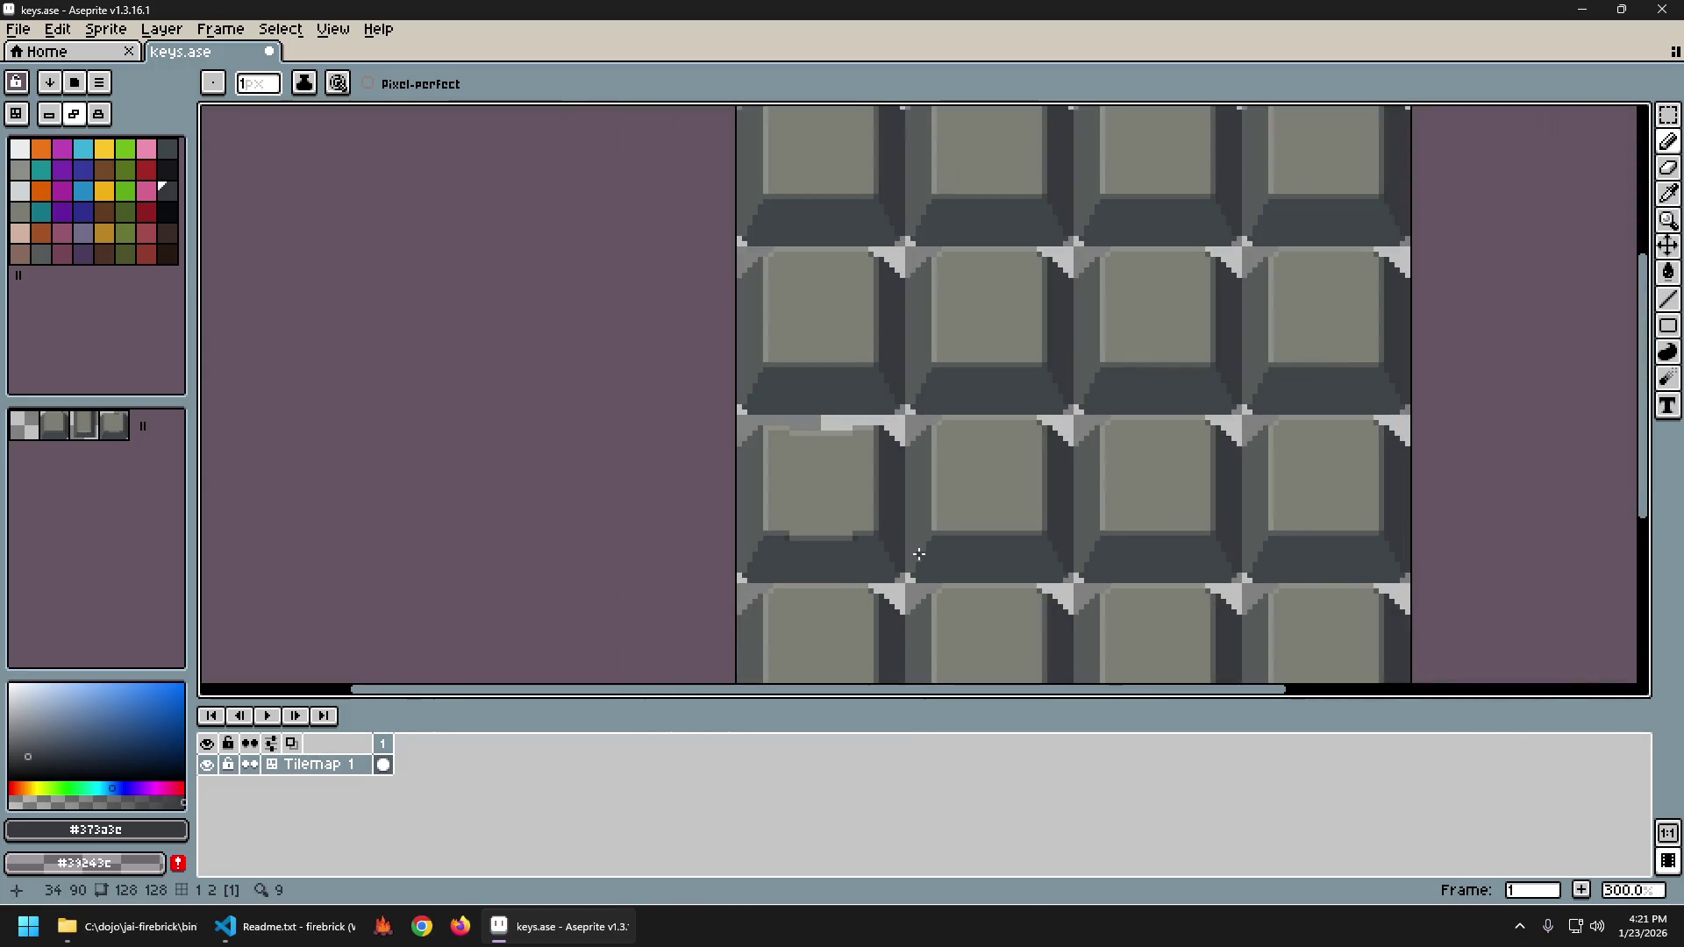
{"action": "scroll", "coordinate": [877, 539], "scroll_direction": "up", "scroll_amount": 6}
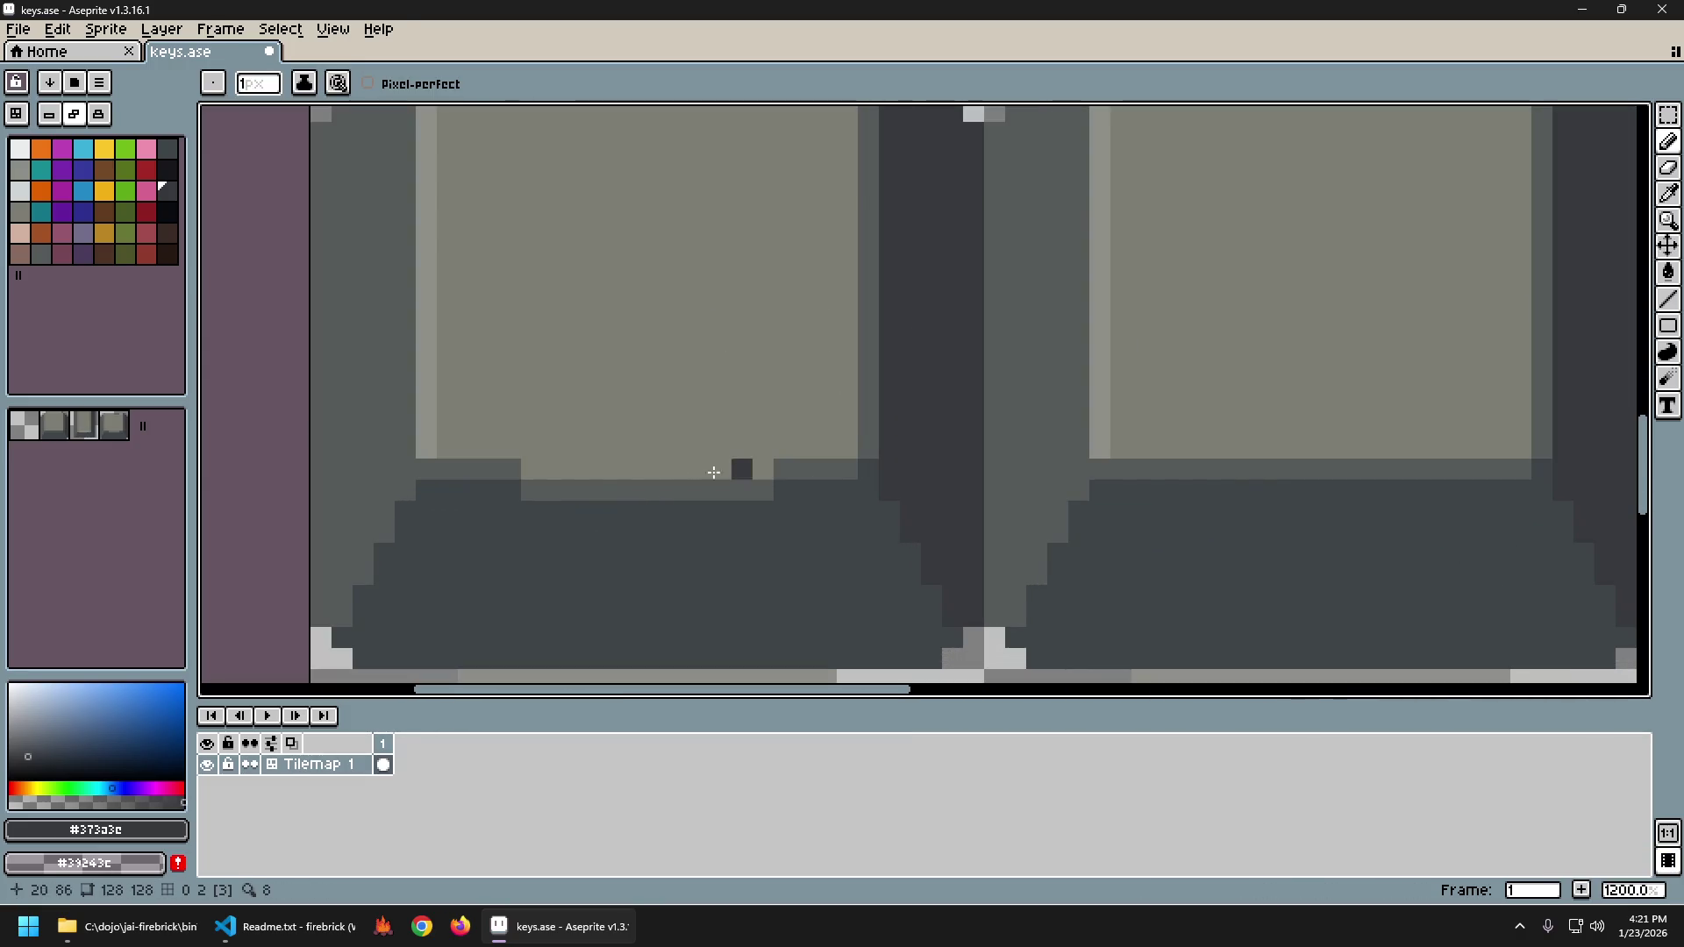
{"action": "left_click", "coordinate": [354, 384], "text": "alt"}
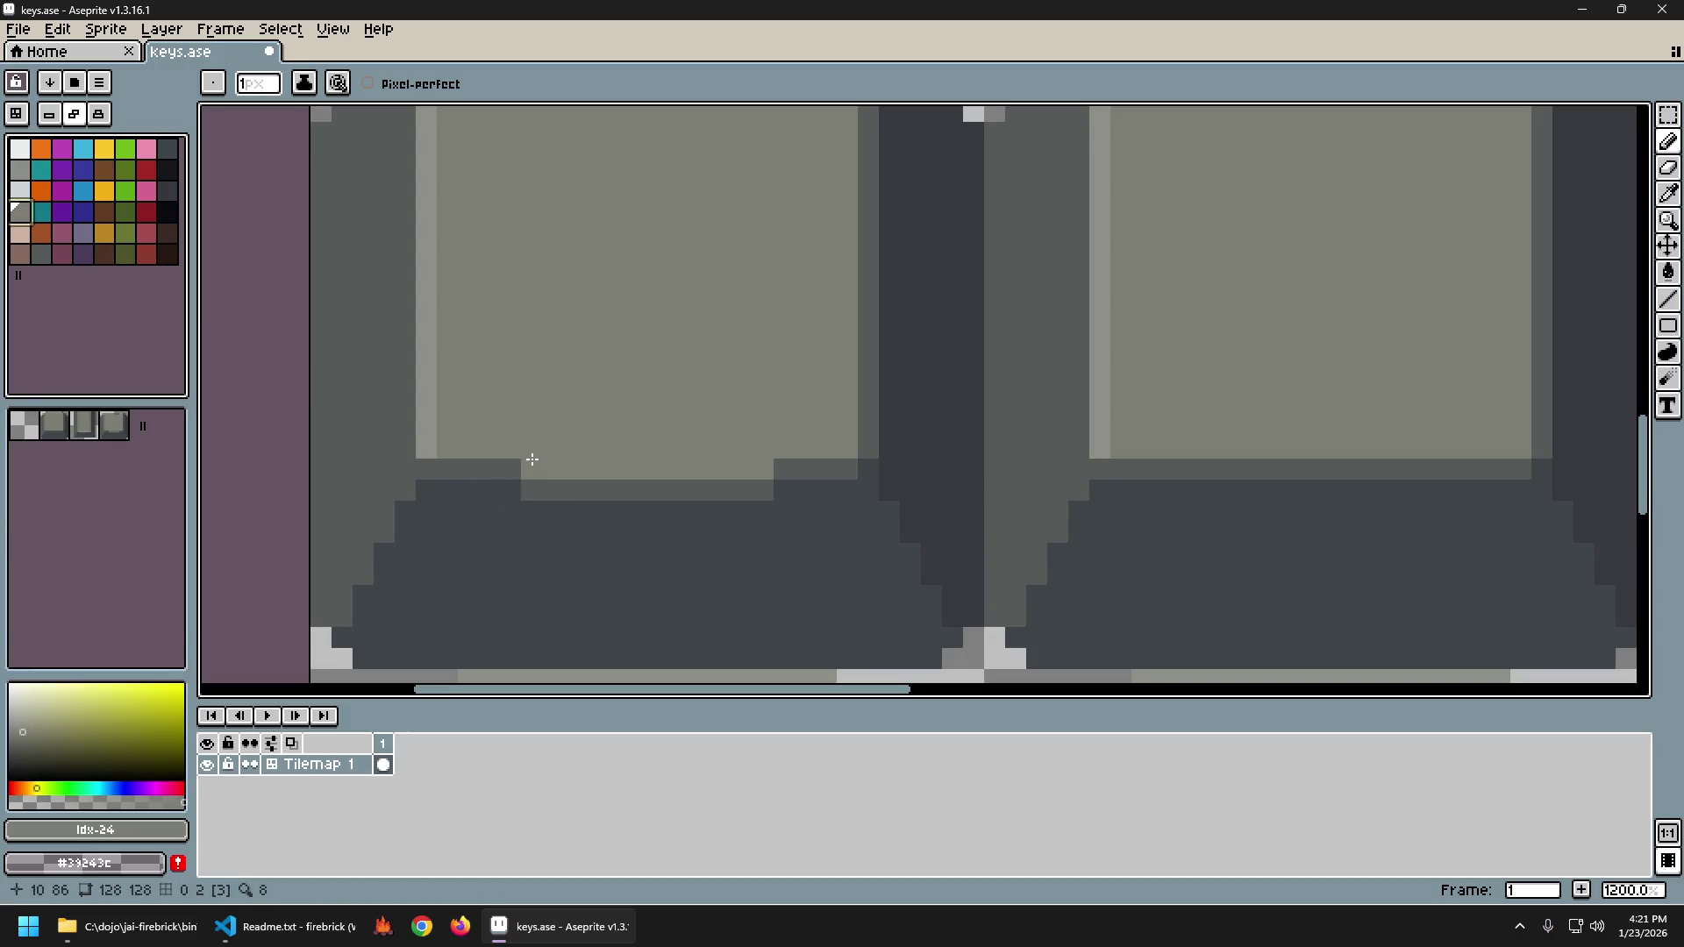
{"action": "left_click", "coordinate": [430, 406], "text": "alt"}
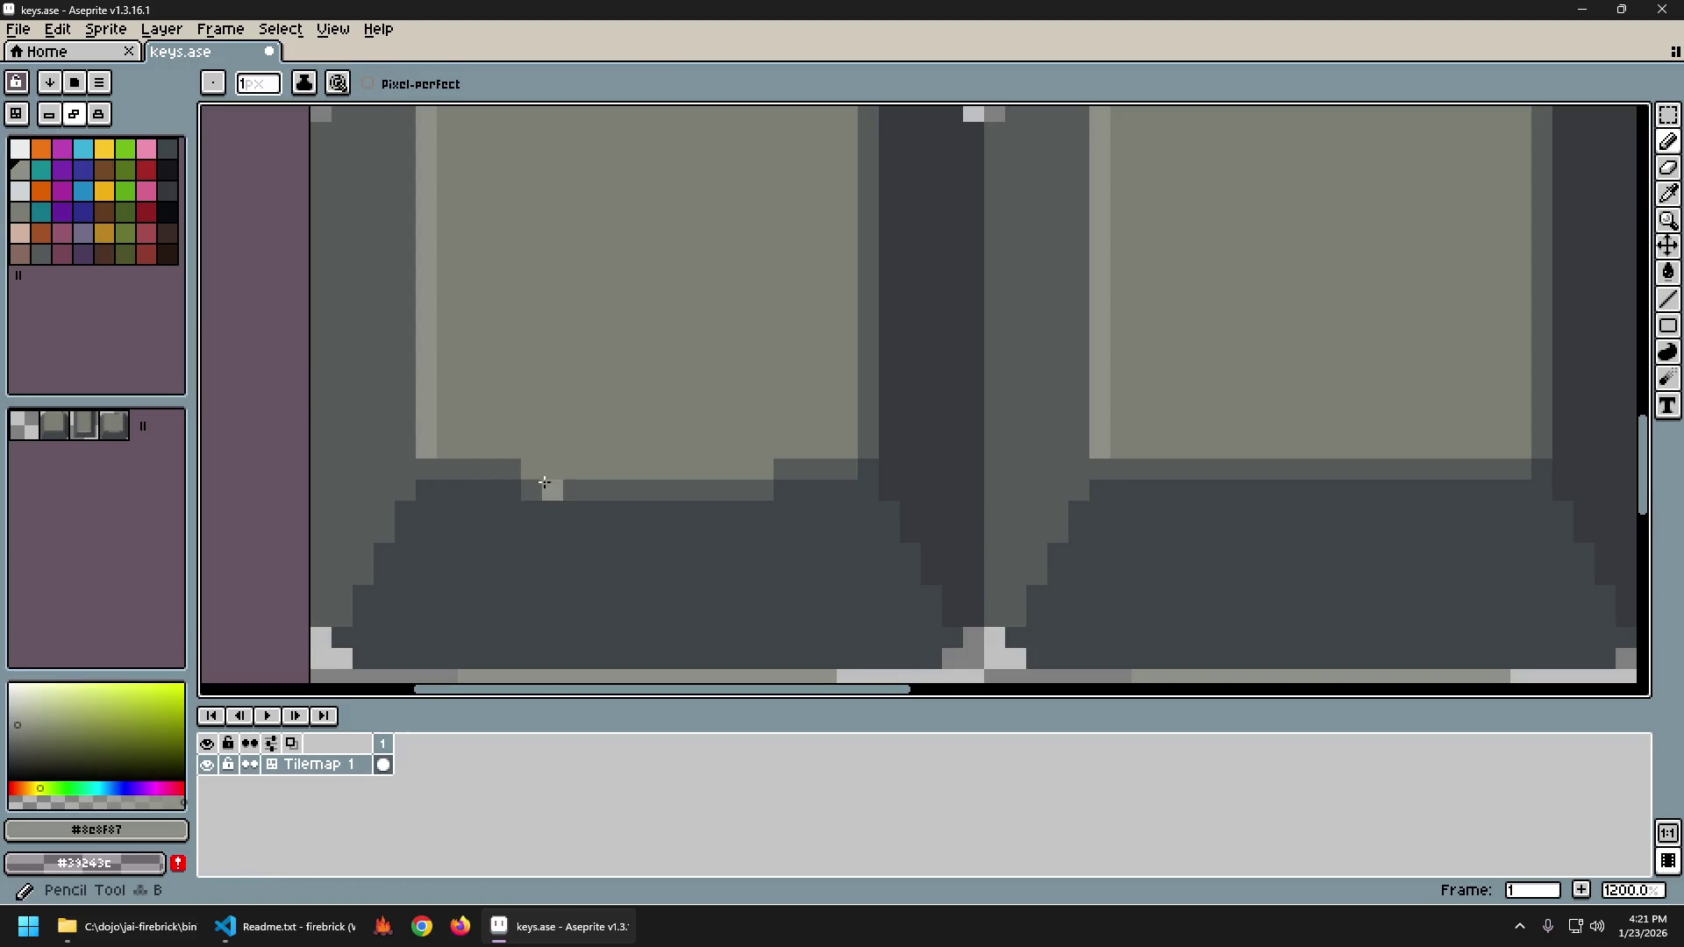
{"action": "left_click", "coordinate": [763, 468]}
Try a dark #373a3c fill and a lower-edge pixel touch-up, undoing both.
{"action": "left_click", "coordinate": [909, 466], "text": "alt"}
{"action": "key", "text": "g"}
{"action": "left_click", "coordinate": [511, 507]}
{"action": "key", "text": "ctrl+z"}
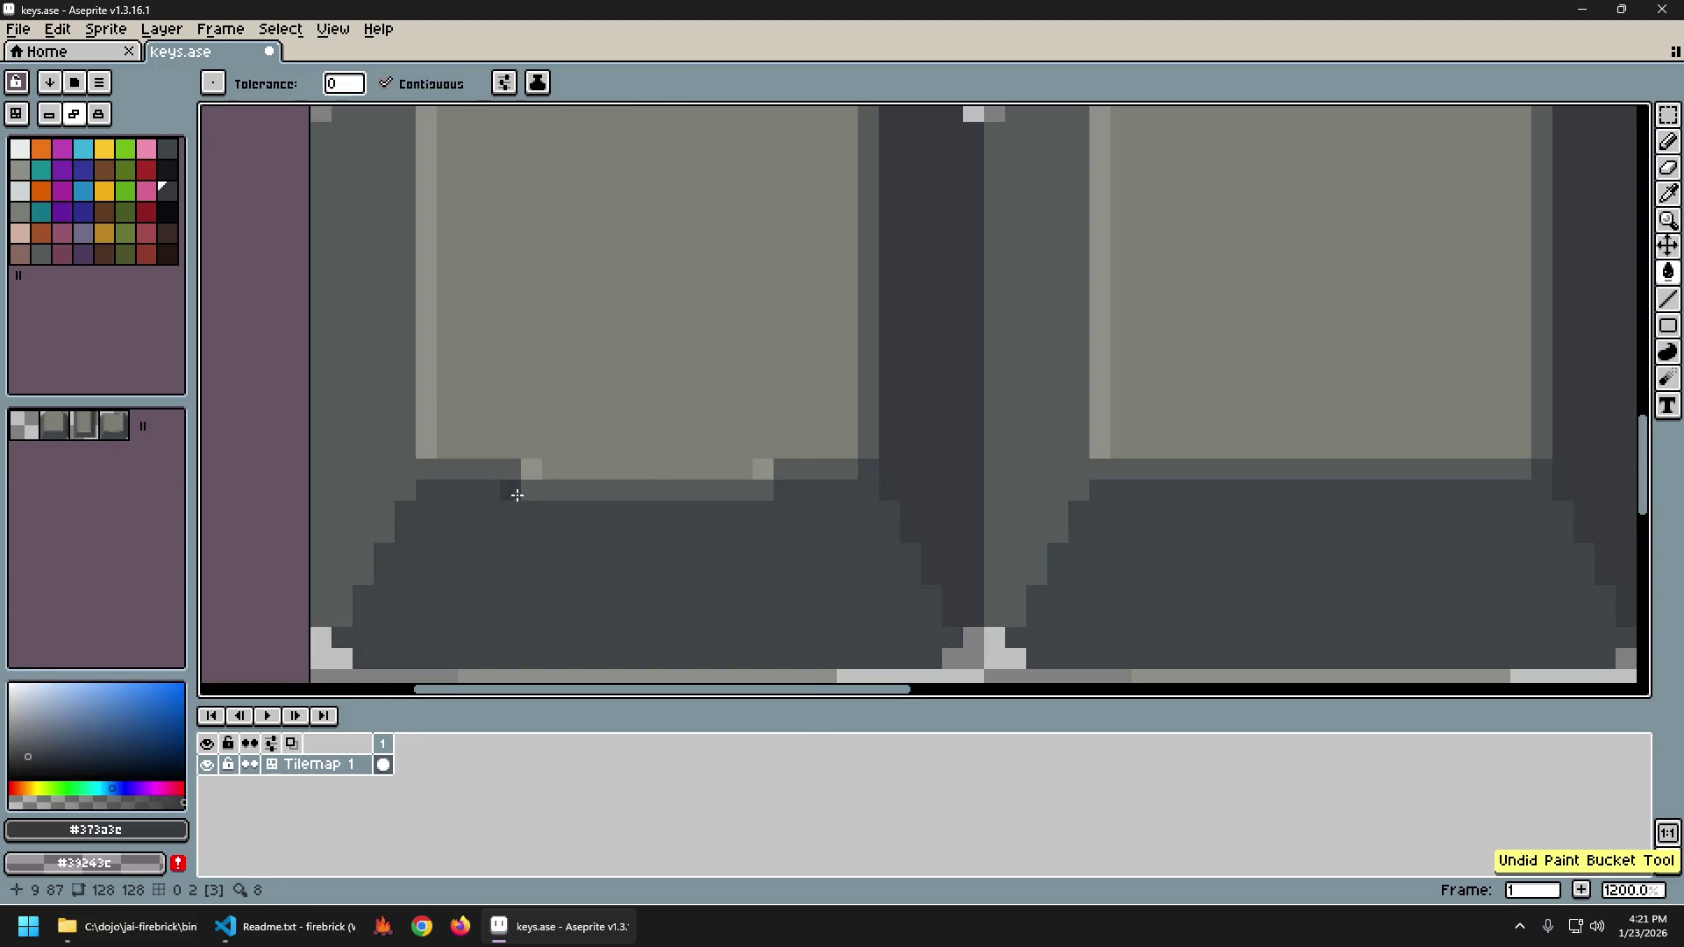
{"action": "key", "text": "b"}
{"action": "left_click", "coordinate": [511, 490]}
{"action": "scroll", "coordinate": [823, 489], "scroll_direction": "down", "scroll_amount": 6}
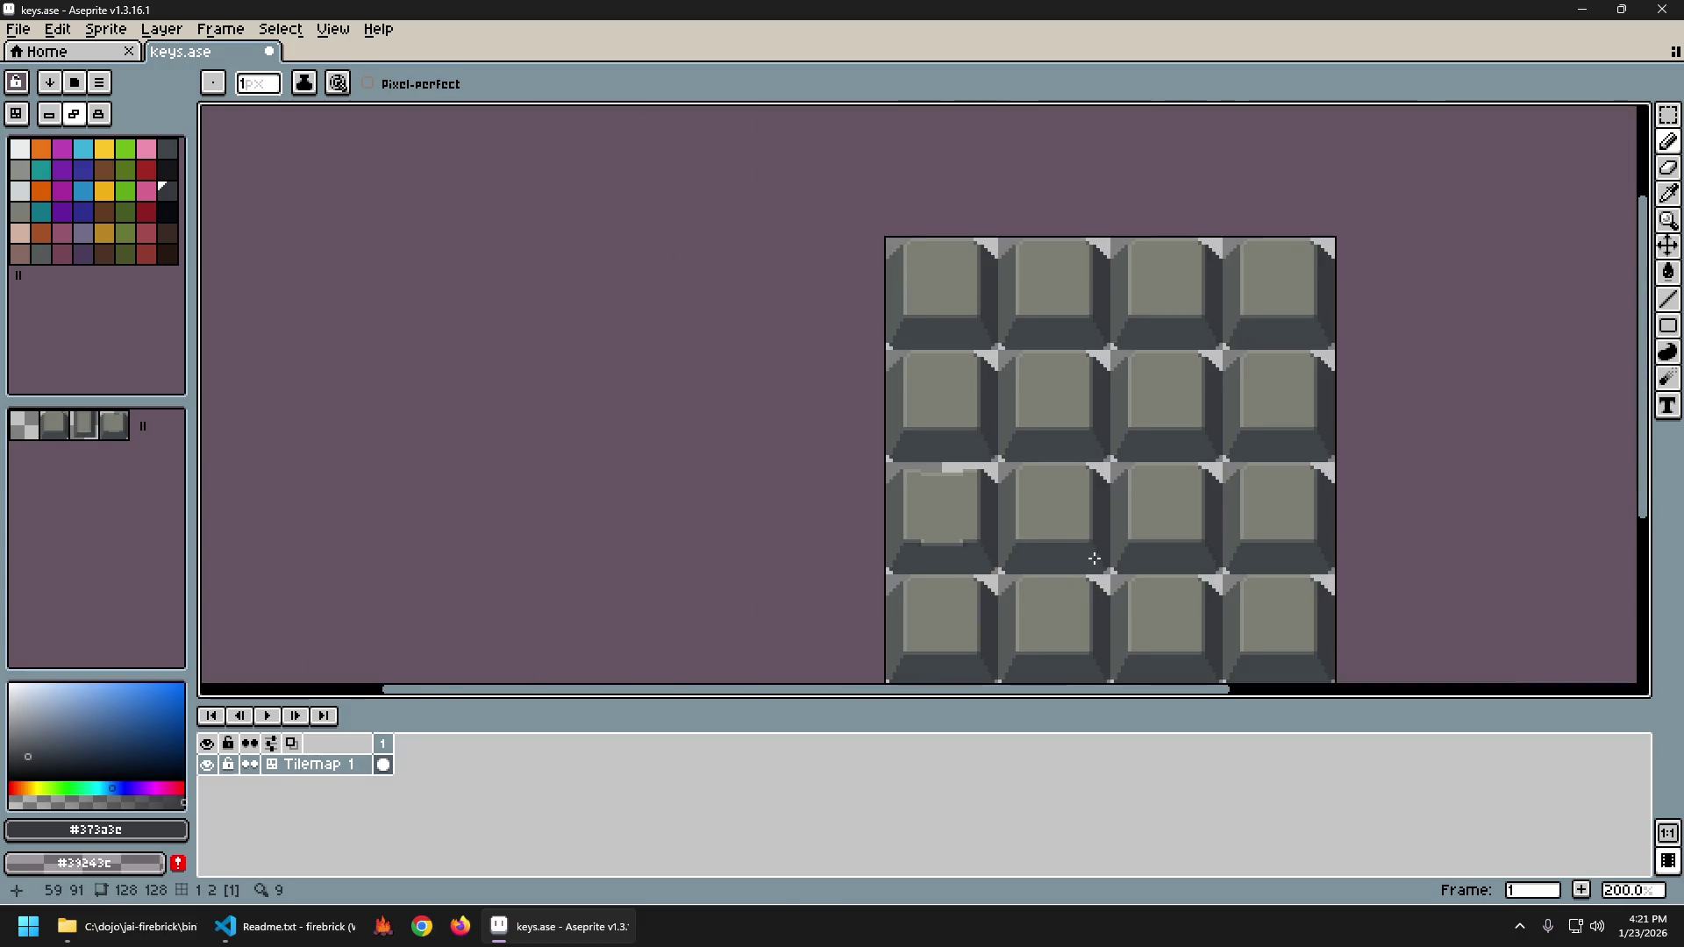
{"action": "left_click_drag", "start_coordinate": [1094, 561], "coordinate": [819, 538]}
{"action": "key", "text": "ctrl+z"}
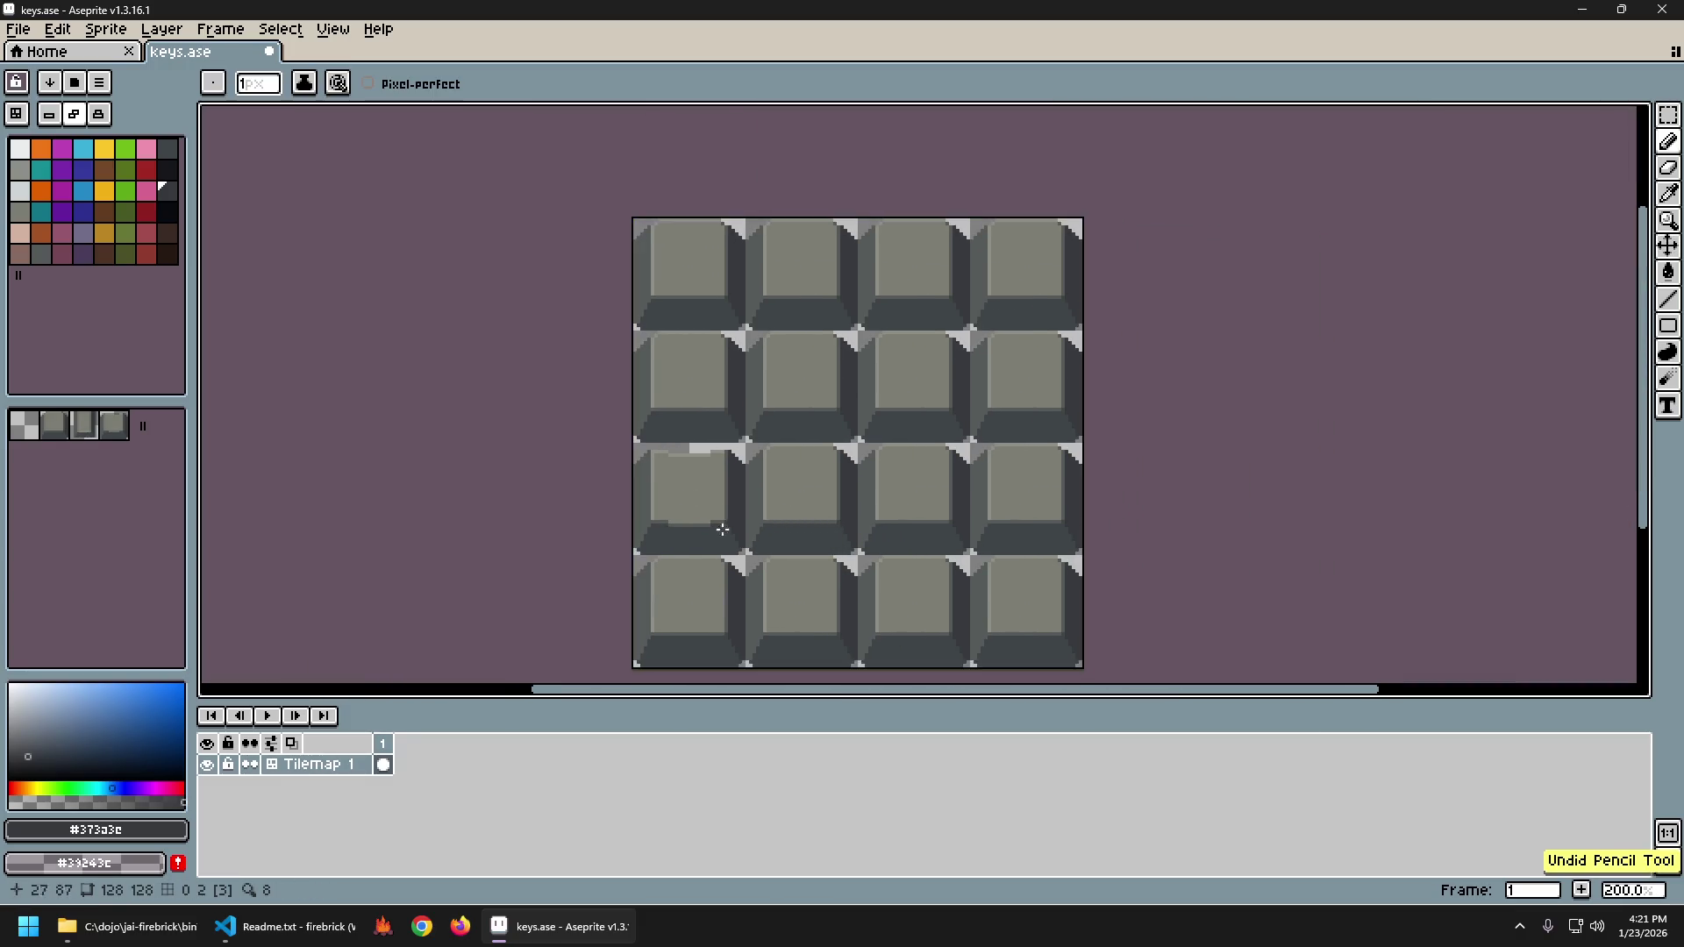
{"action": "scroll", "coordinate": [822, 526], "scroll_direction": "up", "scroll_amount": 5}
Compare the dark grey #575b5b and the light face grey #7d7d73 on the key.
{"action": "key", "text": "alt"}
{"action": "left_click", "coordinate": [558, 471], "text": "alt"}
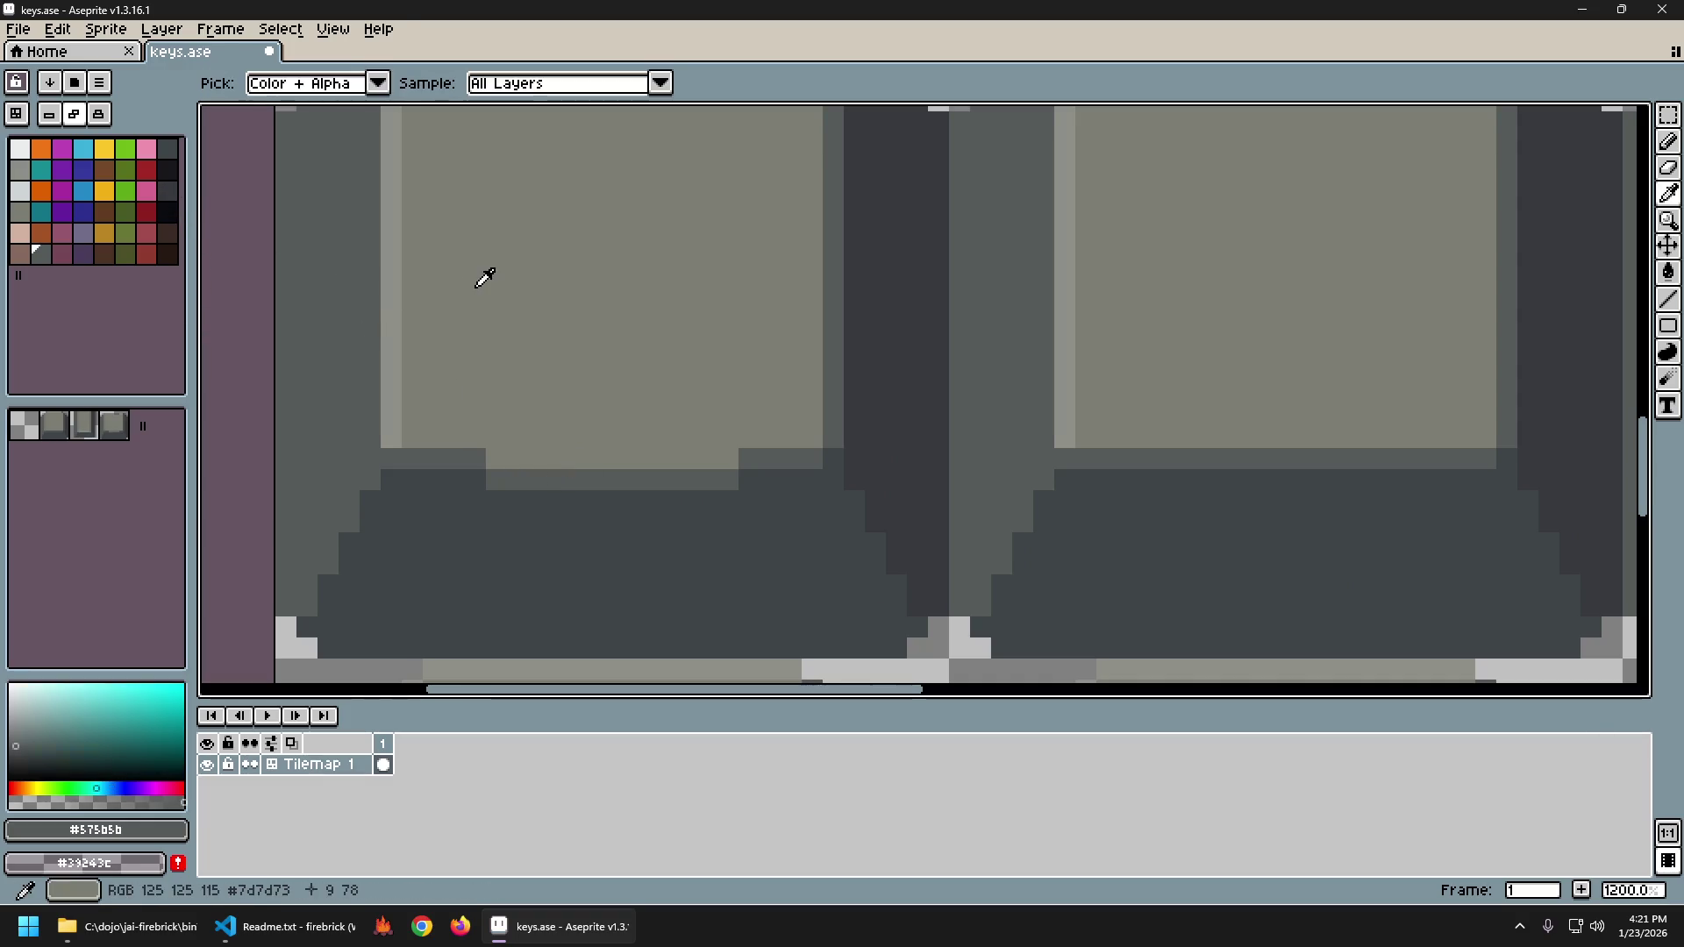
{"action": "left_click", "coordinate": [514, 314], "text": "alt"}
{"action": "left_click", "coordinate": [530, 472], "text": "alt"}
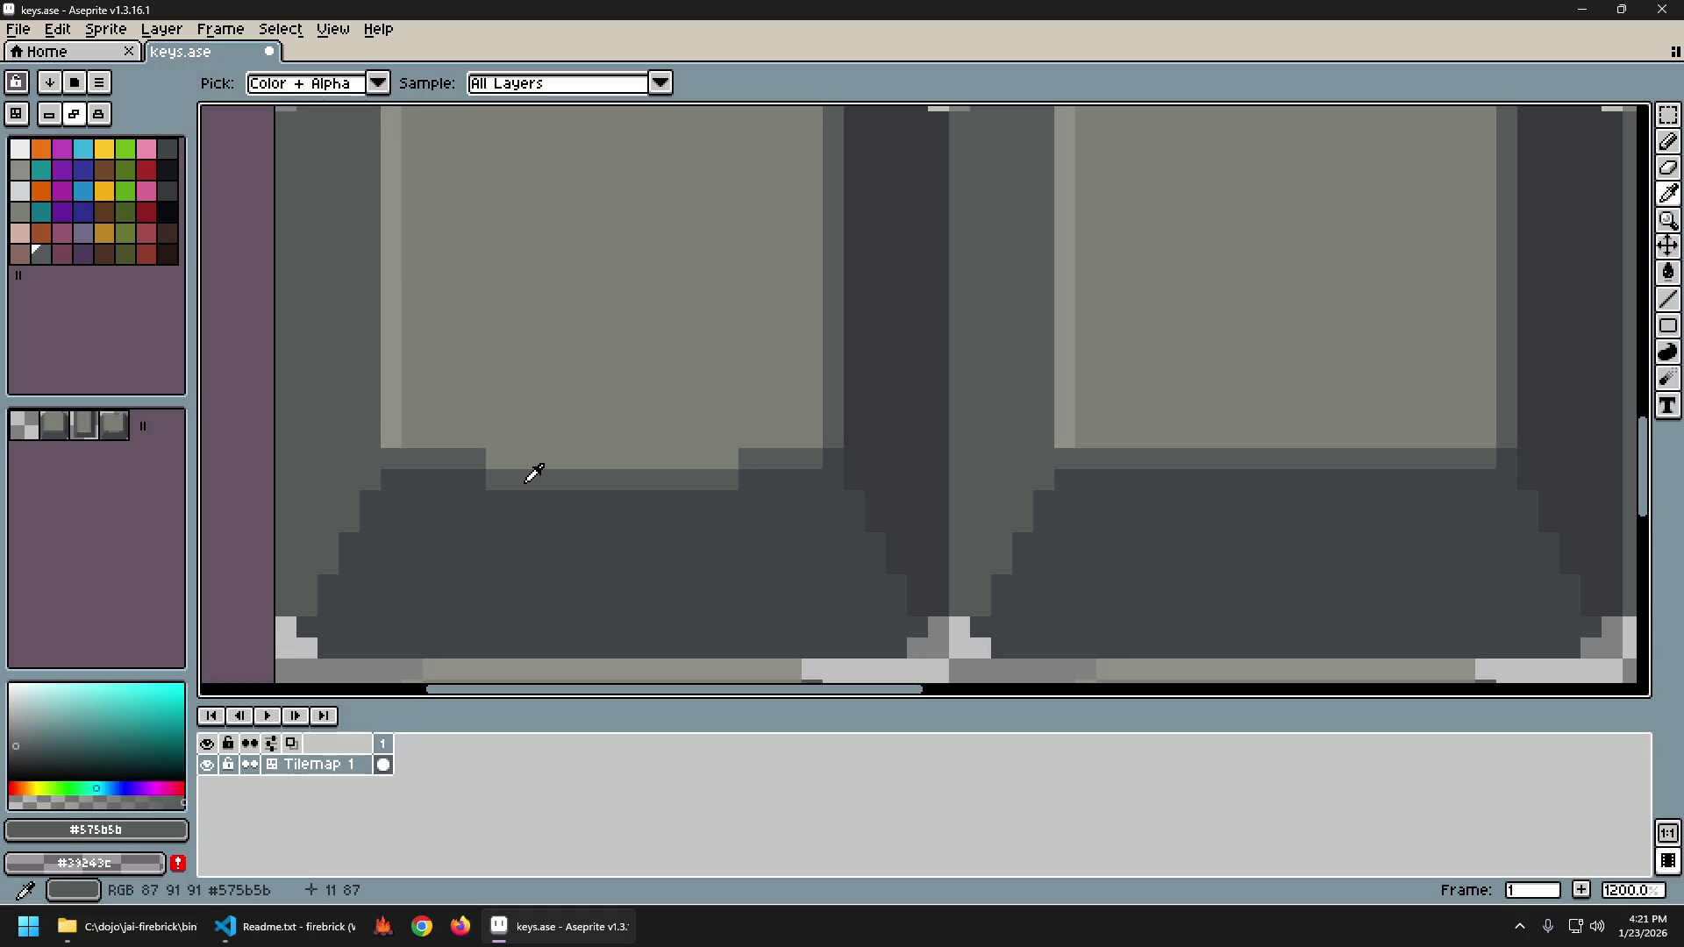
{"action": "left_click", "coordinate": [538, 429], "text": "alt"}
{"action": "left_click", "coordinate": [544, 465], "text": "alt"}
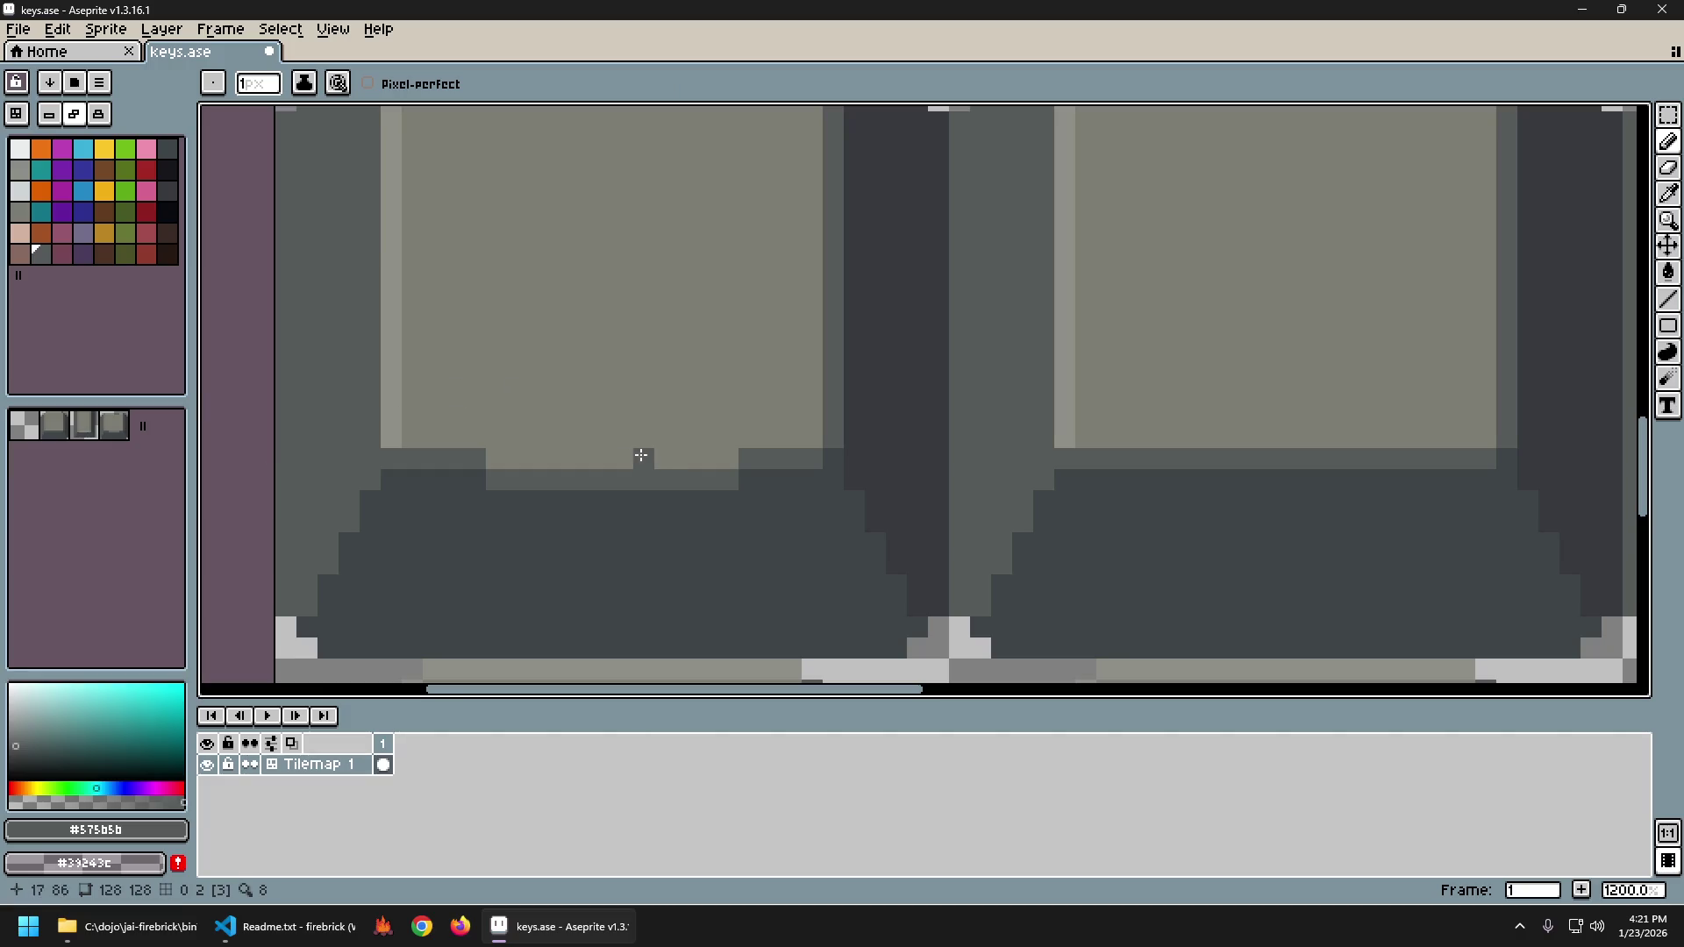
Re-check the key's greys (#8c8f87, #7d7d73, palette Idx-24), ending on dark grey #575b5b.
{"action": "scroll", "coordinate": [641, 455], "scroll_direction": "down", "scroll_amount": 5}
{"action": "scroll", "coordinate": [656, 542], "scroll_direction": "down", "scroll_amount": 1}
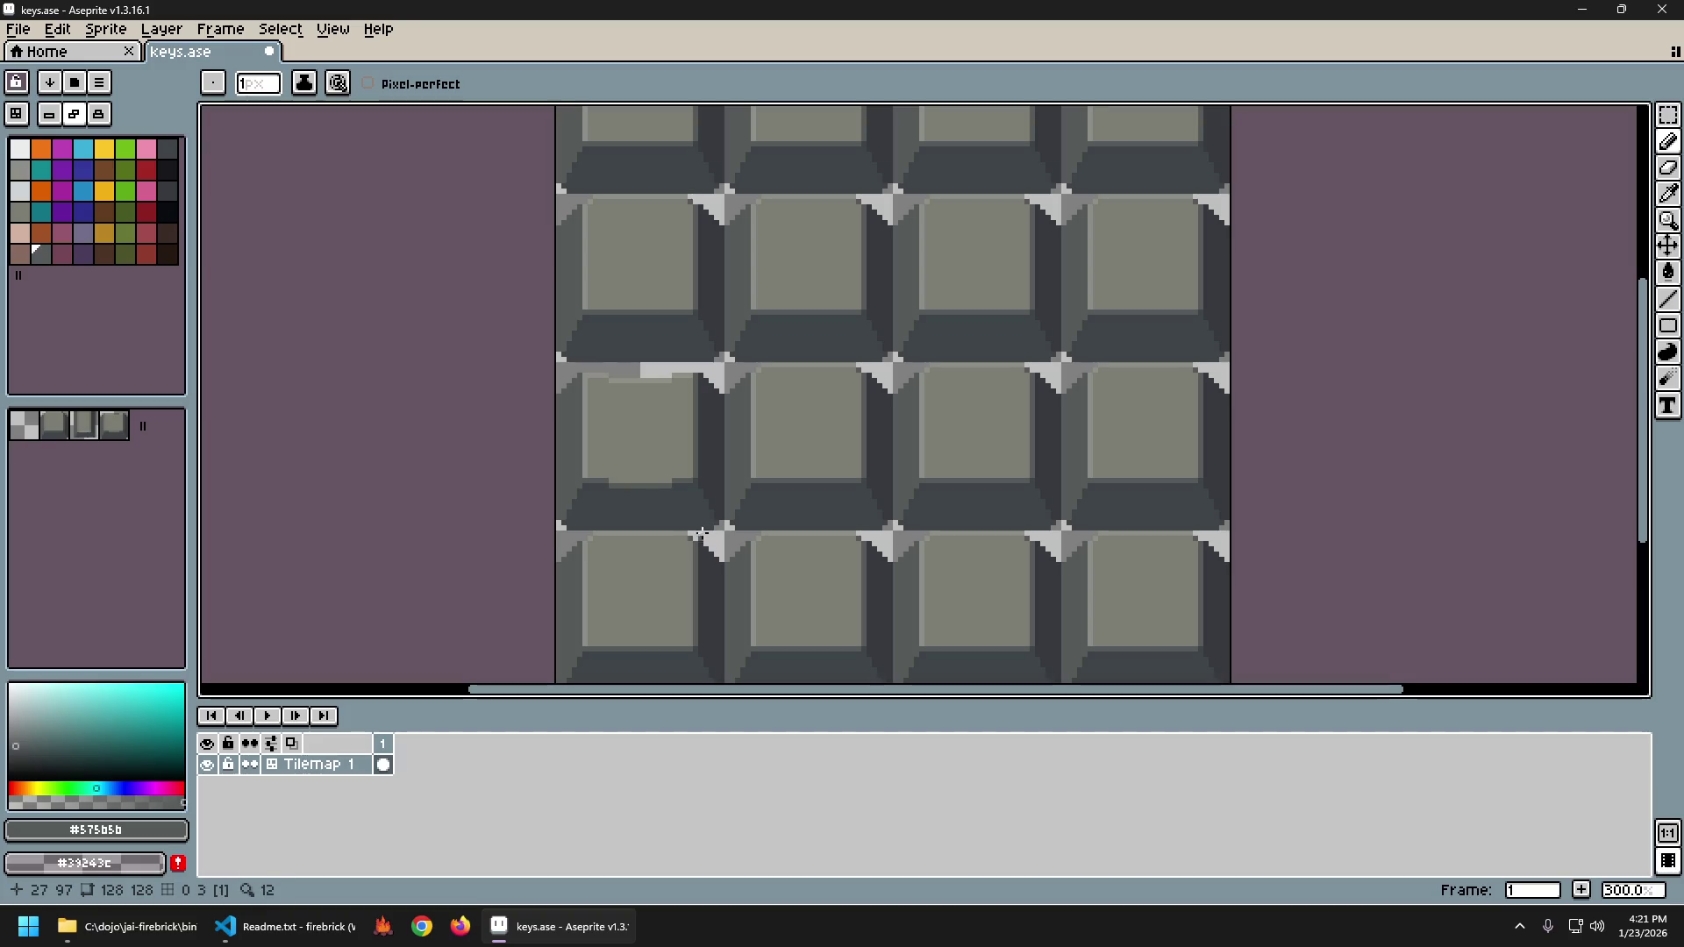
{"action": "left_click", "coordinate": [661, 477], "text": "alt"}
{"action": "scroll", "coordinate": [634, 499], "scroll_direction": "up", "scroll_amount": 1}
{"action": "scroll", "coordinate": [634, 499], "scroll_direction": "up", "scroll_amount": 5}
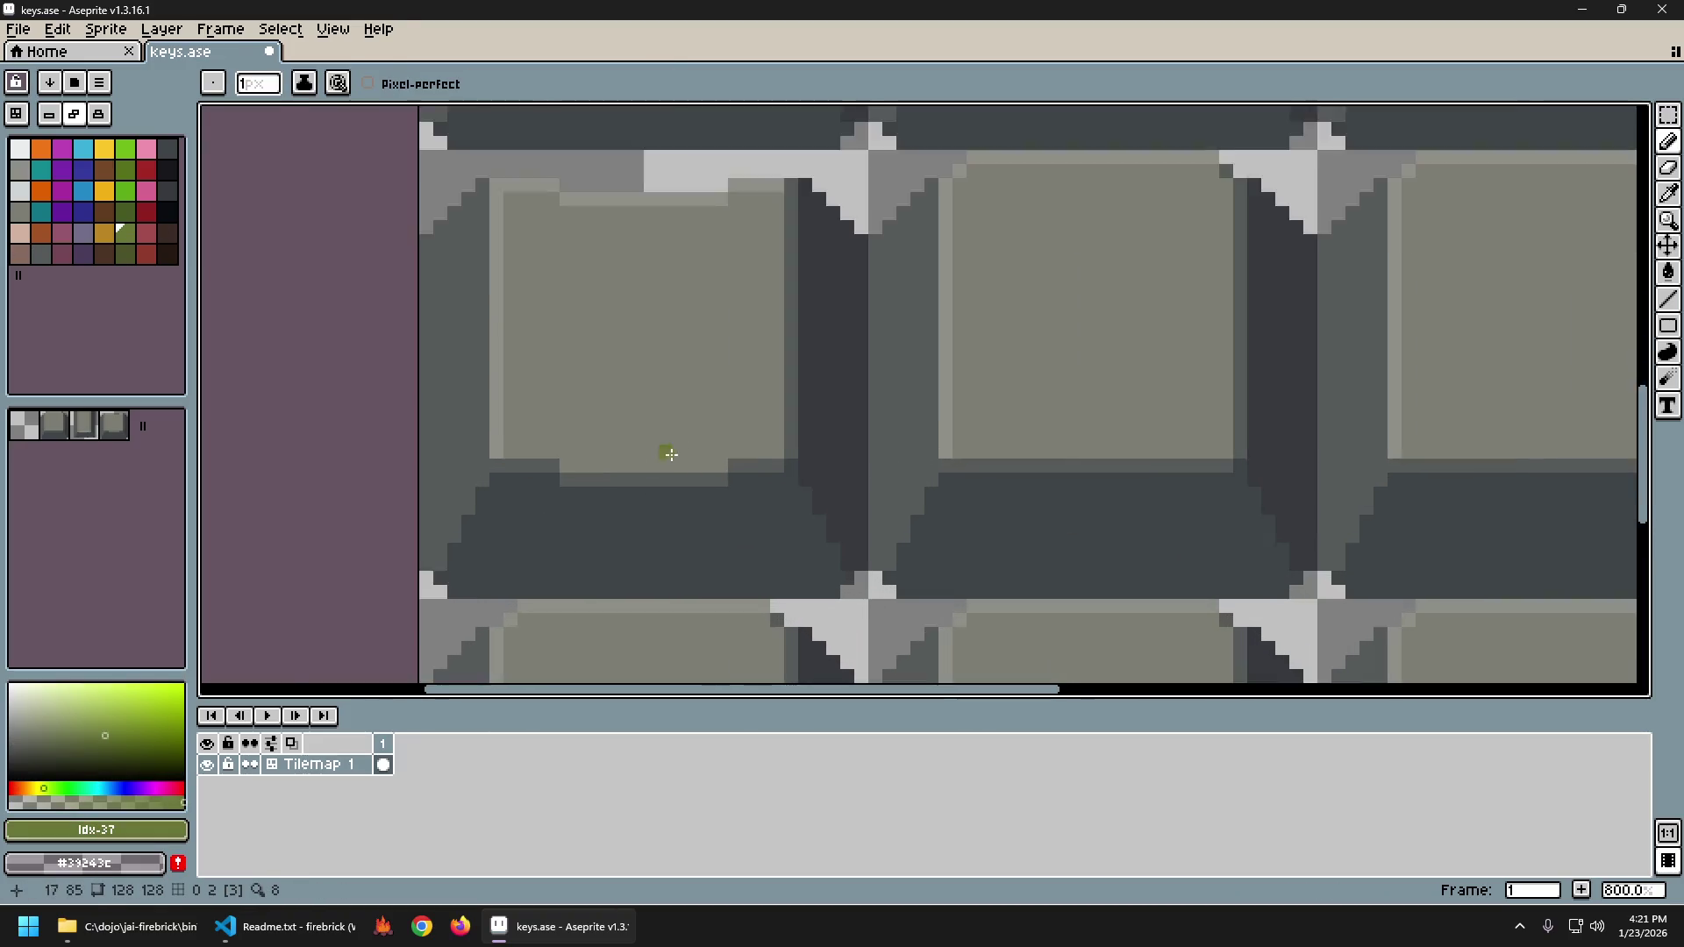
{"action": "left_click", "coordinate": [535, 475], "text": "alt"}
{"action": "left_click", "coordinate": [20, 211]}
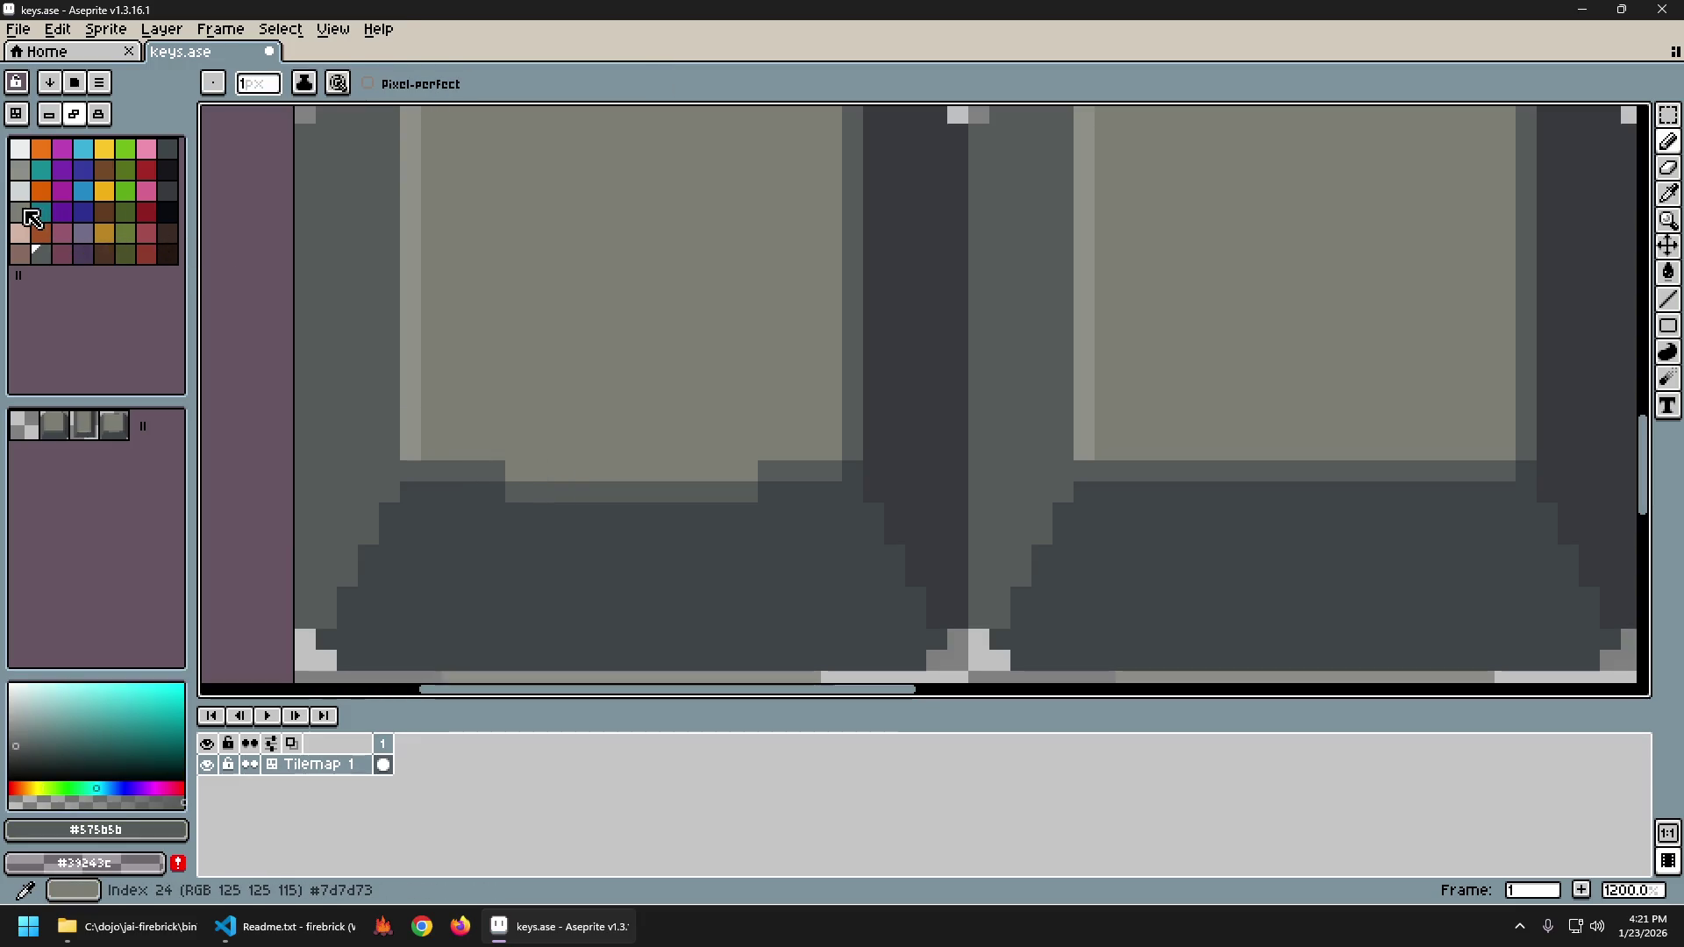
{"action": "left_click", "coordinate": [416, 375], "text": "alt"}
{"action": "left_click", "coordinate": [520, 445], "text": "alt"}
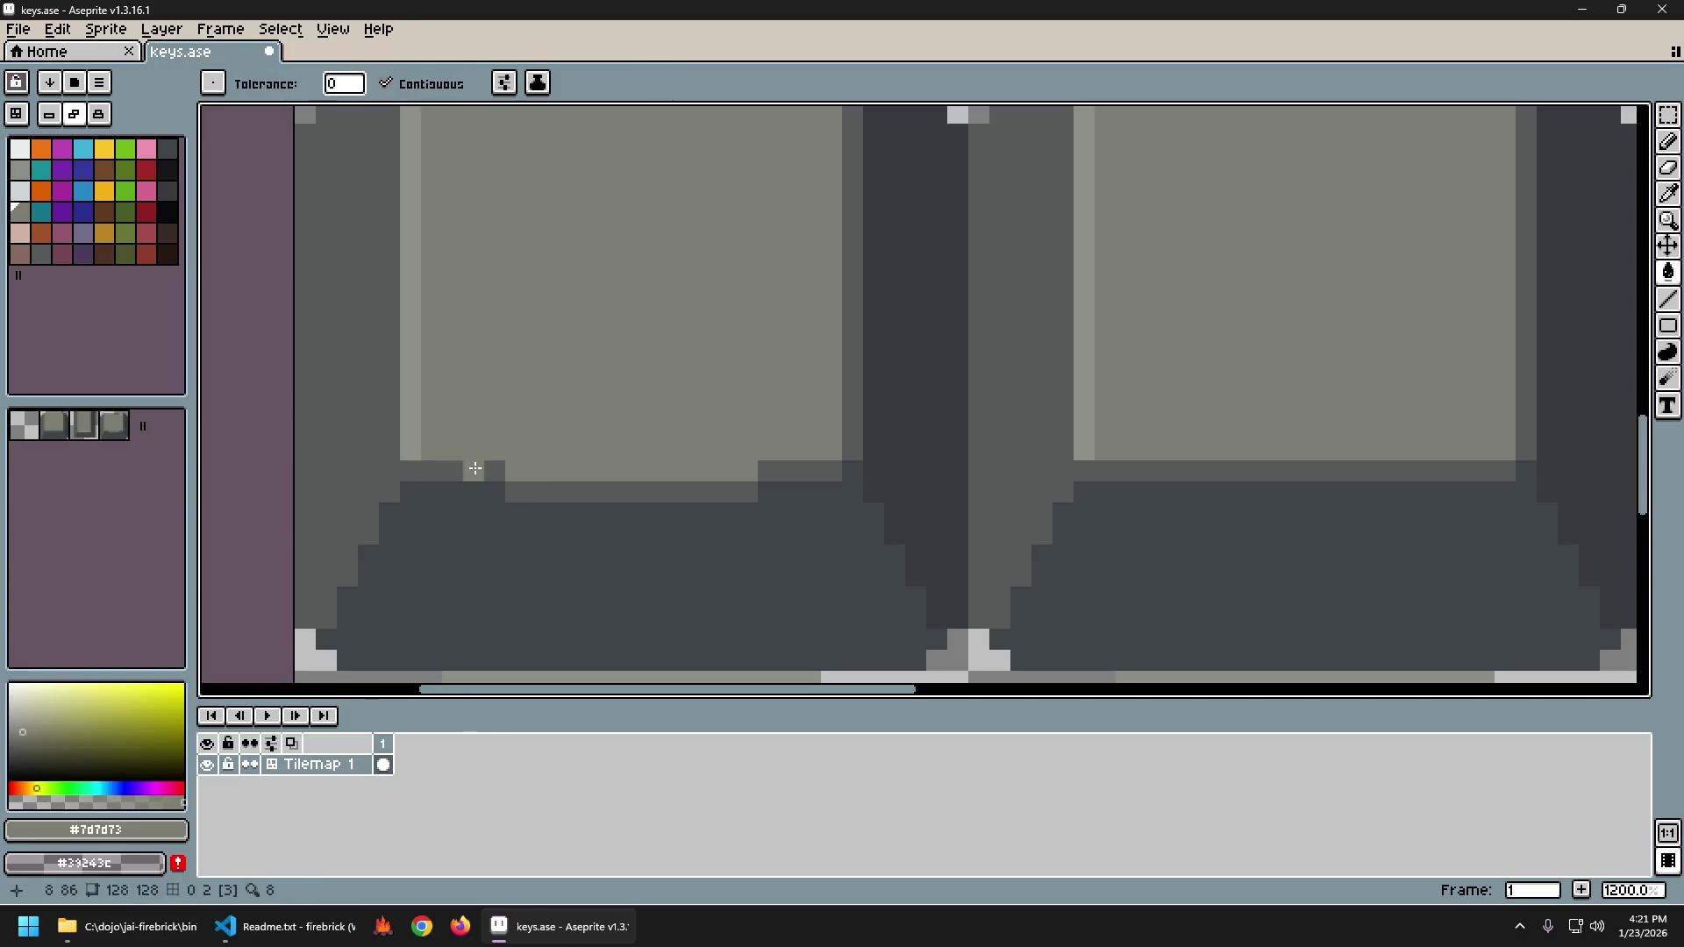
{"action": "left_click", "coordinate": [497, 488], "text": "alt"}
Extend the #7d7d73 face along its bottom edge and add a #575b5b corner pixel.
{"action": "key", "text": "b"}
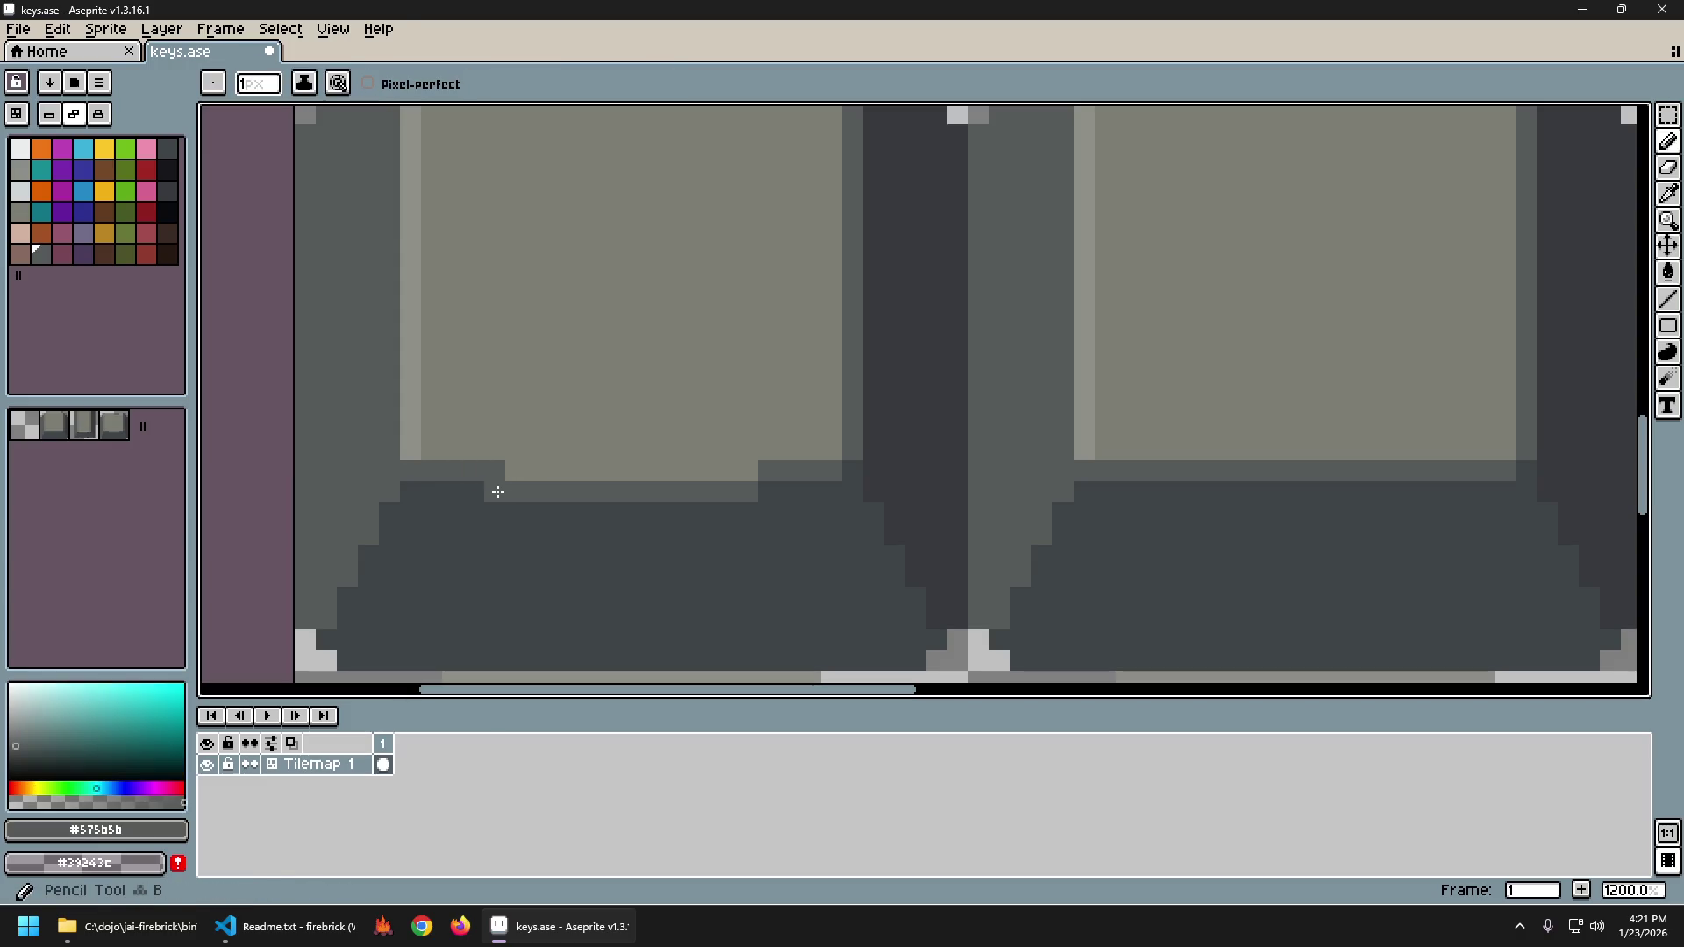
{"action": "left_click", "coordinate": [517, 463], "text": "alt"}
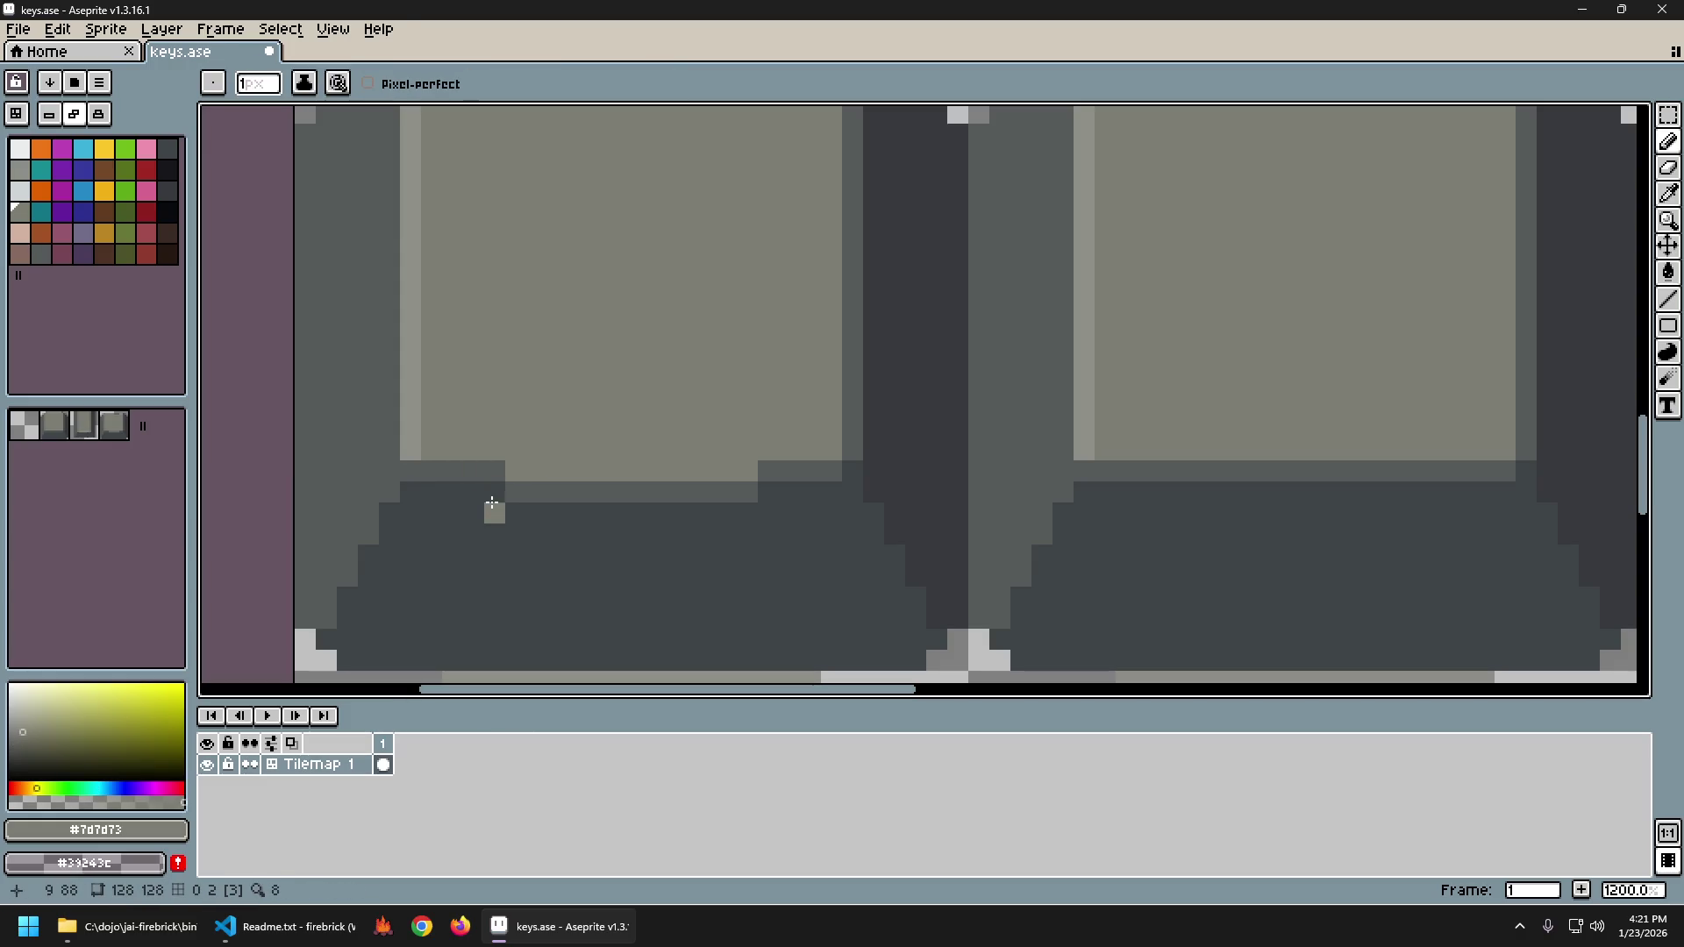
{"action": "key", "text": "alt"}
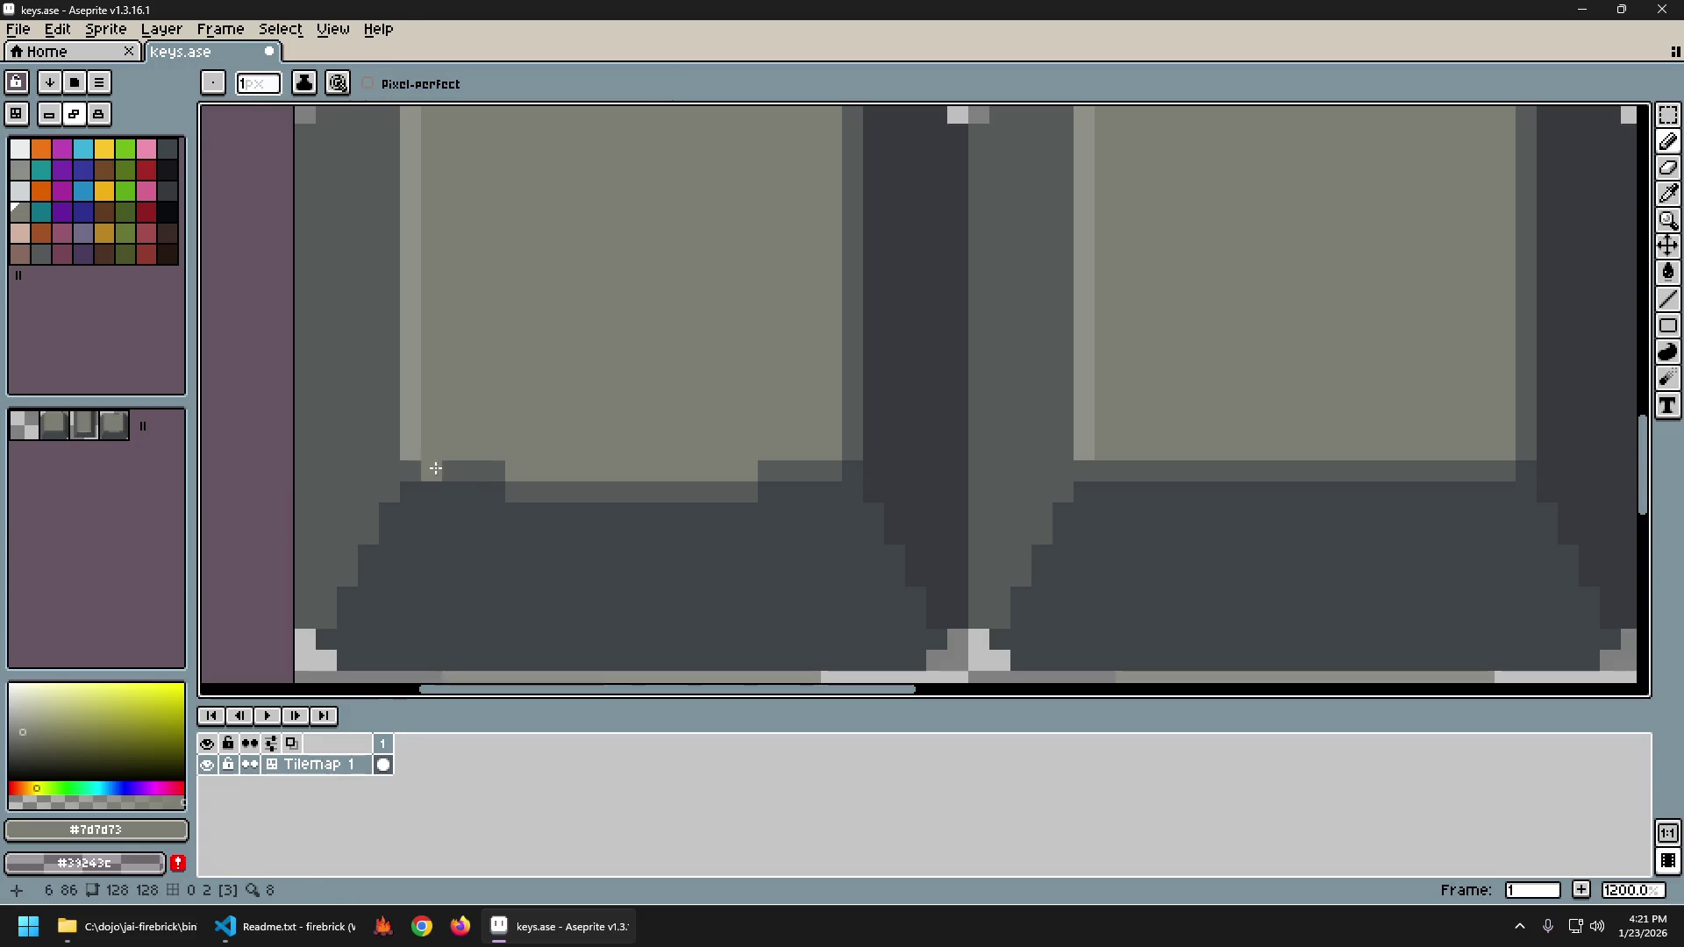
{"action": "left_click_drag", "start_coordinate": [436, 468], "coordinate": [488, 471]}
{"action": "left_click", "coordinate": [515, 482], "text": "alt"}
{"action": "left_click", "coordinate": [515, 474]}
{"action": "left_click", "coordinate": [493, 490]}
{"action": "key", "text": "alt"}
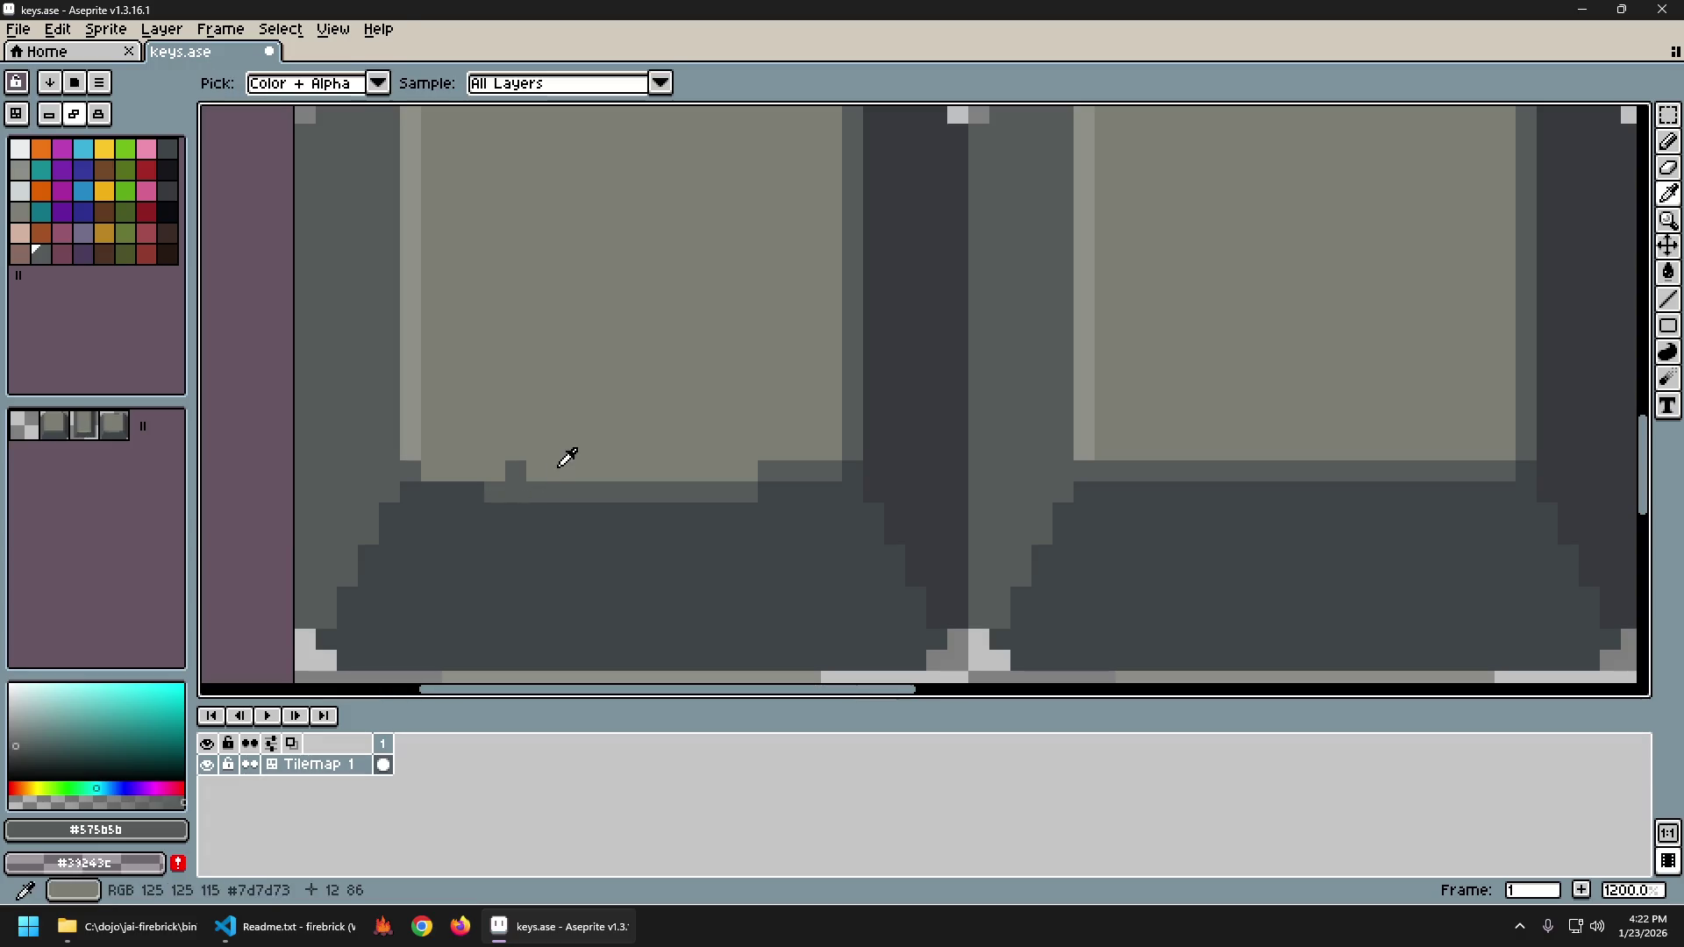
{"action": "key", "text": "ctrl+z"}
{"action": "key", "text": "ctrl+z"}
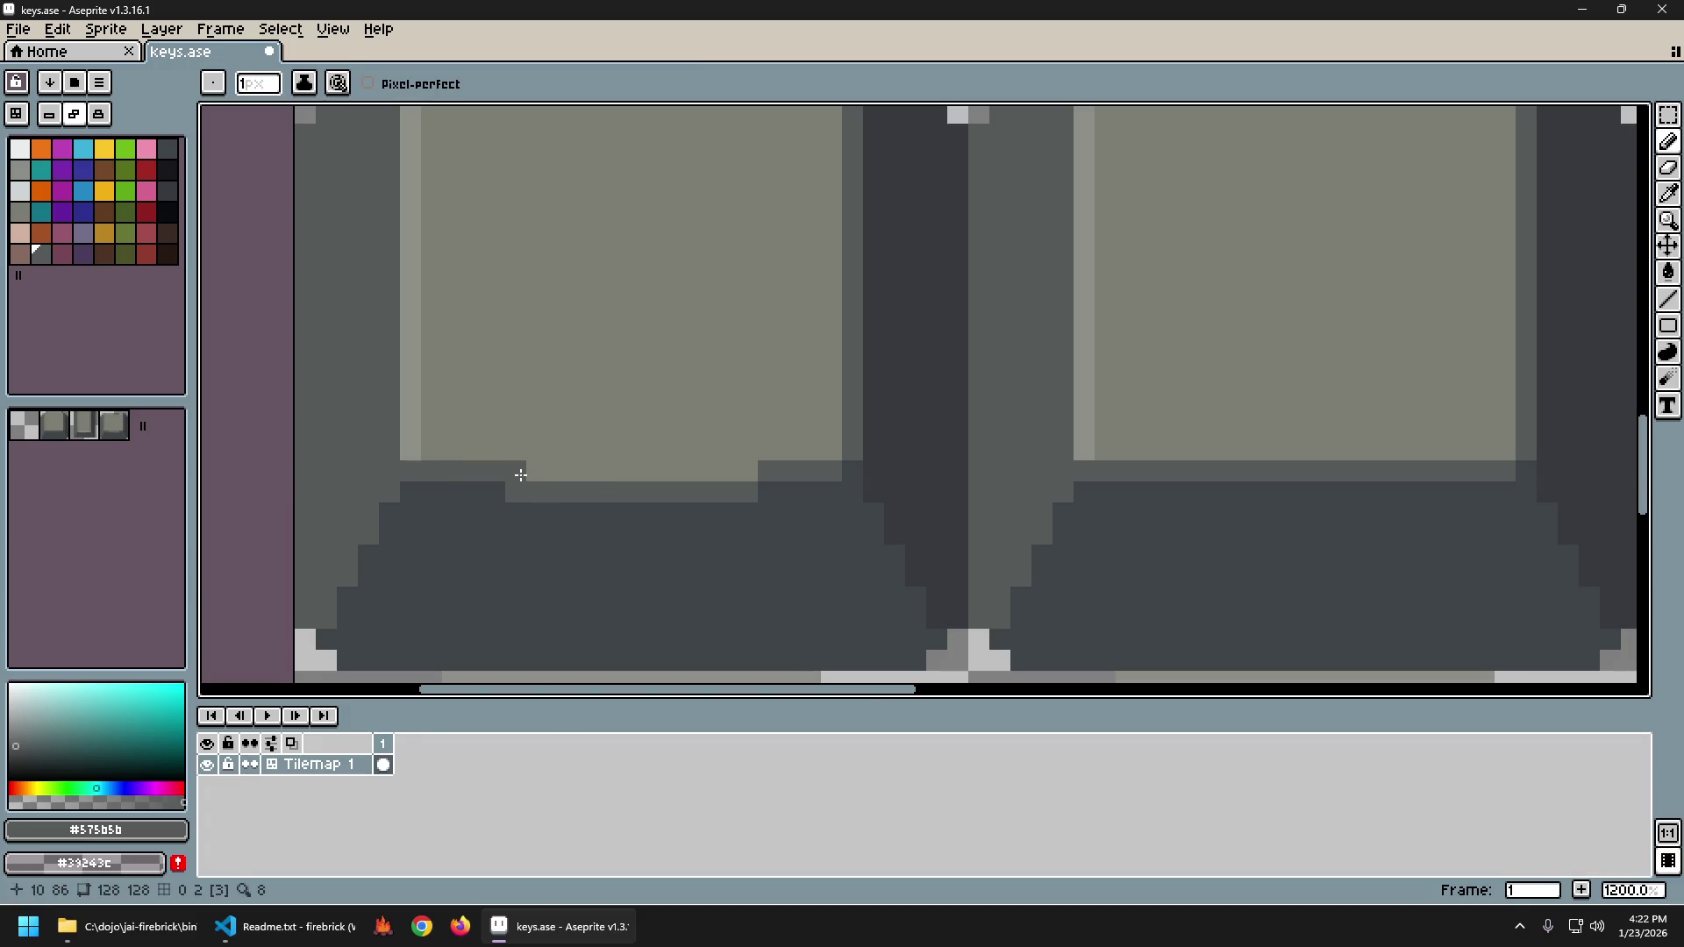
Pick the dark bevel grey #575b5b and pan across to the neighbouring keys.
{"action": "left_click", "coordinate": [521, 492], "text": "alt"}
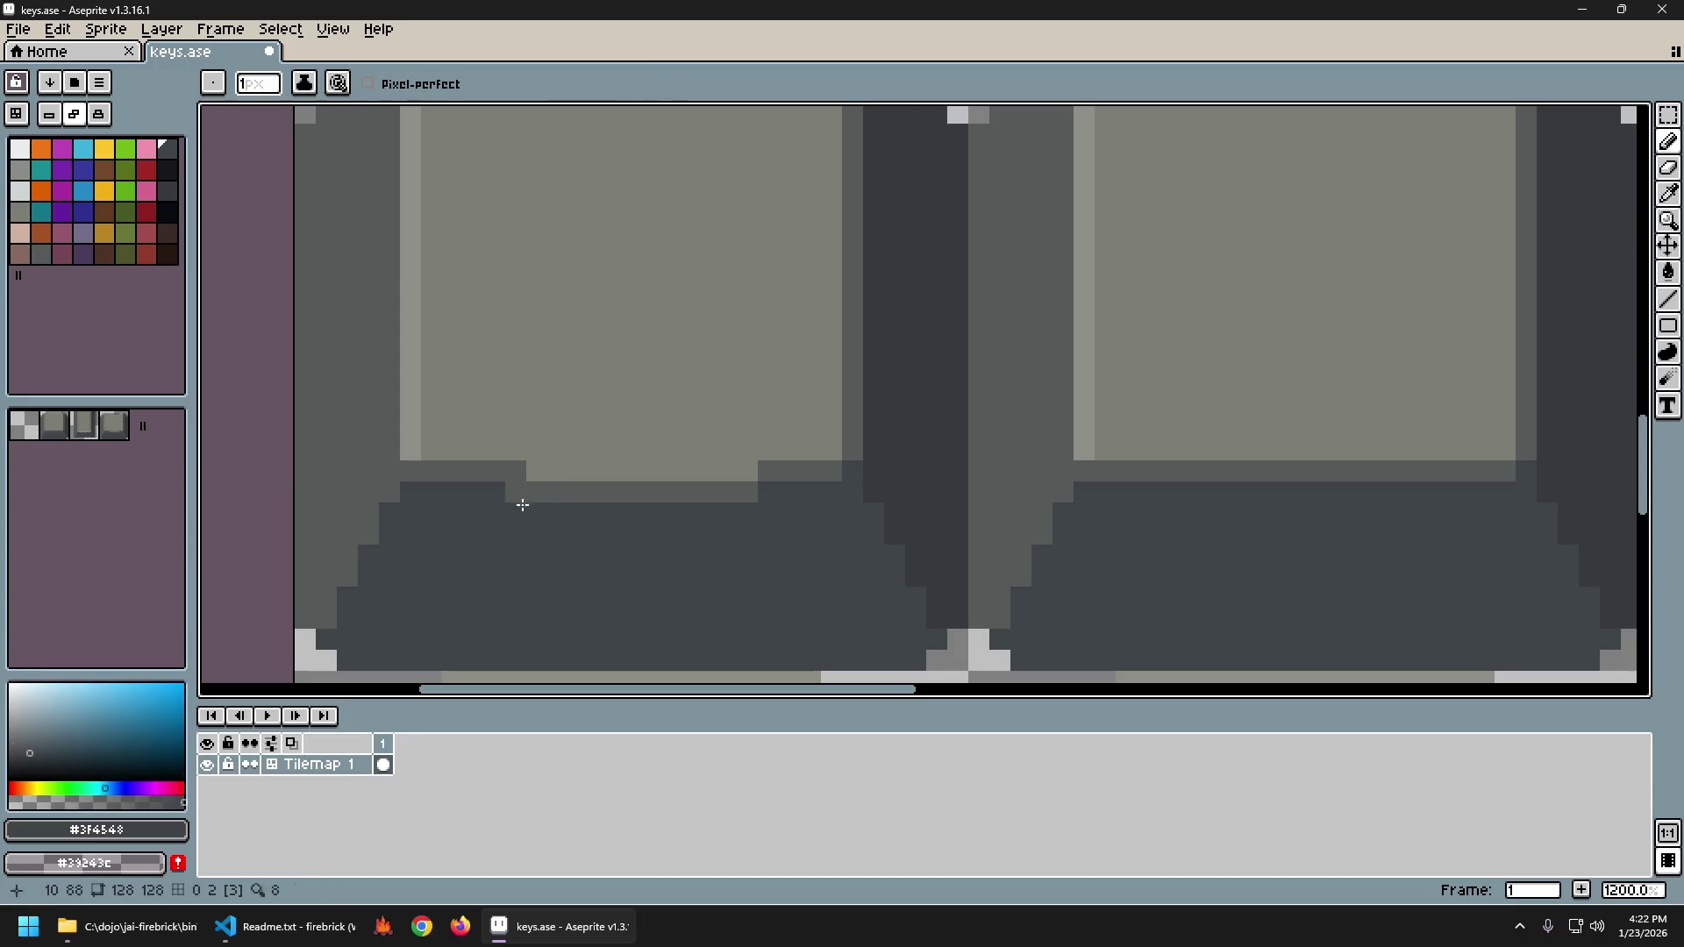
{"action": "left_click", "coordinate": [728, 487], "text": "alt"}
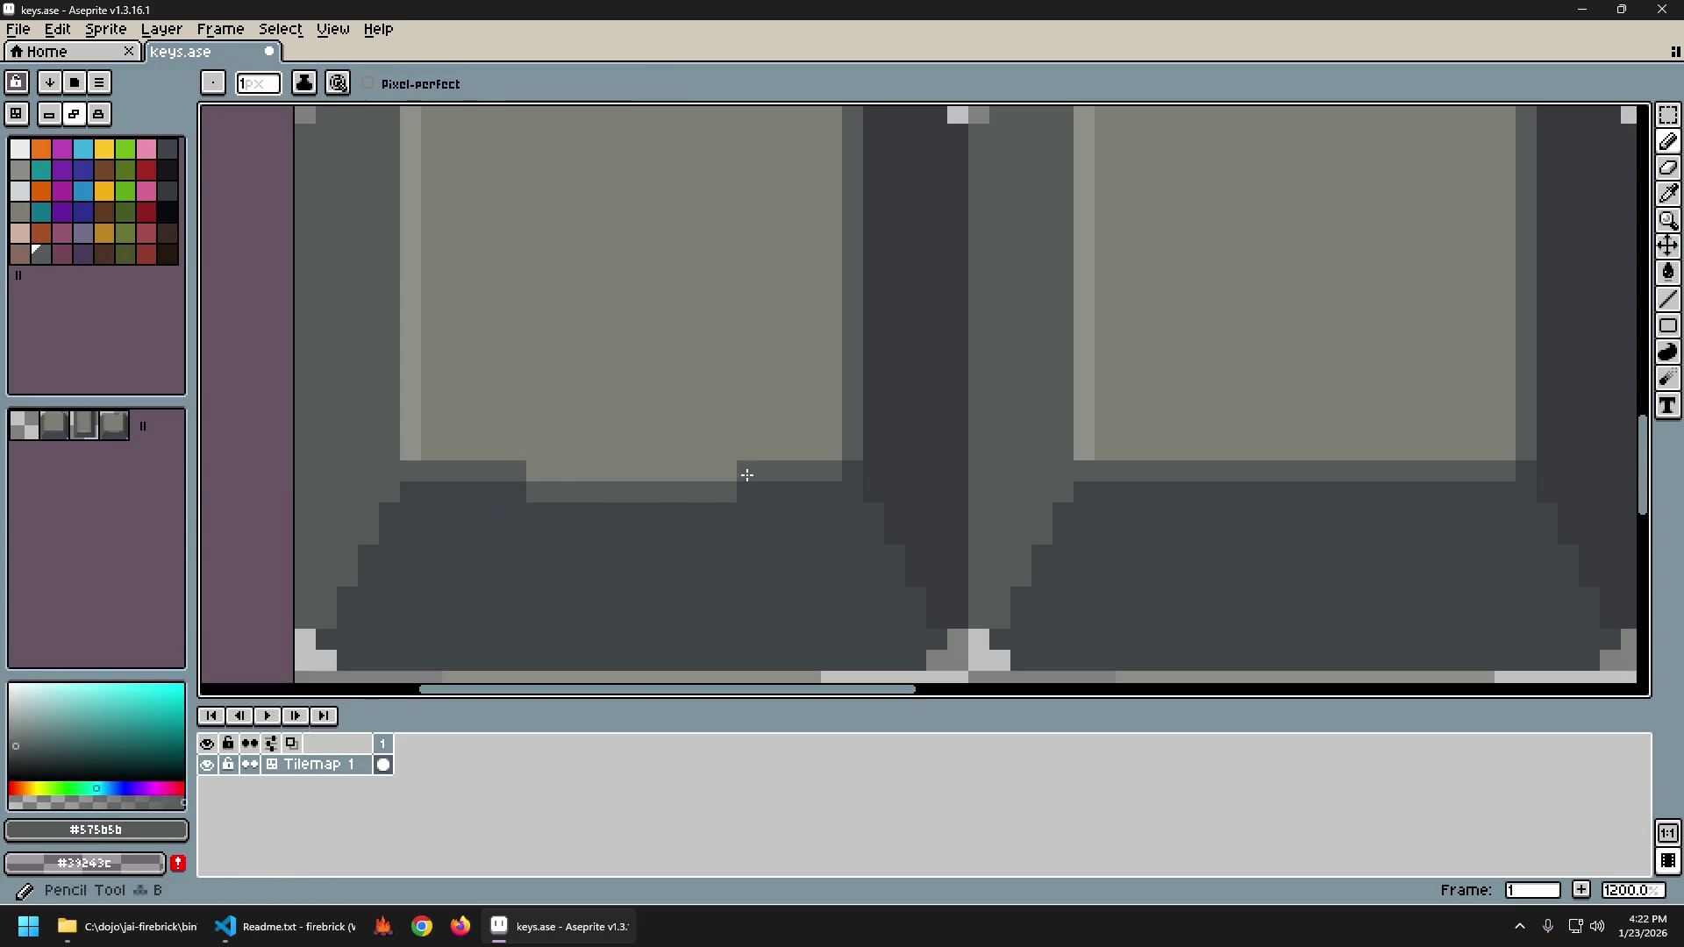
{"action": "scroll", "coordinate": [895, 537], "scroll_direction": "down", "scroll_amount": 6}
{"action": "left_click_drag", "start_coordinate": [970, 560], "coordinate": [922, 559]}
Compare tile 3 with and without its last pencil stroke, leaving the stroke undone.
{"action": "scroll", "coordinate": [842, 558], "scroll_direction": "down", "scroll_amount": 1}
{"action": "key", "text": "ctrl+z"}
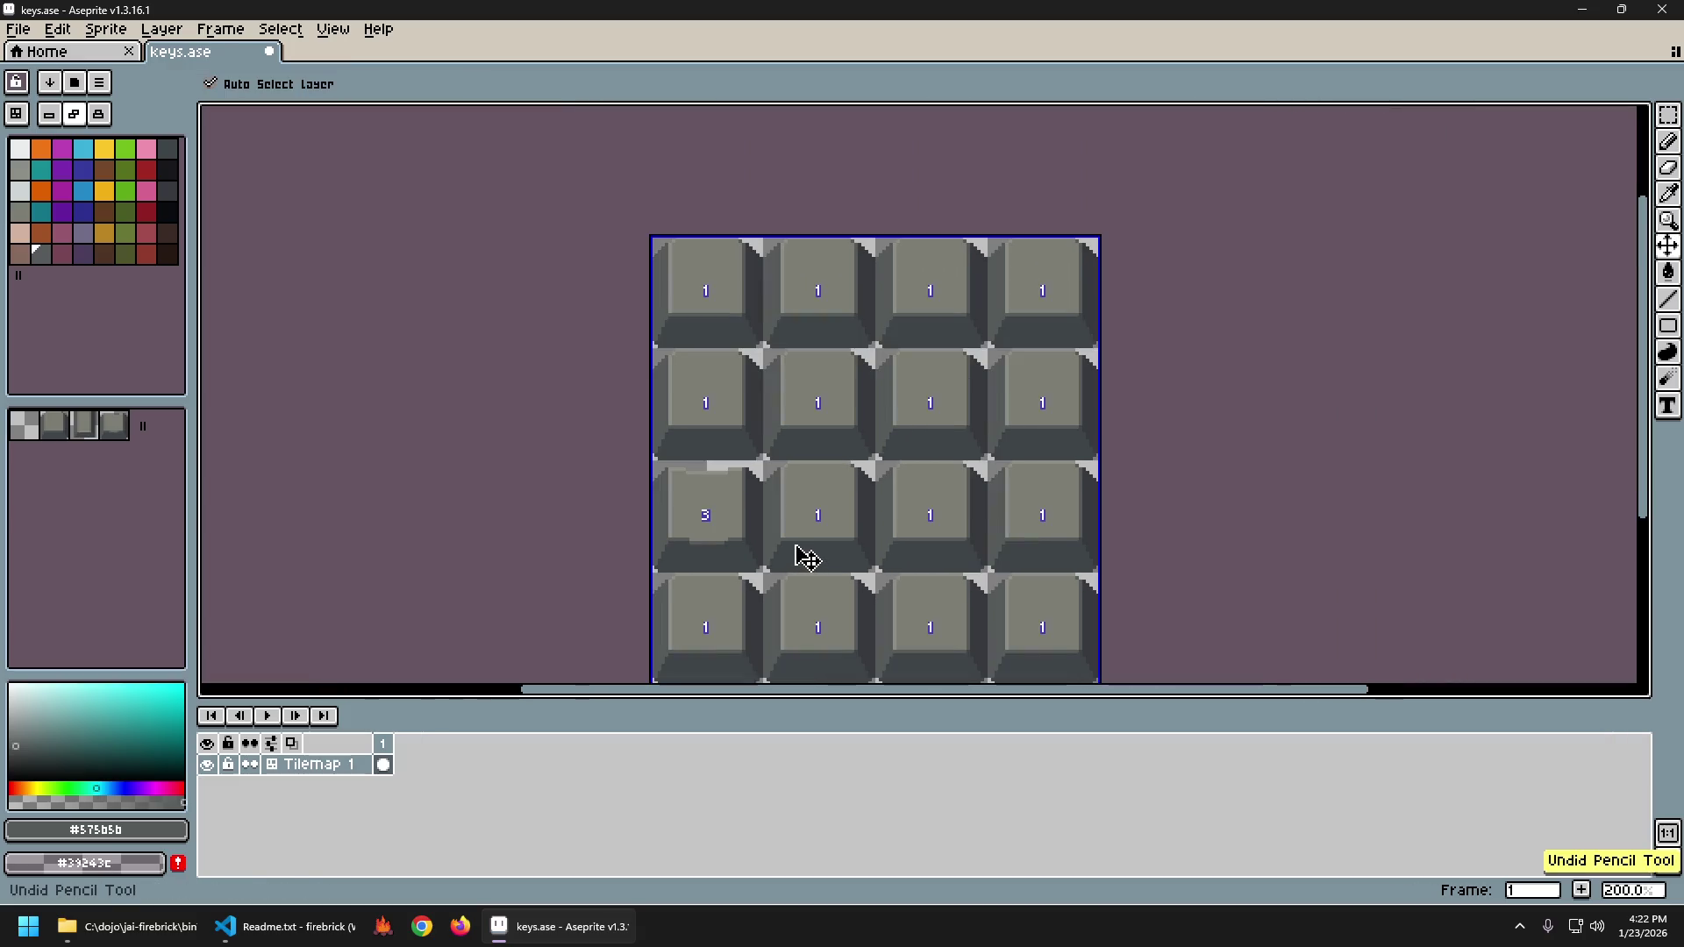
{"action": "key", "text": "ctrl+y"}
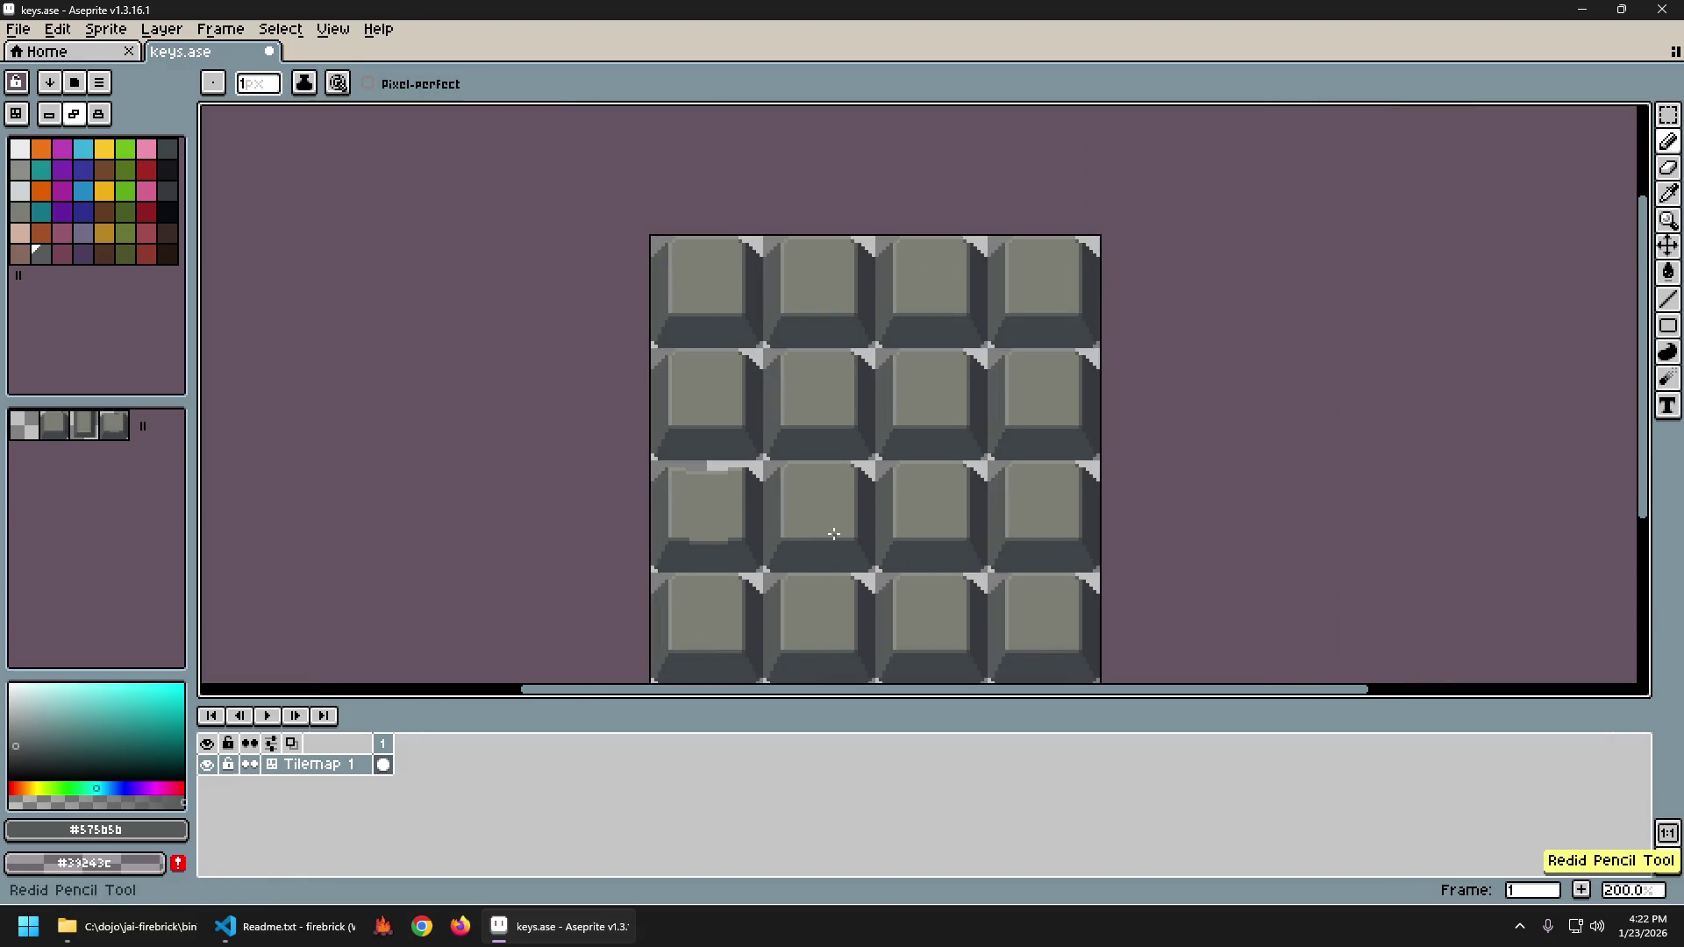
{"action": "scroll", "coordinate": [788, 554], "scroll_direction": "up", "scroll_amount": 4}
{"action": "key", "text": "ctrl+z"}
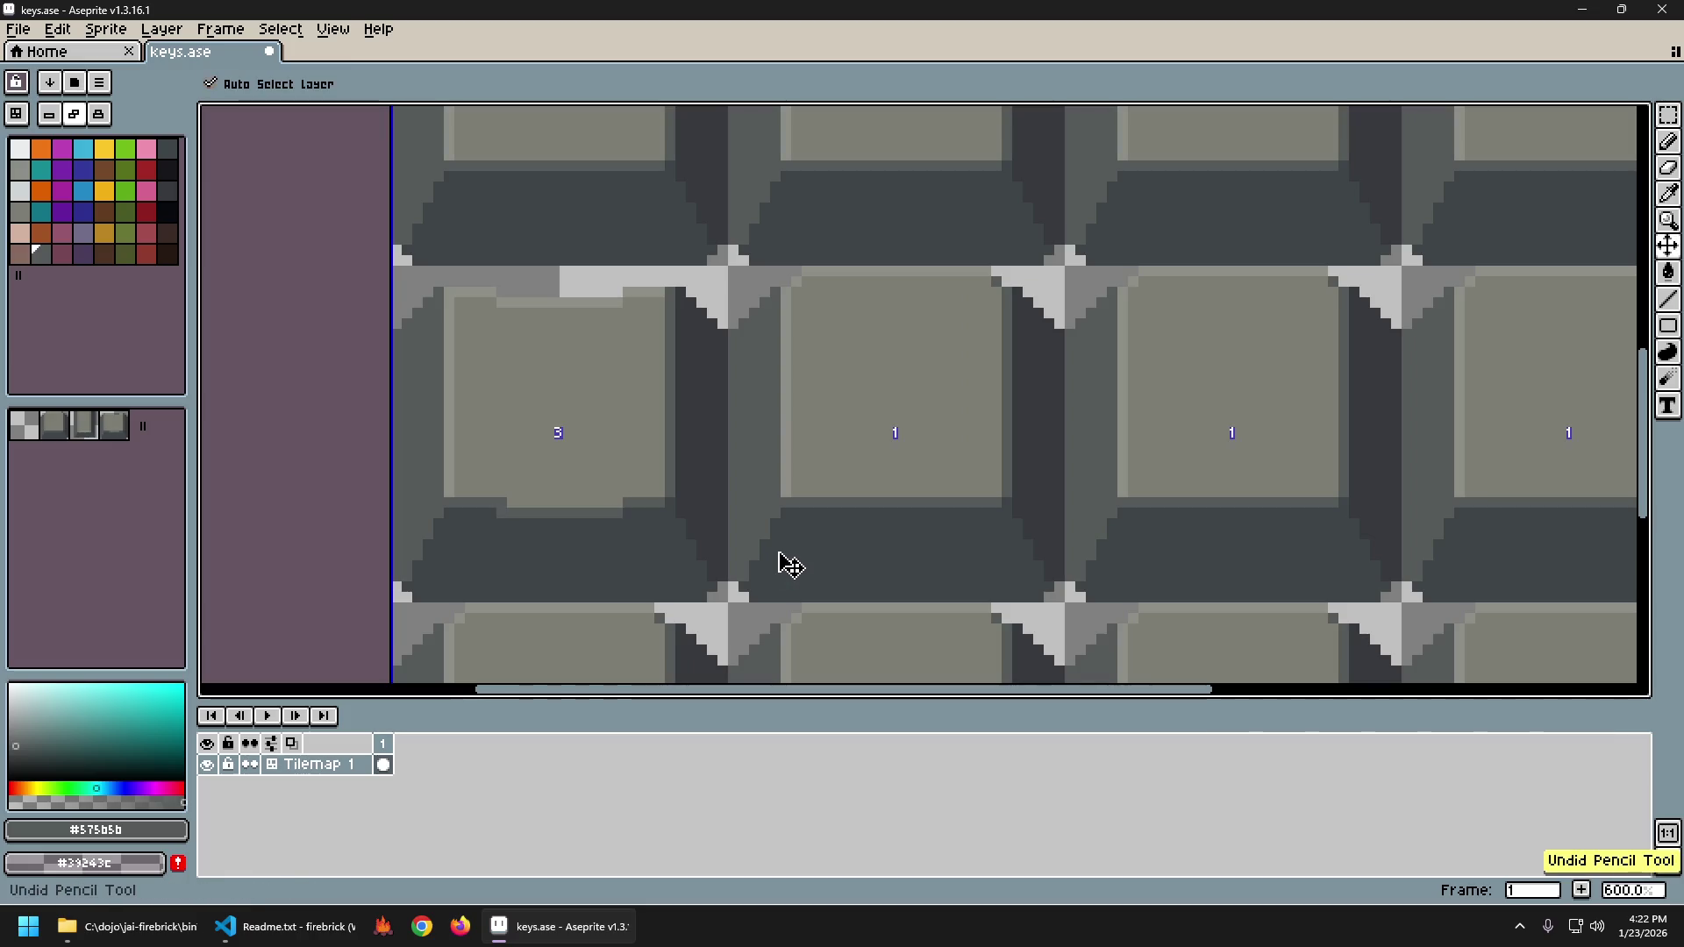
{"action": "scroll", "coordinate": [778, 552], "scroll_direction": "down", "scroll_amount": 4}
{"action": "key", "text": "ctrl+y"}
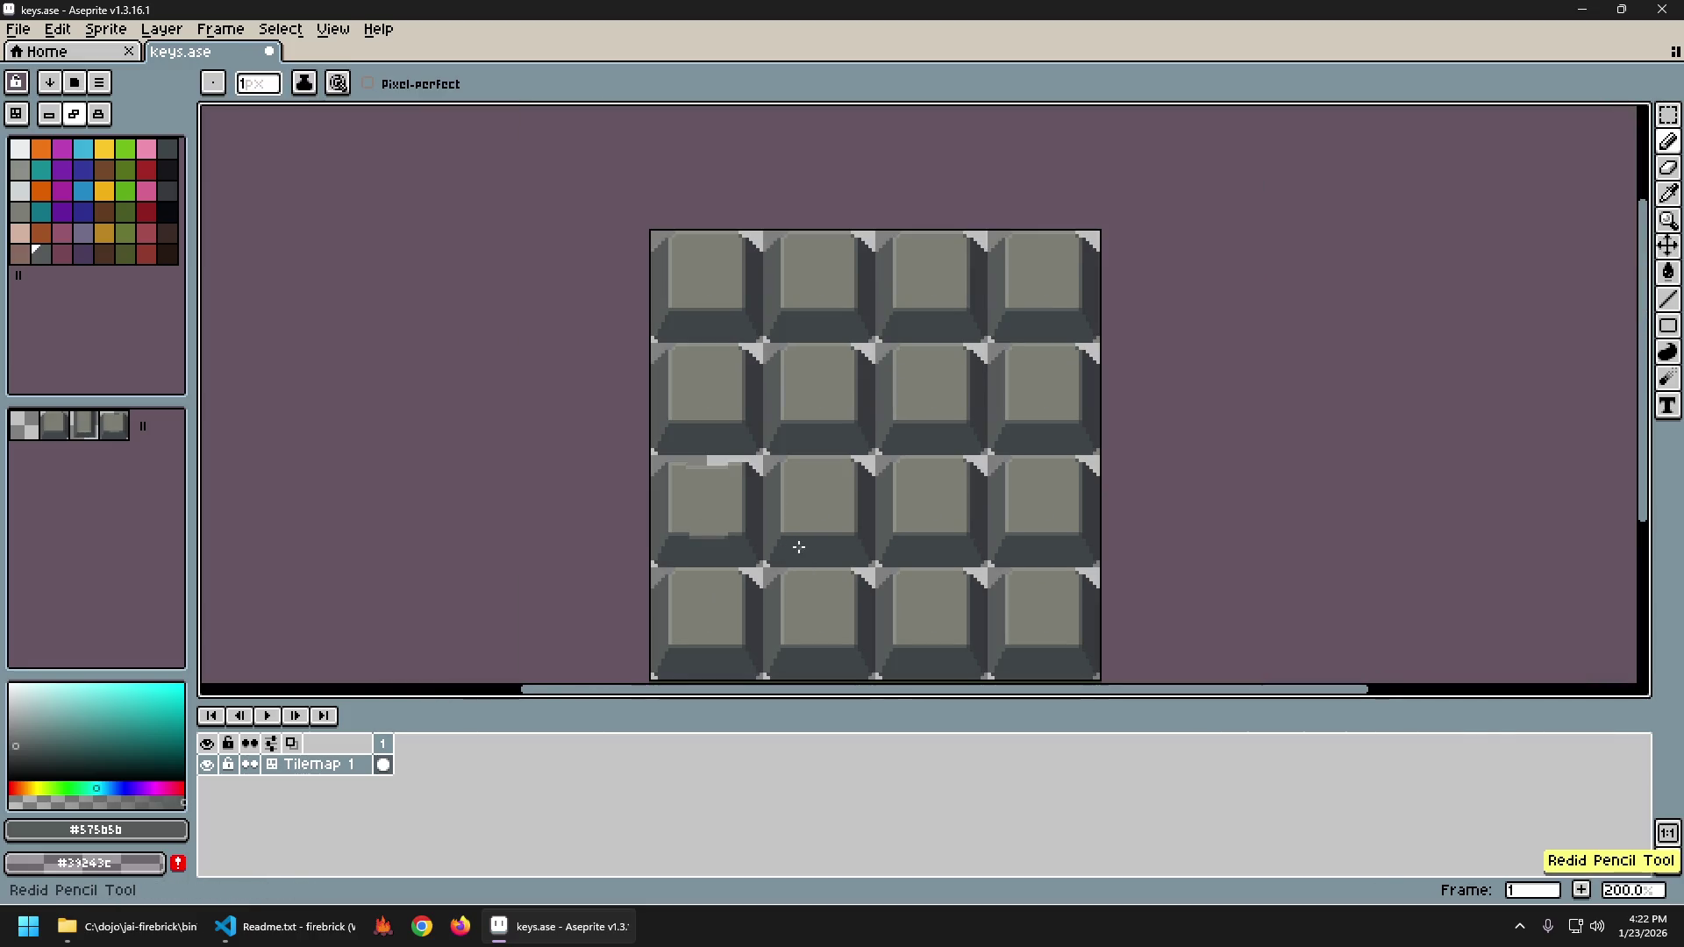
{"action": "scroll", "coordinate": [799, 548], "scroll_direction": "down", "scroll_amount": 1}
{"action": "key", "text": "ctrl+z"}
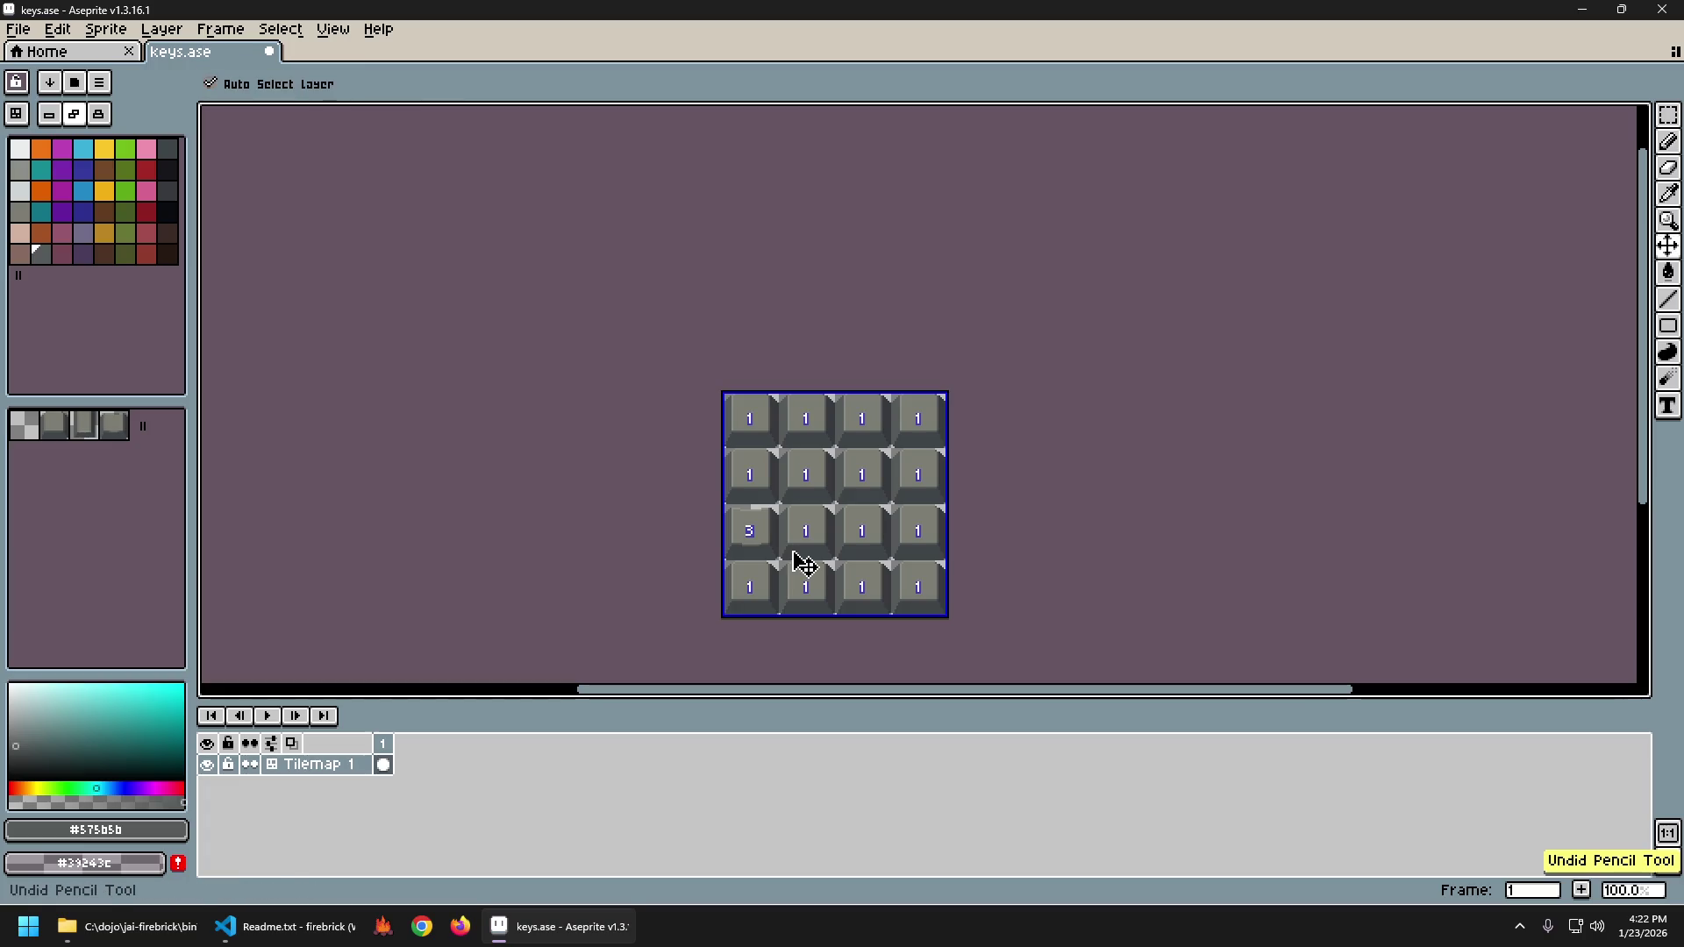
{"action": "scroll", "coordinate": [702, 502], "scroll_direction": "up", "scroll_amount": 9}
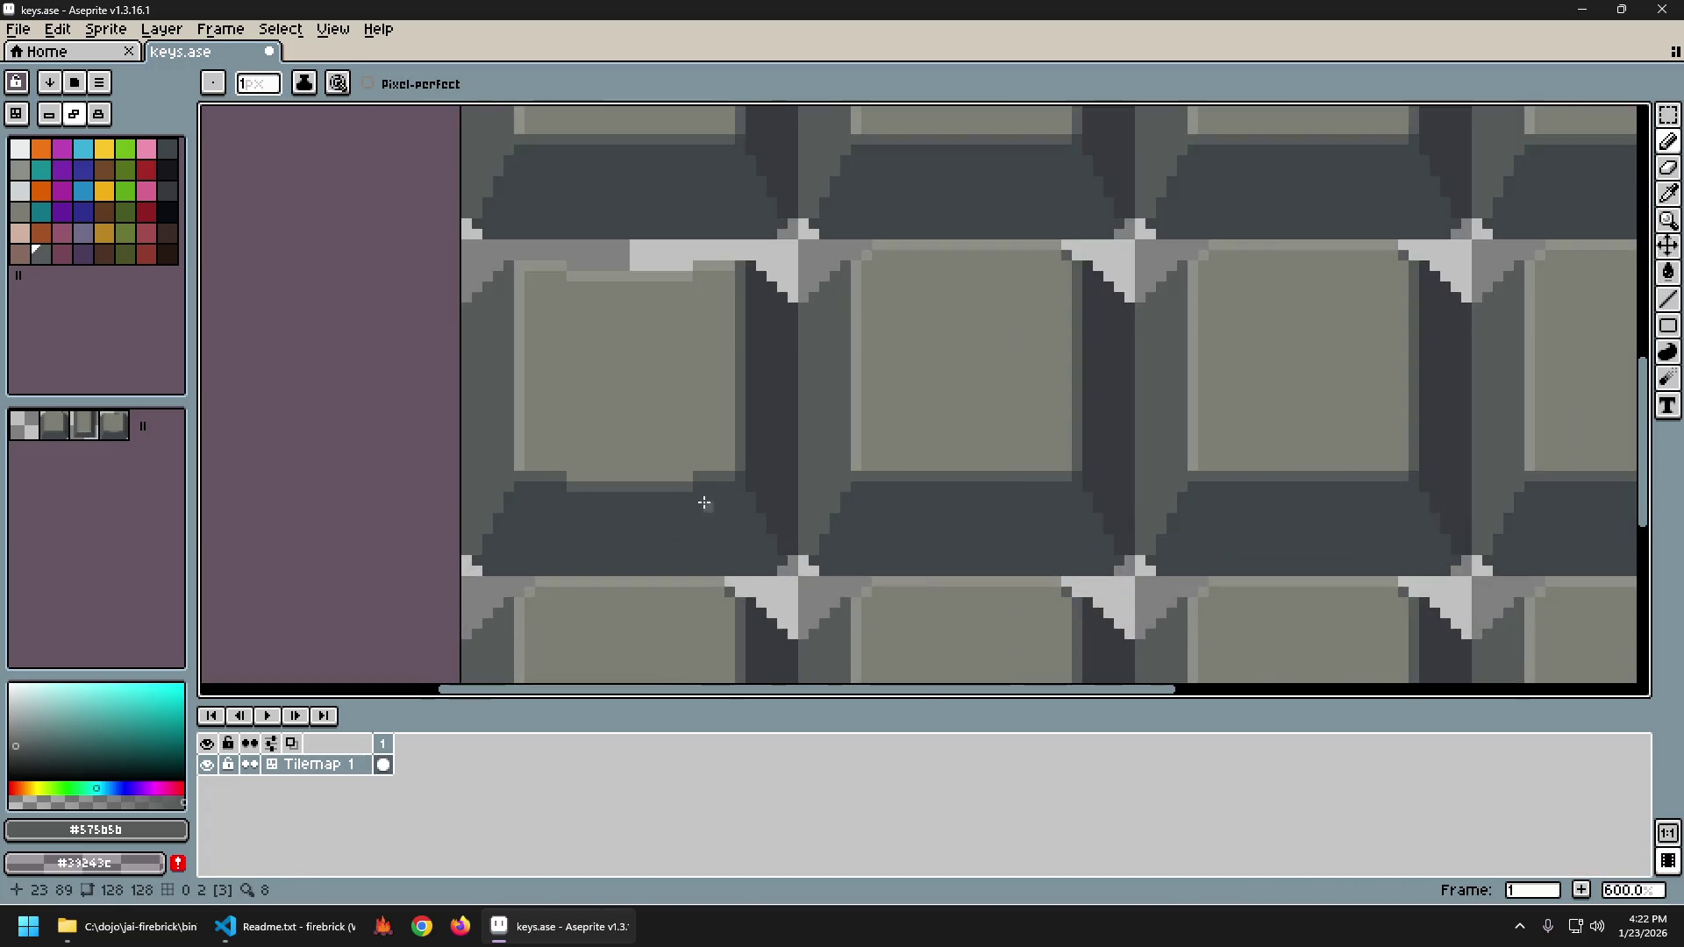
{"action": "scroll", "coordinate": [695, 502], "scroll_direction": "down", "scroll_amount": 3}
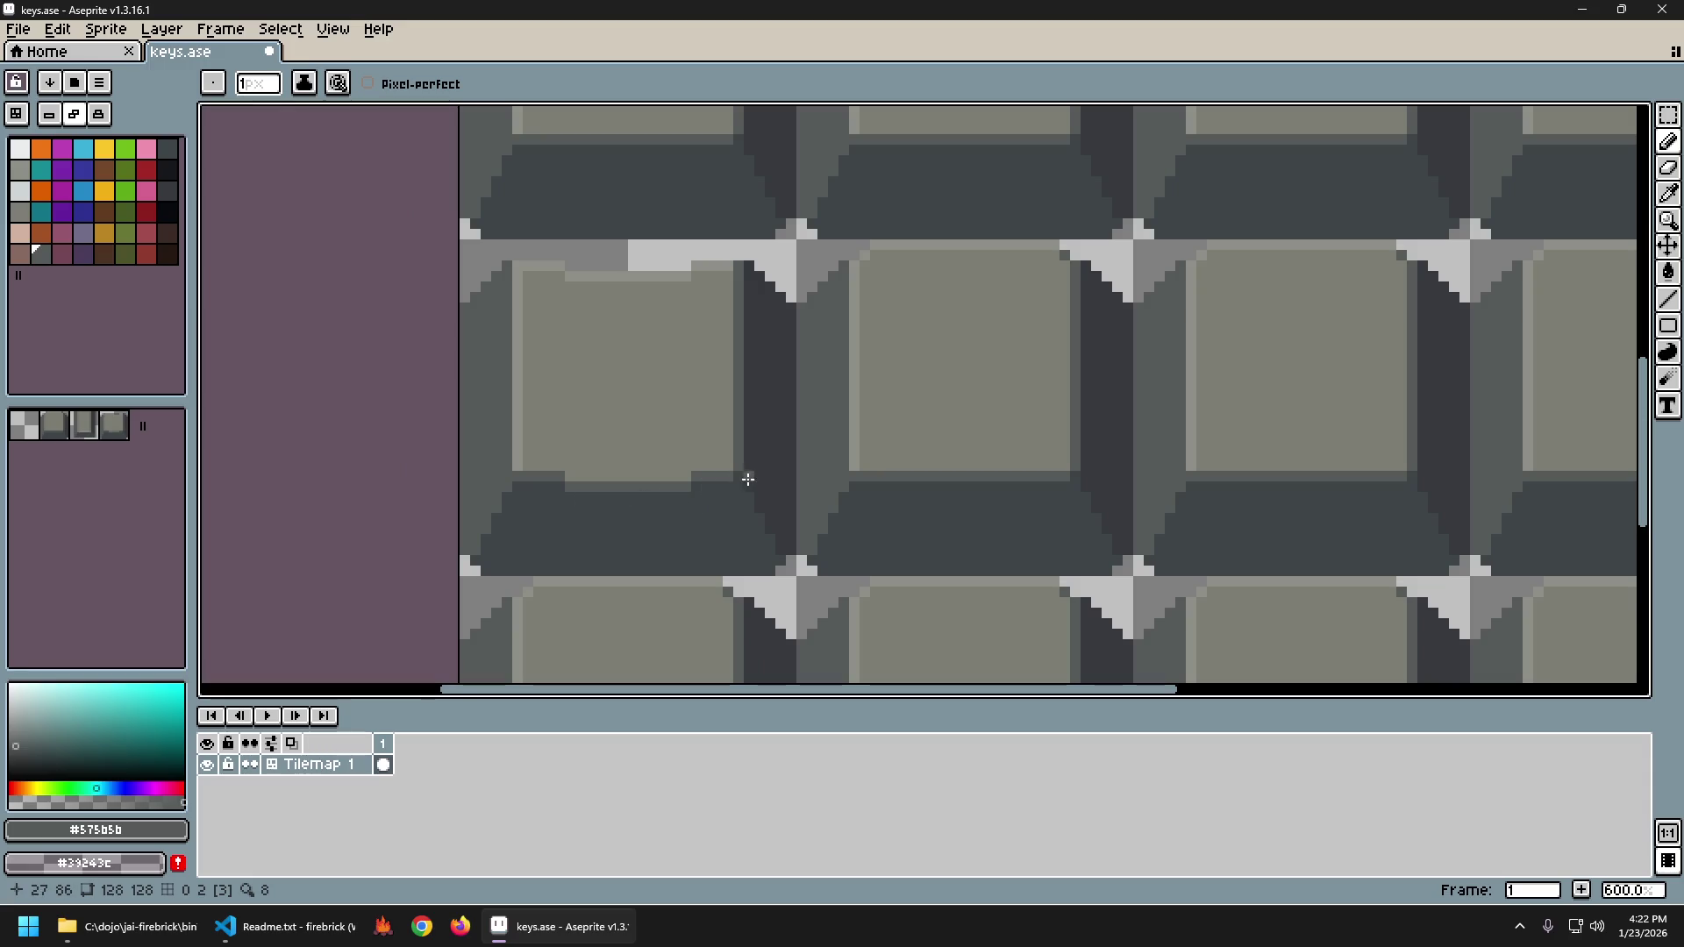
{"action": "scroll", "coordinate": [679, 549], "scroll_direction": "down", "scroll_amount": 4}
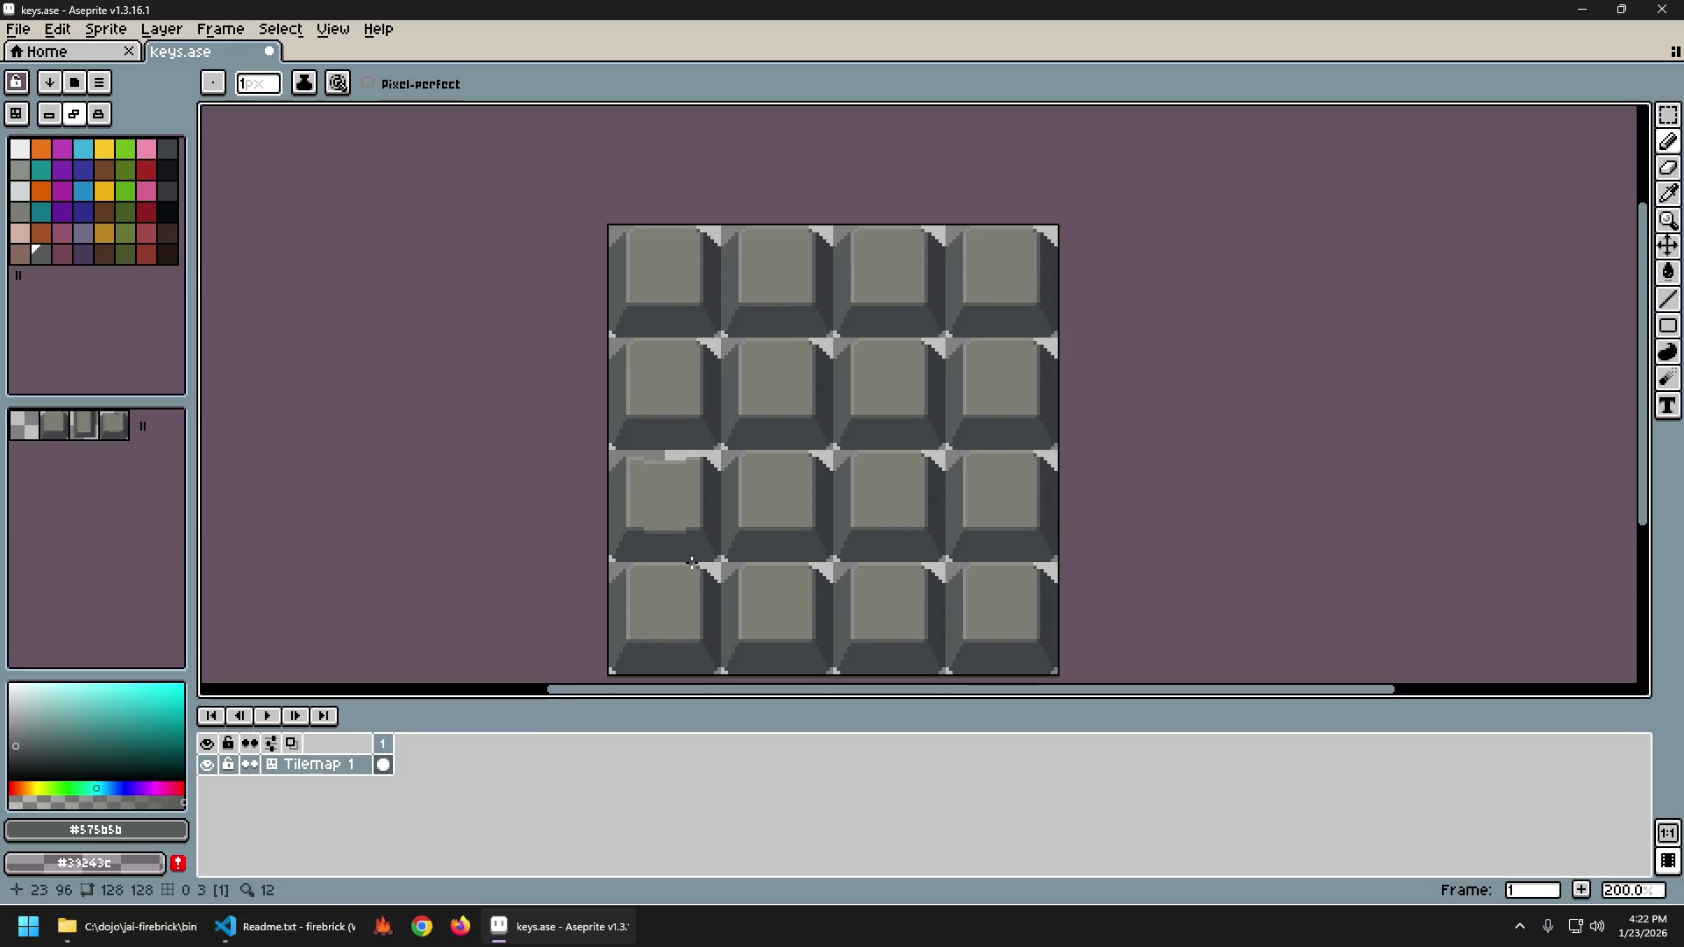
{"action": "scroll", "coordinate": [720, 543], "scroll_direction": "down", "scroll_amount": 1}
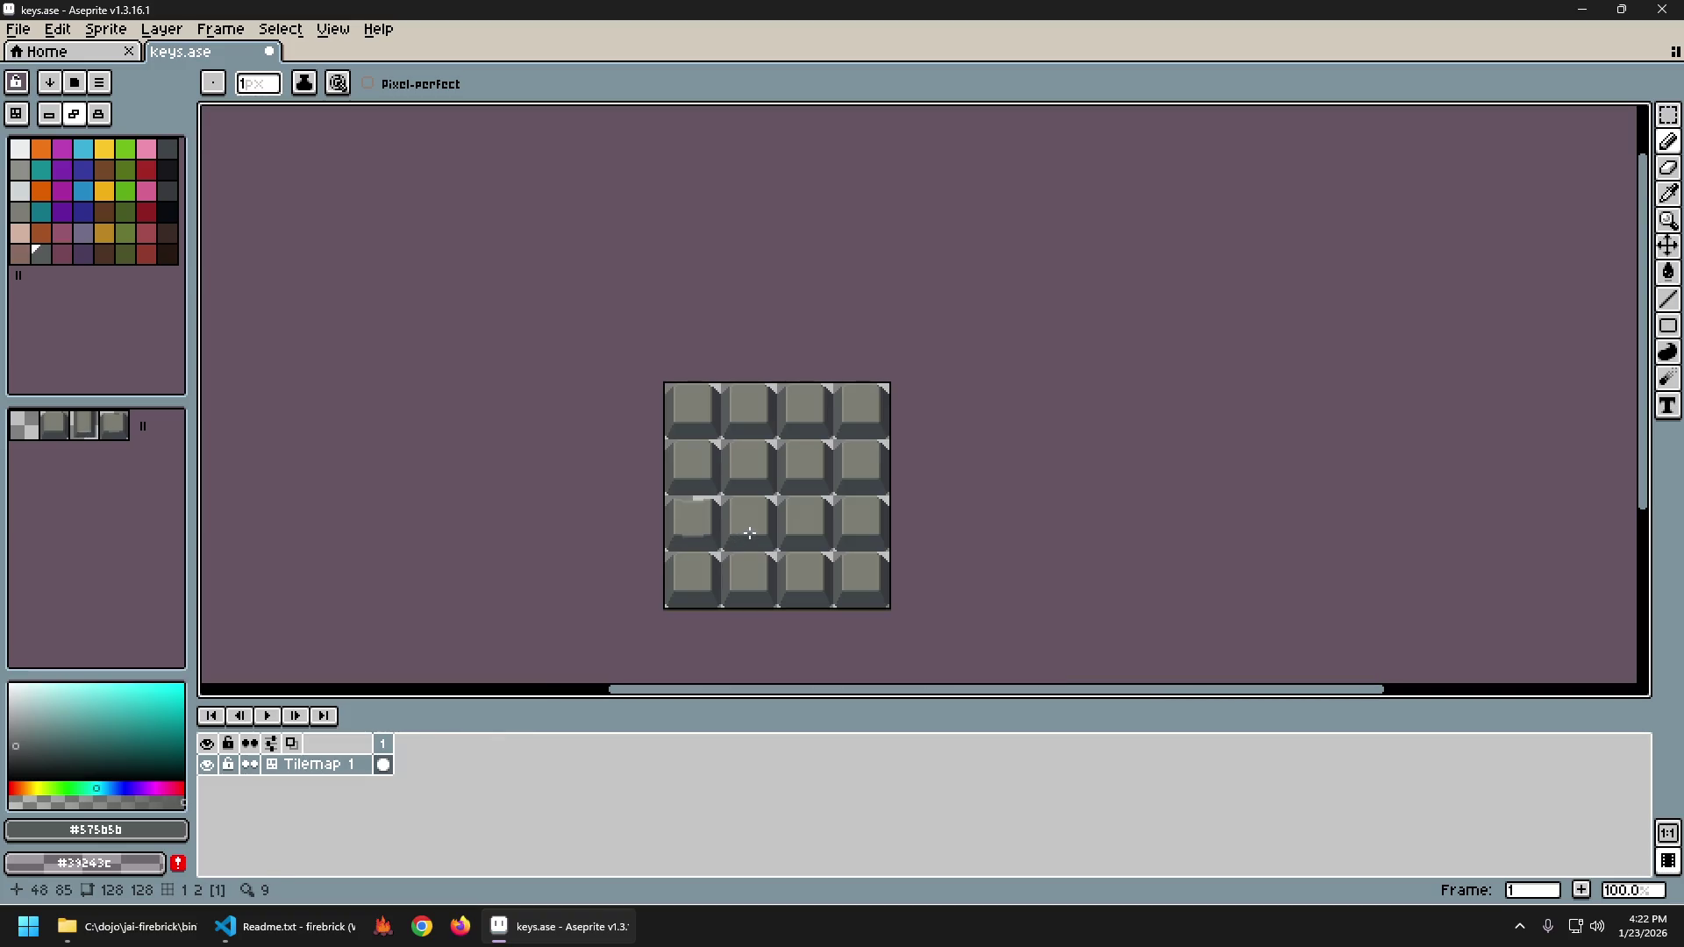
{"action": "scroll", "coordinate": [765, 520], "scroll_direction": "up", "scroll_amount": 7}
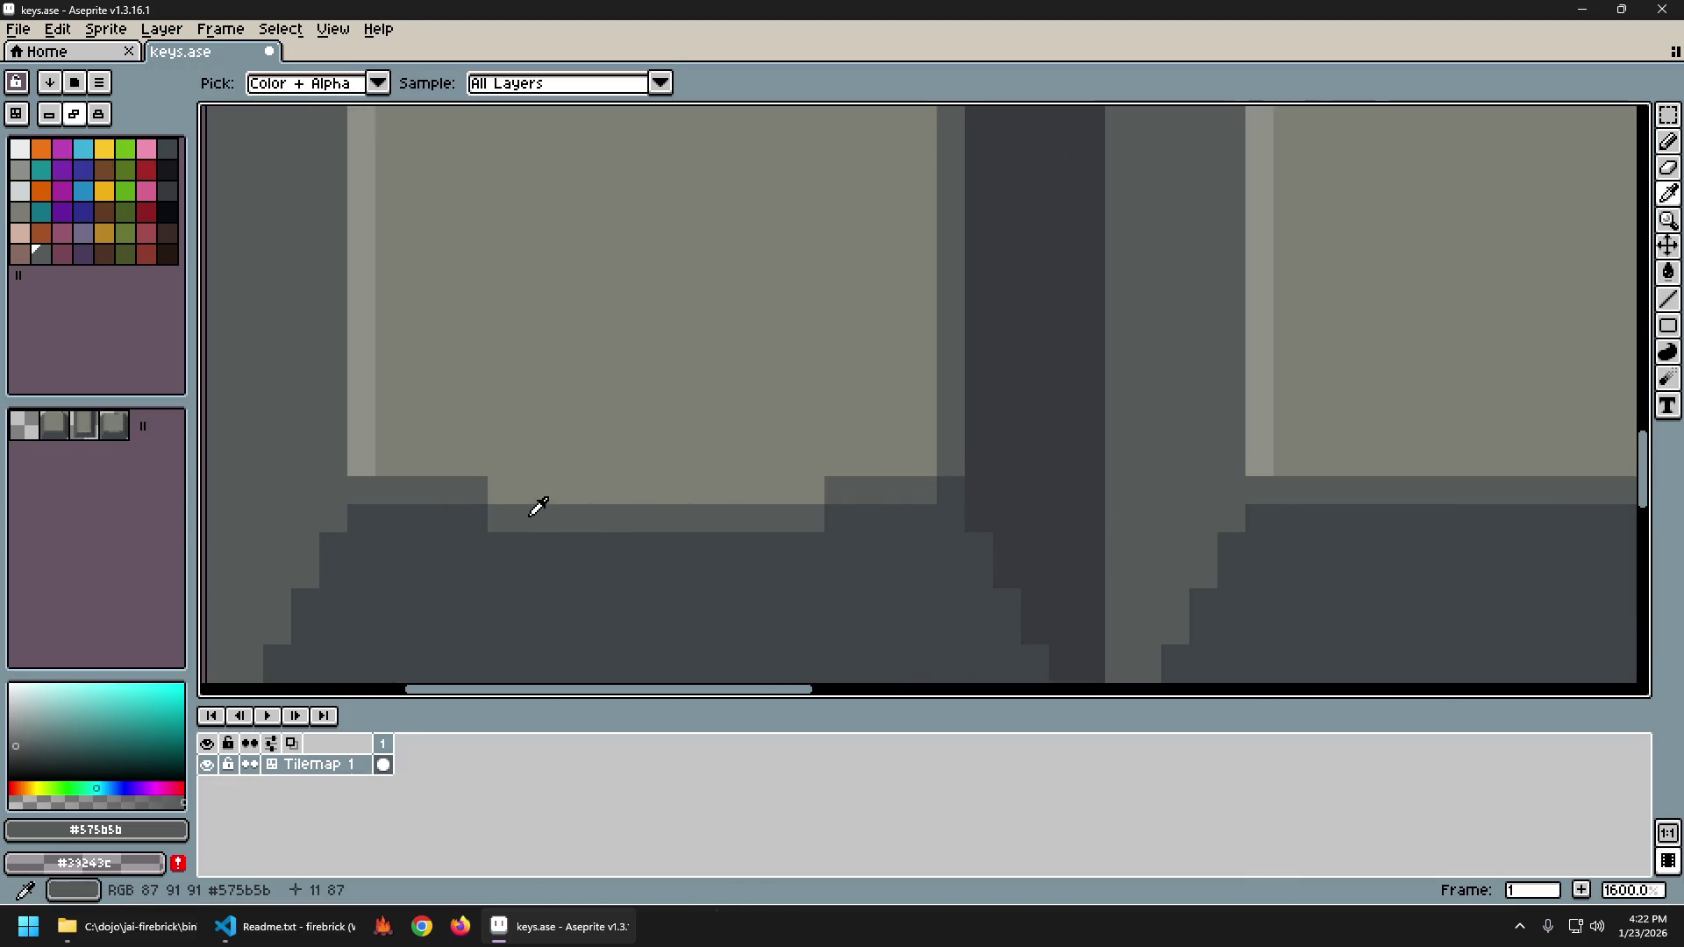
Paint several #575b5b notch pixels along the bottom edge of tile 3's face.
{"action": "left_click", "coordinate": [530, 491]}
{"action": "left_click", "coordinate": [588, 492]}
{"action": "left_click", "coordinate": [447, 518]}
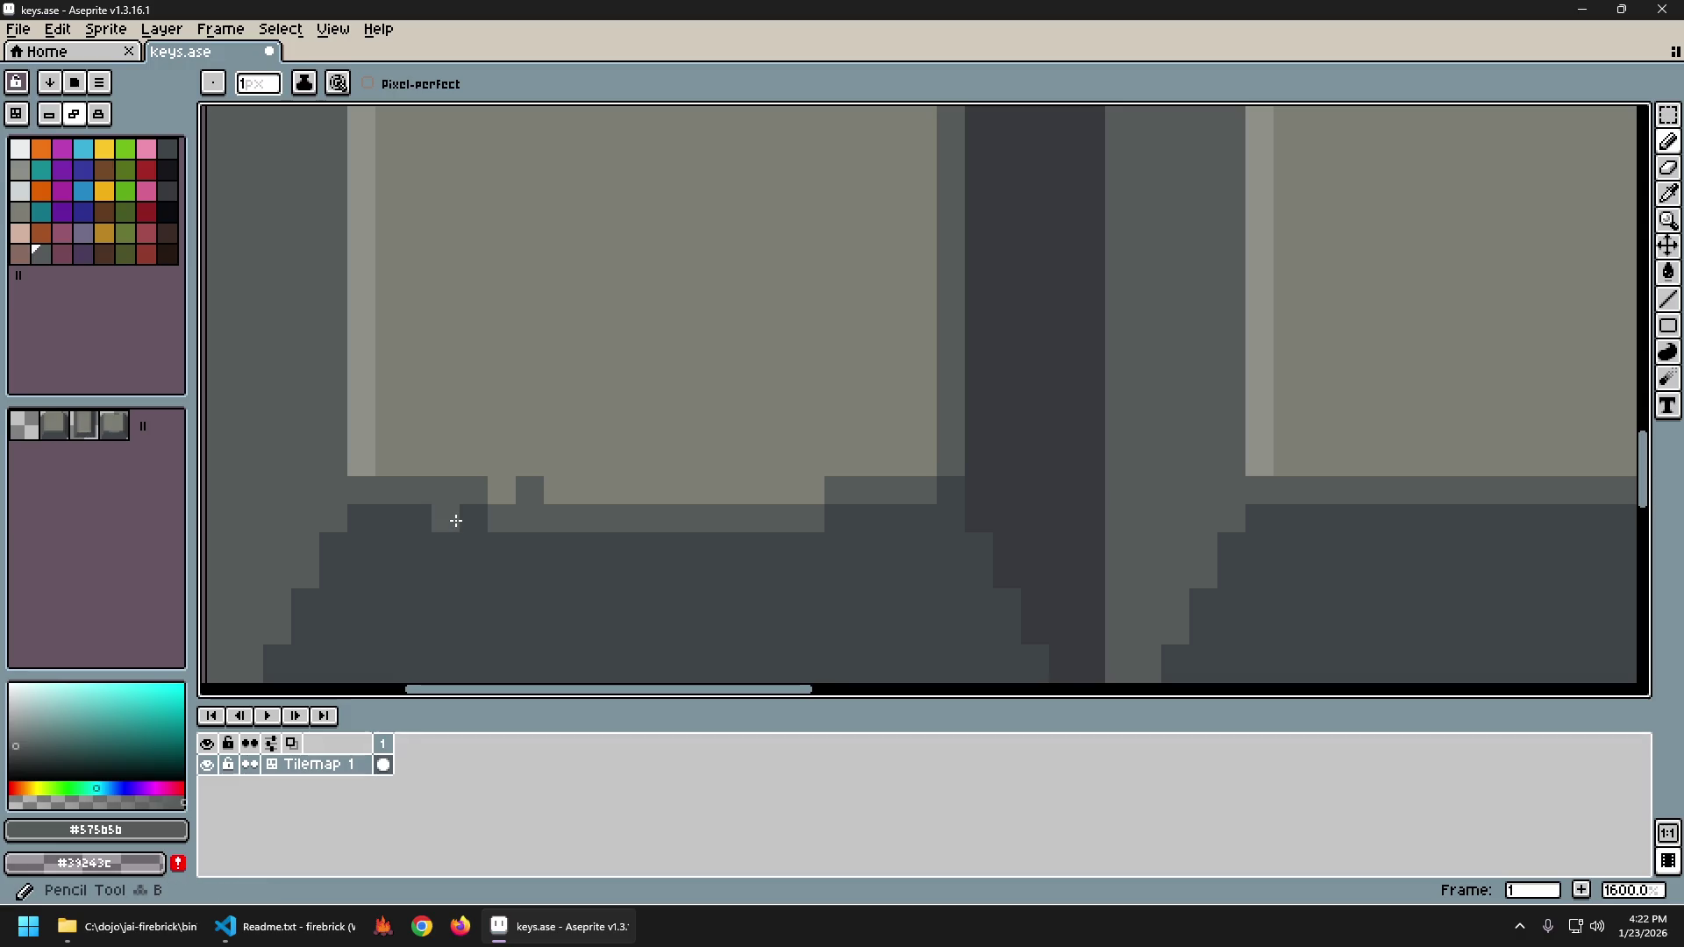
{"action": "key", "text": "b"}
{"action": "left_click", "coordinate": [782, 491]}
{"action": "left_click", "coordinate": [833, 519]}
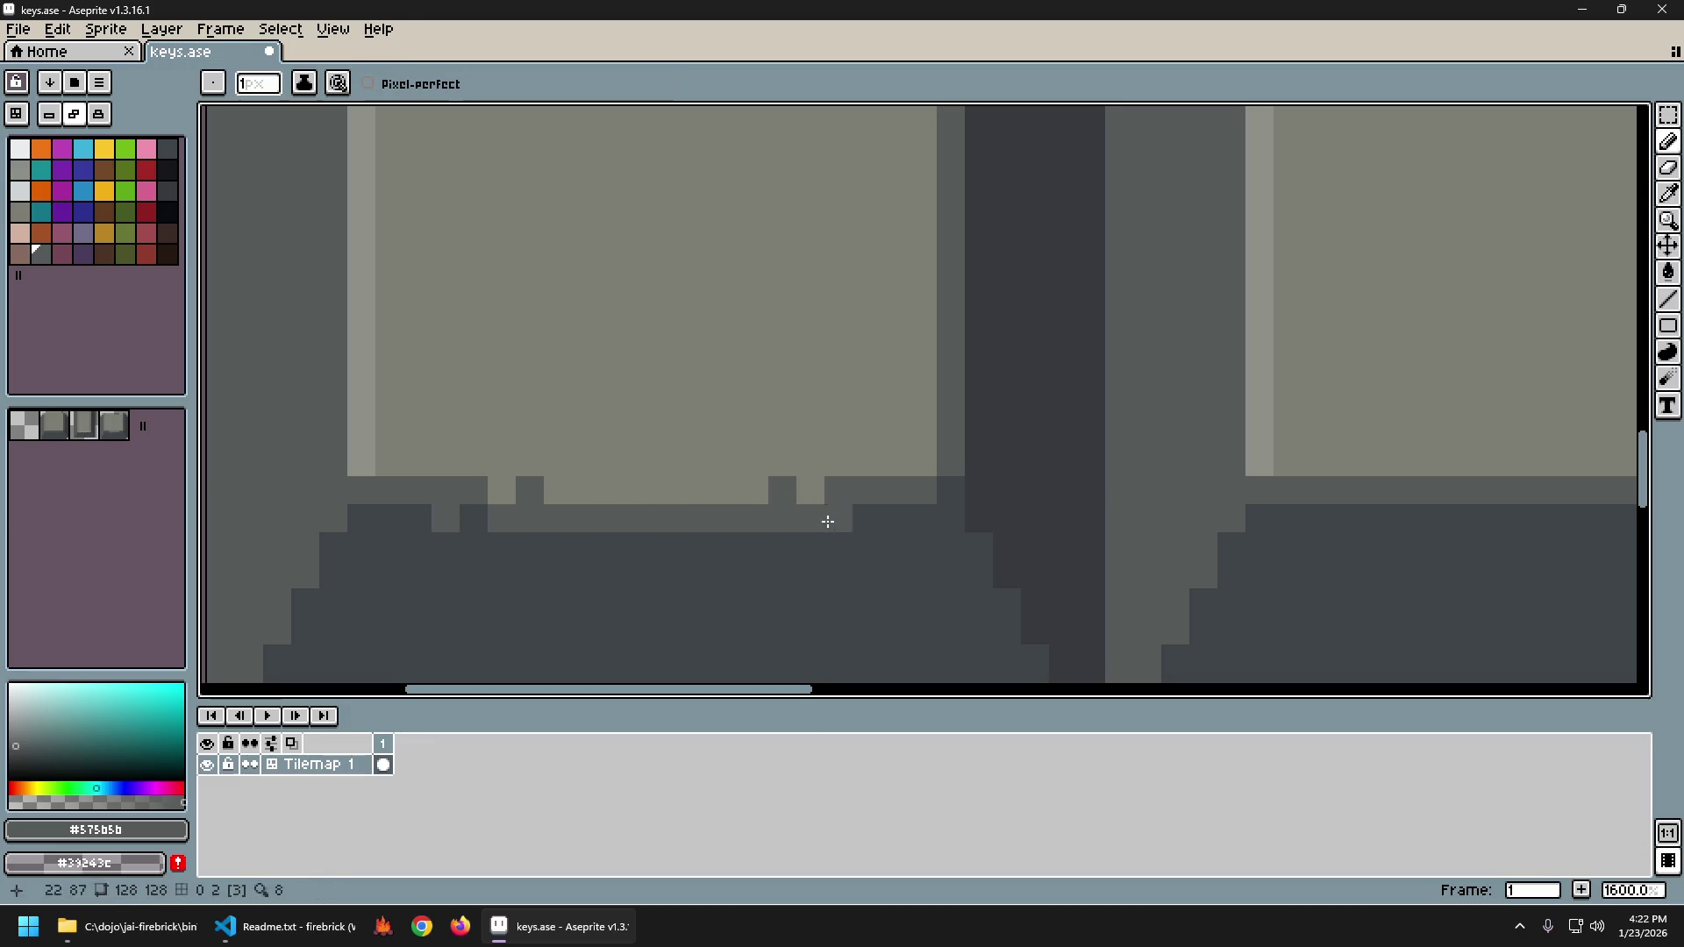
Add two more grey notch pixels at 19,86 and 6,87.
{"action": "scroll", "coordinate": [877, 531], "scroll_direction": "down", "scroll_amount": 10}
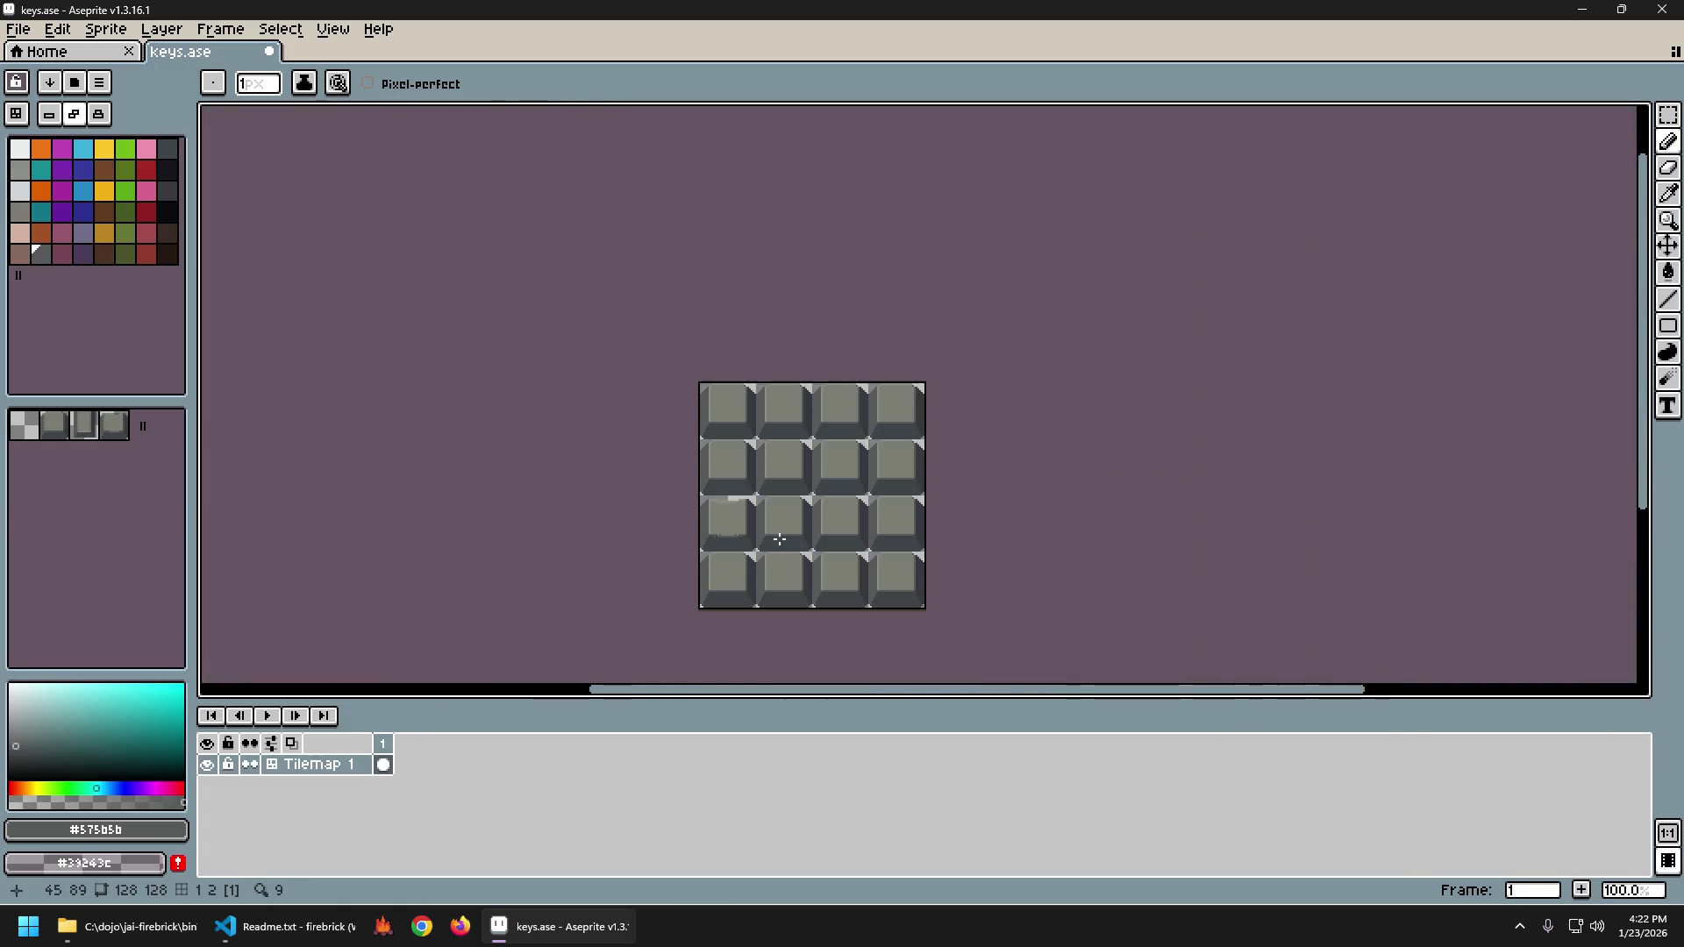
{"action": "scroll", "coordinate": [783, 539], "scroll_direction": "up", "scroll_amount": 2}
{"action": "scroll", "coordinate": [752, 537], "scroll_direction": "down", "scroll_amount": 1}
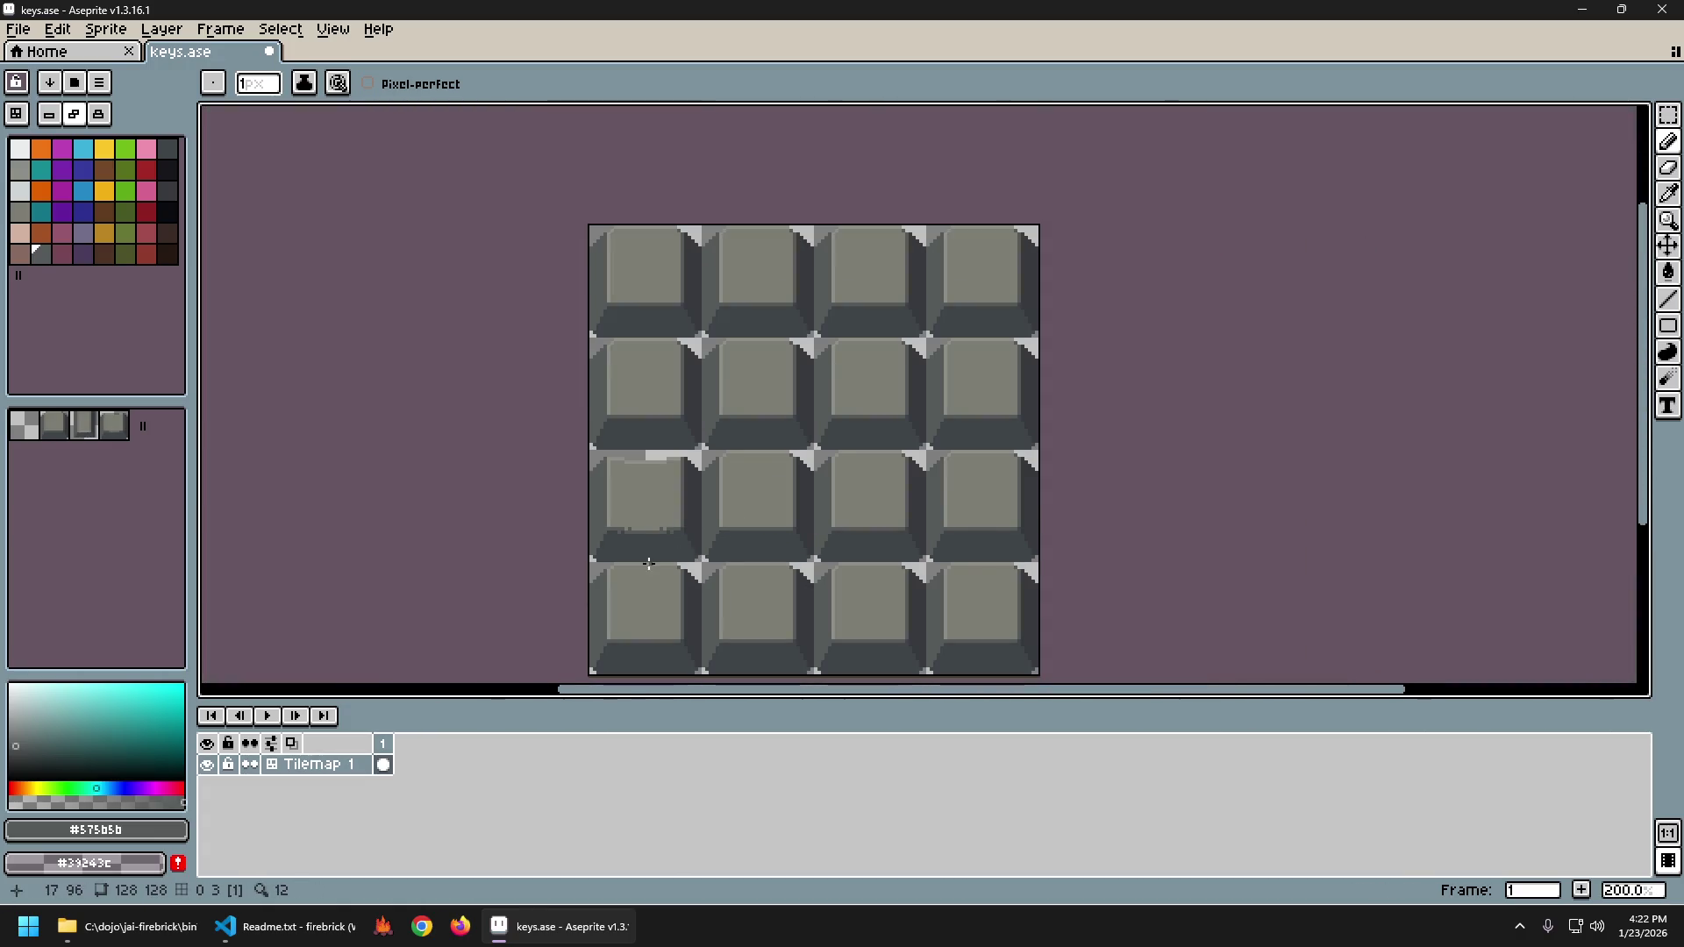
{"action": "scroll", "coordinate": [649, 564], "scroll_direction": "down", "scroll_amount": 1}
{"action": "scroll", "coordinate": [636, 566], "scroll_direction": "up", "scroll_amount": 9}
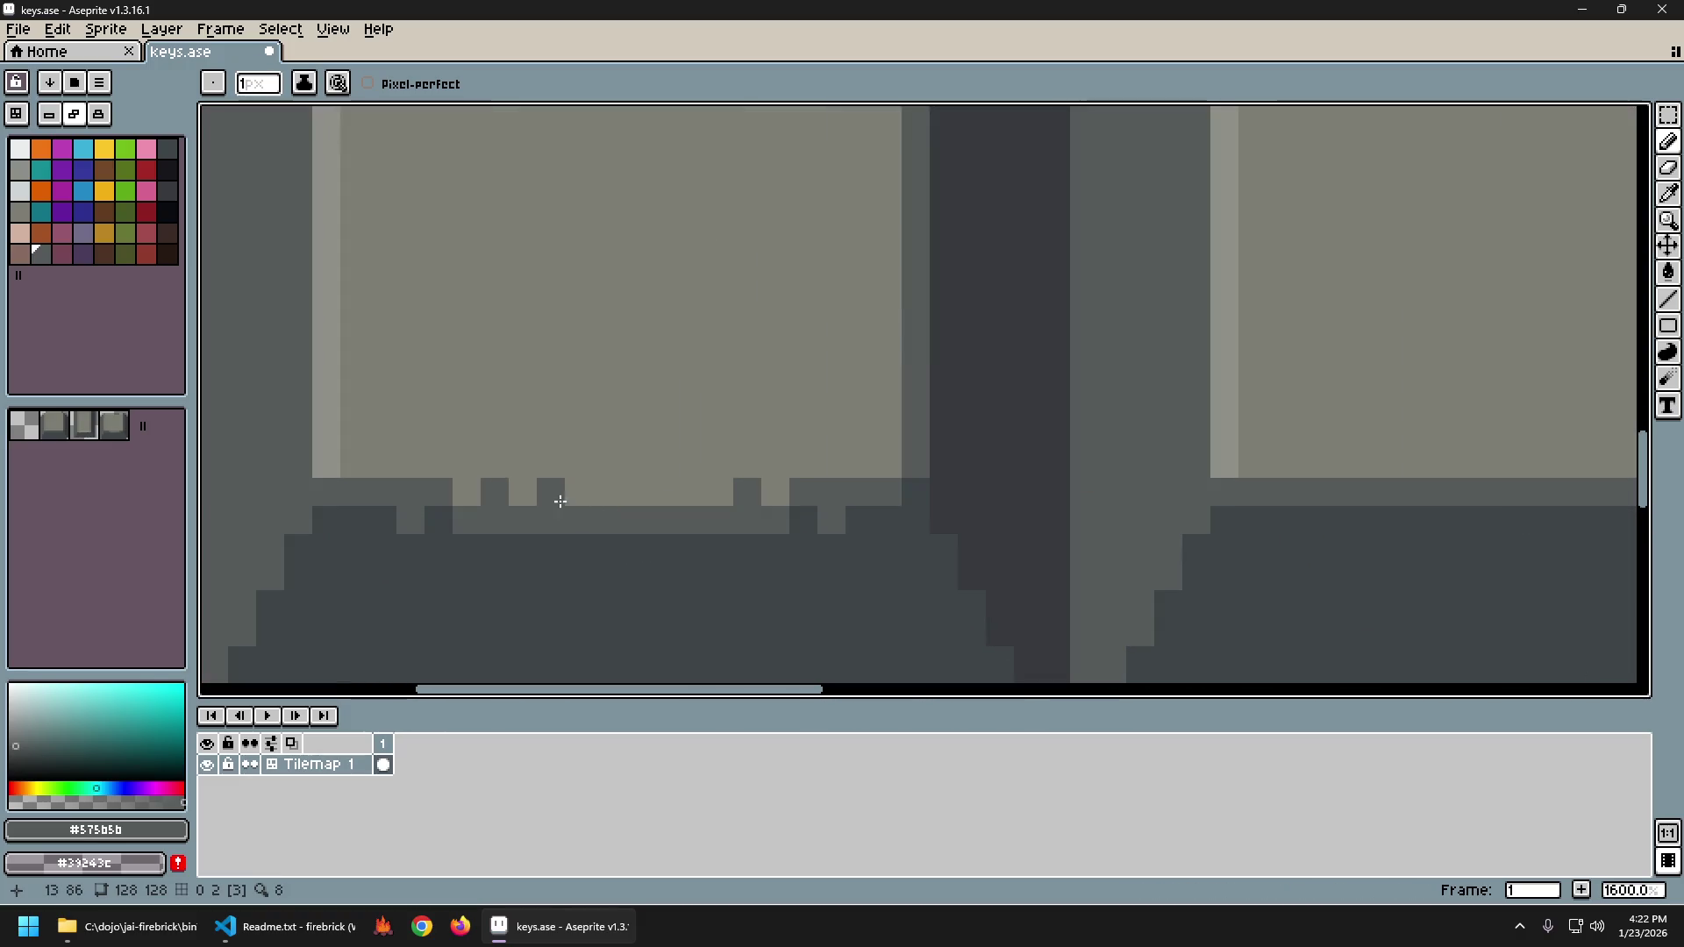
{"action": "left_click", "coordinate": [717, 488]}
{"action": "left_click", "coordinate": [362, 518]}
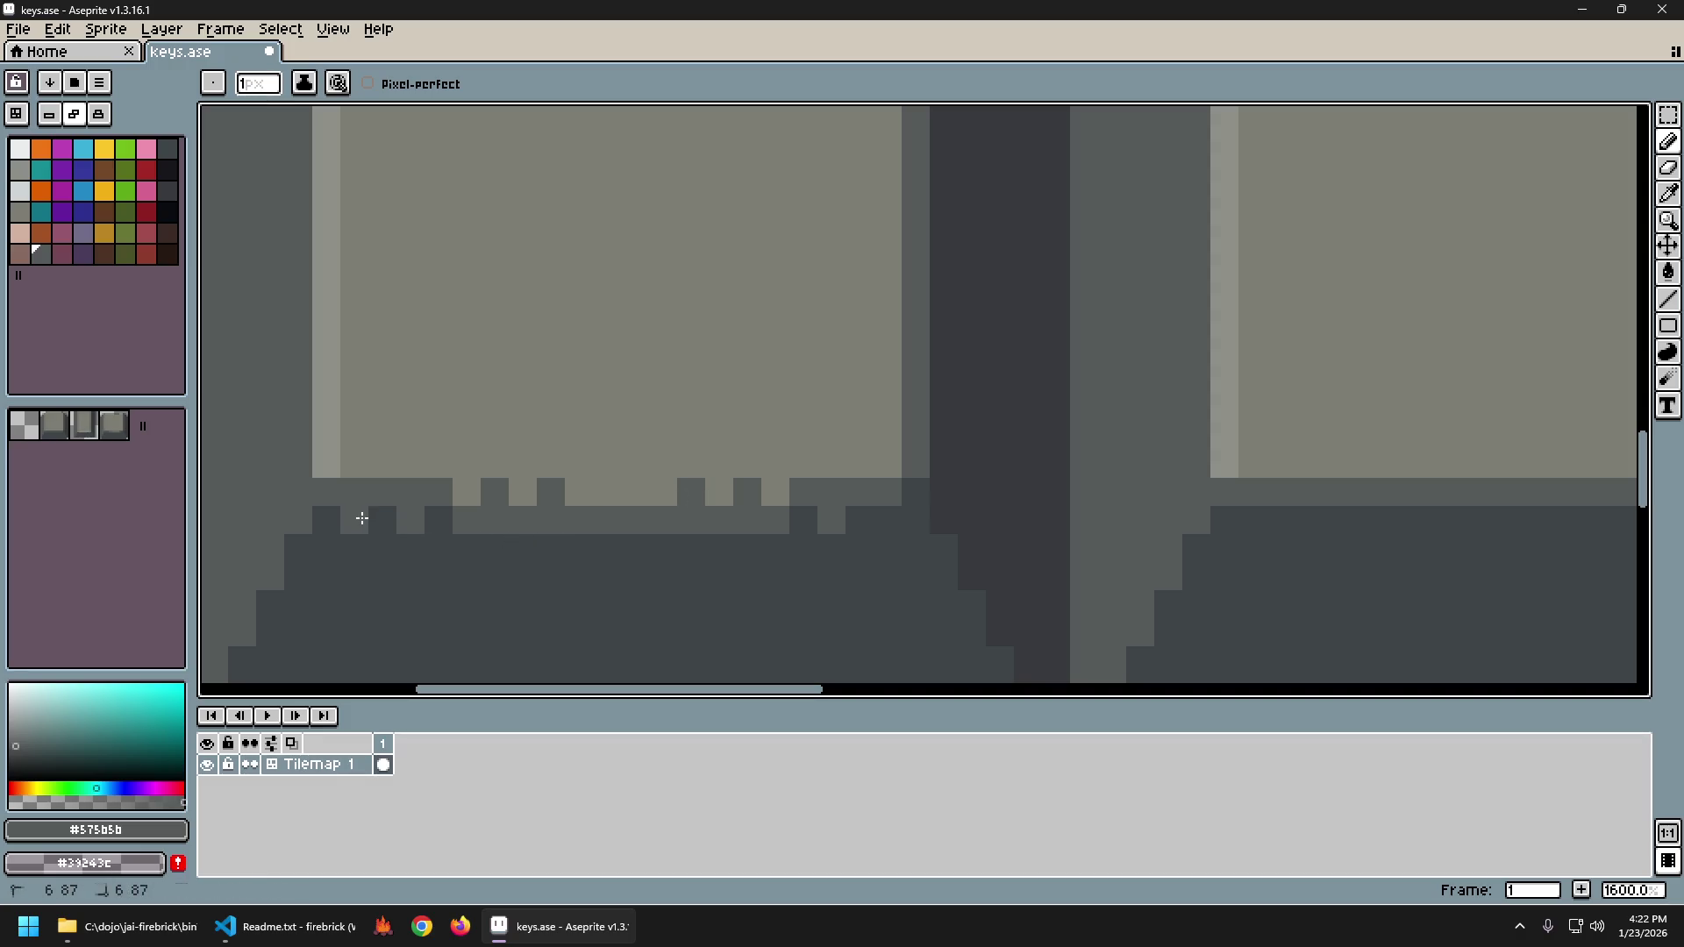
{"action": "scroll", "coordinate": [903, 540], "scroll_direction": "down", "scroll_amount": 8}
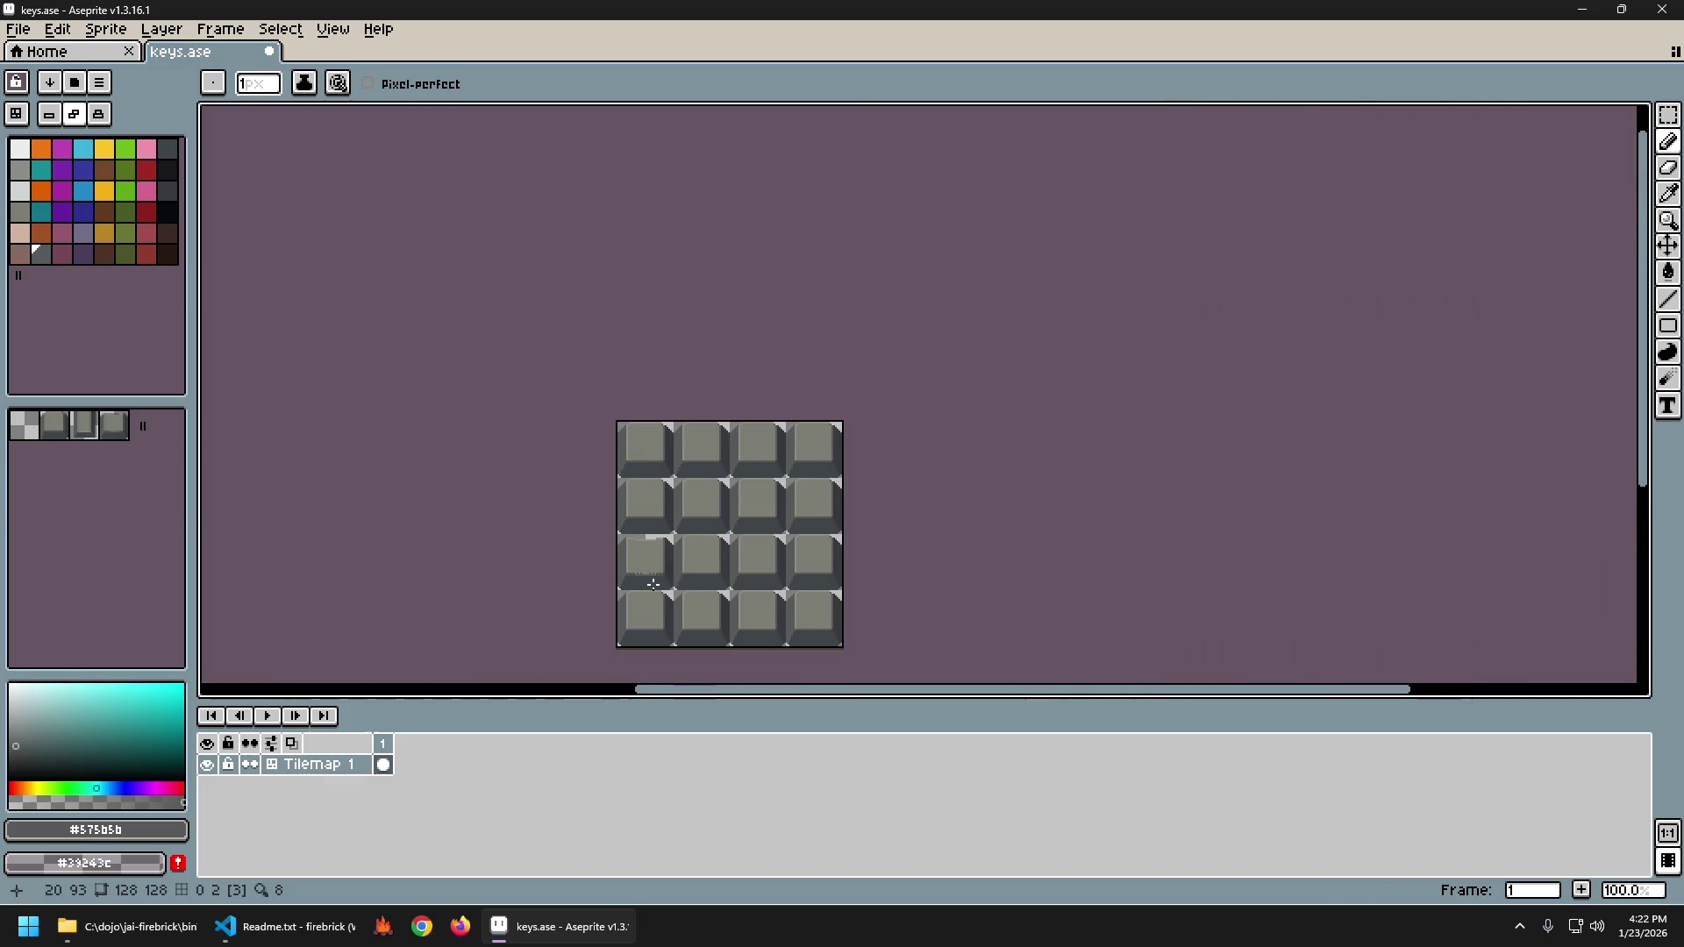
{"action": "scroll", "coordinate": [653, 584], "scroll_direction": "up", "scroll_amount": 1}
Compare the key with and without its latest stroke, keeping the stroke redone.
{"action": "key", "text": "ctrl+z"}
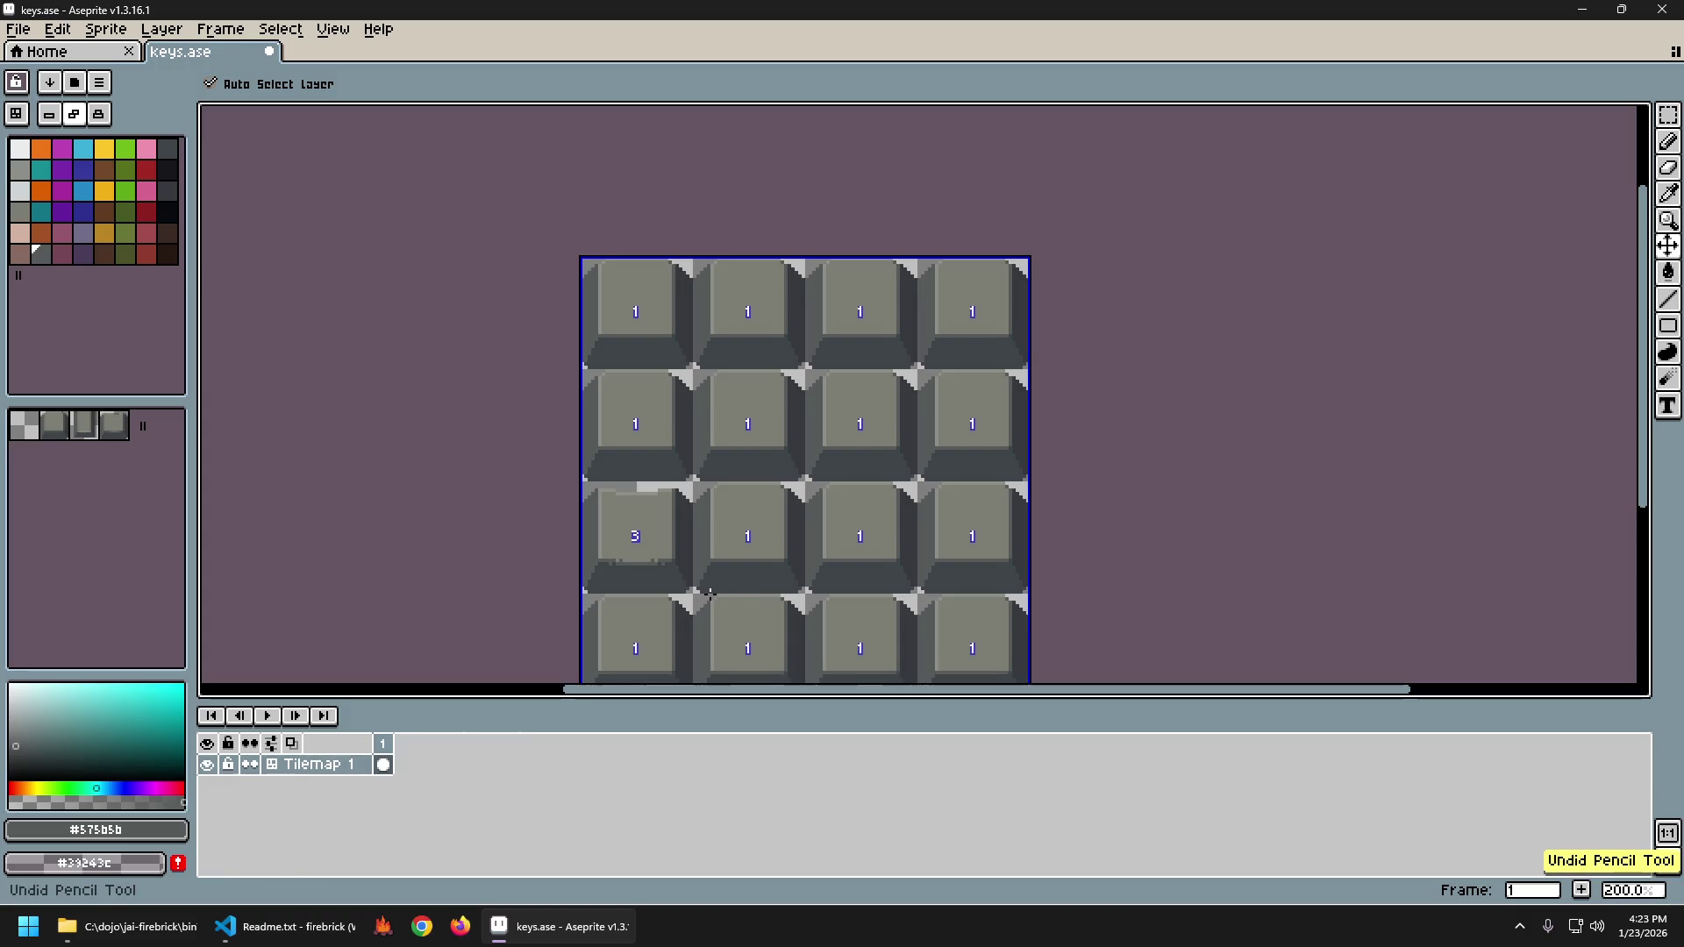
{"action": "scroll", "coordinate": [710, 593], "scroll_direction": "down", "scroll_amount": 1}
{"action": "key", "text": "ctrl+y"}
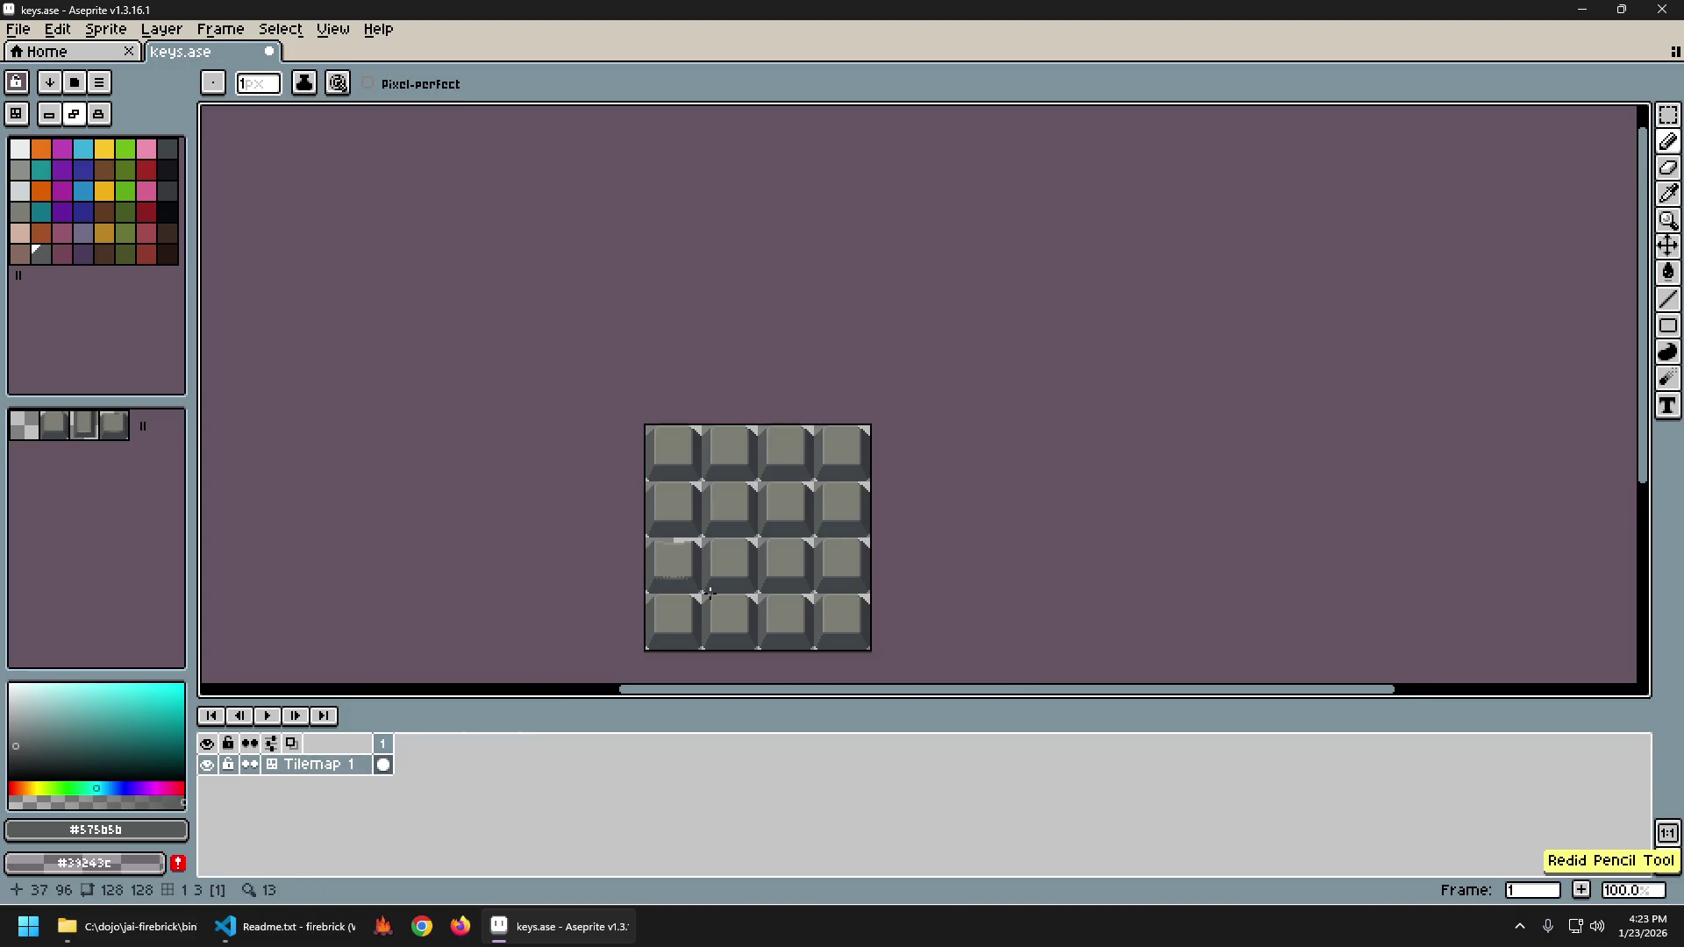
{"action": "key", "text": "ctrl+z"}
{"action": "scroll", "coordinate": [719, 604], "scroll_direction": "up", "scroll_amount": 2}
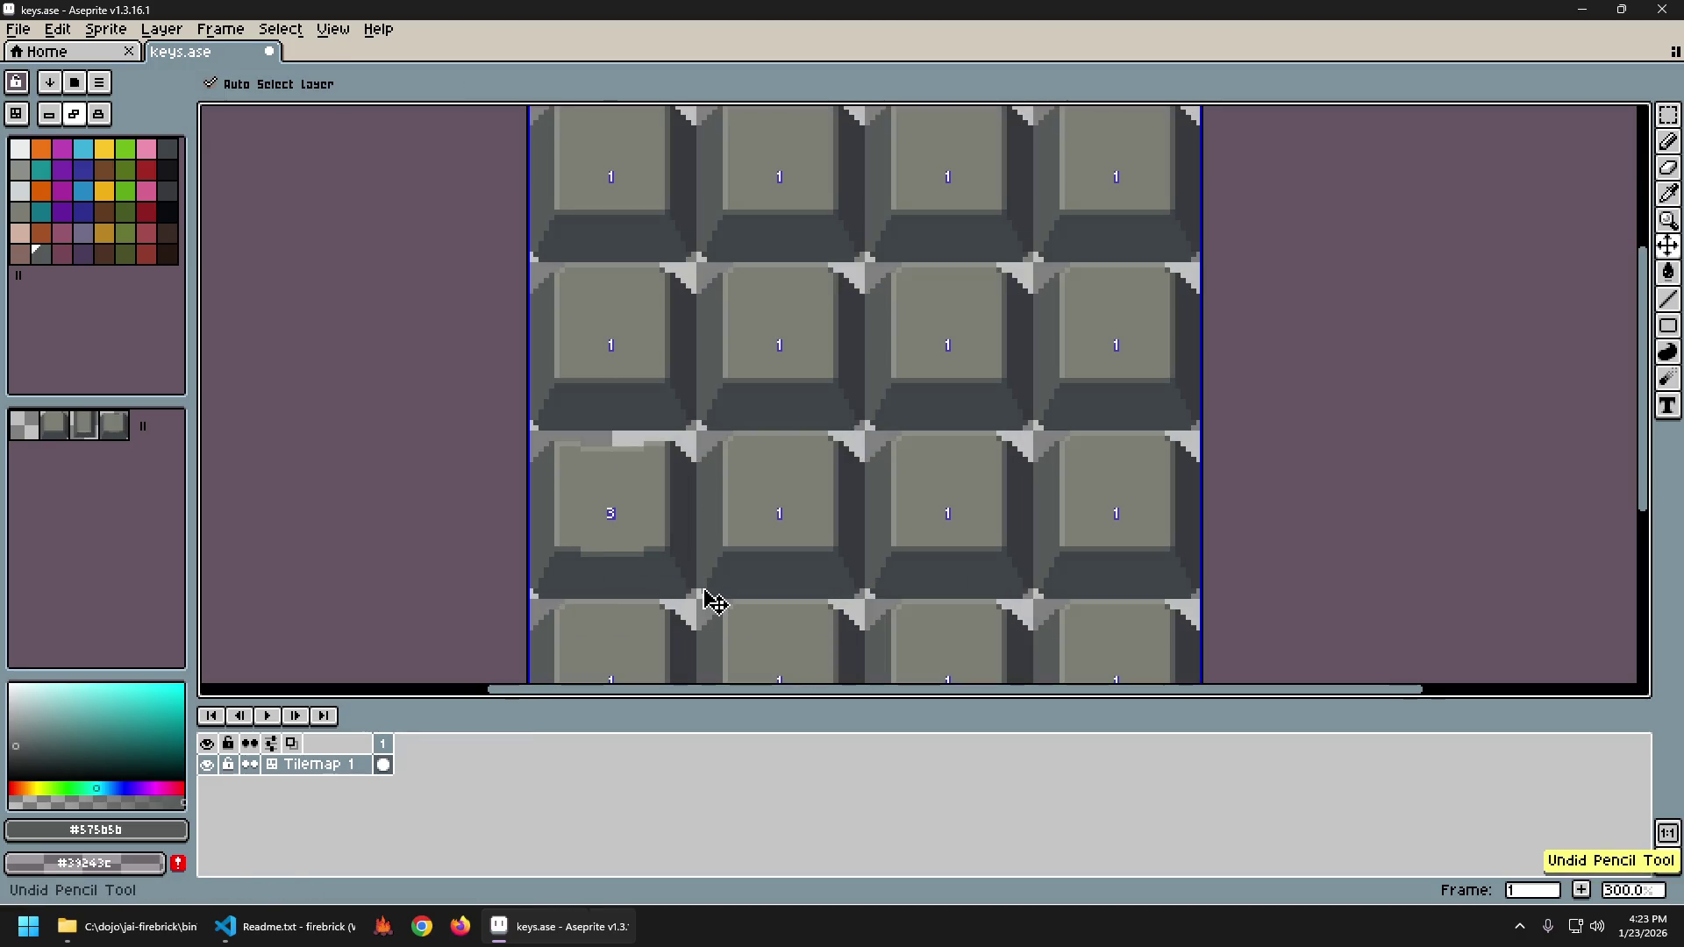
{"action": "key", "text": "ctrl+y"}
{"action": "scroll", "coordinate": [703, 591], "scroll_direction": "down", "scroll_amount": 3}
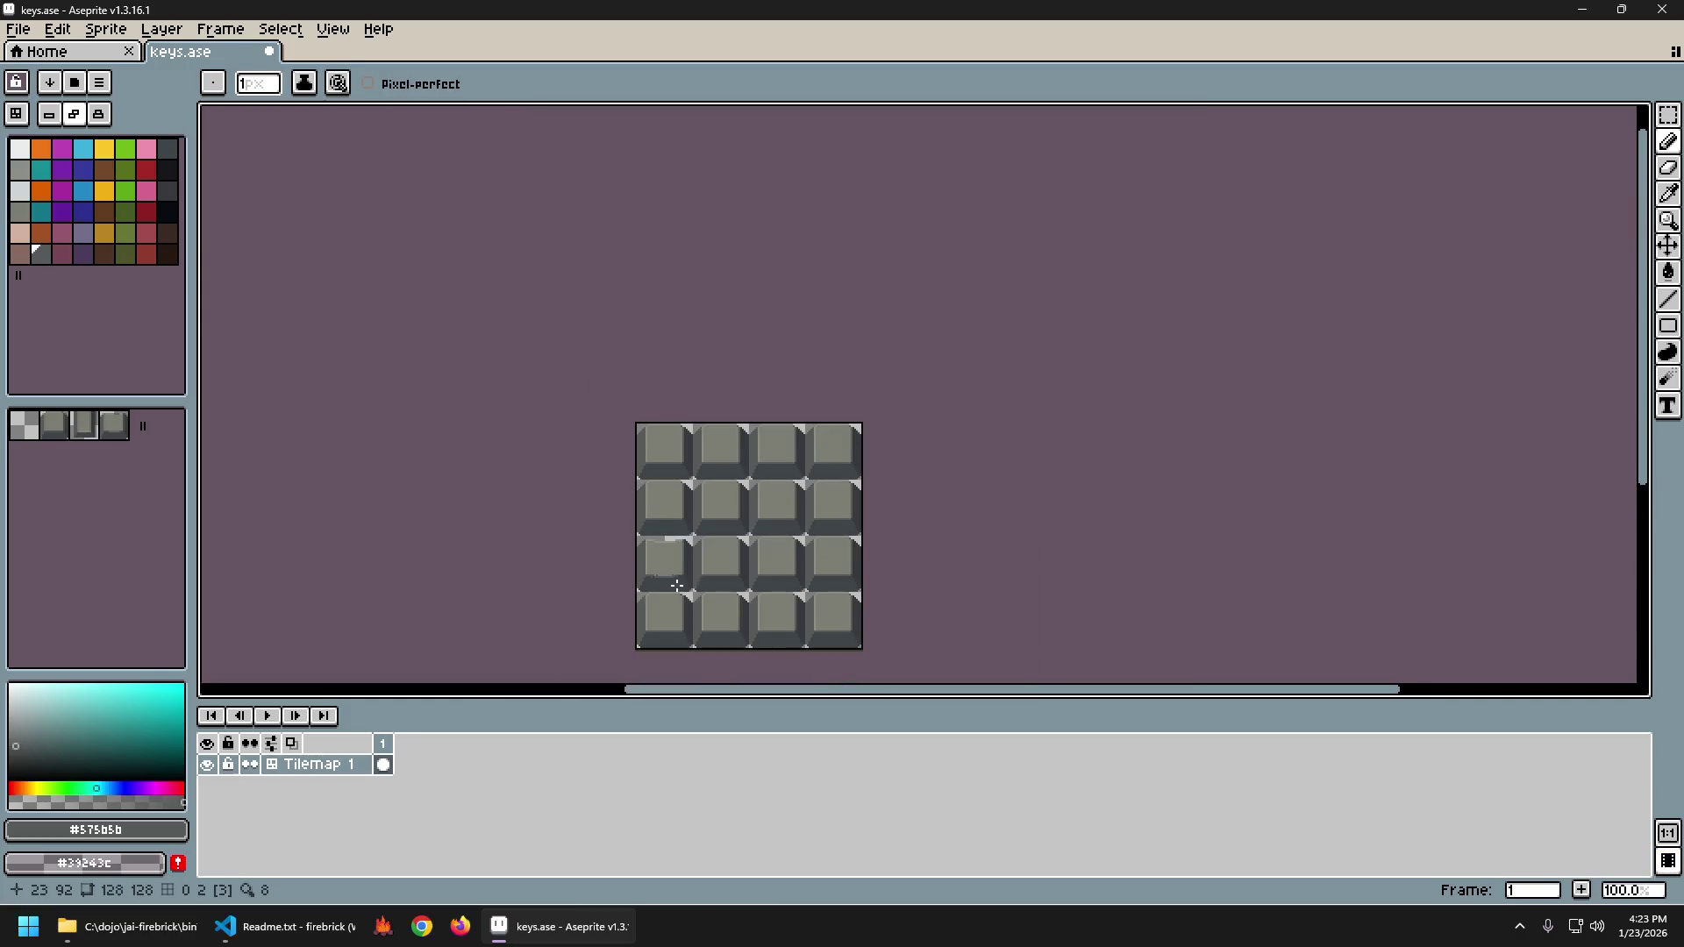
{"action": "scroll", "coordinate": [634, 550], "scroll_direction": "up", "scroll_amount": 5}
Paint two dark pixels along the face's lower edge, then undo the last one.
{"action": "key", "text": "alt"}
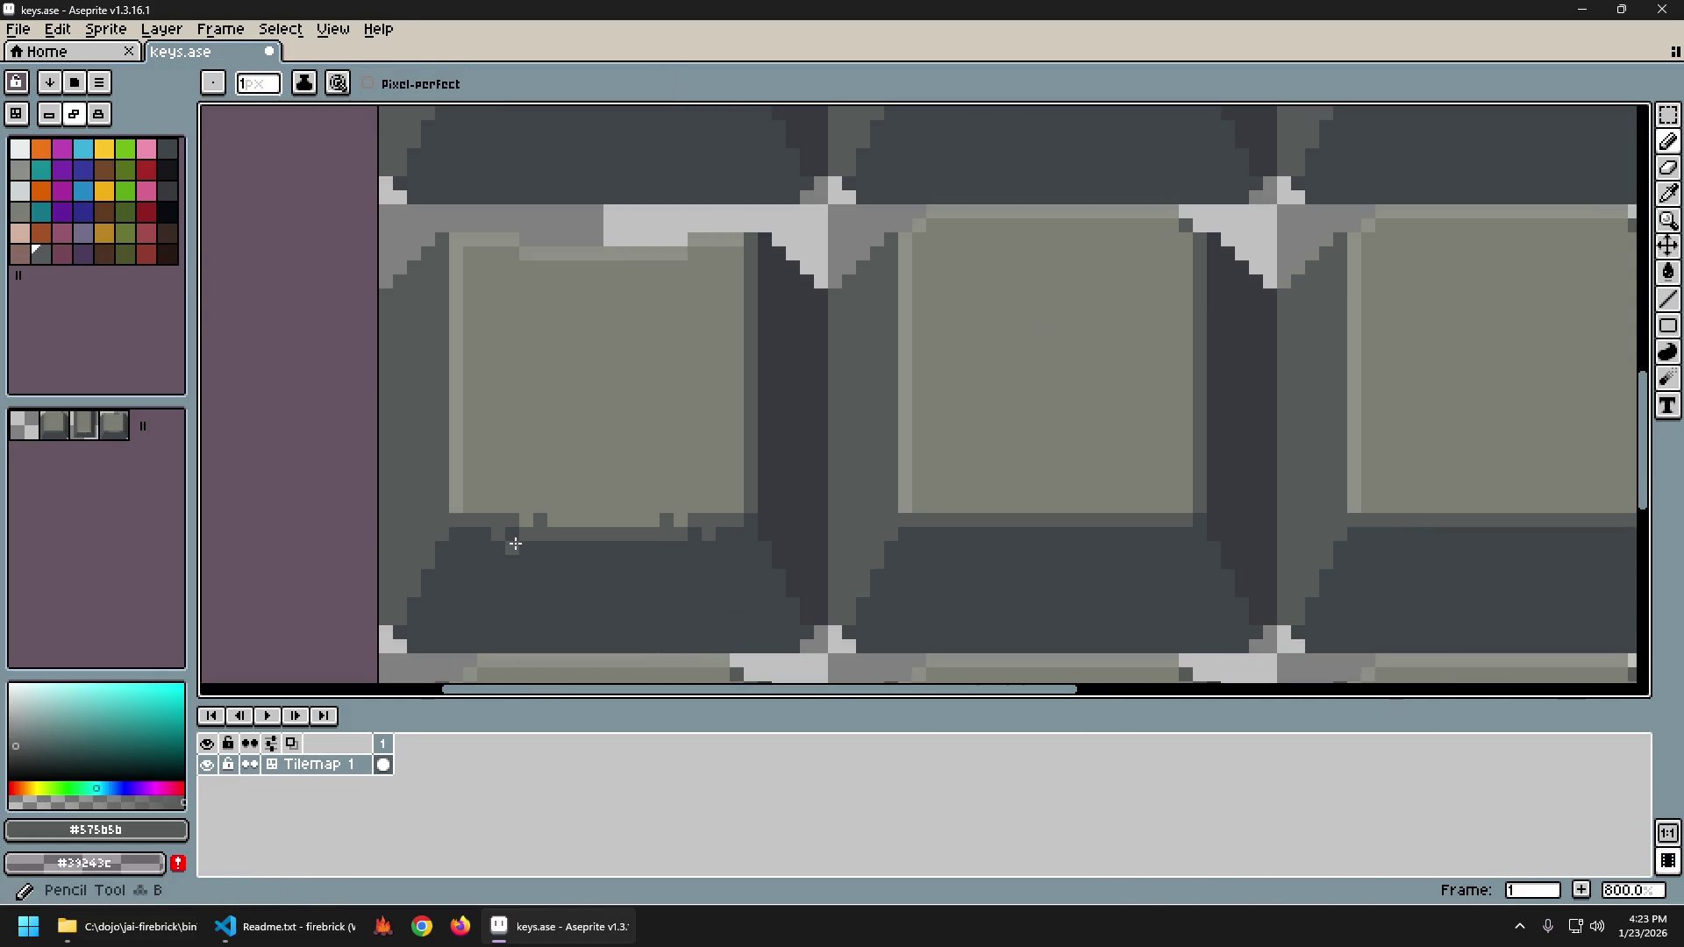
{"action": "left_click", "coordinate": [528, 507]}
{"action": "left_click", "coordinate": [681, 506]}
{"action": "scroll", "coordinate": [895, 616], "scroll_direction": "down", "scroll_amount": 6}
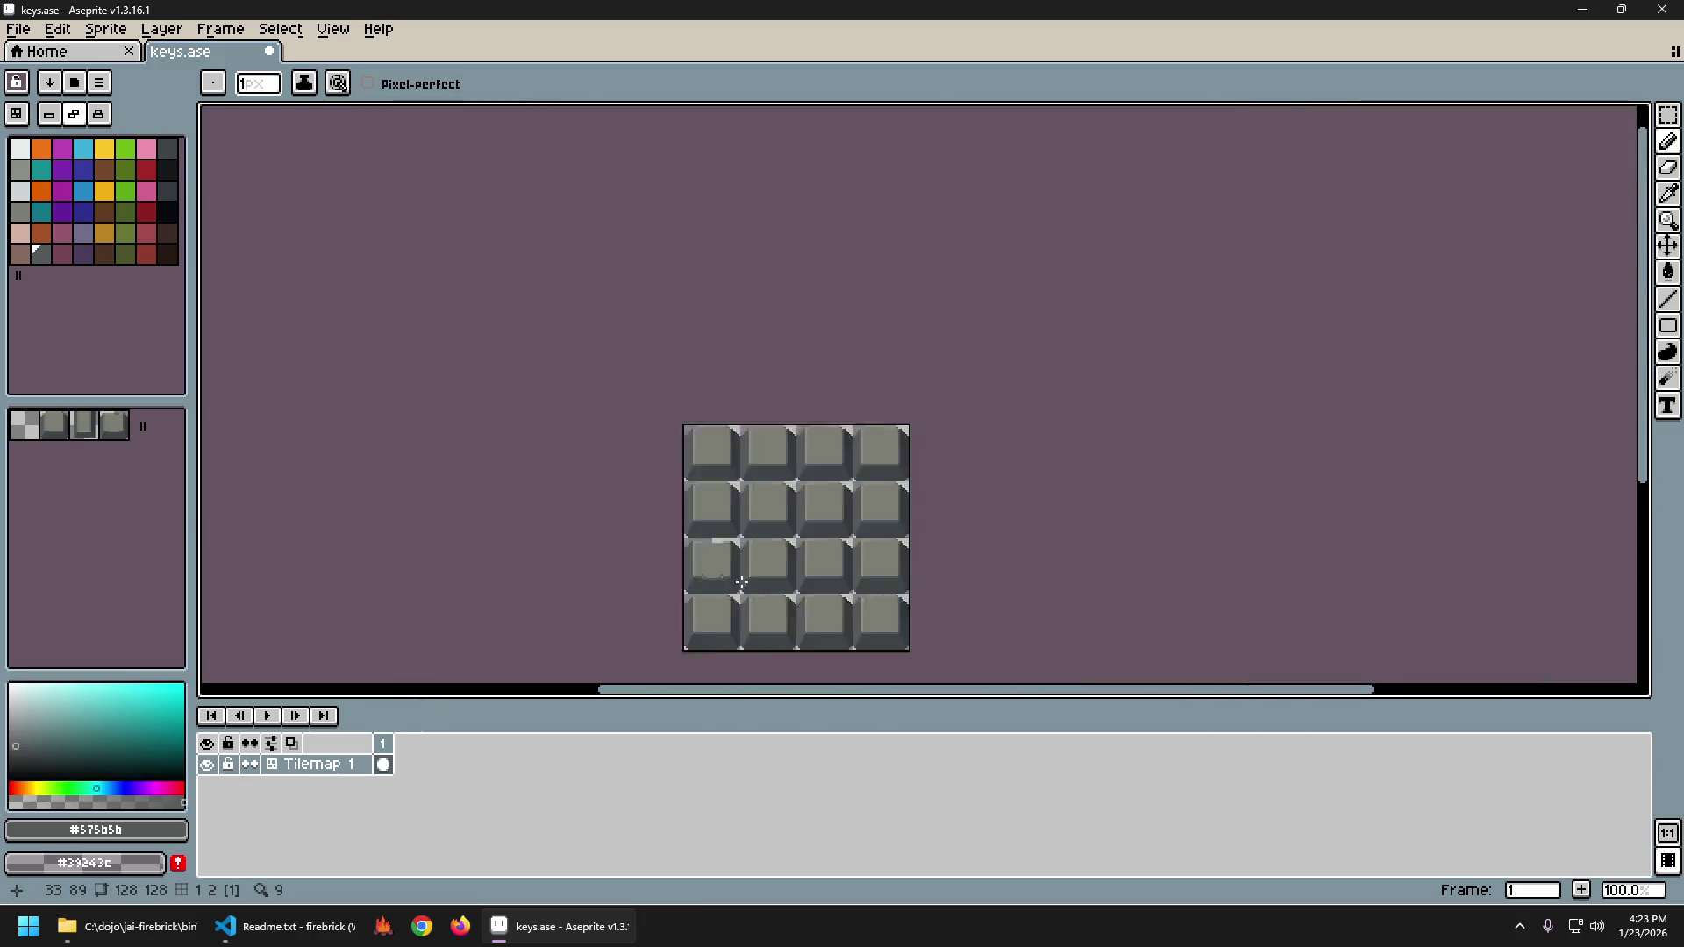
{"action": "scroll", "coordinate": [742, 590], "scroll_direction": "up", "scroll_amount": 2}
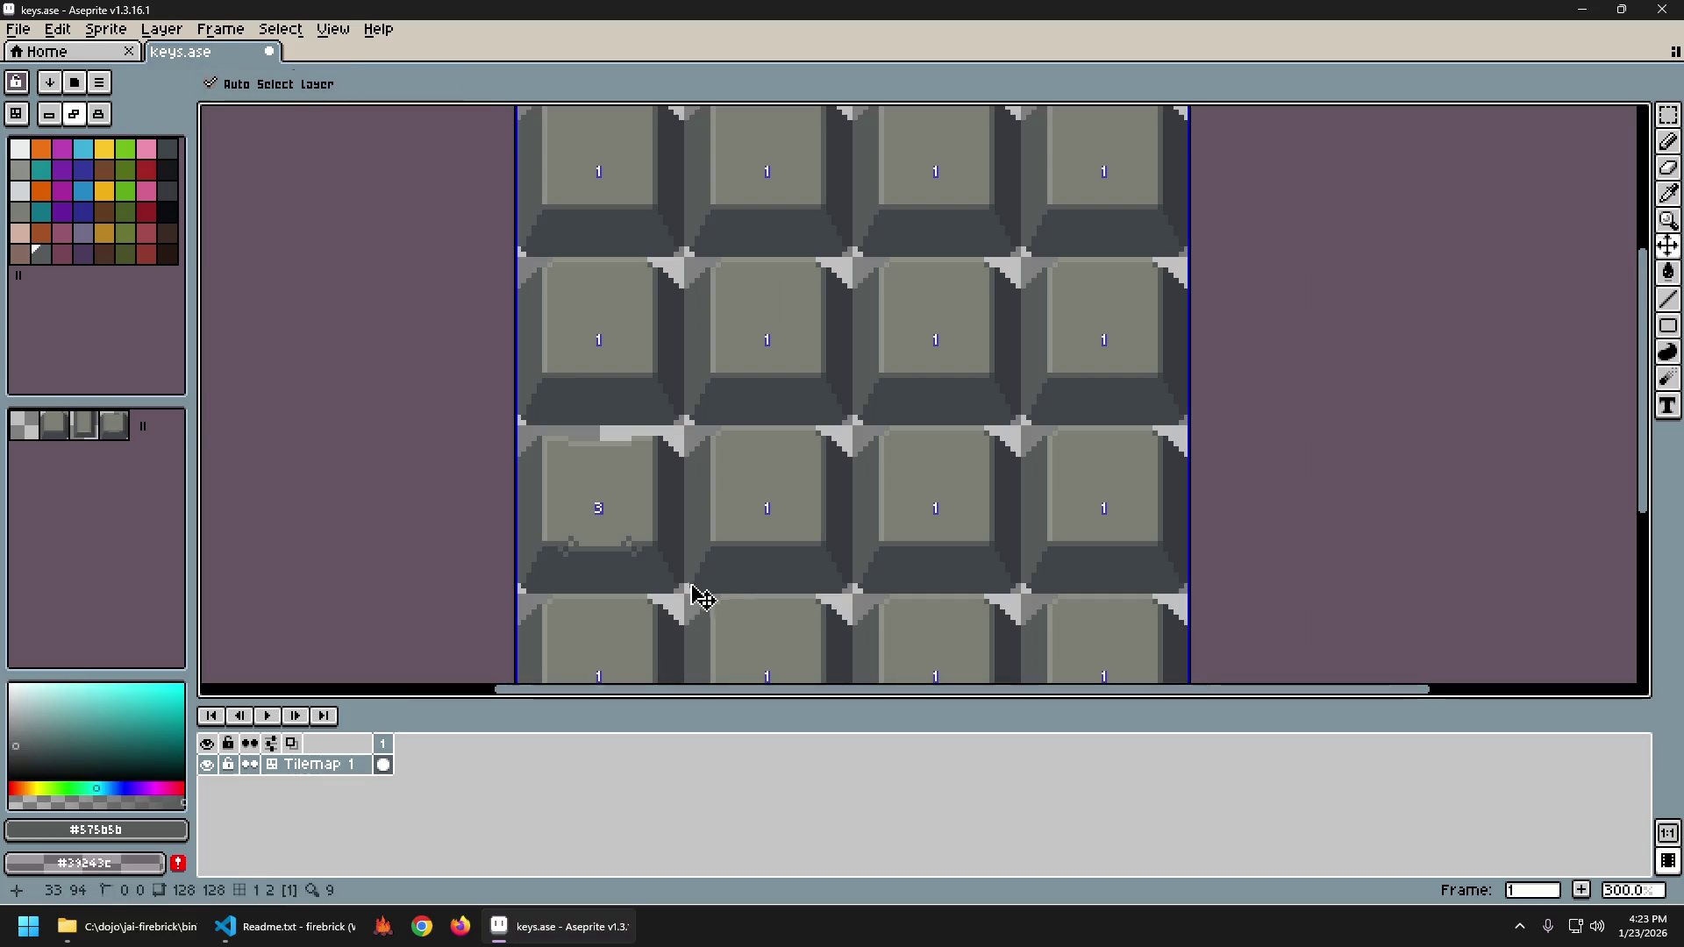
{"action": "key", "text": "ctrl+z"}
{"action": "scroll", "coordinate": [691, 571], "scroll_direction": "down", "scroll_amount": 2}
{"action": "scroll", "coordinate": [672, 593], "scroll_direction": "up", "scroll_amount": 1}
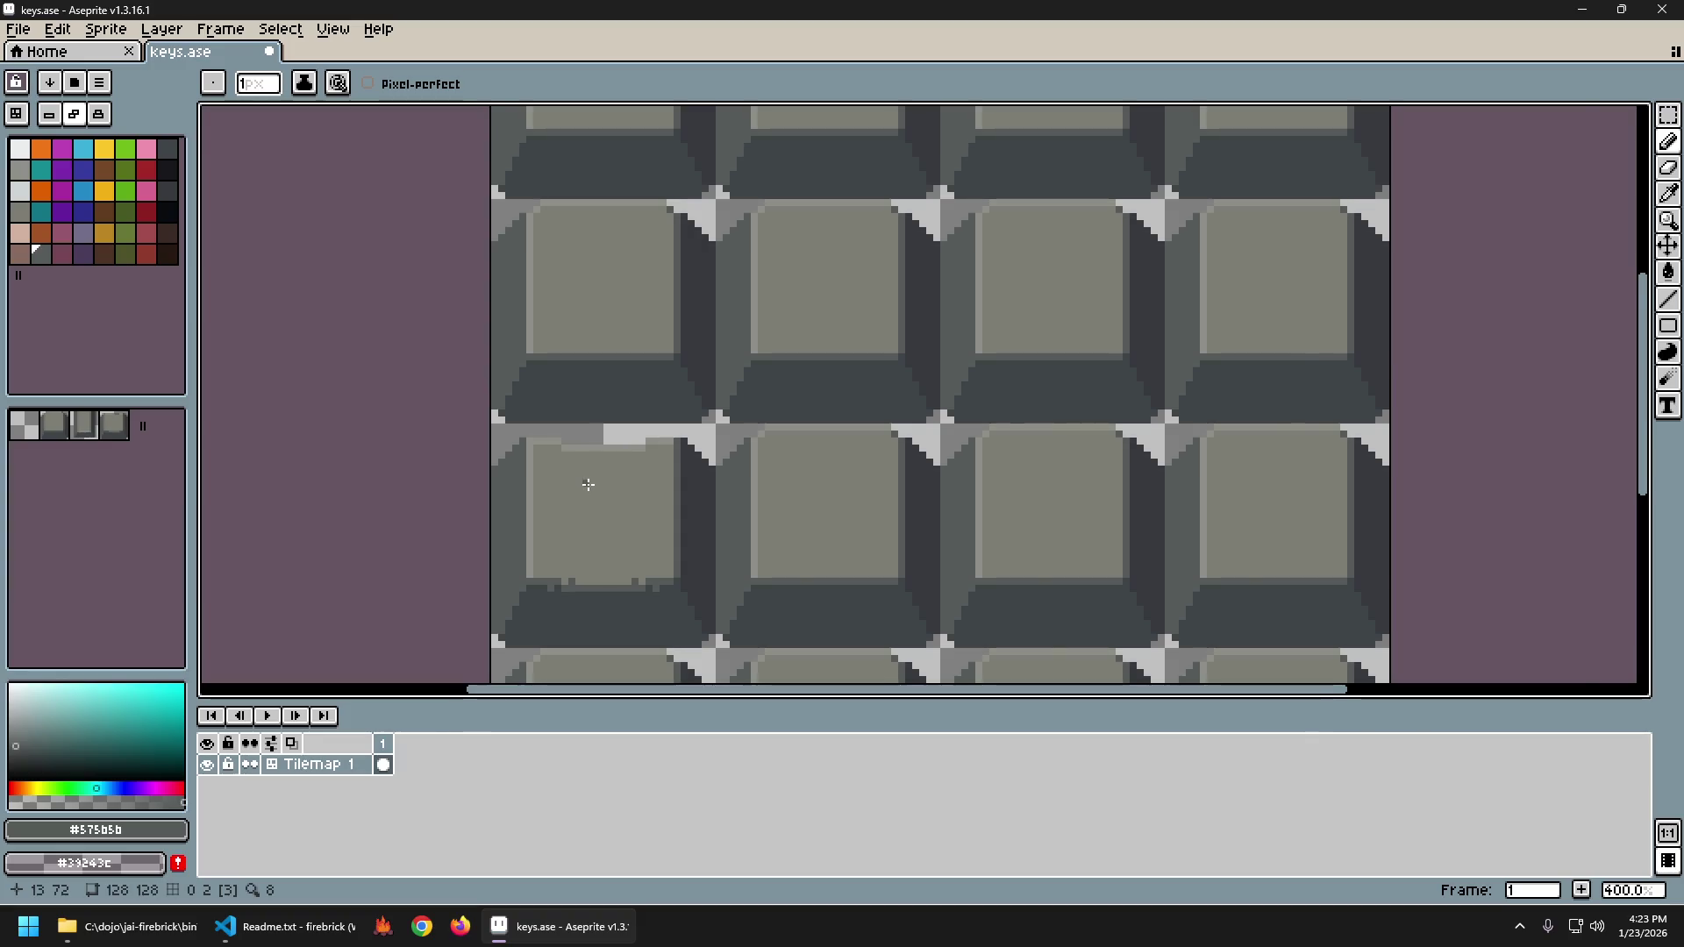
{"action": "scroll", "coordinate": [591, 498], "scroll_direction": "up", "scroll_amount": 1}
Repaint a top-edge pixel in lighter grey #8c8f87 and sample the mid grey #7d7d73.
{"action": "left_click", "coordinate": [561, 439], "text": "alt"}
{"action": "left_click", "coordinate": [545, 437]}
{"action": "scroll", "coordinate": [873, 527], "scroll_direction": "down", "scroll_amount": 4}
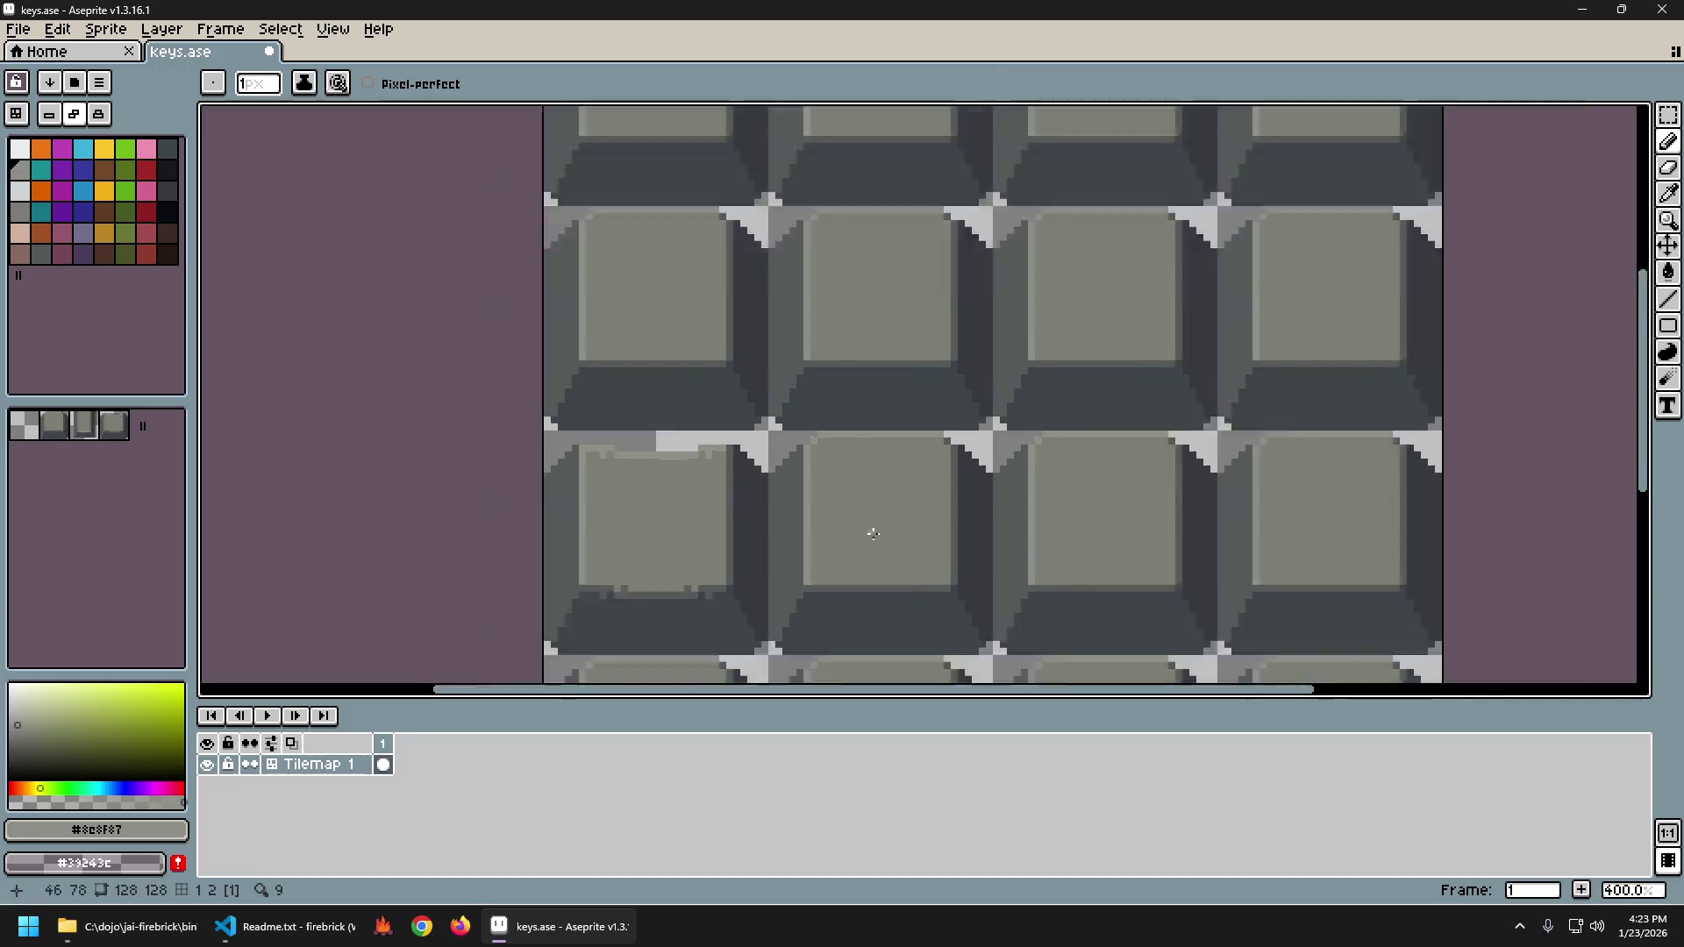
{"action": "scroll", "coordinate": [887, 526], "scroll_direction": "up", "scroll_amount": 1}
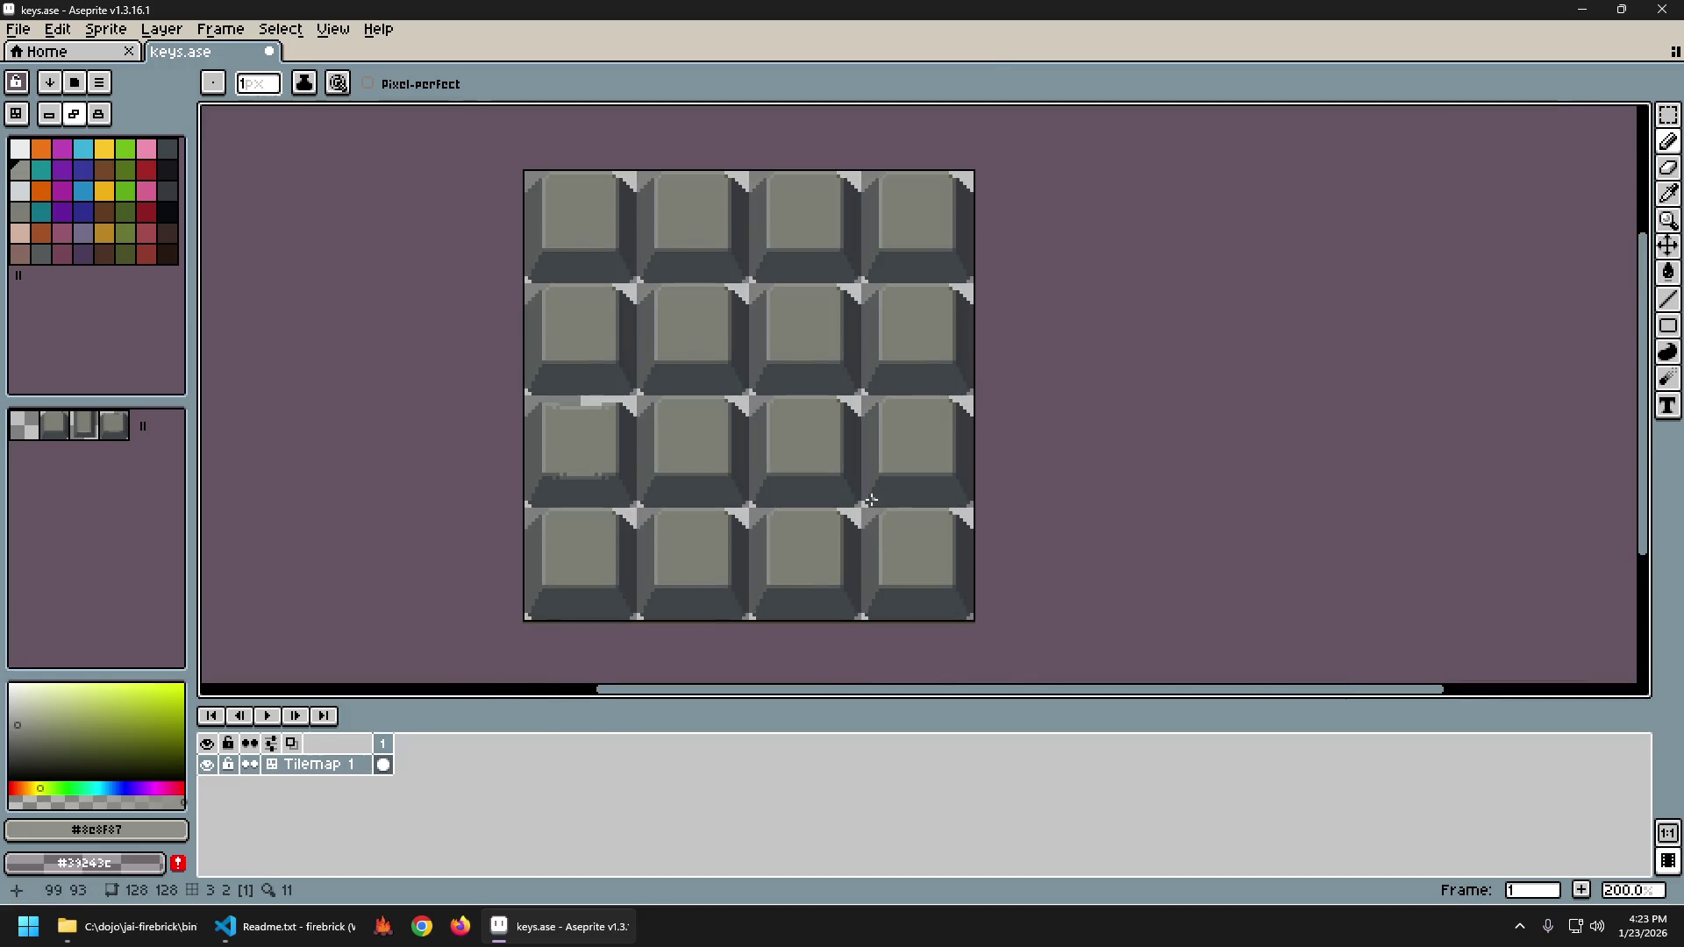
{"action": "left_click", "coordinate": [674, 434], "text": "alt"}
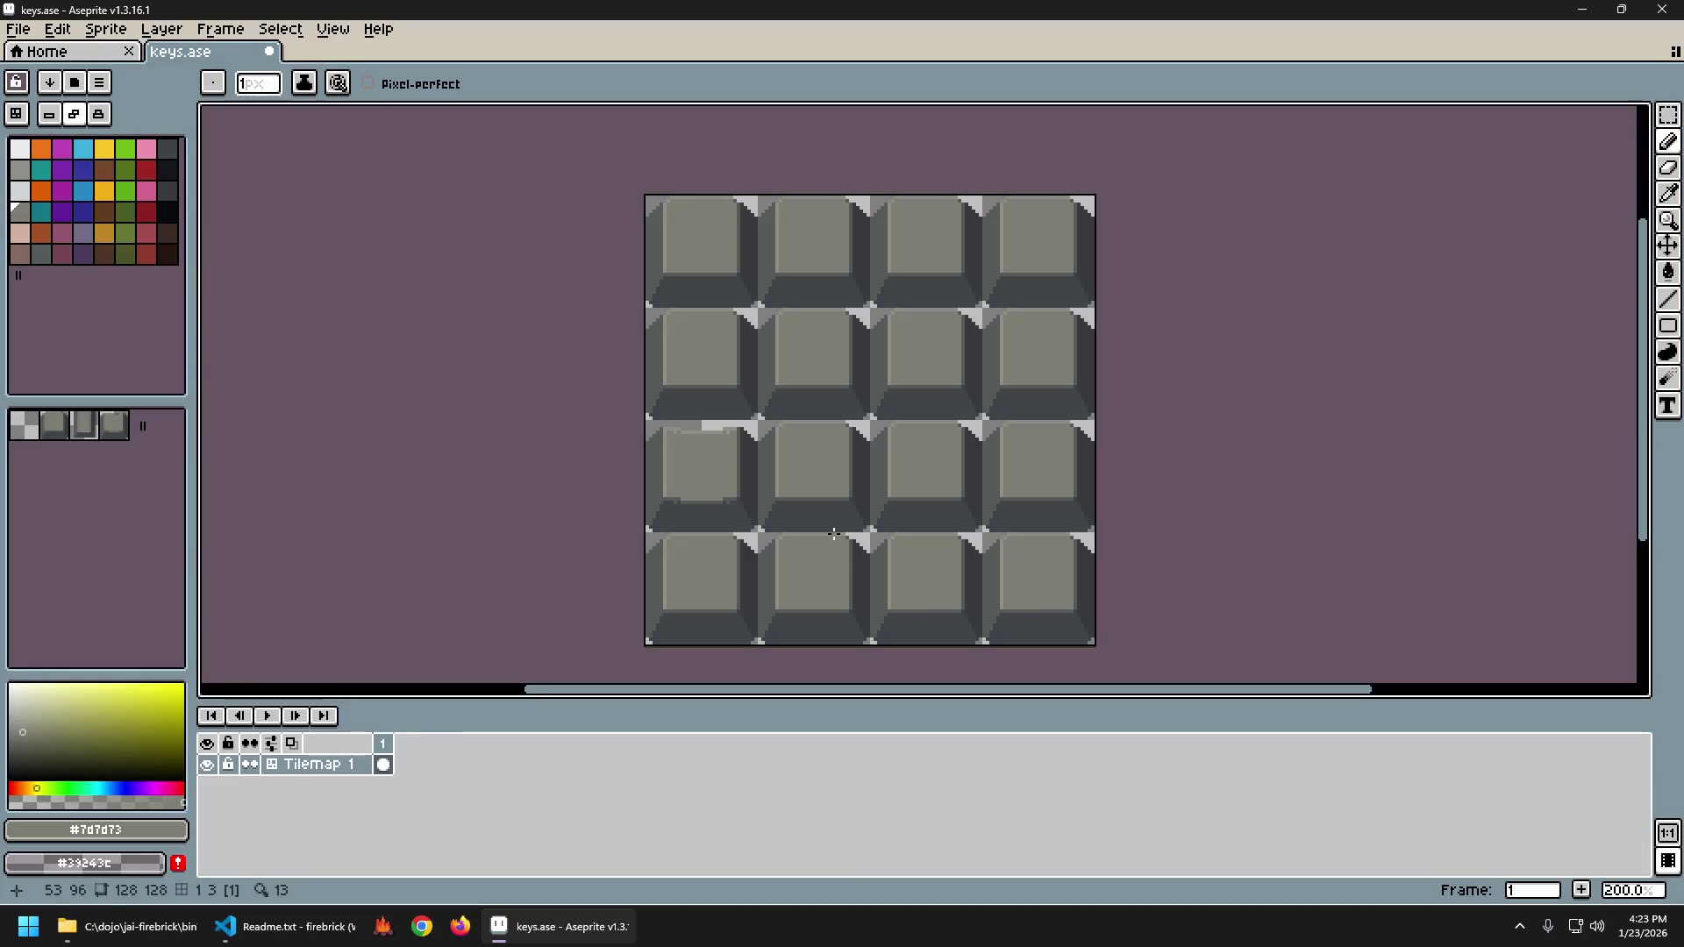
{"action": "scroll", "coordinate": [838, 535], "scroll_direction": "down", "scroll_amount": 1}
Step back and forth through the recent pencil strokes, ending with one redone.
{"action": "key", "text": "ctrl+z"}
{"action": "key", "text": "ctrl+y"}
{"action": "key", "text": "ctrl+z"}
{"action": "scroll", "coordinate": [833, 536], "scroll_direction": "up", "scroll_amount": 1}
{"action": "scroll", "coordinate": [834, 536], "scroll_direction": "down", "scroll_amount": 1}
{"action": "key", "text": "ctrl+y"}
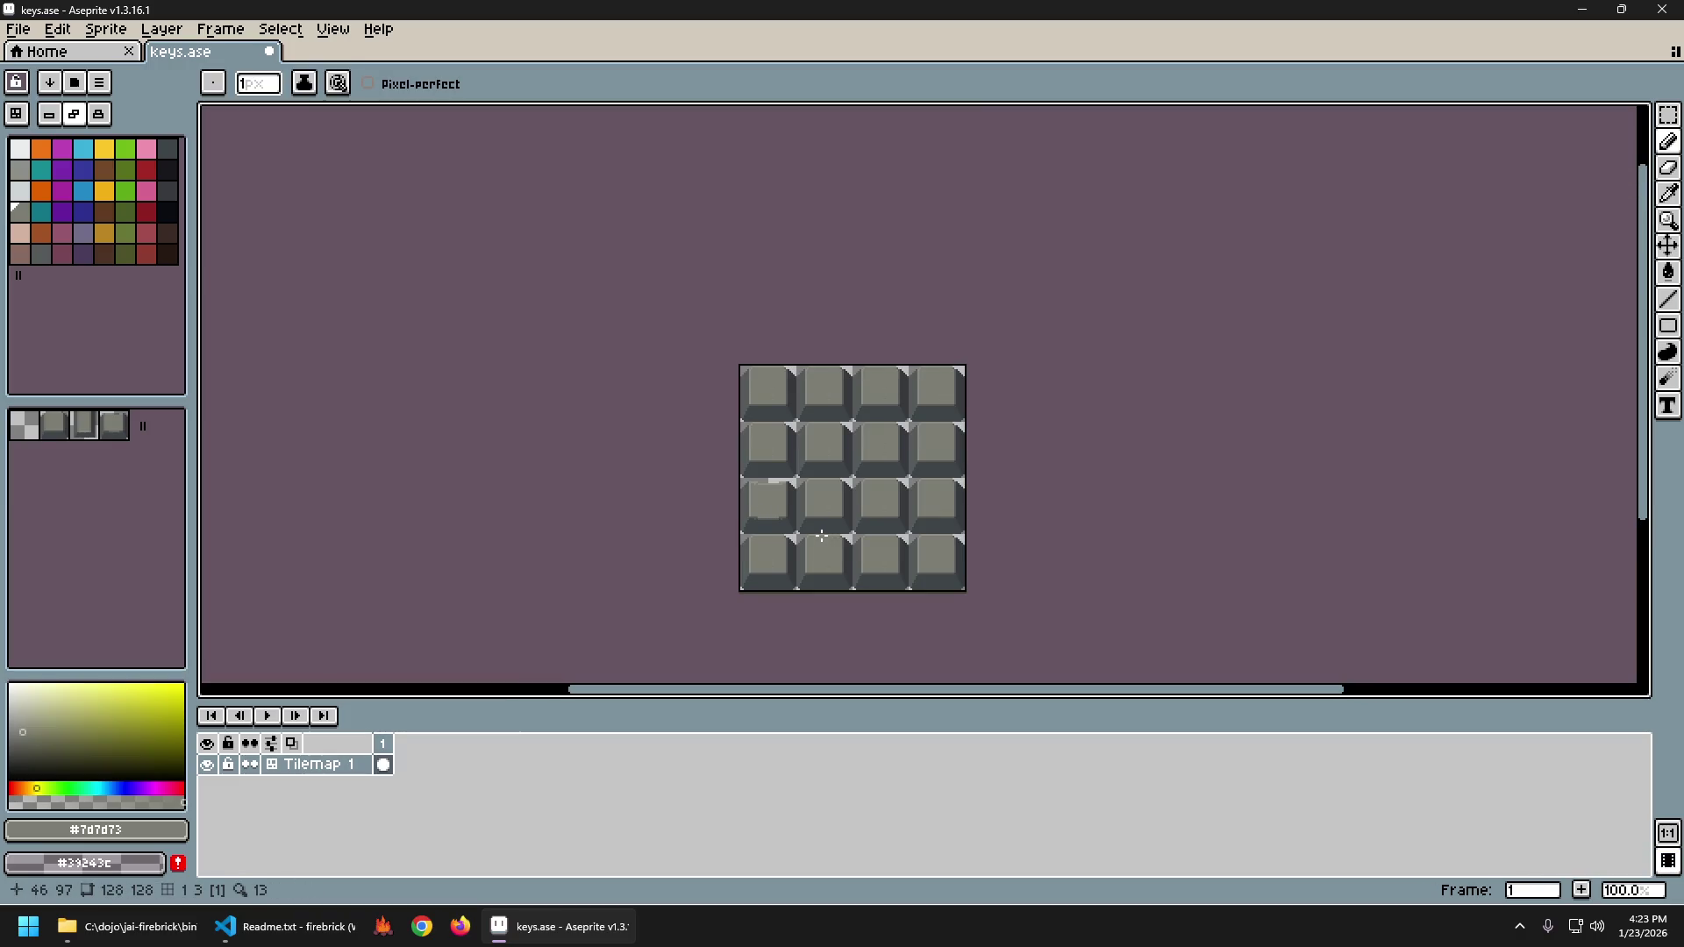
{"action": "scroll", "coordinate": [789, 531], "scroll_direction": "up", "scroll_amount": 2}
{"action": "scroll", "coordinate": [772, 529], "scroll_direction": "down", "scroll_amount": 1}
{"action": "scroll", "coordinate": [760, 529], "scroll_direction": "up", "scroll_amount": 3}
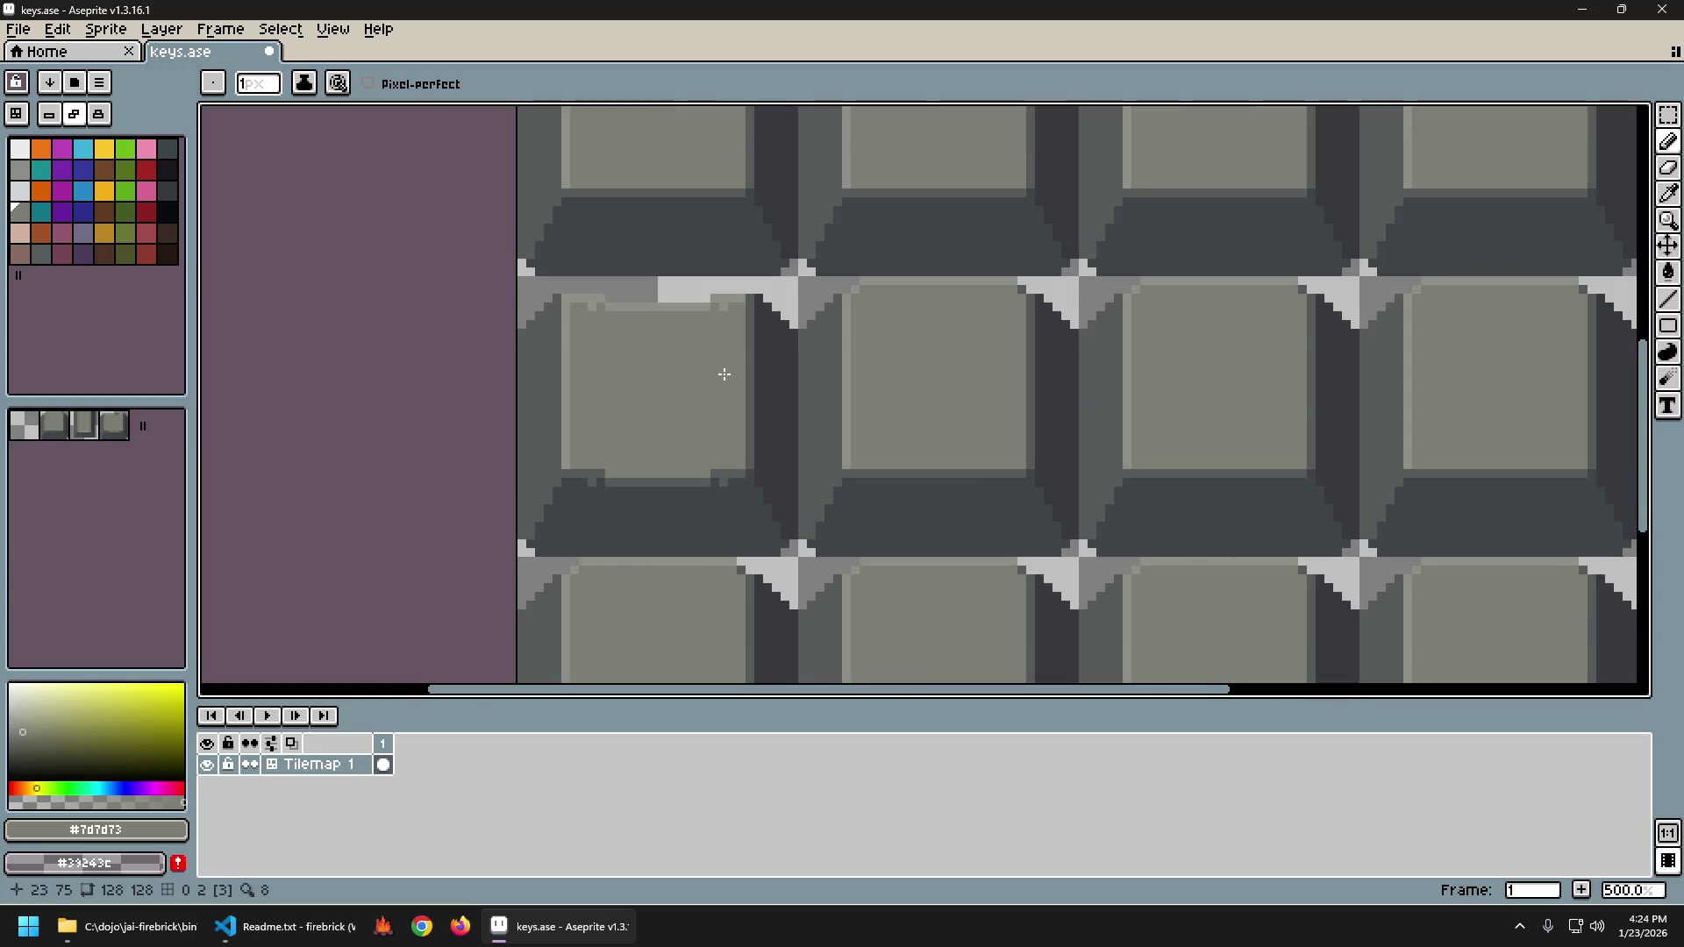
{"action": "scroll", "coordinate": [702, 479], "scroll_direction": "up", "scroll_amount": 2}
Pick #575b5b again and settle the strokes, ending with the latest one undone.
{"action": "left_click", "coordinate": [540, 474], "text": "alt"}
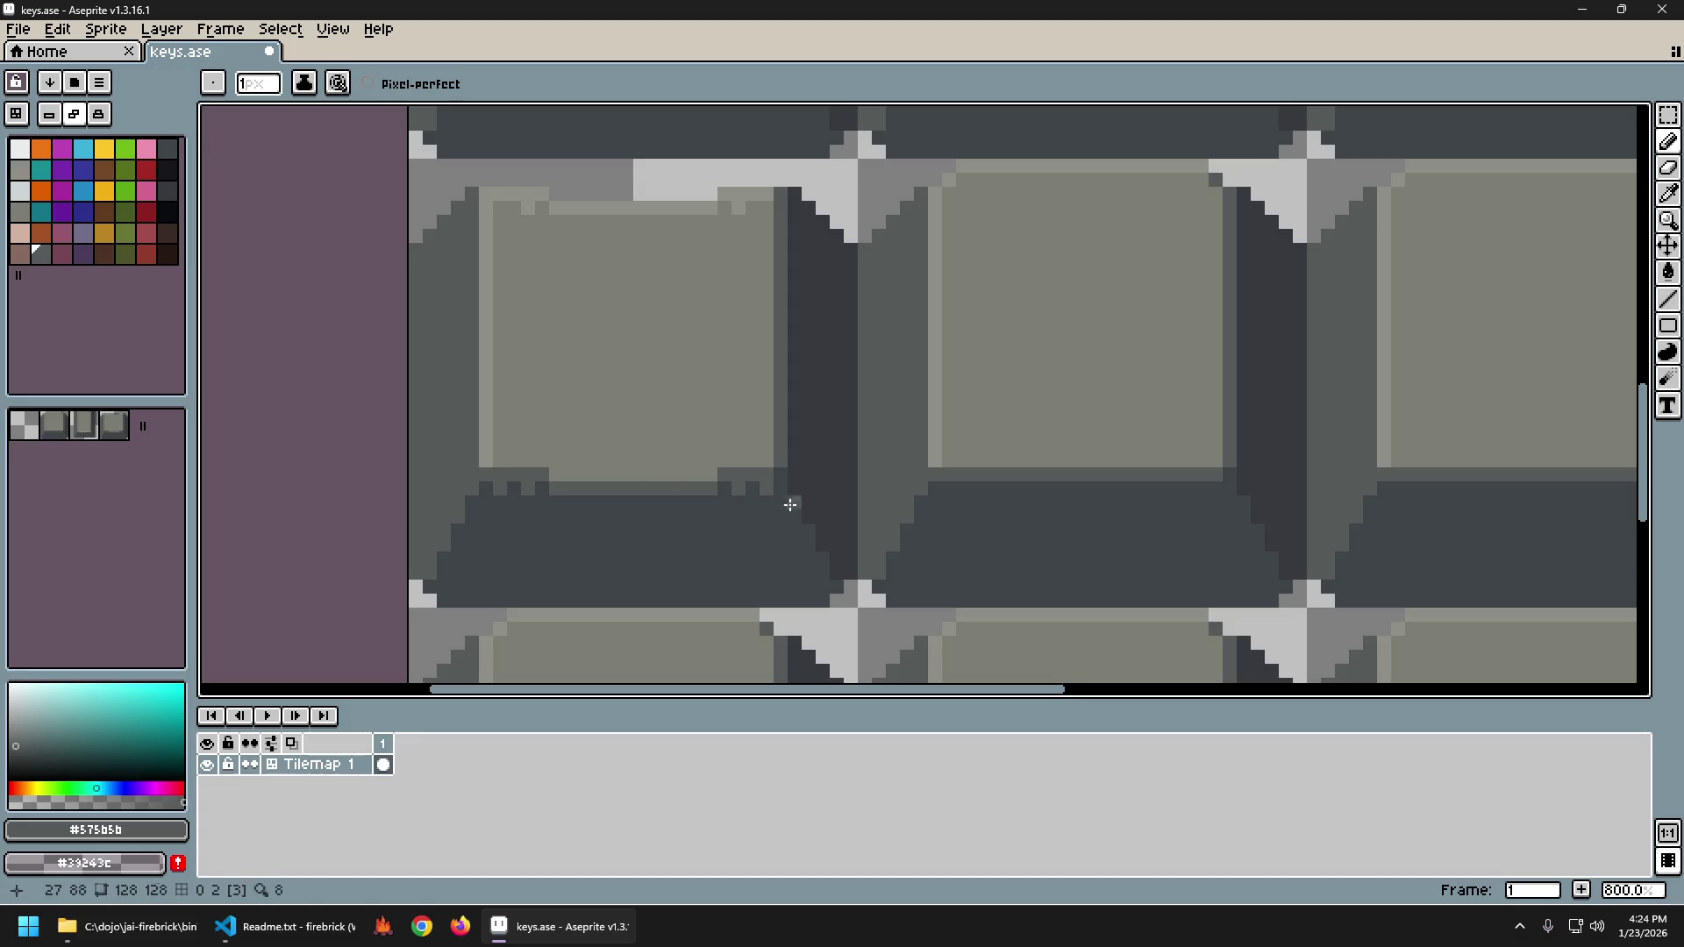
{"action": "key", "text": "ctrl+z"}
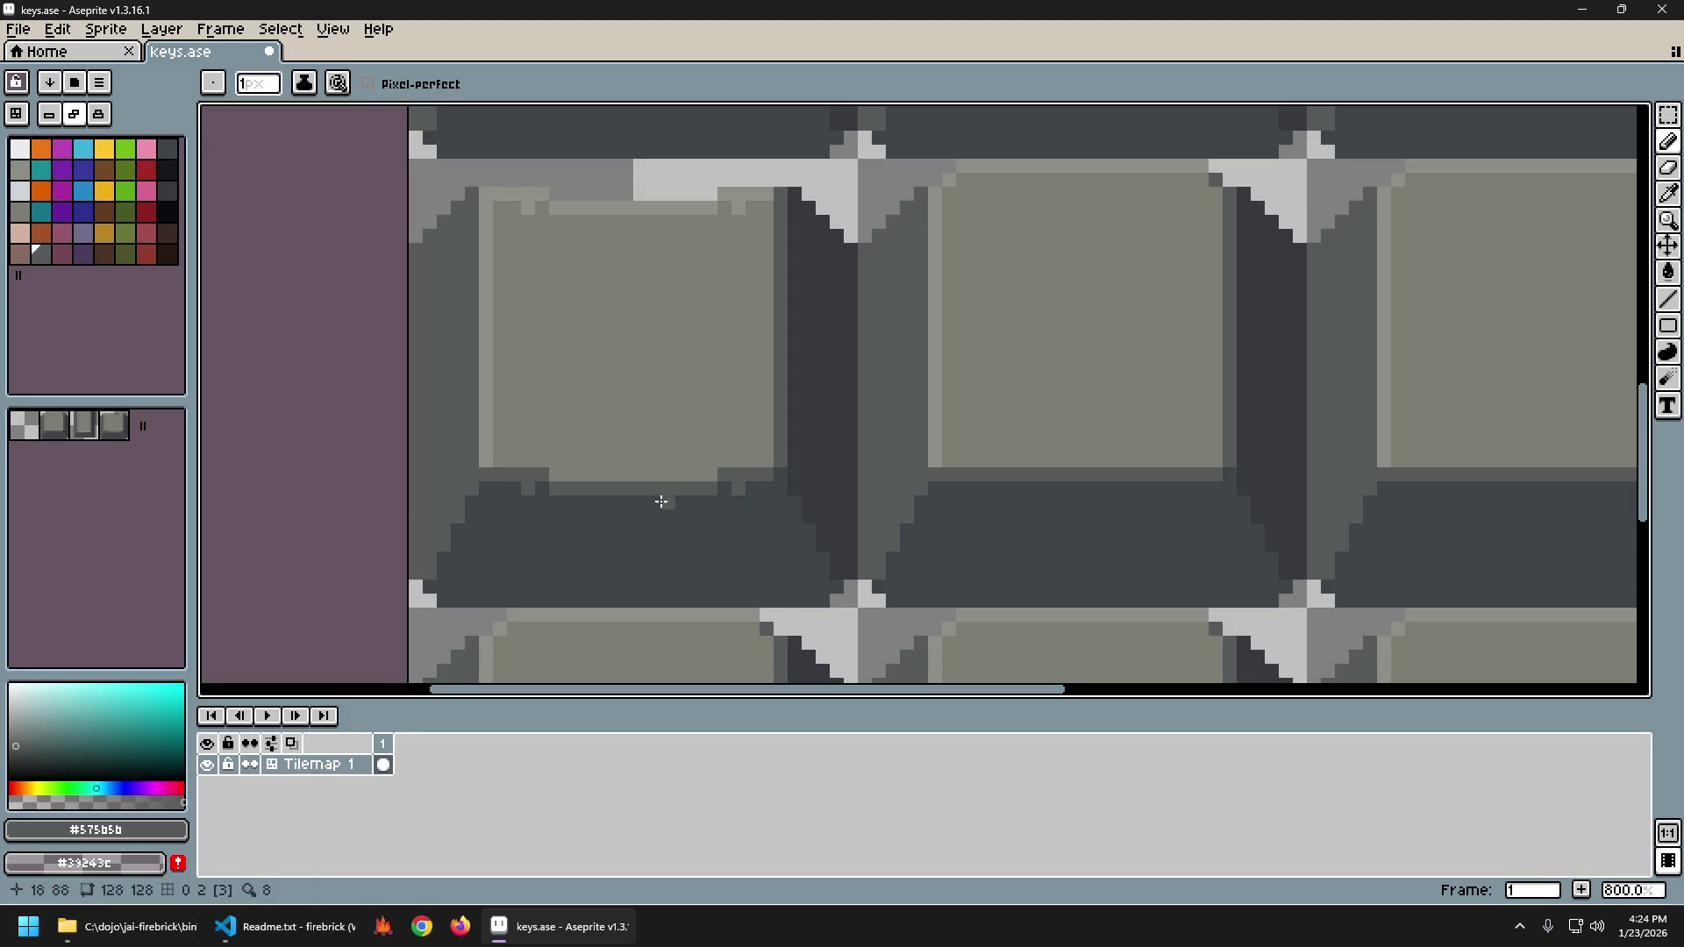
{"action": "key", "text": "ctrl+y"}
{"action": "scroll", "coordinate": [882, 543], "scroll_direction": "down", "scroll_amount": 5}
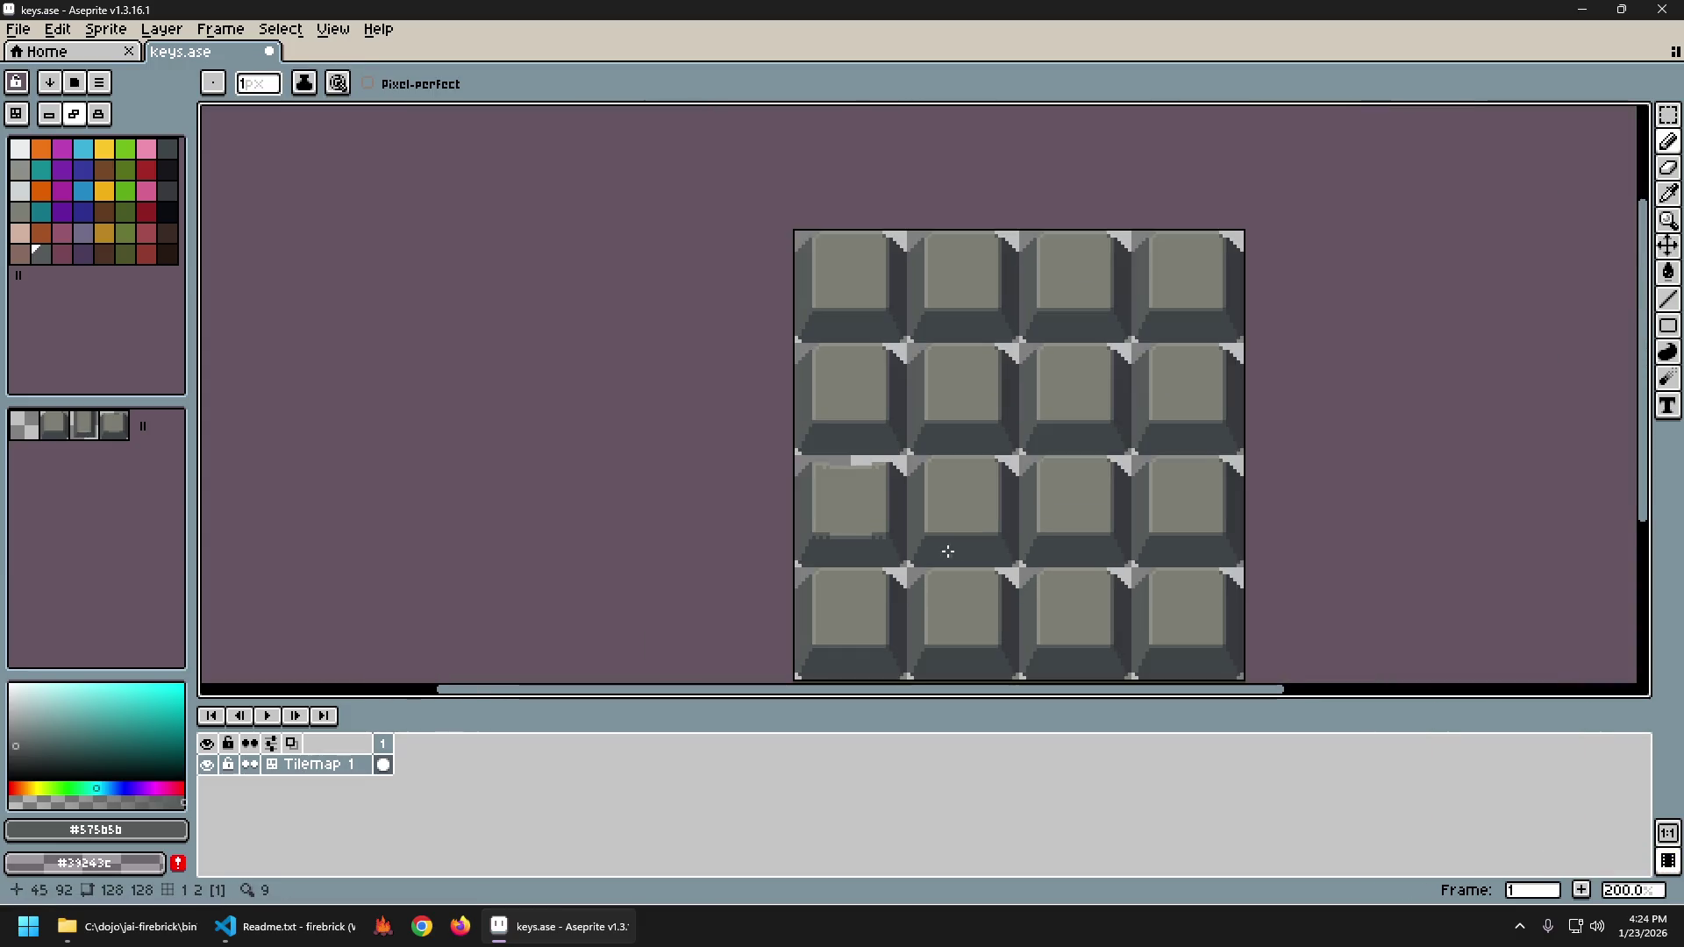
{"action": "scroll", "coordinate": [947, 553], "scroll_direction": "up", "scroll_amount": 4}
{"action": "scroll", "coordinate": [964, 557], "scroll_direction": "down", "scroll_amount": 4}
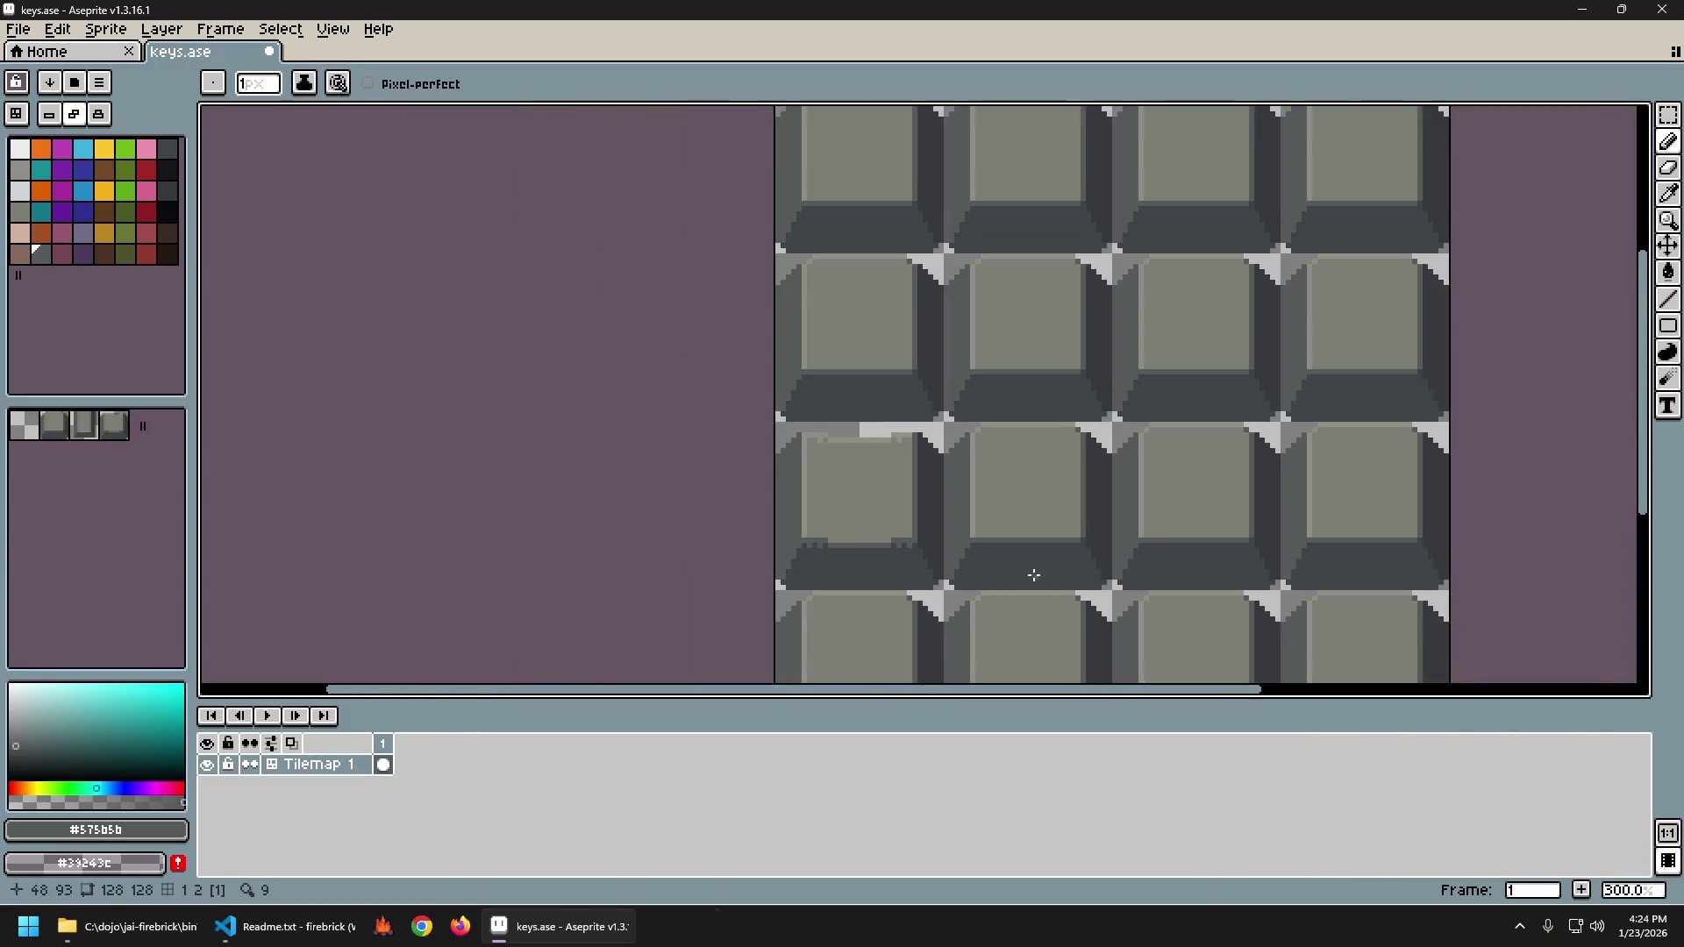
{"action": "key", "text": "ctrl+y"}
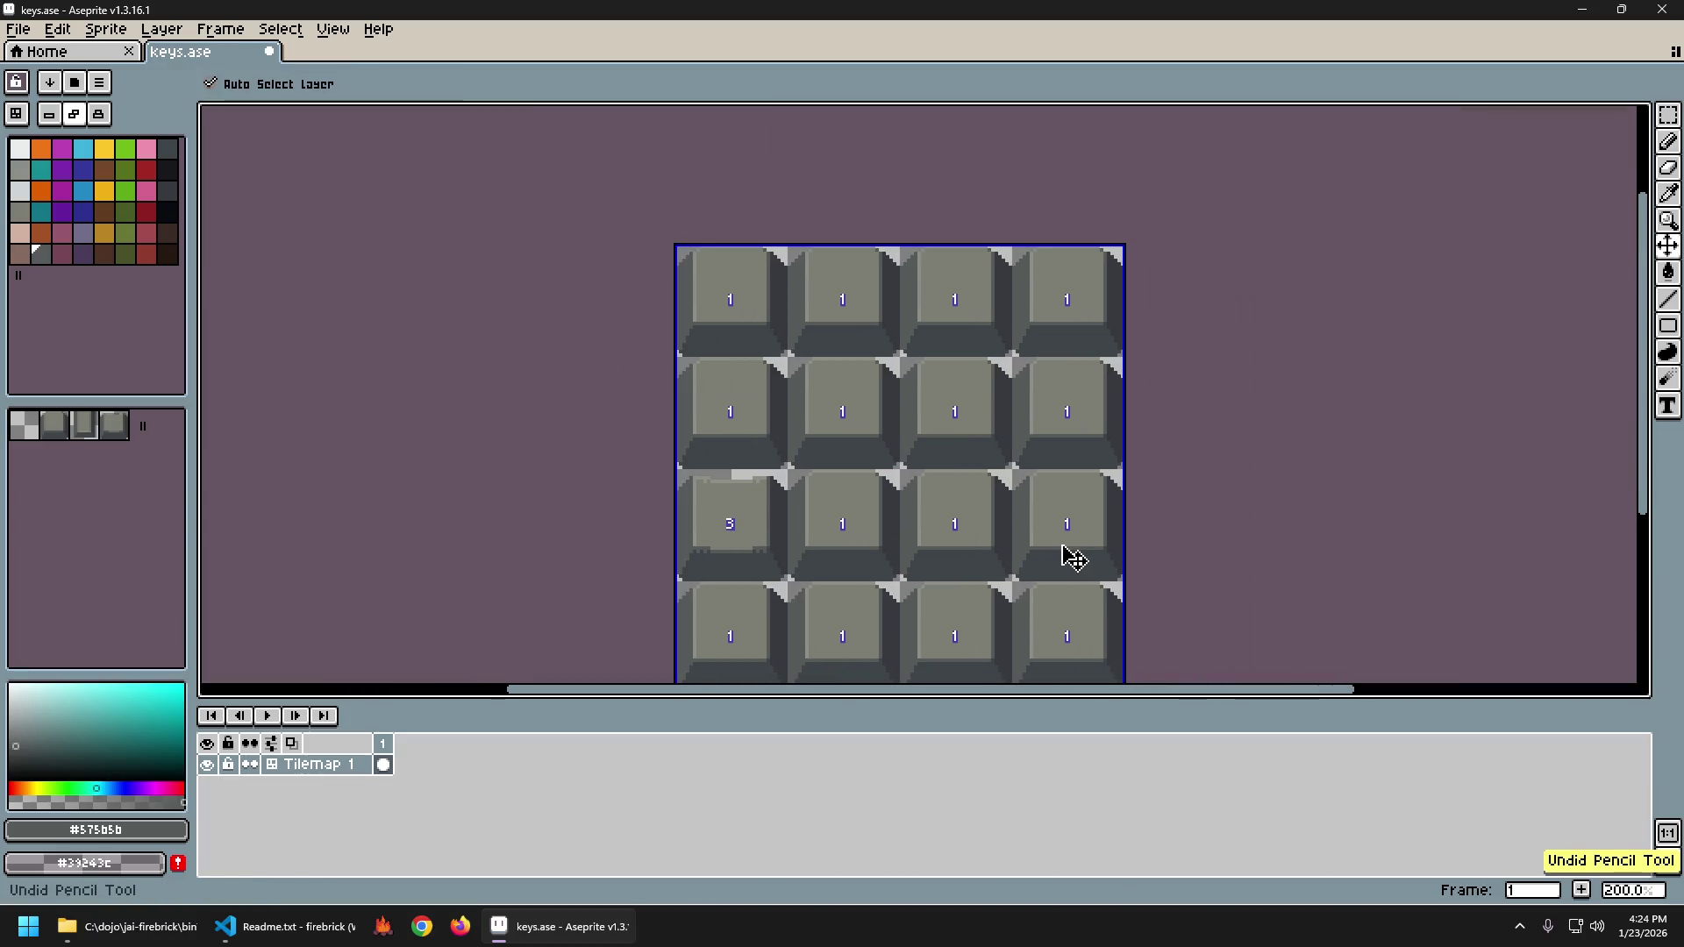
{"action": "key", "text": "ctrl+z"}
{"action": "scroll", "coordinate": [1085, 517], "scroll_direction": "down", "scroll_amount": 1}
{"action": "scroll", "coordinate": [1085, 517], "scroll_direction": "up", "scroll_amount": 1}
Check the tile indices to confirm the edited key is tile 3, then switch to Tiles mode.
{"action": "key", "text": "ctrl"}
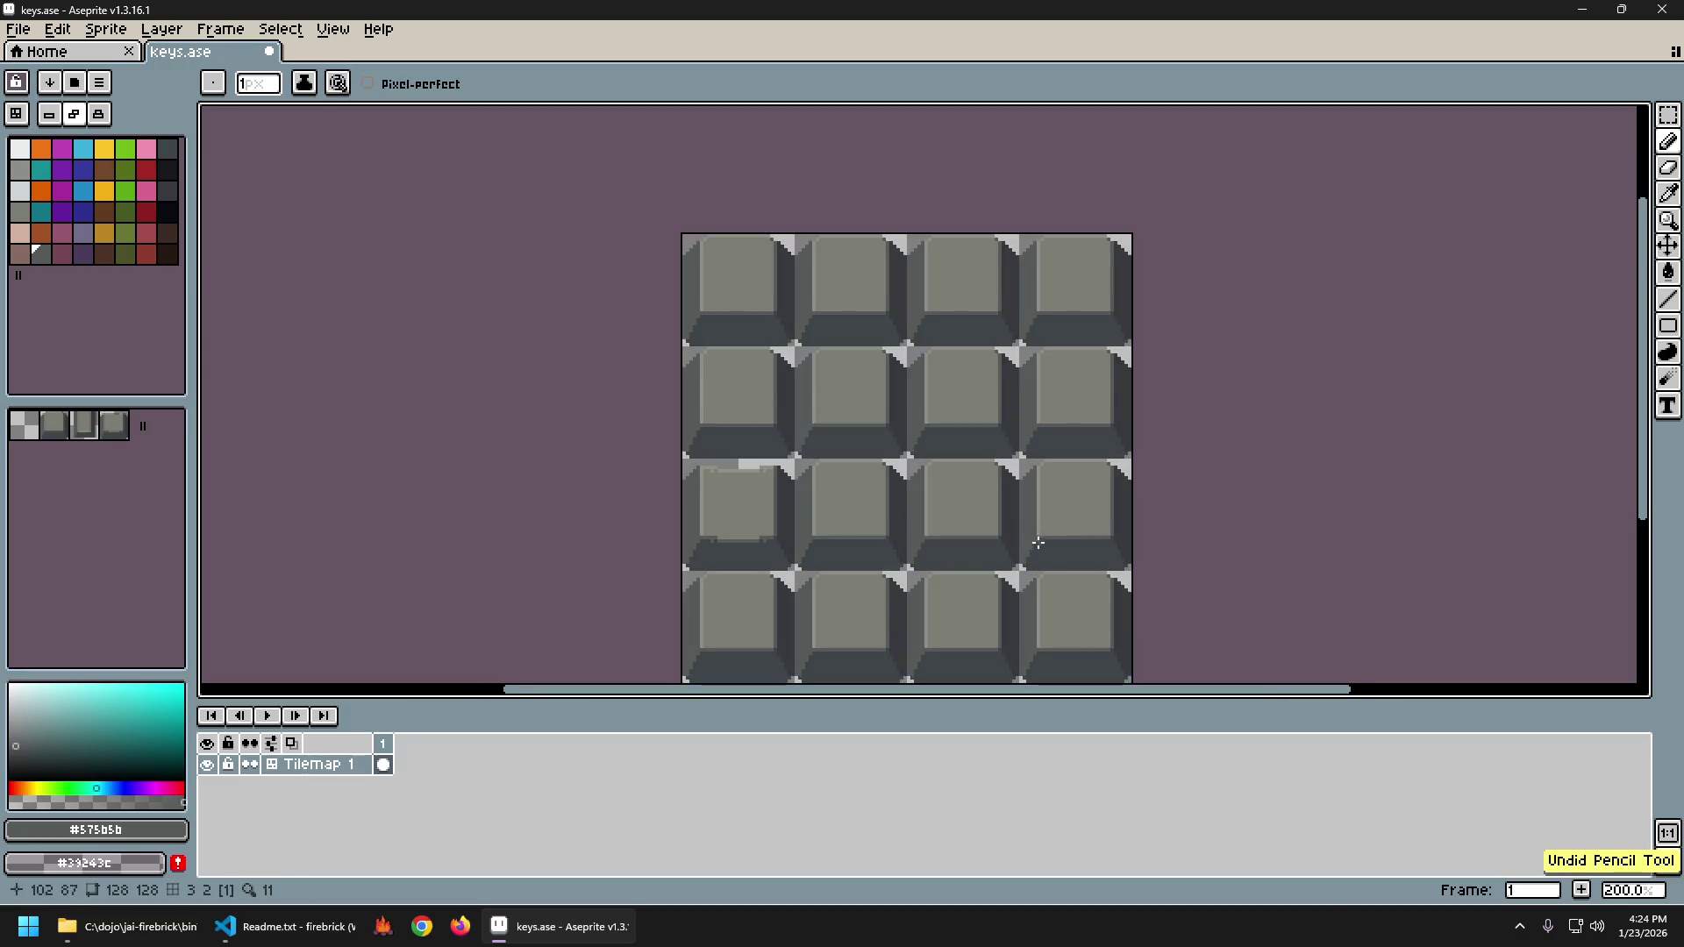
{"action": "scroll", "coordinate": [857, 581], "scroll_direction": "up", "scroll_amount": 1}
{"action": "scroll", "coordinate": [781, 453], "scroll_direction": "down", "scroll_amount": 3}
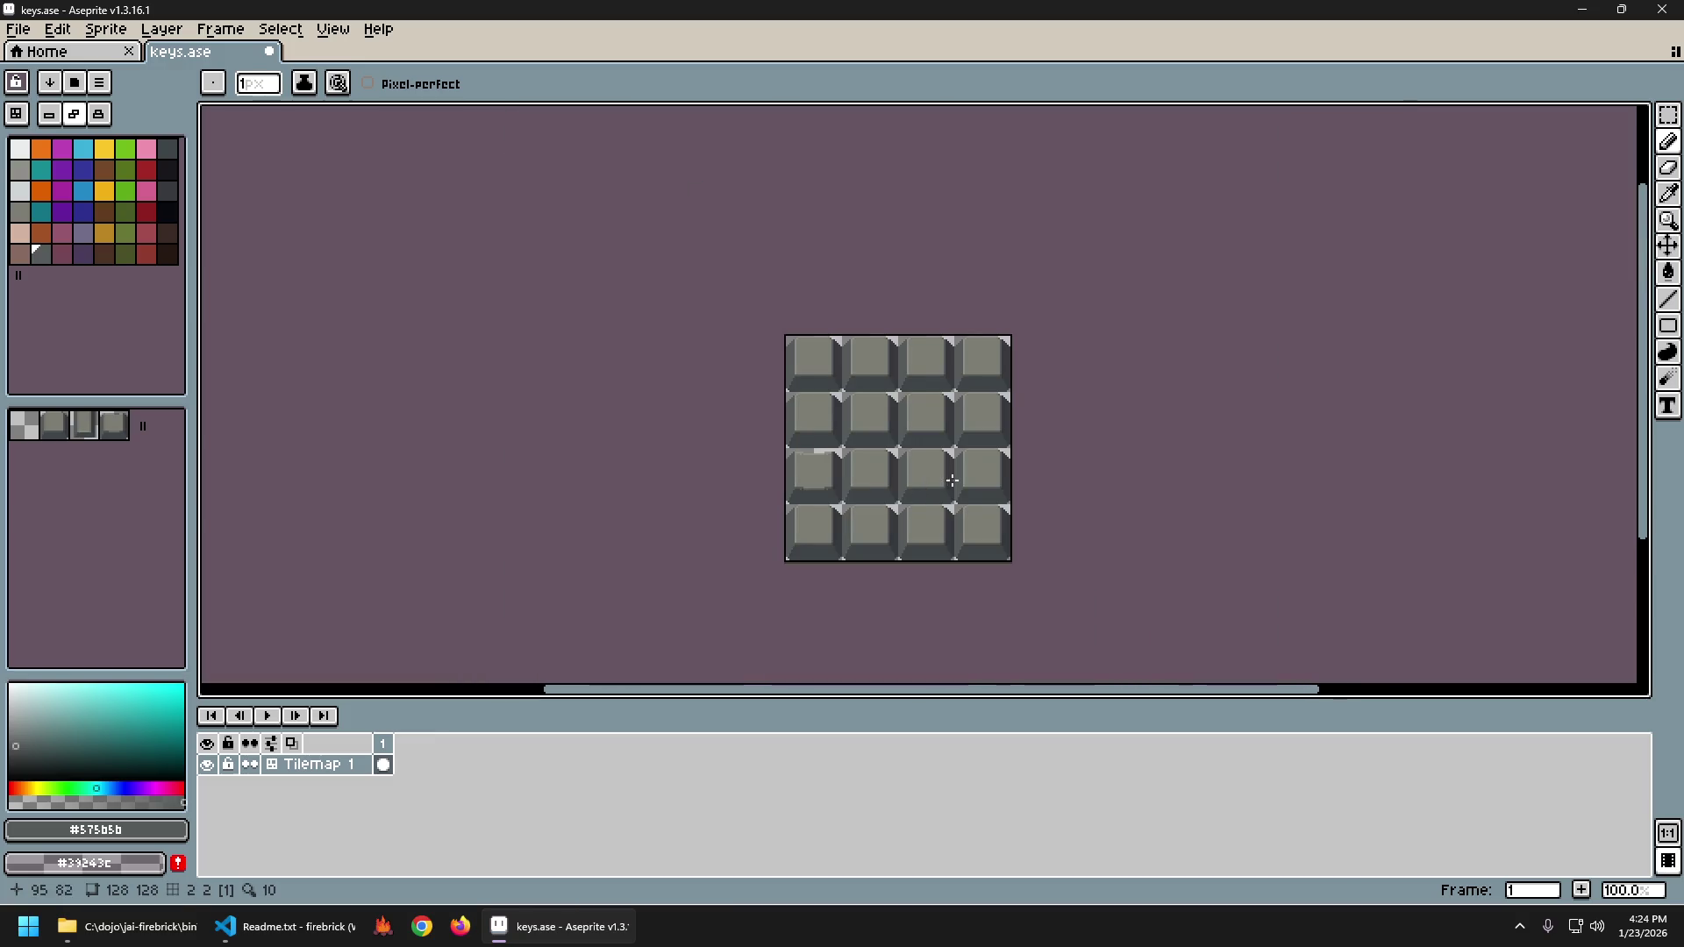
{"action": "scroll", "coordinate": [738, 491], "scroll_direction": "up", "scroll_amount": 2}
{"action": "left_click", "coordinate": [161, 610]}
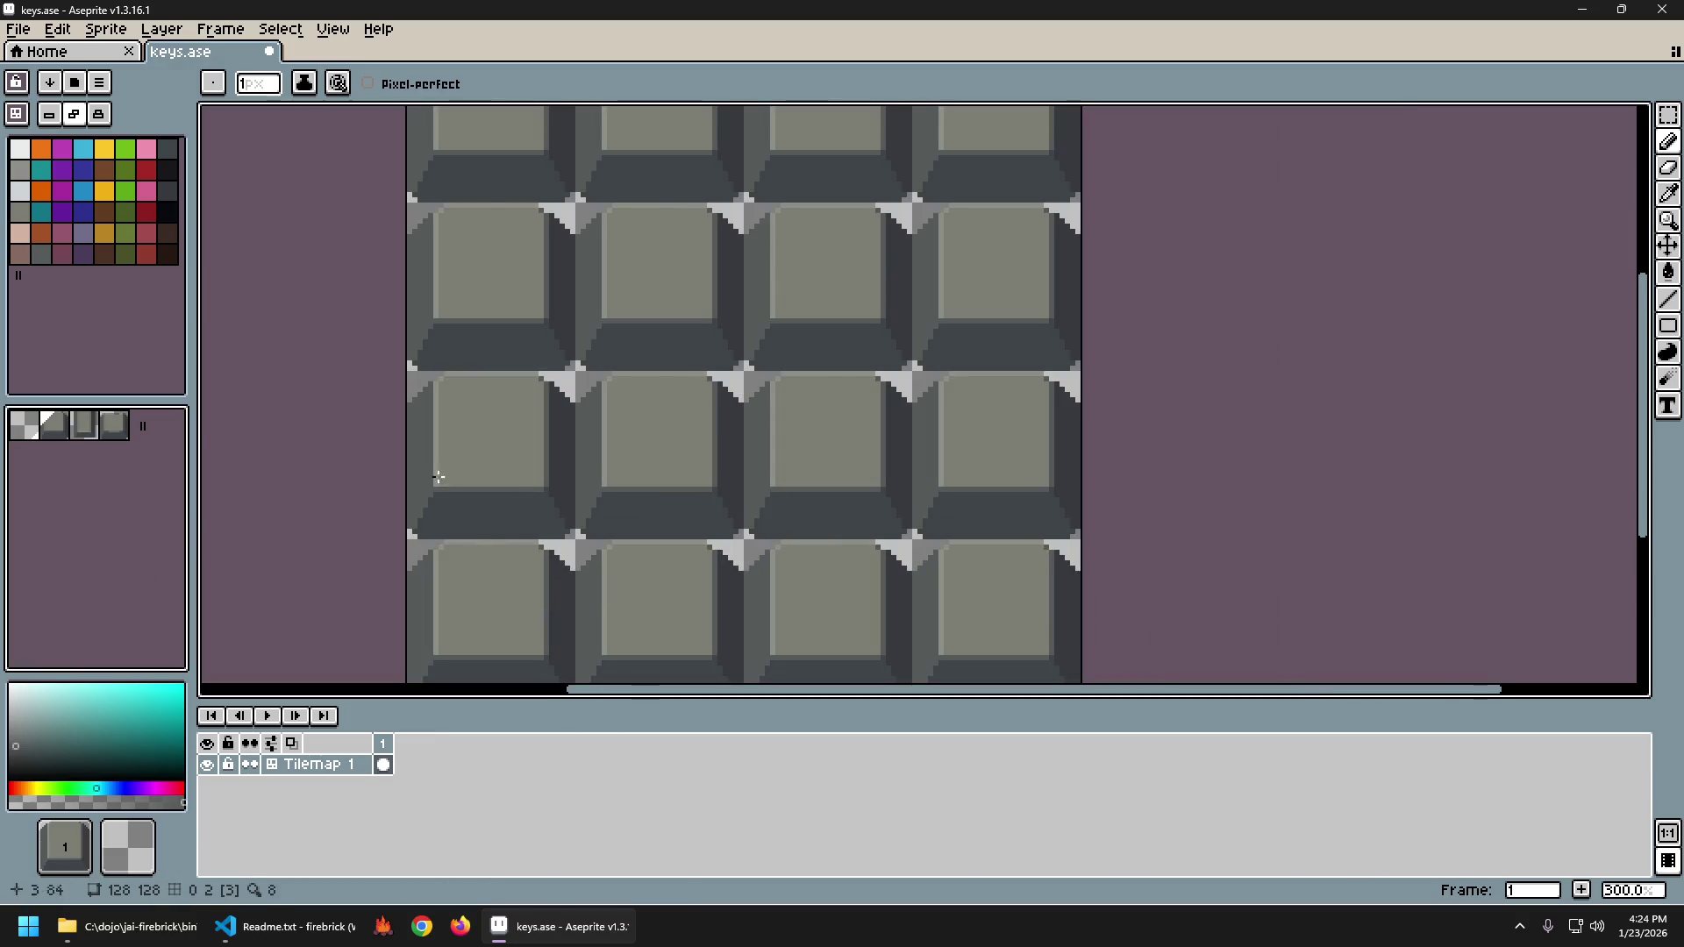
Pick tile 3 from the edited key and paint it over all sixteen keys.
{"action": "scroll", "coordinate": [687, 444], "scroll_direction": "down", "scroll_amount": 1}
{"action": "left_click_drag", "start_coordinate": [723, 450], "coordinate": [767, 466]}
{"action": "left_click", "coordinate": [671, 451], "text": "alt"}
{"action": "mouse_move", "coordinate": [649, 233]}
{"action": "left_mouse_down"}
{"action": "mouse_move", "coordinate": [654, 254]}
{"action": "mouse_move", "coordinate": [726, 275]}
{"action": "mouse_move", "coordinate": [1008, 292]}
{"action": "mouse_move", "coordinate": [895, 451]}
{"action": "mouse_move", "coordinate": [620, 620]}
{"action": "left_mouse_up"}
{"action": "scroll", "coordinate": [1037, 593], "scroll_direction": "down", "scroll_amount": 3}
{"action": "scroll", "coordinate": [1079, 597], "scroll_direction": "up", "scroll_amount": 3}
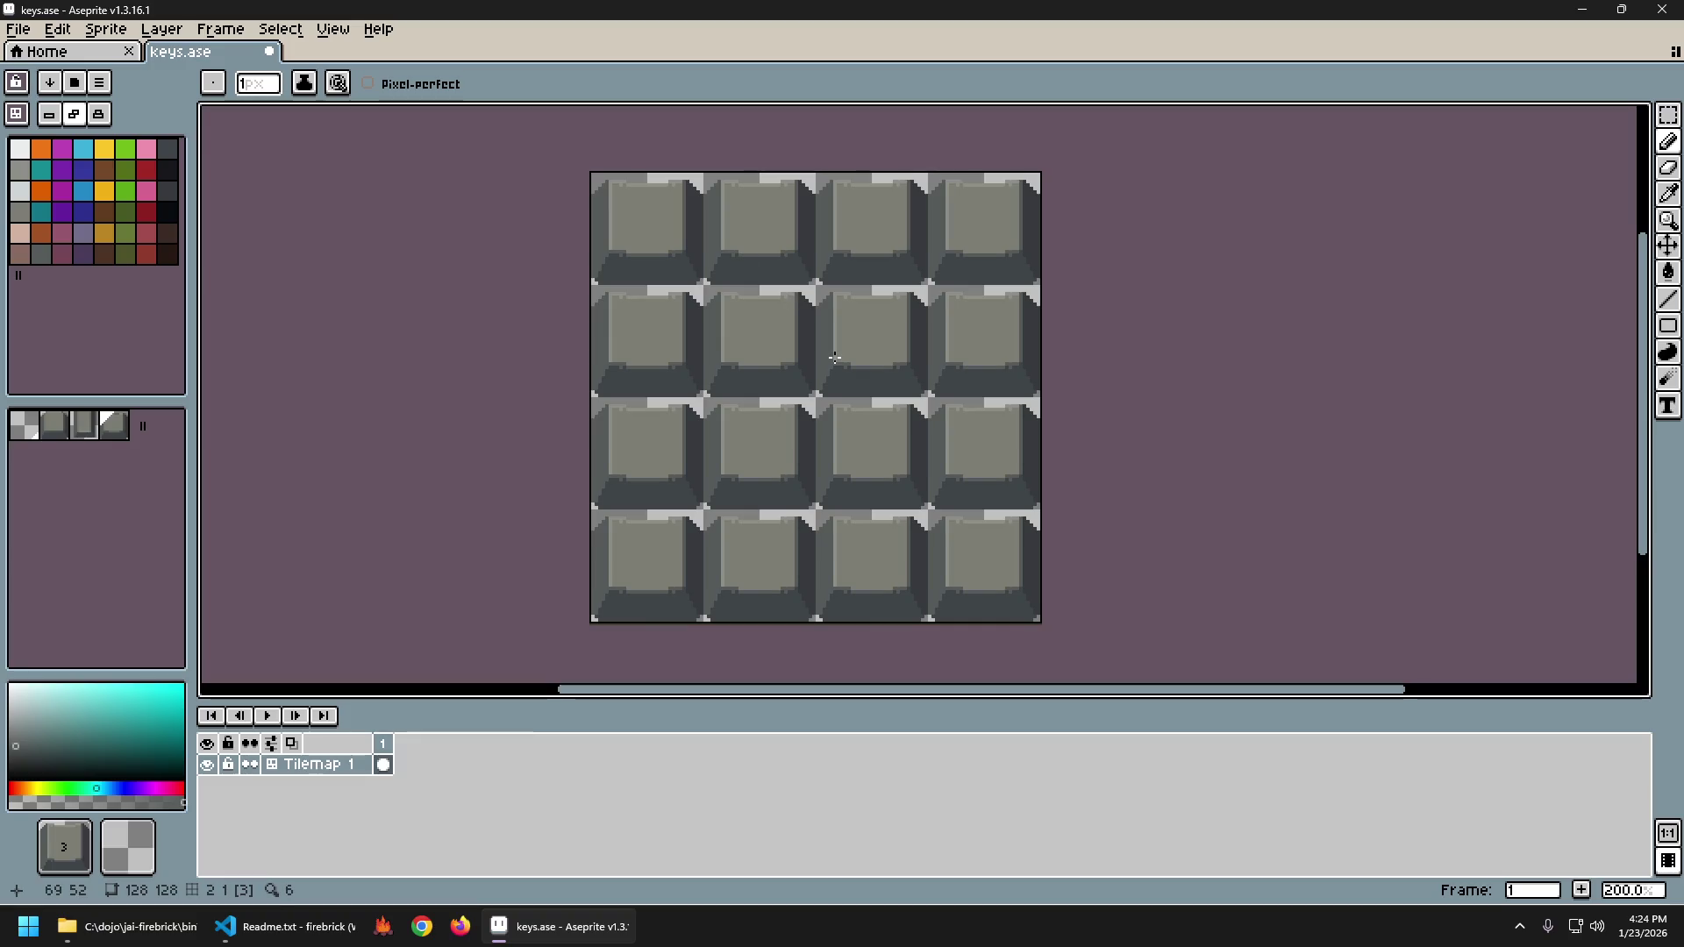
{"action": "scroll", "coordinate": [628, 188], "scroll_direction": "up", "scroll_amount": 3}
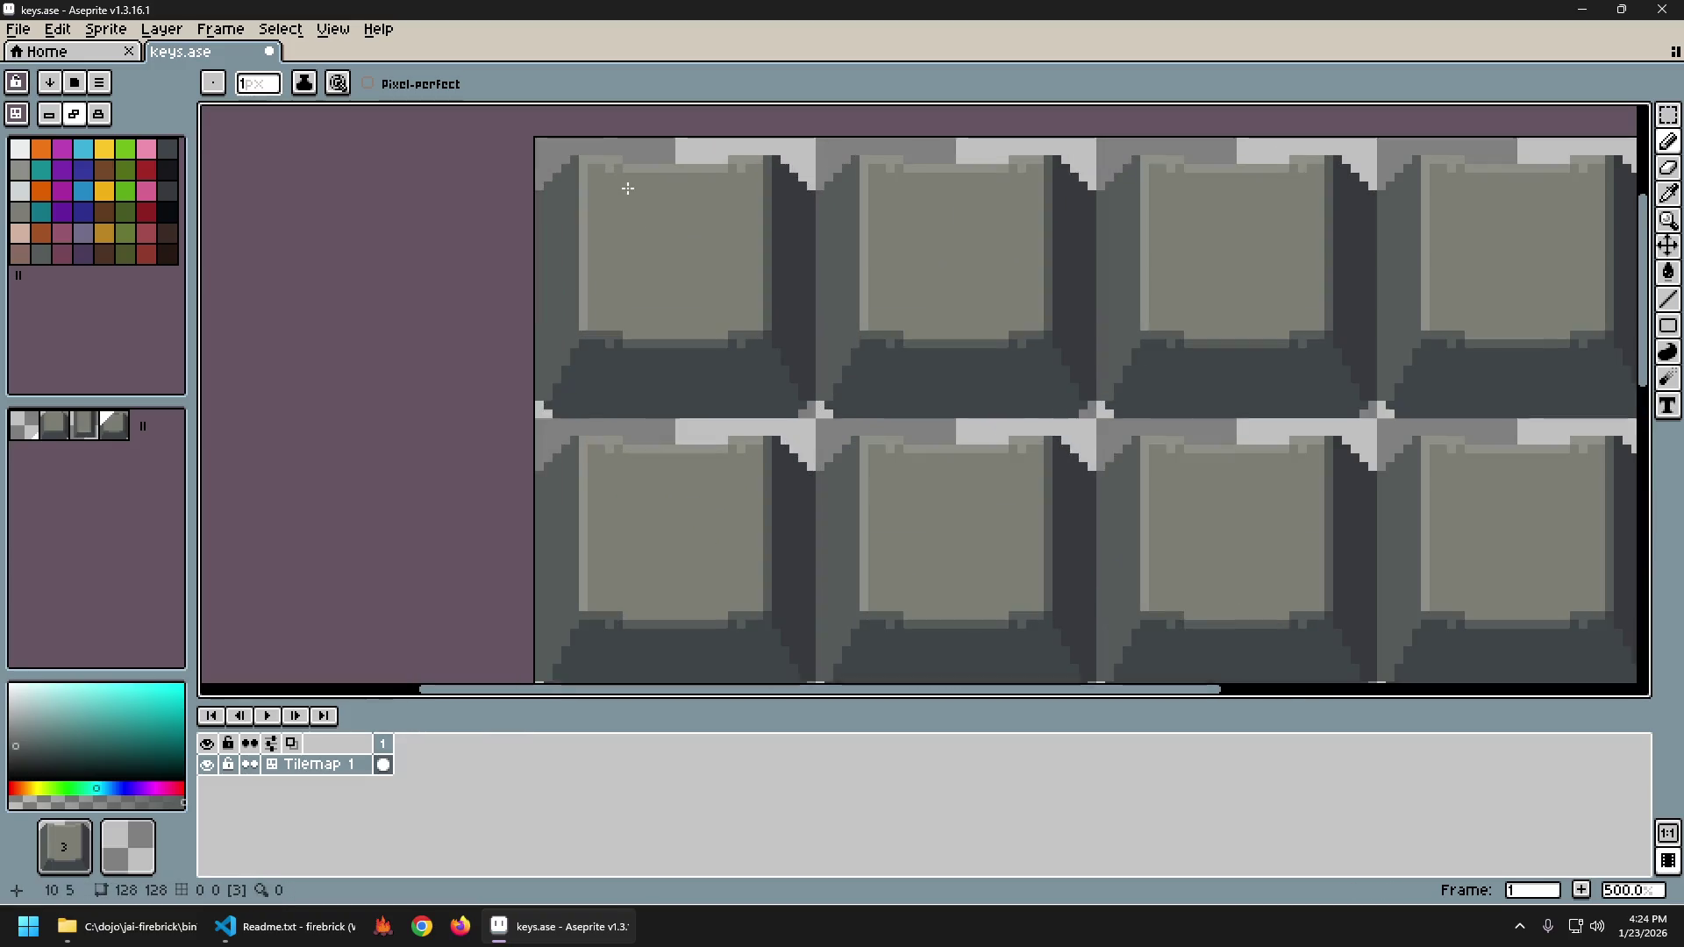
{"action": "scroll", "coordinate": [802, 334], "scroll_direction": "down", "scroll_amount": 3}
{"action": "scroll", "coordinate": [801, 333], "scroll_direction": "right", "scroll_amount": 2}
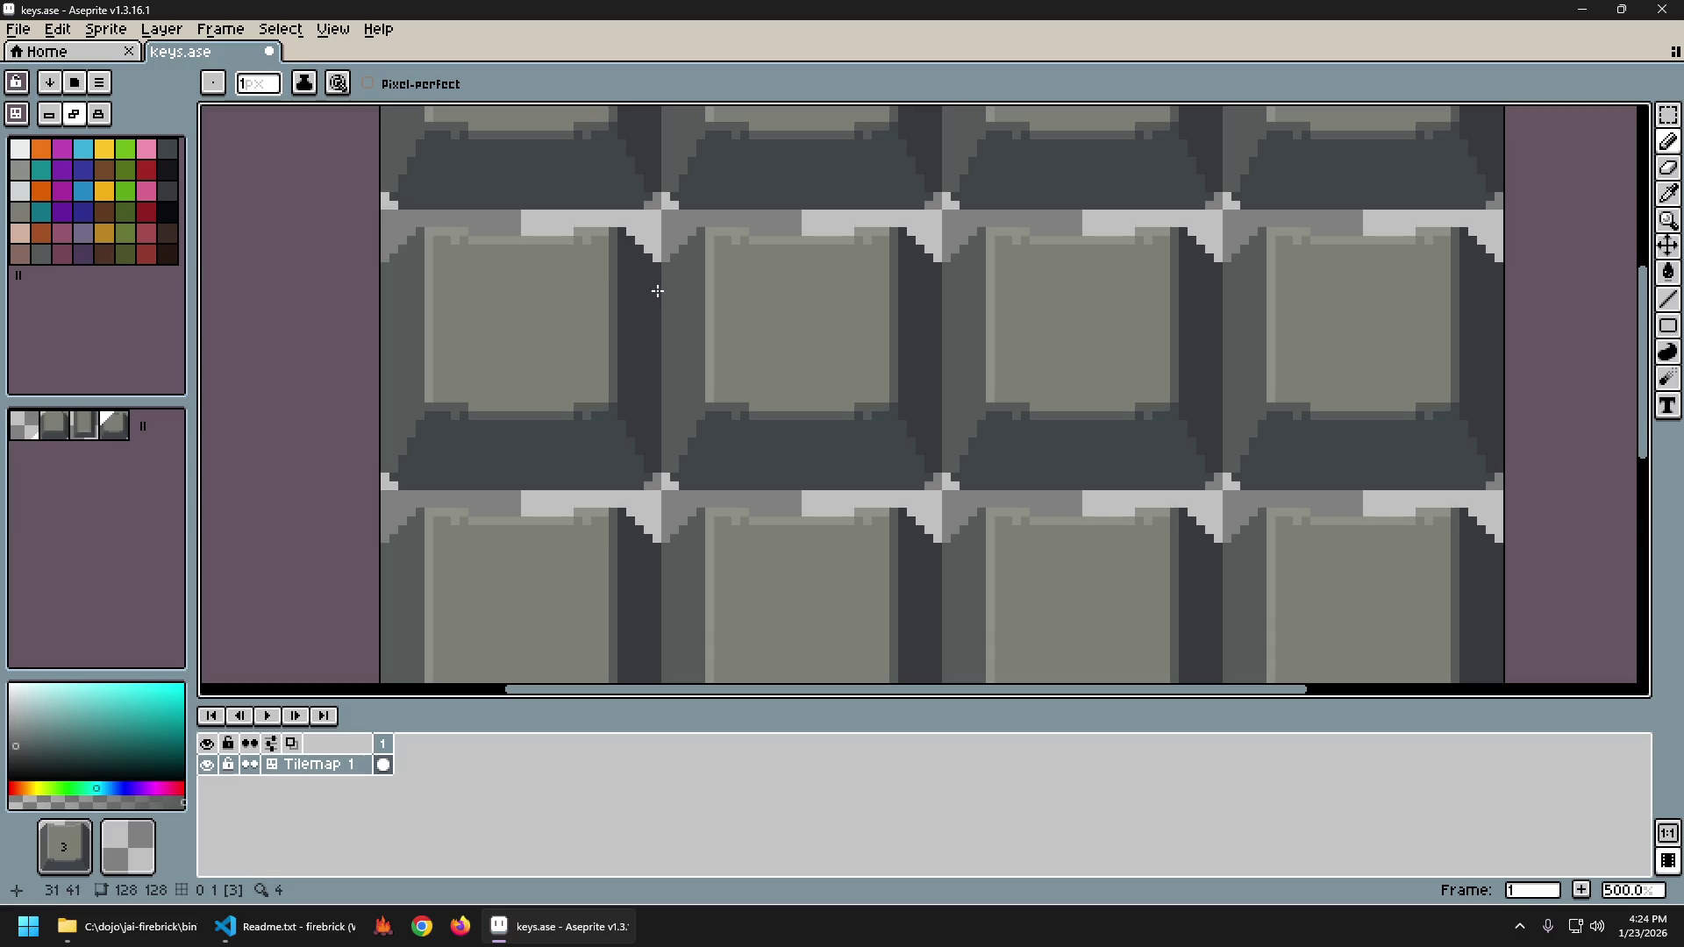
{"action": "scroll", "coordinate": [632, 281], "scroll_direction": "down", "scroll_amount": 1}
{"action": "scroll", "coordinate": [632, 282], "scroll_direction": "left", "scroll_amount": 1}
Return to Pixels mode, pick face grey #7d7d73, and dab a test mark, creating tile 4.
{"action": "left_click", "coordinate": [35, 252]}
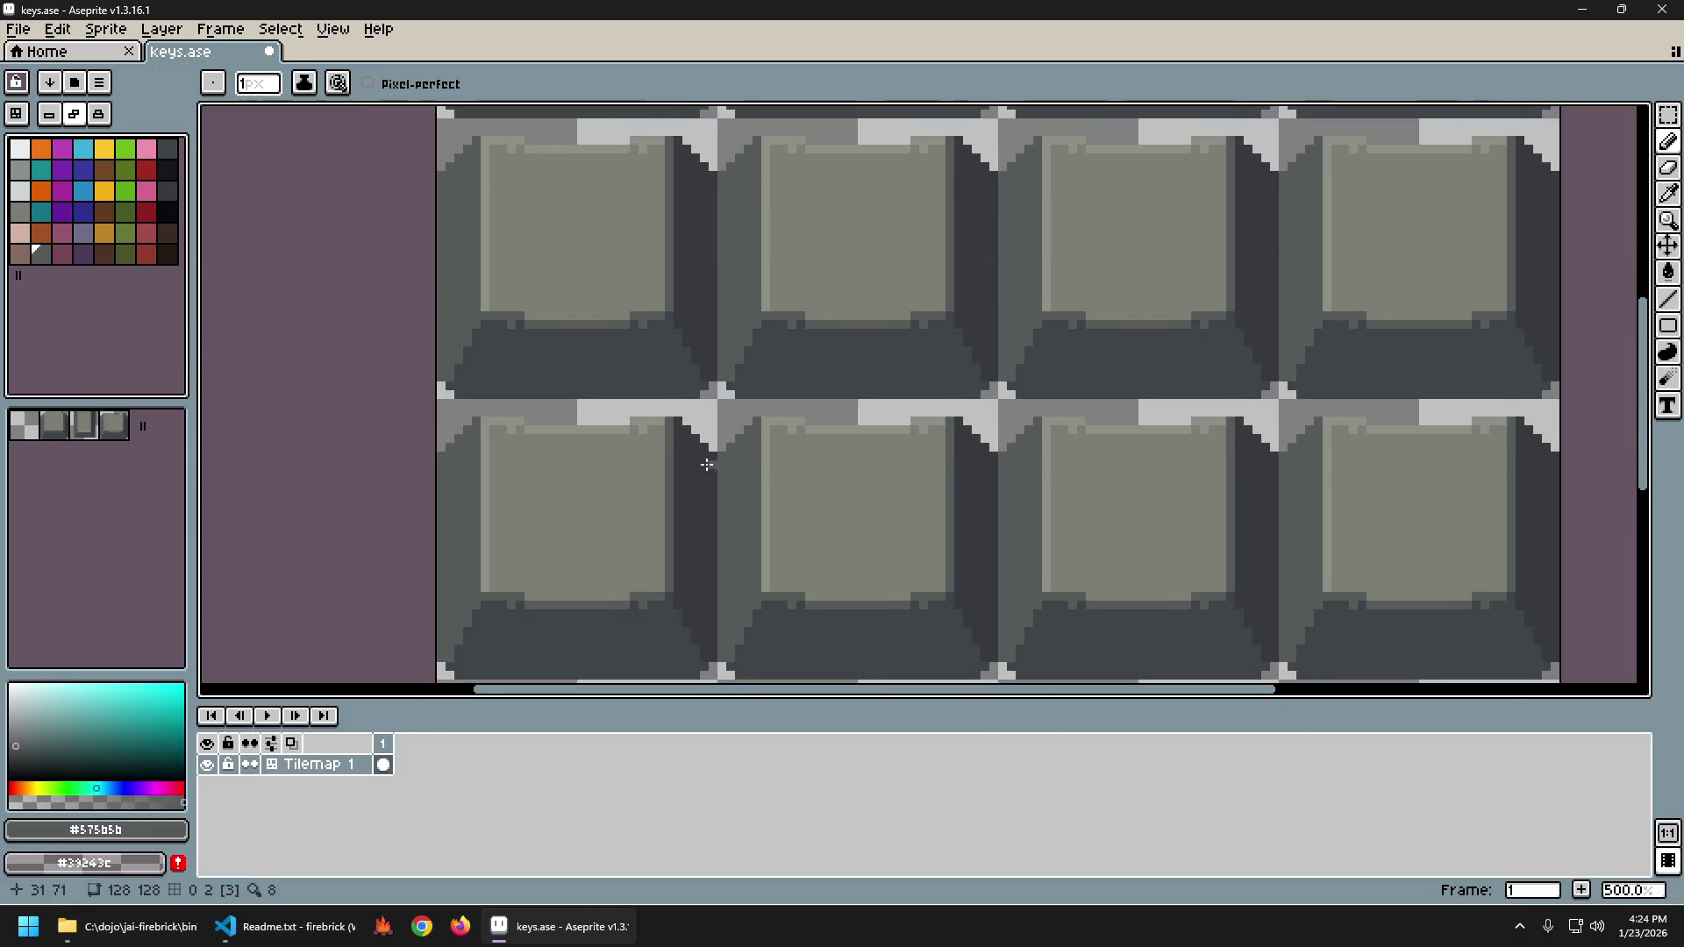
{"action": "left_click", "coordinate": [596, 452], "text": "alt"}
{"action": "scroll", "coordinate": [588, 448], "scroll_direction": "left", "scroll_amount": 1}
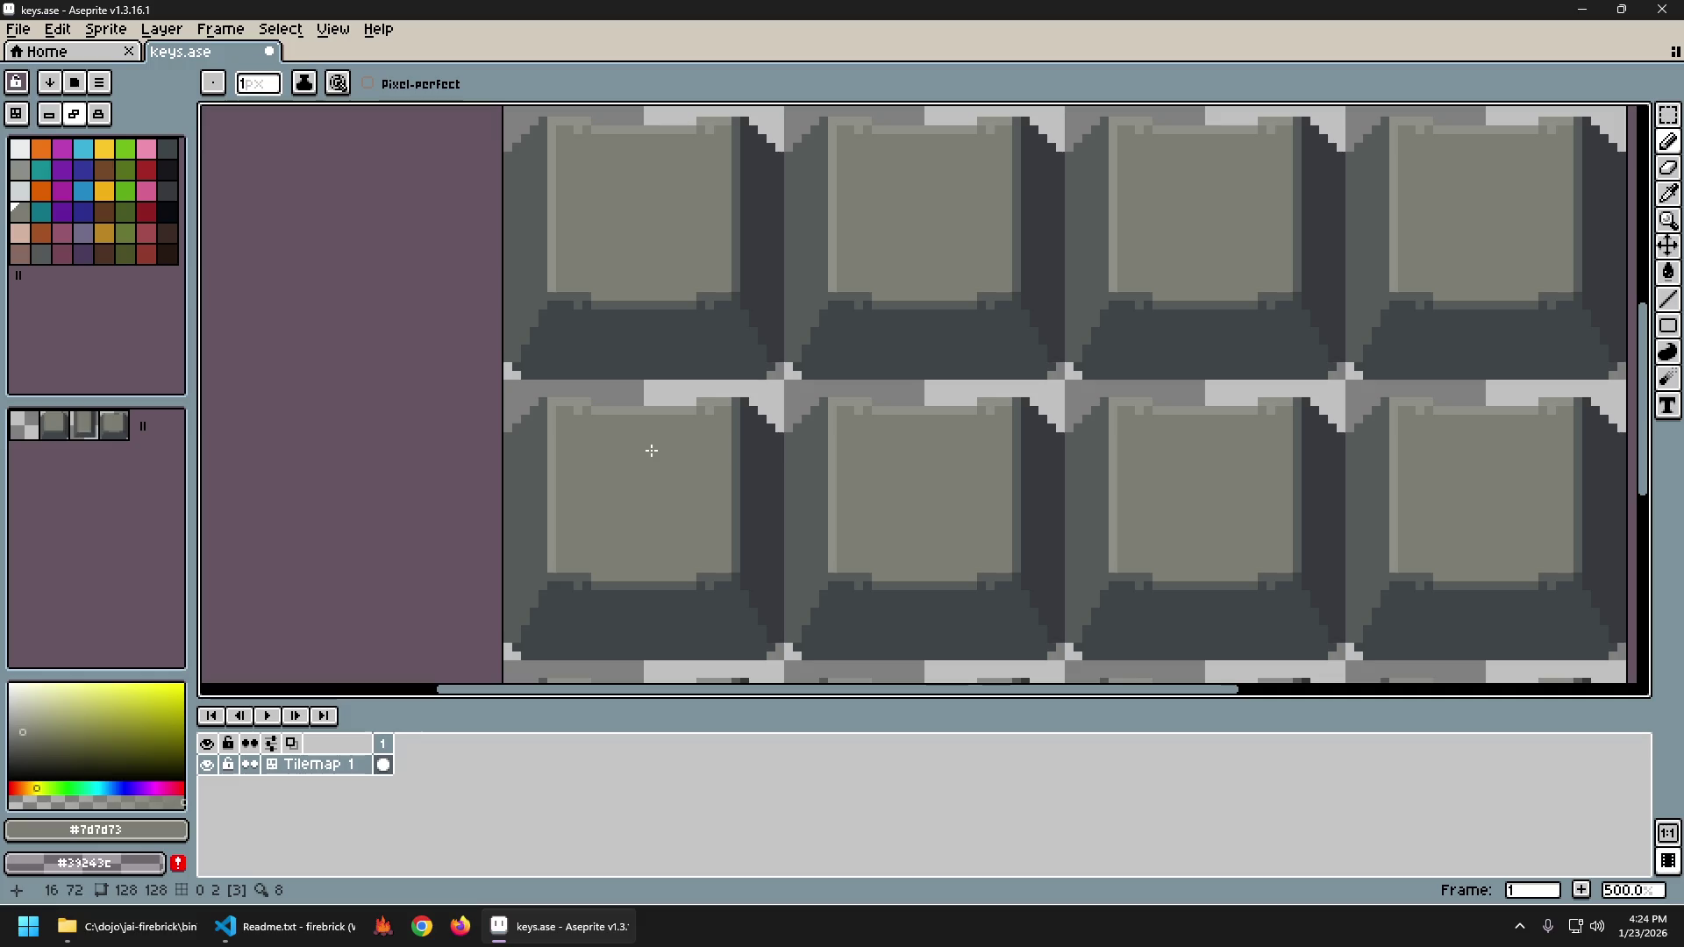
{"action": "left_click", "coordinate": [566, 401]}
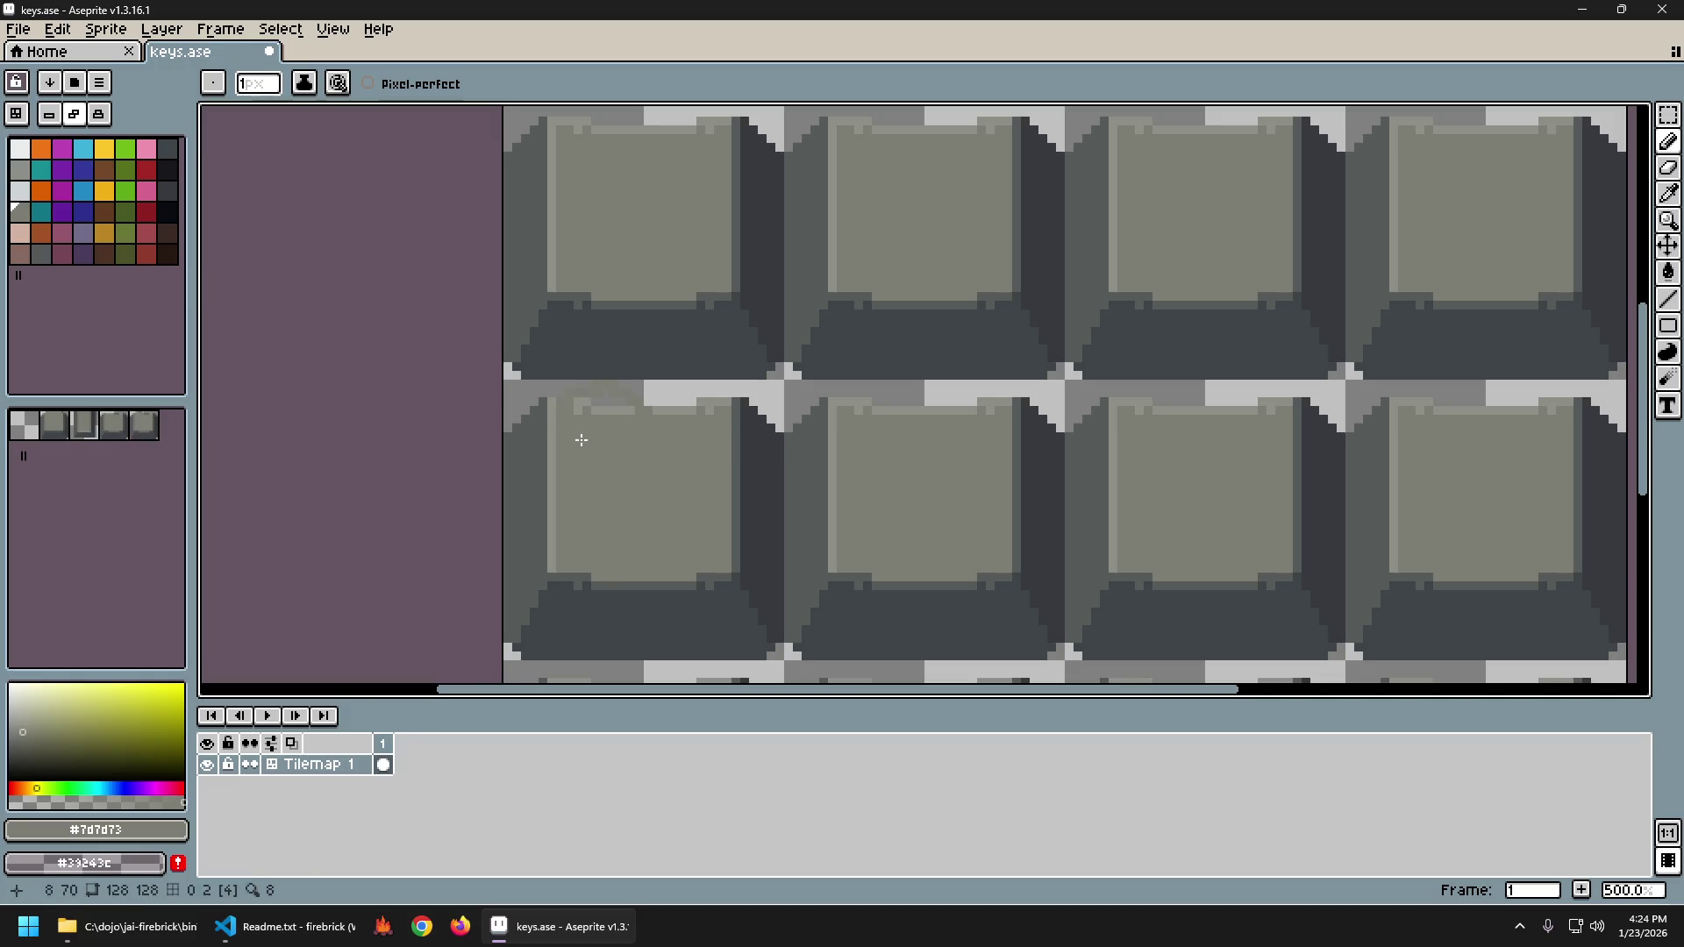
Undo the test pencil mark and flip the key's top bevel strip vertically.
{"action": "key", "text": "ctrl+z"}
{"action": "key", "text": "m"}
{"action": "mouse_move", "coordinate": [506, 383]}
{"action": "left_mouse_down"}
{"action": "mouse_move", "coordinate": [763, 427]}
{"action": "mouse_move", "coordinate": [782, 458]}
{"action": "left_mouse_up"}
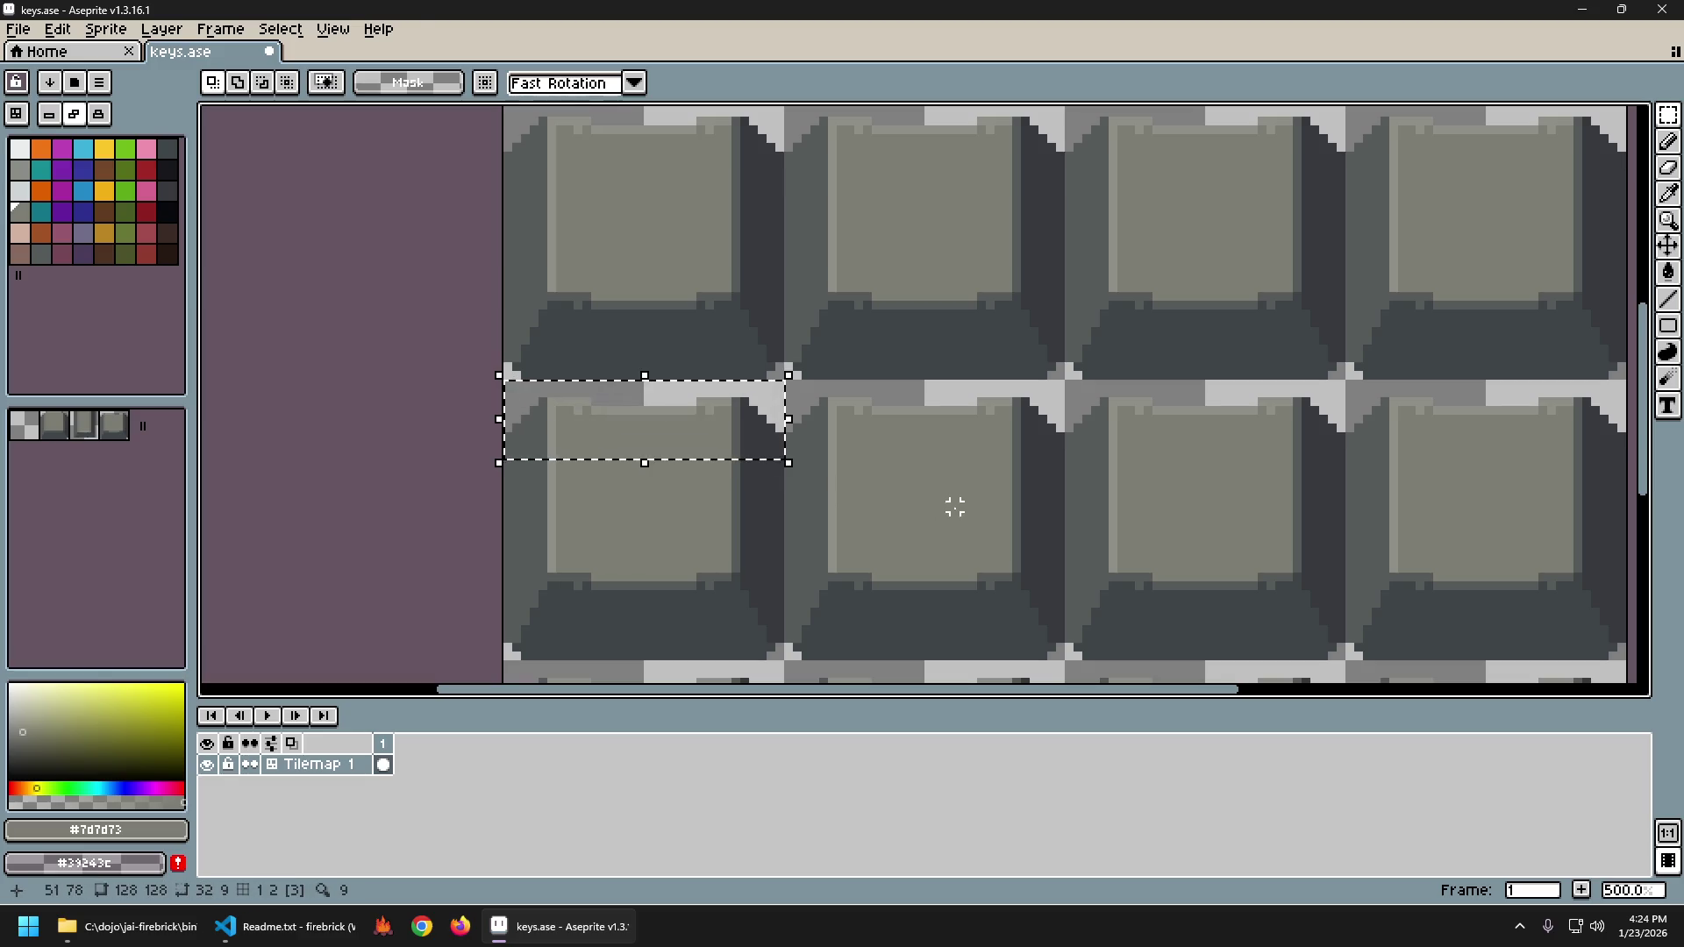
{"action": "key", "text": "shift+v"}
{"action": "key", "text": "ctrl+d"}
Marquee a 32×1 strip across the top band, then zoom around to check the keys.
{"action": "scroll", "coordinate": [662, 502], "scroll_direction": "up", "scroll_amount": 2}
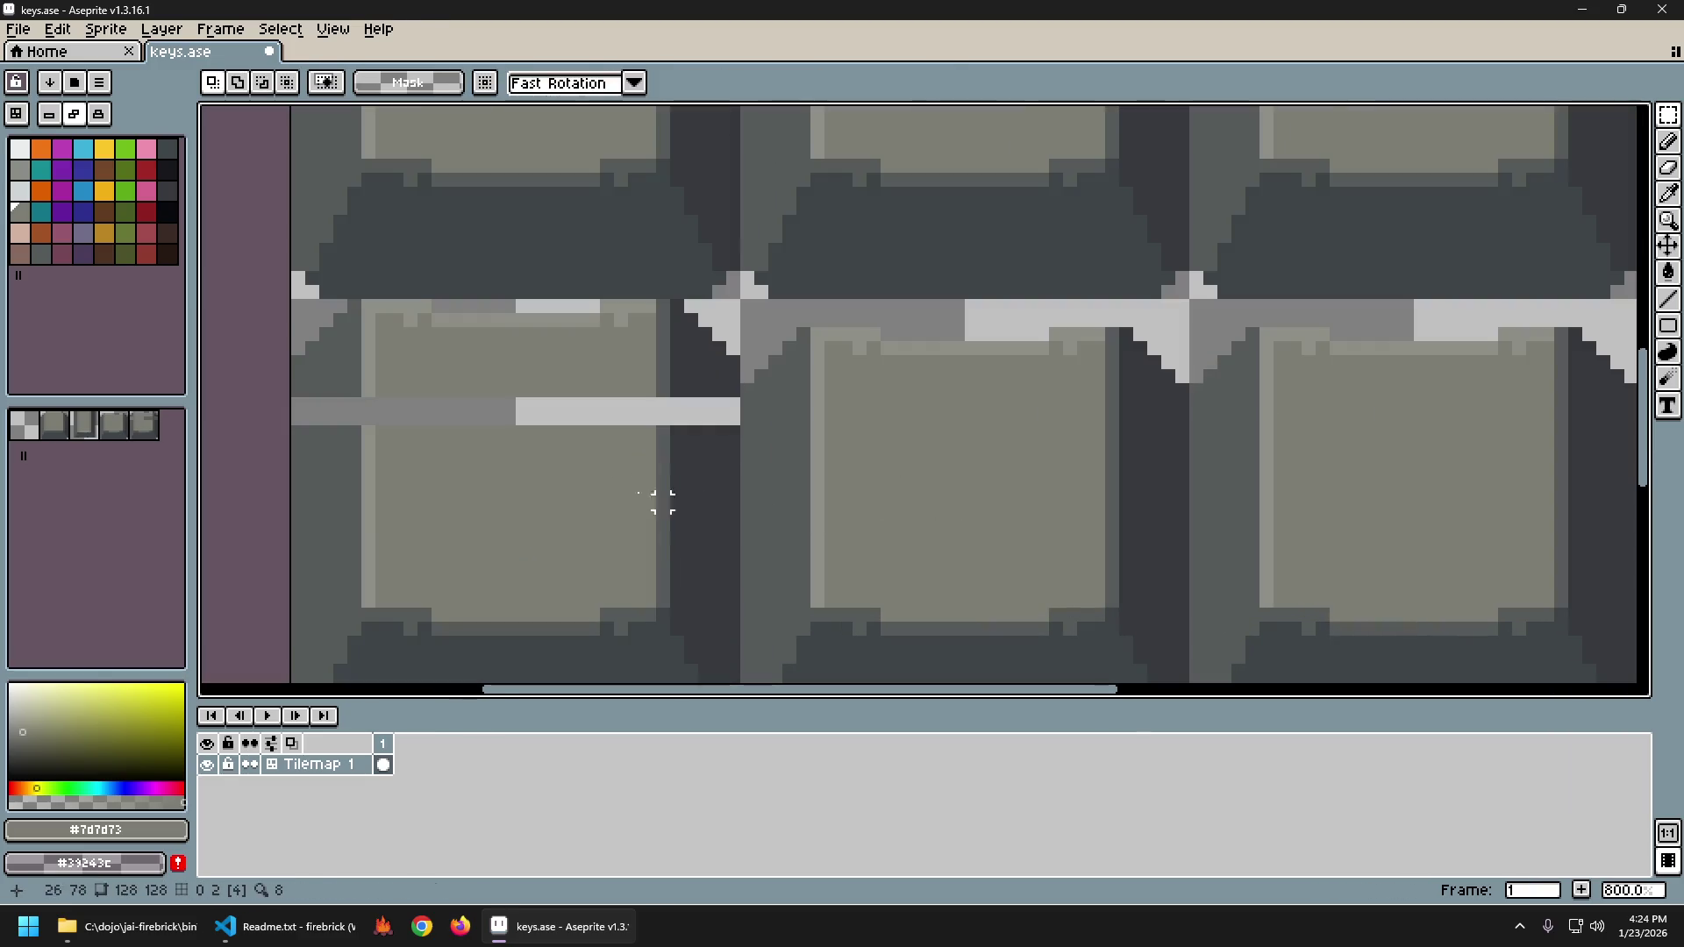
{"action": "left_click_drag", "start_coordinate": [296, 392], "coordinate": [732, 391]}
{"action": "key", "text": "ctrl+d"}
{"action": "scroll", "coordinate": [772, 622], "scroll_direction": "down", "scroll_amount": 4}
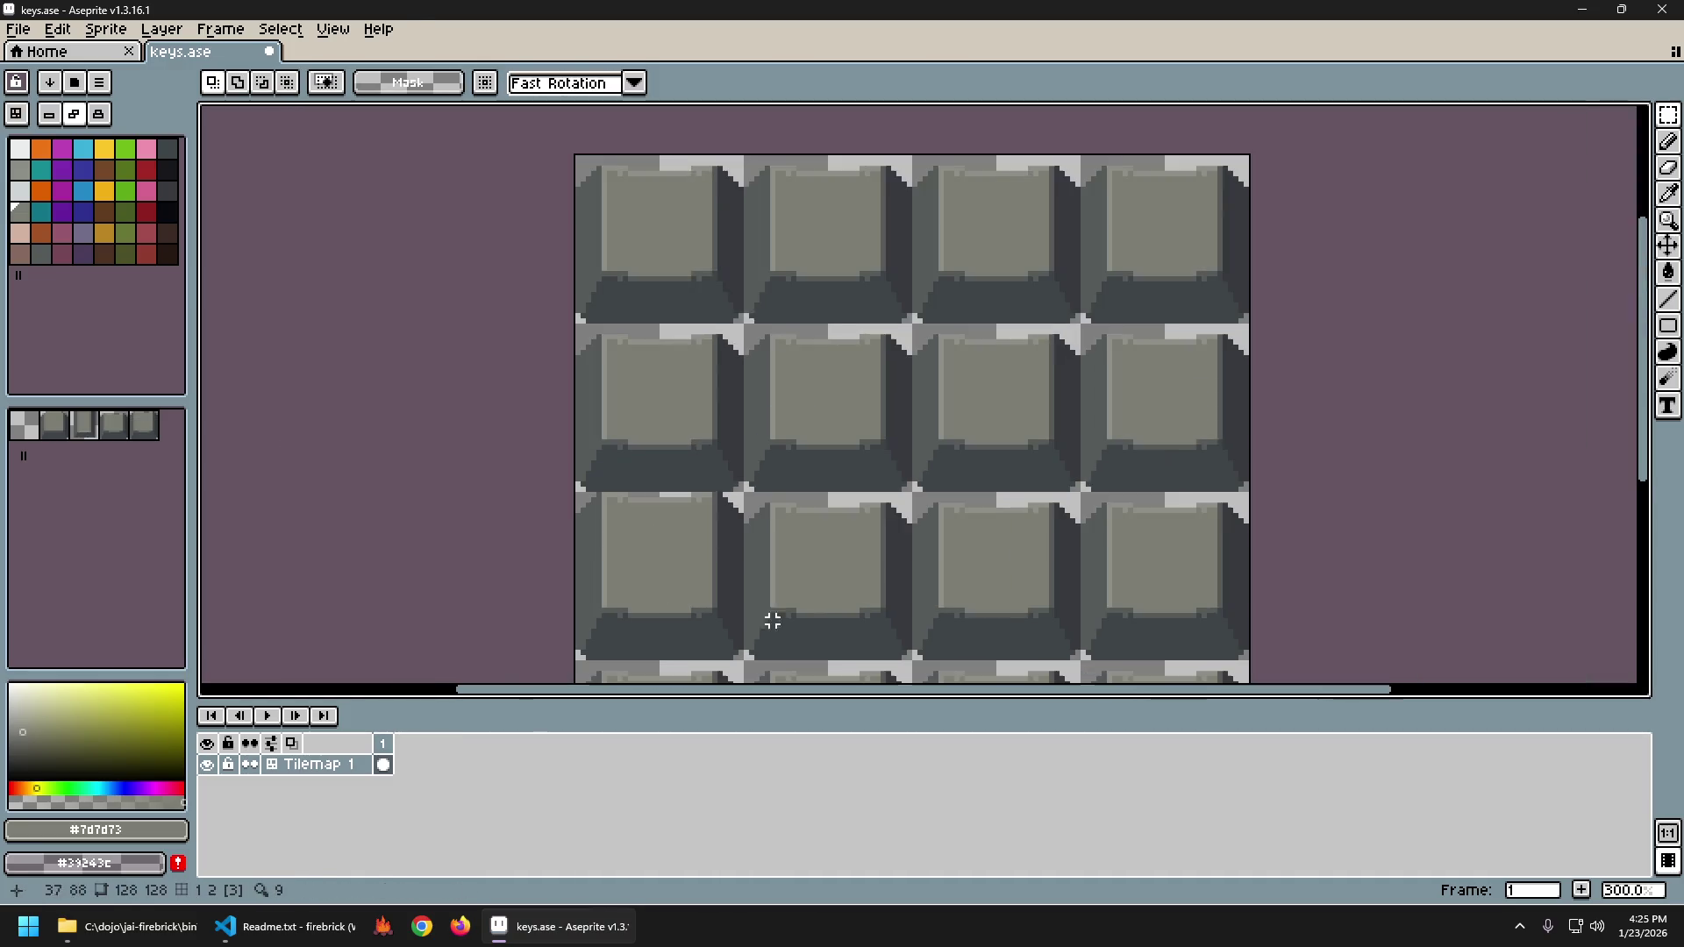
{"action": "scroll", "coordinate": [772, 621], "scroll_direction": "down", "scroll_amount": 2}
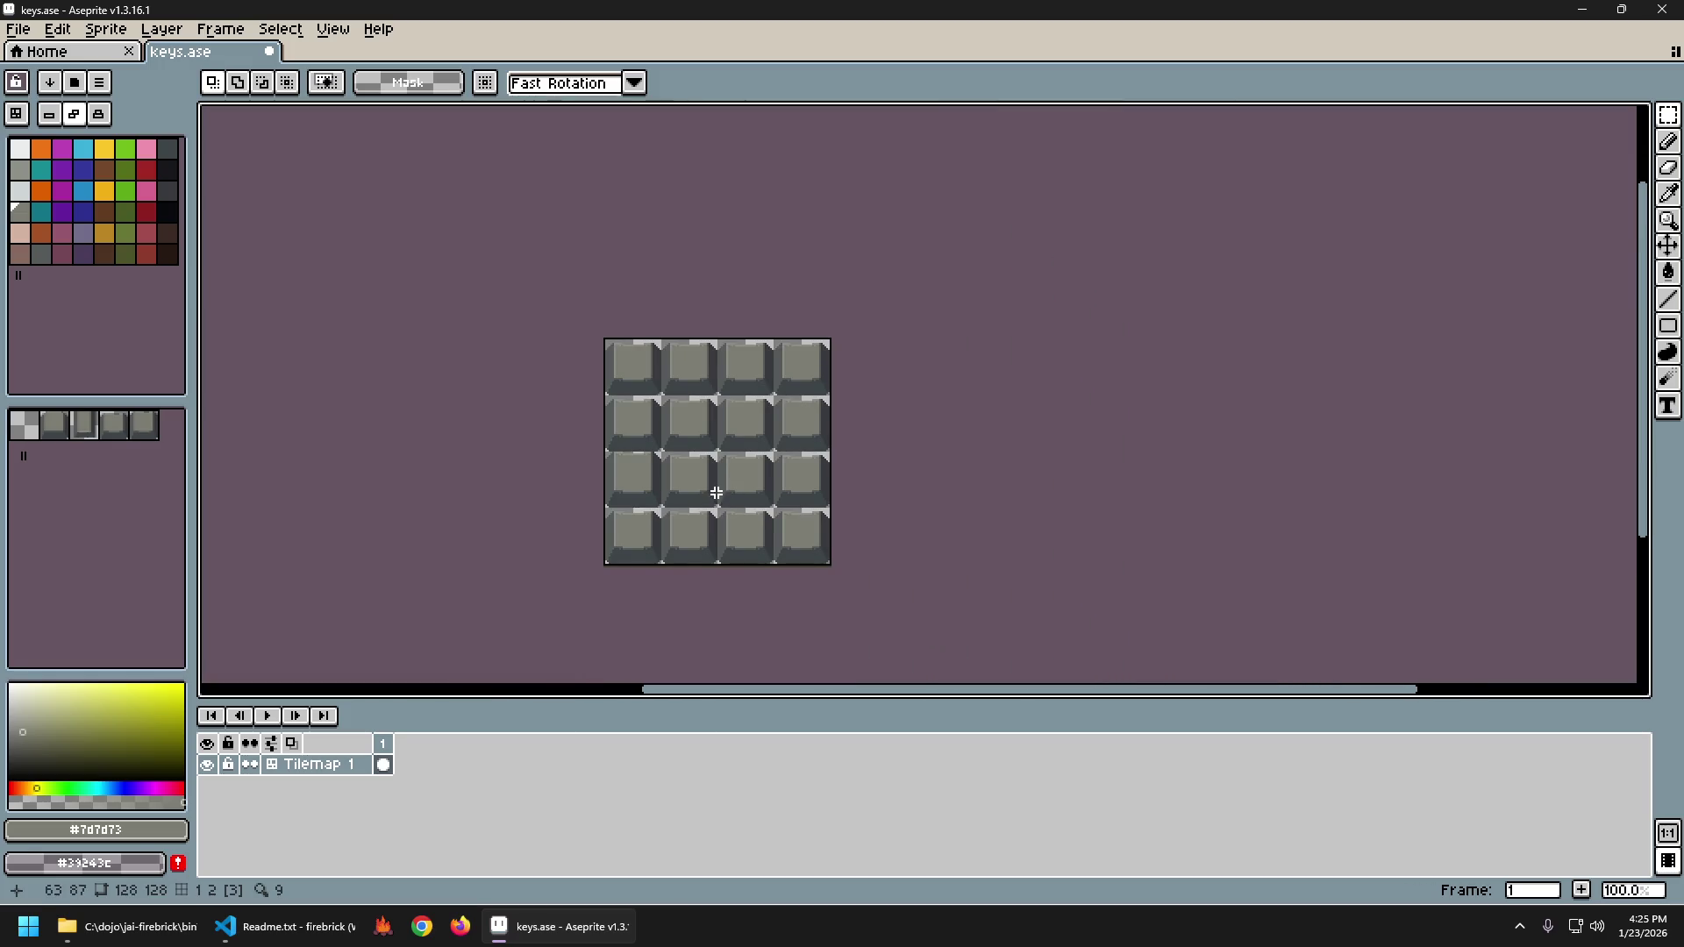
{"action": "scroll", "coordinate": [713, 500], "scroll_direction": "up", "scroll_amount": 1}
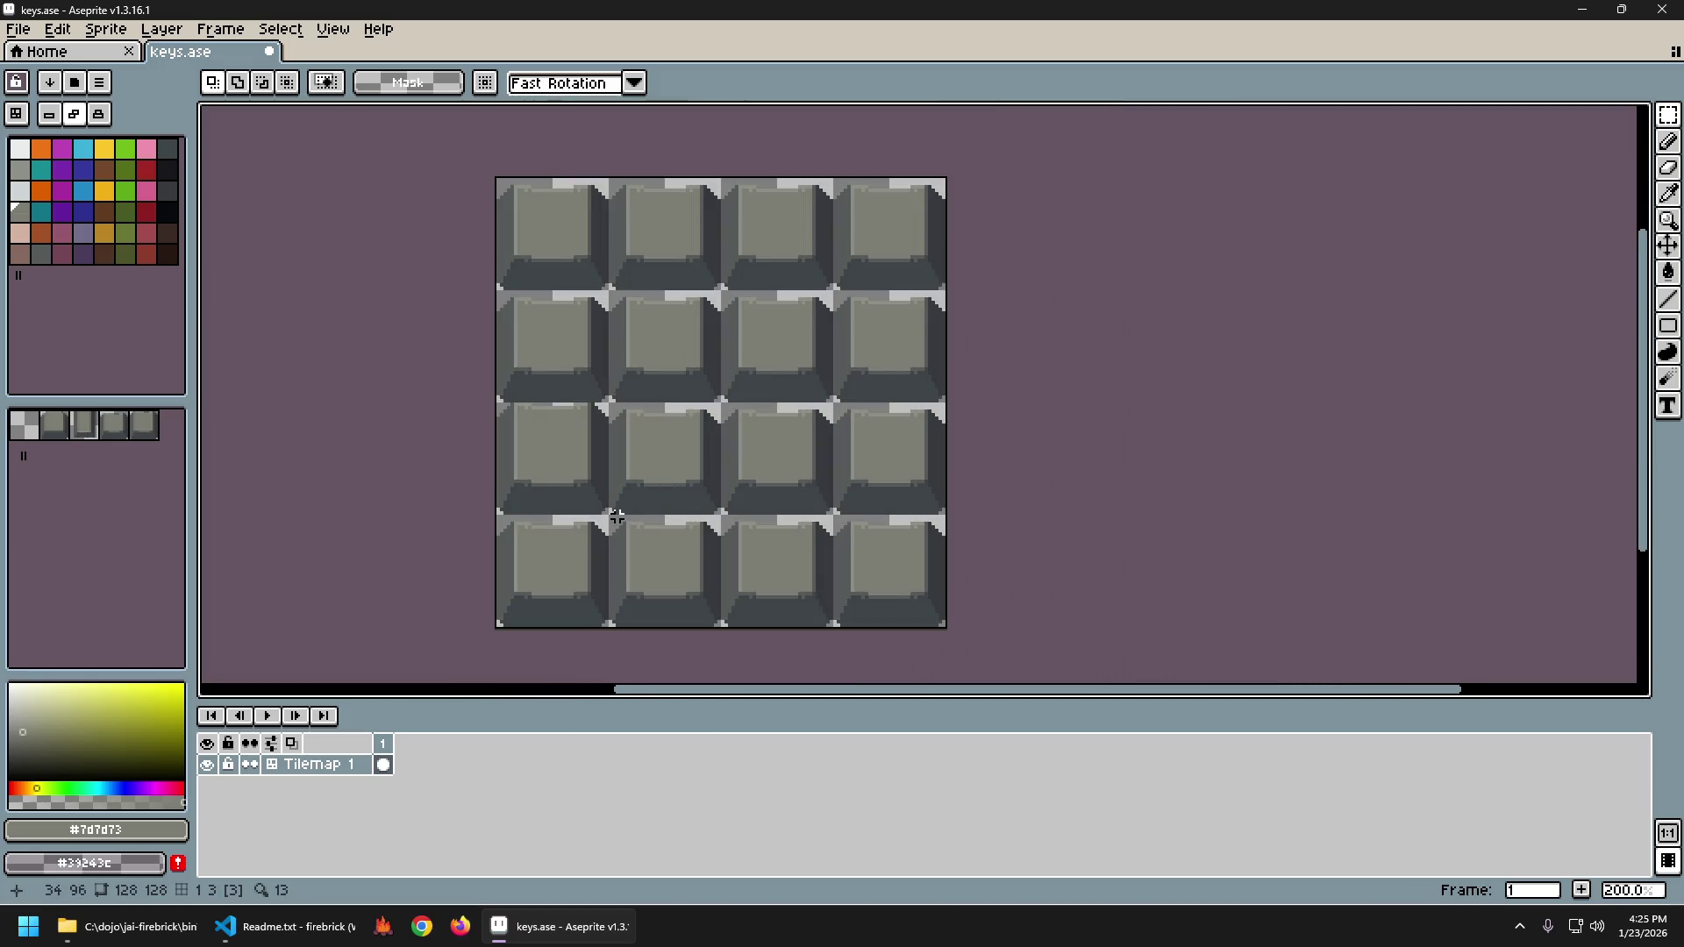
{"action": "scroll", "coordinate": [607, 506], "scroll_direction": "down", "scroll_amount": 1}
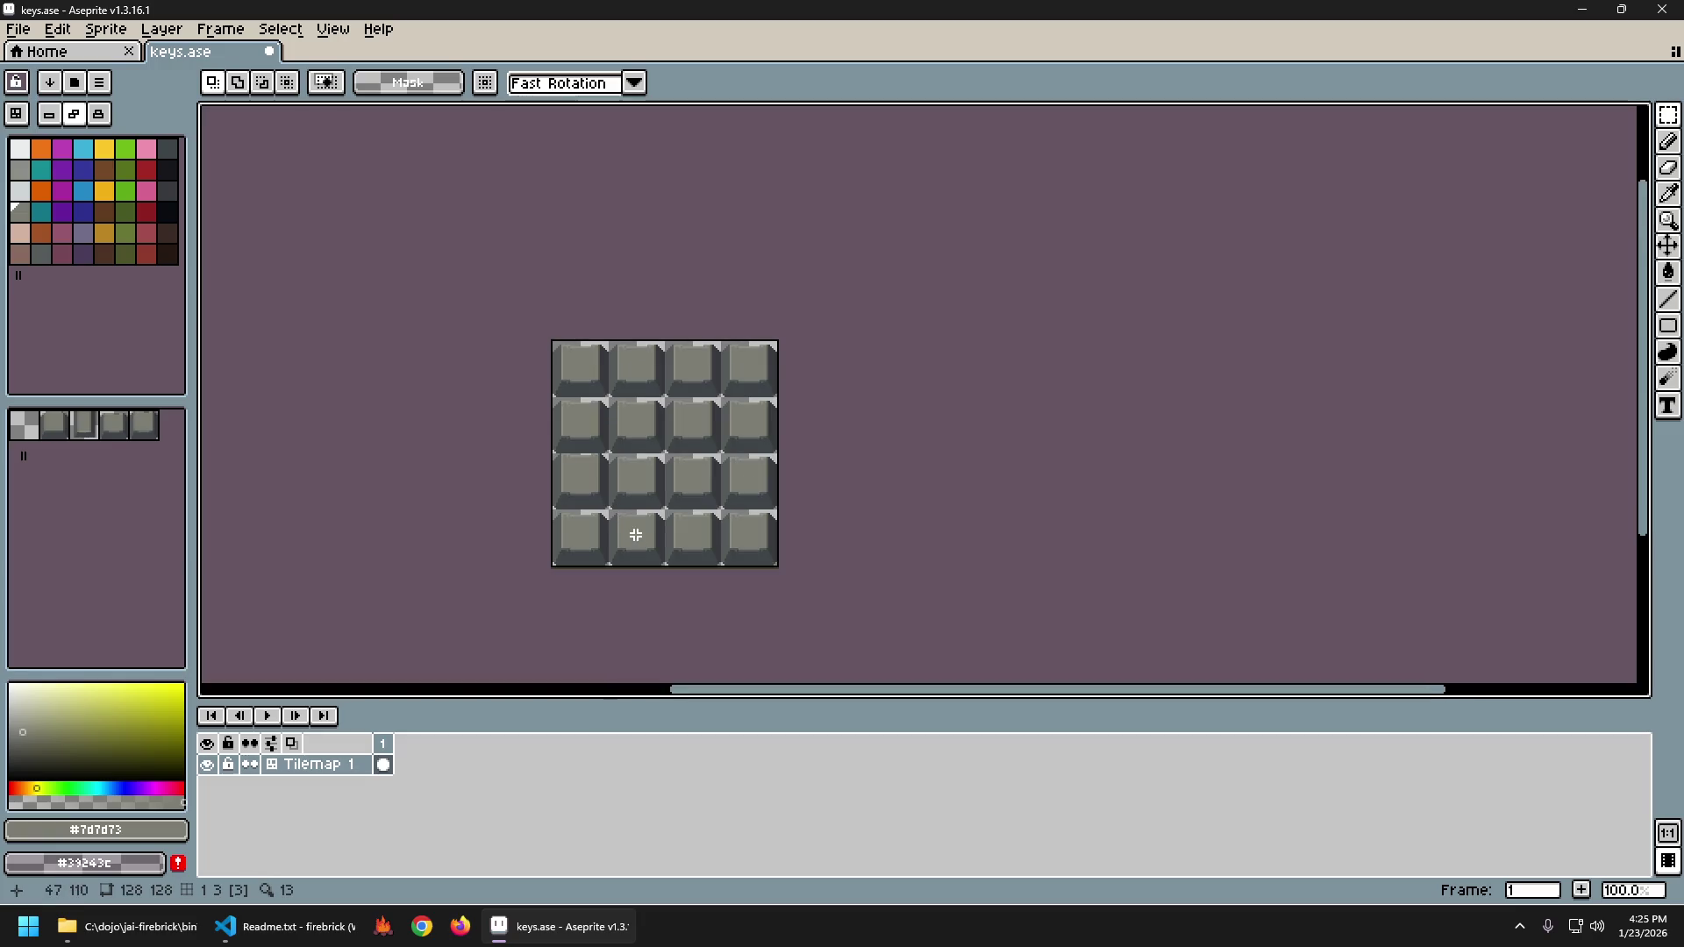
{"action": "scroll", "coordinate": [643, 522], "scroll_direction": "up", "scroll_amount": 3}
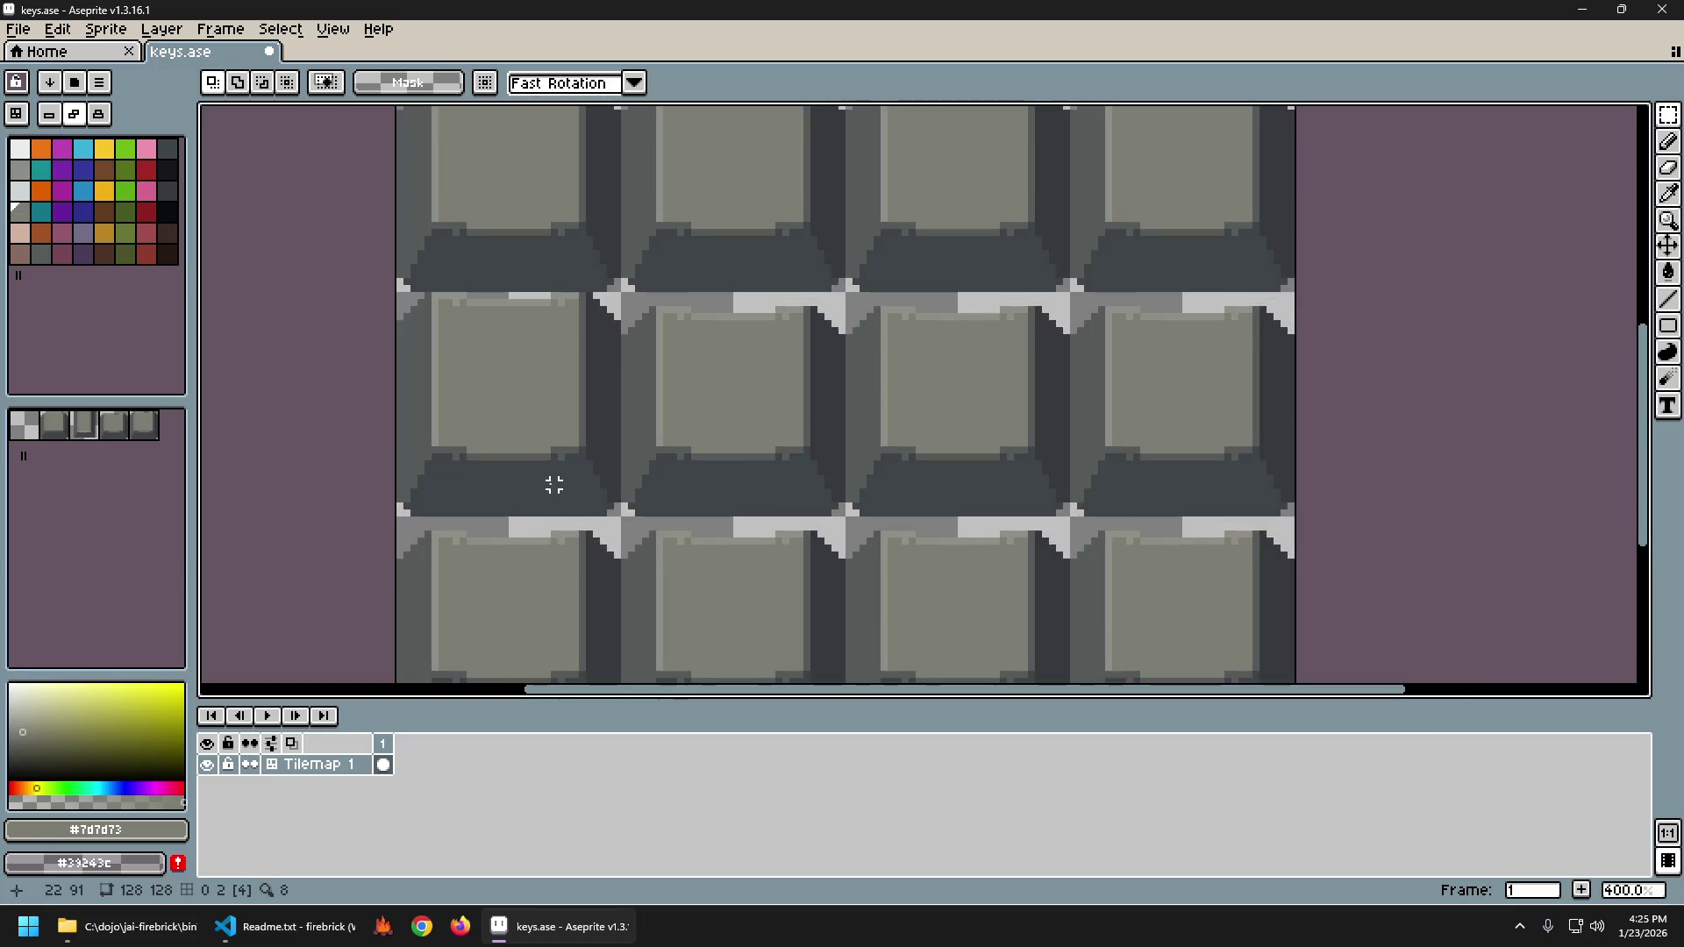
{"action": "scroll", "coordinate": [524, 438], "scroll_direction": "down", "scroll_amount": 1}
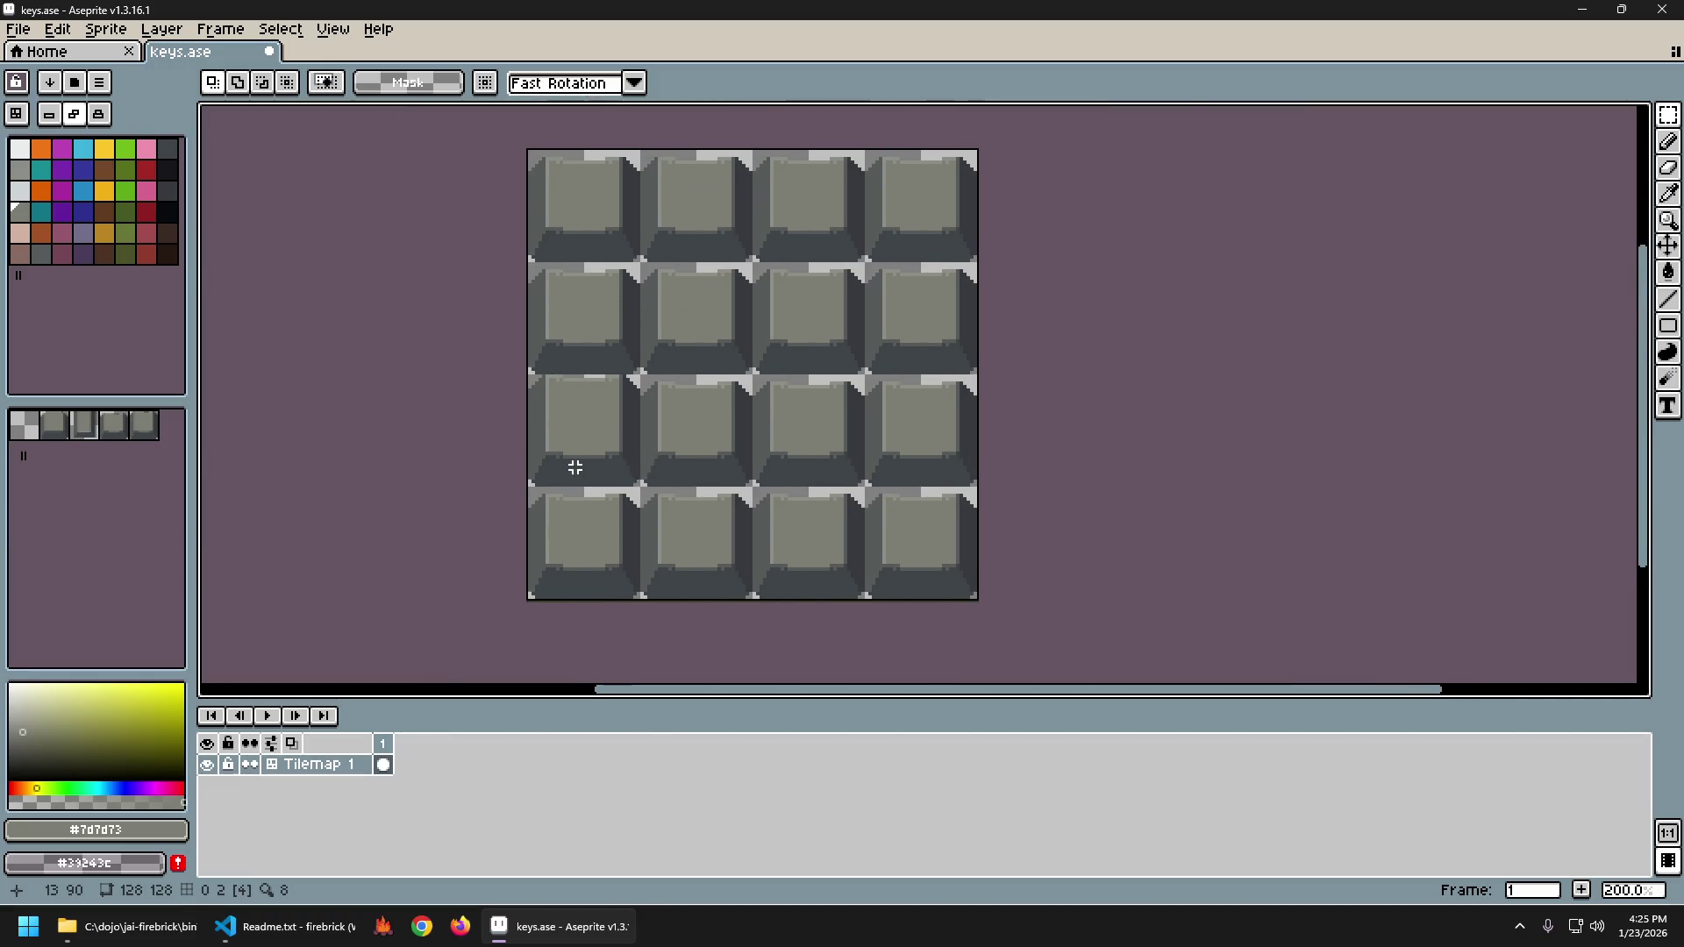
{"action": "scroll", "coordinate": [571, 463], "scroll_direction": "up", "scroll_amount": 4}
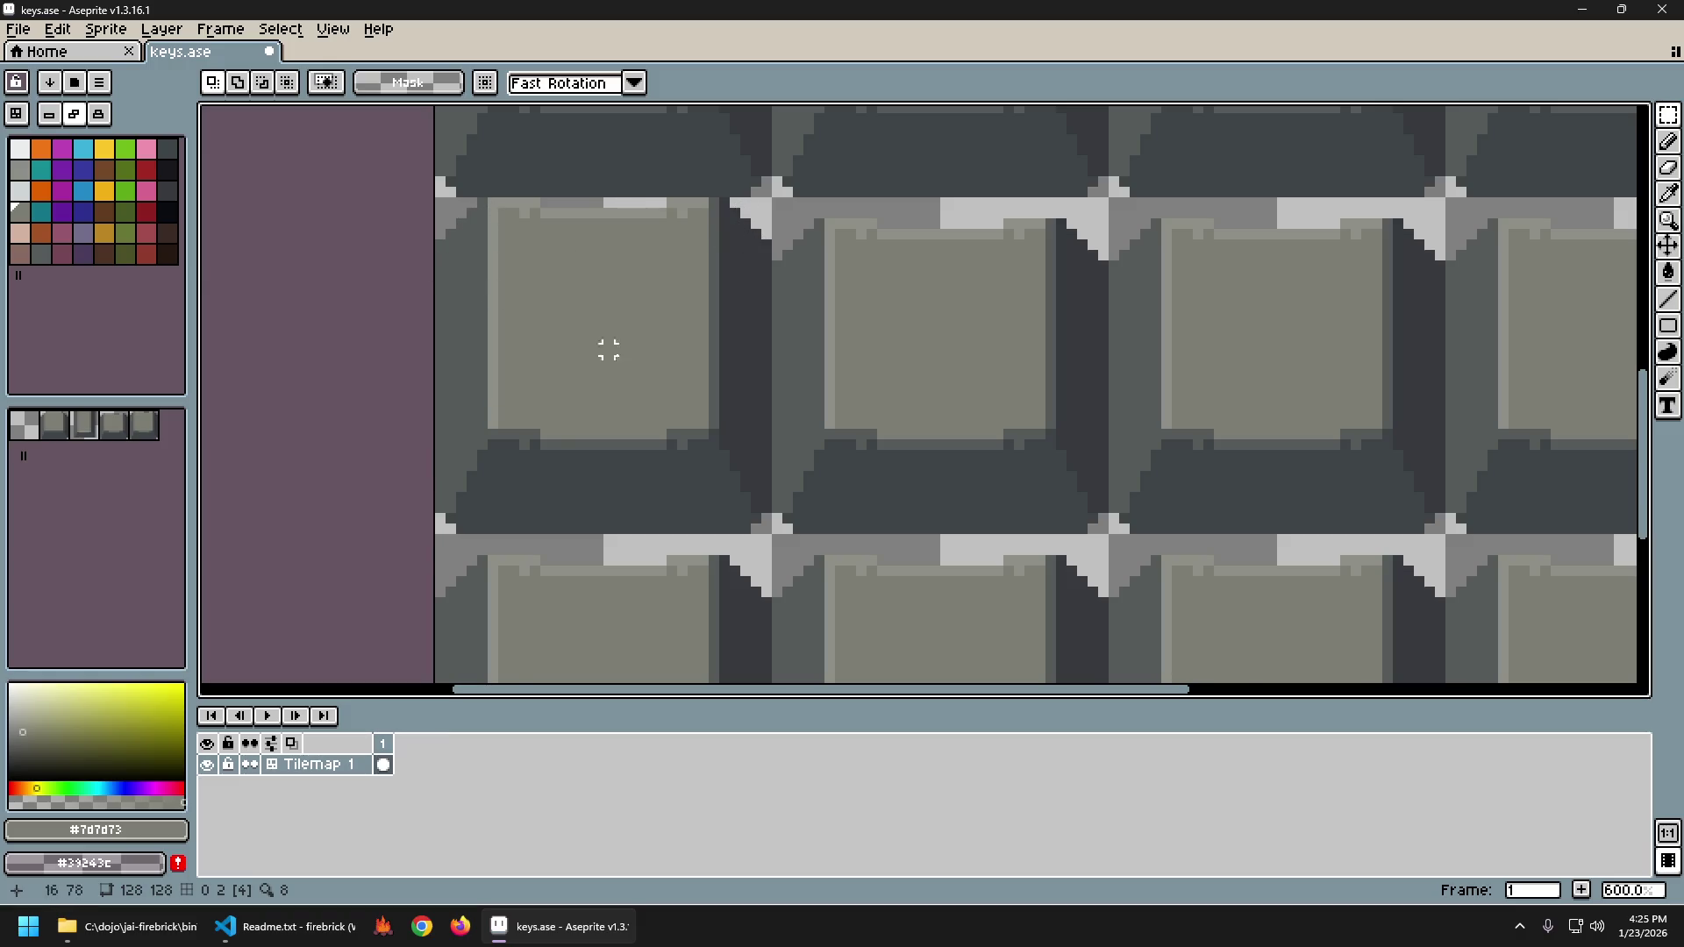
{"action": "scroll", "coordinate": [800, 470], "scroll_direction": "down", "scroll_amount": 3}
{"action": "scroll", "coordinate": [801, 470], "scroll_direction": "down", "scroll_amount": 2}
{"action": "scroll", "coordinate": [834, 455], "scroll_direction": "up", "scroll_amount": 1}
{"action": "scroll", "coordinate": [632, 375], "scroll_direction": "up", "scroll_amount": 2}
{"action": "scroll", "coordinate": [752, 365], "scroll_direction": "up", "scroll_amount": 1}
Nudge two vertical slices of the key face one pixel right and one pixel left.
{"action": "mouse_move", "coordinate": [603, 302]}
{"action": "left_mouse_down"}
{"action": "mouse_move", "coordinate": [714, 523]}
{"action": "mouse_move", "coordinate": [692, 576]}
{"action": "mouse_move", "coordinate": [744, 574]}
{"action": "left_mouse_up"}
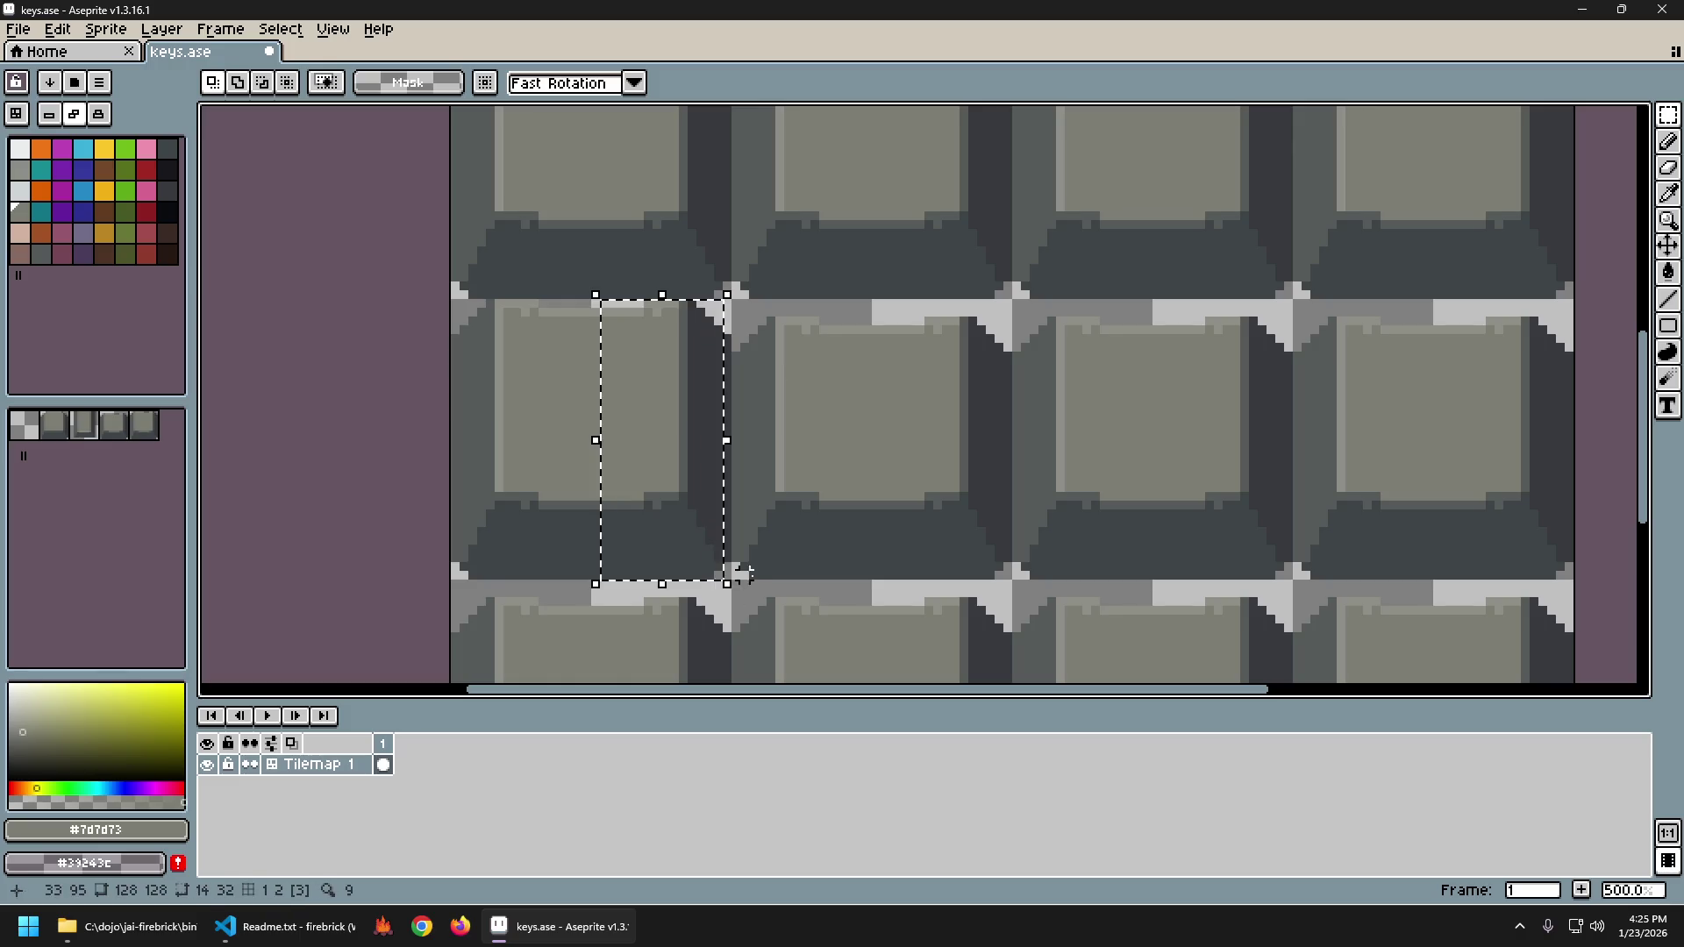
{"action": "key", "text": "Right"}
{"action": "key", "text": "ctrl+d"}
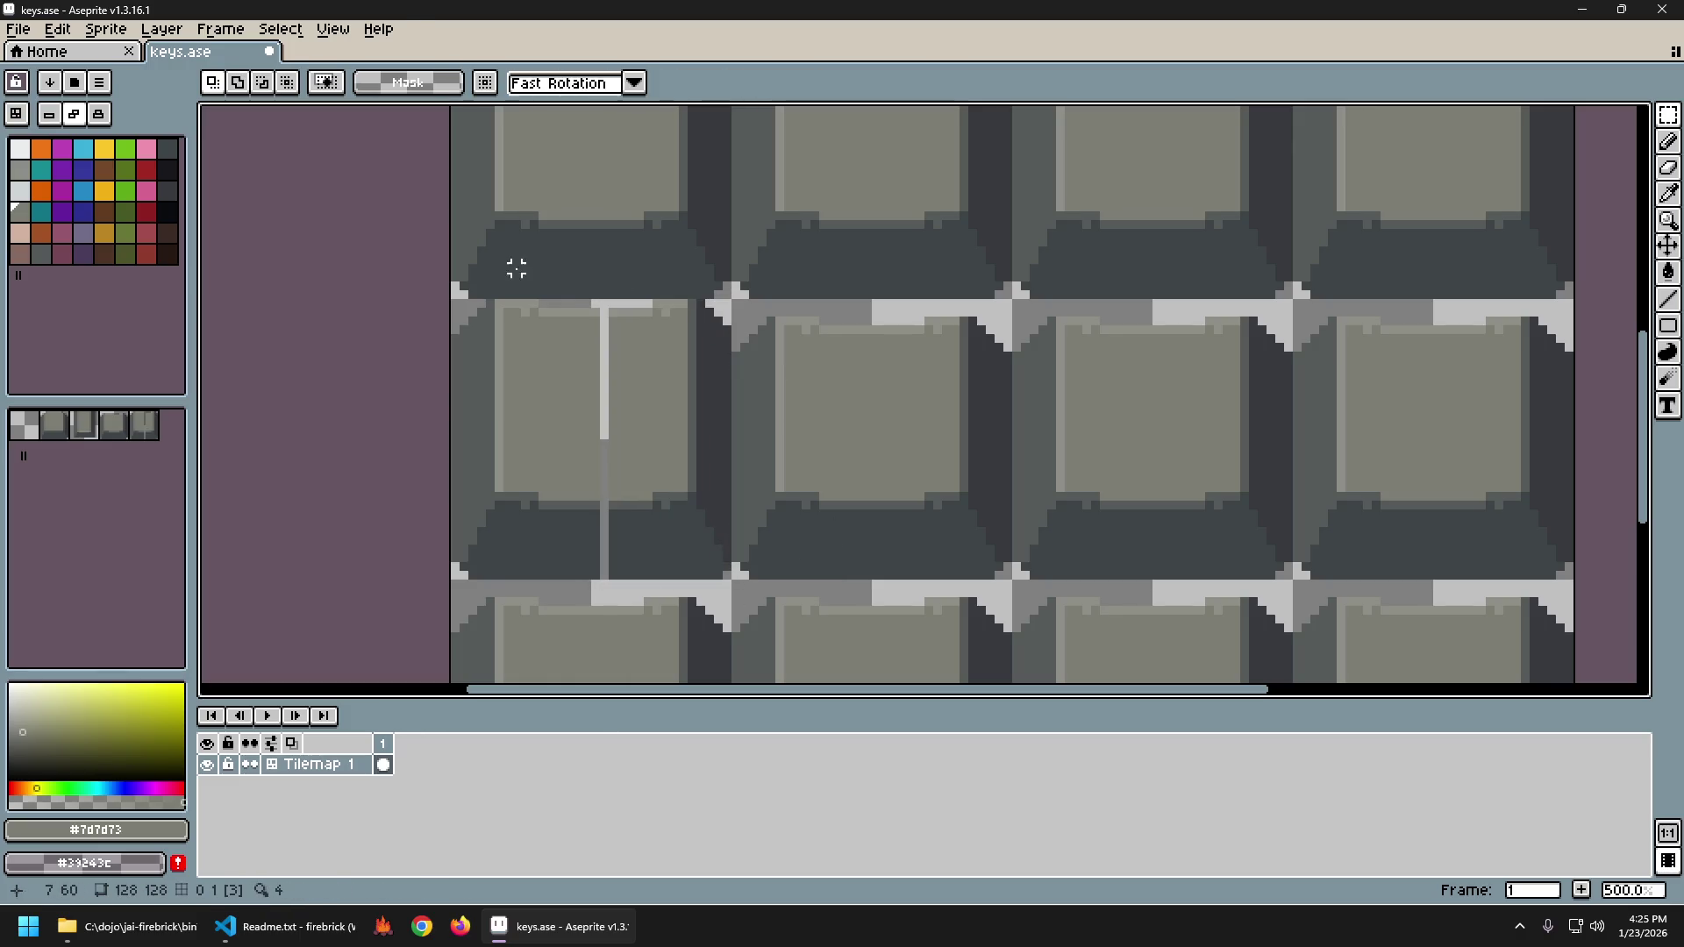
{"action": "left_click_drag", "start_coordinate": [562, 301], "coordinate": [455, 584]}
{"action": "key", "text": "Left"}
{"action": "key", "text": "ctrl+d"}
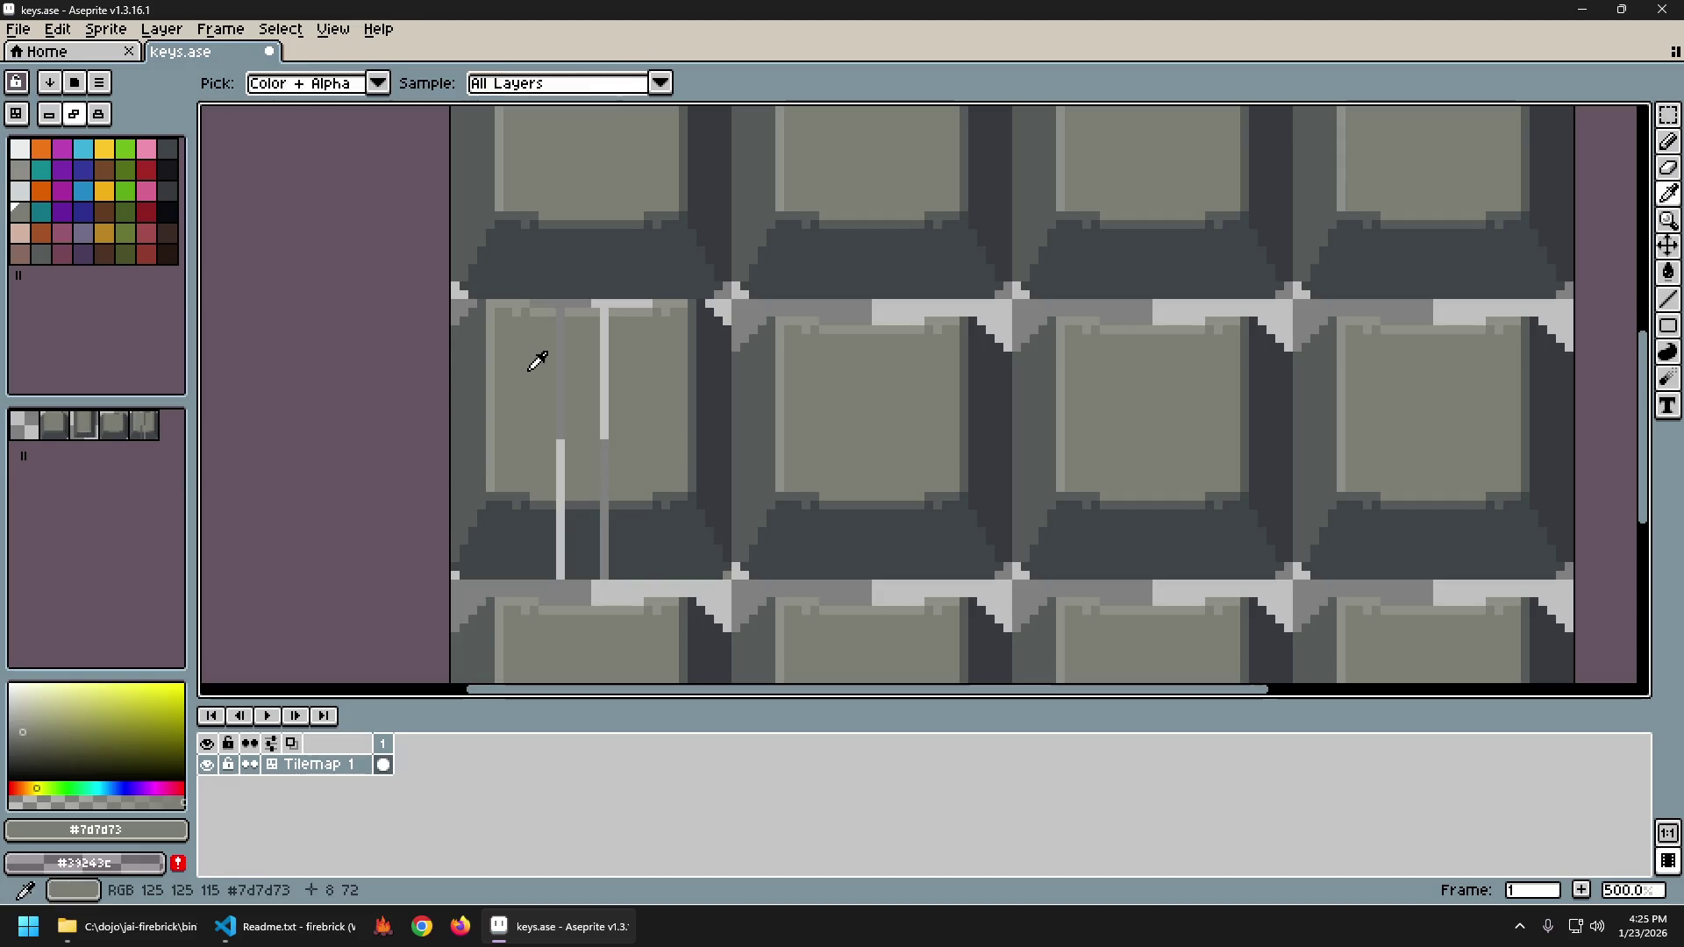
Stretch a 1-pixel-wide column across the light streaks on the key face.
{"action": "left_click_drag", "start_coordinate": [539, 307], "coordinate": [544, 582]}
{"action": "left_click_drag", "start_coordinate": [552, 444], "coordinate": [624, 455]}
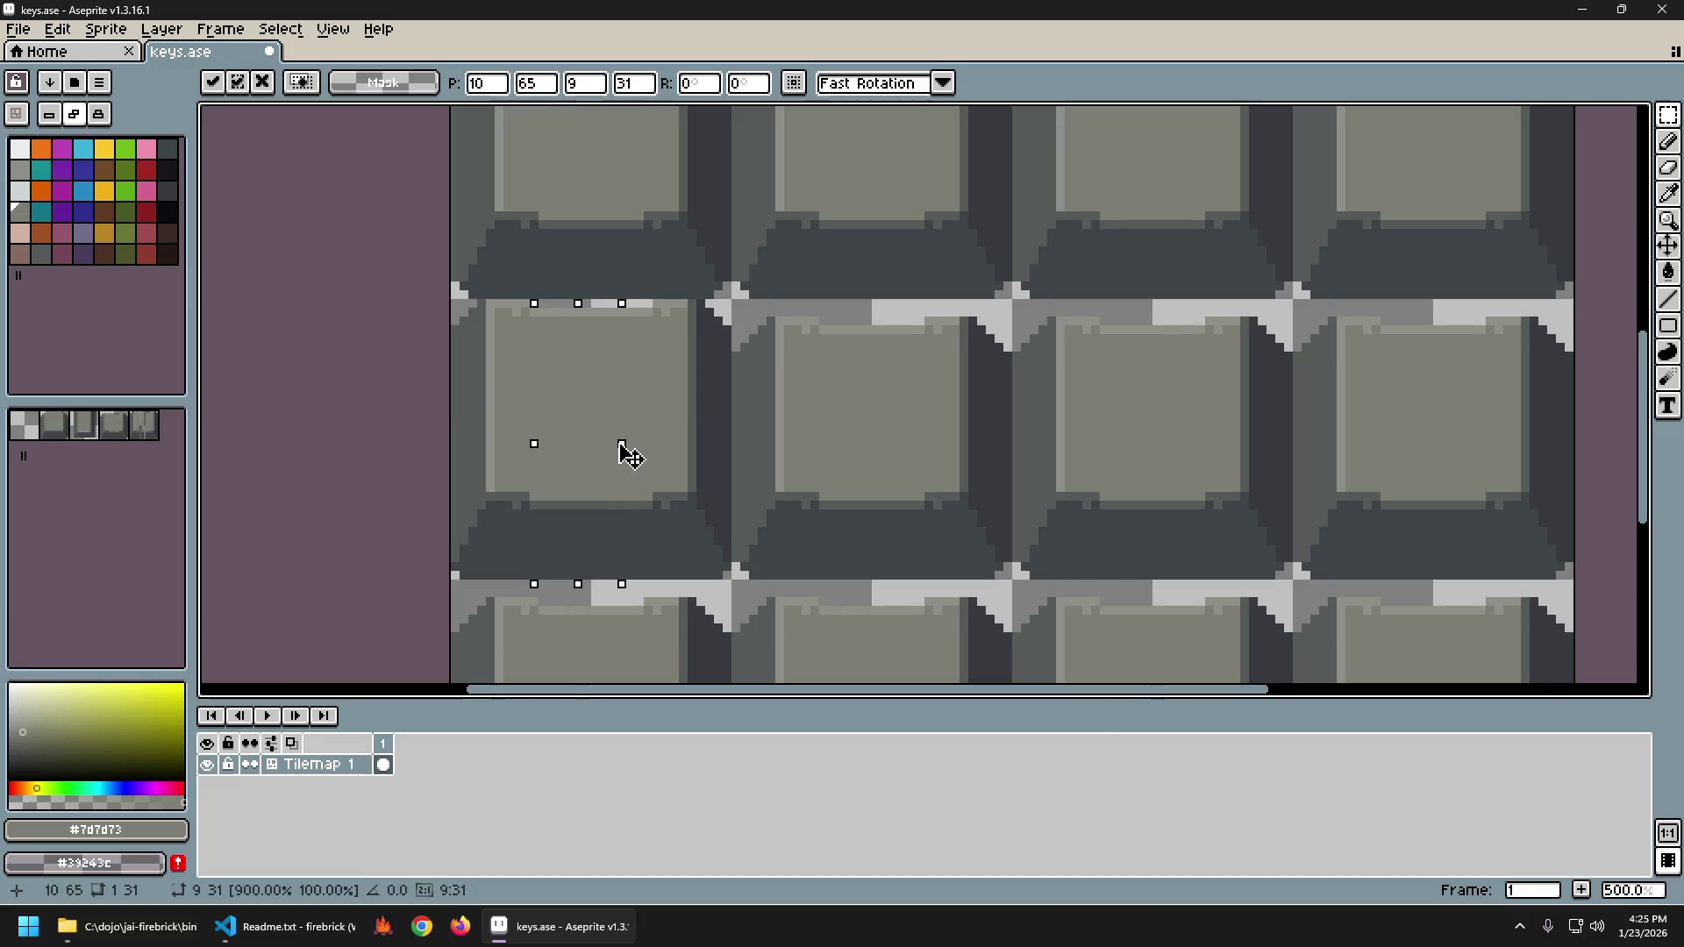
{"action": "key", "text": "ctrl+d"}
{"action": "scroll", "coordinate": [936, 496], "scroll_direction": "down", "scroll_amount": 4}
{"action": "scroll", "coordinate": [936, 495], "scroll_direction": "up", "scroll_amount": 1}
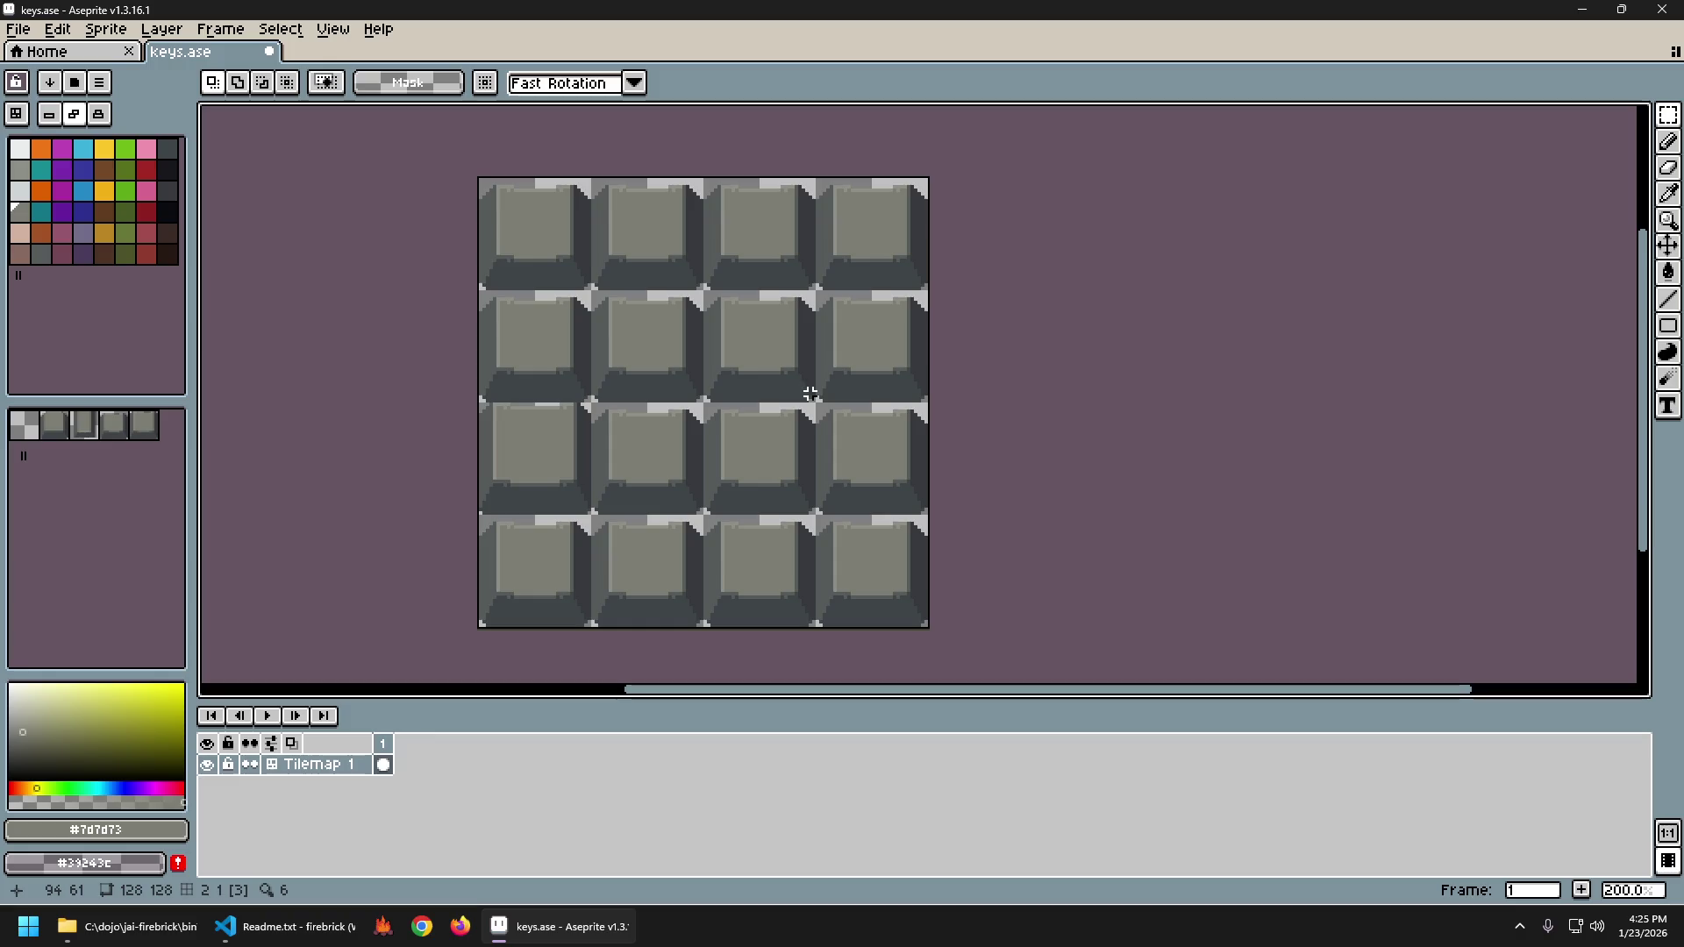
Undo the unwanted transform and draw a vertical line down a key edge.
{"action": "left_click_drag", "start_coordinate": [806, 396], "coordinate": [849, 395]}
{"action": "key", "text": "ctrl+z"}
{"action": "key", "text": "ctrl+z"}
{"action": "key", "text": "ctrl+z"}
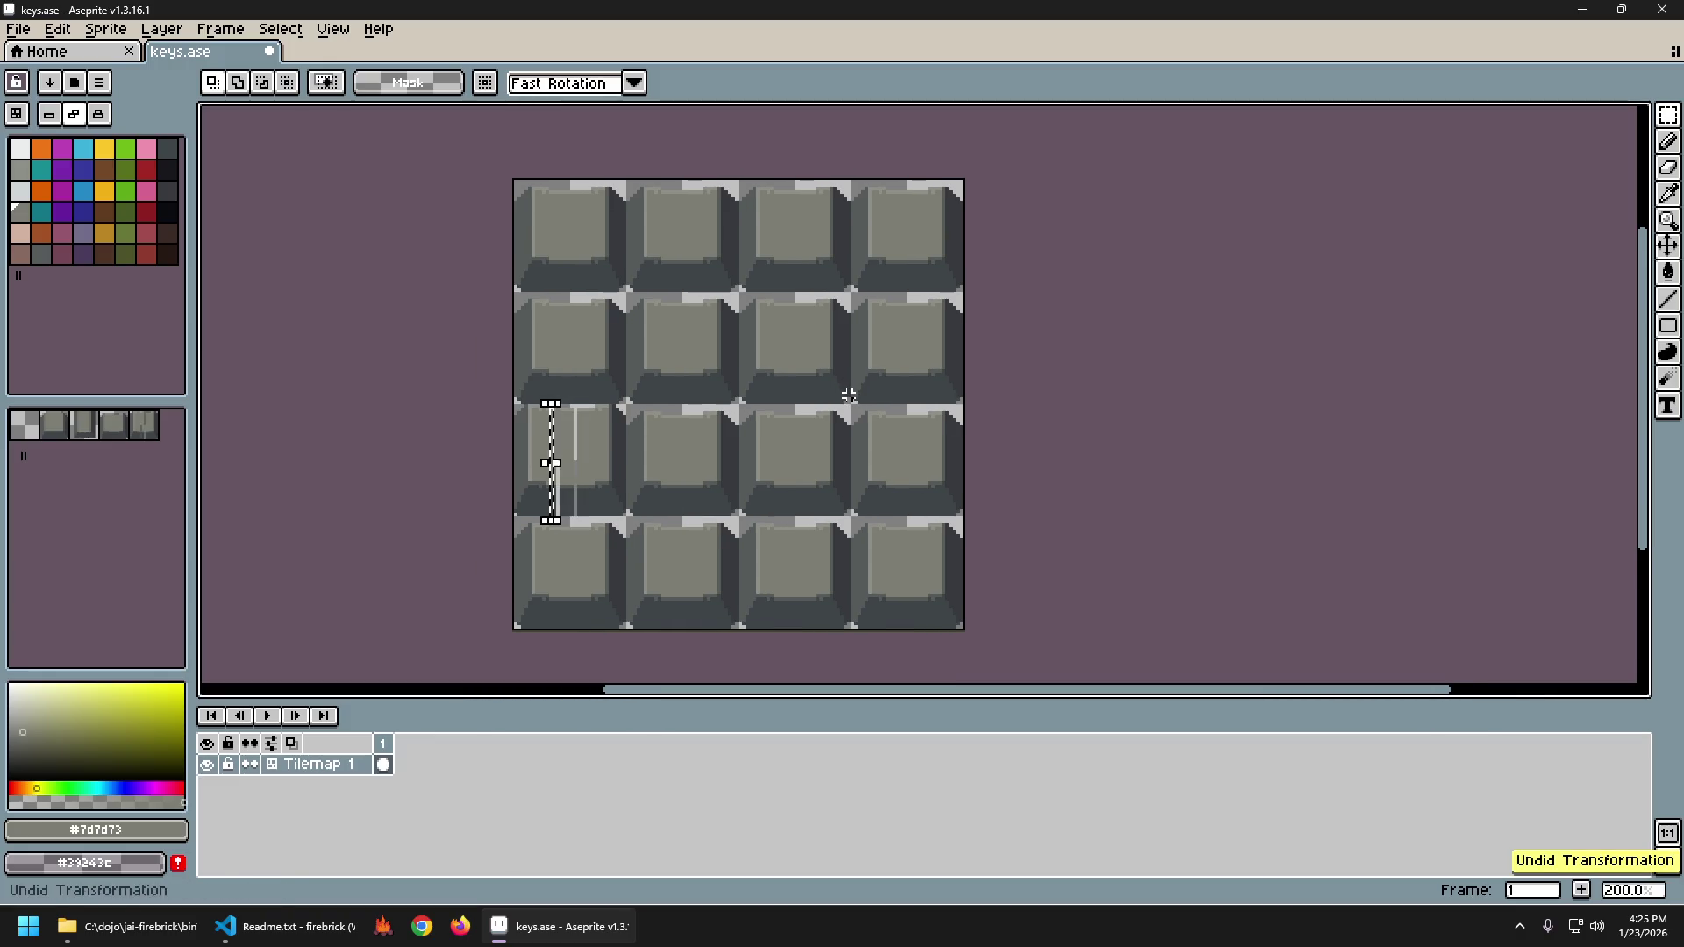
{"action": "key", "text": "ctrl+z"}
{"action": "key", "text": "ctrl+z"}
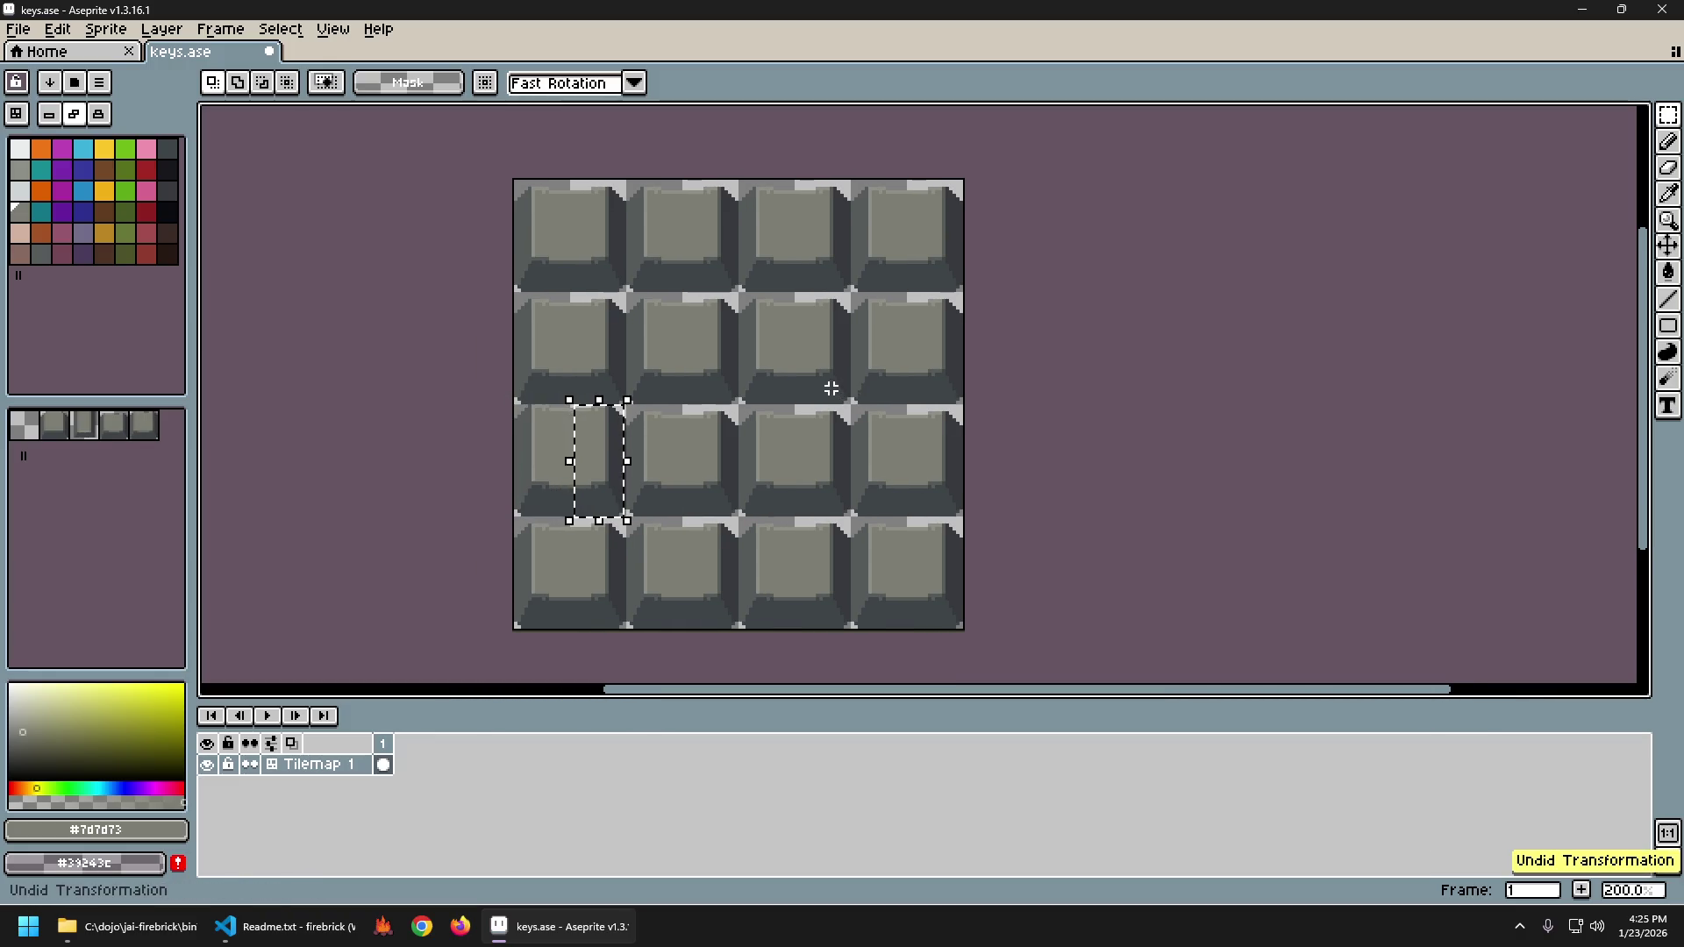
{"action": "scroll", "coordinate": [827, 387], "scroll_direction": "down", "scroll_amount": 2}
{"action": "scroll", "coordinate": [737, 485], "scroll_direction": "up", "scroll_amount": 1}
{"action": "scroll", "coordinate": [708, 496], "scroll_direction": "up", "scroll_amount": 1}
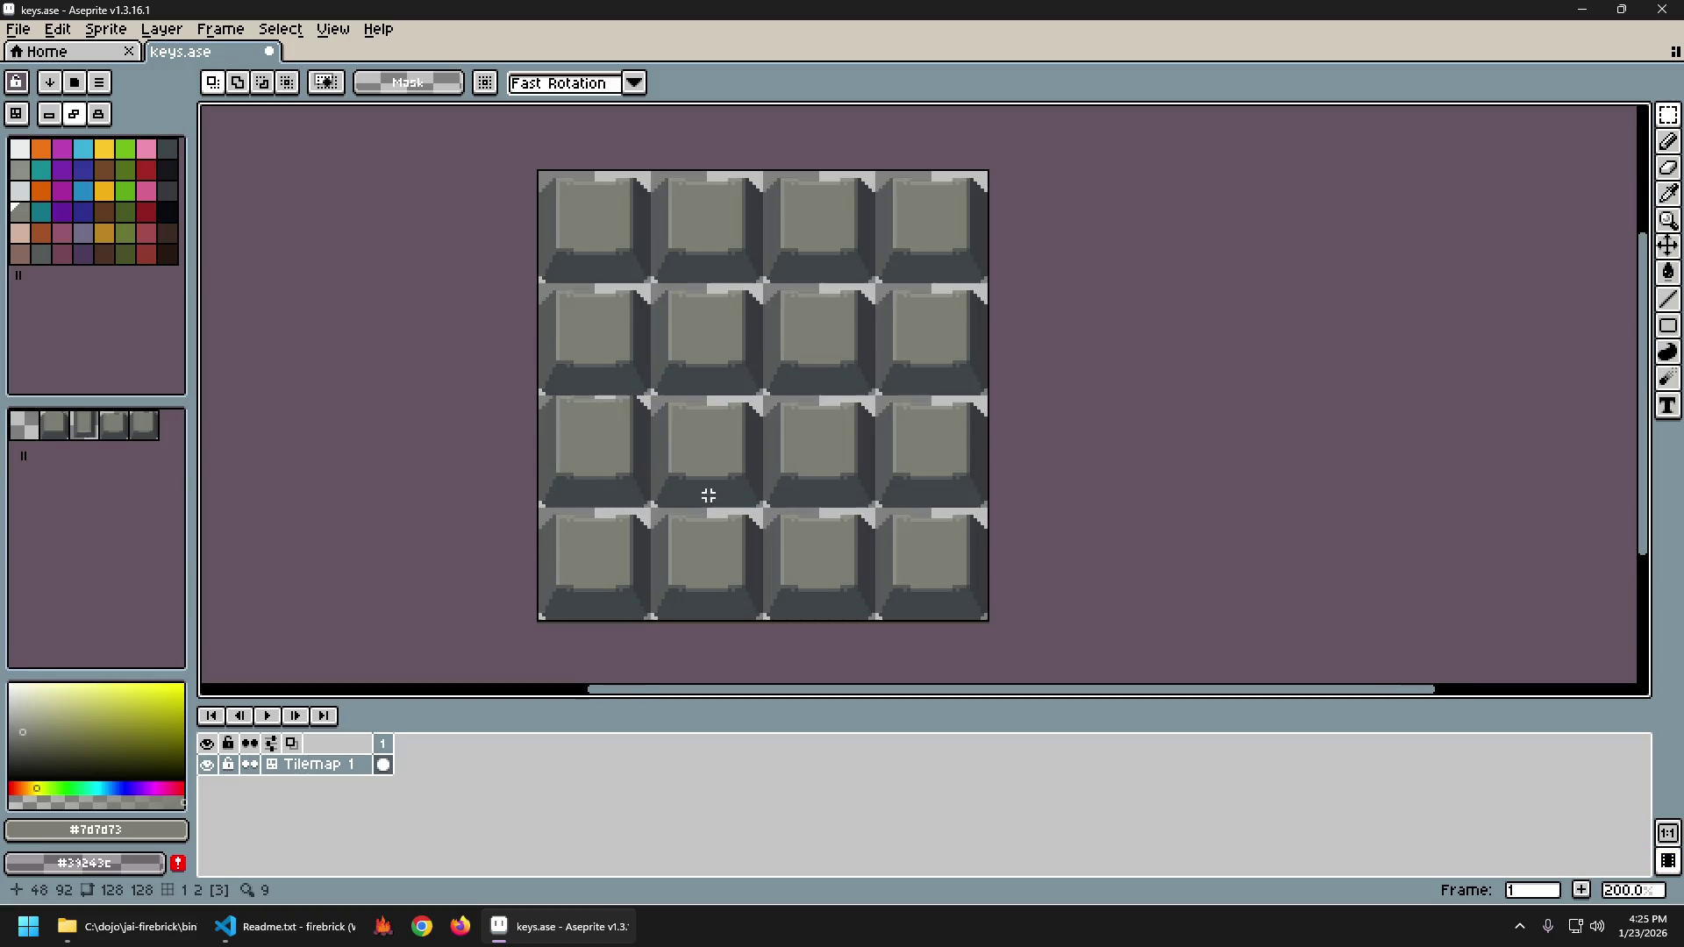
{"action": "scroll", "coordinate": [657, 485], "scroll_direction": "up", "scroll_amount": 1}
{"action": "key", "text": "l"}
{"action": "mouse_move", "coordinate": [689, 320]}
{"action": "left_mouse_down"}
{"action": "mouse_move", "coordinate": [689, 509]}
{"action": "mouse_move", "coordinate": [620, 421]}
{"action": "mouse_move", "coordinate": [690, 400]}
{"action": "left_mouse_up"}
Draw a second vertical test line and a light highlight line along the key's bottom edge.
{"action": "left_click_drag", "start_coordinate": [473, 313], "coordinate": [476, 511]}
{"action": "scroll", "coordinate": [684, 526], "scroll_direction": "down", "scroll_amount": 3}
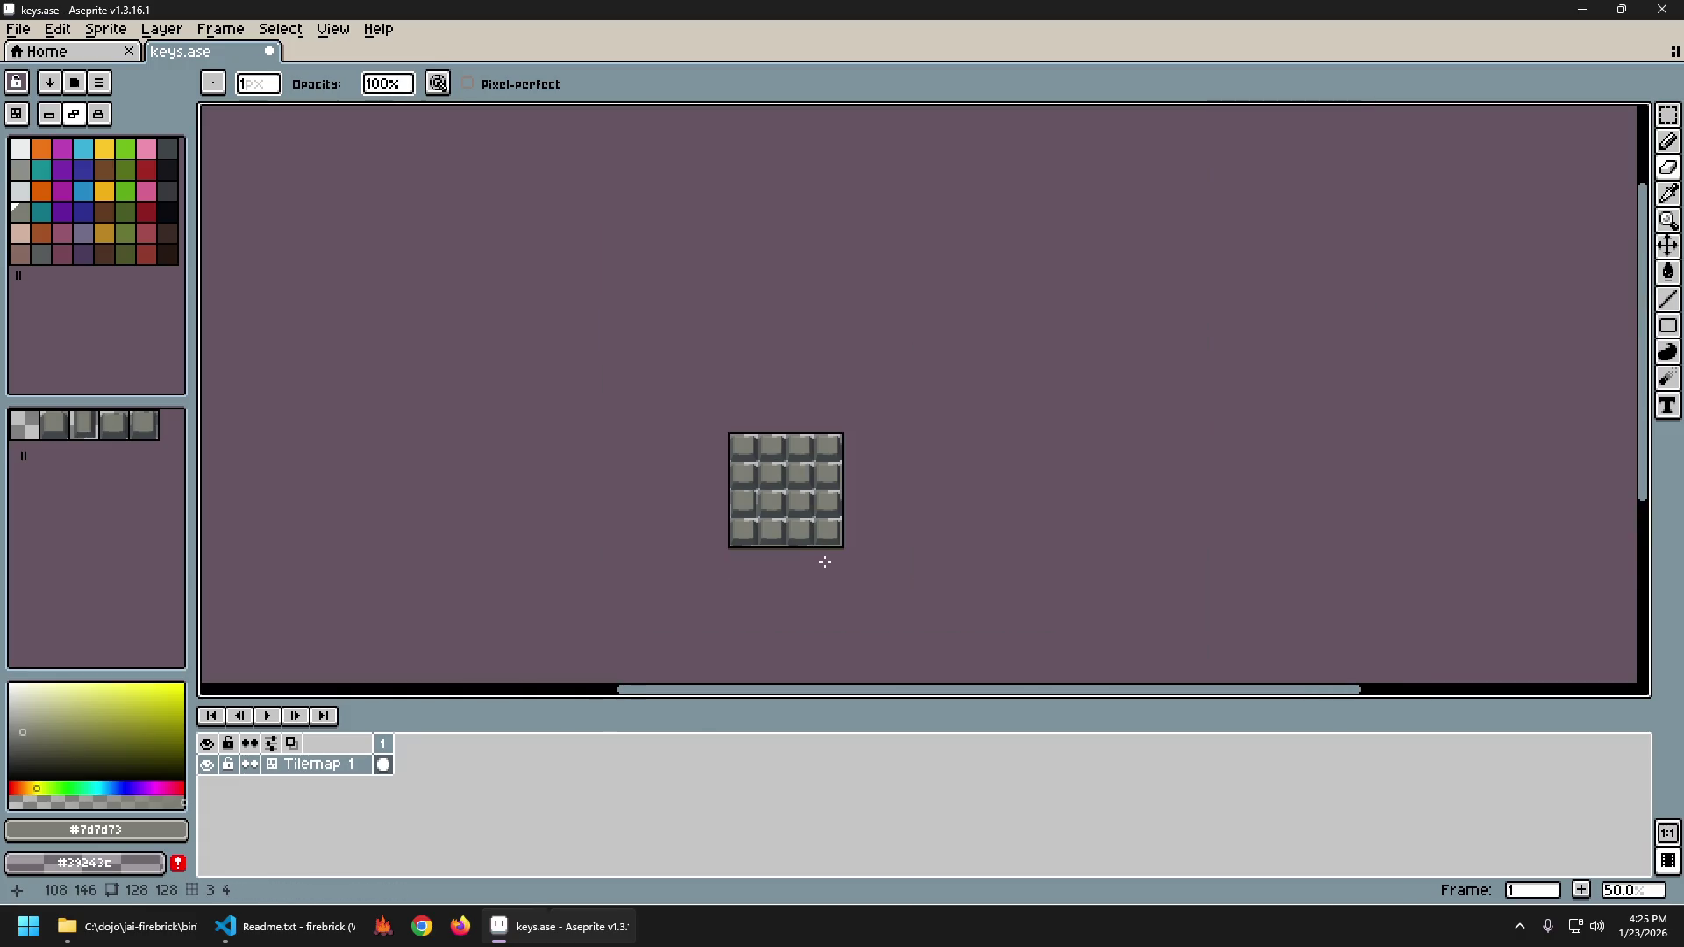
{"action": "scroll", "coordinate": [810, 539], "scroll_direction": "up", "scroll_amount": 1}
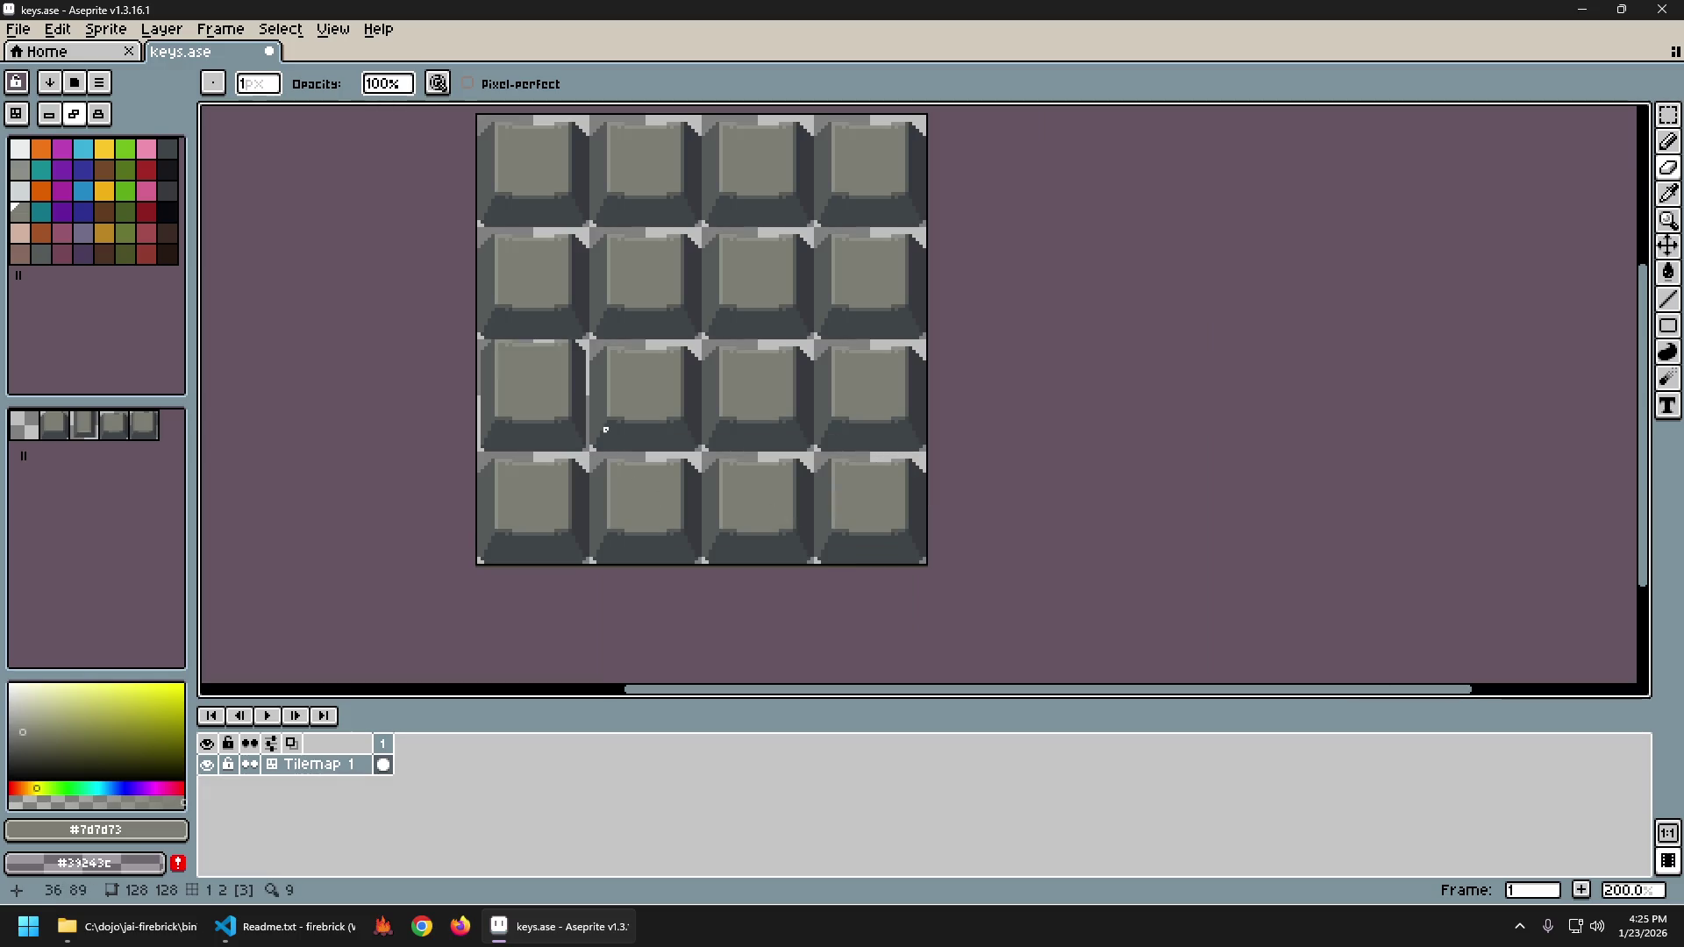
{"action": "scroll", "coordinate": [587, 422], "scroll_direction": "up", "scroll_amount": 3}
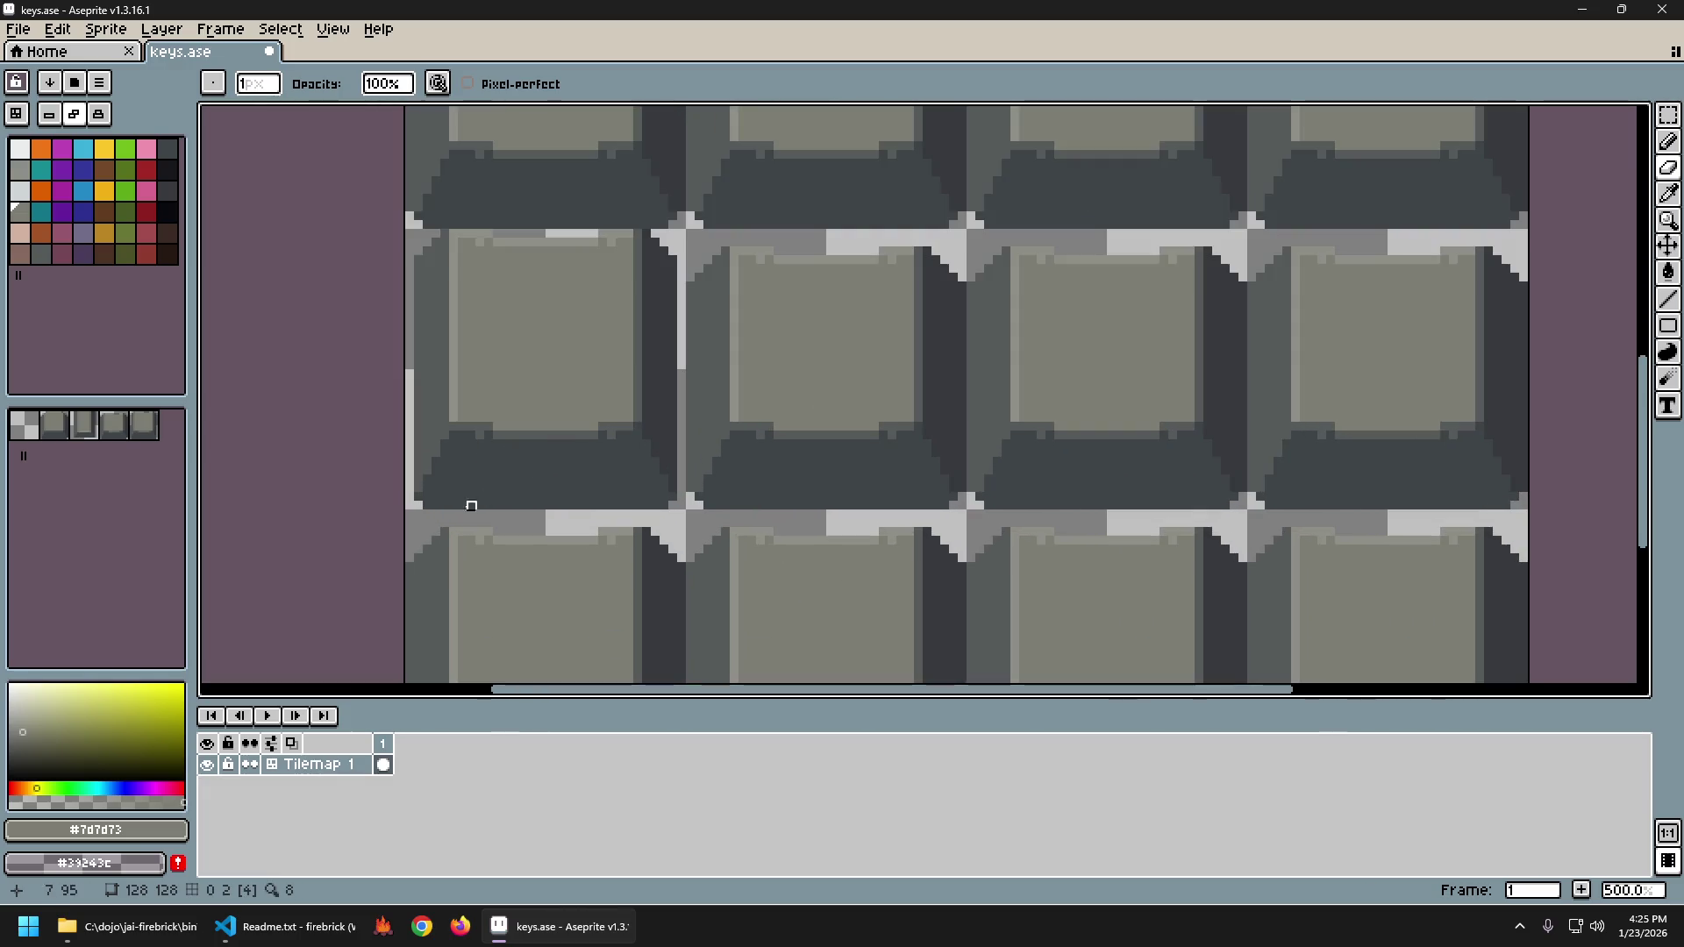
{"action": "left_click_drag", "start_coordinate": [418, 506], "coordinate": [675, 505]}
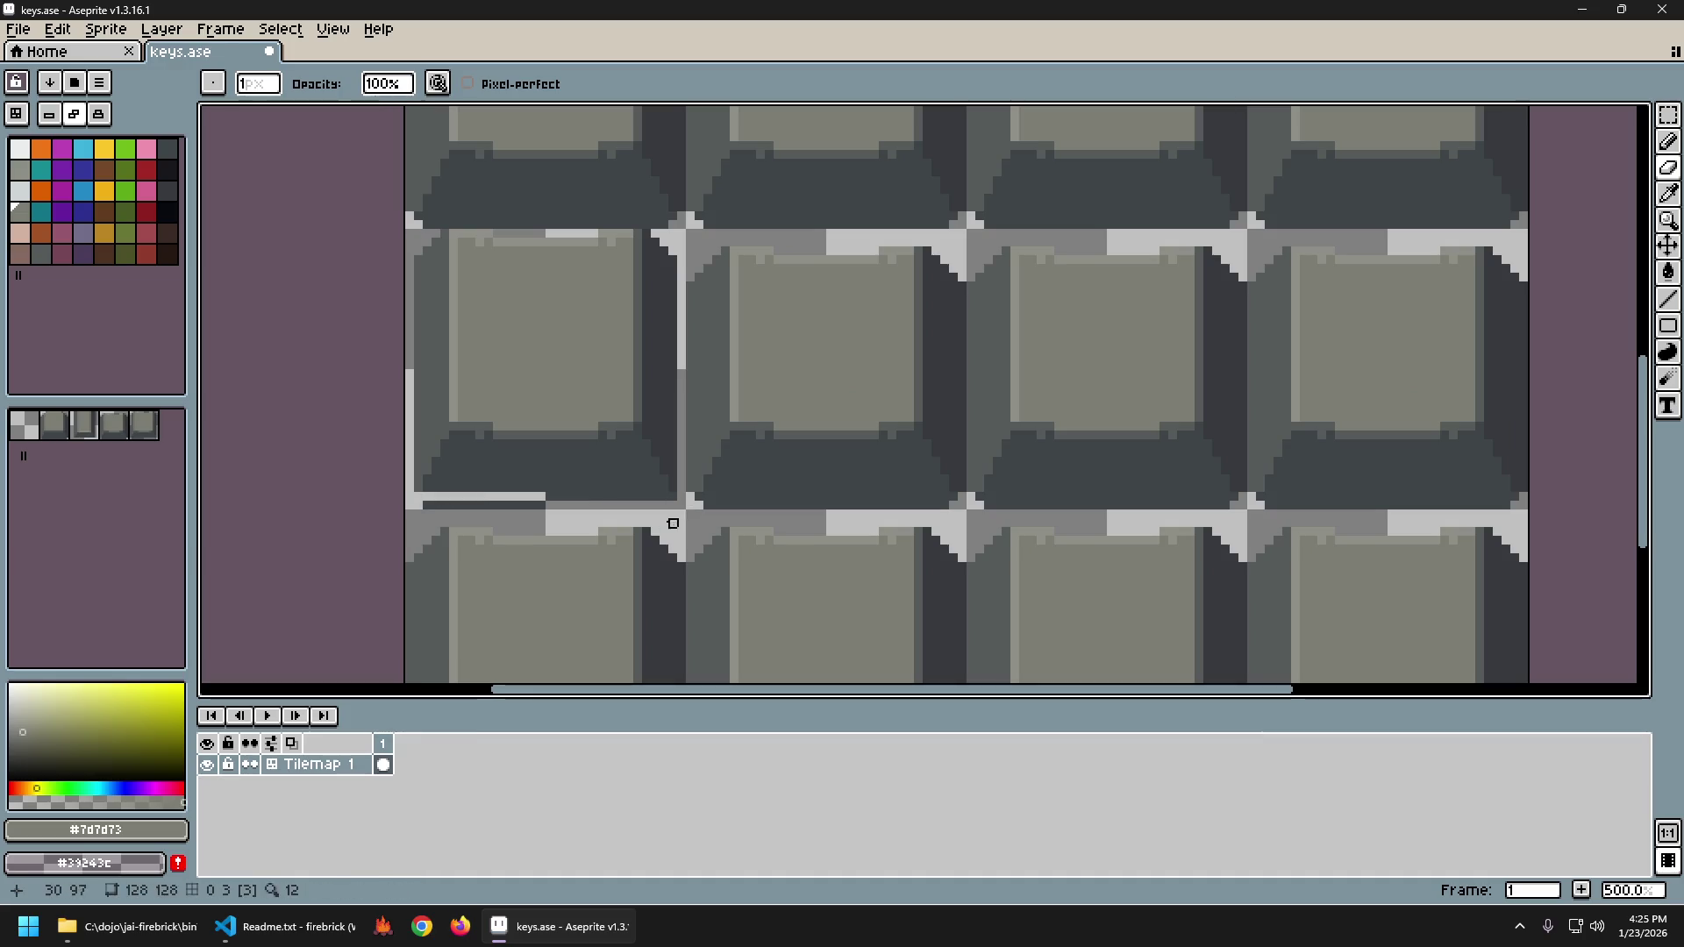
{"action": "key", "text": "ctrl+z"}
{"action": "left_click_drag", "start_coordinate": [416, 505], "coordinate": [664, 507]}
{"action": "scroll", "coordinate": [671, 496], "scroll_direction": "down", "scroll_amount": 4}
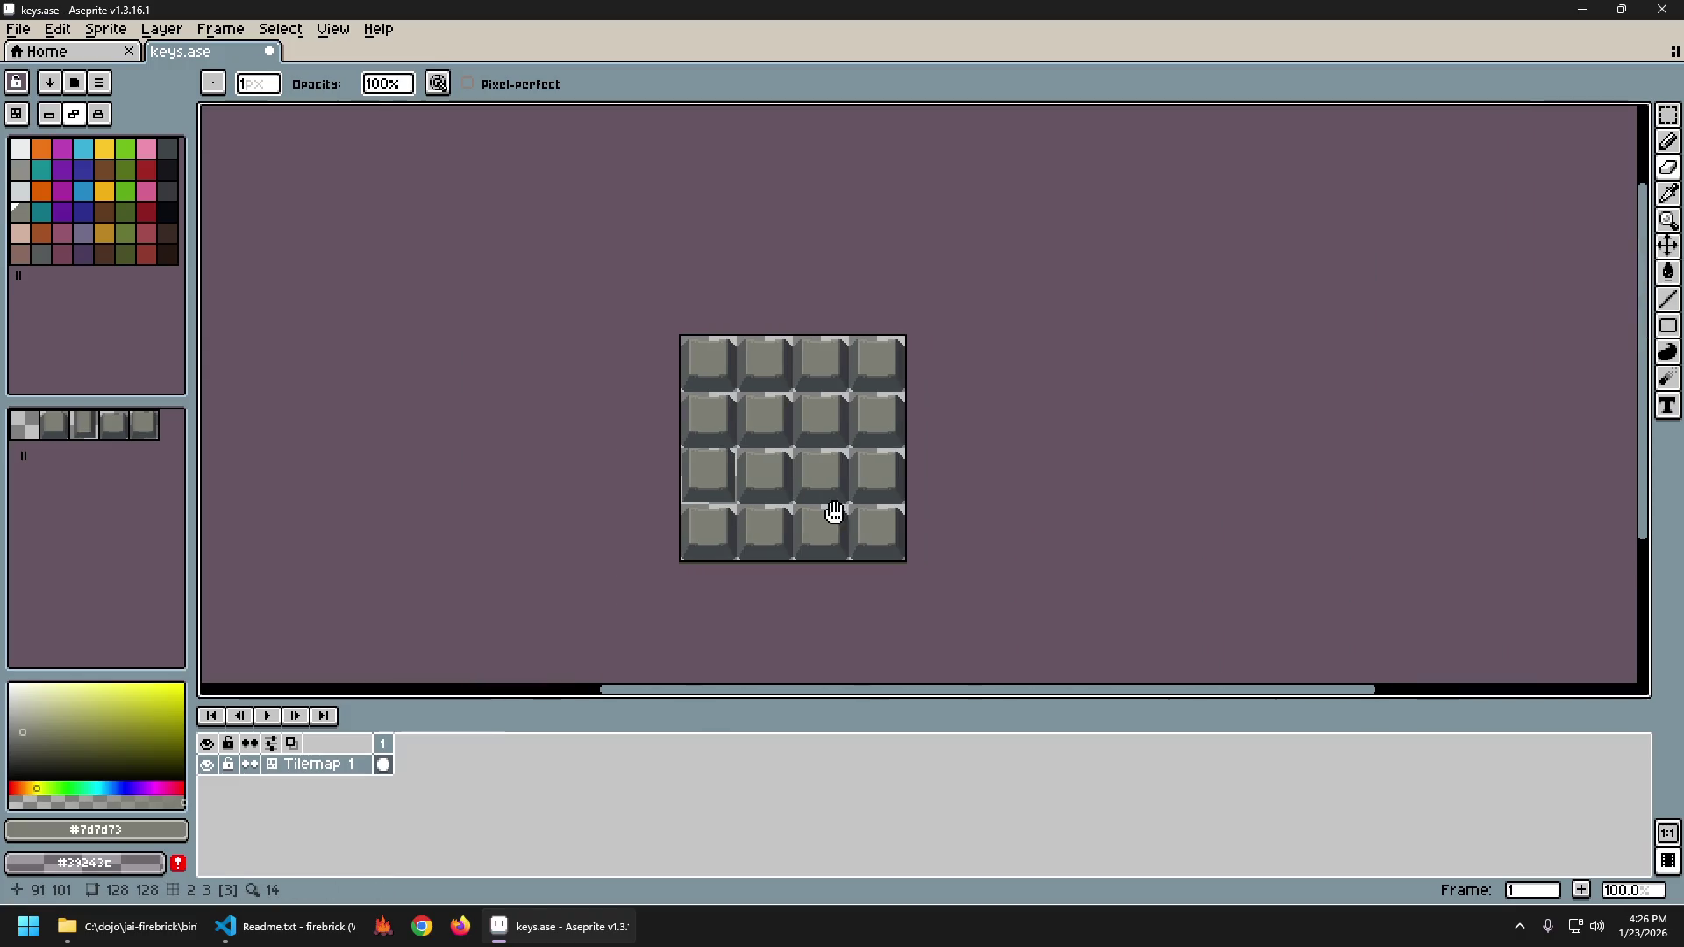
{"action": "scroll", "coordinate": [634, 520], "scroll_direction": "up", "scroll_amount": 1}
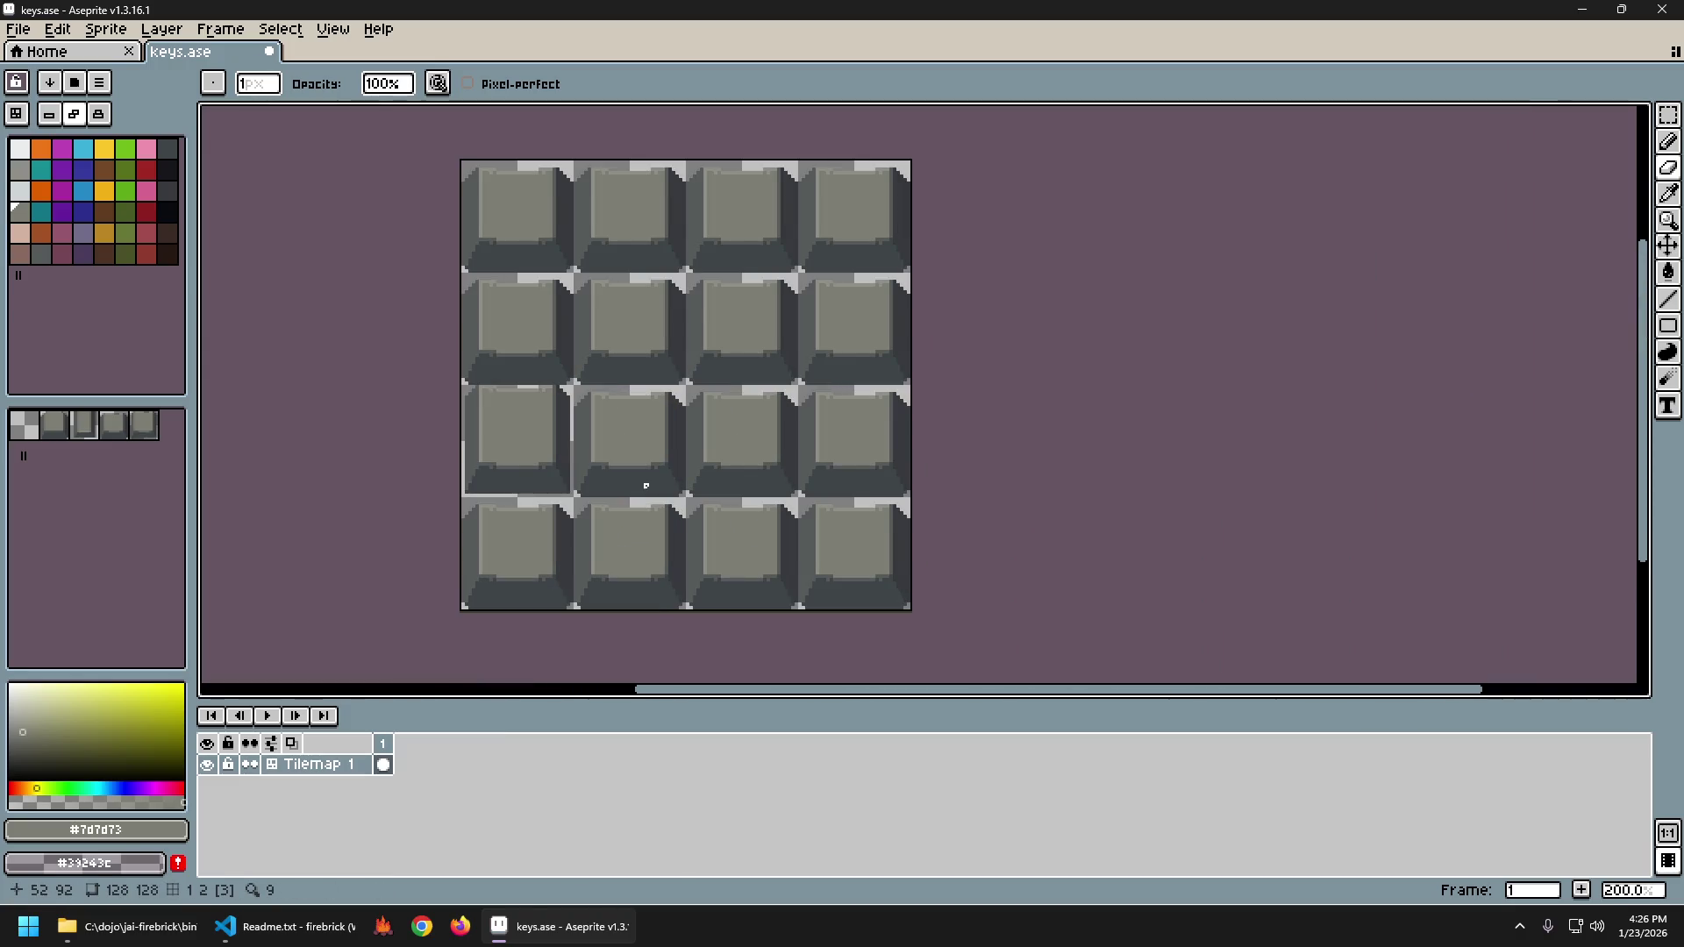
Step back and forth through the eraser edits, leaving the third-row left key clean.
{"action": "key", "text": "ctrl+z"}
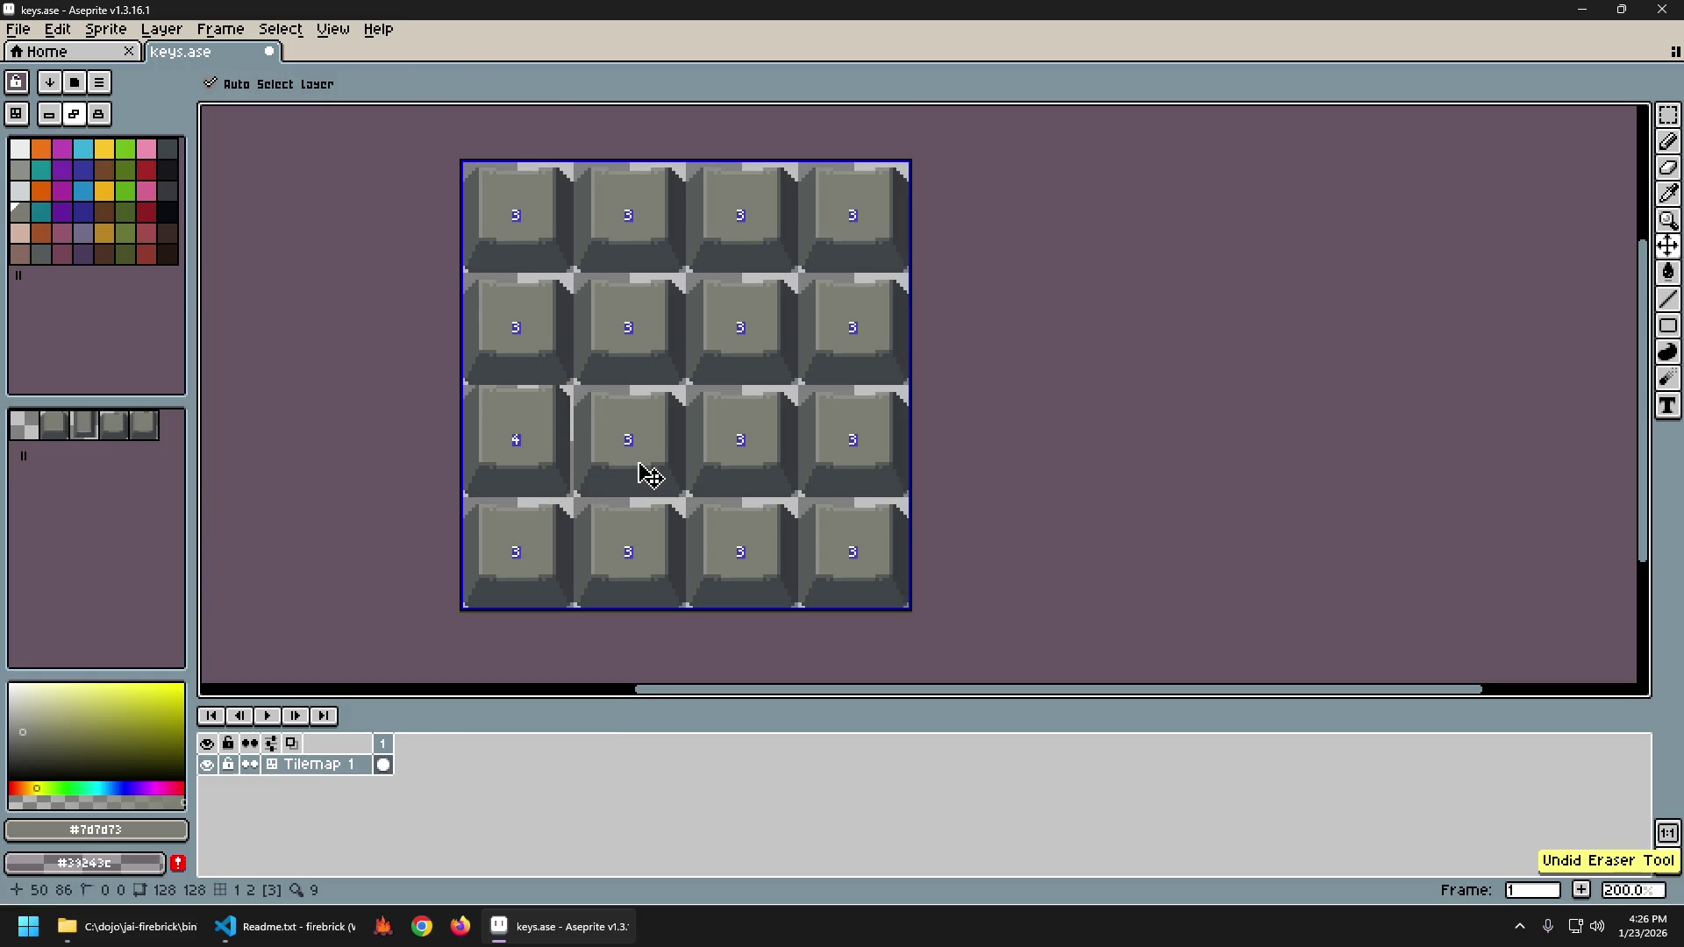
{"action": "key", "text": "ctrl+y"}
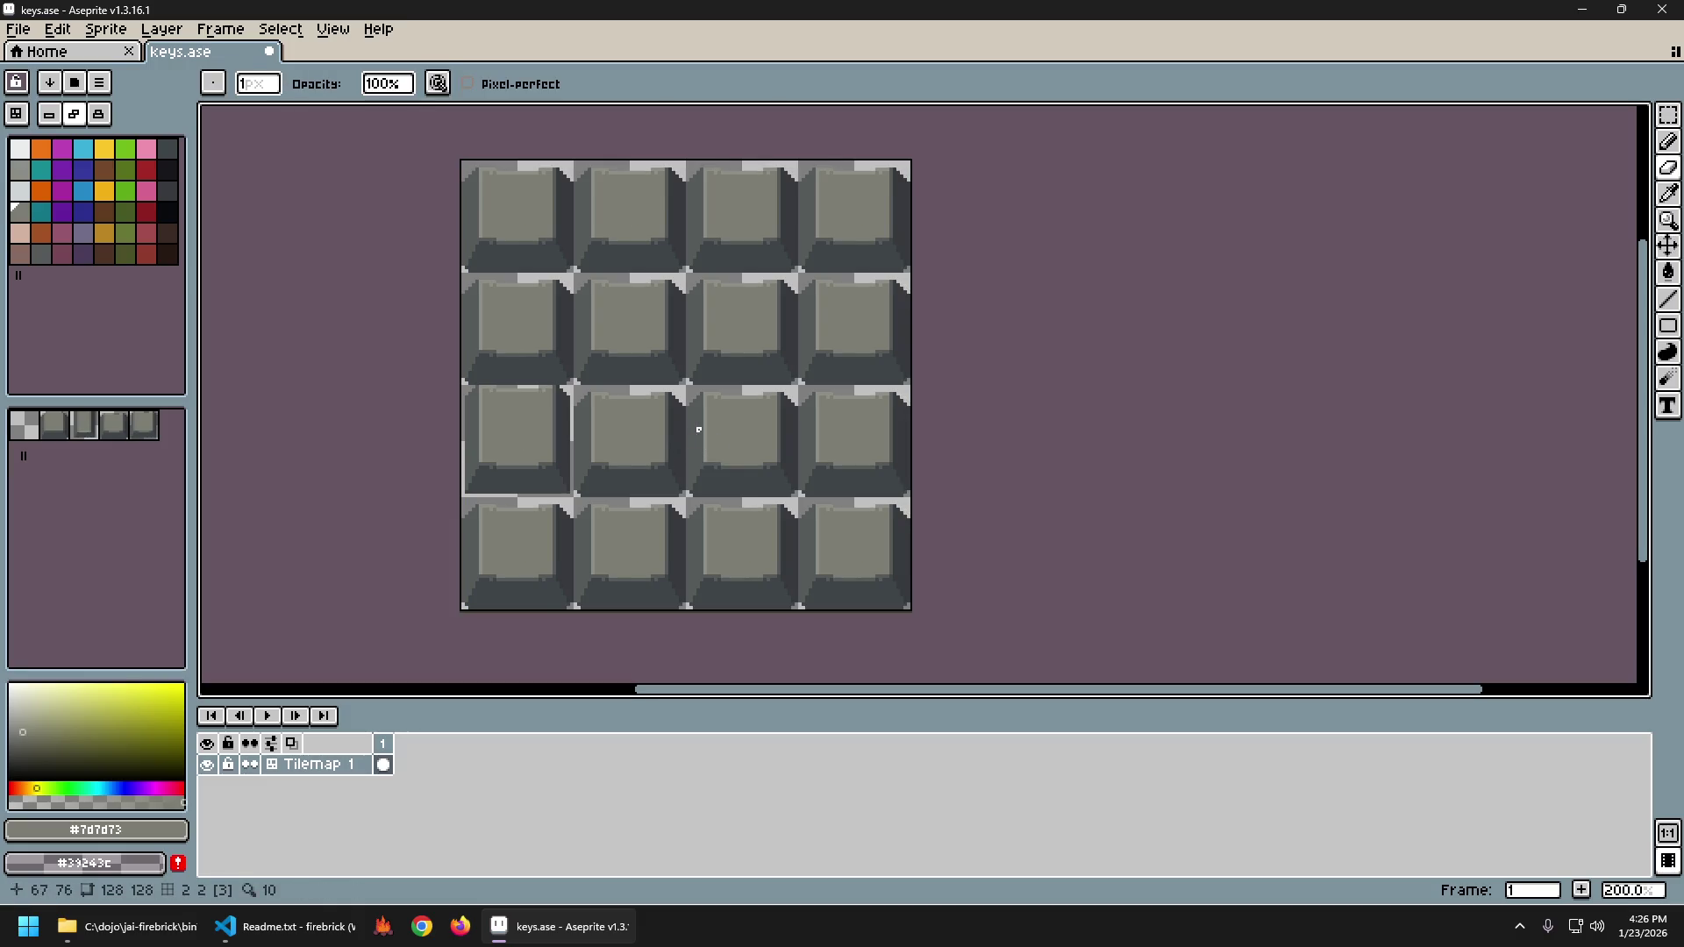
{"action": "key", "text": "ctrl+z"}
{"action": "key", "text": "ctrl+y"}
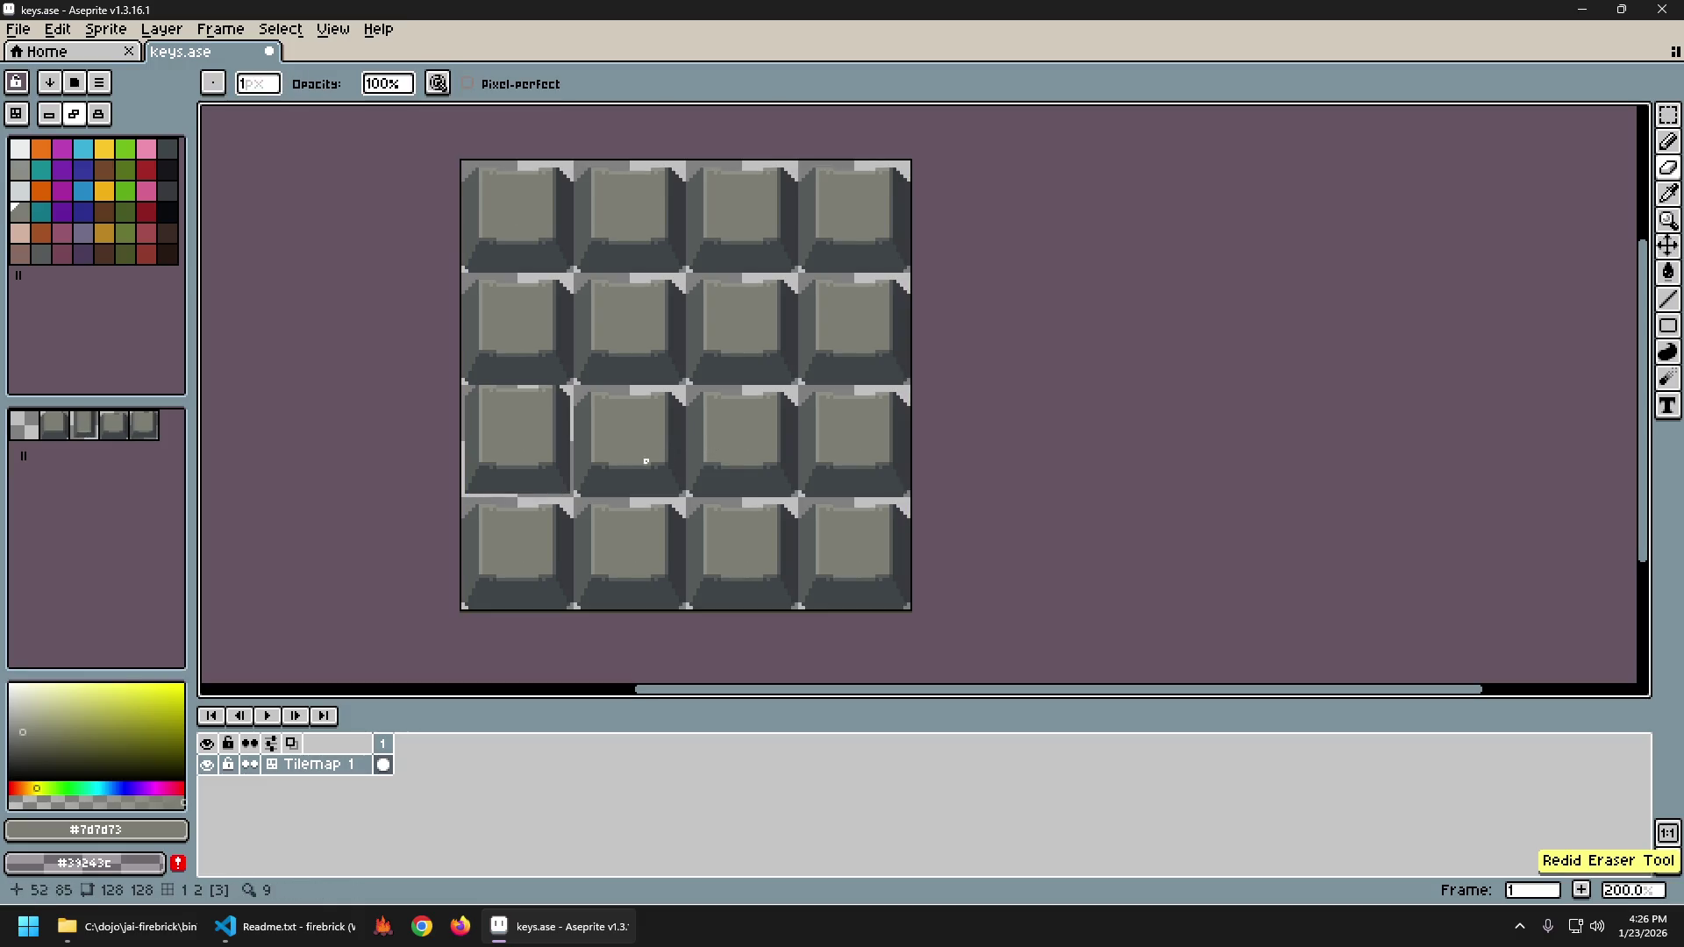
{"action": "key", "text": "ctrl+z"}
{"action": "key", "text": "ctrl+z"}
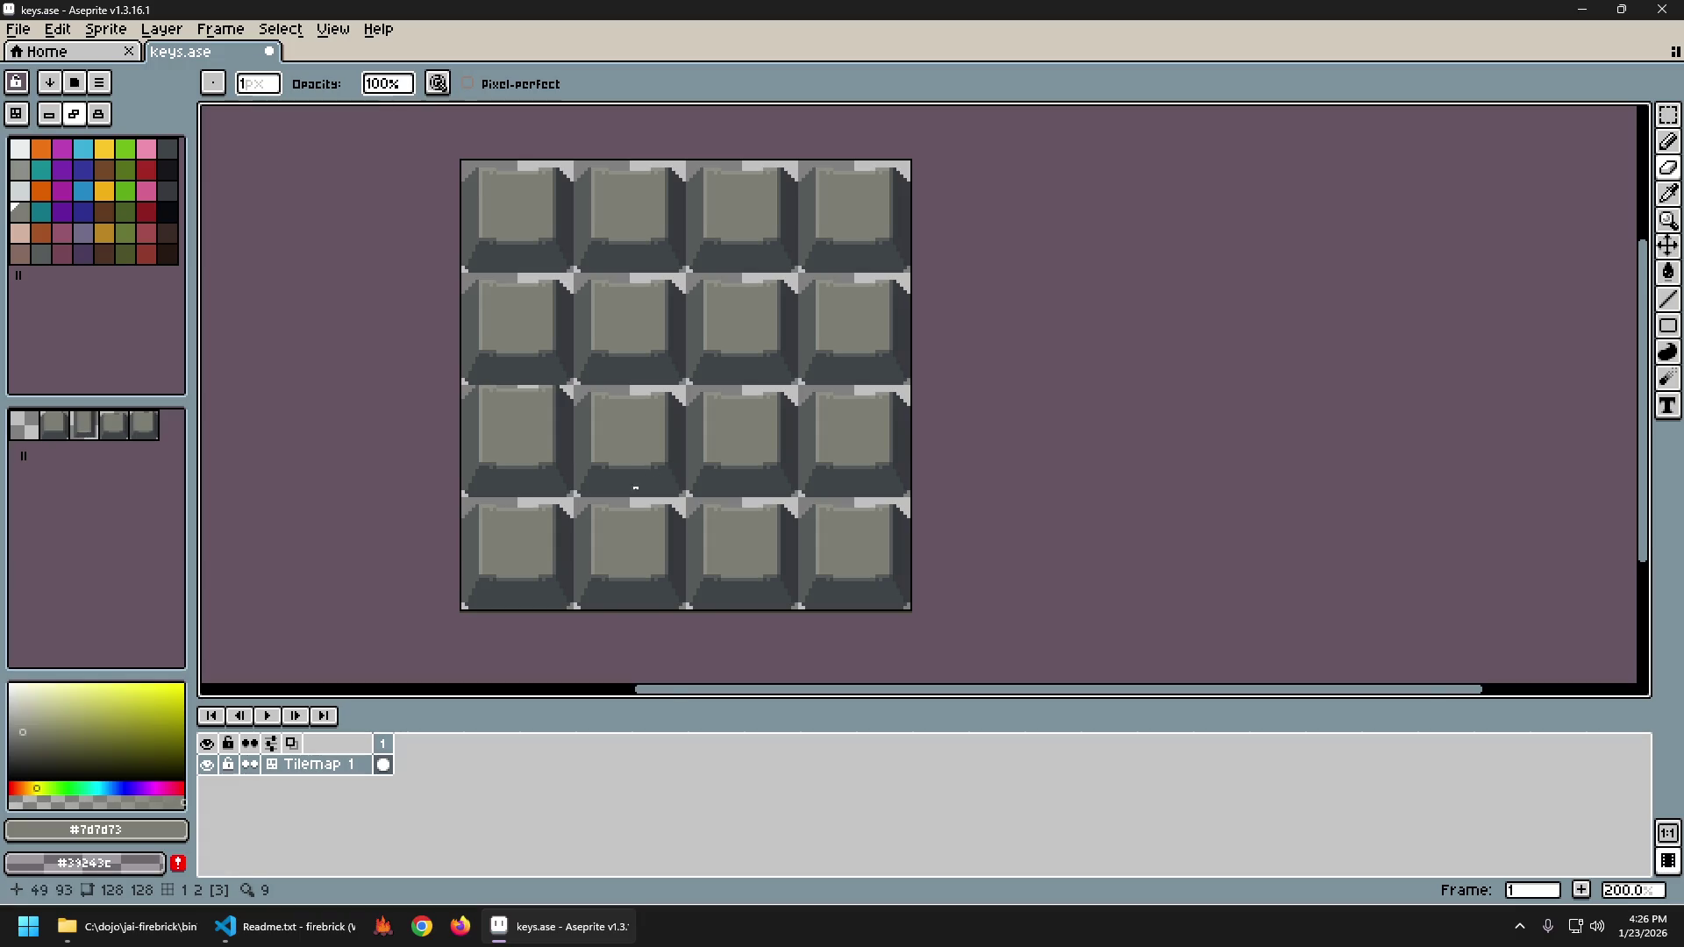
{"action": "scroll", "coordinate": [636, 488], "scroll_direction": "down", "scroll_amount": 2}
{"action": "scroll", "coordinate": [643, 458], "scroll_direction": "up", "scroll_amount": 1}
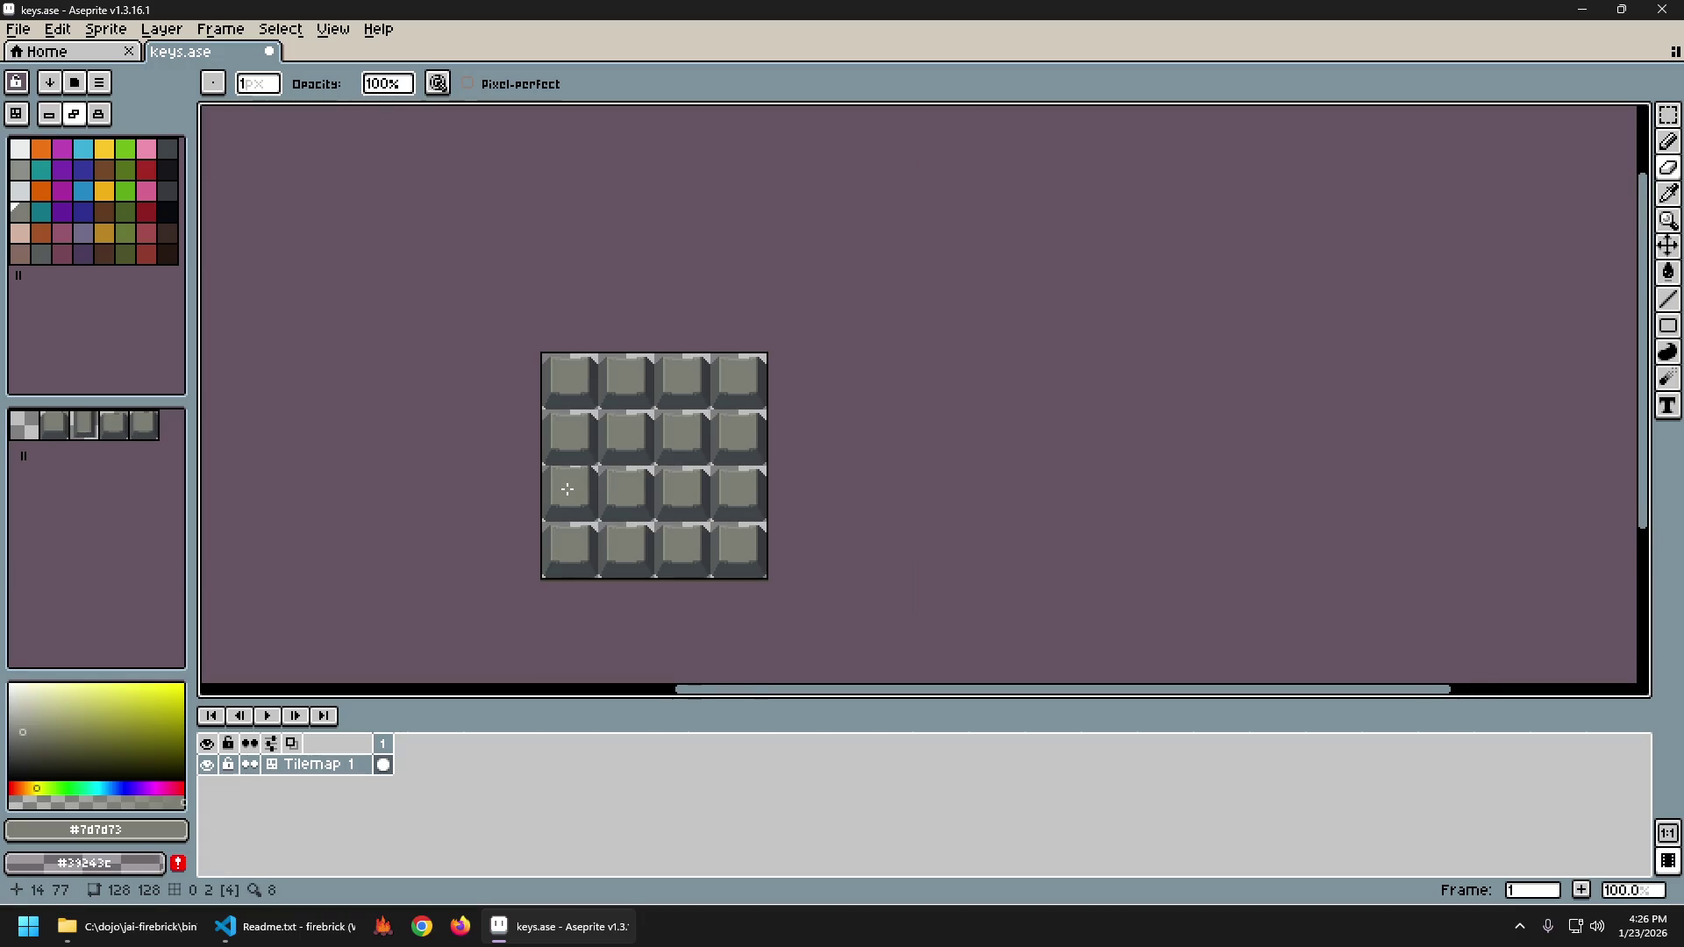
Pick tile 4 from the canvas with the eyedropper, return to the pencil, and zoom to 200%.
{"action": "scroll", "coordinate": [612, 457], "scroll_direction": "up", "scroll_amount": 2}
{"action": "scroll", "coordinate": [570, 461], "scroll_direction": "down", "scroll_amount": 1}
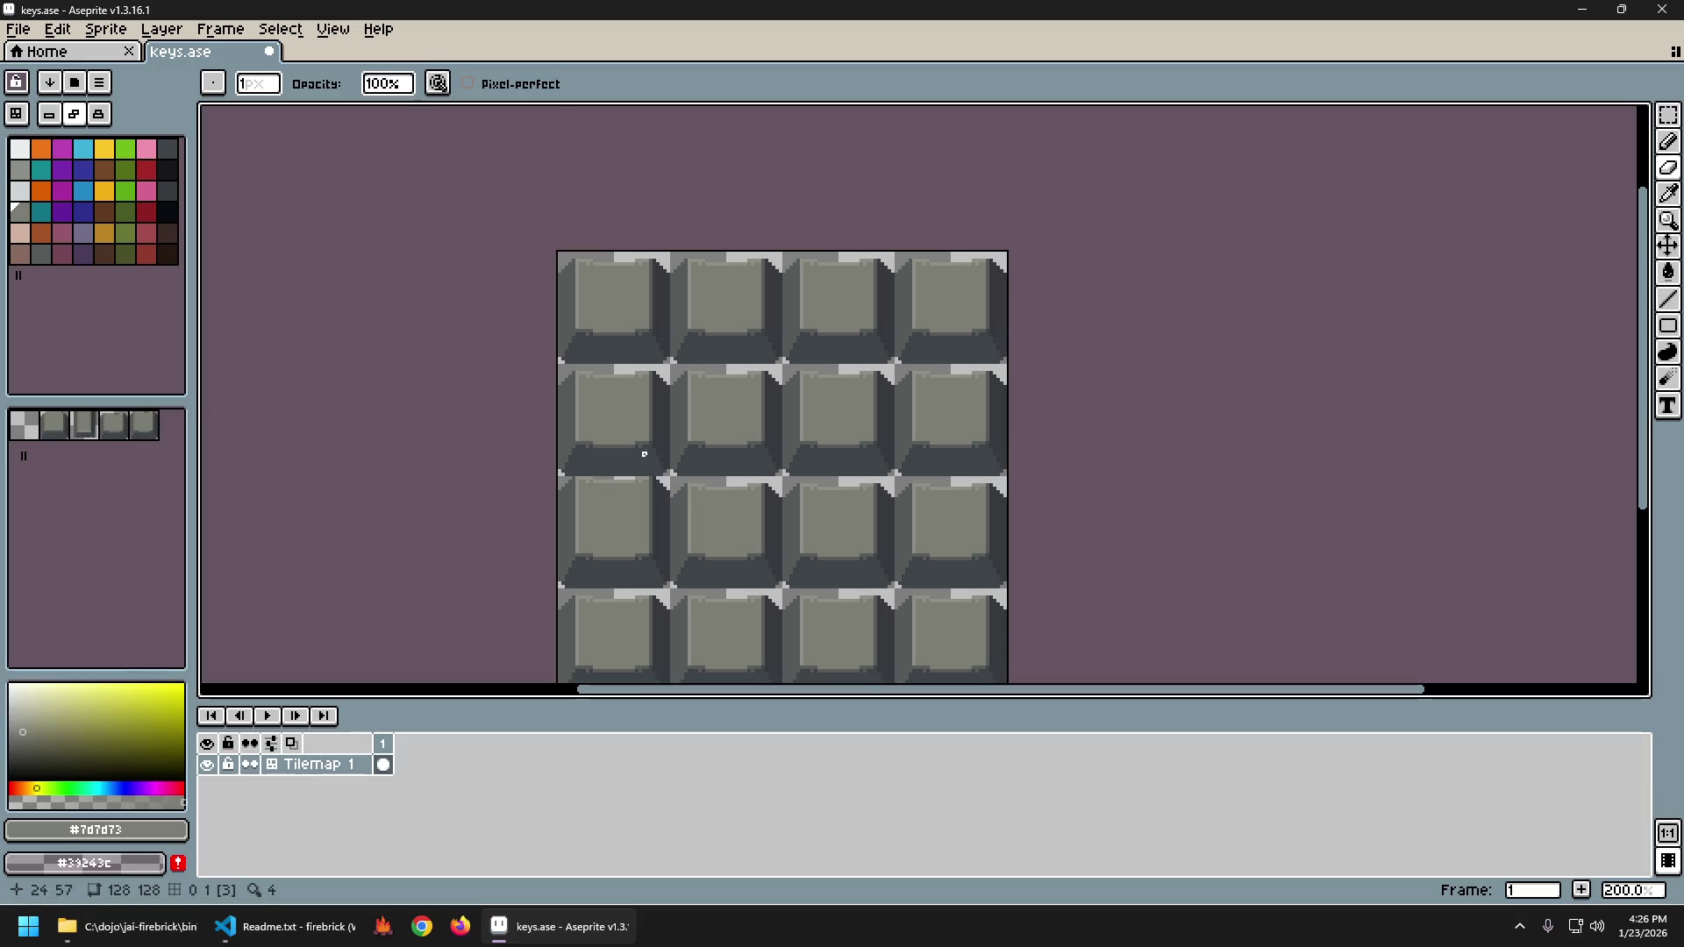
{"action": "scroll", "coordinate": [782, 556], "scroll_direction": "down", "scroll_amount": 1}
{"action": "key", "text": "i"}
{"action": "key", "text": "b"}
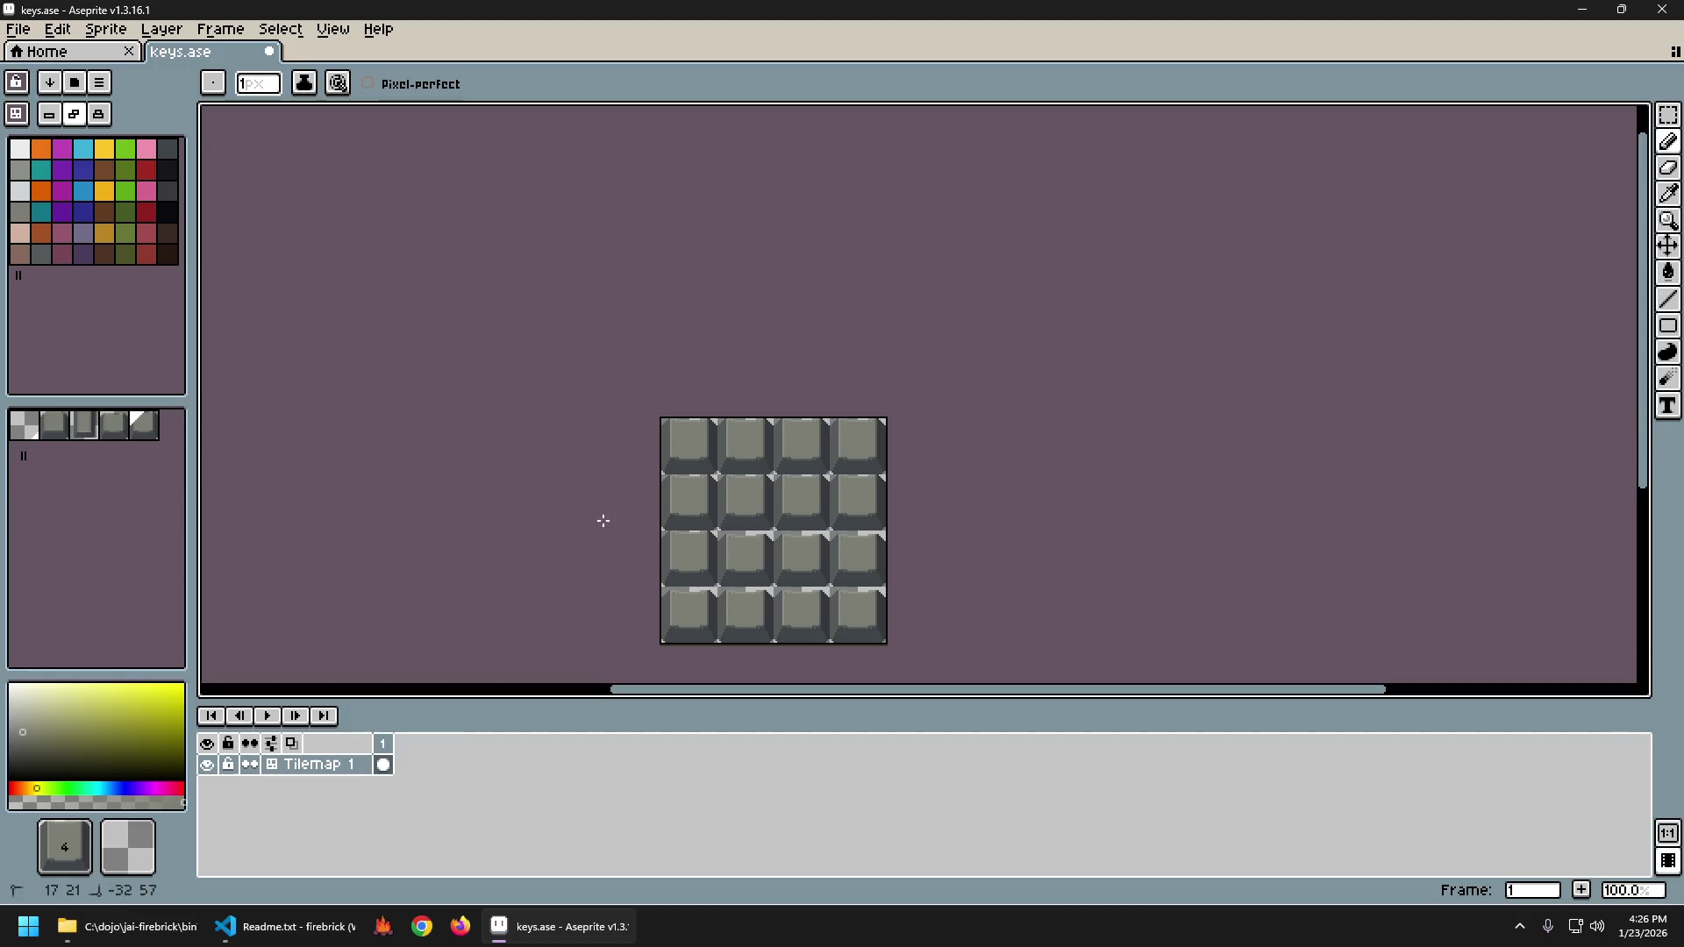
{"action": "left_click_drag", "start_coordinate": [1015, 594], "coordinate": [854, 540]}
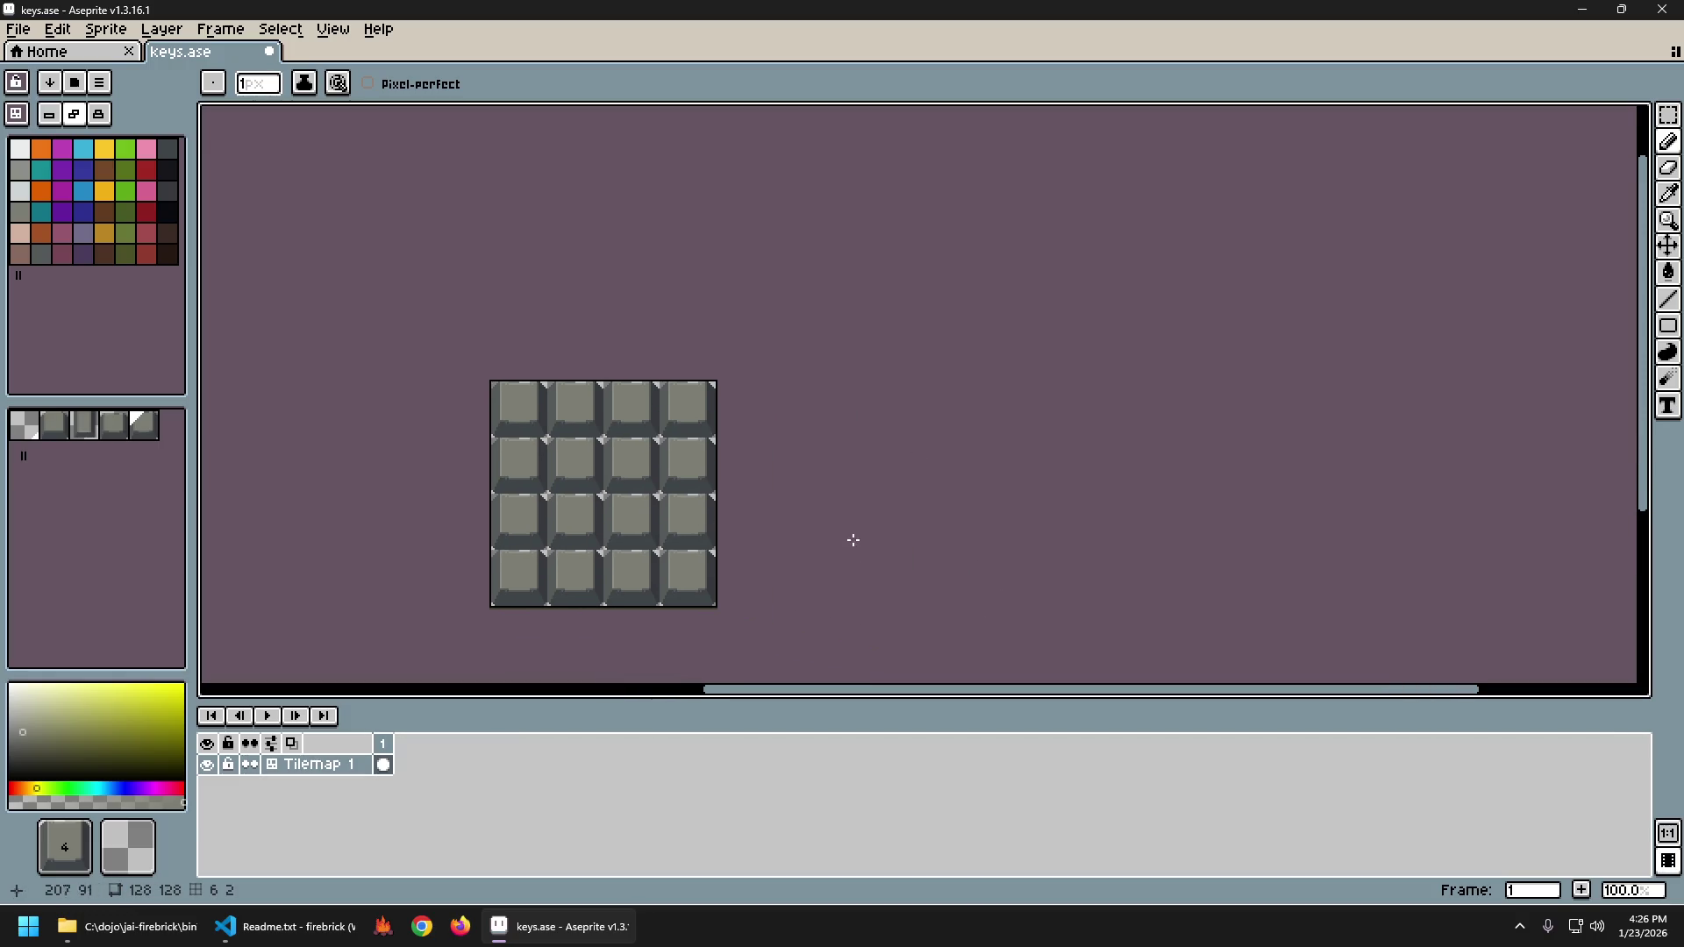
{"action": "scroll", "coordinate": [541, 500], "scroll_direction": "up", "scroll_amount": 1}
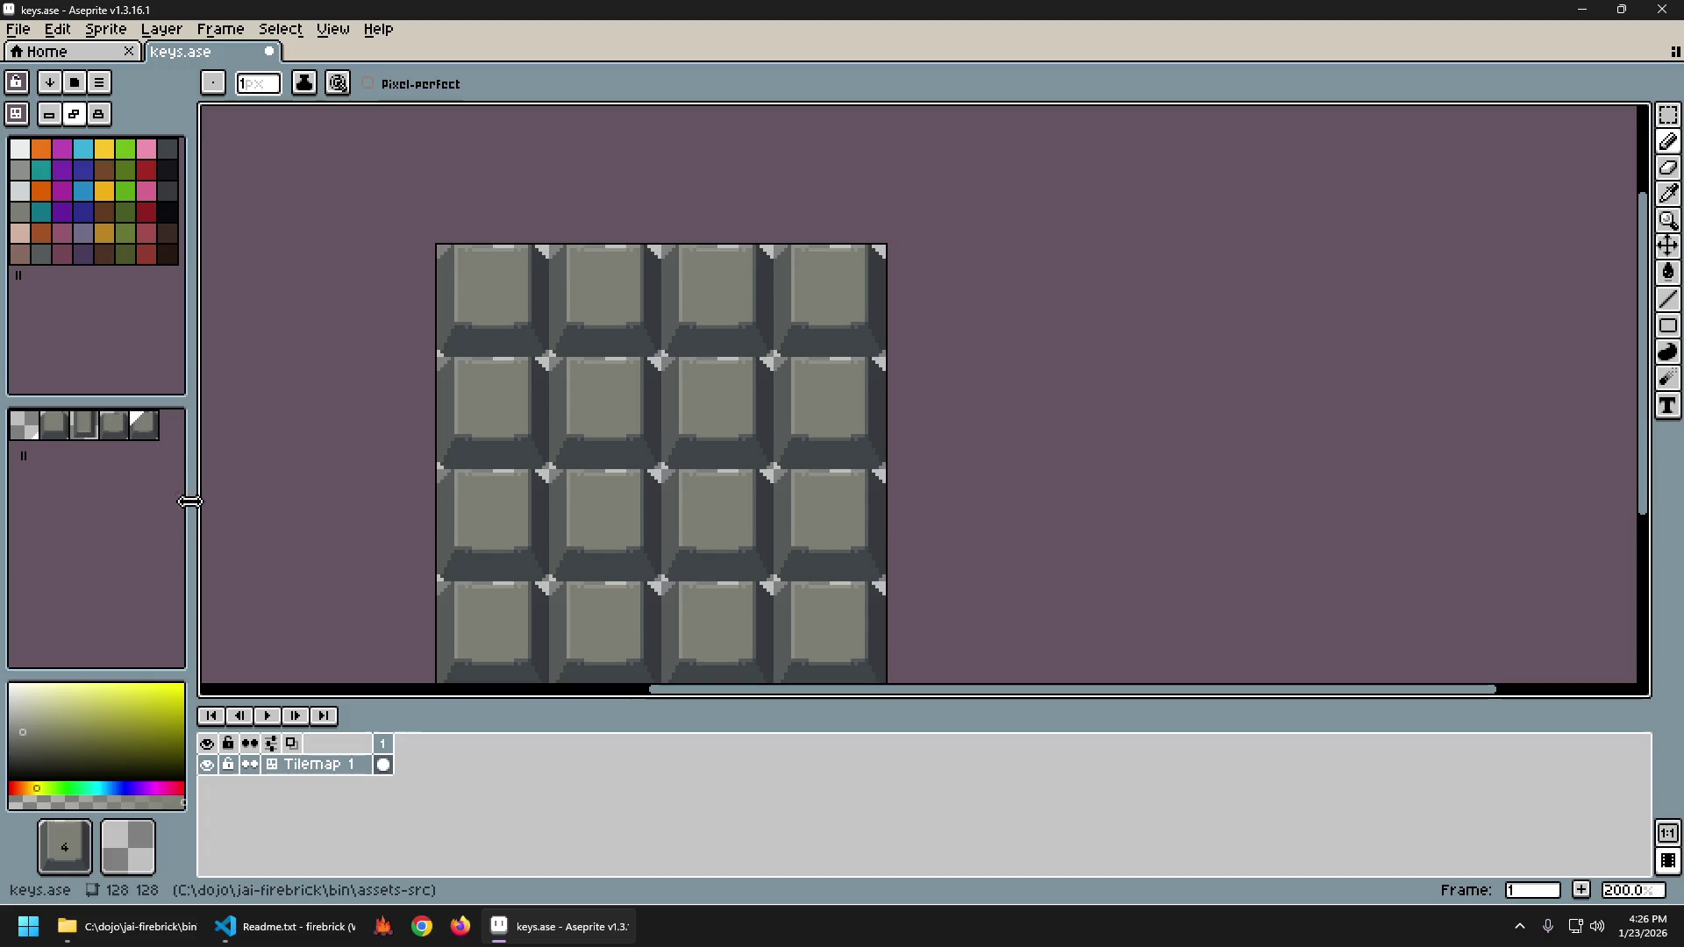
Delete tile 3, move the remaining key tile into slot 2, and remap the tiles.
{"action": "left_click", "coordinate": [120, 434]}
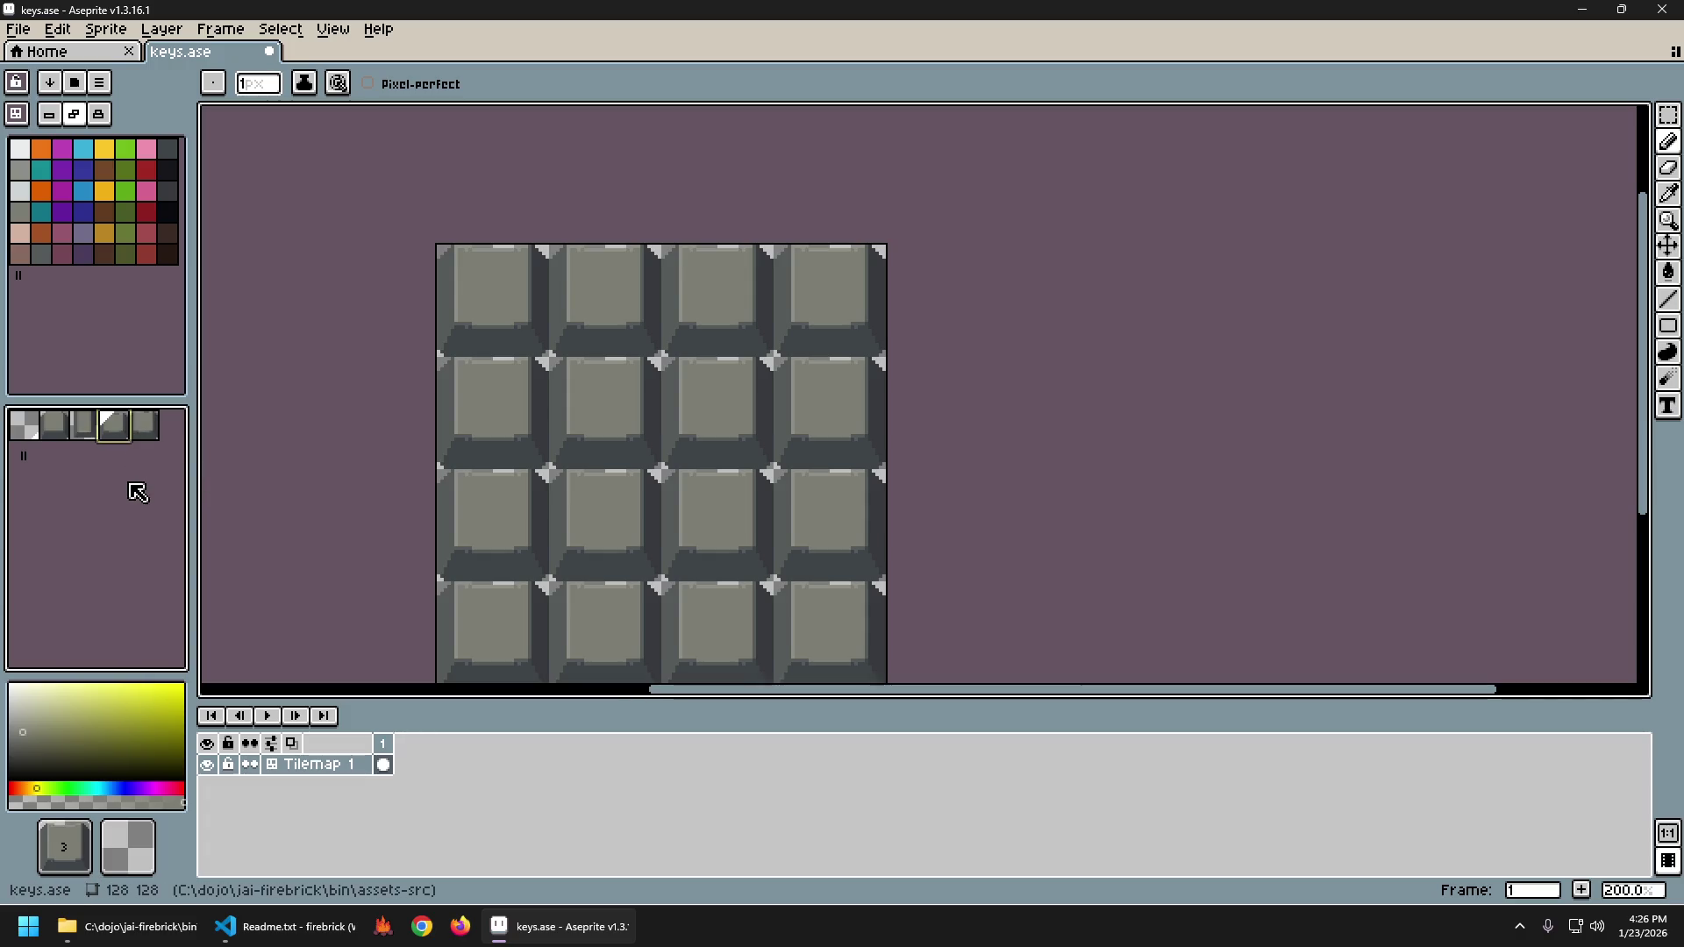
{"action": "key", "text": "Delete"}
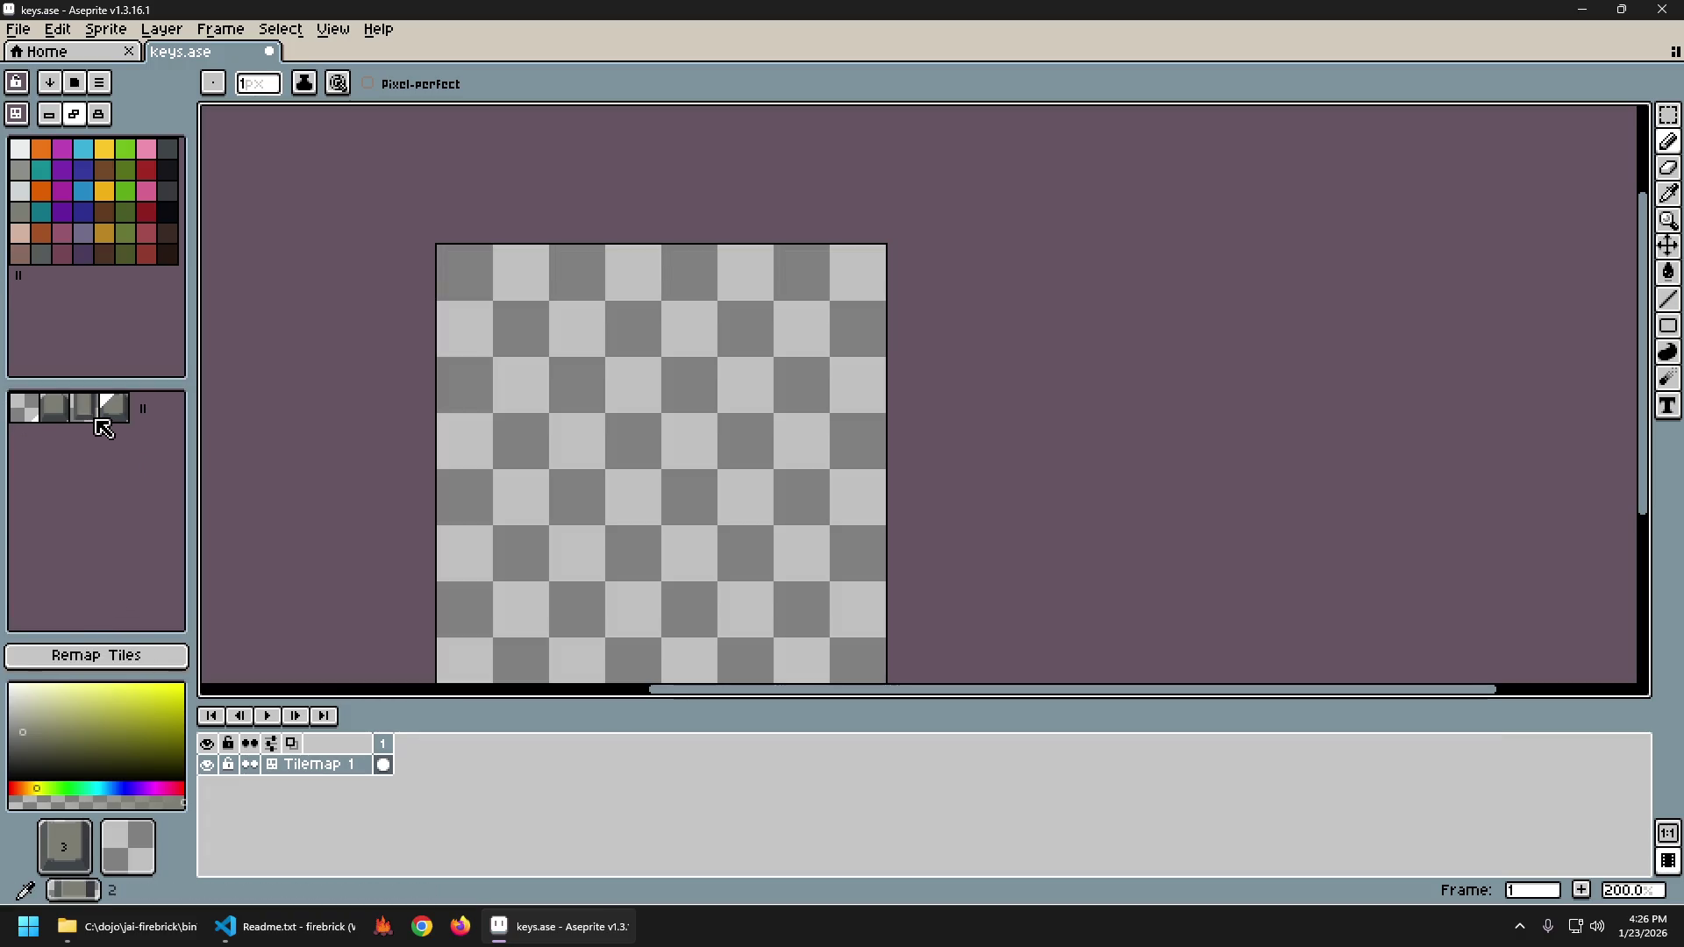
{"action": "left_click_drag", "start_coordinate": [103, 423], "coordinate": [64, 424]}
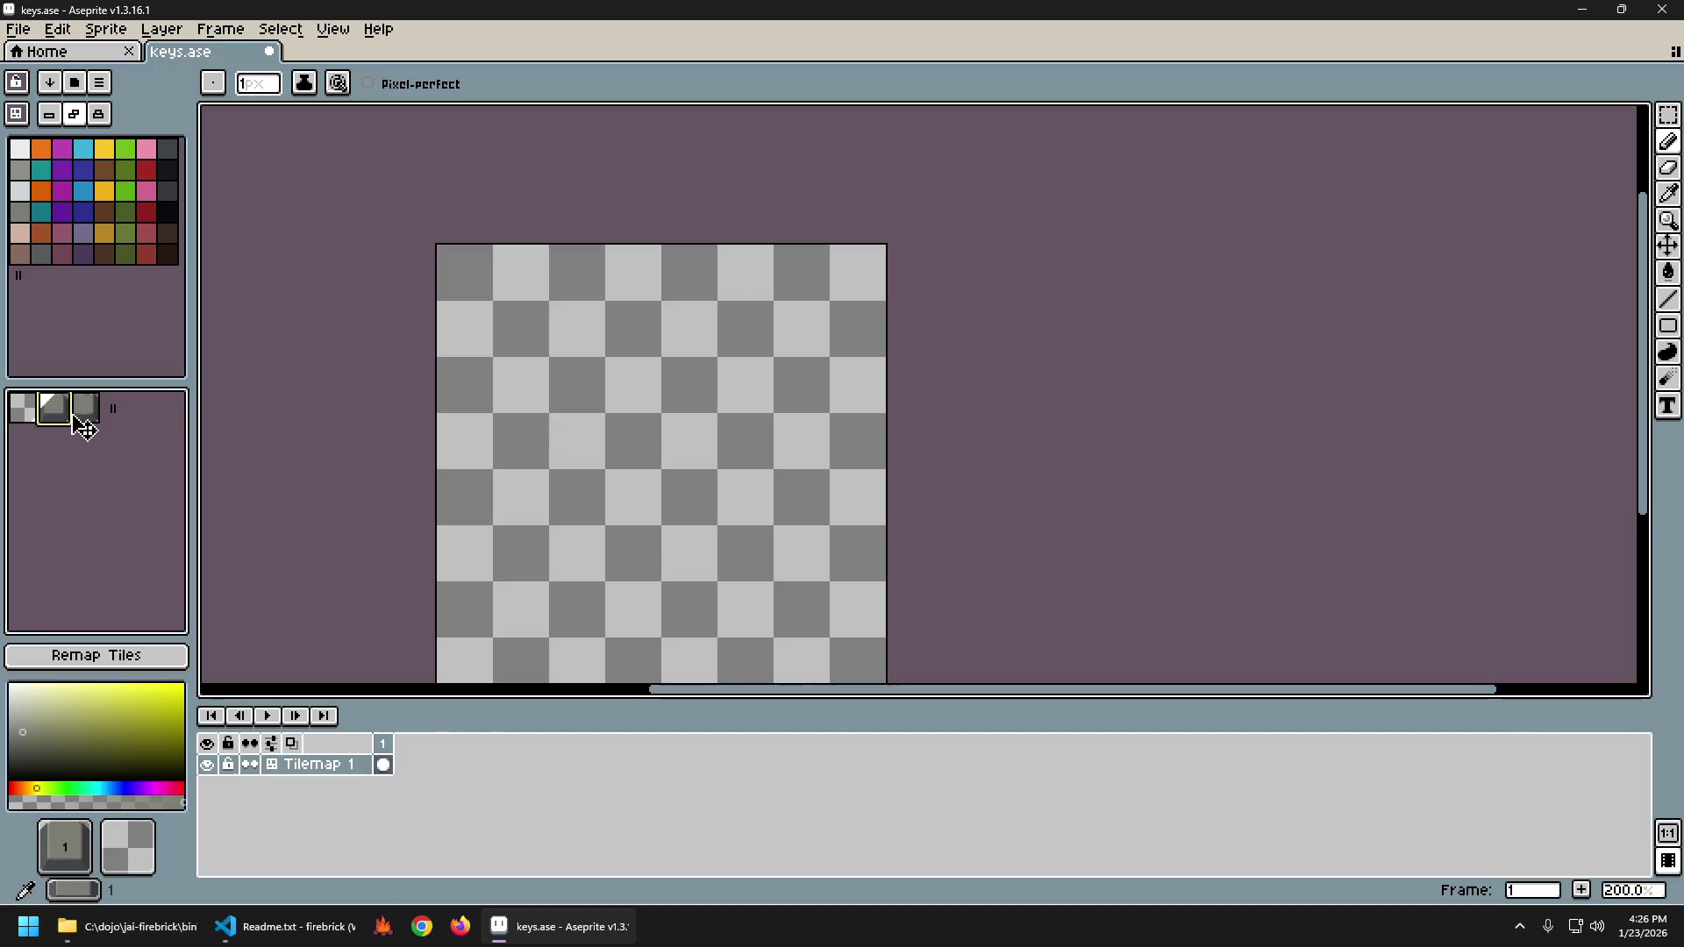
{"action": "left_click", "coordinate": [160, 657]}
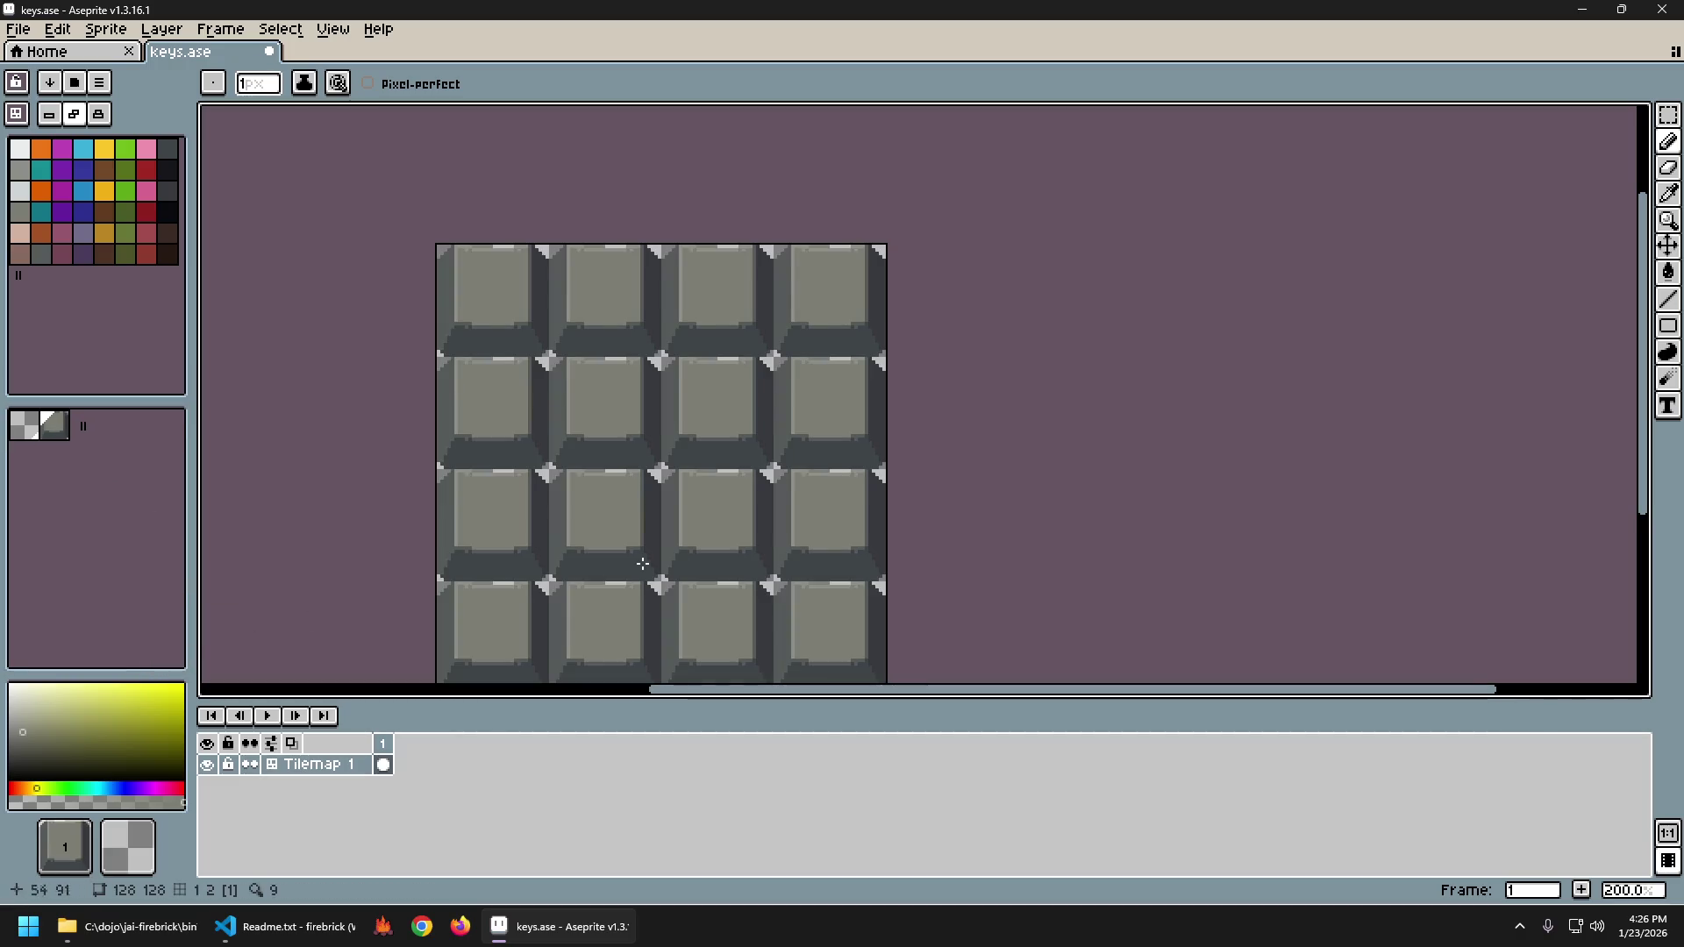
Pan and zoom around the 4x4 grid to check all sixteen keys match.
{"action": "scroll", "coordinate": [768, 558], "scroll_direction": "down", "scroll_amount": 1}
{"action": "scroll", "coordinate": [677, 567], "scroll_direction": "up", "scroll_amount": 1}
{"action": "scroll", "coordinate": [662, 565], "scroll_direction": "down", "scroll_amount": 1}
{"action": "left_click_drag", "start_coordinate": [706, 558], "coordinate": [618, 509]}
{"action": "scroll", "coordinate": [576, 515], "scroll_direction": "up", "scroll_amount": 2}
{"action": "scroll", "coordinate": [576, 516], "scroll_direction": "down", "scroll_amount": 1}
{"action": "scroll", "coordinate": [578, 517], "scroll_direction": "down", "scroll_amount": 1}
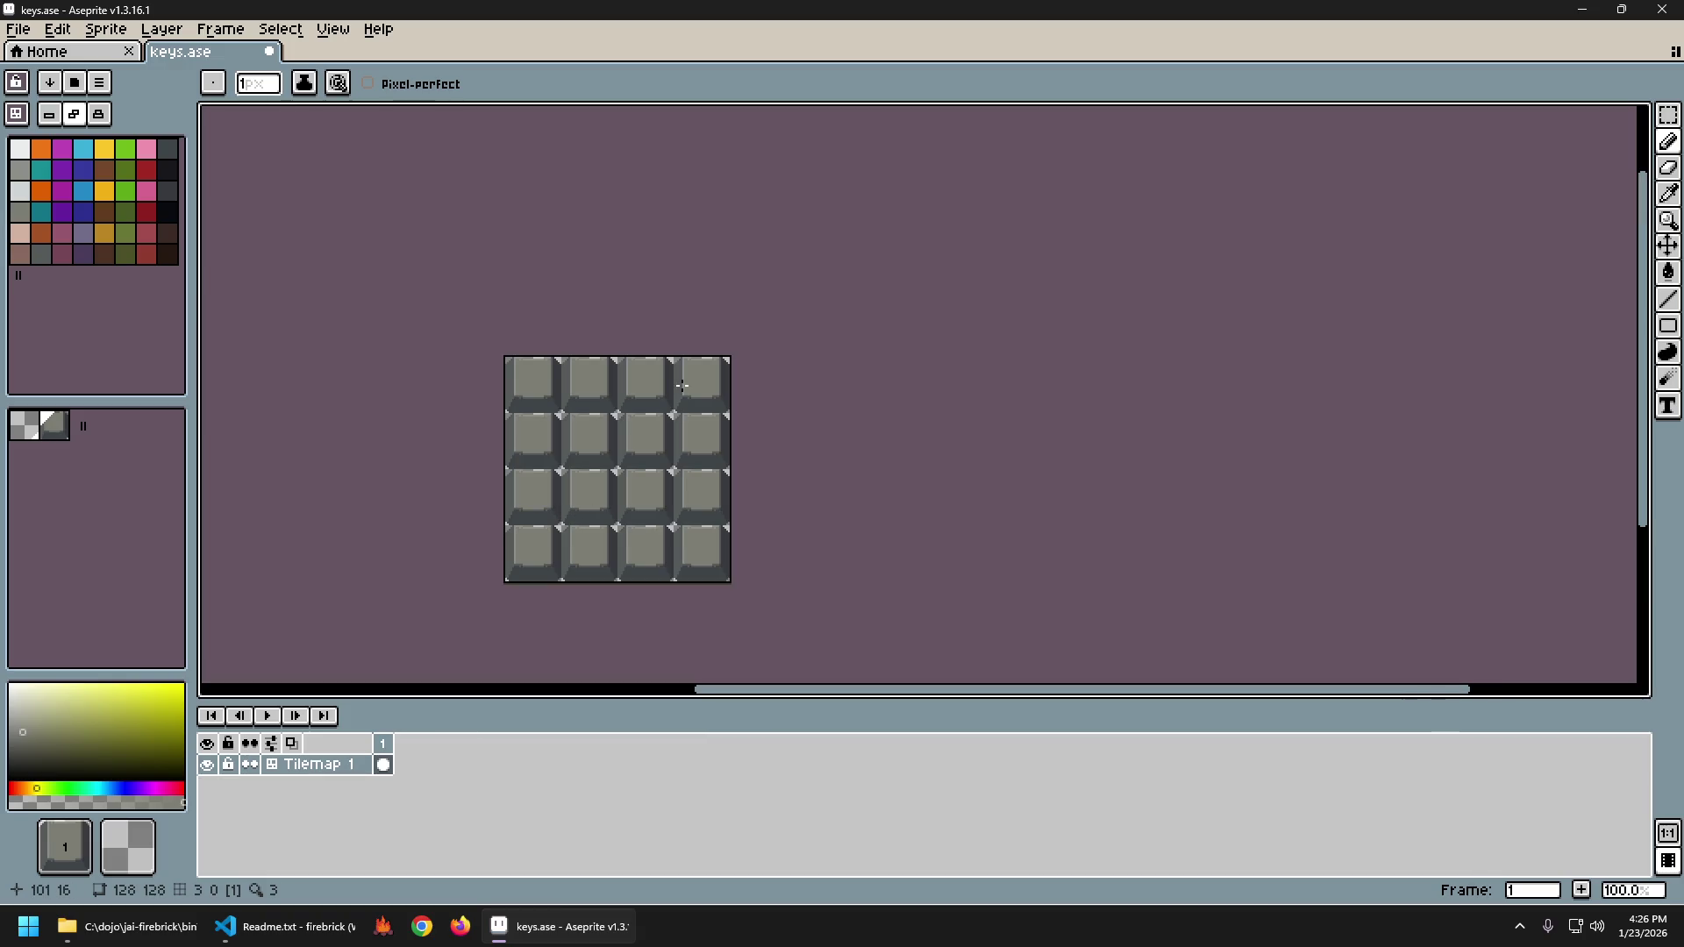
{"action": "scroll", "coordinate": [650, 372], "scroll_direction": "up", "scroll_amount": 3}
{"action": "scroll", "coordinate": [693, 438], "scroll_direction": "down", "scroll_amount": 1}
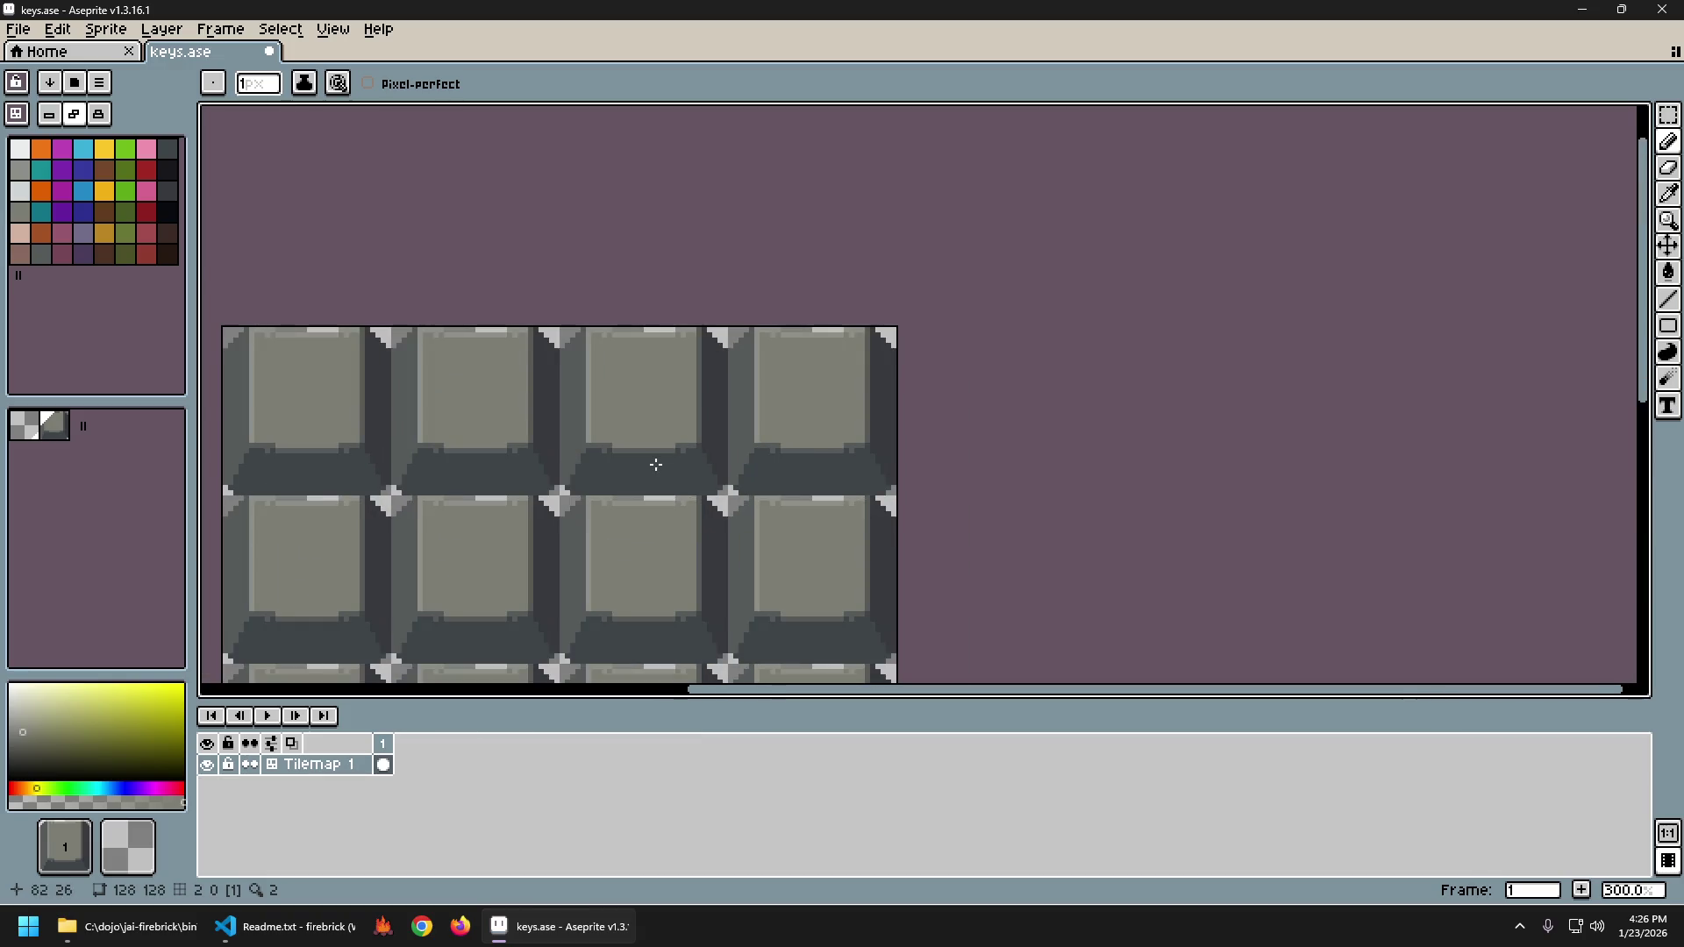
{"action": "left_click_drag", "start_coordinate": [758, 455], "coordinate": [884, 369]}
{"action": "scroll", "coordinate": [884, 368], "scroll_direction": "down", "scroll_amount": 1}
{"action": "left_click_drag", "start_coordinate": [903, 426], "coordinate": [696, 296]}
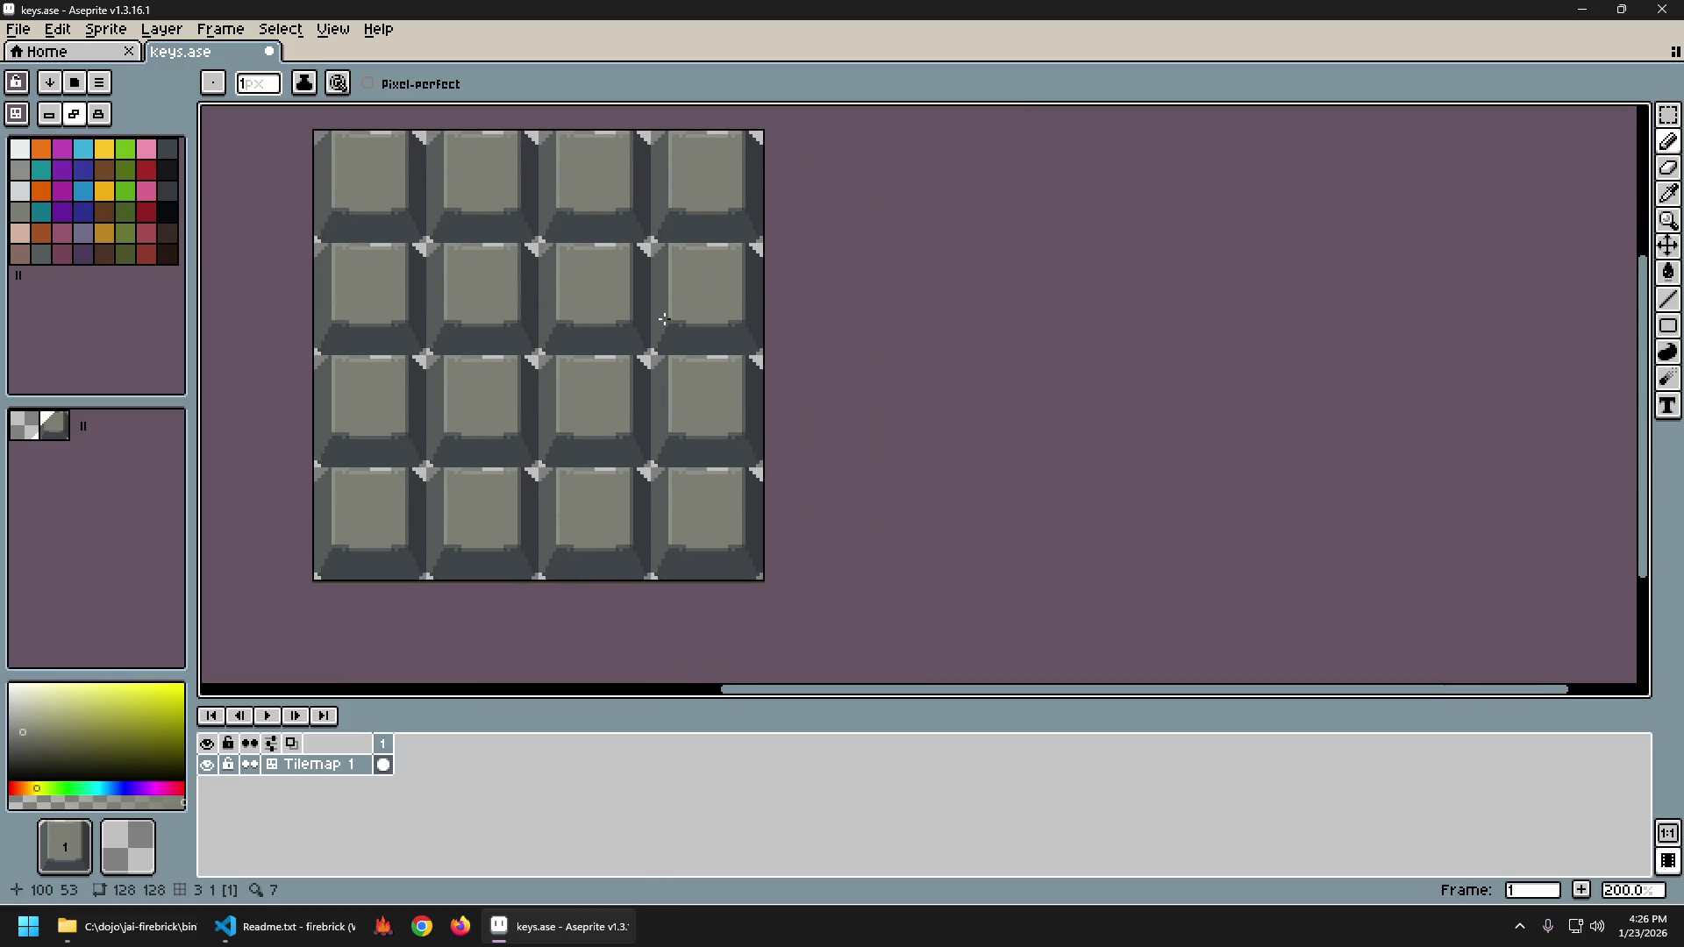
{"action": "scroll", "coordinate": [568, 351], "scroll_direction": "down", "scroll_amount": 1}
Select the entire sprite and preview Brightness/Contrast at Brightness 100, Contrast about -60.
{"action": "key", "text": "ctrl+a"}
{"action": "left_click", "coordinate": [57, 29]}
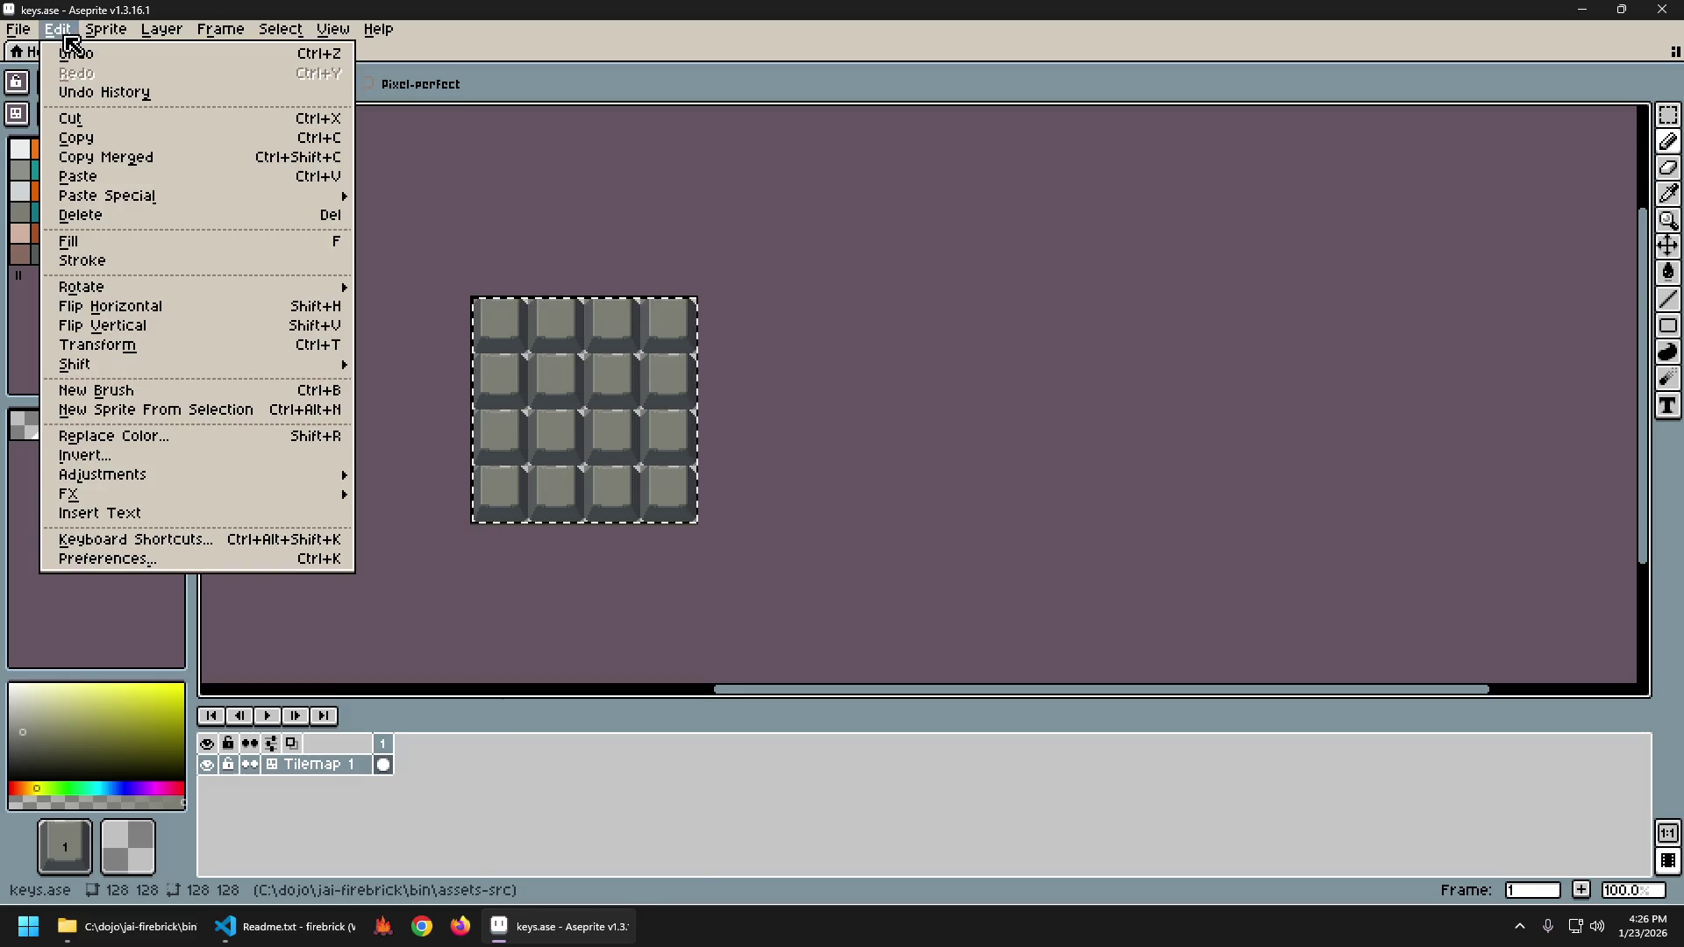
{"action": "mouse_move", "coordinate": [234, 474]}
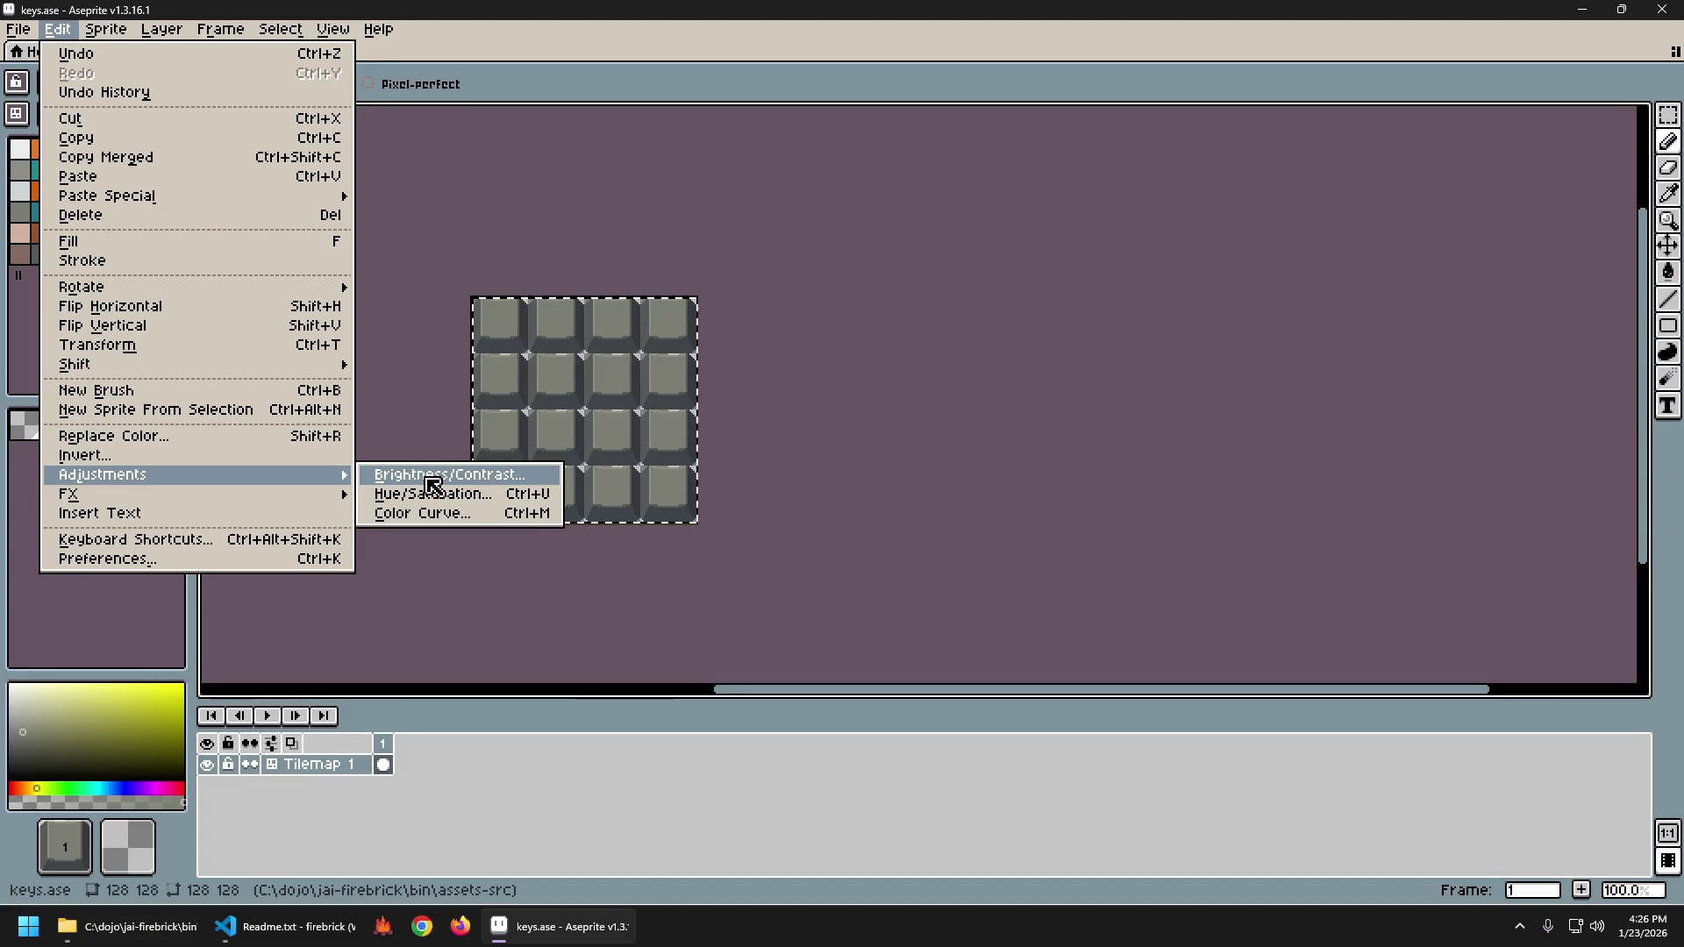
{"action": "left_click", "coordinate": [433, 485]}
{"action": "mouse_move", "coordinate": [794, 367]}
{"action": "left_mouse_down"}
{"action": "mouse_move", "coordinate": [900, 351]}
{"action": "mouse_move", "coordinate": [915, 399]}
{"action": "left_mouse_up"}
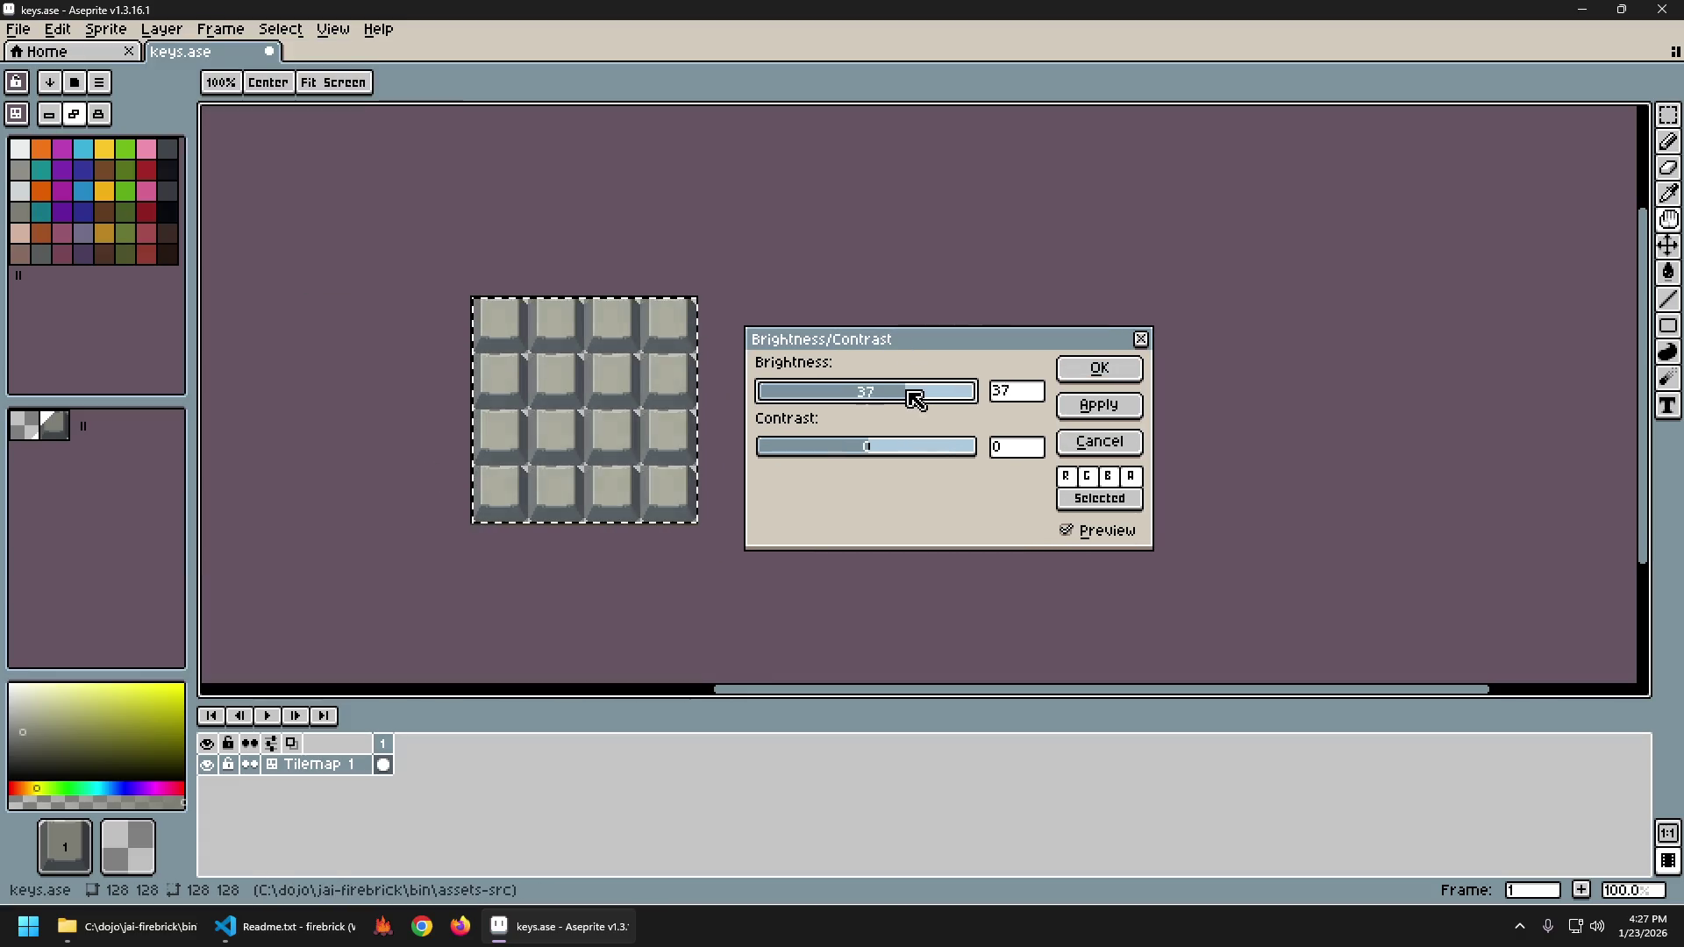
{"action": "mouse_move", "coordinate": [948, 403]}
{"action": "left_mouse_down"}
{"action": "mouse_move", "coordinate": [1004, 410]}
{"action": "mouse_move", "coordinate": [797, 396]}
{"action": "mouse_move", "coordinate": [857, 395]}
{"action": "mouse_move", "coordinate": [865, 444]}
{"action": "mouse_move", "coordinate": [1003, 445]}
{"action": "mouse_move", "coordinate": [824, 448]}
{"action": "mouse_move", "coordinate": [937, 443]}
{"action": "mouse_move", "coordinate": [861, 451]}
{"action": "mouse_move", "coordinate": [890, 466]}
{"action": "left_mouse_up"}
{"action": "mouse_move", "coordinate": [863, 396]}
{"action": "left_mouse_down"}
{"action": "mouse_move", "coordinate": [1000, 414]}
{"action": "mouse_move", "coordinate": [929, 451]}
{"action": "mouse_move", "coordinate": [944, 455]}
{"action": "mouse_move", "coordinate": [793, 452]}
{"action": "mouse_move", "coordinate": [816, 455]}
{"action": "left_mouse_up"}
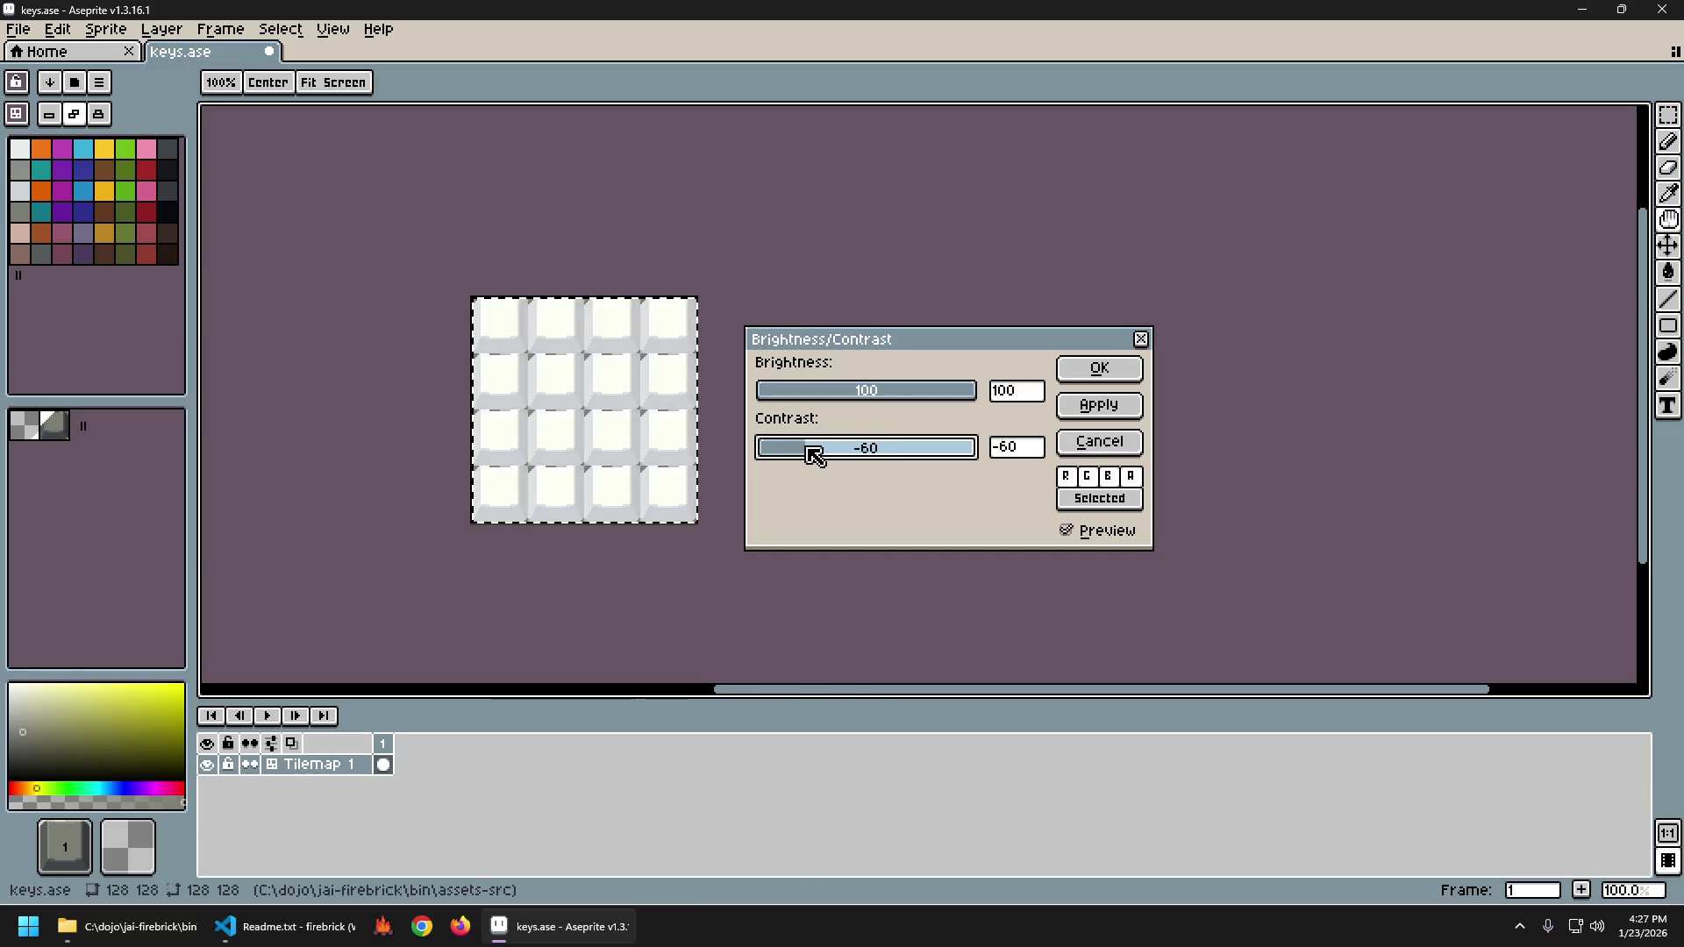
{"action": "mouse_move", "coordinate": [817, 455]}
{"action": "left_mouse_down"}
{"action": "mouse_move", "coordinate": [786, 455]}
{"action": "mouse_move", "coordinate": [841, 459]}
{"action": "left_mouse_up"}
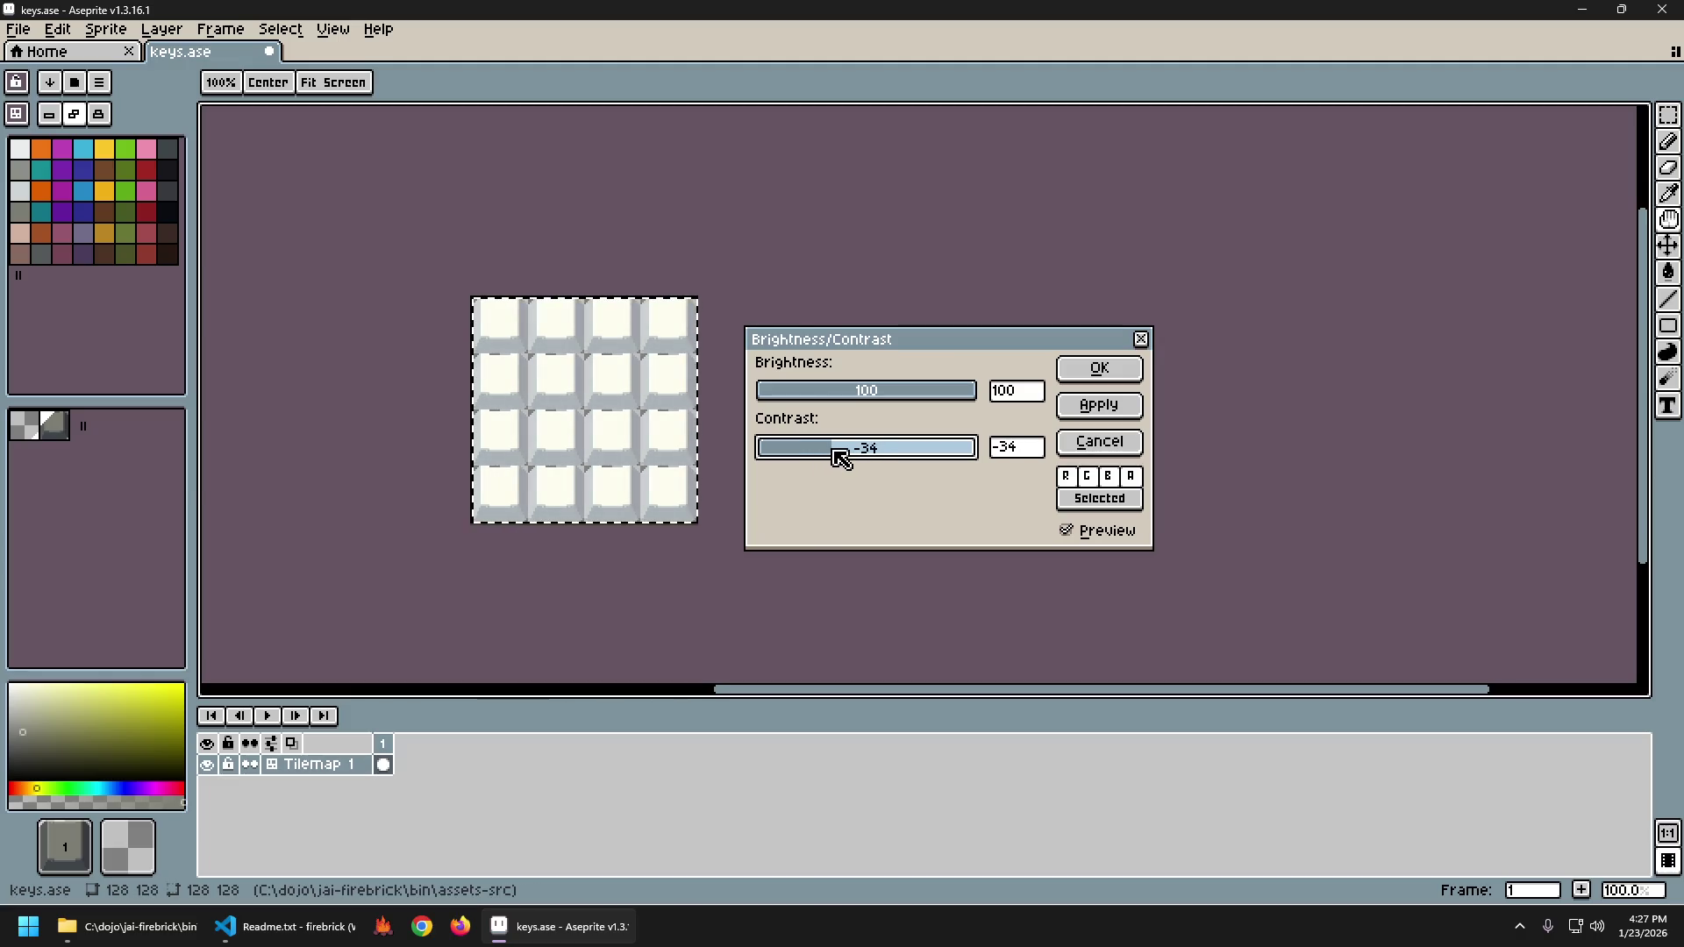
Try various slider values, then apply Brightness 83 and Contrast about -49 to the keys.
{"action": "mouse_move", "coordinate": [844, 403]}
{"action": "left_mouse_down"}
{"action": "mouse_move", "coordinate": [778, 398]}
{"action": "mouse_move", "coordinate": [849, 409]}
{"action": "mouse_move", "coordinate": [865, 451]}
{"action": "mouse_move", "coordinate": [890, 456]}
{"action": "mouse_move", "coordinate": [801, 448]}
{"action": "mouse_move", "coordinate": [919, 450]}
{"action": "mouse_move", "coordinate": [891, 447]}
{"action": "mouse_move", "coordinate": [906, 444]}
{"action": "left_mouse_up"}
{"action": "mouse_move", "coordinate": [842, 387]}
{"action": "left_mouse_down"}
{"action": "mouse_move", "coordinate": [871, 403]}
{"action": "mouse_move", "coordinate": [816, 403]}
{"action": "mouse_move", "coordinate": [832, 405]}
{"action": "left_mouse_up"}
{"action": "mouse_move", "coordinate": [842, 447]}
{"action": "left_mouse_down"}
{"action": "mouse_move", "coordinate": [879, 456]}
{"action": "mouse_move", "coordinate": [917, 403]}
{"action": "mouse_move", "coordinate": [985, 410]}
{"action": "mouse_move", "coordinate": [862, 451]}
{"action": "left_mouse_up"}
{"action": "mouse_move", "coordinate": [904, 393]}
{"action": "left_mouse_down"}
{"action": "mouse_move", "coordinate": [884, 449]}
{"action": "mouse_move", "coordinate": [828, 452]}
{"action": "left_mouse_up"}
{"action": "left_click_drag", "start_coordinate": [898, 395], "coordinate": [958, 399]}
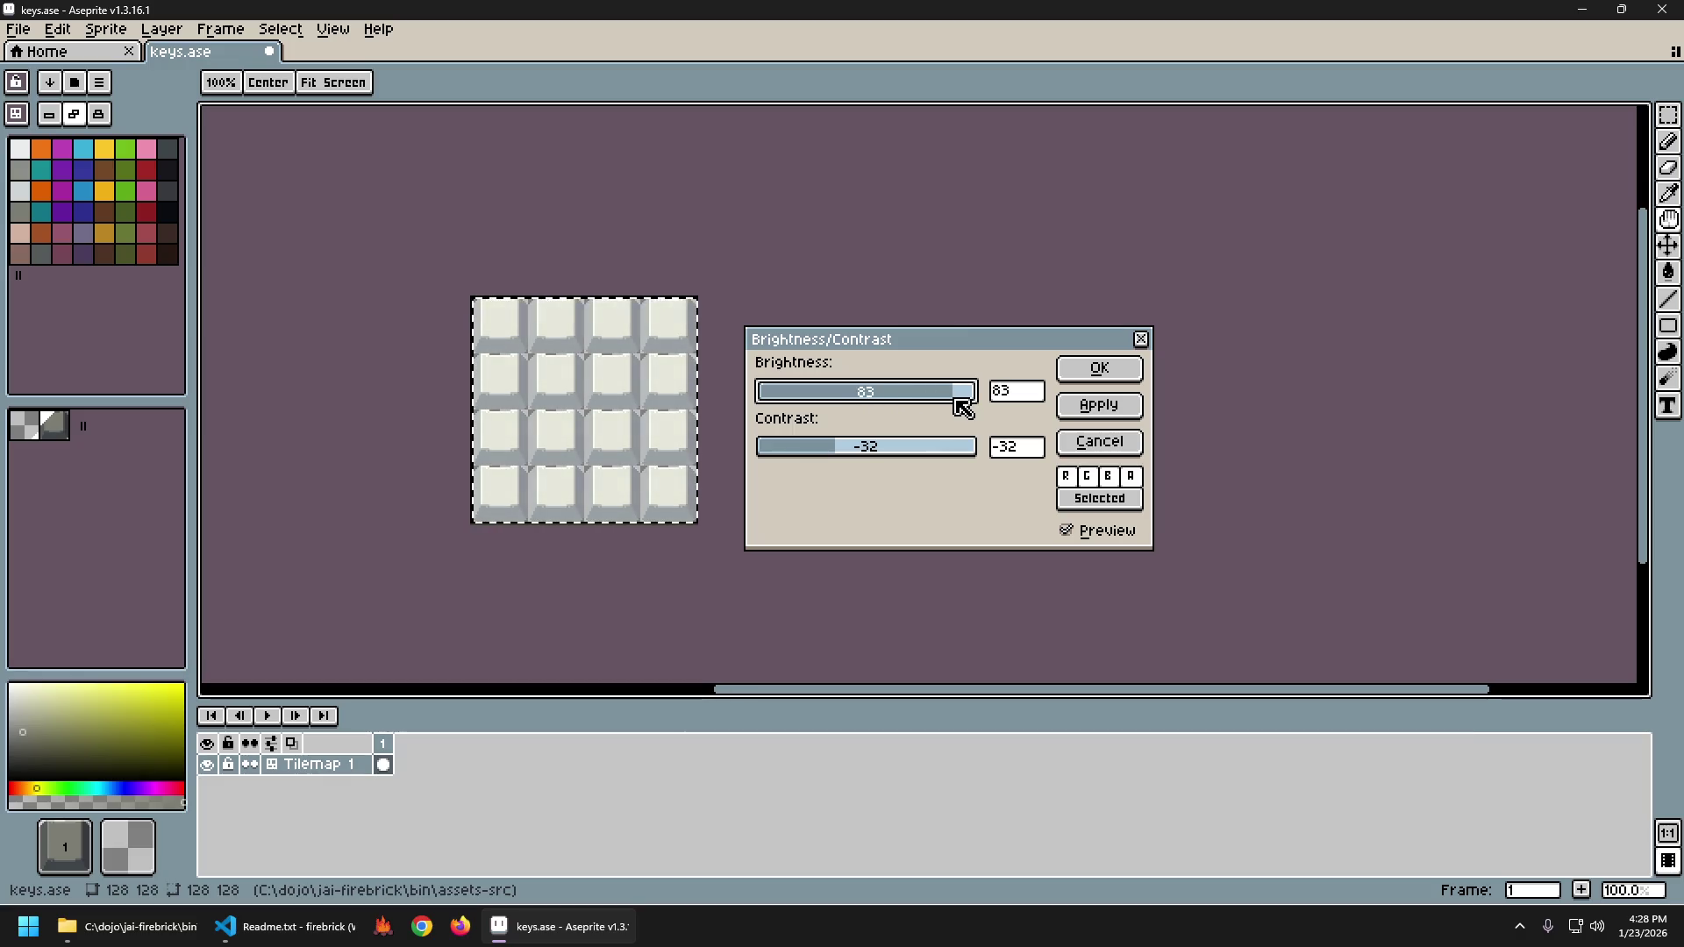
{"action": "mouse_move", "coordinate": [866, 449]}
{"action": "left_mouse_down"}
{"action": "mouse_move", "coordinate": [925, 451]}
{"action": "mouse_move", "coordinate": [797, 458]}
{"action": "mouse_move", "coordinate": [888, 456]}
{"action": "mouse_move", "coordinate": [848, 456]}
{"action": "left_mouse_up"}
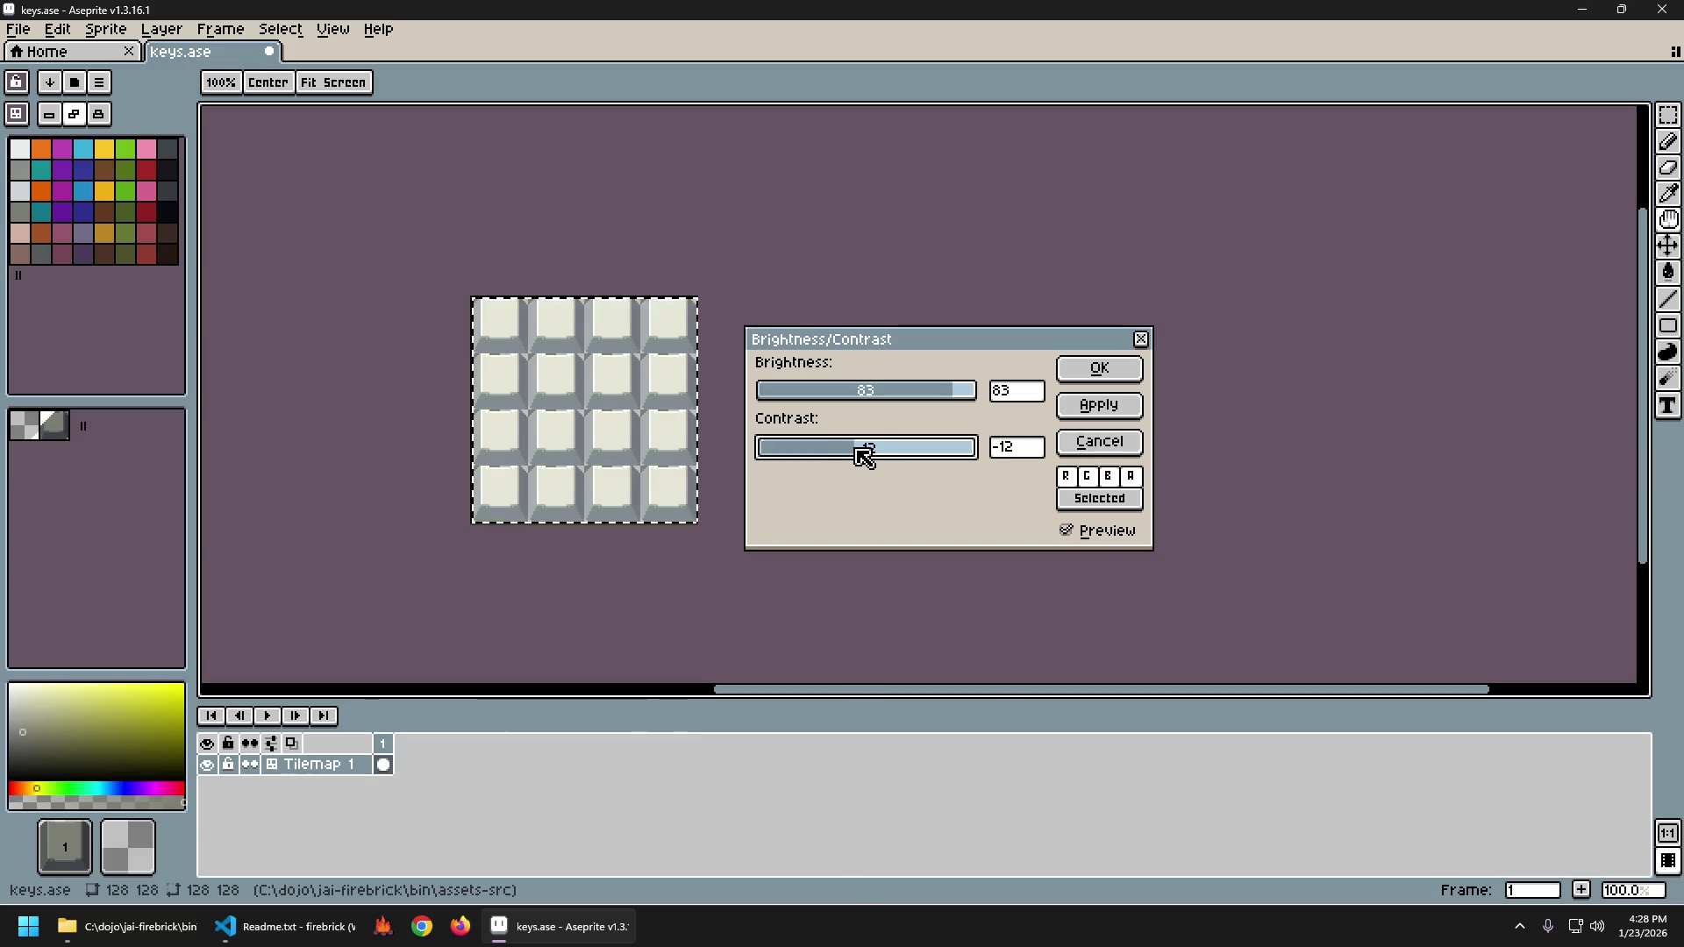
{"action": "left_click_drag", "start_coordinate": [864, 457], "coordinate": [840, 457]}
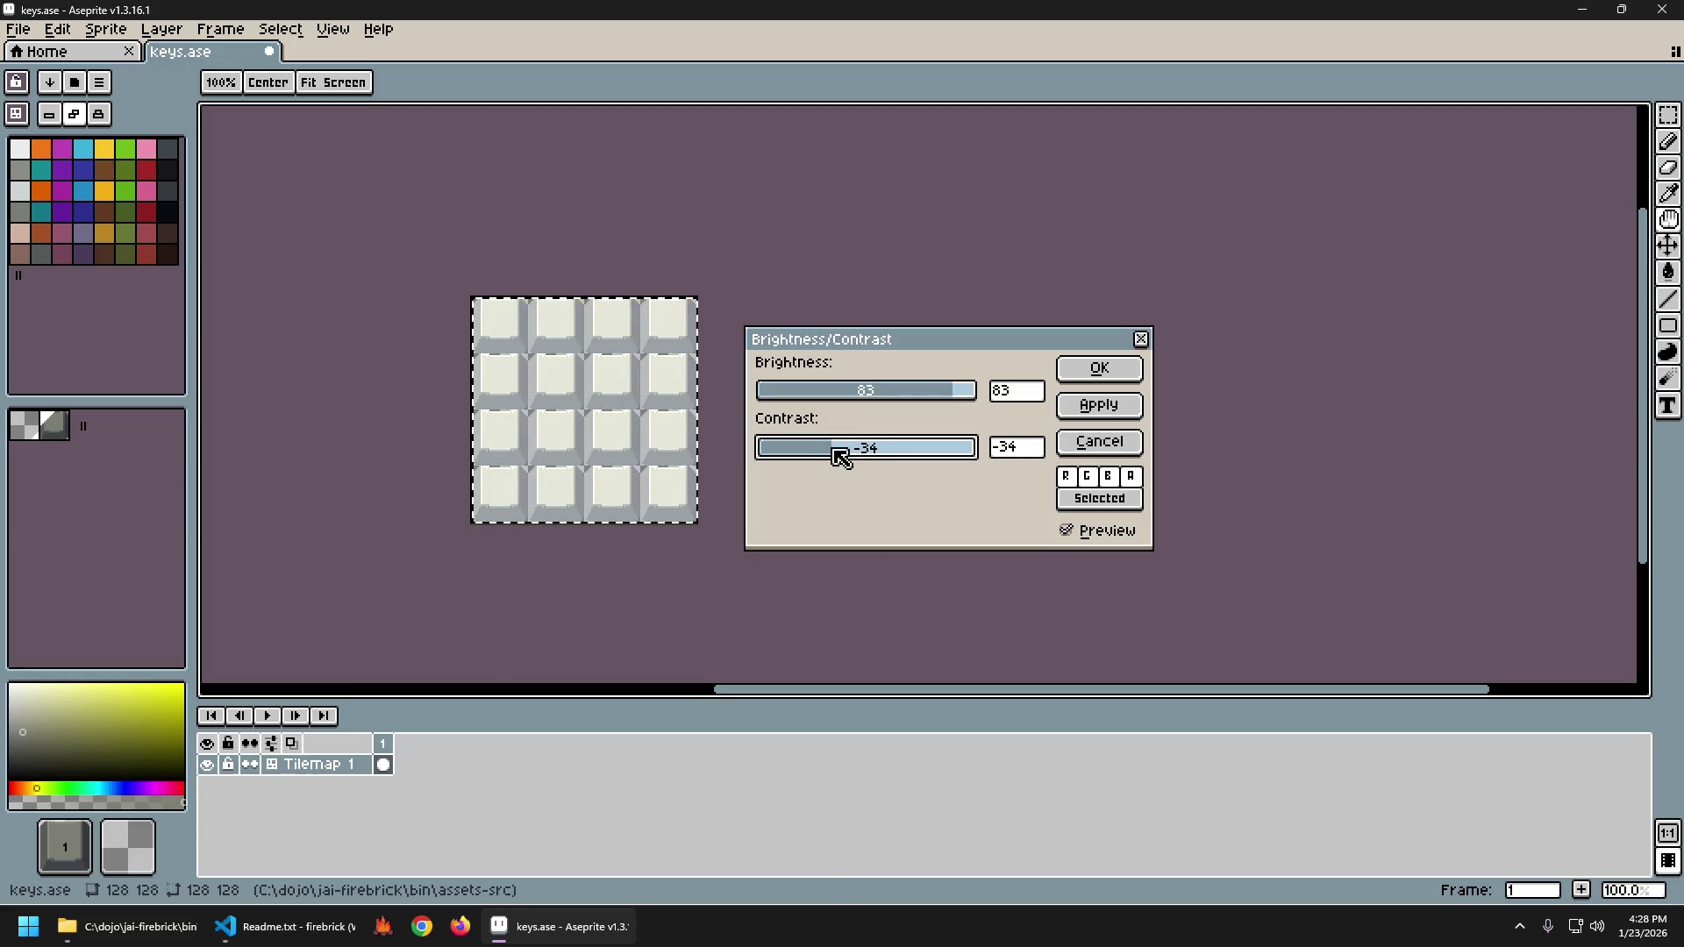
{"action": "left_click_drag", "start_coordinate": [850, 457], "coordinate": [857, 459]}
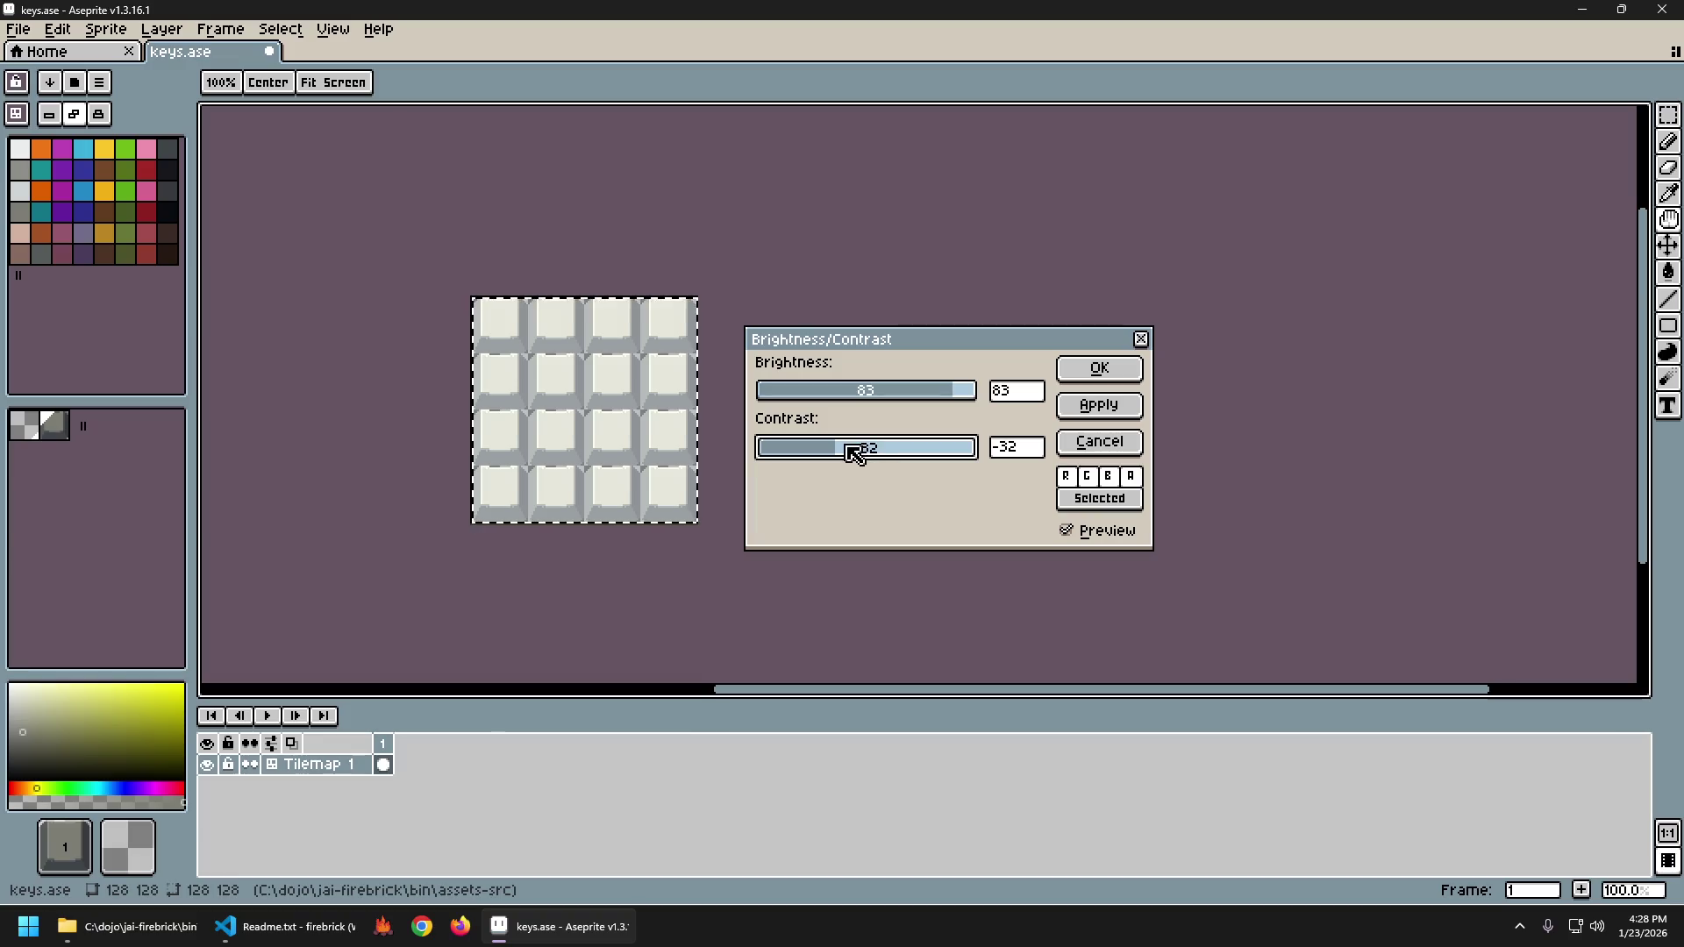
{"action": "left_click_drag", "start_coordinate": [849, 453], "coordinate": [823, 453]}
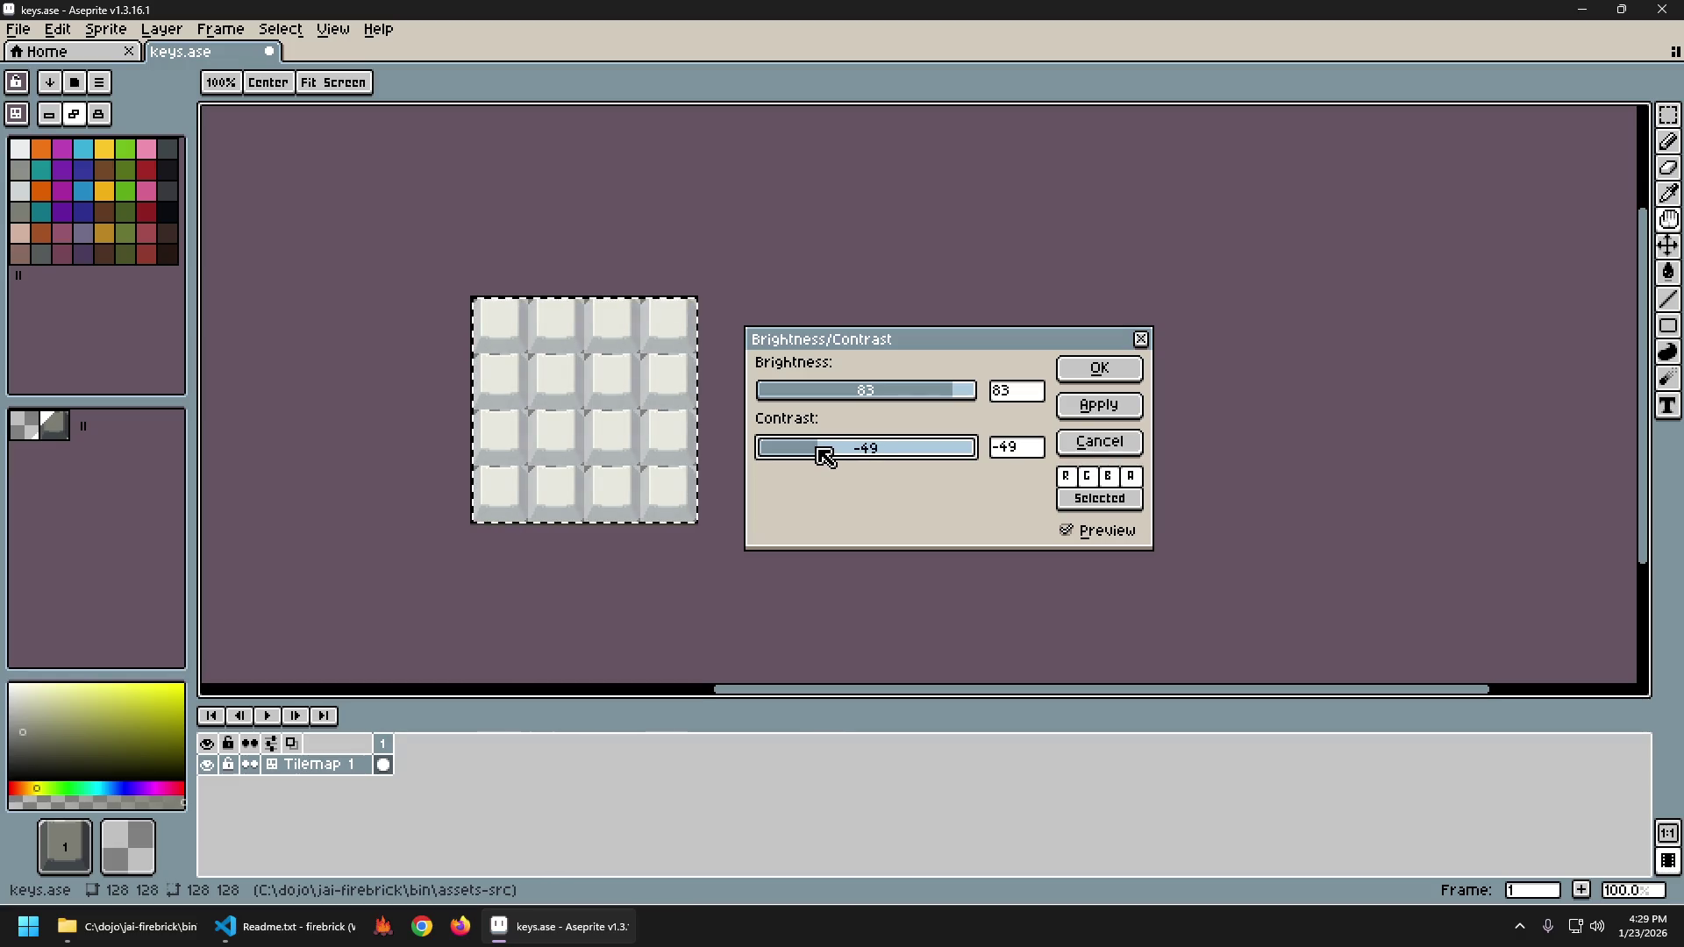
{"action": "left_click", "coordinate": [1096, 369]}
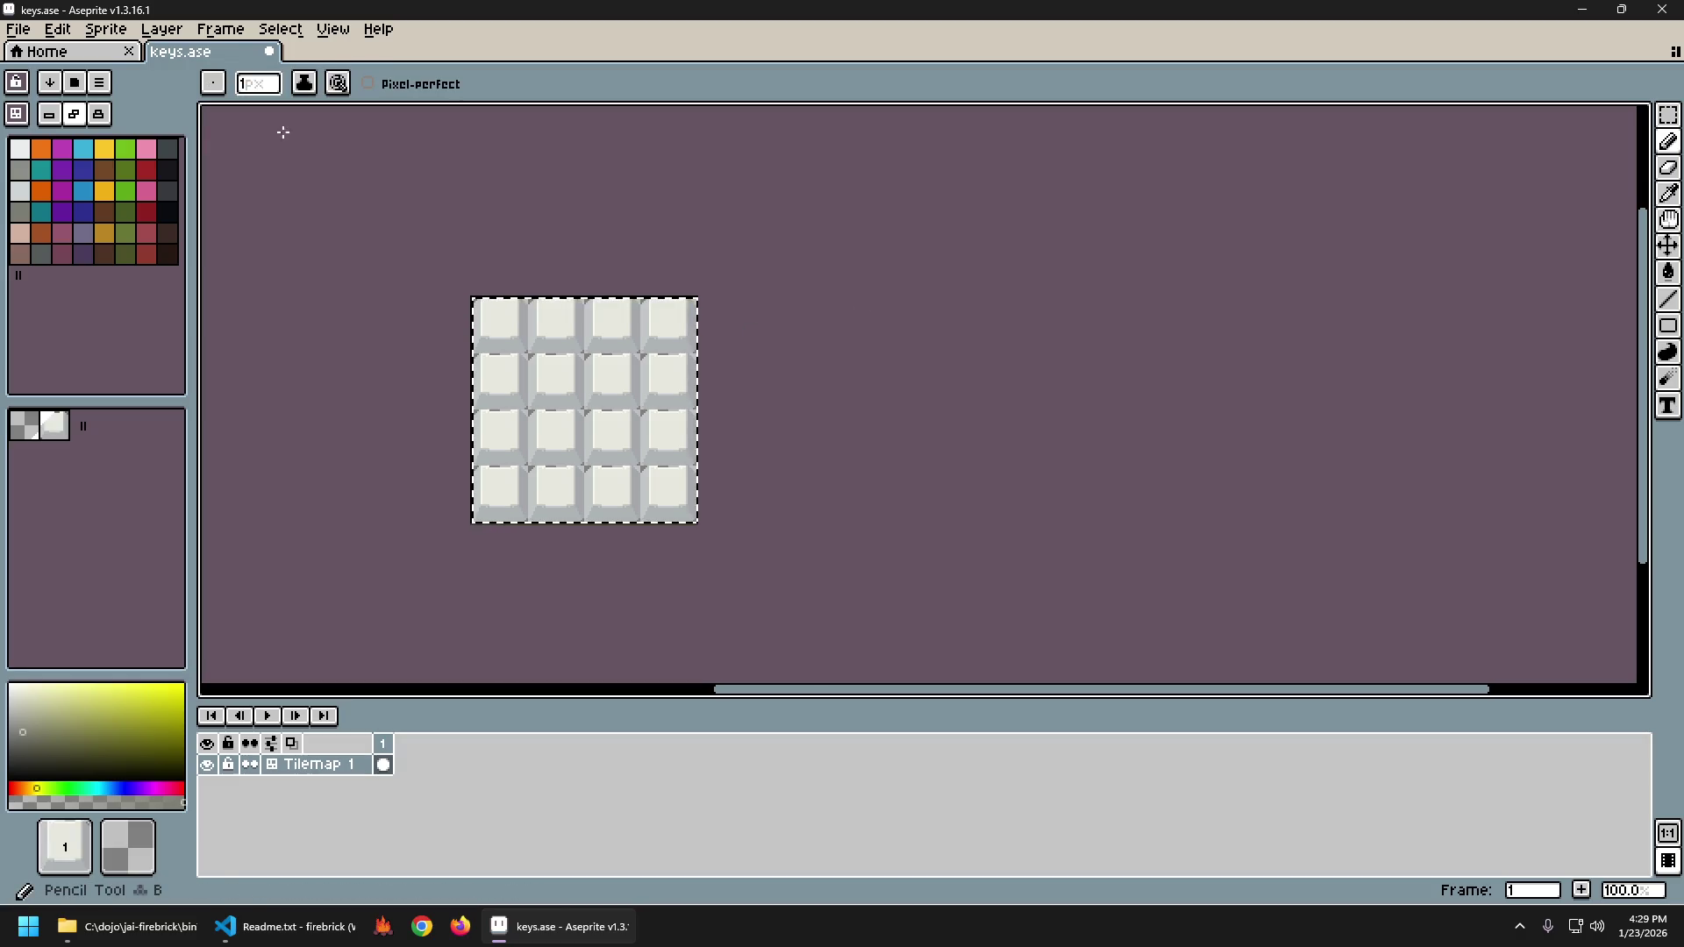
Open Hue/Saturation beside the sprite, try HSV value and hue shifts, then switch to HSV+.
{"action": "left_click", "coordinate": [57, 29]}
{"action": "mouse_move", "coordinate": [201, 475]}
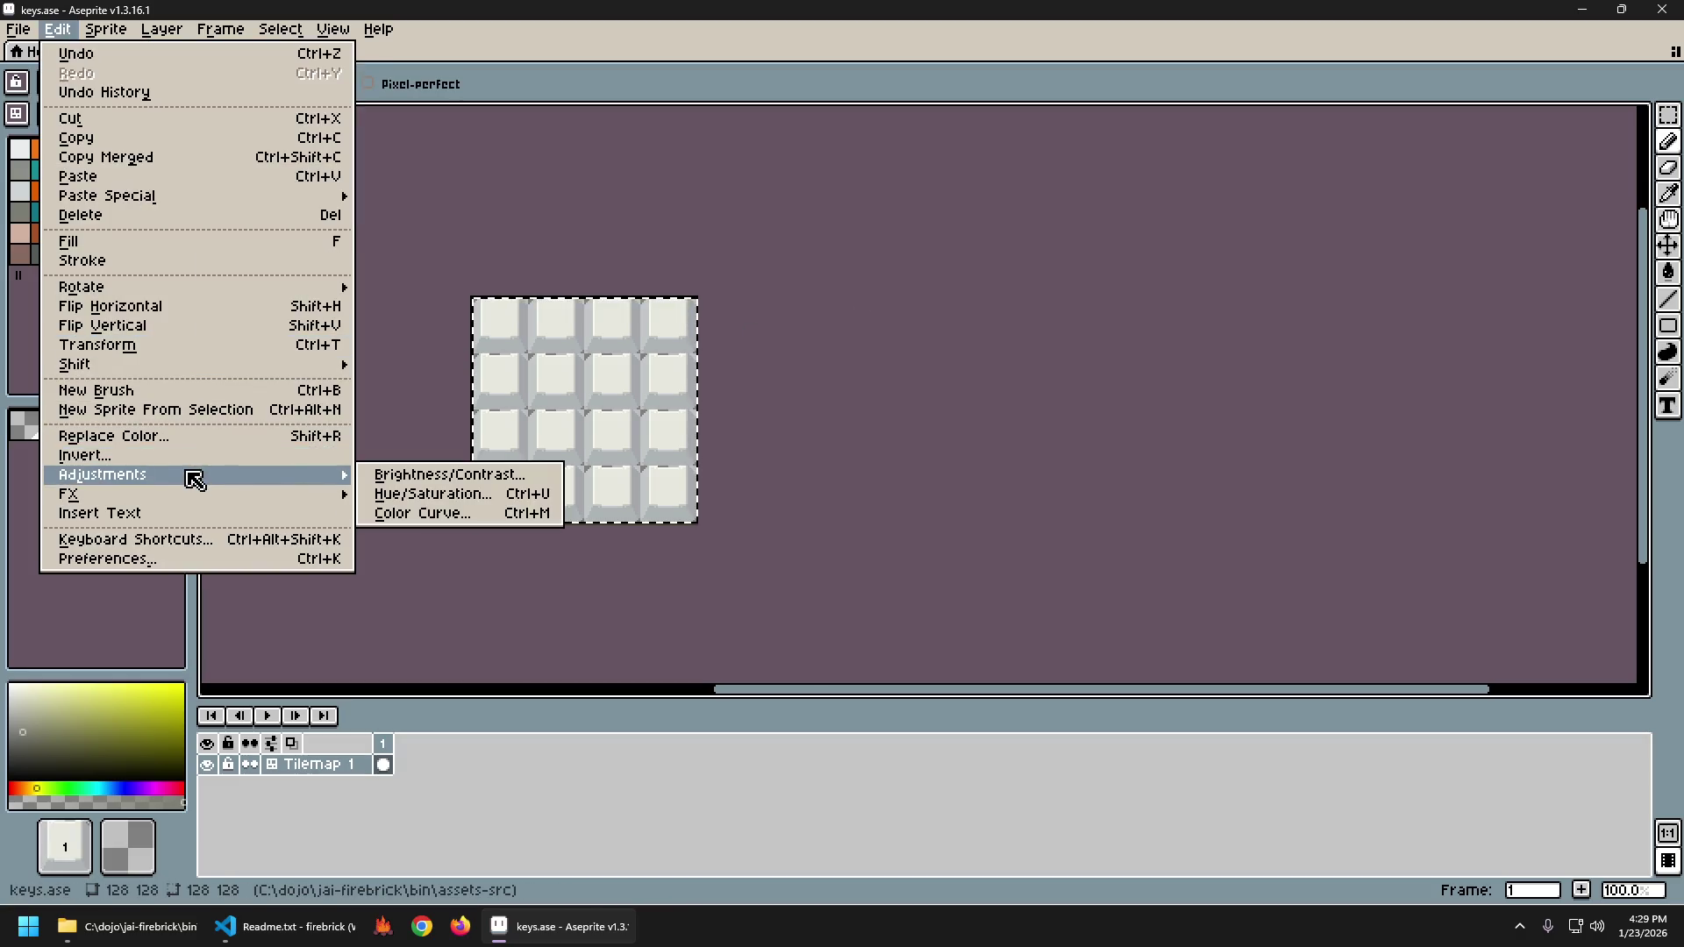
{"action": "left_click", "coordinate": [426, 494]}
{"action": "left_click_drag", "start_coordinate": [808, 368], "coordinate": [914, 298]}
{"action": "left_click", "coordinate": [872, 317]}
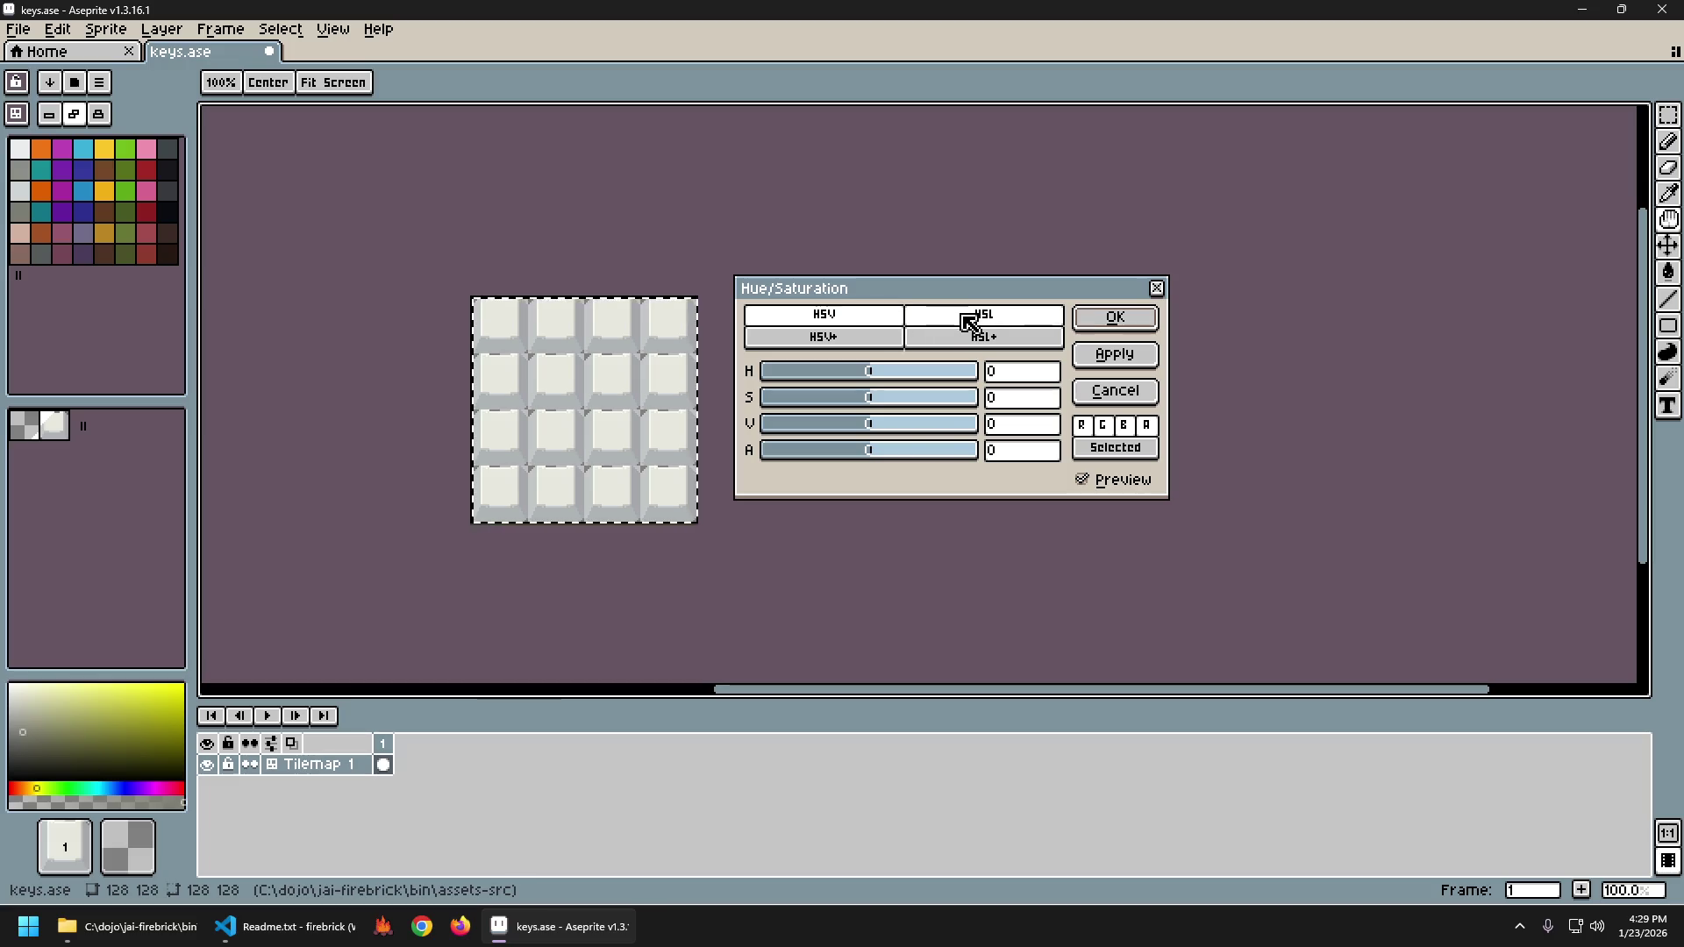
{"action": "mouse_move", "coordinate": [887, 425]}
{"action": "left_mouse_down"}
{"action": "mouse_move", "coordinate": [936, 424]}
{"action": "mouse_move", "coordinate": [813, 436]}
{"action": "mouse_move", "coordinate": [887, 436]}
{"action": "mouse_move", "coordinate": [863, 436]}
{"action": "mouse_move", "coordinate": [880, 439]}
{"action": "mouse_move", "coordinate": [898, 399]}
{"action": "mouse_move", "coordinate": [1032, 400]}
{"action": "mouse_move", "coordinate": [819, 398]}
{"action": "mouse_move", "coordinate": [1045, 405]}
{"action": "left_mouse_up"}
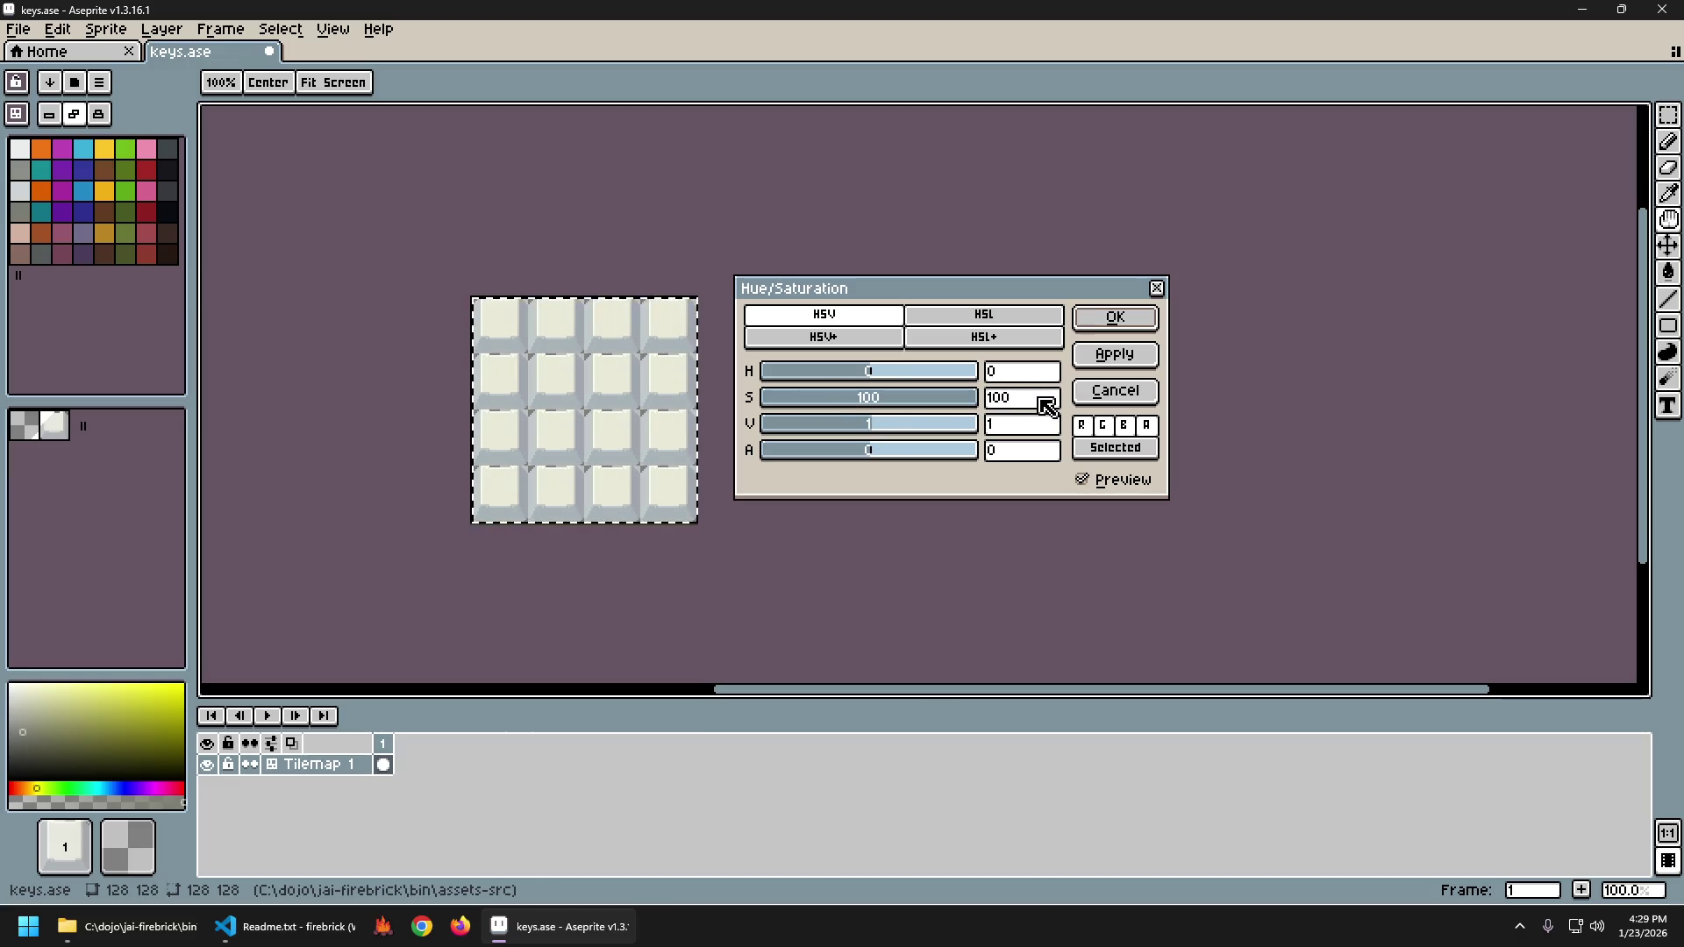
{"action": "mouse_move", "coordinate": [924, 368]}
{"action": "left_mouse_down"}
{"action": "mouse_move", "coordinate": [895, 375]}
{"action": "mouse_move", "coordinate": [1004, 375]}
{"action": "mouse_move", "coordinate": [772, 387]}
{"action": "mouse_move", "coordinate": [880, 376]}
{"action": "mouse_move", "coordinate": [789, 407]}
{"action": "mouse_move", "coordinate": [985, 376]}
{"action": "mouse_move", "coordinate": [778, 379]}
{"action": "mouse_move", "coordinate": [874, 382]}
{"action": "mouse_move", "coordinate": [829, 408]}
{"action": "mouse_move", "coordinate": [924, 406]}
{"action": "mouse_move", "coordinate": [908, 409]}
{"action": "mouse_move", "coordinate": [886, 369]}
{"action": "mouse_move", "coordinate": [985, 372]}
{"action": "mouse_move", "coordinate": [852, 386]}
{"action": "mouse_move", "coordinate": [888, 394]}
{"action": "mouse_move", "coordinate": [872, 389]}
{"action": "mouse_move", "coordinate": [856, 429]}
{"action": "mouse_move", "coordinate": [902, 430]}
{"action": "mouse_move", "coordinate": [872, 424]}
{"action": "left_mouse_up"}
{"action": "left_click", "coordinate": [874, 344]}
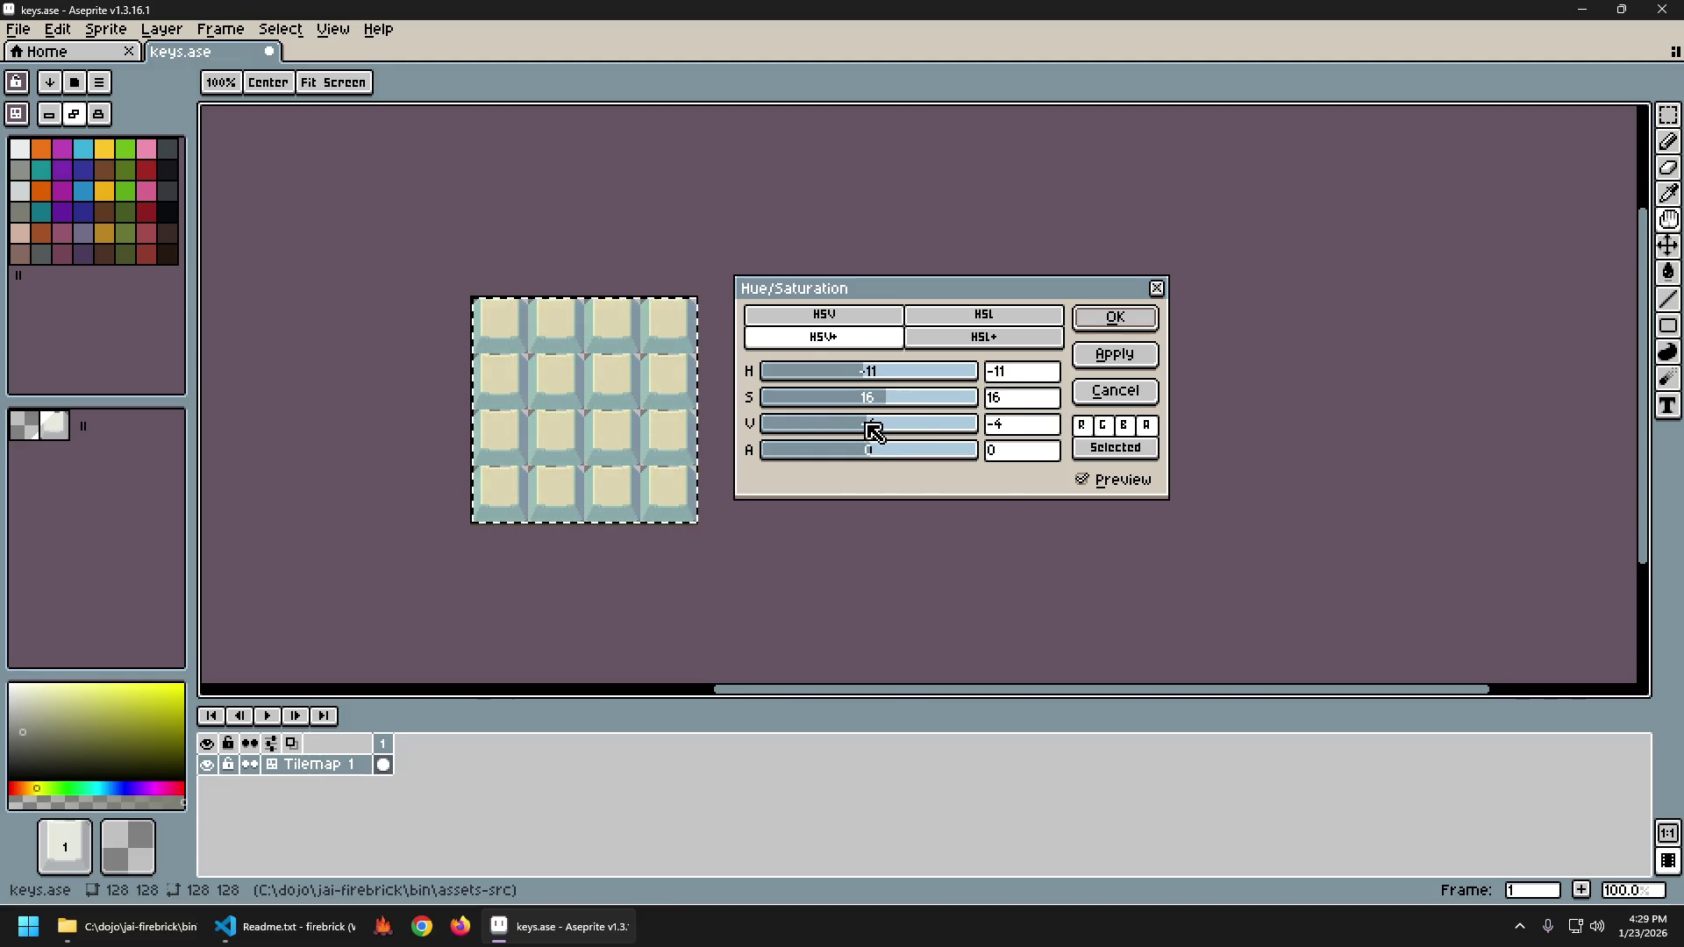
Switch to plain HSL mode and apply Hue/Saturation with H -12, S 100, L 2.
{"action": "left_click", "coordinate": [972, 343]}
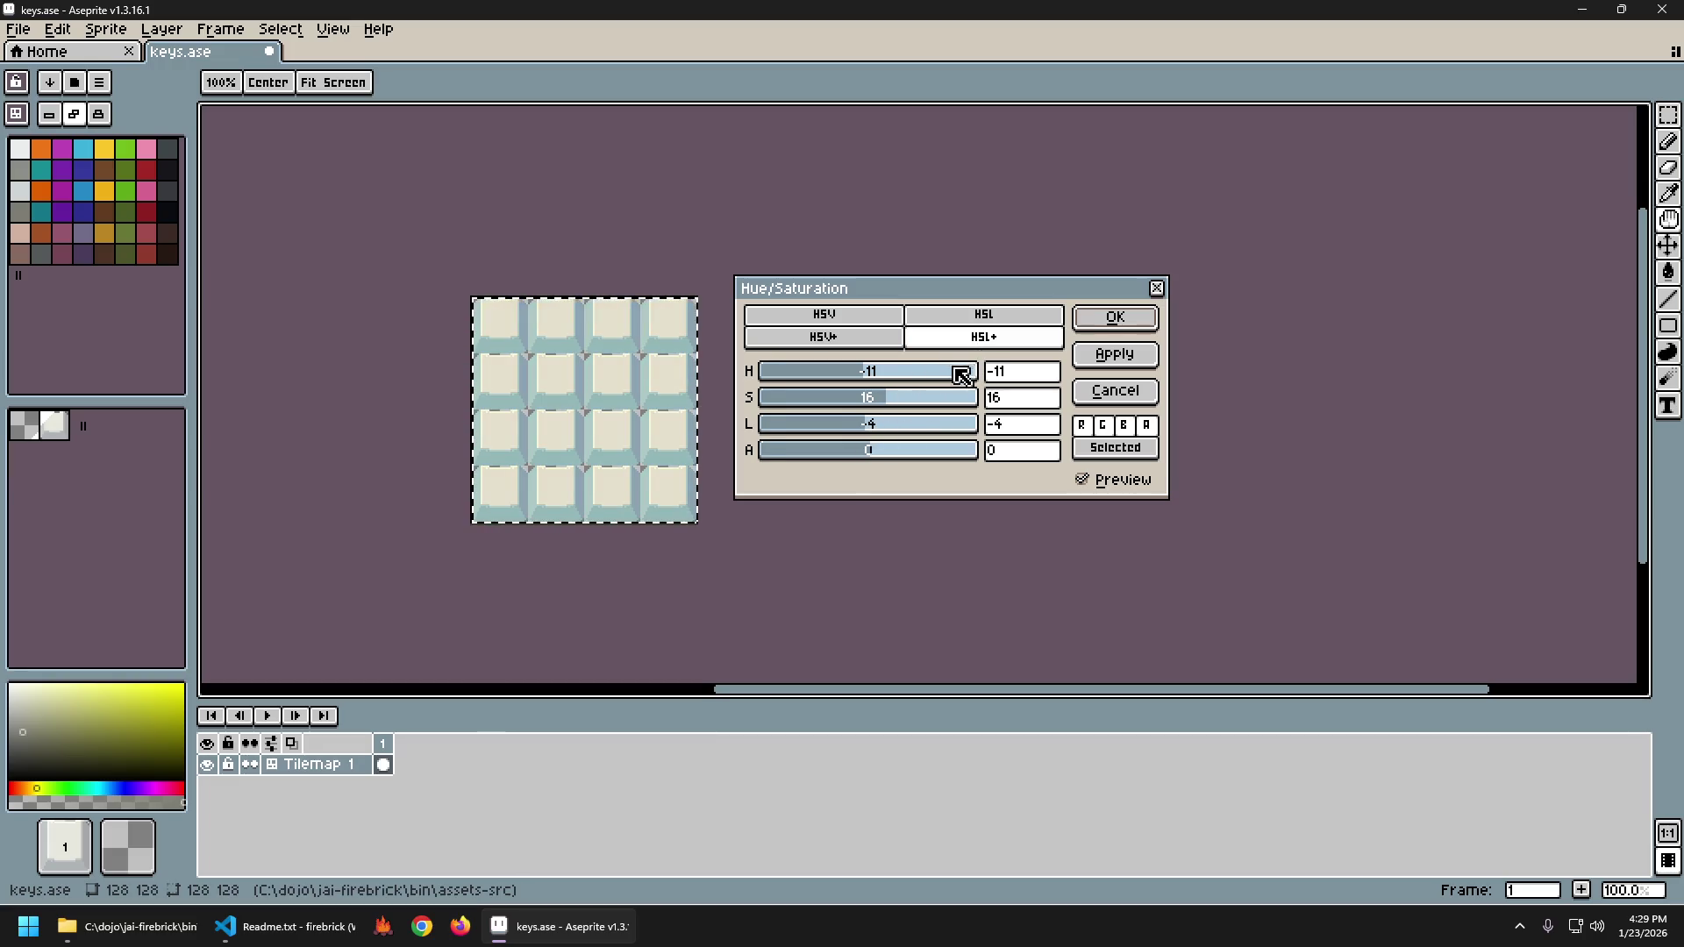
{"action": "mouse_move", "coordinate": [900, 377]}
{"action": "left_mouse_down"}
{"action": "mouse_move", "coordinate": [781, 380]}
{"action": "mouse_move", "coordinate": [851, 386]}
{"action": "mouse_move", "coordinate": [787, 397]}
{"action": "mouse_move", "coordinate": [996, 390]}
{"action": "mouse_move", "coordinate": [847, 379]}
{"action": "mouse_move", "coordinate": [896, 380]}
{"action": "mouse_move", "coordinate": [863, 384]}
{"action": "mouse_move", "coordinate": [891, 403]}
{"action": "mouse_move", "coordinate": [987, 402]}
{"action": "mouse_move", "coordinate": [846, 407]}
{"action": "mouse_move", "coordinate": [956, 410]}
{"action": "left_mouse_up"}
{"action": "left_click", "coordinate": [1000, 318]}
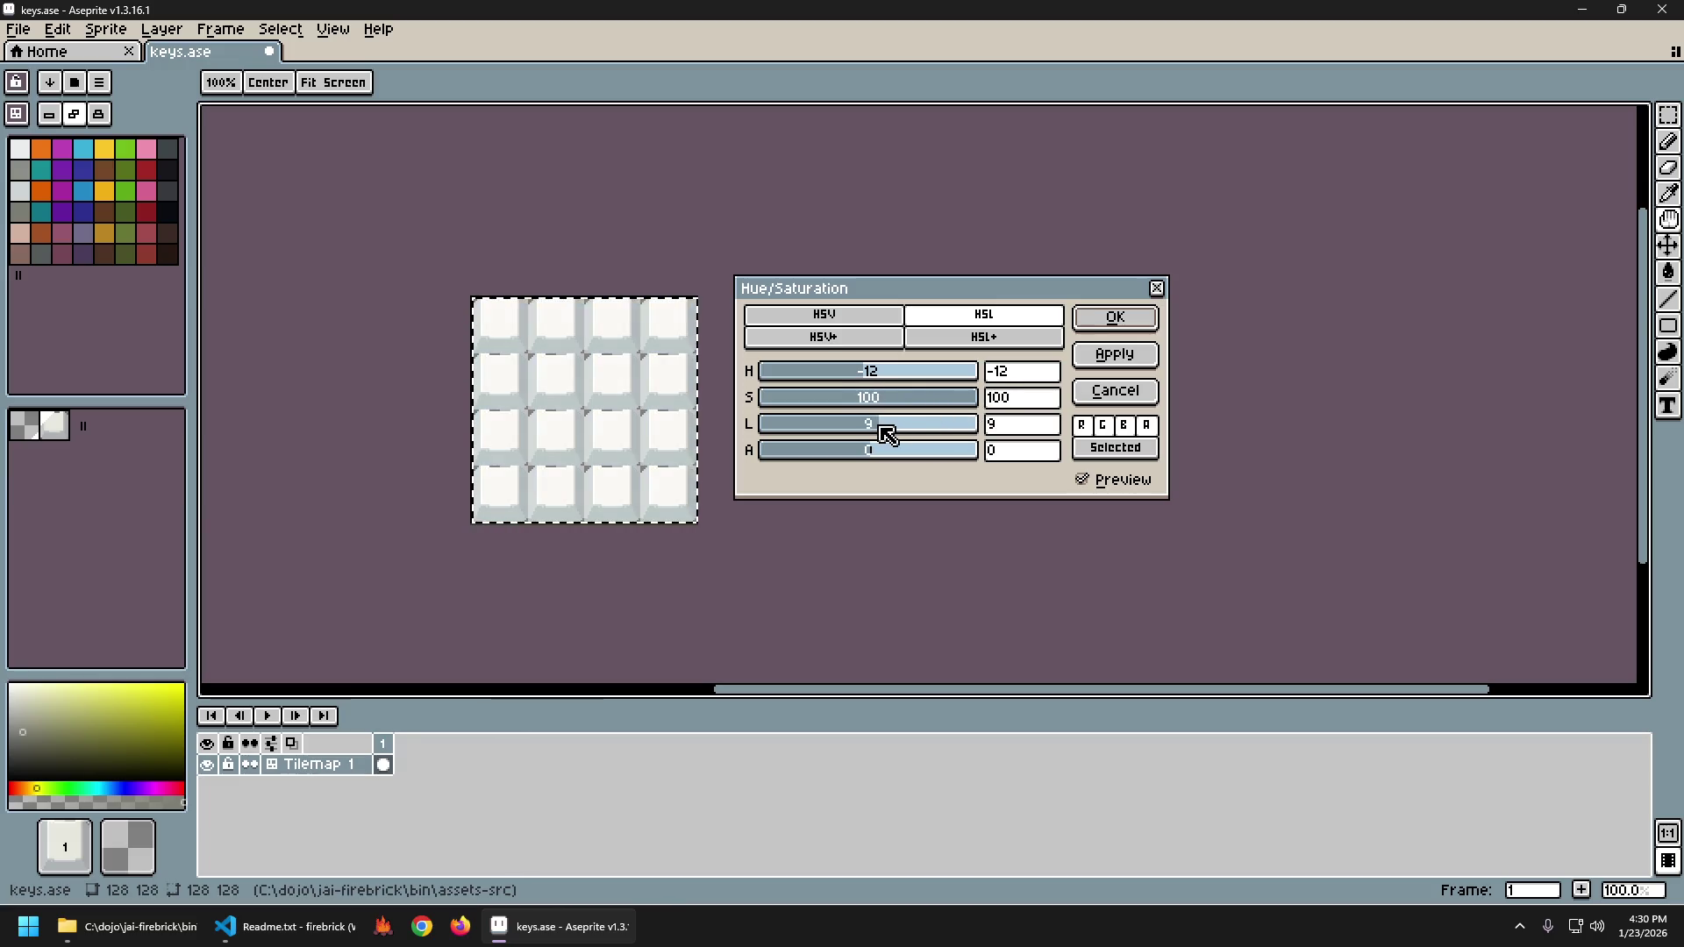
{"action": "left_click_drag", "start_coordinate": [889, 434], "coordinate": [915, 431]}
{"action": "mouse_move", "coordinate": [844, 433]}
{"action": "left_mouse_down"}
{"action": "mouse_move", "coordinate": [906, 437]}
{"action": "mouse_move", "coordinate": [865, 436]}
{"action": "mouse_move", "coordinate": [882, 438]}
{"action": "left_mouse_up"}
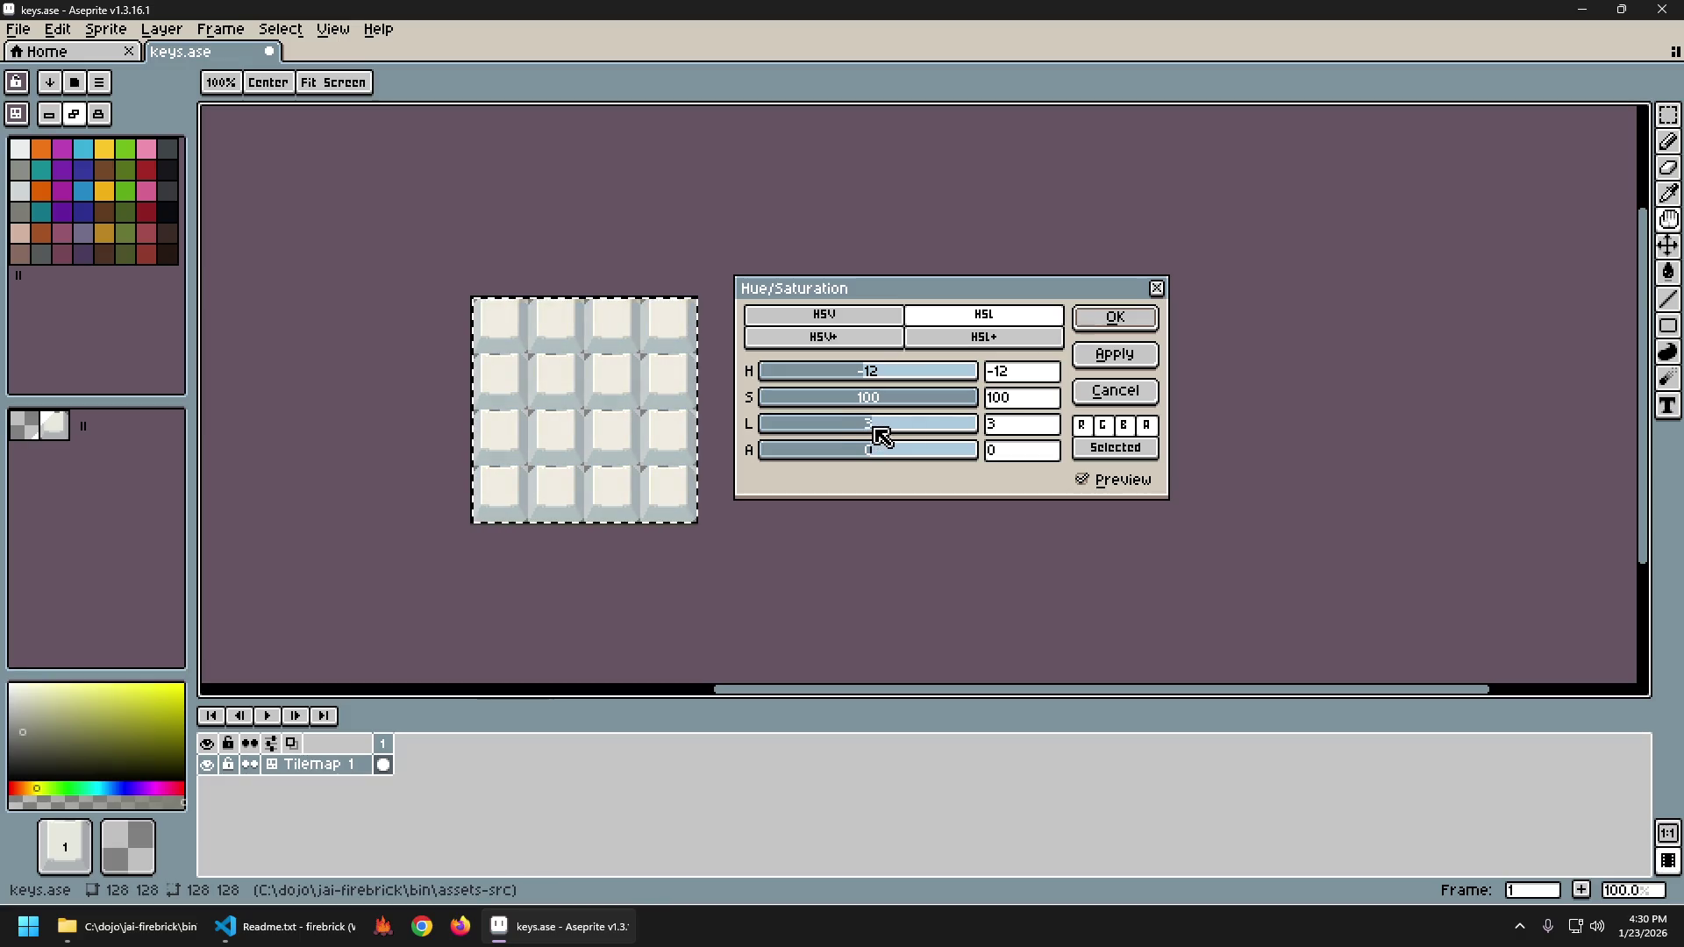
{"action": "left_click_drag", "start_coordinate": [880, 436], "coordinate": [876, 437]}
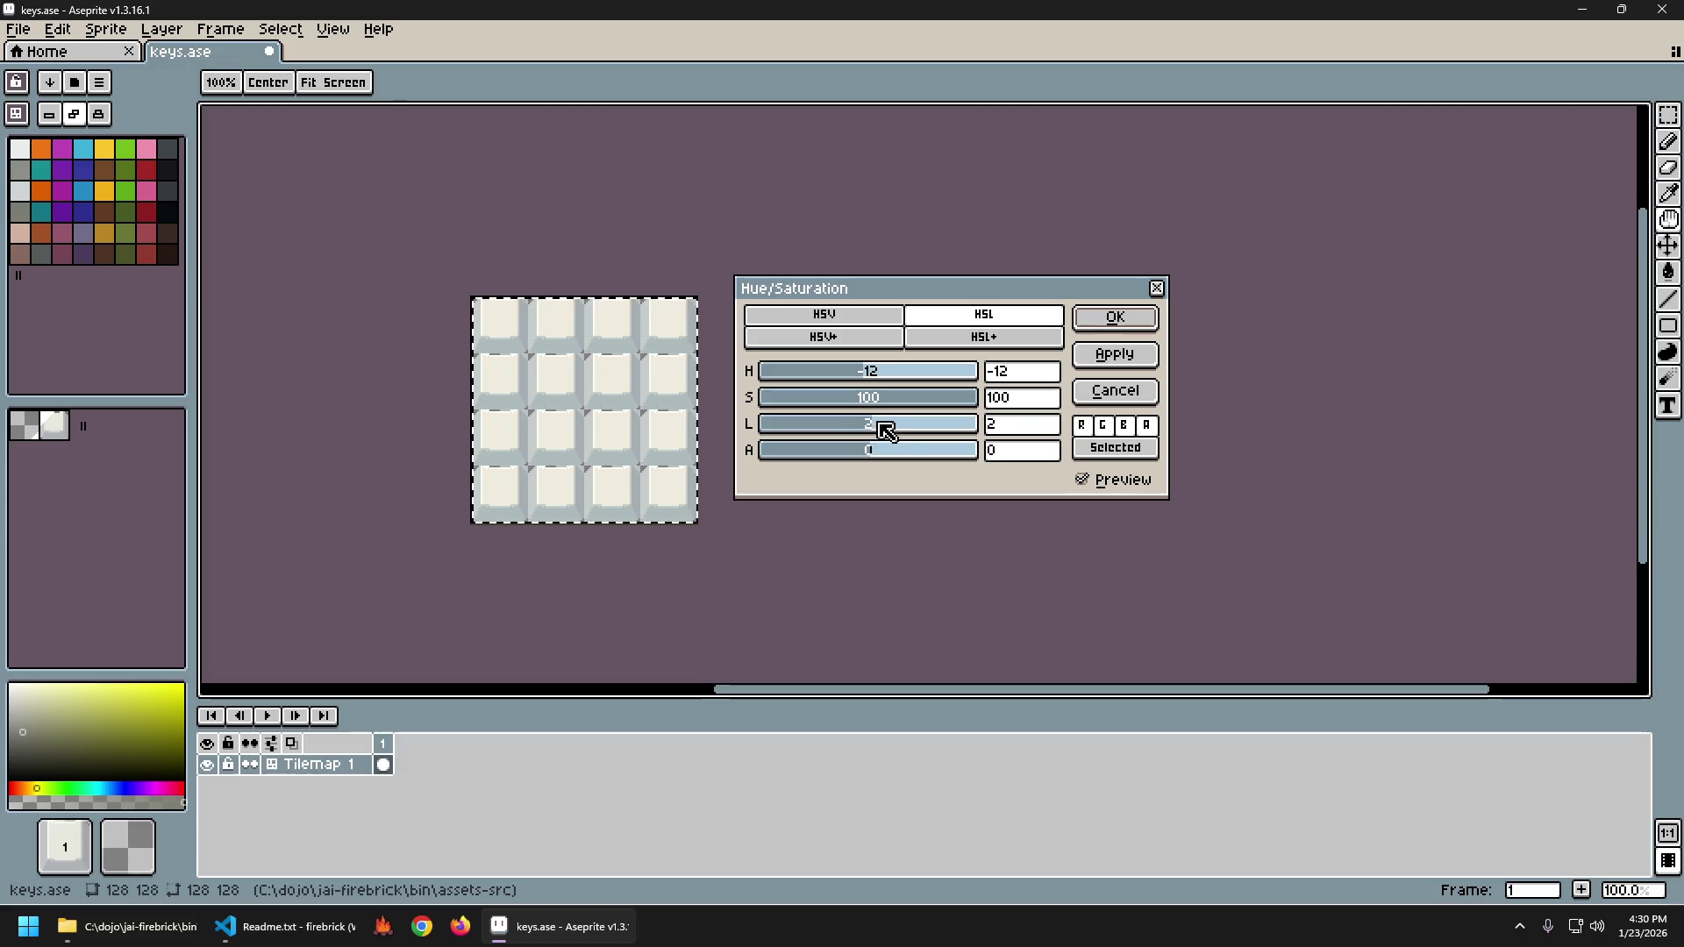
{"action": "left_click", "coordinate": [1110, 318]}
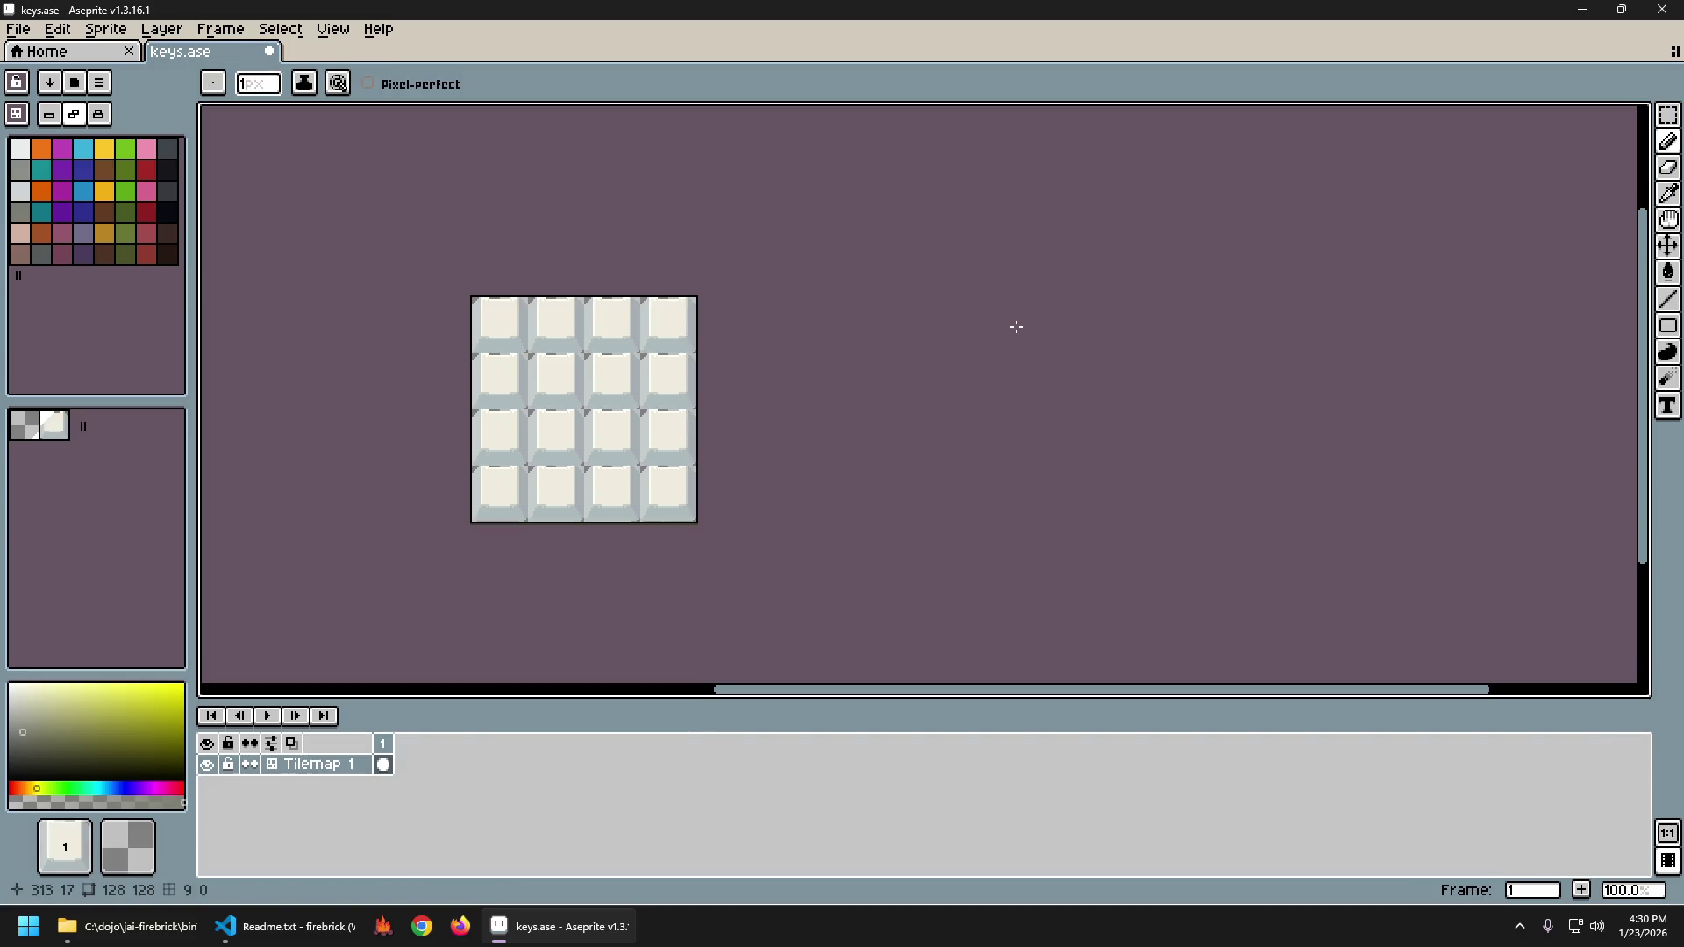
{"action": "key", "text": "ctrl+z"}
{"action": "key", "text": "ctrl+z"}
{"action": "key", "text": "ctrl+y"}
{"action": "key", "text": "ctrl+z"}
{"action": "key", "text": "ctrl+y"}
{"action": "key", "text": "ctrl+y"}
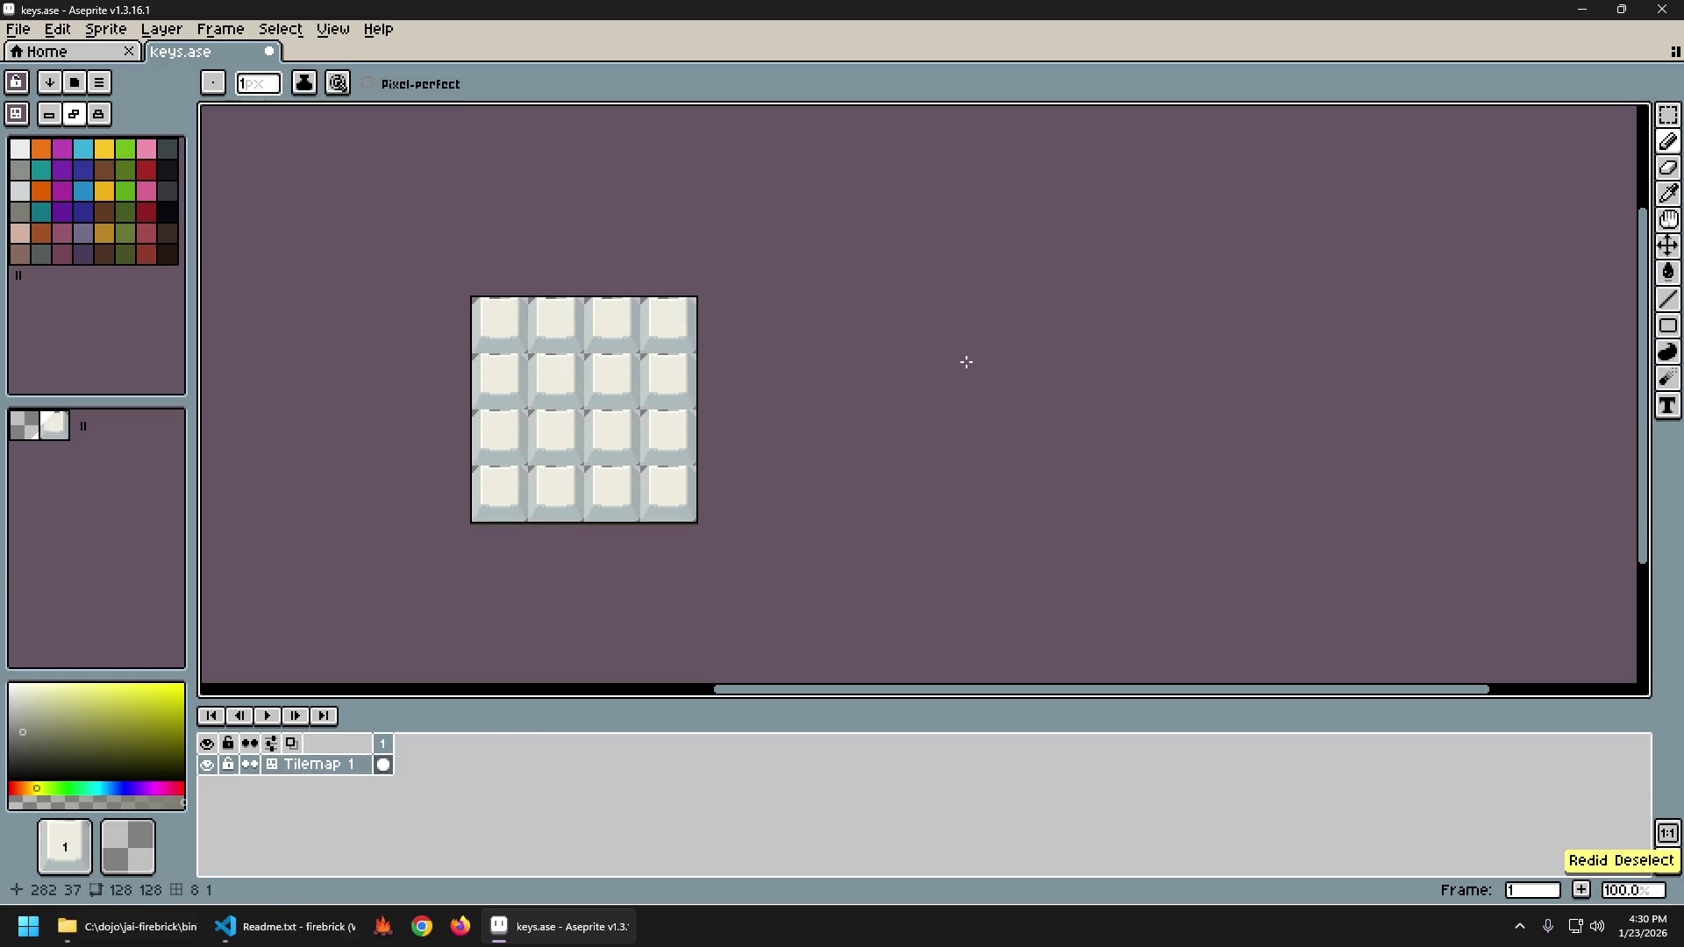
{"action": "key", "text": "ctrl+z"}
{"action": "key", "text": "ctrl+z"}
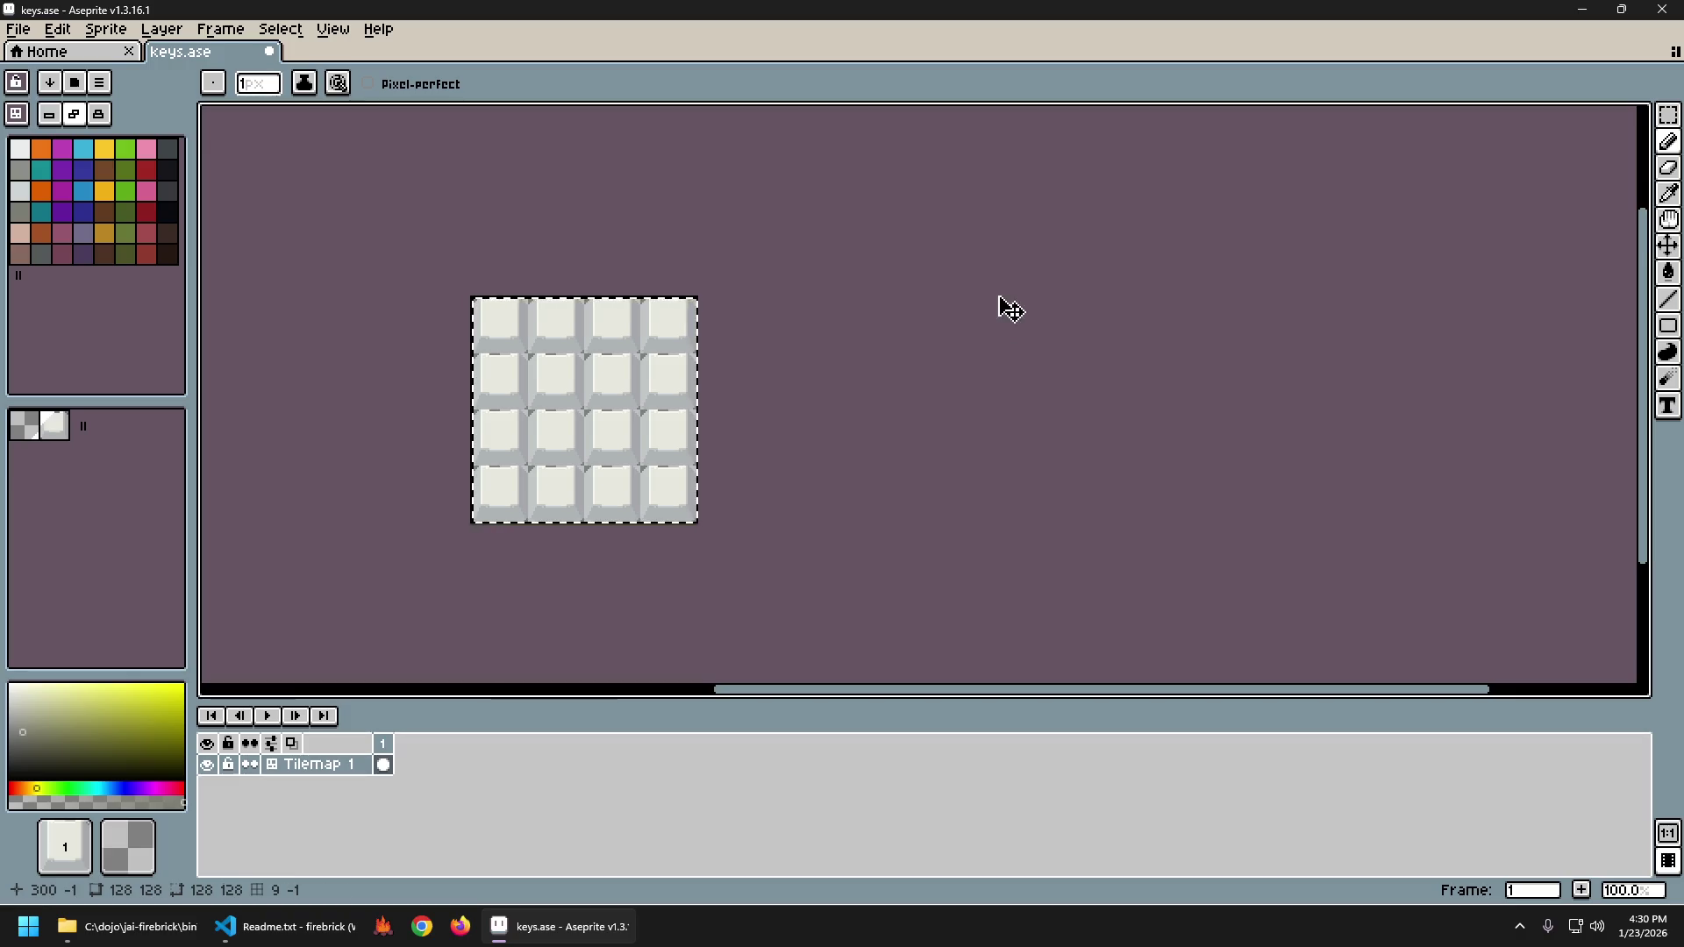
{"action": "key", "text": "ctrl+y"}
{"action": "key", "text": "ctrl+z"}
{"action": "key", "text": "ctrl+z"}
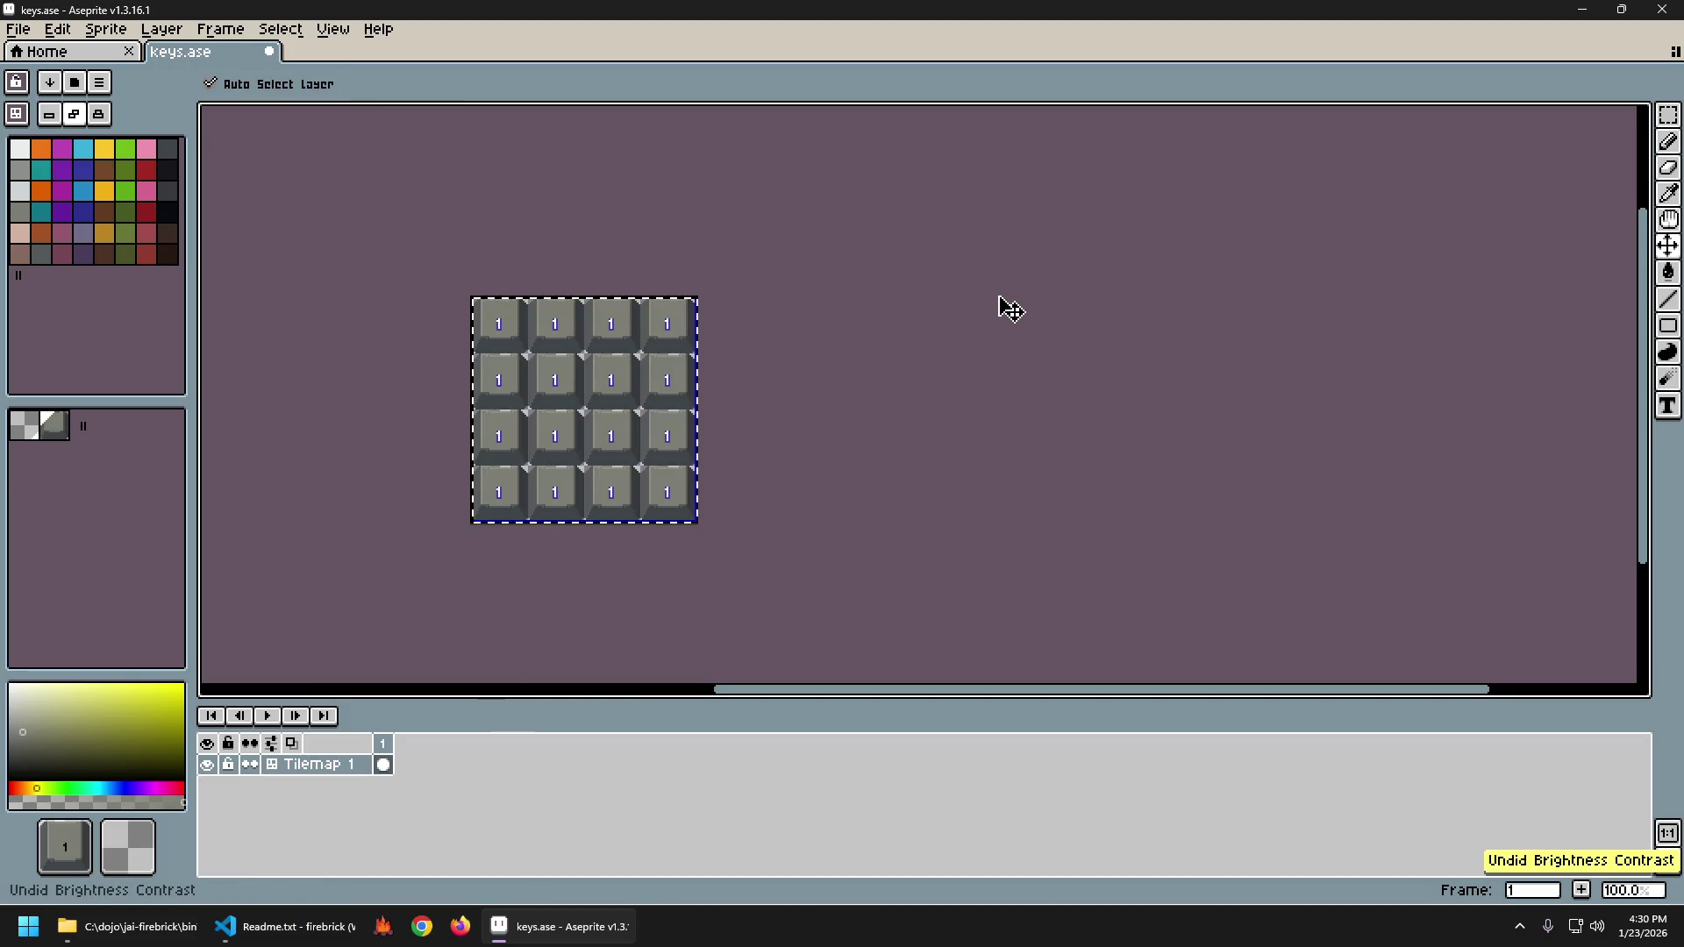
{"action": "key", "text": "ctrl+y"}
{"action": "key", "text": "ctrl+y"}
{"action": "key", "text": "ctrl+z"}
{"action": "key", "text": "ctrl+y"}
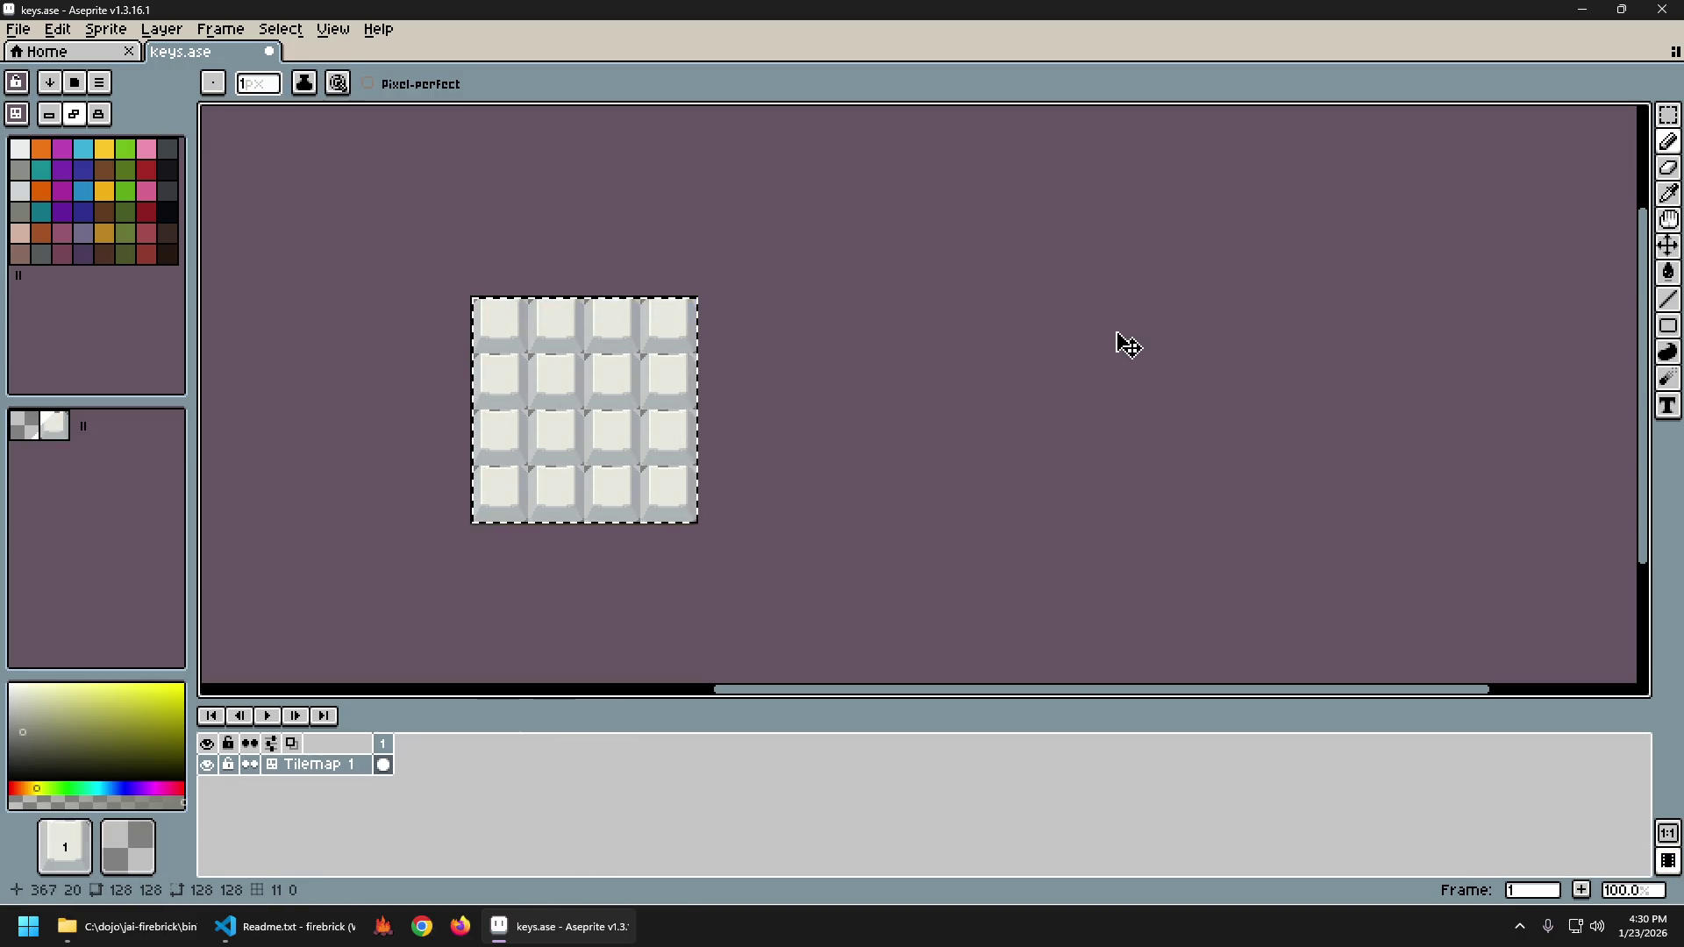
{"action": "key", "text": "ctrl+z"}
{"action": "key", "text": "ctrl+y"}
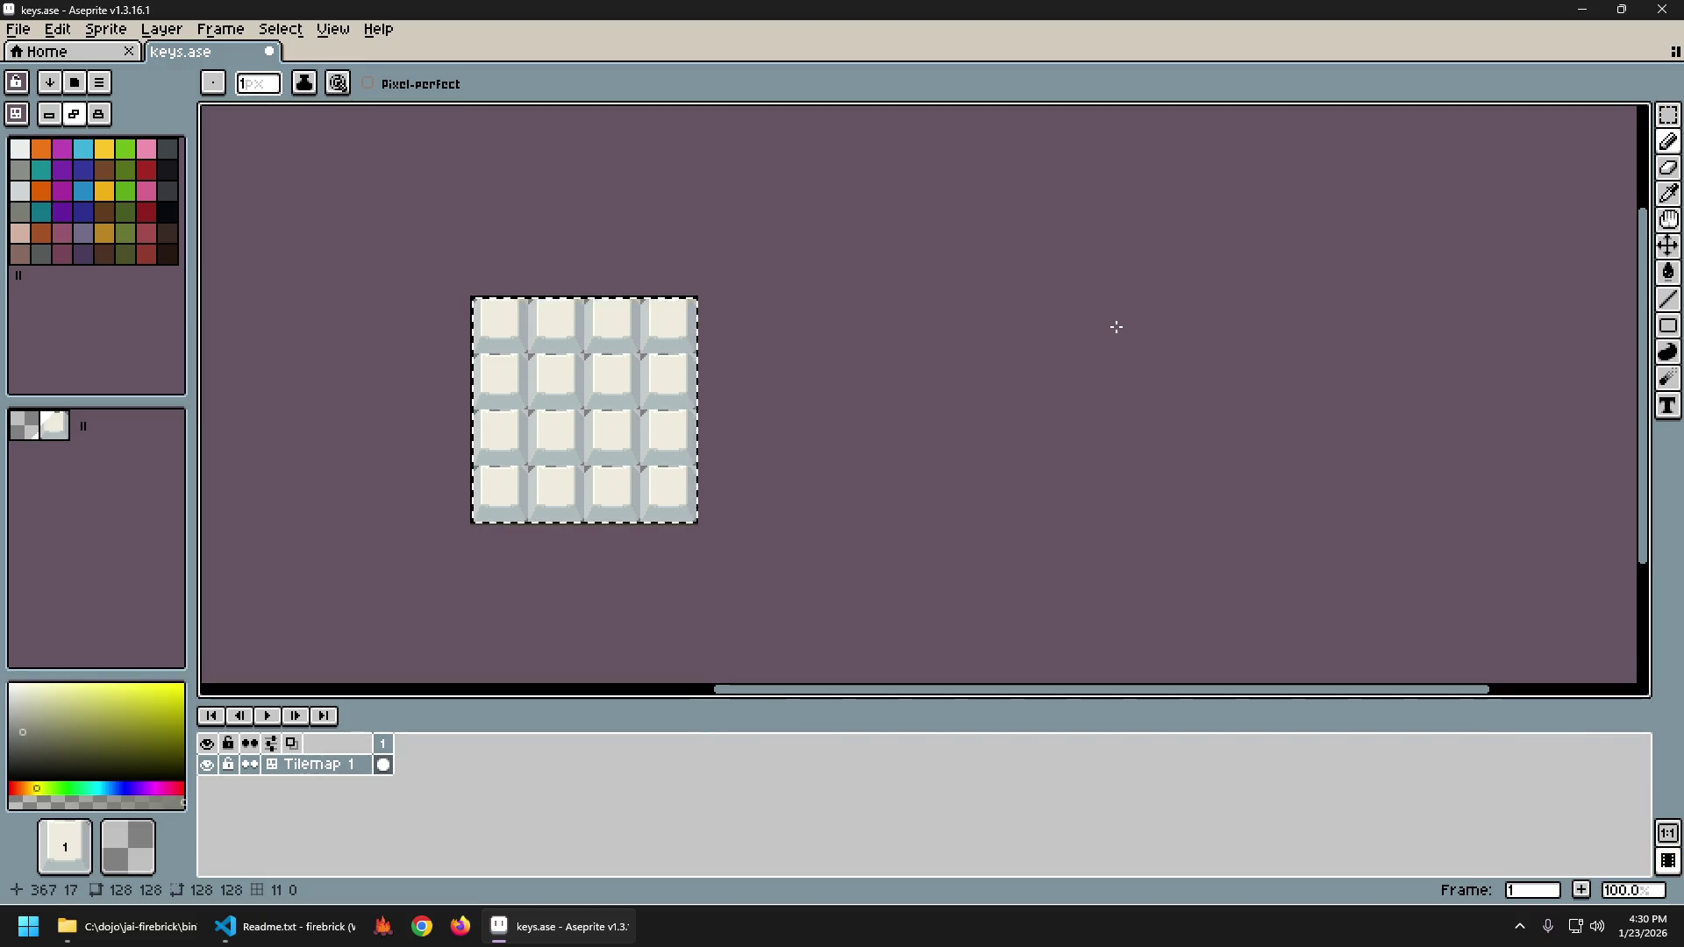
{"action": "key", "text": "ctrl+z"}
{"action": "key", "text": "ctrl+y"}
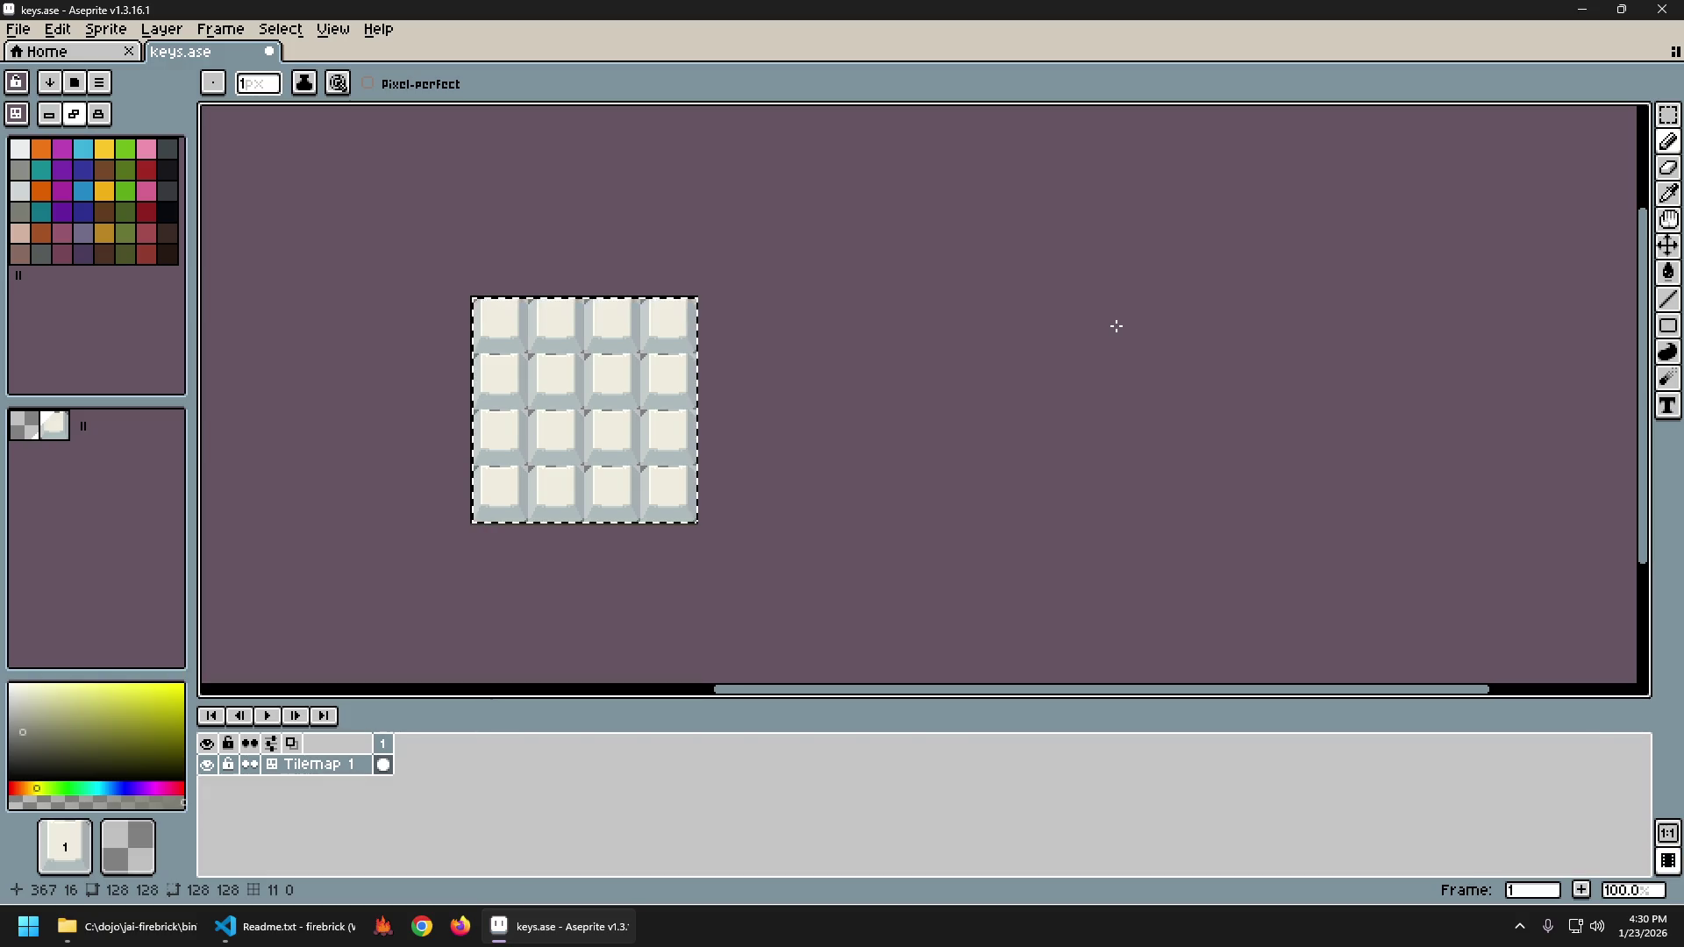
{"action": "key", "text": "ctrl+z"}
{"action": "key", "text": "ctrl+y"}
{"action": "key", "text": "ctrl+z"}
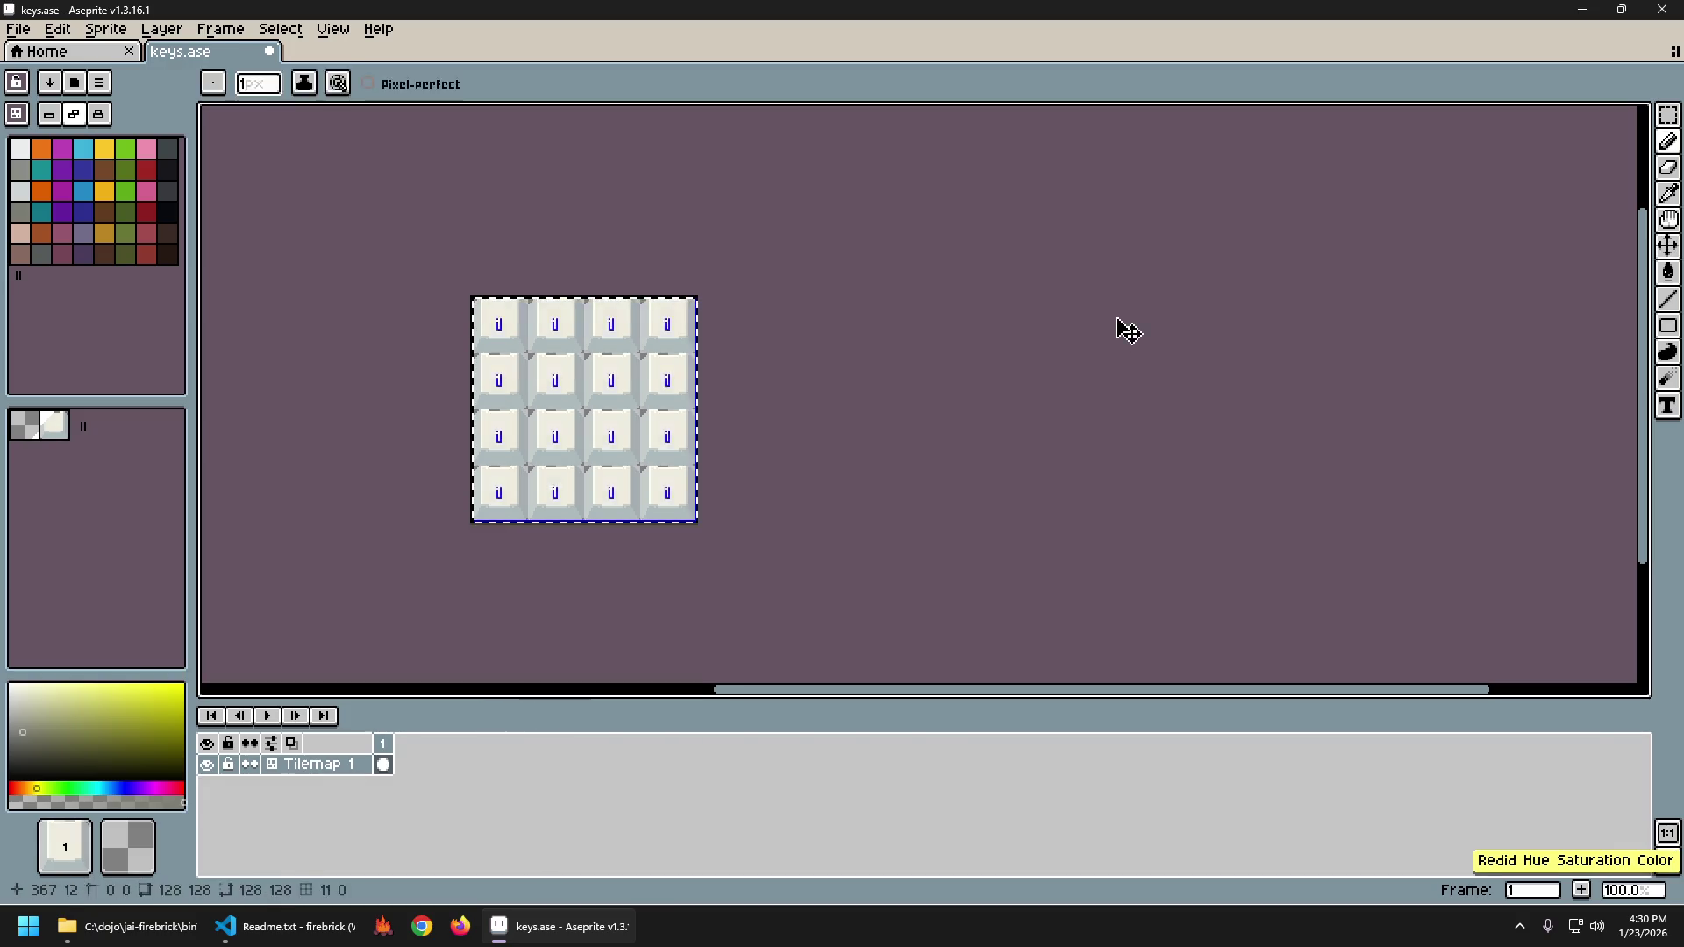
{"action": "key", "text": "ctrl+z"}
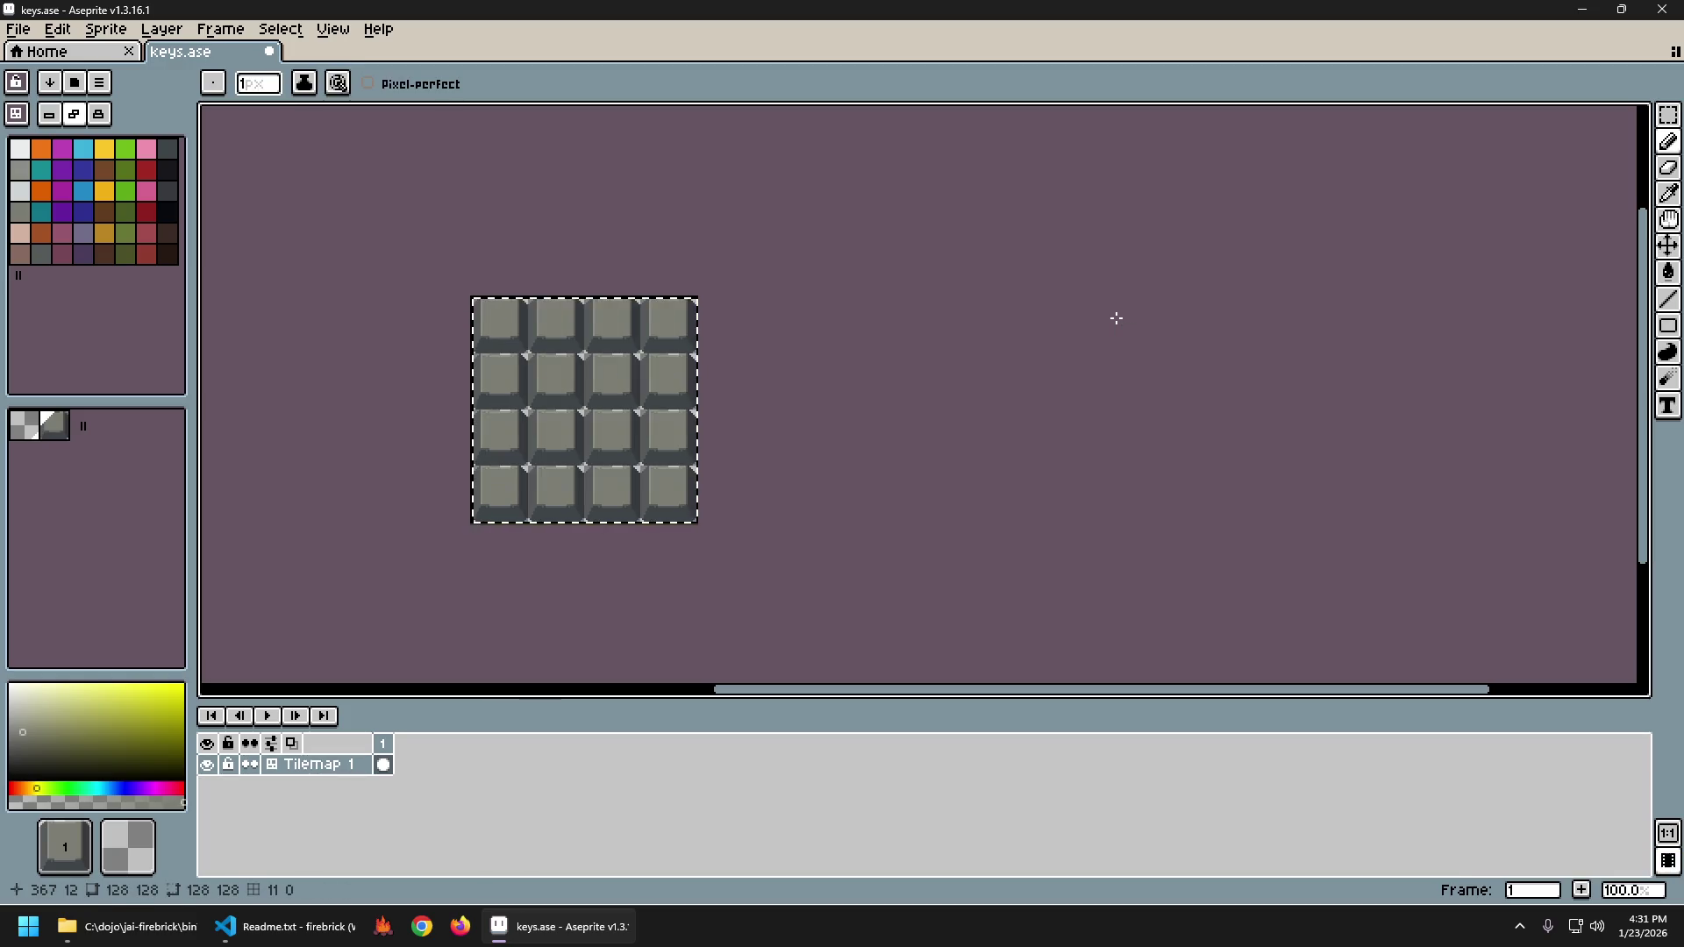
{"action": "key", "text": "ctrl+y"}
{"action": "key", "text": "ctrl+z"}
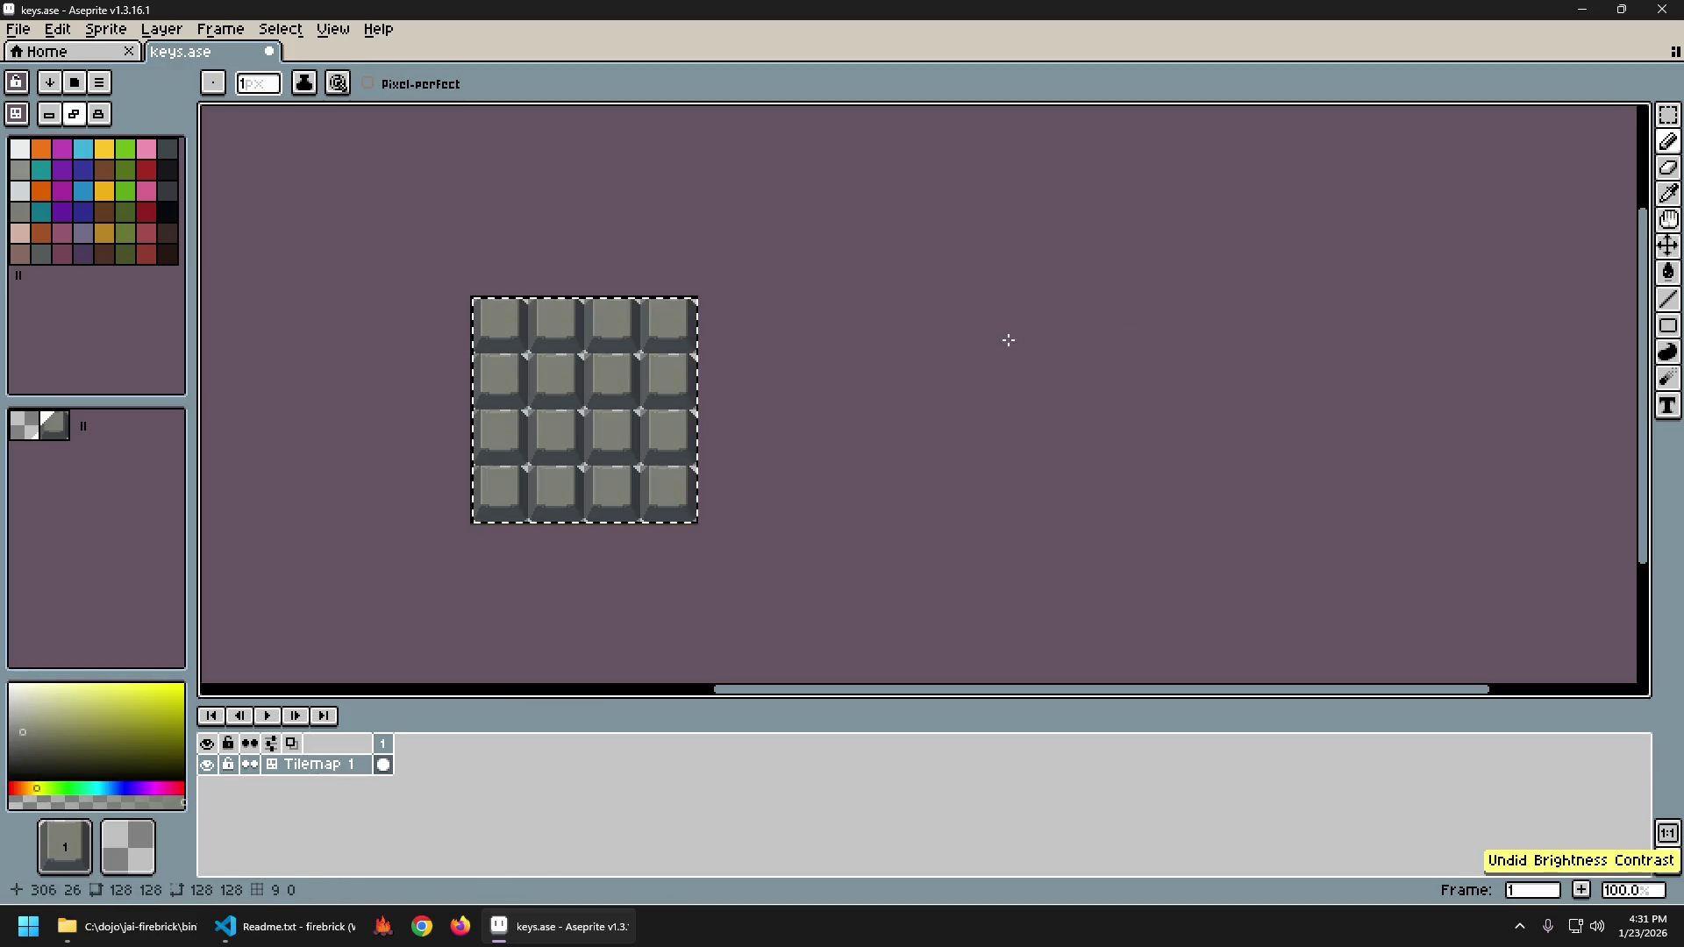
{"action": "key", "text": "ctrl+y"}
{"action": "key", "text": "ctrl+d"}
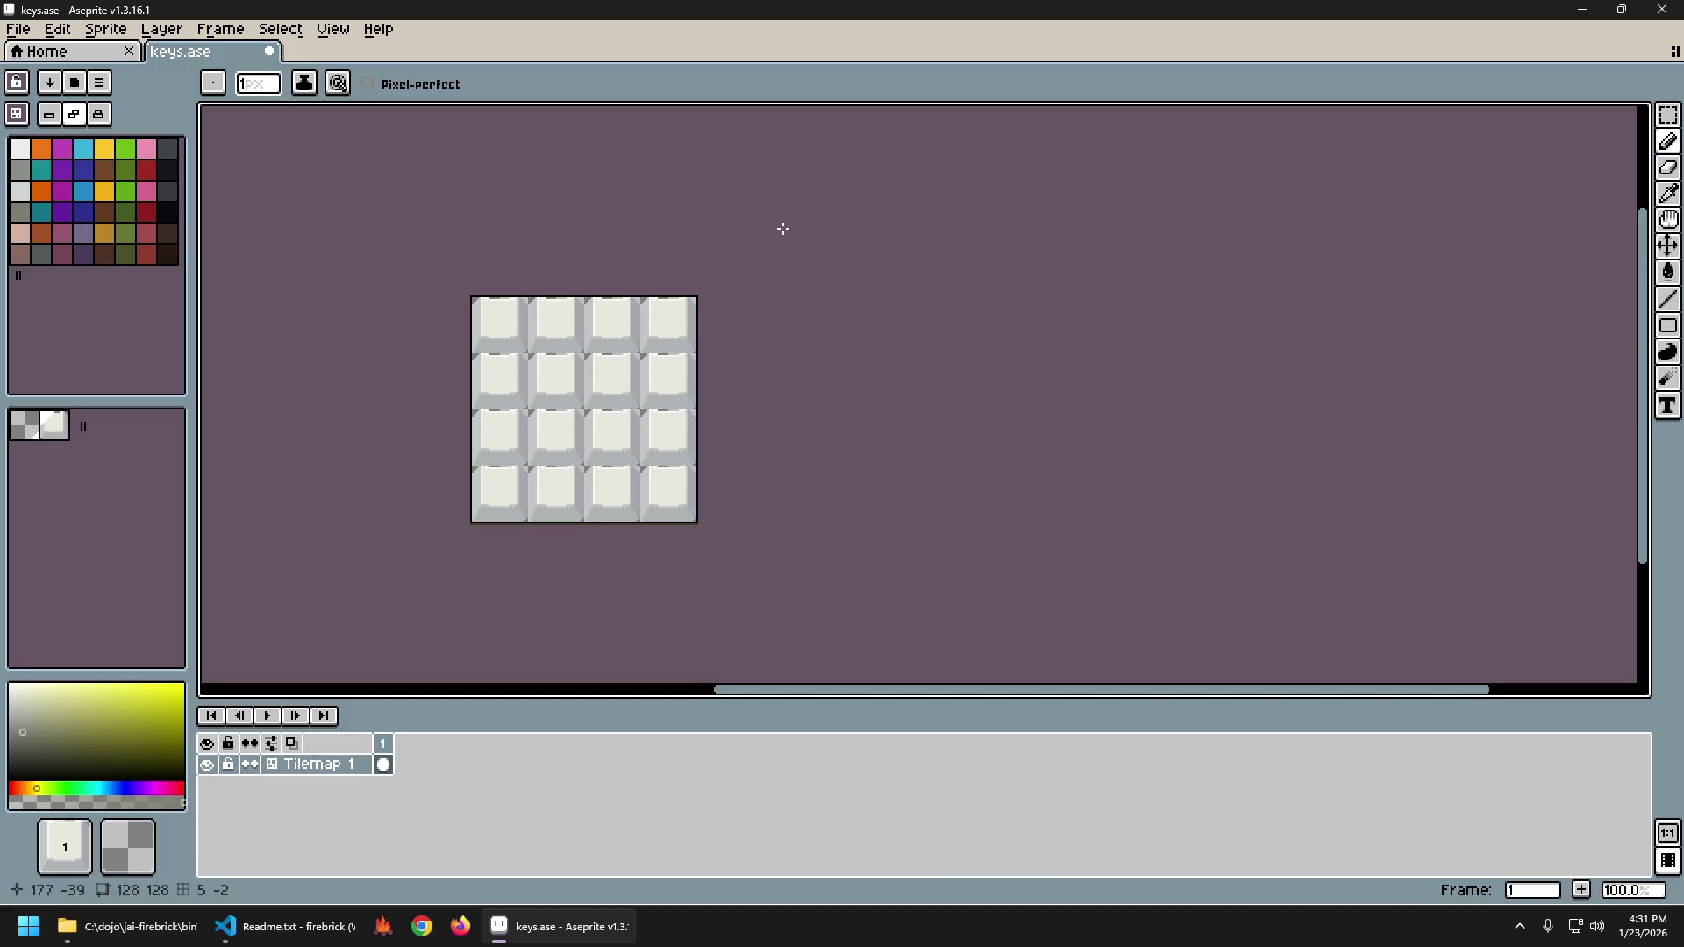
{"action": "key", "text": "ctrl+z"}
{"action": "key", "text": "ctrl+z"}
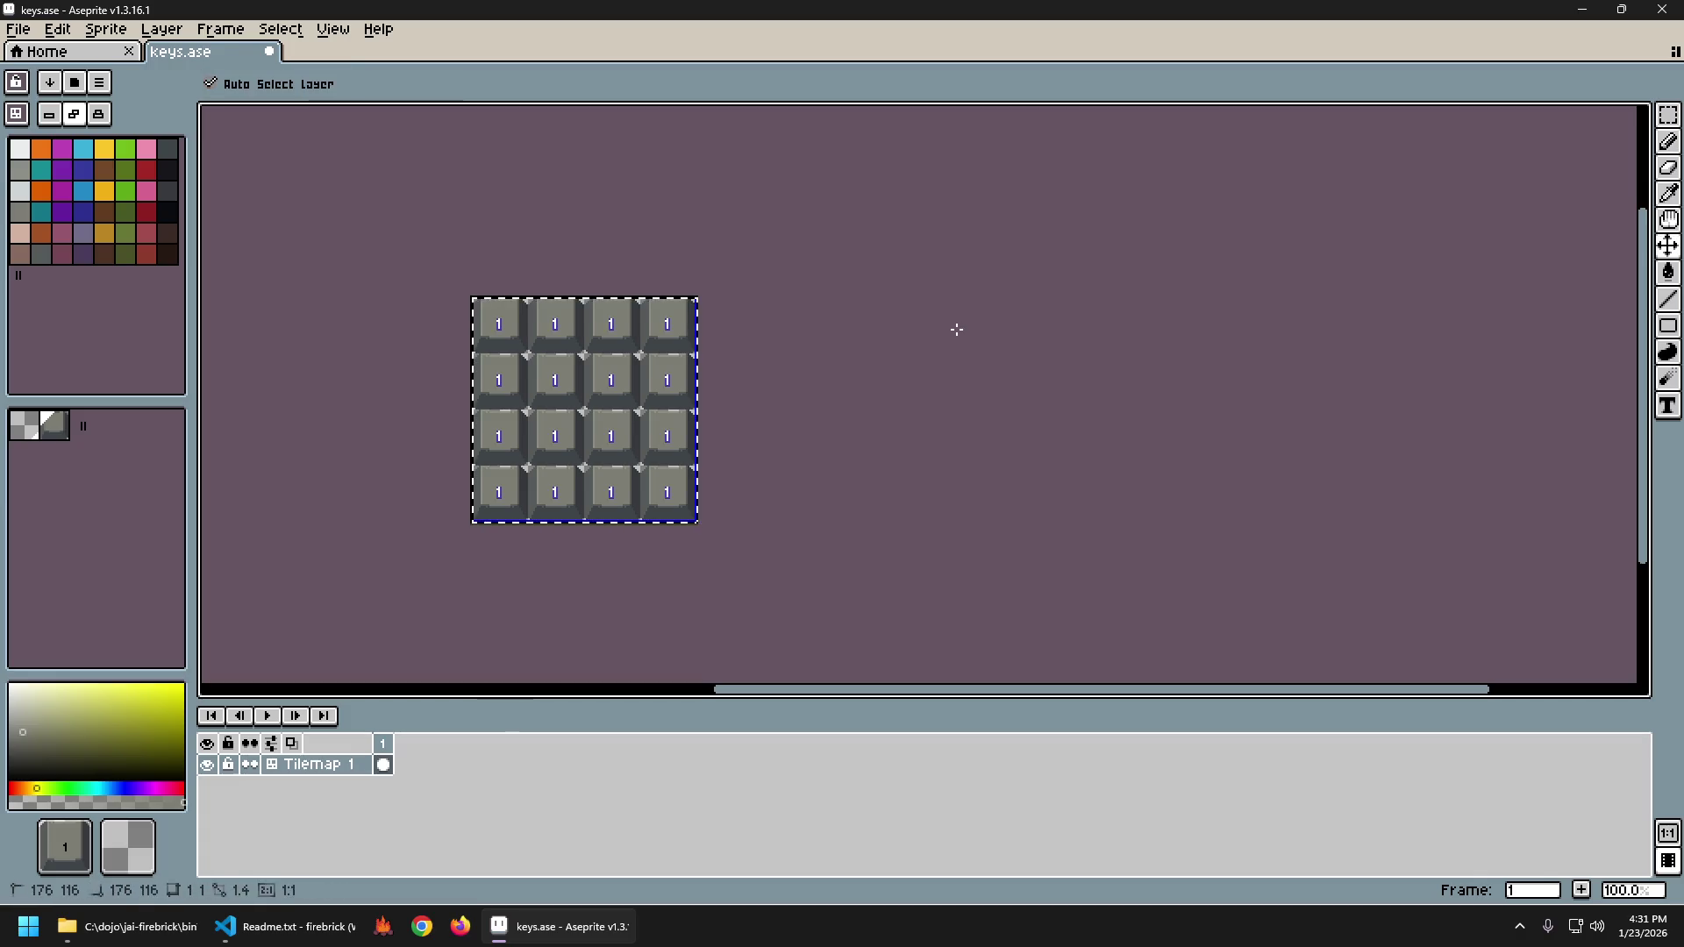
{"action": "key", "text": "ctrl+y"}
{"action": "key", "text": "ctrl+z"}
{"action": "key", "text": "ctrl+y"}
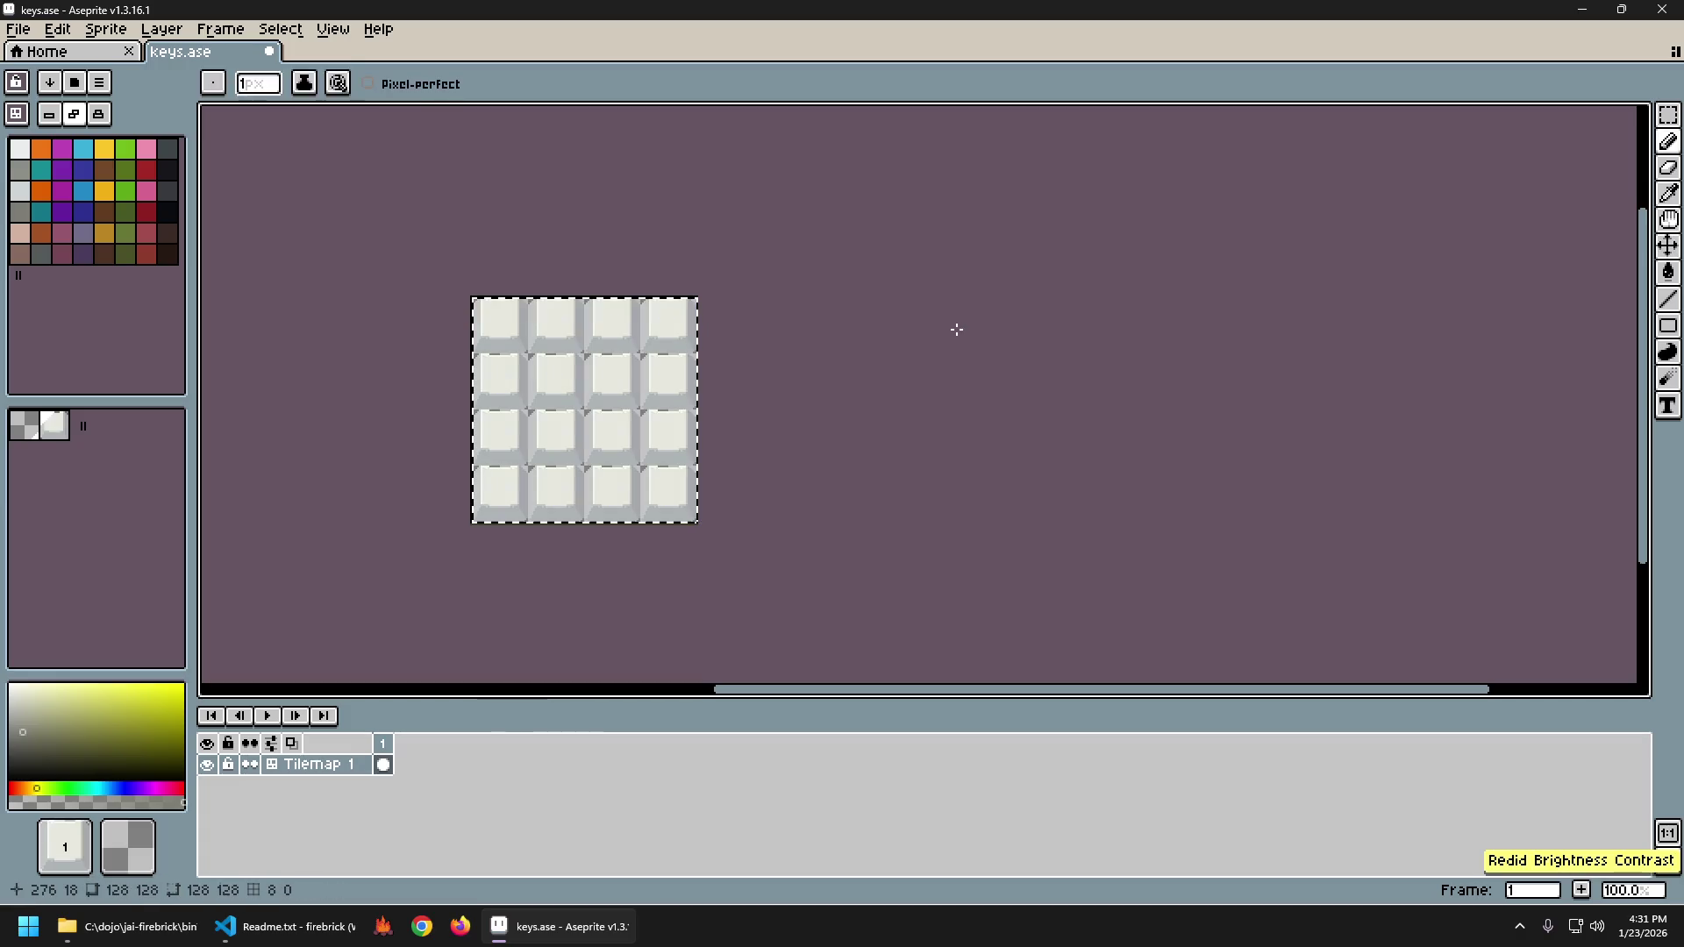
{"action": "key", "text": "ctrl+d"}
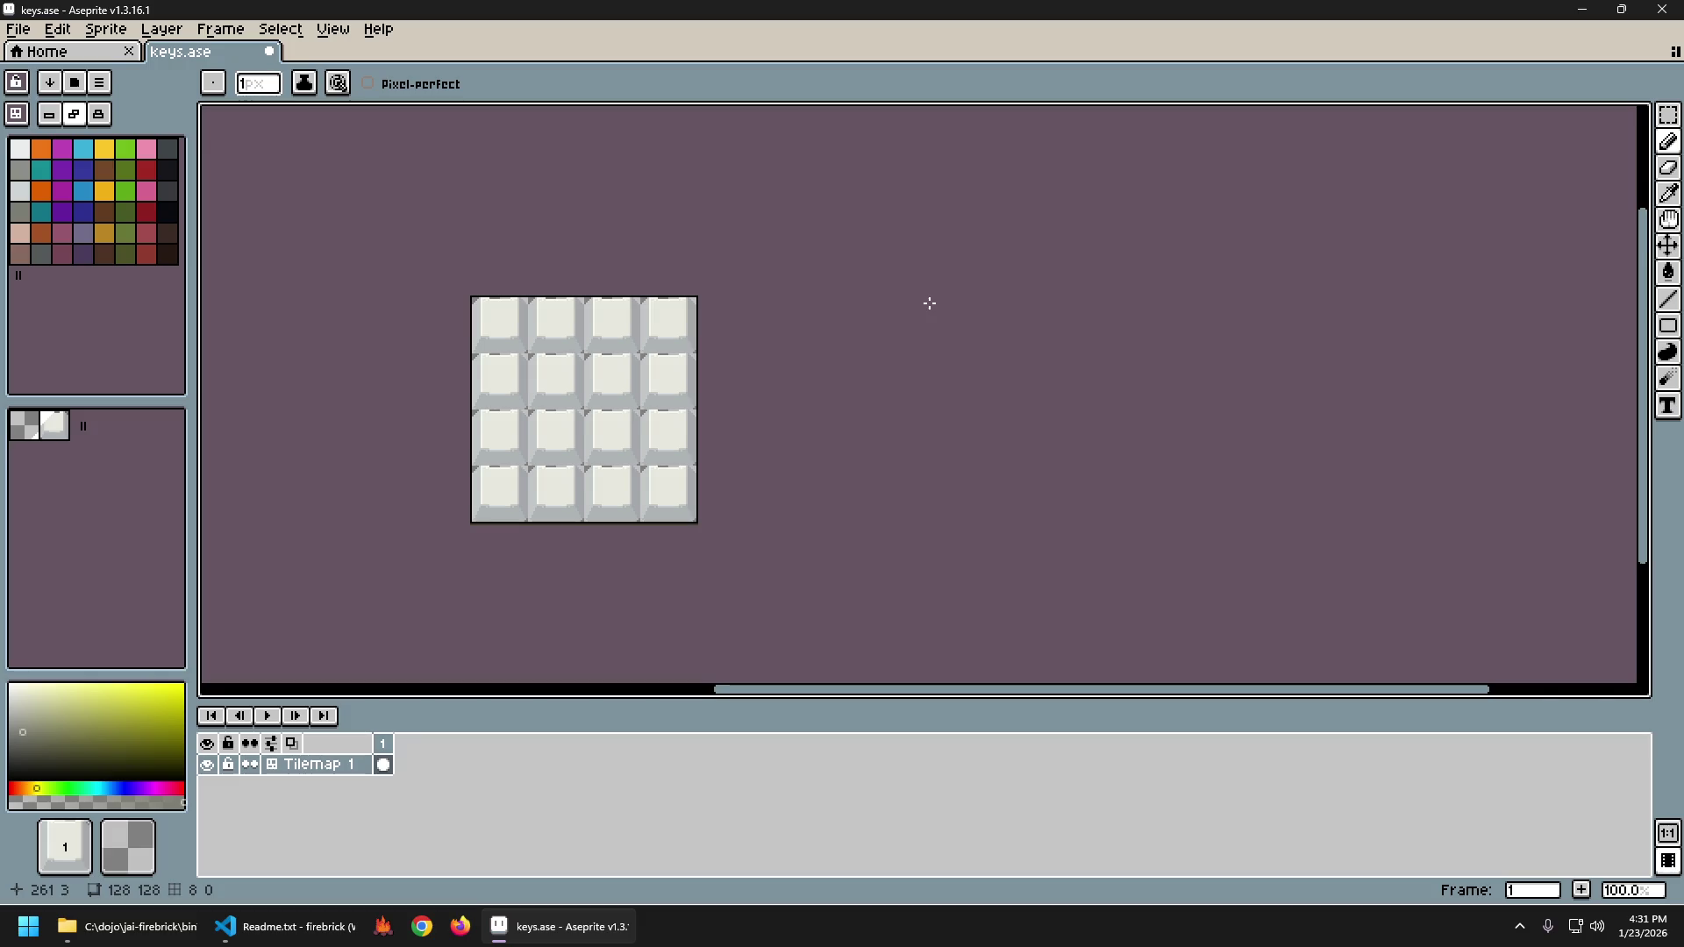
{"action": "key", "text": "ctrl+z"}
{"action": "key", "text": "ctrl+z"}
{"action": "key", "text": "b"}
{"action": "key", "text": "ctrl+y"}
{"action": "key", "text": "ctrl+z"}
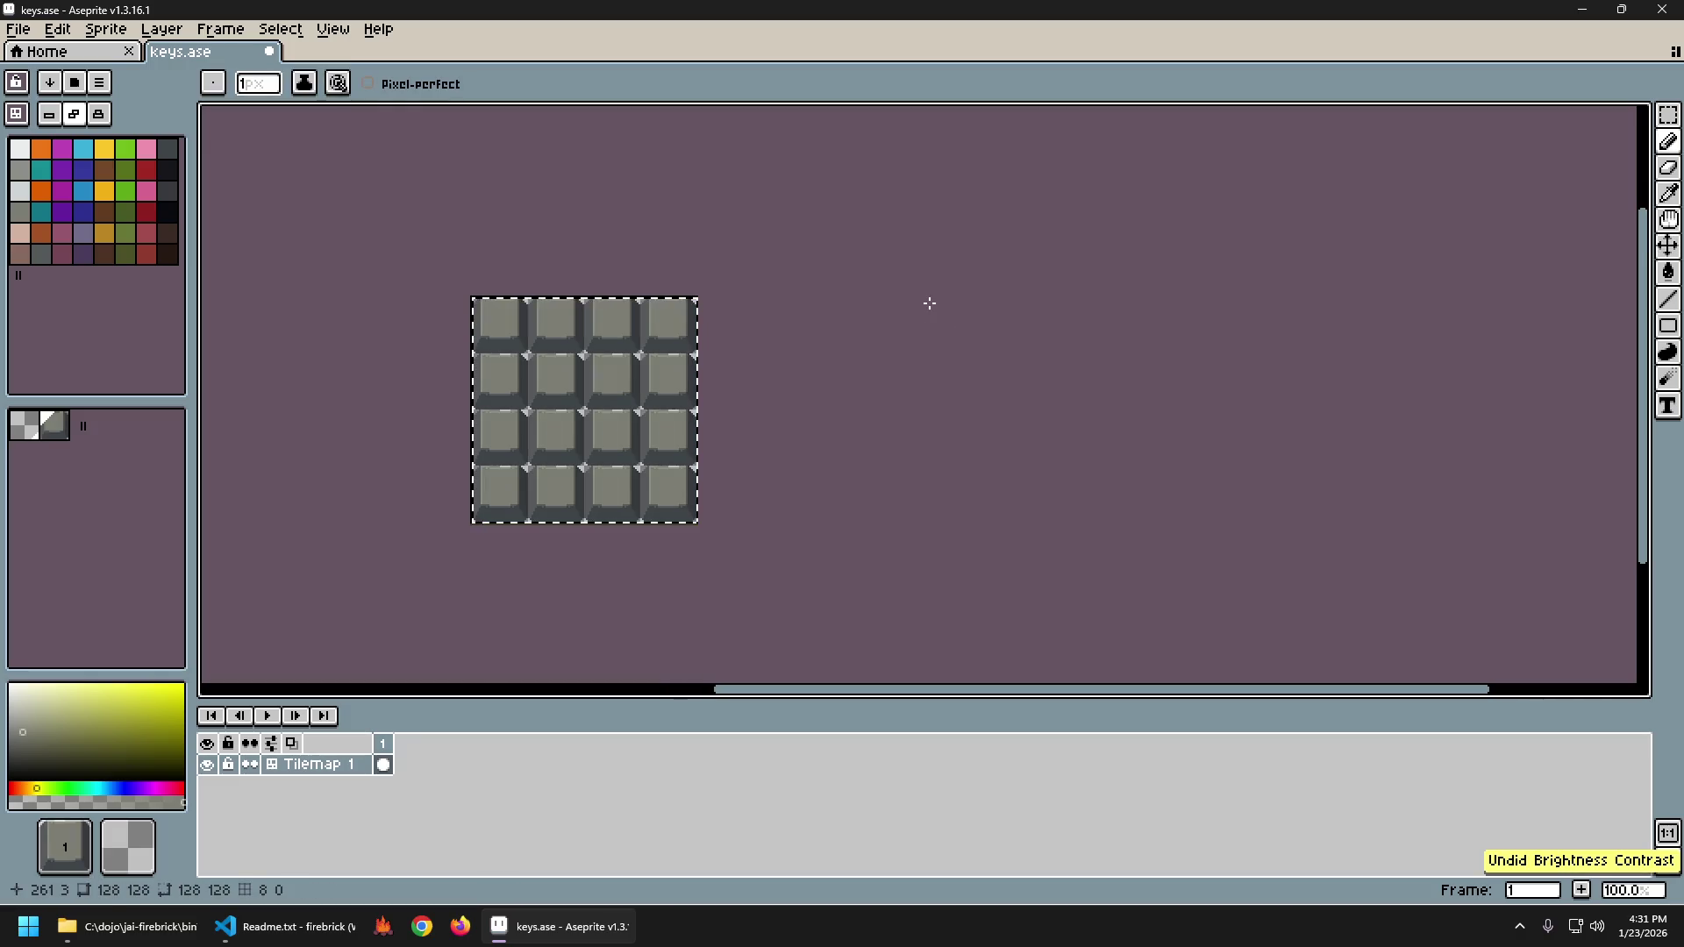
{"action": "key", "text": "ctrl+y"}
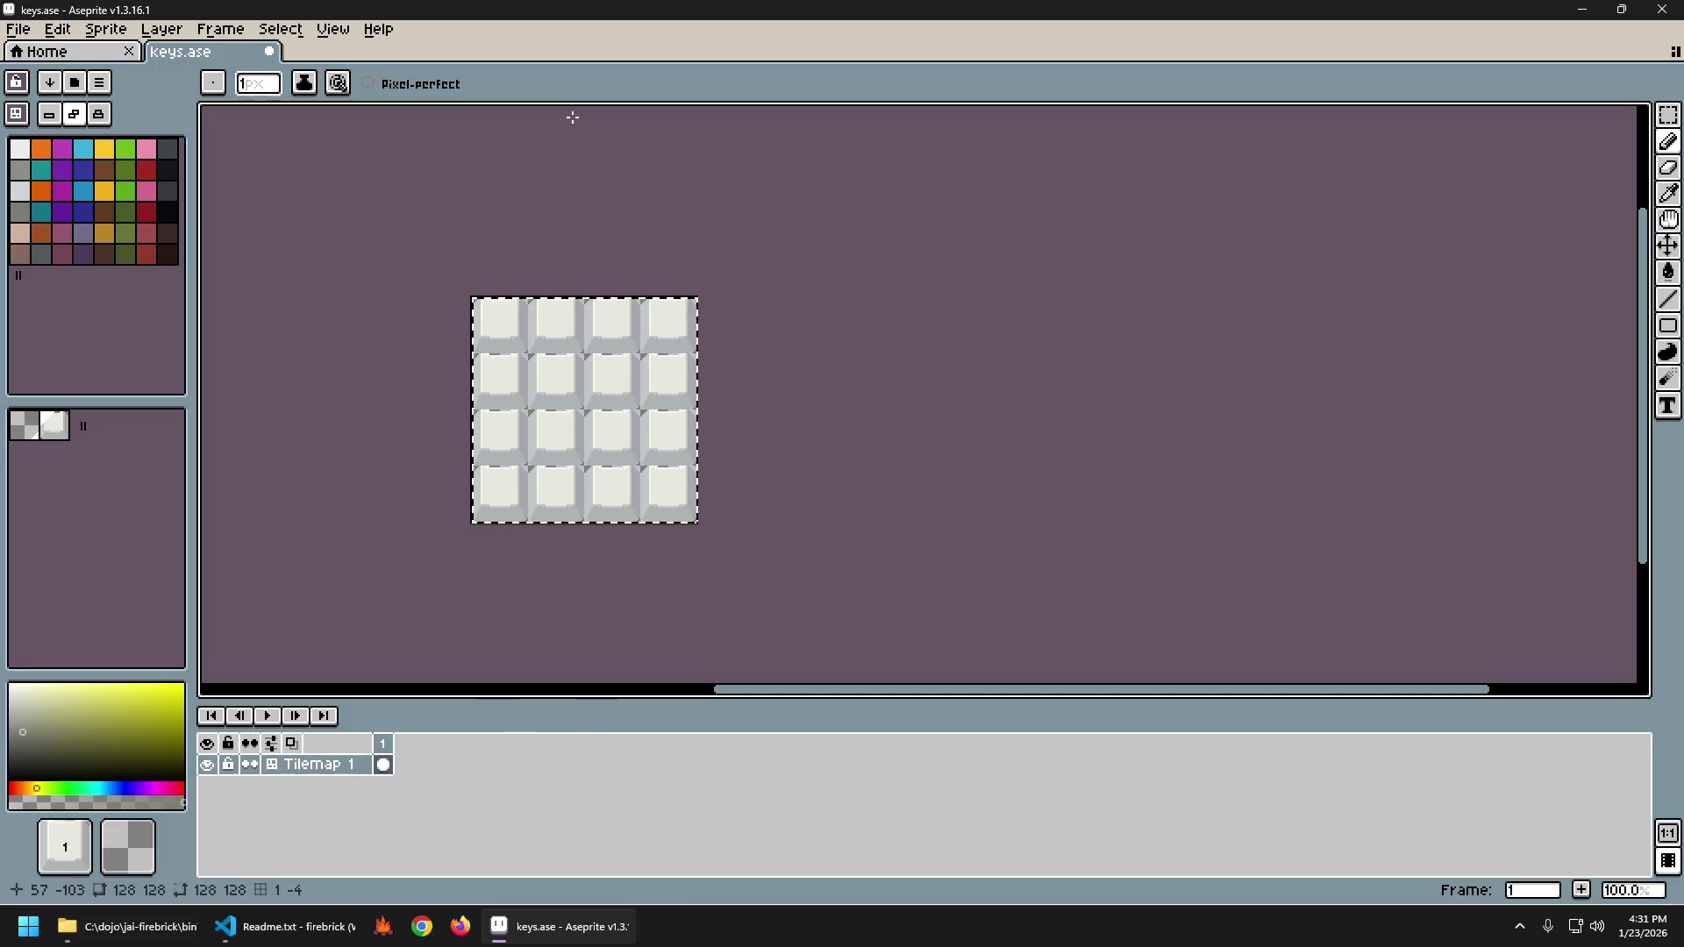
{"action": "key", "text": "ctrl+d"}
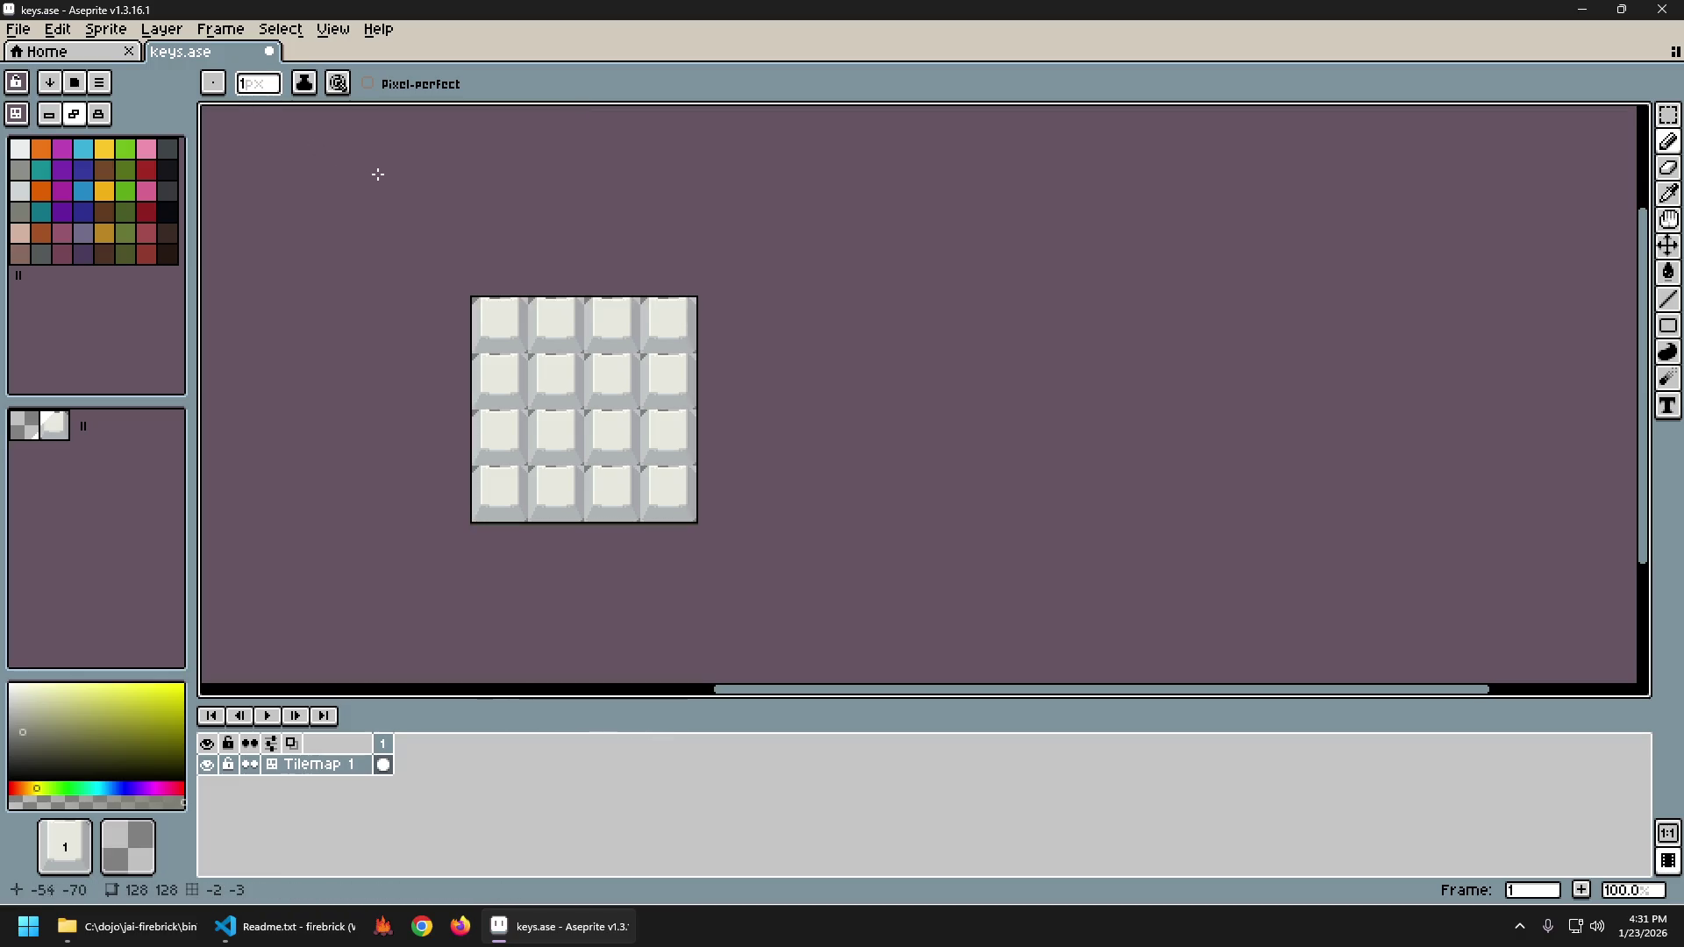
Apply Brightness/Contrast with Brightness -85 and Contrast 100 to turn the keys charcoal.
{"action": "left_click", "coordinate": [58, 29]}
{"action": "mouse_move", "coordinate": [144, 478]}
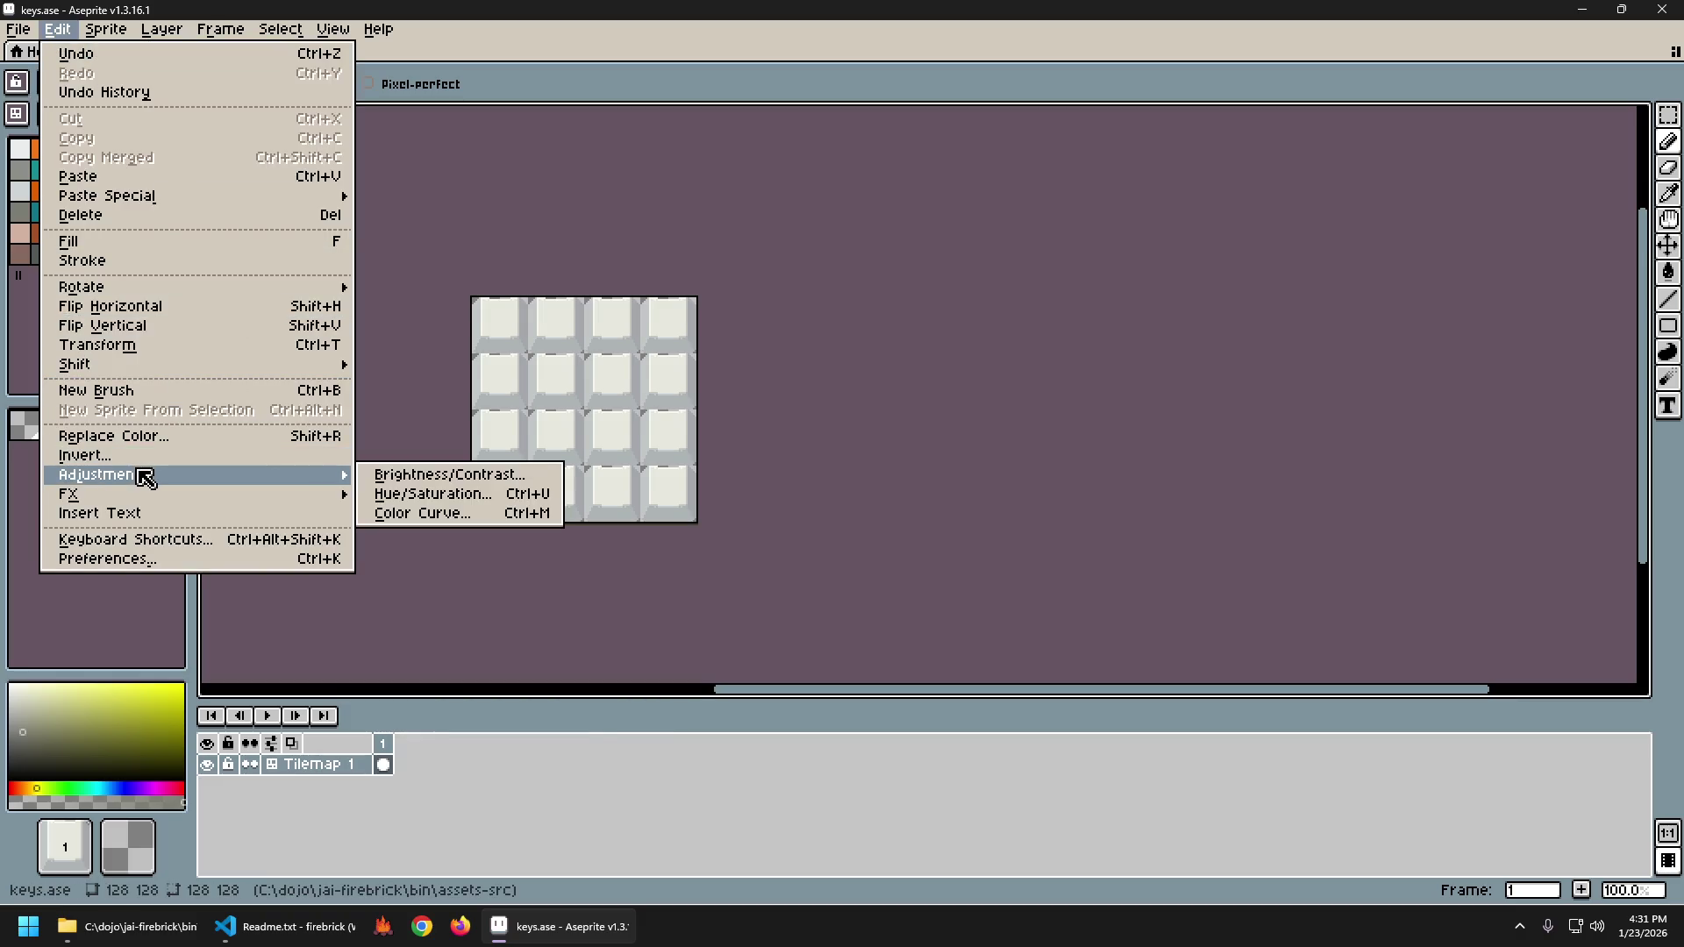
{"action": "left_click", "coordinate": [449, 475]}
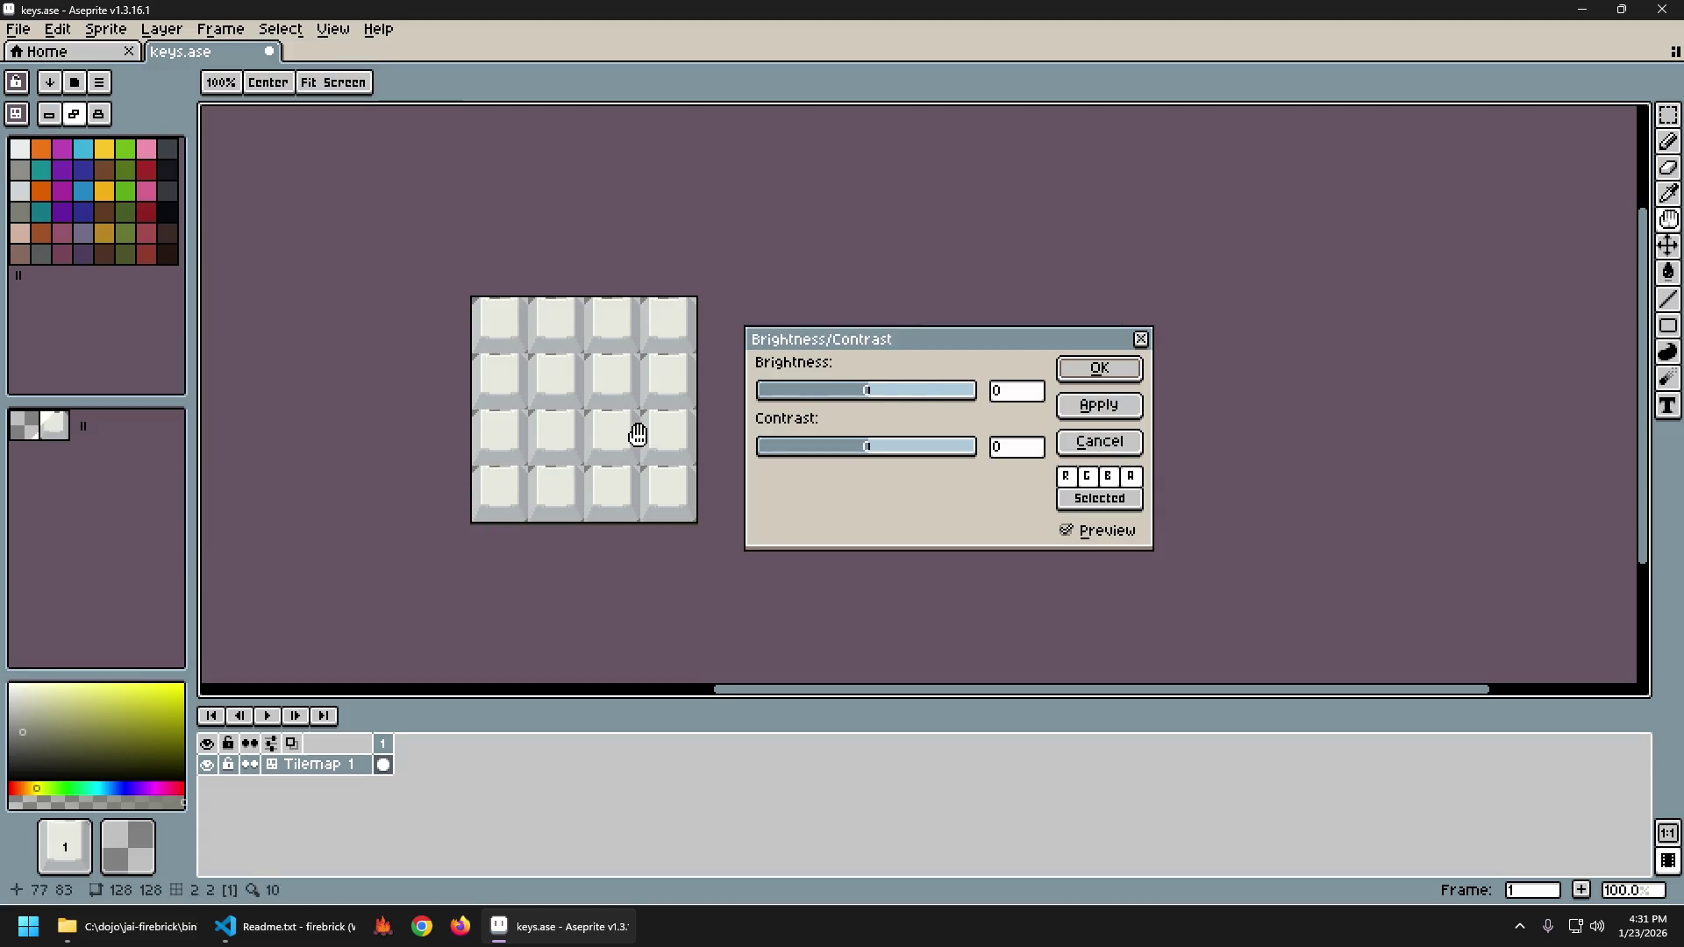
{"action": "left_click_drag", "start_coordinate": [887, 391], "coordinate": [795, 395]}
{"action": "left_click_drag", "start_coordinate": [881, 449], "coordinate": [977, 456]}
{"action": "left_click_drag", "start_coordinate": [798, 392], "coordinate": [789, 400]}
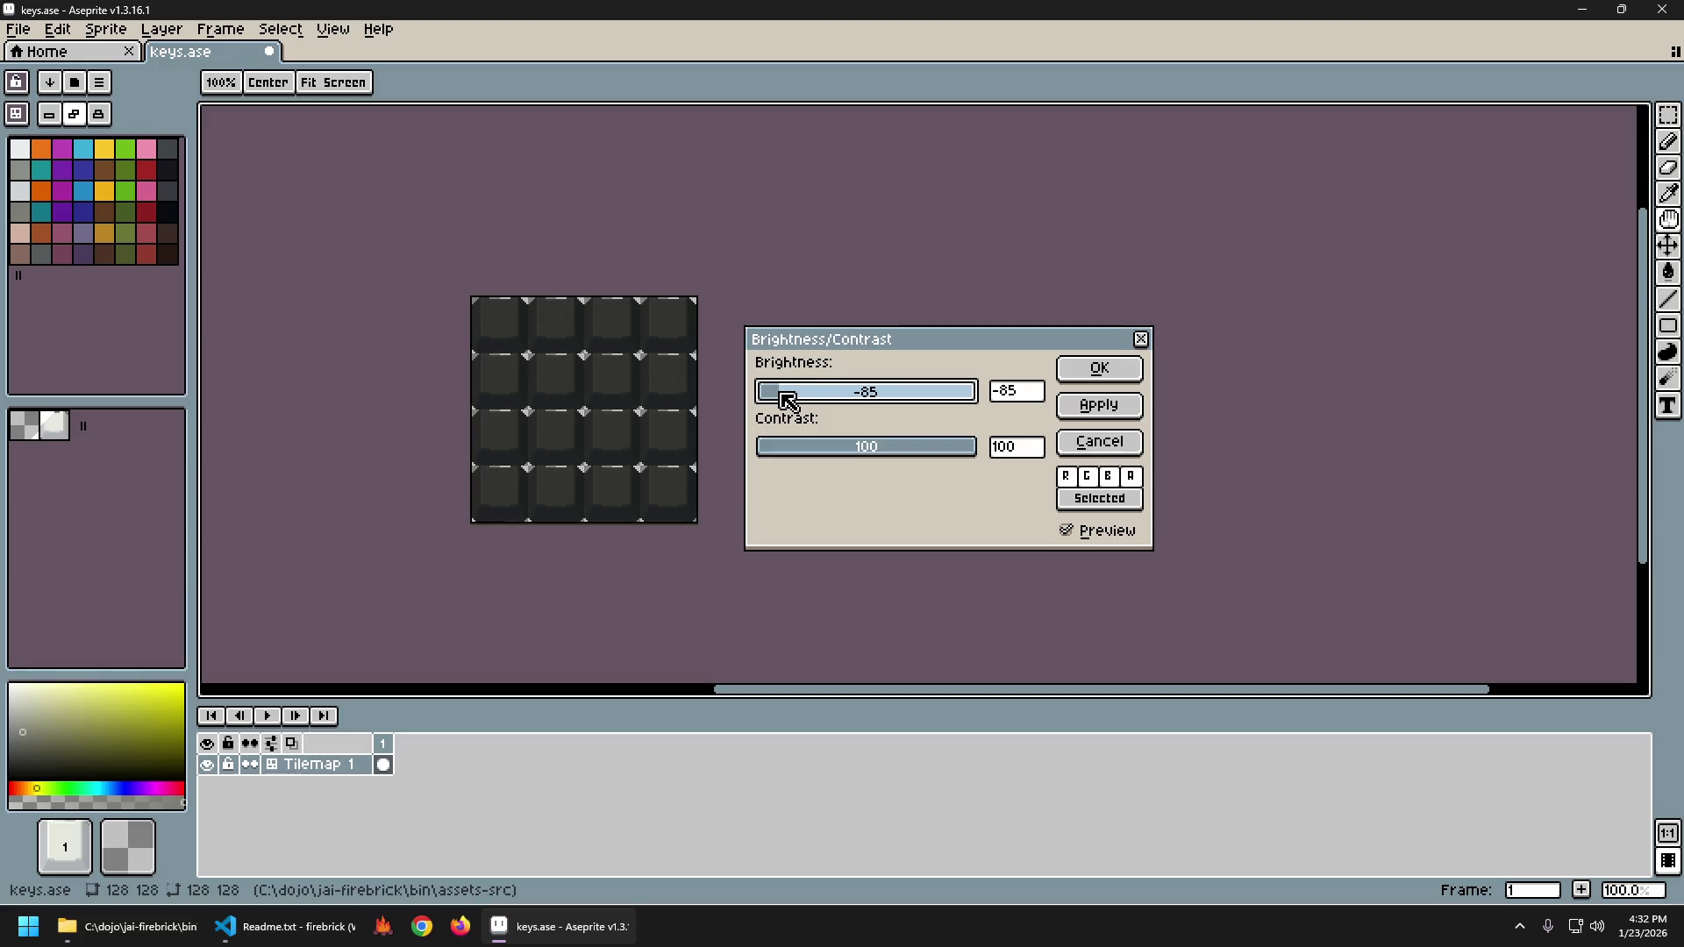
{"action": "left_click", "coordinate": [1127, 369]}
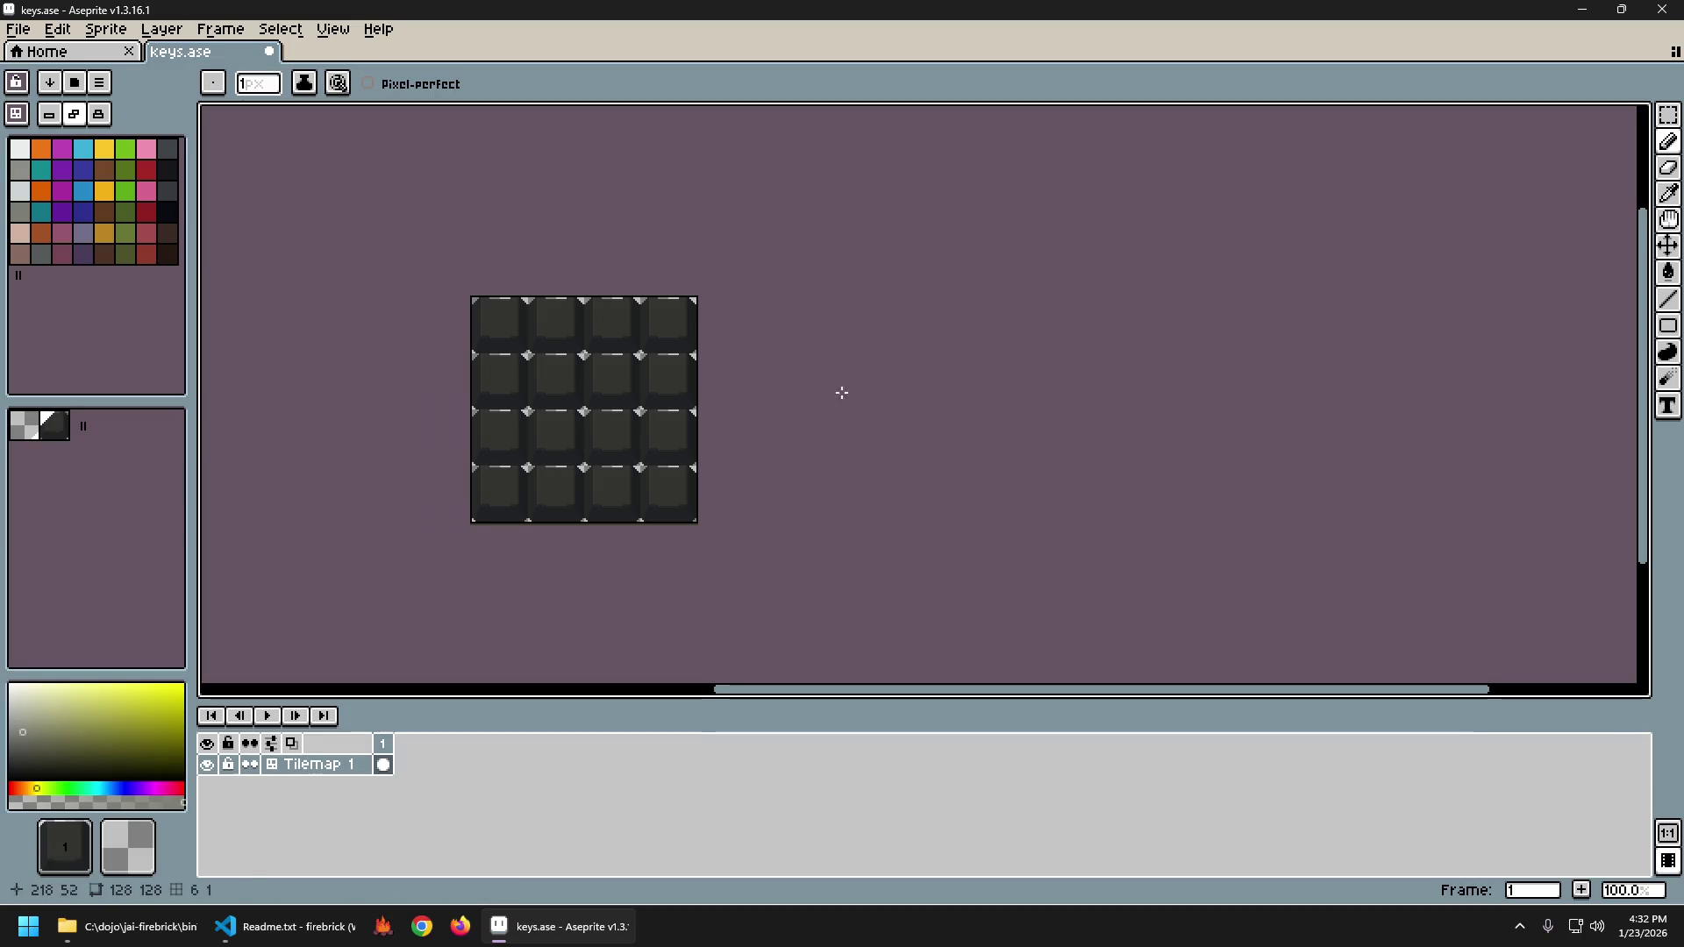
Toggle between the light and dark charcoal key tiles with undo/redo to compare them.
{"action": "scroll", "coordinate": [570, 407], "scroll_direction": "up", "scroll_amount": 2}
{"action": "scroll", "coordinate": [566, 377], "scroll_direction": "down", "scroll_amount": 2}
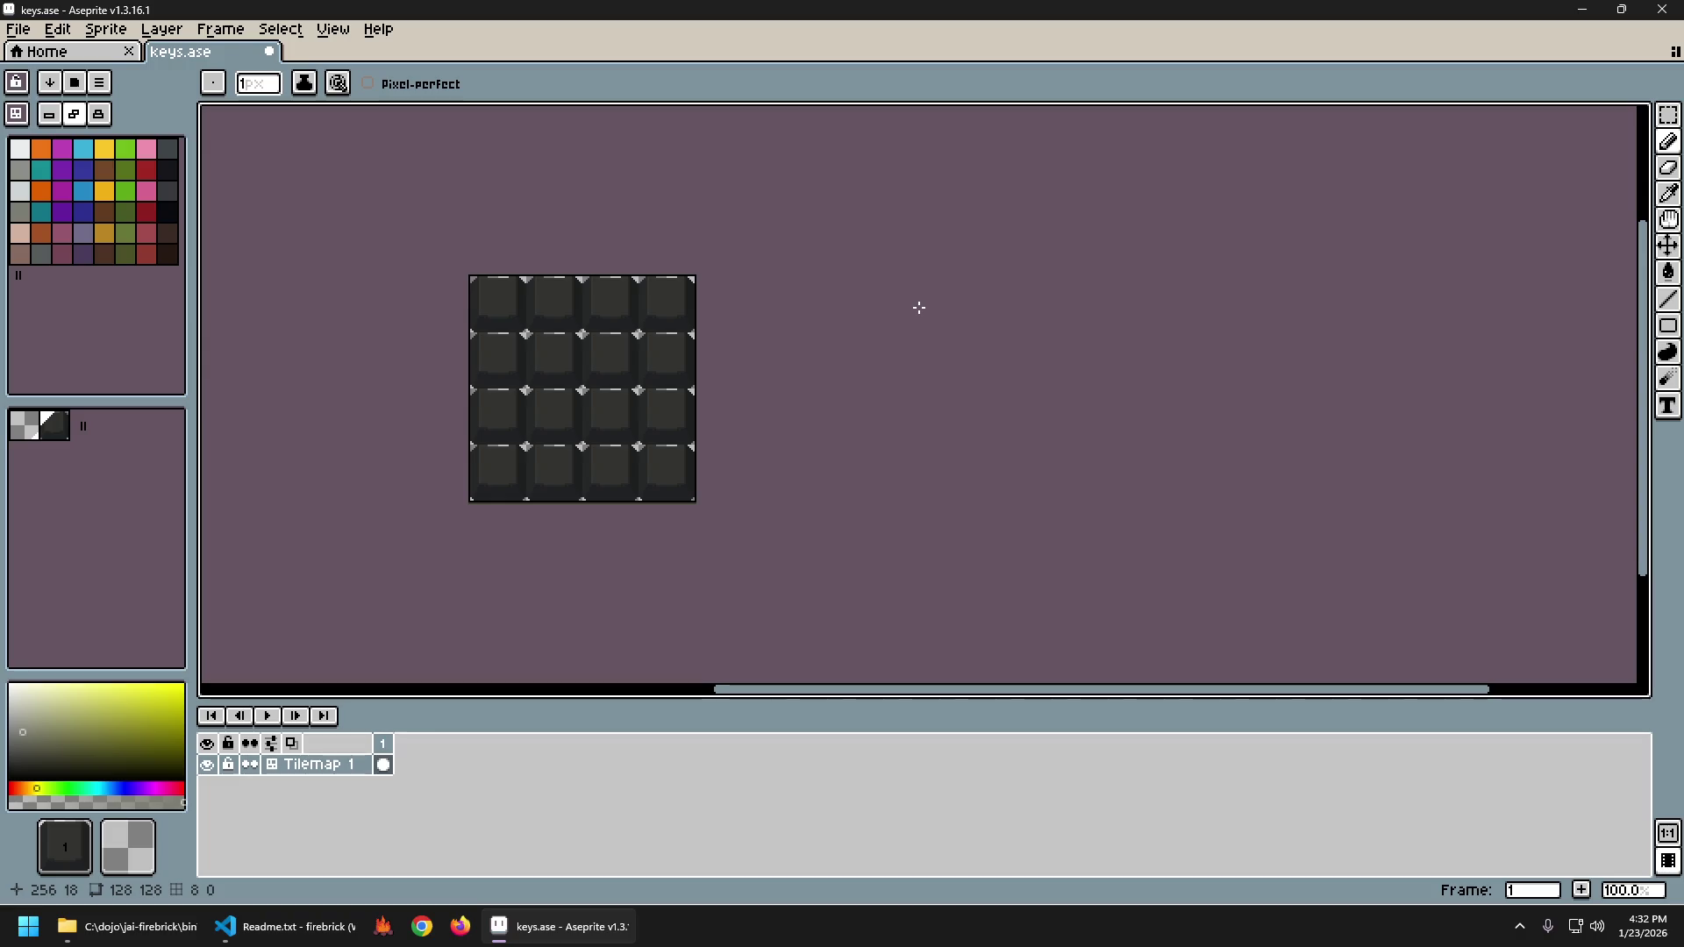
{"action": "key", "text": "ctrl+z"}
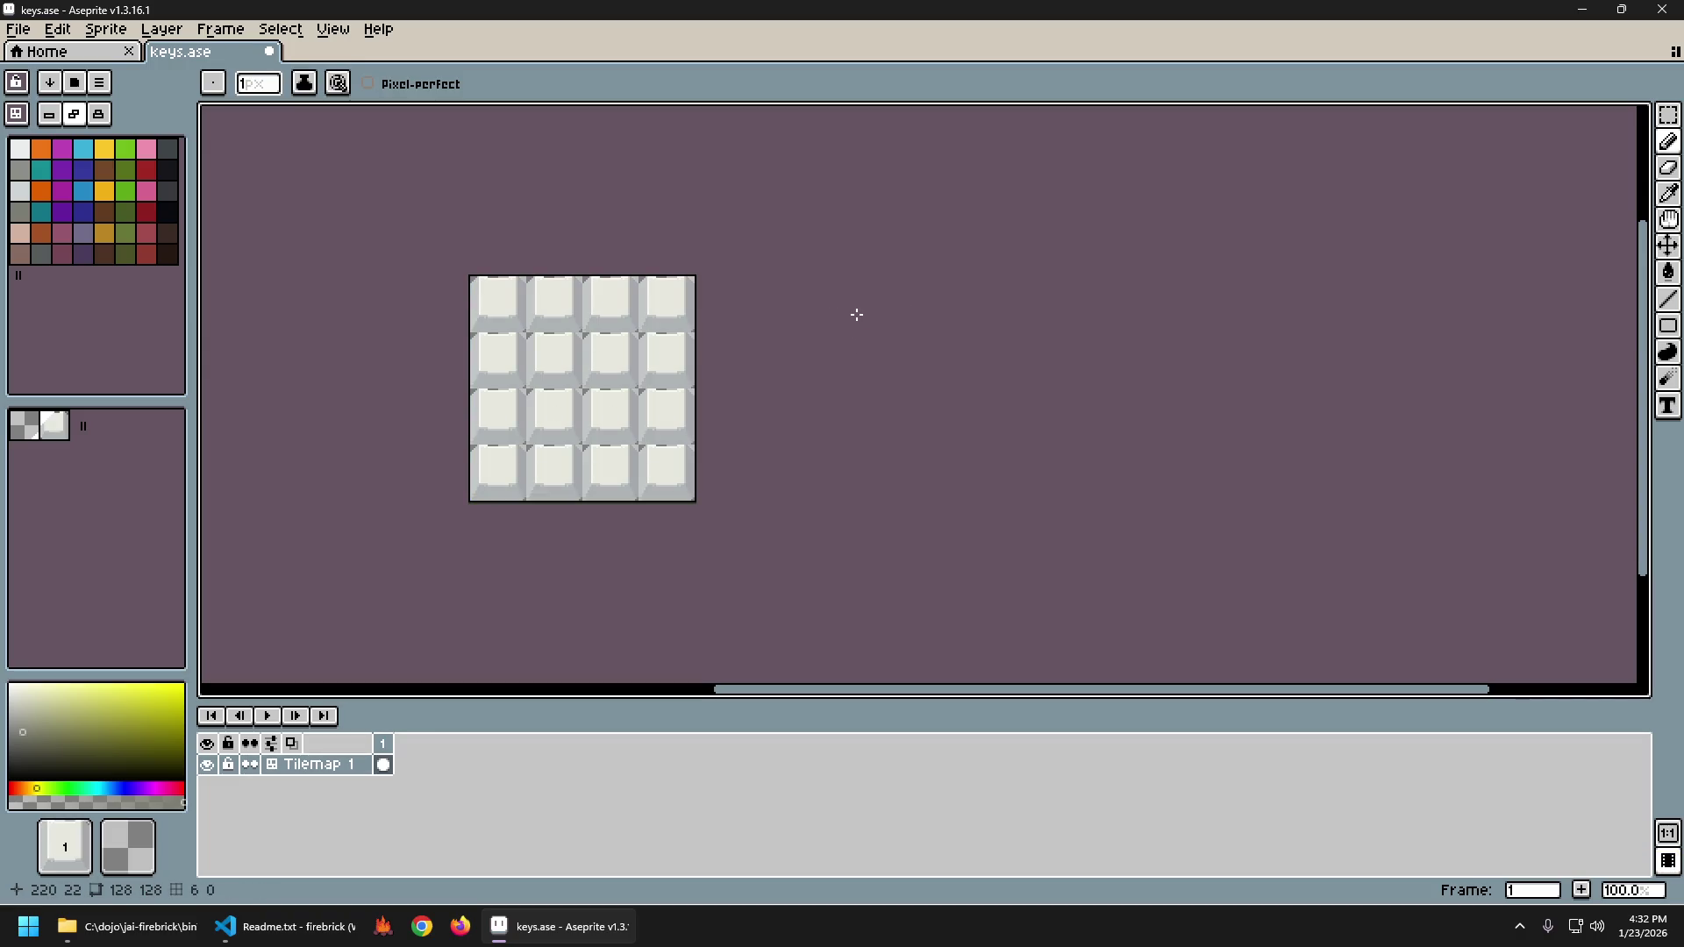
{"action": "key", "text": "ctrl+y"}
{"action": "key", "text": "ctrl+z"}
{"action": "key", "text": "ctrl+y"}
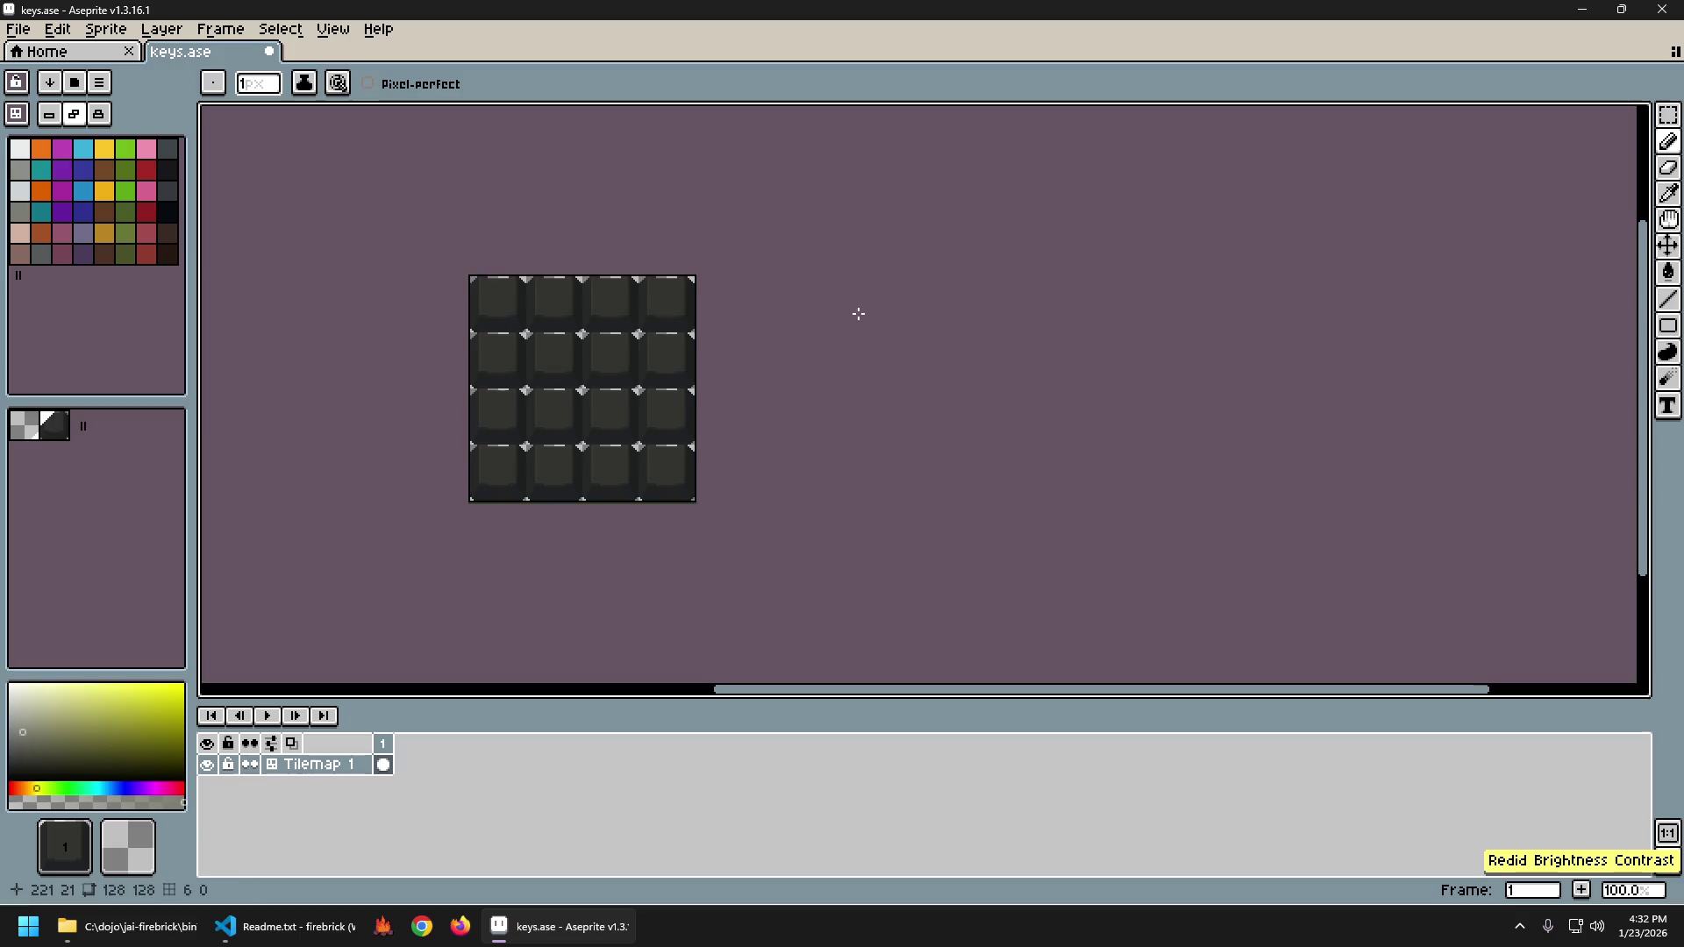
{"action": "left_click_drag", "start_coordinate": [797, 342], "coordinate": [884, 337]}
{"action": "key", "text": "ctrl+z"}
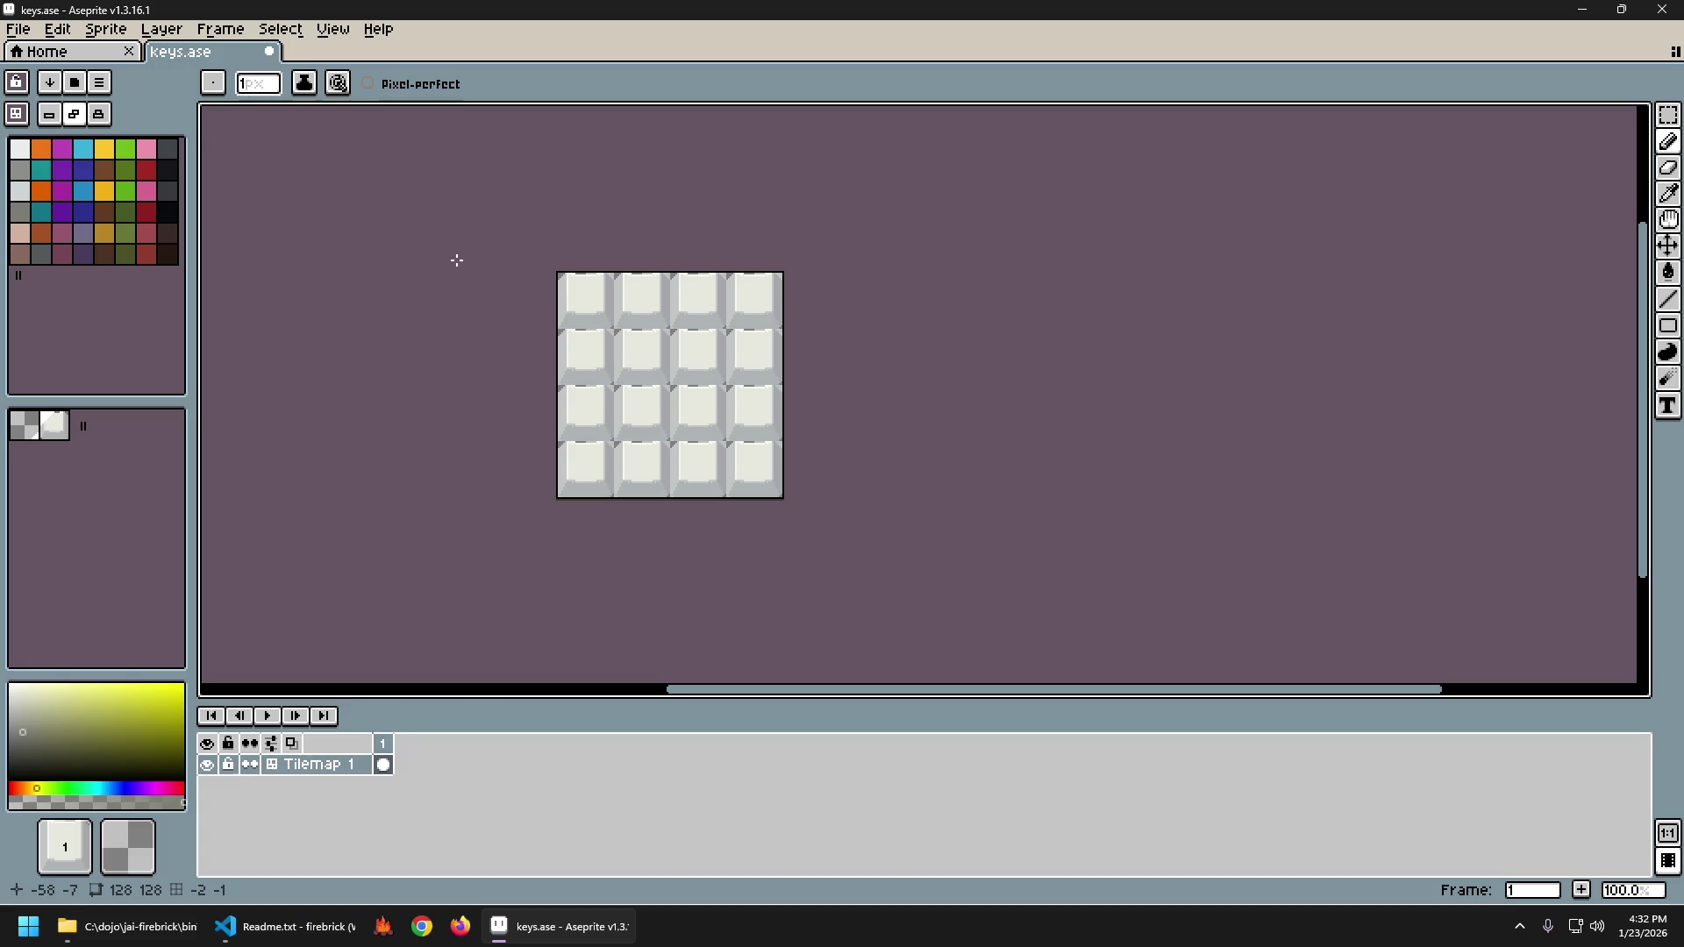
Return to the light bevelled key tiles with nothing selected.
{"action": "key", "text": "ctrl+z"}
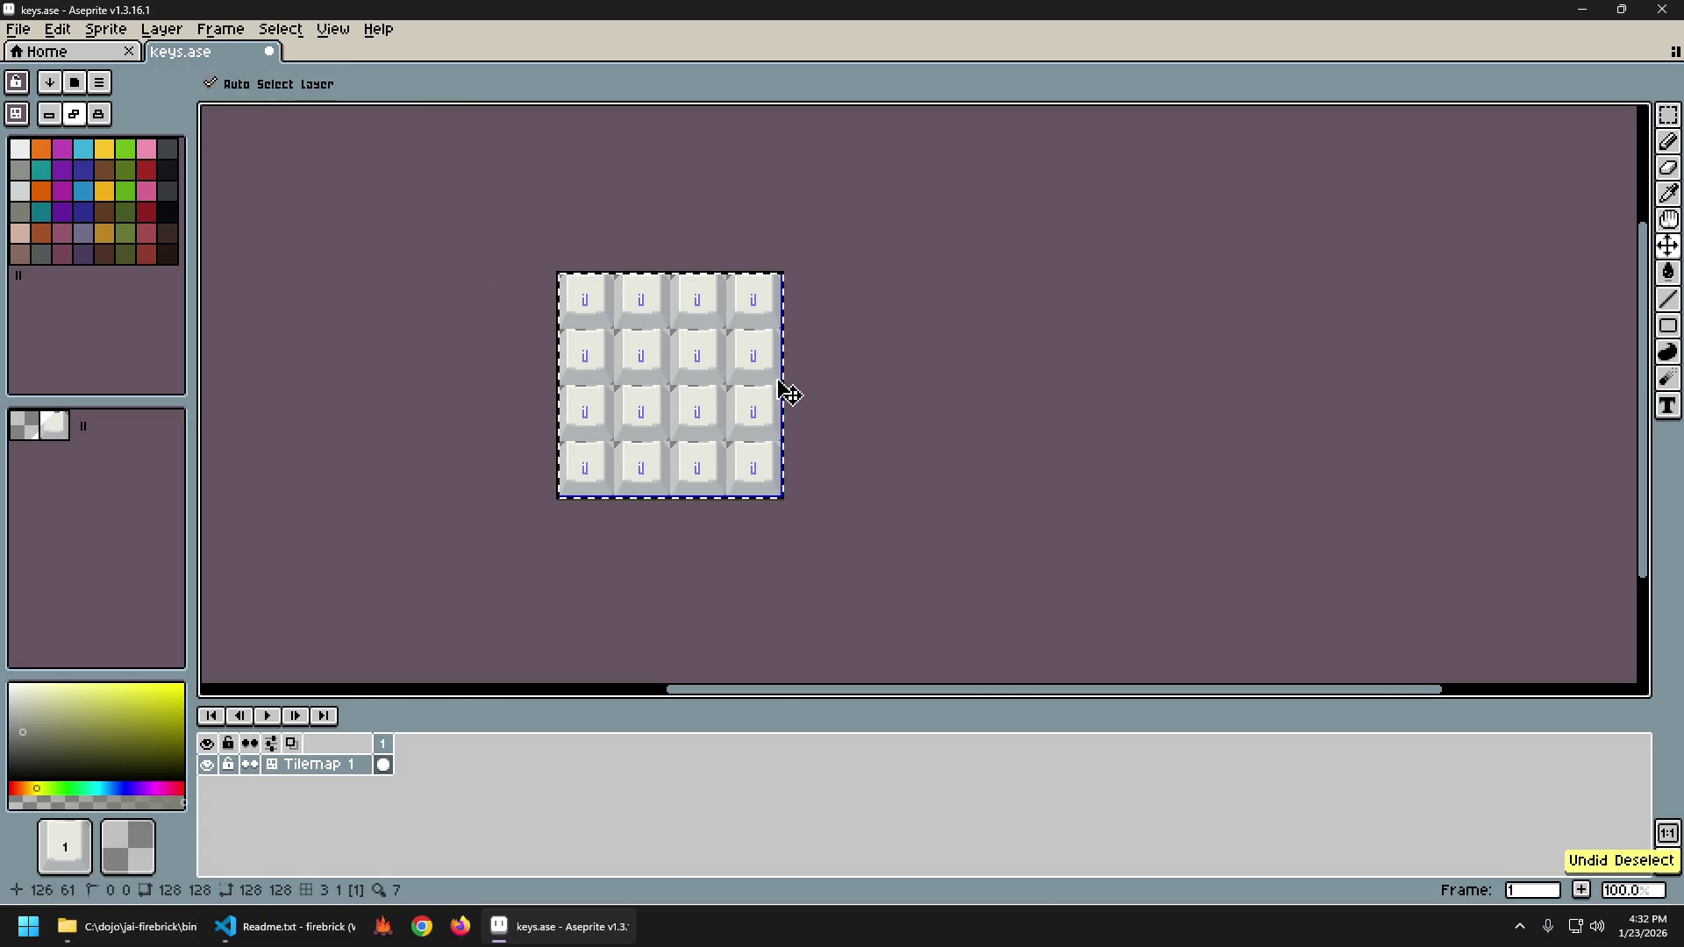
{"action": "key", "text": "ctrl+d"}
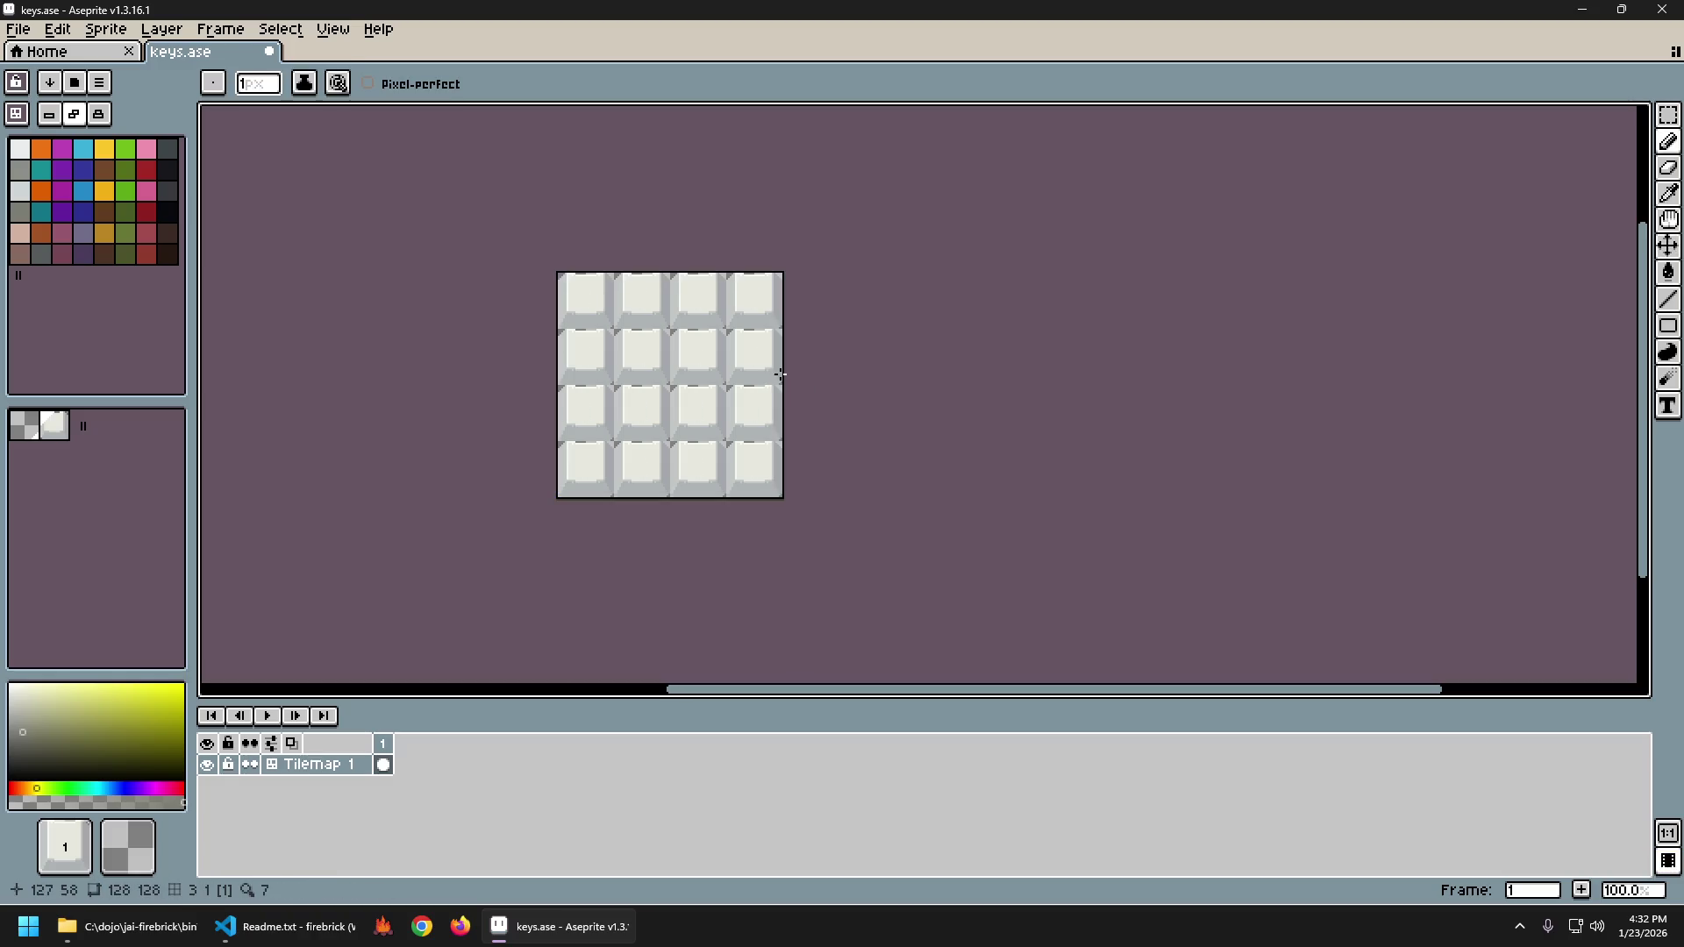
{"action": "key", "text": "ctrl+a"}
{"action": "key", "text": "ctrl+d"}
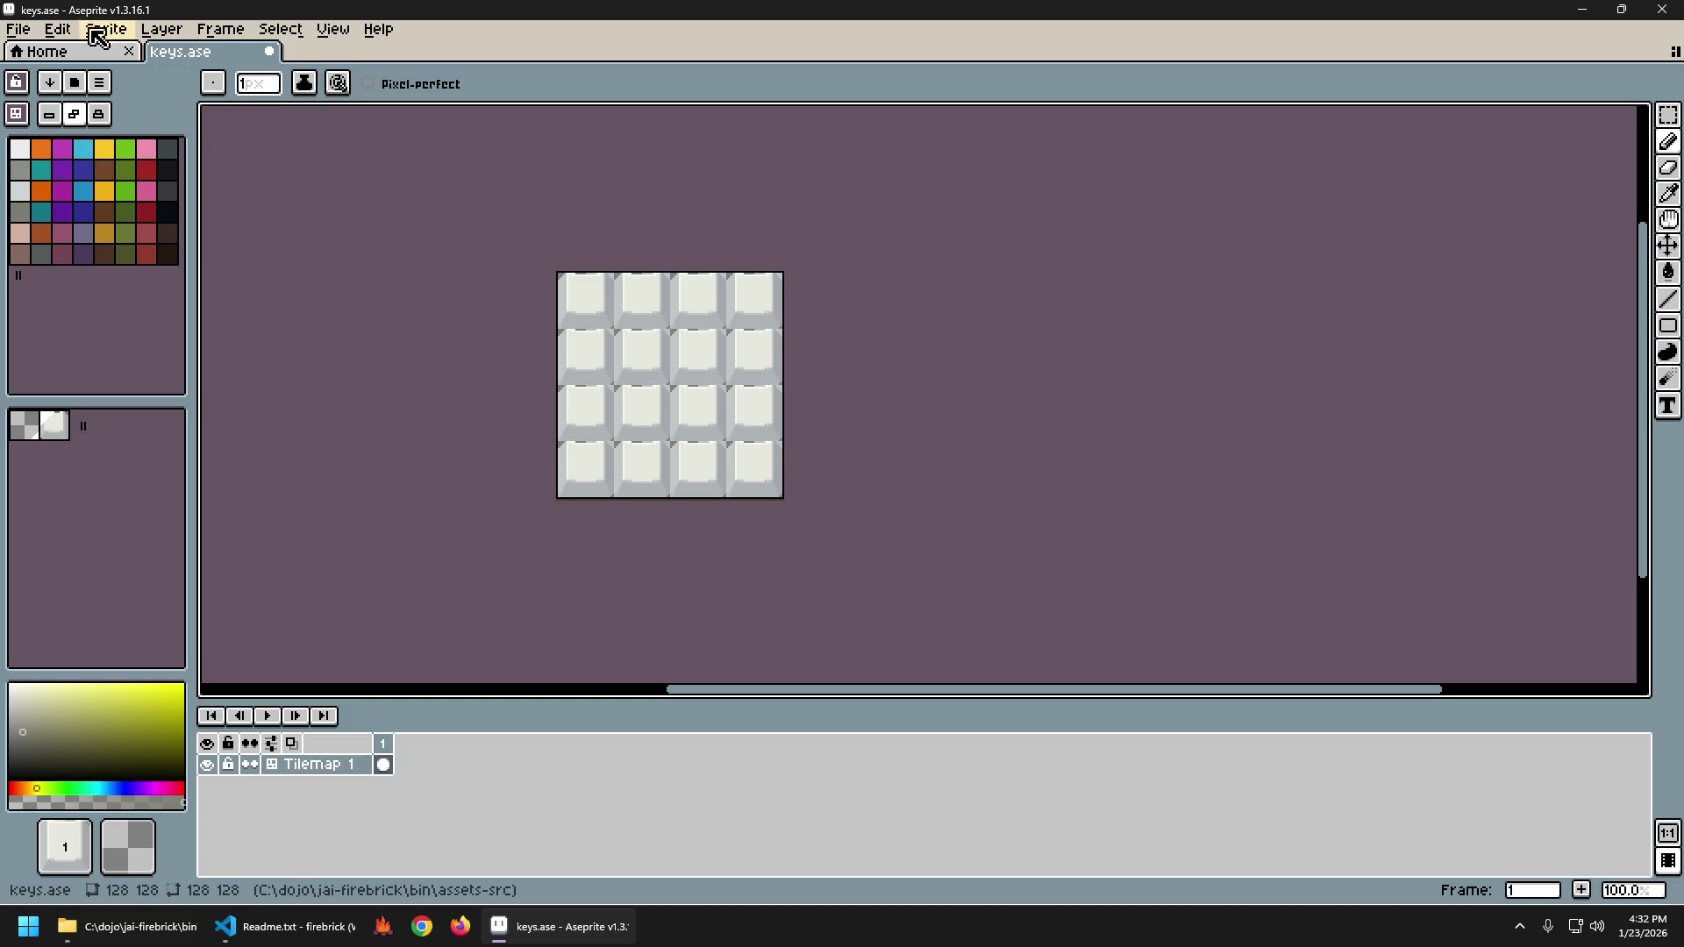
{"action": "key", "text": "ctrl+z"}
{"action": "key", "text": "ctrl+z"}
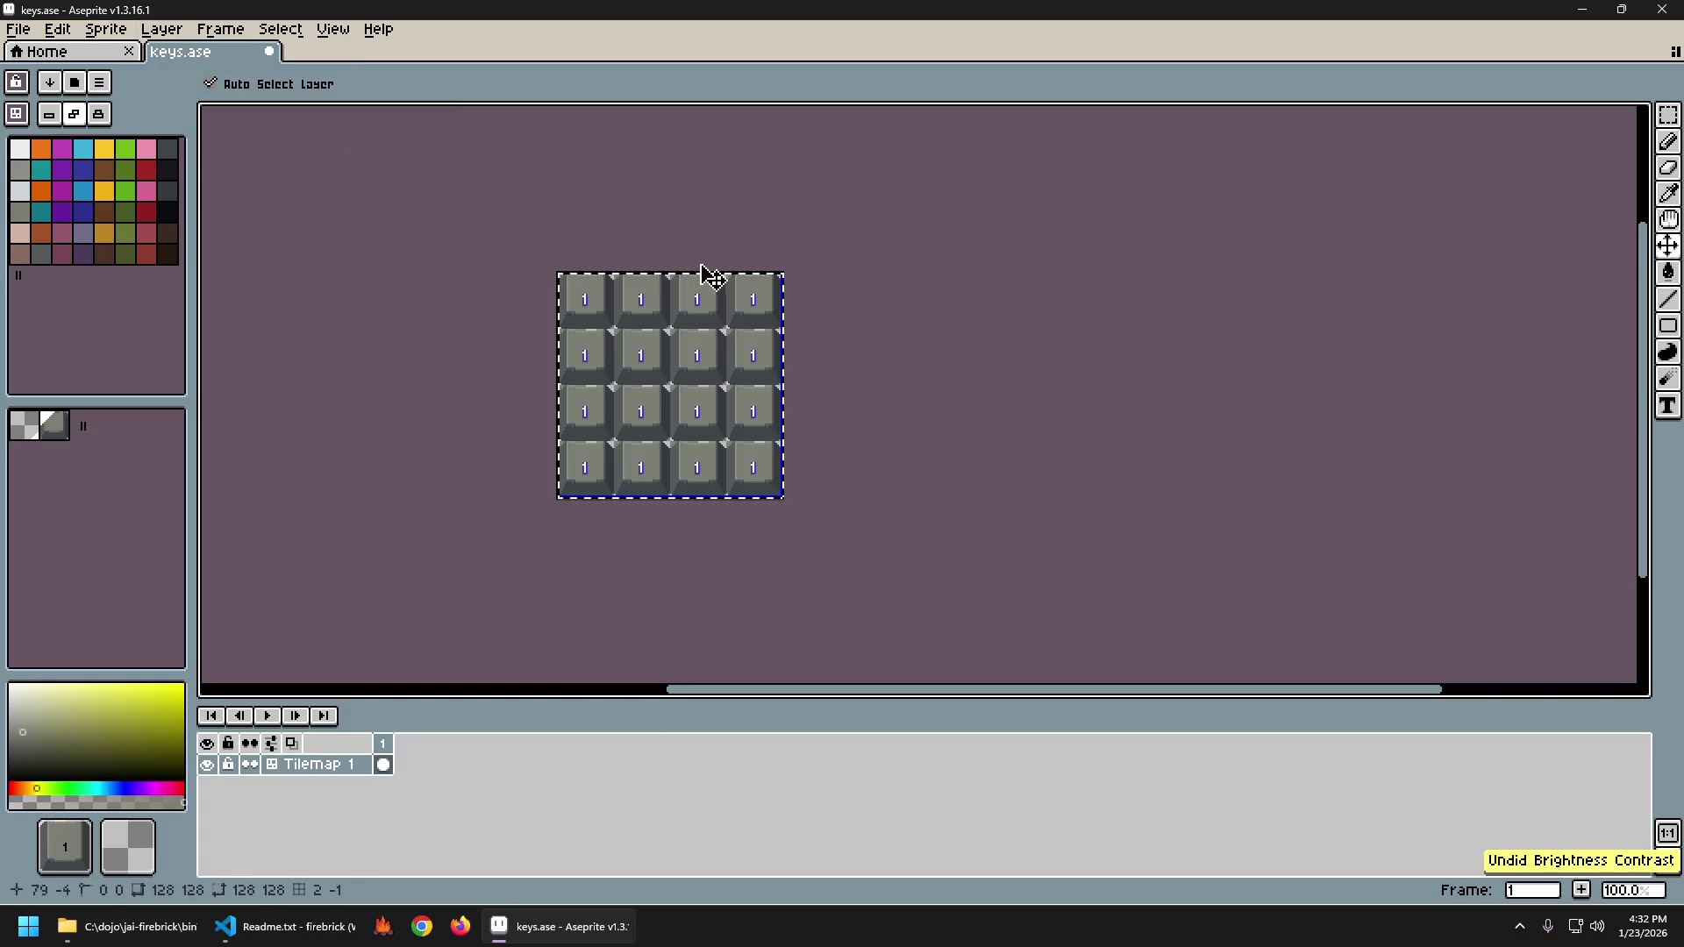
{"action": "key", "text": "ctrl+y"}
{"action": "key", "text": "ctrl+y"}
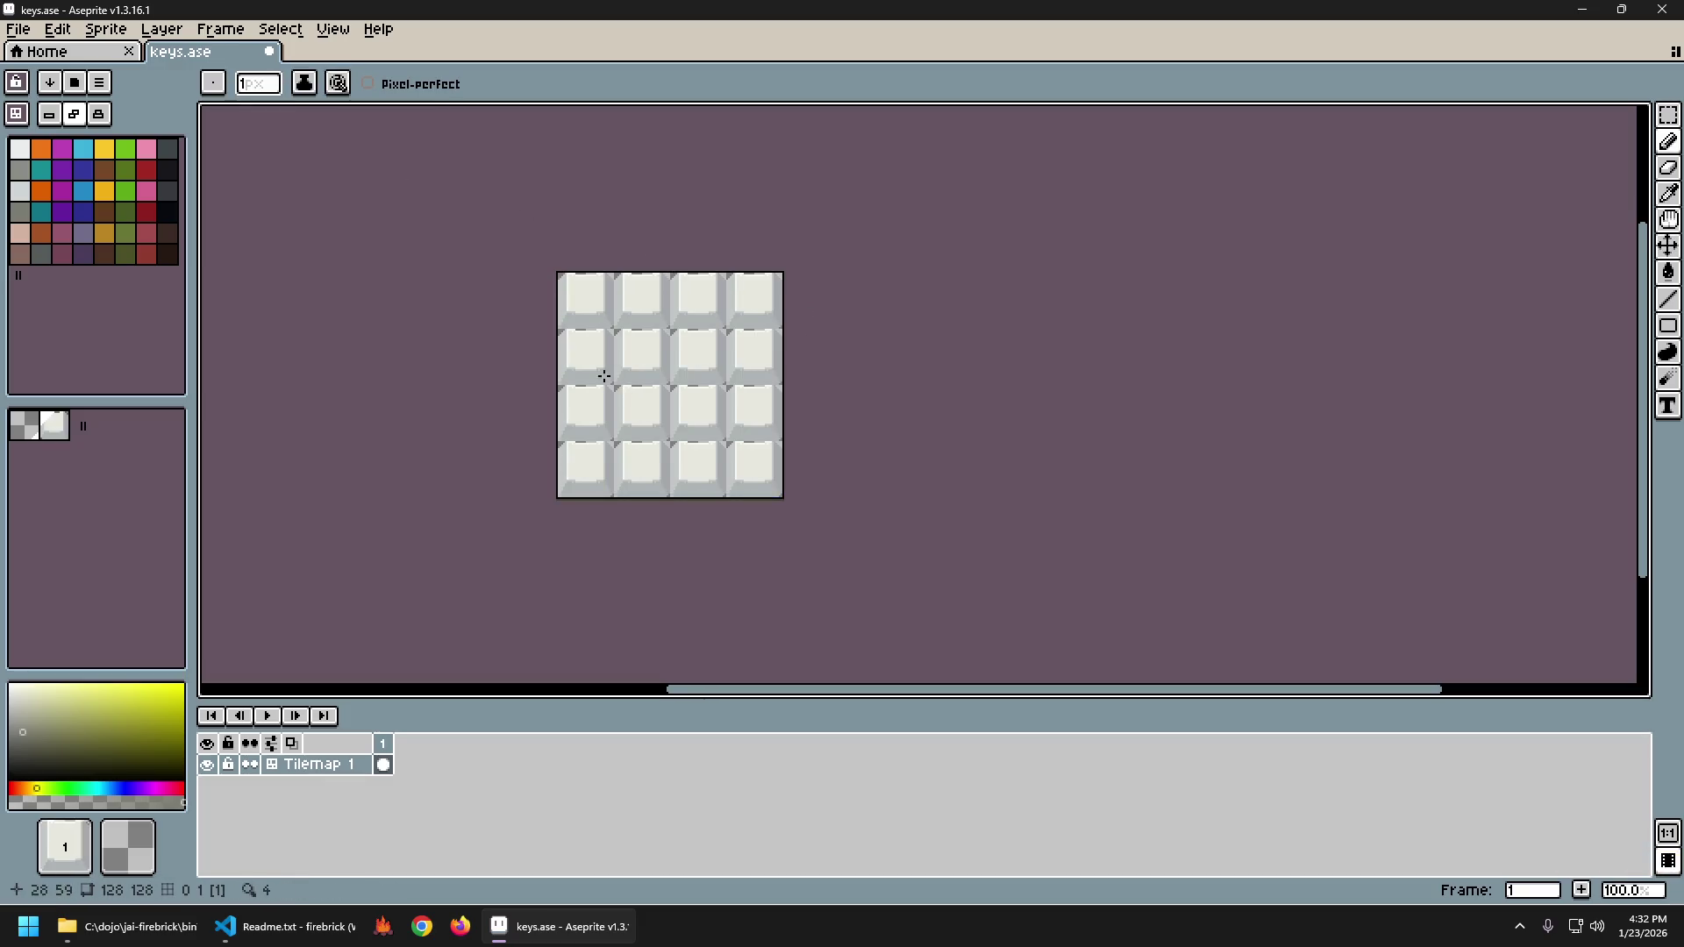
Zoom in on the key tiles, trial-select one 32x32 tile, then clear the selection.
{"action": "scroll", "coordinate": [604, 376], "scroll_direction": "up", "scroll_amount": 2}
{"action": "key", "text": "m"}
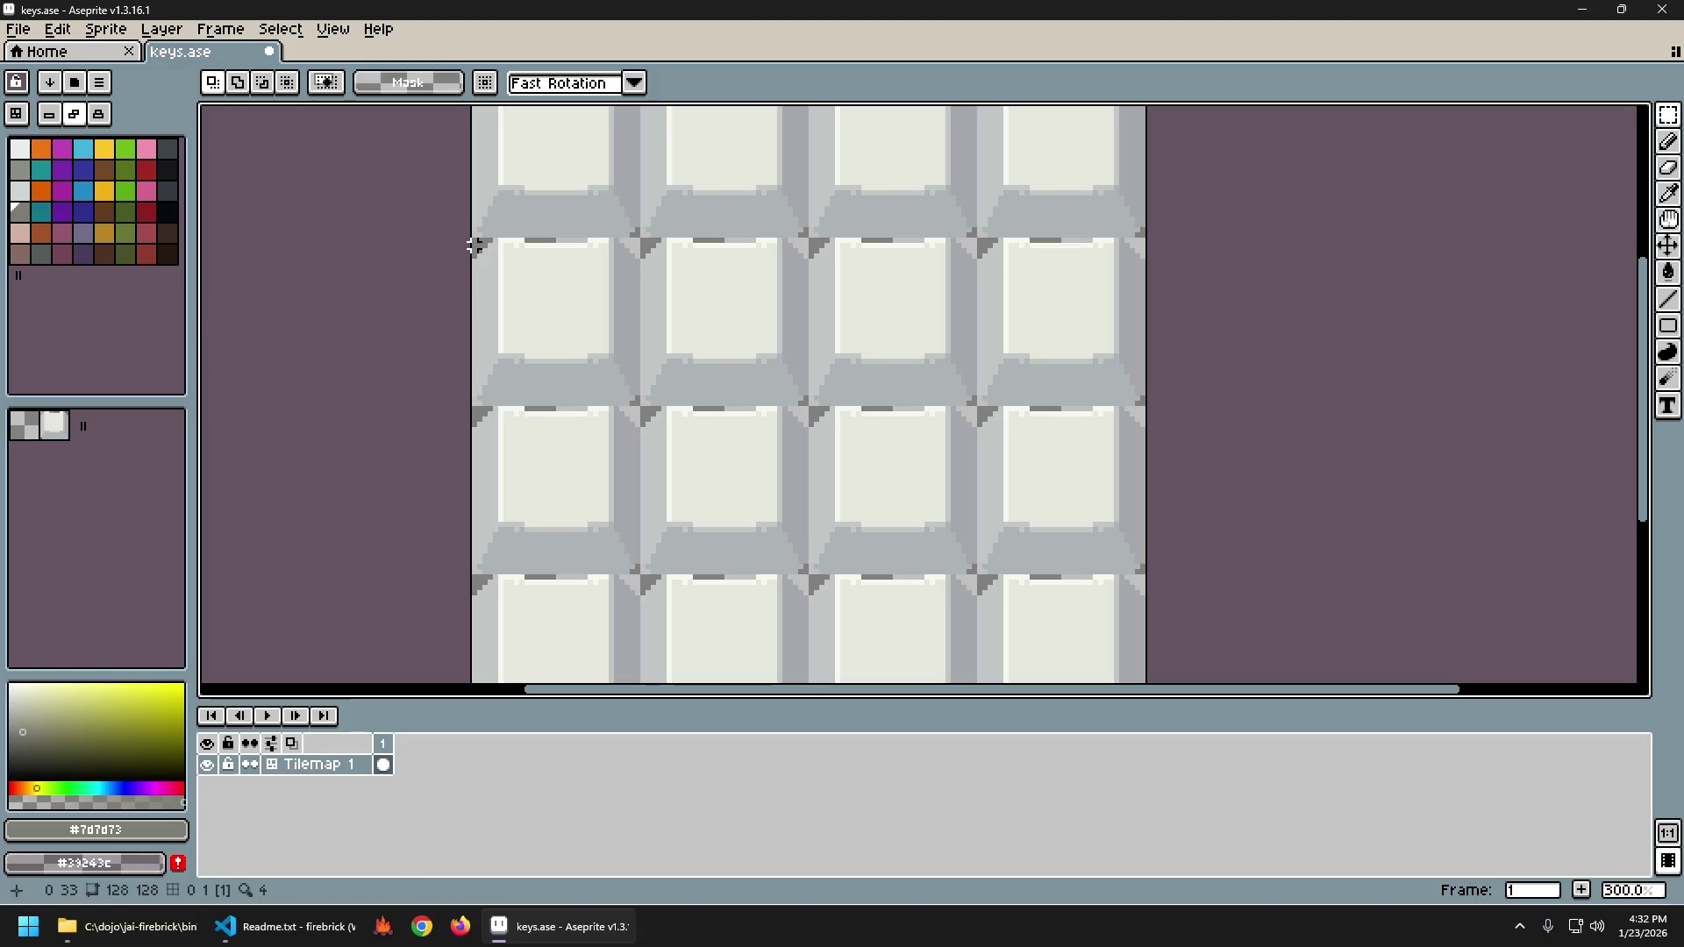
{"action": "left_click_drag", "start_coordinate": [474, 239], "coordinate": [637, 402]}
{"action": "left_click", "coordinate": [898, 413]}
{"action": "scroll", "coordinate": [842, 386], "scroll_direction": "down", "scroll_amount": 3}
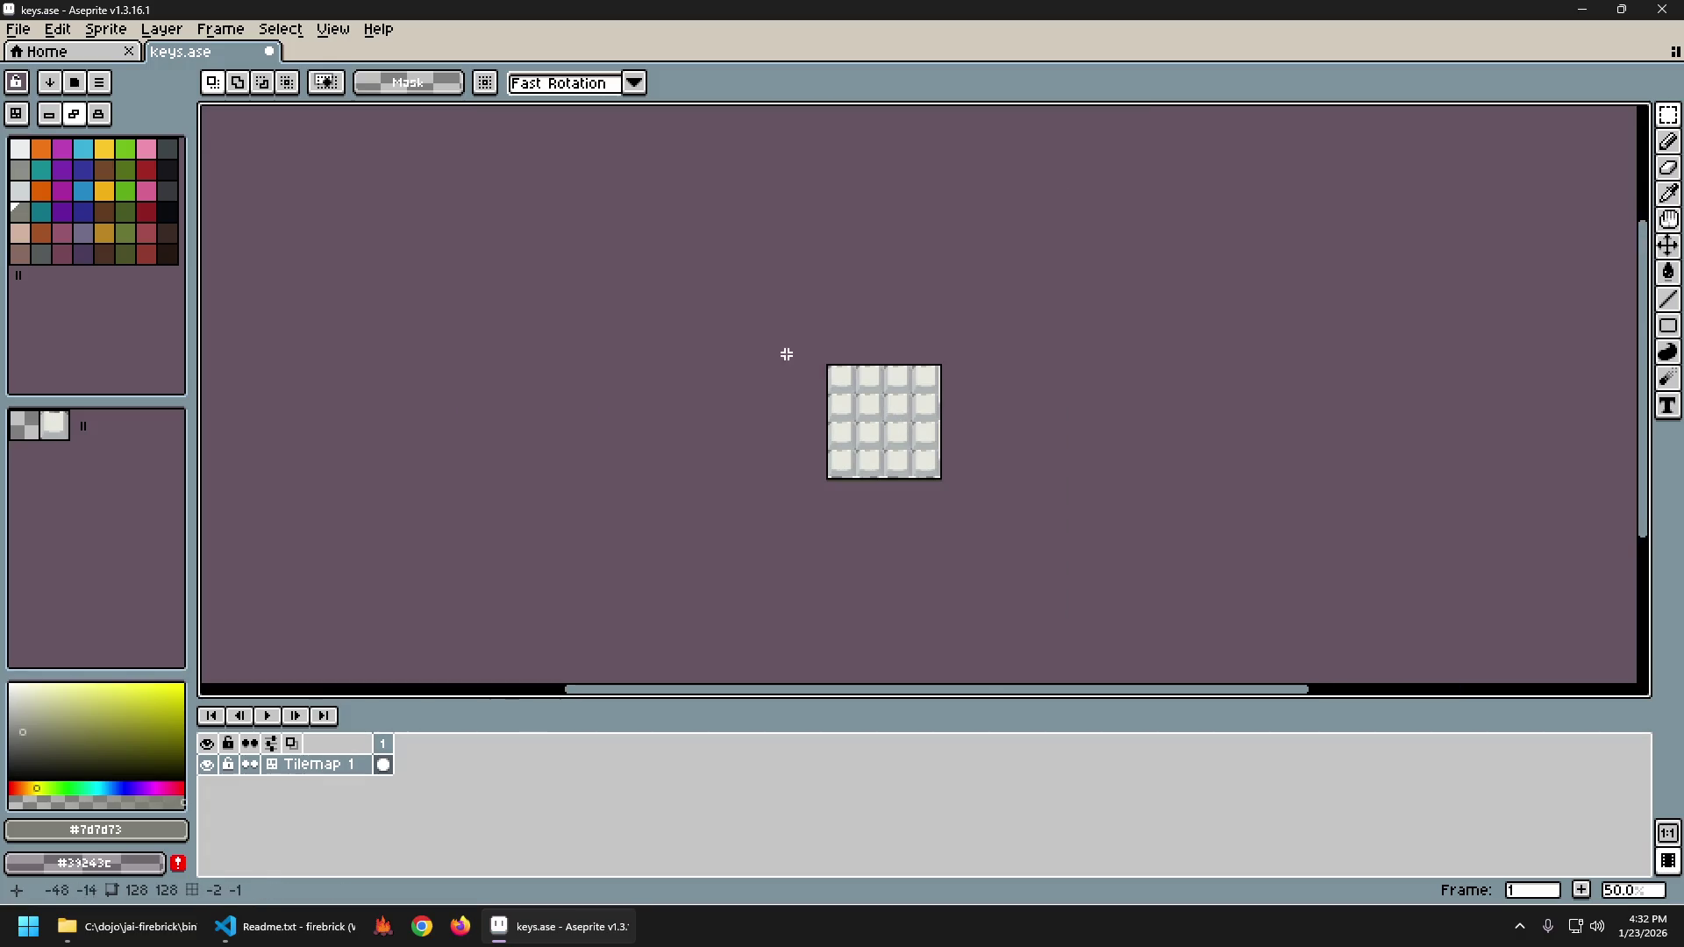
{"action": "scroll", "coordinate": [991, 383], "scroll_direction": "up", "scroll_amount": 1}
{"action": "left_click", "coordinate": [57, 29]}
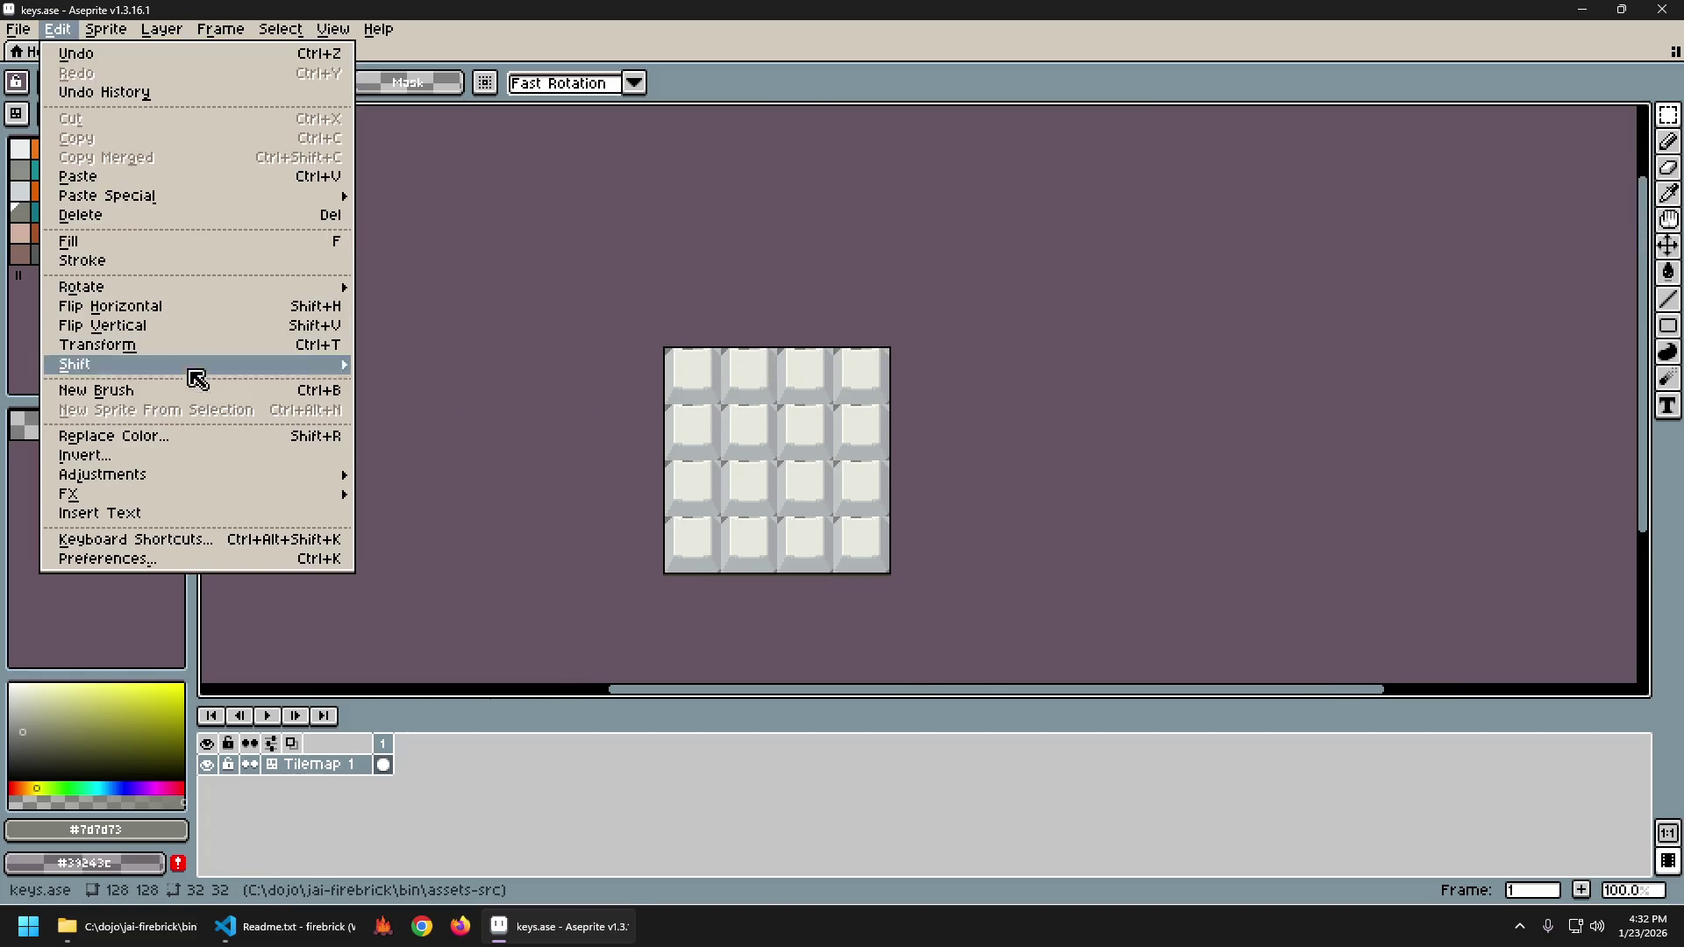
Open Brightness/Contrast, push contrast to full, lower brightness, and move the dialog off the tiles.
{"action": "mouse_move", "coordinate": [272, 477]}
{"action": "left_click", "coordinate": [438, 480]}
{"action": "left_click_drag", "start_coordinate": [917, 447], "coordinate": [974, 448]}
{"action": "left_click_drag", "start_coordinate": [864, 392], "coordinate": [794, 392]}
{"action": "left_click_drag", "start_coordinate": [870, 339], "coordinate": [986, 253]}
Try brightness values from -85 to about -94 and contrast down to 39 in the preview.
{"action": "left_click_drag", "start_coordinate": [921, 308], "coordinate": [903, 312]}
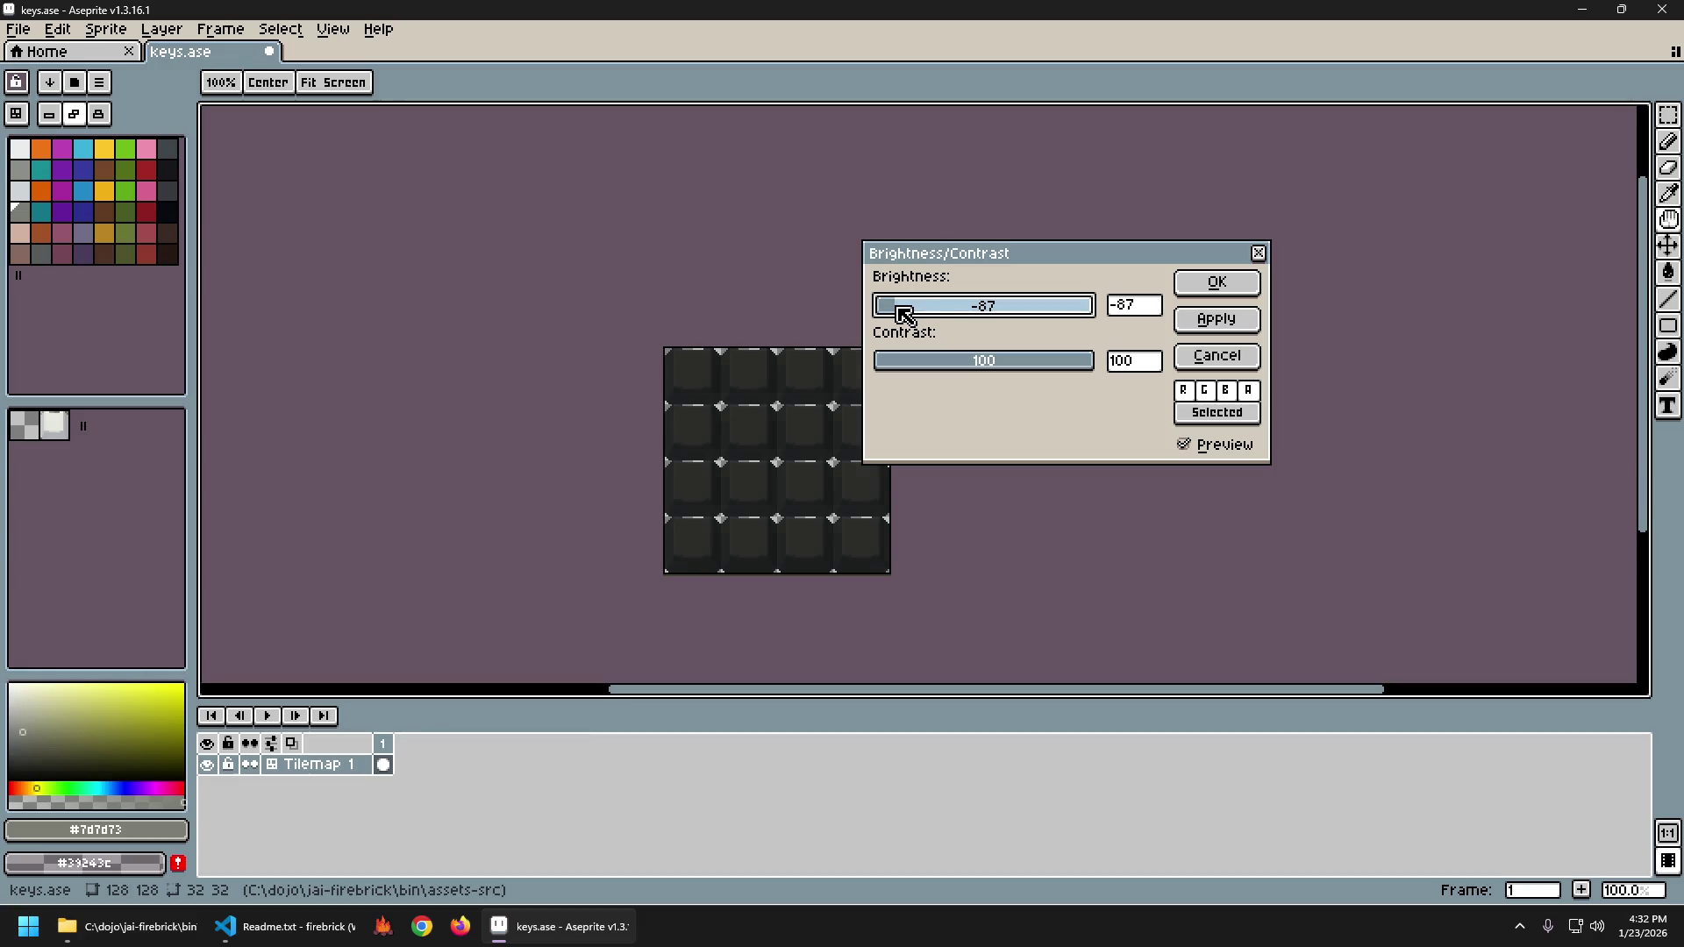
{"action": "left_click_drag", "start_coordinate": [1021, 365], "coordinate": [1000, 365]}
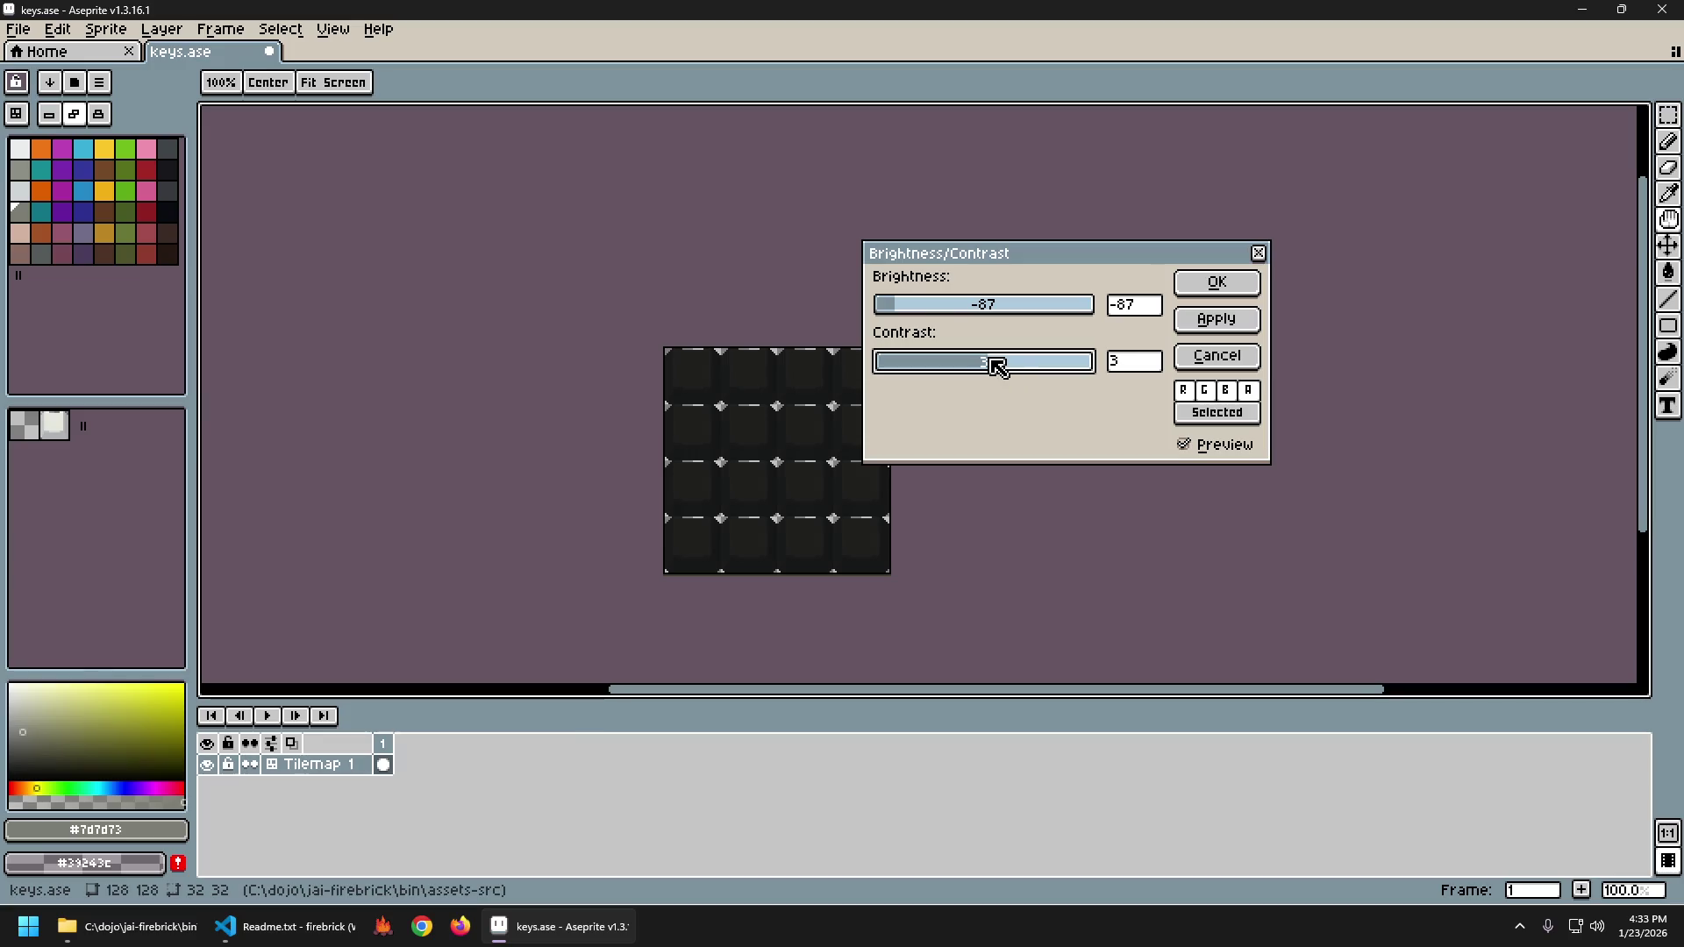
{"action": "left_click_drag", "start_coordinate": [911, 312], "coordinate": [915, 314]}
{"action": "mouse_move", "coordinate": [1008, 367]}
{"action": "left_mouse_down"}
{"action": "mouse_move", "coordinate": [1038, 365]}
{"action": "mouse_move", "coordinate": [940, 365]}
{"action": "mouse_move", "coordinate": [916, 313]}
{"action": "mouse_move", "coordinate": [1011, 368]}
{"action": "mouse_move", "coordinate": [1050, 370]}
{"action": "left_mouse_up"}
{"action": "mouse_move", "coordinate": [928, 305]}
{"action": "left_mouse_down"}
{"action": "mouse_move", "coordinate": [891, 308]}
{"action": "mouse_move", "coordinate": [907, 320]}
{"action": "left_mouse_up"}
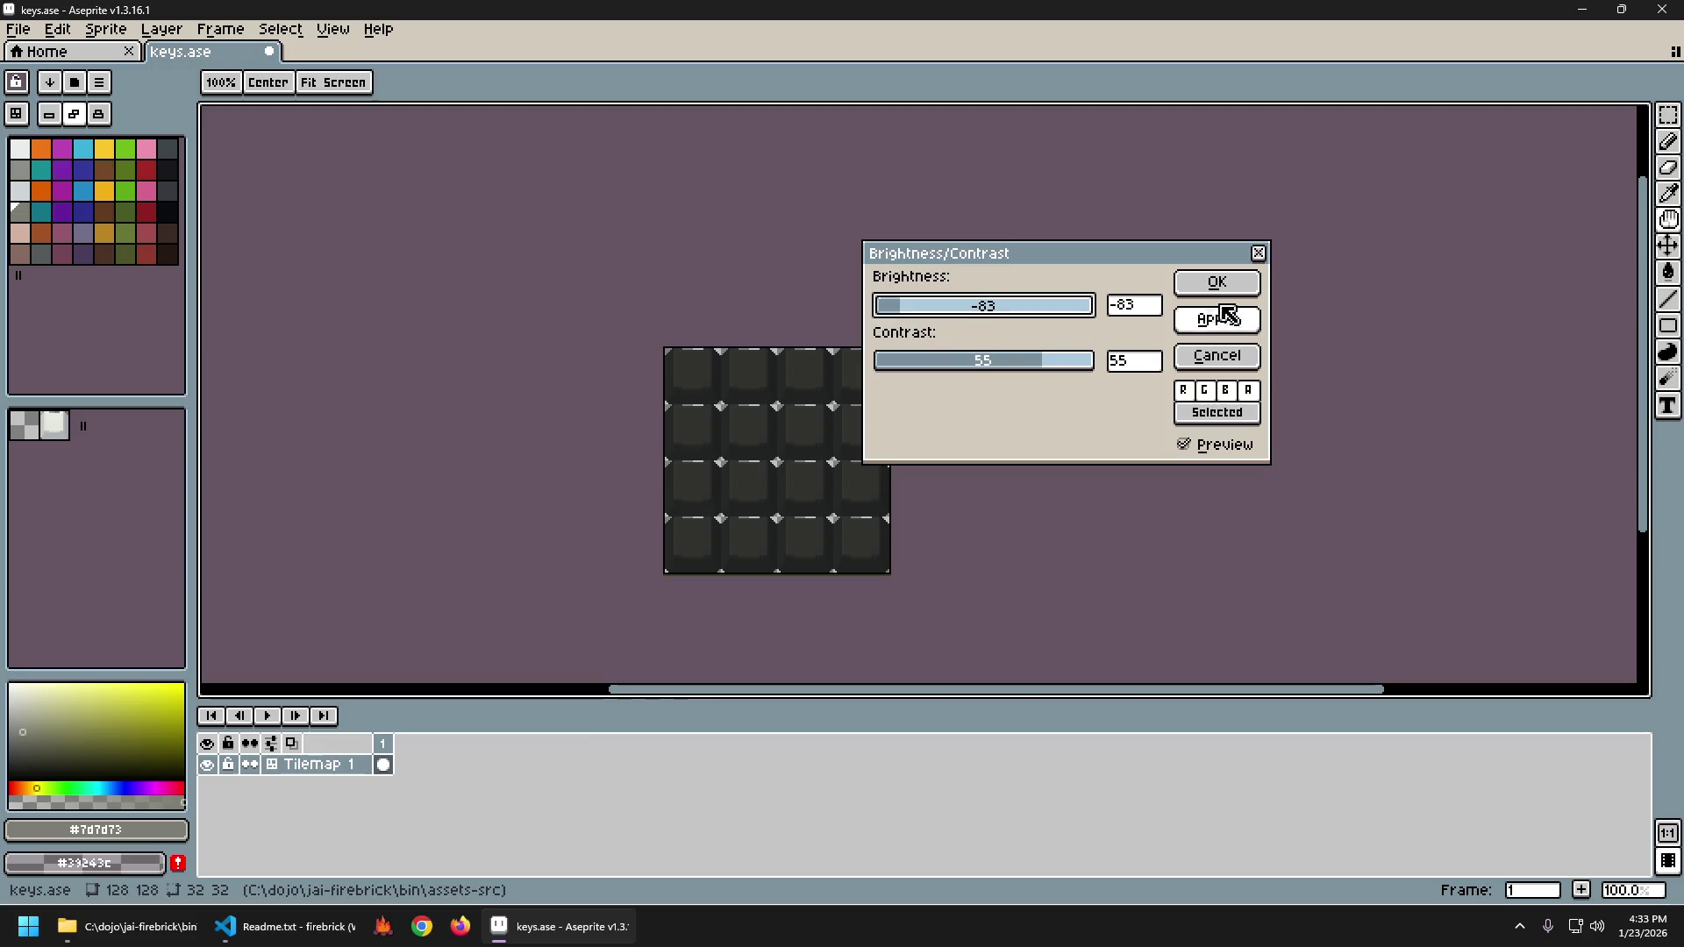
{"action": "left_click", "coordinate": [1032, 362]}
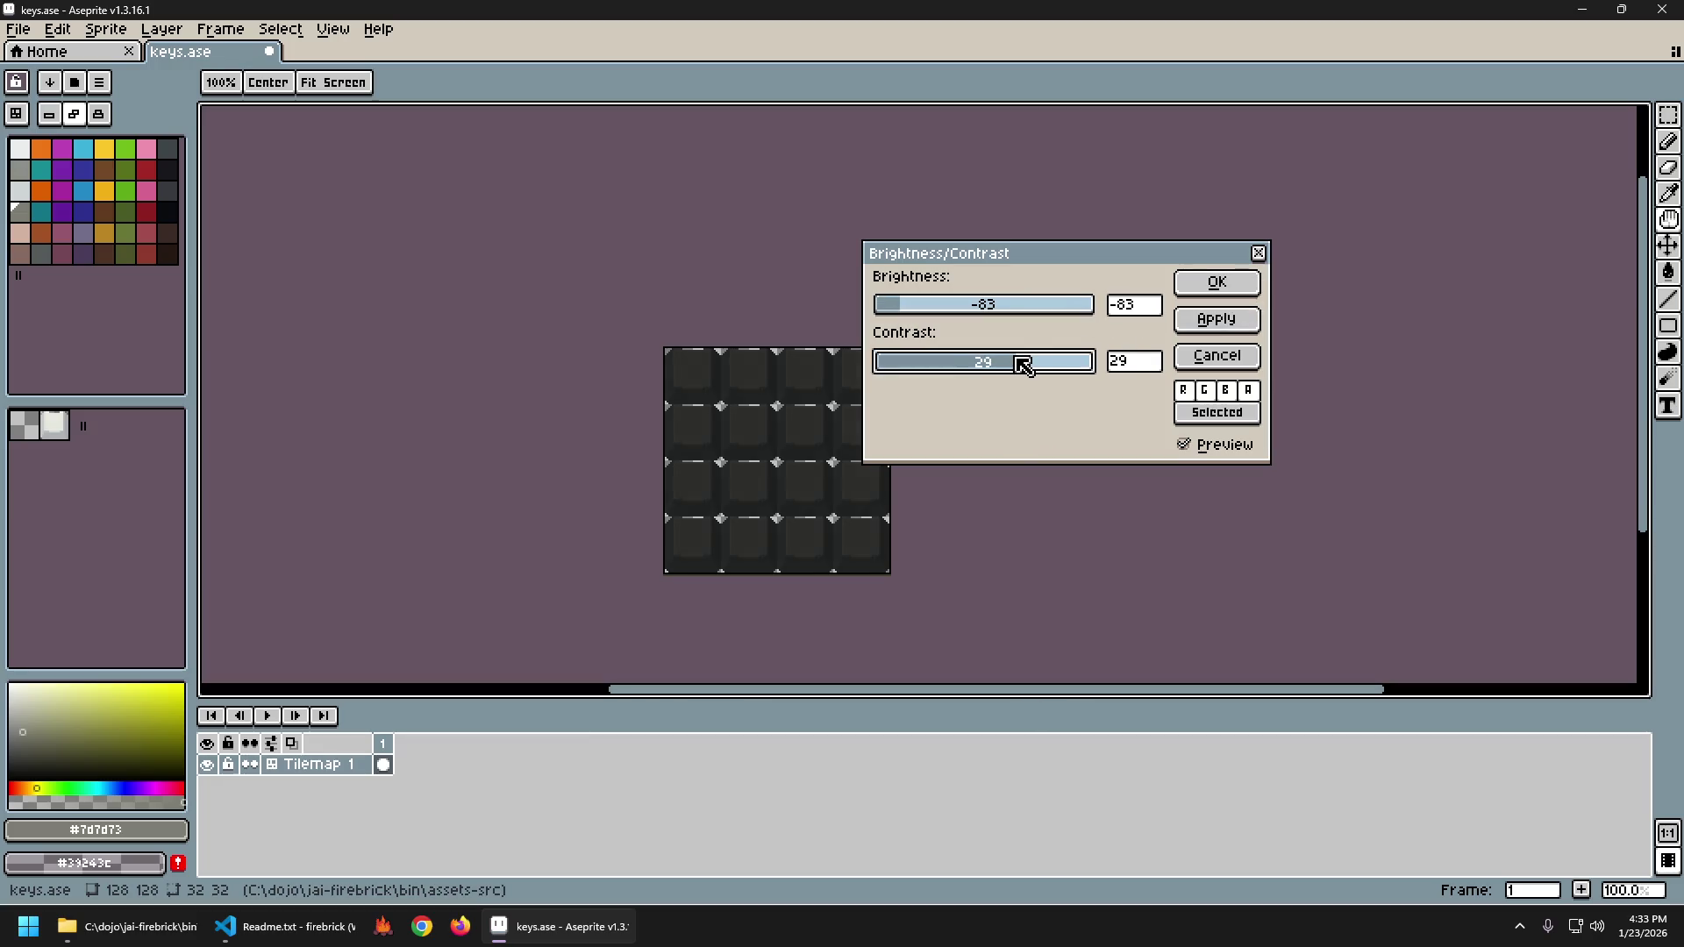
{"action": "left_click_drag", "start_coordinate": [1015, 360], "coordinate": [1003, 369]}
Tune the preview to brightness -82 and contrast 82, then darken brightness to -90.
{"action": "left_click_drag", "start_coordinate": [910, 308], "coordinate": [905, 309]}
{"action": "left_click_drag", "start_coordinate": [965, 362], "coordinate": [1077, 372]}
{"action": "left_click_drag", "start_coordinate": [908, 317], "coordinate": [915, 322]}
{"action": "mouse_move", "coordinate": [1073, 368]}
{"action": "left_mouse_down"}
{"action": "mouse_move", "coordinate": [1033, 363]}
{"action": "mouse_move", "coordinate": [1102, 365]}
{"action": "mouse_move", "coordinate": [1007, 376]}
{"action": "mouse_move", "coordinate": [1050, 377]}
{"action": "left_mouse_up"}
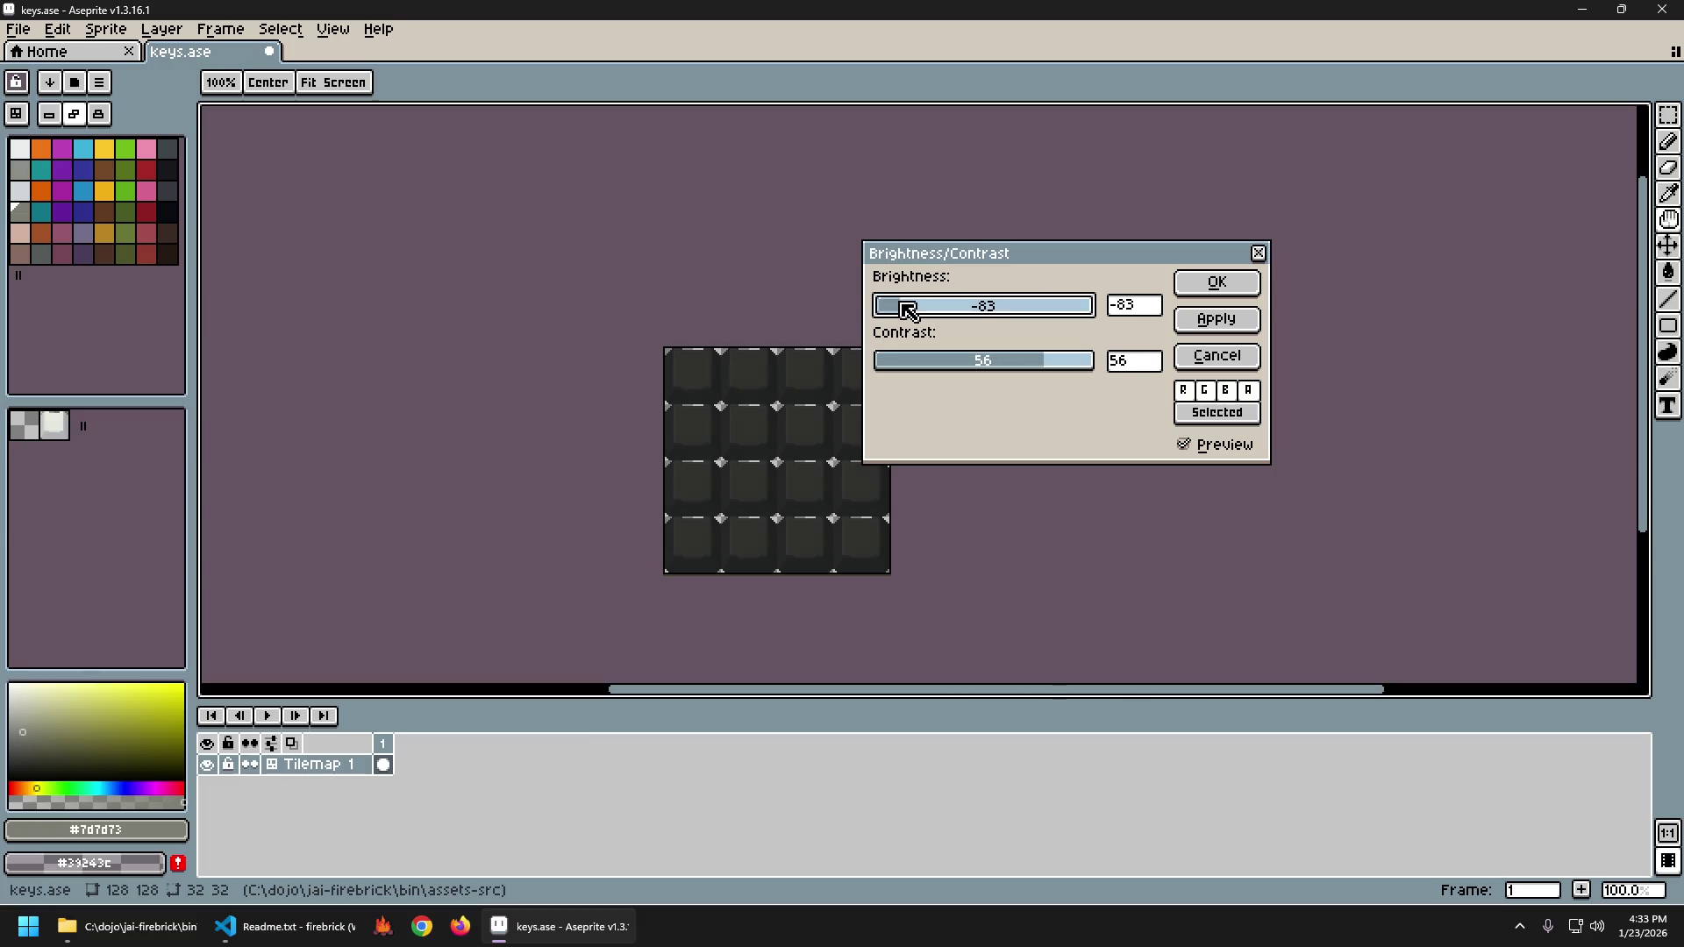
{"action": "left_click_drag", "start_coordinate": [912, 308], "coordinate": [907, 308]}
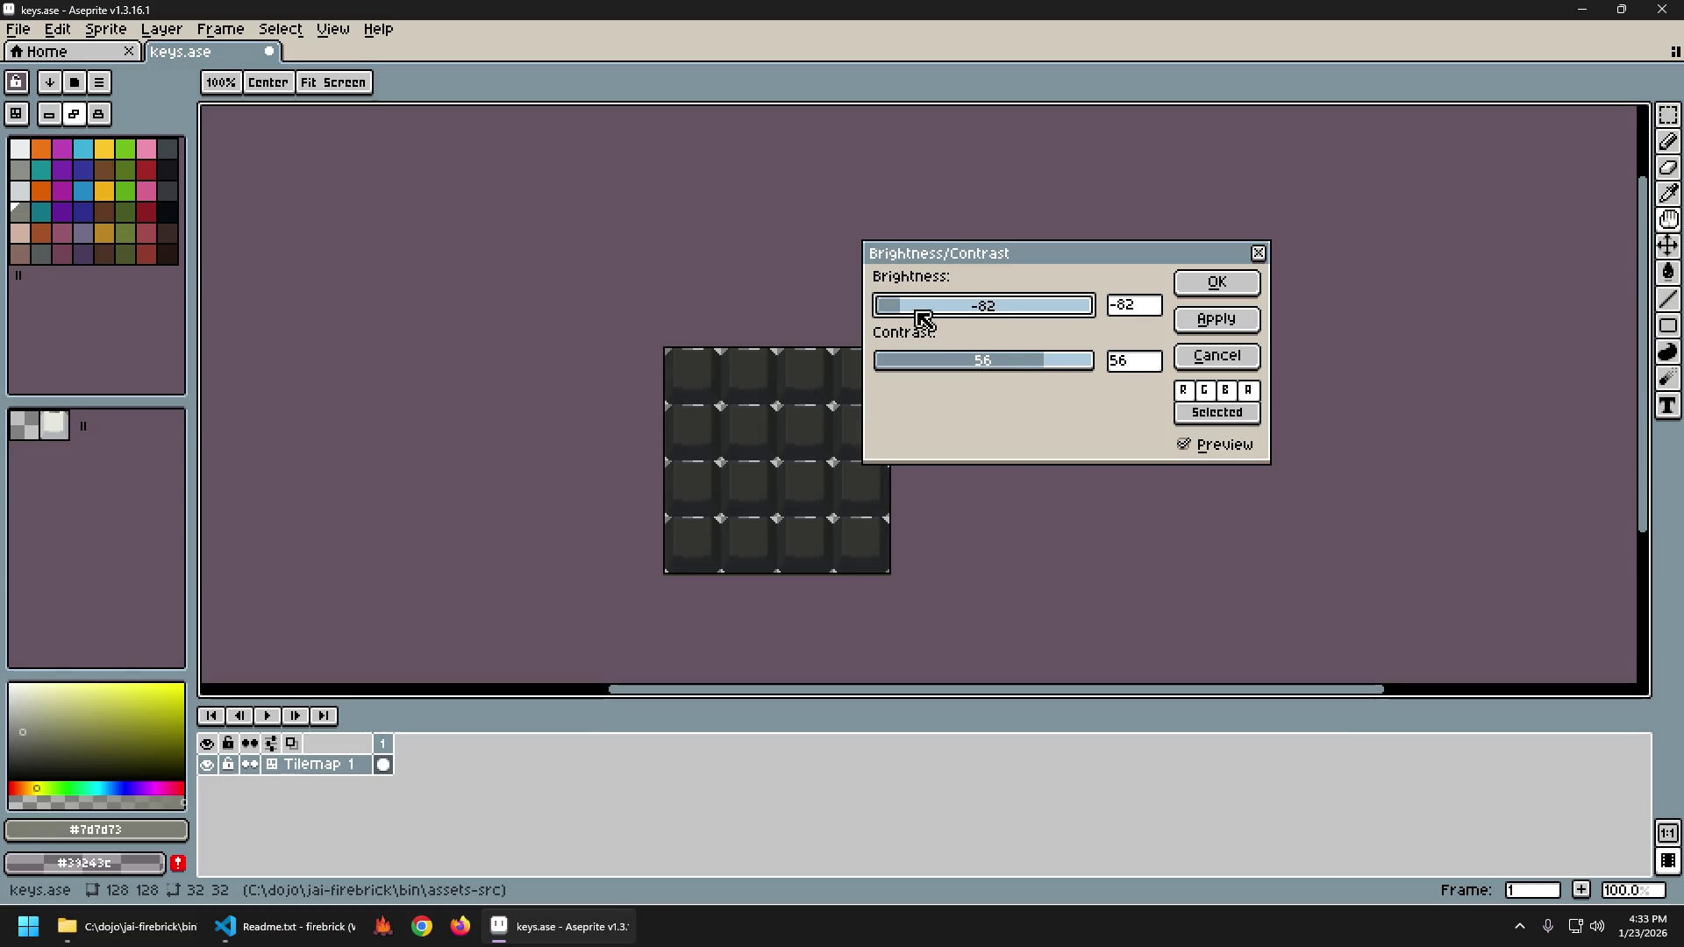
{"action": "mouse_move", "coordinate": [1051, 376]}
{"action": "left_mouse_down"}
{"action": "mouse_move", "coordinate": [1082, 374]}
{"action": "mouse_move", "coordinate": [1053, 373]}
{"action": "left_mouse_up"}
{"action": "mouse_move", "coordinate": [1046, 373]}
{"action": "left_mouse_down"}
{"action": "mouse_move", "coordinate": [1009, 373]}
{"action": "mouse_move", "coordinate": [1079, 374]}
{"action": "left_mouse_up"}
{"action": "left_click_drag", "start_coordinate": [899, 309], "coordinate": [902, 311]}
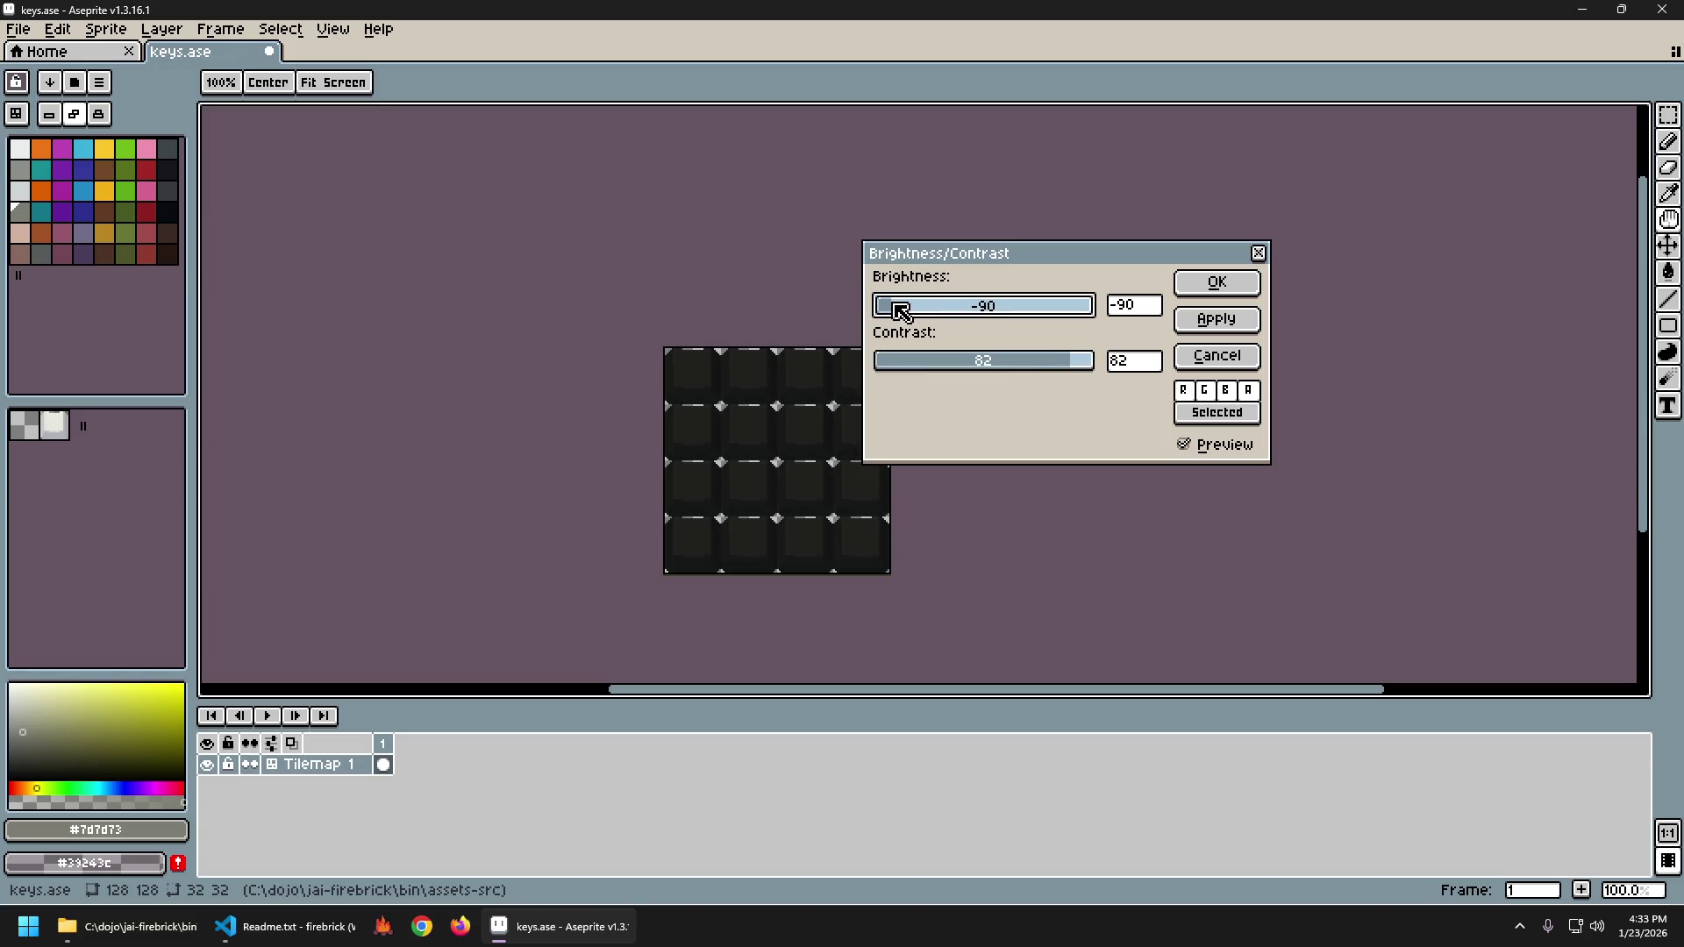
Try contrast values from 41 to 100 with brightness -83 to -90, ending at contrast 100.
{"action": "mouse_move", "coordinate": [1081, 375]}
{"action": "left_mouse_down"}
{"action": "mouse_move", "coordinate": [1048, 375]}
{"action": "mouse_move", "coordinate": [1092, 375]}
{"action": "left_mouse_up"}
{"action": "left_click_drag", "start_coordinate": [945, 312], "coordinate": [901, 317]}
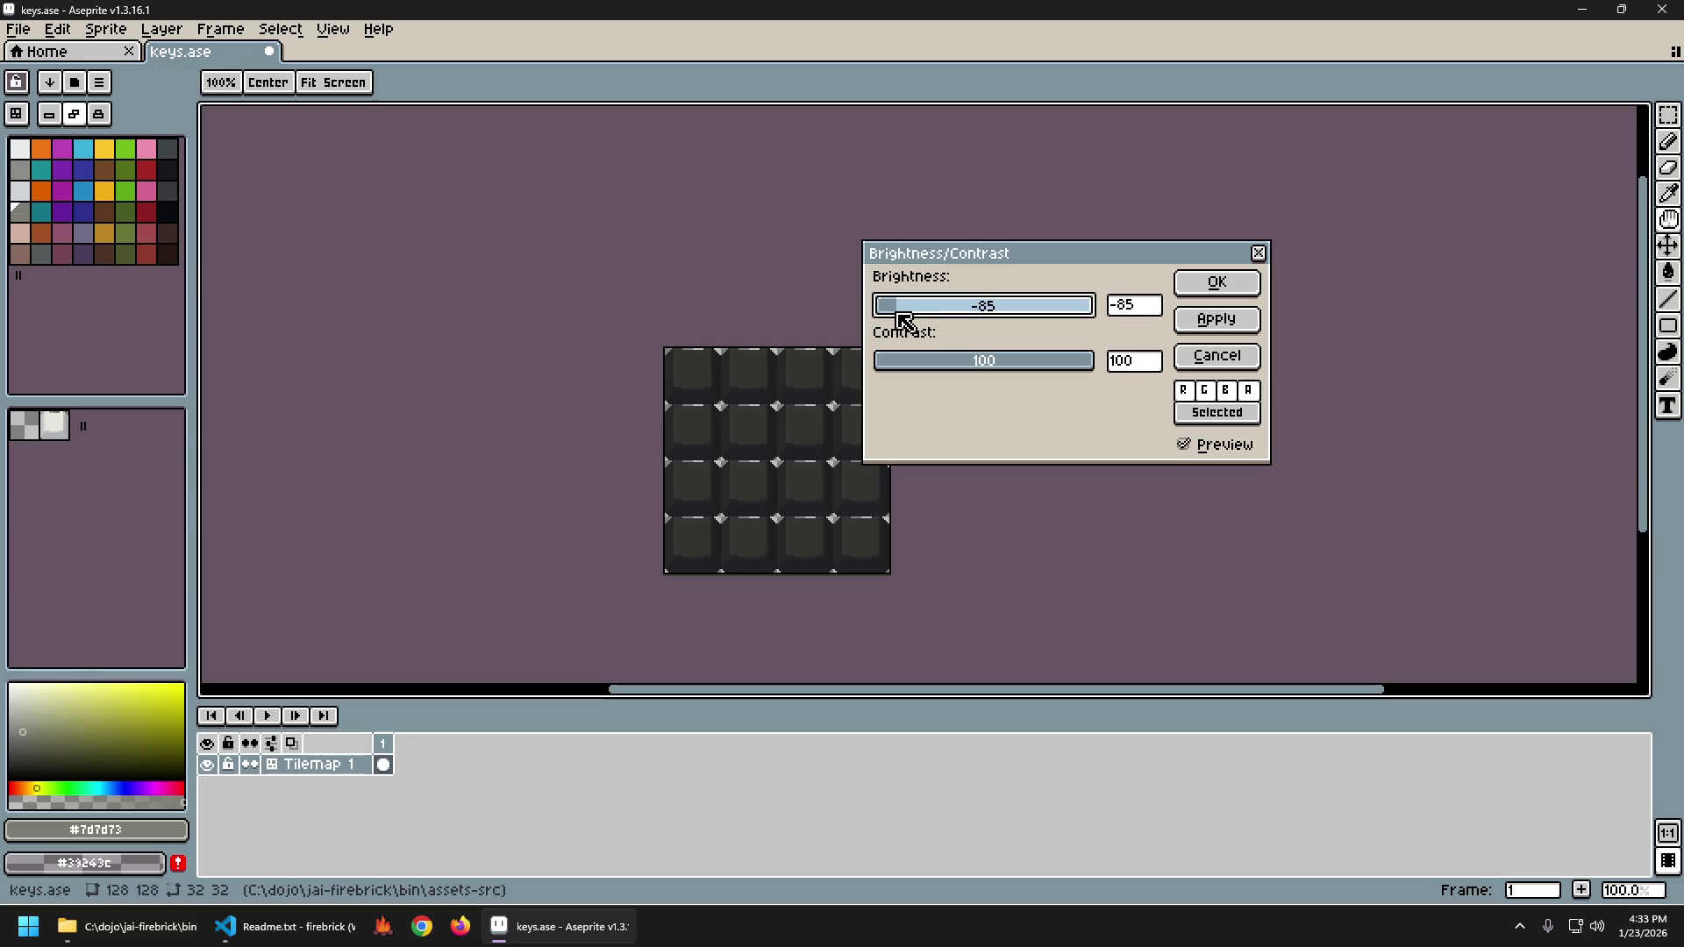
{"action": "left_click_drag", "start_coordinate": [1057, 369], "coordinate": [1041, 369]}
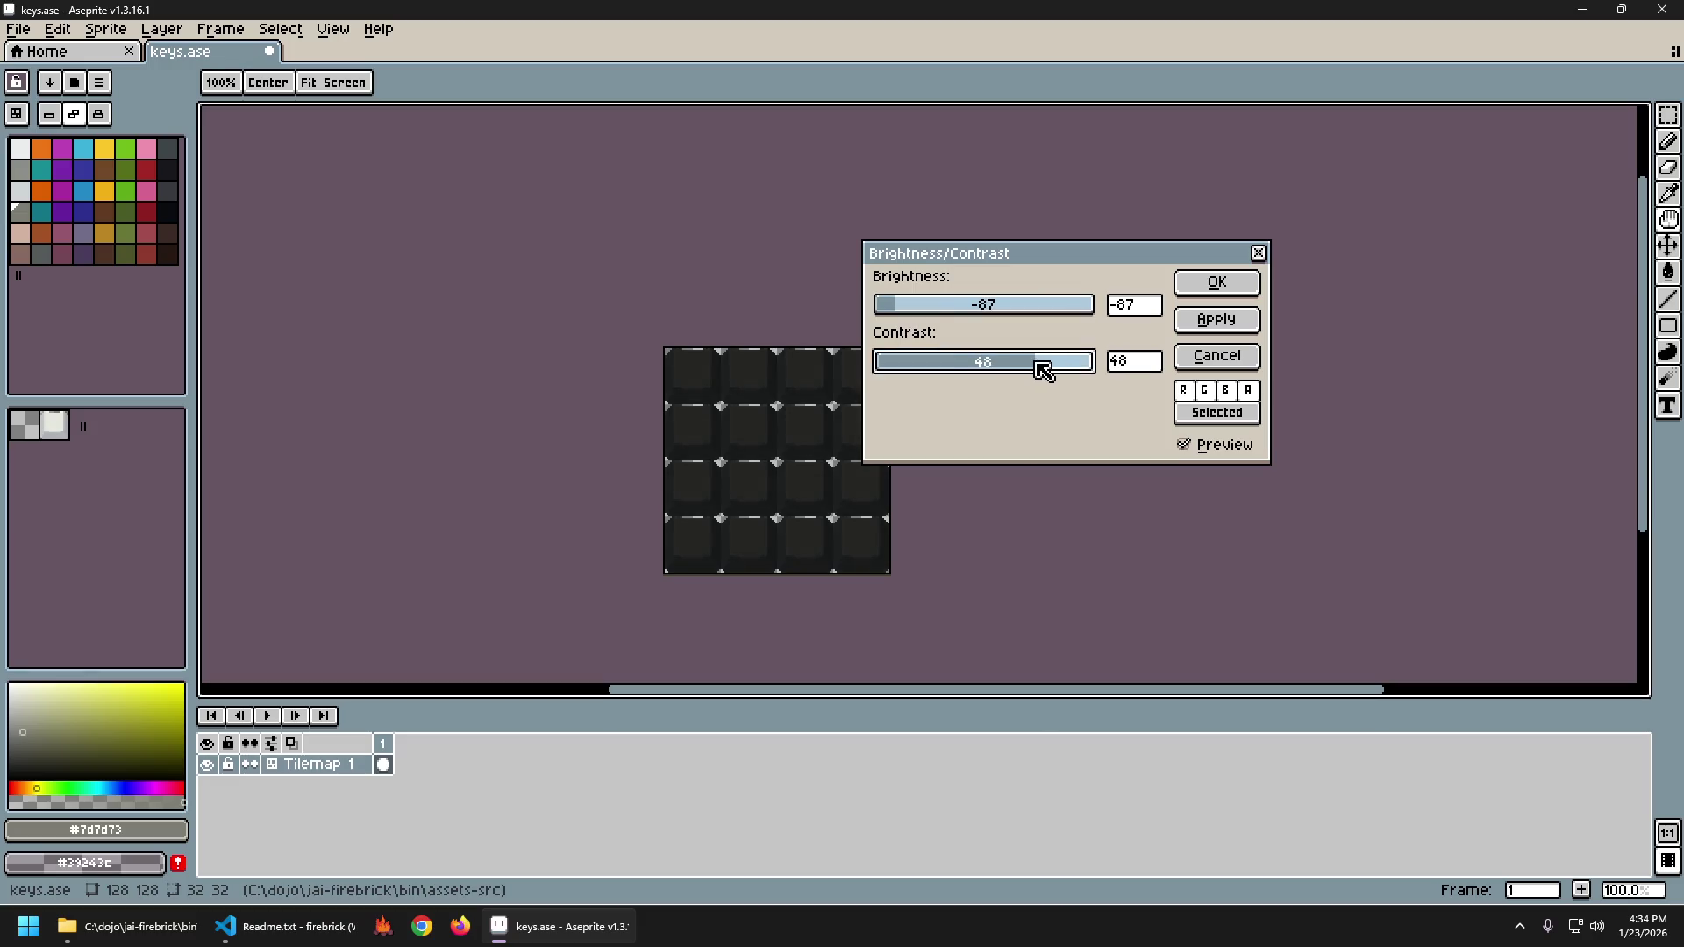
{"action": "left_click_drag", "start_coordinate": [906, 314], "coordinate": [904, 314]}
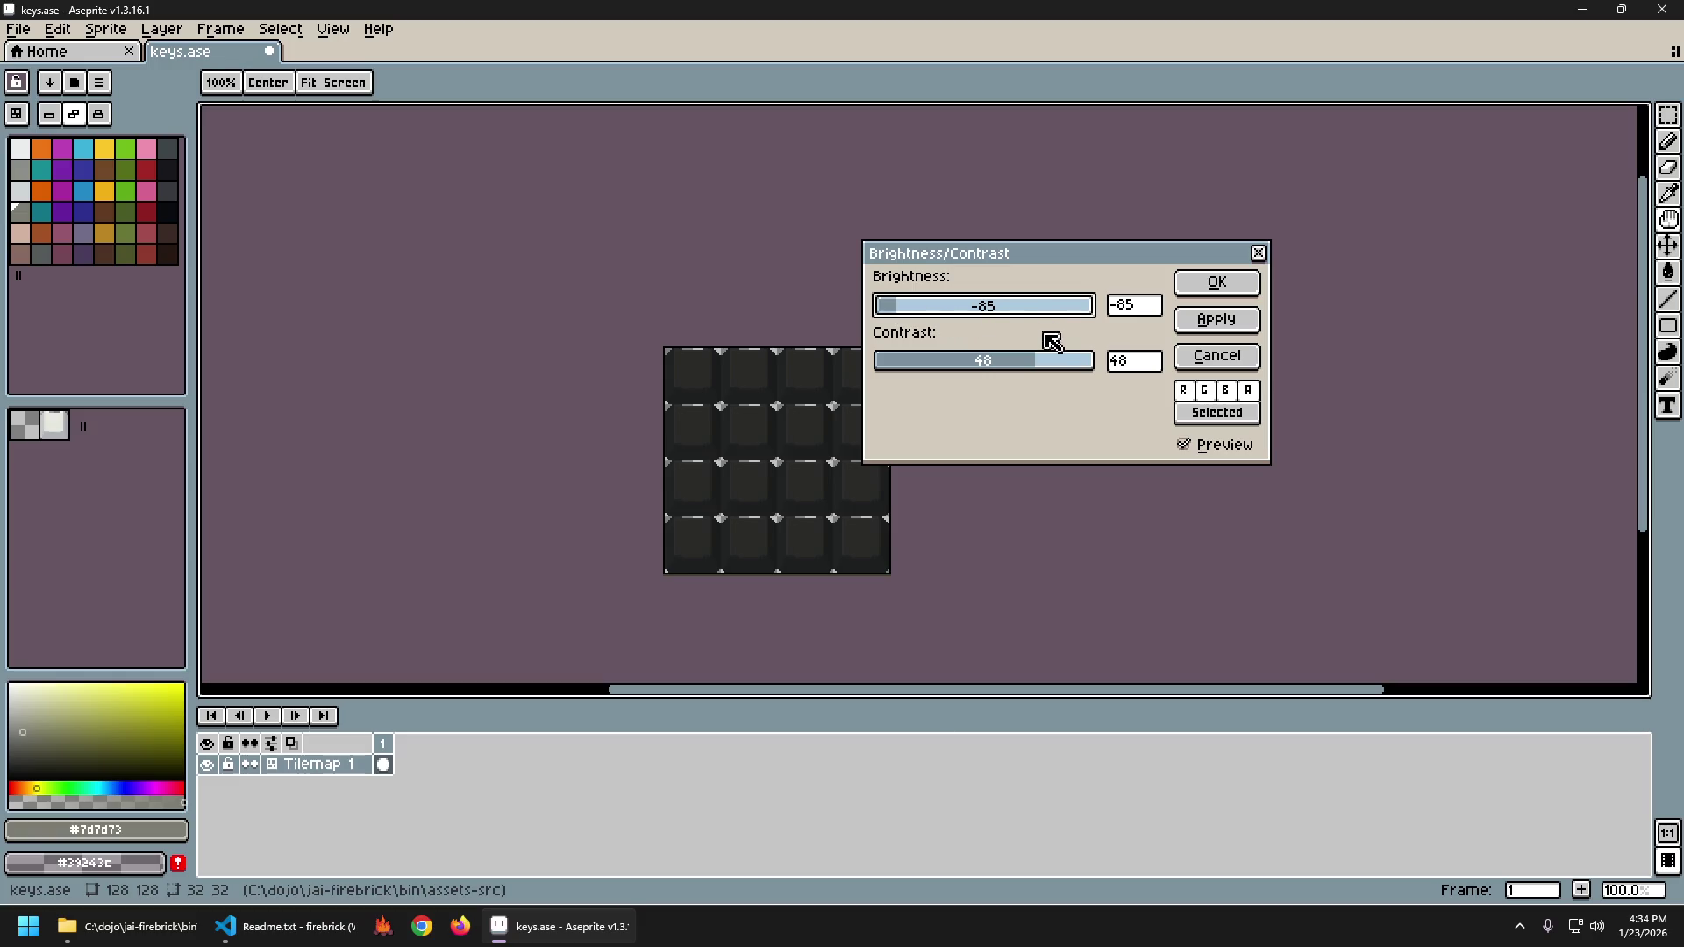
{"action": "left_click_drag", "start_coordinate": [901, 317], "coordinate": [905, 321]}
{"action": "mouse_move", "coordinate": [1066, 362]}
{"action": "left_mouse_down"}
{"action": "mouse_move", "coordinate": [1035, 368]}
{"action": "mouse_move", "coordinate": [1075, 366]}
{"action": "mouse_move", "coordinate": [1057, 372]}
{"action": "left_mouse_up"}
{"action": "left_click_drag", "start_coordinate": [890, 302], "coordinate": [907, 317]}
{"action": "left_click_drag", "start_coordinate": [902, 314], "coordinate": [906, 316]}
{"action": "left_click_drag", "start_coordinate": [1057, 378], "coordinate": [1073, 371]}
{"action": "left_click_drag", "start_coordinate": [913, 316], "coordinate": [903, 316]}
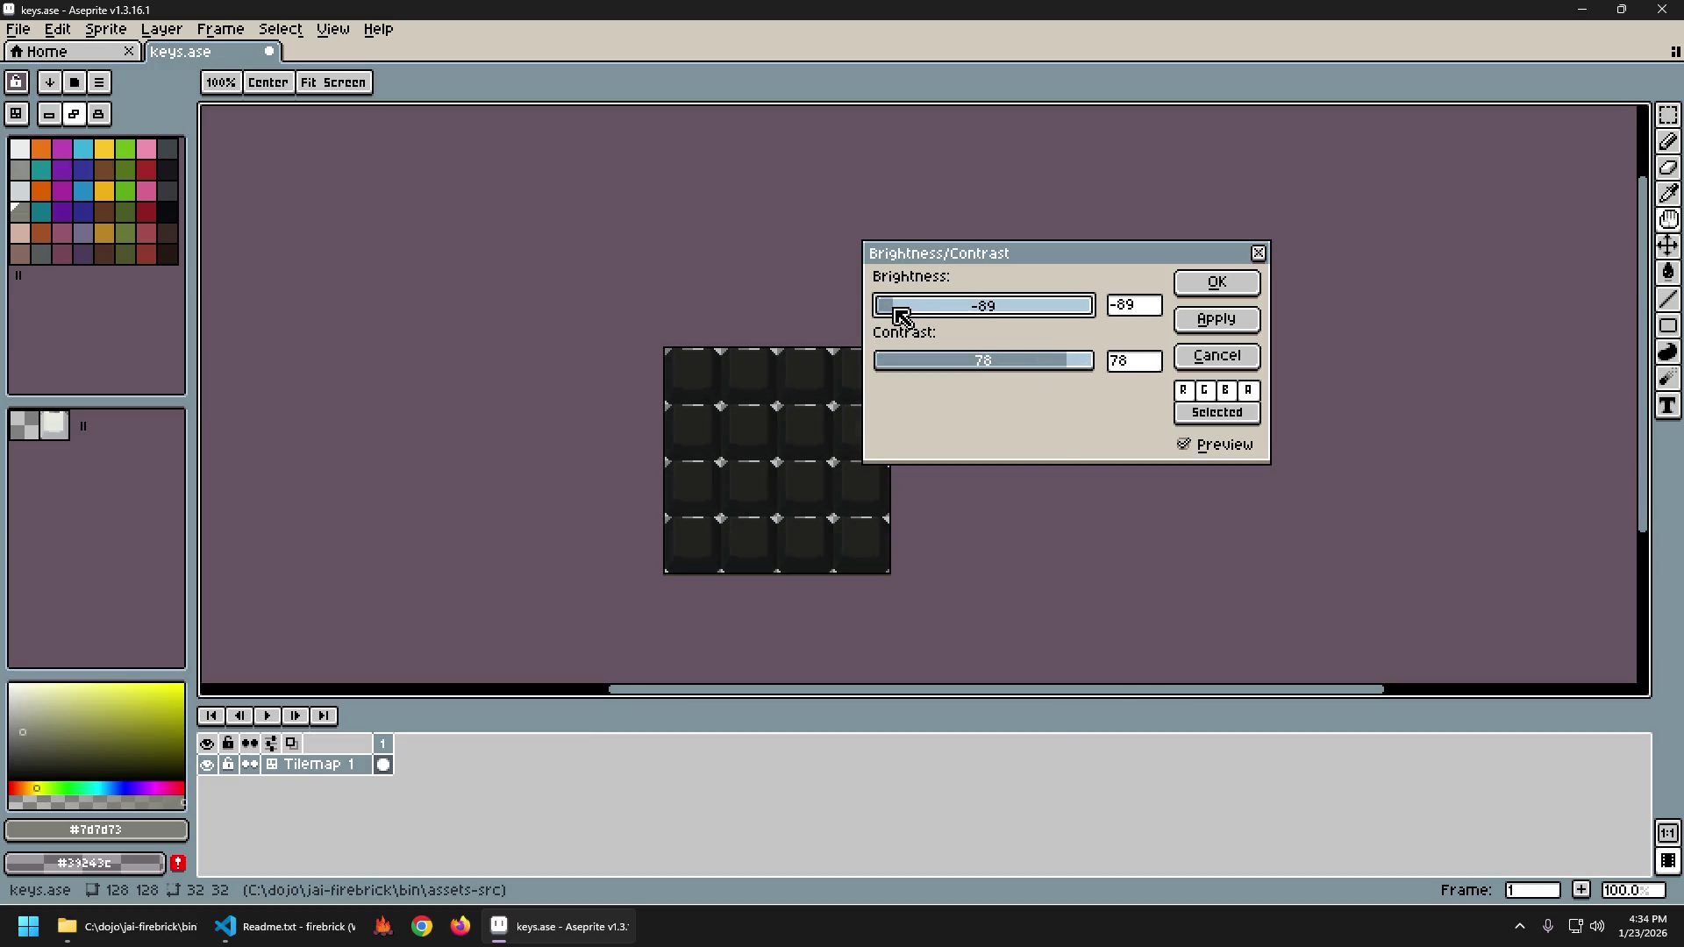
{"action": "left_click_drag", "start_coordinate": [1070, 370], "coordinate": [1102, 370]}
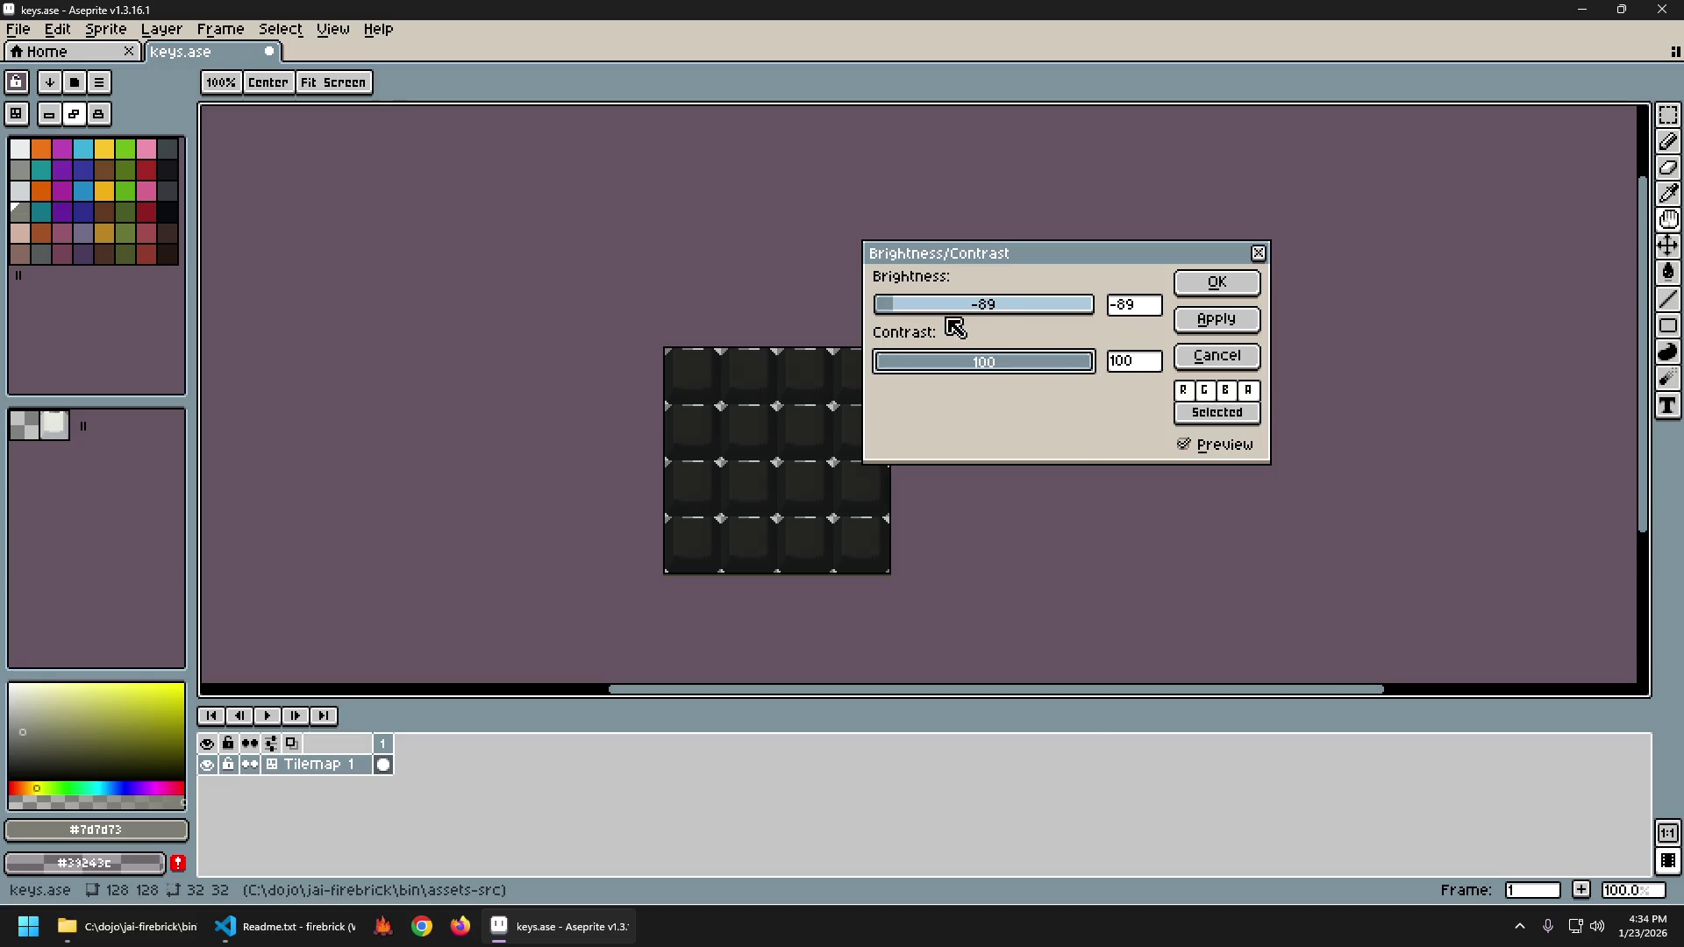
Fine-tune the Brightness field with arrow keys to about -91.
{"action": "left_click", "coordinate": [1145, 308]}
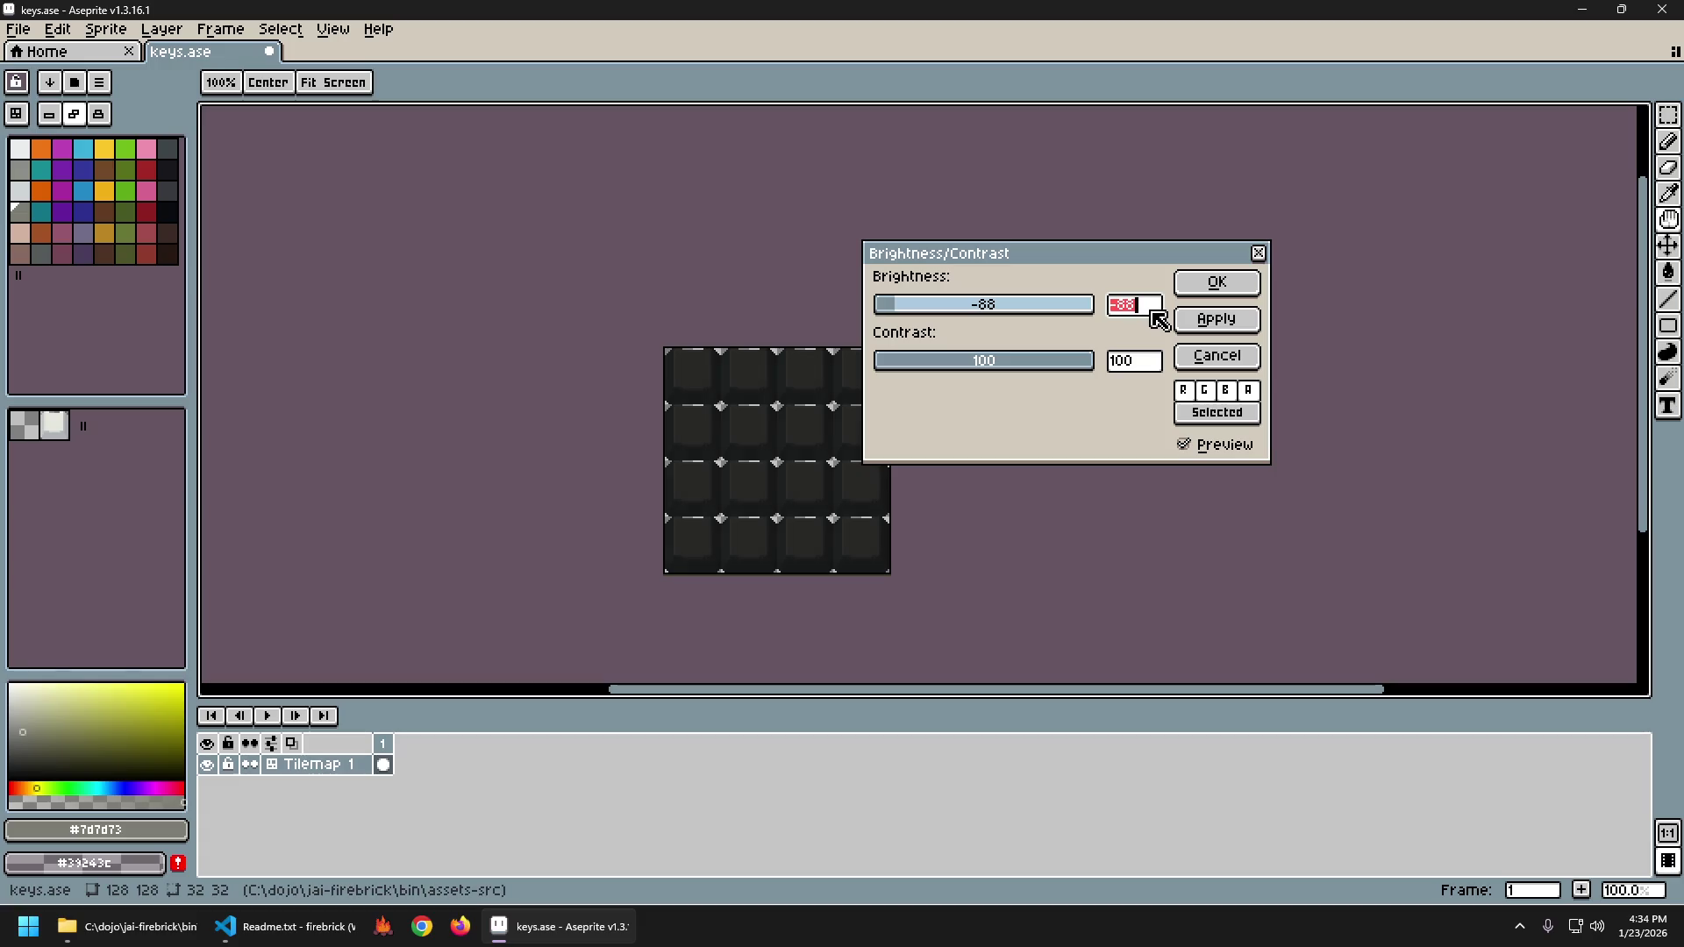
{"action": "key", "text": "Down"}
{"action": "key", "text": "Down"}
{"action": "key", "text": "Down"}
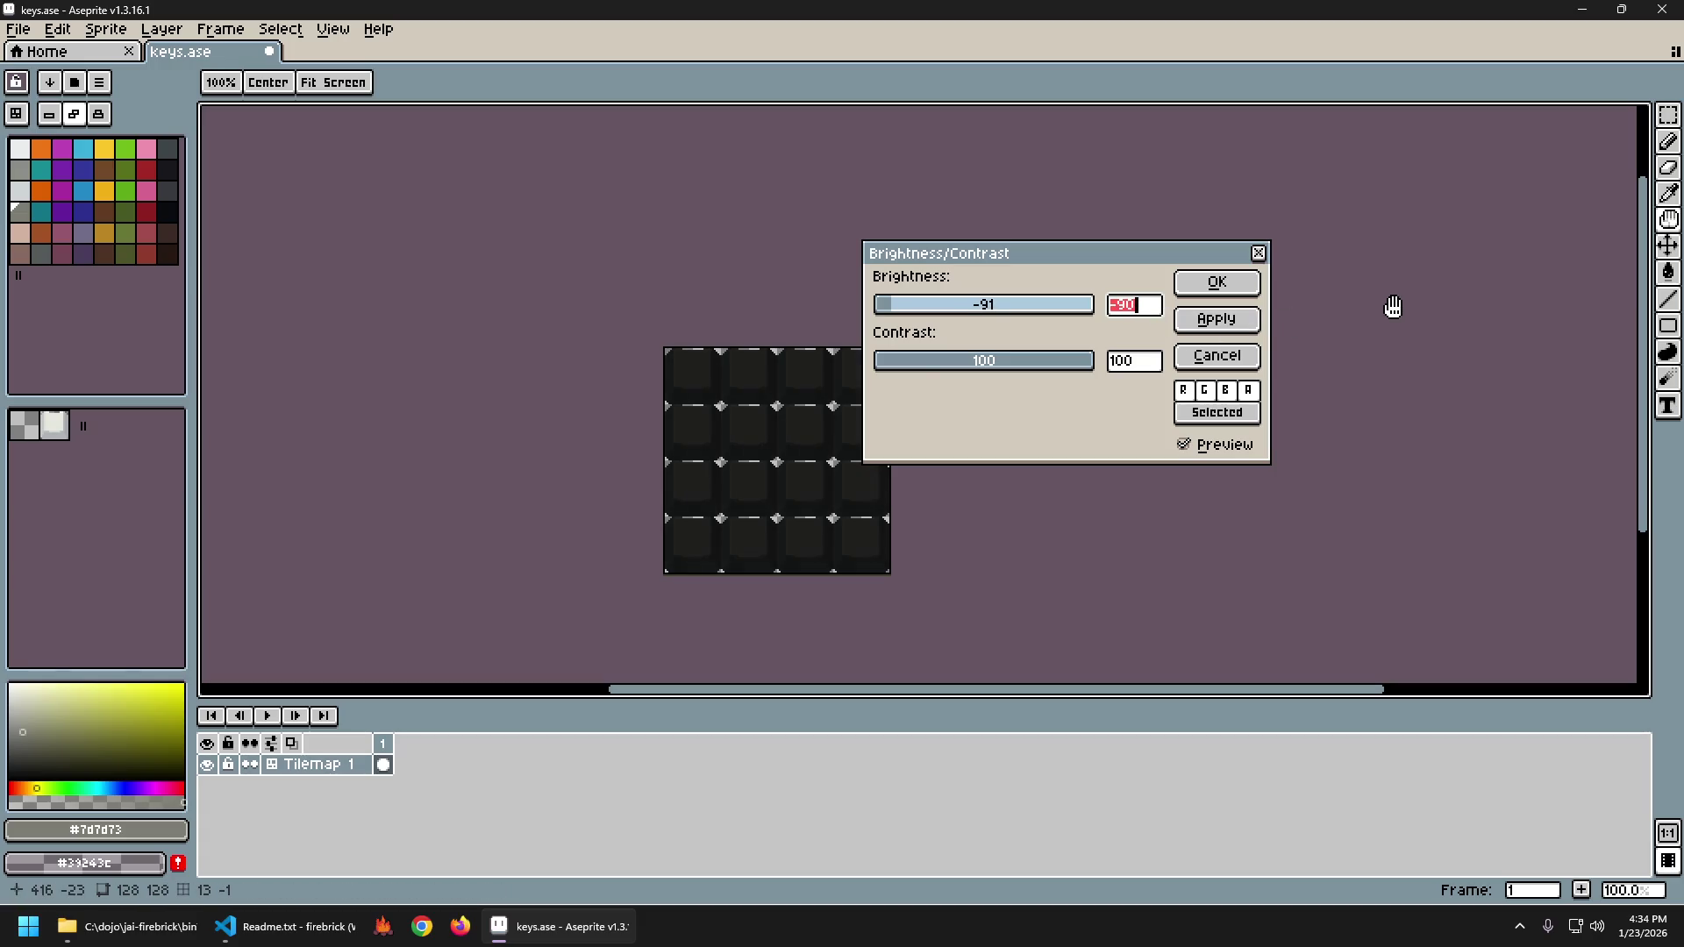
{"action": "key", "text": "Down"}
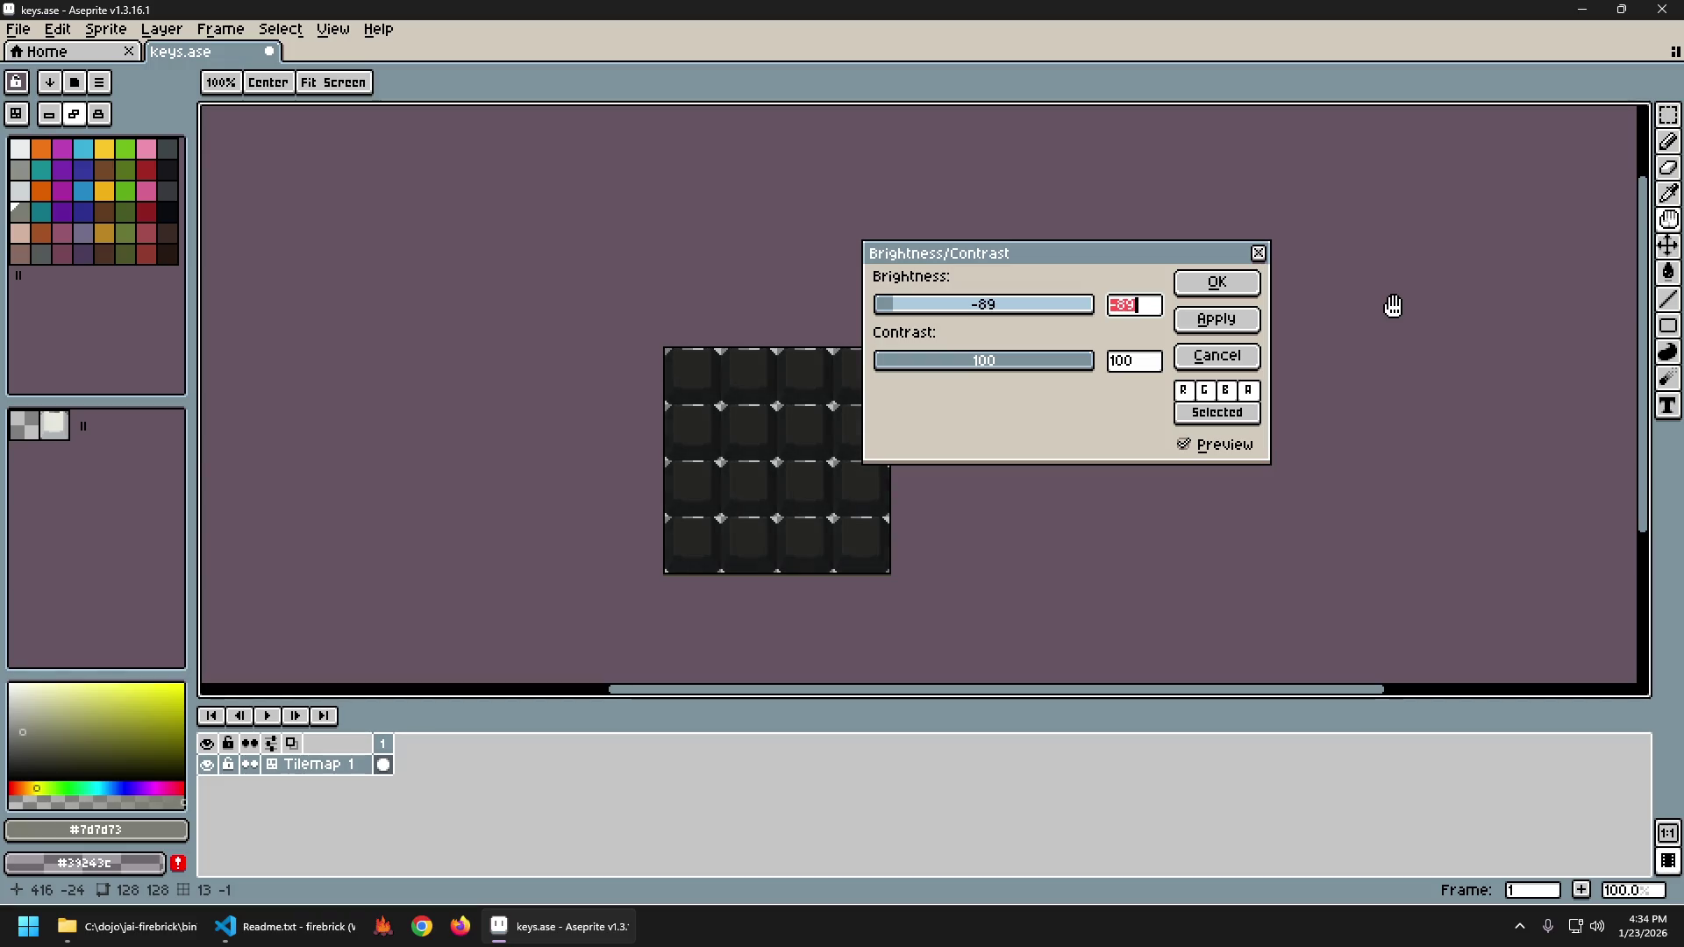
{"action": "key", "text": "Up"}
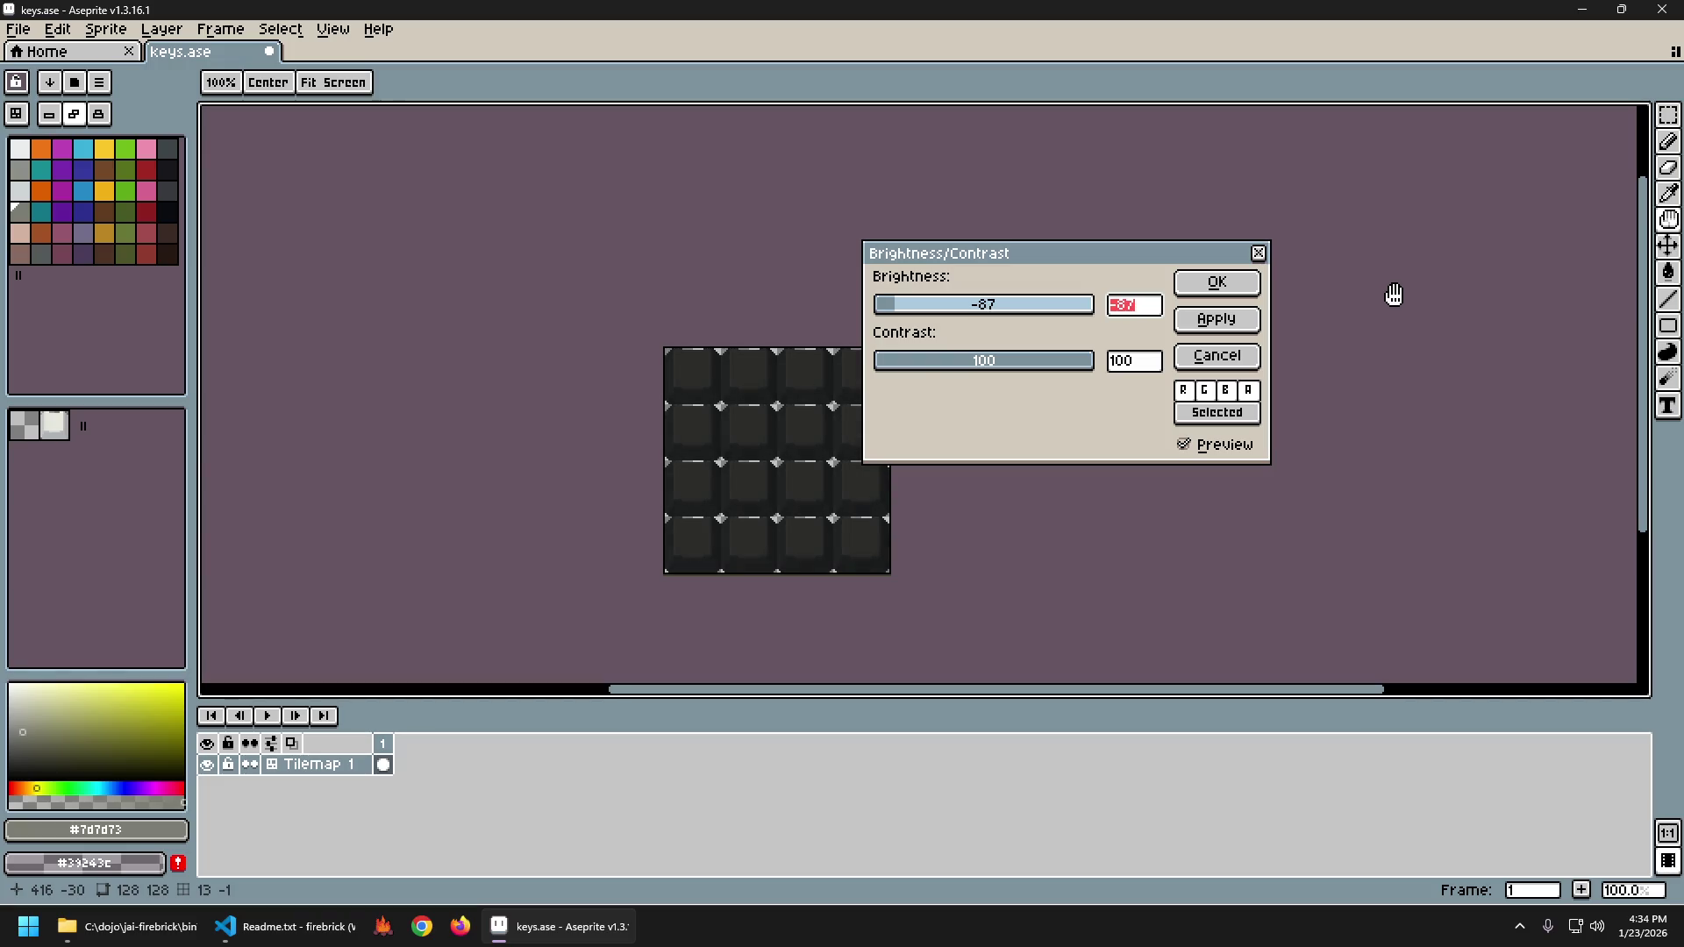
{"action": "key", "text": "Down"}
{"action": "key", "text": "Down"}
{"action": "key", "text": "Down"}
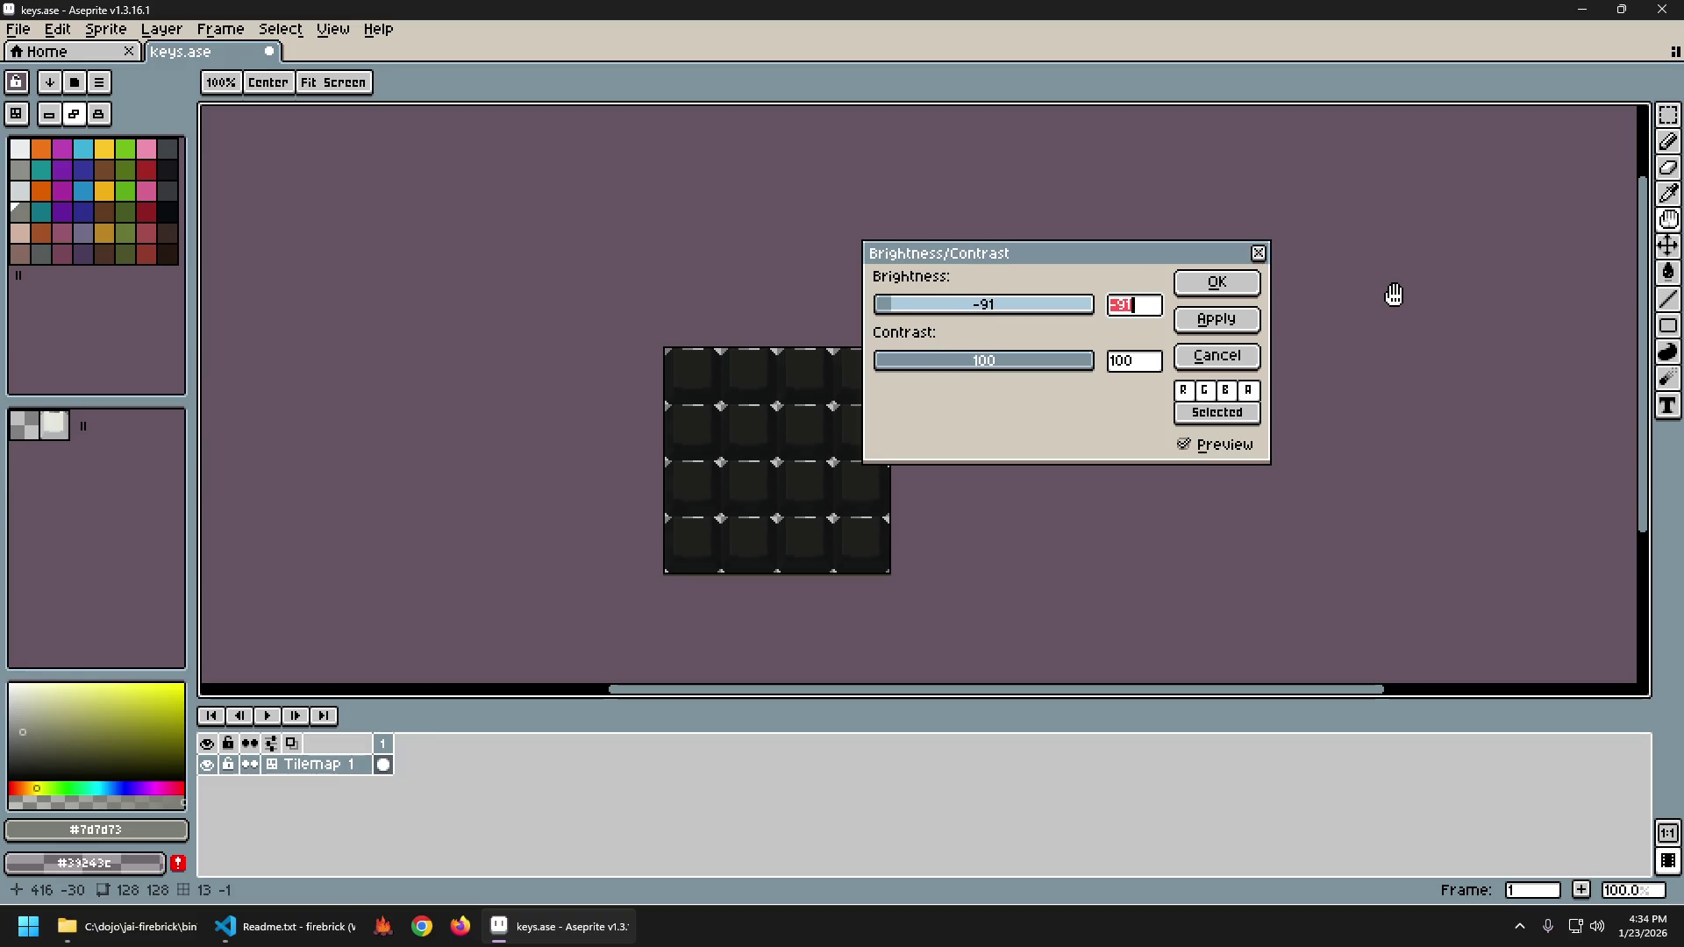
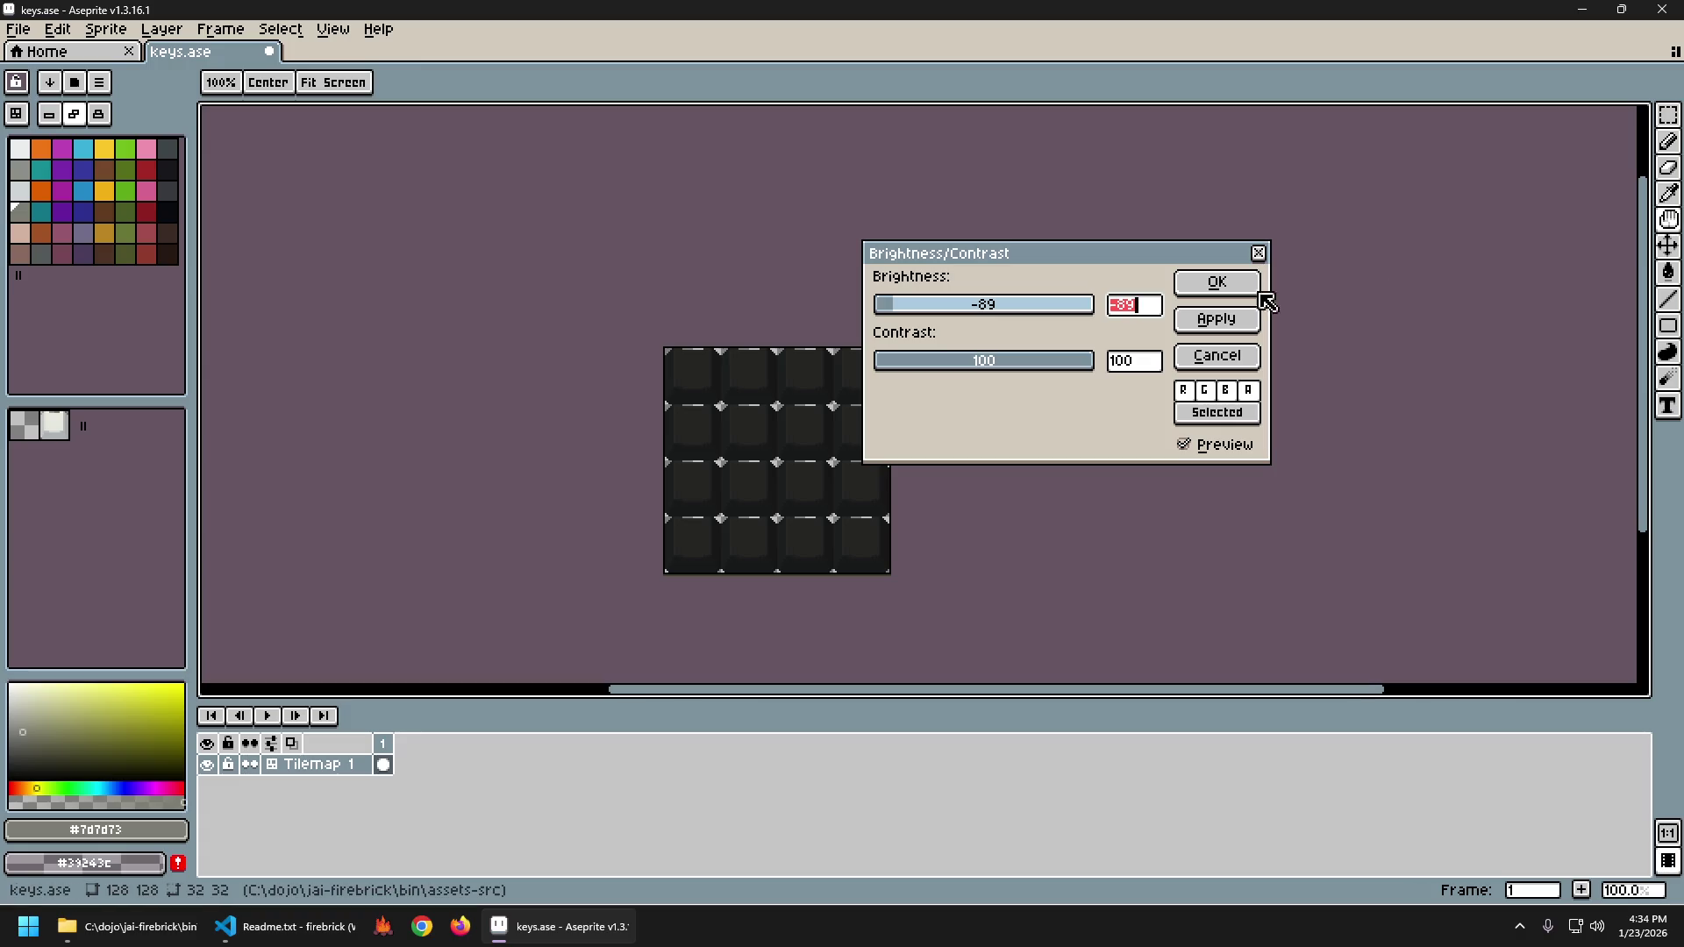
Apply the brightness reduction, then paste the bright keycap tile into row 2, column 1.
{"action": "left_click", "coordinate": [1218, 283]}
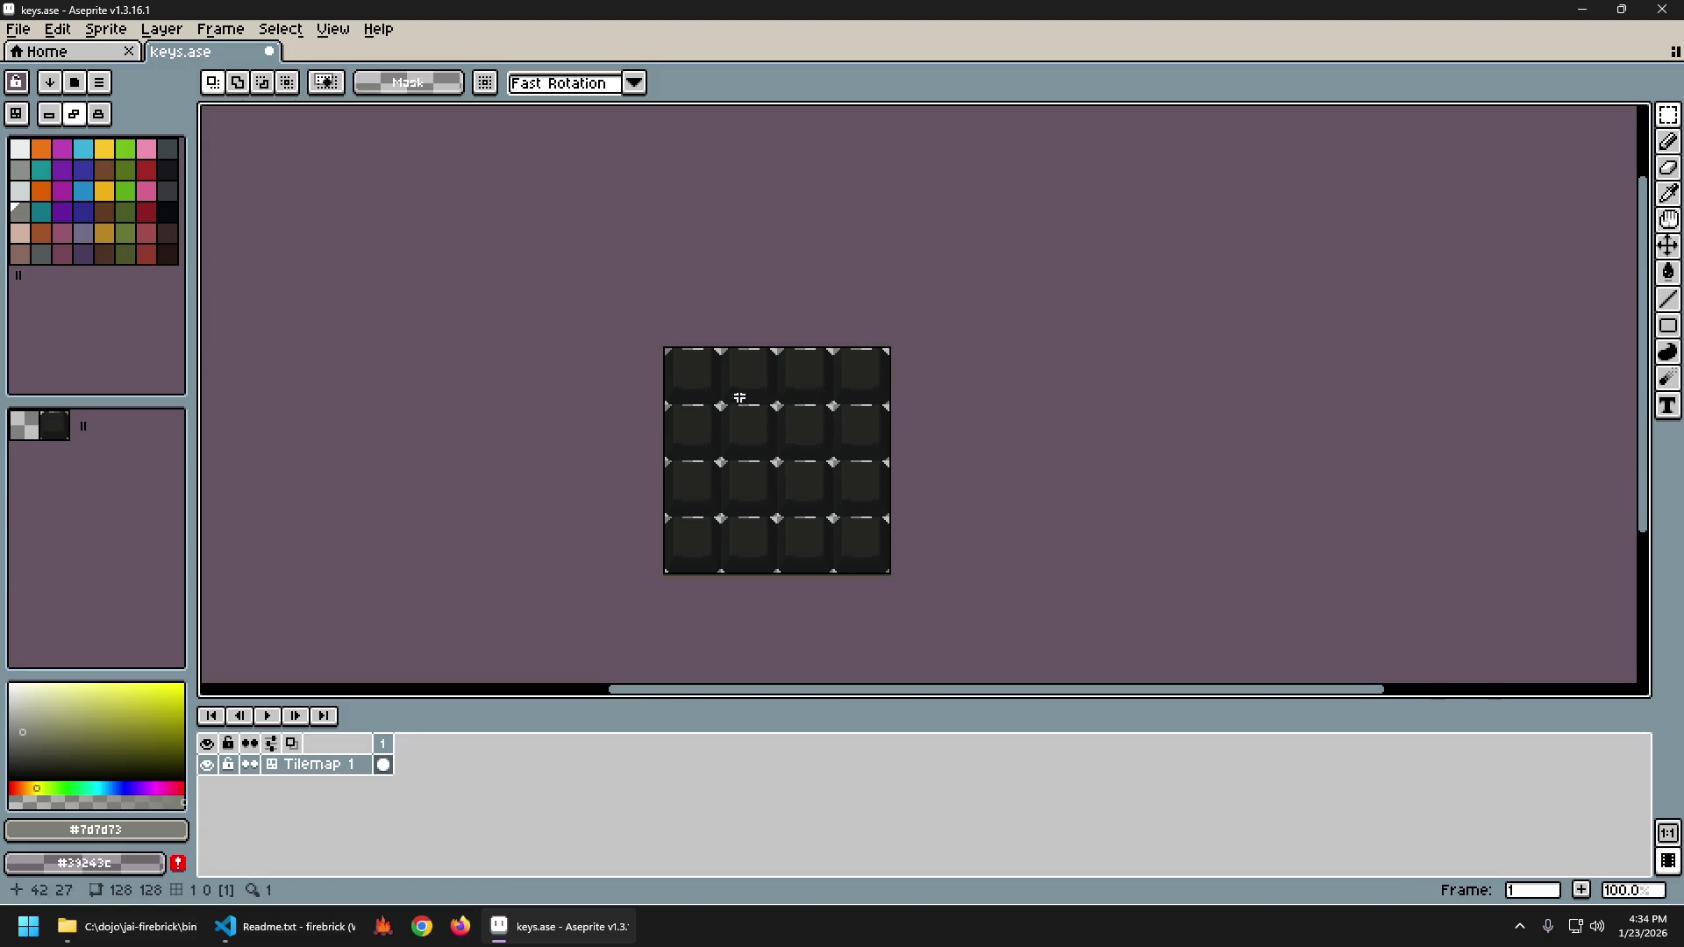
{"action": "scroll", "coordinate": [769, 460], "scroll_direction": "up", "scroll_amount": 2}
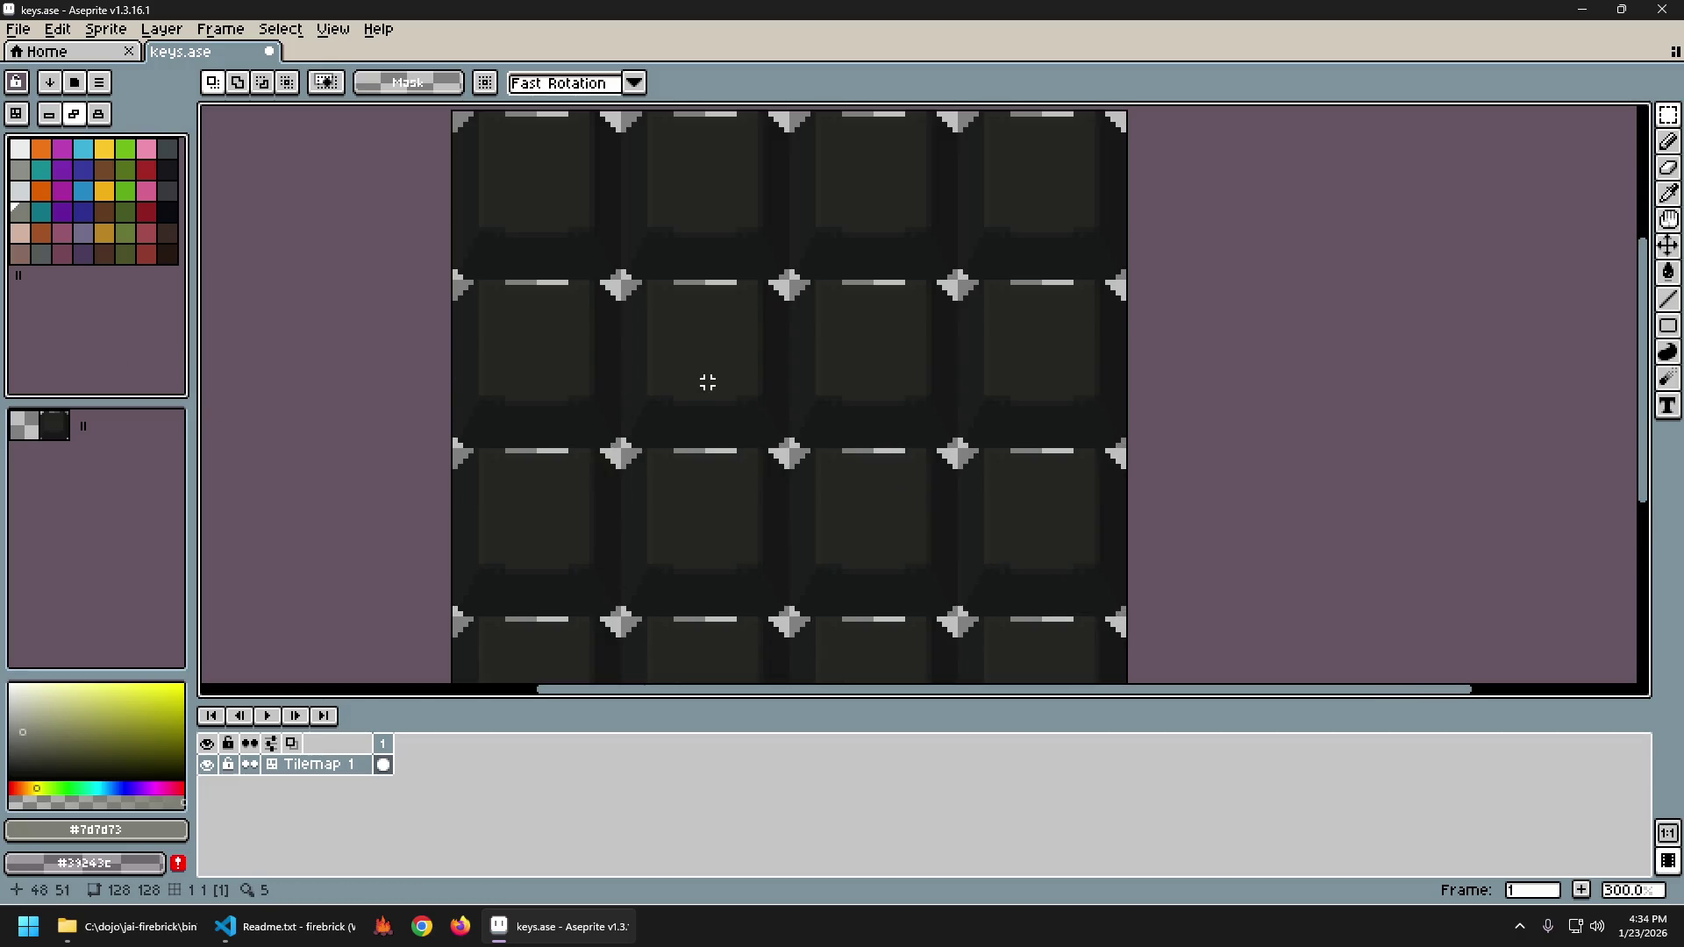
{"action": "key", "text": "ctrl+v"}
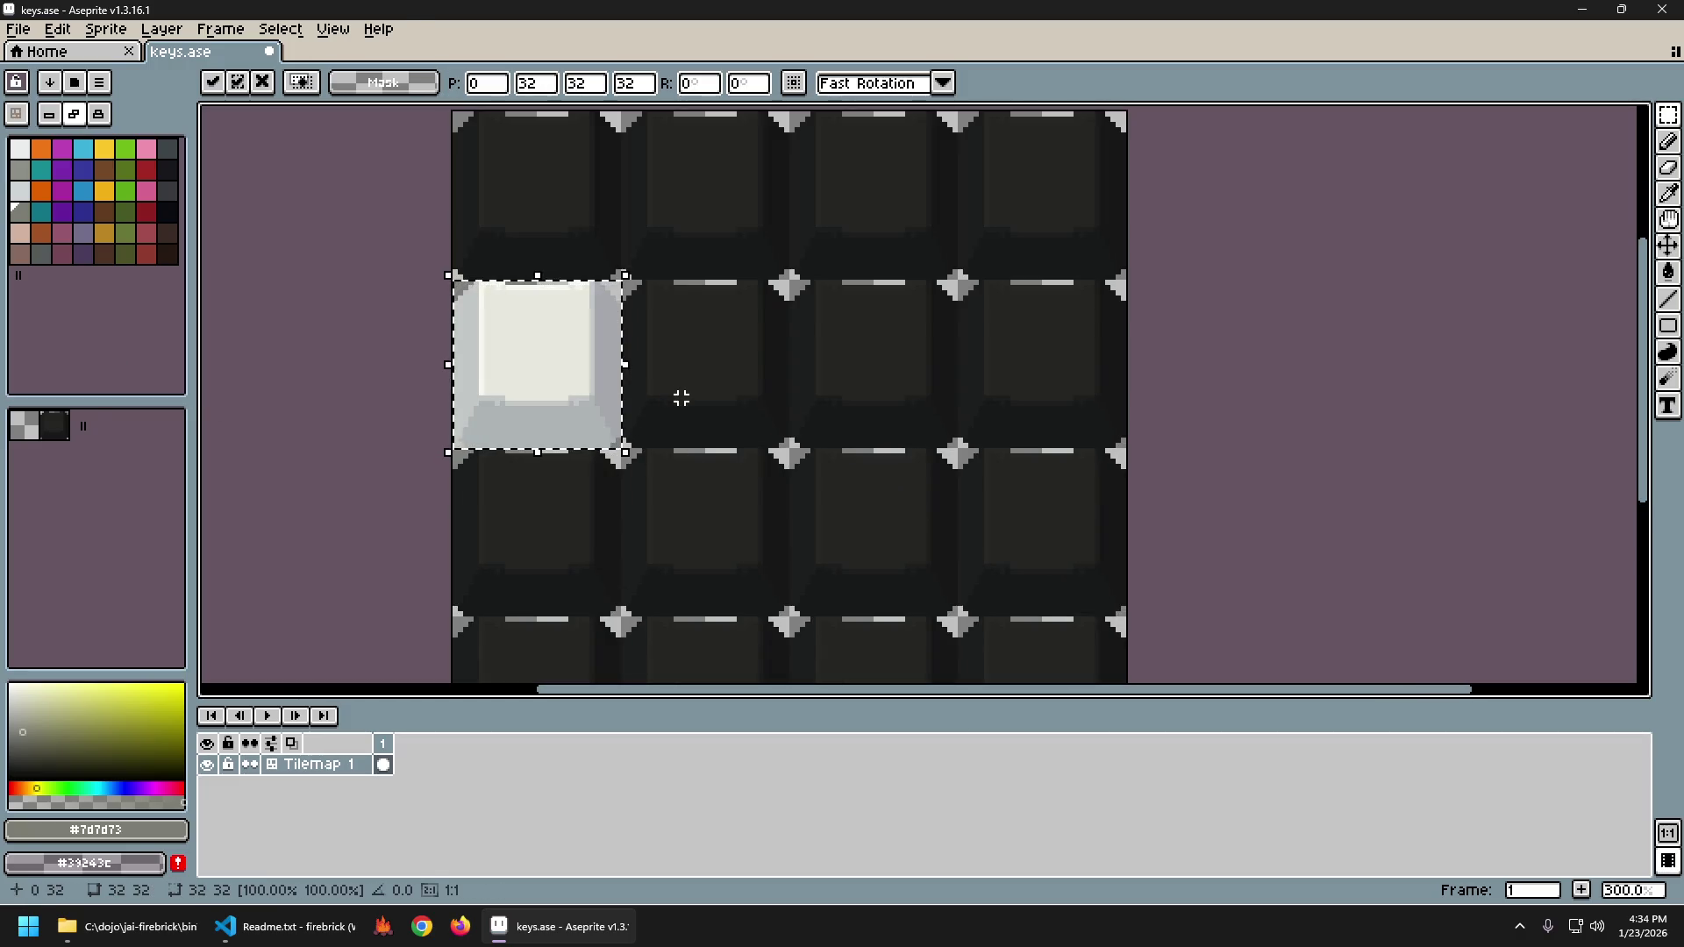
{"action": "key", "text": "Return"}
{"action": "scroll", "coordinate": [741, 445], "scroll_direction": "down", "scroll_amount": 3}
{"action": "scroll", "coordinate": [736, 447], "scroll_direction": "up", "scroll_amount": 1}
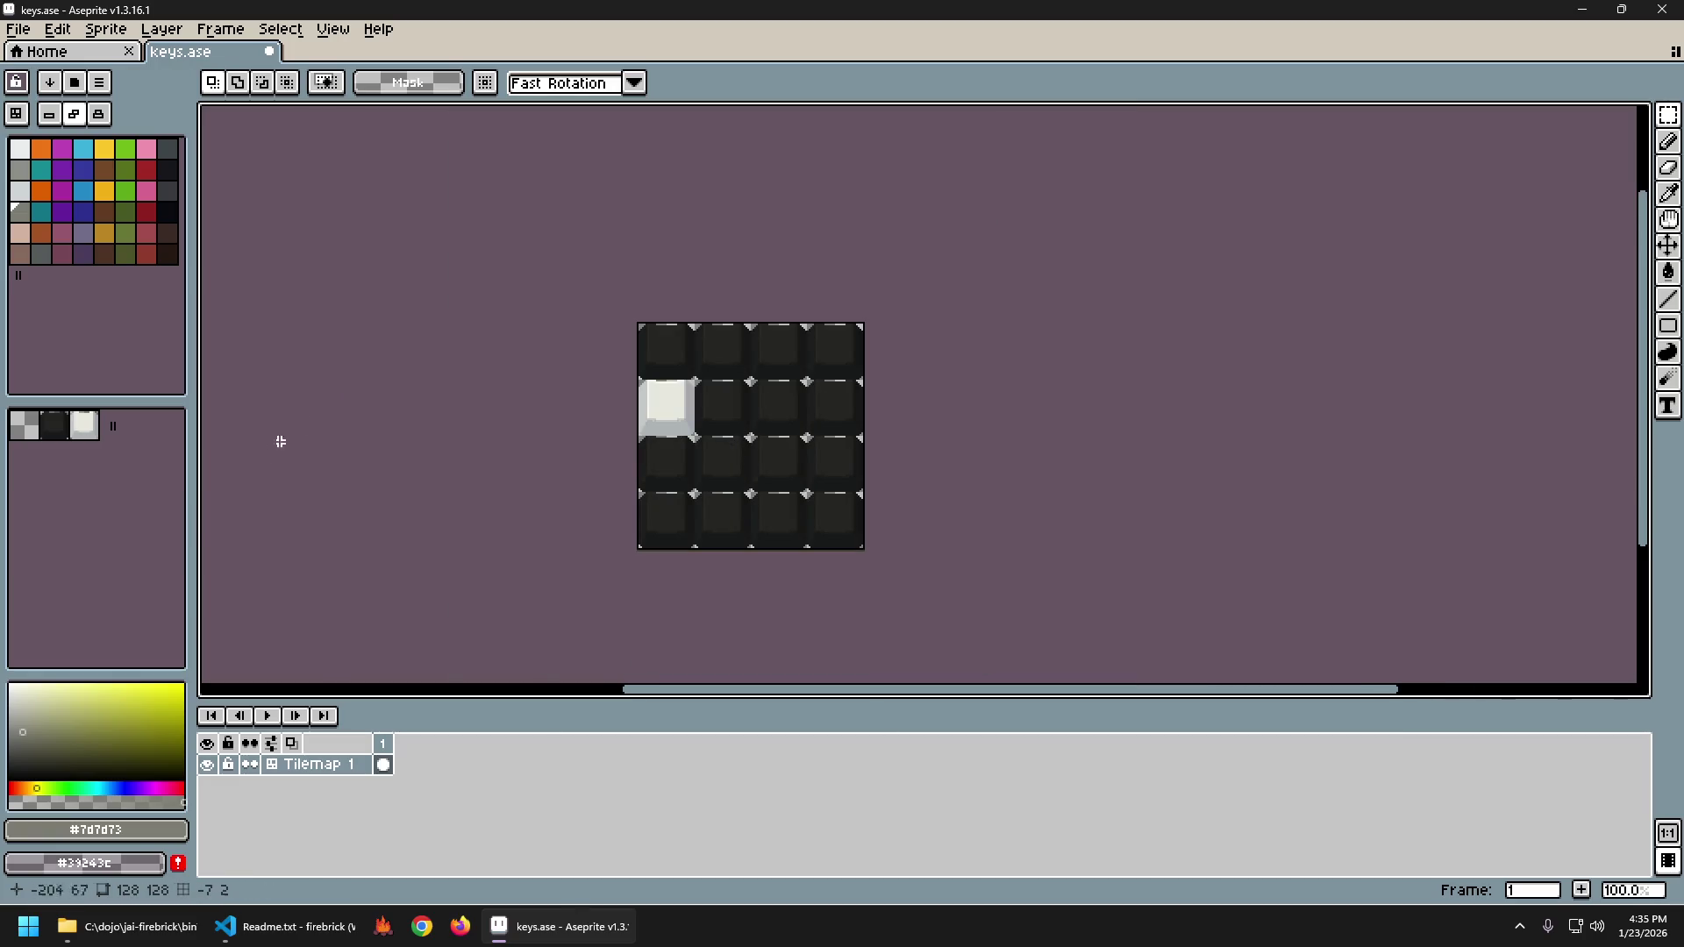
{"action": "scroll", "coordinate": [724, 437], "scroll_direction": "up", "scroll_amount": 2}
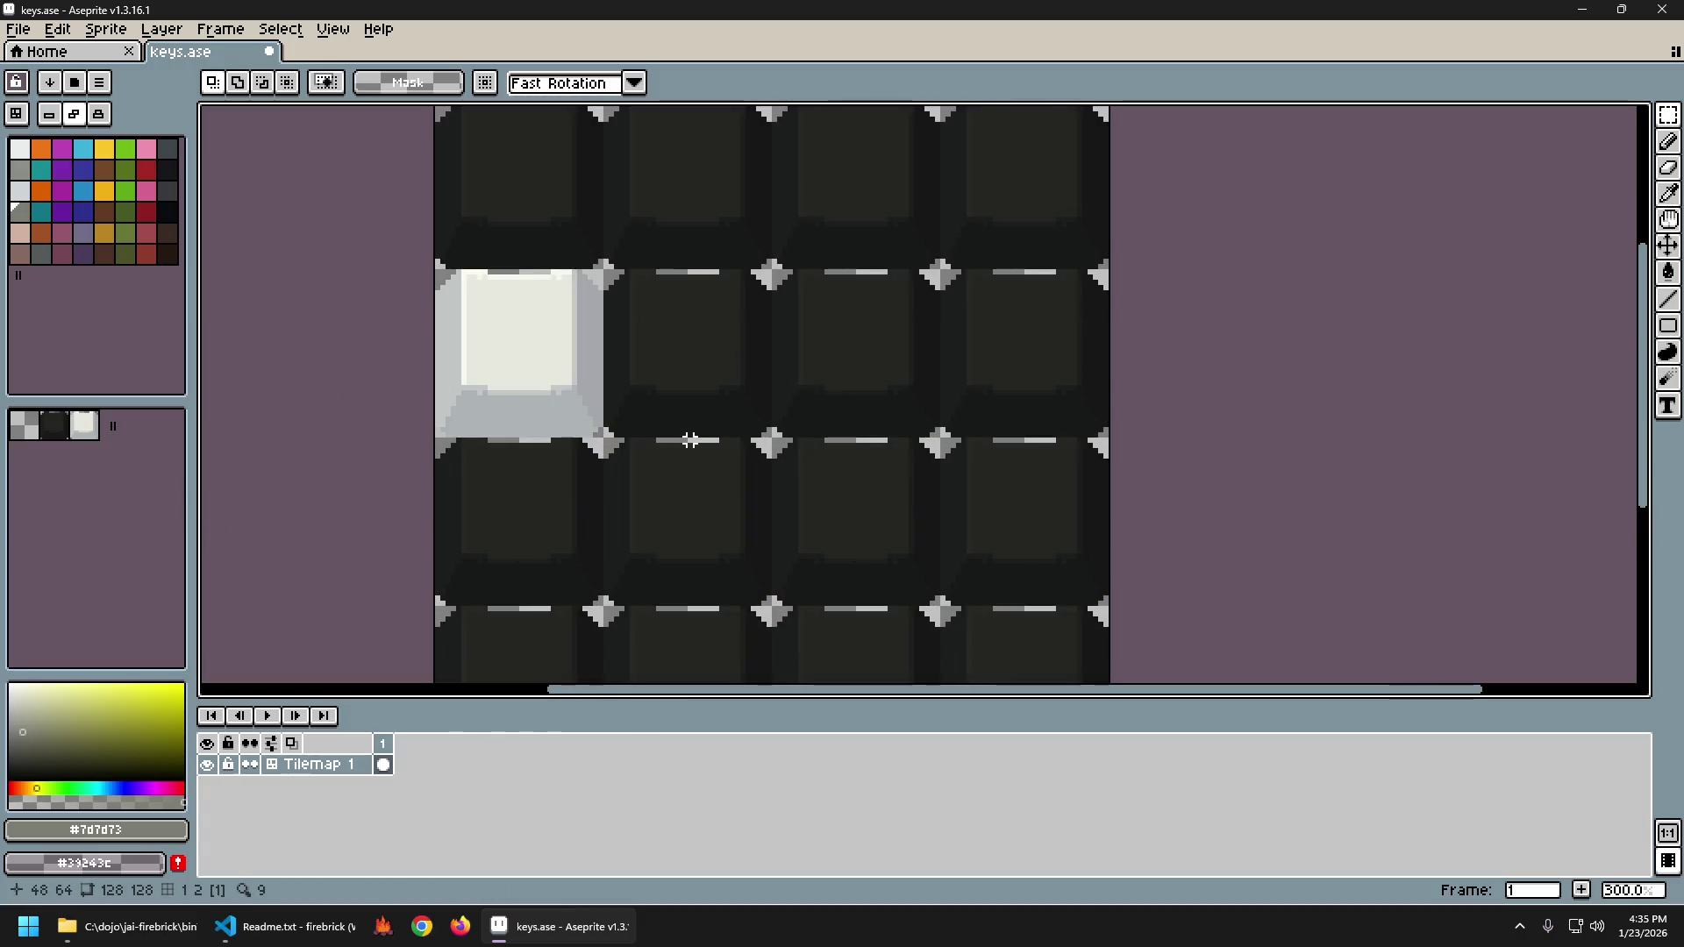
{"action": "scroll", "coordinate": [690, 440], "scroll_direction": "down", "scroll_amount": 2}
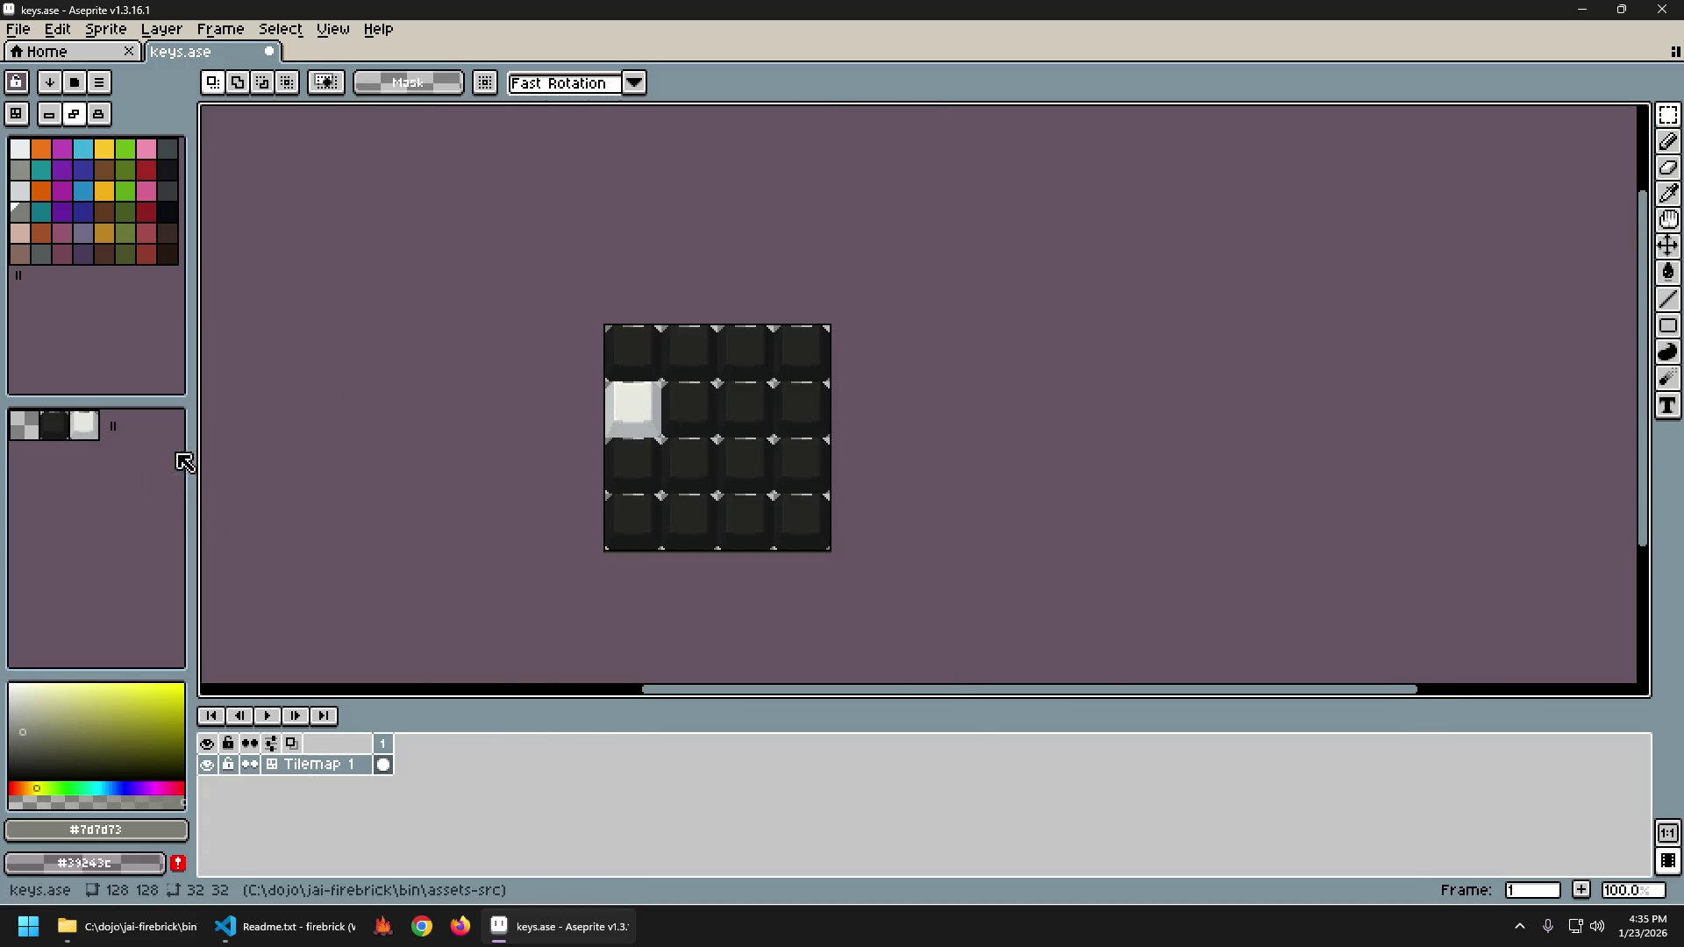
Sample the white keycap's colour and switch to the Pencil.
{"action": "key", "text": "i"}
{"action": "left_click", "coordinate": [632, 405]}
{"action": "key", "text": "b"}
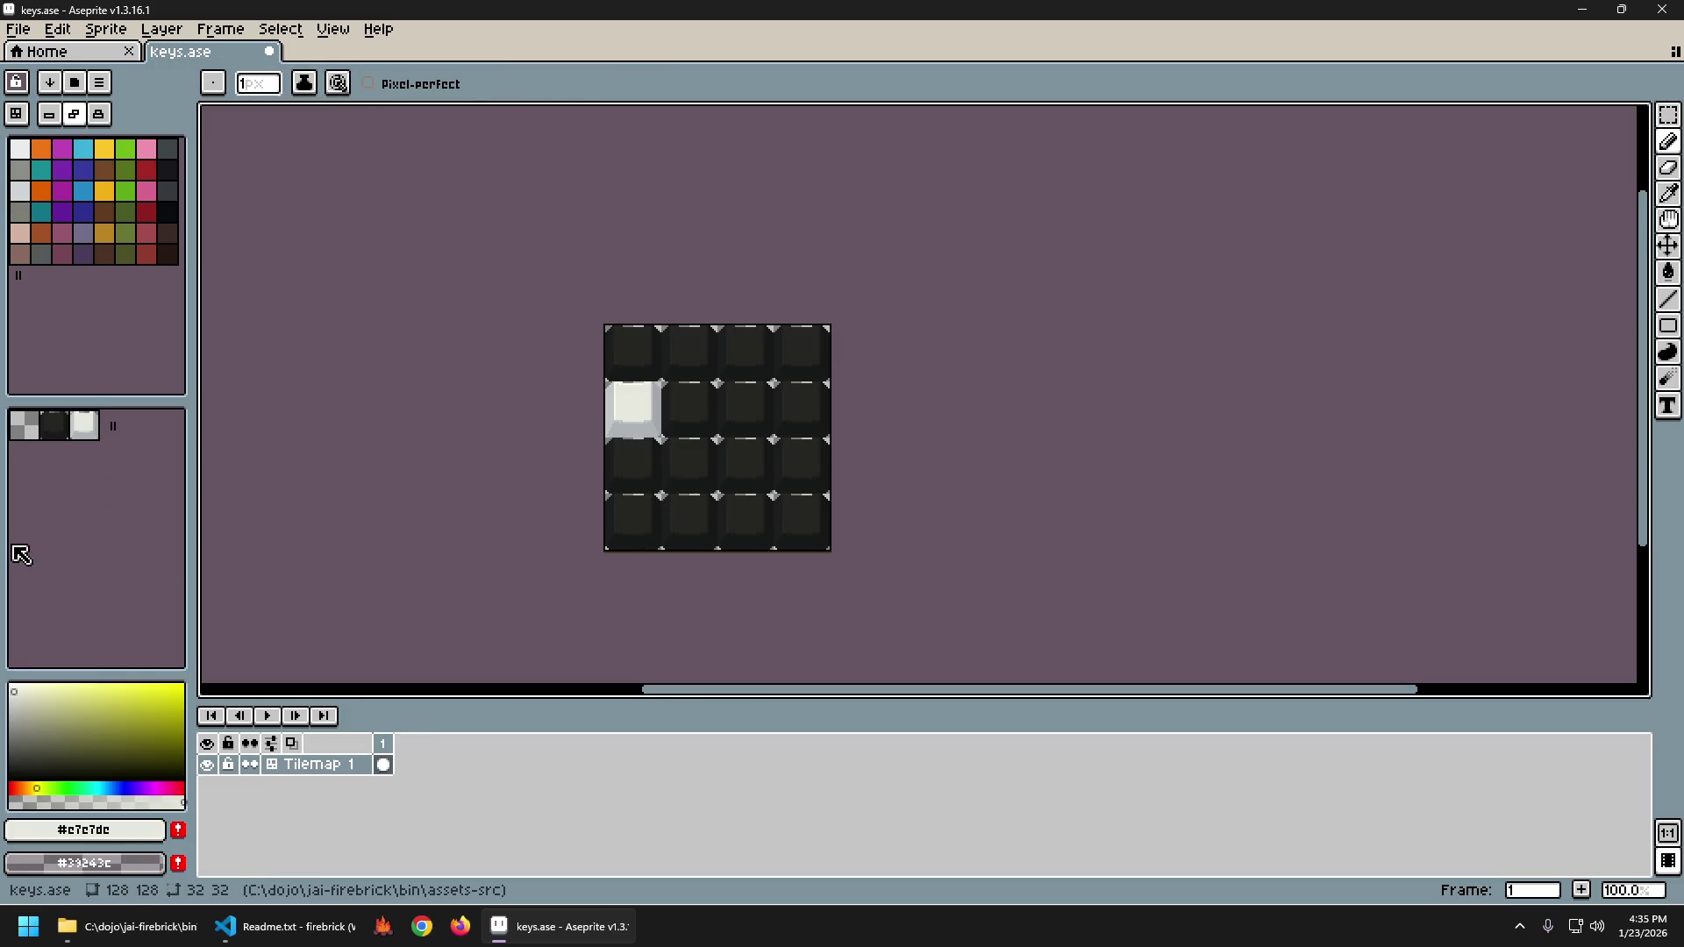
In tile mode, paint the bottom two rows with the white keycap tile.
{"action": "key", "text": "Tab"}
{"action": "left_click", "coordinate": [636, 405], "text": "alt"}
{"action": "mouse_move", "coordinate": [631, 525]}
{"action": "left_mouse_down"}
{"action": "mouse_move", "coordinate": [688, 465]}
{"action": "mouse_move", "coordinate": [800, 523]}
{"action": "left_mouse_up"}
Turn the row 2, column 1 keycap back to the dark tile, undoing a stray flood fill.
{"action": "left_click", "coordinate": [662, 408], "text": "alt"}
{"action": "left_click", "coordinate": [637, 408]}
{"action": "key", "text": "g"}
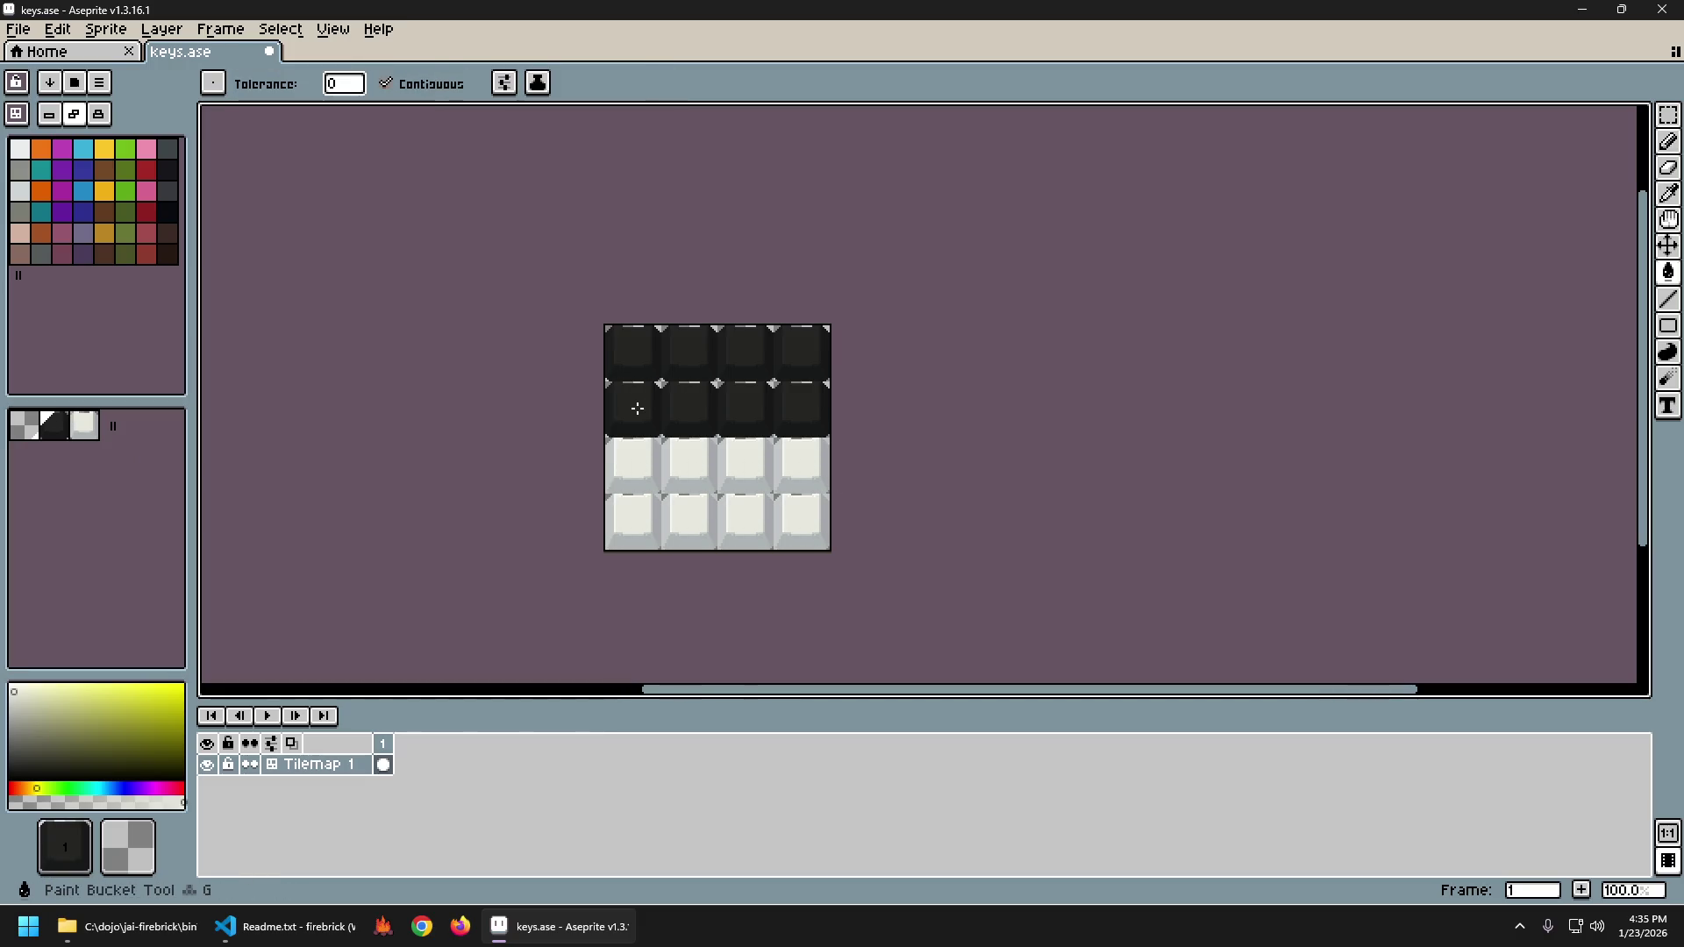
{"action": "left_click", "coordinate": [637, 408]}
{"action": "key", "text": "ctrl+z"}
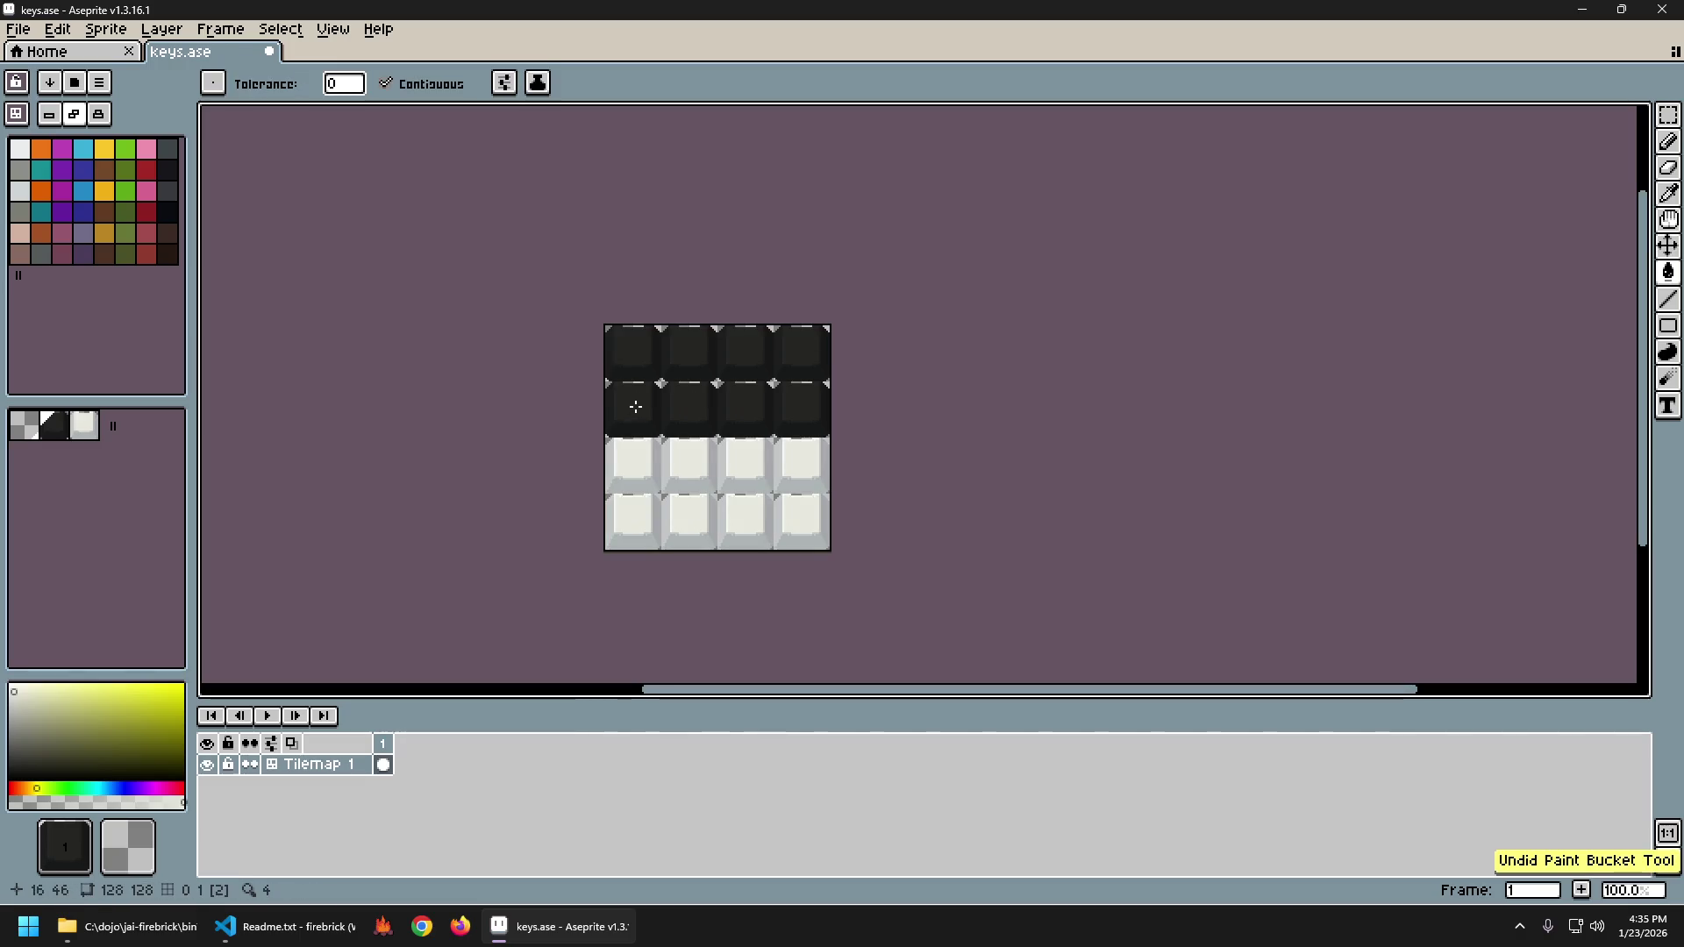
{"action": "key", "text": "b"}
Save keys.ase.
{"action": "key", "text": "ctrl+s"}
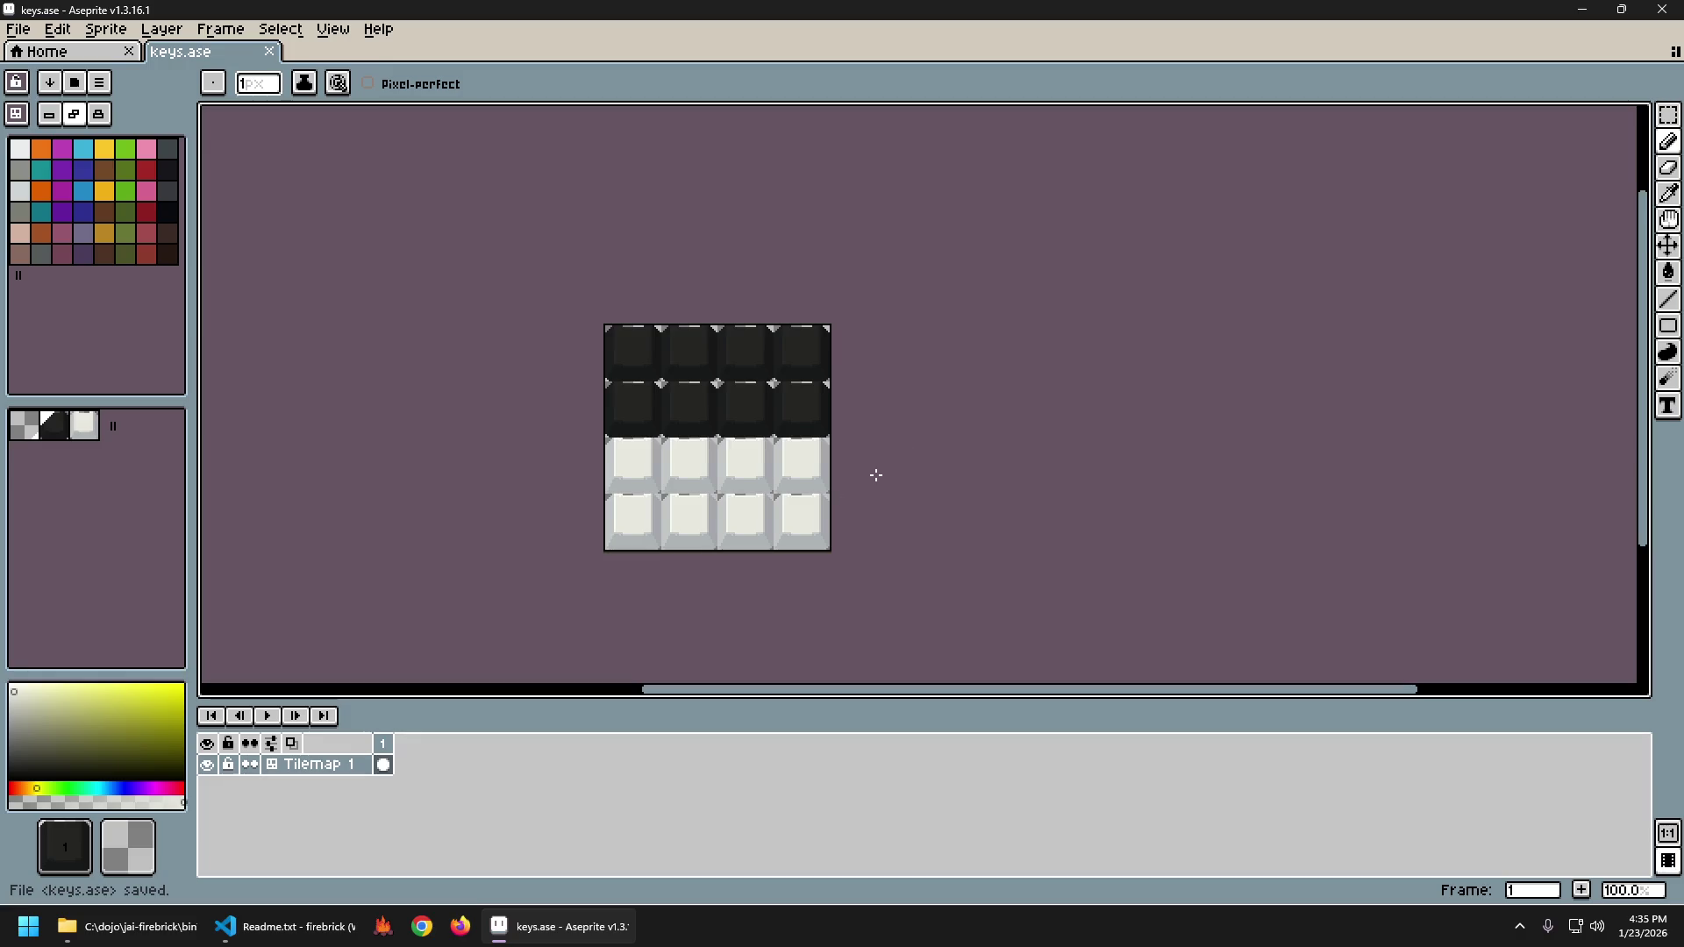
{"action": "scroll", "coordinate": [746, 482], "scroll_direction": "up", "scroll_amount": 1}
{"action": "left_click", "coordinate": [745, 482]}
{"action": "scroll", "coordinate": [702, 469], "scroll_direction": "down", "scroll_amount": 1}
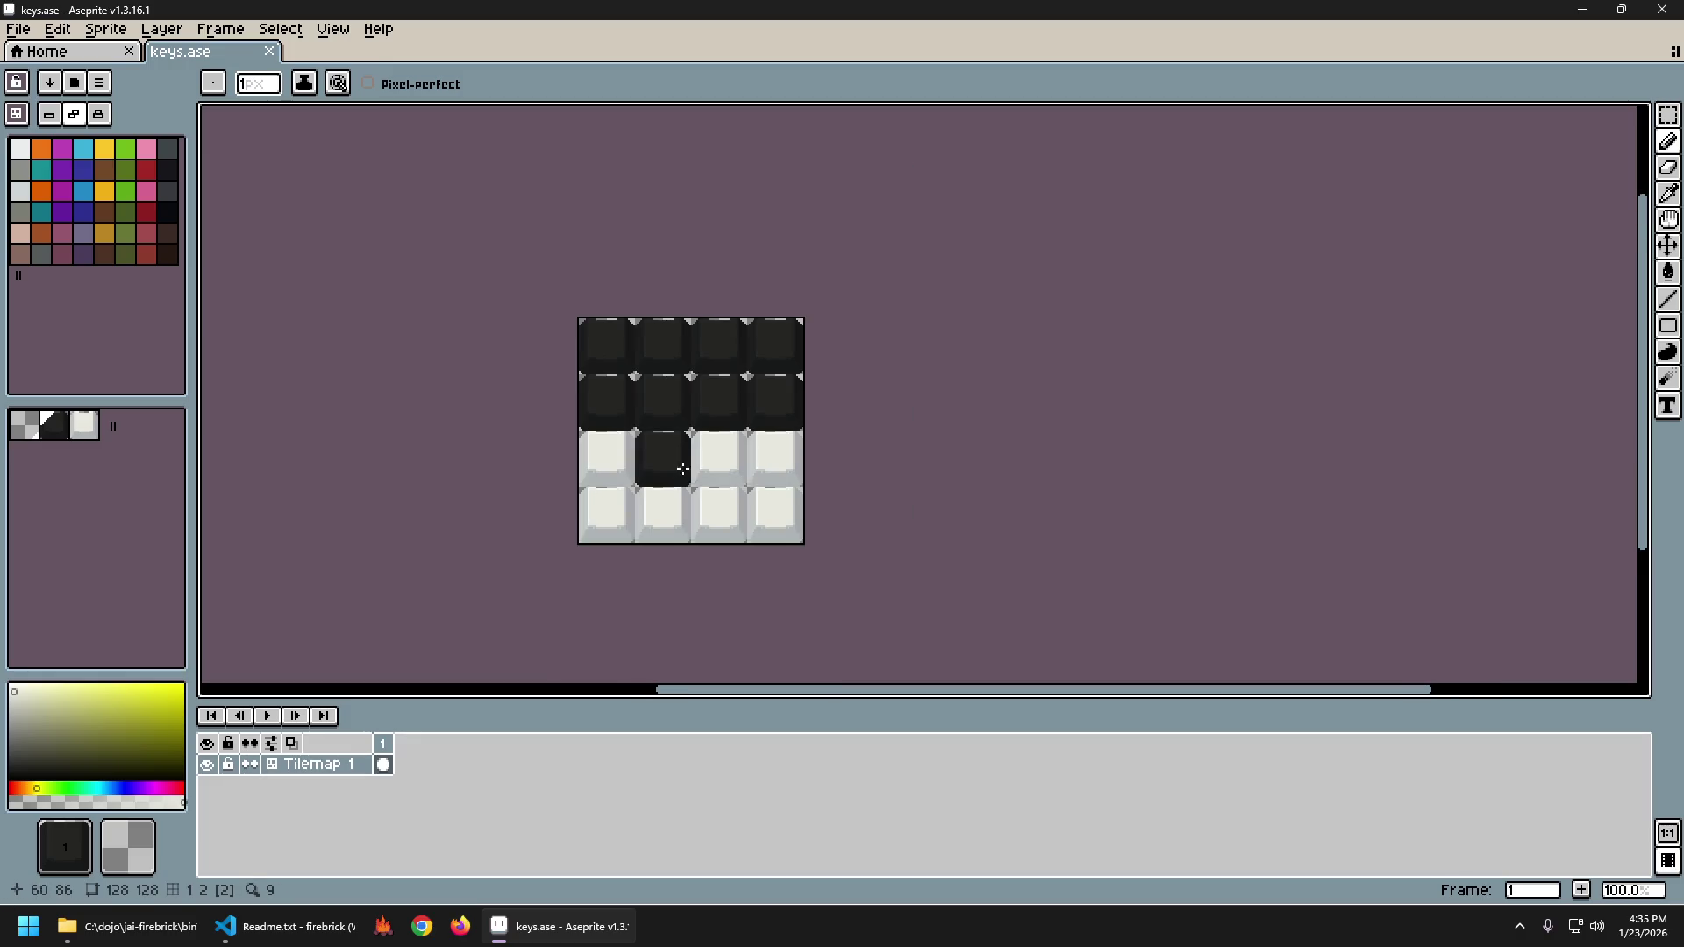
{"action": "scroll", "coordinate": [674, 472], "scroll_direction": "up", "scroll_amount": 1}
{"action": "scroll", "coordinate": [764, 423], "scroll_direction": "down", "scroll_amount": 1}
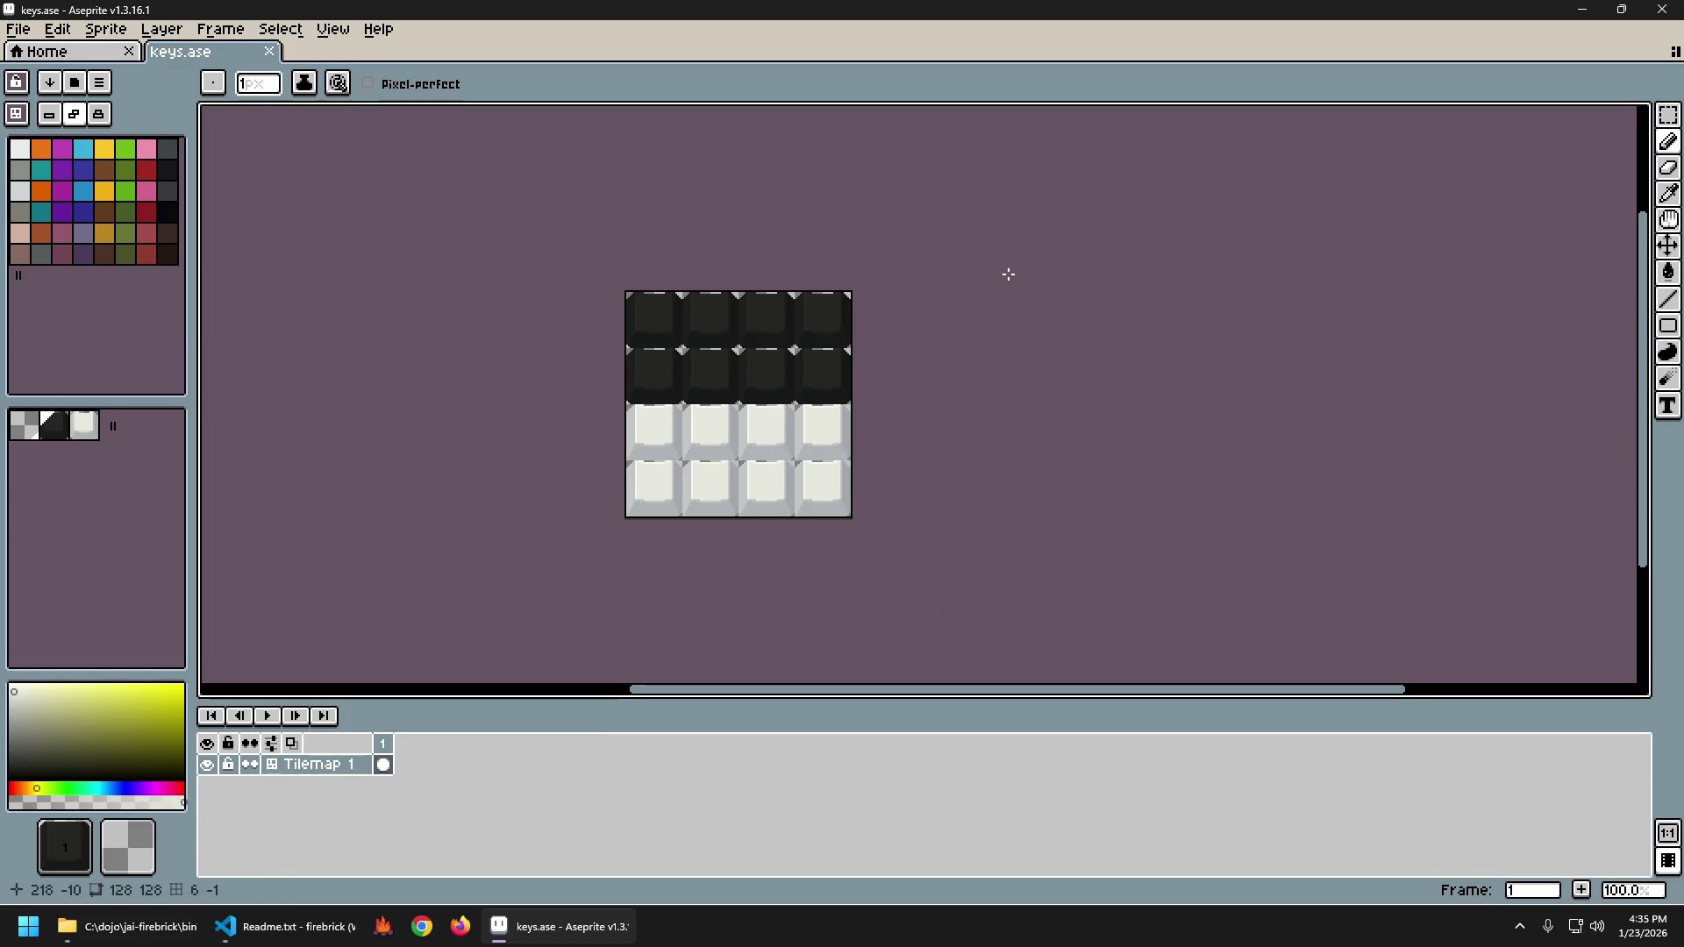
{"action": "scroll", "coordinate": [754, 419], "scroll_direction": "up", "scroll_amount": 1}
{"action": "scroll", "coordinate": [697, 378], "scroll_direction": "down", "scroll_amount": 1}
{"action": "scroll", "coordinate": [697, 378], "scroll_direction": "up", "scroll_amount": 1}
{"action": "scroll", "coordinate": [697, 378], "scroll_direction": "up", "scroll_amount": 1}
{"action": "scroll", "coordinate": [702, 357], "scroll_direction": "down", "scroll_amount": 1}
{"action": "scroll", "coordinate": [722, 349], "scroll_direction": "up", "scroll_amount": 1}
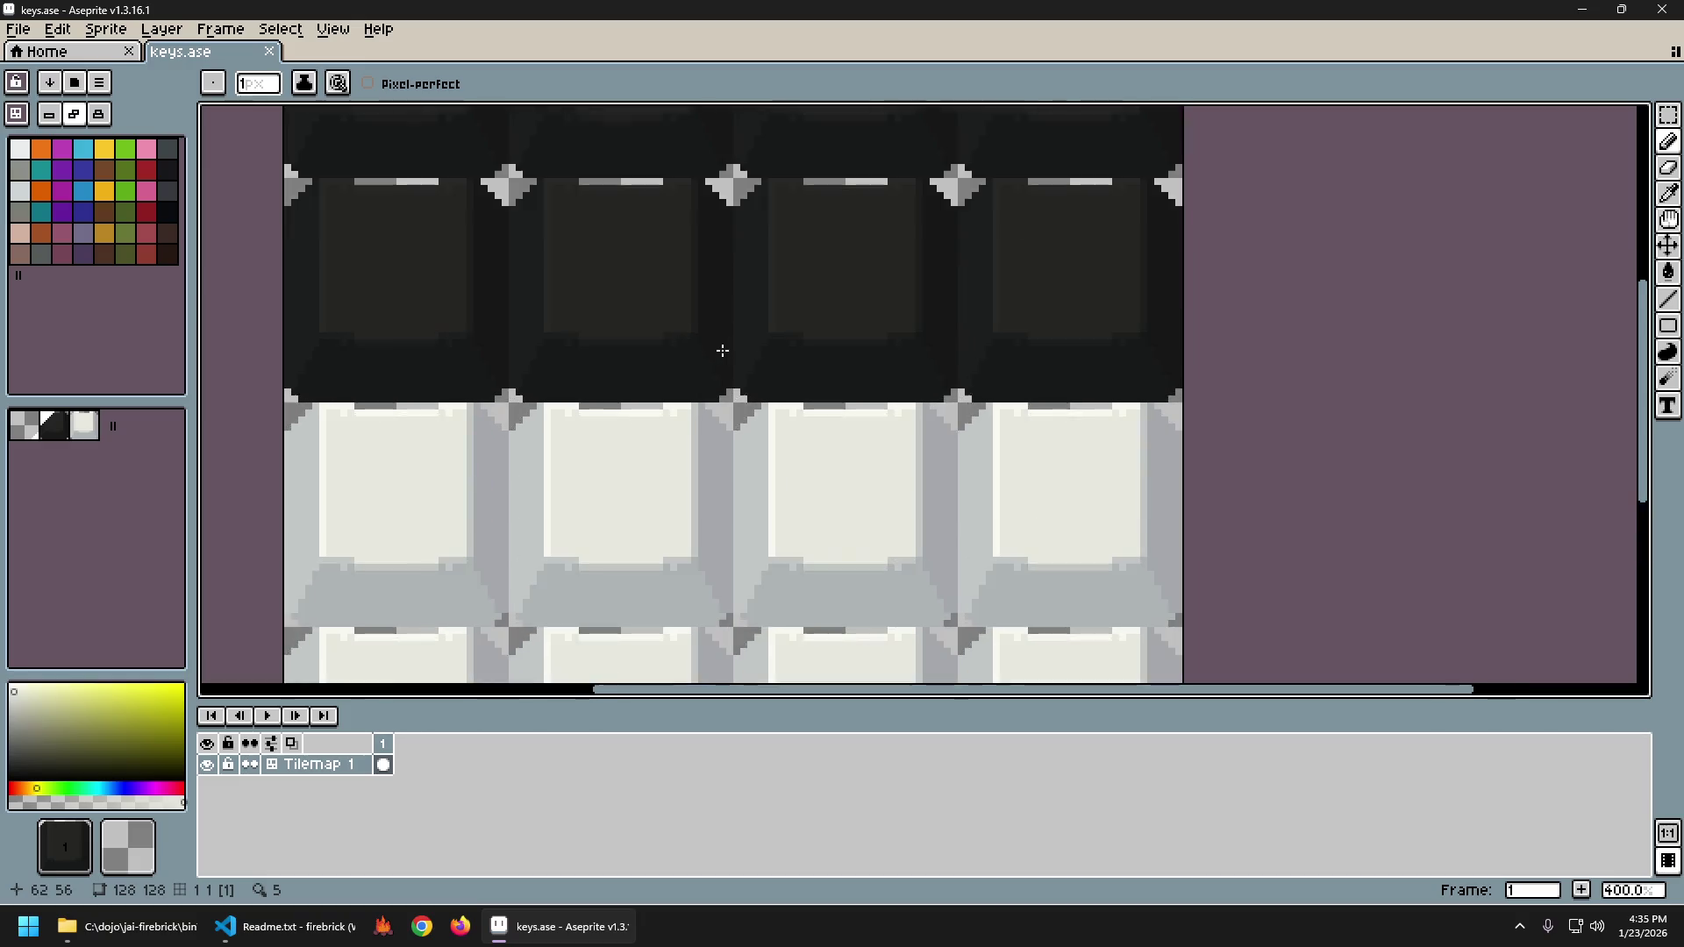
{"action": "scroll", "coordinate": [722, 349], "scroll_direction": "down", "scroll_amount": 3}
{"action": "scroll", "coordinate": [752, 330], "scroll_direction": "up", "scroll_amount": 1}
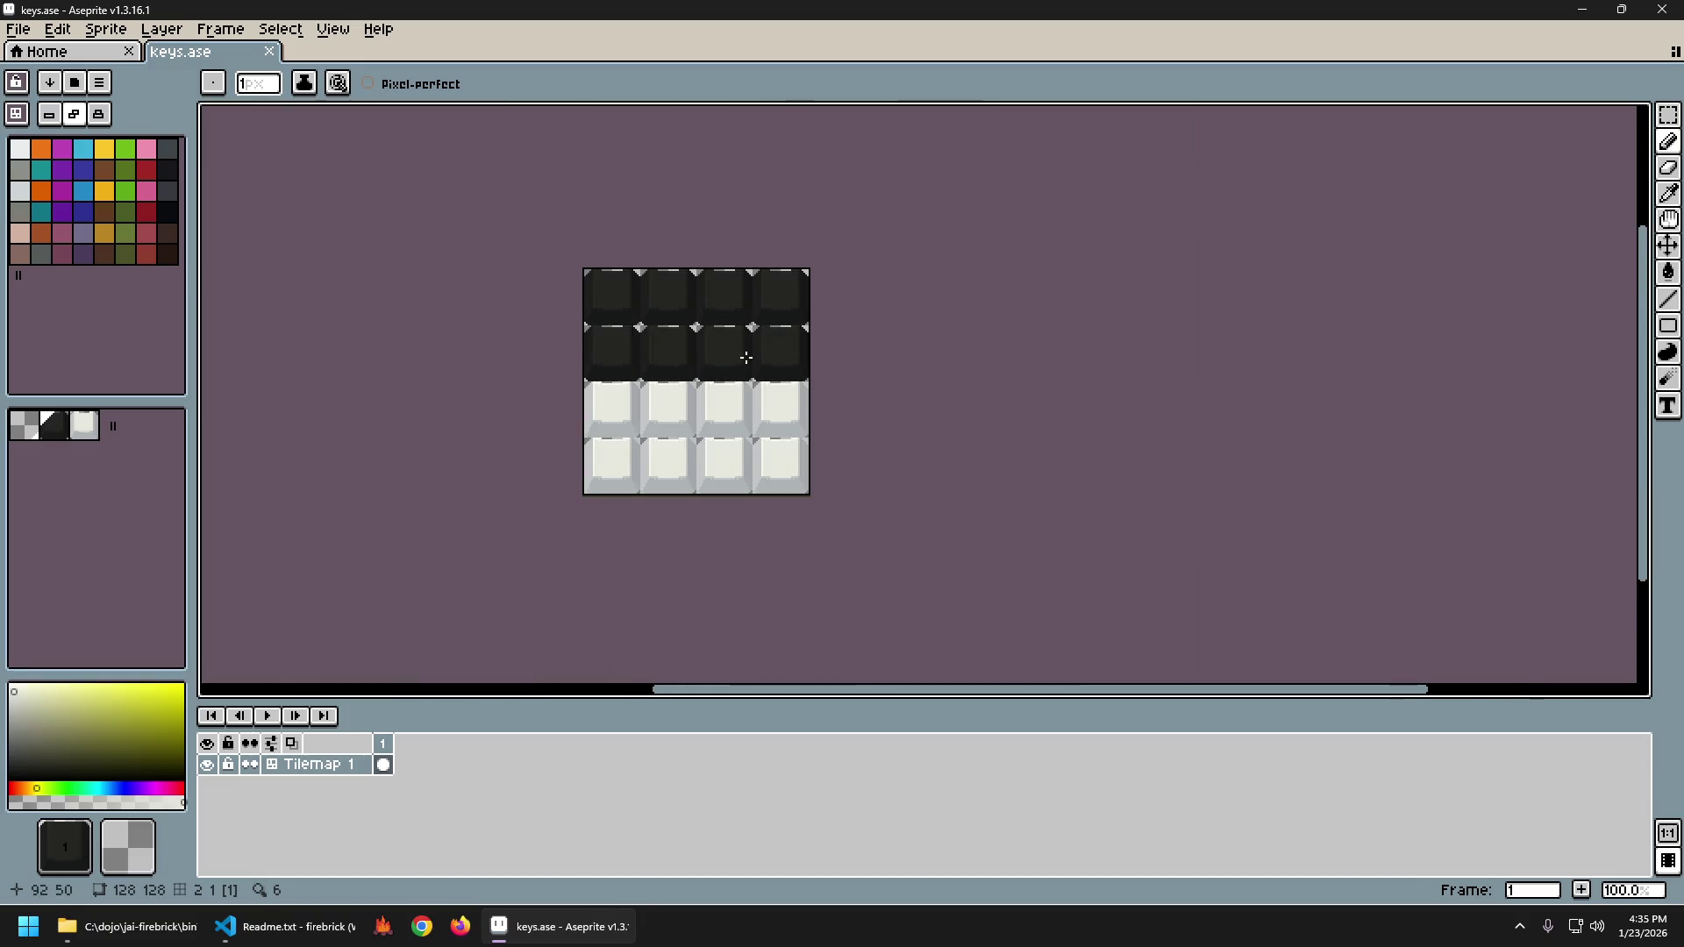
Marquee-select the bottom two rows of white keycaps.
{"action": "key", "text": "m"}
{"action": "scroll", "coordinate": [662, 402], "scroll_direction": "up", "scroll_amount": 1}
{"action": "scroll", "coordinate": [656, 391], "scroll_direction": "up", "scroll_amount": 1}
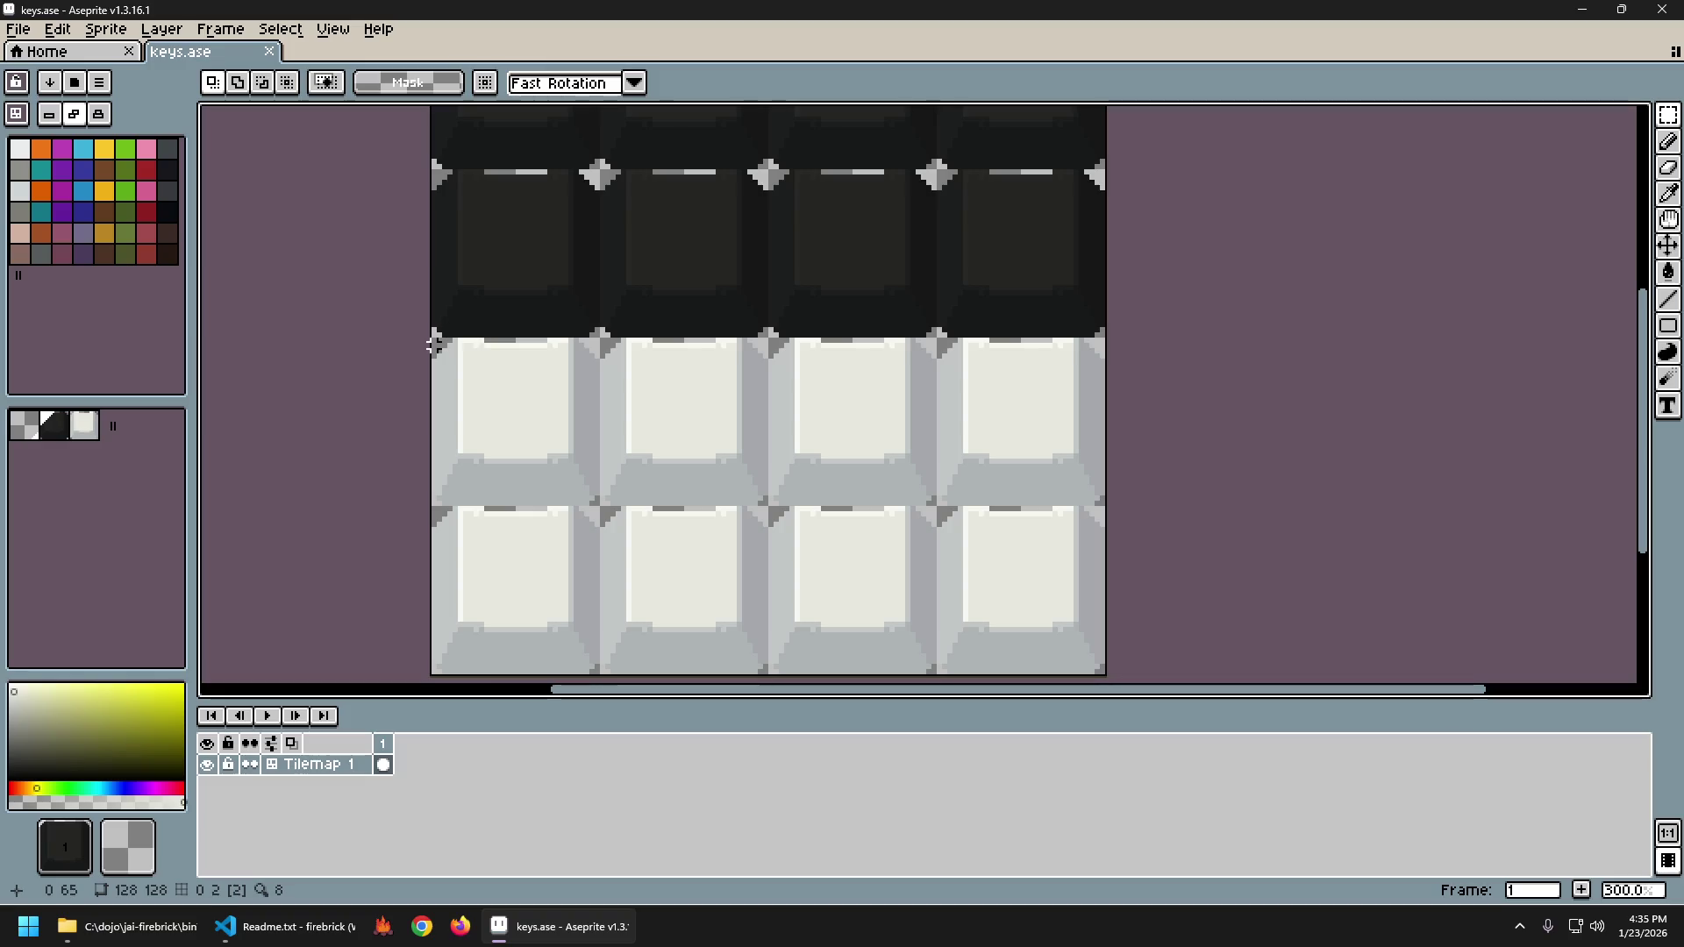
{"action": "left_click_drag", "start_coordinate": [433, 343], "coordinate": [1009, 628]}
{"action": "scroll", "coordinate": [1109, 594], "scroll_direction": "down", "scroll_amount": 2}
{"action": "scroll", "coordinate": [965, 594], "scroll_direction": "right", "scroll_amount": 3}
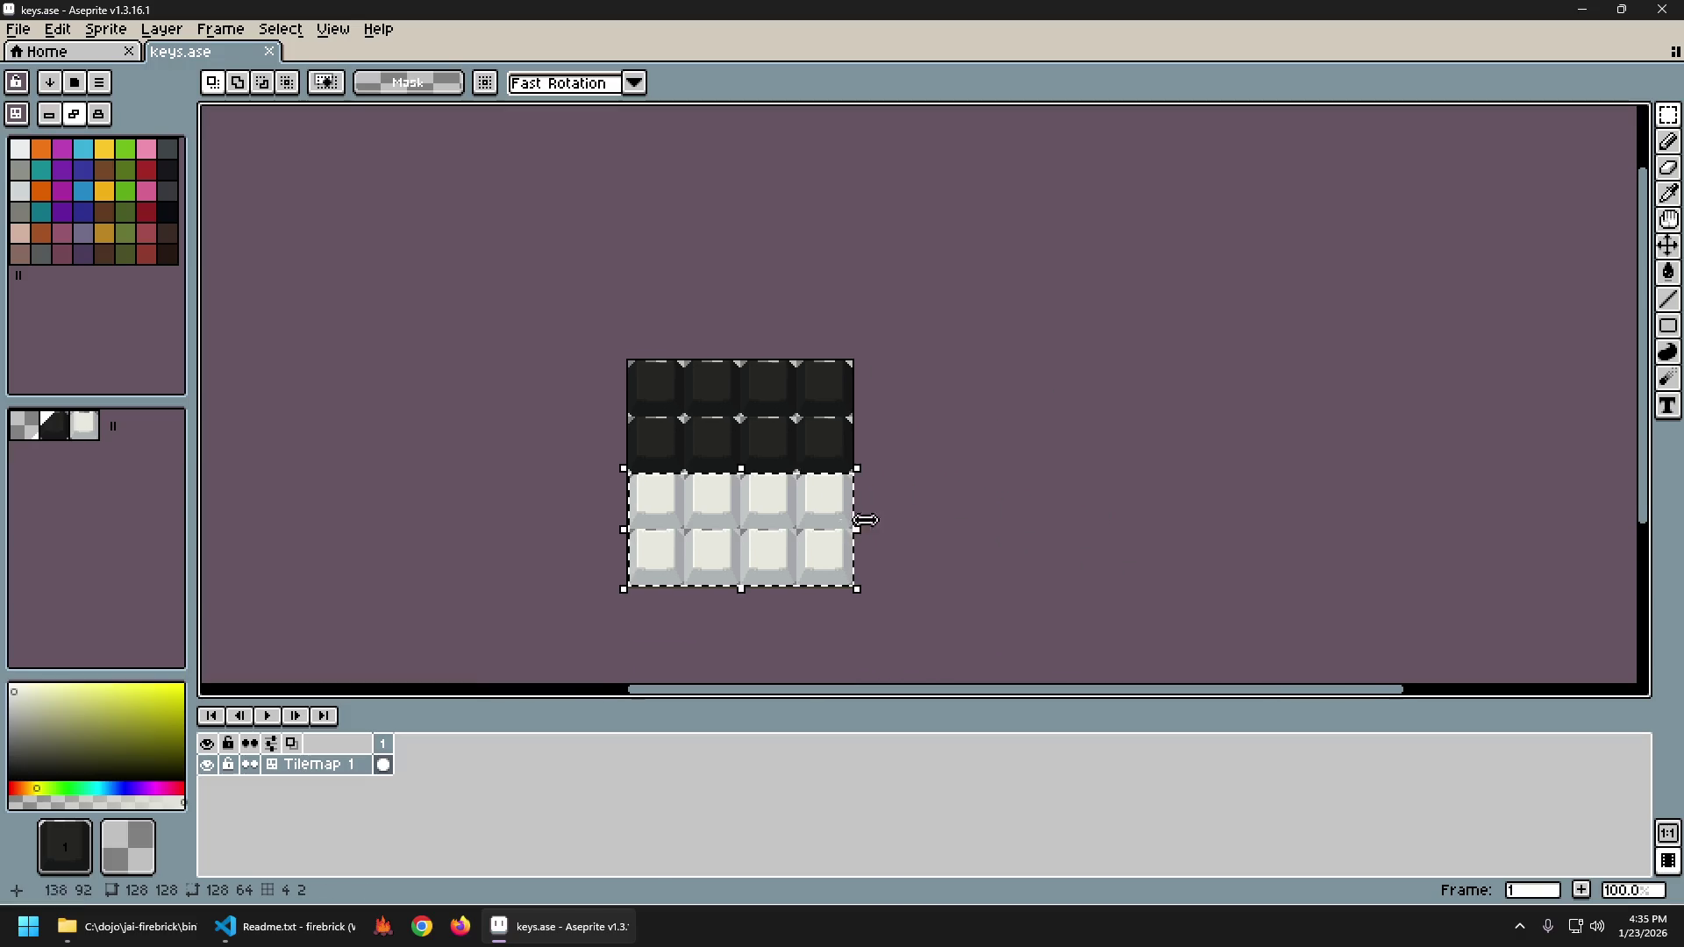
Open Brightness/Contrast on the selected white rows and try darker, lower-contrast settings.
{"action": "left_click", "coordinate": [103, 29]}
{"action": "mouse_move", "coordinate": [57, 29]}
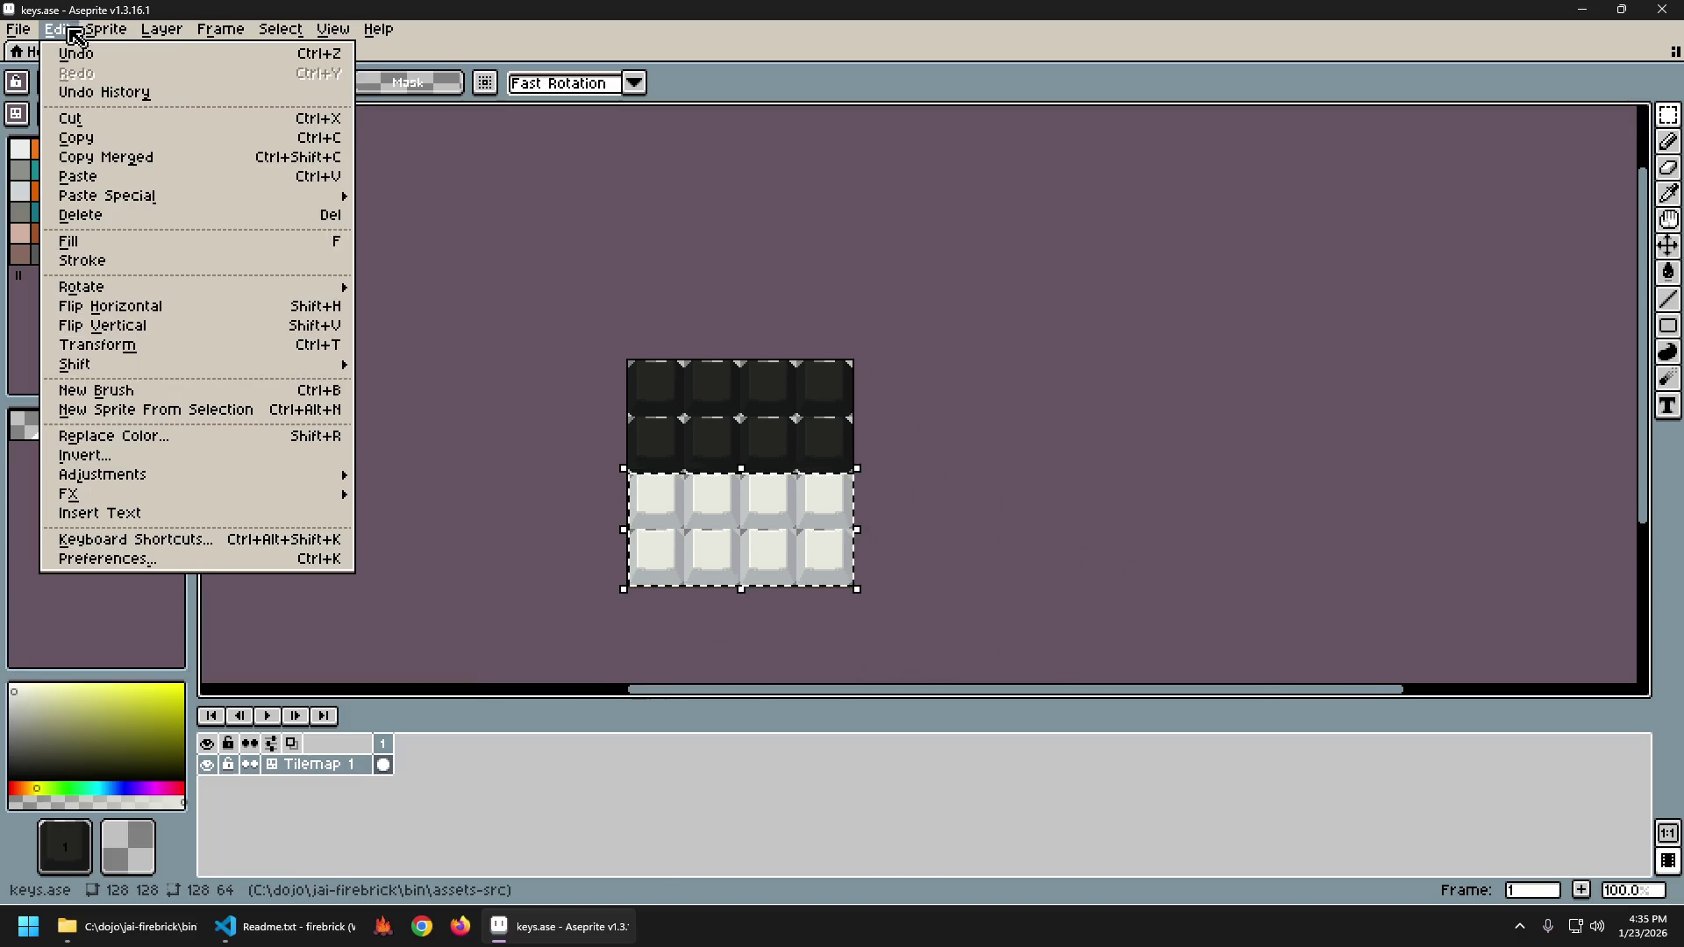
{"action": "mouse_move", "coordinate": [140, 481]}
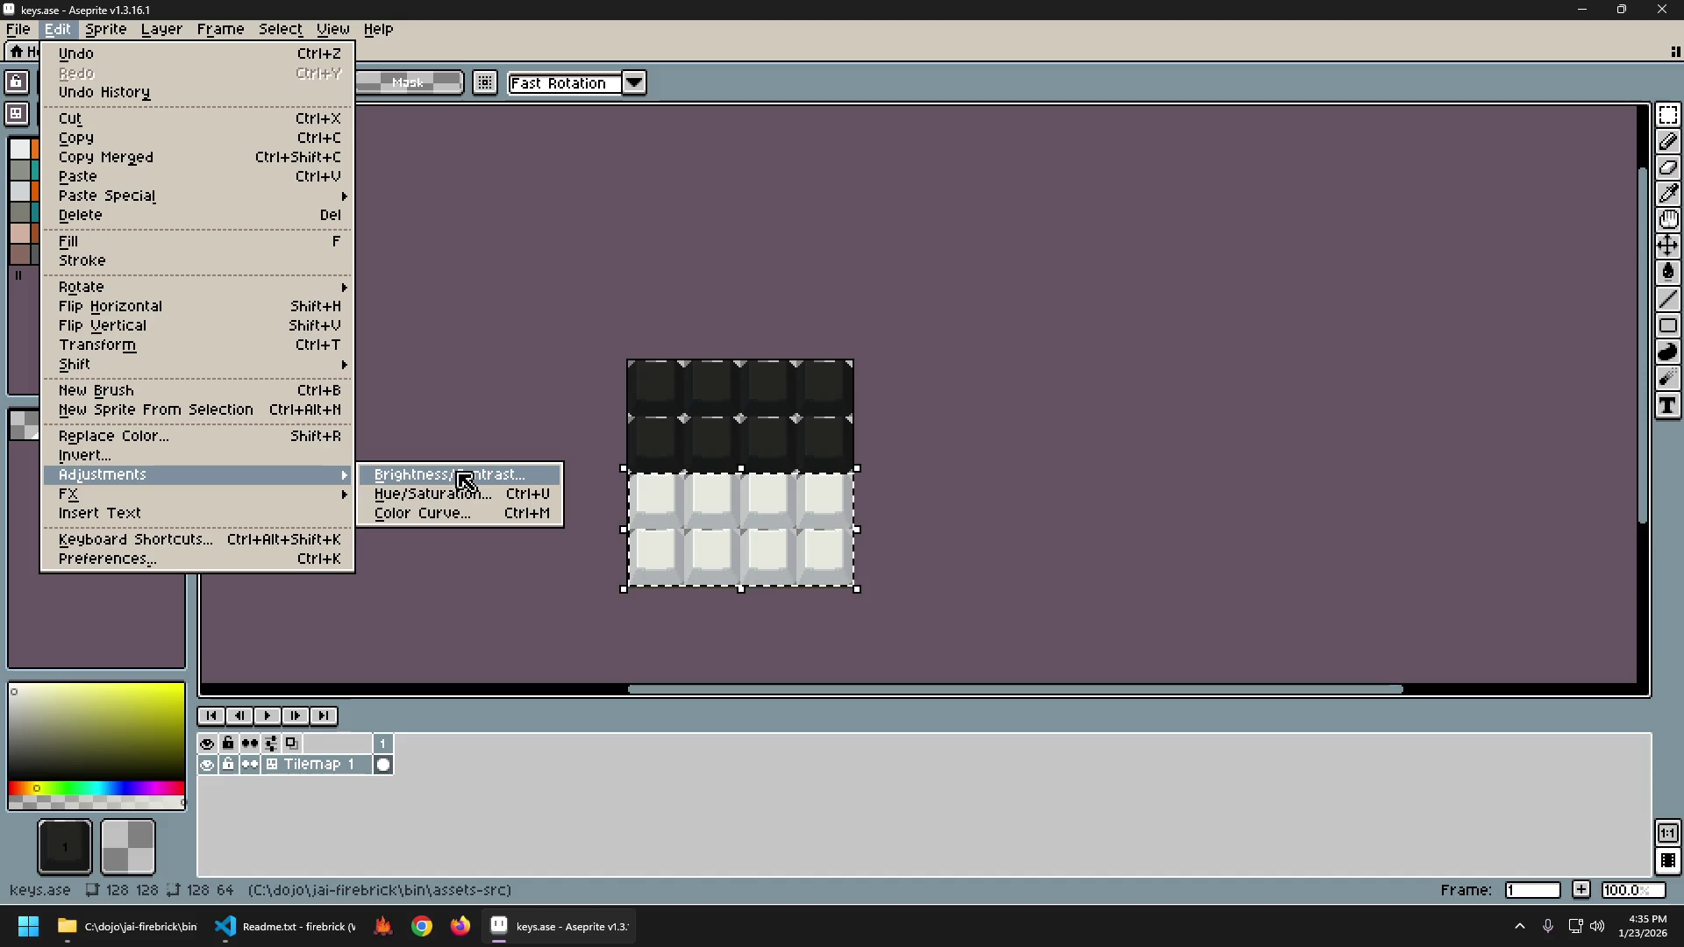
{"action": "left_click", "coordinate": [466, 474]}
{"action": "mouse_move", "coordinate": [1007, 319]}
{"action": "left_mouse_down"}
{"action": "mouse_move", "coordinate": [955, 319]}
{"action": "mouse_move", "coordinate": [1034, 368]}
{"action": "mouse_move", "coordinate": [1079, 365]}
{"action": "mouse_move", "coordinate": [1058, 373]}
{"action": "left_mouse_up"}
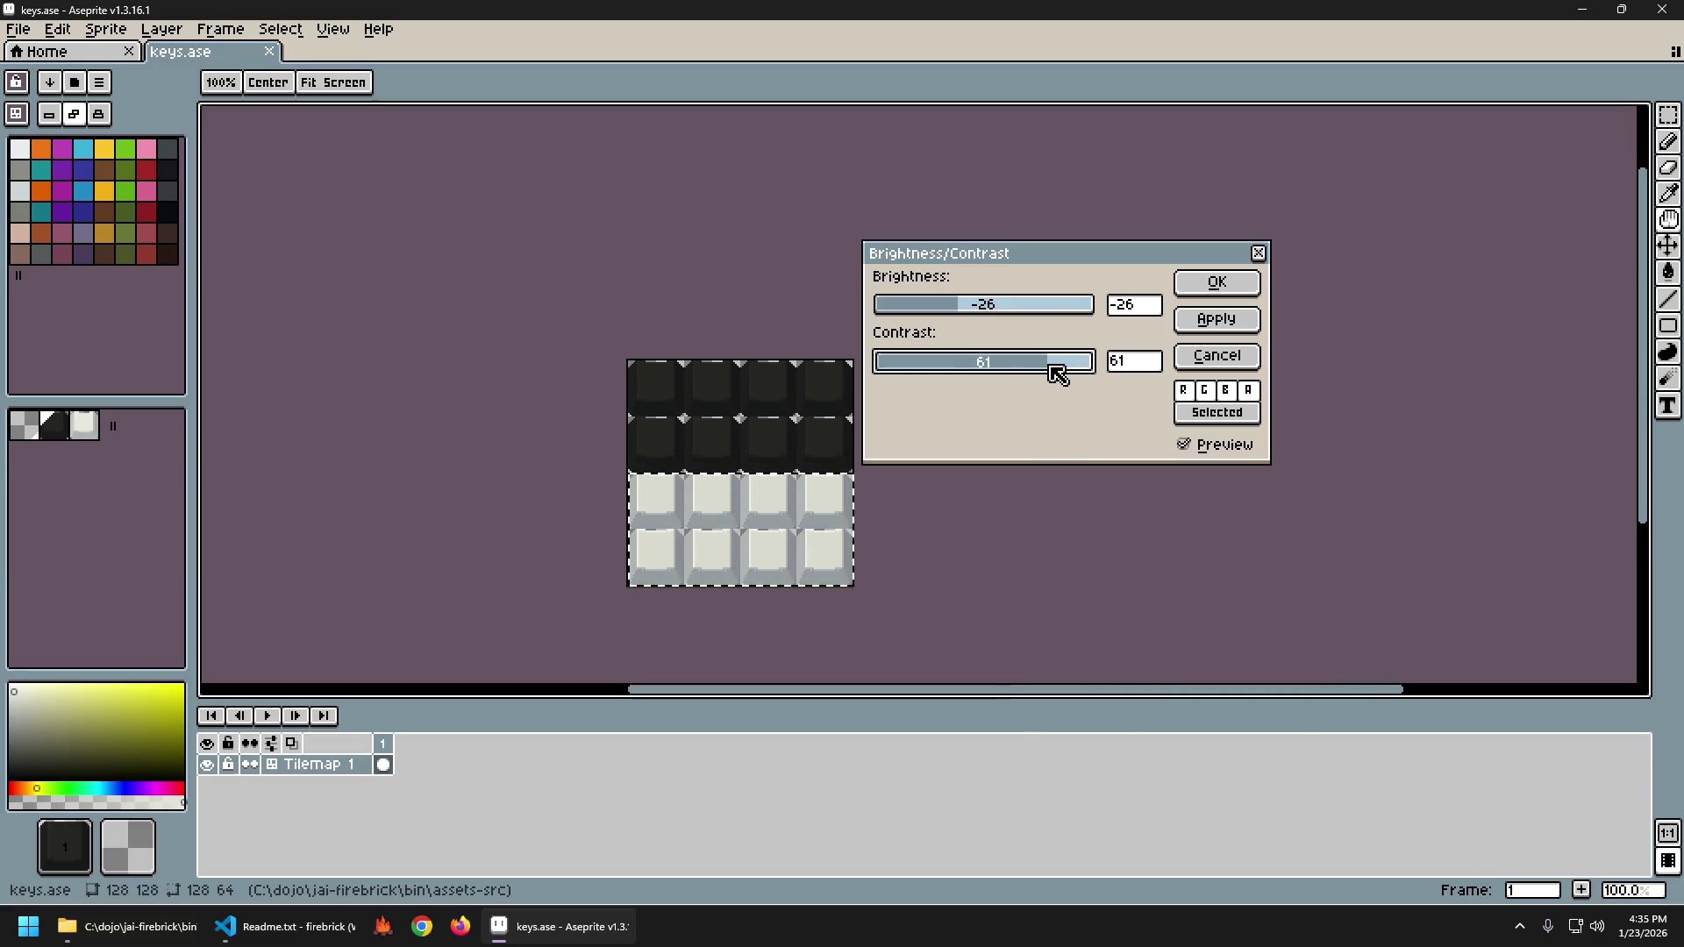
{"action": "left_click_drag", "start_coordinate": [965, 309], "coordinate": [1102, 365]}
{"action": "left_click_drag", "start_coordinate": [996, 309], "coordinate": [963, 310]}
{"action": "left_click_drag", "start_coordinate": [997, 368], "coordinate": [1102, 379]}
Settle on brightness -20 and contrast 34, apply it, and clear the selection.
{"action": "mouse_move", "coordinate": [997, 313]}
{"action": "left_mouse_down"}
{"action": "mouse_move", "coordinate": [970, 308]}
{"action": "mouse_move", "coordinate": [997, 309]}
{"action": "mouse_move", "coordinate": [1003, 368]}
{"action": "mouse_move", "coordinate": [993, 351]}
{"action": "mouse_move", "coordinate": [917, 361]}
{"action": "mouse_move", "coordinate": [955, 361]}
{"action": "left_mouse_up"}
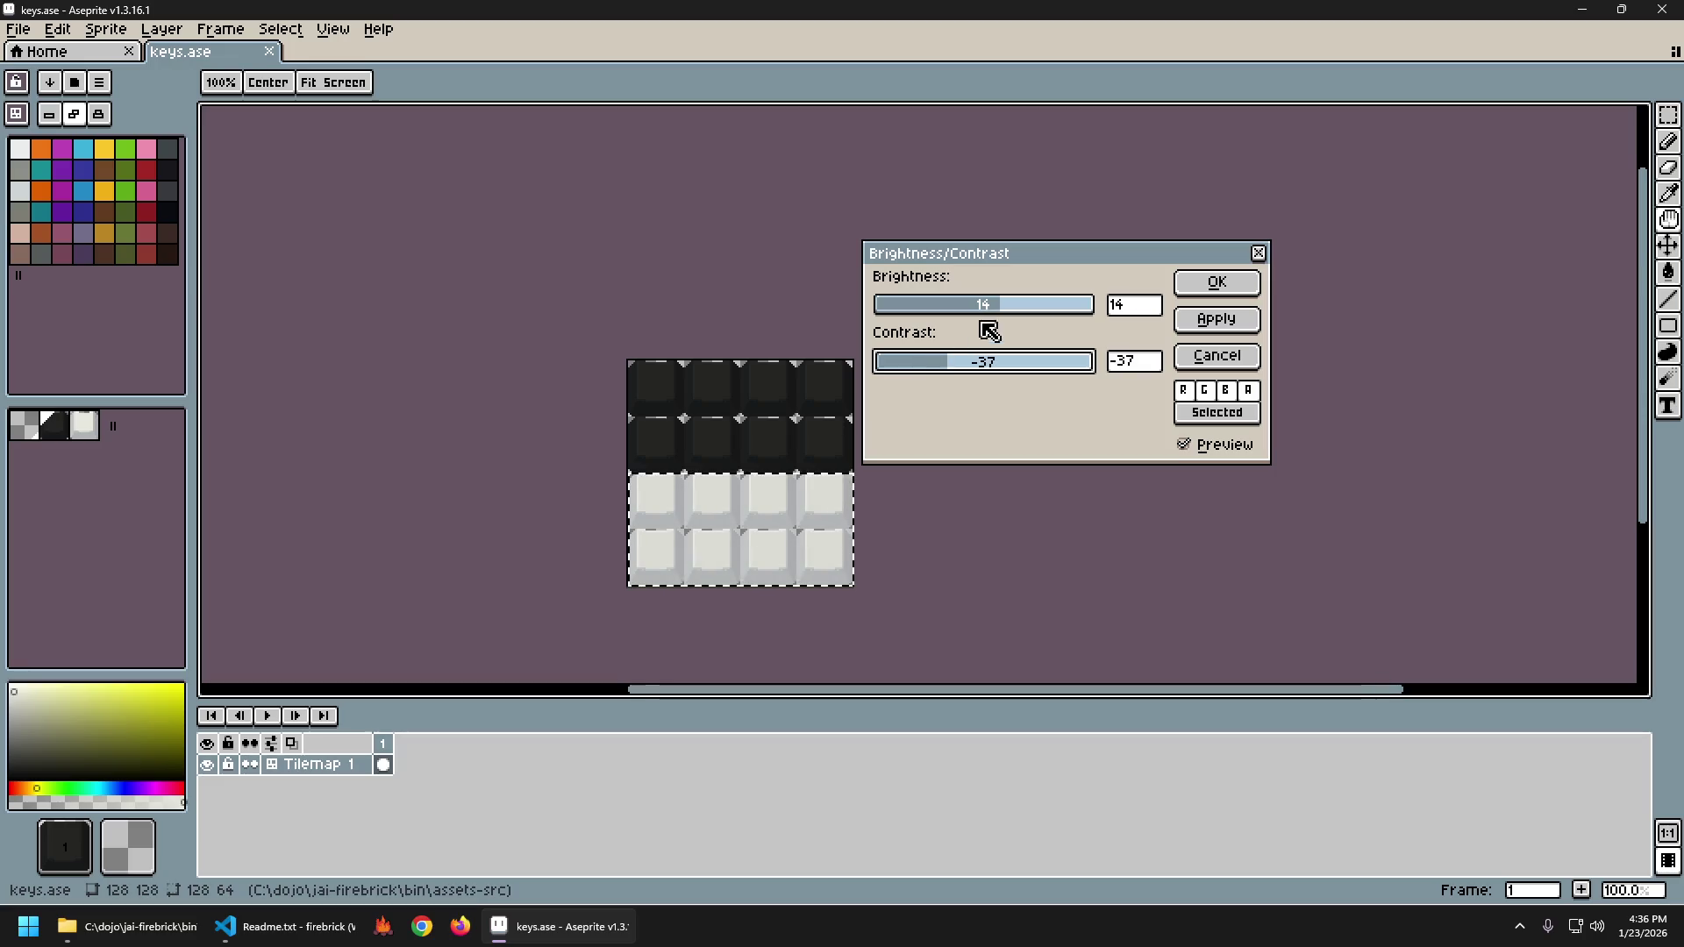
{"action": "left_click_drag", "start_coordinate": [989, 308], "coordinate": [981, 311]}
{"action": "left_click_drag", "start_coordinate": [985, 376], "coordinate": [1012, 368]}
{"action": "mouse_move", "coordinate": [985, 308]}
{"action": "left_mouse_down"}
{"action": "mouse_move", "coordinate": [959, 308]}
{"action": "mouse_move", "coordinate": [1002, 317]}
{"action": "mouse_move", "coordinate": [987, 321]}
{"action": "left_mouse_up"}
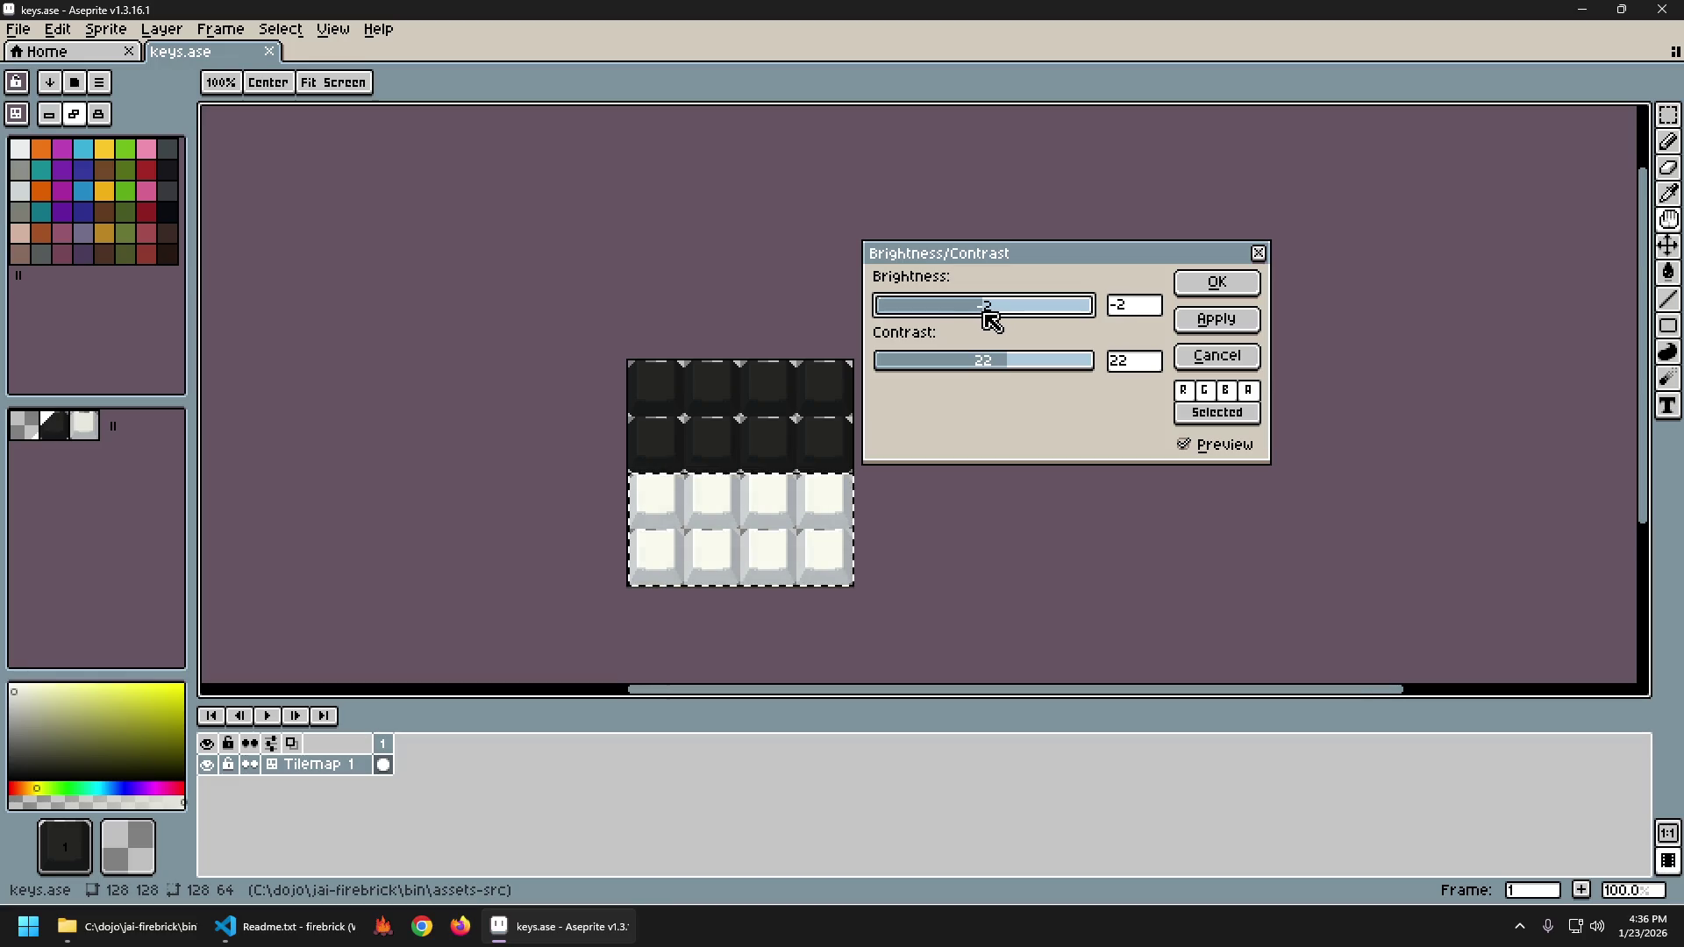
{"action": "mouse_move", "coordinate": [987, 314]}
{"action": "left_mouse_down"}
{"action": "mouse_move", "coordinate": [969, 318]}
{"action": "mouse_move", "coordinate": [1009, 364]}
{"action": "mouse_move", "coordinate": [1044, 373]}
{"action": "mouse_move", "coordinate": [988, 375]}
{"action": "mouse_move", "coordinate": [1071, 380]}
{"action": "mouse_move", "coordinate": [1028, 383]}
{"action": "left_mouse_up"}
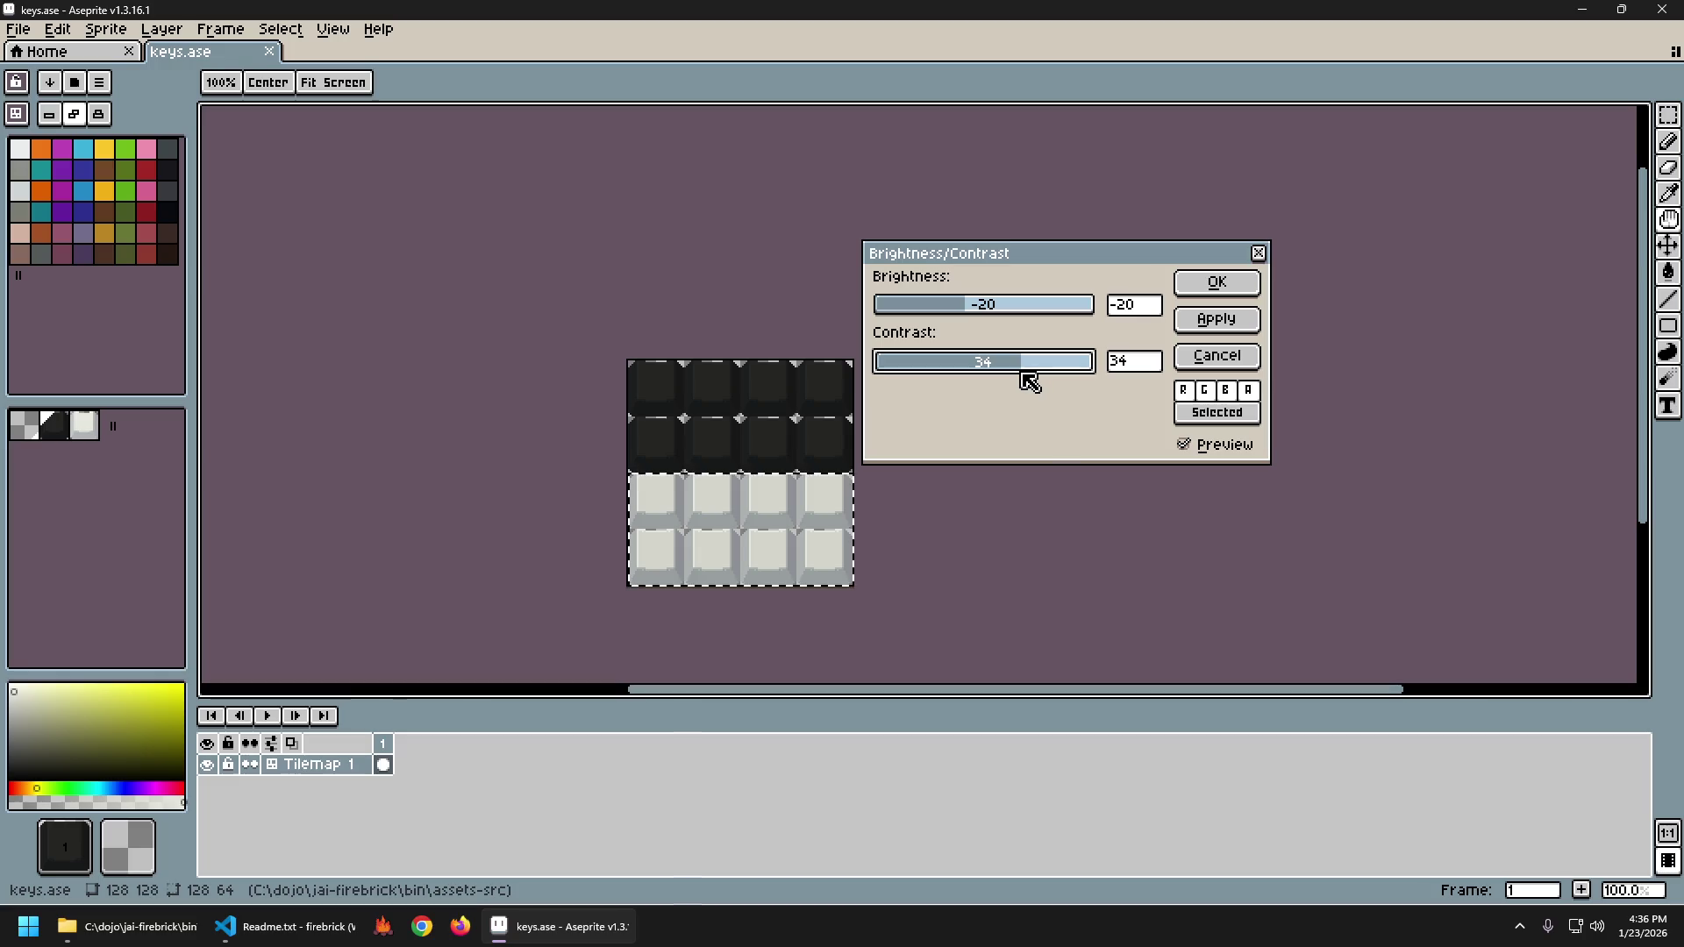
{"action": "left_click", "coordinate": [1228, 283]}
{"action": "key", "text": "ctrl+d"}
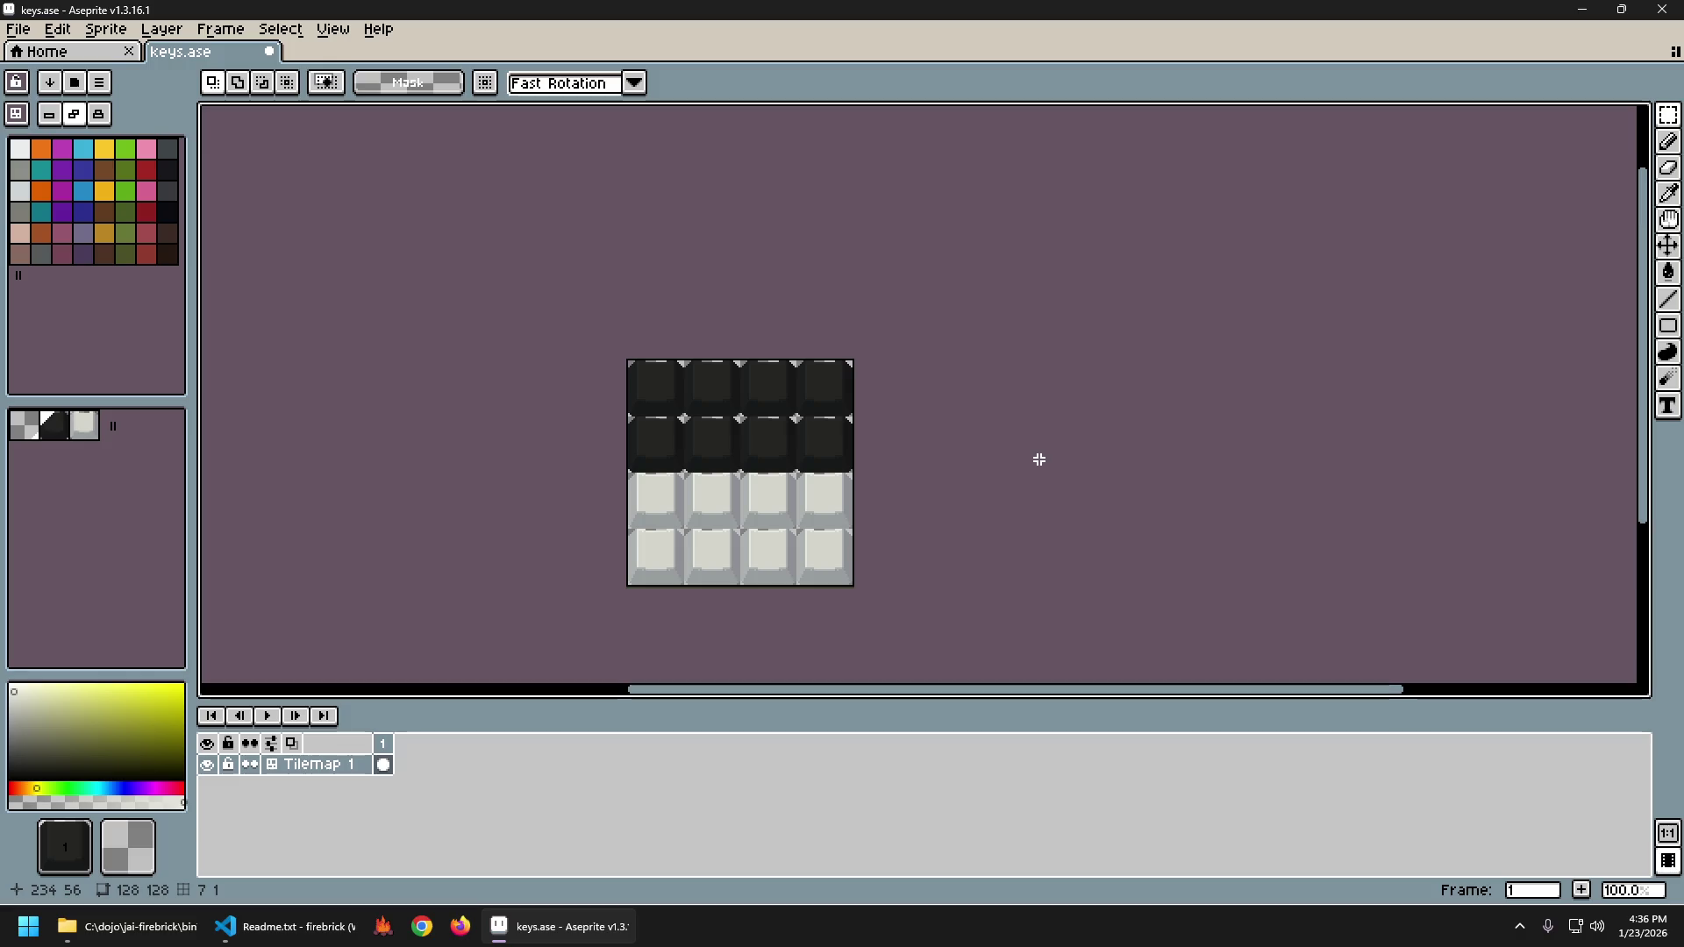
Save keys.ase and delete the accidentally added Layer 1.
{"action": "key", "text": "ctrl+s"}
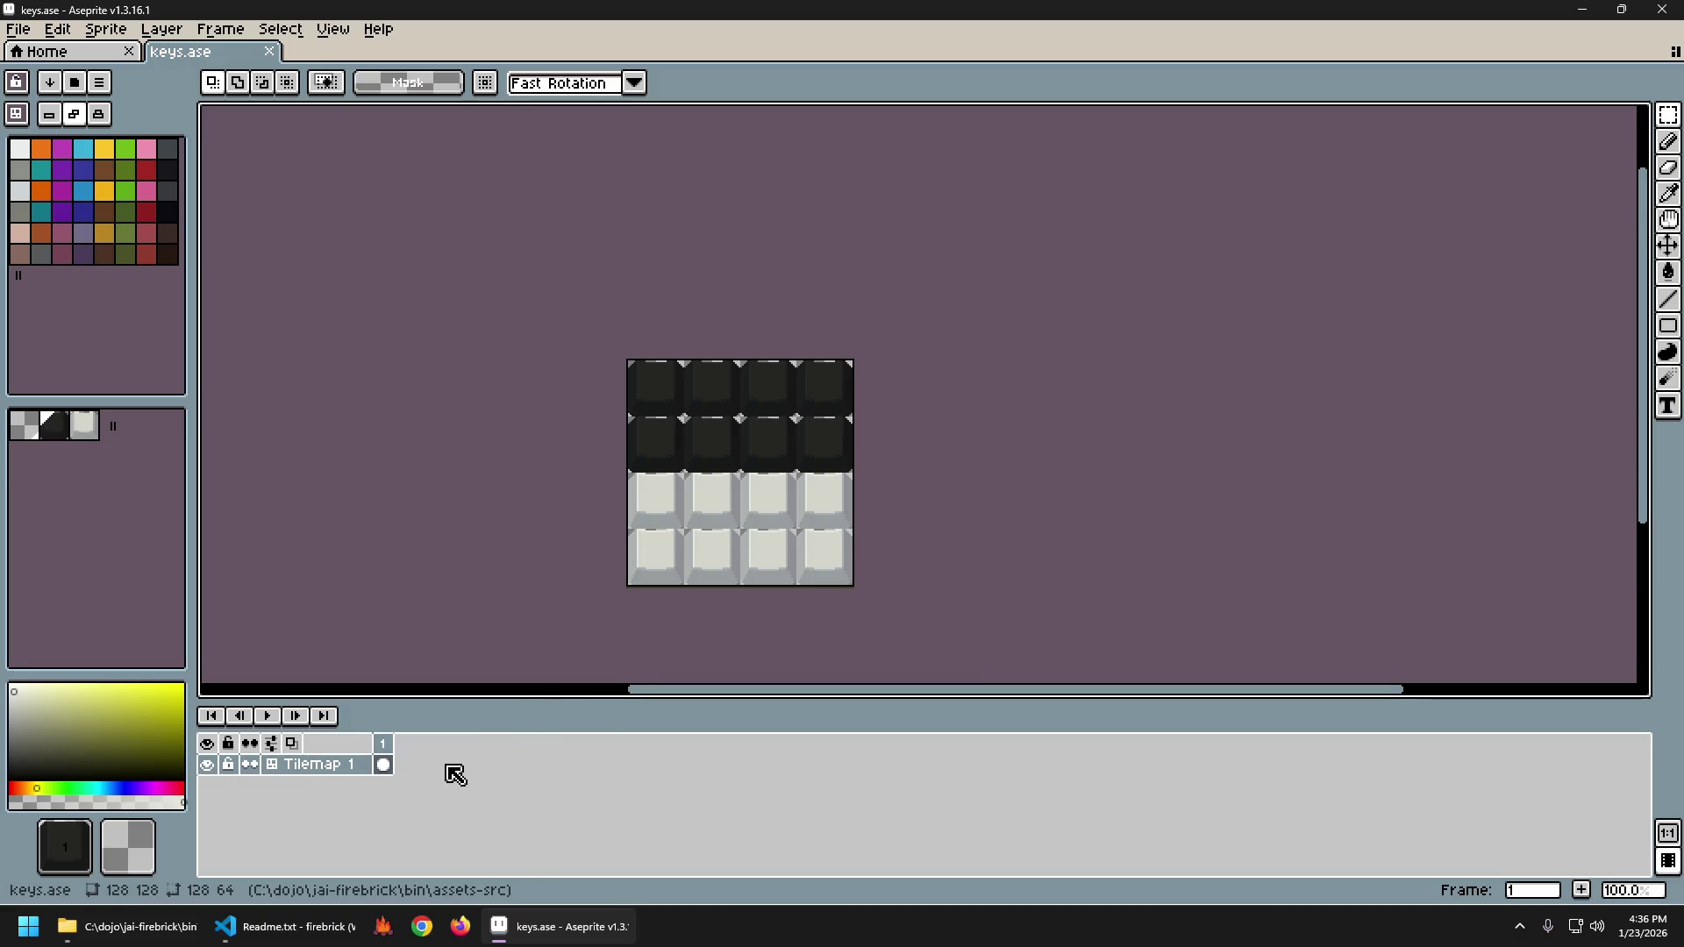
{"action": "key", "text": "shift+n"}
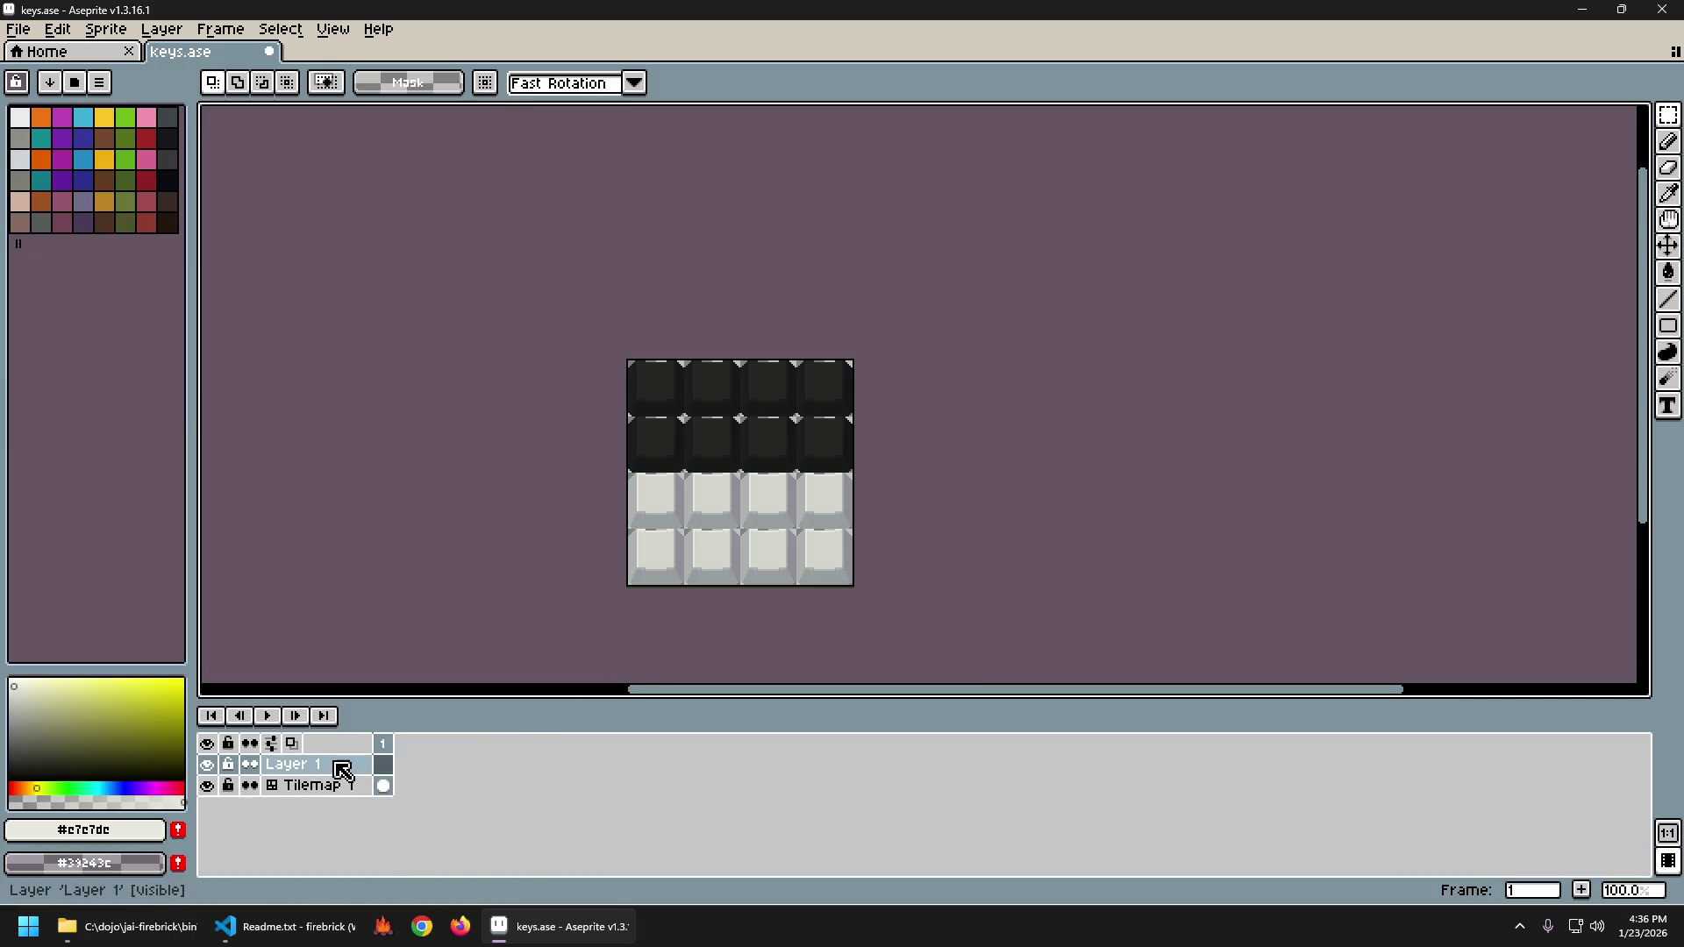
{"action": "right_click", "coordinate": [342, 765]}
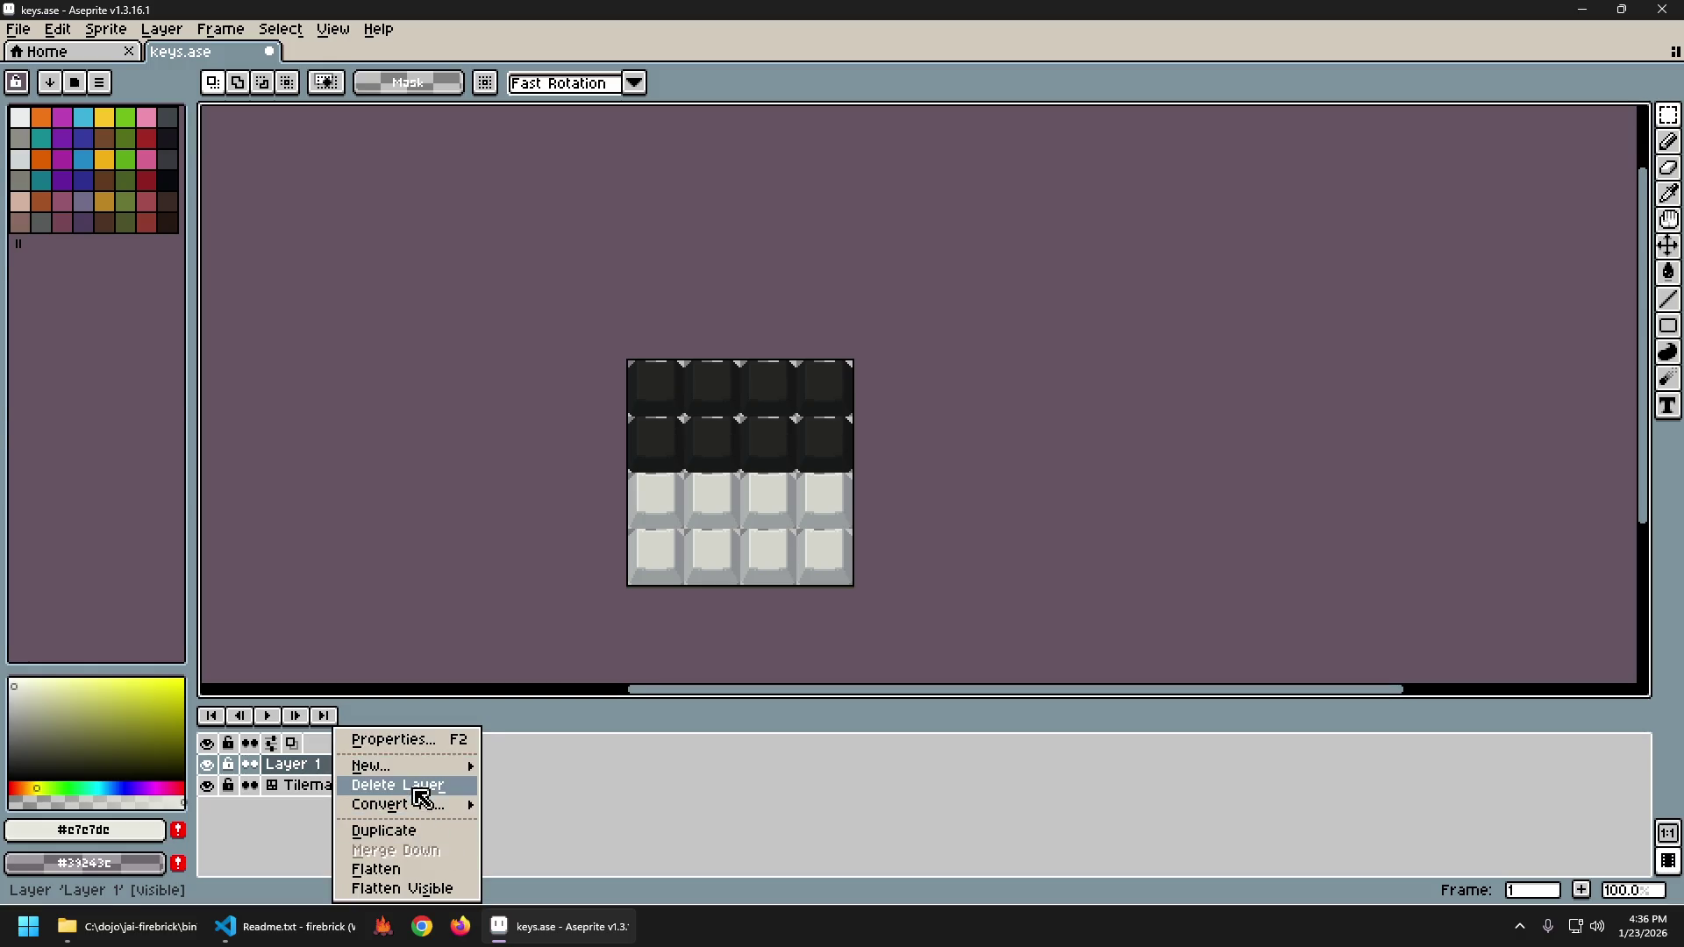
{"action": "left_click", "coordinate": [413, 786]}
Add a new 32×32 tilemap layer, Tilemap 2, above Tilemap 1.
{"action": "right_click", "coordinate": [337, 771]}
{"action": "mouse_move", "coordinate": [407, 765]}
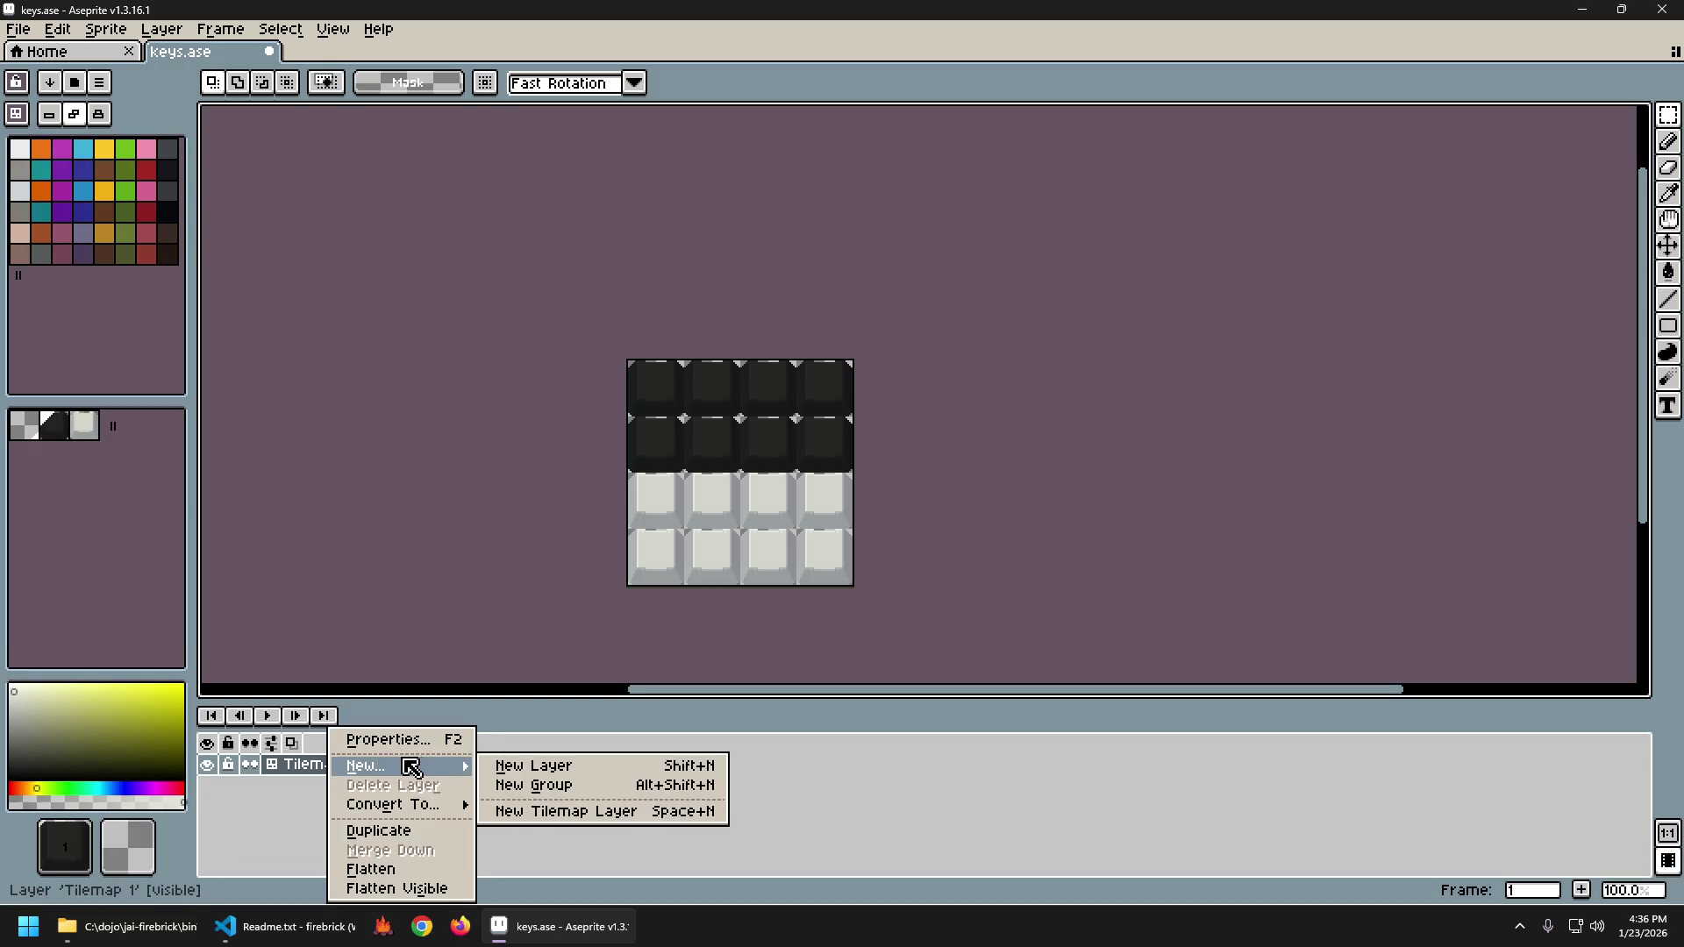
{"action": "left_click", "coordinate": [607, 814]}
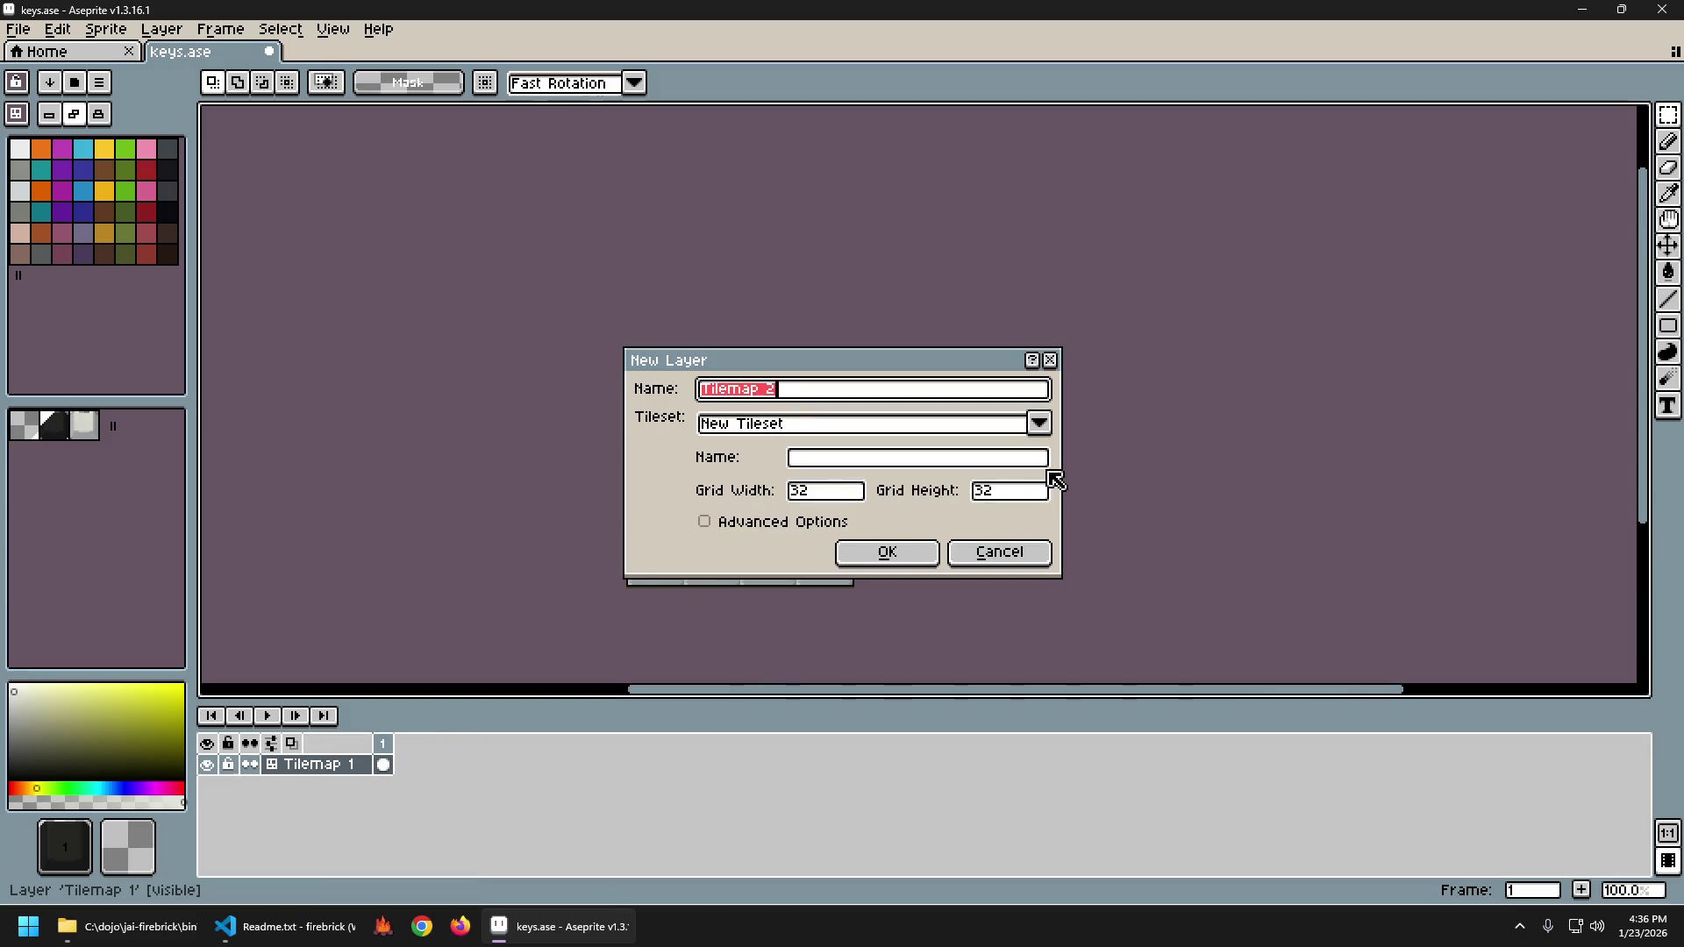
{"action": "left_click", "coordinate": [903, 559]}
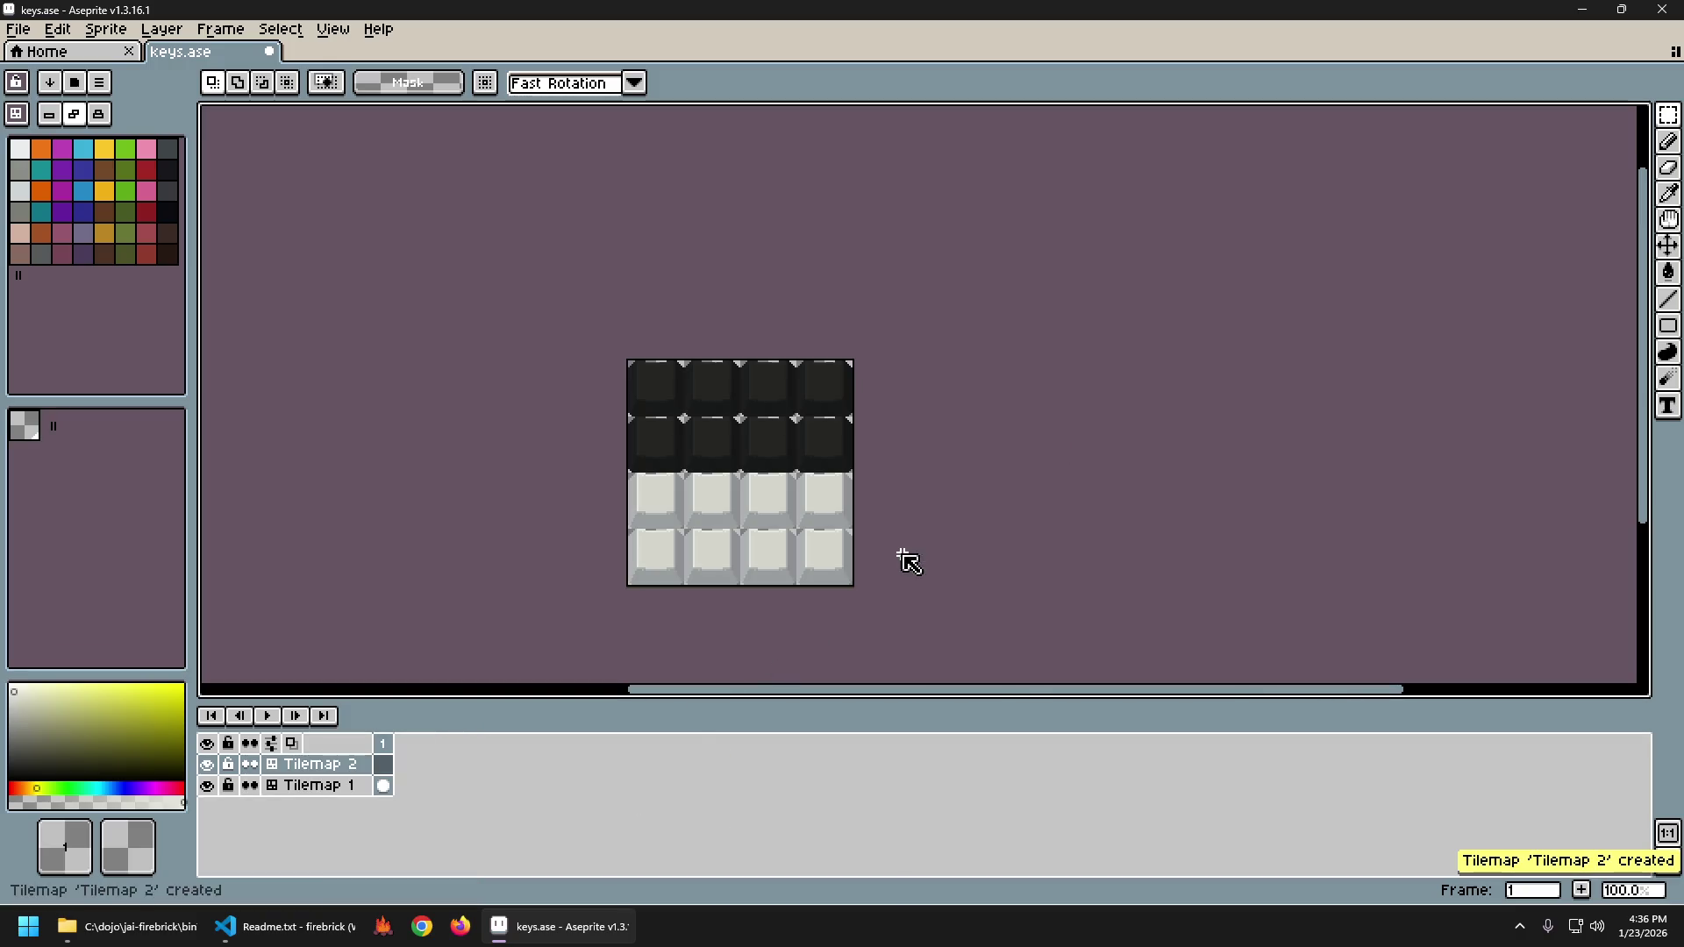
Mark out text areas over the top row of dark keycaps, discarding the early attempts.
{"action": "scroll", "coordinate": [666, 412], "scroll_direction": "up", "scroll_amount": 2}
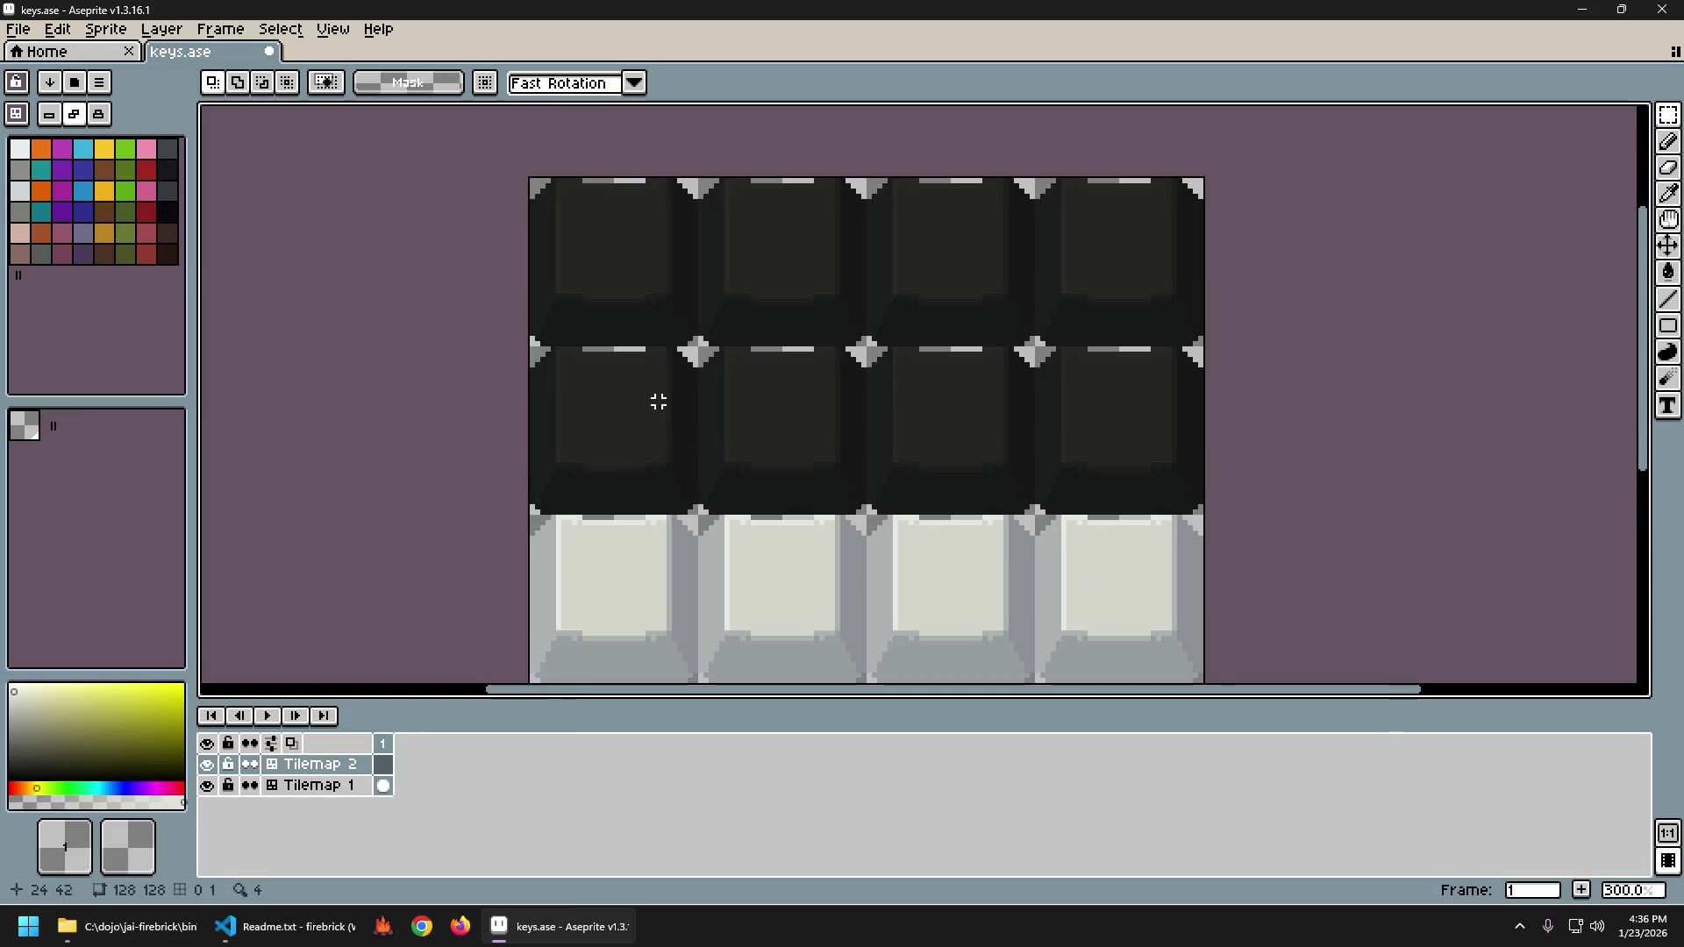
{"action": "key", "text": "t"}
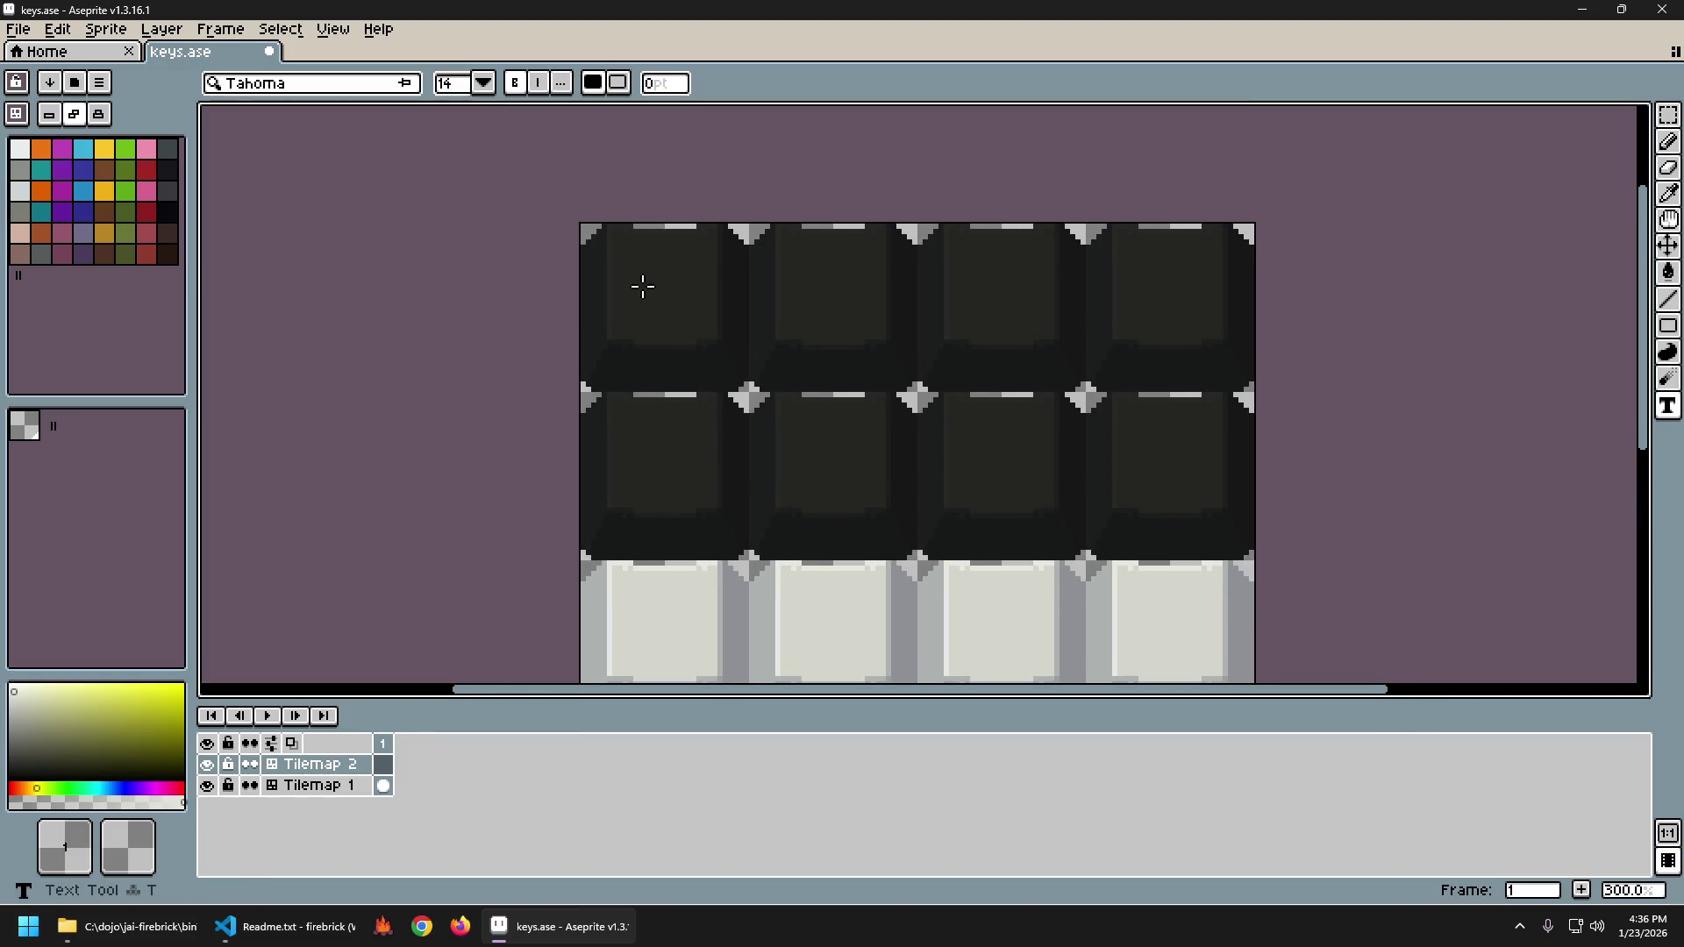
{"action": "left_click_drag", "start_coordinate": [640, 283], "coordinate": [932, 353]}
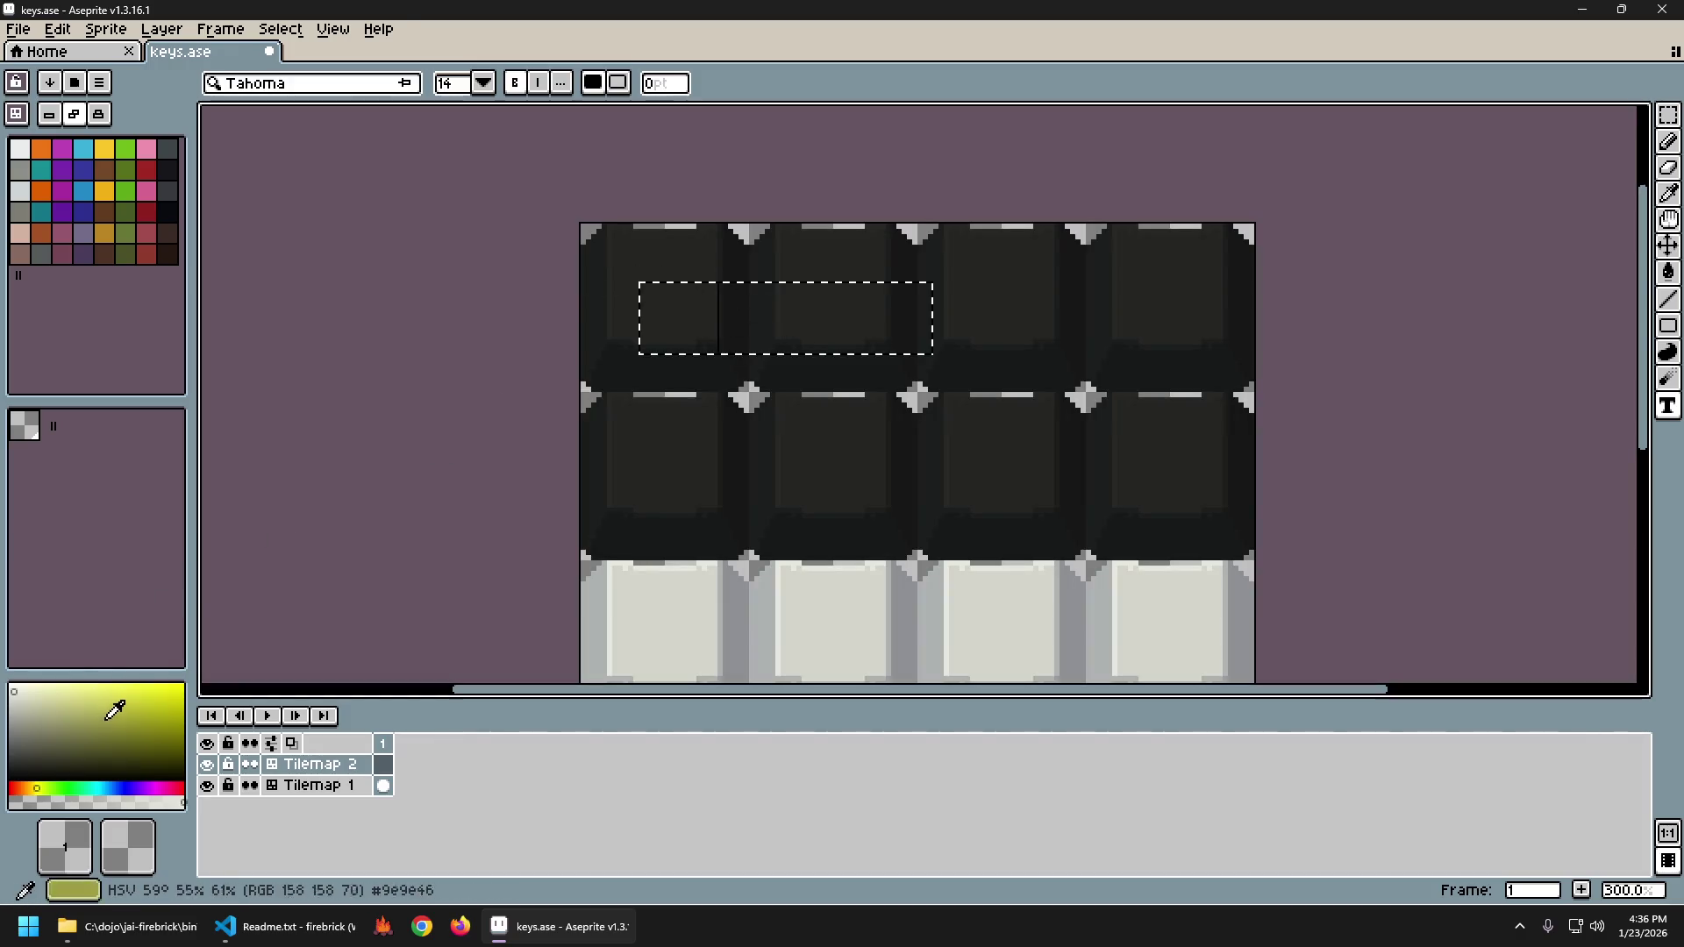
{"action": "key", "text": "Escape"}
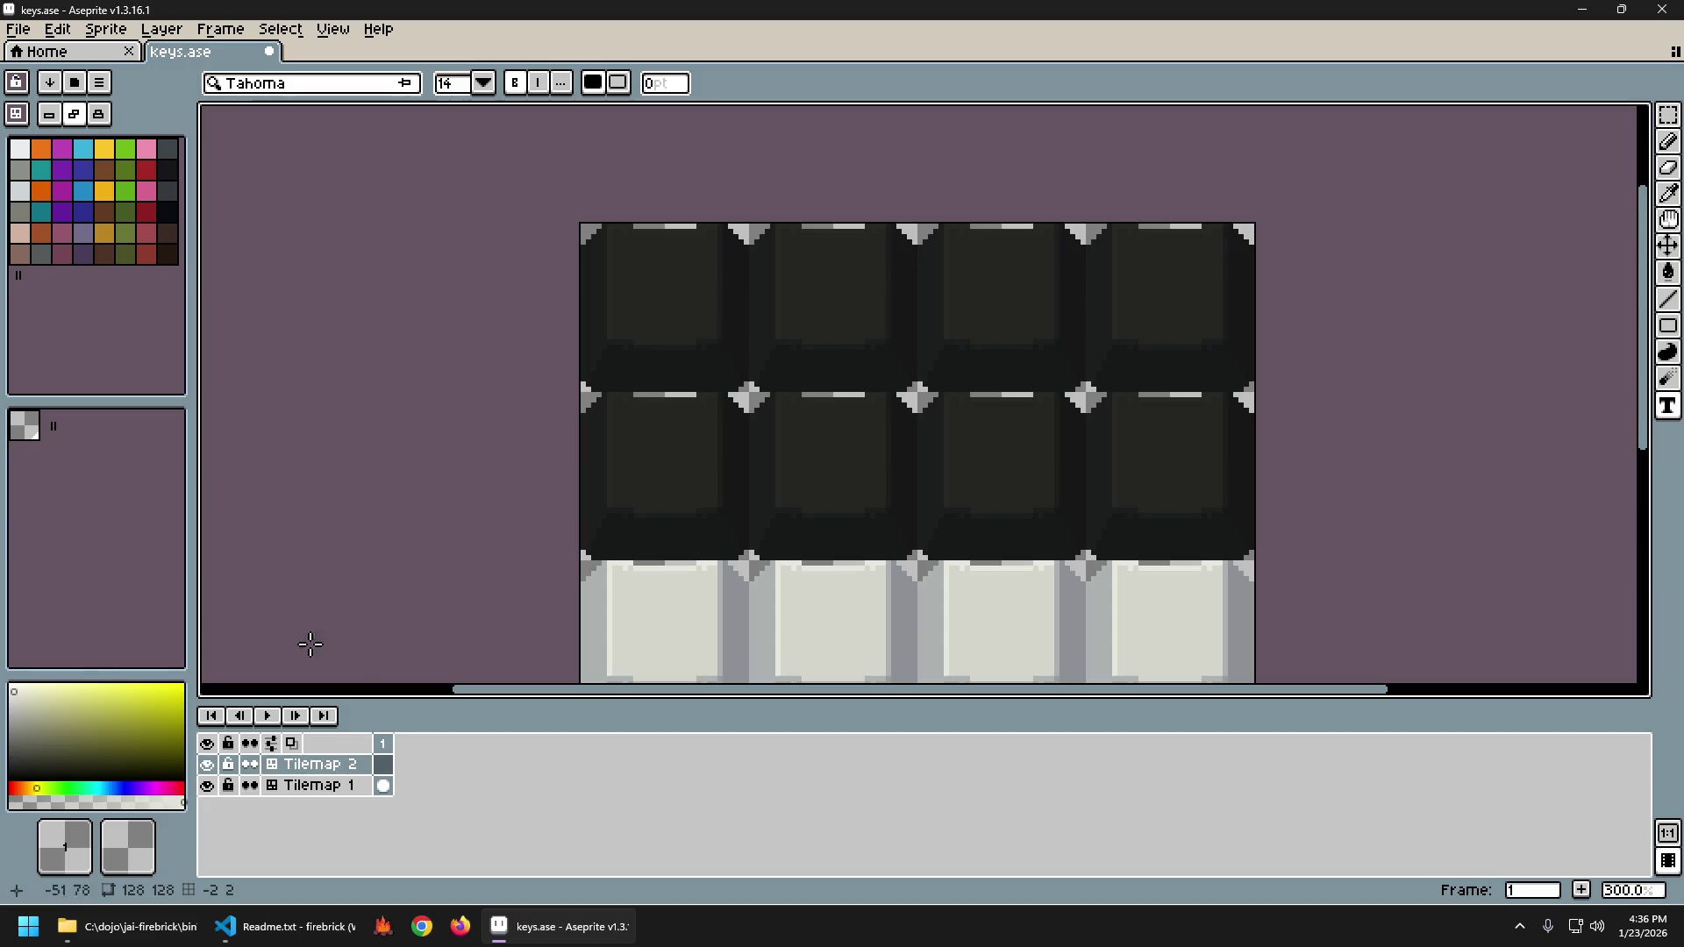
{"action": "key", "text": "t"}
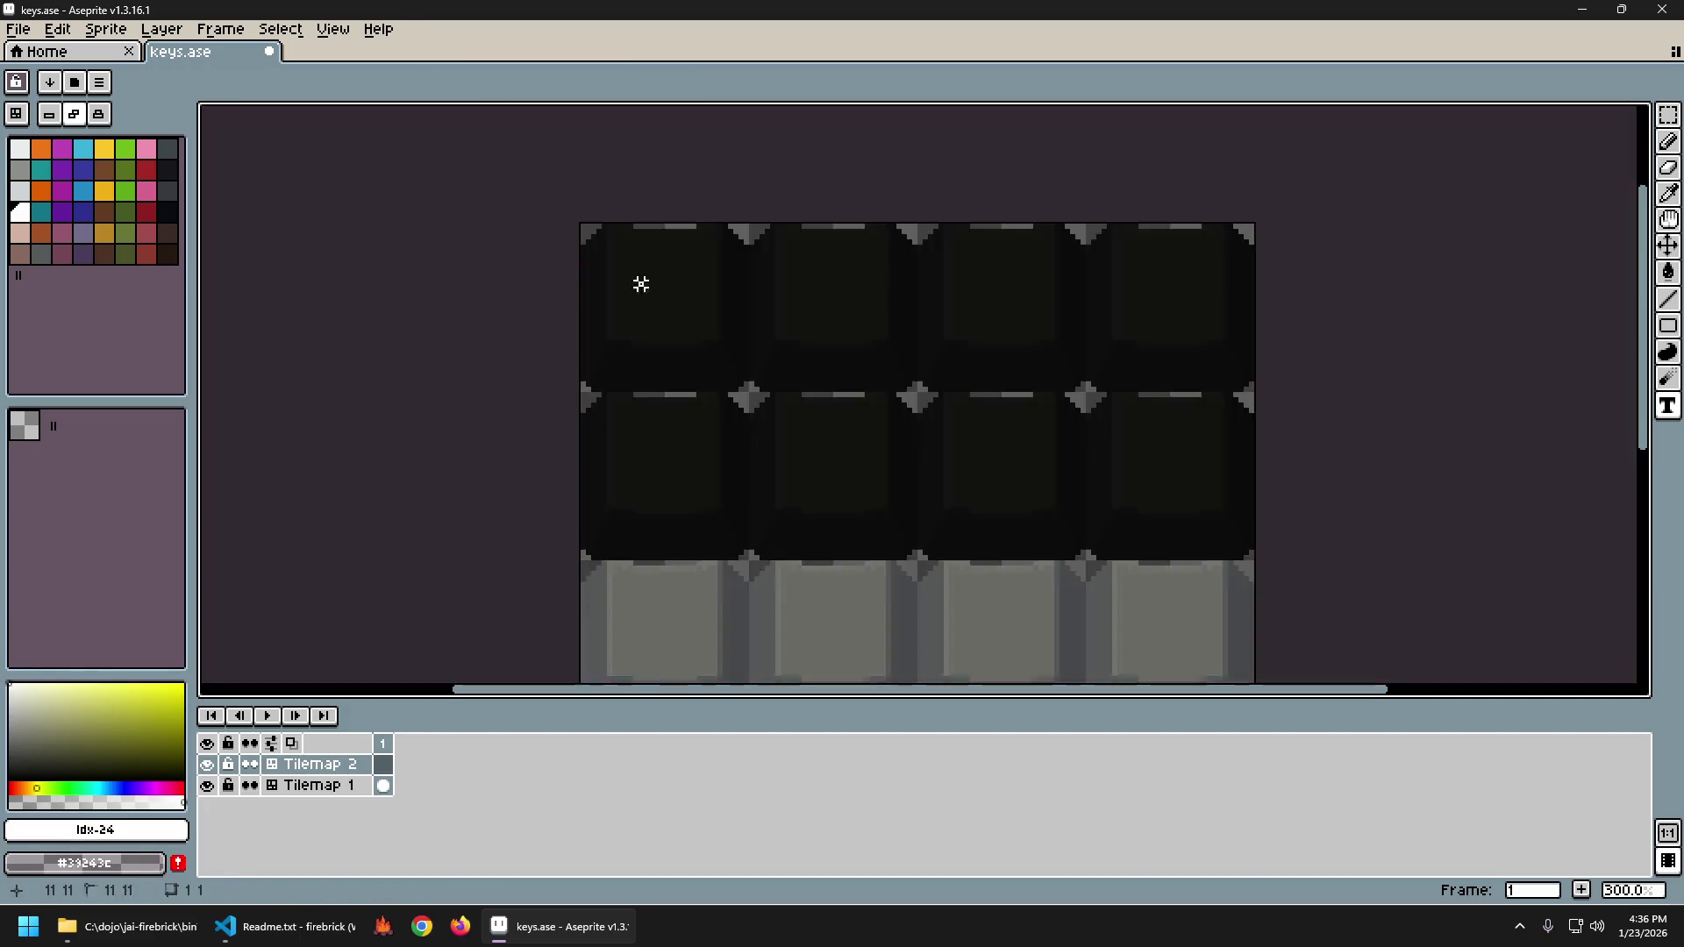
{"action": "left_click_drag", "start_coordinate": [639, 282], "coordinate": [932, 355]}
{"action": "key", "text": "Escape"}
{"action": "left_click_drag", "start_coordinate": [650, 282], "coordinate": [943, 355]}
{"action": "type", "text": "S"}
{"action": "type", "text": "W"}
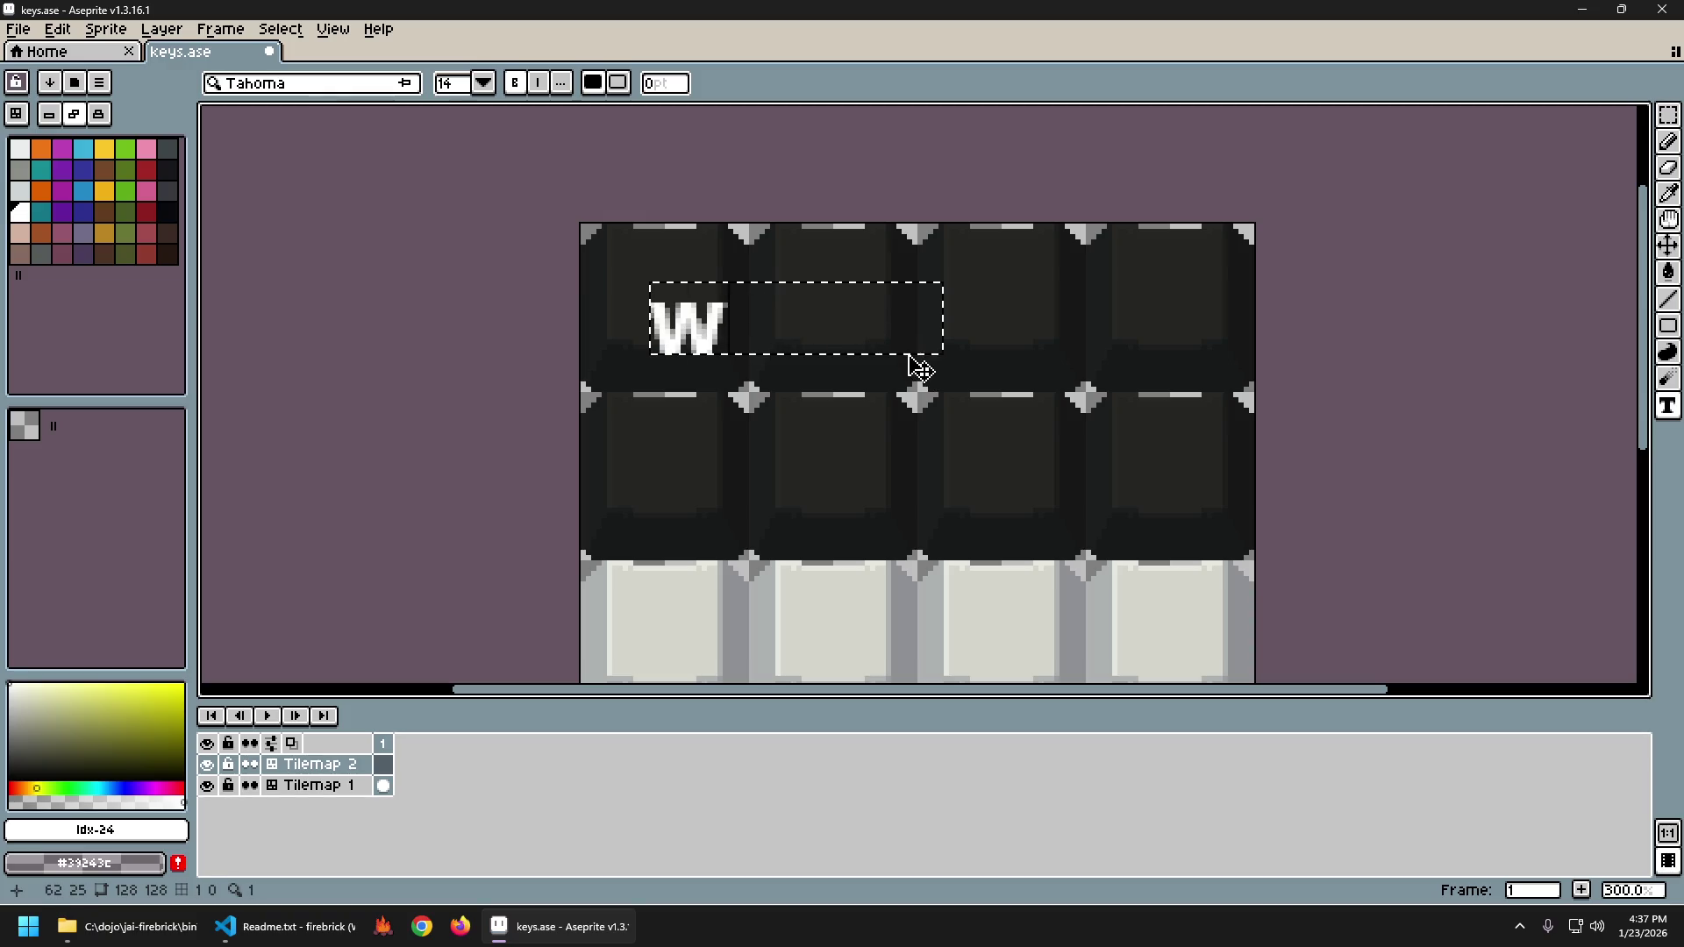
{"action": "key", "text": "Escape"}
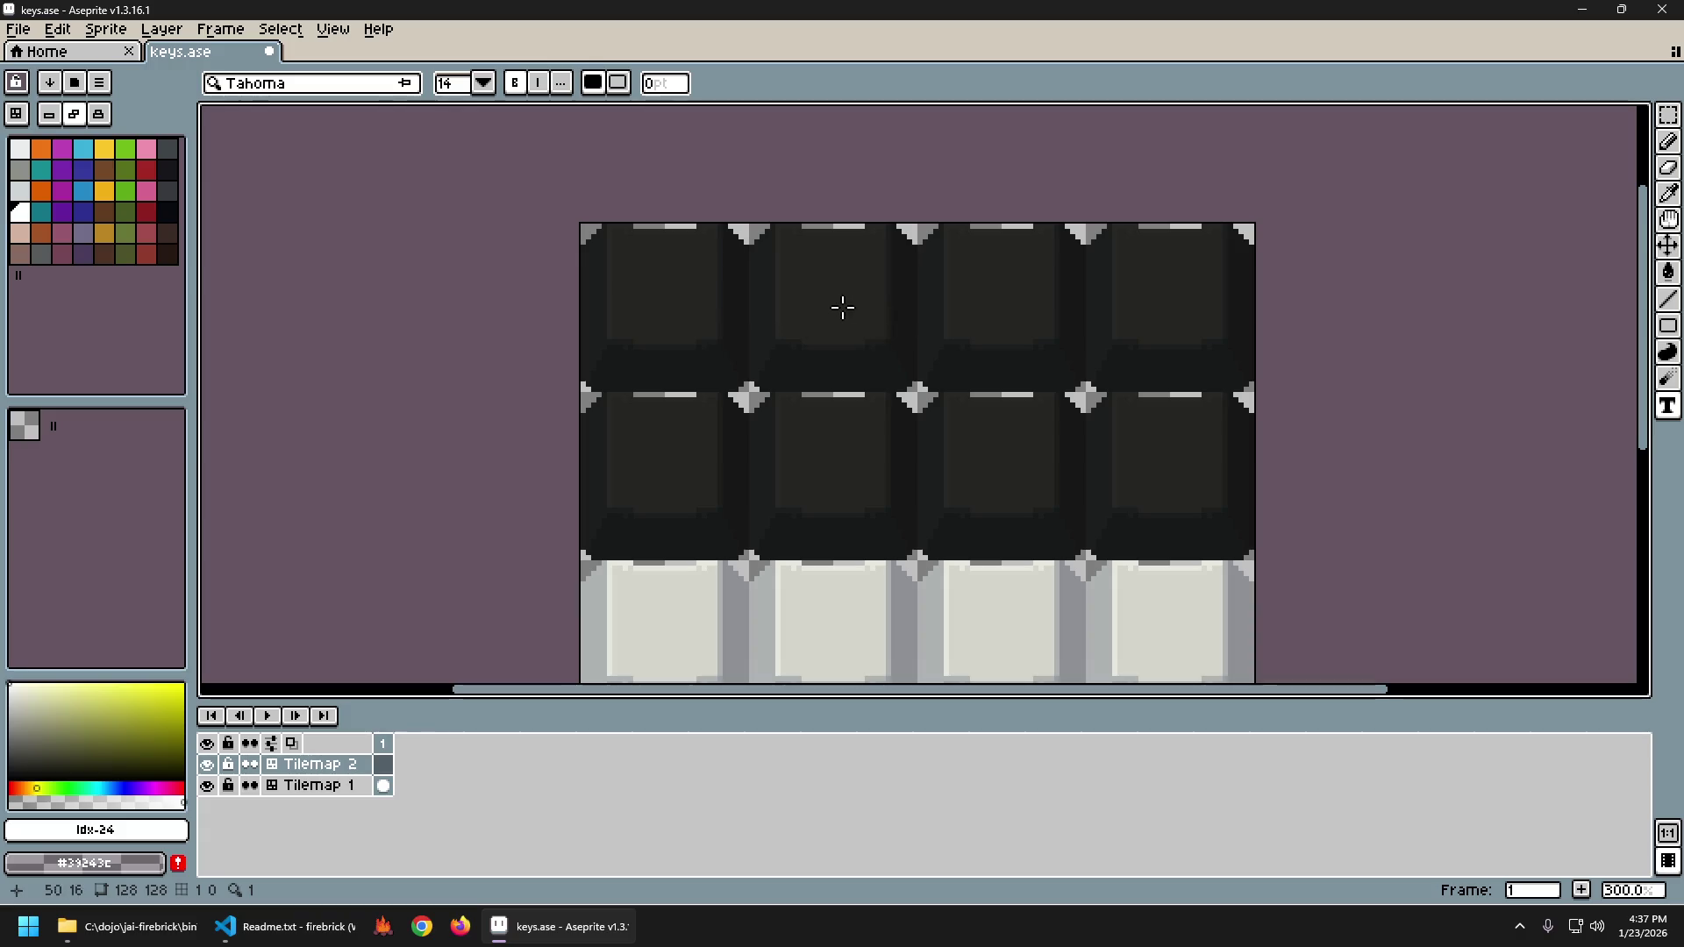
Type 'W A S D' as text across the top keycaps and commit it.
{"action": "key", "text": "w"}
{"action": "key", "text": "t"}
{"action": "left_click", "coordinate": [656, 283]}
{"action": "type", "text": "W"}
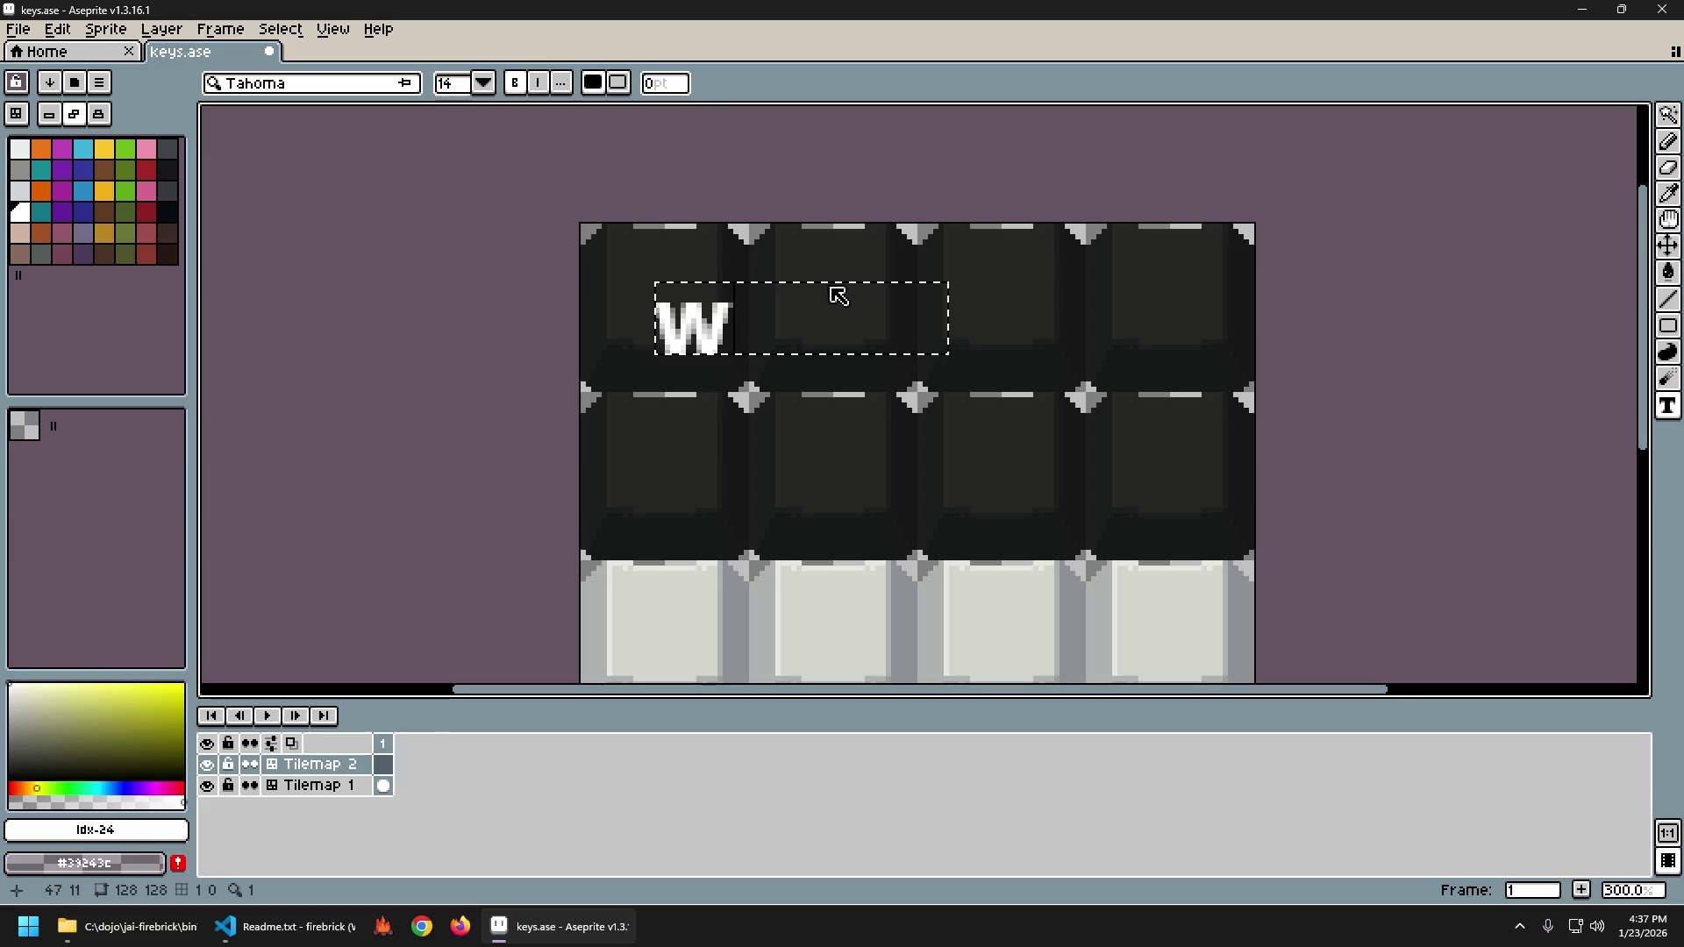
{"action": "type", "text": " A"}
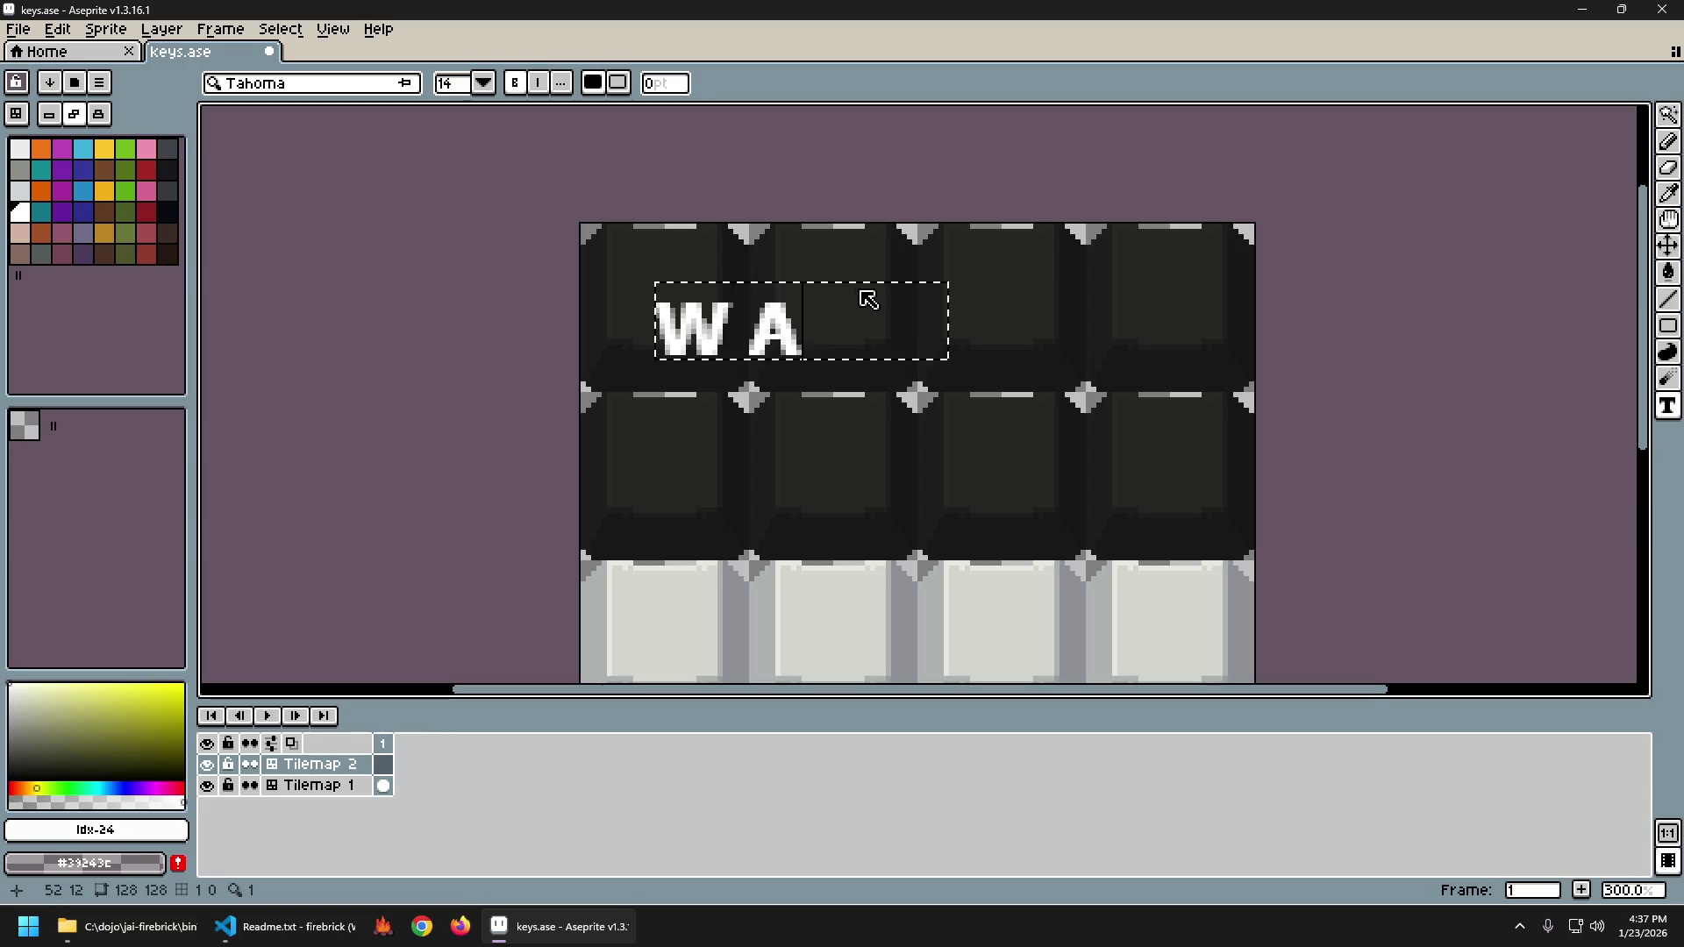
{"action": "type", "text": " S D"}
{"action": "key", "text": "Return"}
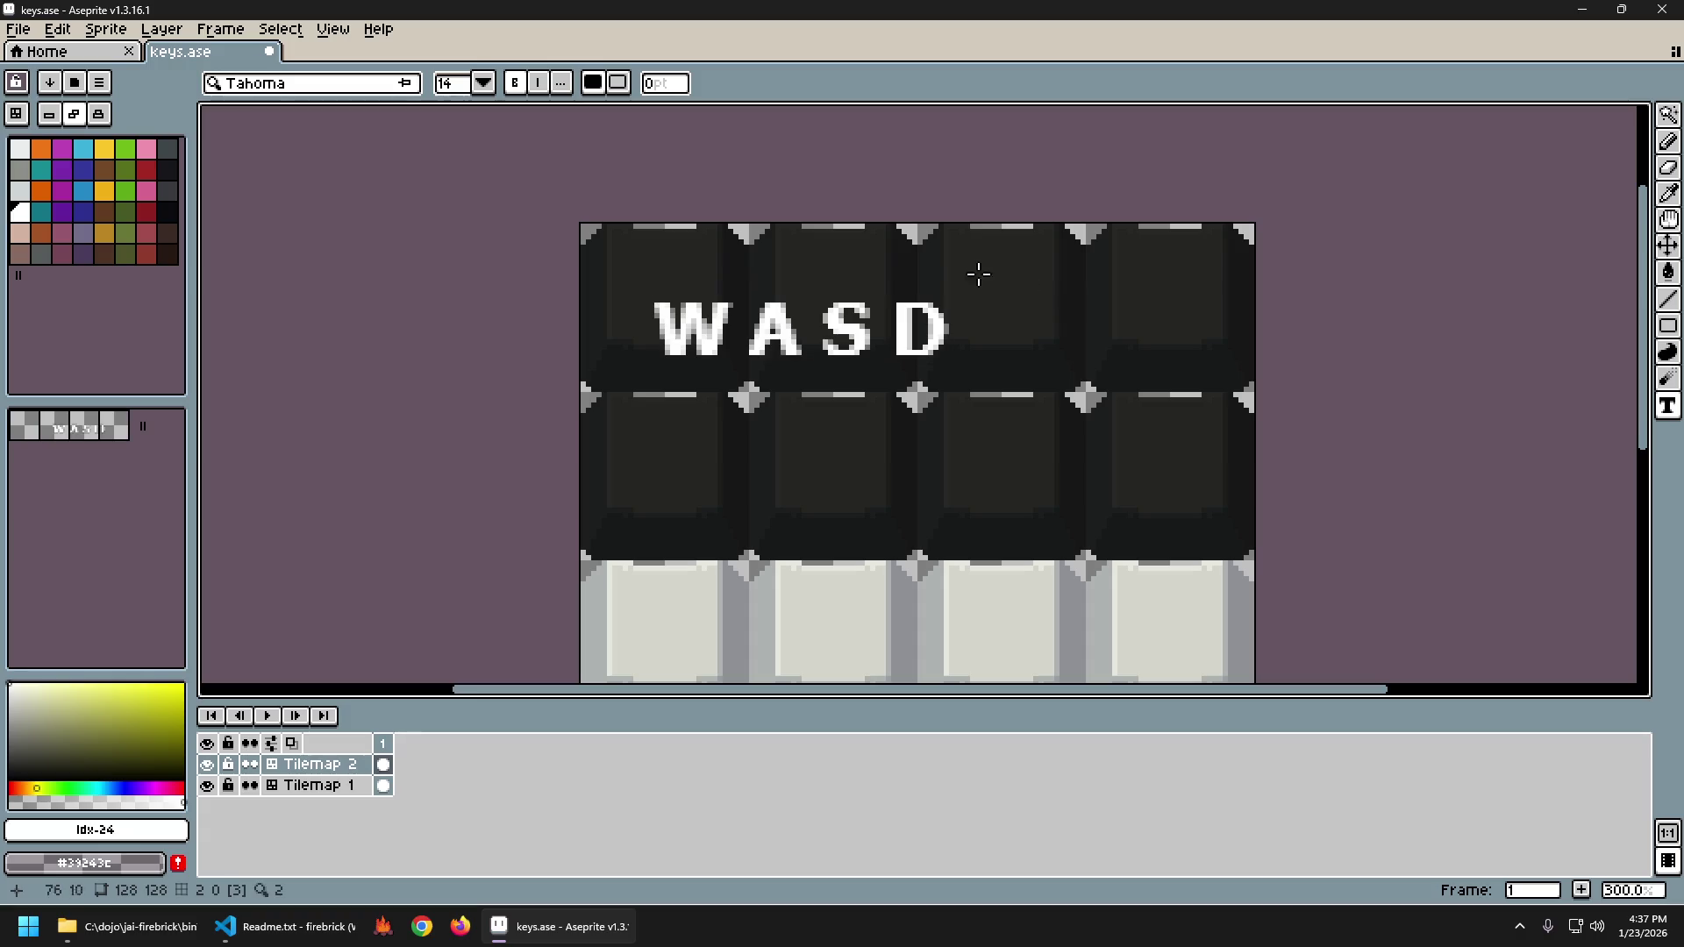
Move the W, A, S and D letters each onto its own top-row keycap.
{"action": "key", "text": "m"}
{"action": "mouse_move", "coordinate": [640, 288]}
{"action": "left_mouse_down"}
{"action": "mouse_move", "coordinate": [731, 363]}
{"action": "mouse_move", "coordinate": [691, 297]}
{"action": "mouse_move", "coordinate": [800, 365]}
{"action": "mouse_move", "coordinate": [1029, 378]}
{"action": "left_mouse_up"}
{"action": "key", "text": "Return"}
{"action": "left_click_drag", "start_coordinate": [887, 340], "coordinate": [947, 303]}
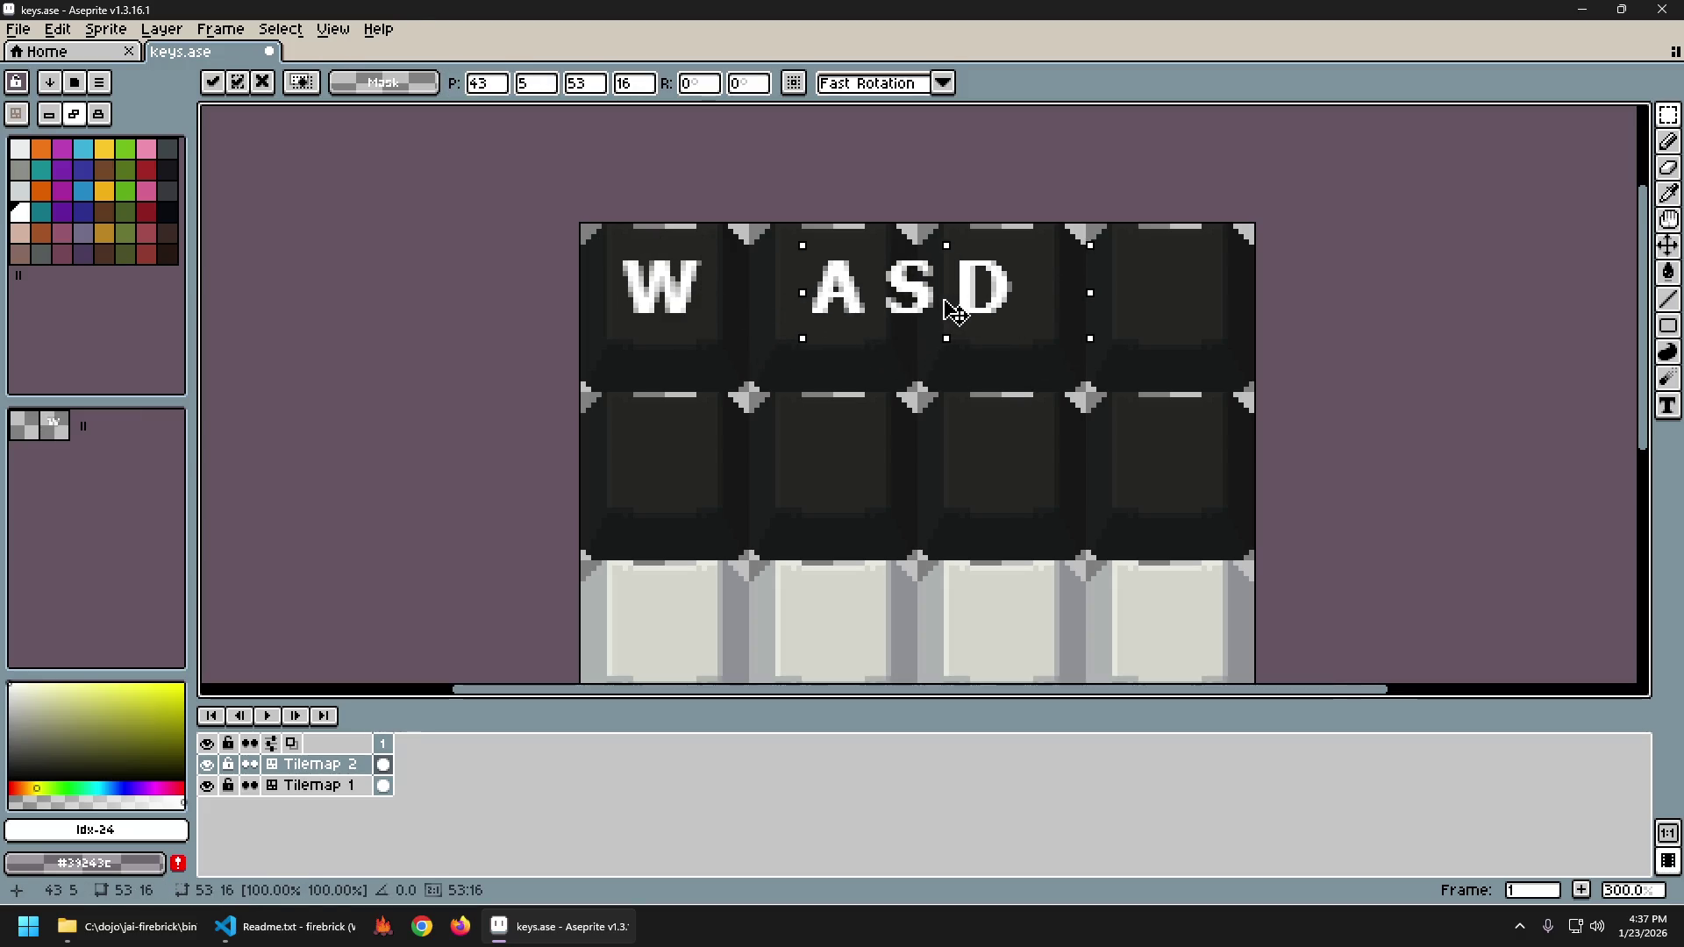
{"action": "key", "text": "Return"}
{"action": "mouse_move", "coordinate": [879, 247]}
{"action": "left_mouse_down"}
{"action": "mouse_move", "coordinate": [1015, 340]}
{"action": "mouse_move", "coordinate": [1090, 314]}
{"action": "left_mouse_up"}
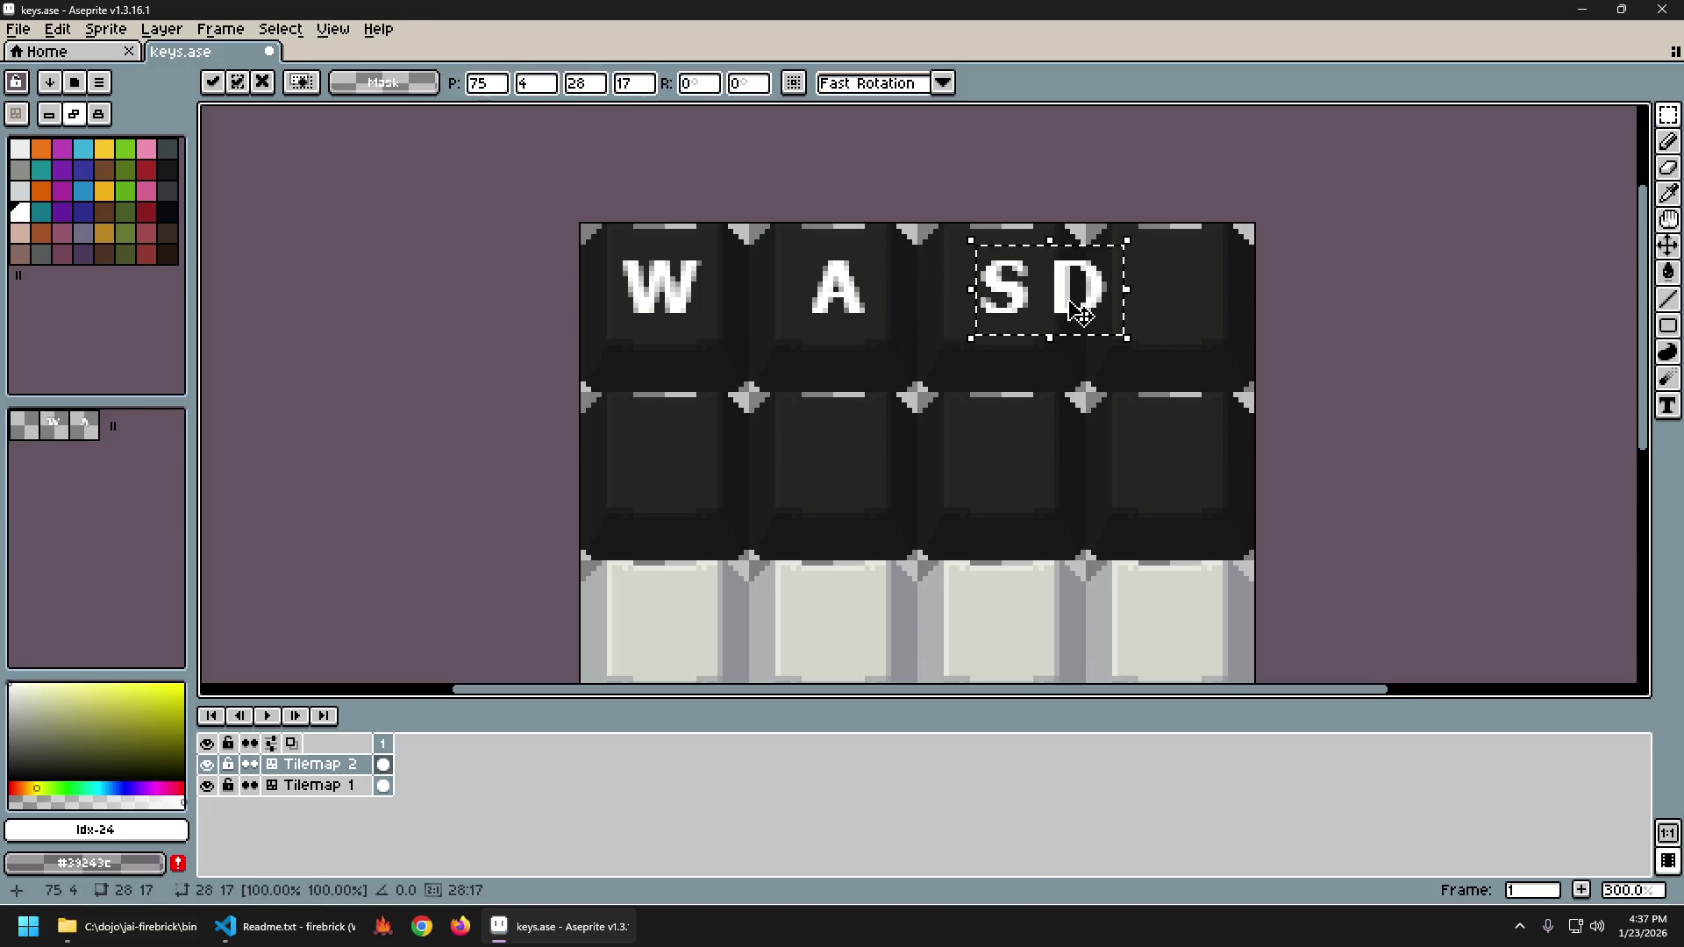
{"action": "key", "text": "Return"}
{"action": "mouse_move", "coordinate": [1047, 257]}
{"action": "left_mouse_down"}
{"action": "mouse_move", "coordinate": [1120, 331]}
{"action": "mouse_move", "coordinate": [1128, 293]}
{"action": "mouse_move", "coordinate": [1200, 302]}
{"action": "left_mouse_up"}
{"action": "key", "text": "Return"}
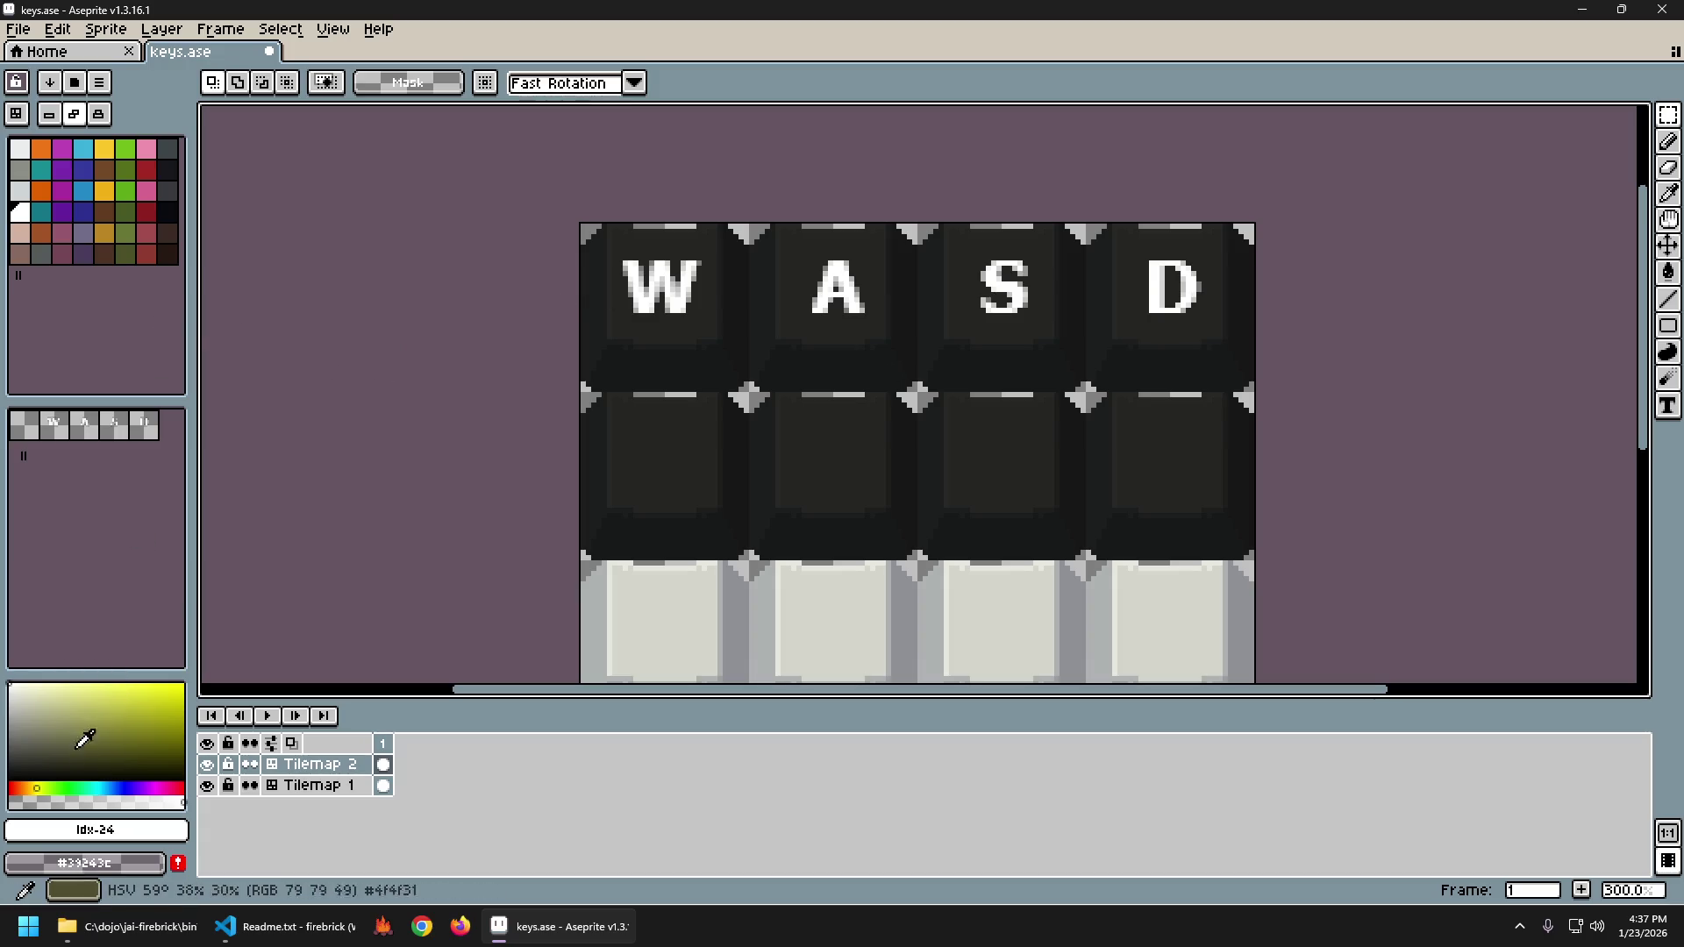
Try white Pencil lines under WASD and beside the A, undoing each one.
{"action": "key", "text": "b"}
{"action": "left_click", "coordinate": [772, 322], "text": "shift"}
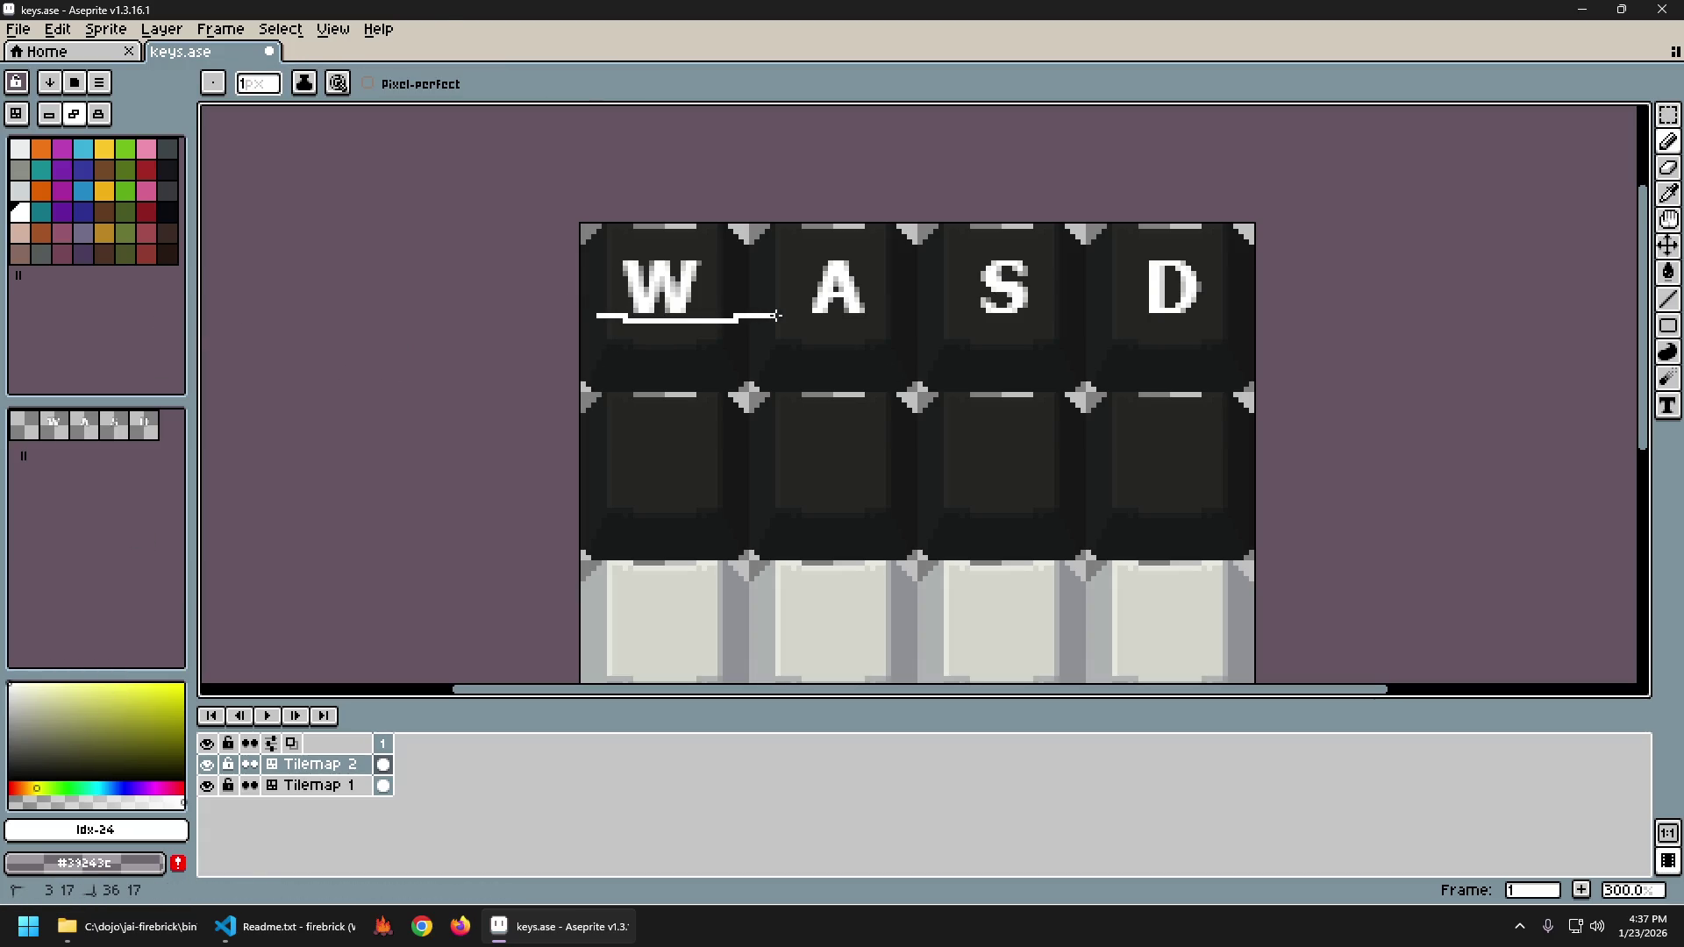
{"action": "key", "text": "ctrl+z"}
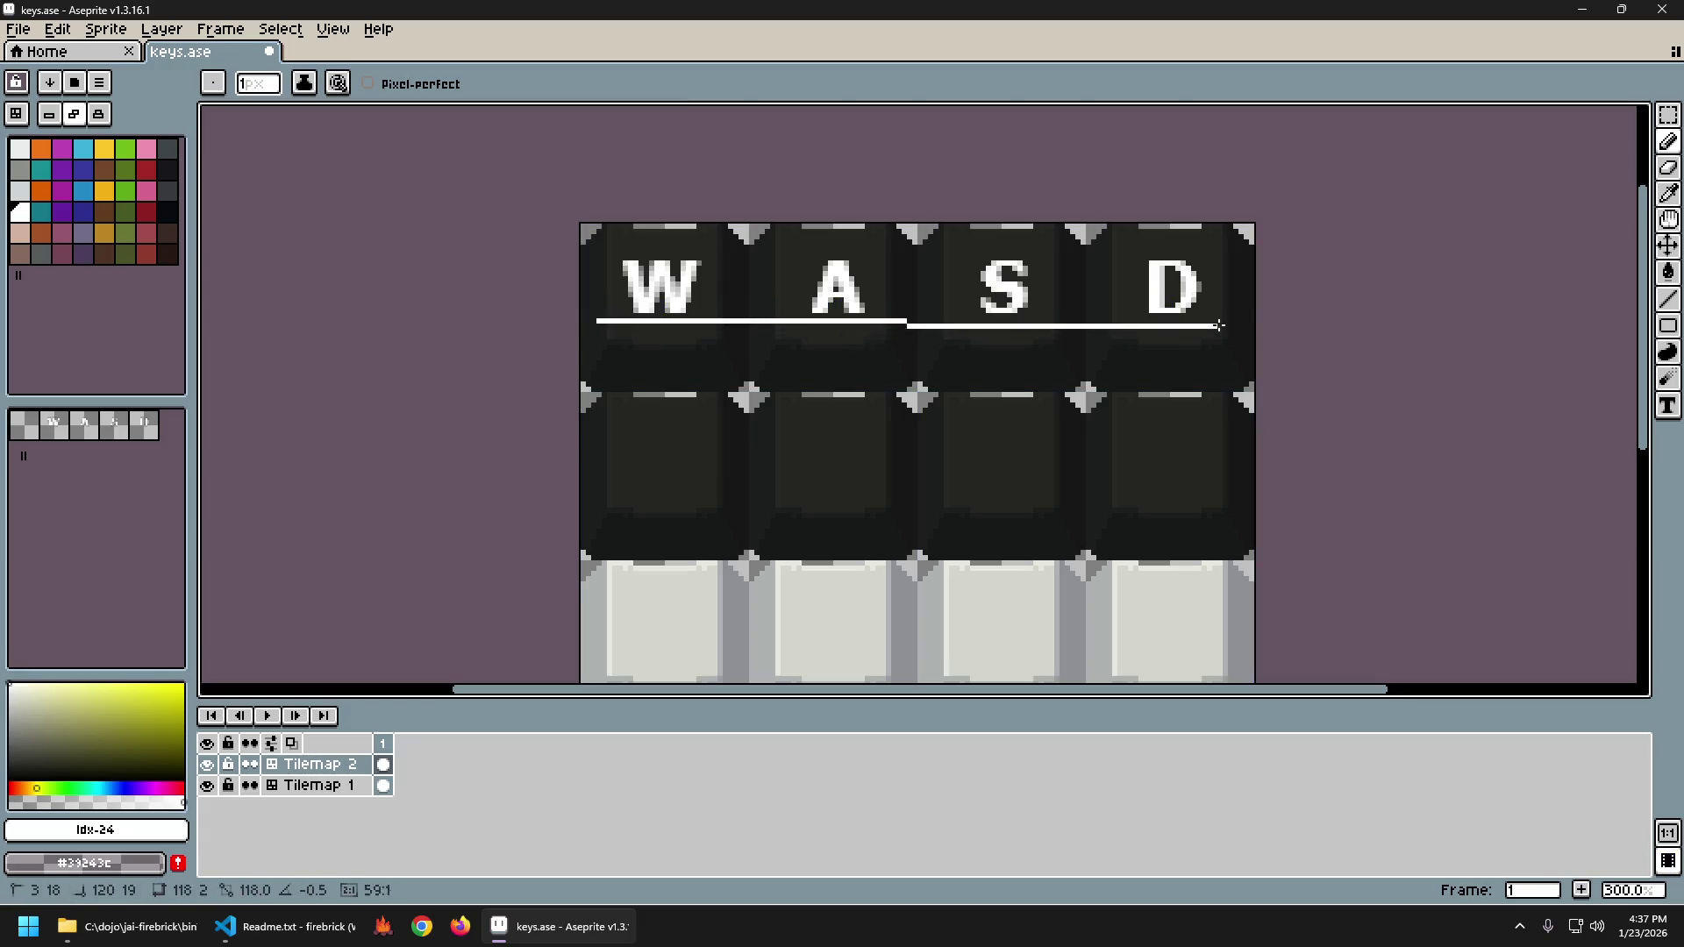
{"action": "left_click", "coordinate": [1242, 320], "text": "shift"}
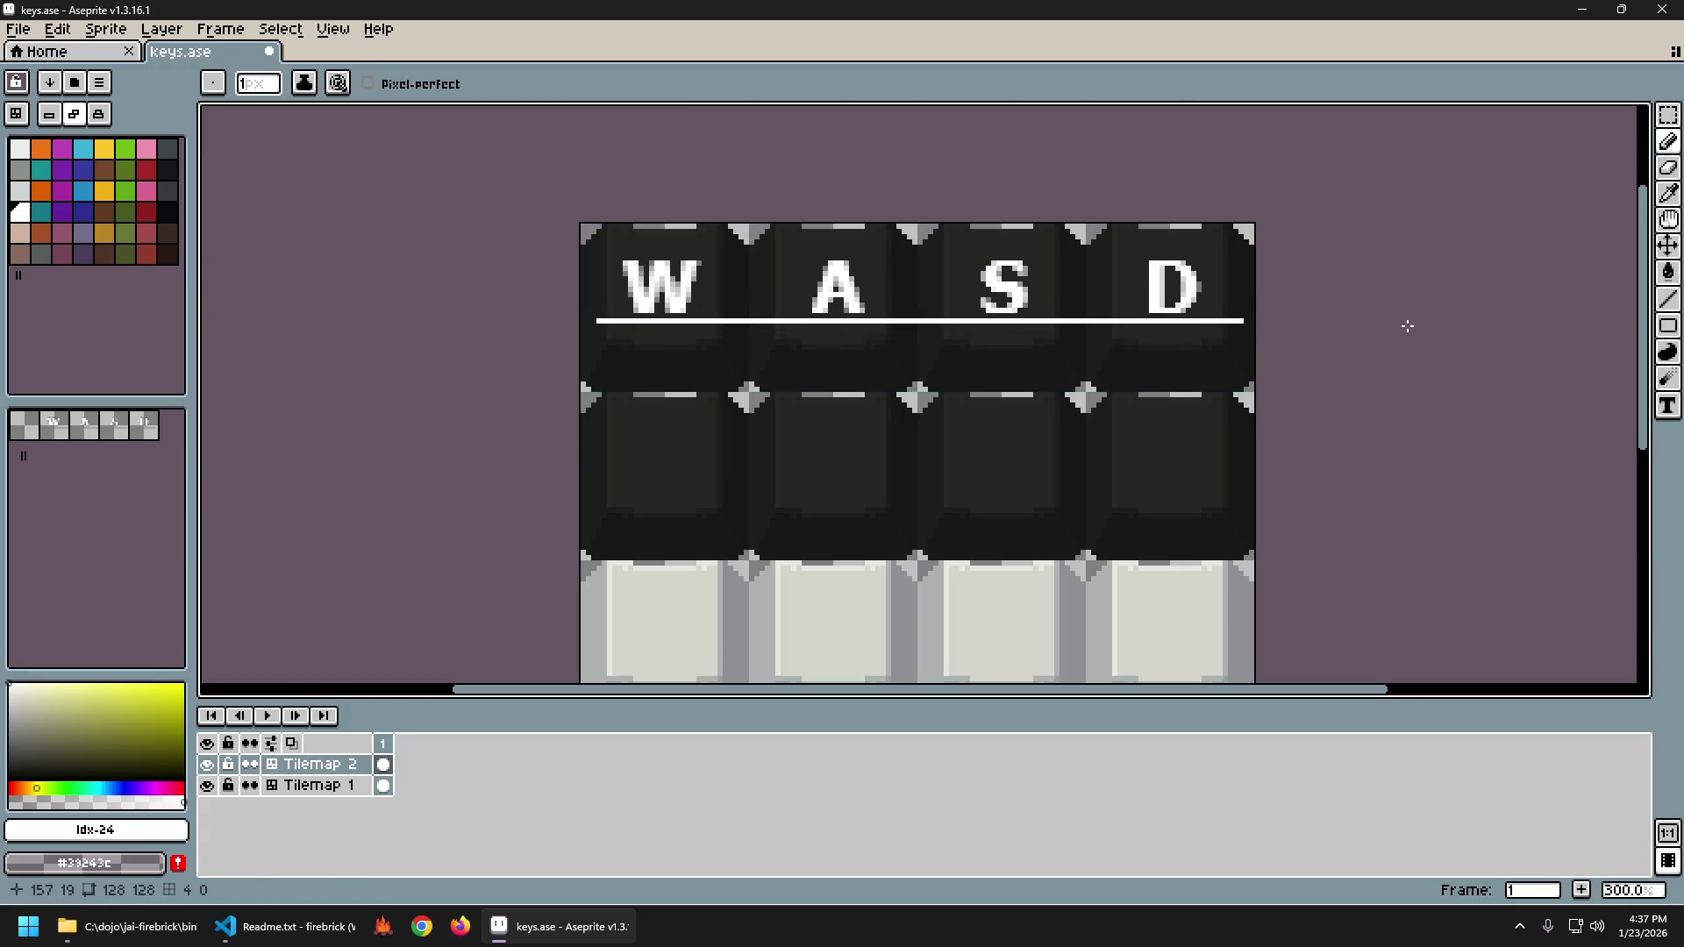
{"action": "key", "text": "ctrl+z"}
{"action": "scroll", "coordinate": [635, 282], "scroll_direction": "up", "scroll_amount": 3}
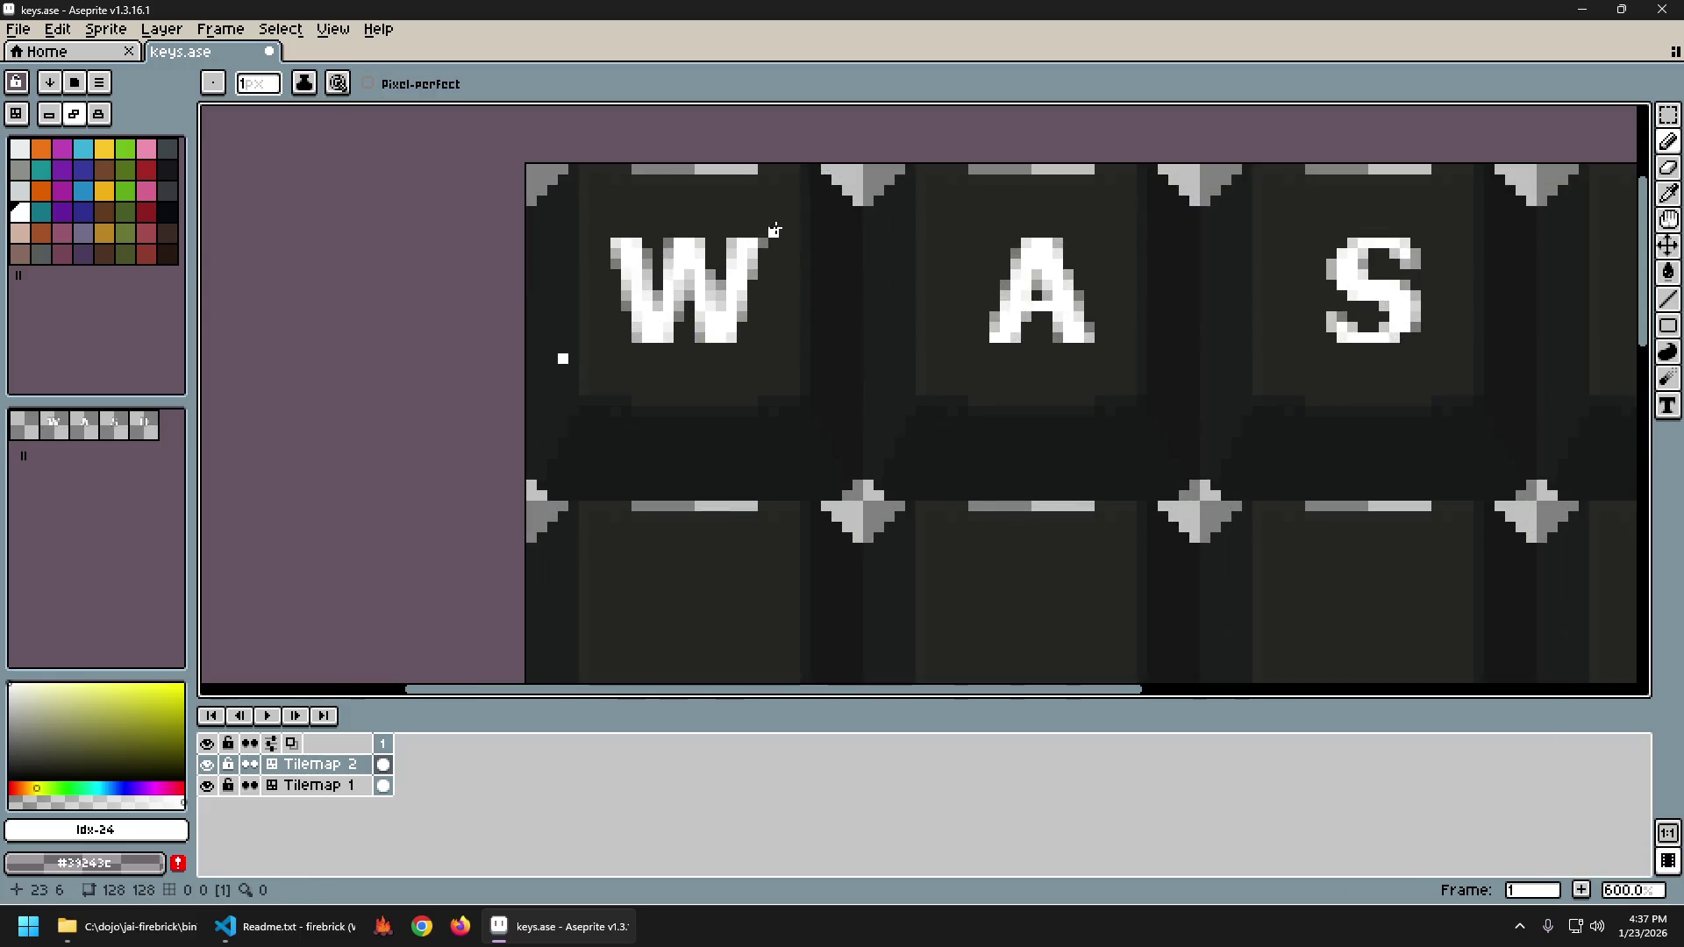
{"action": "left_click_drag", "start_coordinate": [1215, 245], "coordinate": [1018, 254]}
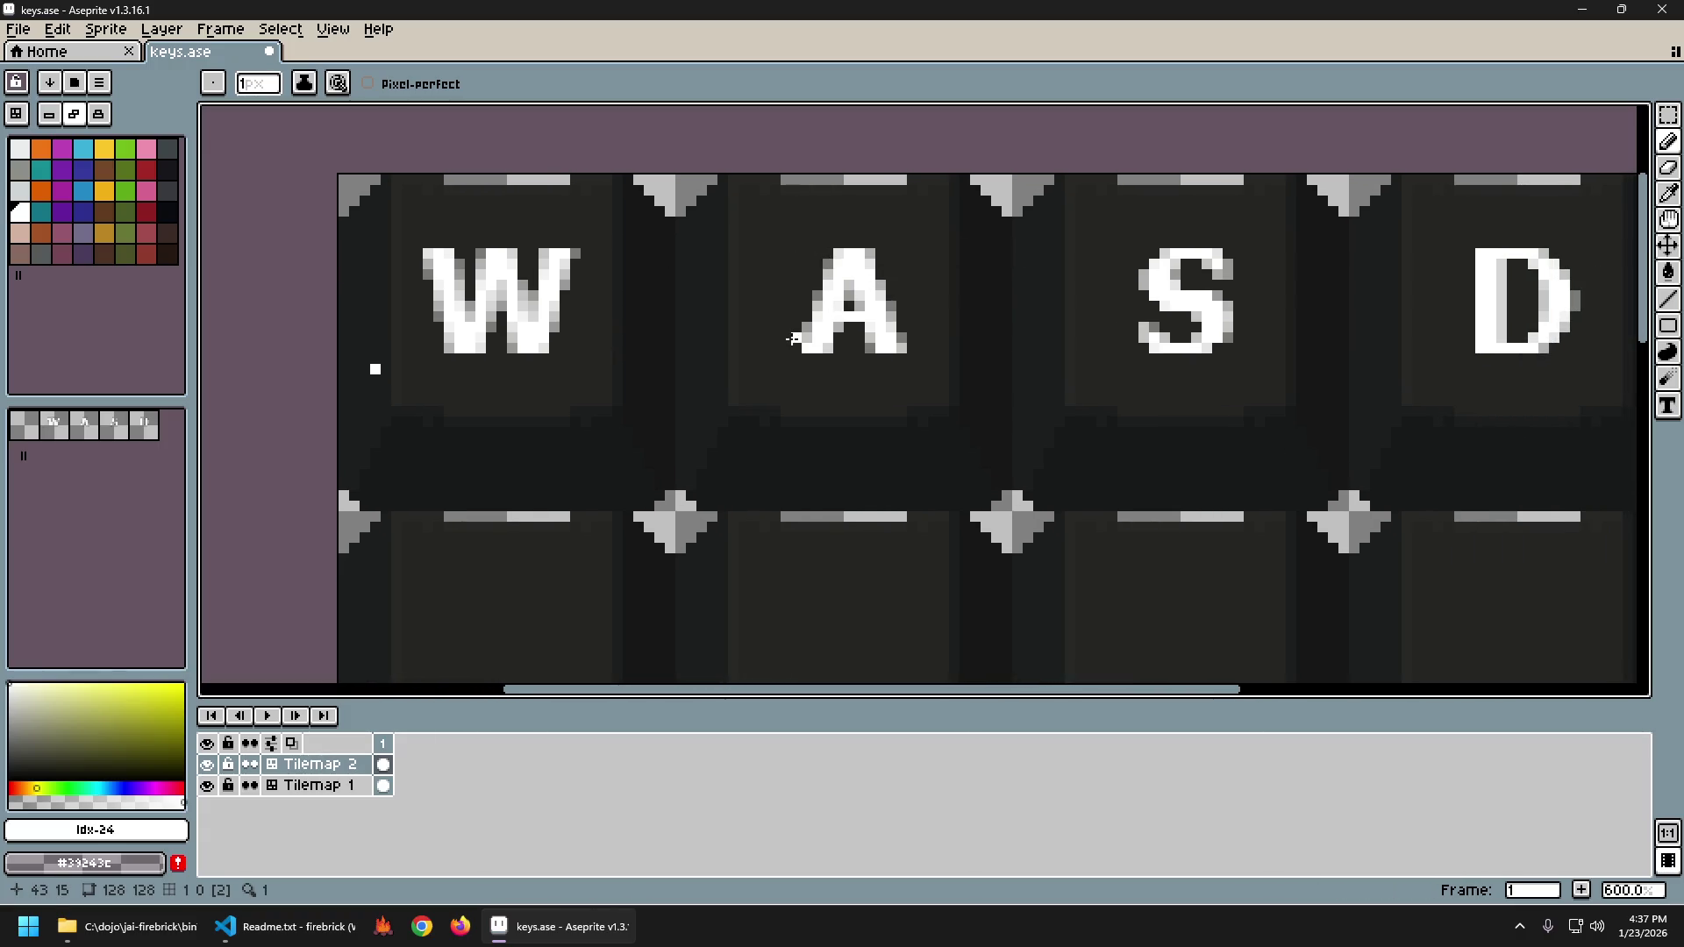
{"action": "left_click_drag", "start_coordinate": [745, 336], "coordinate": [794, 338]}
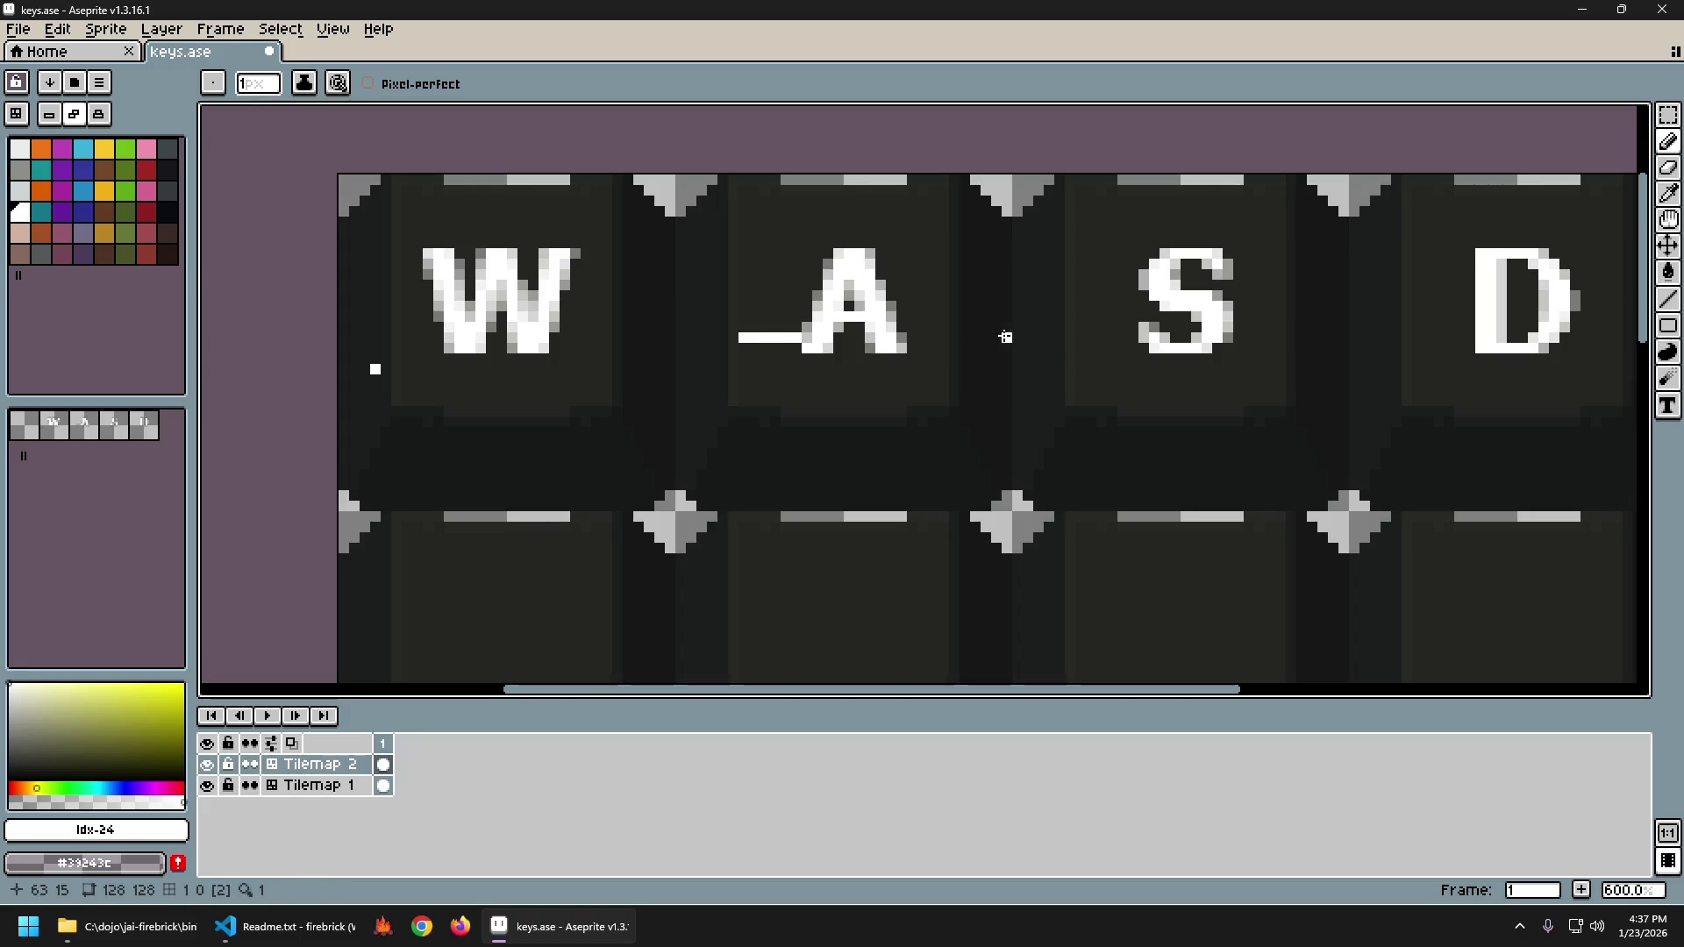
{"action": "key", "text": "ctrl+z"}
{"action": "key", "text": "ctrl+z"}
{"action": "left_click_drag", "start_coordinate": [910, 349], "coordinate": [942, 347]}
{"action": "key", "text": "ctrl+z"}
{"action": "key", "text": "m"}
{"action": "key", "text": "ctrl+z"}
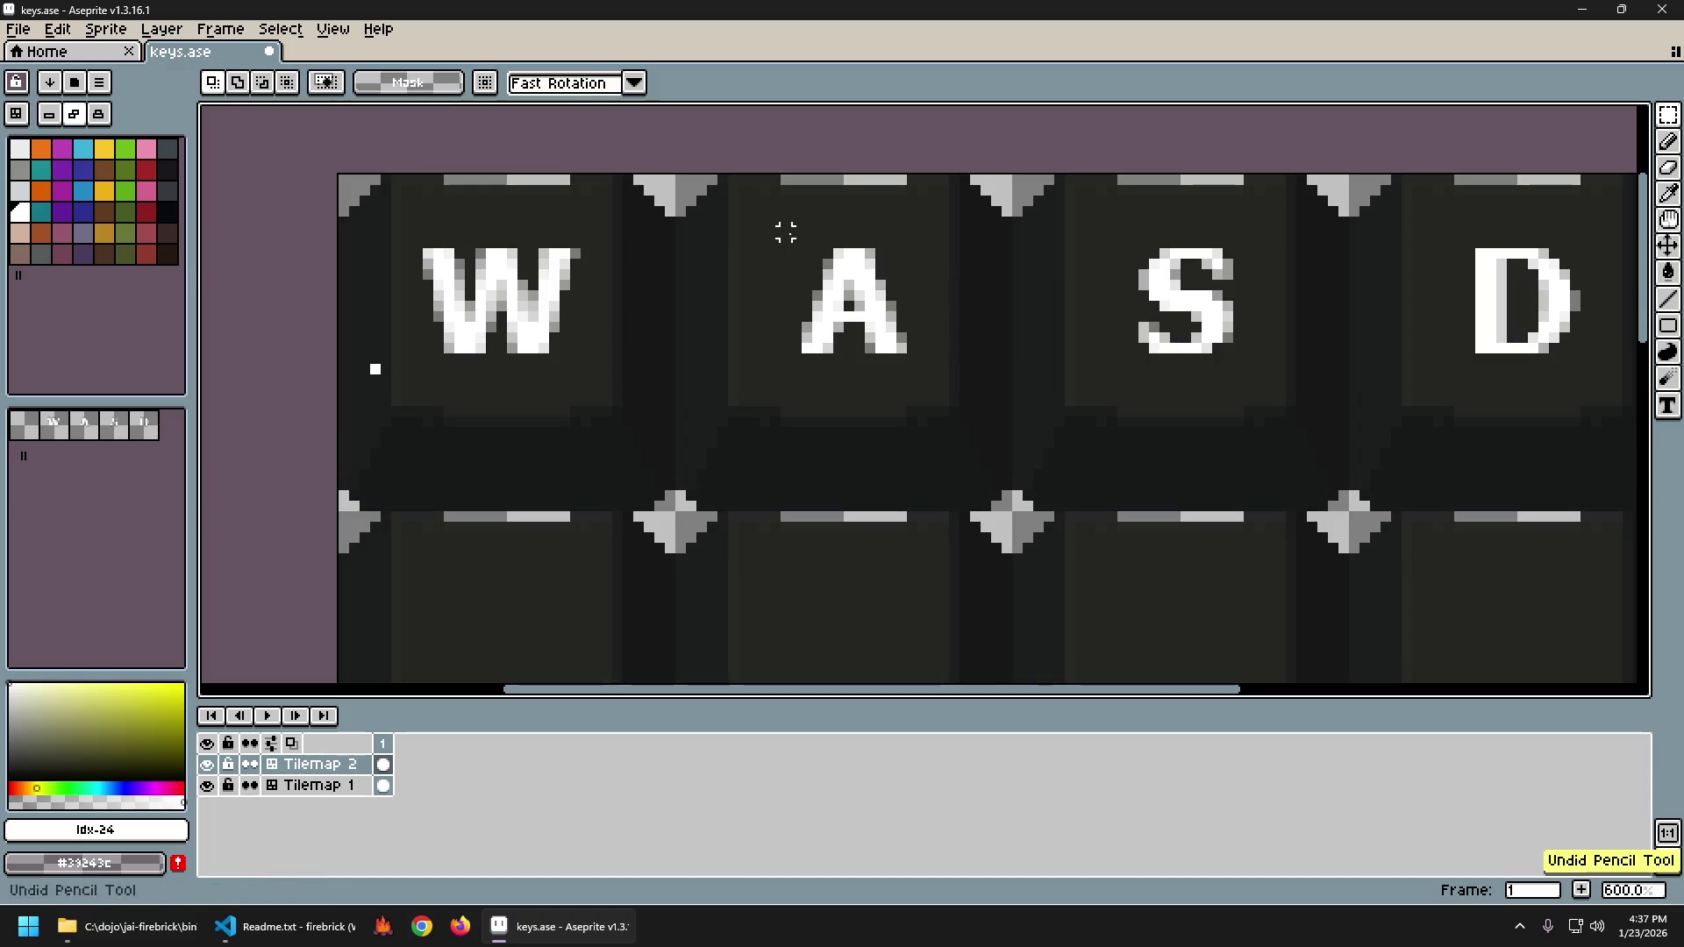
Nudge the A letter one pixel left.
{"action": "left_click_drag", "start_coordinate": [764, 231], "coordinate": [965, 359]}
{"action": "key", "text": "Left"}
{"action": "key", "text": "ctrl+d"}
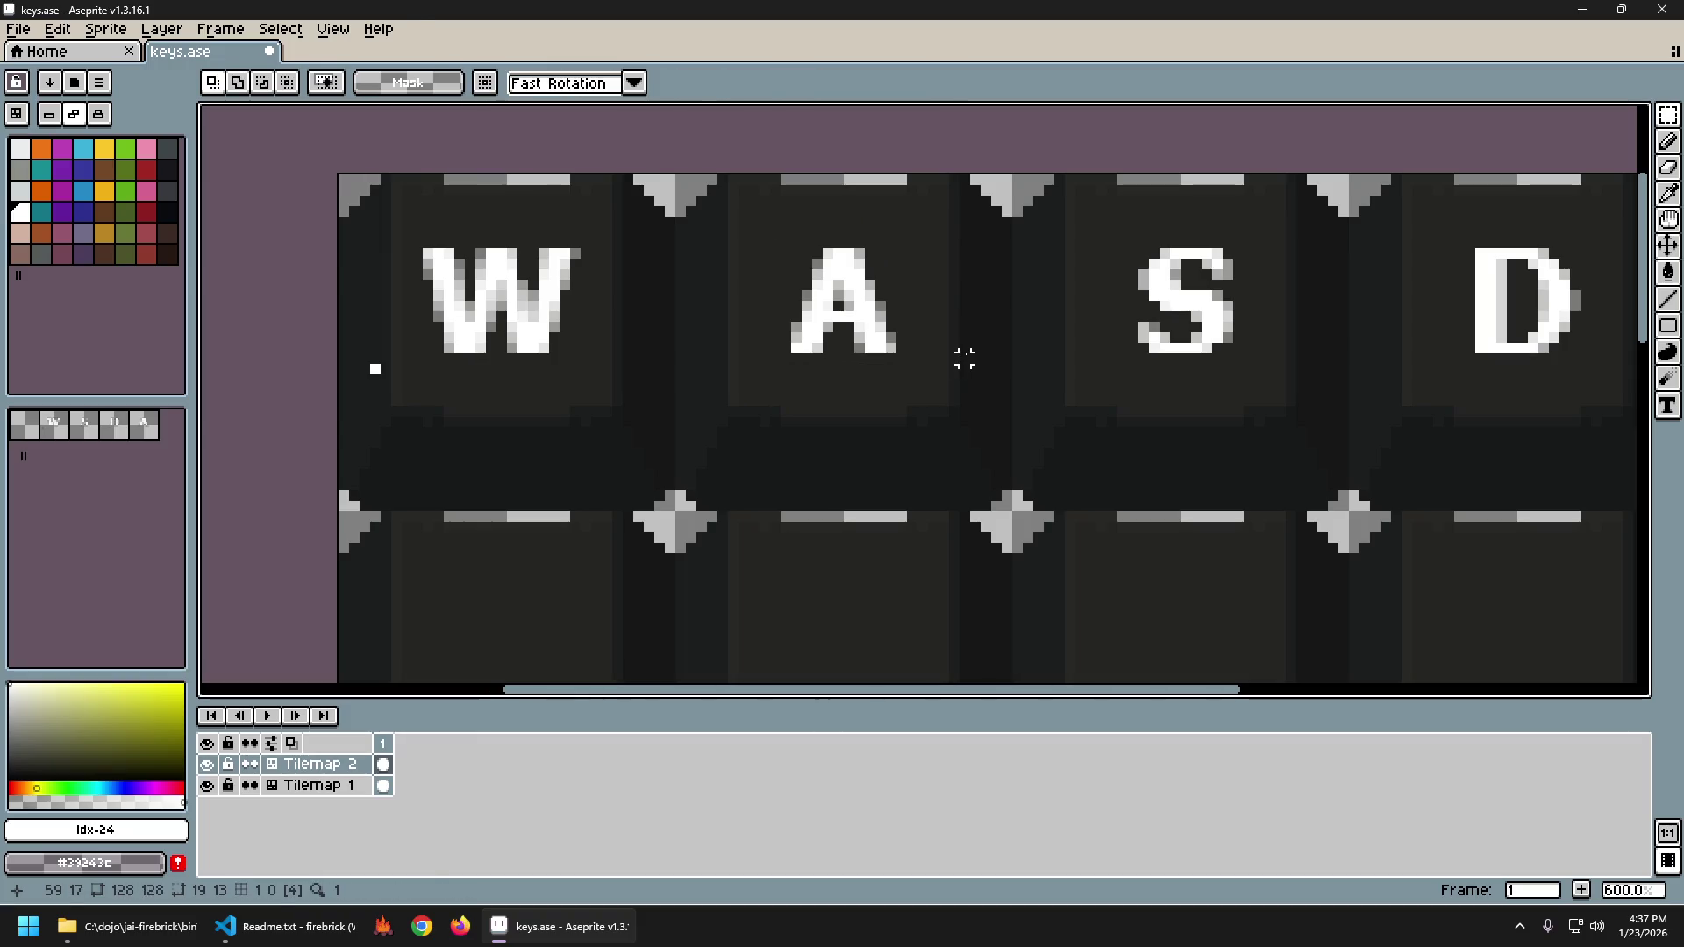
Try short white lines on either side of the S, undoing each one.
{"action": "mouse_move", "coordinate": [1133, 349]}
{"action": "left_mouse_down"}
{"action": "mouse_move", "coordinate": [1064, 361]}
{"action": "mouse_move", "coordinate": [906, 331]}
{"action": "left_mouse_up"}
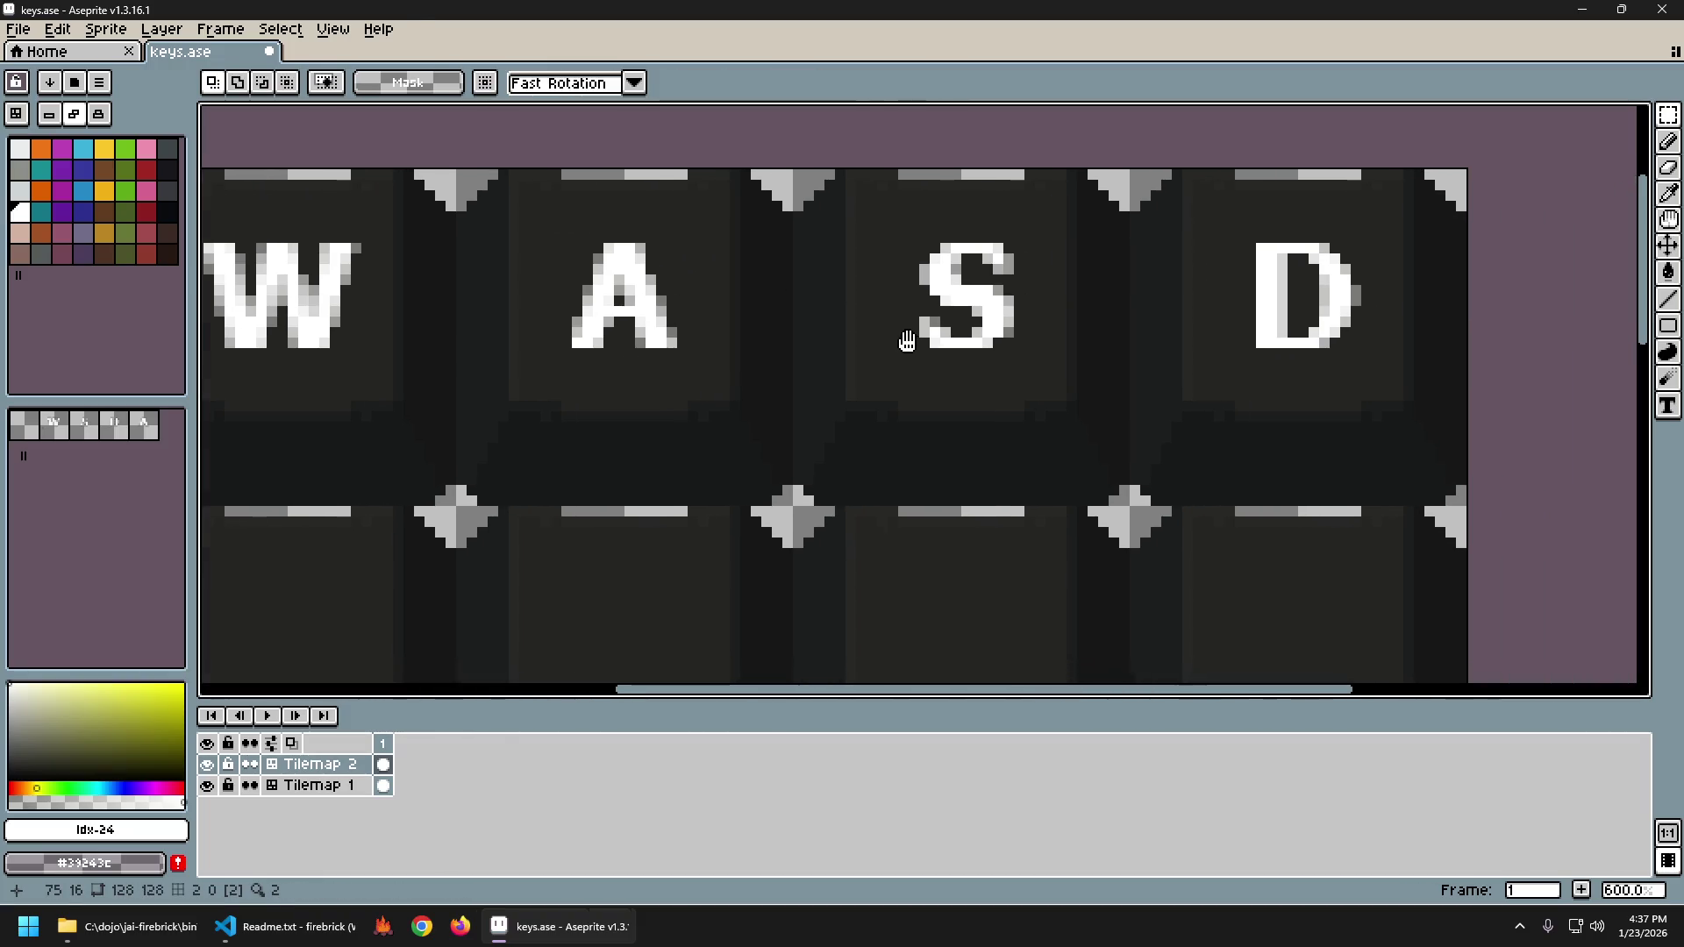
{"action": "scroll", "coordinate": [987, 307], "scroll_direction": "up", "scroll_amount": 1}
{"action": "scroll", "coordinate": [804, 296], "scroll_direction": "up", "scroll_amount": 2}
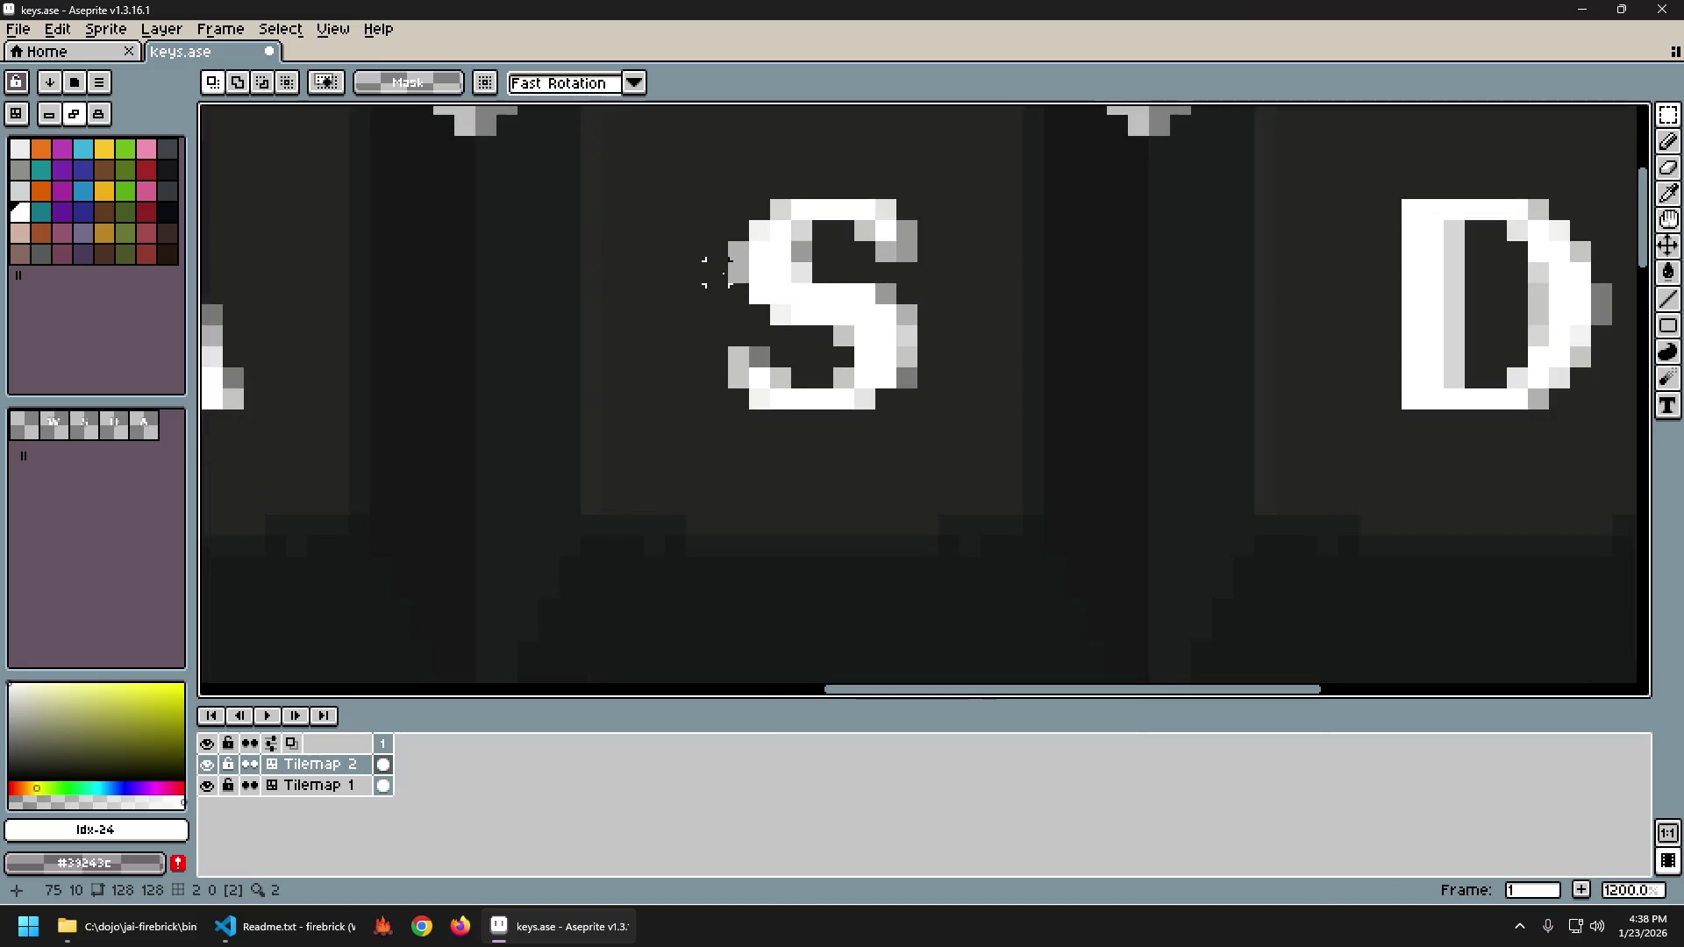
{"action": "key", "text": "b"}
{"action": "left_click_drag", "start_coordinate": [611, 272], "coordinate": [707, 275]}
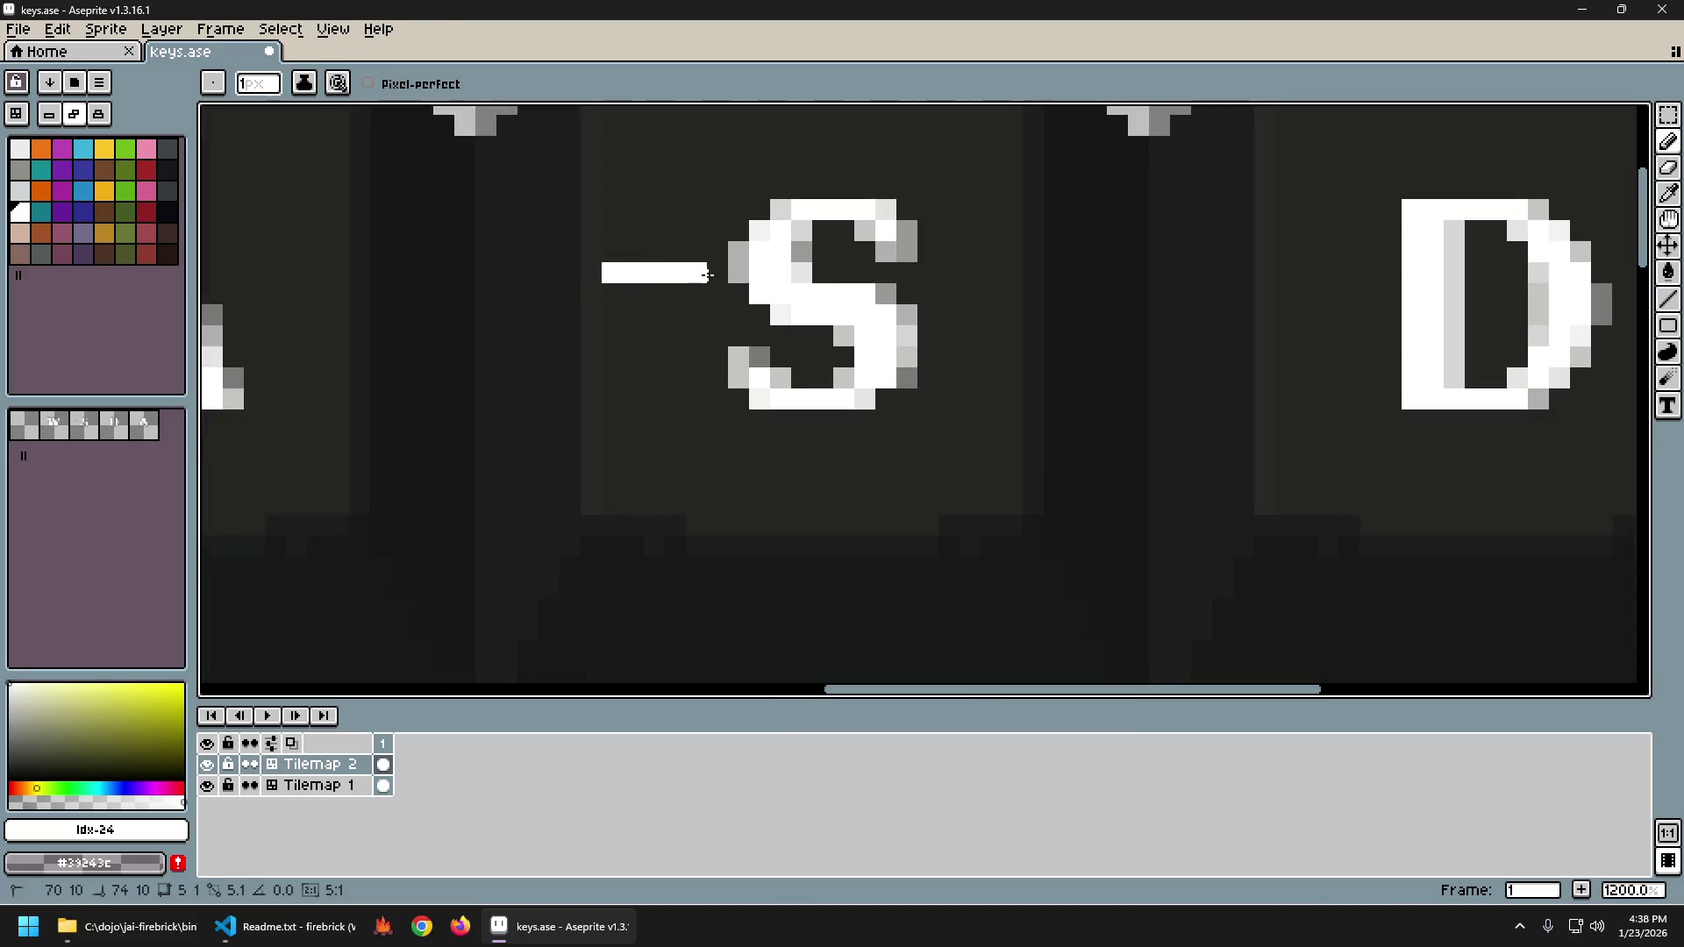
{"action": "key", "text": "ctrl+z"}
{"action": "key", "text": "ctrl+z"}
{"action": "left_click_drag", "start_coordinate": [921, 314], "coordinate": [1009, 317]}
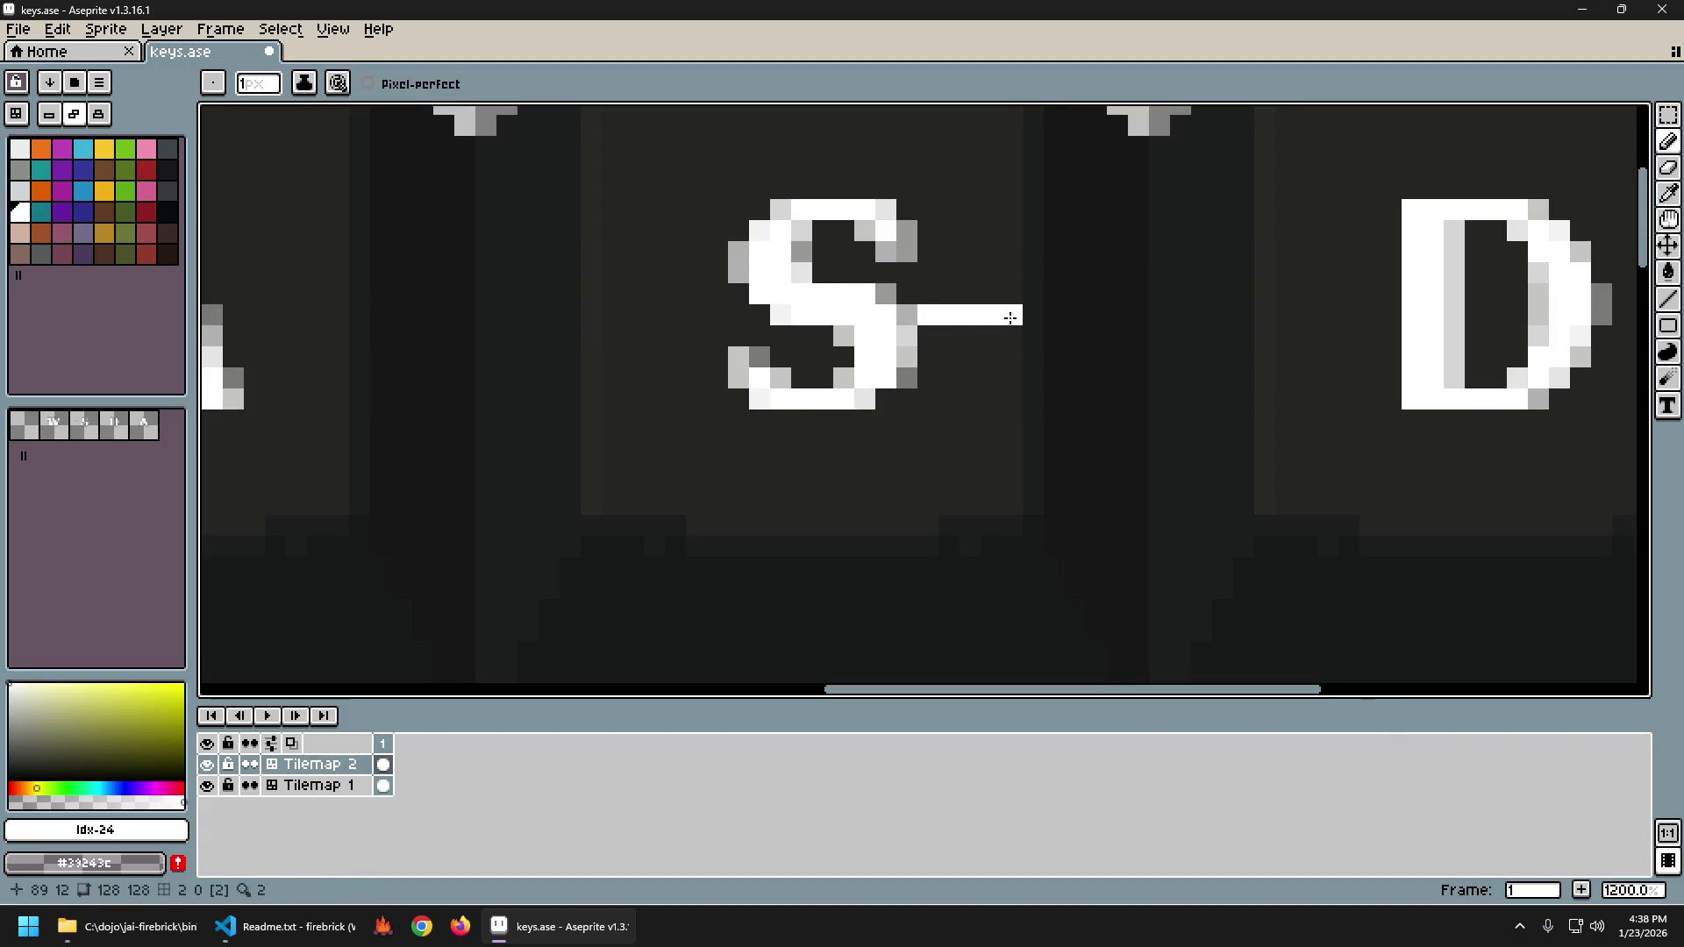
{"action": "key", "text": "ctrl+z"}
{"action": "scroll", "coordinate": [1044, 347], "scroll_direction": "down", "scroll_amount": 3}
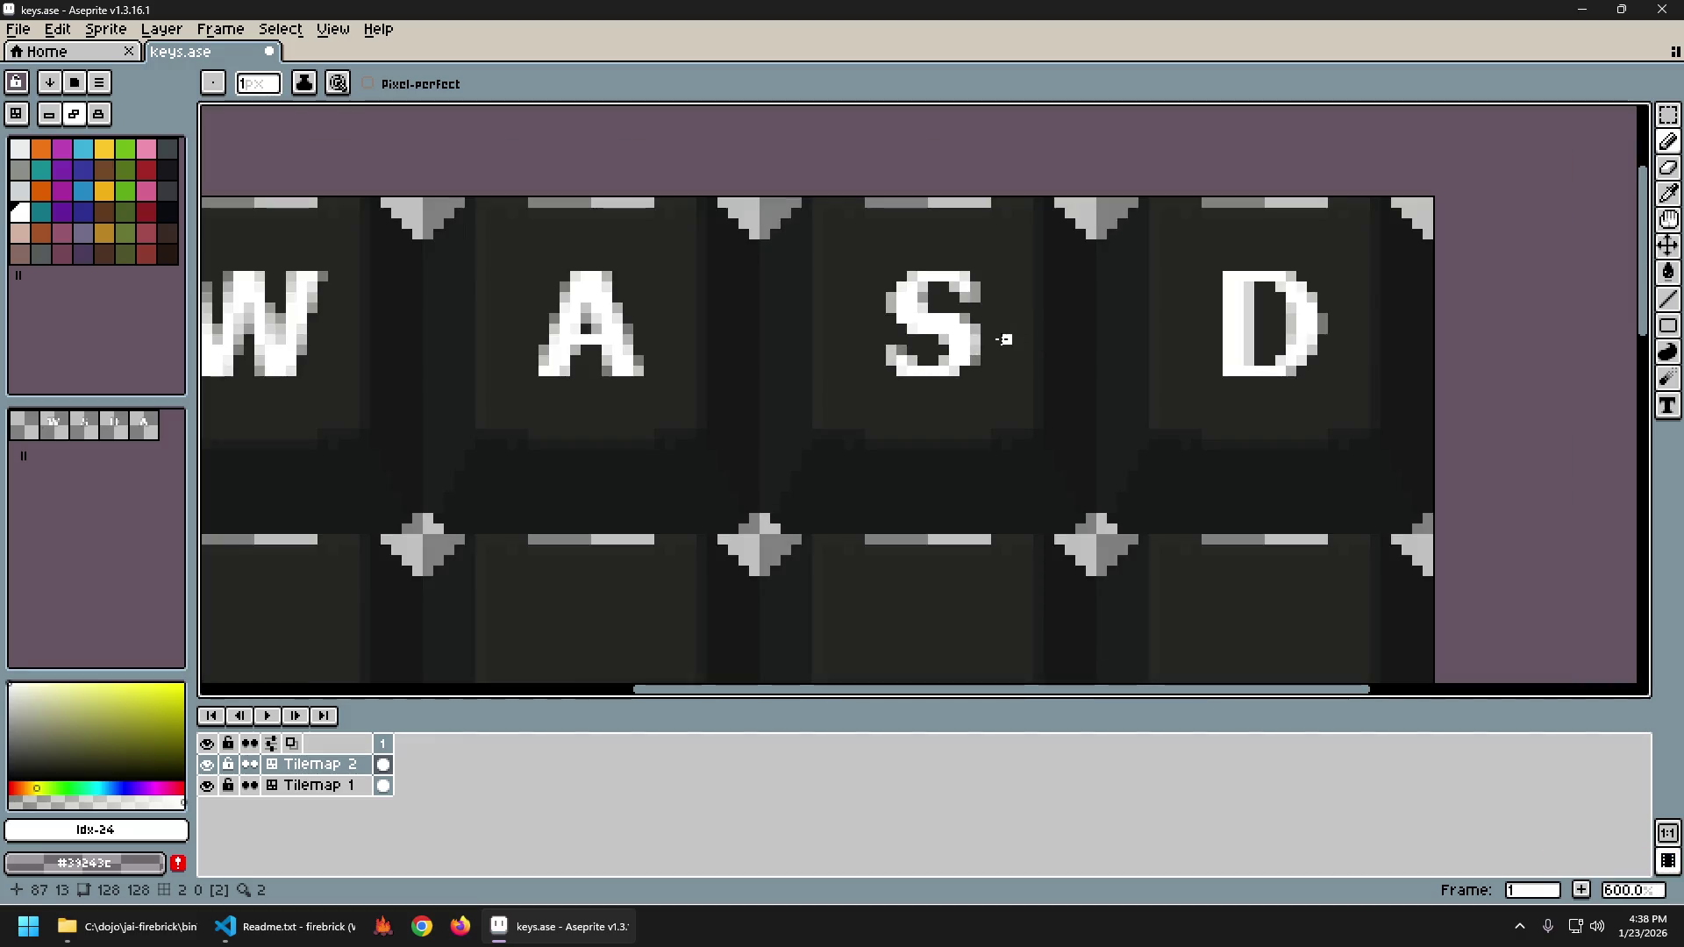
{"action": "left_click_drag", "start_coordinate": [987, 339], "coordinate": [1029, 338]}
{"action": "key", "text": "ctrl+z"}
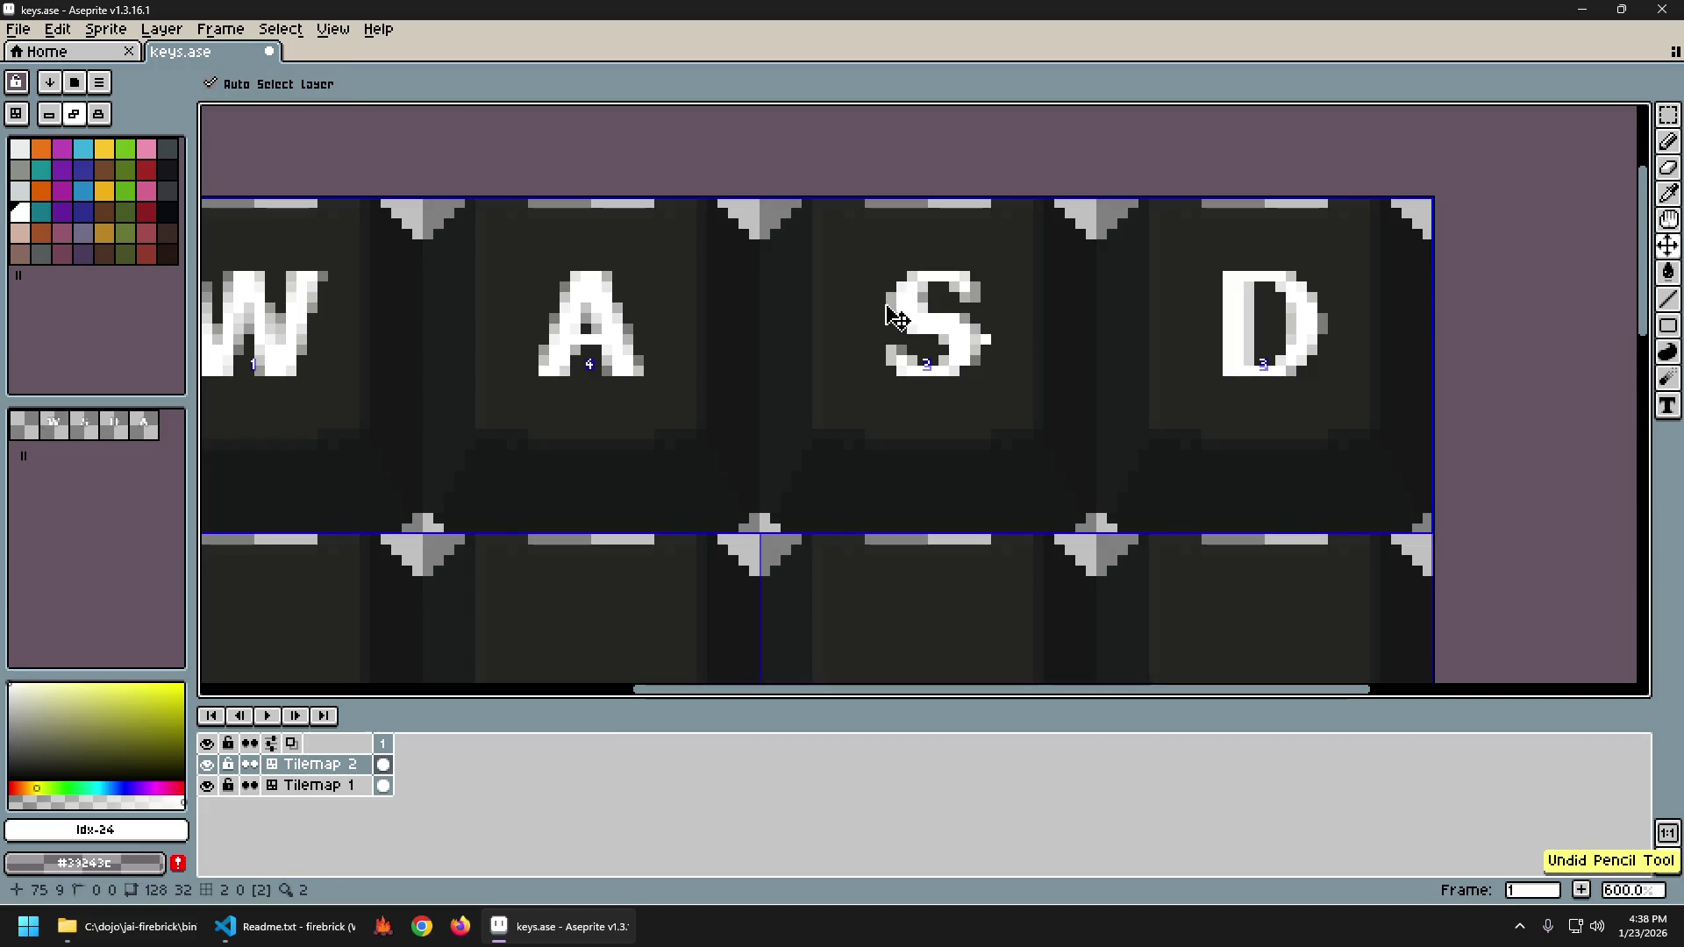
{"action": "left_click_drag", "start_coordinate": [881, 349], "coordinate": [828, 350]}
{"action": "key", "text": "ctrl+z"}
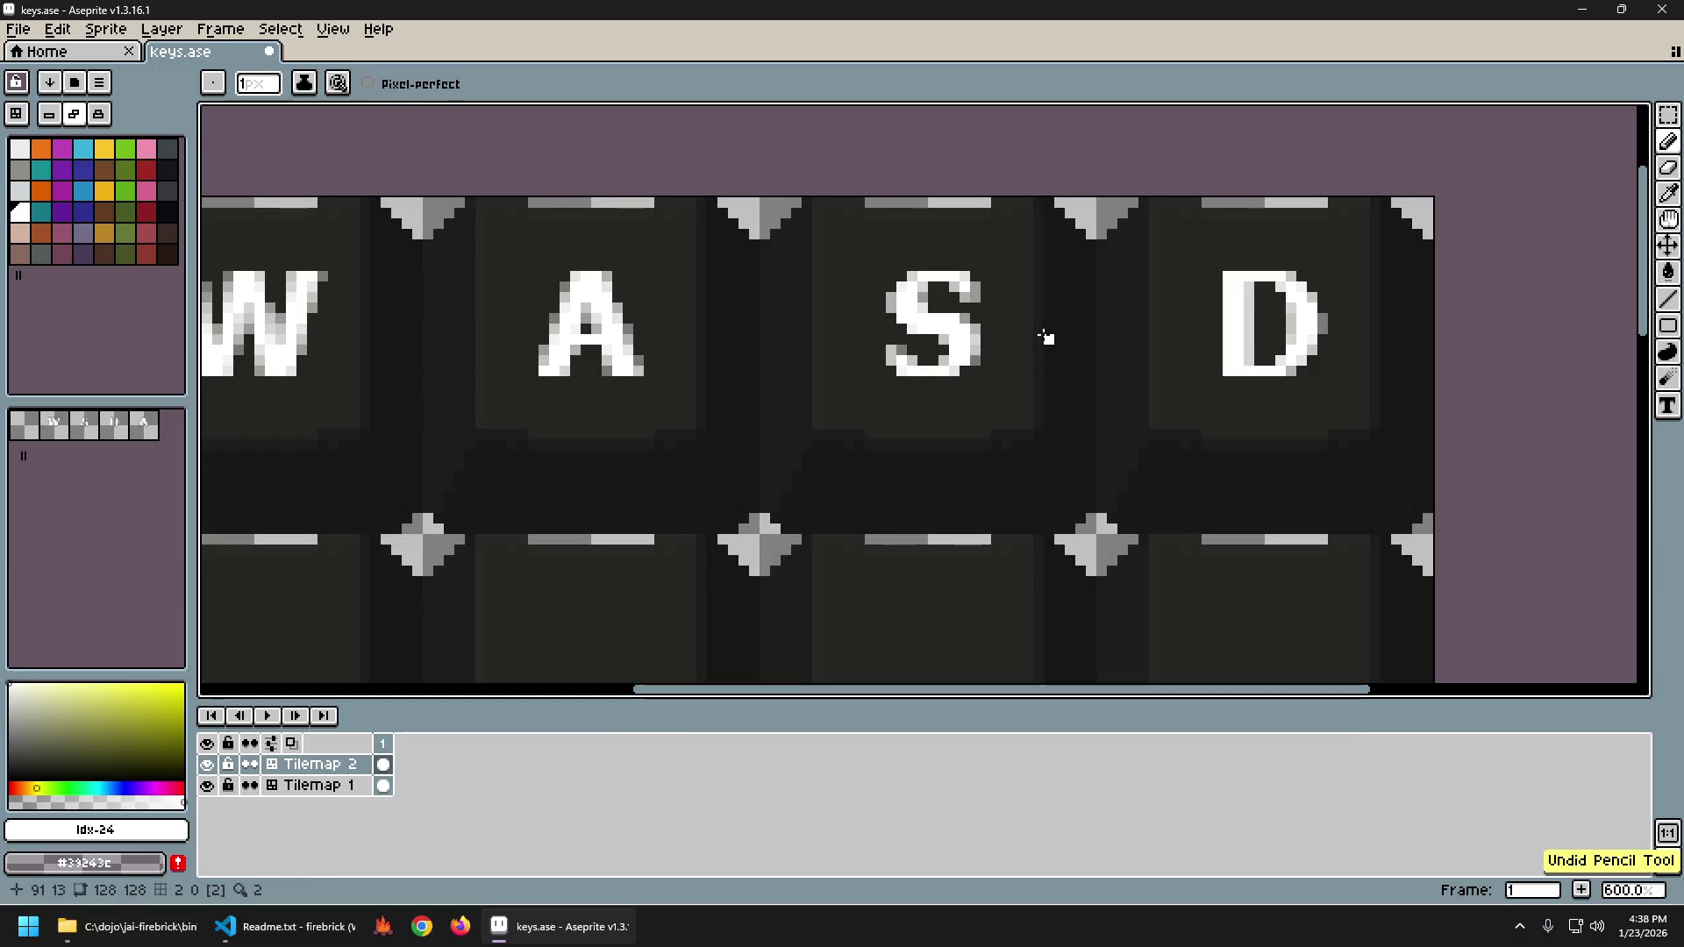
Try white strokes on either side of the D, undoing them.
{"action": "scroll", "coordinate": [1041, 381], "scroll_direction": "right", "scroll_amount": 3}
{"action": "left_click_drag", "start_coordinate": [1041, 381], "coordinate": [940, 376]}
{"action": "left_click_drag", "start_coordinate": [990, 326], "coordinate": [937, 326]}
{"action": "key", "text": "ctrl+z"}
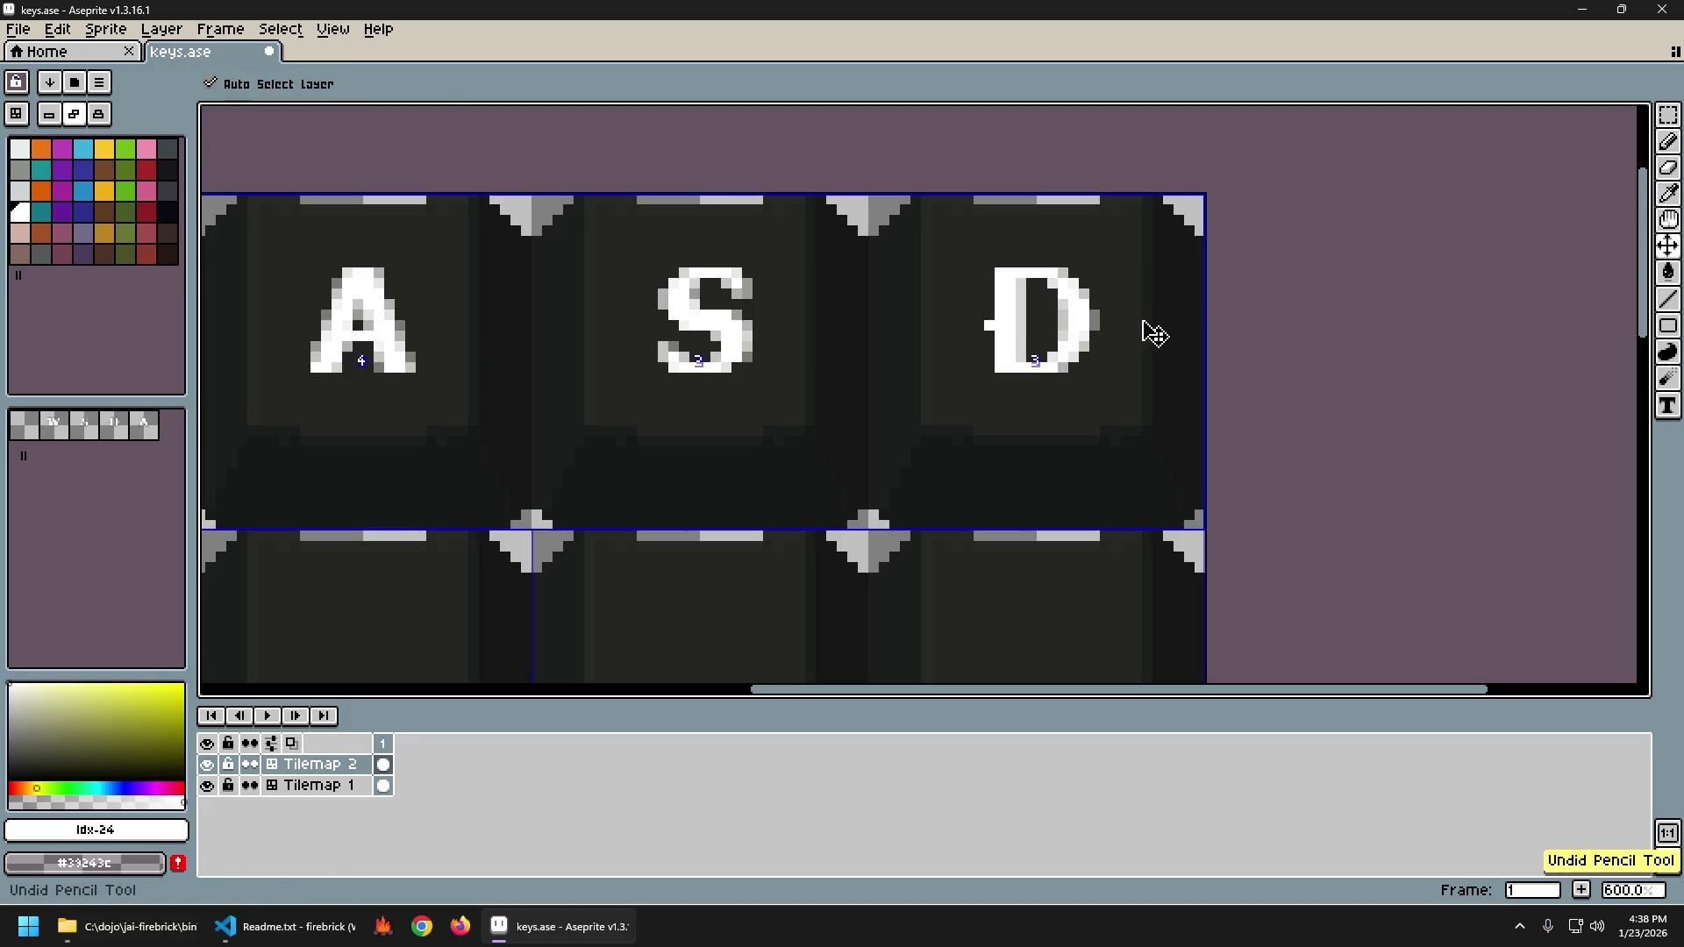
{"action": "left_click_drag", "start_coordinate": [1107, 323], "coordinate": [1119, 324]}
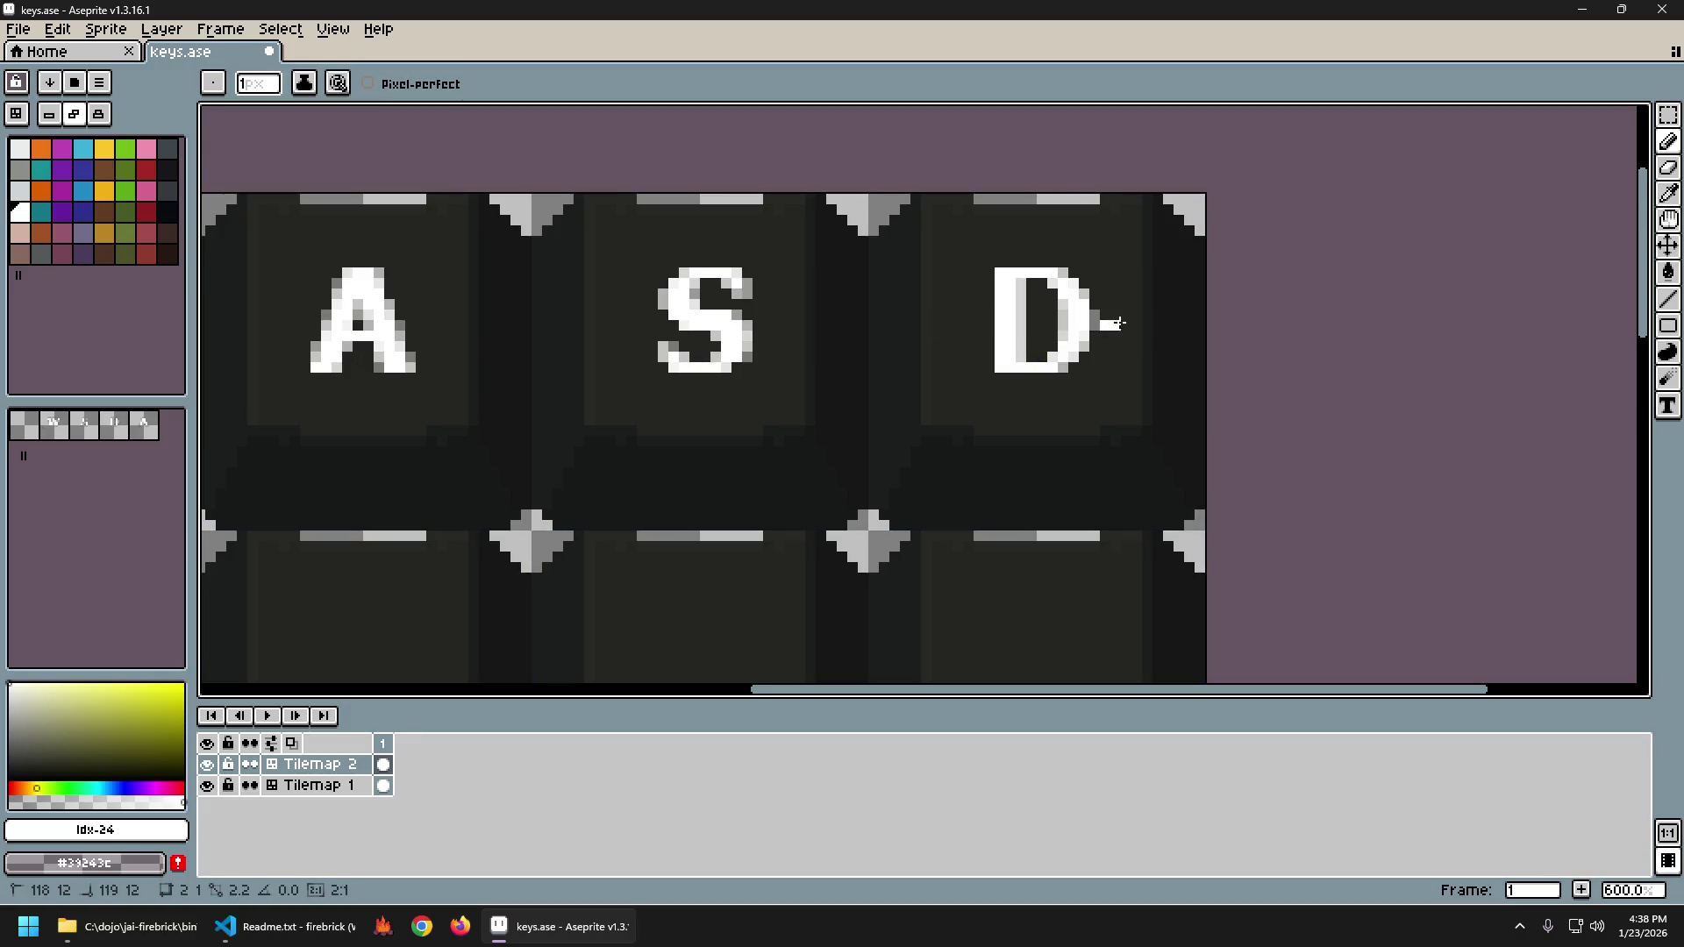
{"action": "key", "text": "ctrl+z"}
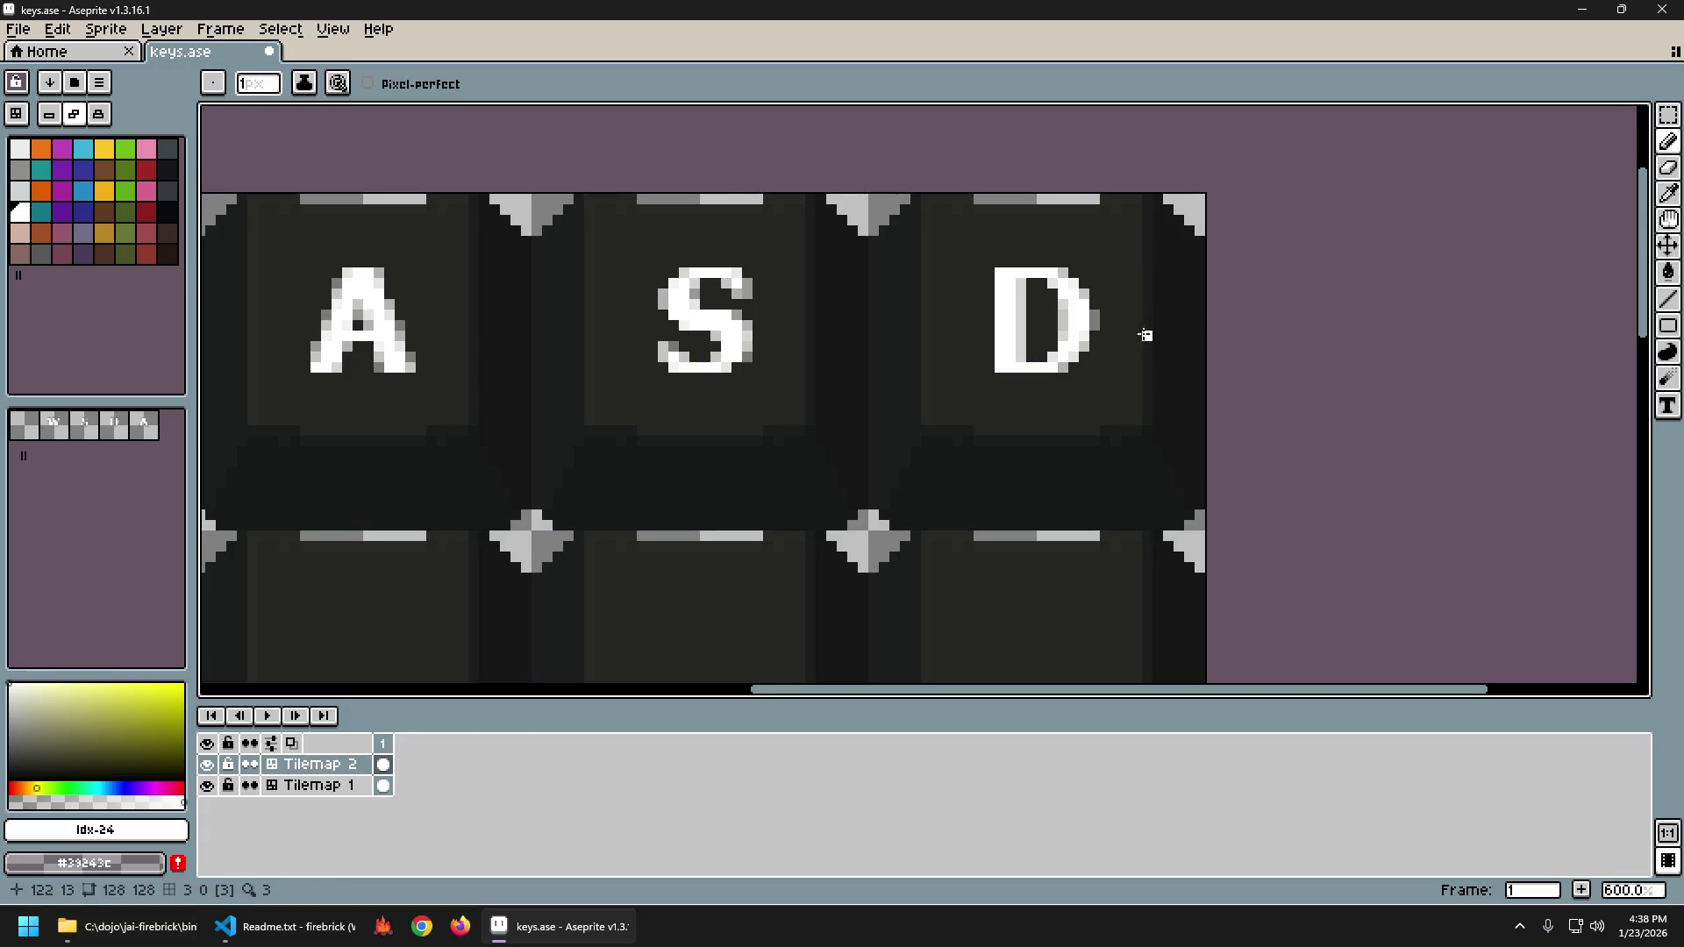
{"action": "scroll", "coordinate": [1126, 377], "scroll_direction": "down", "scroll_amount": 5}
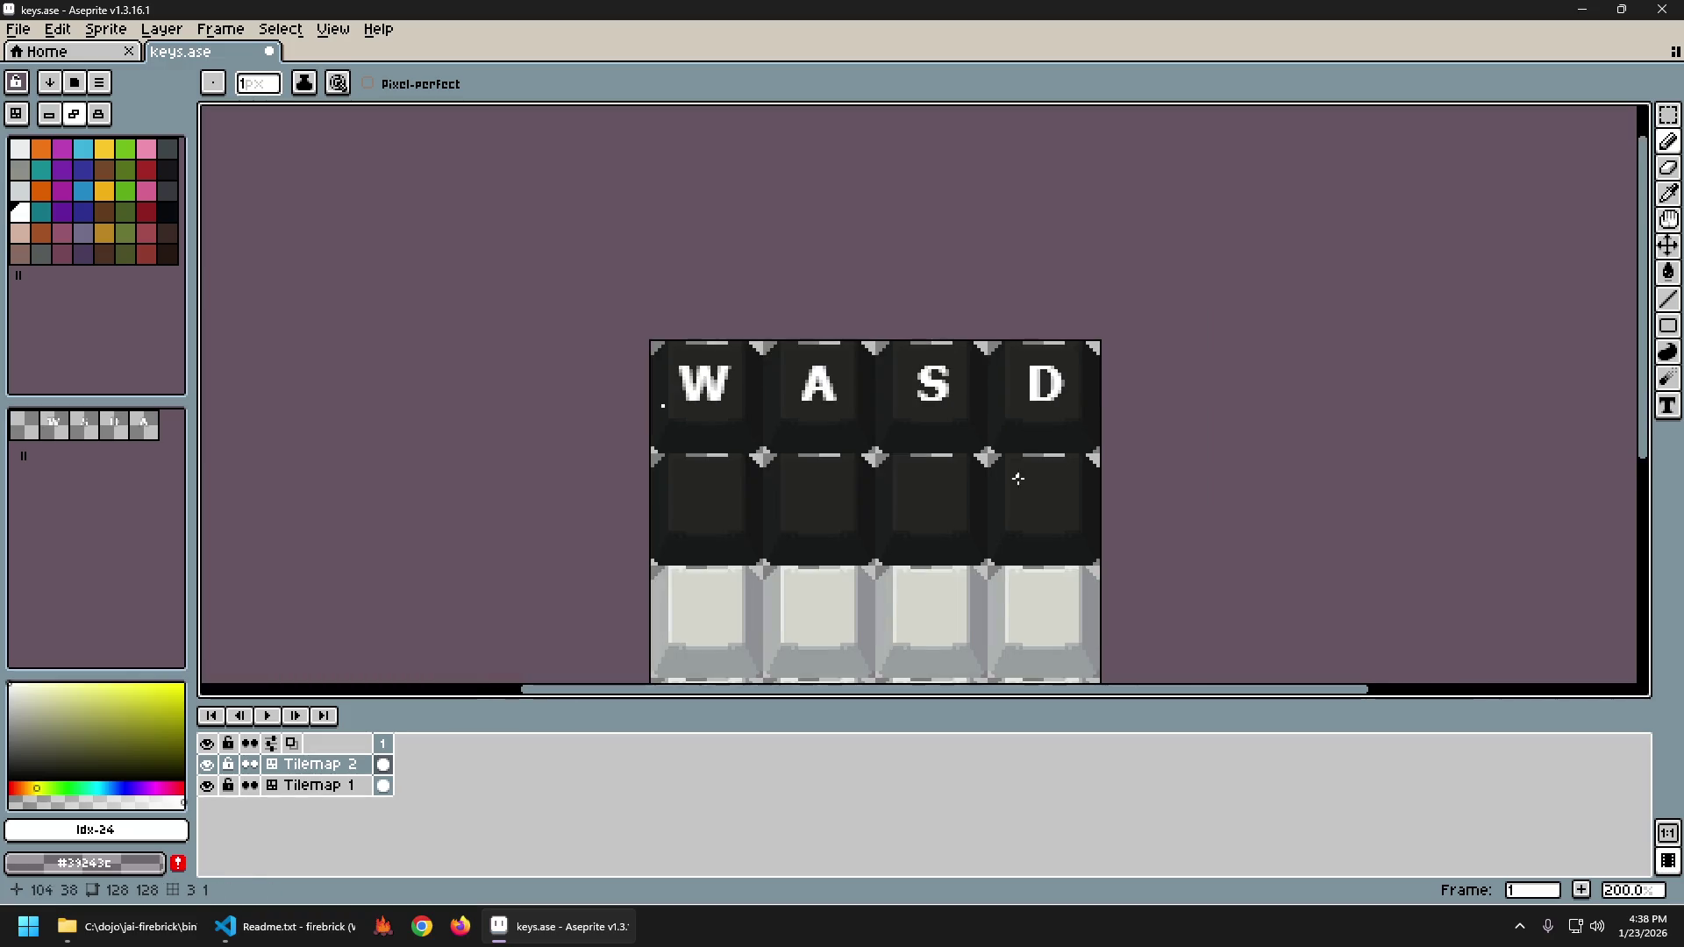
Save keys.ase and export the sprite as keys.png.
{"action": "key", "text": "ctrl+s"}
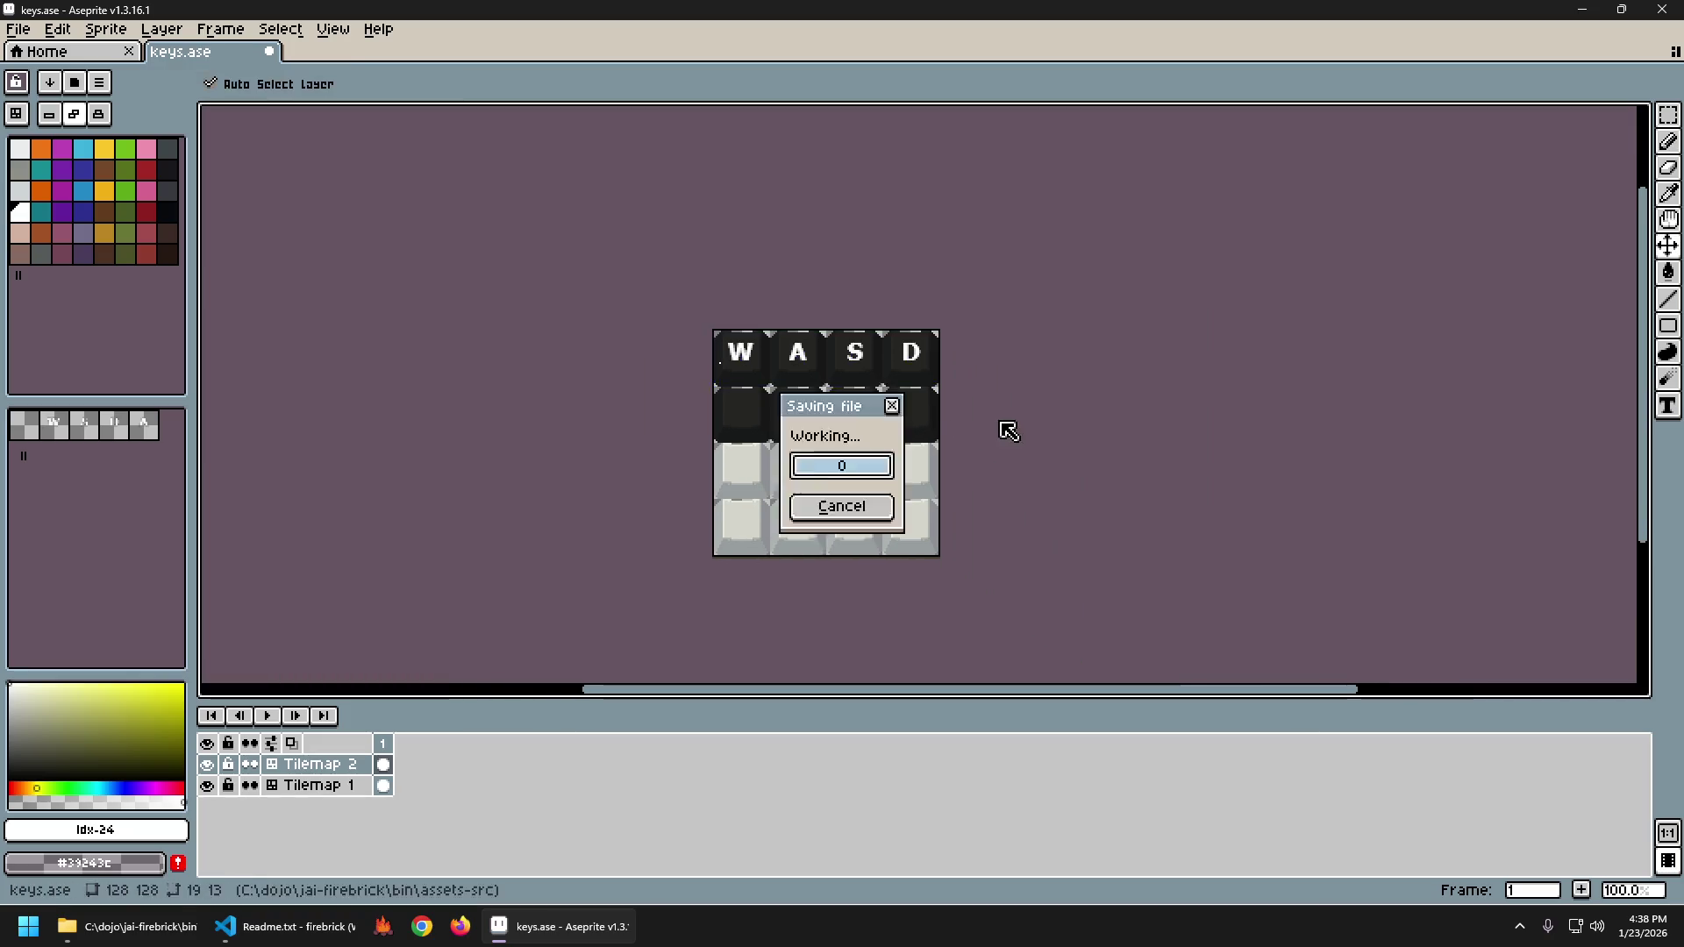
{"action": "key", "text": "ctrl+shift+e"}
{"action": "key", "text": "Return"}
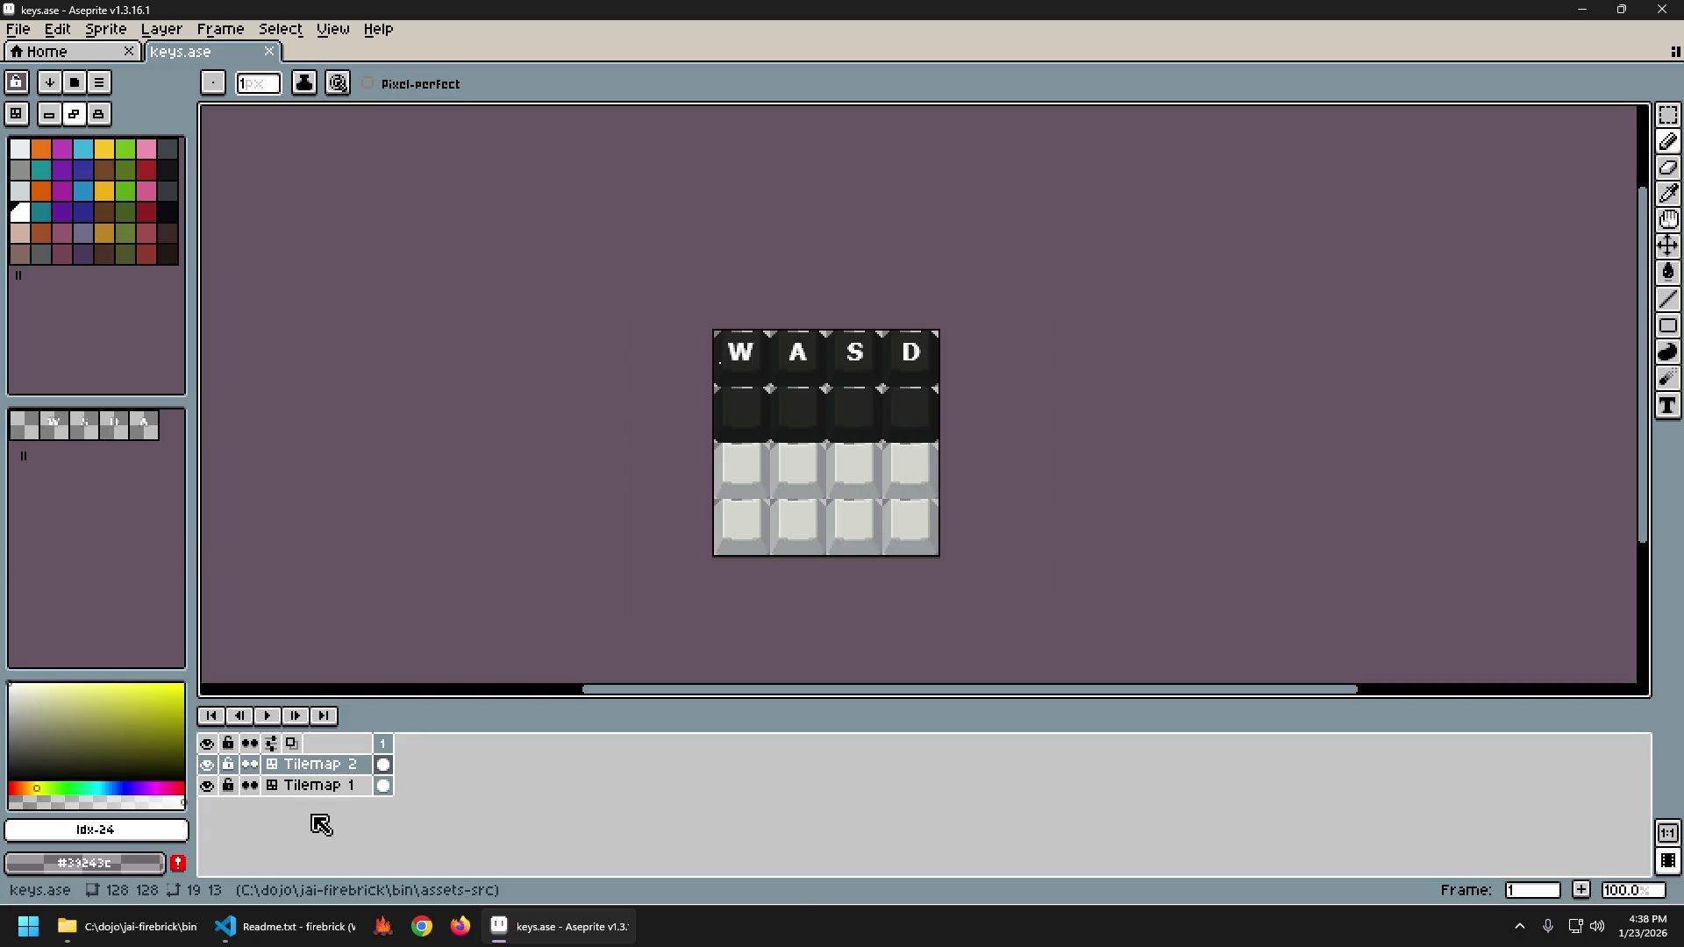
Preview keys.png in Windows Photos, then return to Aseprite.
{"action": "left_click", "coordinate": [153, 927]}
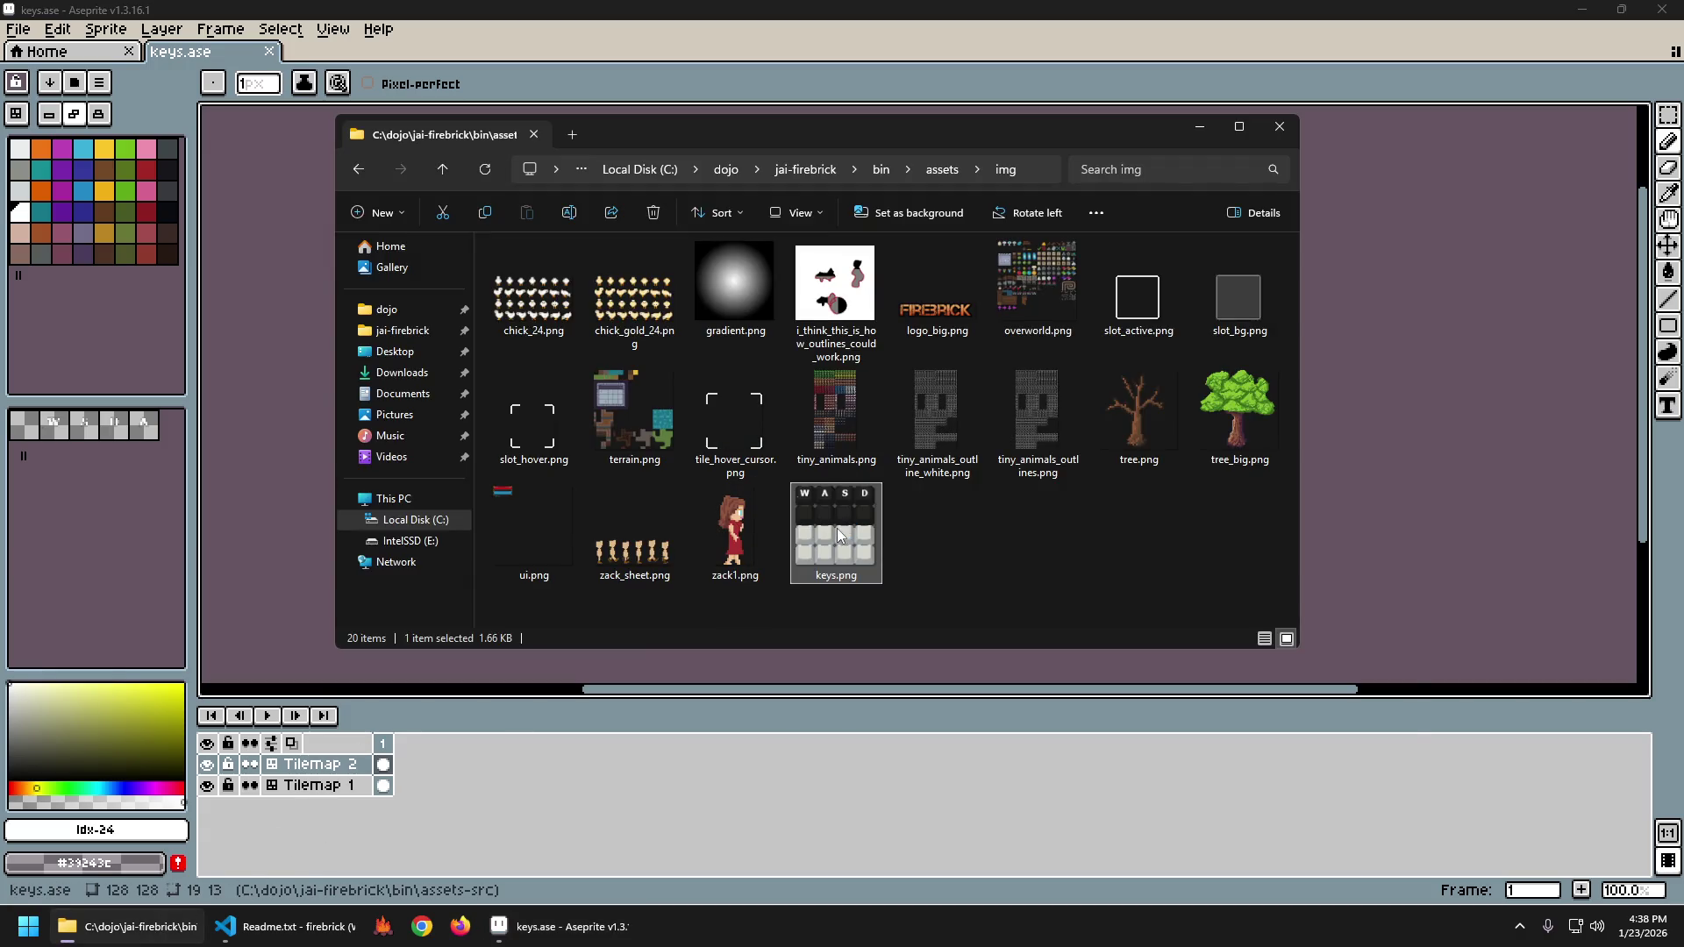
{"action": "double_click", "coordinate": [837, 529]}
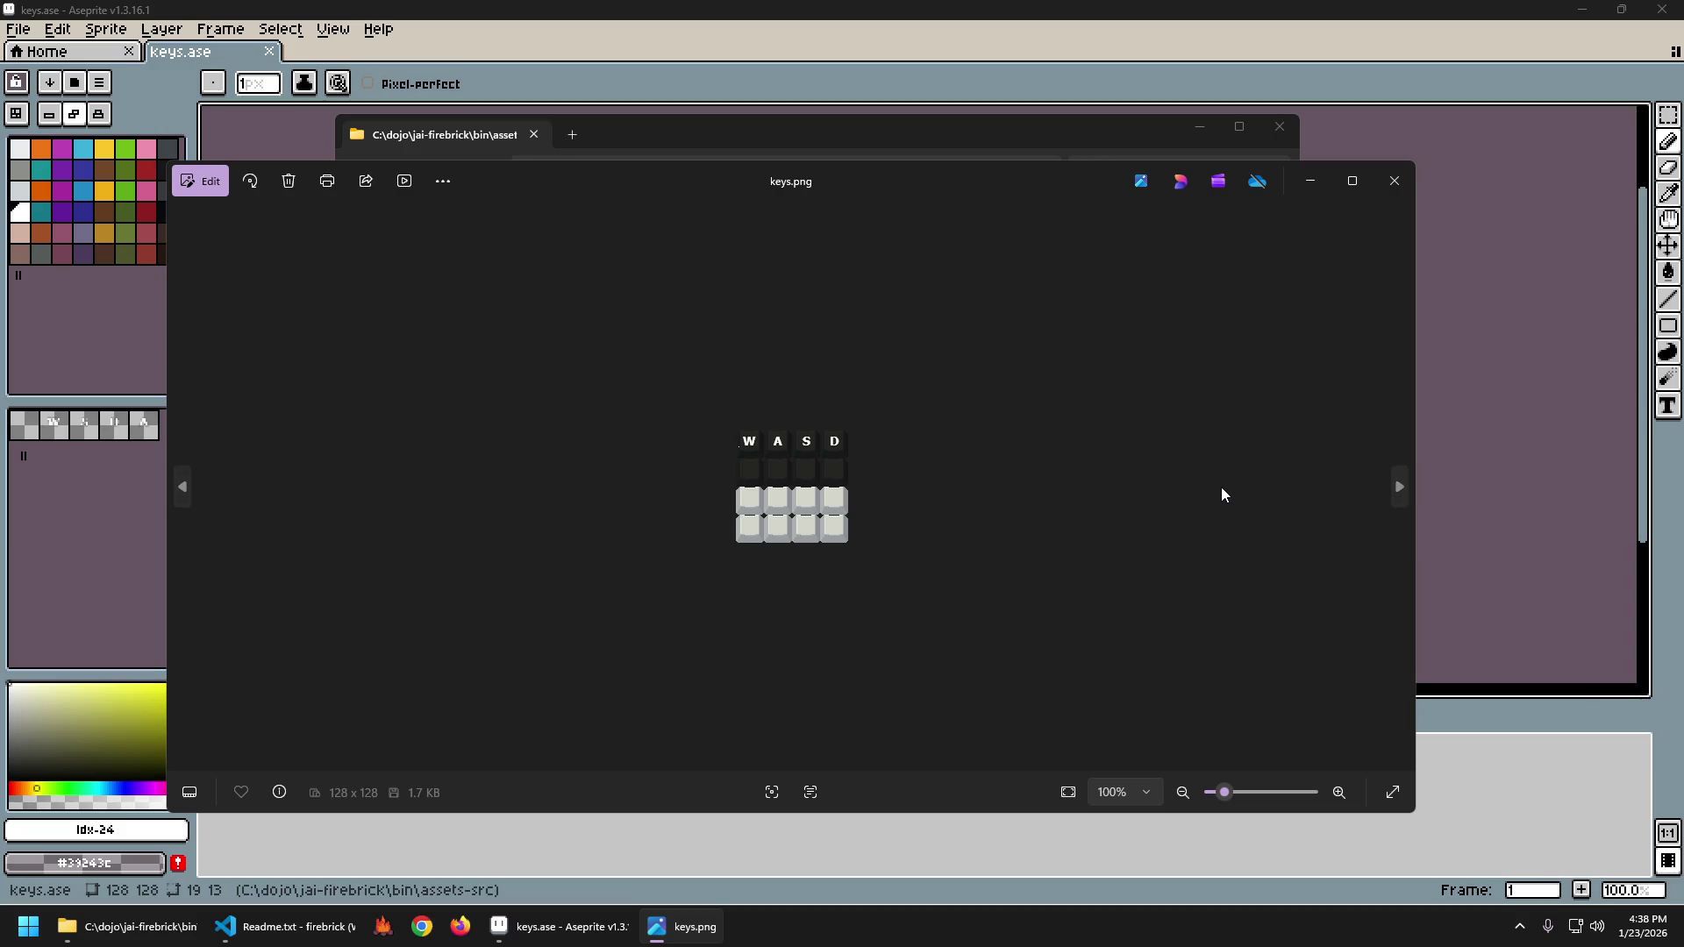
{"action": "left_click", "coordinate": [1124, 18]}
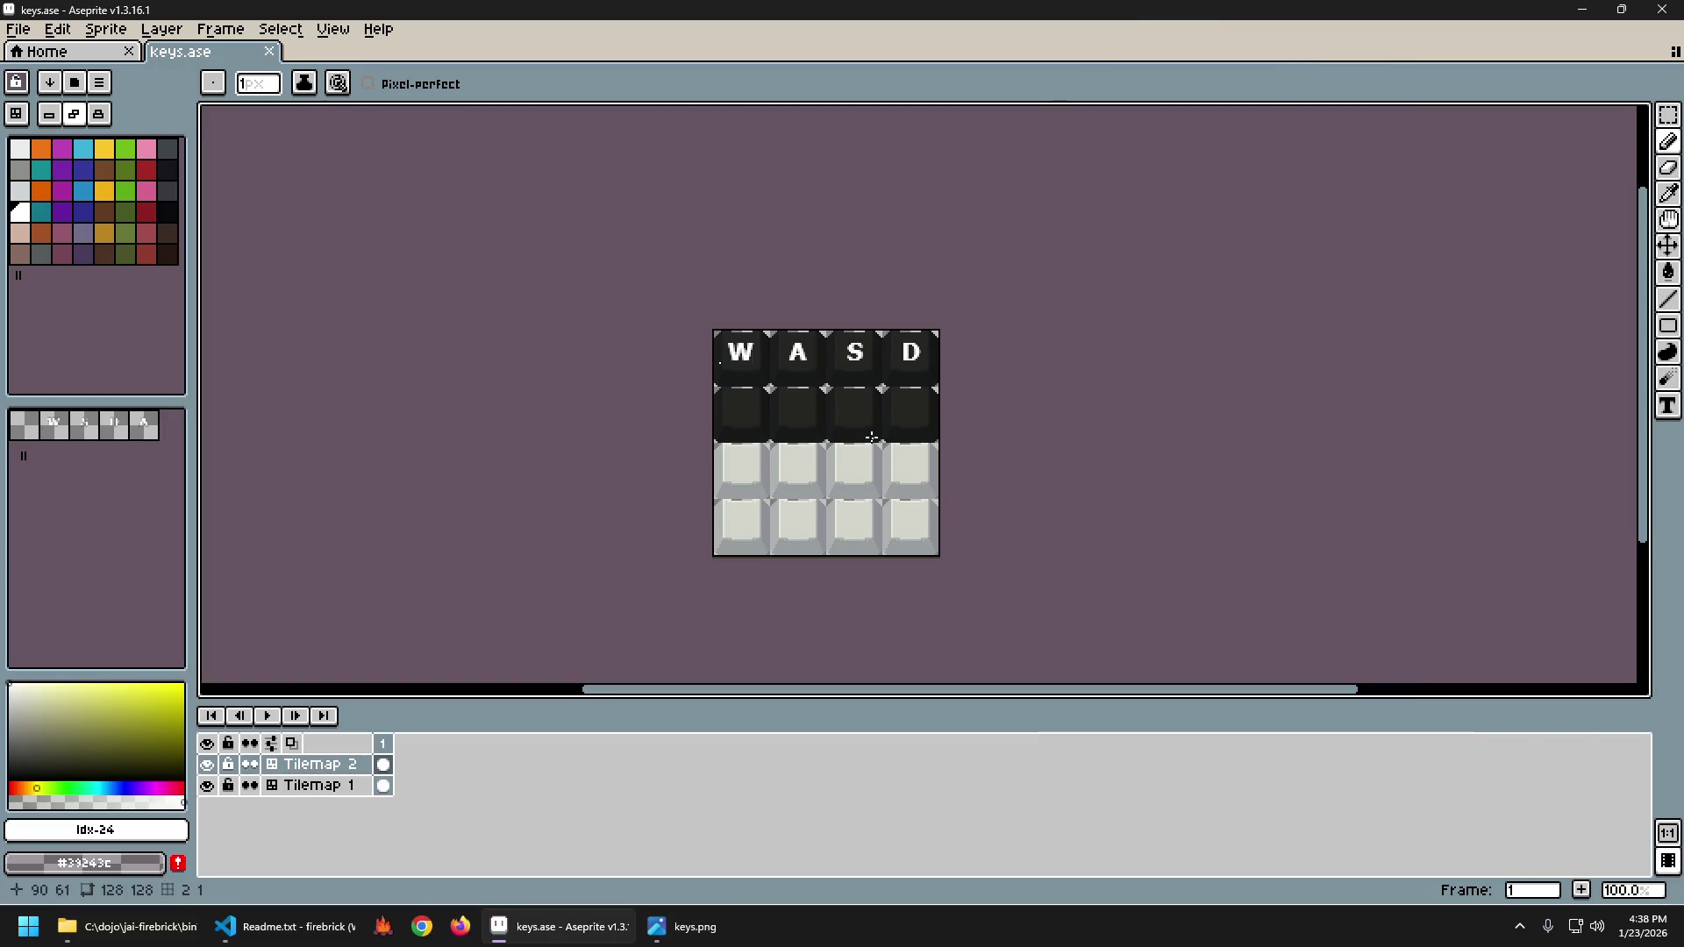
Erase the stray dot left of the W using a rectangular selection.
{"action": "scroll", "coordinate": [840, 424], "scroll_direction": "up", "scroll_amount": 3}
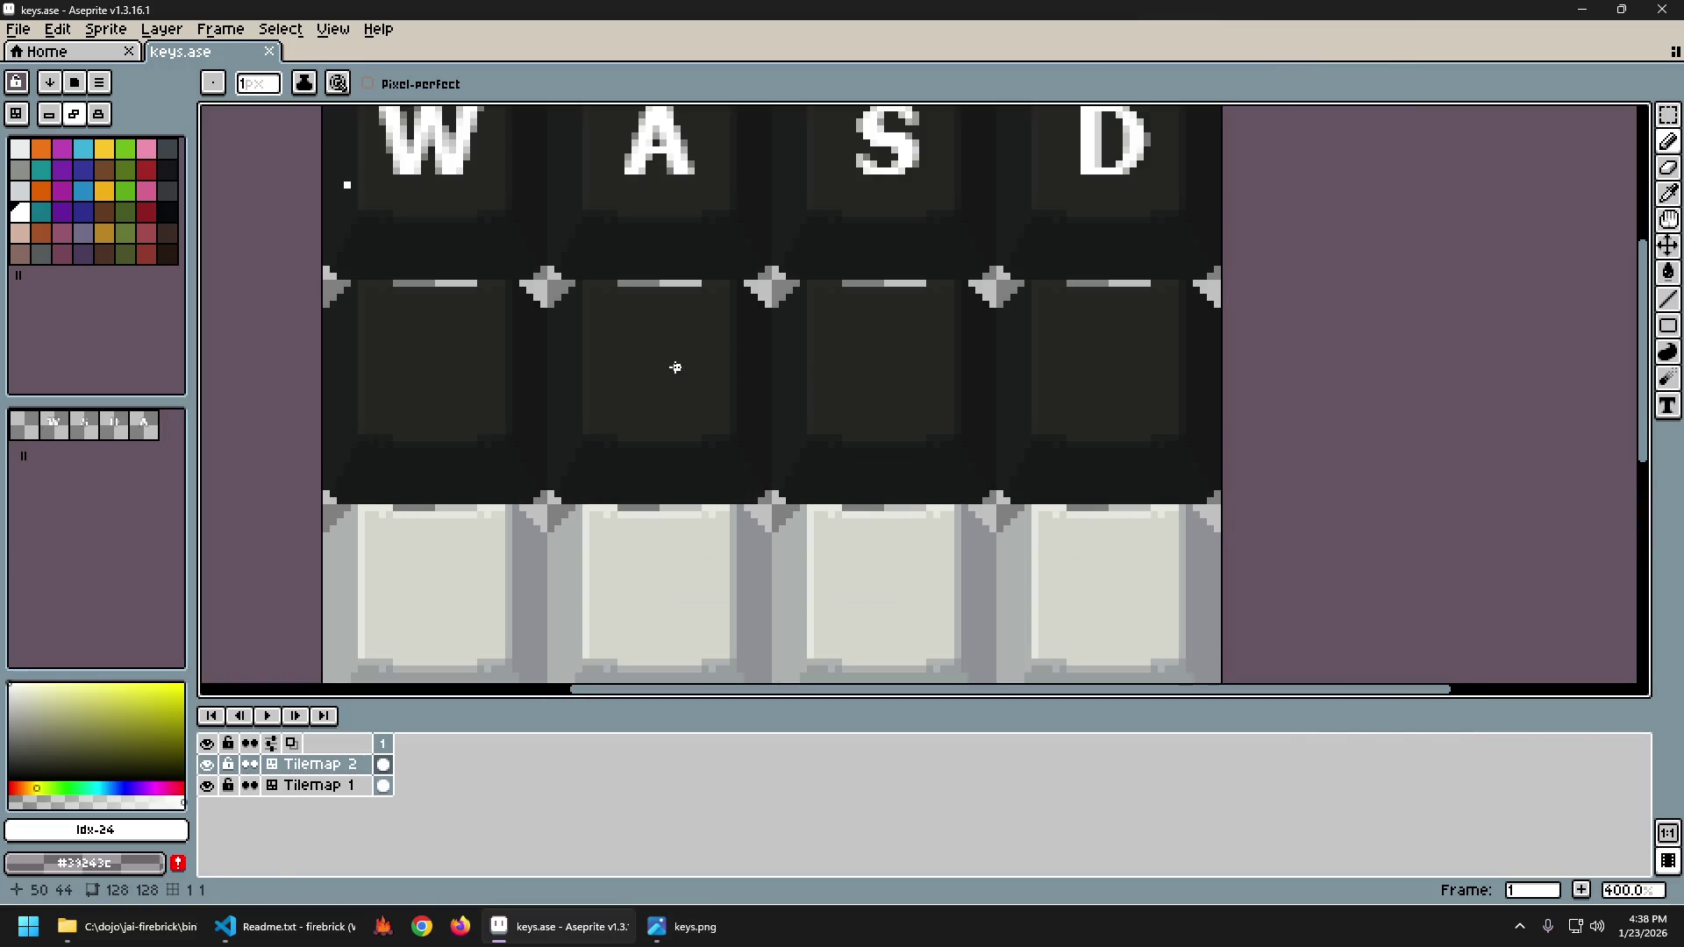
{"action": "key", "text": "ctrl+z"}
{"action": "key", "text": "v"}
{"action": "key", "text": "m"}
{"action": "left_click_drag", "start_coordinate": [320, 151], "coordinate": [382, 241]}
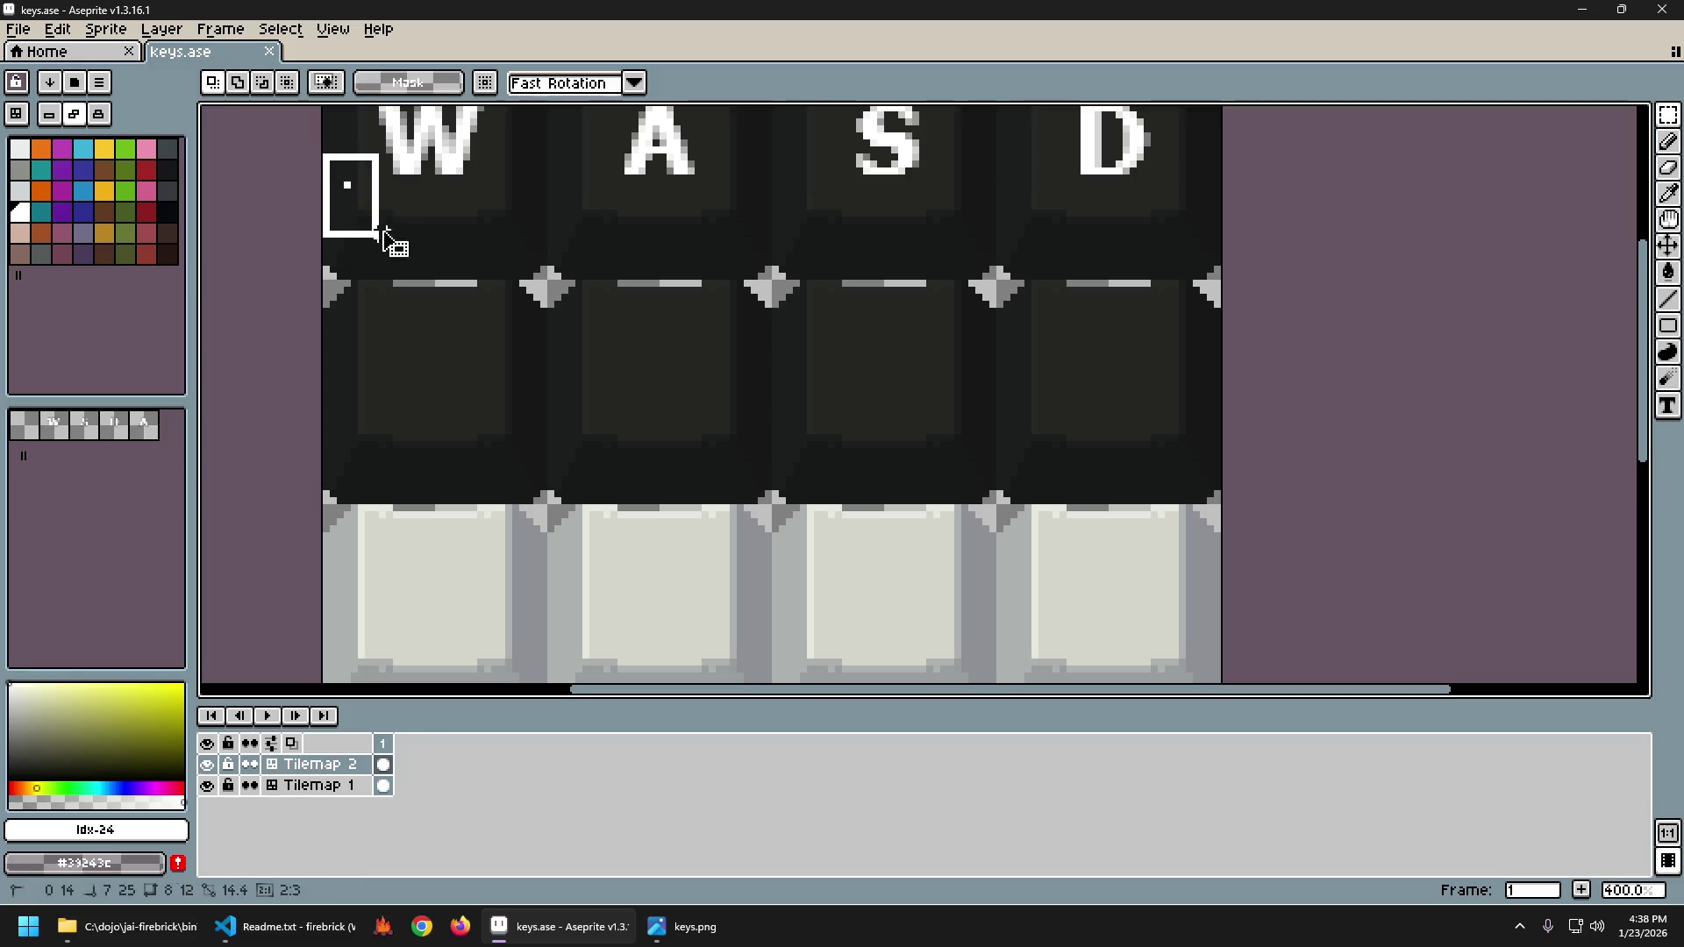
{"action": "key", "text": "ctrl+d"}
Re-export keys.png and reopen it in the image viewer to check it.
{"action": "key", "text": "ctrl+alt+shift+s"}
{"action": "key", "text": "Return"}
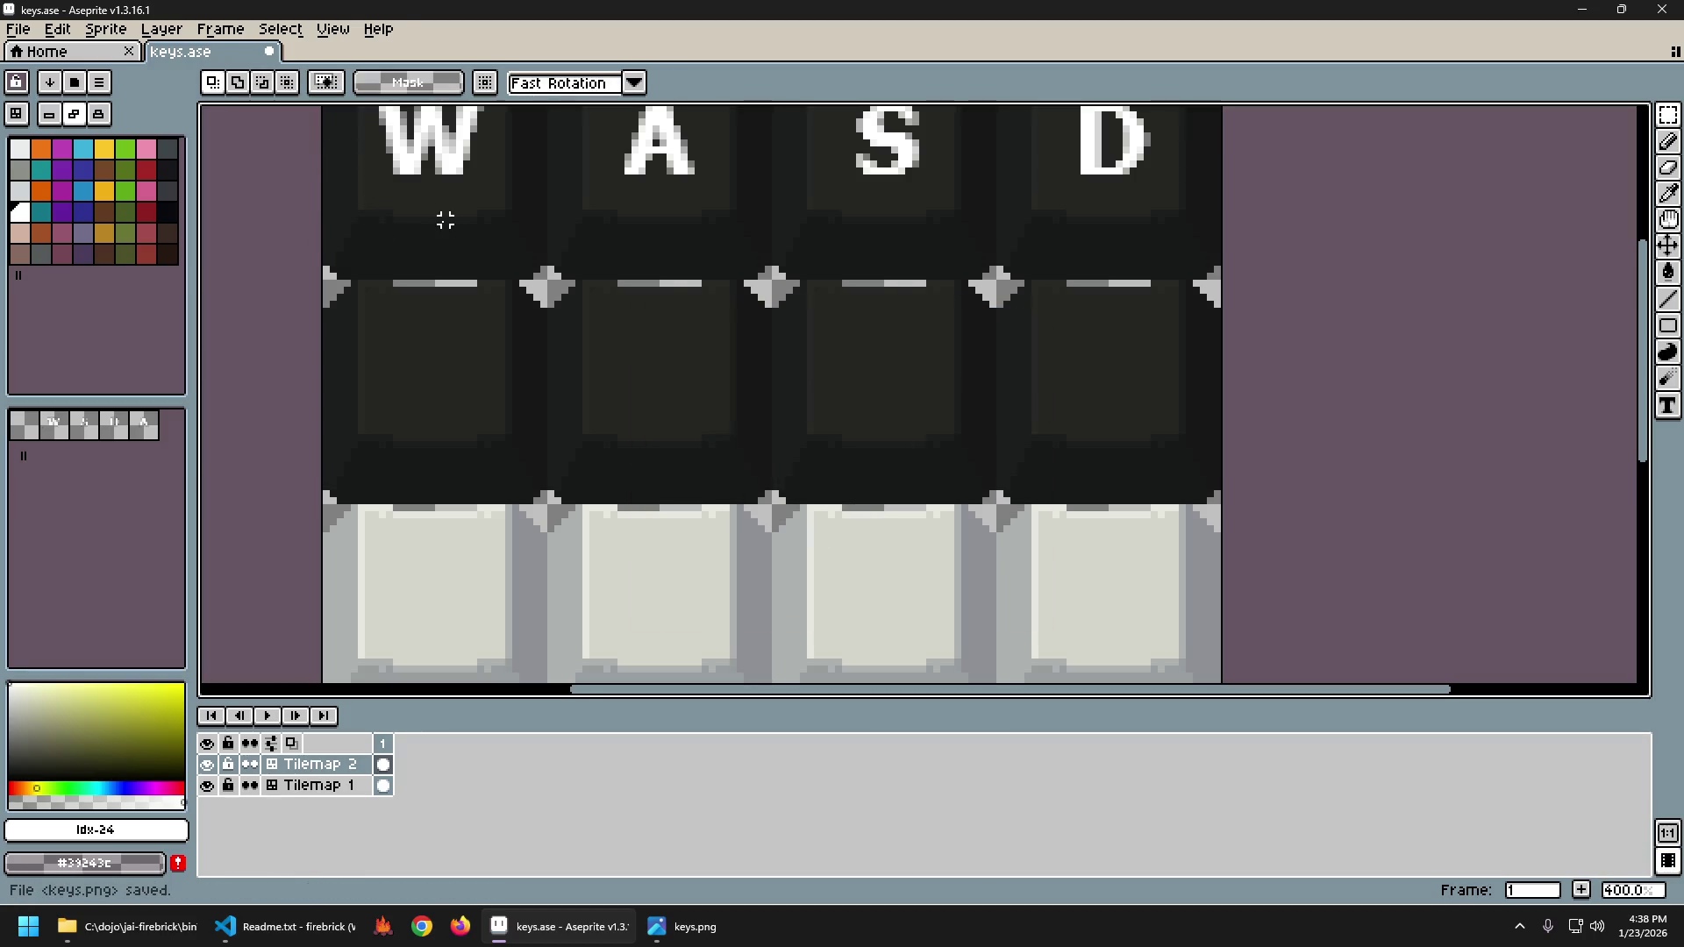
{"action": "left_click", "coordinate": [683, 926]}
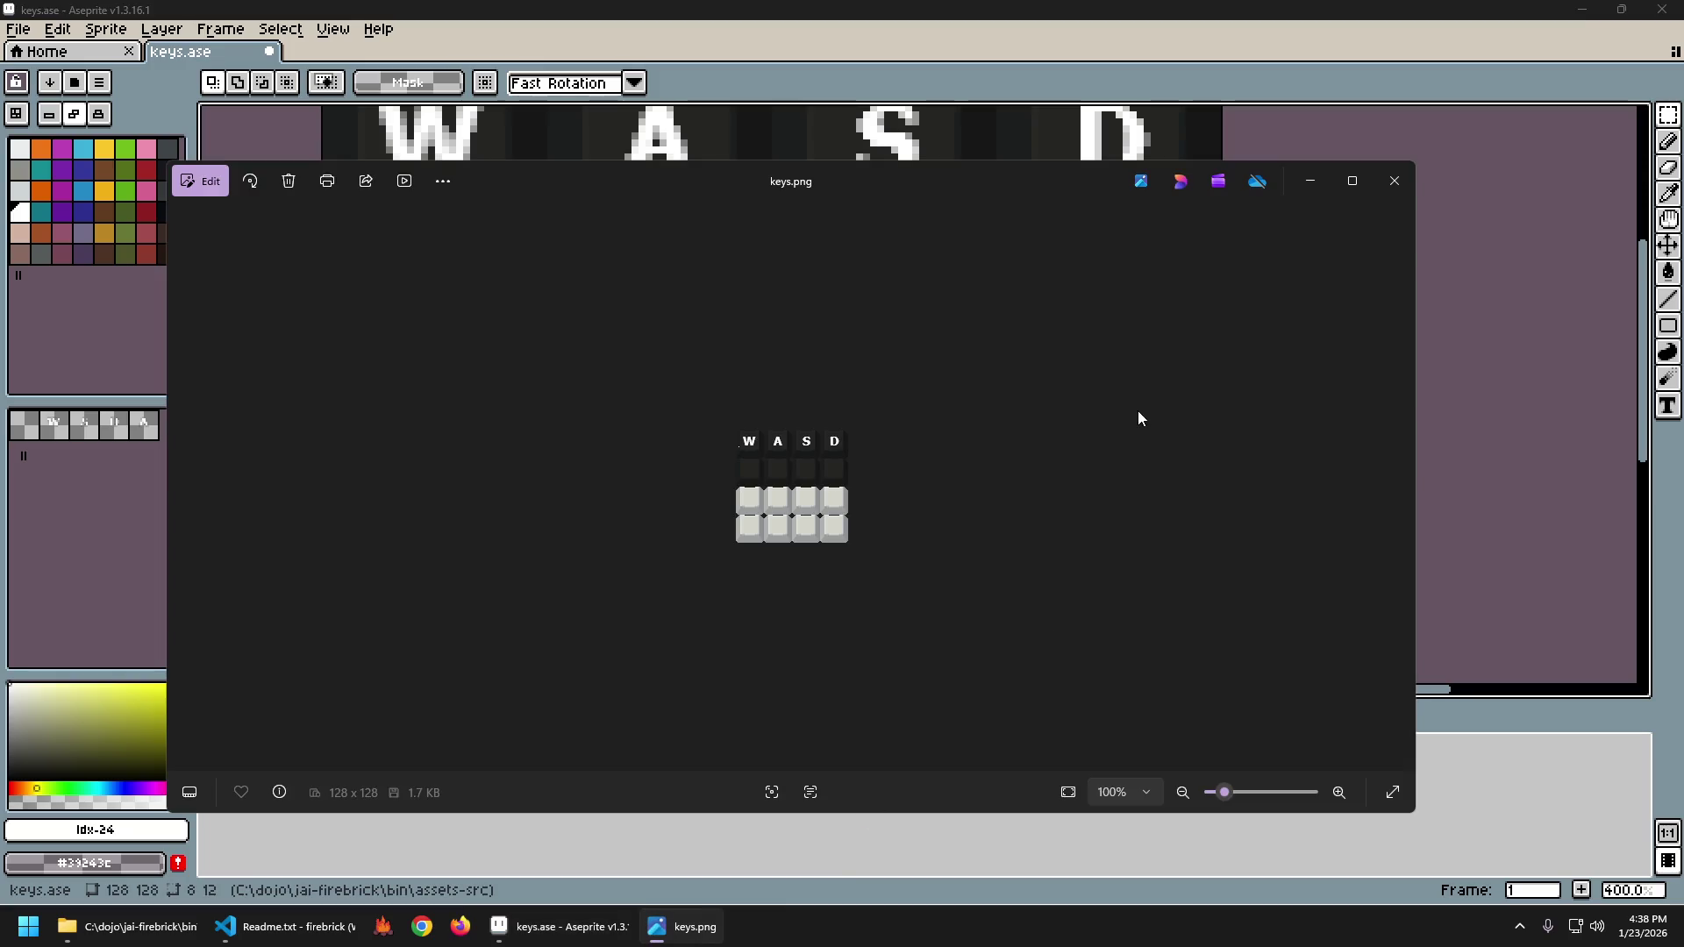
{"action": "left_click", "coordinate": [1395, 180]}
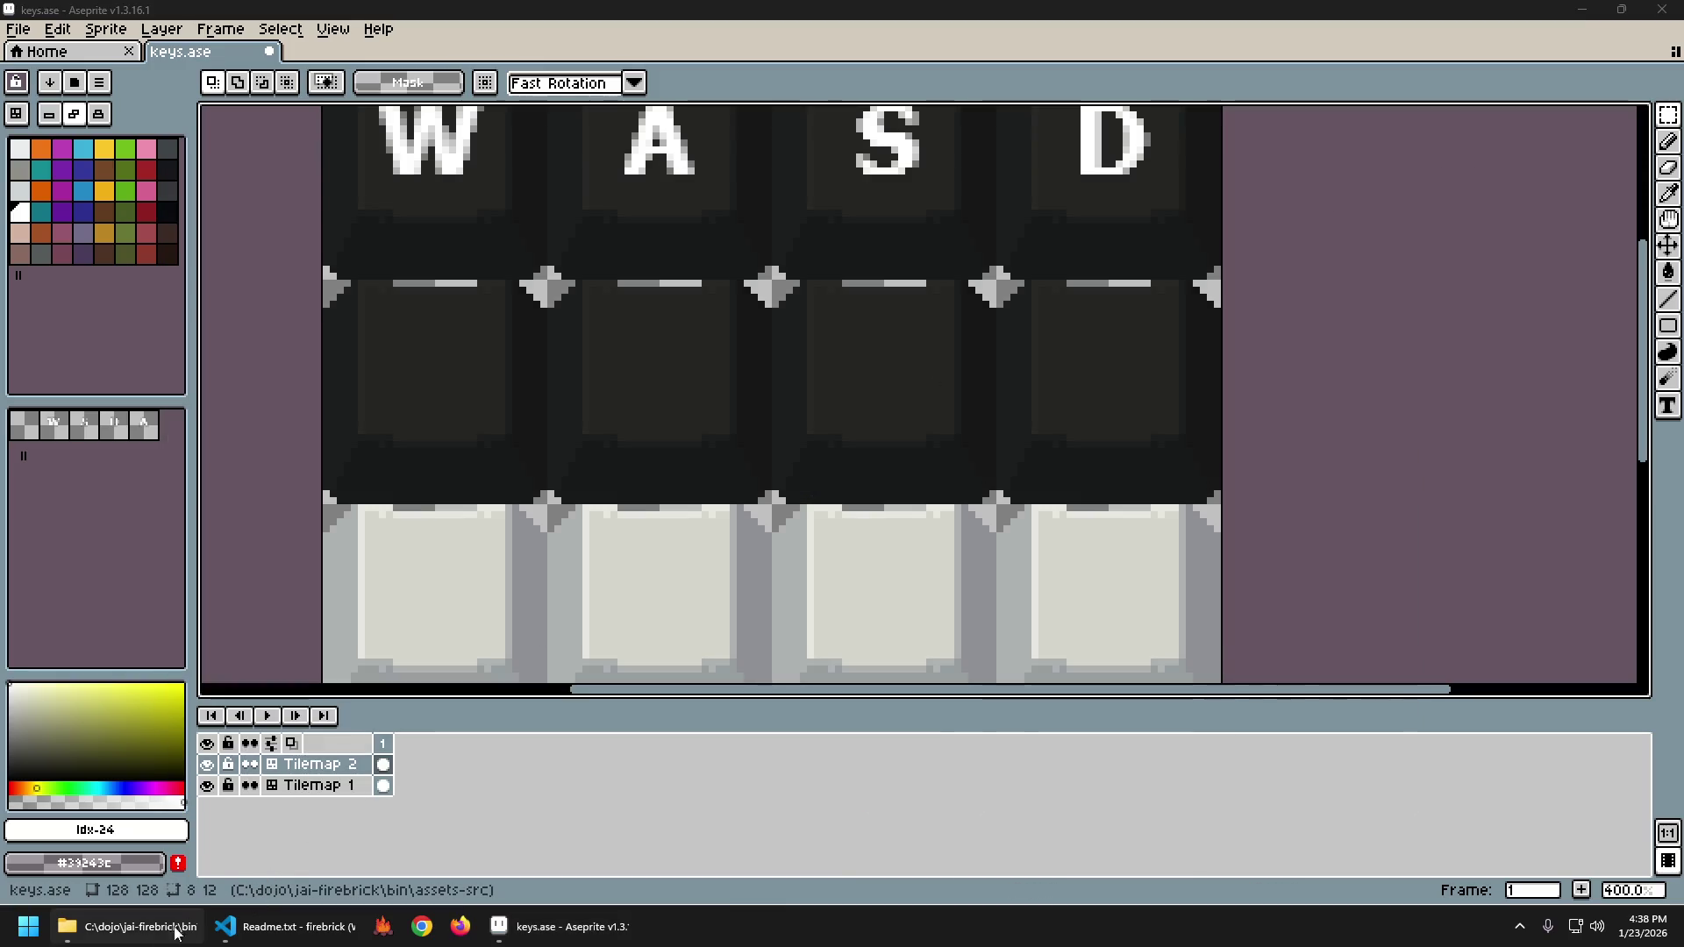
{"action": "left_click", "coordinate": [171, 927]}
{"action": "double_click", "coordinate": [853, 525]}
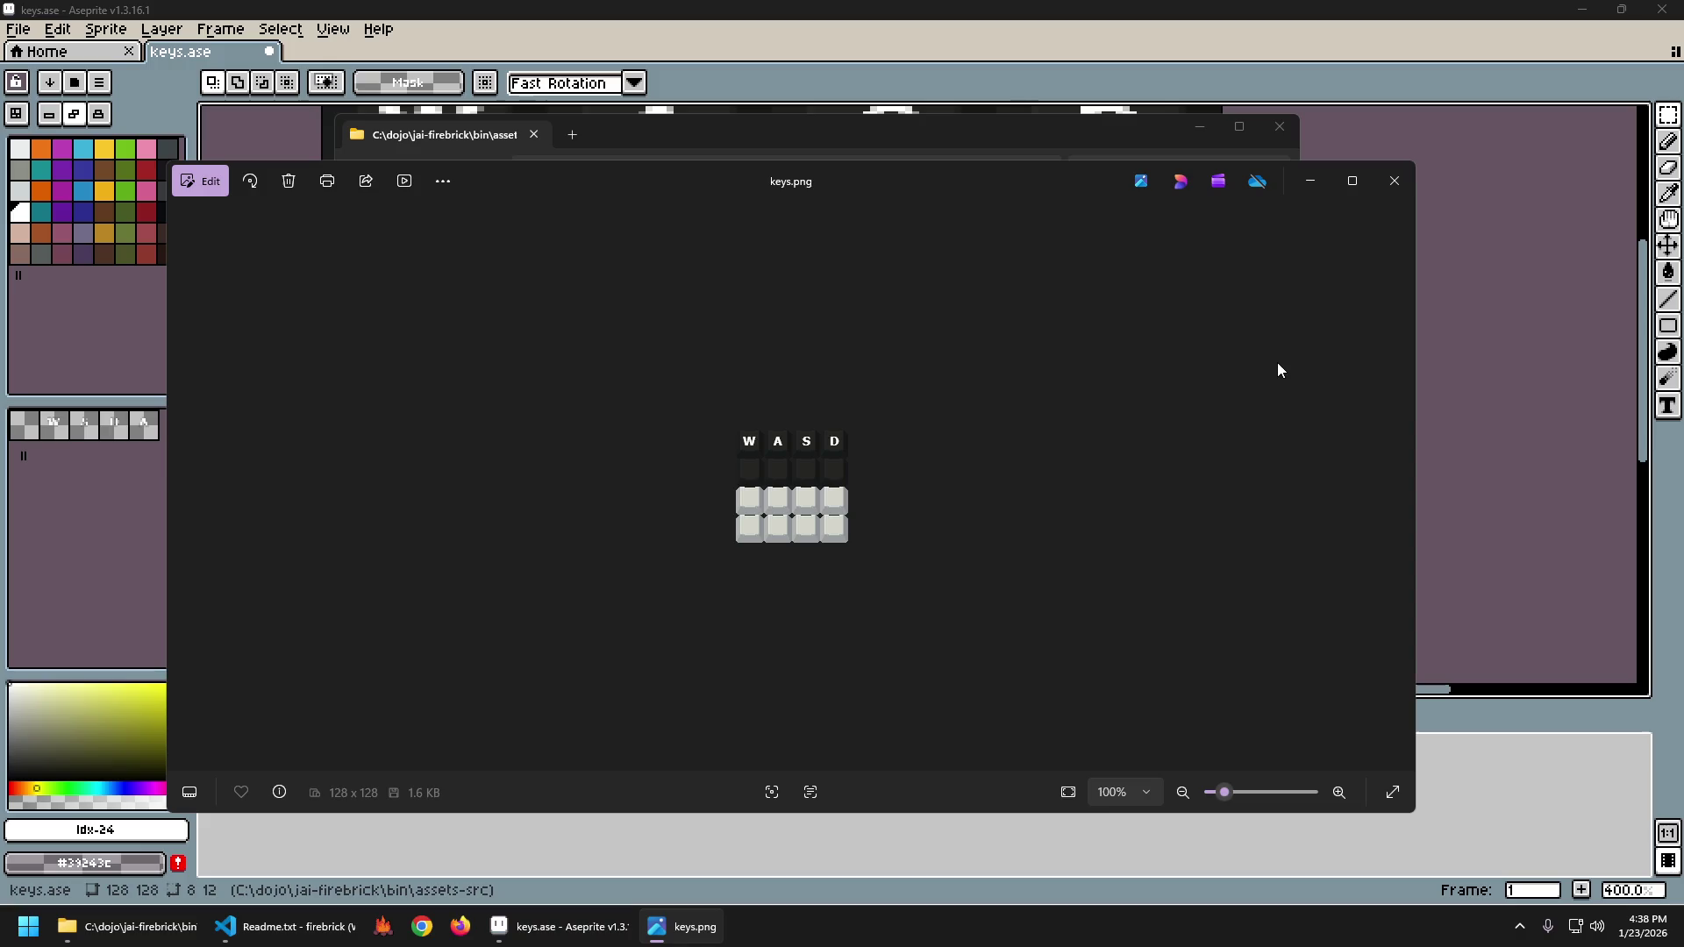
{"action": "scroll", "coordinate": [826, 466], "scroll_direction": "up", "scroll_amount": 5}
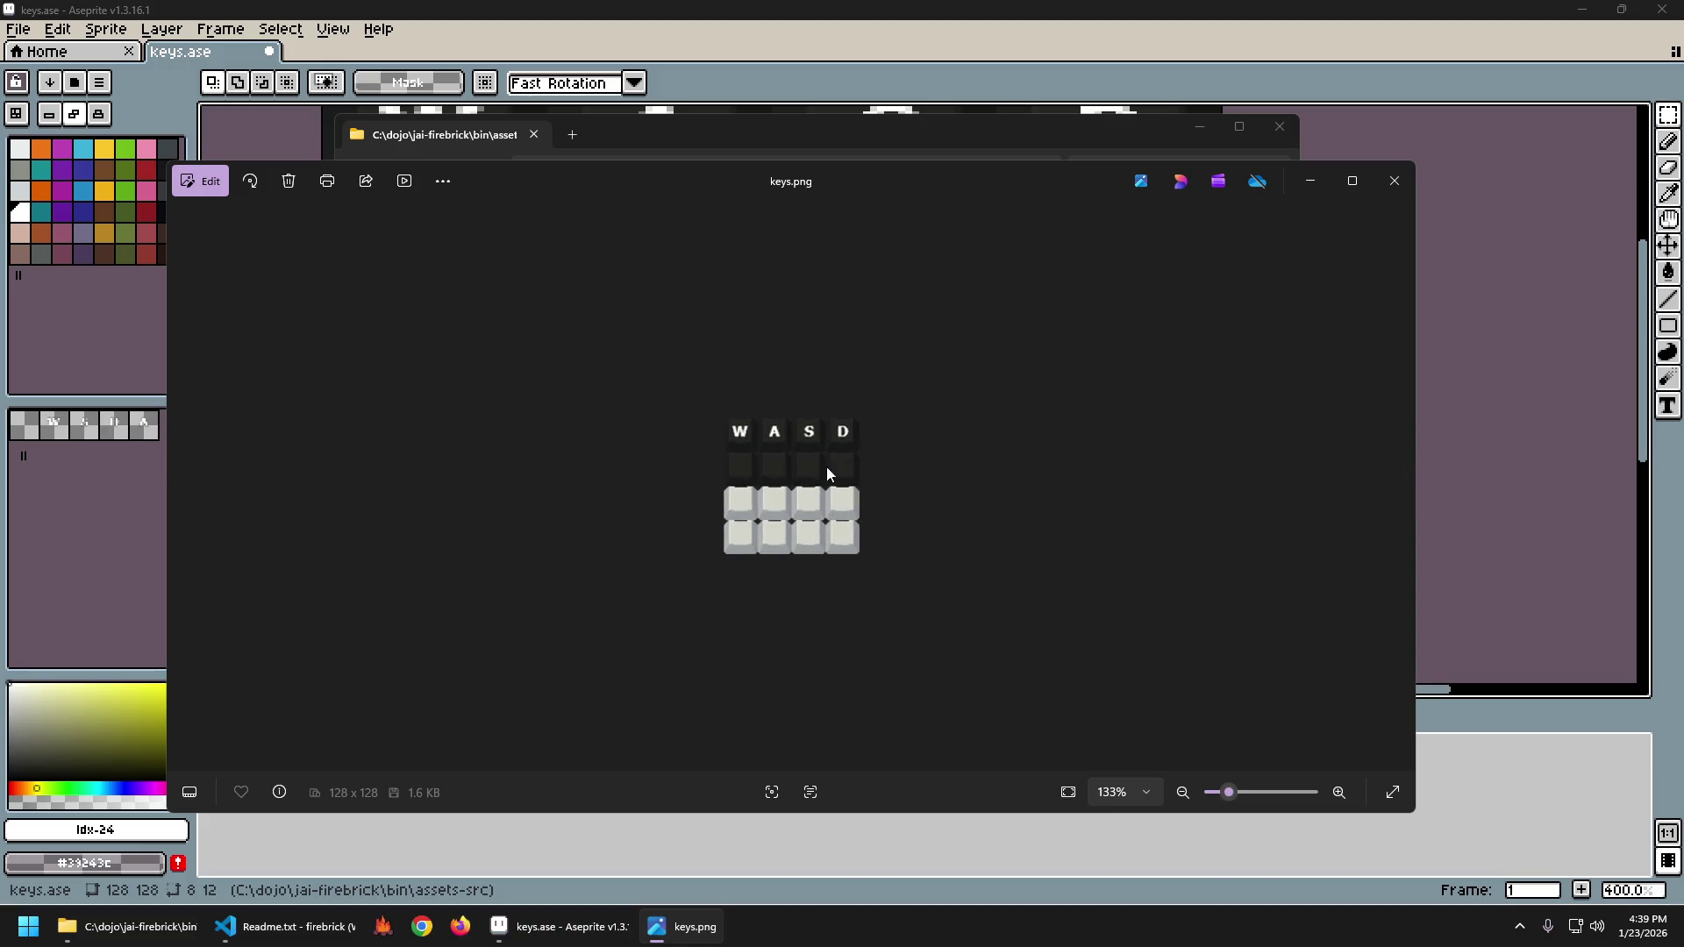
{"action": "left_click", "coordinate": [1394, 181]}
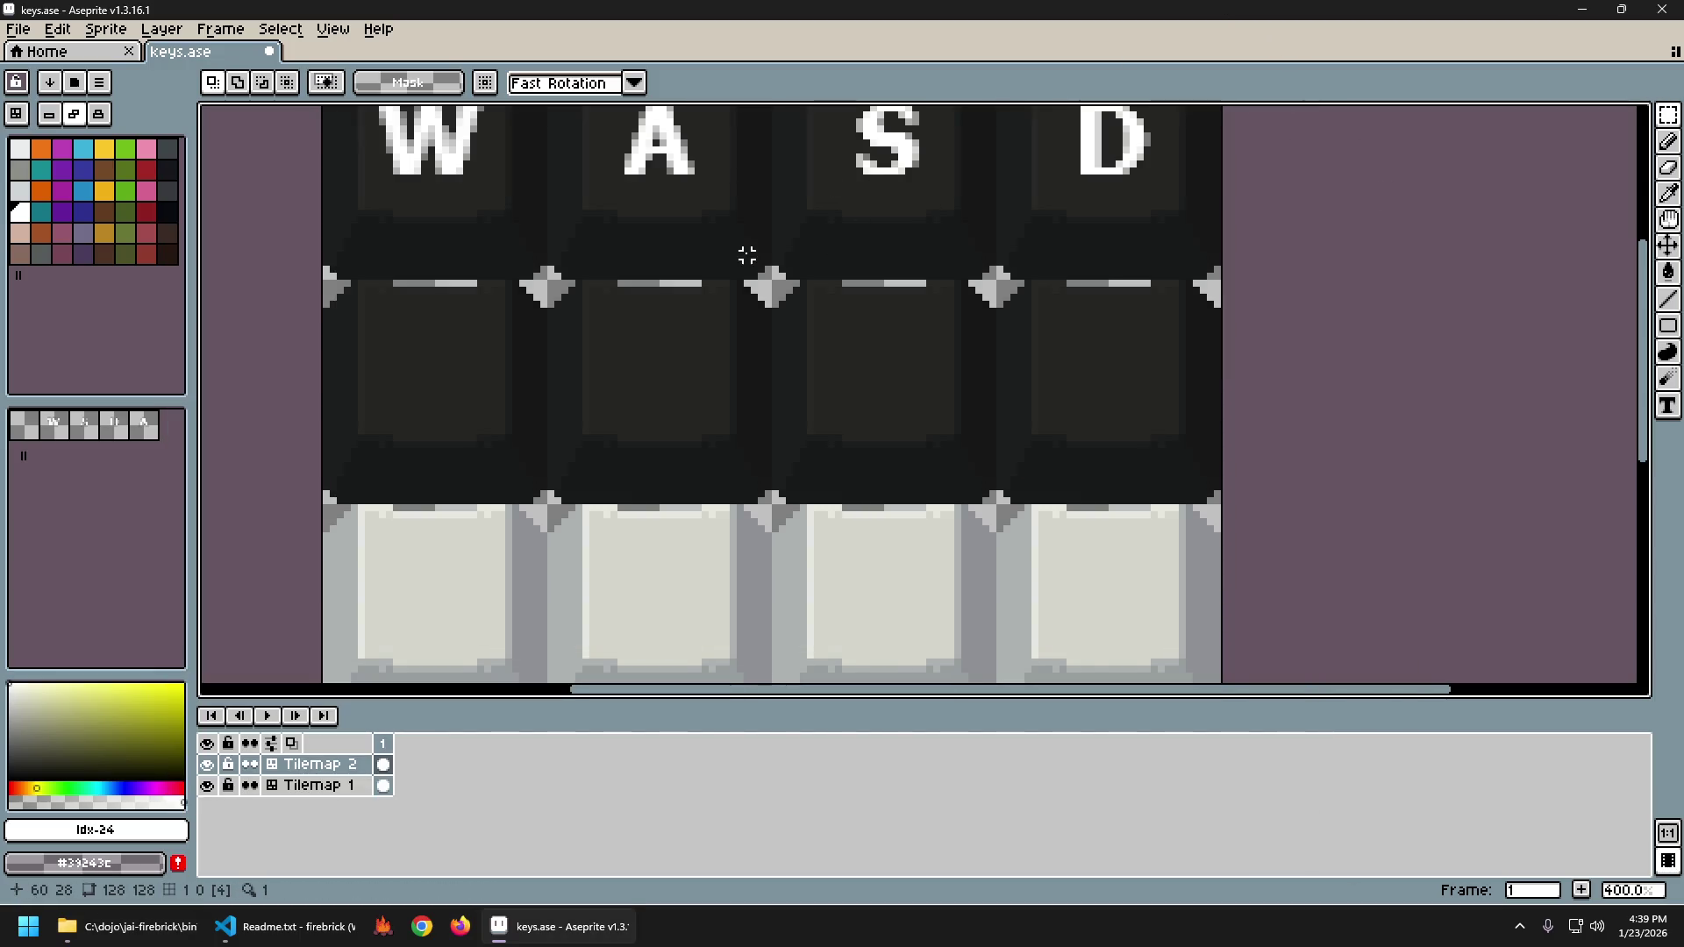
{"action": "left_click_drag", "start_coordinate": [746, 255], "coordinate": [776, 375]}
{"action": "scroll", "coordinate": [776, 376], "scroll_direction": "down", "scroll_amount": 2}
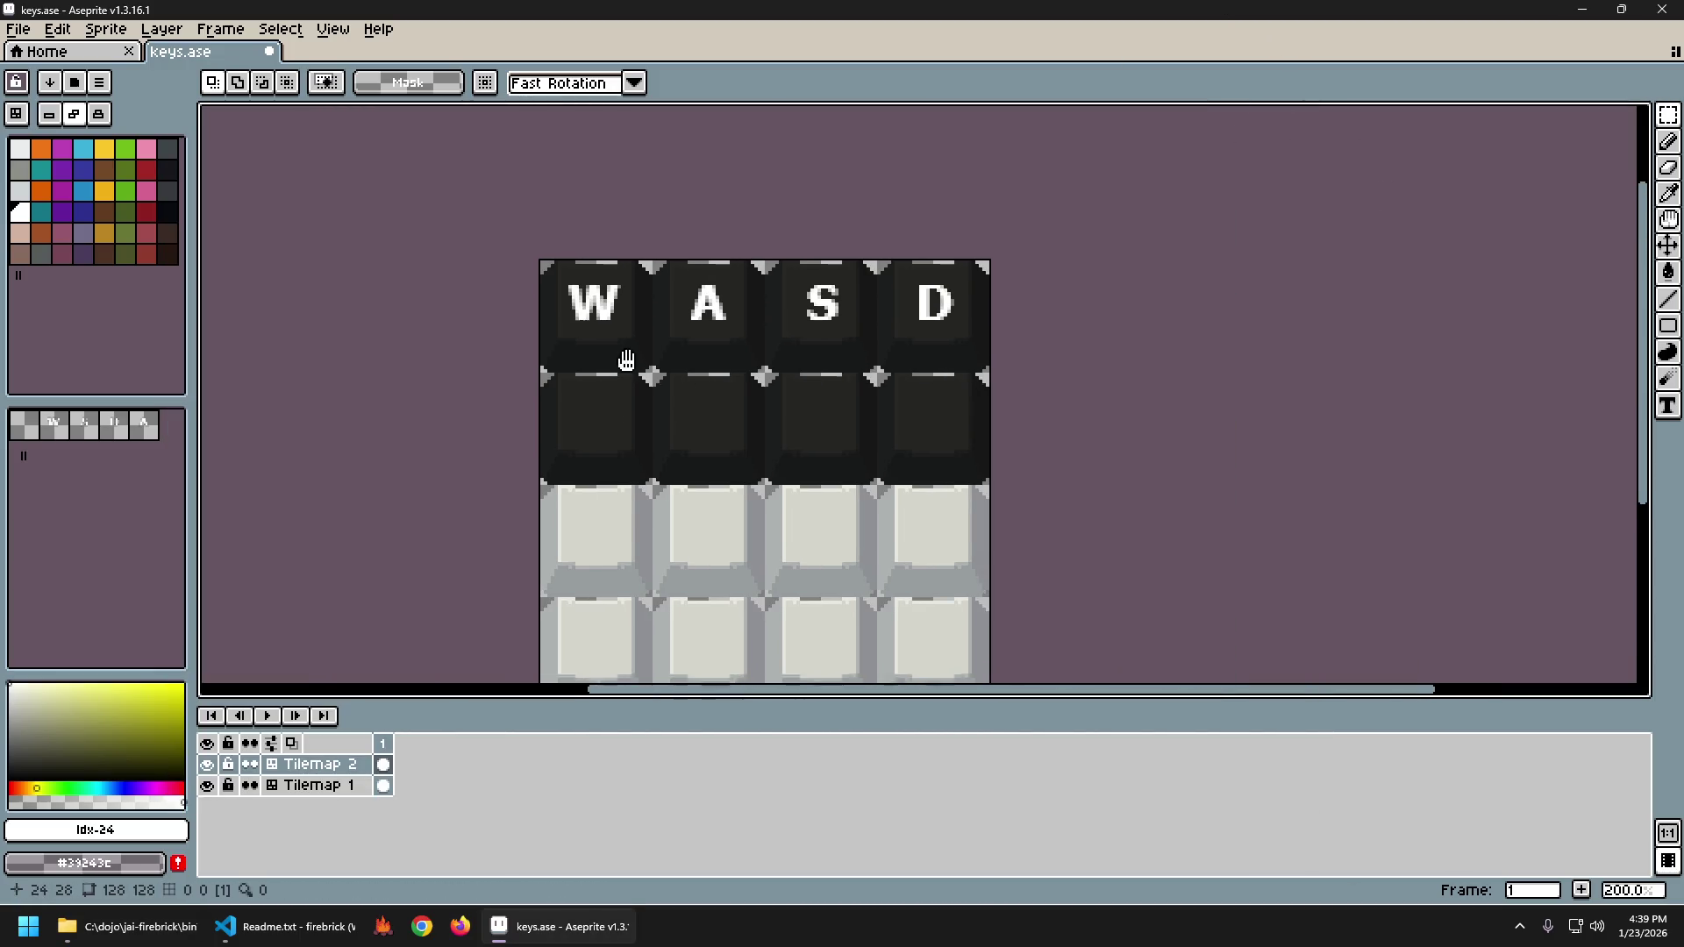
Type white 'WASD' text onto the second dark keycap row.
{"action": "scroll", "coordinate": [626, 360], "scroll_direction": "up", "scroll_amount": 1}
{"action": "key", "text": "t"}
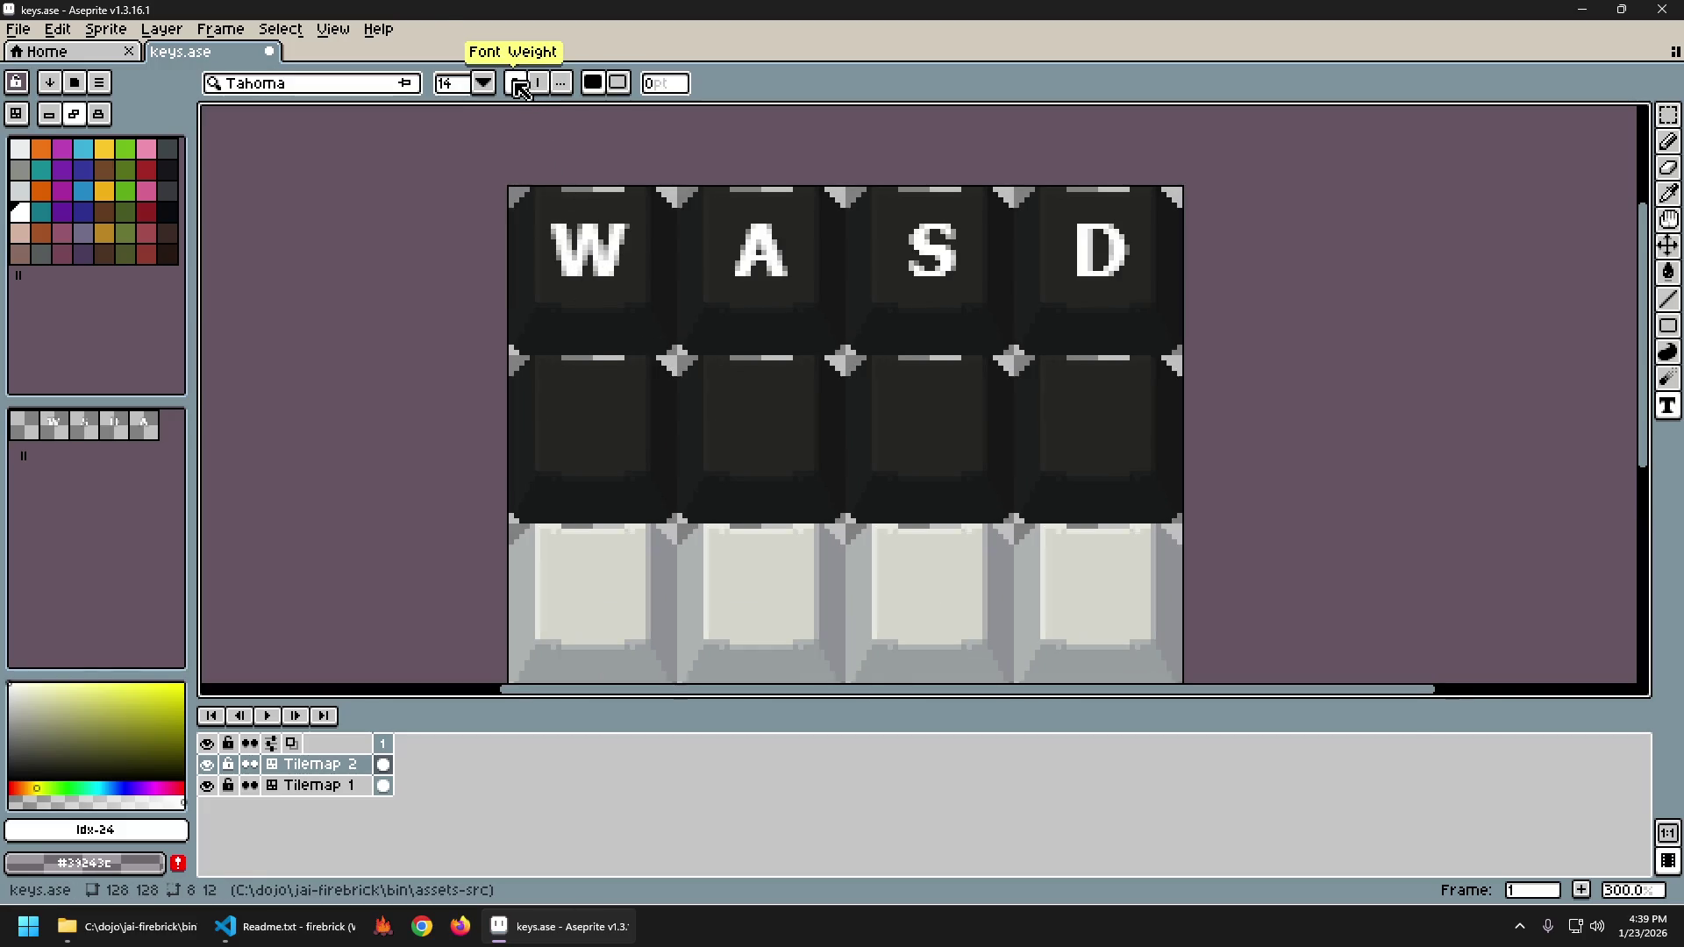
{"action": "left_click", "coordinate": [561, 83]}
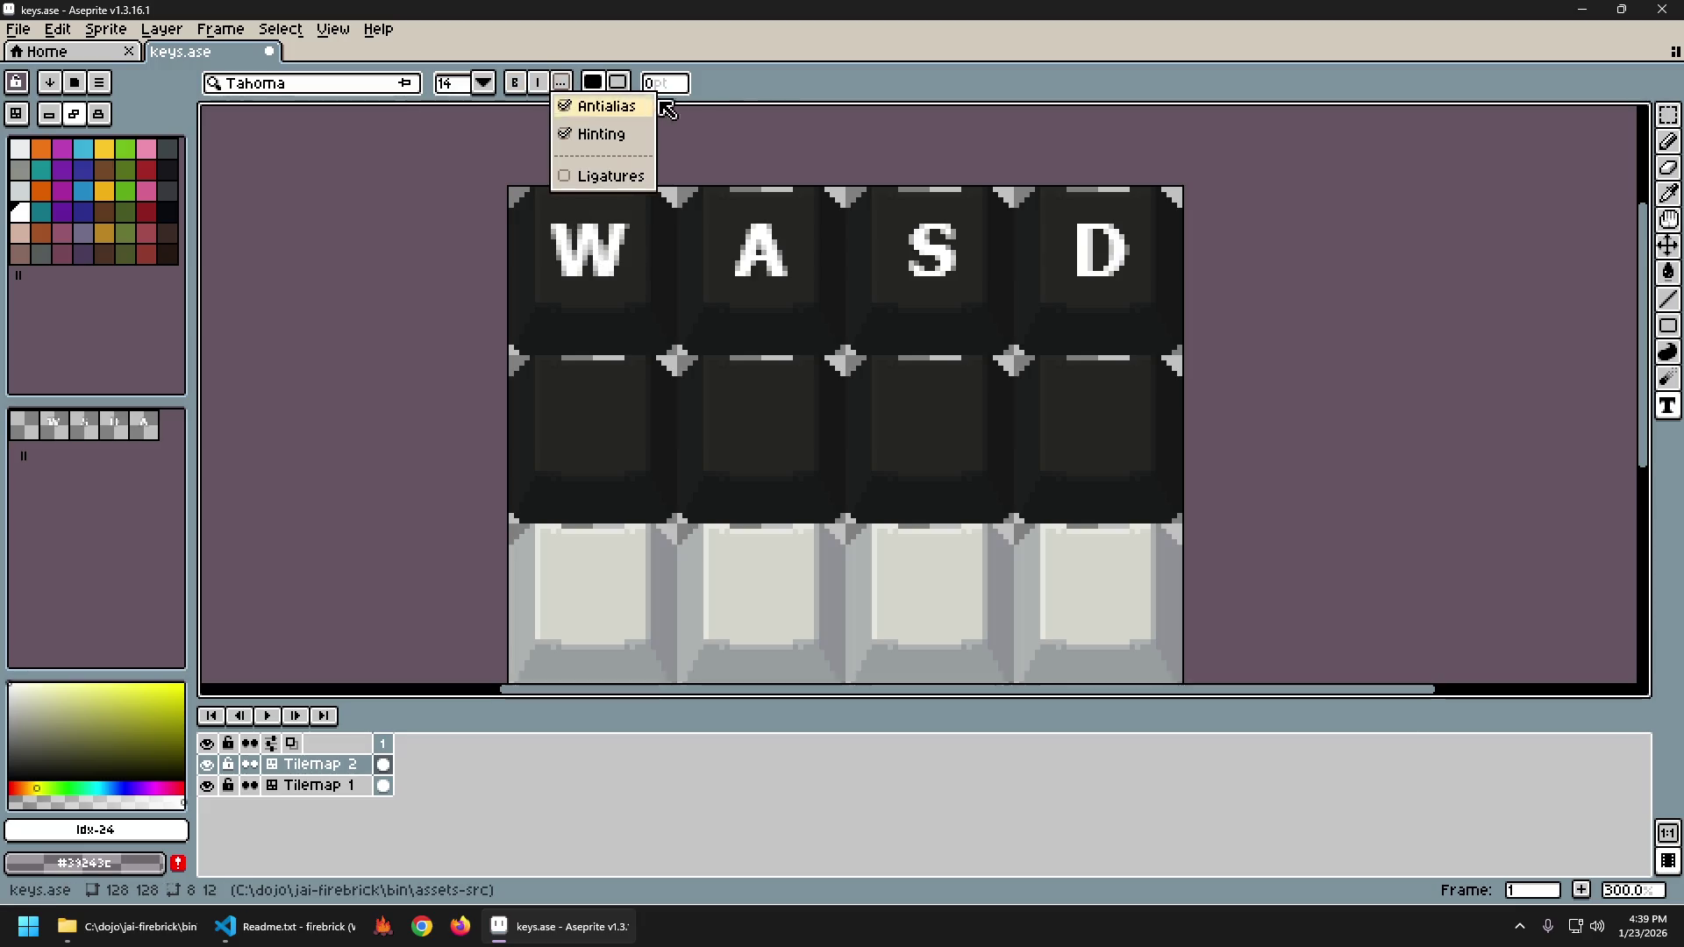
{"action": "key", "text": "w"}
{"action": "key", "text": "t"}
{"action": "left_click", "coordinate": [581, 406]}
{"action": "type", "text": "WAS"}
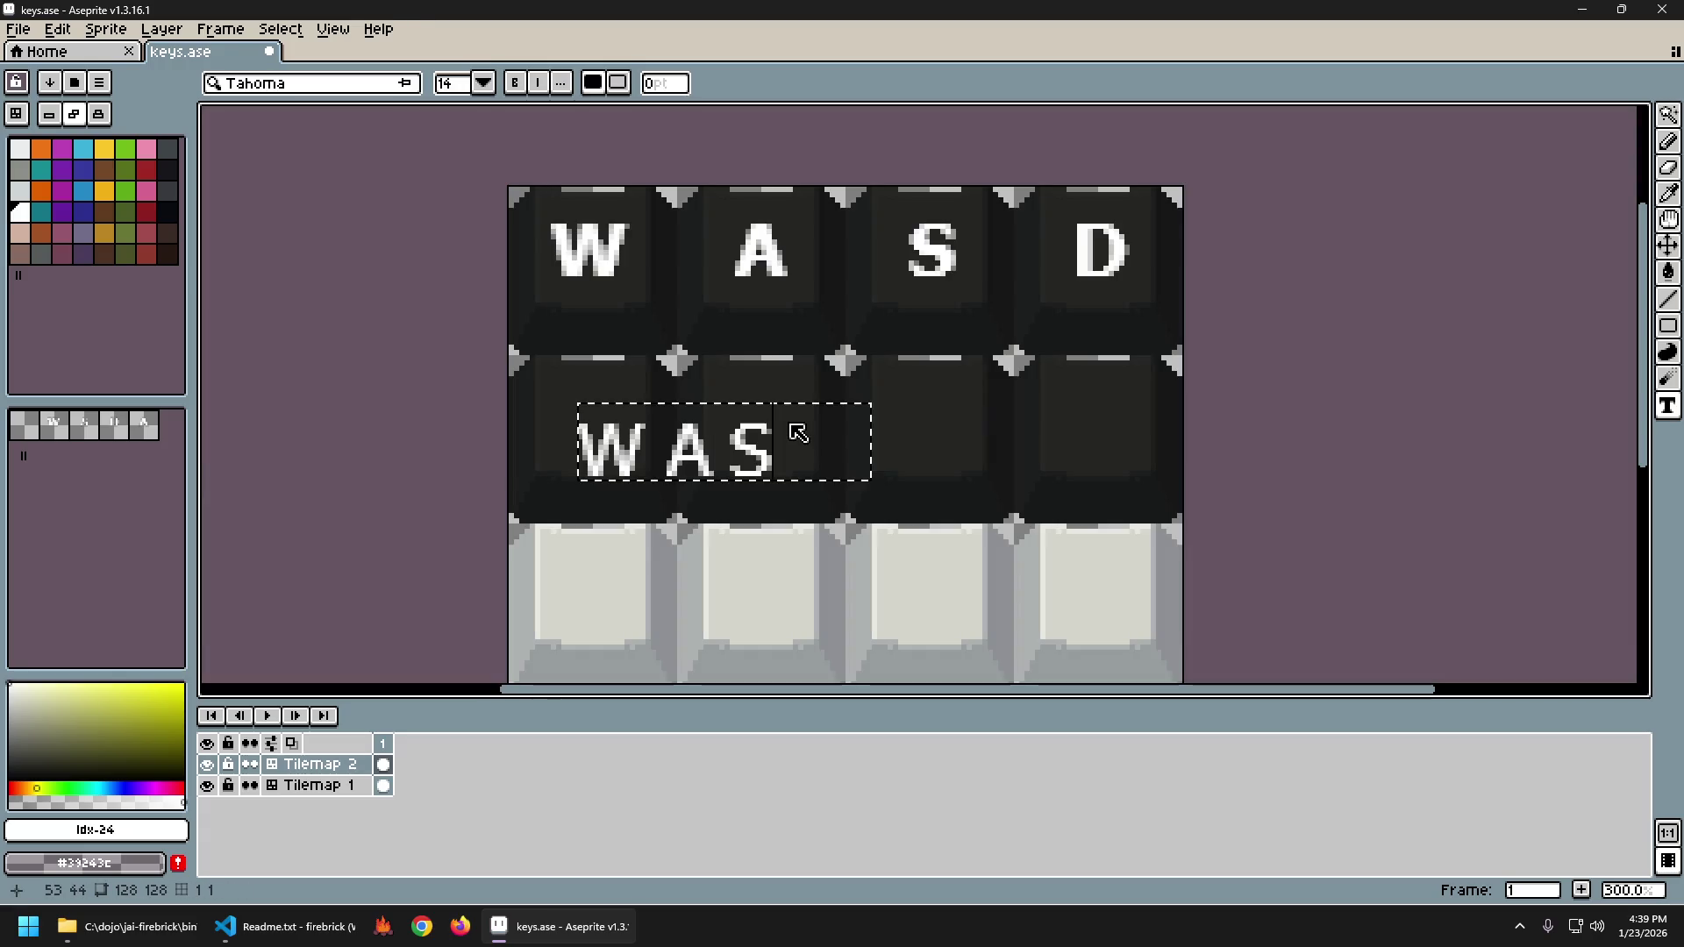
{"action": "type", "text": "D"}
{"action": "key", "text": "Return"}
{"action": "scroll", "coordinate": [903, 470], "scroll_direction": "down", "scroll_amount": 3}
{"action": "scroll", "coordinate": [936, 476], "scroll_direction": "up", "scroll_amount": 3}
Spread the W, A, S and D letters so each sits on its own key.
{"action": "key", "text": "m"}
{"action": "mouse_move", "coordinate": [487, 379]}
{"action": "left_mouse_down"}
{"action": "mouse_move", "coordinate": [714, 482]}
{"action": "mouse_move", "coordinate": [837, 488]}
{"action": "left_mouse_up"}
{"action": "left_click_drag", "start_coordinate": [682, 455], "coordinate": [671, 428]}
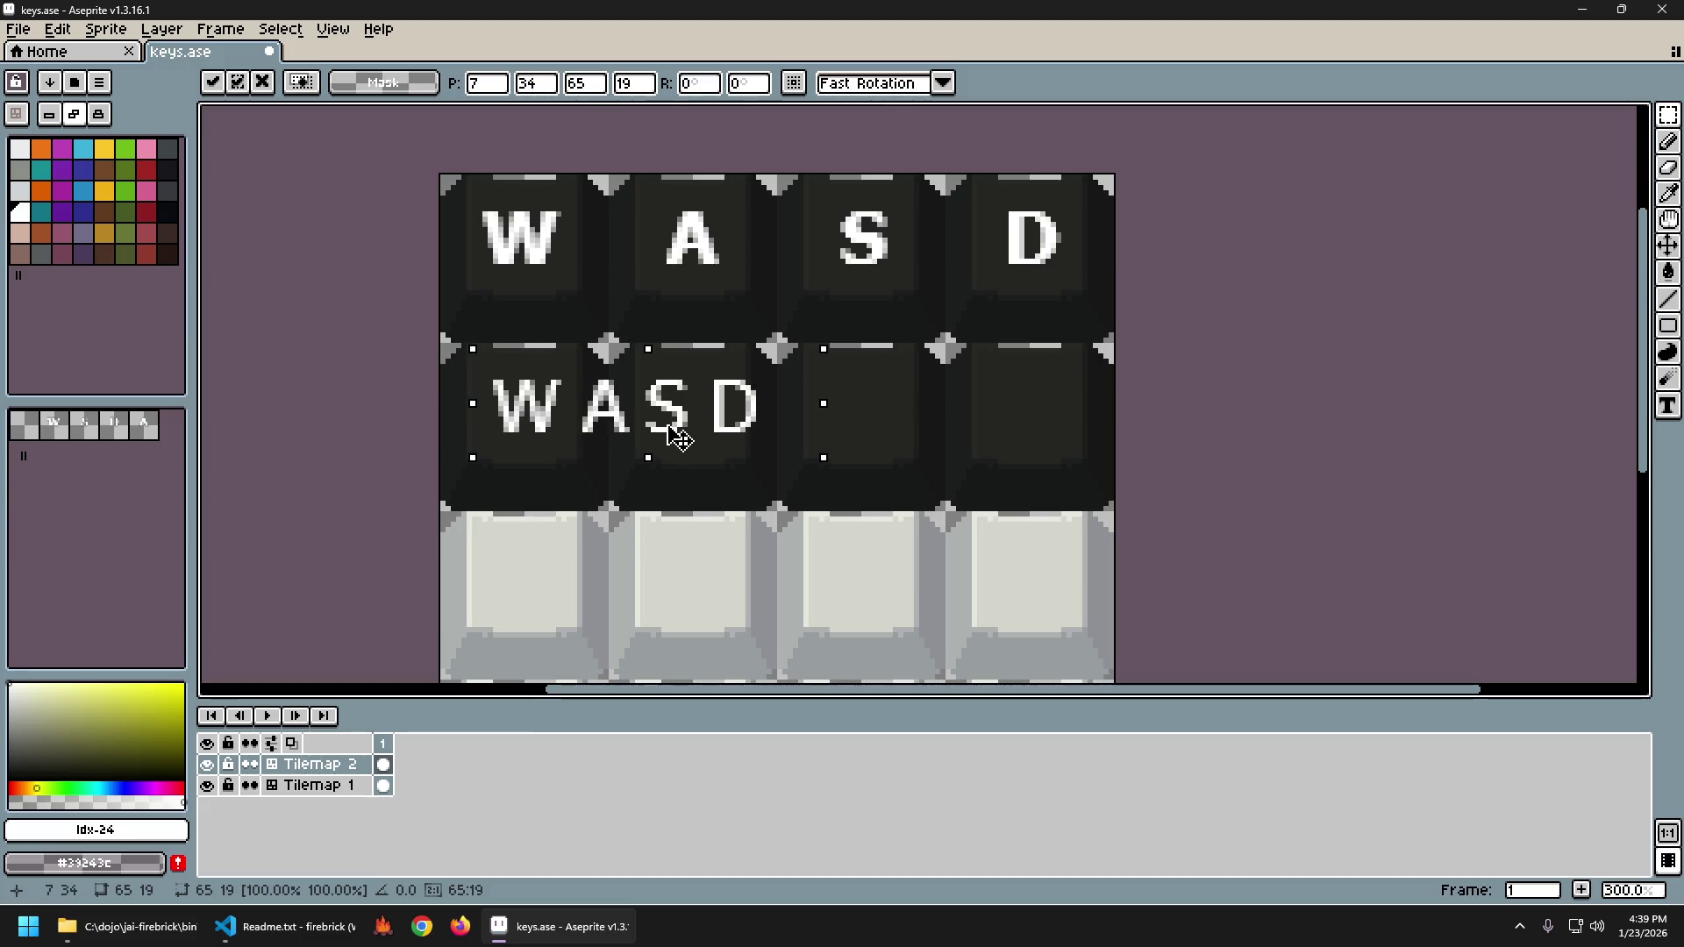
{"action": "key", "text": "ctrl+d"}
{"action": "left_click_drag", "start_coordinate": [569, 360], "coordinate": [813, 462]}
{"action": "left_click_drag", "start_coordinate": [718, 425], "coordinate": [803, 426]}
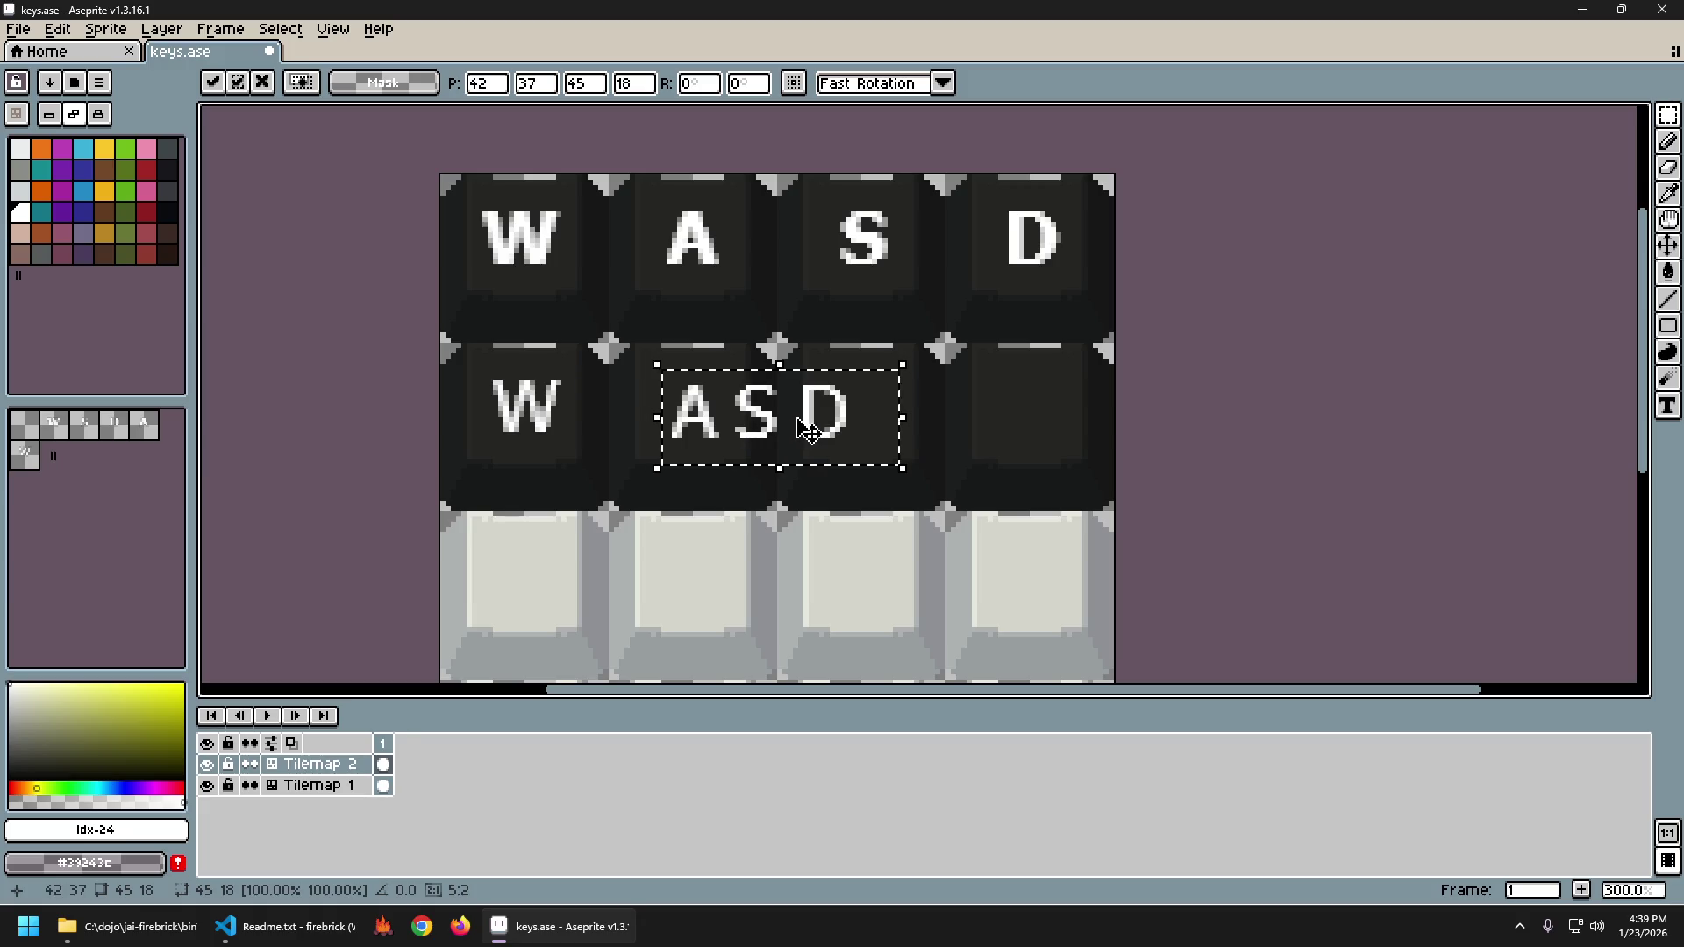
{"action": "key", "text": "ctrl+d"}
{"action": "mouse_move", "coordinate": [715, 371]}
{"action": "left_mouse_down"}
{"action": "mouse_move", "coordinate": [842, 451]}
{"action": "mouse_move", "coordinate": [928, 436]}
{"action": "left_mouse_up"}
{"action": "key", "text": "ctrl+d"}
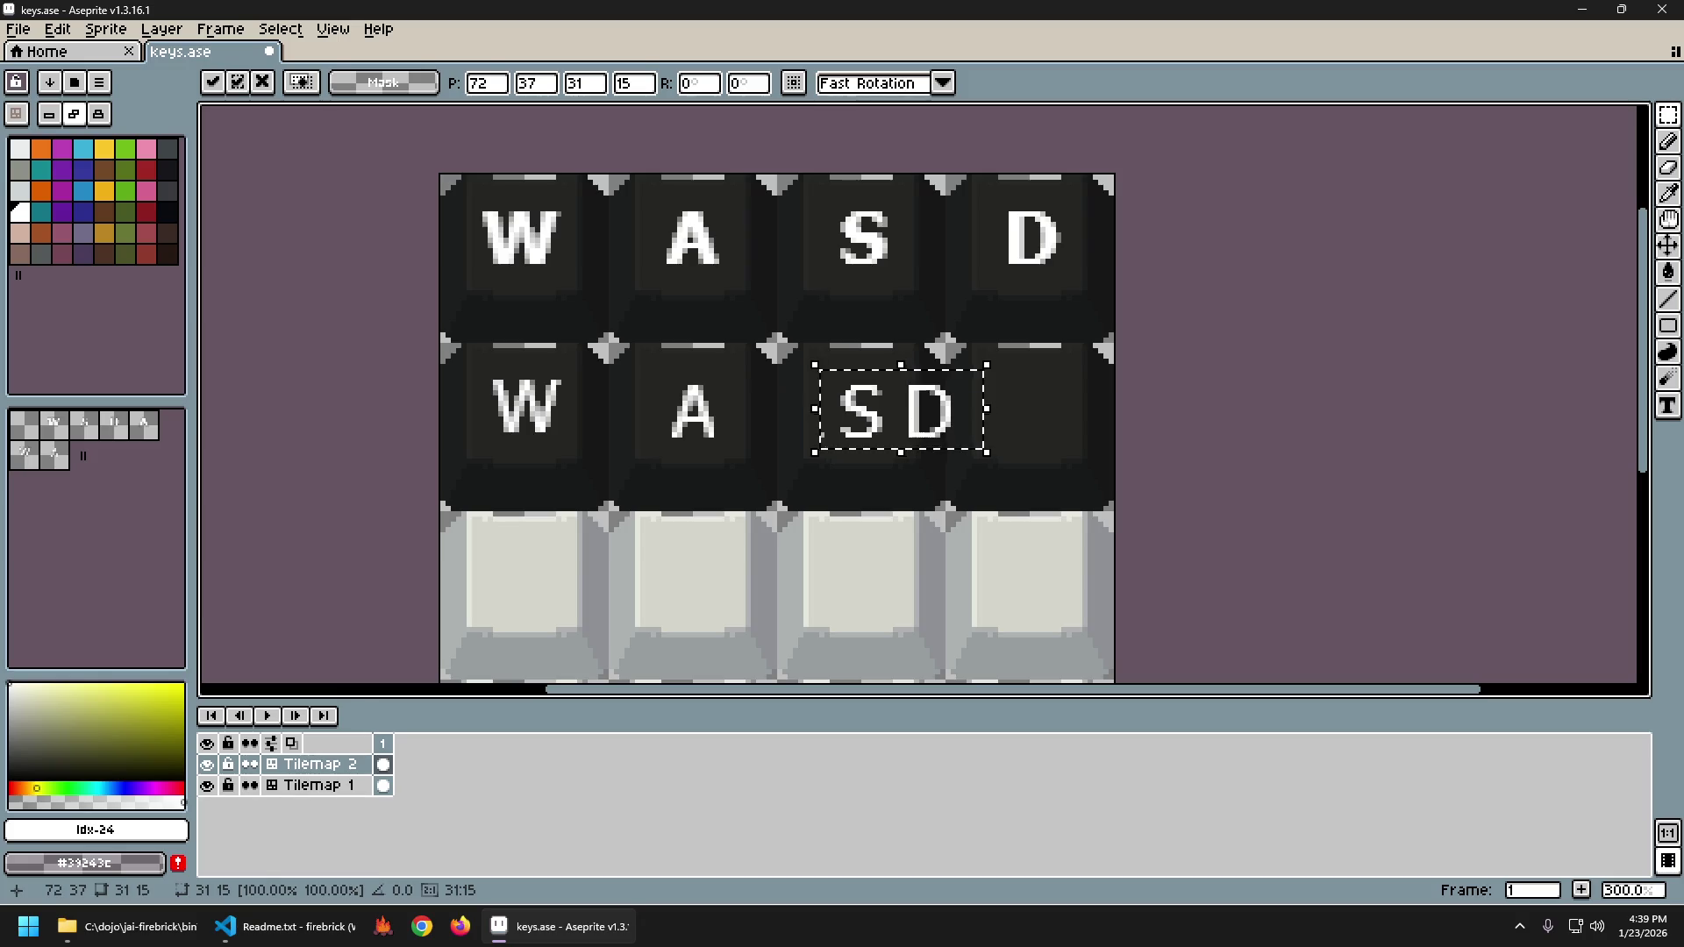
{"action": "mouse_move", "coordinate": [894, 377]}
{"action": "left_mouse_down"}
{"action": "mouse_move", "coordinate": [971, 456]}
{"action": "mouse_move", "coordinate": [1045, 440]}
{"action": "mouse_move", "coordinate": [1045, 421]}
{"action": "left_mouse_up"}
{"action": "key", "text": "ctrl+d"}
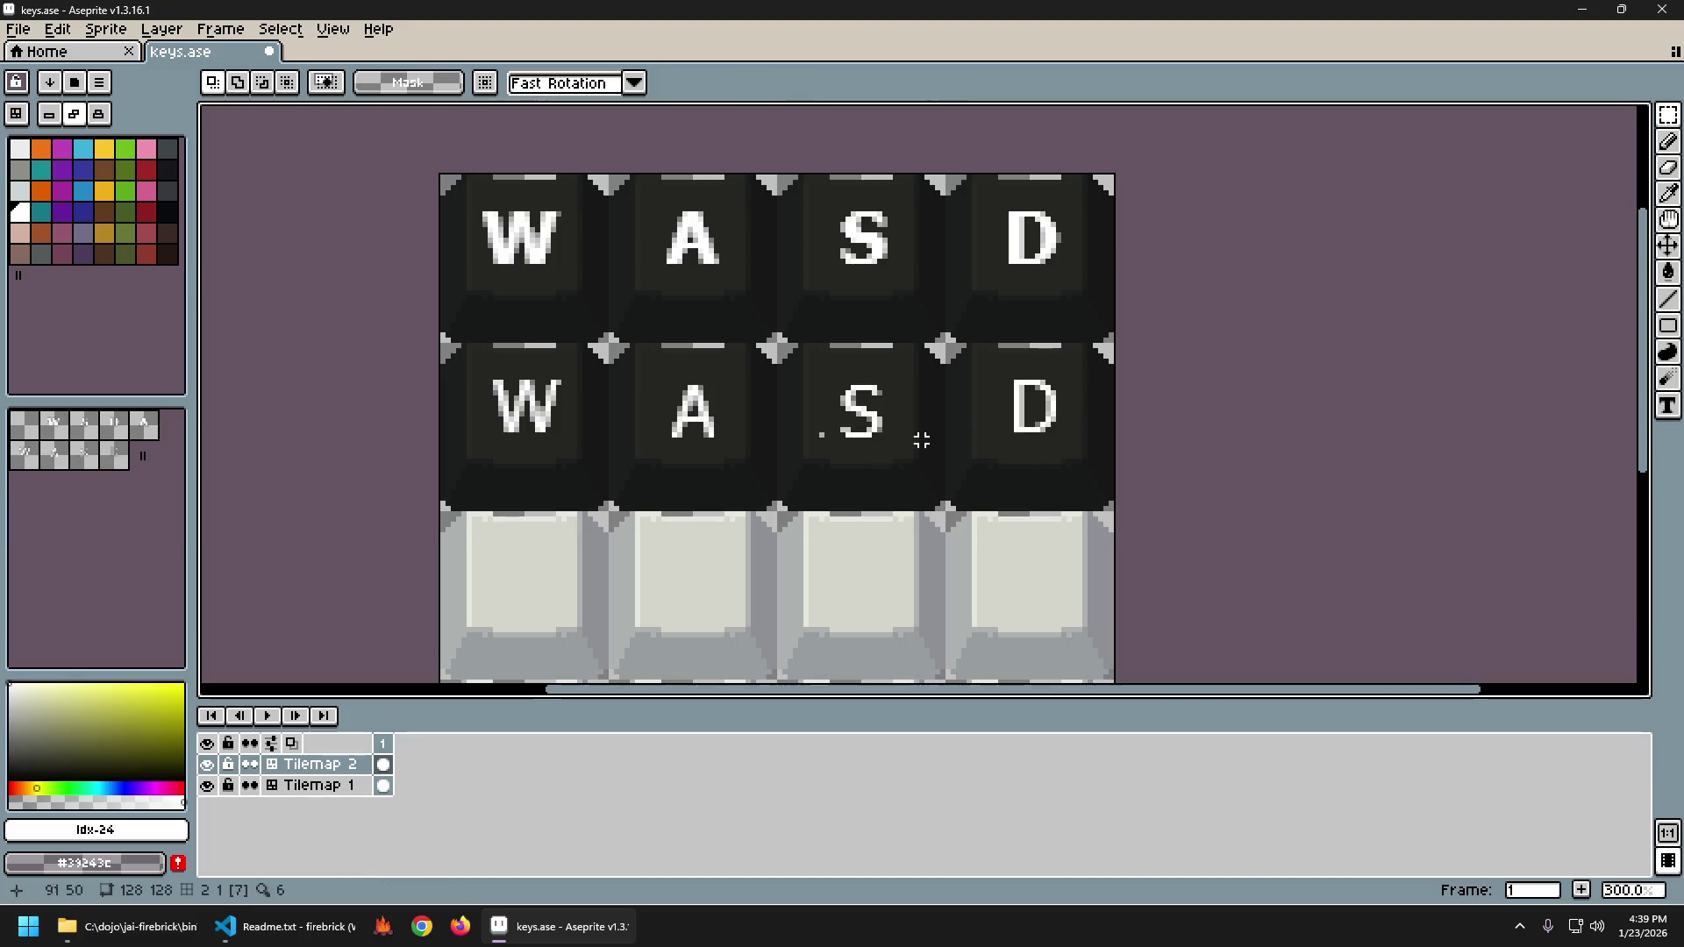
Move the stray pixel beside the S leftward.
{"action": "scroll", "coordinate": [815, 444], "scroll_direction": "up", "scroll_amount": 2}
{"action": "mouse_move", "coordinate": [772, 392]}
{"action": "left_mouse_down"}
{"action": "mouse_move", "coordinate": [849, 444]}
{"action": "mouse_move", "coordinate": [646, 434]}
{"action": "left_mouse_up"}
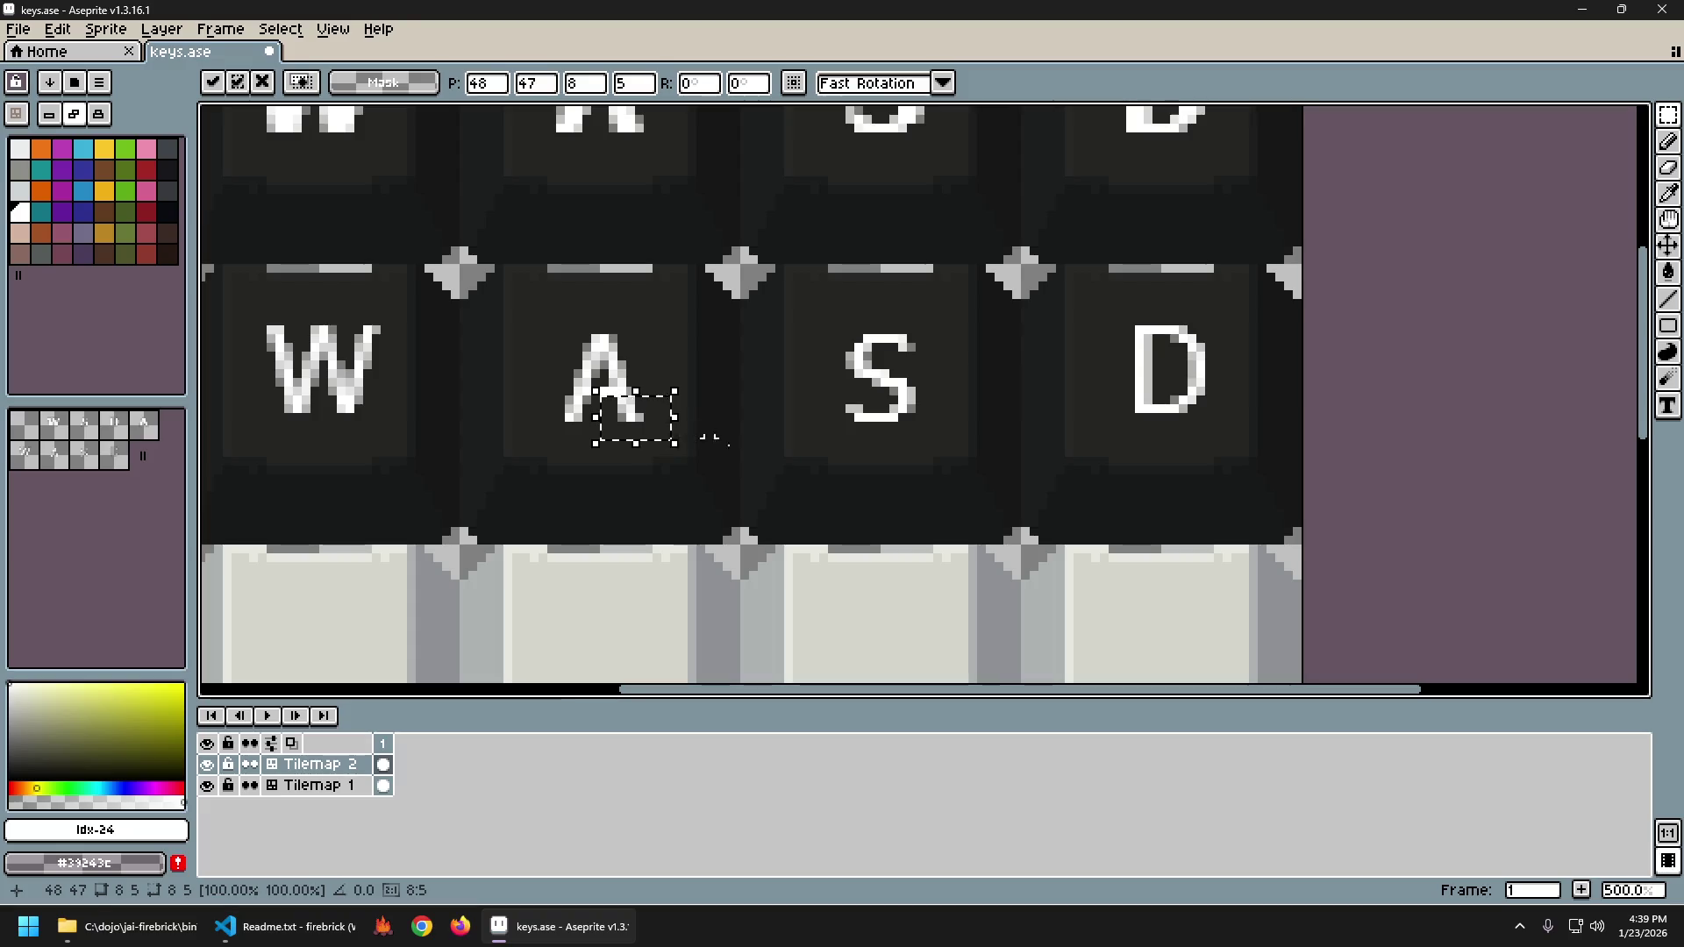
{"action": "key", "text": "ctrl+d"}
{"action": "scroll", "coordinate": [876, 532], "scroll_direction": "down", "scroll_amount": 3}
{"action": "scroll", "coordinate": [875, 532], "scroll_direction": "down", "scroll_amount": 1}
Re-export keys.png and preview the updated sheet in Photos.
{"action": "key", "text": "ctrl+alt+shift+s"}
{"action": "key", "text": "Return"}
{"action": "key", "text": "alt+Tab"}
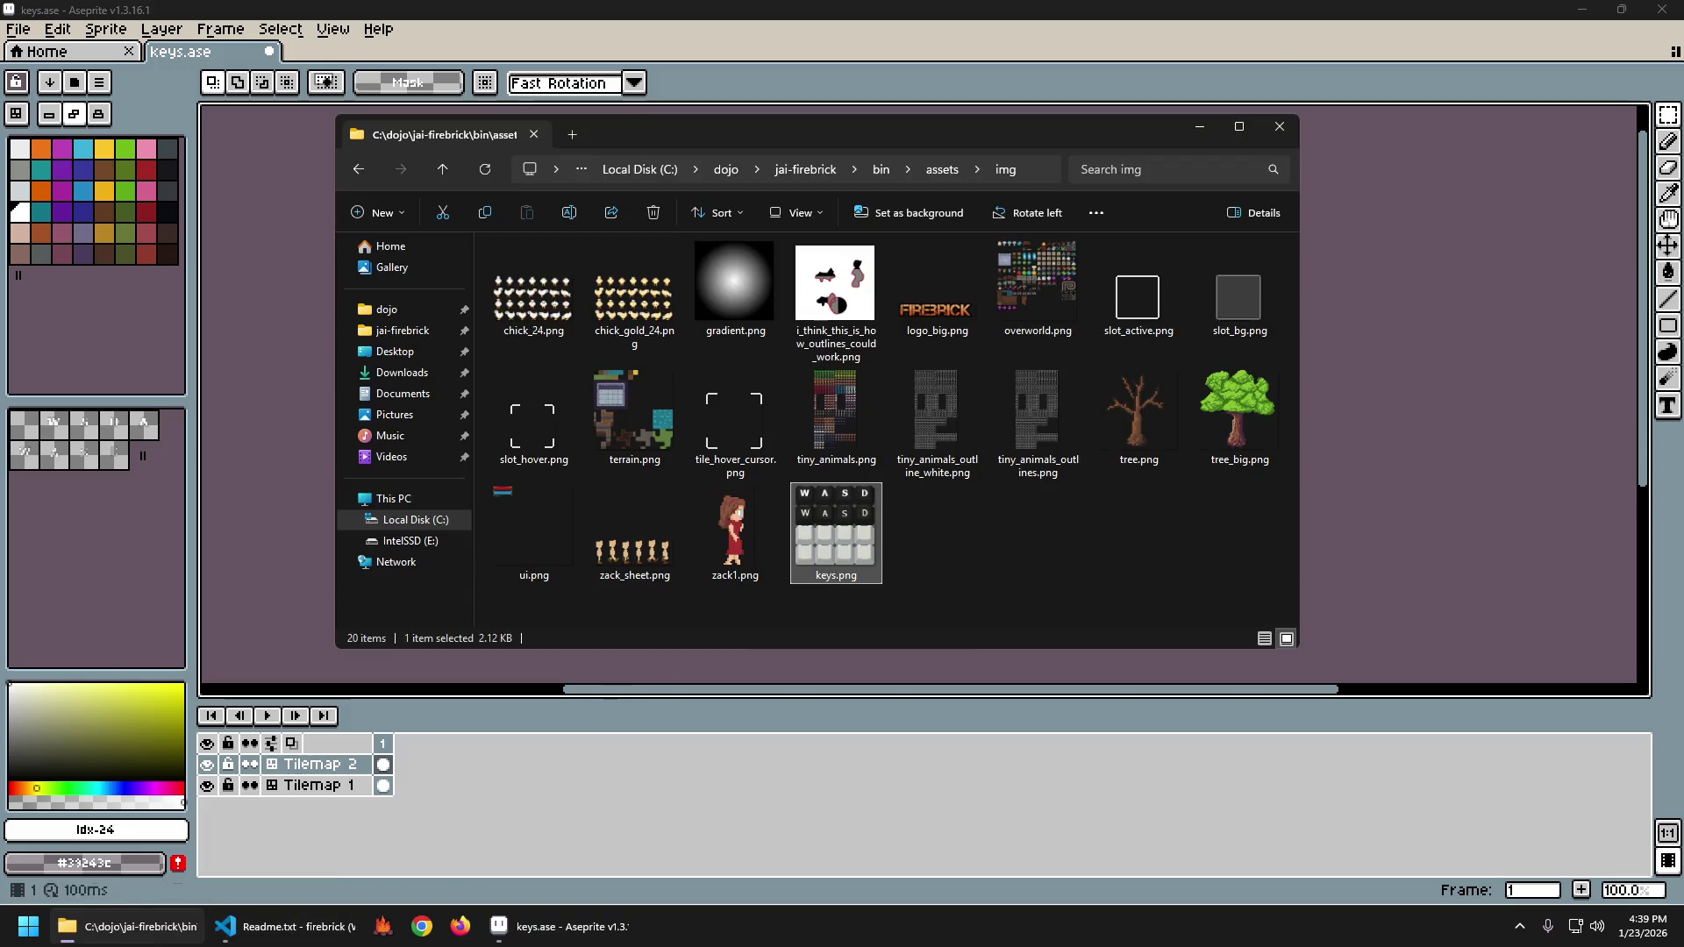
{"action": "double_click", "coordinate": [848, 528]}
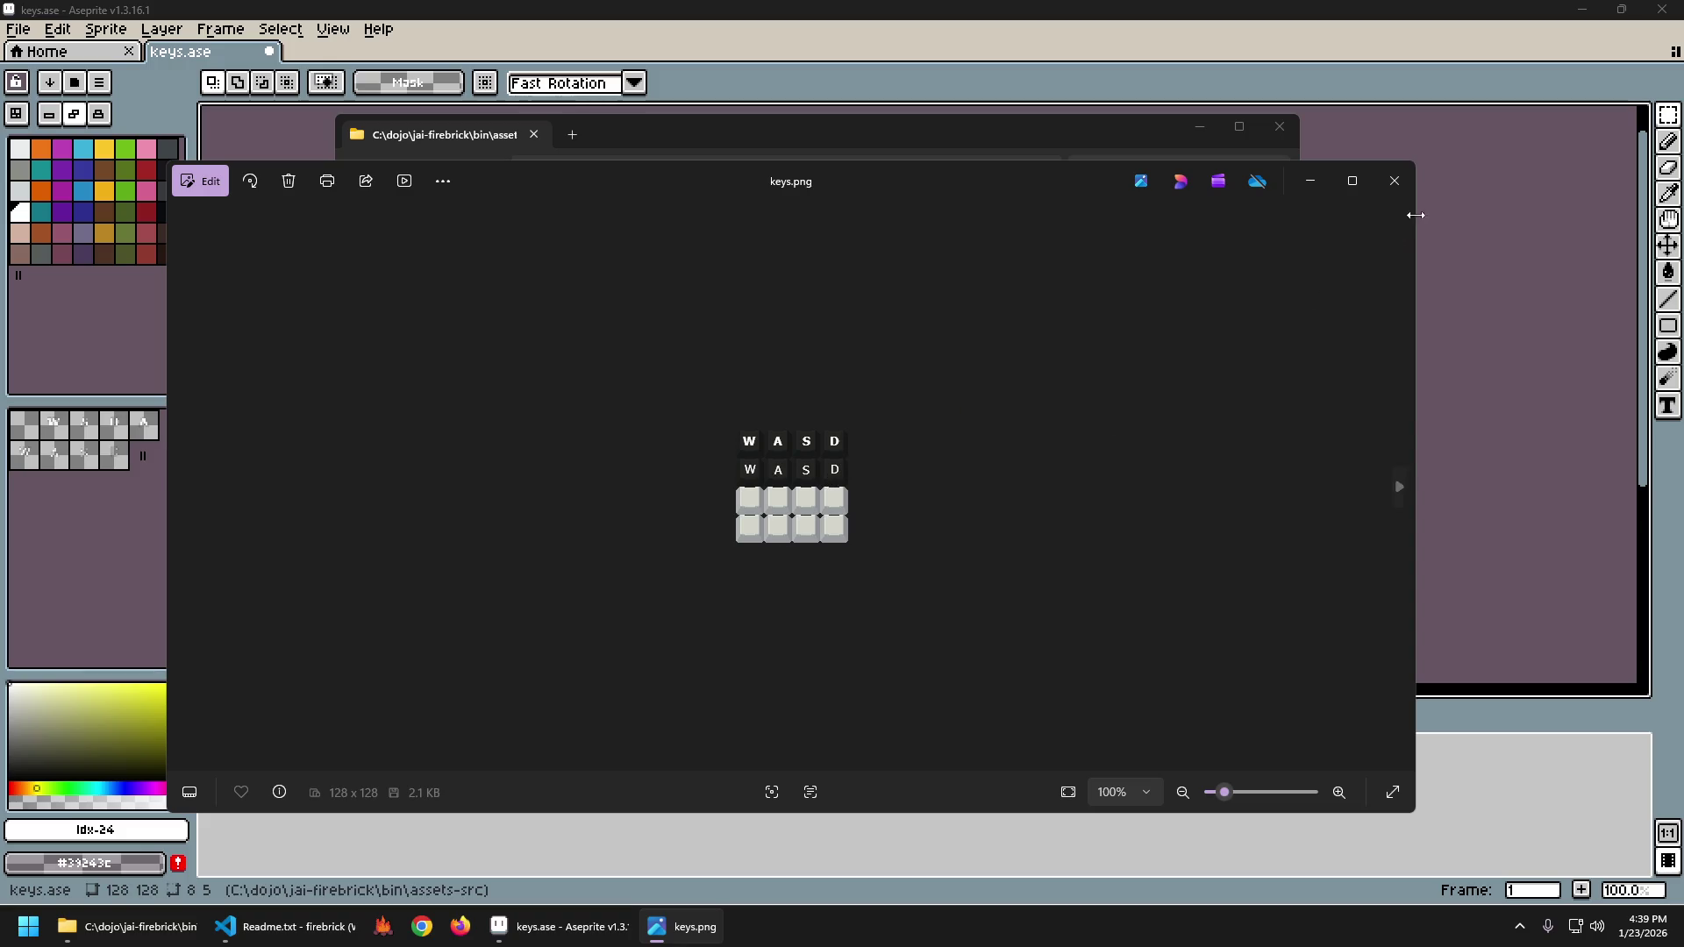
{"action": "left_click", "coordinate": [1398, 181]}
Return to Aseprite and select the second-row D key.
{"action": "left_click", "coordinate": [1277, 58]}
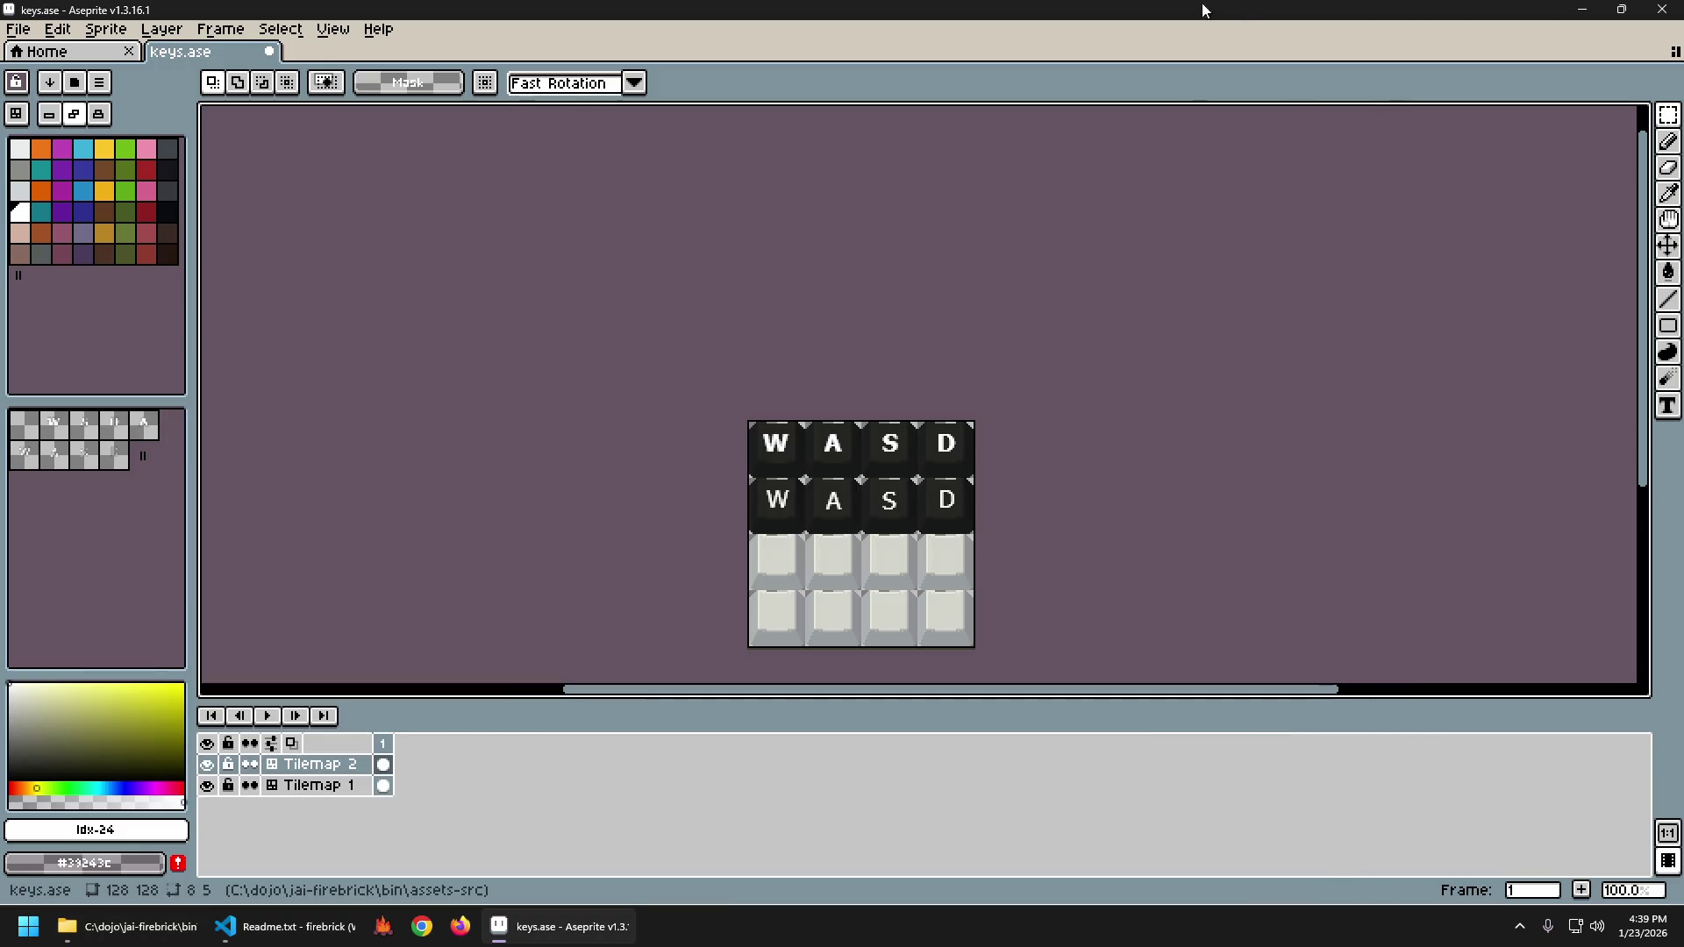
{"action": "scroll", "coordinate": [1009, 538], "scroll_direction": "up", "scroll_amount": 4}
{"action": "left_click_drag", "start_coordinate": [778, 170], "coordinate": [941, 316]}
Draw a trial horizontal guide line below the W, then undo it.
{"action": "left_click", "coordinate": [944, 318]}
{"action": "scroll", "coordinate": [877, 281], "scroll_direction": "down", "scroll_amount": 3}
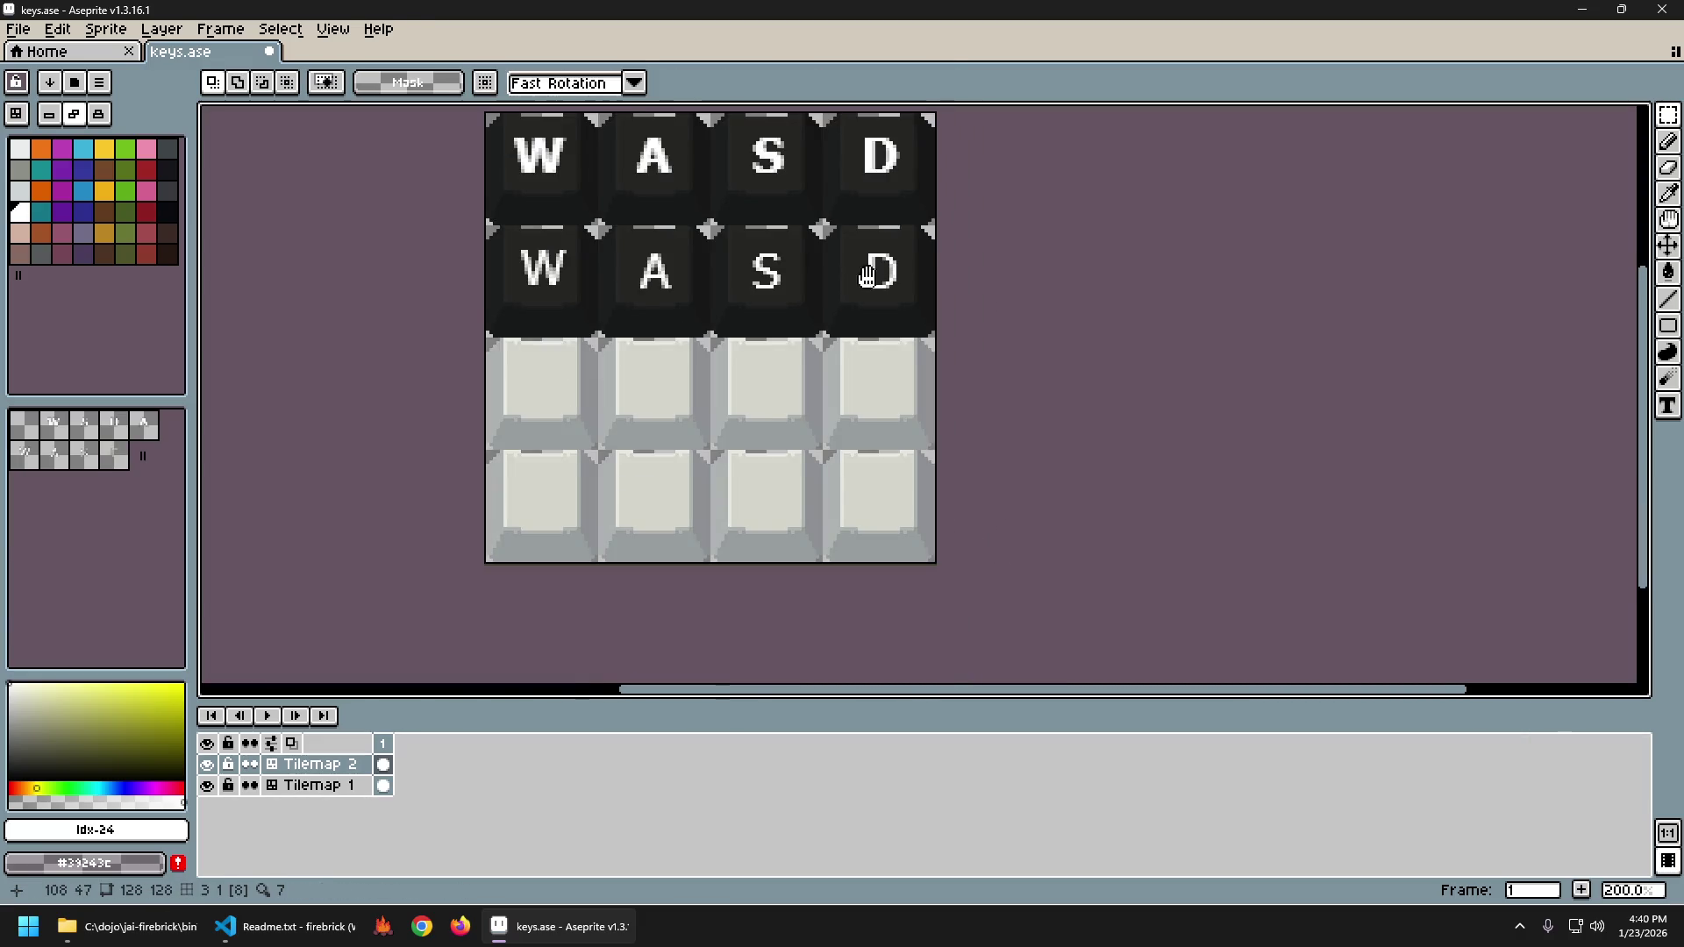
{"action": "scroll", "coordinate": [821, 359], "scroll_direction": "up", "scroll_amount": 2}
{"action": "key", "text": "l"}
{"action": "mouse_move", "coordinate": [355, 337]}
{"action": "left_mouse_down"}
{"action": "mouse_move", "coordinate": [781, 352]}
{"action": "mouse_move", "coordinate": [1195, 338]}
{"action": "left_mouse_up"}
{"action": "key", "text": "v"}
{"action": "key", "text": "ctrl+z"}
Draw trial vertical lines below and above the W, undoing each one.
{"action": "key", "text": "m"}
{"action": "mouse_move", "coordinate": [540, 234]}
{"action": "left_mouse_down"}
{"action": "mouse_move", "coordinate": [655, 391]}
{"action": "mouse_move", "coordinate": [620, 357]}
{"action": "left_mouse_up"}
{"action": "left_click_drag", "start_coordinate": [452, 362], "coordinate": [573, 469]}
{"action": "left_click", "coordinate": [579, 490]}
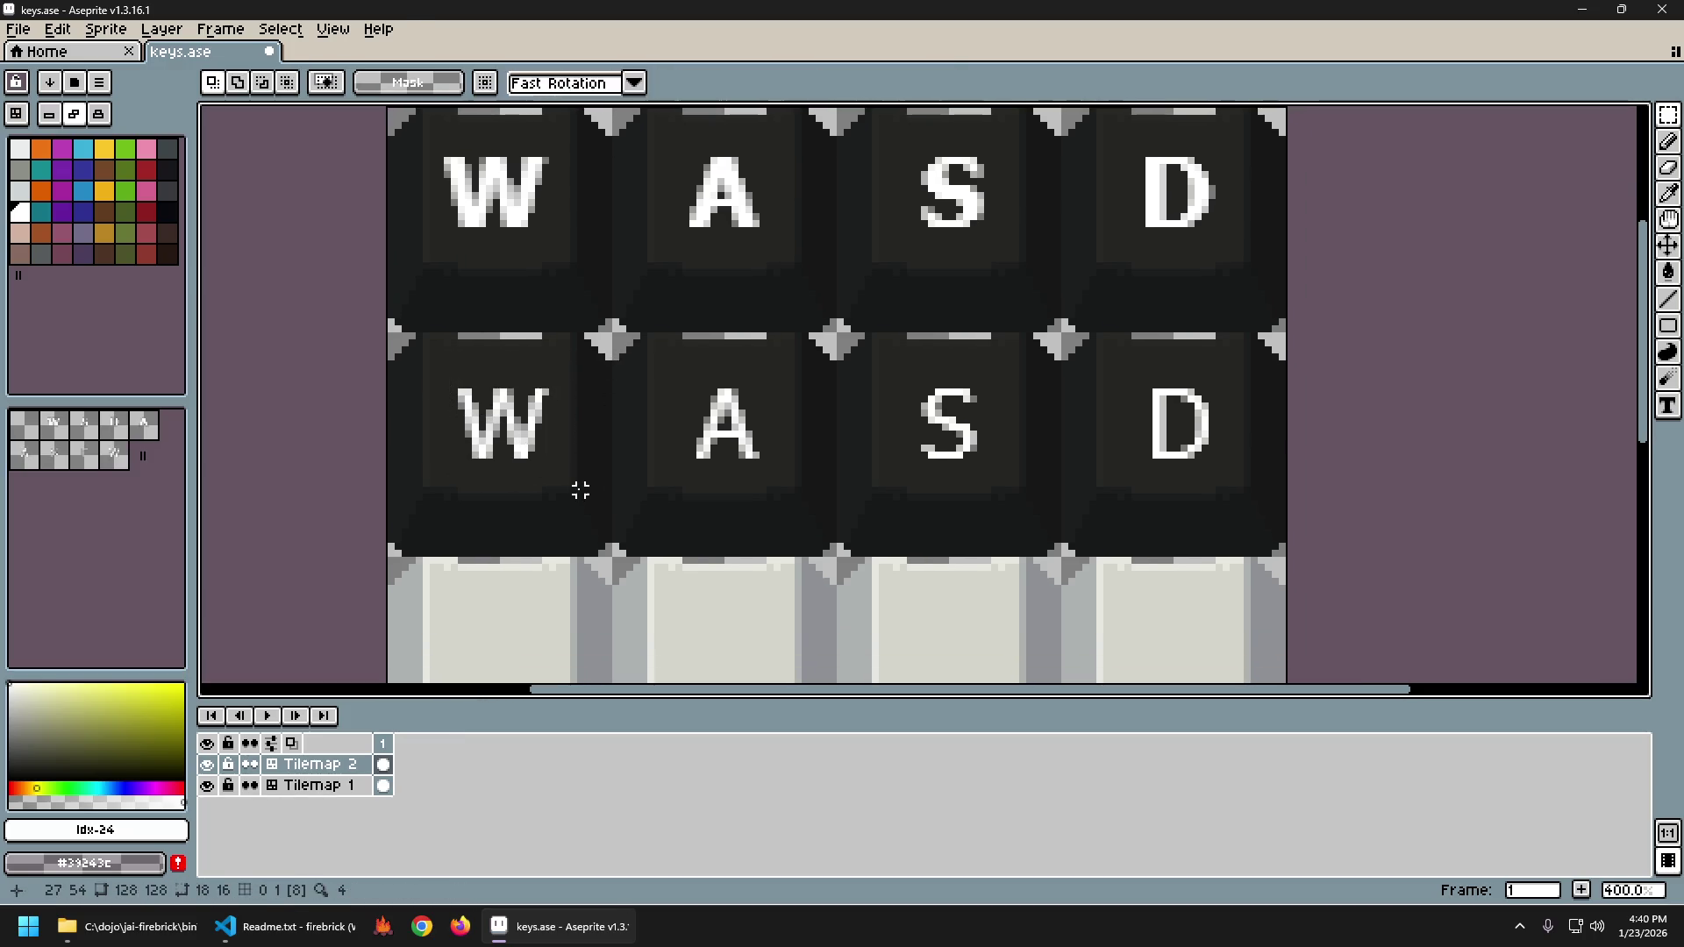
{"action": "scroll", "coordinate": [580, 491], "scroll_direction": "up", "scroll_amount": 2}
{"action": "key", "text": "b"}
{"action": "left_click_drag", "start_coordinate": [463, 473], "coordinate": [466, 518]}
{"action": "key", "text": "ctrl+z"}
{"action": "left_click", "coordinate": [488, 335]}
{"action": "left_click_drag", "start_coordinate": [497, 346], "coordinate": [497, 309]}
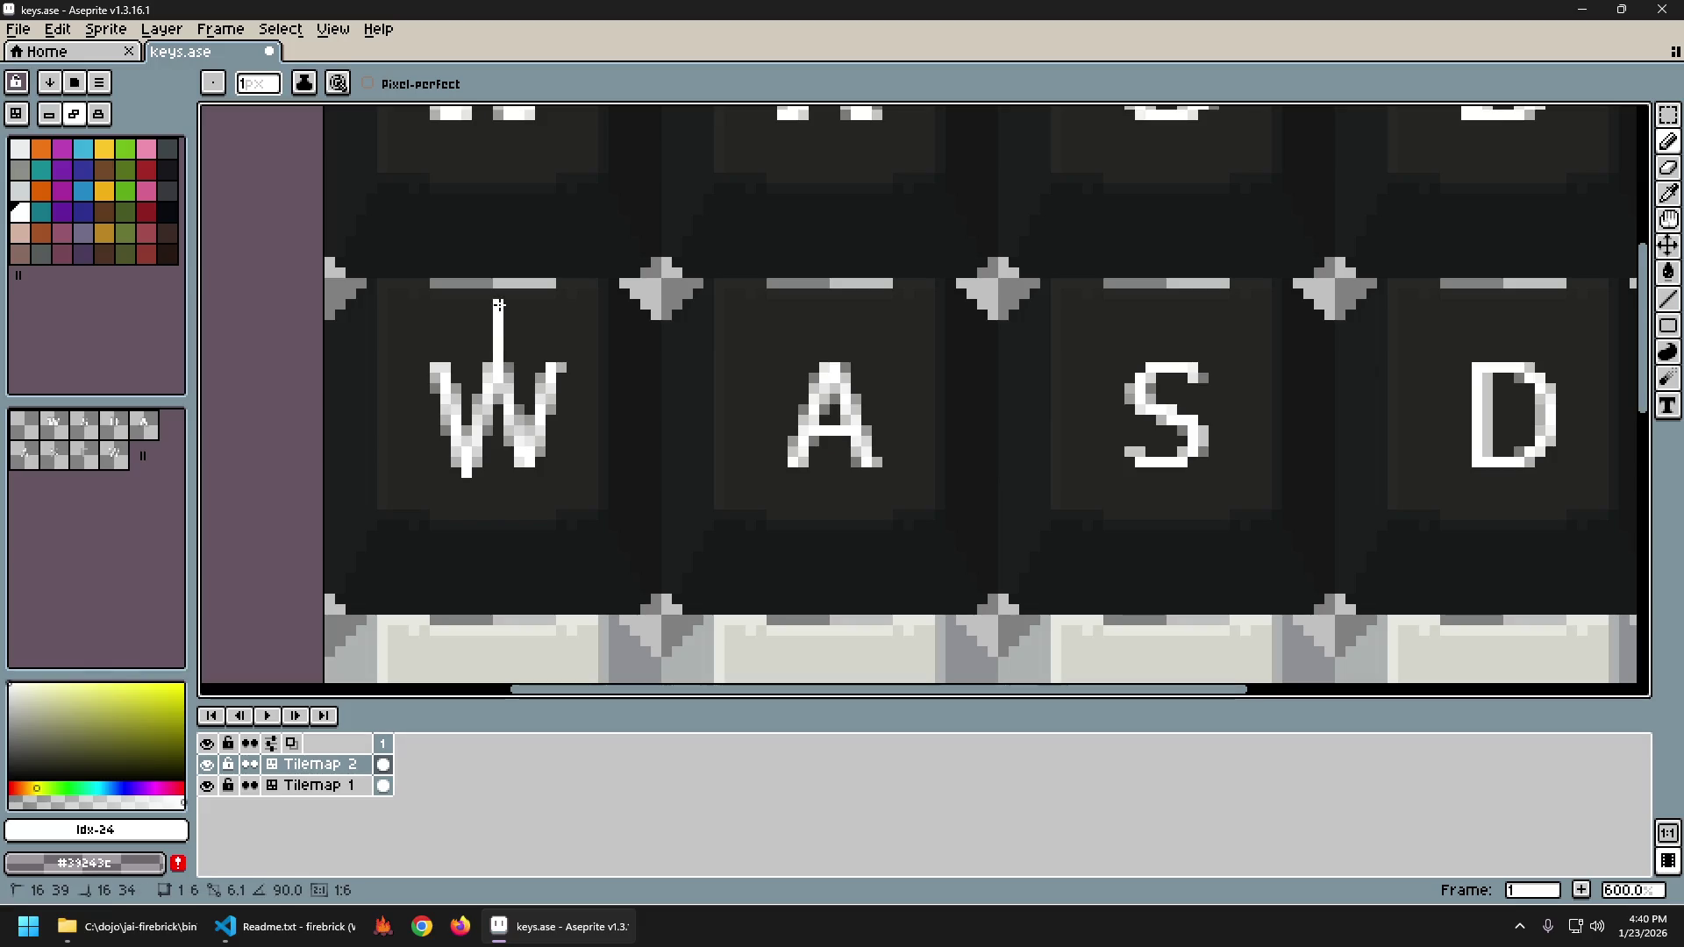
{"action": "key", "text": "ctrl+z"}
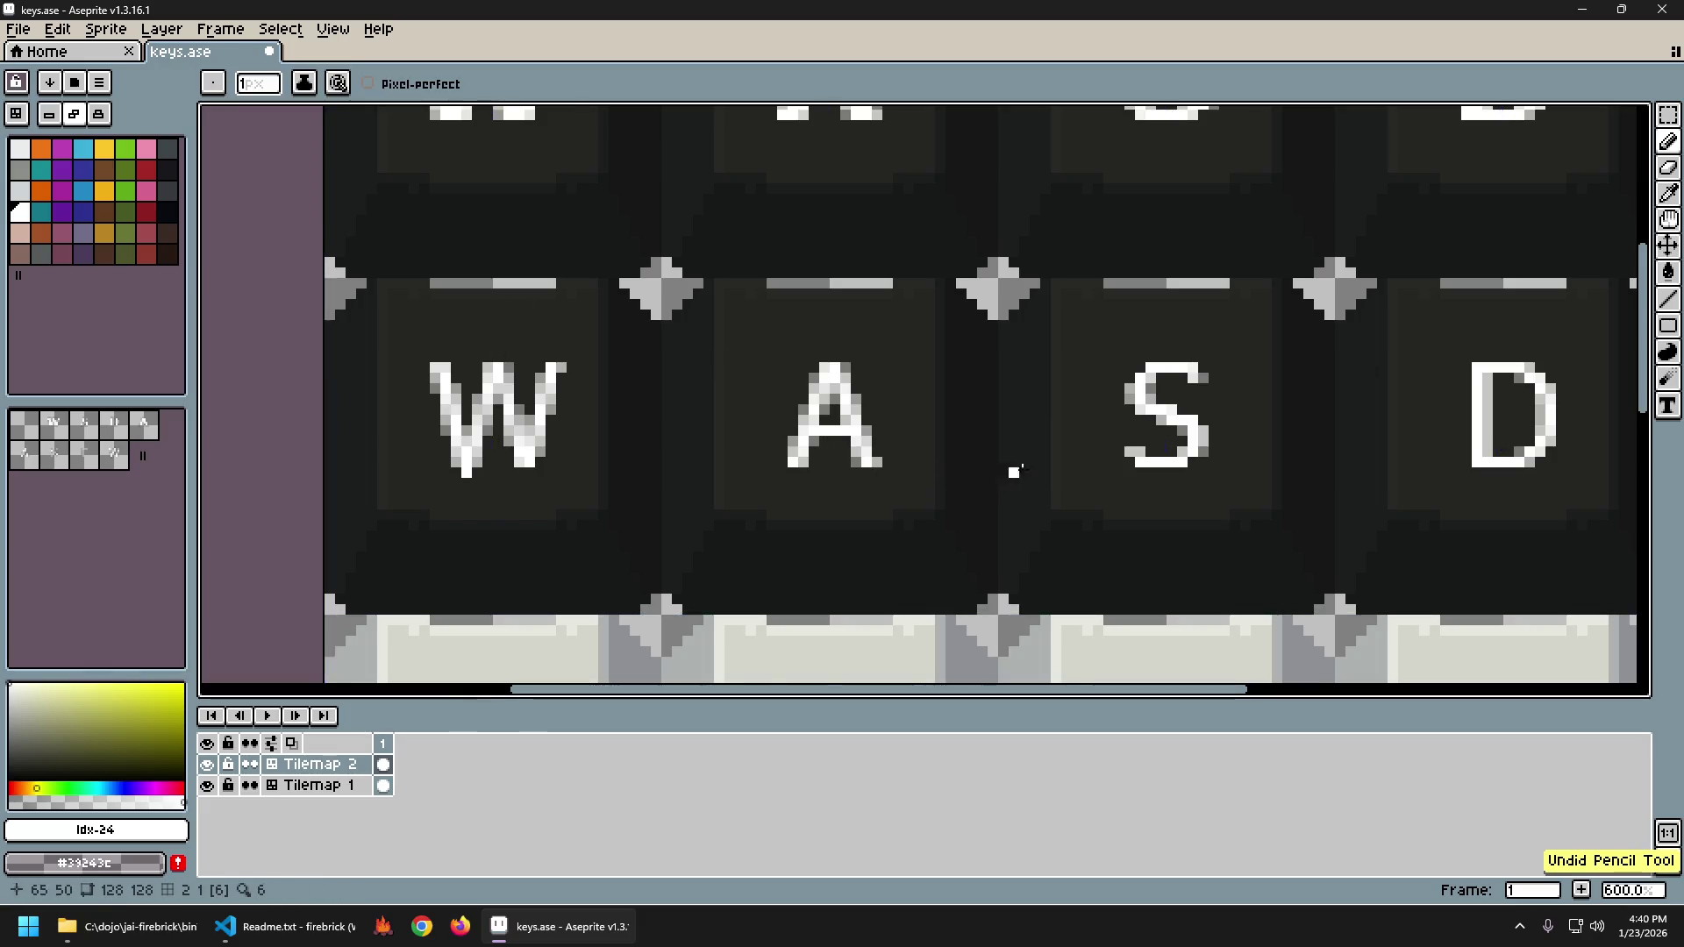
Try selecting the second keycap row, then clear the selection.
{"action": "scroll", "coordinate": [1015, 470], "scroll_direction": "down", "scroll_amount": 2}
{"action": "left_click_drag", "start_coordinate": [1155, 535], "coordinate": [912, 510]}
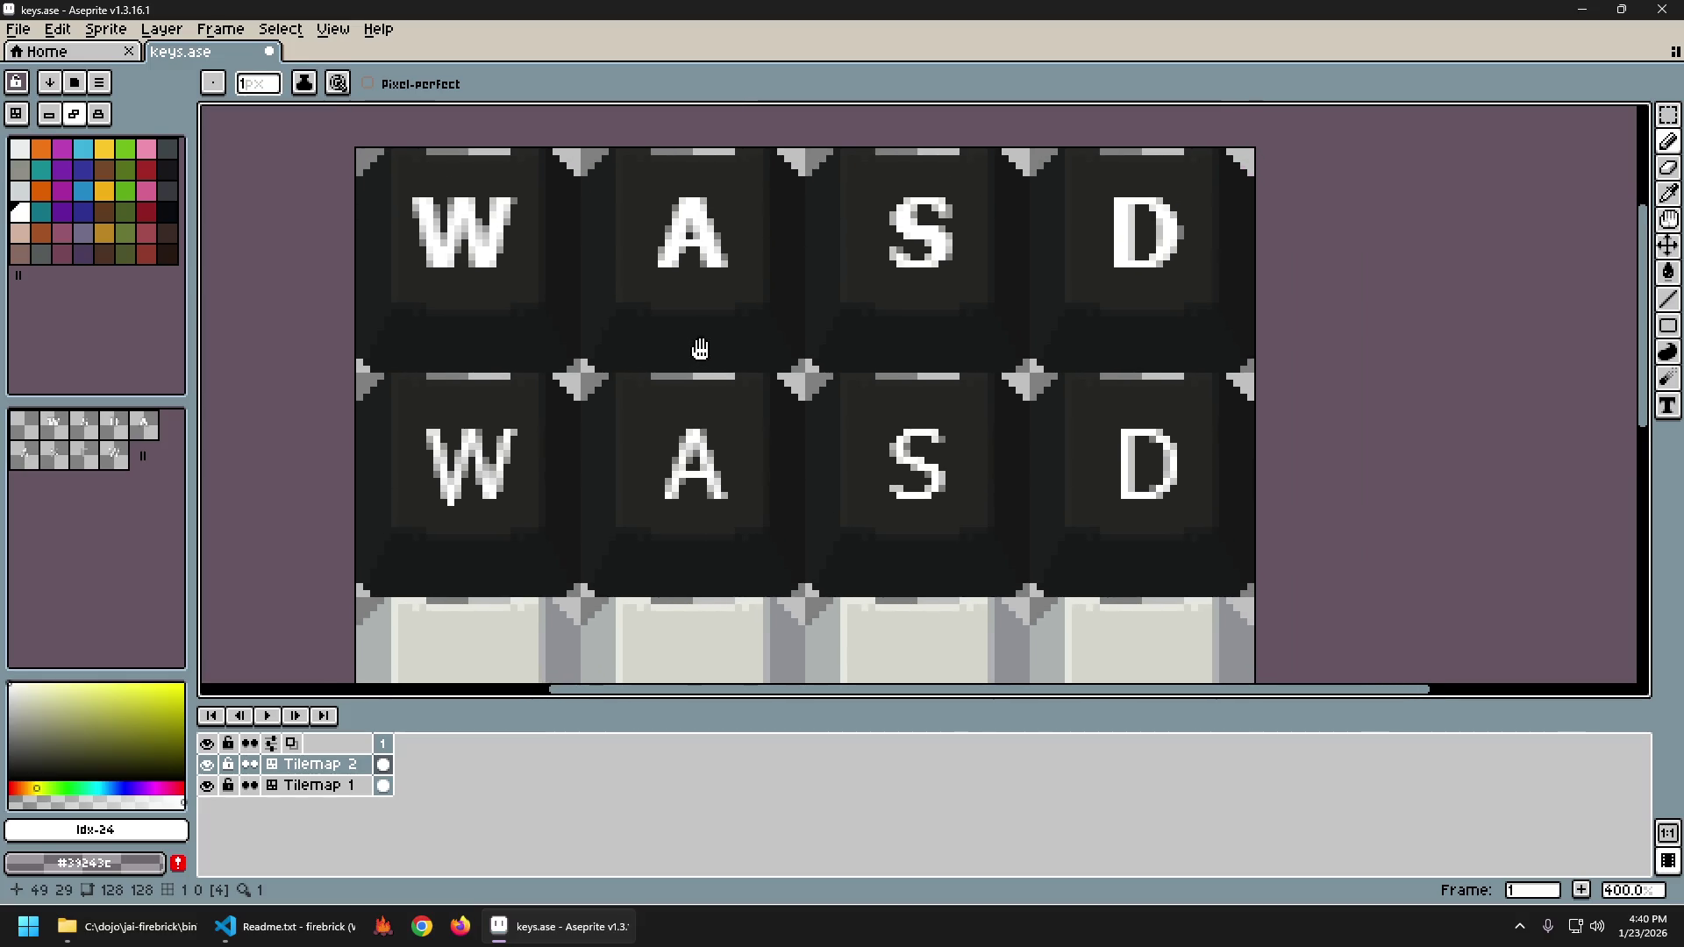
{"action": "scroll", "coordinate": [699, 346], "scroll_direction": "down", "scroll_amount": 2}
{"action": "key", "text": "s"}
{"action": "mouse_move", "coordinate": [550, 379]}
{"action": "left_mouse_down"}
{"action": "mouse_move", "coordinate": [933, 466]}
{"action": "mouse_move", "coordinate": [989, 461]}
{"action": "left_mouse_up"}
{"action": "key", "text": "ctrl+z"}
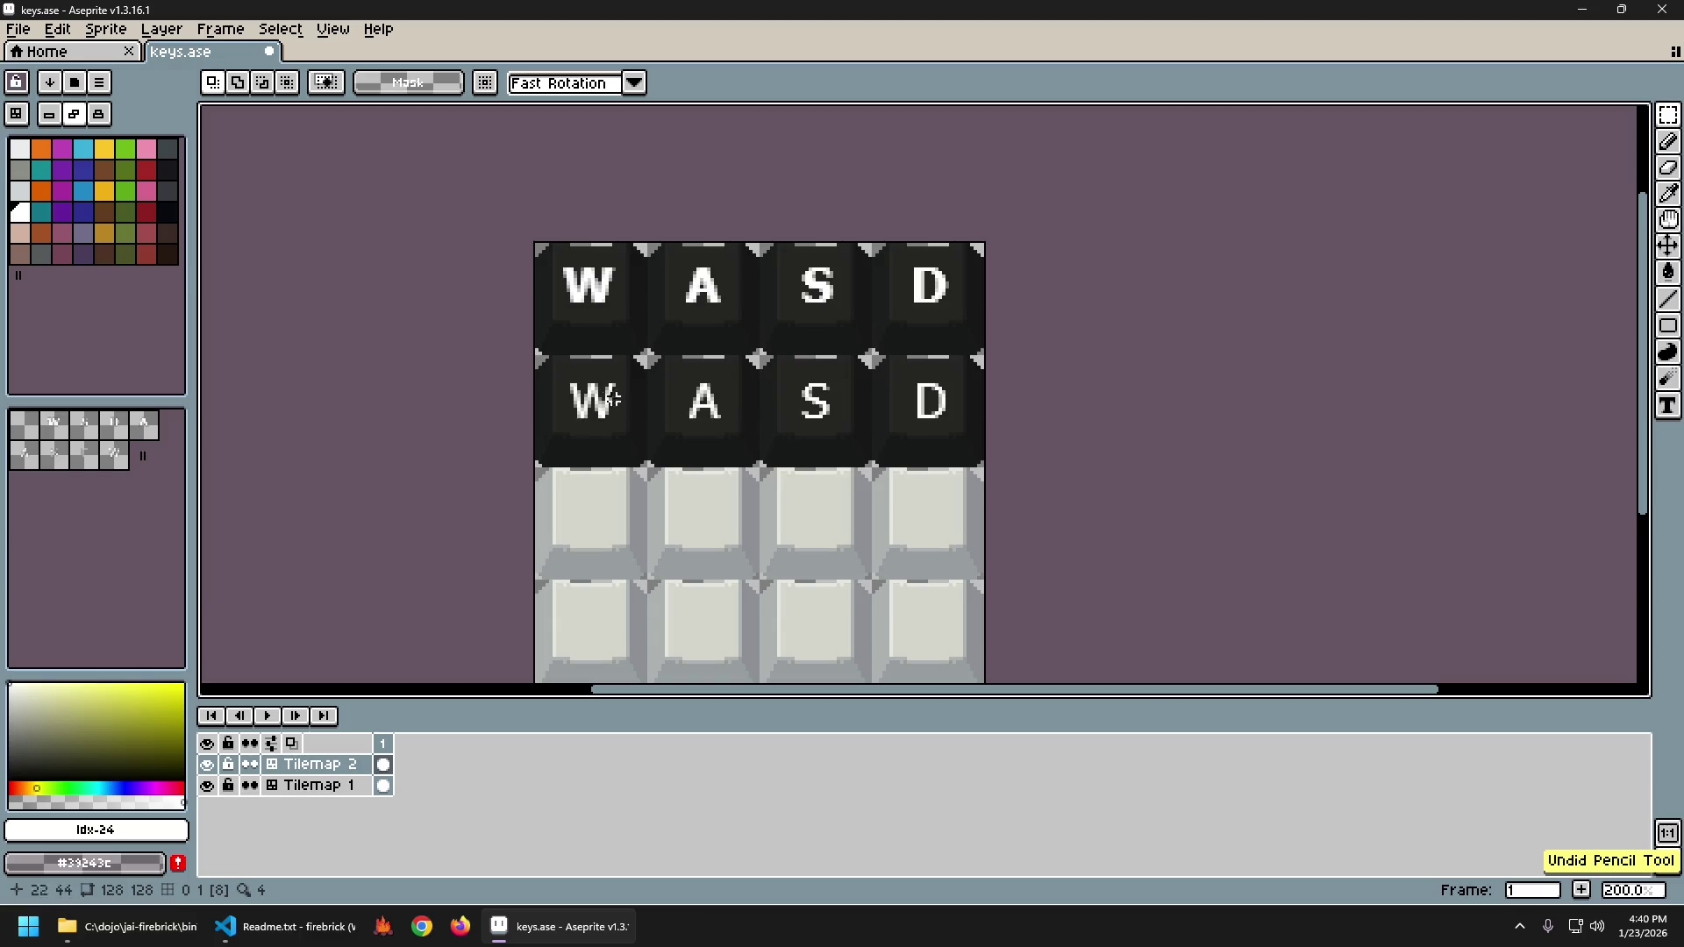
{"action": "left_click_drag", "start_coordinate": [544, 376], "coordinate": [1027, 462]}
{"action": "key", "text": "ctrl+d"}
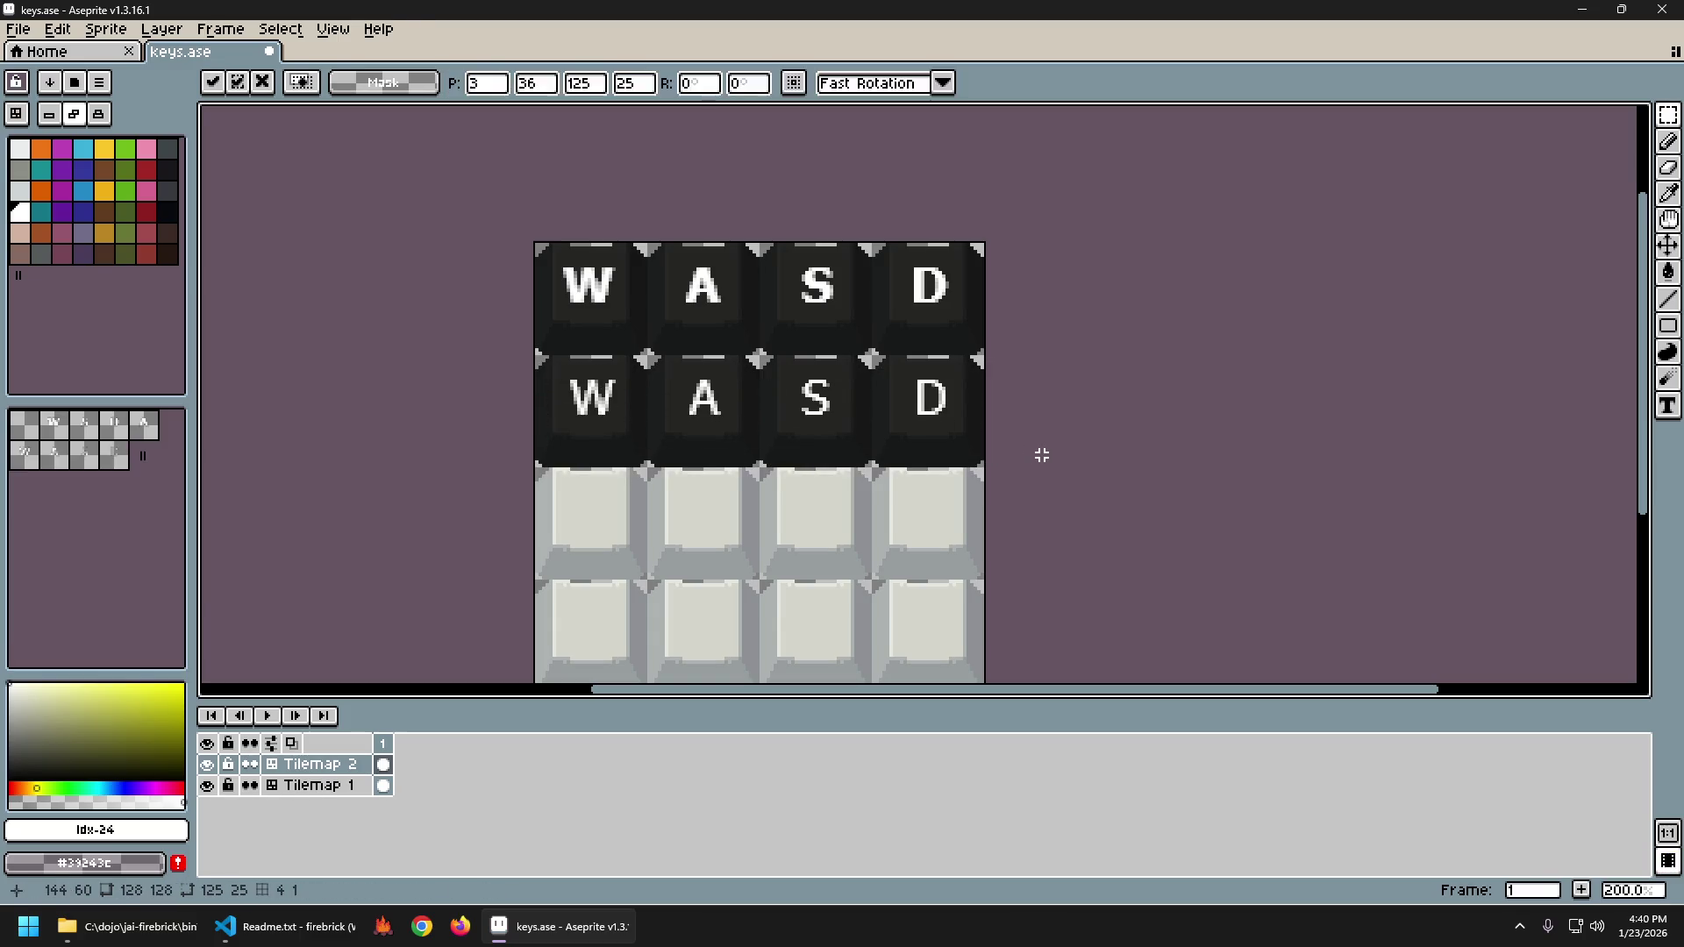
Nudge the second-row D 2 px left and save keys.ase.
{"action": "scroll", "coordinate": [986, 402], "scroll_direction": "up", "scroll_amount": 3}
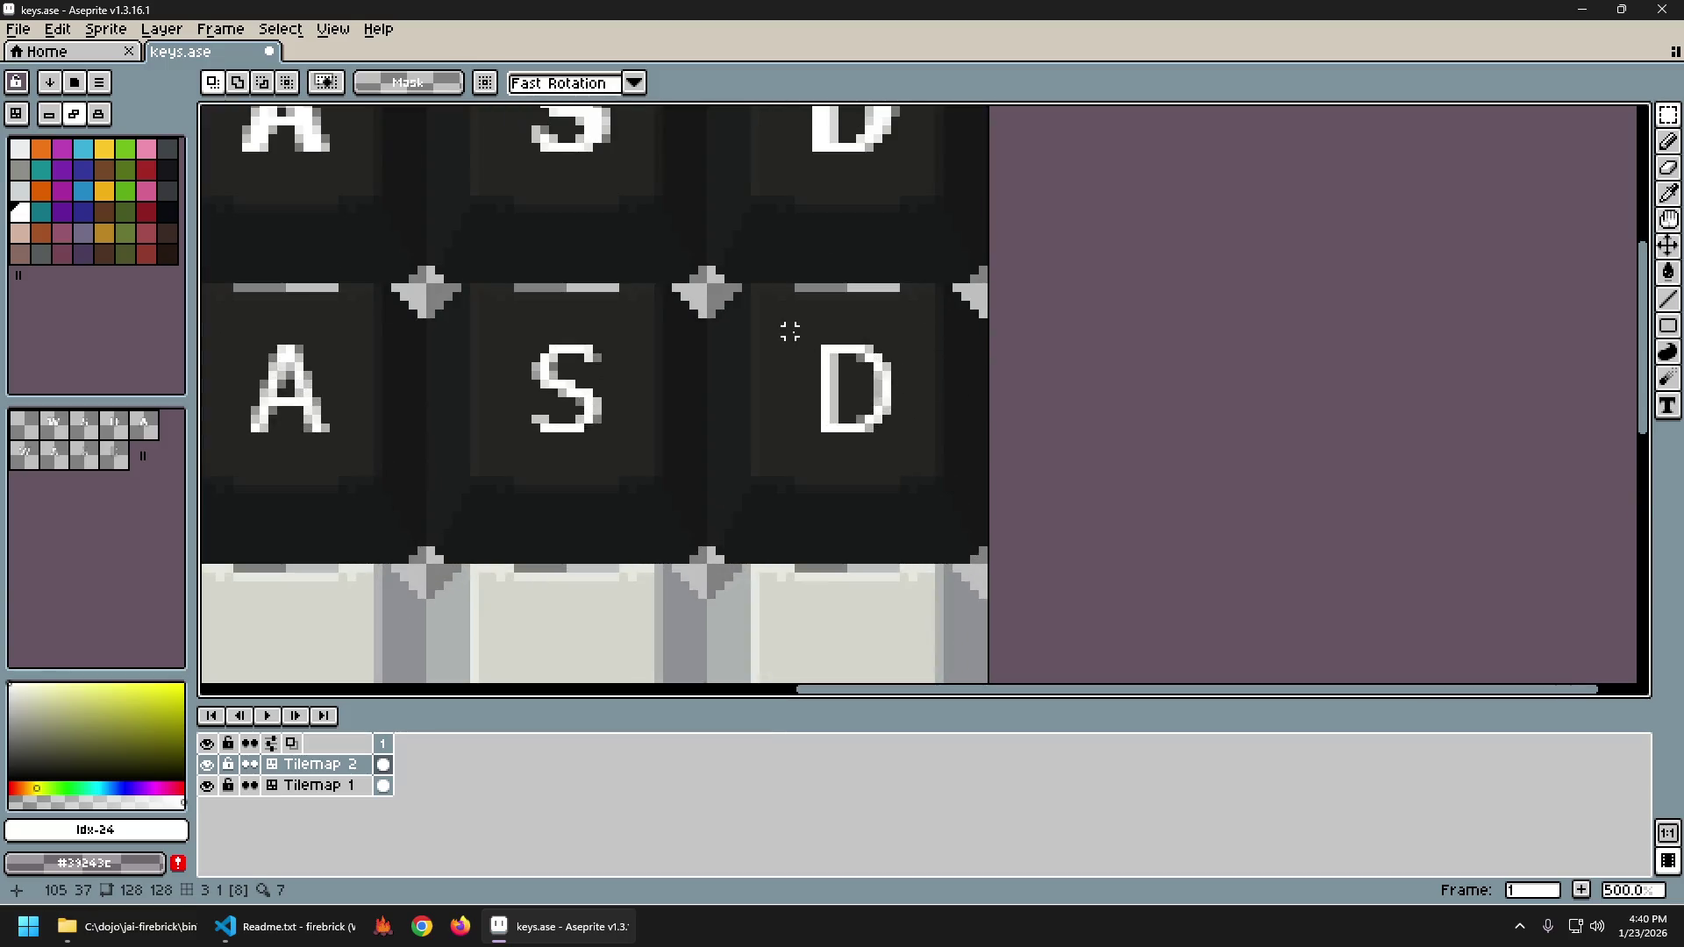
{"action": "left_click_drag", "start_coordinate": [803, 331], "coordinate": [944, 478]}
{"action": "key", "text": "Left"}
{"action": "key", "text": "Left"}
{"action": "key", "text": "ctrl+d"}
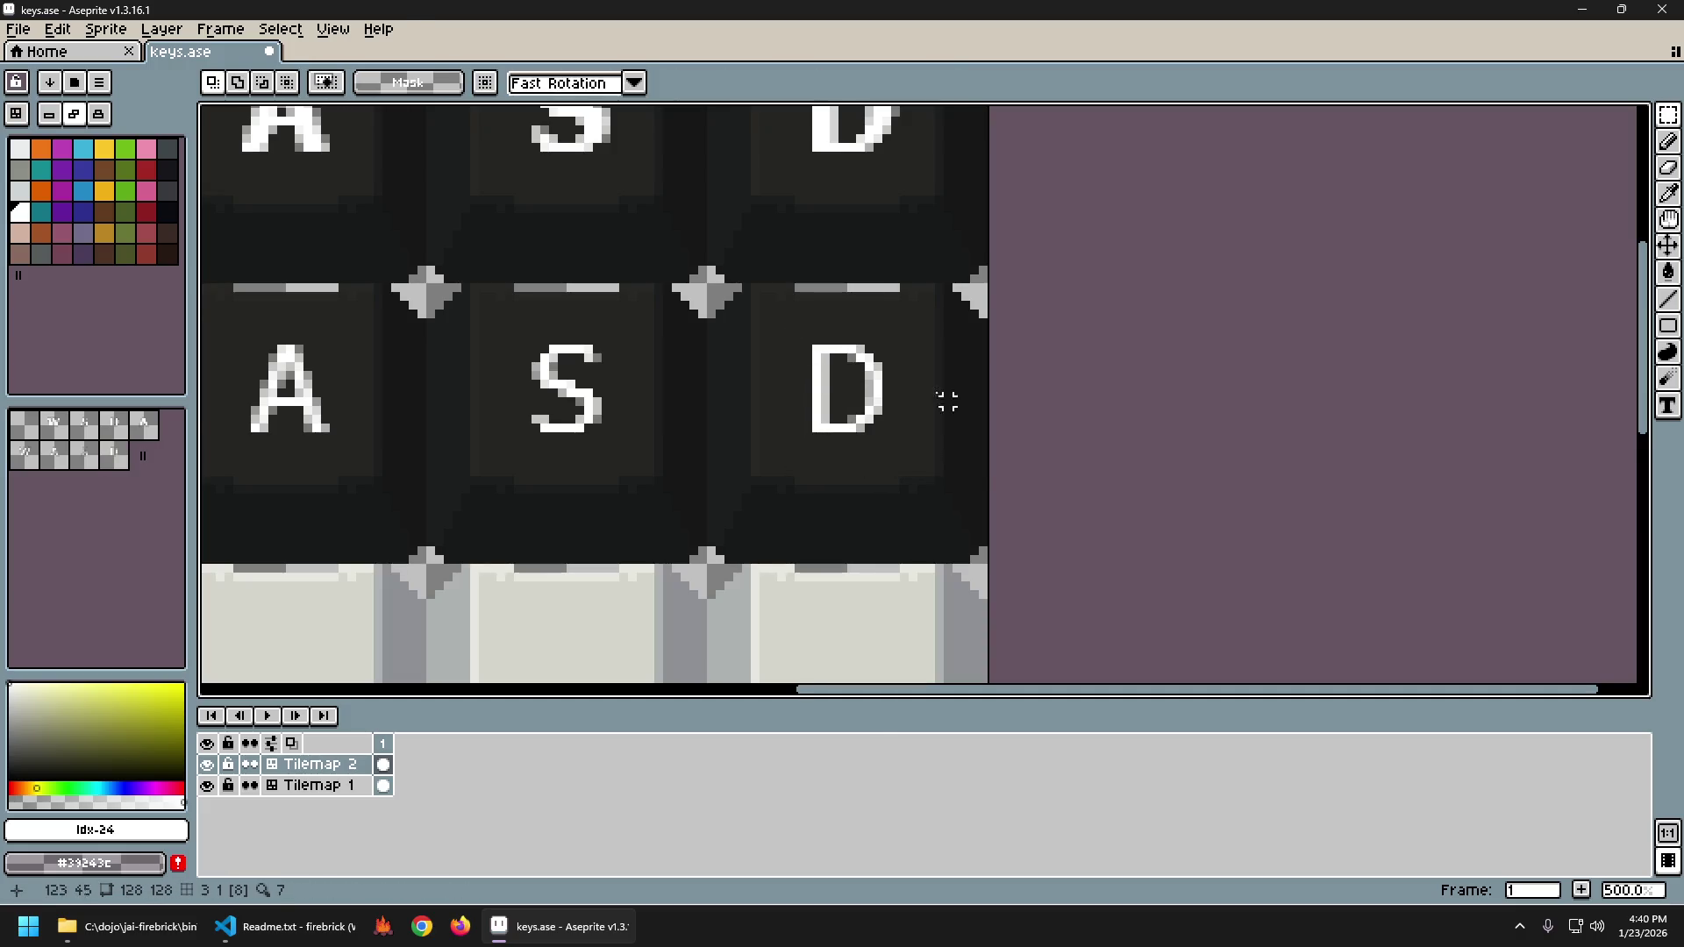
{"action": "scroll", "coordinate": [936, 383], "scroll_direction": "down", "scroll_amount": 4}
{"action": "key", "text": "ctrl+s"}
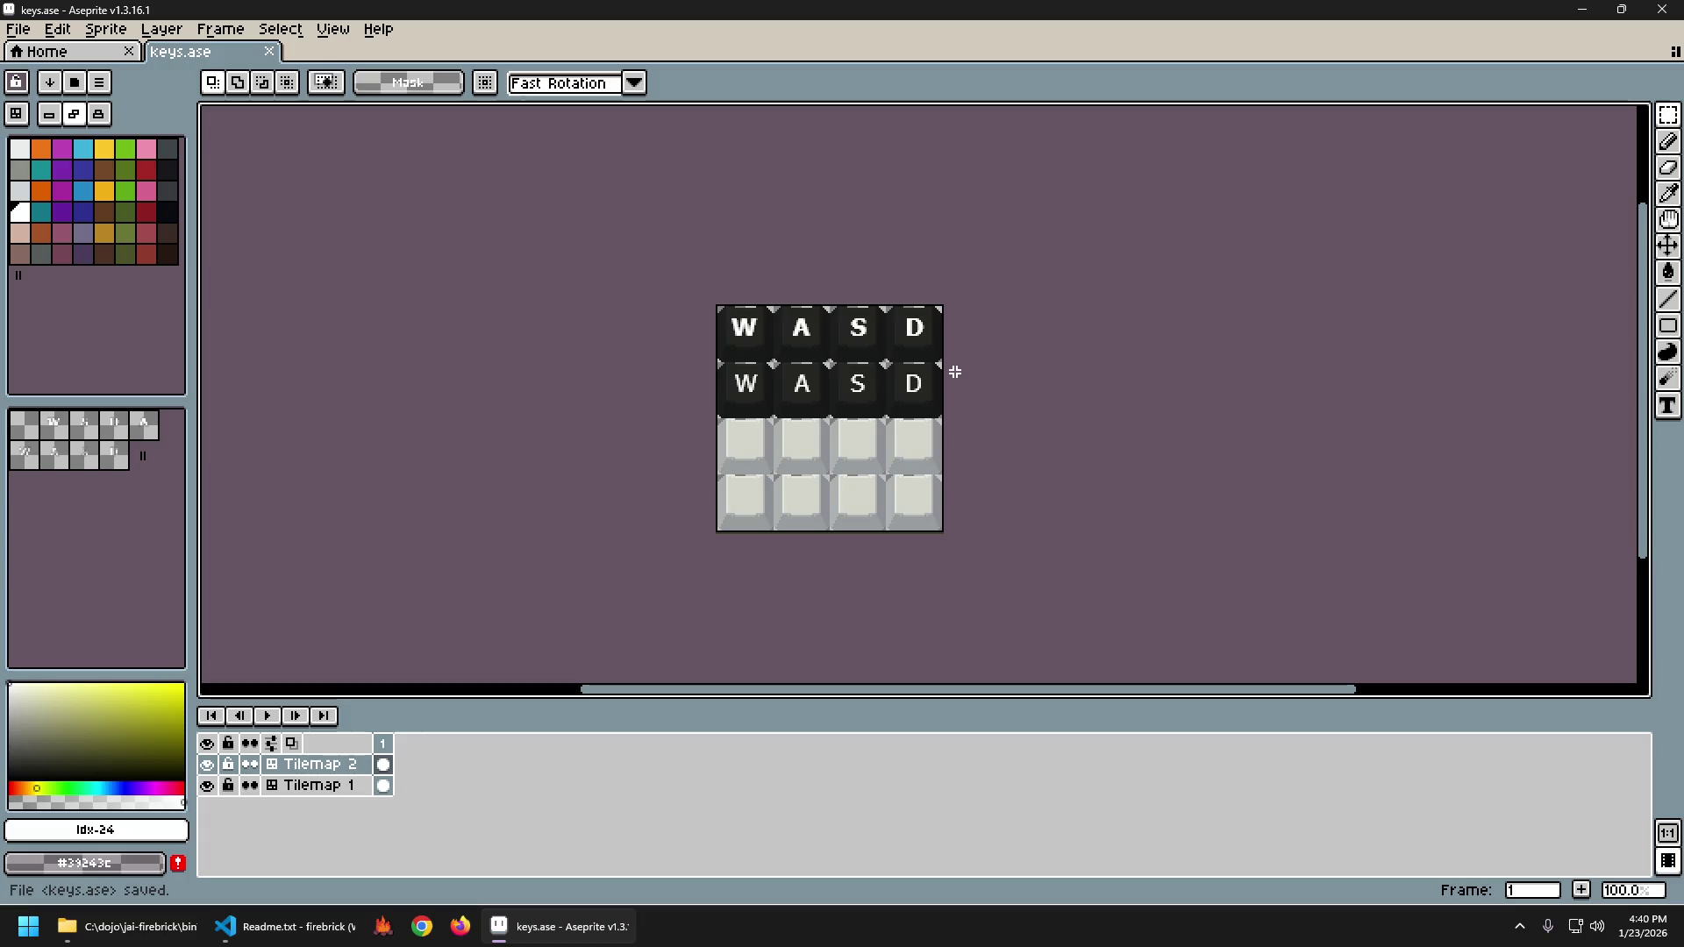
Export keys.png with a chosen Resize scale and check it in Photos.
{"action": "key", "text": "ctrl+alt+shift+s"}
{"action": "left_click", "coordinate": [863, 377]}
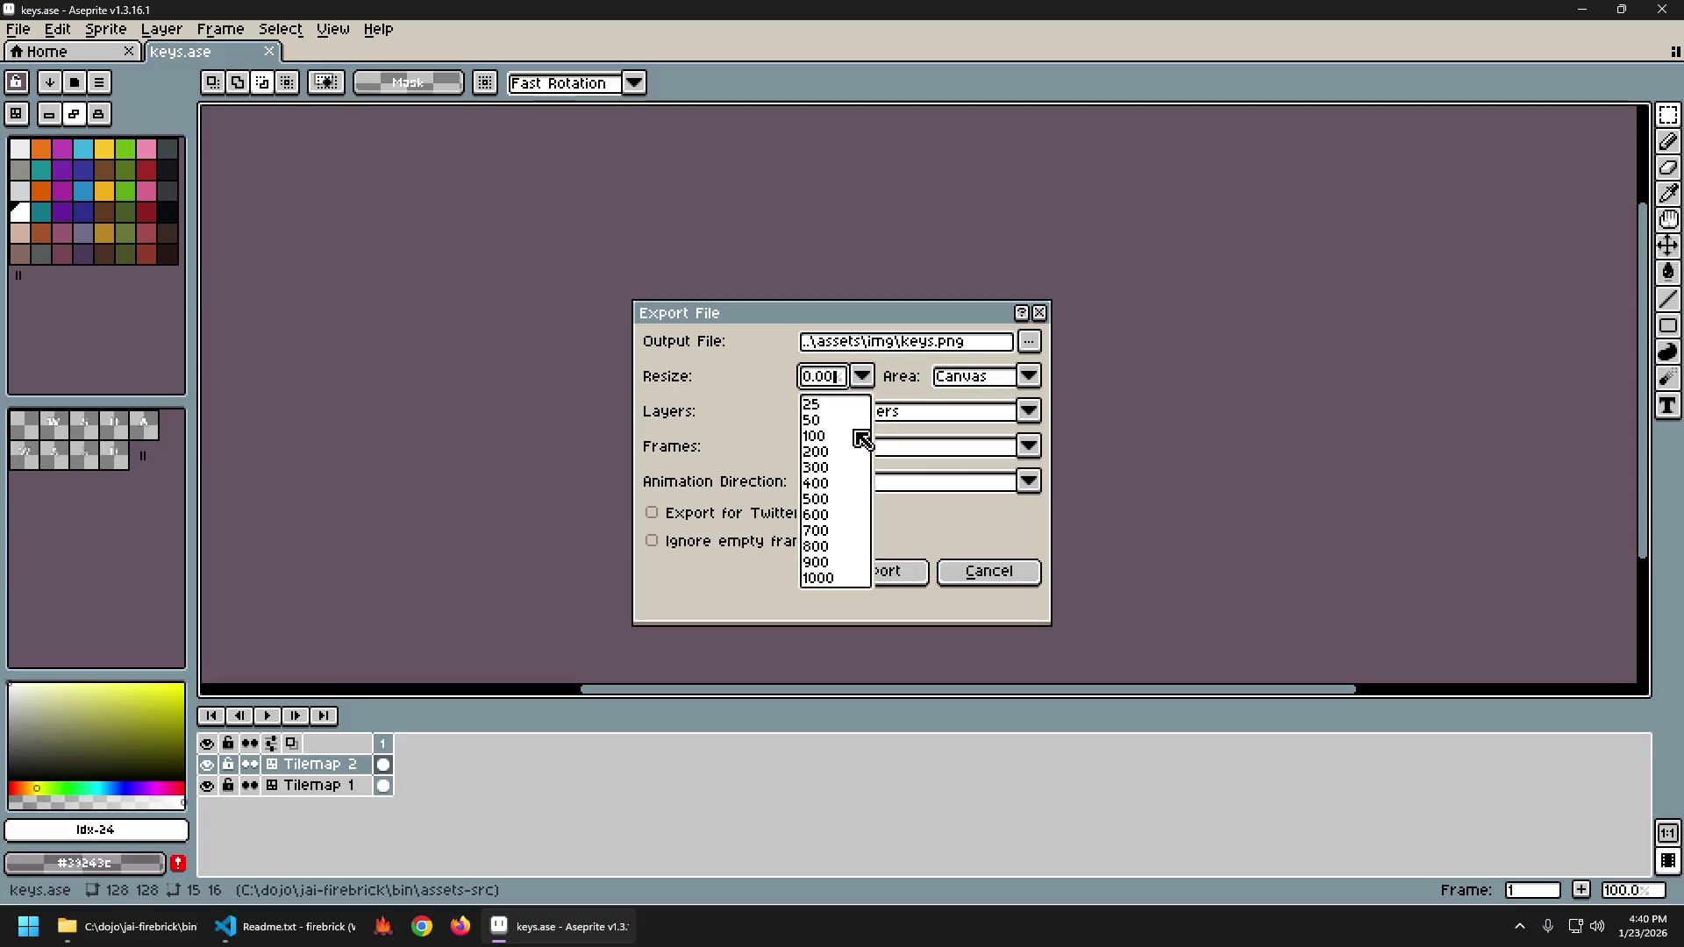
{"action": "left_click", "coordinate": [830, 441]}
{"action": "left_click", "coordinate": [902, 574]}
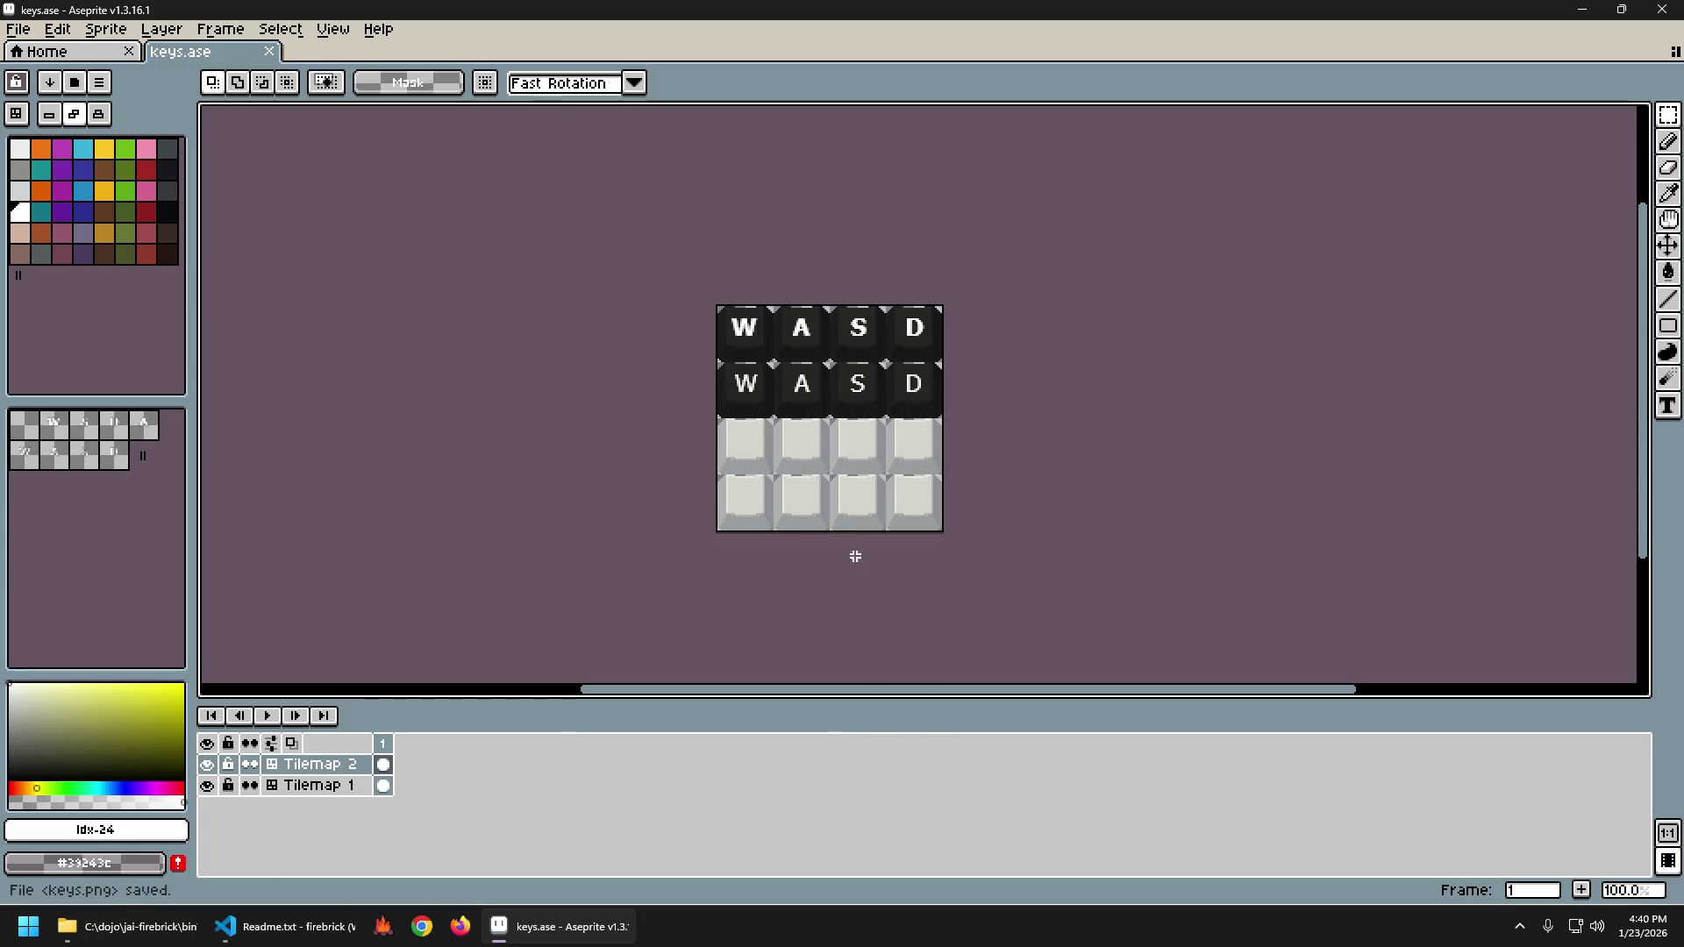
{"action": "left_click", "coordinate": [128, 927]}
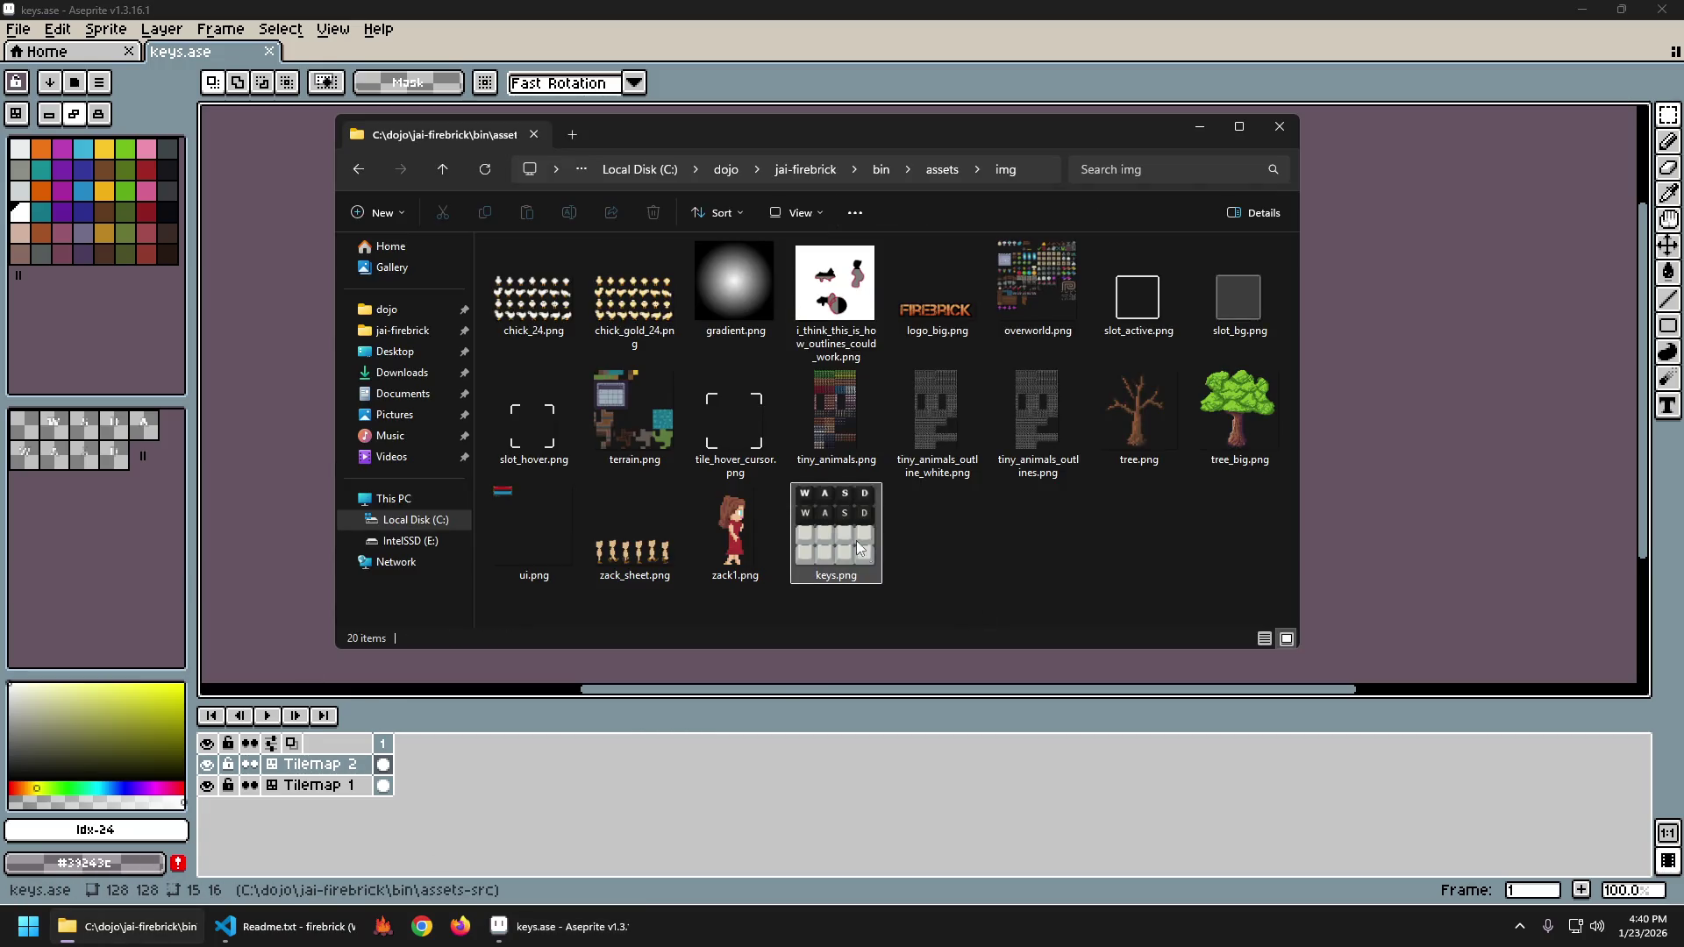
{"action": "double_click", "coordinate": [851, 535]}
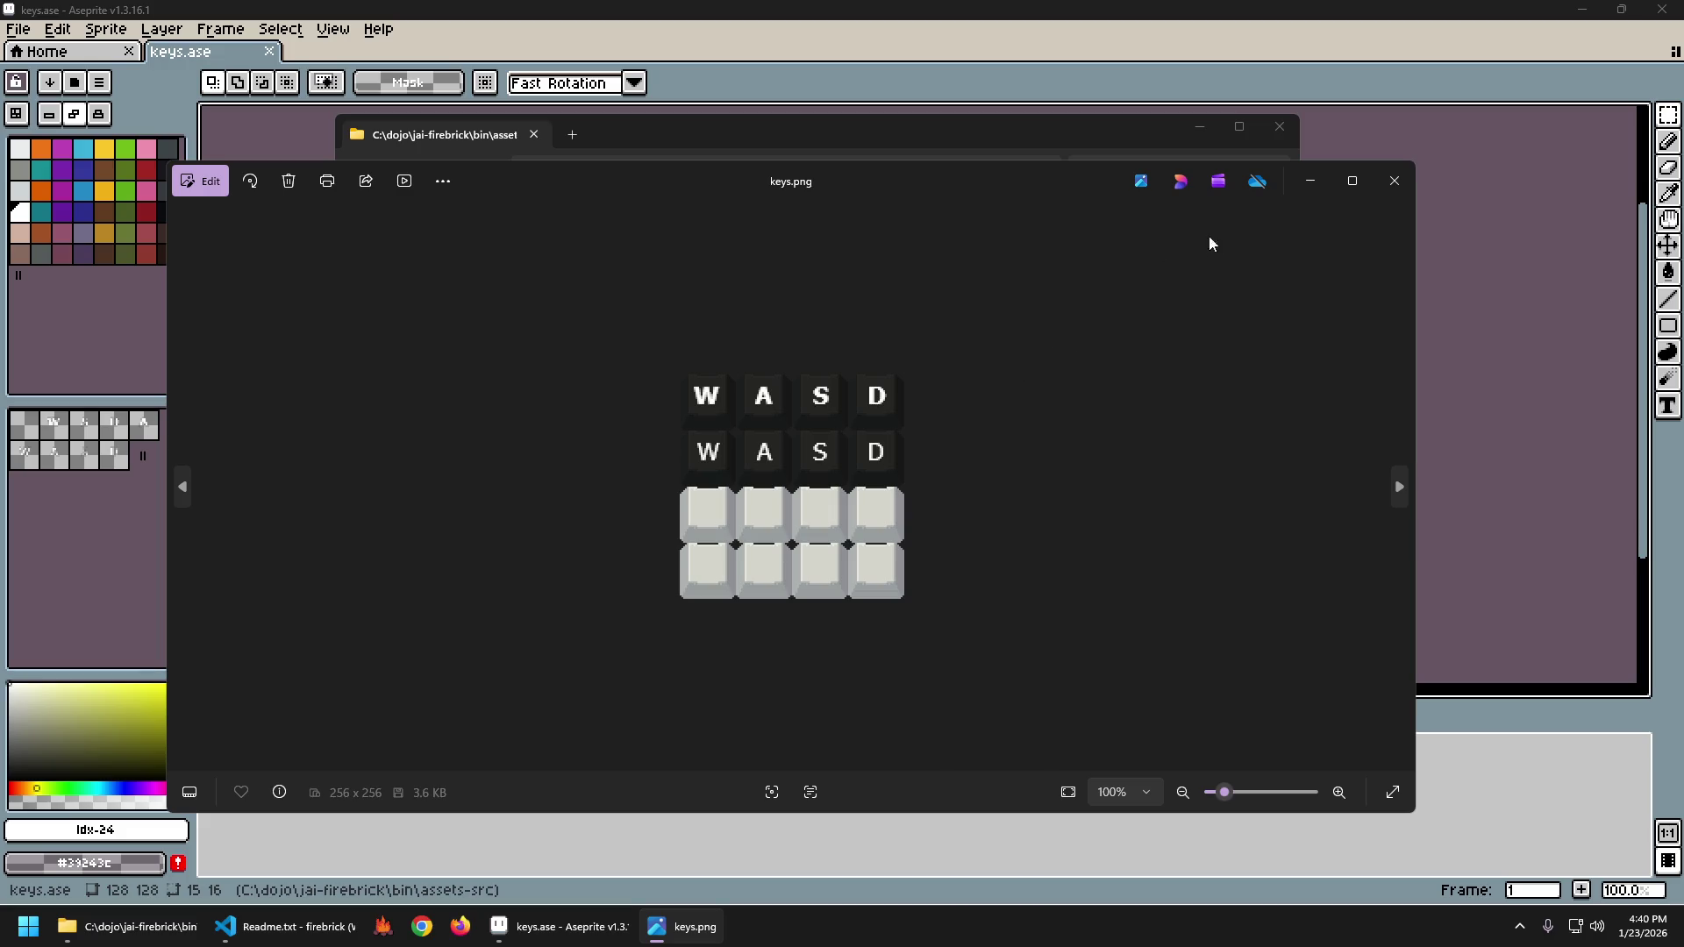
{"action": "left_click", "coordinate": [1388, 175]}
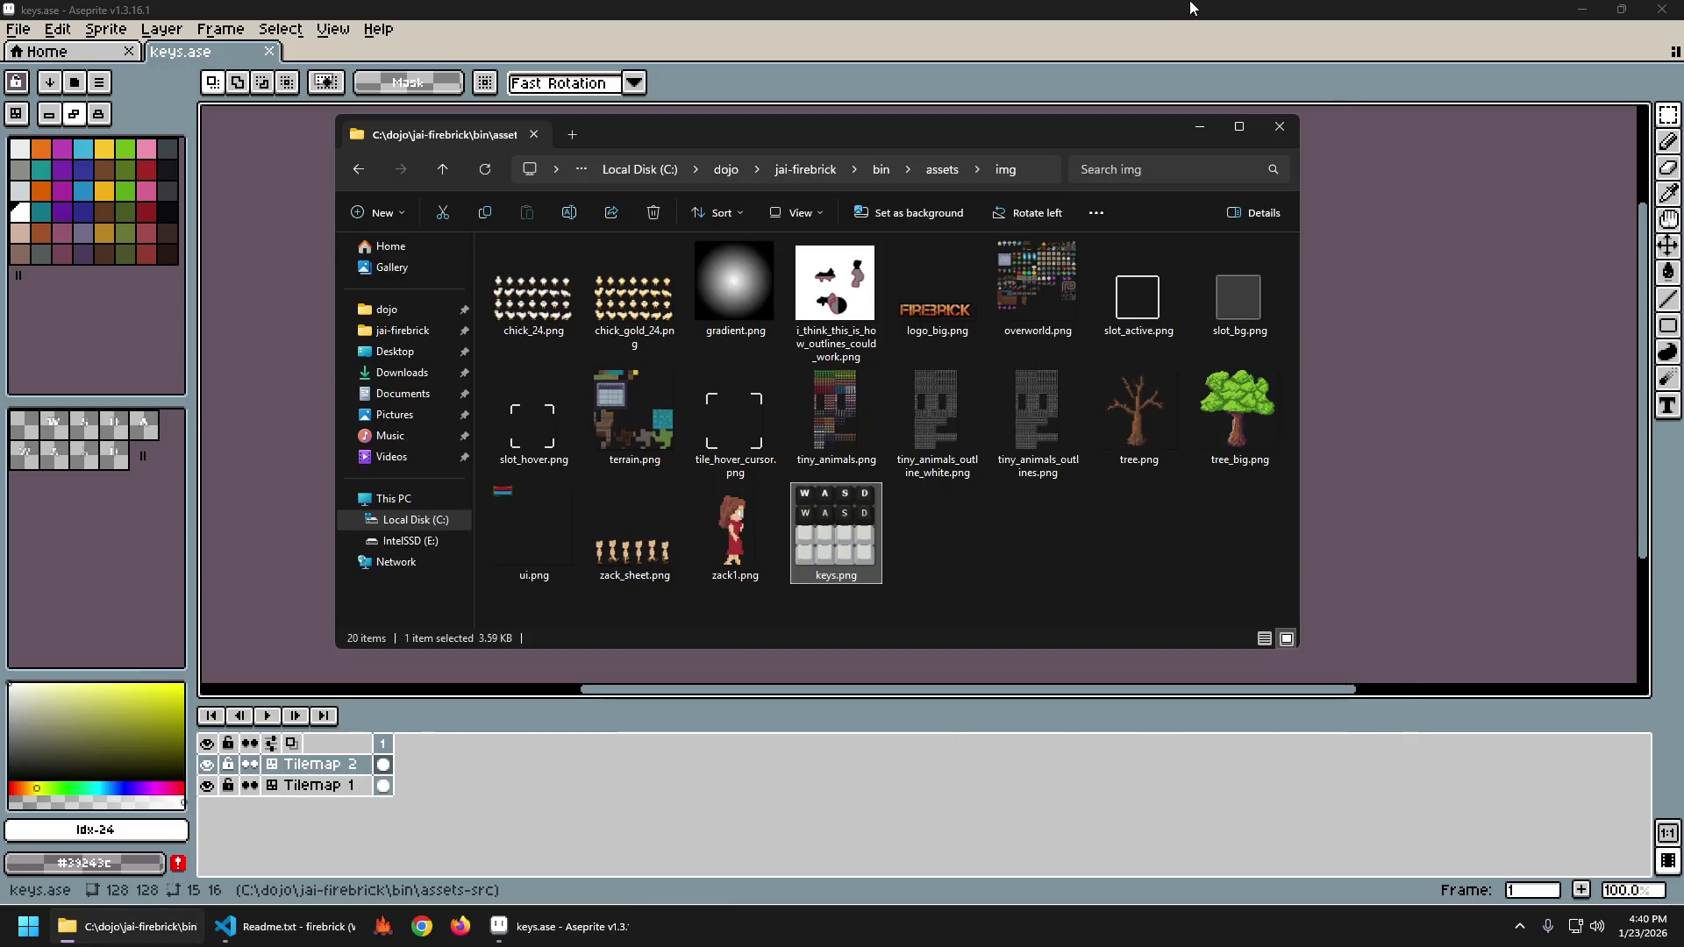
{"action": "left_click", "coordinate": [1342, 176]}
Re-export keys.png at 100% original size and recheck it in Photos.
{"action": "key", "text": "ctrl+alt+shift+s"}
{"action": "left_click", "coordinate": [862, 375]}
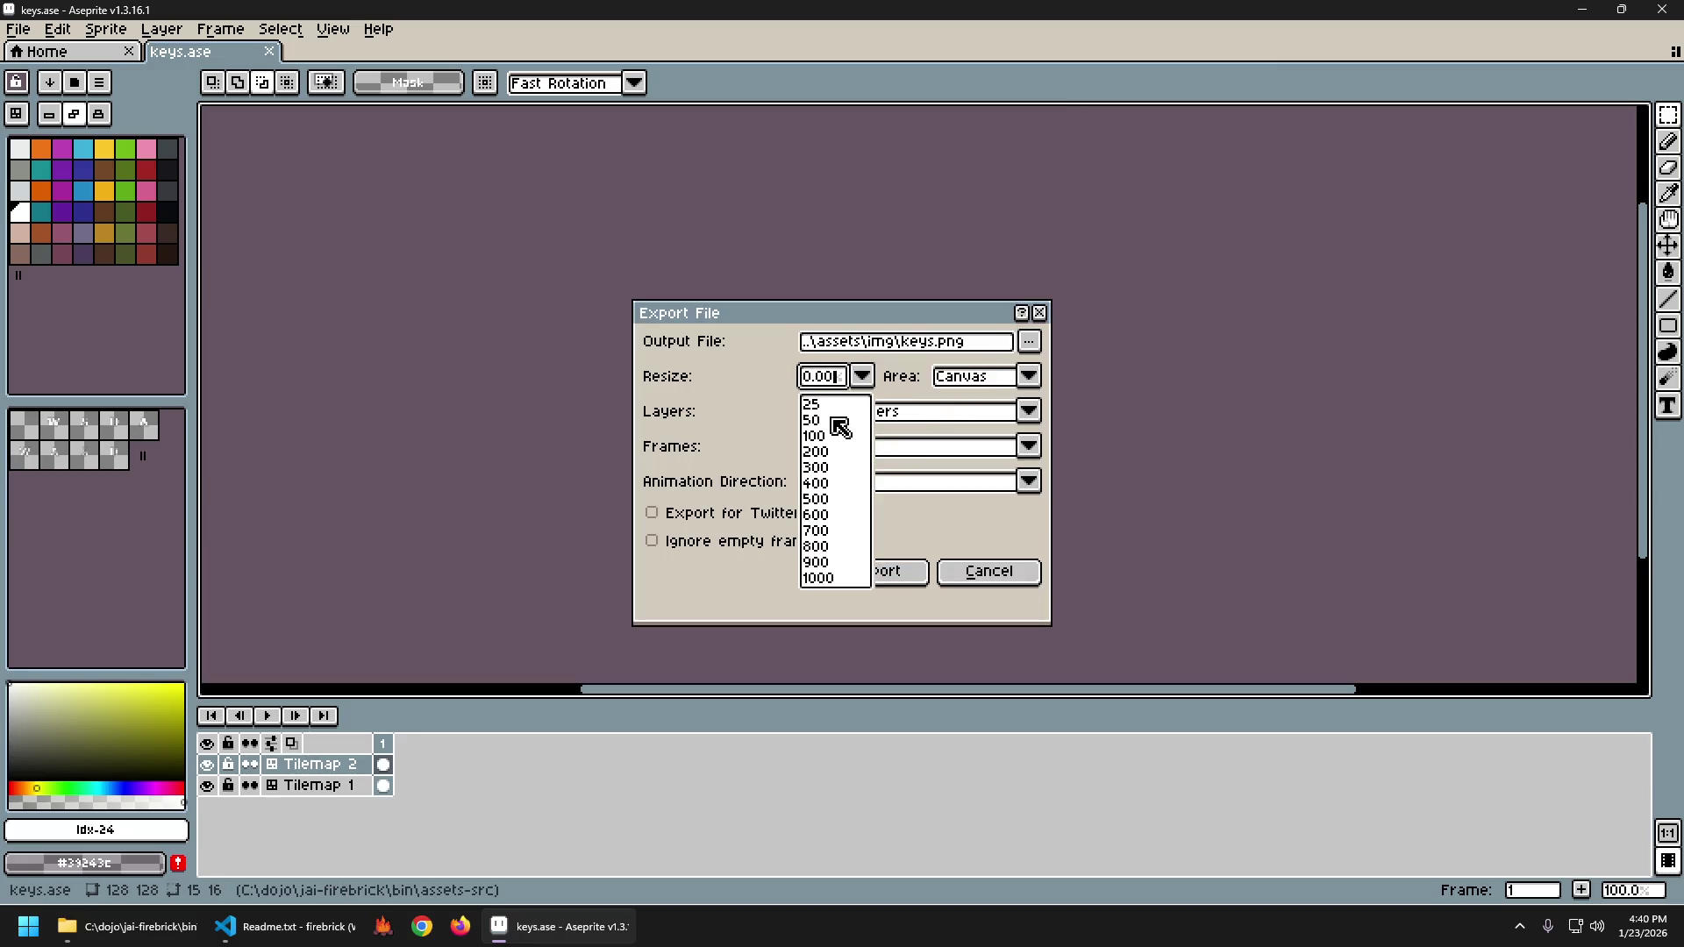
{"action": "left_click", "coordinate": [824, 438]}
{"action": "left_click", "coordinate": [916, 571]}
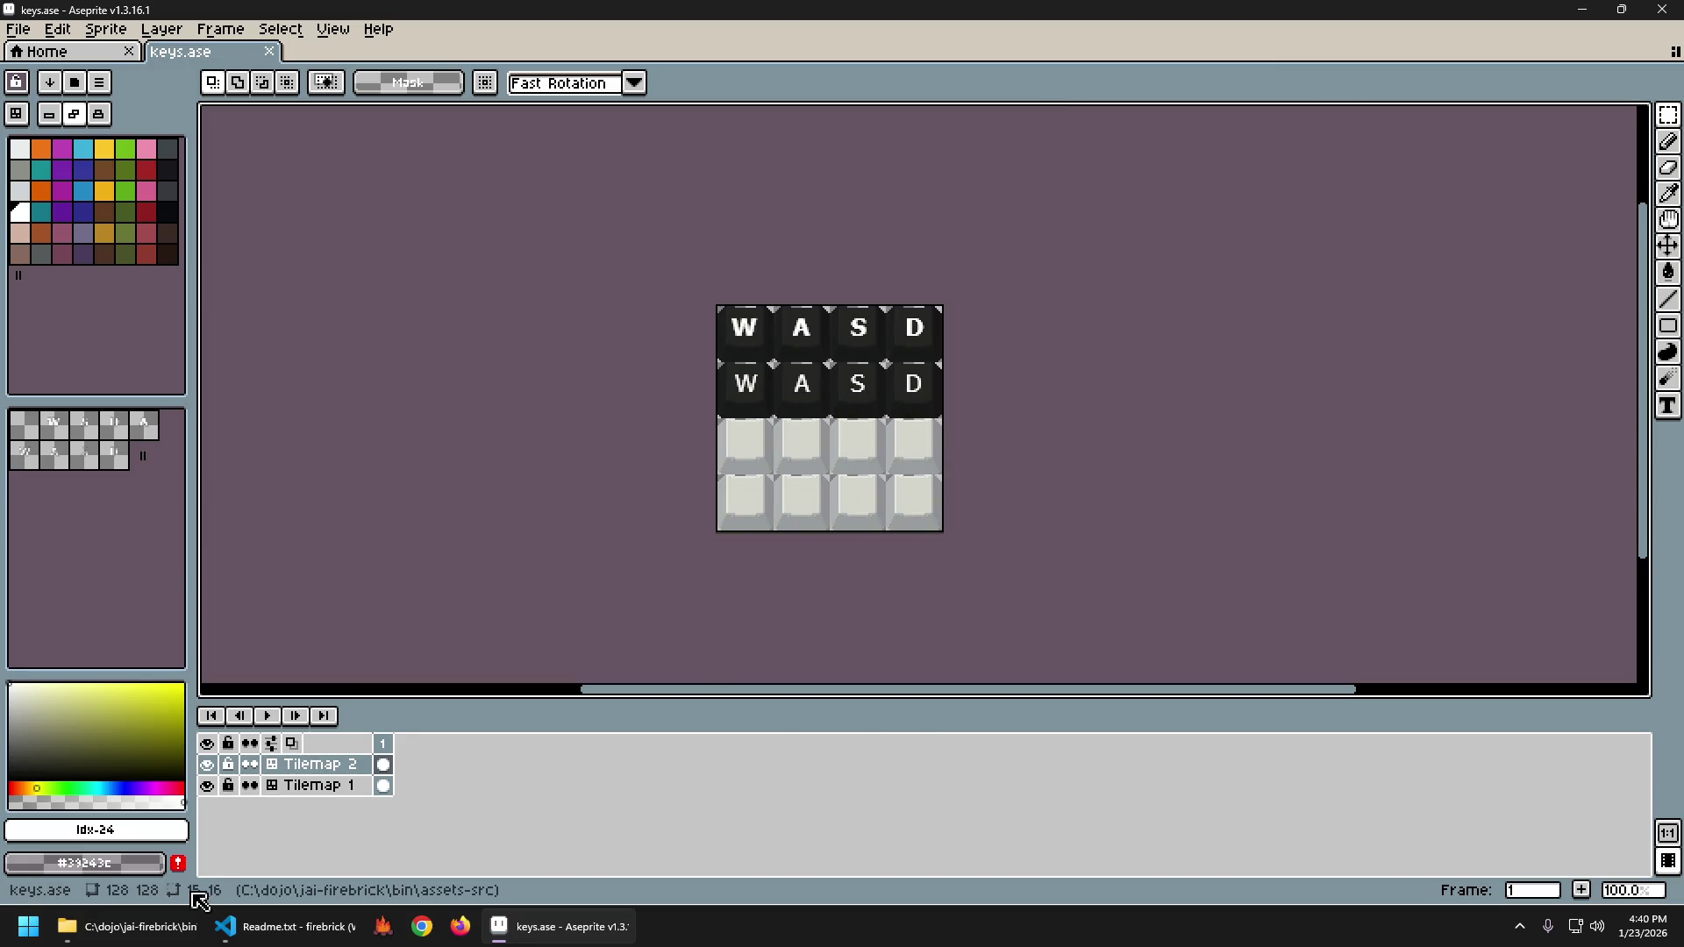
{"action": "left_click", "coordinate": [176, 927]}
{"action": "double_click", "coordinate": [840, 527]}
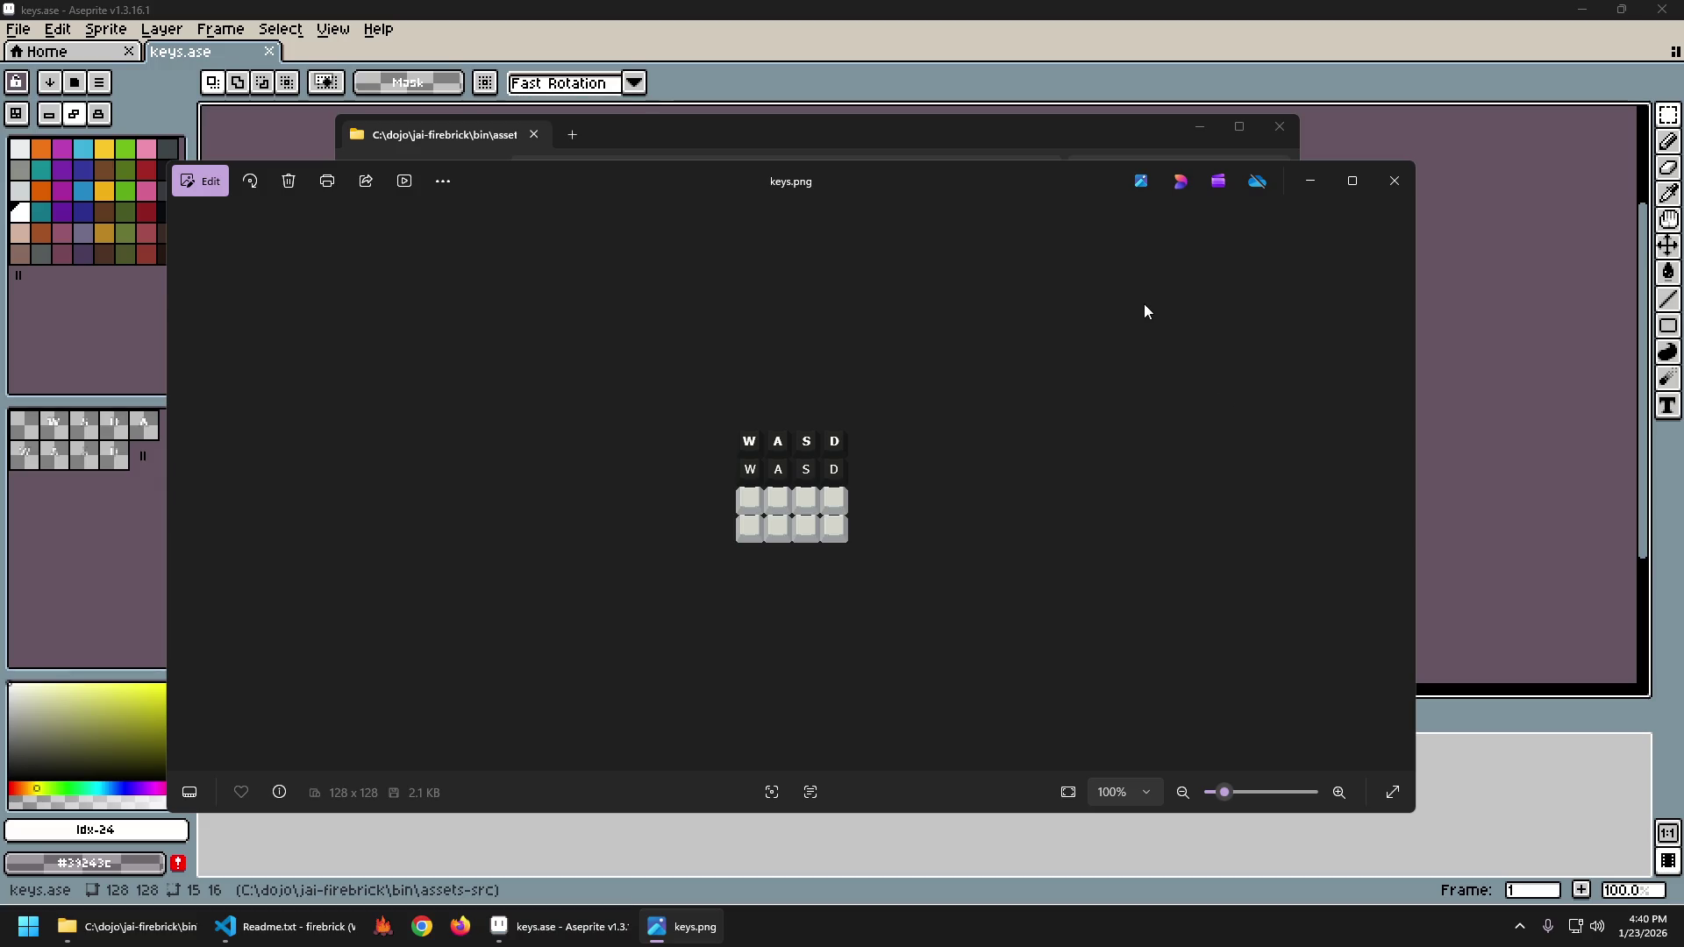
{"action": "left_click", "coordinate": [1395, 181]}
{"action": "left_click", "coordinate": [1395, 180]}
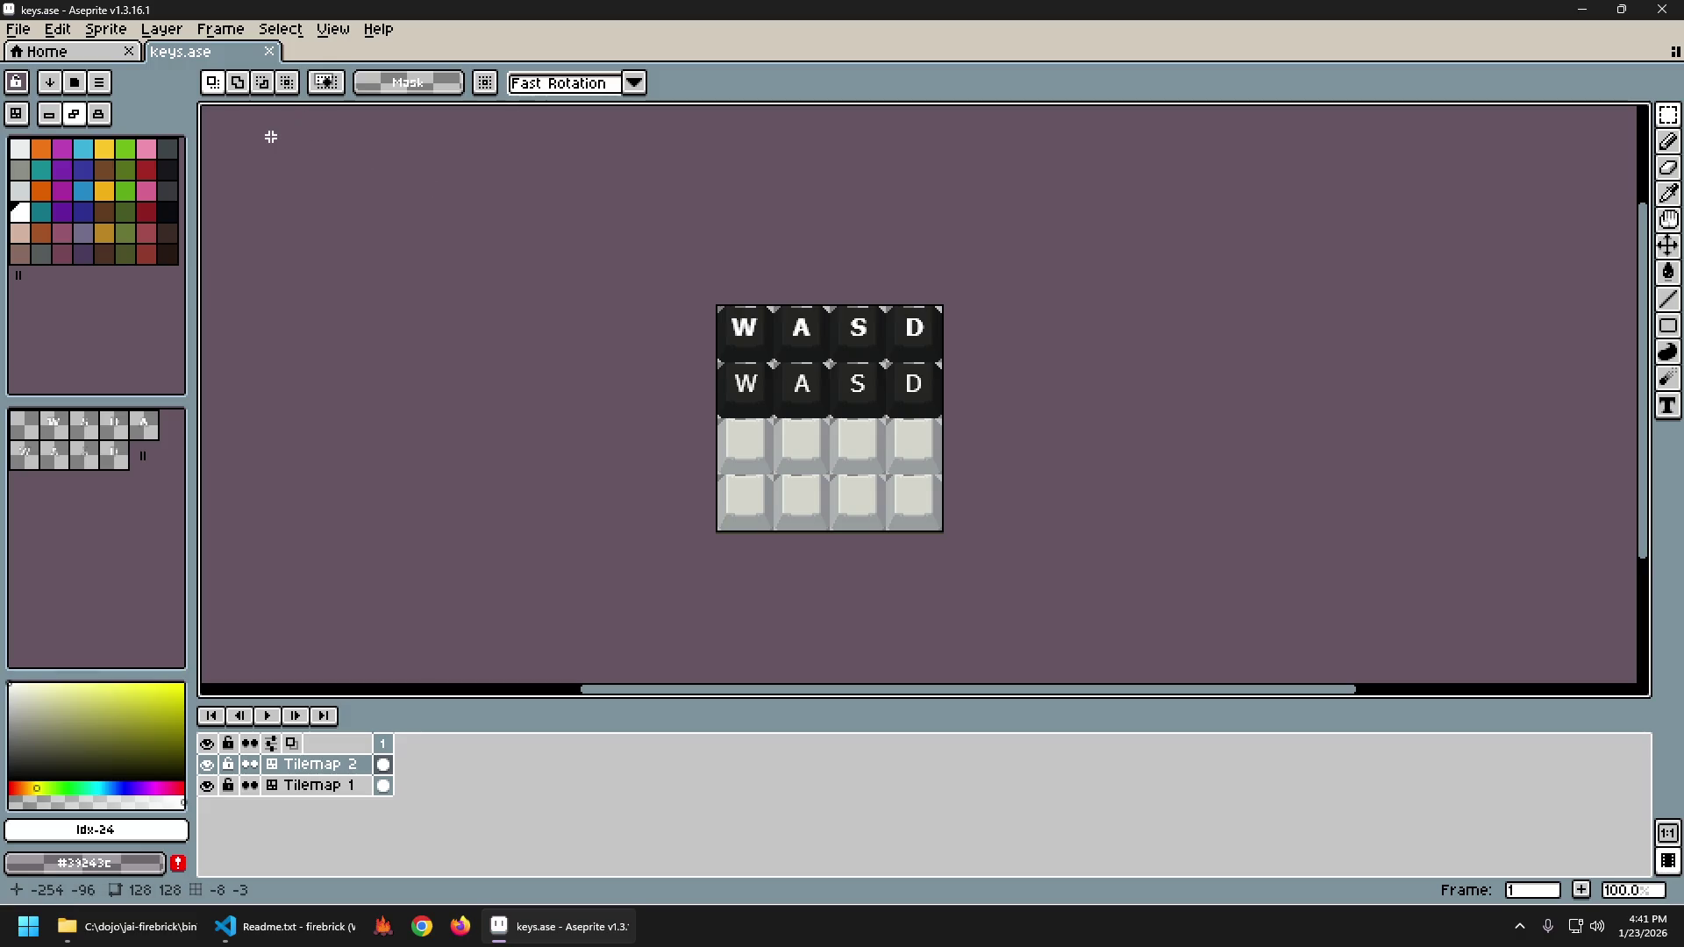
Resize the sprite to 256×256 via Sprite Size.
{"action": "left_click", "coordinate": [105, 29]}
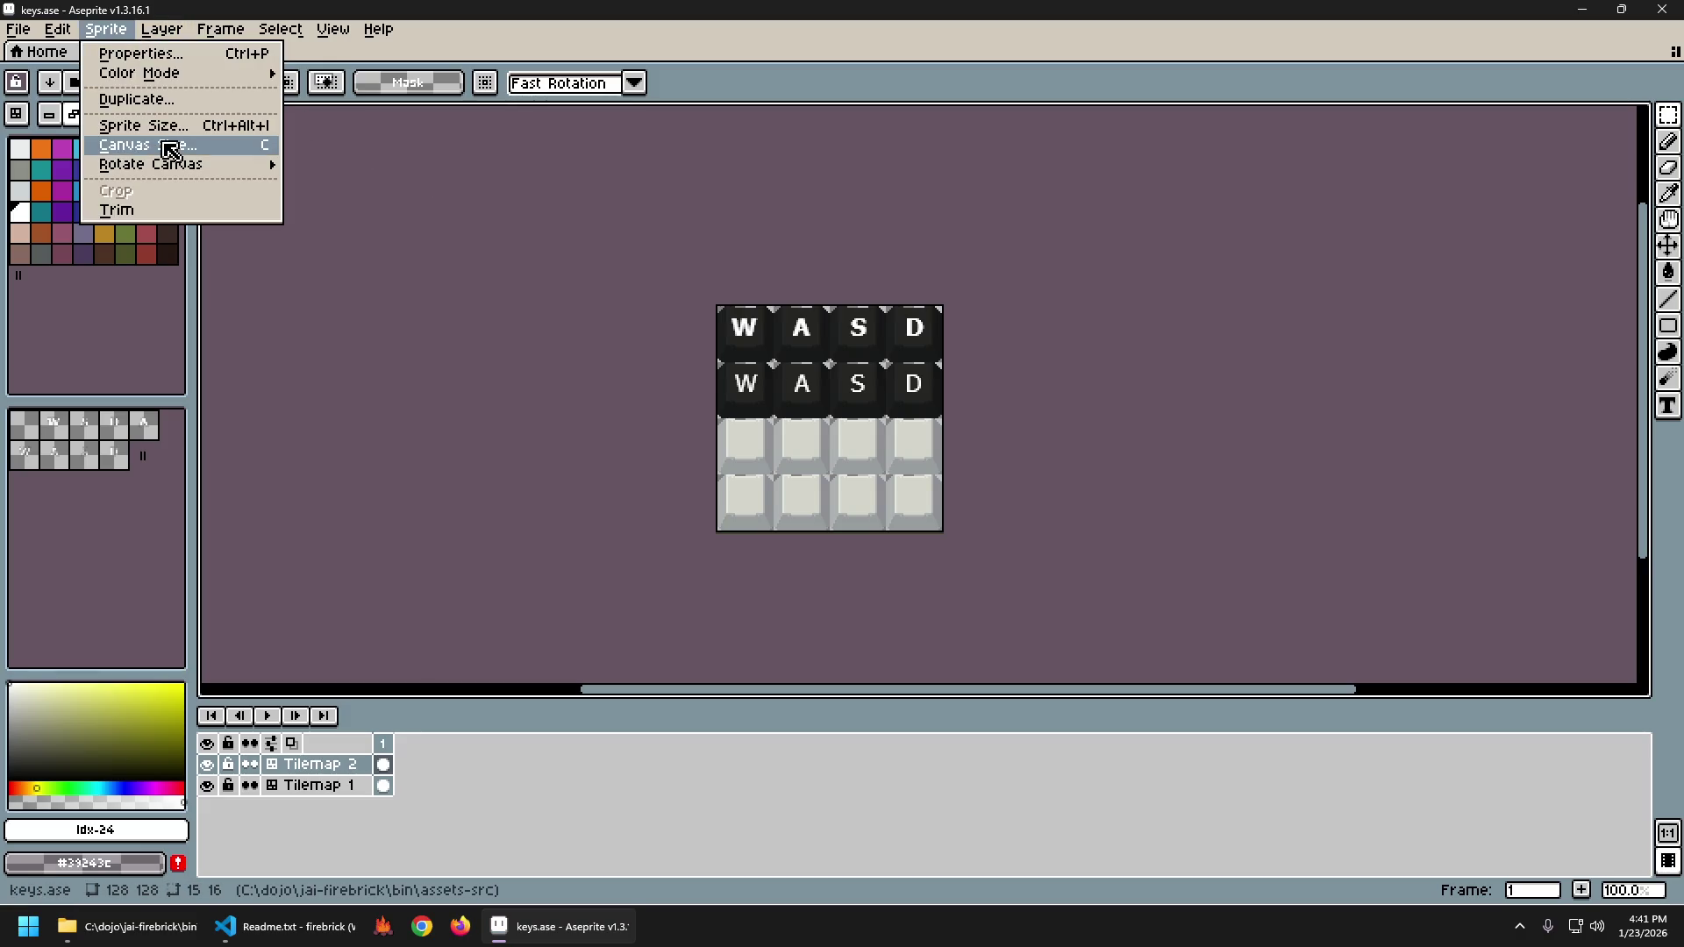
{"action": "left_click", "coordinate": [167, 125]}
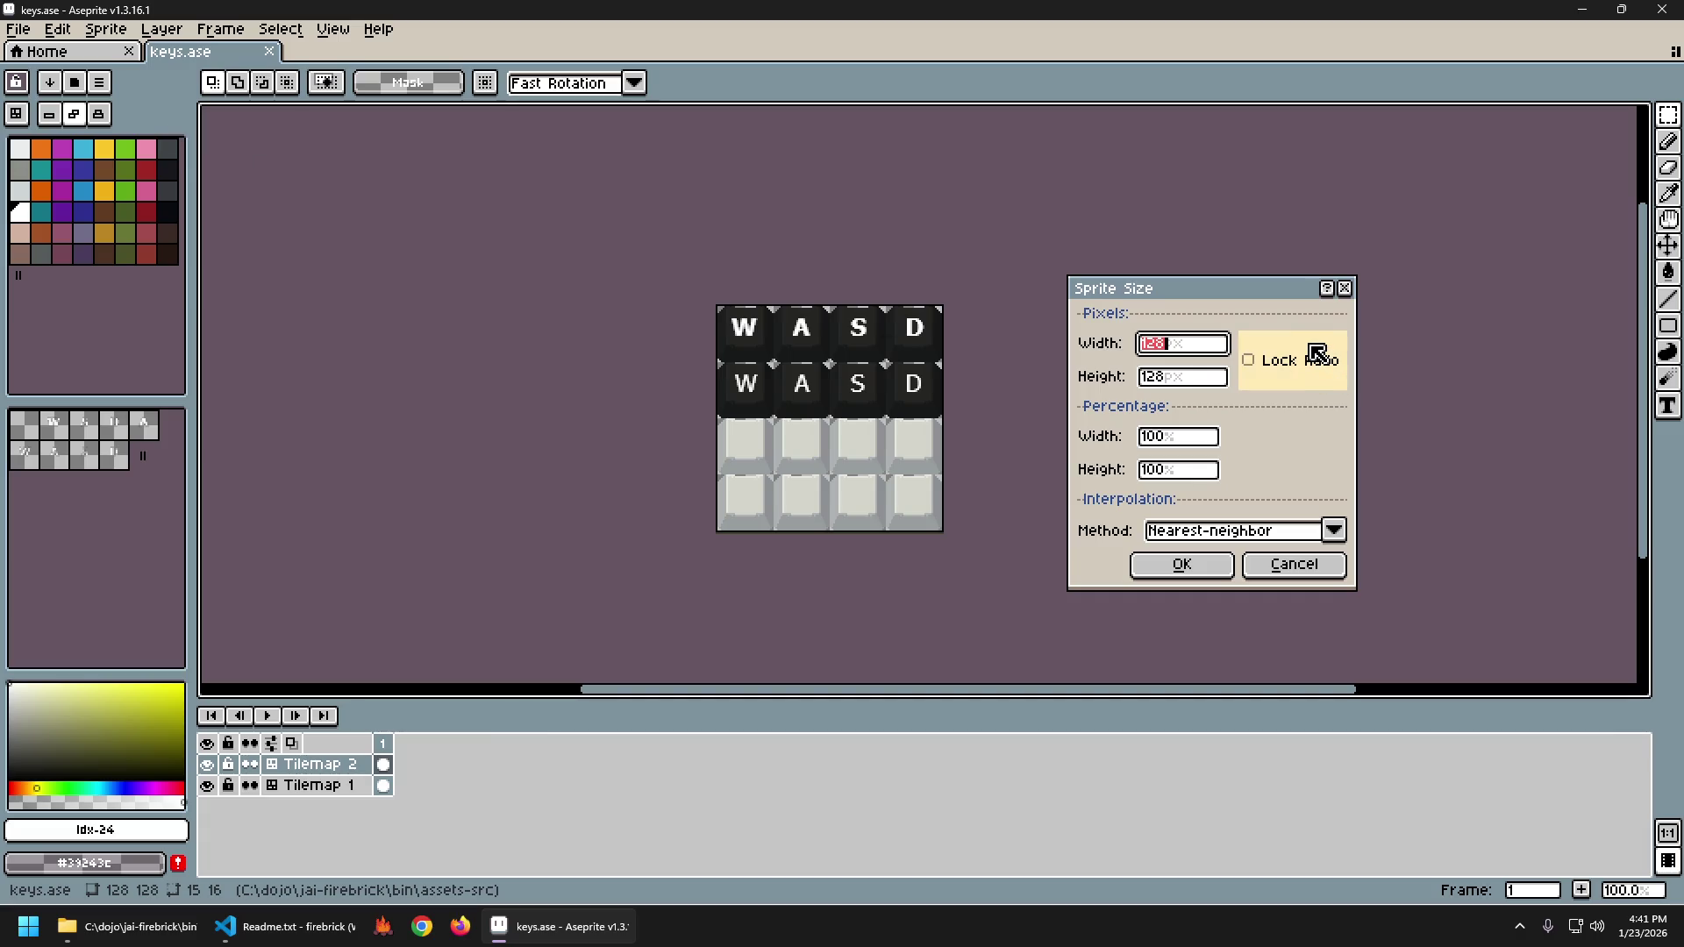
{"action": "key", "text": "Tab"}
{"action": "type", "text": "256"}
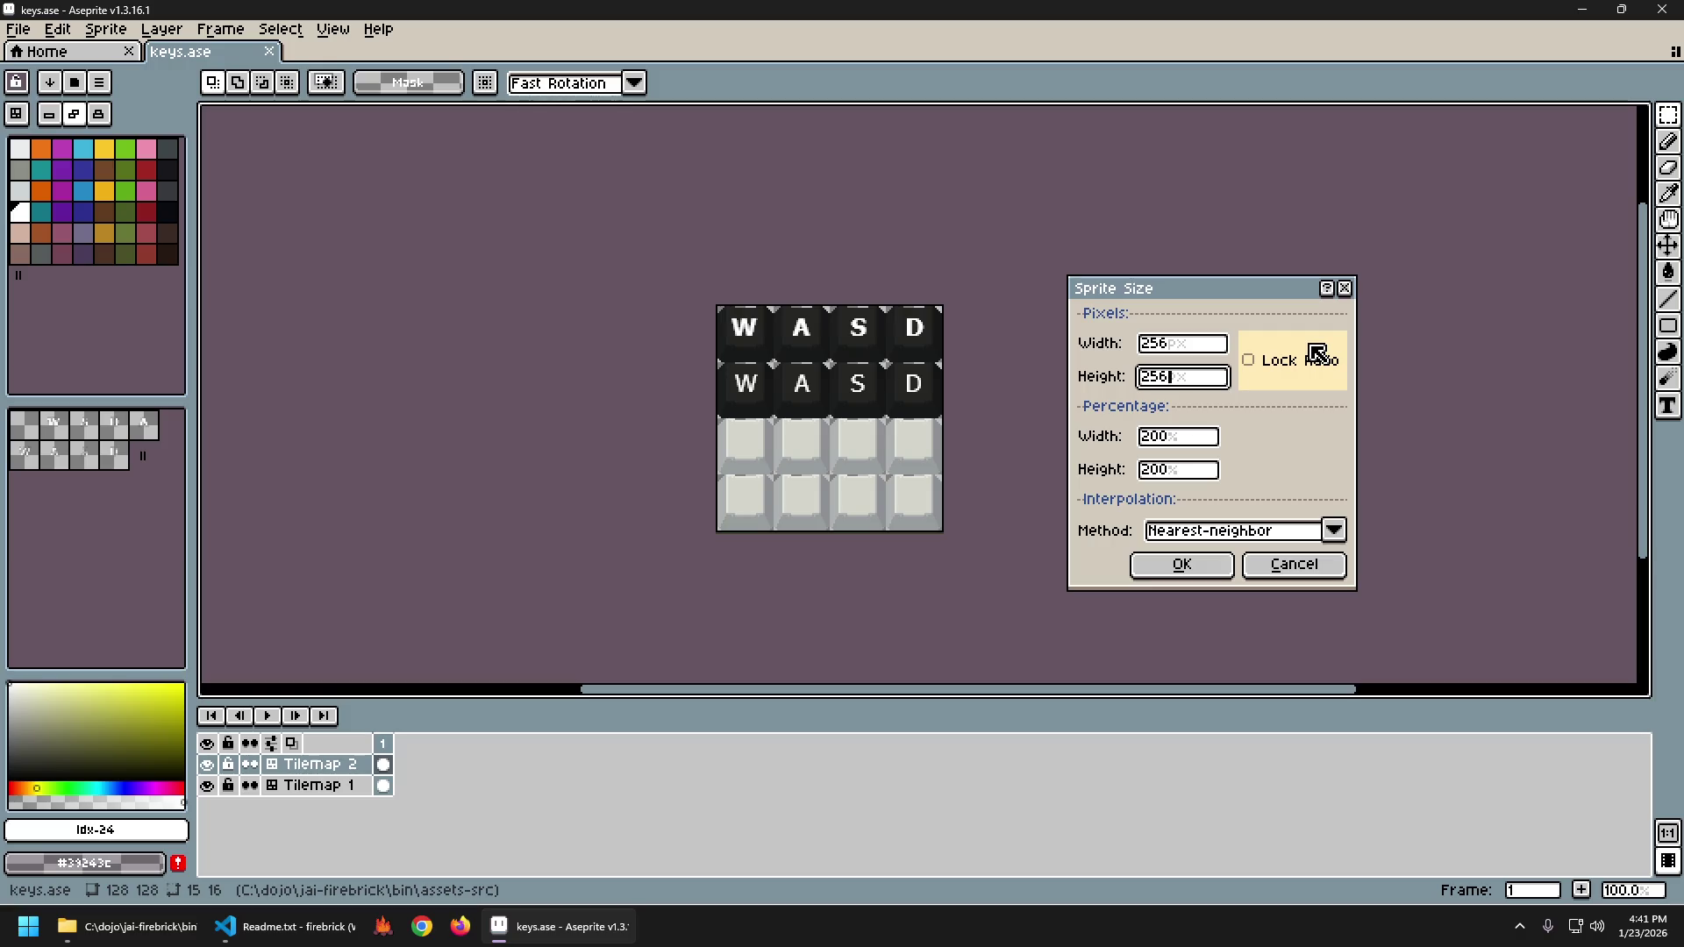
{"action": "key", "text": "Return"}
{"action": "left_click", "coordinate": [481, 82]}
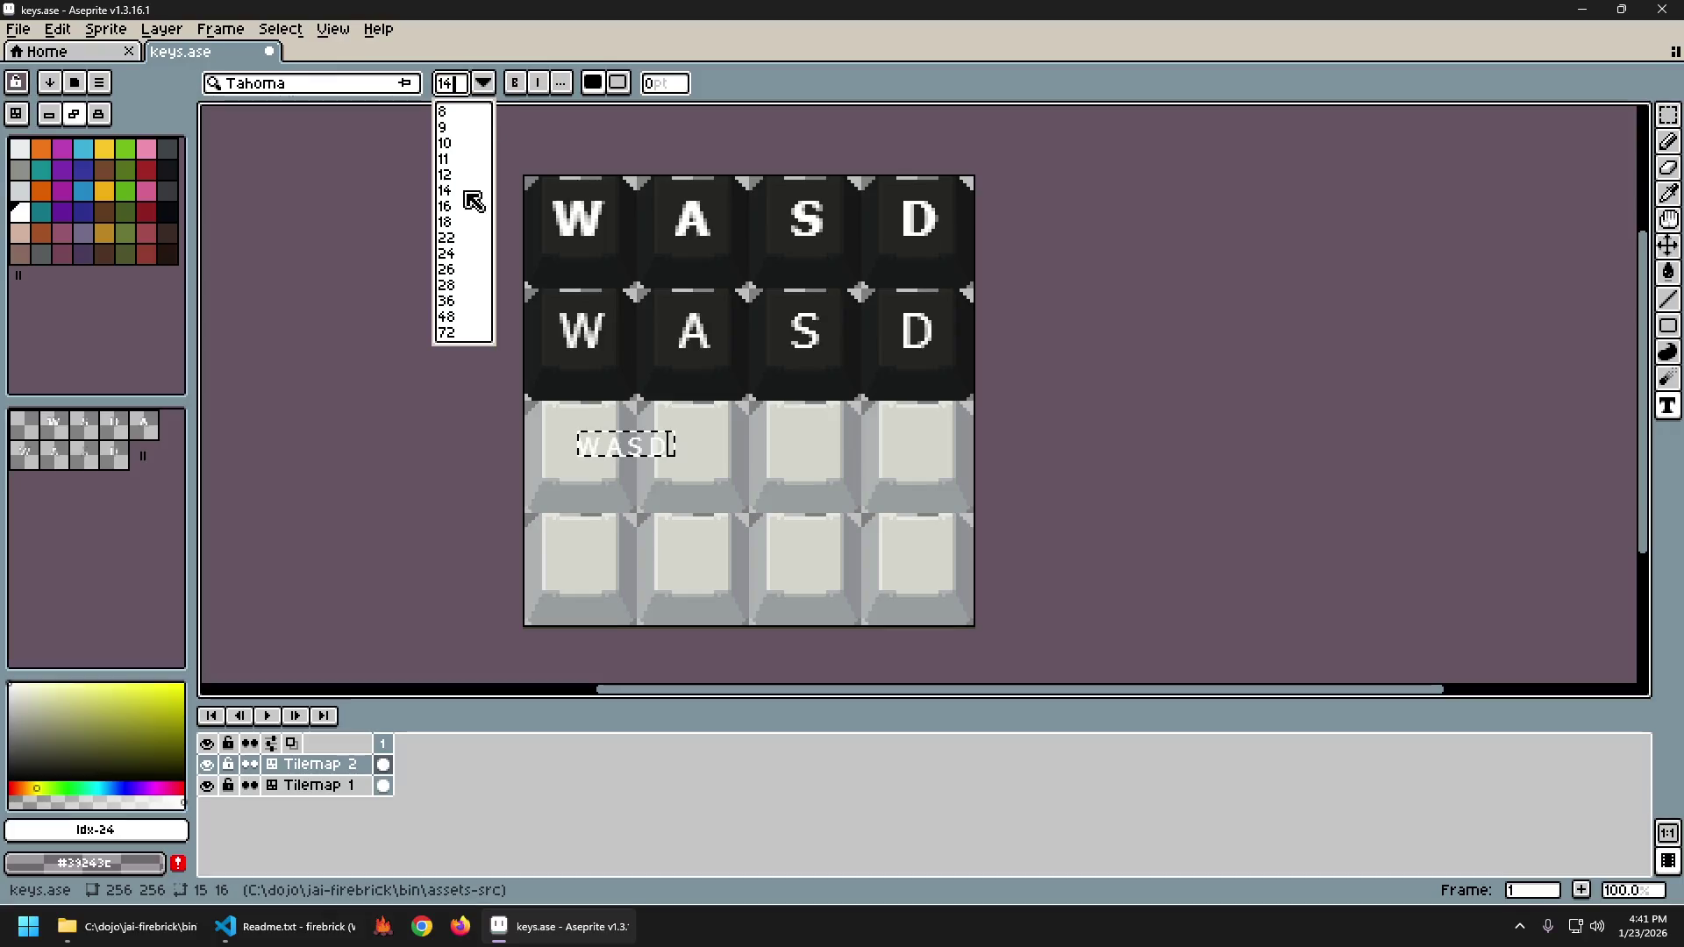
Set the WASD text to Tahoma size 24 and commit it on the first light row.
{"action": "left_click", "coordinate": [459, 250]}
{"action": "left_click", "coordinate": [491, 80]}
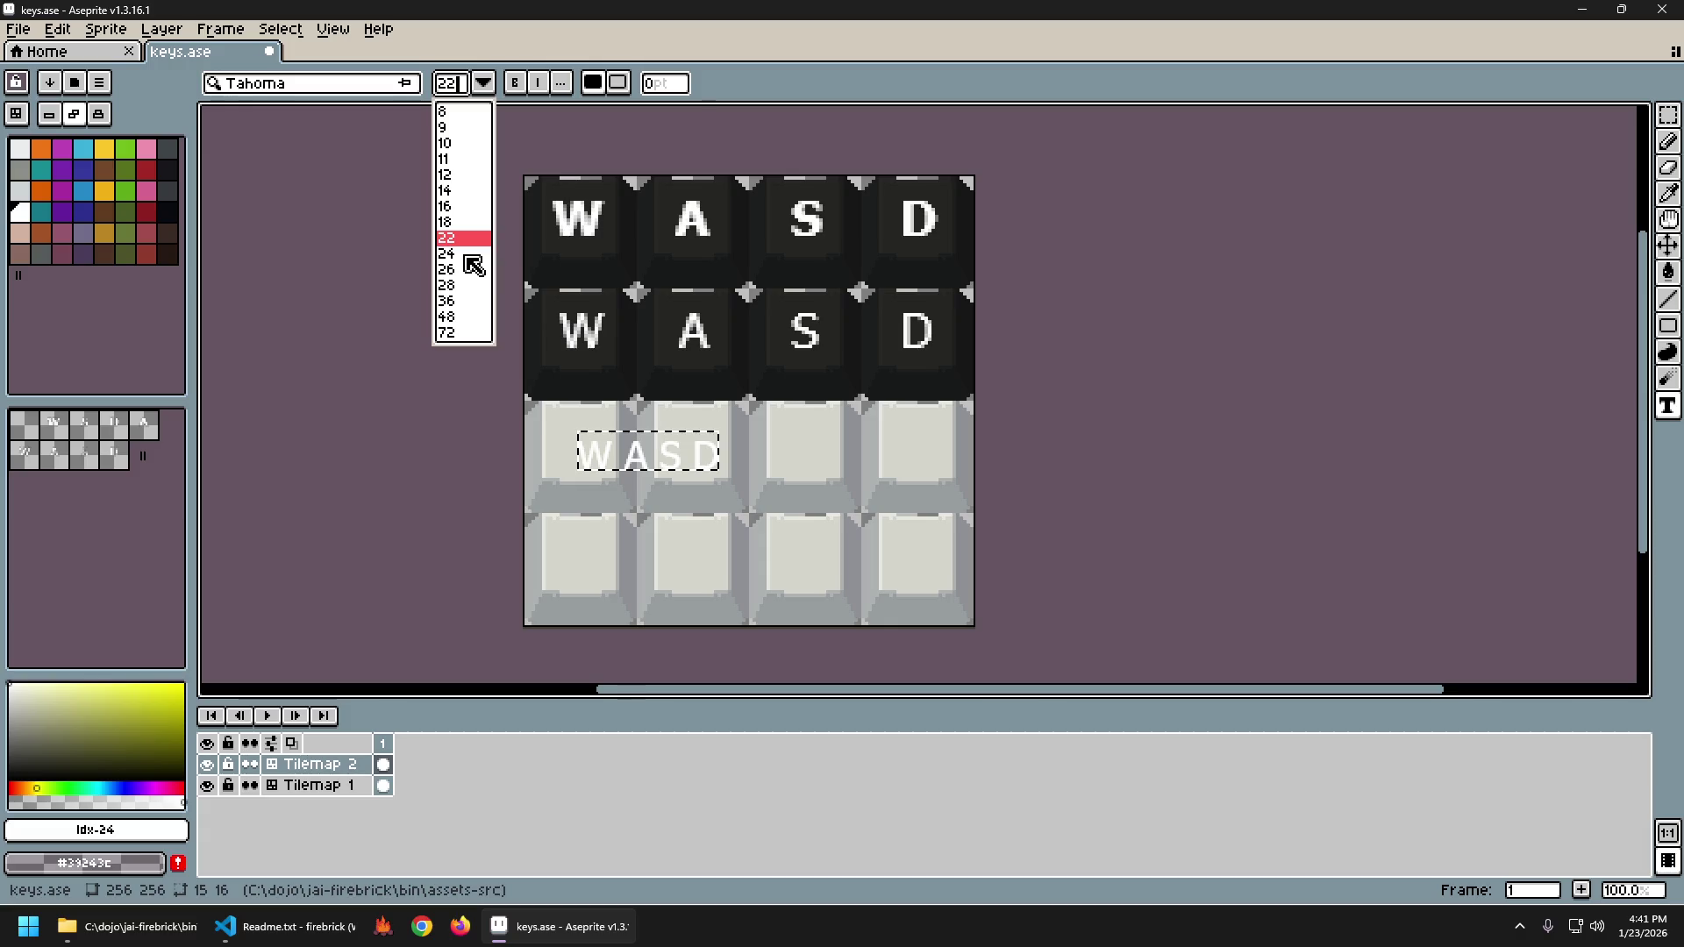
{"action": "left_click", "coordinate": [465, 256]}
{"action": "left_click", "coordinate": [483, 83]}
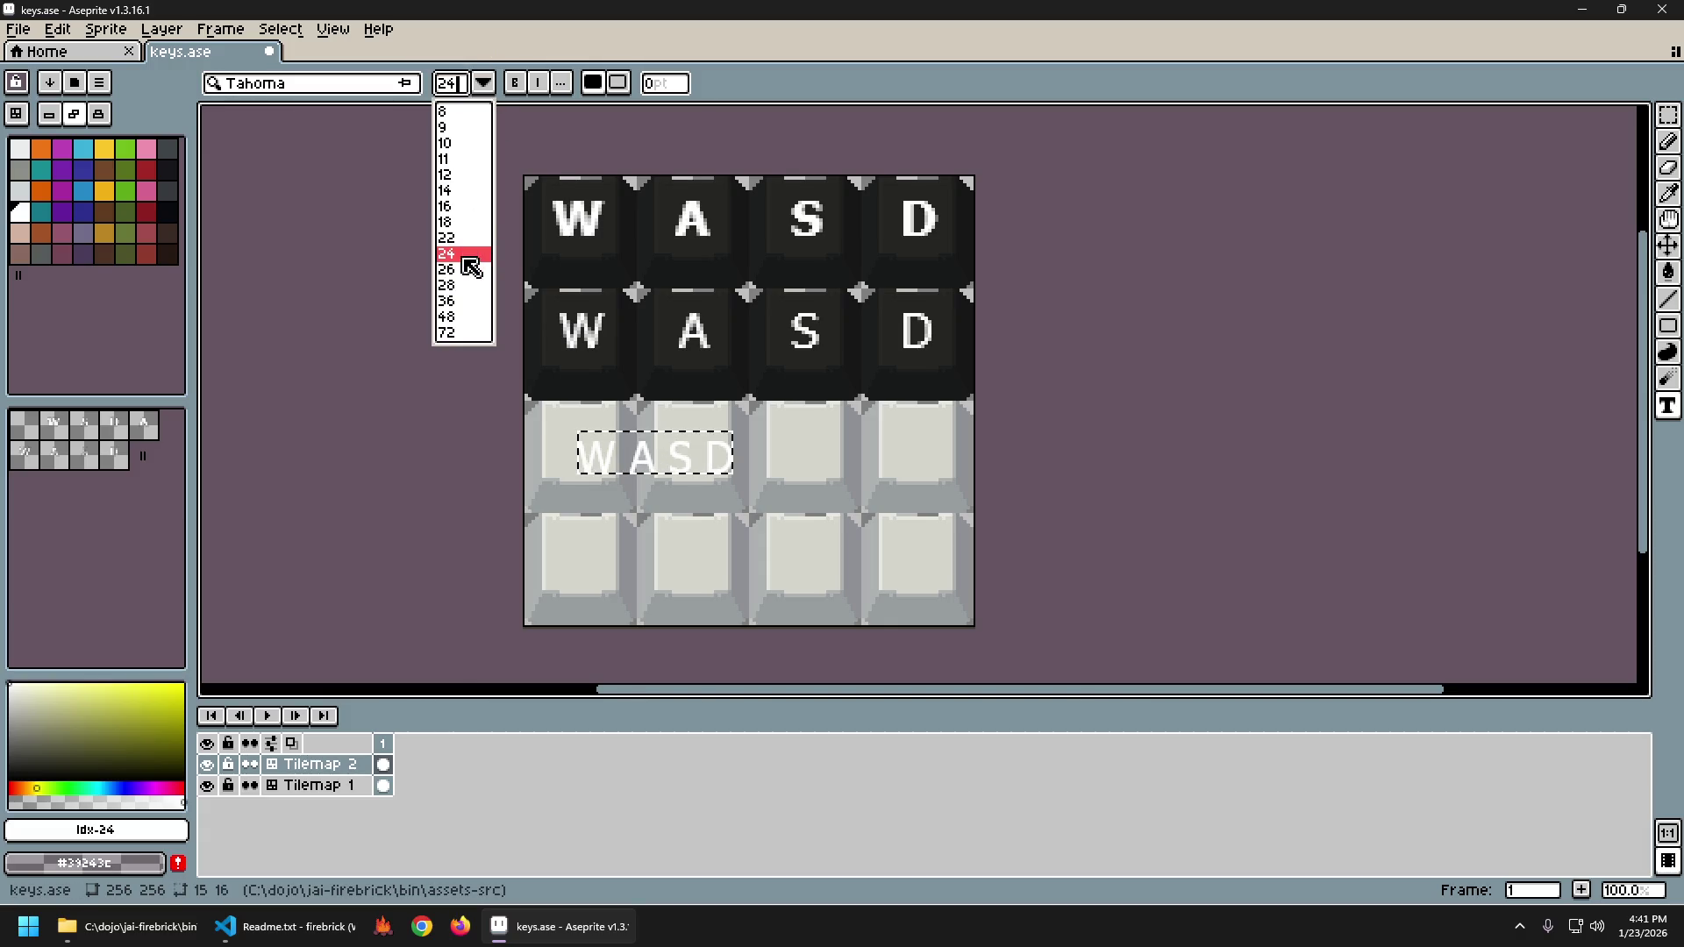
{"action": "left_click", "coordinate": [462, 301]}
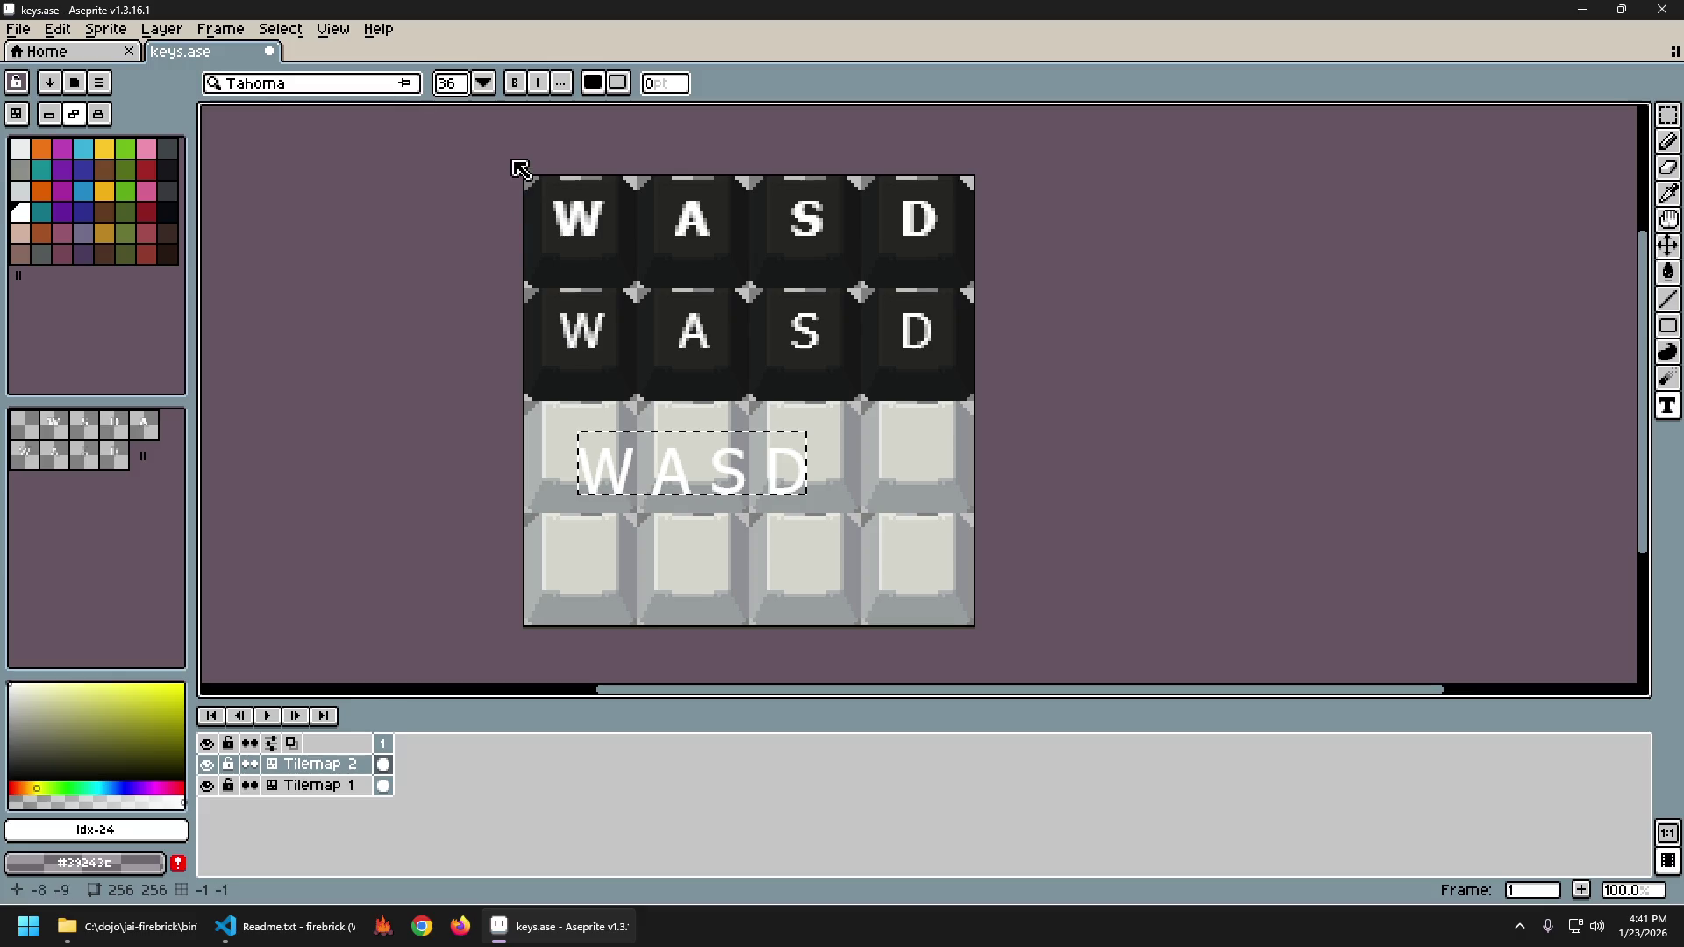
{"action": "left_click", "coordinate": [485, 85]}
{"action": "left_click", "coordinate": [461, 269]}
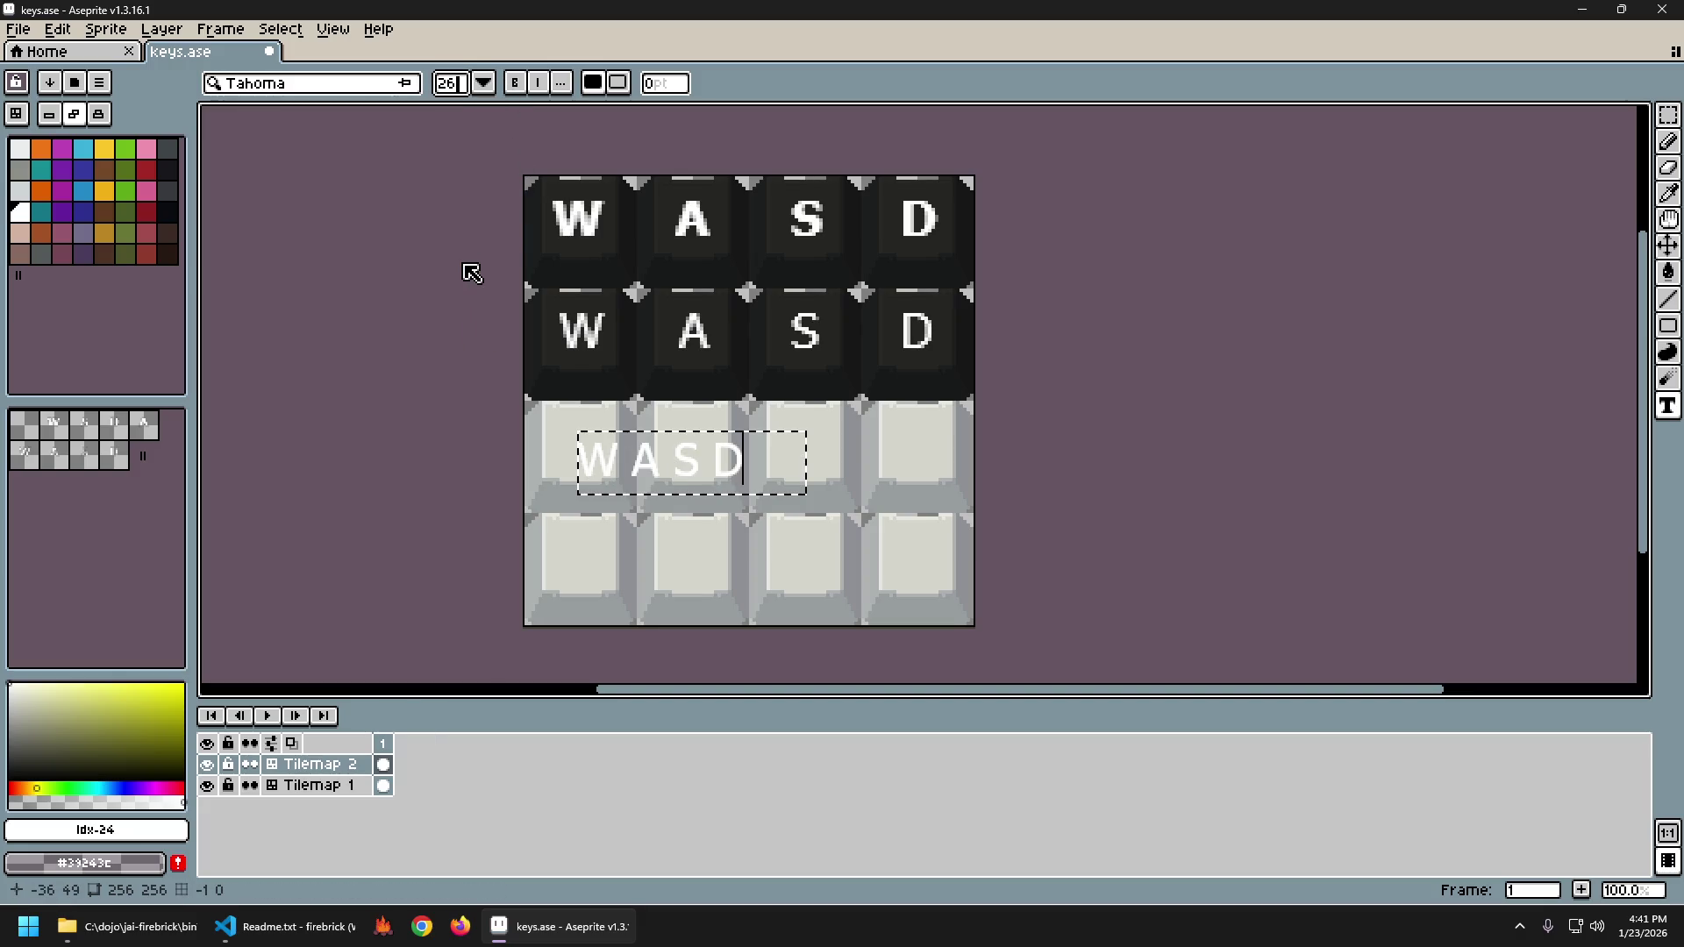
{"action": "left_click", "coordinate": [483, 83]}
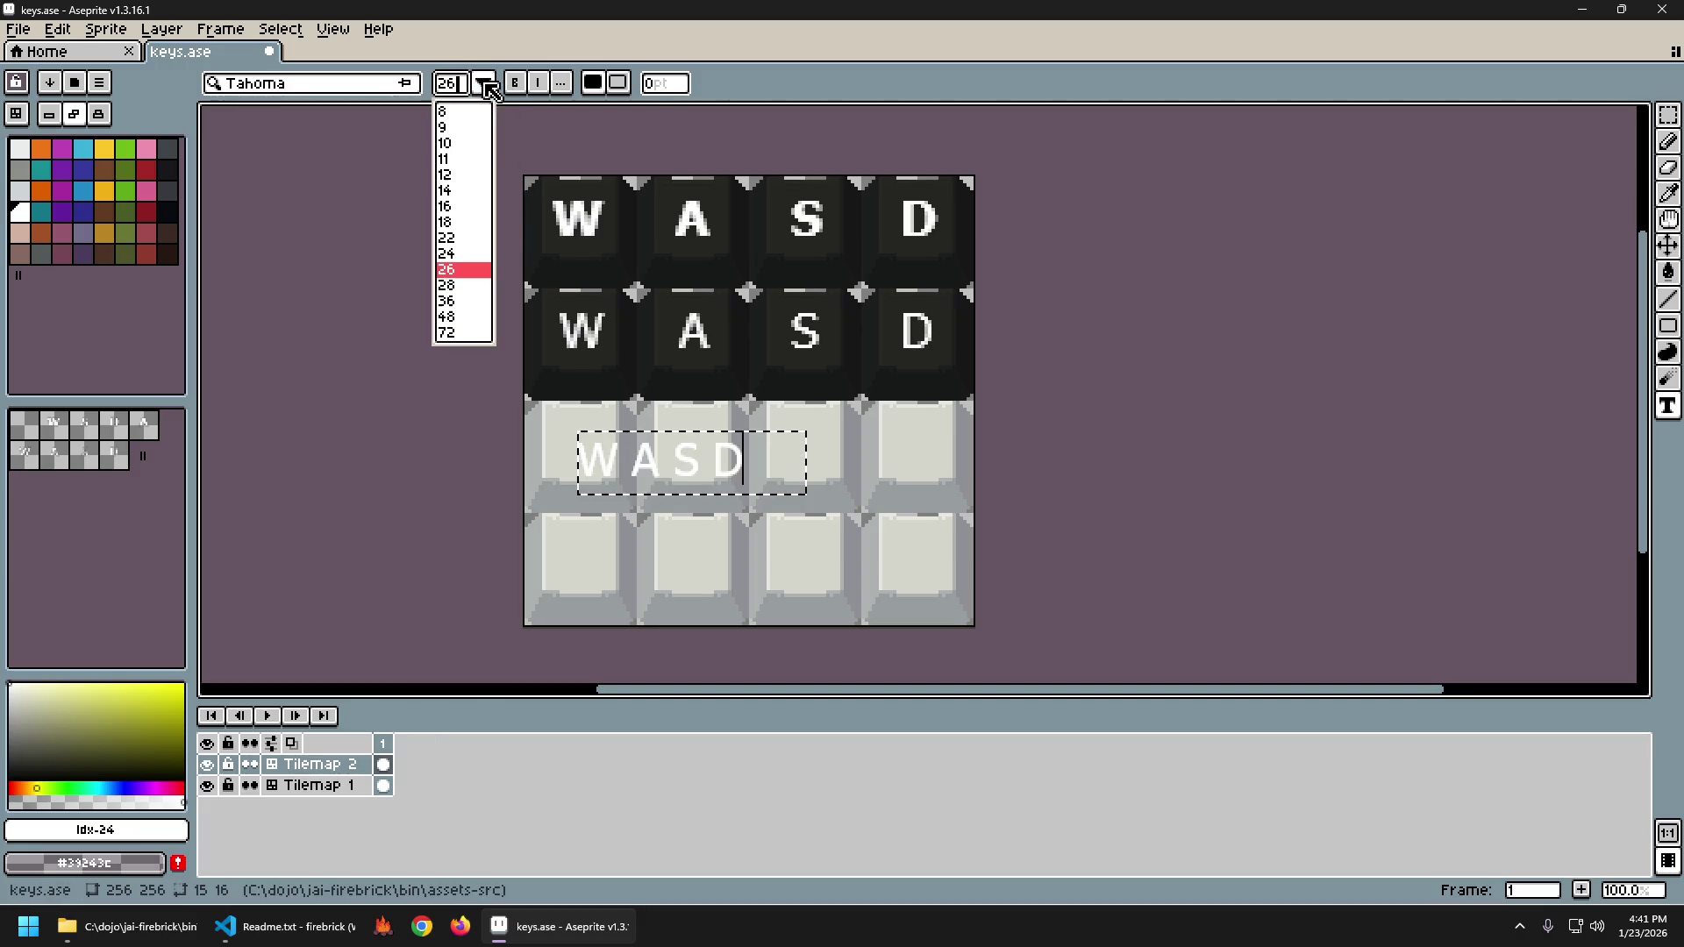
{"action": "left_click", "coordinate": [468, 254]}
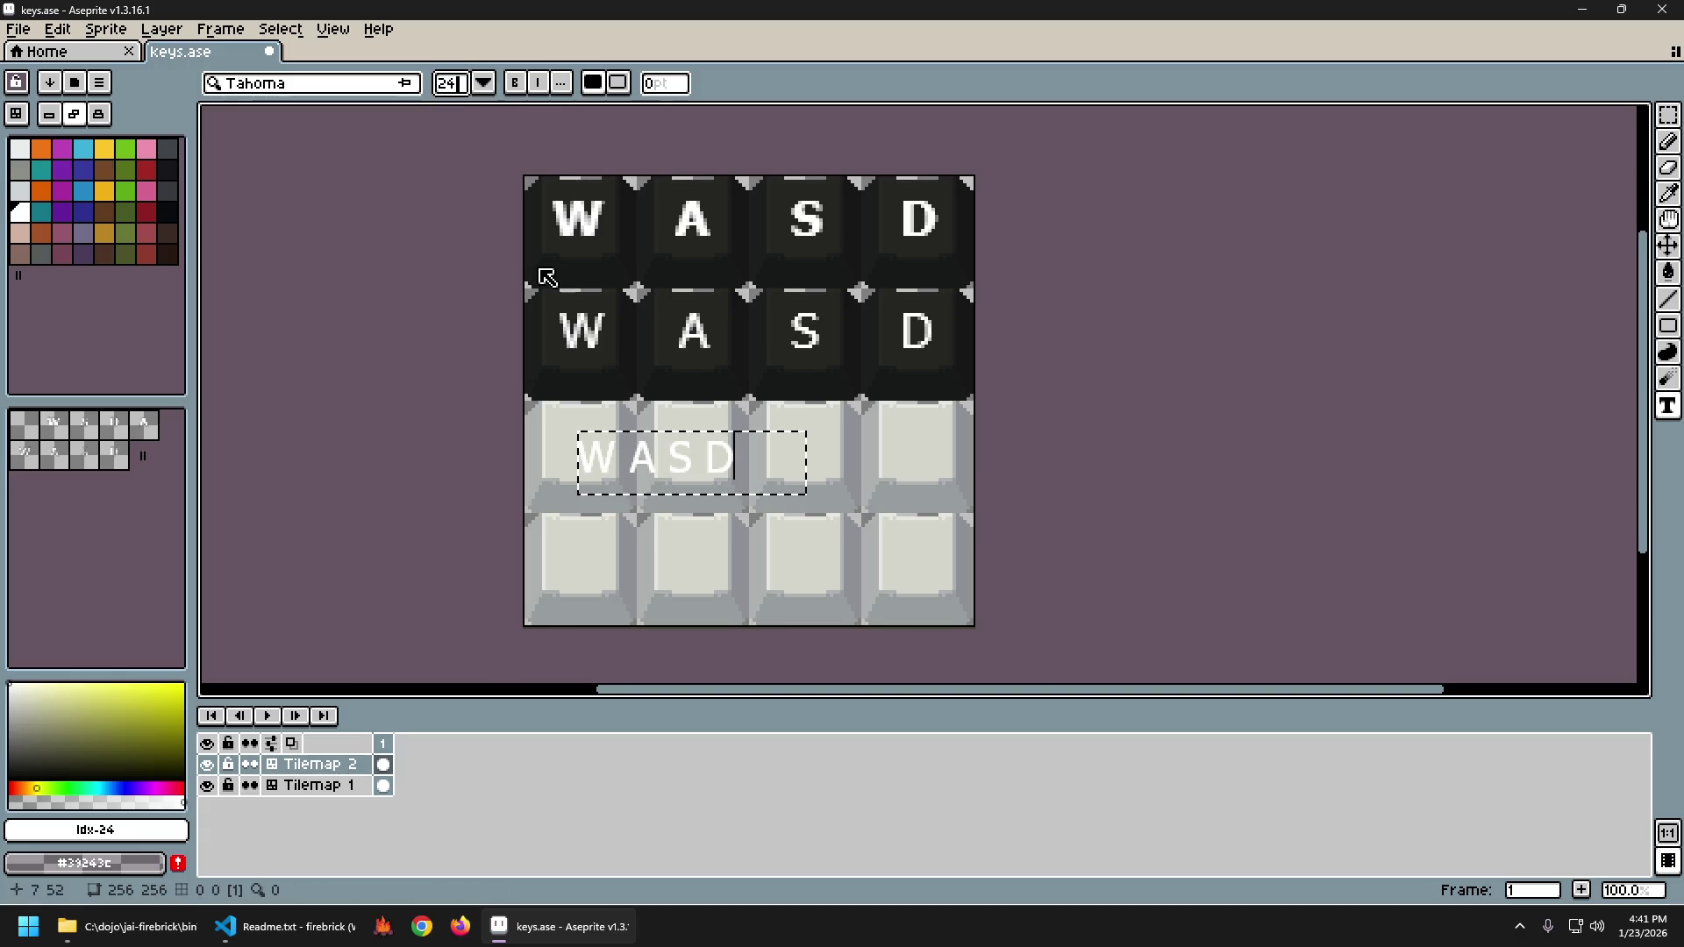
{"action": "key", "text": "Return"}
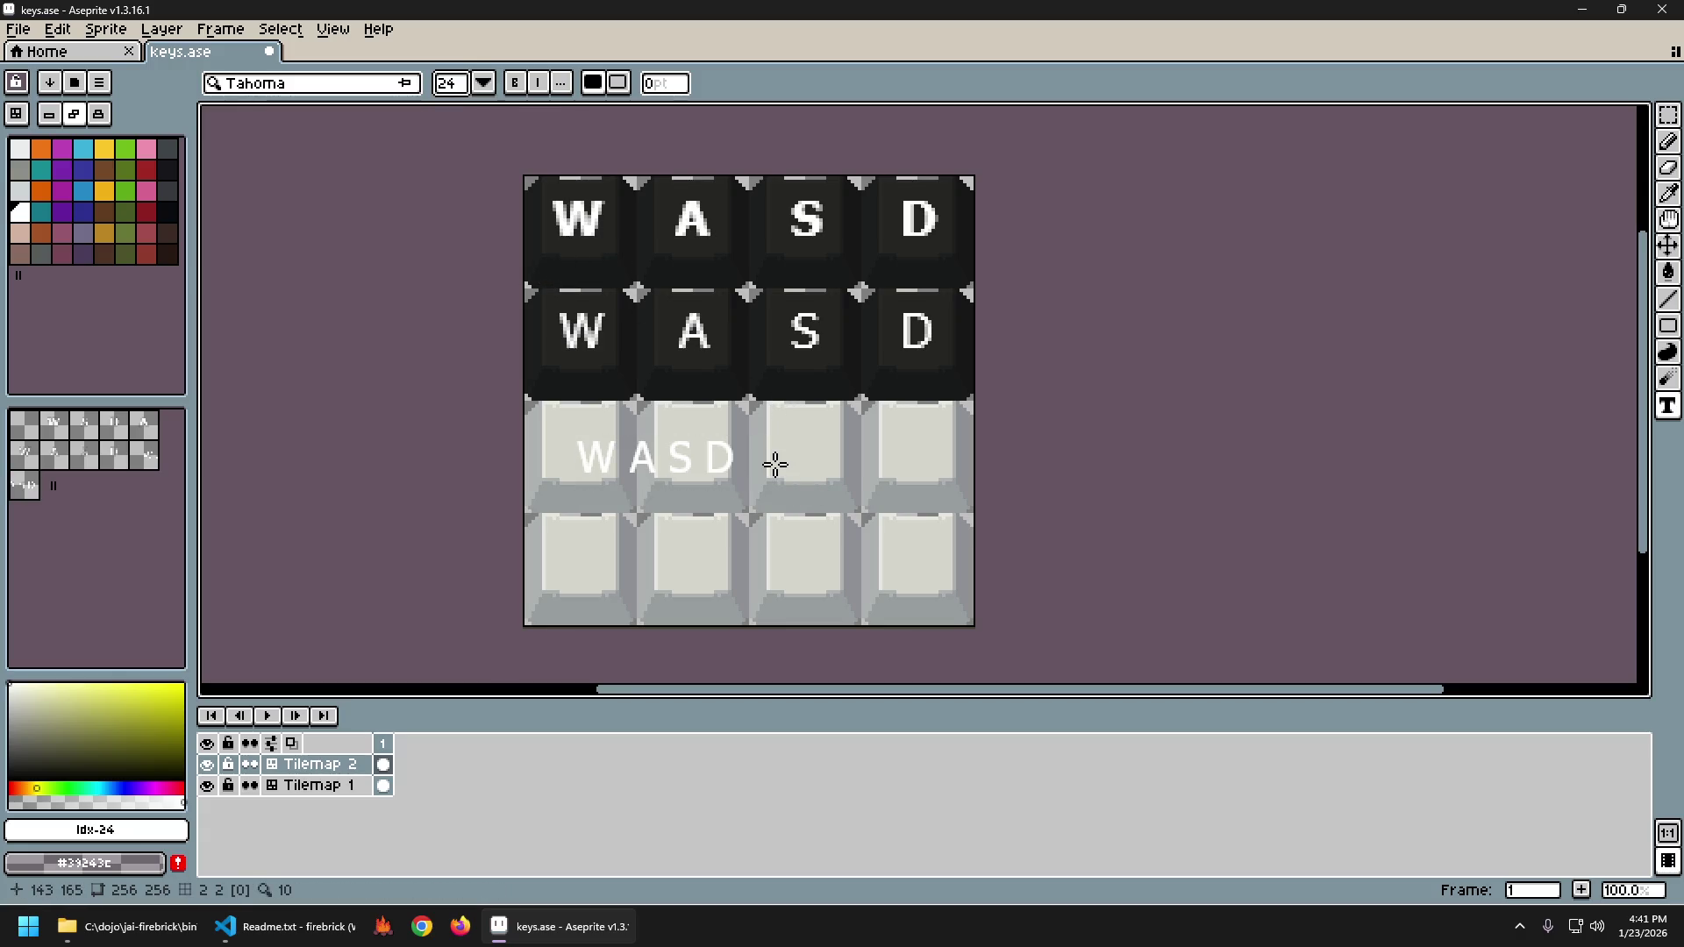
{"action": "type", "text": "48"}
Erase the old letters from both rows of dark keycaps.
{"action": "left_click_drag", "start_coordinate": [539, 177], "coordinate": [974, 384]}
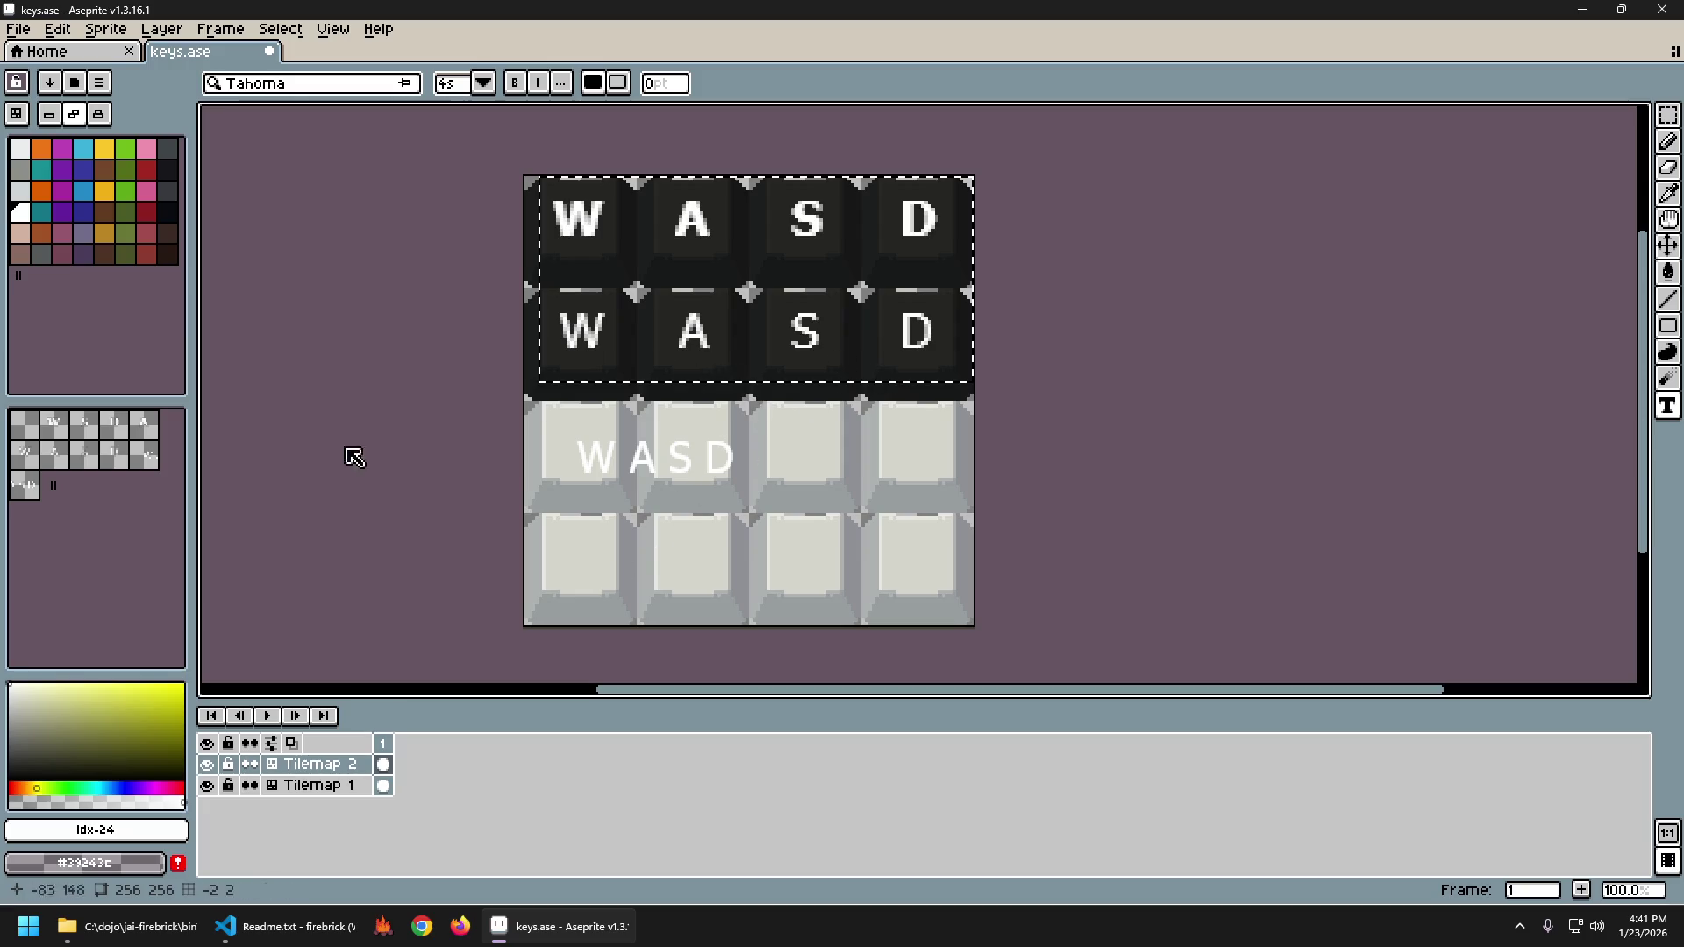
{"action": "key", "text": "Delete"}
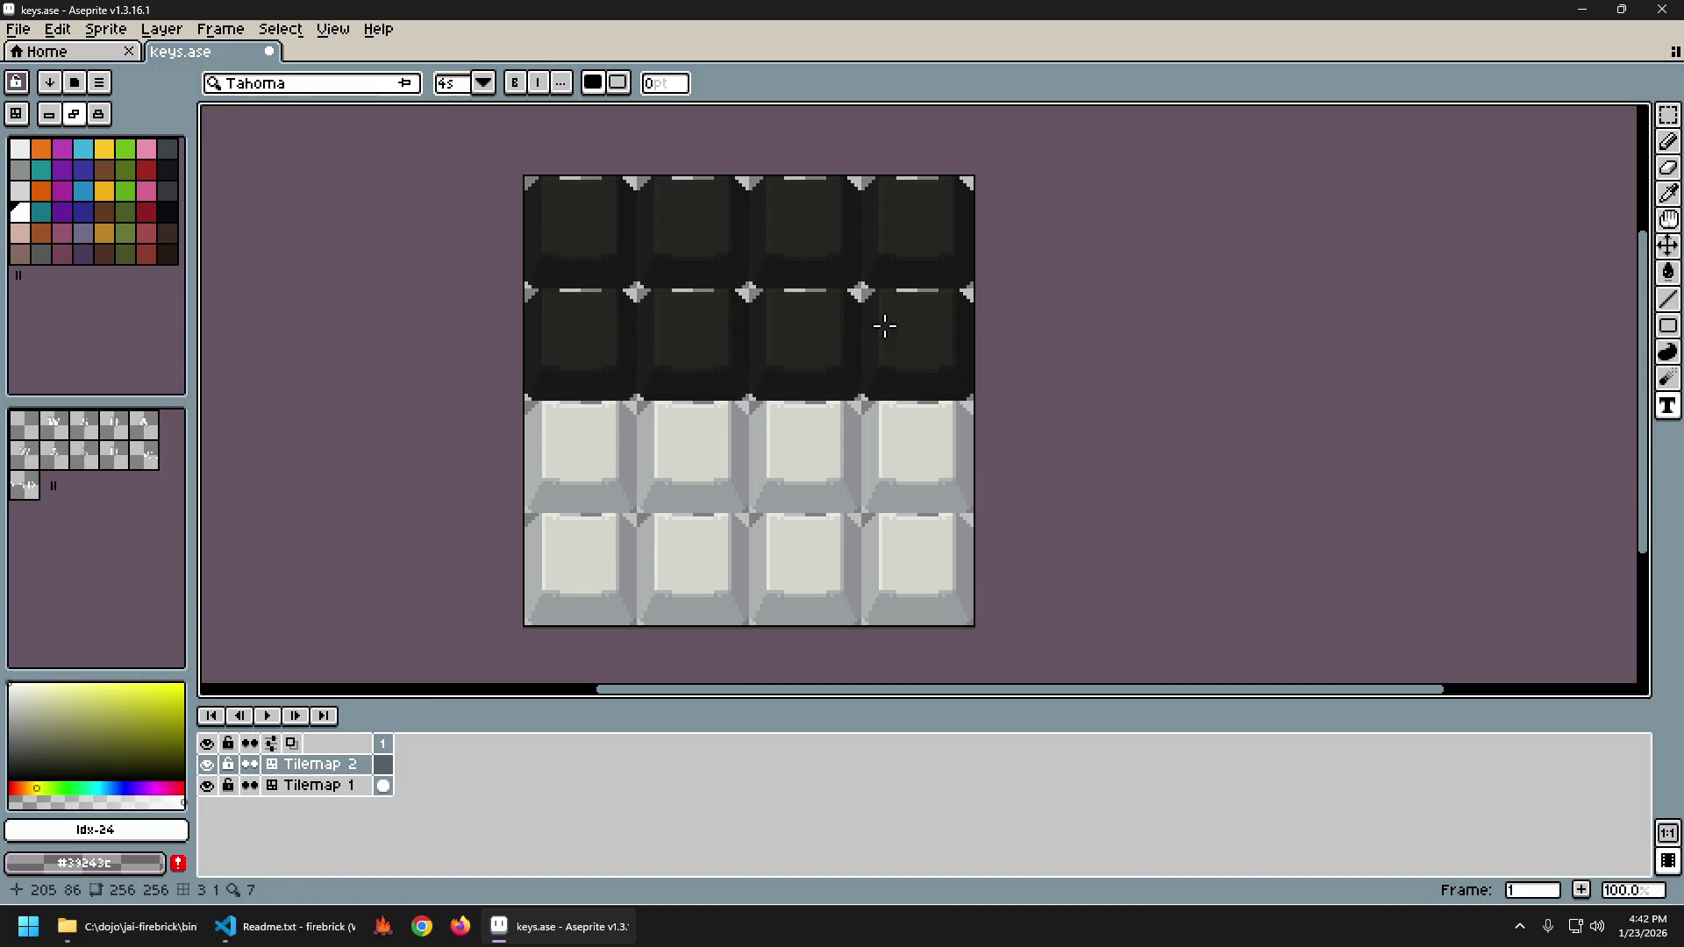
{"action": "key", "text": "ctrl+z"}
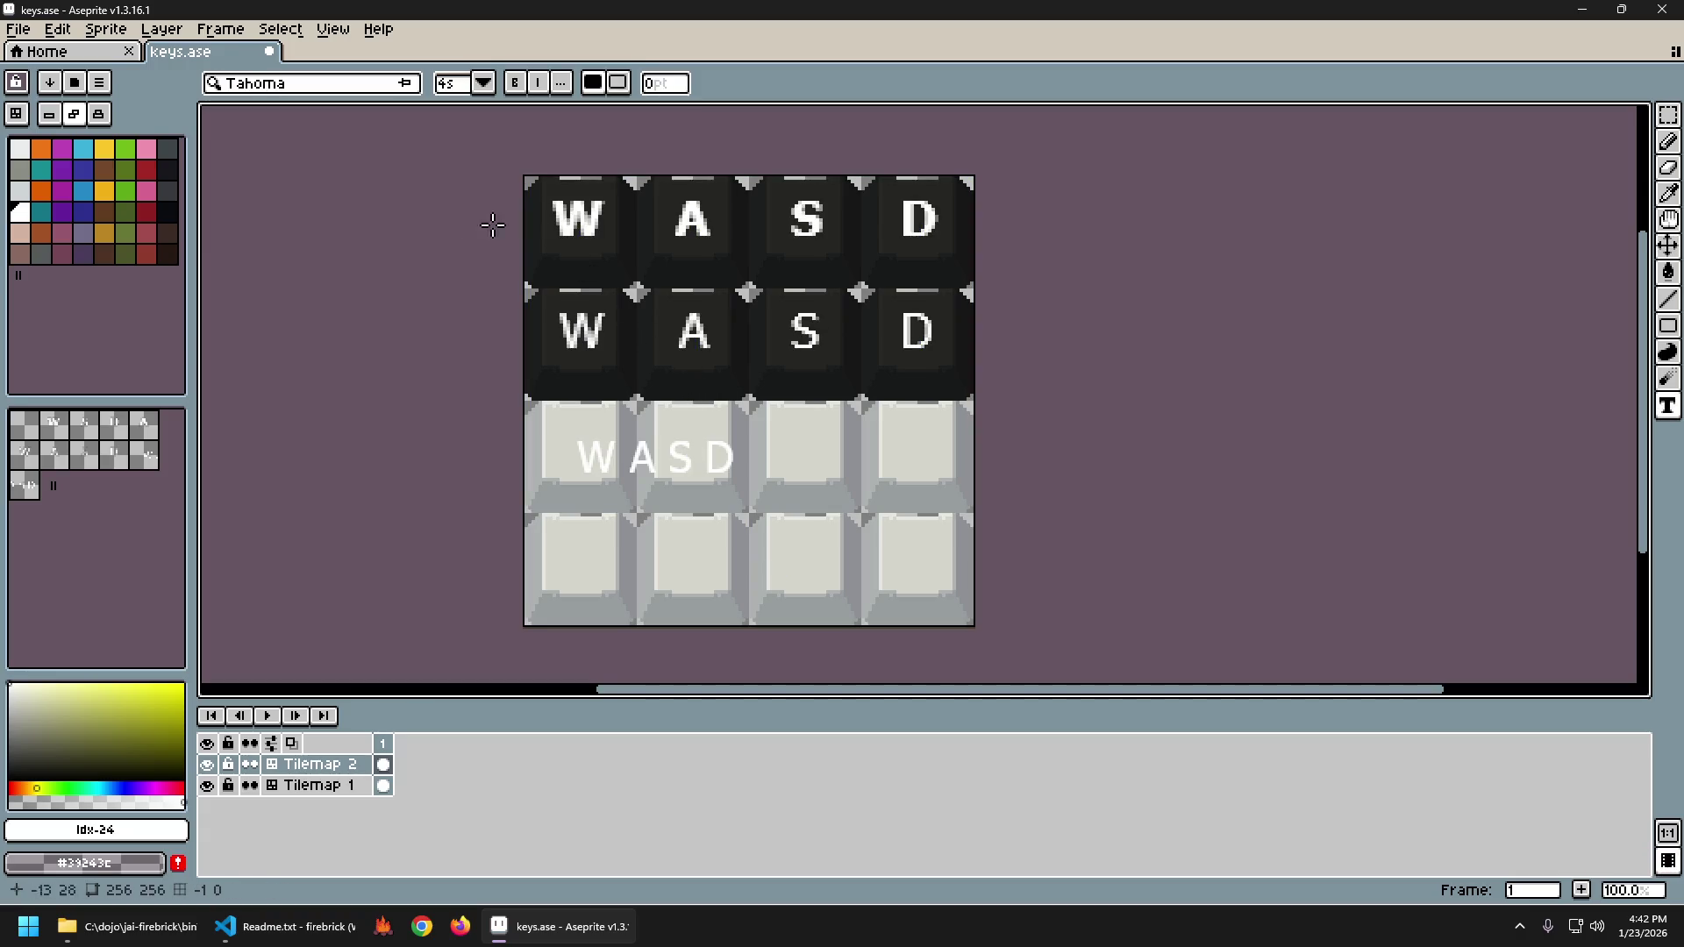
{"action": "key", "text": "m"}
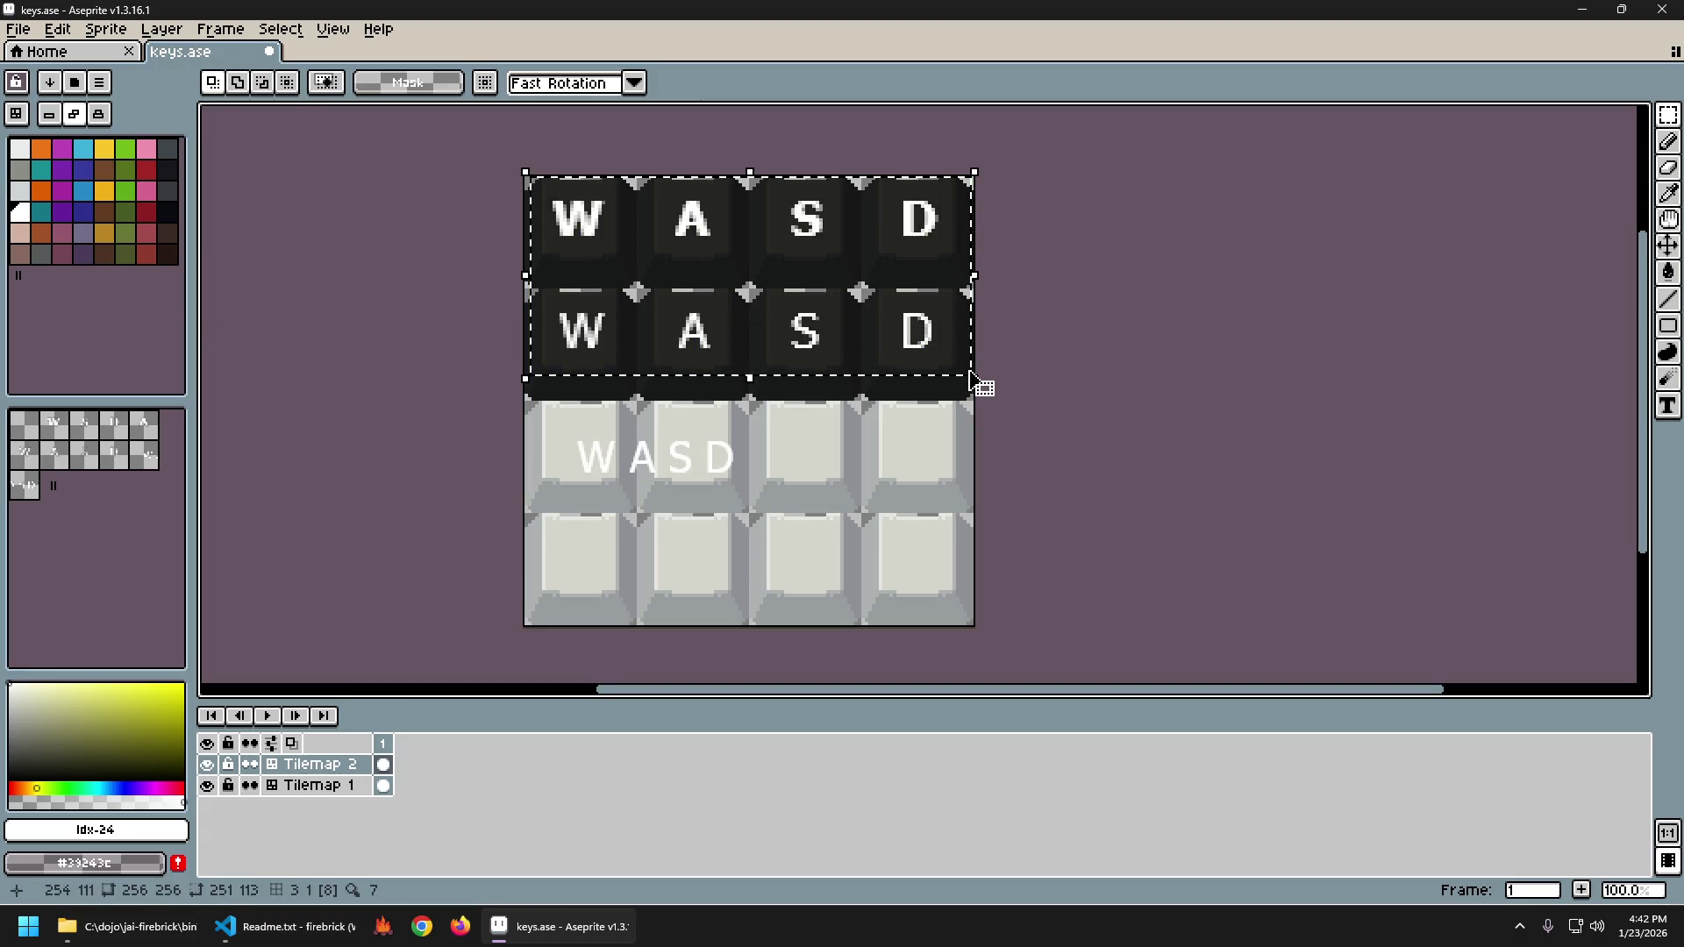
{"action": "key", "text": "Delete"}
Move the new WASD text onto the top dark row, raising it about 40 px.
{"action": "mouse_move", "coordinate": [549, 406]}
{"action": "left_mouse_down"}
{"action": "mouse_move", "coordinate": [735, 498]}
{"action": "mouse_move", "coordinate": [693, 261]}
{"action": "mouse_move", "coordinate": [718, 258]}
{"action": "left_mouse_up"}
{"action": "scroll", "coordinate": [625, 210], "scroll_direction": "up", "scroll_amount": 3}
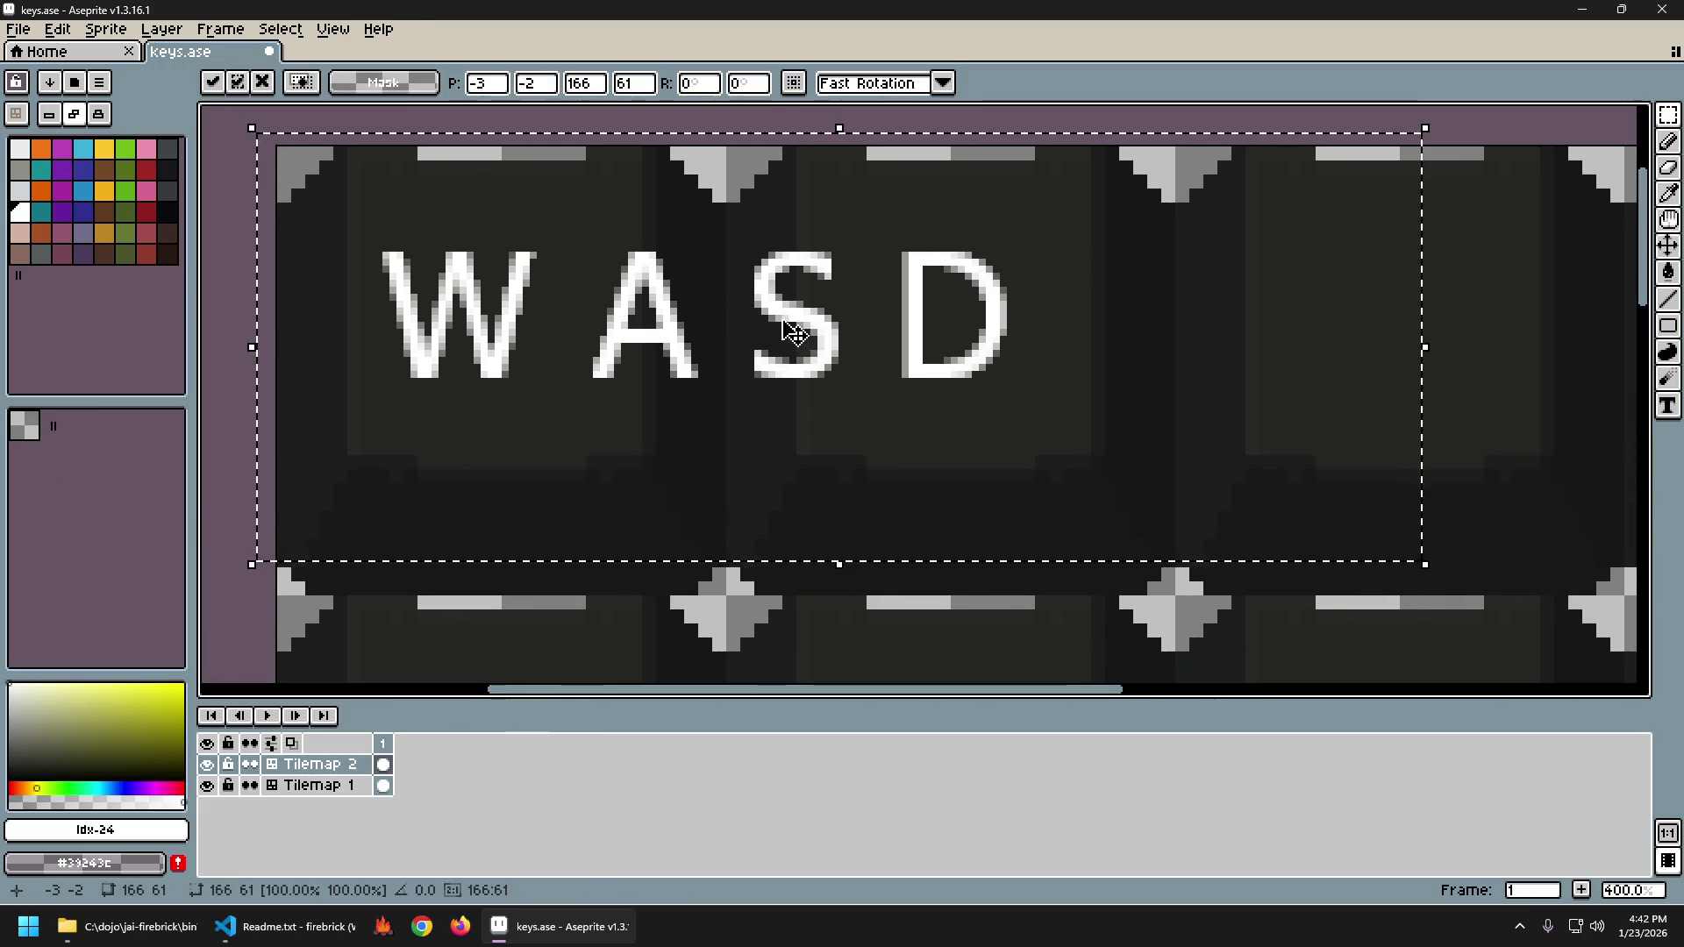
{"action": "scroll", "coordinate": [794, 331], "scroll_direction": "down", "scroll_amount": 1}
{"action": "left_click", "coordinate": [434, 227]}
{"action": "left_click_drag", "start_coordinate": [434, 226], "coordinate": [1016, 409]}
{"action": "left_click_drag", "start_coordinate": [851, 358], "coordinate": [852, 319]}
{"action": "left_click", "coordinate": [692, 227]}
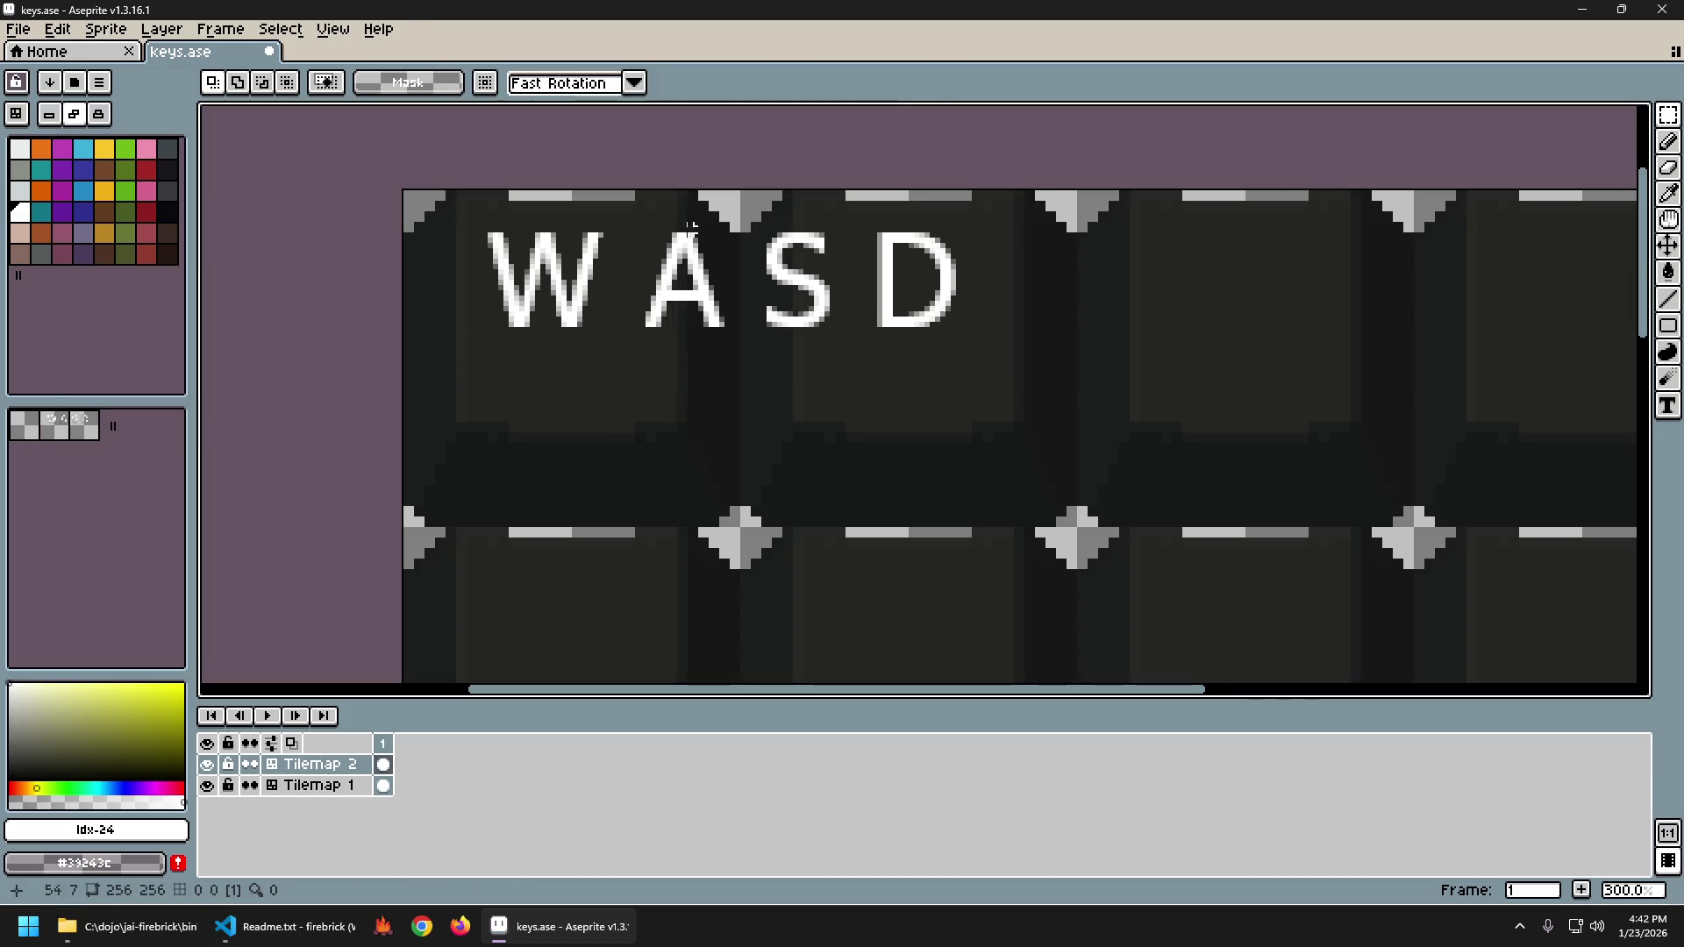
Shift A, S and D to the right, leaving W on the first keycap.
{"action": "left_click_drag", "start_coordinate": [624, 199], "coordinate": [985, 365]}
{"action": "left_click_drag", "start_coordinate": [844, 322], "coordinate": [1020, 317]}
{"action": "key", "text": "Return"}
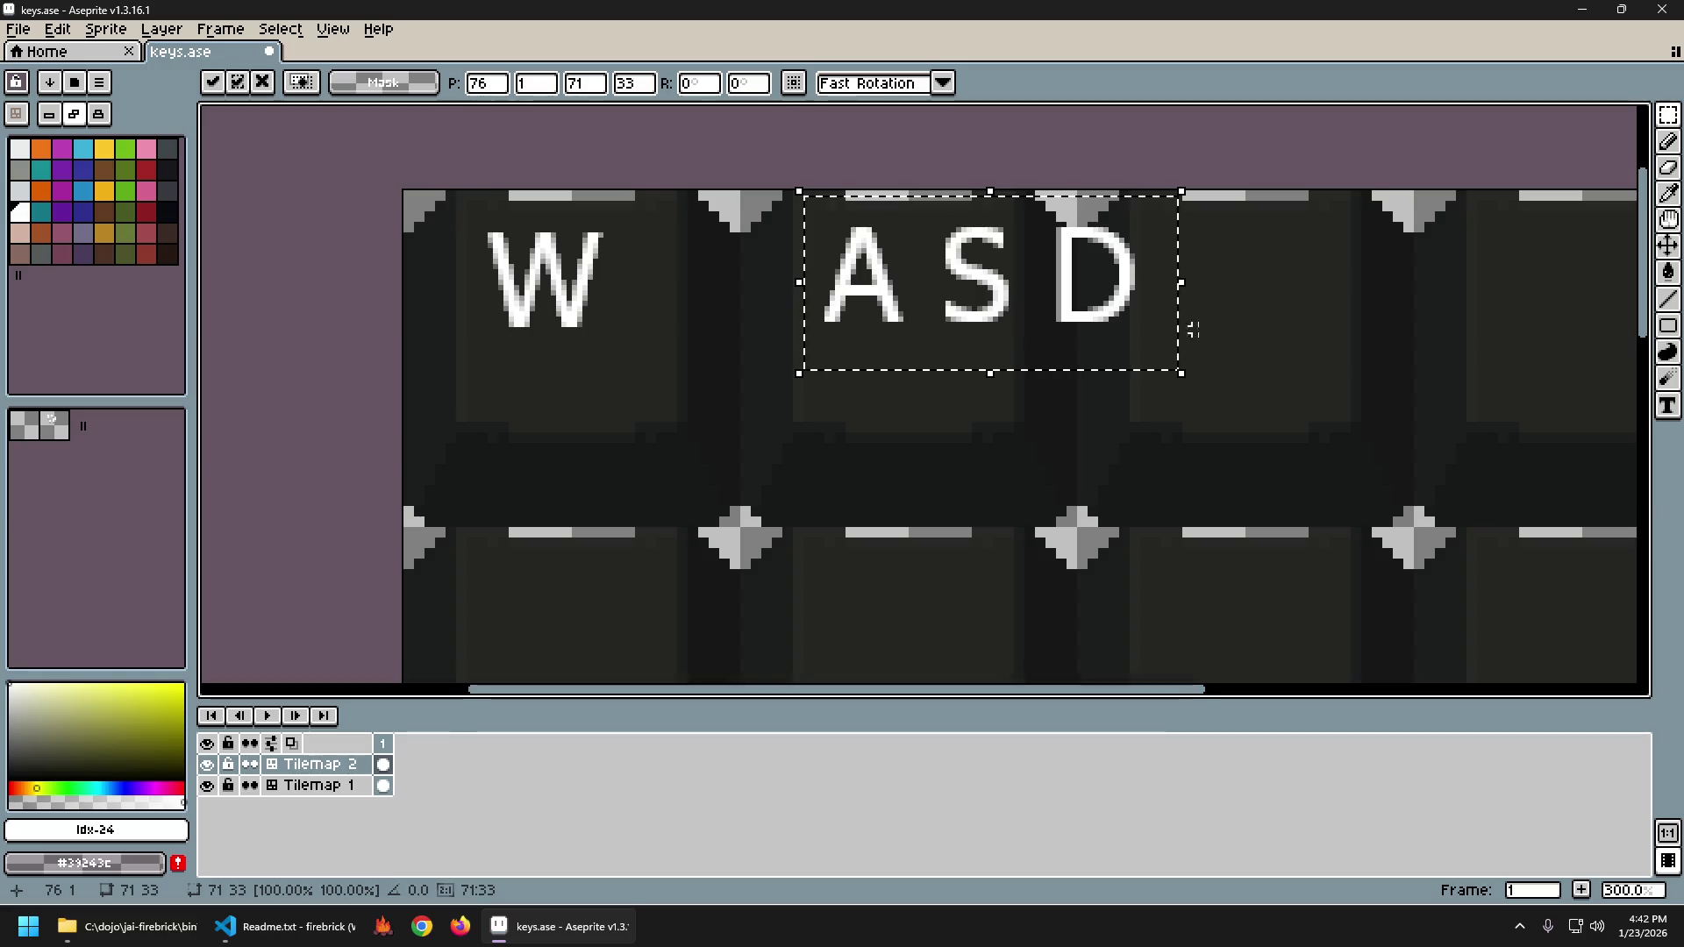
{"action": "left_click_drag", "start_coordinate": [1188, 331], "coordinate": [970, 324]}
{"action": "key", "text": "ctrl+d"}
Move S and D onto the next keycaps.
{"action": "left_click_drag", "start_coordinate": [737, 208], "coordinate": [1031, 401]}
{"action": "left_click_drag", "start_coordinate": [913, 330], "coordinate": [1132, 331]}
{"action": "left_click_drag", "start_coordinate": [1331, 327], "coordinate": [1090, 308]}
{"action": "key", "text": "ctrl+d"}
Move D onto the last dark keycap and clear the selection.
{"action": "left_click_drag", "start_coordinate": [875, 225], "coordinate": [1060, 373]}
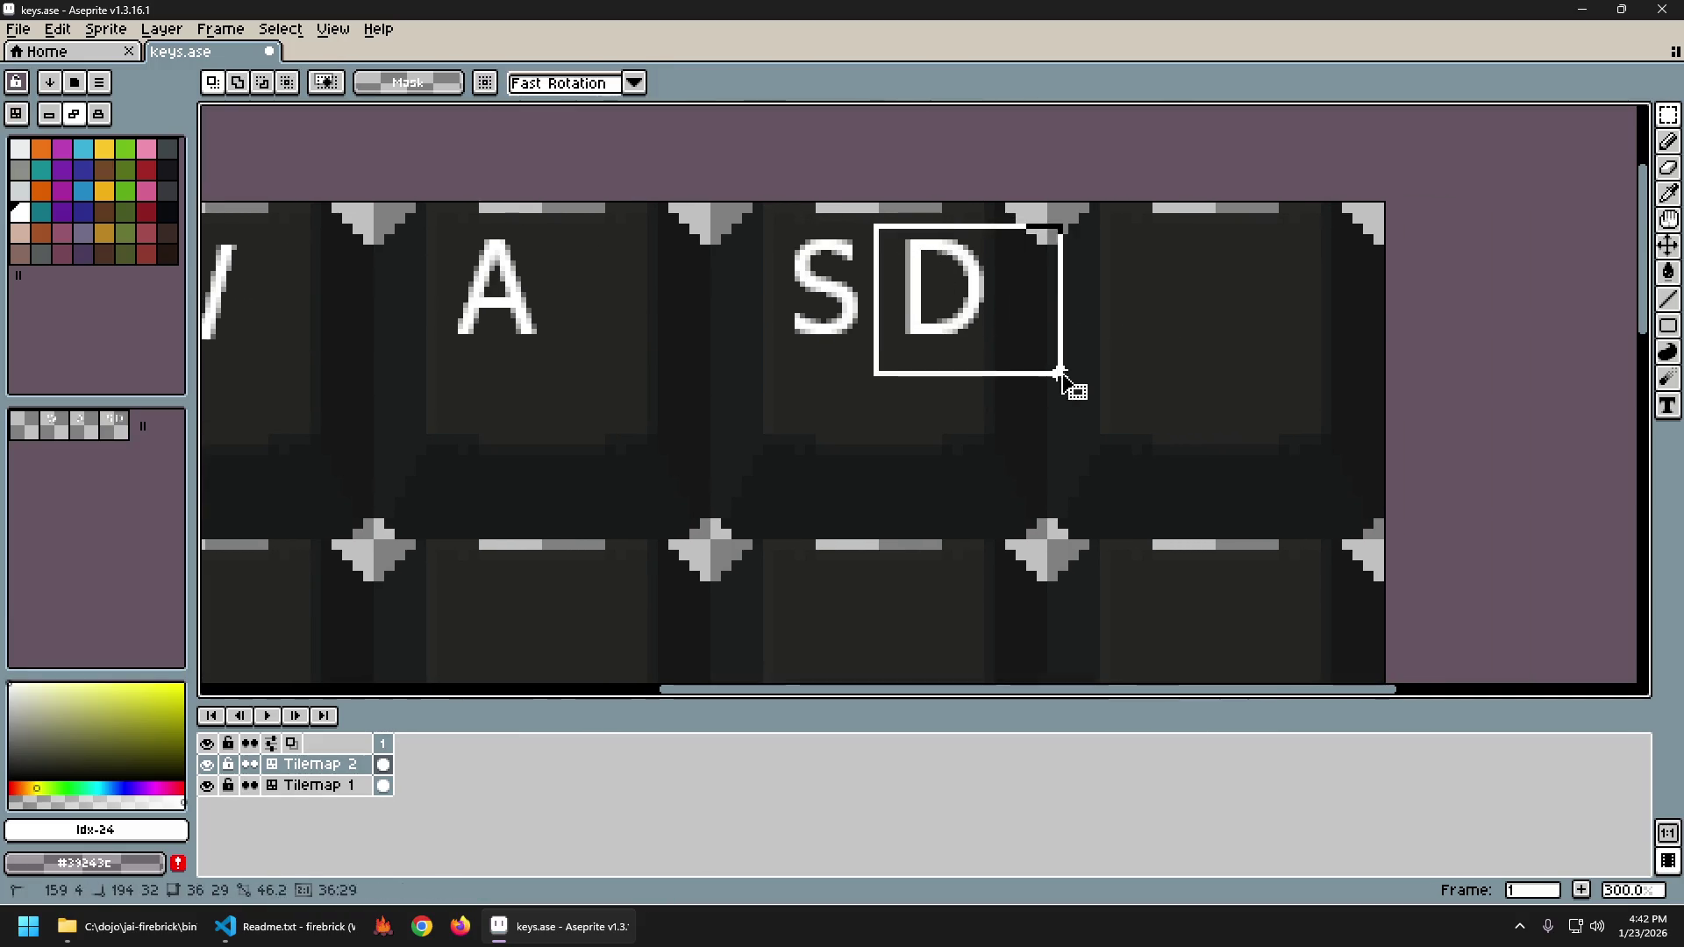
{"action": "left_click_drag", "start_coordinate": [992, 319], "coordinate": [1225, 322]}
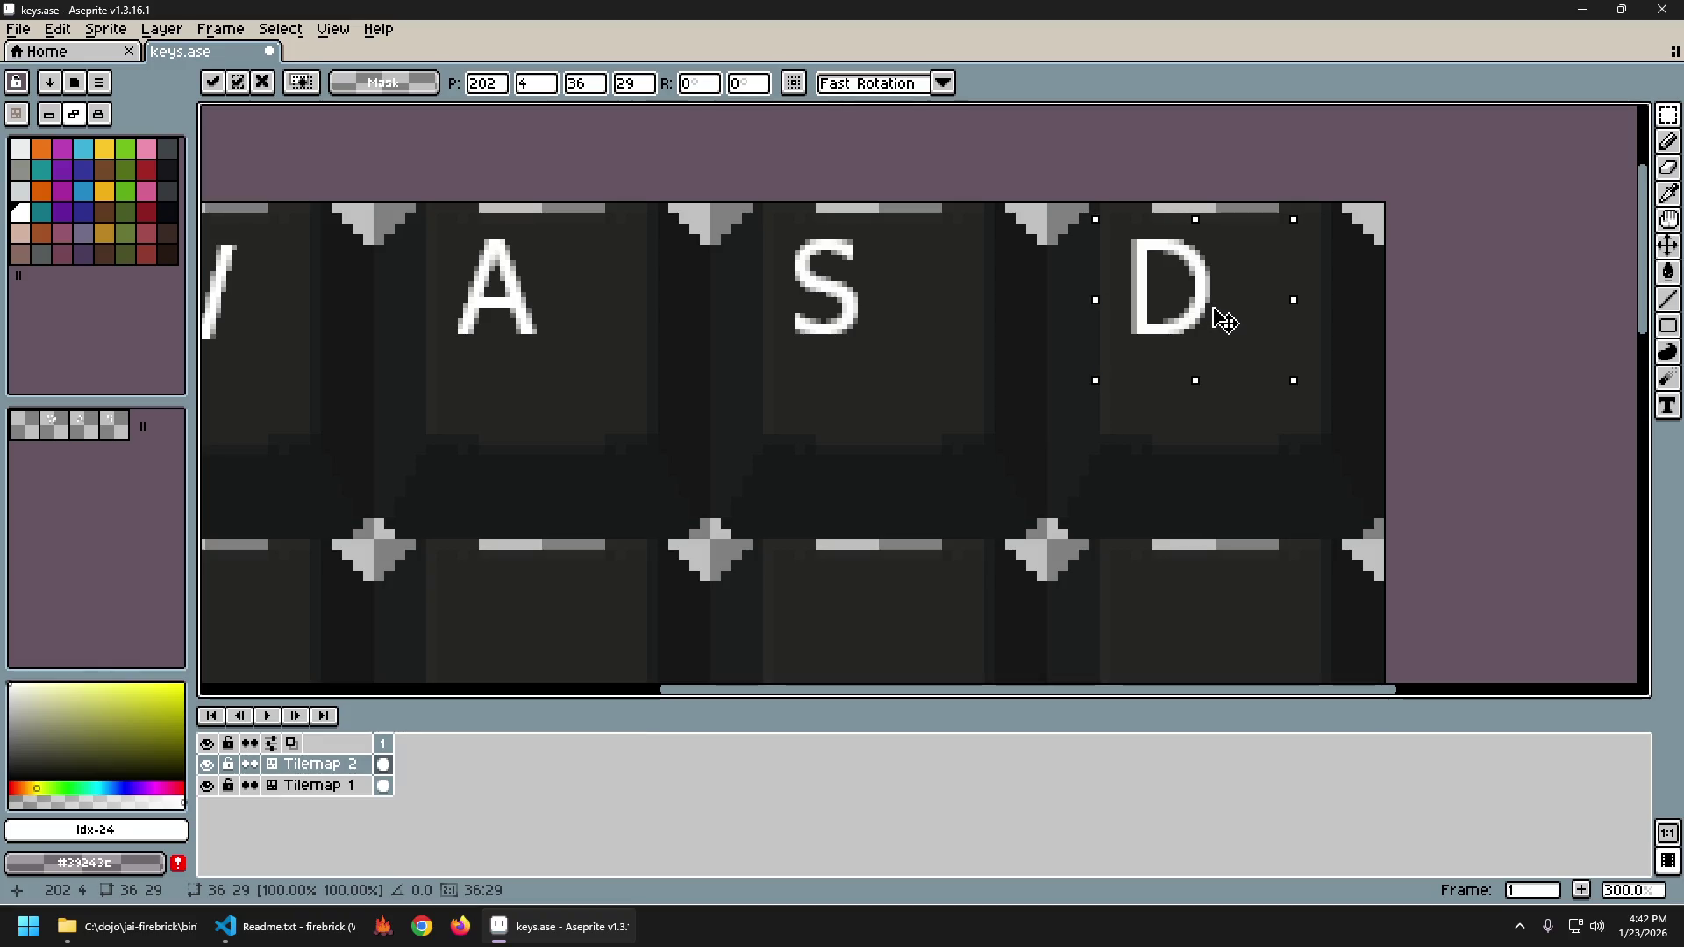
{"action": "key", "text": "Return"}
{"action": "key", "text": "ctrl+d"}
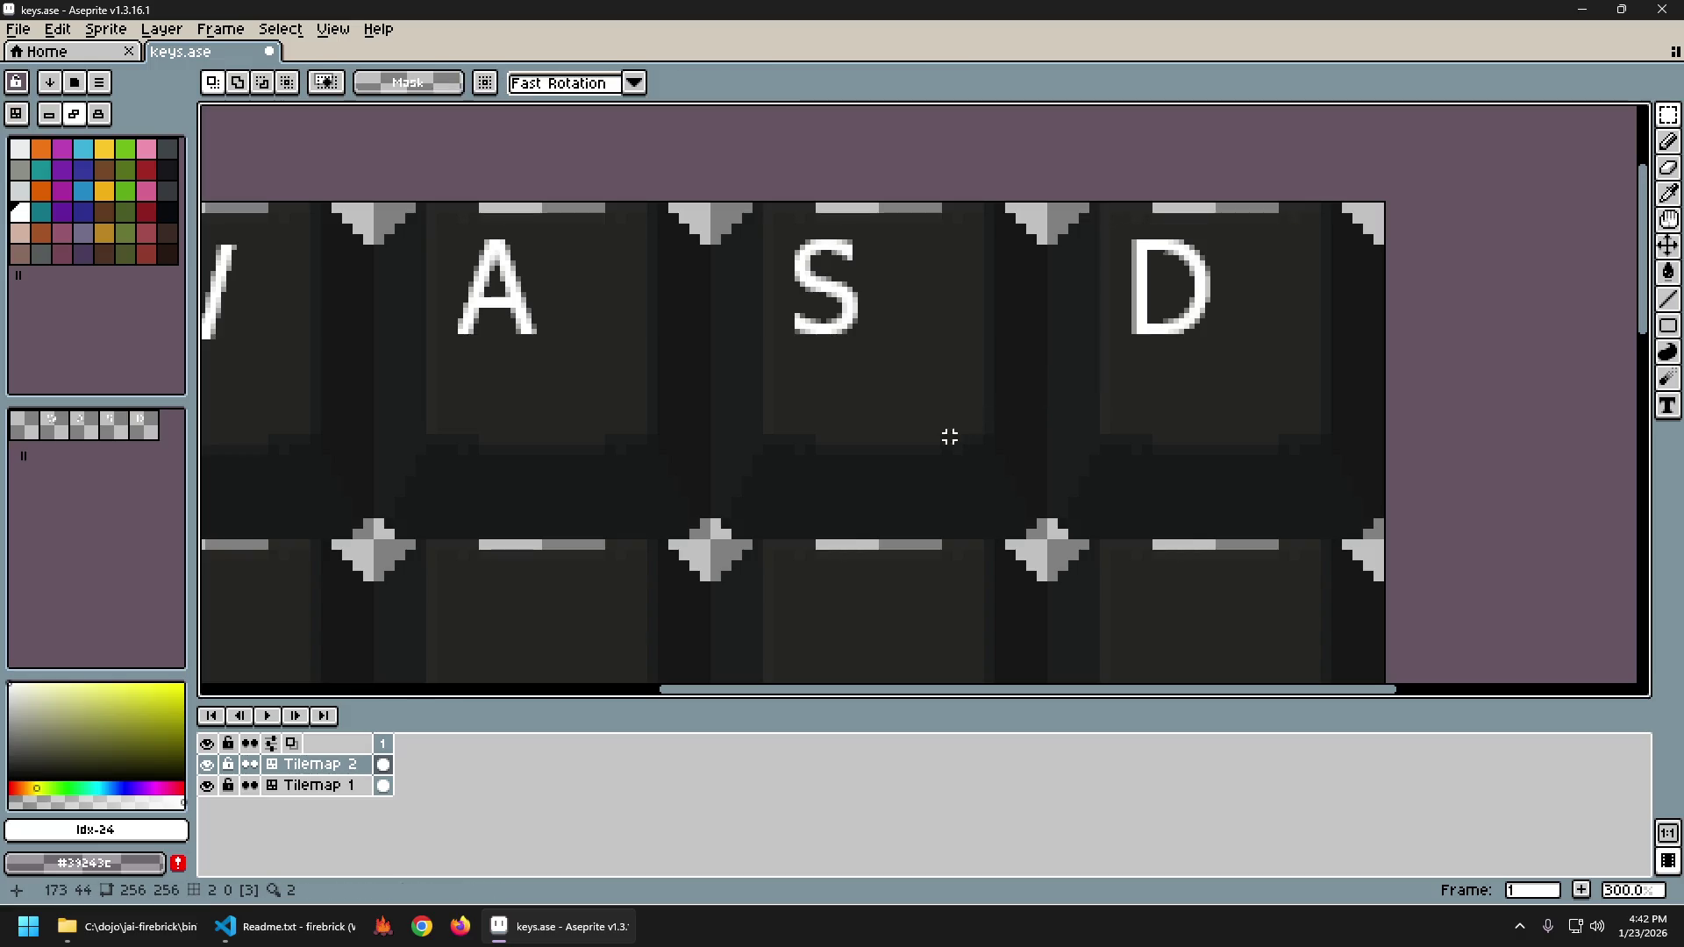
{"action": "scroll", "coordinate": [947, 440], "scroll_direction": "down", "scroll_amount": 2}
{"action": "scroll", "coordinate": [841, 496], "scroll_direction": "down", "scroll_amount": 2}
{"action": "scroll", "coordinate": [843, 500], "scroll_direction": "up", "scroll_amount": 1}
{"action": "scroll", "coordinate": [842, 504], "scroll_direction": "up", "scroll_amount": 2}
{"action": "scroll", "coordinate": [844, 500], "scroll_direction": "down", "scroll_amount": 2}
{"action": "scroll", "coordinate": [841, 493], "scroll_direction": "up", "scroll_amount": 1}
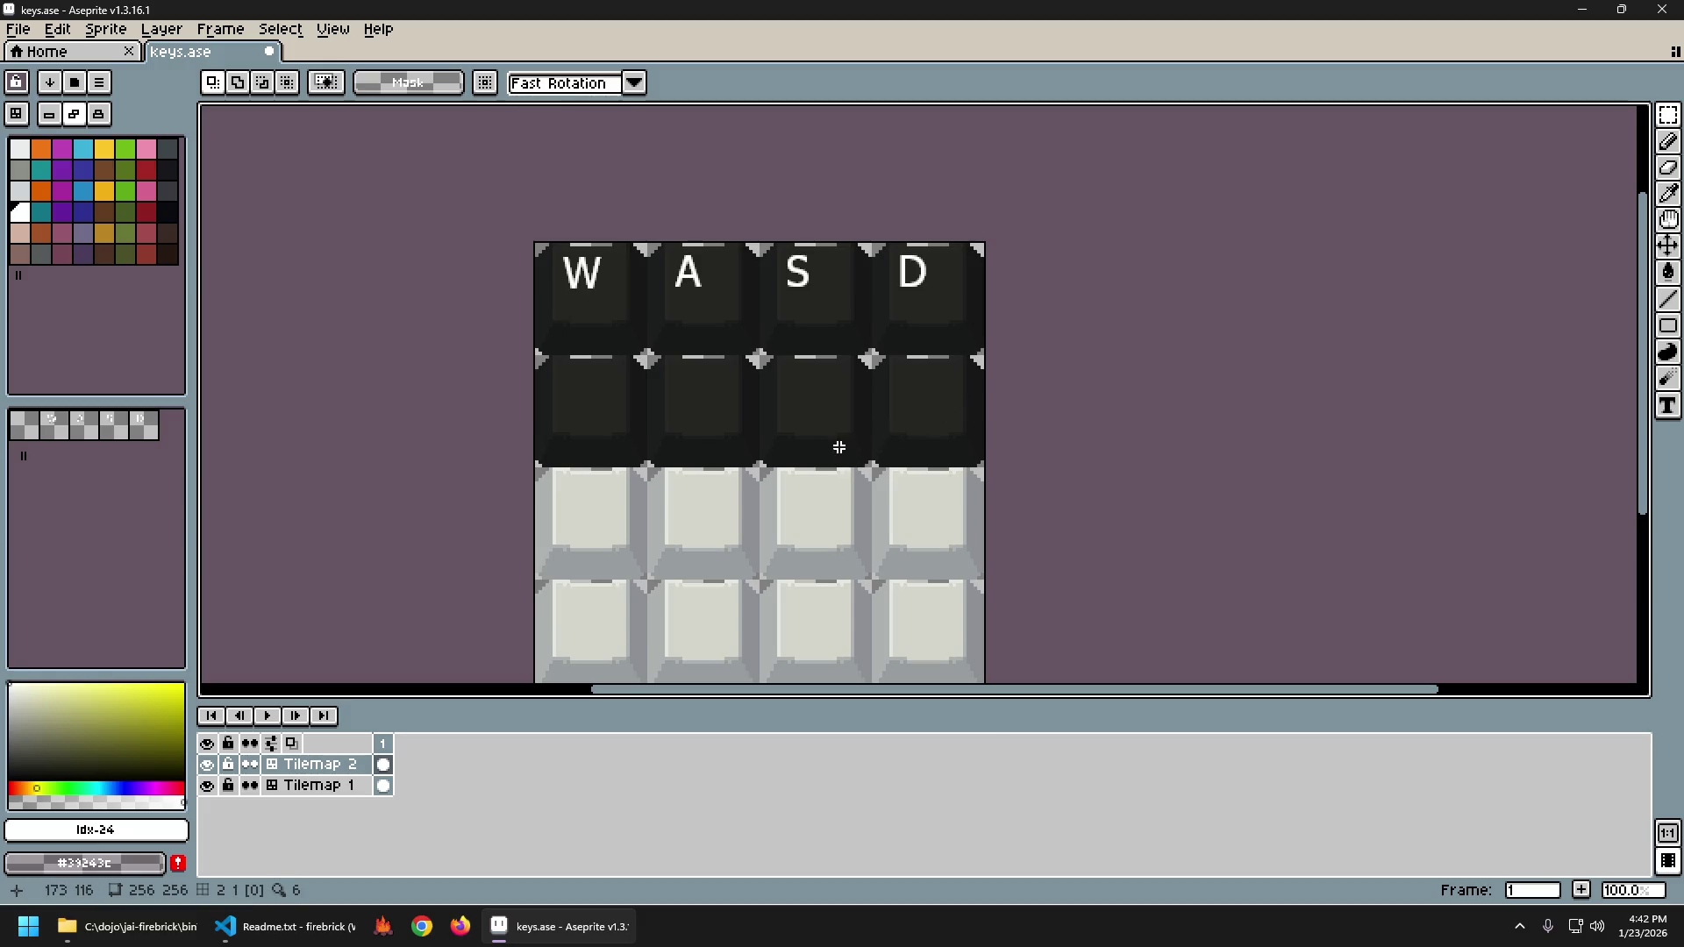
Export the sheet to keys.png, preview it in Photos, then close the preview.
{"action": "scroll", "coordinate": [855, 362], "scroll_direction": "down", "scroll_amount": 1}
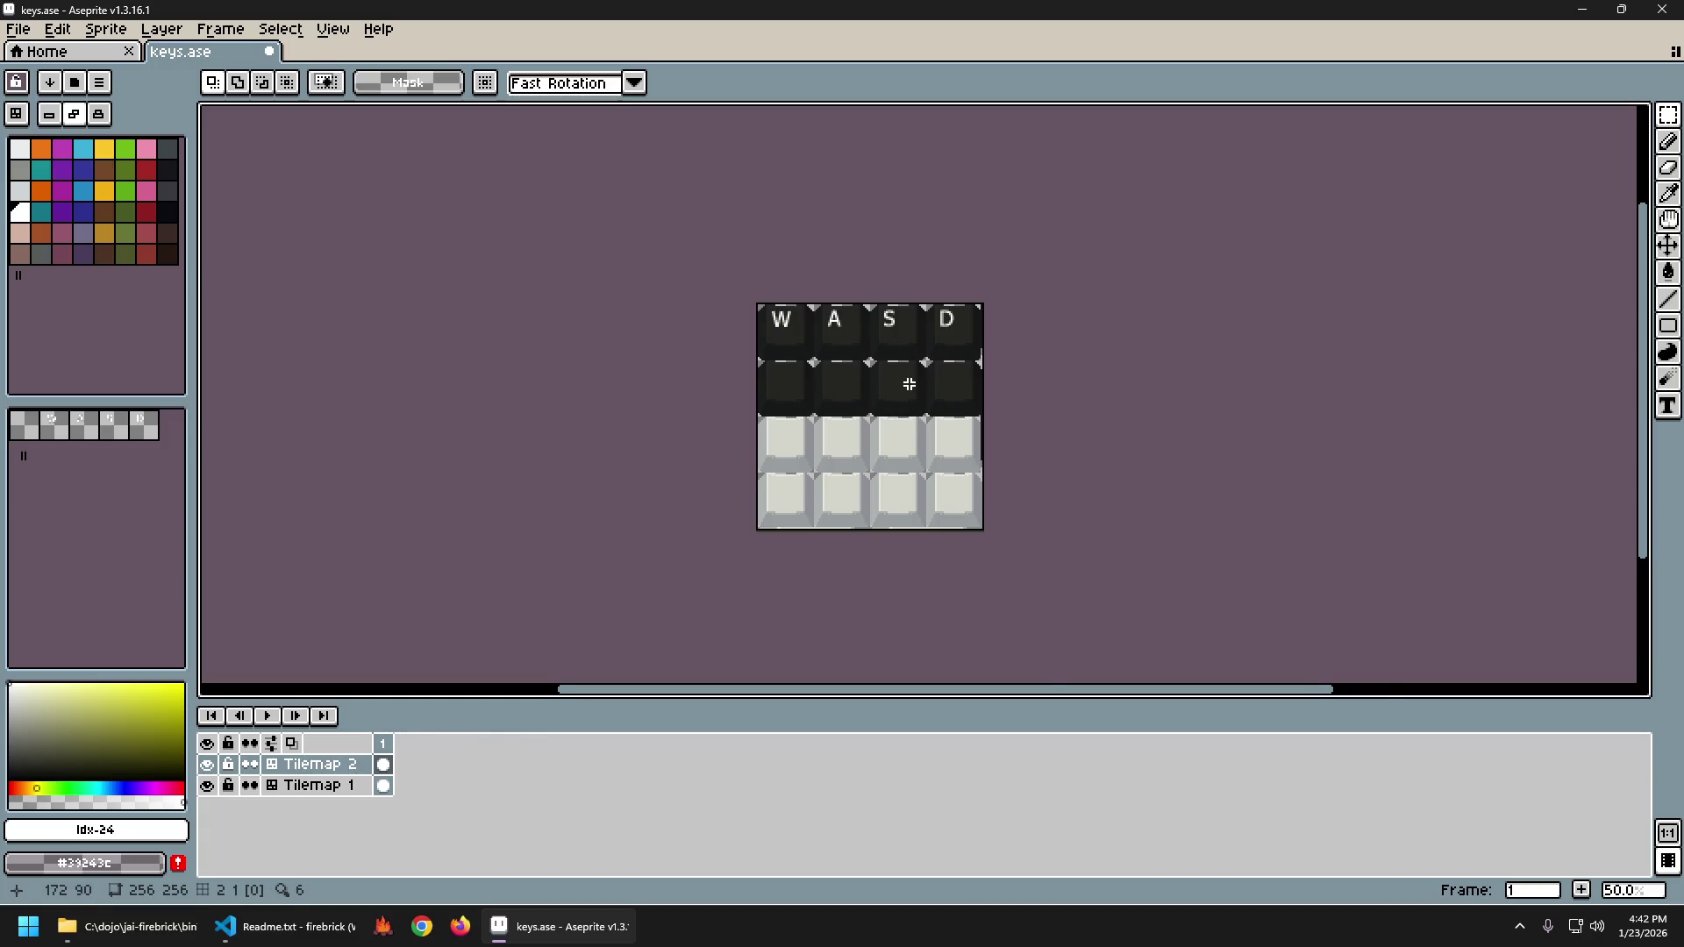
{"action": "scroll", "coordinate": [909, 384], "scroll_direction": "up", "scroll_amount": 1}
{"action": "key", "text": "ctrl+alt+shift+s"}
{"action": "key", "text": "Return"}
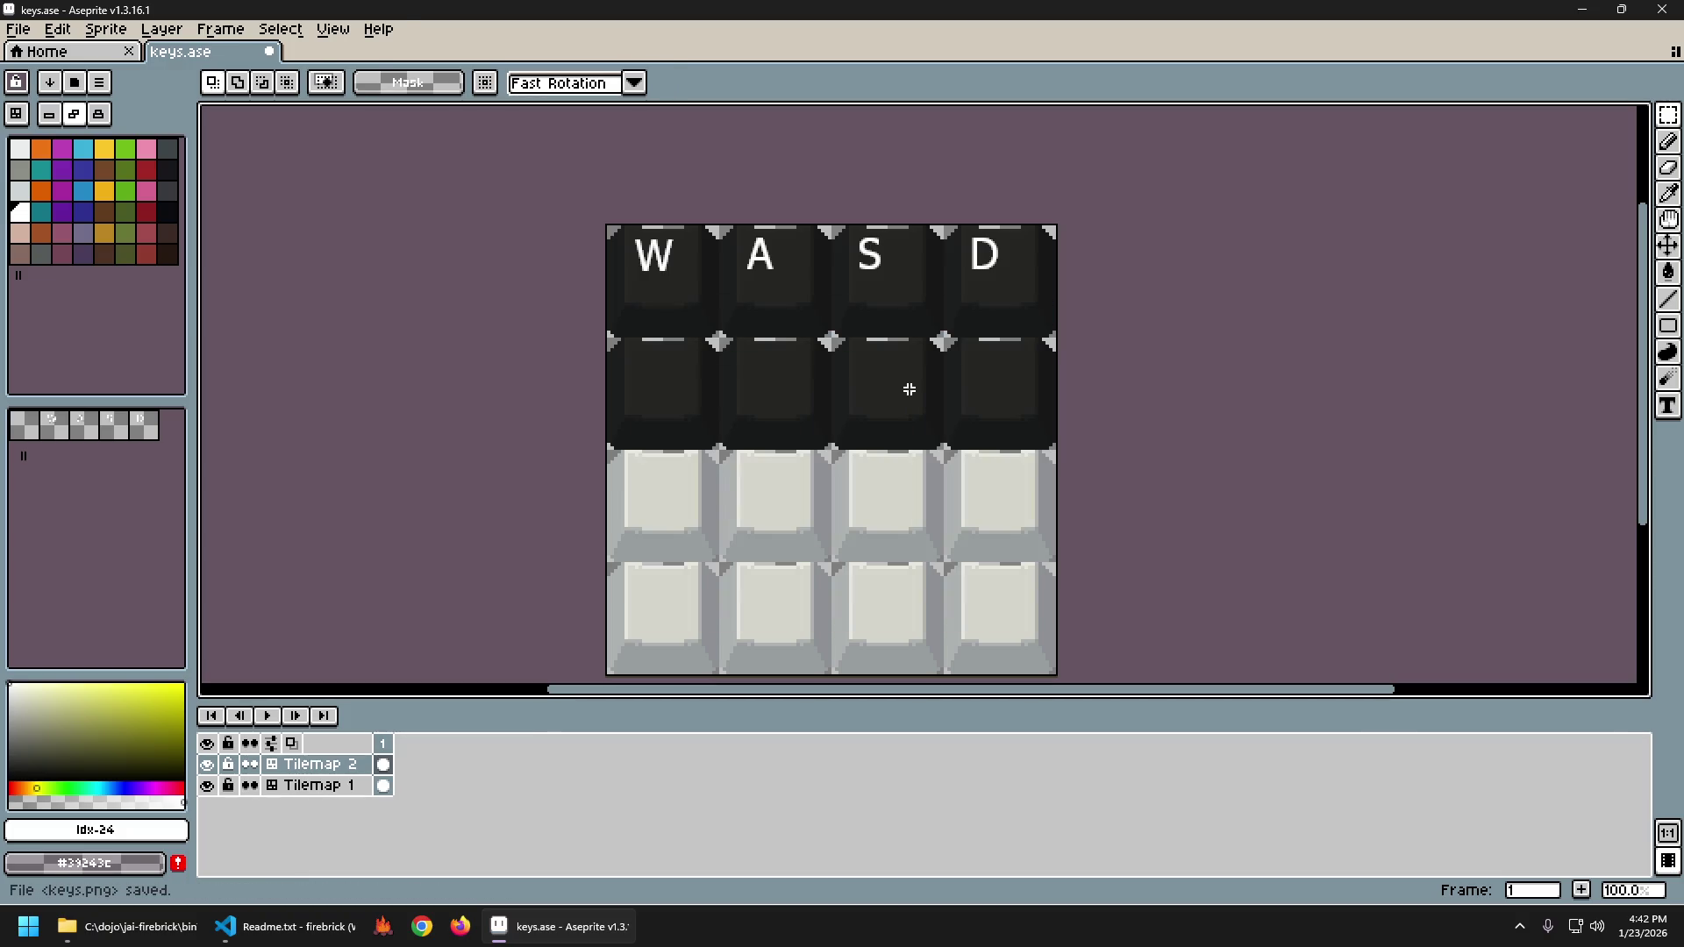
{"action": "left_click", "coordinate": [193, 926]}
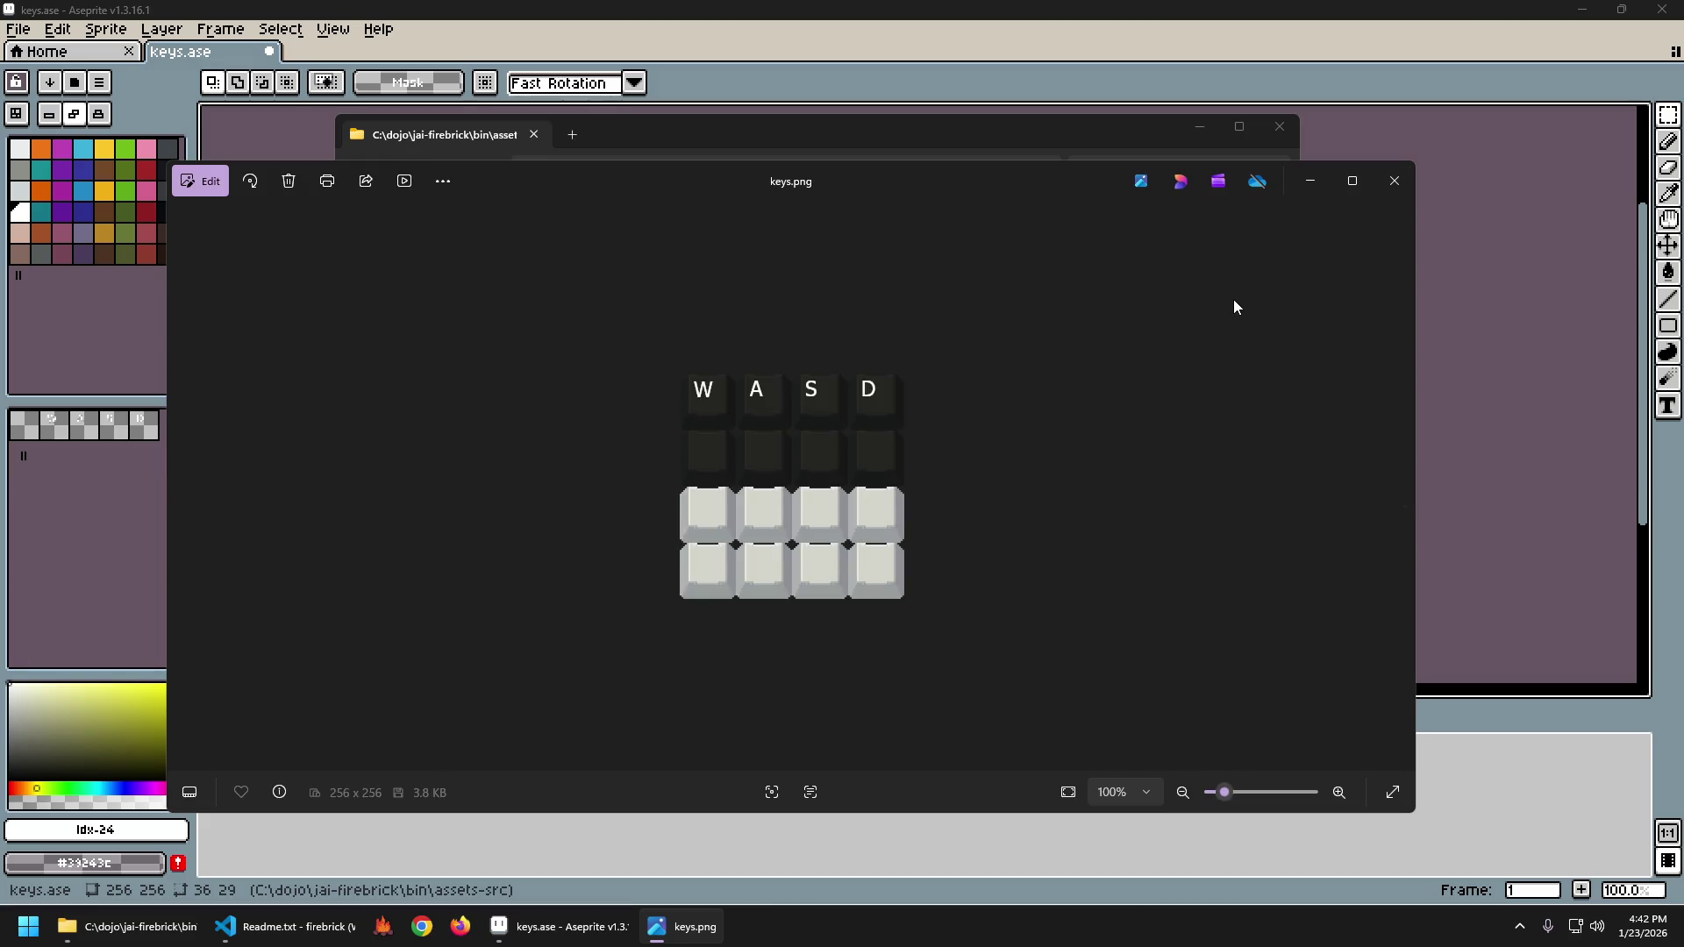
{"action": "left_click", "coordinate": [1397, 188]}
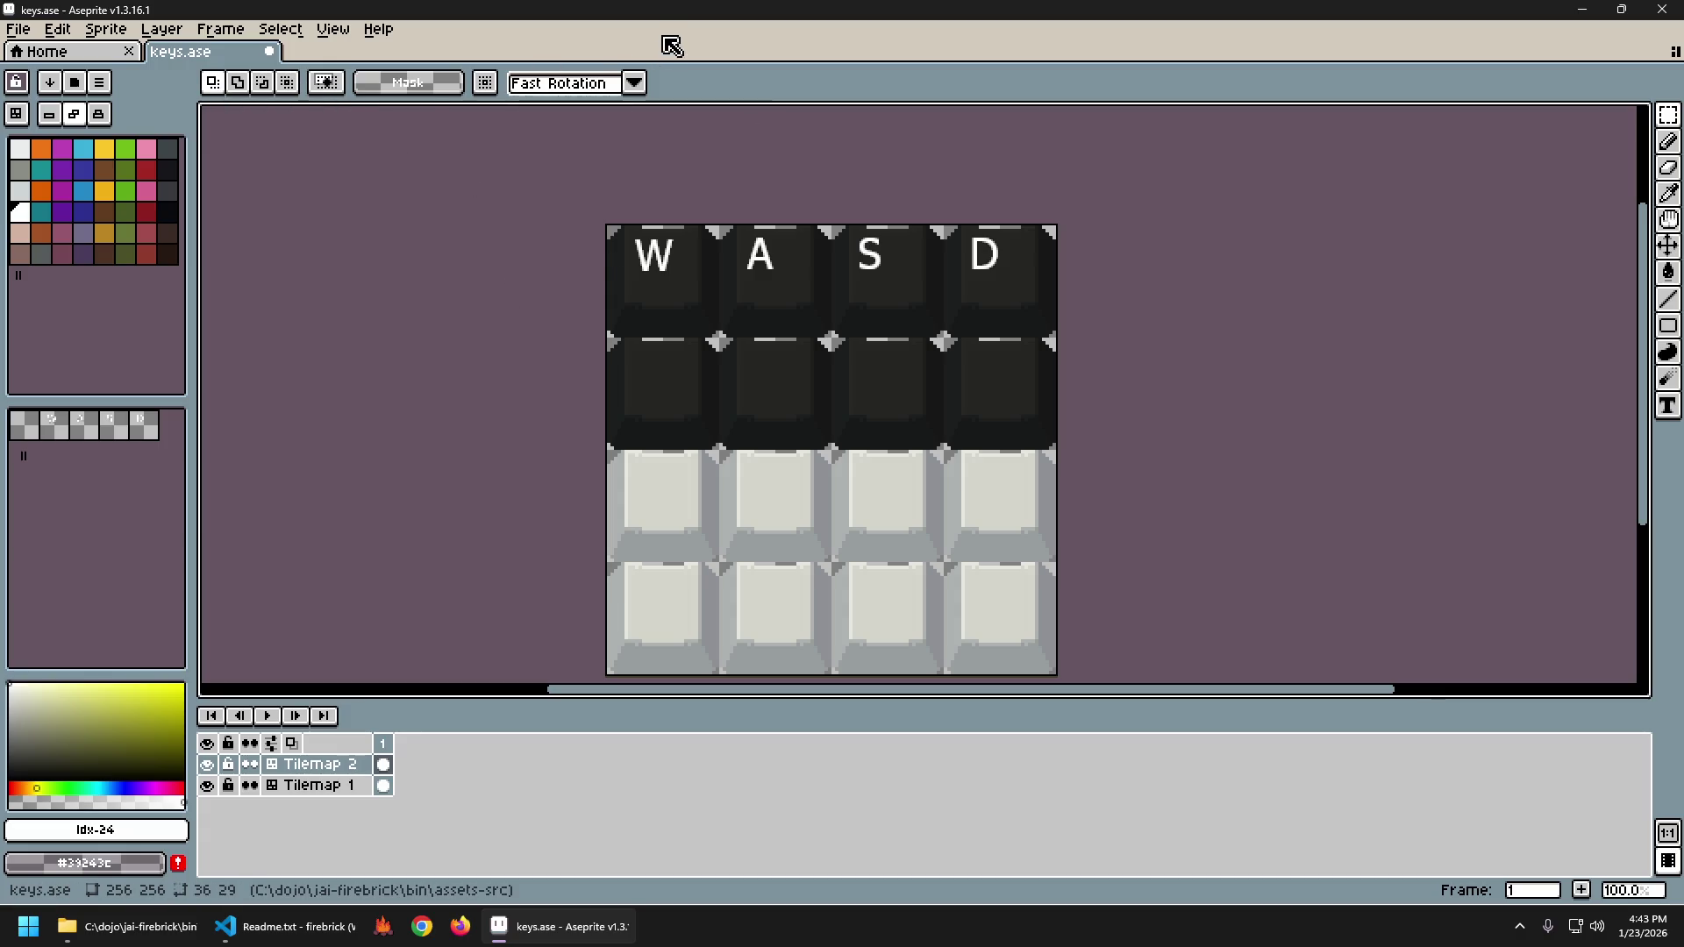
Set the text style to Bold with antialiasing off, discarding the trial text box.
{"action": "key", "text": "t"}
{"action": "left_click", "coordinate": [669, 369]}
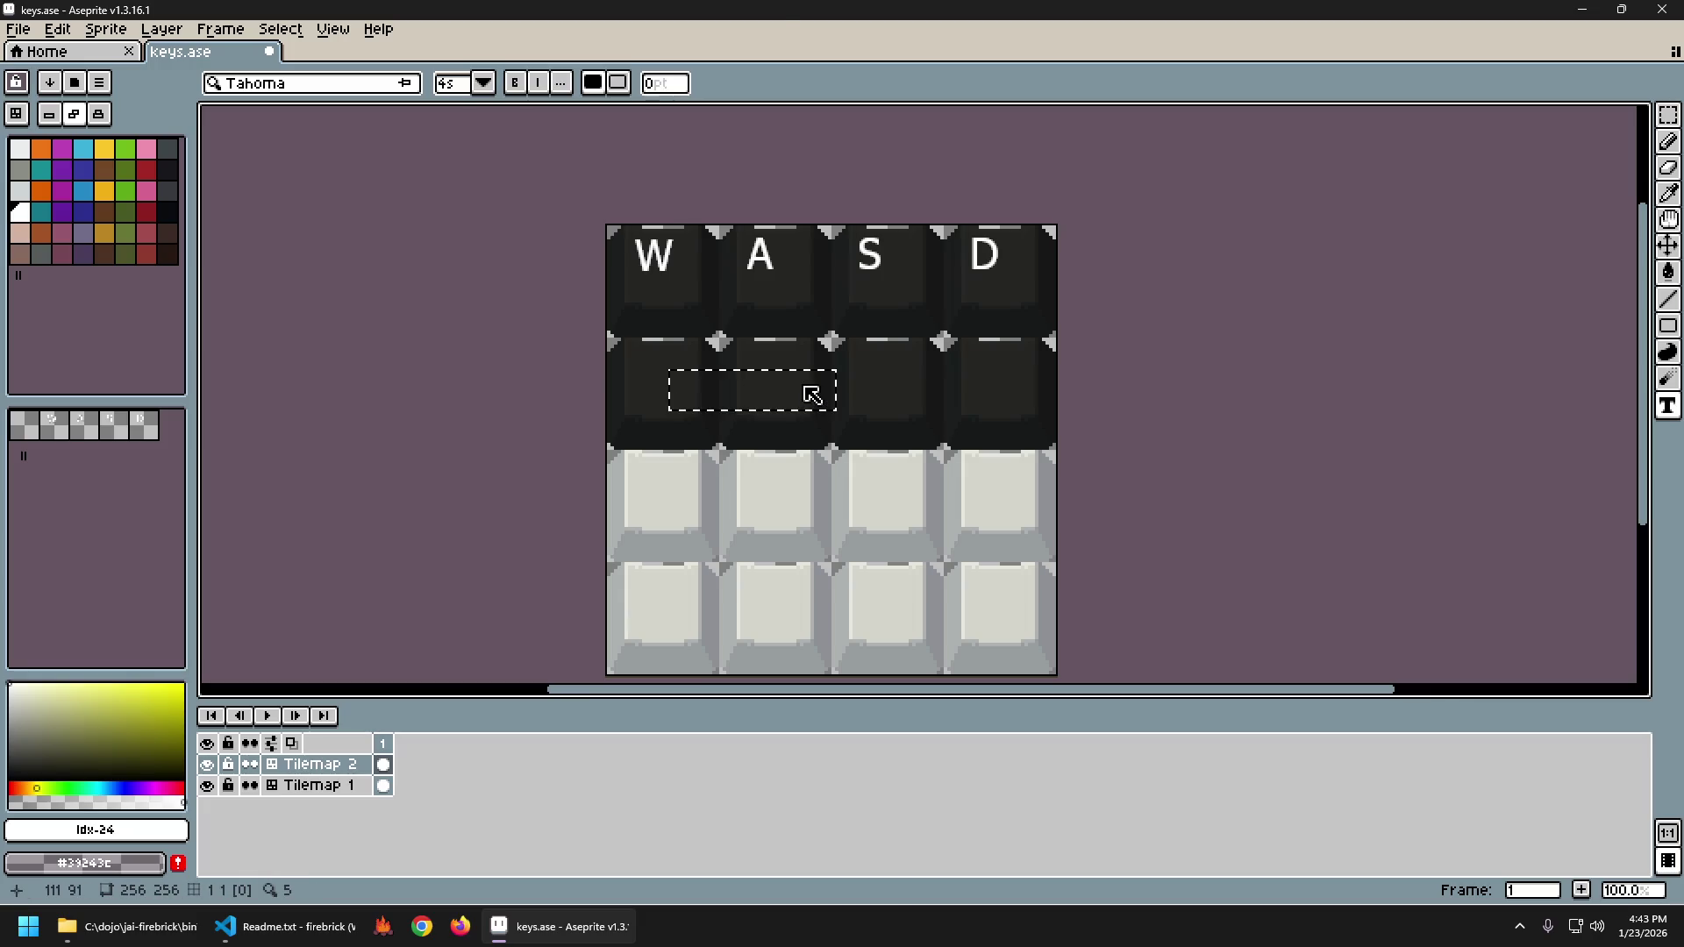
{"action": "type", "text": "W A SD"}
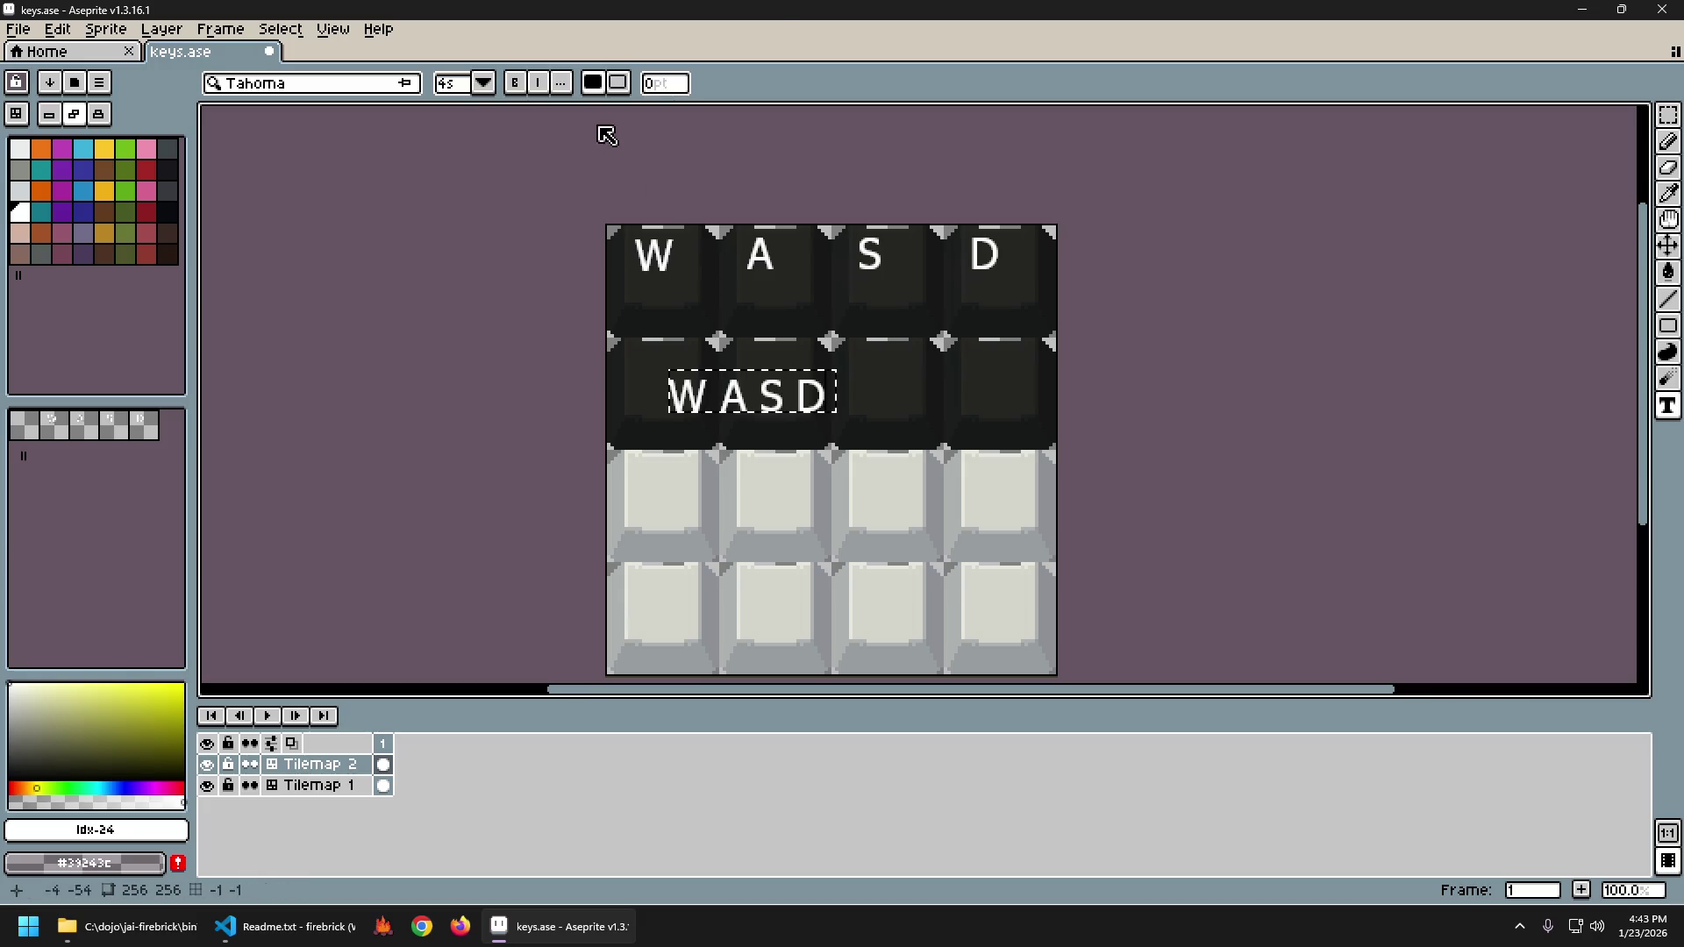
{"action": "left_click", "coordinate": [538, 83]}
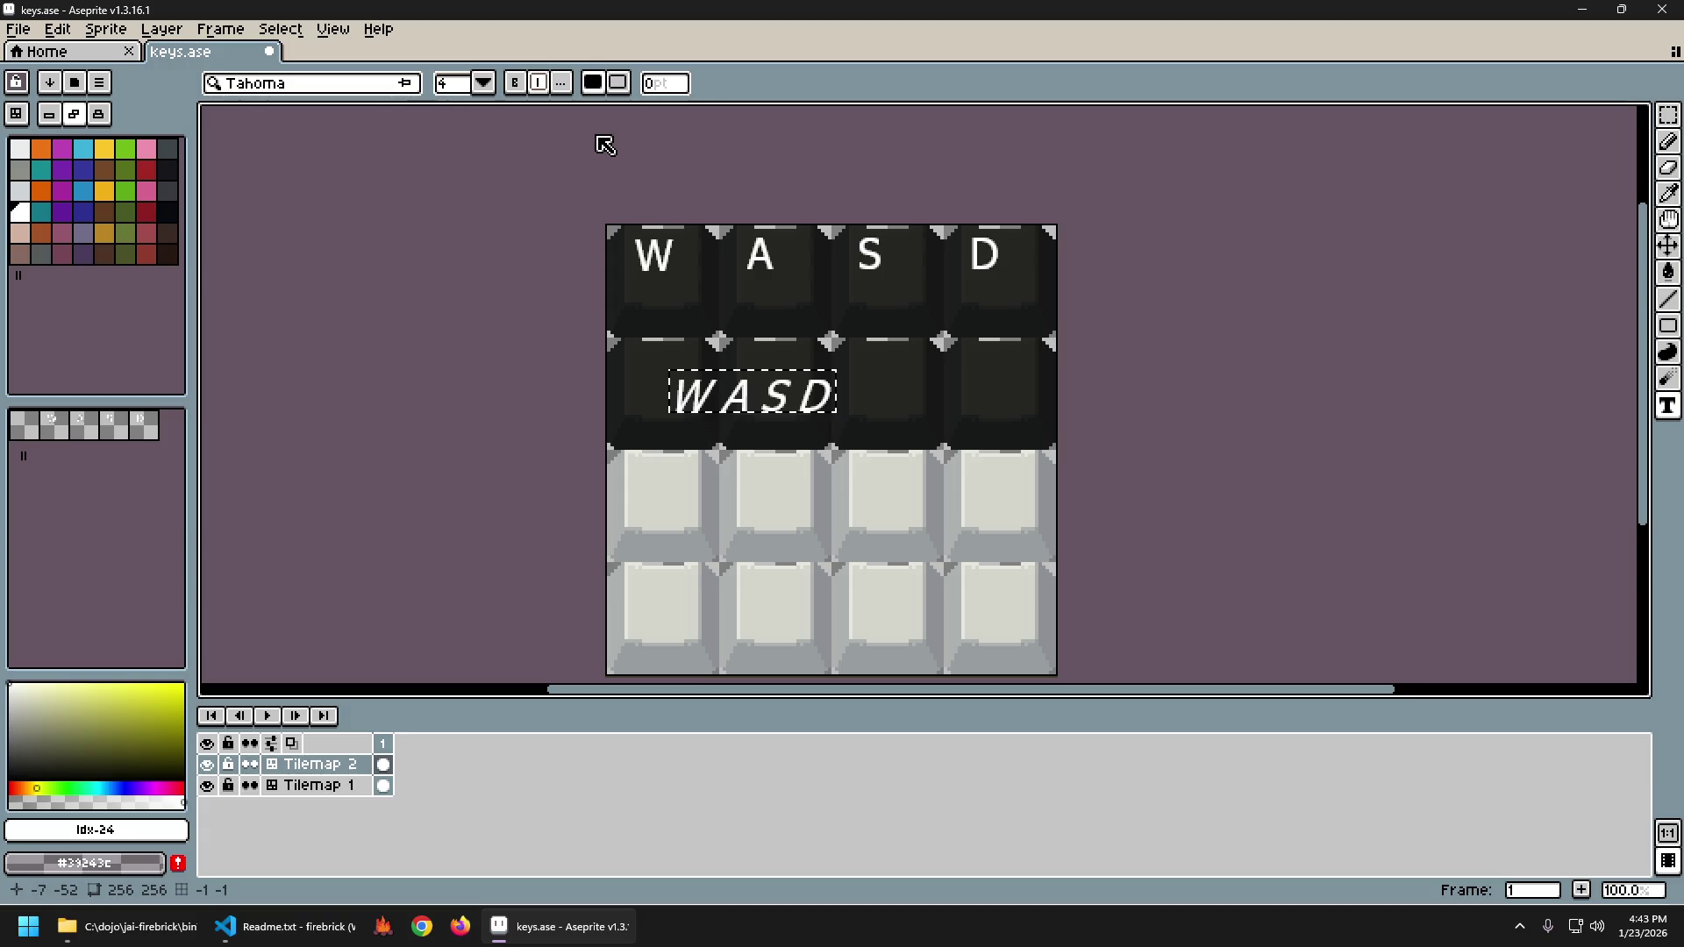
{"action": "left_click", "coordinate": [562, 84]}
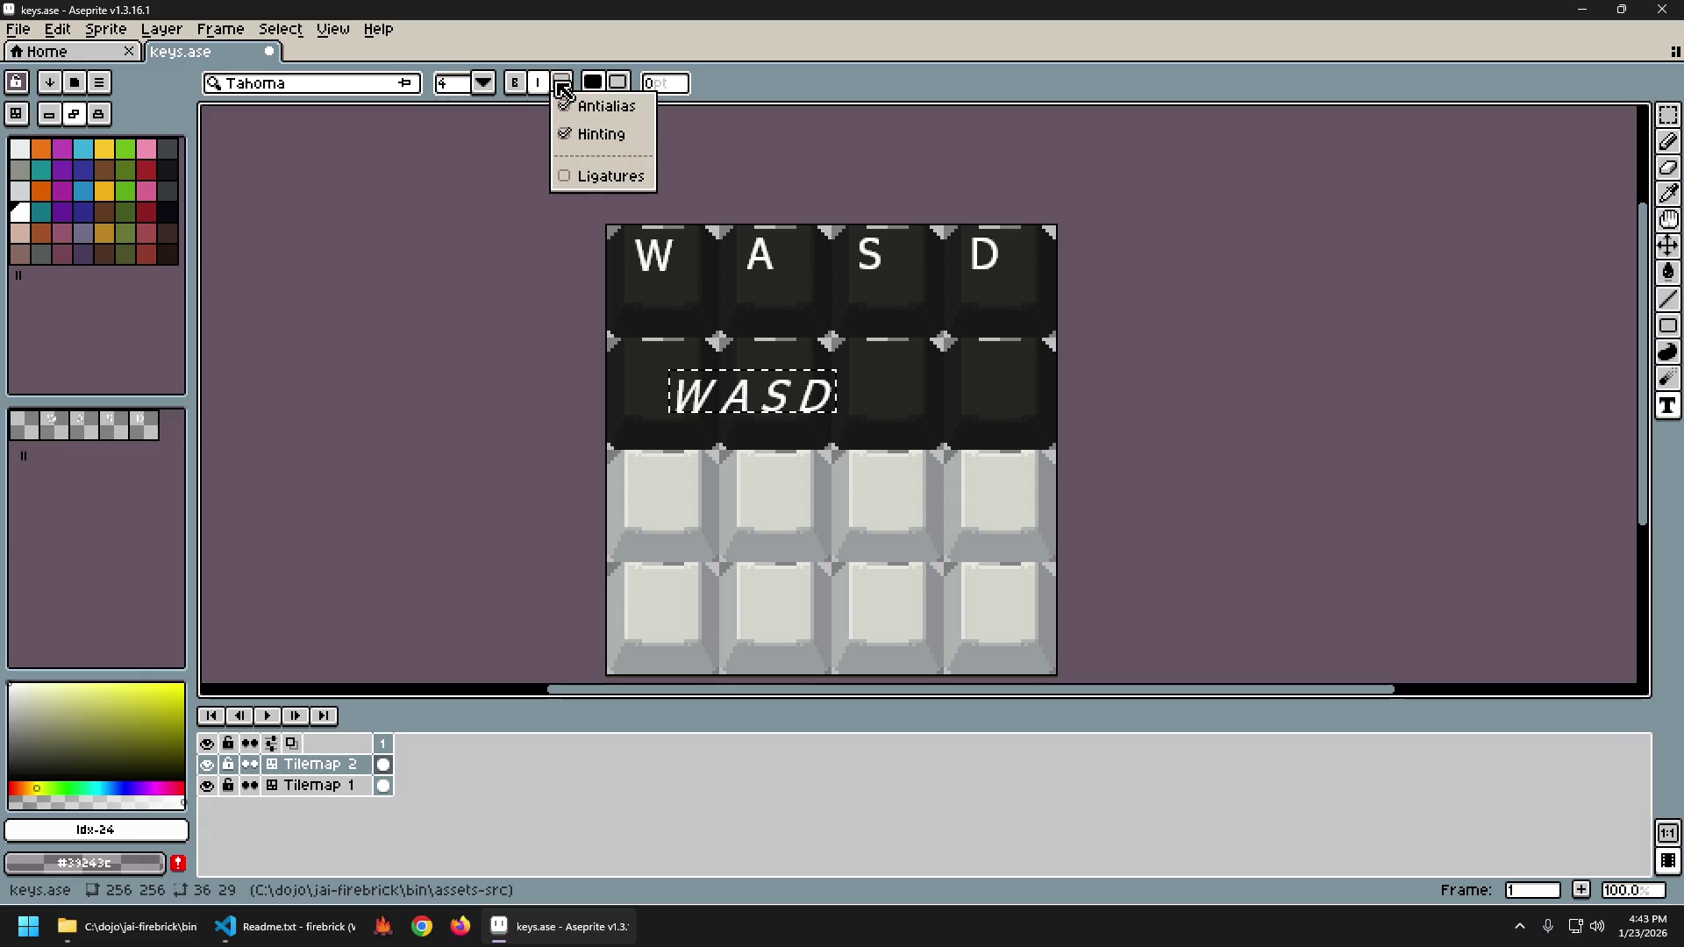
{"action": "left_click", "coordinate": [582, 108]}
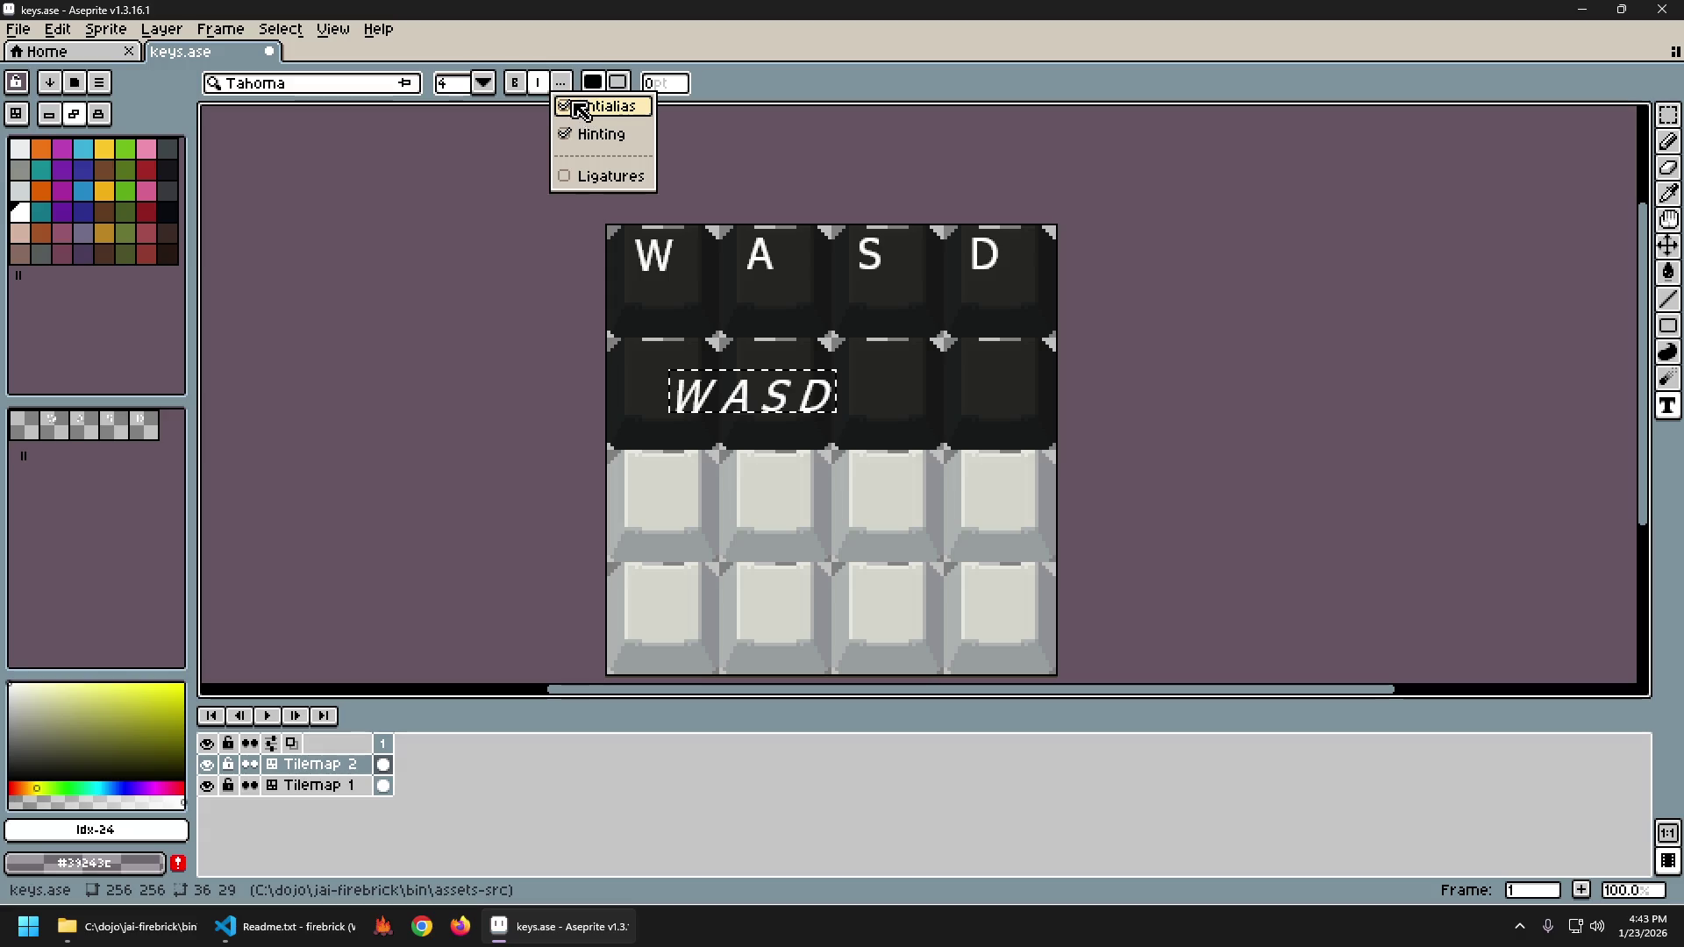
{"action": "left_click", "coordinate": [579, 54]}
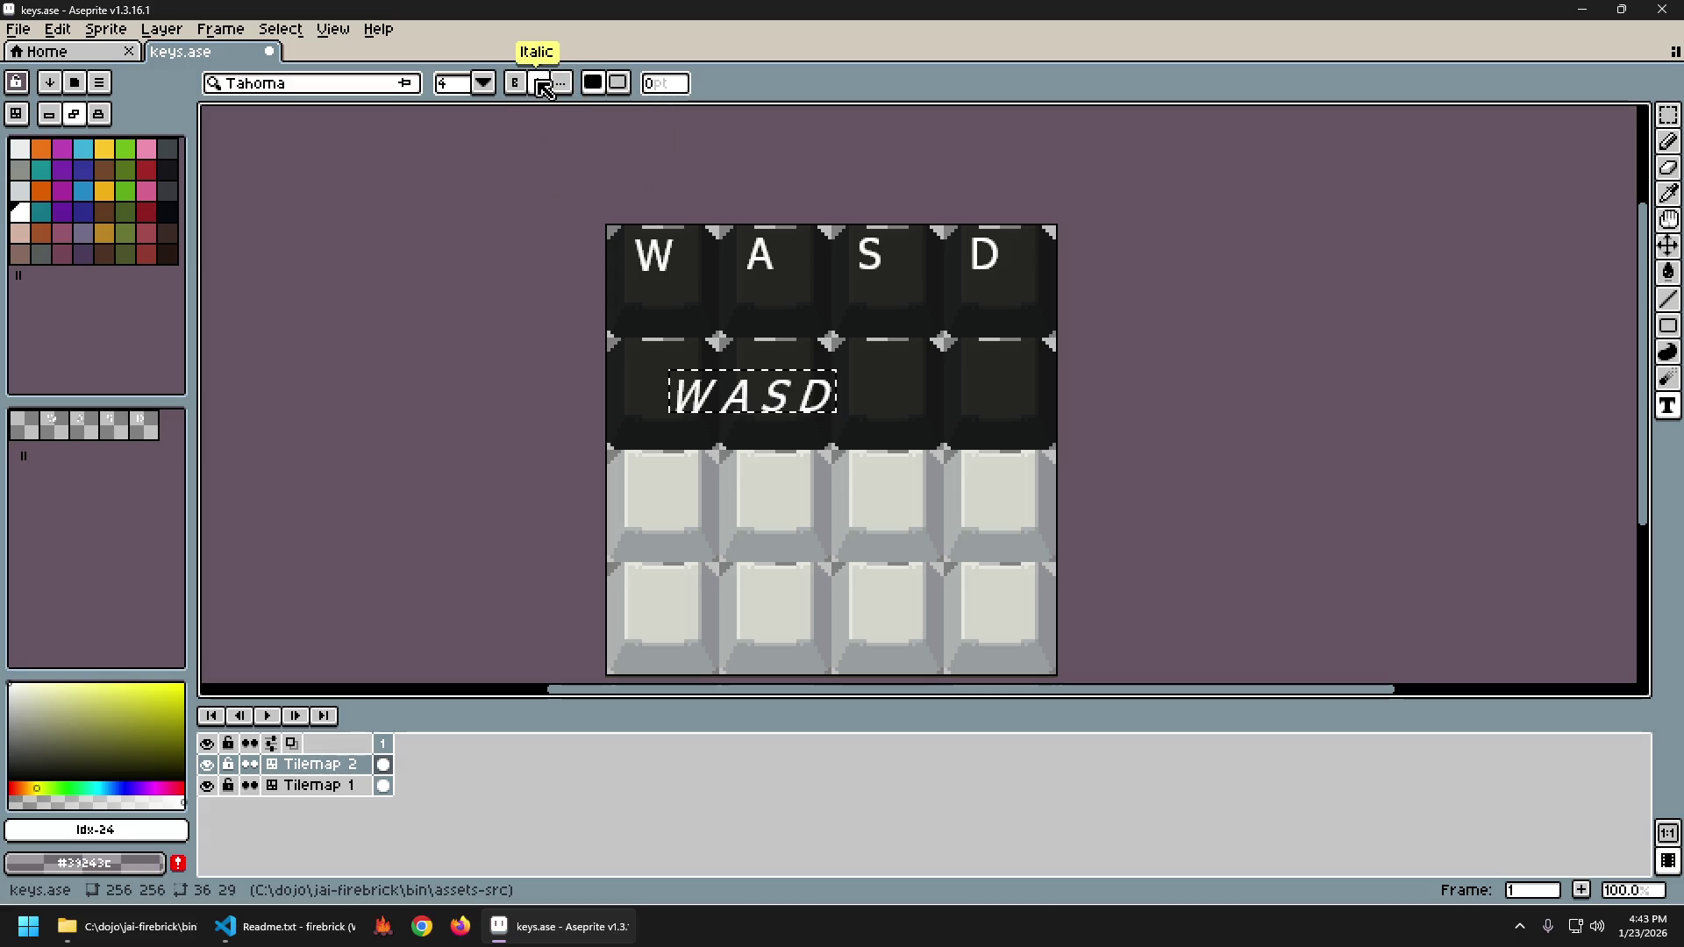
{"action": "left_click", "coordinate": [537, 88]}
{"action": "left_click", "coordinate": [518, 87]}
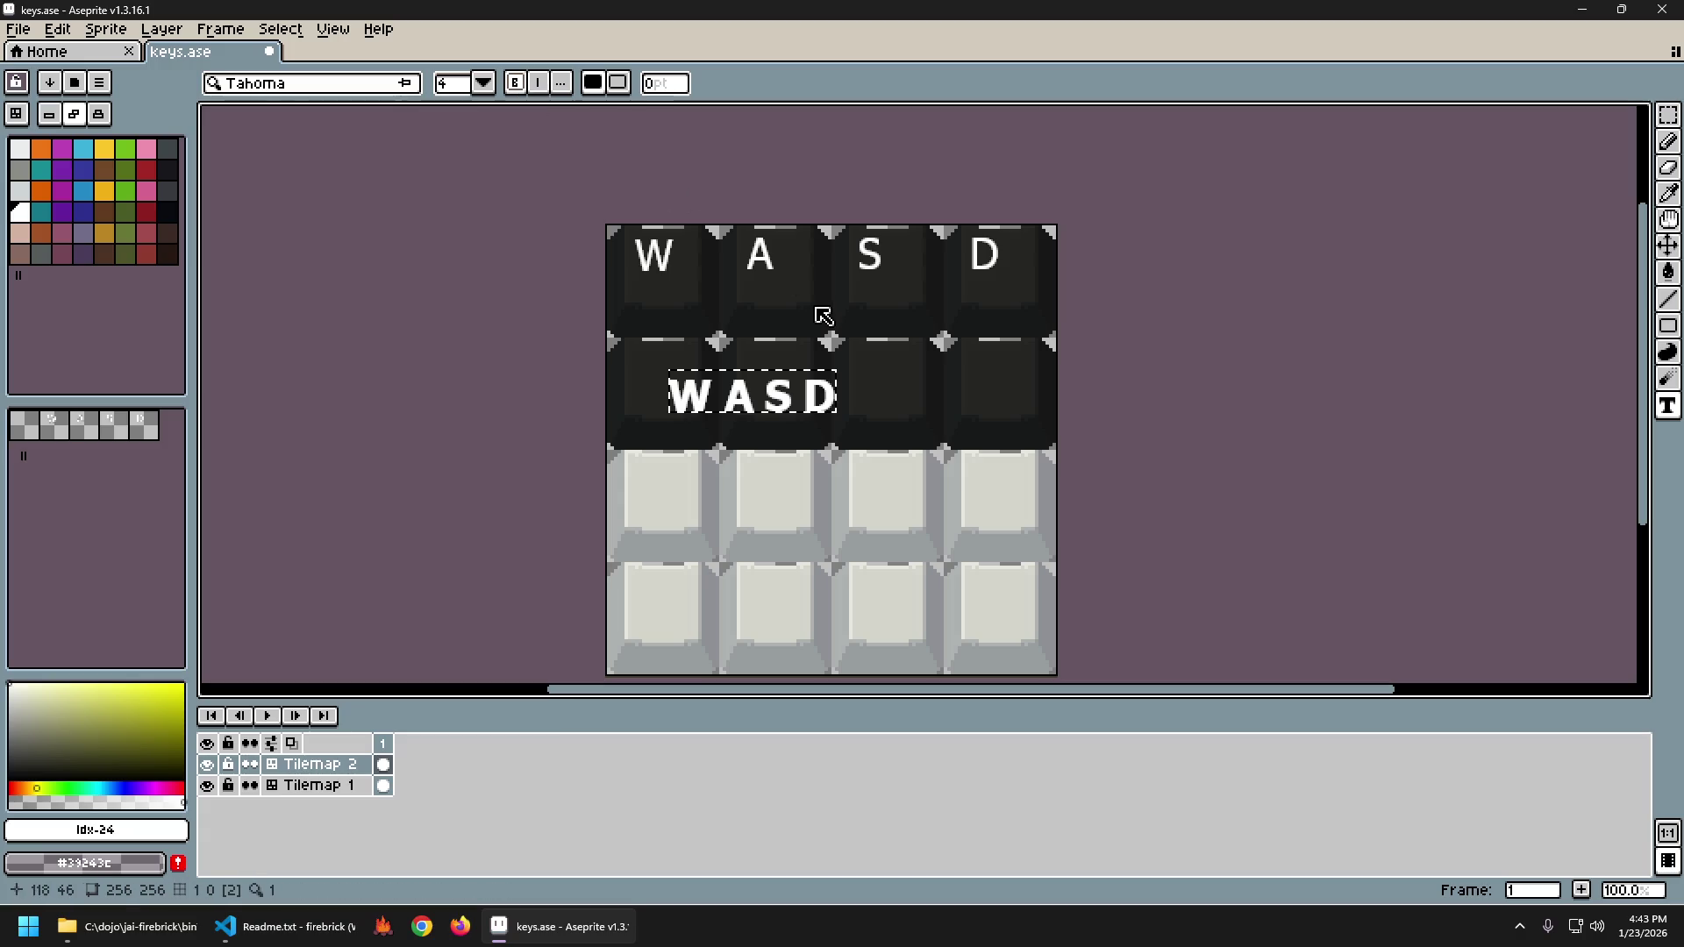
{"action": "key", "text": "Escape"}
Type WASD on the second dark row at size 24 and commit it.
{"action": "left_click", "coordinate": [691, 381]}
{"action": "type", "text": "WASD"}
{"action": "left_click", "coordinate": [777, 348]}
{"action": "left_click", "coordinate": [483, 82]}
{"action": "left_click", "coordinate": [497, 56]}
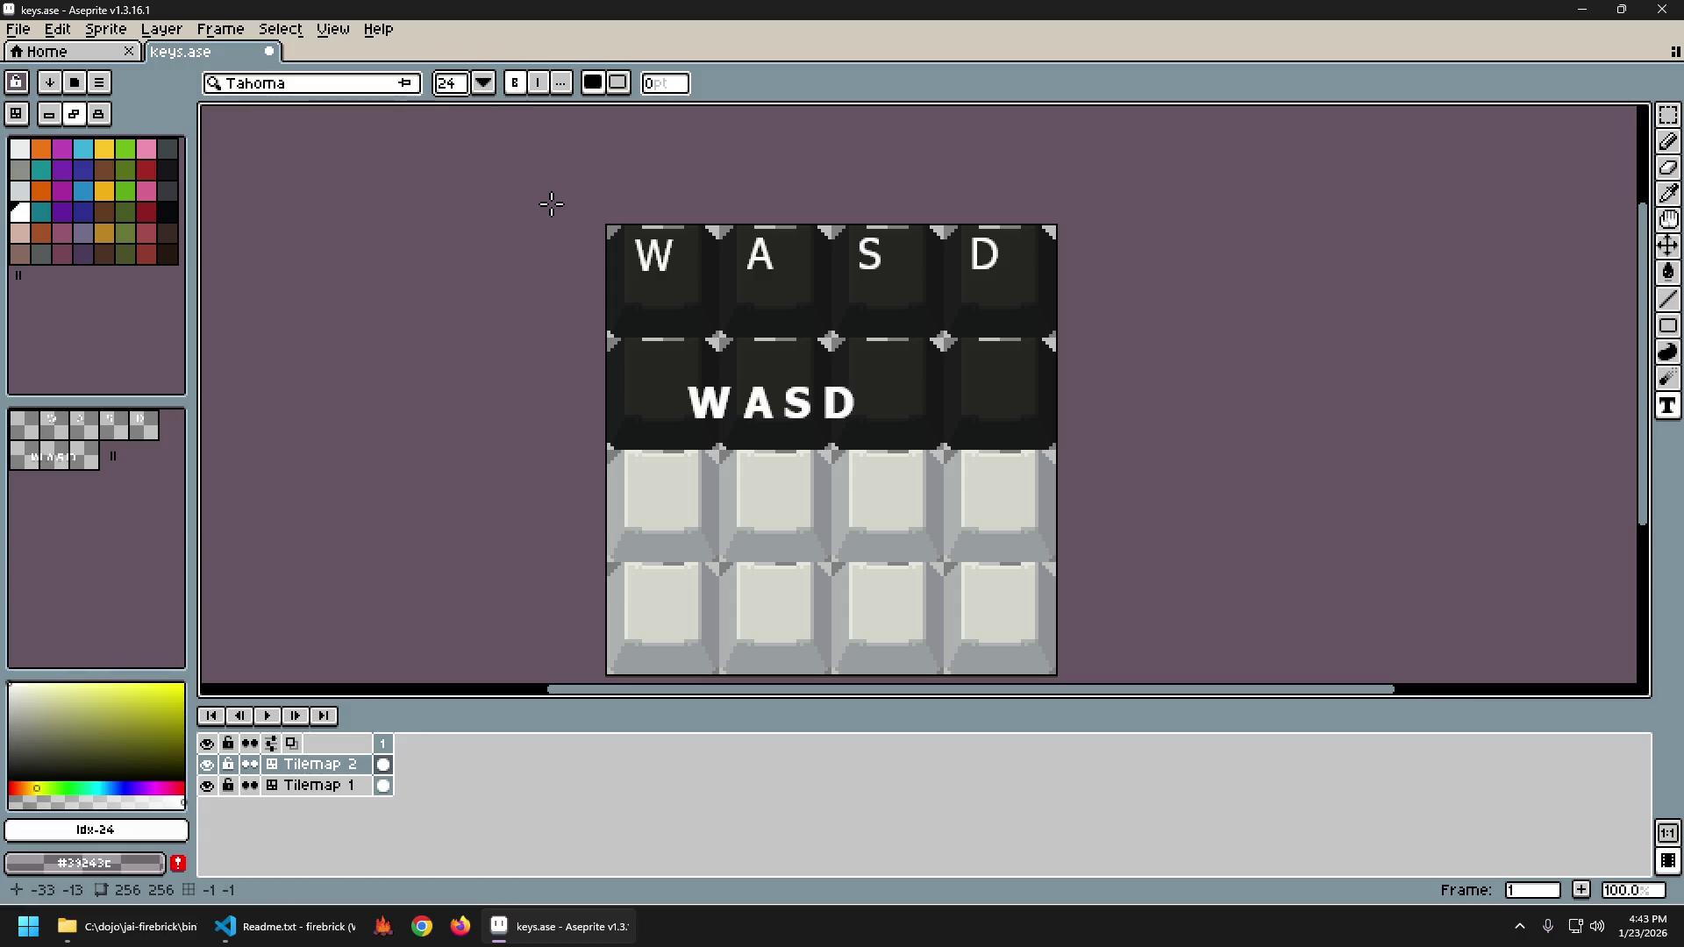
Move the bold WASD lettering up and left onto the first second-row key.
{"action": "scroll", "coordinate": [649, 255], "scroll_direction": "up", "scroll_amount": 2}
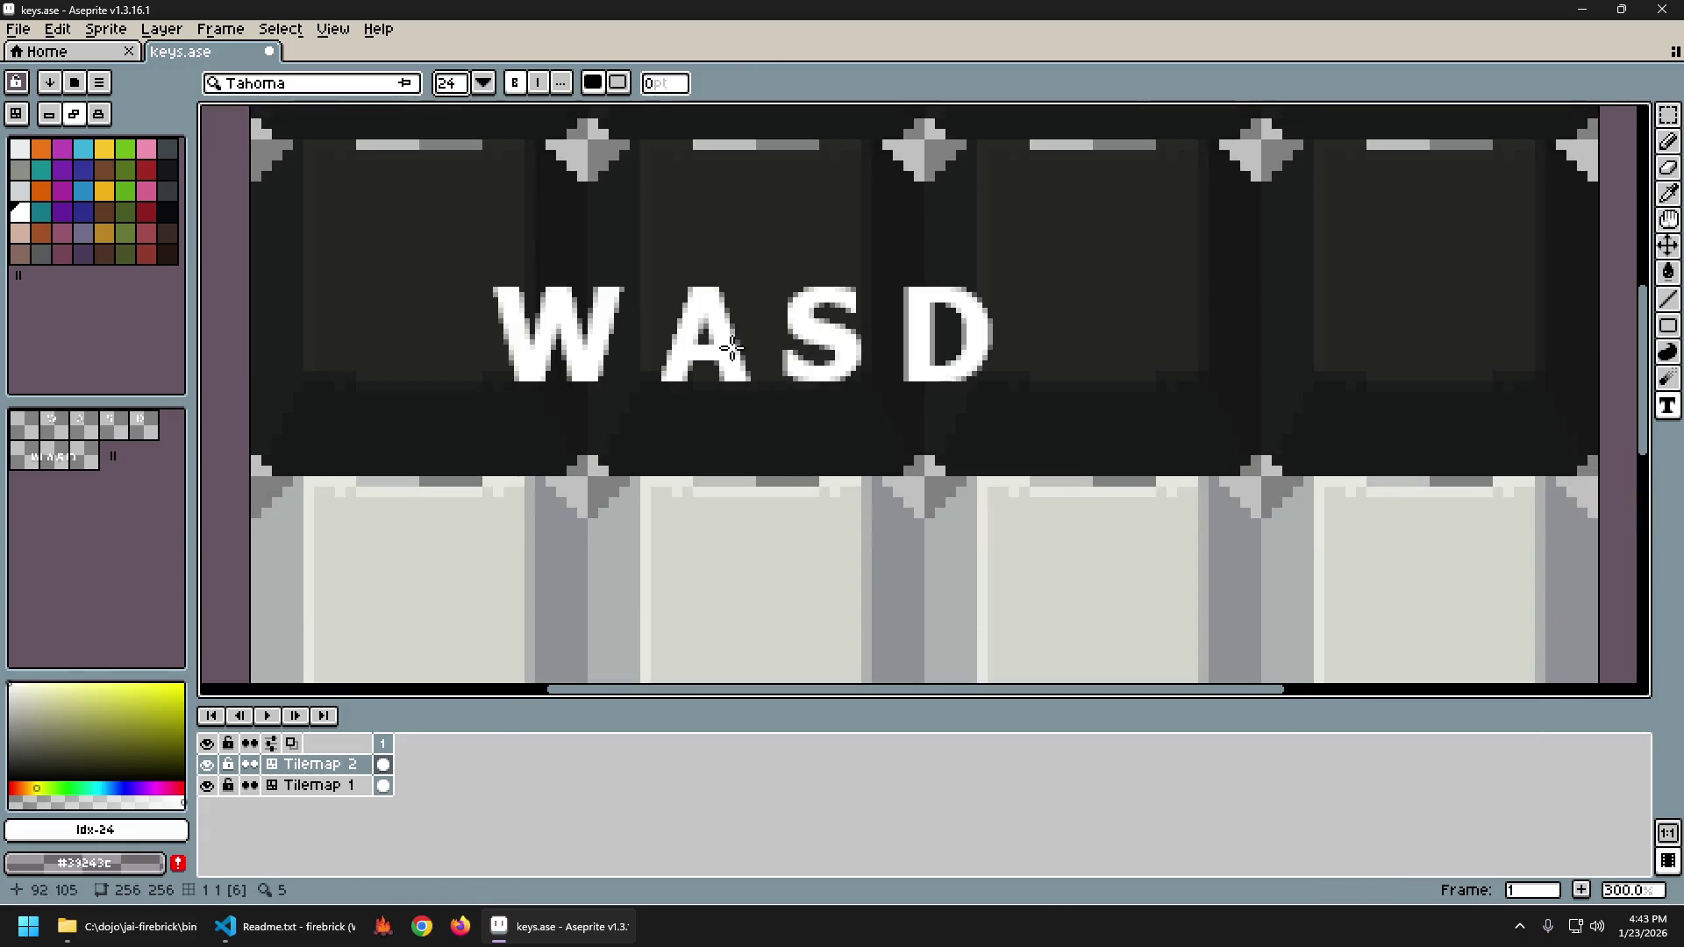
{"action": "scroll", "coordinate": [558, 261], "scroll_direction": "down", "scroll_amount": 1}
{"action": "left_click_drag", "start_coordinate": [558, 261], "coordinate": [601, 357]}
{"action": "key", "text": "Return"}
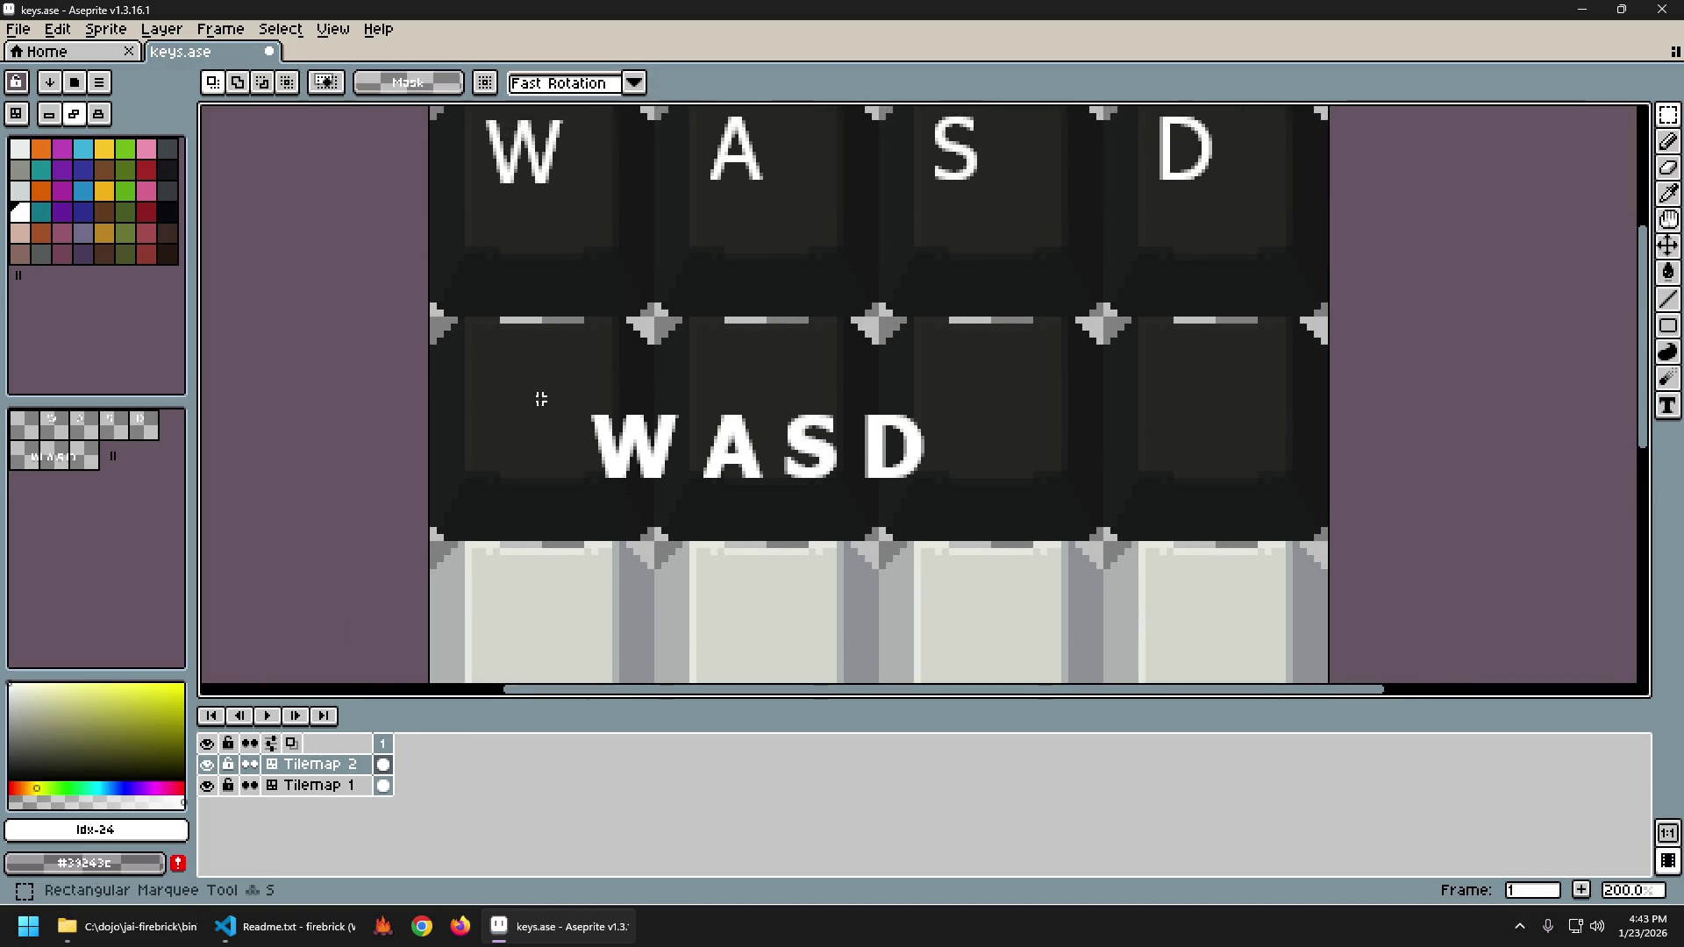
{"action": "left_click_drag", "start_coordinate": [871, 465], "coordinate": [776, 401]}
{"action": "key", "text": "Return"}
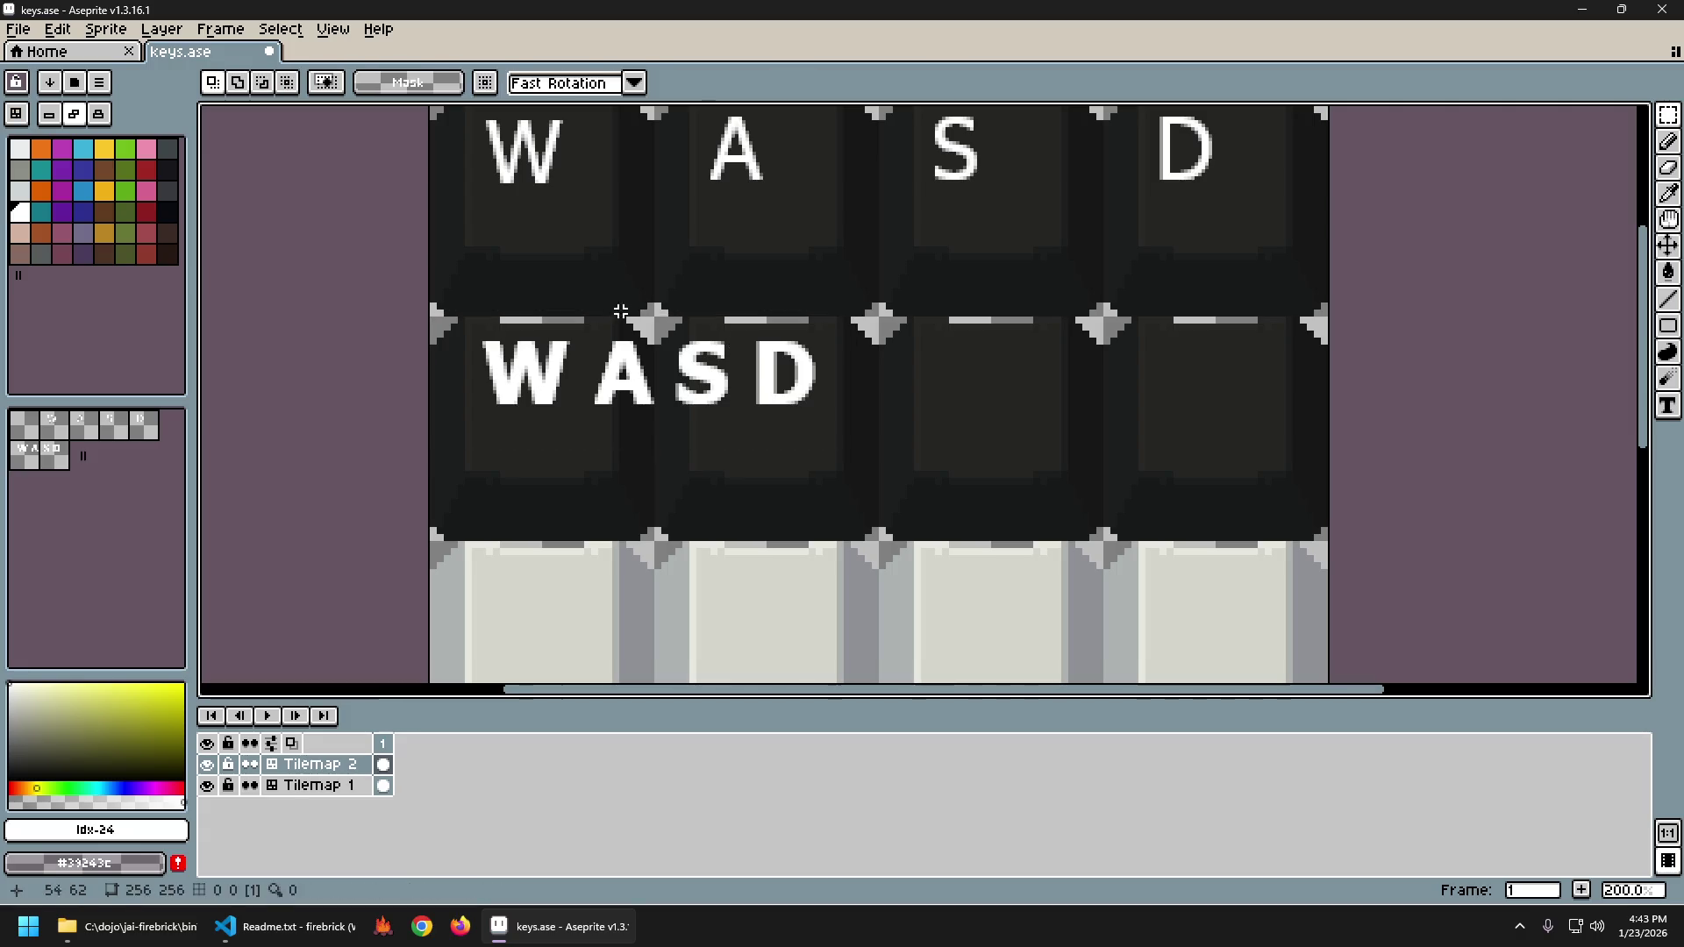
Spread A, S and D rightward so each bold letter sits on its own key.
{"action": "left_click_drag", "start_coordinate": [589, 314], "coordinate": [864, 447]}
{"action": "mouse_move", "coordinate": [756, 402]}
{"action": "left_mouse_down"}
{"action": "mouse_move", "coordinate": [881, 412]}
{"action": "mouse_move", "coordinate": [868, 408]}
{"action": "left_mouse_up"}
{"action": "key", "text": "Return"}
{"action": "key", "text": "ctrl+d"}
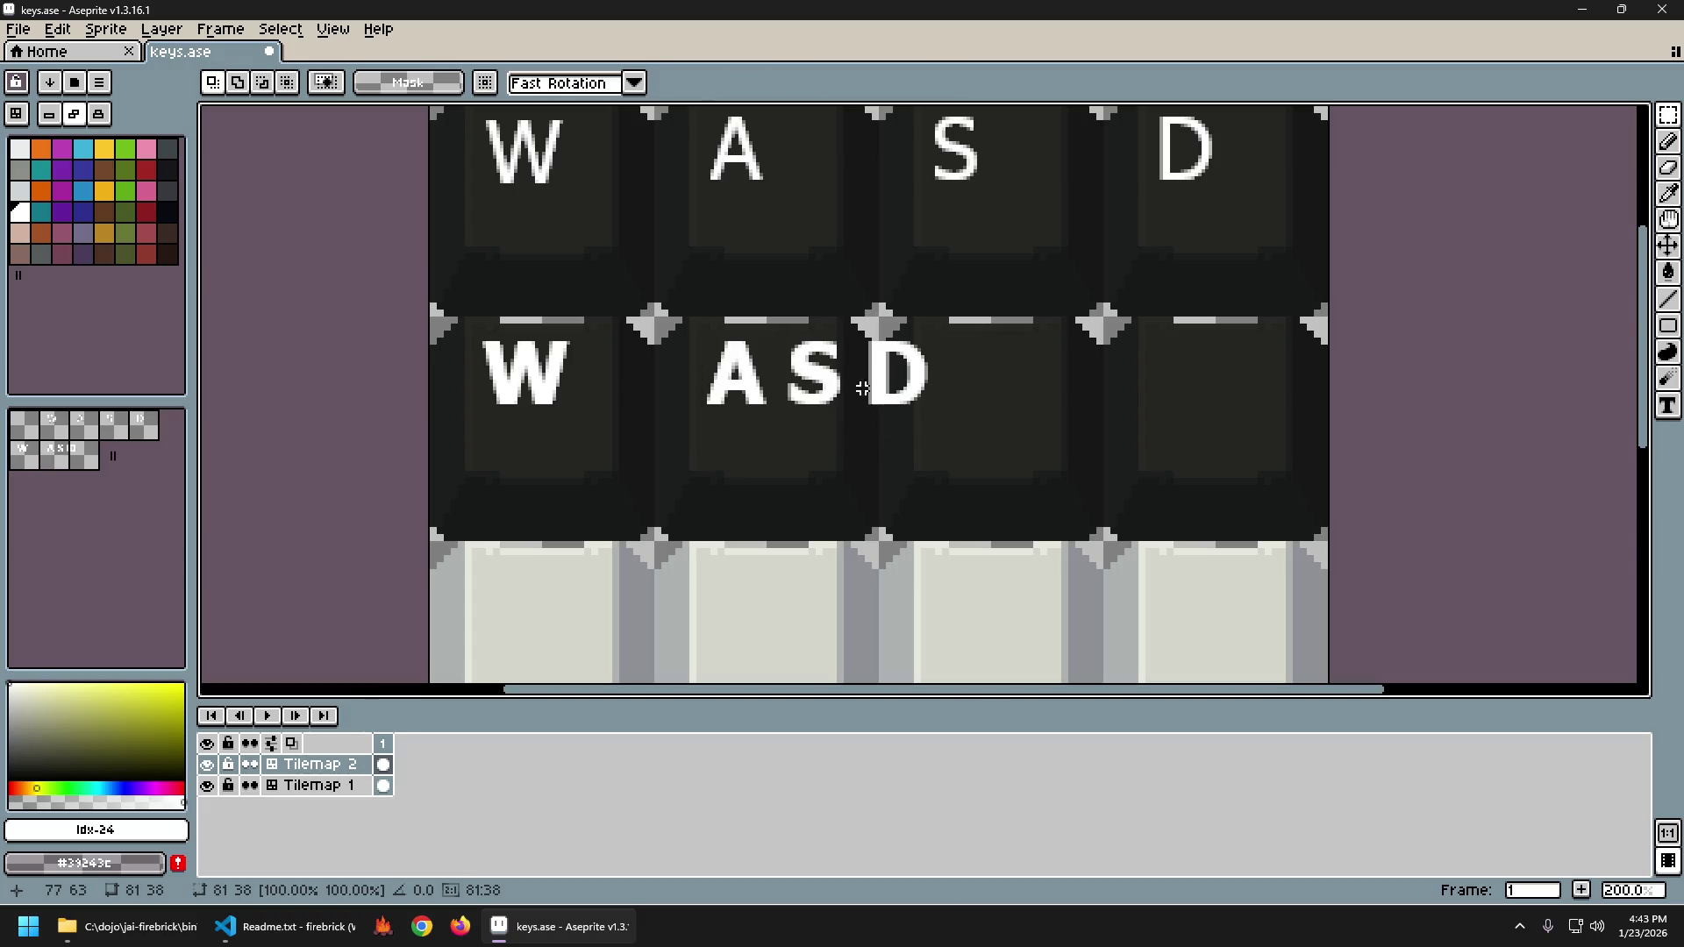
{"action": "mouse_move", "coordinate": [778, 322]}
{"action": "left_mouse_down"}
{"action": "mouse_move", "coordinate": [836, 399]}
{"action": "mouse_move", "coordinate": [973, 458]}
{"action": "left_mouse_up"}
{"action": "left_click_drag", "start_coordinate": [886, 422], "coordinate": [1024, 415]}
{"action": "key", "text": "Return"}
{"action": "key", "text": "ctrl+d"}
{"action": "mouse_move", "coordinate": [1002, 319]}
{"action": "left_mouse_down"}
{"action": "mouse_move", "coordinate": [1109, 436]}
{"action": "mouse_move", "coordinate": [1208, 394]}
{"action": "left_mouse_up"}
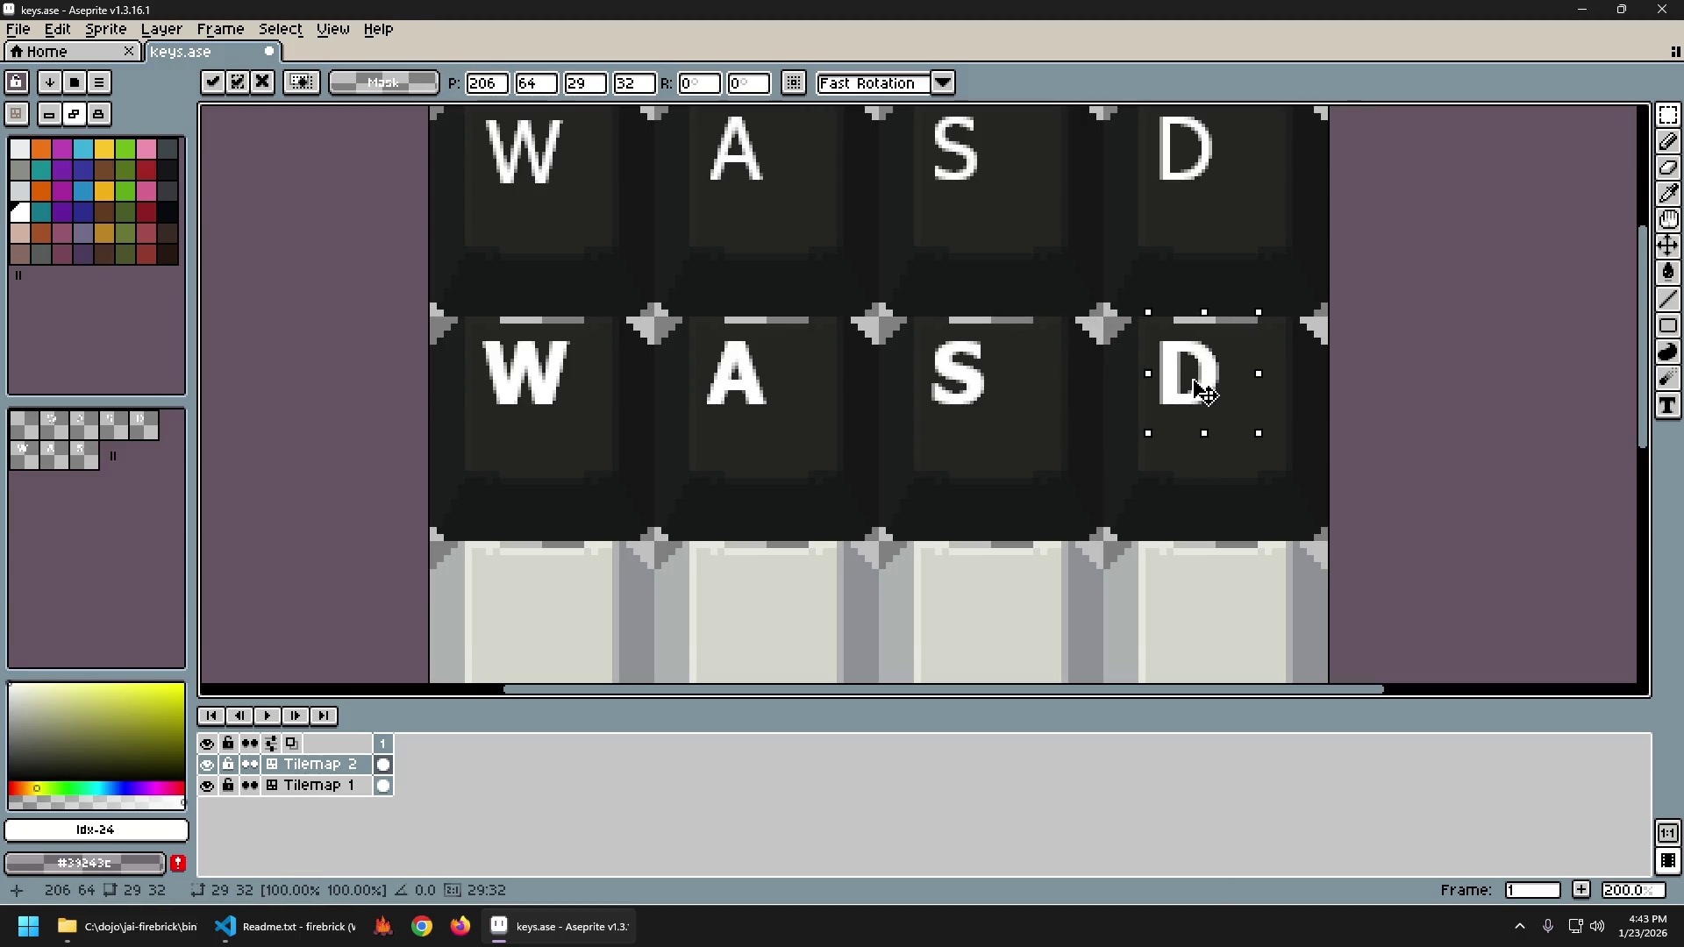
{"action": "key", "text": "Return"}
{"action": "key", "text": "ctrl+d"}
Draw straight white pencil lines under the letters as guides.
{"action": "key", "text": "b"}
{"action": "left_click_drag", "start_coordinate": [484, 420], "coordinate": [1009, 435]}
{"action": "key", "text": "ctrl+z"}
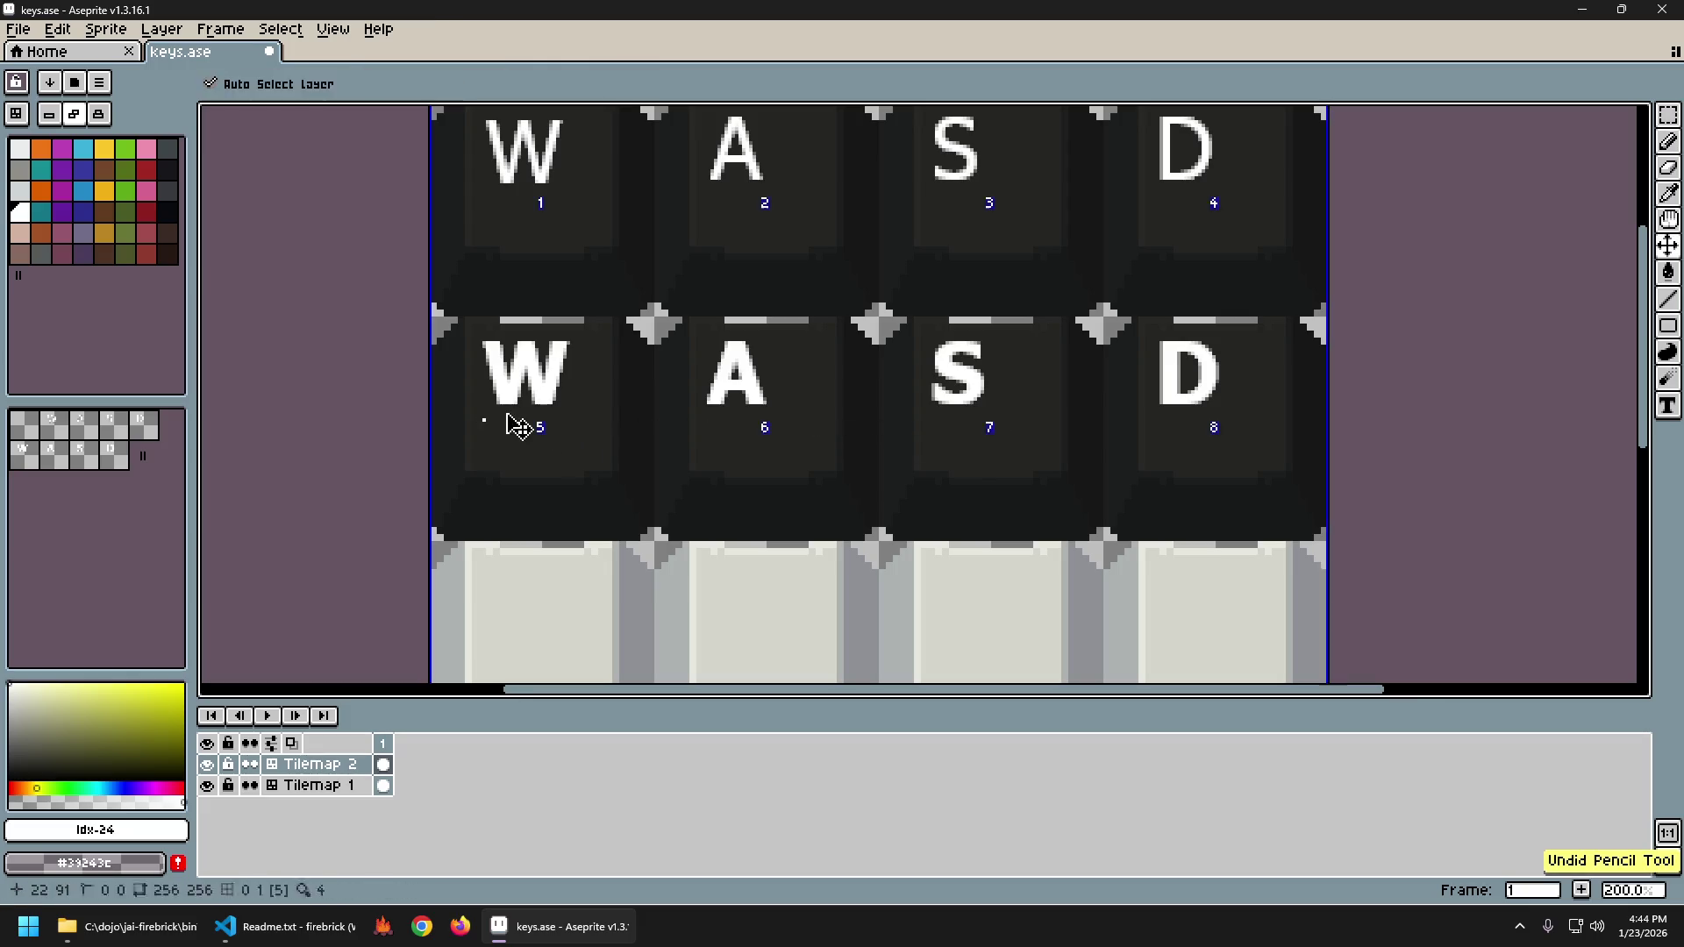
{"action": "mouse_move", "coordinate": [500, 412]}
{"action": "left_mouse_down"}
{"action": "mouse_move", "coordinate": [1169, 427]}
{"action": "mouse_move", "coordinate": [1327, 413]}
{"action": "left_mouse_up"}
{"action": "scroll", "coordinate": [1187, 391], "scroll_direction": "up", "scroll_amount": 2}
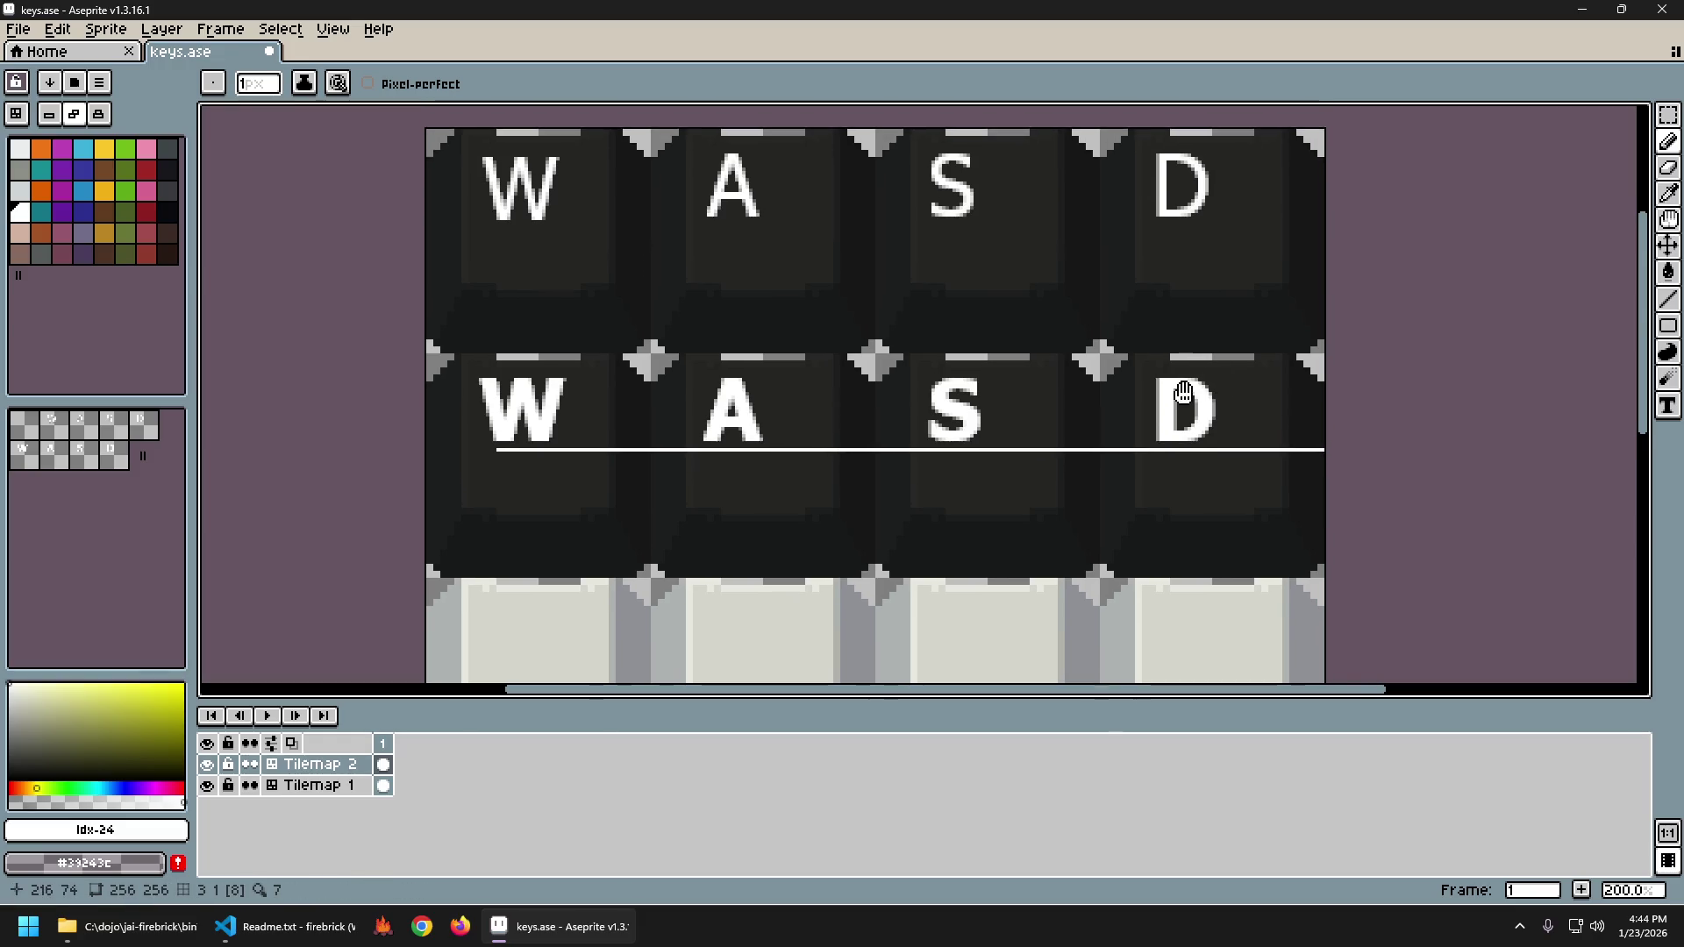
{"action": "left_click_drag", "start_coordinate": [529, 243], "coordinate": [1316, 242]}
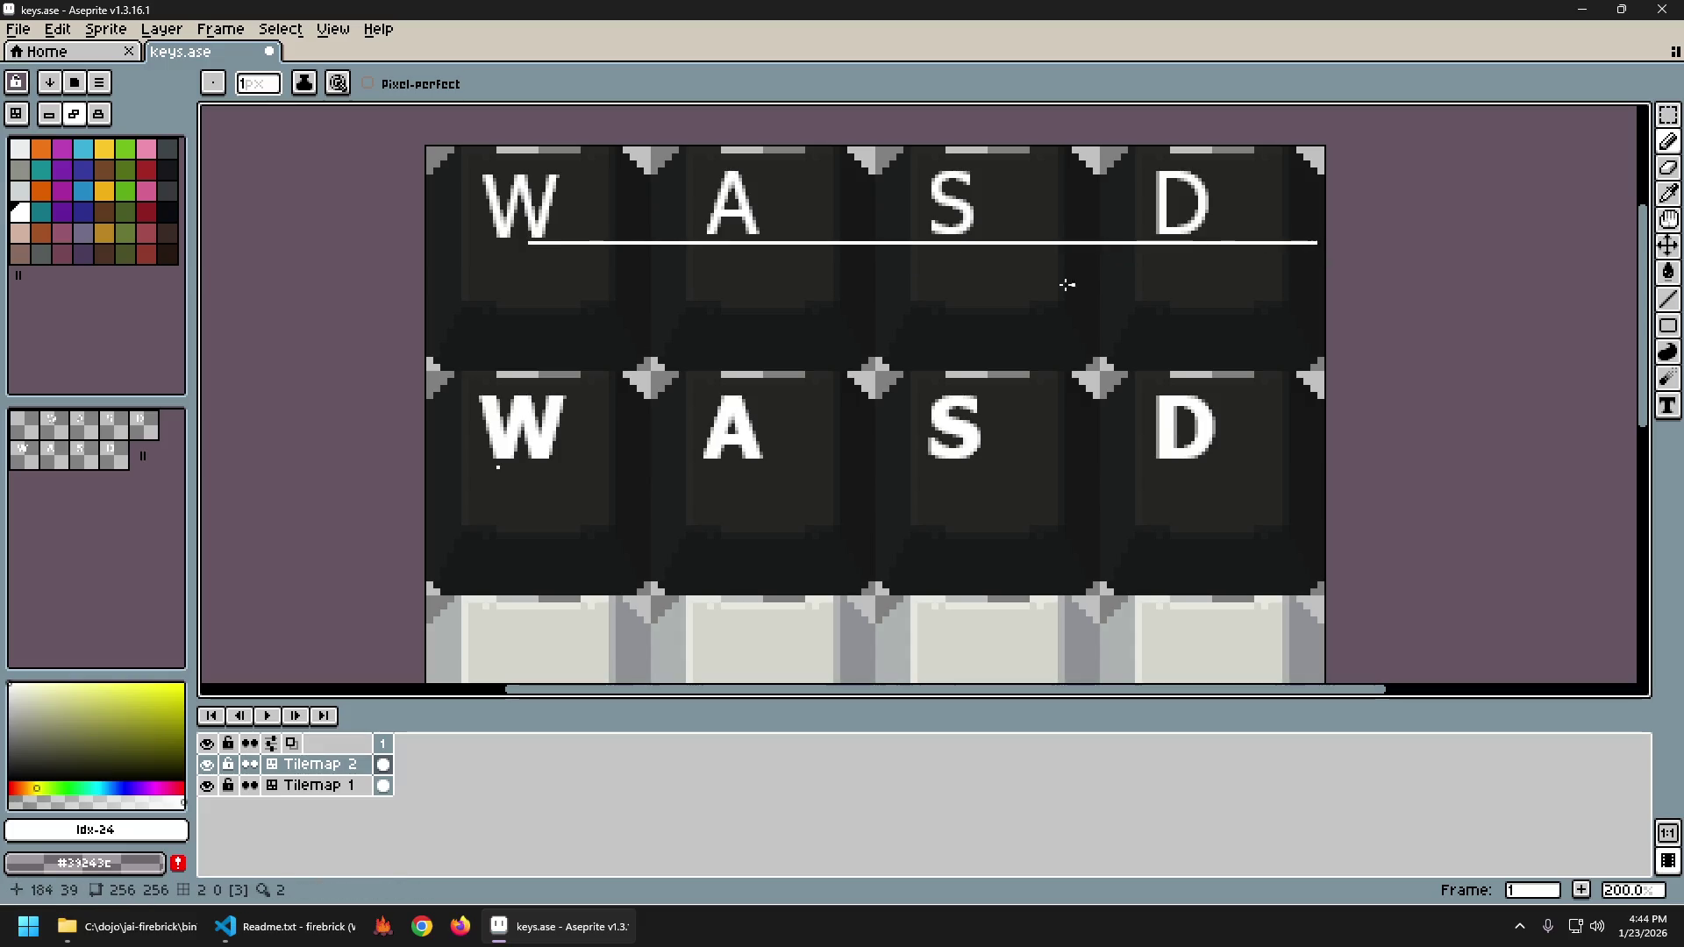
{"action": "scroll", "coordinate": [1016, 272], "scroll_direction": "up", "scroll_amount": 1}
{"action": "scroll", "coordinate": [1016, 272], "scroll_direction": "up", "scroll_amount": 1}
Undo the guide line and check the top-row A, S, D selection.
{"action": "key", "text": "v"}
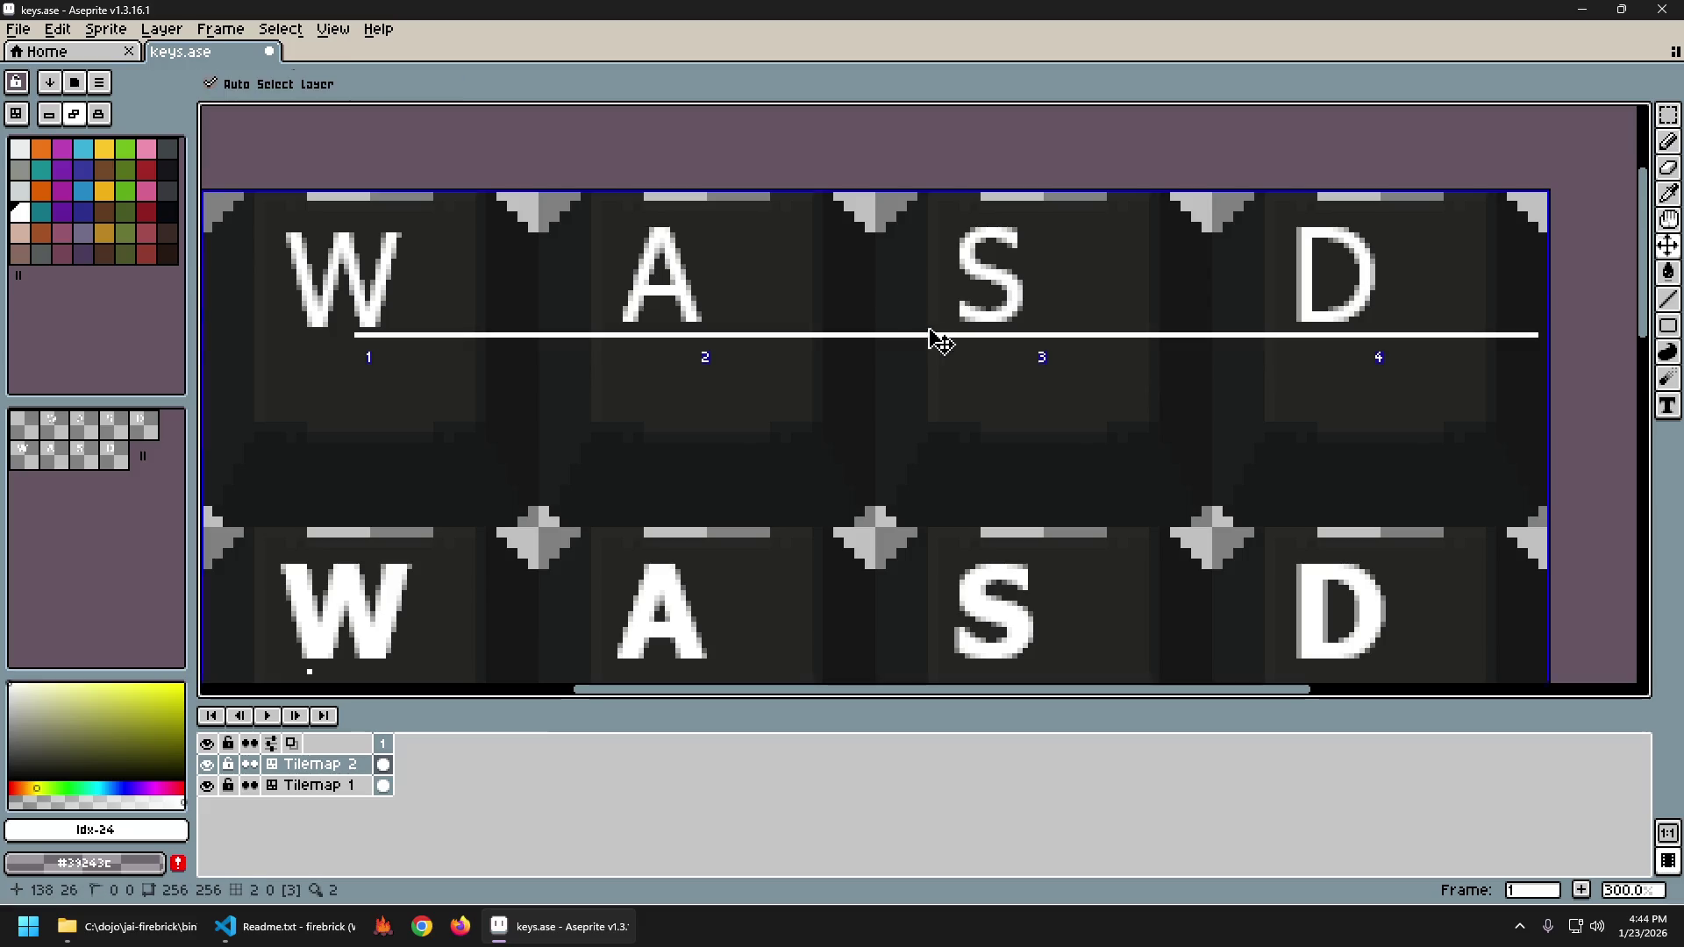
{"action": "key", "text": "ctrl+z"}
{"action": "key", "text": "m"}
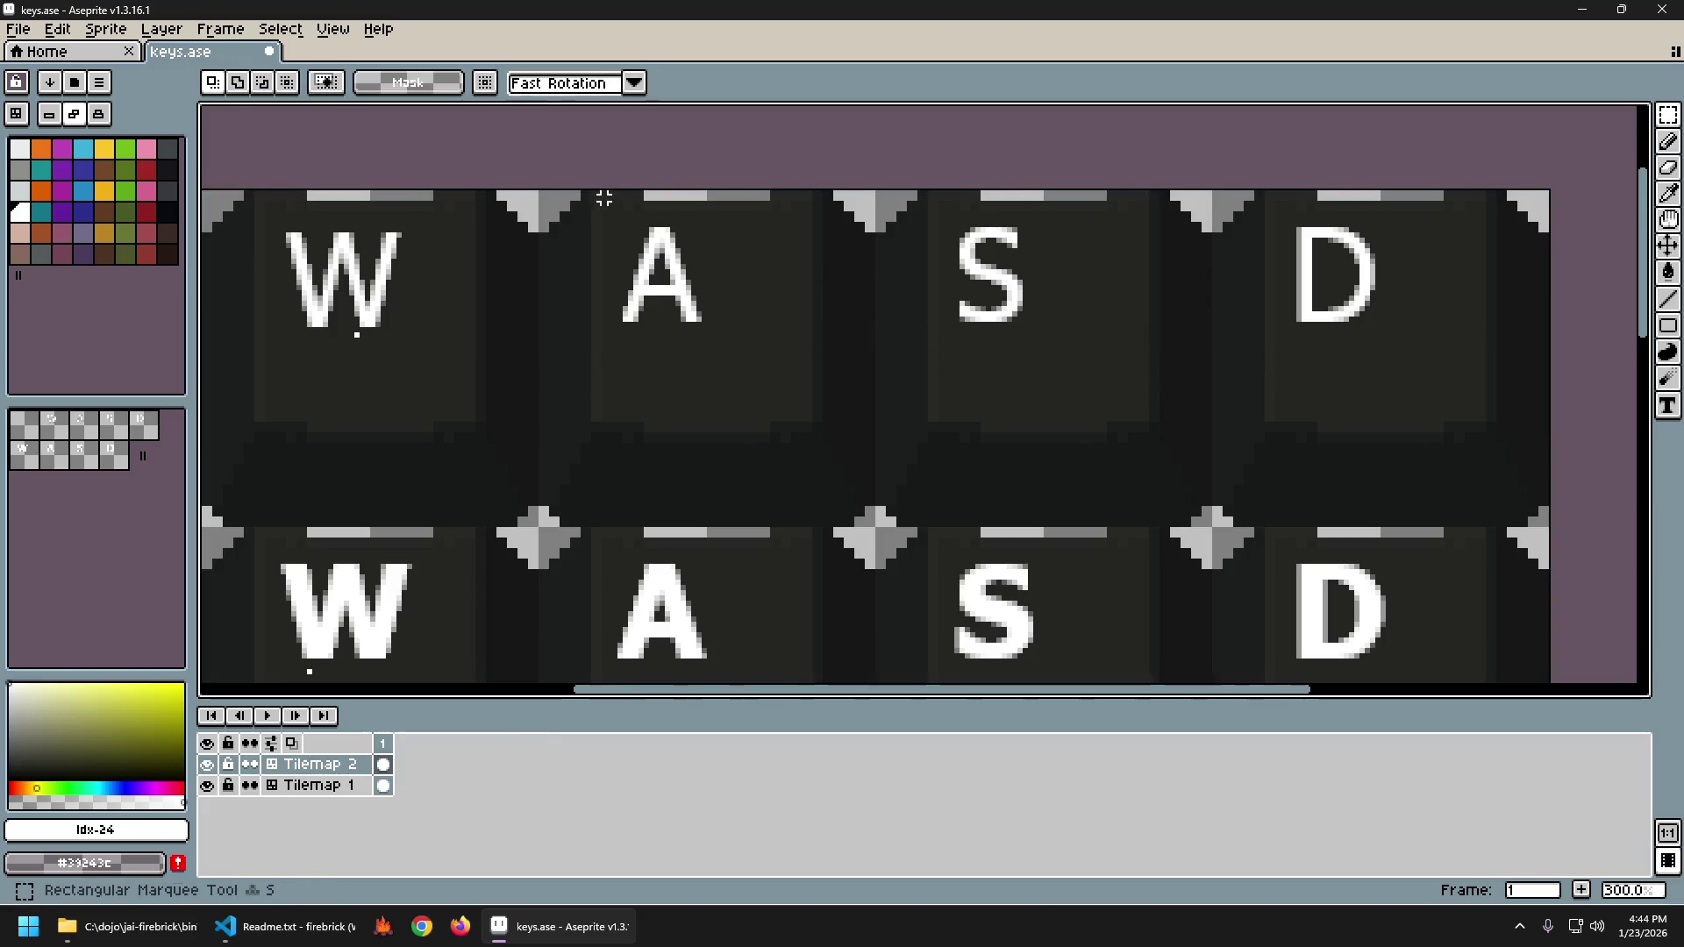
{"action": "mouse_move", "coordinate": [604, 198]}
{"action": "left_mouse_down"}
{"action": "mouse_move", "coordinate": [1356, 364]}
{"action": "mouse_move", "coordinate": [1437, 366]}
{"action": "left_mouse_up"}
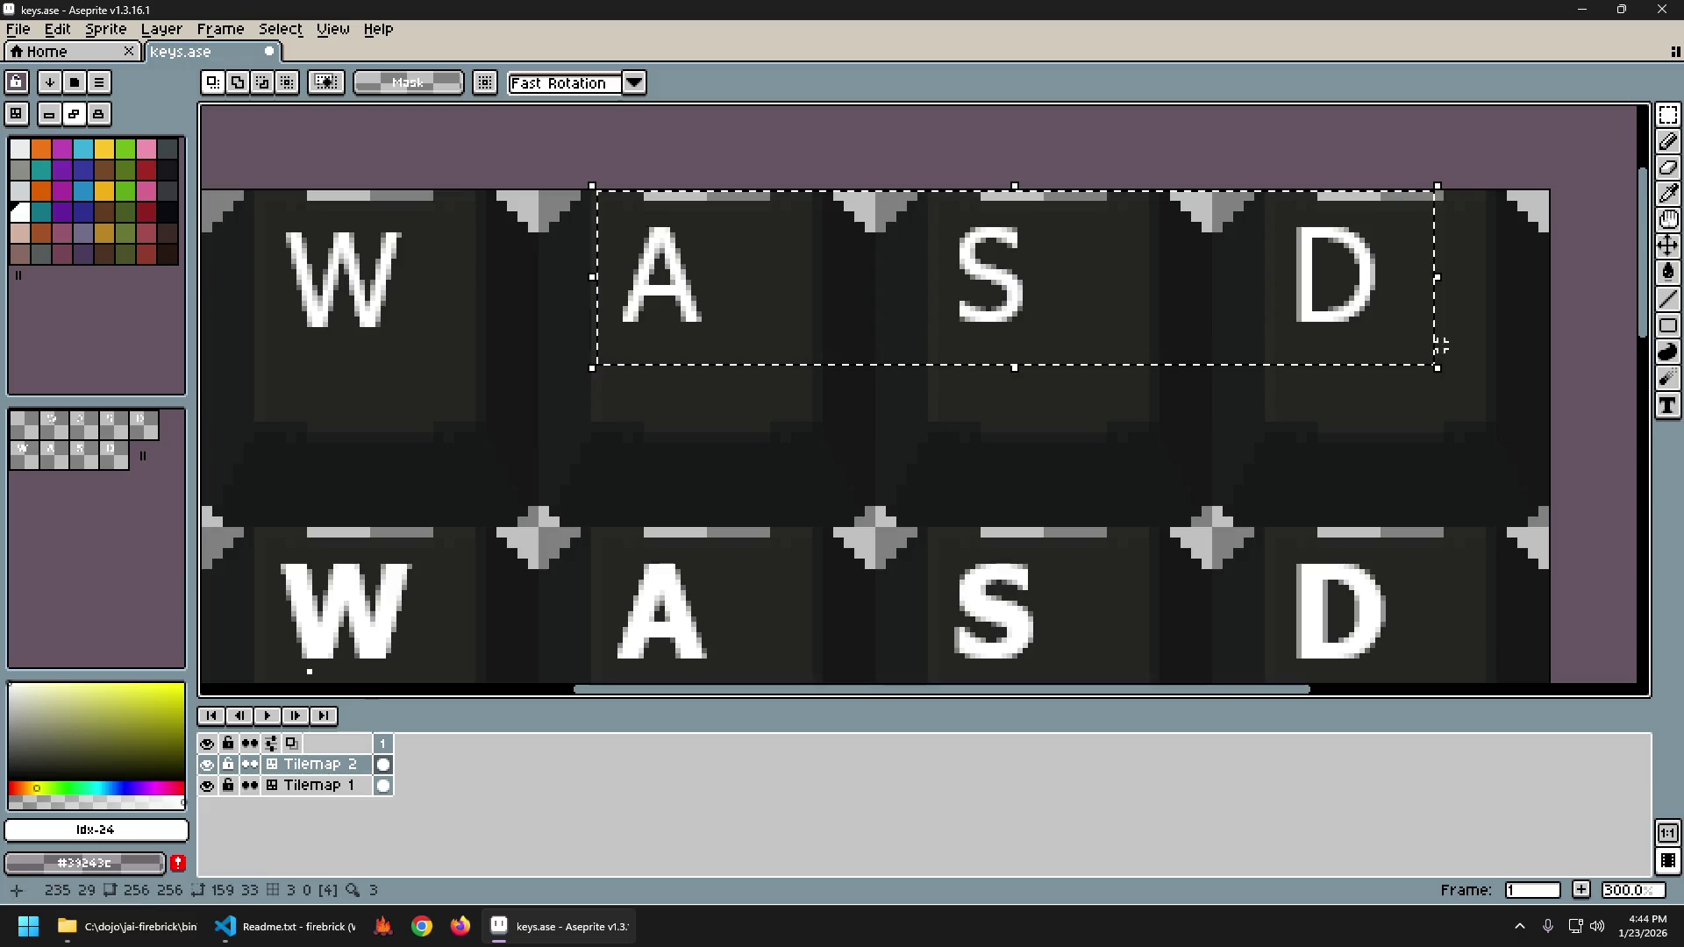
{"action": "key", "text": "ctrl+d"}
Inspect the letters zoomed in and tidy the bold second-row letters with copy and paste.
{"action": "mouse_move", "coordinate": [918, 564]}
{"action": "left_mouse_down"}
{"action": "mouse_move", "coordinate": [971, 494]}
{"action": "mouse_move", "coordinate": [1076, 564]}
{"action": "left_mouse_up"}
{"action": "scroll", "coordinate": [801, 214], "scroll_direction": "up", "scroll_amount": 3}
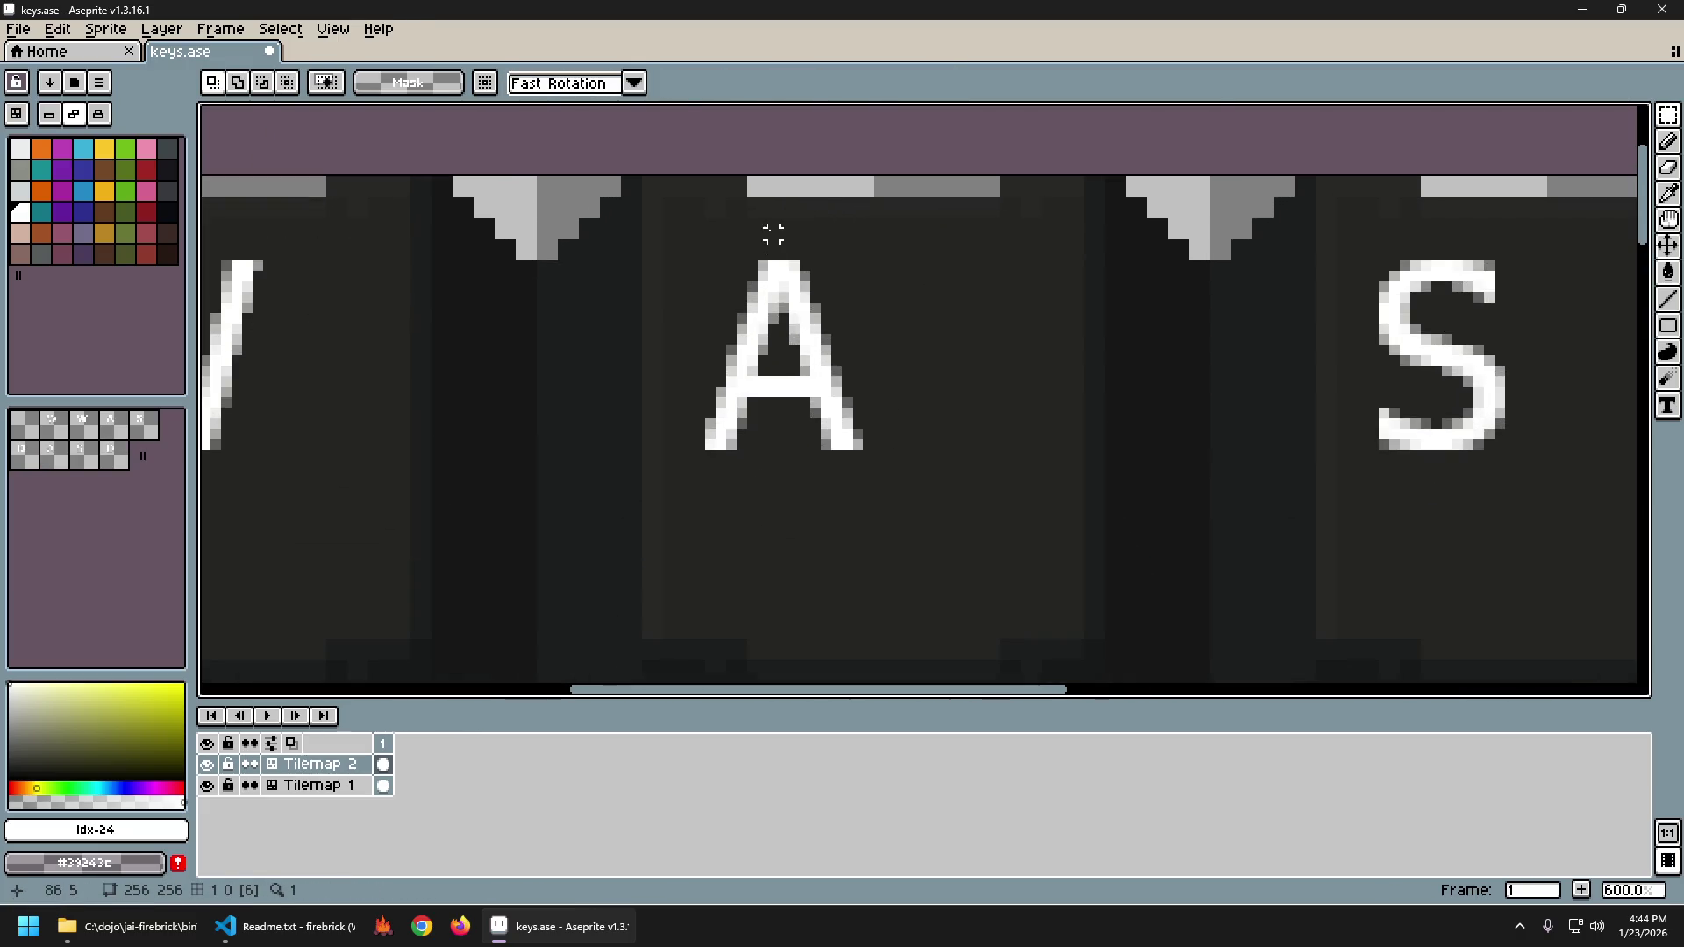
{"action": "scroll", "coordinate": [773, 245], "scroll_direction": "down", "scroll_amount": 2}
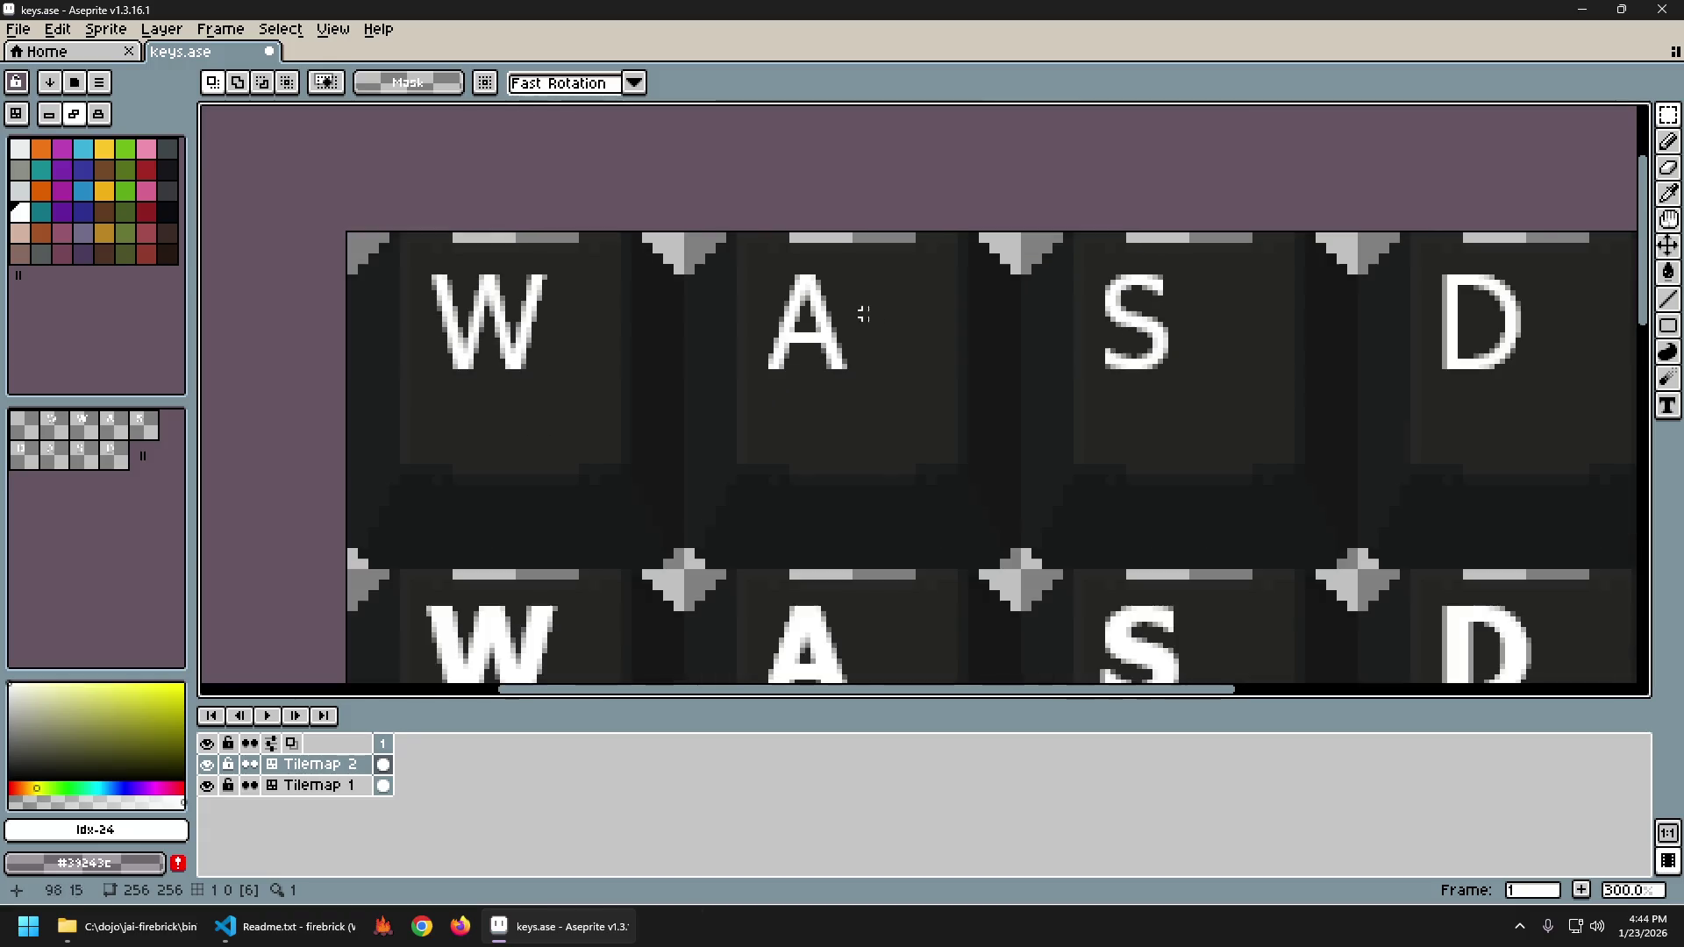
{"action": "scroll", "coordinate": [909, 255], "scroll_direction": "up", "scroll_amount": 4}
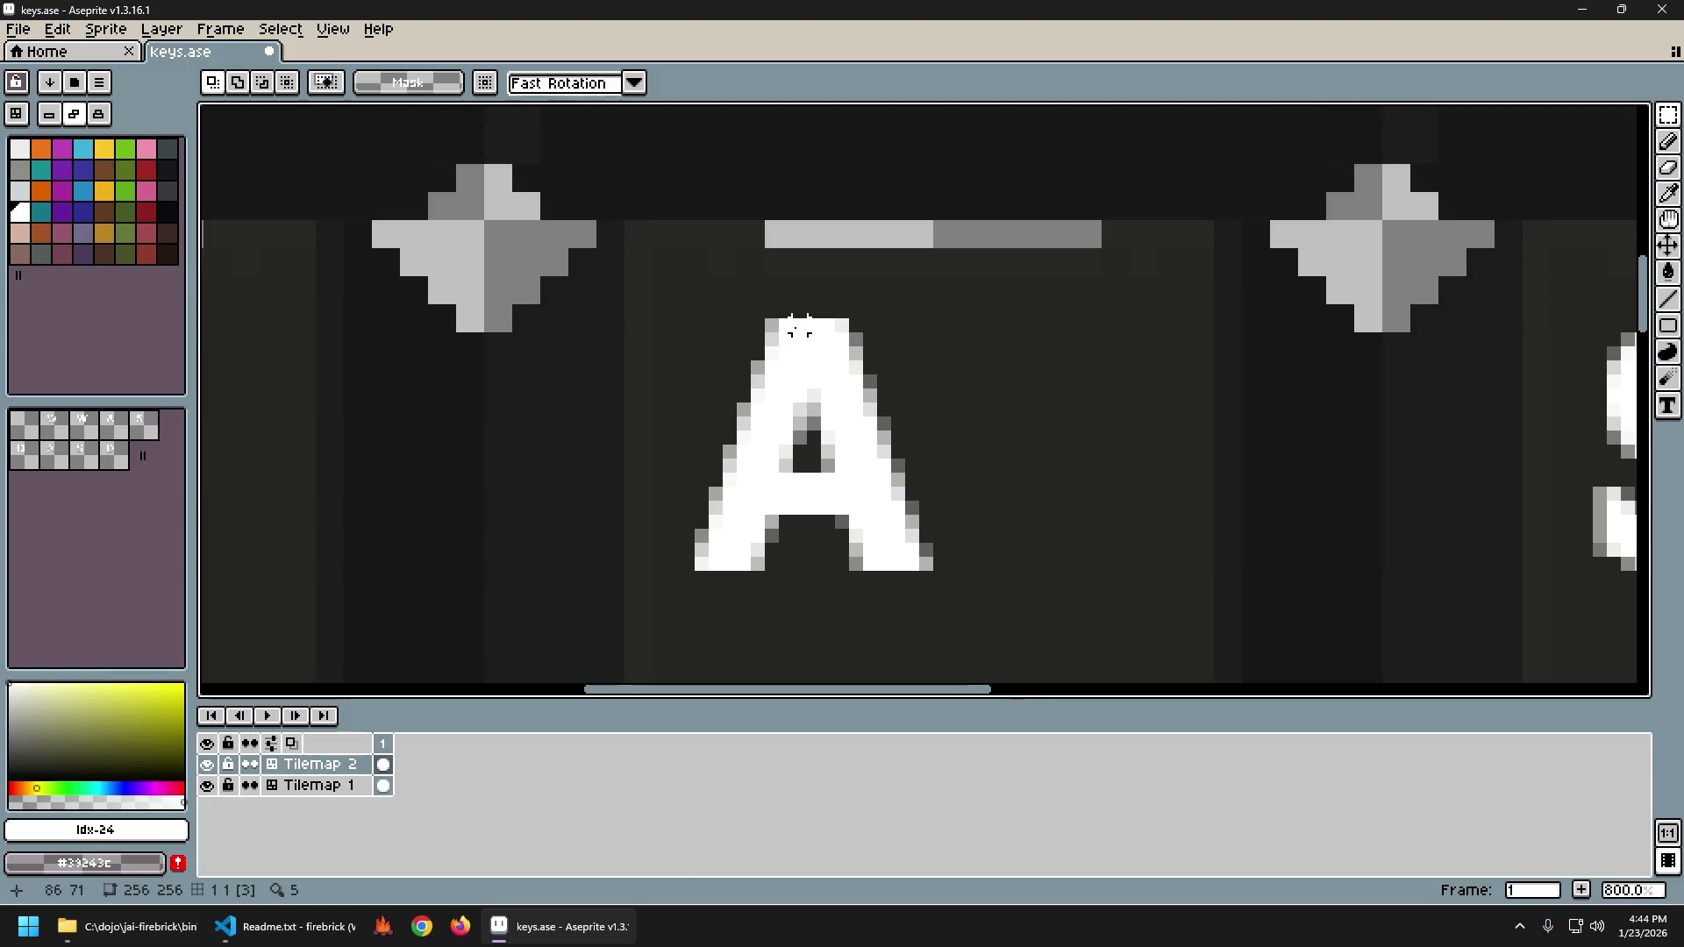
{"action": "scroll", "coordinate": [798, 329], "scroll_direction": "down", "scroll_amount": 4}
{"action": "scroll", "coordinate": [890, 455], "scroll_direction": "right", "scroll_amount": 2}
{"action": "scroll", "coordinate": [850, 455], "scroll_direction": "down", "scroll_amount": 3}
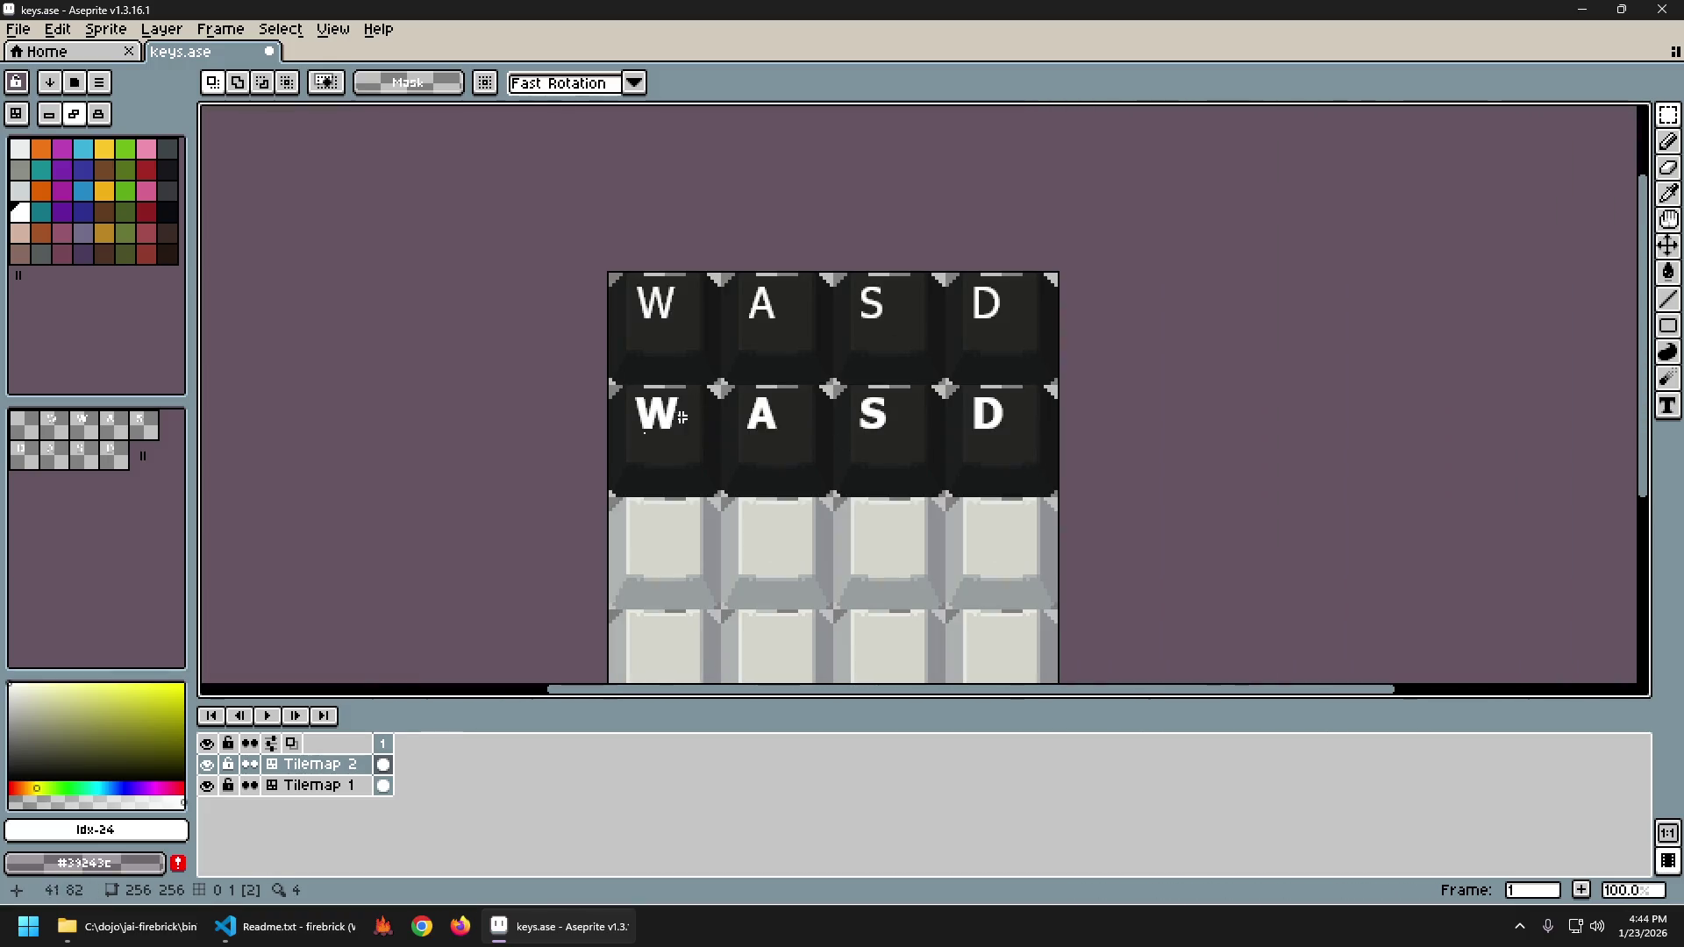
{"action": "scroll", "coordinate": [850, 455], "scroll_direction": "up", "scroll_amount": 2}
{"action": "left_click_drag", "start_coordinate": [595, 360], "coordinate": [1474, 448]}
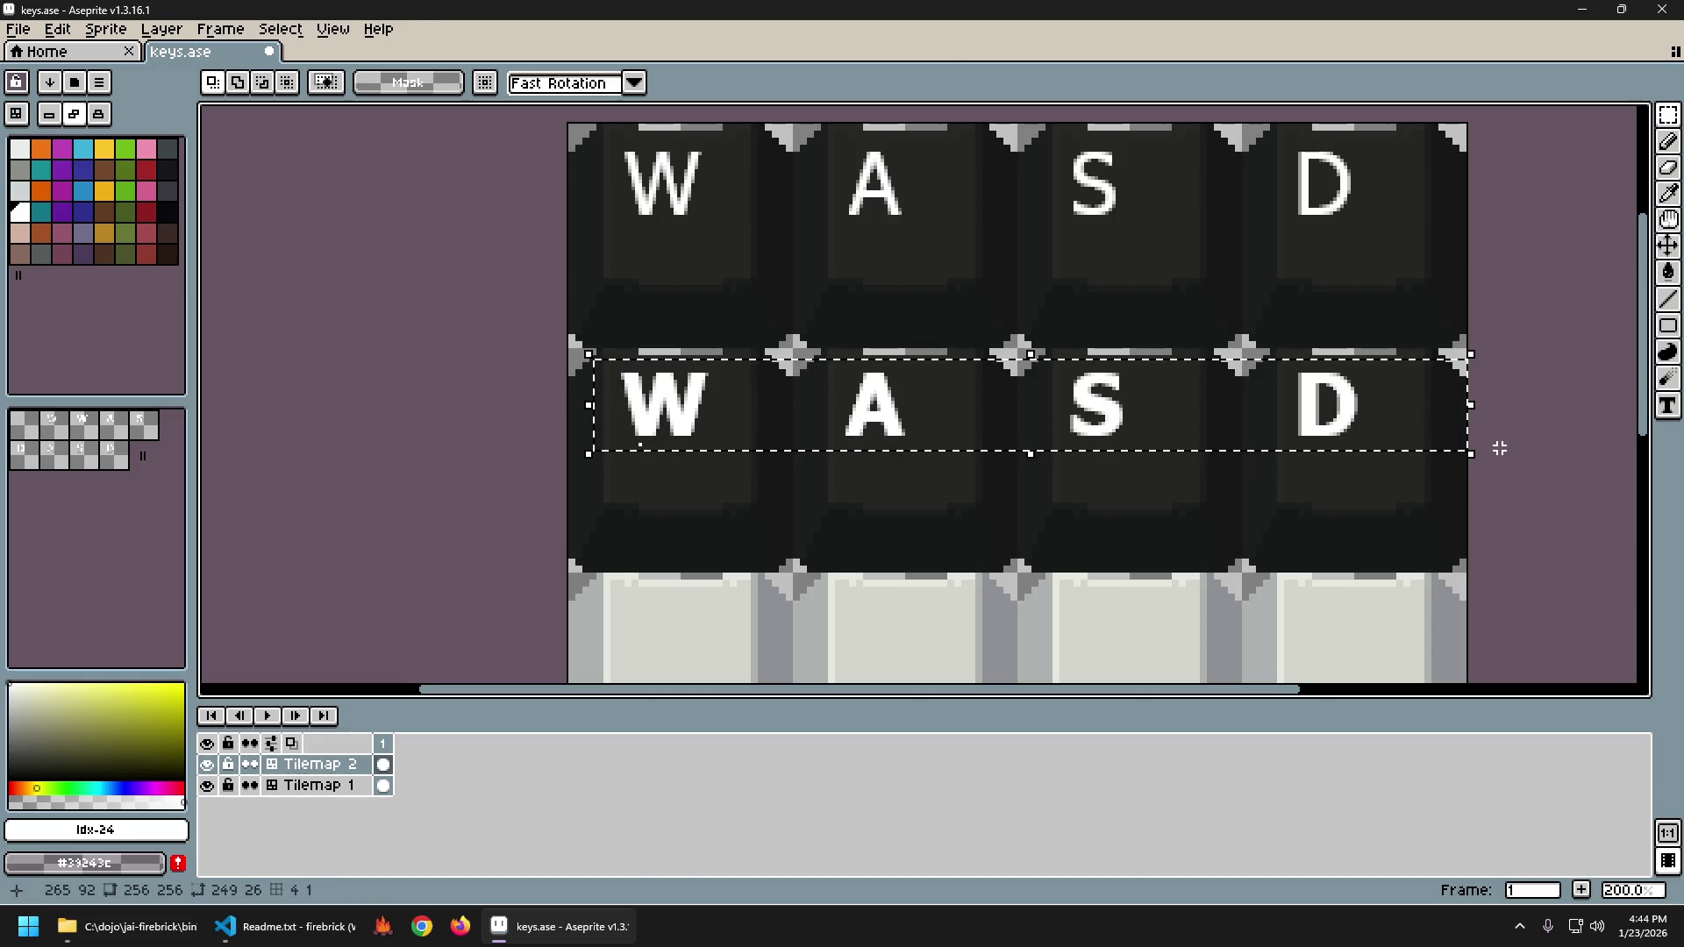
{"action": "key", "text": "ctrl+c"}
{"action": "key", "text": "ctrl+v"}
{"action": "key", "text": "Return"}
Select the stray pixel below W and re-export the sheet to keys.png.
{"action": "scroll", "coordinate": [721, 405], "scroll_direction": "up", "scroll_amount": 5}
{"action": "left_click_drag", "start_coordinate": [614, 363], "coordinate": [575, 284]}
{"action": "scroll", "coordinate": [825, 366], "scroll_direction": "down", "scroll_amount": 6}
{"action": "scroll", "coordinate": [876, 391], "scroll_direction": "right", "scroll_amount": 2}
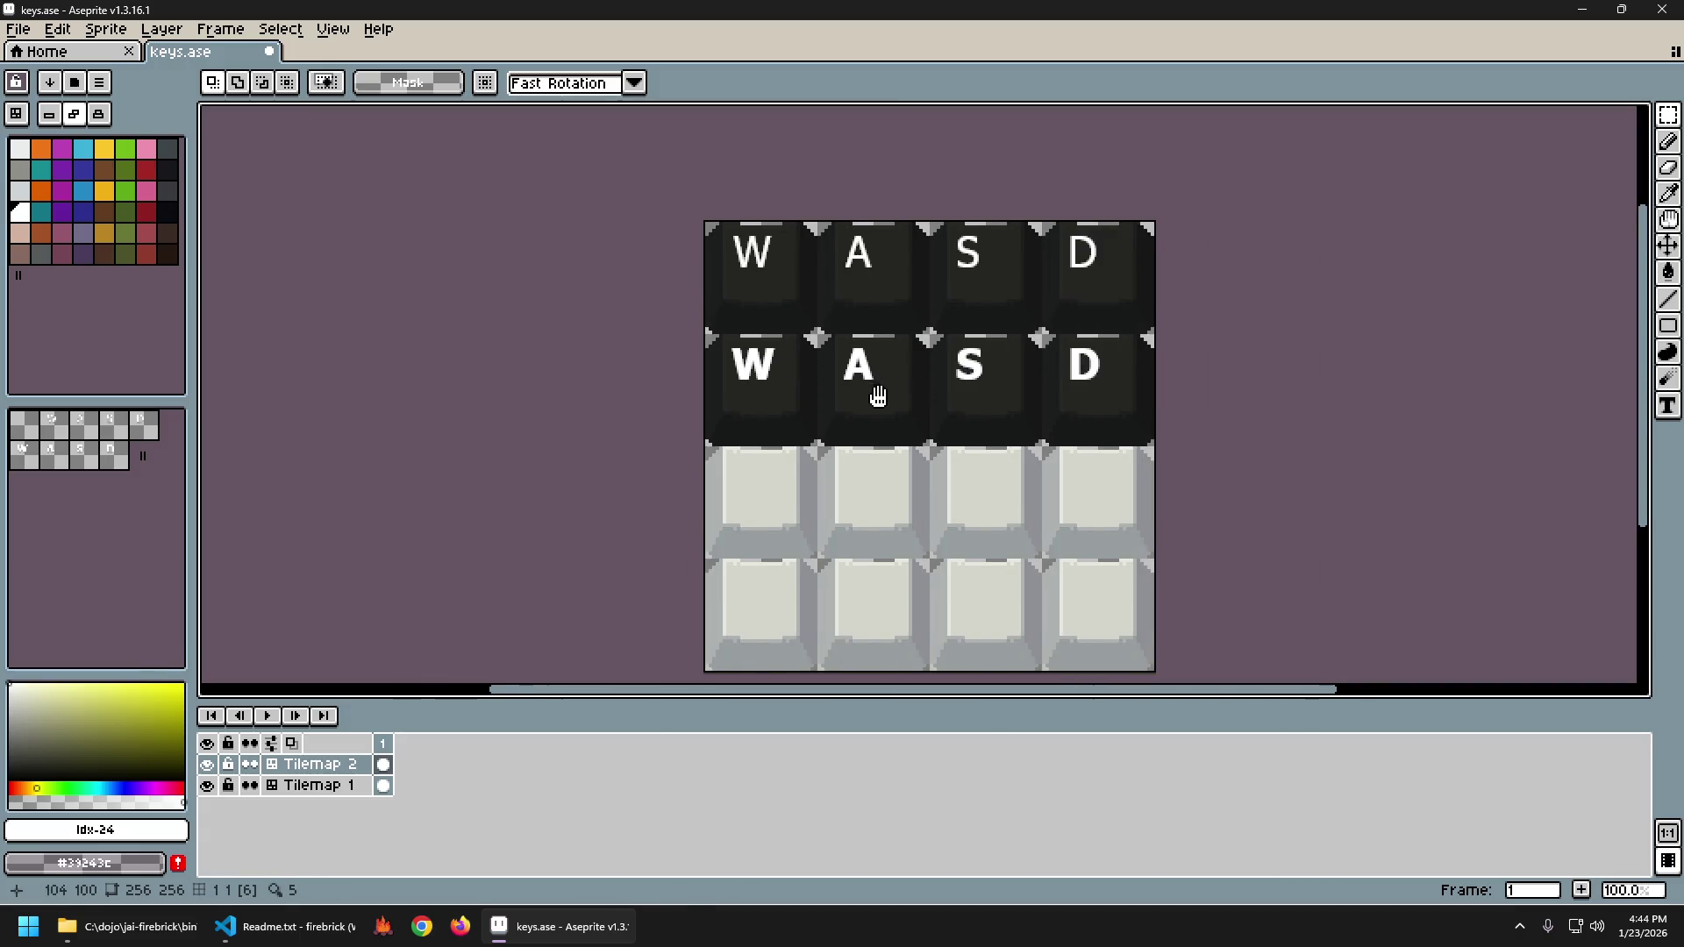
{"action": "key", "text": "ctrl+shift+e"}
{"action": "key", "text": "Return"}
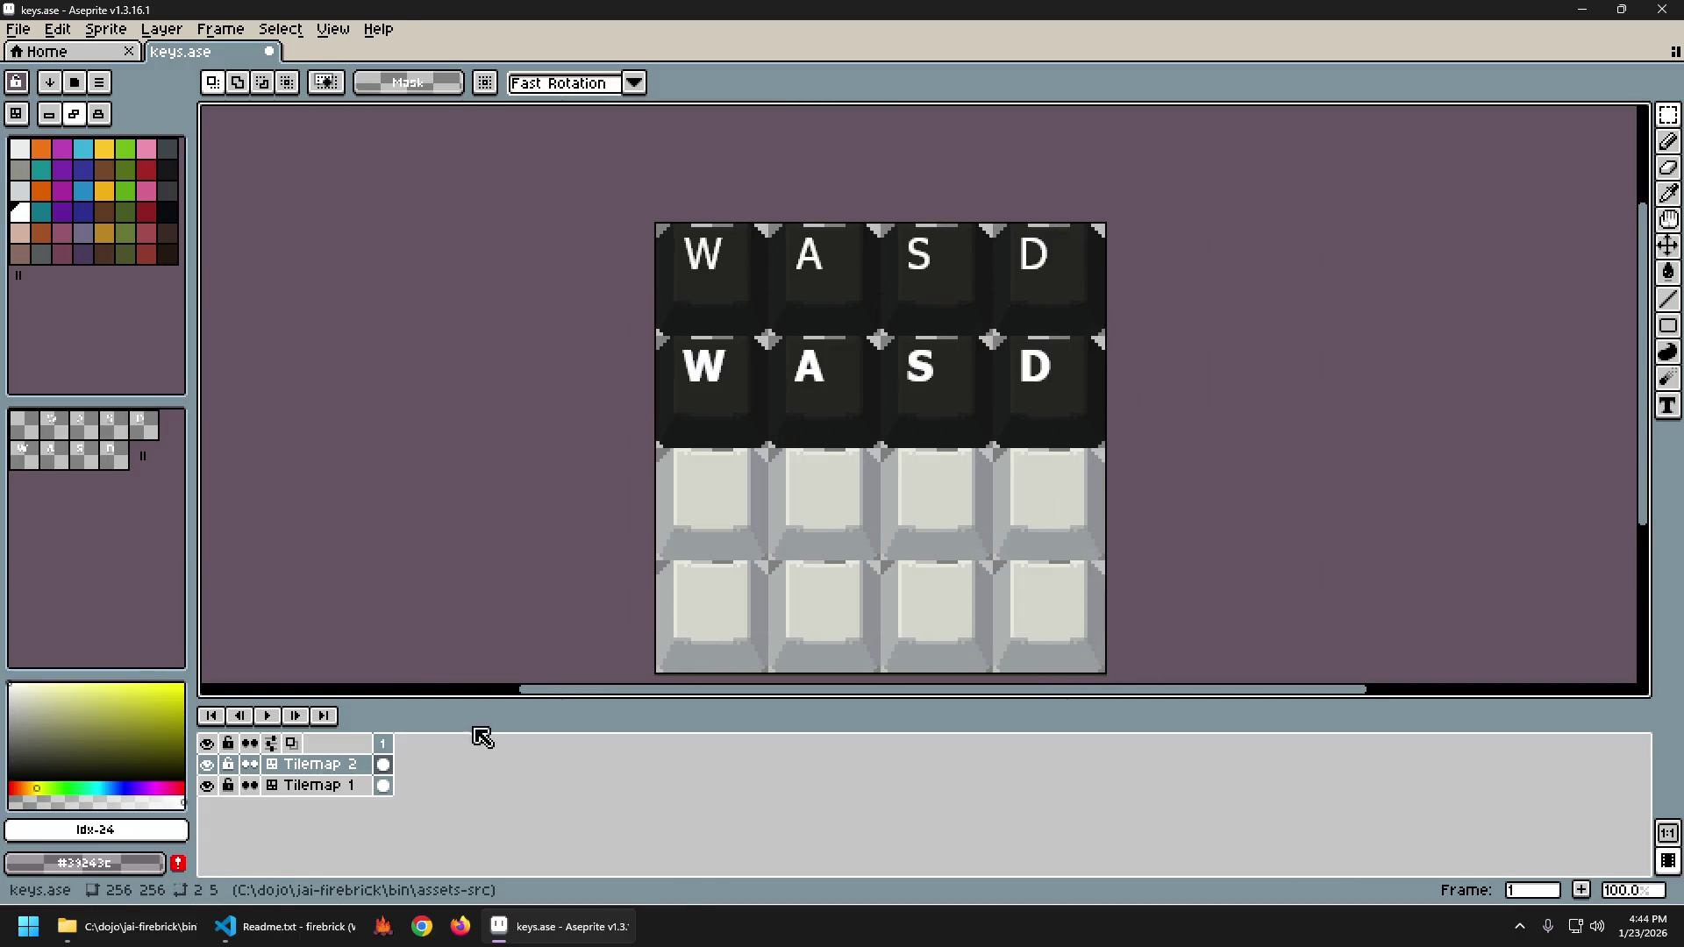
Preview the re-exported keys.png, then marquee-select the top two rows of dark keys.
{"action": "left_click", "coordinate": [128, 927]}
{"action": "double_click", "coordinate": [842, 539]}
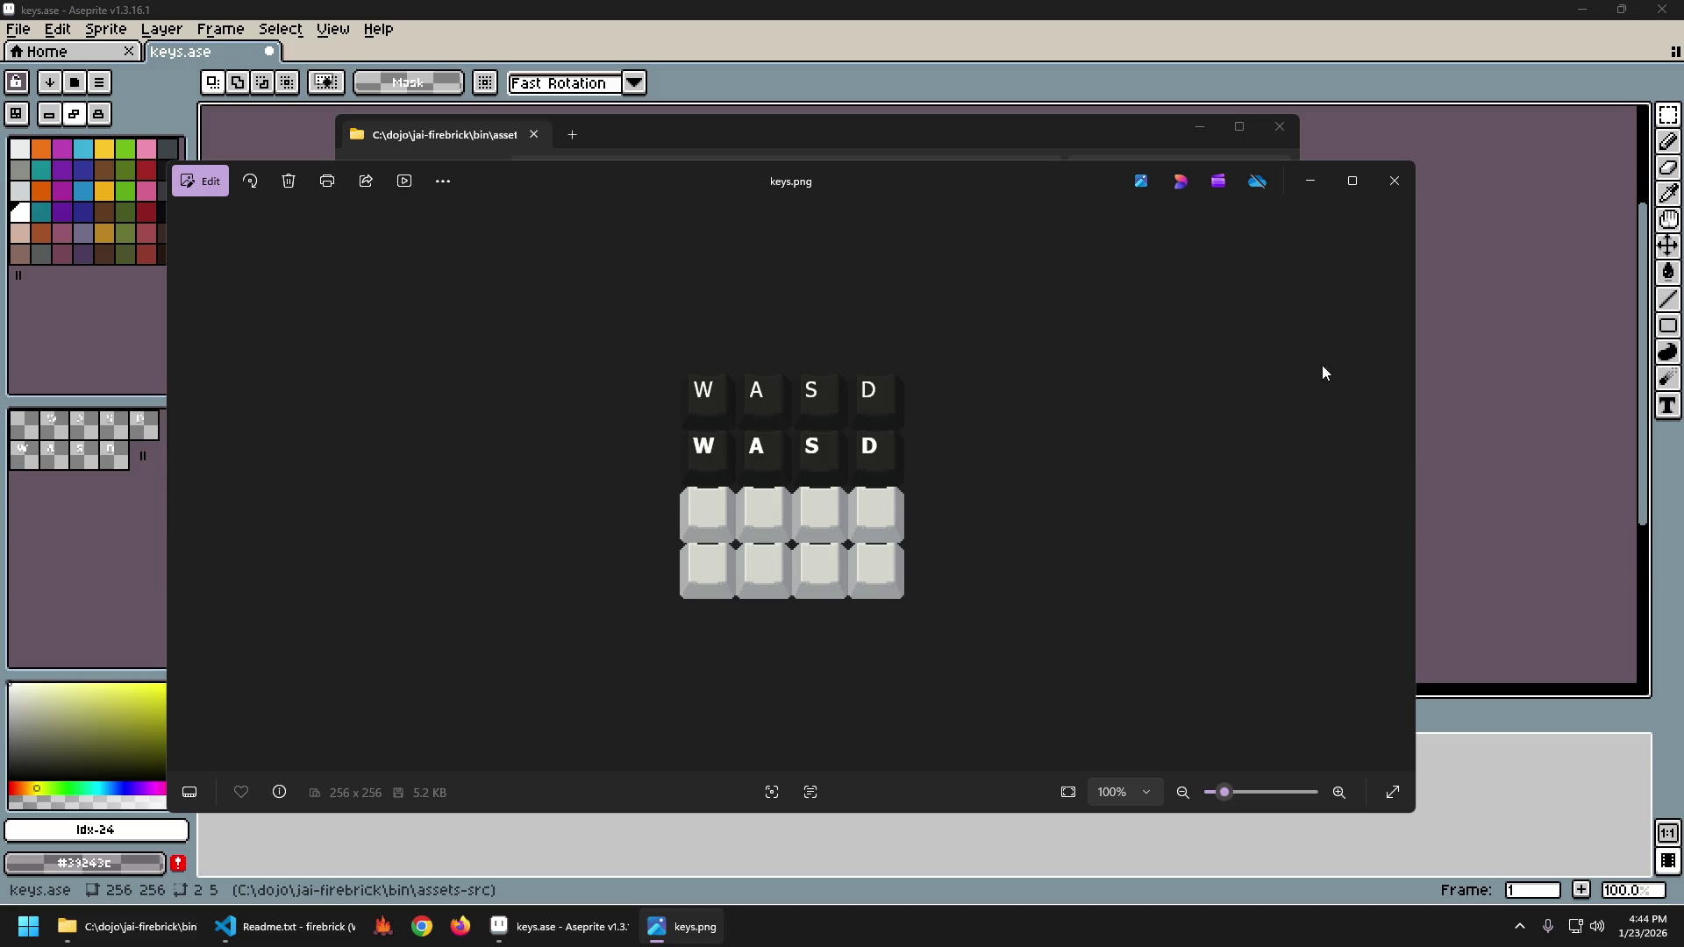
{"action": "left_click", "coordinate": [1395, 182]}
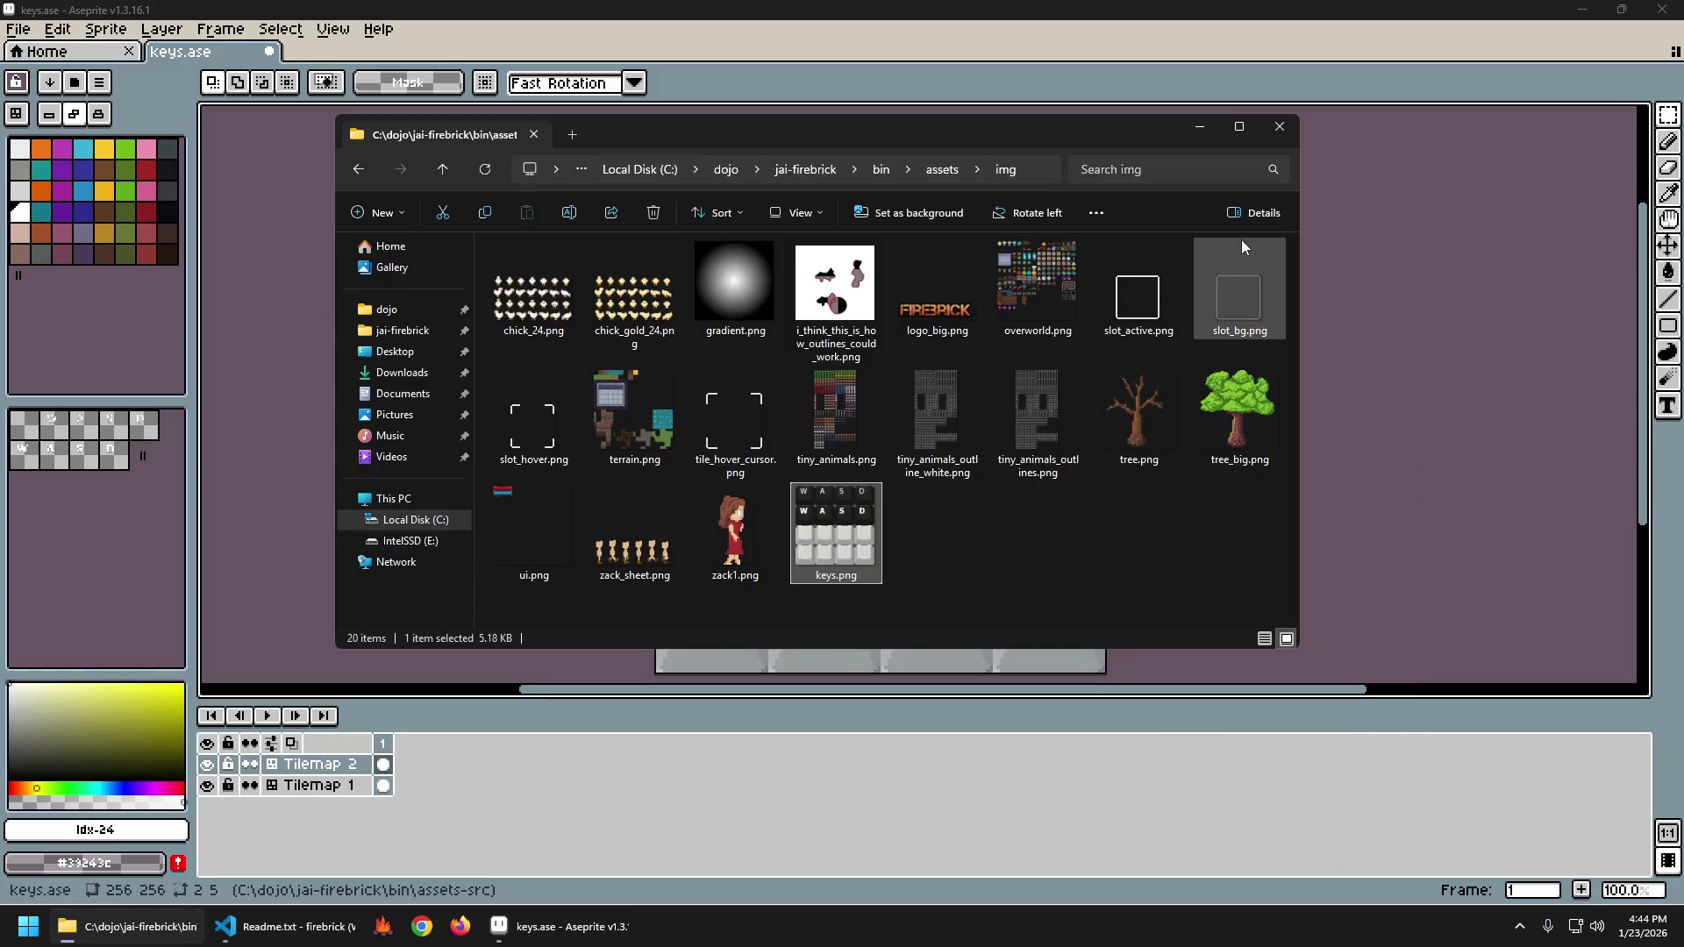
{"action": "left_click", "coordinate": [1063, 9]}
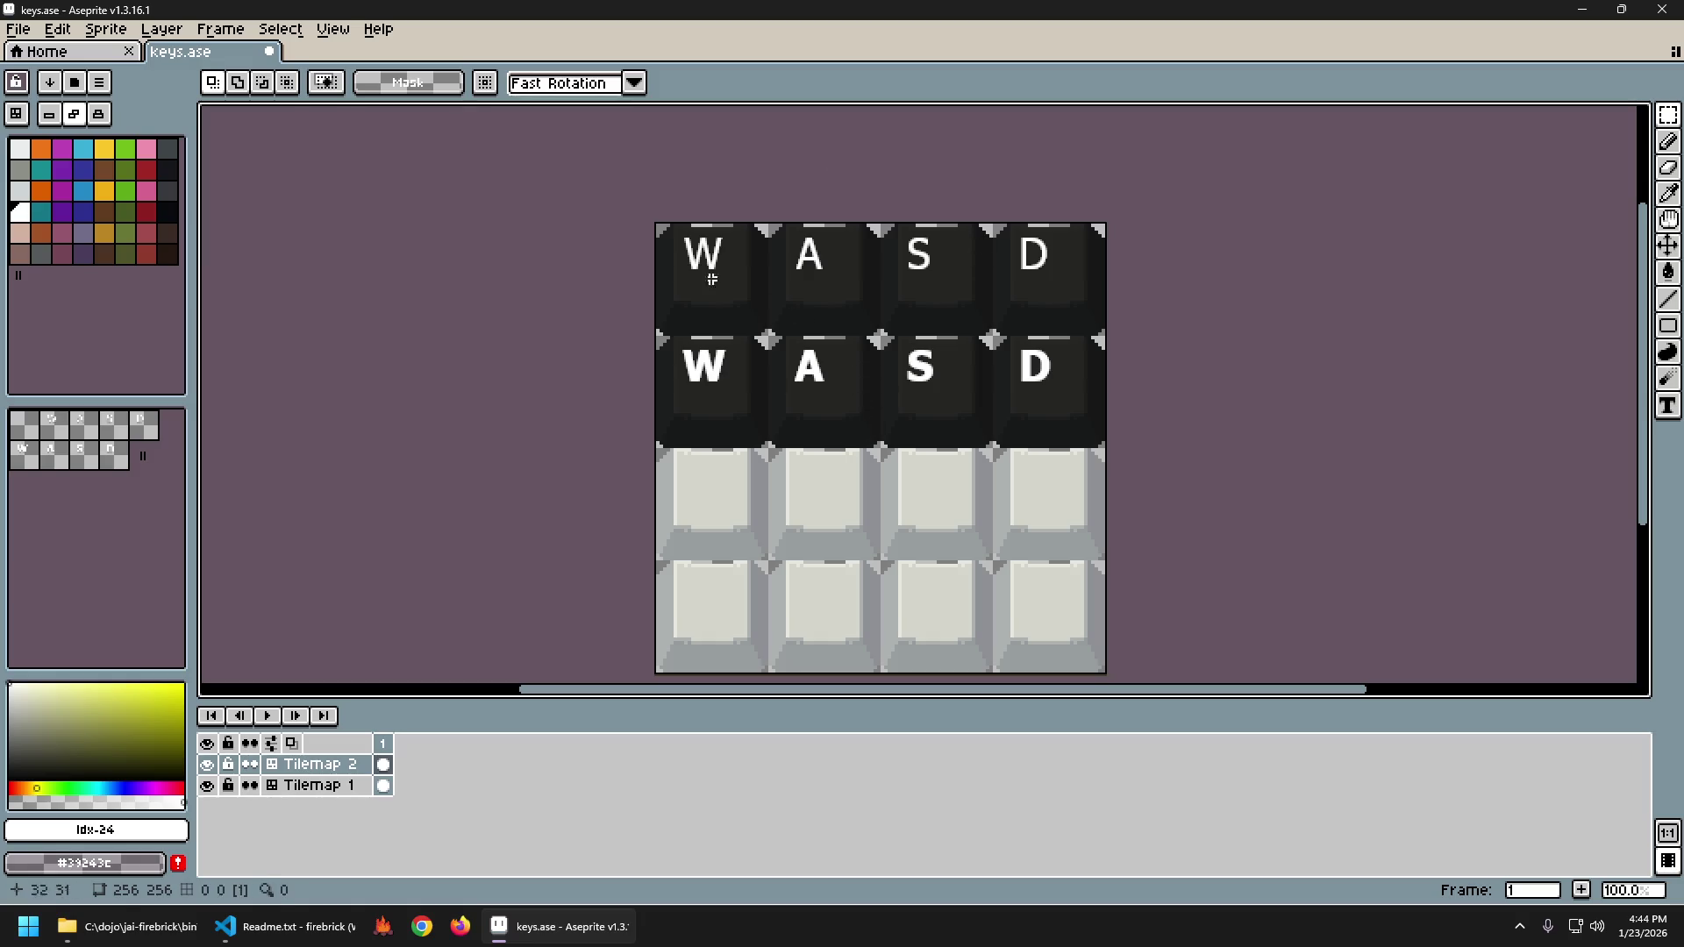
{"action": "left_click_drag", "start_coordinate": [626, 198], "coordinate": [1154, 466]}
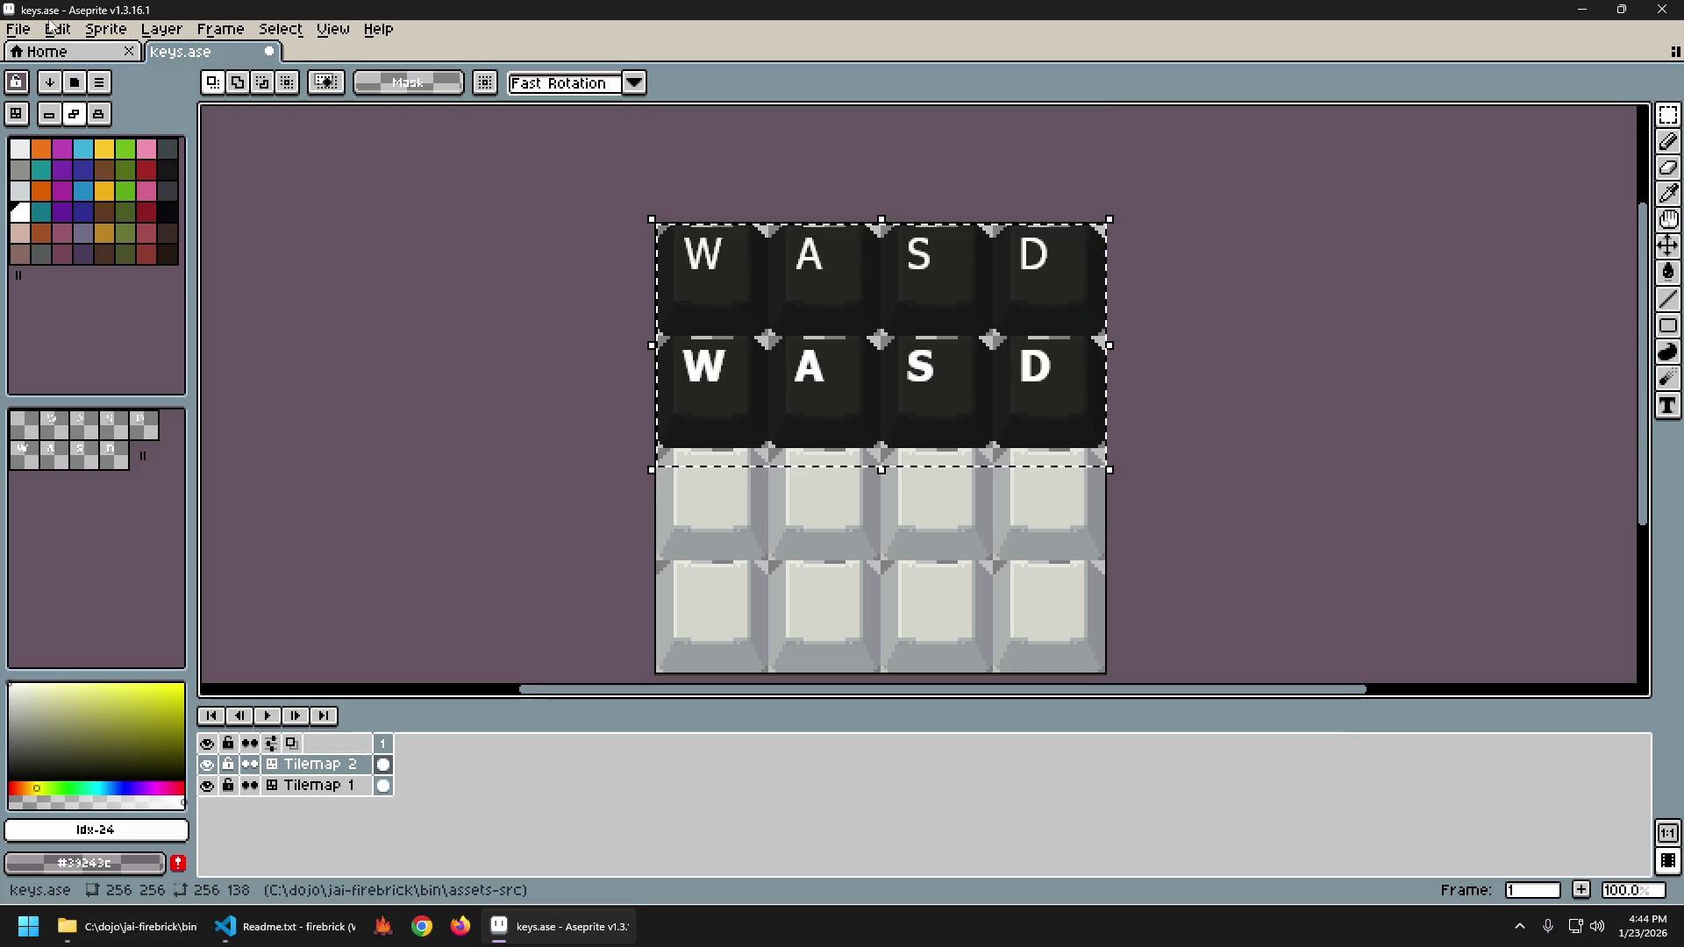
Apply Brightness/Contrast with brightness -10 and contrast 0 to the selected dark keycaps.
{"action": "left_click", "coordinate": [59, 32]}
{"action": "mouse_move", "coordinate": [136, 478]}
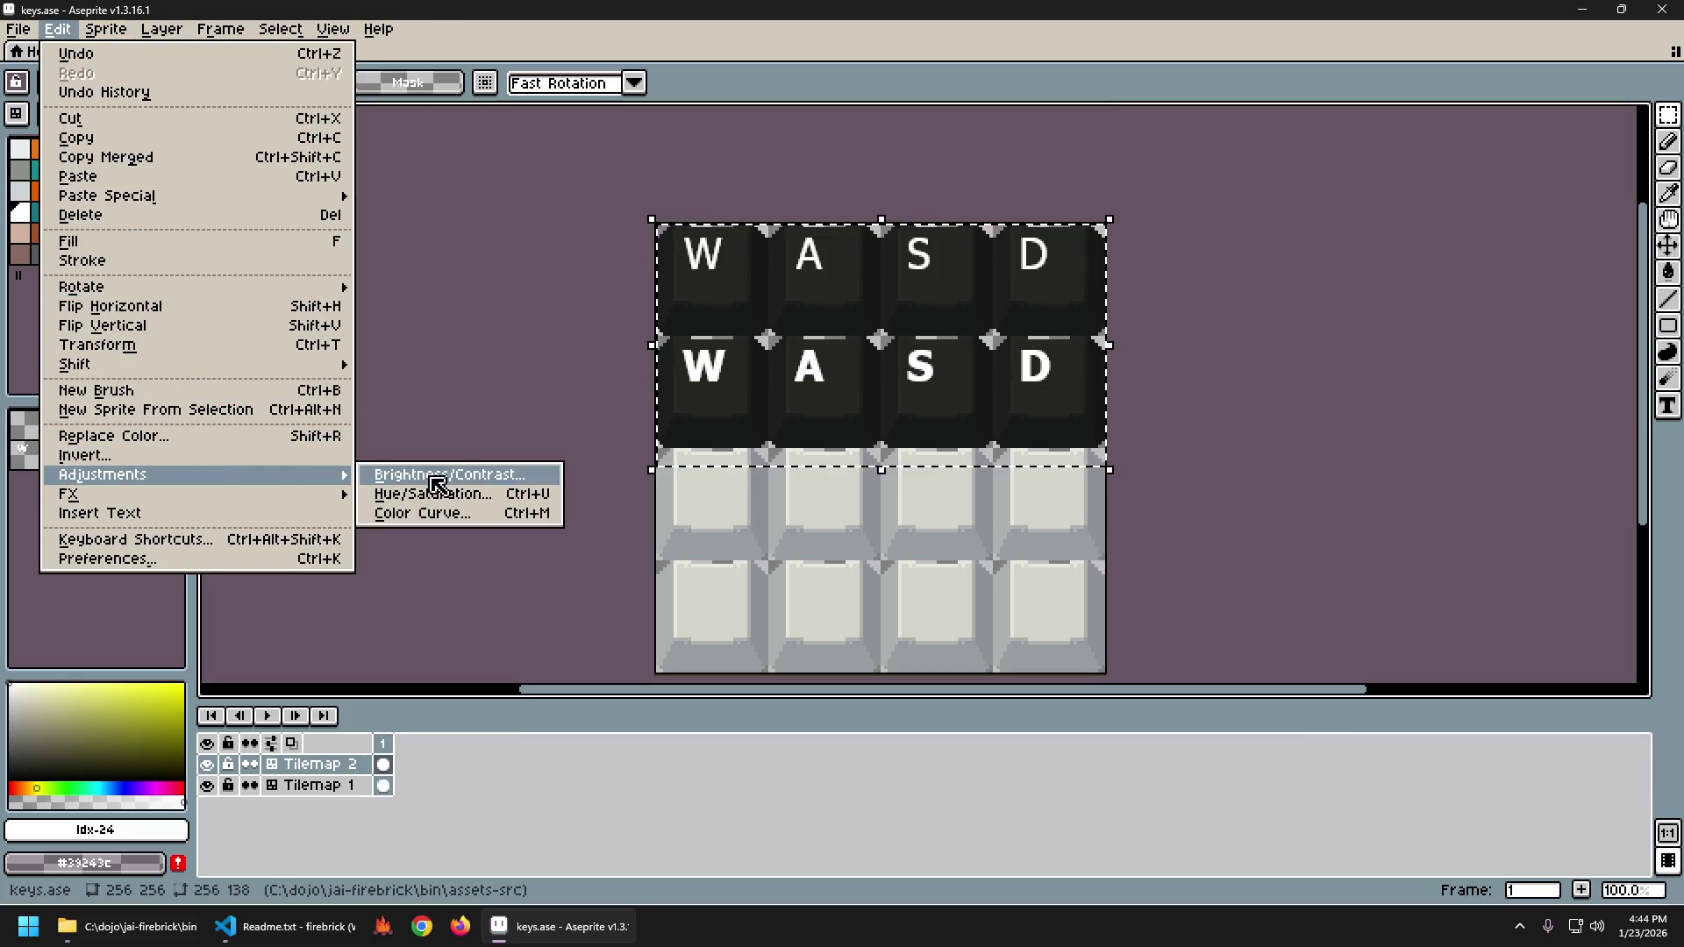
{"action": "left_click", "coordinate": [438, 478]}
{"action": "mouse_move", "coordinate": [994, 308]}
{"action": "left_mouse_down"}
{"action": "mouse_move", "coordinate": [975, 312]}
{"action": "mouse_move", "coordinate": [994, 328]}
{"action": "mouse_move", "coordinate": [916, 318]}
{"action": "mouse_move", "coordinate": [1057, 369]}
{"action": "mouse_move", "coordinate": [1023, 370]}
{"action": "left_mouse_up"}
{"action": "left_click_drag", "start_coordinate": [977, 303], "coordinate": [997, 311]}
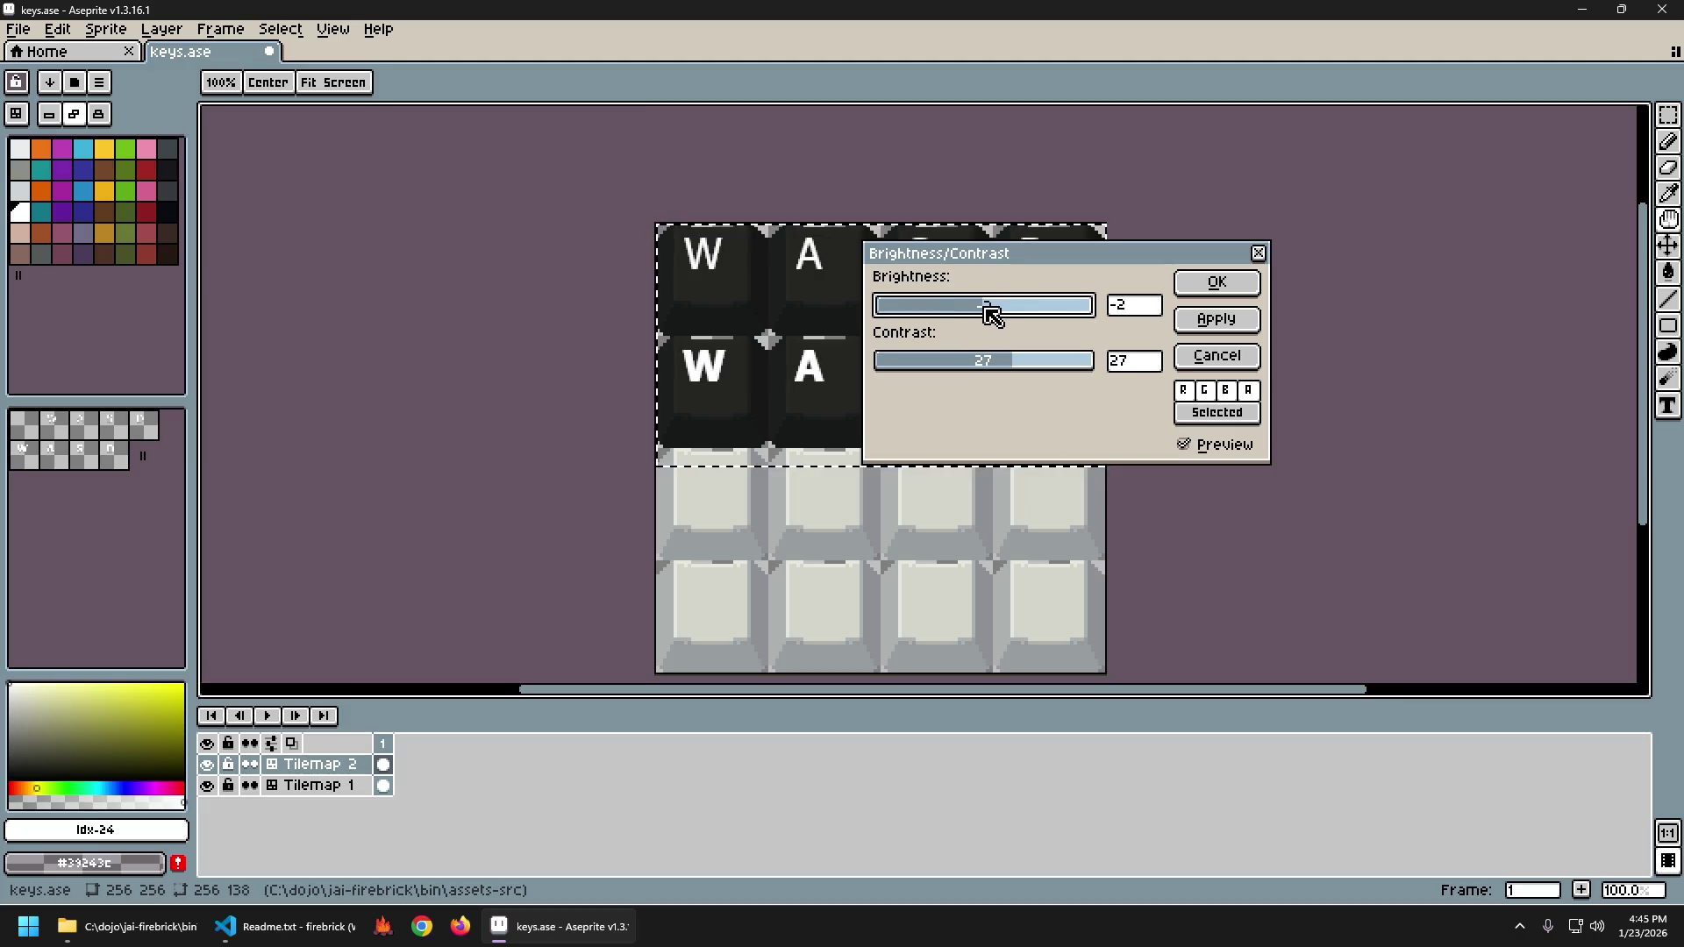
{"action": "left_click", "coordinate": [995, 361]}
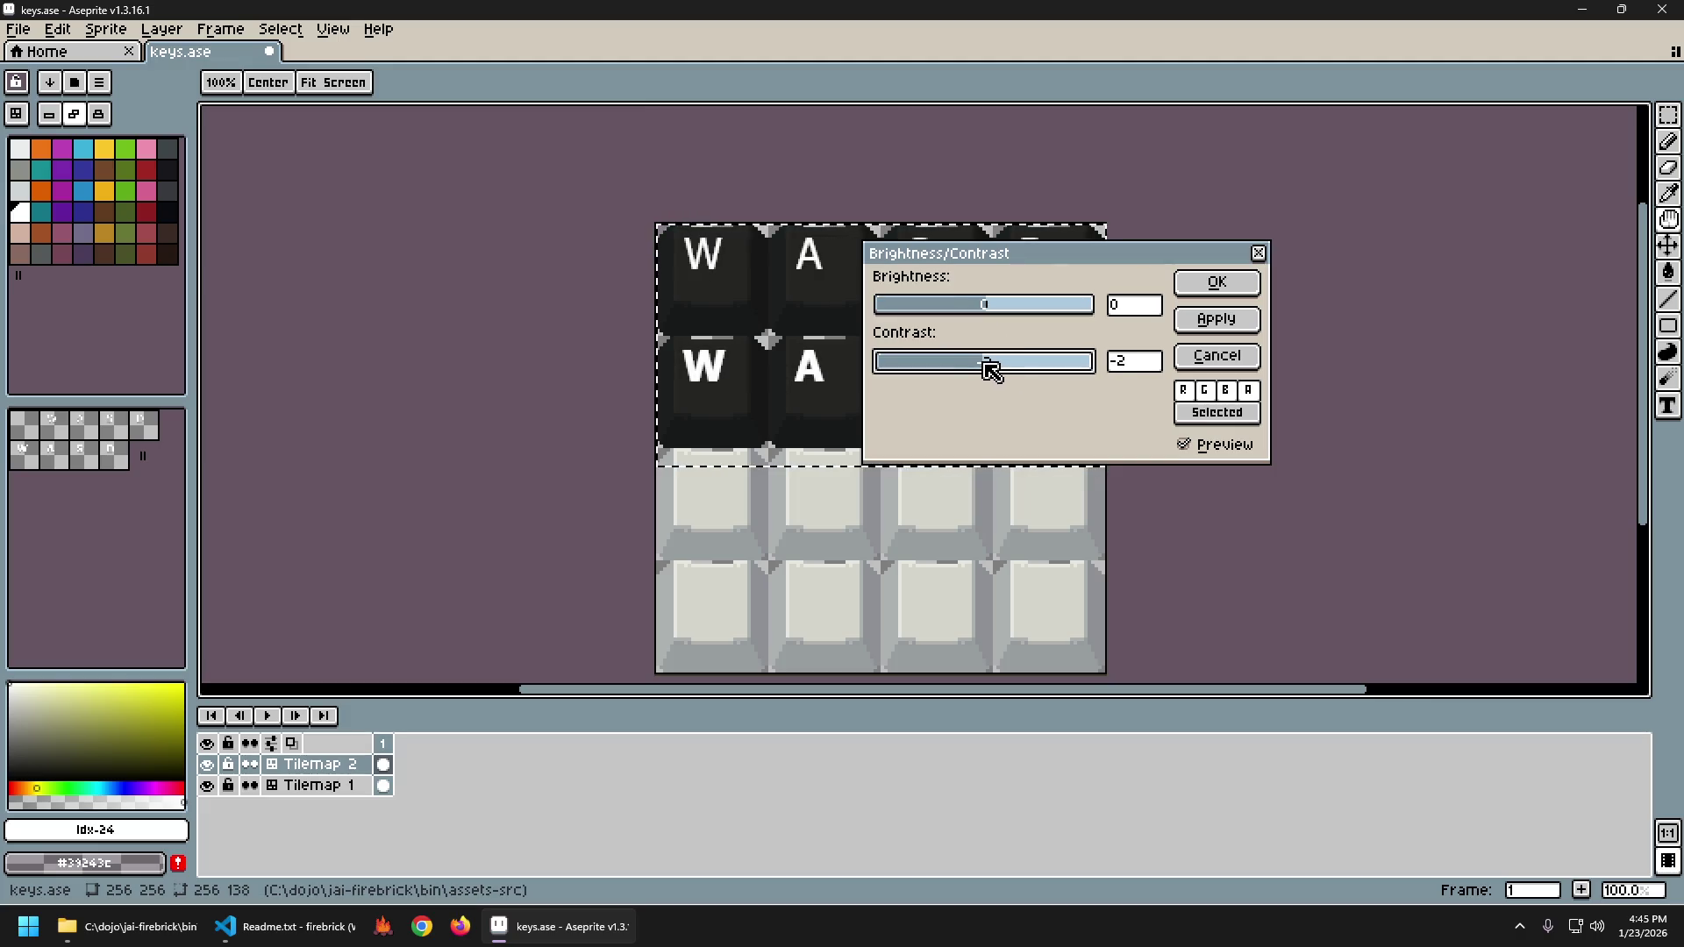
{"action": "mouse_move", "coordinate": [992, 370]}
{"action": "left_mouse_down"}
{"action": "mouse_move", "coordinate": [1056, 368]}
{"action": "mouse_move", "coordinate": [902, 372]}
{"action": "mouse_move", "coordinate": [998, 377]}
{"action": "left_mouse_up"}
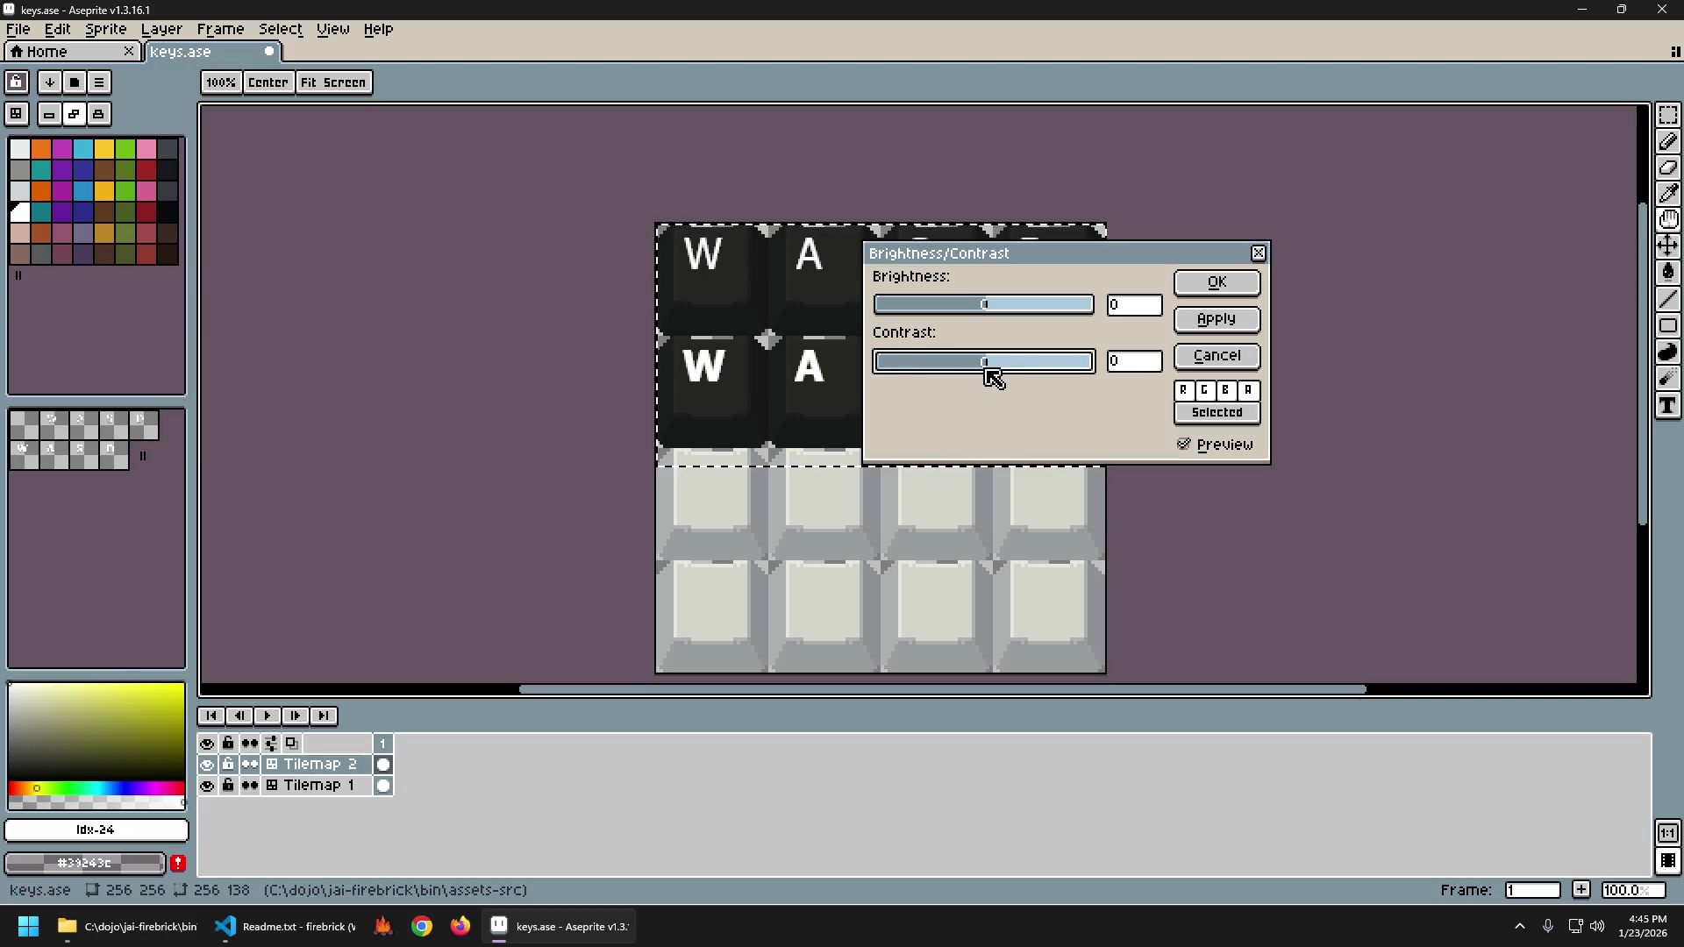
{"action": "mouse_move", "coordinate": [998, 307]}
{"action": "left_mouse_down"}
{"action": "mouse_move", "coordinate": [970, 312]}
{"action": "mouse_move", "coordinate": [980, 341]}
{"action": "mouse_move", "coordinate": [1053, 335]}
{"action": "mouse_move", "coordinate": [955, 349]}
{"action": "mouse_move", "coordinate": [987, 355]}
{"action": "left_mouse_up"}
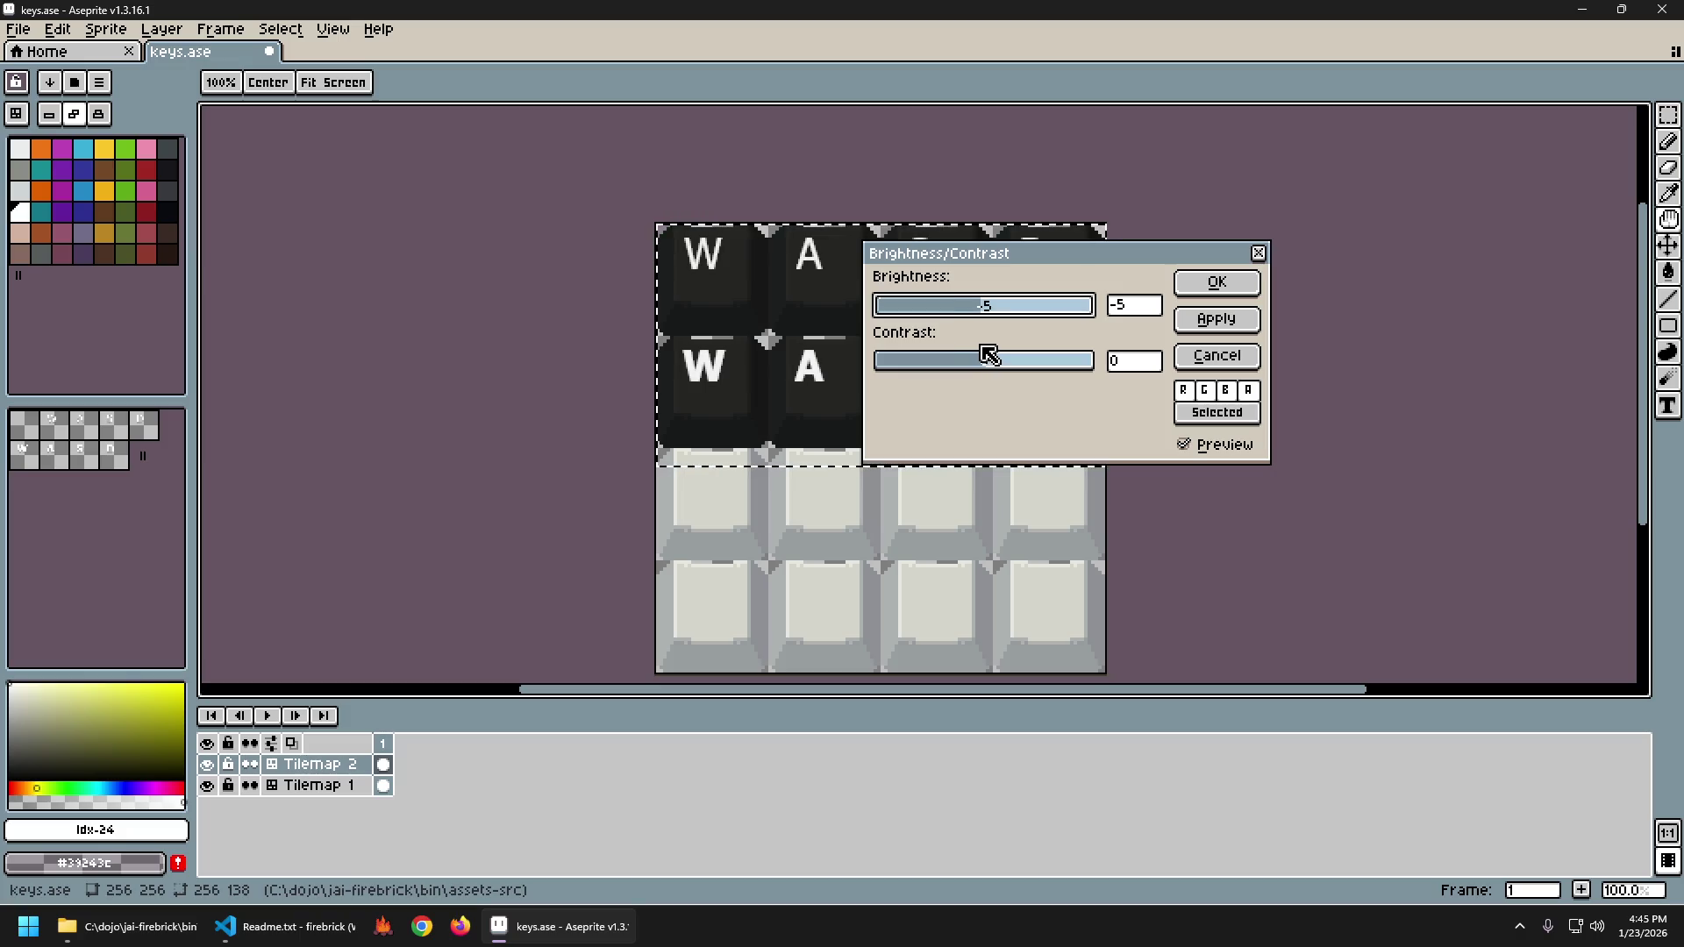
{"action": "left_click_drag", "start_coordinate": [988, 355], "coordinate": [980, 357]}
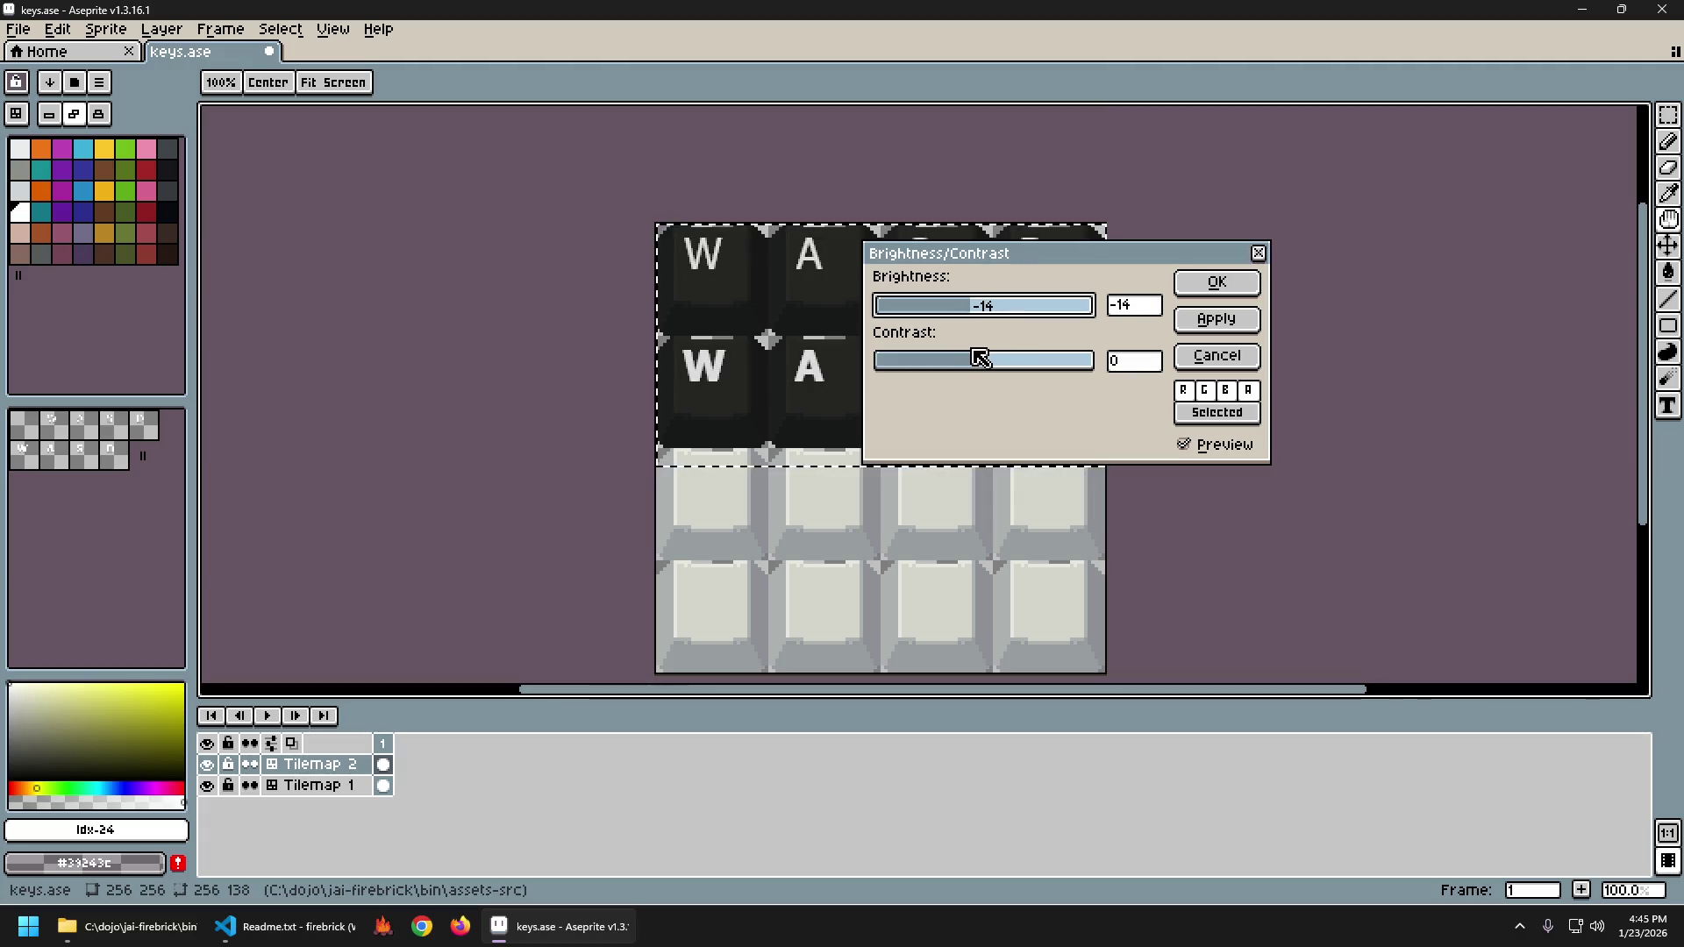
{"action": "mouse_move", "coordinate": [981, 357]}
{"action": "left_mouse_down"}
{"action": "mouse_move", "coordinate": [1009, 358]}
{"action": "mouse_move", "coordinate": [983, 363]}
{"action": "left_mouse_up"}
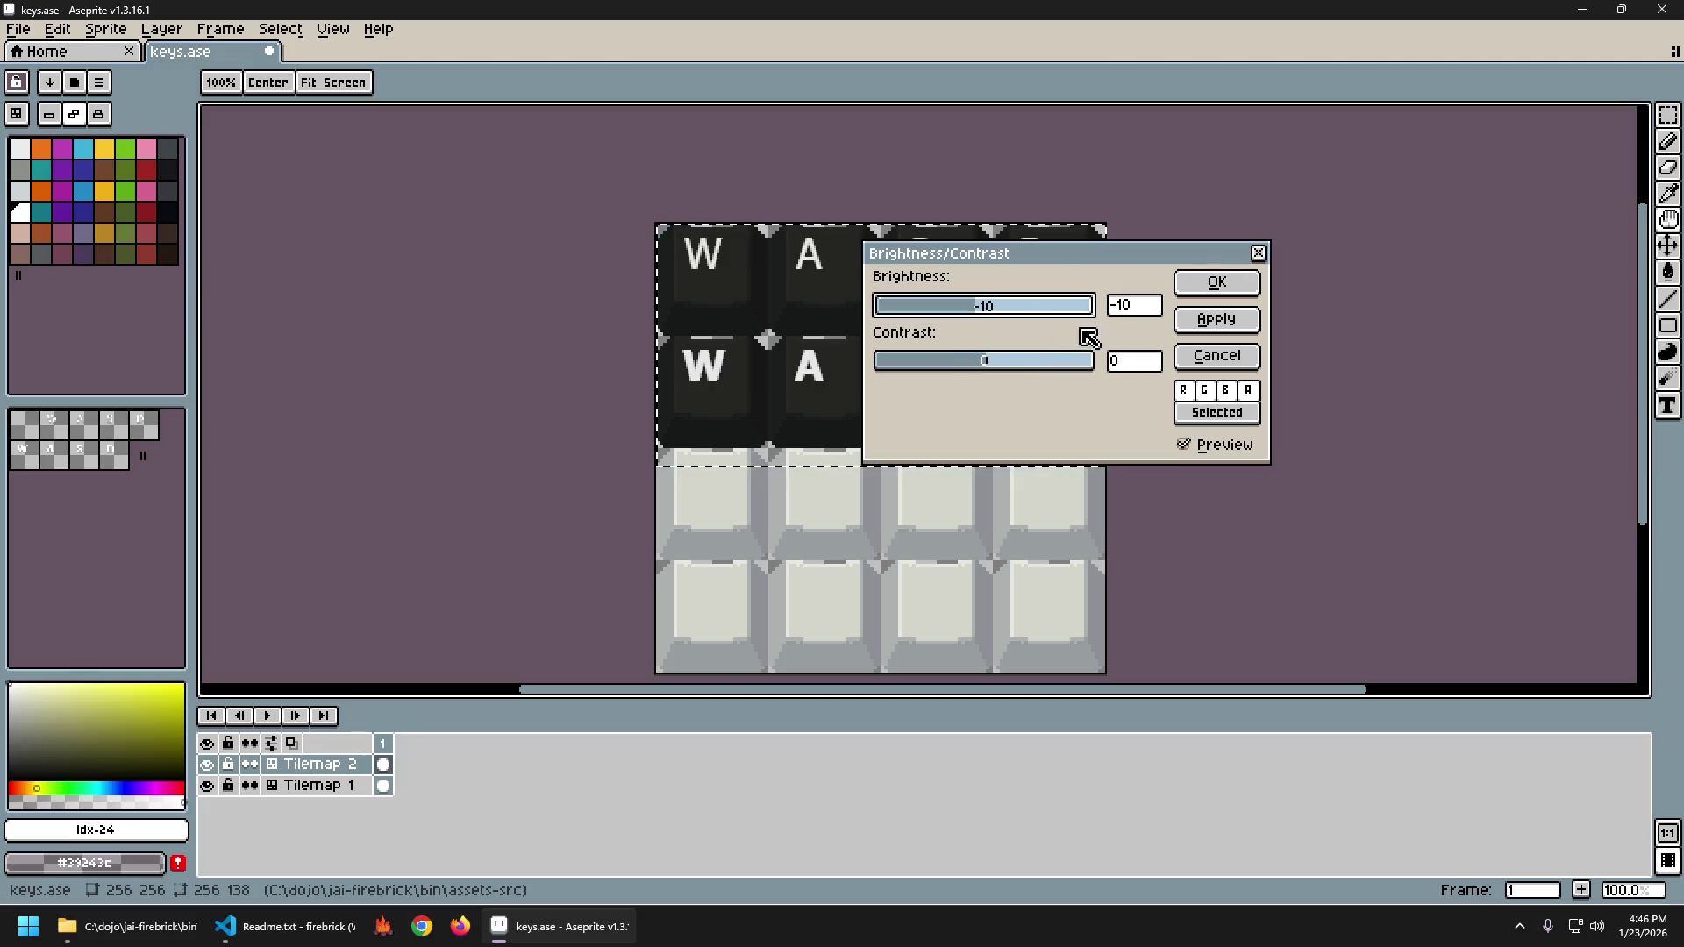
{"action": "left_click", "coordinate": [1219, 285]}
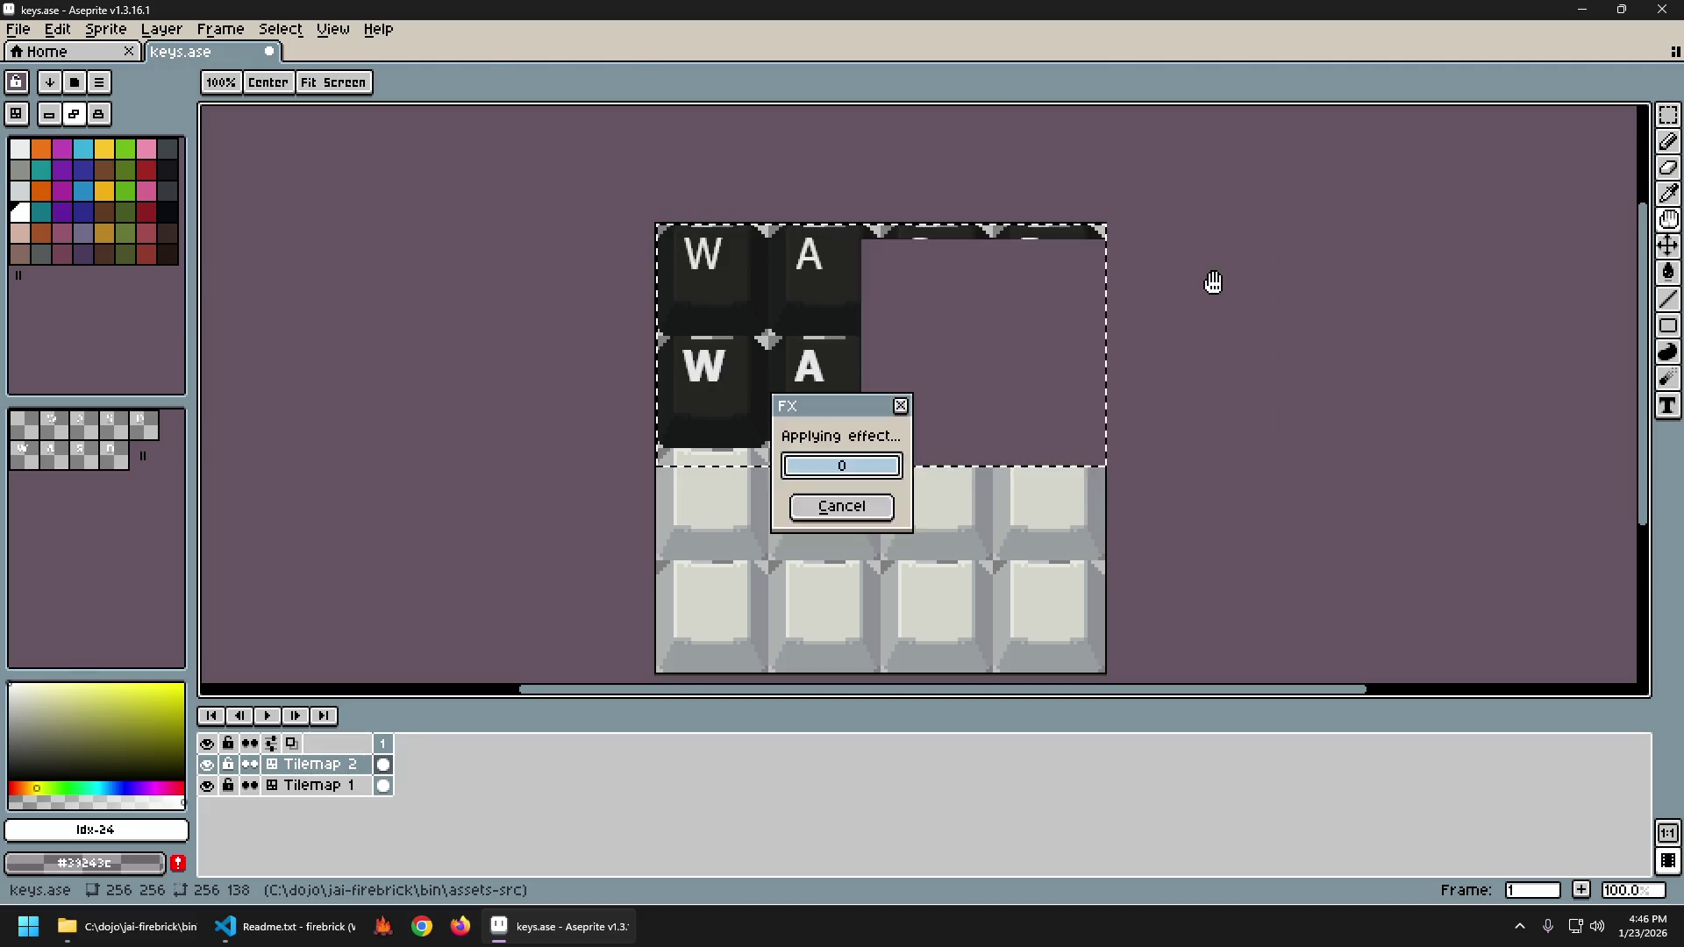
Deselect, compare the brightness dimming with undo/redo, and export the sheet as keys.png.
{"action": "key", "text": "ctrl+d"}
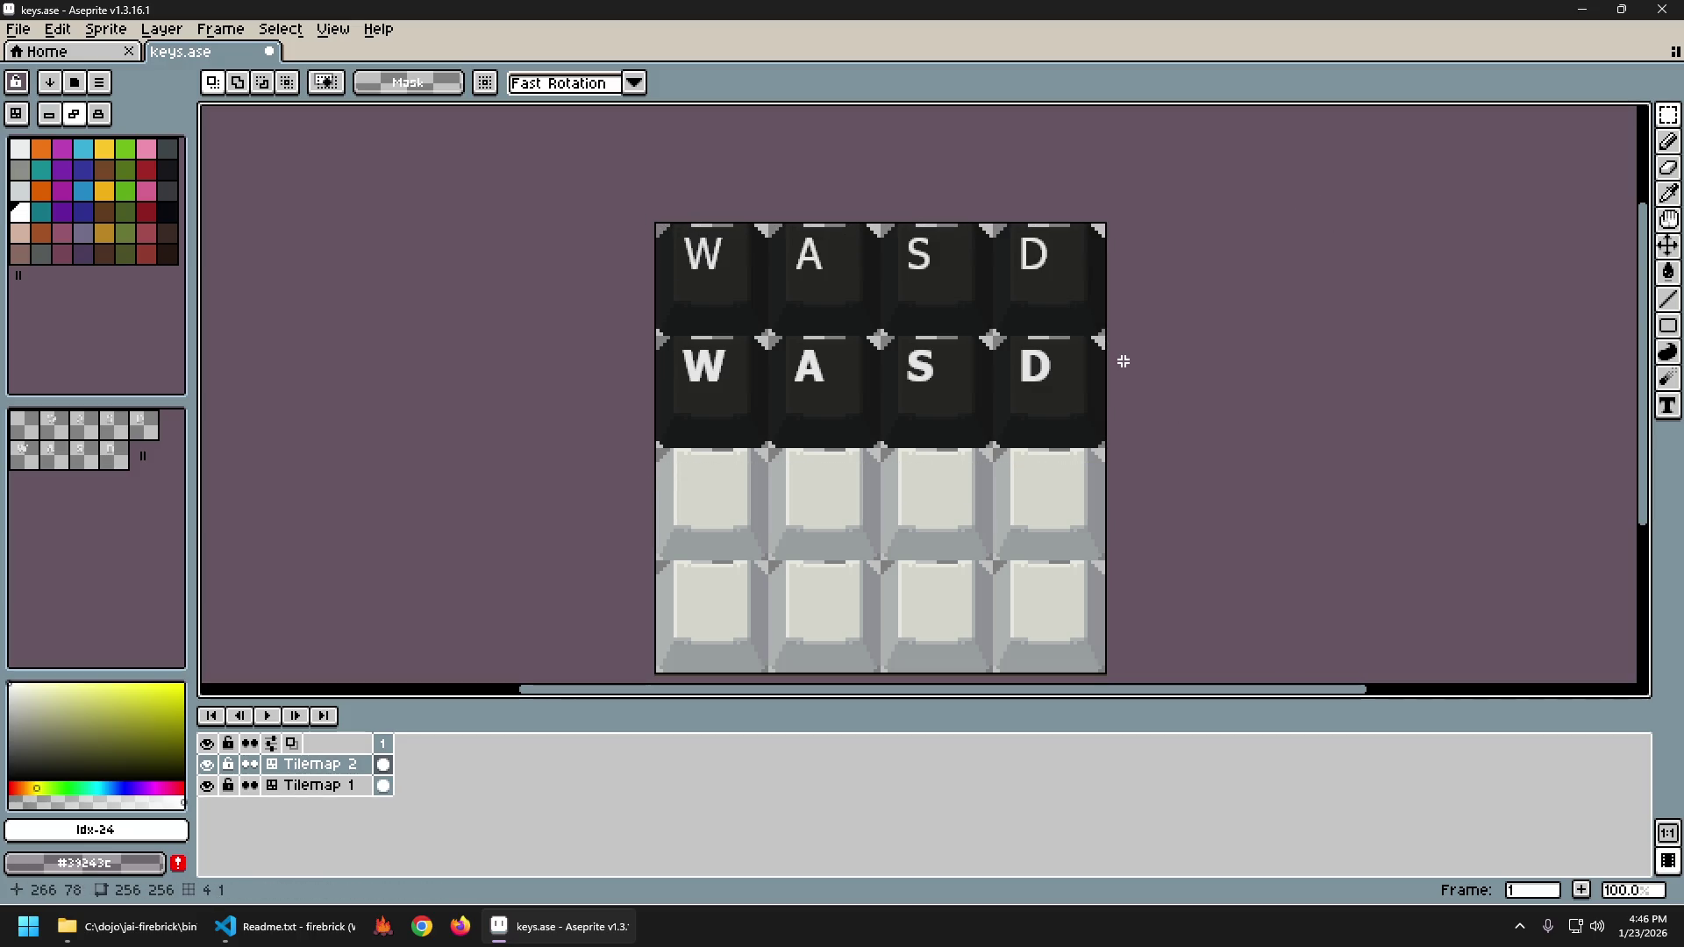
{"action": "key", "text": "ctrl+z"}
{"action": "key", "text": "ctrl+z"}
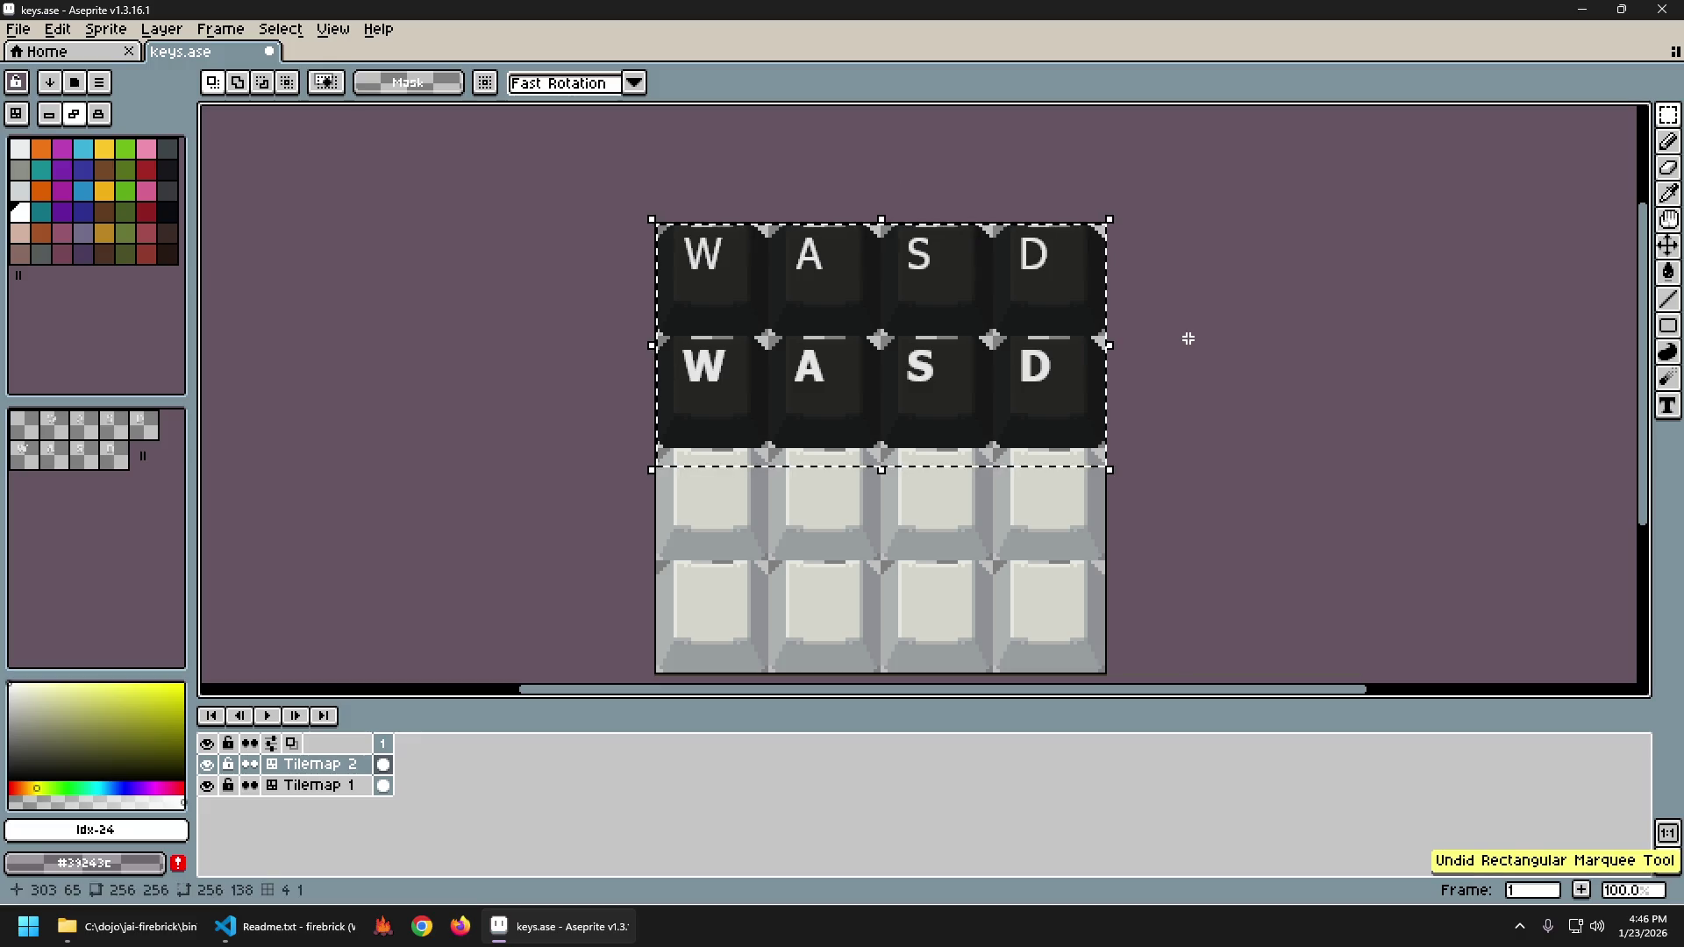
{"action": "key", "text": "ctrl+y"}
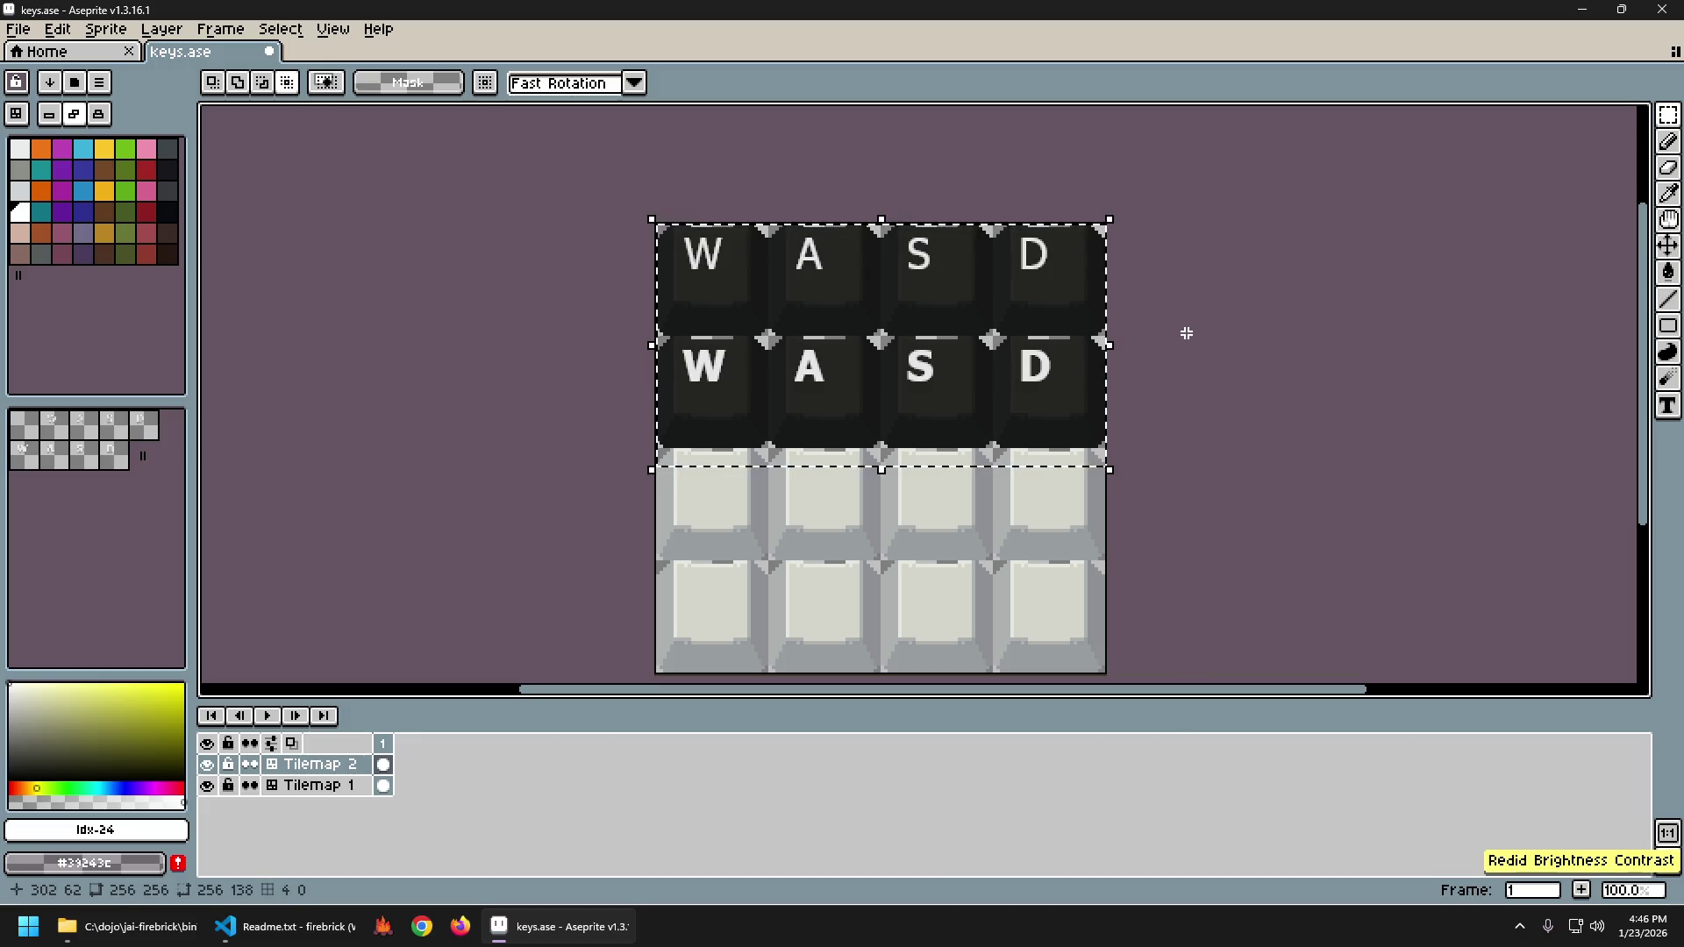
{"action": "key", "text": "ctrl+alt+shift+s"}
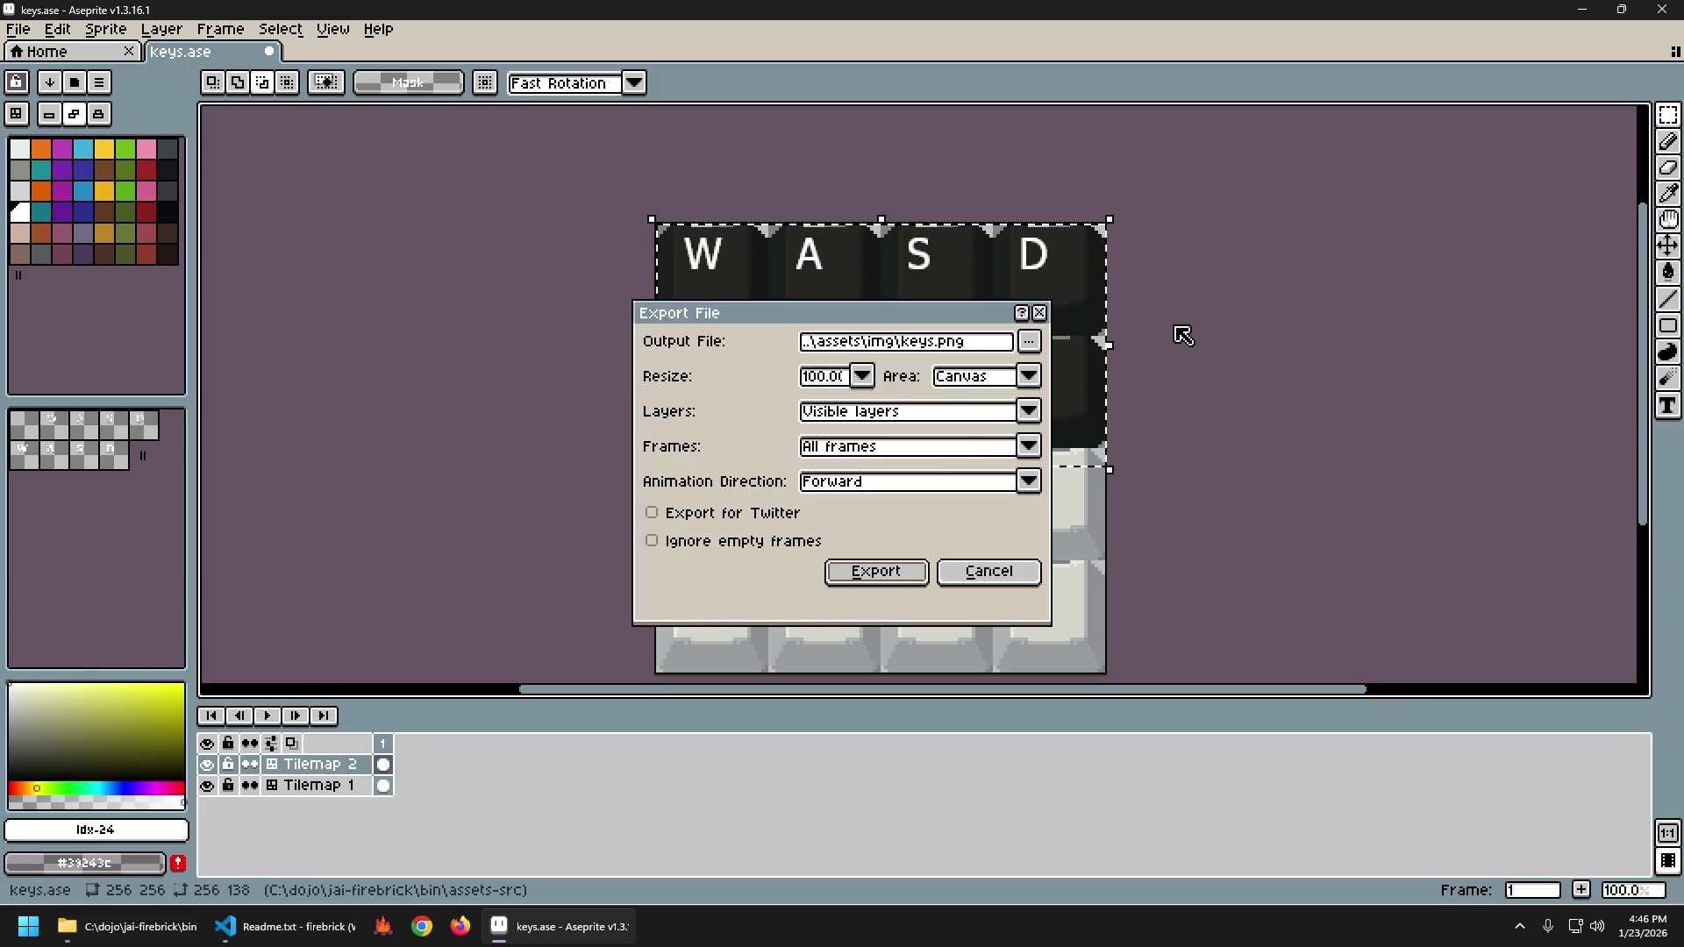
{"action": "key", "text": "Return"}
Check the exported keys.png in Photos, then return to the keys sprite.
{"action": "left_click", "coordinate": [131, 926]}
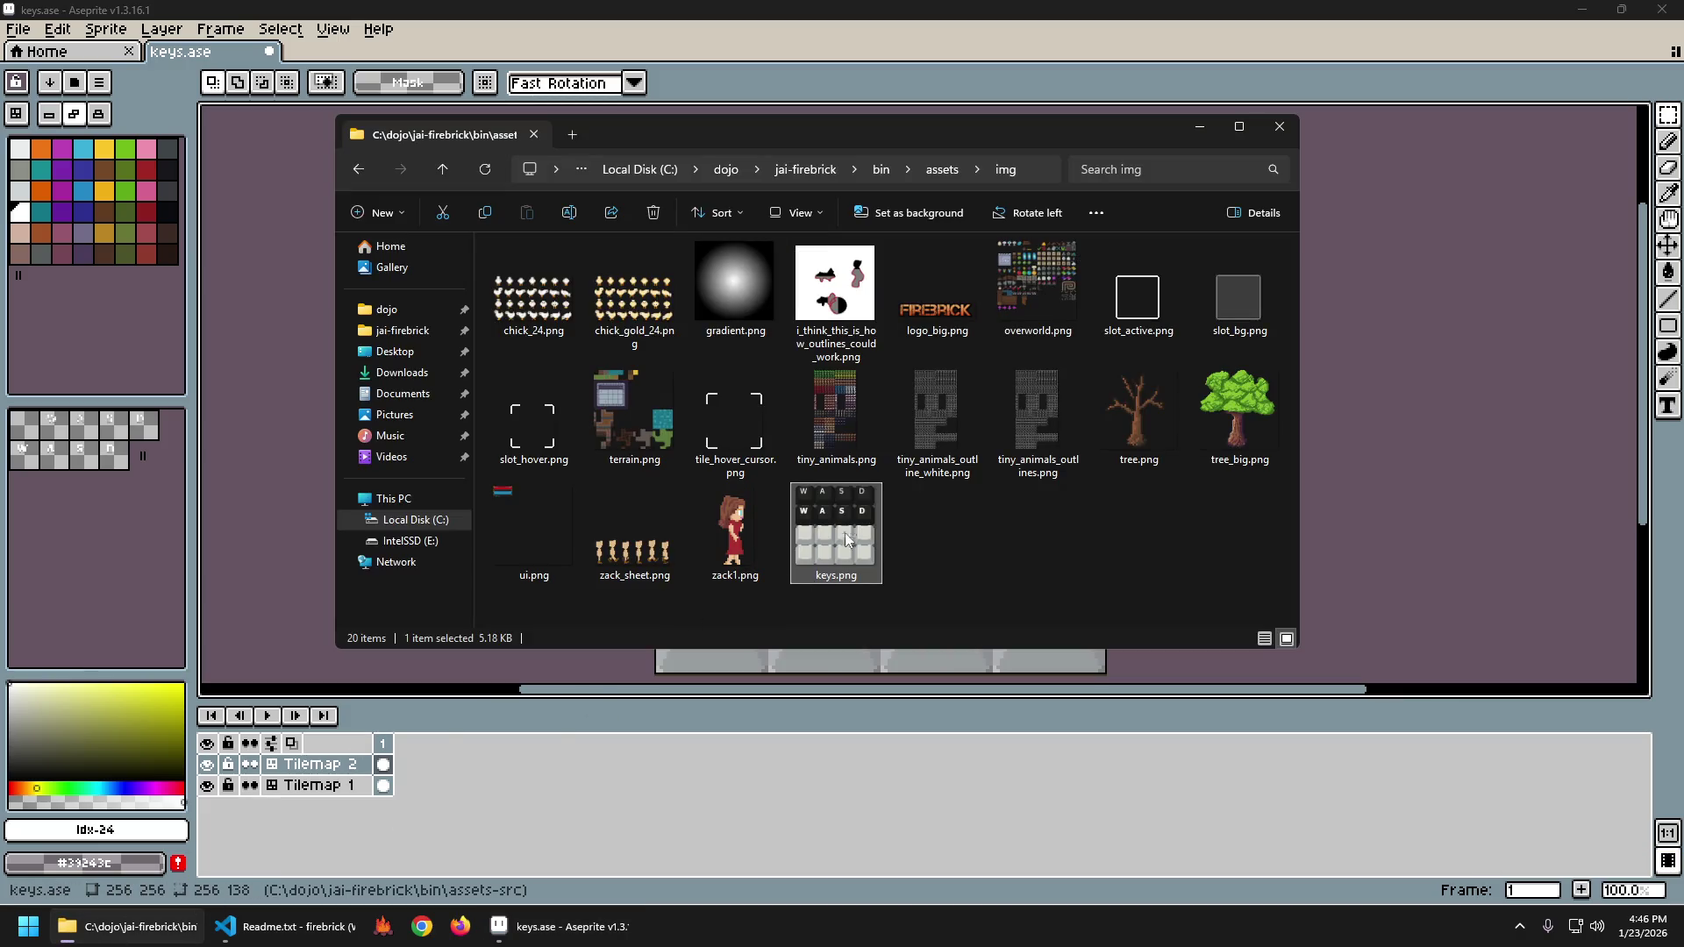
{"action": "double_click", "coordinate": [845, 533]}
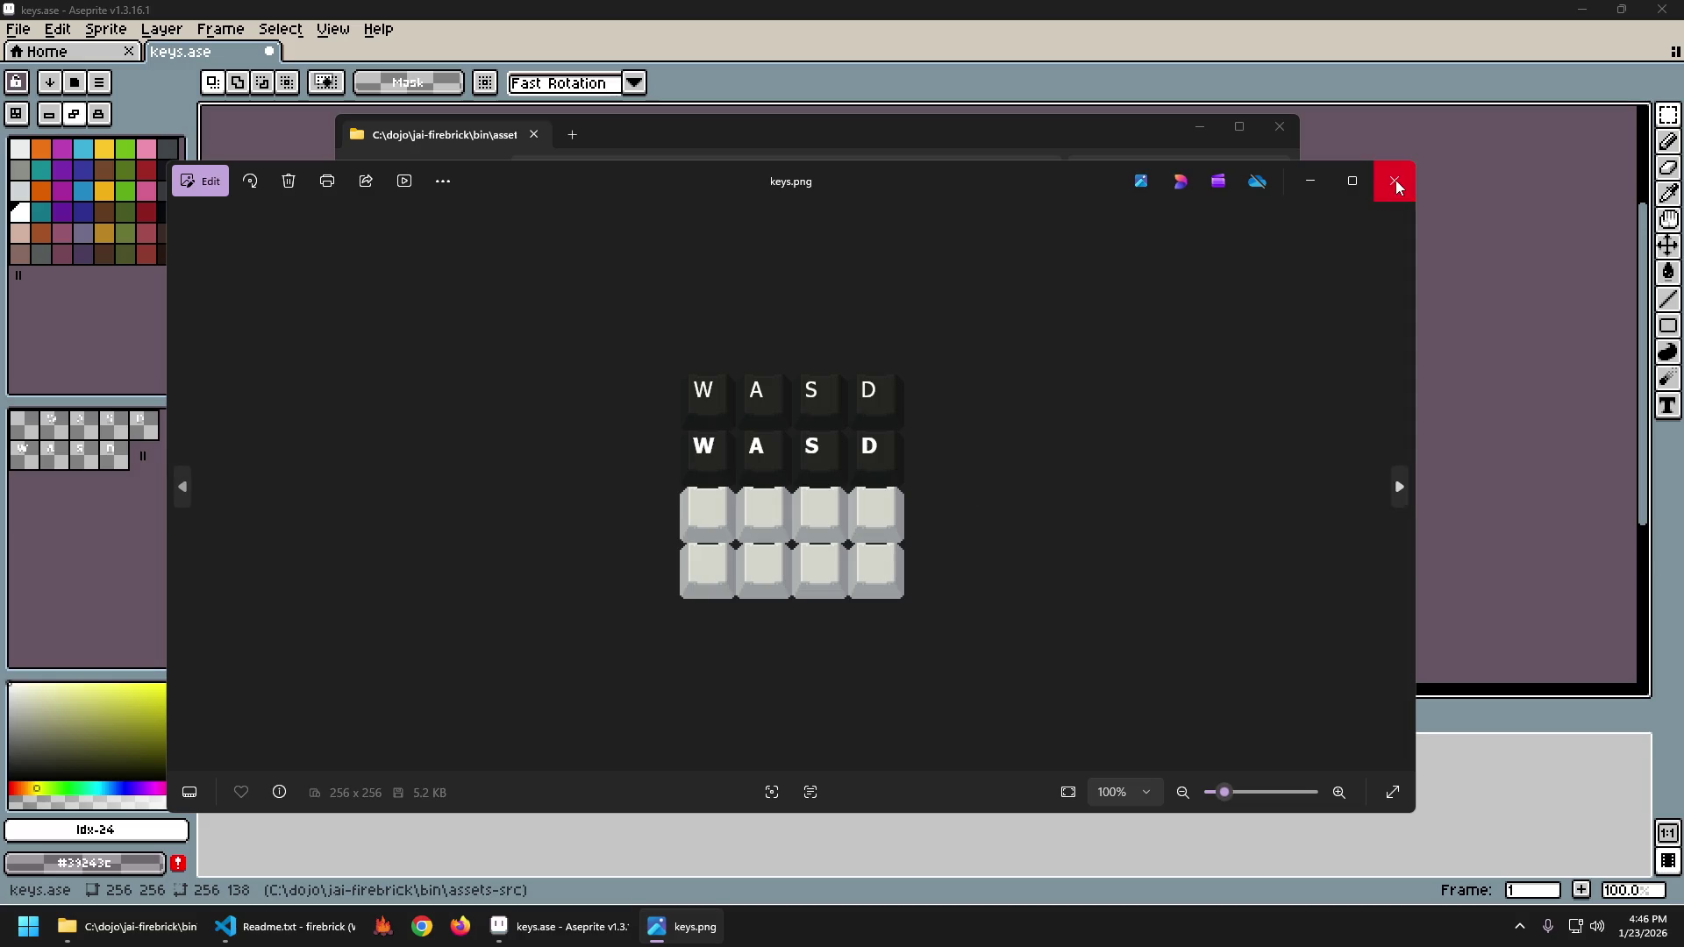
{"action": "left_click", "coordinate": [1395, 180]}
{"action": "left_click", "coordinate": [1342, 176]}
Recompare the brightness change, re-export keys.png and open it from the image folder.
{"action": "key", "text": "ctrl+z"}
{"action": "key", "text": "ctrl+y"}
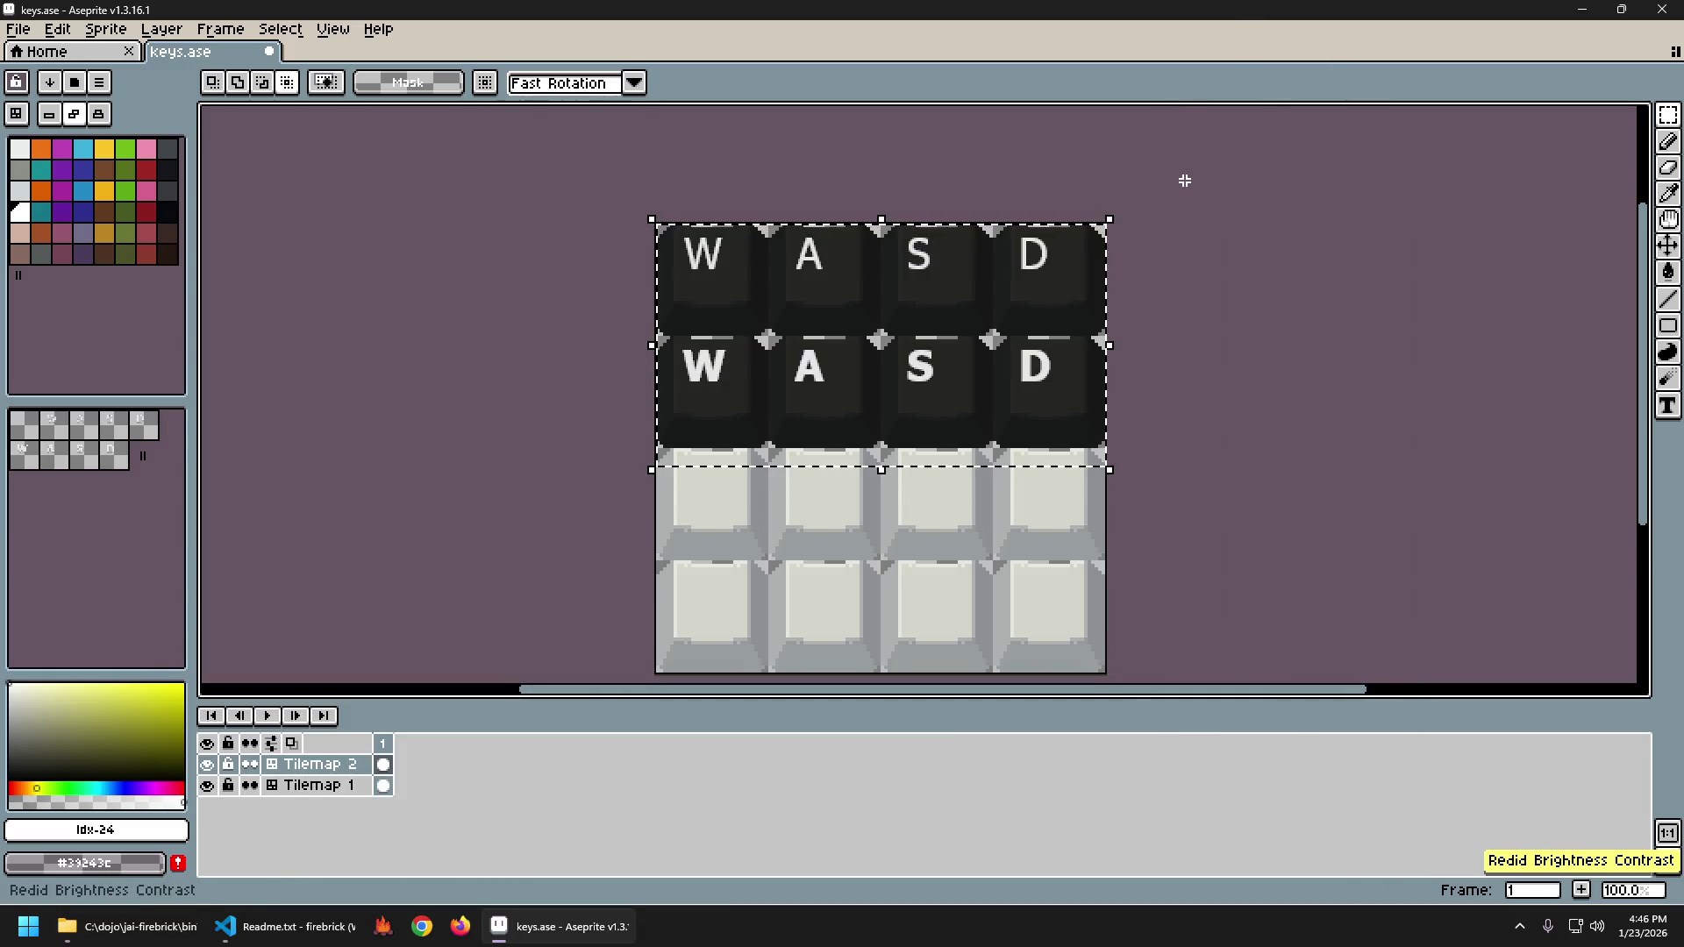
{"action": "key", "text": "ctrl+alt+shift+s"}
{"action": "key", "text": "Return"}
{"action": "key", "text": "alt+Tab"}
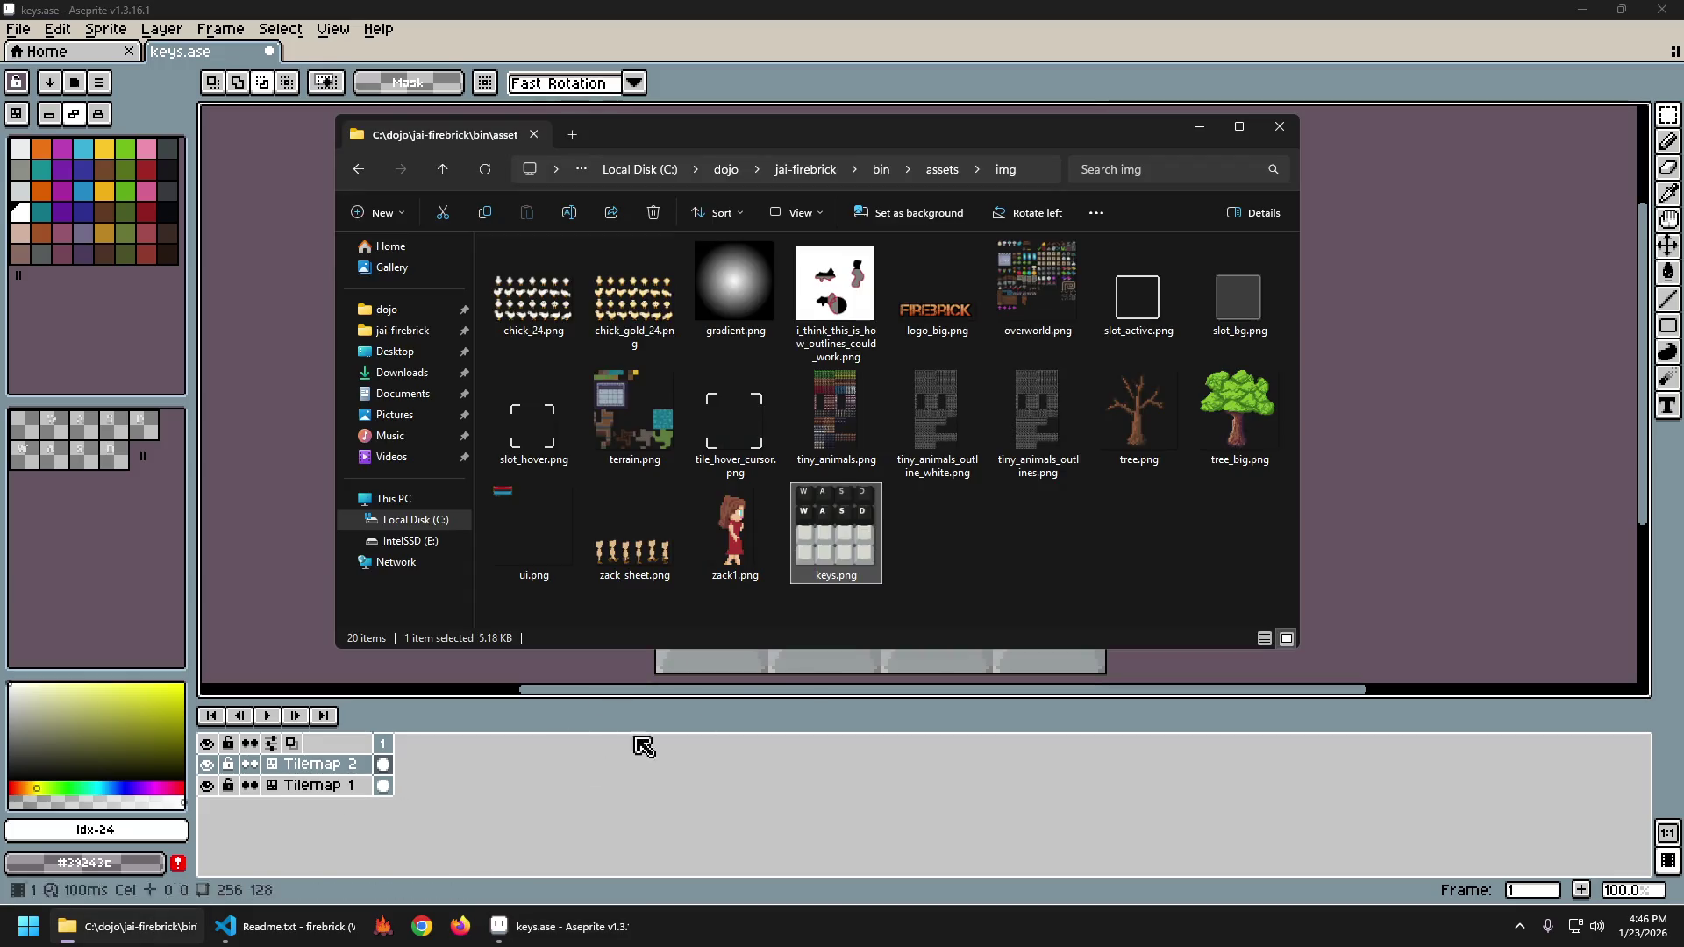
{"action": "key", "text": "Return"}
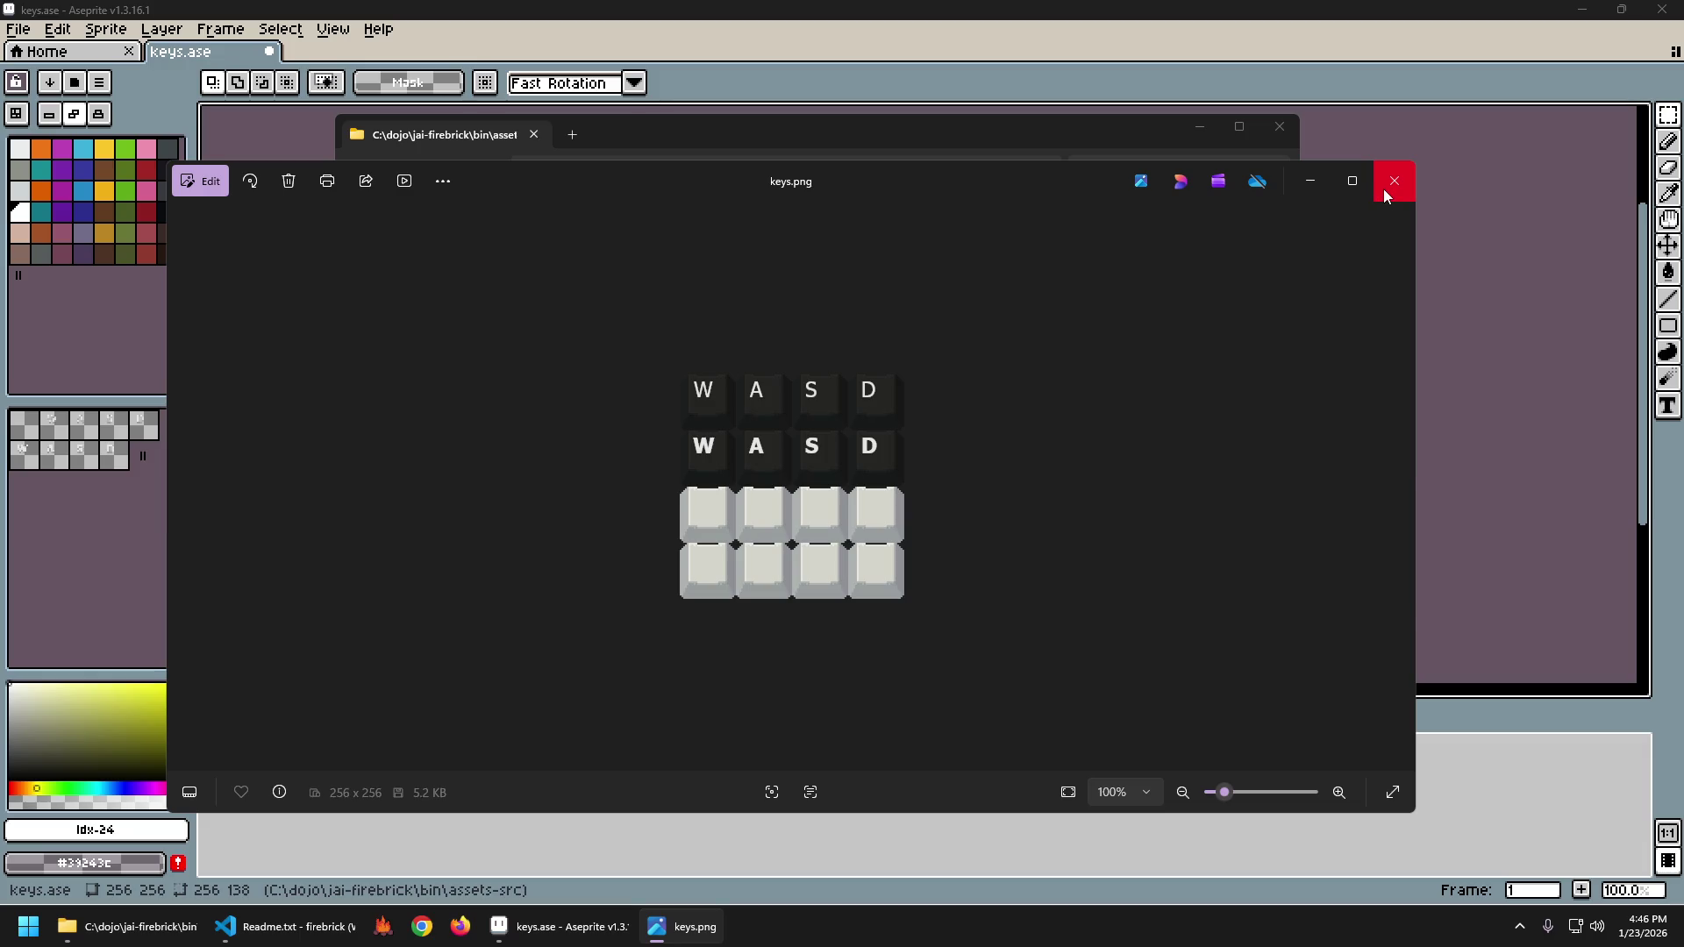
Close the viewer, export keys.png again and reopen it for inspection.
{"action": "left_click", "coordinate": [1394, 181]}
{"action": "left_click", "coordinate": [1351, 220]}
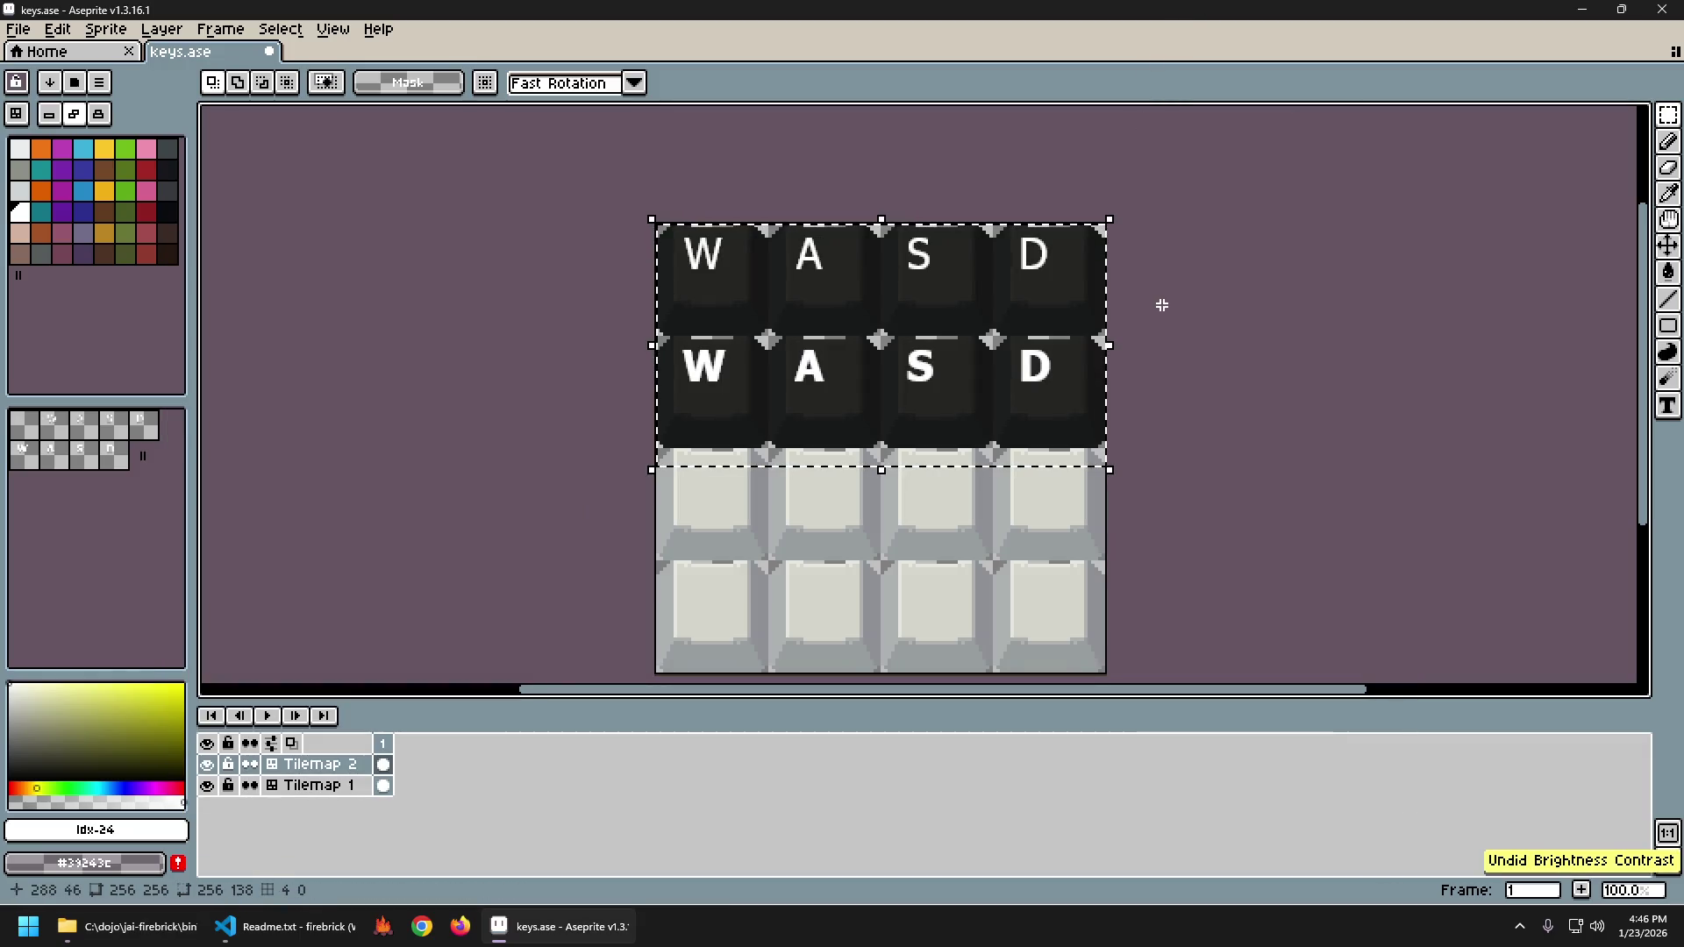
{"action": "key", "text": "ctrl+alt+shift+s"}
{"action": "left_click", "coordinate": [876, 571]}
{"action": "left_click", "coordinate": [131, 926]}
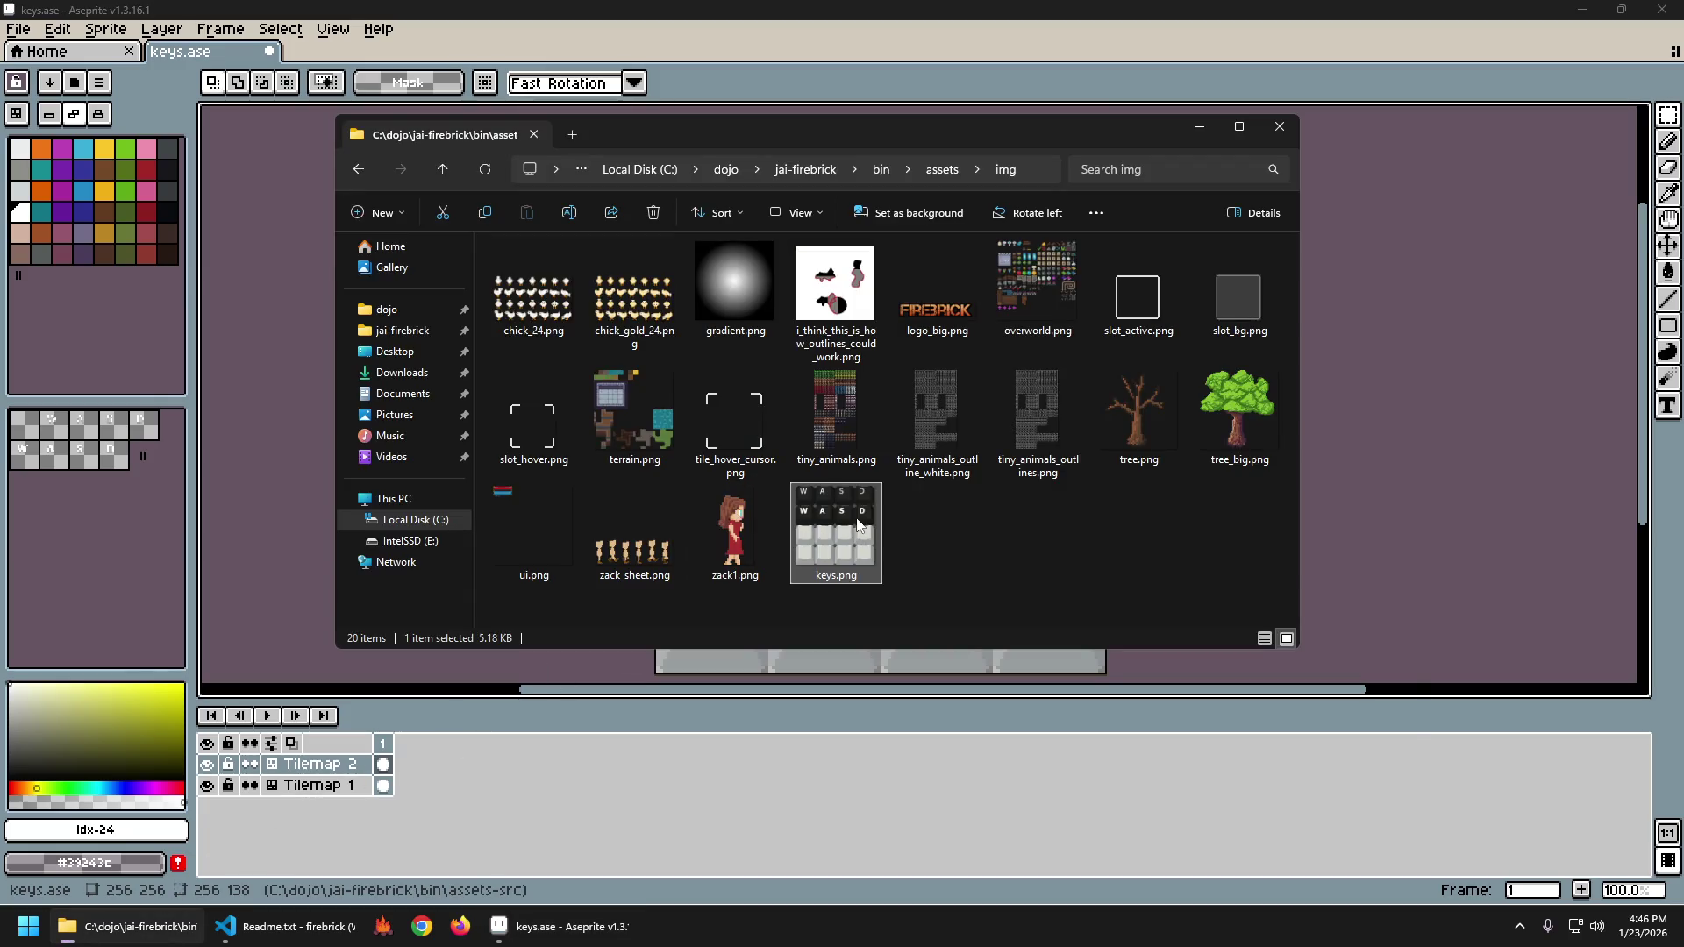
{"action": "double_click", "coordinate": [857, 525]}
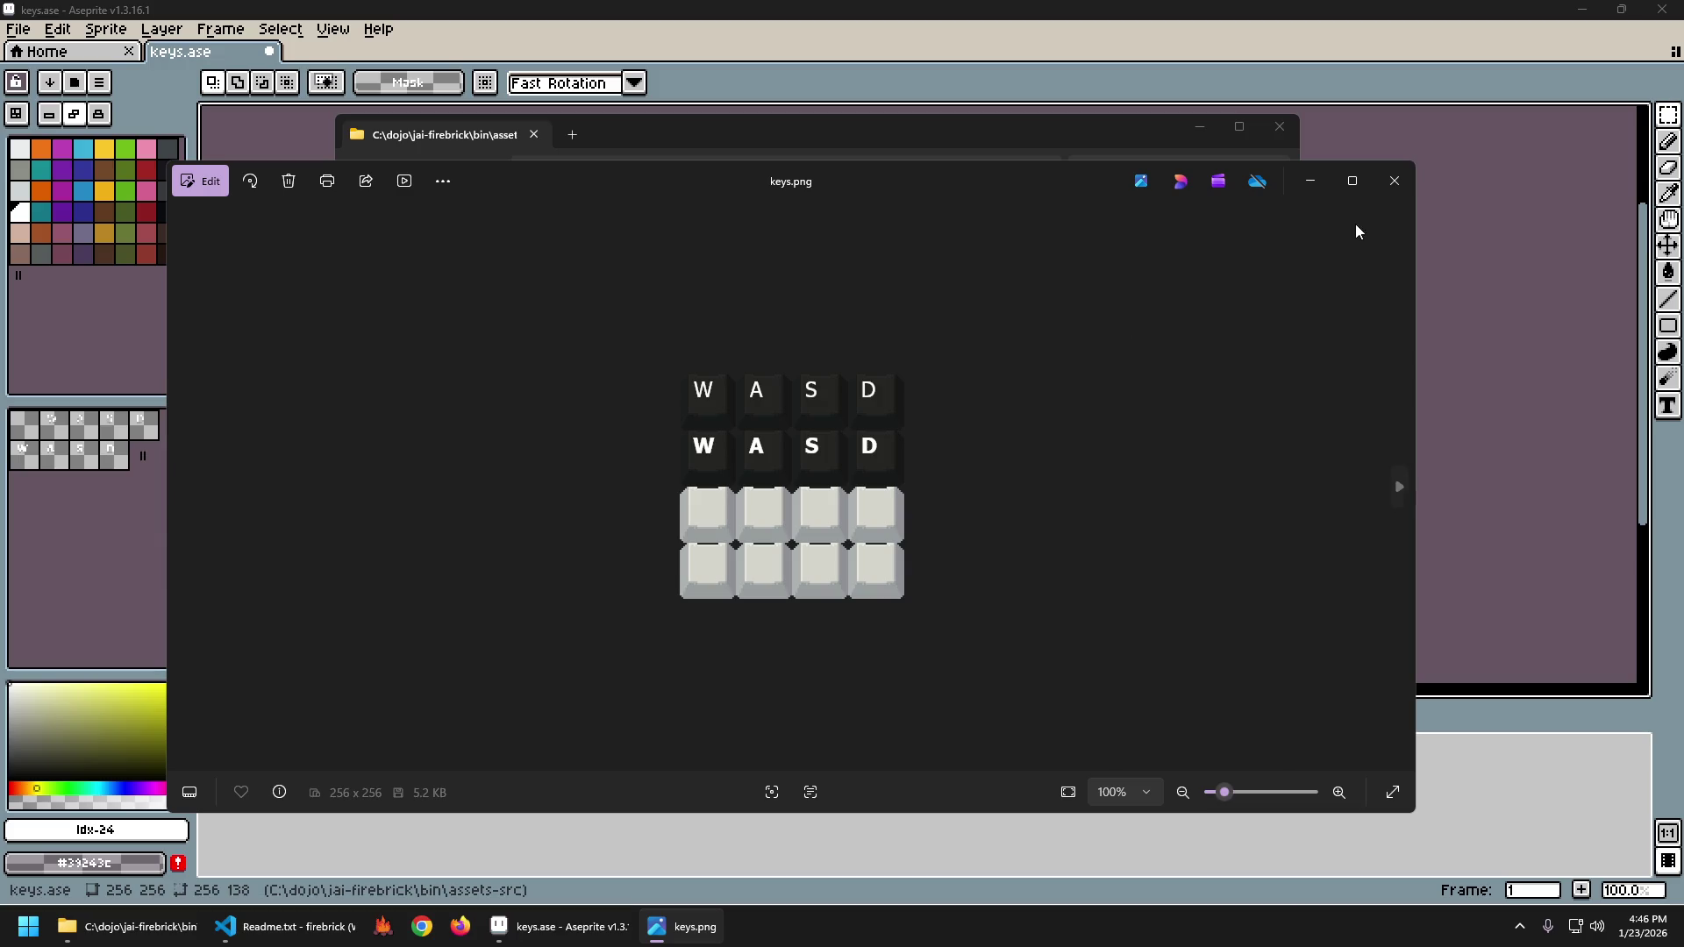
Go back to the keys sprite and export keys.png once more.
{"action": "left_click", "coordinate": [1396, 180]}
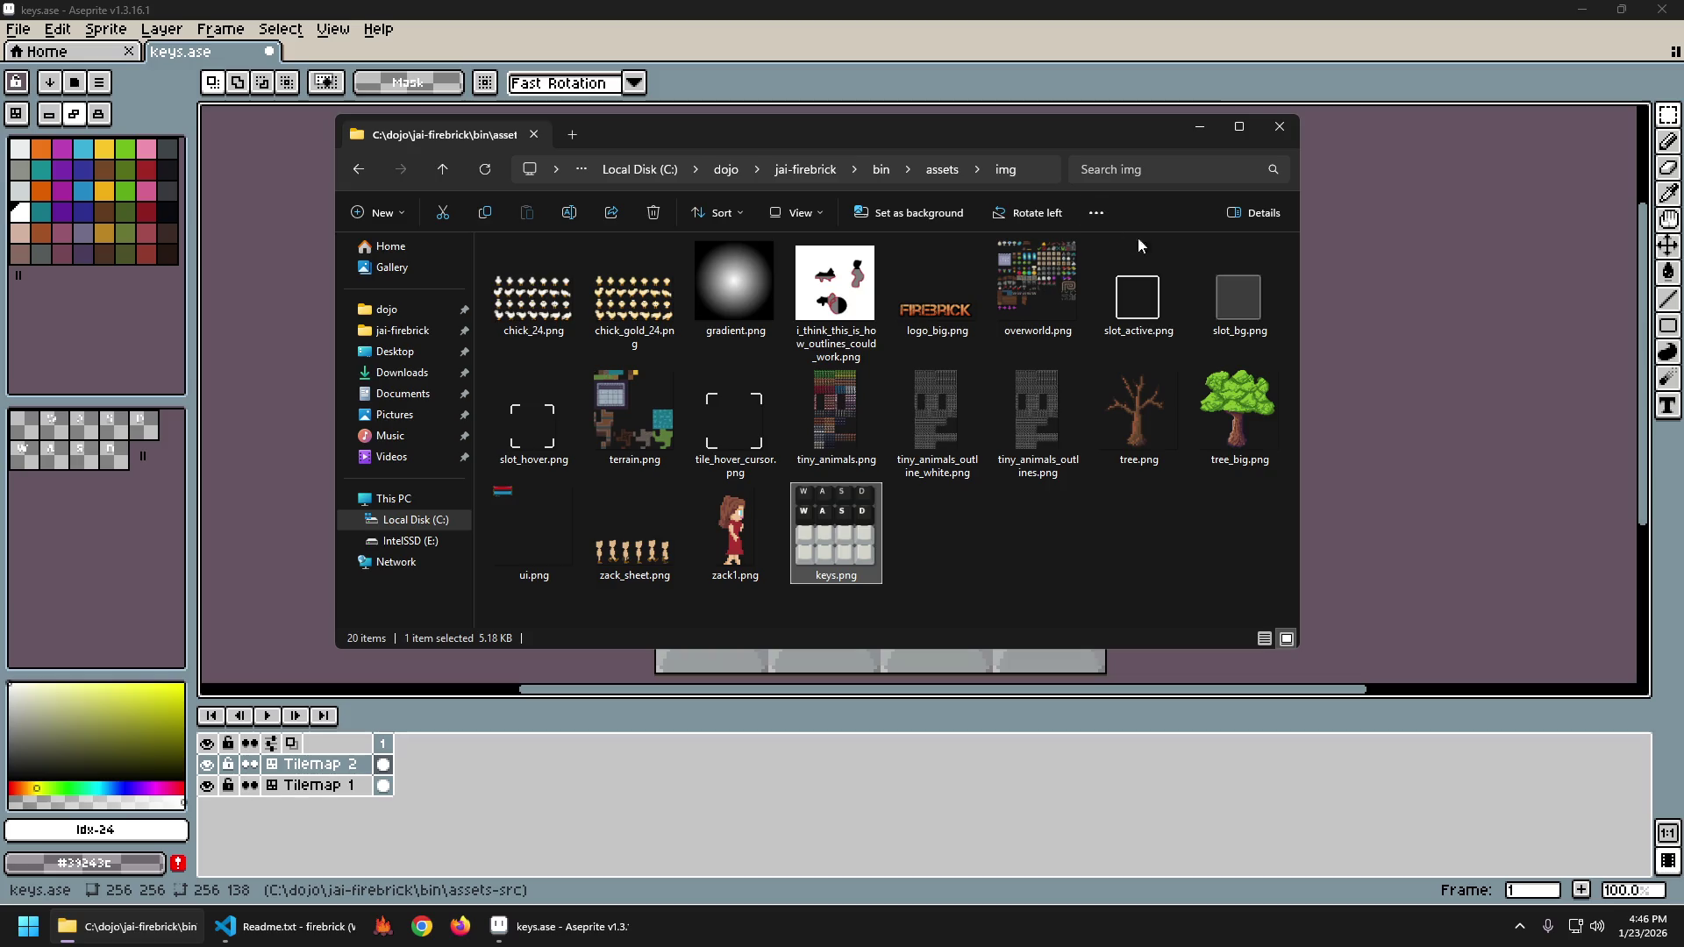
{"action": "left_click", "coordinate": [1224, 46]}
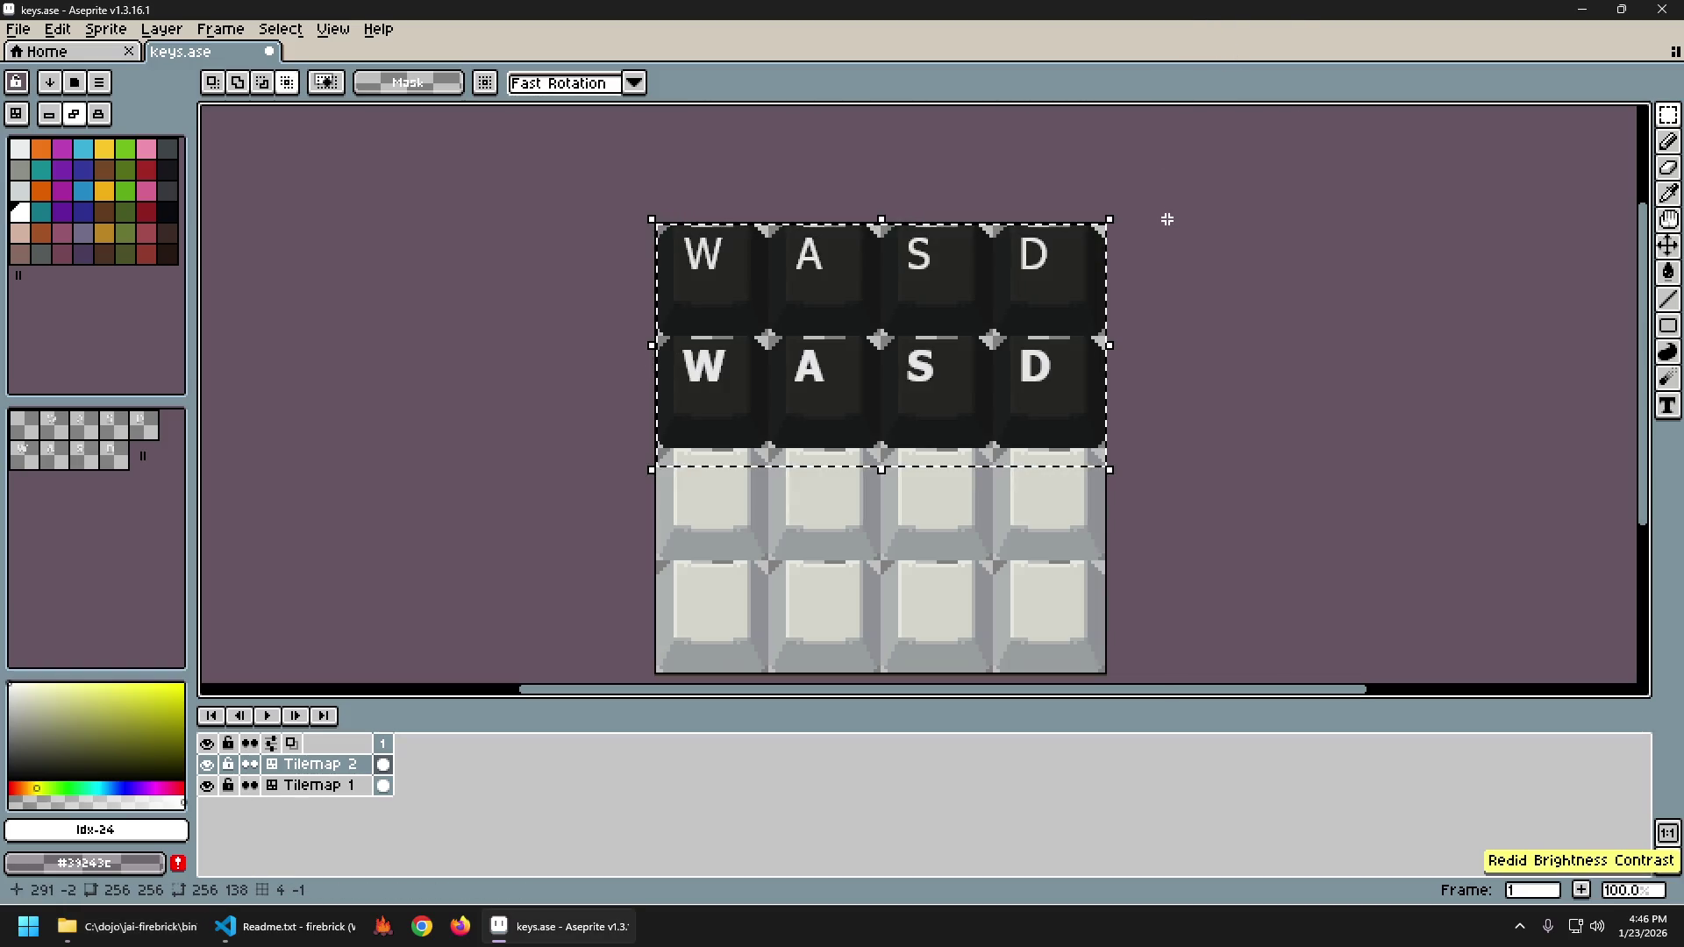
{"action": "key", "text": "ctrl+alt+shift+s"}
{"action": "key", "text": "Return"}
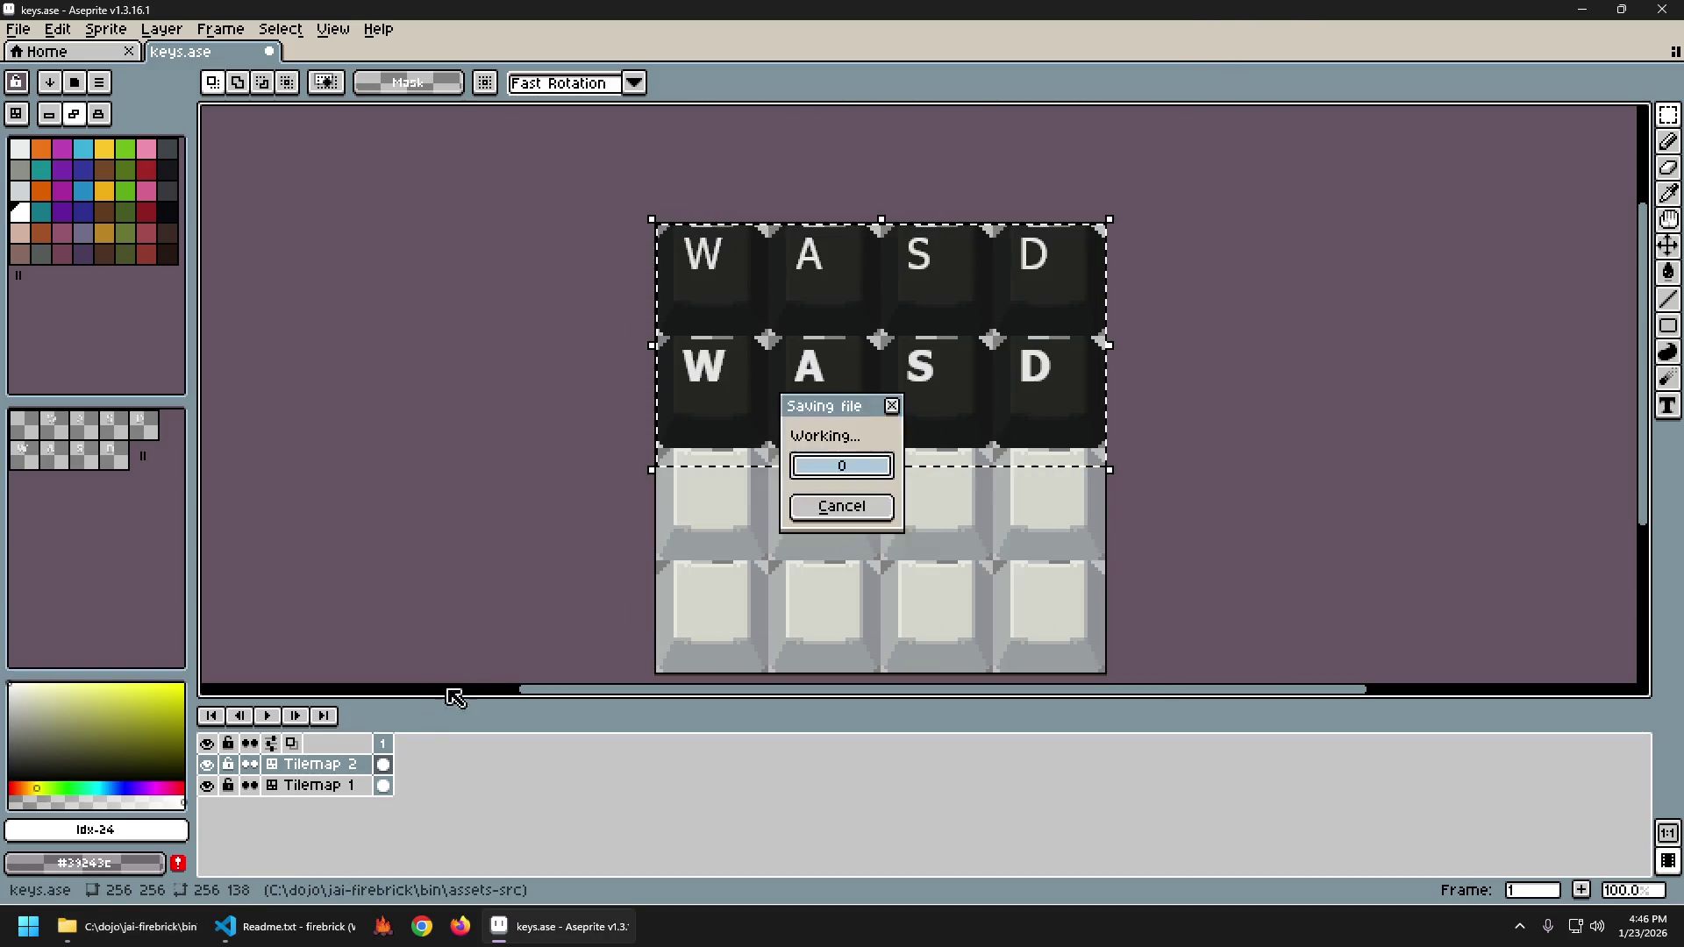
Inspect keys.png in Photos, then close it and return to the keys sprite.
{"action": "left_click", "coordinate": [127, 926]}
{"action": "double_click", "coordinate": [849, 517]}
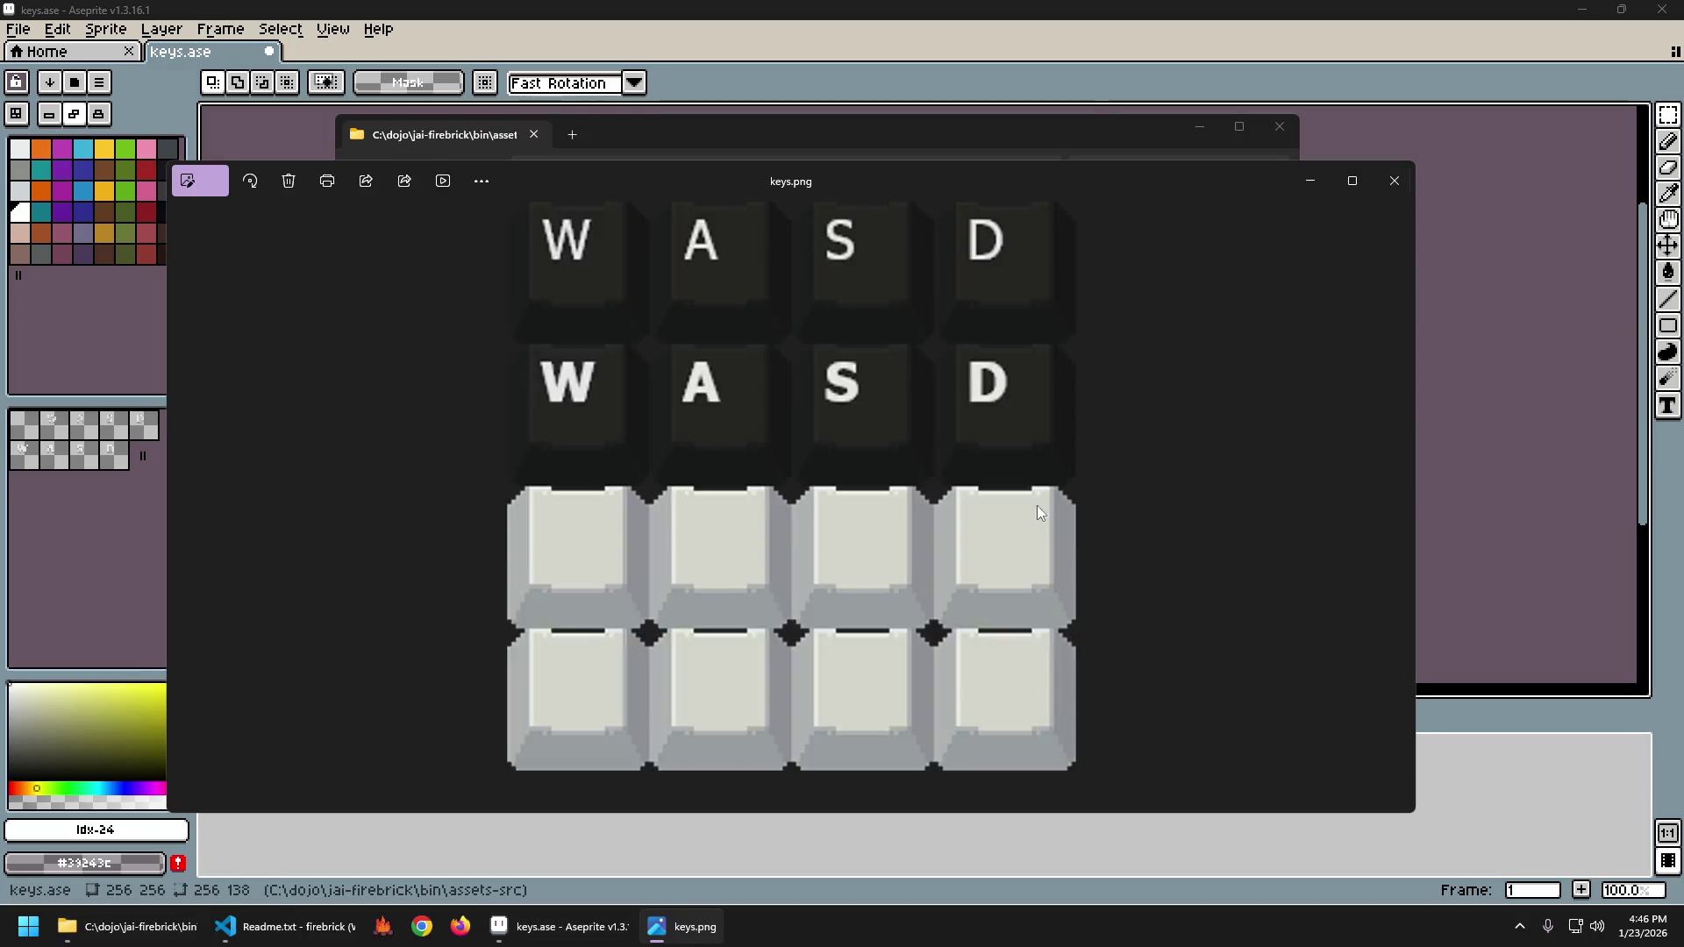
{"action": "scroll", "coordinate": [842, 491], "scroll_direction": "up", "scroll_amount": 5}
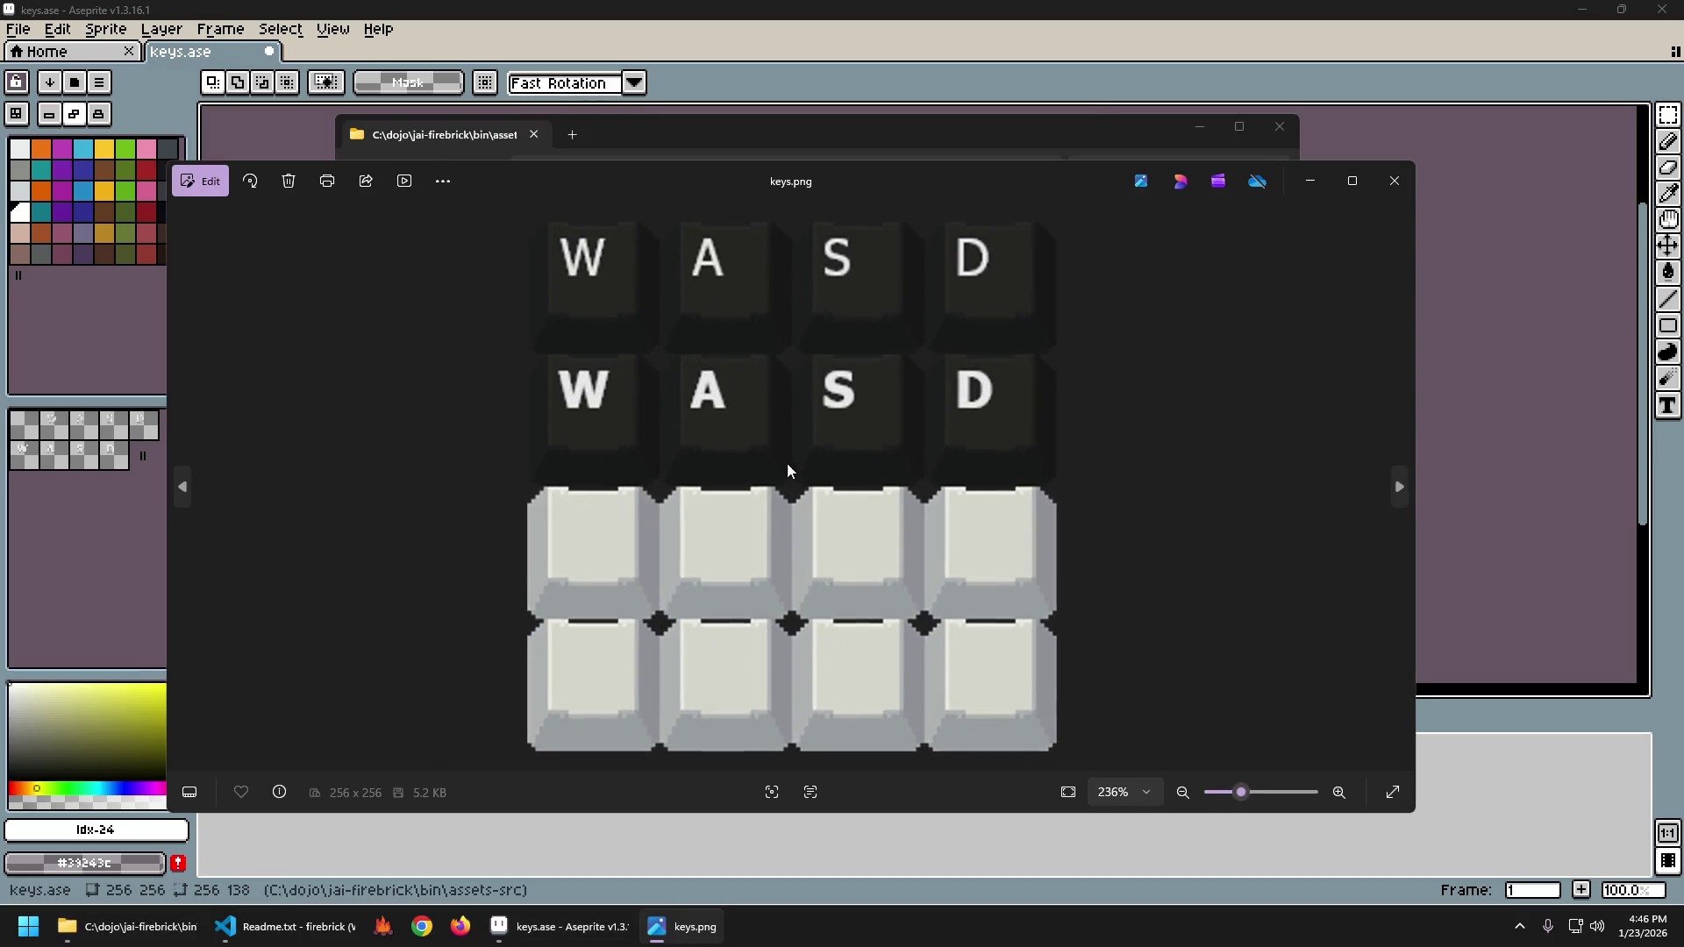
{"action": "scroll", "coordinate": [783, 465], "scroll_direction": "up", "scroll_amount": 1}
{"action": "scroll", "coordinate": [785, 461], "scroll_direction": "down", "scroll_amount": 4}
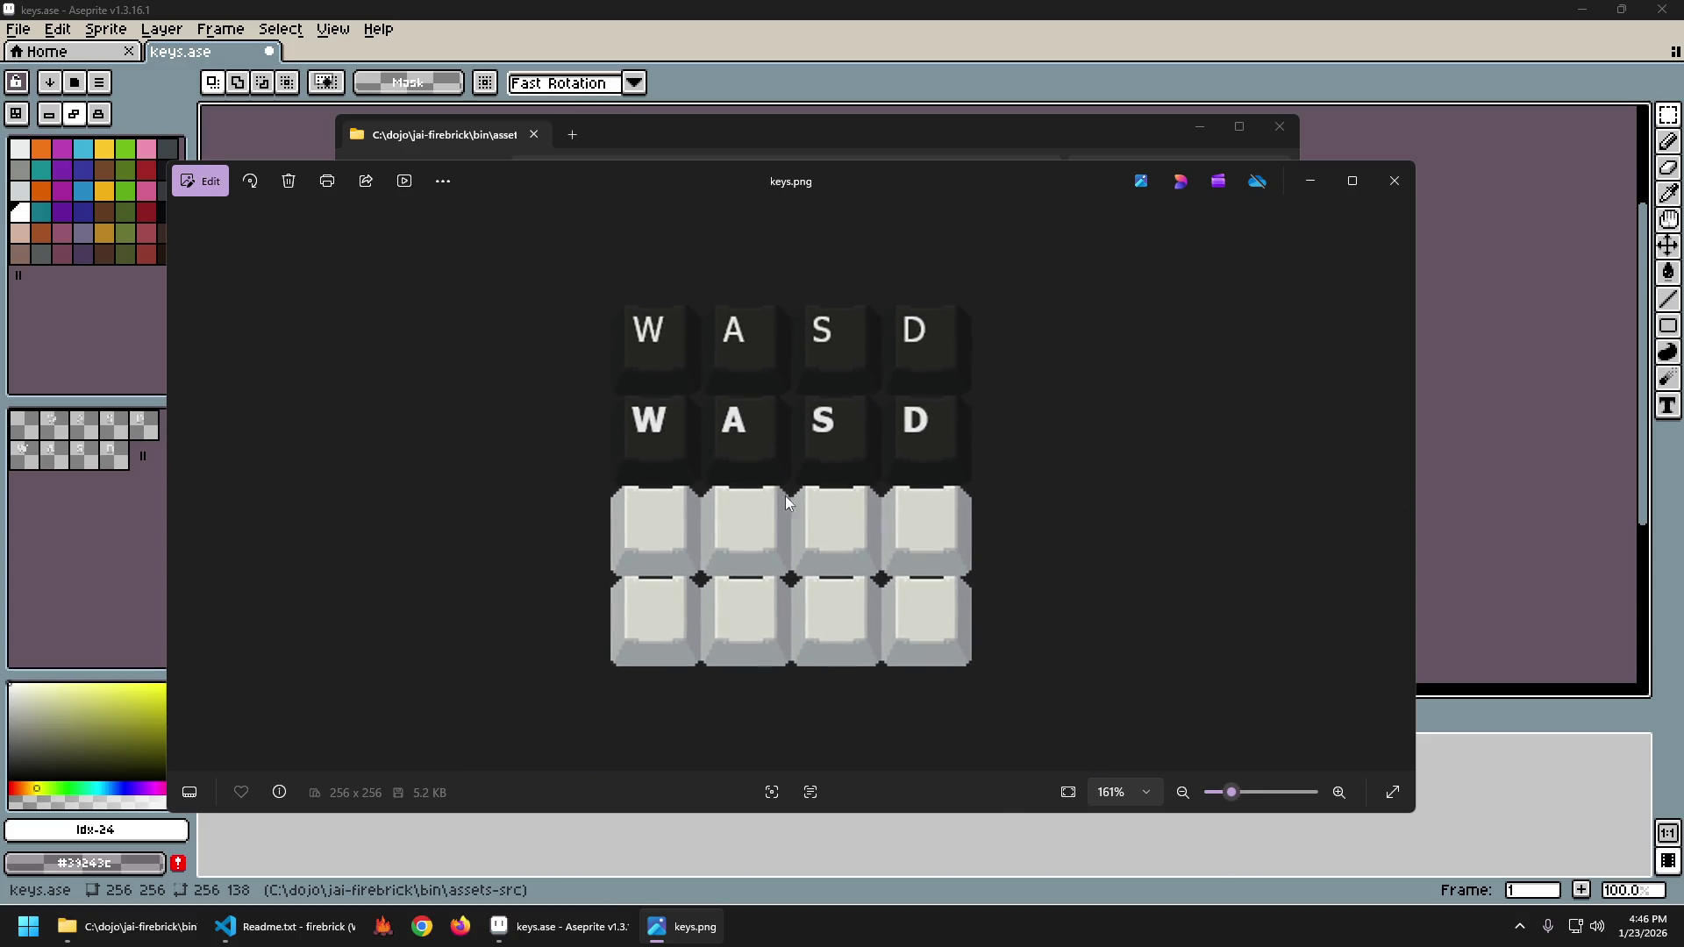
{"action": "scroll", "coordinate": [788, 497], "scroll_direction": "down", "scroll_amount": 2}
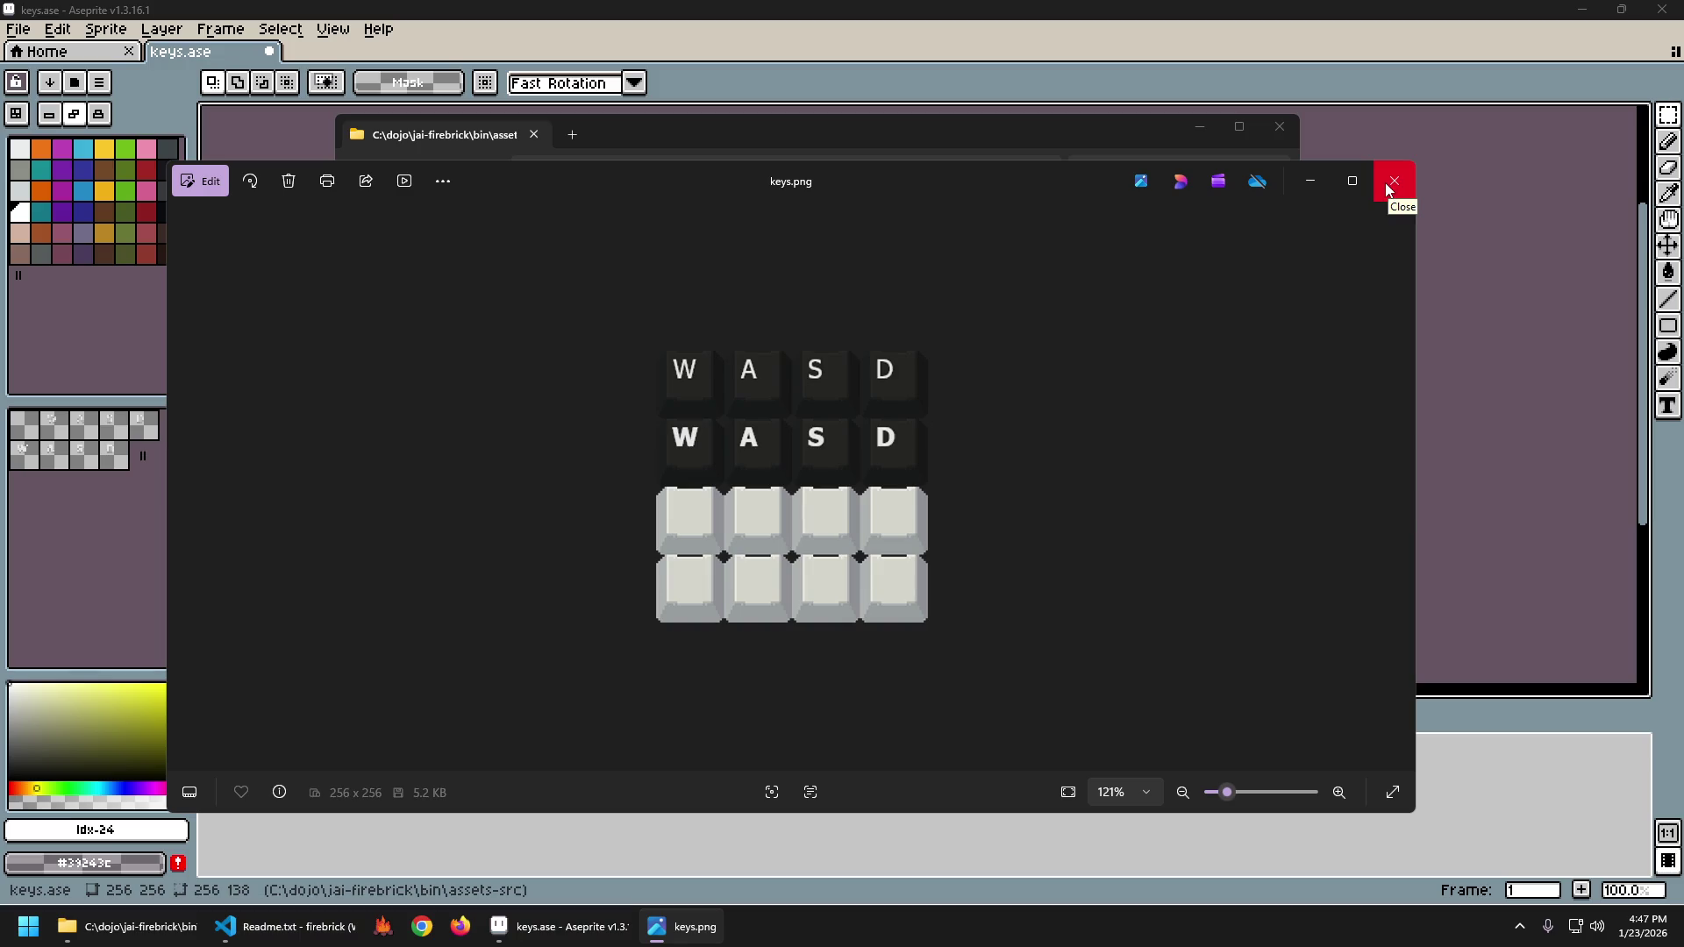
{"action": "left_click", "coordinate": [1386, 191]}
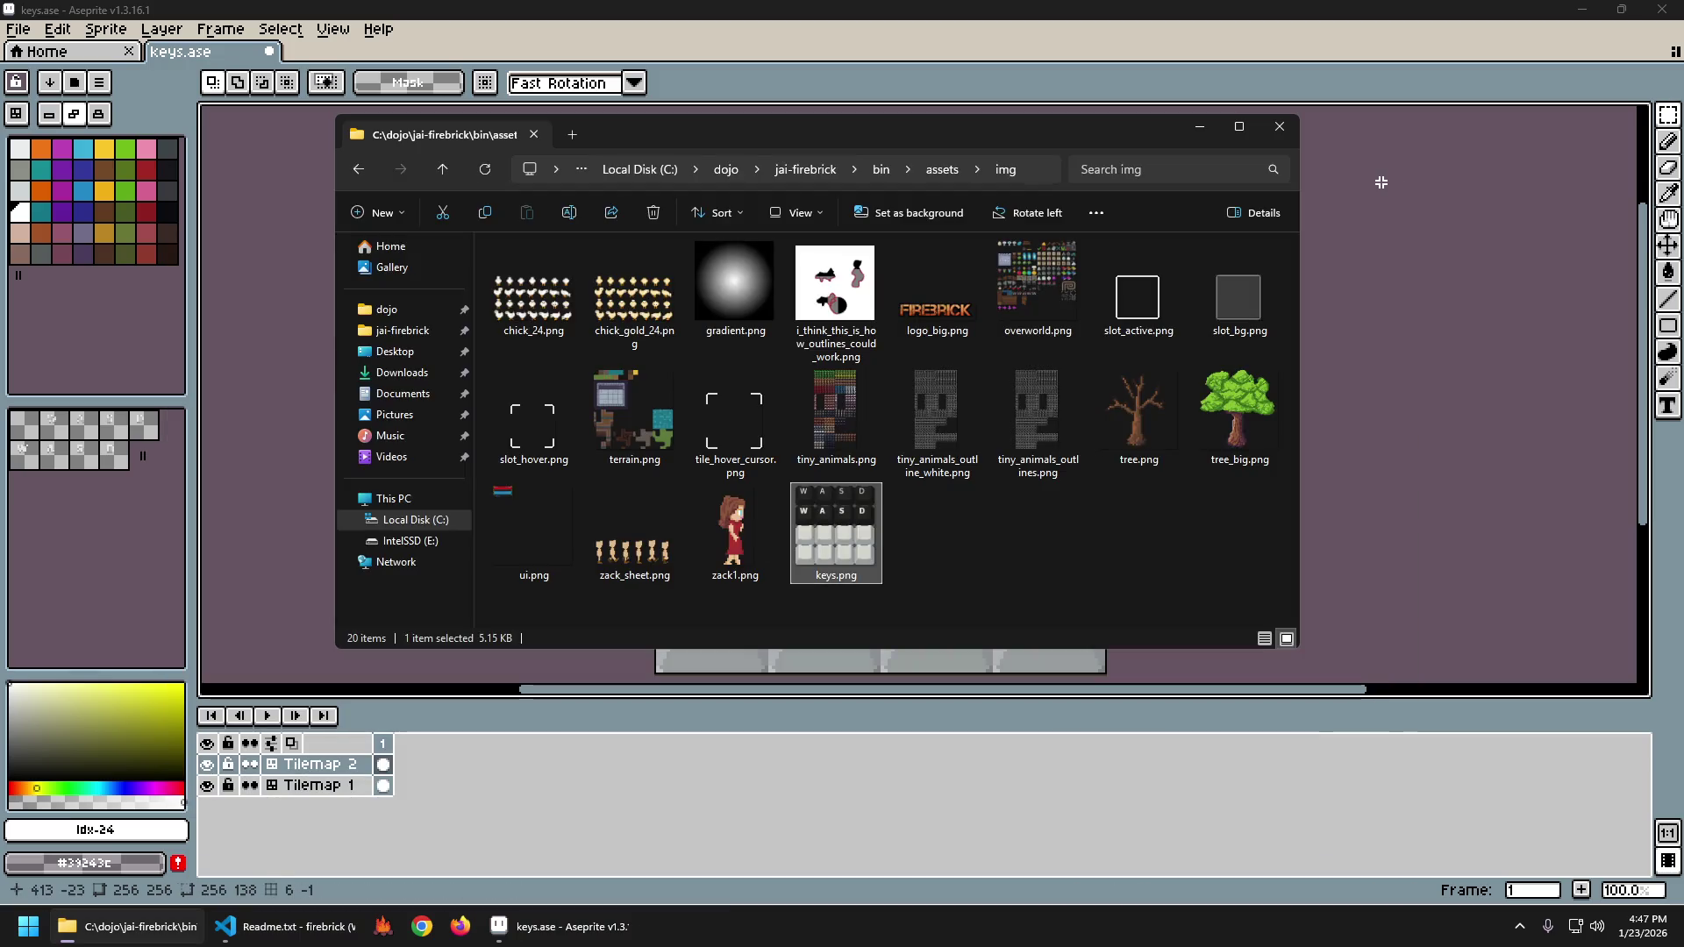
{"action": "left_click", "coordinate": [1158, 8]}
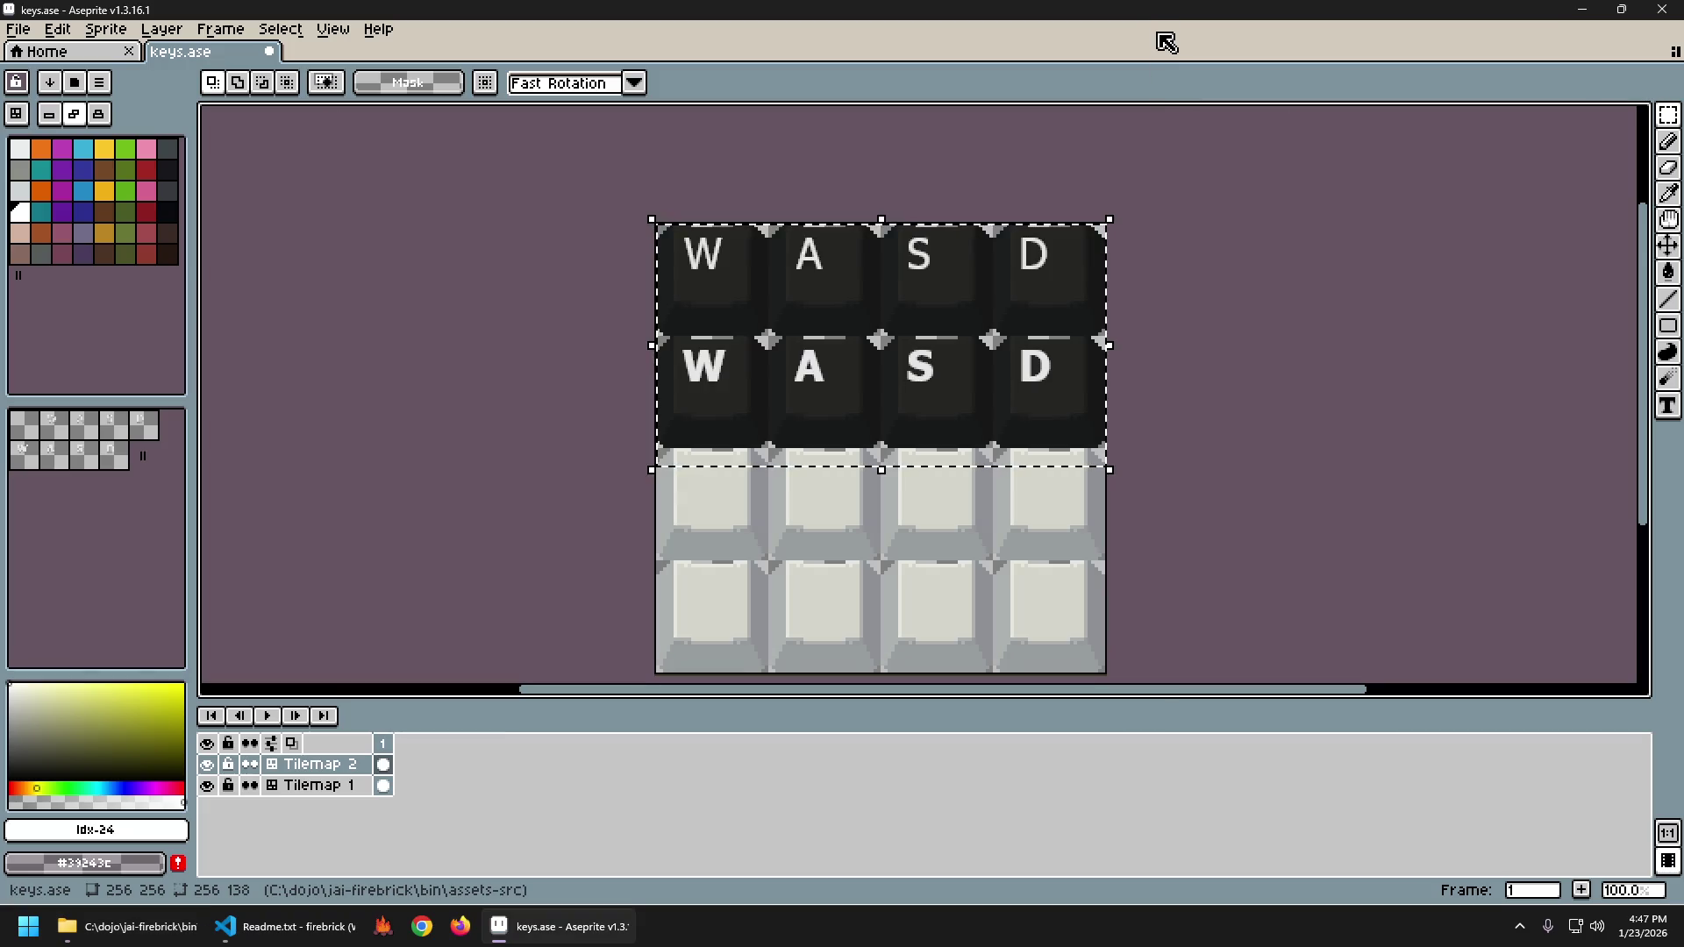
Re-export keys.png, preview it in Photos, and bring the keys sprite back to front.
{"action": "key", "text": "ctrl+alt+shift+s"}
{"action": "key", "text": "Return"}
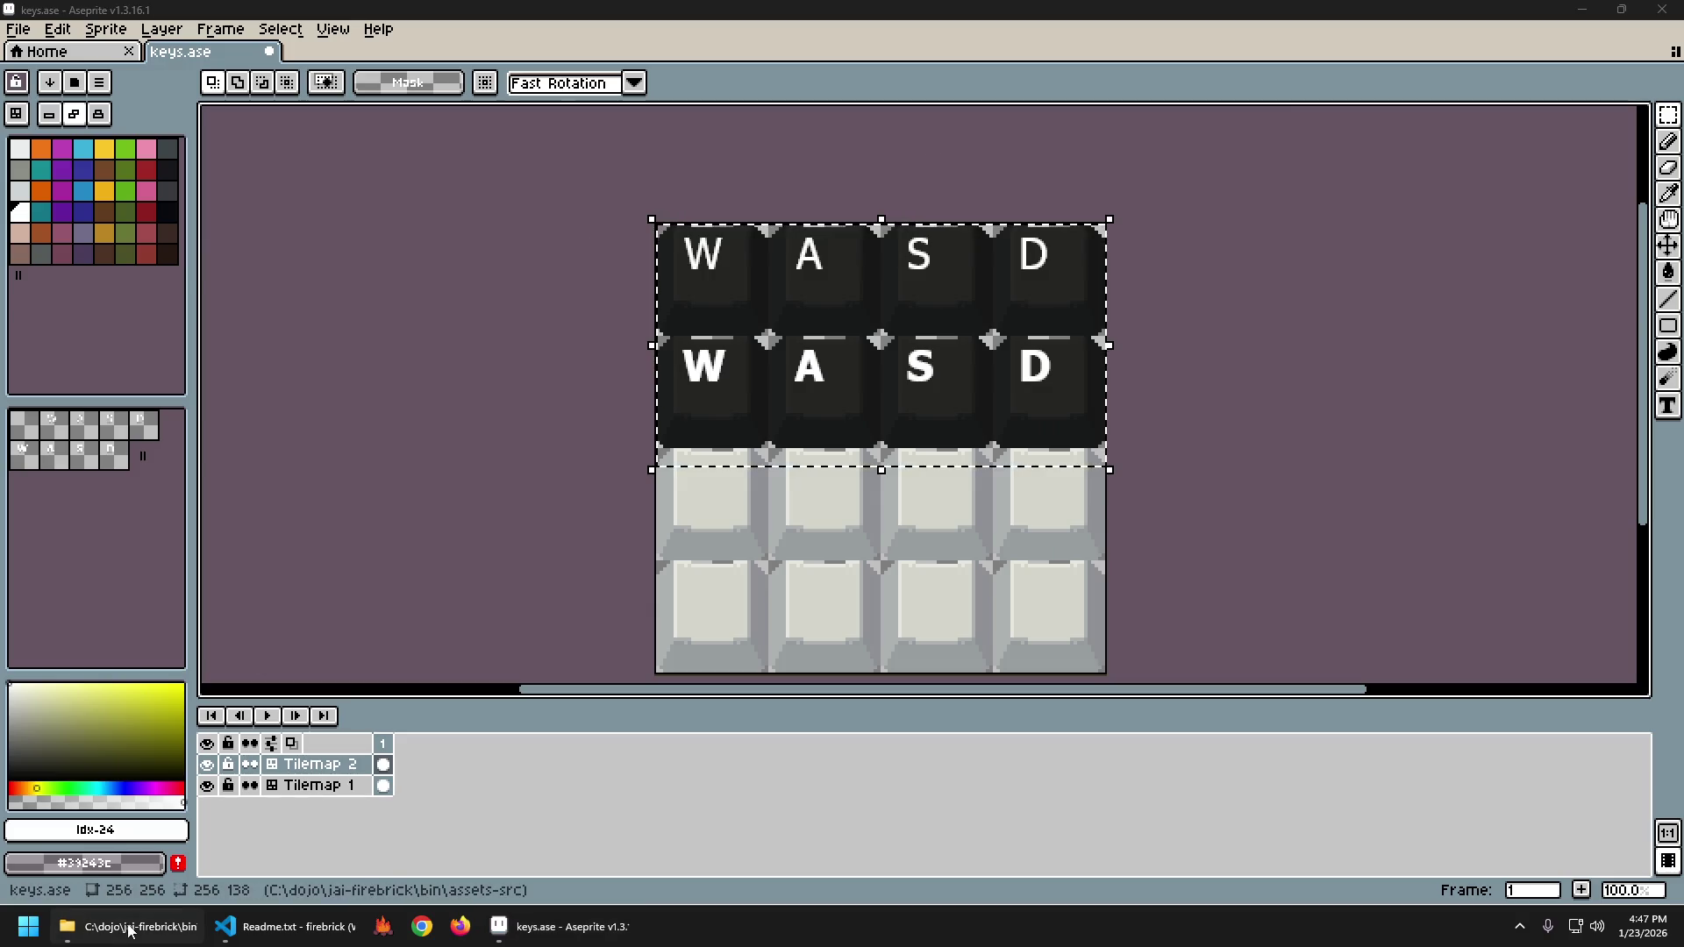
{"action": "left_click", "coordinate": [132, 926]}
{"action": "double_click", "coordinate": [836, 504]}
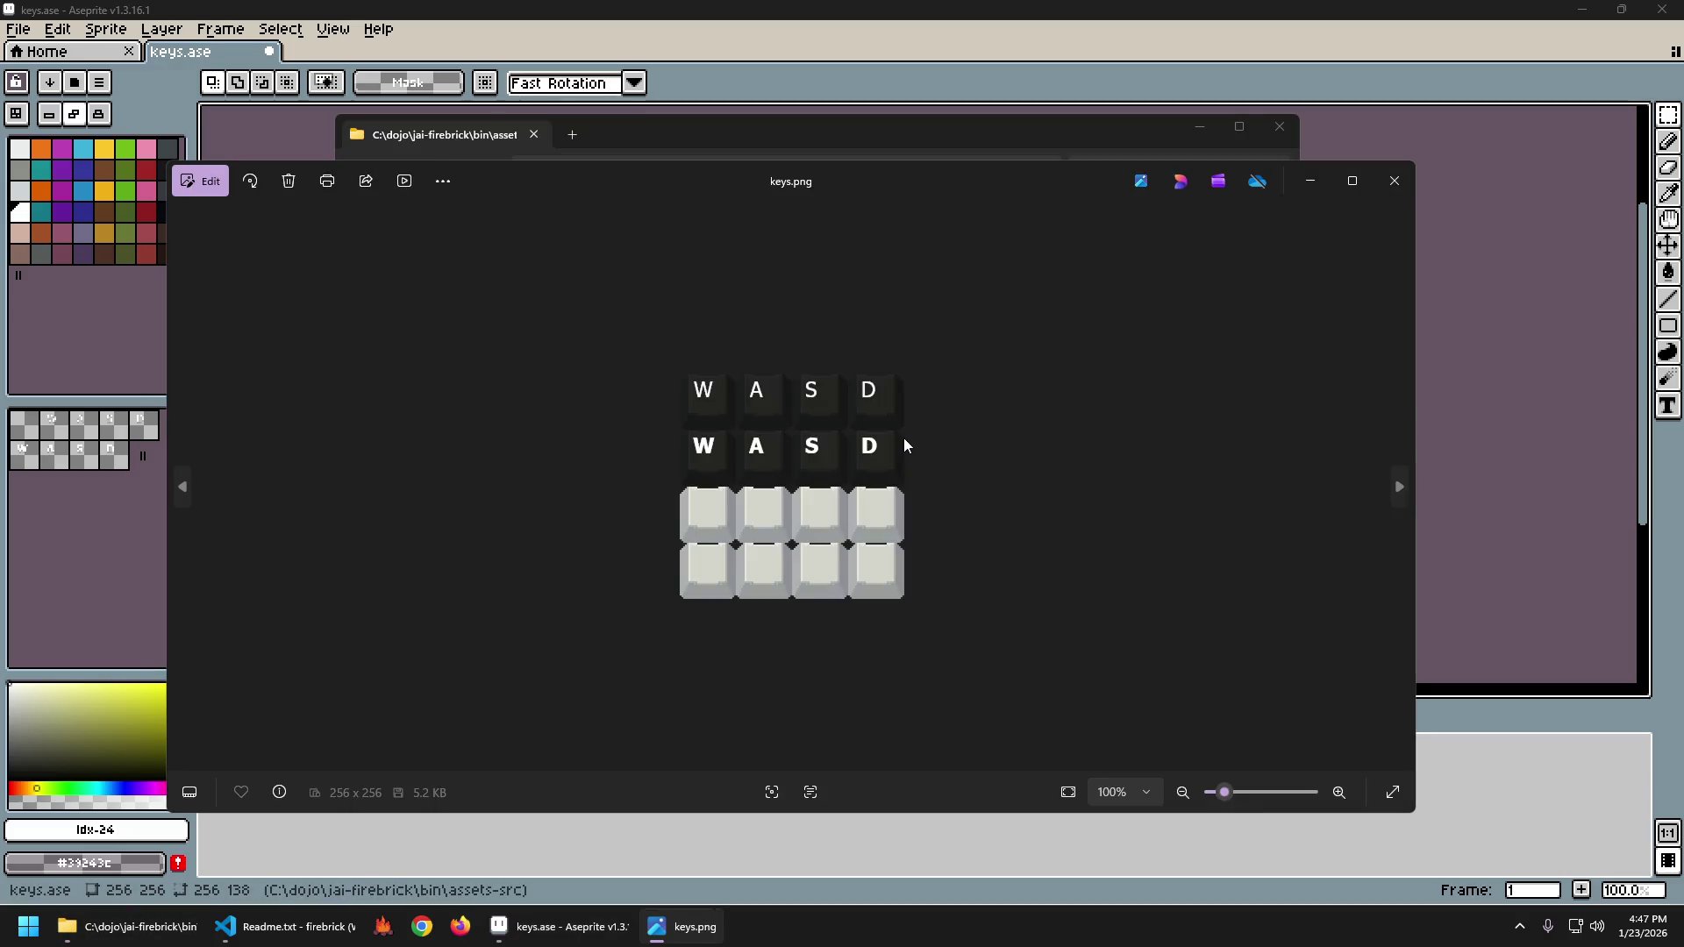
{"action": "left_click", "coordinate": [1395, 181]}
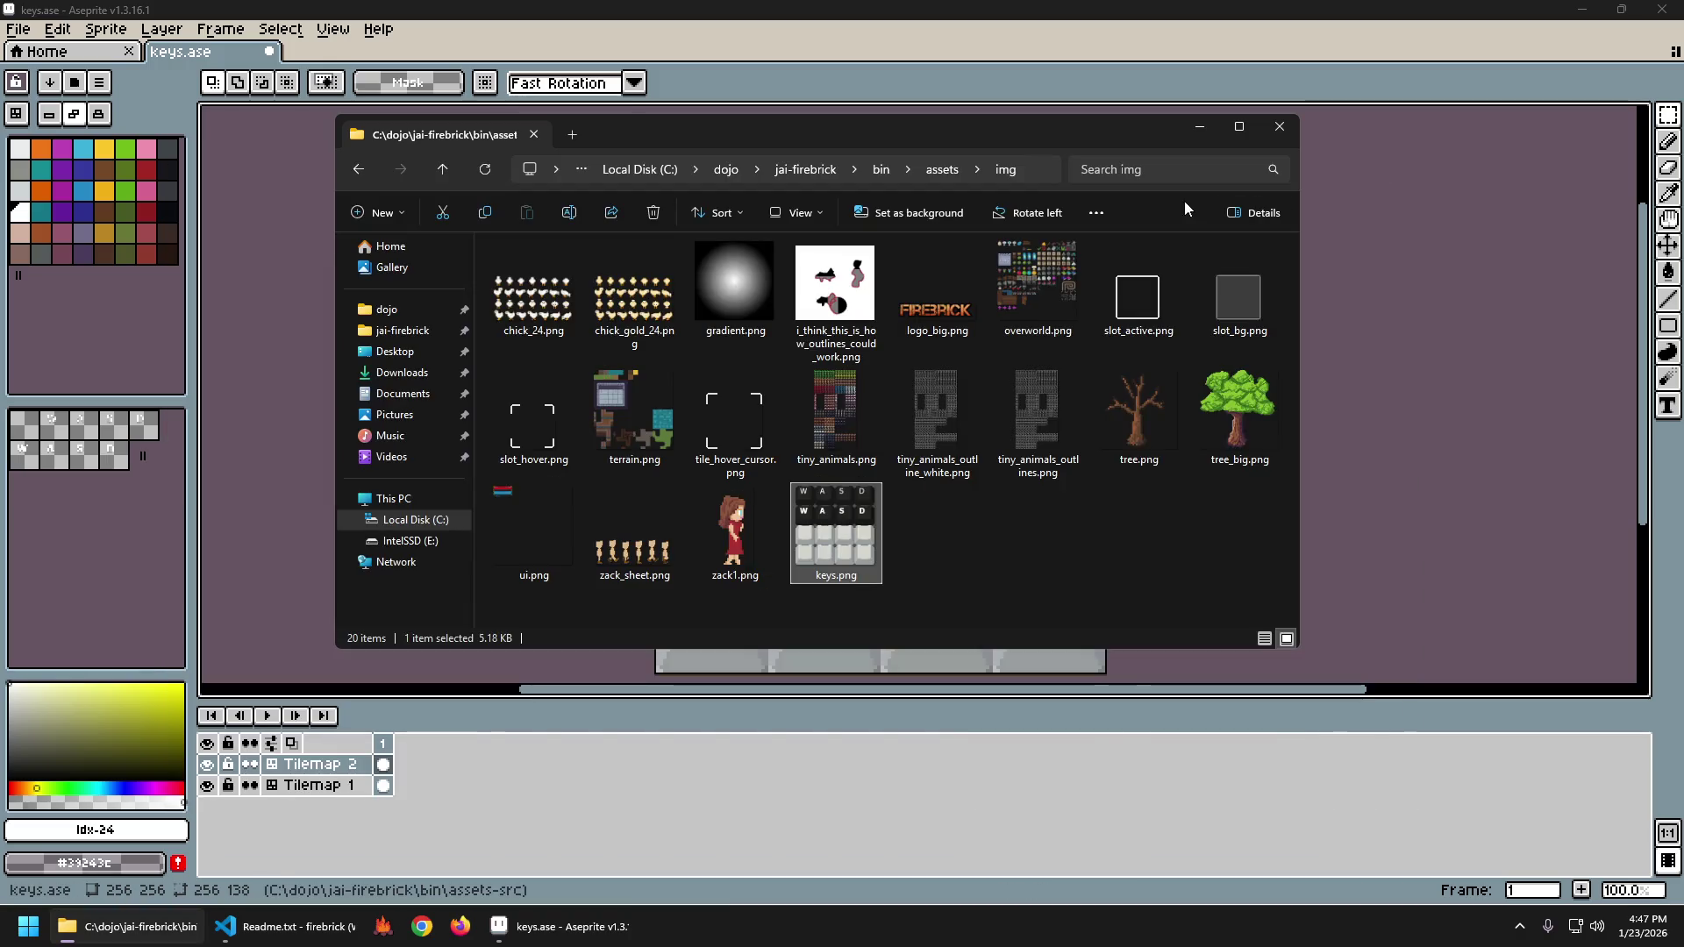
{"action": "left_click", "coordinate": [1071, 108]}
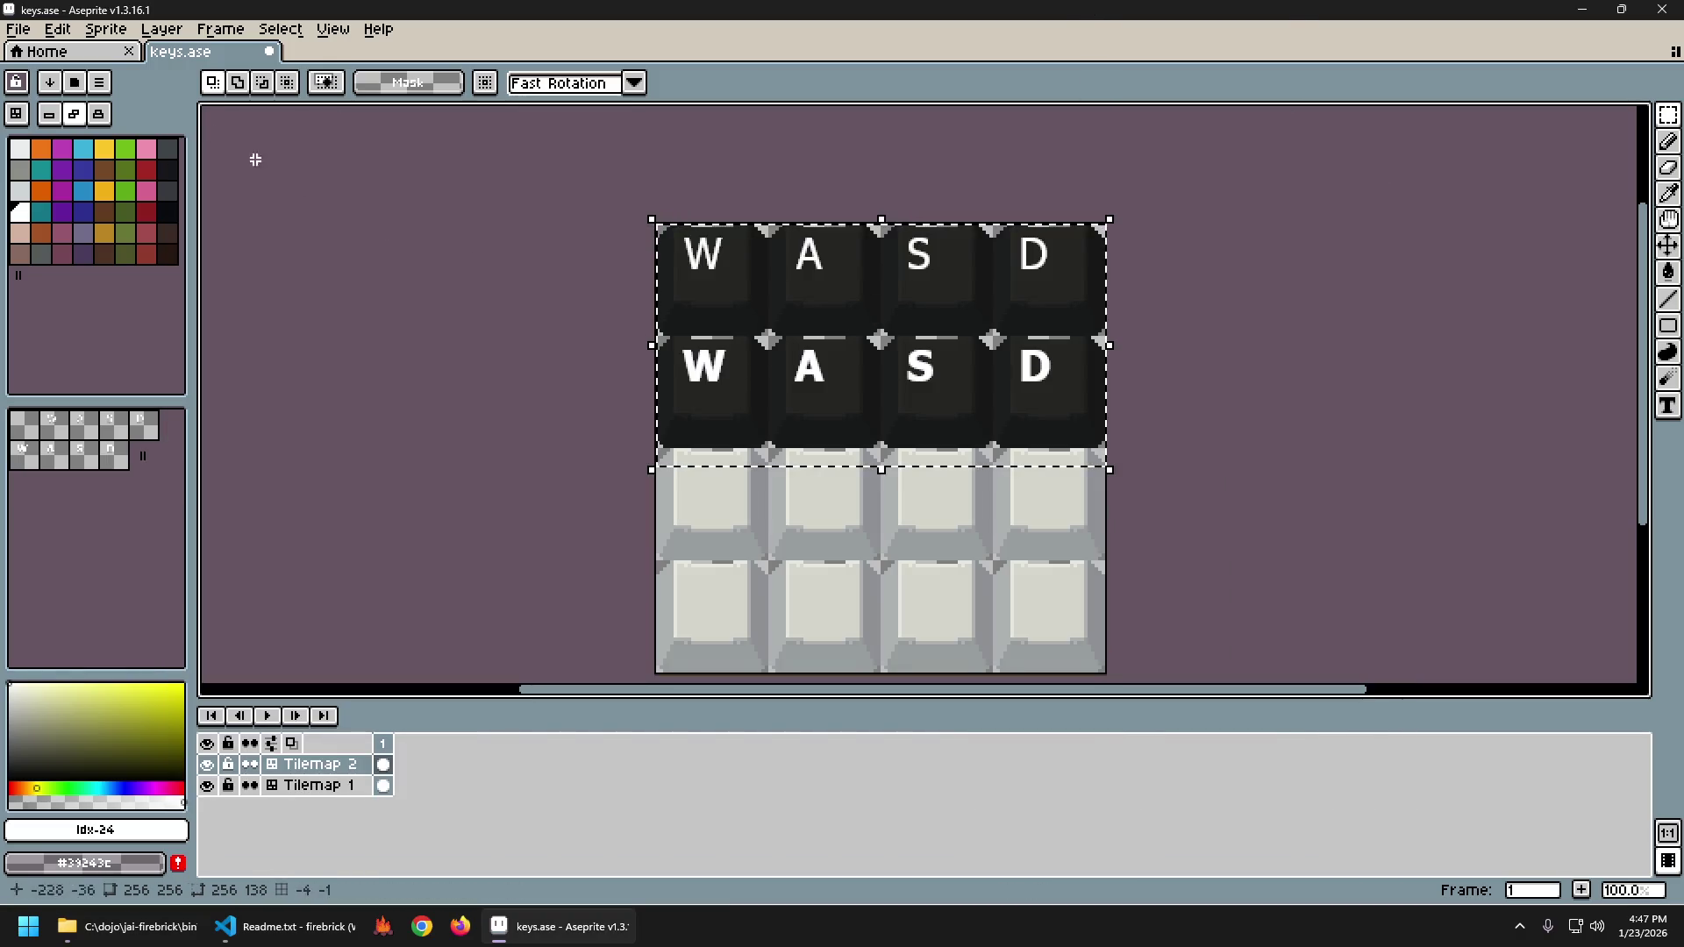
Try hue, saturation and colour-model changes on the dark keys, then cancel them.
{"action": "left_click", "coordinate": [60, 30]}
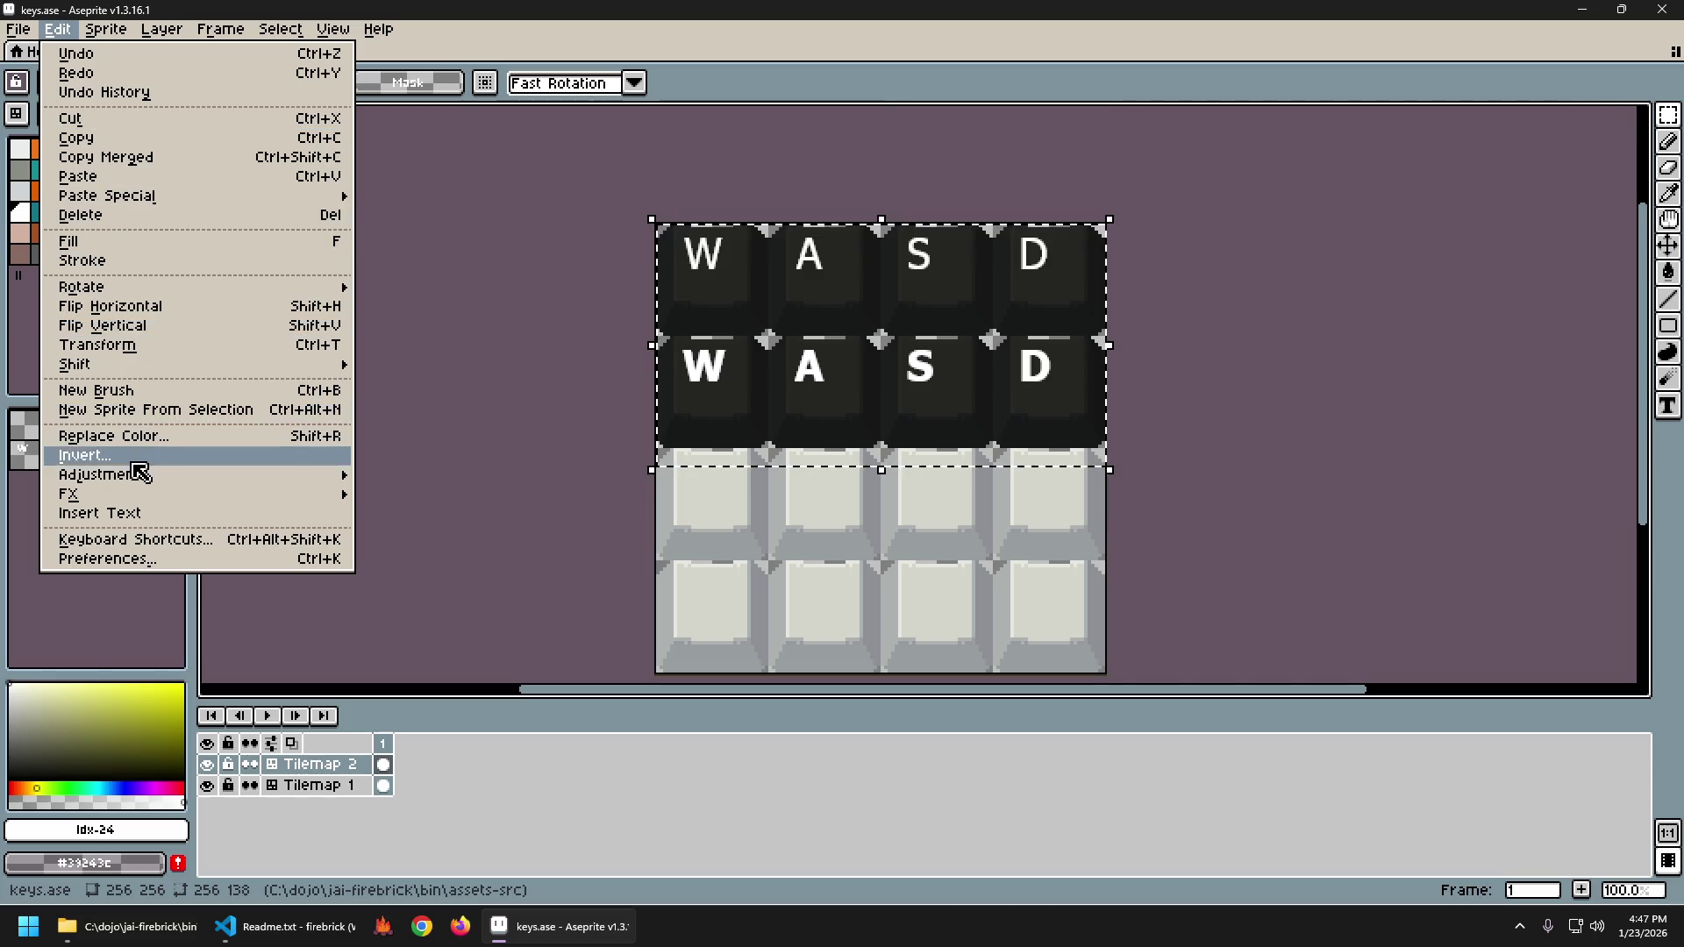
{"action": "mouse_move", "coordinate": [140, 482]}
{"action": "left_click", "coordinate": [434, 494]}
{"action": "left_click_drag", "start_coordinate": [925, 288], "coordinate": [1076, 330]}
{"action": "left_click", "coordinate": [997, 433]}
{"action": "mouse_move", "coordinate": [1071, 408]}
{"action": "left_mouse_down"}
{"action": "mouse_move", "coordinate": [989, 408]}
{"action": "mouse_move", "coordinate": [956, 434]}
{"action": "left_mouse_up"}
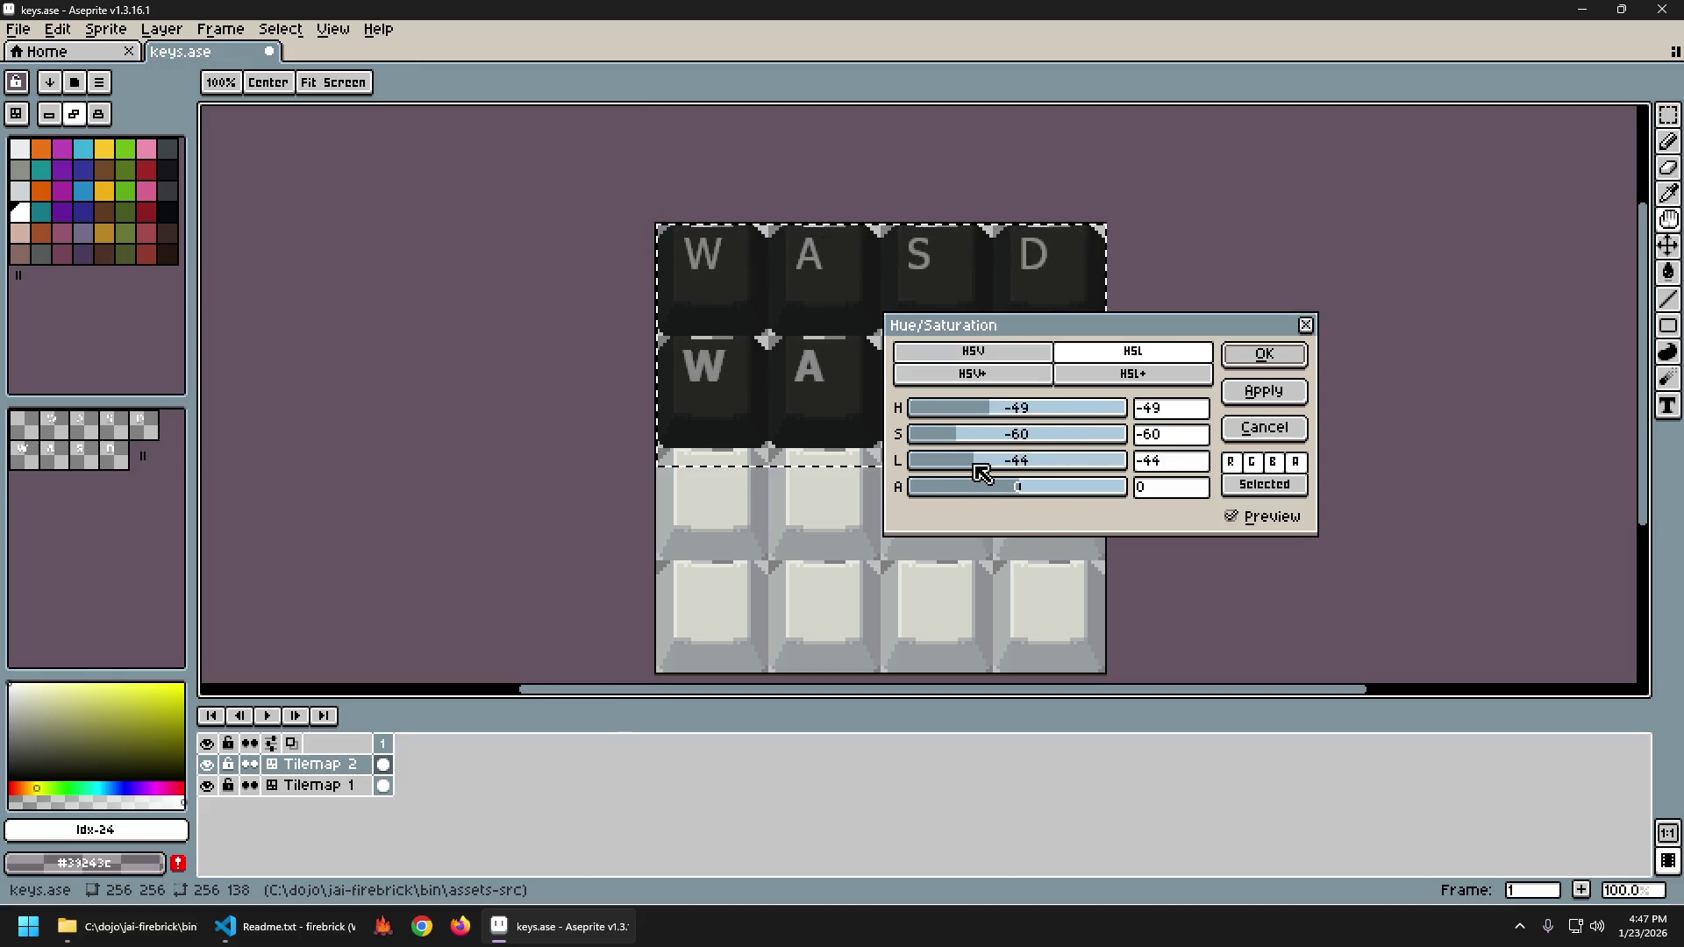
{"action": "mouse_move", "coordinate": [991, 422]}
{"action": "left_mouse_down"}
{"action": "mouse_move", "coordinate": [1082, 406]}
{"action": "mouse_move", "coordinate": [985, 417]}
{"action": "mouse_move", "coordinate": [1090, 421]}
{"action": "mouse_move", "coordinate": [1047, 430]}
{"action": "left_mouse_up"}
{"action": "left_click", "coordinate": [1008, 375]}
{"action": "left_click", "coordinate": [1020, 416]}
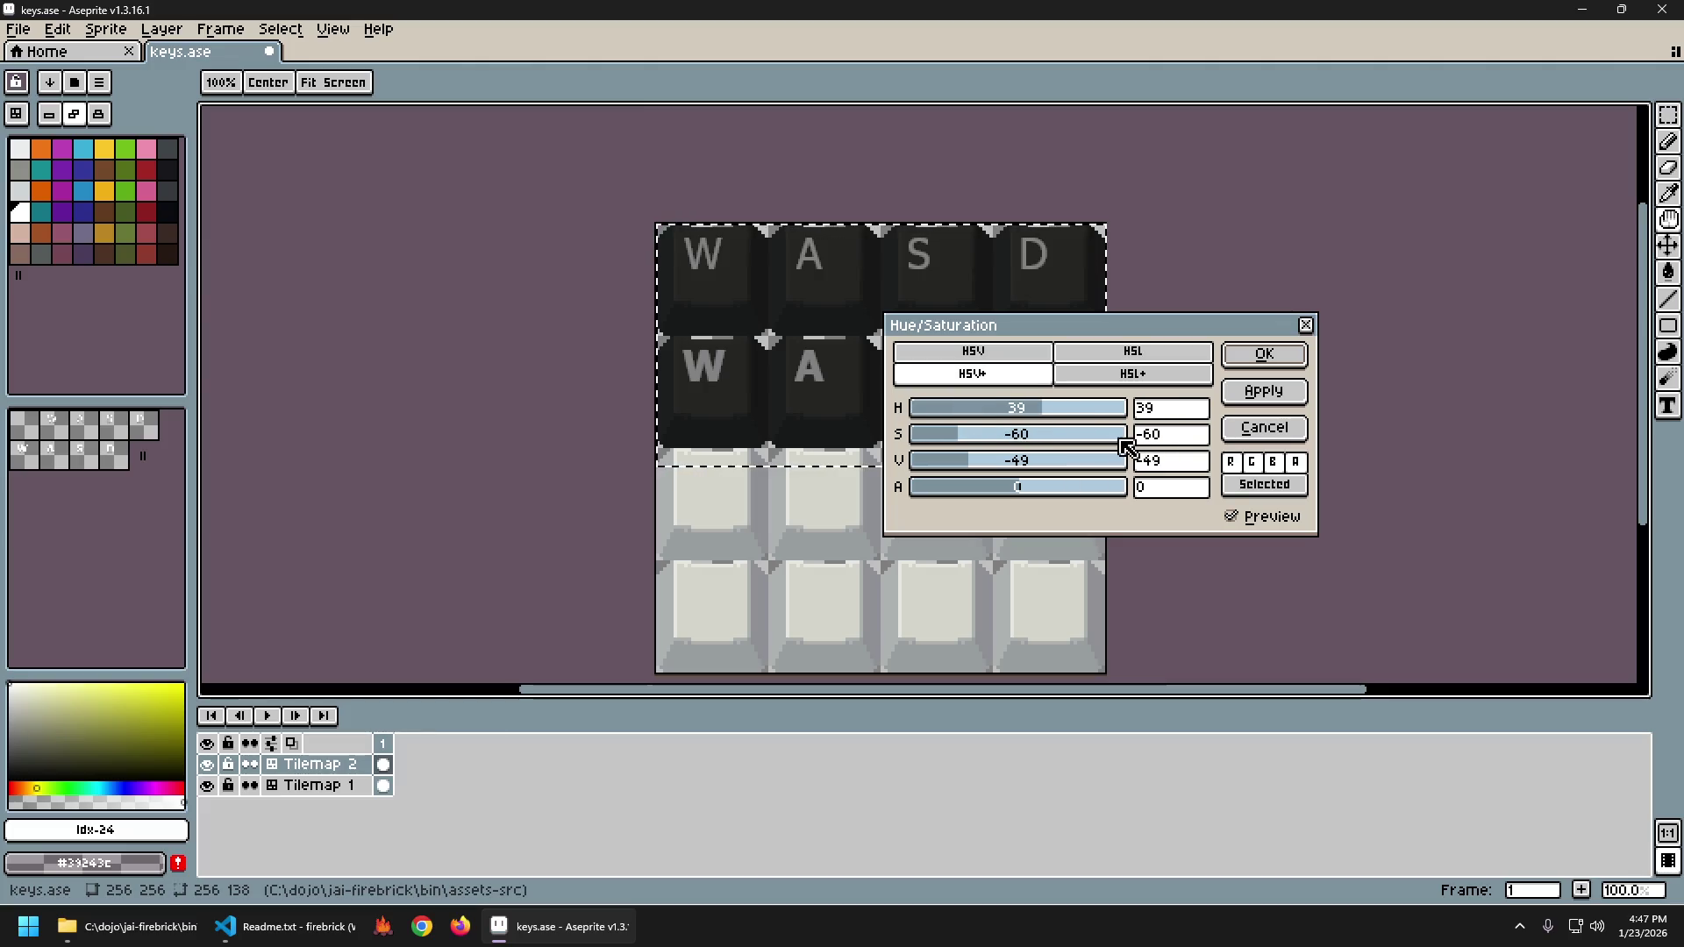
{"action": "left_click", "coordinate": [1276, 430]}
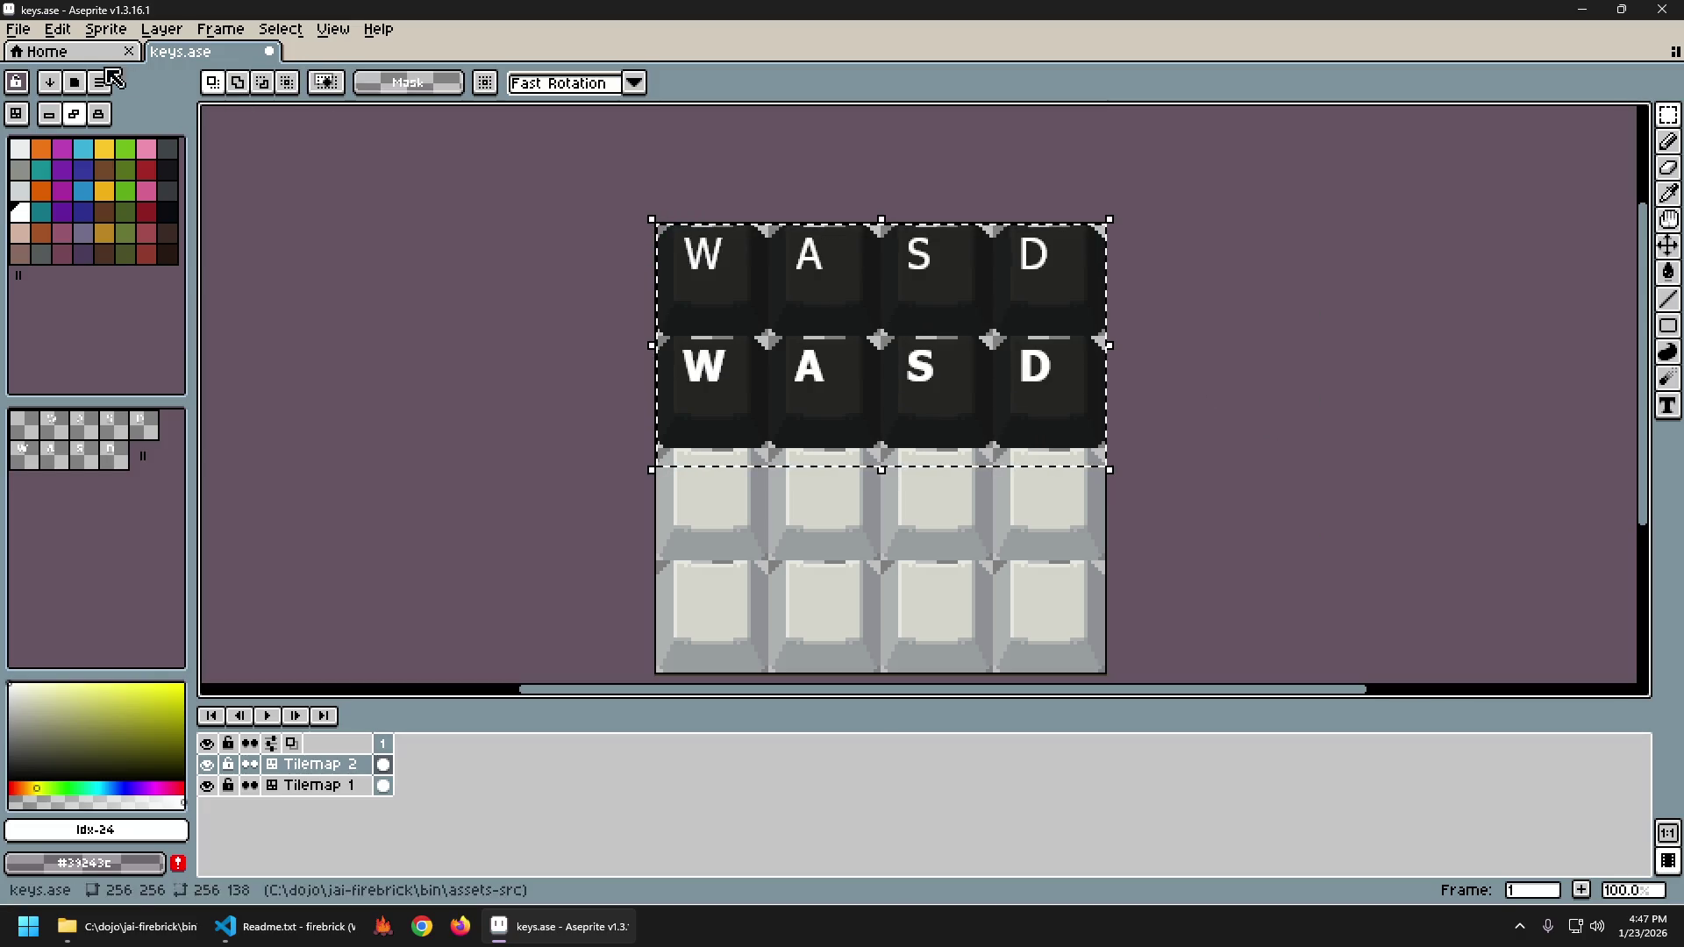
Apply Brightness -5 to the dark key rows and deselect.
{"action": "left_click", "coordinate": [58, 29]}
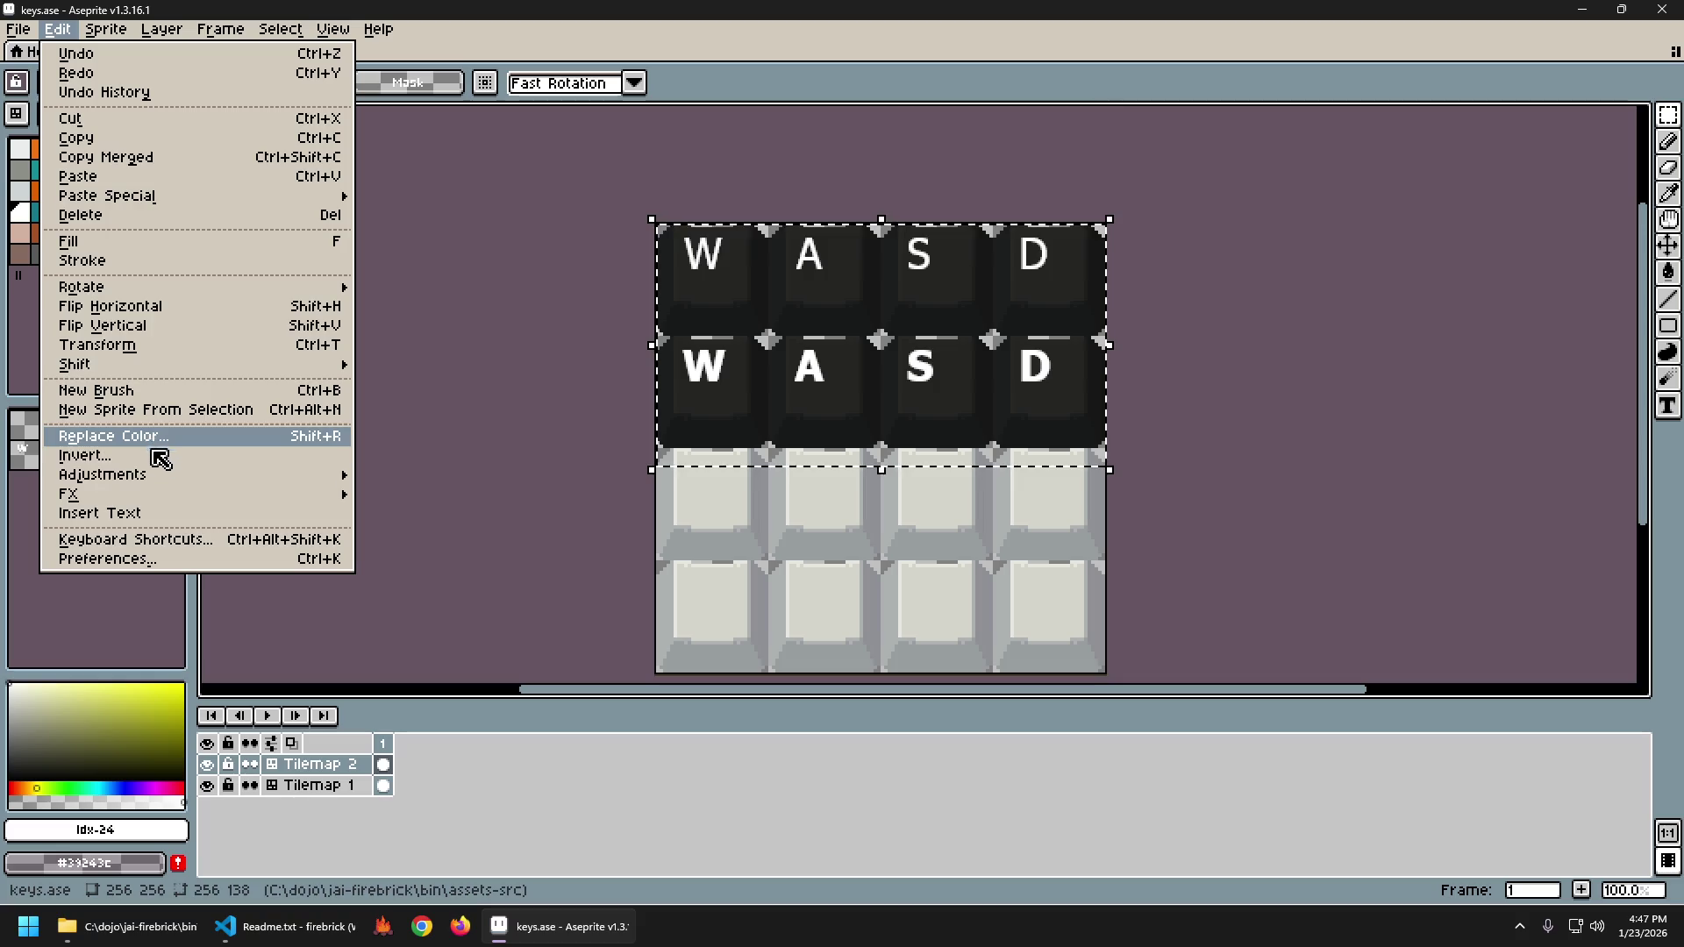
{"action": "mouse_move", "coordinate": [166, 475]}
{"action": "left_click", "coordinate": [438, 476]}
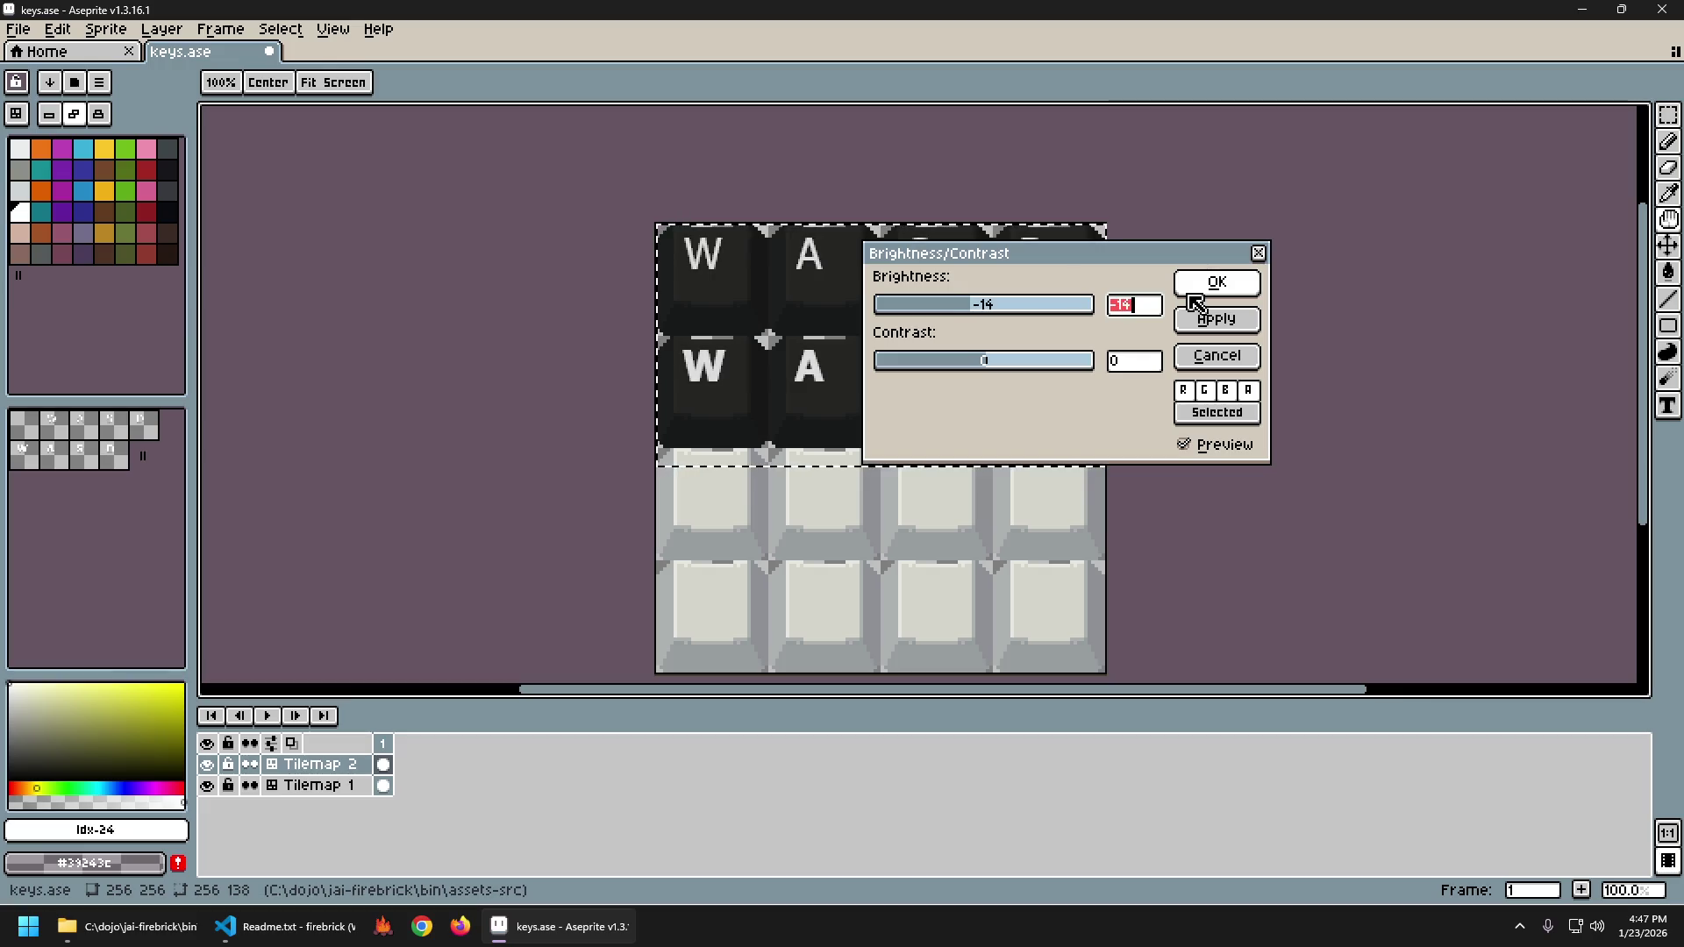
{"action": "key", "text": "Up"}
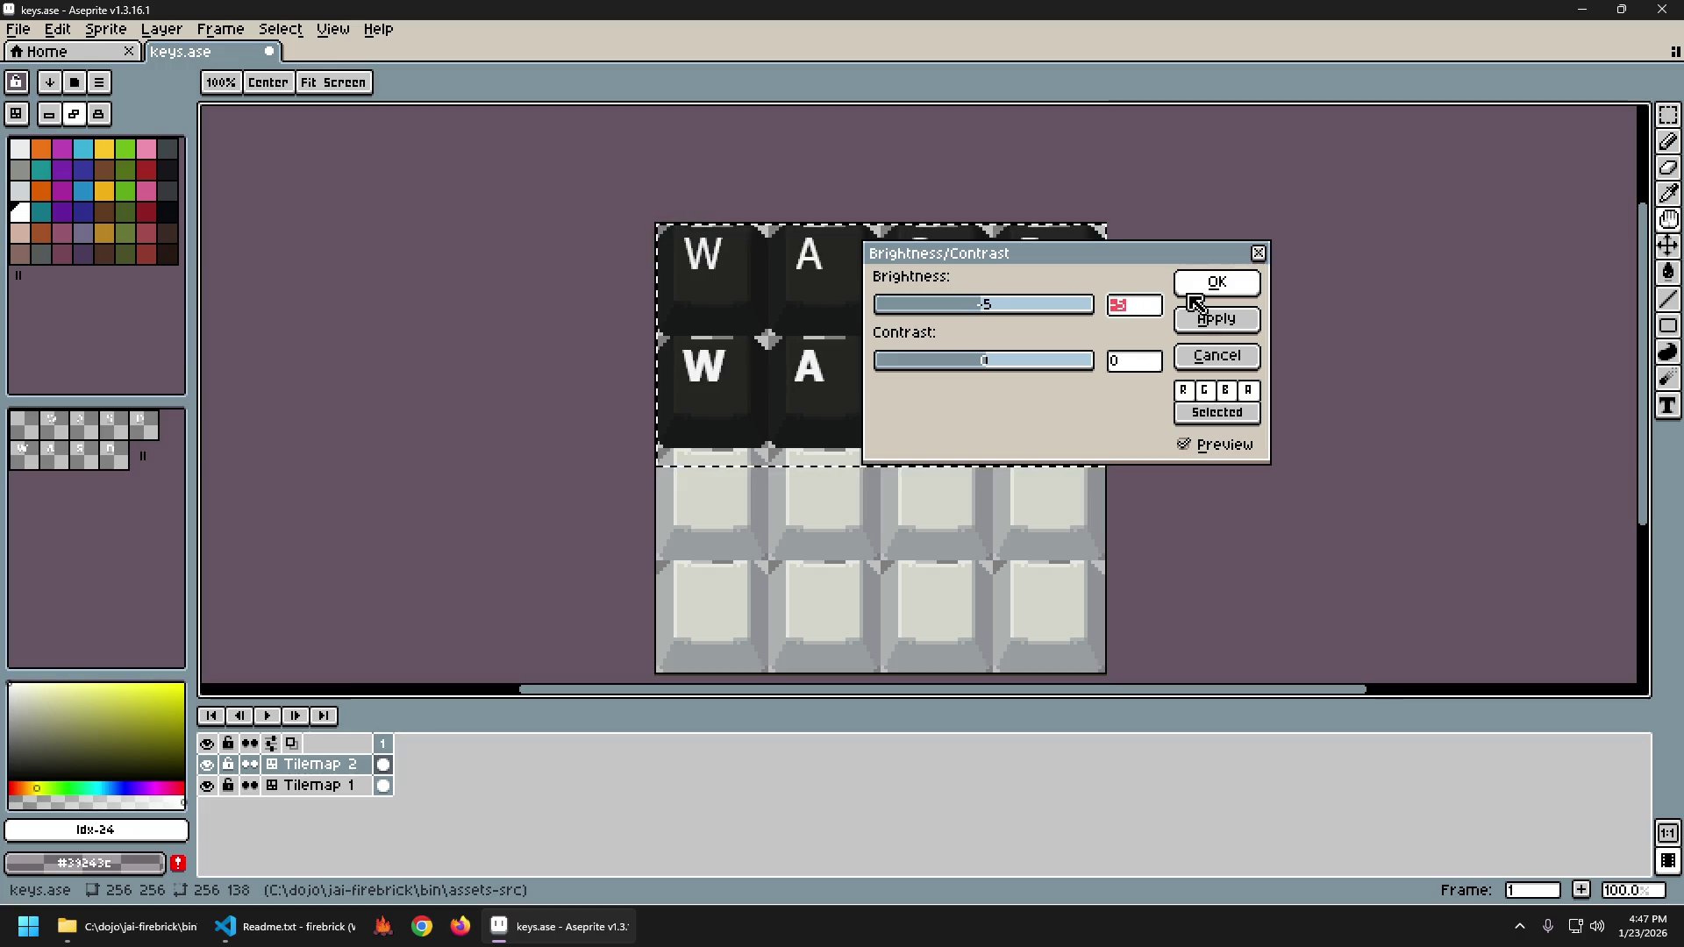
{"action": "left_click", "coordinate": [1217, 285]}
{"action": "left_click", "coordinate": [1152, 388]}
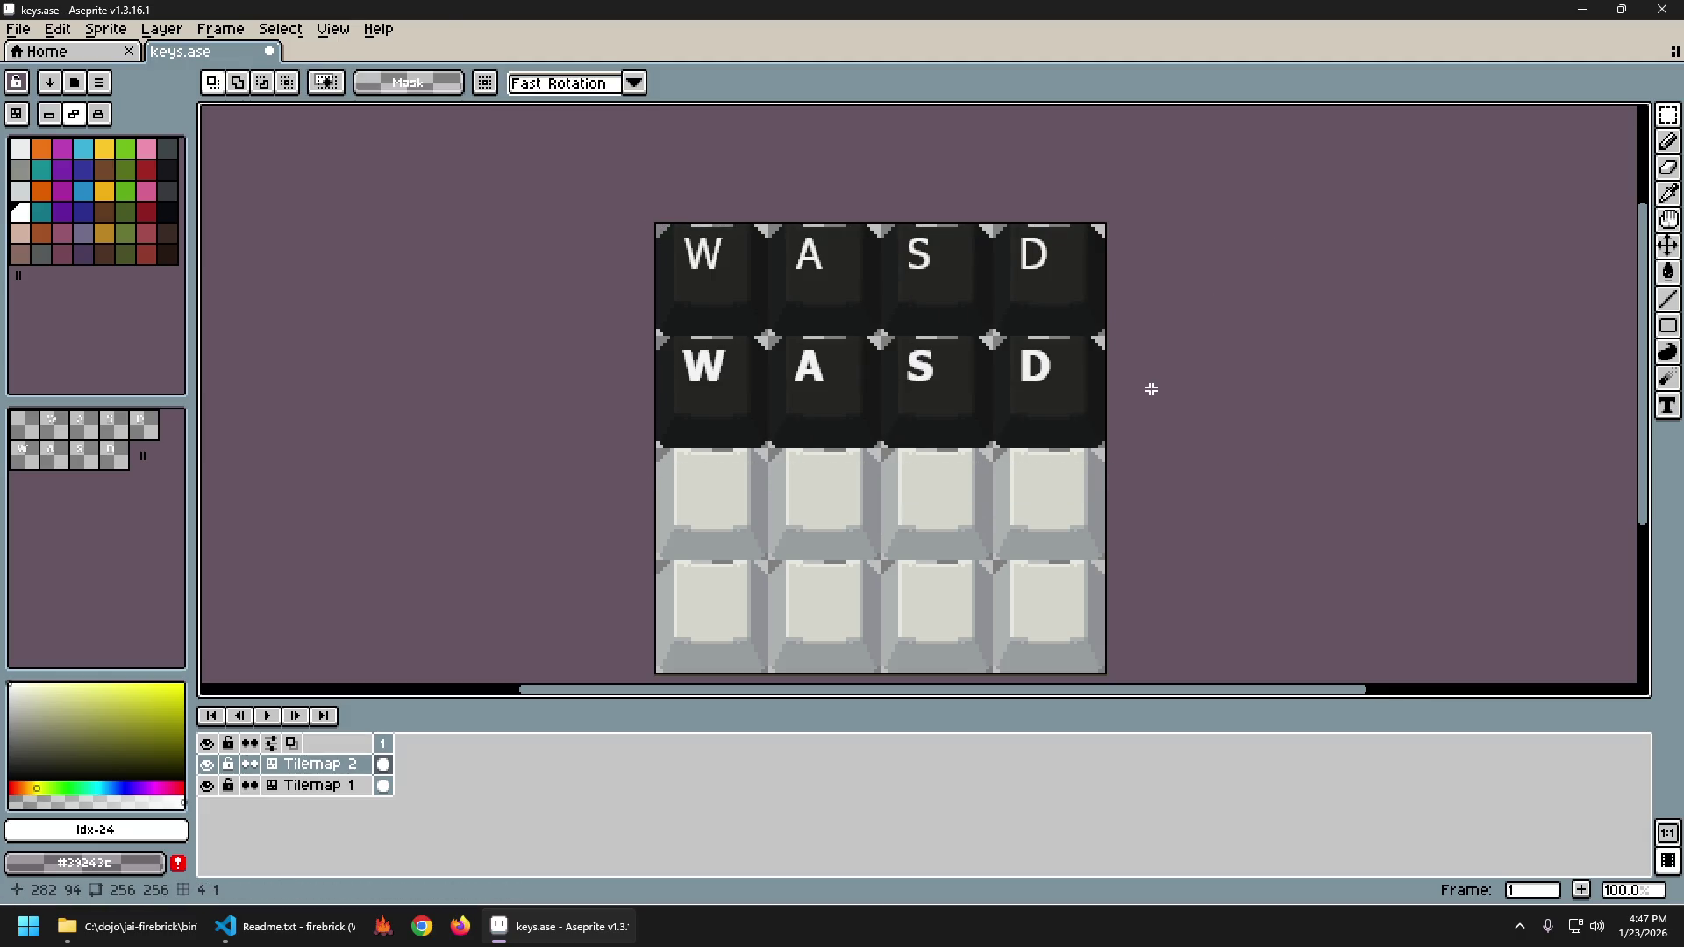
Export the sprite to ..\assets\img\keys.png and preview the 256×256 result in Photos.
{"action": "key", "text": "ctrl+alt+shift+s"}
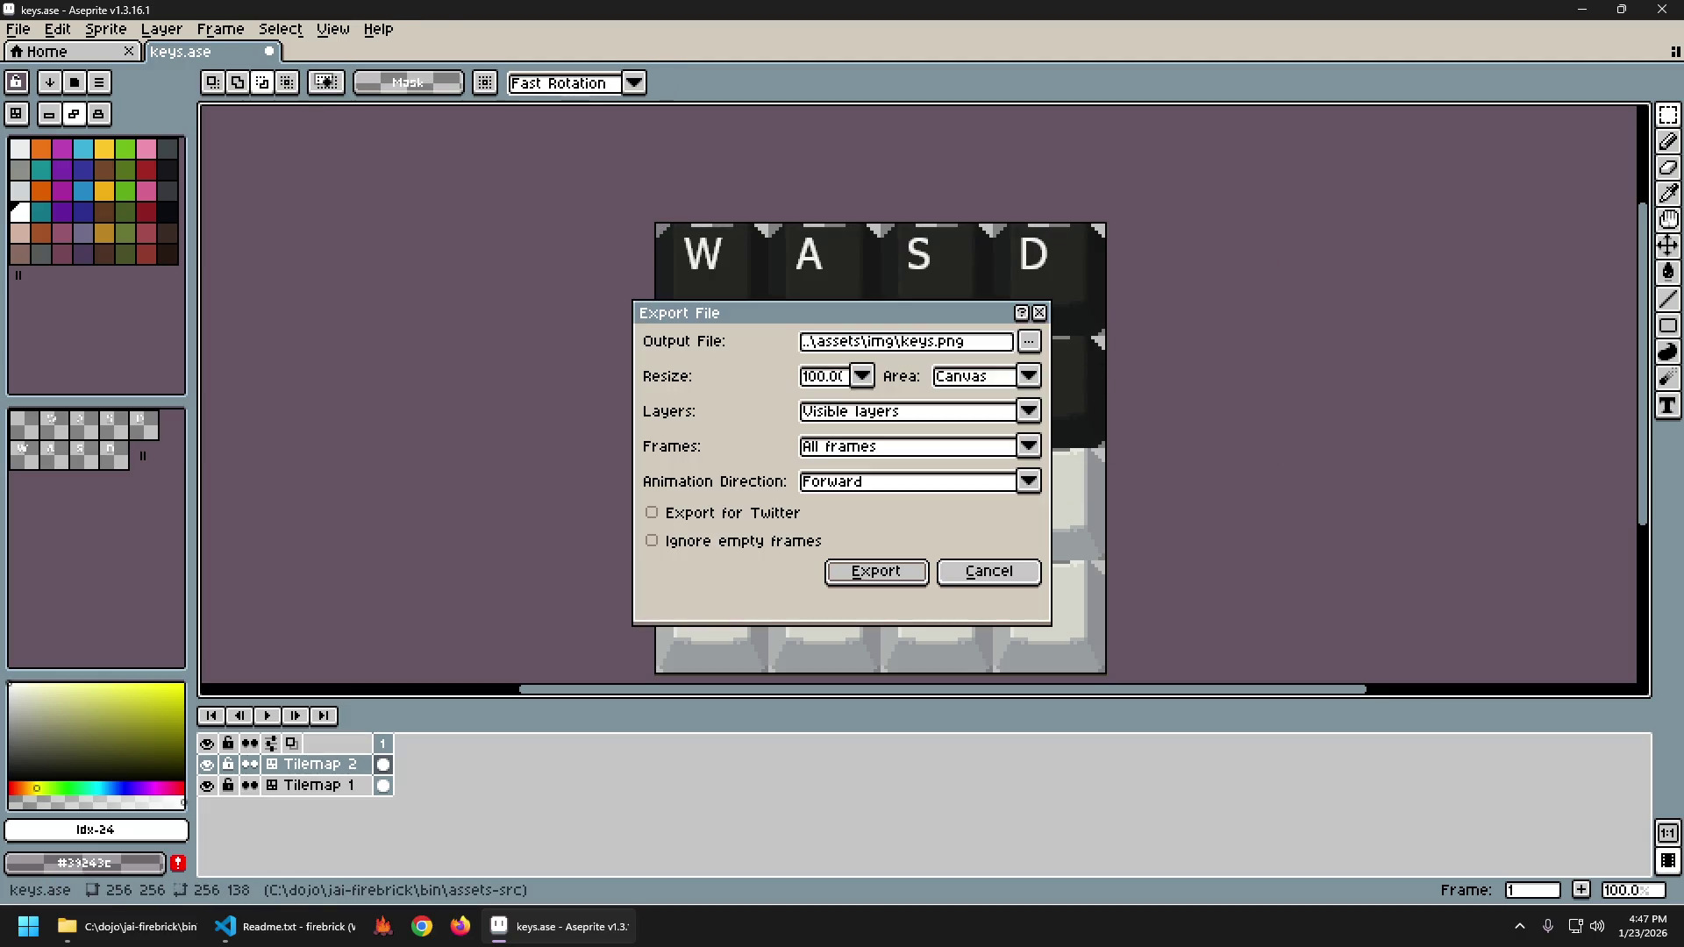
{"action": "key", "text": "Return"}
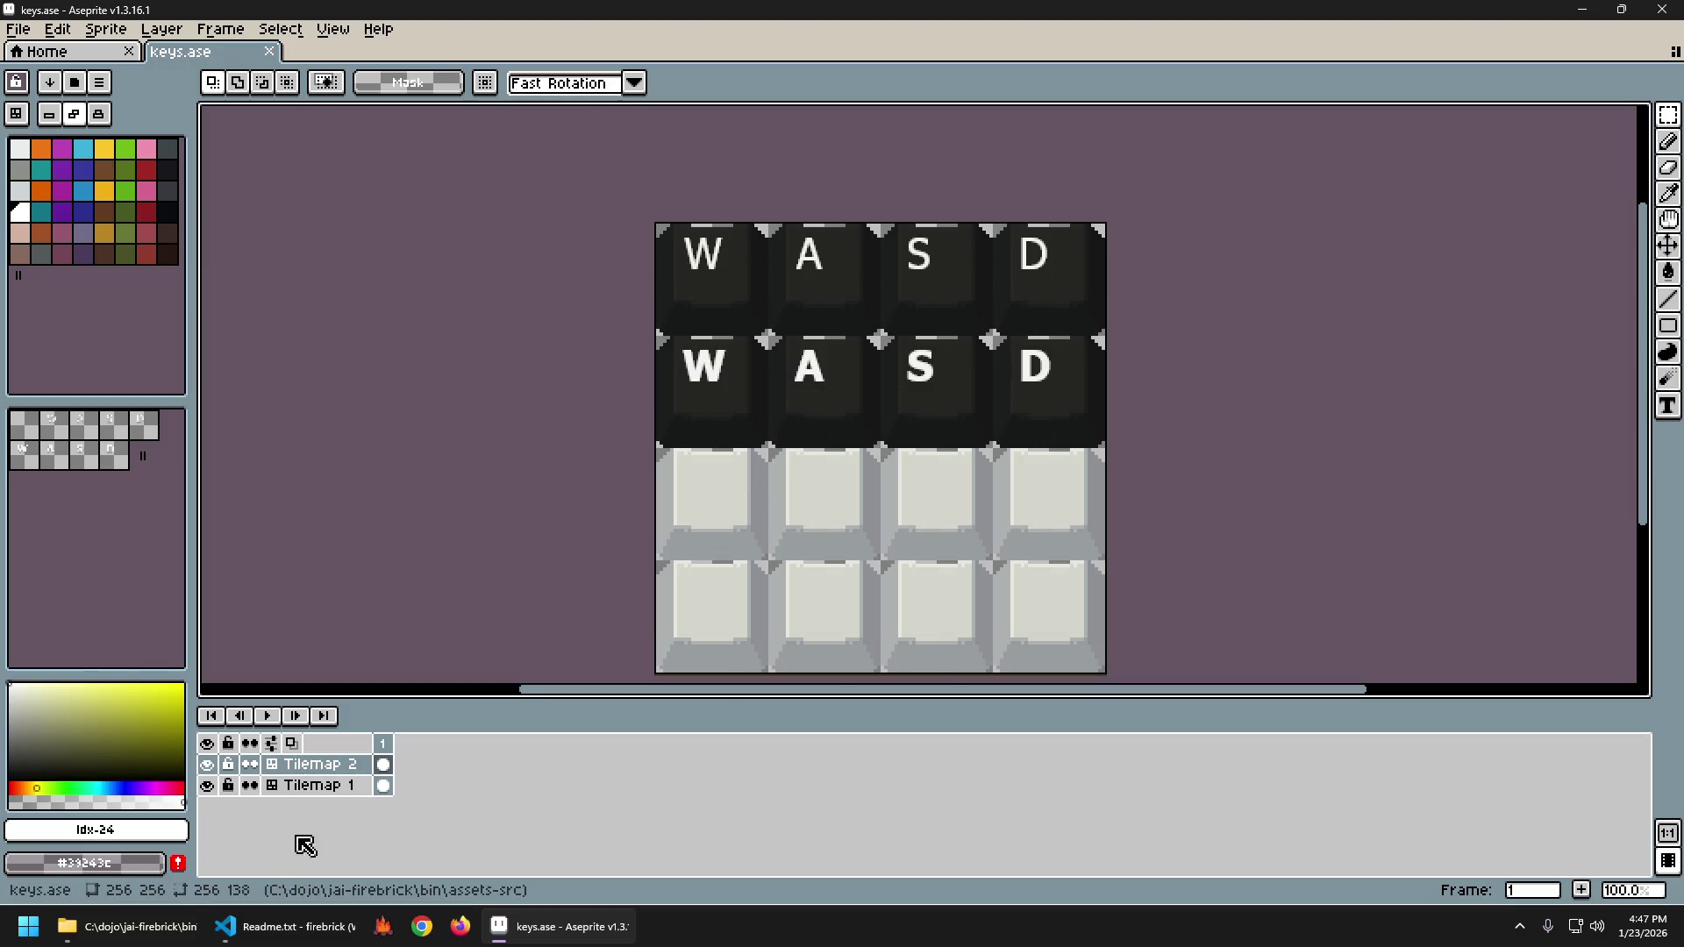
{"action": "left_click", "coordinate": [182, 930]}
{"action": "double_click", "coordinate": [860, 564]}
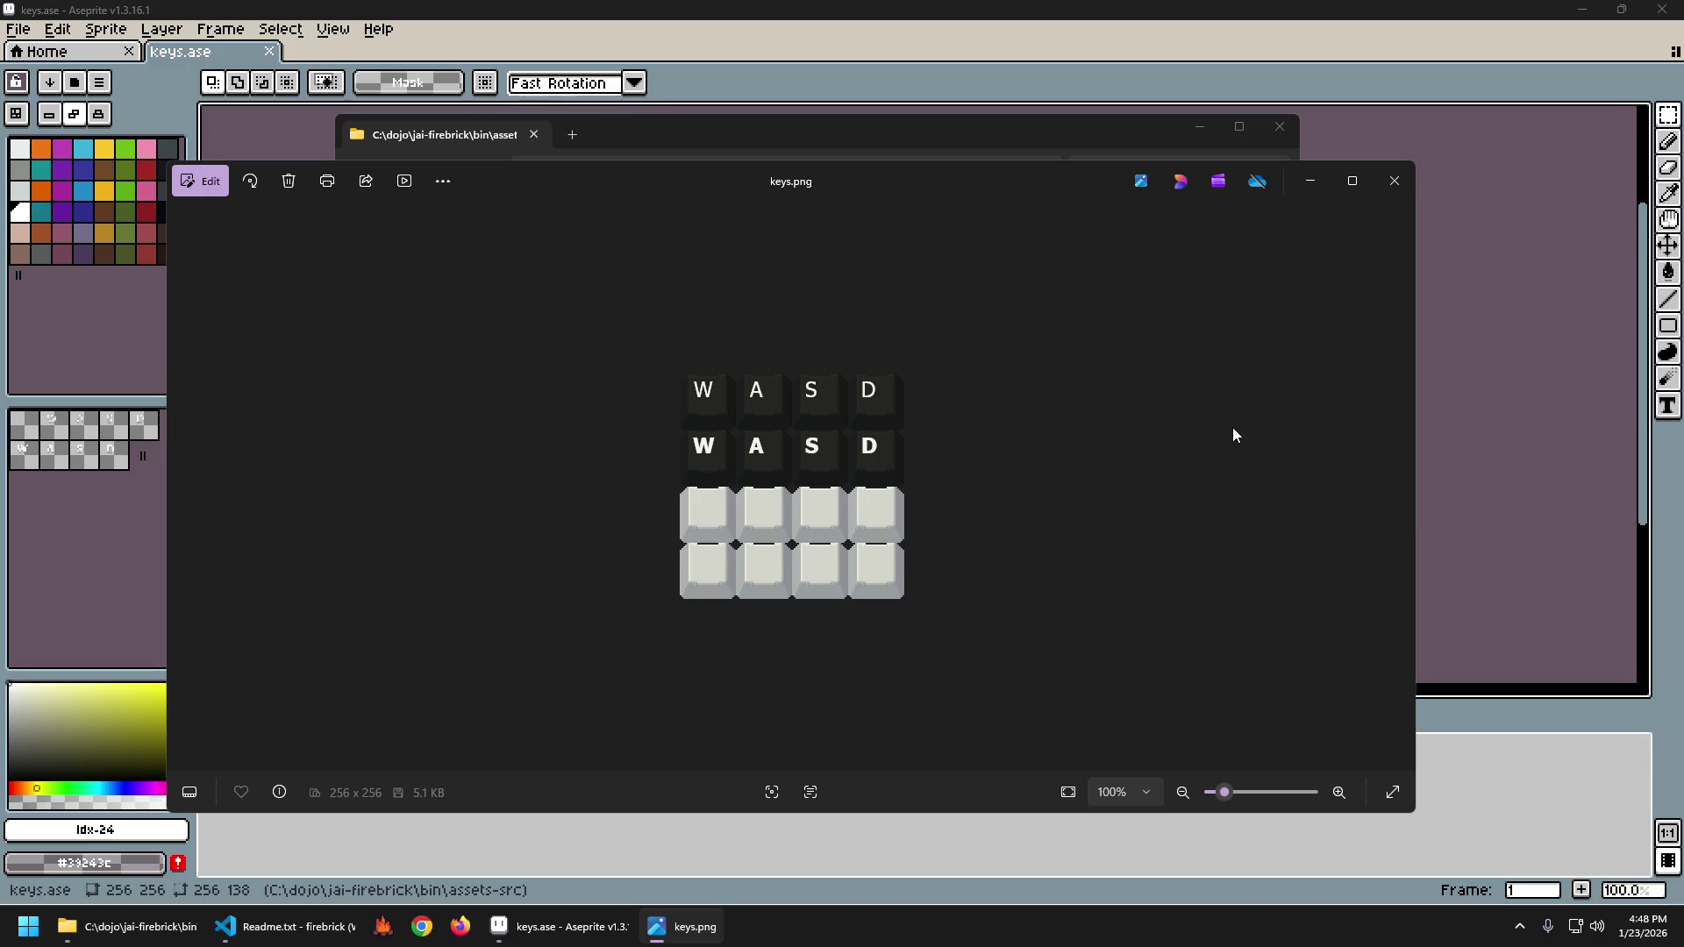
{"action": "left_click", "coordinate": [1393, 181]}
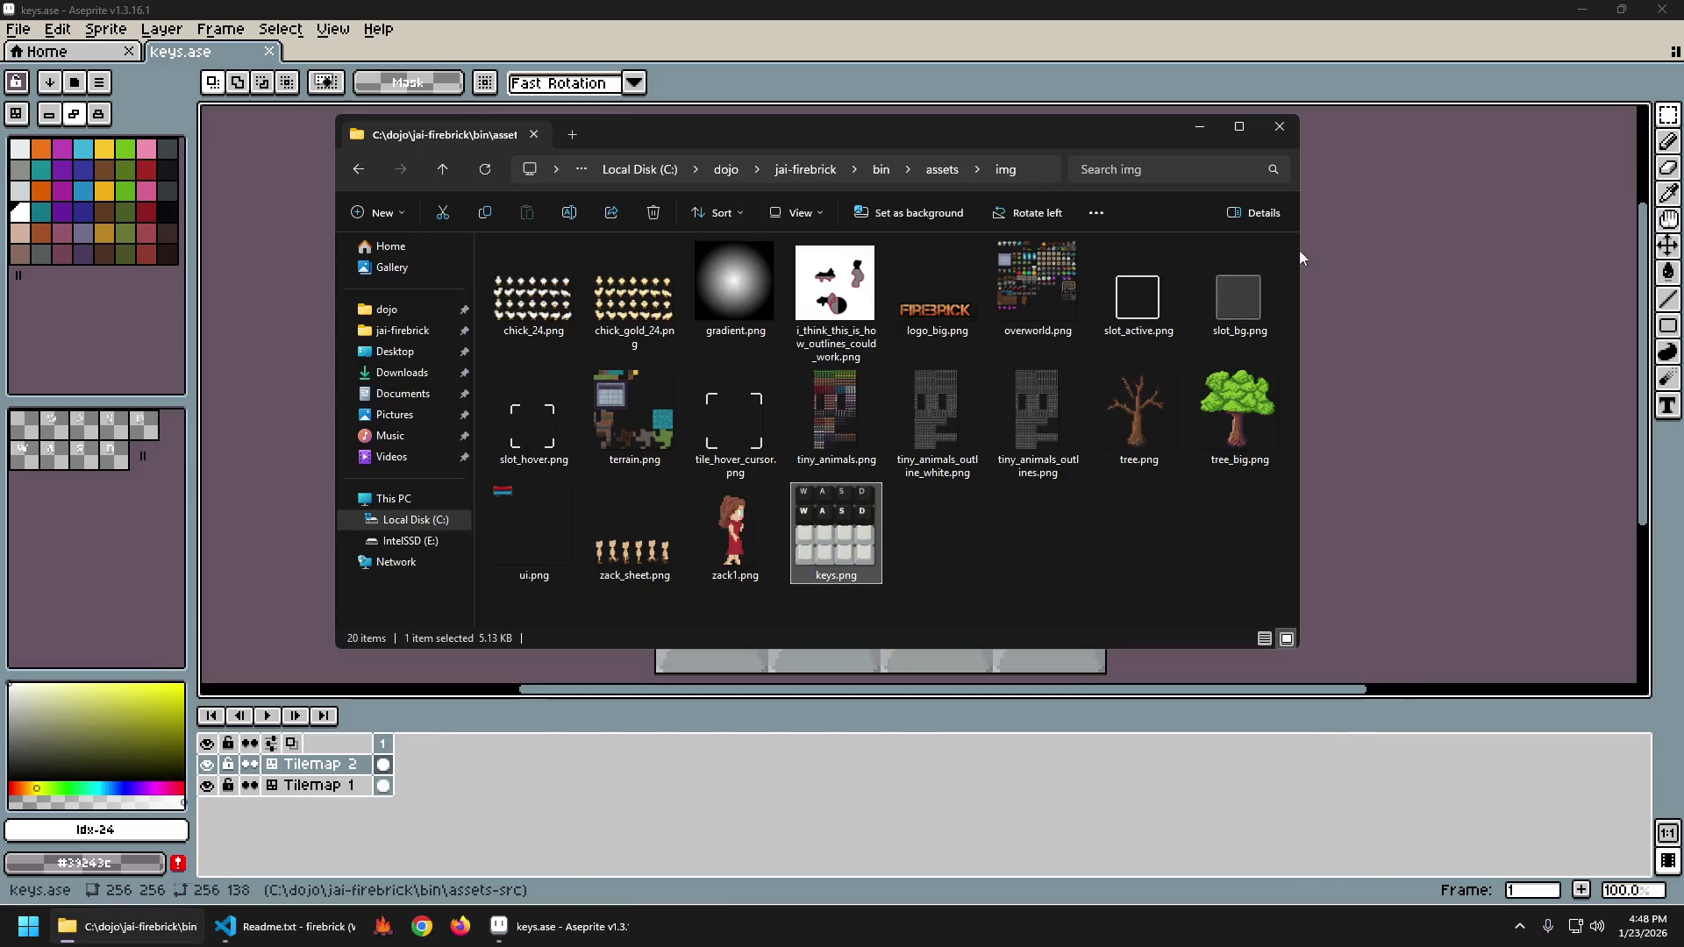
{"action": "left_click", "coordinate": [1179, 27]}
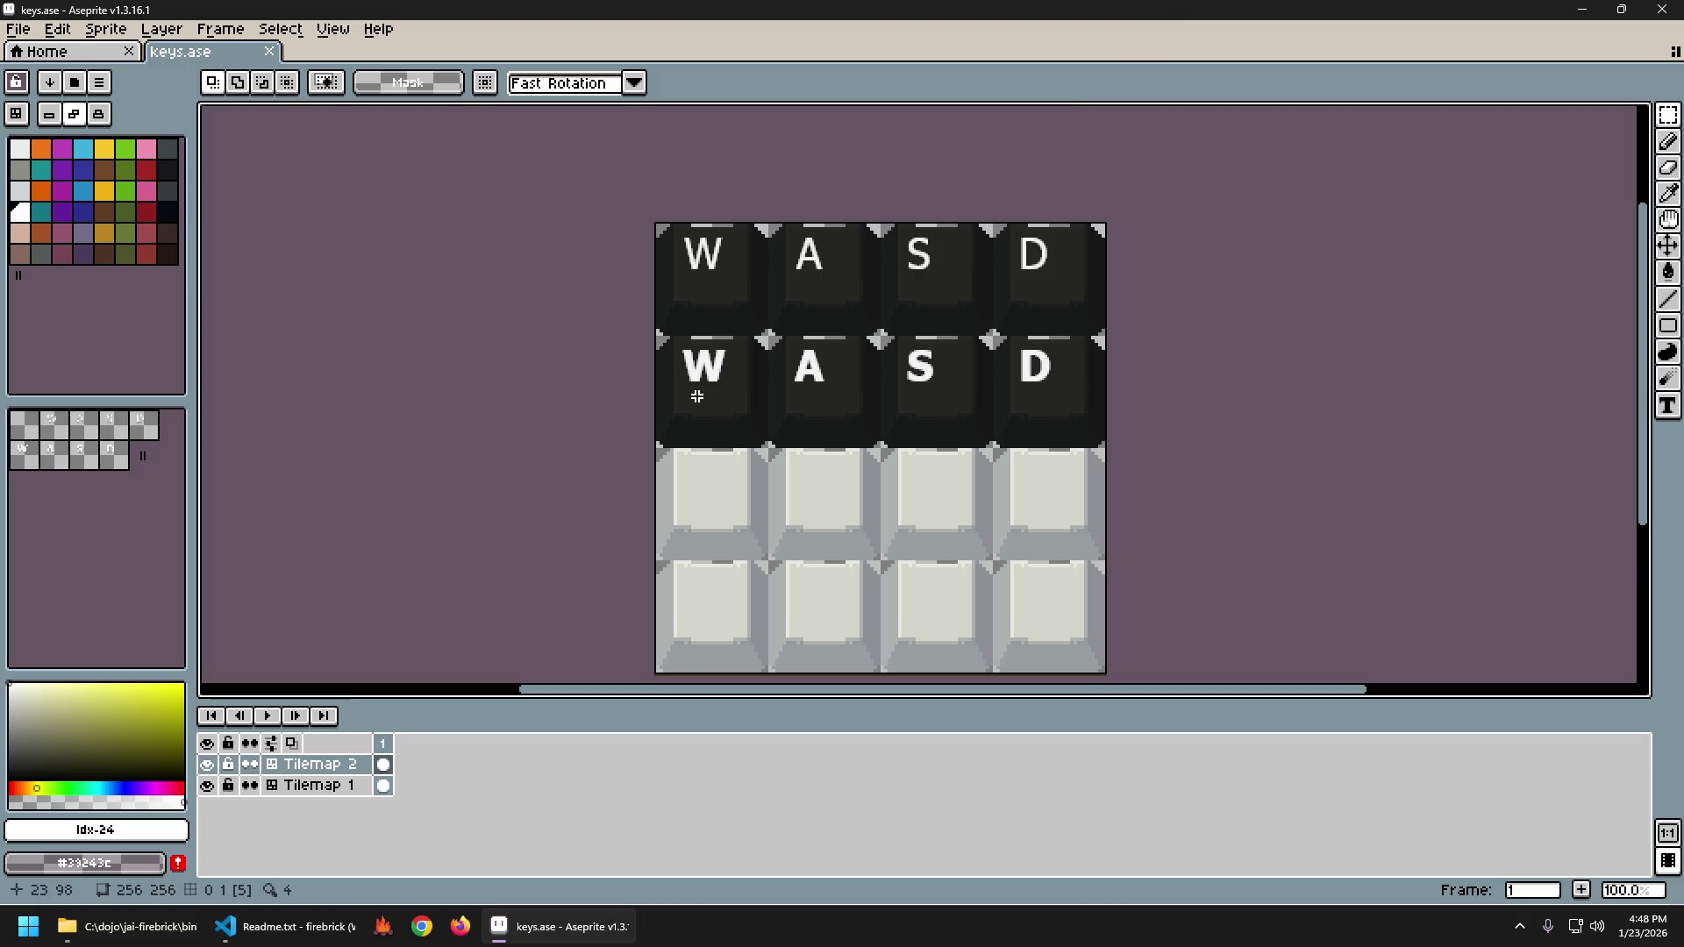
Select the two dark key rows, move them down, commit, then undo the wrong paste.
{"action": "left_click_drag", "start_coordinate": [677, 254], "coordinate": [1143, 444]}
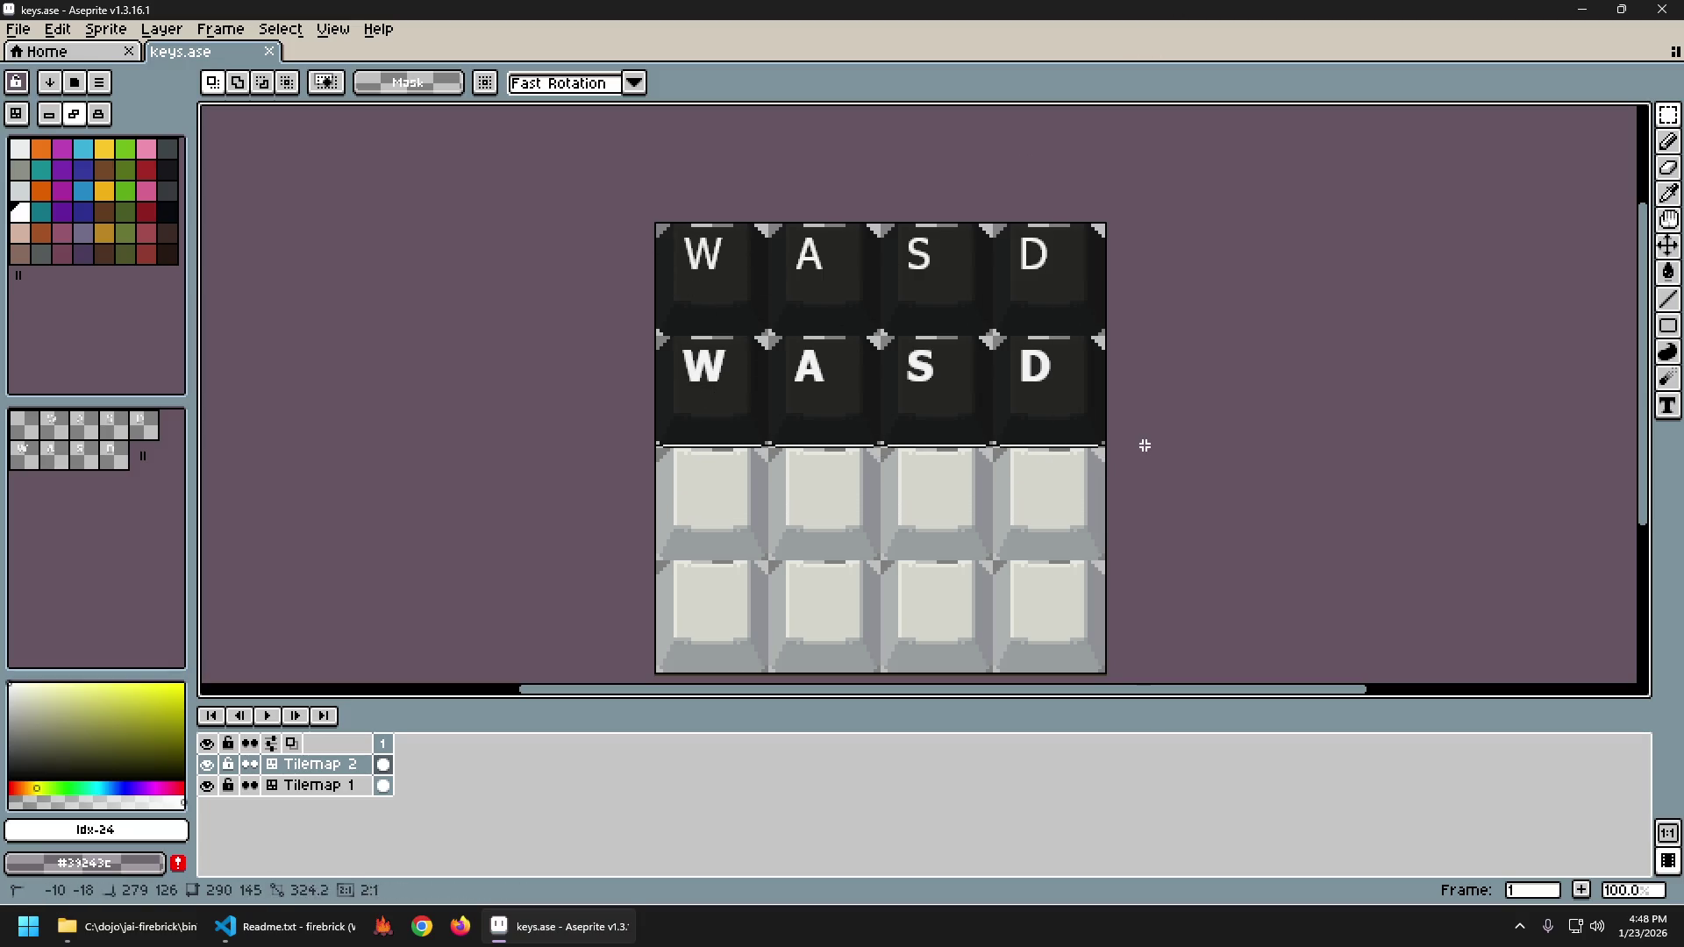
{"action": "mouse_move", "coordinate": [976, 294]}
{"action": "left_mouse_down"}
{"action": "mouse_move", "coordinate": [972, 522]}
{"action": "mouse_move", "coordinate": [923, 516]}
{"action": "left_mouse_up"}
{"action": "scroll", "coordinate": [891, 526], "scroll_direction": "up", "scroll_amount": 2}
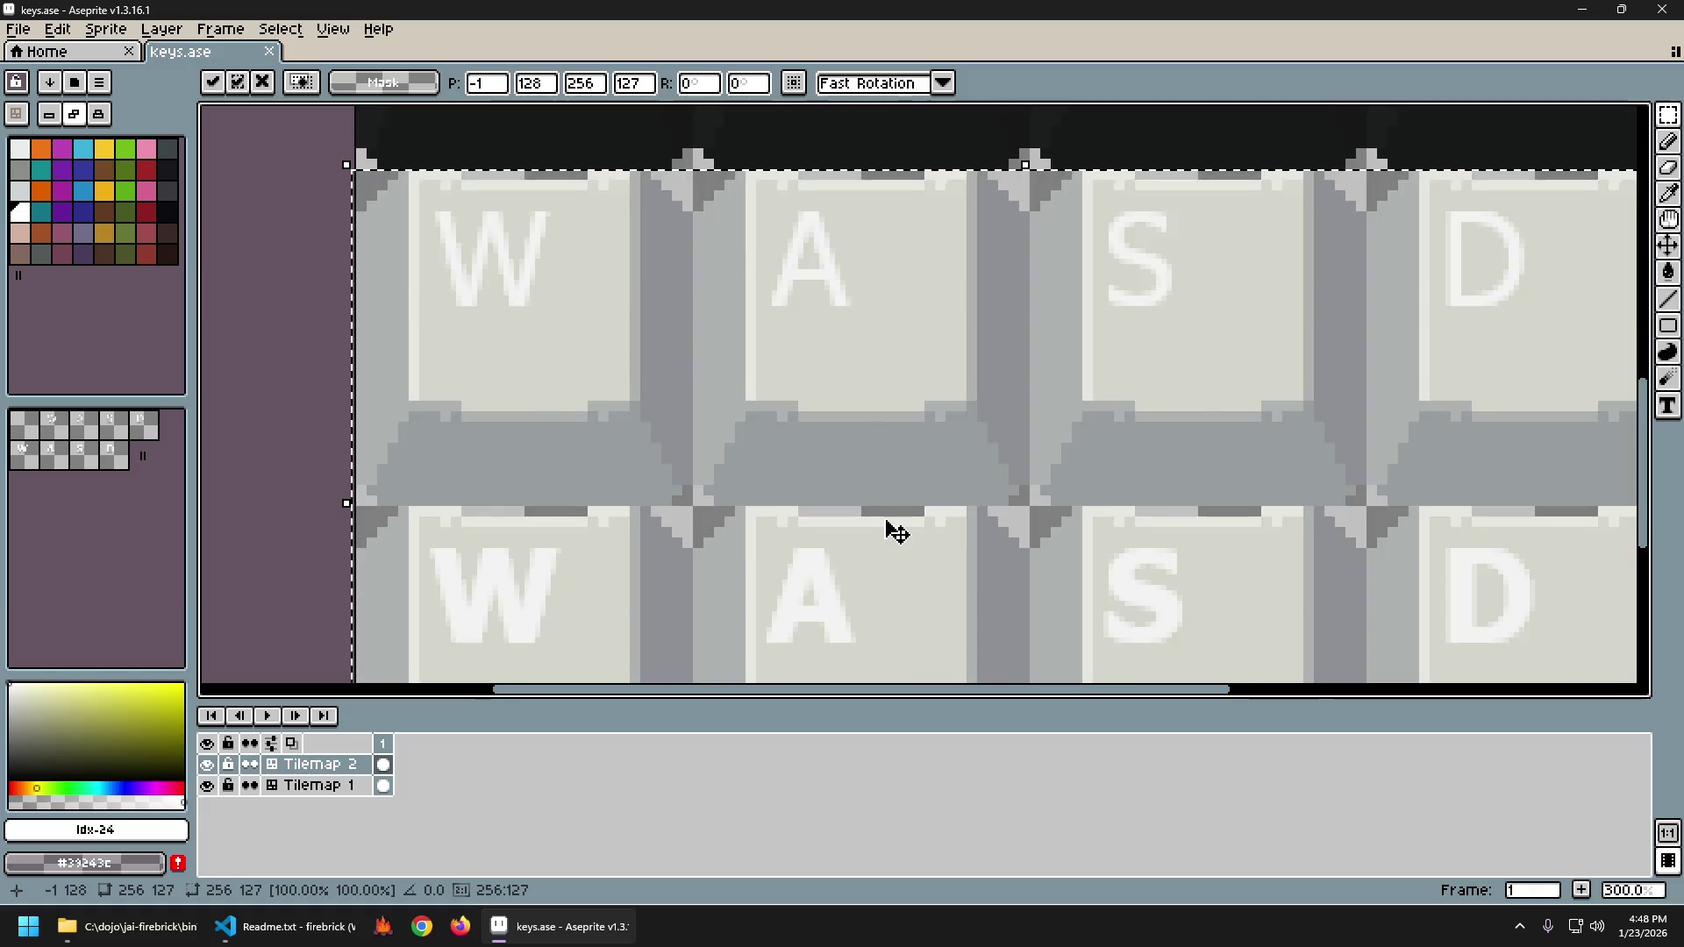
{"action": "scroll", "coordinate": [895, 527], "scroll_direction": "down", "scroll_amount": 1}
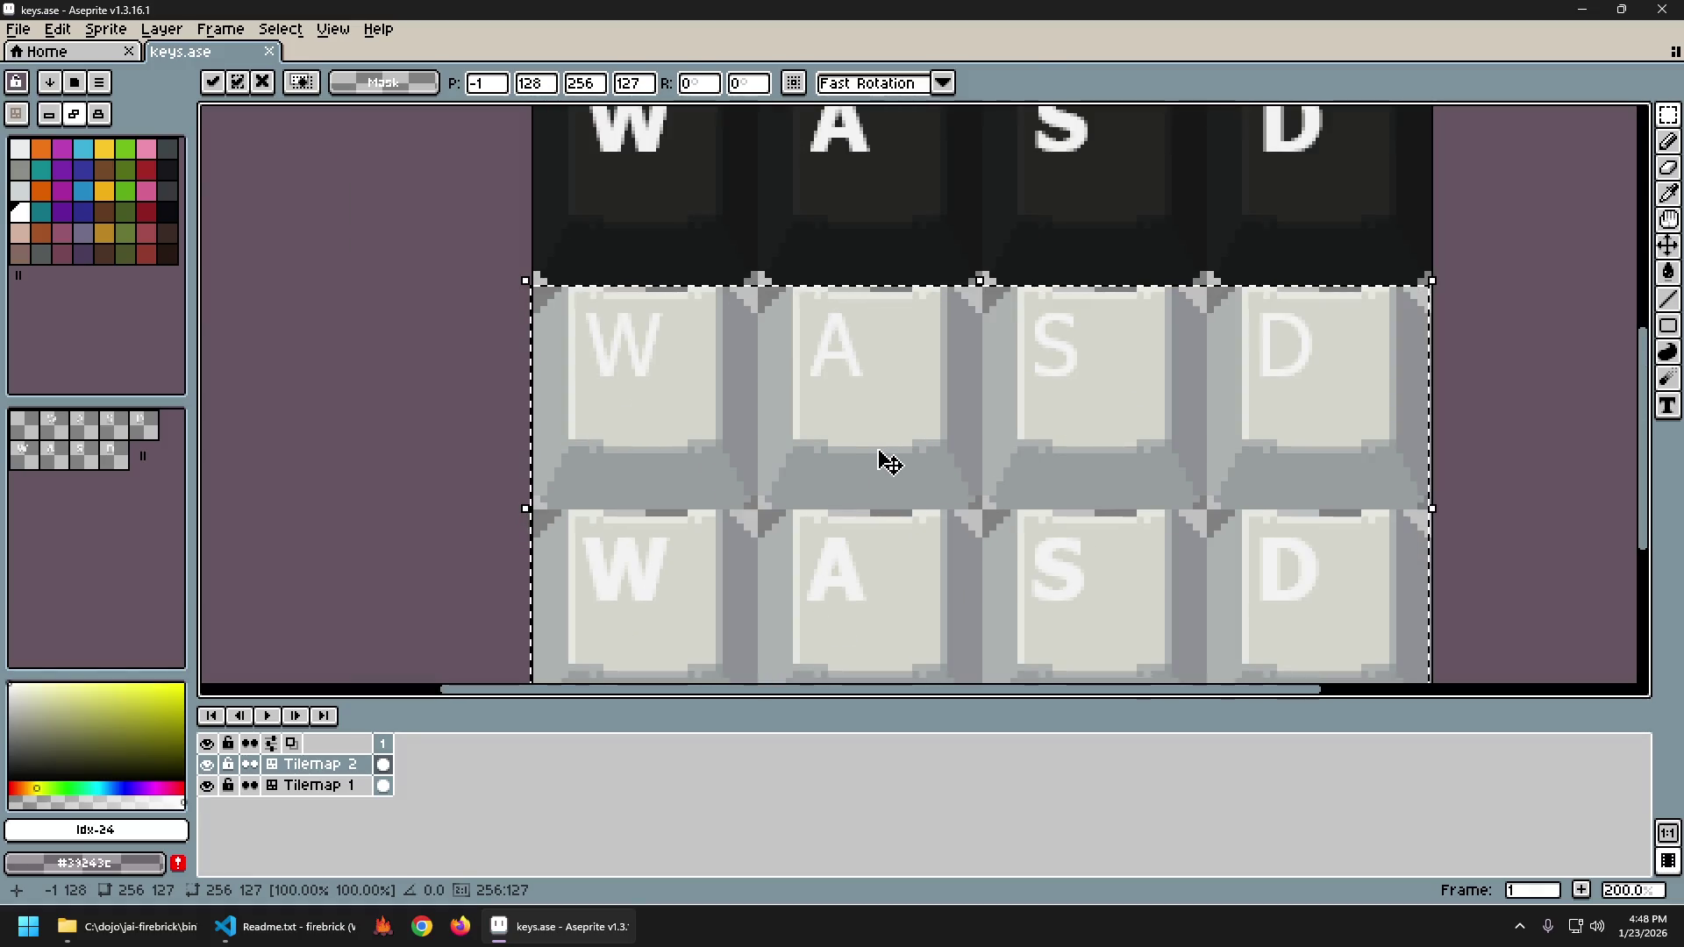
{"action": "key", "text": "Return"}
{"action": "scroll", "coordinate": [908, 442], "scroll_direction": "down", "scroll_amount": 1}
{"action": "key", "text": "ctrl+z"}
{"action": "key", "text": "ctrl+z"}
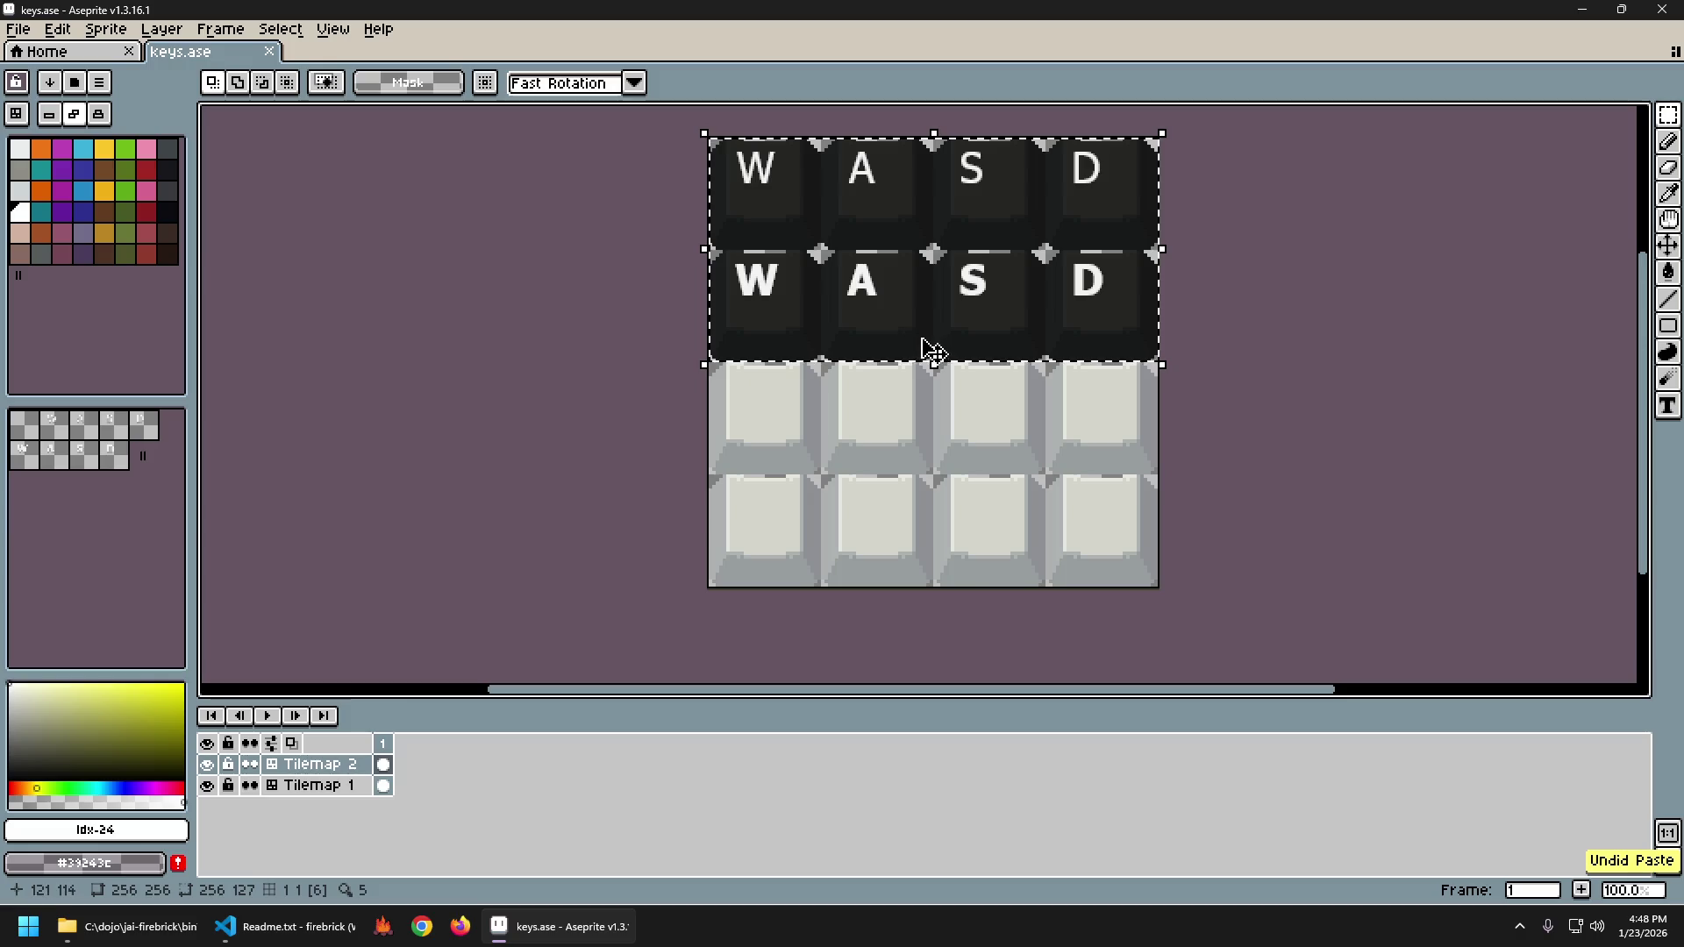
Copy the WASD letters onto the light keycap rows and align them at 0,128.
{"action": "mouse_move", "coordinate": [606, 150]}
{"action": "left_mouse_down"}
{"action": "mouse_move", "coordinate": [1188, 338]}
{"action": "mouse_move", "coordinate": [1185, 424]}
{"action": "mouse_move", "coordinate": [1188, 410]}
{"action": "left_mouse_up"}
{"action": "left_click_drag", "start_coordinate": [951, 293], "coordinate": [910, 507]}
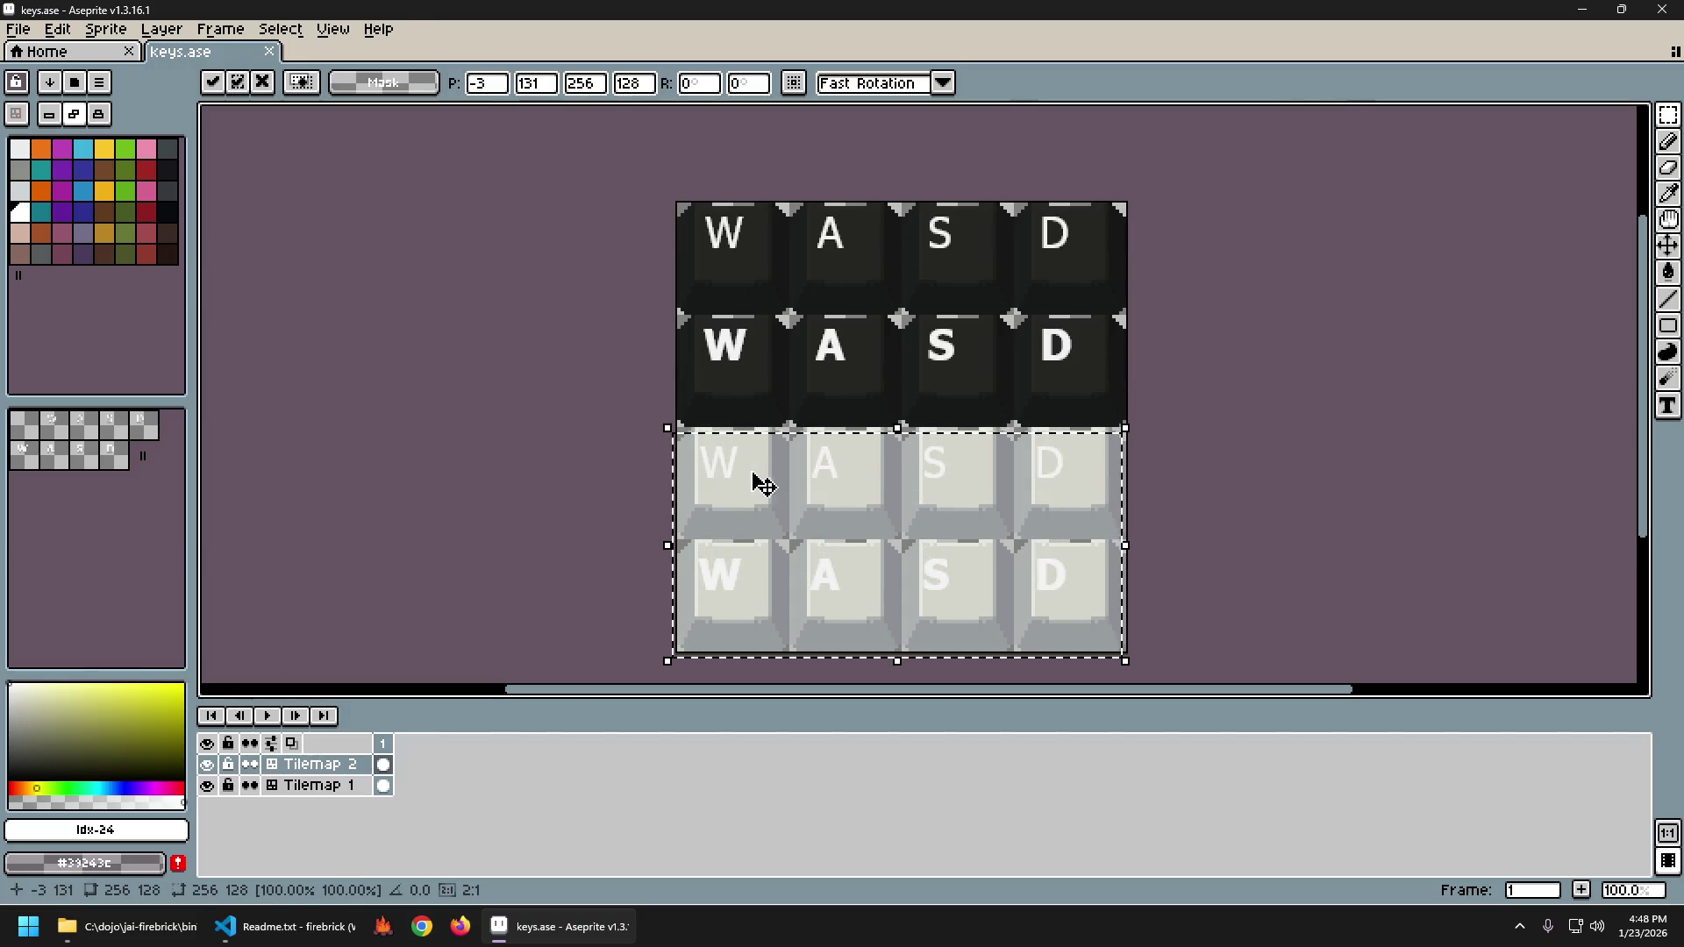
{"action": "scroll", "coordinate": [760, 481], "scroll_direction": "up", "scroll_amount": 3}
{"action": "mouse_move", "coordinate": [754, 401]}
{"action": "left_mouse_down"}
{"action": "mouse_move", "coordinate": [773, 425]}
{"action": "mouse_move", "coordinate": [763, 413]}
{"action": "left_mouse_up"}
{"action": "scroll", "coordinate": [950, 451], "scroll_direction": "down", "scroll_amount": 4}
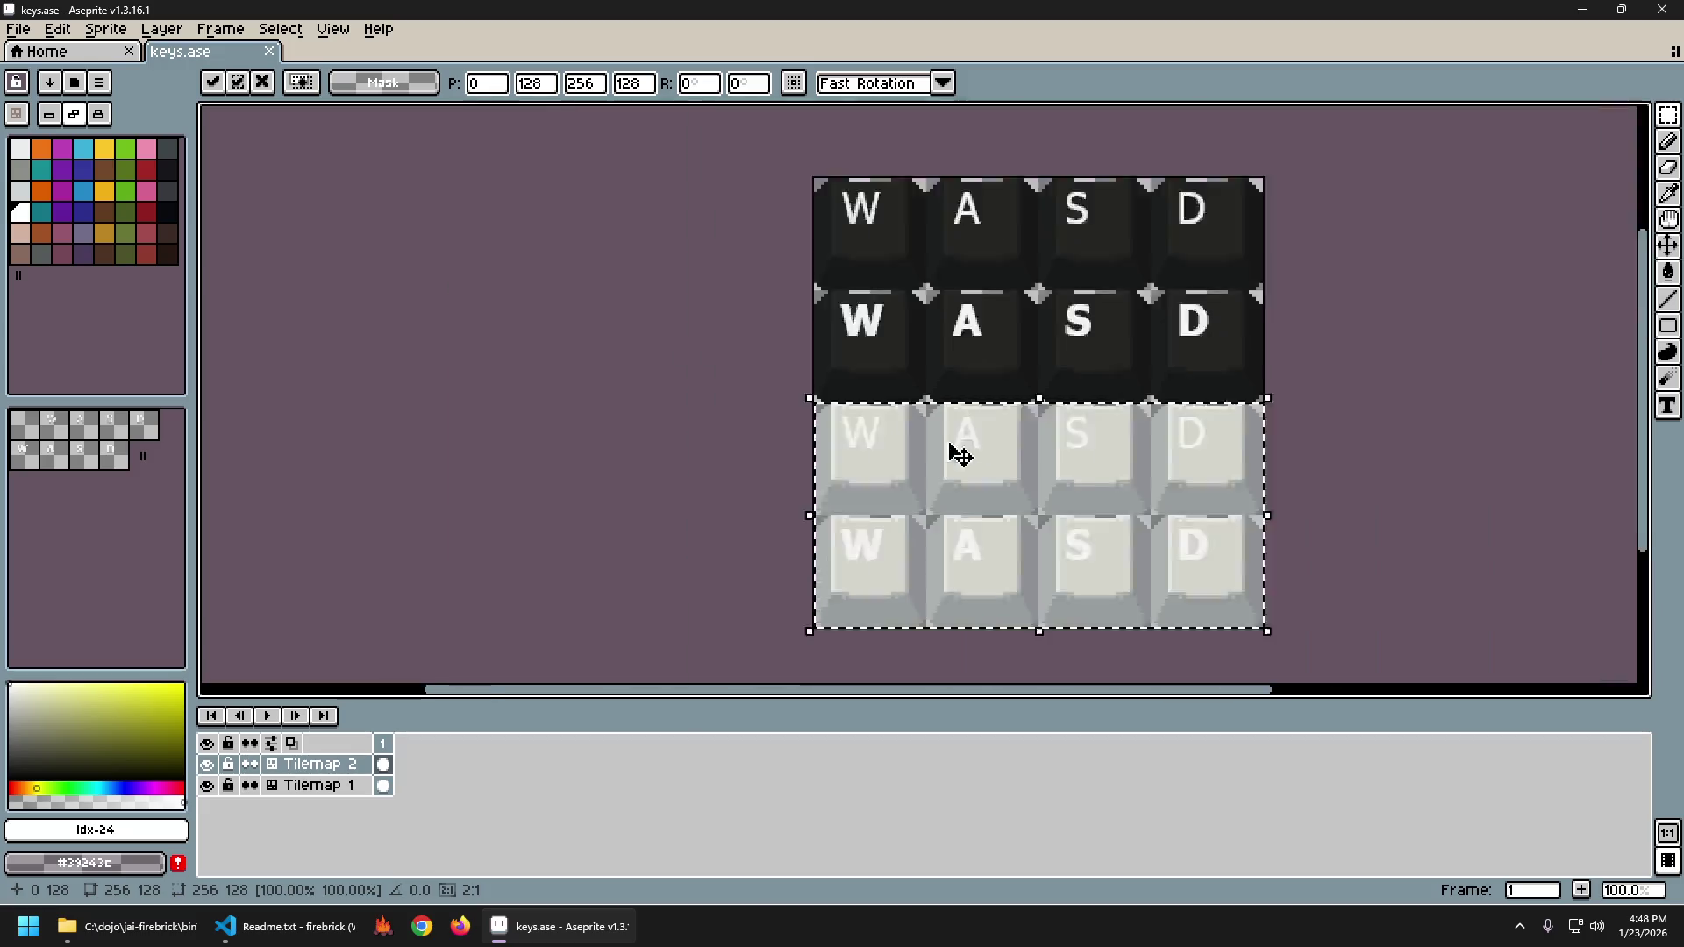
{"action": "left_click", "coordinate": [57, 29]}
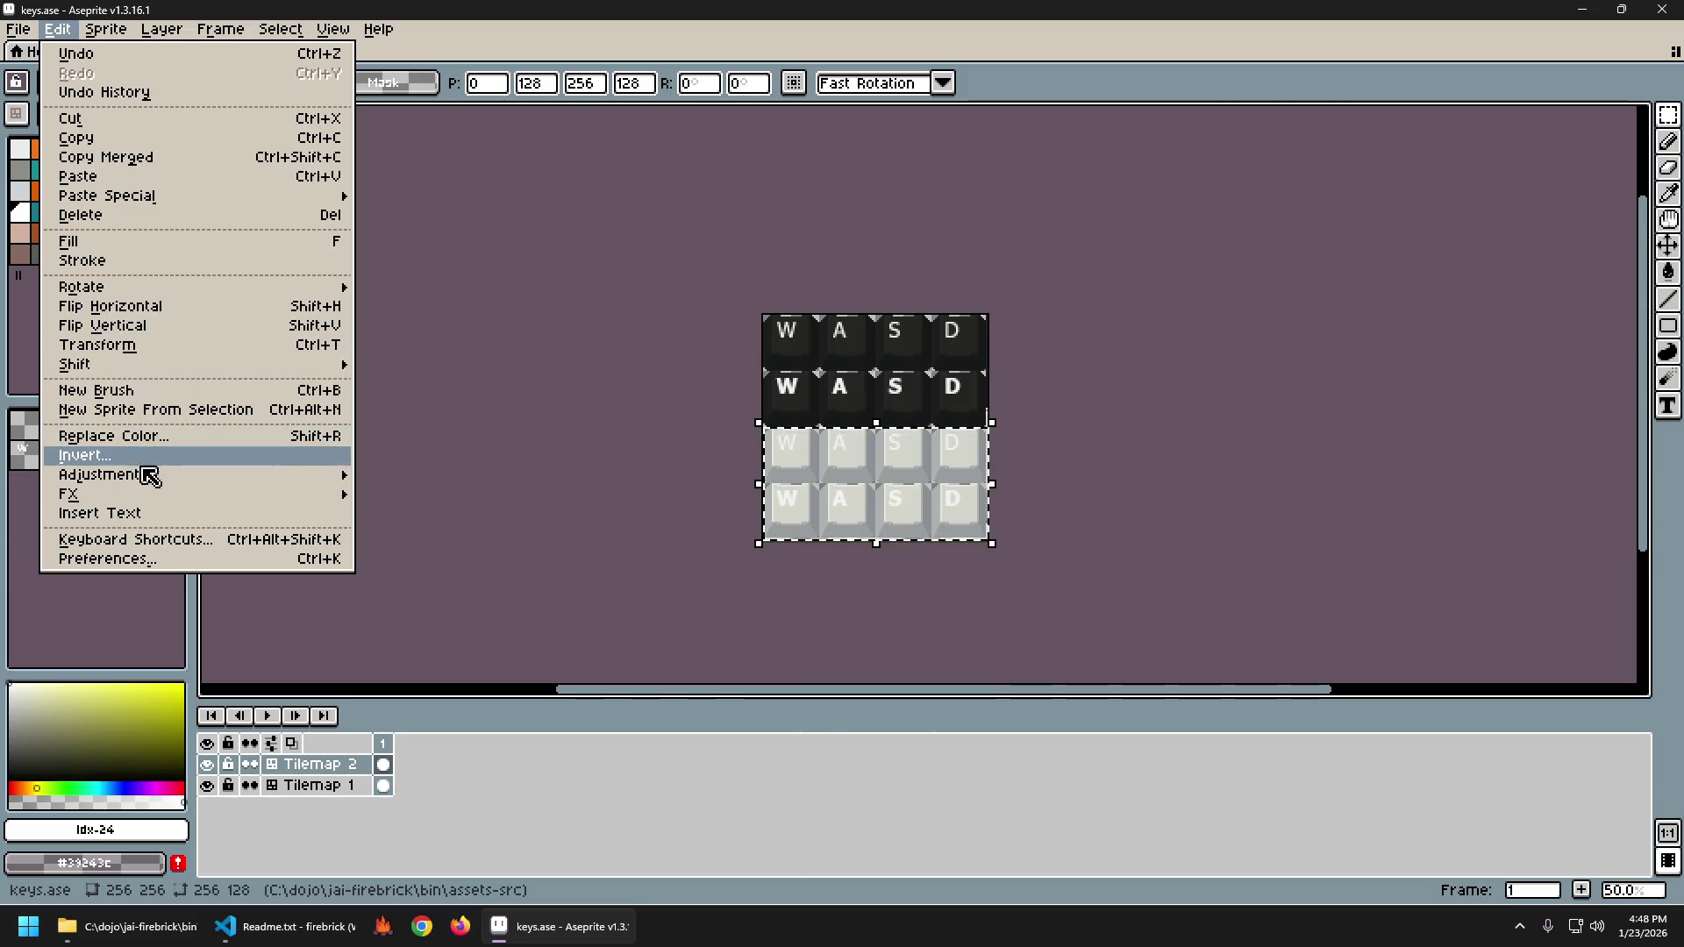
Darken the copied letters with Brightness -100 and Contrast 0 after comparing lighter values.
{"action": "mouse_move", "coordinate": [199, 474]}
{"action": "left_click", "coordinate": [395, 483]}
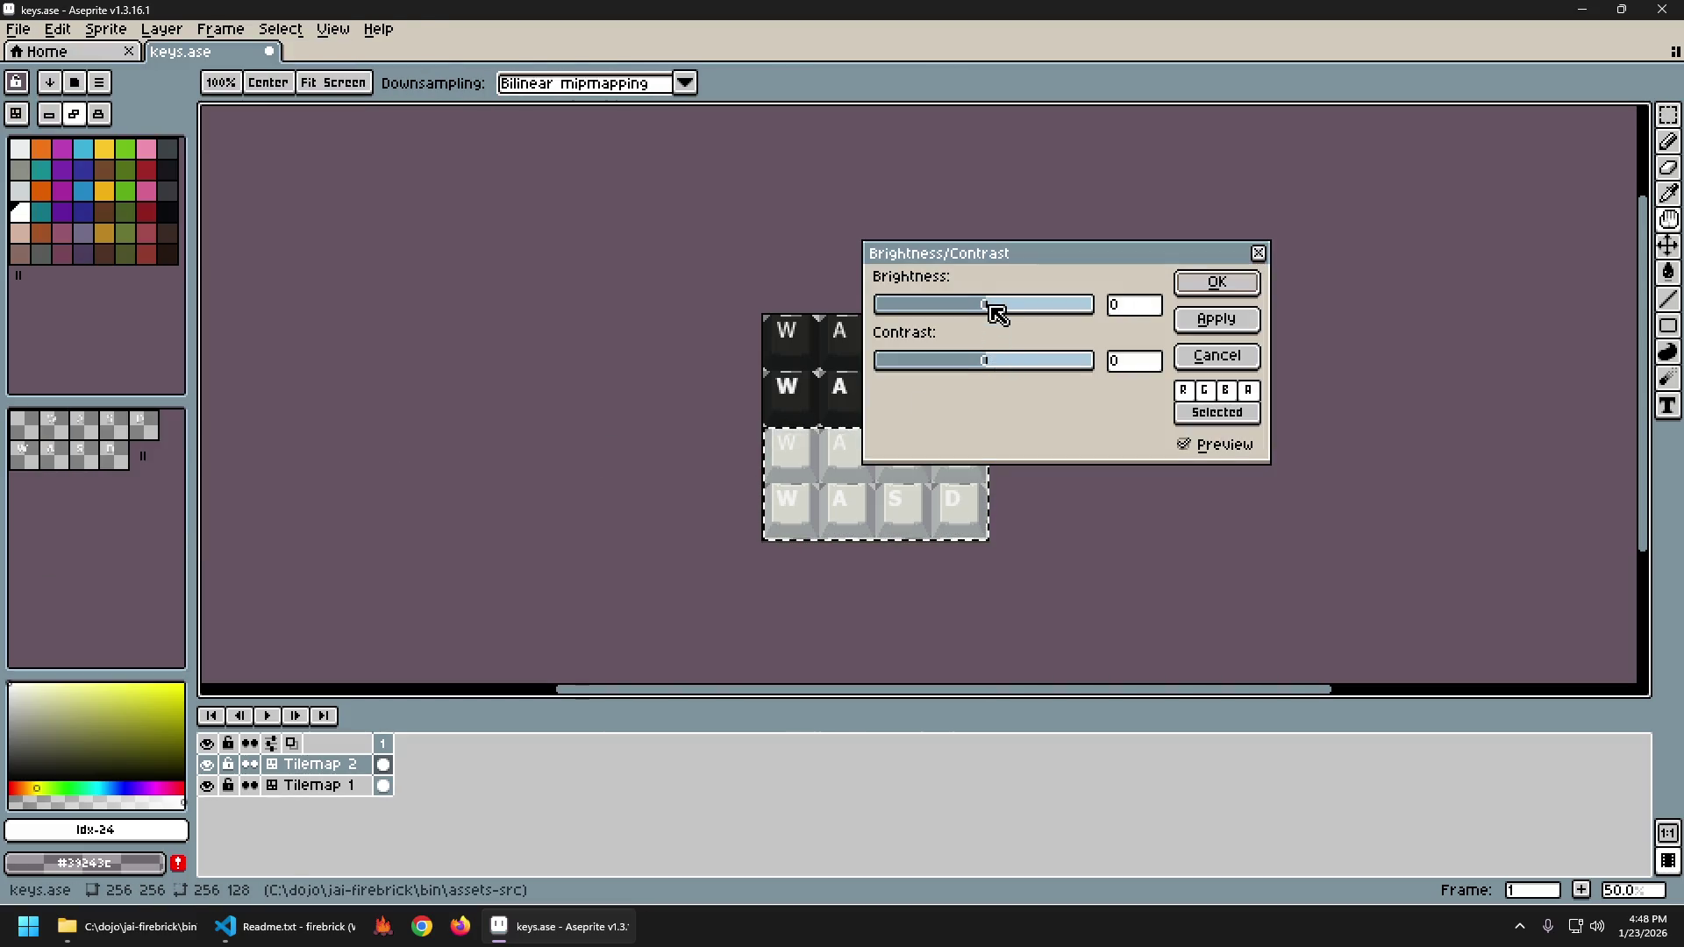
{"action": "left_click_drag", "start_coordinate": [994, 307], "coordinate": [876, 319]}
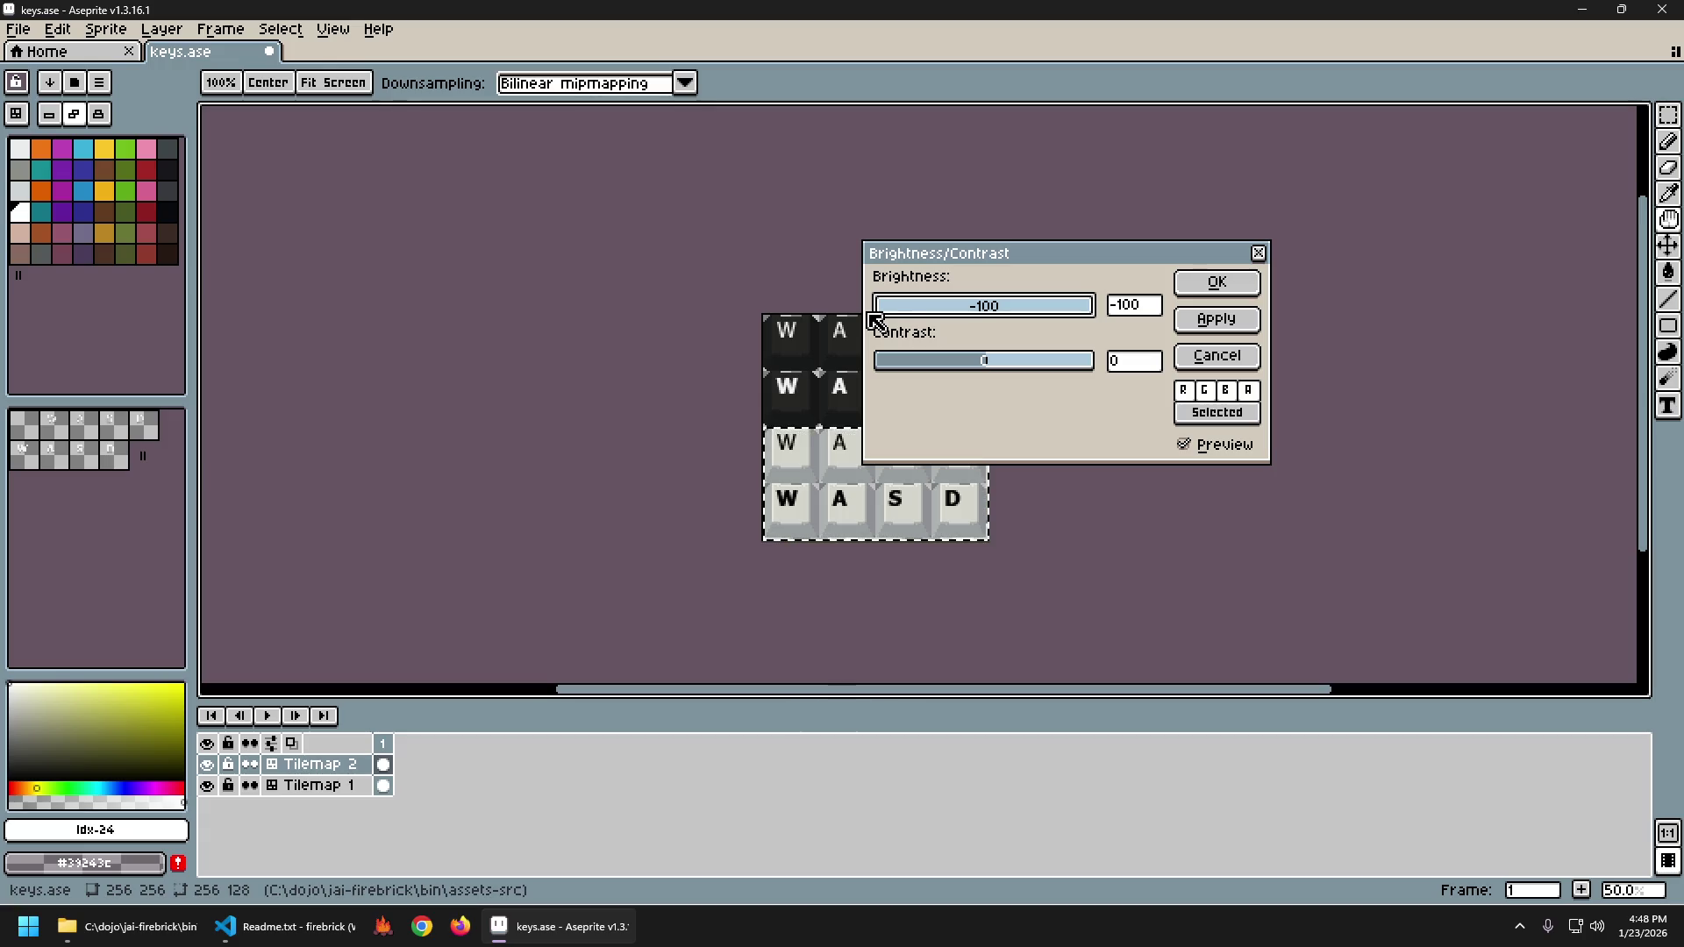
{"action": "mouse_move", "coordinate": [938, 368]}
{"action": "left_mouse_down"}
{"action": "mouse_move", "coordinate": [1033, 365]}
{"action": "mouse_move", "coordinate": [947, 365]}
{"action": "mouse_move", "coordinate": [1015, 373]}
{"action": "left_mouse_up"}
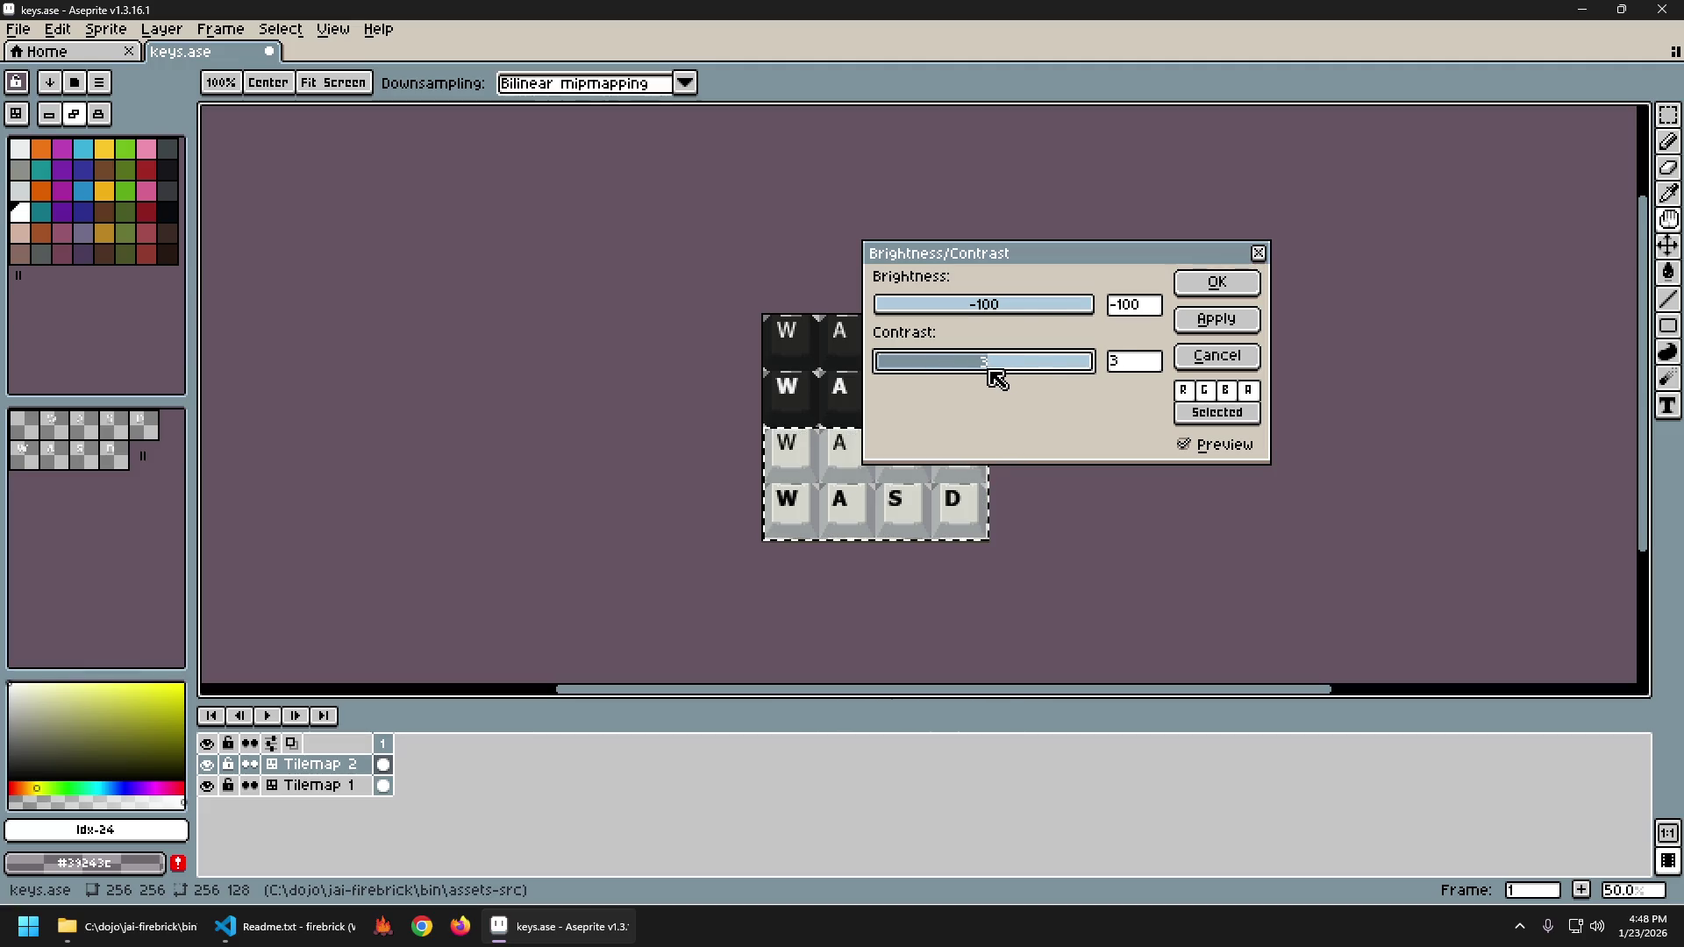
{"action": "mouse_move", "coordinate": [901, 312]}
{"action": "left_mouse_down"}
{"action": "mouse_move", "coordinate": [926, 314]}
{"action": "mouse_move", "coordinate": [883, 320]}
{"action": "left_mouse_up"}
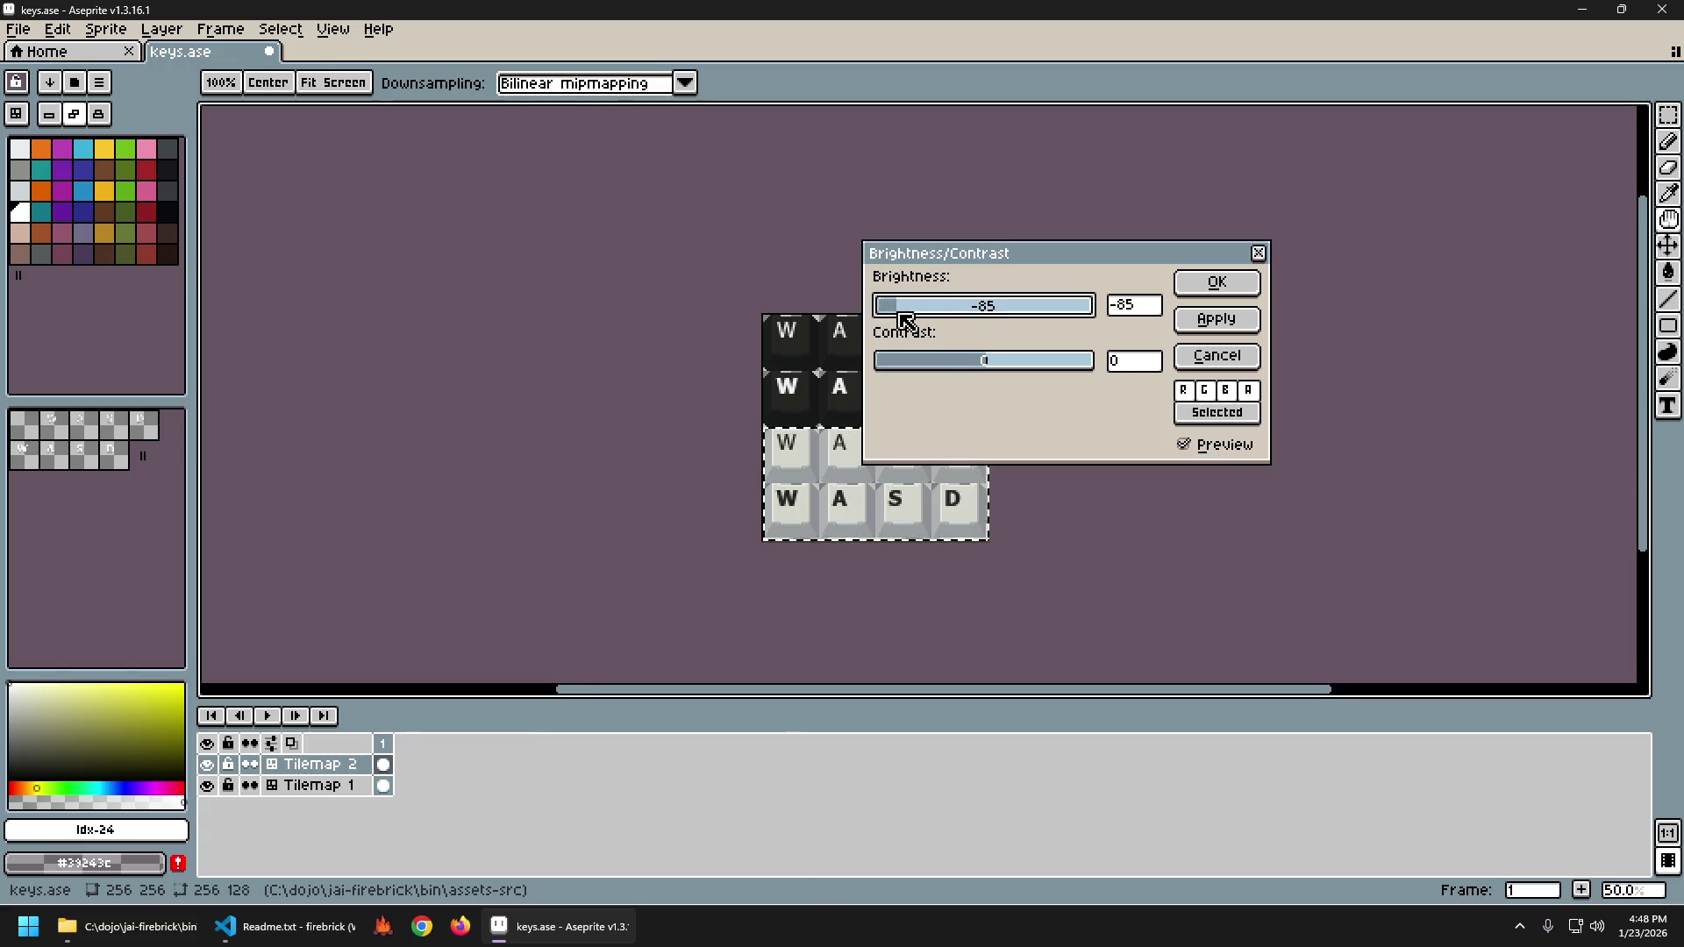
{"action": "mouse_move", "coordinate": [921, 319]}
{"action": "left_mouse_down"}
{"action": "mouse_move", "coordinate": [952, 328]}
{"action": "mouse_move", "coordinate": [918, 328]}
{"action": "left_mouse_up"}
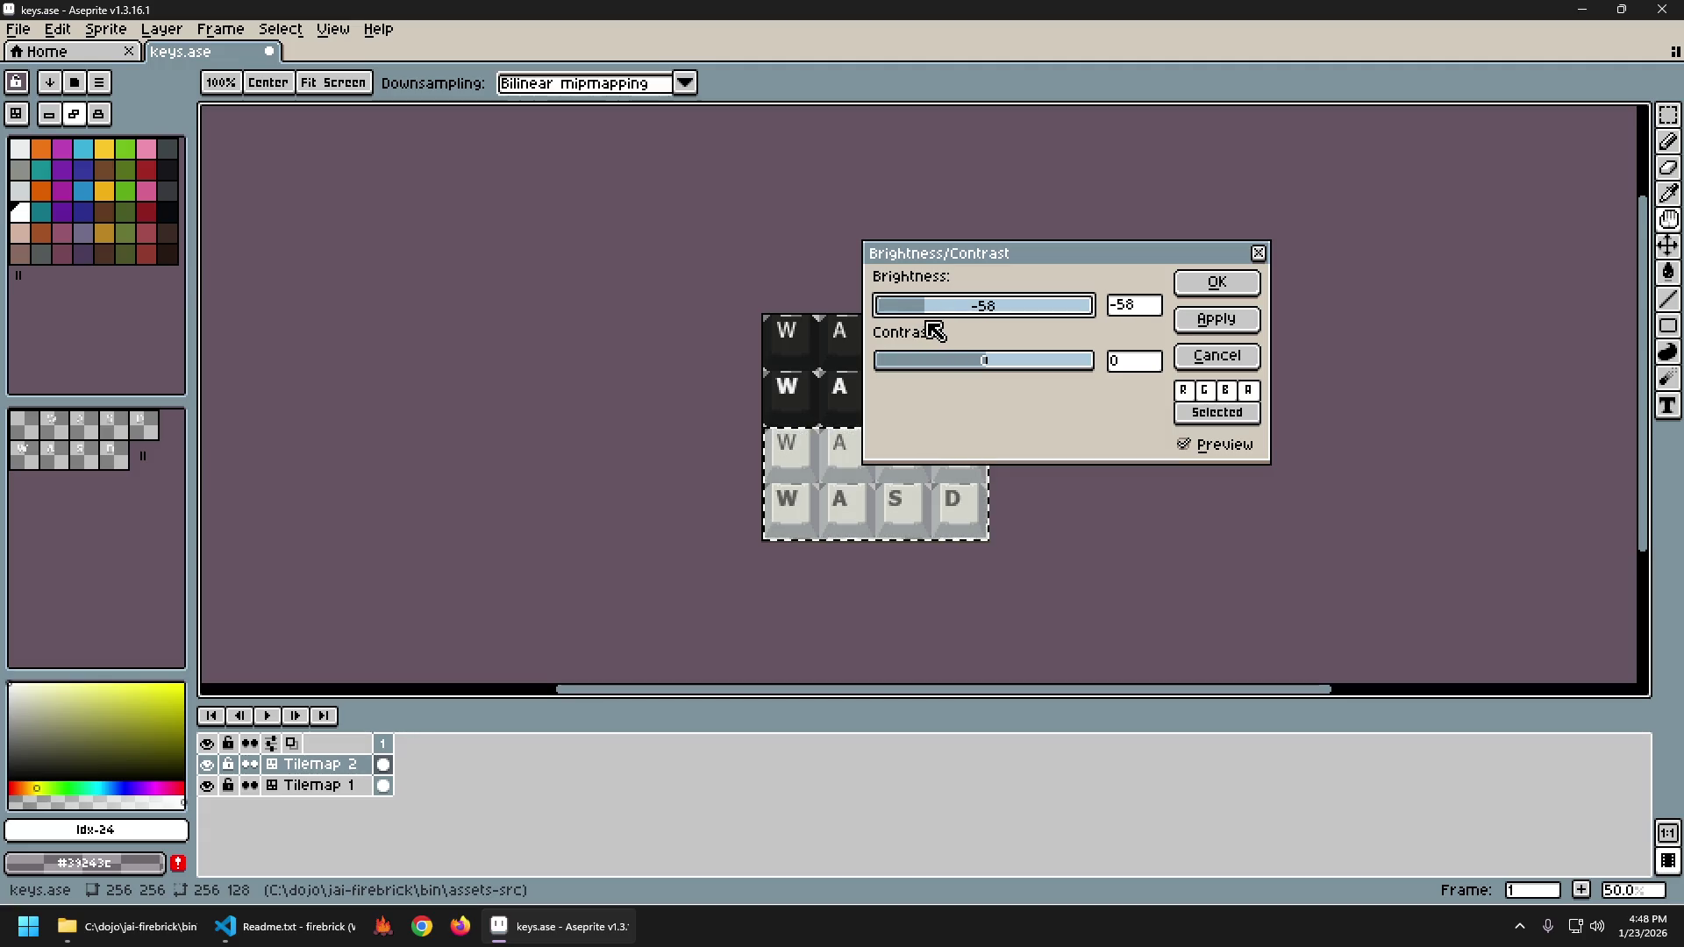
{"action": "left_click_drag", "start_coordinate": [937, 330], "coordinate": [849, 336]}
{"action": "left_click", "coordinate": [1217, 282]}
Commit the darkened letters onto the light keys and pan to view the key rows.
{"action": "left_click", "coordinate": [1090, 440]}
{"action": "scroll", "coordinate": [901, 477], "scroll_direction": "down", "scroll_amount": 1}
{"action": "scroll", "coordinate": [873, 499], "scroll_direction": "up", "scroll_amount": 1}
{"action": "scroll", "coordinate": [873, 499], "scroll_direction": "up", "scroll_amount": 2}
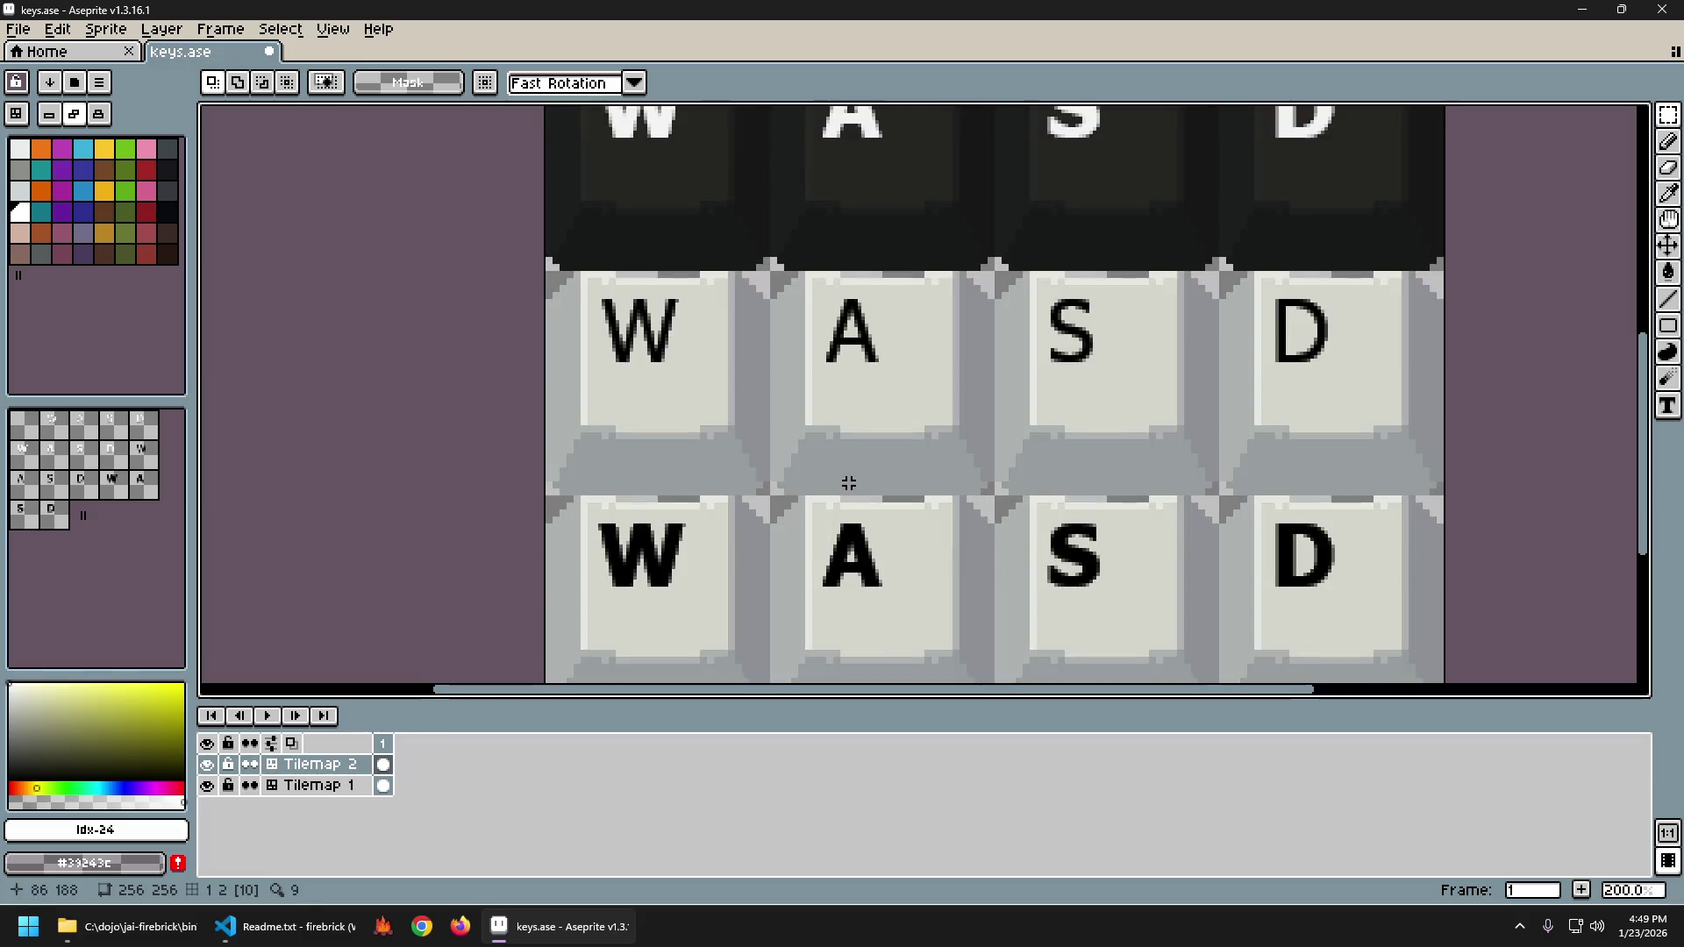
{"action": "left_click_drag", "start_coordinate": [937, 418], "coordinate": [888, 515]}
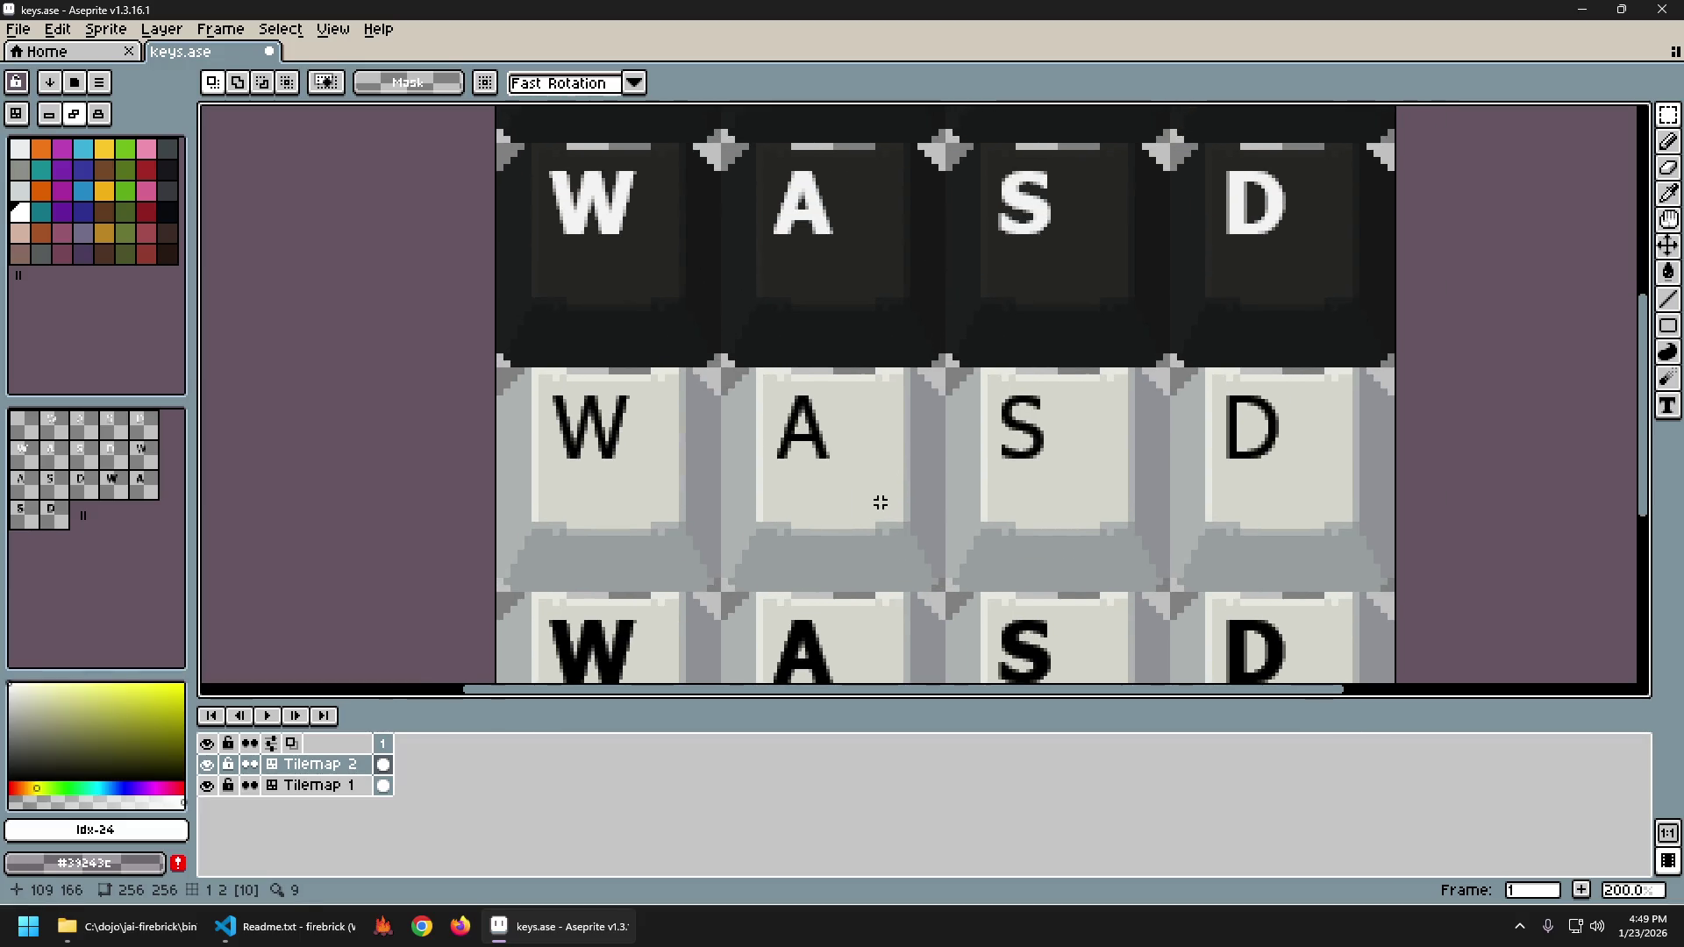
{"action": "scroll", "coordinate": [880, 502], "scroll_direction": "down", "scroll_amount": 3}
{"action": "scroll", "coordinate": [893, 488], "scroll_direction": "up", "scroll_amount": 1}
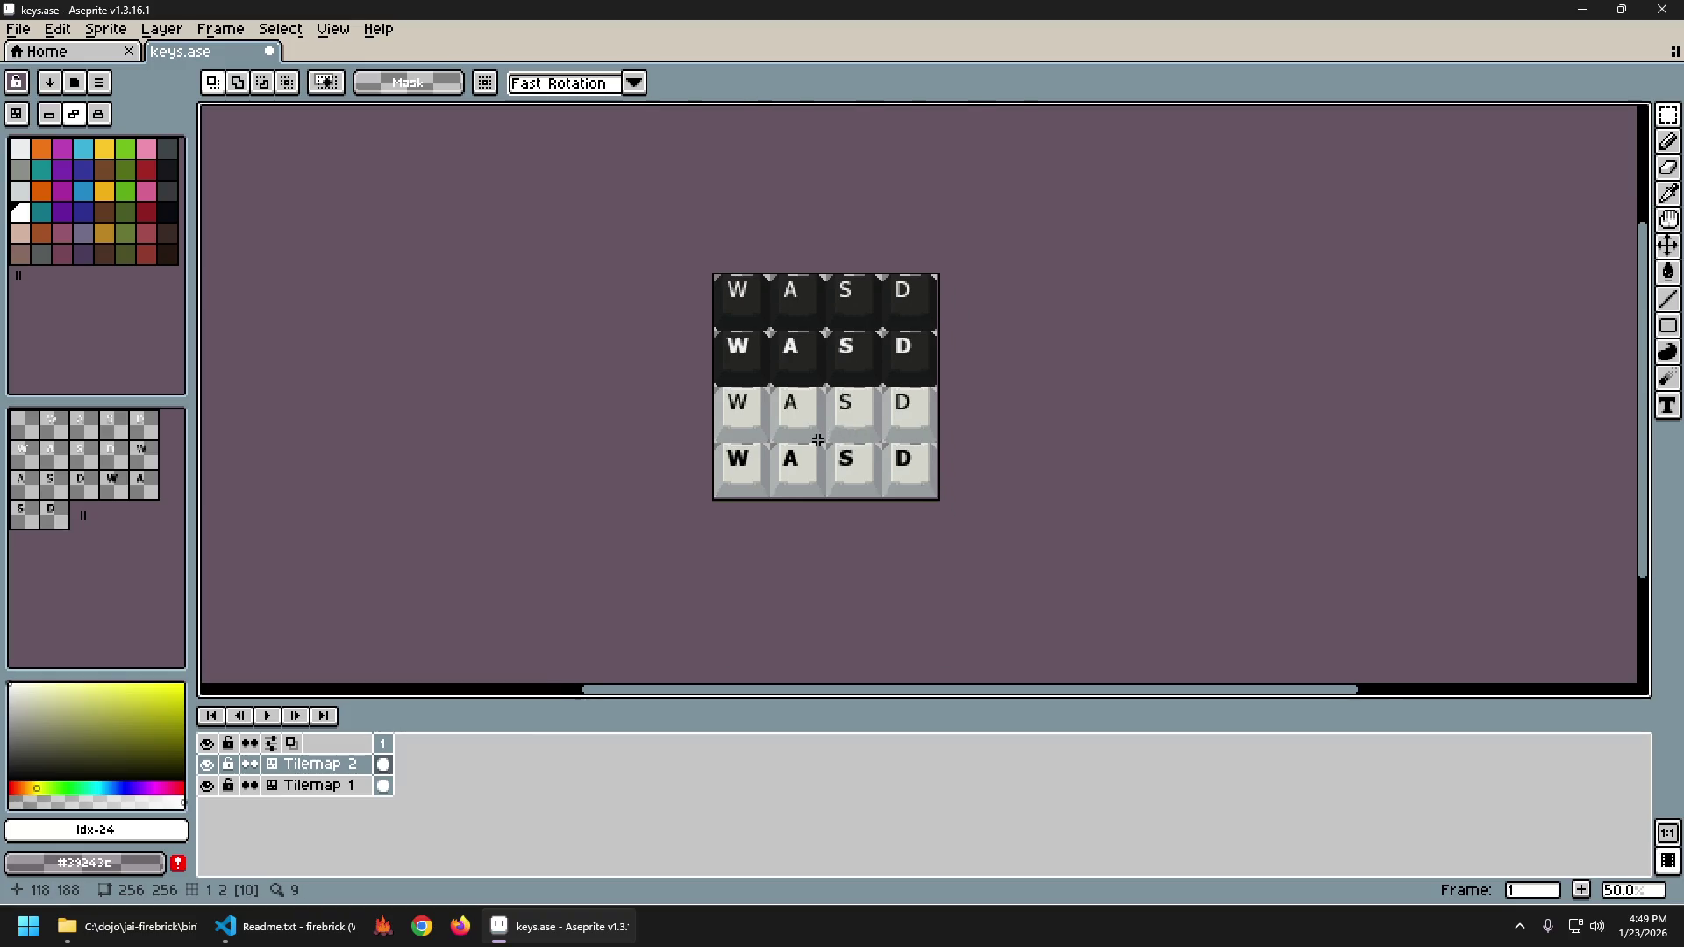
{"action": "scroll", "coordinate": [818, 440], "scroll_direction": "up", "scroll_amount": 1}
Write a black WASD text line over the bottom-left keys and commit it.
{"action": "key", "text": "t"}
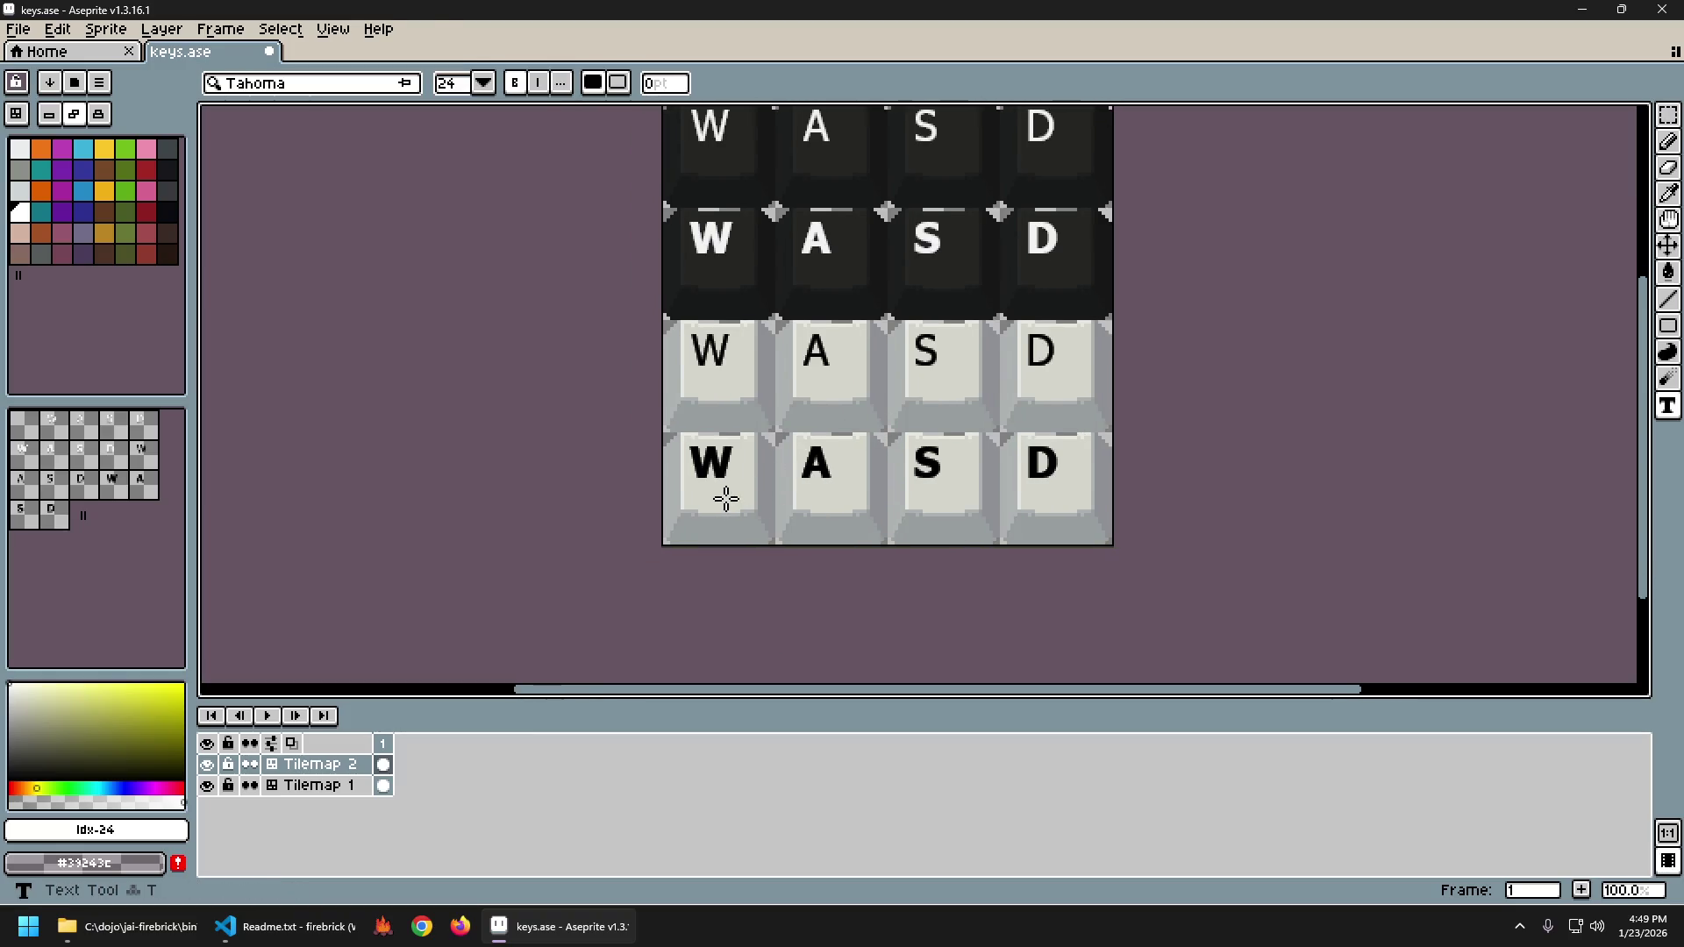
{"action": "left_click", "coordinate": [11, 775]}
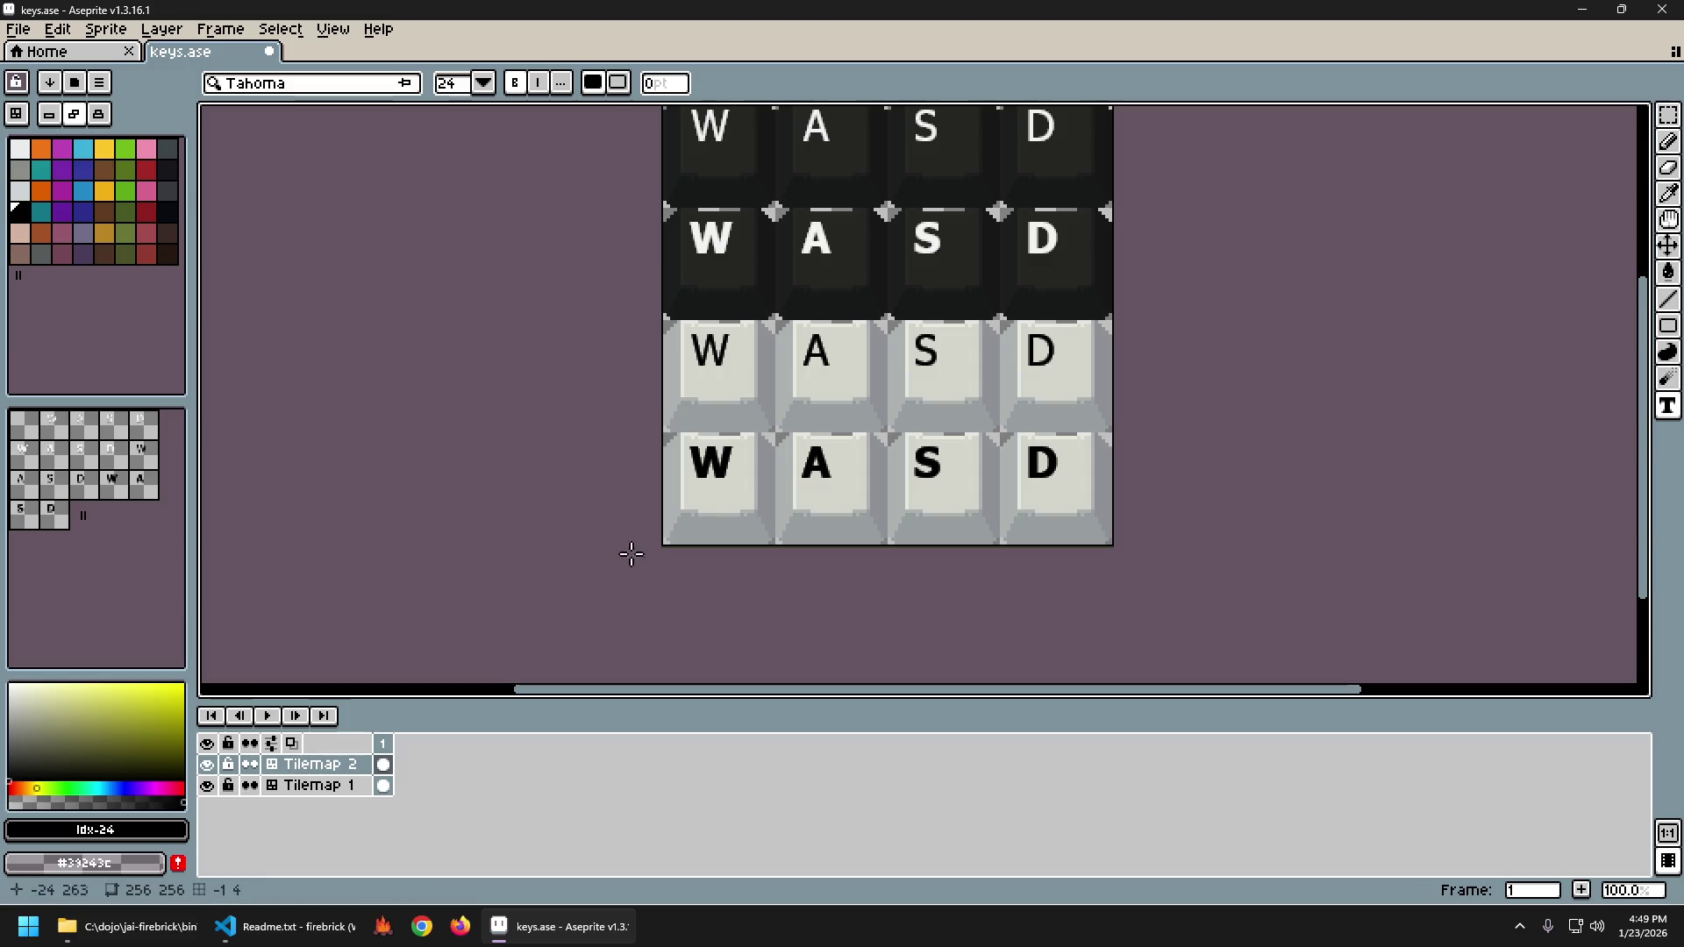
{"action": "left_click_drag", "start_coordinate": [716, 491], "coordinate": [884, 532]}
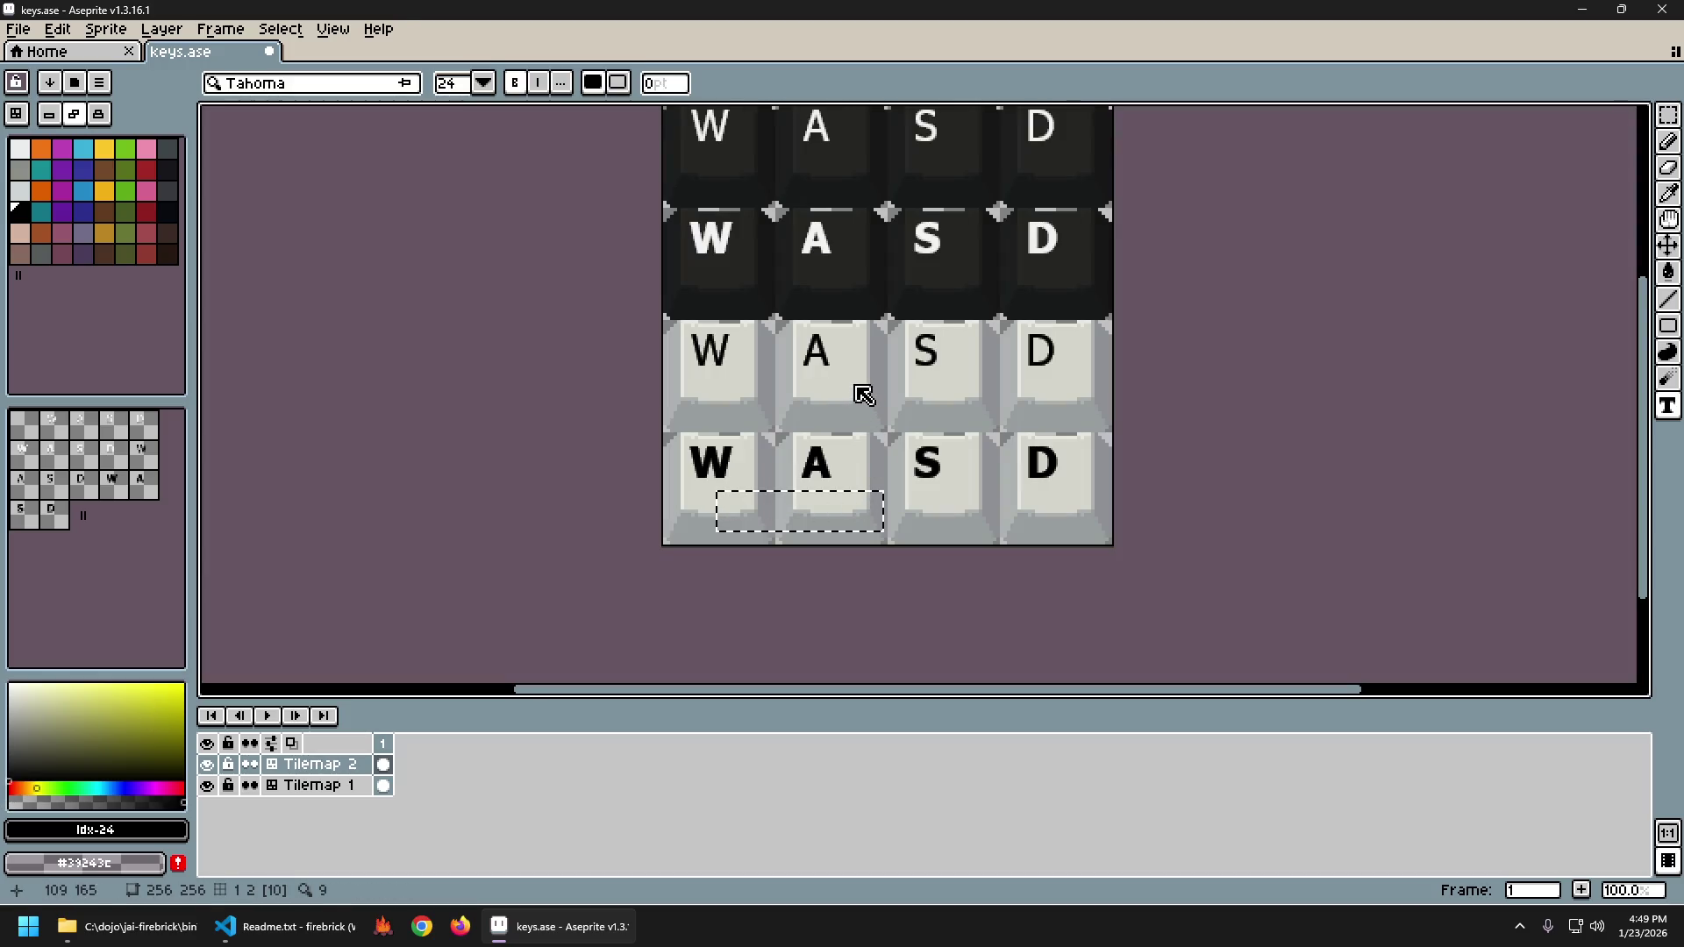
{"action": "type", "text": "WASD"}
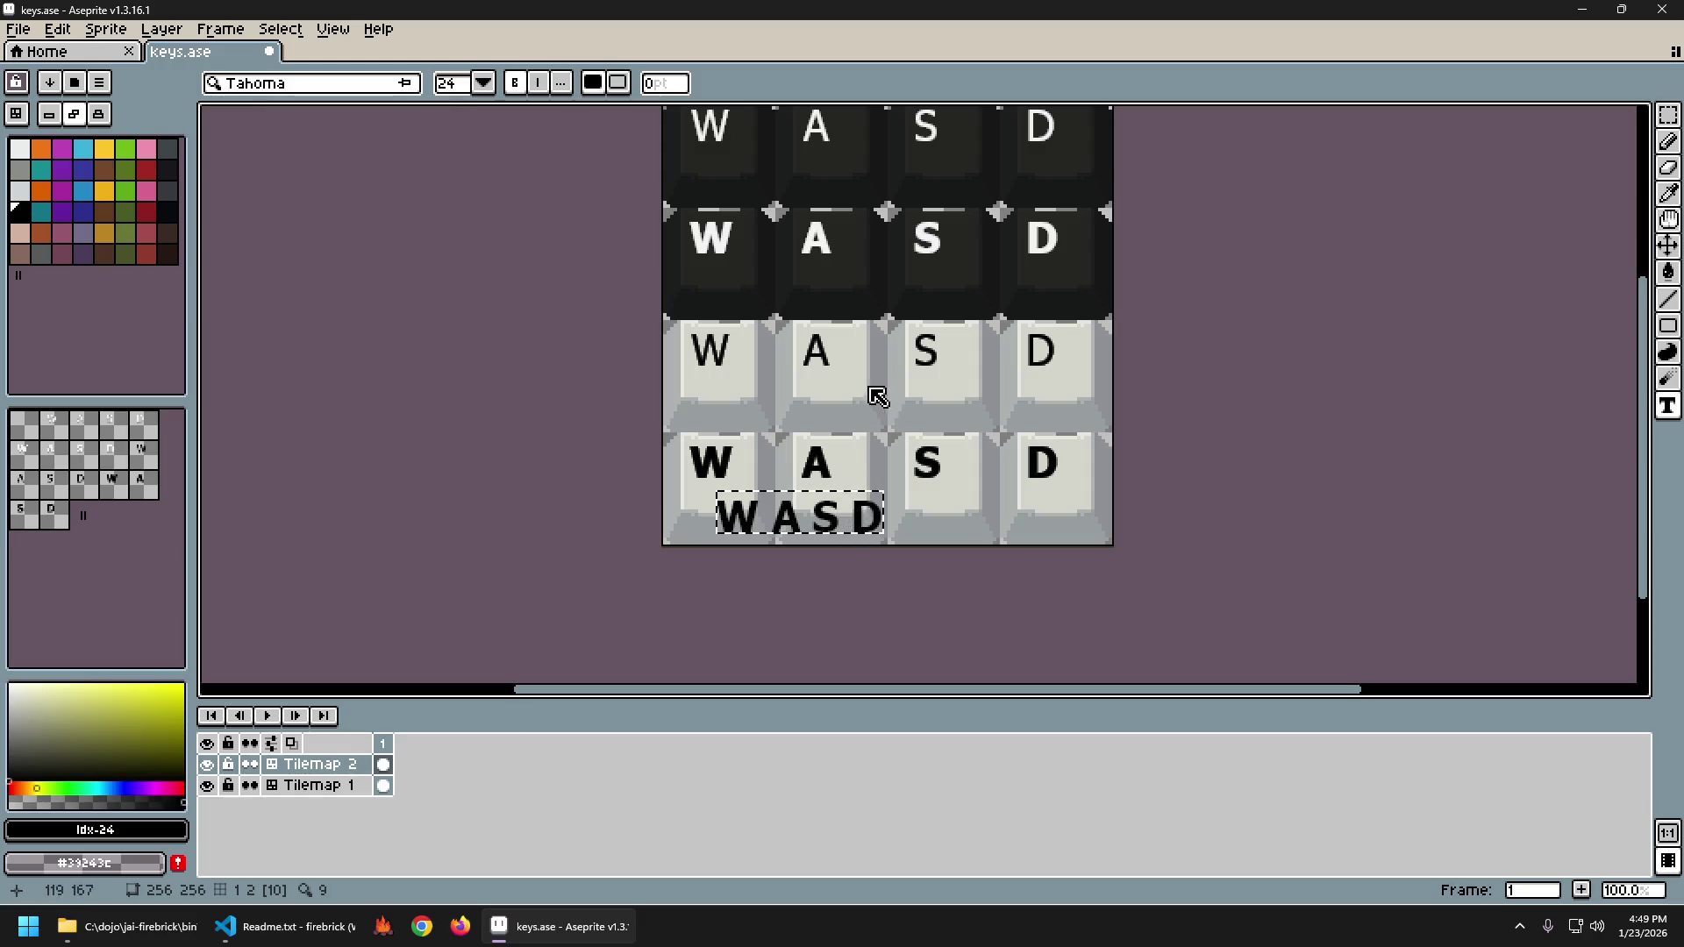
{"action": "left_click", "coordinate": [895, 474]}
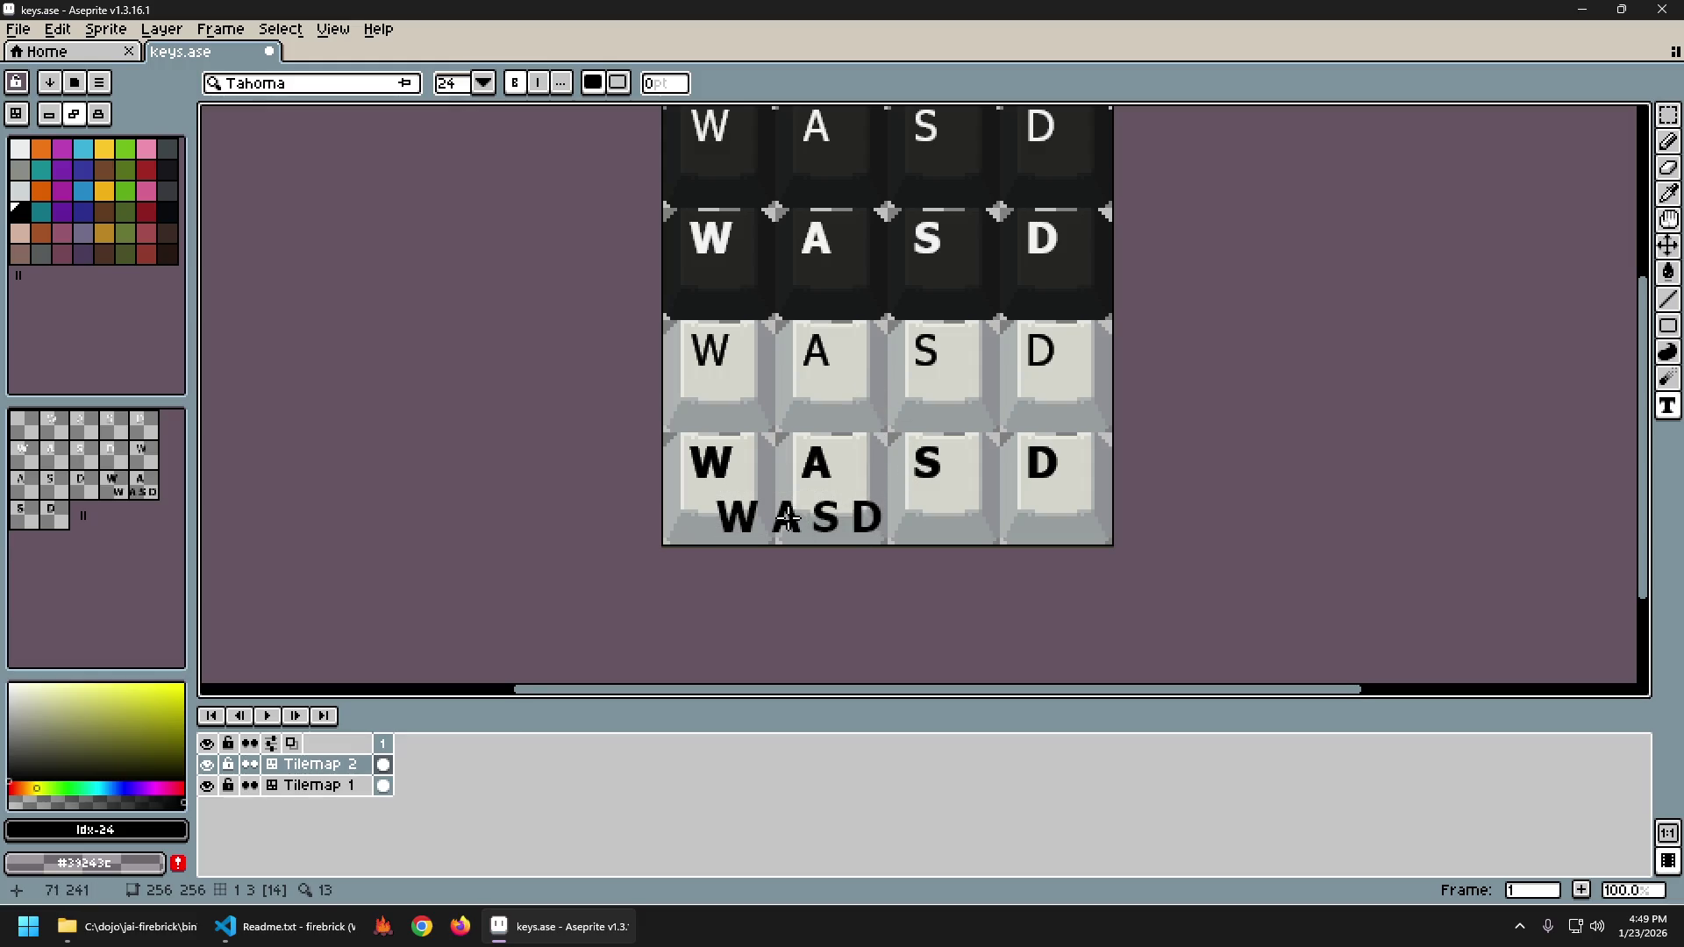
Move the WASD text onto the bottom light key row, then select the old bold letters.
{"action": "scroll", "coordinate": [717, 487], "scroll_direction": "up", "scroll_amount": 2}
{"action": "key", "text": "m"}
{"action": "left_click_drag", "start_coordinate": [632, 444], "coordinate": [1157, 597]}
{"action": "mouse_move", "coordinate": [1064, 531]}
{"action": "left_mouse_down"}
{"action": "mouse_move", "coordinate": [985, 376]}
{"action": "mouse_move", "coordinate": [1034, 500]}
{"action": "mouse_move", "coordinate": [1072, 509]}
{"action": "left_mouse_up"}
{"action": "scroll", "coordinate": [1159, 482], "scroll_direction": "down", "scroll_amount": 2}
{"action": "scroll", "coordinate": [1189, 500], "scroll_direction": "up", "scroll_amount": 1}
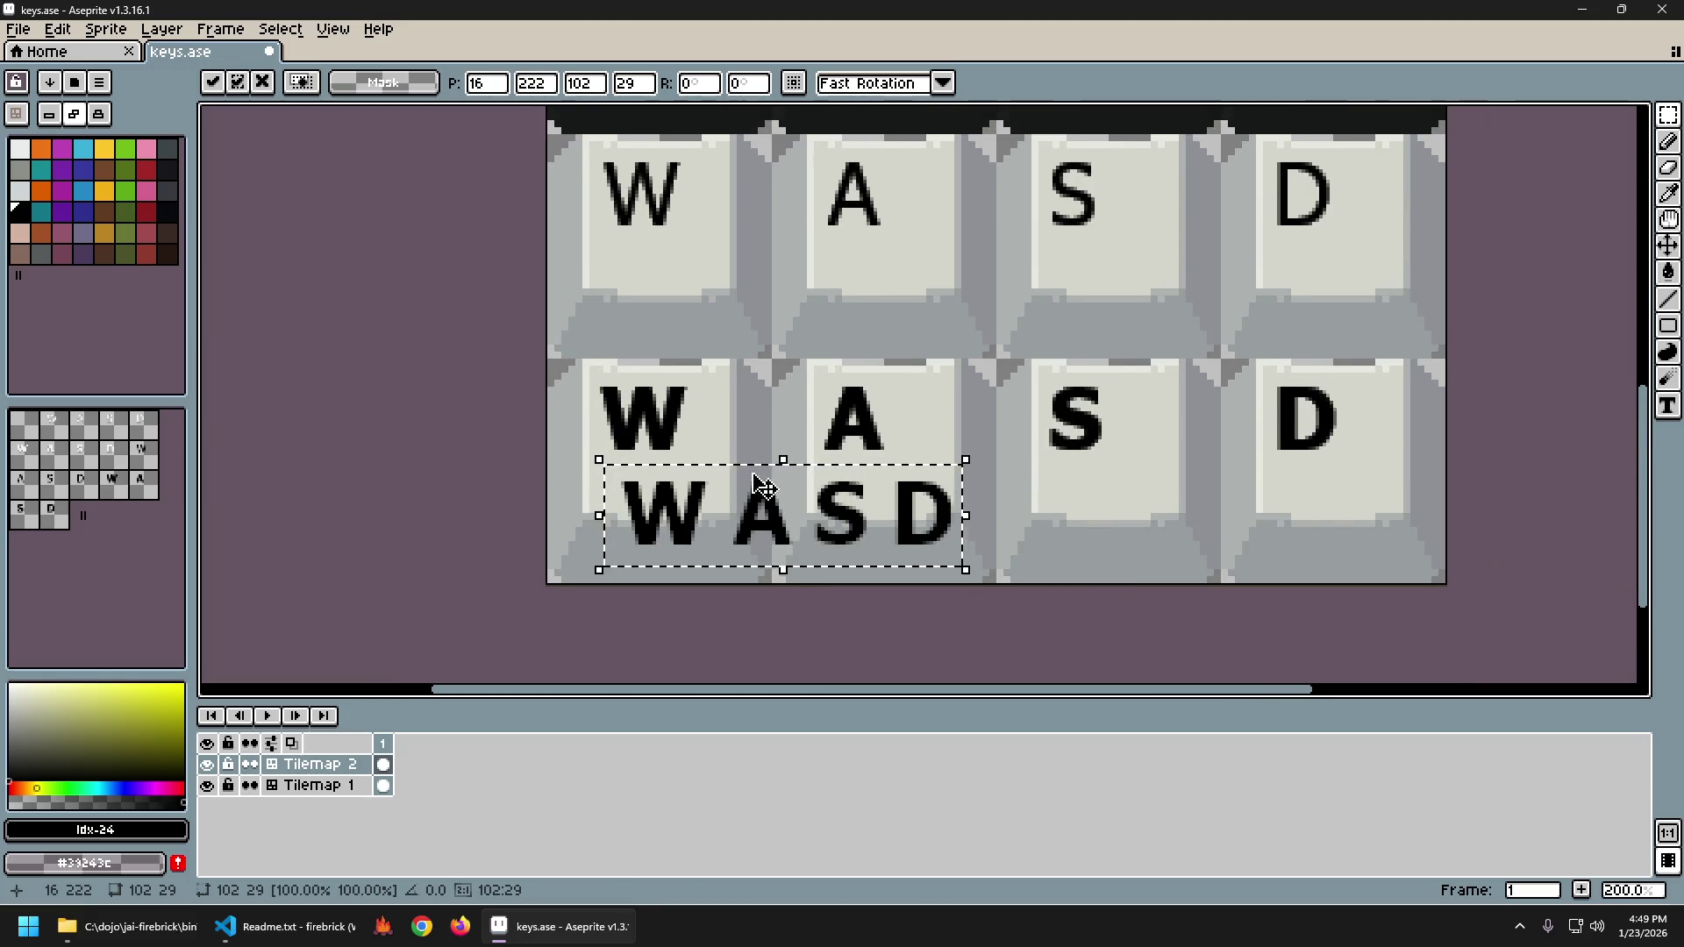
{"action": "mouse_move", "coordinate": [715, 523]}
{"action": "left_mouse_down"}
{"action": "mouse_move", "coordinate": [701, 423]}
{"action": "mouse_move", "coordinate": [719, 508]}
{"action": "left_mouse_up"}
{"action": "left_click", "coordinate": [710, 375]}
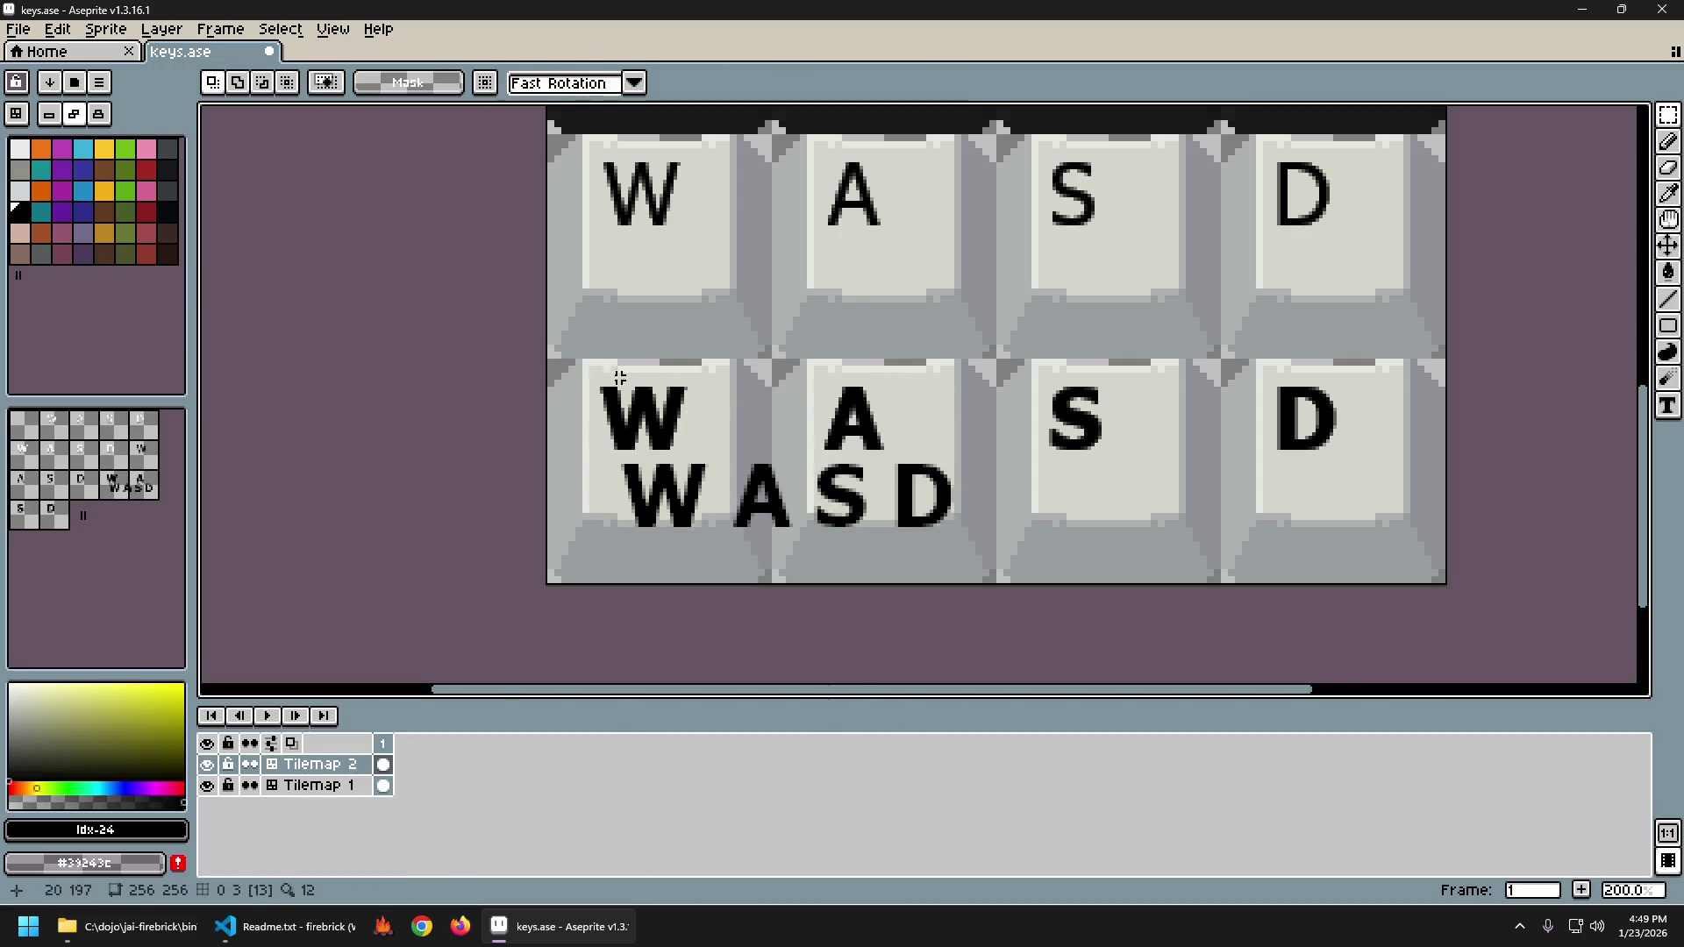
{"action": "left_click_drag", "start_coordinate": [601, 373], "coordinate": [1370, 458]}
Erase the old bold letters and place the W centred in the first bottom key.
{"action": "key", "text": "Delete"}
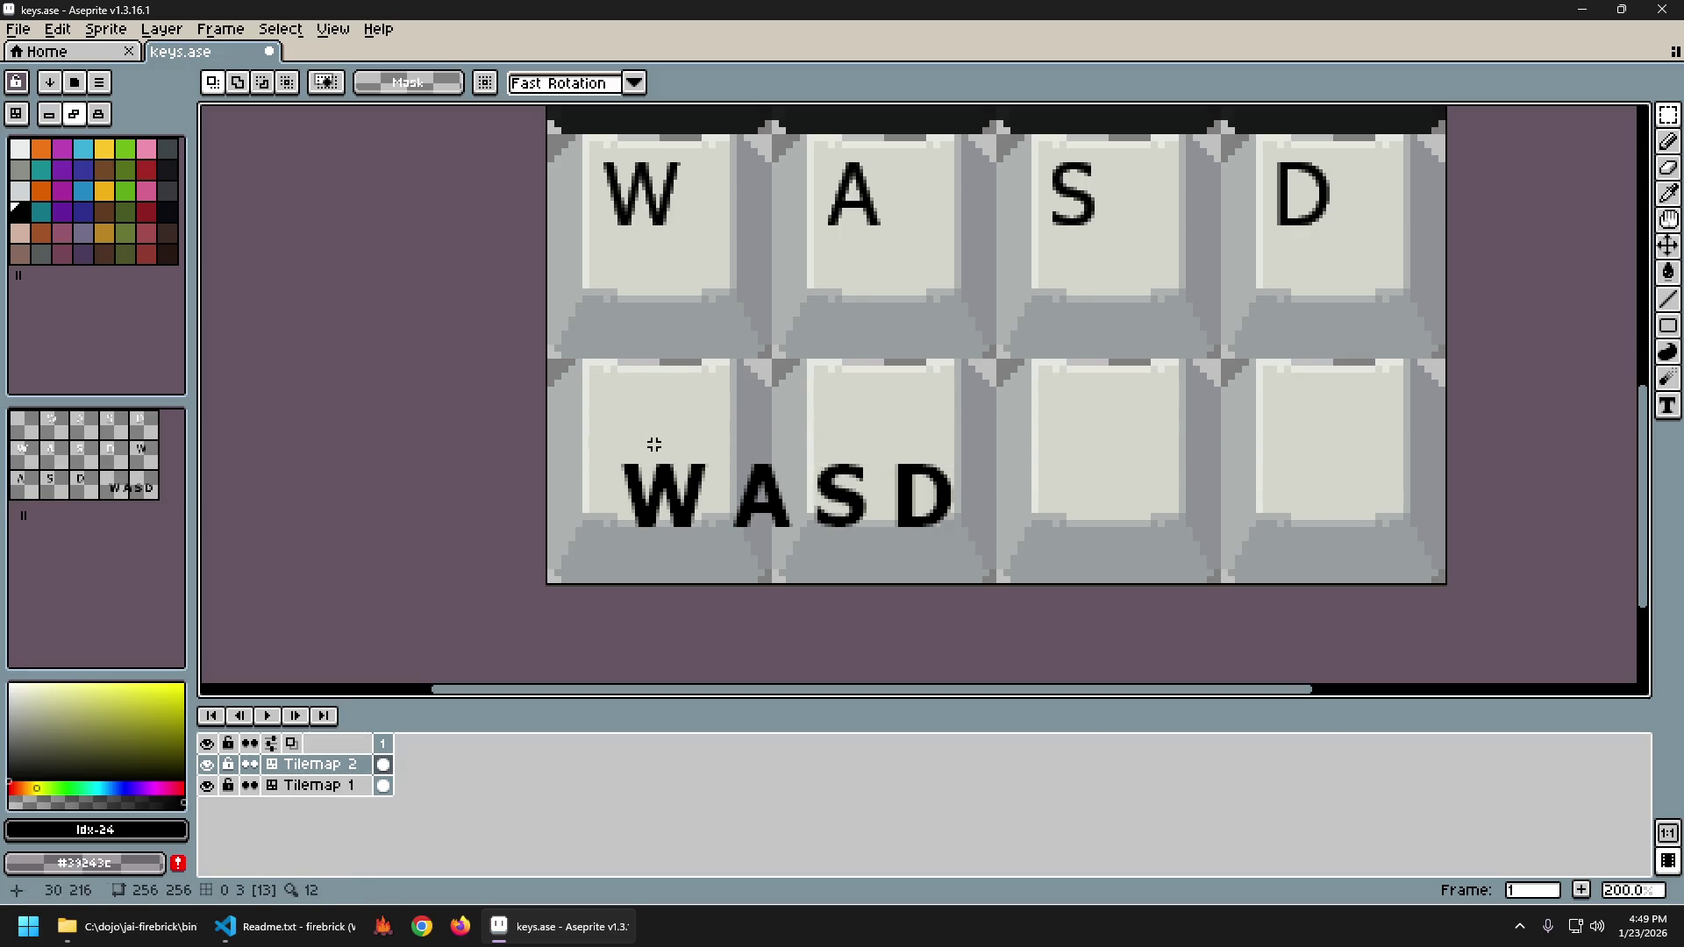
{"action": "mouse_move", "coordinate": [609, 436]}
{"action": "left_mouse_down"}
{"action": "mouse_move", "coordinate": [723, 549]}
{"action": "mouse_move", "coordinate": [670, 441]}
{"action": "left_mouse_up"}
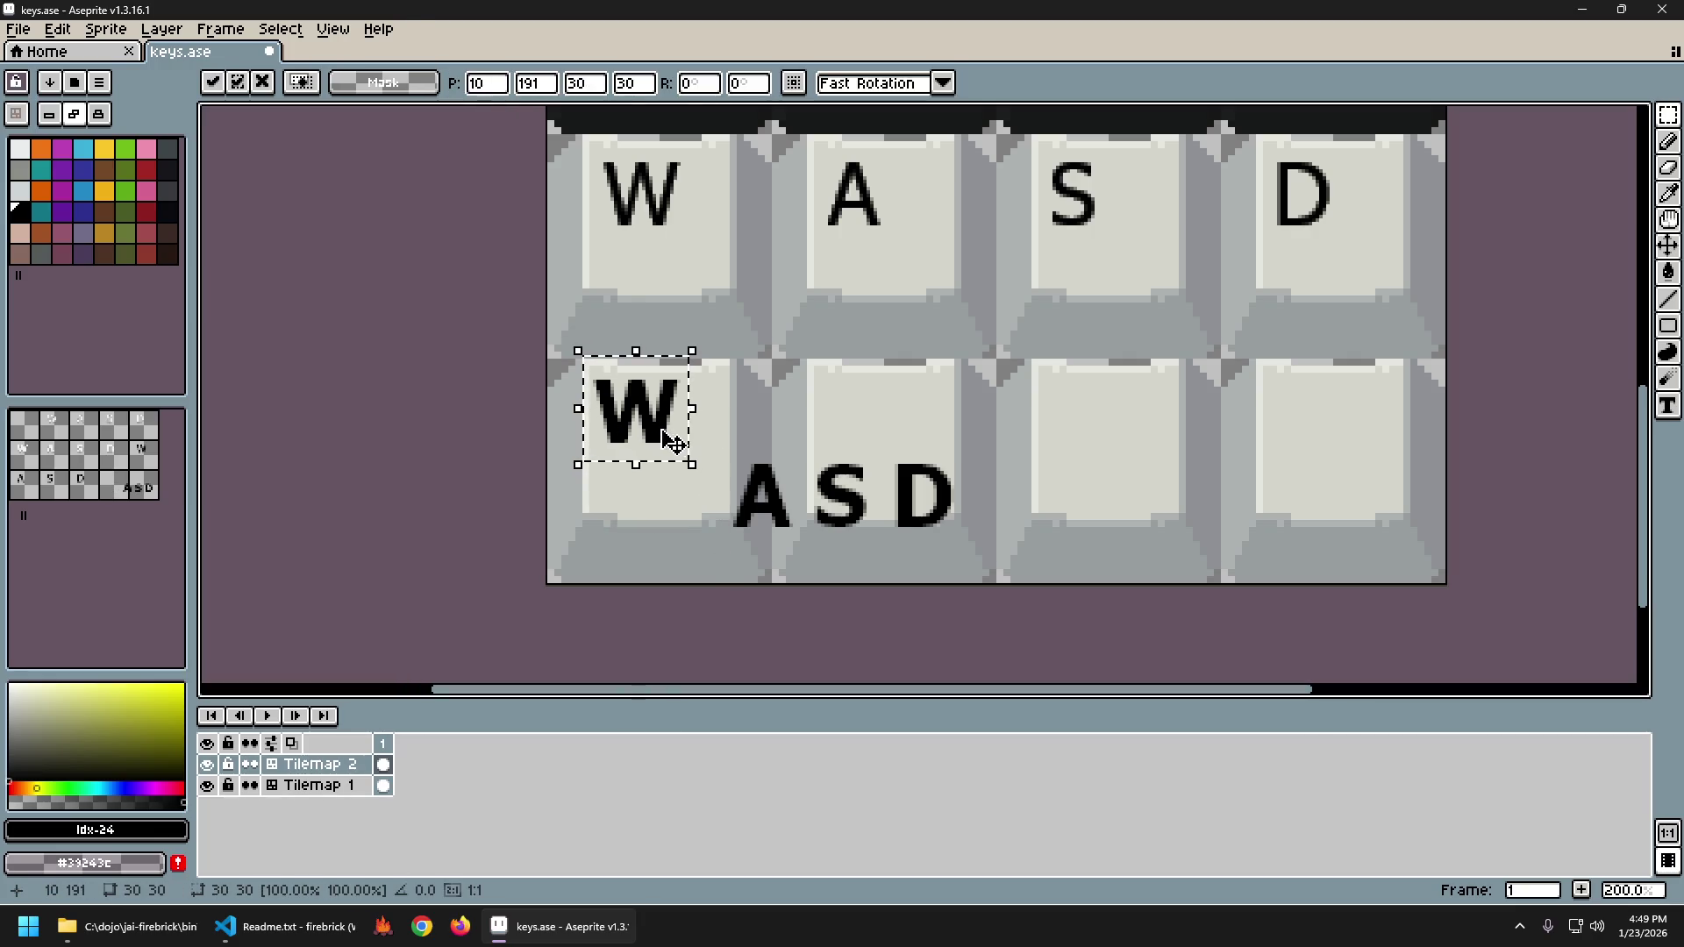
{"action": "key", "text": "Right"}
{"action": "key", "text": "Down"}
{"action": "key", "text": "Down"}
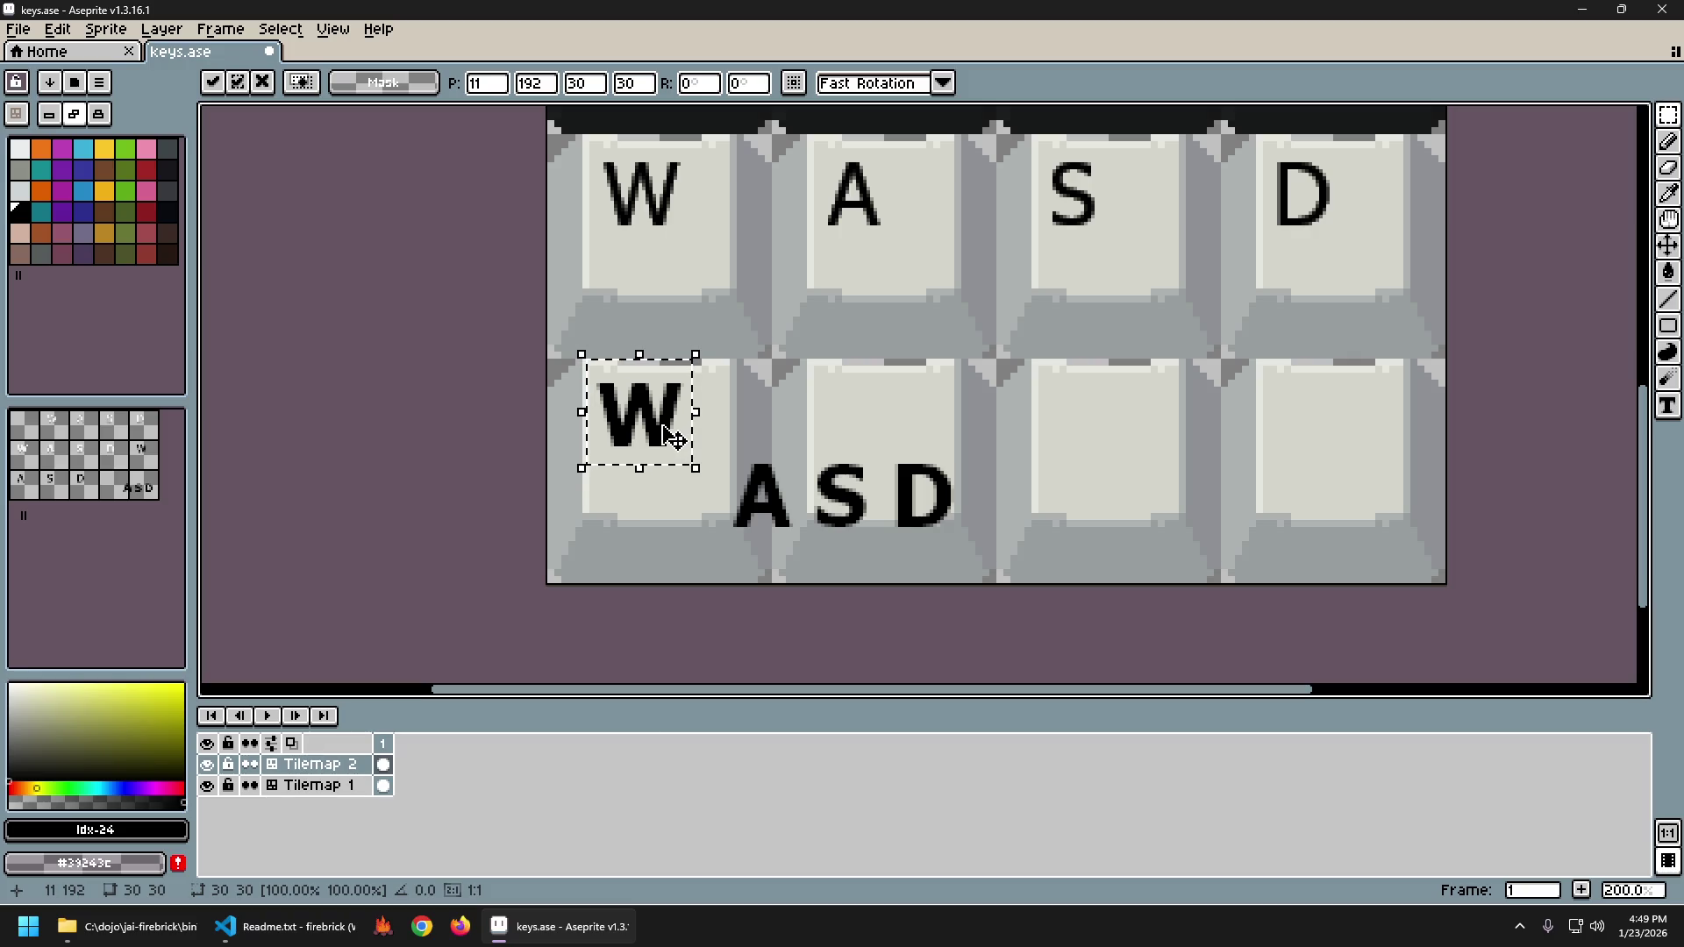
{"action": "key", "text": "Return"}
{"action": "key", "text": "ctrl+z"}
{"action": "key", "text": "ctrl+z"}
{"action": "key", "text": "ctrl+z"}
{"action": "key", "text": "ctrl+z"}
{"action": "key", "text": "ctrl+y"}
{"action": "key", "text": "ctrl+y"}
{"action": "key", "text": "ctrl+y"}
{"action": "key", "text": "ctrl+z"}
{"action": "key", "text": "ctrl+z"}
{"action": "key", "text": "ctrl+z"}
{"action": "key", "text": "ctrl+y"}
{"action": "key", "text": "ctrl+y"}
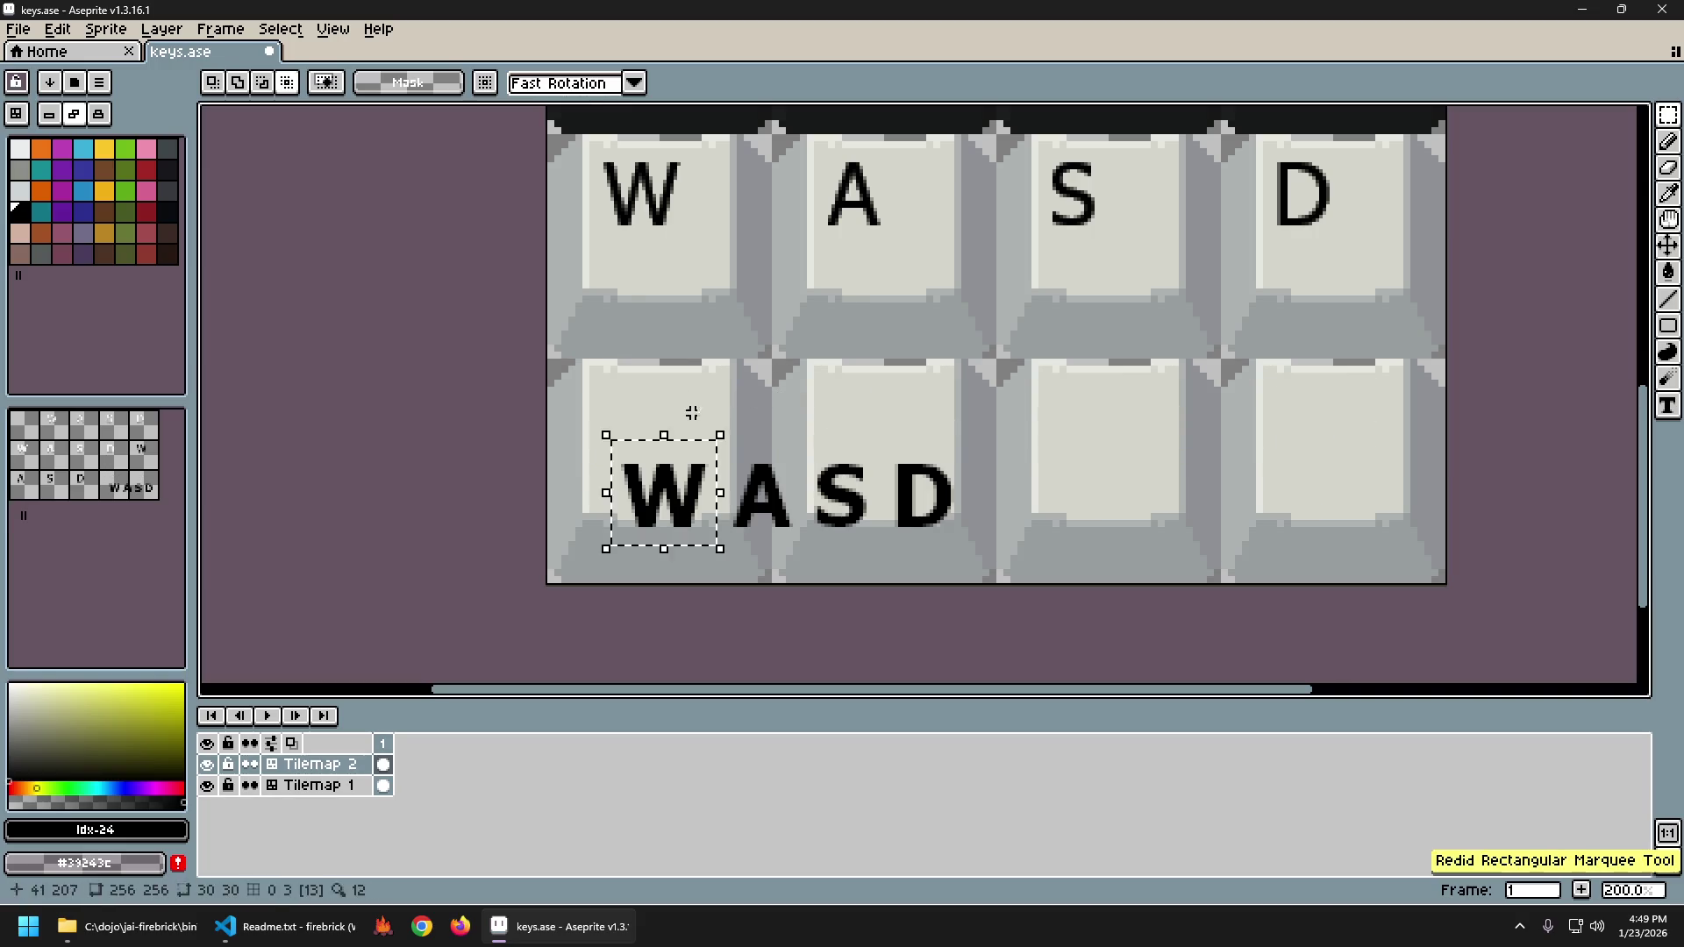
{"action": "key", "text": "ctrl+y"}
{"action": "left_click", "coordinate": [721, 421]}
Move A, S and D up into the bottom-row keys, centring D in the fourth key.
{"action": "left_click_drag", "start_coordinate": [718, 442], "coordinate": [992, 542]}
{"action": "left_click_drag", "start_coordinate": [886, 509], "coordinate": [978, 428]}
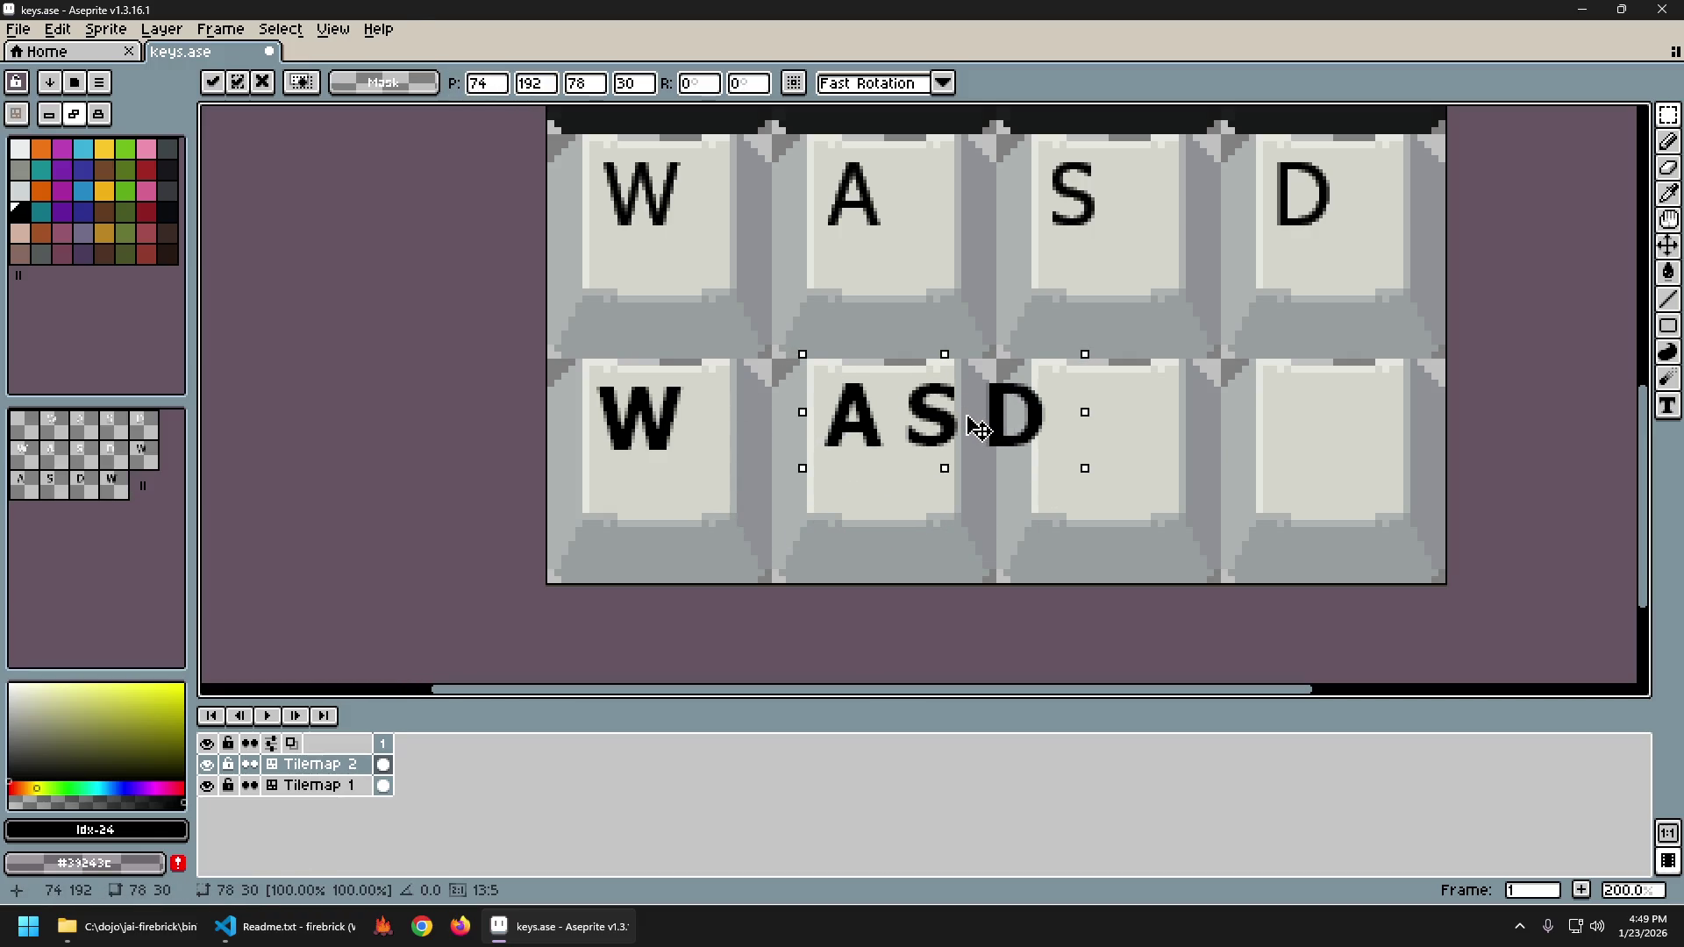
{"action": "key", "text": "Return"}
{"action": "mouse_move", "coordinate": [892, 367]}
{"action": "left_mouse_down"}
{"action": "mouse_move", "coordinate": [1064, 454]}
{"action": "mouse_move", "coordinate": [1173, 439]}
{"action": "mouse_move", "coordinate": [1120, 421]}
{"action": "mouse_move", "coordinate": [1157, 422]}
{"action": "left_mouse_up"}
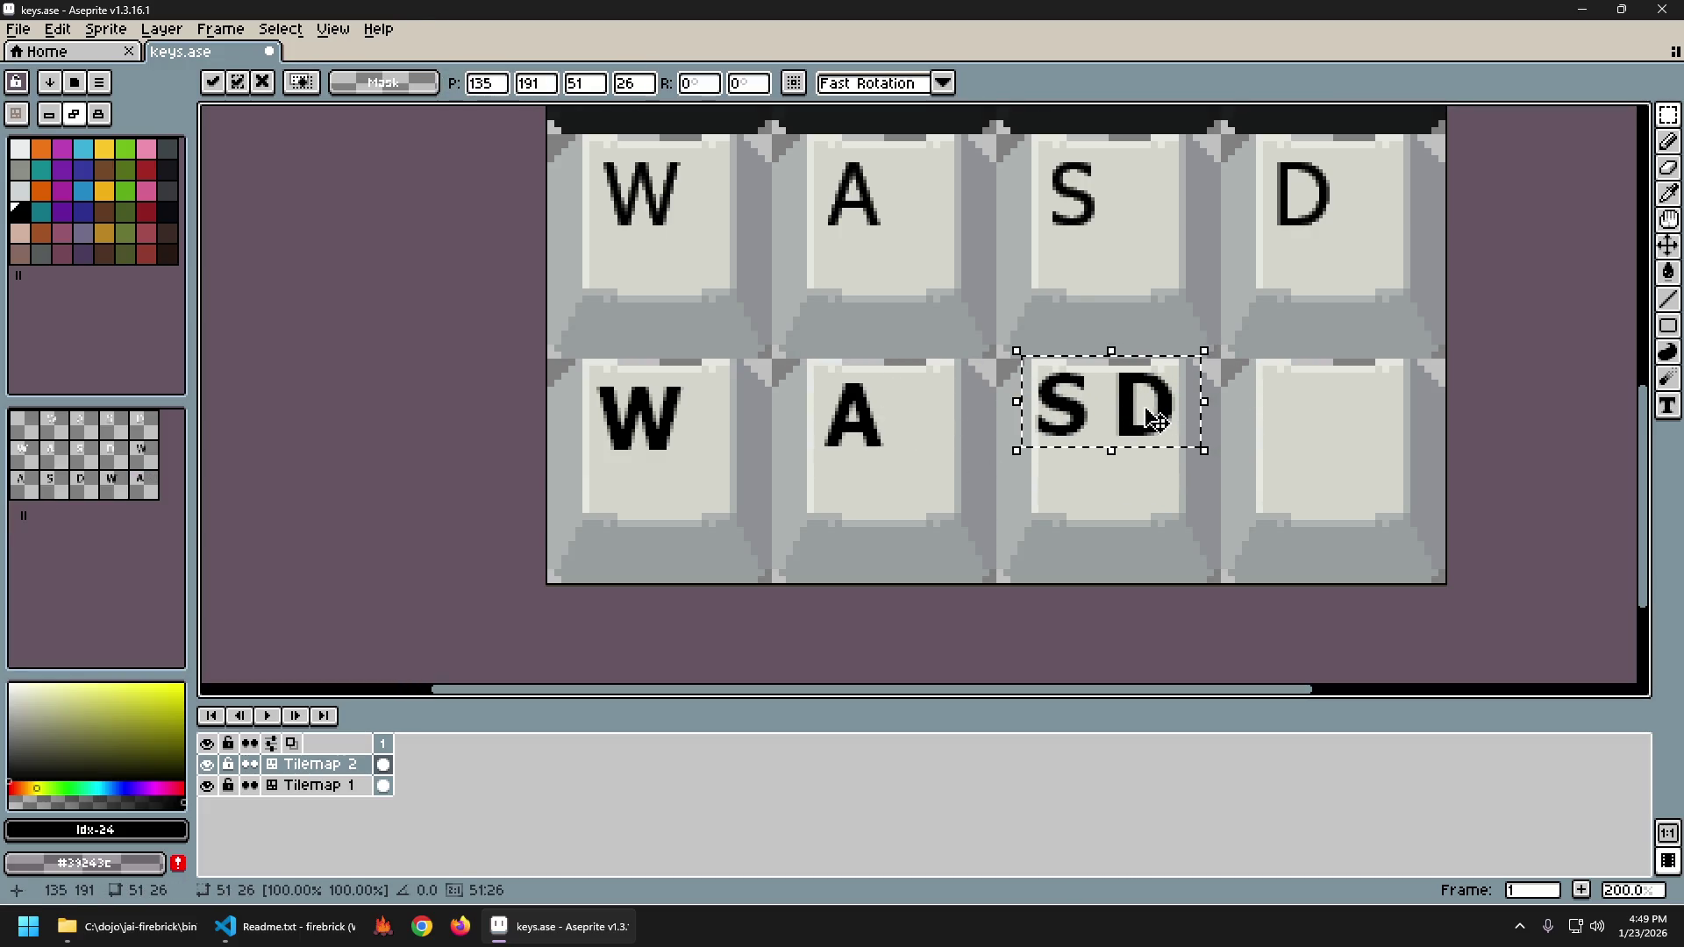
{"action": "key", "text": "Right"}
{"action": "key", "text": "Right"}
{"action": "key", "text": "Right"}
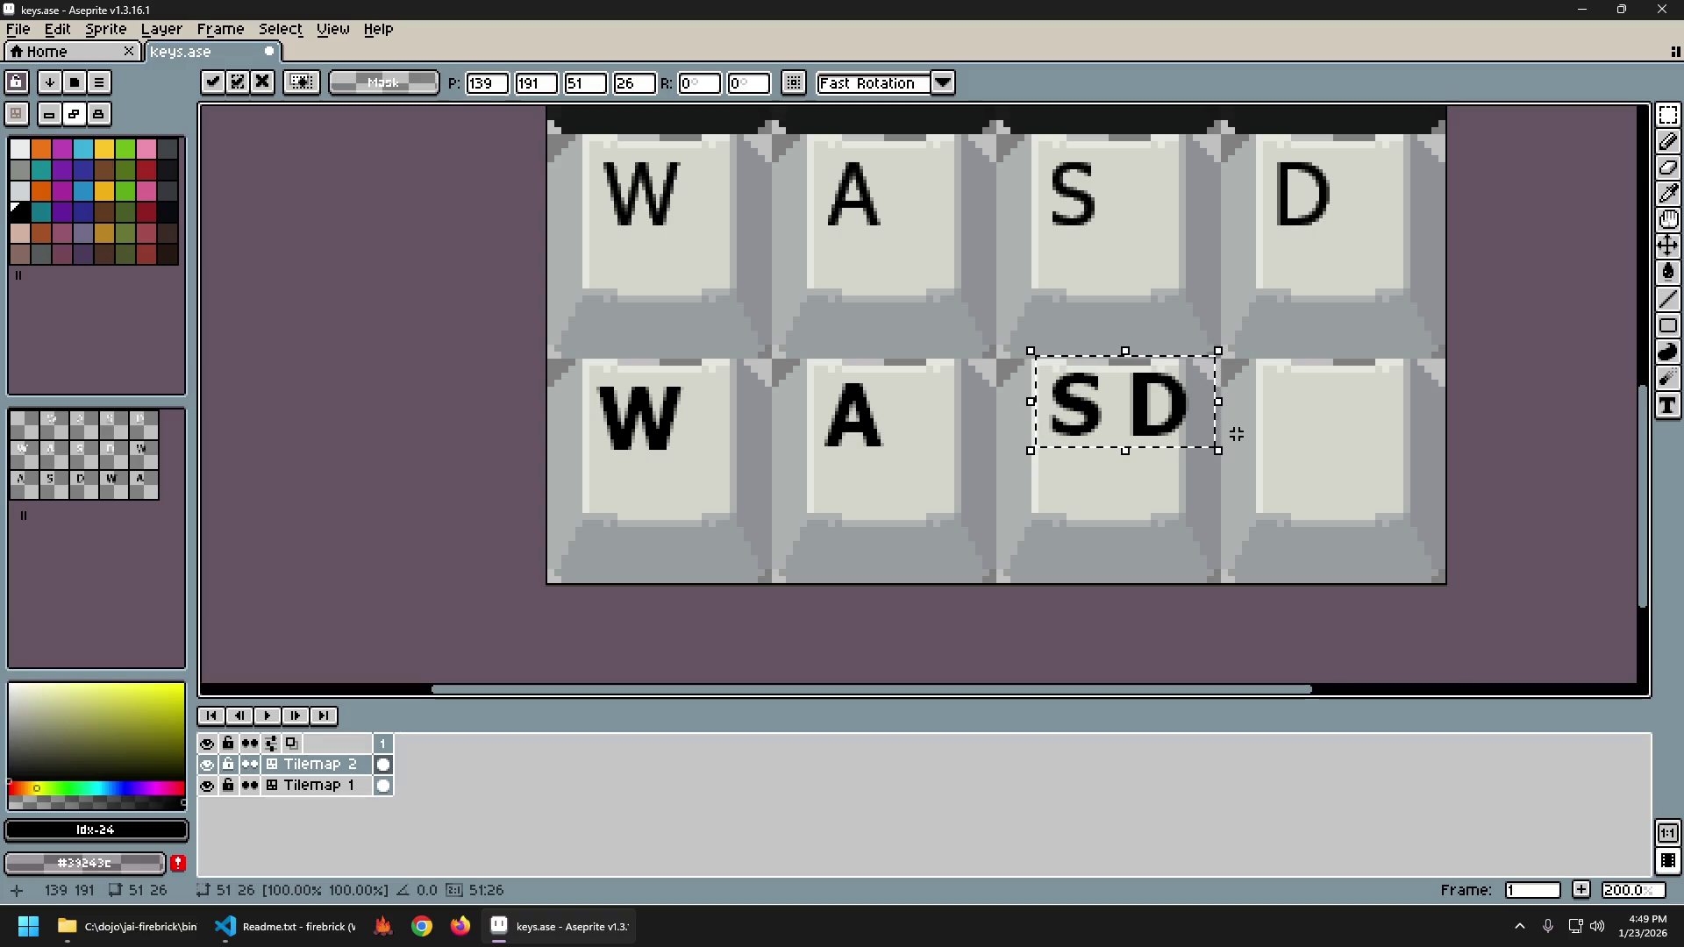
{"action": "key", "text": "Return"}
{"action": "mouse_move", "coordinate": [1111, 350]}
{"action": "left_mouse_down"}
{"action": "mouse_move", "coordinate": [1210, 454]}
{"action": "mouse_move", "coordinate": [1316, 425]}
{"action": "left_mouse_up"}
{"action": "key", "text": "Left"}
{"action": "key", "text": "Right"}
{"action": "key", "text": "Right"}
{"action": "key", "text": "Right"}
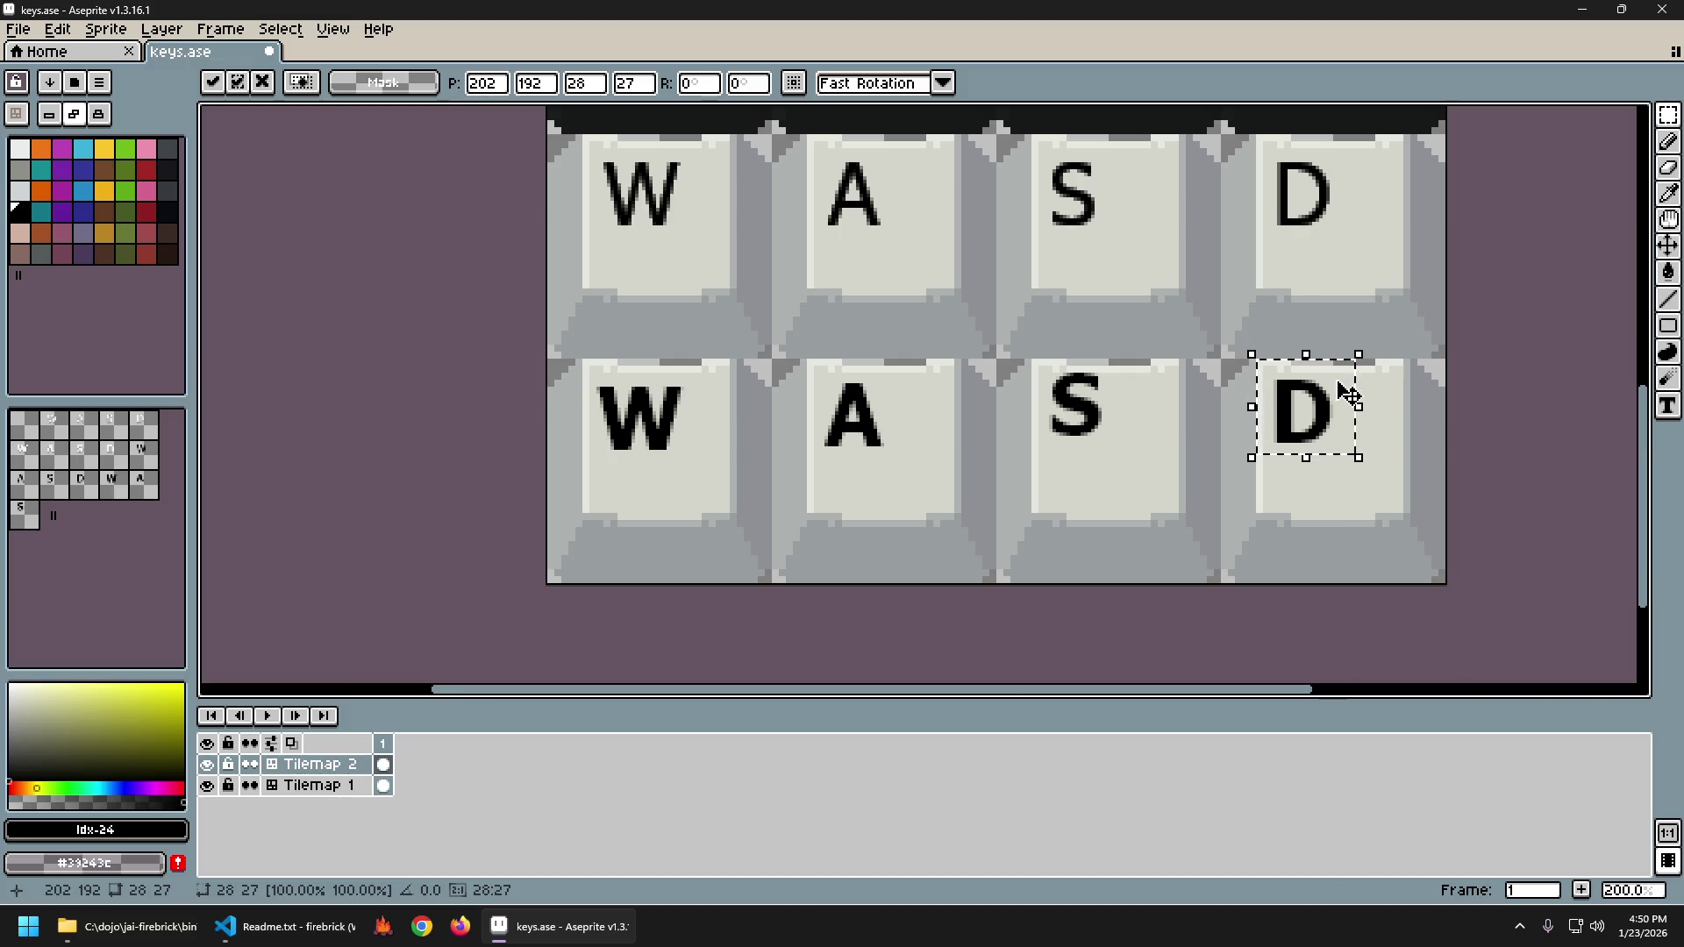
{"action": "key", "text": "Return"}
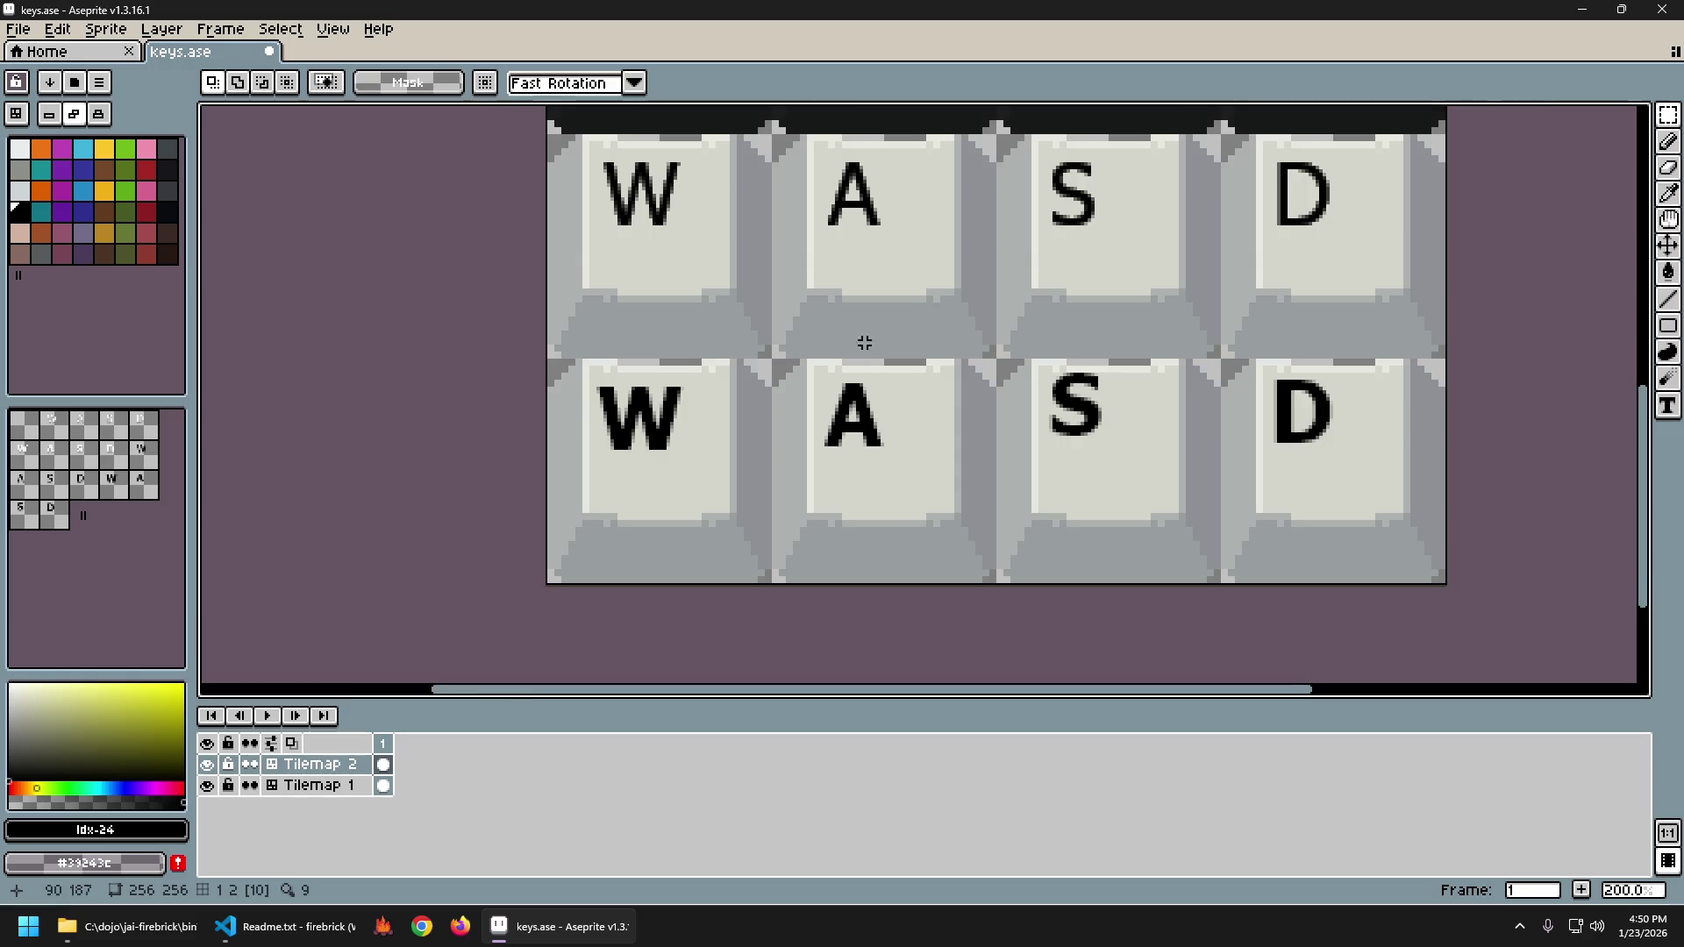
Check the W's placement and draw a temporary guide line under W A S D, then remove it.
{"action": "scroll", "coordinate": [865, 342], "scroll_direction": "up", "scroll_amount": 3}
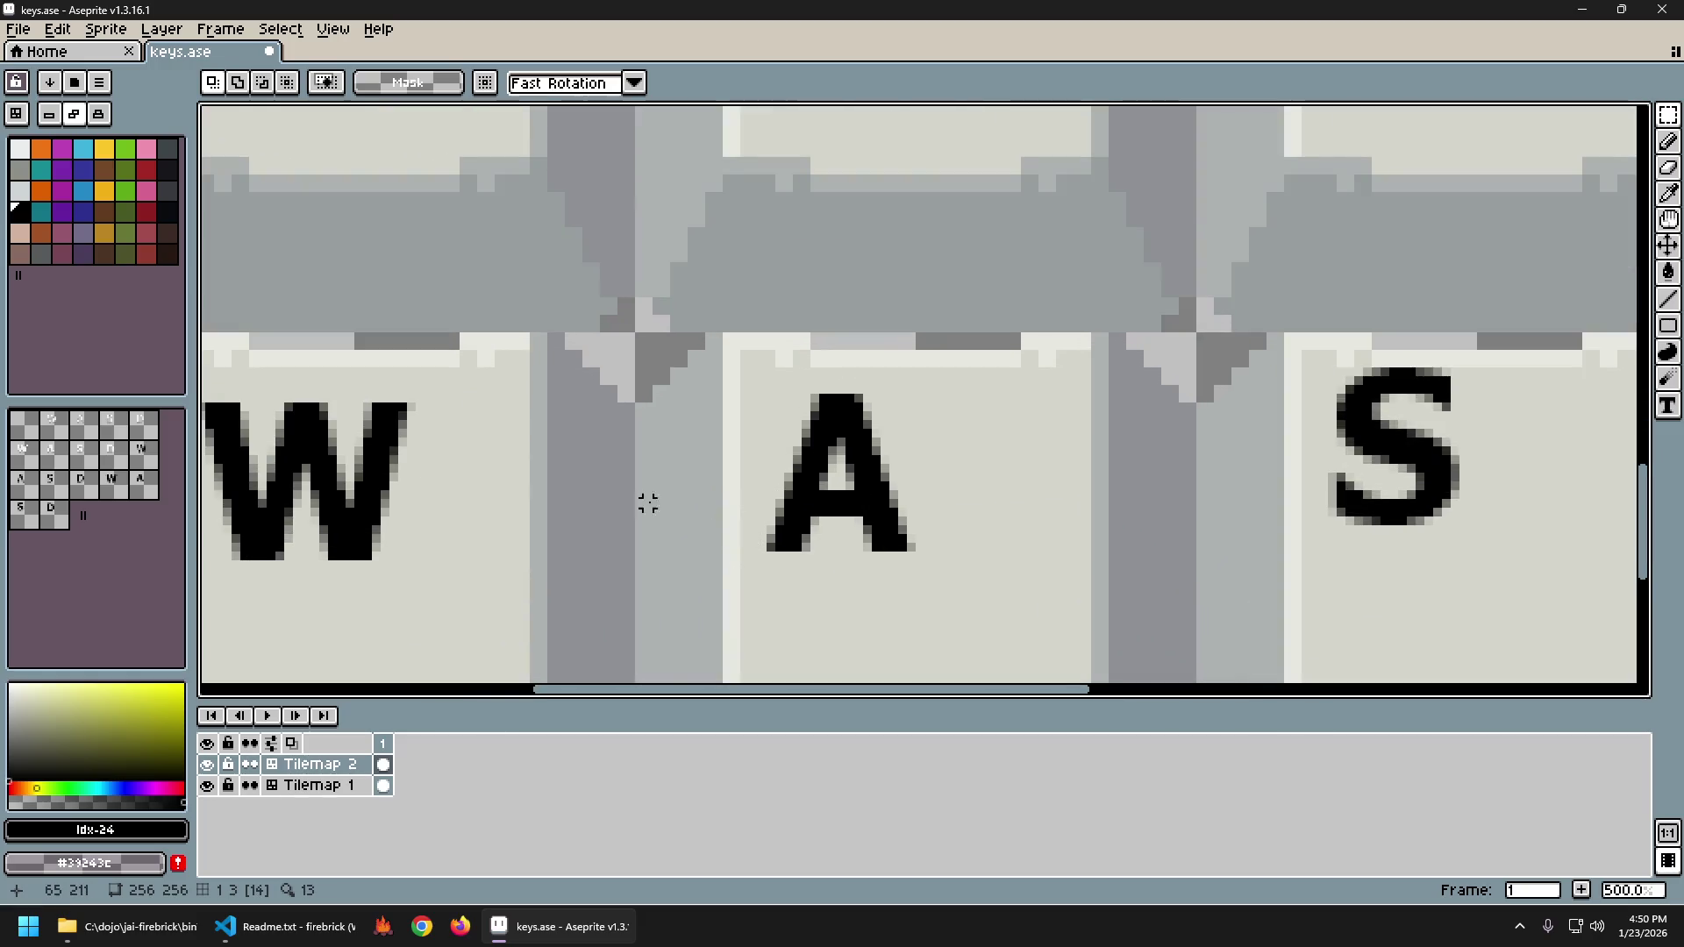
{"action": "scroll", "coordinate": [647, 503], "scroll_direction": "left", "scroll_amount": 5}
{"action": "left_click_drag", "start_coordinate": [684, 321], "coordinate": [981, 511]}
{"action": "left_click", "coordinate": [1034, 495]}
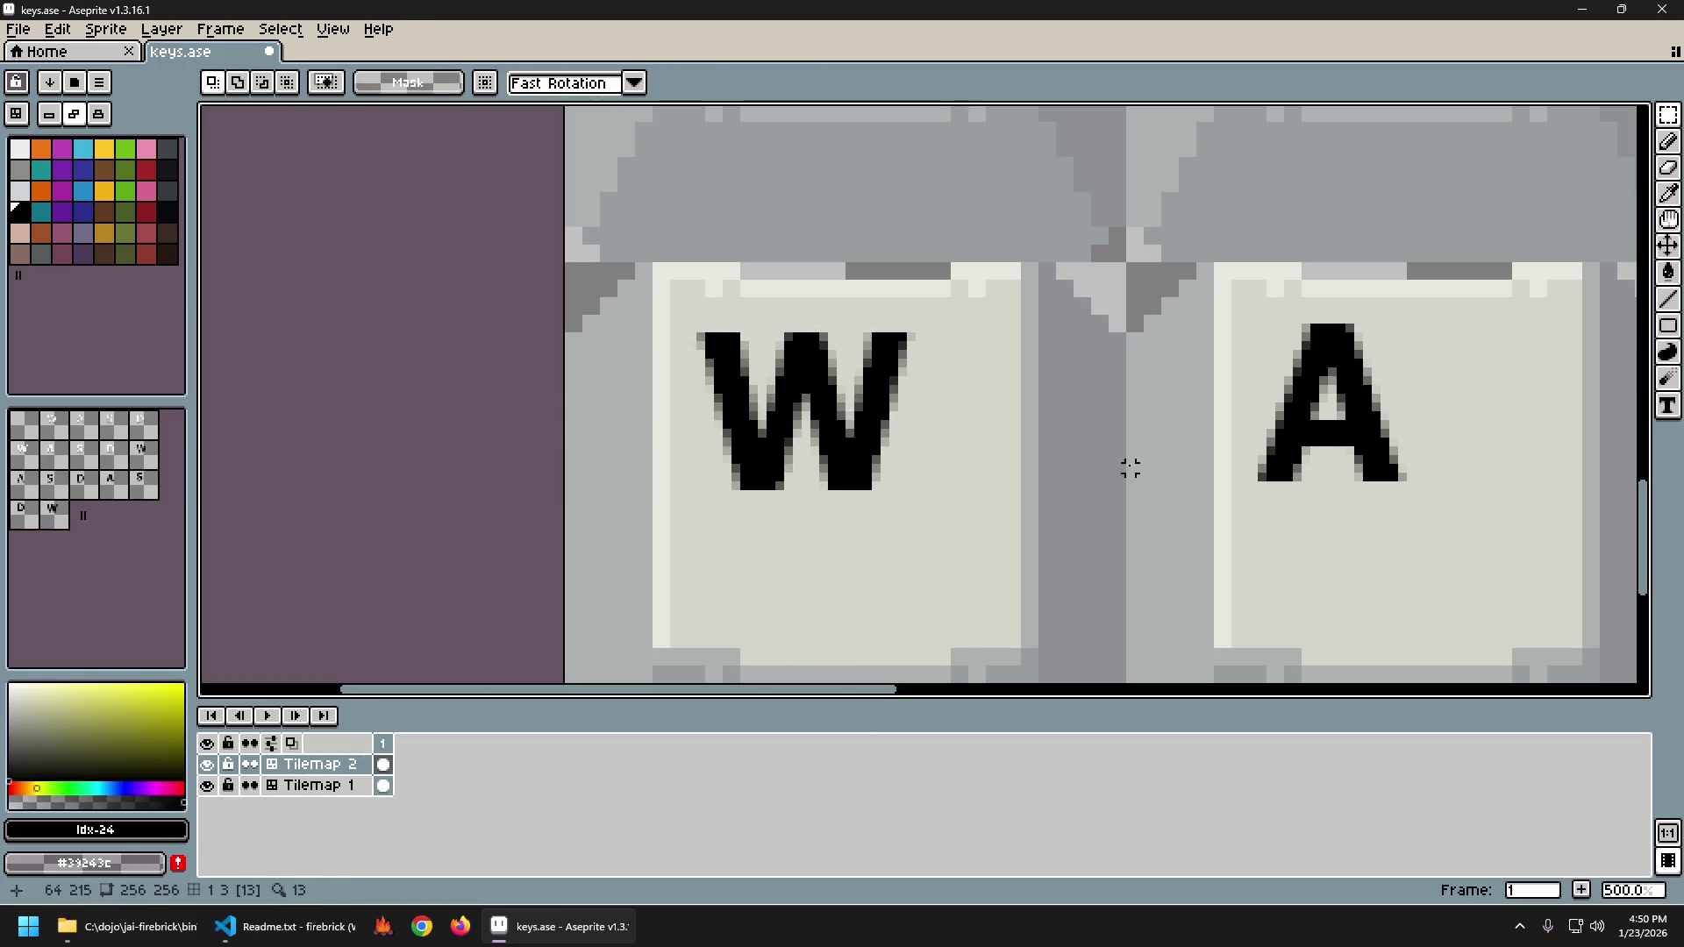
{"action": "scroll", "coordinate": [1128, 471], "scroll_direction": "down", "scroll_amount": 4}
{"action": "scroll", "coordinate": [891, 387], "scroll_direction": "right", "scroll_amount": 4}
{"action": "scroll", "coordinate": [772, 448], "scroll_direction": "up", "scroll_amount": 2}
{"action": "key", "text": "l"}
{"action": "mouse_move", "coordinate": [509, 488]}
{"action": "left_mouse_down"}
{"action": "mouse_move", "coordinate": [1252, 507]}
{"action": "mouse_move", "coordinate": [1582, 490]}
{"action": "left_mouse_up"}
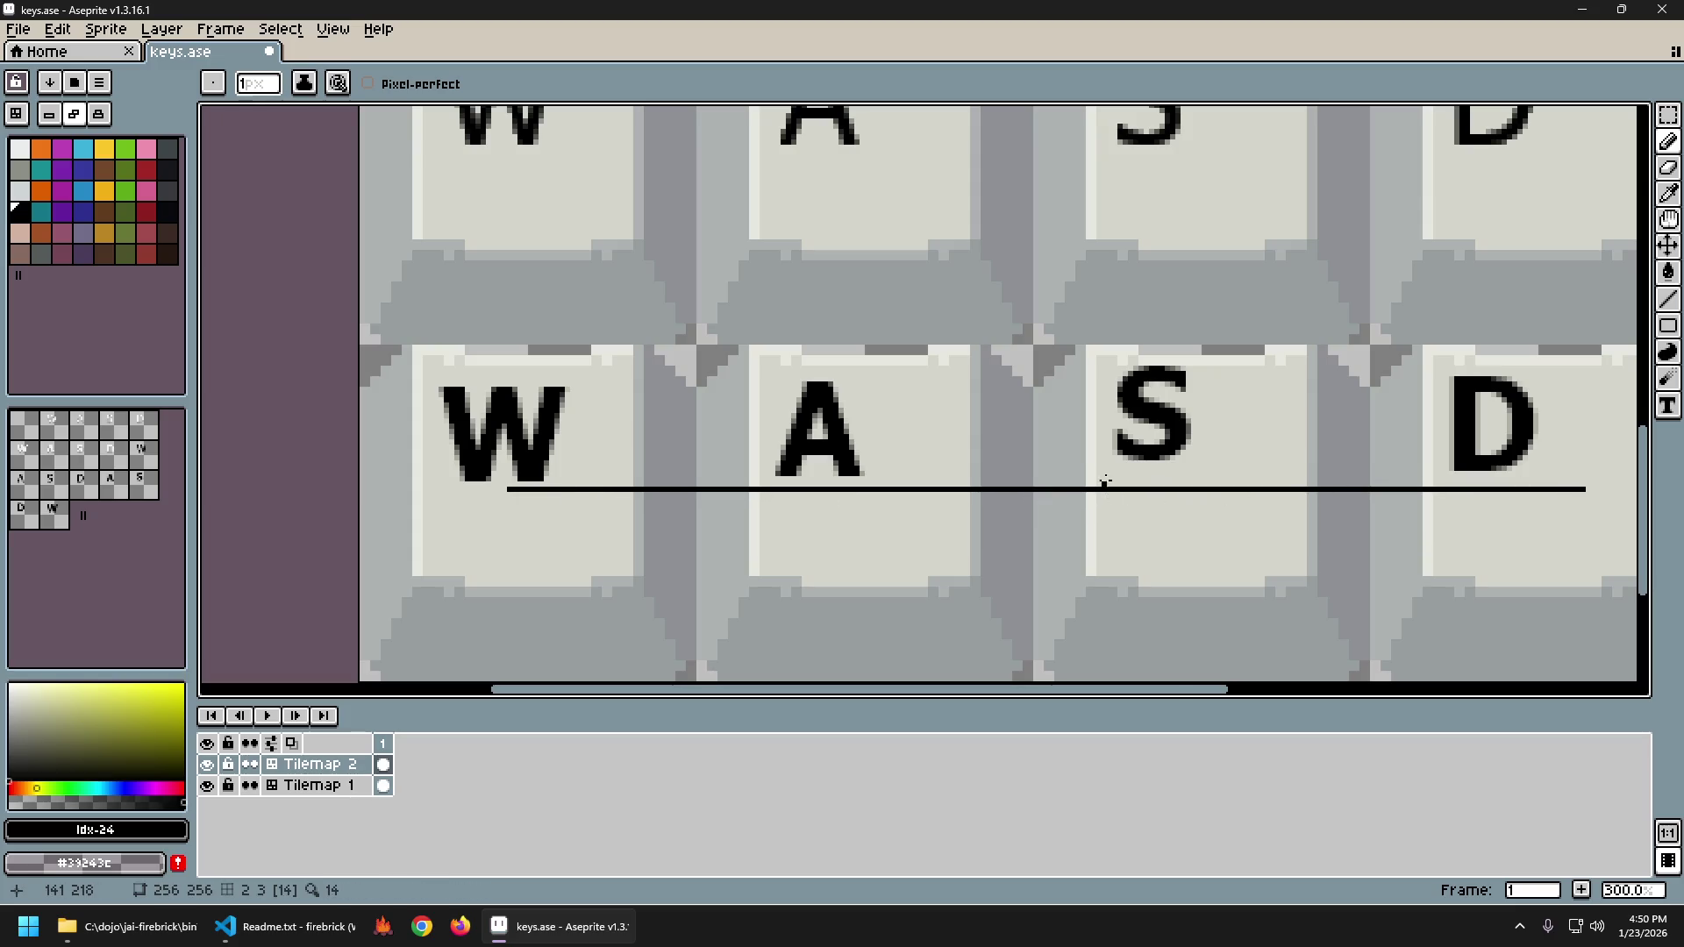
{"action": "key", "text": "v"}
{"action": "key", "text": "ctrl+z"}
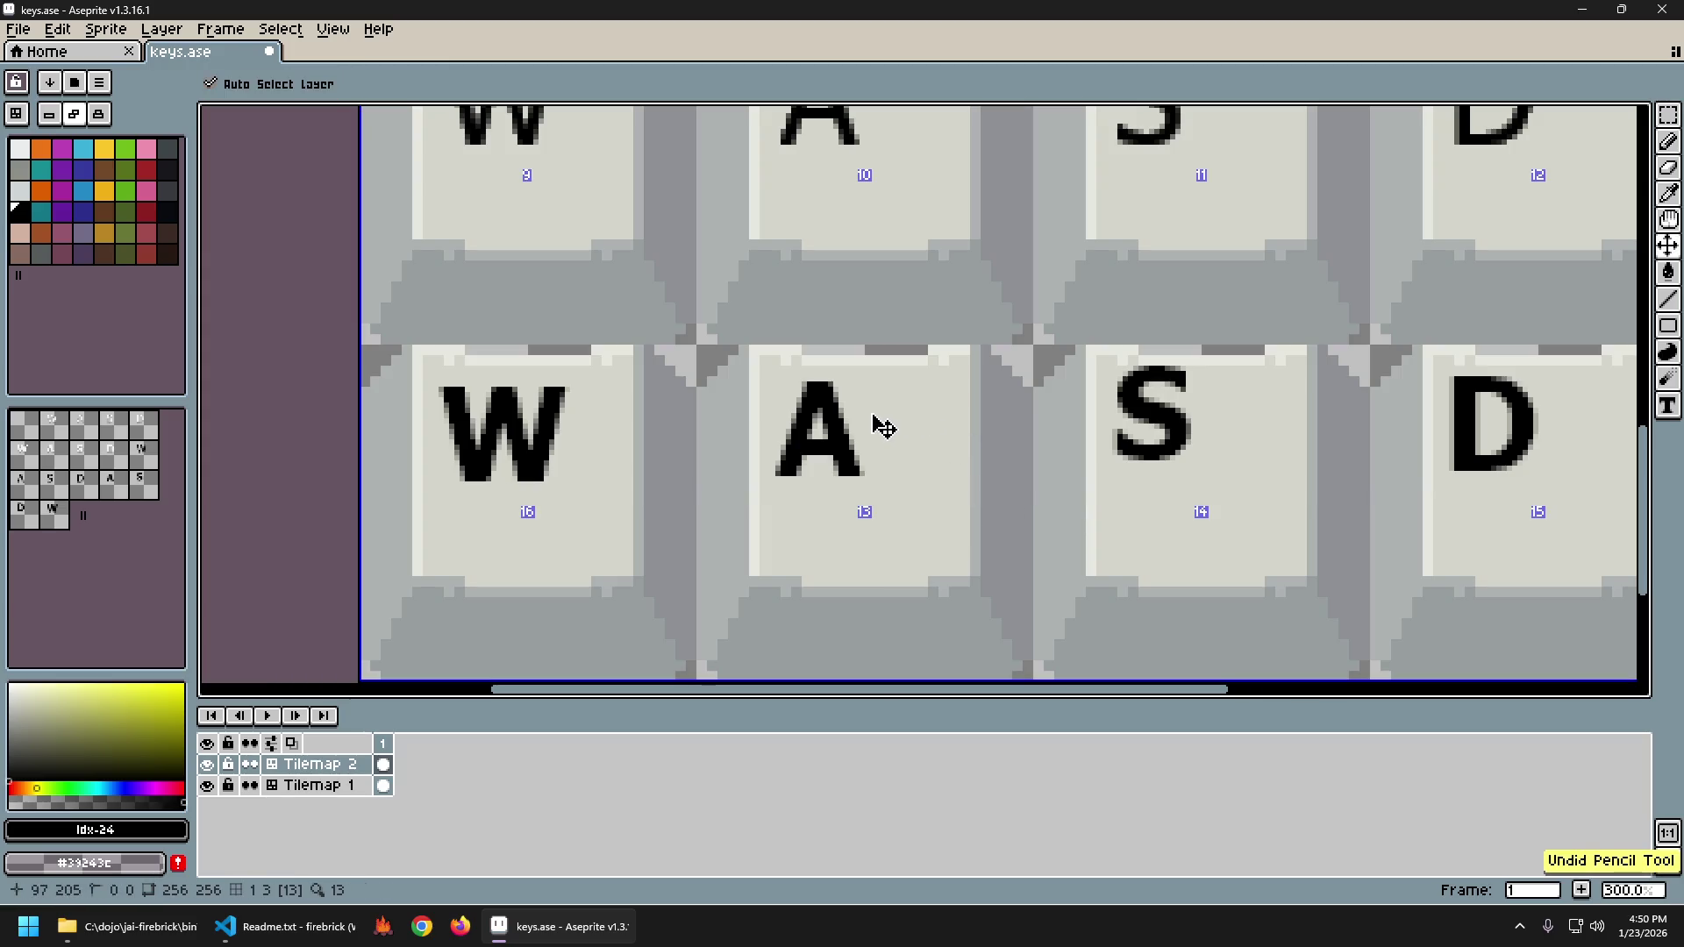
Marquee-select the A, S and D letters in turn to check their positions.
{"action": "key", "text": "m"}
{"action": "left_click_drag", "start_coordinate": [768, 363], "coordinate": [909, 500]}
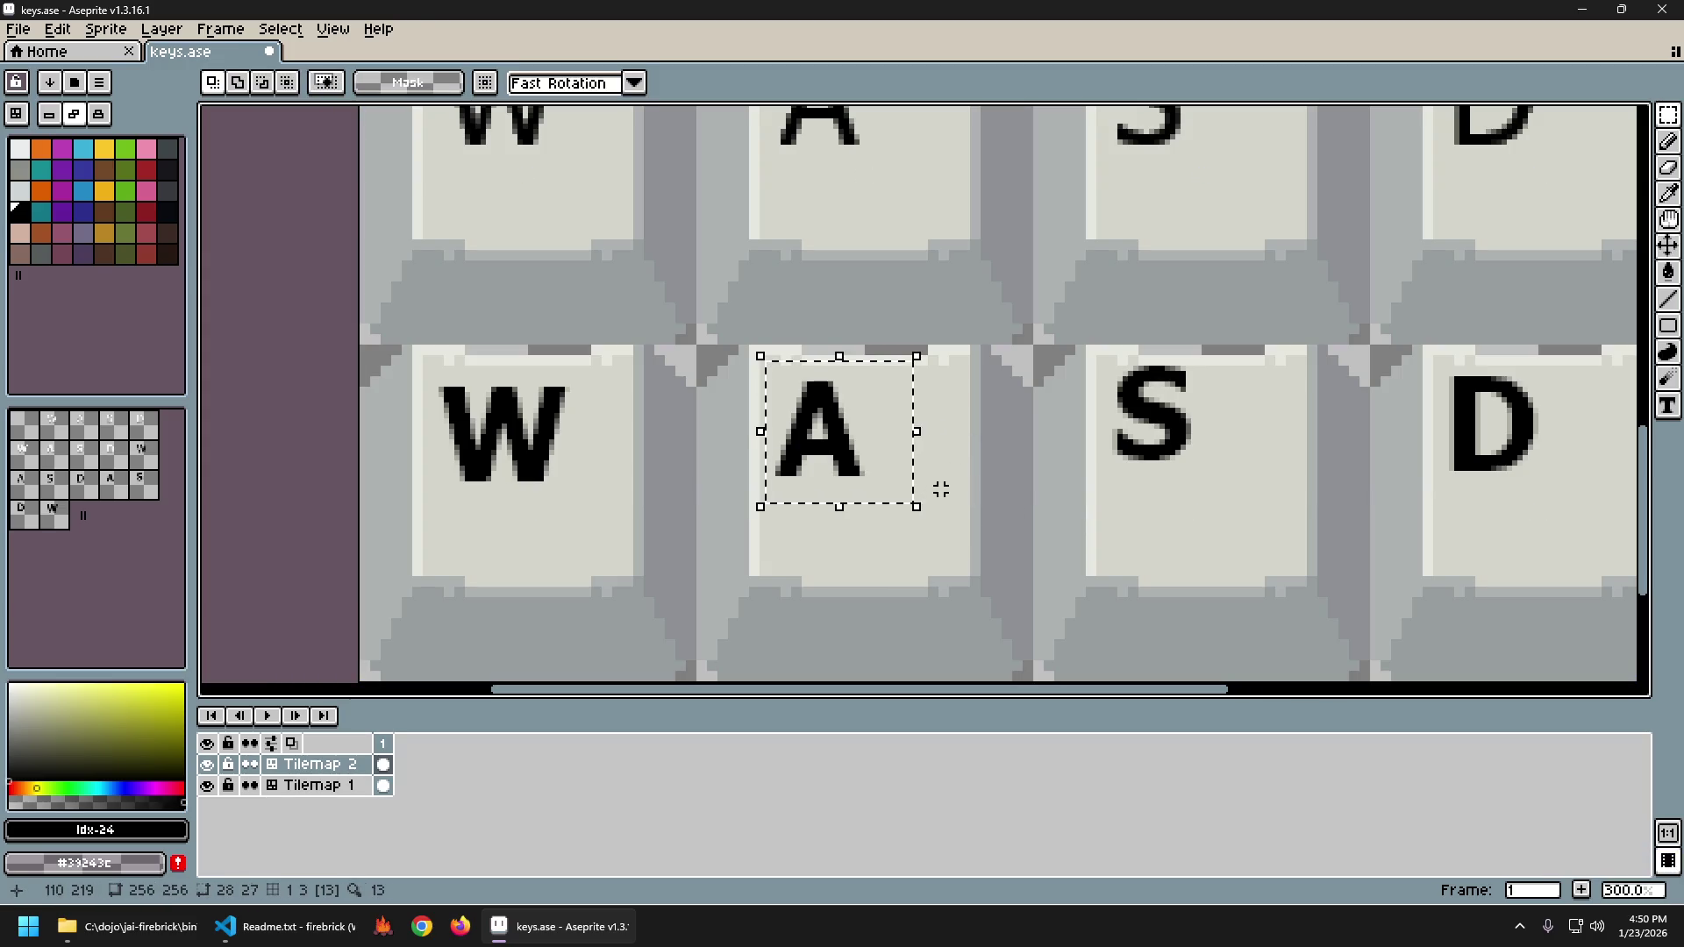
{"action": "key", "text": "ctrl+d"}
{"action": "left_click_drag", "start_coordinate": [1093, 342], "coordinate": [1209, 478]}
{"action": "key", "text": "ctrl+d"}
{"action": "left_click_drag", "start_coordinate": [1419, 356], "coordinate": [1562, 493]}
{"action": "key", "text": "ctrl+d"}
Check the row's alignment with temporary lines from W to D, undoing each one.
{"action": "key", "text": "b"}
{"action": "mouse_move", "coordinate": [541, 483]}
{"action": "left_mouse_down"}
{"action": "mouse_move", "coordinate": [1456, 498]}
{"action": "mouse_move", "coordinate": [1597, 481]}
{"action": "left_mouse_up"}
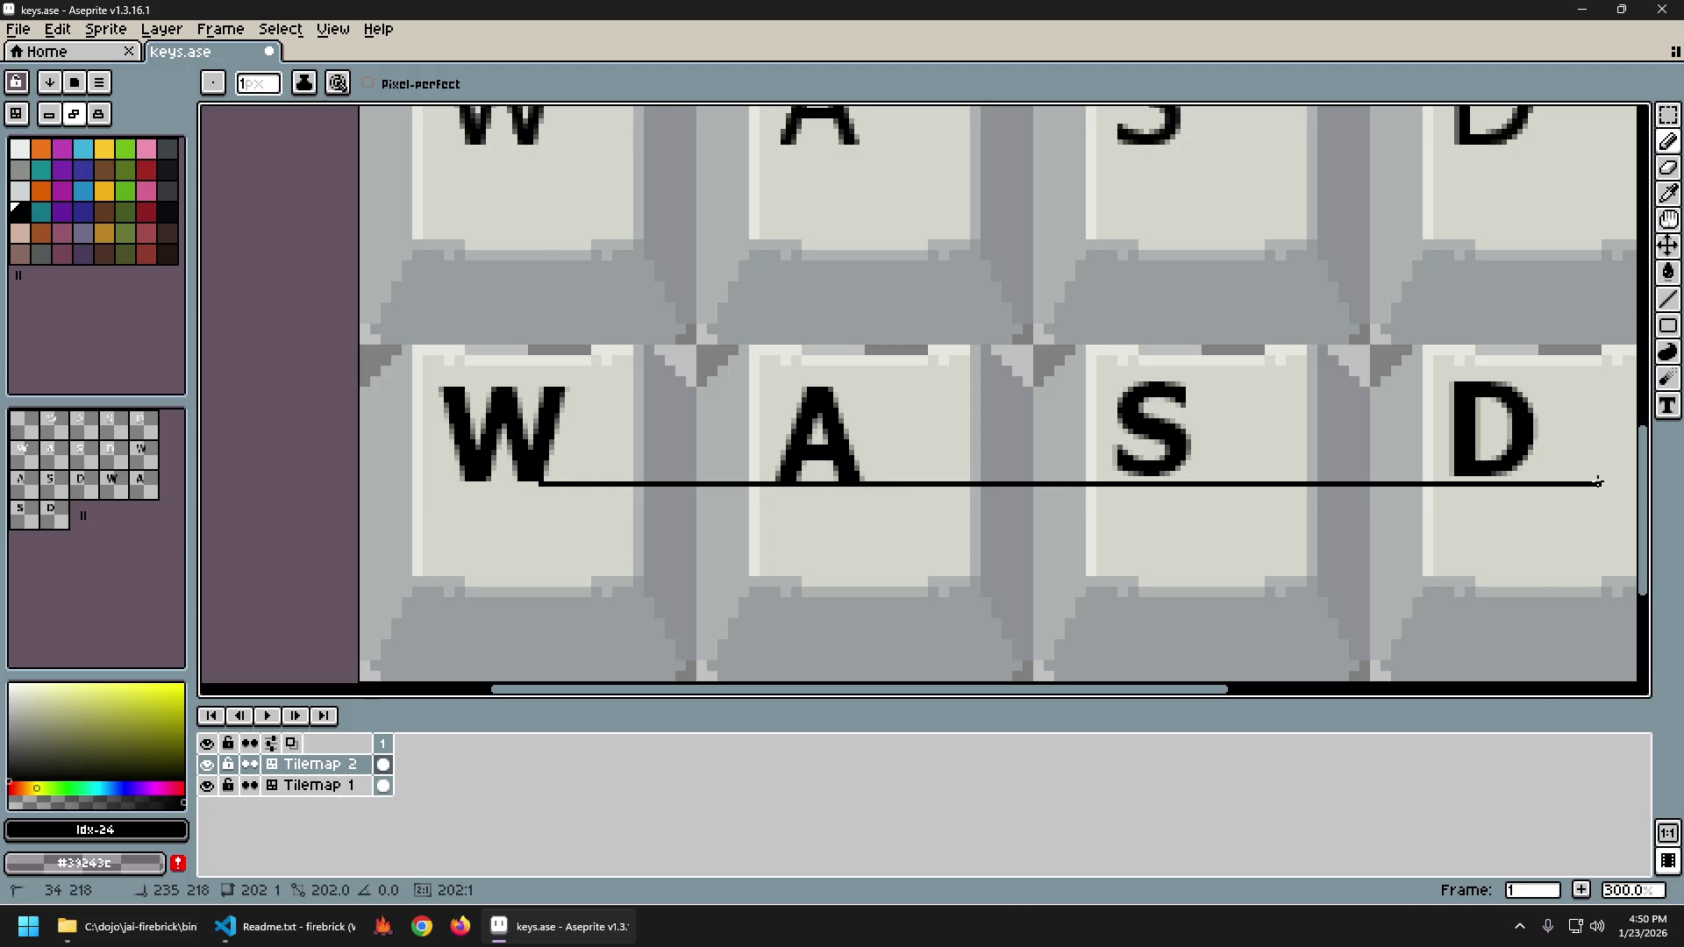
{"action": "key", "text": "ctrl+z"}
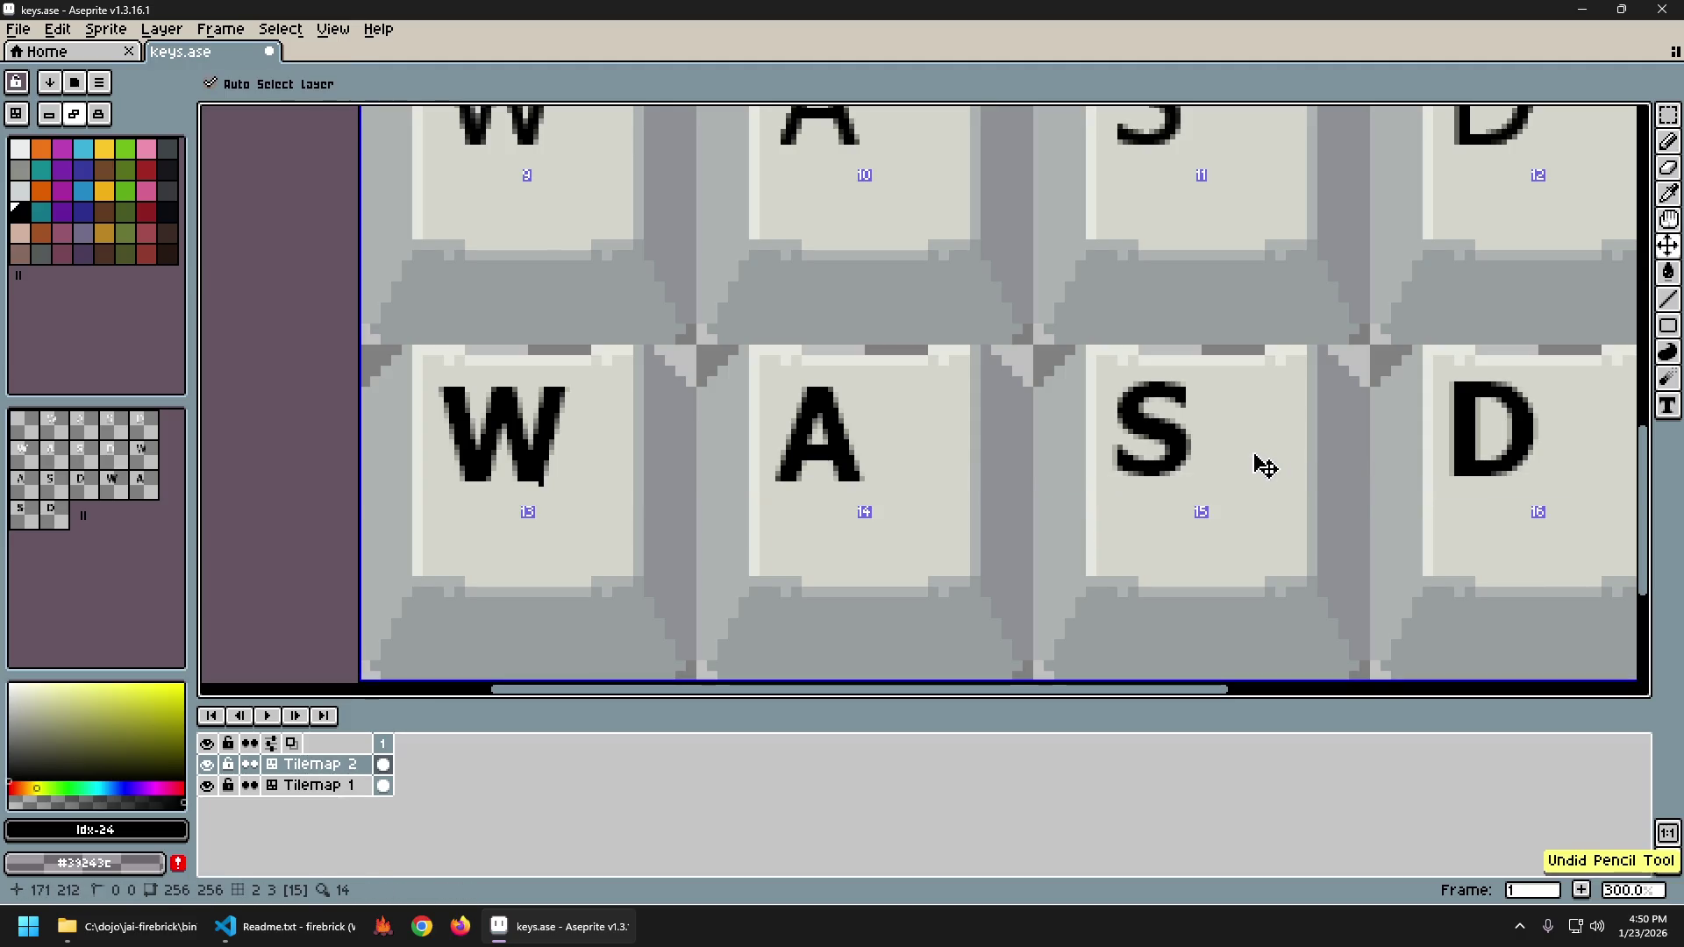
{"action": "key", "text": "m"}
{"action": "left_click_drag", "start_coordinate": [1074, 349], "coordinate": [1575, 507]}
{"action": "key", "text": "ctrl+d"}
{"action": "key", "text": "l"}
{"action": "left_click_drag", "start_coordinate": [486, 488], "coordinate": [1613, 483]}
{"action": "key", "text": "ctrl+z"}
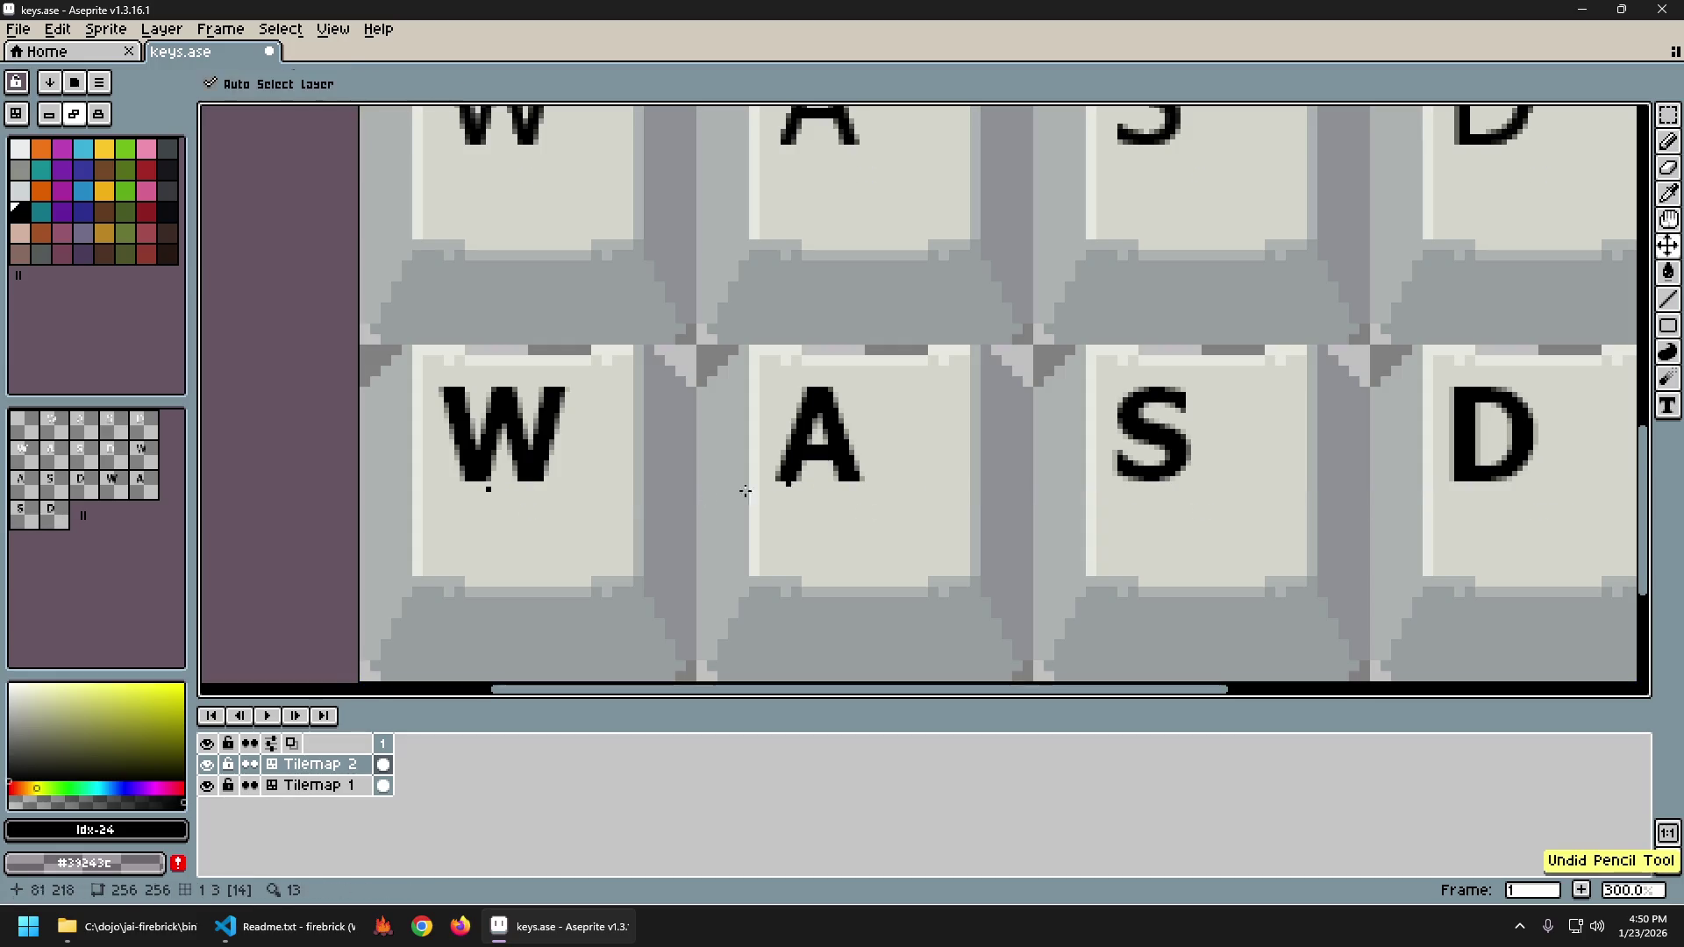
{"action": "mouse_move", "coordinate": [520, 490]}
{"action": "left_mouse_down"}
{"action": "mouse_move", "coordinate": [1639, 492]}
{"action": "mouse_move", "coordinate": [1536, 490]}
{"action": "left_mouse_up"}
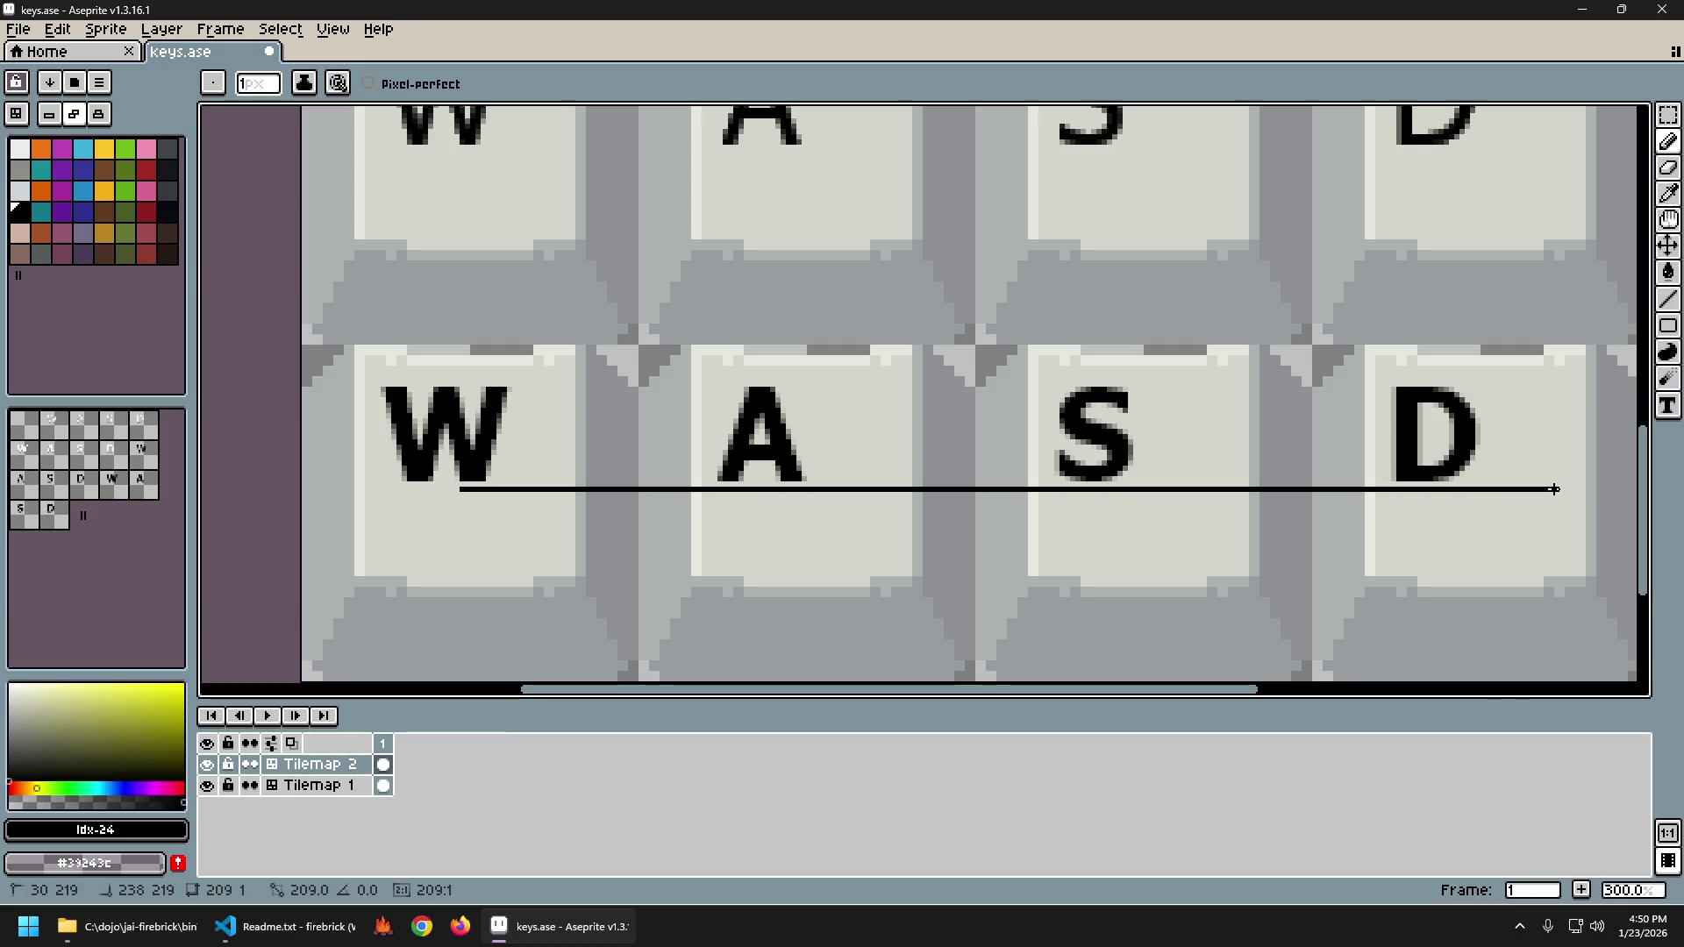
{"action": "key", "text": "ctrl+z"}
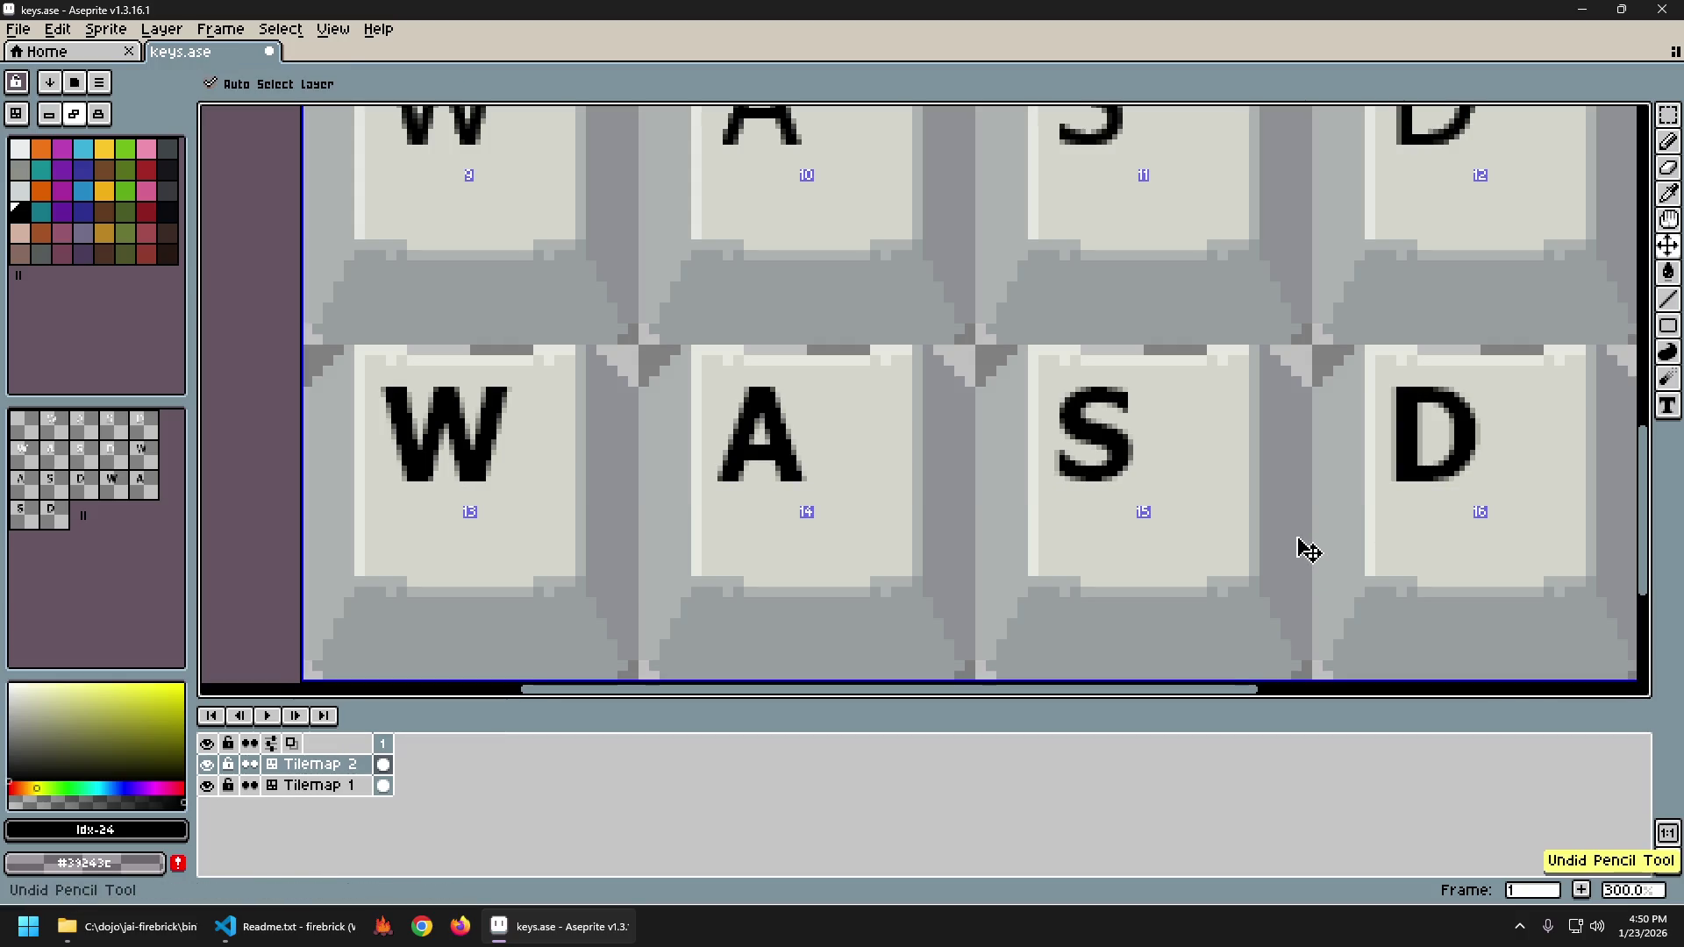
{"action": "scroll", "coordinate": [1136, 493], "scroll_direction": "down", "scroll_amount": 3}
Re-export the sheet to ..\assets\img\keys.png and view it in File Explorer.
{"action": "scroll", "coordinate": [1163, 453], "scroll_direction": "up", "scroll_amount": 1}
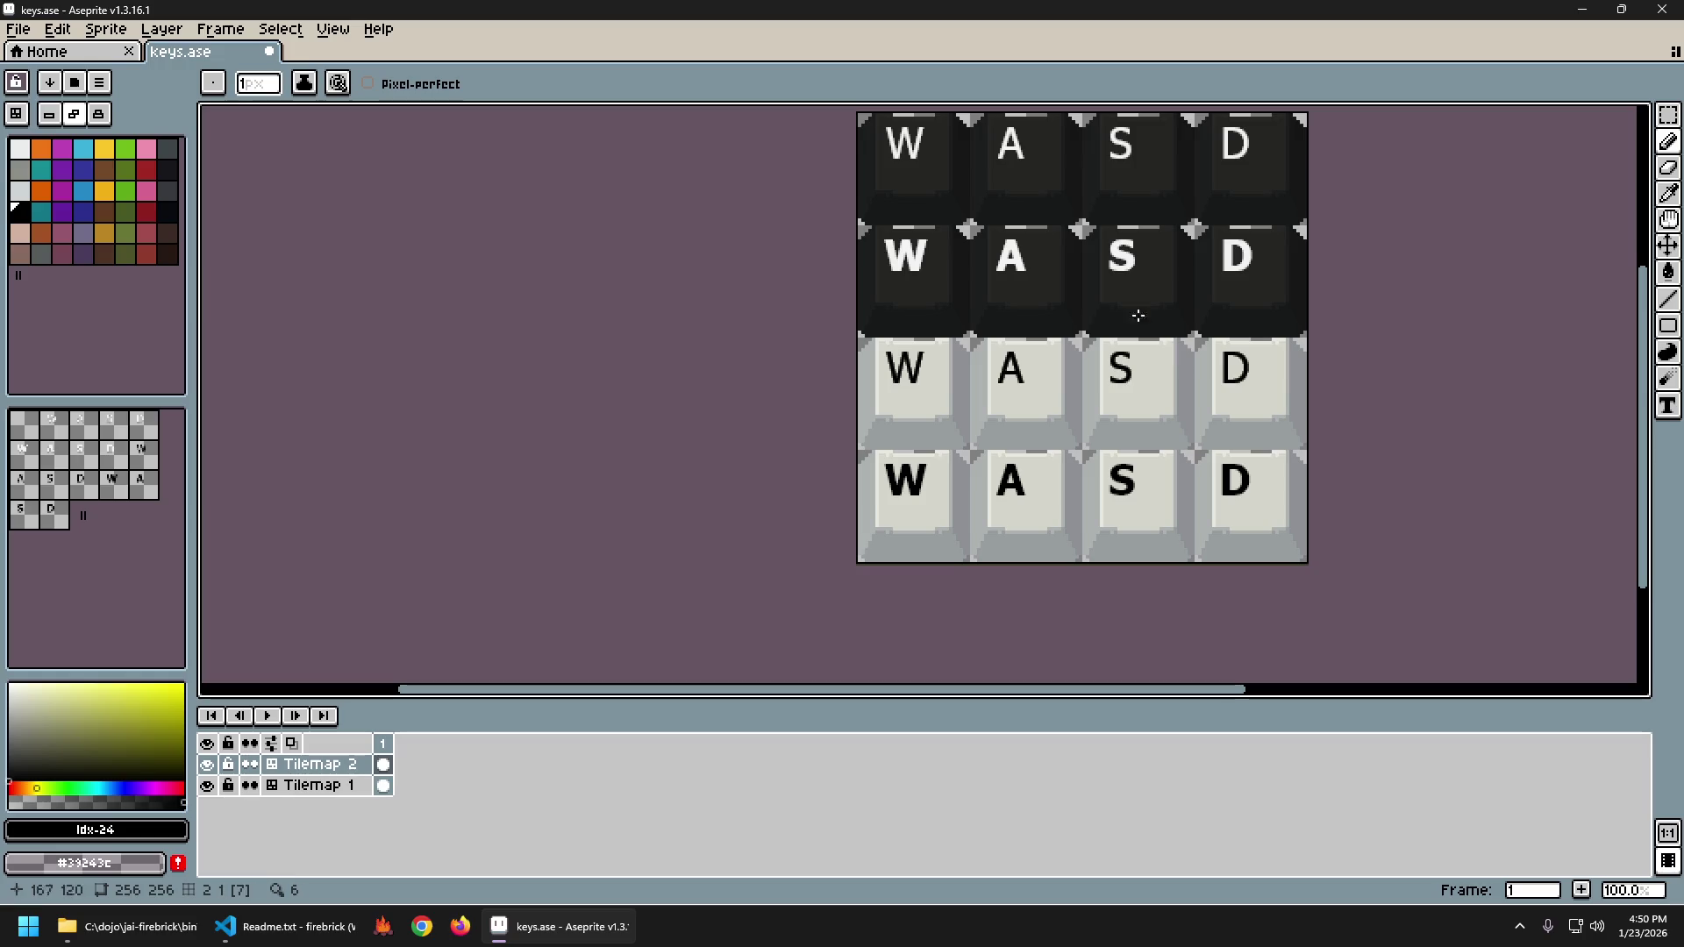
{"action": "scroll", "coordinate": [834, 523], "scroll_direction": "down", "scroll_amount": 1}
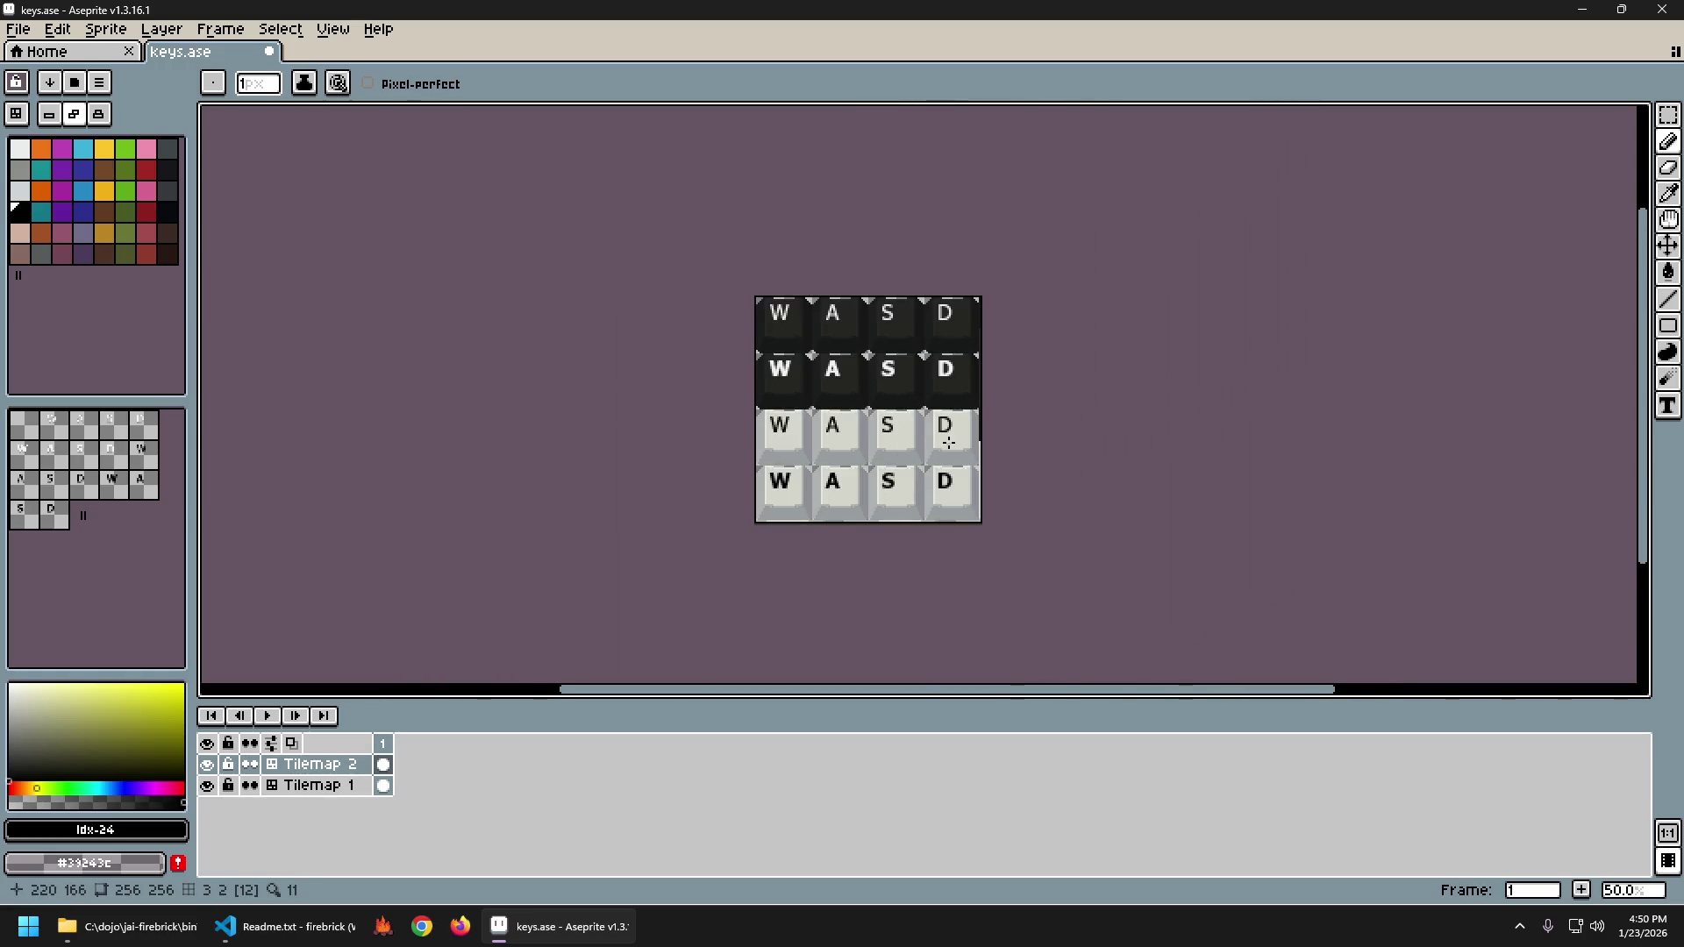
{"action": "key", "text": "ctrl+alt+shift+s"}
{"action": "key", "text": "Return"}
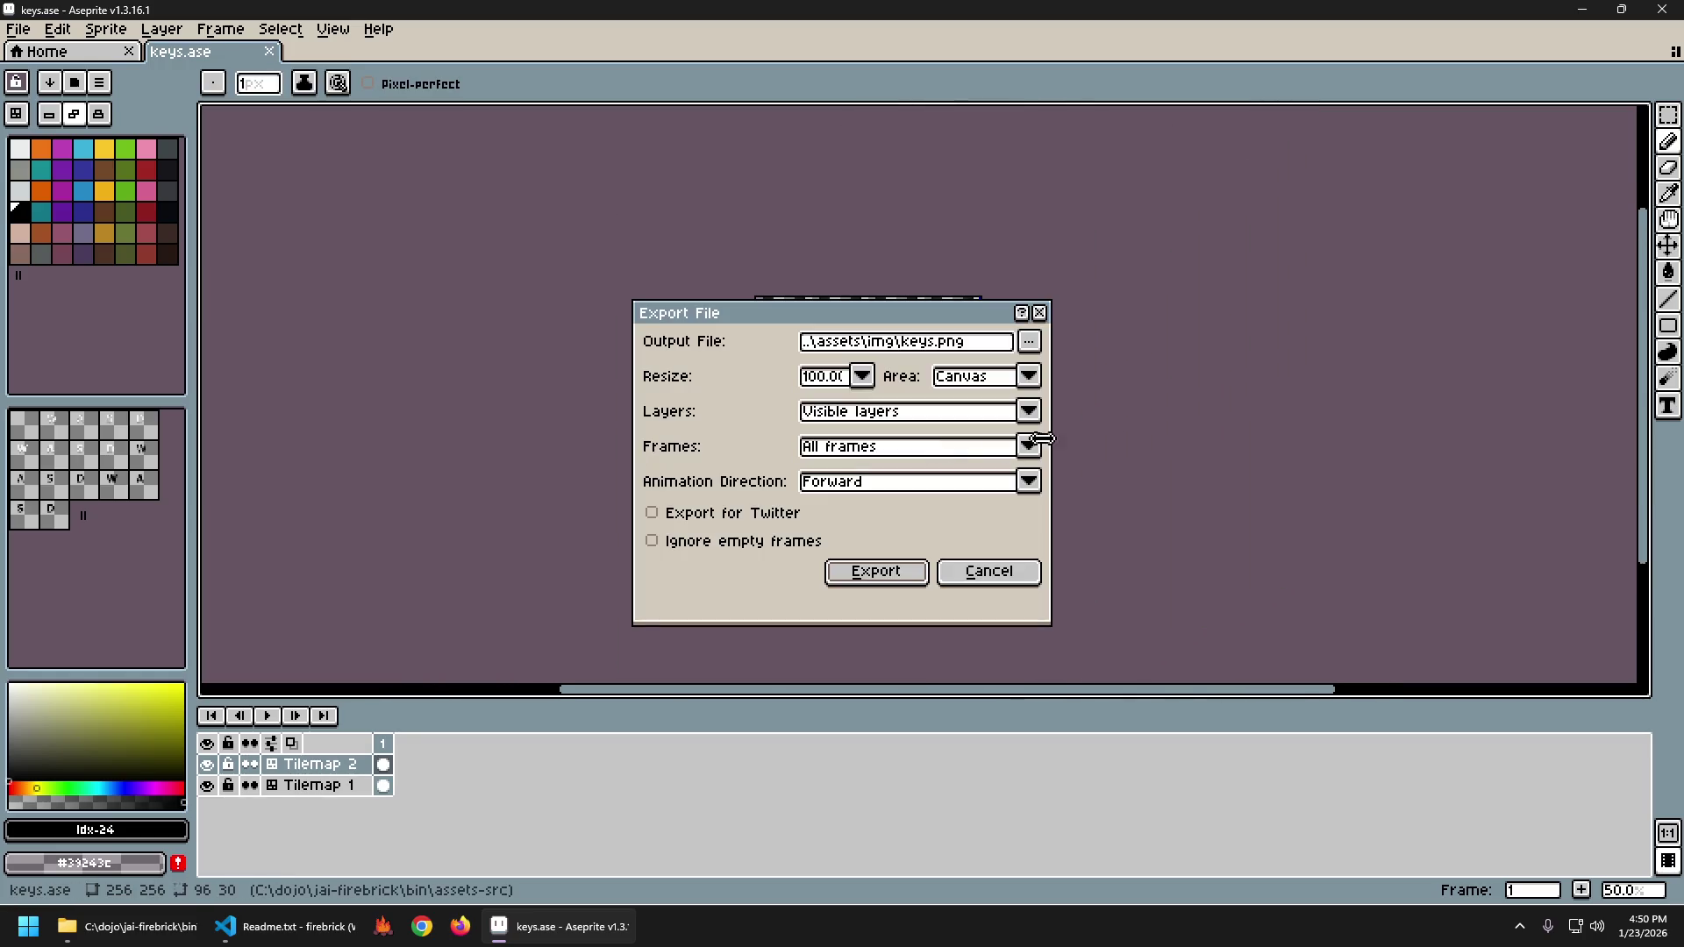
{"action": "key", "text": "Return"}
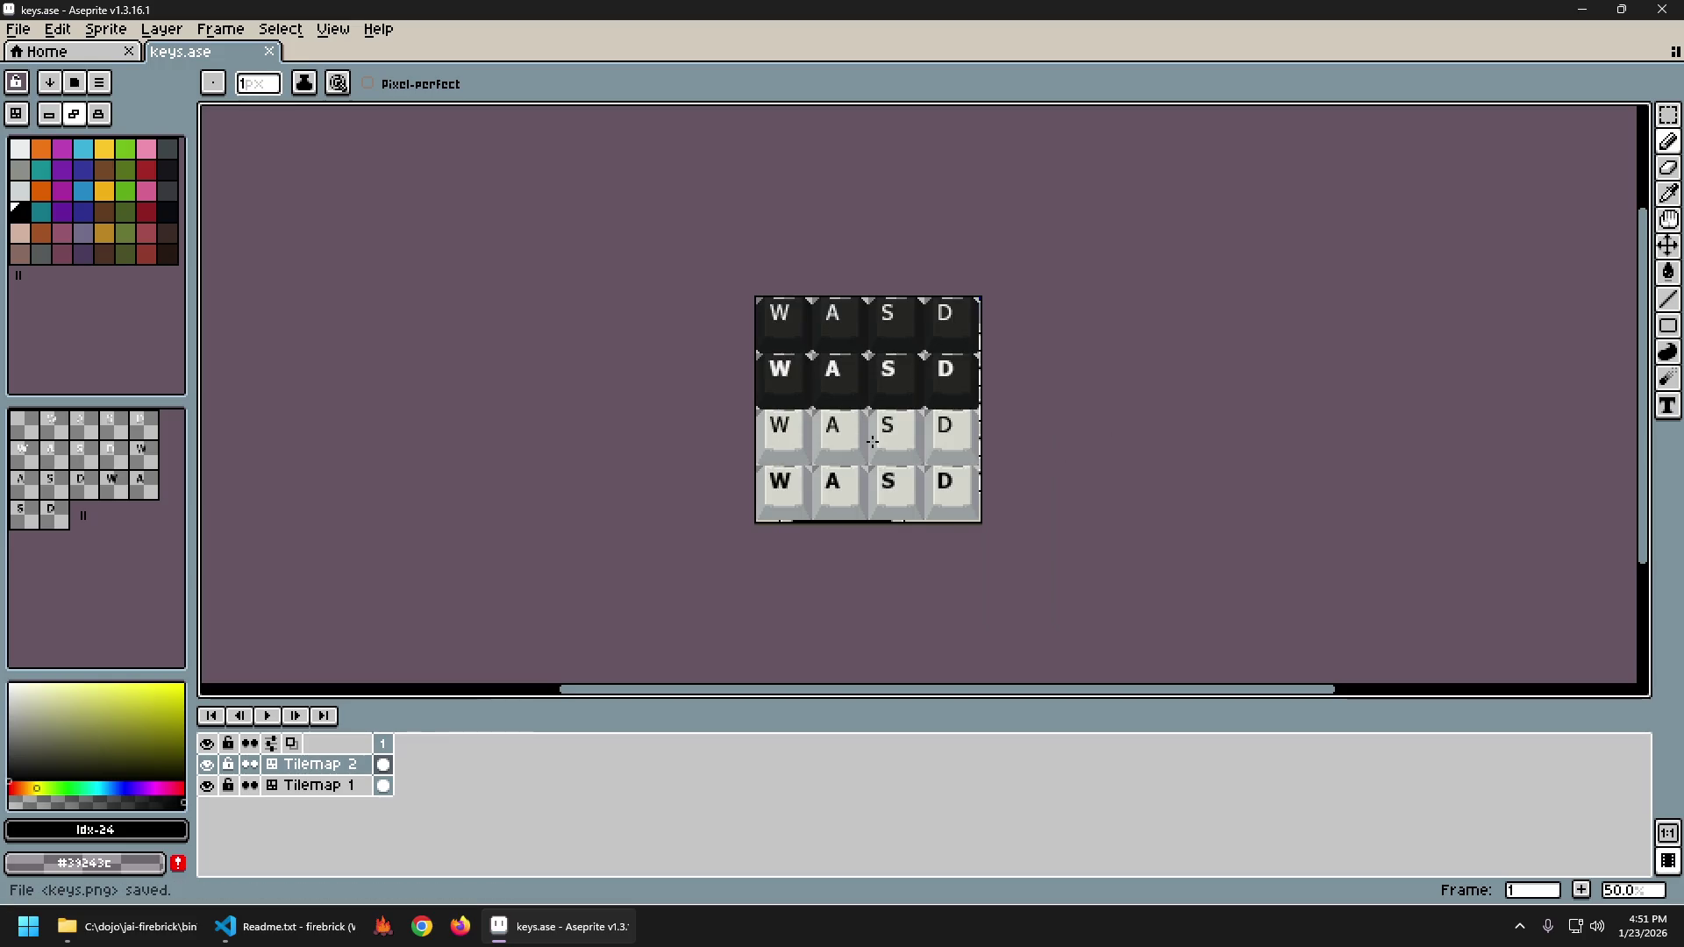
{"action": "left_click", "coordinate": [129, 927]}
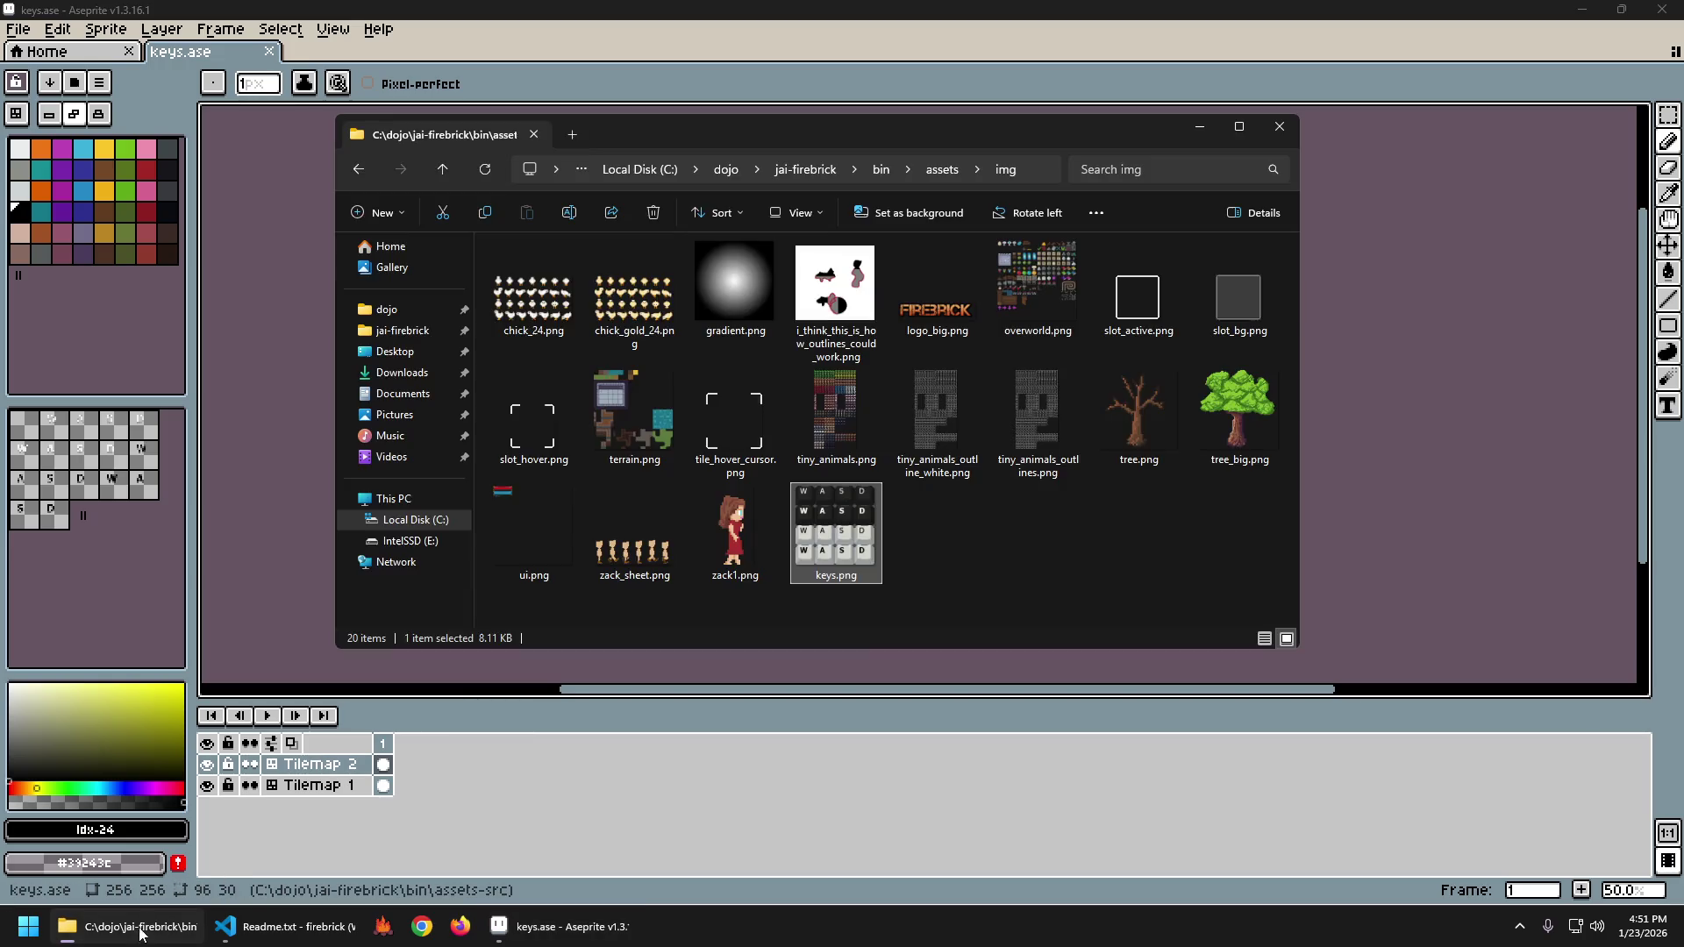
Preview the 256×256 keys.png in Windows Photos, then close it and return to Aseprite.
{"action": "double_click", "coordinate": [842, 553]}
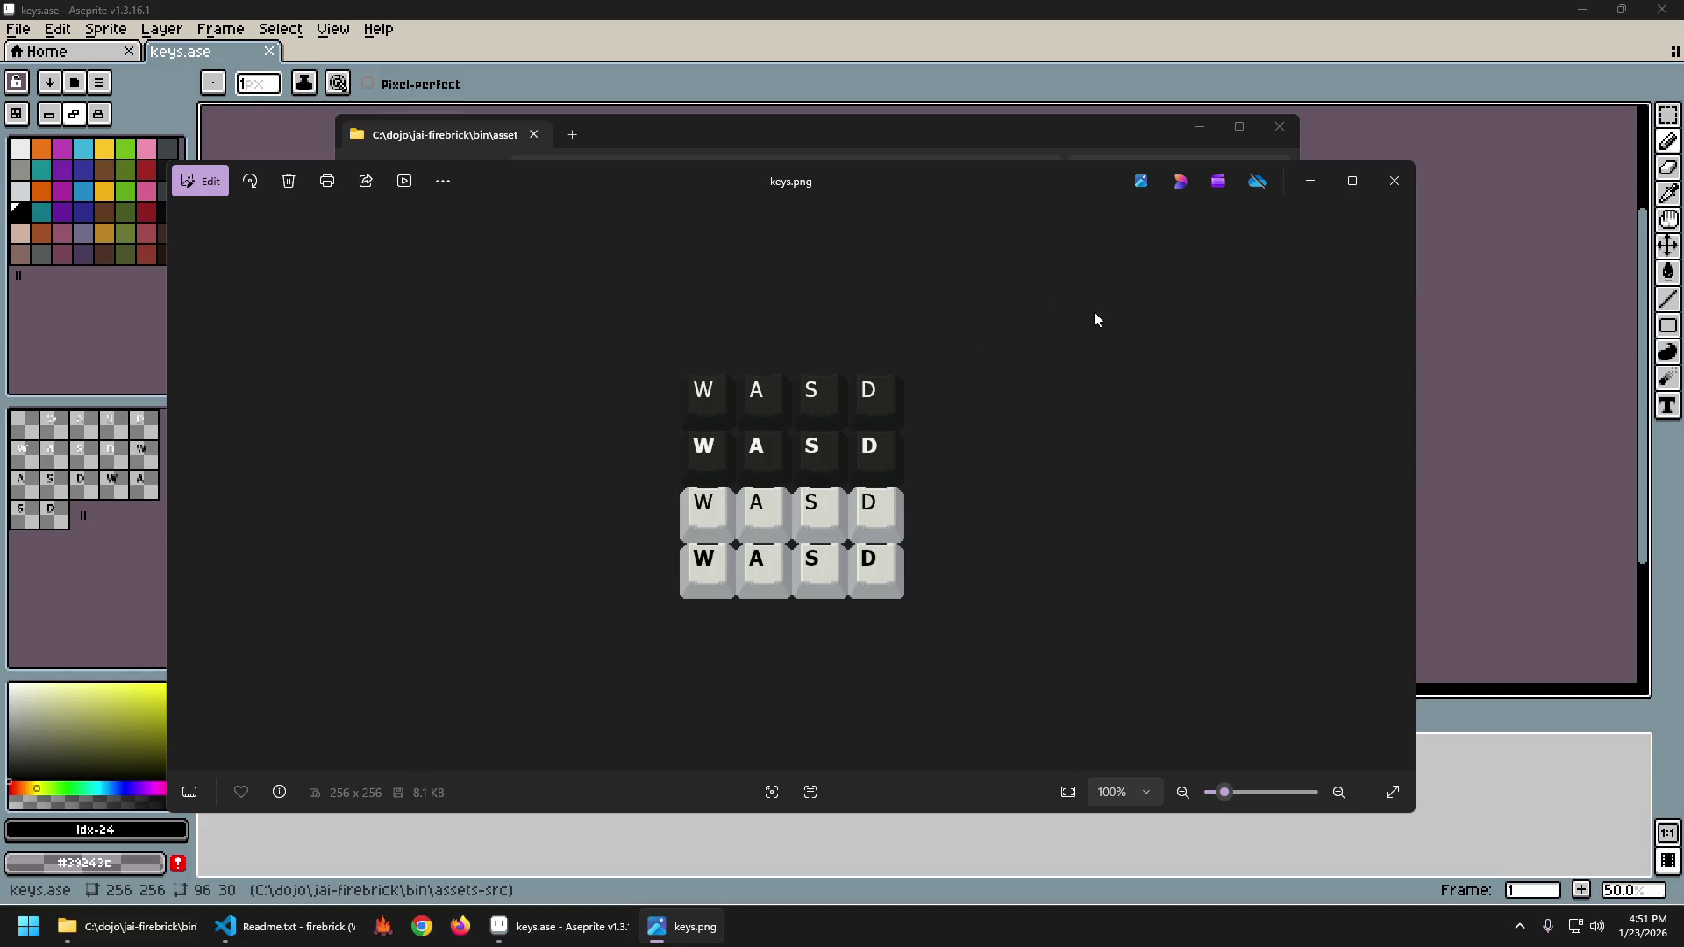
{"action": "left_click", "coordinate": [1394, 184]}
{"action": "left_click", "coordinate": [1395, 188]}
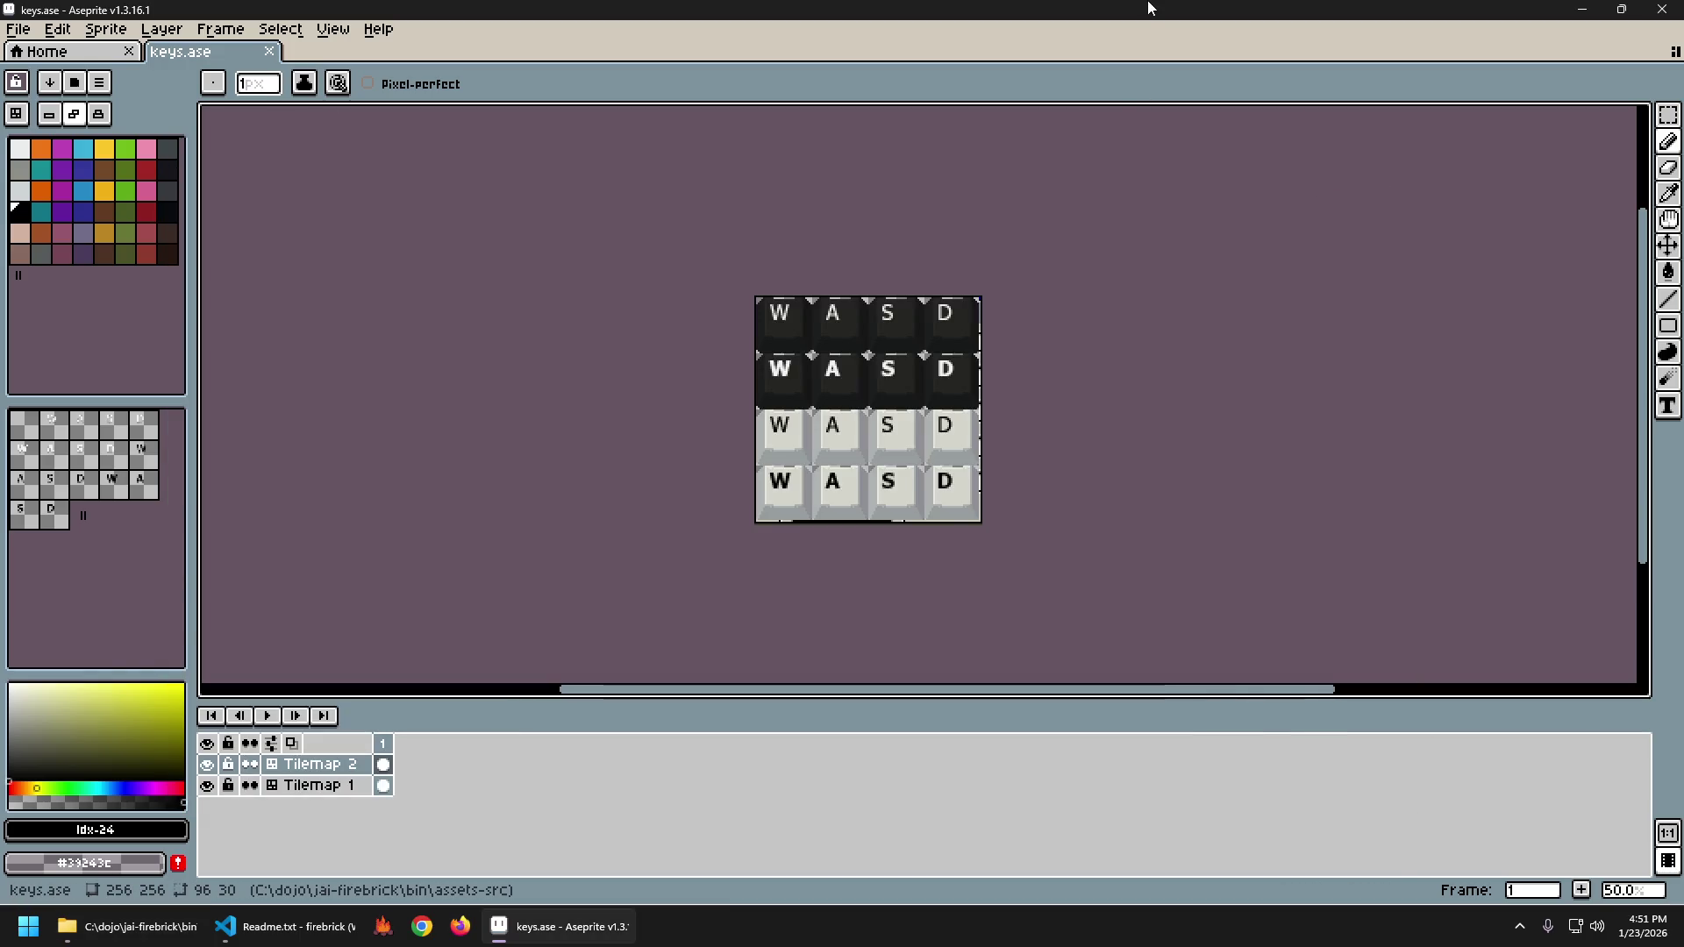
Save keys.ase with Ctrl+S and export the sheet again as keys.png.
{"action": "key", "text": "m"}
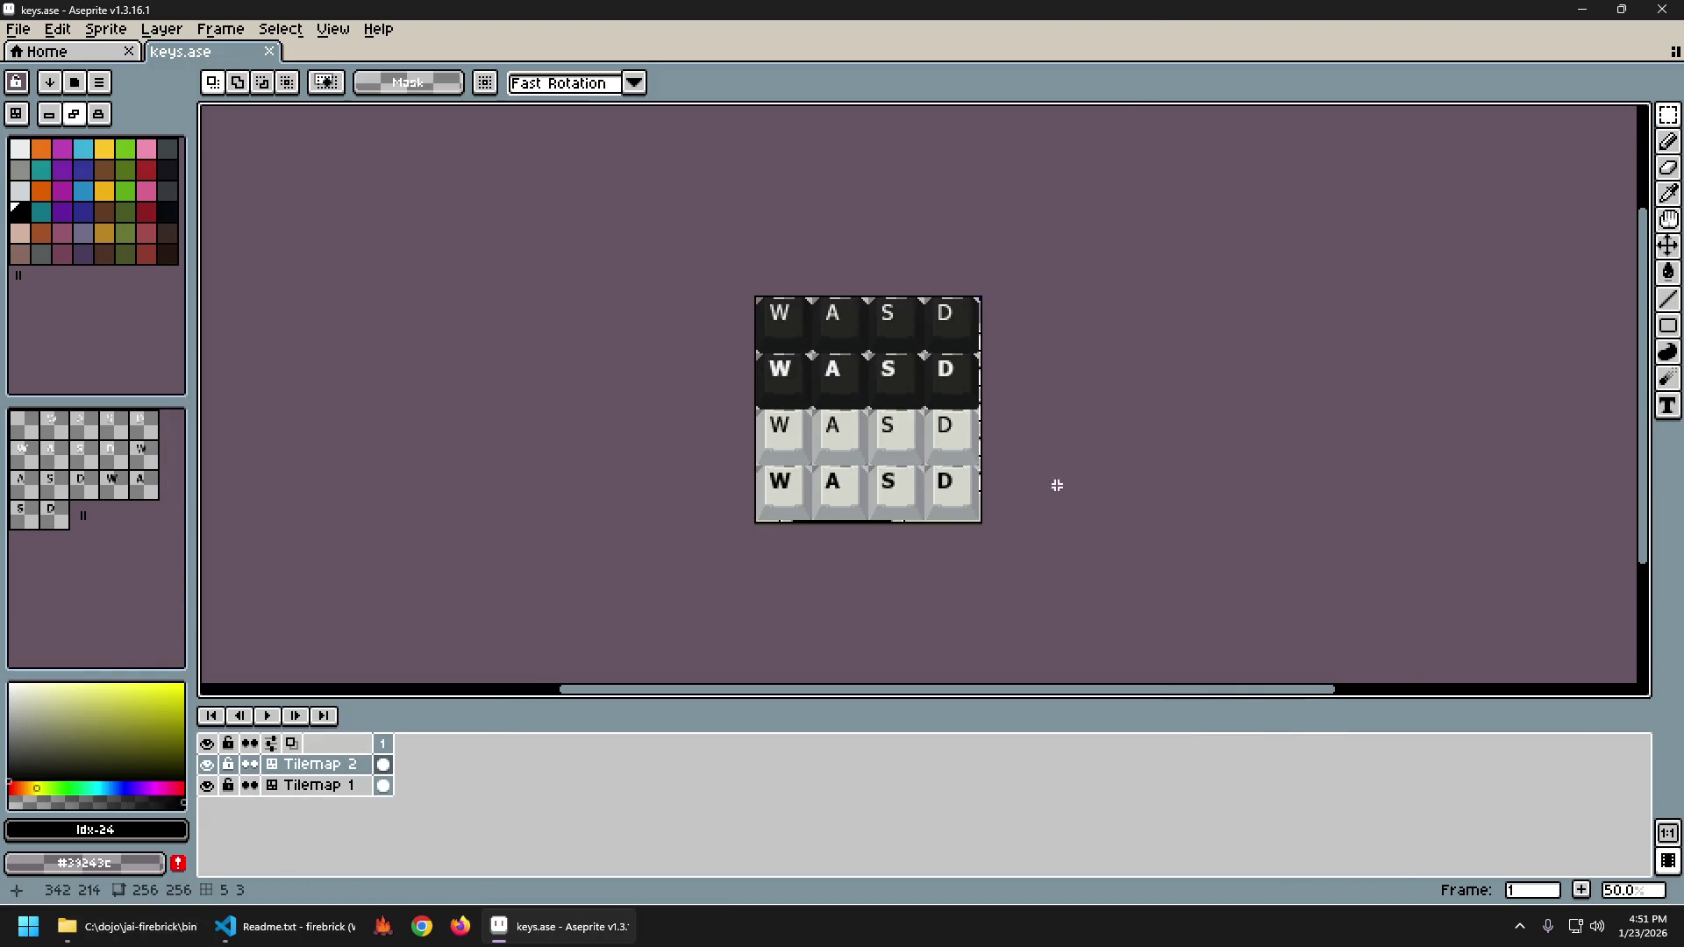
{"action": "mouse_move", "coordinate": [1052, 528]}
{"action": "left_mouse_down"}
{"action": "mouse_move", "coordinate": [723, 351]}
{"action": "mouse_move", "coordinate": [772, 361]}
{"action": "left_mouse_up"}
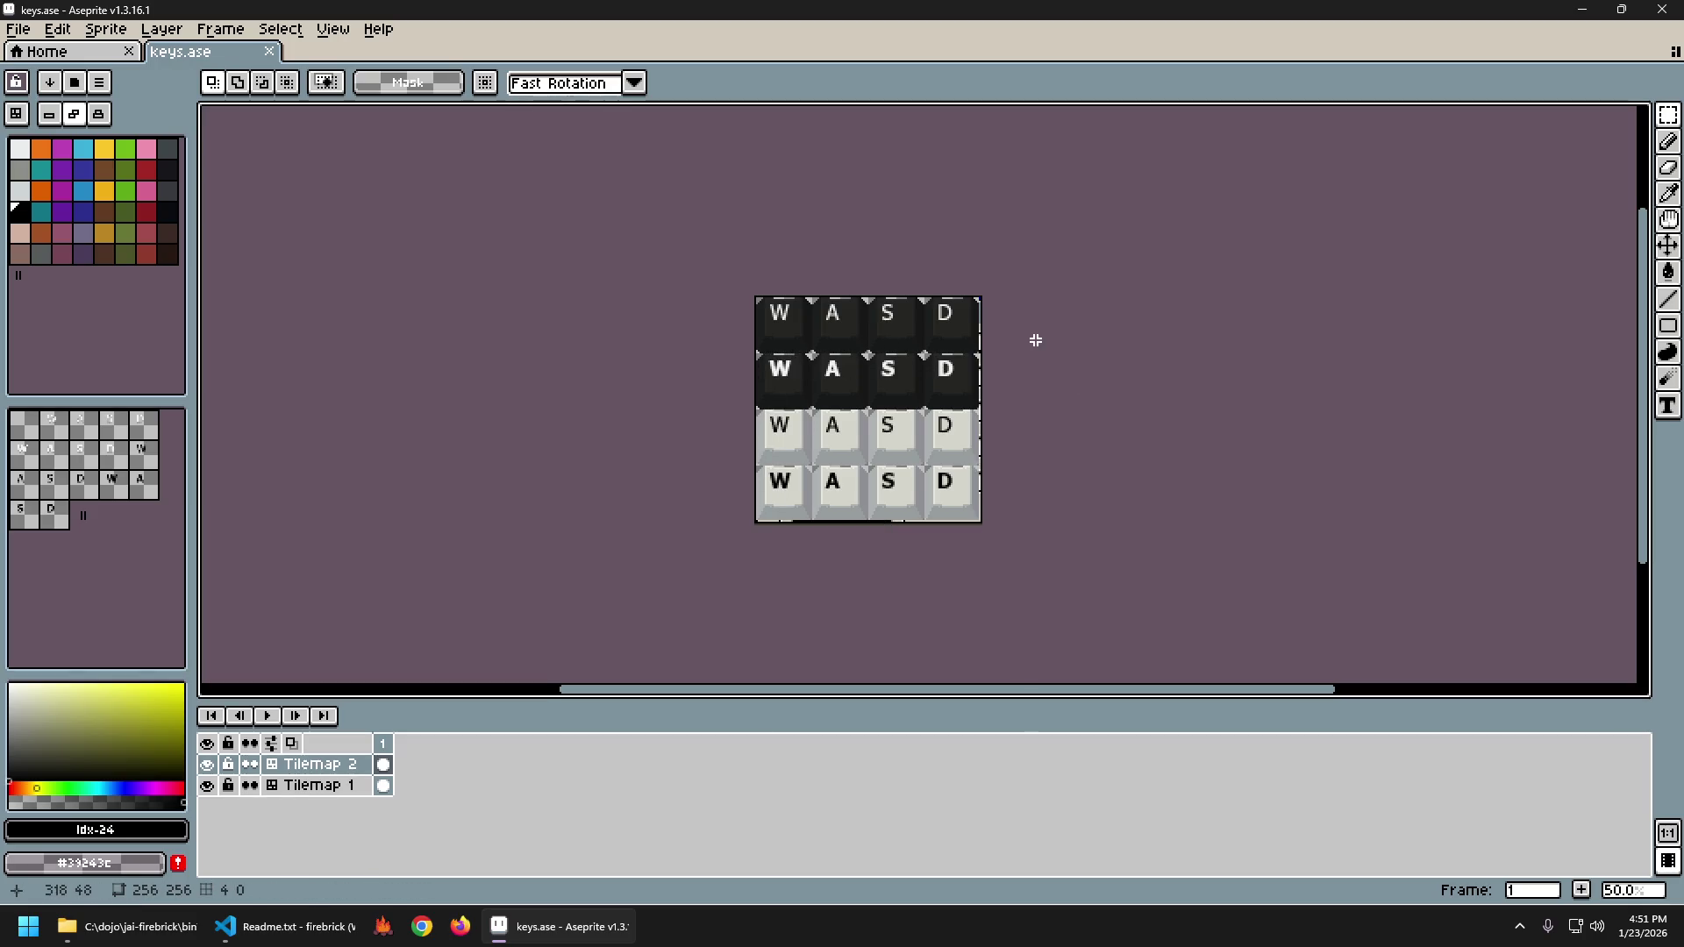
{"action": "key", "text": "ctrl+s"}
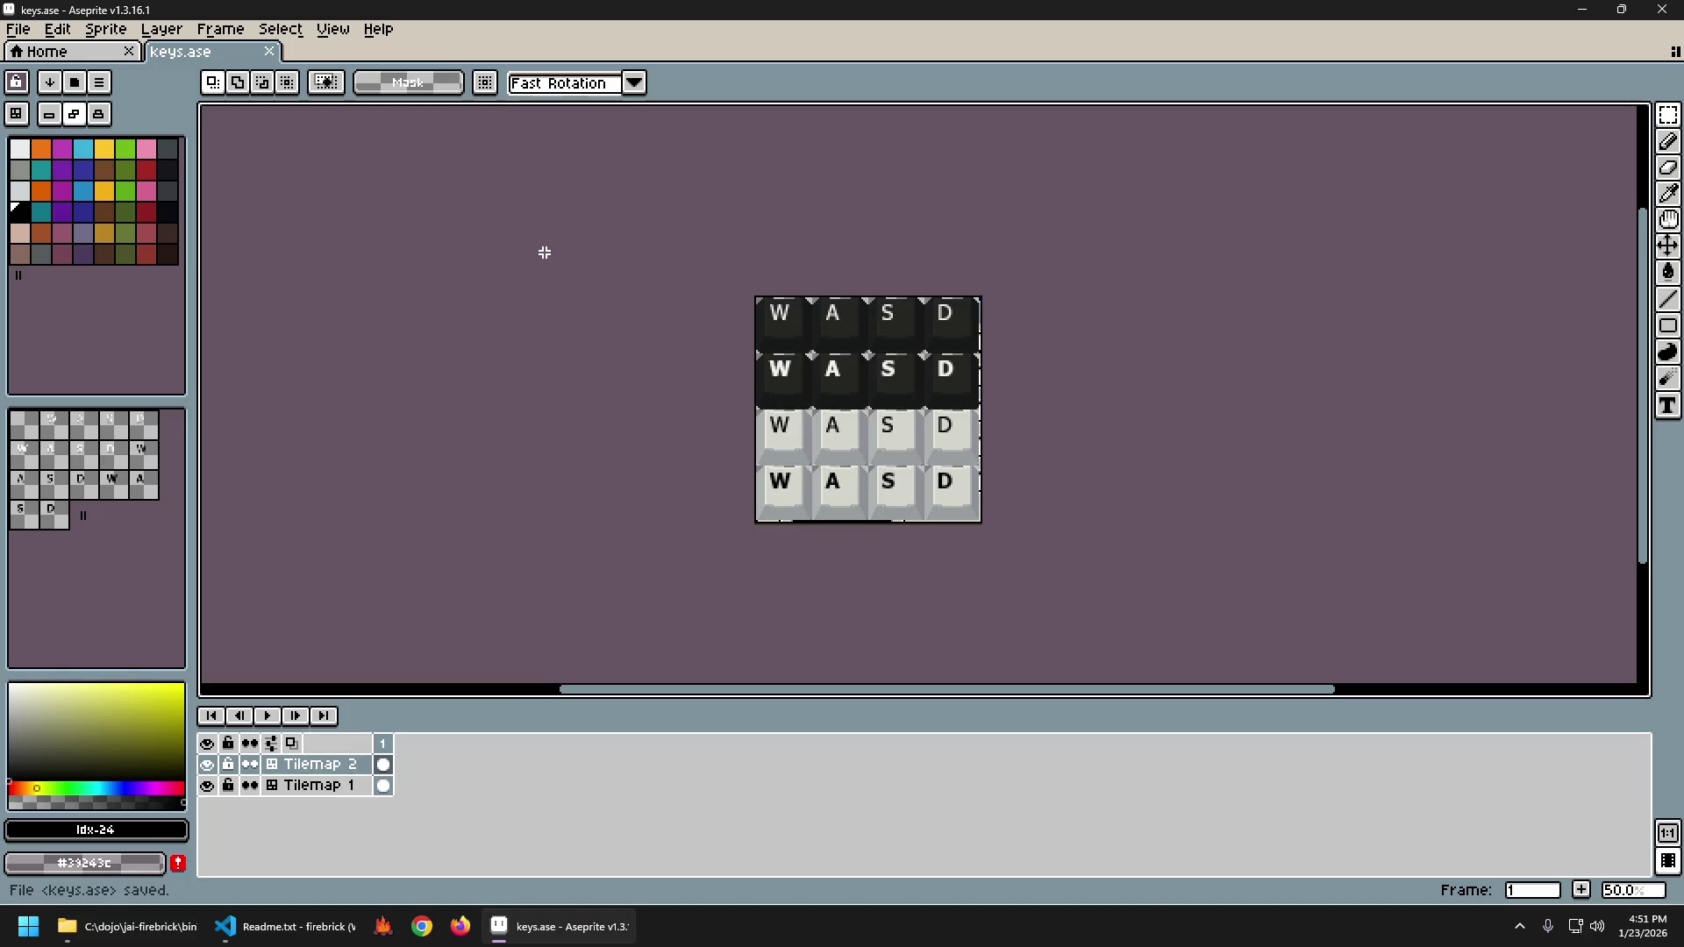
{"action": "key", "text": "ctrl+e"}
{"action": "key", "text": "Return"}
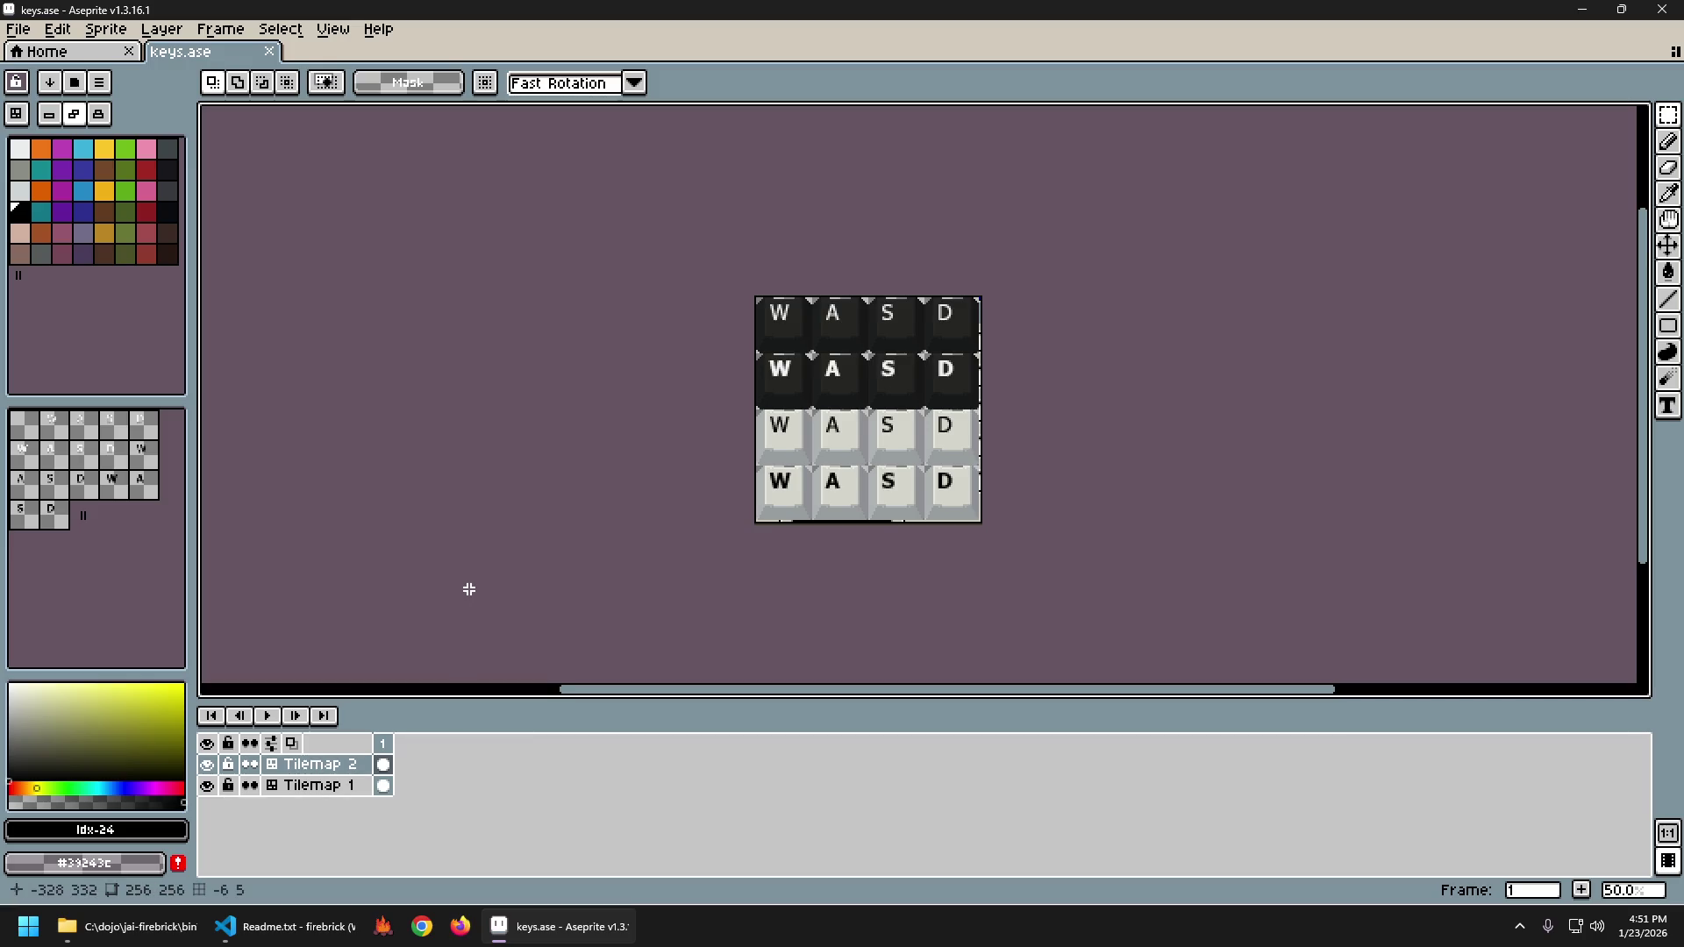
{"action": "left_click", "coordinate": [301, 929]}
Close Readme.txt and add 'tex_keys: *Texture;' below tex_gradient in assets.jai, then save.
{"action": "key", "text": "ctrl+w"}
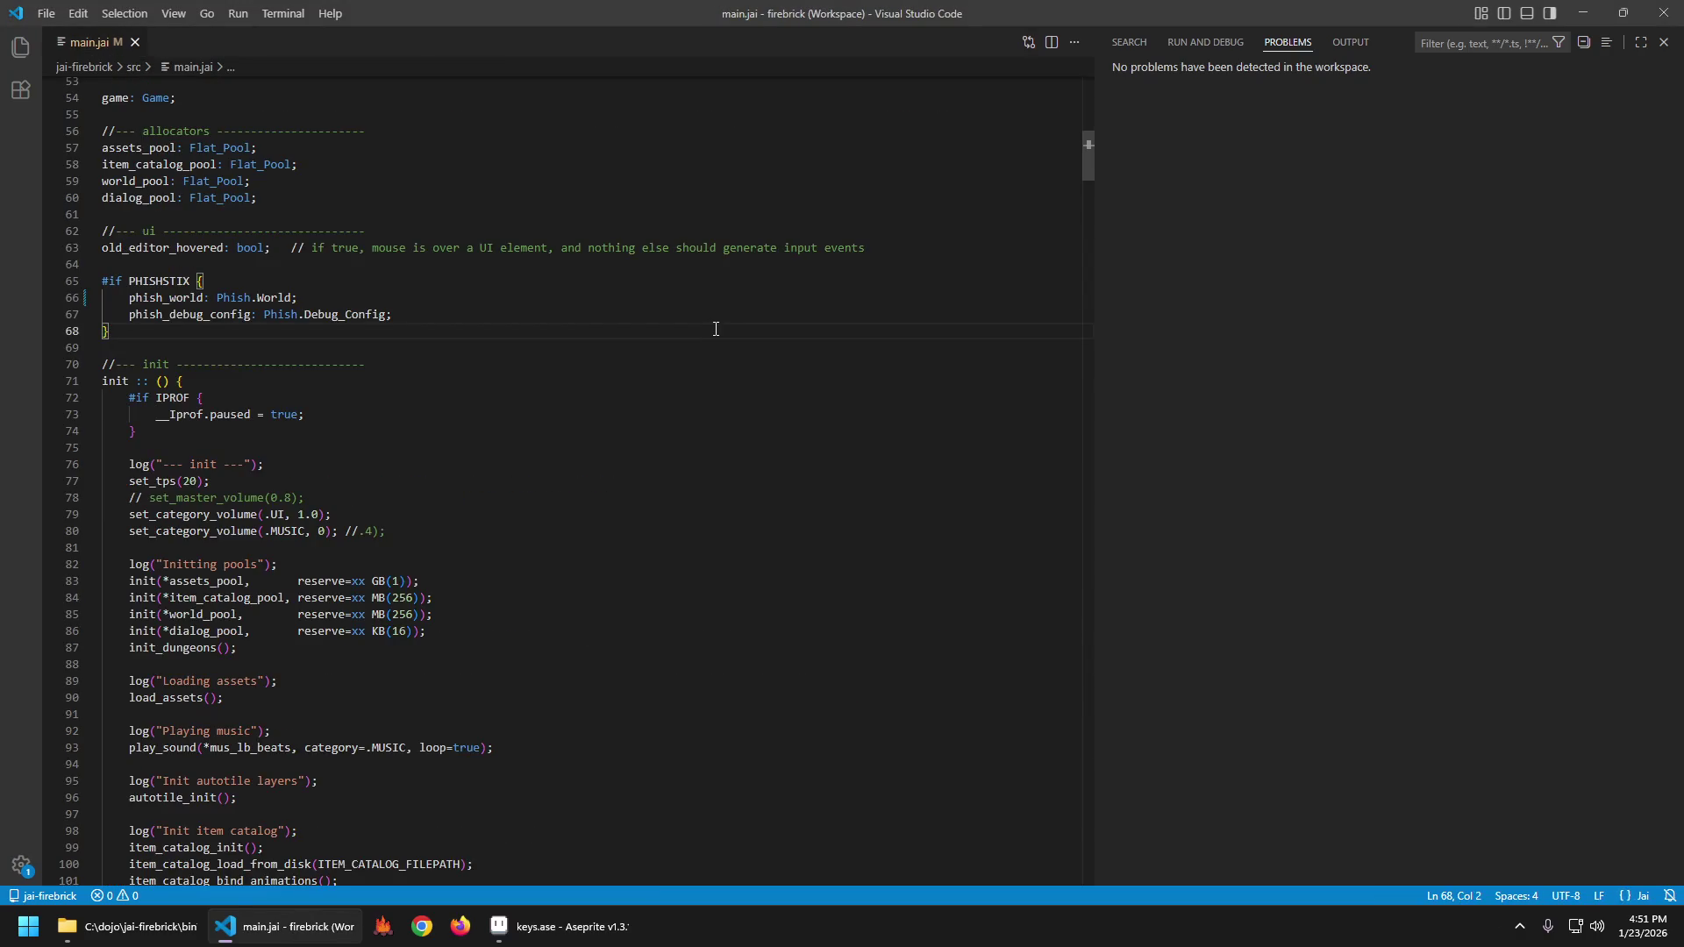
{"action": "key", "text": "ctrl+p"}
{"action": "type", "text": "assets"}
{"action": "key", "text": "Return"}
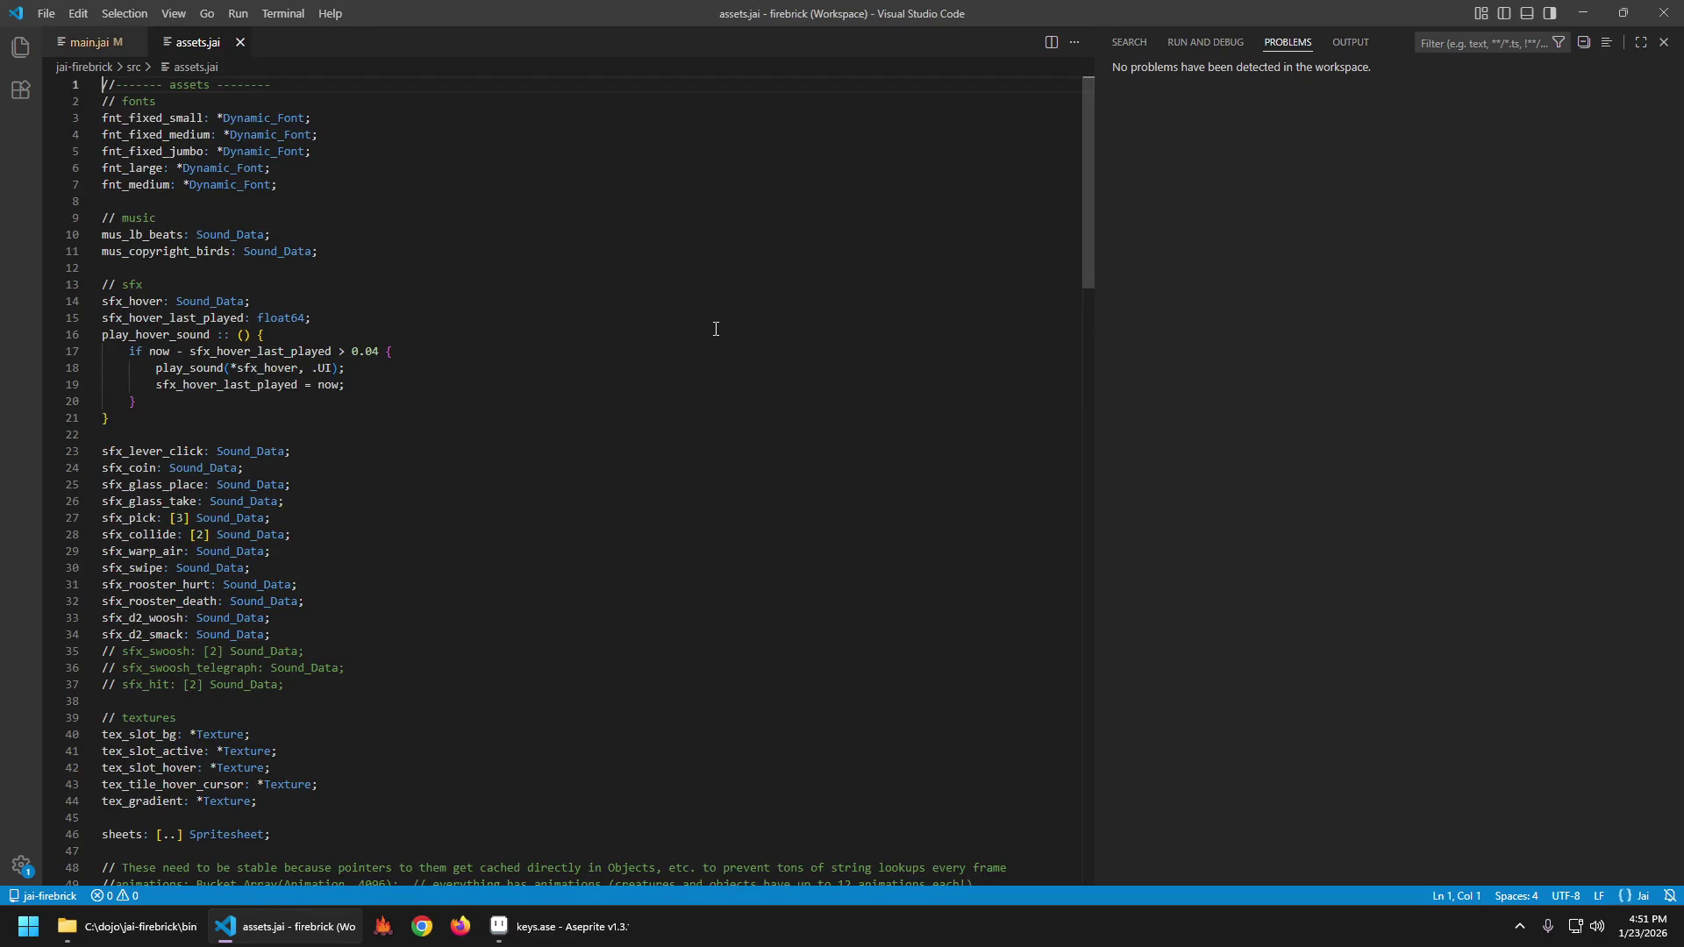
{"action": "scroll", "coordinate": [556, 312], "scroll_direction": "down", "scroll_amount": 8}
{"action": "left_click", "coordinate": [392, 406]}
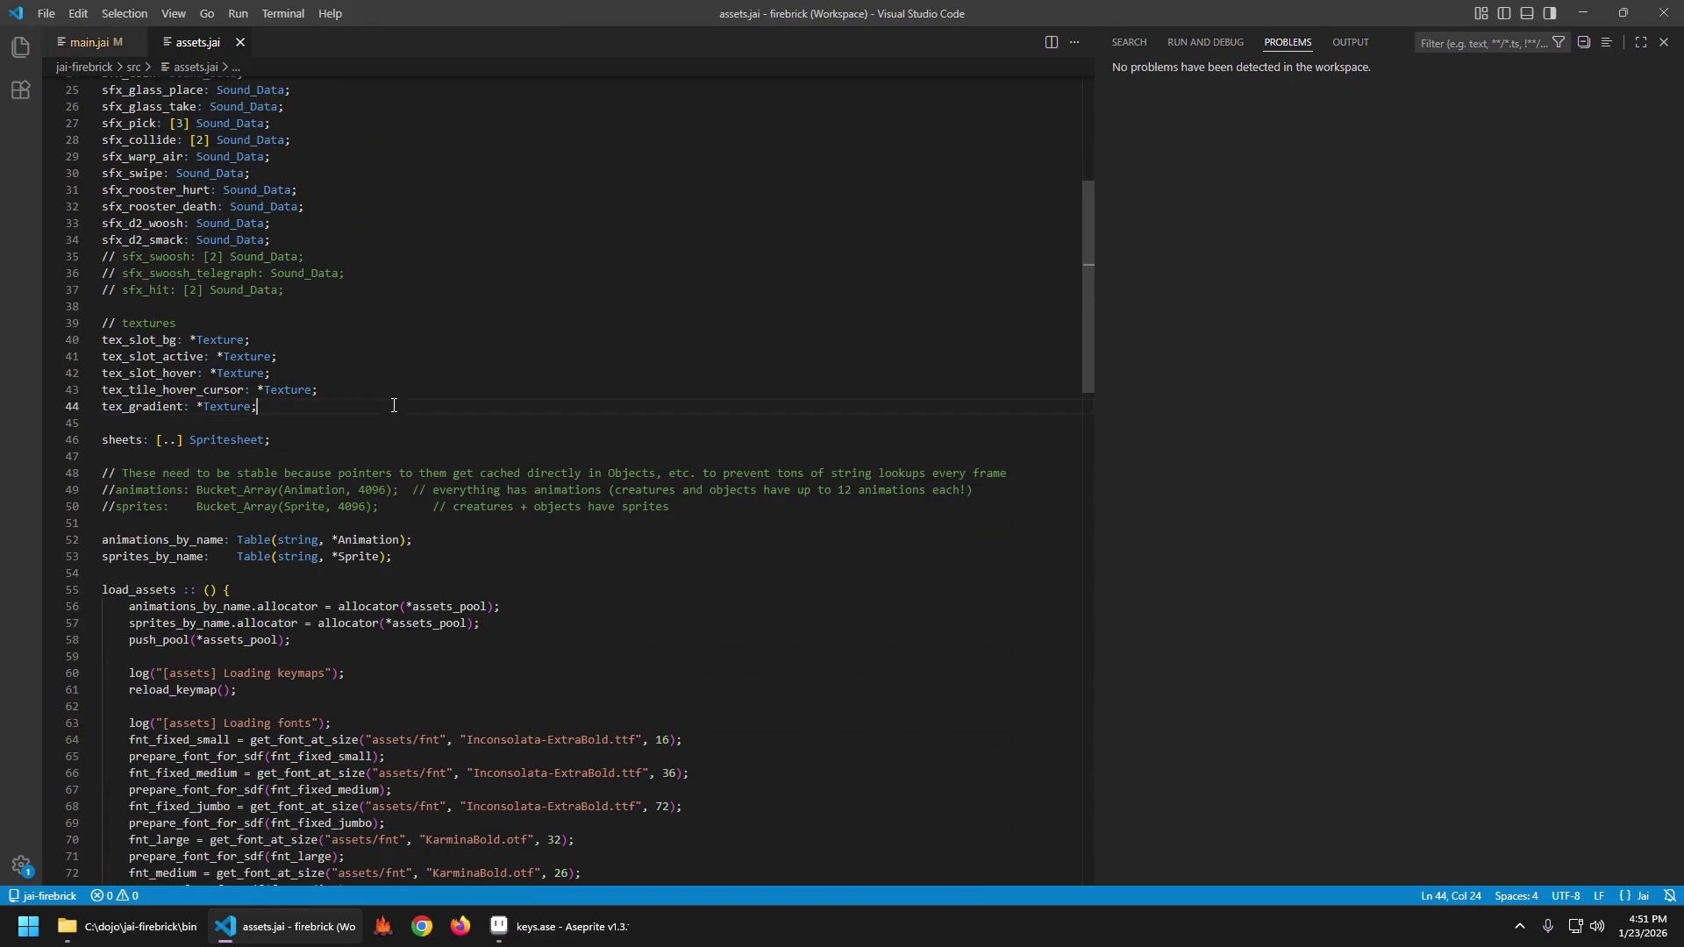
{"action": "key", "text": "Return"}
{"action": "type", "text": "tex_"}
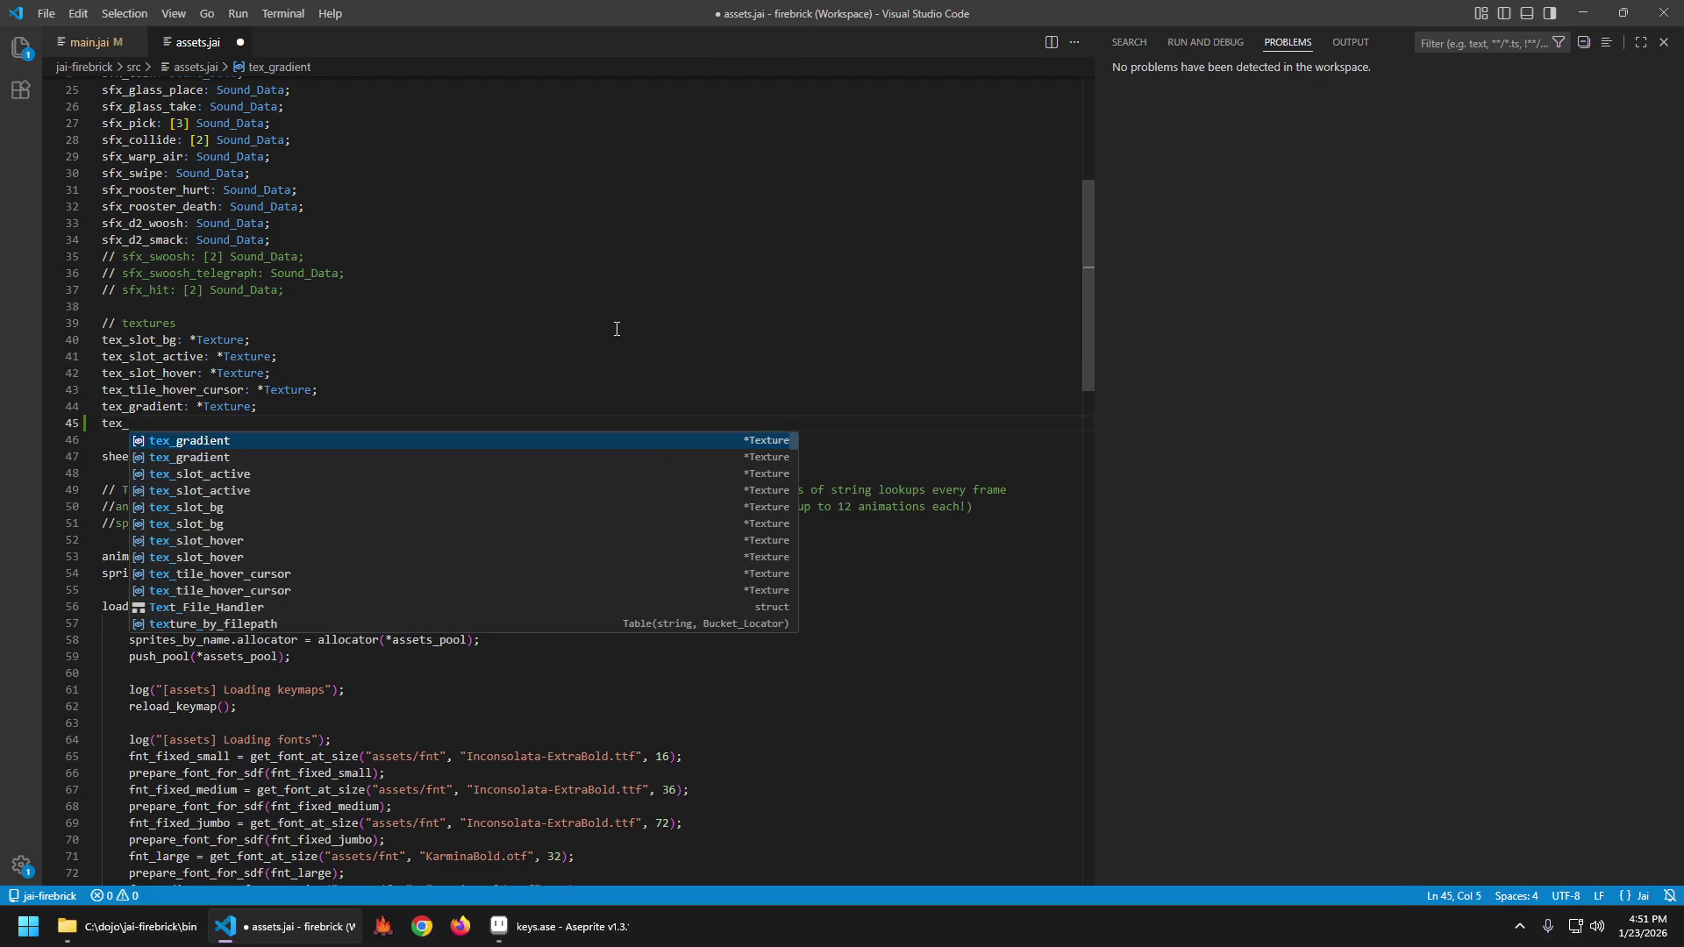
{"action": "type", "text": "keys: *Texture;"}
{"action": "key", "text": "ctrl+s"}
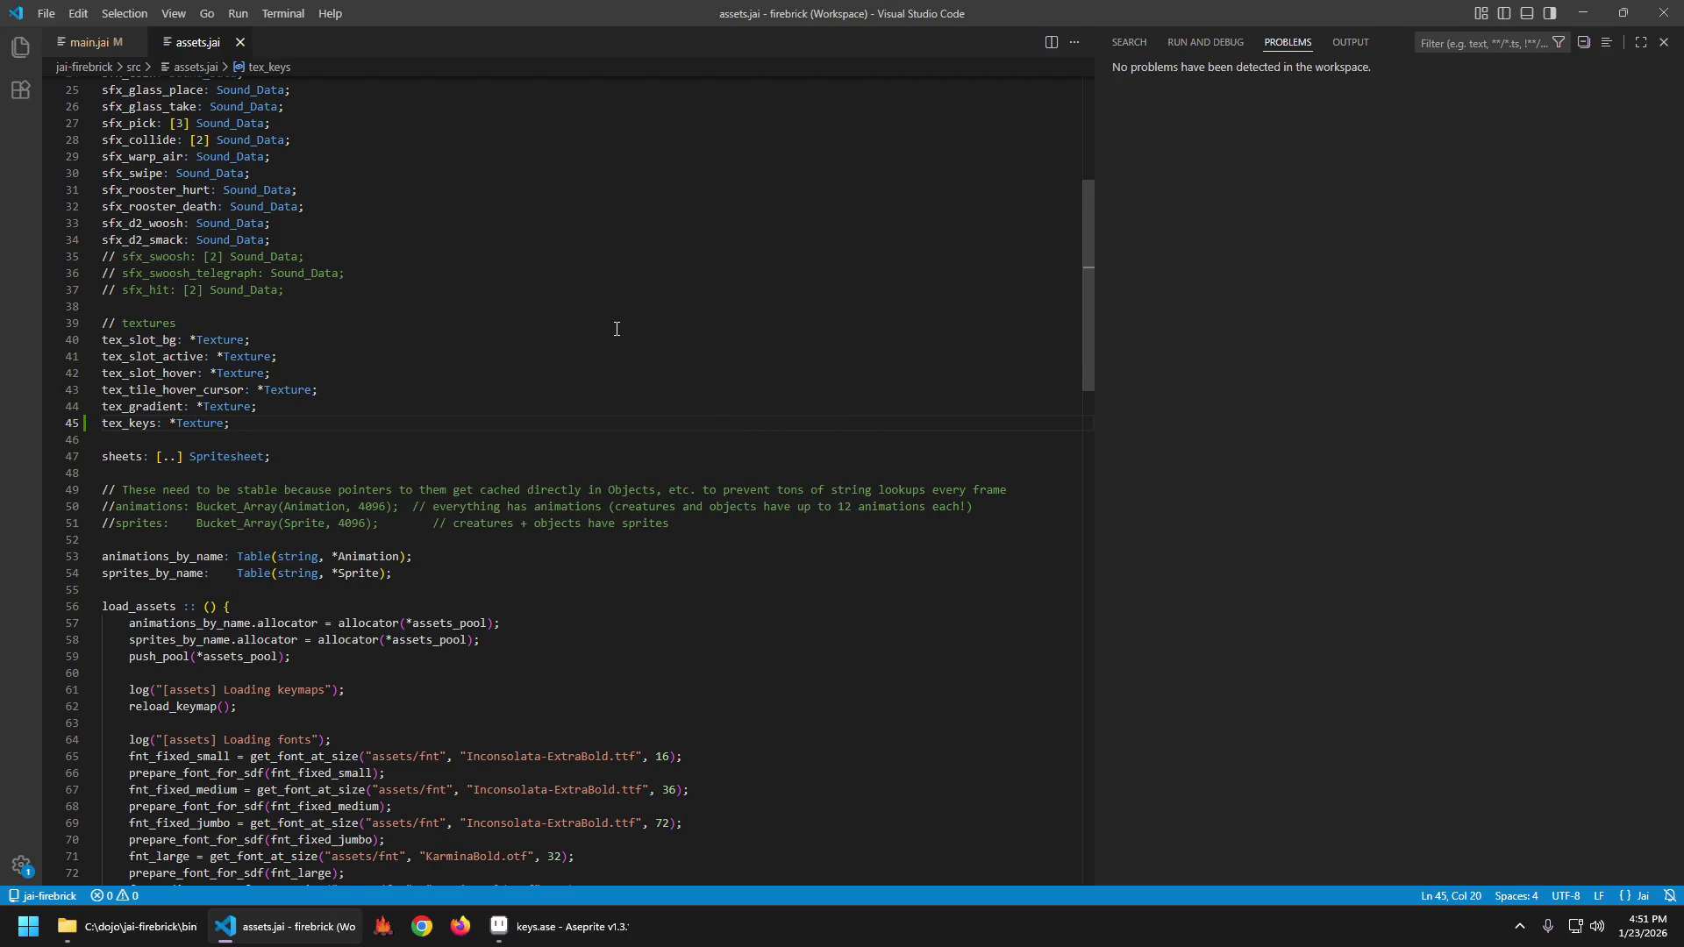
Try renaming the declaration to tex_buttons, then revert it back to tex_keys.
{"action": "scroll", "coordinate": [579, 281], "scroll_direction": "down", "scroll_amount": 3}
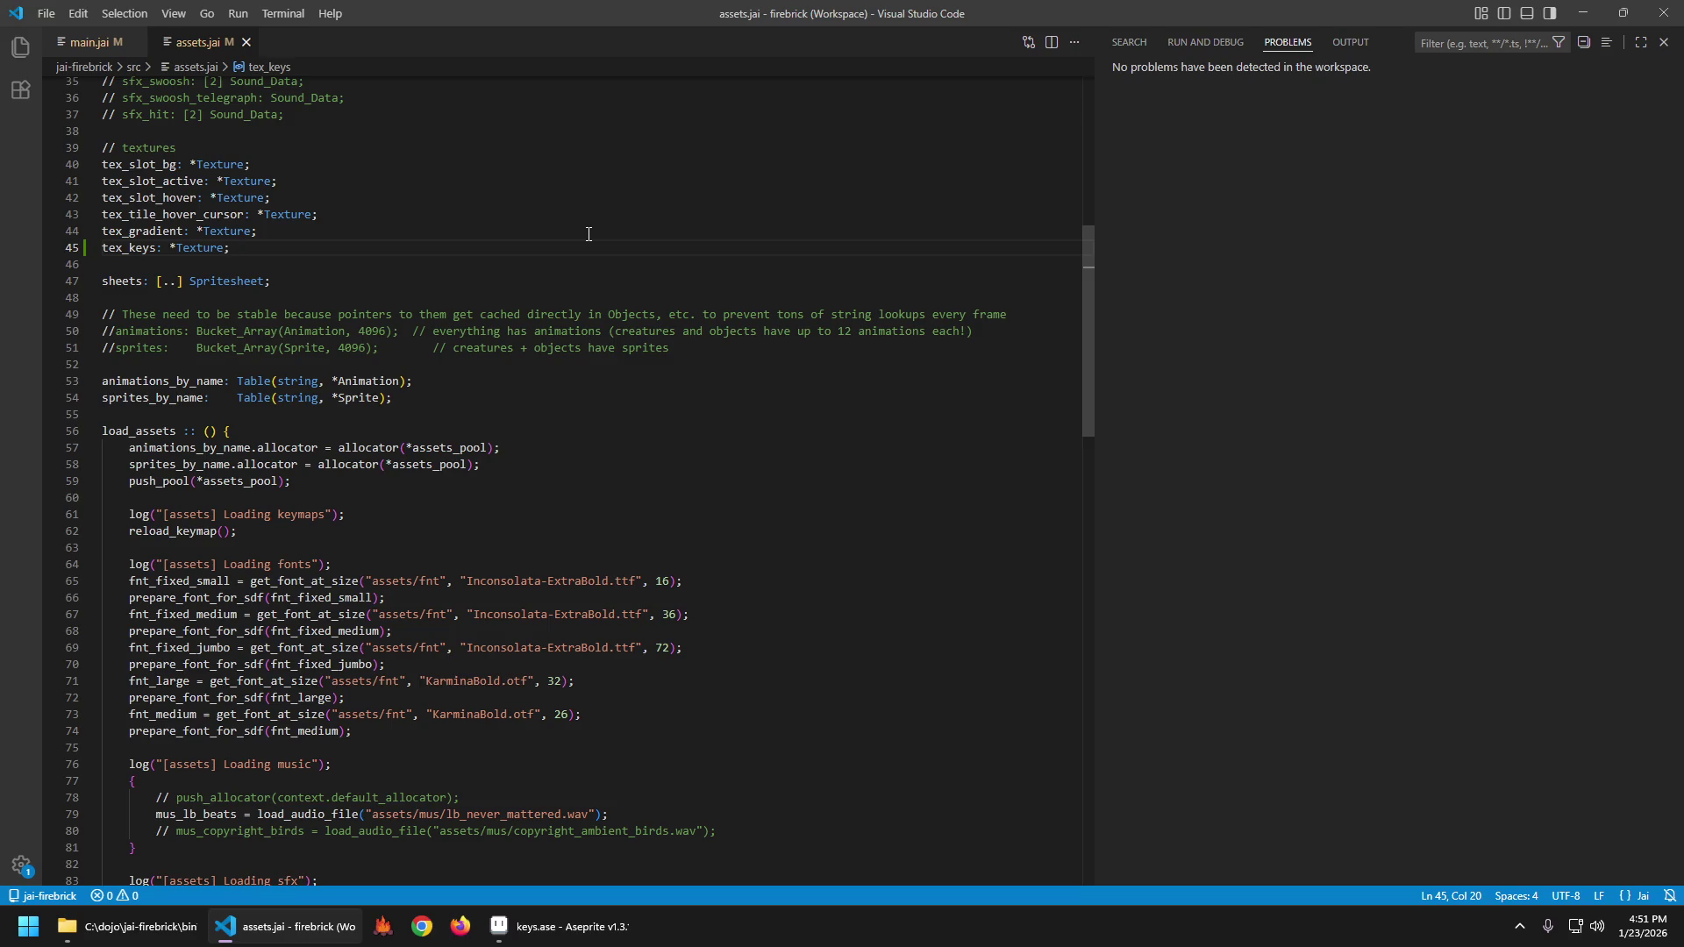
{"action": "key", "text": "Home"}
{"action": "type", "text": "tex_buttons"}
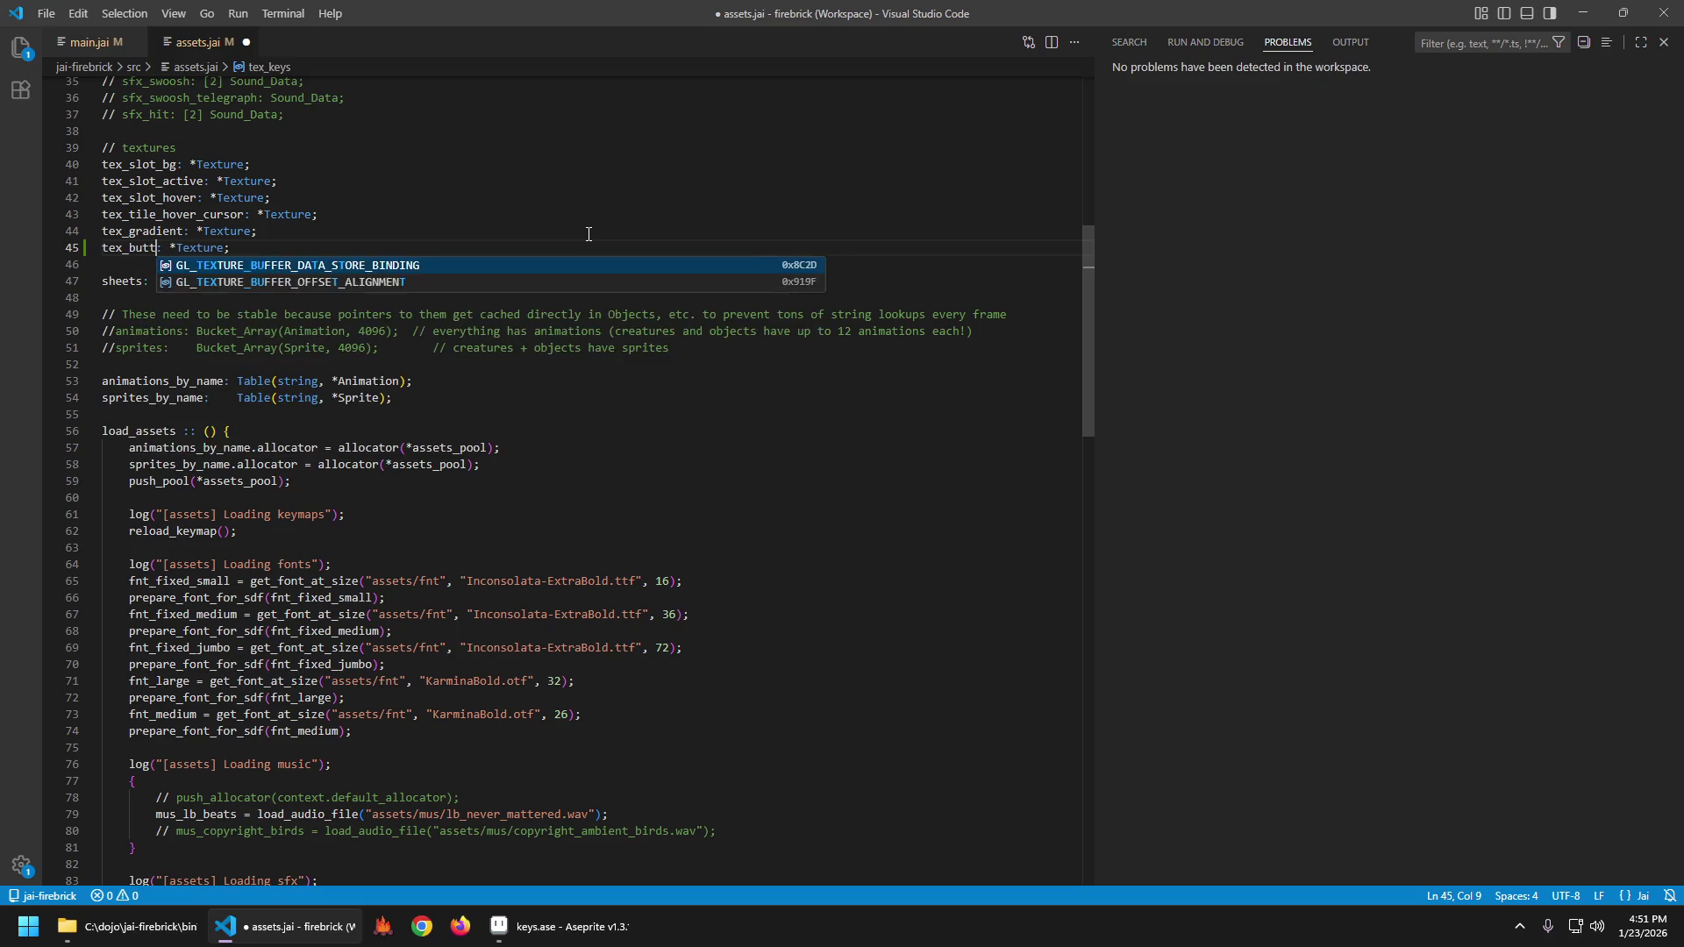
{"action": "key", "text": "Escape"}
{"action": "key", "text": "ctrl+z"}
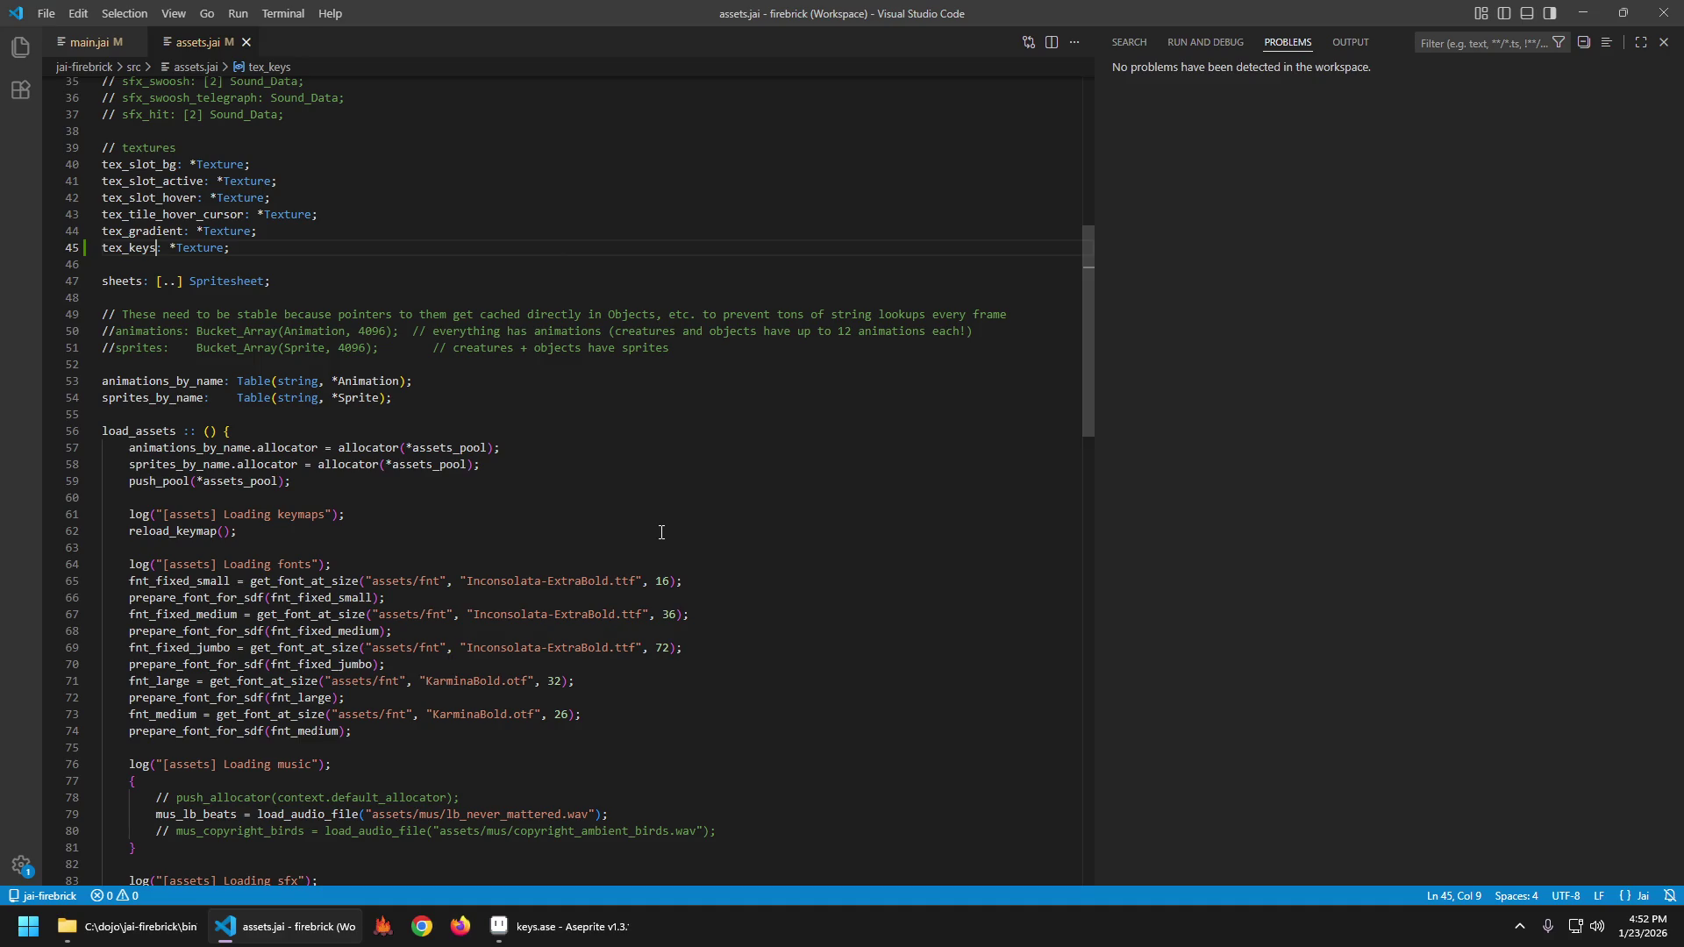
{"action": "scroll", "coordinate": [653, 419], "scroll_direction": "down", "scroll_amount": 15}
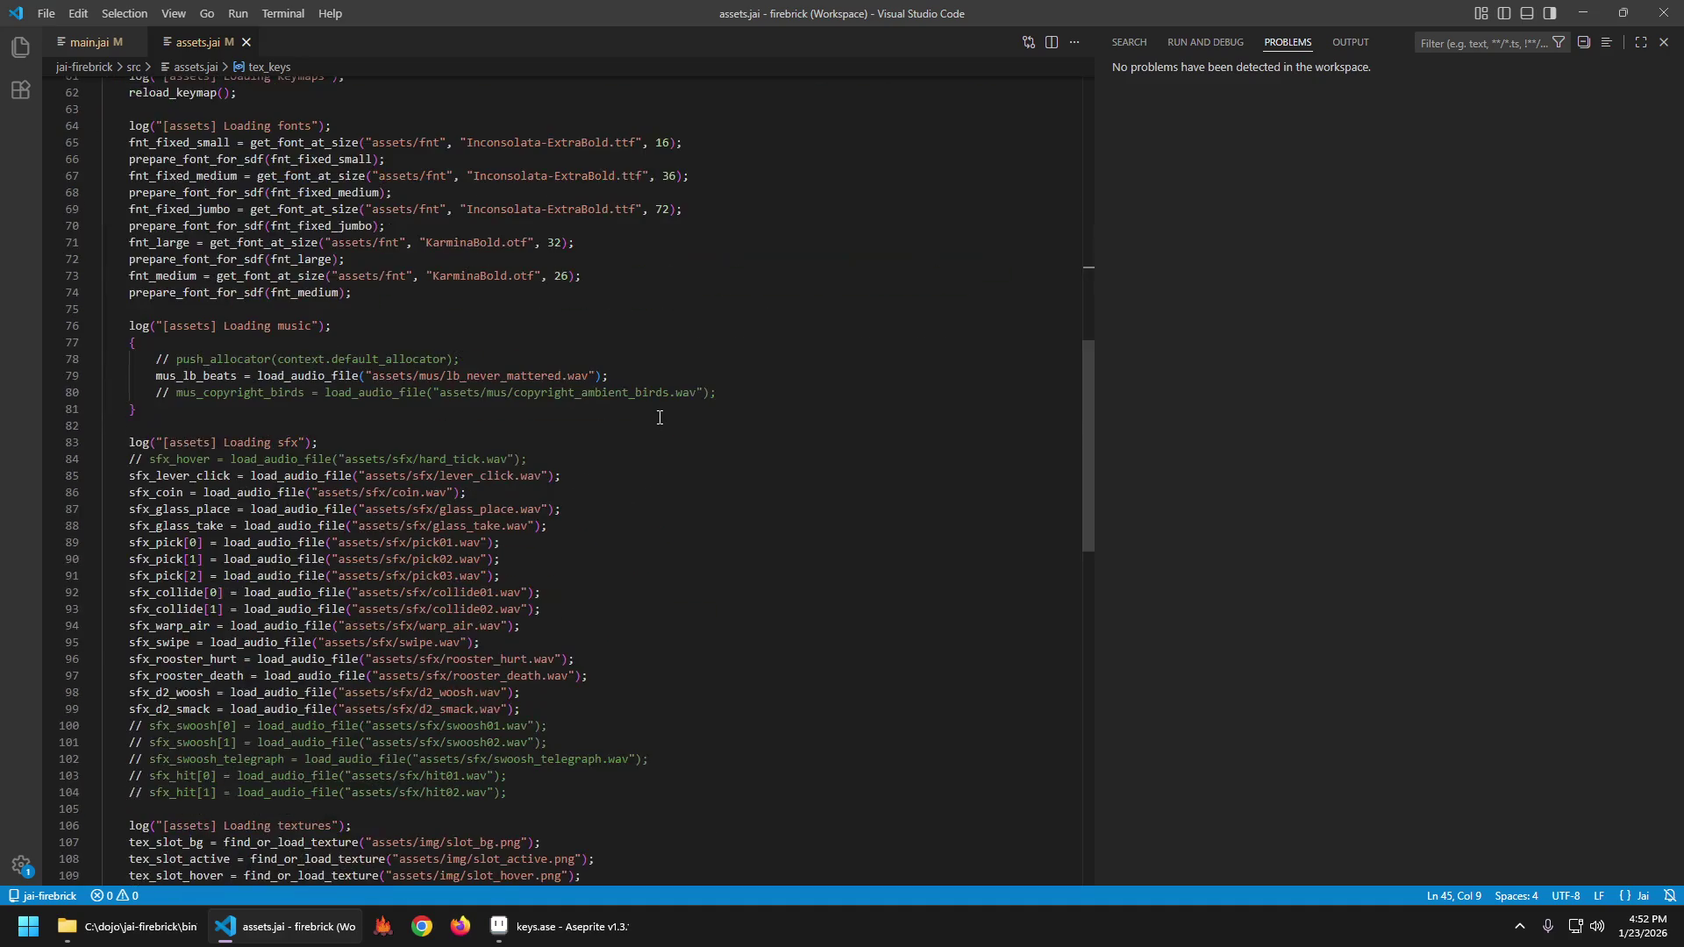
{"action": "scroll", "coordinate": [614, 395], "scroll_direction": "up", "scroll_amount": 12}
{"action": "scroll", "coordinate": [589, 375], "scroll_direction": "up", "scroll_amount": 5}
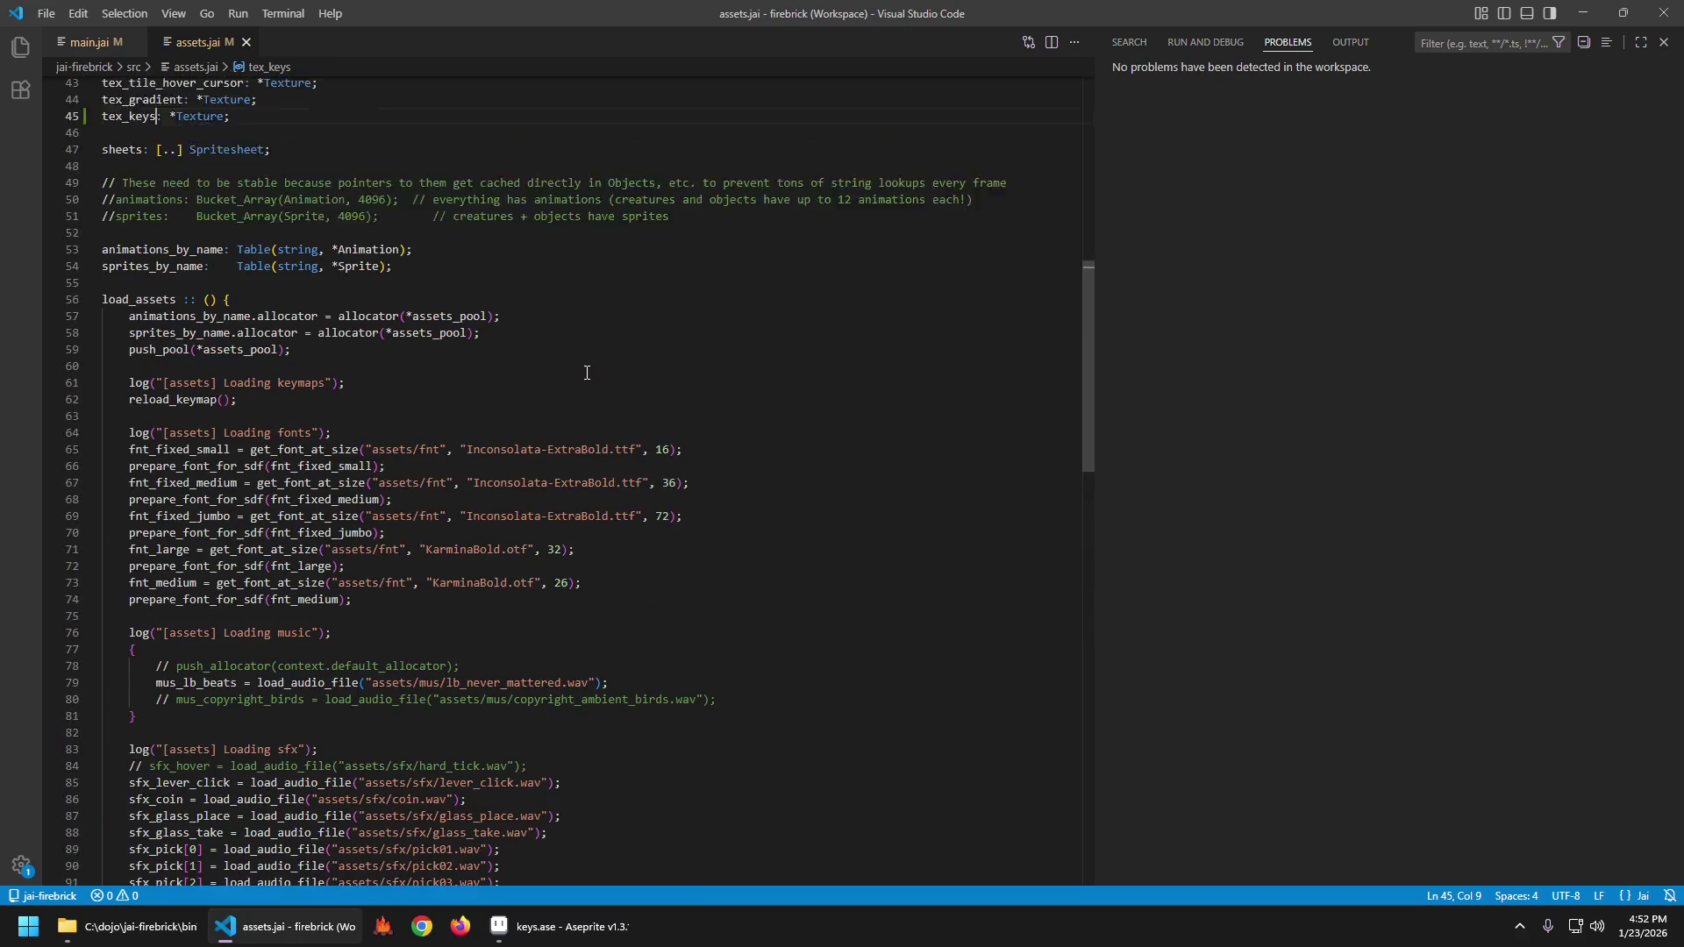
{"action": "scroll", "coordinate": [680, 421], "scroll_direction": "down", "scroll_amount": 18}
{"action": "left_click", "coordinate": [579, 519]}
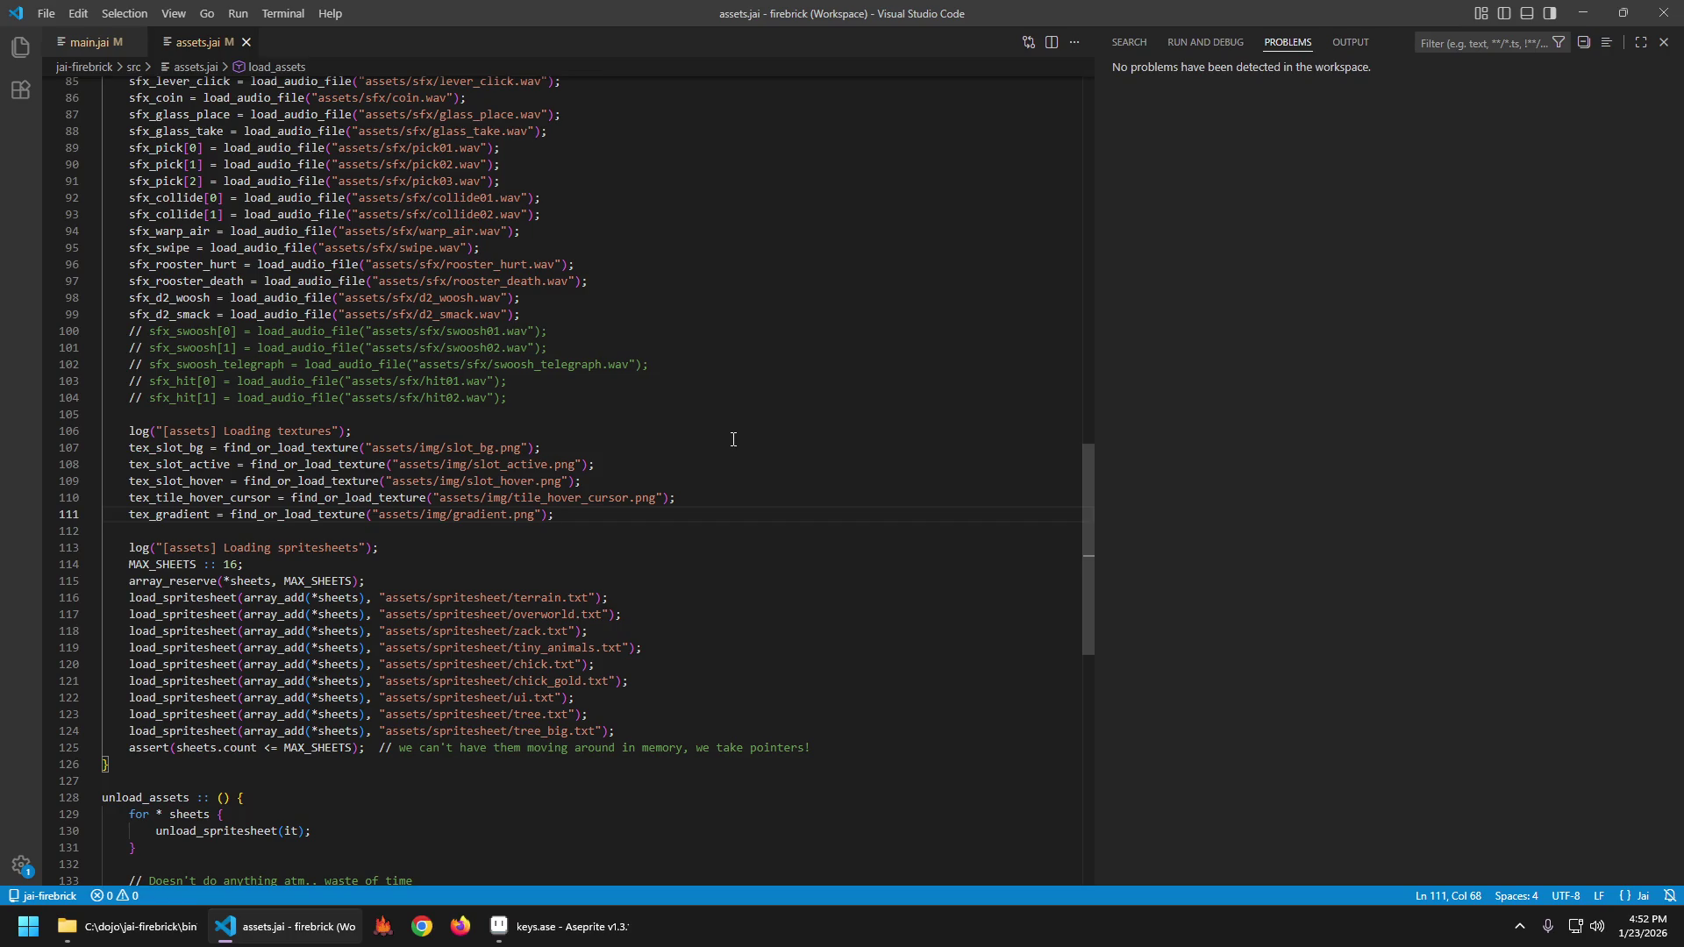
Duplicate the tex_gradient load line as a tex_keys load of keys.png and save.
{"action": "key", "text": "shift+alt+Down"}
{"action": "key", "text": "ctrl+Left"}
{"action": "key", "text": "ctrl+Left"}
{"action": "key", "text": "ctrl+Left"}
{"action": "key", "text": "ctrl+Left"}
{"action": "key", "text": "ctrl+shift+Right"}
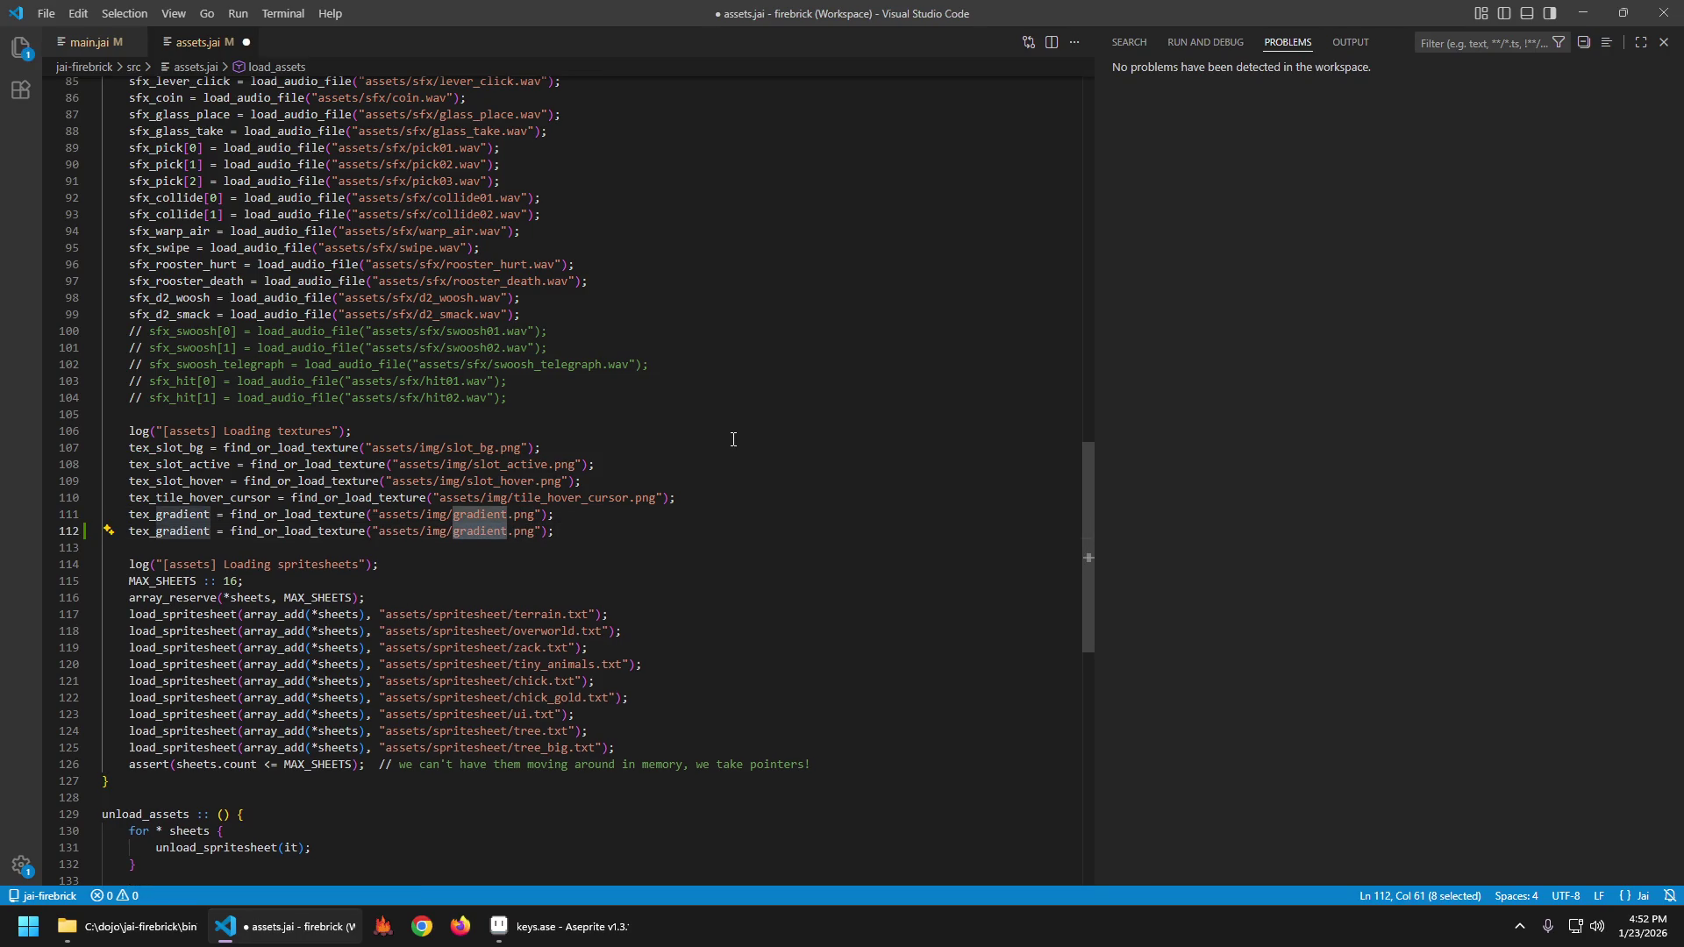
{"action": "type", "text": "keys"}
{"action": "key", "text": "ctrl+s"}
{"action": "key", "text": "Home"}
{"action": "key", "text": "ctrl+Delete"}
{"action": "type", "text": "tex_keys"}
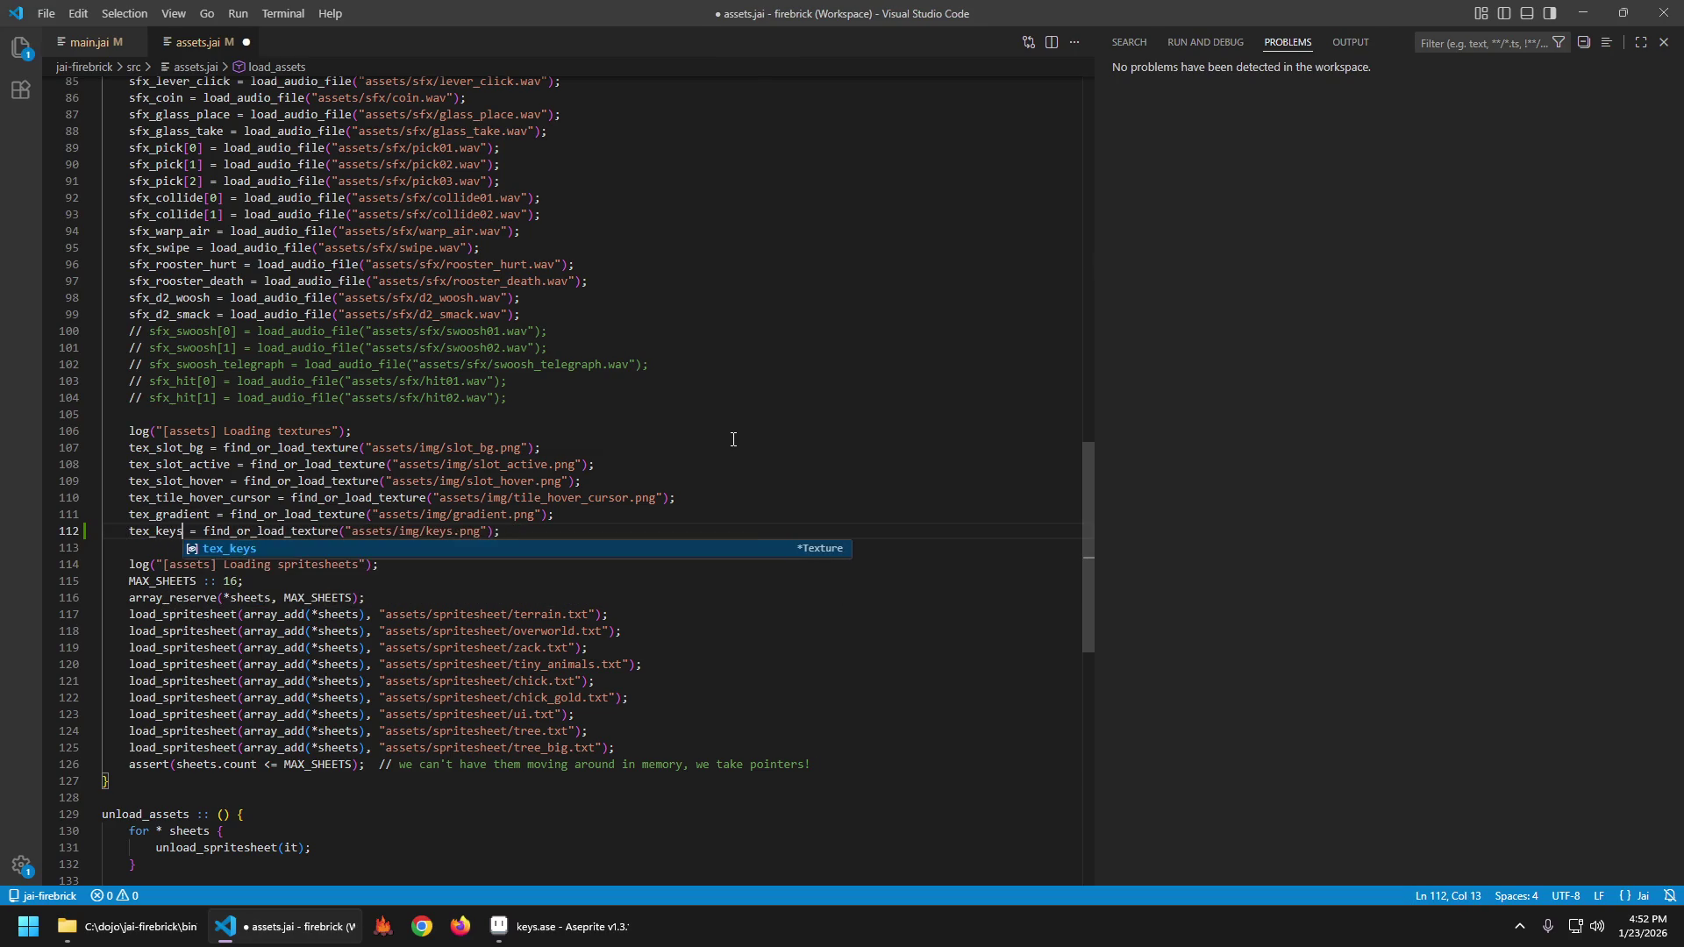
{"action": "key", "text": "Escape"}
{"action": "key", "text": "ctrl+s"}
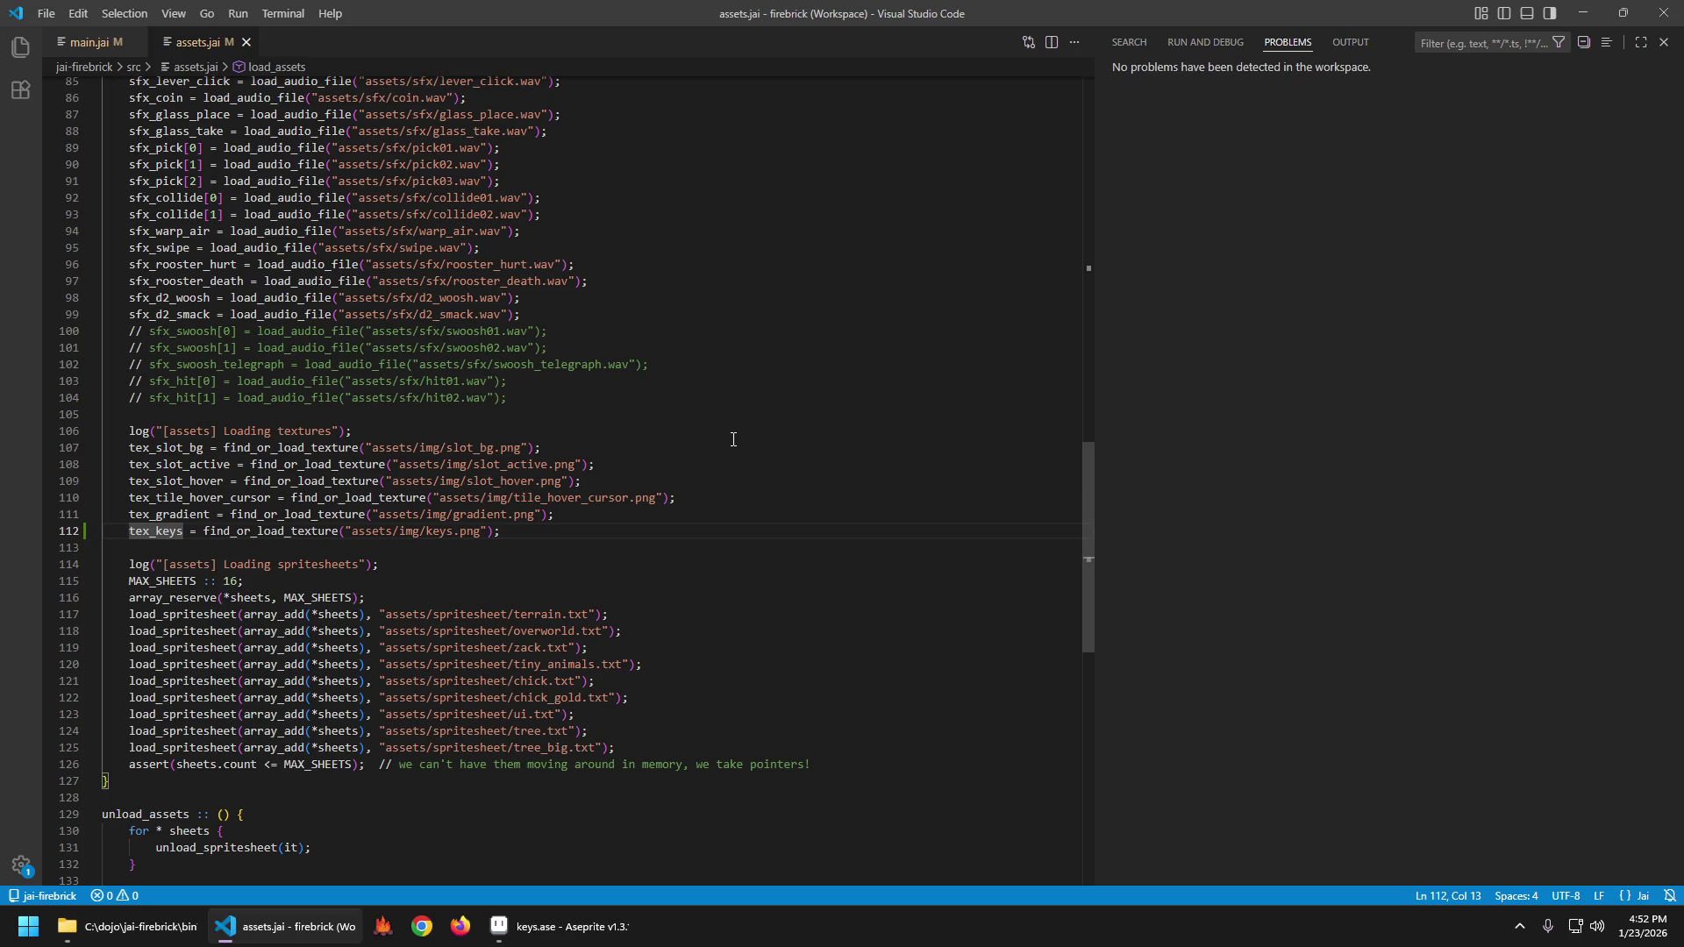
Delete both the tex_keys load line and the tex_keys declaration, then save.
{"action": "key", "text": "ctrl+shift+k"}
{"action": "scroll", "coordinate": [782, 488], "scroll_direction": "up", "scroll_amount": 3}
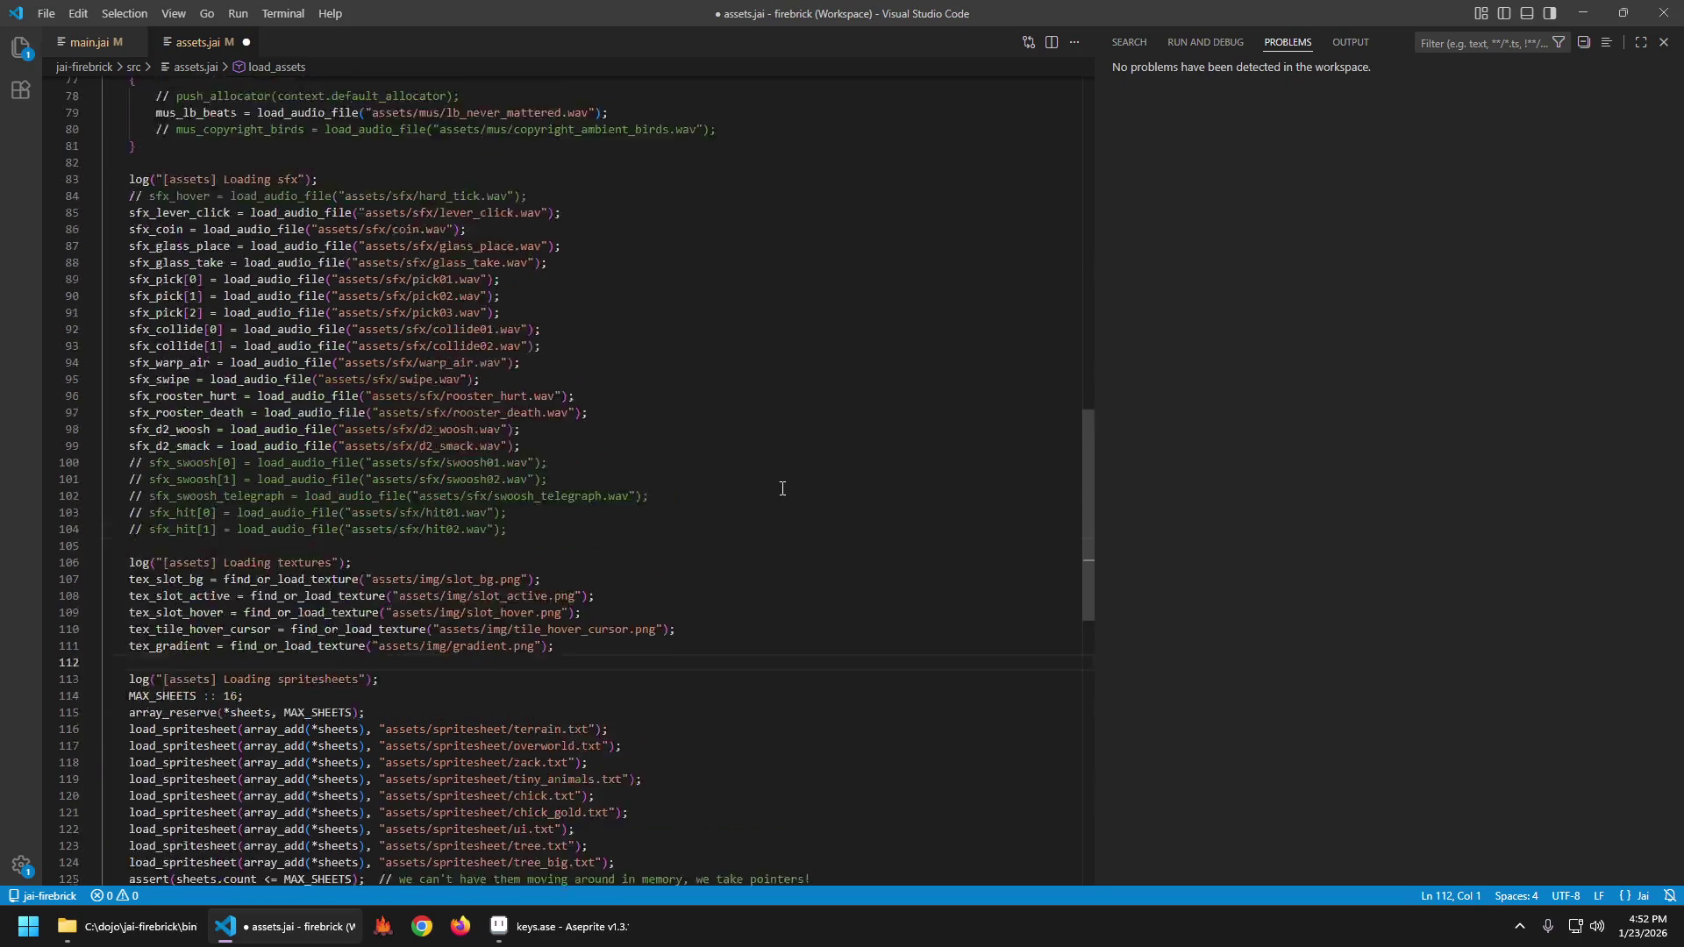
{"action": "scroll", "coordinate": [603, 415], "scroll_direction": "up", "scroll_amount": 10}
{"action": "scroll", "coordinate": [517, 368], "scroll_direction": "up", "scroll_amount": 5}
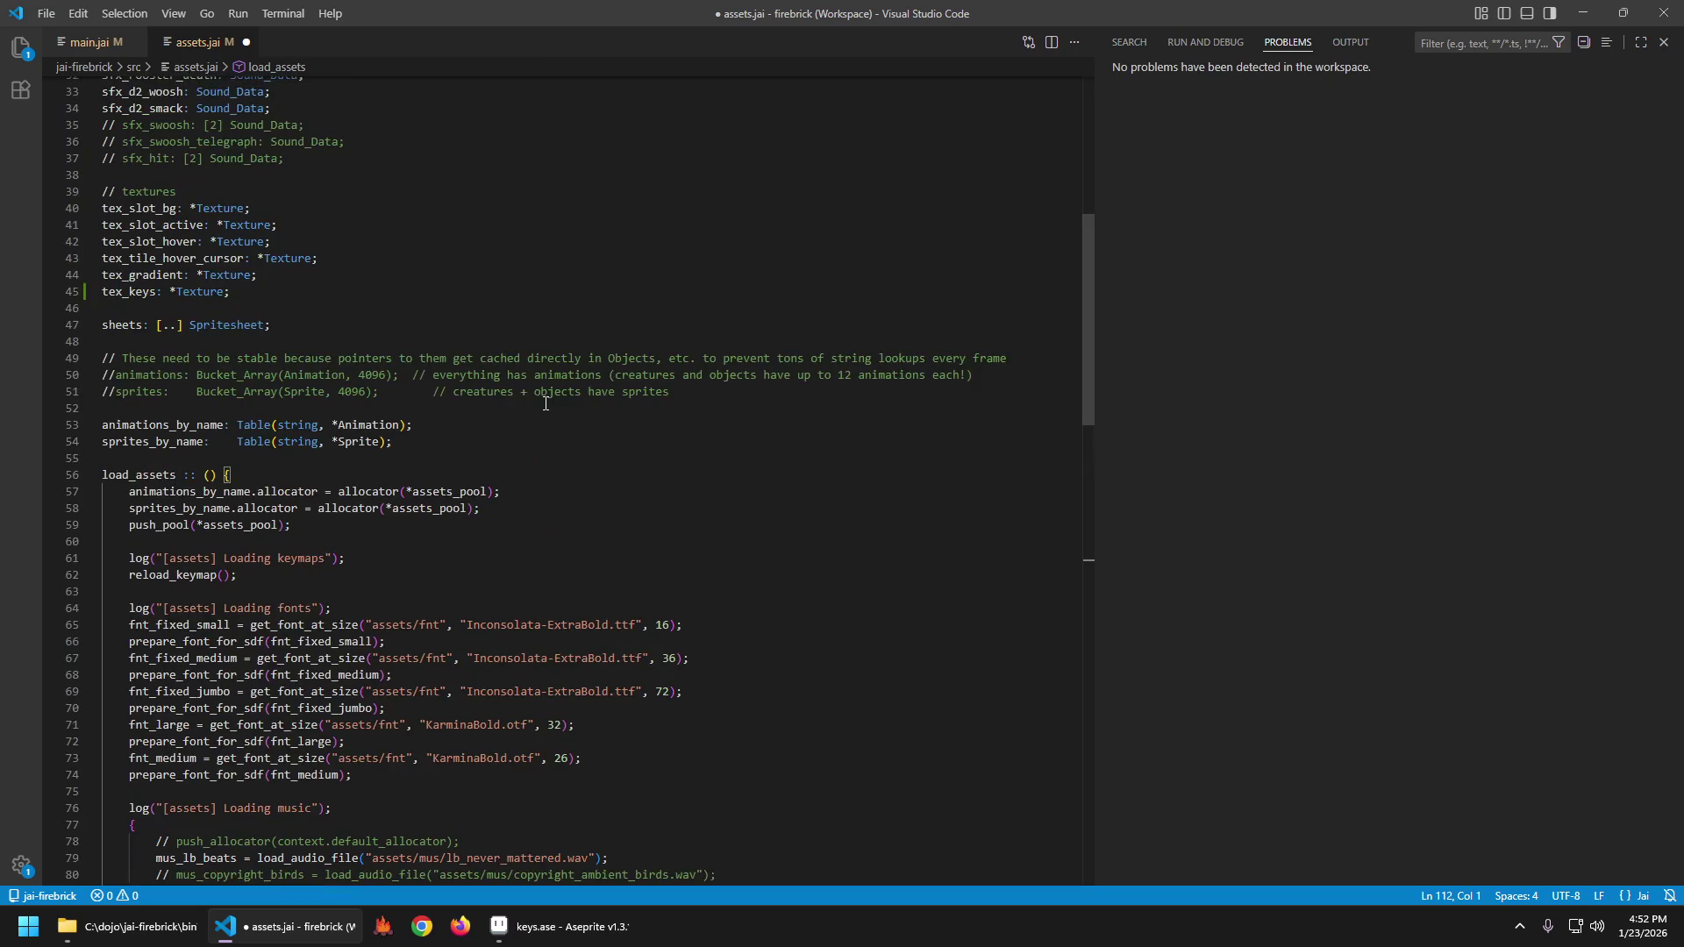
{"action": "left_click", "coordinate": [356, 299]}
{"action": "key", "text": "ctrl+shift+k"}
{"action": "key", "text": "ctrl+s"}
Duplicate the tree_big load_spritesheet line to load keys.txt instead, and save.
{"action": "scroll", "coordinate": [815, 572], "scroll_direction": "down", "scroll_amount": 18}
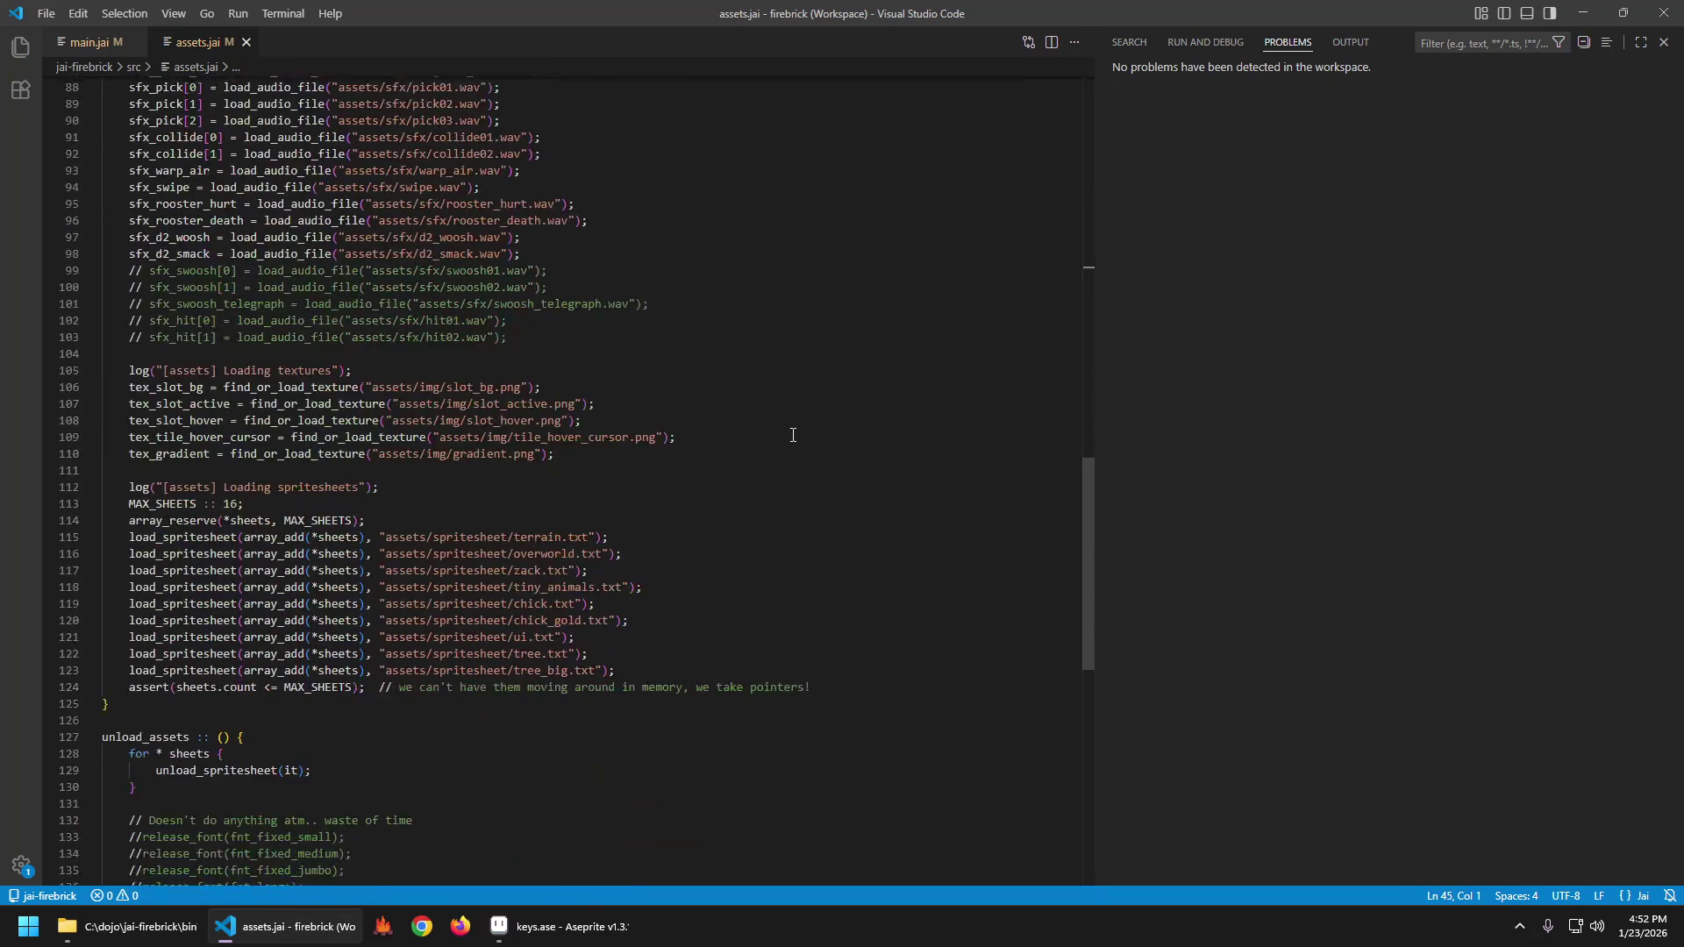
{"action": "left_click", "coordinate": [716, 660]}
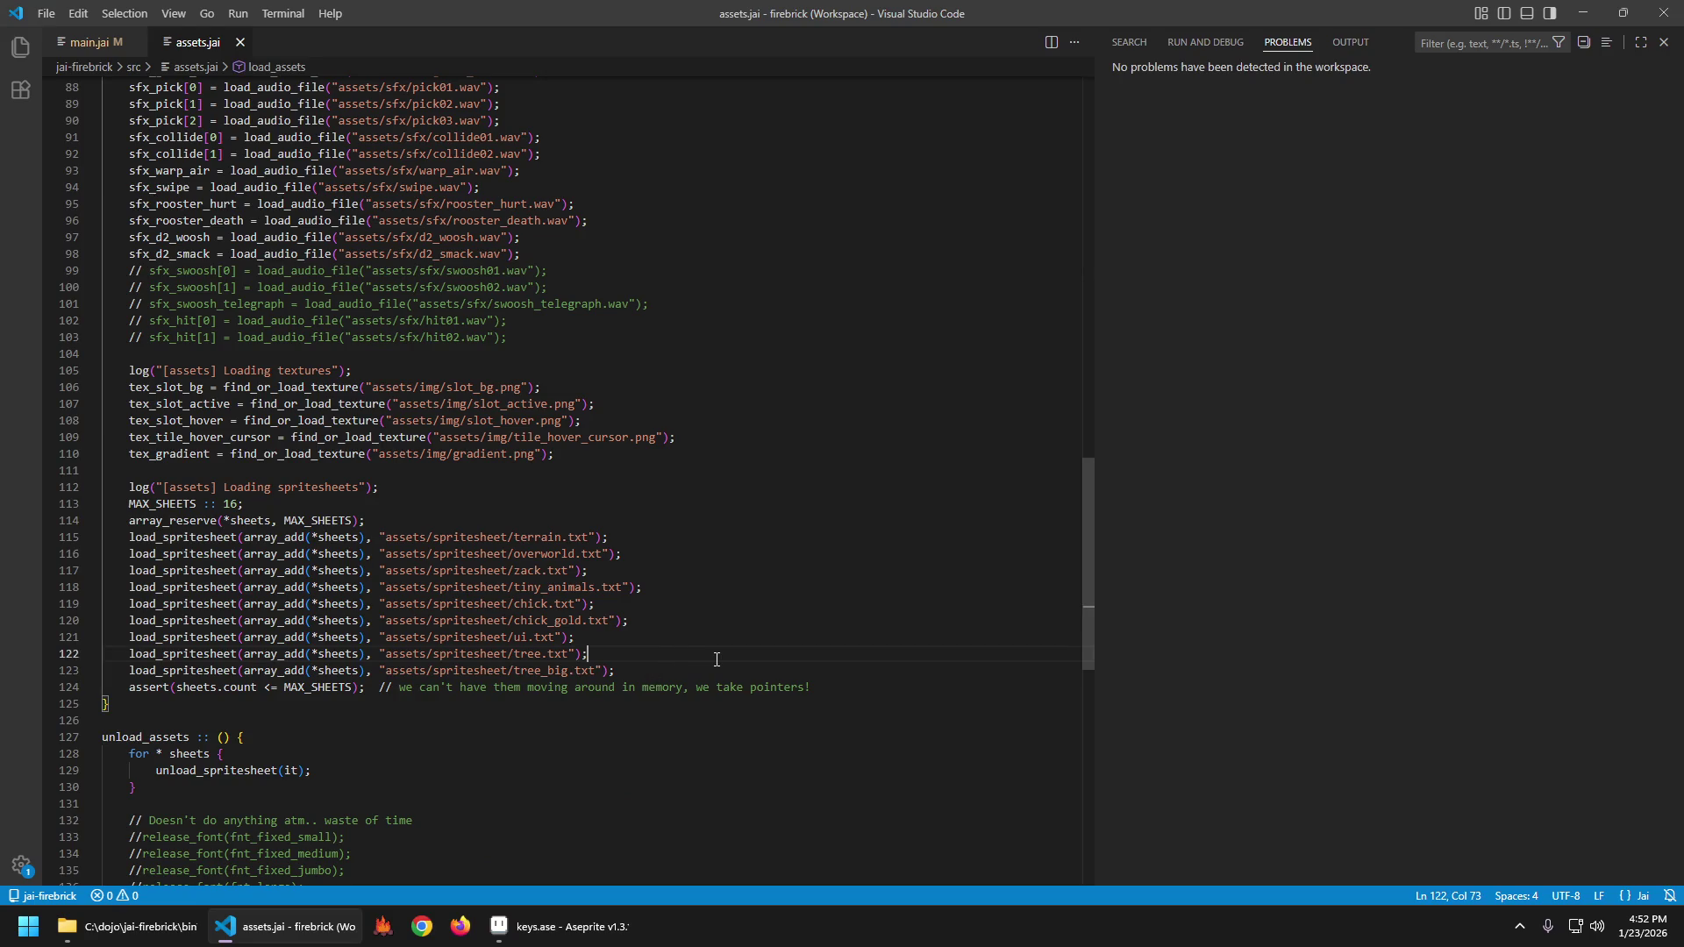
{"action": "key", "text": "Down"}
{"action": "key", "text": "shift+alt+Down"}
{"action": "key", "text": "Left"}
{"action": "key", "text": "Left"}
{"action": "key", "text": "Left"}
{"action": "key", "text": "ctrl+d"}
{"action": "type", "text": "keys"}
{"action": "key", "text": "ctrl+s"}
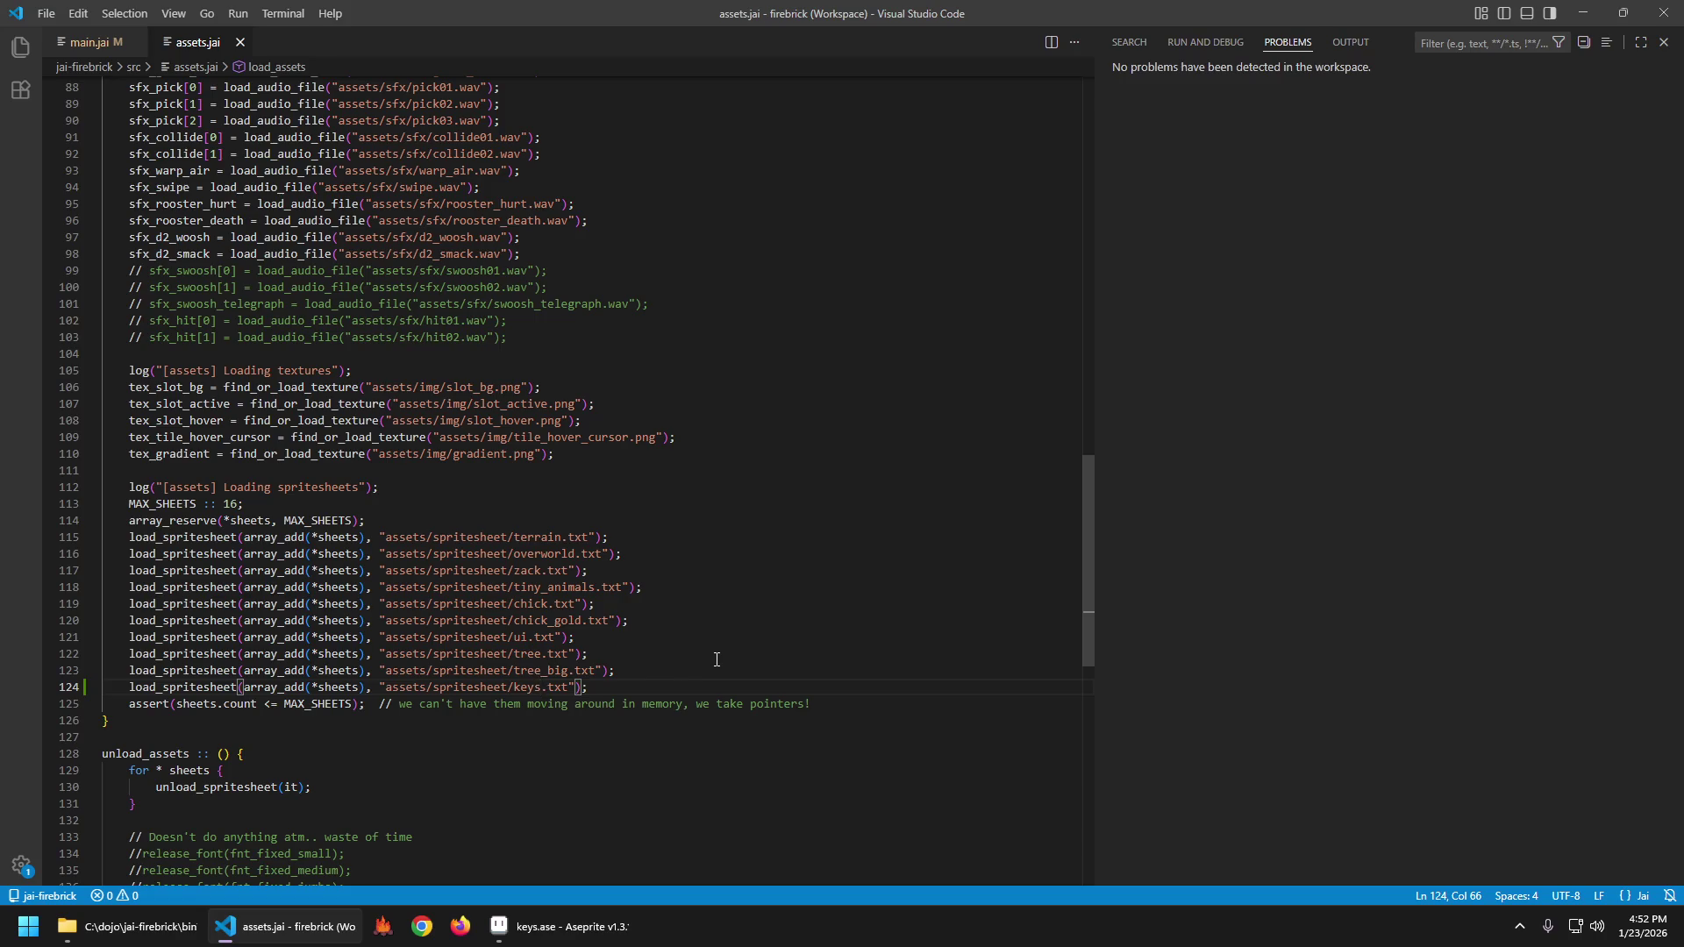
{"action": "key", "text": "ctrl+p"}
Open tree.txt and duplicate it in the Explorer as keys.txt.
{"action": "type", "text": "tree.t"}
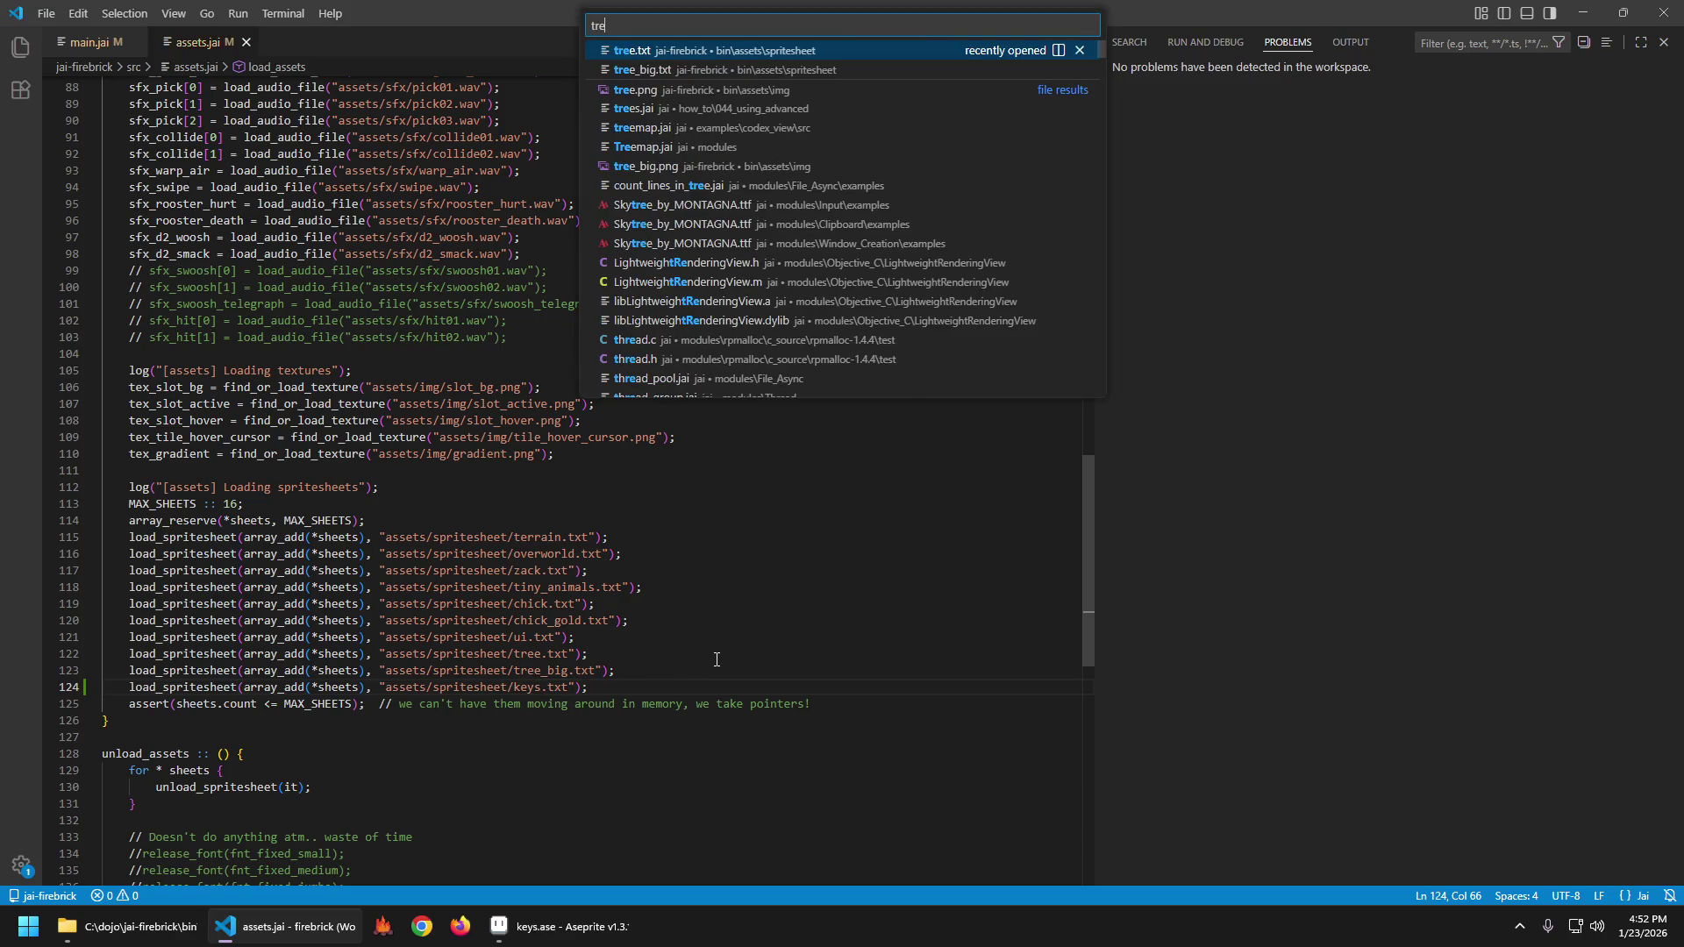
{"action": "key", "text": "Return"}
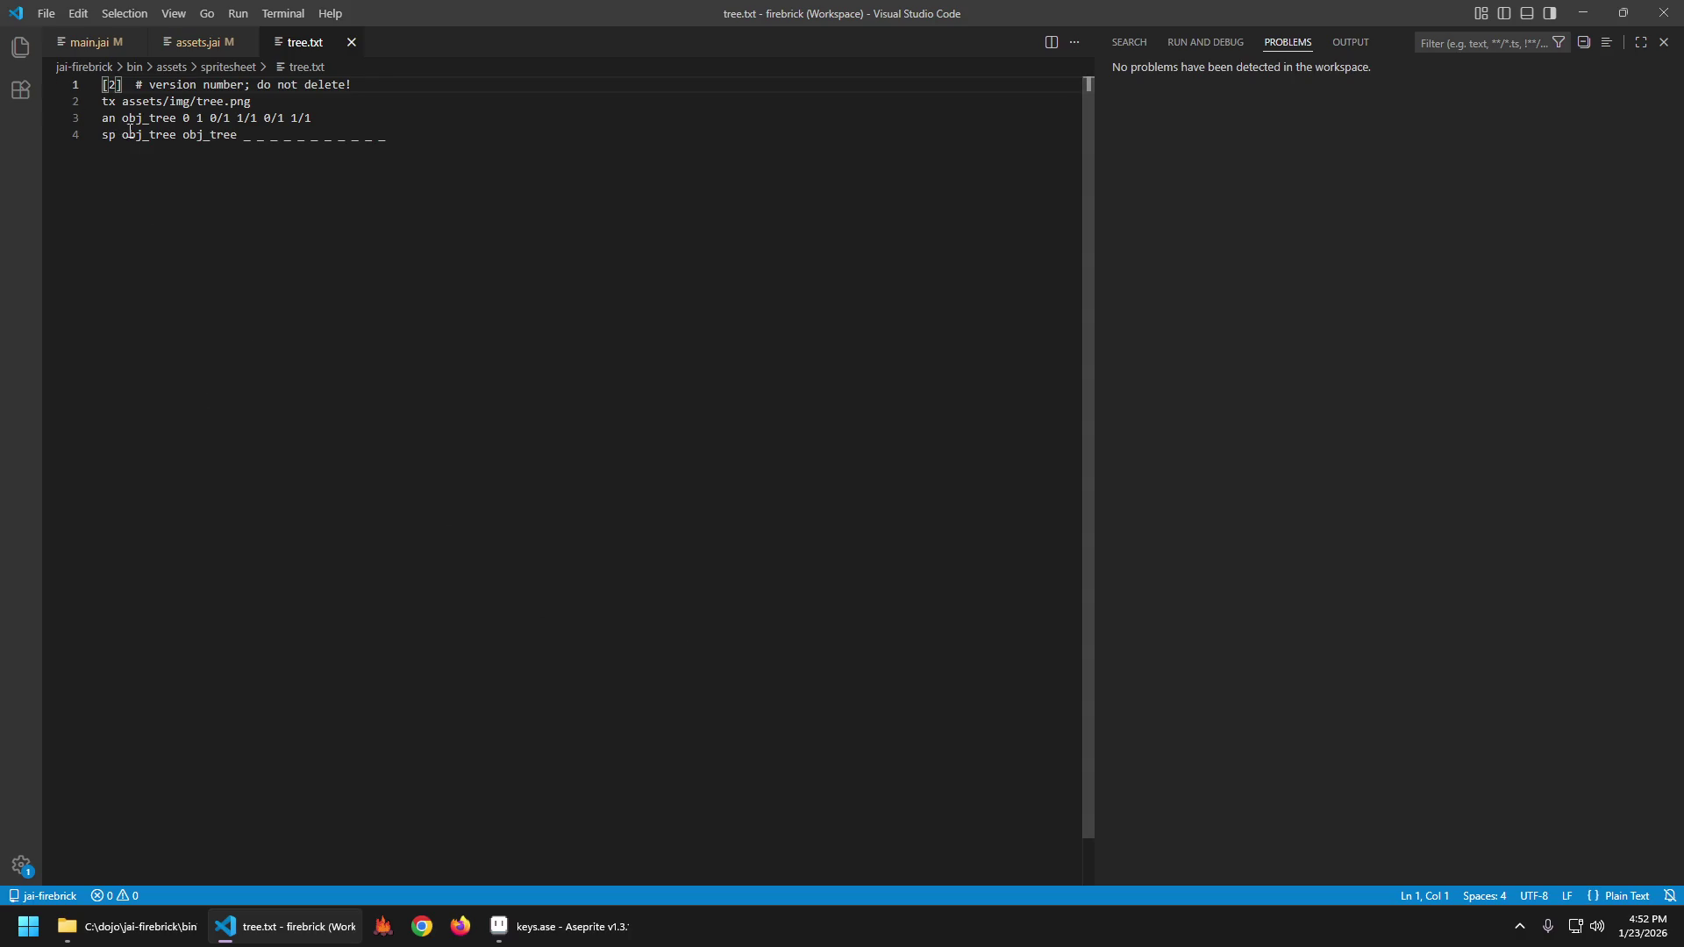
{"action": "key", "text": "ctrl+shift+e"}
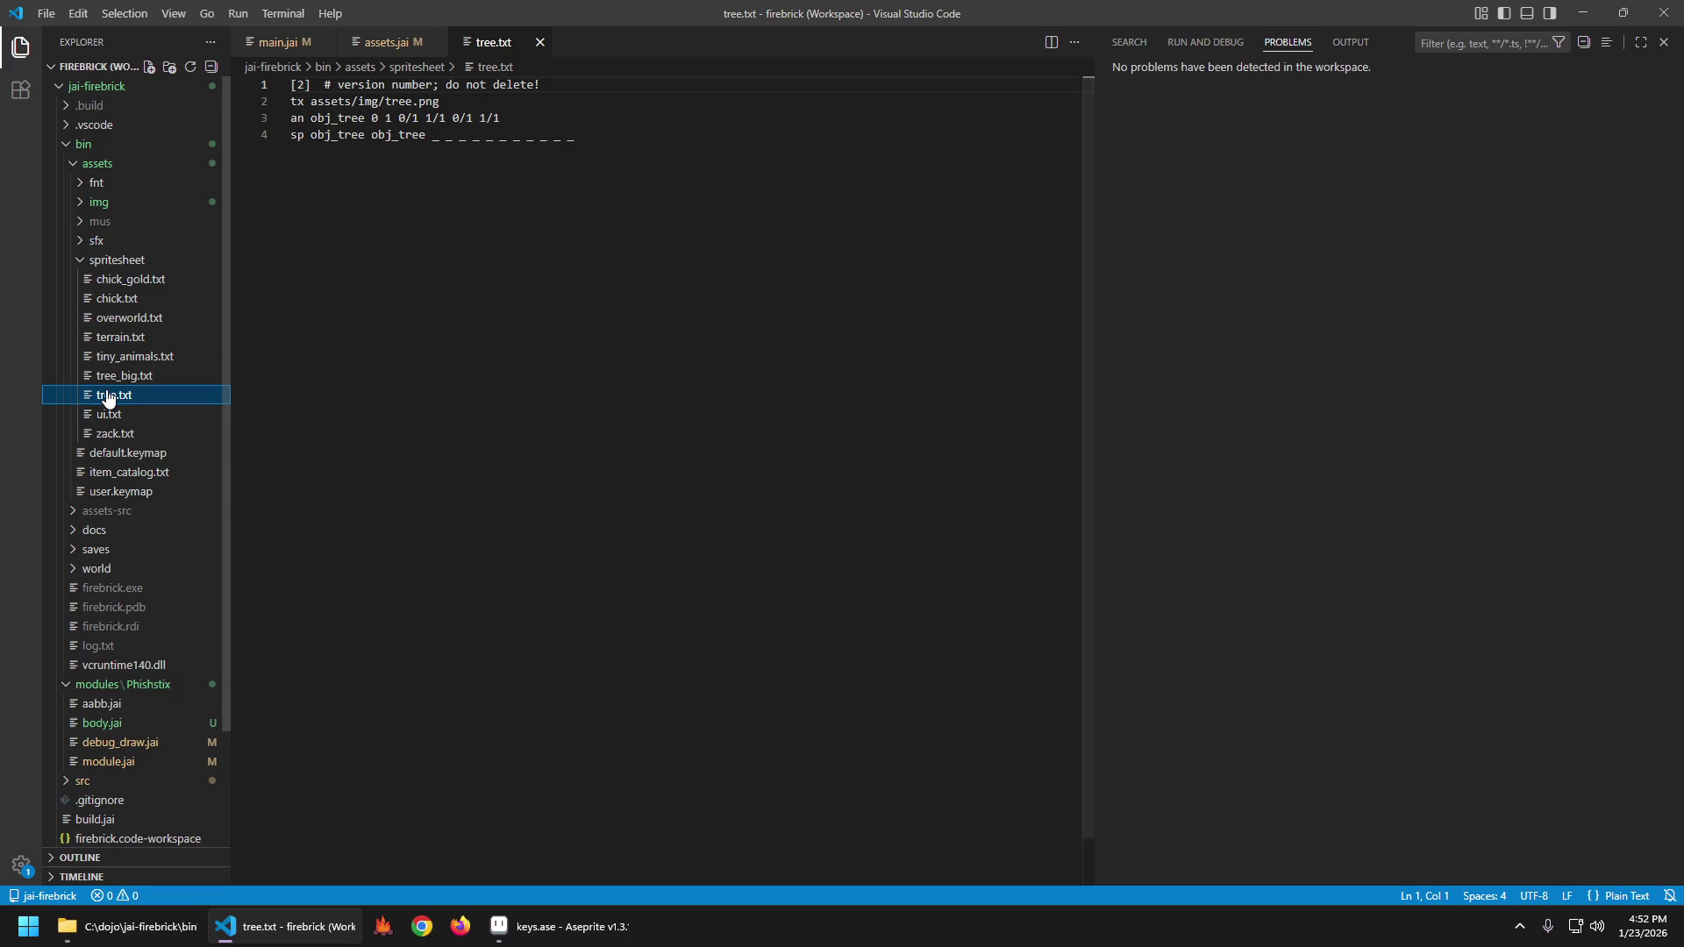
{"action": "key", "text": "ctrl+c"}
{"action": "key", "text": "ctrl+v"}
{"action": "key", "text": "F2"}
{"action": "type", "text": "keys"}
{"action": "key", "text": "Return"}
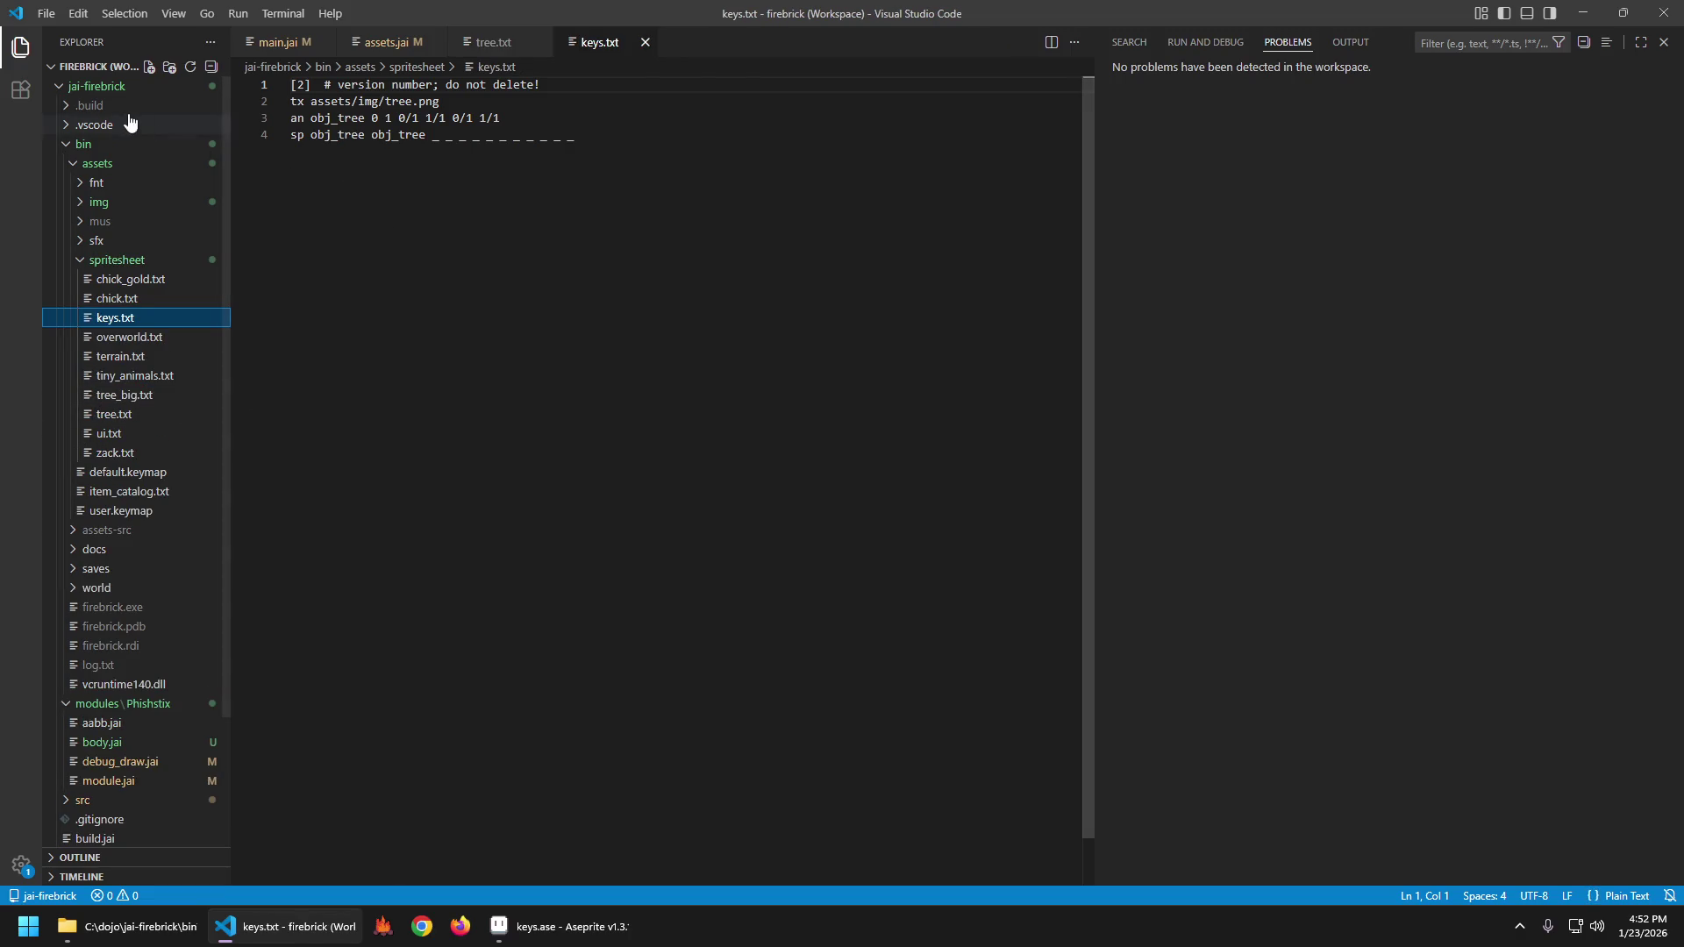
Change the texture path on line 2 from tree to keys and save keys.txt.
{"action": "left_click", "coordinate": [397, 102]}
{"action": "double_click", "coordinate": [397, 101]}
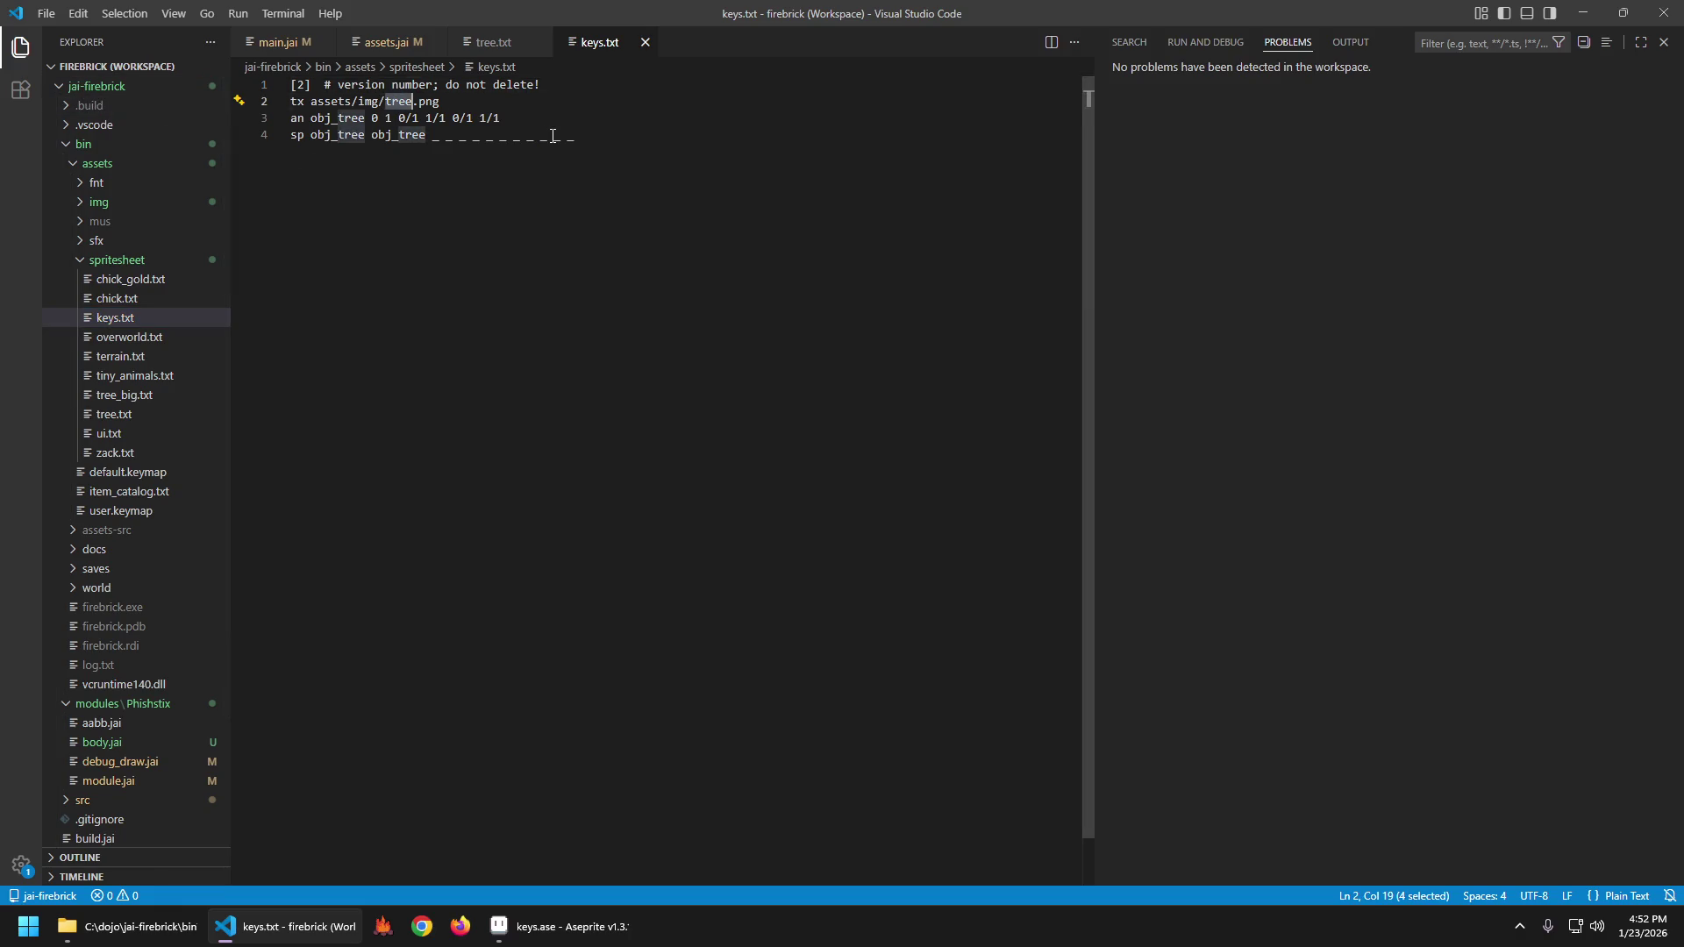
{"action": "type", "text": "keys"}
{"action": "key", "text": "ctrl+s"}
{"action": "key", "text": "Down"}
{"action": "key", "text": "Home"}
{"action": "key", "text": "Right"}
{"action": "key", "text": "Right"}
{"action": "key", "text": "Right"}
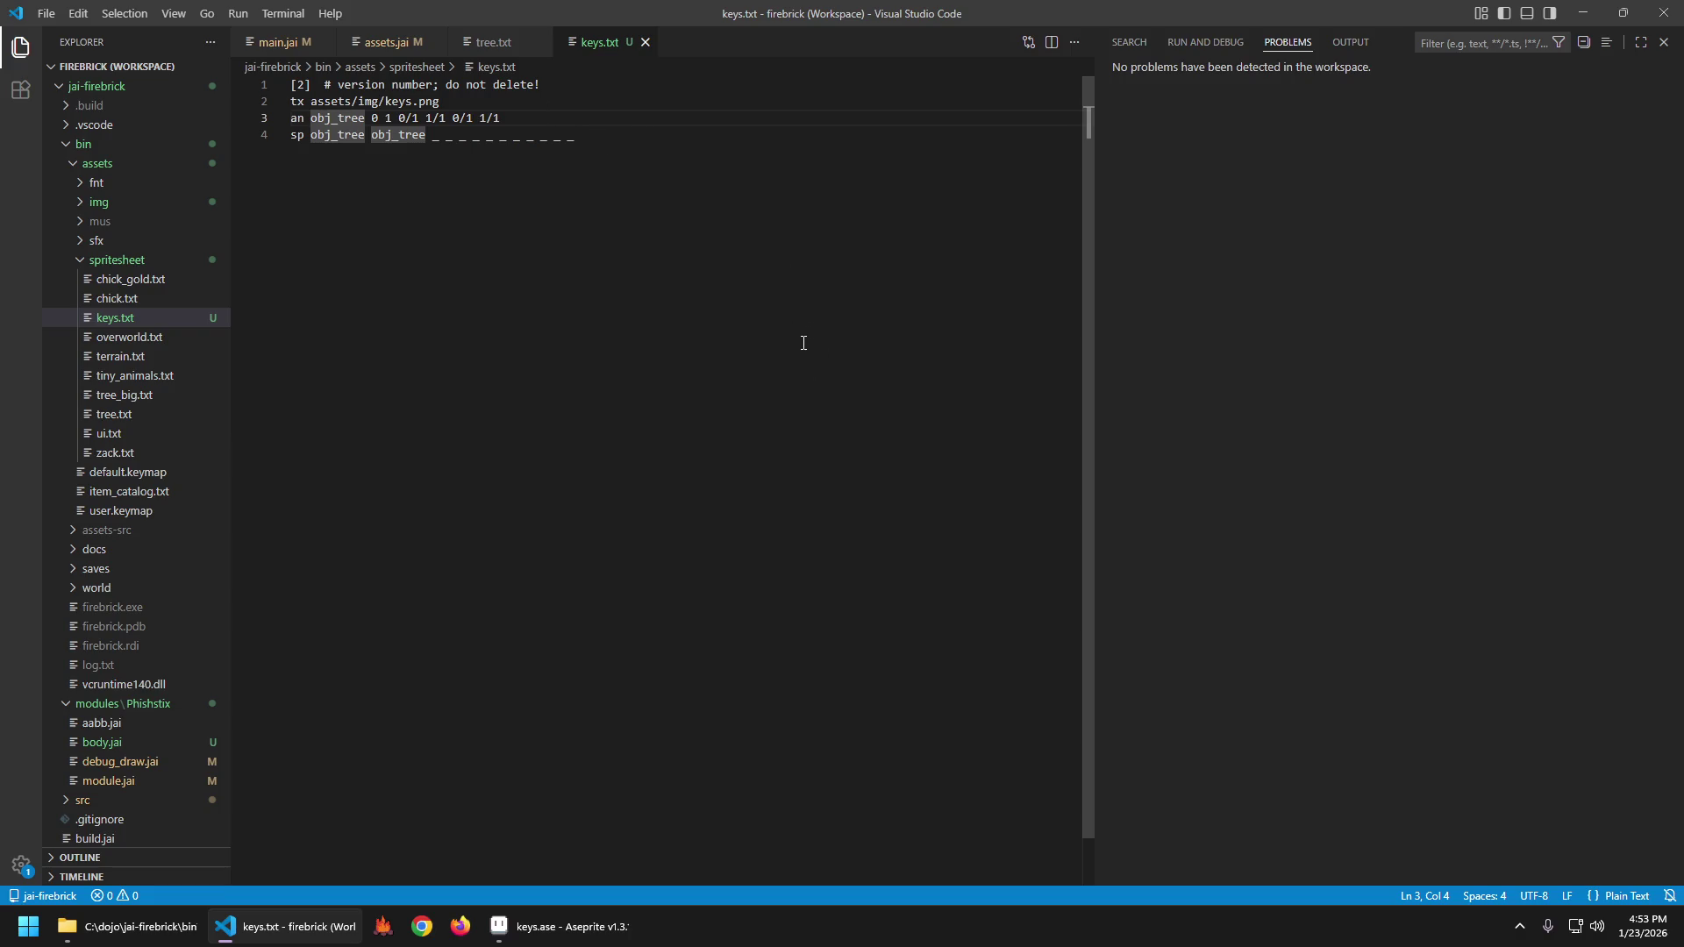
Rename the obj_tree animation on line 3 to key_w and save keys.txt.
{"action": "key", "text": "ctrl+d"}
{"action": "type", "text": "key_w"}
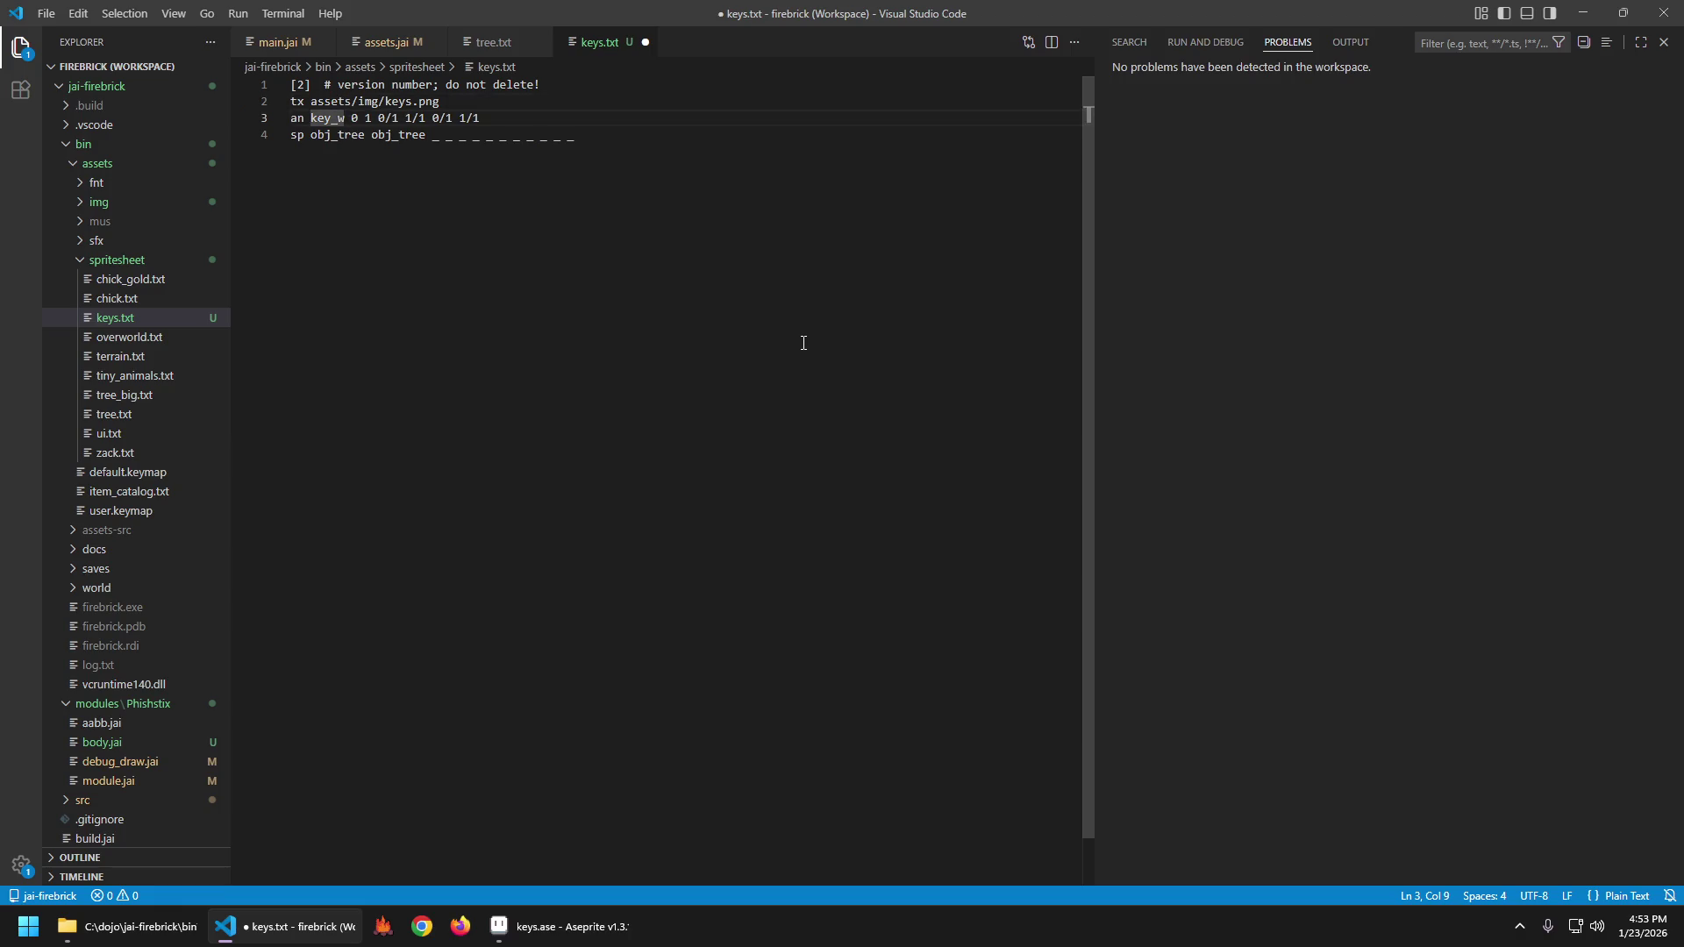
{"action": "key", "text": "ctrl+s"}
{"action": "key", "text": "alt+Tab"}
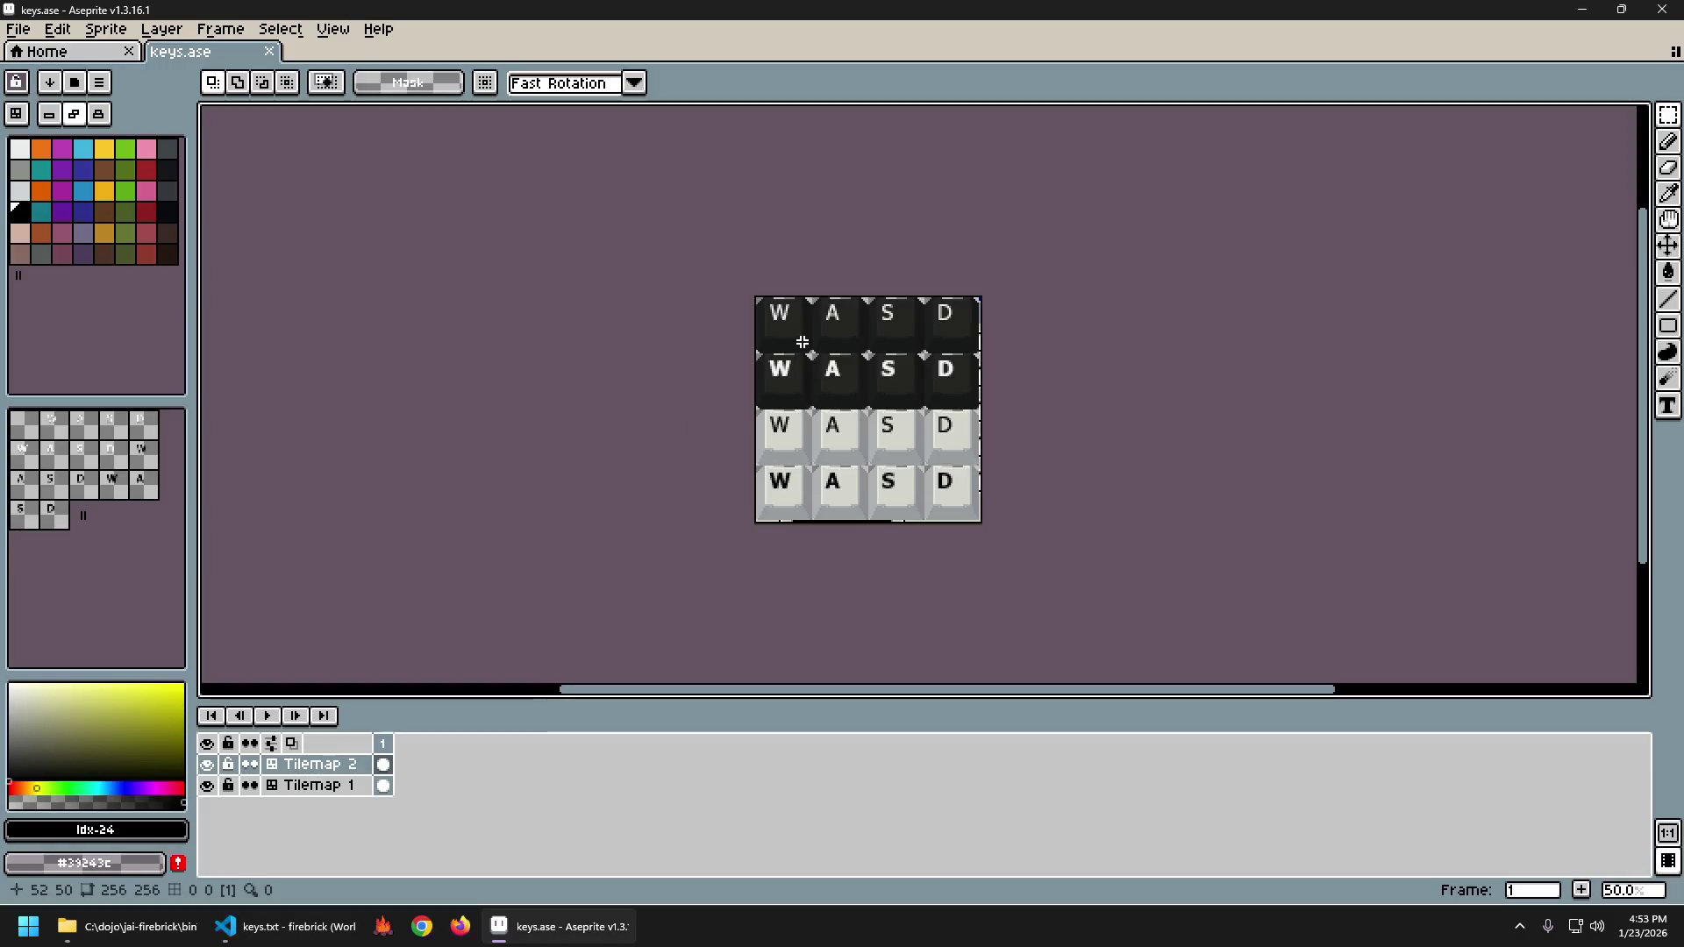
{"action": "key", "text": "alt+Tab"}
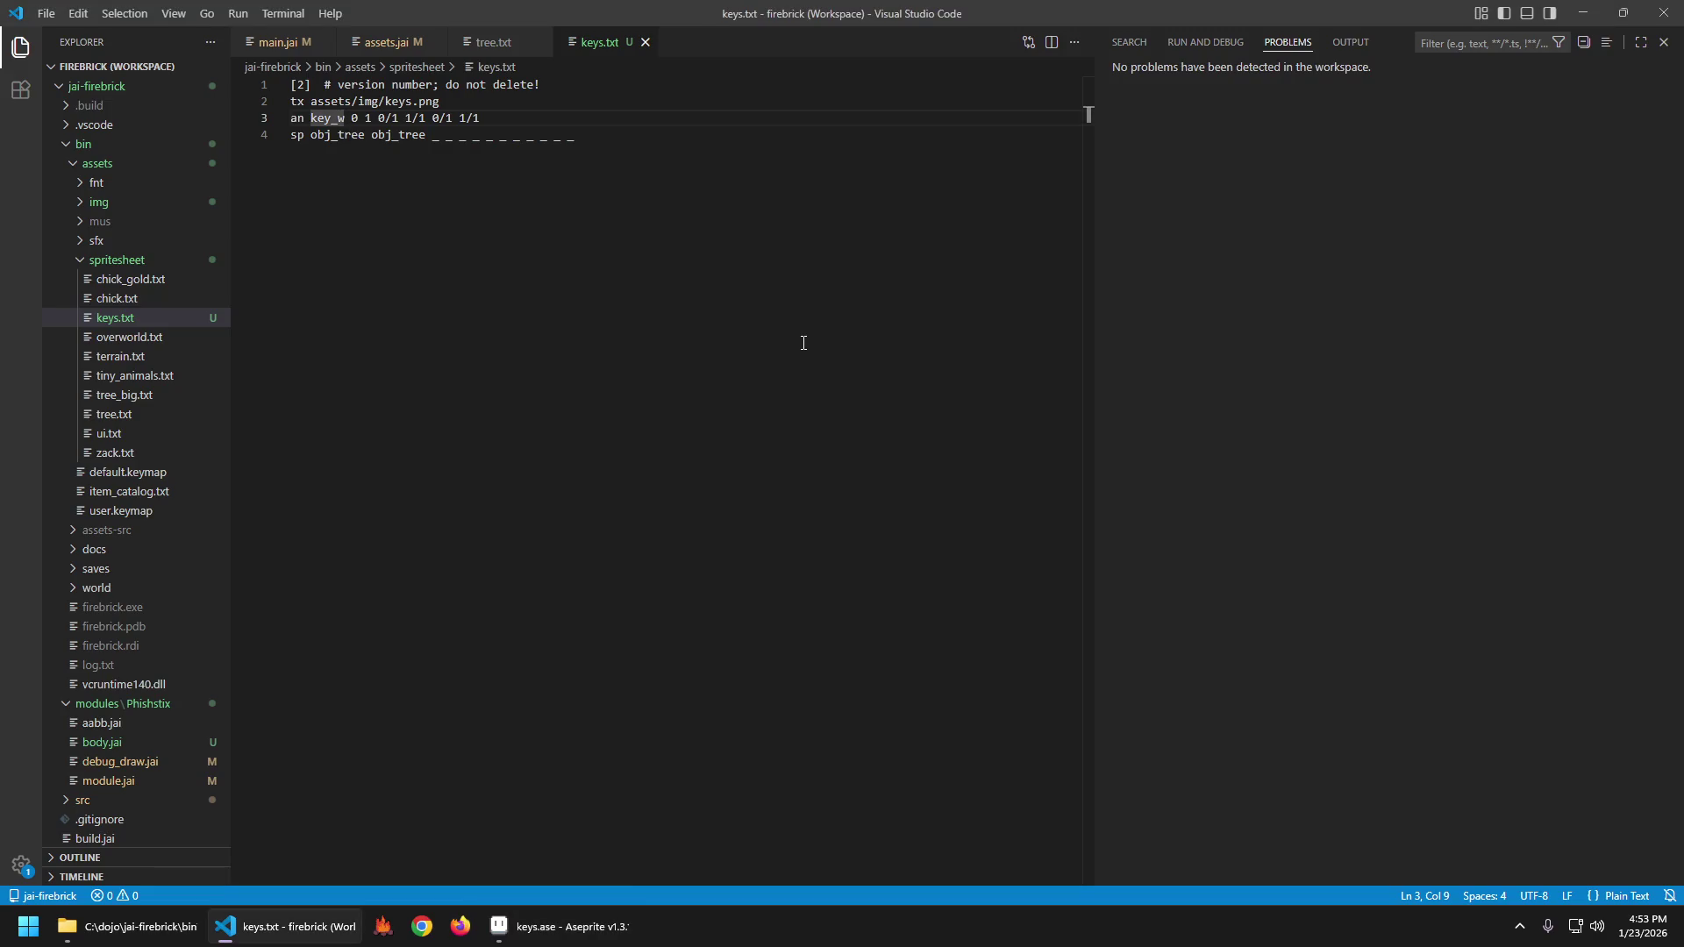
Delete the leftover sp obj_tree line and its empty line.
{"action": "key", "text": "ctrl+Right"}
{"action": "key", "text": "ctrl+Right"}
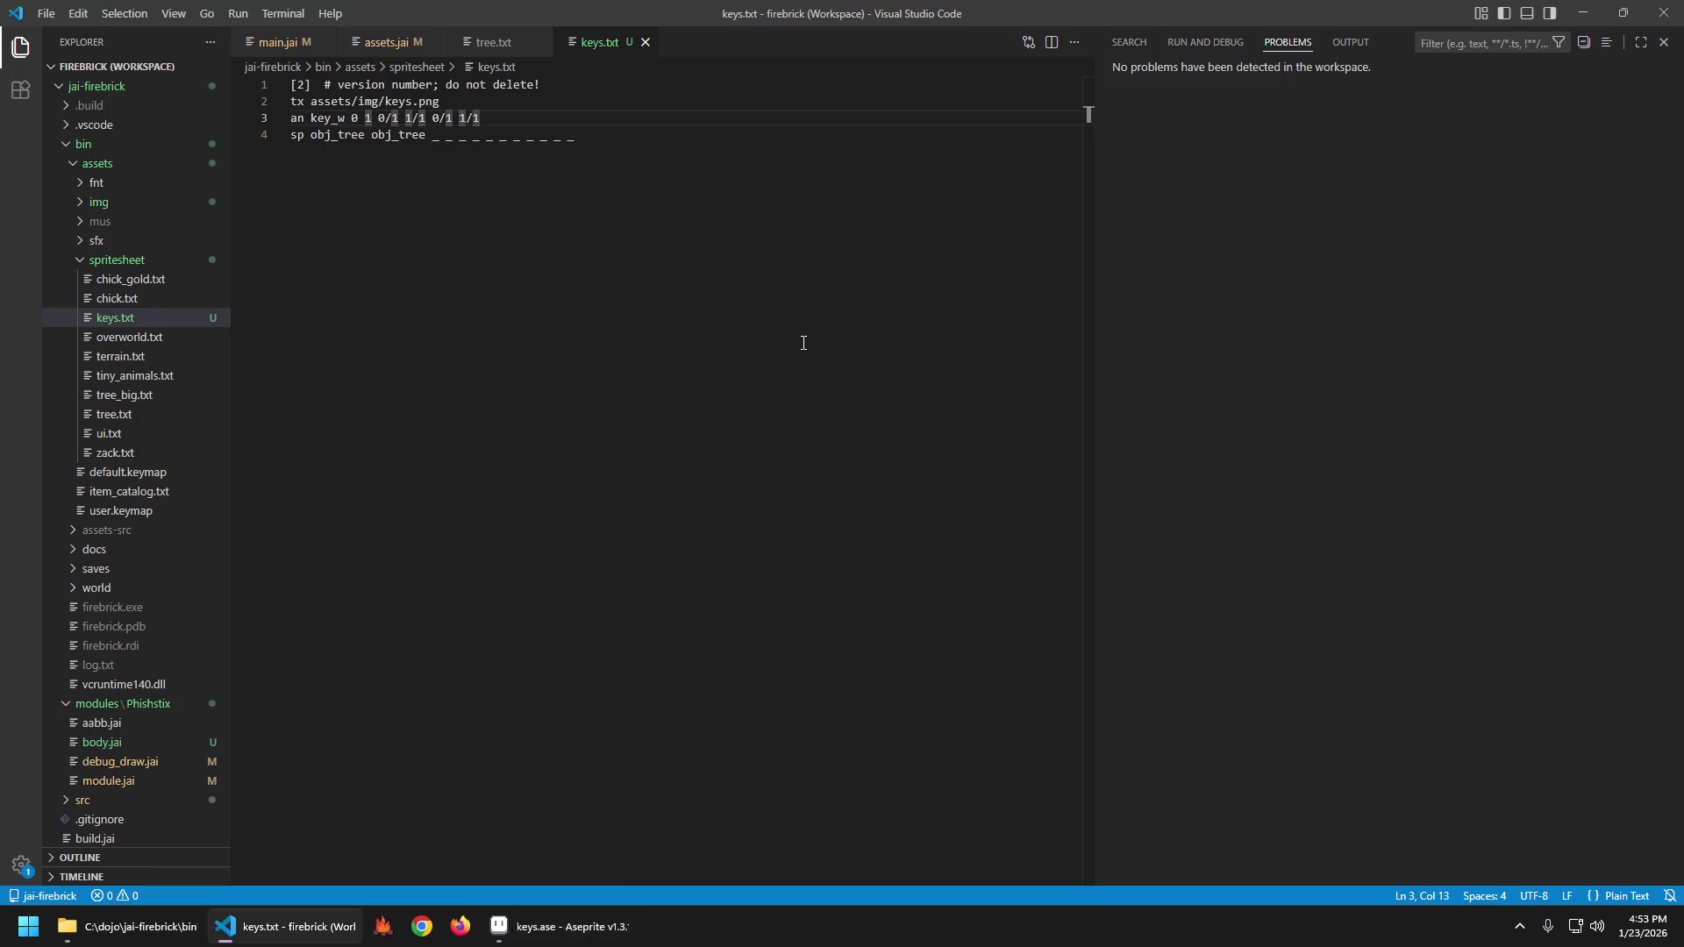
{"action": "key", "text": "Down"}
{"action": "key", "text": "ctrl+Left"}
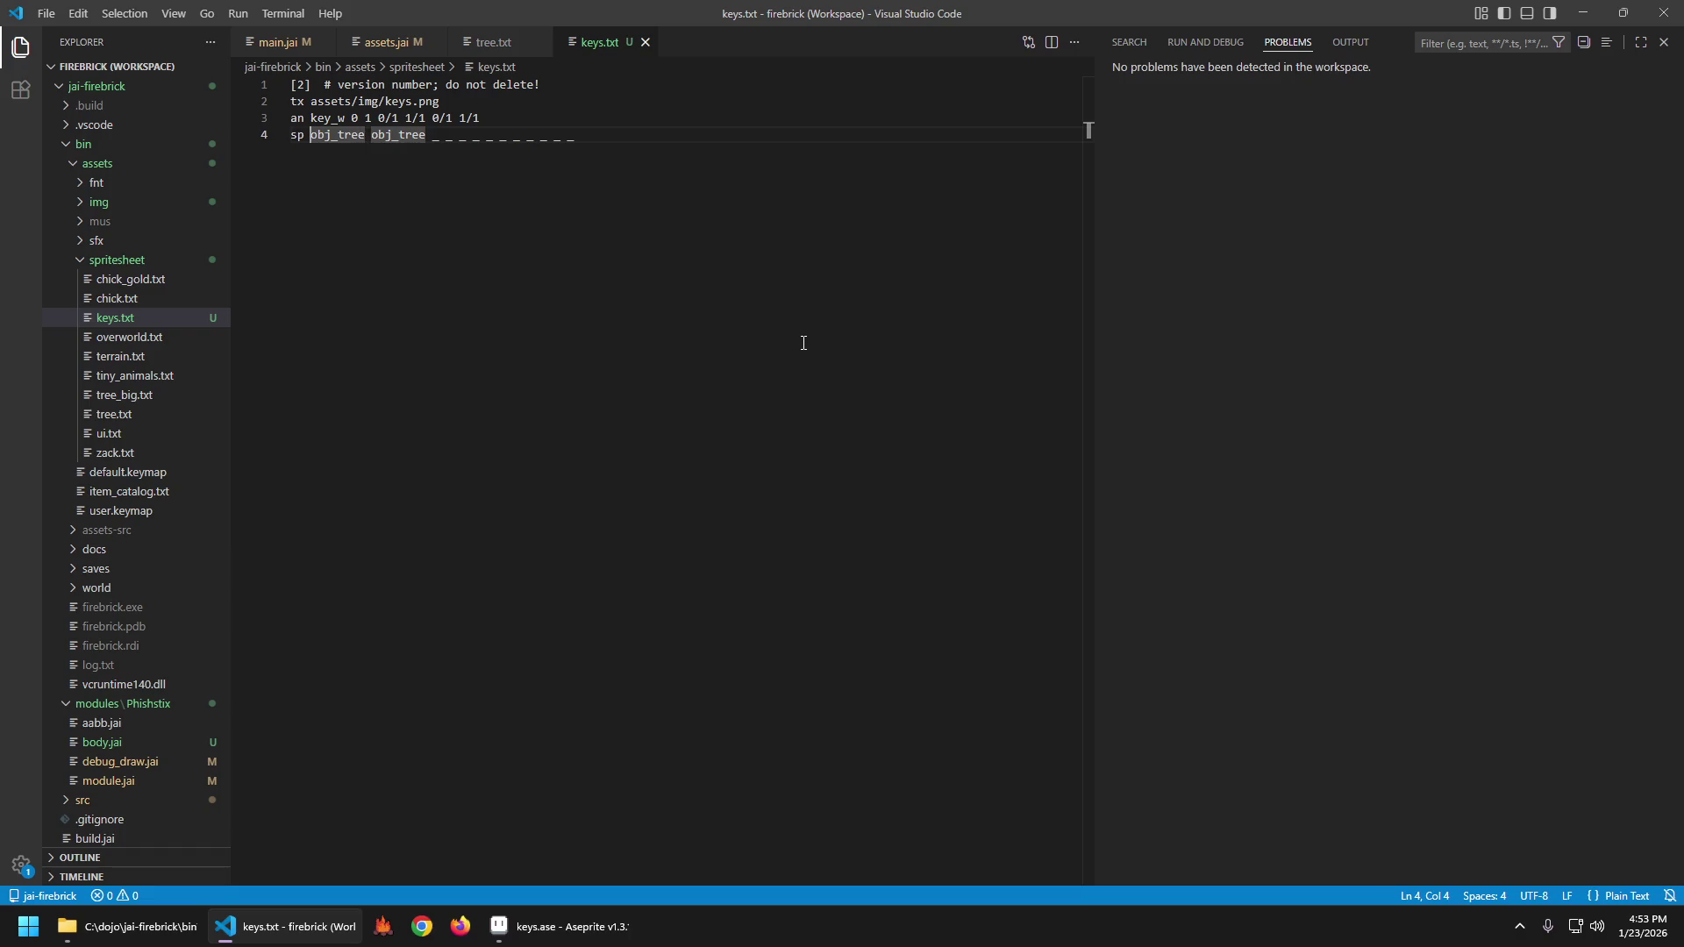
{"action": "key", "text": "End"}
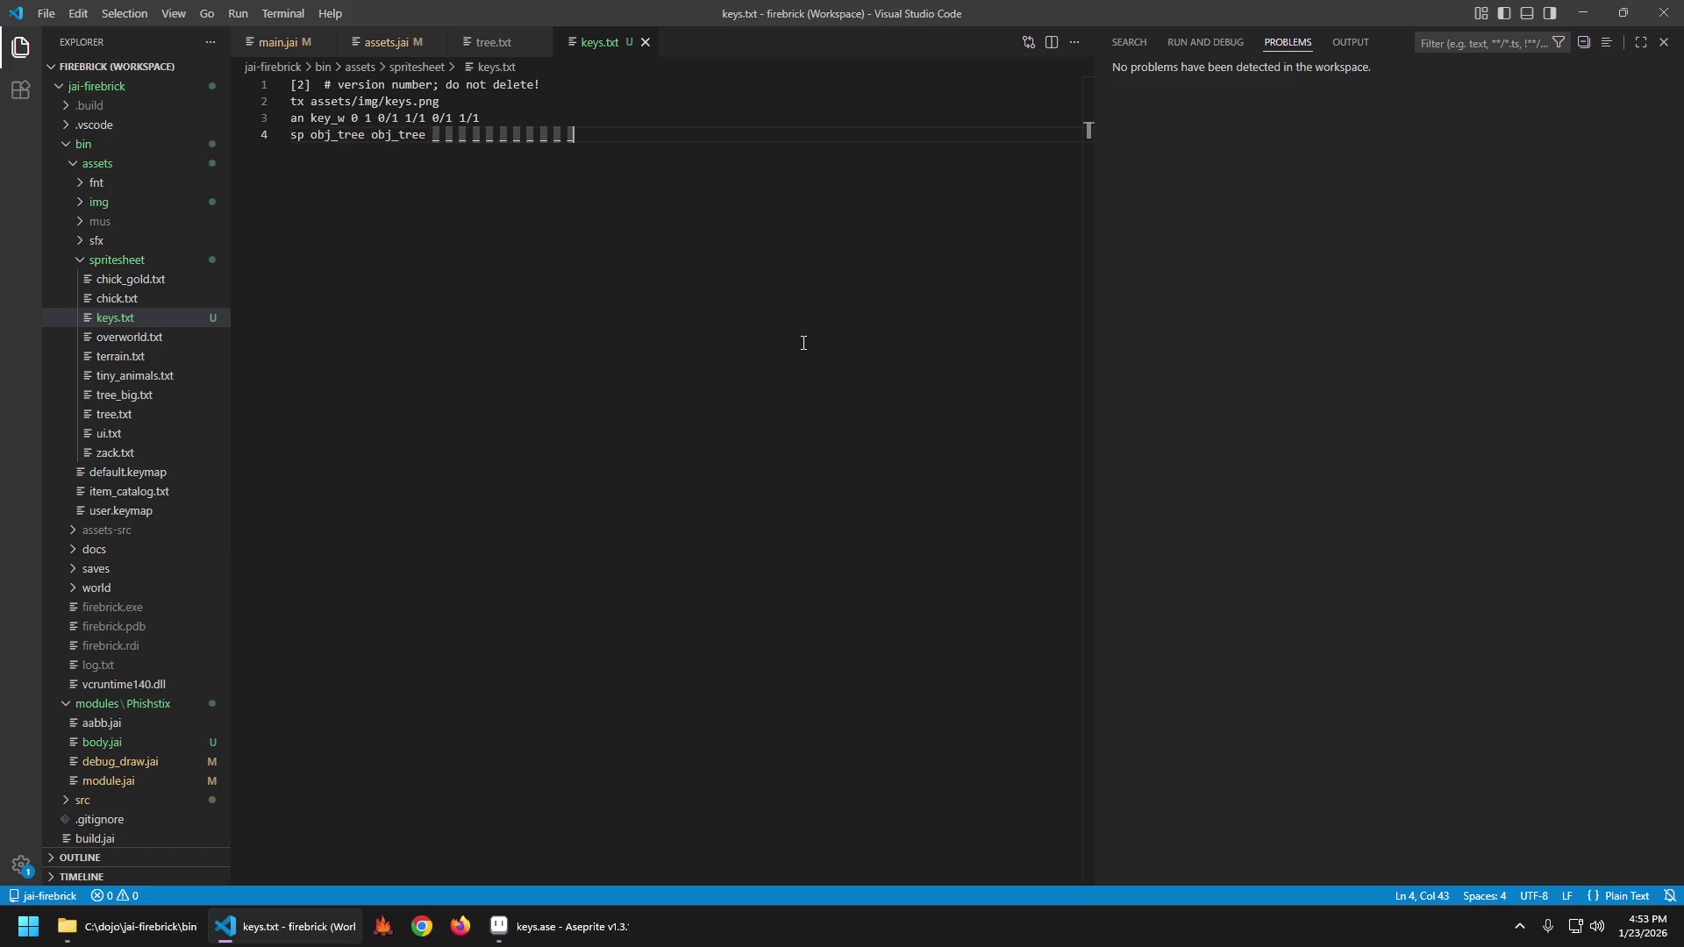
{"action": "key", "text": "shift+Home"}
{"action": "key", "text": "BackSpace"}
{"action": "key", "text": "BackSpace"}
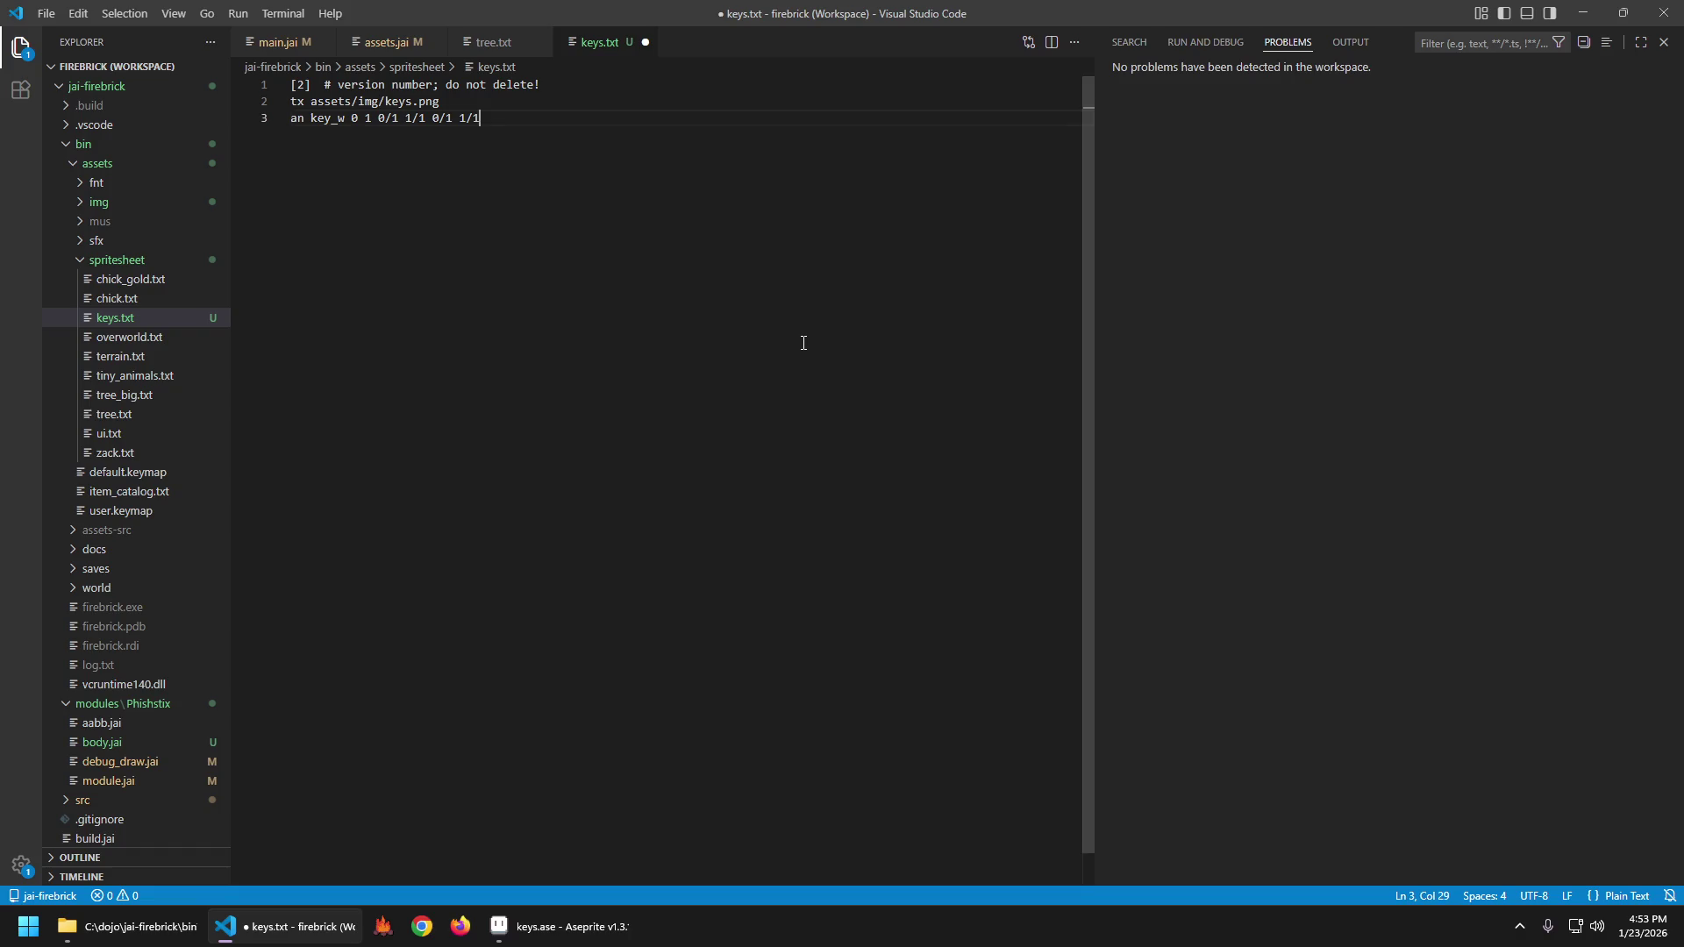
{"action": "key", "text": "Home"}
Check the keys.ase sprite layout and place the caret on line 3's frame values.
{"action": "key", "text": "ctrl+Right"}
{"action": "key", "text": "ctrl+Right"}
{"action": "key", "text": "ctrl+Right"}
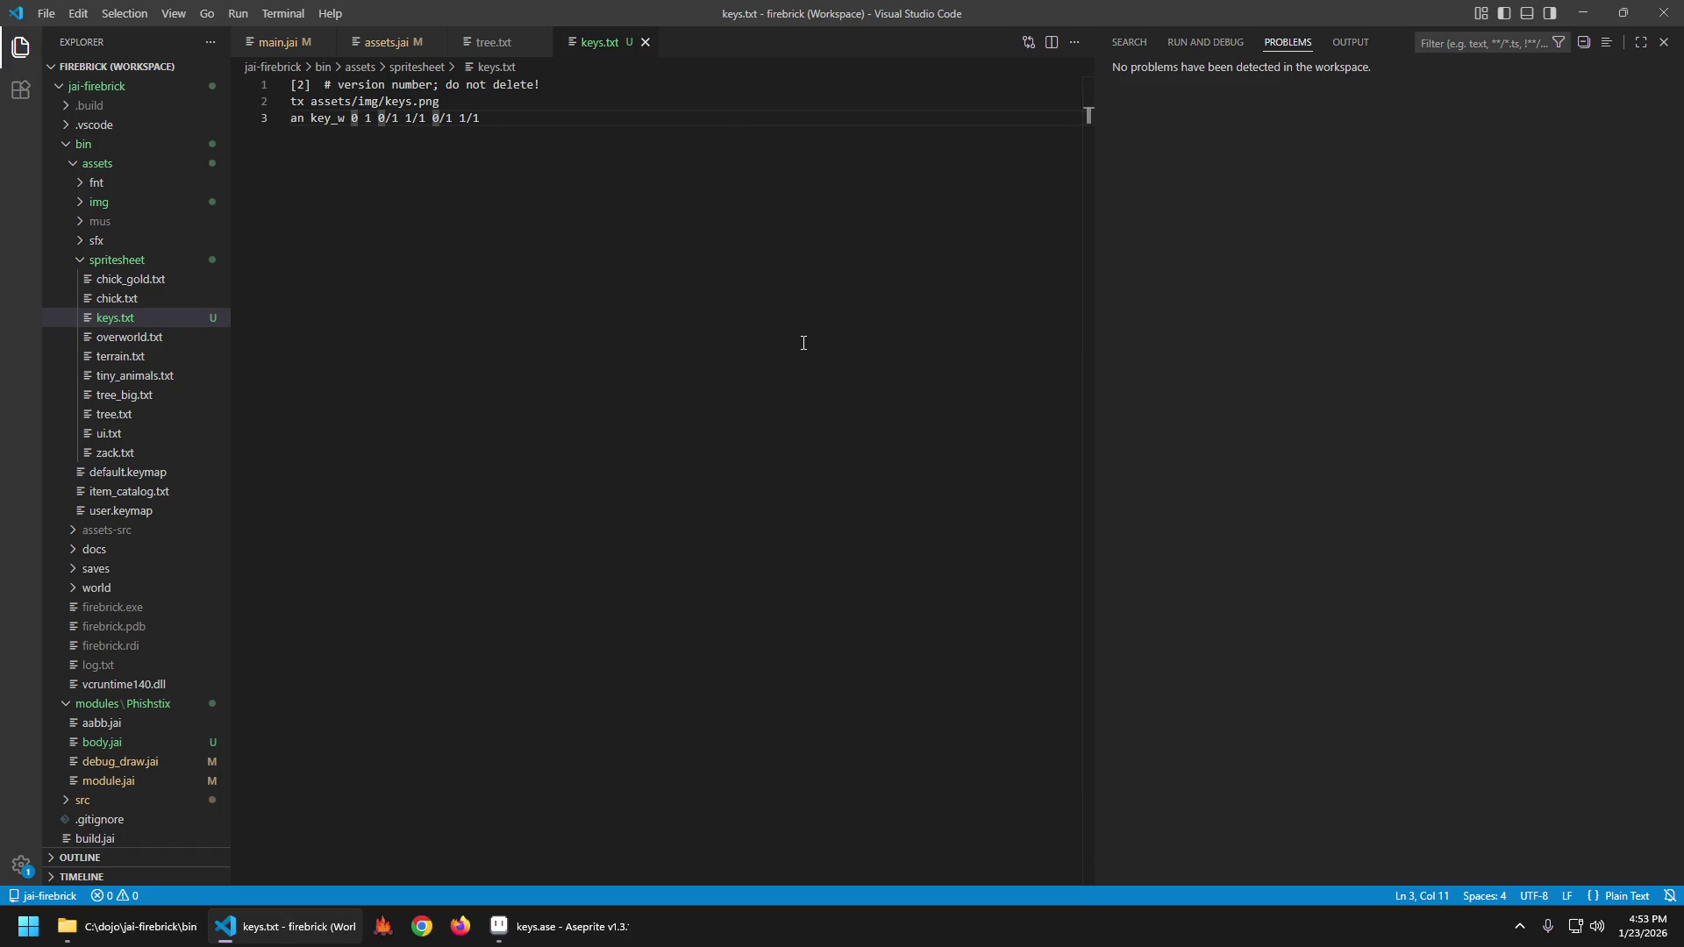
{"action": "key", "text": "alt+Tab"}
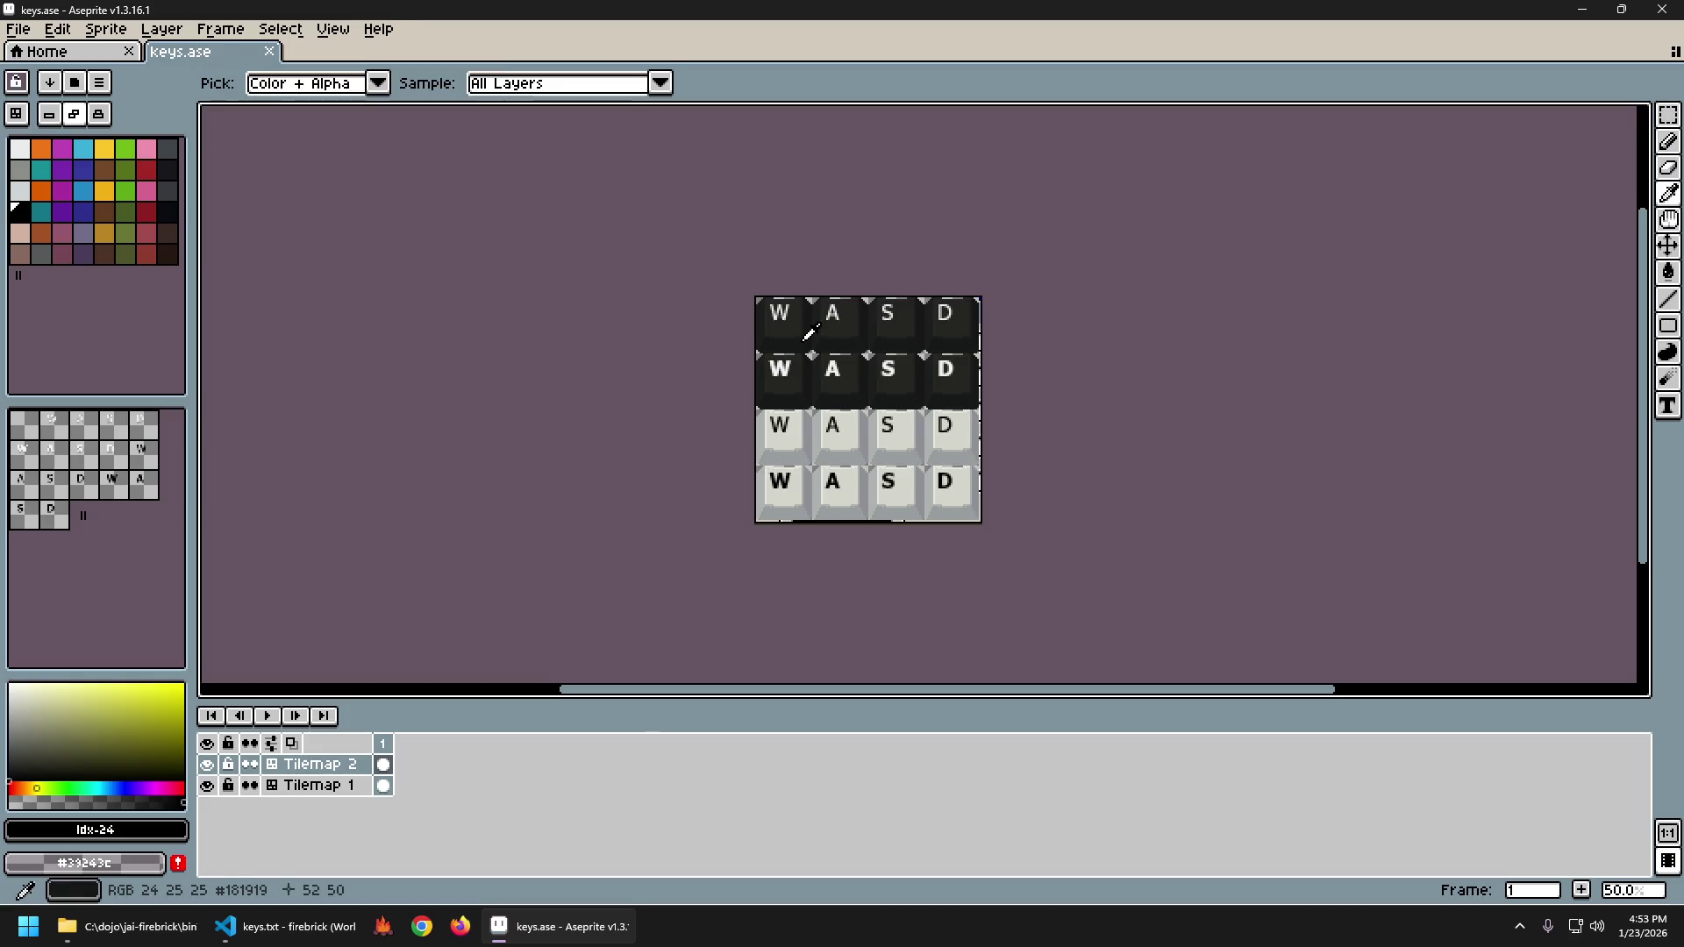
{"action": "key", "text": "alt+Tab"}
{"action": "key", "text": "ctrl+Right"}
{"action": "key", "text": "ctrl+Right"}
{"action": "key", "text": "ctrl+Right"}
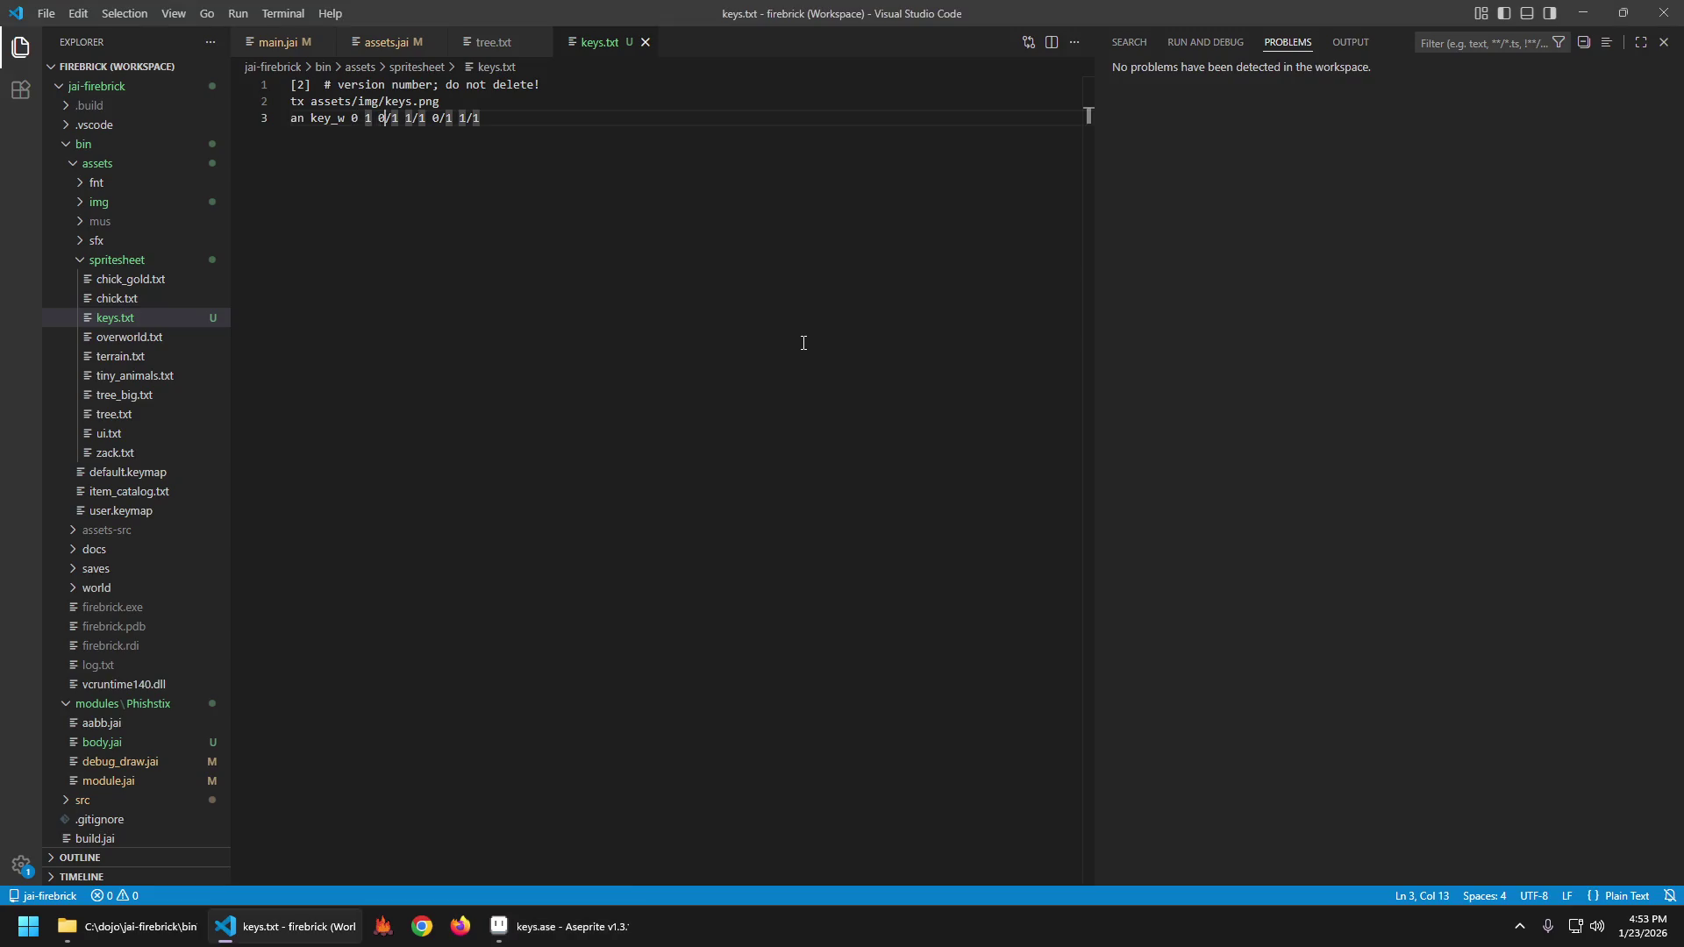
Change all fraction denominators on the key_w line to 4.
{"action": "key", "text": "BackSpace"}
{"action": "type", "text": "4"}
{"action": "key", "text": "Right"}
{"action": "key", "text": "Right"}
{"action": "key", "text": "Right"}
{"action": "key", "text": "BackSpace"}
{"action": "type", "text": "4"}
{"action": "key", "text": "Right"}
{"action": "key", "text": "Right"}
{"action": "key", "text": "Right"}
{"action": "key", "text": "Right"}
{"action": "key", "text": "BackSpace"}
{"action": "type", "text": "4"}
{"action": "key", "text": "Right"}
{"action": "key", "text": "Right"}
{"action": "key", "text": "Right"}
{"action": "key", "text": "BackSpace"}
{"action": "type", "text": "4"}
Duplicate the key_w line three times and rename the copies key_a, key_s and key_d.
{"action": "key", "text": "shift+alt+Down"}
{"action": "key", "text": "shift+alt+Down"}
{"action": "key", "text": "shift+alt+Down"}
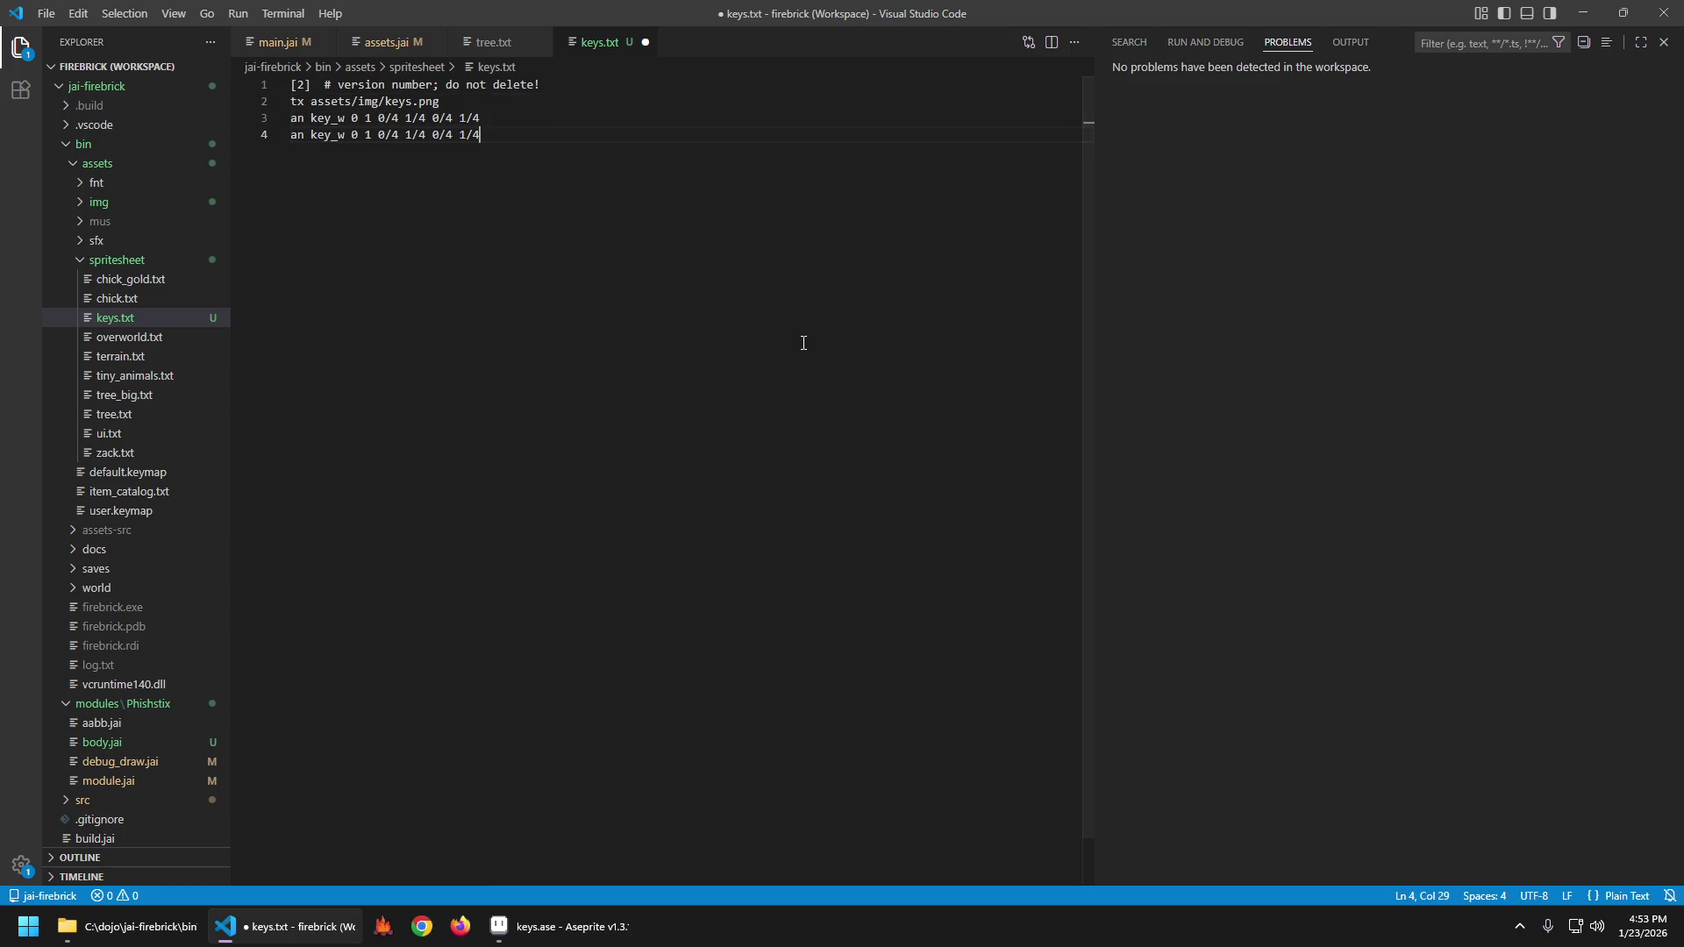
{"action": "key", "text": "Up"}
{"action": "key", "text": "Up"}
{"action": "key", "text": "Home"}
{"action": "key", "text": "ctrl+Right"}
{"action": "key", "text": "ctrl+Right"}
{"action": "key", "text": "BackSpace"}
{"action": "type", "text": "a"}
{"action": "key", "text": "Down"}
{"action": "key", "text": "BackSpace"}
{"action": "type", "text": "s"}
{"action": "key", "text": "Down"}
{"action": "key", "text": "BackSpace"}
{"action": "type", "text": "d"}
Set the first rect fraction numerators of key_a, key_s, key_d to 1, 2 and 3.
{"action": "key", "text": "Up"}
{"action": "key", "text": "Up"}
{"action": "key", "text": "ctrl+Right"}
{"action": "key", "text": "ctrl+Right"}
{"action": "key", "text": "ctrl+Right"}
{"action": "key", "text": "BackSpace"}
{"action": "type", "text": "1"}
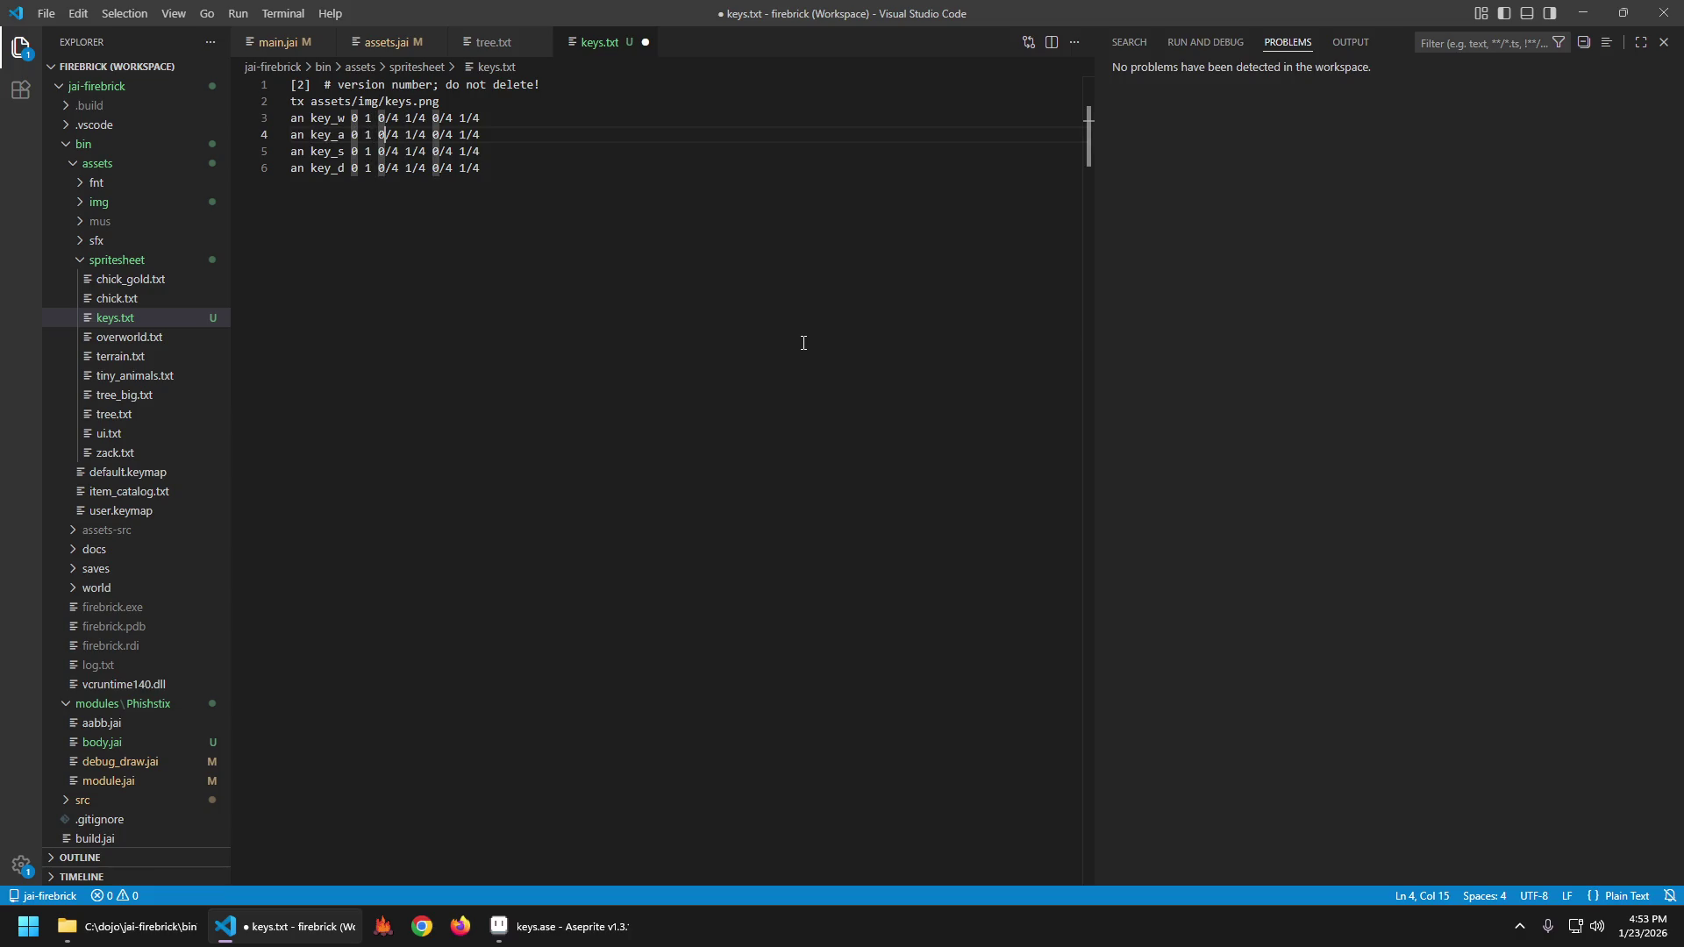
{"action": "key", "text": "Down"}
{"action": "key", "text": "BackSpace"}
{"action": "type", "text": "2"}
{"action": "key", "text": "Down"}
{"action": "key", "text": "BackSpace"}
{"action": "type", "text": "3"}
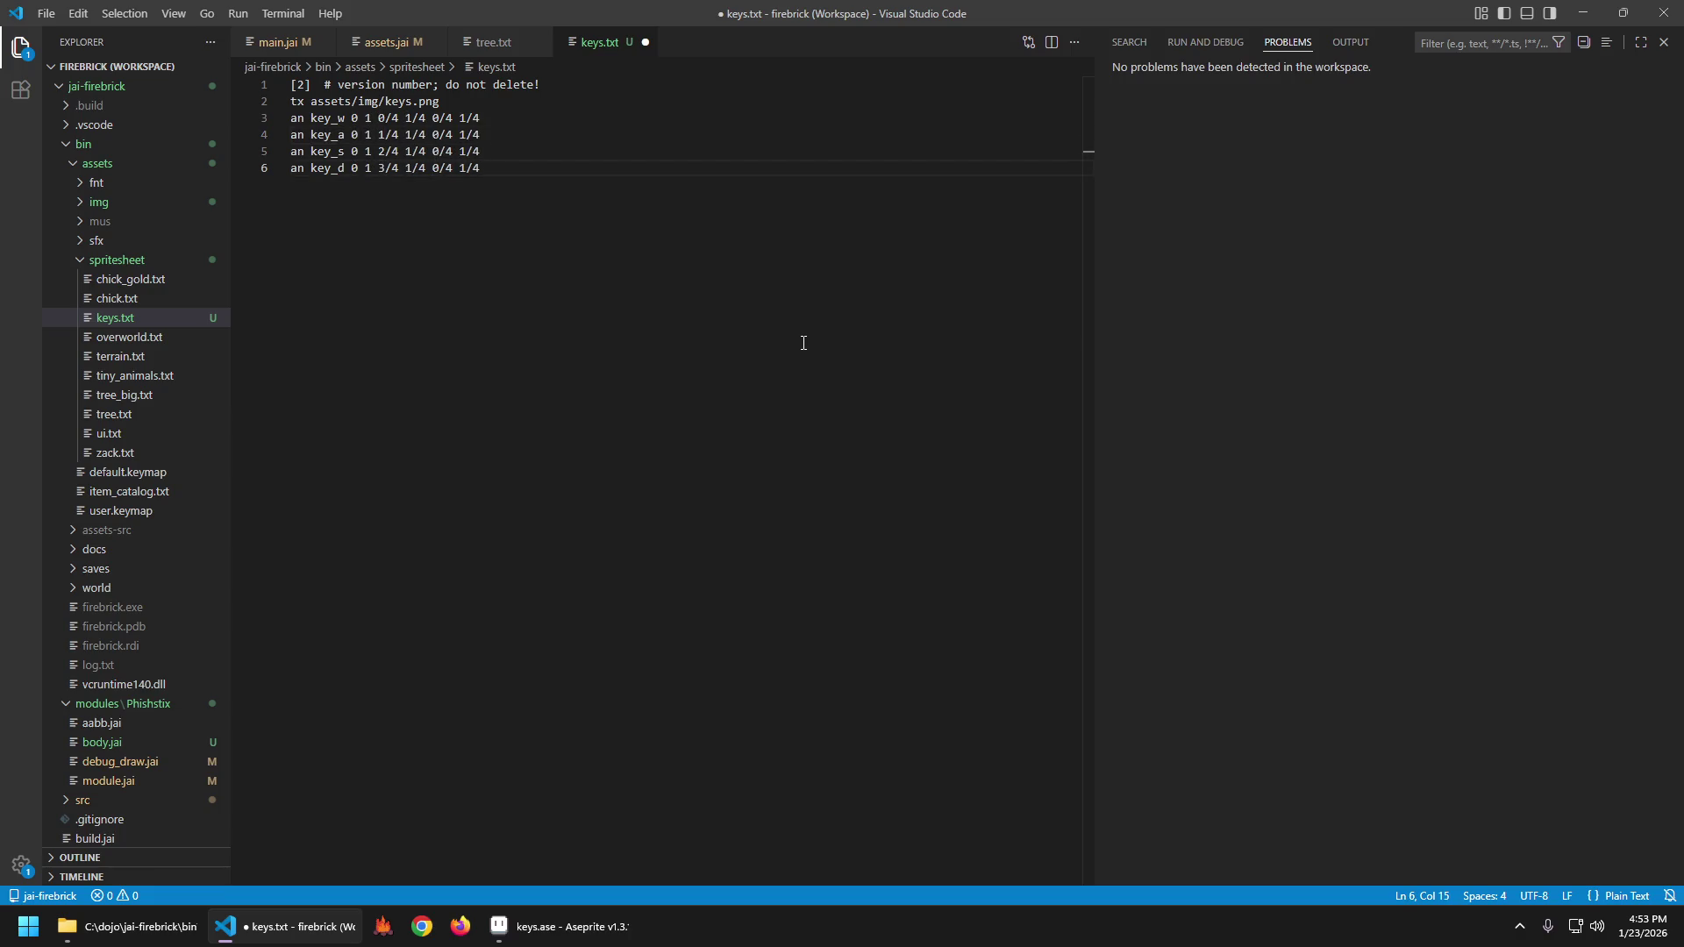
Set the second fraction numerators on lines 4–6 to 2, 3 and 4.
{"action": "key", "text": "Up"}
{"action": "key", "text": "Up"}
{"action": "key", "text": "Right"}
{"action": "key", "text": "Right"}
{"action": "key", "text": "Right"}
{"action": "key", "text": "BackSpace"}
{"action": "type", "text": "2"}
{"action": "key", "text": "Down"}
{"action": "key", "text": "BackSpace"}
{"action": "type", "text": "3"}
{"action": "key", "text": "Down"}
{"action": "key", "text": "BackSpace"}
{"action": "type", "text": "4"}
{"action": "key", "text": "Right"}
{"action": "key", "text": "Right"}
{"action": "key", "text": "ctrl+alt+Up"}
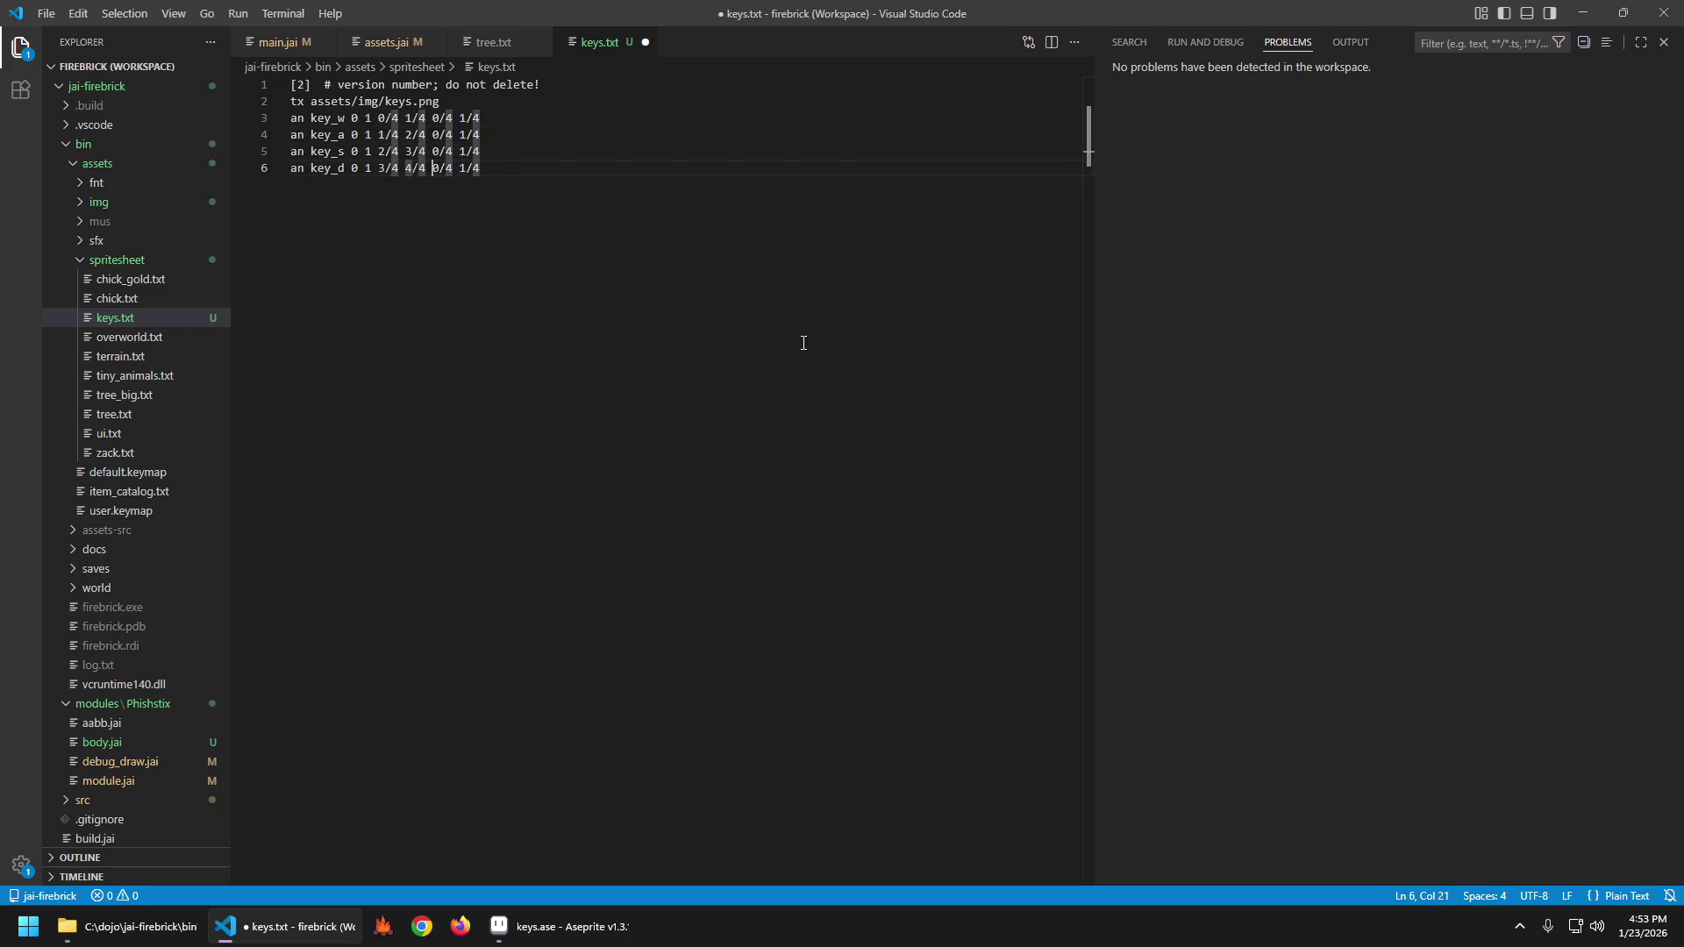
Copy each line's first fraction pair into its last fields and save keys.txt.
{"action": "key", "text": "shift+ctrl+Left"}
{"action": "key", "text": "shift+ctrl+Left"}
{"action": "key", "text": "ctrl+c"}
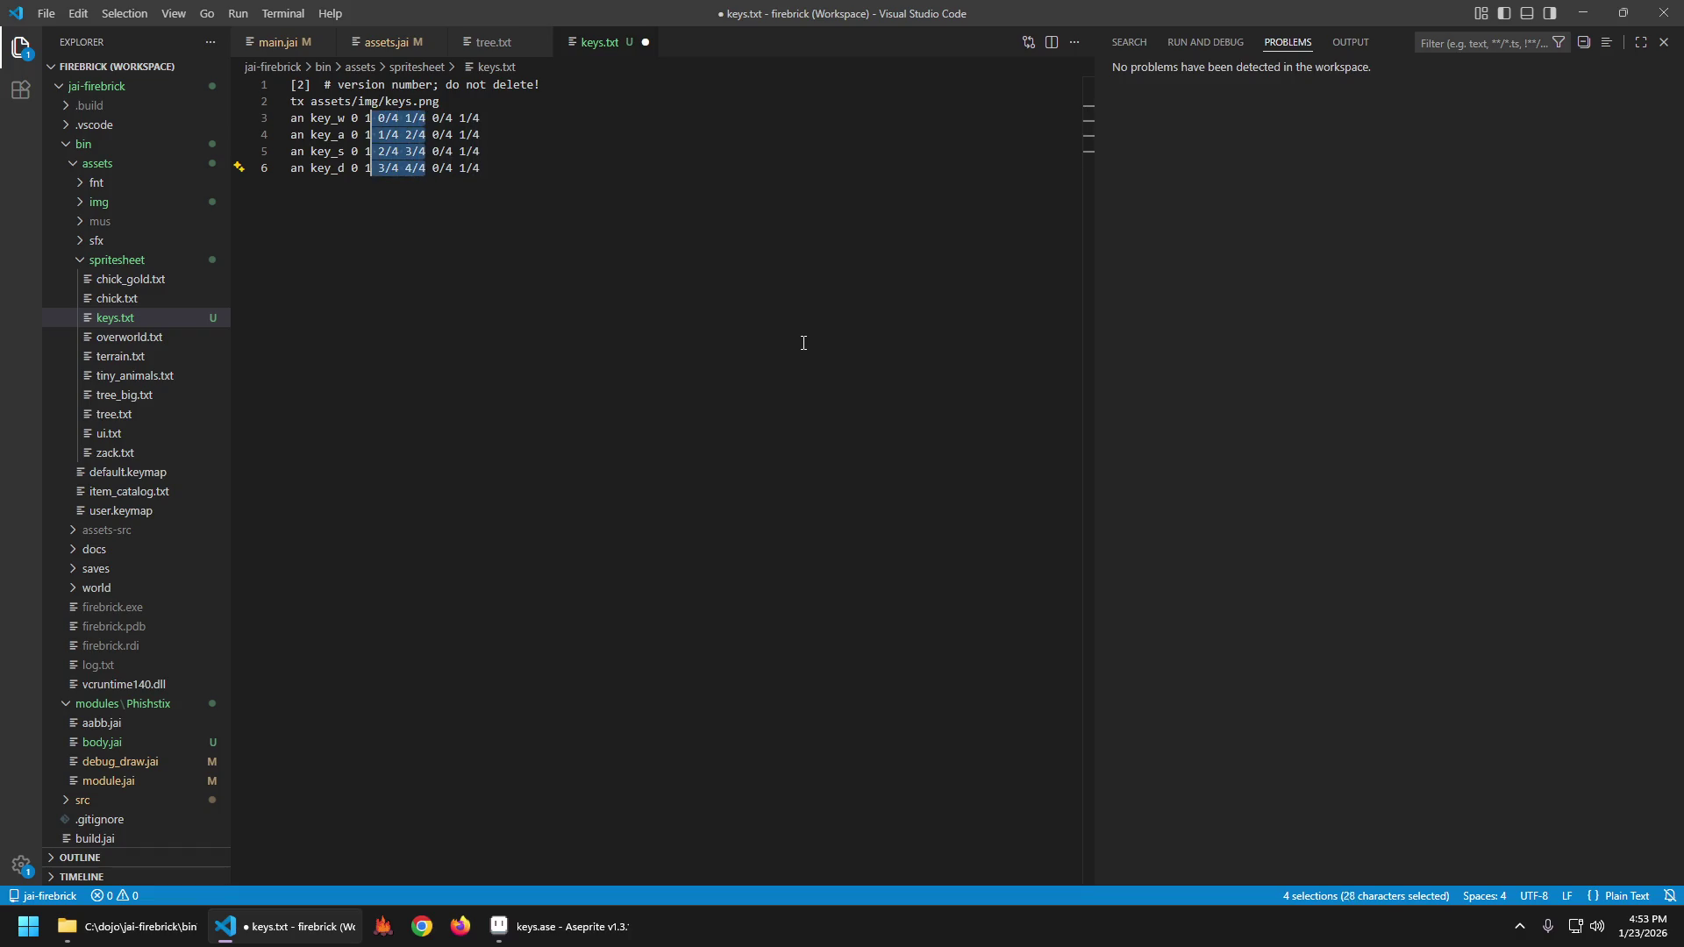
{"action": "key", "text": "End"}
{"action": "key", "text": "shift+ctrl+Left"}
{"action": "key", "text": "shift+ctrl+Left"}
{"action": "key", "text": "shift+ctrl+Left"}
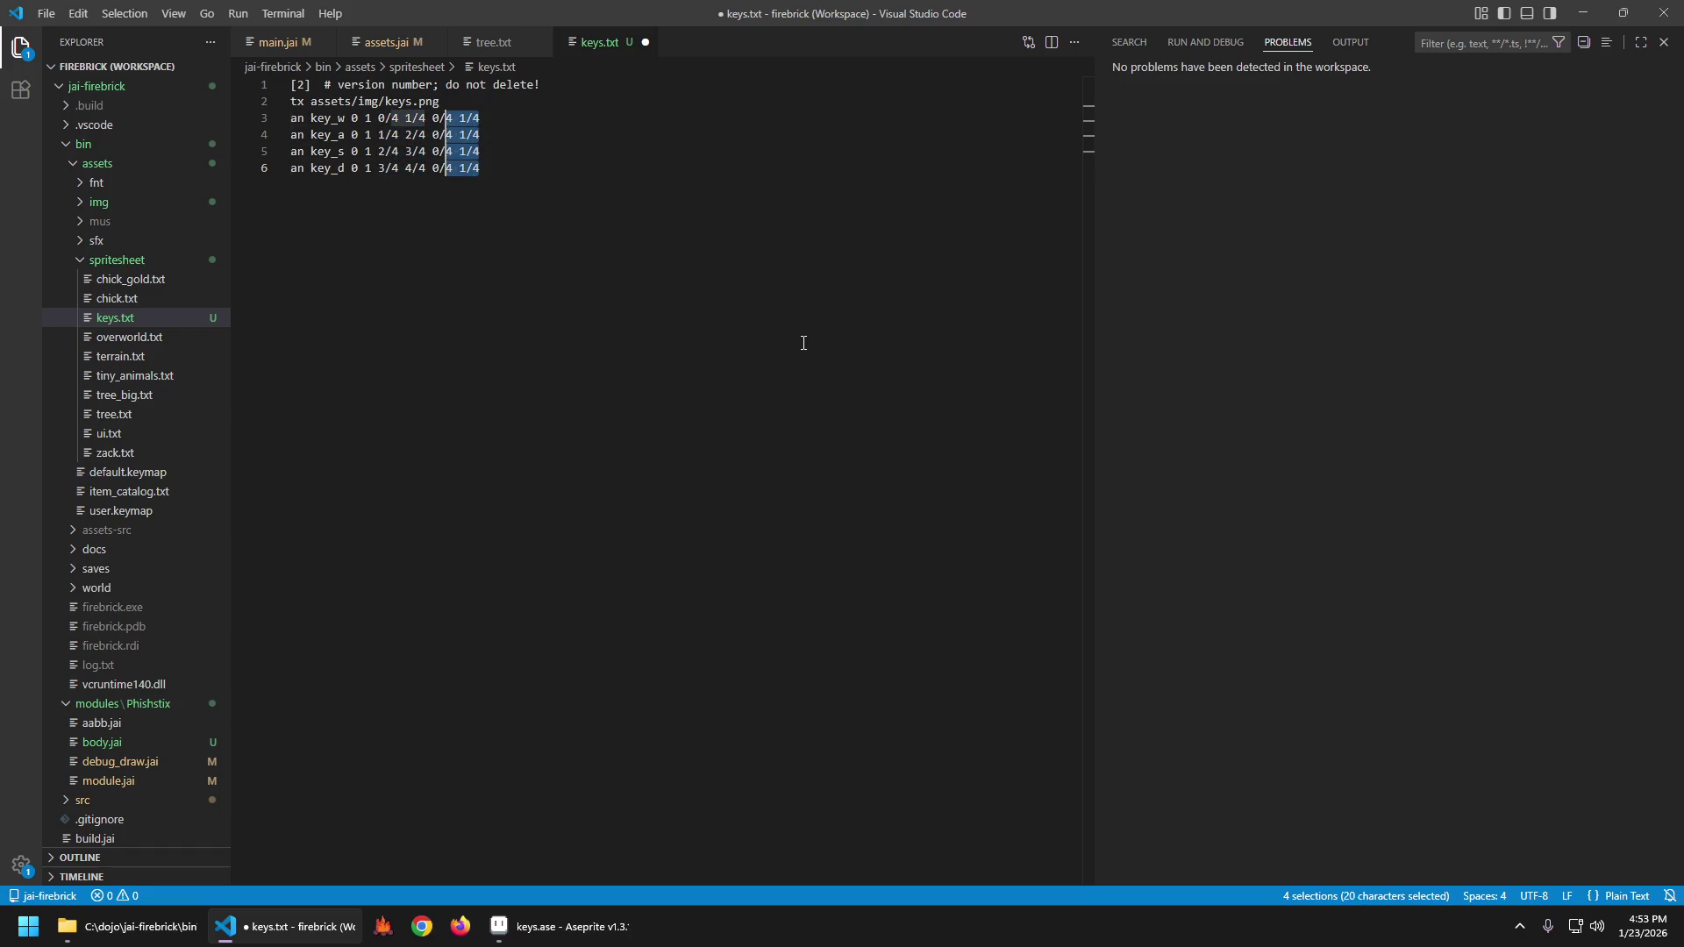
{"action": "key", "text": "ctrl+v"}
{"action": "key", "text": "ctrl+s"}
{"action": "key", "text": "Escape"}
{"action": "key", "text": "Home"}
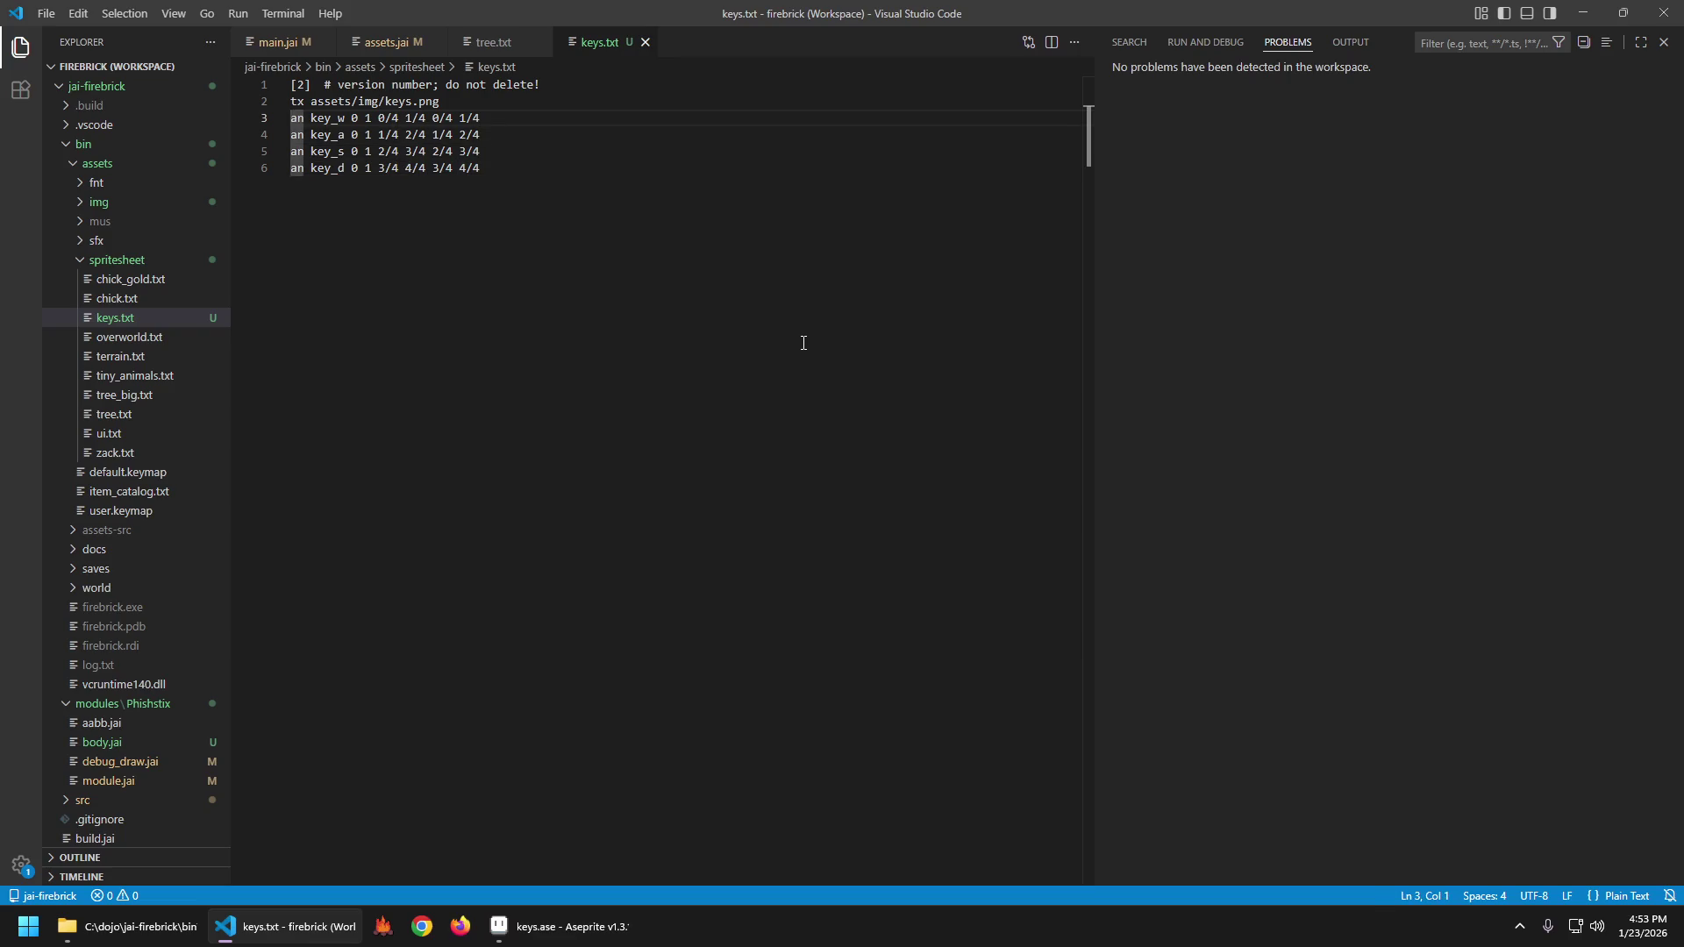
{"action": "key", "text": "ctrl+End"}
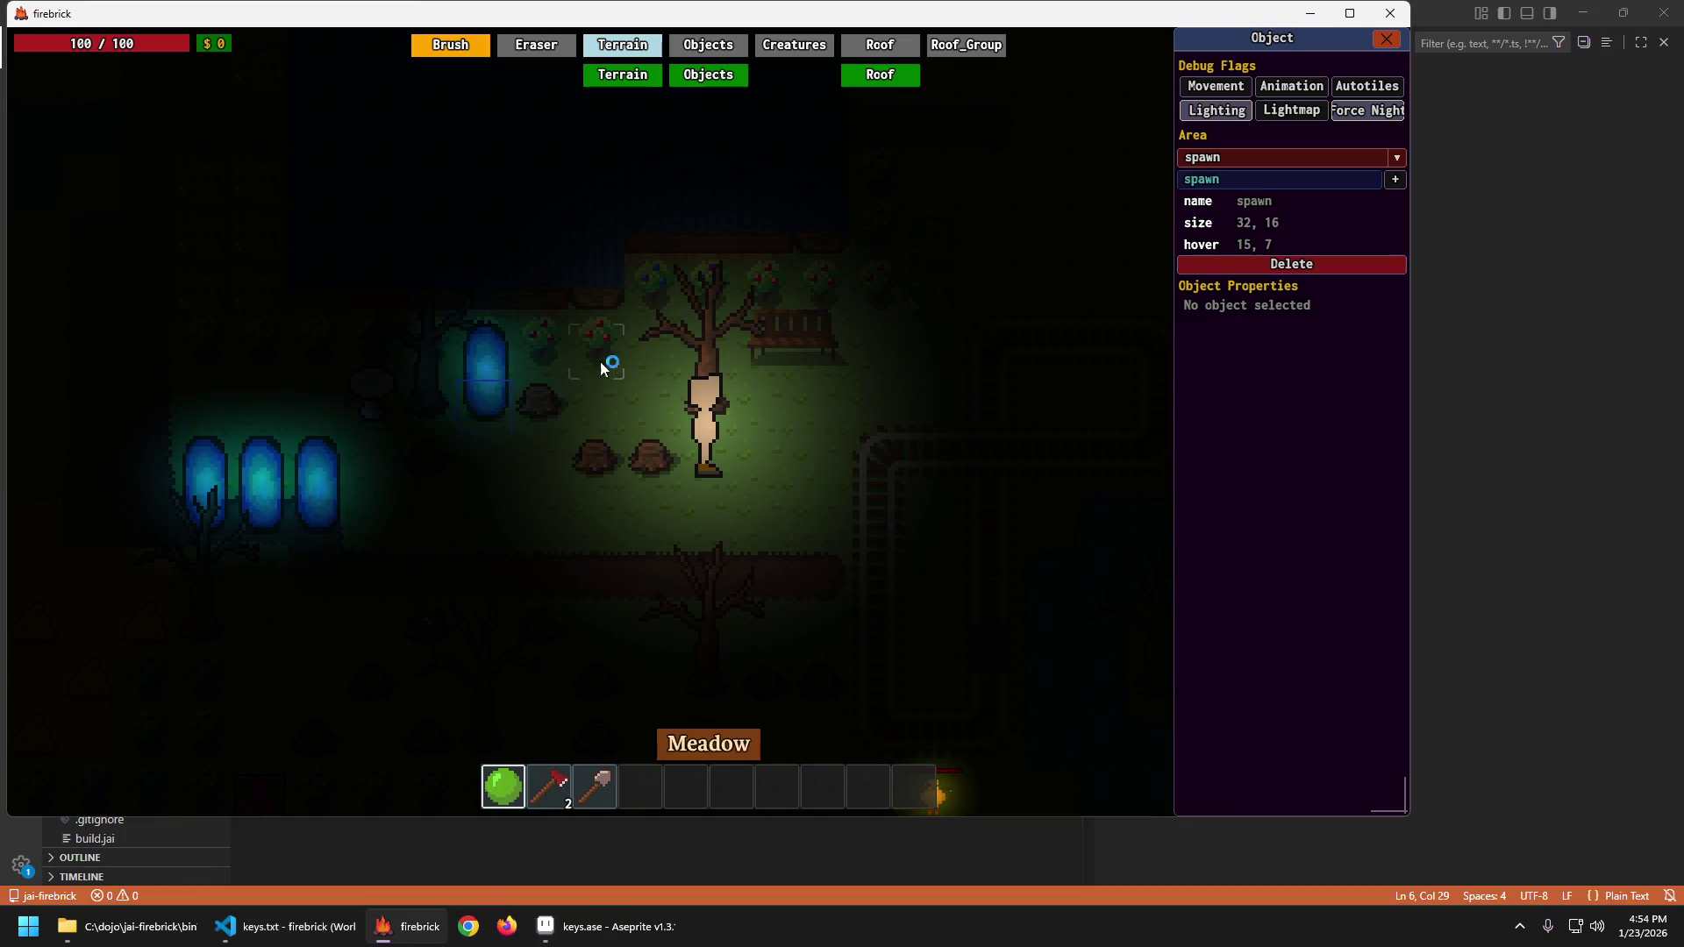
{"action": "key", "text": "F2"}
{"action": "key", "text": "F3"}
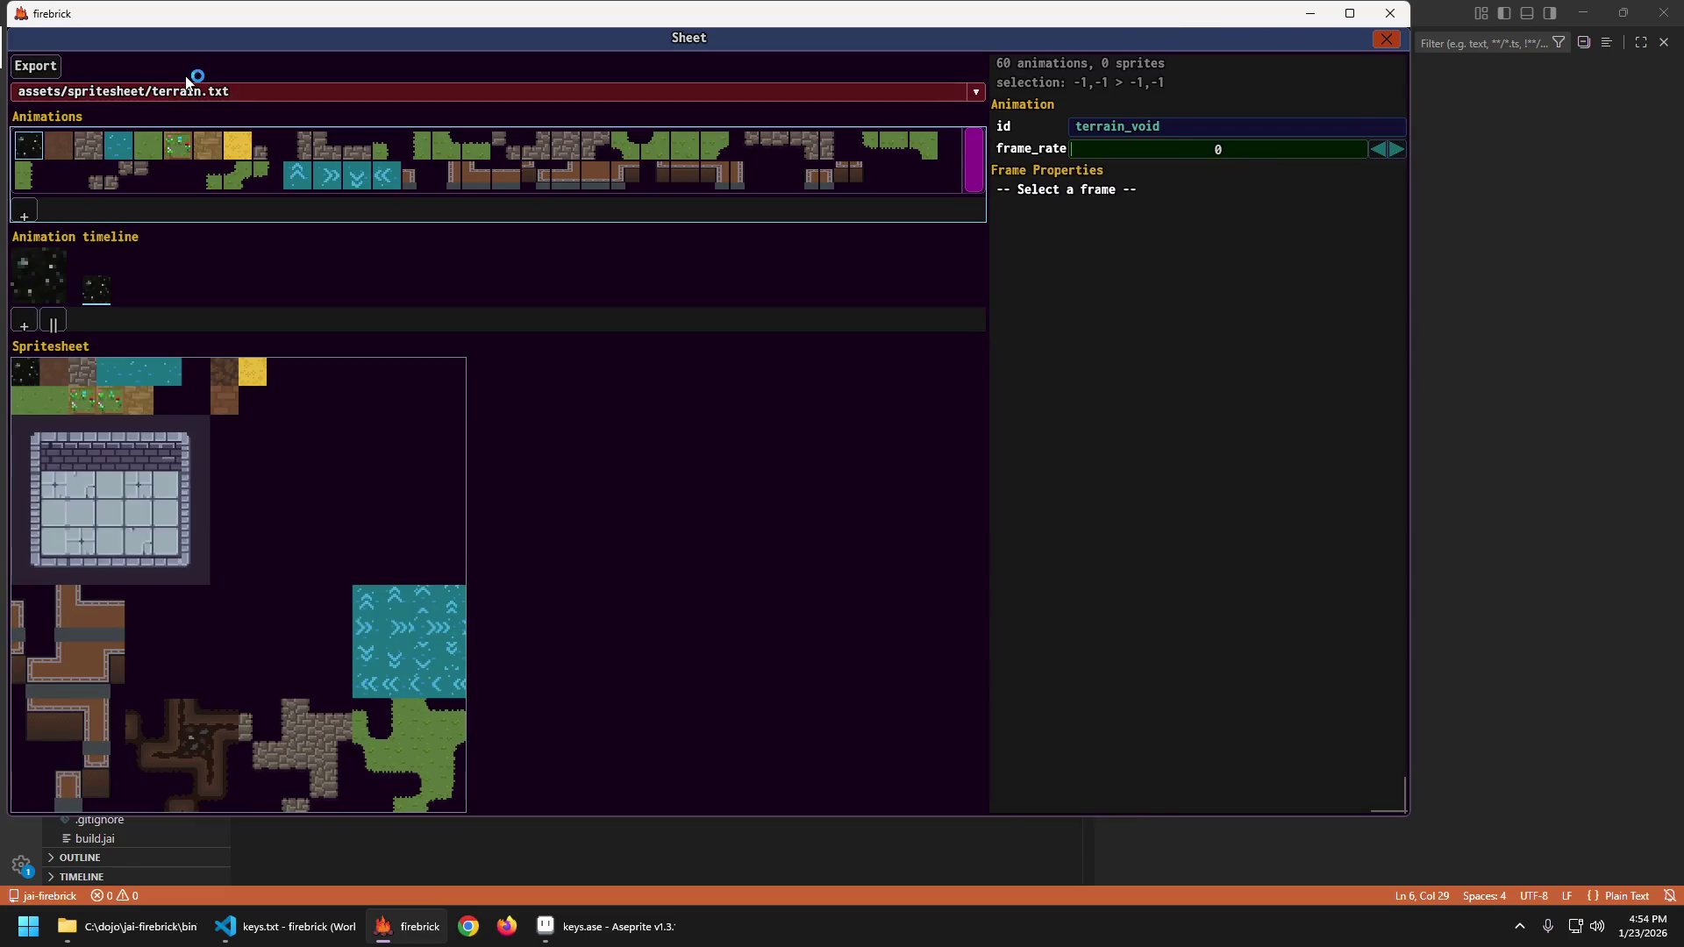
{"action": "left_click", "coordinate": [187, 85]}
{"action": "left_click", "coordinate": [312, 287]}
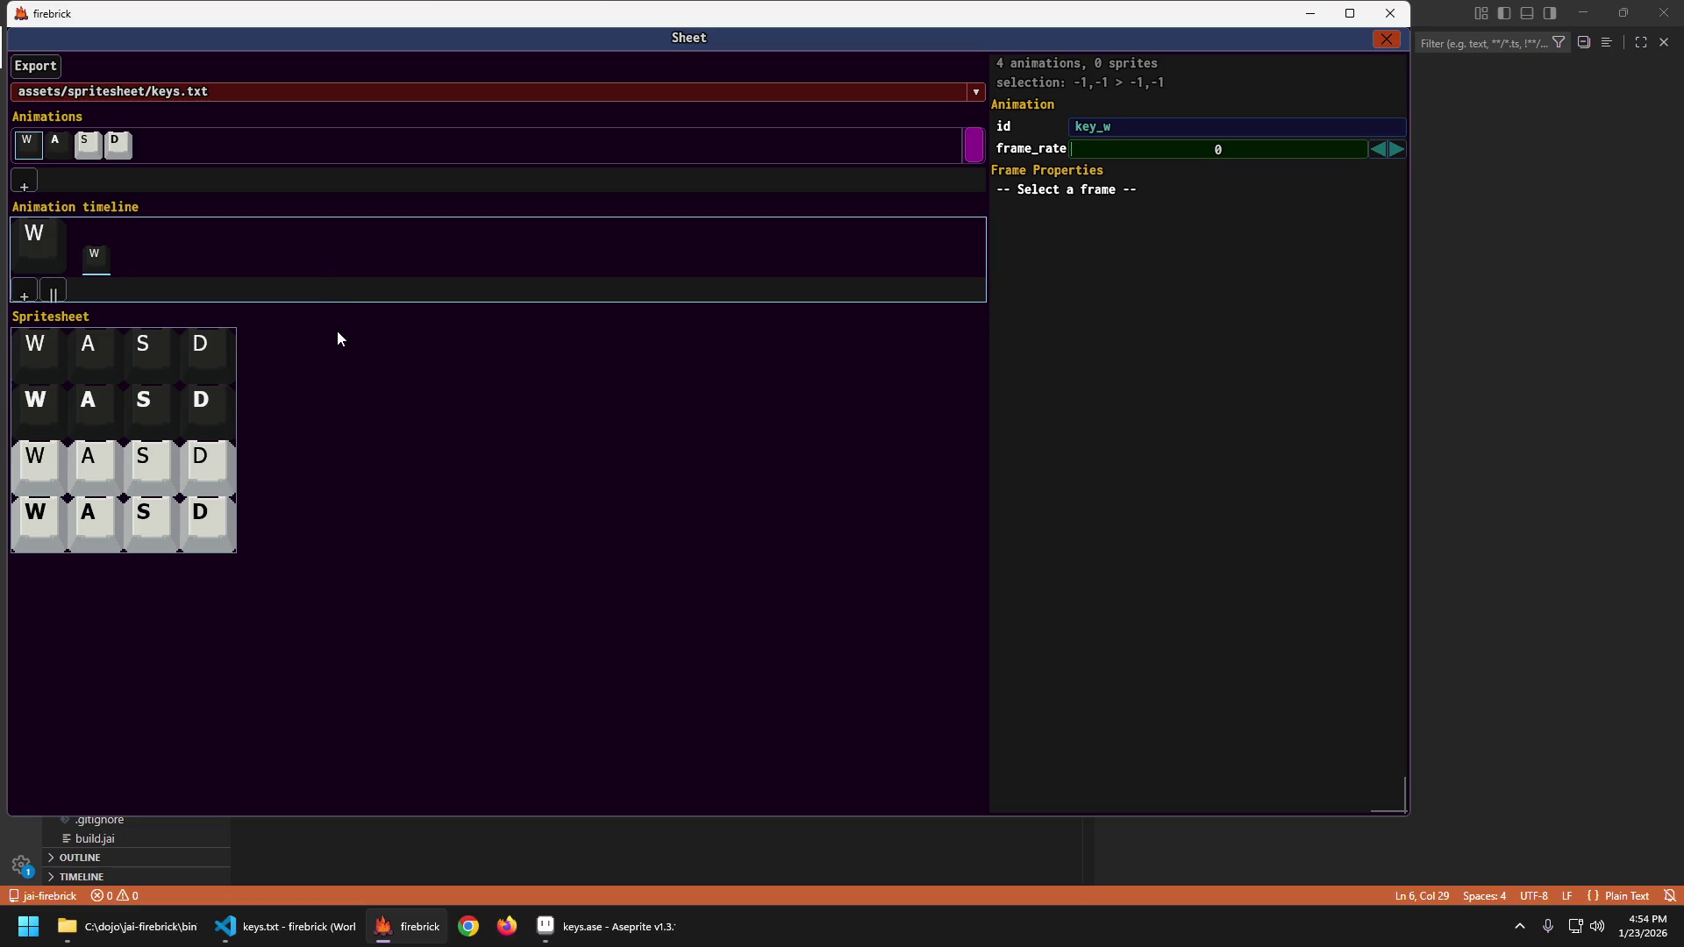
{"action": "left_click", "coordinate": [89, 146]}
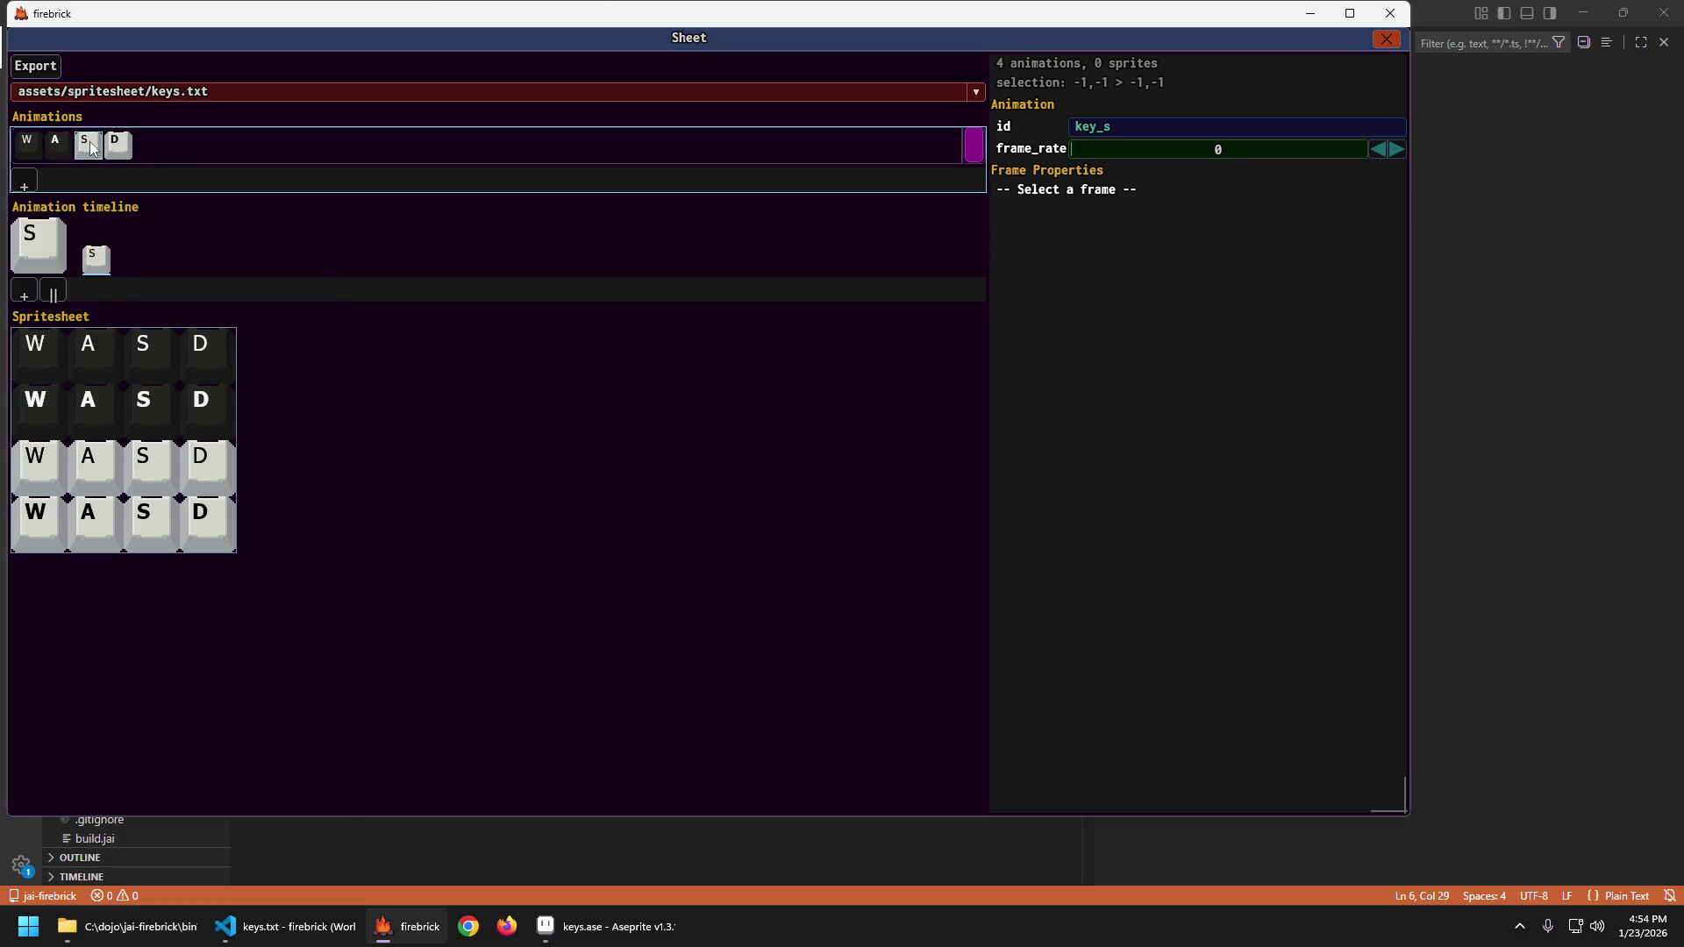
{"action": "left_click", "coordinate": [39, 140]}
{"action": "left_click", "coordinate": [56, 144]}
{"action": "left_click", "coordinate": [94, 260]}
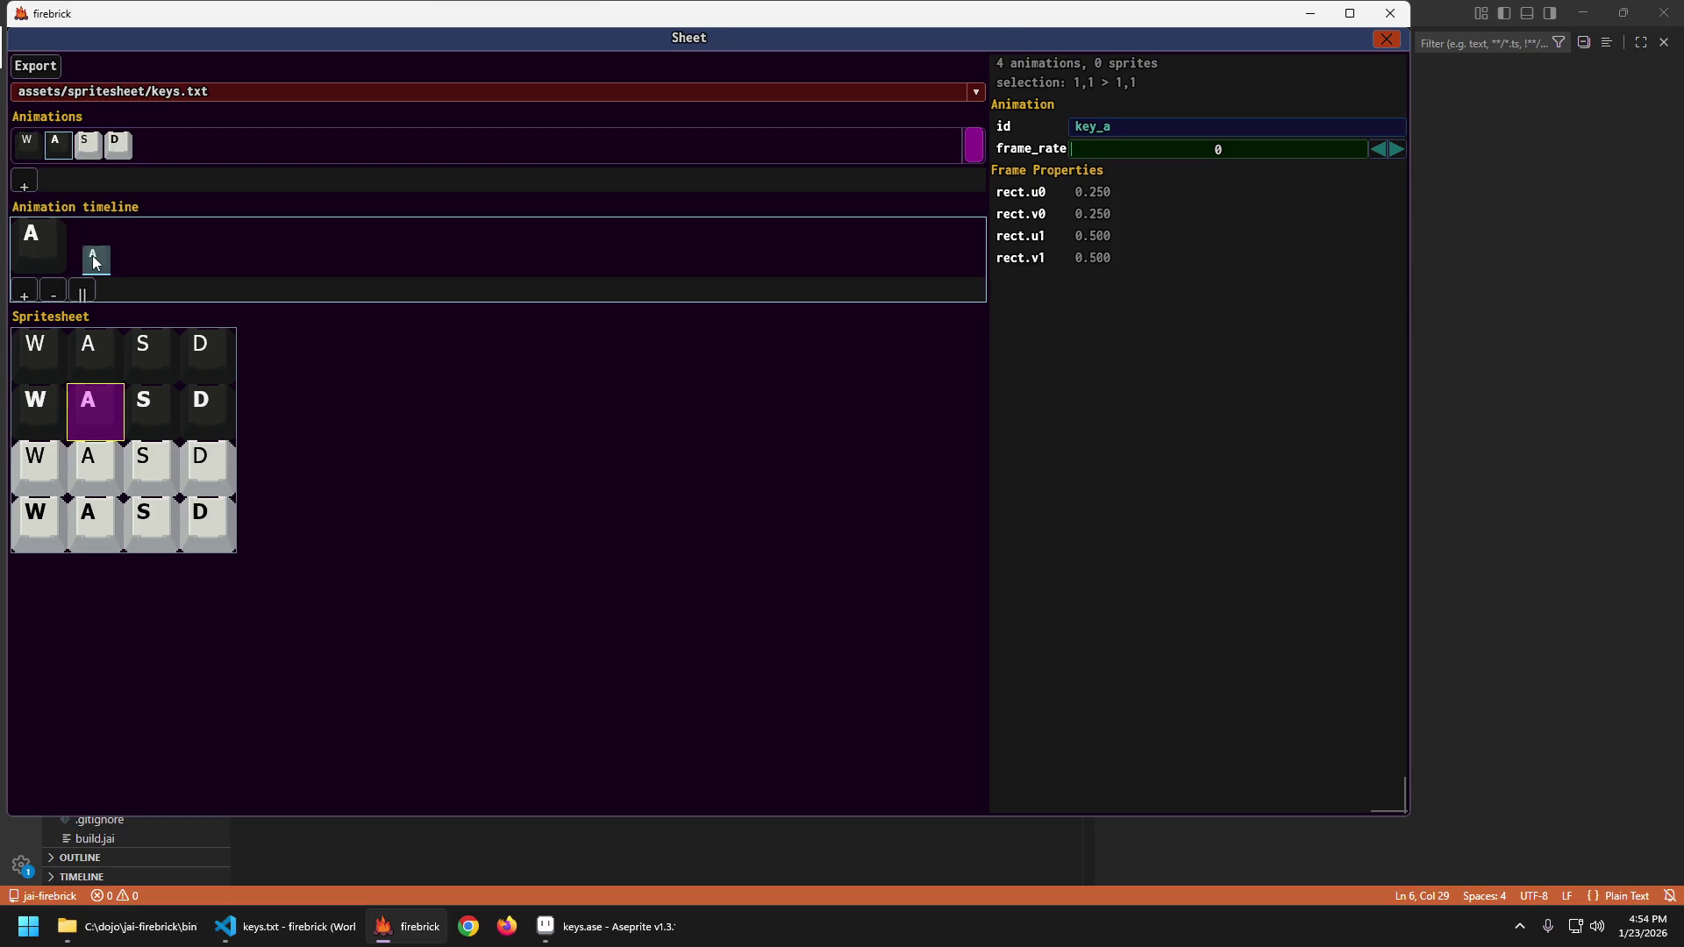
{"action": "left_click", "coordinate": [48, 147]}
{"action": "left_click", "coordinate": [30, 145]}
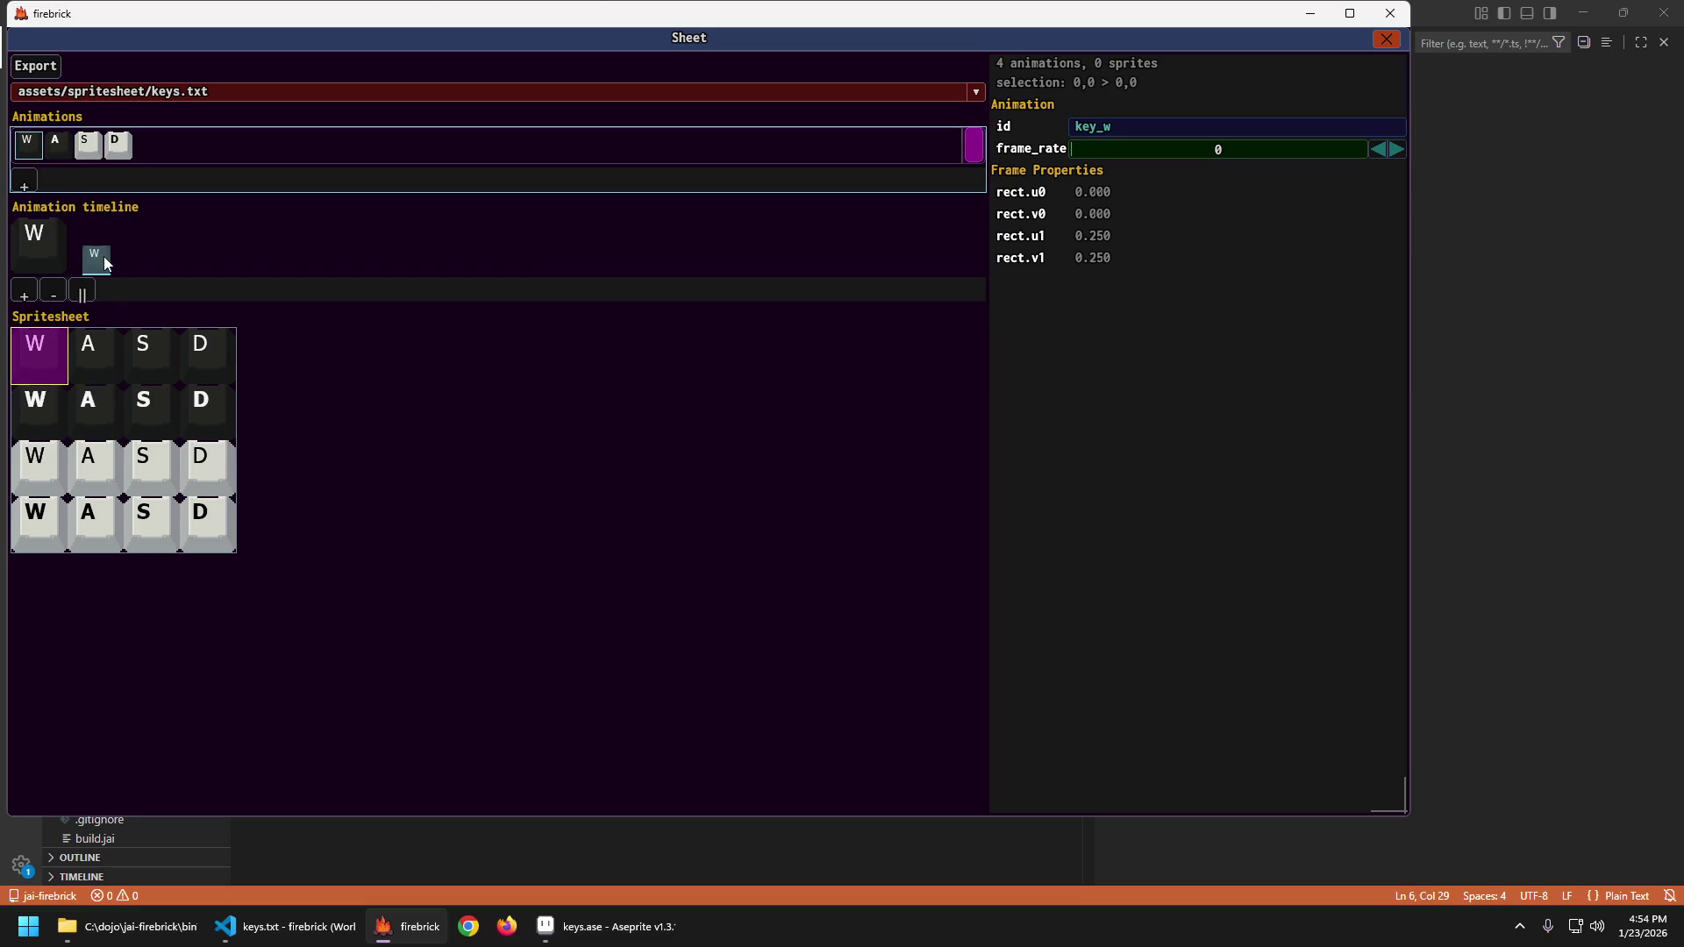
{"action": "left_click", "coordinate": [58, 148]}
{"action": "left_click", "coordinate": [88, 148]}
{"action": "left_click", "coordinate": [118, 145]}
{"action": "key", "text": "Escape"}
{"action": "key", "text": "Escape"}
{"action": "key", "text": "alt+Tab"}
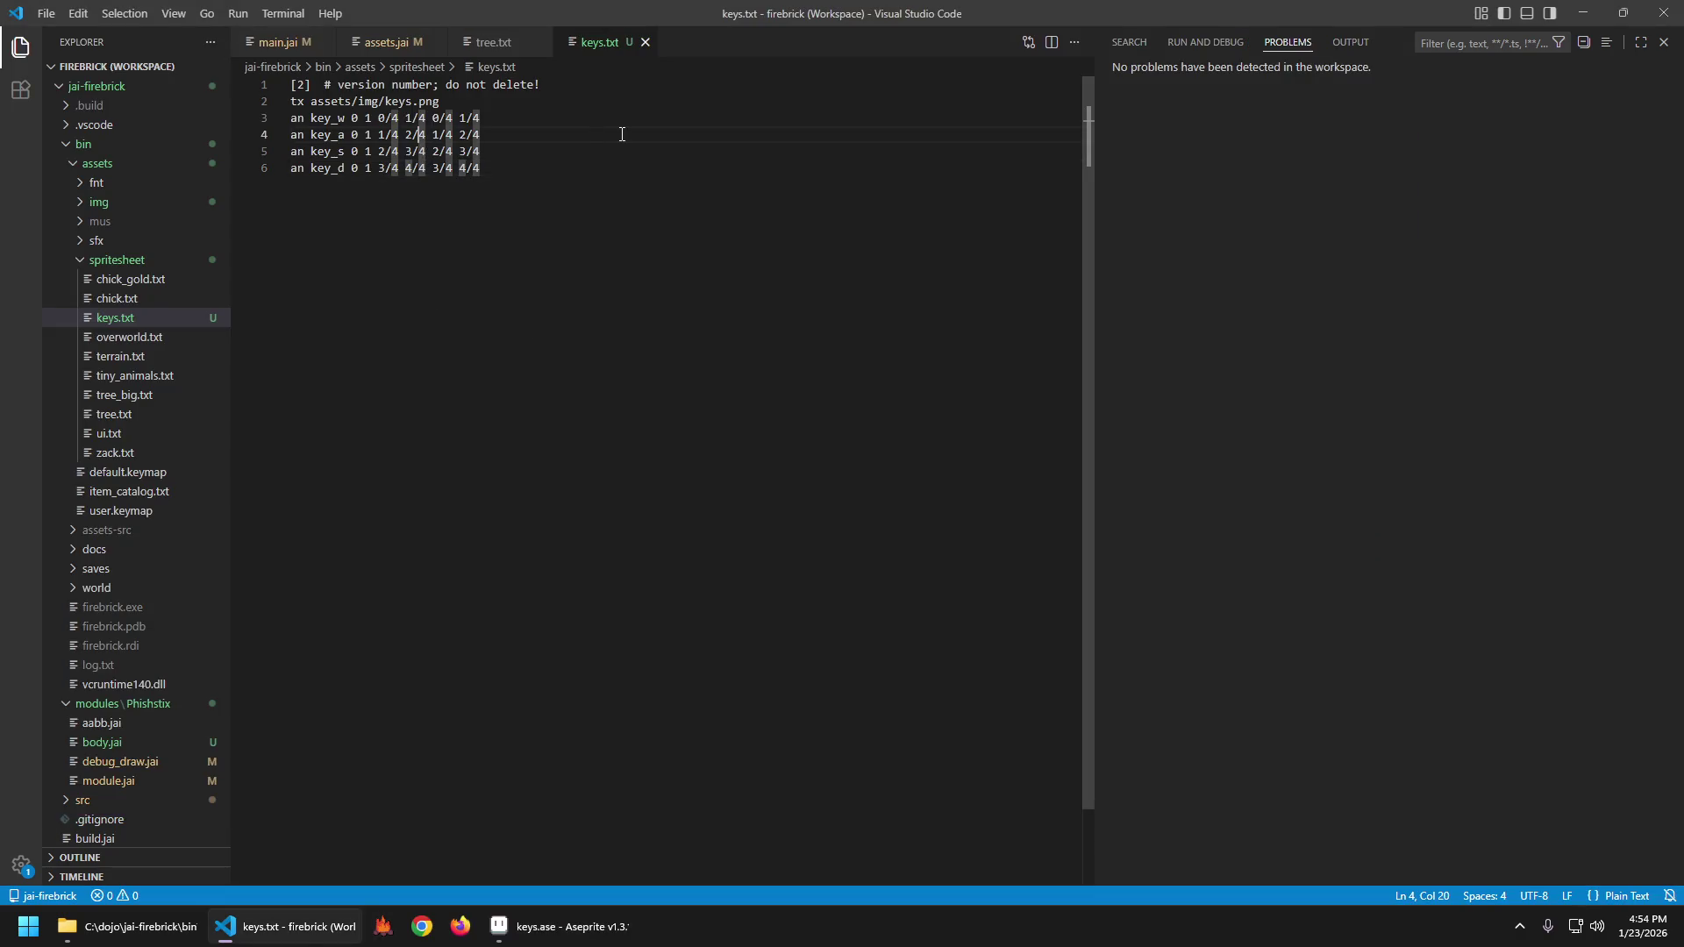
Replace the last two fields of the key_a, key_s and key_d lines with 0/4 1/4.
{"action": "key", "text": "Up"}
{"action": "key", "text": "Left"}
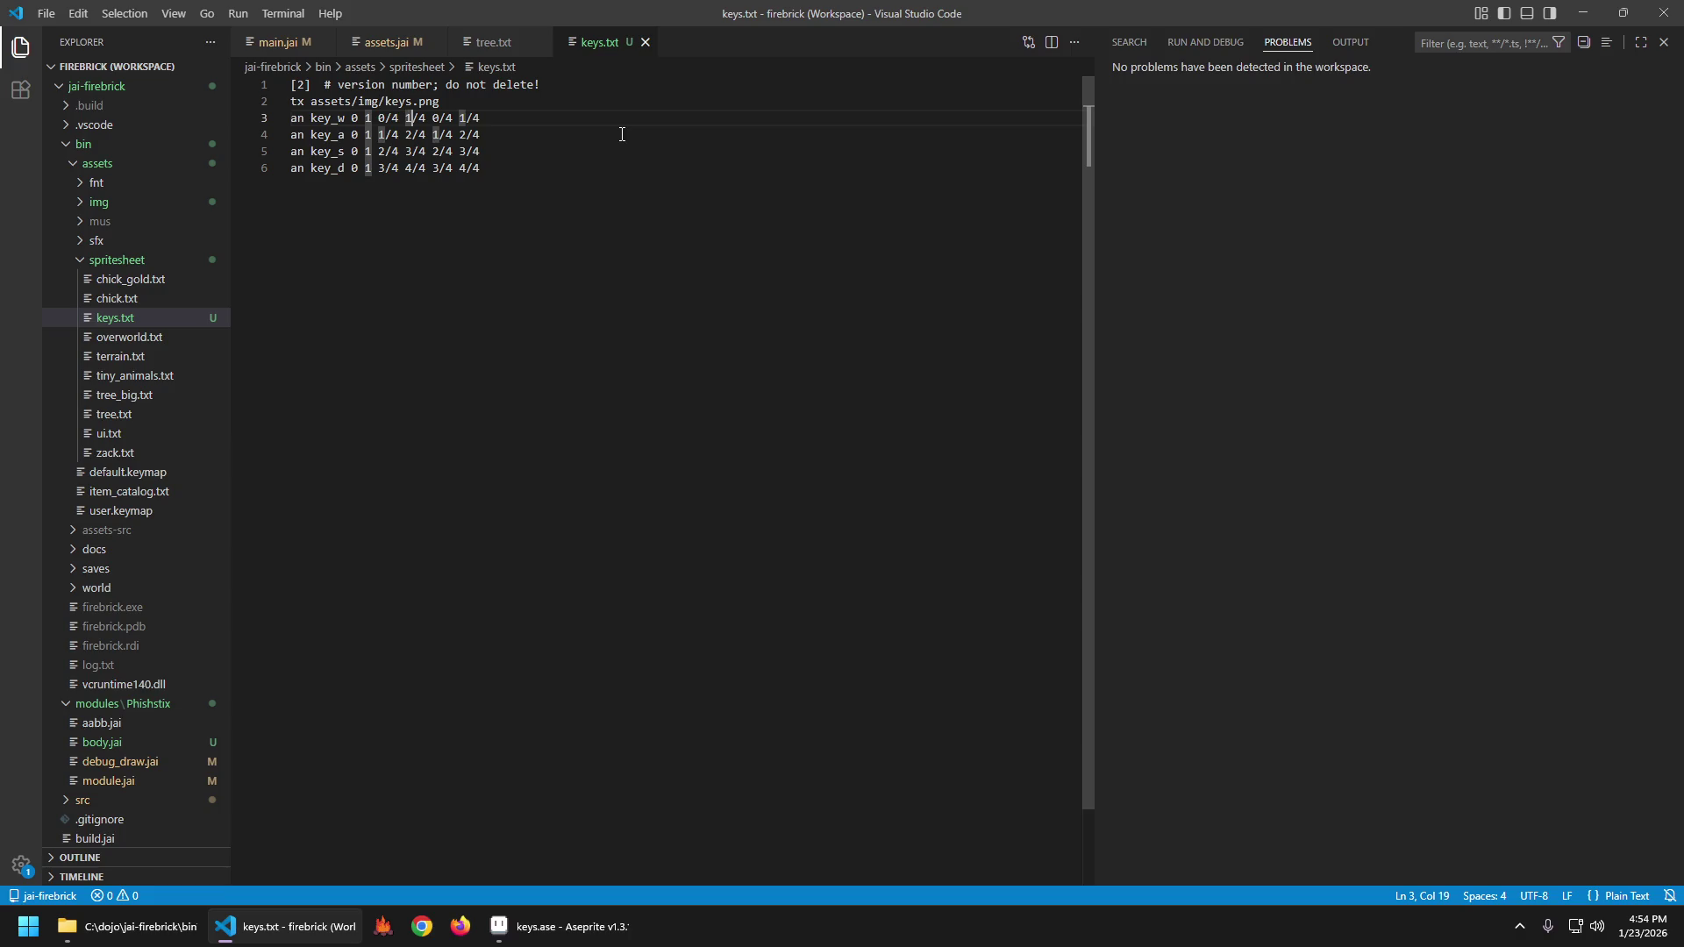
{"action": "key", "text": "Up"}
{"action": "key", "text": "Left"}
{"action": "key", "text": "Left"}
{"action": "key", "text": "Down"}
{"action": "key", "text": "Right"}
{"action": "key", "text": "Right"}
{"action": "key", "text": "Right"}
{"action": "key", "text": "ctrl+alt+Down"}
{"action": "key", "text": "shift+End"}
{"action": "type", "text": "0/4 1/4"}
{"action": "key", "text": "Escape"}
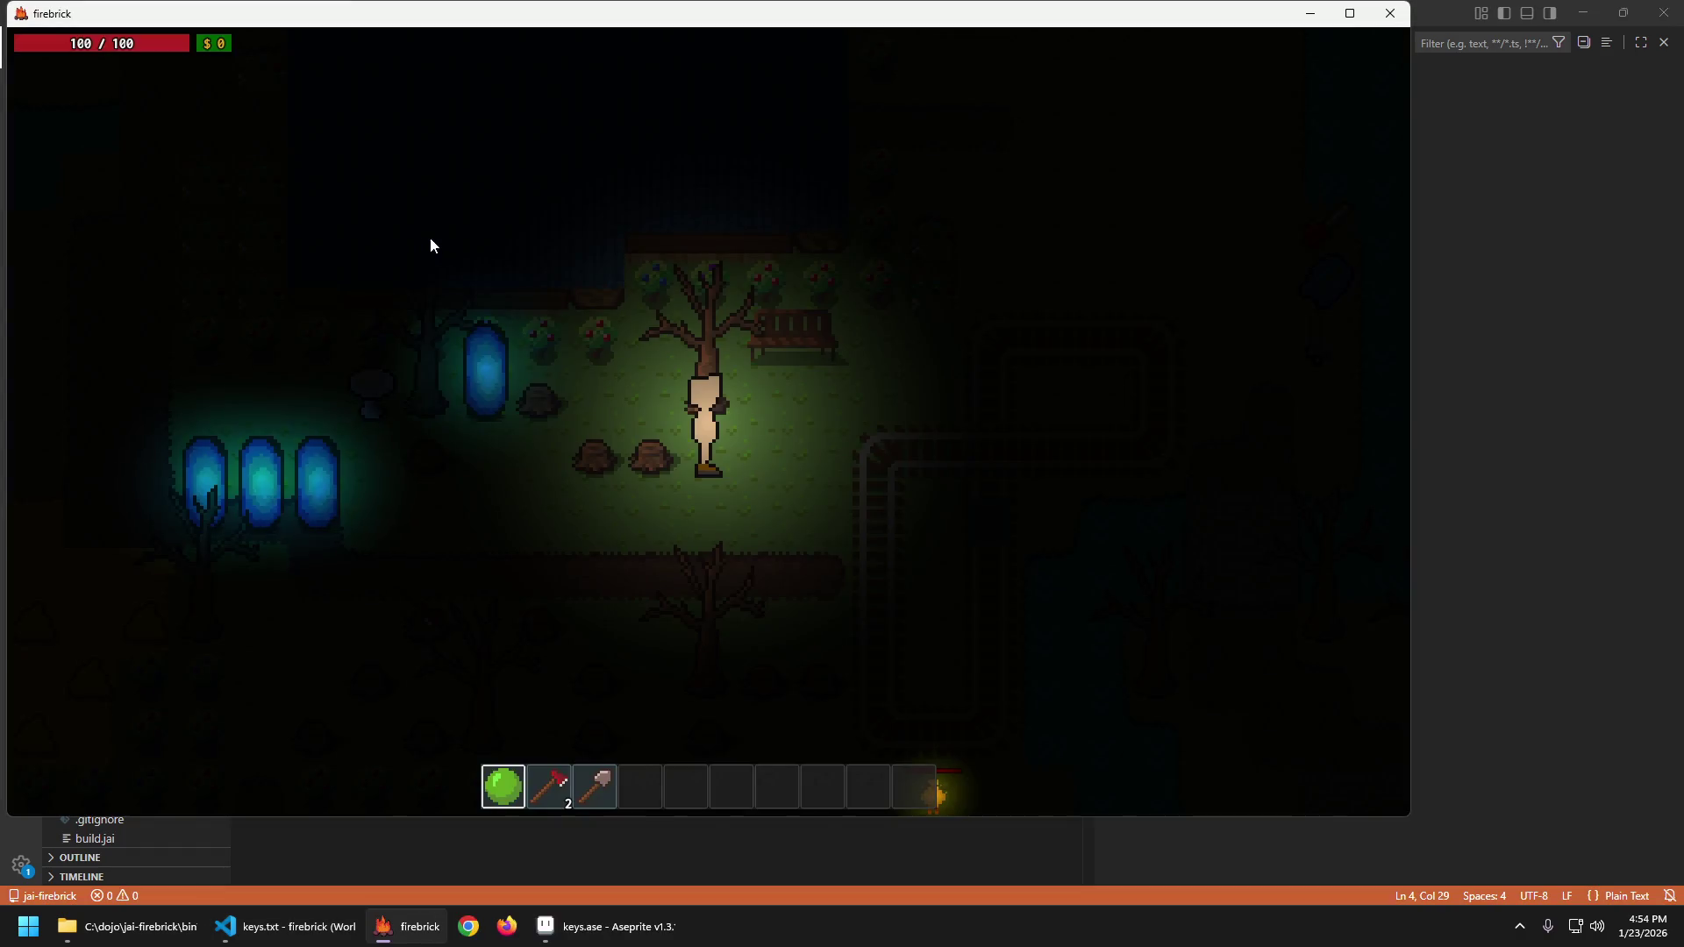
Launch the game, load keys.txt in the Sheet editor, review the W/A/S/D animations, then quit.
{"action": "key", "text": "F2"}
{"action": "left_click", "coordinate": [286, 91]}
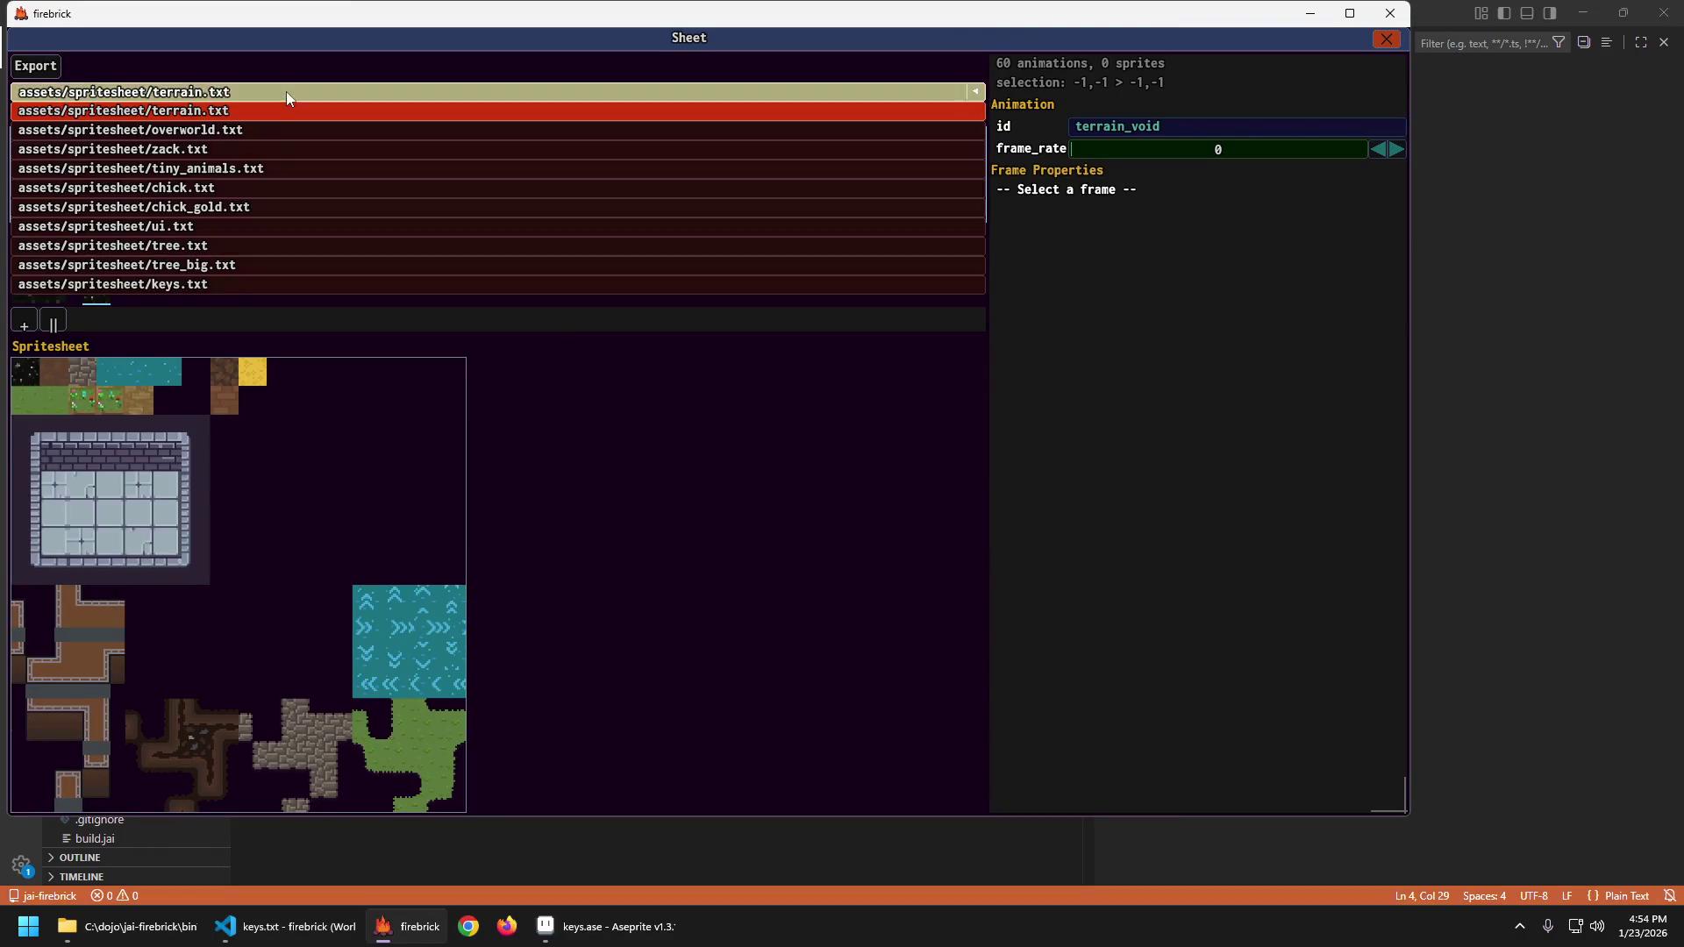
{"action": "left_click", "coordinate": [188, 284]}
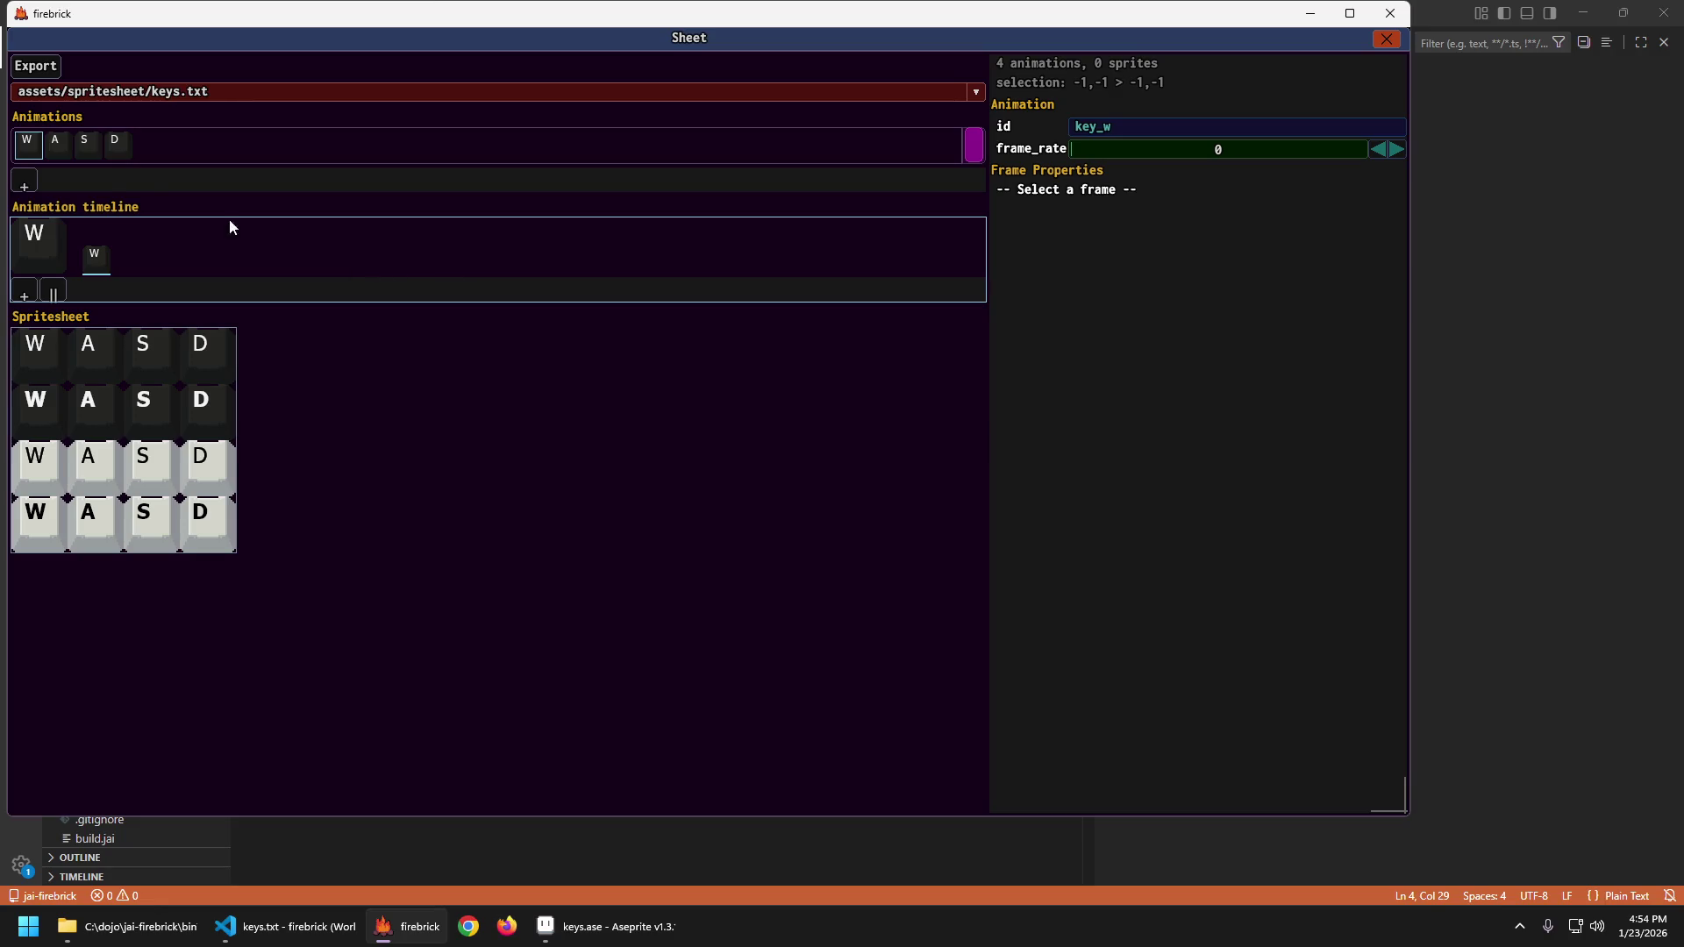
{"action": "left_click", "coordinate": [86, 146]}
{"action": "left_click", "coordinate": [112, 147]}
{"action": "left_click", "coordinate": [41, 145]}
{"action": "left_click", "coordinate": [25, 146]}
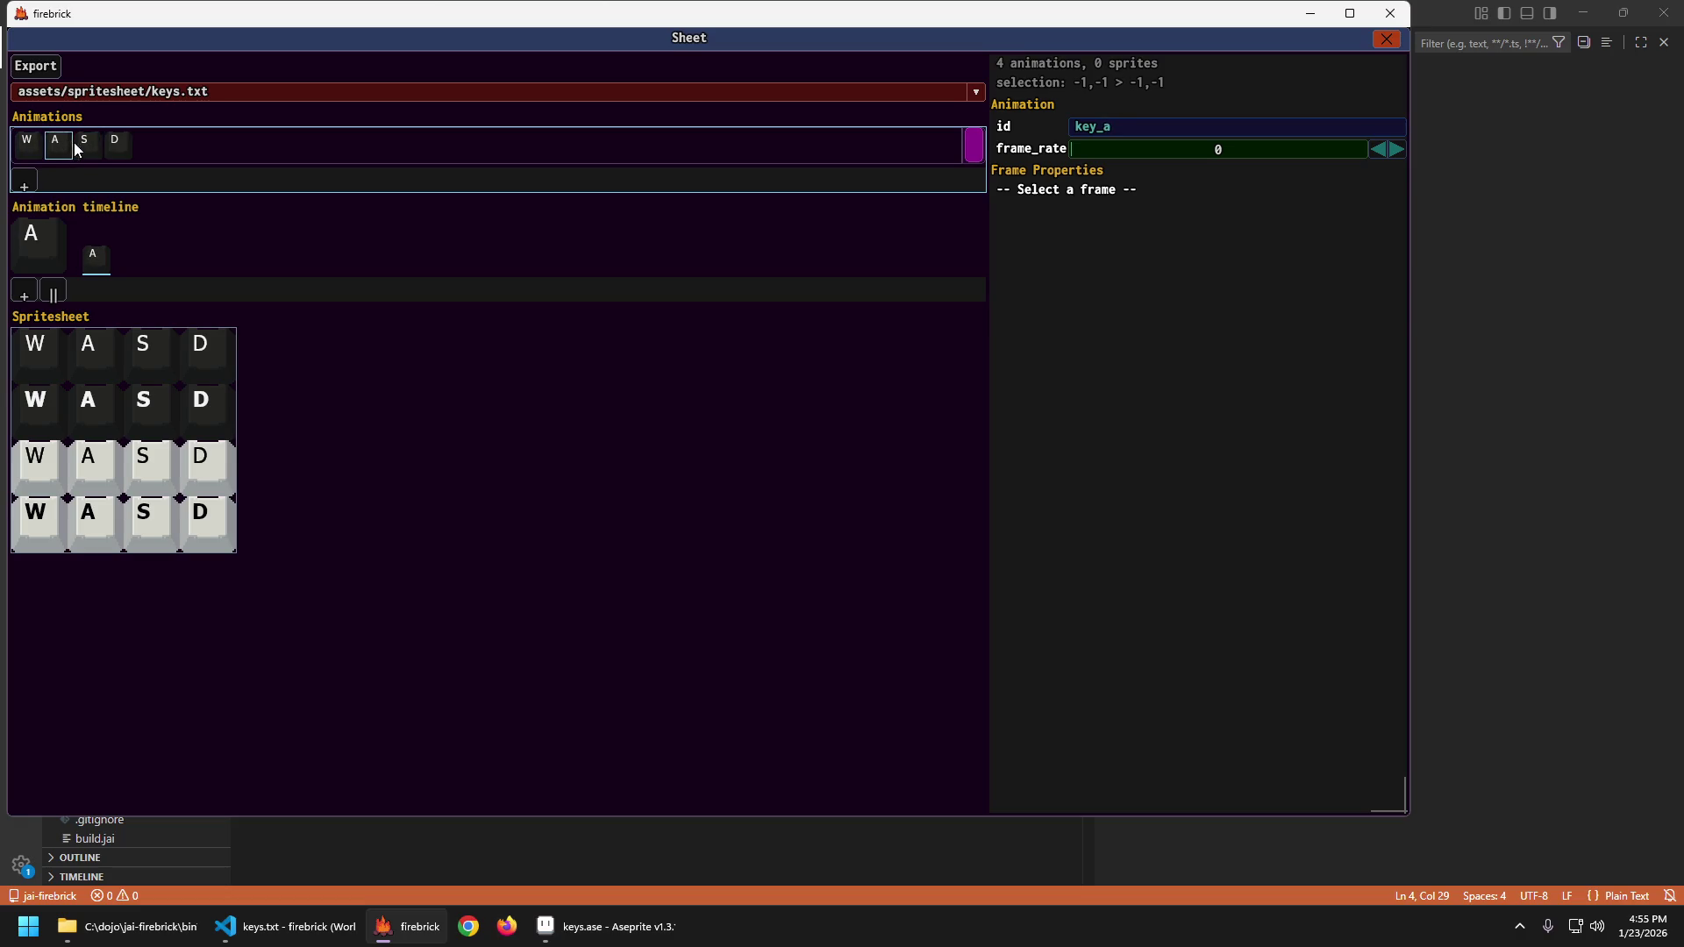
{"action": "left_click", "coordinate": [118, 147]}
{"action": "left_click", "coordinate": [25, 144]}
{"action": "left_click", "coordinate": [37, 134]}
{"action": "key", "text": "Escape"}
{"action": "key", "text": "Escape"}
{"action": "key", "text": "Escape"}
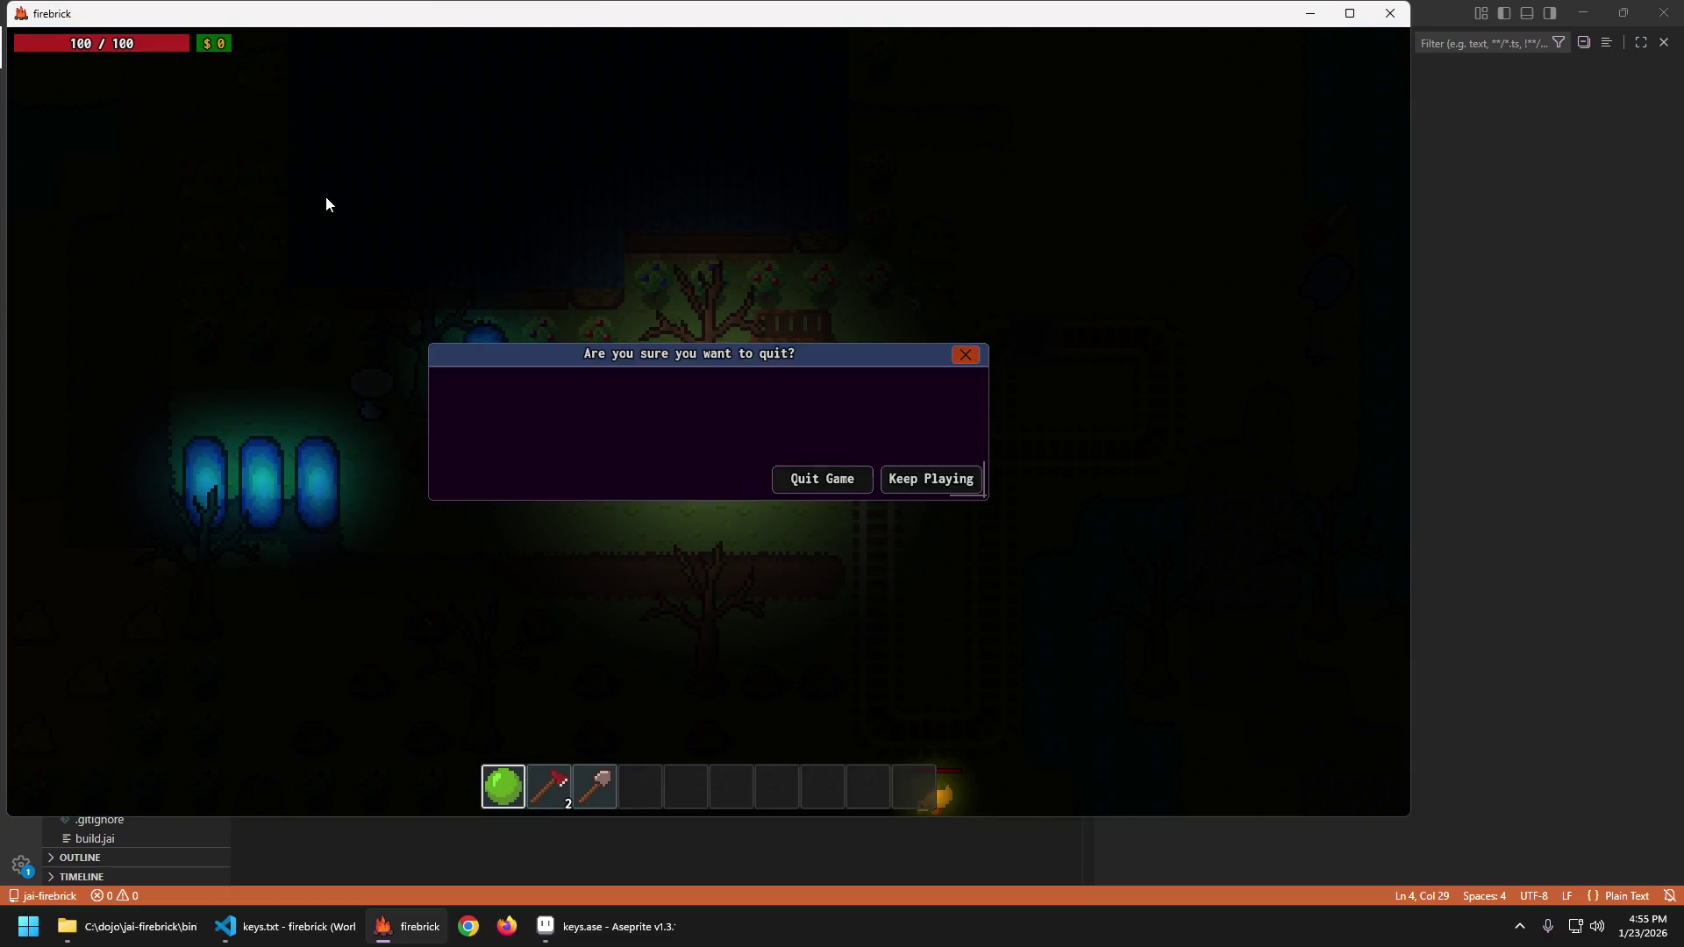
{"action": "left_click", "coordinate": [819, 477]}
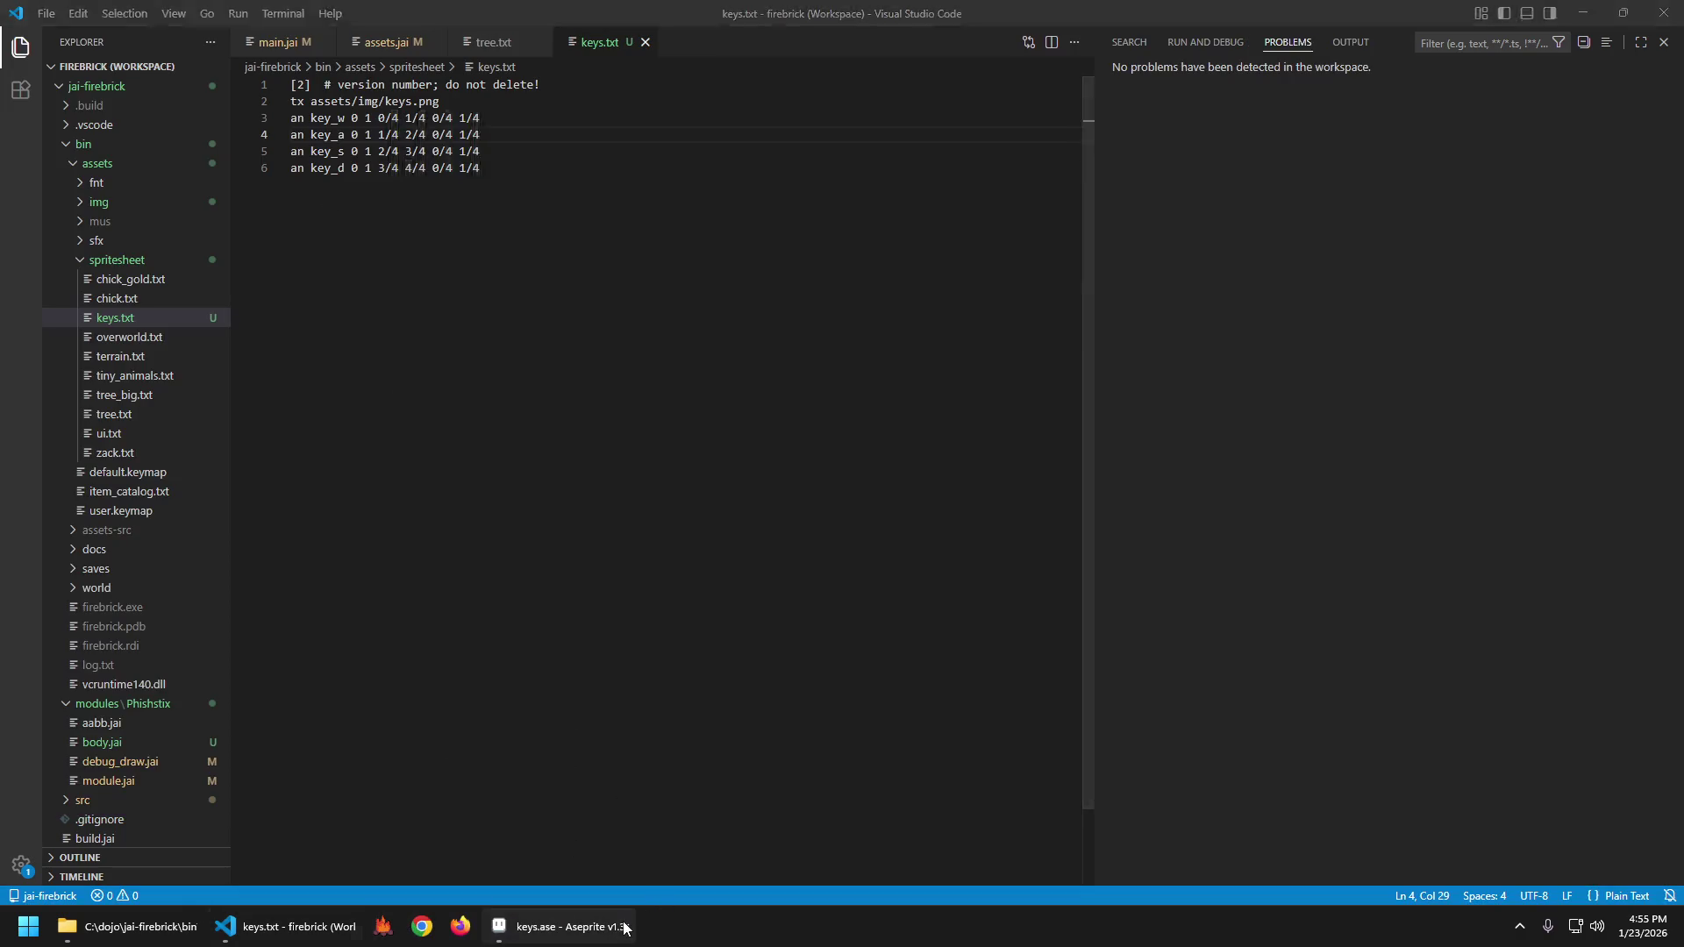
Erase the letters from the lower three rows of keys in keys.ase.
{"action": "left_click", "coordinate": [614, 925]}
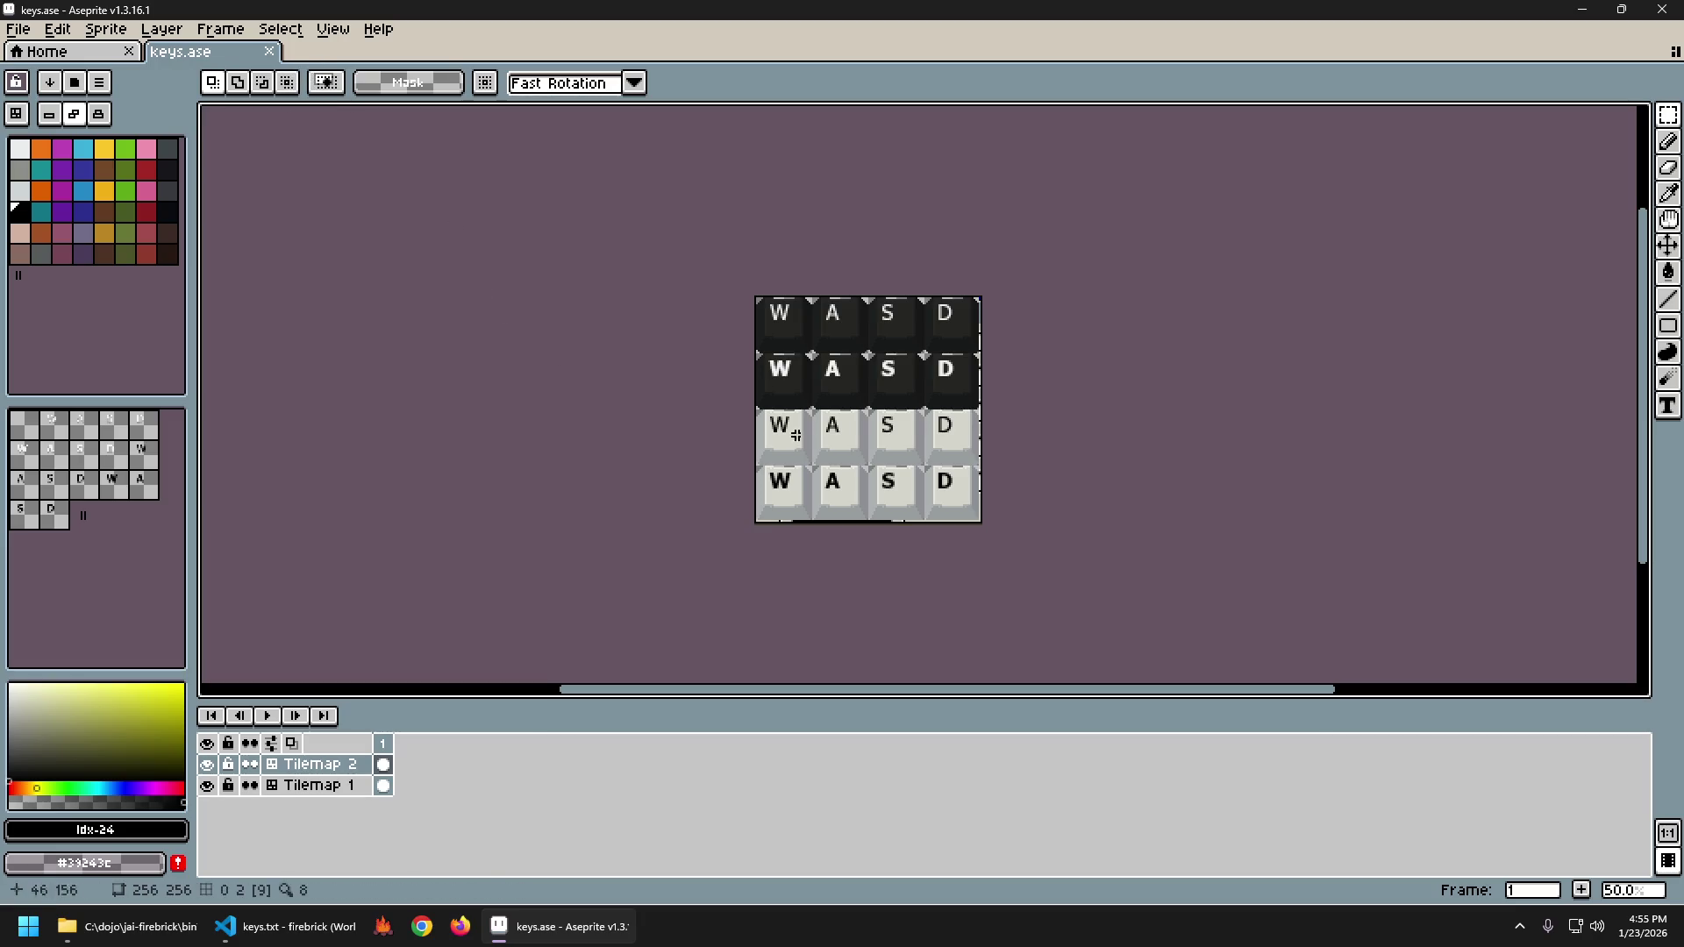
{"action": "scroll", "coordinate": [1026, 507], "scroll_direction": "up", "scroll_amount": 1}
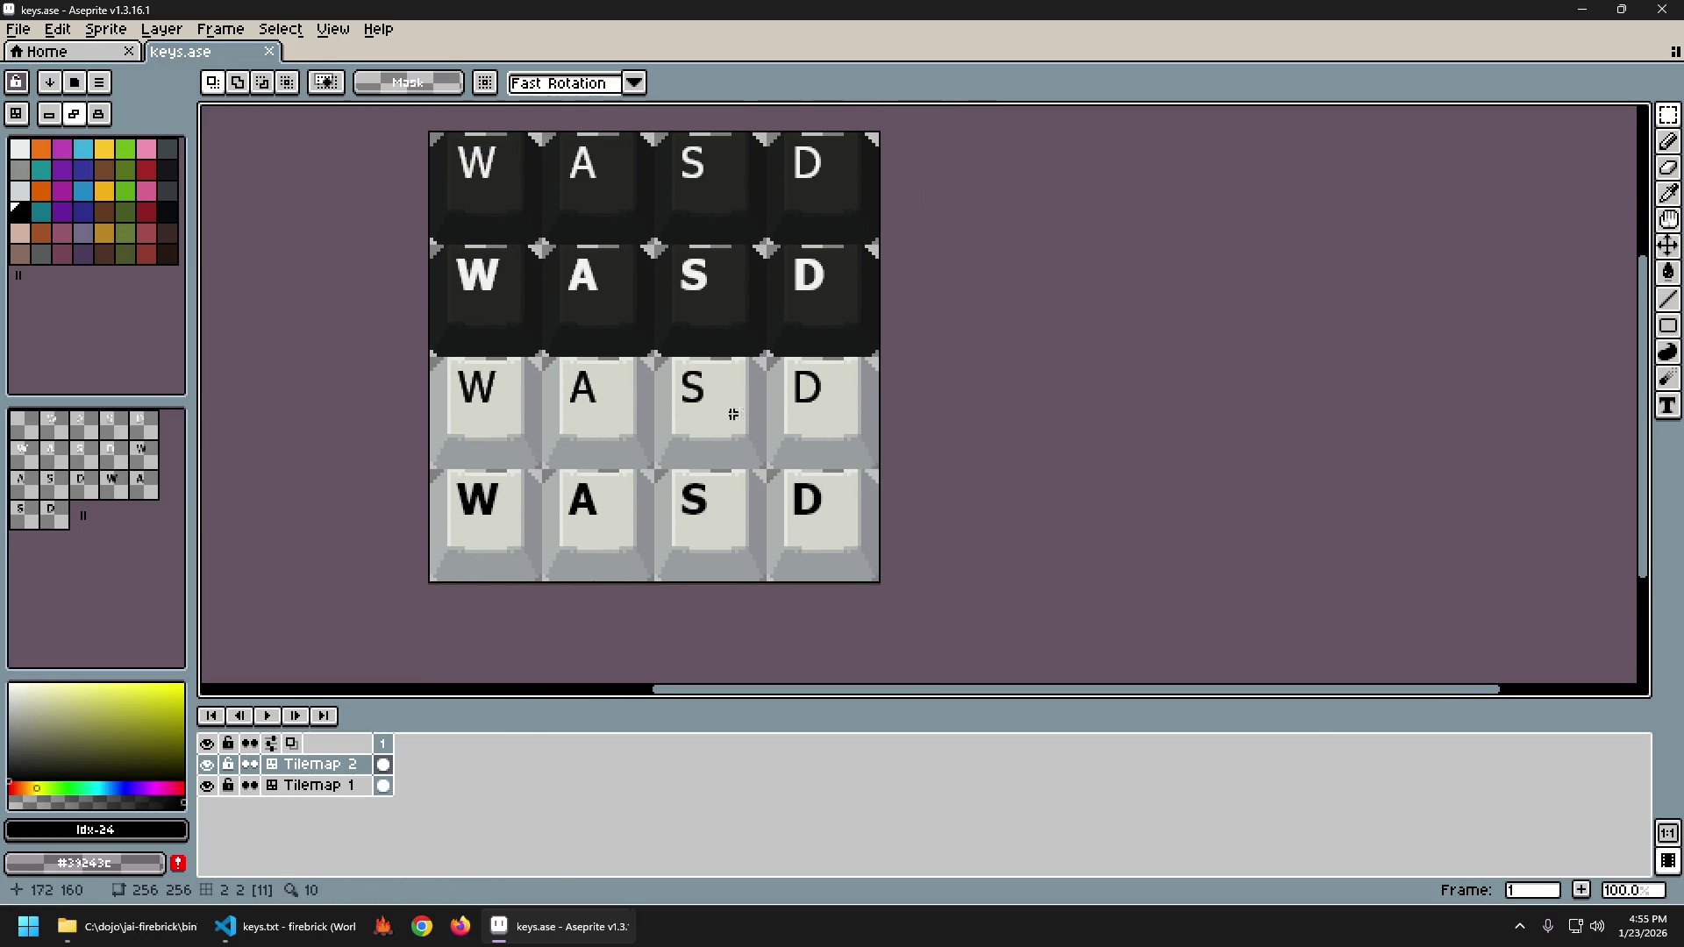
{"action": "mouse_move", "coordinate": [435, 246]}
{"action": "left_mouse_down"}
{"action": "mouse_move", "coordinate": [671, 355]}
{"action": "mouse_move", "coordinate": [903, 568]}
{"action": "left_mouse_up"}
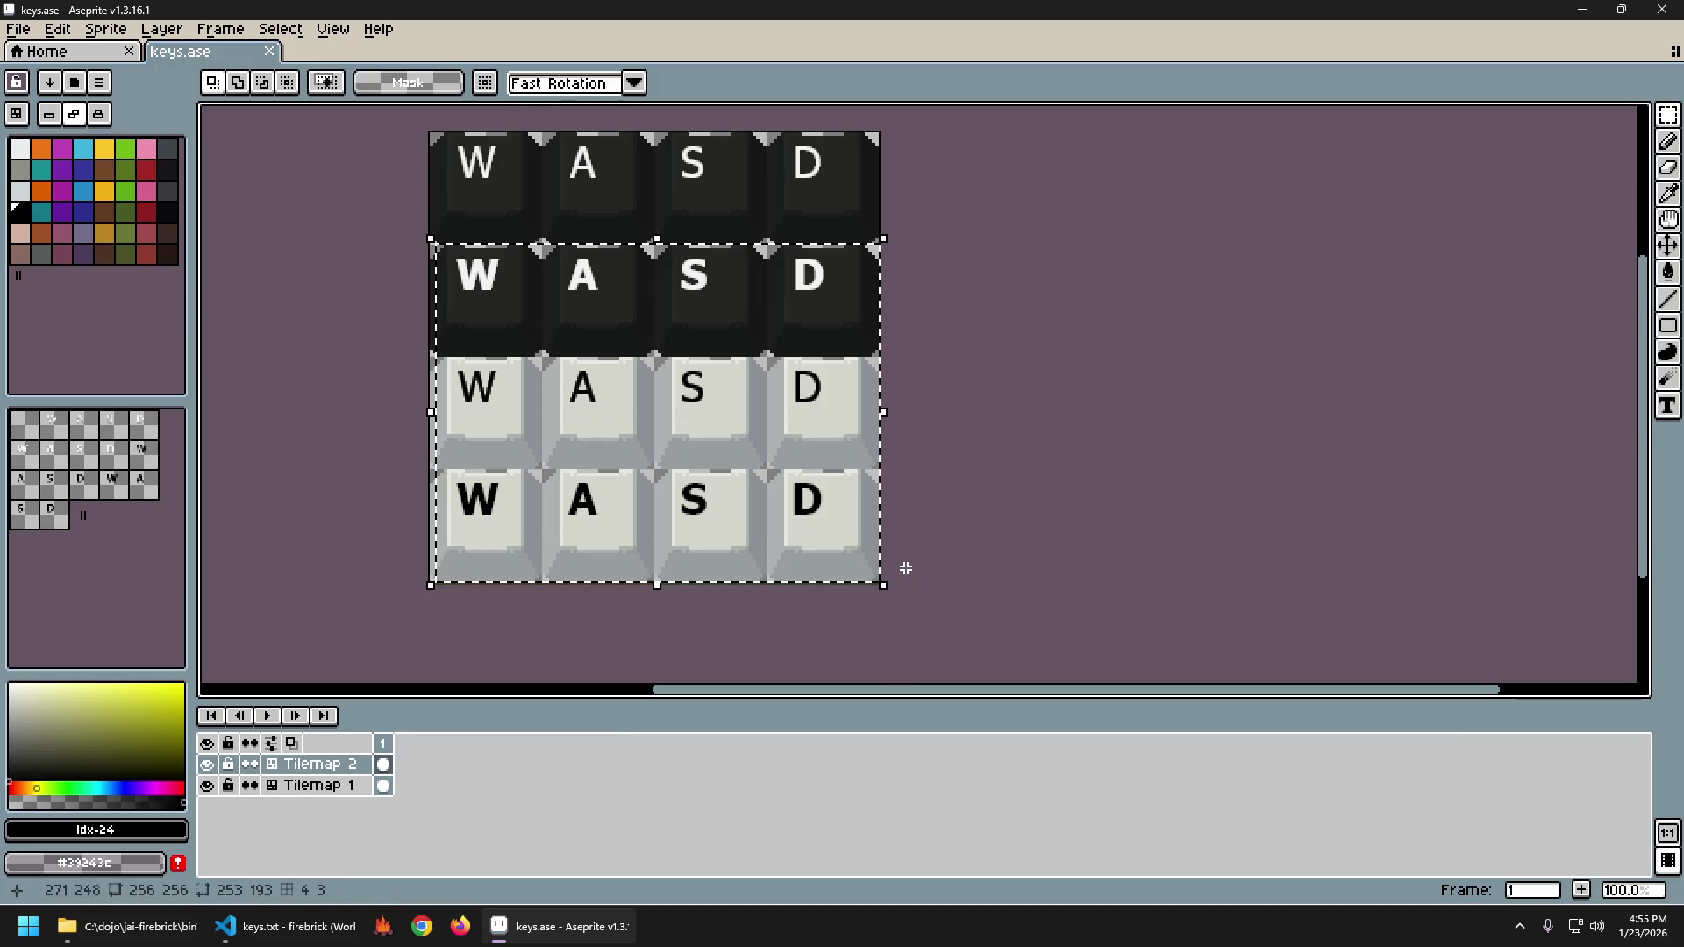
{"action": "key", "text": "Delete"}
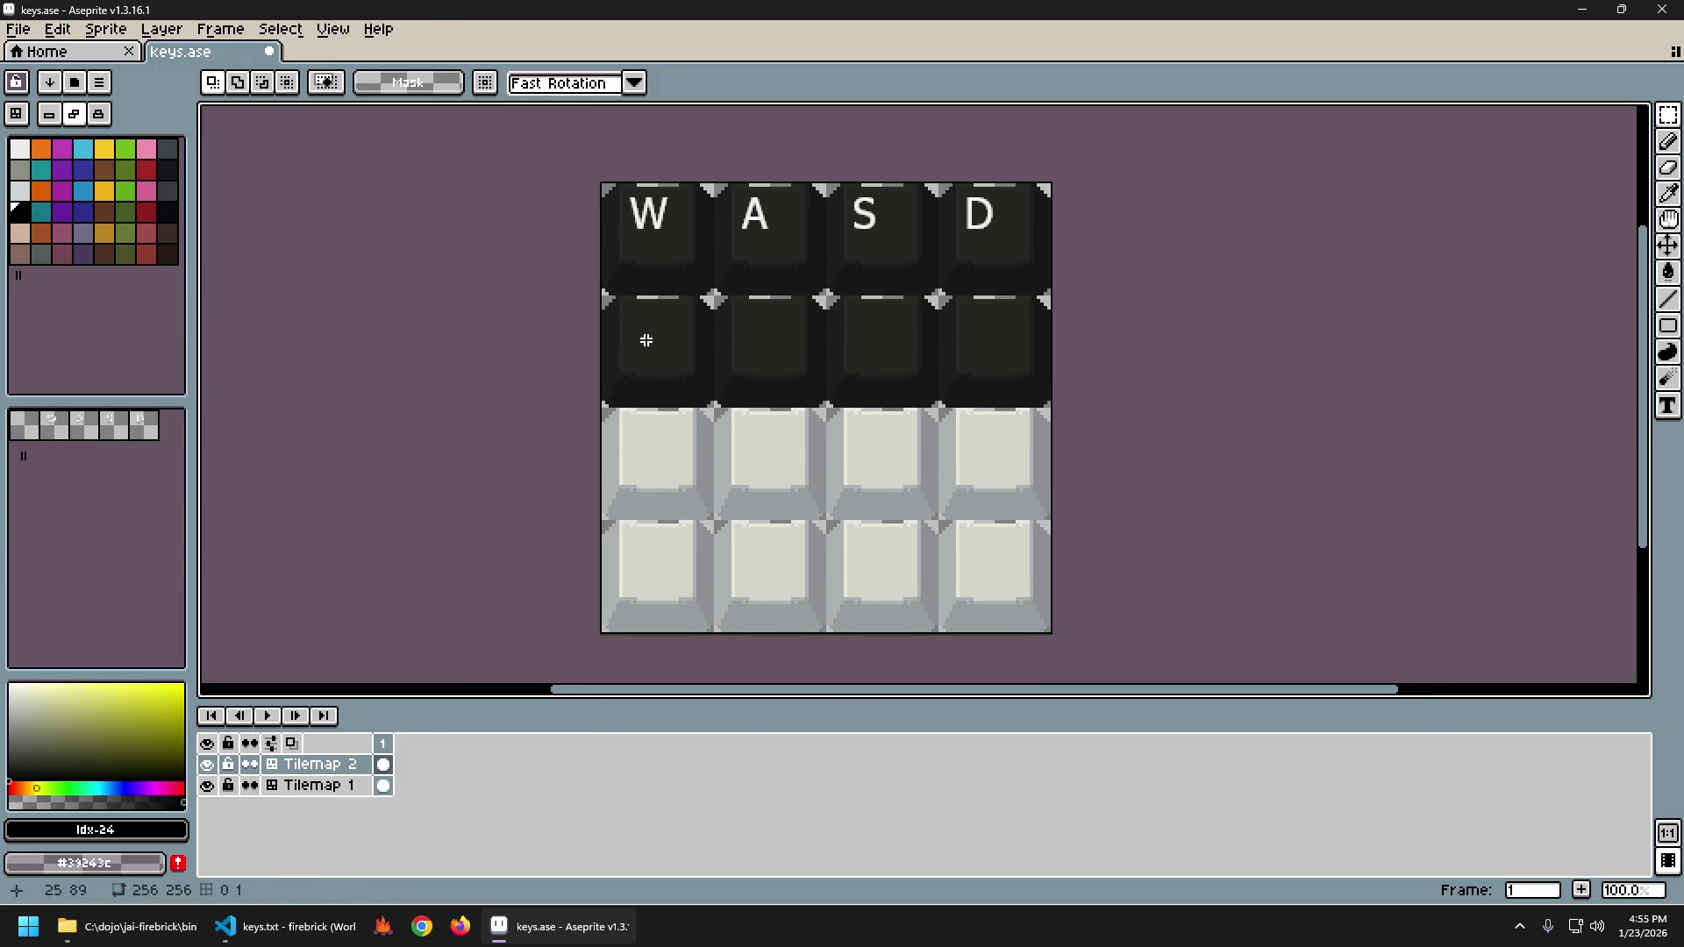
Set the text font to Segoe UI, try a dark WASD label, then discard it.
{"action": "key", "text": "t"}
{"action": "left_click", "coordinate": [643, 332]}
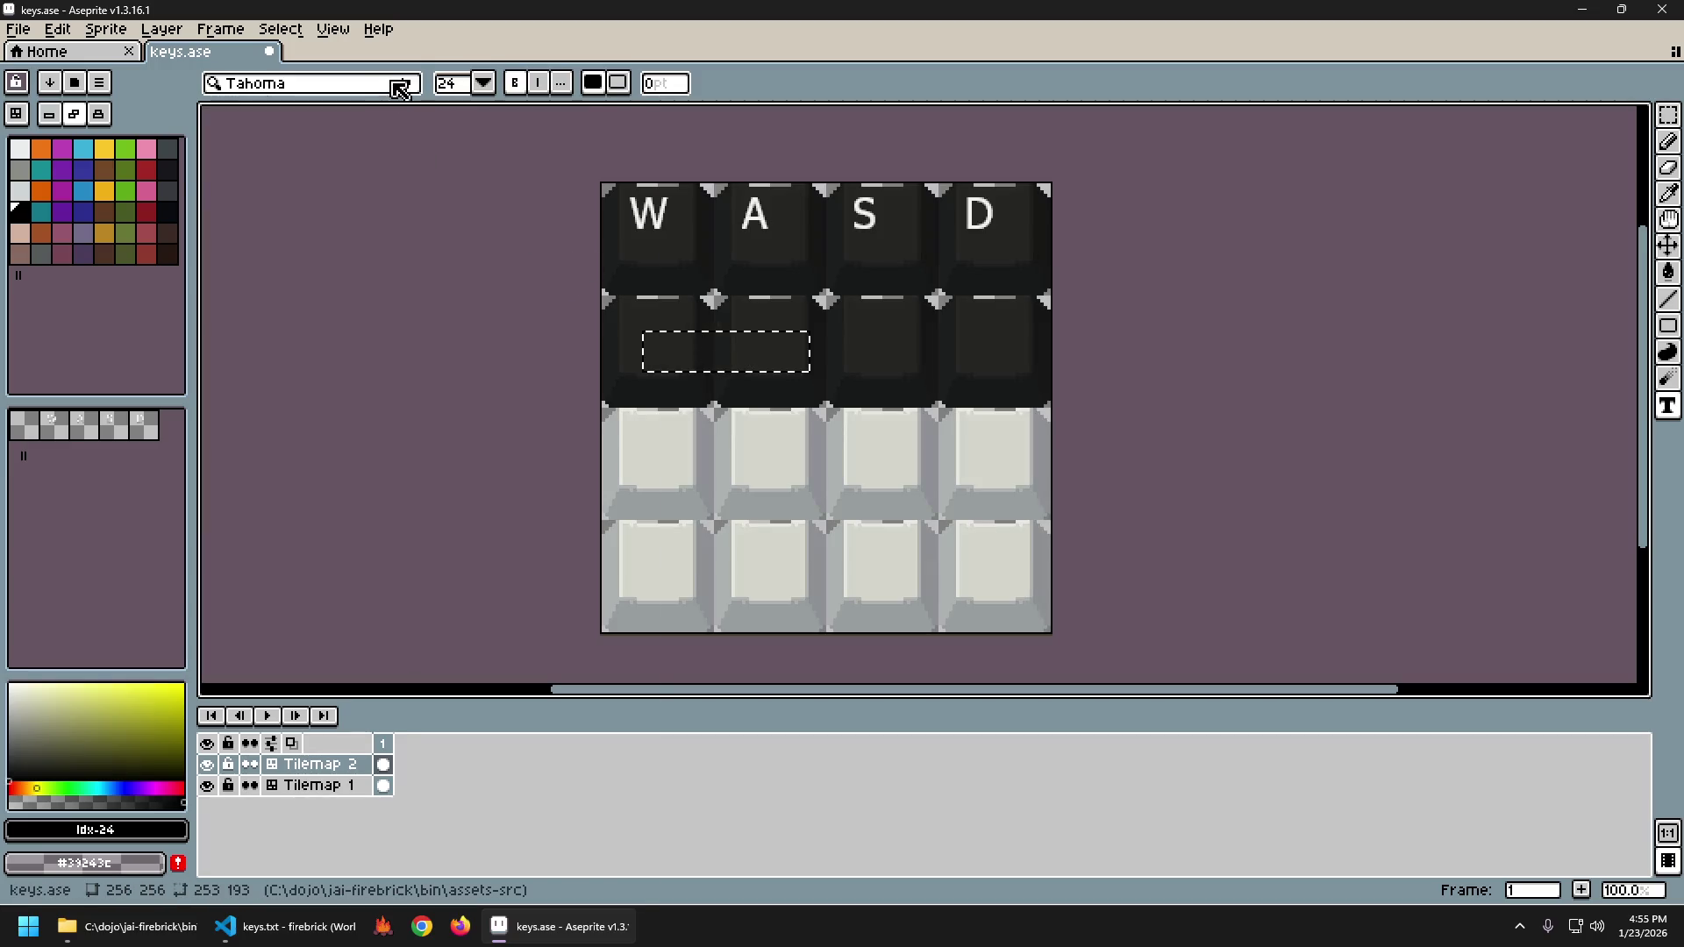
{"action": "left_click", "coordinate": [400, 89]}
{"action": "scroll", "coordinate": [554, 343], "scroll_direction": "up", "scroll_amount": 10}
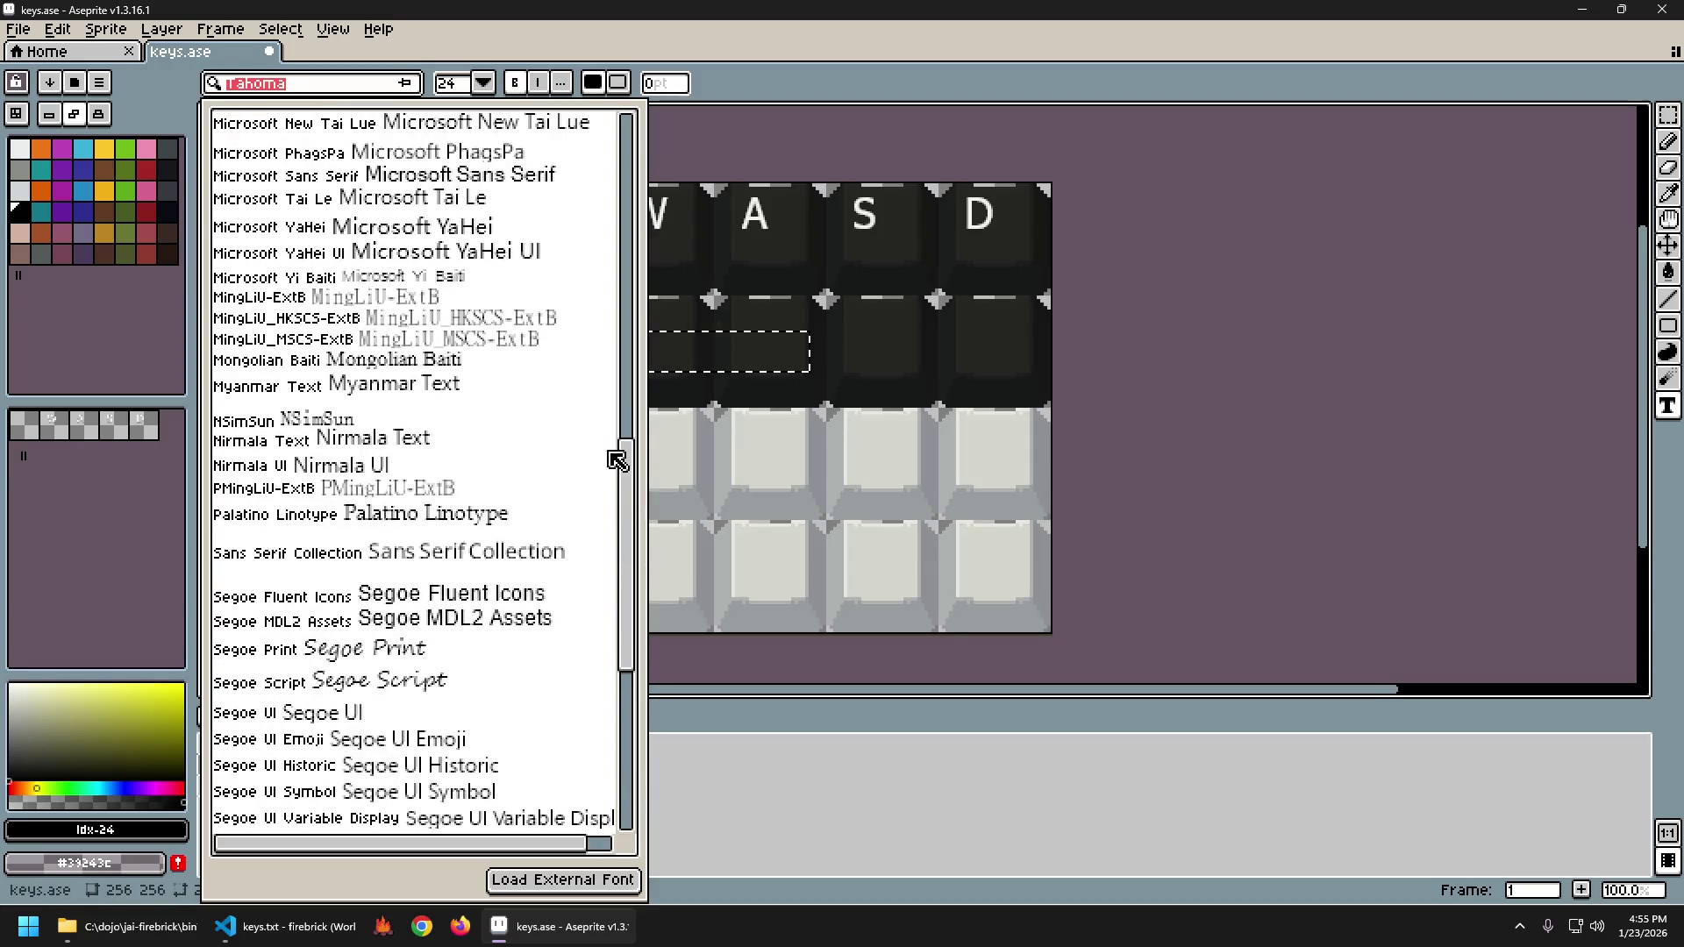
{"action": "scroll", "coordinate": [632, 477], "scroll_direction": "up", "scroll_amount": 15}
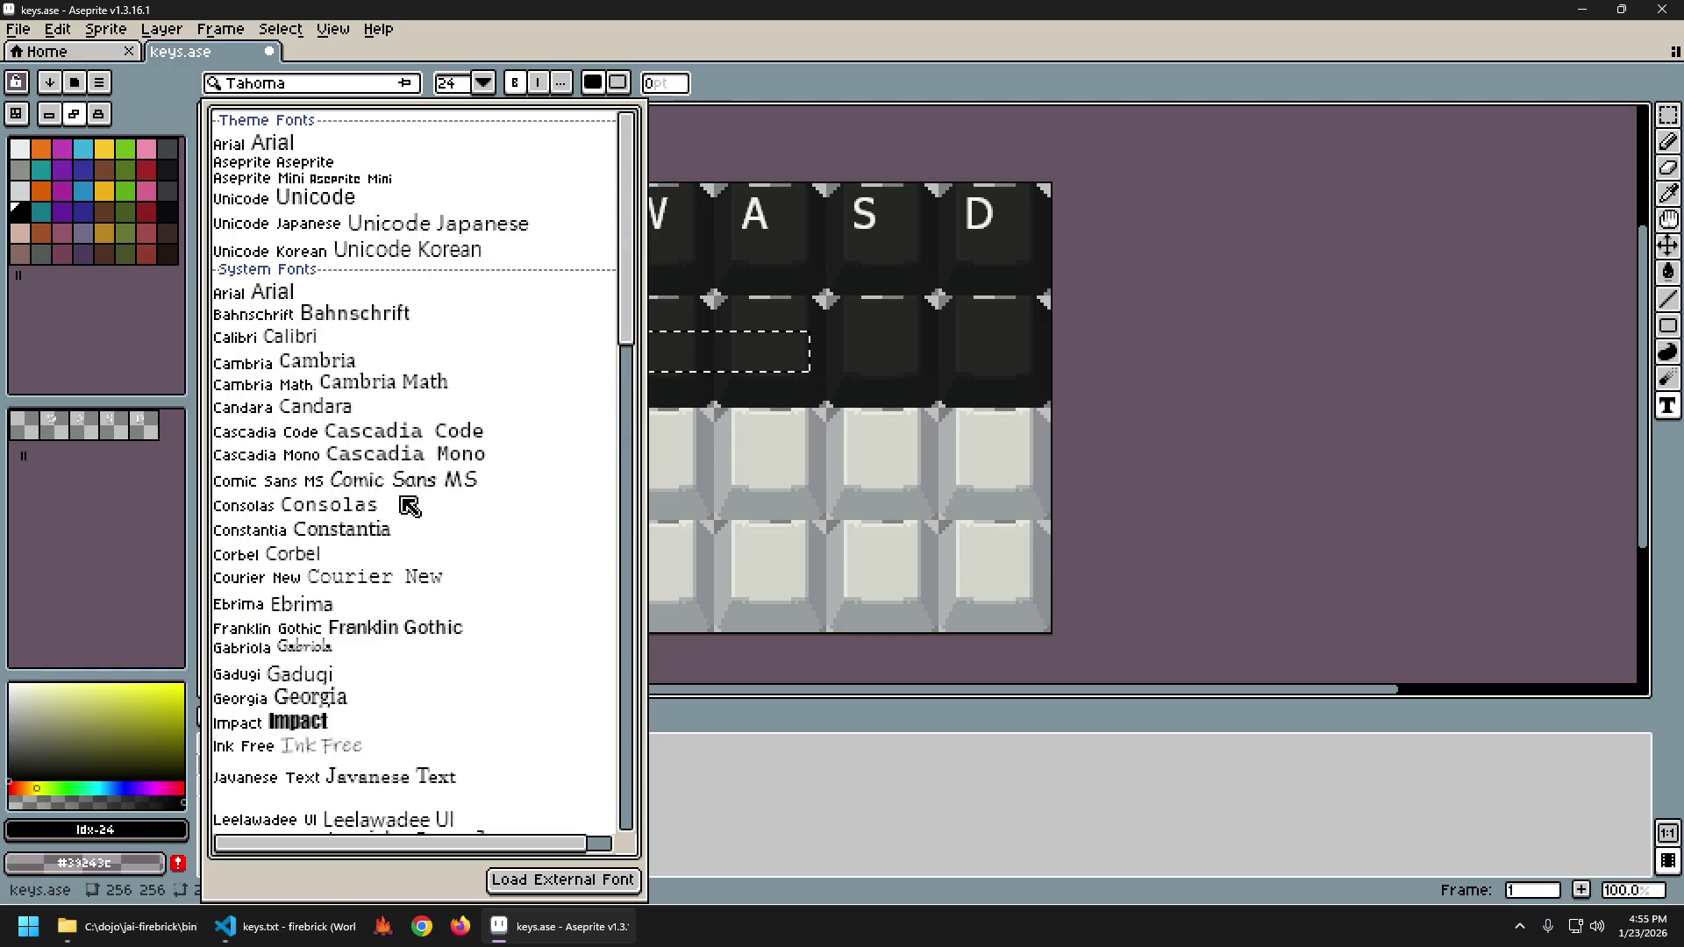
{"action": "mouse_move", "coordinate": [628, 314]}
{"action": "left_mouse_down"}
{"action": "mouse_move", "coordinate": [654, 681]}
{"action": "mouse_move", "coordinate": [639, 733]}
{"action": "left_mouse_up"}
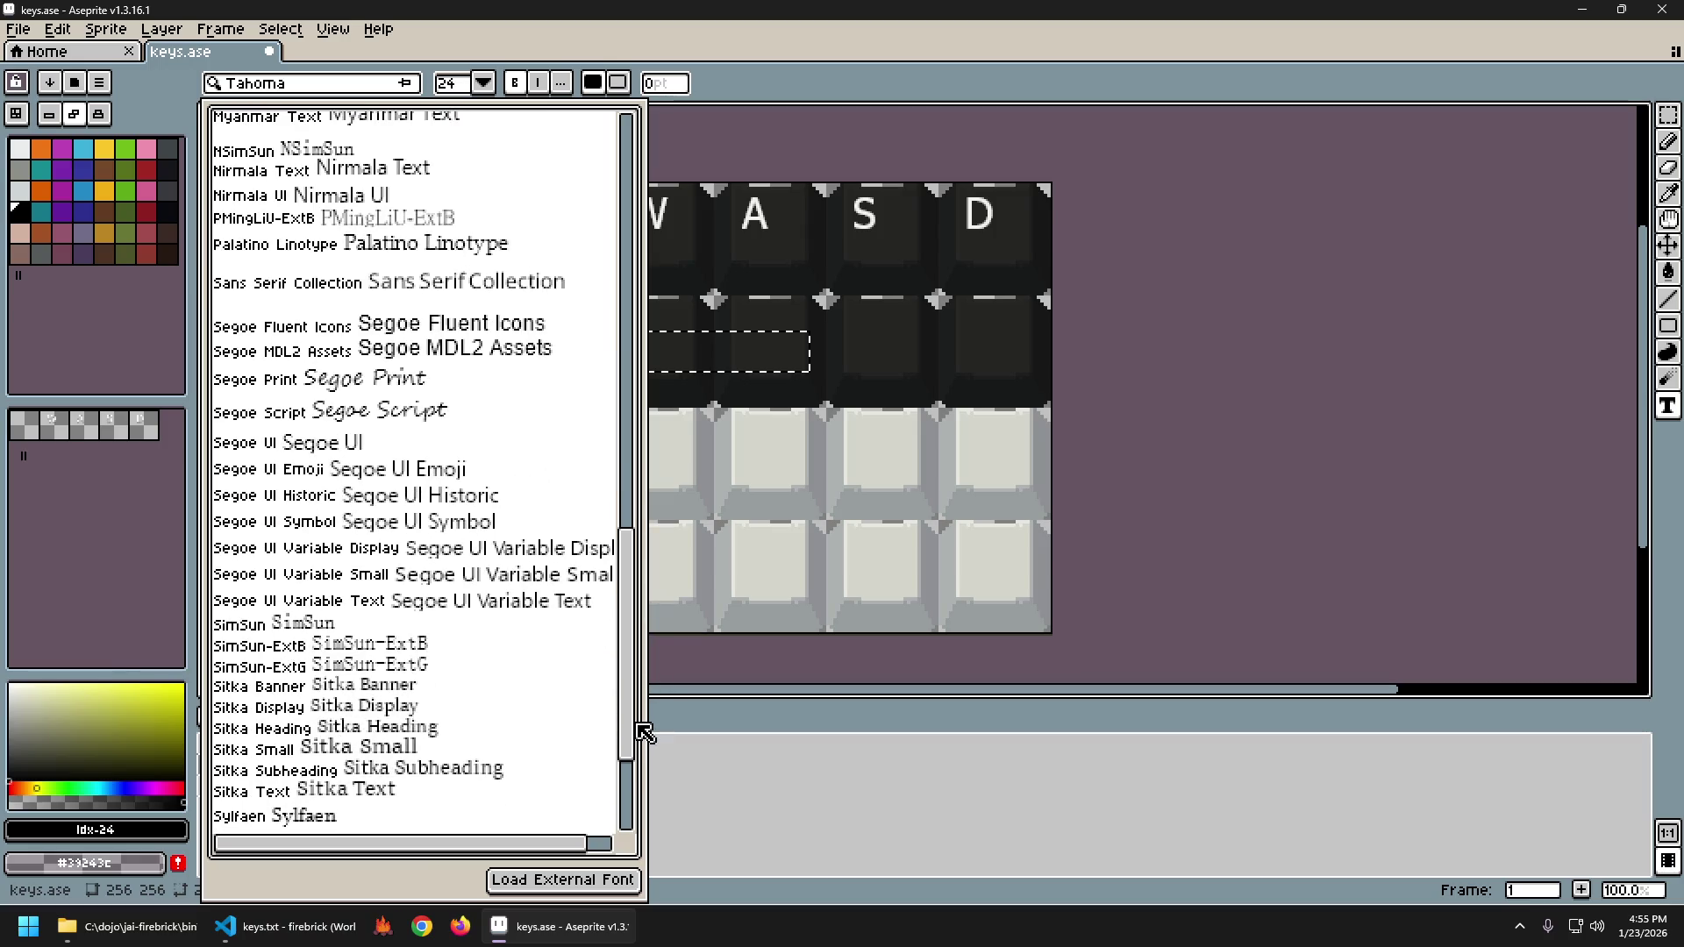
{"action": "left_click", "coordinate": [340, 443]}
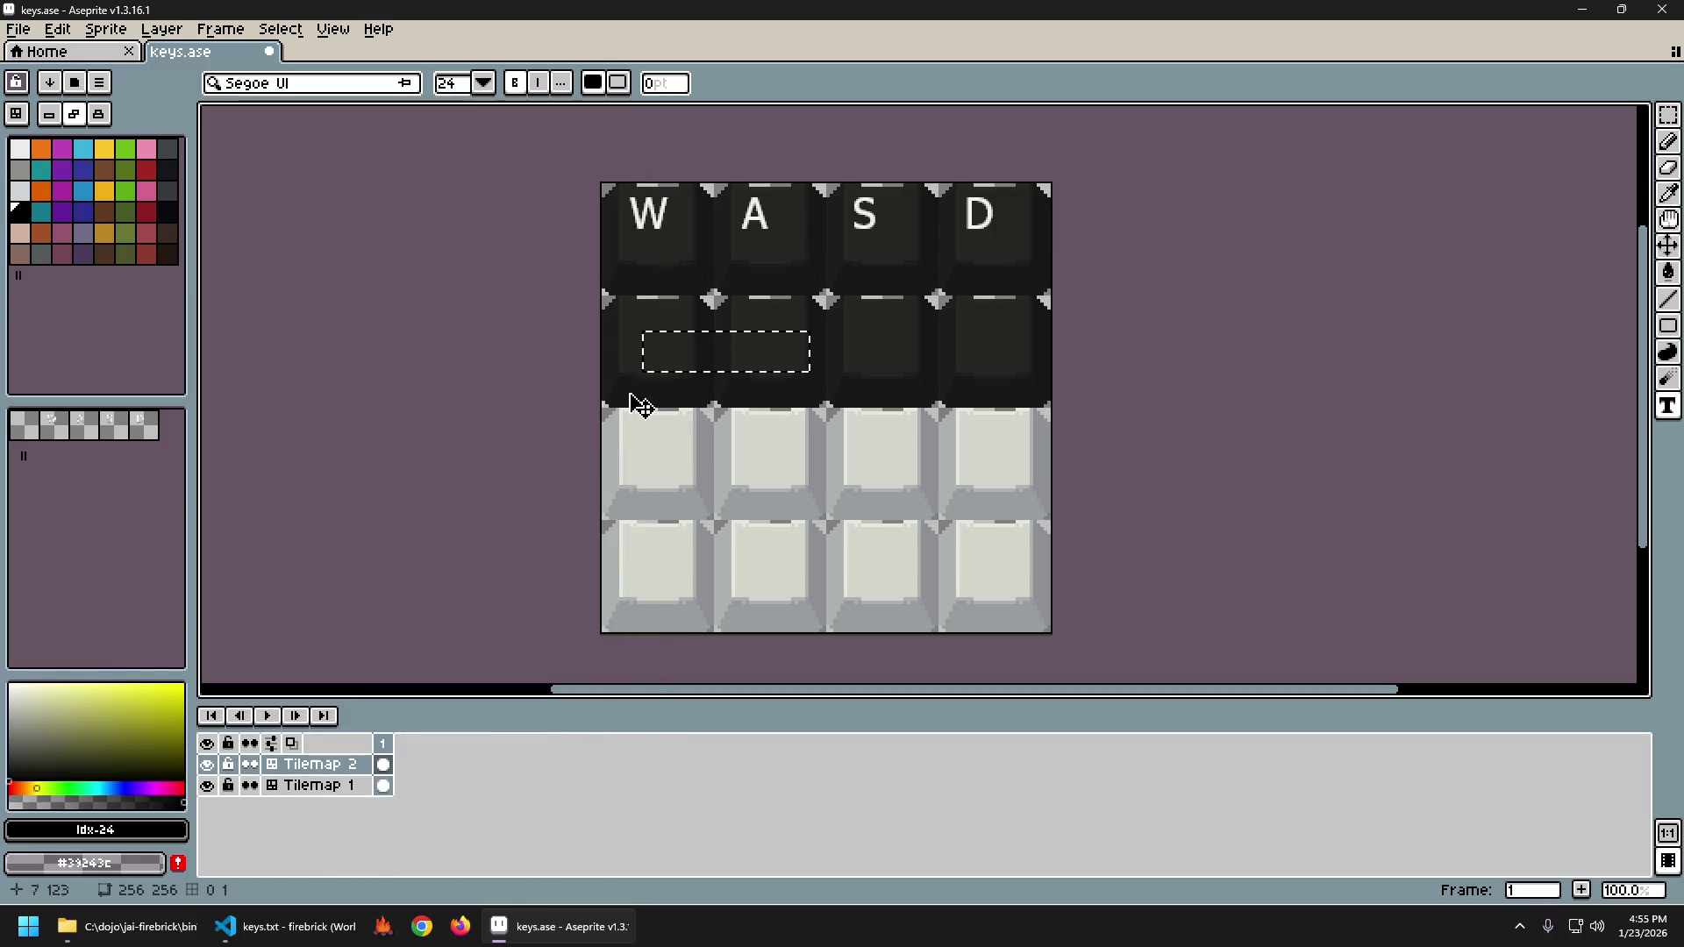
{"action": "type", "text": "W A S D"}
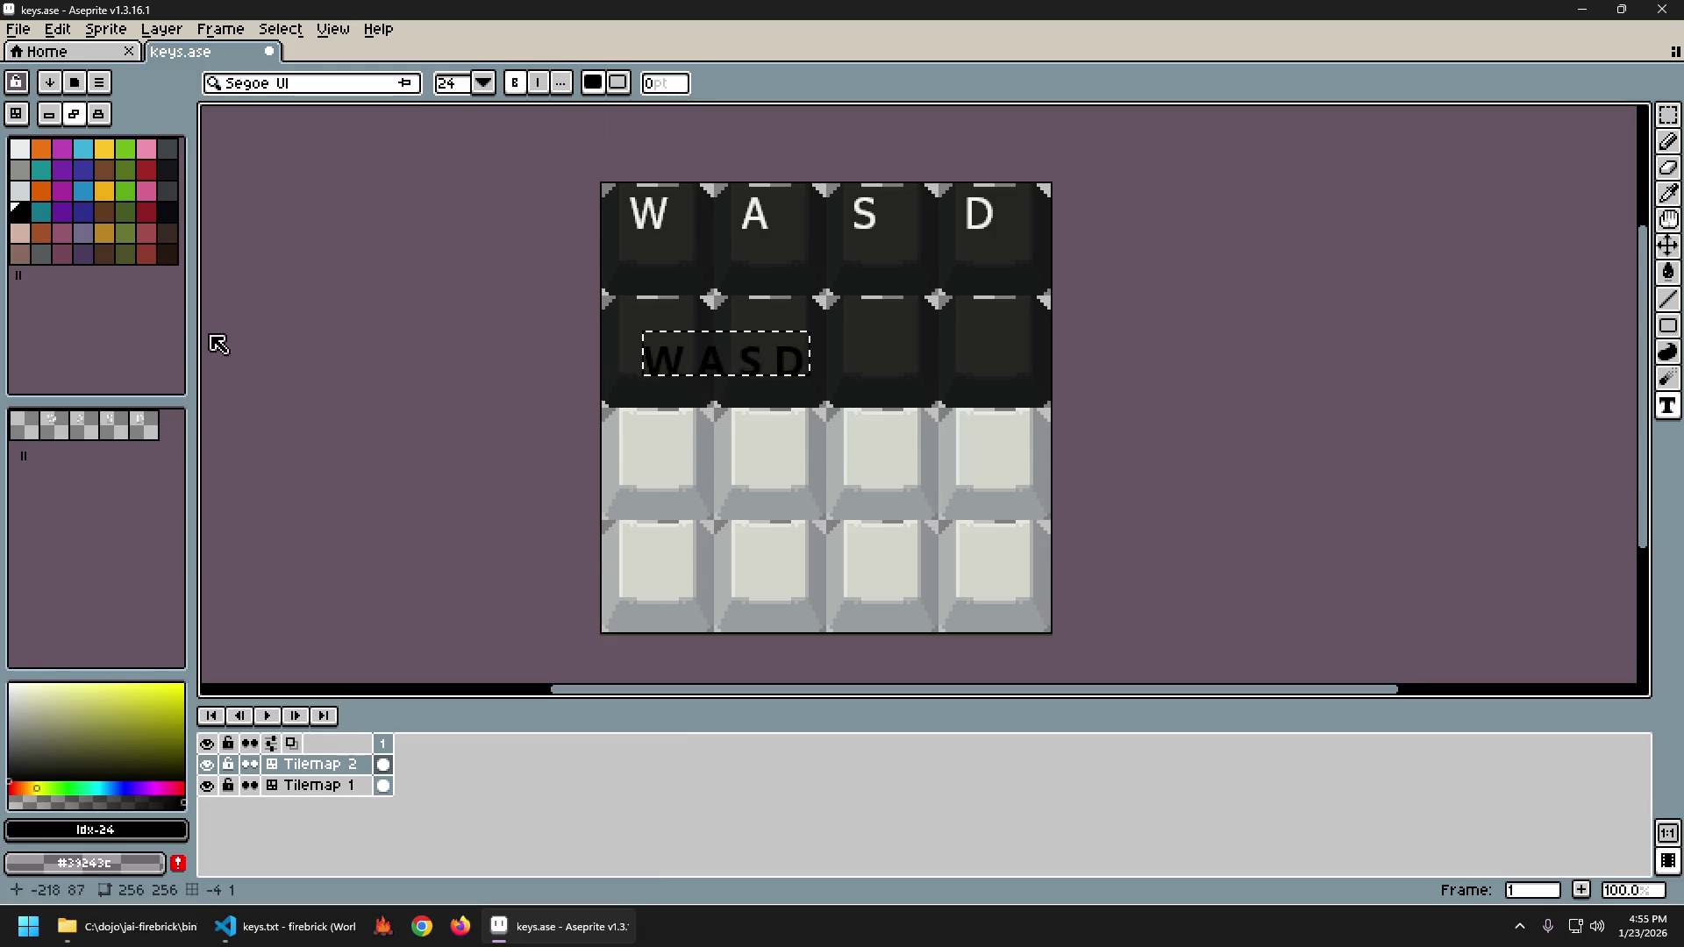
{"action": "key", "text": "Escape"}
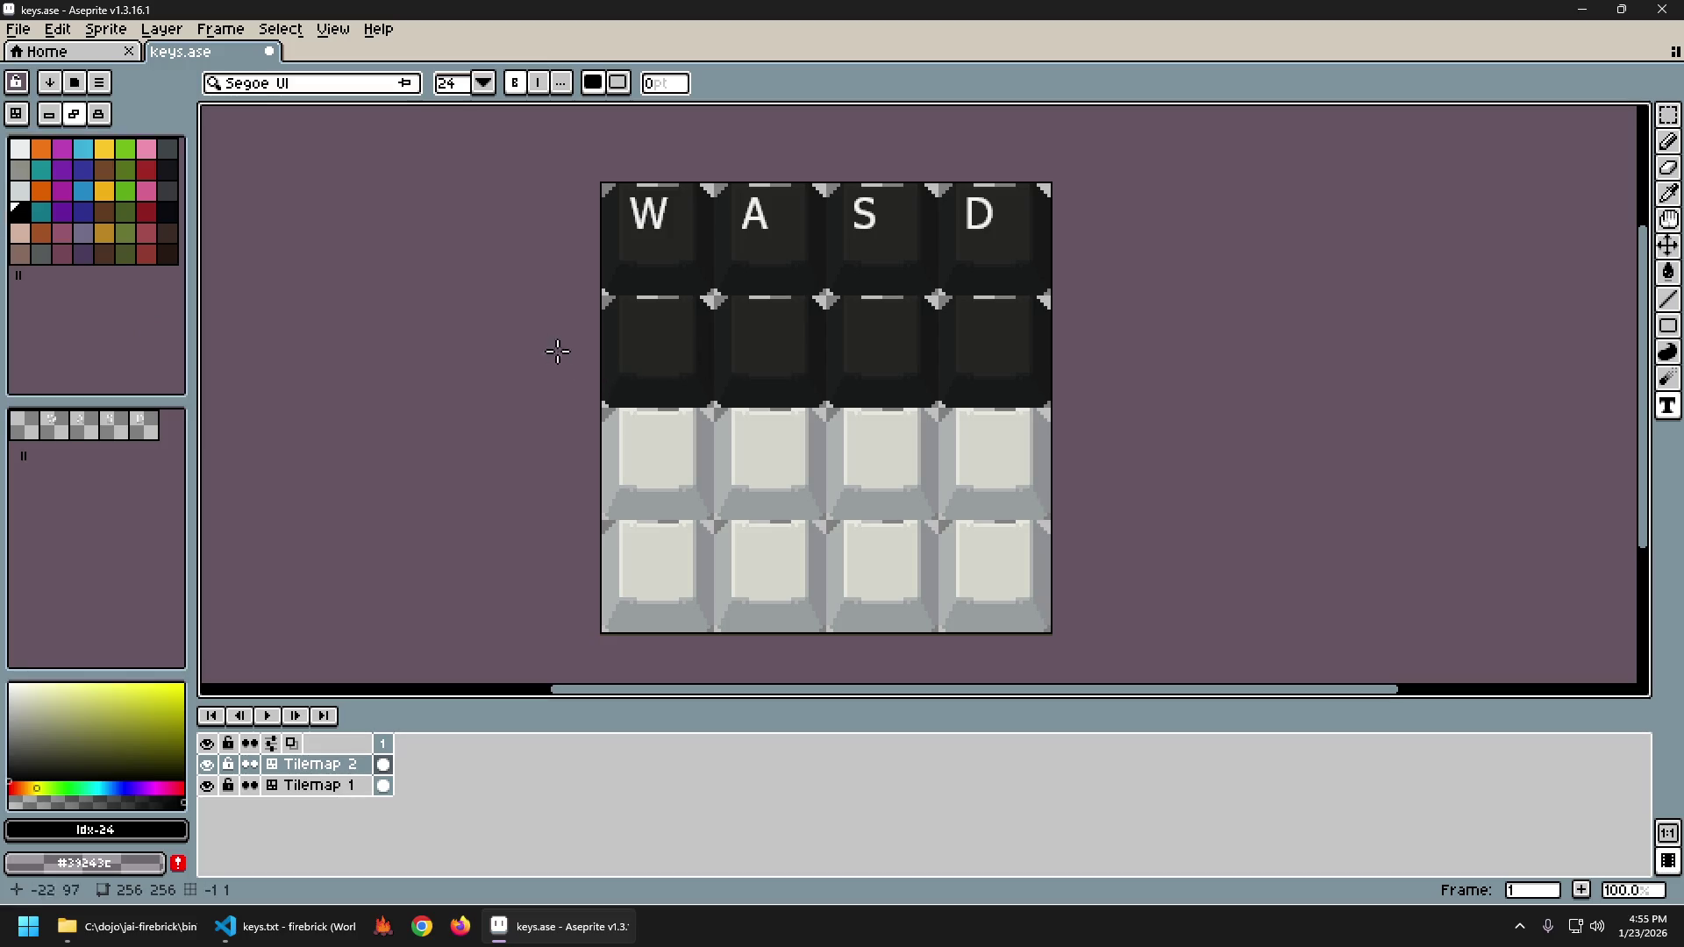
Pick the off-white #F2F2F2 from the W letter as the text colour.
{"action": "left_click", "coordinate": [660, 362]}
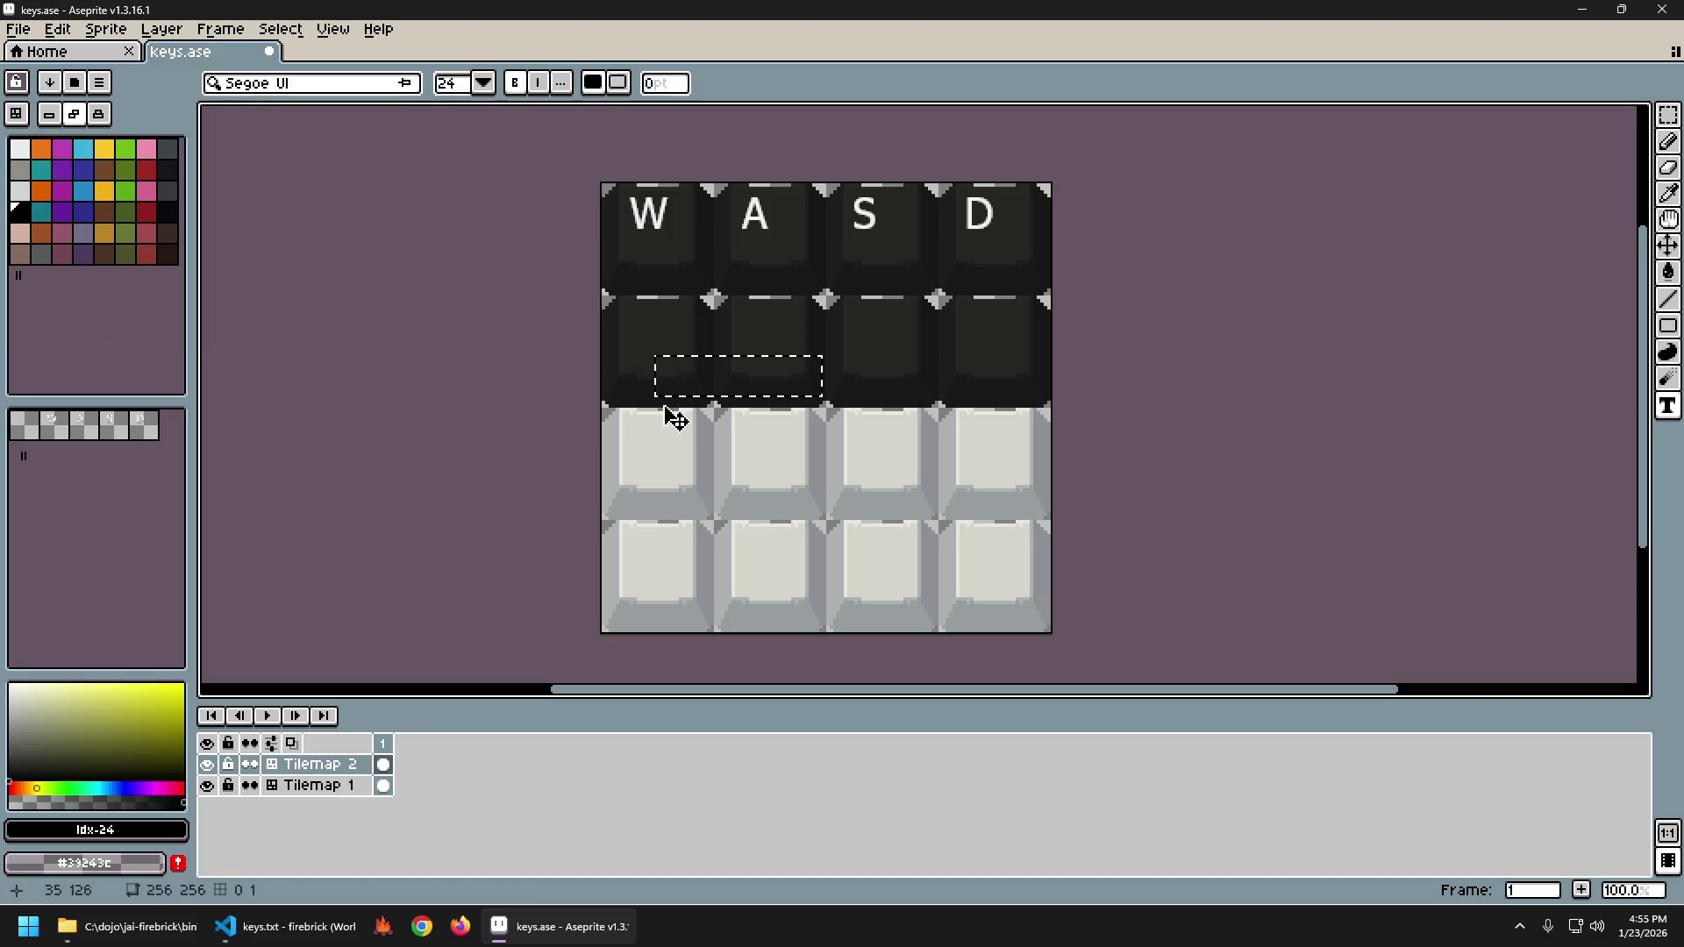
{"action": "left_click_drag", "start_coordinate": [132, 702], "coordinate": [11, 640]}
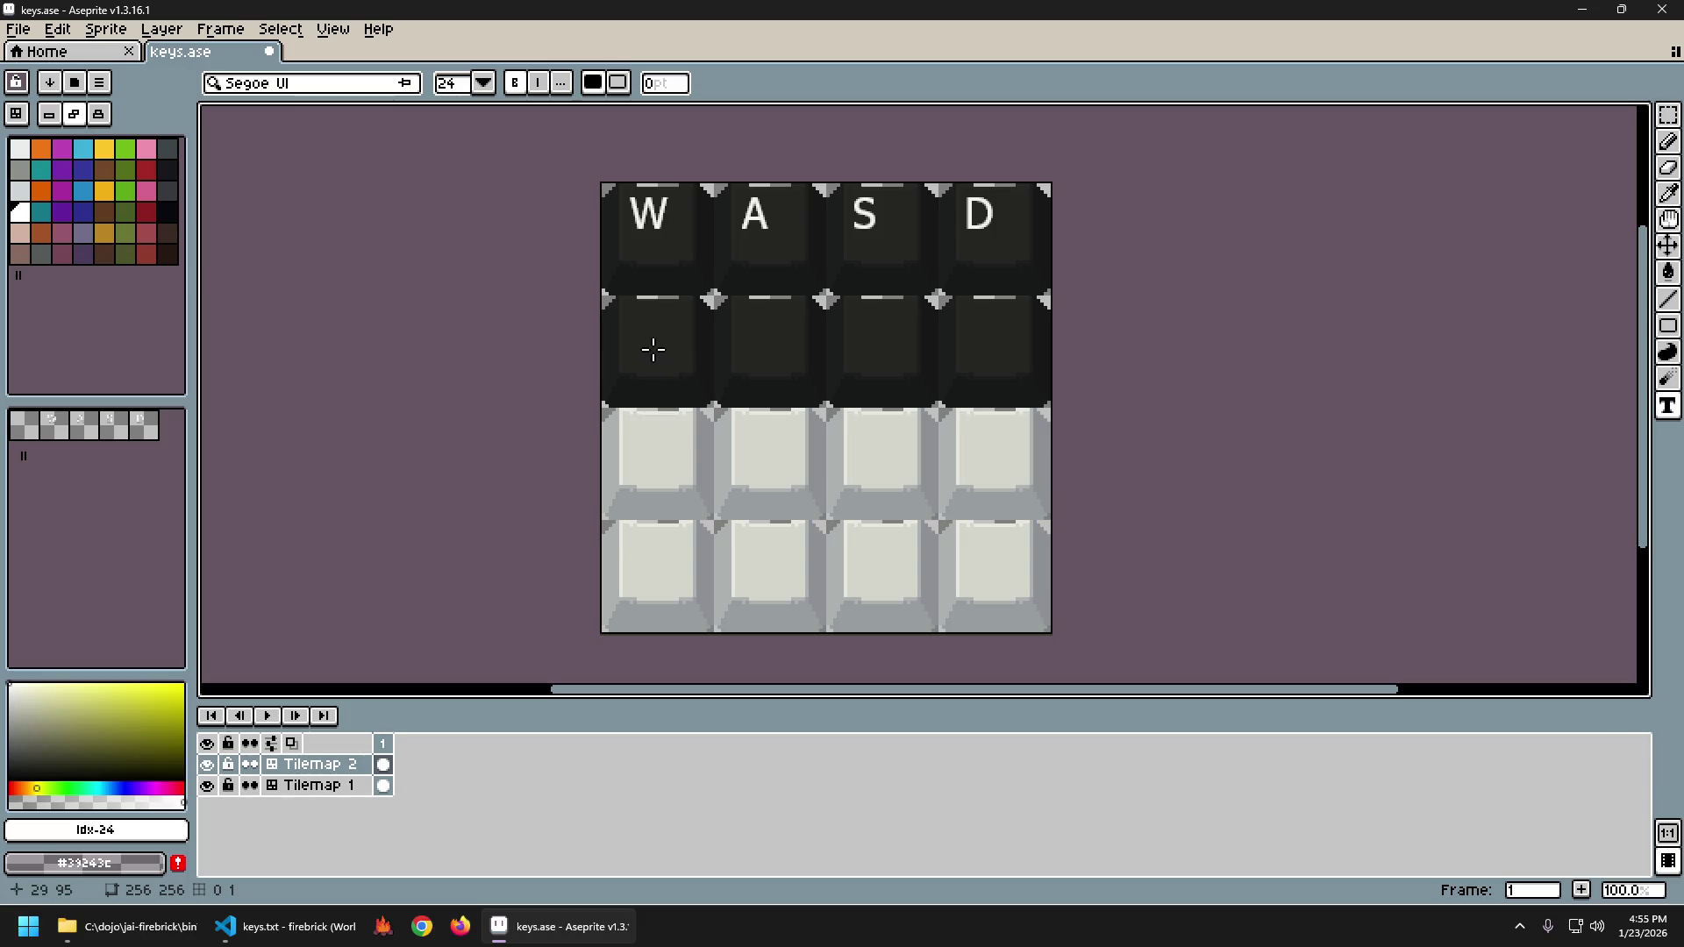
{"action": "scroll", "coordinate": [653, 207], "scroll_direction": "up", "scroll_amount": 5}
{"action": "key", "text": "i"}
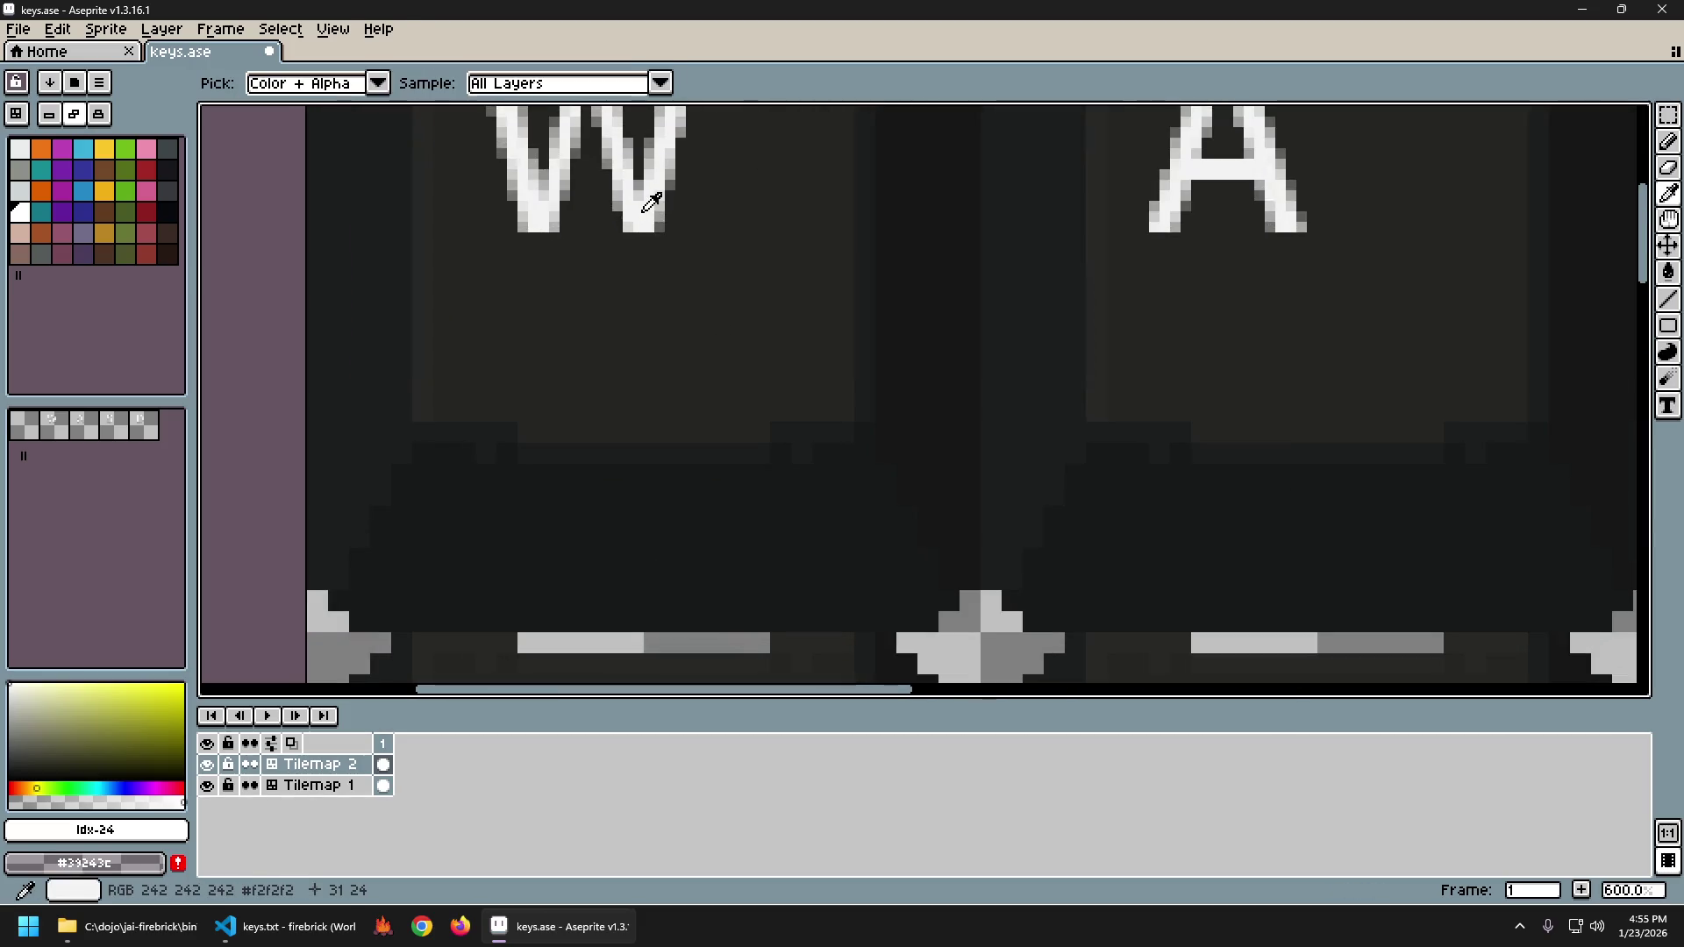
{"action": "left_click", "coordinate": [651, 204]}
{"action": "key", "text": "t"}
{"action": "scroll", "coordinate": [649, 200], "scroll_direction": "down", "scroll_amount": 5}
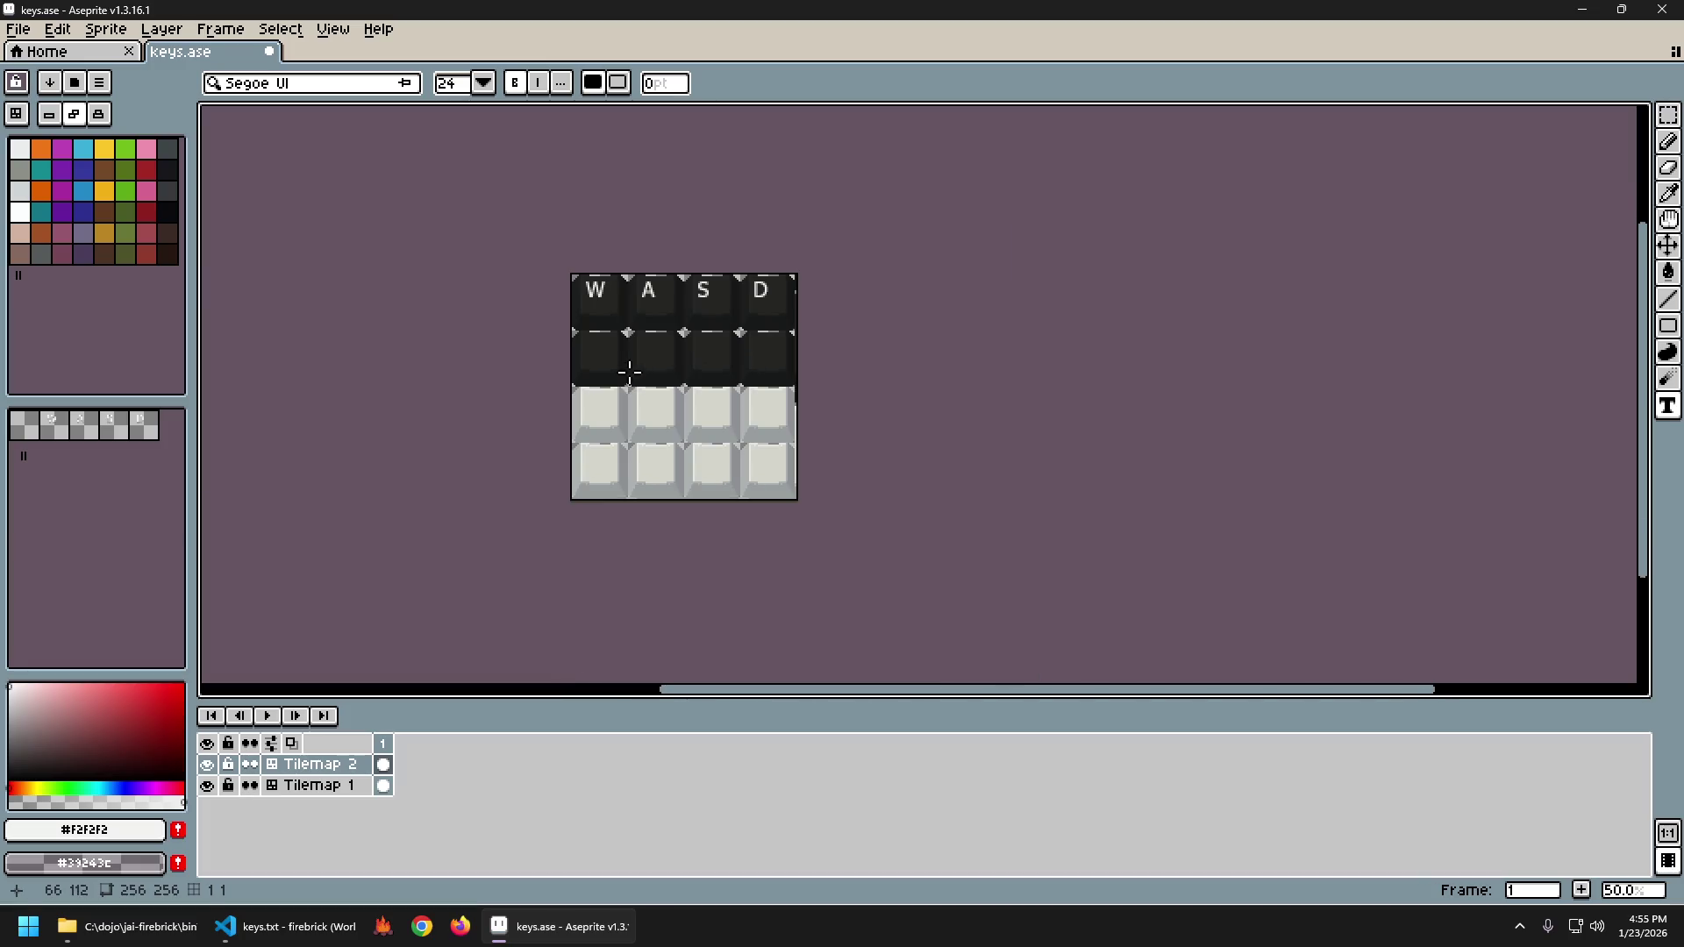
Type the bold off-white WASD label and place it in the second row of keys.
{"action": "left_click", "coordinate": [600, 369]}
{"action": "type", "text": "WASD"}
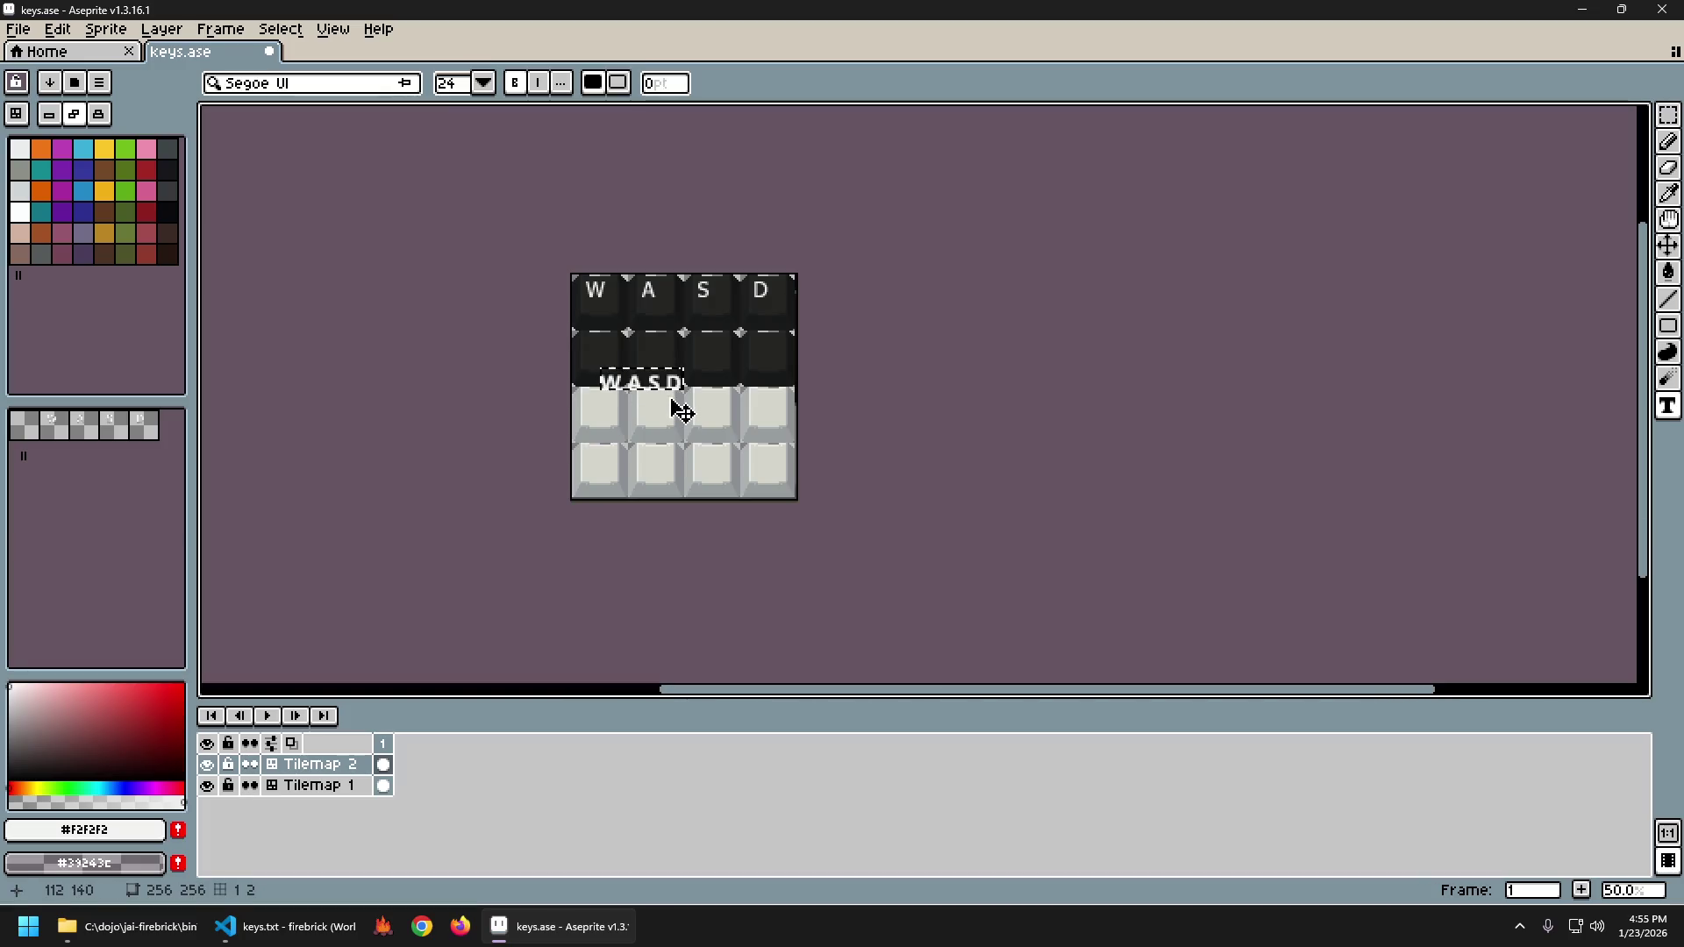
{"action": "scroll", "coordinate": [668, 408], "scroll_direction": "up", "scroll_amount": 2}
{"action": "scroll", "coordinate": [680, 365], "scroll_direction": "down", "scroll_amount": 1}
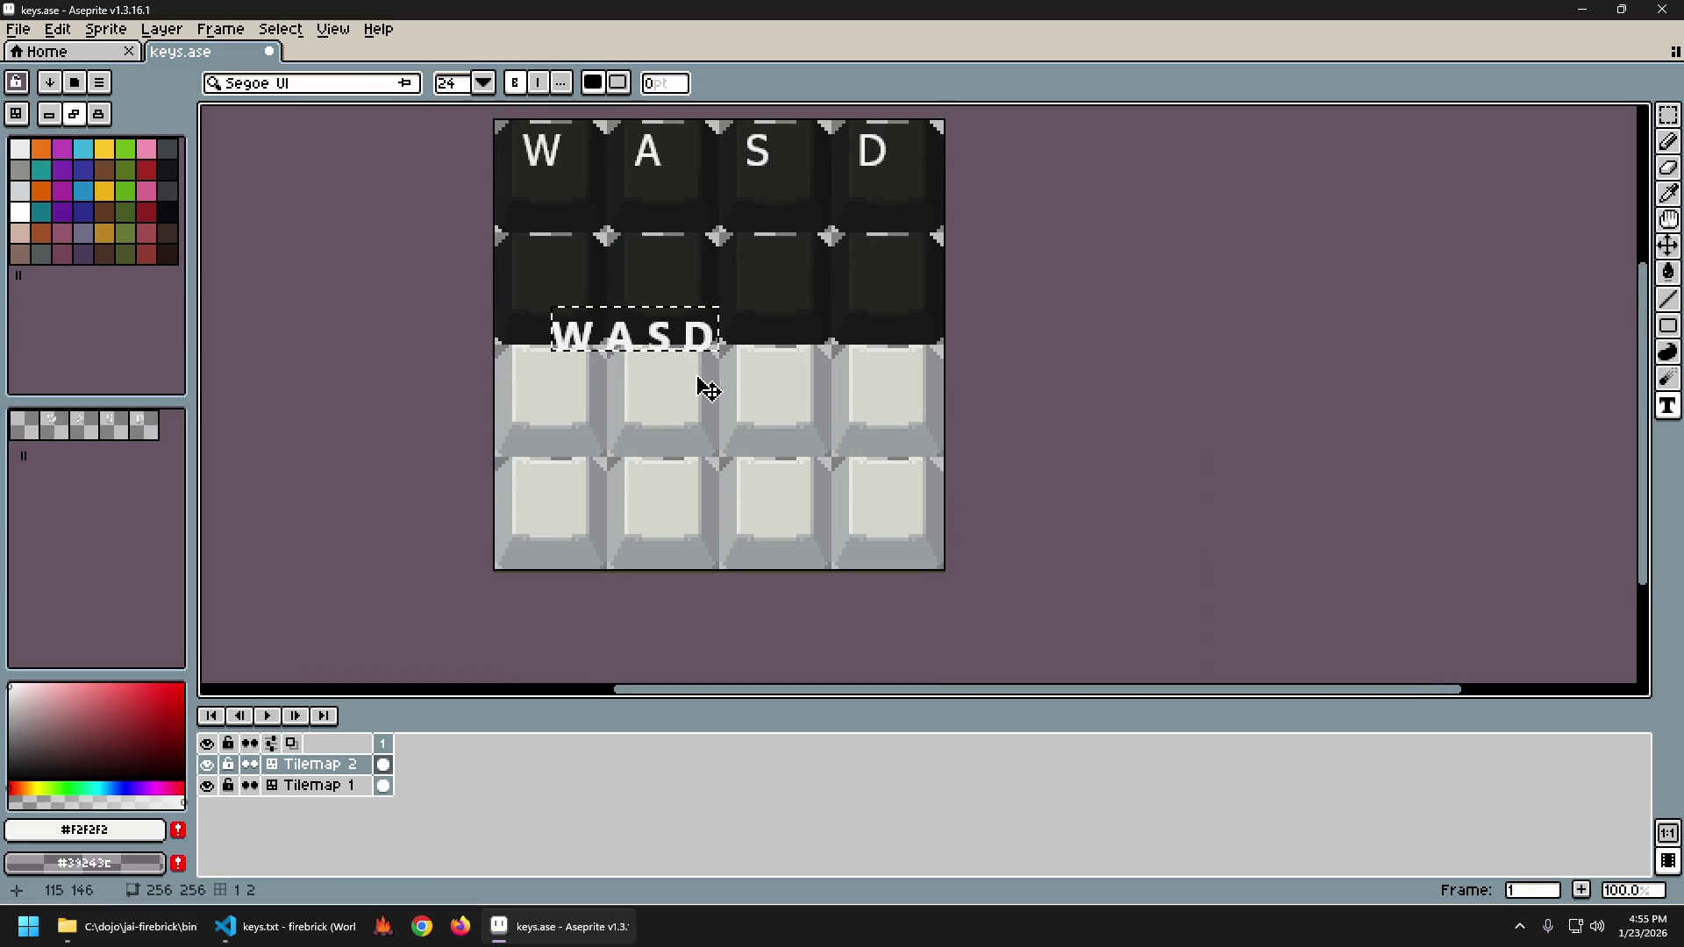
{"action": "left_click_drag", "start_coordinate": [699, 387], "coordinate": [733, 439]}
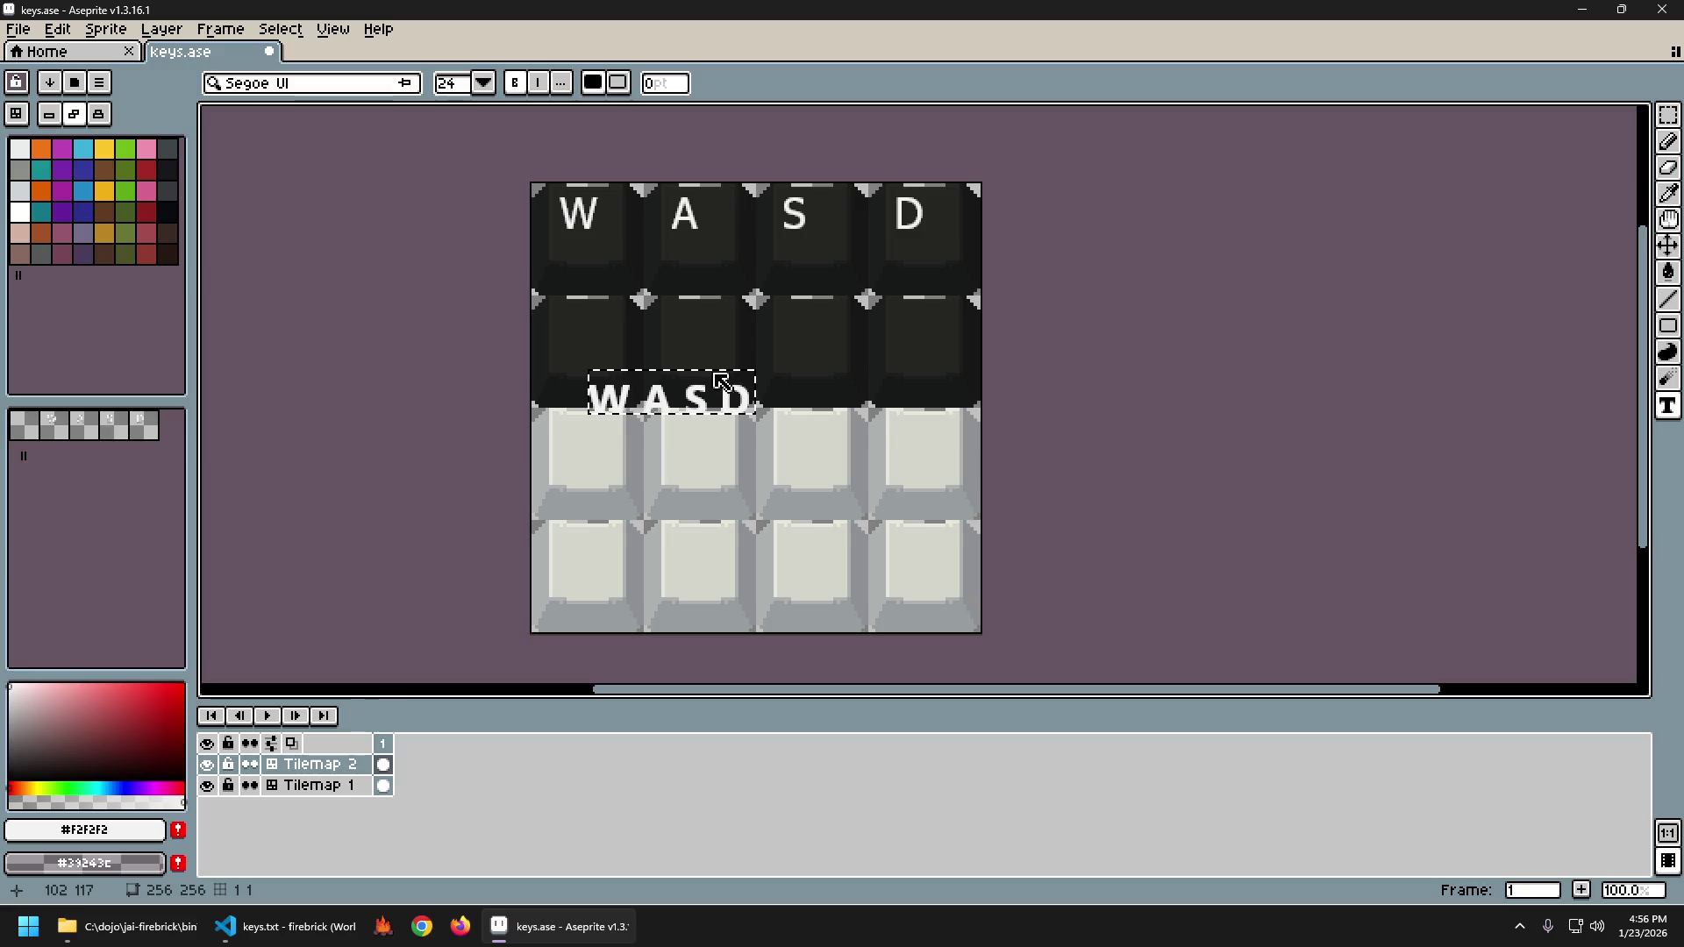
{"action": "mouse_move", "coordinate": [718, 376]}
{"action": "left_mouse_down"}
{"action": "mouse_move", "coordinate": [701, 321]}
{"action": "mouse_move", "coordinate": [720, 327]}
{"action": "left_mouse_up"}
{"action": "left_click", "coordinate": [781, 360]}
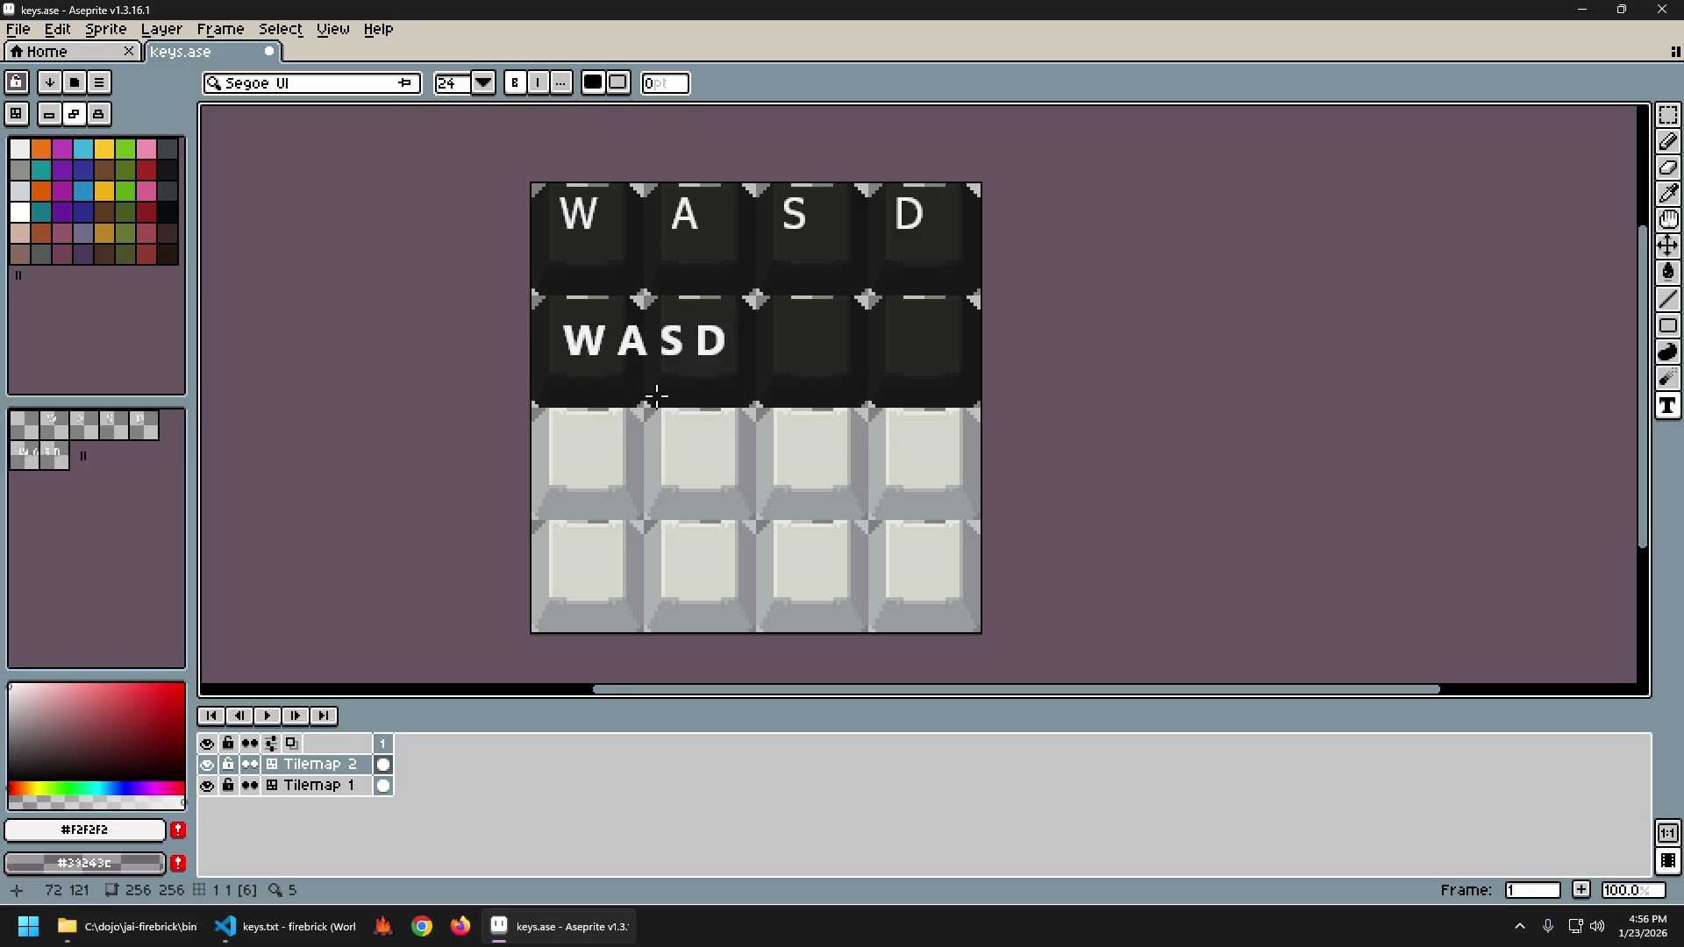
Add a Normal-weight WASD label over row two's right keys.
{"action": "scroll", "coordinate": [636, 369], "scroll_direction": "up", "scroll_amount": 2}
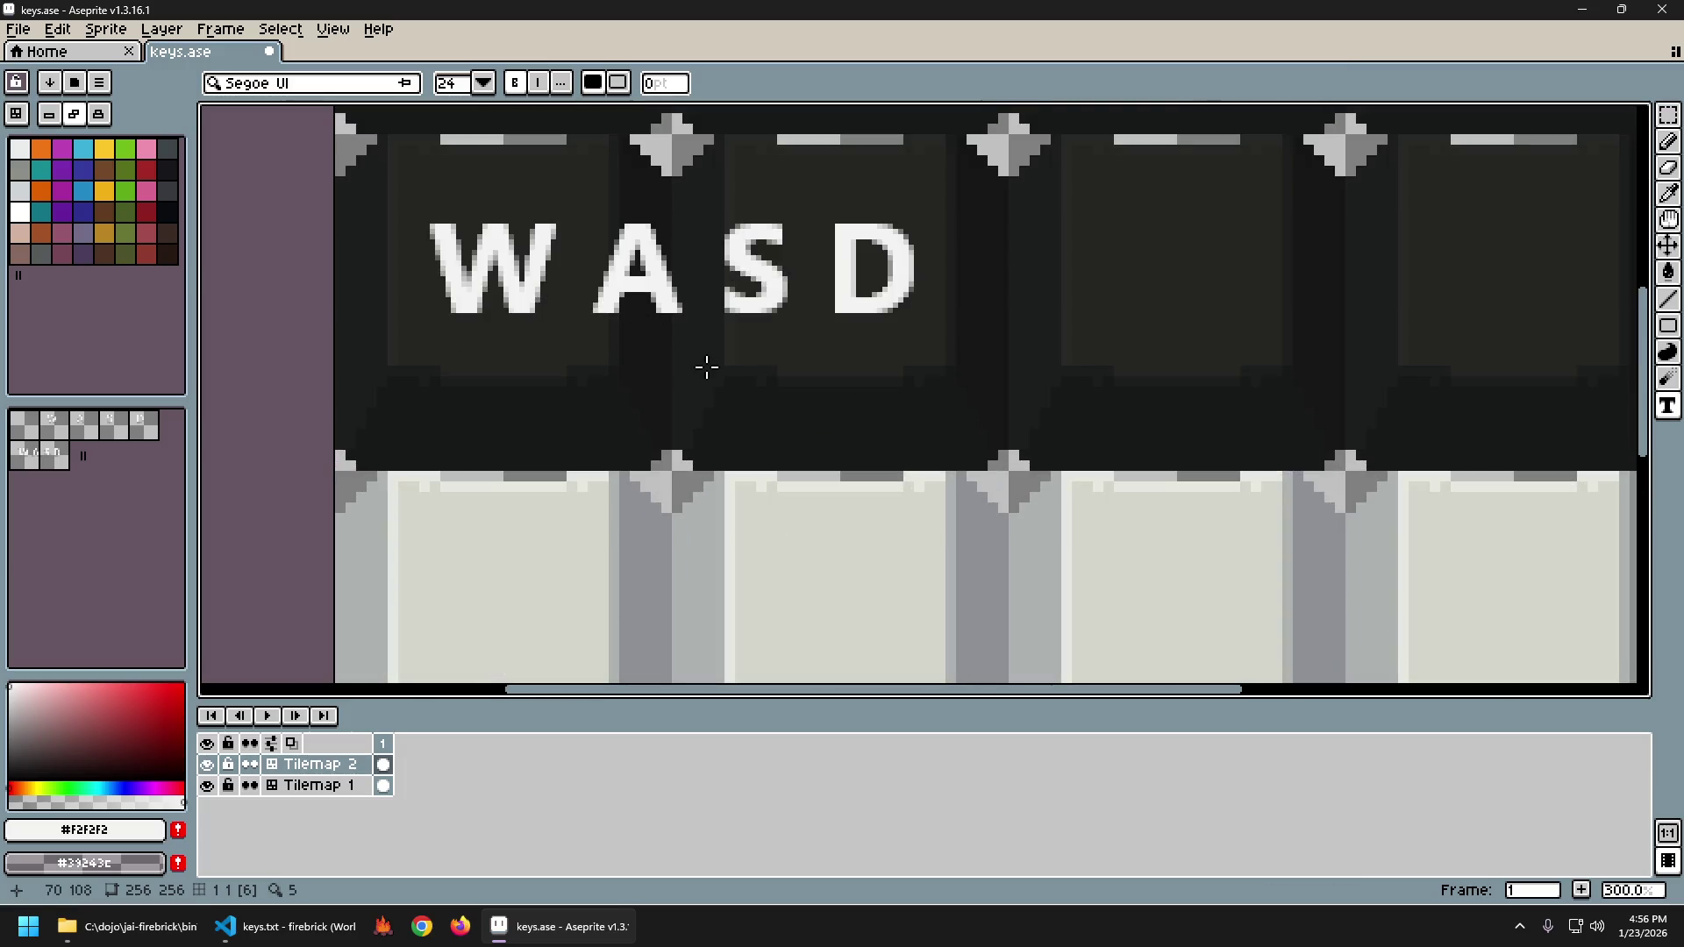
{"action": "scroll", "coordinate": [577, 307], "scroll_direction": "down", "scroll_amount": 2}
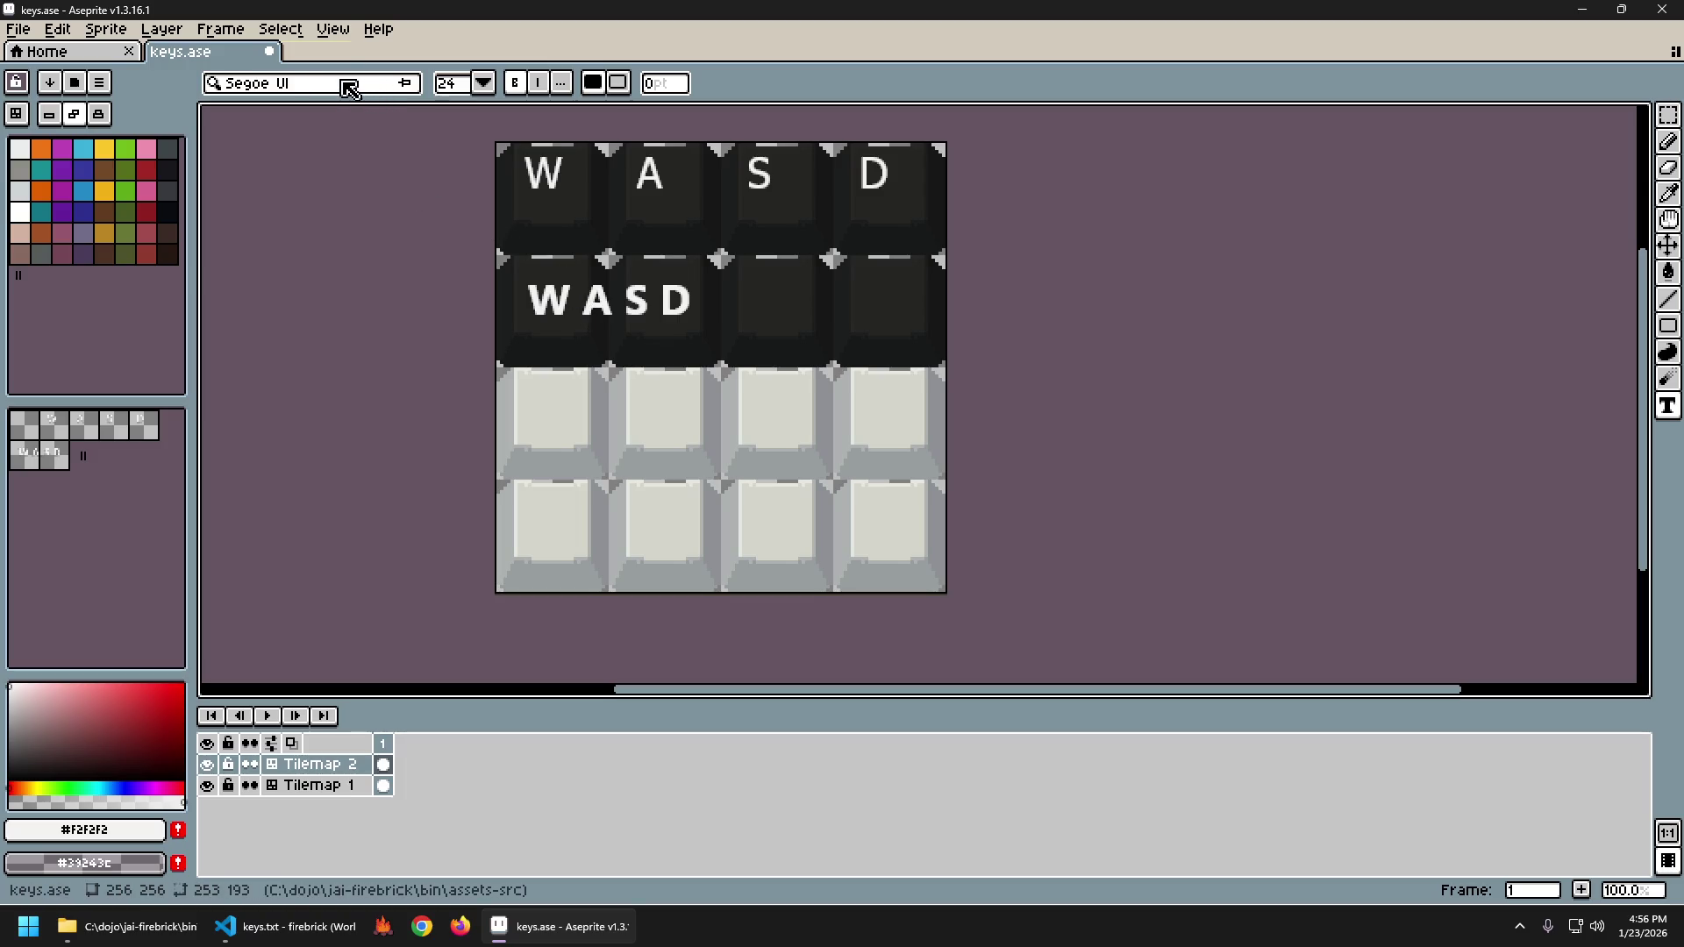
{"action": "scroll", "coordinate": [665, 331], "scroll_direction": "down", "scroll_amount": 1}
{"action": "scroll", "coordinate": [656, 337], "scroll_direction": "up", "scroll_amount": 1}
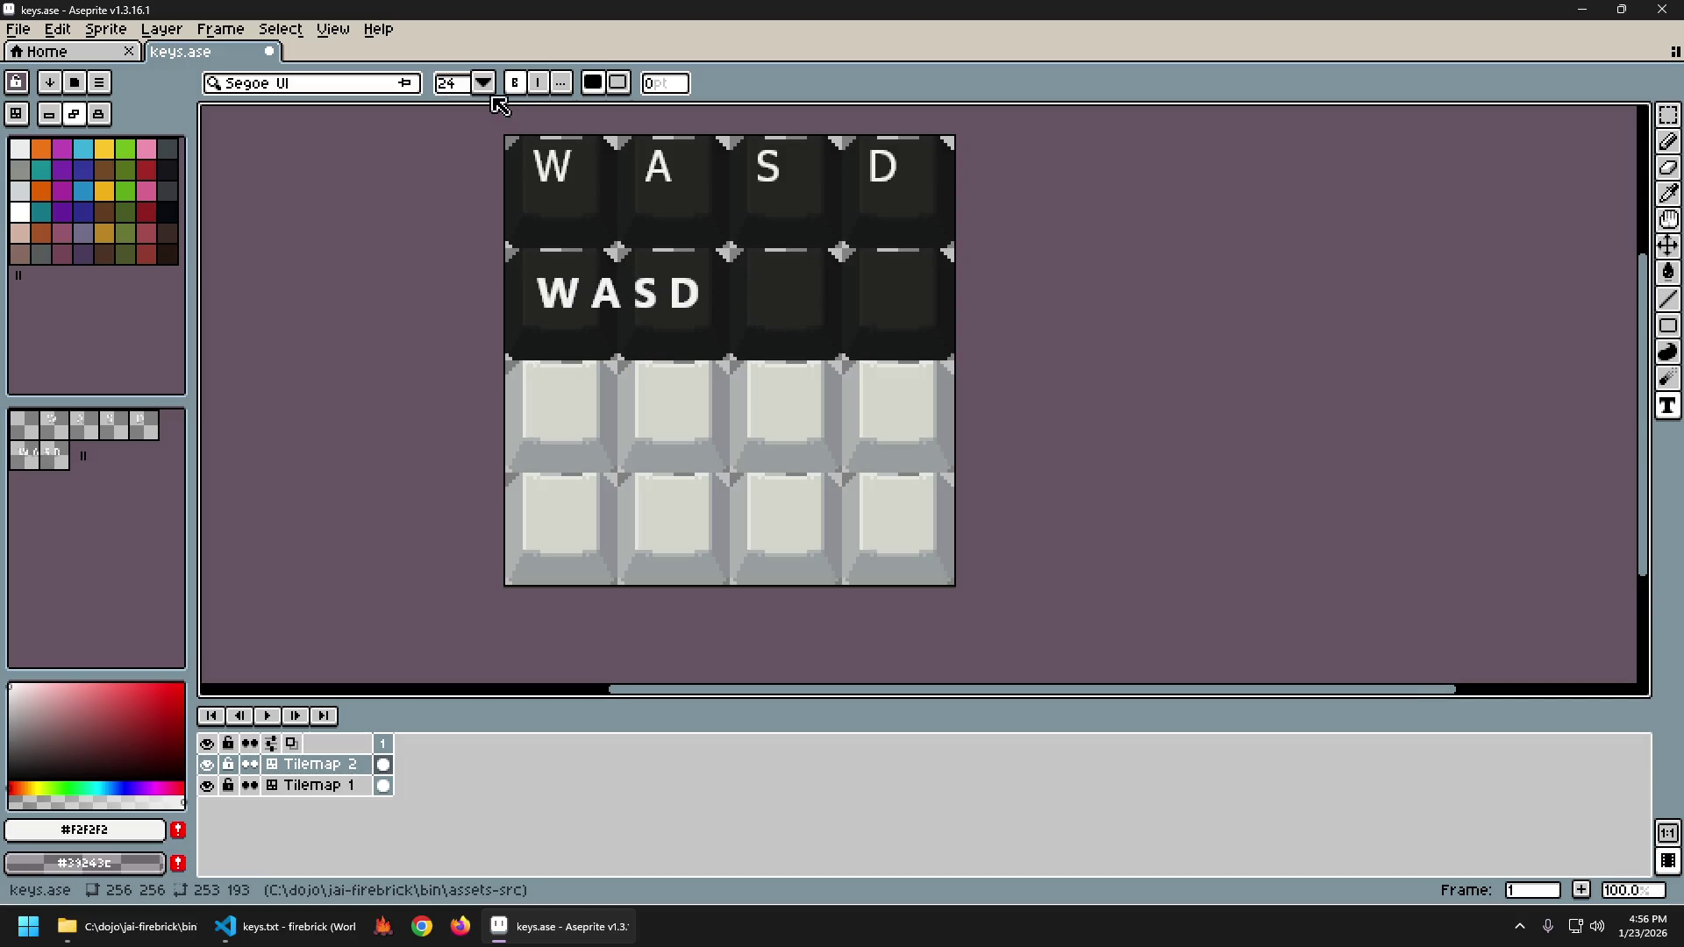
{"action": "left_click", "coordinate": [561, 83]}
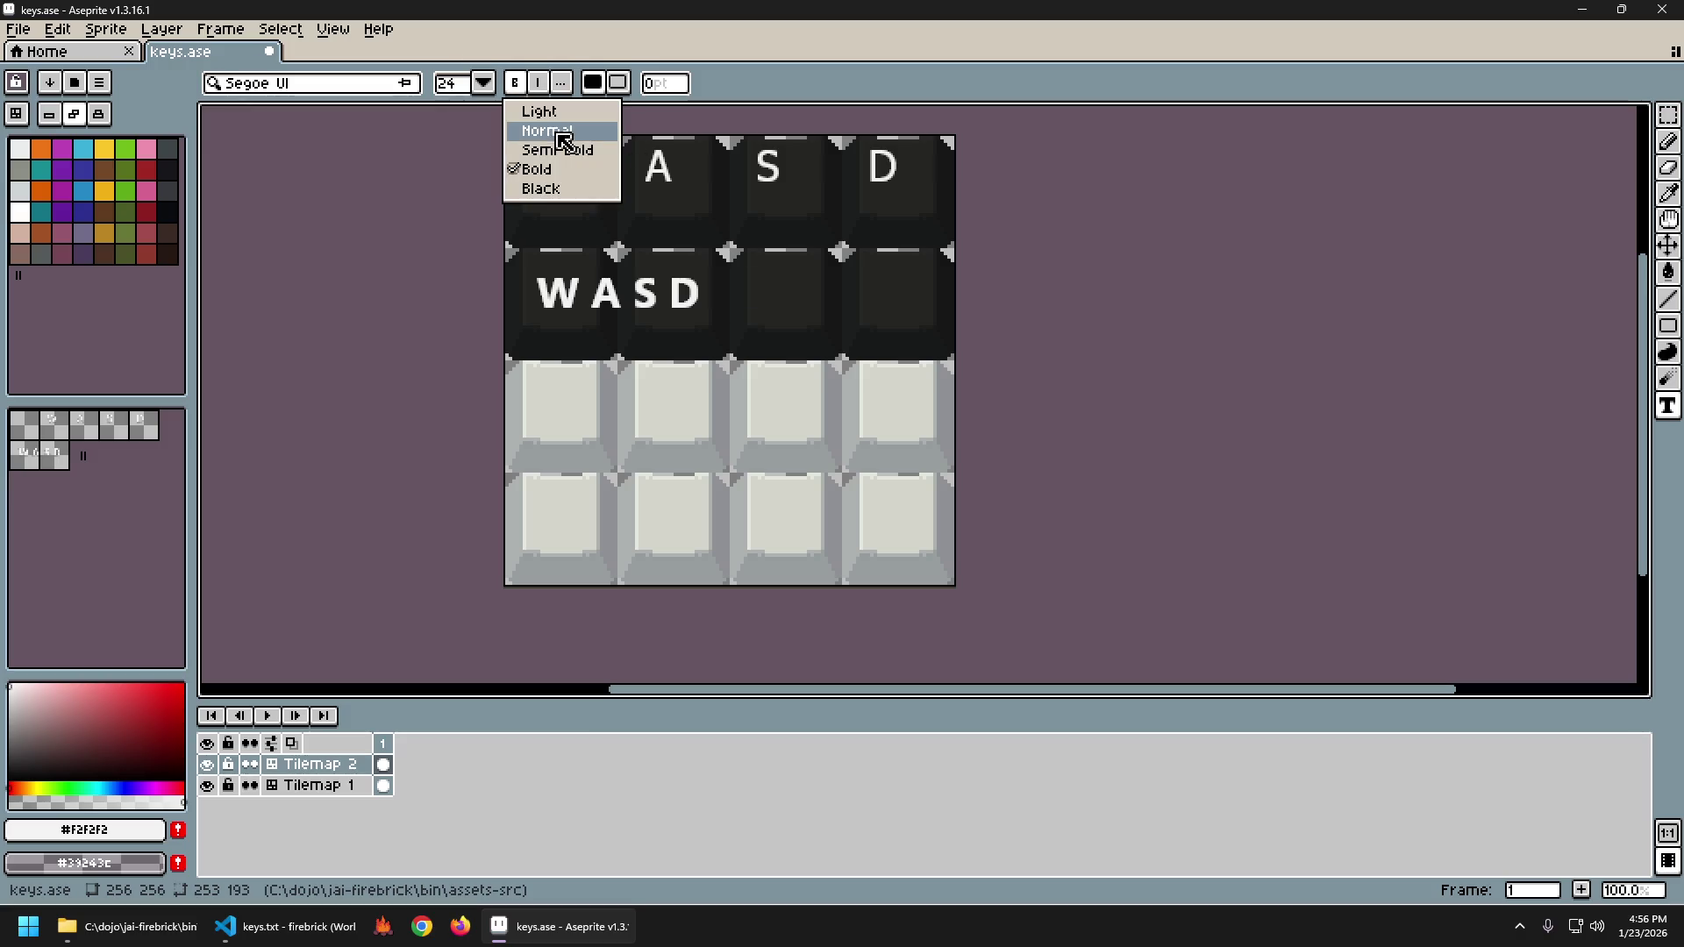
{"action": "left_click", "coordinate": [600, 132]}
{"action": "left_click", "coordinate": [765, 296]}
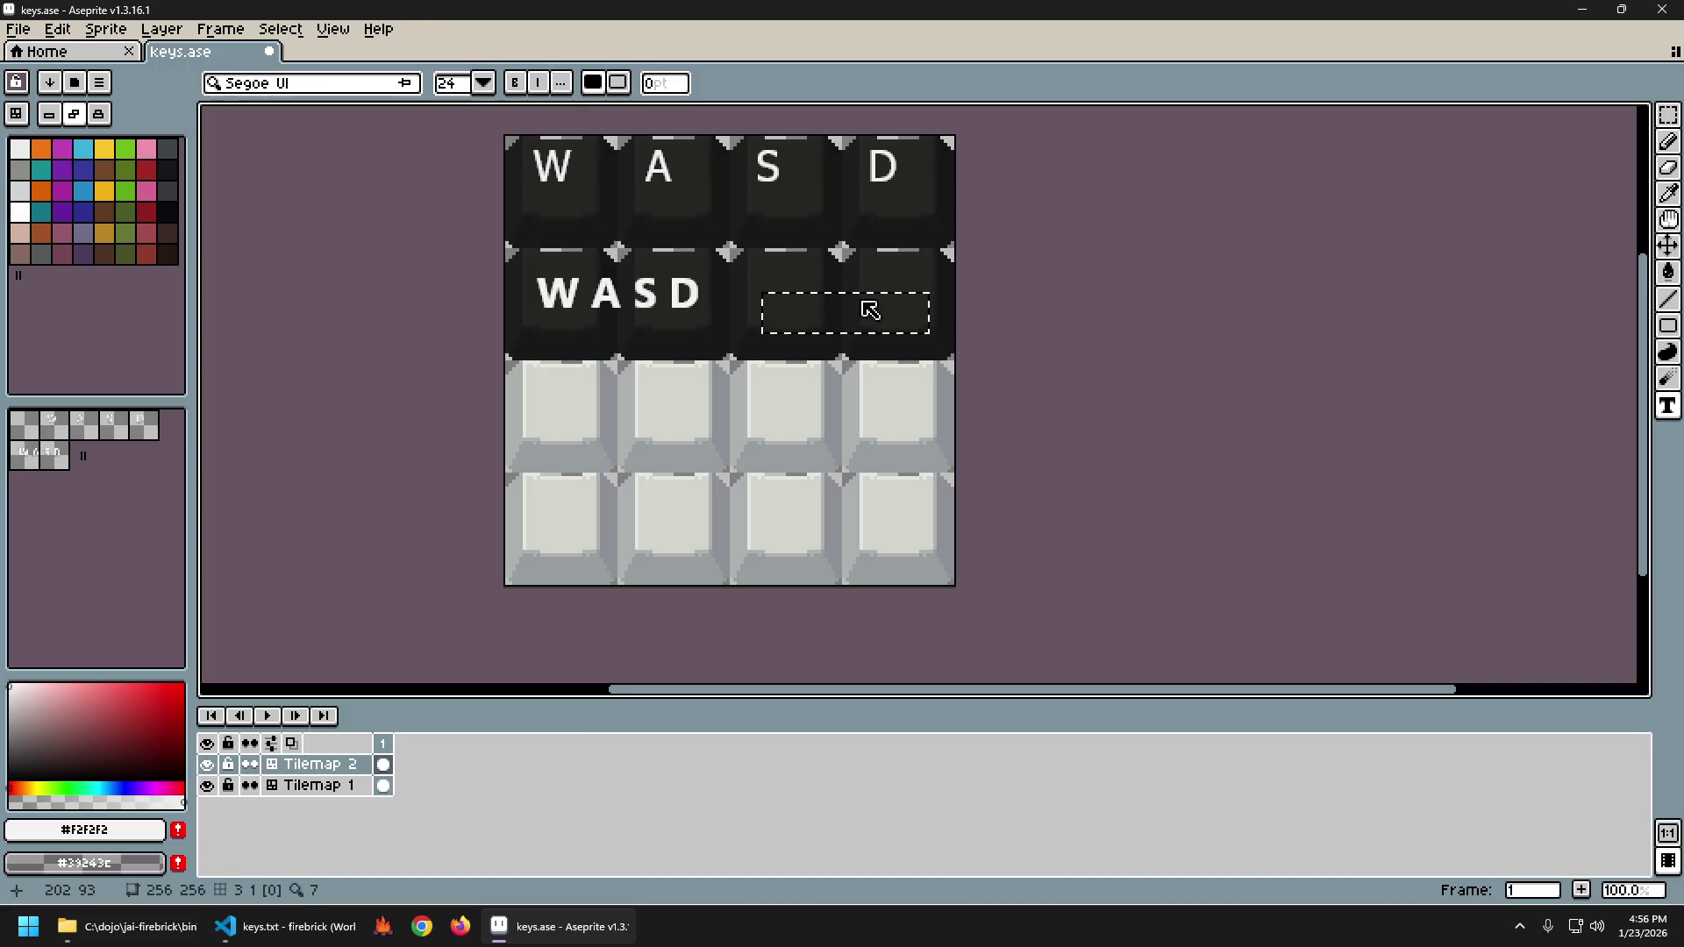
{"action": "type", "text": "WASD"}
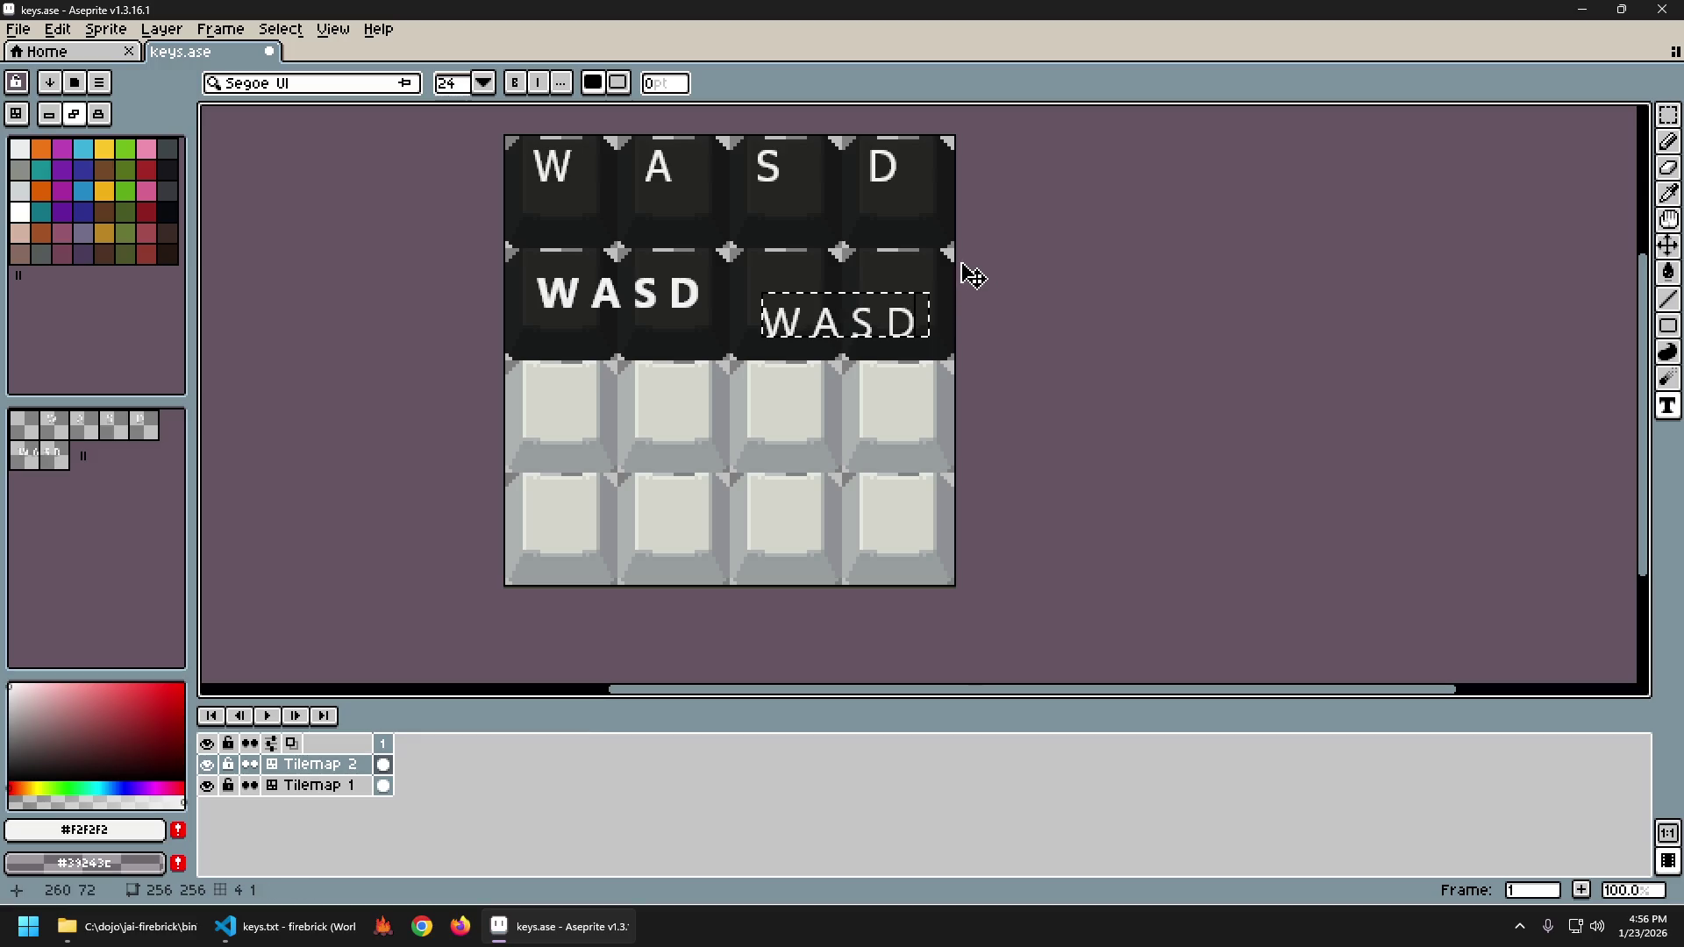
{"action": "key", "text": "Return"}
Save keys.ase and export the sprite sheet to keys.png.
{"action": "scroll", "coordinate": [887, 329], "scroll_direction": "down", "scroll_amount": 2}
{"action": "scroll", "coordinate": [886, 325], "scroll_direction": "up", "scroll_amount": 1}
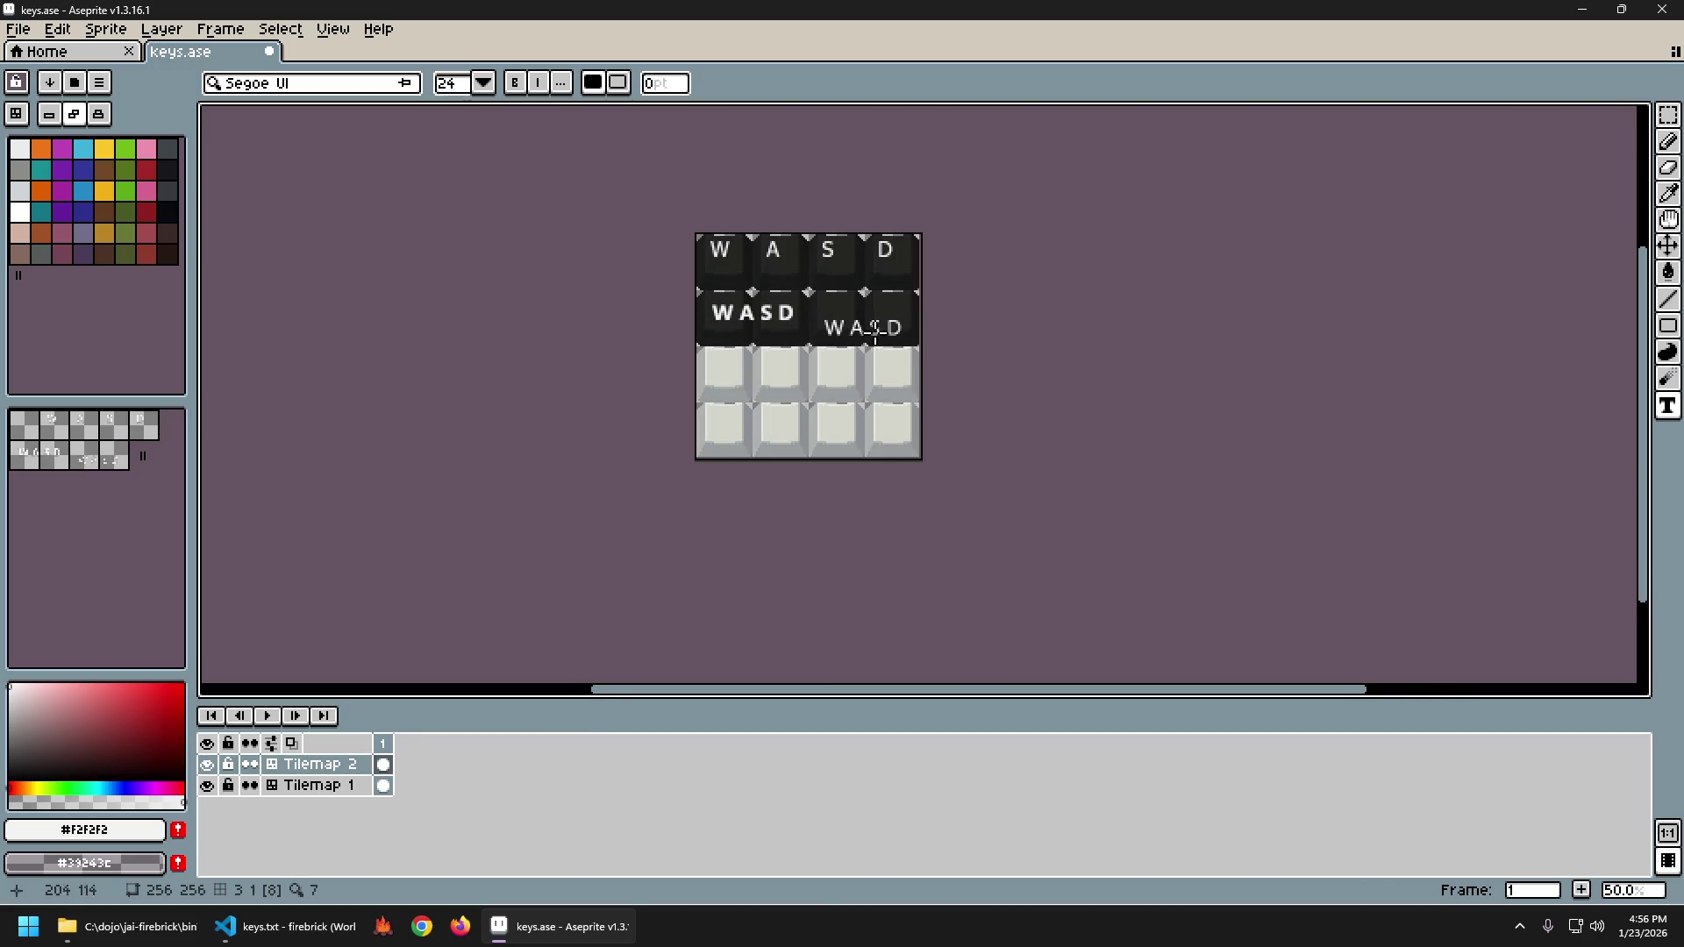
{"action": "key", "text": "ctrl+s"}
{"action": "key", "text": "ctrl+alt+shift+s"}
{"action": "key", "text": "Return"}
{"action": "left_click", "coordinate": [128, 927]}
{"action": "double_click", "coordinate": [847, 521]}
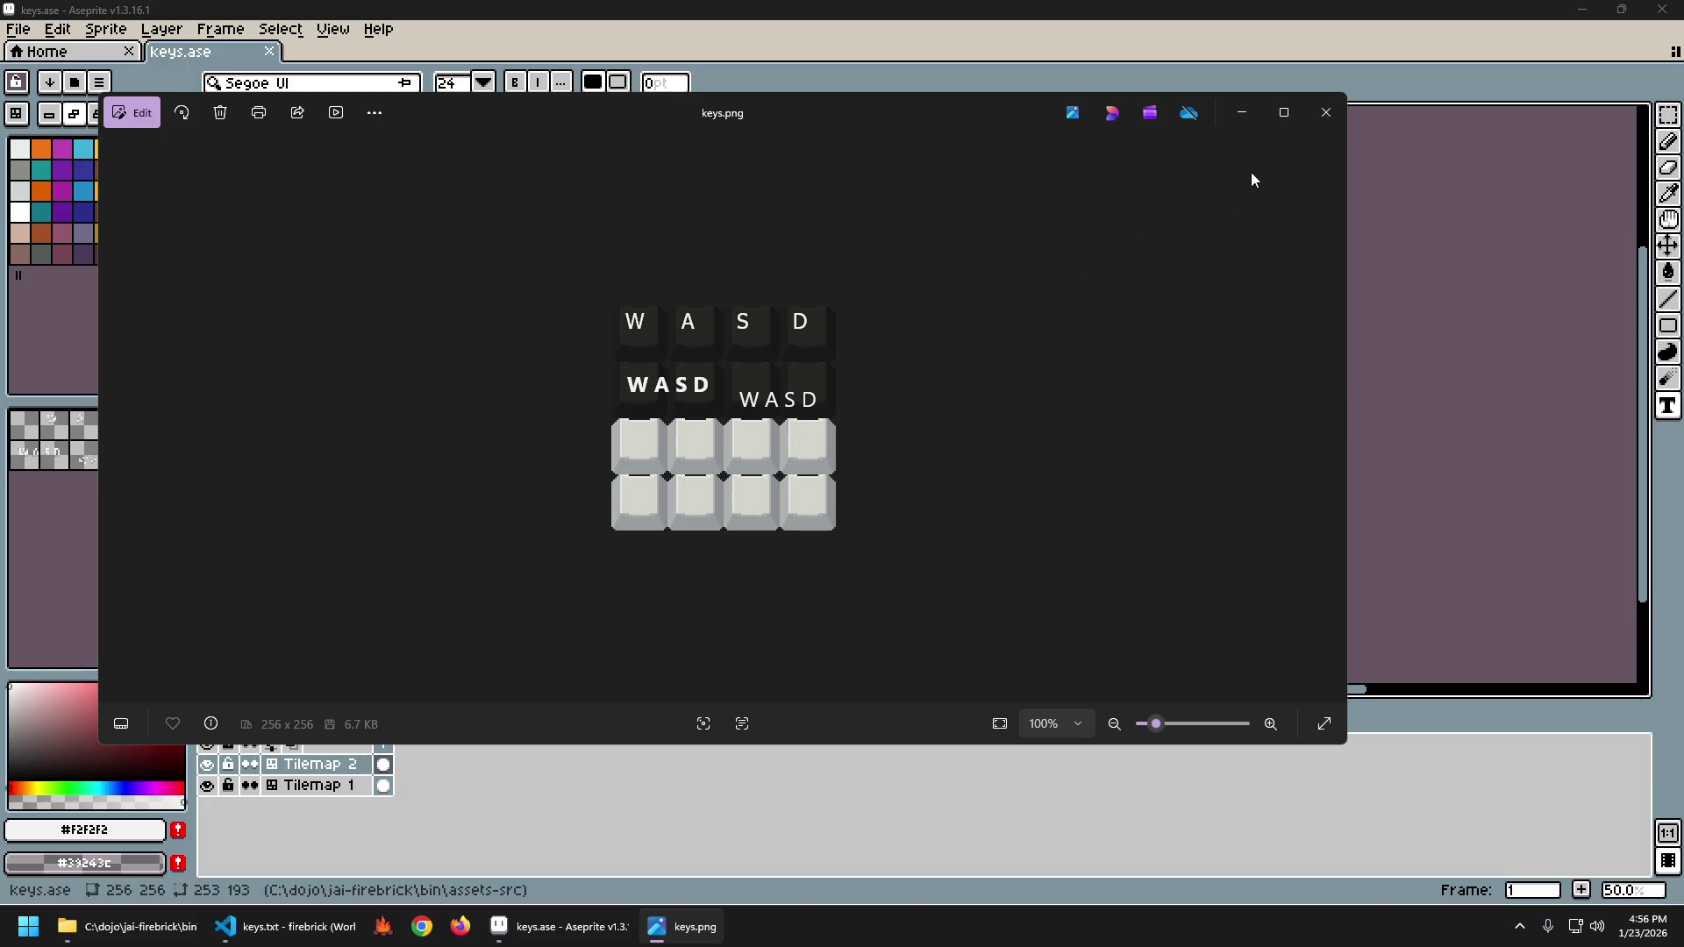
{"action": "left_click", "coordinate": [1327, 112]}
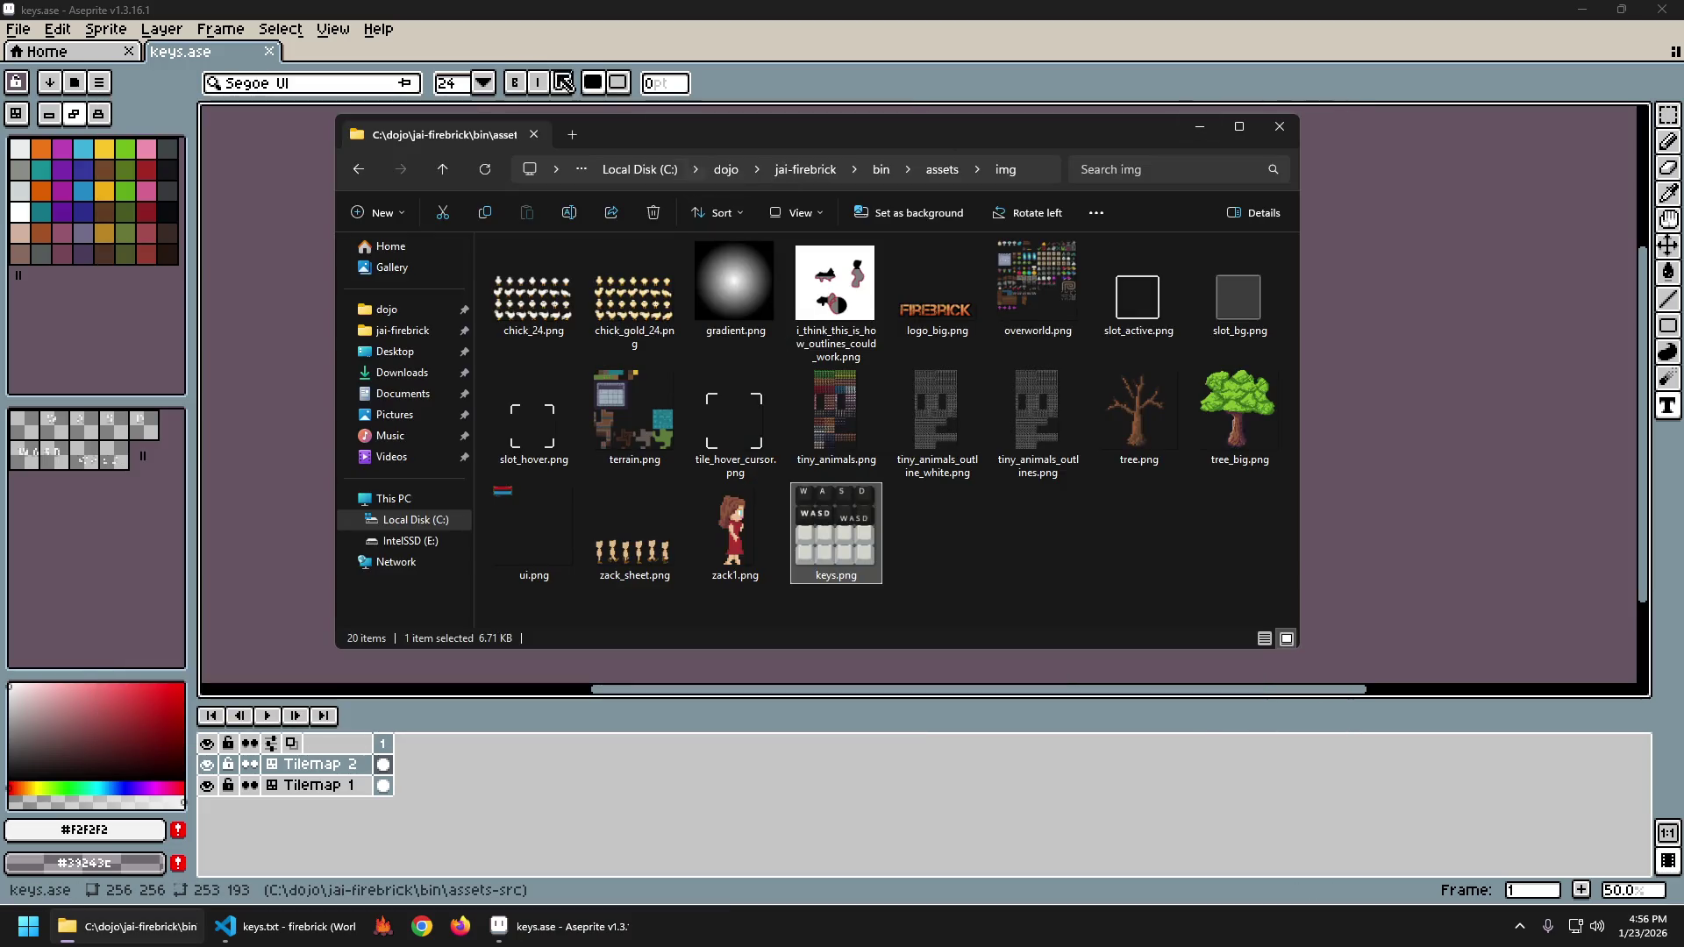
{"action": "left_click", "coordinate": [386, 83]}
Switch the text font from Segoe UI to Consolas and zoom the canvas to 100%.
{"action": "scroll", "coordinate": [540, 317], "scroll_direction": "up", "scroll_amount": 5}
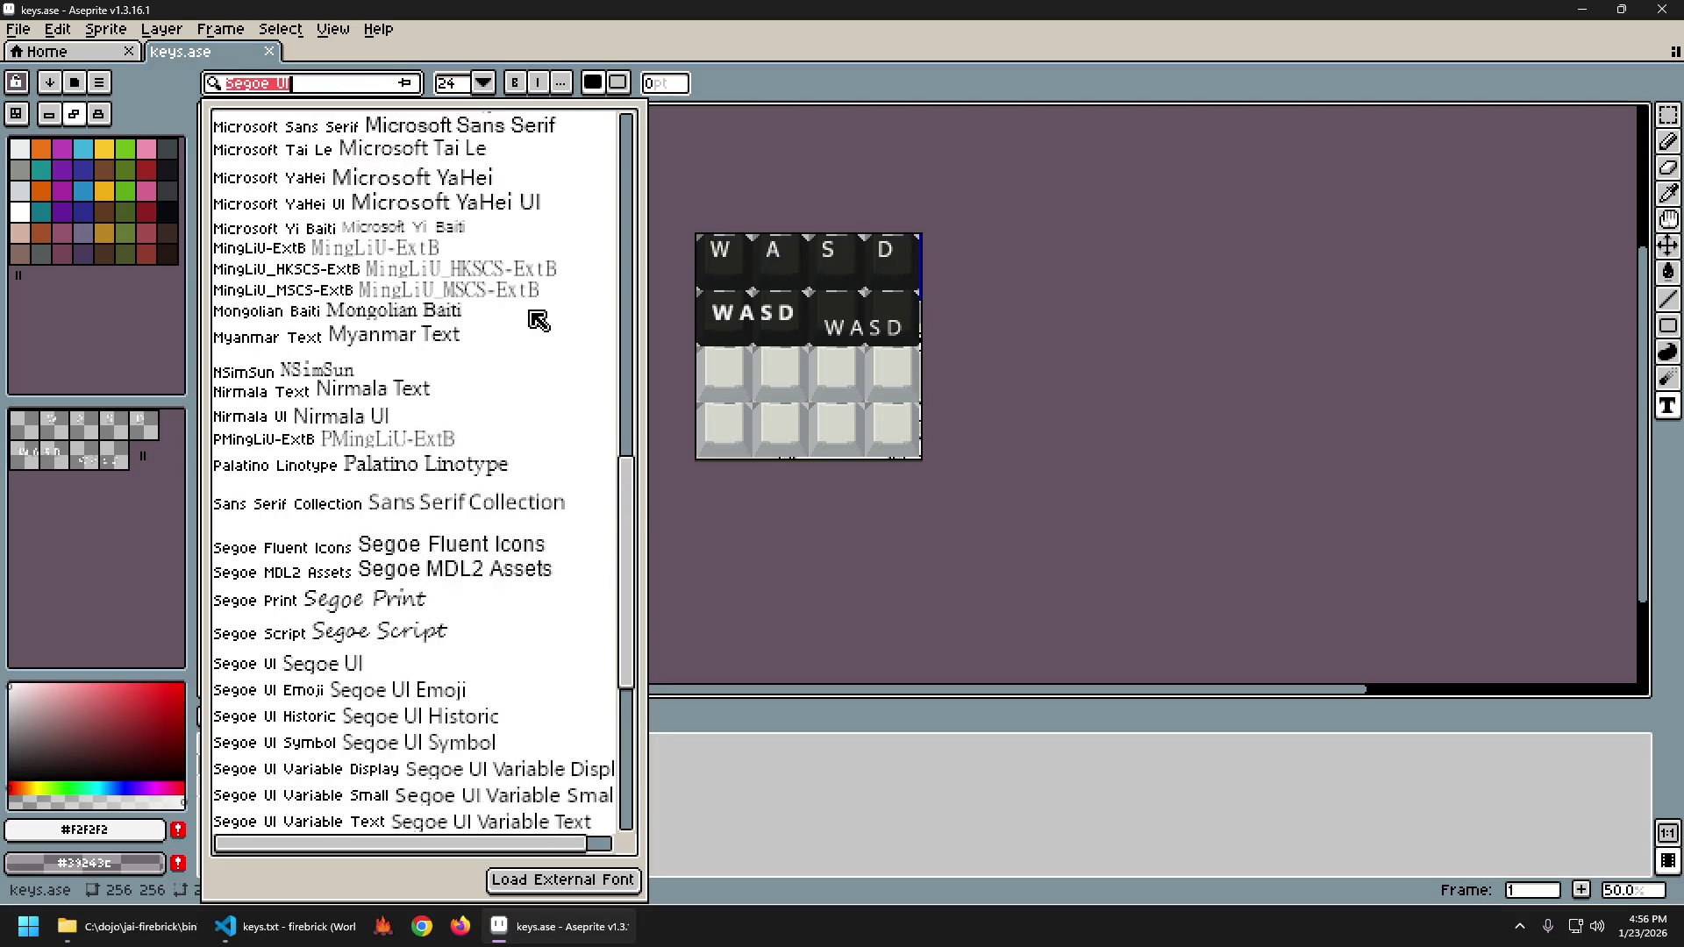
{"action": "scroll", "coordinate": [554, 307], "scroll_direction": "up", "scroll_amount": 7}
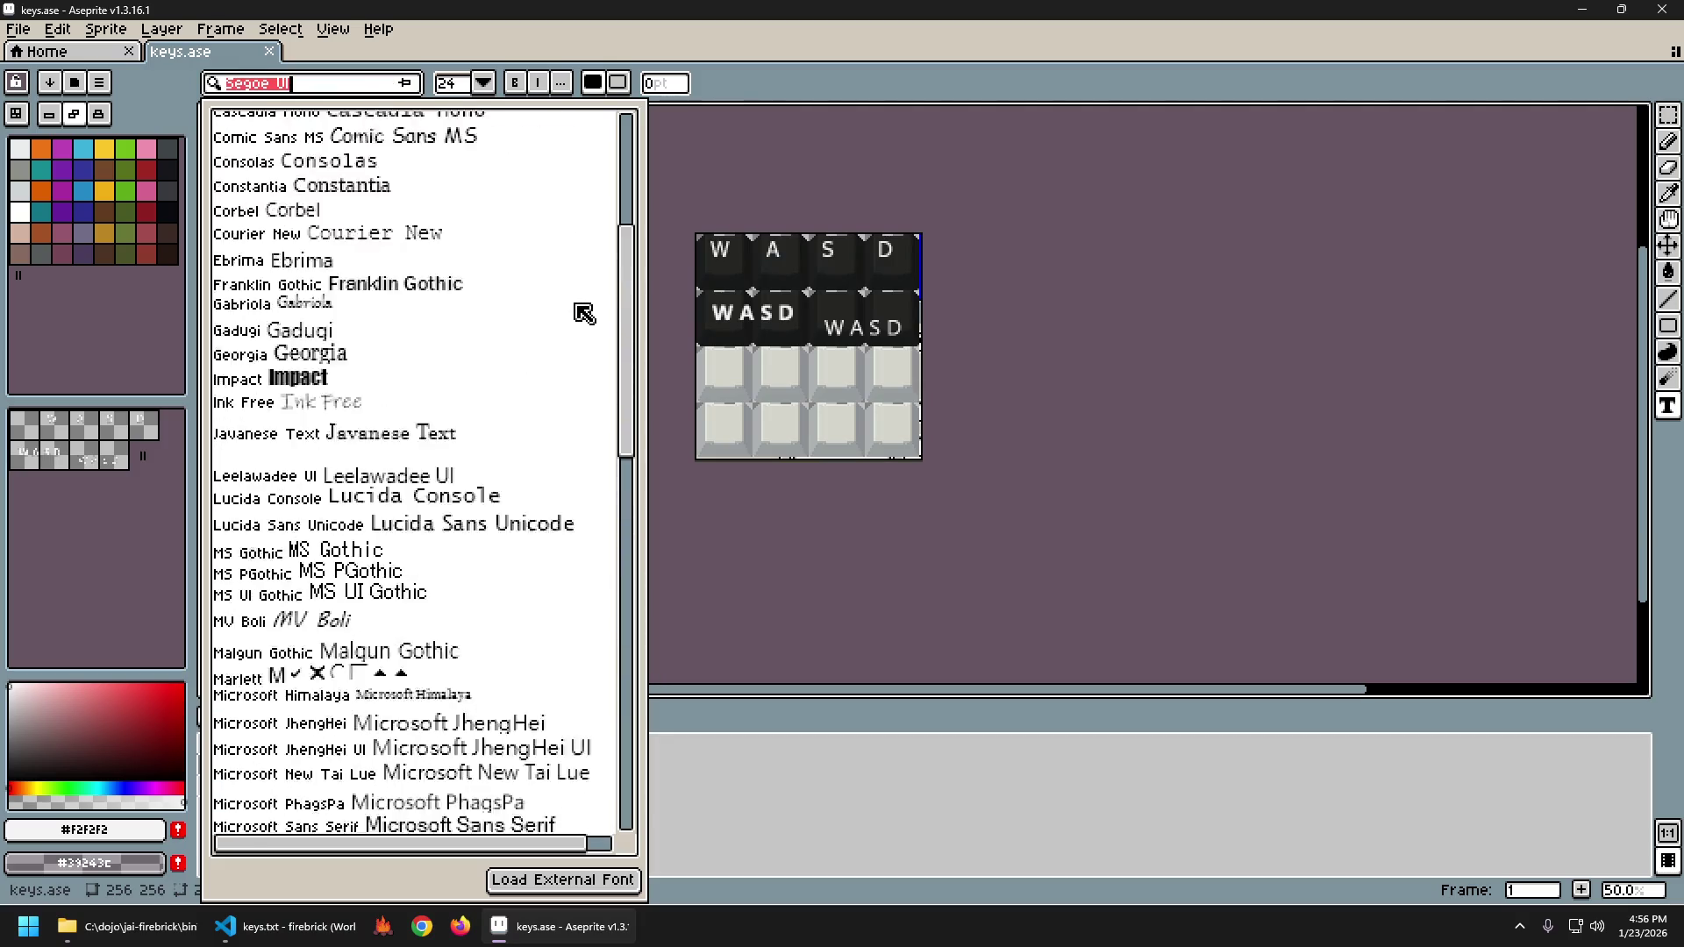
{"action": "scroll", "coordinate": [588, 304], "scroll_direction": "up", "scroll_amount": 3}
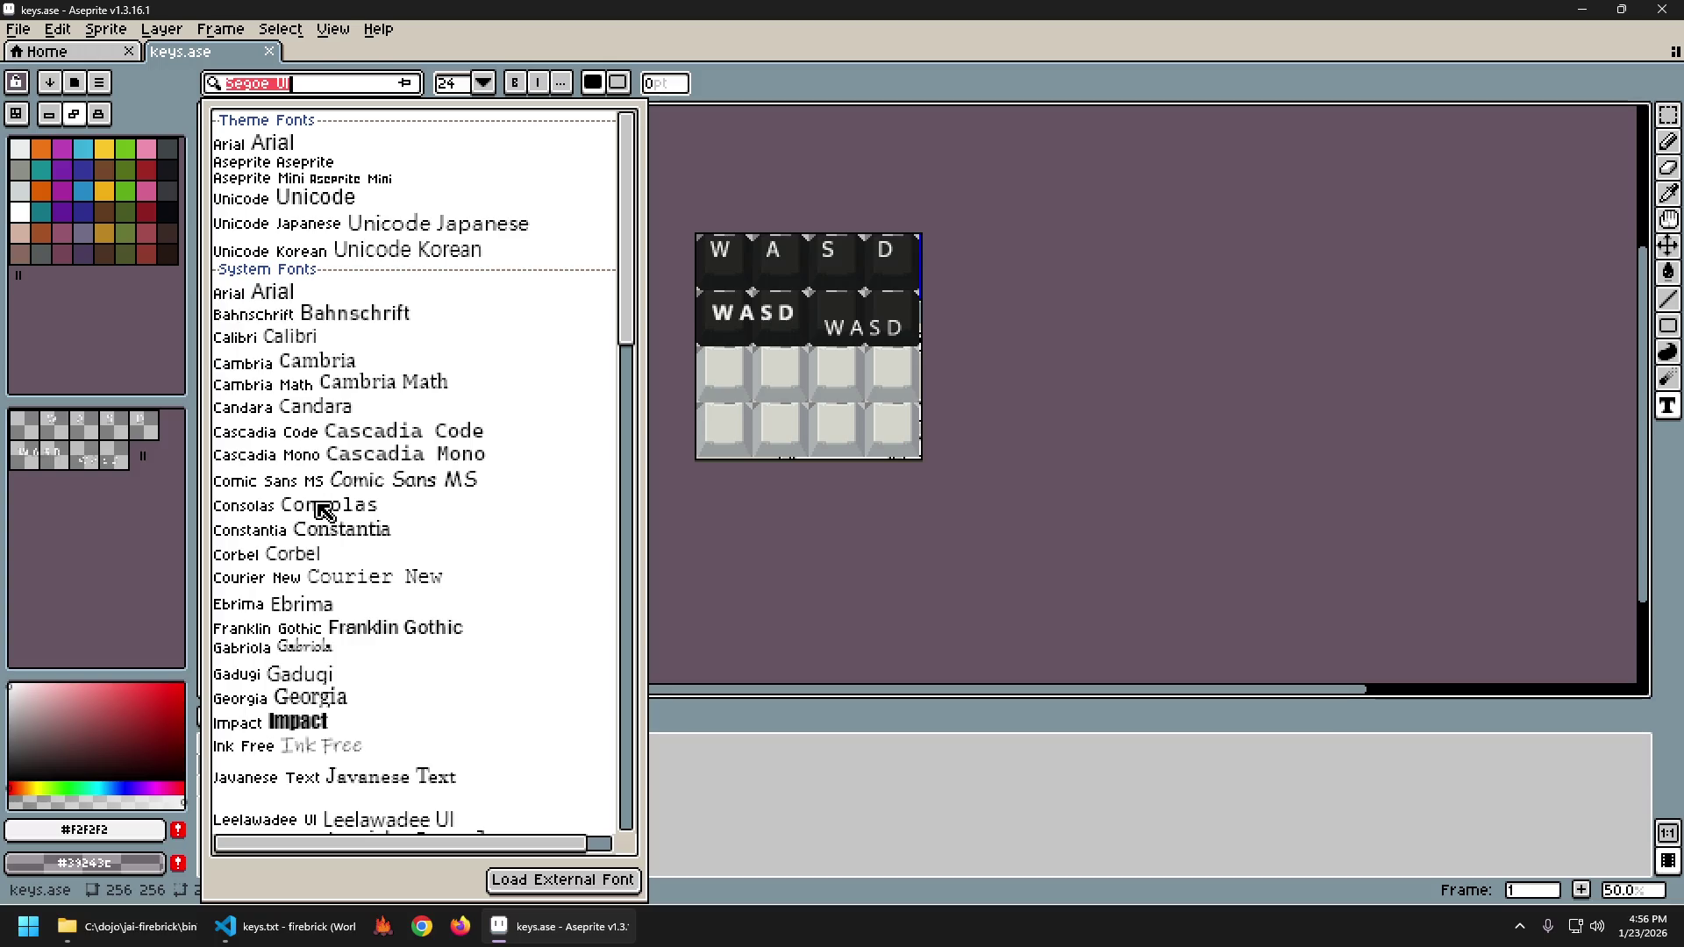
{"action": "left_click", "coordinate": [323, 510]}
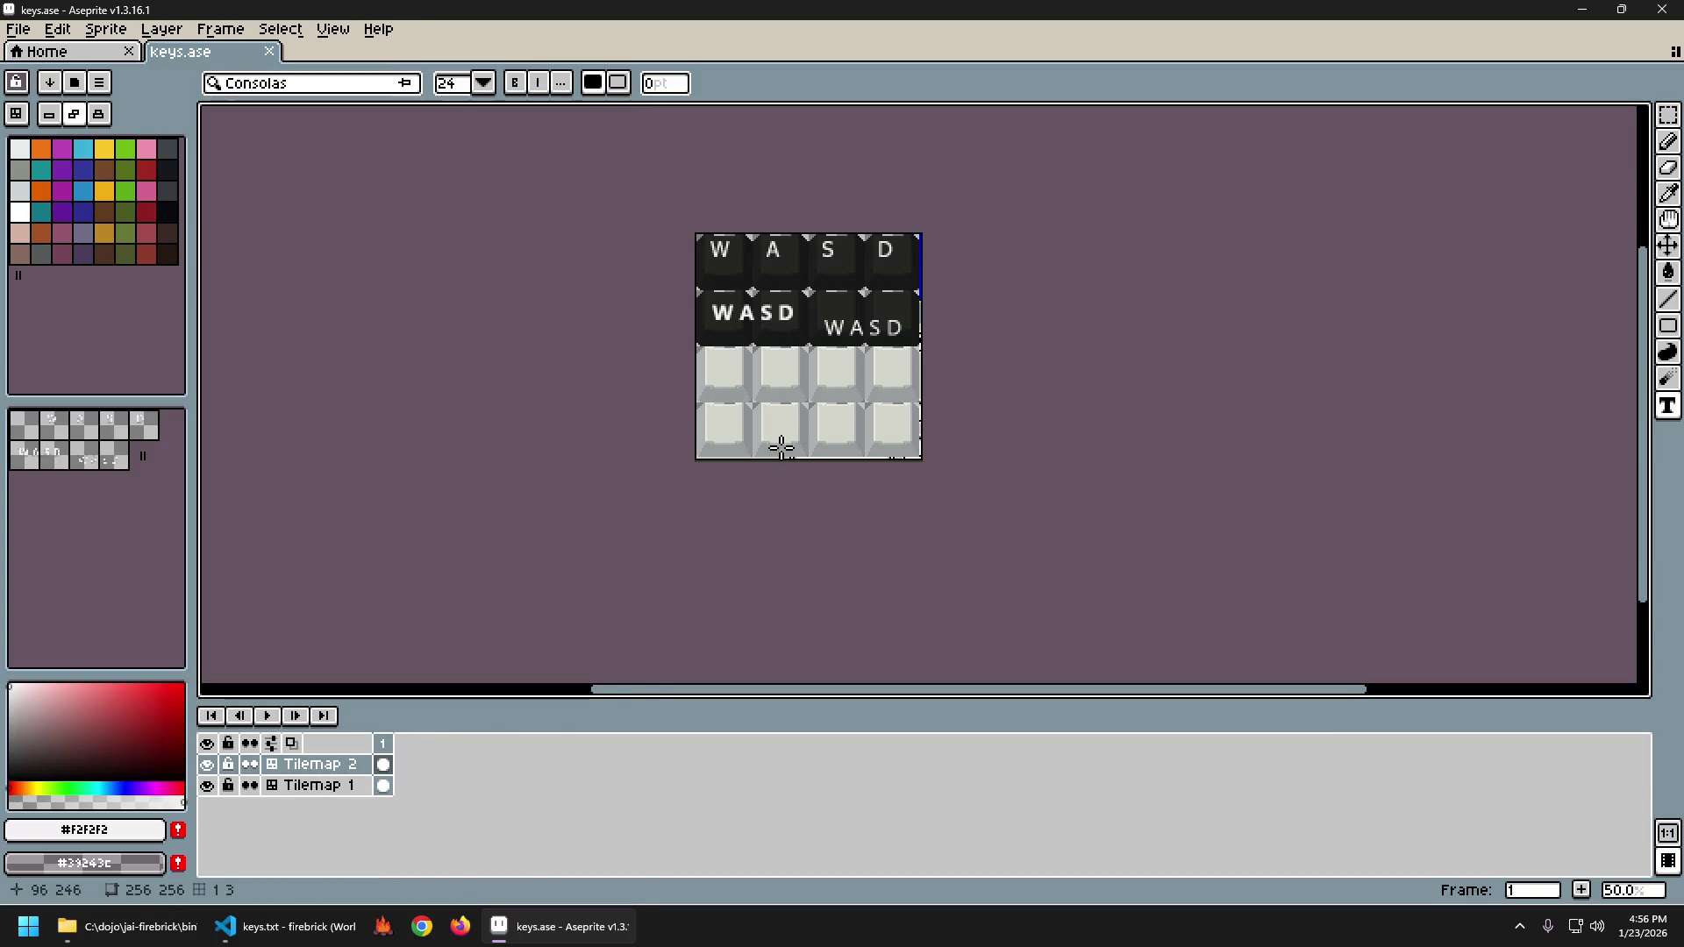
{"action": "scroll", "coordinate": [855, 347], "scroll_direction": "up", "scroll_amount": 1}
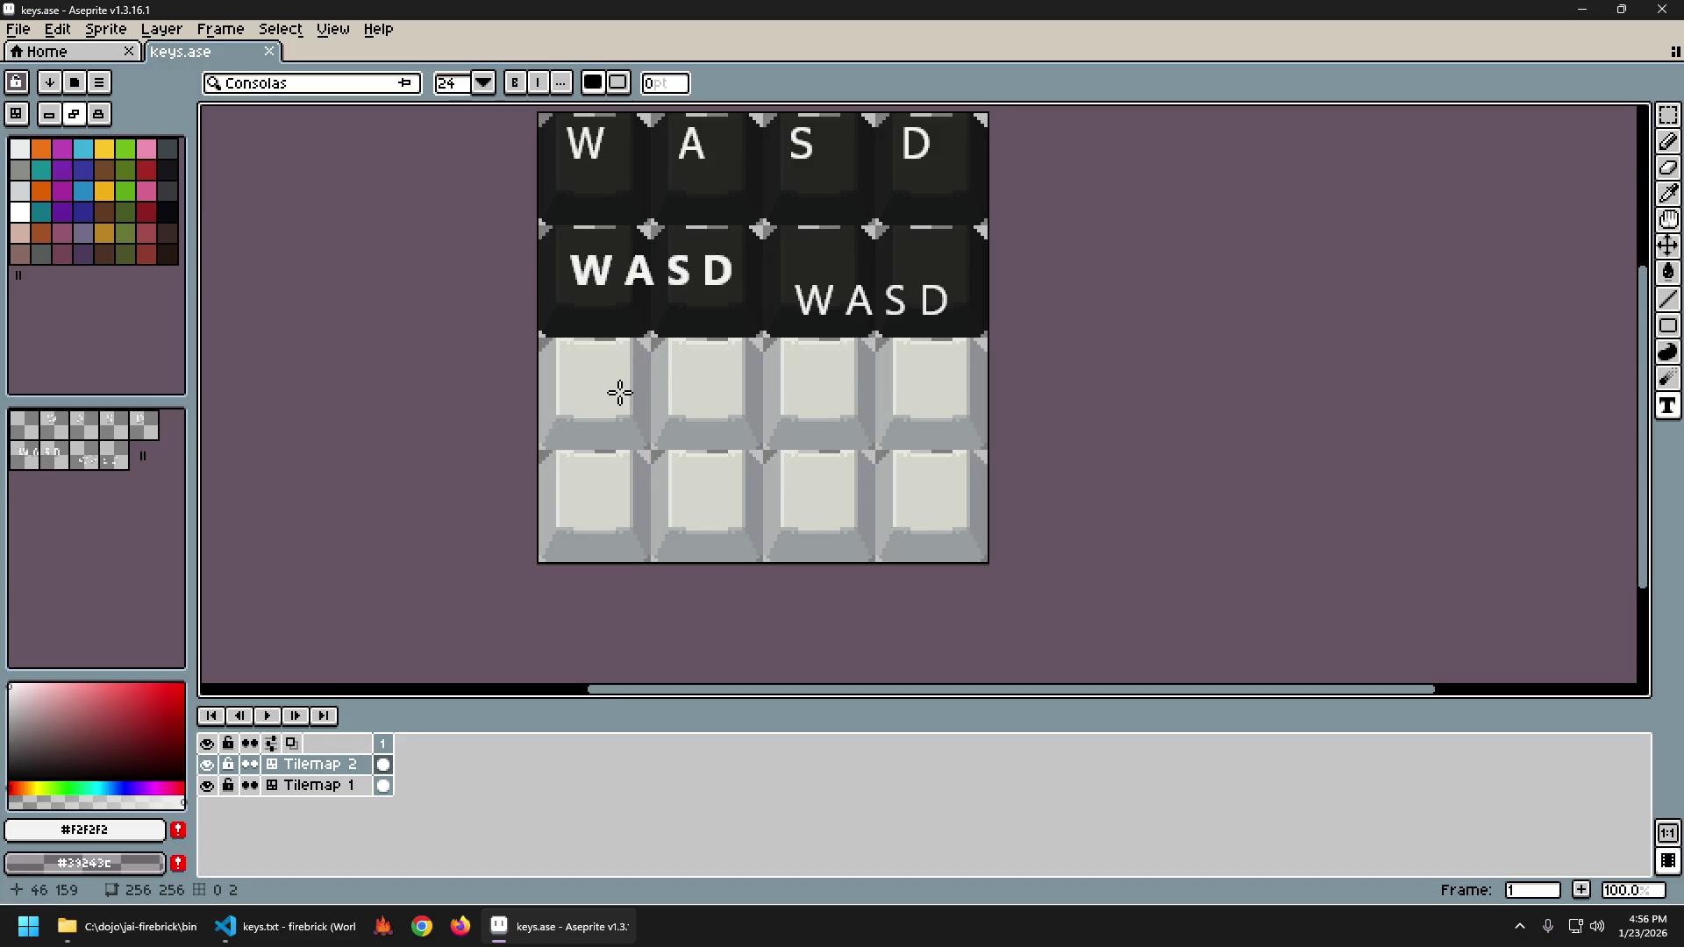
Type new WASD text, delete the old bold WASD from the dark row, and move the new text there.
{"action": "left_click", "coordinate": [606, 368]}
{"action": "type", "text": "W"}
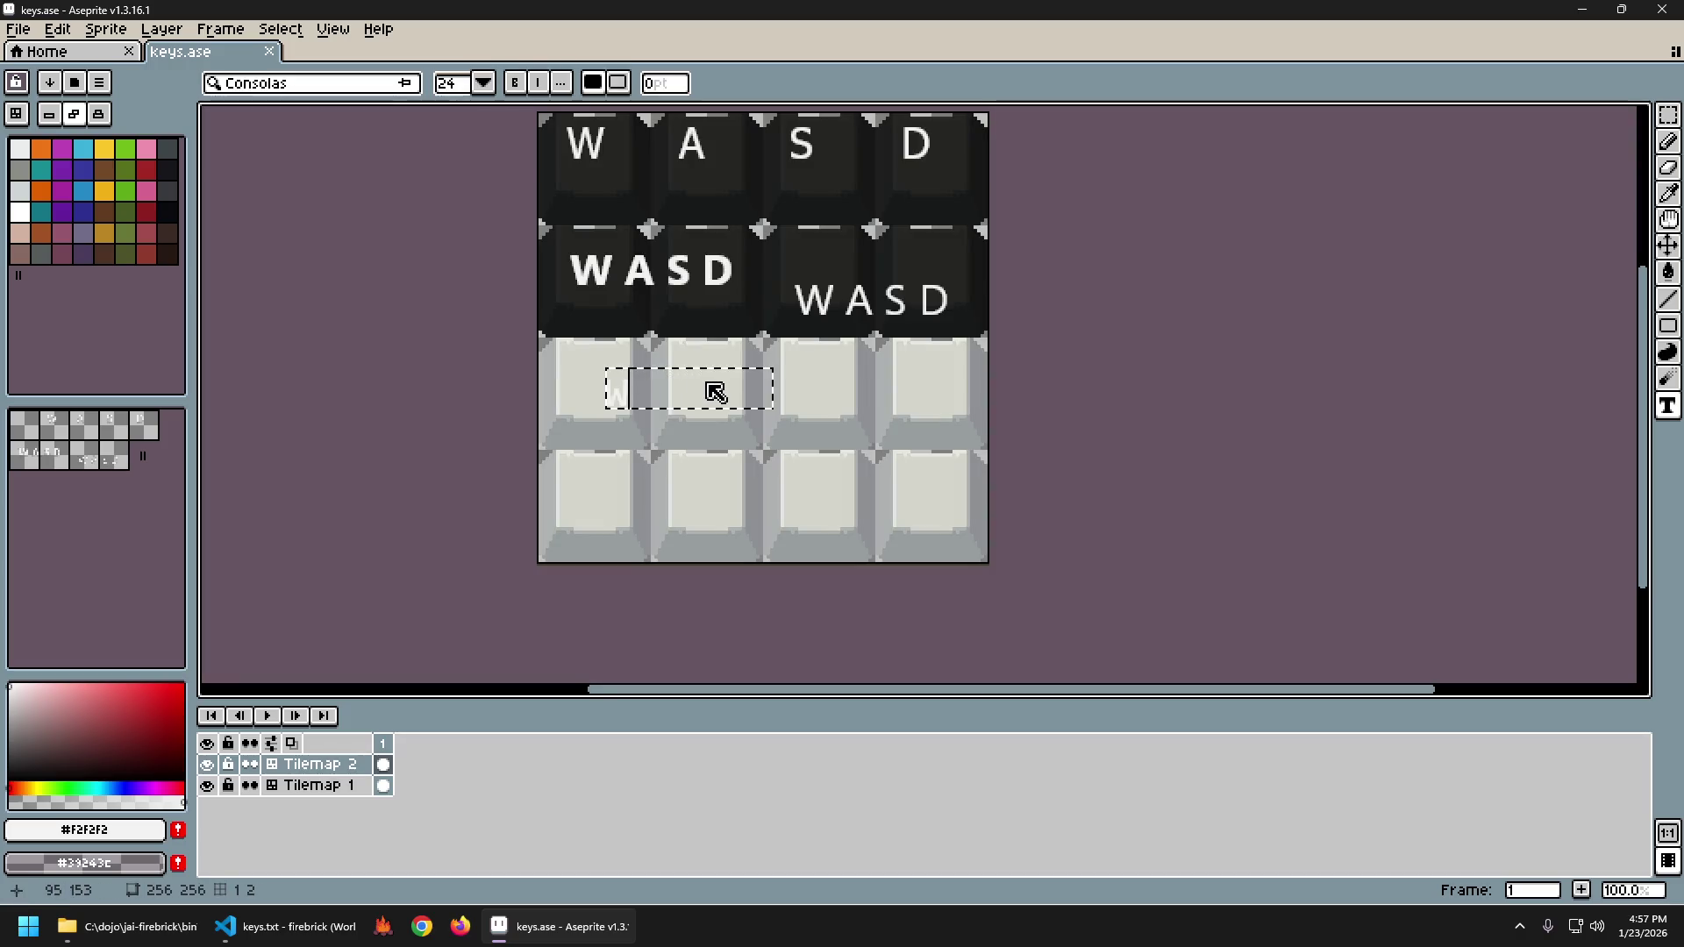
{"action": "type", "text": "ASD"}
{"action": "key", "text": "Return"}
{"action": "scroll", "coordinate": [749, 419], "scroll_direction": "down", "scroll_amount": 2}
{"action": "scroll", "coordinate": [749, 419], "scroll_direction": "up", "scroll_amount": 2}
{"action": "key", "text": "m"}
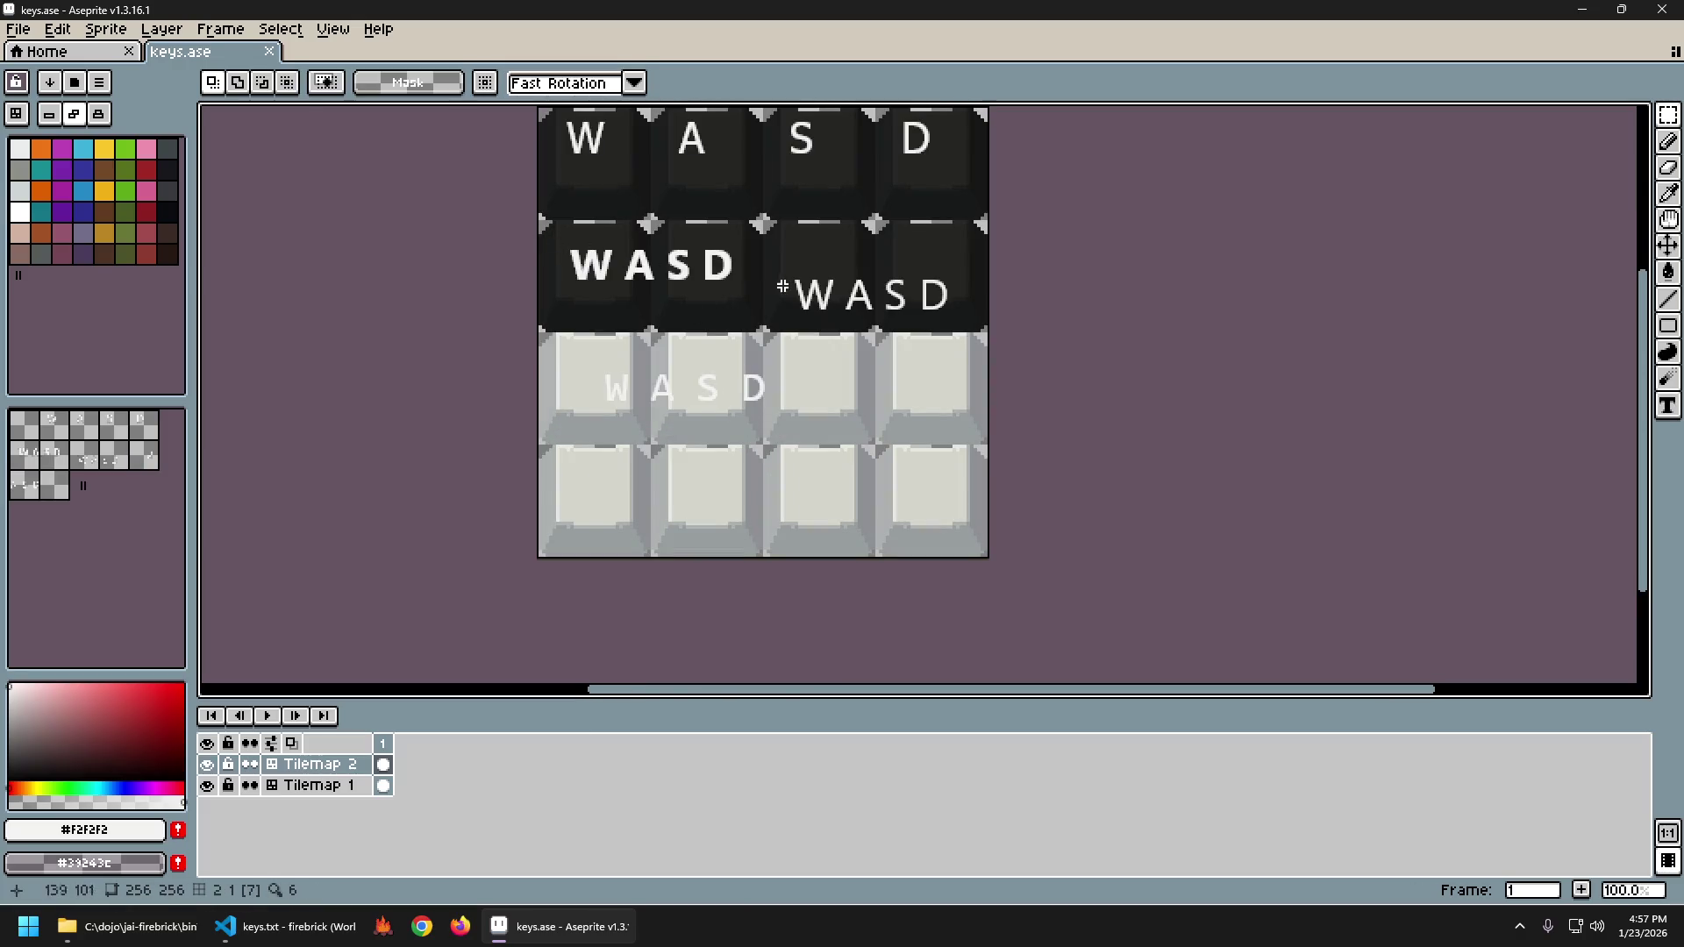
{"action": "left_click_drag", "start_coordinate": [593, 246], "coordinate": [748, 293]}
{"action": "key", "text": "Delete"}
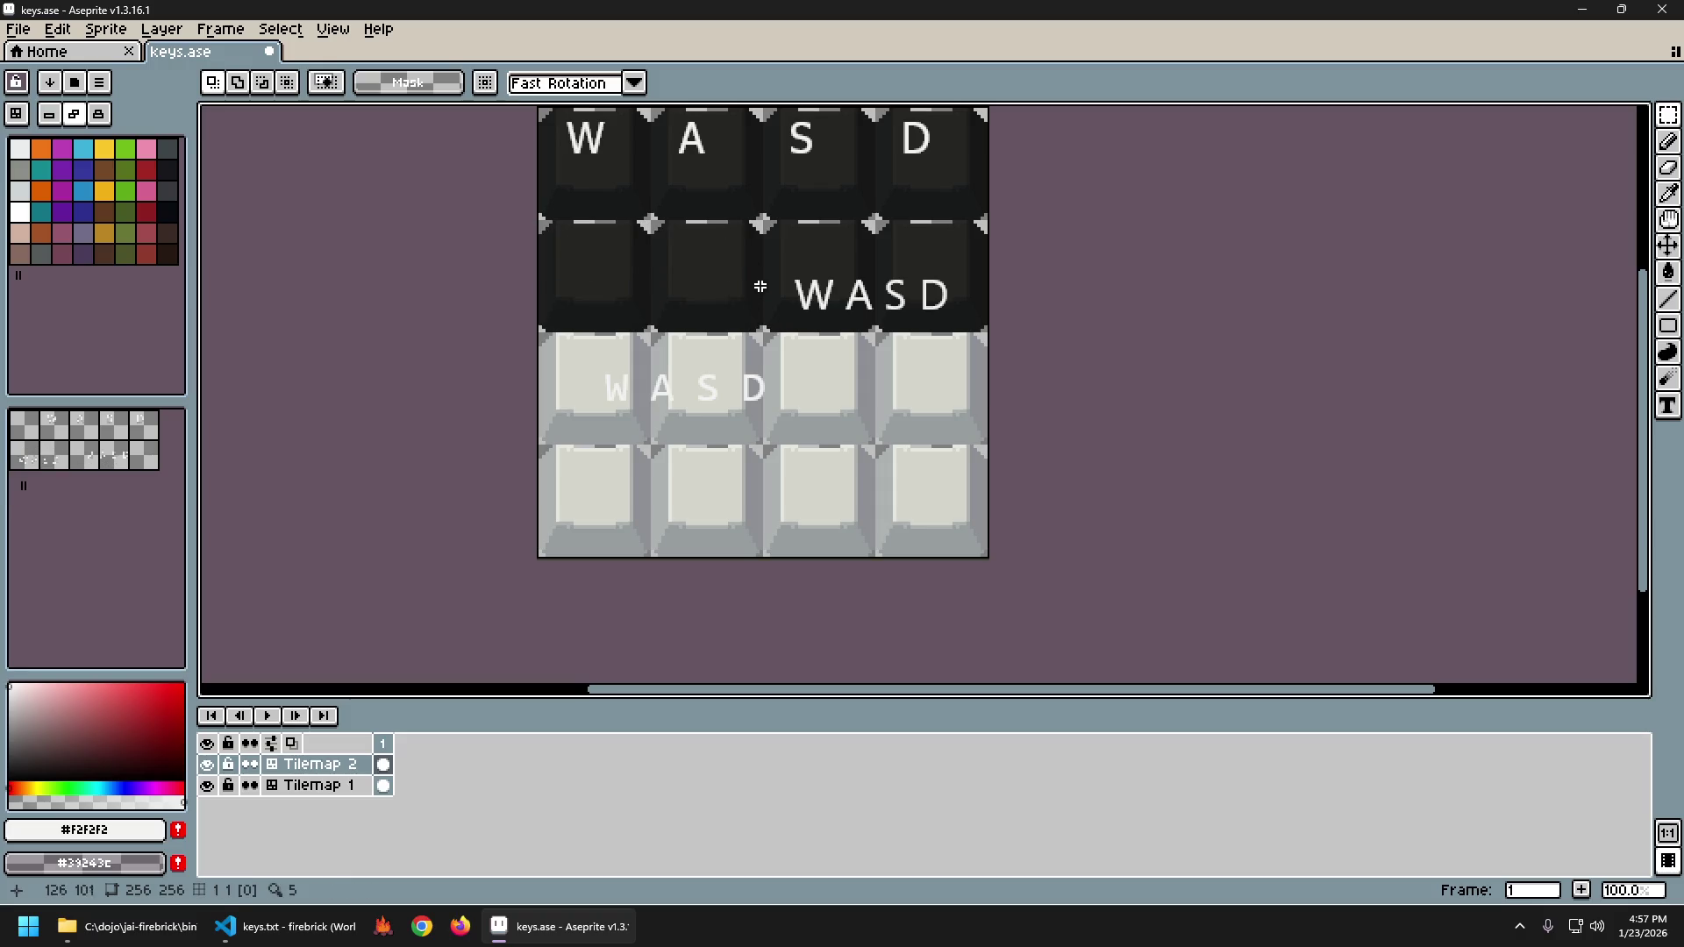
{"action": "mouse_move", "coordinate": [599, 352]}
{"action": "left_mouse_down"}
{"action": "mouse_move", "coordinate": [755, 432]}
{"action": "mouse_move", "coordinate": [719, 296]}
{"action": "left_mouse_up"}
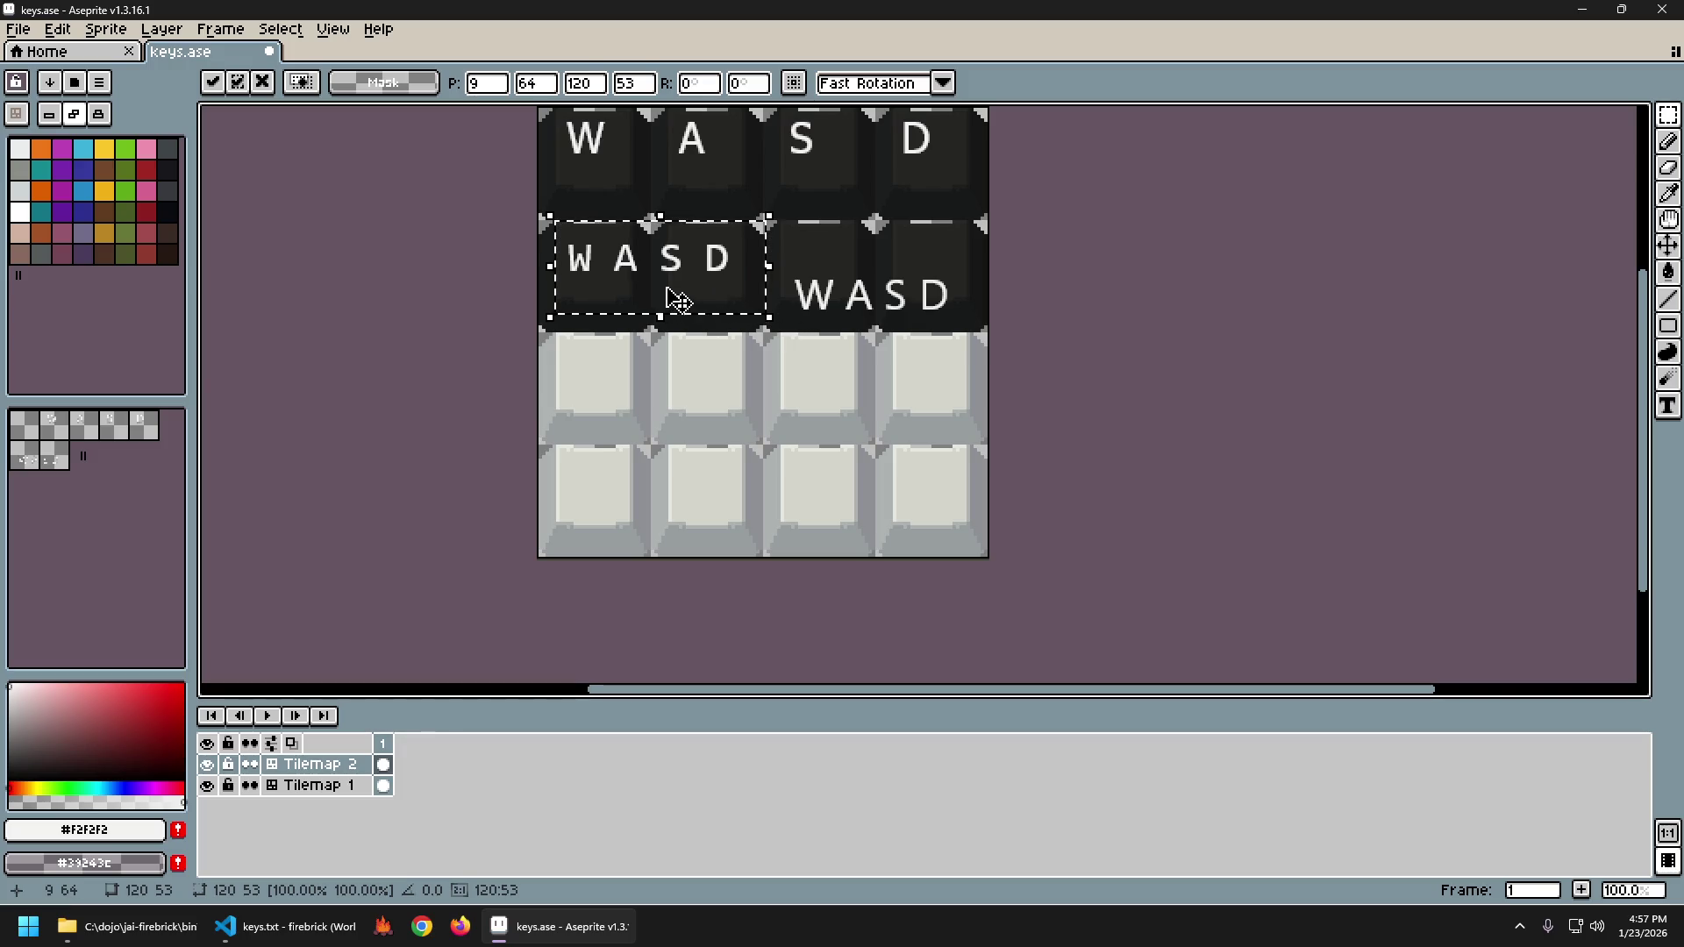
{"action": "key", "text": "ctrl+d"}
Spread the W, A, S and D letters so each sits on its own dark-row key.
{"action": "mouse_move", "coordinate": [771, 263]}
{"action": "left_mouse_down"}
{"action": "mouse_move", "coordinate": [965, 342]}
{"action": "mouse_move", "coordinate": [745, 380]}
{"action": "left_mouse_up"}
{"action": "key", "text": "ctrl+d"}
{"action": "mouse_move", "coordinate": [597, 225]}
{"action": "left_mouse_down"}
{"action": "mouse_move", "coordinate": [740, 290]}
{"action": "mouse_move", "coordinate": [798, 277]}
{"action": "left_mouse_up"}
{"action": "key", "text": "ctrl+d"}
{"action": "left_click_drag", "start_coordinate": [716, 229], "coordinate": [894, 287]}
{"action": "key", "text": "ctrl+d"}
{"action": "left_click_drag", "start_coordinate": [882, 275], "coordinate": [950, 279]}
{"action": "key", "text": "ctrl+d"}
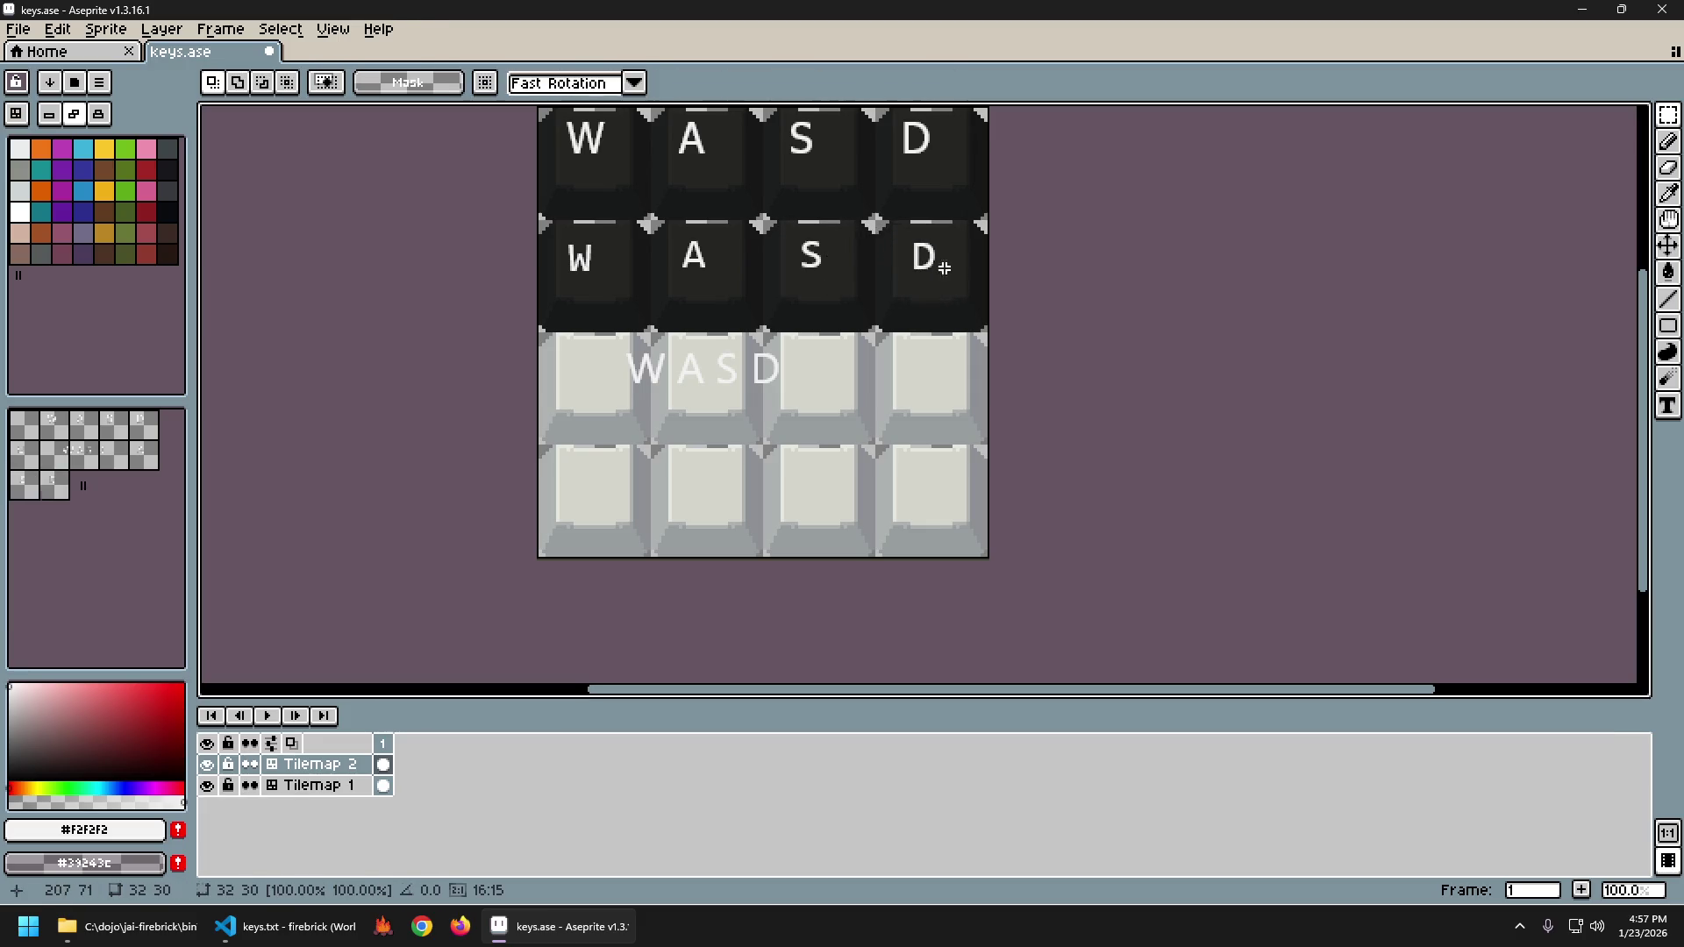
{"action": "scroll", "coordinate": [1041, 372], "scroll_direction": "down", "scroll_amount": 2}
{"action": "scroll", "coordinate": [1010, 313], "scroll_direction": "up", "scroll_amount": 1}
Try shifting the top key row right and down, then undo the move.
{"action": "left_click_drag", "start_coordinate": [507, 166], "coordinate": [974, 249]}
{"action": "mouse_move", "coordinate": [852, 222]}
{"action": "left_mouse_down"}
{"action": "mouse_move", "coordinate": [873, 235]}
{"action": "mouse_move", "coordinate": [857, 233]}
{"action": "left_mouse_up"}
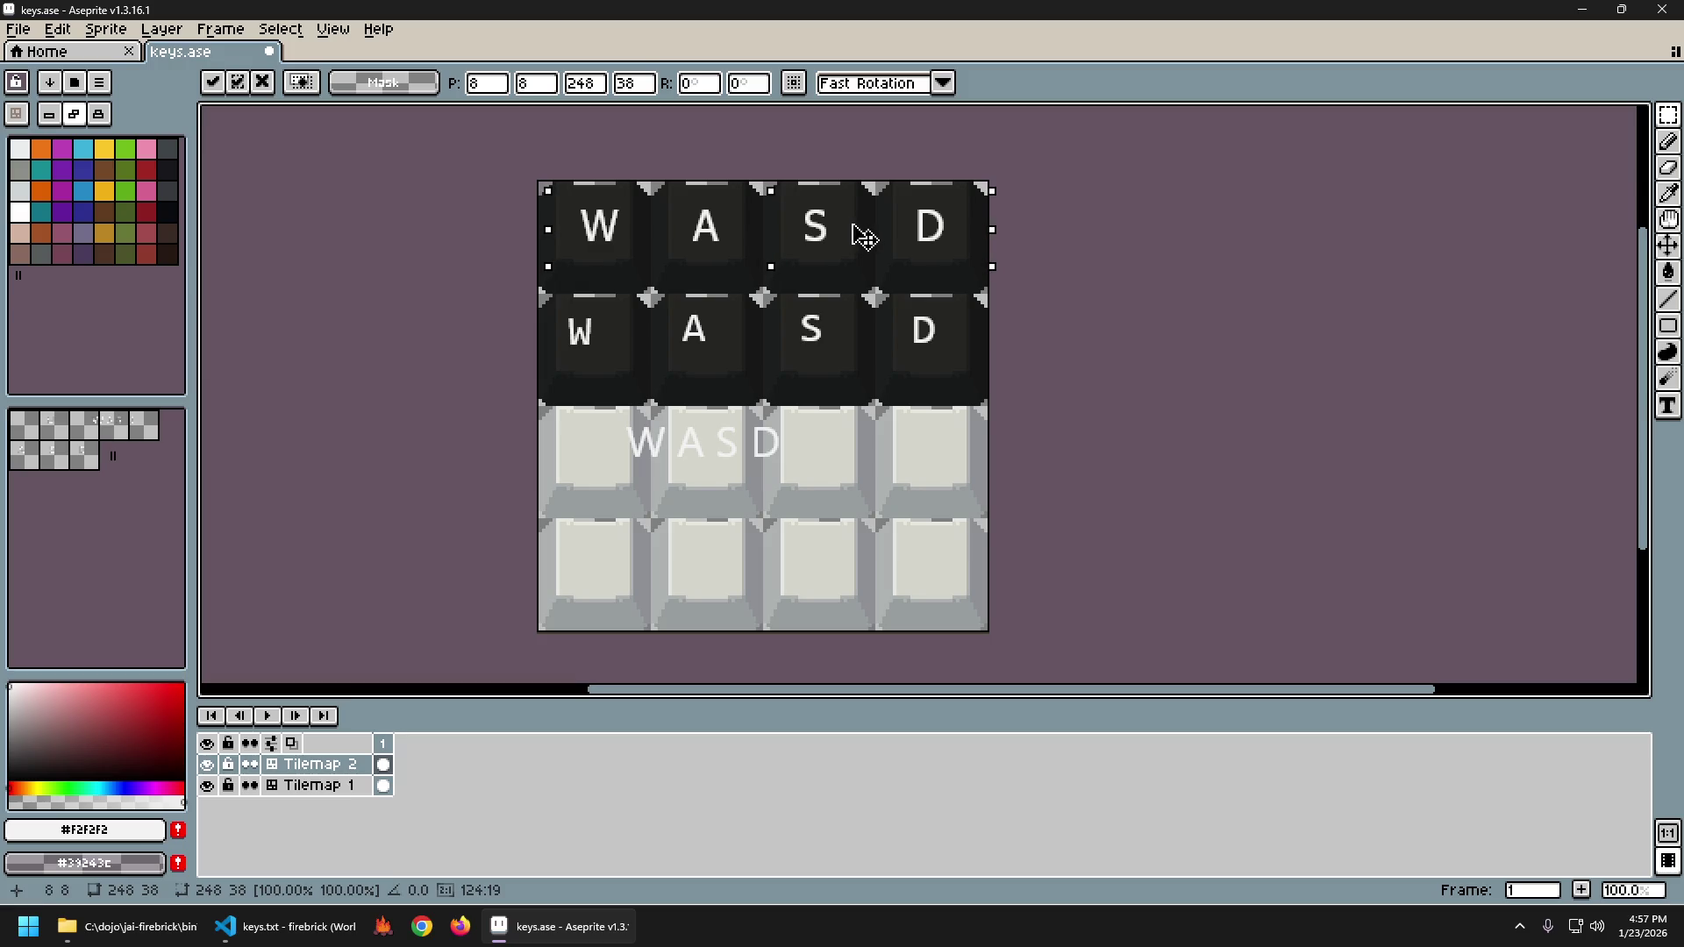
{"action": "left_click", "coordinate": [1029, 331]}
{"action": "scroll", "coordinate": [1035, 340], "scroll_direction": "down", "scroll_amount": 2}
{"action": "scroll", "coordinate": [1039, 345], "scroll_direction": "up", "scroll_amount": 1}
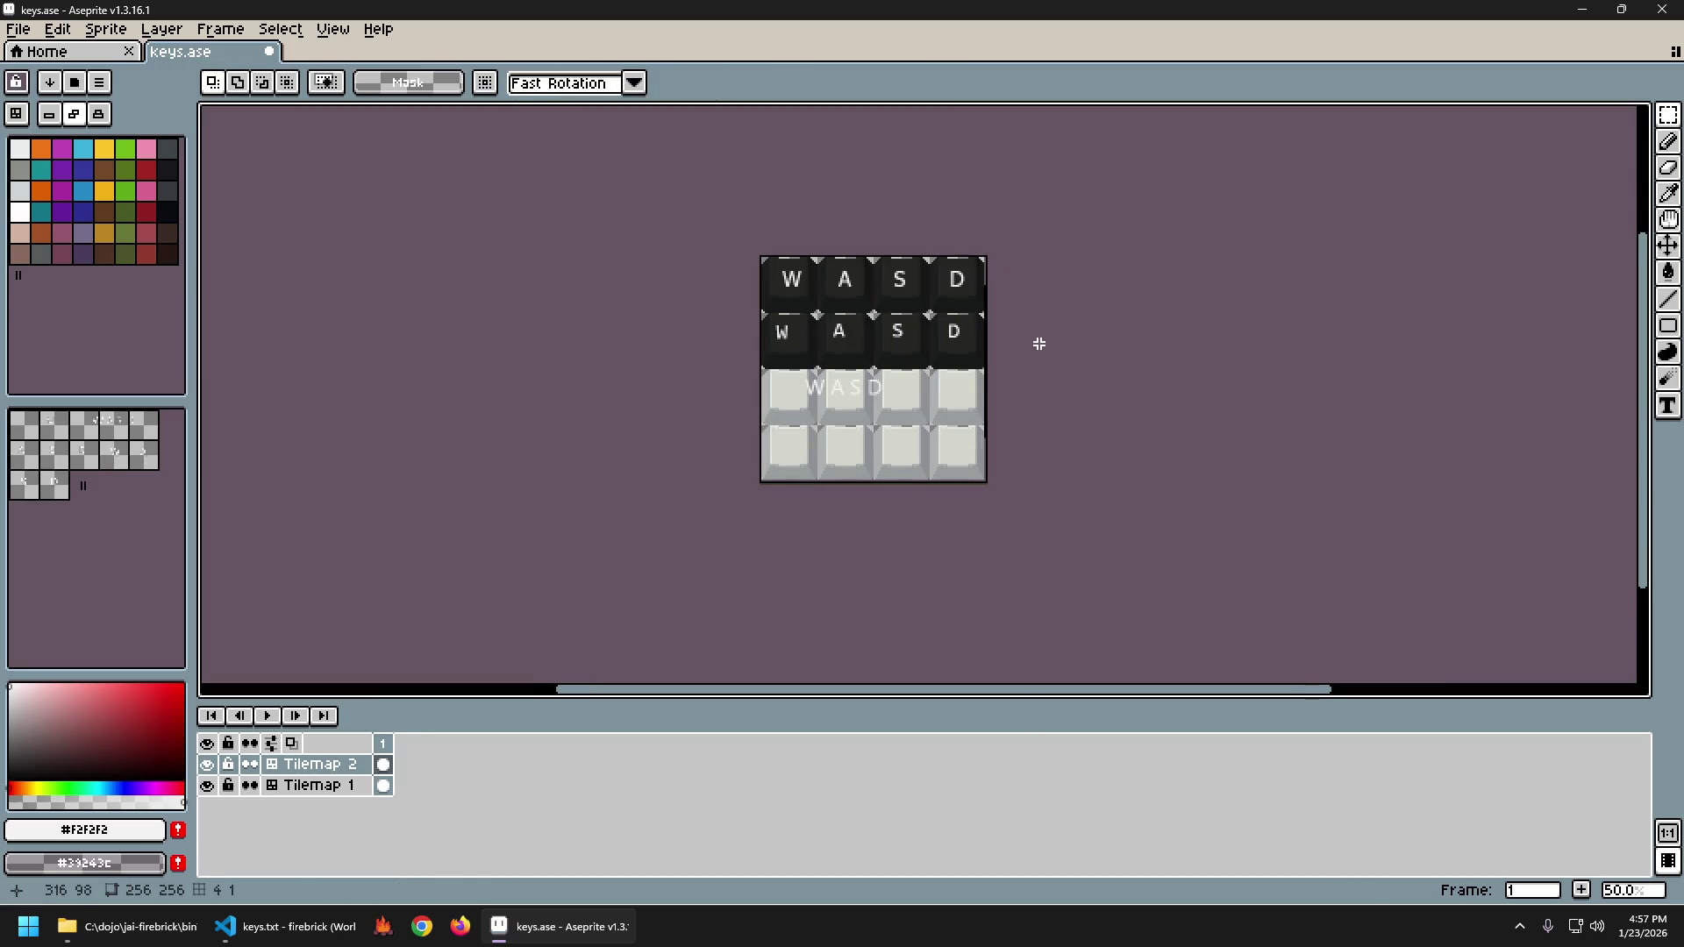
{"action": "key", "text": "ctrl+z"}
{"action": "key", "text": "ctrl+z"}
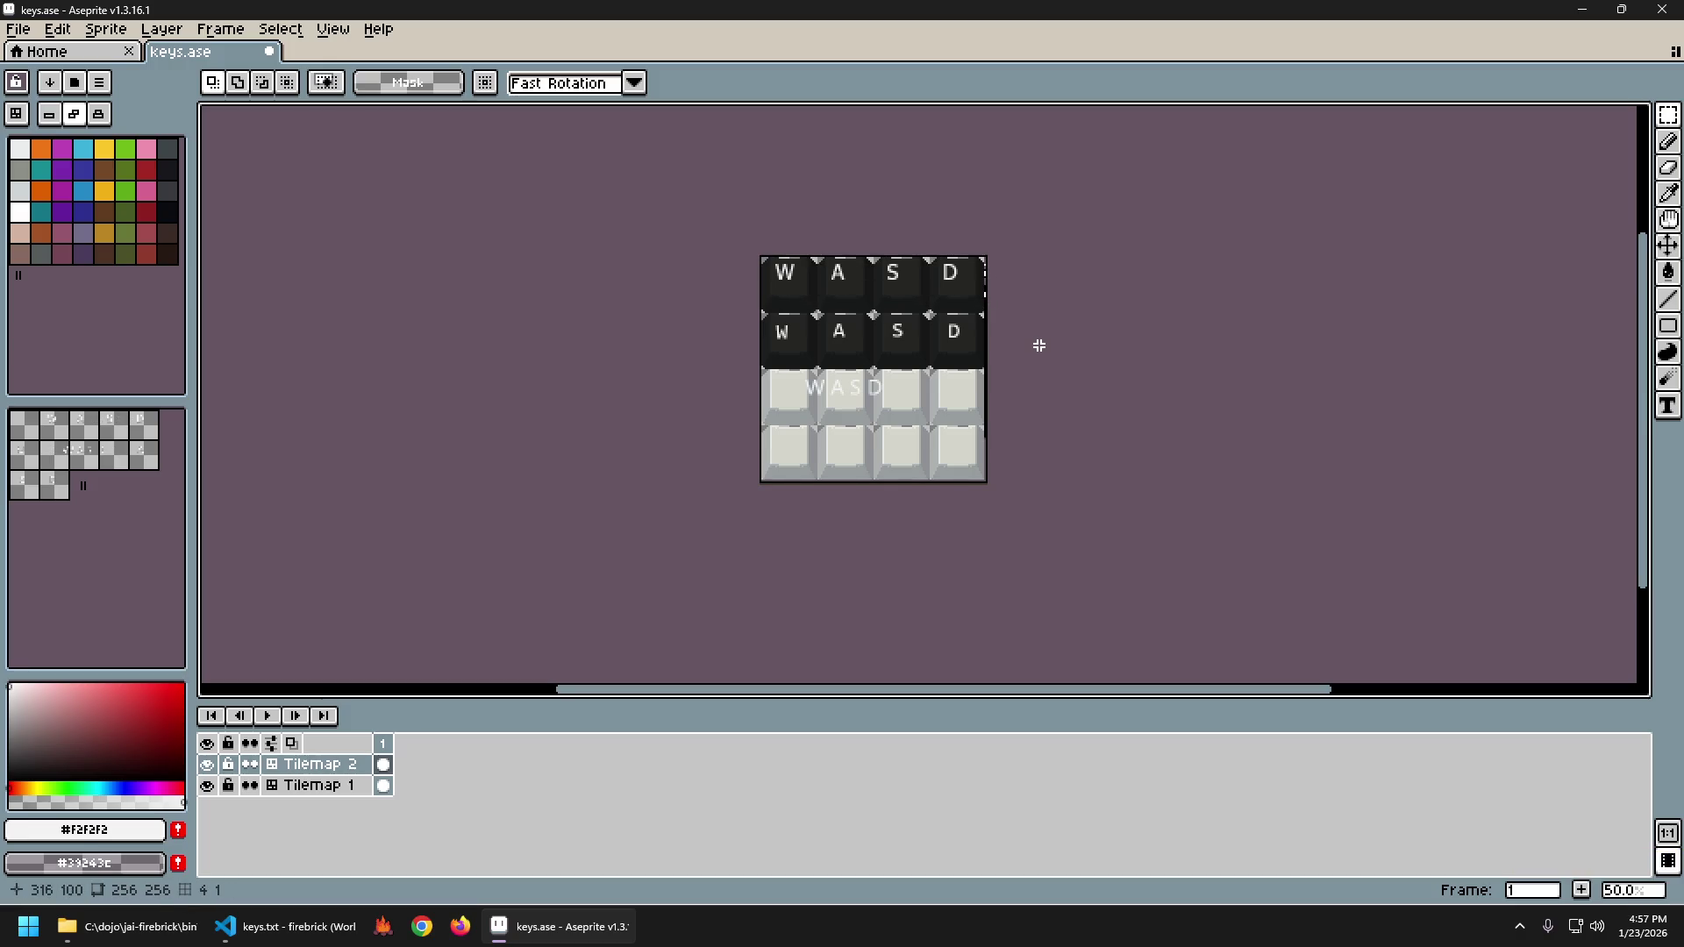
{"action": "scroll", "coordinate": [983, 314], "scroll_direction": "up", "scroll_amount": 1}
{"action": "scroll", "coordinate": [904, 336], "scroll_direction": "up", "scroll_amount": 1}
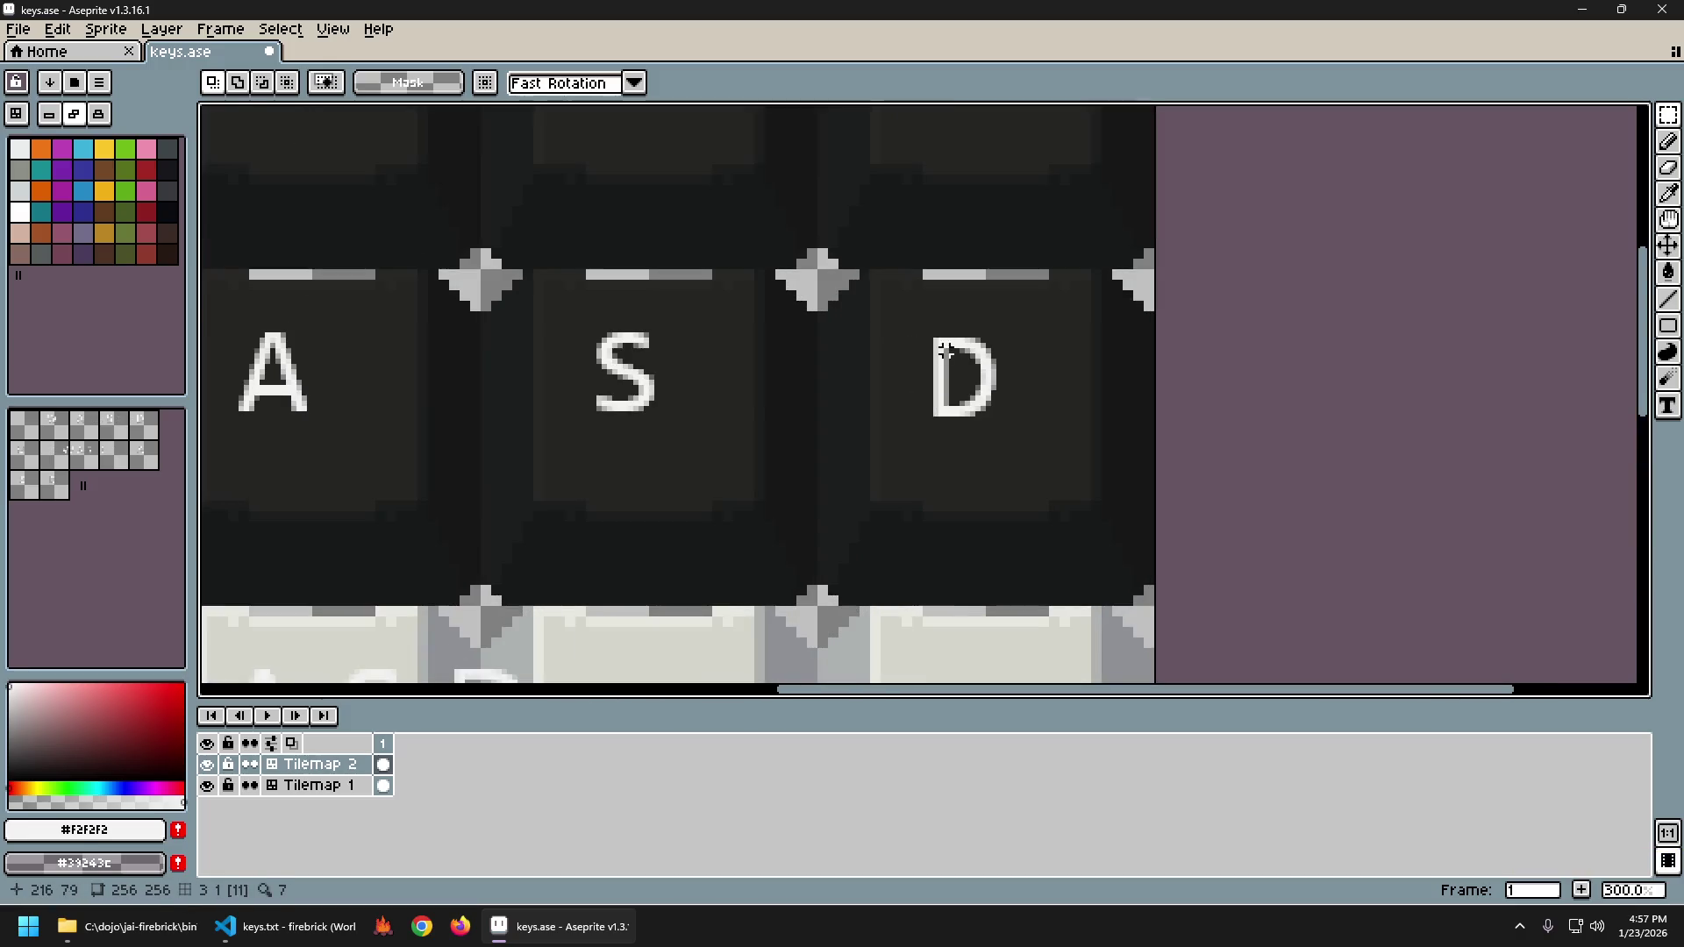
{"action": "scroll", "coordinate": [949, 364], "scroll_direction": "down", "scroll_amount": 1}
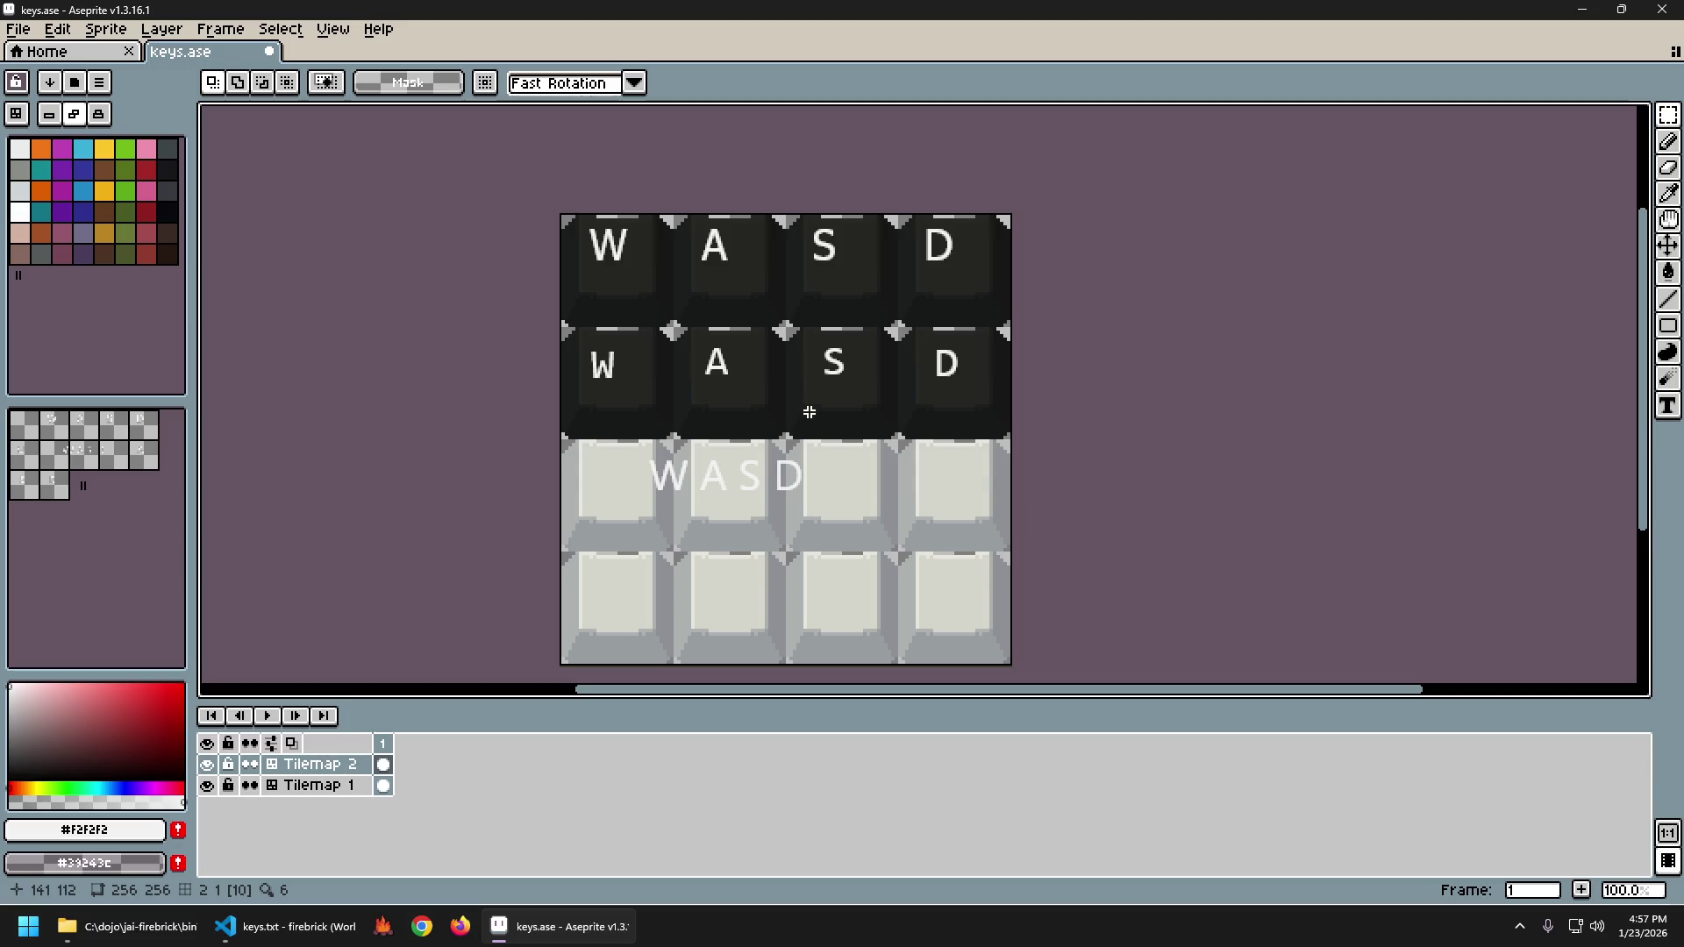
Save keys.ase and export it to keys.png.
{"action": "key", "text": "ctrl+s"}
{"action": "key", "text": "Return"}
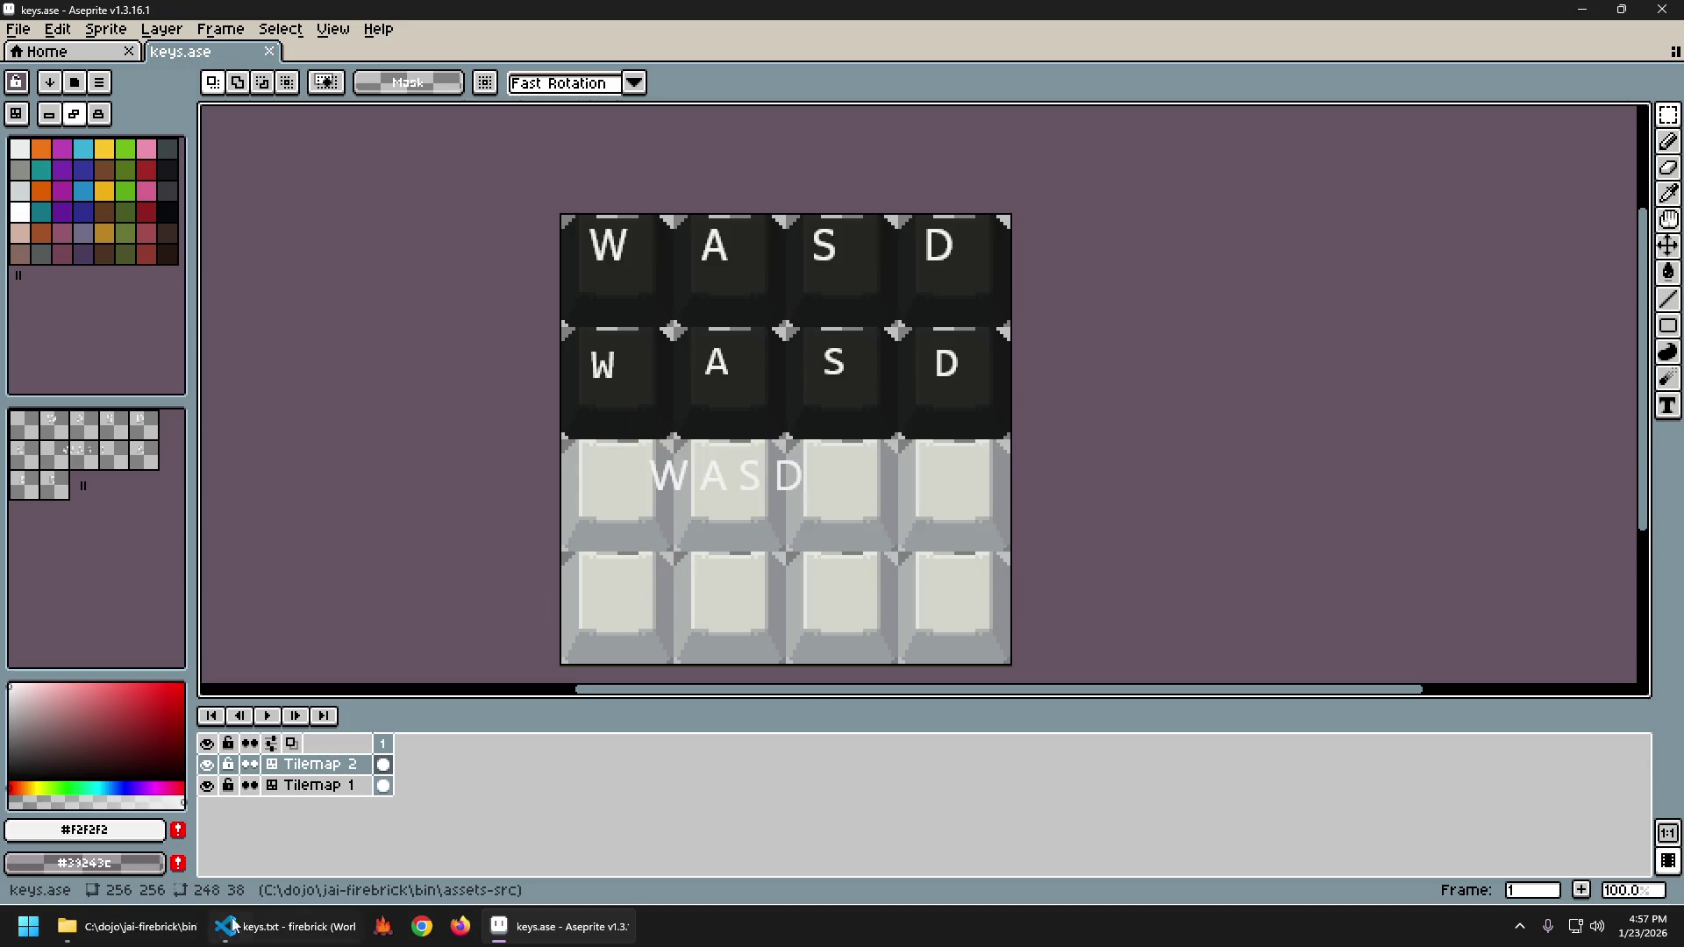
{"action": "left_click", "coordinate": [204, 927]}
Open the exported keys.png in Photos, zoom in and out, then close it and return to Aseprite.
{"action": "double_click", "coordinate": [826, 520]}
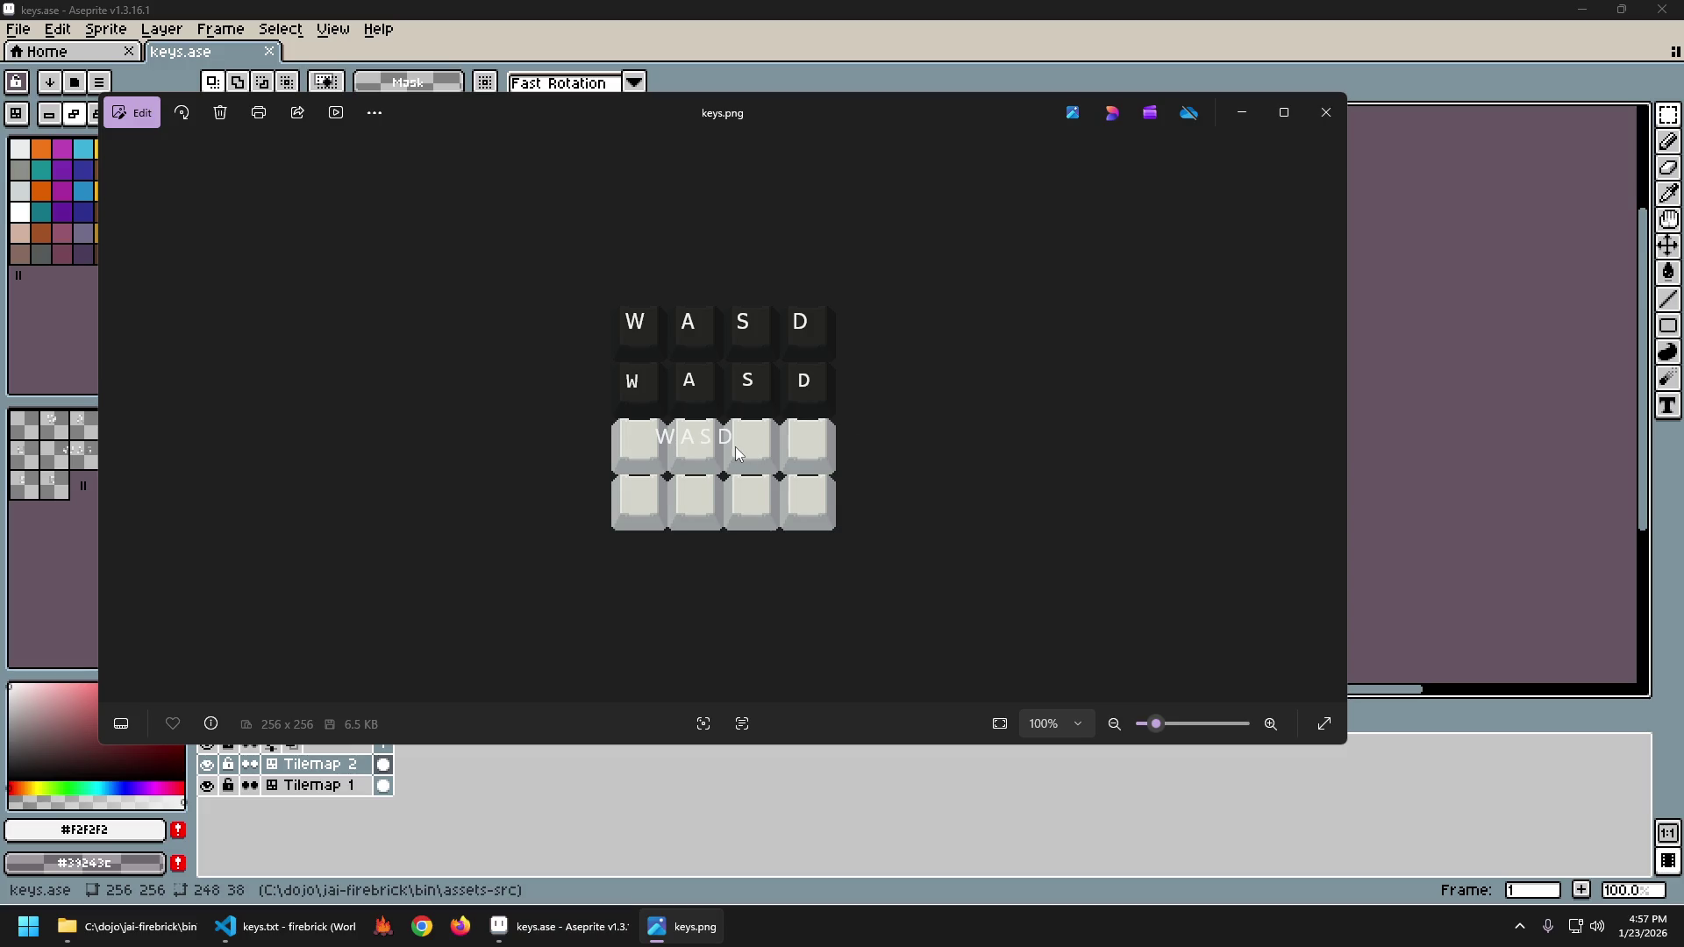
{"action": "scroll", "coordinate": [737, 453], "scroll_direction": "up", "scroll_amount": 5}
{"action": "scroll", "coordinate": [767, 453], "scroll_direction": "down", "scroll_amount": 3}
{"action": "scroll", "coordinate": [835, 424], "scroll_direction": "down", "scroll_amount": 3}
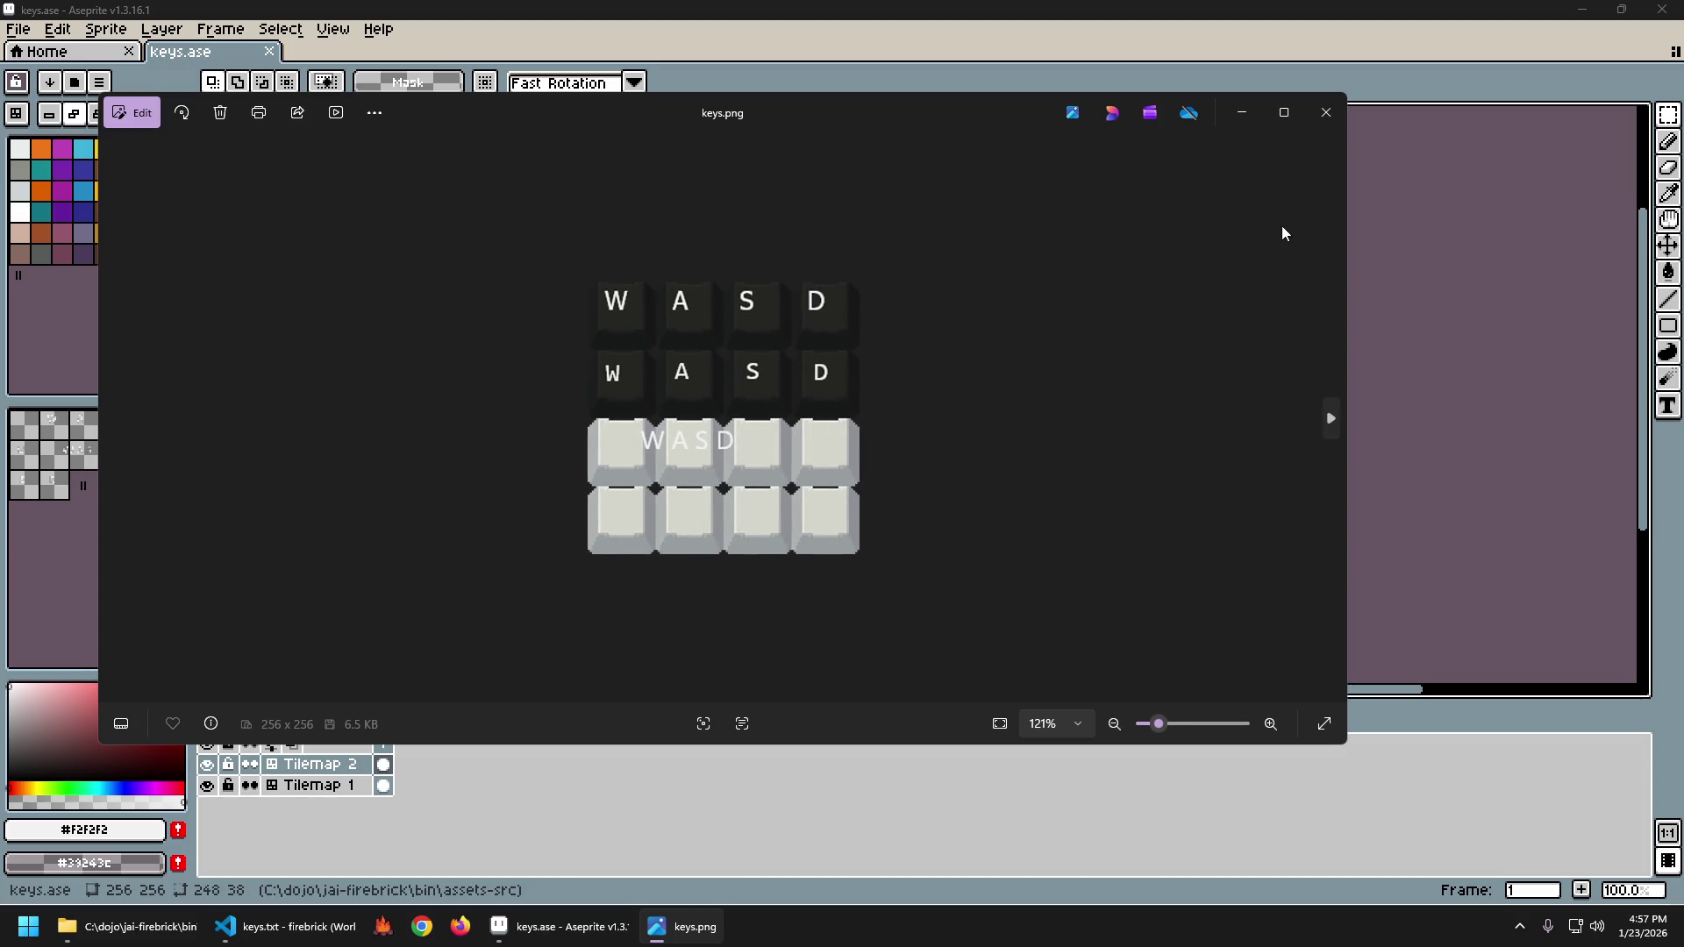
{"action": "left_click", "coordinate": [1326, 112]}
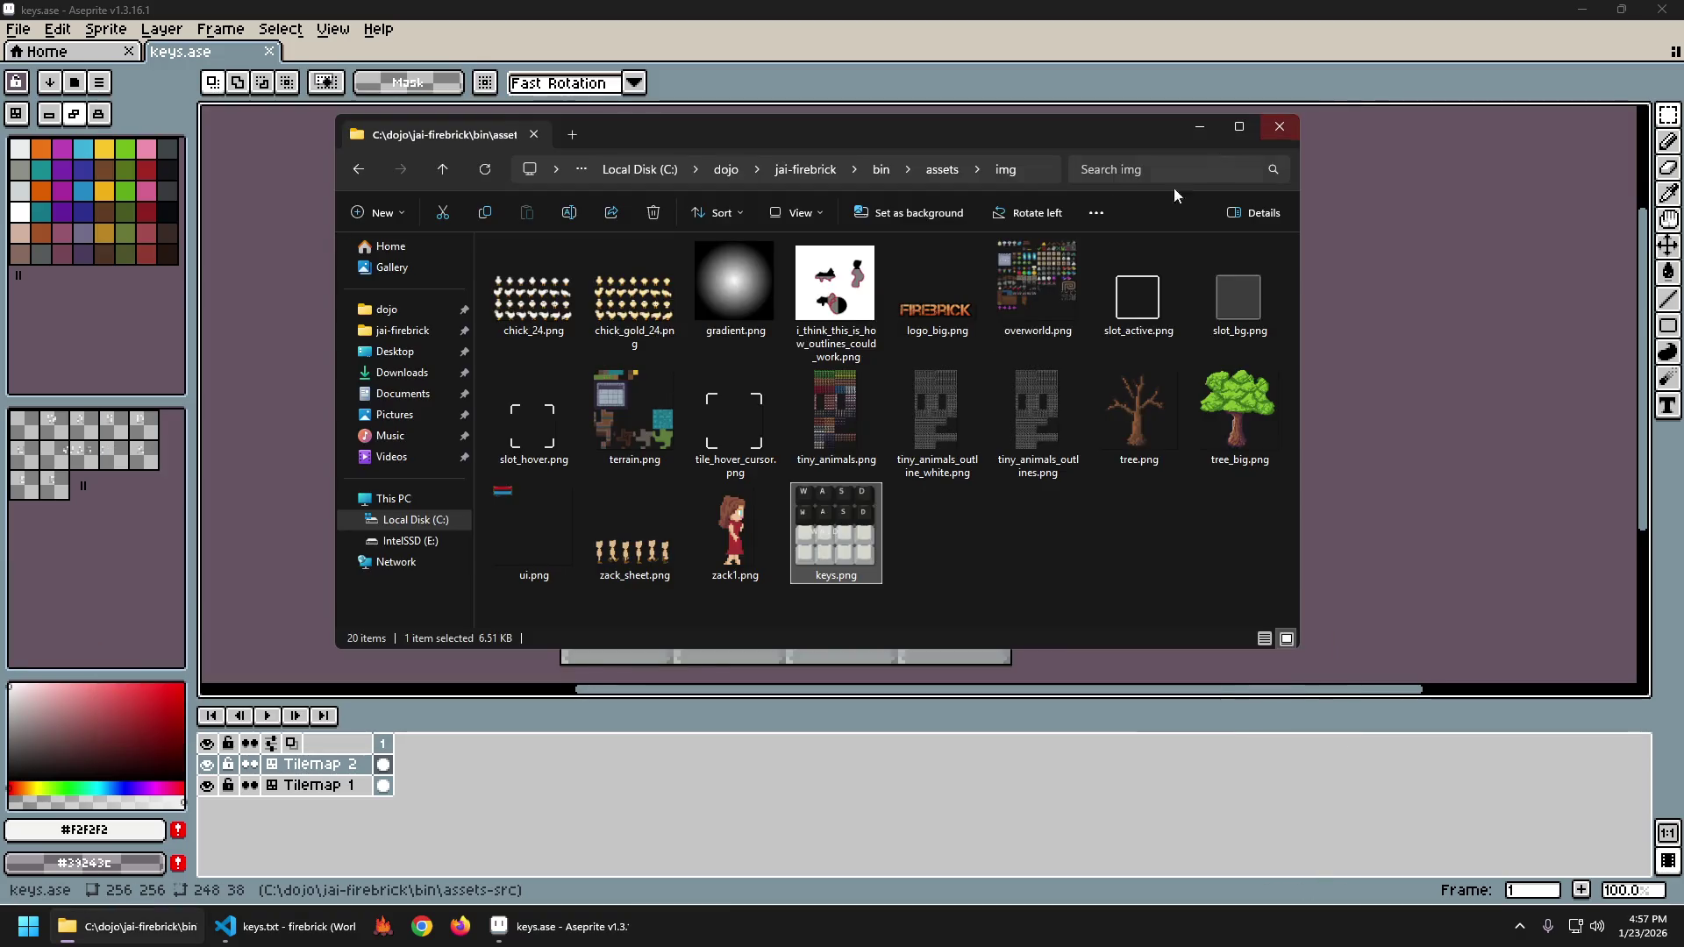
{"action": "left_click", "coordinate": [891, 109]}
Clear the old letters and type spaced 'W A S D' at font size 26 on the second key row.
{"action": "mouse_move", "coordinate": [572, 326]}
{"action": "left_mouse_down"}
{"action": "mouse_move", "coordinate": [1000, 408]}
{"action": "mouse_move", "coordinate": [1009, 434]}
{"action": "left_mouse_up"}
{"action": "key", "text": "Delete"}
{"action": "left_click_drag", "start_coordinate": [589, 423], "coordinate": [721, 478]}
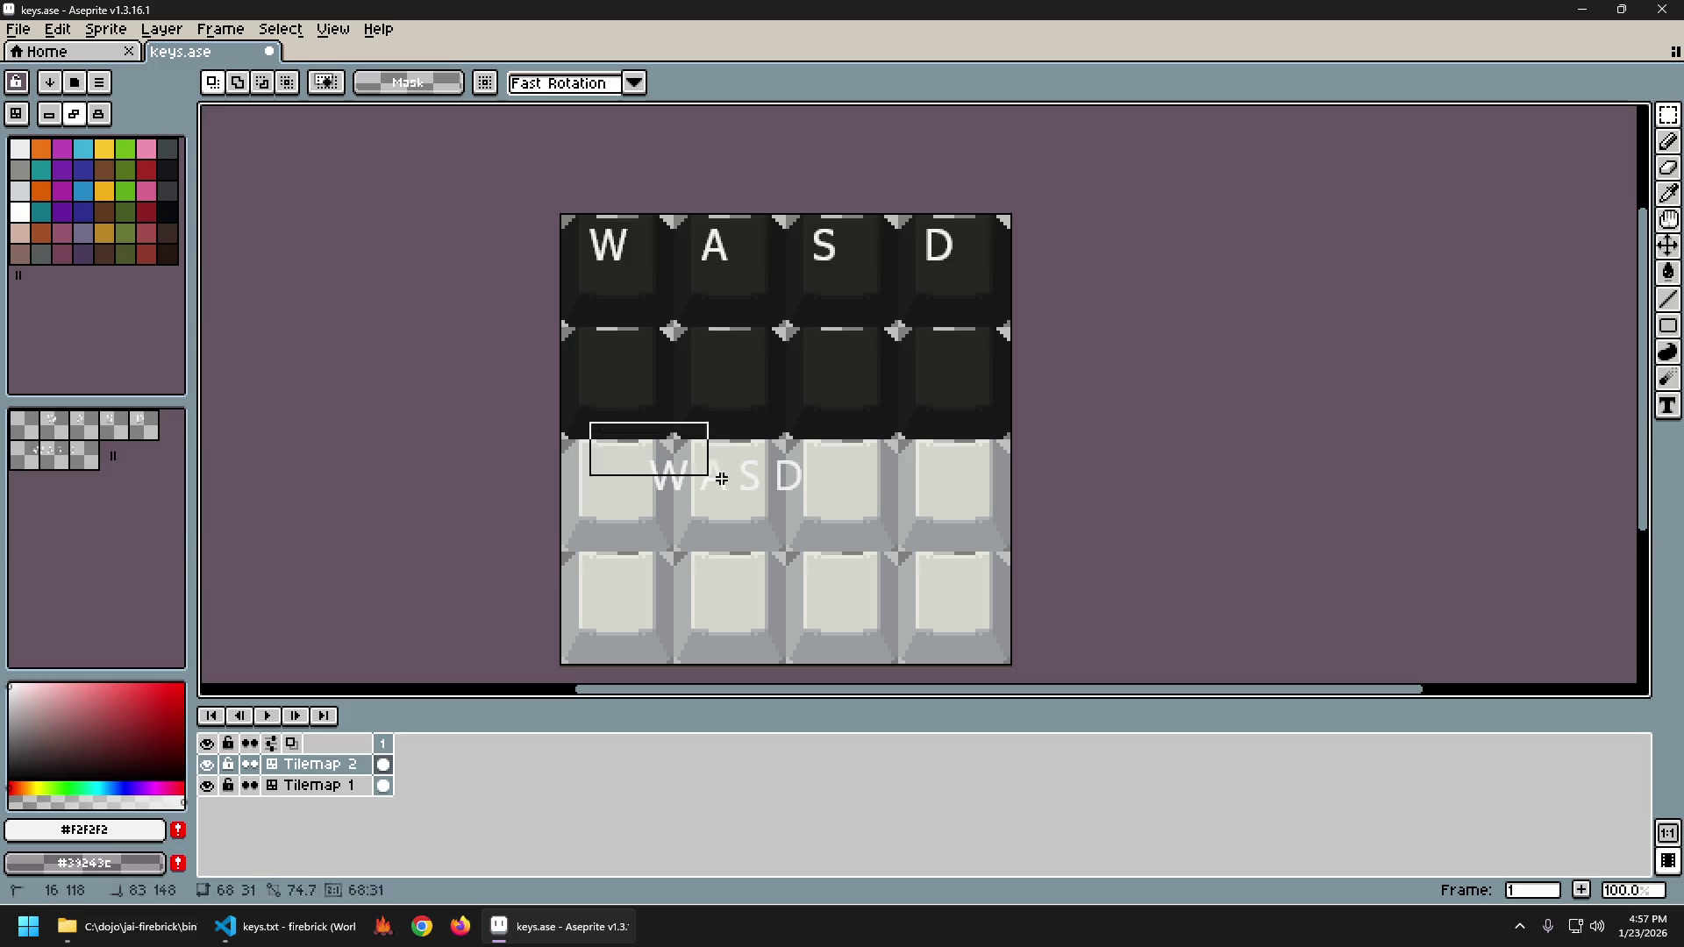
{"action": "key", "text": "ctrl+z"}
{"action": "key", "text": "t"}
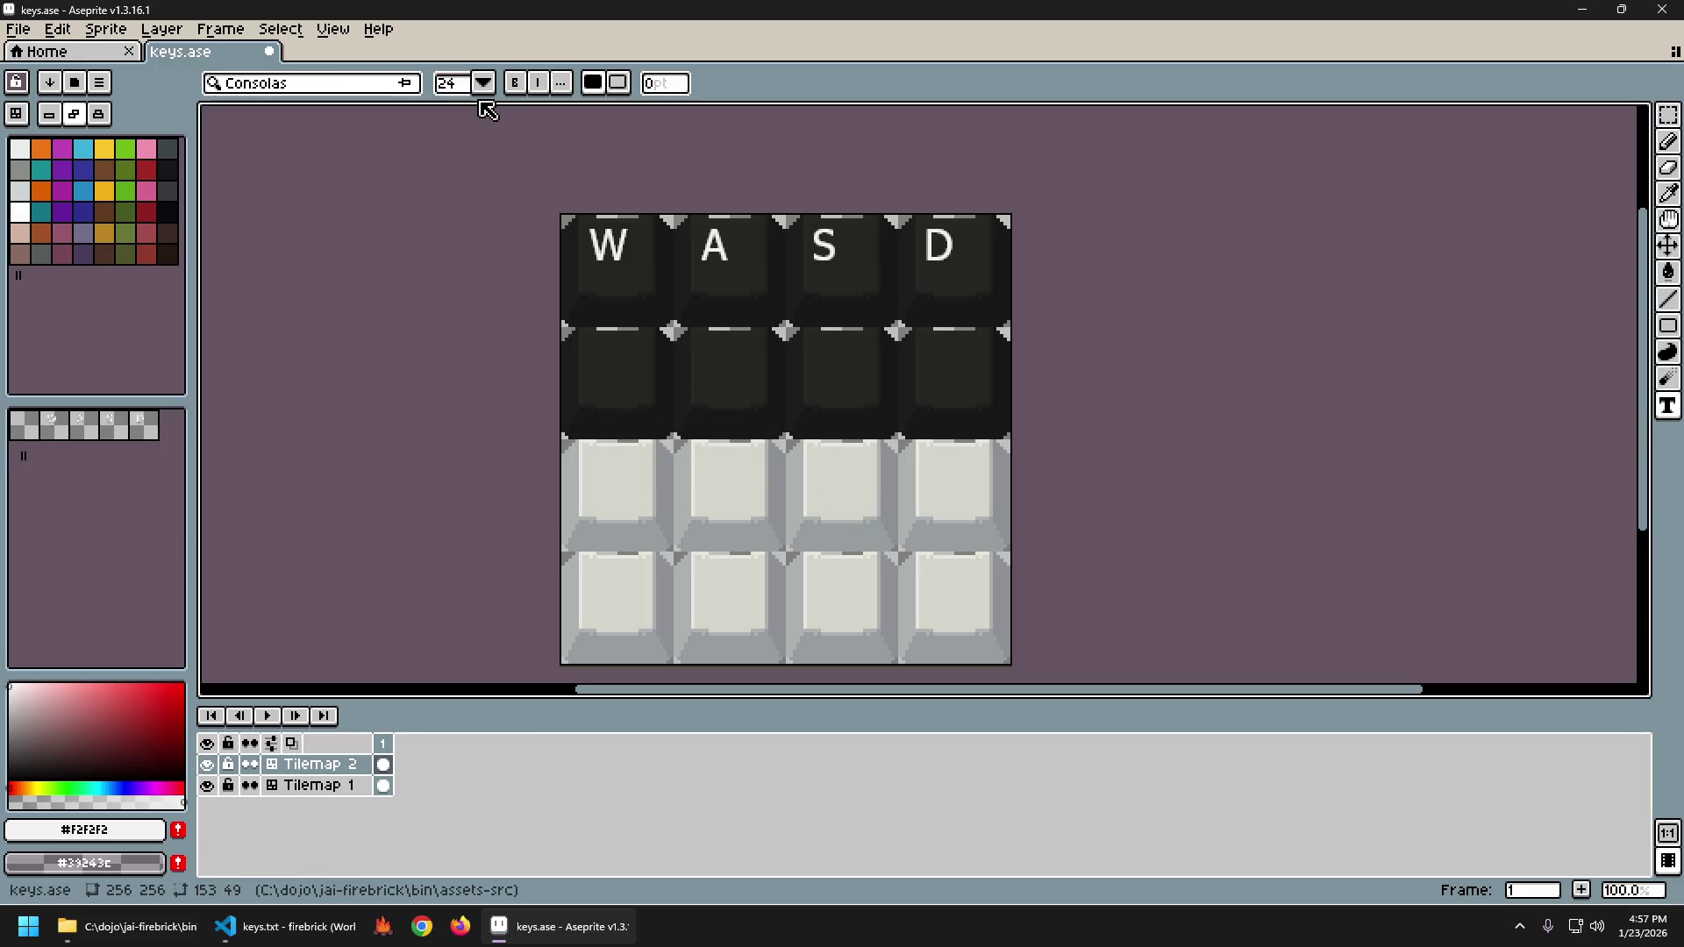
{"action": "left_click", "coordinate": [483, 82]}
{"action": "left_click", "coordinate": [466, 289]}
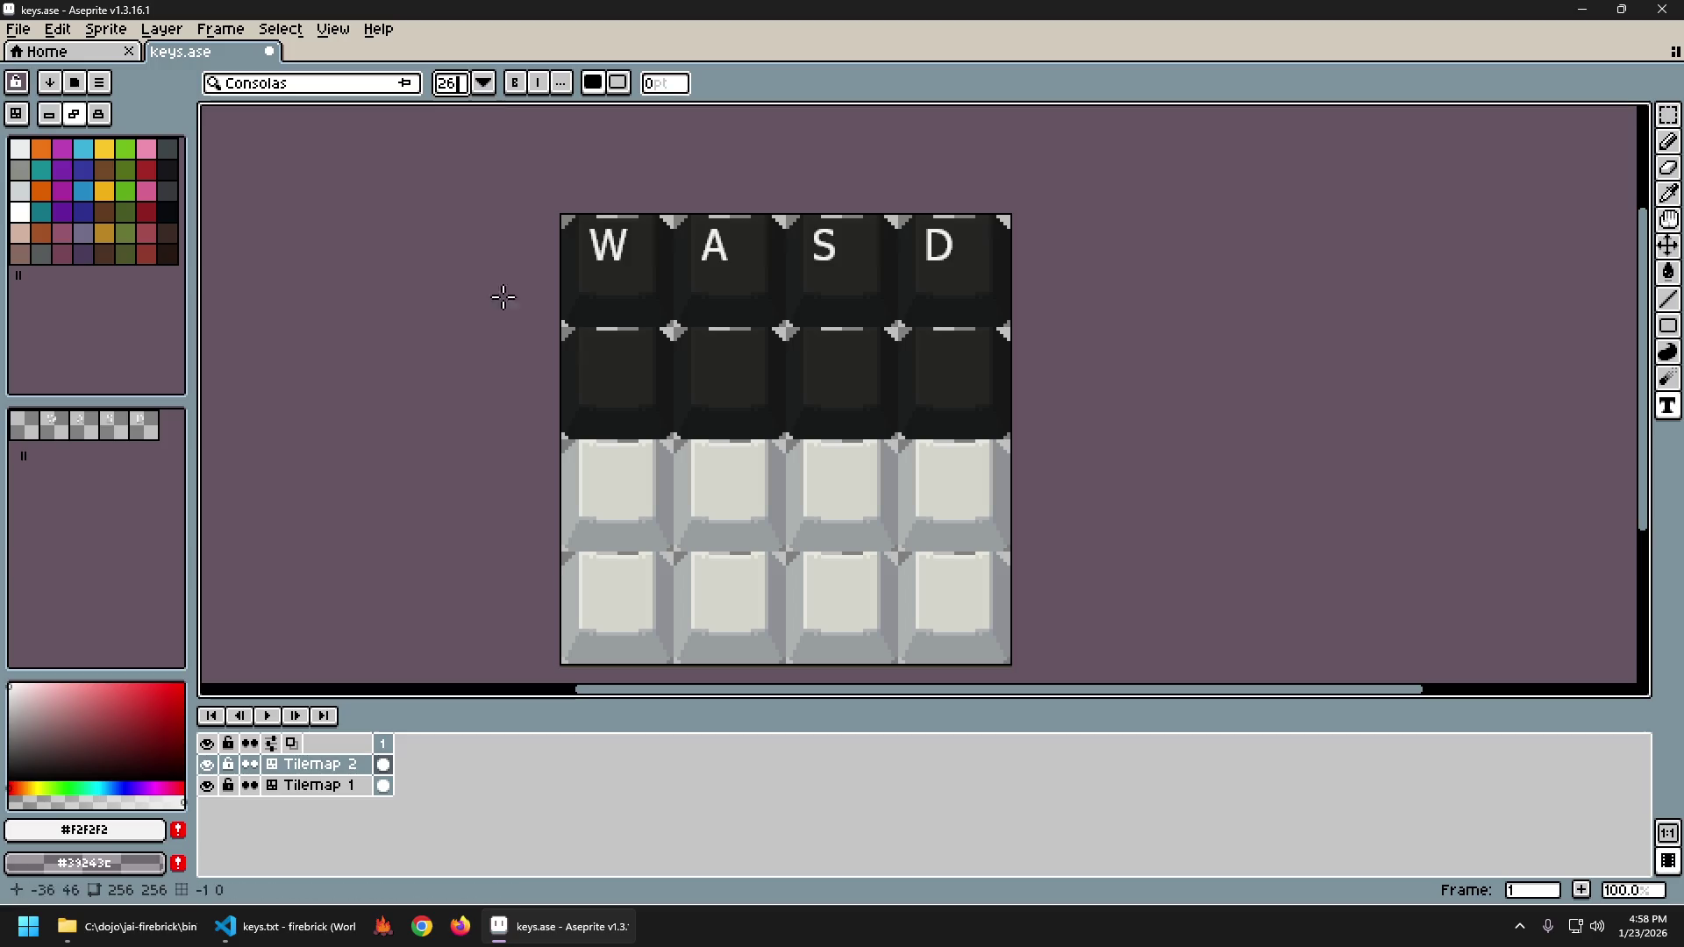
{"action": "left_click", "coordinate": [624, 370]}
{"action": "type", "text": "W A S D"}
{"action": "key", "text": "Return"}
Nudge the A, S and D letters up and right into position.
{"action": "scroll", "coordinate": [985, 456], "scroll_direction": "up", "scroll_amount": 1}
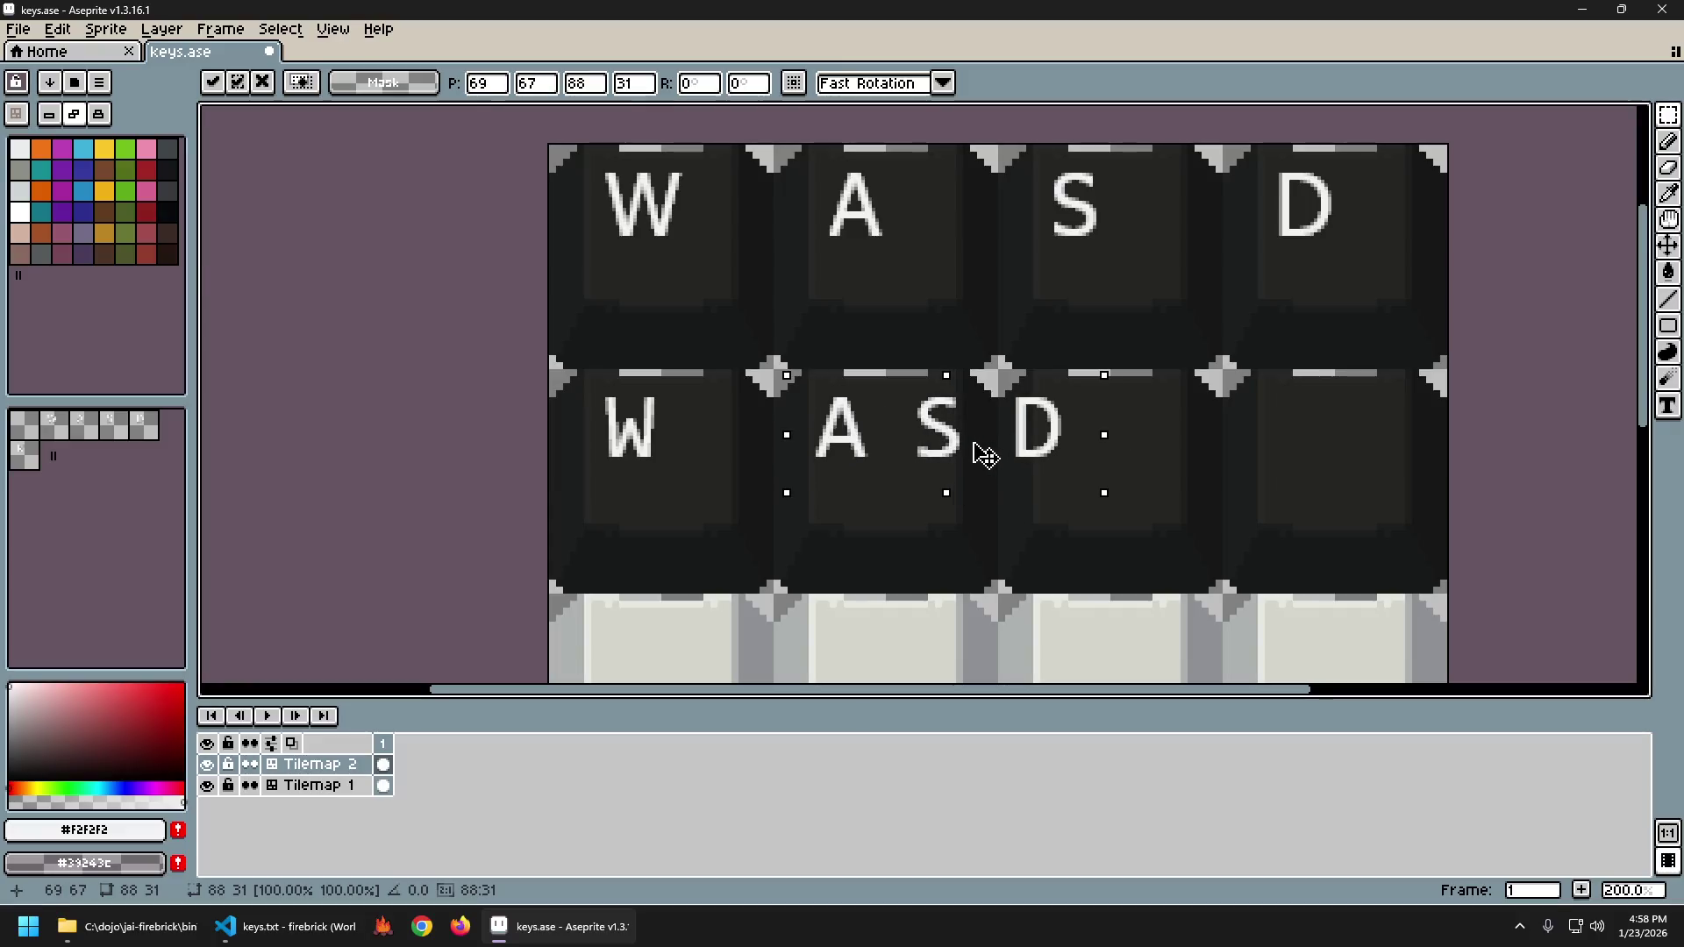
{"action": "scroll", "coordinate": [974, 452], "scroll_direction": "up", "scroll_amount": 4}
{"action": "left_click_drag", "start_coordinate": [860, 406], "coordinate": [874, 380]}
{"action": "key", "text": "Left"}
{"action": "key", "text": "Up"}
{"action": "key", "text": "Right"}
{"action": "key", "text": "Right"}
{"action": "key", "text": "Right"}
{"action": "key", "text": "Down"}
{"action": "key", "text": "Down"}
{"action": "key", "text": "Down"}
{"action": "key", "text": "Return"}
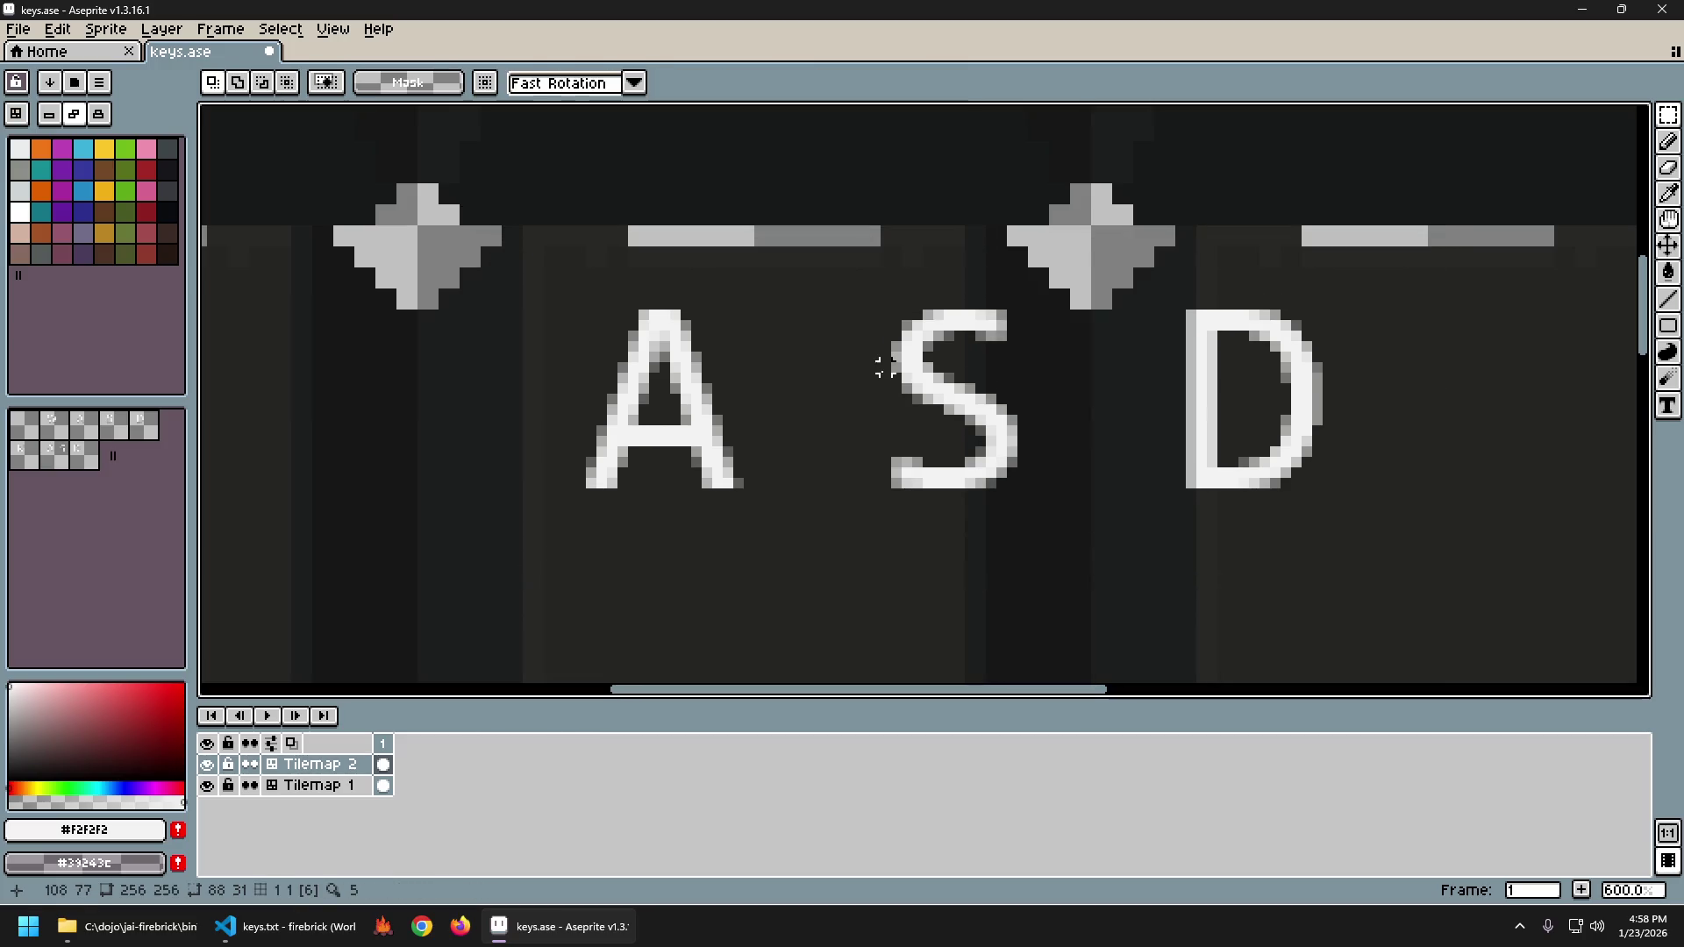
Move the S and D letters right, then shift the D onto its own key.
{"action": "mouse_move", "coordinate": [826, 276]}
{"action": "left_mouse_down"}
{"action": "mouse_move", "coordinate": [1346, 538]}
{"action": "mouse_move", "coordinate": [1401, 545]}
{"action": "left_mouse_up"}
{"action": "mouse_move", "coordinate": [1079, 481]}
{"action": "left_mouse_down"}
{"action": "mouse_move", "coordinate": [1225, 449]}
{"action": "mouse_move", "coordinate": [1338, 452]}
{"action": "mouse_move", "coordinate": [1307, 457]}
{"action": "left_mouse_up"}
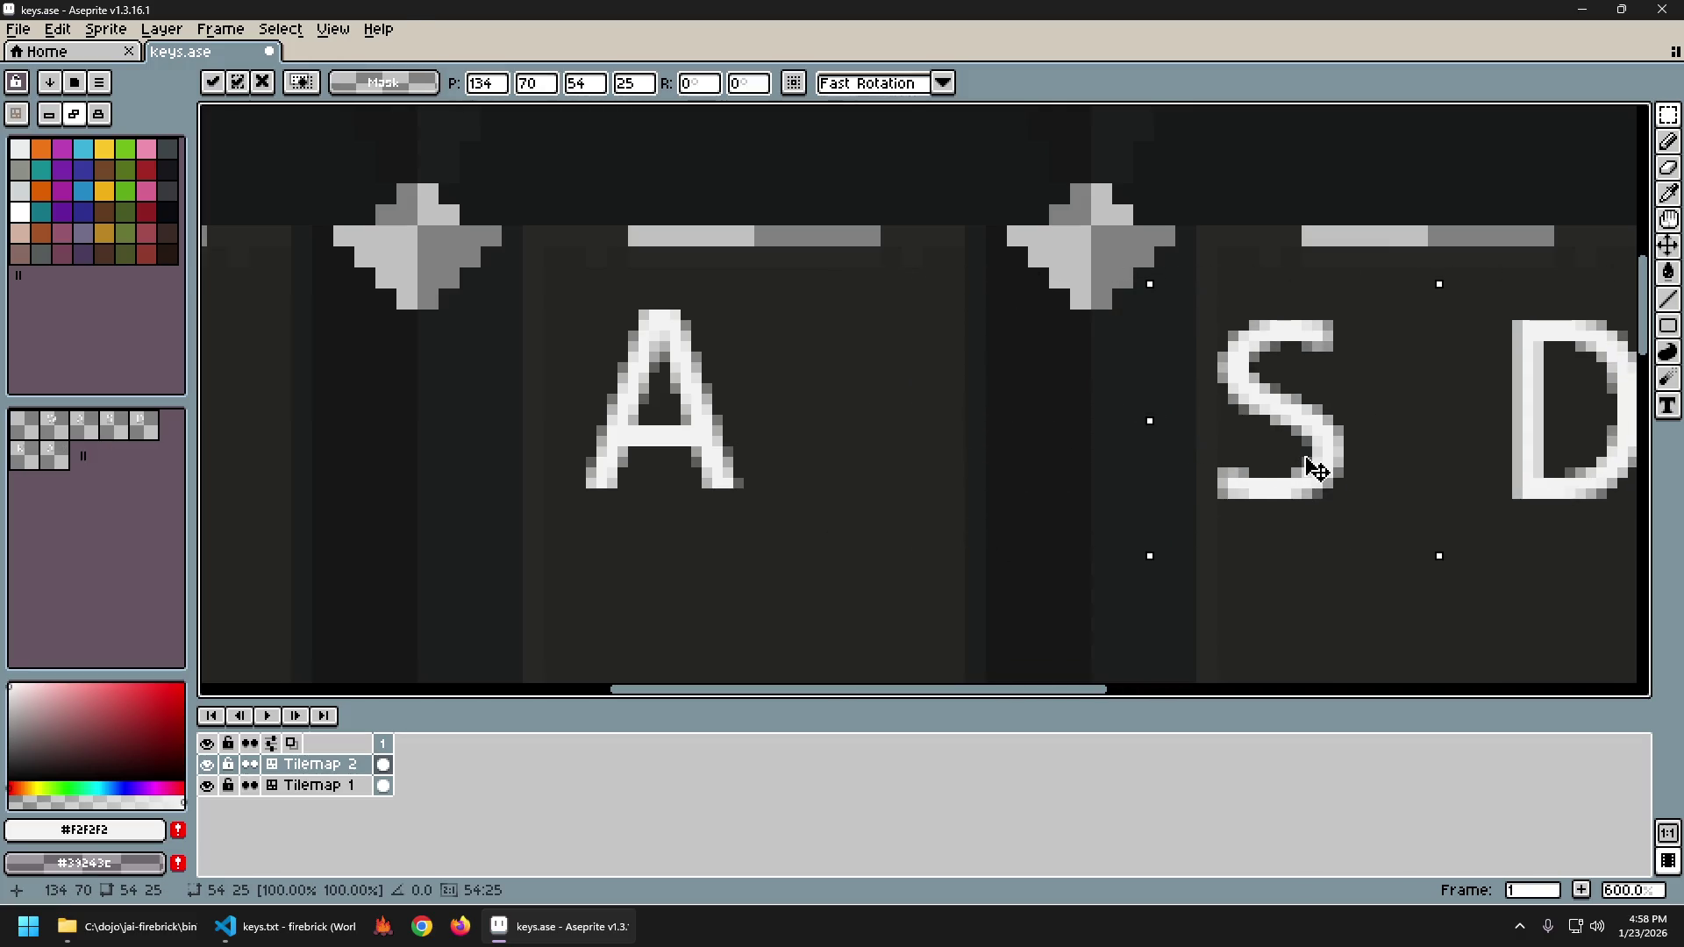
{"action": "key", "text": "Right"}
{"action": "key", "text": "Right"}
{"action": "key", "text": "Right"}
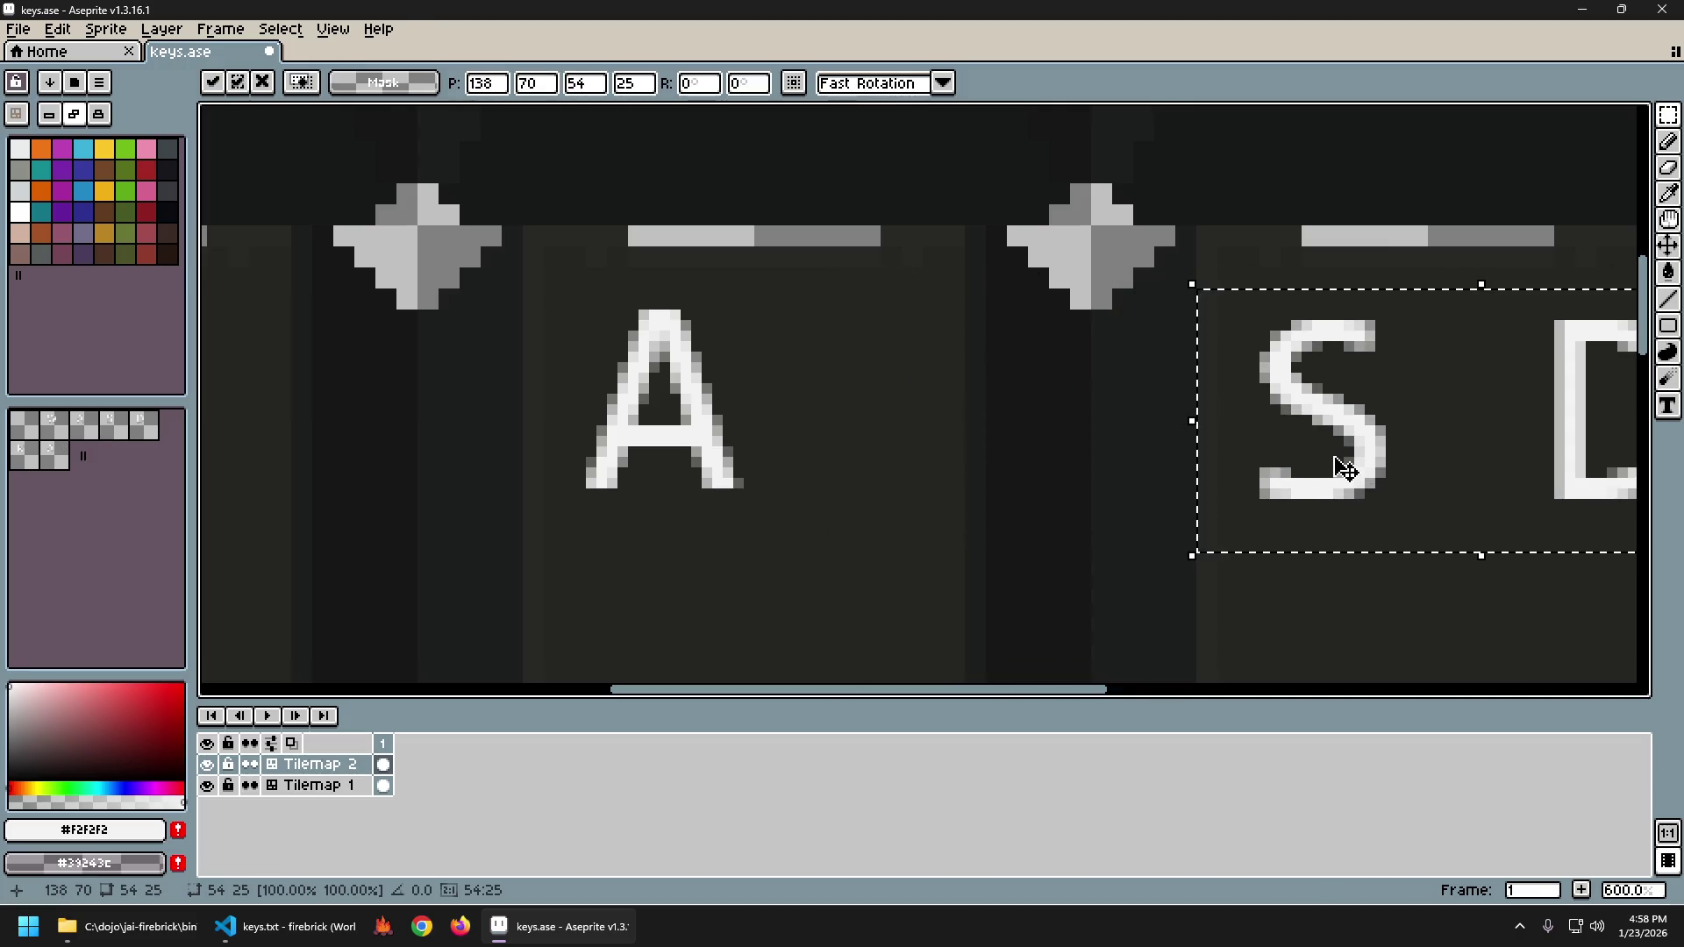
{"action": "key", "text": "ctrl+d"}
{"action": "left_click_drag", "start_coordinate": [1398, 481], "coordinate": [1198, 463]}
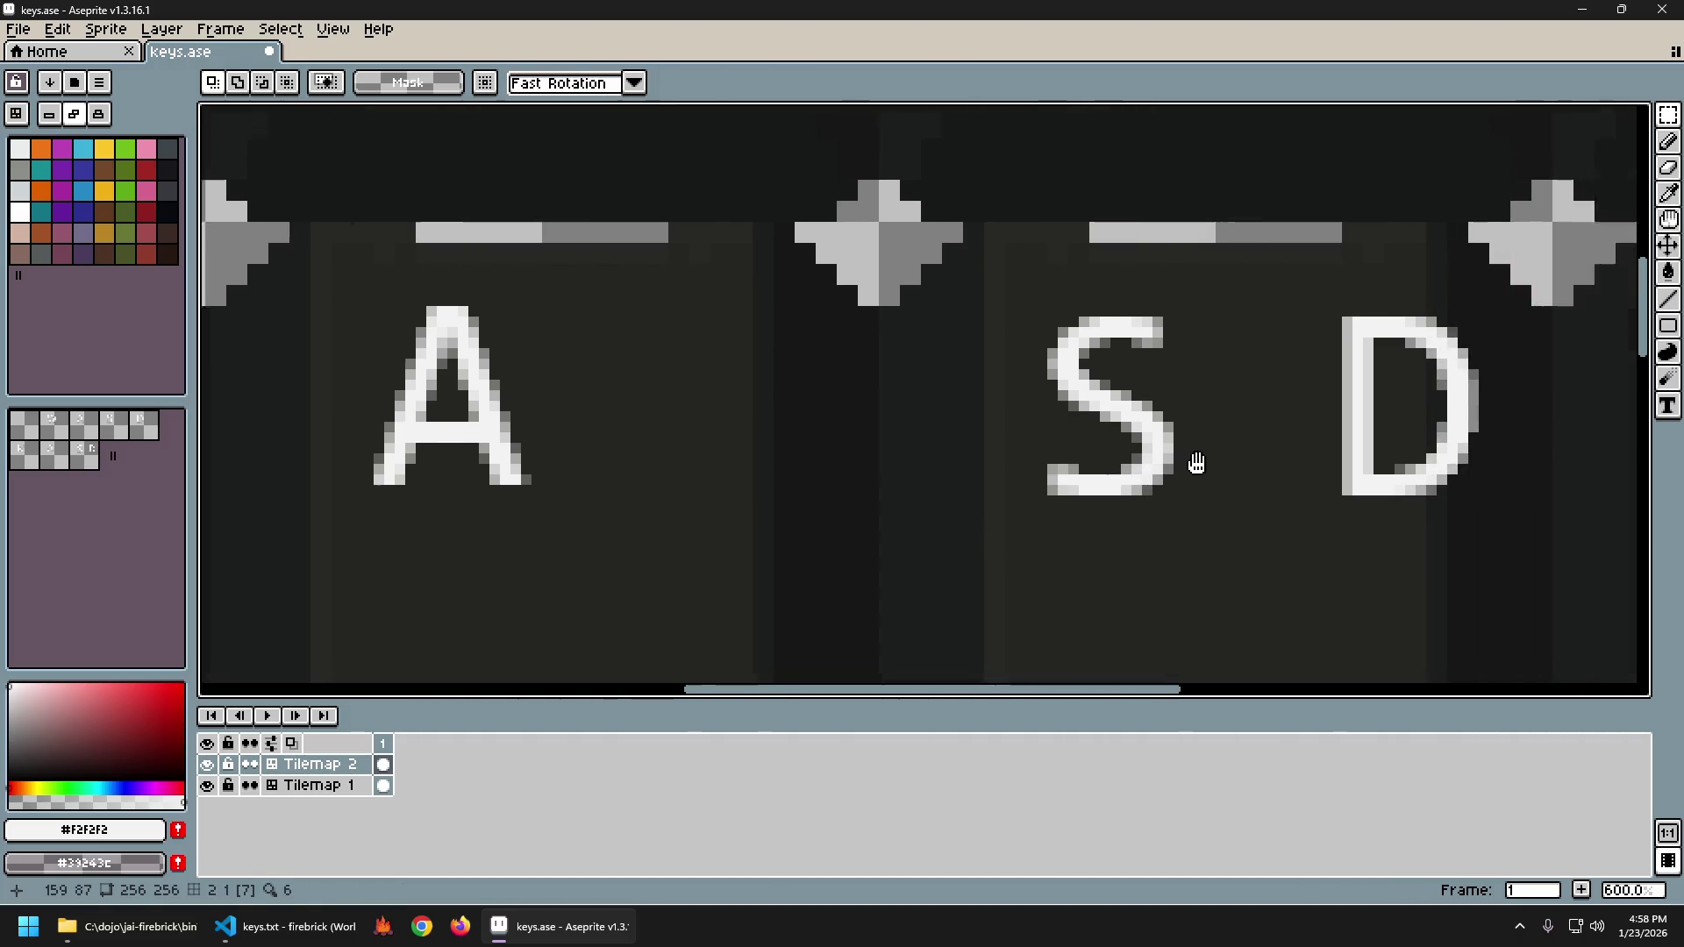
{"action": "scroll", "coordinate": [1200, 439], "scroll_direction": "right", "scroll_amount": 5}
{"action": "scroll", "coordinate": [771, 331], "scroll_direction": "right", "scroll_amount": 5}
{"action": "left_click_drag", "start_coordinate": [685, 220], "coordinate": [1020, 524]}
{"action": "left_click_drag", "start_coordinate": [877, 438], "coordinate": [1224, 445]}
{"action": "key", "text": "Right"}
{"action": "key", "text": "Right"}
{"action": "key", "text": "Right"}
{"action": "key", "text": "ctrl+d"}
{"action": "scroll", "coordinate": [921, 477], "scroll_direction": "down", "scroll_amount": 3}
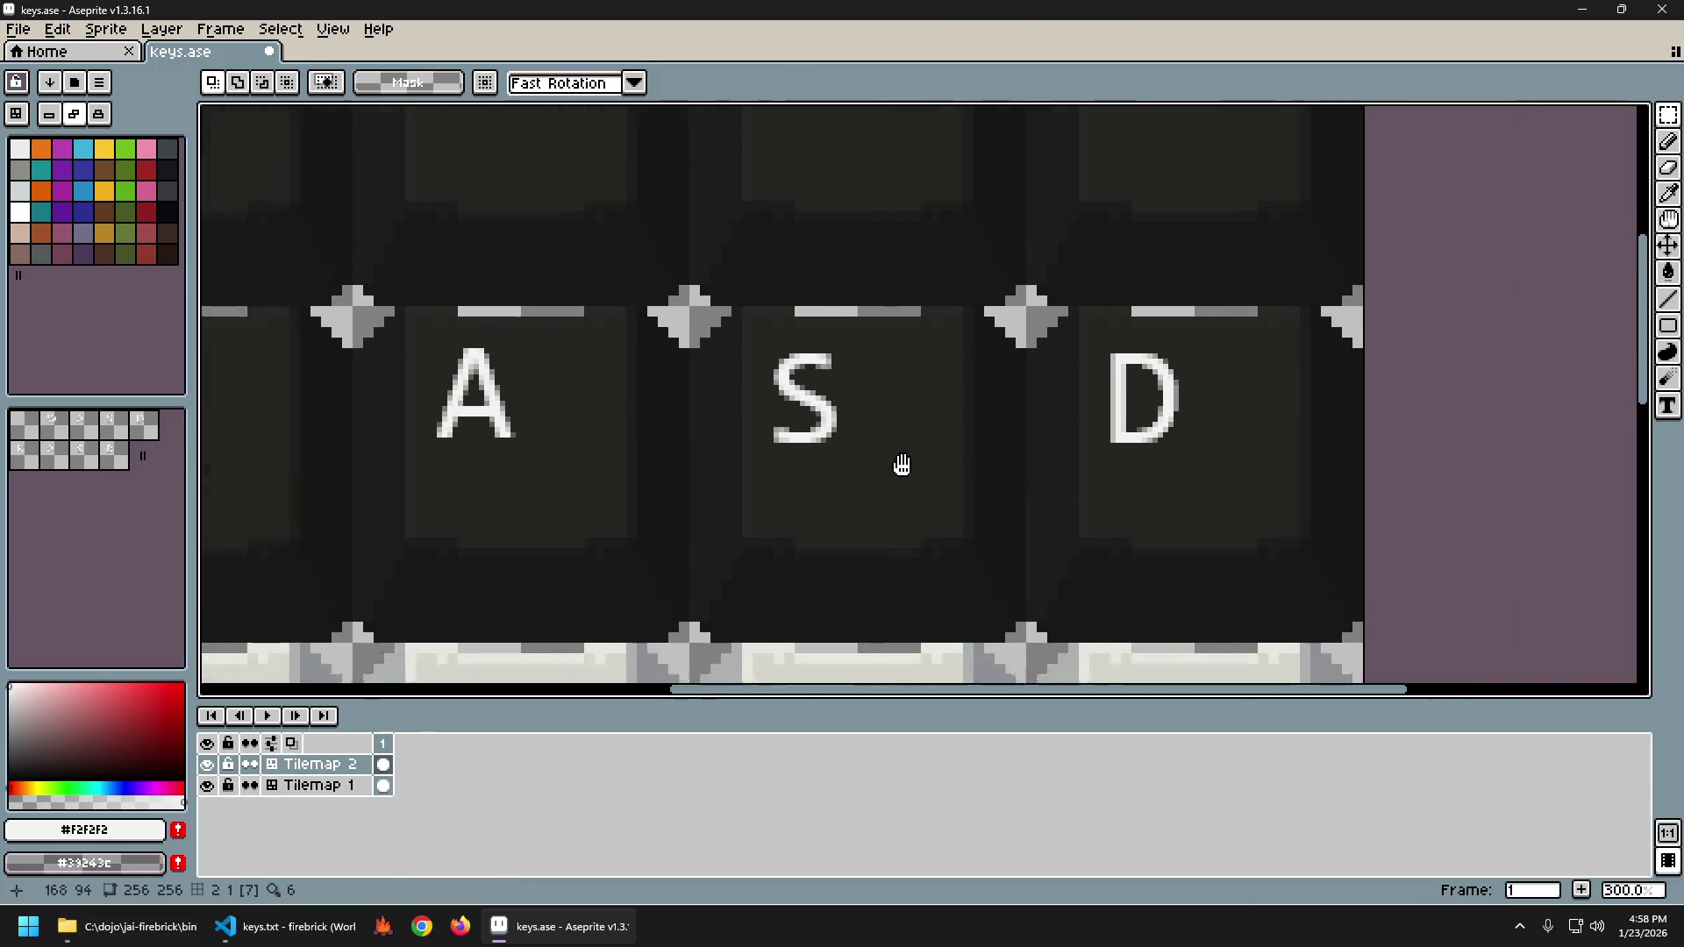
{"action": "scroll", "coordinate": [902, 465], "scroll_direction": "left", "scroll_amount": 3}
Try drawing a white line under the letters twice, undoing each attempt.
{"action": "key", "text": "b"}
{"action": "mouse_move", "coordinate": [352, 398]}
{"action": "left_mouse_down"}
{"action": "mouse_move", "coordinate": [1335, 424]}
{"action": "mouse_move", "coordinate": [1483, 397]}
{"action": "left_mouse_up"}
{"action": "key", "text": "ctrl+z"}
{"action": "key", "text": "v"}
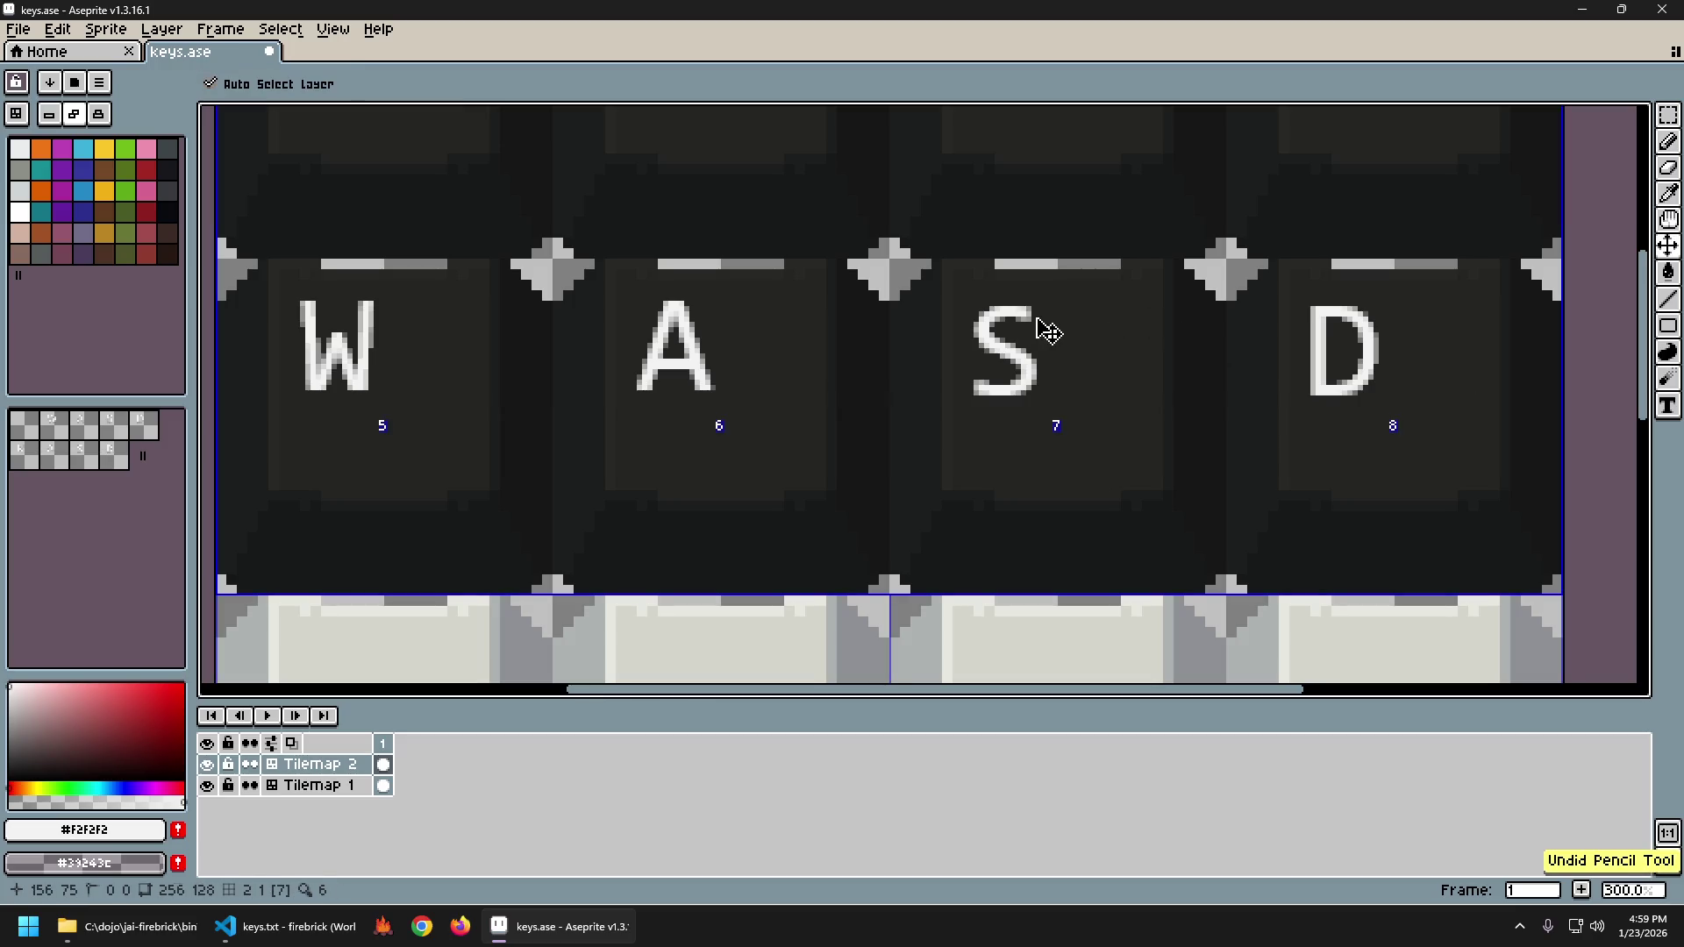
{"action": "key", "text": "m"}
{"action": "mouse_move", "coordinate": [930, 273]}
{"action": "left_mouse_down"}
{"action": "mouse_move", "coordinate": [1485, 451]}
{"action": "mouse_move", "coordinate": [1467, 427]}
{"action": "left_mouse_up"}
{"action": "key", "text": "ctrl+t"}
{"action": "key", "text": "Escape"}
{"action": "key", "text": "b"}
{"action": "left_click_drag", "start_coordinate": [429, 413], "coordinate": [1515, 393]}
{"action": "key", "text": "v"}
{"action": "key", "text": "ctrl+z"}
{"action": "key", "text": "b"}
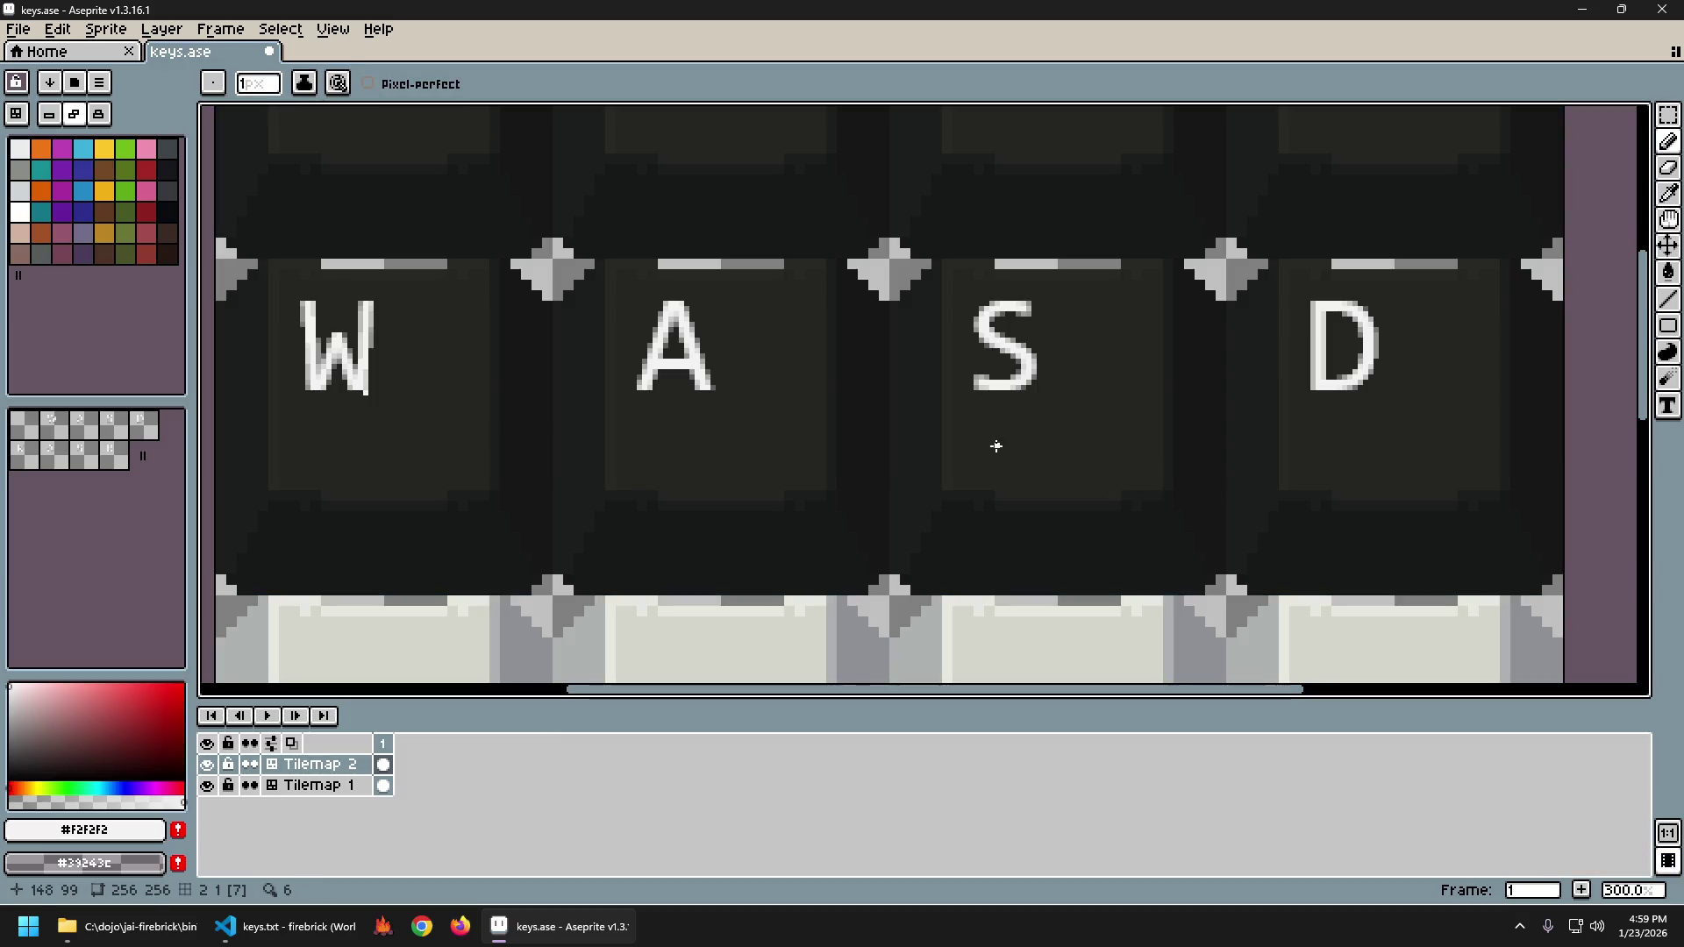
{"action": "scroll", "coordinate": [958, 432], "scroll_direction": "down", "scroll_amount": 3}
Save keys.ase and re-export it to keys.png.
{"action": "key", "text": "ctrl+s"}
{"action": "key", "text": "ctrl+alt+shift+s"}
{"action": "key", "text": "Return"}
{"action": "left_click", "coordinate": [132, 927]}
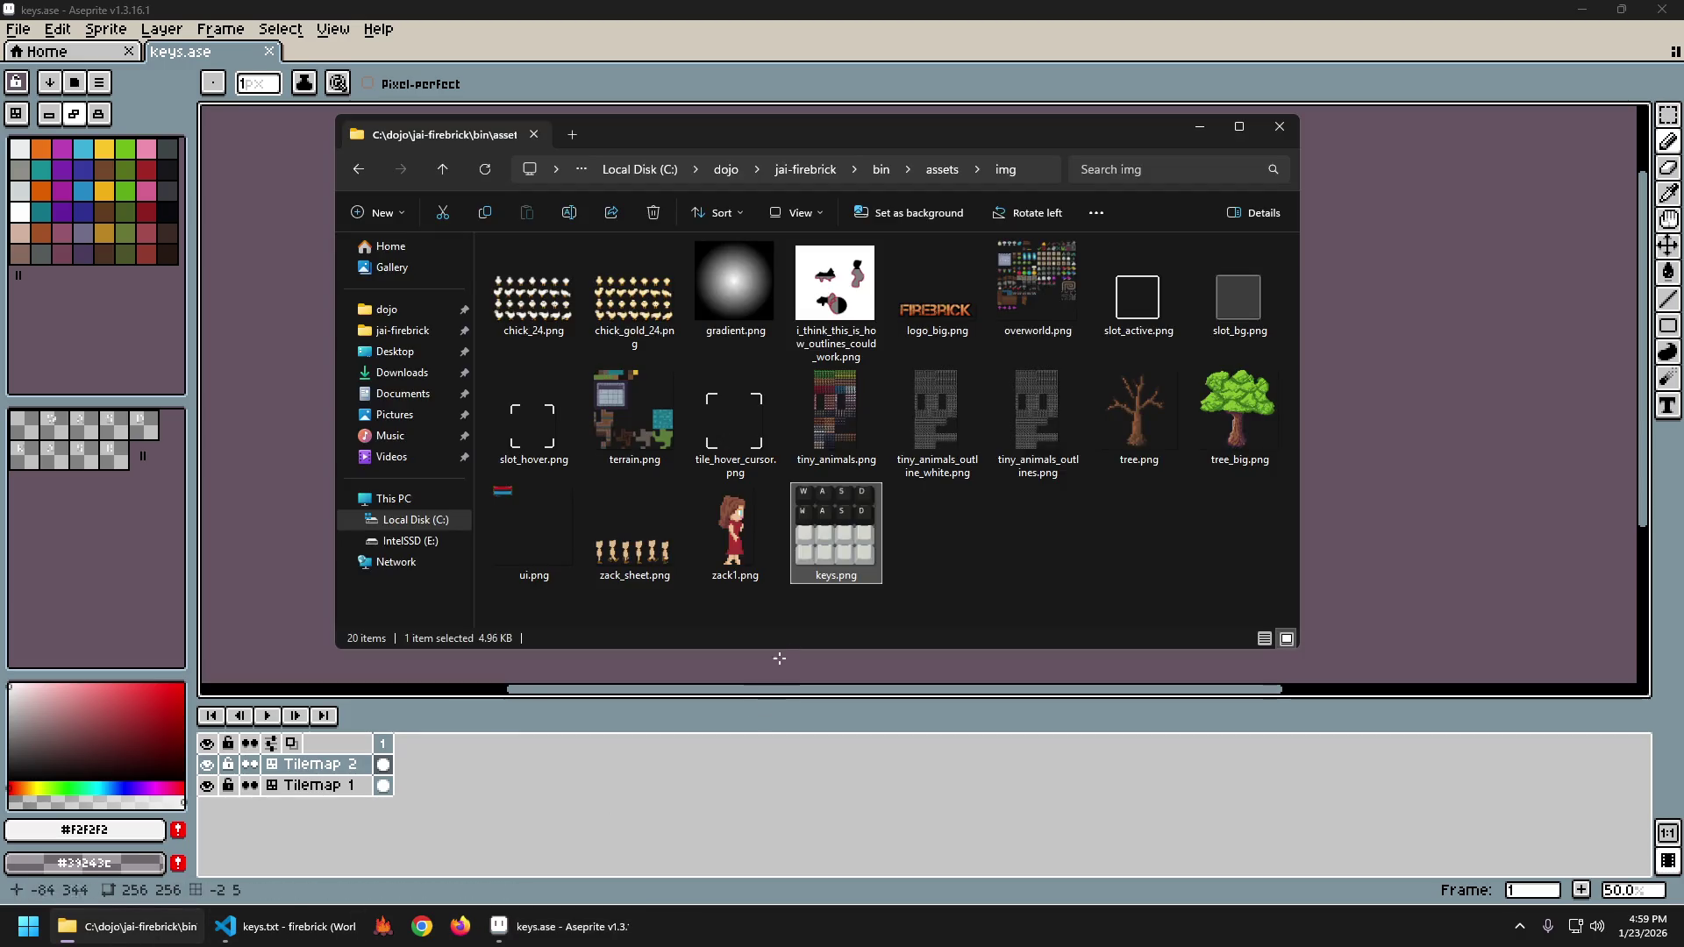
Preview the re-exported keys.png in Photos, then close it and return to Aseprite.
{"action": "double_click", "coordinate": [860, 527]}
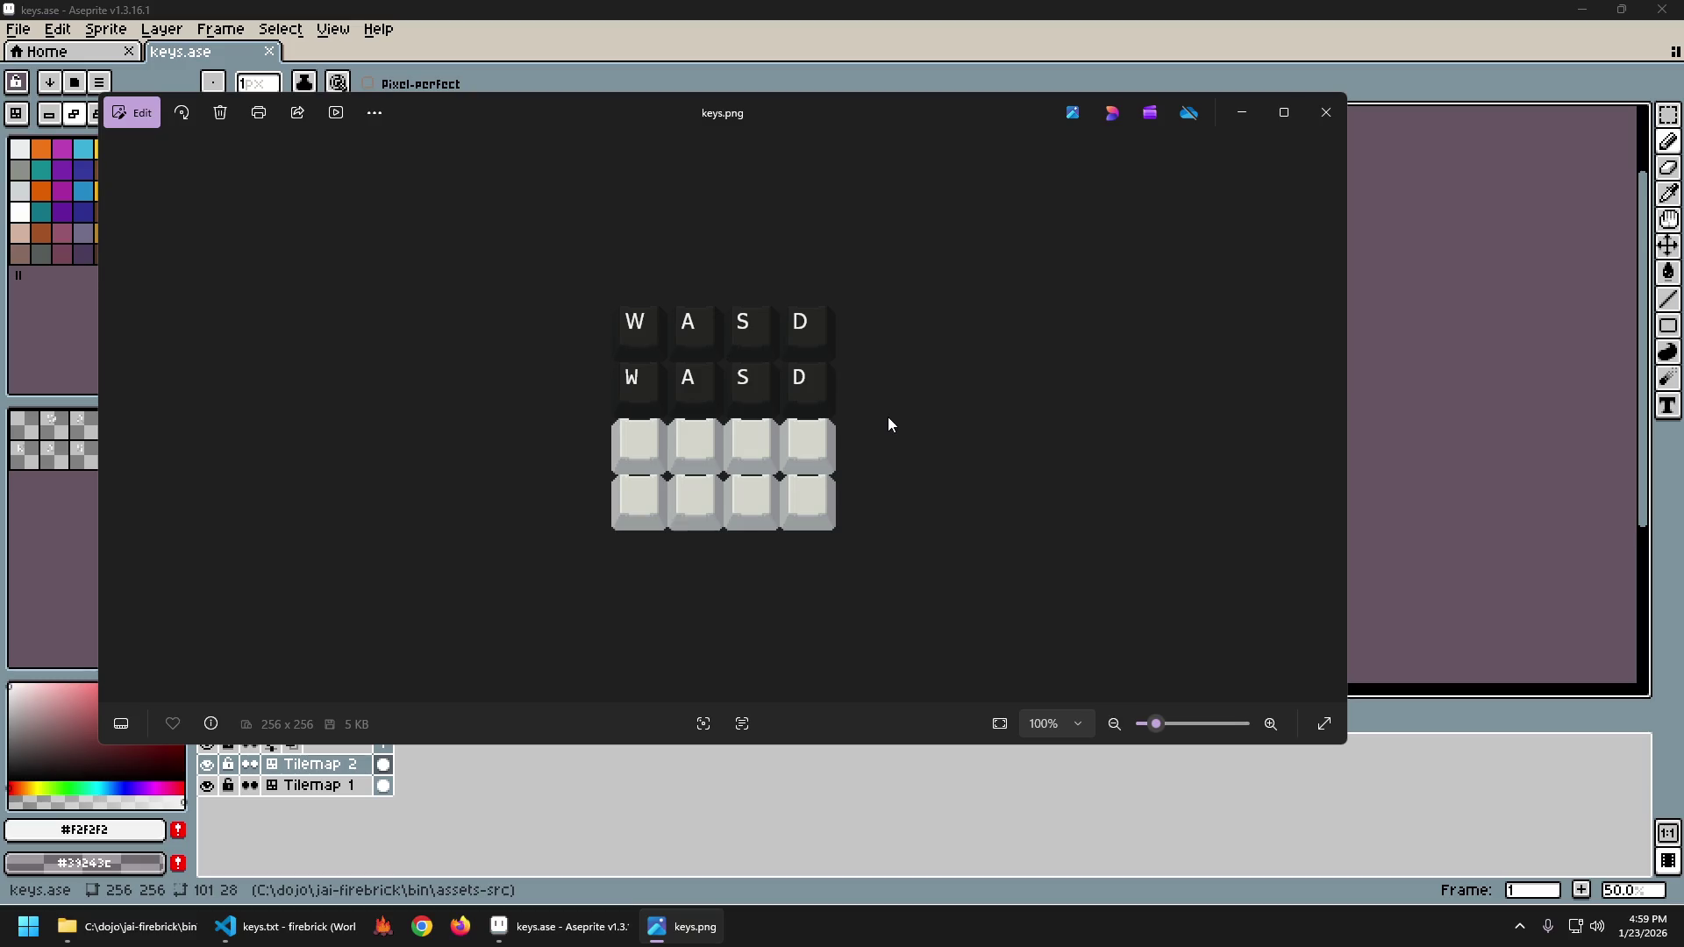
{"action": "scroll", "coordinate": [707, 340], "scroll_direction": "up", "scroll_amount": 4}
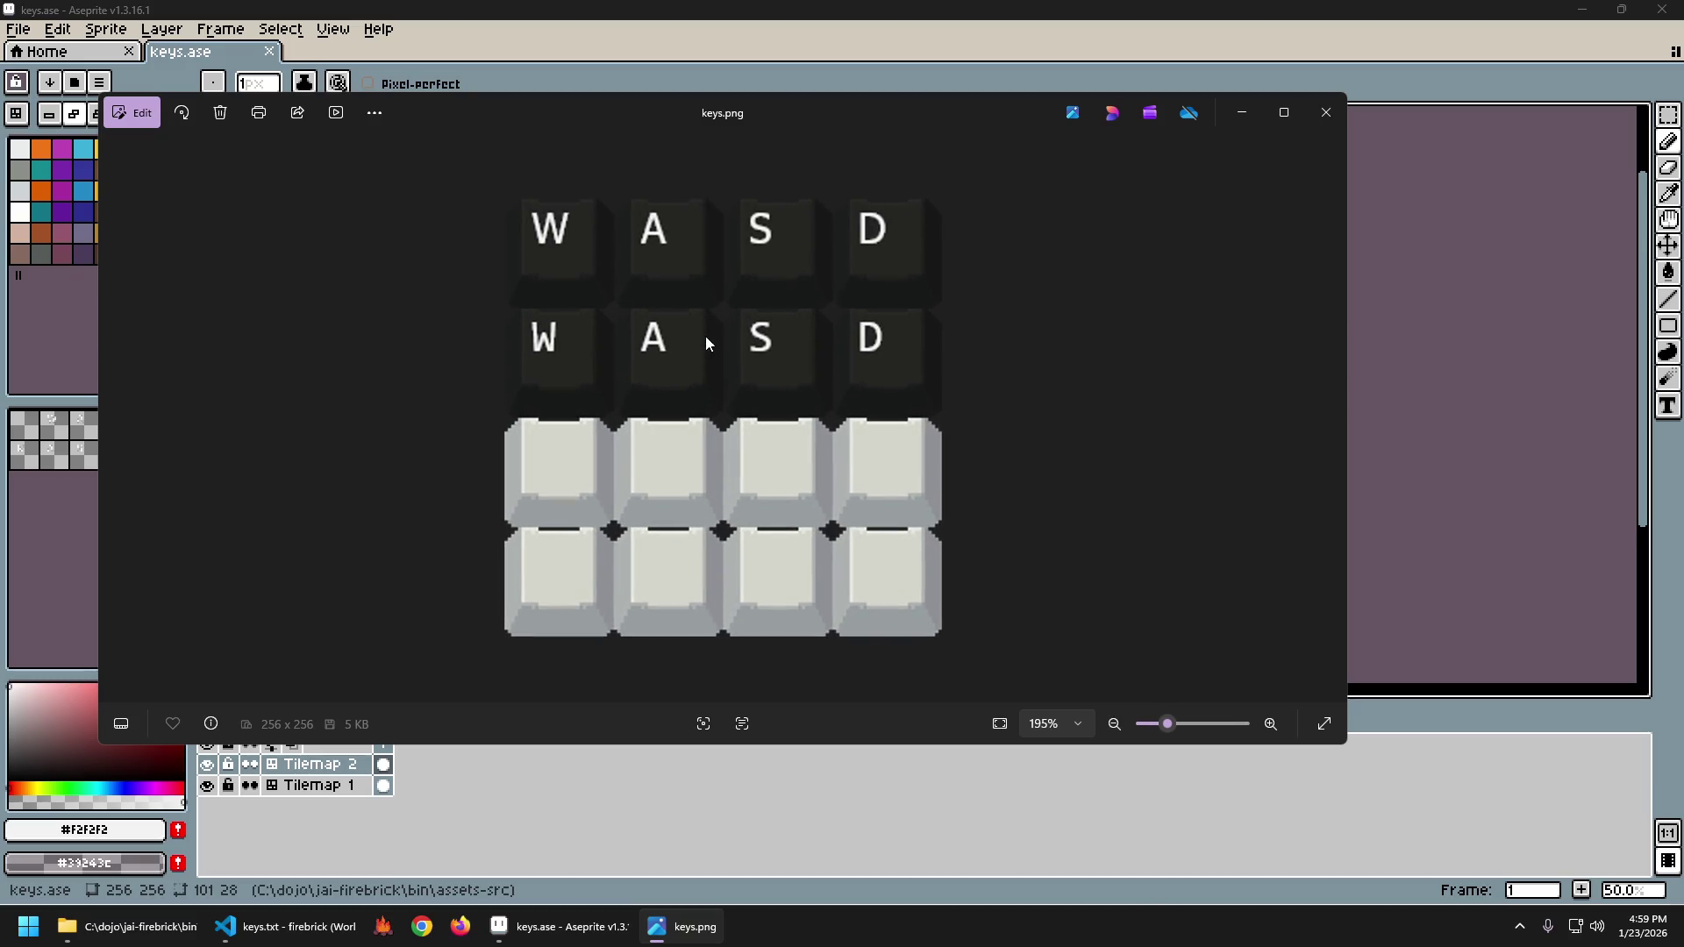
{"action": "scroll", "coordinate": [735, 363], "scroll_direction": "down", "scroll_amount": 3}
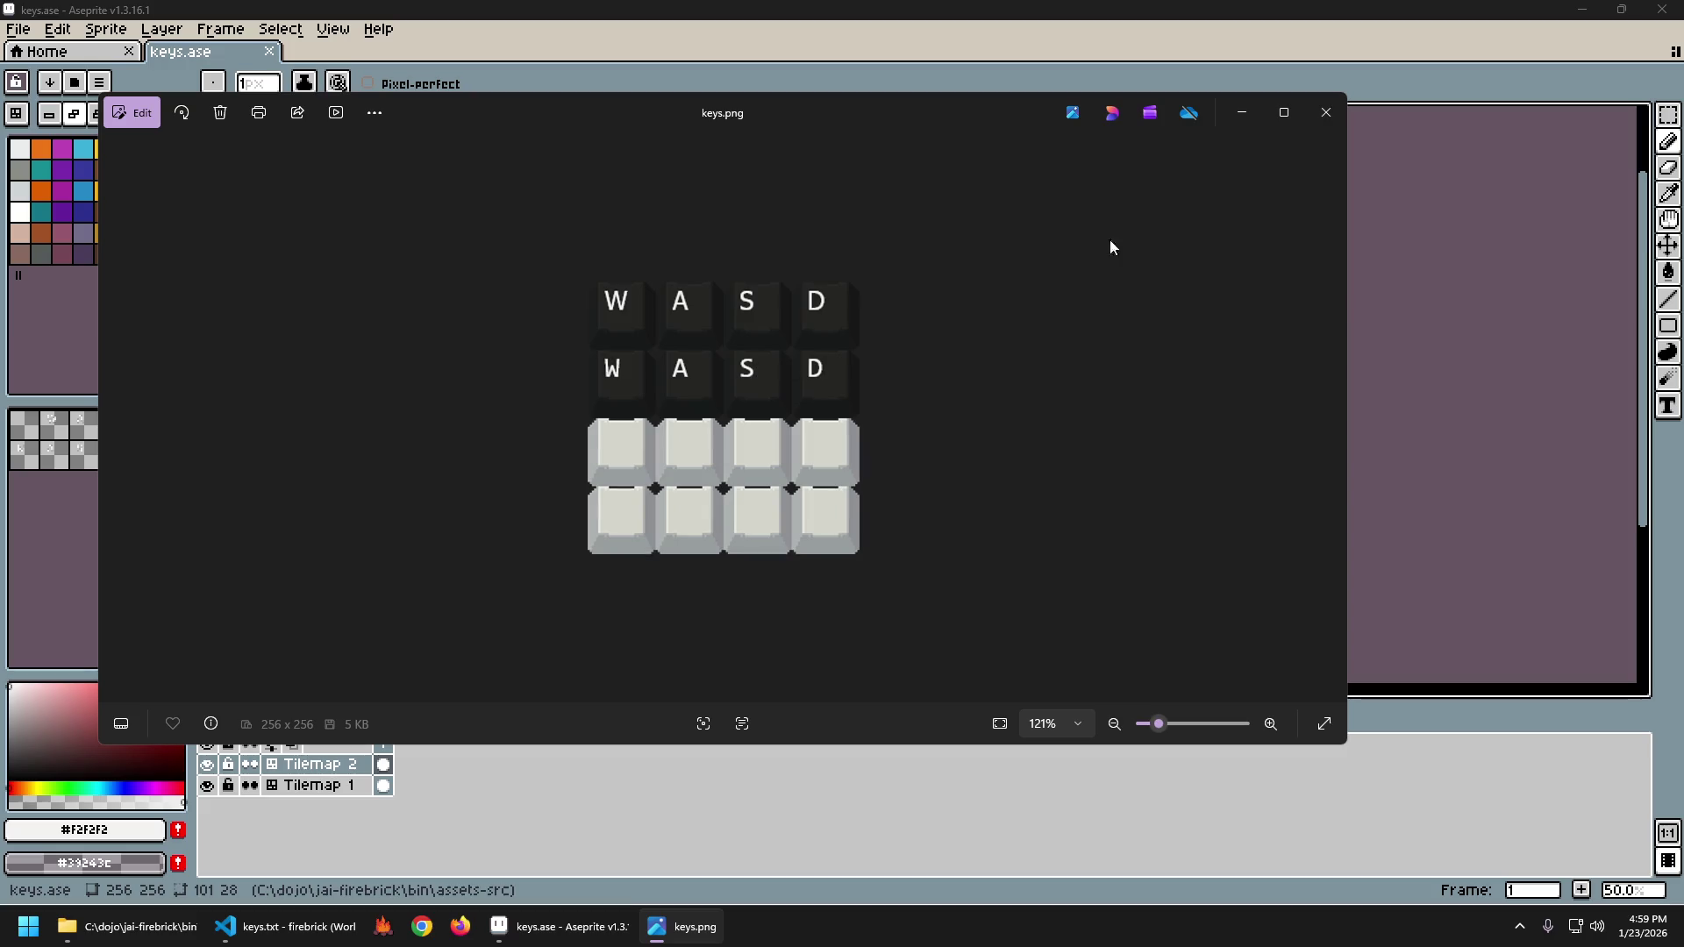
{"action": "left_click", "coordinate": [1328, 114]}
{"action": "left_click", "coordinate": [939, 45]}
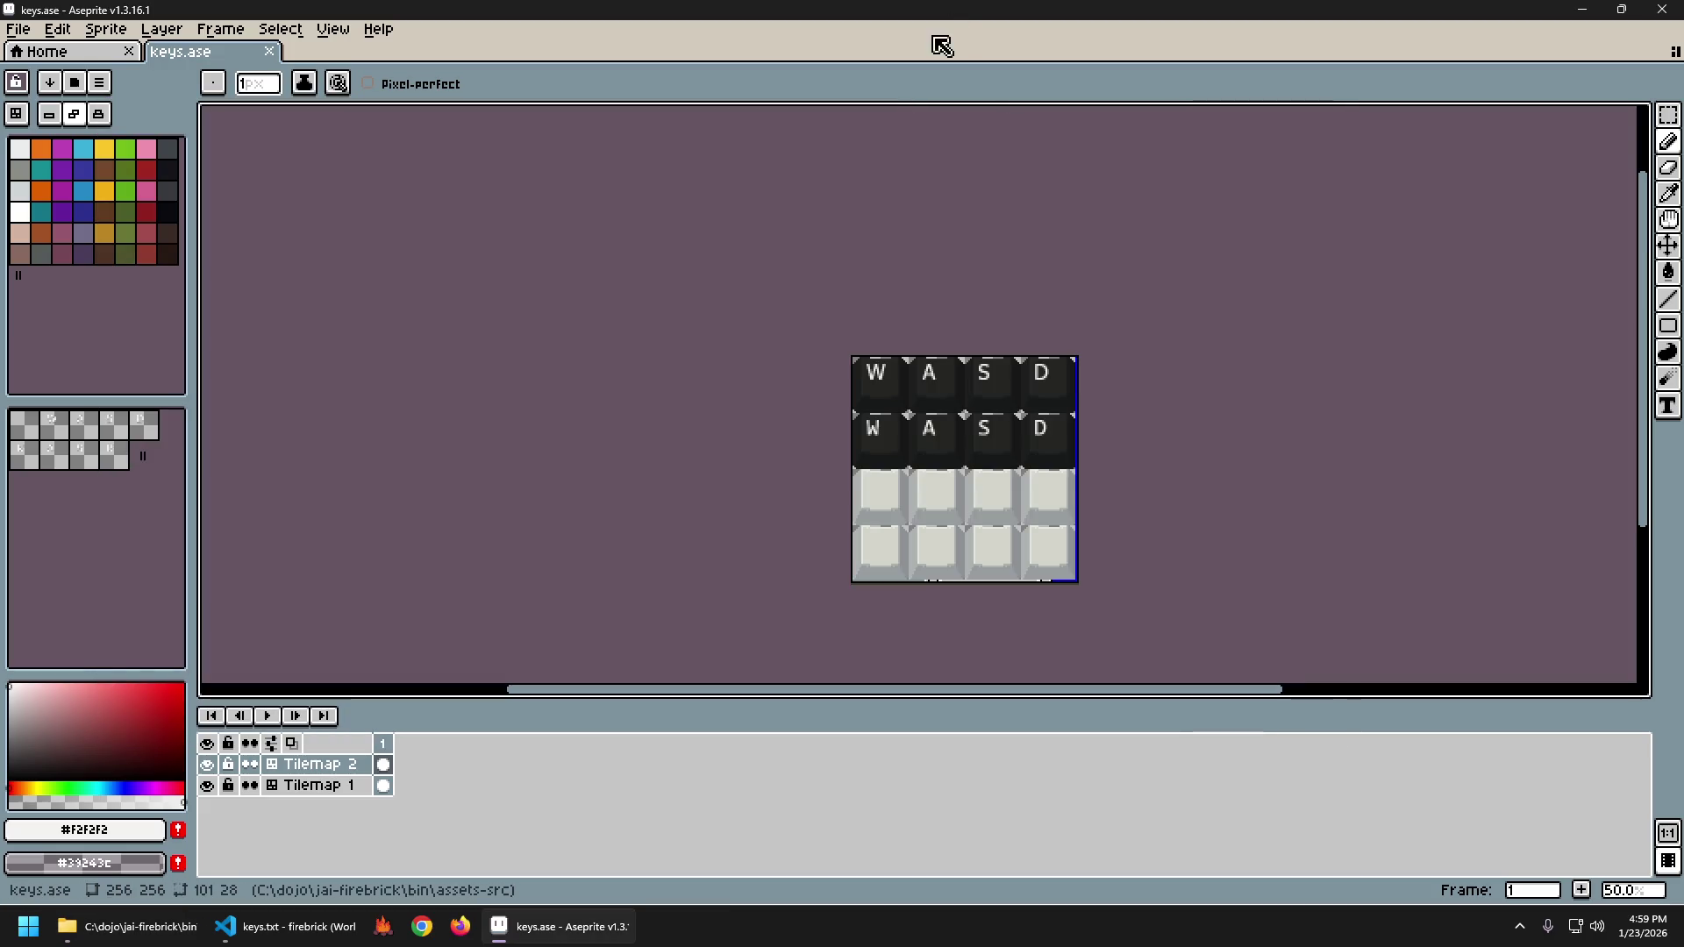
Delete the letters from the second row of key sprites.
{"action": "scroll", "coordinate": [947, 334], "scroll_direction": "right", "scroll_amount": 2}
{"action": "scroll", "coordinate": [878, 378], "scroll_direction": "up", "scroll_amount": 1}
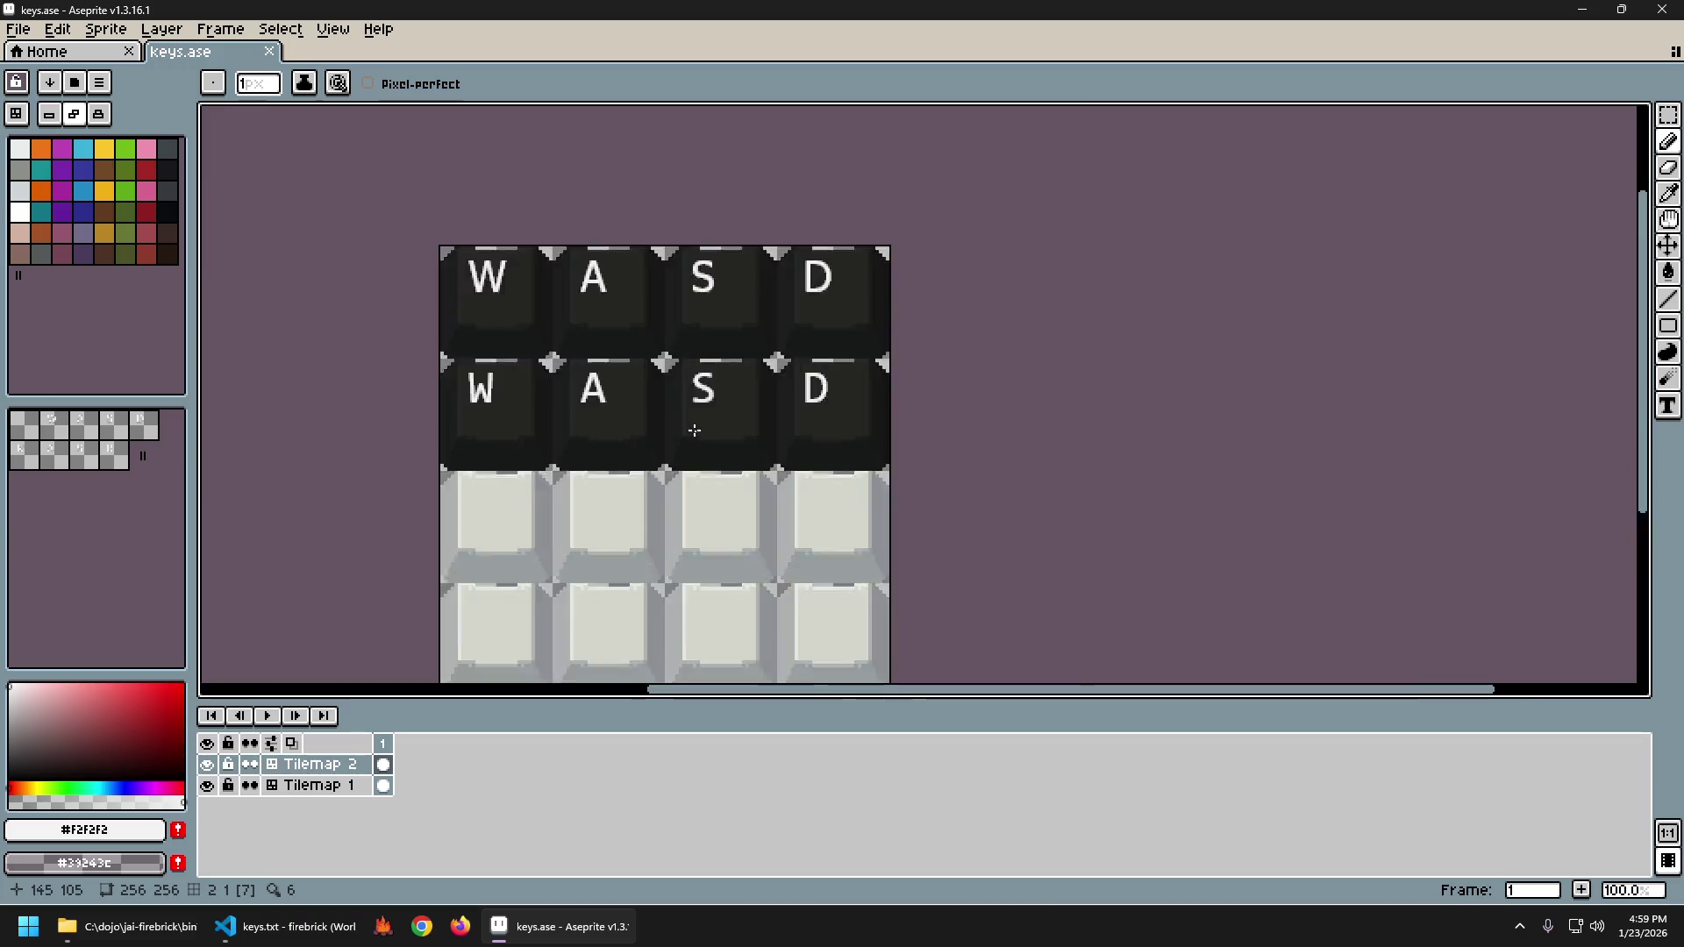
{"action": "scroll", "coordinate": [745, 421], "scroll_direction": "up", "scroll_amount": 1}
{"action": "scroll", "coordinate": [803, 435], "scroll_direction": "down", "scroll_amount": 1}
{"action": "scroll", "coordinate": [803, 434], "scroll_direction": "left", "scroll_amount": 2}
{"action": "key", "text": "m"}
{"action": "left_click_drag", "start_coordinate": [562, 355], "coordinate": [994, 433]}
{"action": "key", "text": "Delete"}
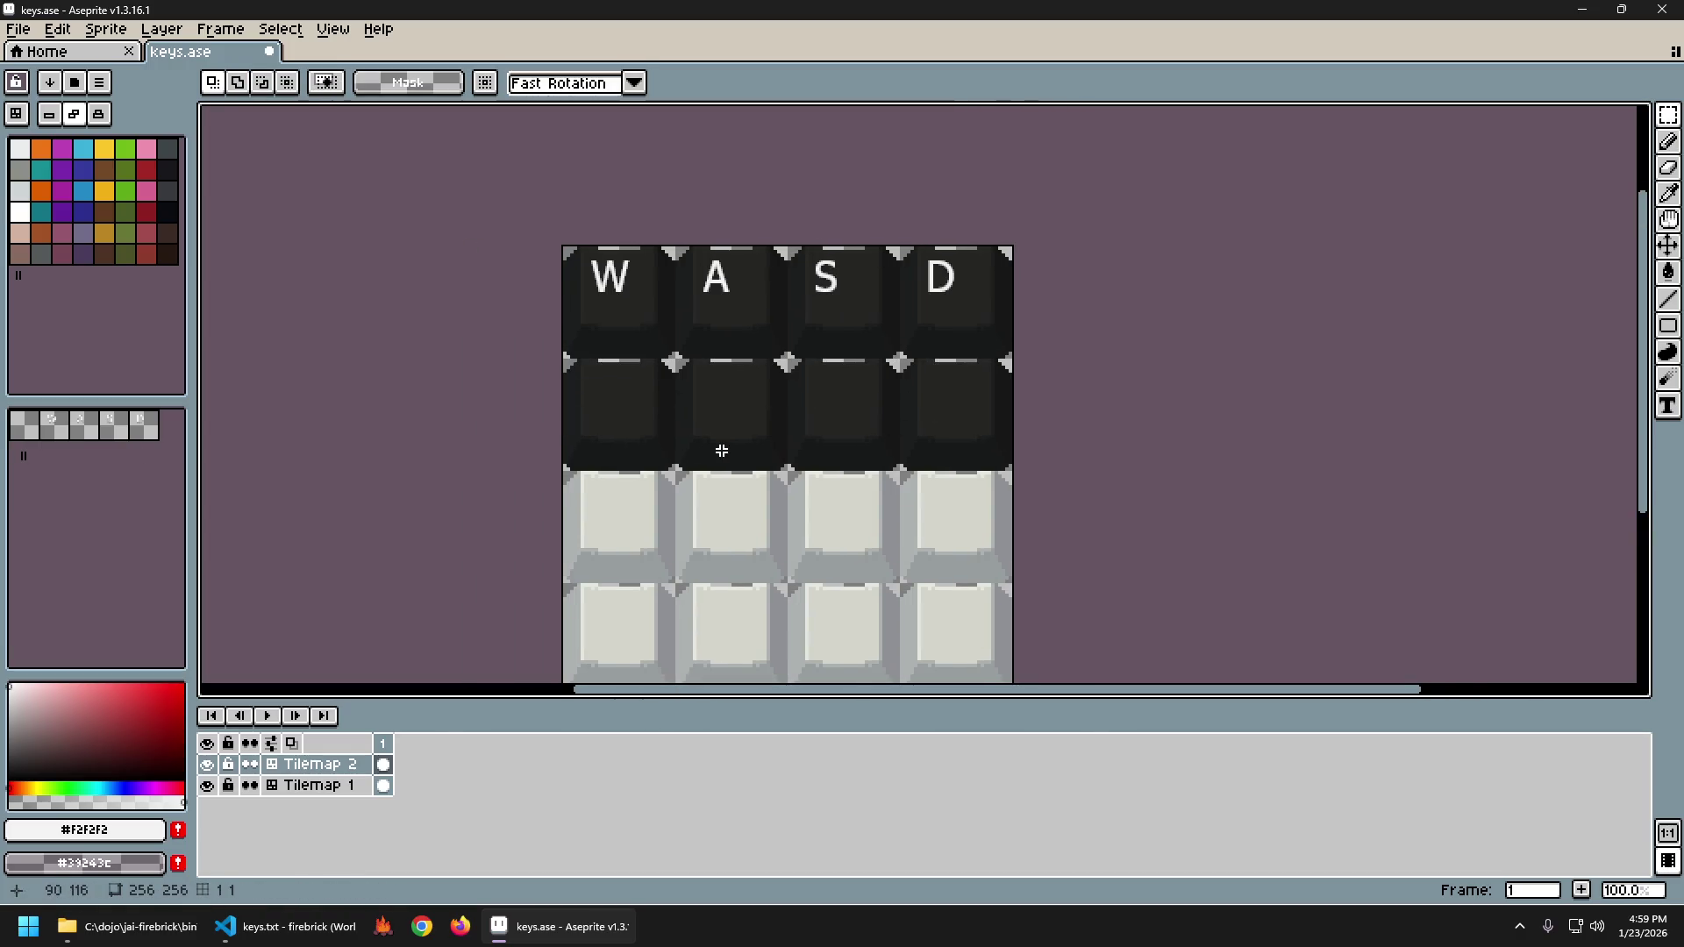
Test WSSD text in the Tahoma font on the second row, then delete it.
{"action": "key", "text": "t"}
{"action": "left_click", "coordinate": [611, 396]}
{"action": "left_click", "coordinate": [372, 84]}
{"action": "type", "text": "ta"}
{"action": "left_click", "coordinate": [312, 244]}
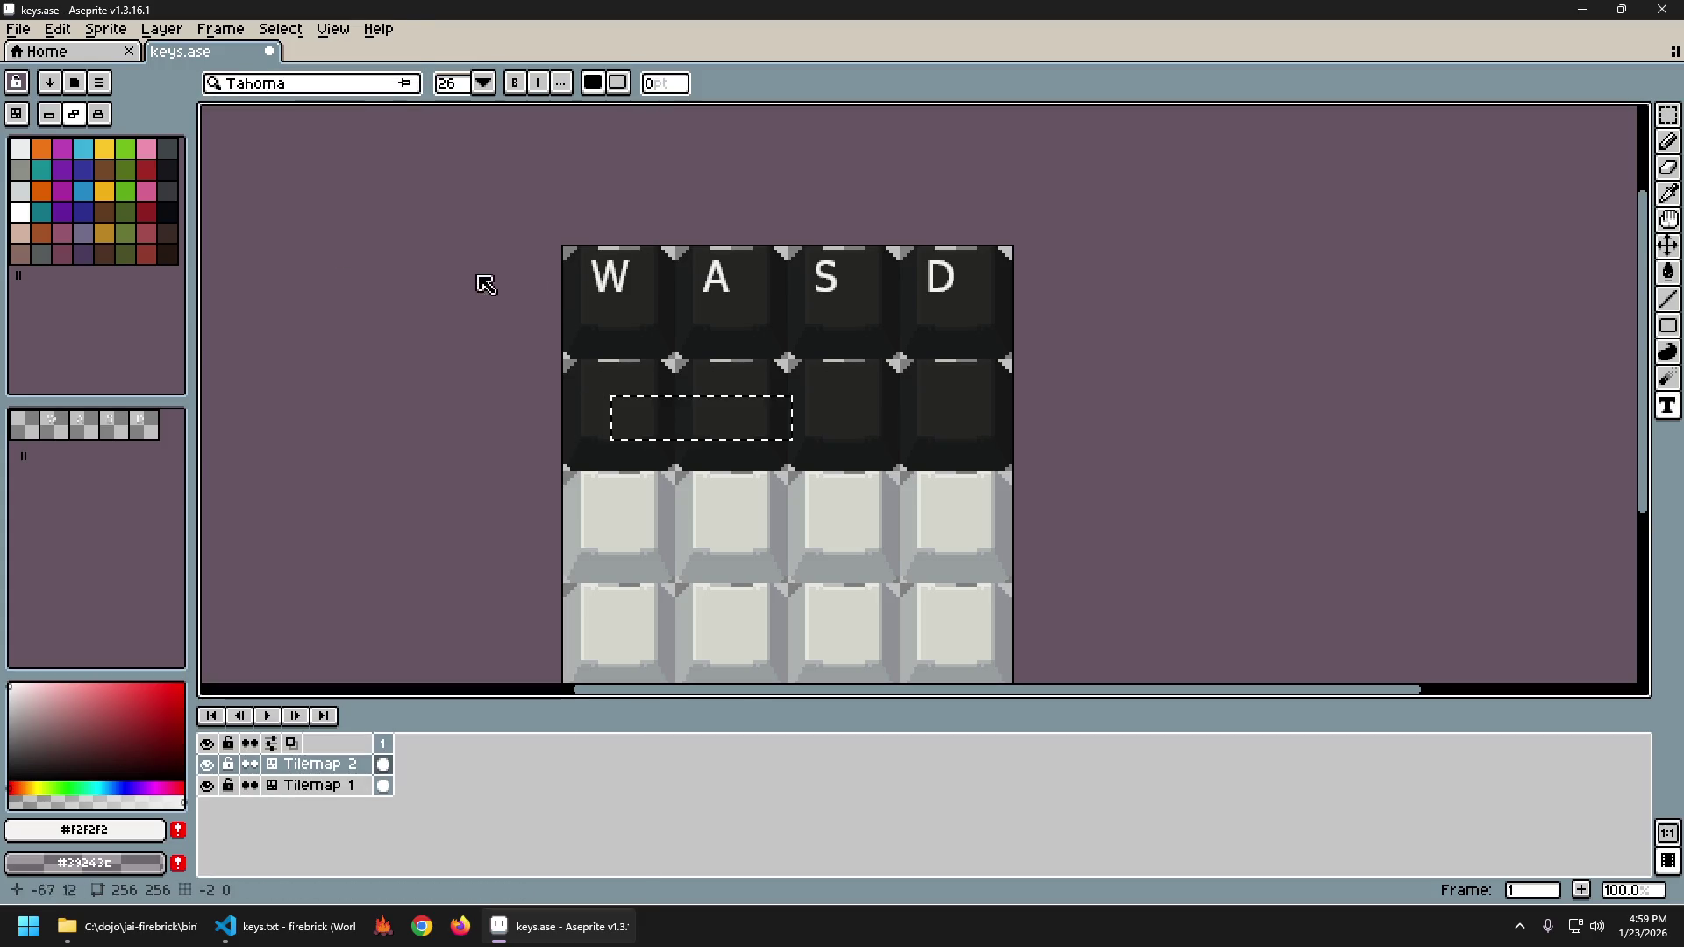
{"action": "type", "text": "WSSD"}
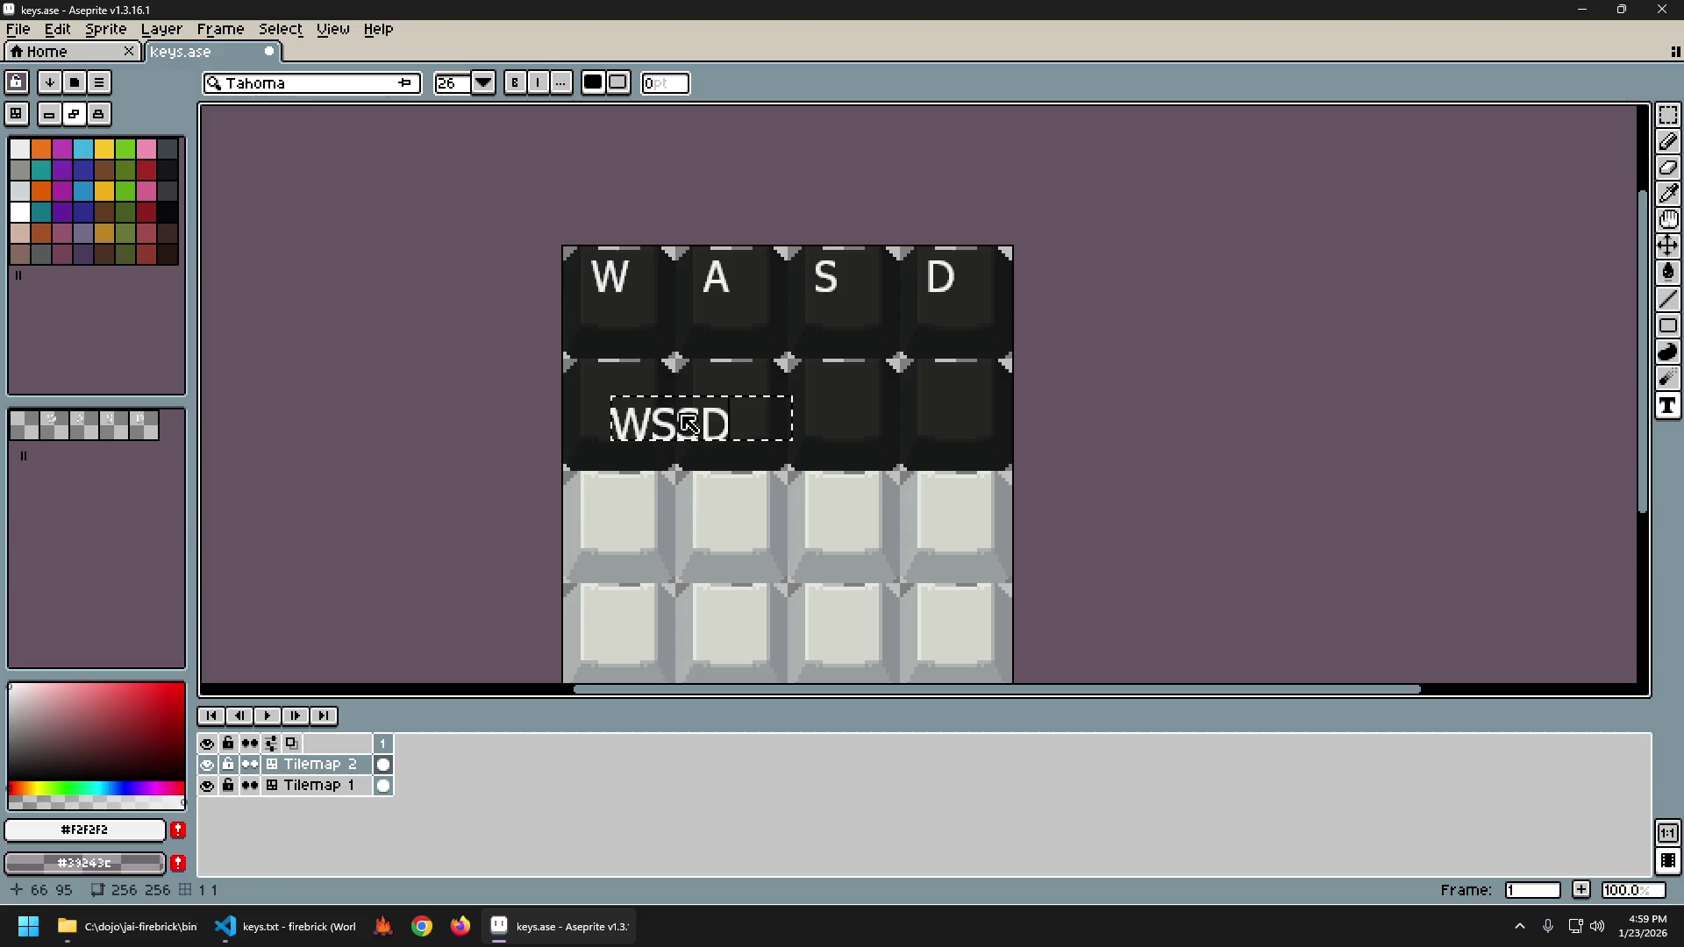
{"action": "key", "text": "Return"}
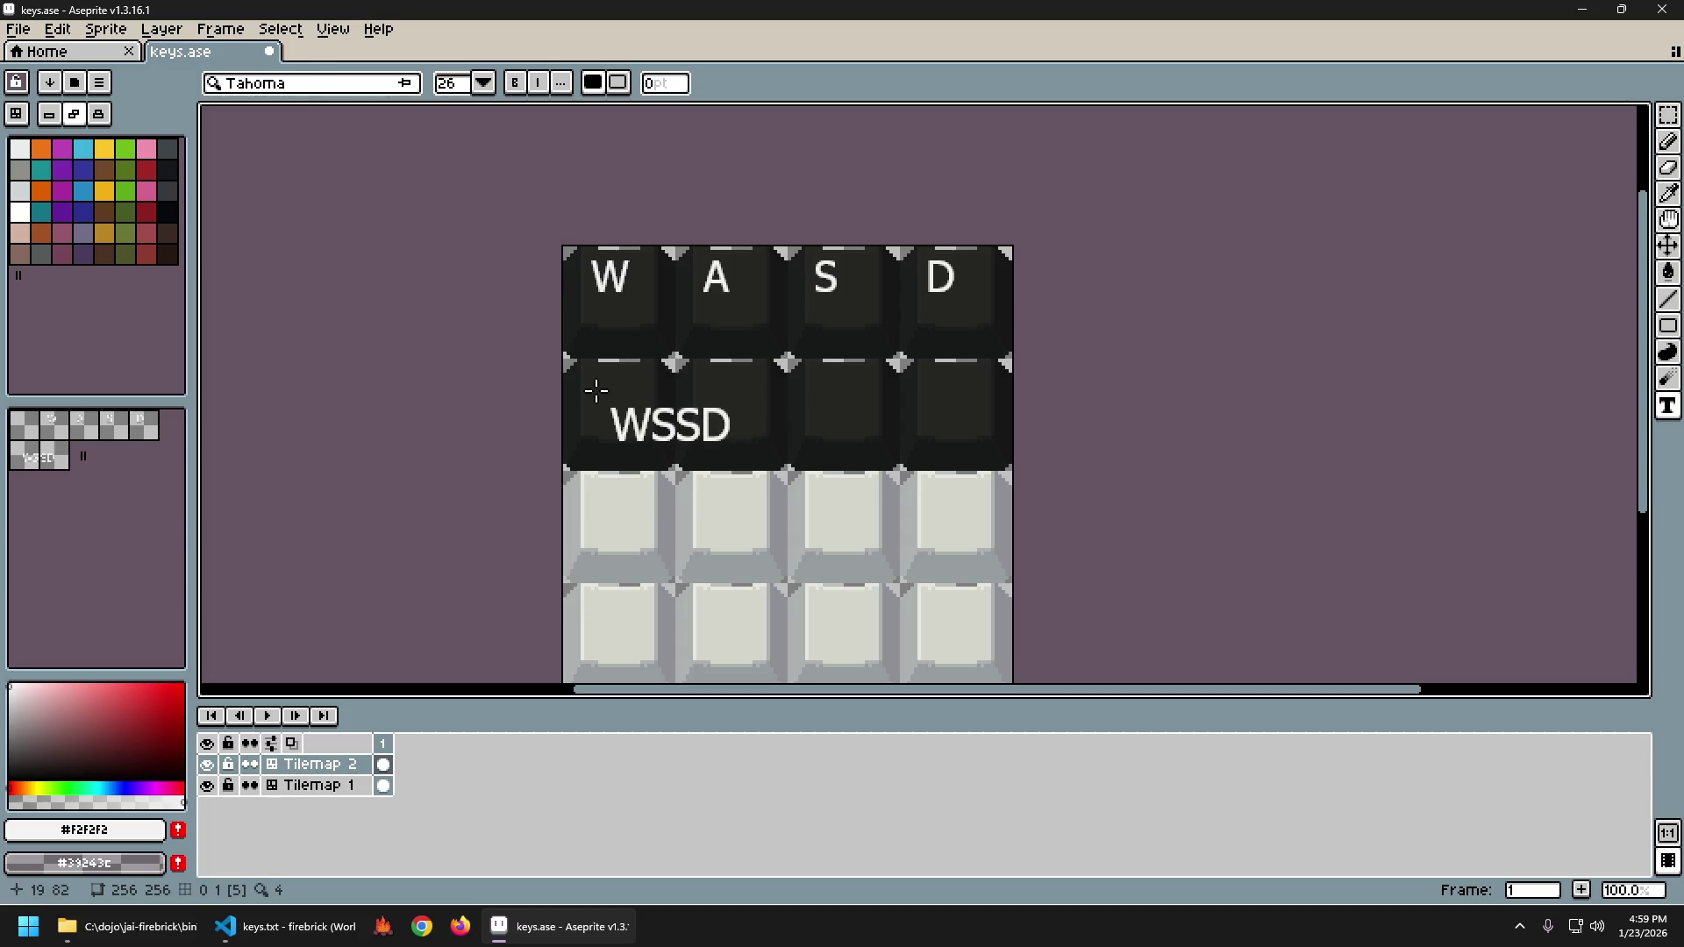
{"action": "key", "text": "m"}
{"action": "left_click_drag", "start_coordinate": [591, 383], "coordinate": [754, 468]}
{"action": "key", "text": "Delete"}
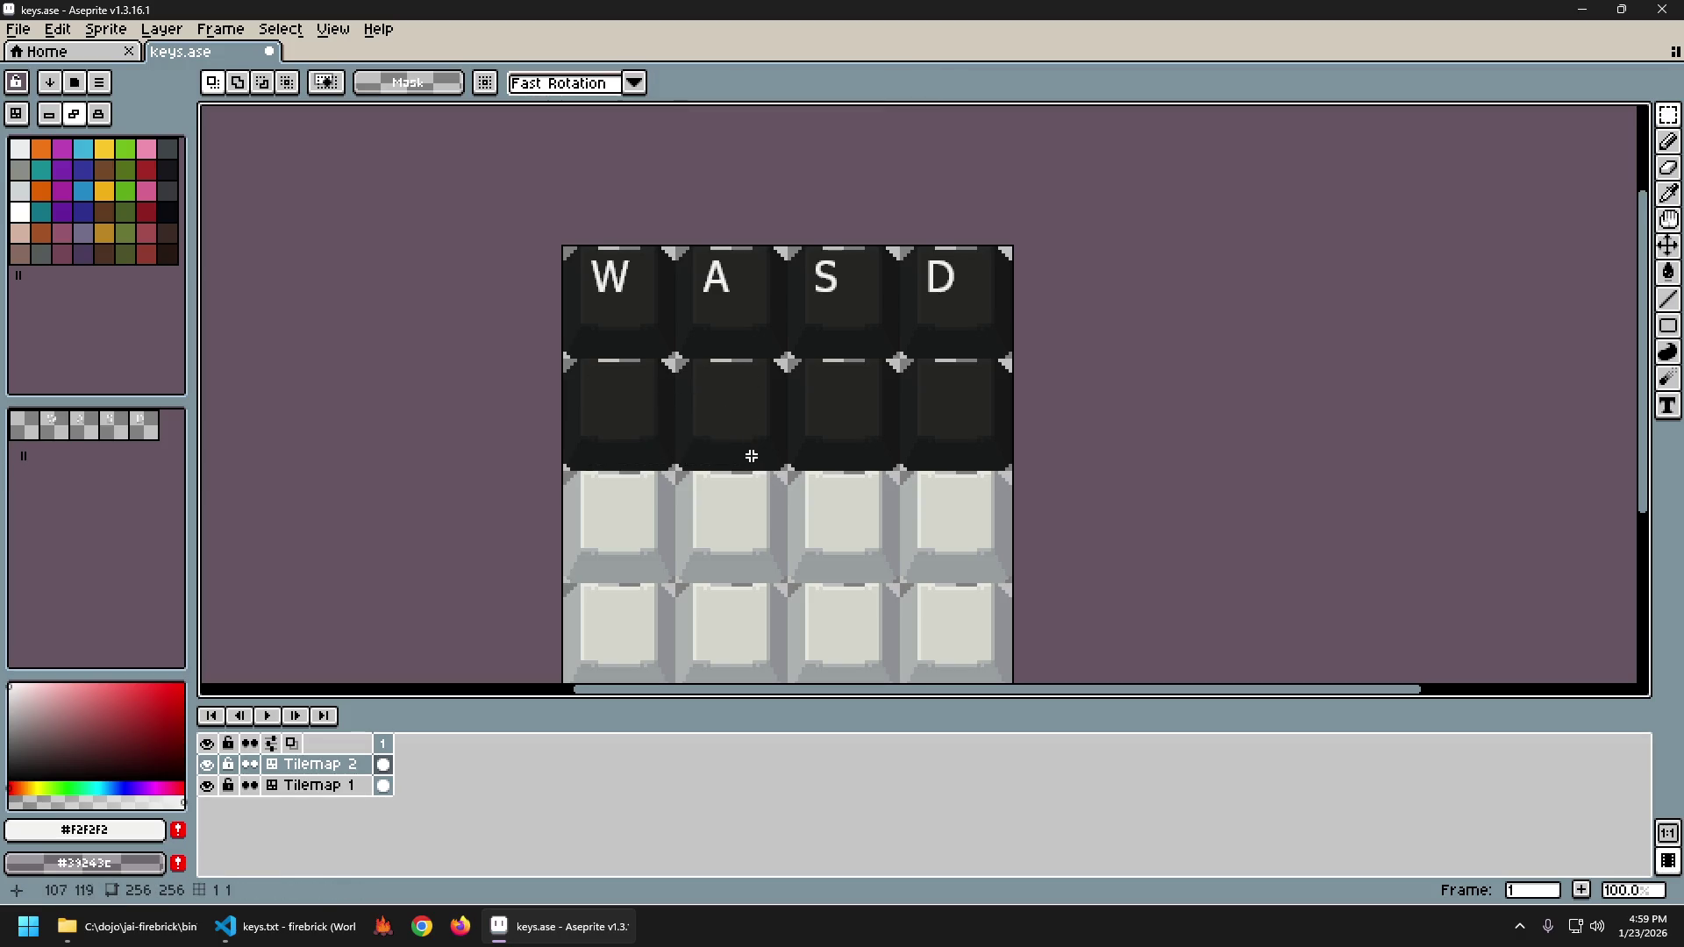
{"action": "key", "text": "t"}
Save keys.ase and export the sprite sheet to keys.png again.
{"action": "key", "text": "ctrl+s"}
{"action": "key", "text": "ctrl+alt+shift+s"}
{"action": "key", "text": "Return"}
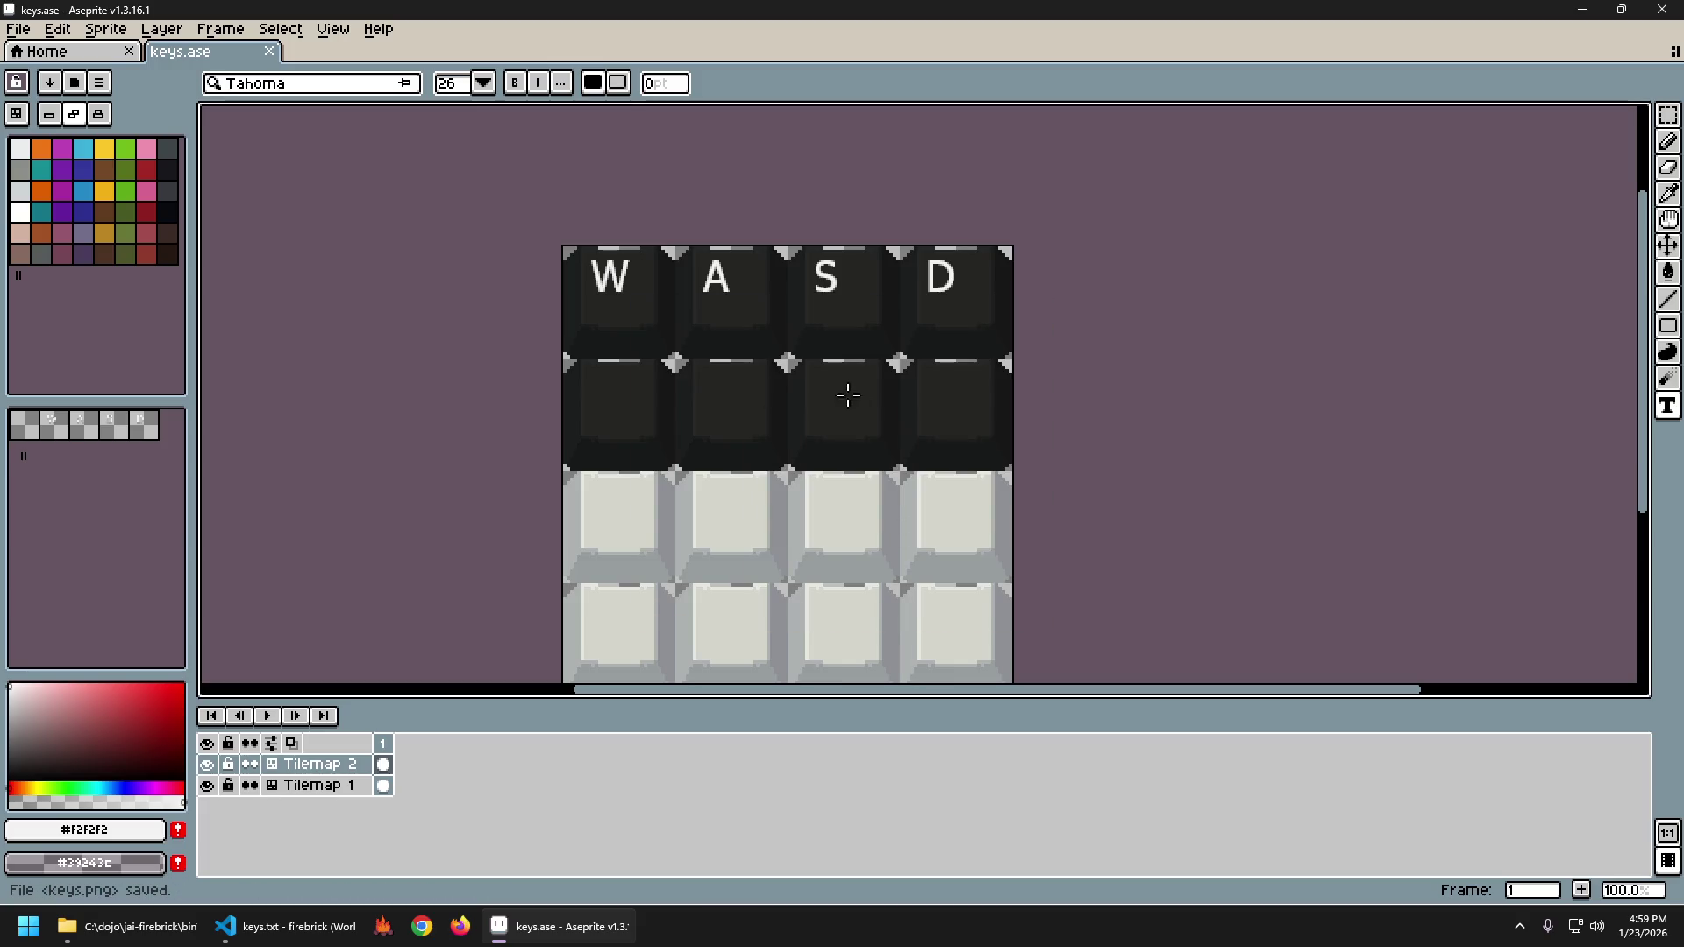
{"action": "scroll", "coordinate": [848, 395], "scroll_direction": "down", "scroll_amount": 1}
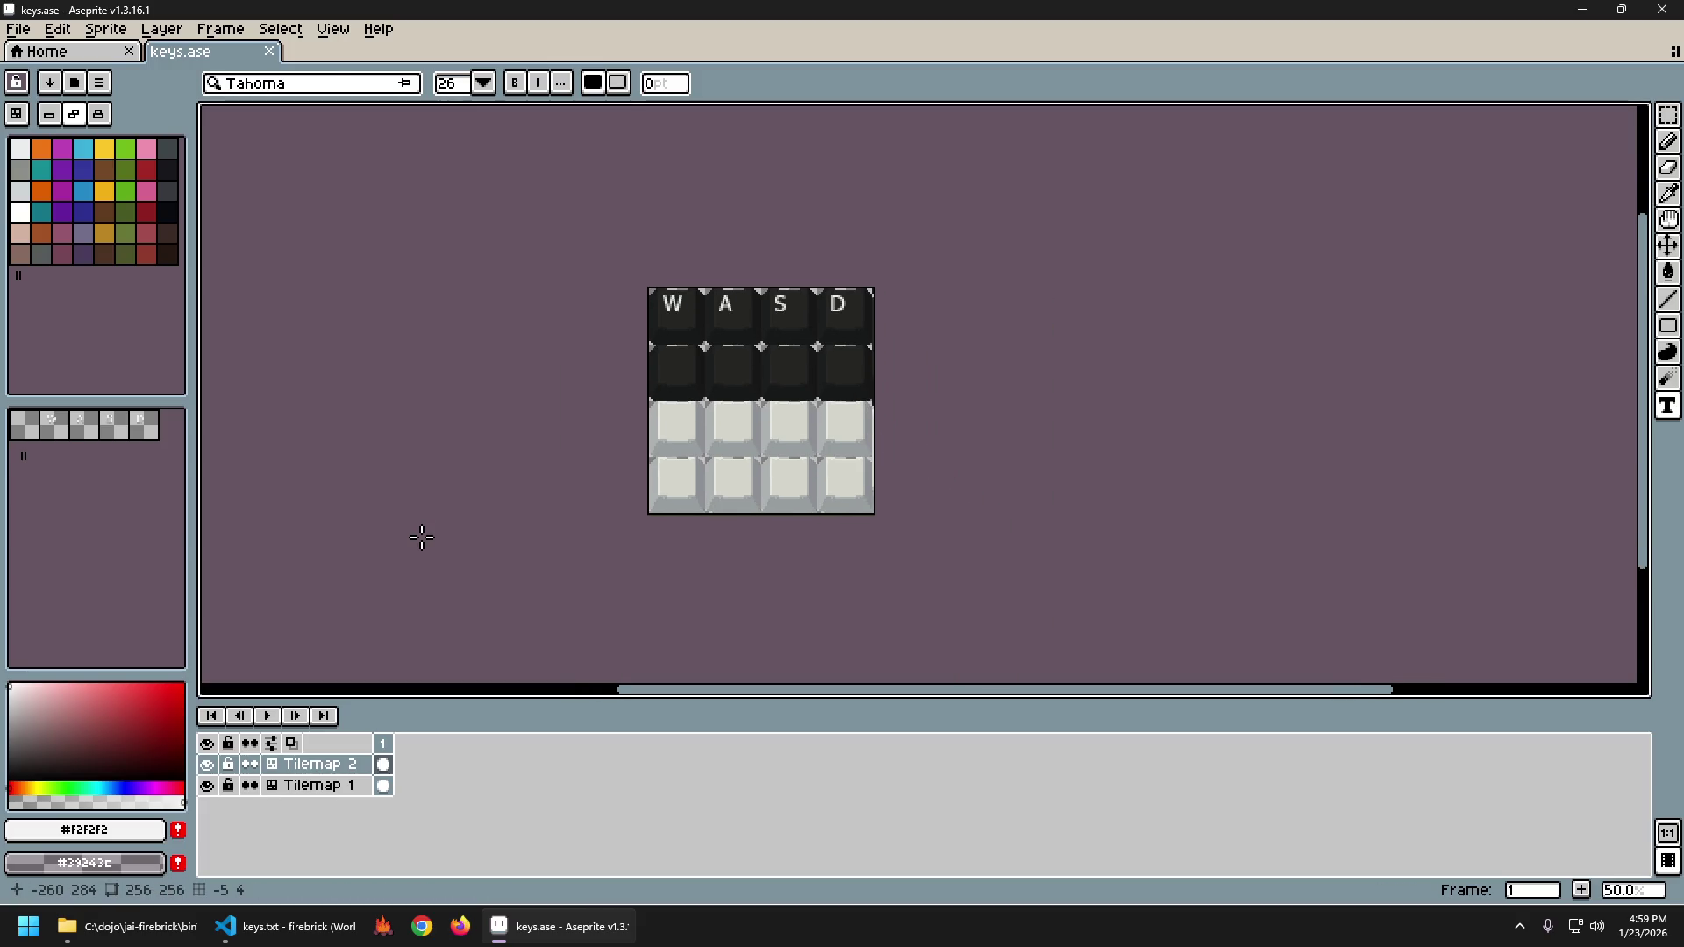
{"action": "left_click", "coordinate": [127, 926]}
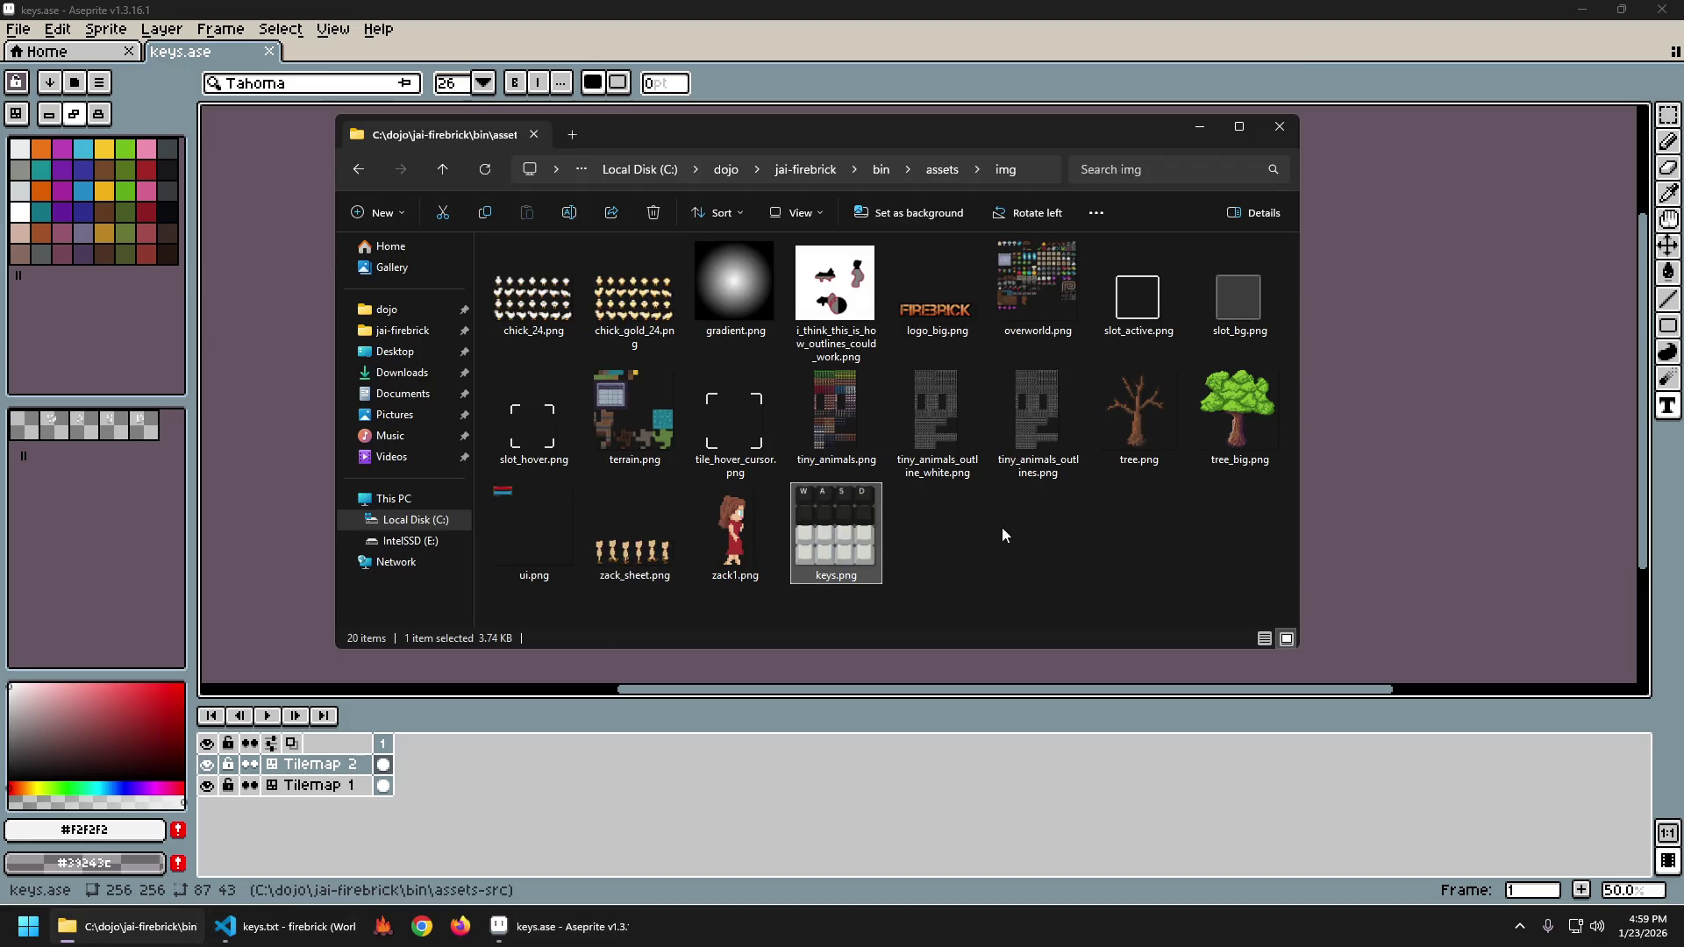
{"action": "double_click", "coordinate": [838, 531]}
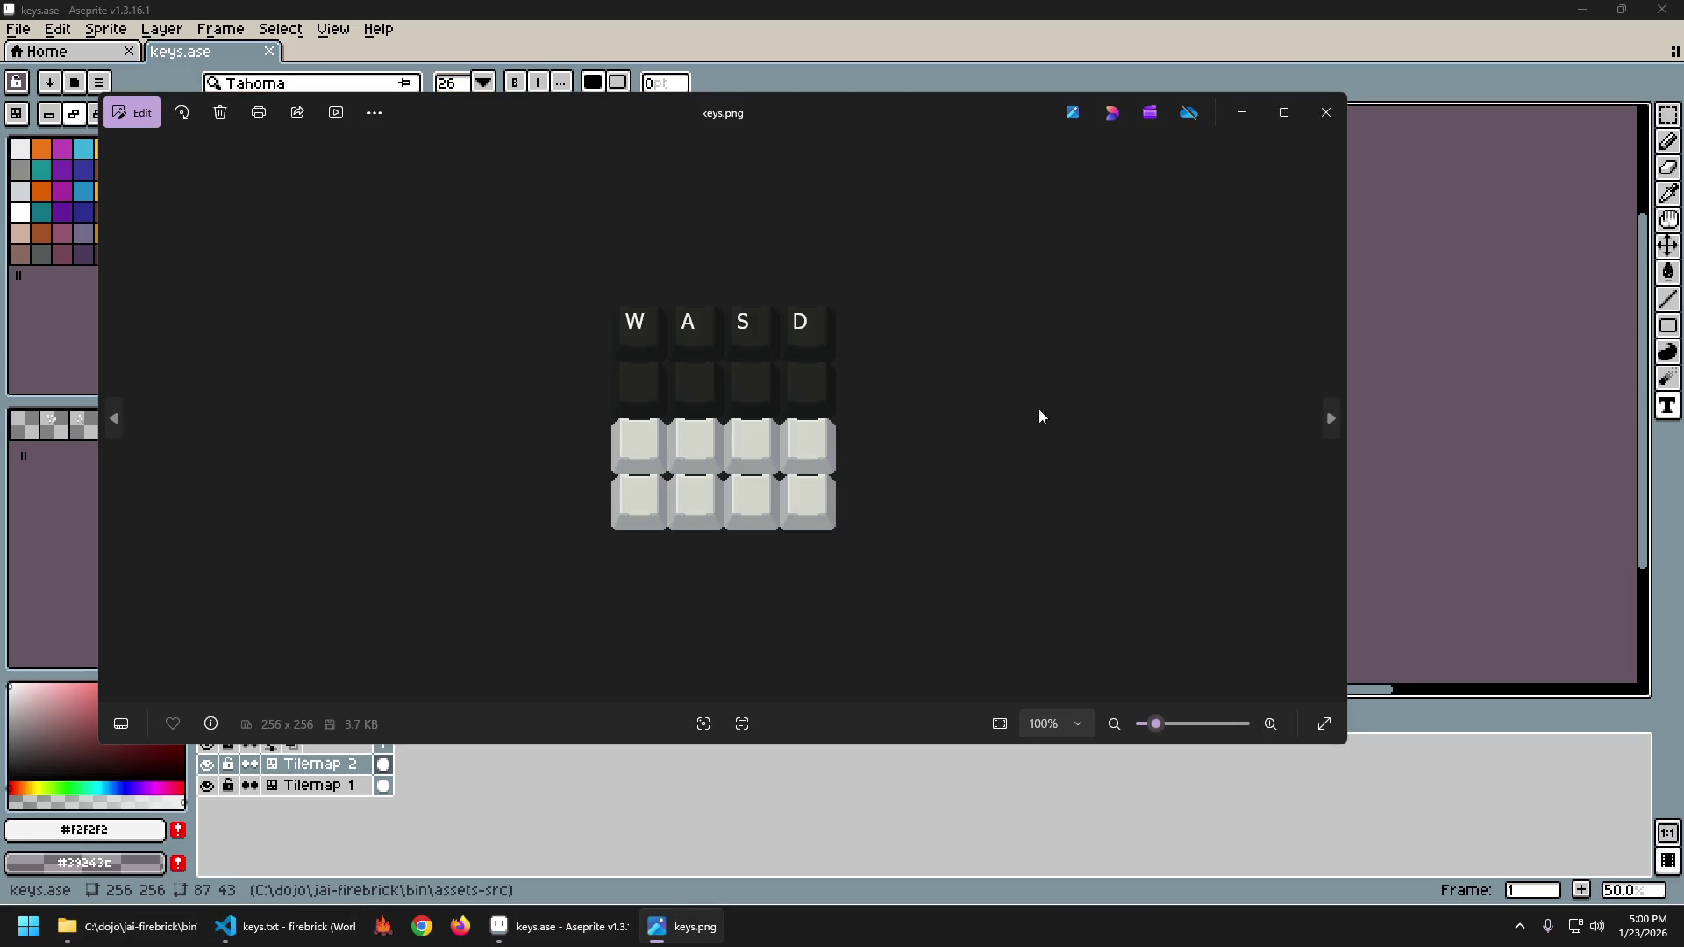
{"action": "left_click", "coordinate": [1326, 113]}
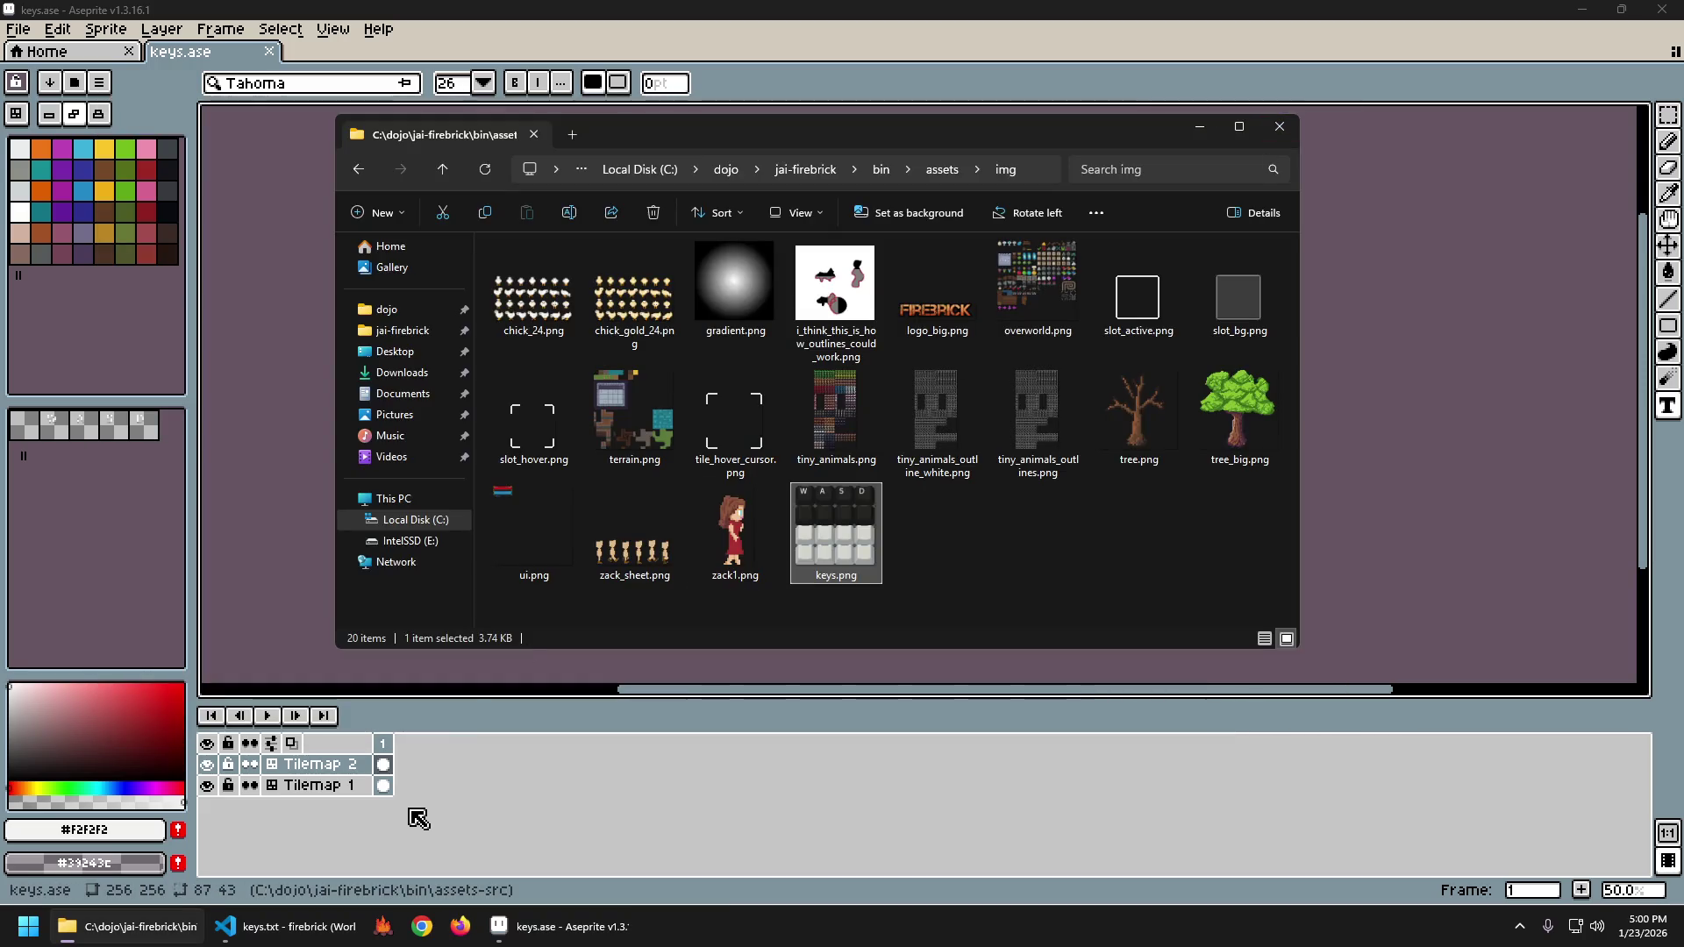
{"action": "left_click", "coordinate": [540, 930]}
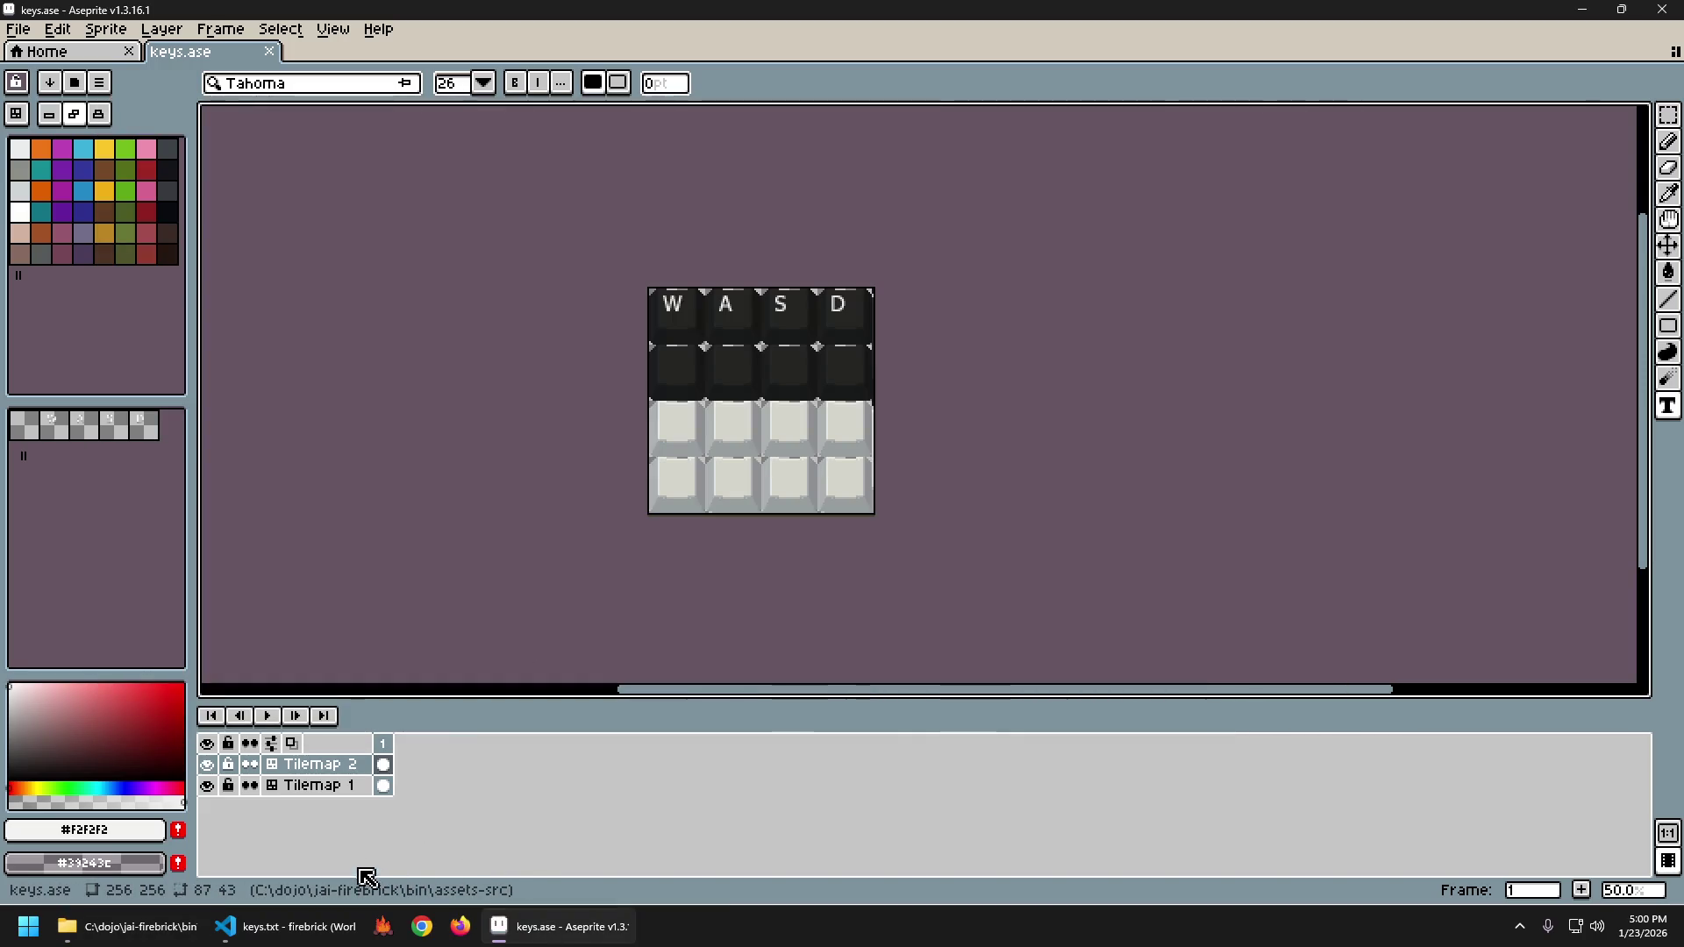
{"action": "left_click", "coordinate": [338, 925]}
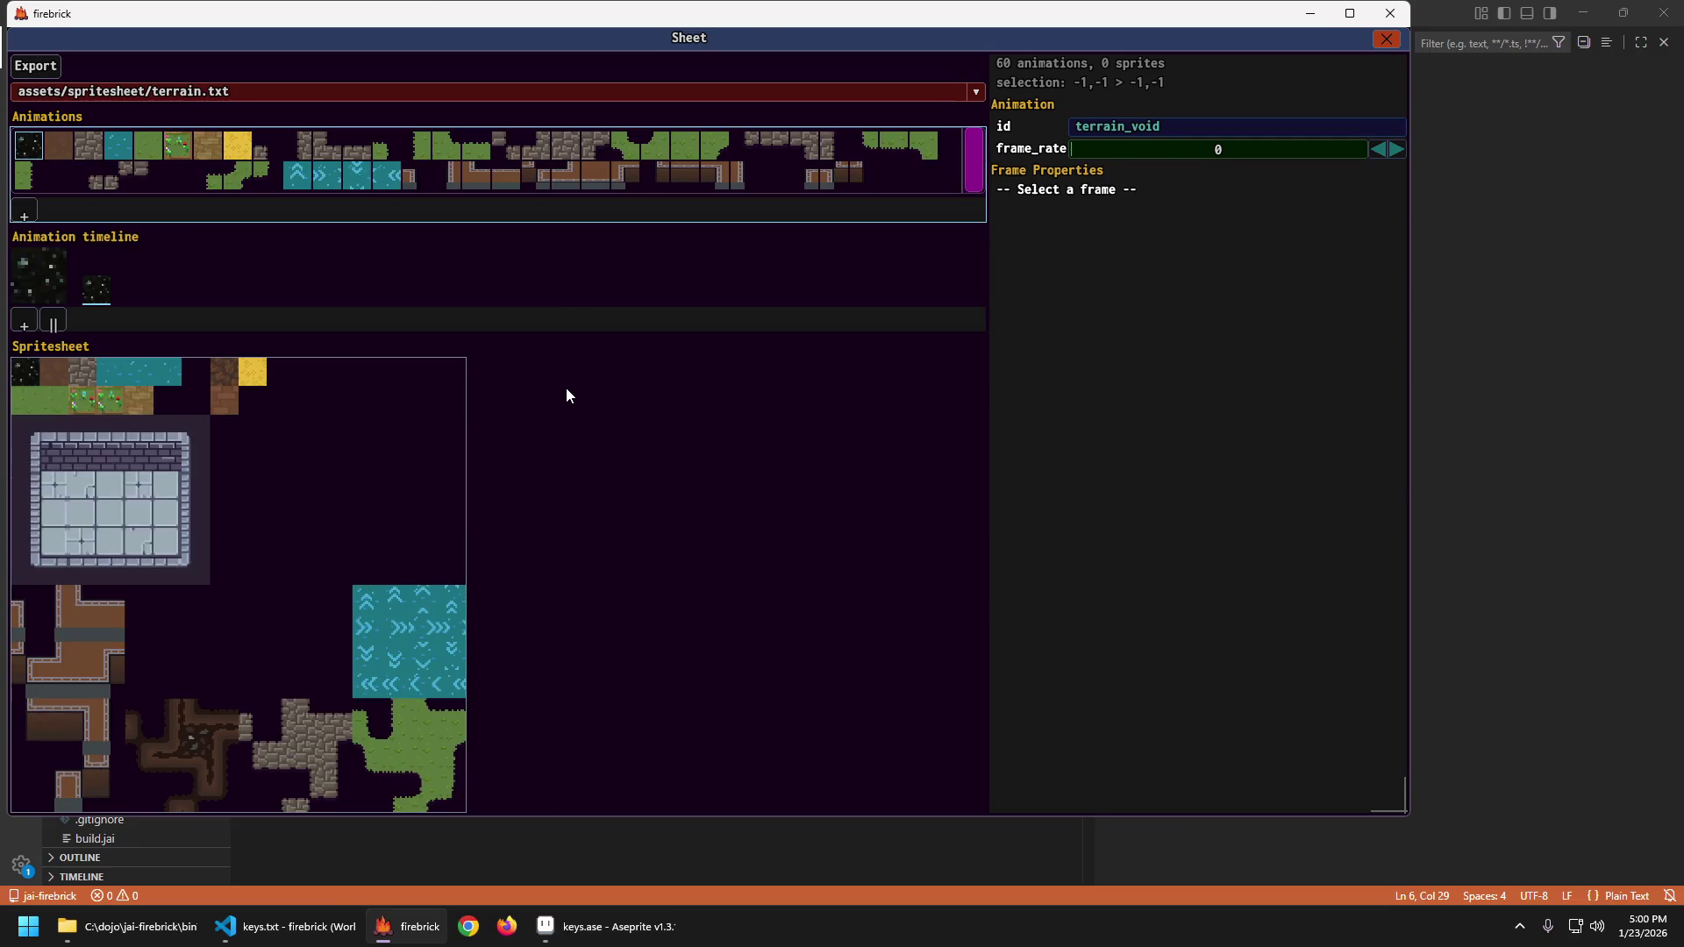
Load the keys.txt spritesheet and select the W key animation's frame.
{"action": "left_click", "coordinate": [219, 92]}
{"action": "left_click", "coordinate": [144, 286]}
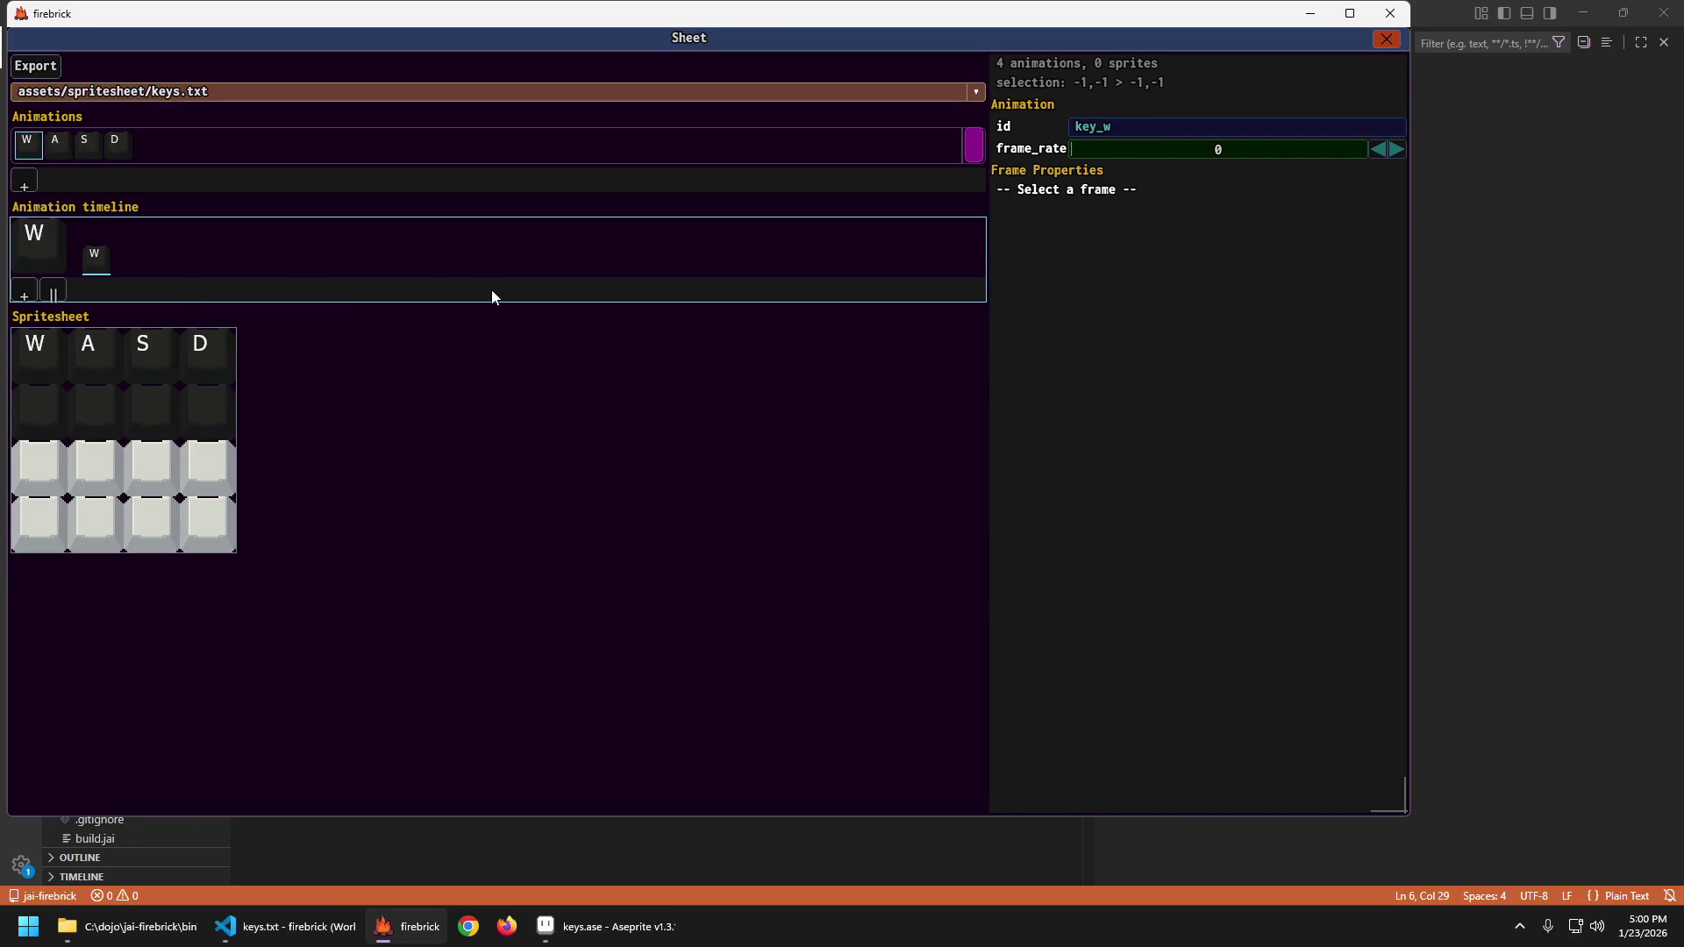
{"action": "left_click", "coordinate": [58, 144]}
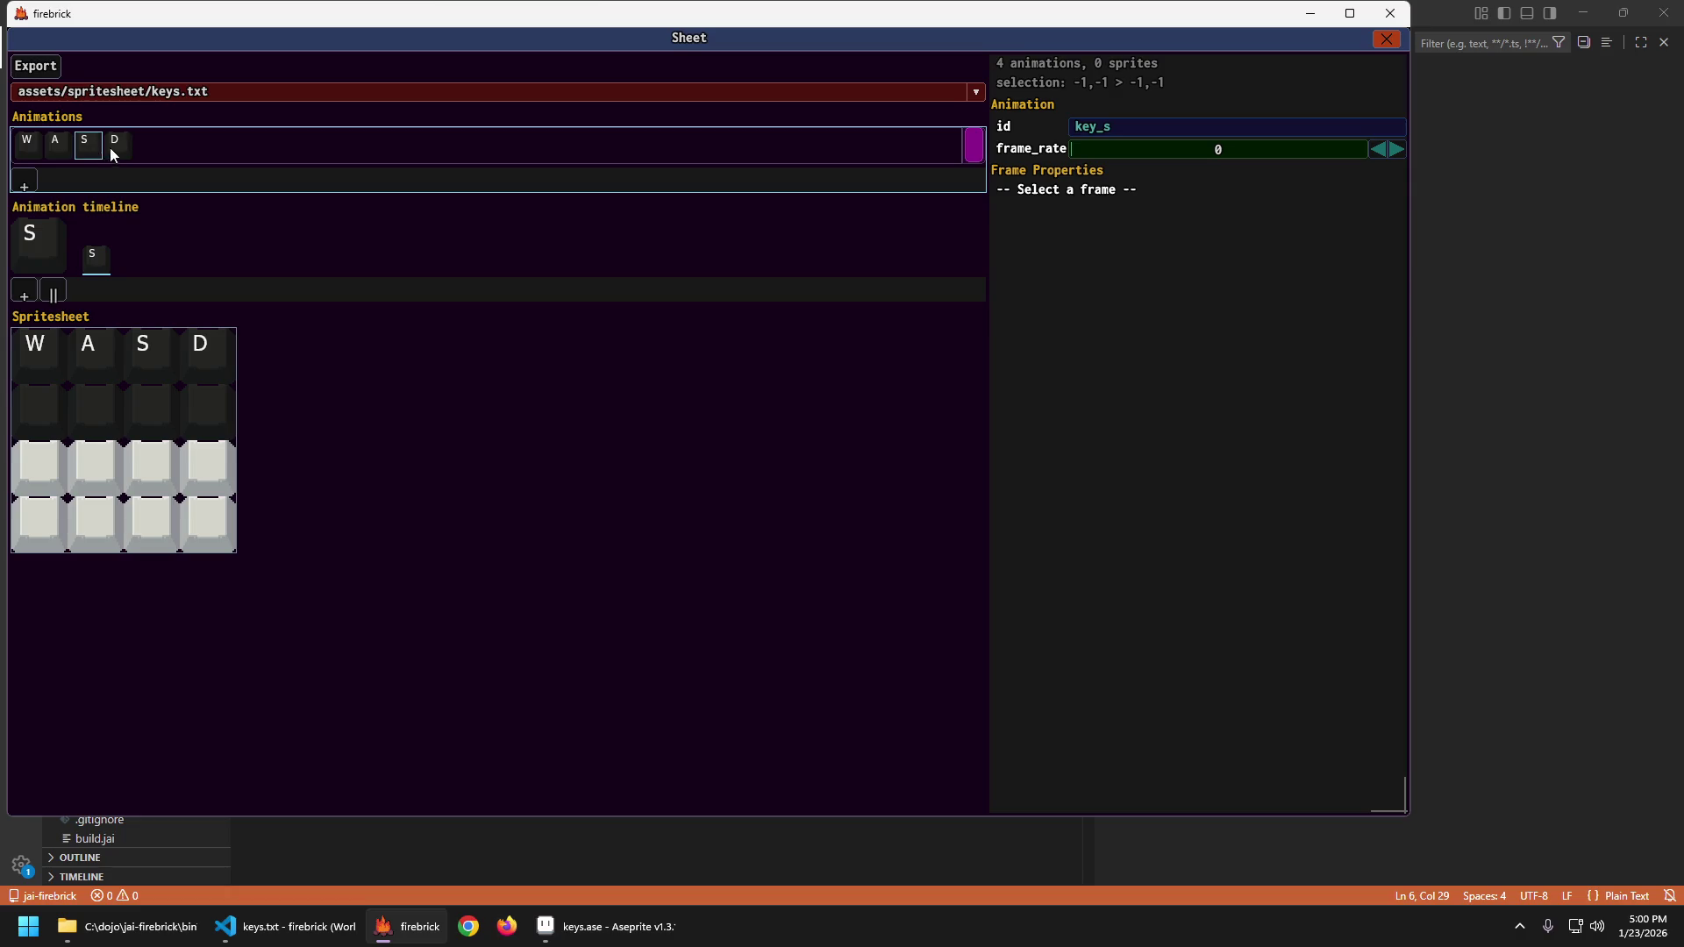
{"action": "left_click", "coordinate": [30, 144]}
{"action": "left_click", "coordinate": [99, 256]}
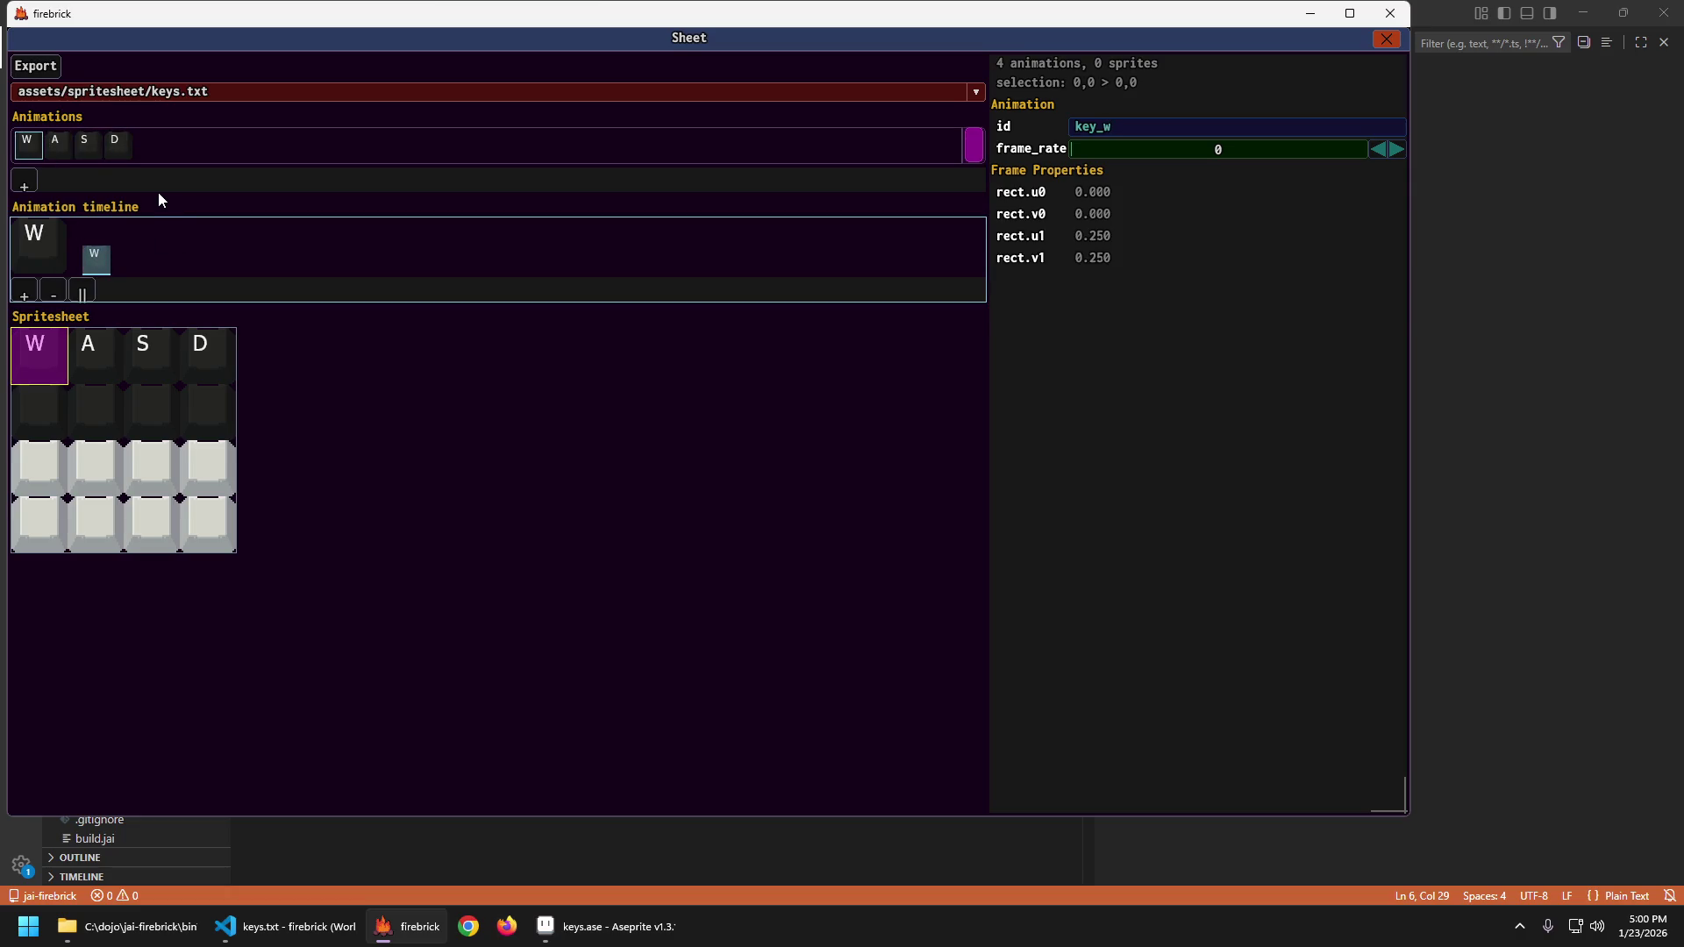
Cycle through the W, A, S and D key animations to review each one.
{"action": "key", "text": "Right"}
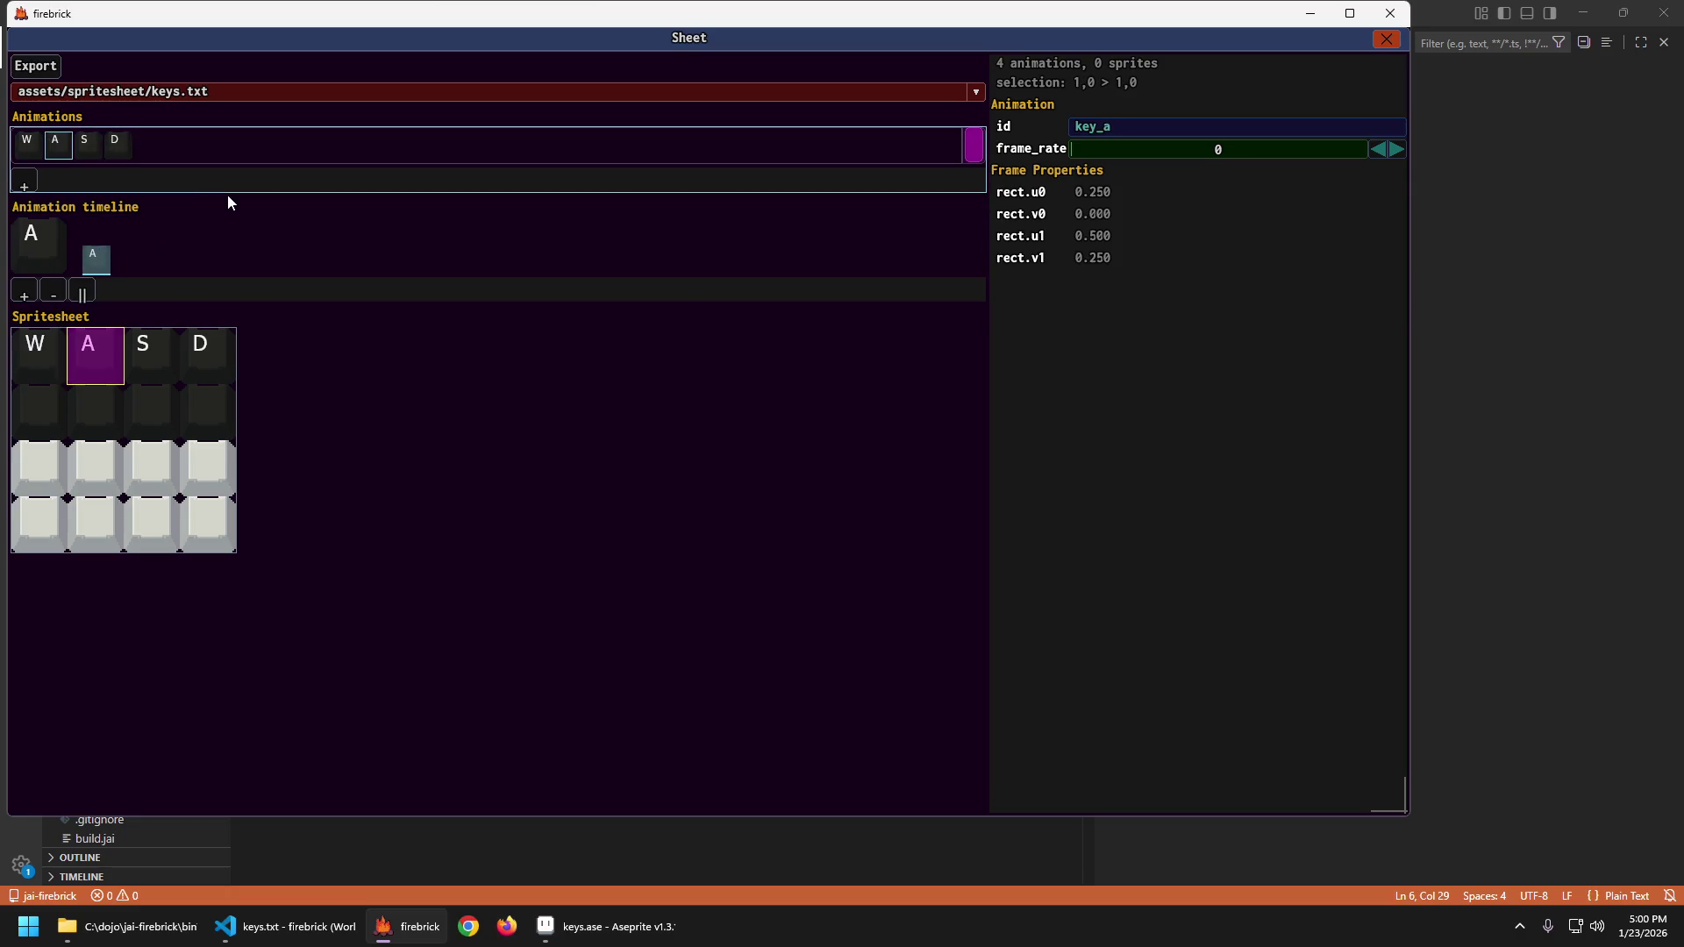
{"action": "key", "text": "Right"}
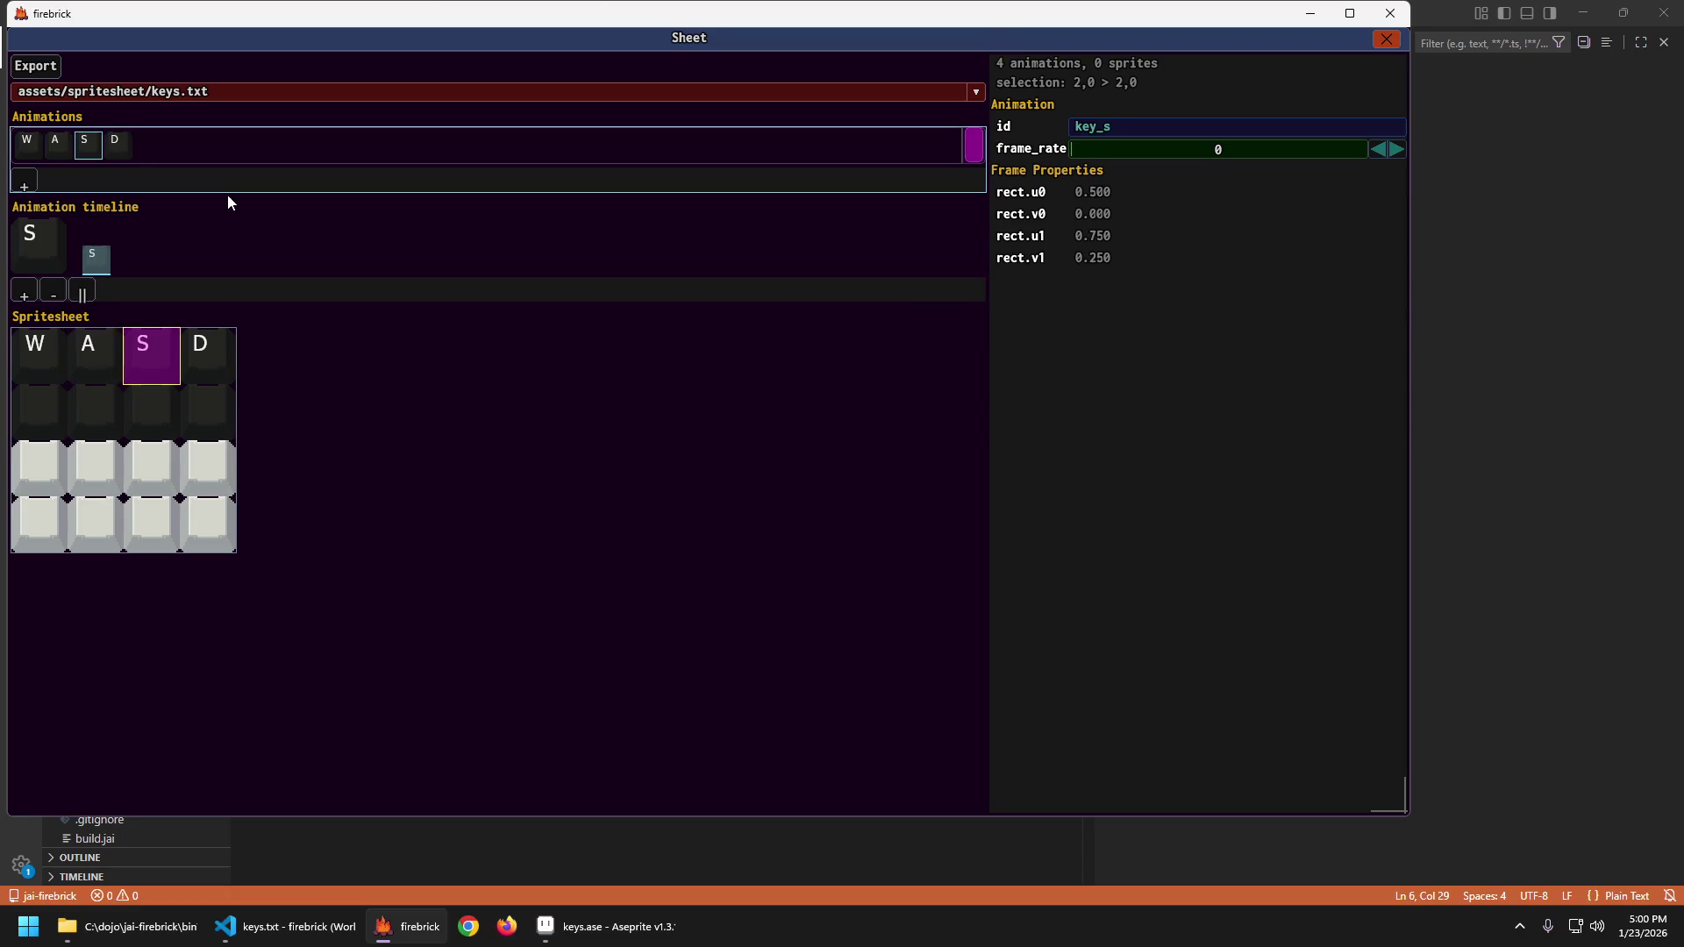
{"action": "key", "text": "Right"}
{"action": "key", "text": "a"}
{"action": "key", "text": "s"}
{"action": "key", "text": "d"}
{"action": "key", "text": "a"}
{"action": "key", "text": "d"}
{"action": "key", "text": "w"}
{"action": "key", "text": "Right"}
{"action": "key", "text": "Right"}
{"action": "key", "text": "Right"}
{"action": "key", "text": "Right"}
{"action": "key", "text": "Right"}
{"action": "key", "text": "Right"}
{"action": "key", "text": "Right"}
{"action": "key", "text": "Right"}
{"action": "key", "text": "Right"}
{"action": "key", "text": "Right"}
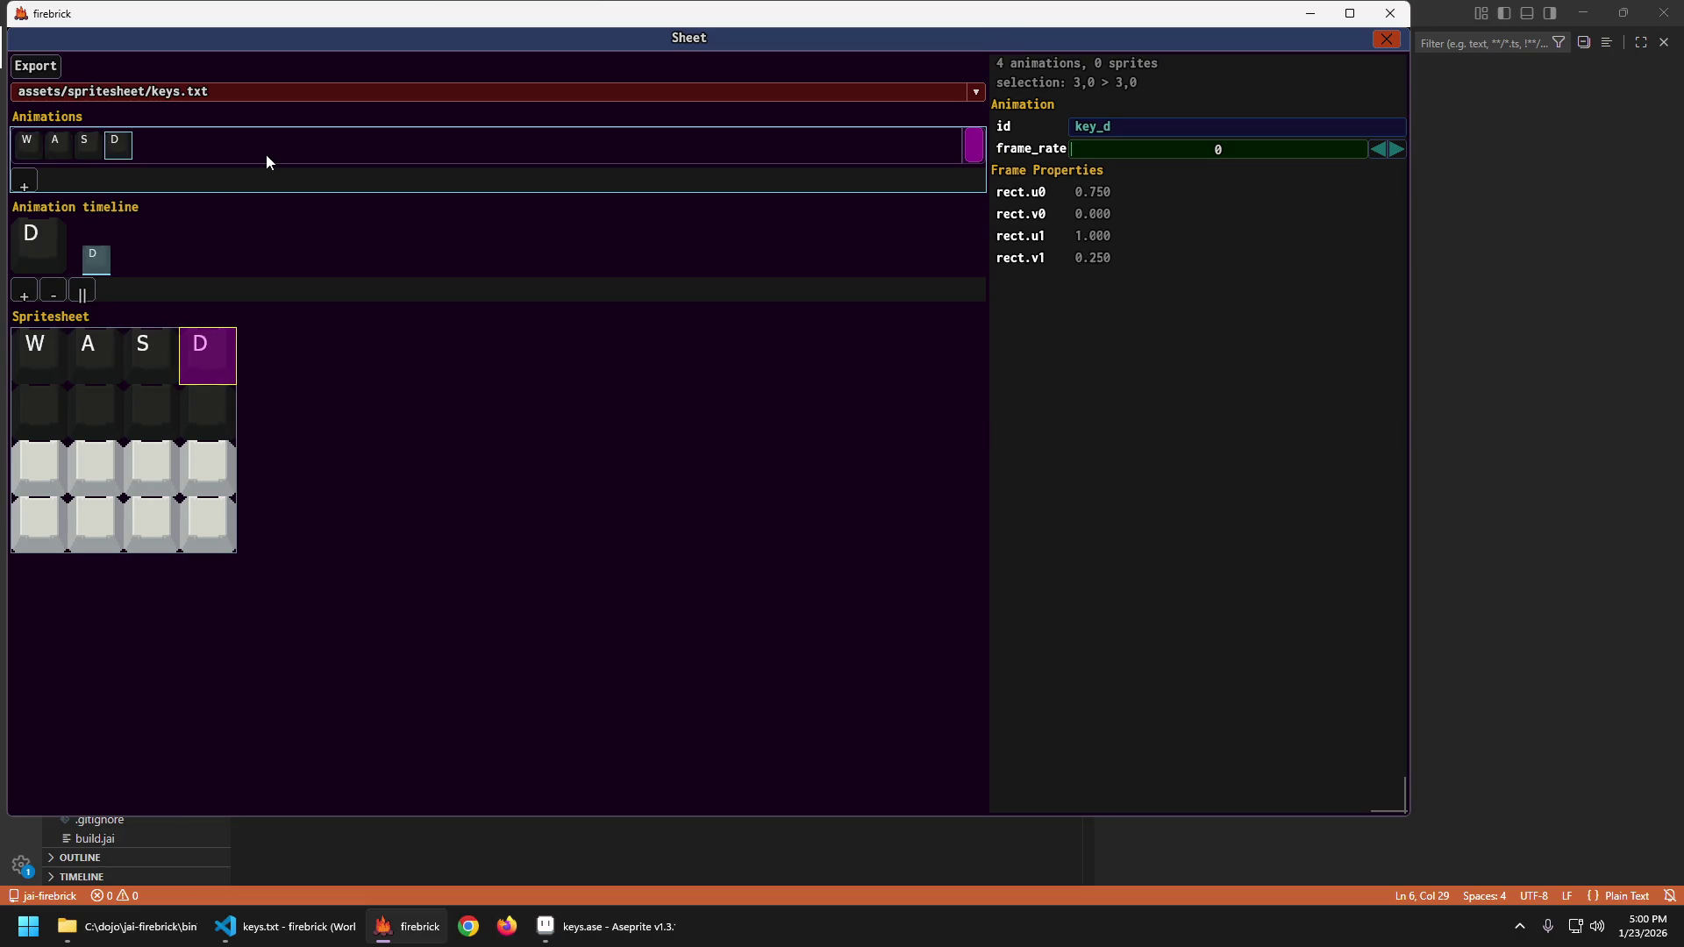
{"action": "key", "text": "Right"}
{"action": "key", "text": "Right"}
{"action": "key", "text": "Right"}
{"action": "key", "text": "Right"}
{"action": "key", "text": "Right"}
{"action": "key", "text": "Right"}
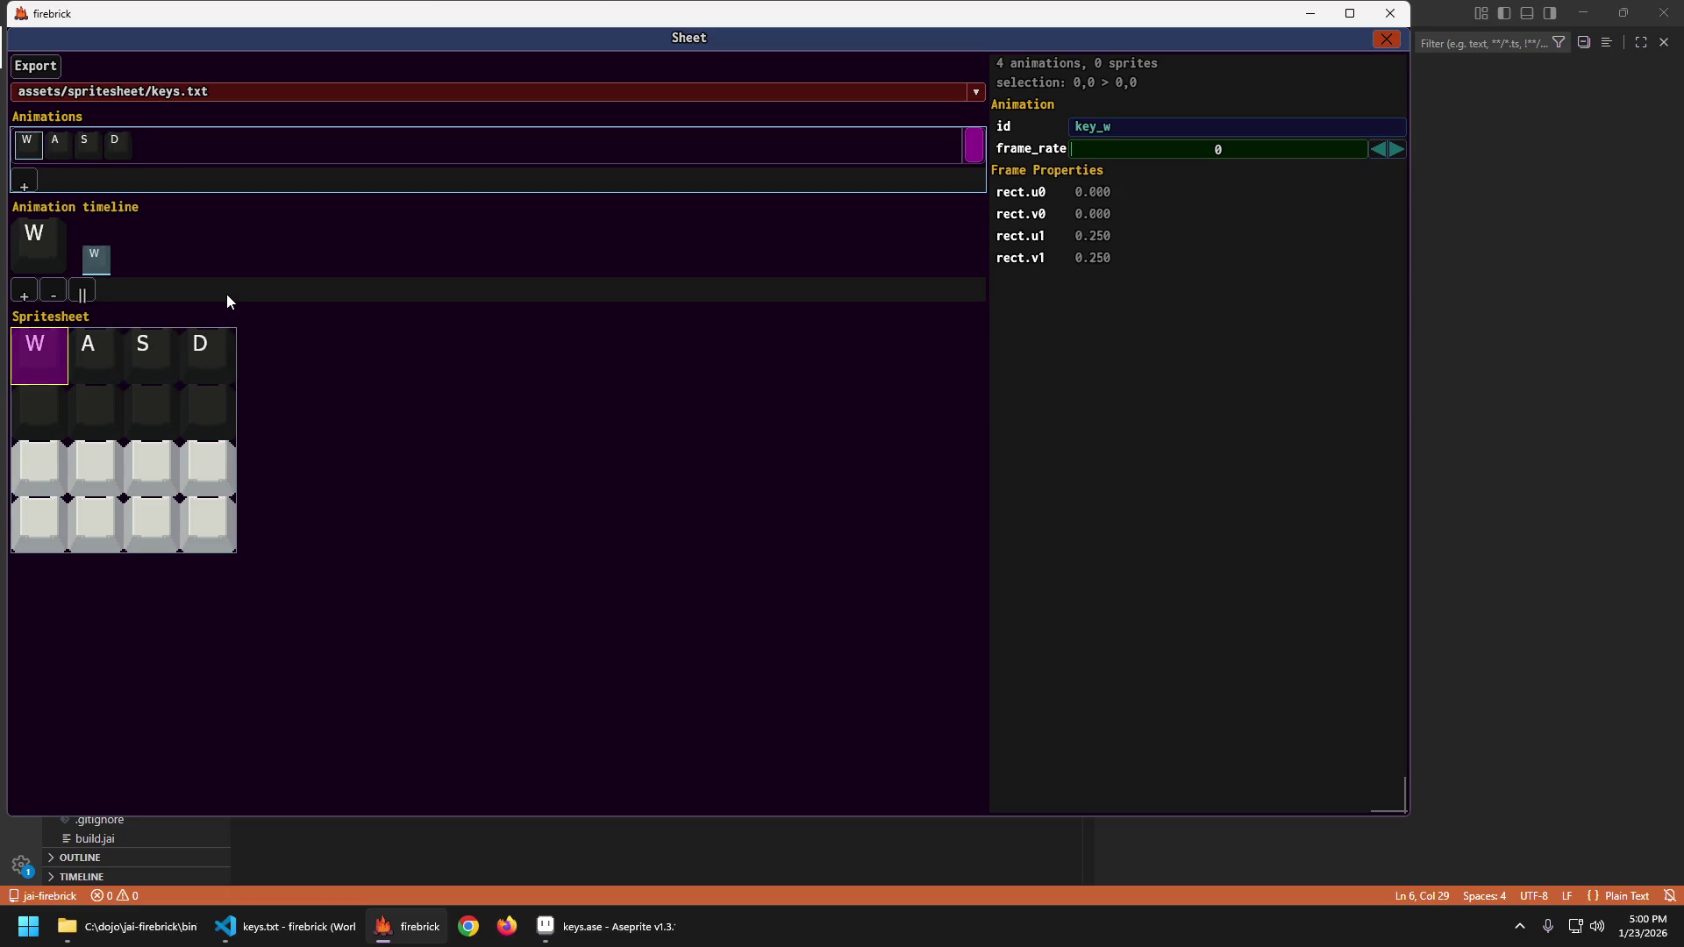
{"action": "key", "text": "Right"}
{"action": "key", "text": "Right"}
{"action": "key", "text": "Right"}
{"action": "key", "text": "Right"}
{"action": "key", "text": "Right"}
{"action": "key", "text": "Right"}
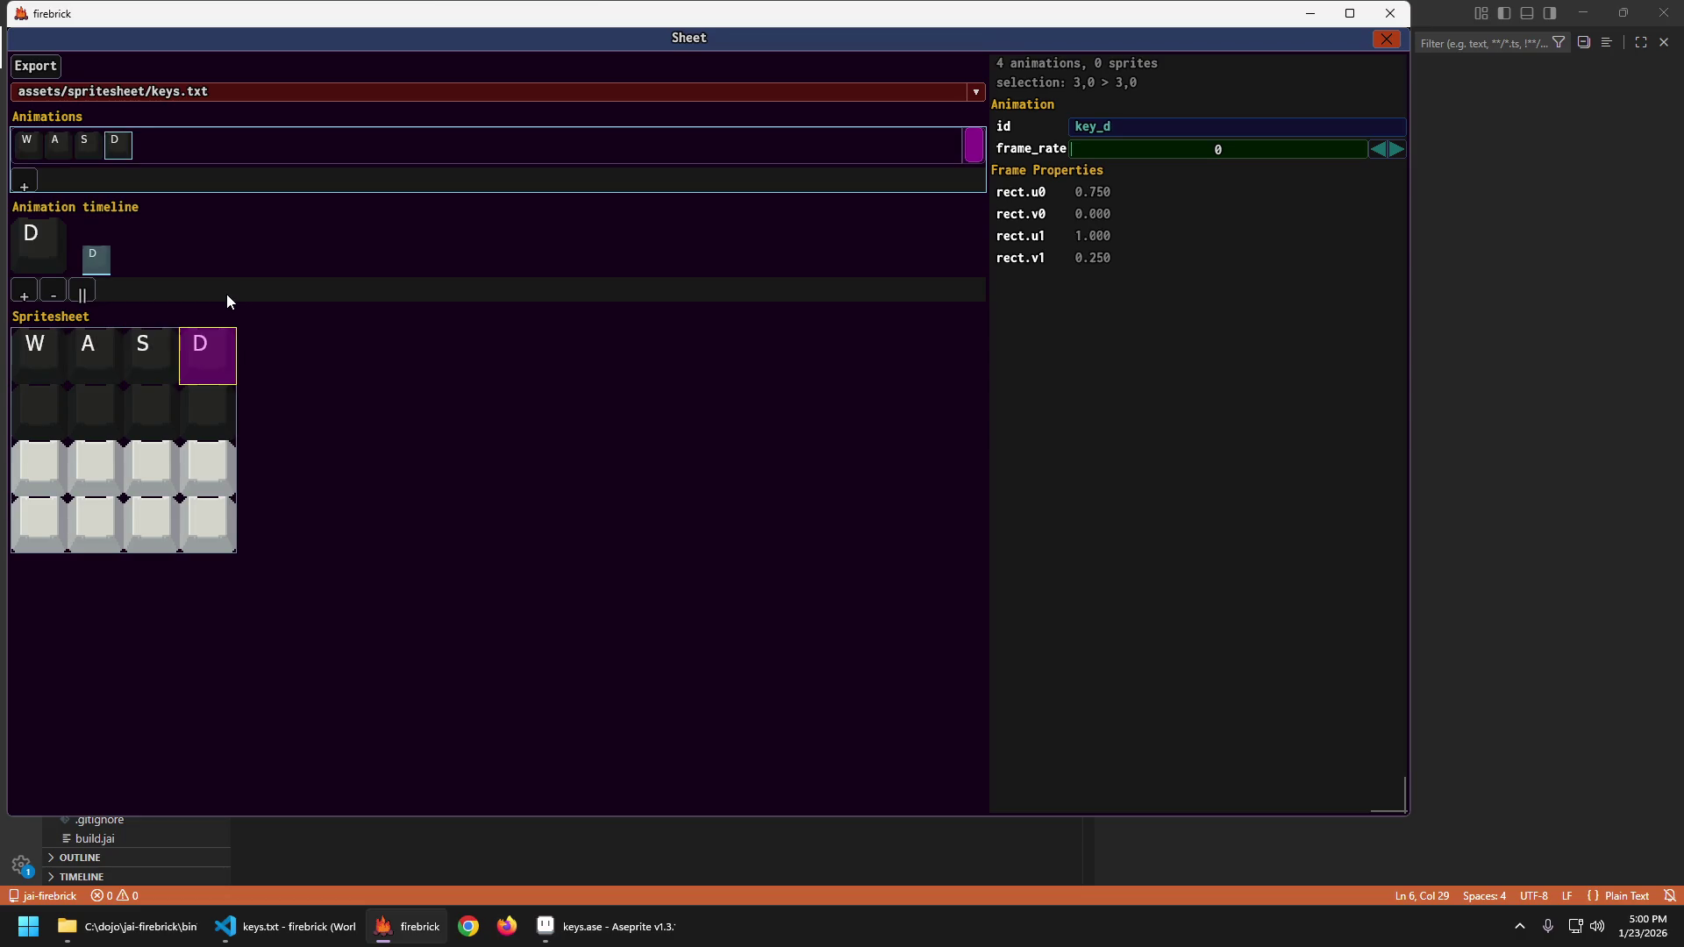
{"action": "key", "text": "Right"}
Leave the sheet editor, hide the editor overlay, and quit the game.
{"action": "key", "text": "Escape"}
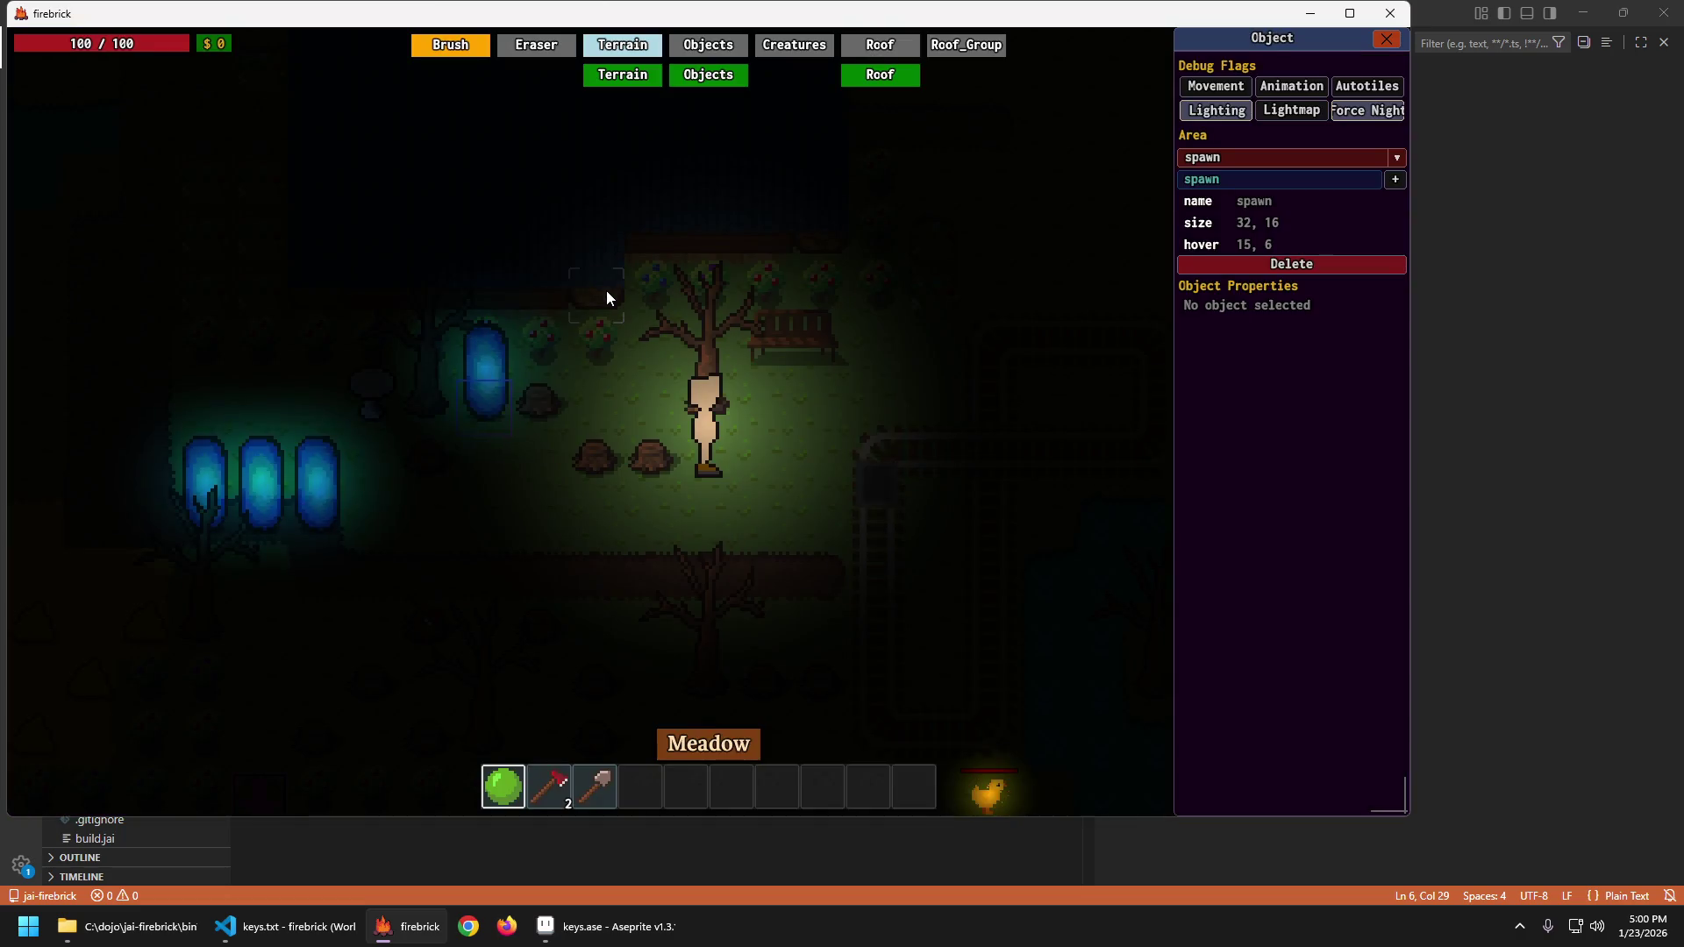
{"action": "key", "text": "grave"}
{"action": "key", "text": "grave"}
{"action": "key", "text": "grave"}
{"action": "key", "text": "Escape"}
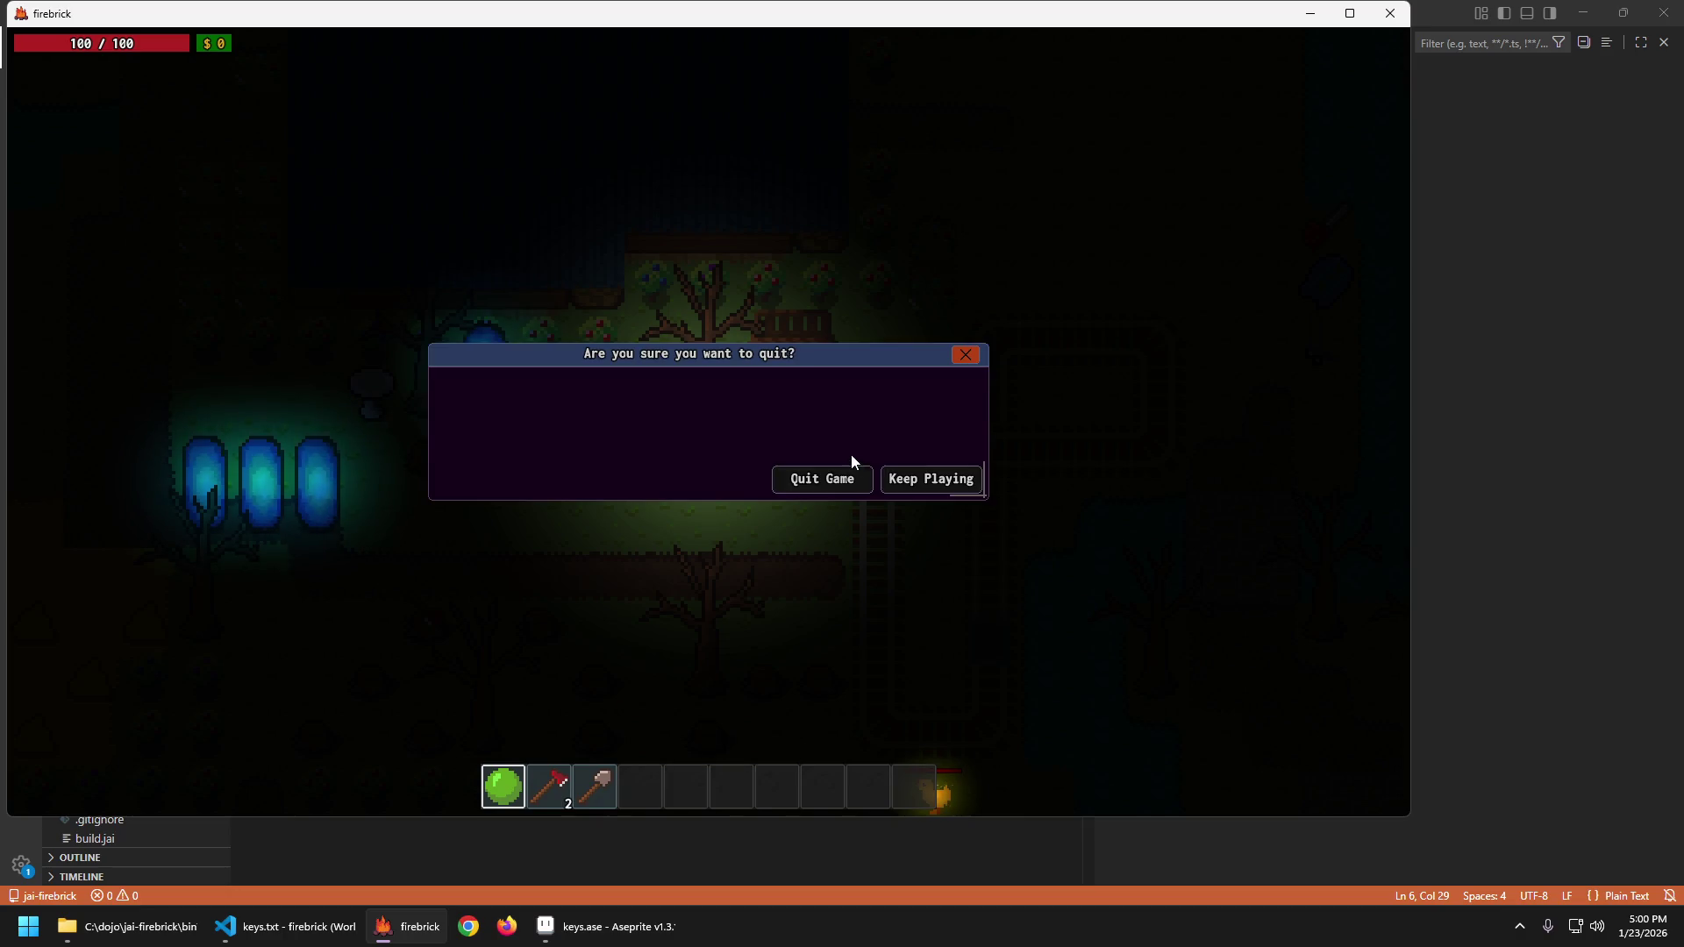
{"action": "left_click", "coordinate": [851, 454]}
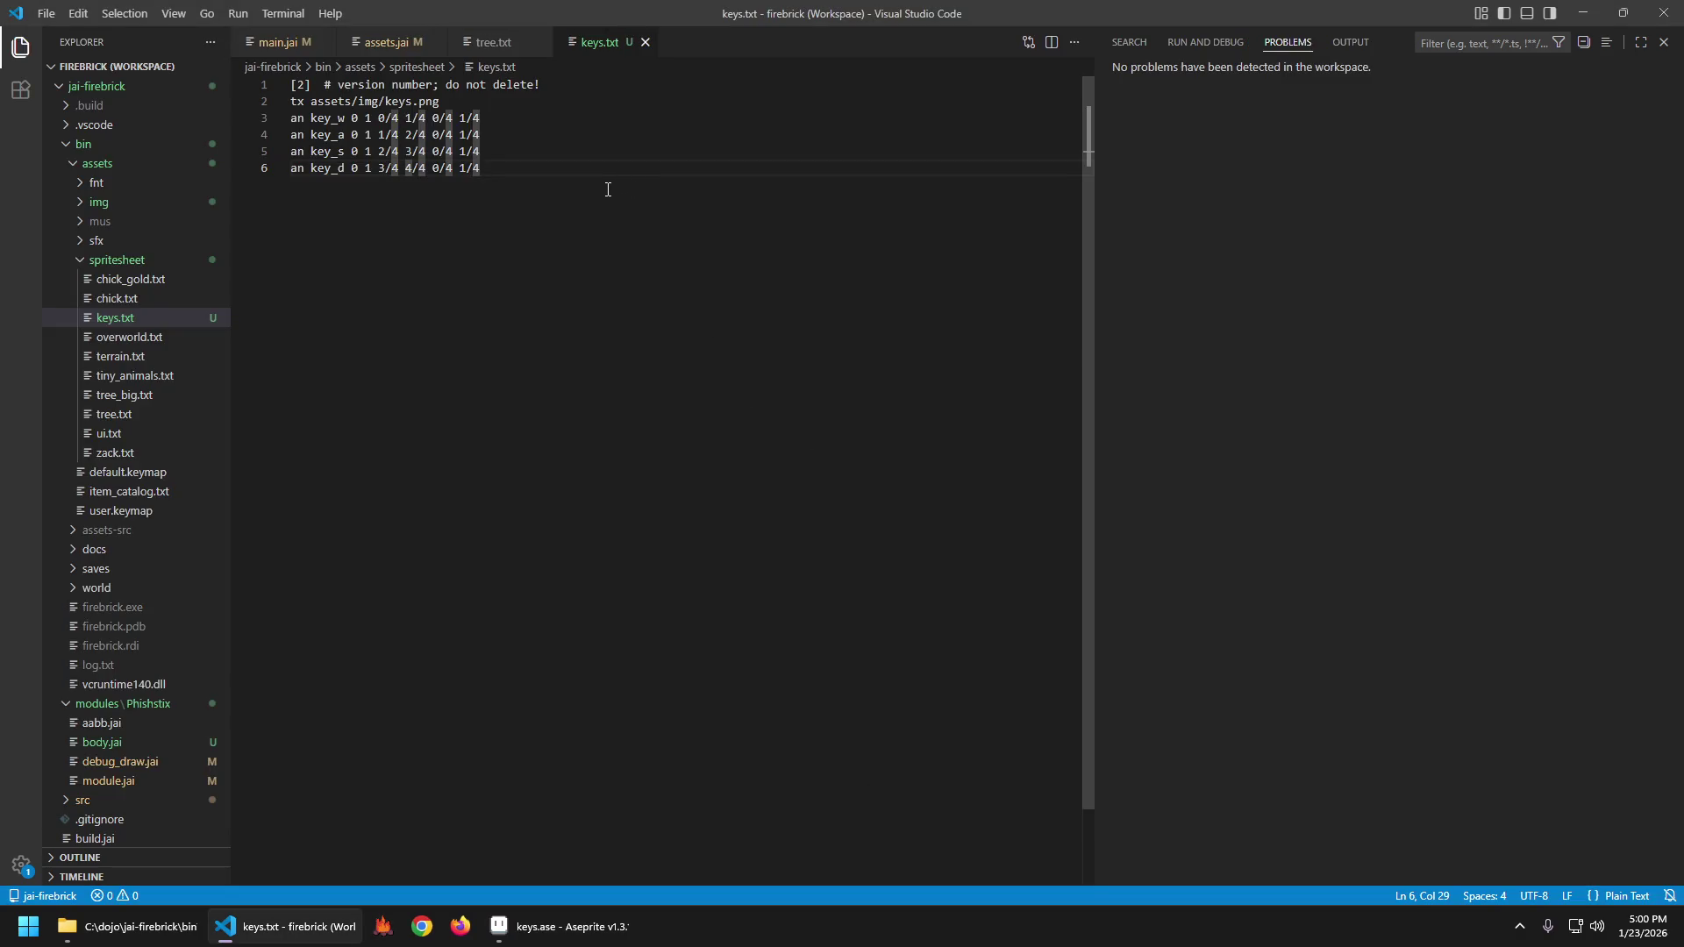
Open hud.jai through quick file search and jump to its end.
{"action": "left_click", "coordinate": [277, 42]}
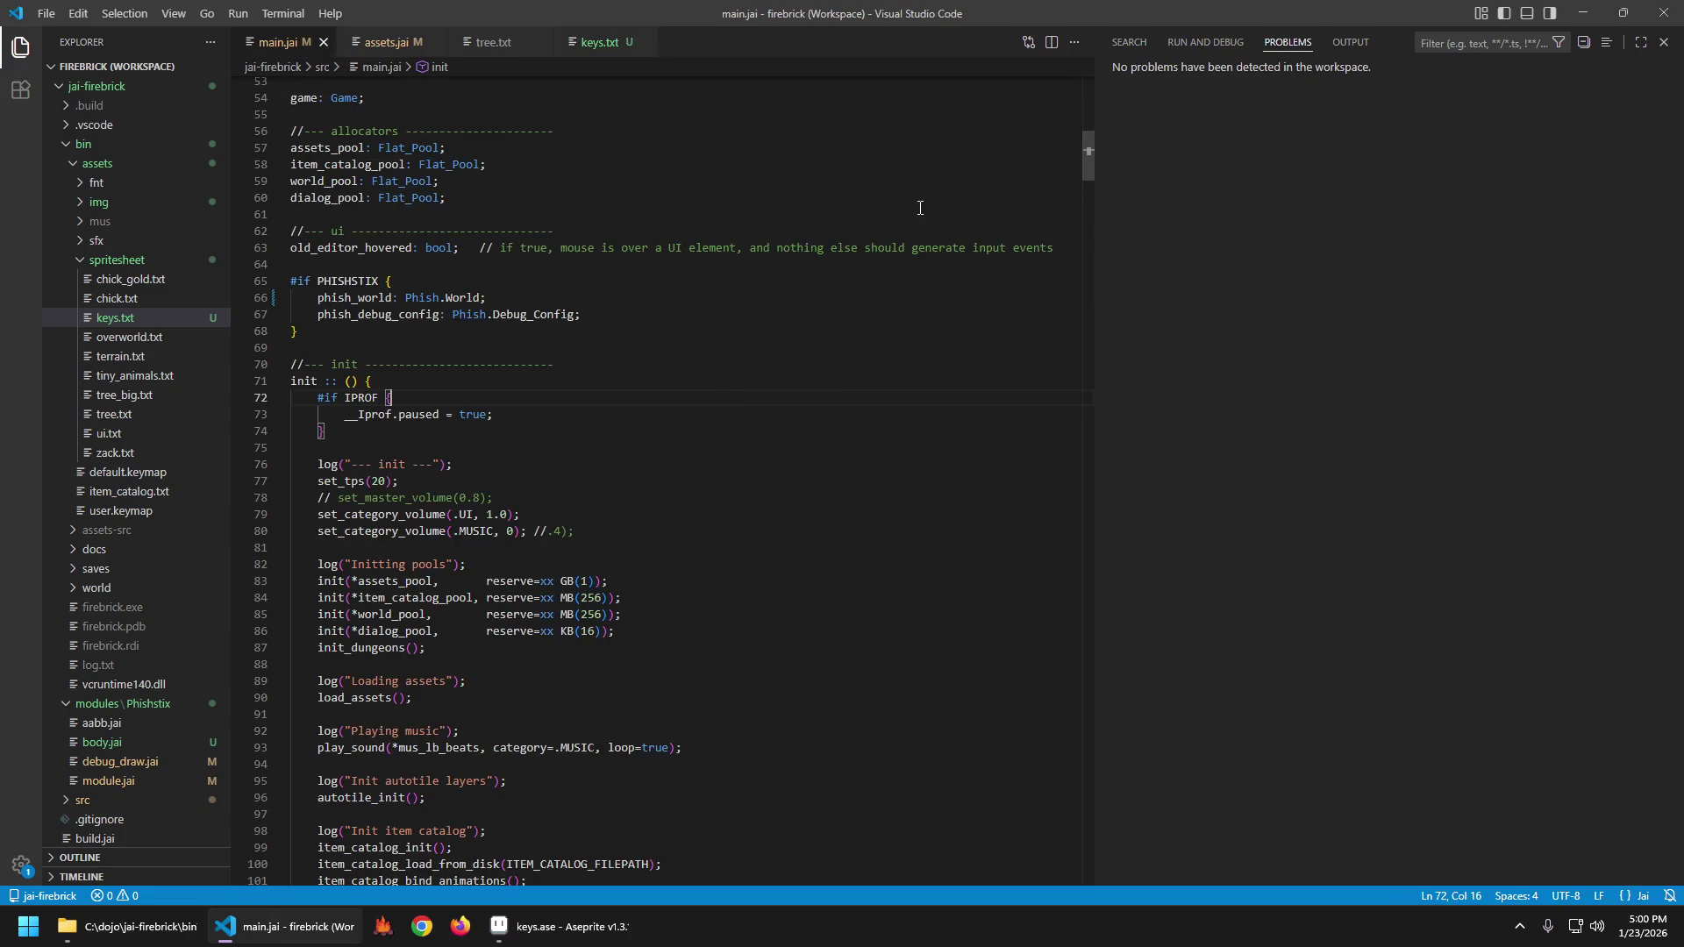
{"action": "key", "text": "ctrl+p"}
{"action": "type", "text": "hud"}
{"action": "key", "text": "Return"}
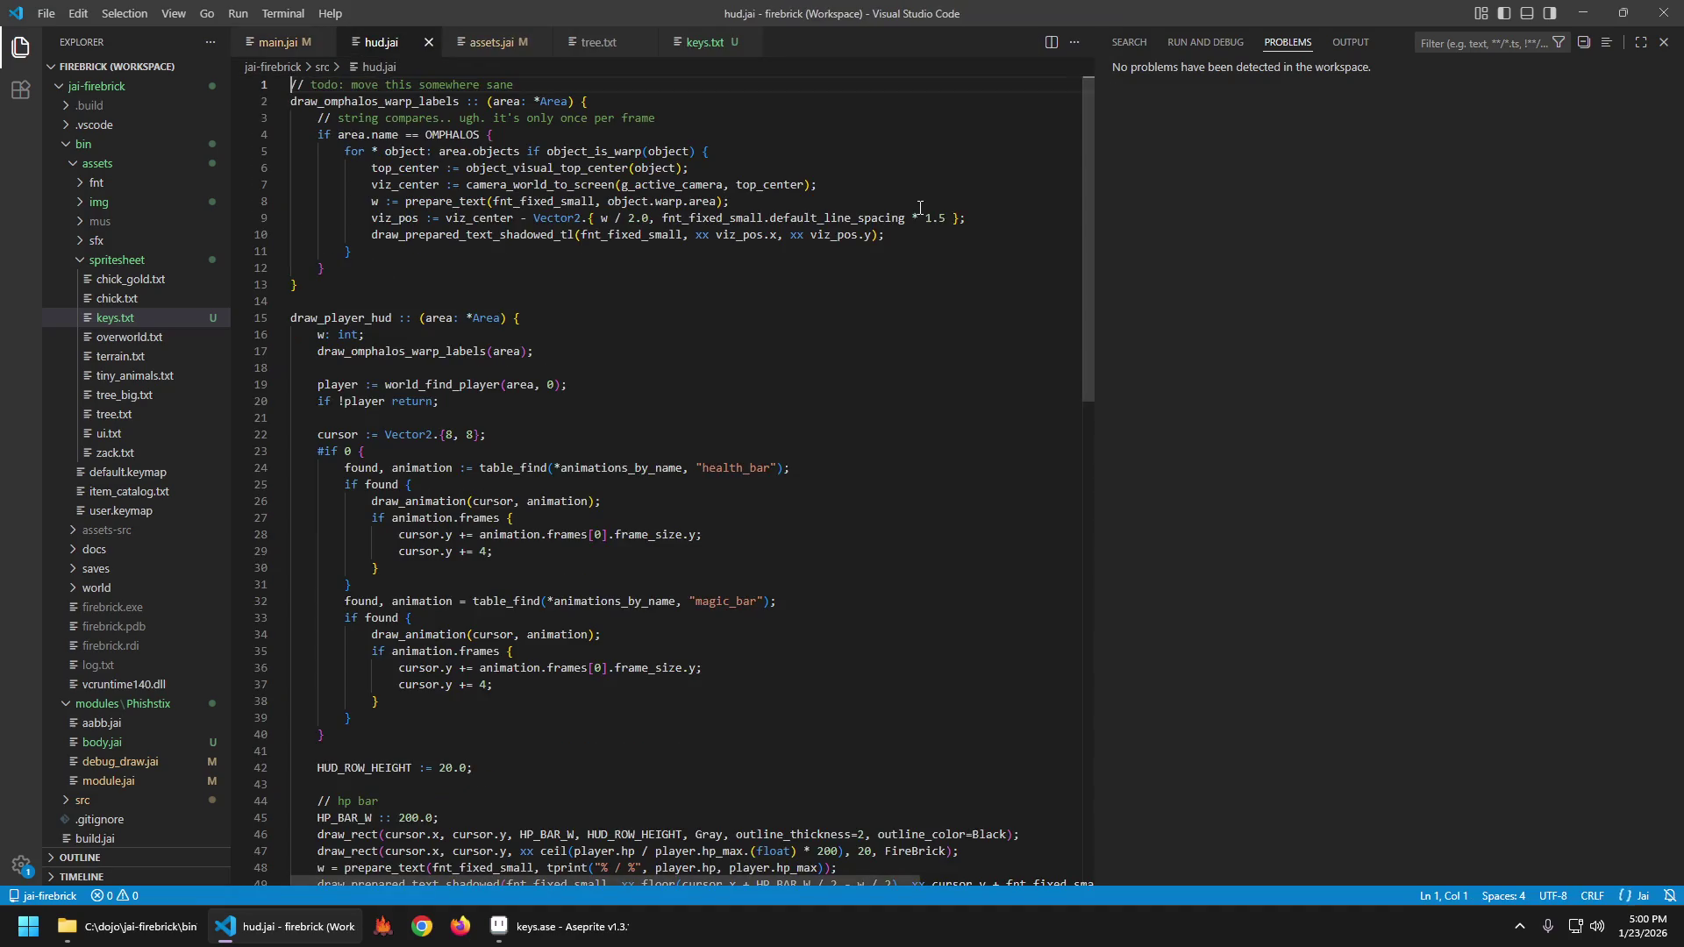
{"action": "key", "text": "ctrl+End"}
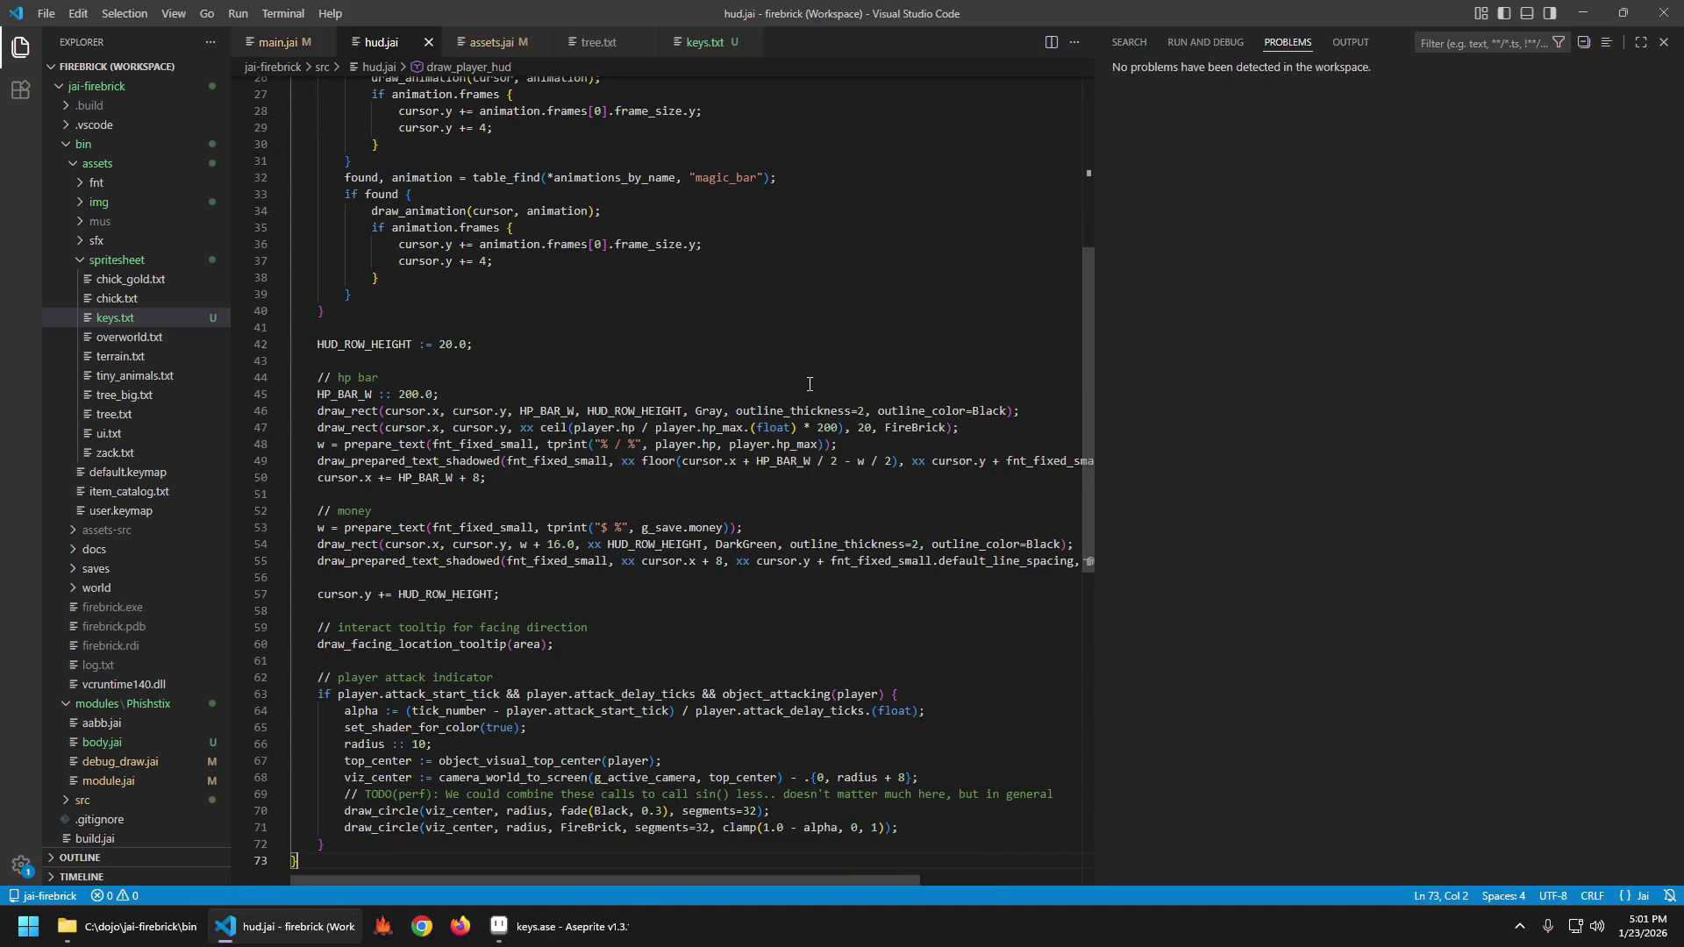
Add blank lines below the disabled block at line 38, then undo them.
{"action": "scroll", "coordinate": [810, 387], "scroll_direction": "up", "scroll_amount": 5}
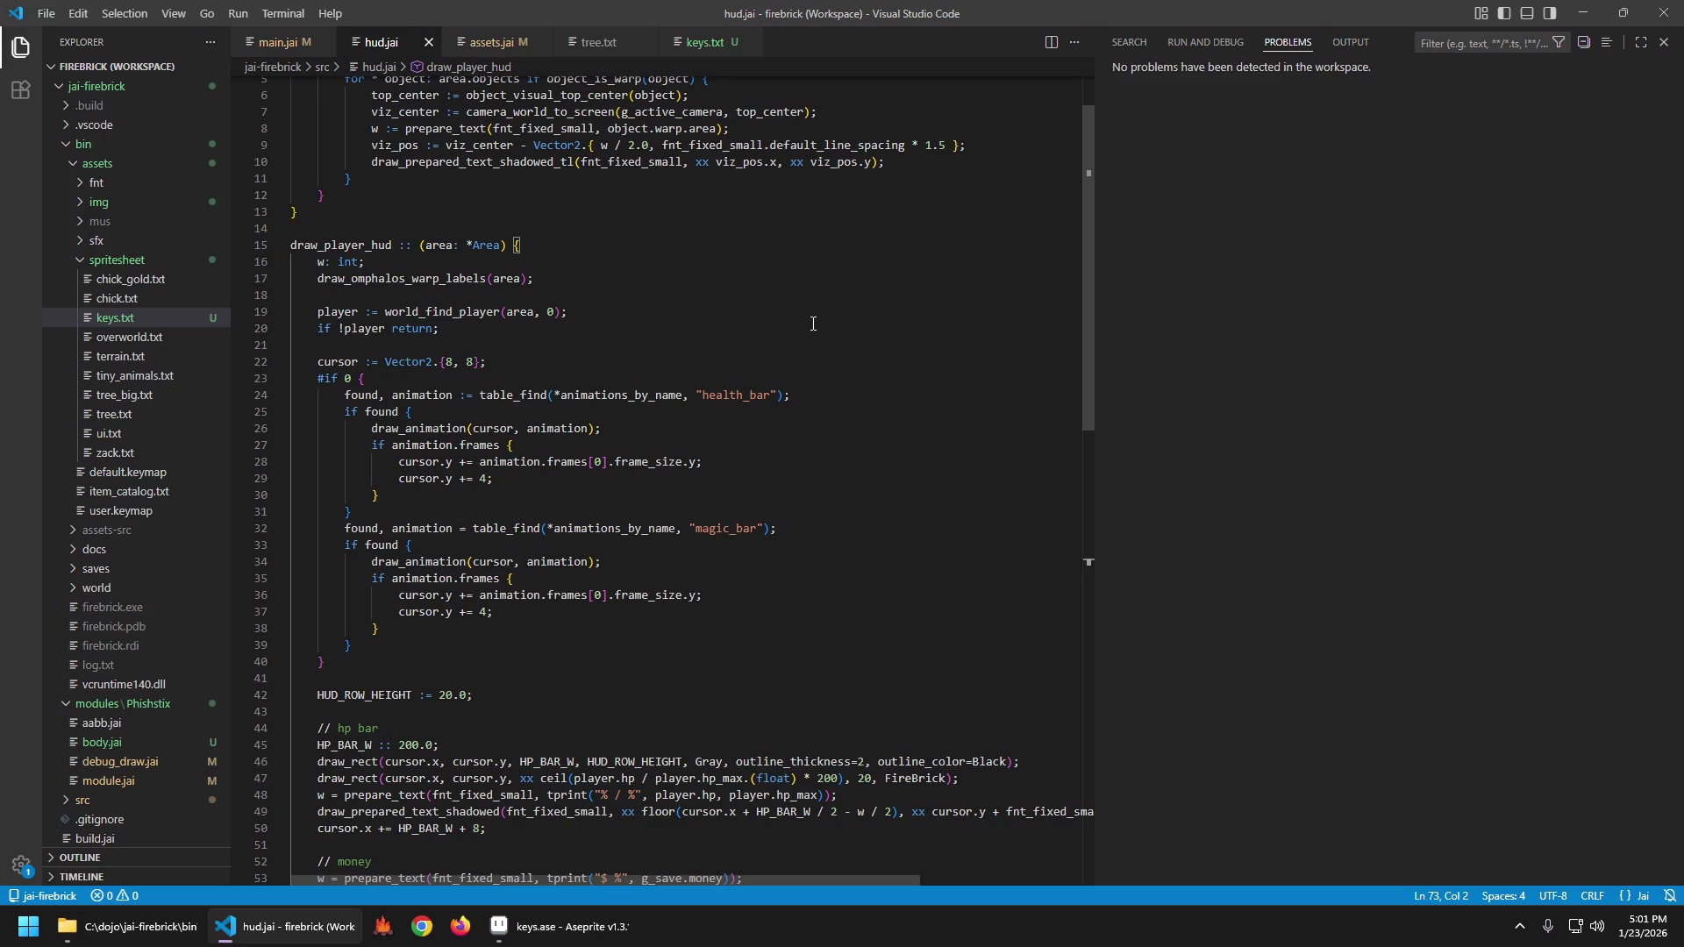
{"action": "scroll", "coordinate": [814, 325], "scroll_direction": "down", "scroll_amount": 5}
{"action": "scroll", "coordinate": [812, 324], "scroll_direction": "down", "scroll_amount": 5}
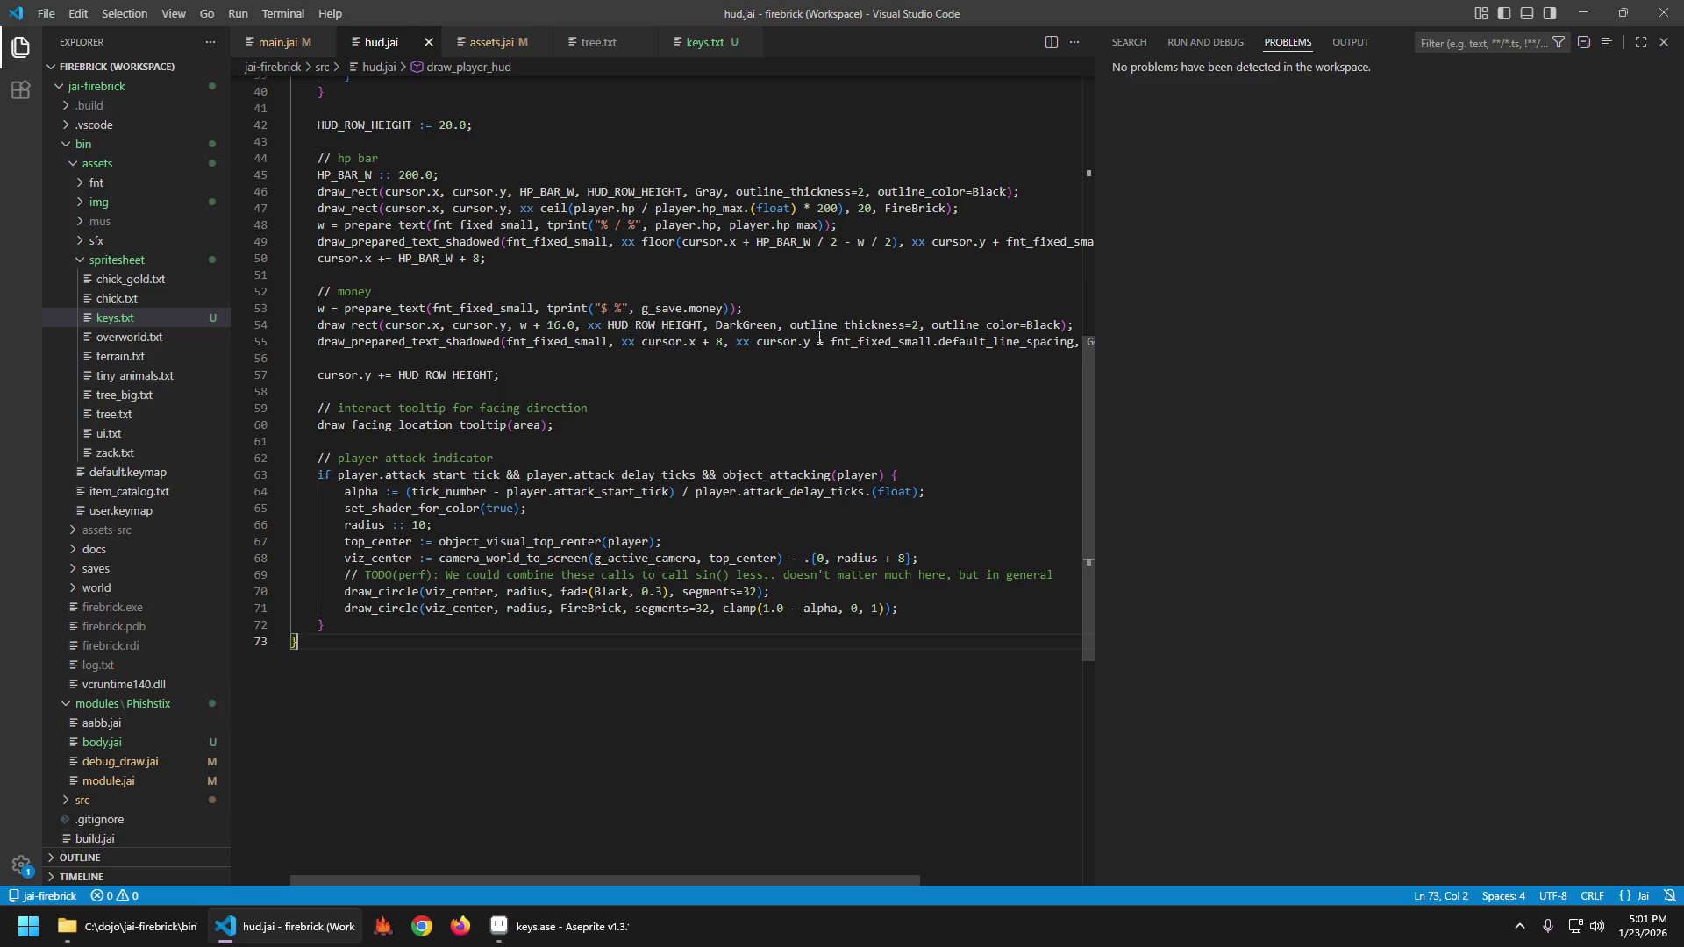
{"action": "scroll", "coordinate": [821, 351], "scroll_direction": "up", "scroll_amount": 3}
{"action": "scroll", "coordinate": [678, 416], "scroll_direction": "up", "scroll_amount": 3}
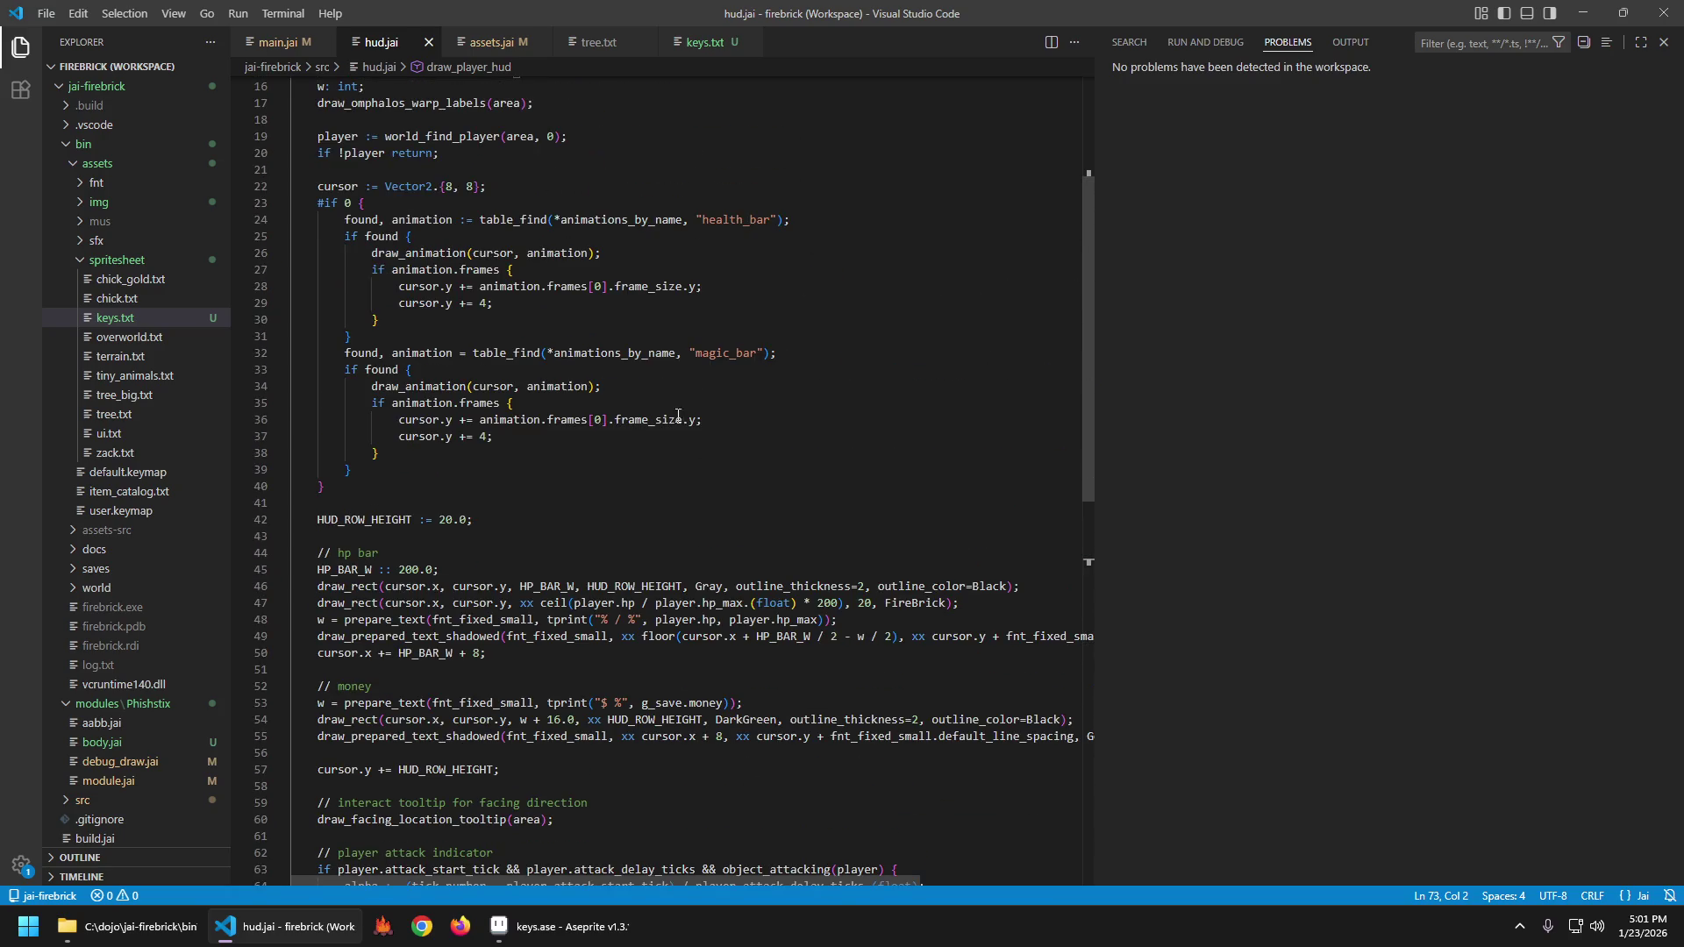
{"action": "scroll", "coordinate": [729, 455], "scroll_direction": "up", "scroll_amount": 3}
{"action": "left_click", "coordinate": [684, 592]}
{"action": "key", "text": "Down"}
{"action": "key", "text": "Down"}
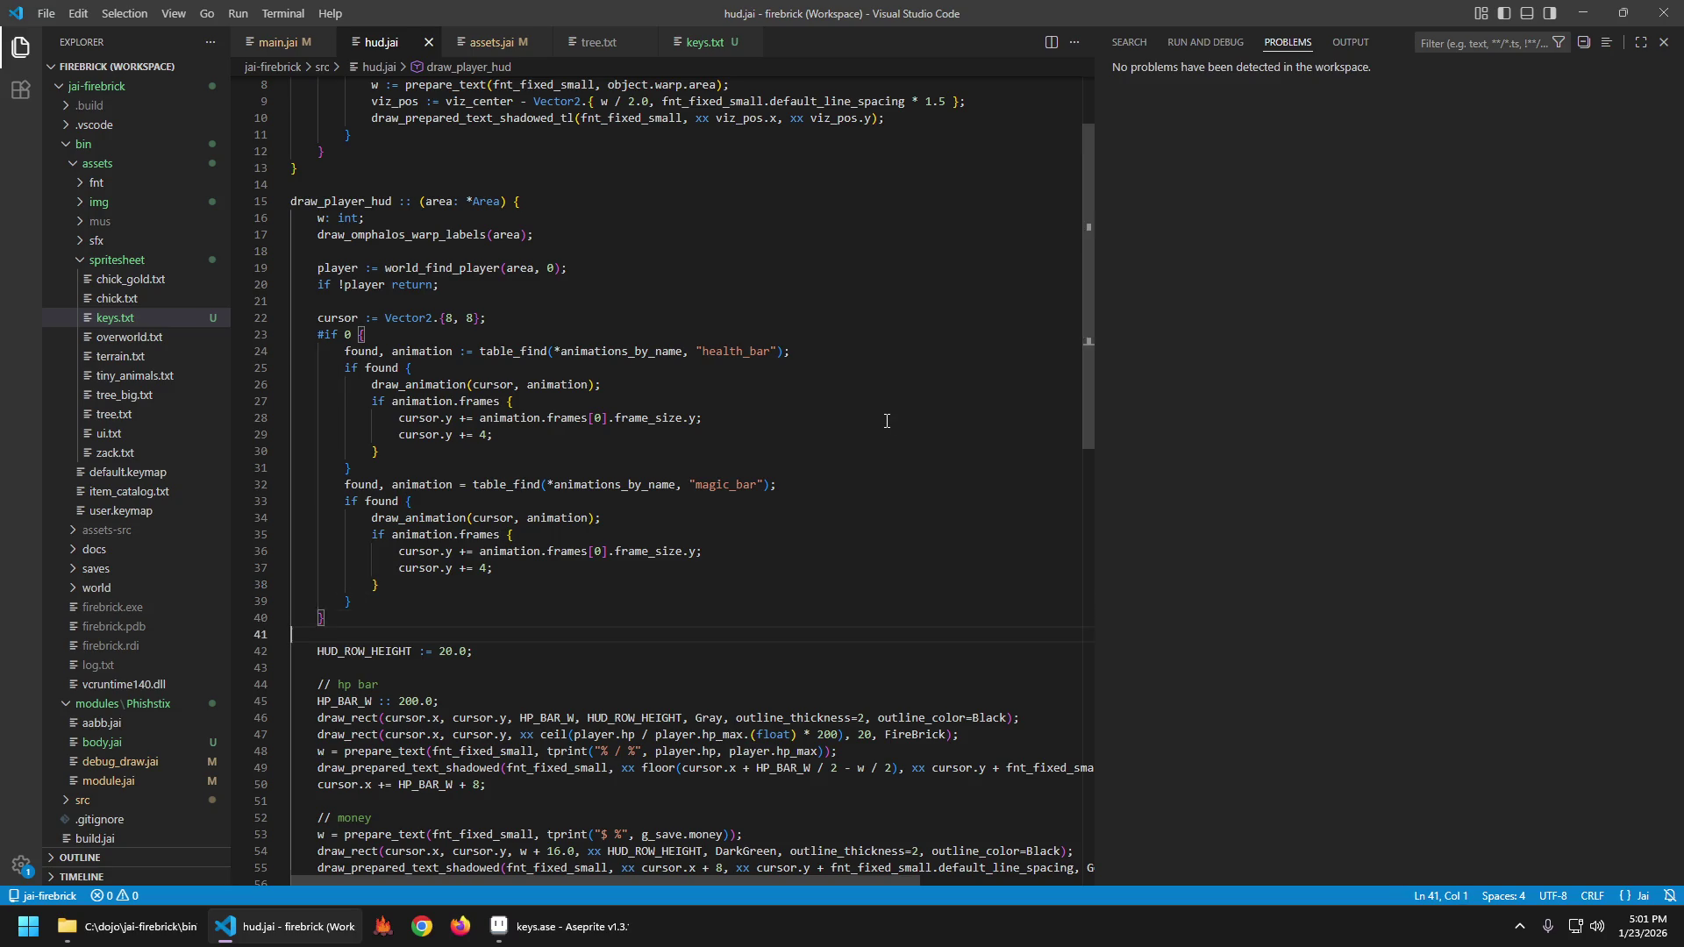
{"action": "key", "text": "Return"}
{"action": "key", "text": "Return"}
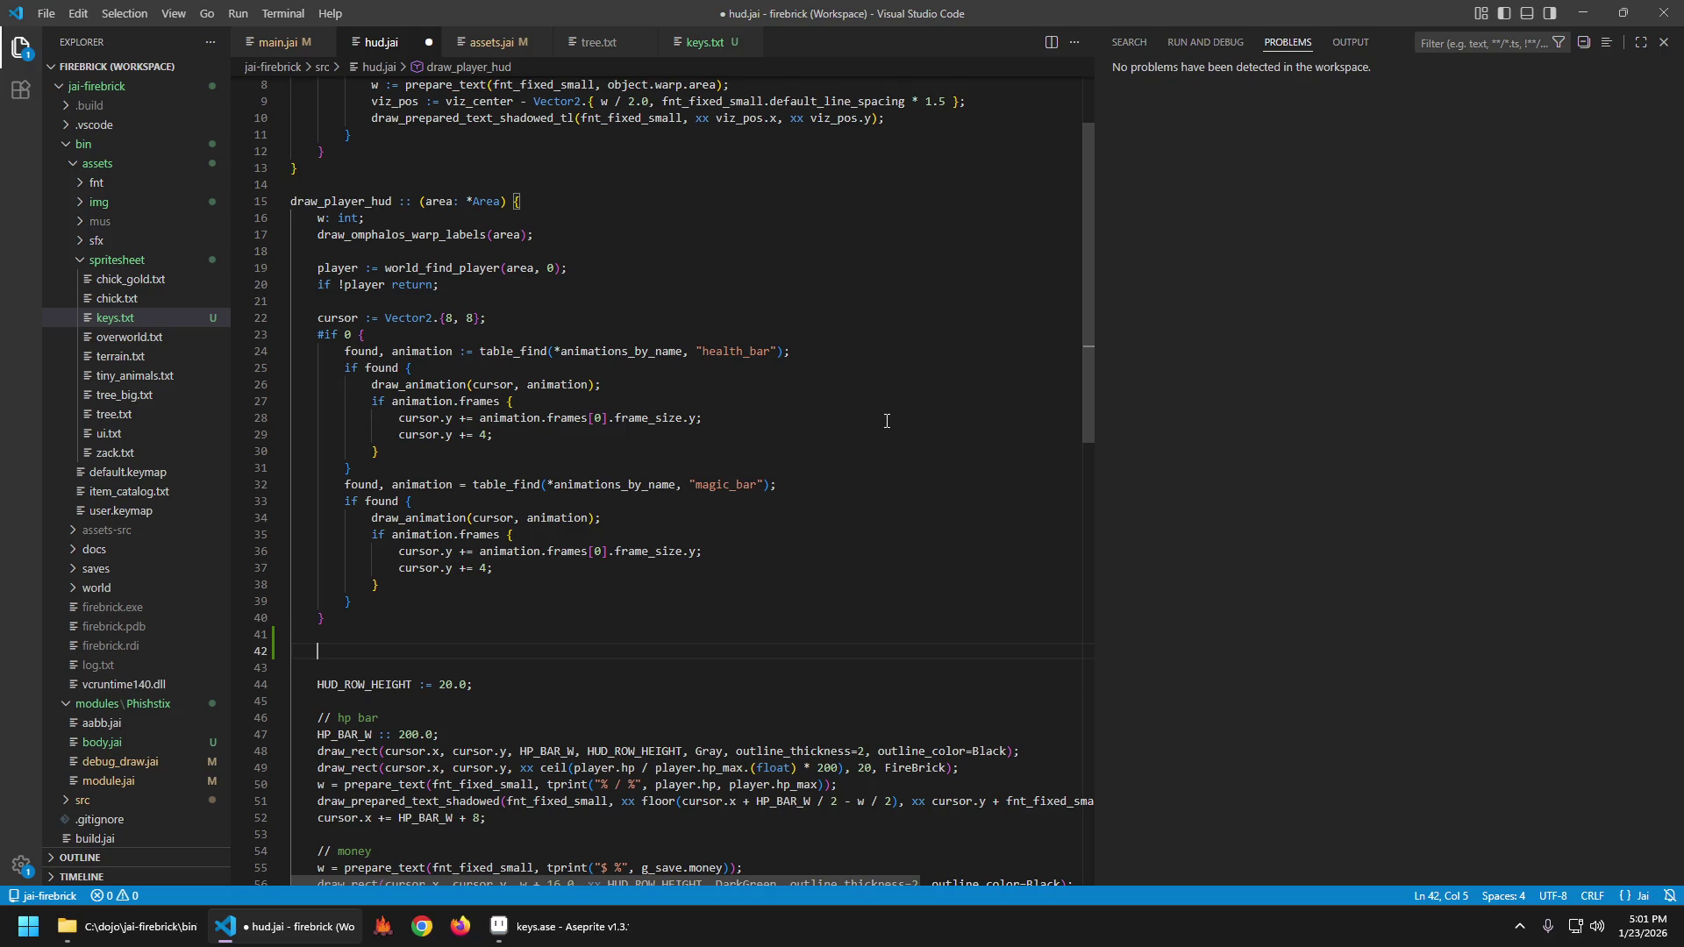
{"action": "key", "text": "ctrl+z"}
{"action": "key", "text": "ctrl+z"}
Open a new line after the missing-player early return and start typing draw_a.
{"action": "left_click", "coordinate": [617, 271]}
{"action": "key", "text": "Down"}
{"action": "key", "text": "Return"}
{"action": "key", "text": "Return"}
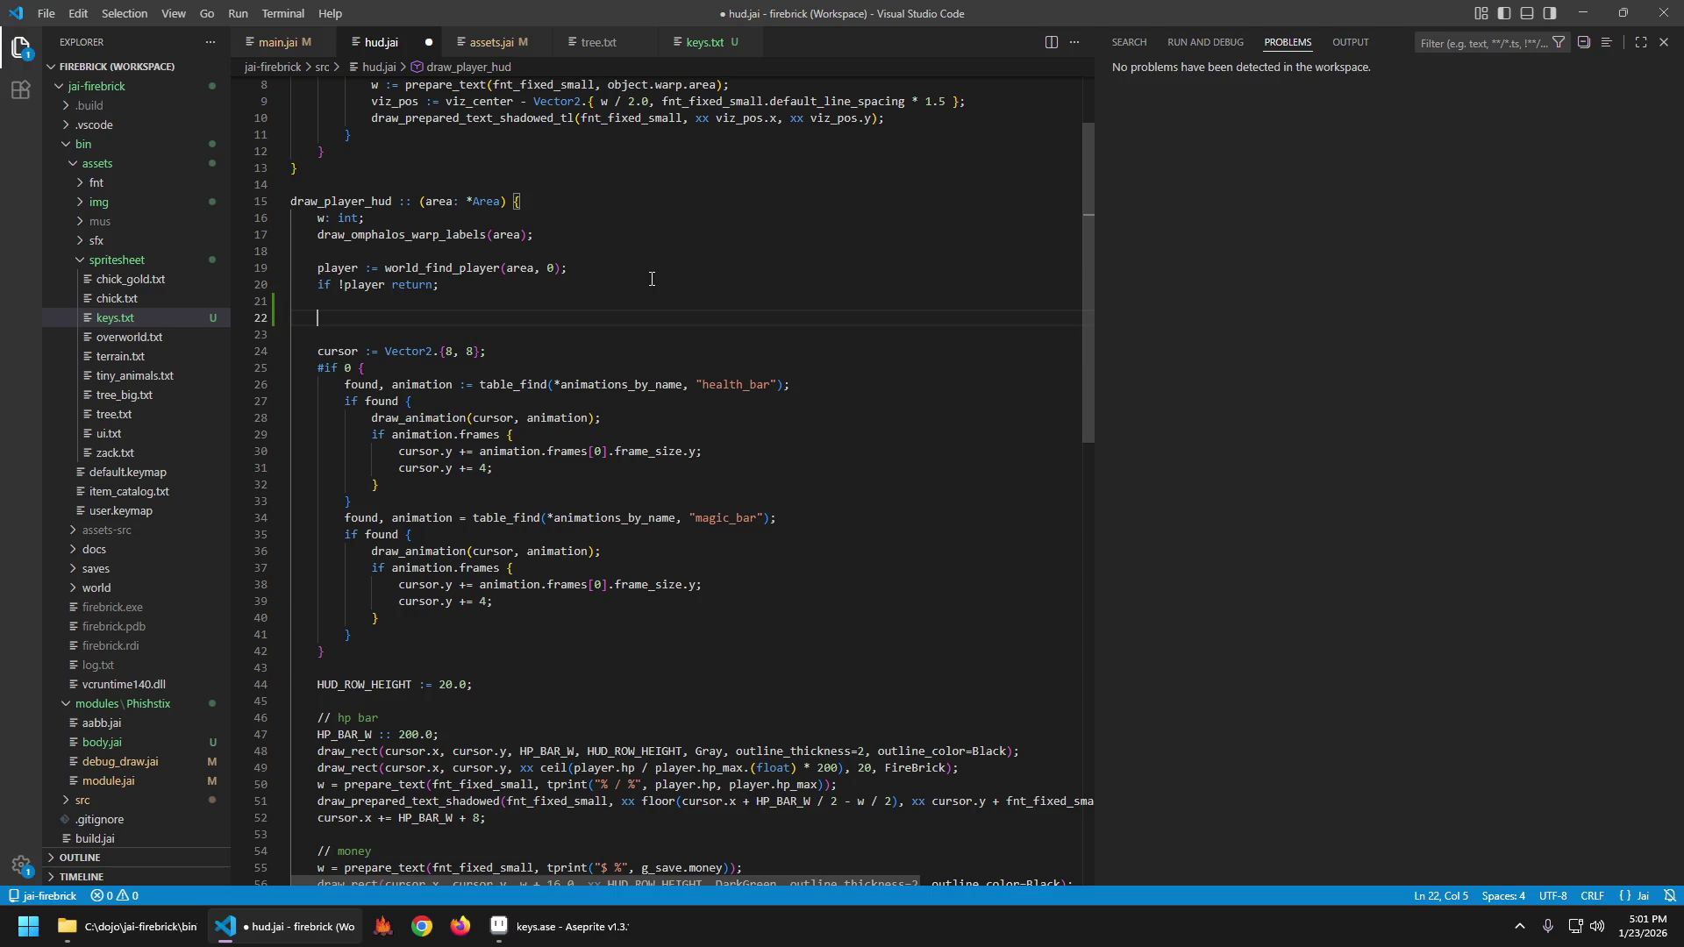
{"action": "type", "text": "draw_a"}
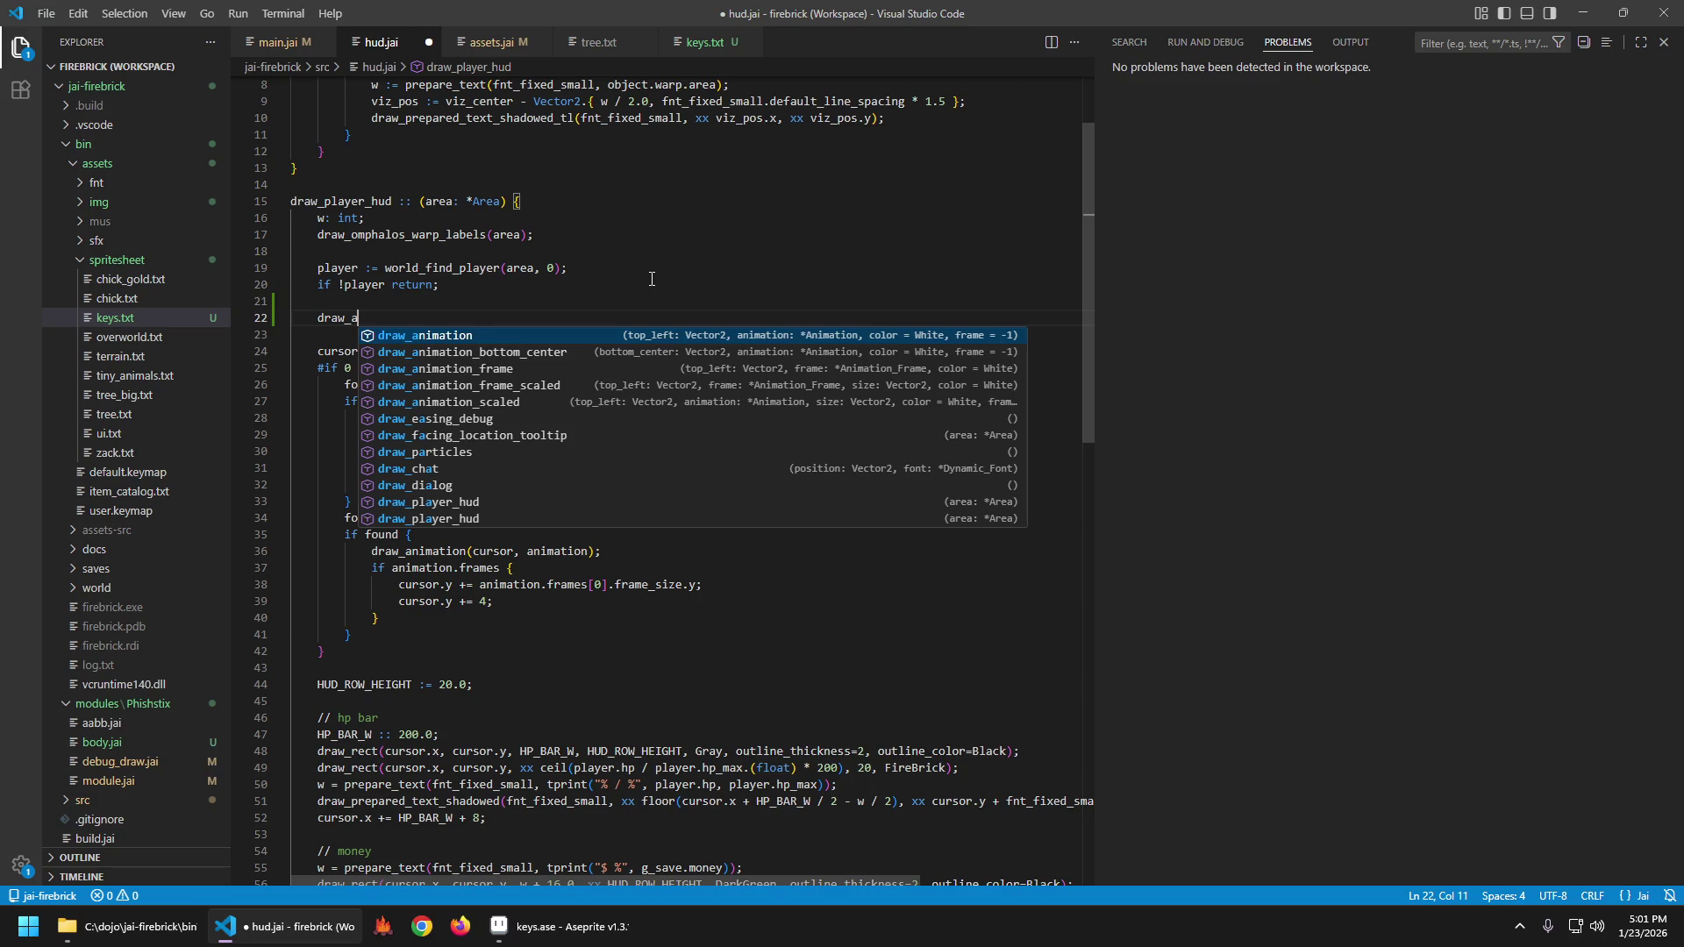
Complete the draw_animation_bottom_center call and open an empty line above it.
{"action": "key", "text": "Down"}
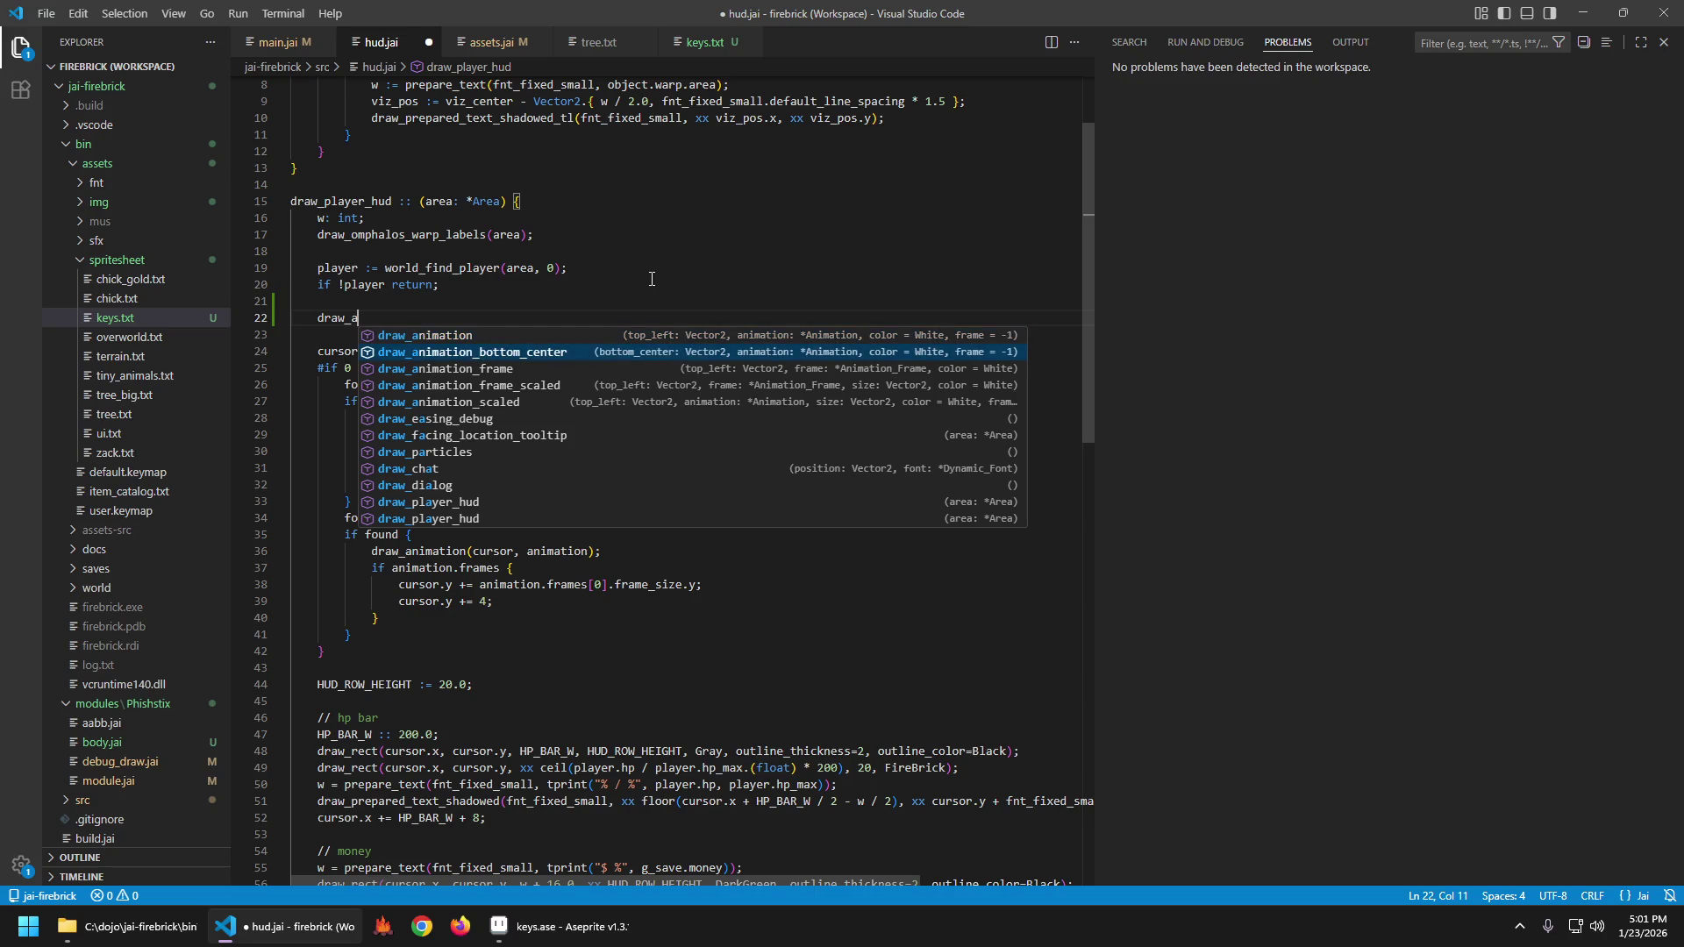
{"action": "key", "text": "Return"}
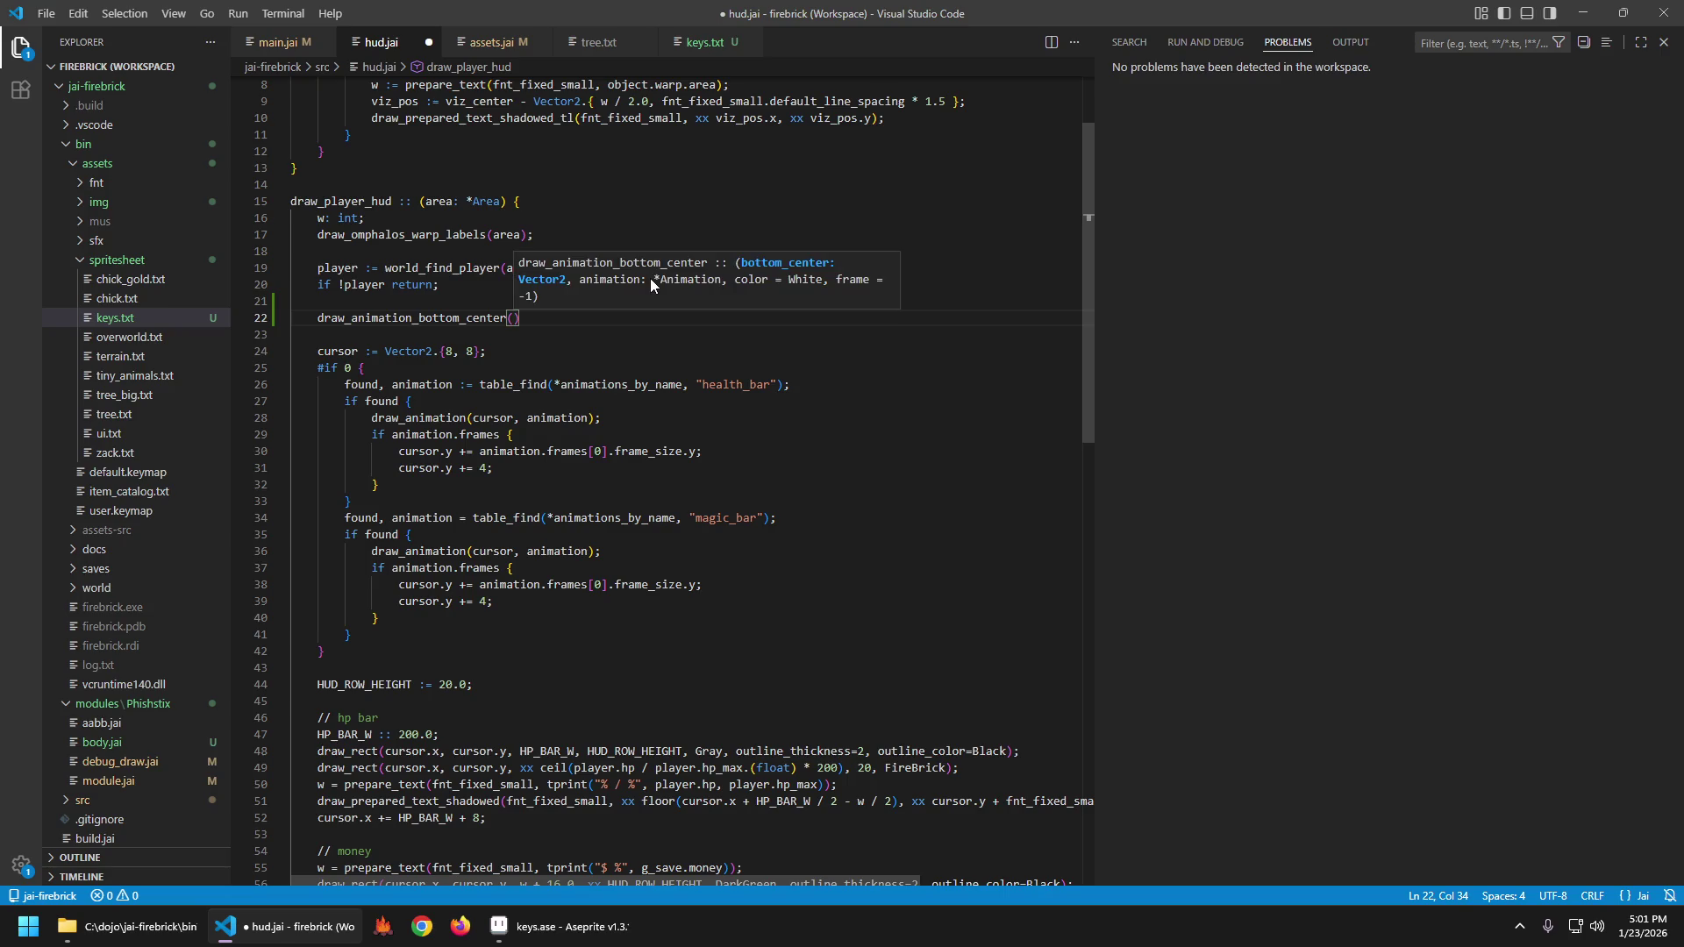
{"action": "key", "text": "Home"}
{"action": "key", "text": "Home"}
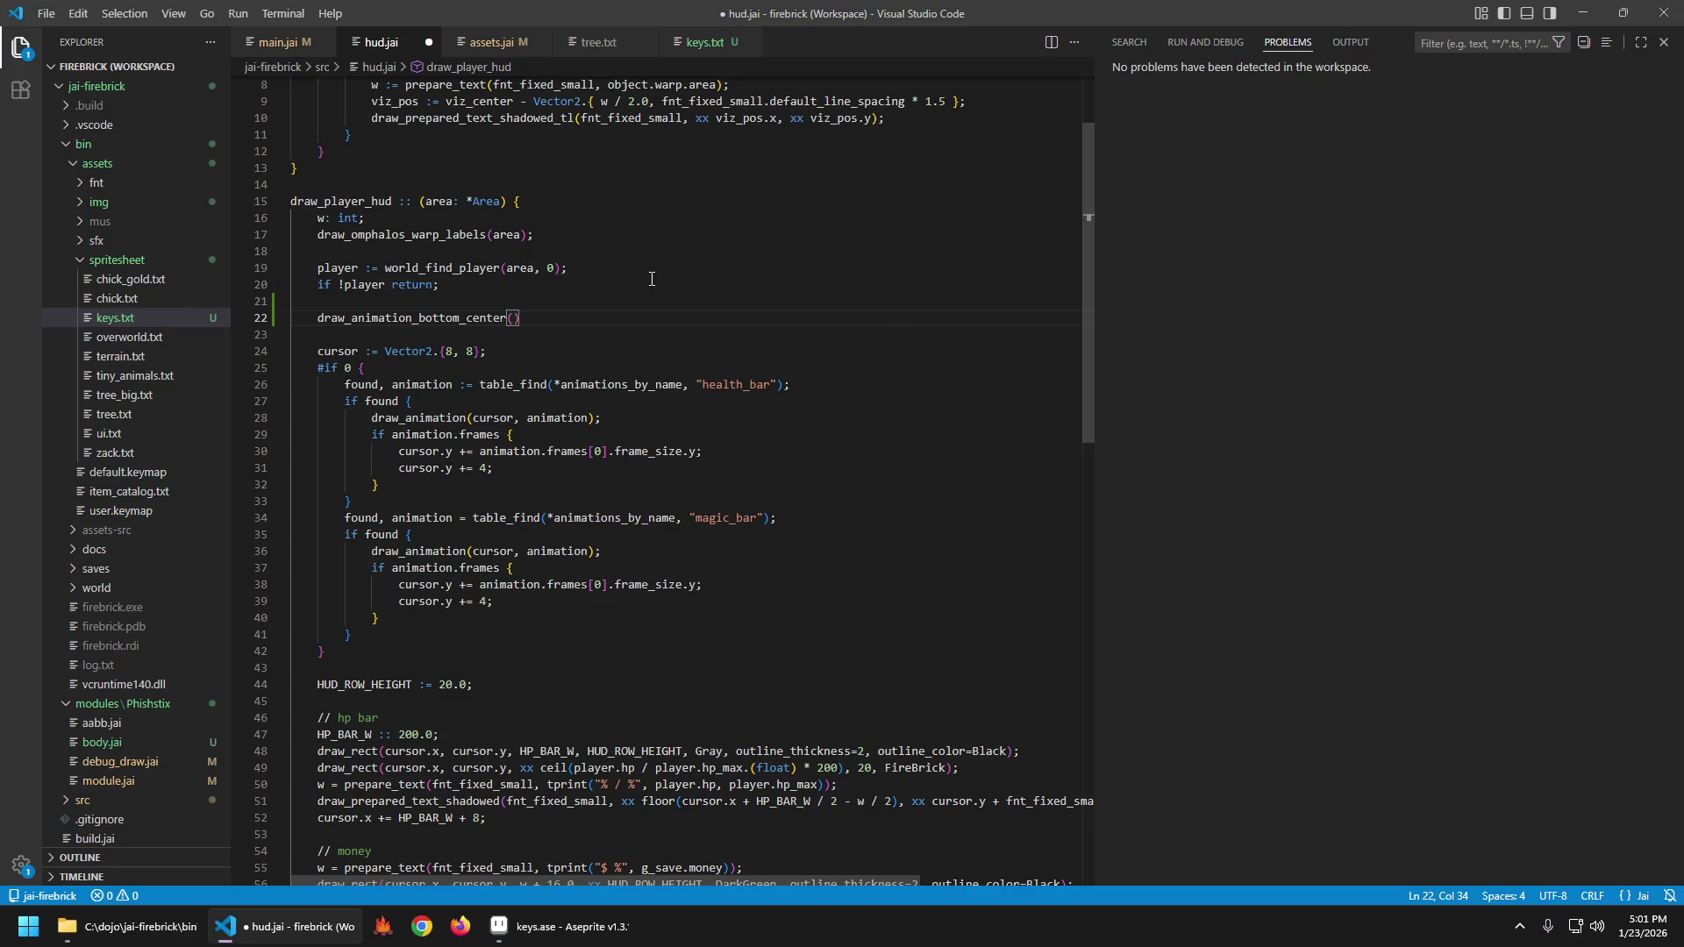
{"action": "key", "text": "Return"}
{"action": "key", "text": "Up"}
{"action": "type", "text": "animation"}
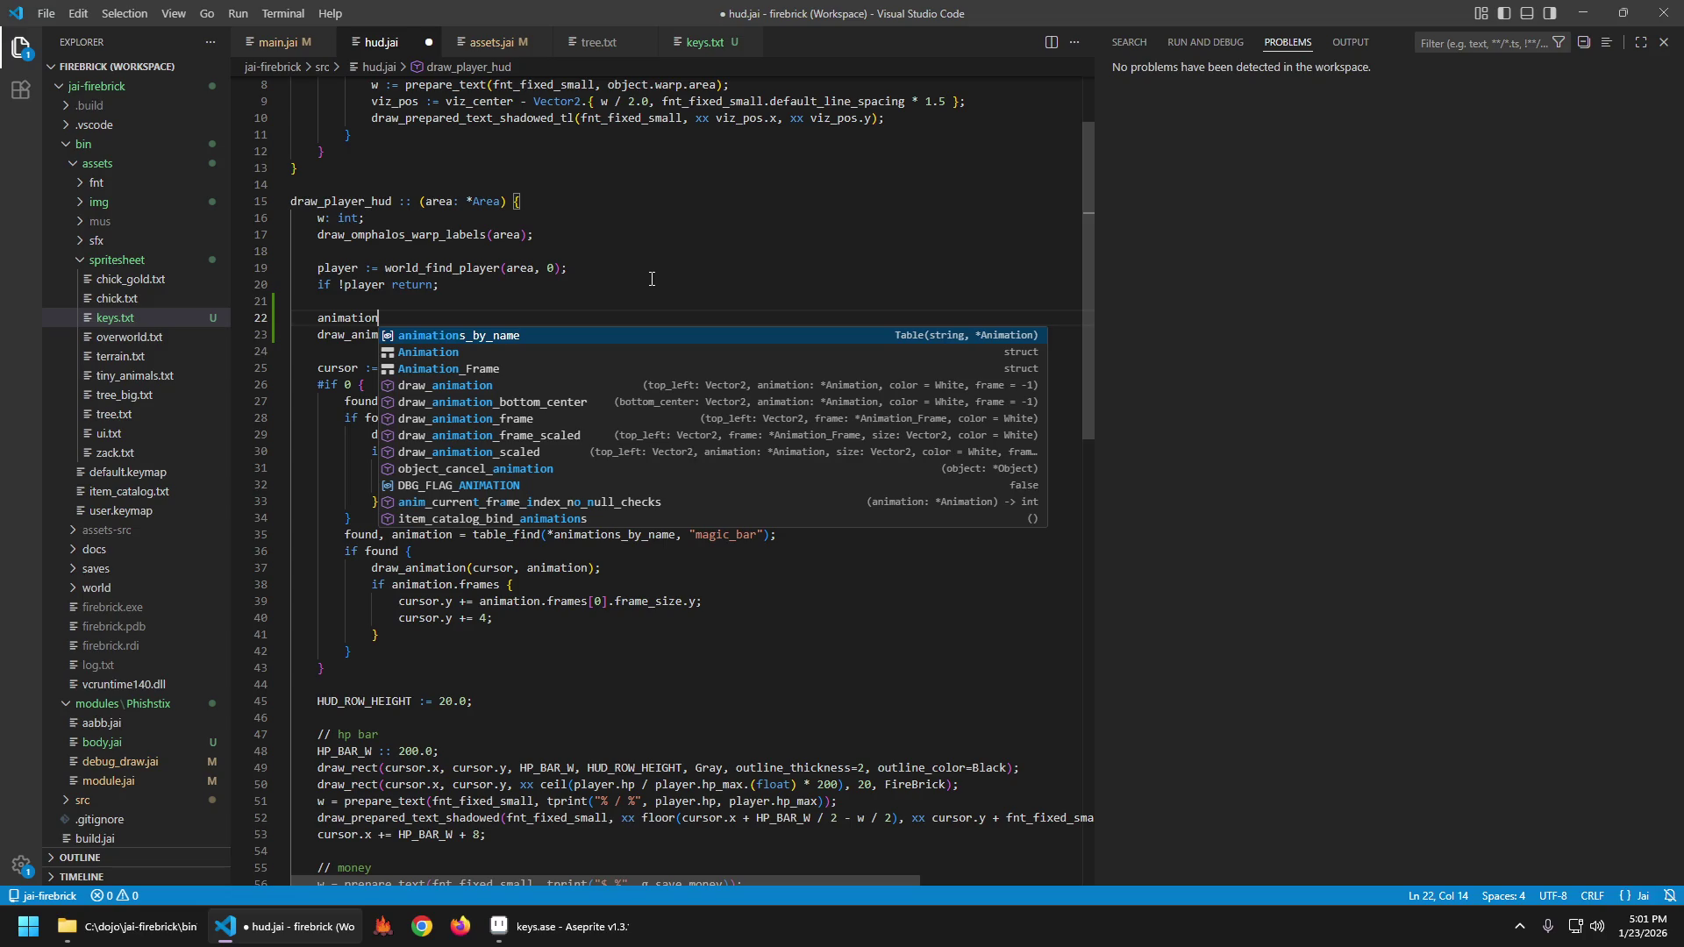
{"action": "key", "text": "Down"}
{"action": "key", "text": "Down"}
{"action": "key", "text": "Down"}
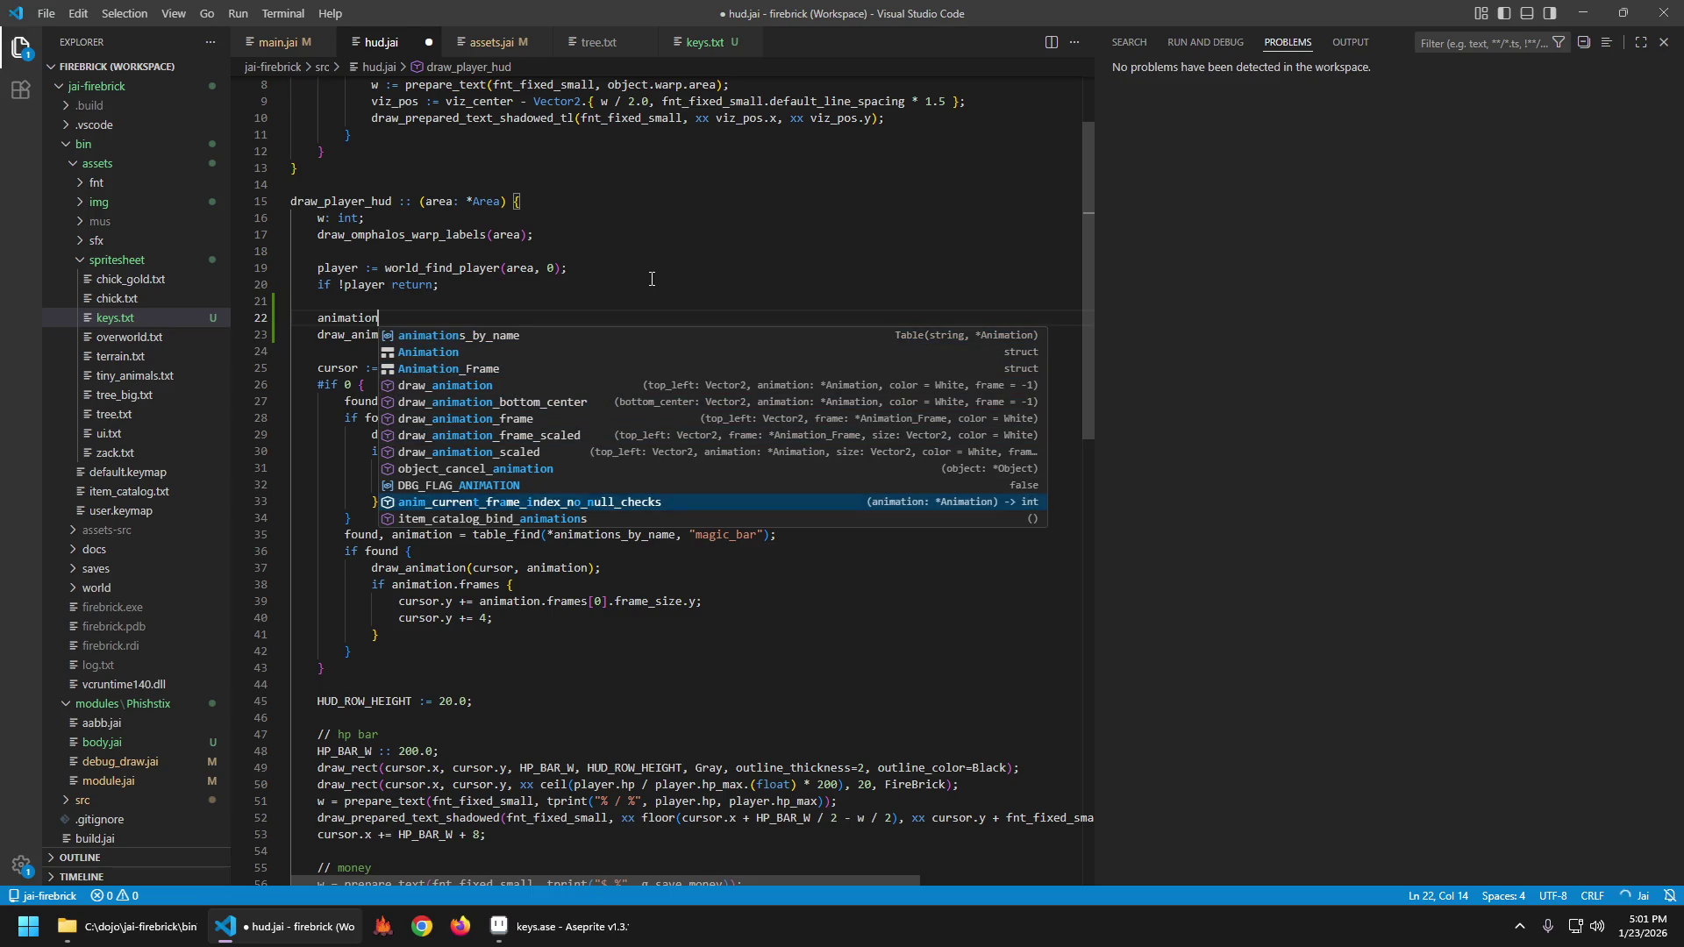
{"action": "key", "text": "Escape"}
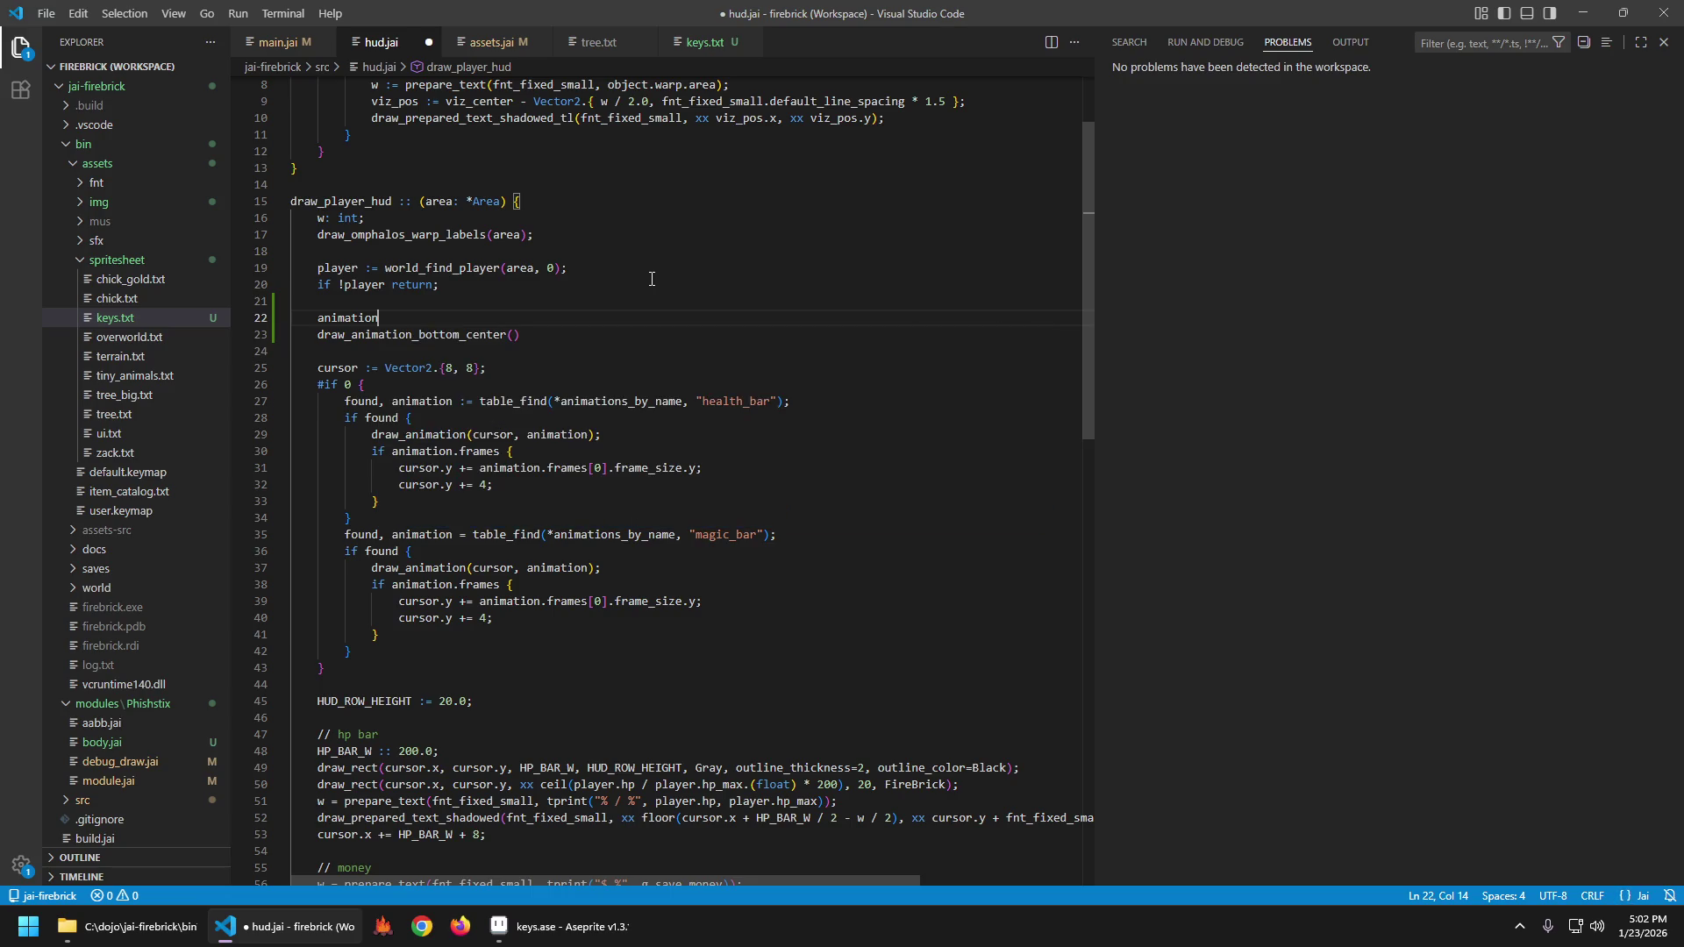
{"action": "key", "text": "Home"}
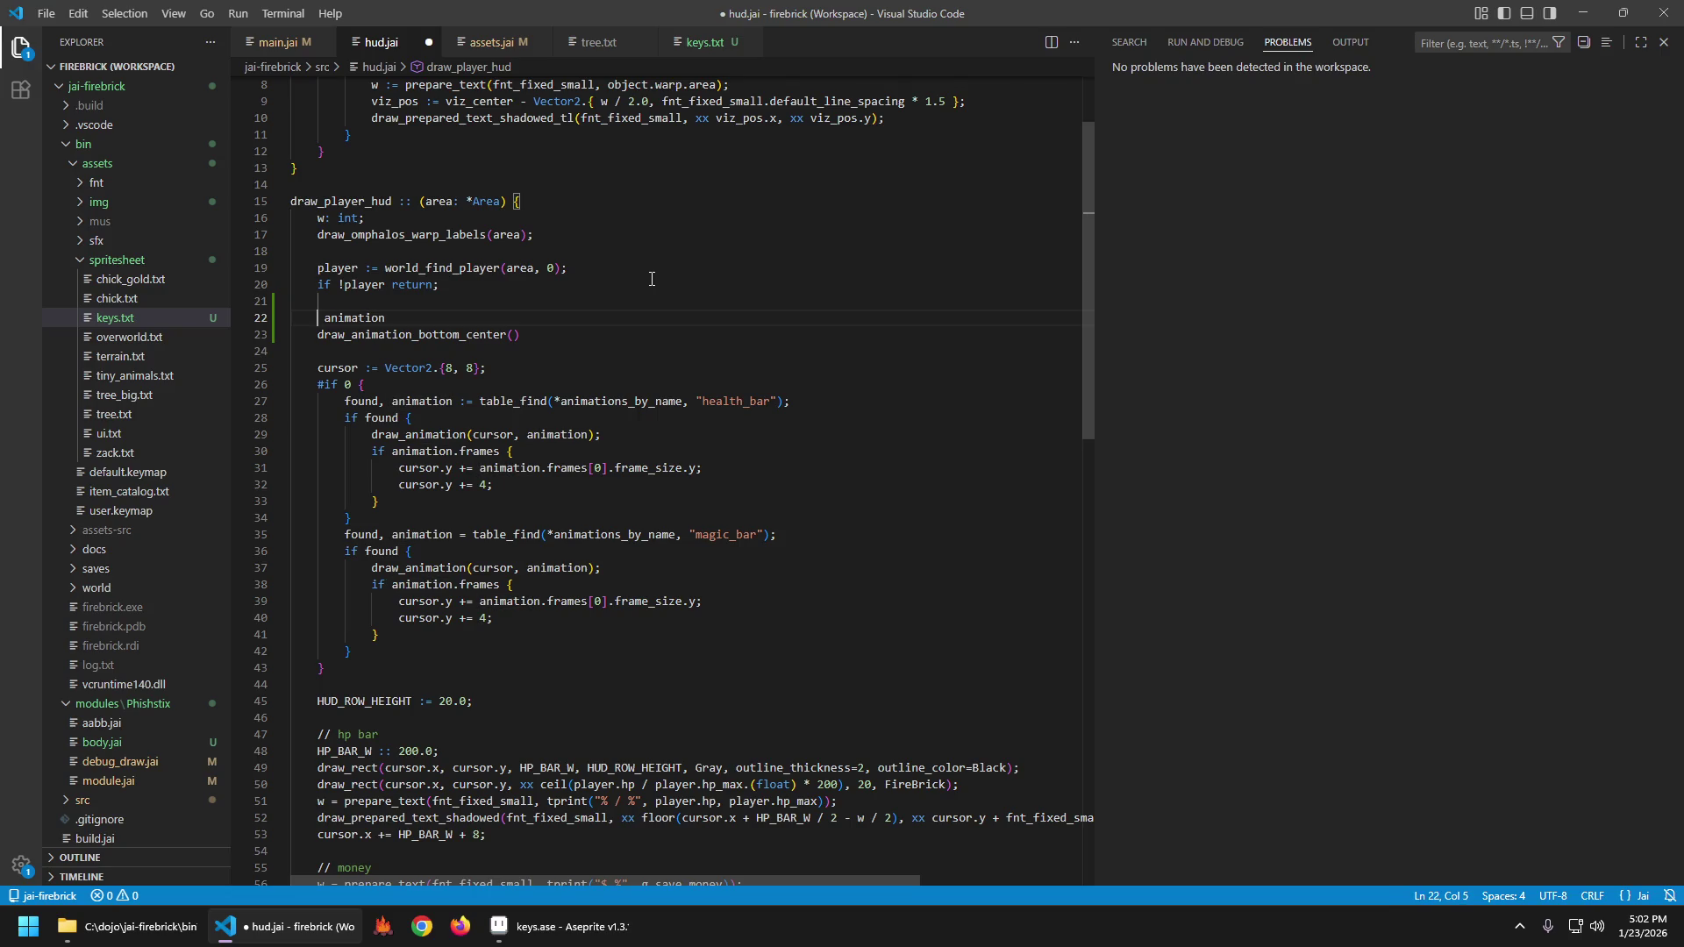
Start a table_find_pointer lookup on *animations_by_name, with an empty line above it.
{"action": "type", "text": "table_find"}
{"action": "key", "text": "Down"}
{"action": "key", "text": "Down"}
{"action": "key", "text": "Down"}
{"action": "key", "text": "Tab"}
{"action": "type", "text": "*anim"}
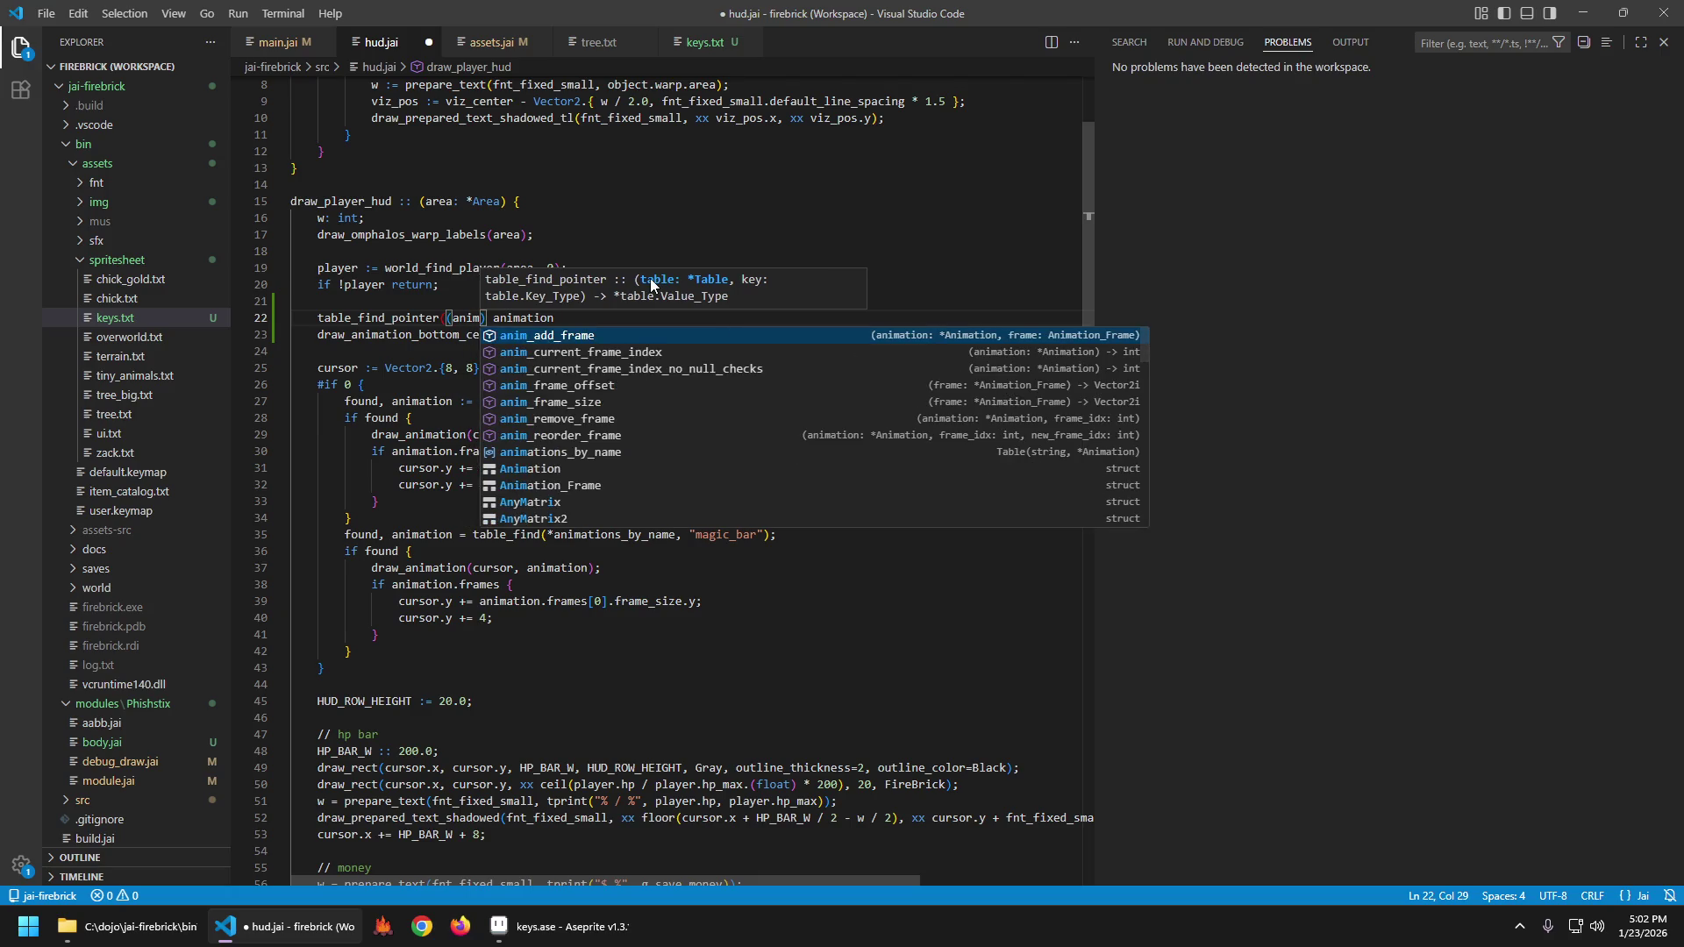
{"action": "key", "text": "Down"}
{"action": "key", "text": "Down"}
{"action": "key", "text": "Down"}
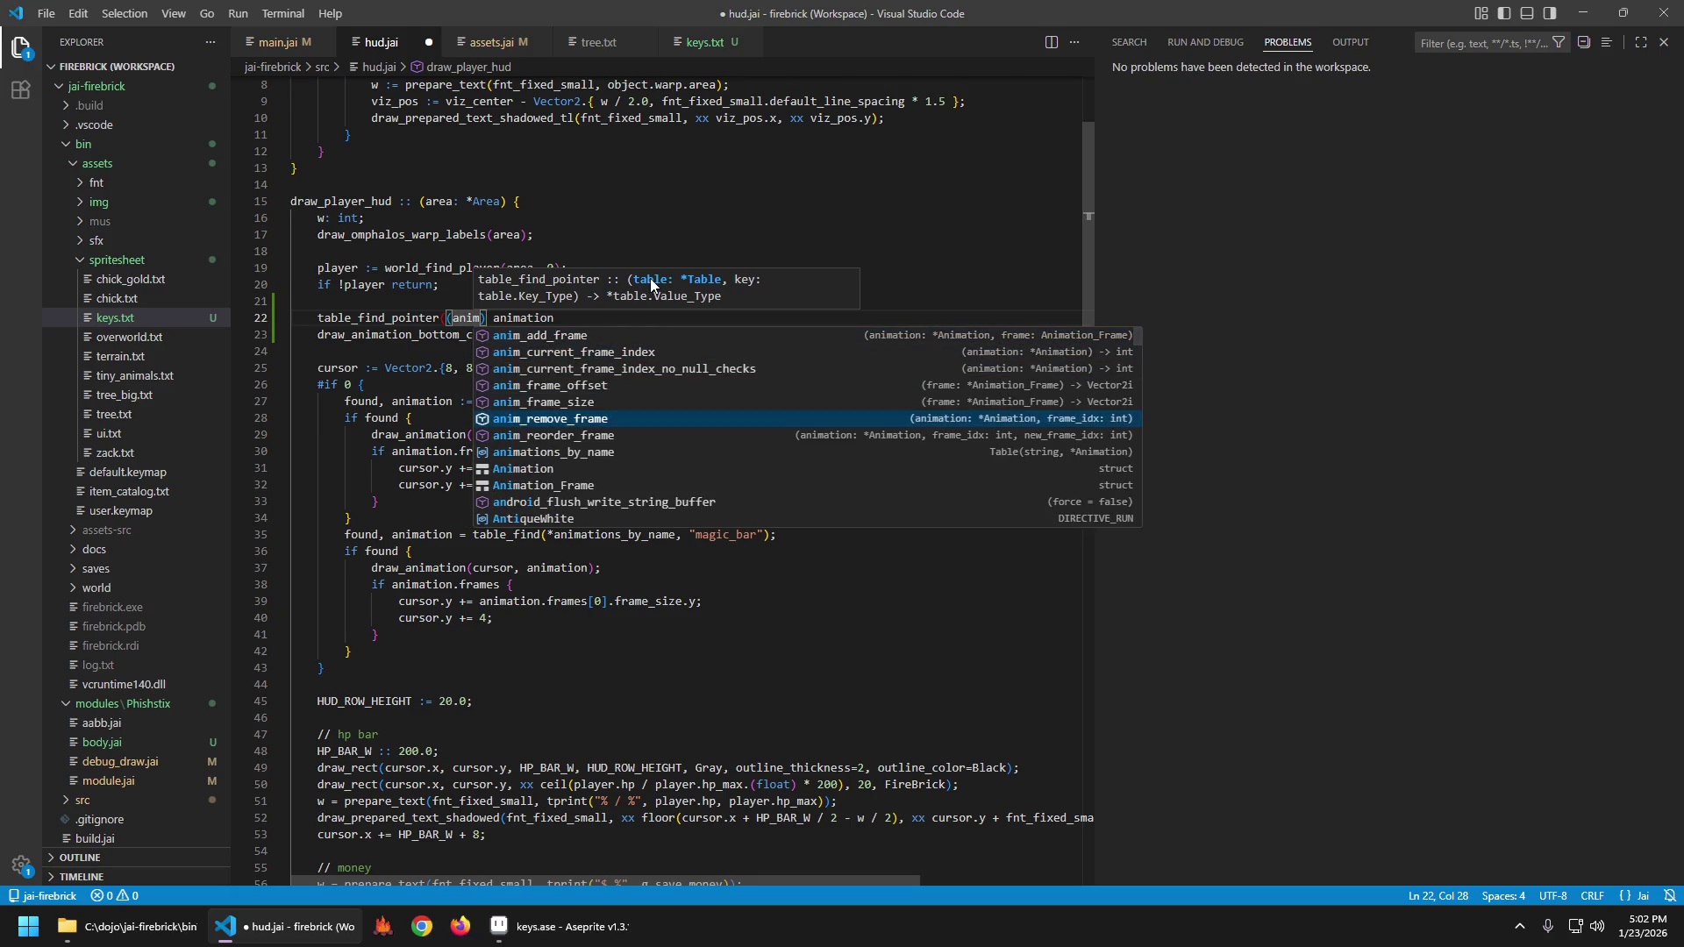
{"action": "key", "text": "Tab"}
{"action": "key", "text": "Home"}
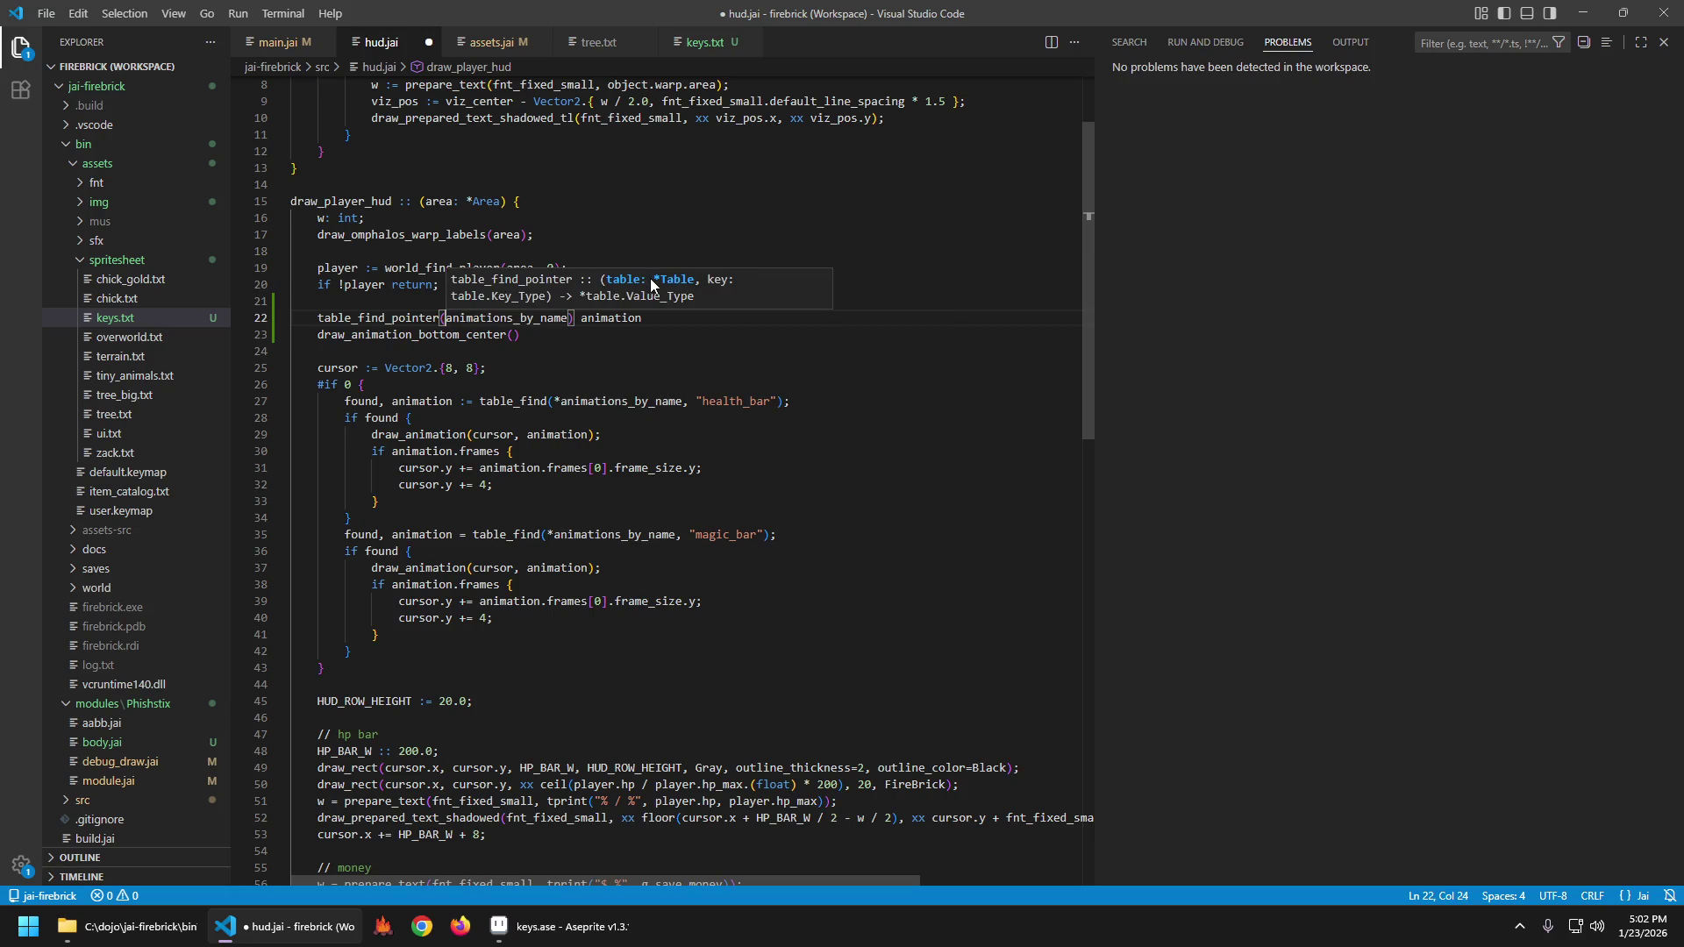
{"action": "key", "text": "Return"}
{"action": "key", "text": "Up"}
Write the comment '// todo: cache these pointers somewhere' above the lookup.
{"action": "type", "text": "// todo:"}
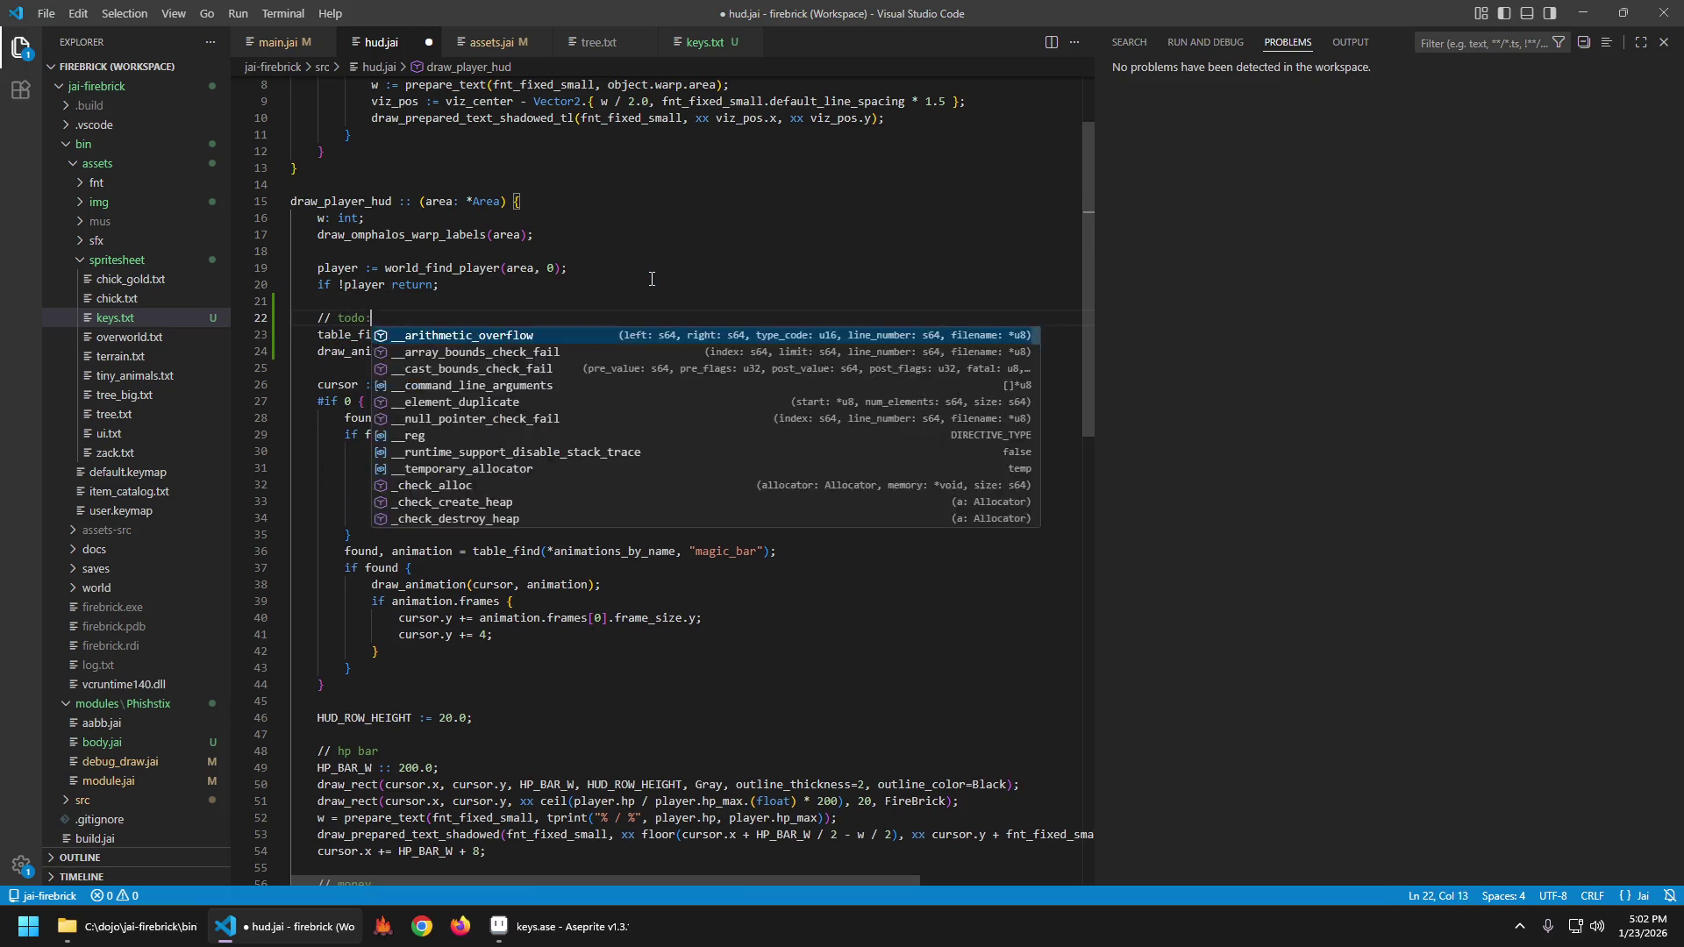
{"action": "type", "text": " cache these pointers"}
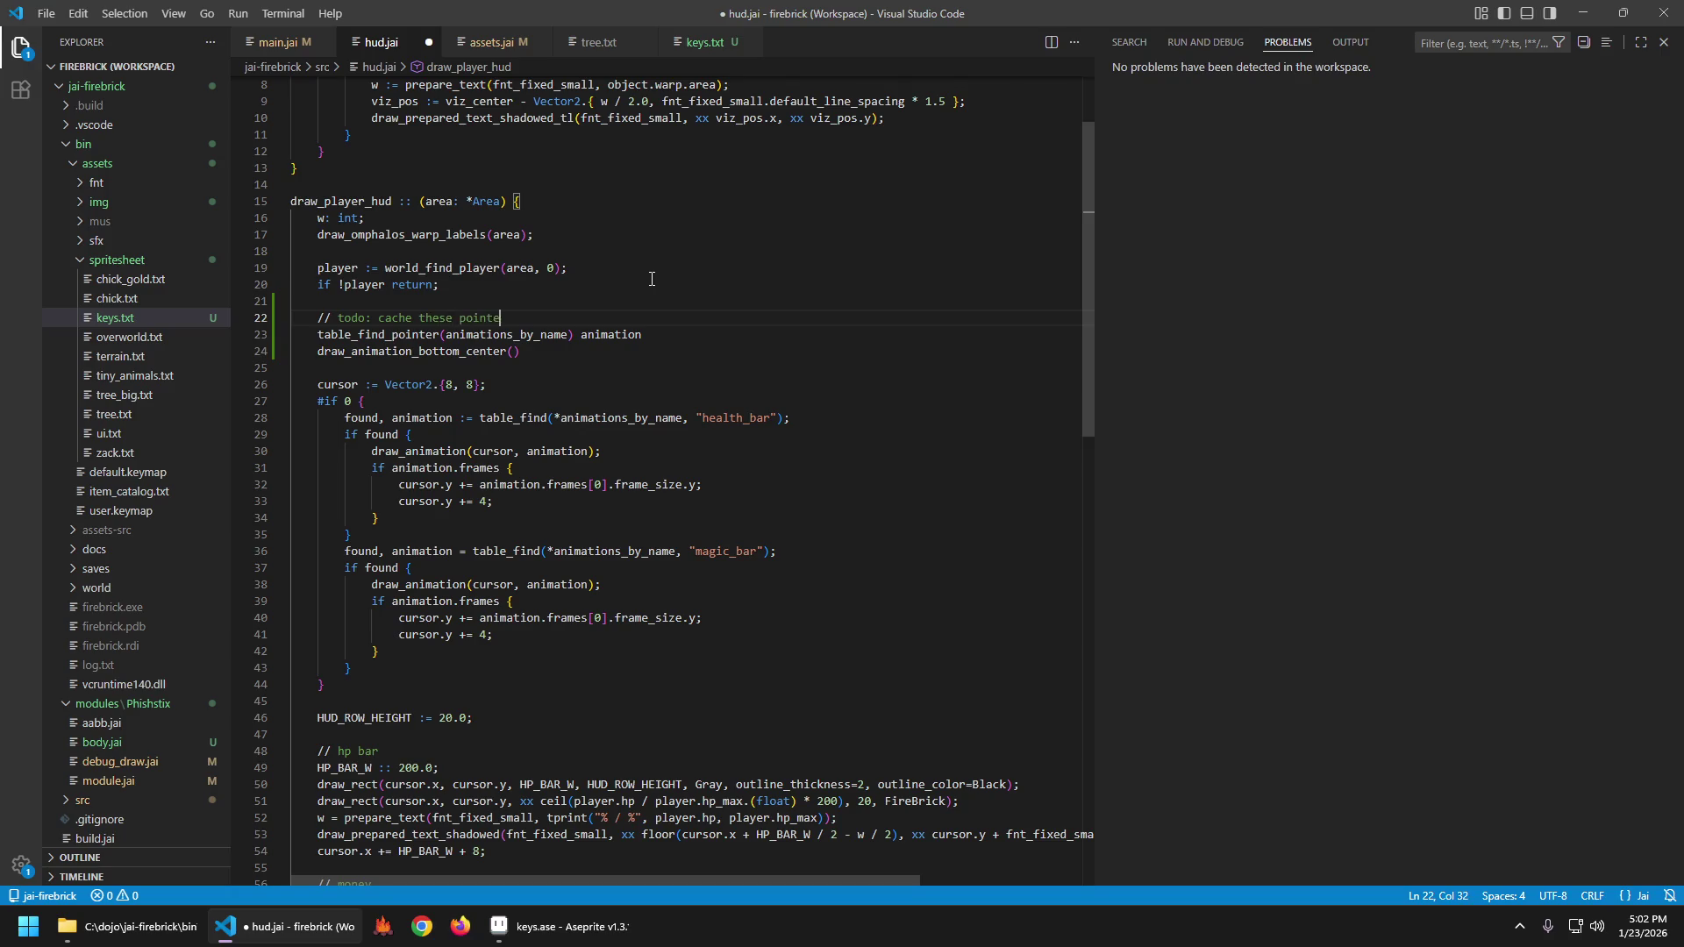
{"action": "key", "text": "Down"}
{"action": "key", "text": "ctrl+Right"}
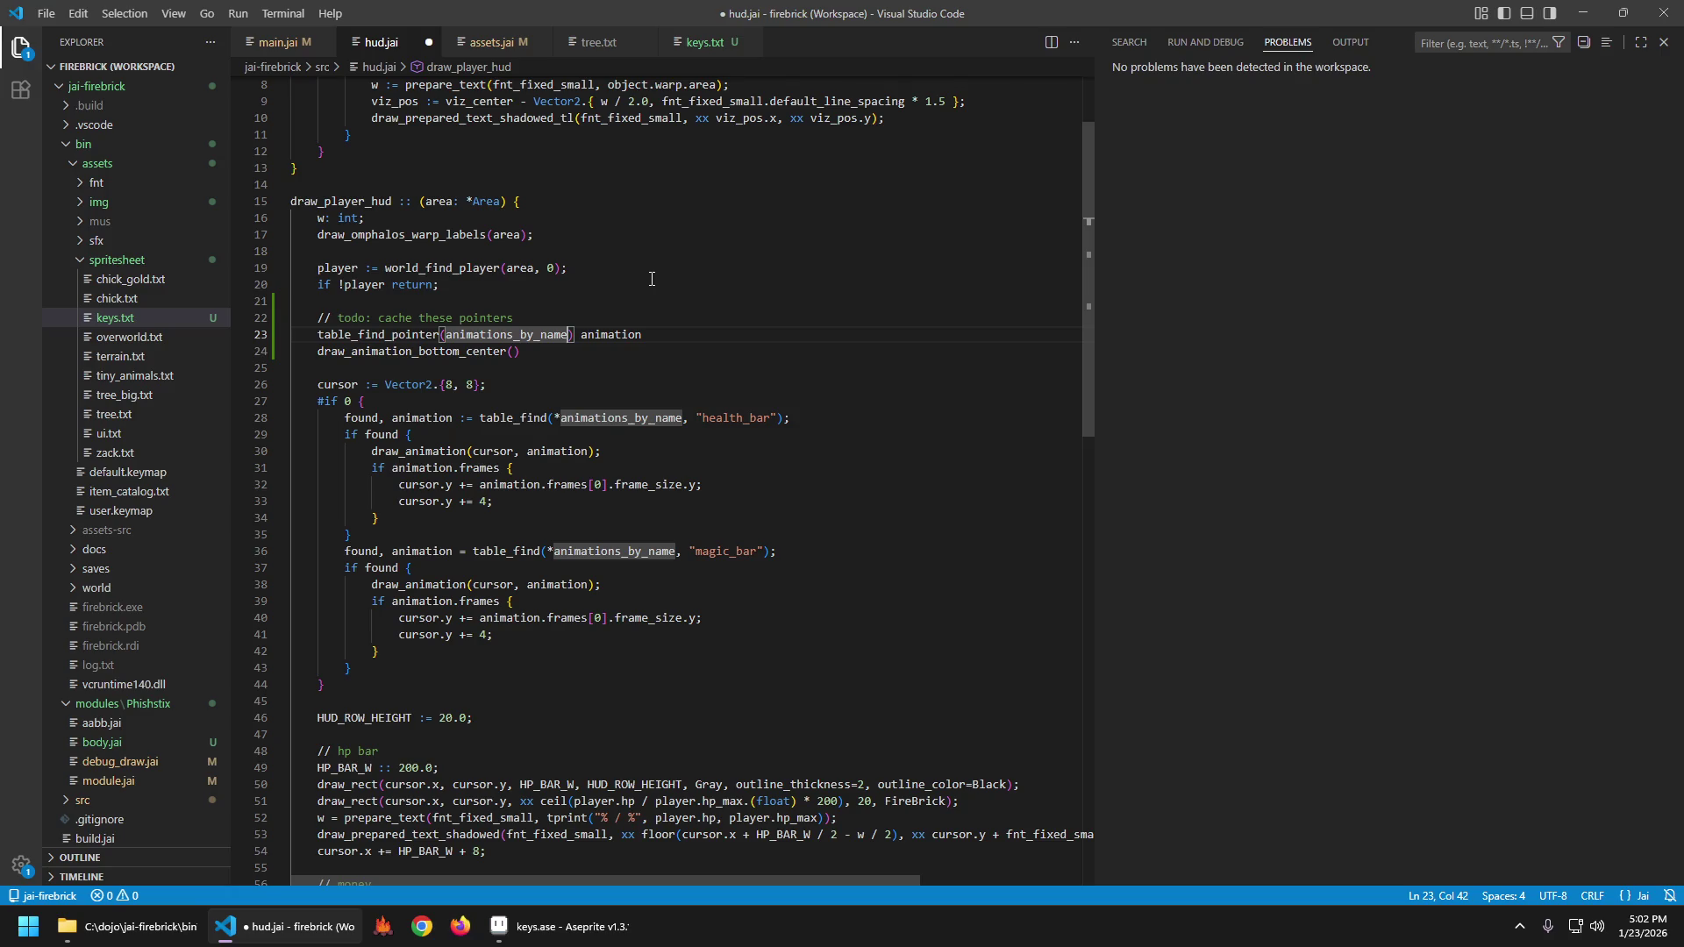
{"action": "key", "text": "Up"}
{"action": "type", "text": "somewhere"}
Complete the line as key_w := table_find_pointer(*animations_by_name, "key_w"); and save.
{"action": "key", "text": "Down"}
{"action": "key", "text": "ctrl+Left"}
{"action": "type", "text": "*"}
{"action": "key", "text": "ctrl+Right"}
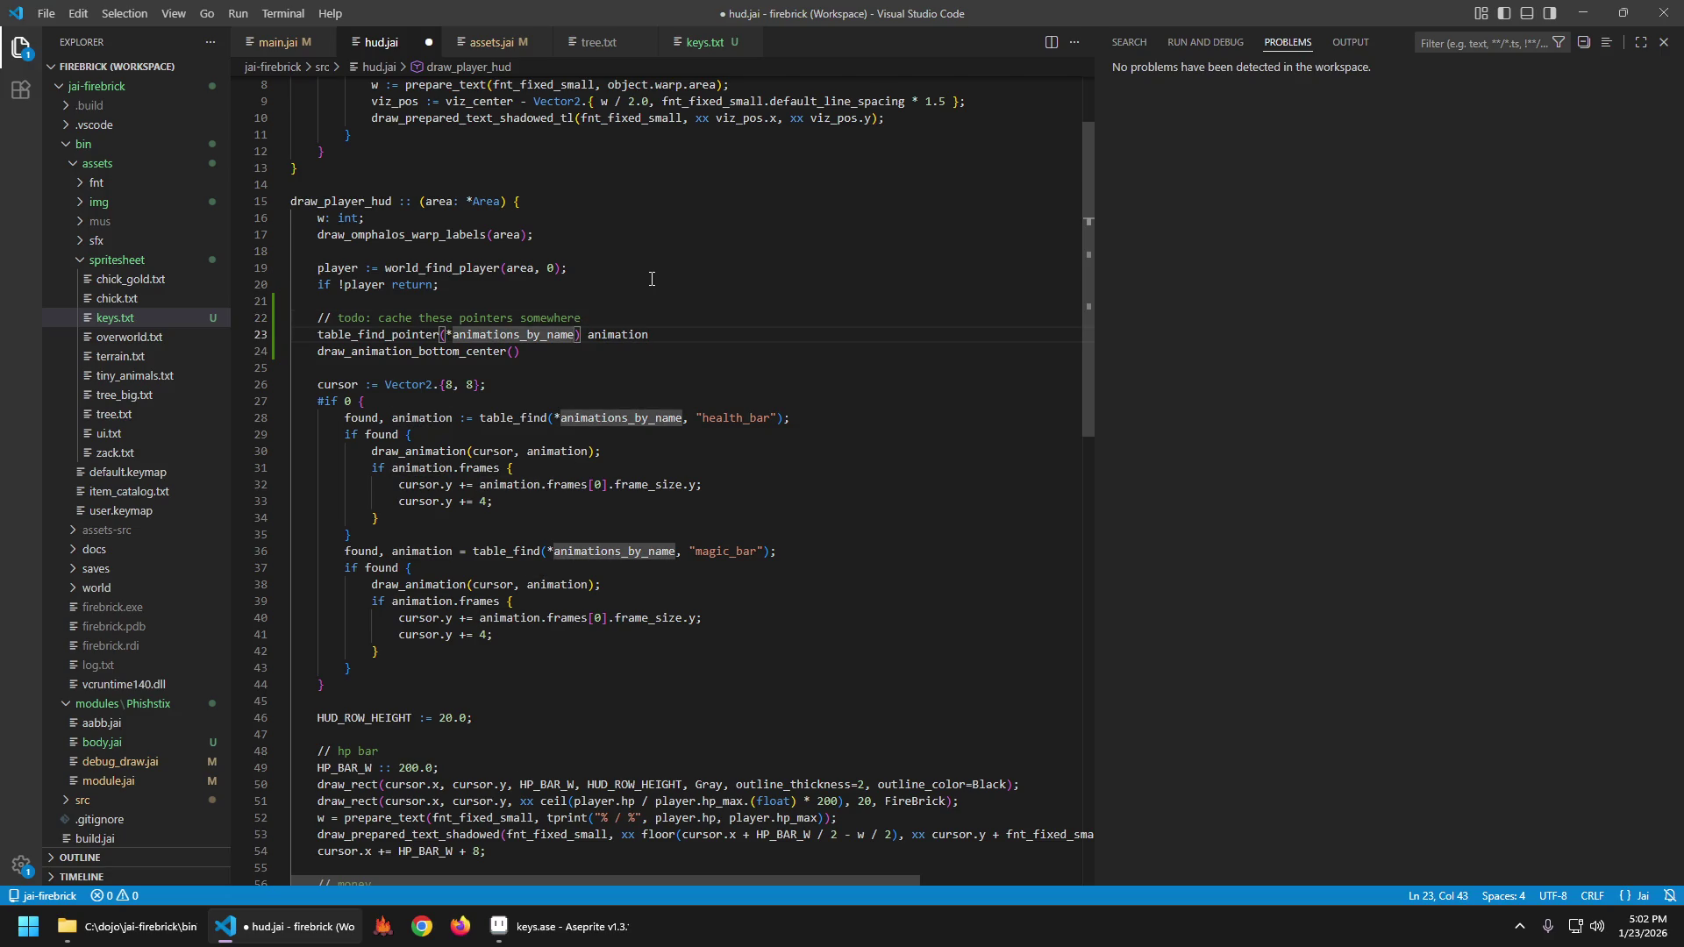
{"action": "key", "text": "shift+End"}
{"action": "key", "text": "Delete"}
{"action": "key", "text": "ctrl+space"}
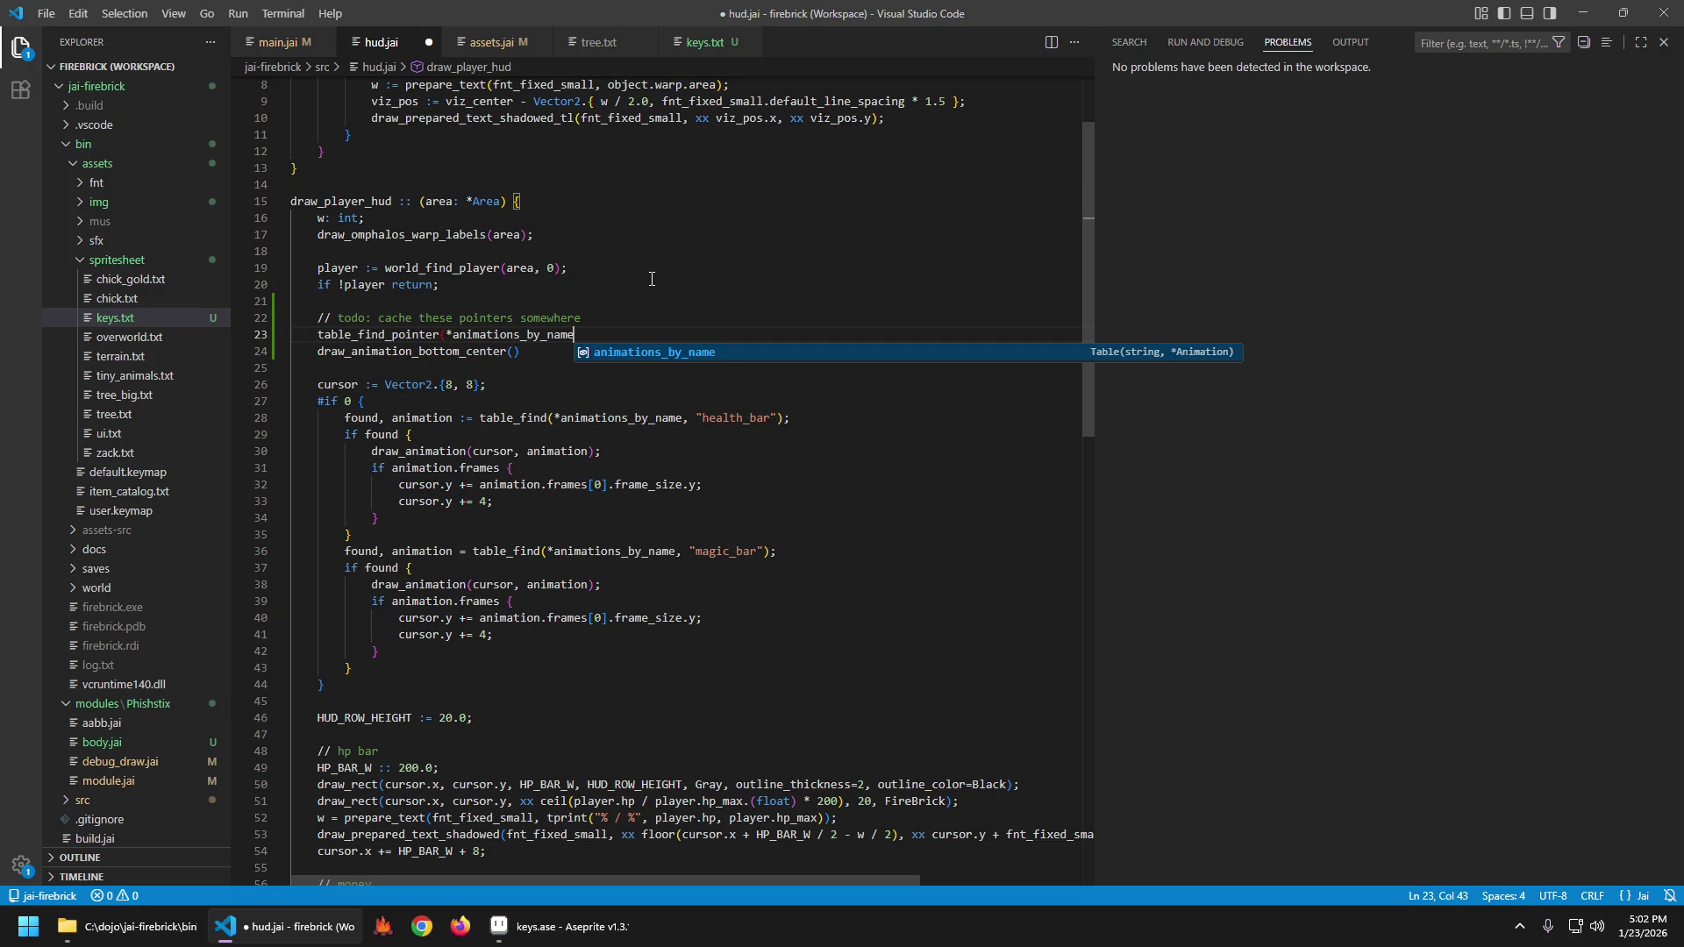
{"action": "type", "text": ", \""}
{"action": "type", "text": "key_w"}
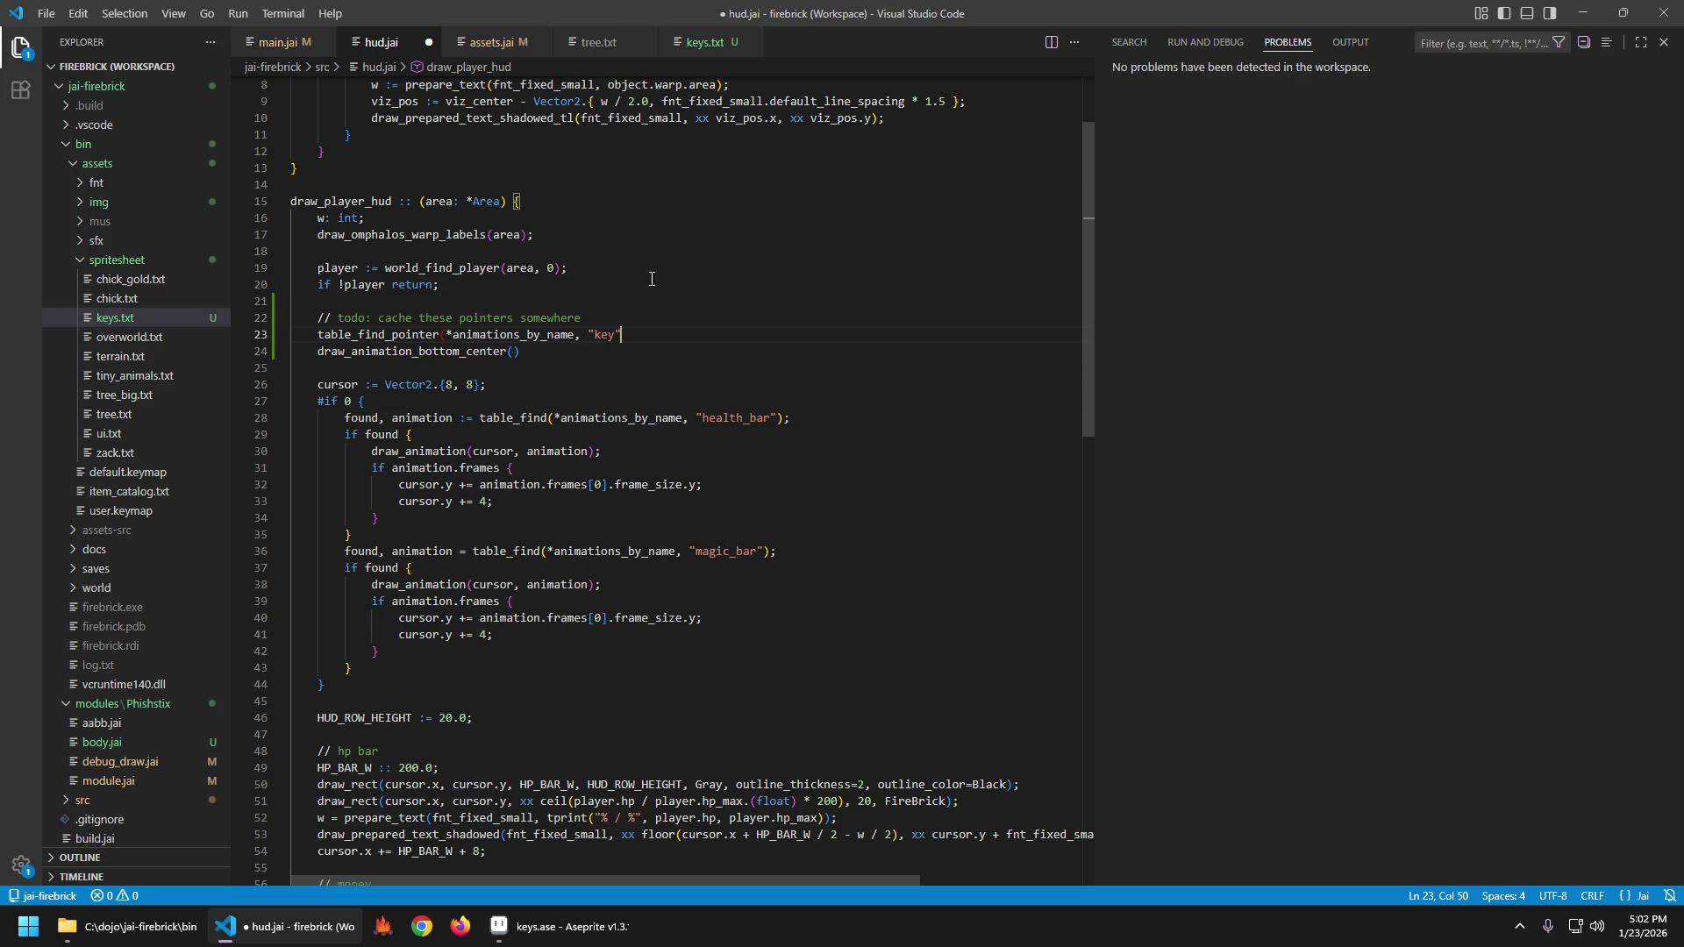
{"action": "type", "text": "\");"}
{"action": "key", "text": "Home"}
{"action": "type", "text": "key_w :="}
{"action": "key", "text": "ctrl+s"}
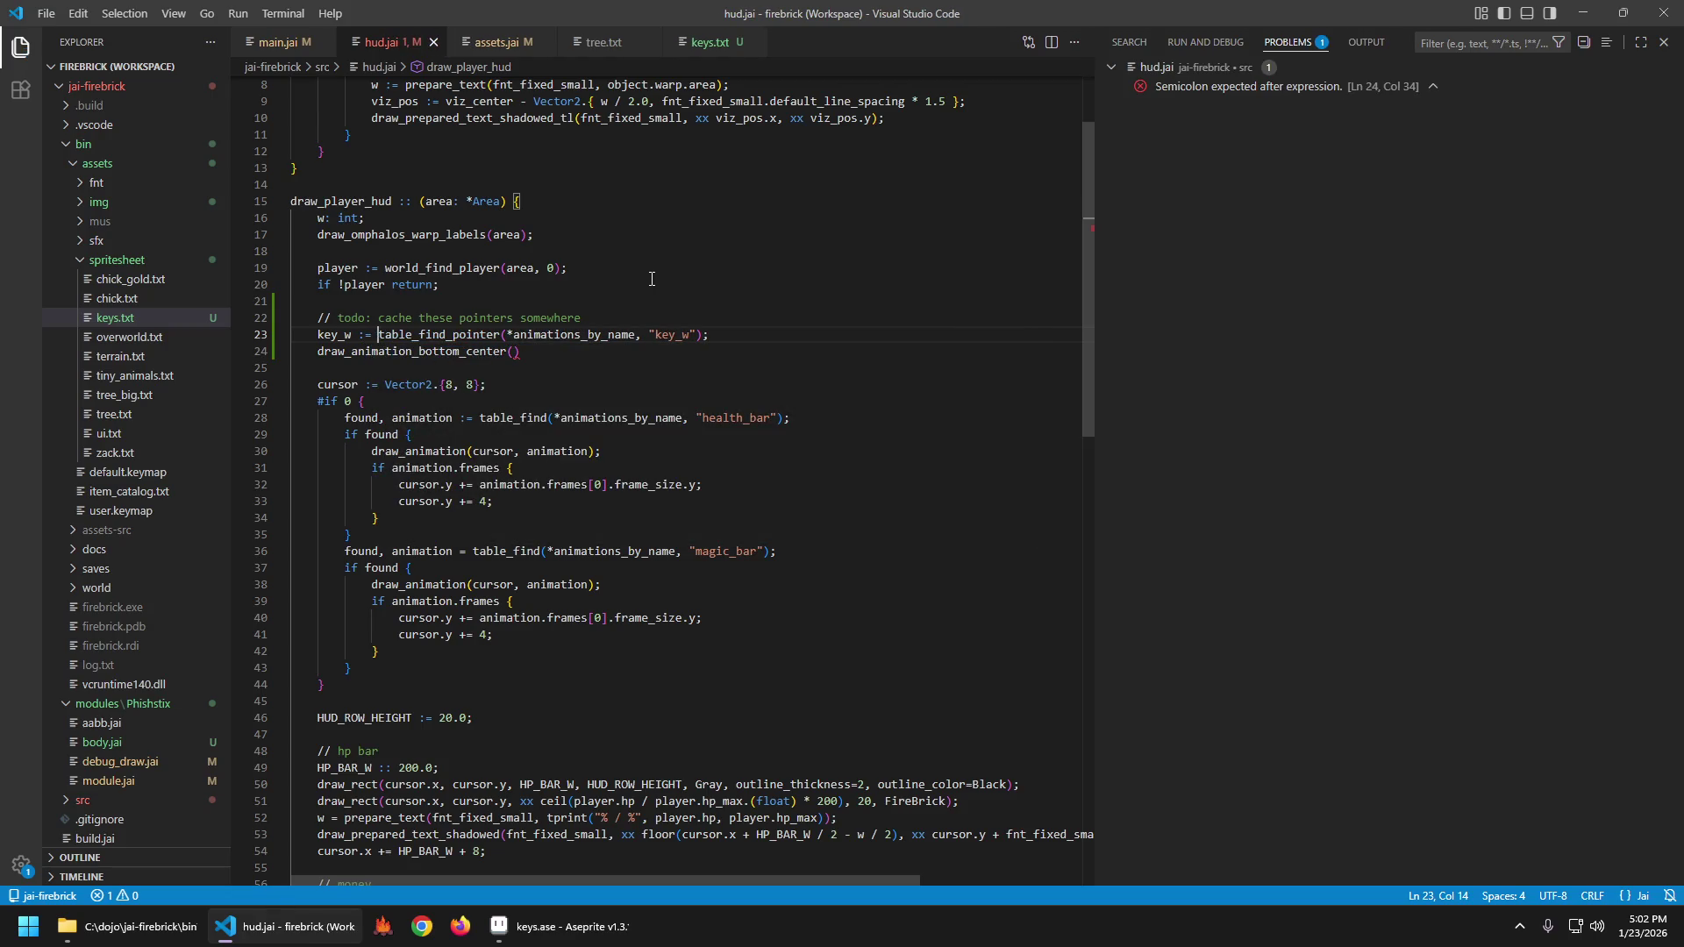
Duplicate the key_w lookup three times, renaming the copies' variables to key_a, key_s, key_d.
{"action": "key", "text": "shift+alt+Down"}
{"action": "key", "text": "shift+alt+Down"}
{"action": "key", "text": "shift+alt+Down"}
{"action": "key", "text": "Up"}
{"action": "key", "text": "Up"}
{"action": "key", "text": "Home"}
{"action": "key", "text": "Right"}
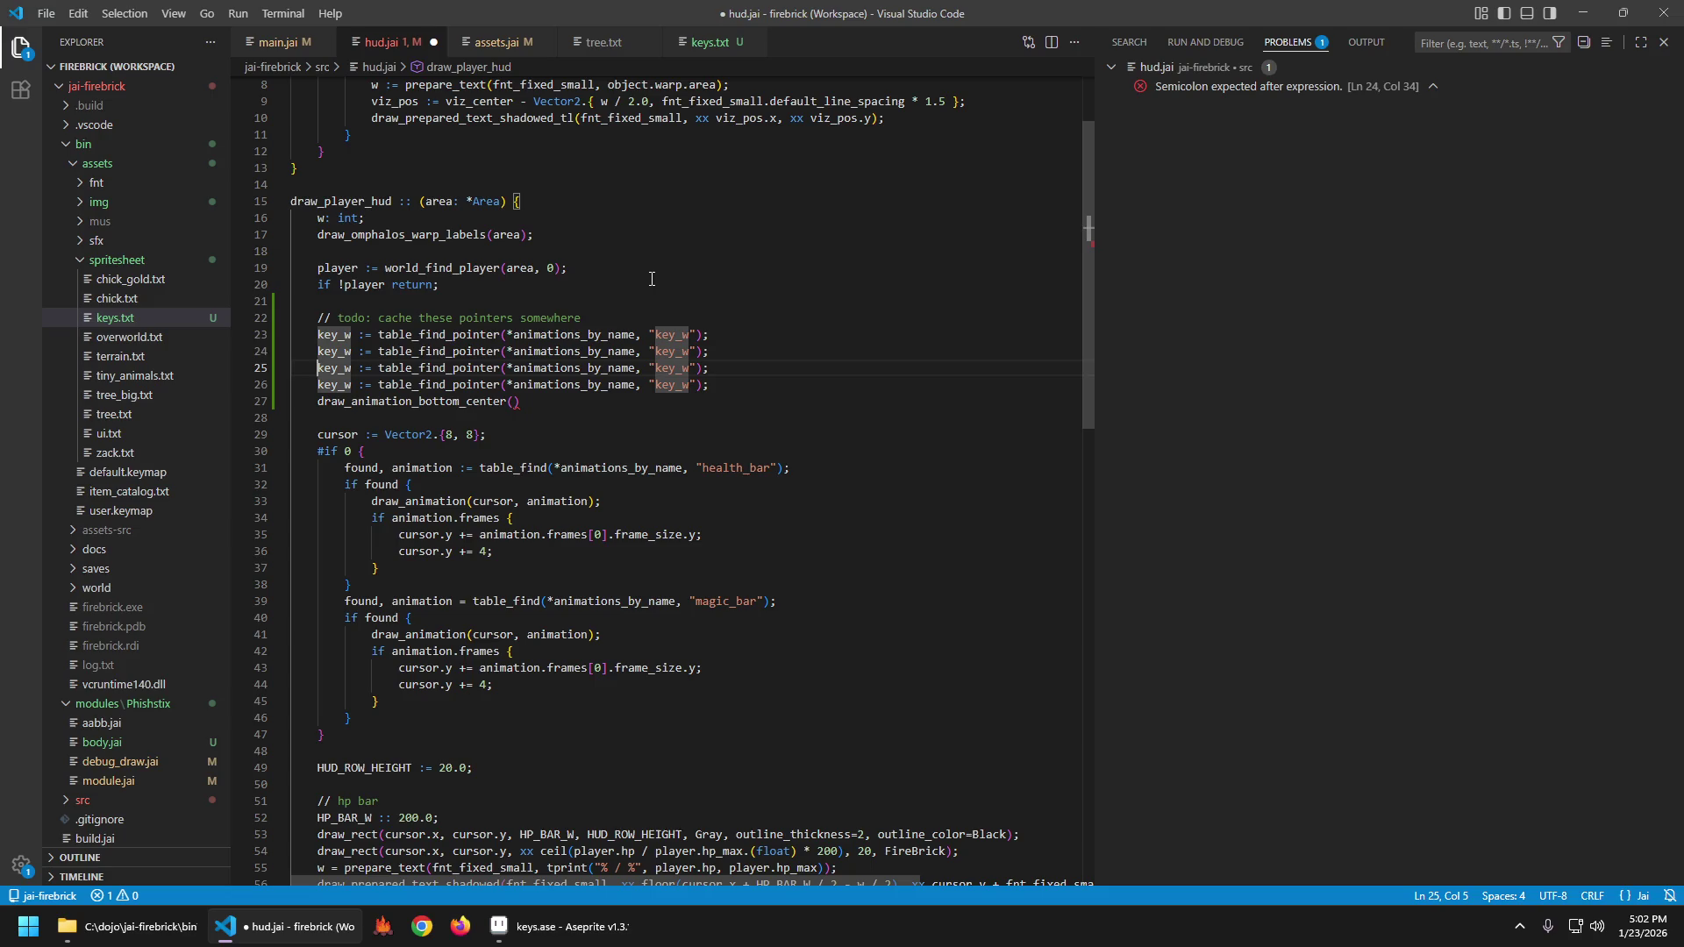
{"action": "key", "text": "Right"}
{"action": "key", "text": "Right"}
{"action": "key", "text": "Right"}
{"action": "key", "text": "BackSpace"}
{"action": "type", "text": "a"}
{"action": "key", "text": "Down"}
{"action": "key", "text": "BackSpace"}
{"action": "type", "text": "s"}
{"action": "key", "text": "Down"}
{"action": "key", "text": "BackSpace"}
{"action": "type", "text": "d"}
{"action": "key", "text": "Escape"}
Change the copies' animation names to "key_a", "key_s", "key_d", save, and view draw_animation_bottom_center's definition.
{"action": "key", "text": "Up"}
{"action": "key", "text": "Up"}
{"action": "key", "text": "End"}
{"action": "key", "text": "Left"}
{"action": "key", "text": "Left"}
{"action": "key", "text": "Left"}
{"action": "key", "text": "BackSpace"}
{"action": "type", "text": "a"}
{"action": "key", "text": "Down"}
{"action": "key", "text": "BackSpace"}
{"action": "type", "text": "s"}
{"action": "key", "text": "Down"}
{"action": "key", "text": "BackSpace"}
{"action": "type", "text": "d"}
{"action": "key", "text": "Up"}
{"action": "key", "text": "ctrl+s"}
{"action": "key", "text": "Down"}
{"action": "key", "text": "Down"}
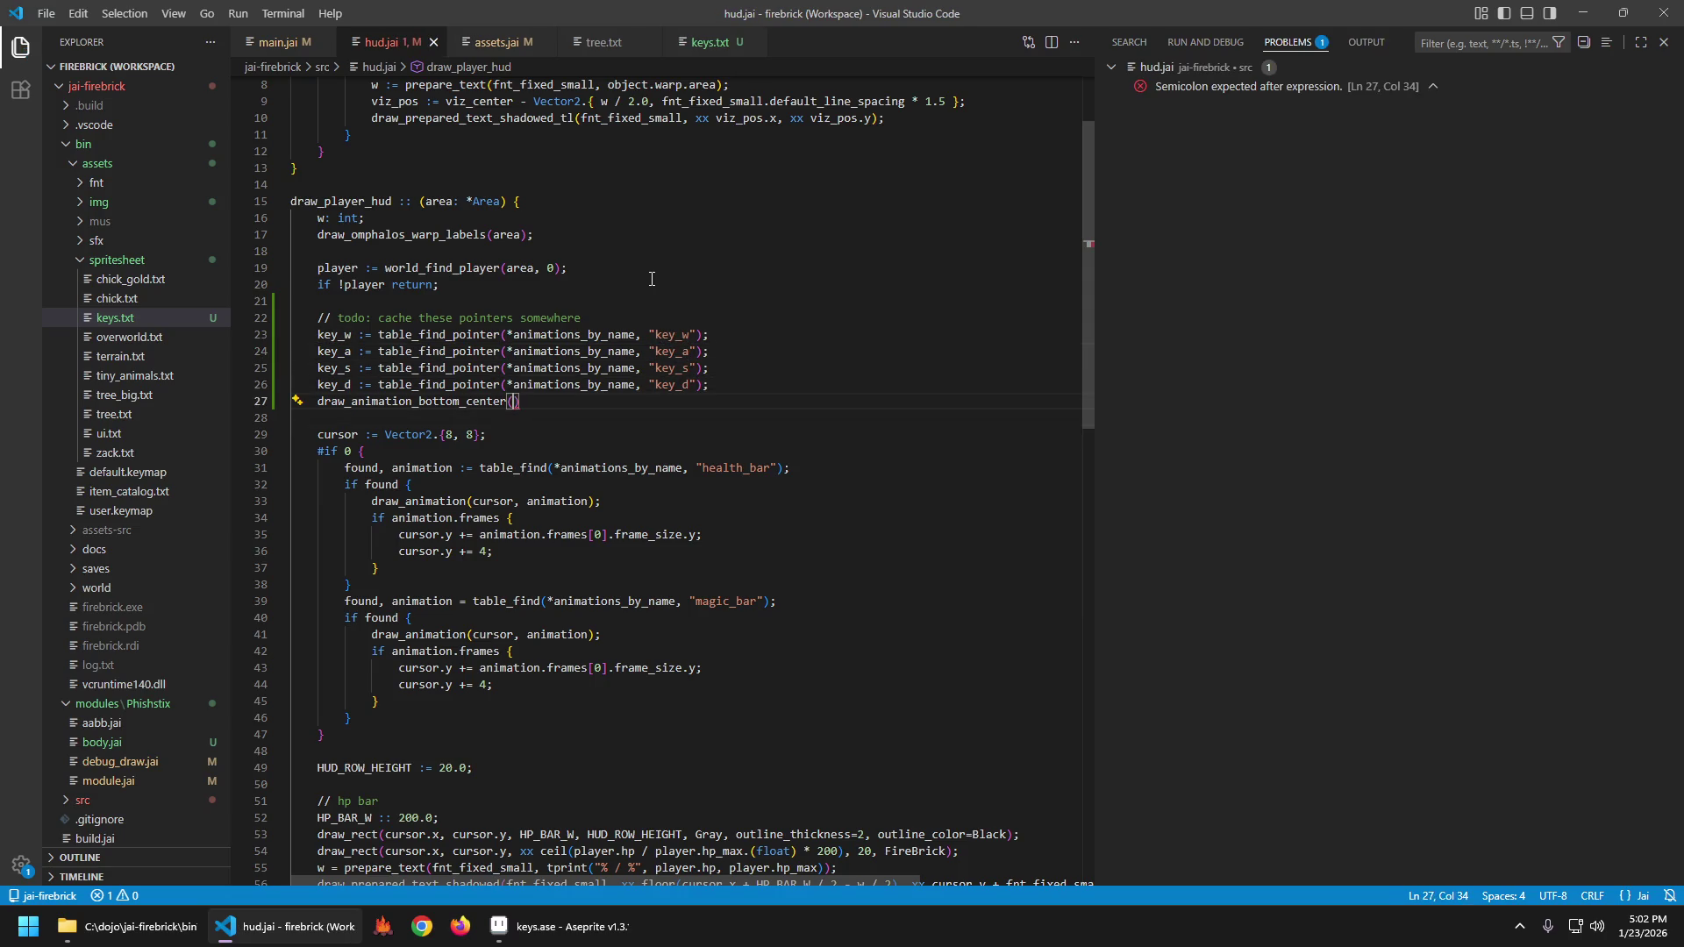
{"action": "key", "text": "F12"}
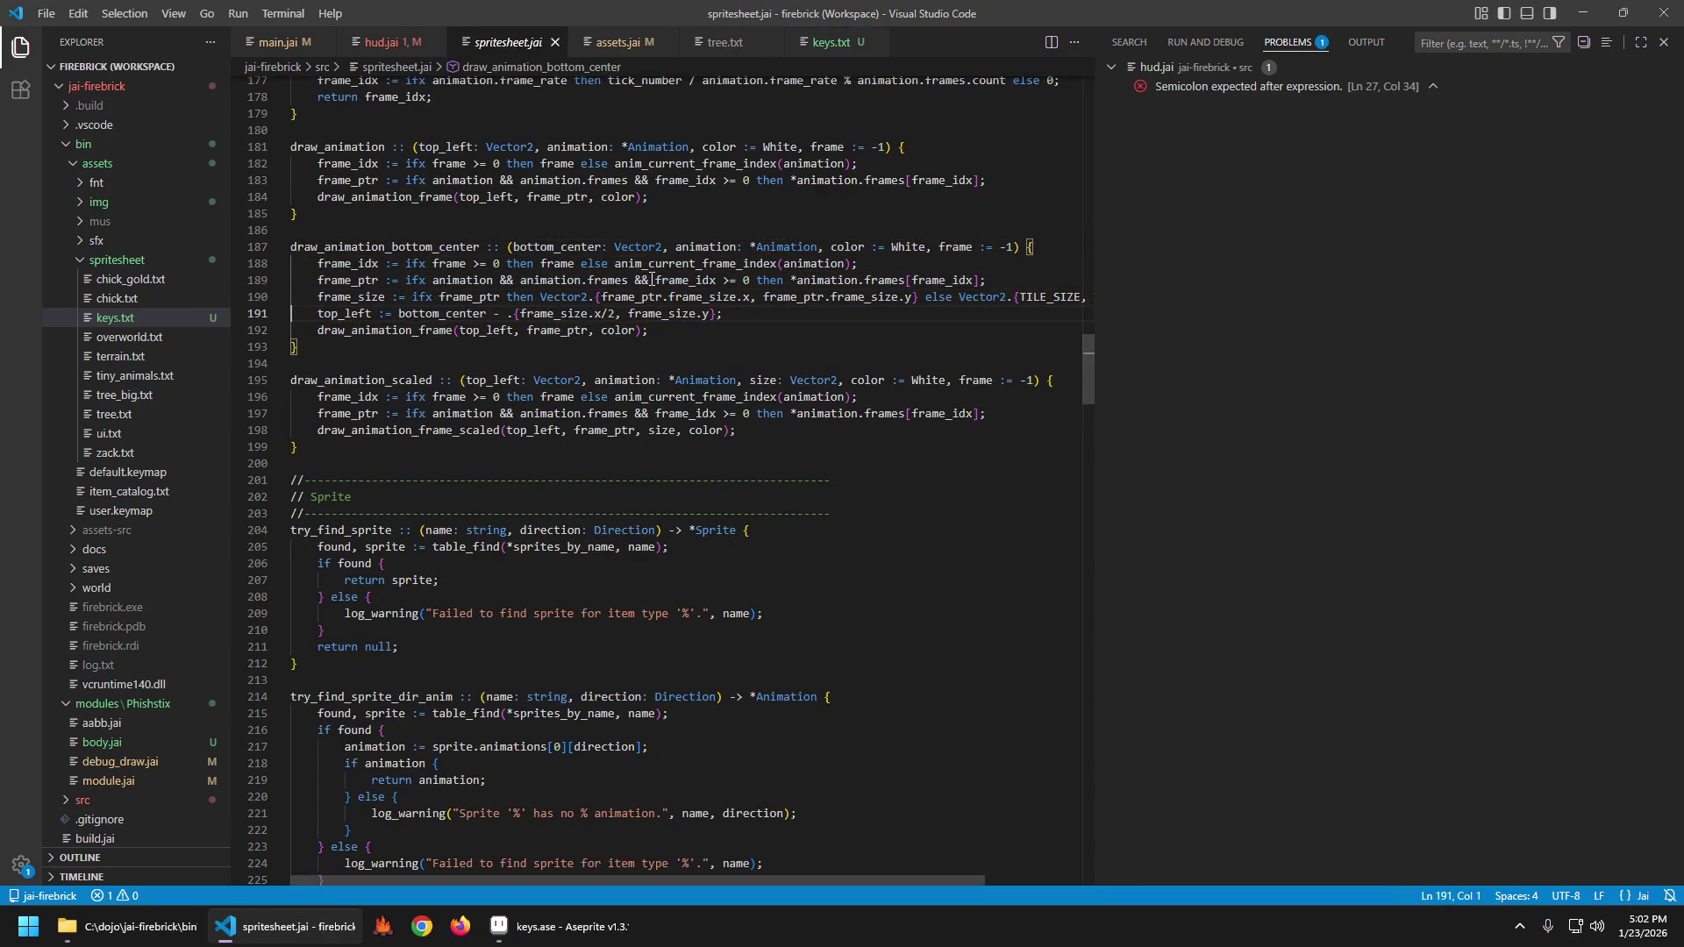
Inspect the anim_current_frame_index and draw_animation_frame definitions, then return to hud.jai line 27.
{"action": "key", "text": "ctrl+Right"}
{"action": "key", "text": "ctrl+Right"}
{"action": "key", "text": "ctrl+Right"}
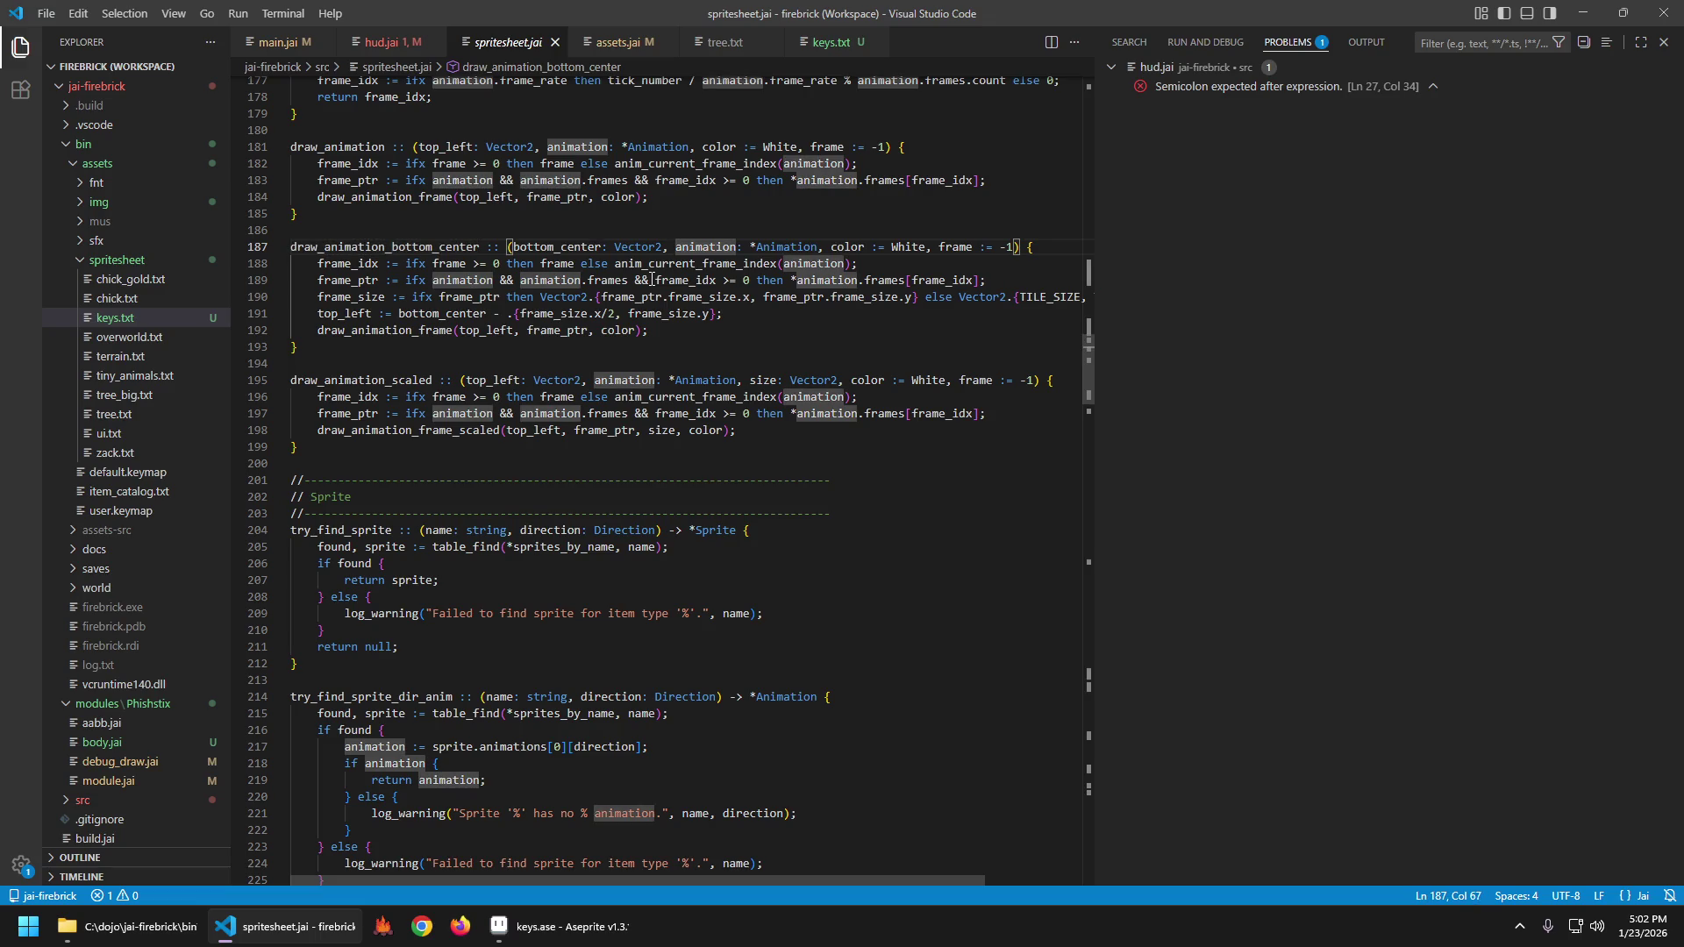
{"action": "key", "text": "Down"}
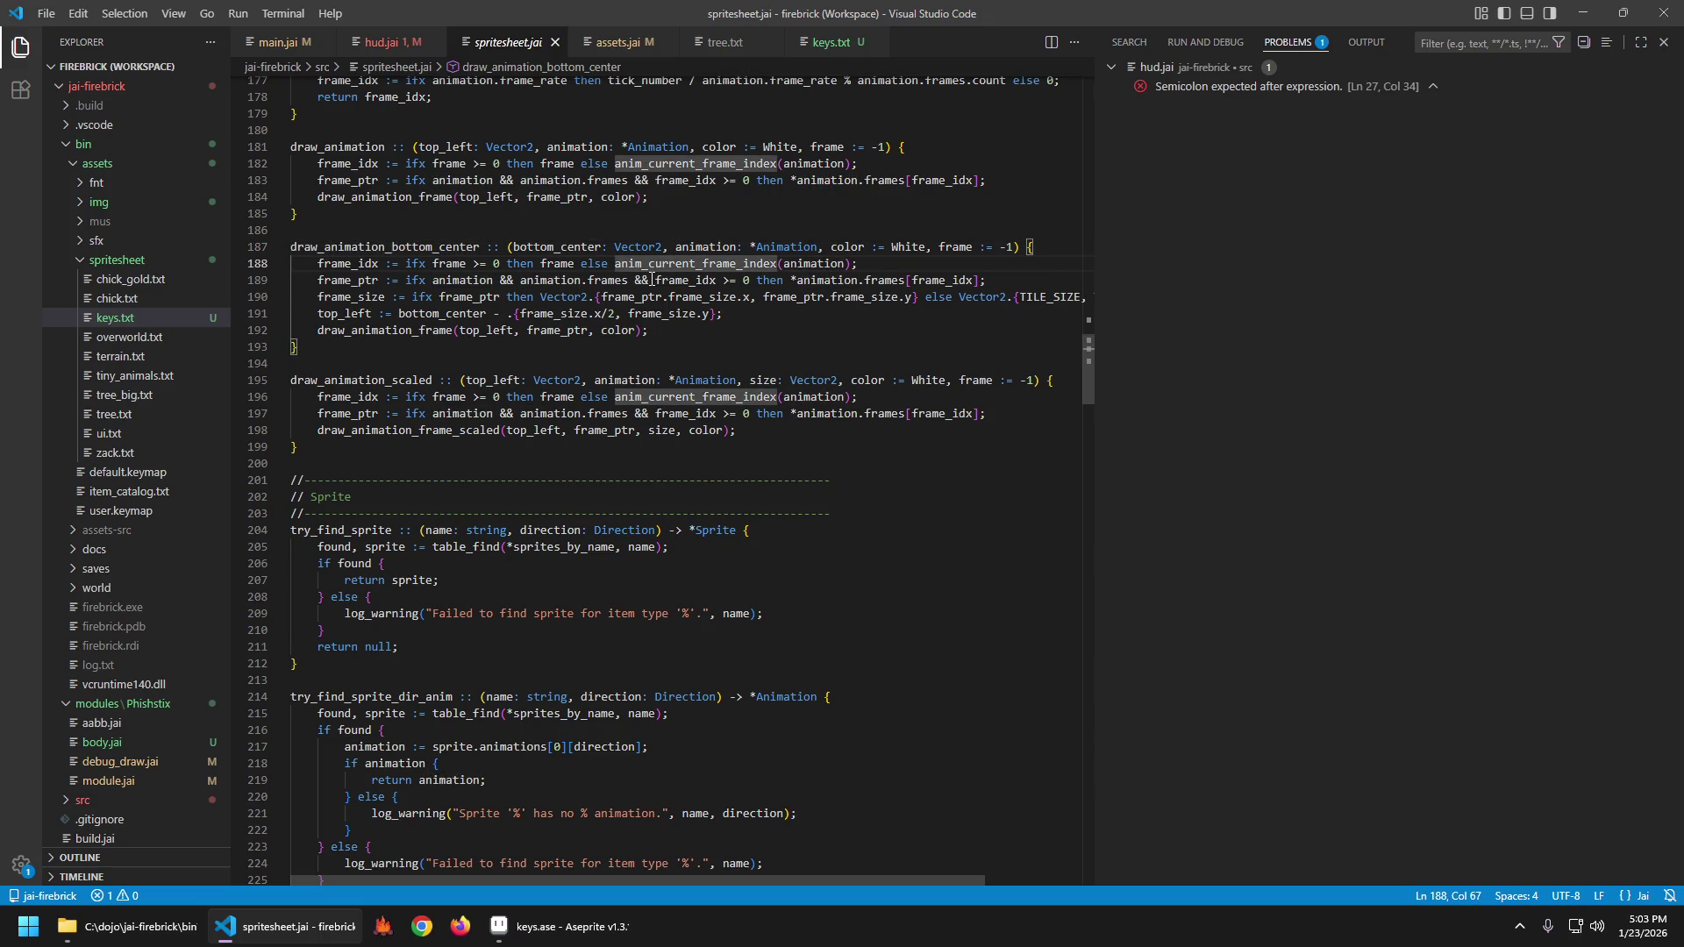
{"action": "key", "text": "F12"}
{"action": "key", "text": "alt+Left"}
{"action": "key", "text": "Down"}
{"action": "key", "text": "Down"}
{"action": "key", "text": "Down"}
{"action": "key", "text": "Home"}
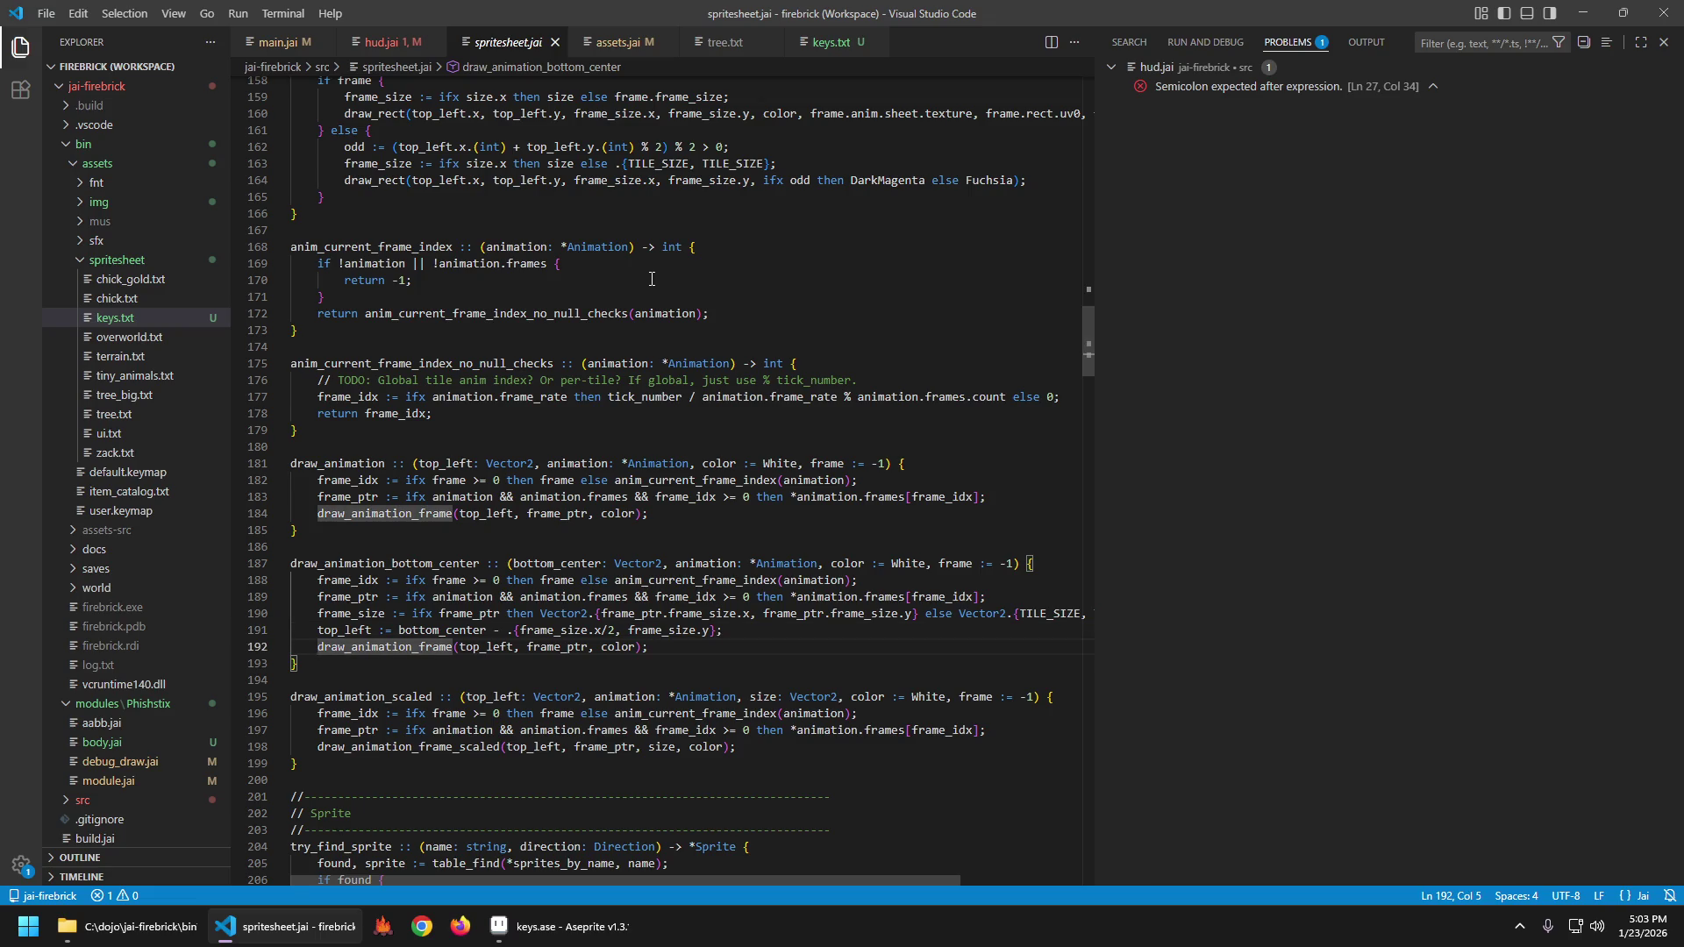
{"action": "key", "text": "F12"}
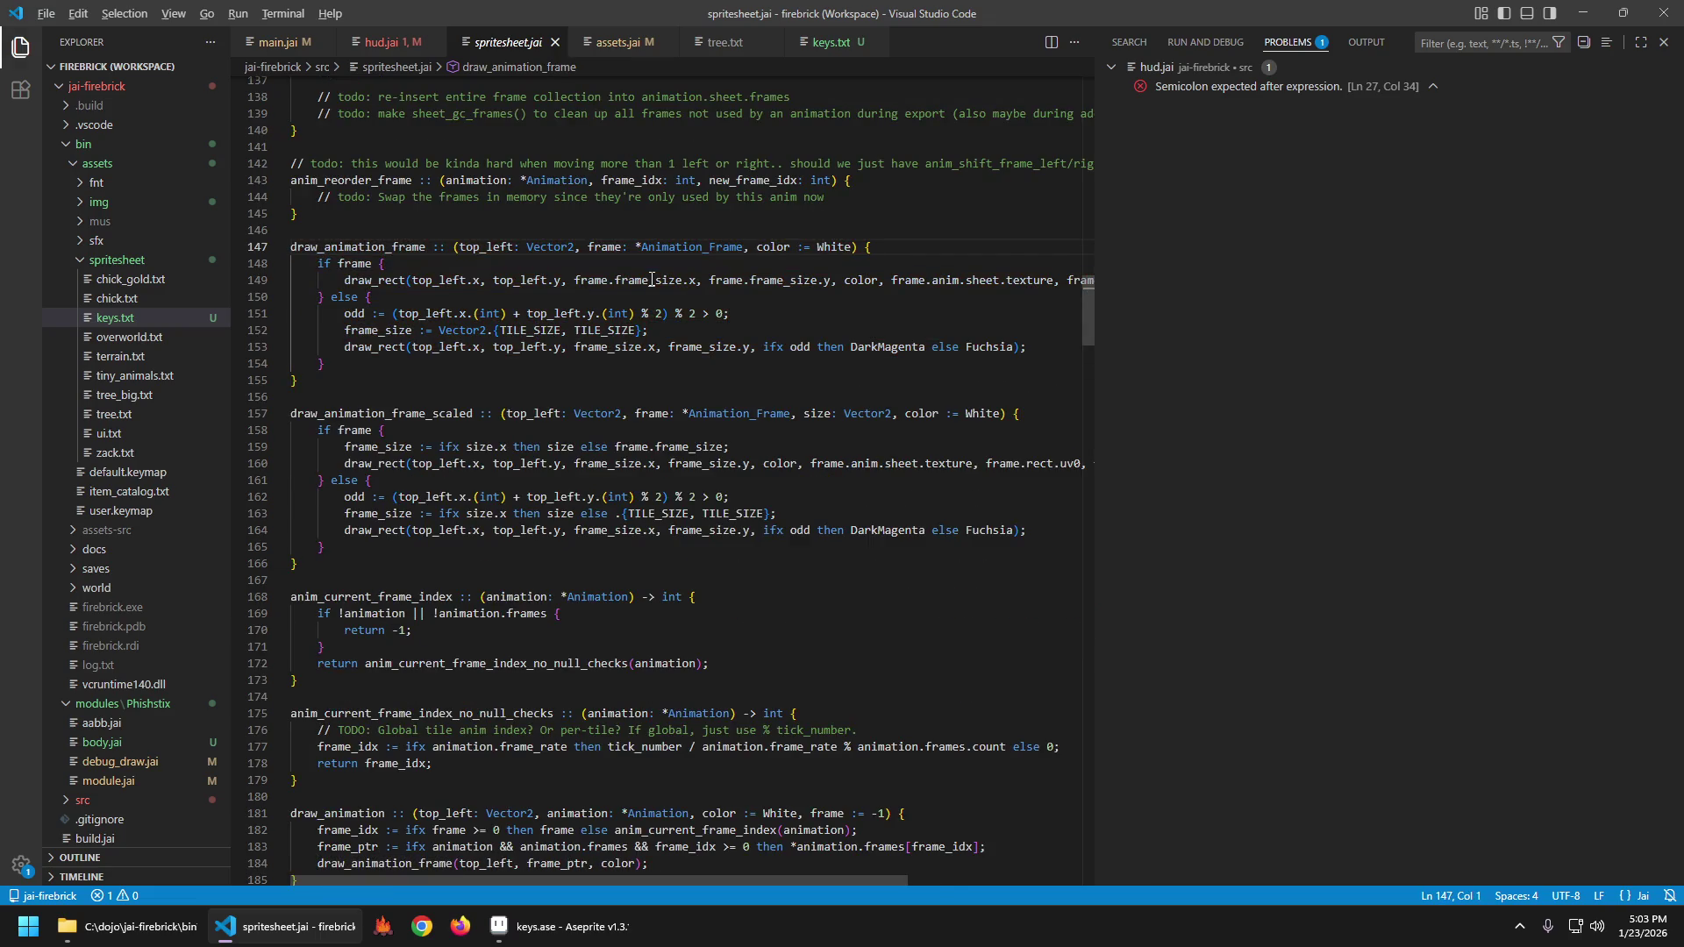
{"action": "key", "text": "alt+Left"}
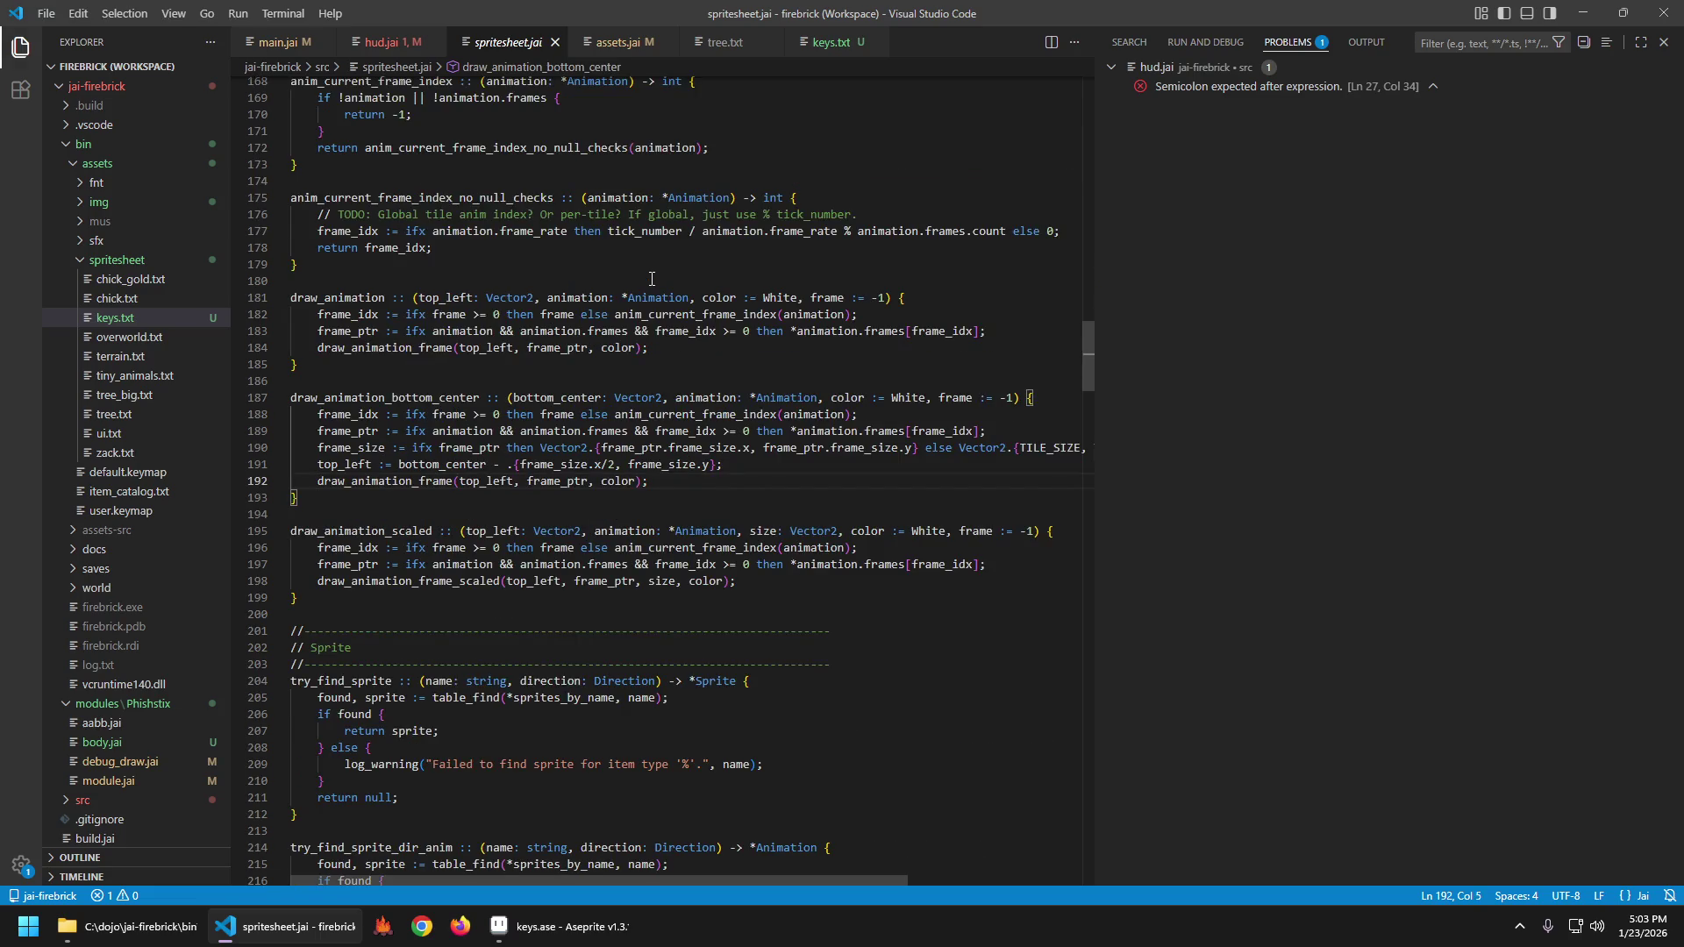
{"action": "key", "text": "Right"}
{"action": "key", "text": "Right"}
{"action": "key", "text": "Right"}
{"action": "key", "text": "Right"}
{"action": "key", "text": "Right"}
{"action": "key", "text": "Right"}
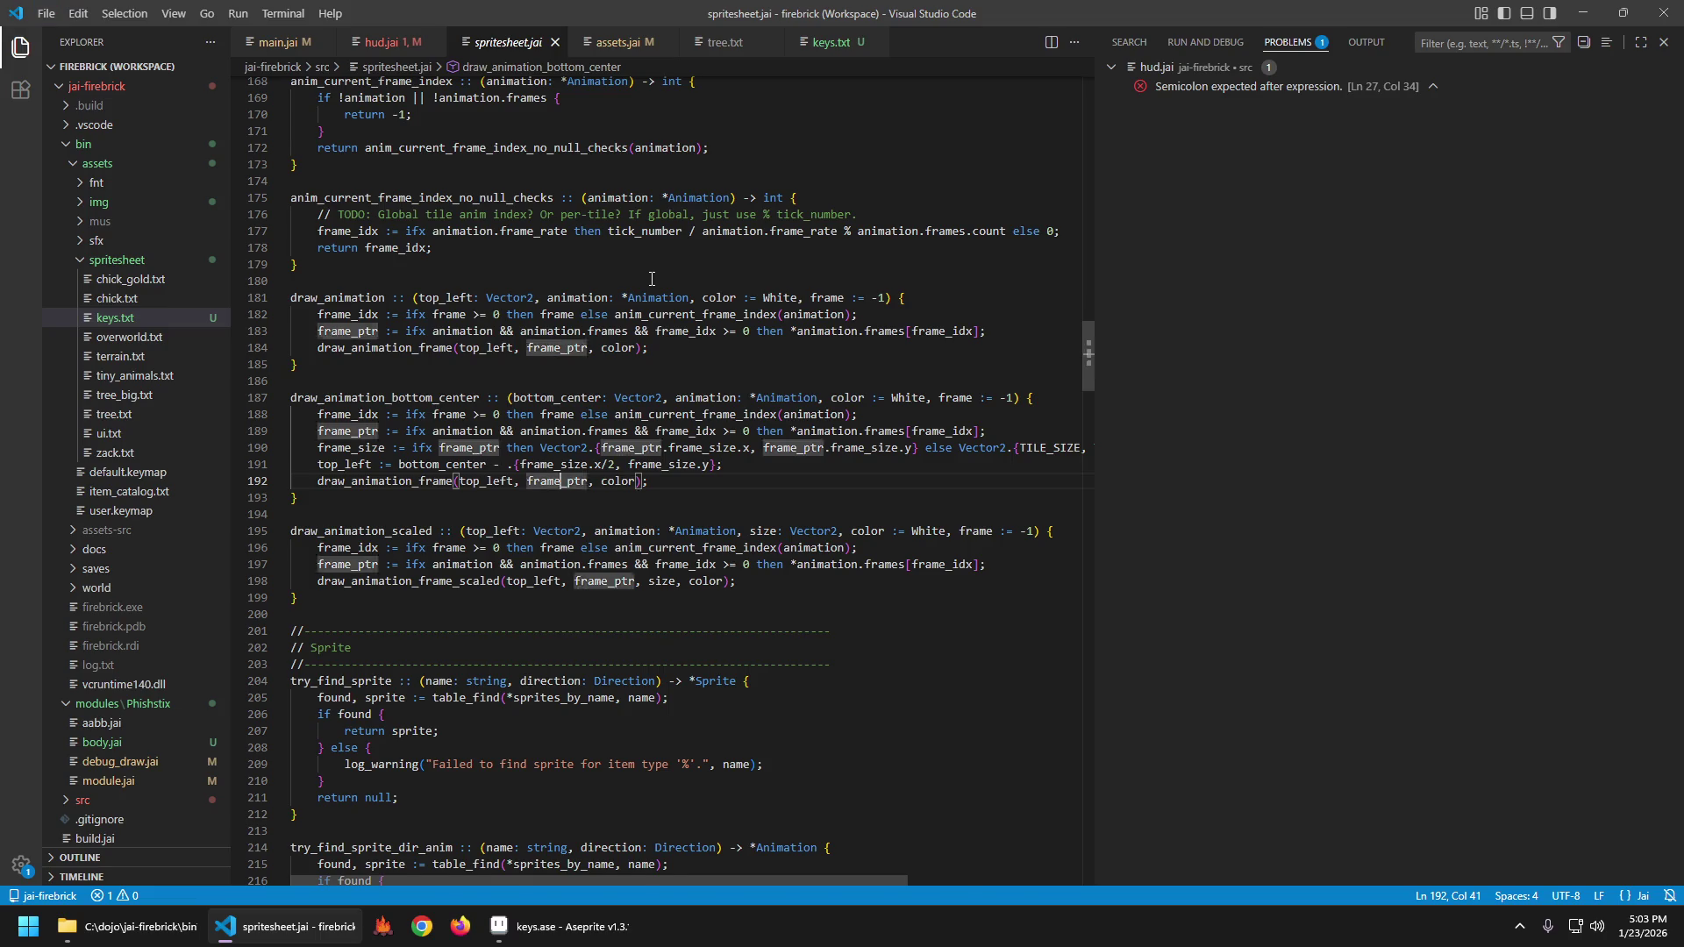
{"action": "key", "text": "ctrl+Tab"}
{"action": "key", "text": "End"}
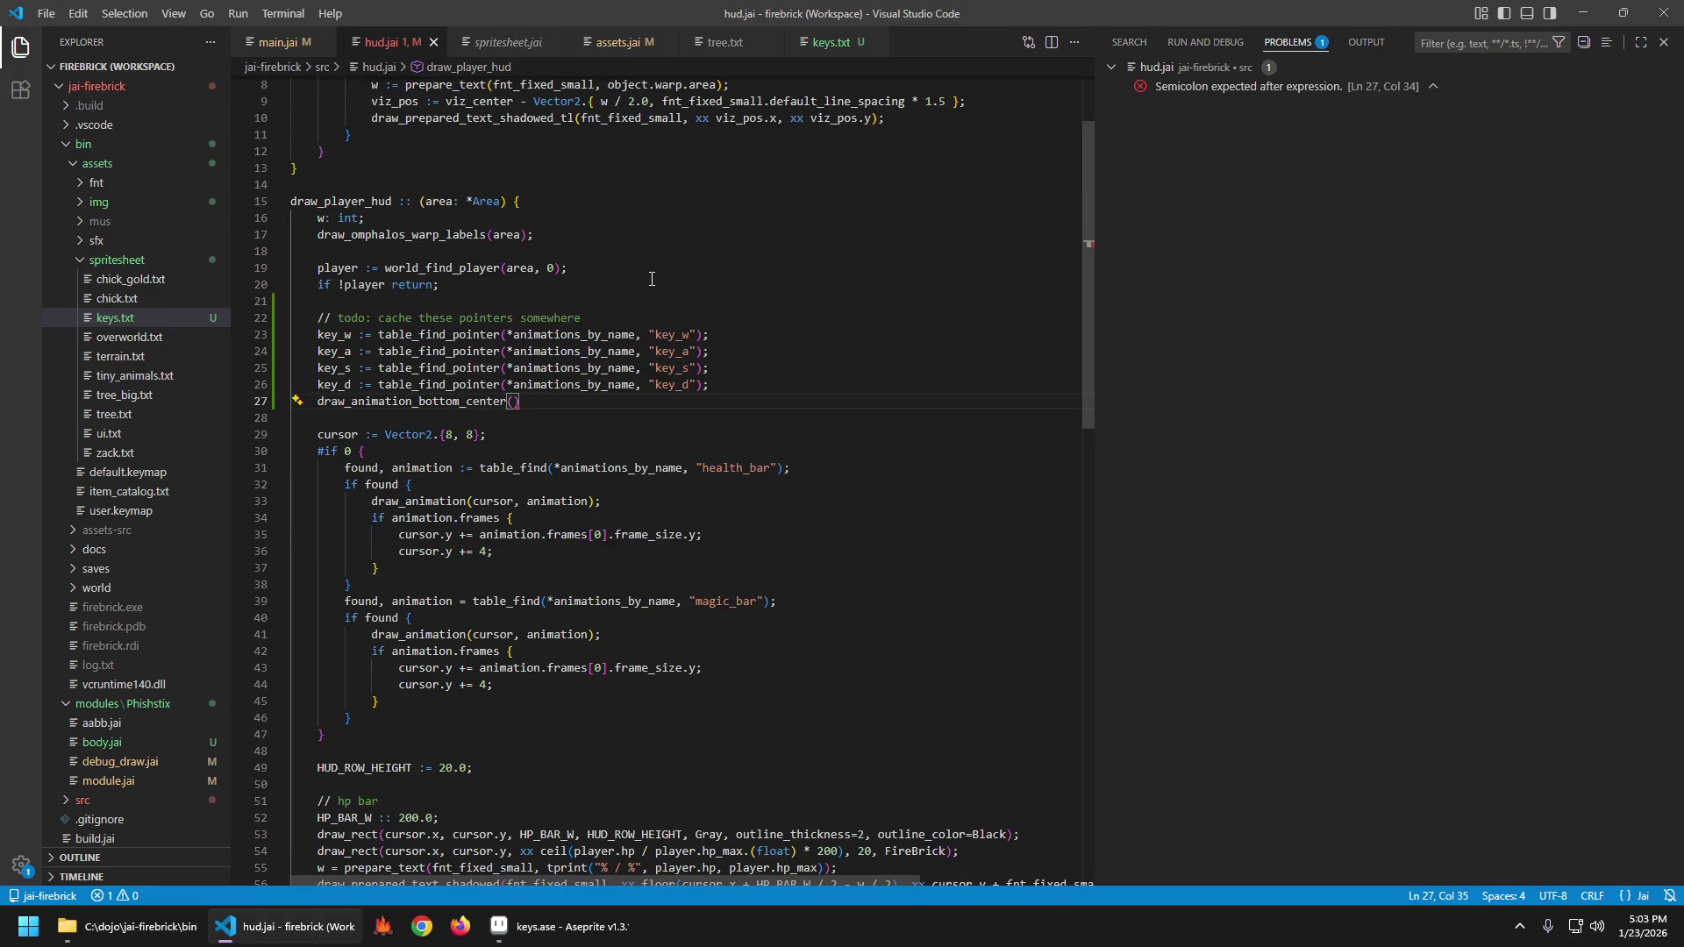
Insert 'player_bc := object_visual_bottom_center(player);' above the draw call and save.
{"action": "key", "text": "BackSpace"}
{"action": "key", "text": "ctrl+shift+space"}
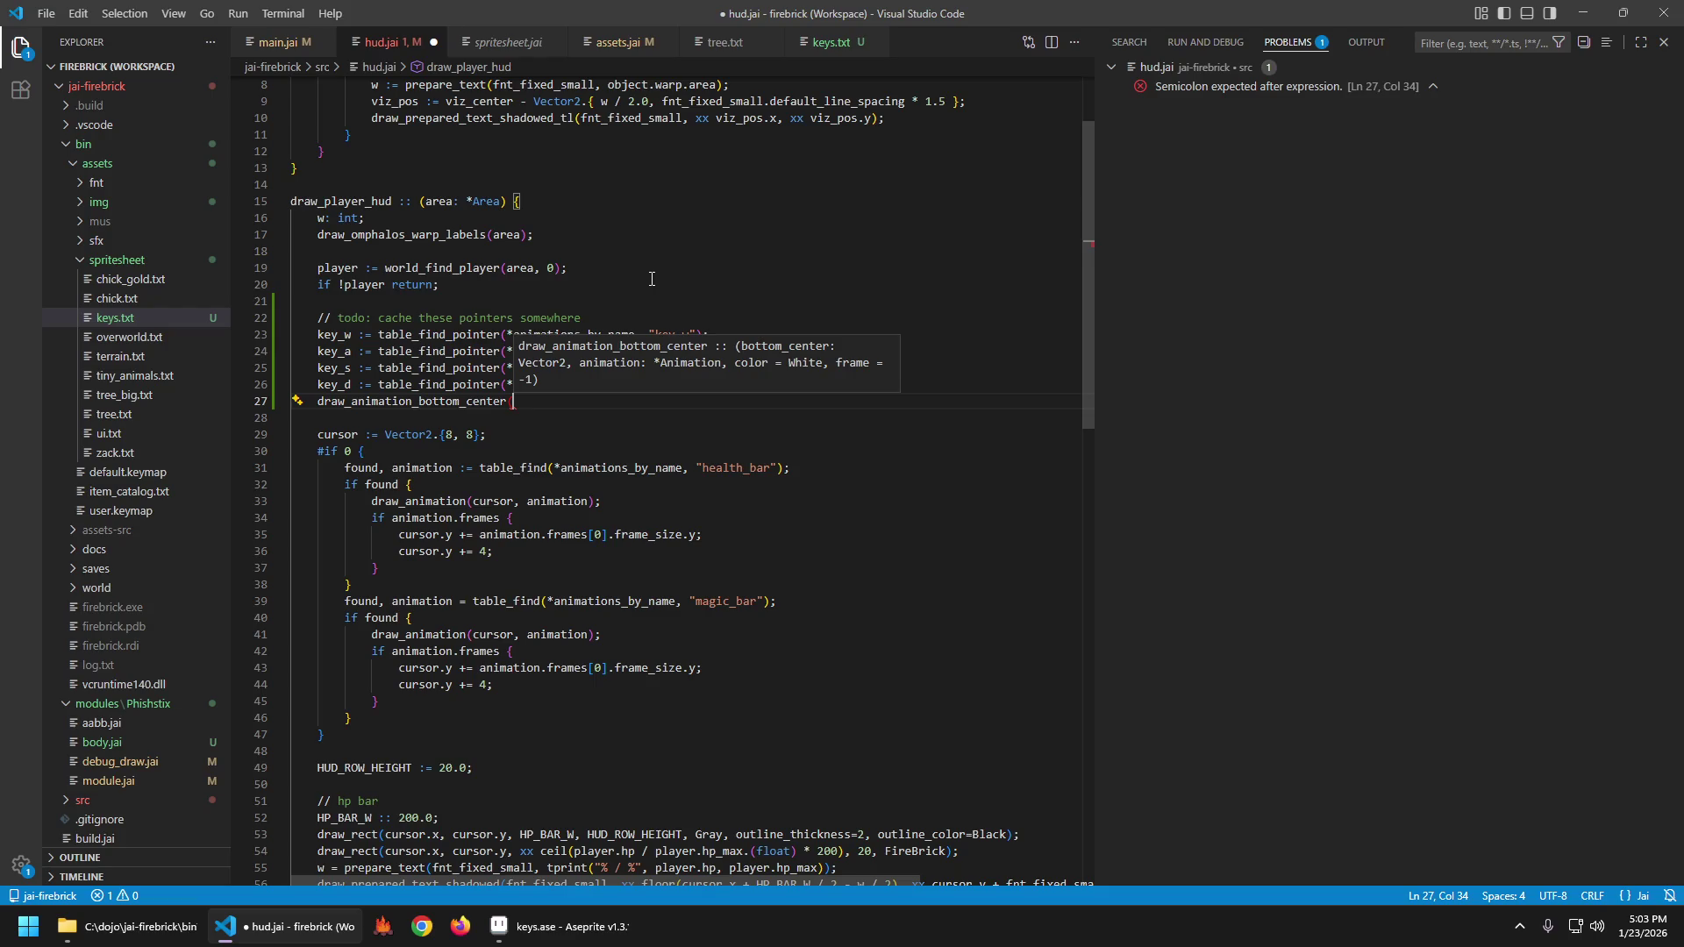
{"action": "key", "text": "Escape"}
{"action": "key", "text": "Up"}
{"action": "key", "text": "End"}
{"action": "key", "text": "Return"}
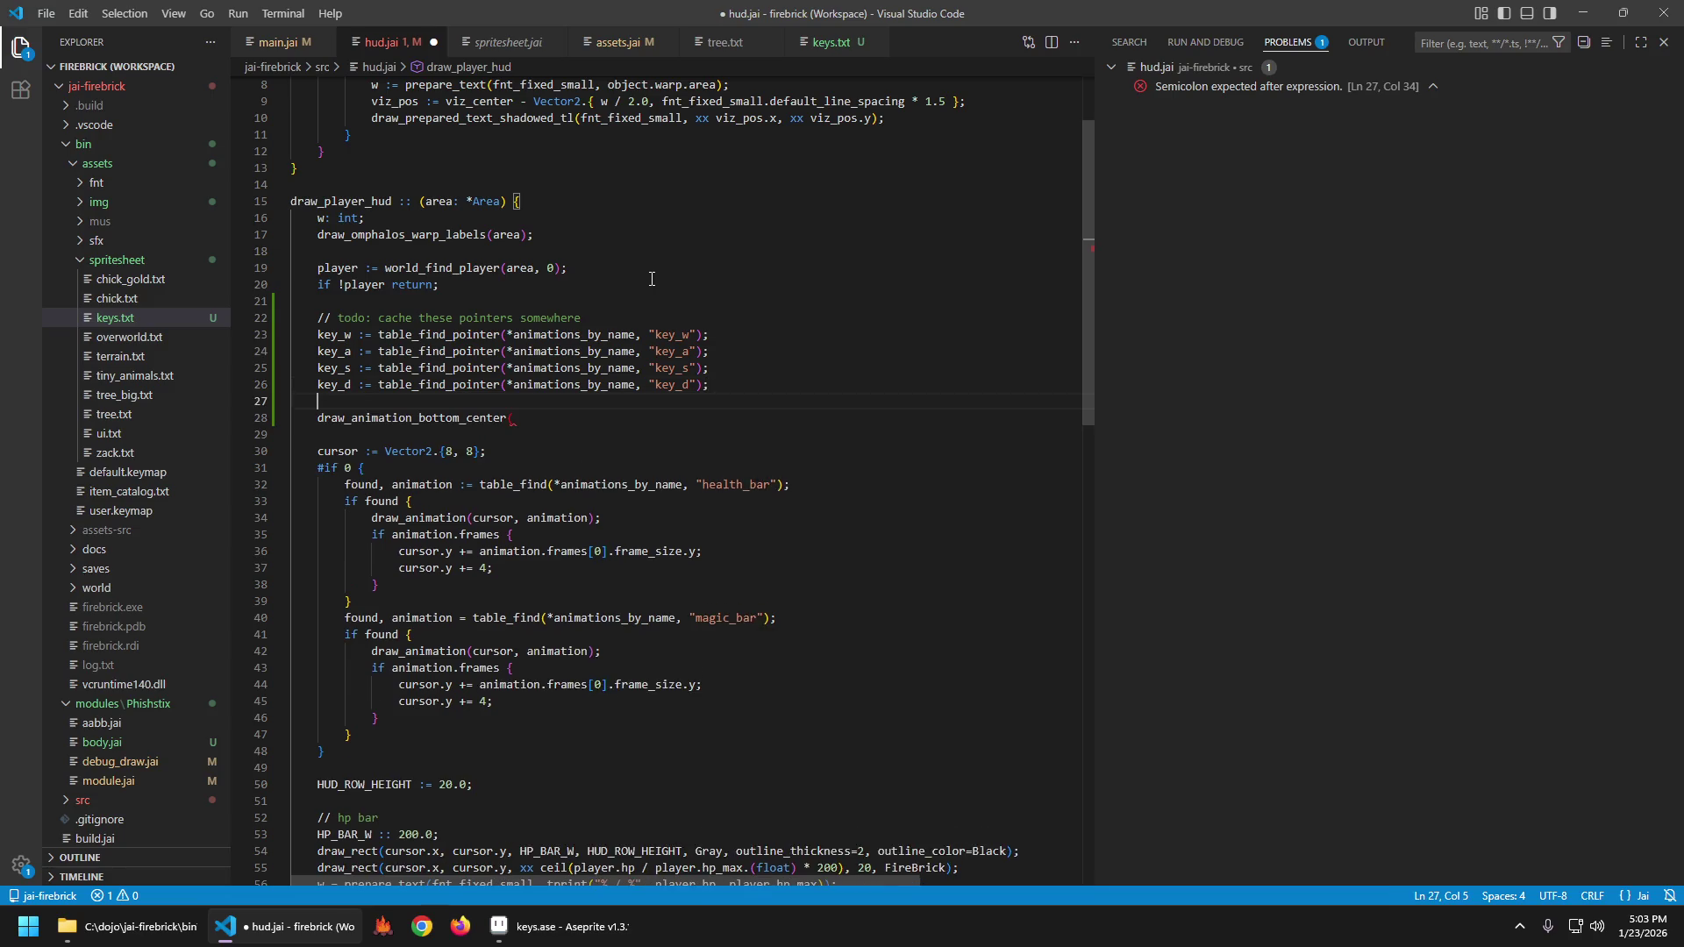
{"action": "type", "text": "player_"}
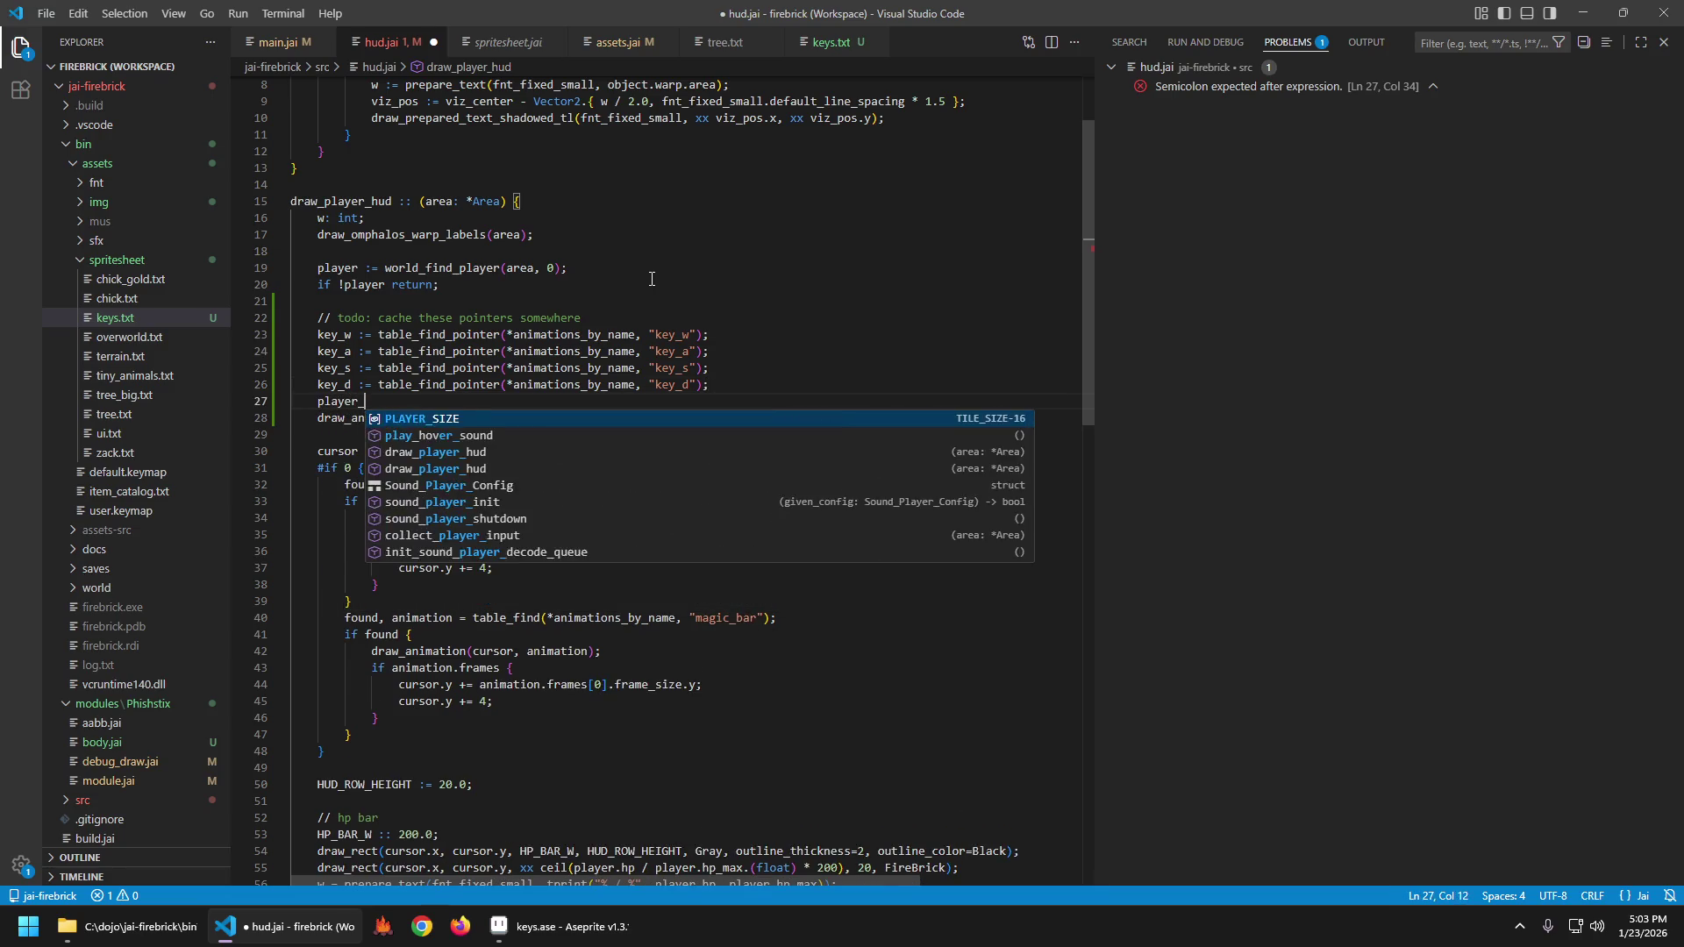
{"action": "type", "text": "bc := obje"}
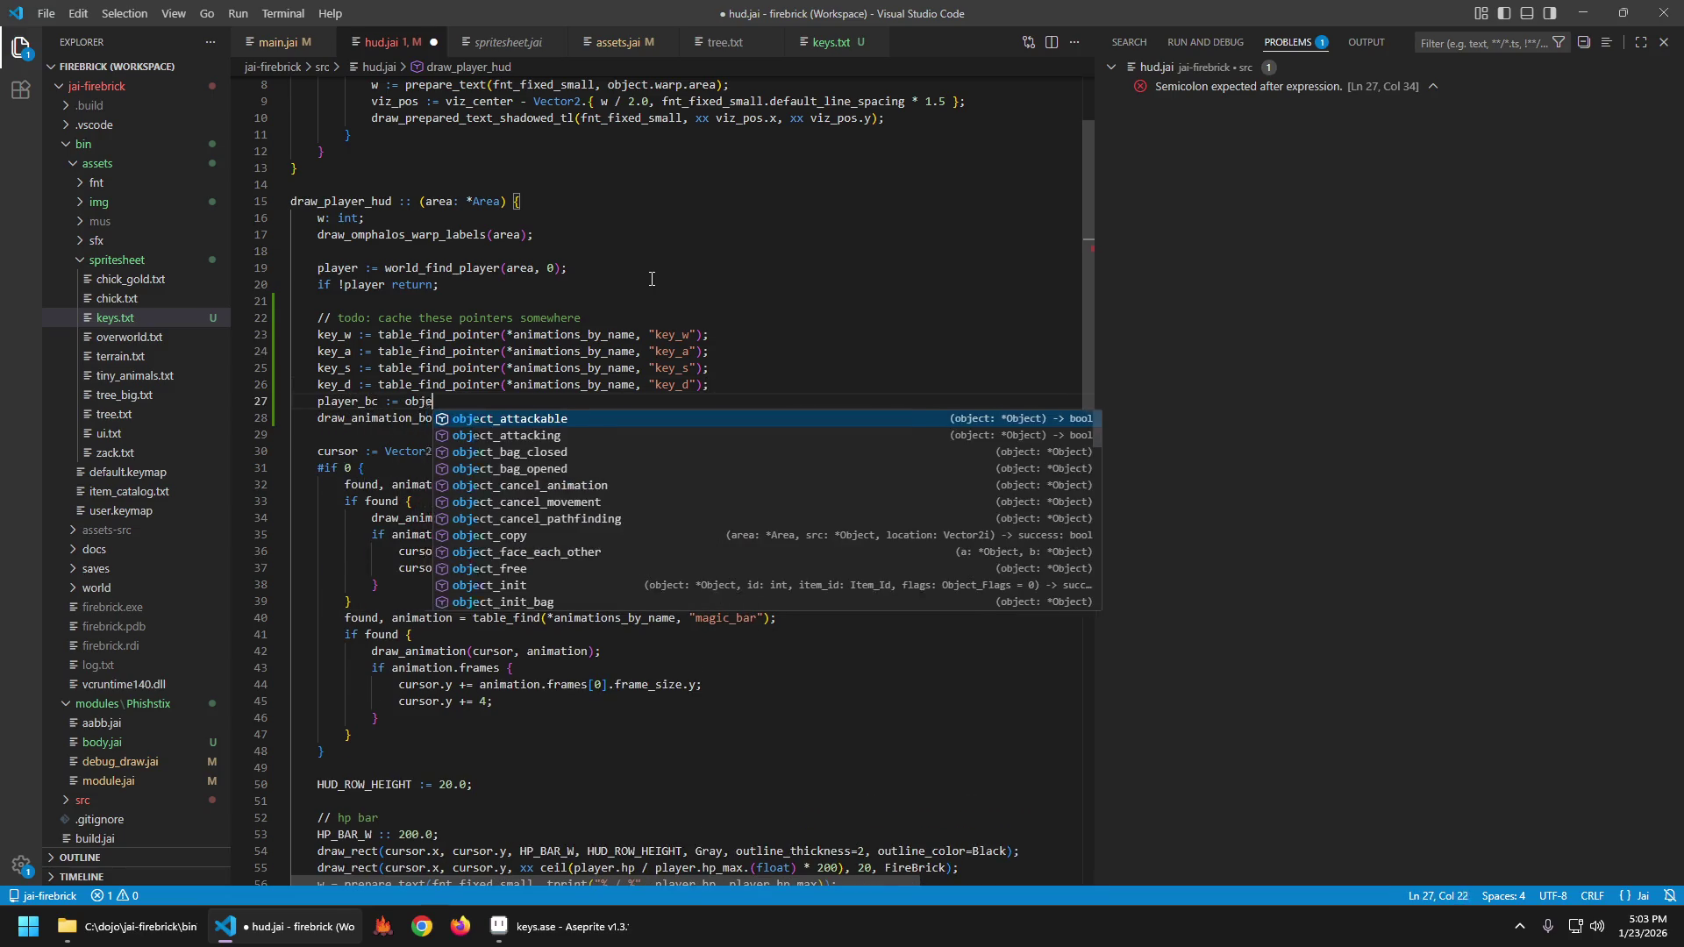
{"action": "type", "text": "ct_visu"}
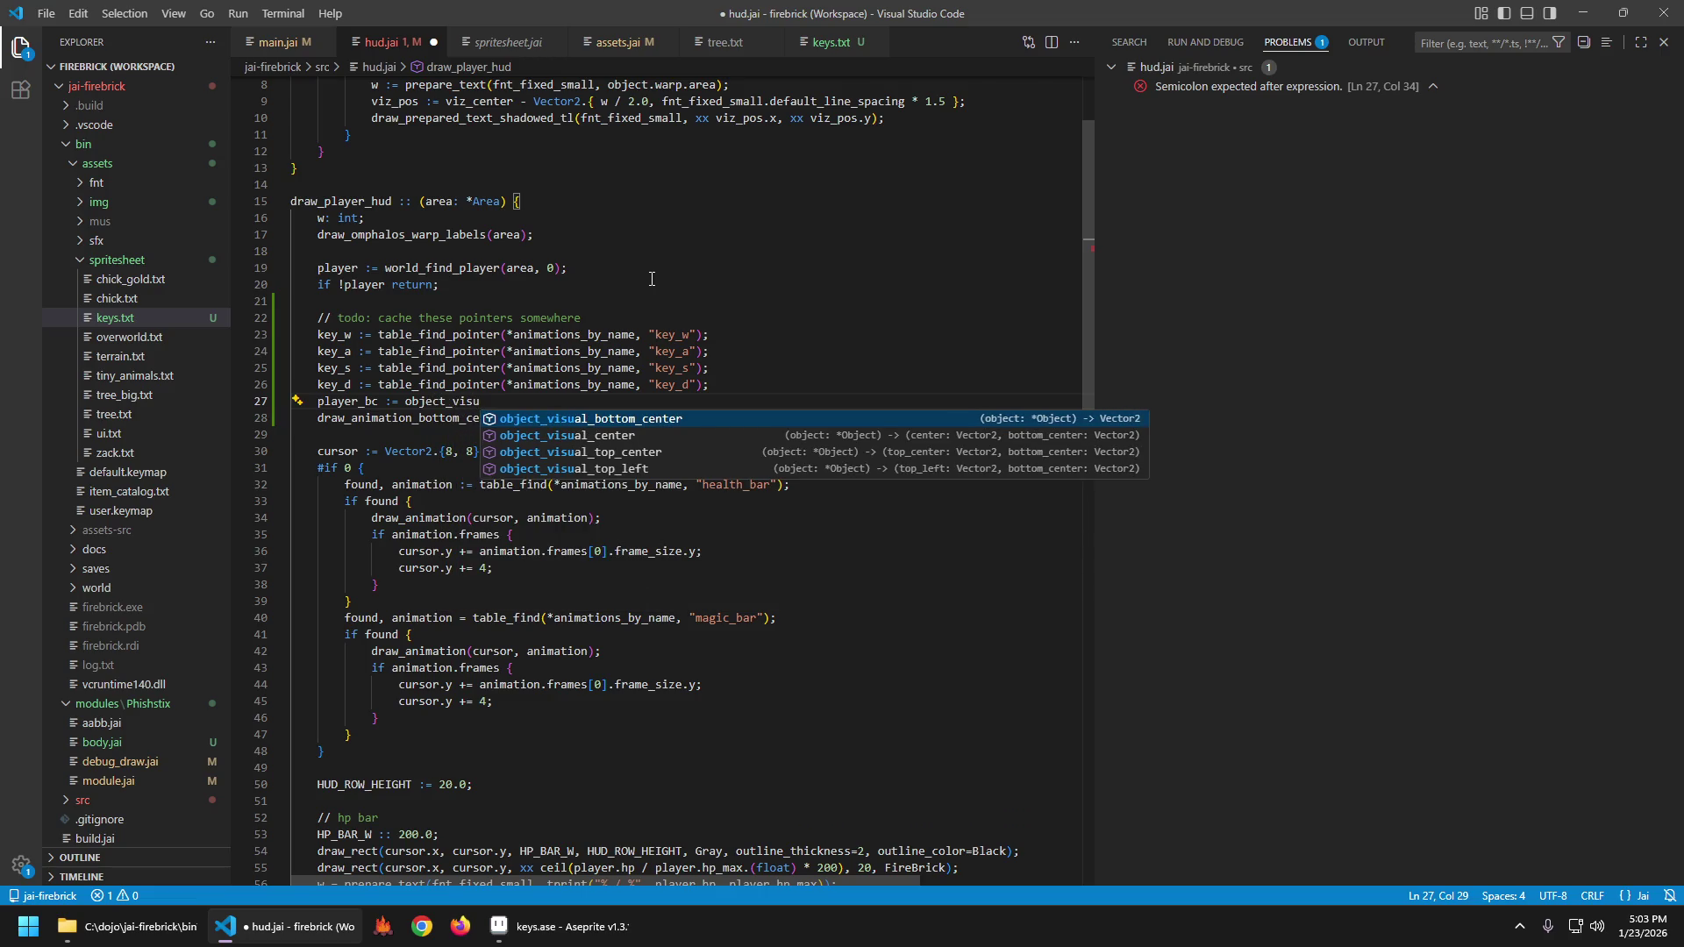
{"action": "key", "text": "Tab"}
{"action": "type", "text": "(player)"}
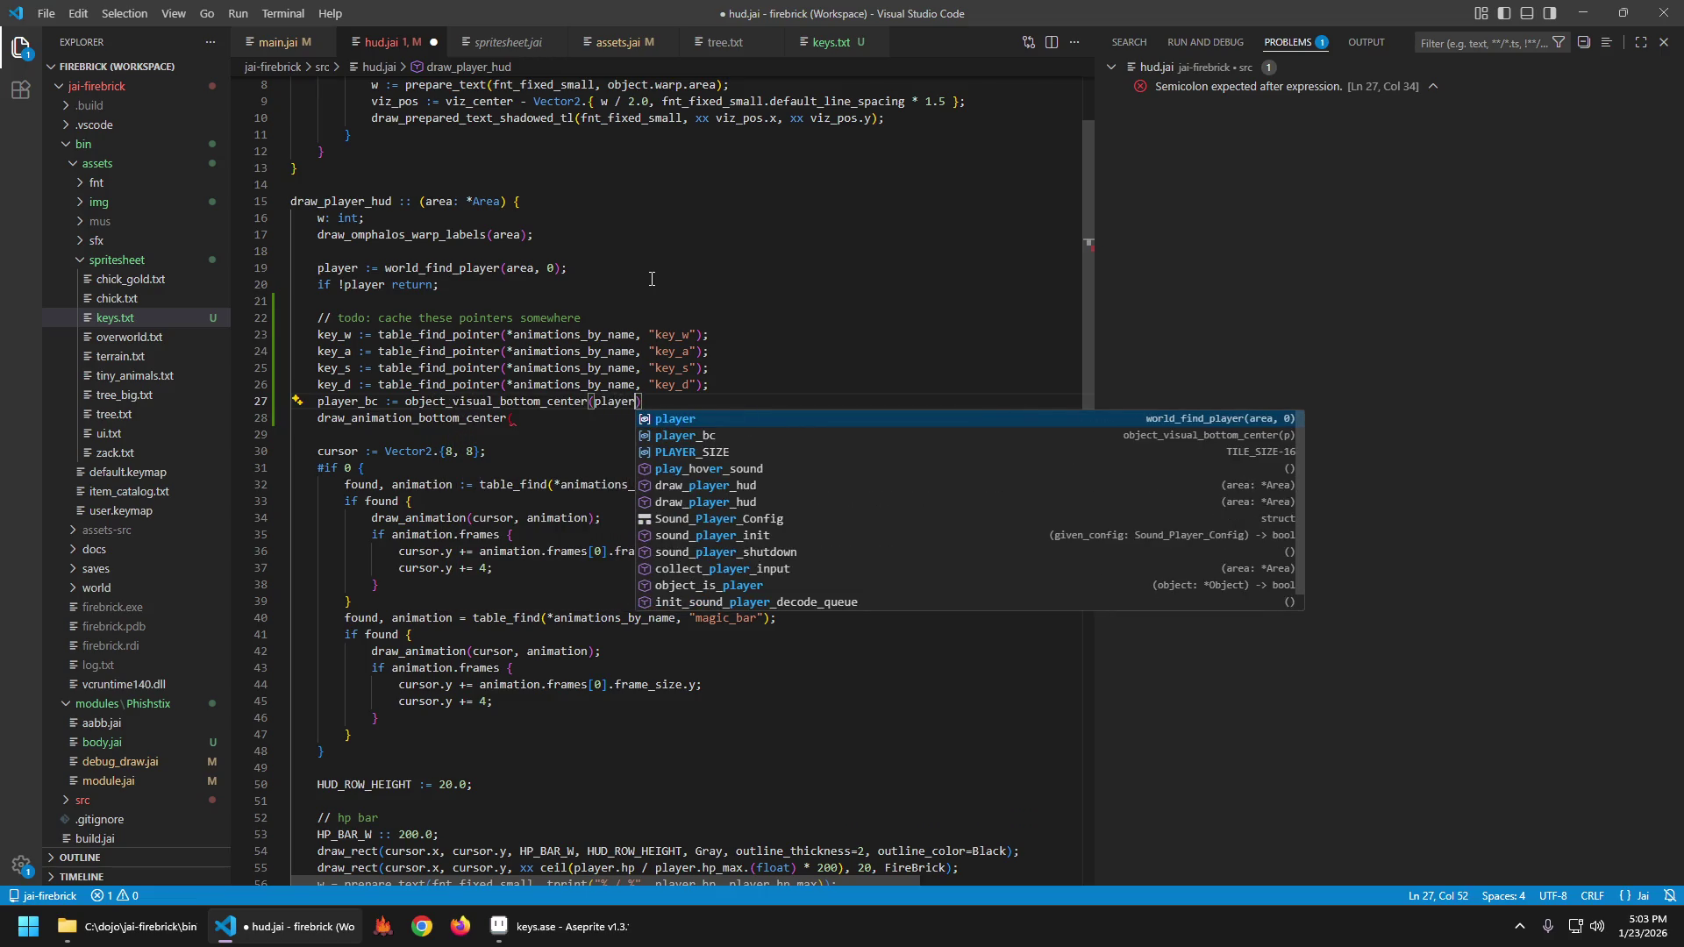
{"action": "type", "text": ";"}
{"action": "key", "text": "ctrl+s"}
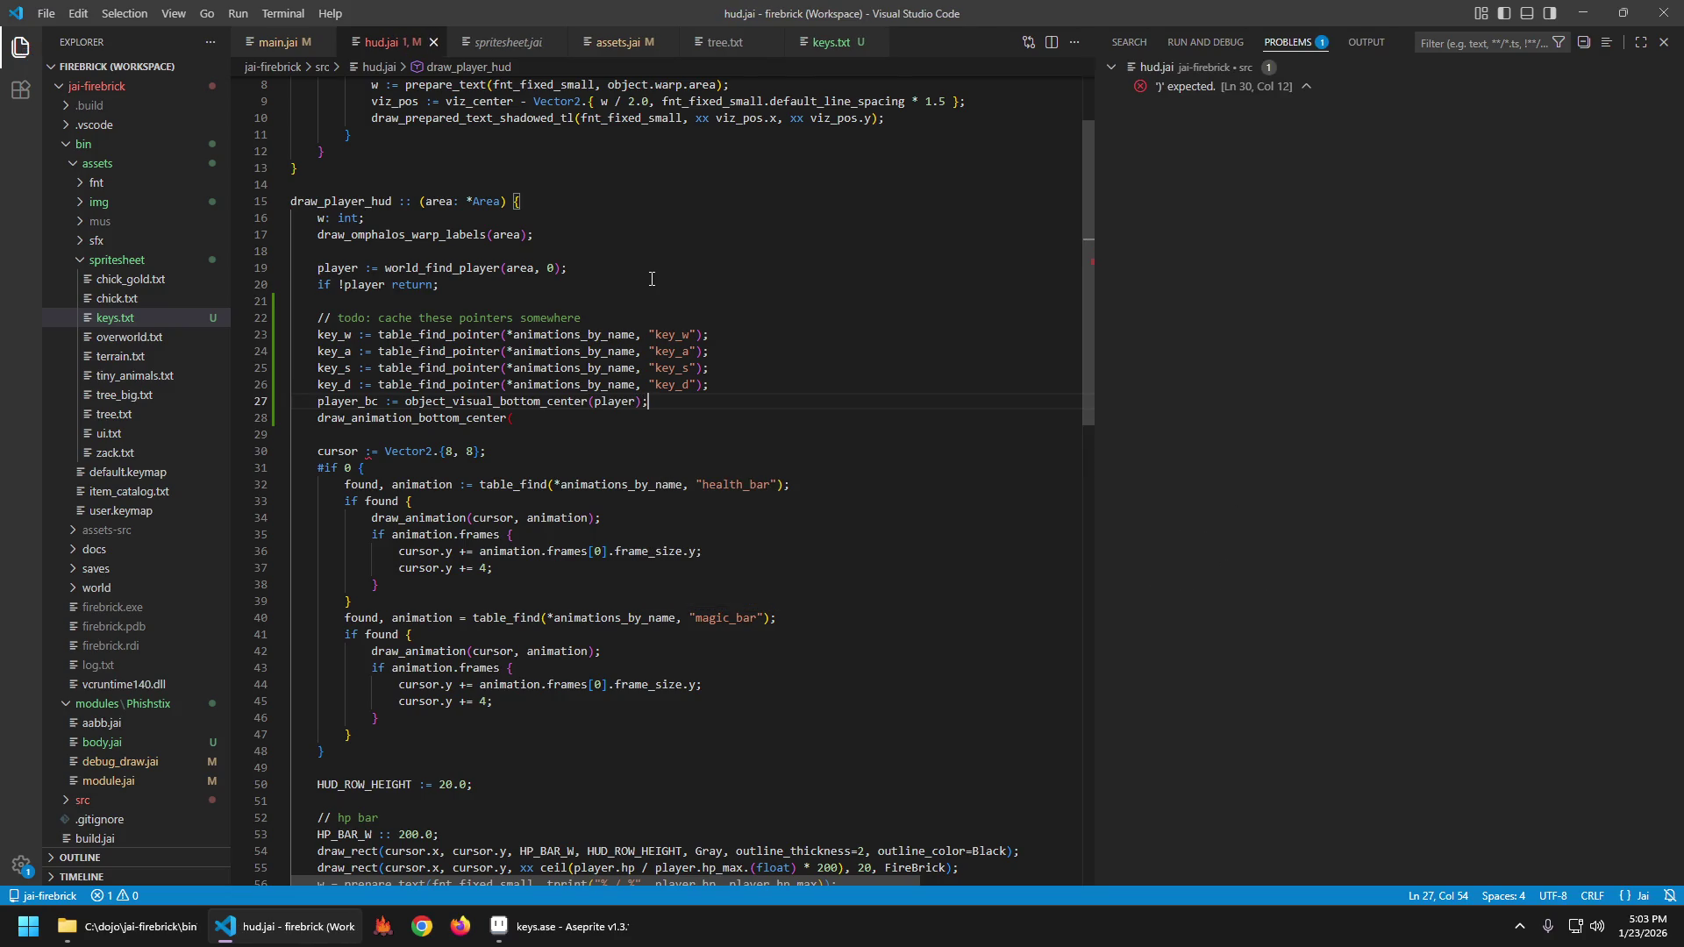
Pass (player_bc, key_w) to the draw call, briefly testing a *key_w pointer, and save.
{"action": "key", "text": "Down"}
{"action": "key", "text": "BackSpace"}
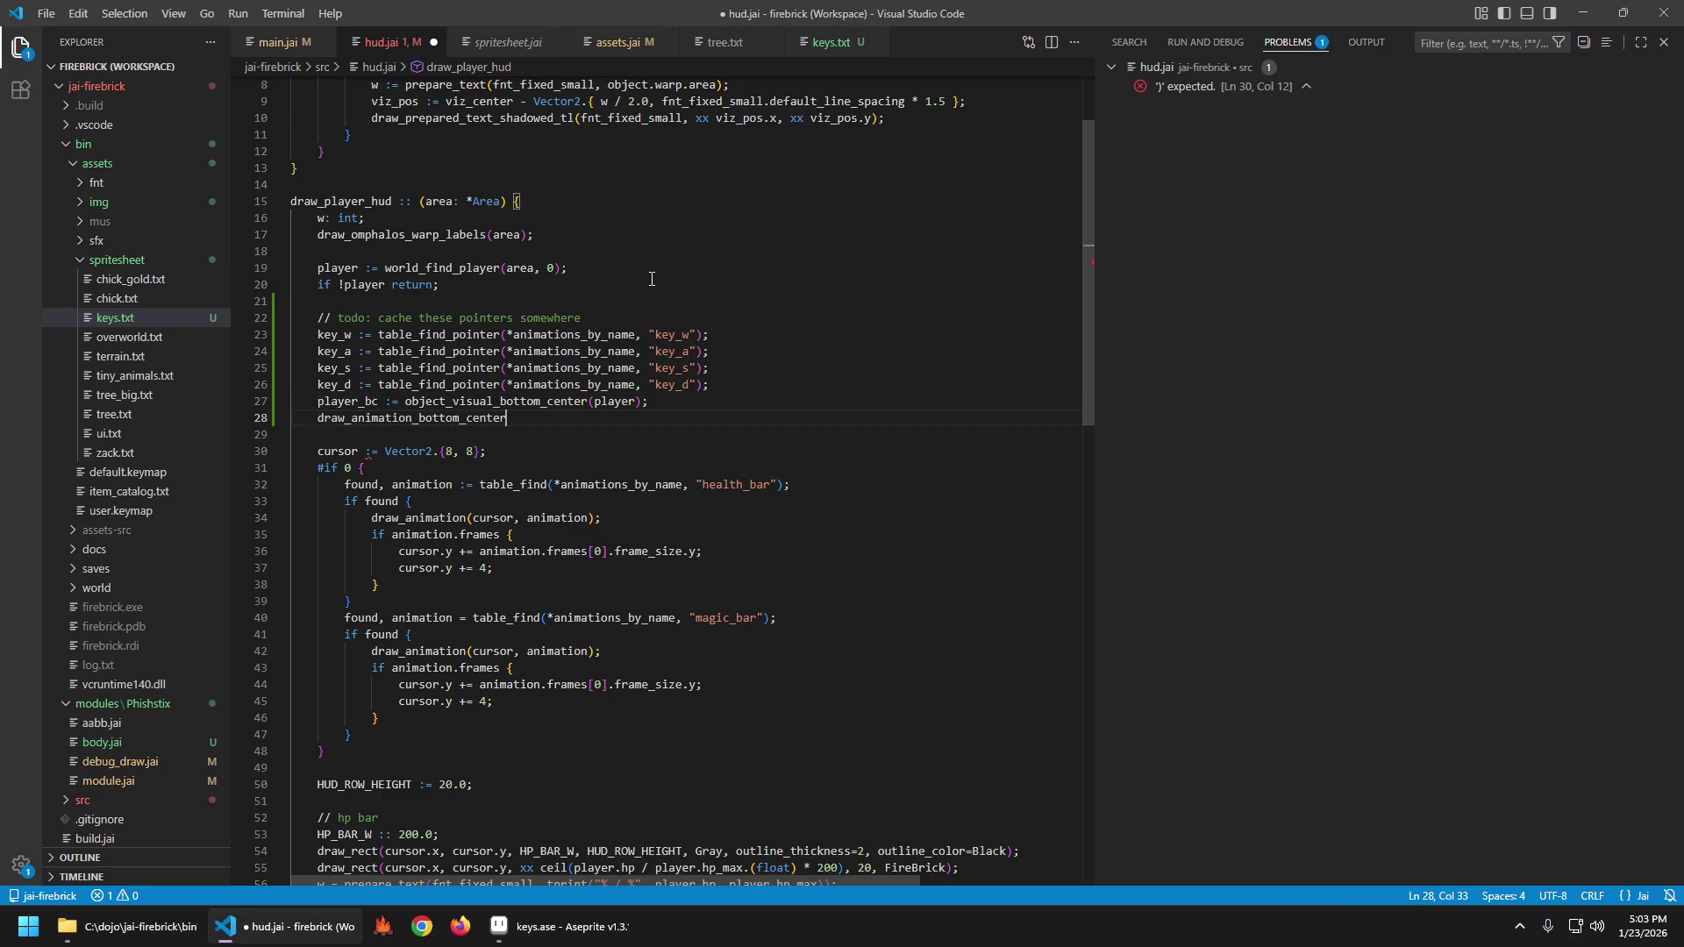
{"action": "type", "text": "("}
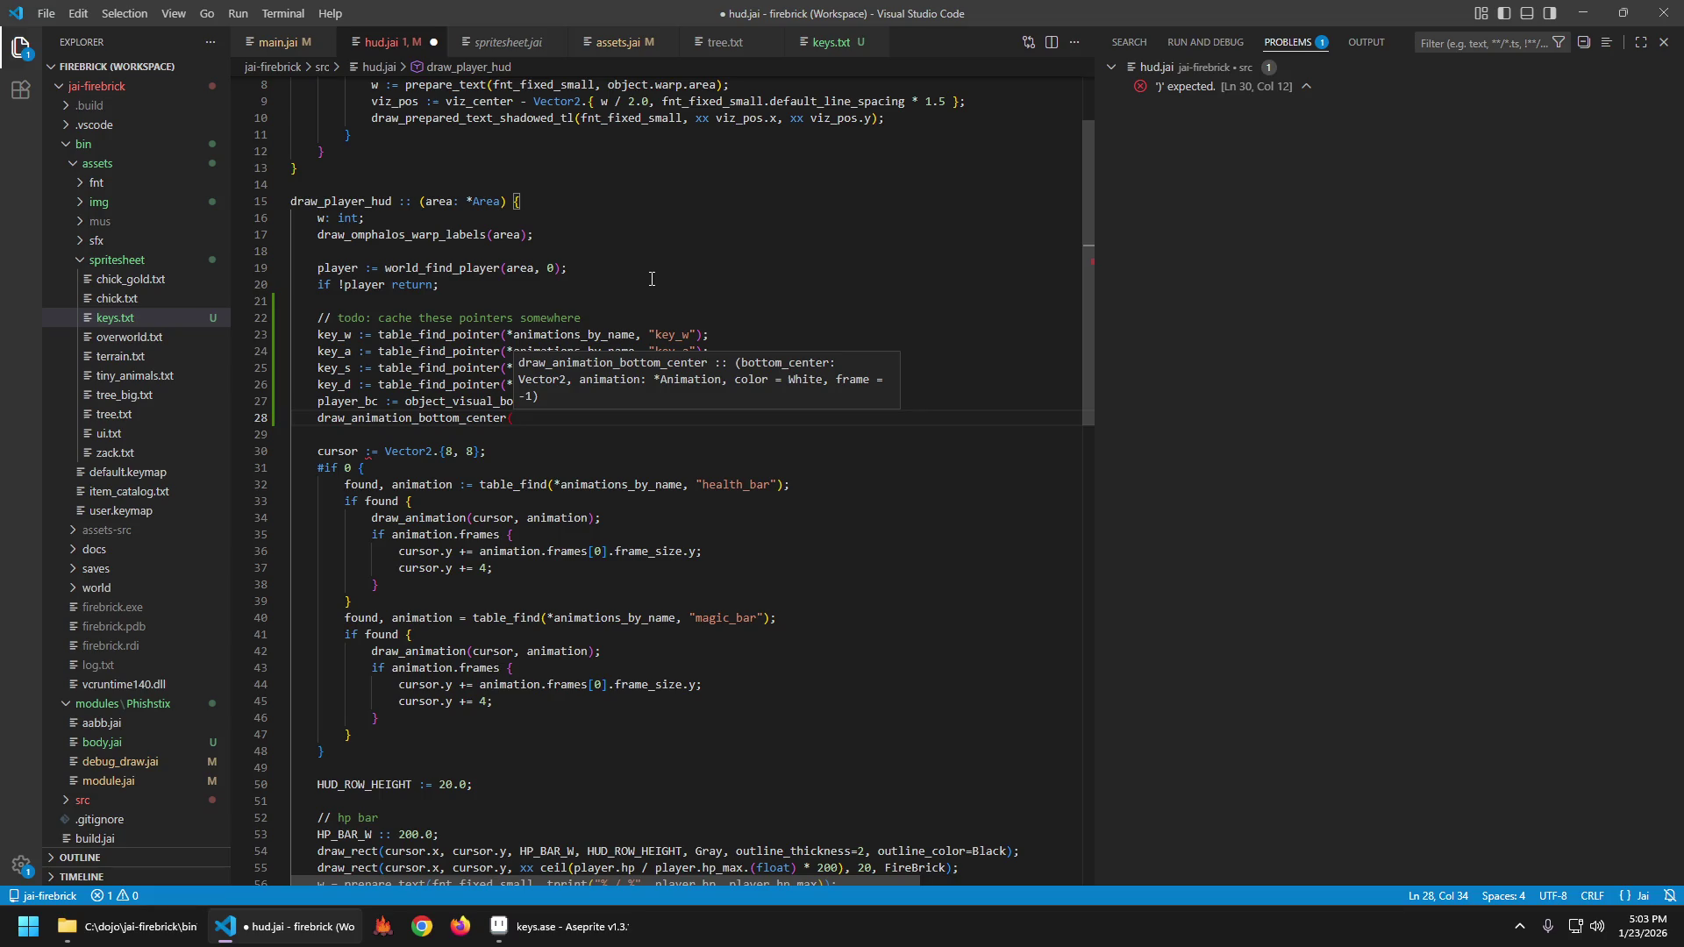
{"action": "type", "text": "player_bc"}
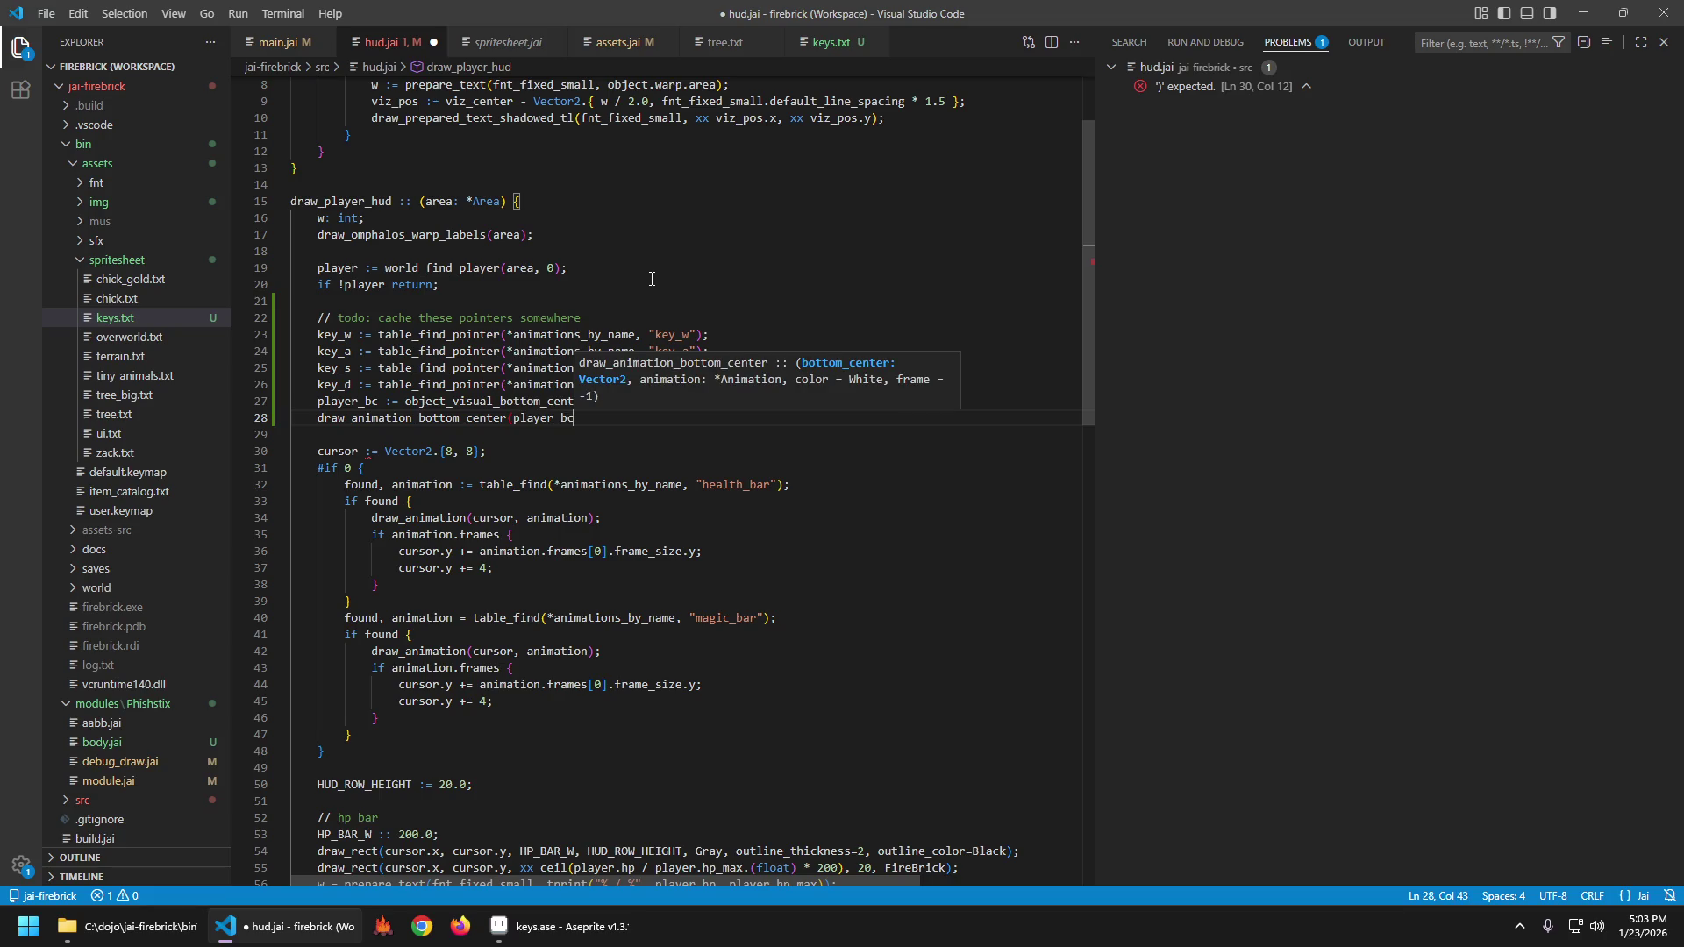
{"action": "type", "text": ", key_w"}
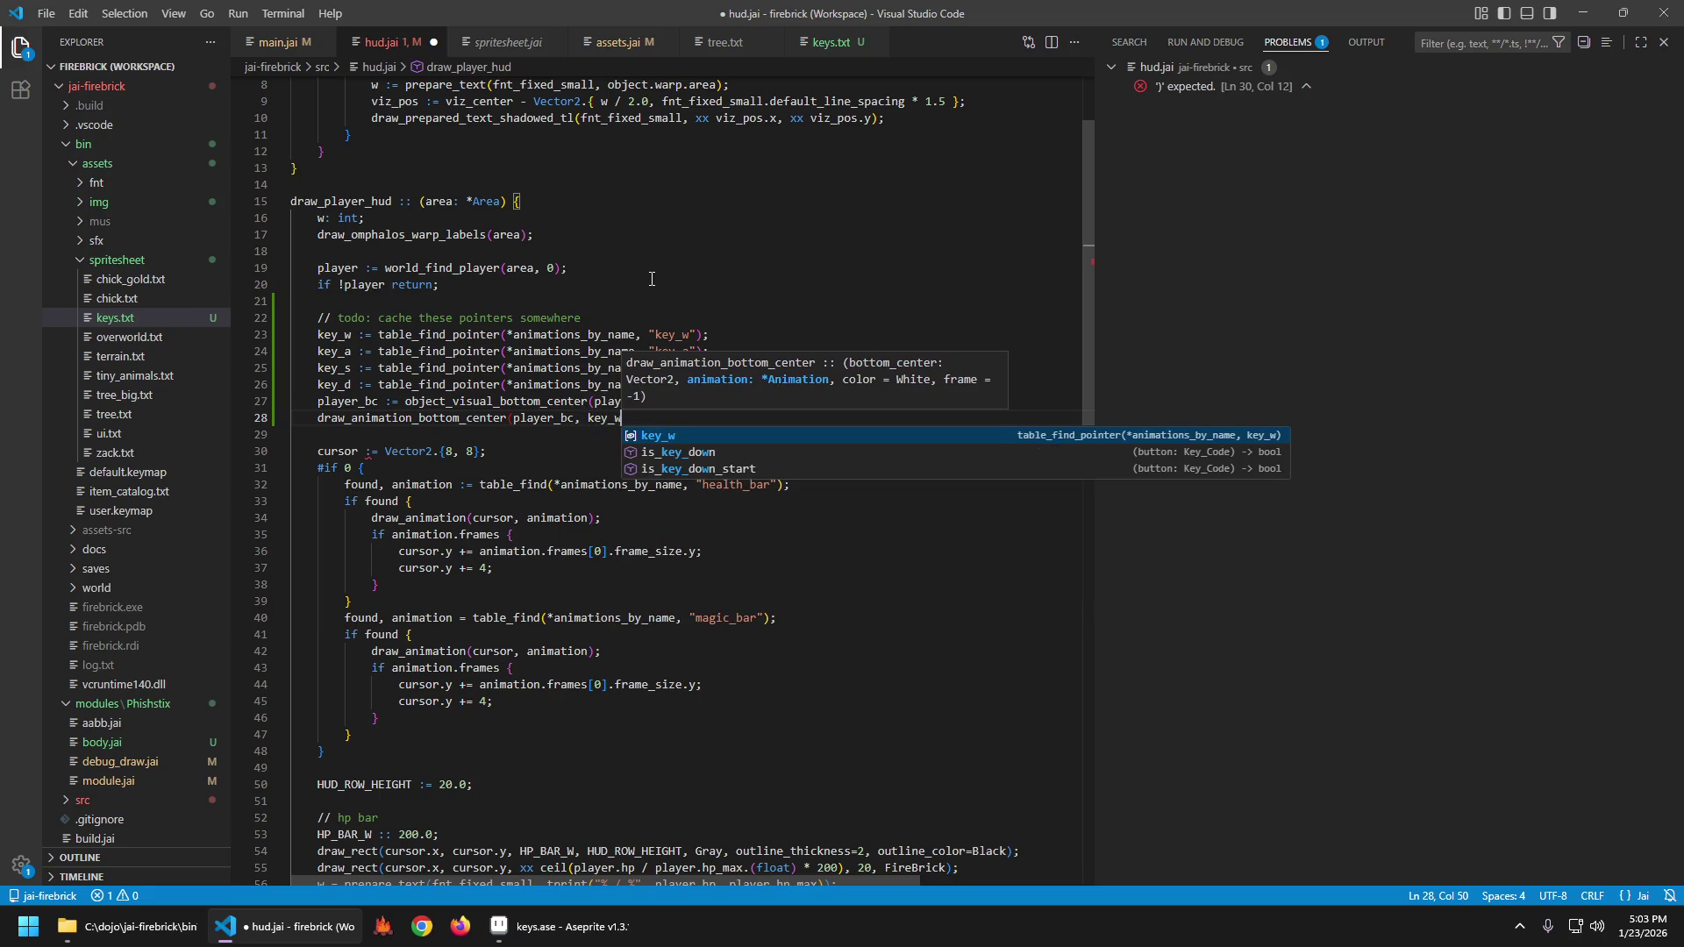
{"action": "type", "text": ");"}
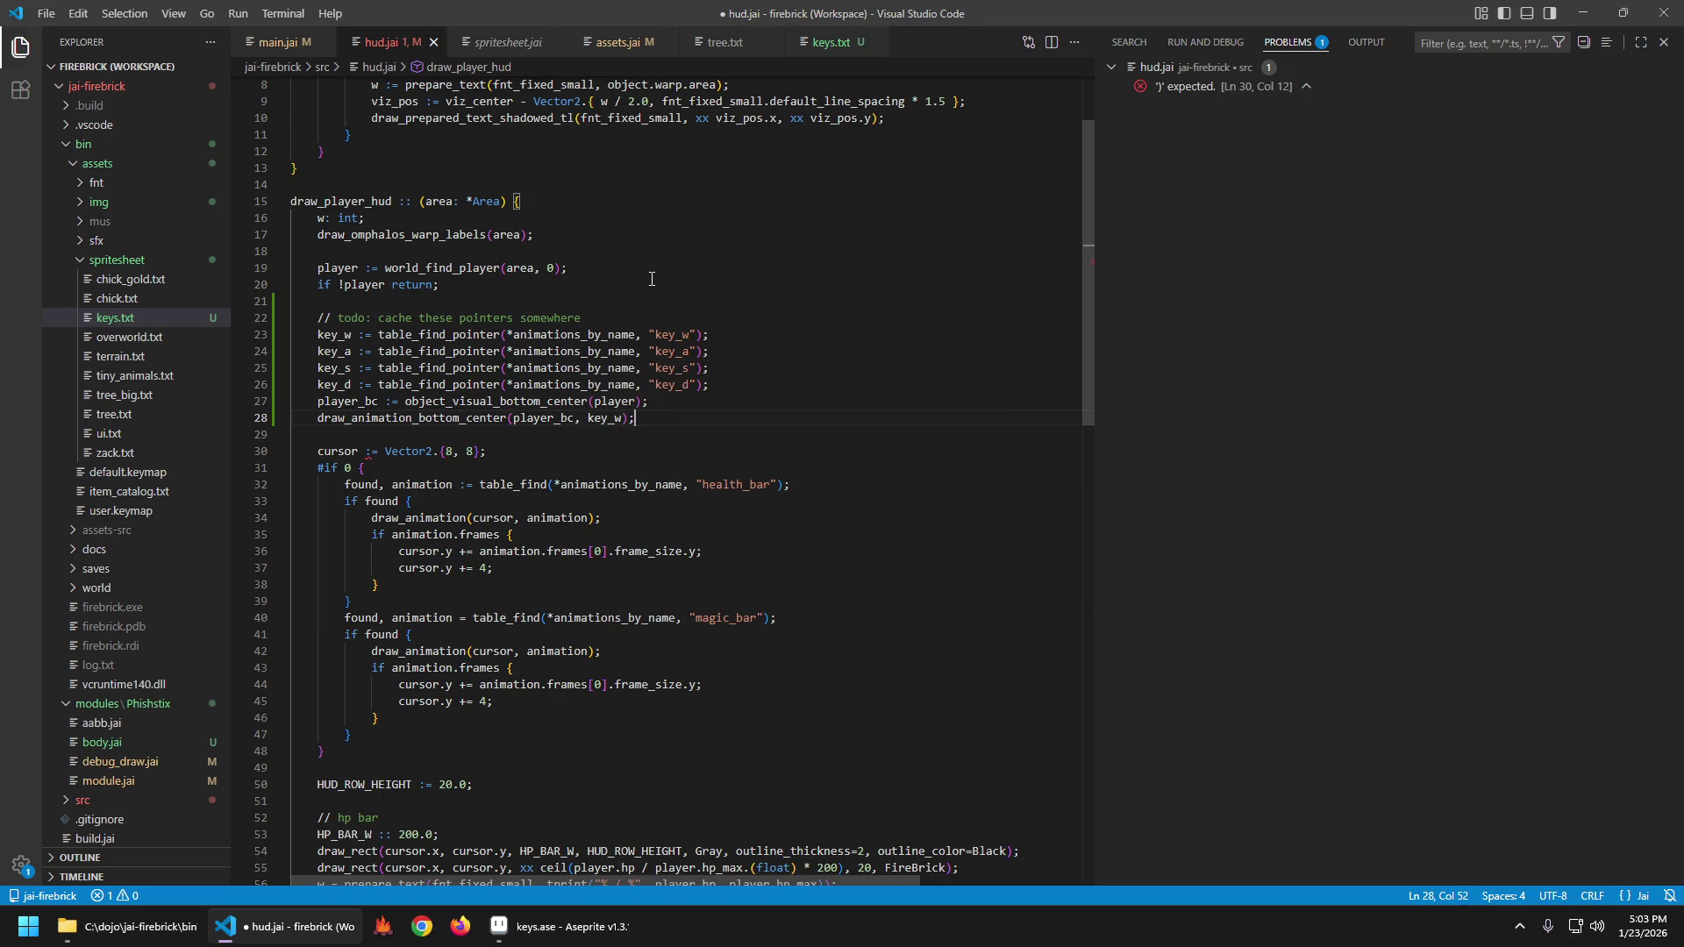
{"action": "key", "text": "ctrl+s"}
{"action": "key", "text": "ctrl+Left"}
{"action": "key", "text": "ctrl+Left"}
{"action": "type", "text": "*"}
{"action": "key", "text": "ctrl+s"}
{"action": "key", "text": "BackSpace"}
{"action": "key", "text": "ctrl+s"}
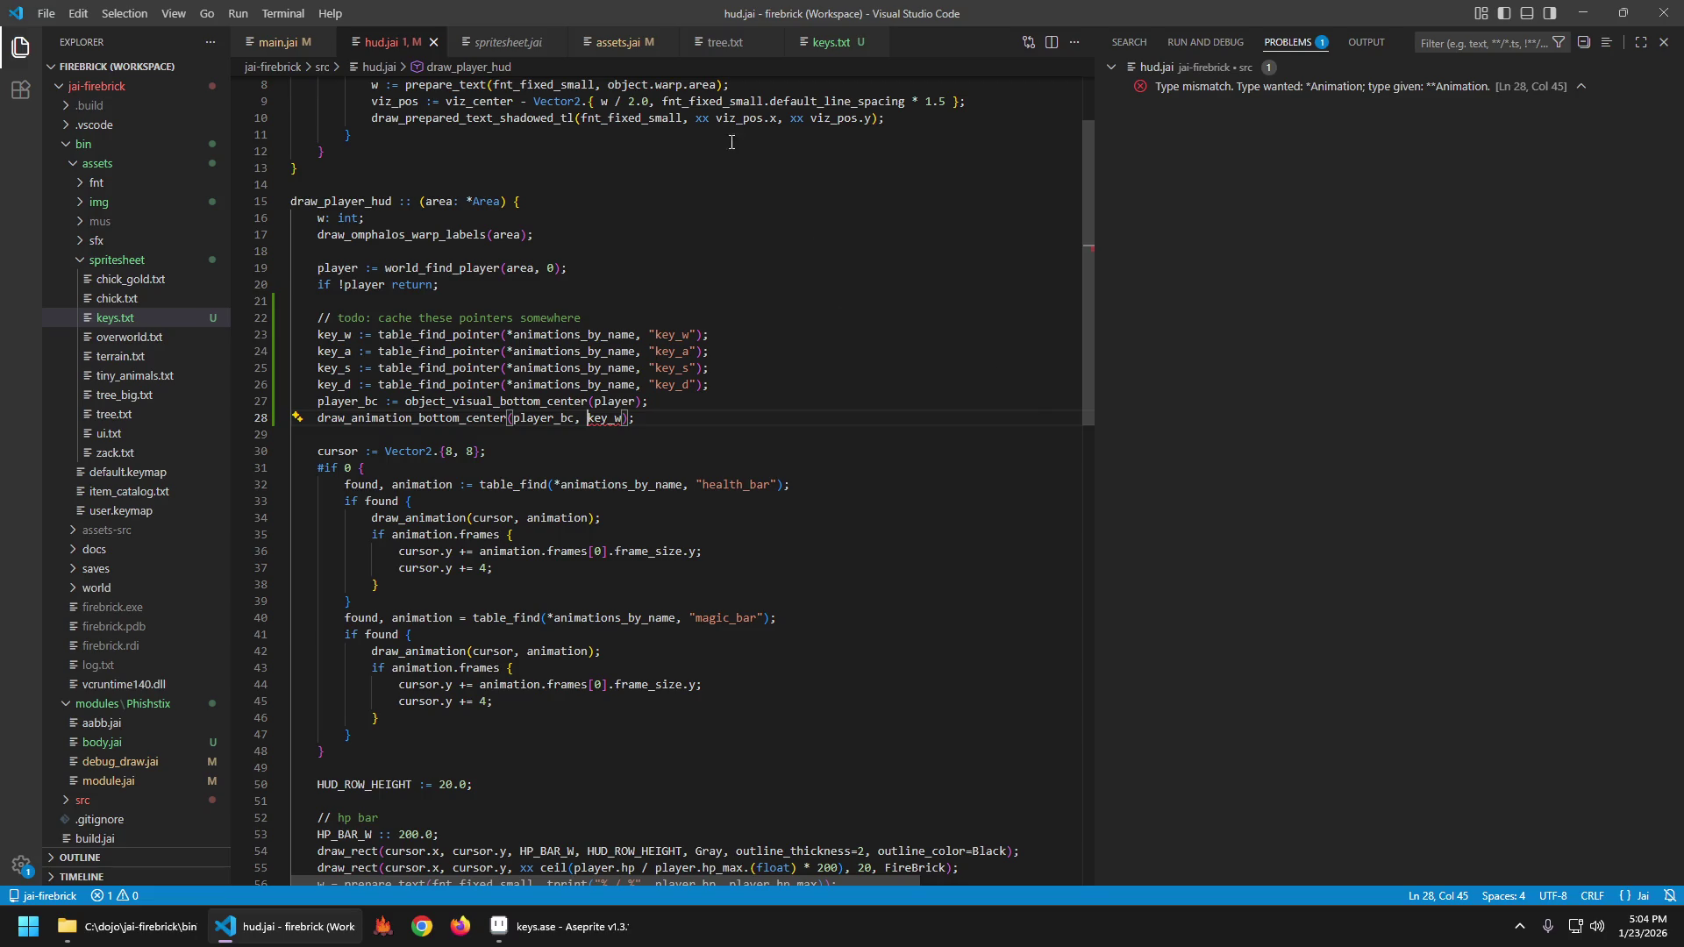
Check the draw call's parameters and look up where animations_by_name is defined.
{"action": "key", "text": "ctrl+Left"}
{"action": "key", "text": "ctrl+Left"}
{"action": "key", "text": "BackSpace"}
{"action": "type", "text": "("}
{"action": "key", "text": "Escape"}
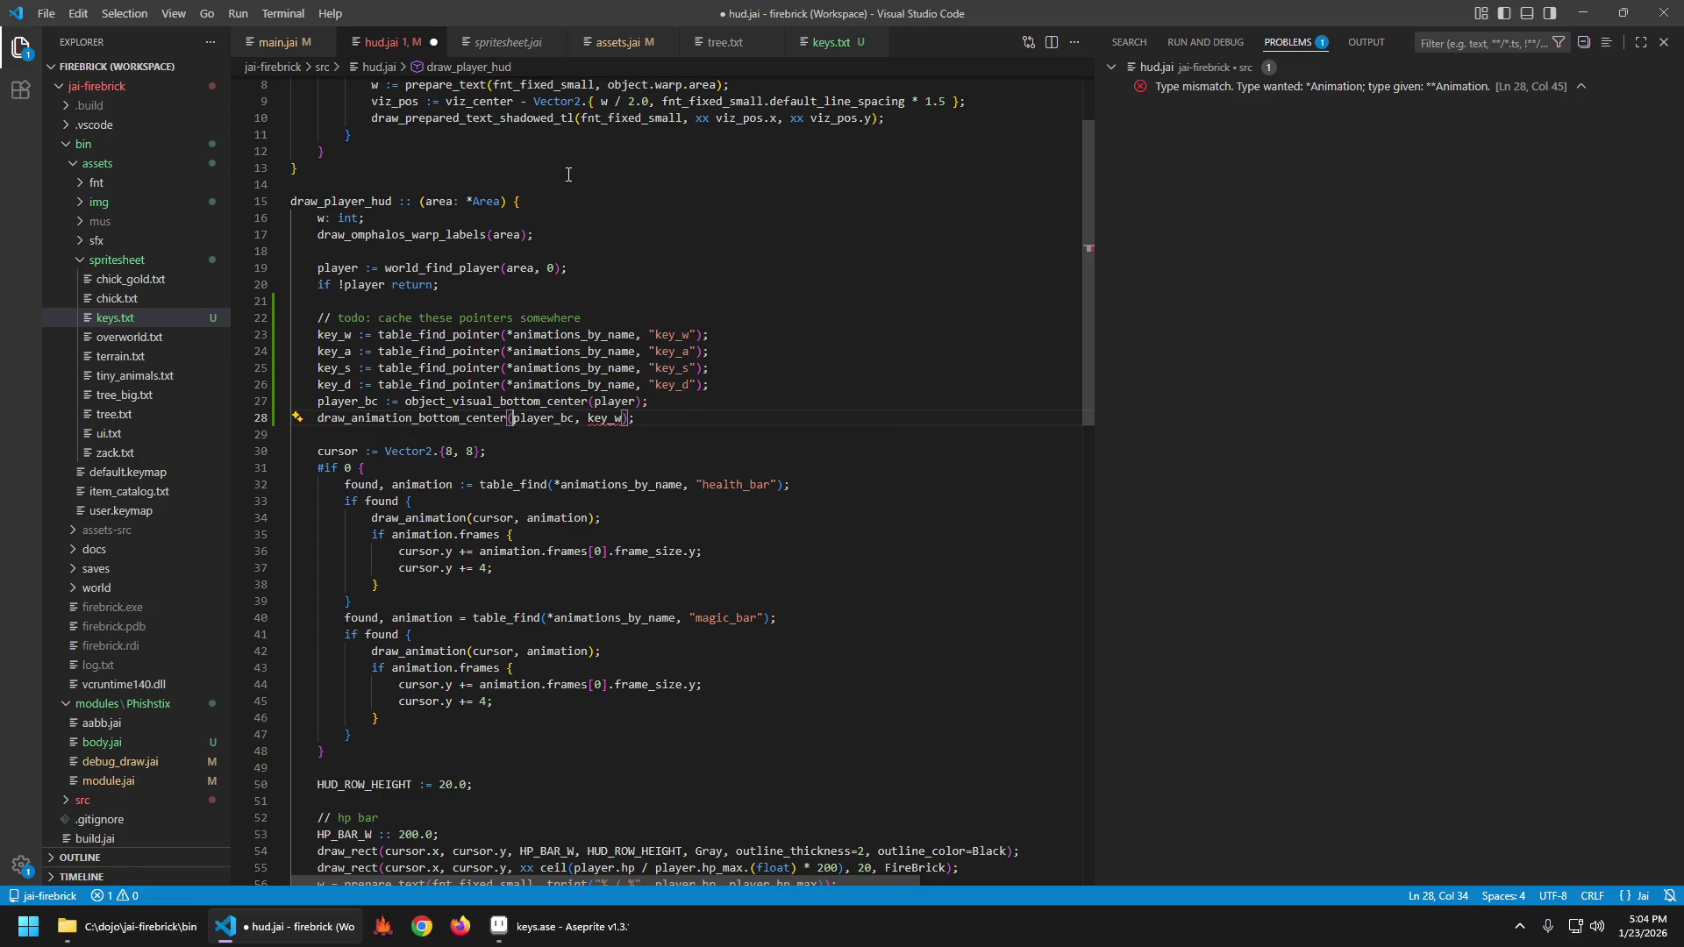
{"action": "left_click", "coordinate": [575, 334]}
{"action": "key", "text": "F12"}
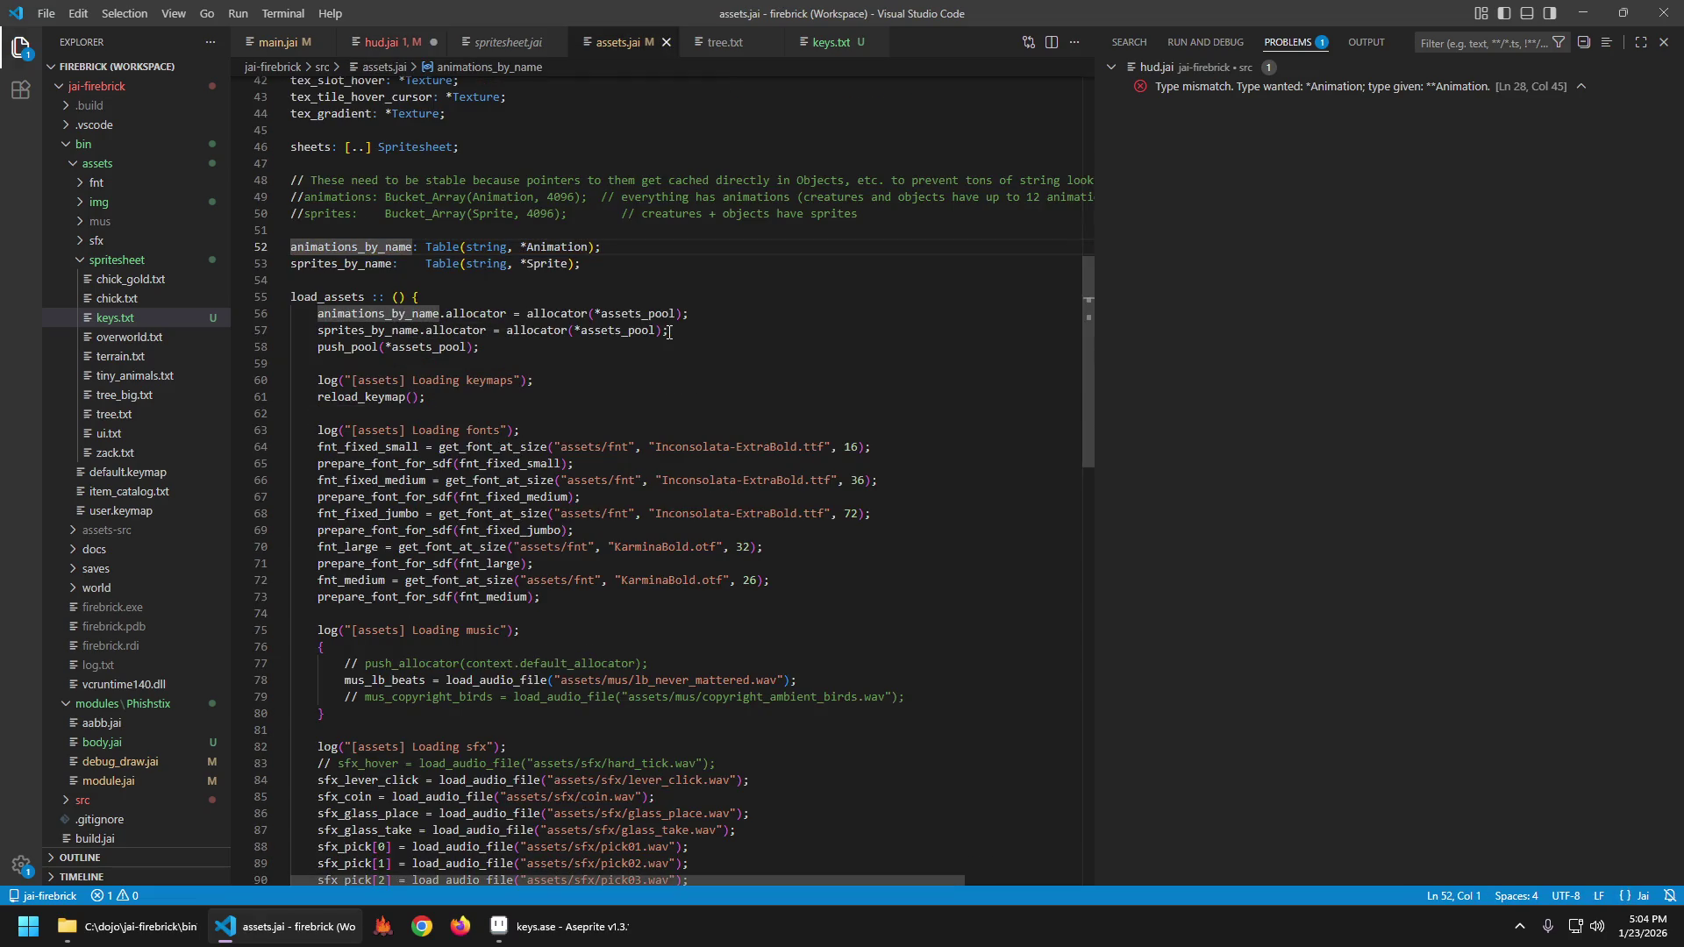
{"action": "key", "text": "alt+Left"}
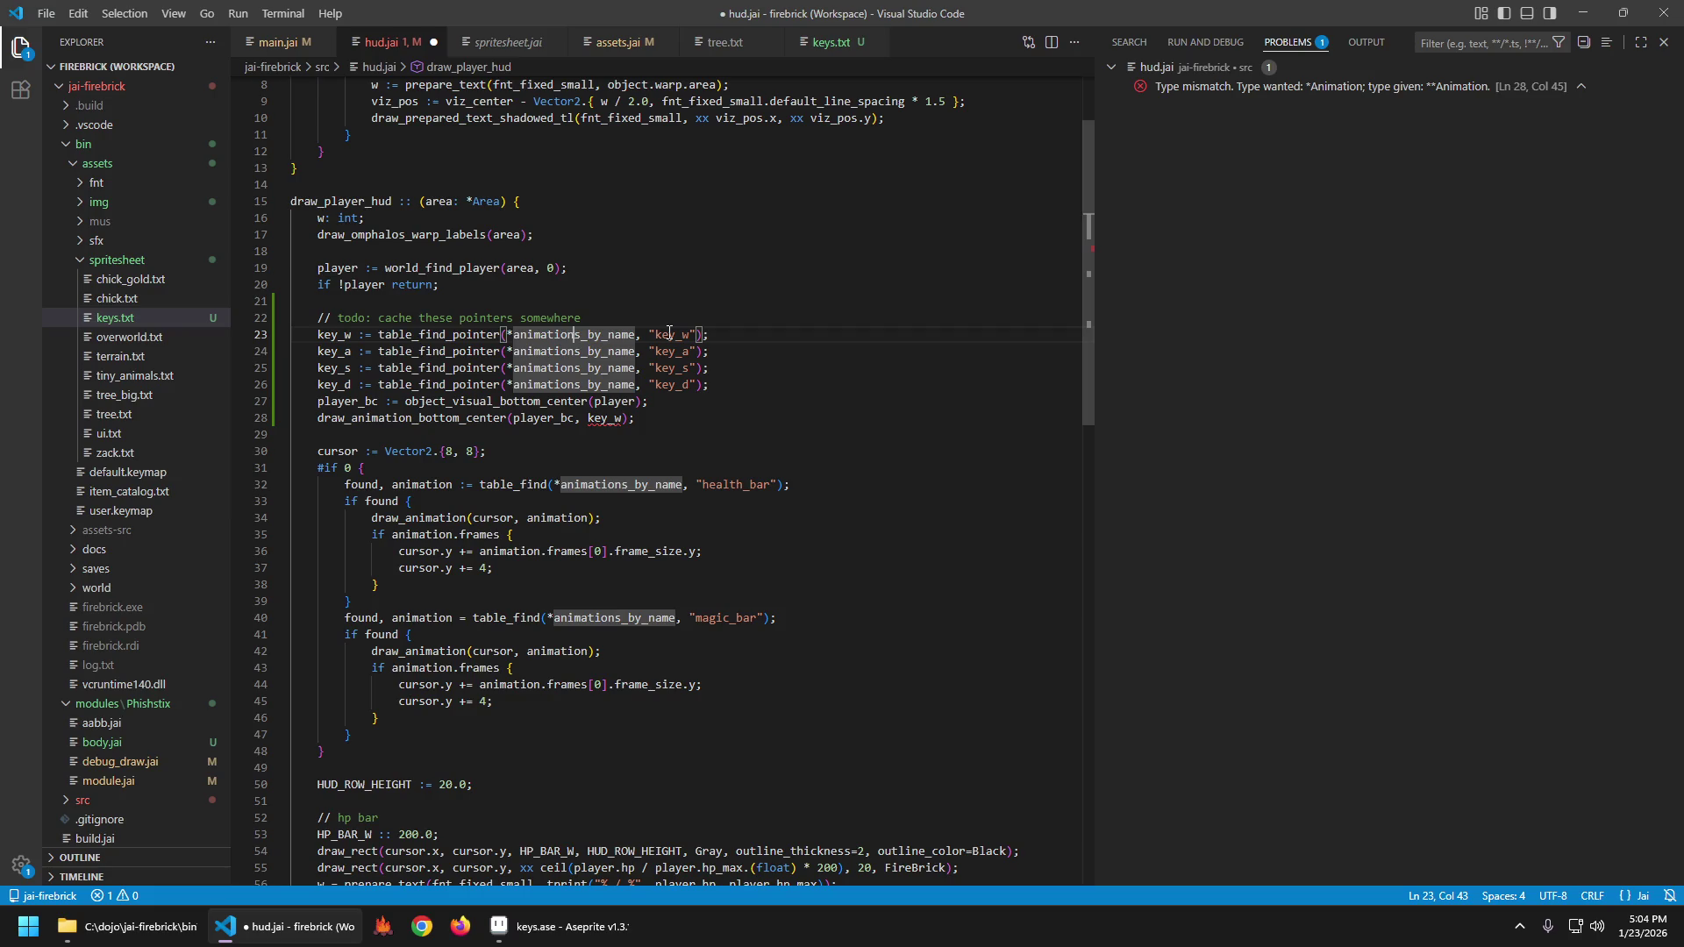
{"action": "key", "text": "Home"}
{"action": "key", "text": "ctrl+Right"}
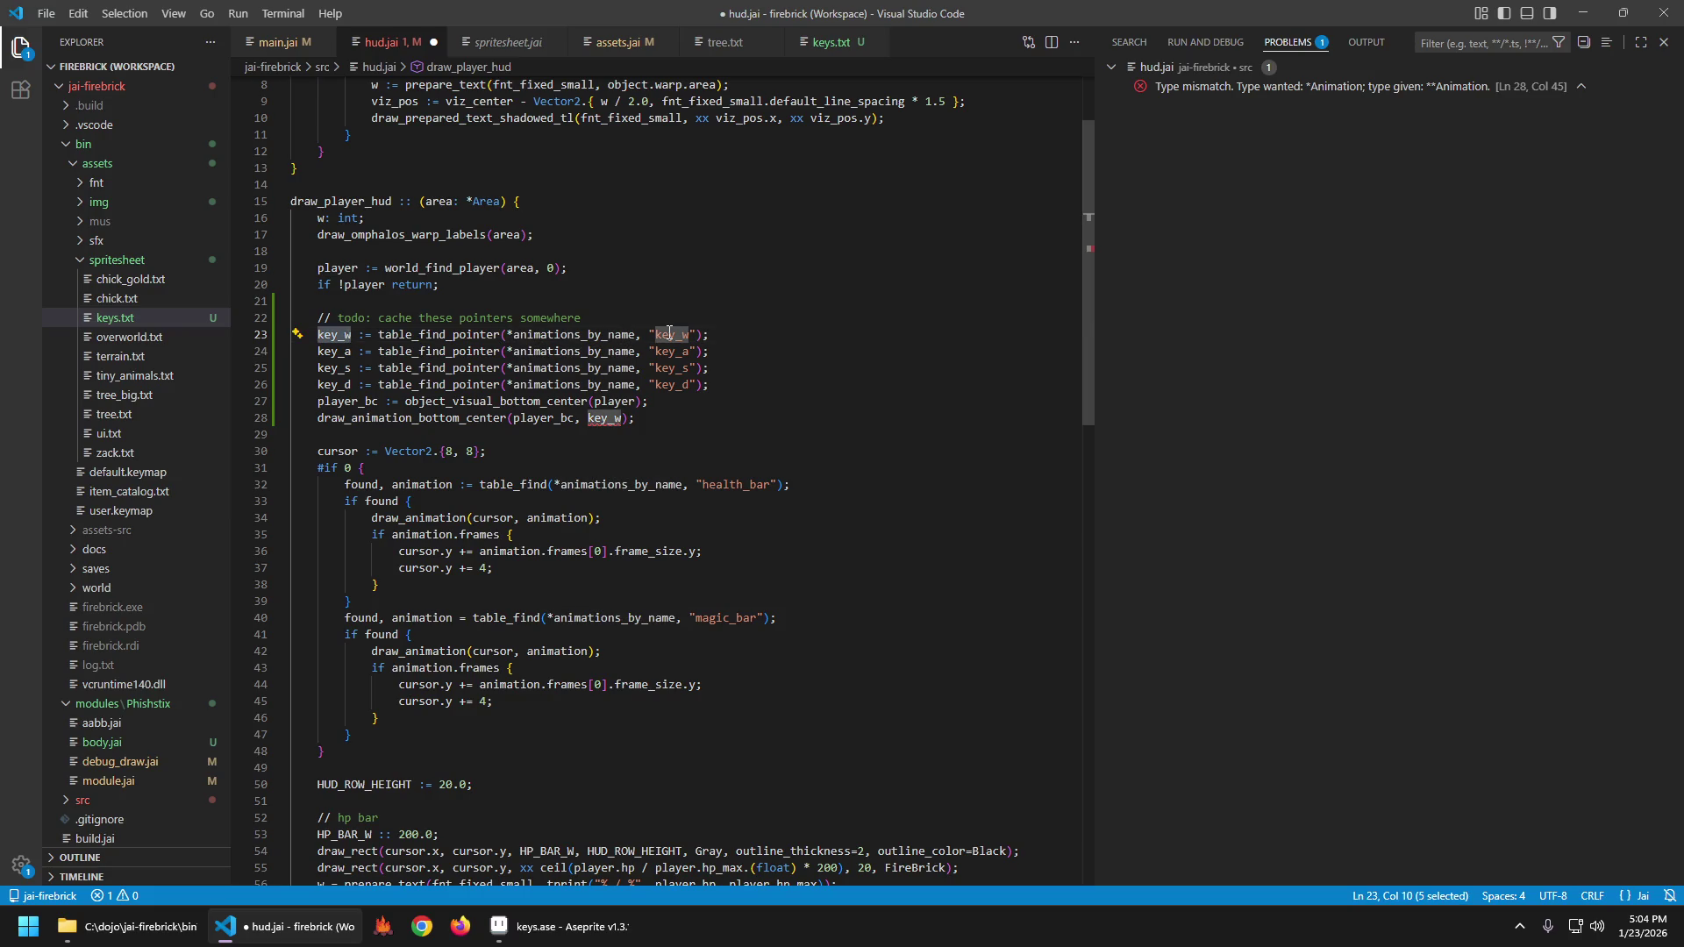
{"action": "key", "text": "Down"}
{"action": "key", "text": "Down"}
{"action": "key", "text": "Down"}
{"action": "key", "text": "Down"}
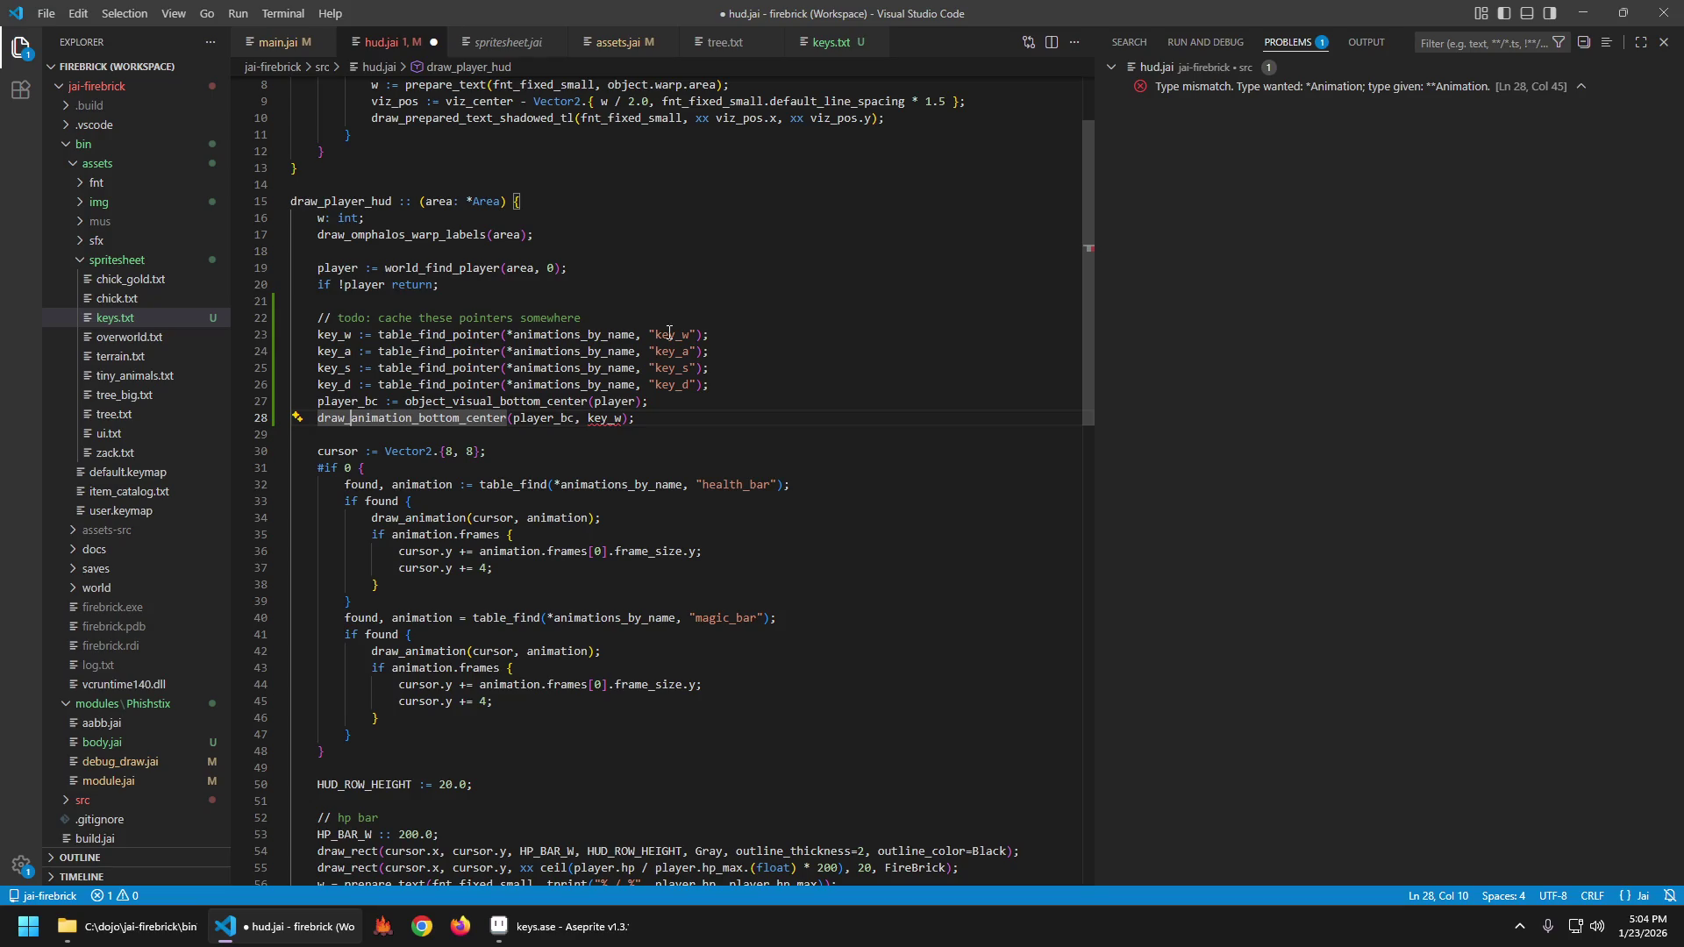
Change table_find_pointer to table_find on all four key lookup lines at once.
{"action": "key", "text": "Up"}
{"action": "key", "text": "Up"}
{"action": "key", "text": "Up"}
{"action": "key", "text": "ctrl+alt+Up"}
{"action": "key", "text": "ctrl+alt+Up"}
{"action": "key", "text": "ctrl+Right"}
{"action": "key", "text": "ctrl+shift+Right"}
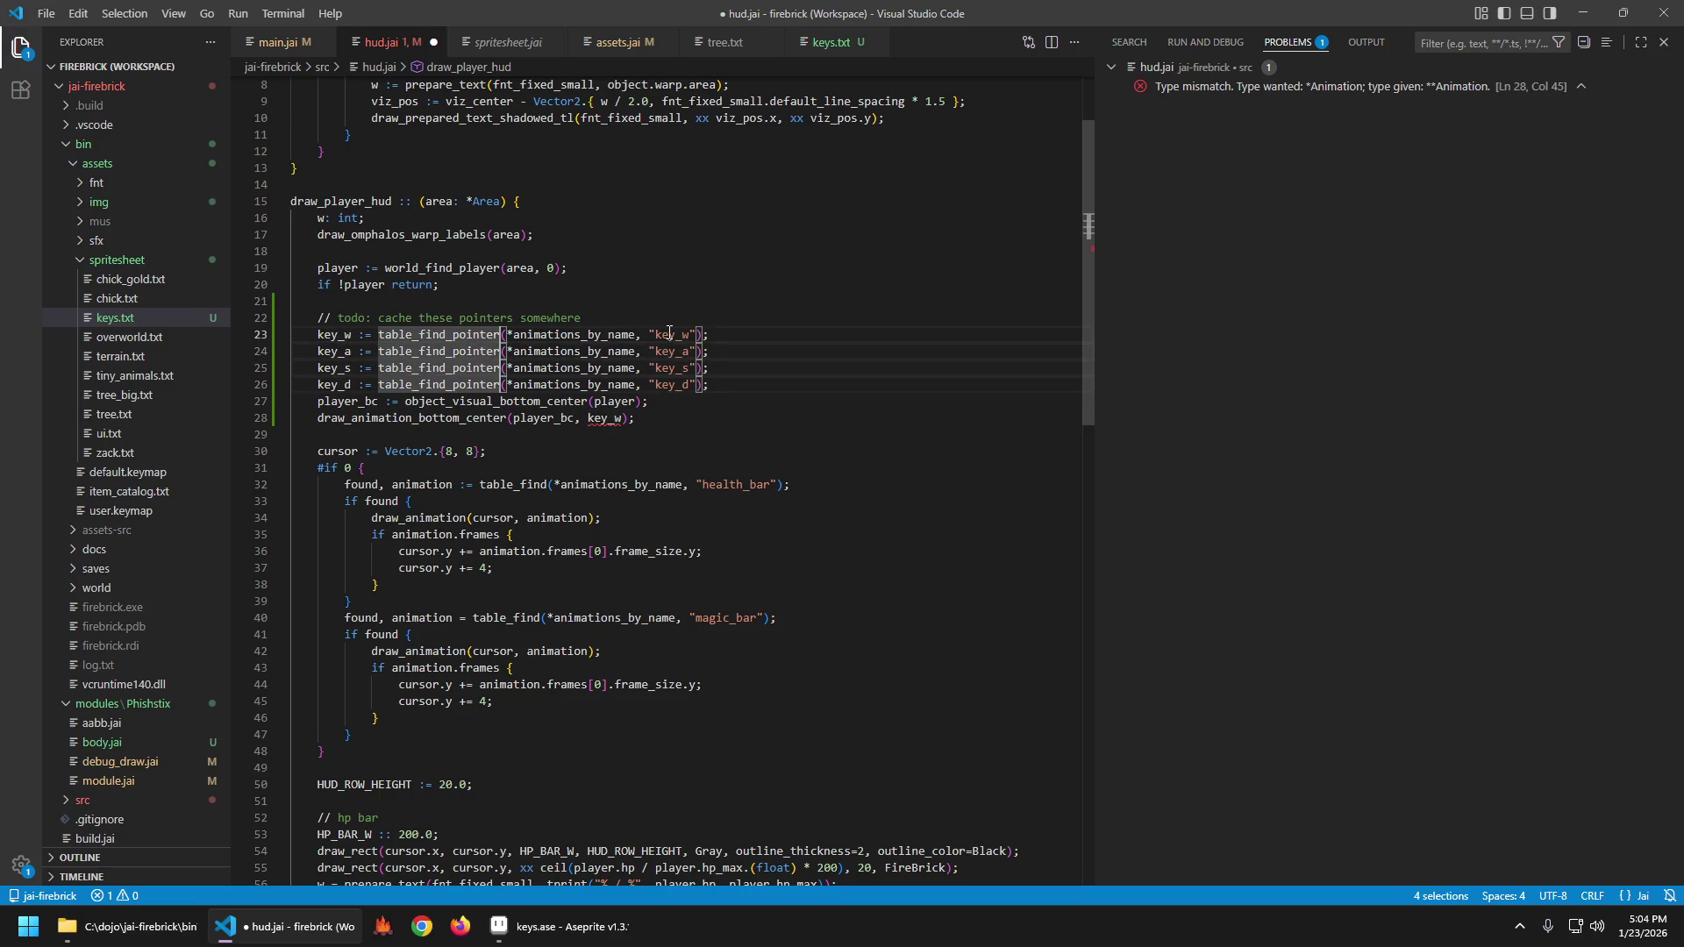
{"action": "key", "text": "Right"}
{"action": "key", "text": "BackSpace"}
{"action": "key", "text": "BackSpace"}
{"action": "key", "text": "BackSpace"}
{"action": "key", "text": "ctrl+s"}
{"action": "key", "text": "Escape"}
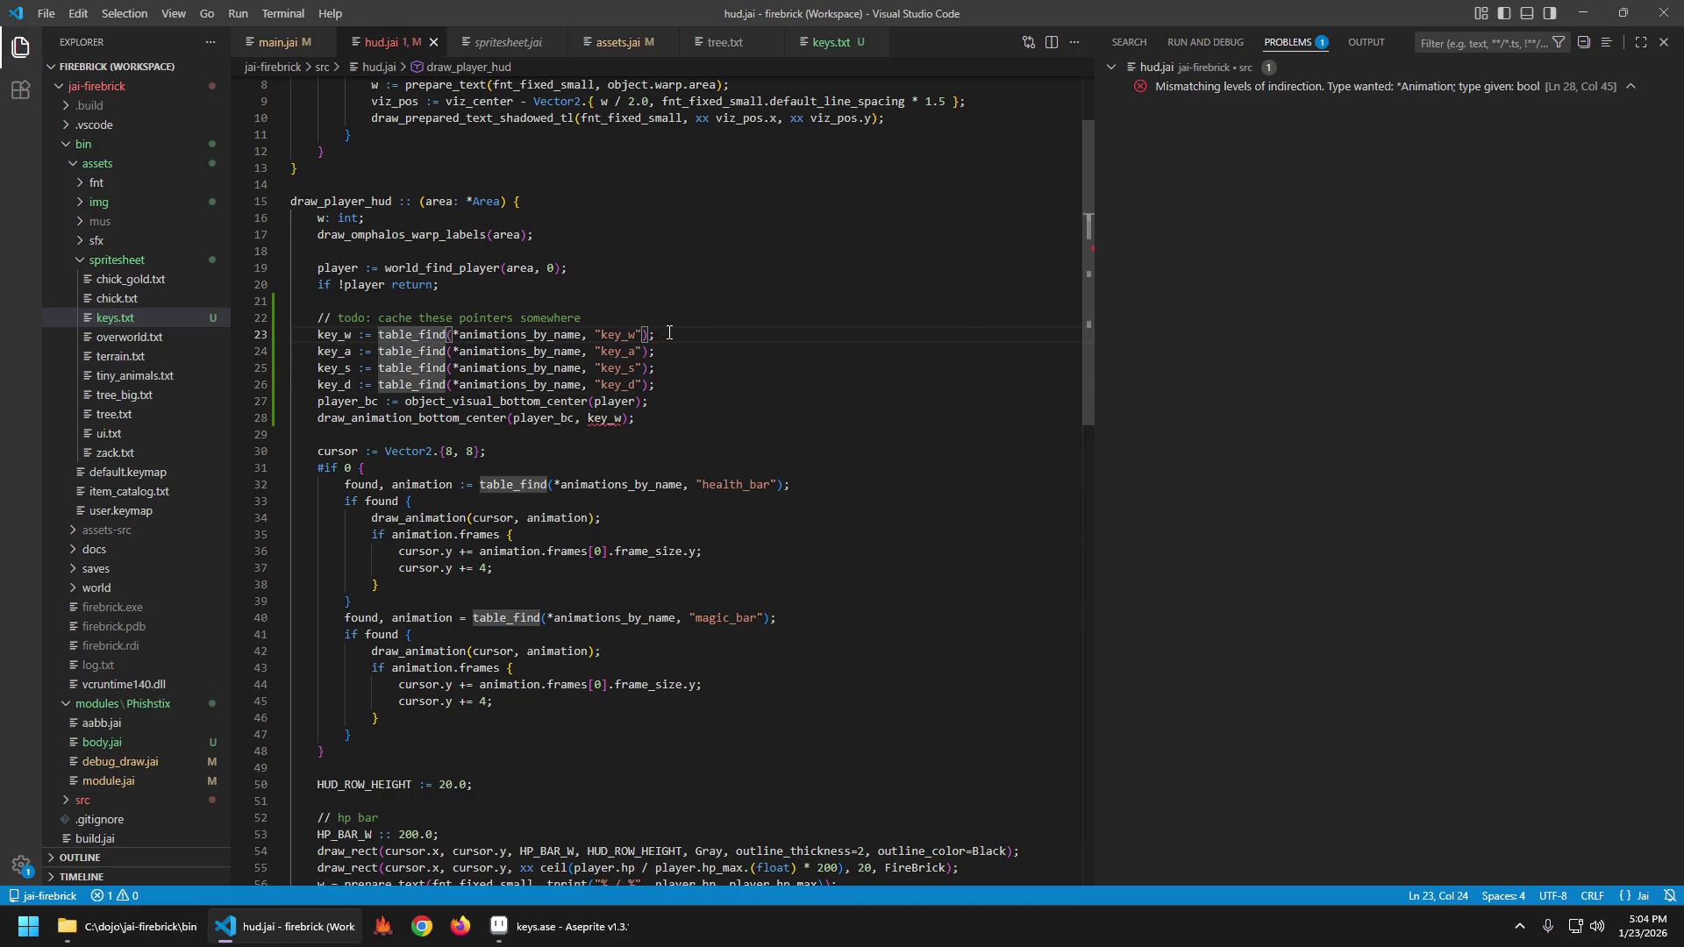
Prefix the four table_find lookups with '_, ' and save hud.jai.
{"action": "key", "text": "Left"}
{"action": "key", "text": "Left"}
{"action": "key", "text": "Down"}
{"action": "key", "text": "Down"}
{"action": "key", "text": "Down"}
{"action": "key", "text": "End"}
{"action": "key", "text": "Left"}
{"action": "key", "text": "ctrl+Left"}
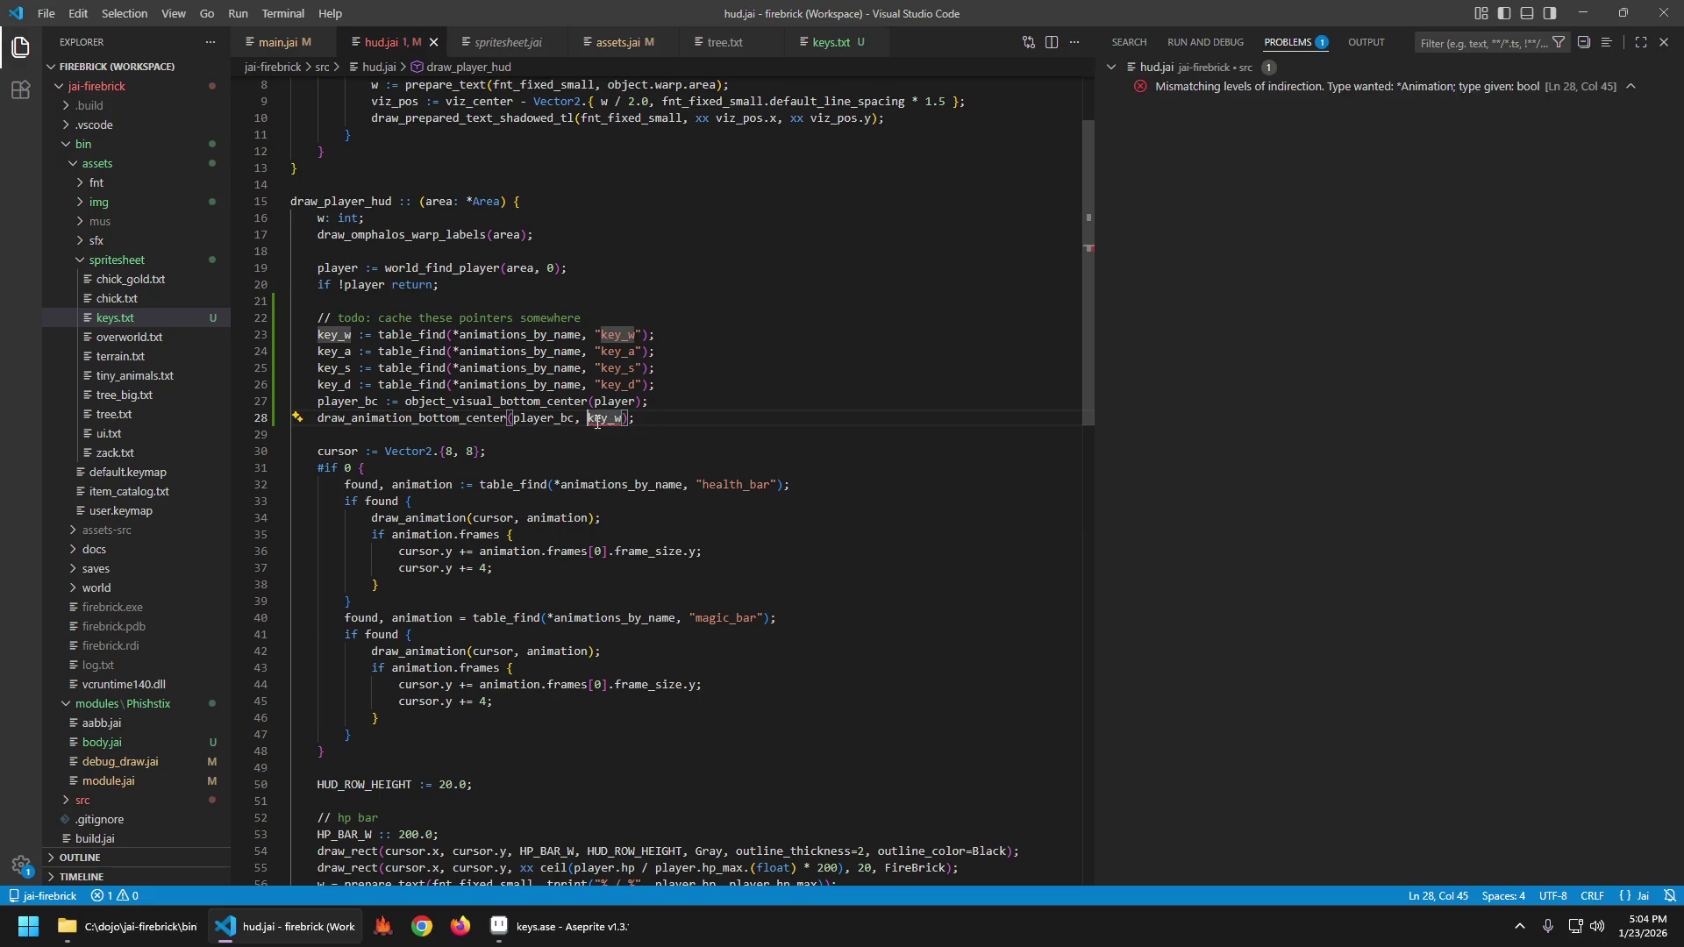
{"action": "mouse_move", "coordinate": [597, 422]}
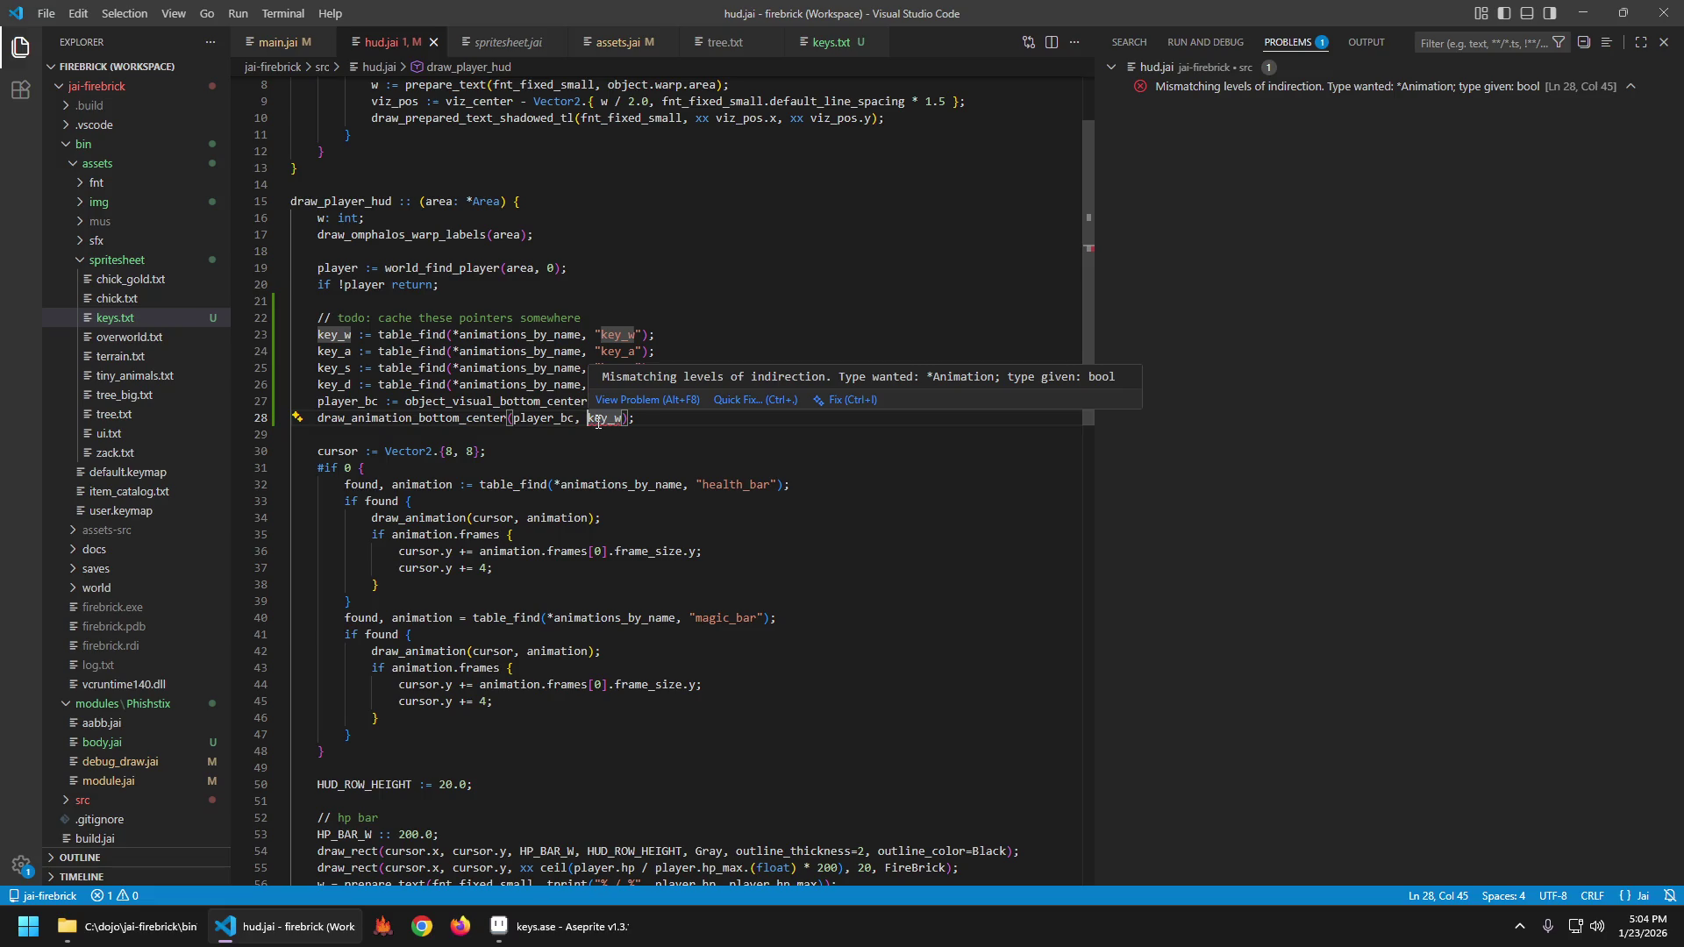
{"action": "left_click", "coordinate": [425, 334]}
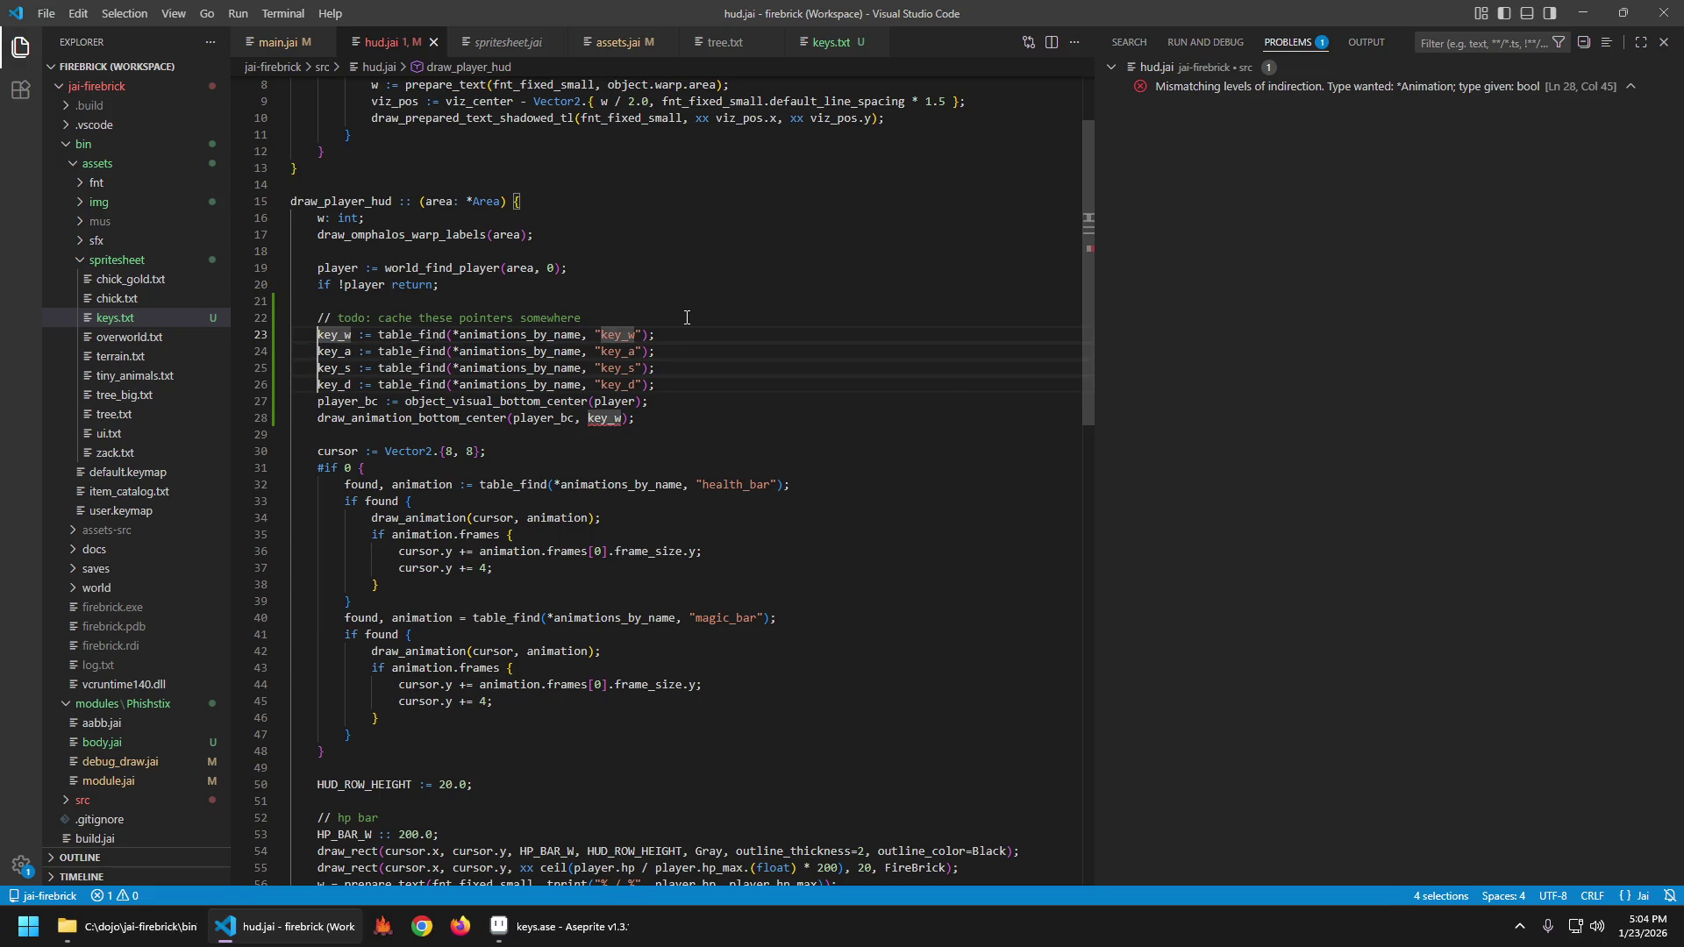
{"action": "type", "text": "_,"}
{"action": "key", "text": "ctrl+s"}
{"action": "key", "text": "Escape"}
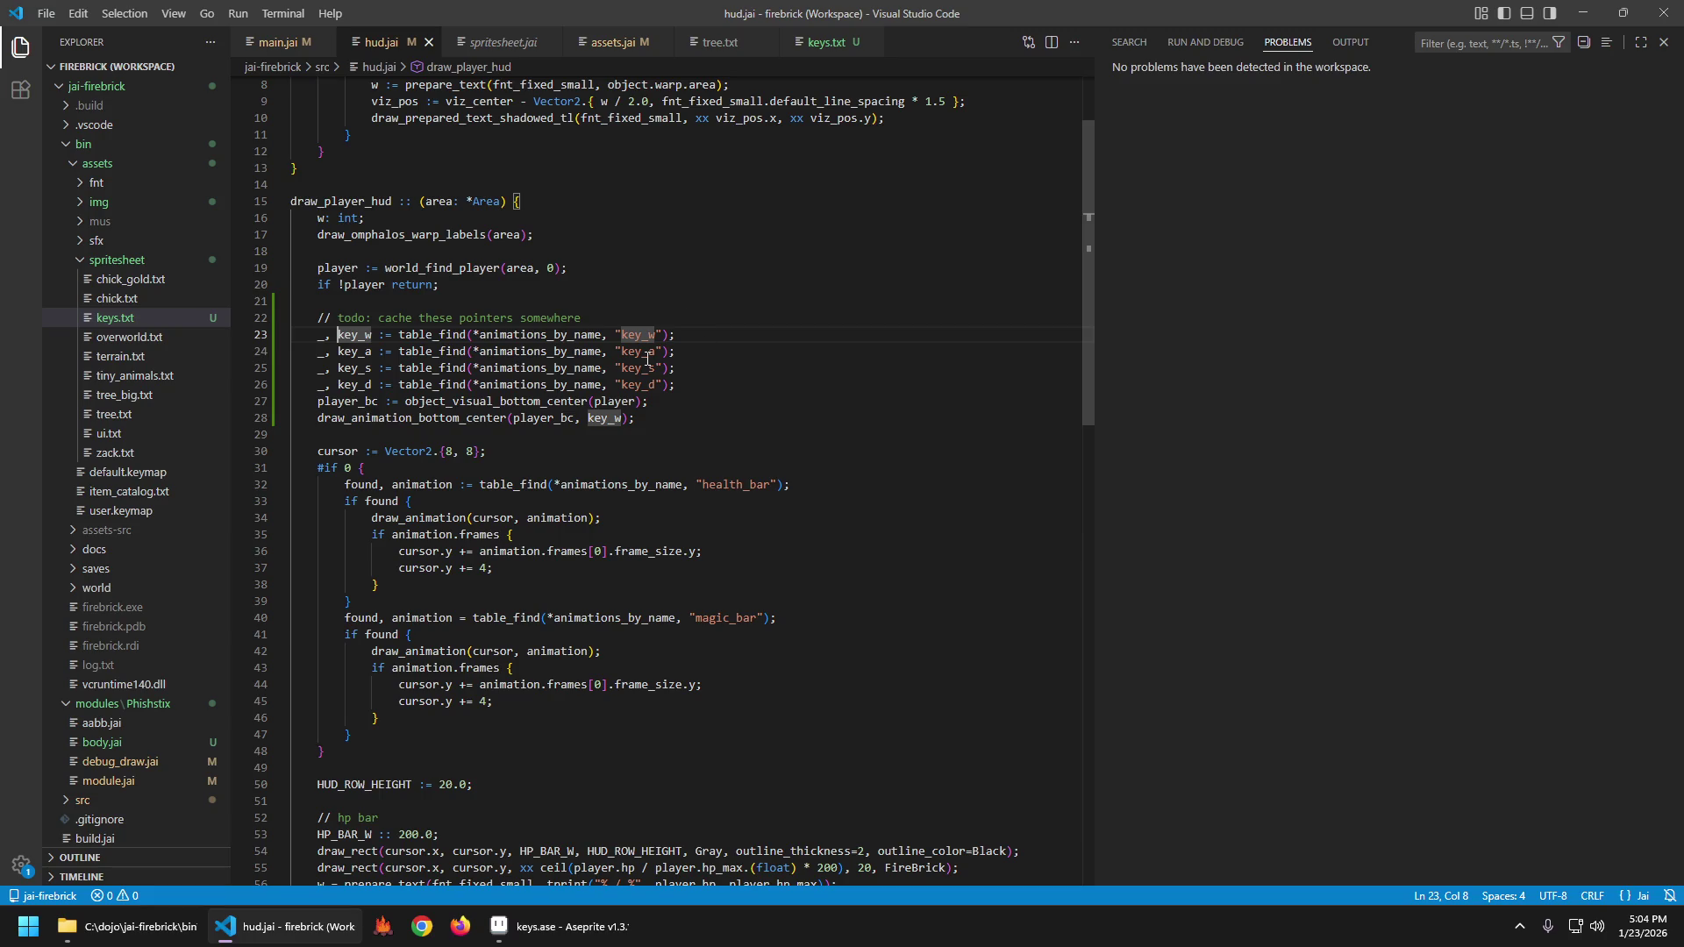
{"action": "left_click", "coordinate": [697, 401]}
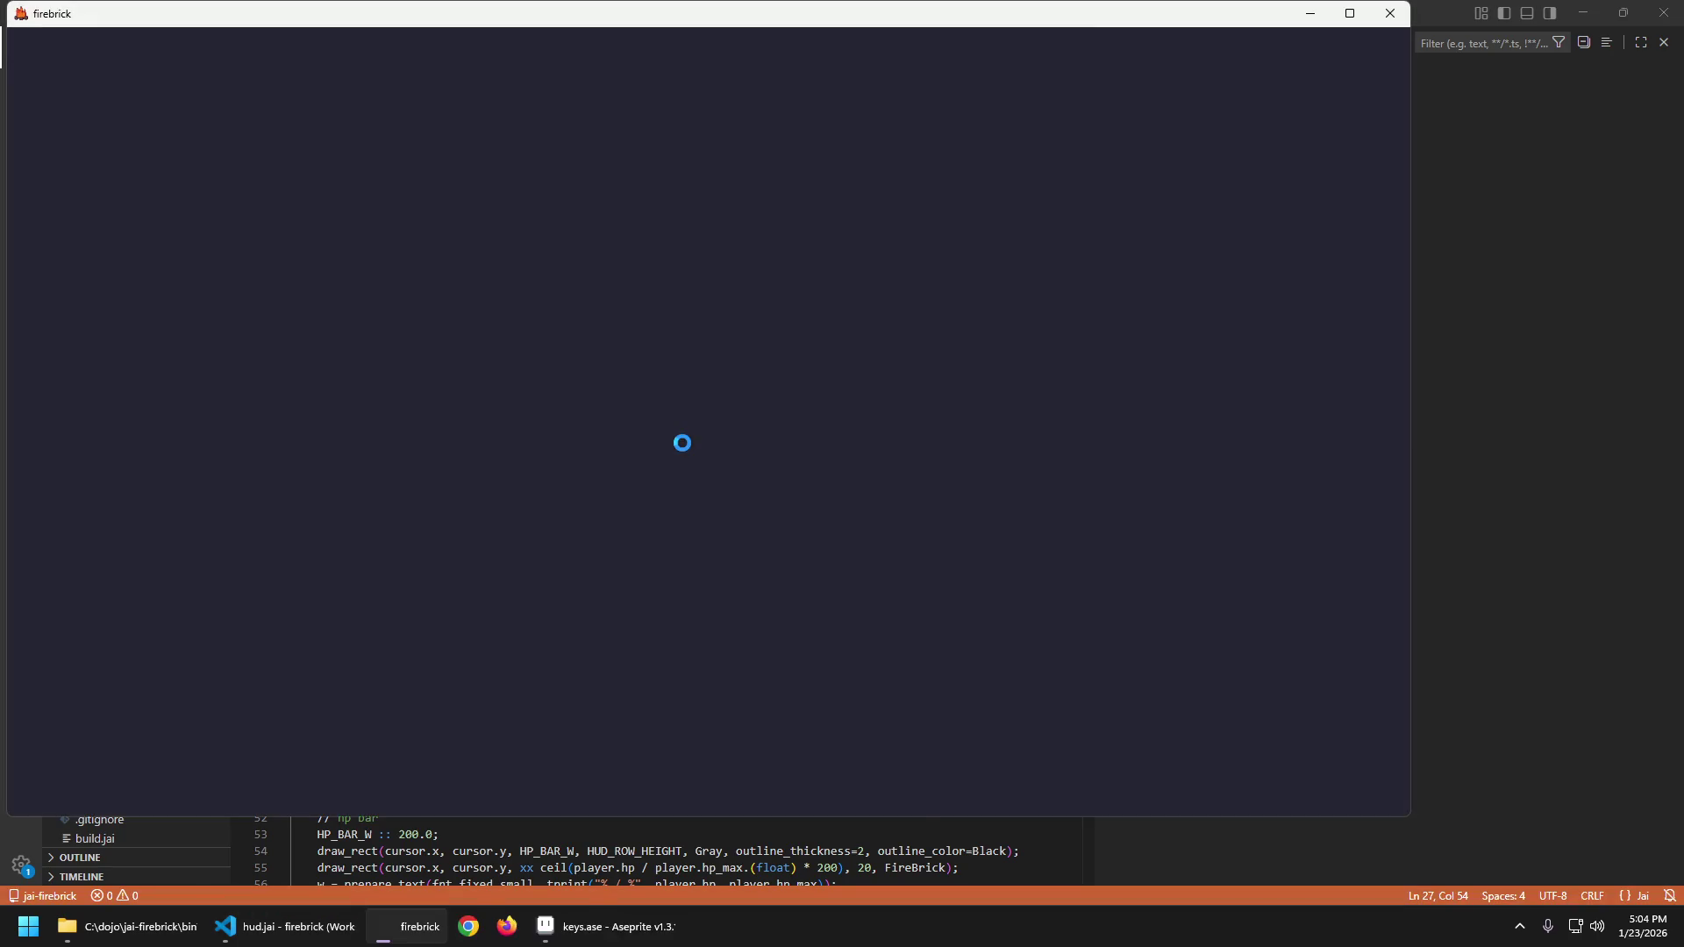
Walk the character with W, S and A to test the W hint, then quit the game.
{"action": "key", "text": "w"}
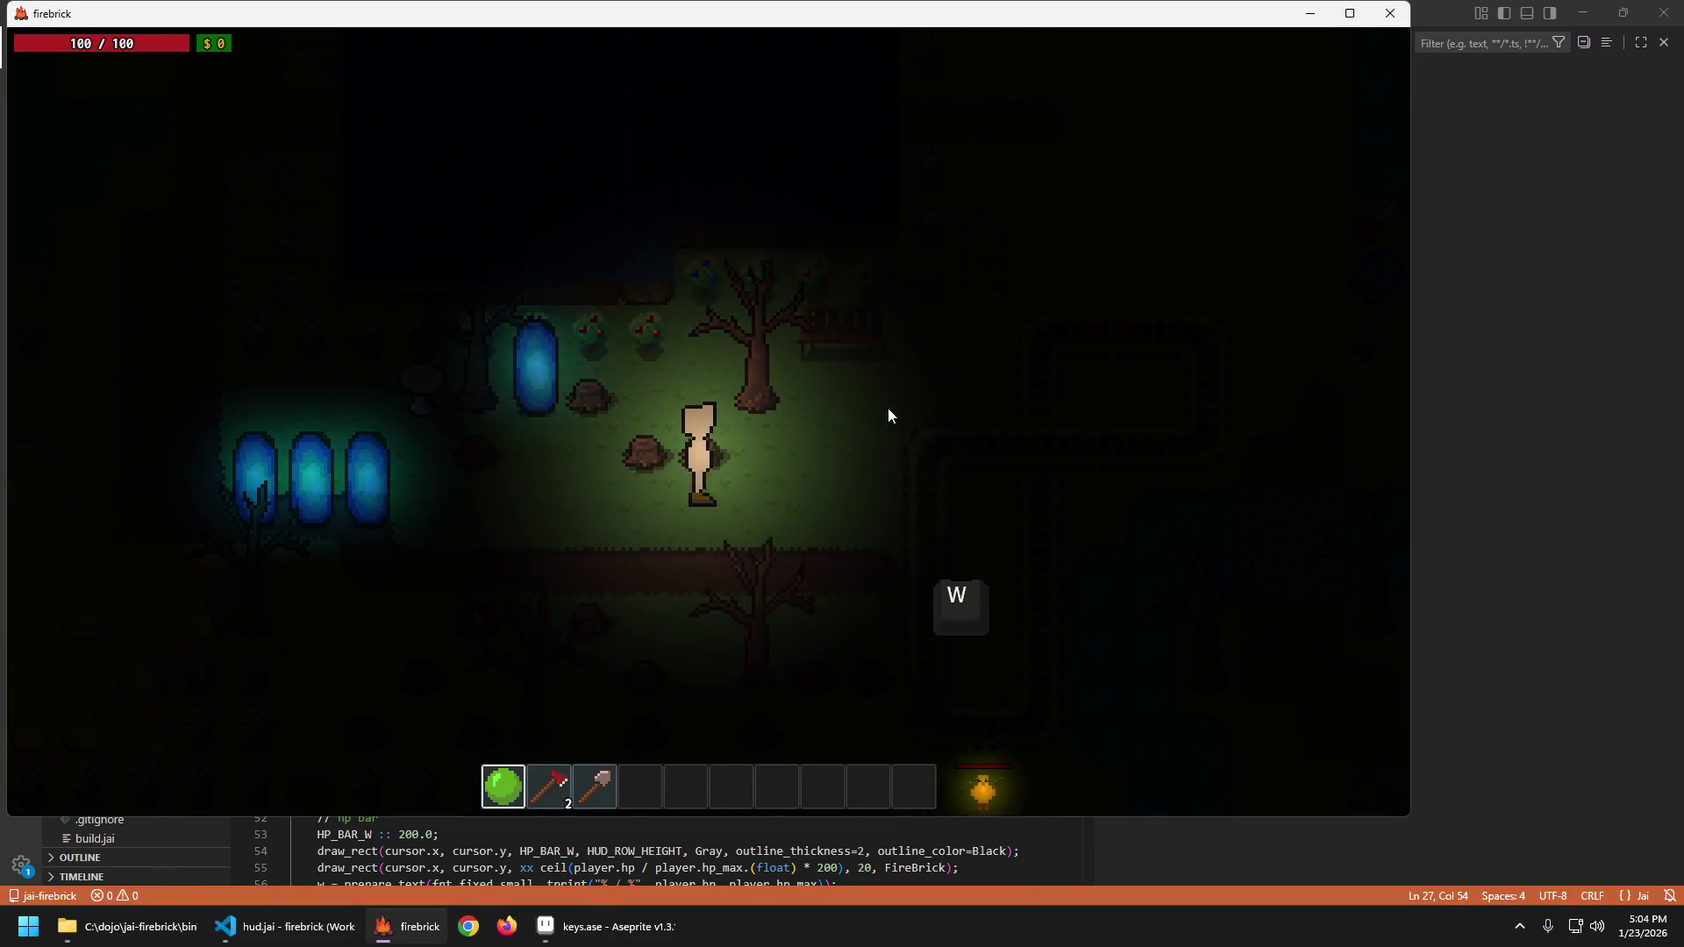
{"action": "key", "text": "s"}
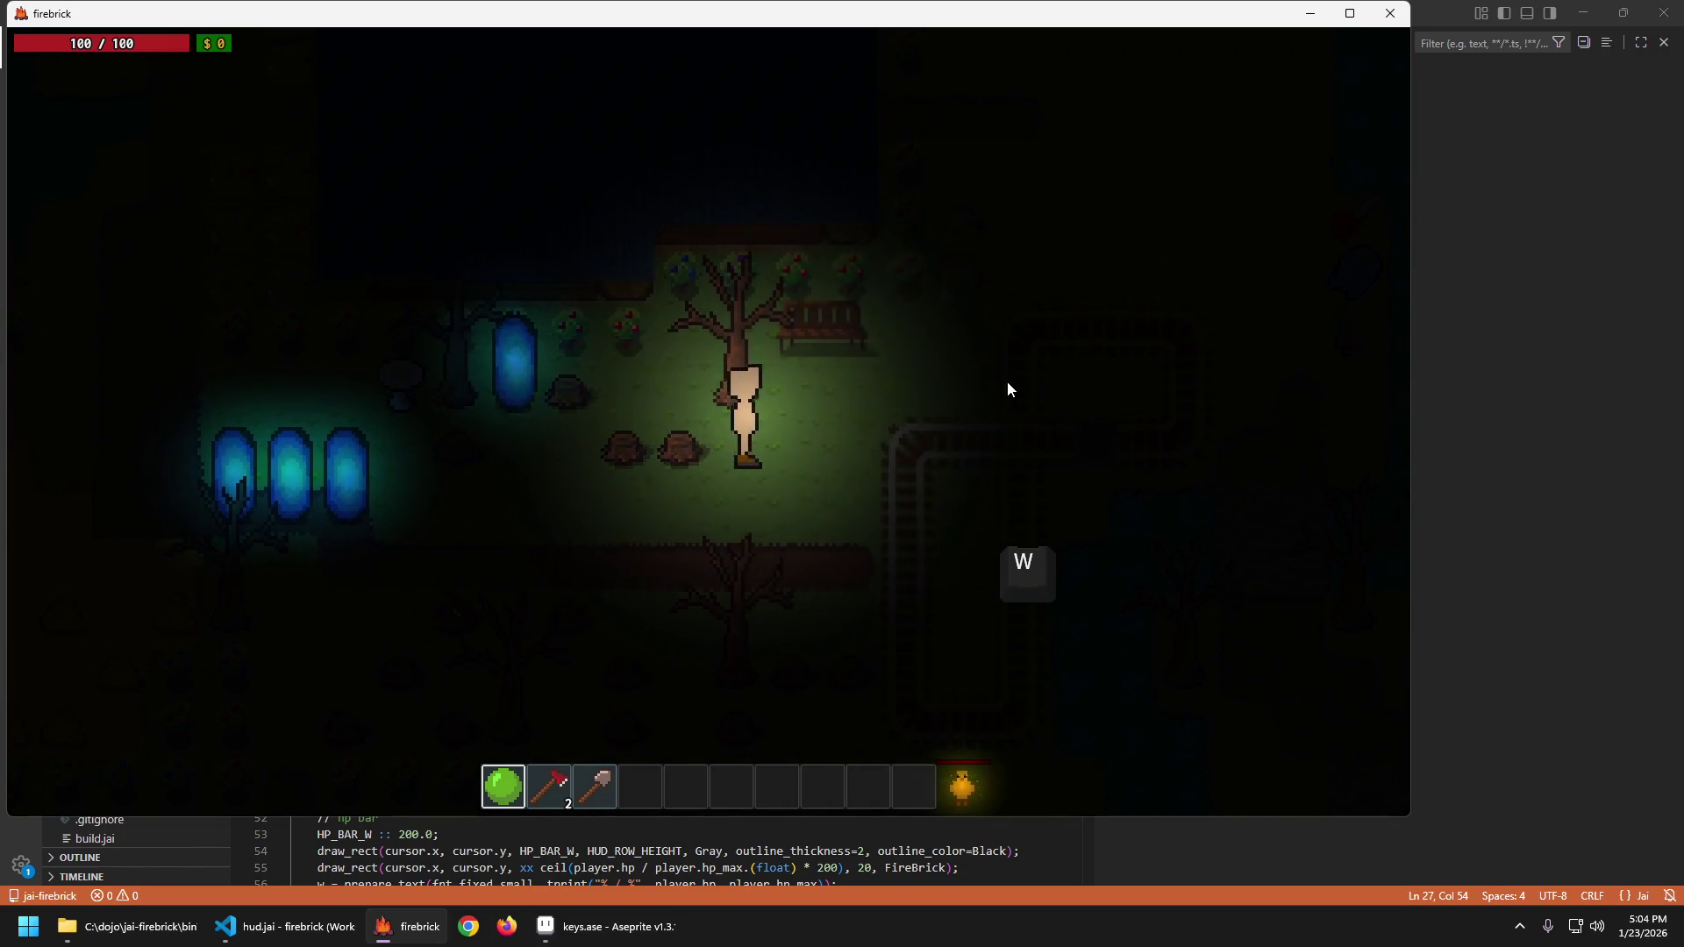
{"action": "key", "text": "w"}
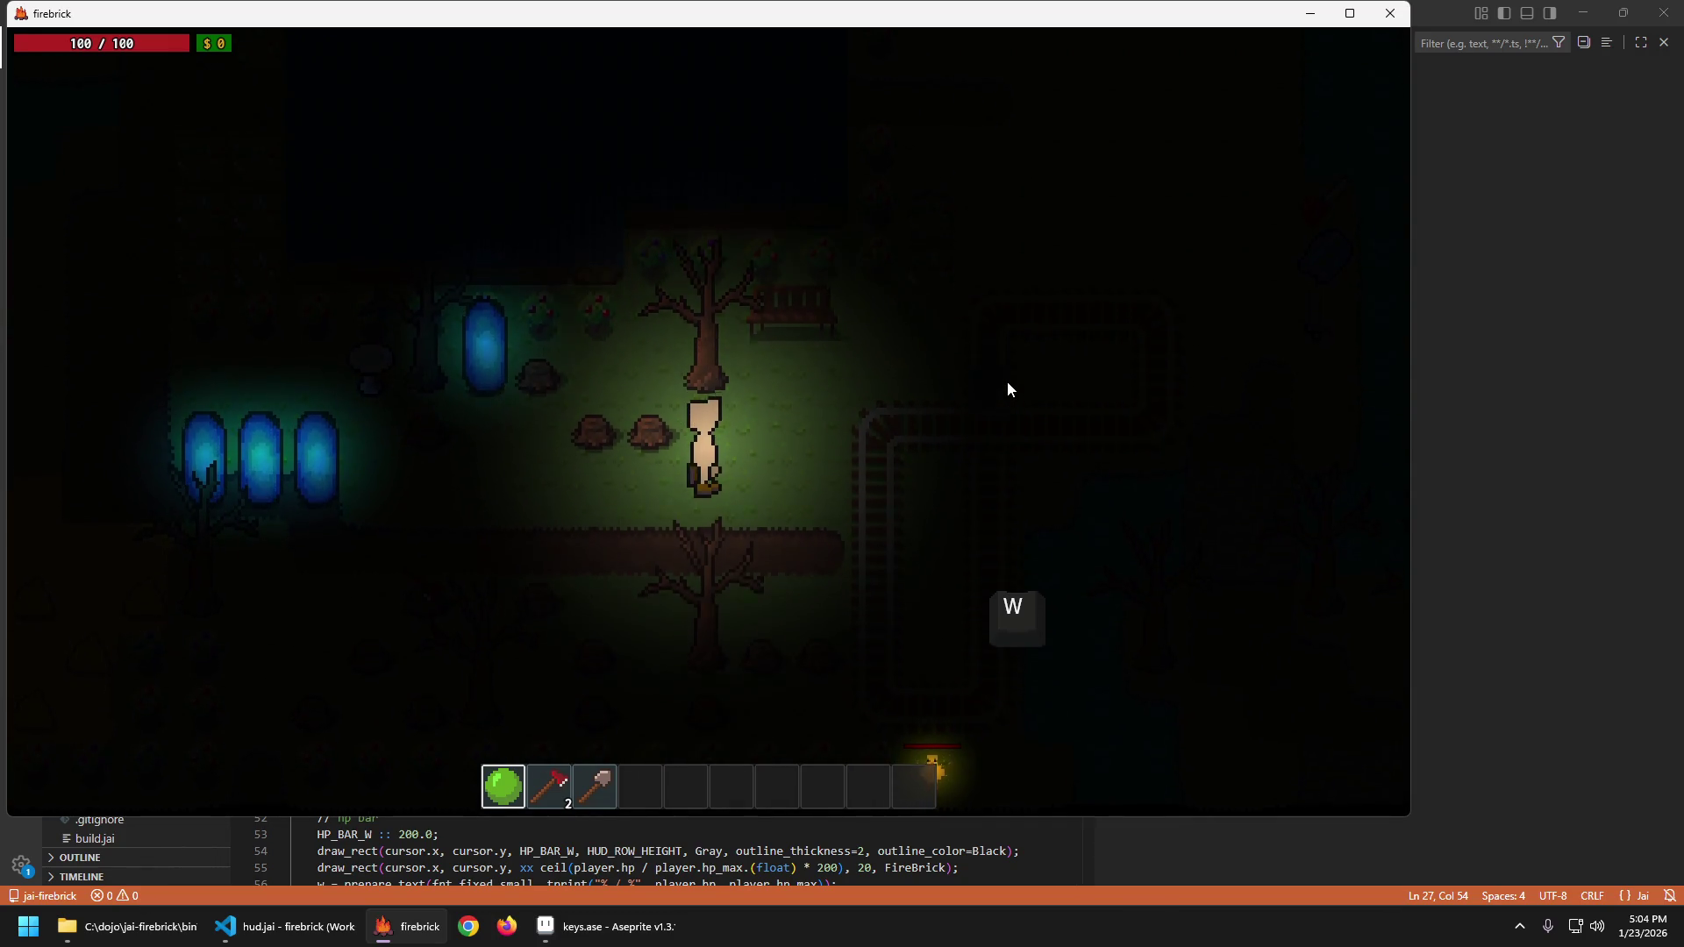
{"action": "key", "text": "s"}
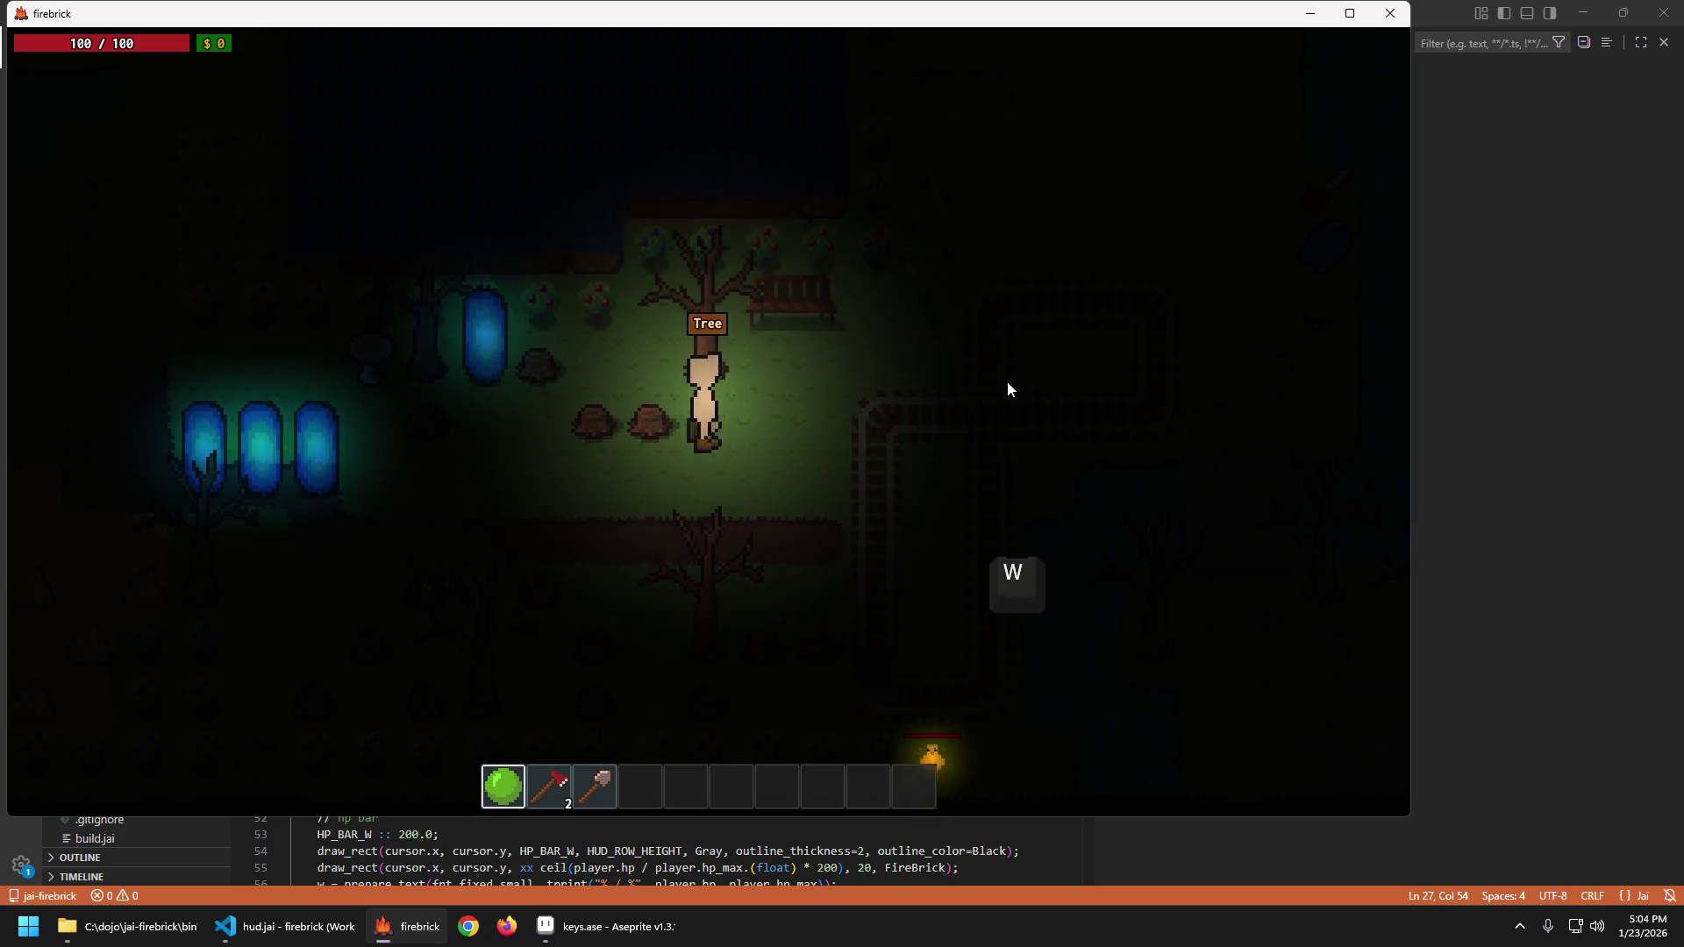
{"action": "key", "text": "Escape"}
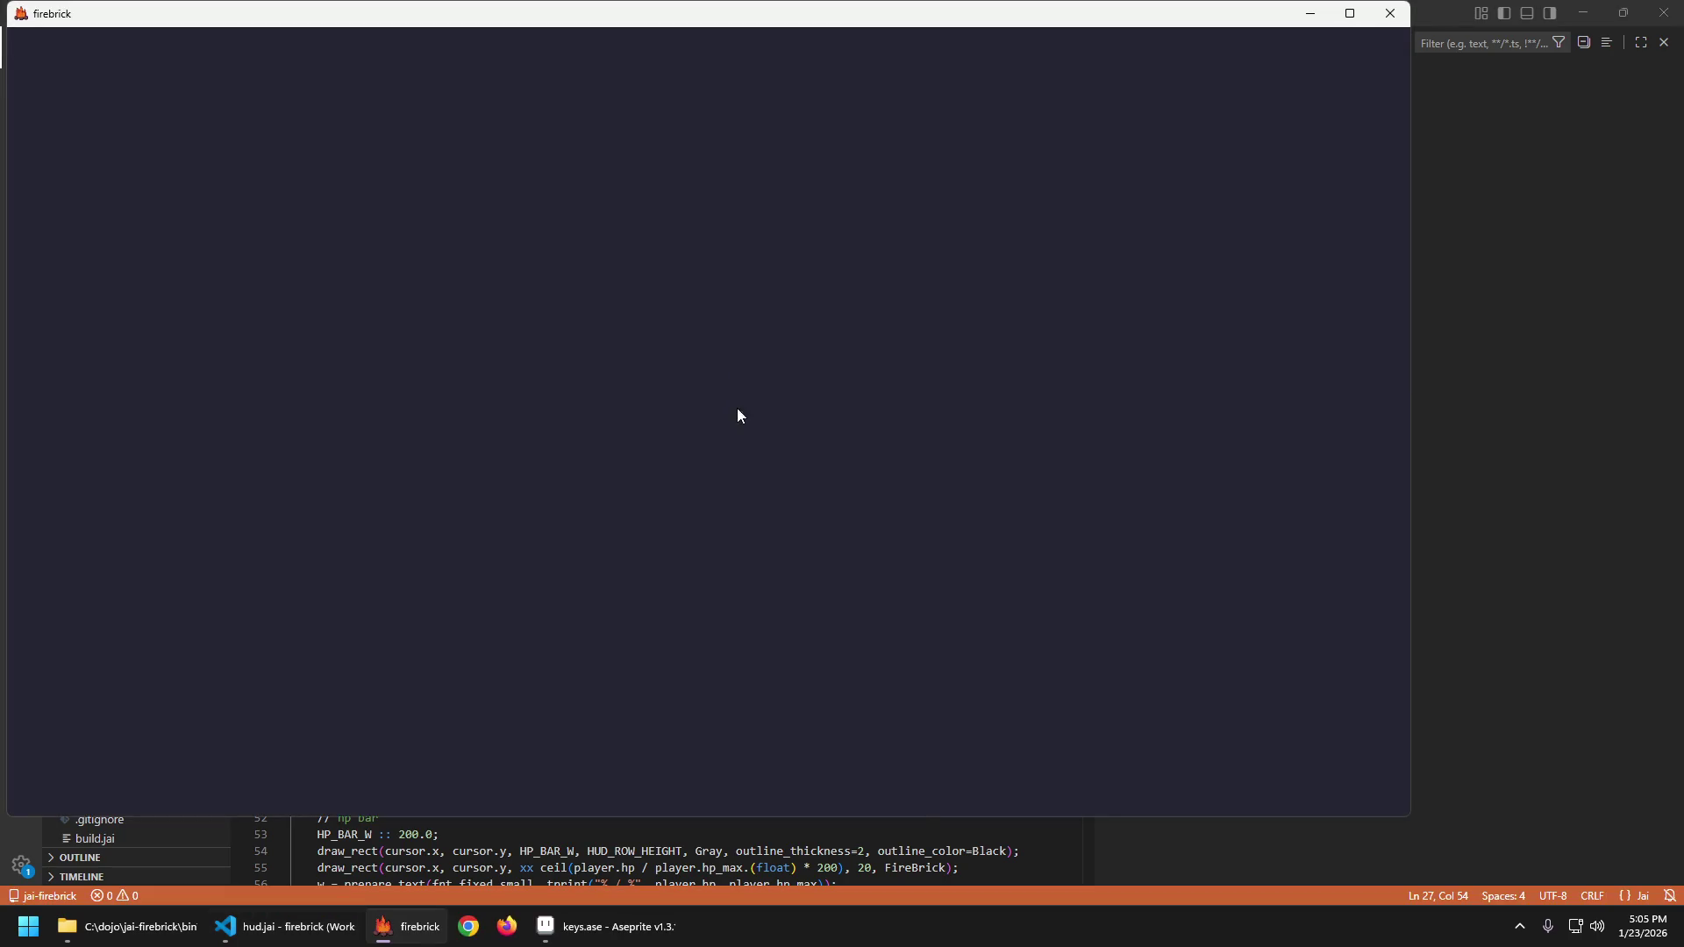
{"action": "key", "text": "a"}
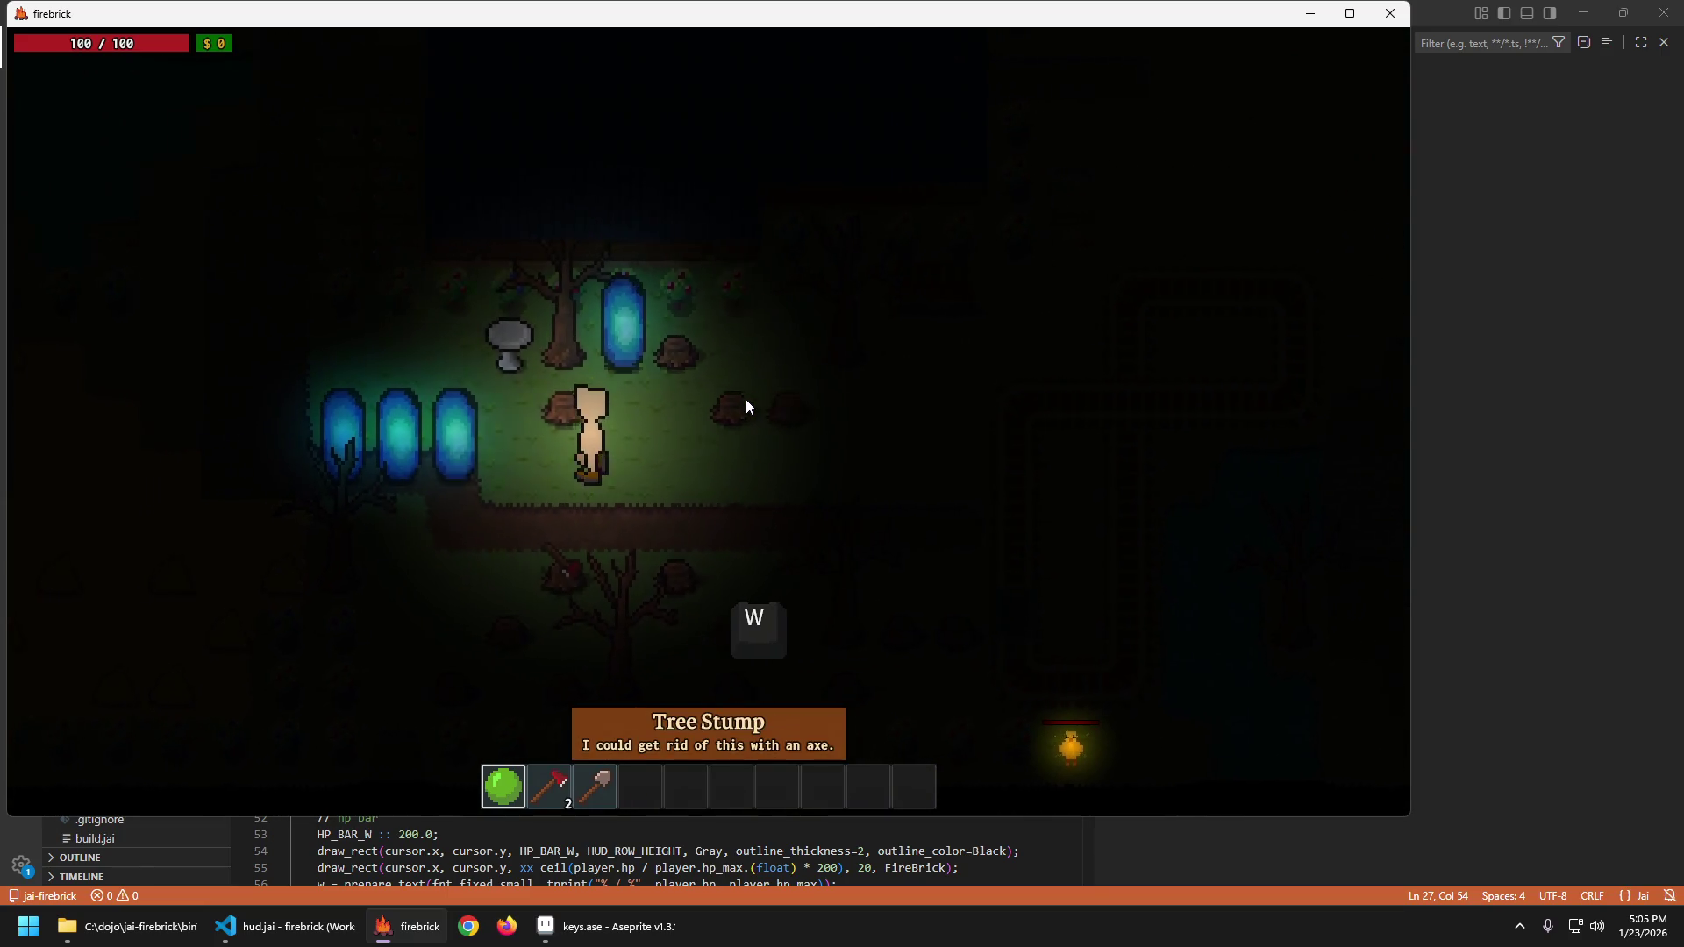
{"action": "key", "text": "Escape"}
{"action": "key", "text": "Return"}
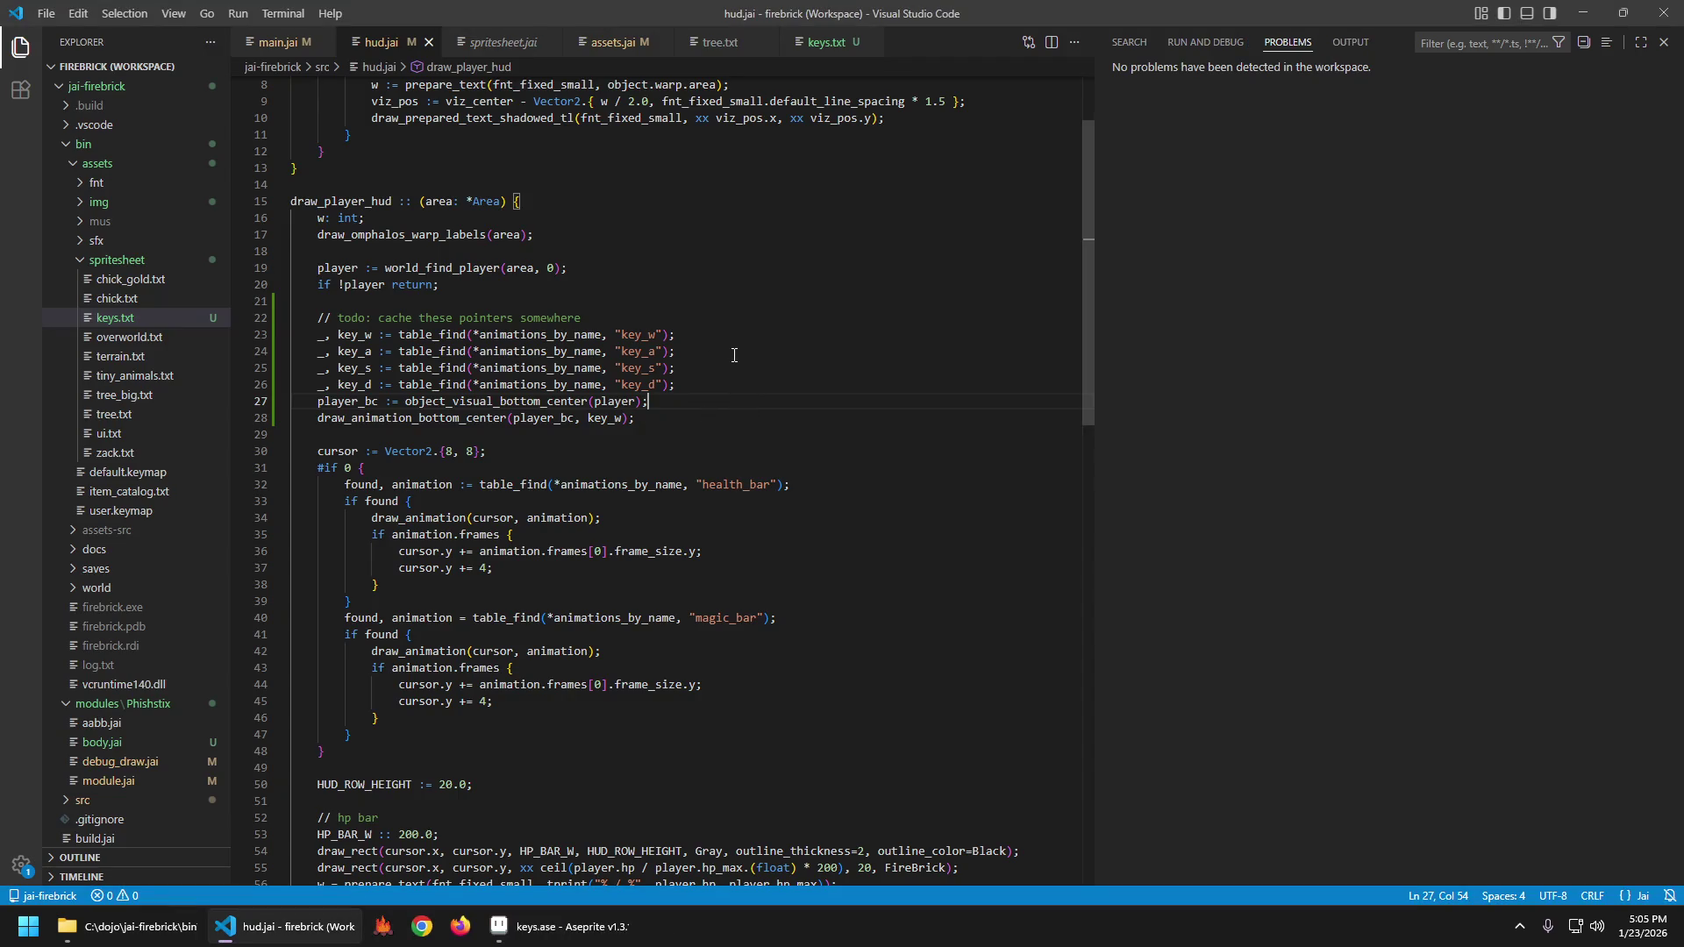
Add line 28 'key_bc := camera_world_to_screen(g_active_camera, player_bc);' and save.
{"action": "key", "text": "Return"}
{"action": "type", "text": "camera_"}
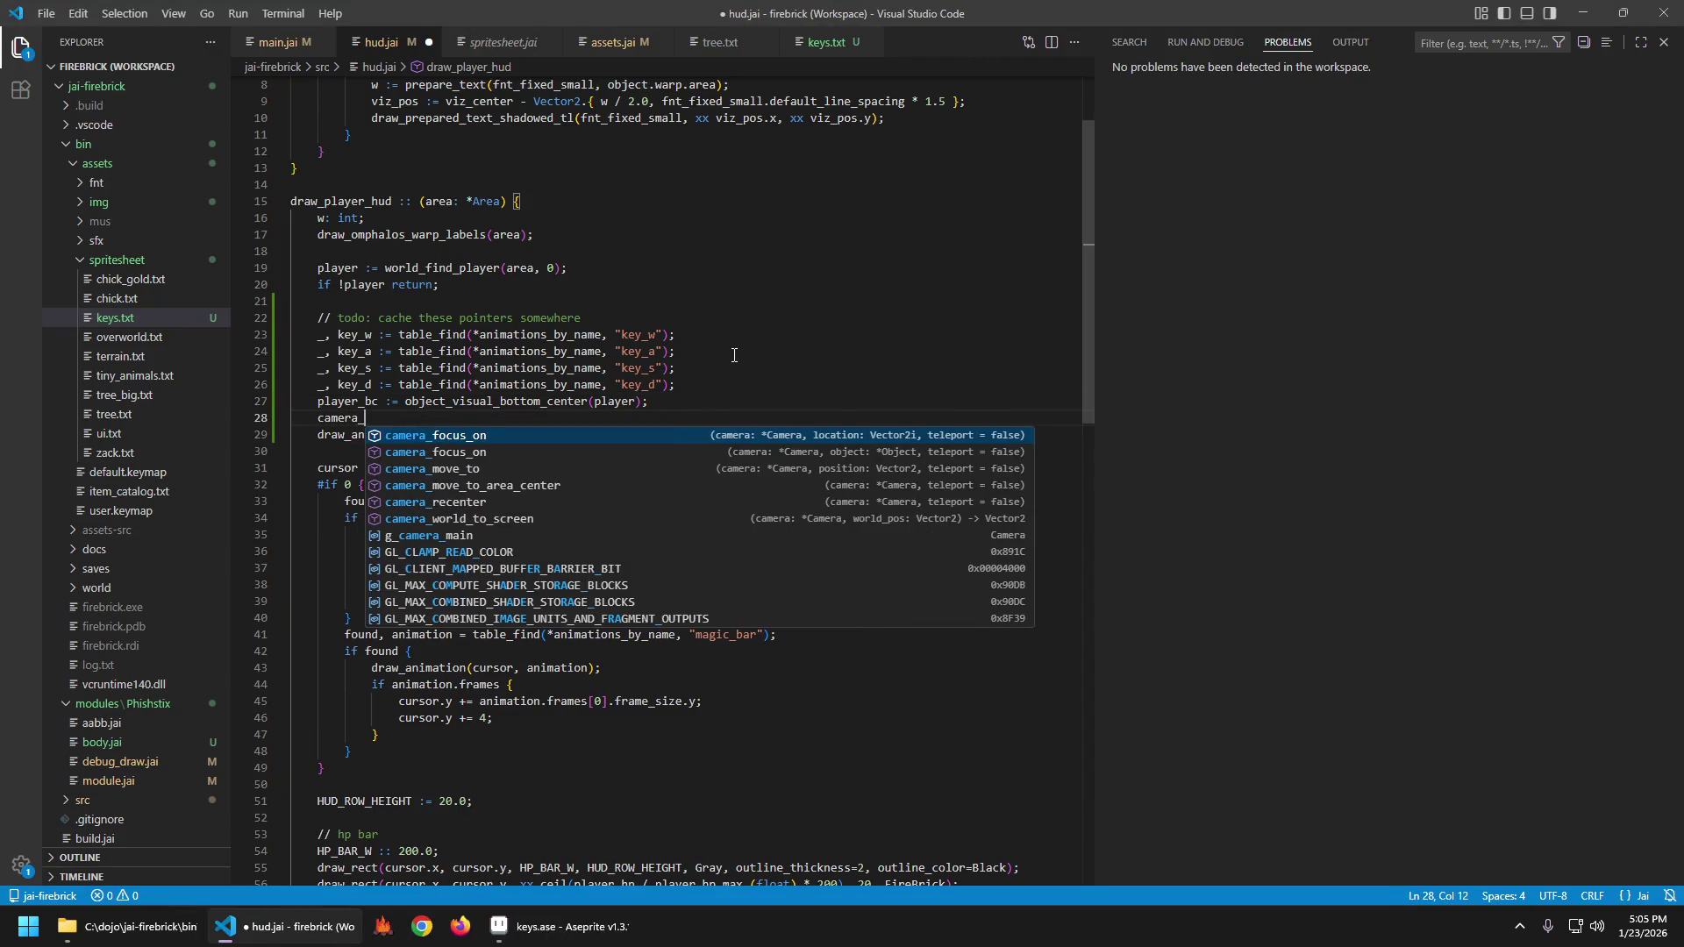
{"action": "key", "text": "Down"}
{"action": "key", "text": "Down"}
{"action": "key", "text": "Down"}
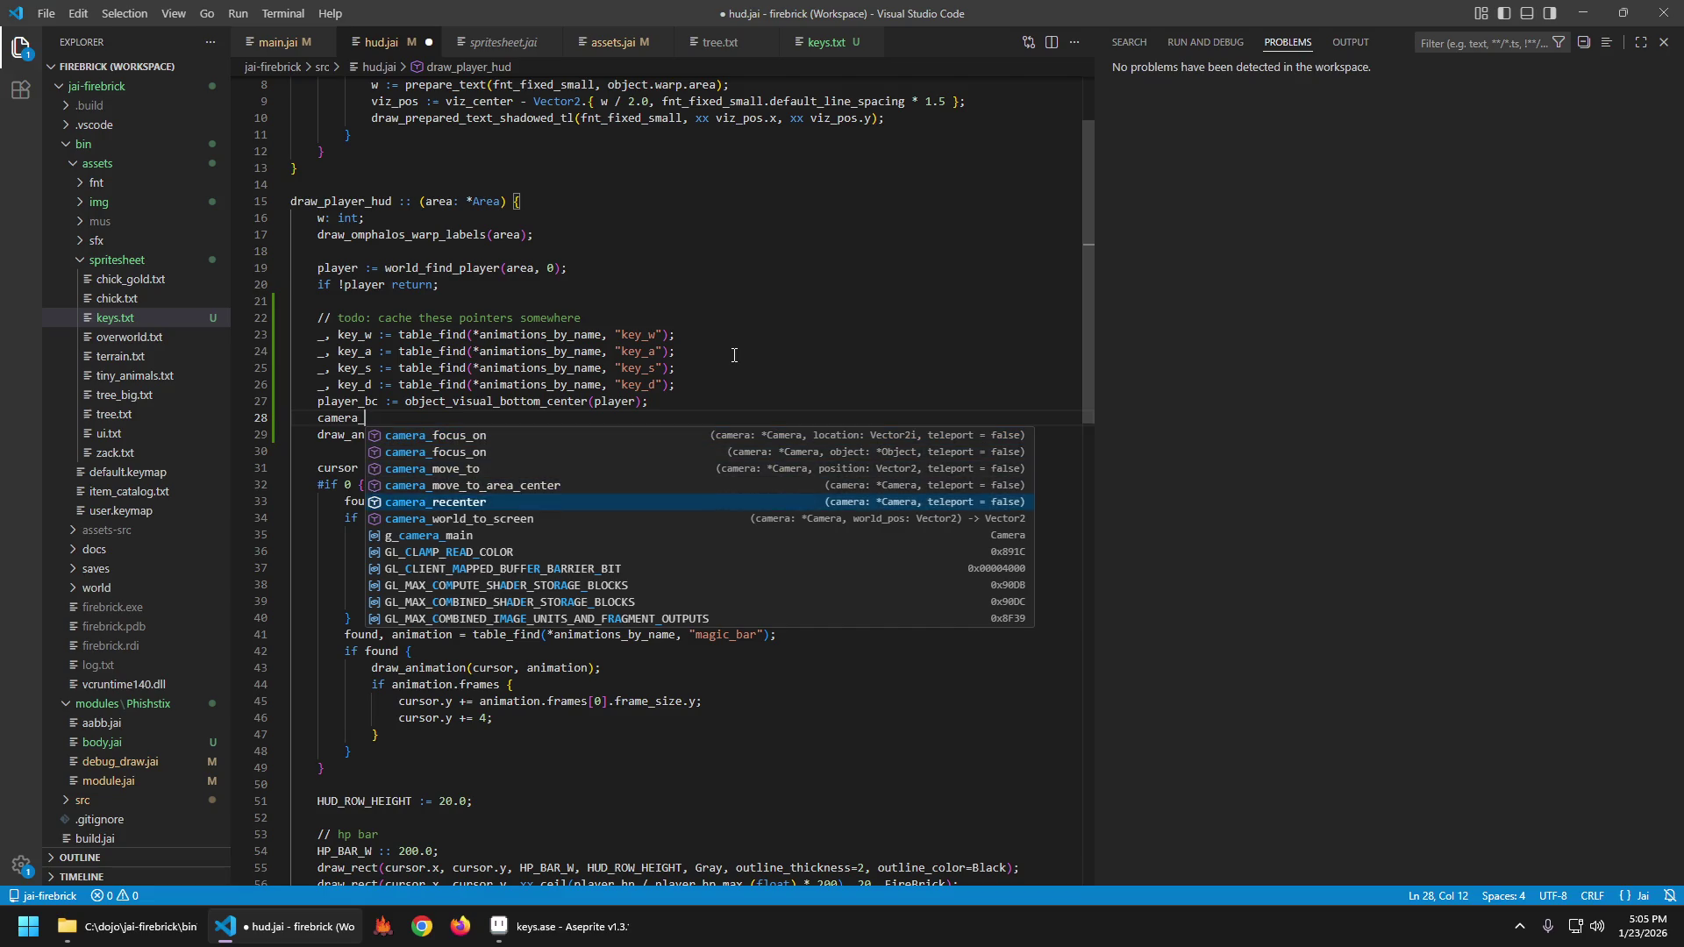
{"action": "key", "text": "Return"}
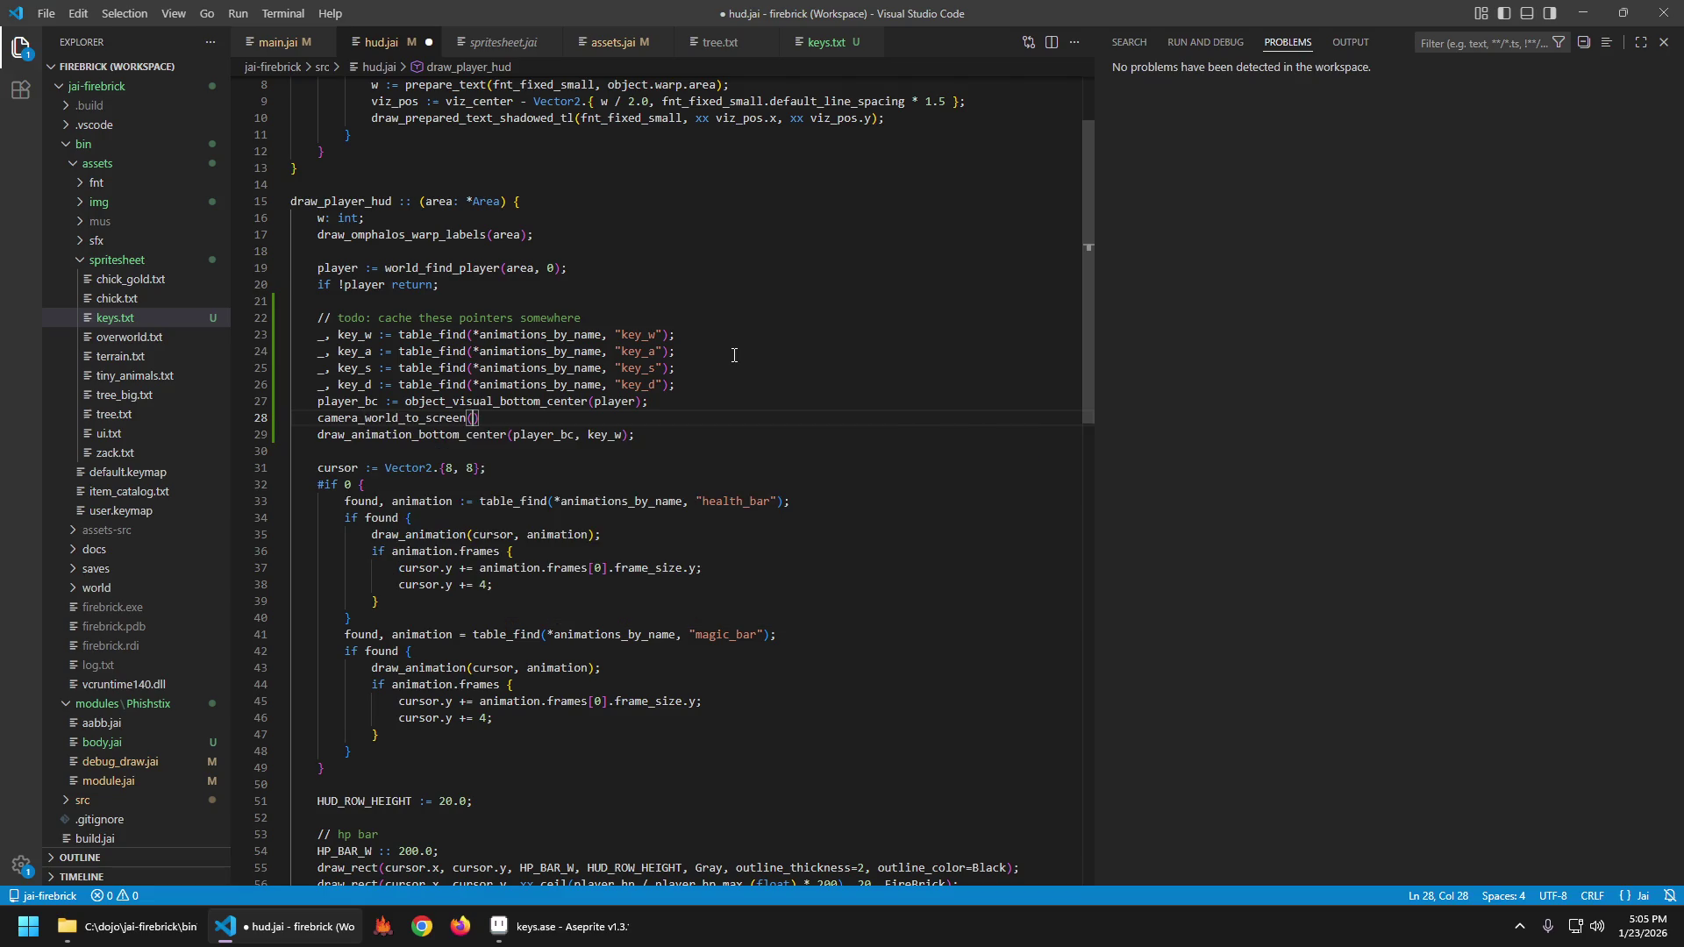
{"action": "type", "text": "g_cam"}
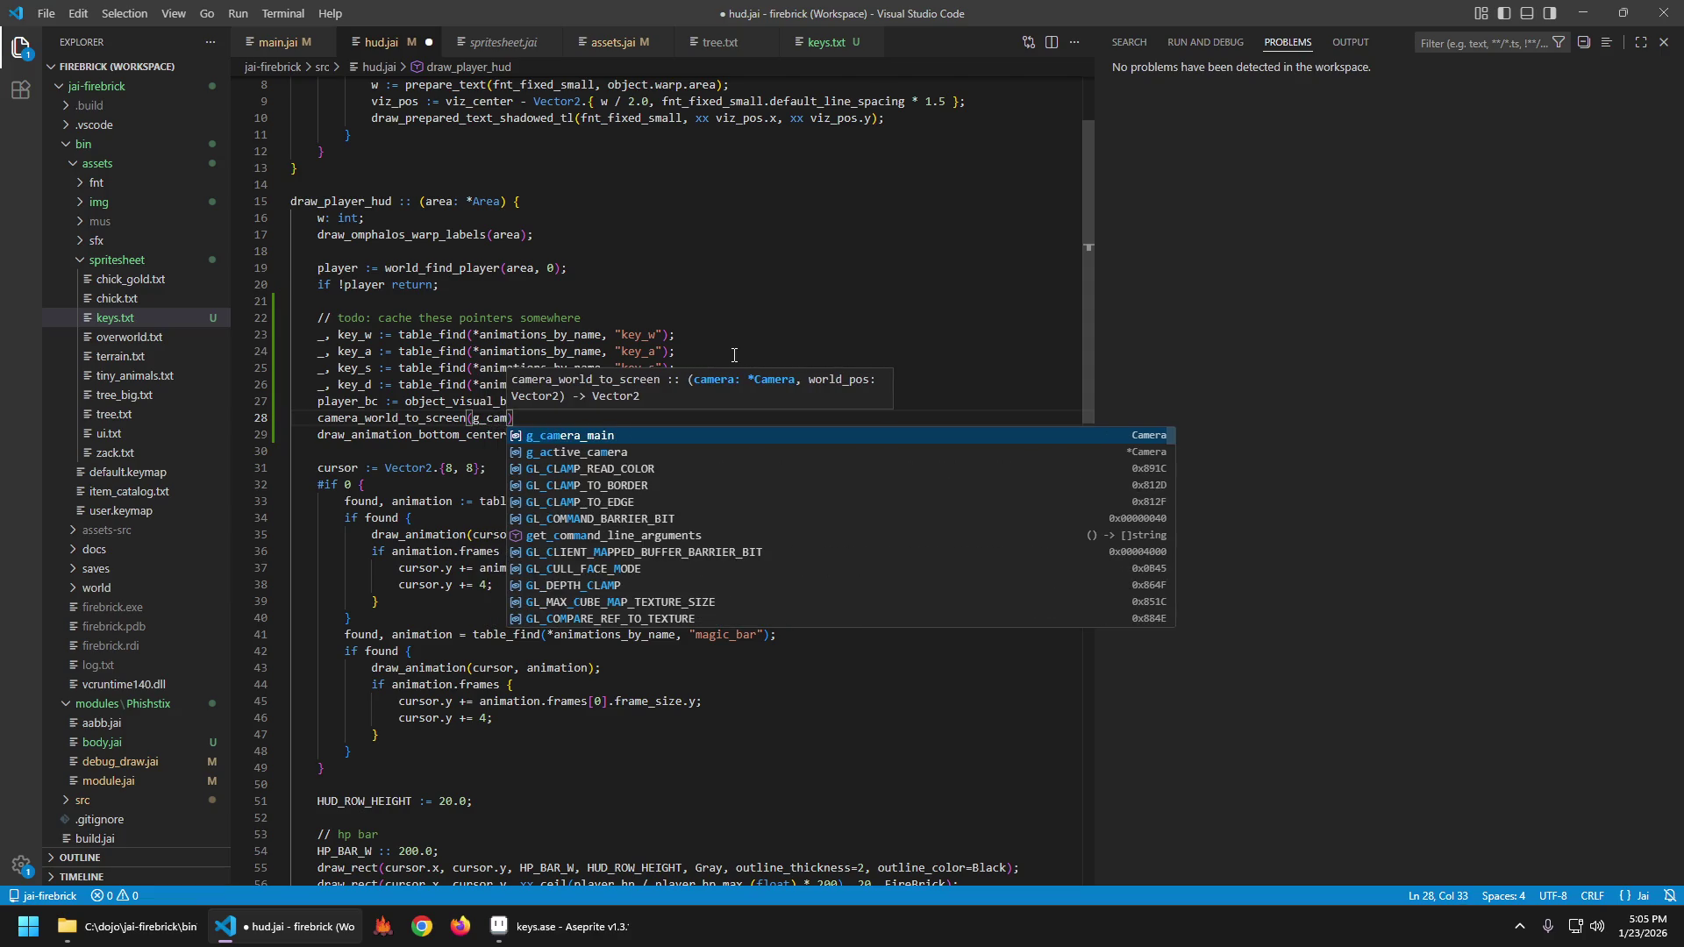
{"action": "key", "text": "Down"}
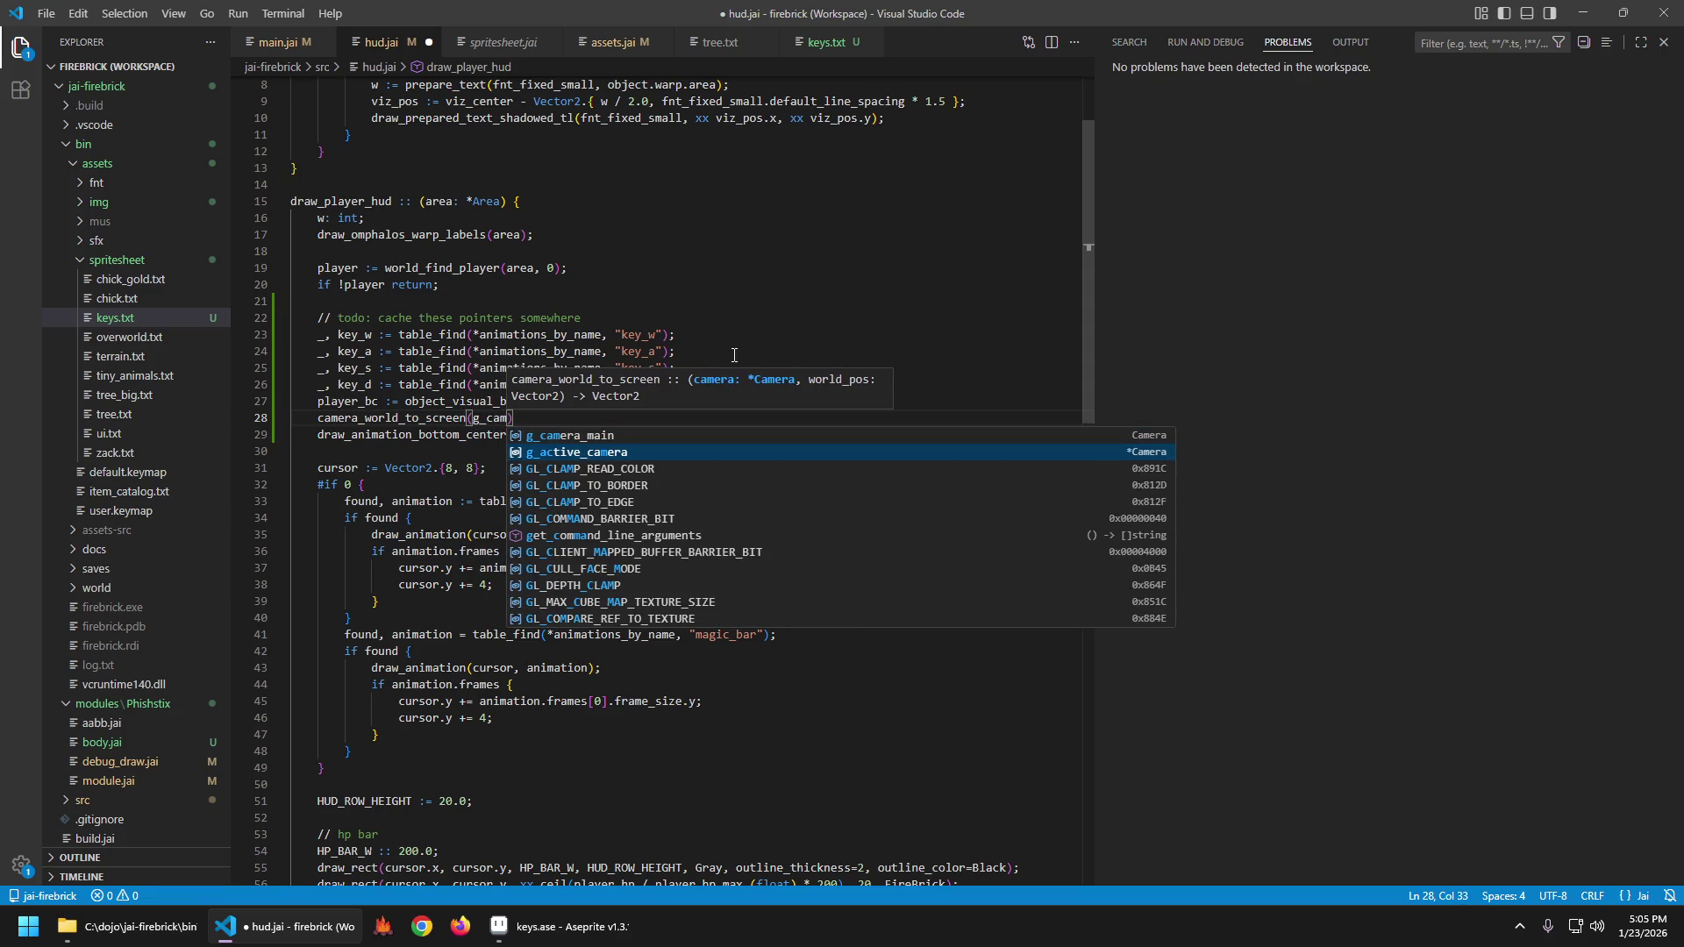
{"action": "key", "text": "Return"}
{"action": "type", "text": ", player_bc)"}
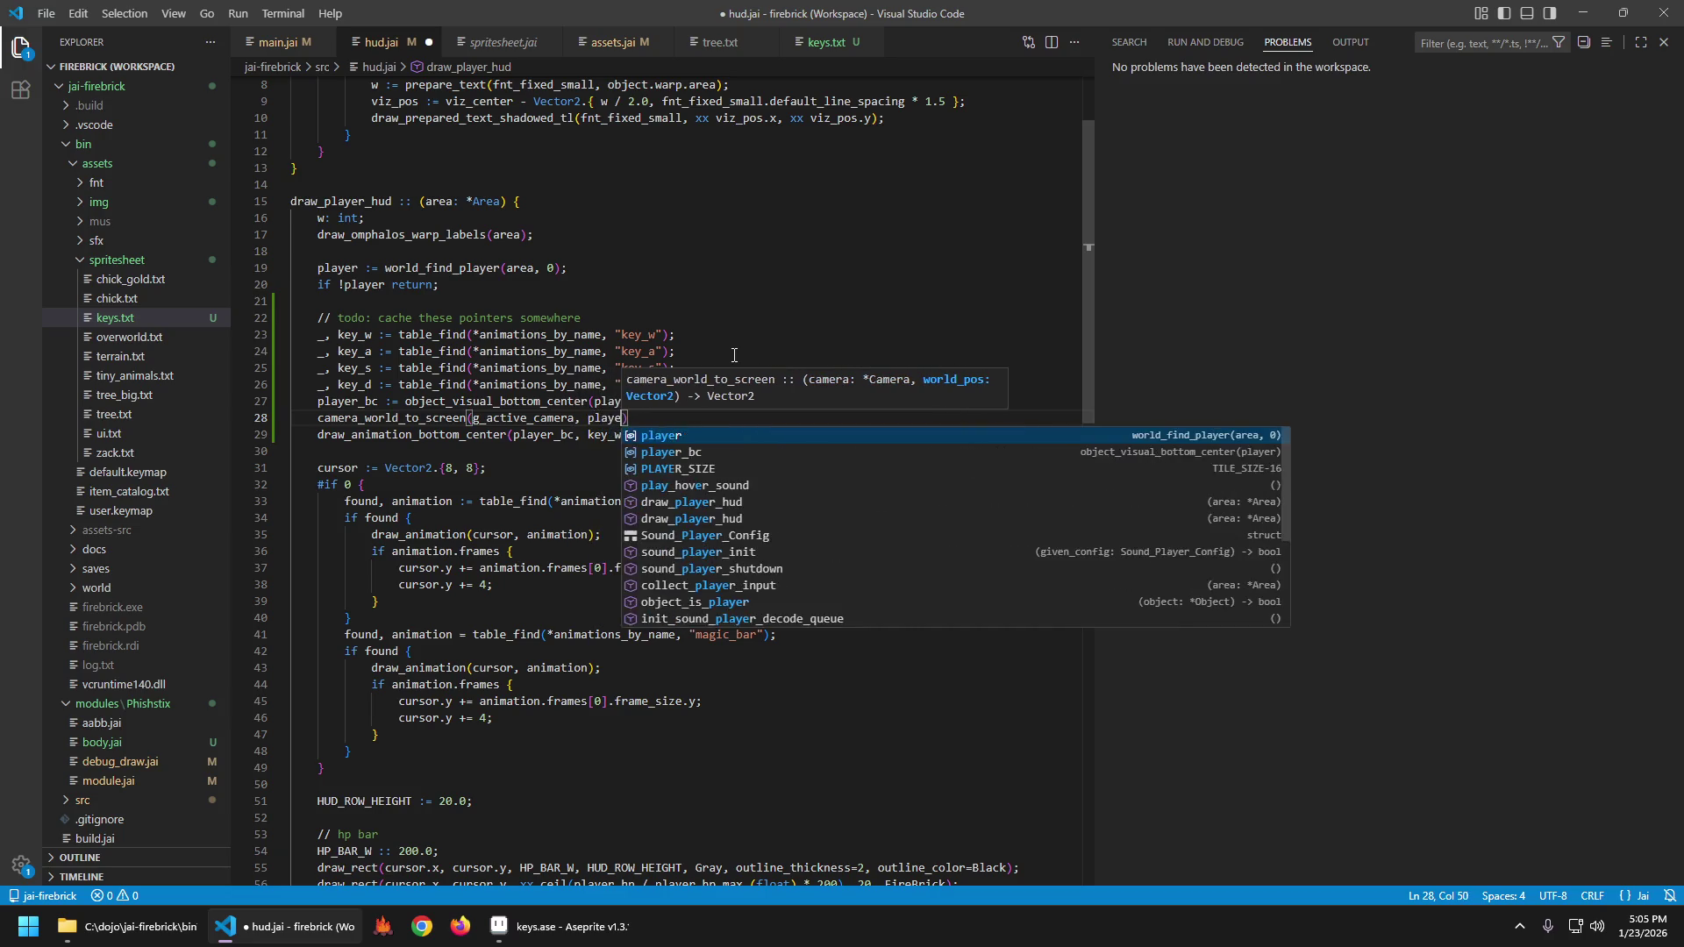
{"action": "type", "text": ";"}
{"action": "key", "text": "Home"}
{"action": "type", "text": "bc :="}
{"action": "key", "text": "Home"}
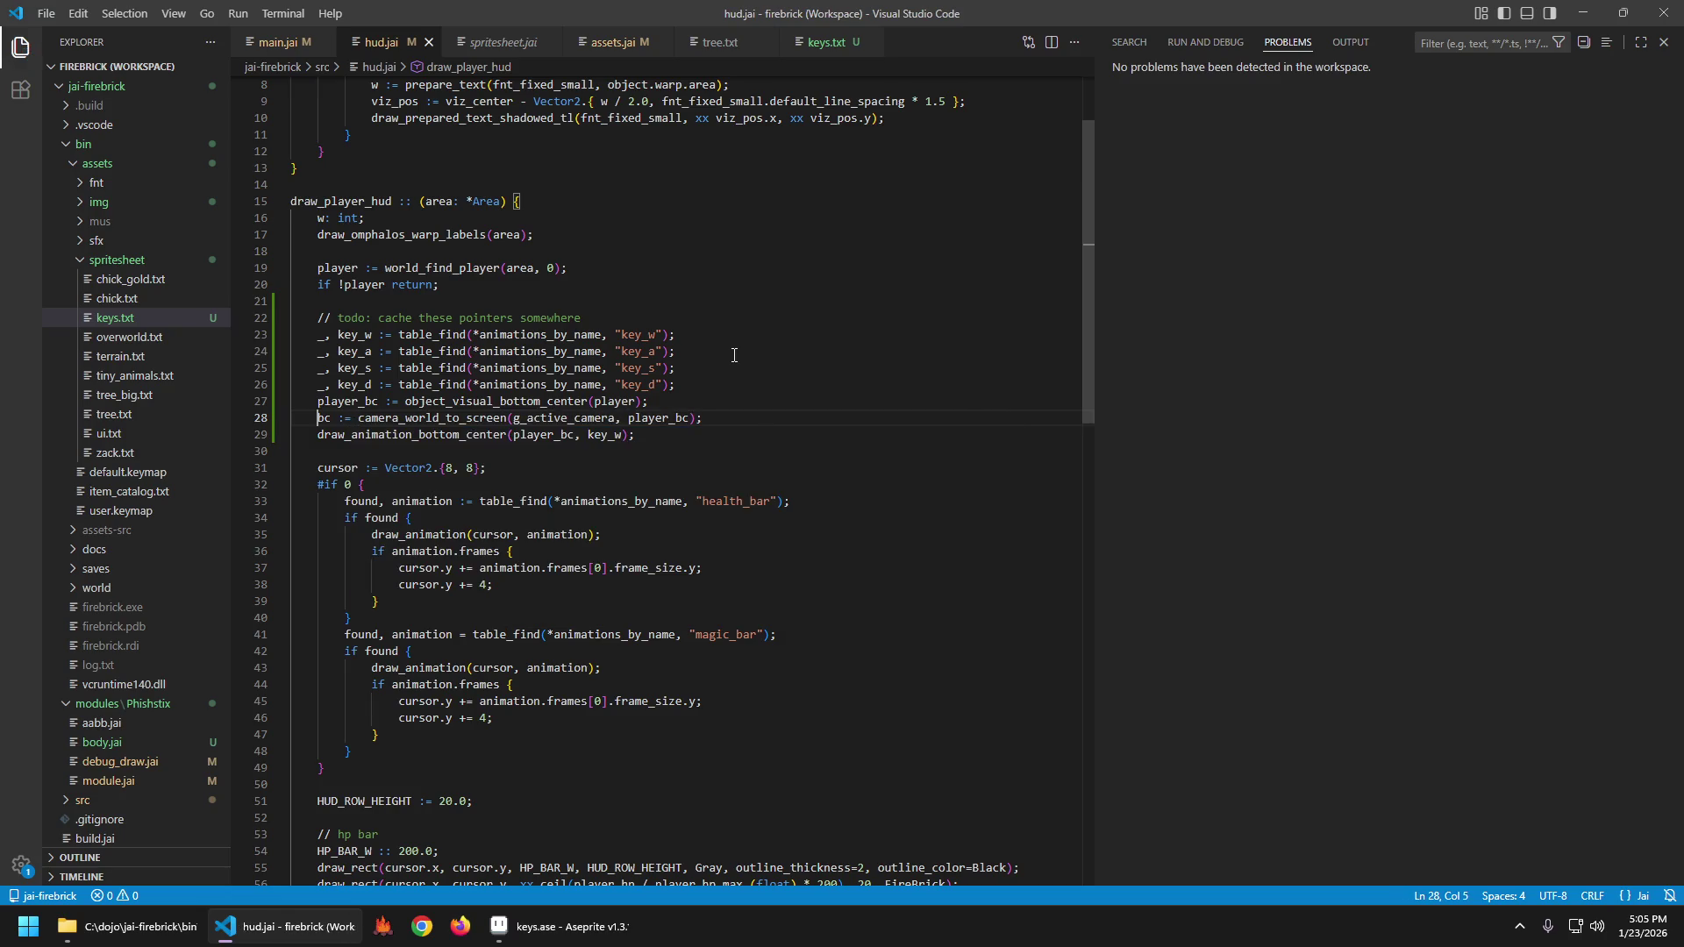
{"action": "type", "text": "key_"}
{"action": "key", "text": "Escape"}
{"action": "key", "text": "ctrl+d"}
{"action": "key", "text": "ctrl+s"}
Rename the variable to key_tip_bc and use it instead of player_bc in the draw call.
{"action": "key", "text": "Home"}
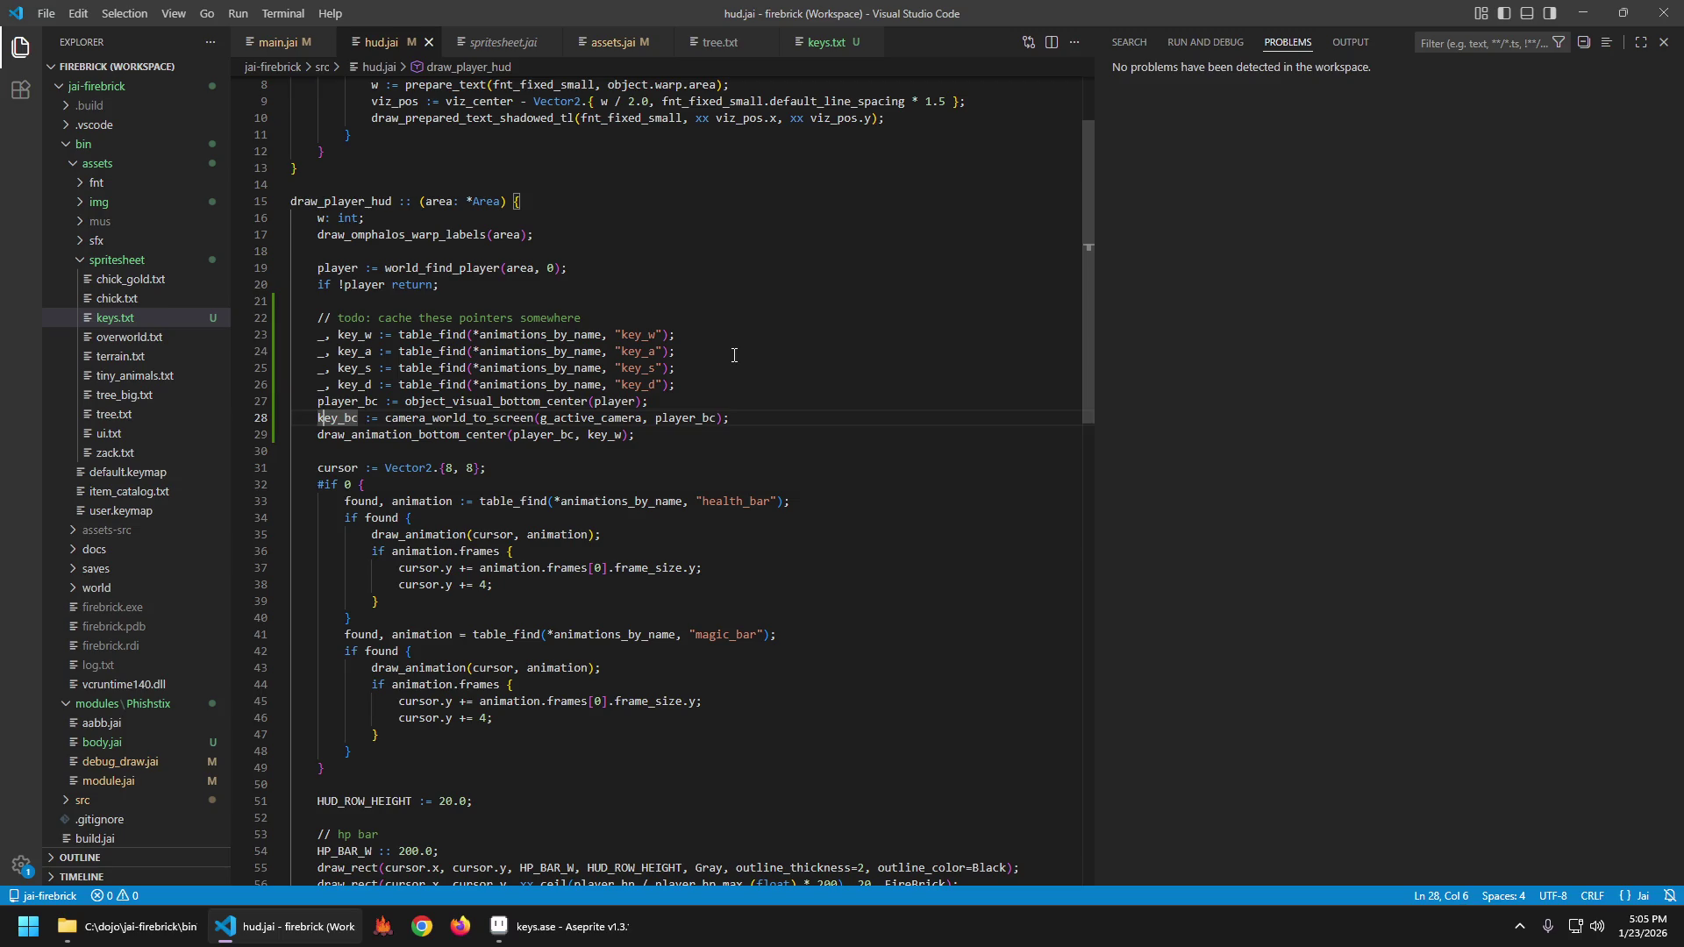
{"action": "key", "text": "Right"}
{"action": "key", "text": "Right"}
{"action": "key", "text": "shift+Left"}
{"action": "key", "text": "shift+Left"}
{"action": "key", "text": "shift+Left"}
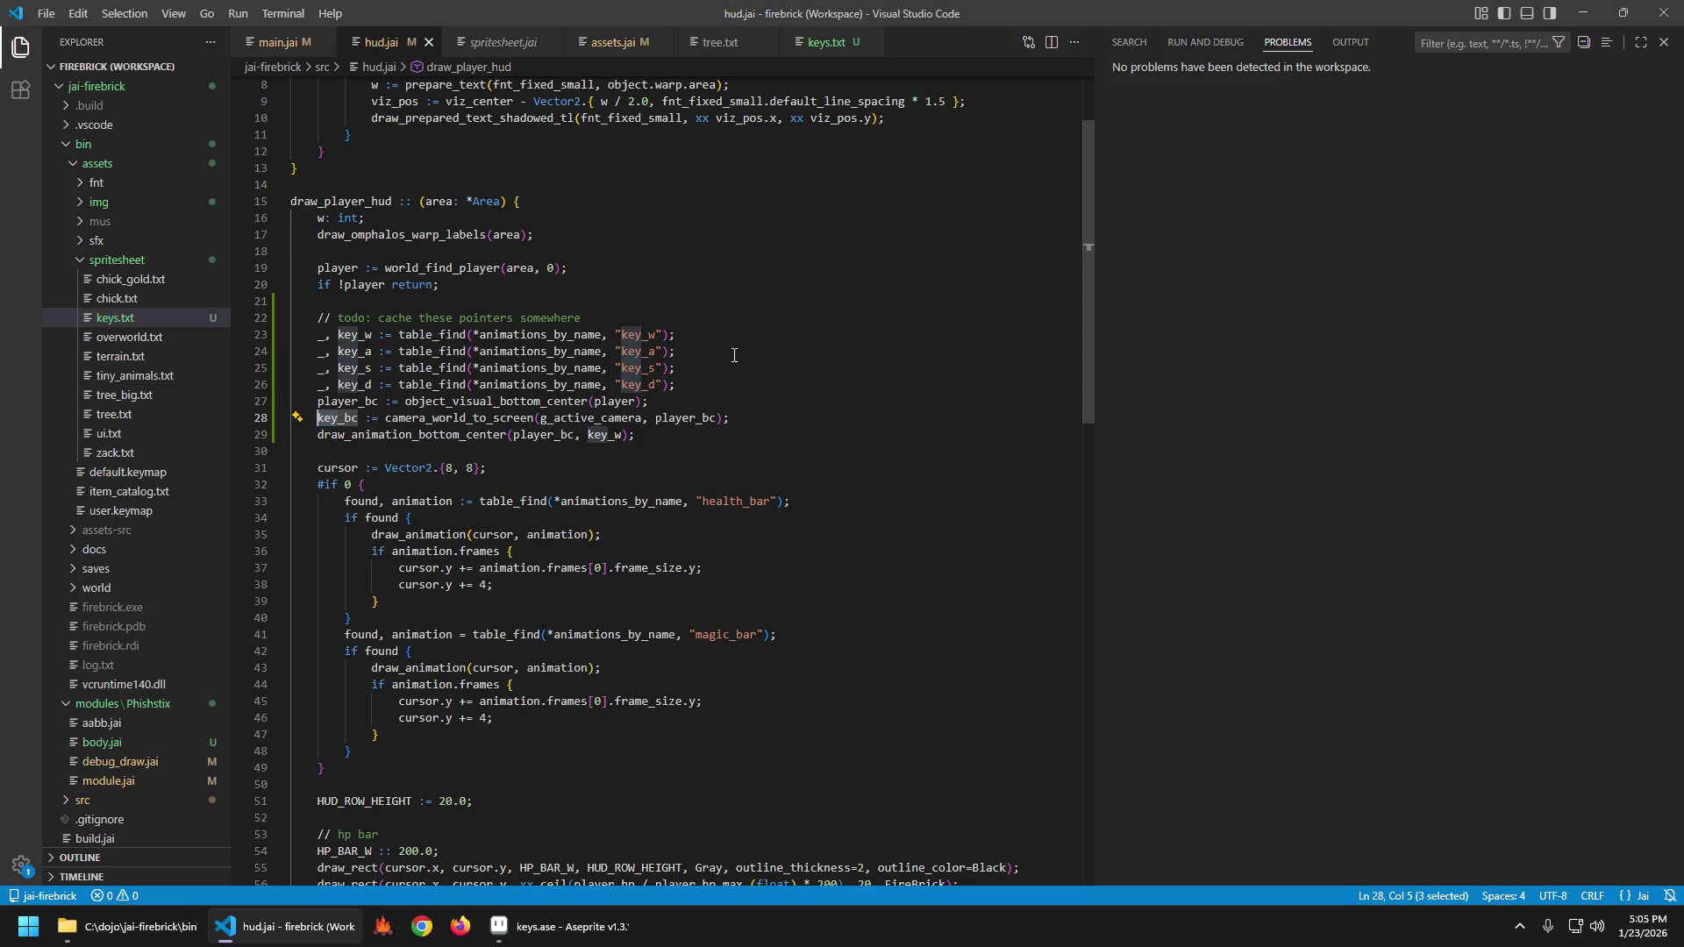
{"action": "key", "text": "Right"}
{"action": "key", "text": "shift+Left"}
{"action": "key", "text": "shift+Left"}
{"action": "key", "text": "shift+Left"}
{"action": "type", "text": "key_tip"}
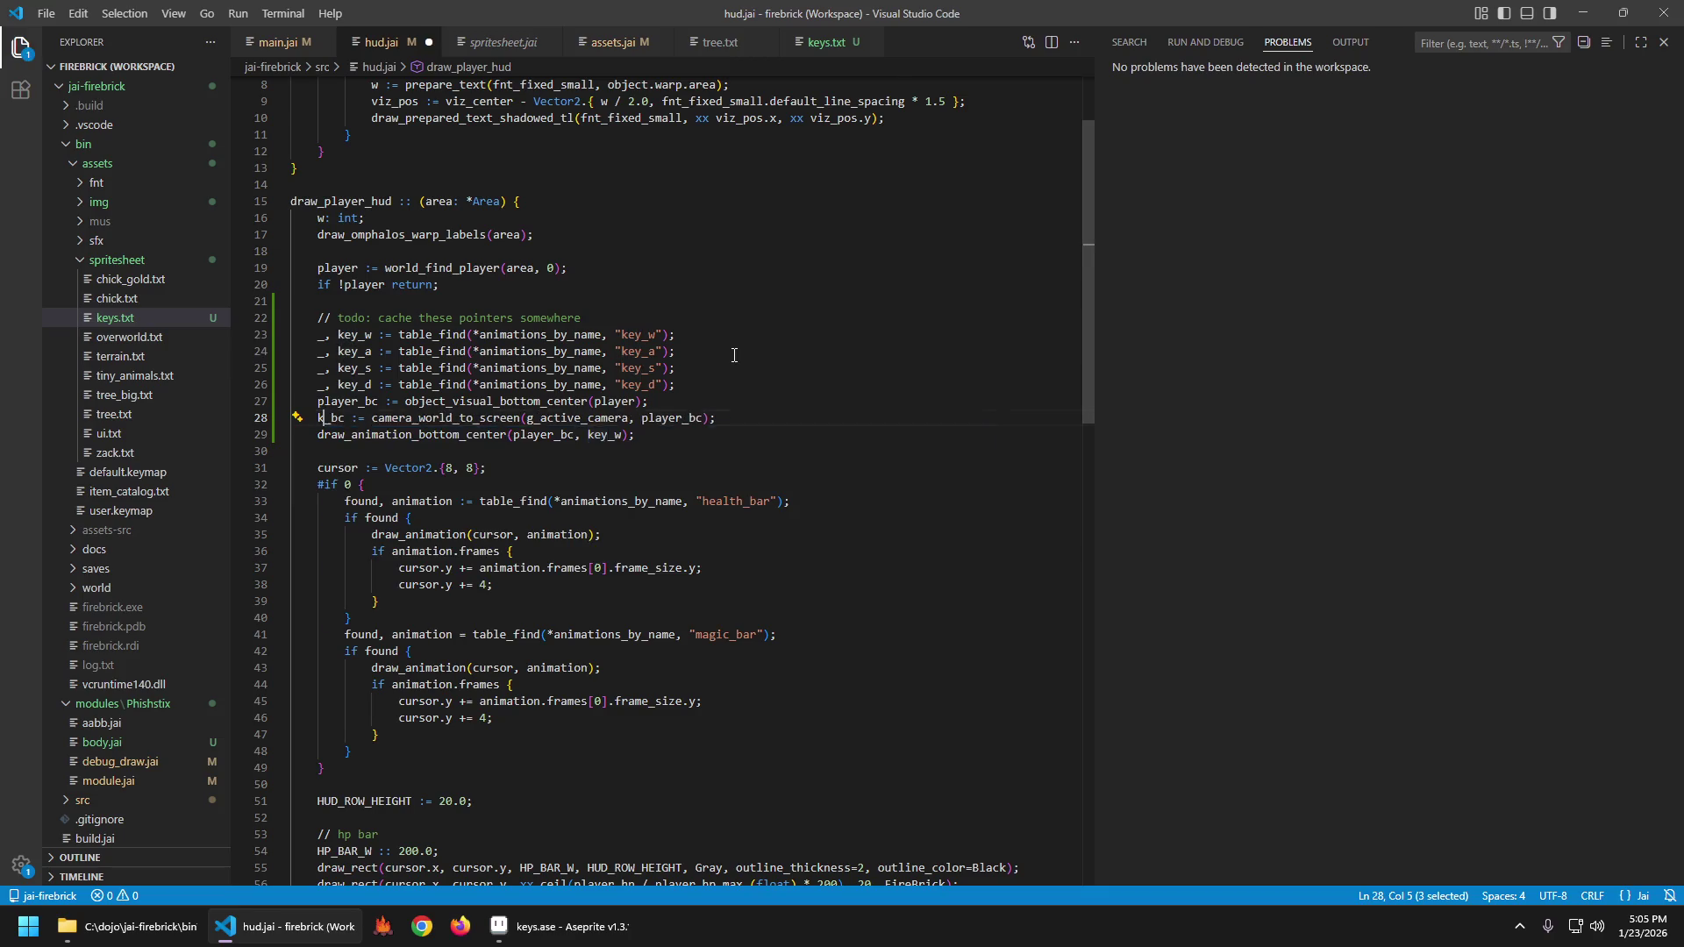
{"action": "key", "text": "Escape"}
{"action": "key", "text": "ctrl+d"}
{"action": "key", "text": "Down"}
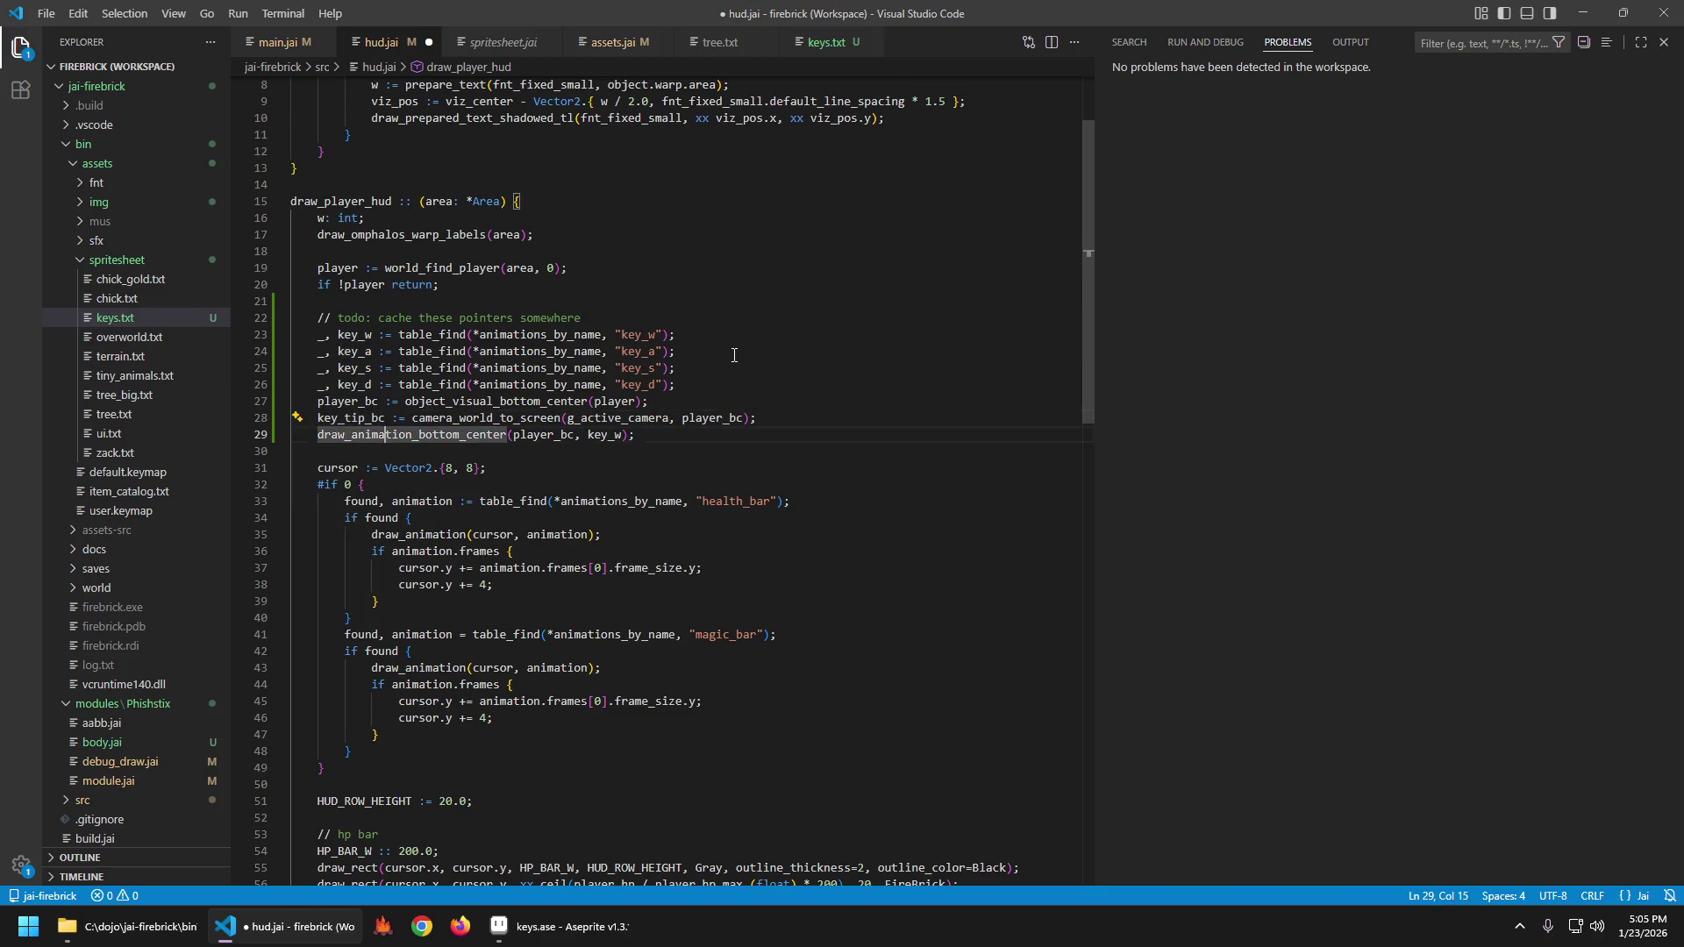
{"action": "key", "text": "ctrl+Right"}
{"action": "key", "text": "ctrl+Right"}
{"action": "key", "text": "ctrl+Right"}
{"action": "key", "text": "ctrl+Left"}
{"action": "key", "text": "ctrl+Left"}
{"action": "key", "text": "ctrl+shift+Right"}
{"action": "type", "text": "key_tip_bc"}
{"action": "key", "text": "ctrl+s"}
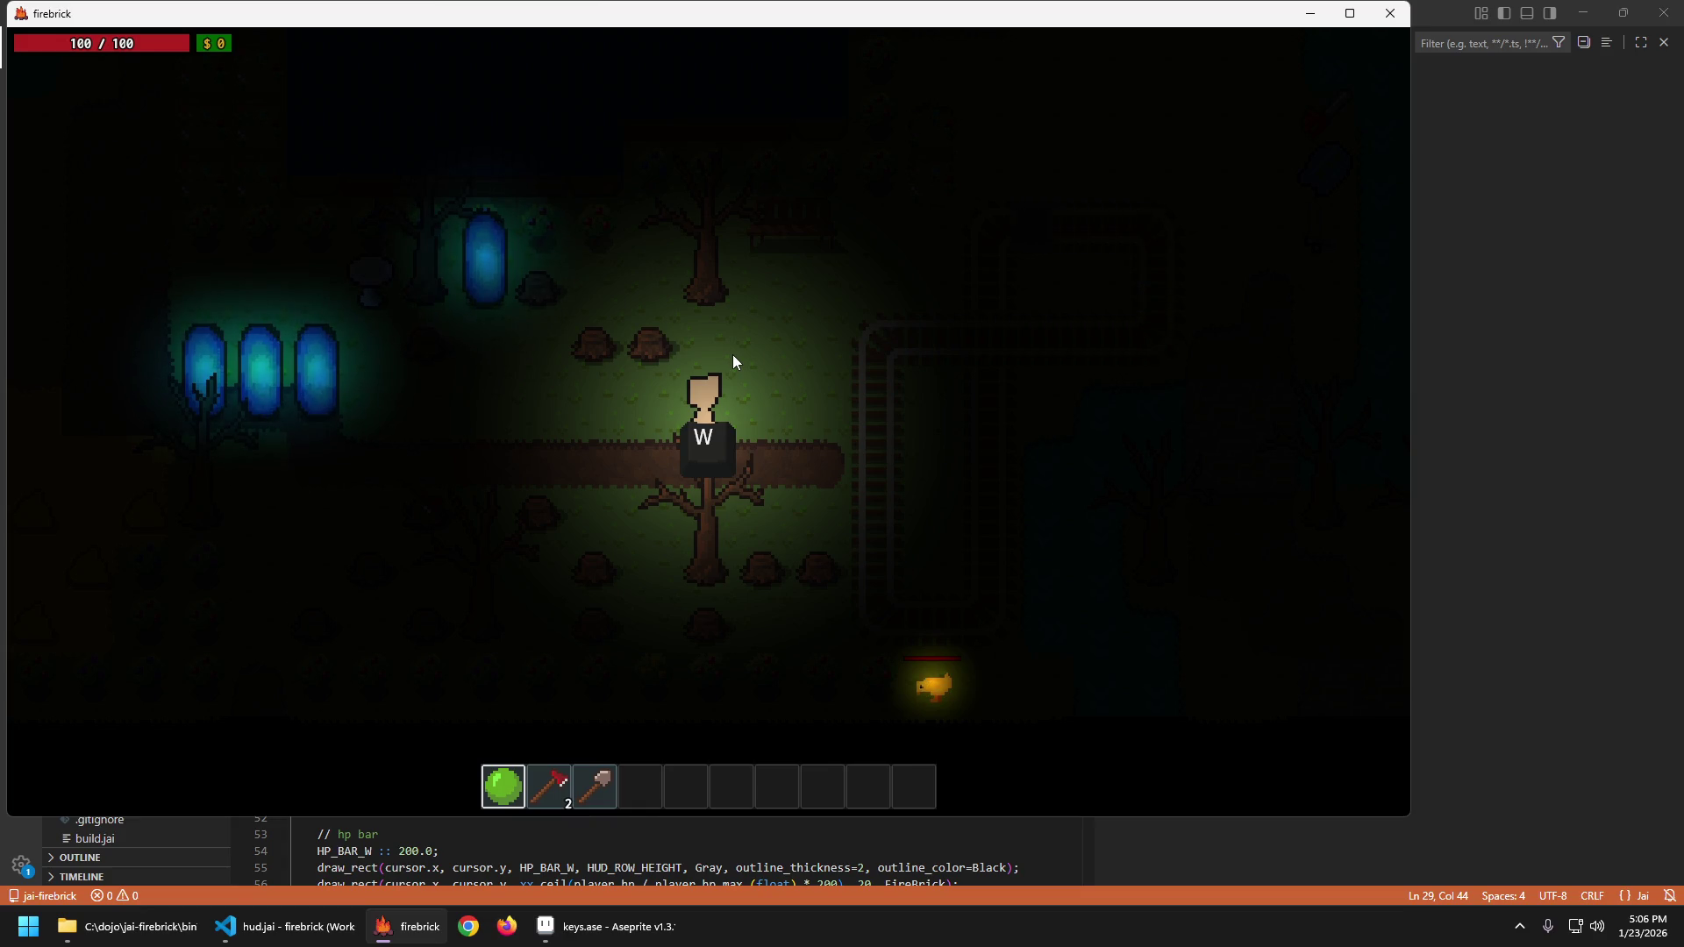
Walk the player right and left with D and A to check the W hint, then quit.
{"action": "key", "text": "d"}
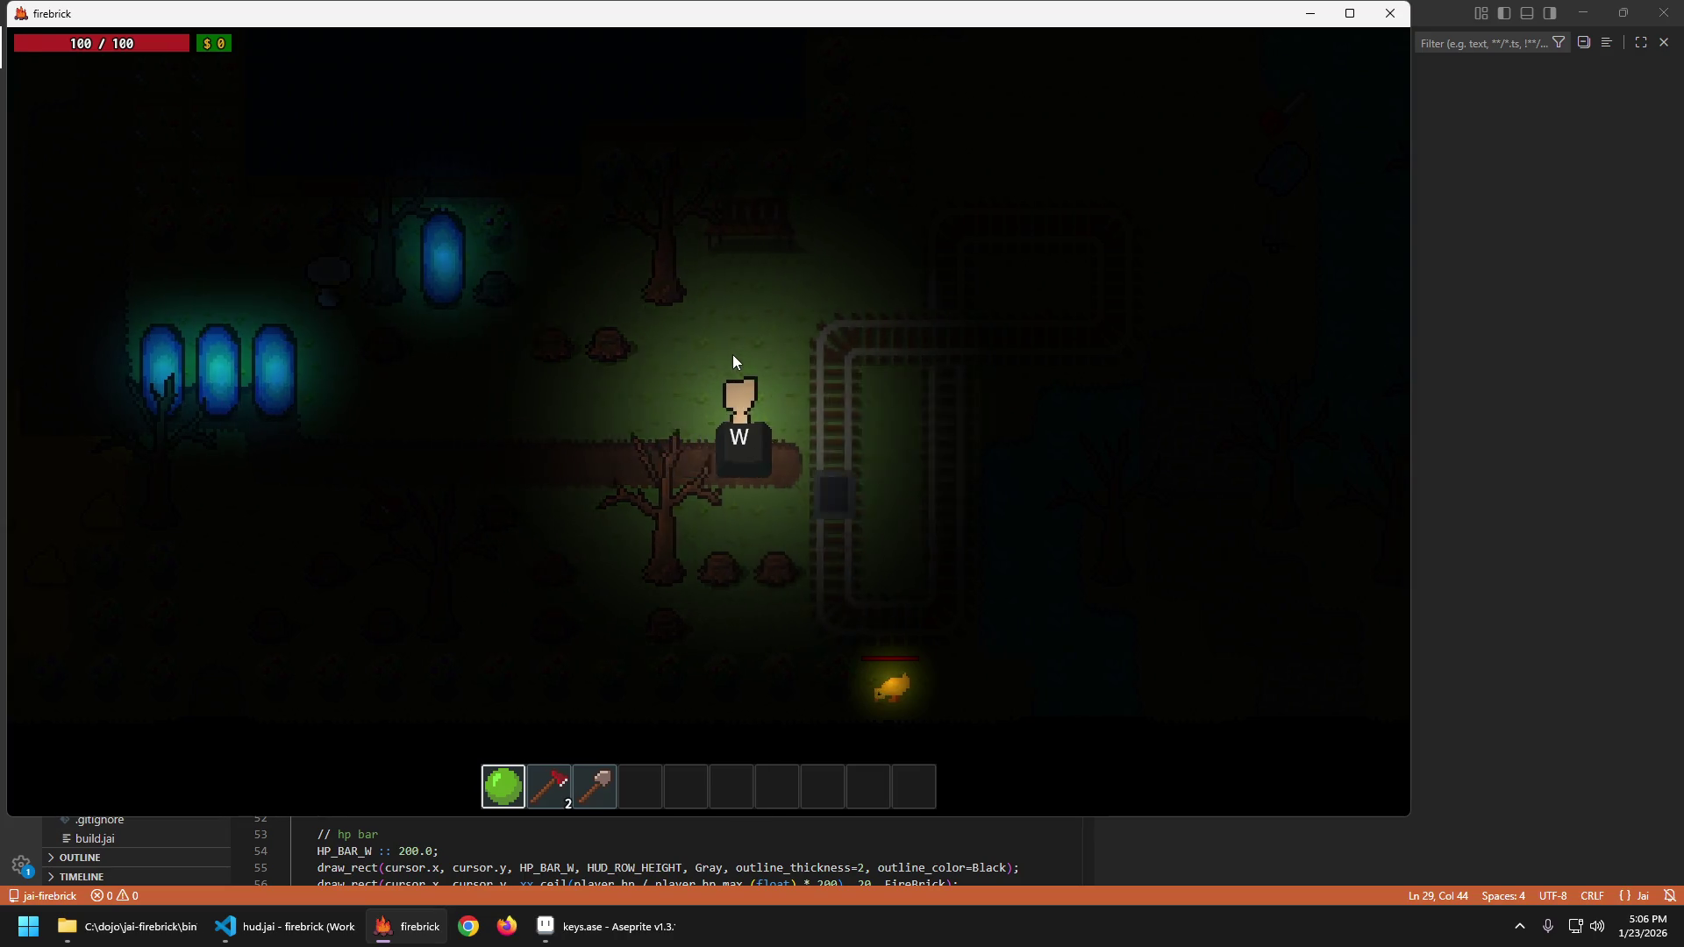
{"action": "key", "text": "a"}
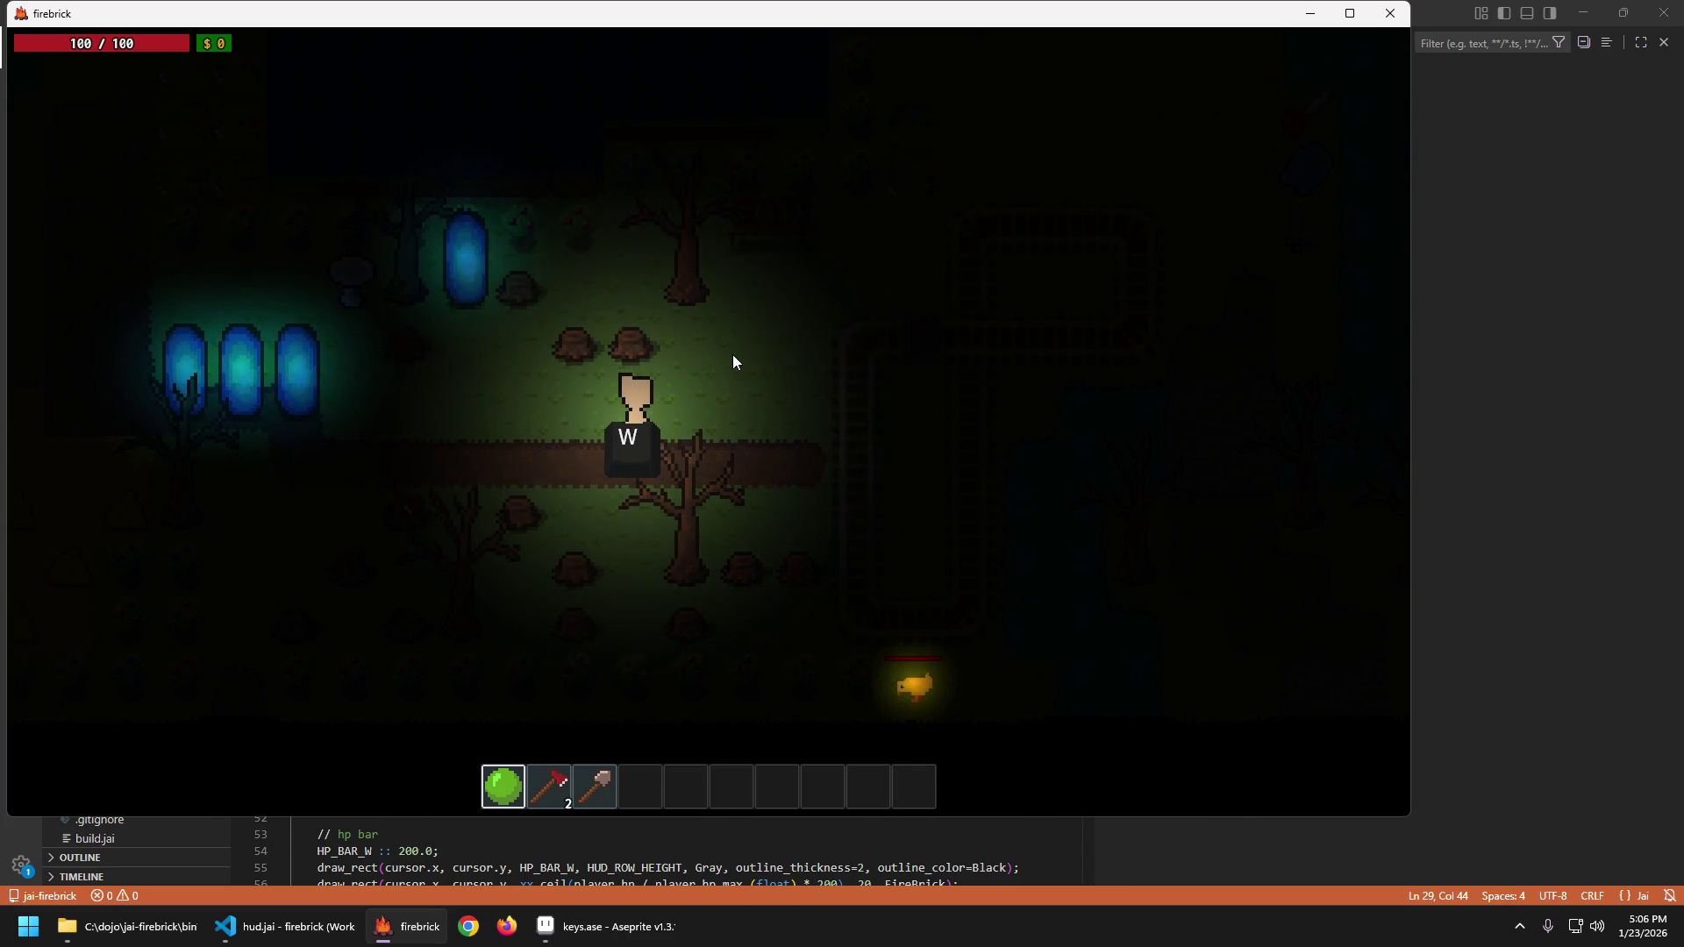
{"action": "key", "text": "Escape"}
{"action": "key", "text": "Return"}
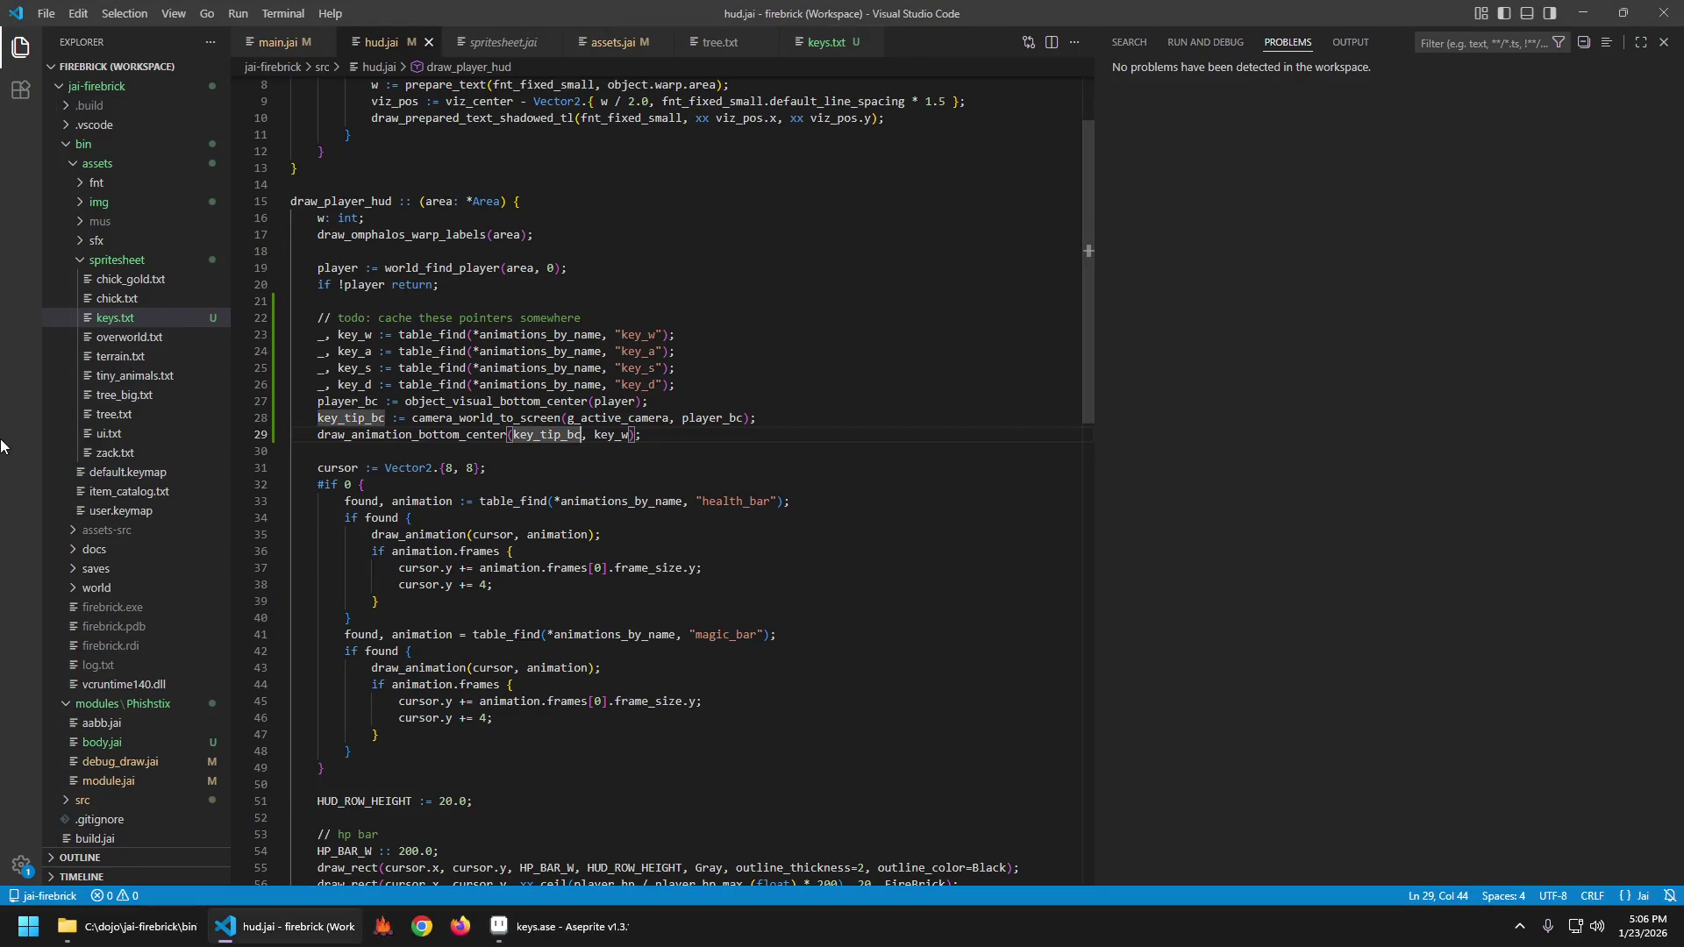
In keys.ase, pick a light palette colour and pencil a line down the W key's left edge.
{"action": "left_click", "coordinate": [513, 926]}
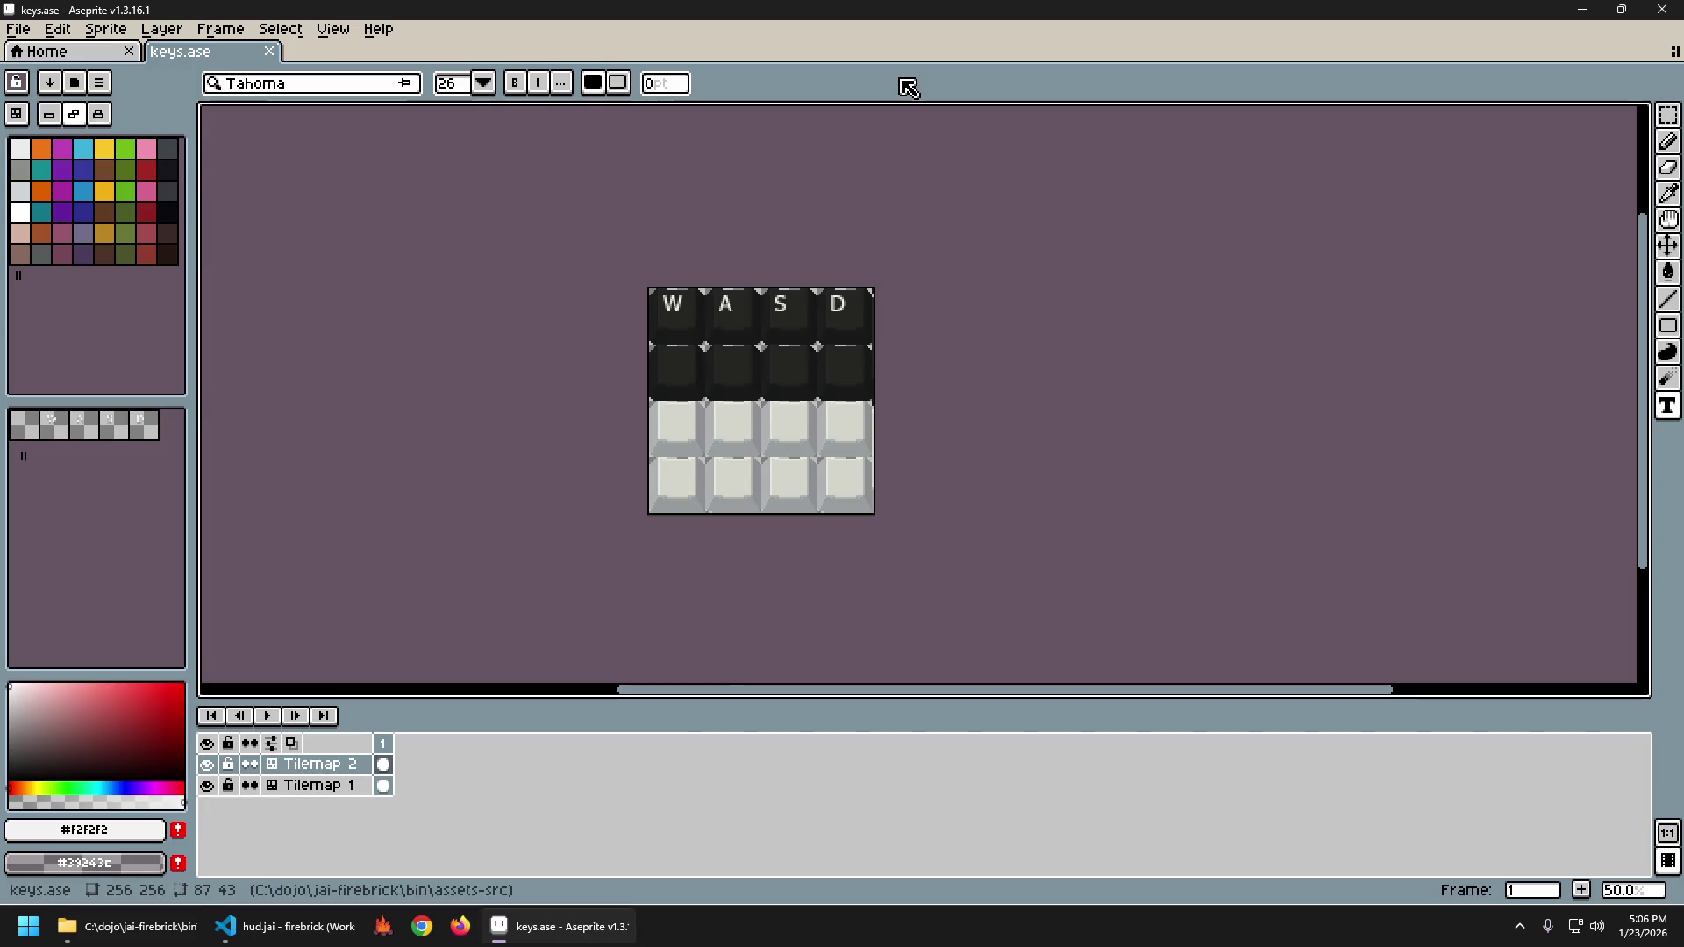
{"action": "scroll", "coordinate": [638, 309], "scroll_direction": "up", "scroll_amount": 4}
{"action": "scroll", "coordinate": [692, 286], "scroll_direction": "up", "scroll_amount": 1}
{"action": "scroll", "coordinate": [857, 304], "scroll_direction": "down", "scroll_amount": 1}
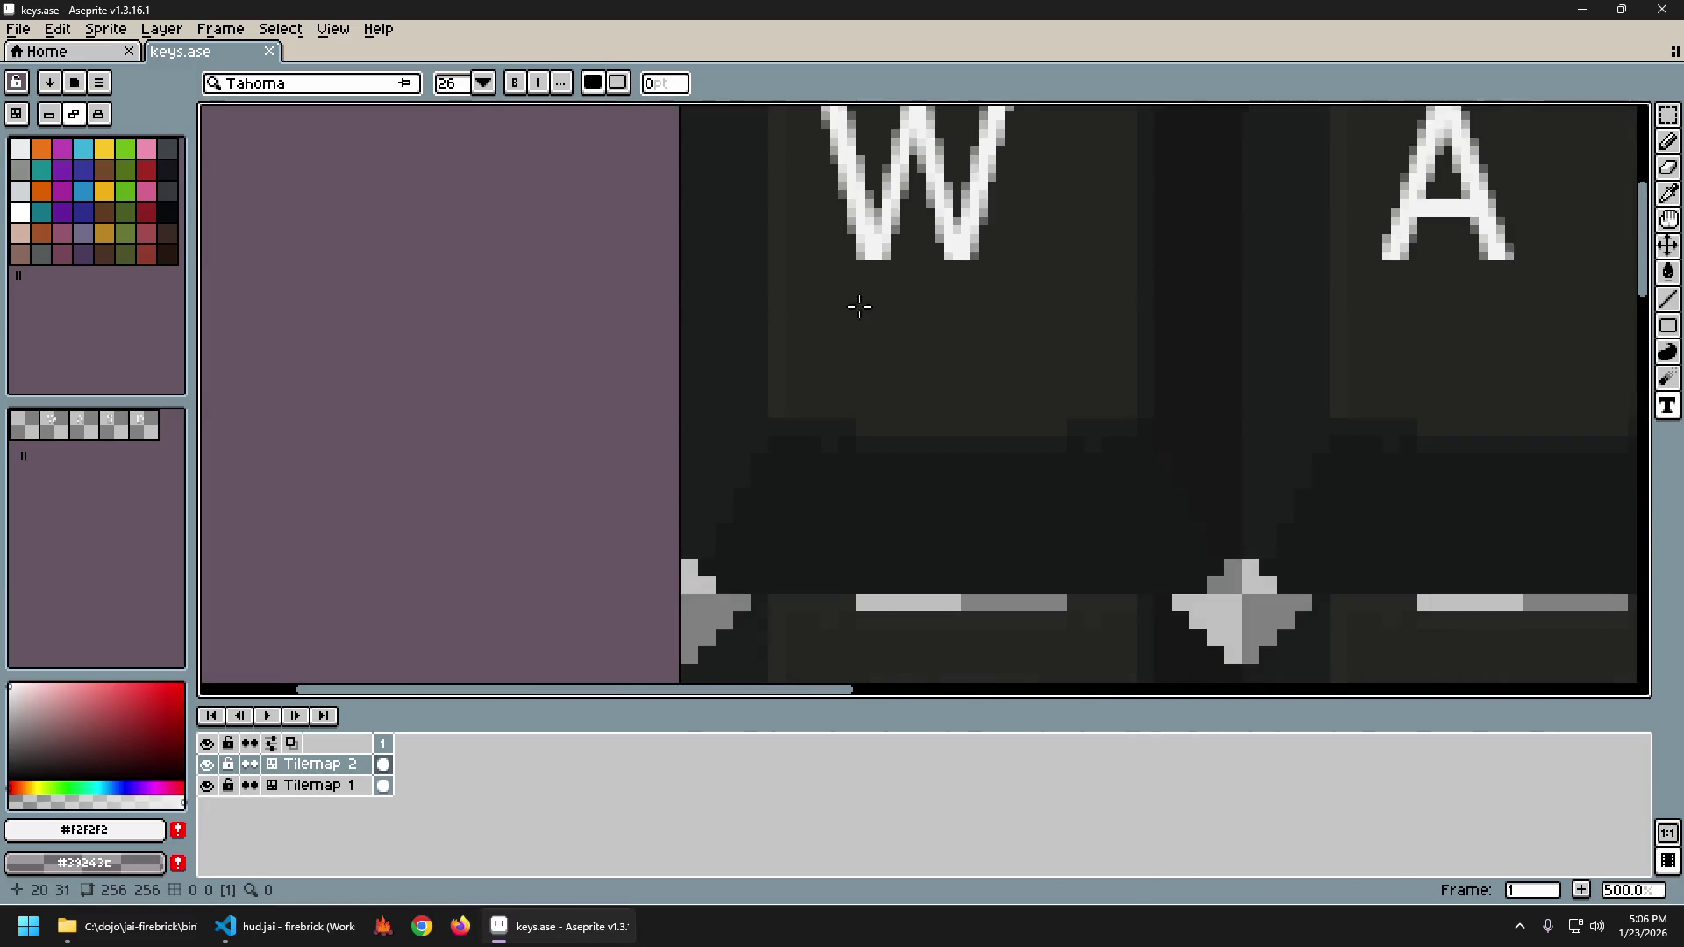
{"action": "scroll", "coordinate": [977, 319], "scroll_direction": "down", "scroll_amount": 1}
{"action": "scroll", "coordinate": [494, 375], "scroll_direction": "right", "scroll_amount": 3}
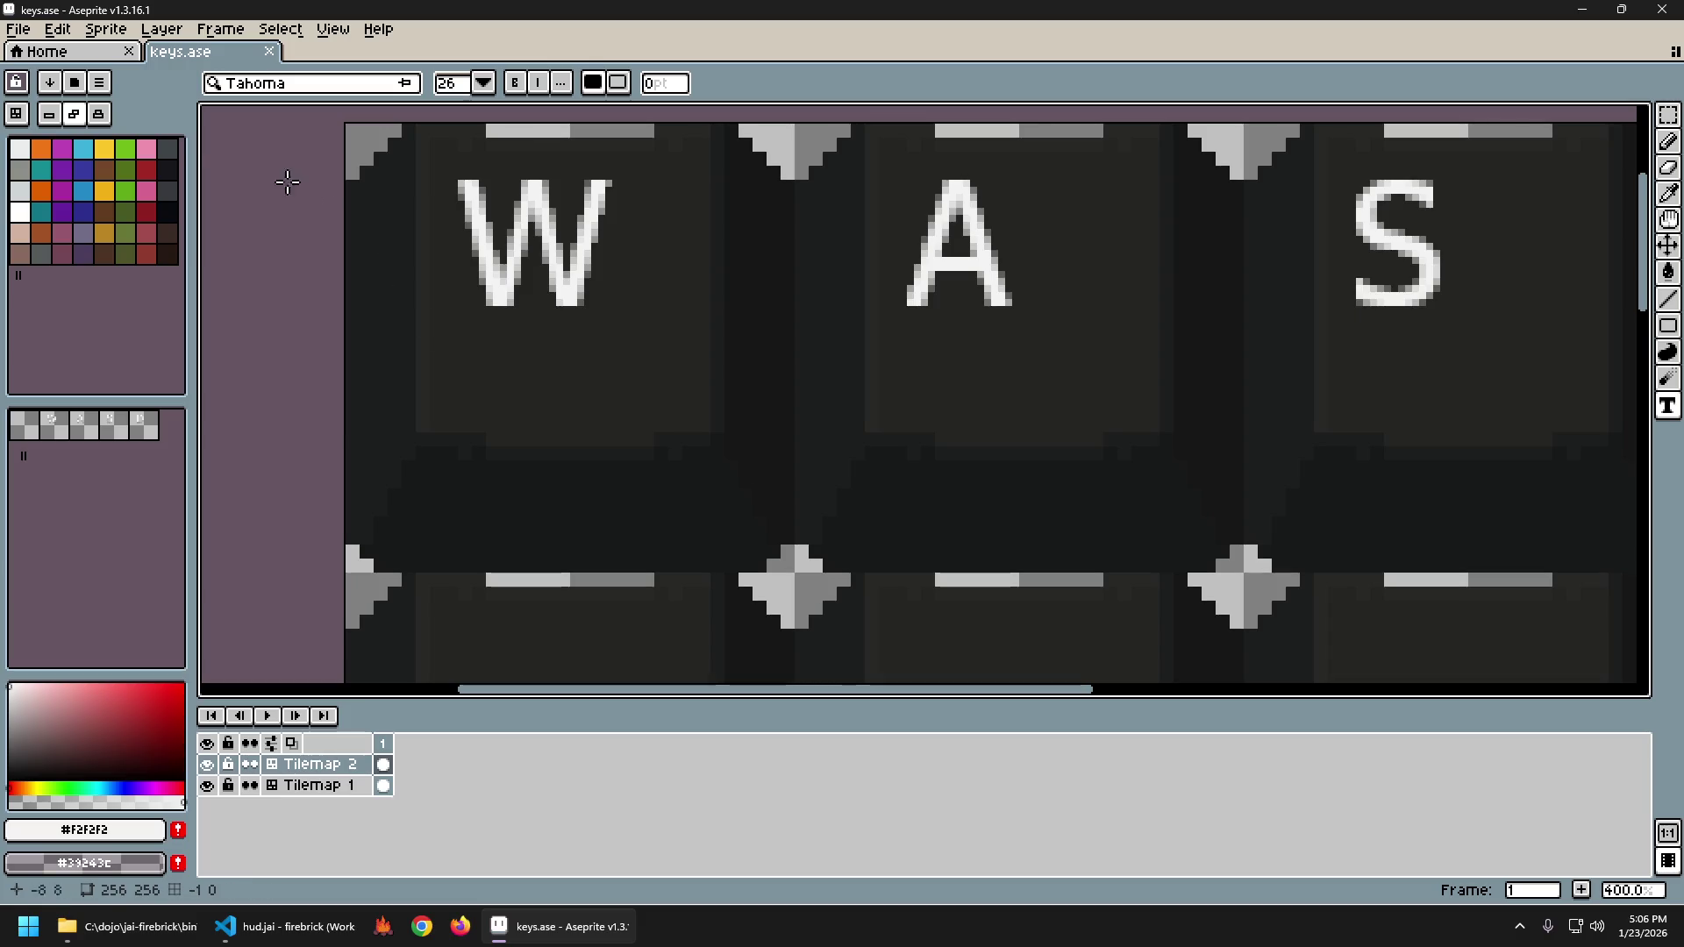
{"action": "left_click", "coordinate": [27, 189]}
{"action": "scroll", "coordinate": [571, 421], "scroll_direction": "left", "scroll_amount": 2}
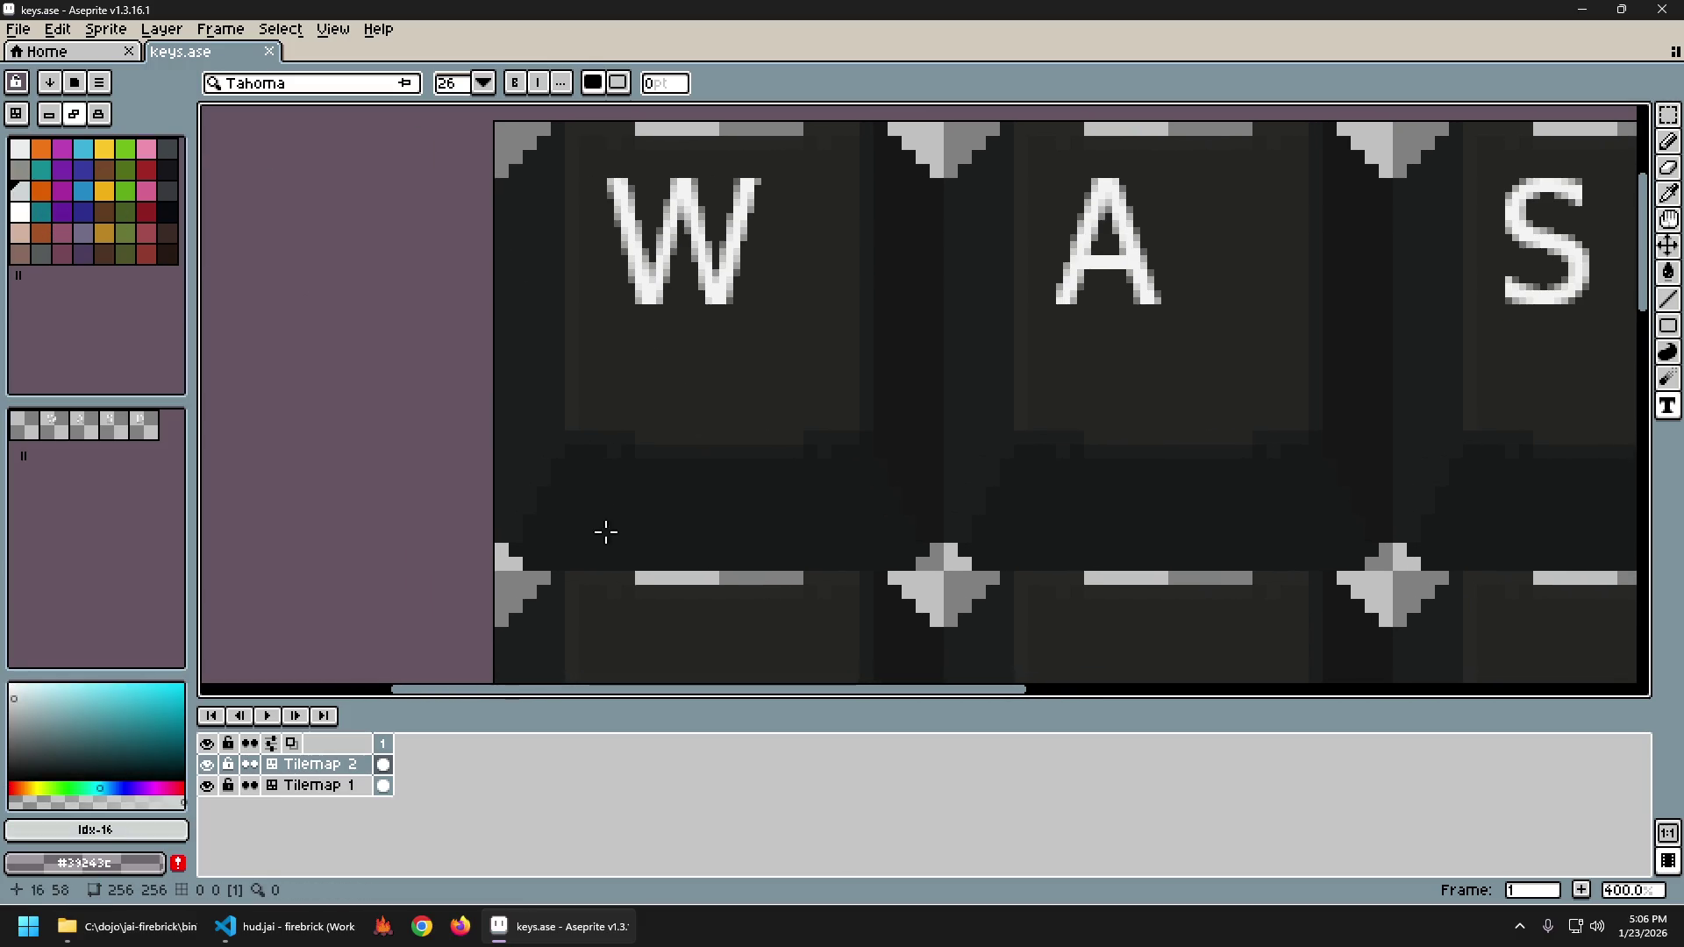
{"action": "key", "text": "b"}
{"action": "left_click", "coordinate": [496, 536]}
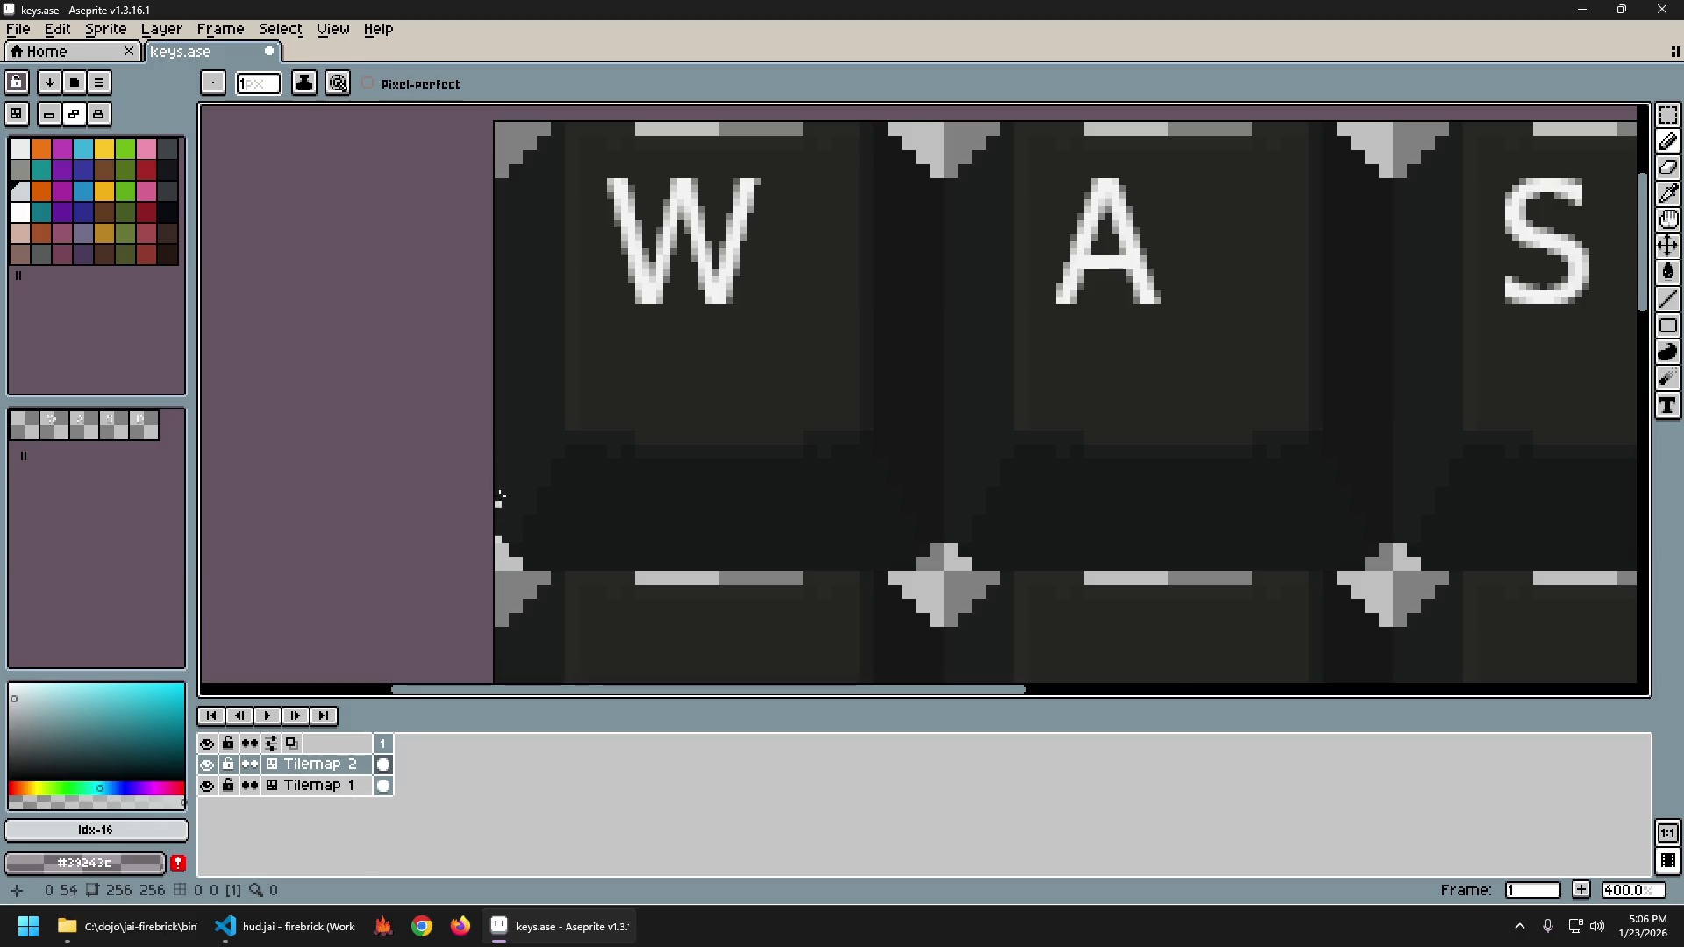
{"action": "left_click", "coordinate": [489, 178], "text": "shift"}
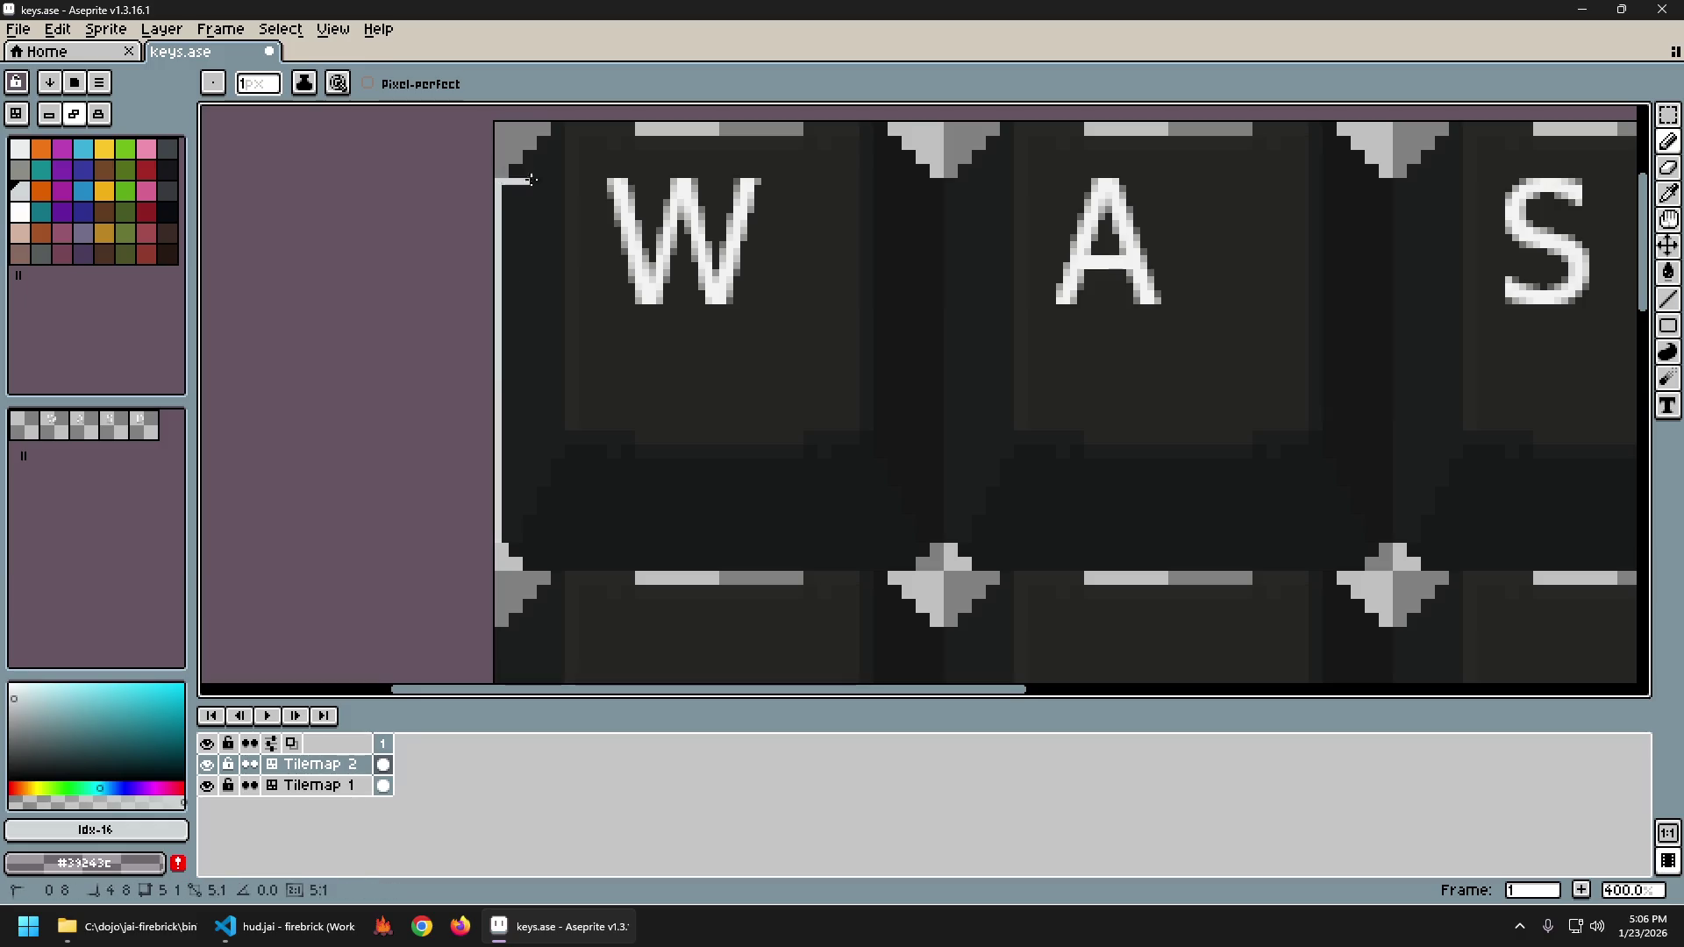
Draw the diagonal across the top-left corner and part of the top edge, undoing the last stroke.
{"action": "scroll", "coordinate": [495, 180], "scroll_direction": "up", "scroll_amount": 2}
{"action": "left_click", "coordinate": [531, 306]}
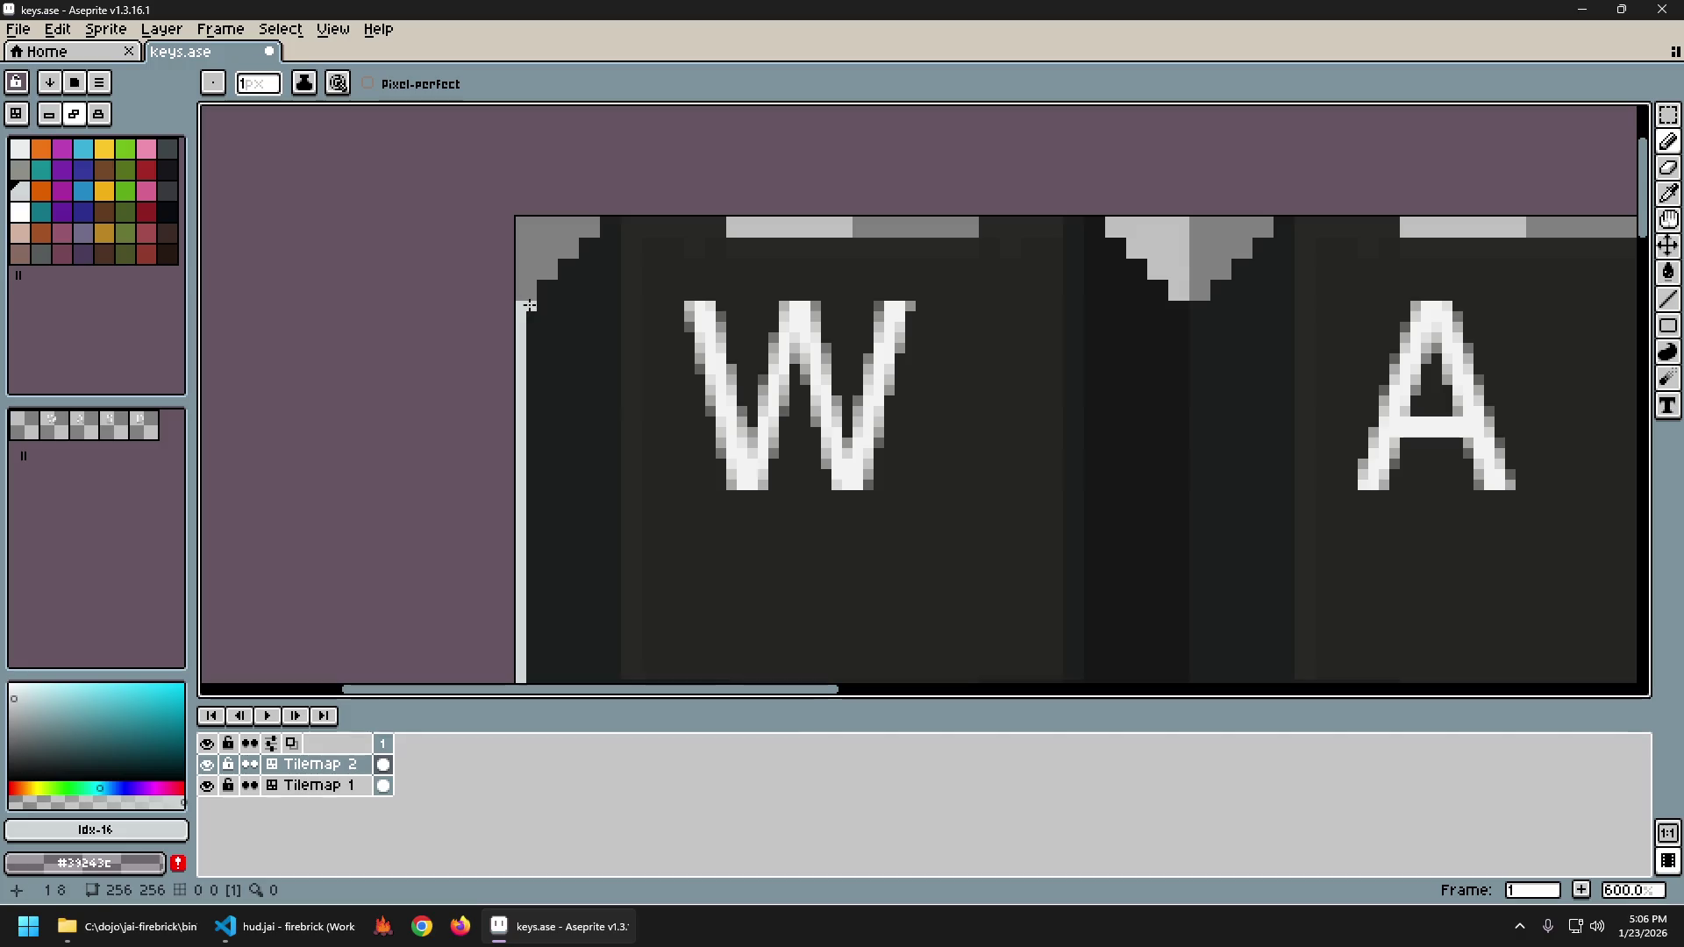
{"action": "key", "text": "ctrl+z"}
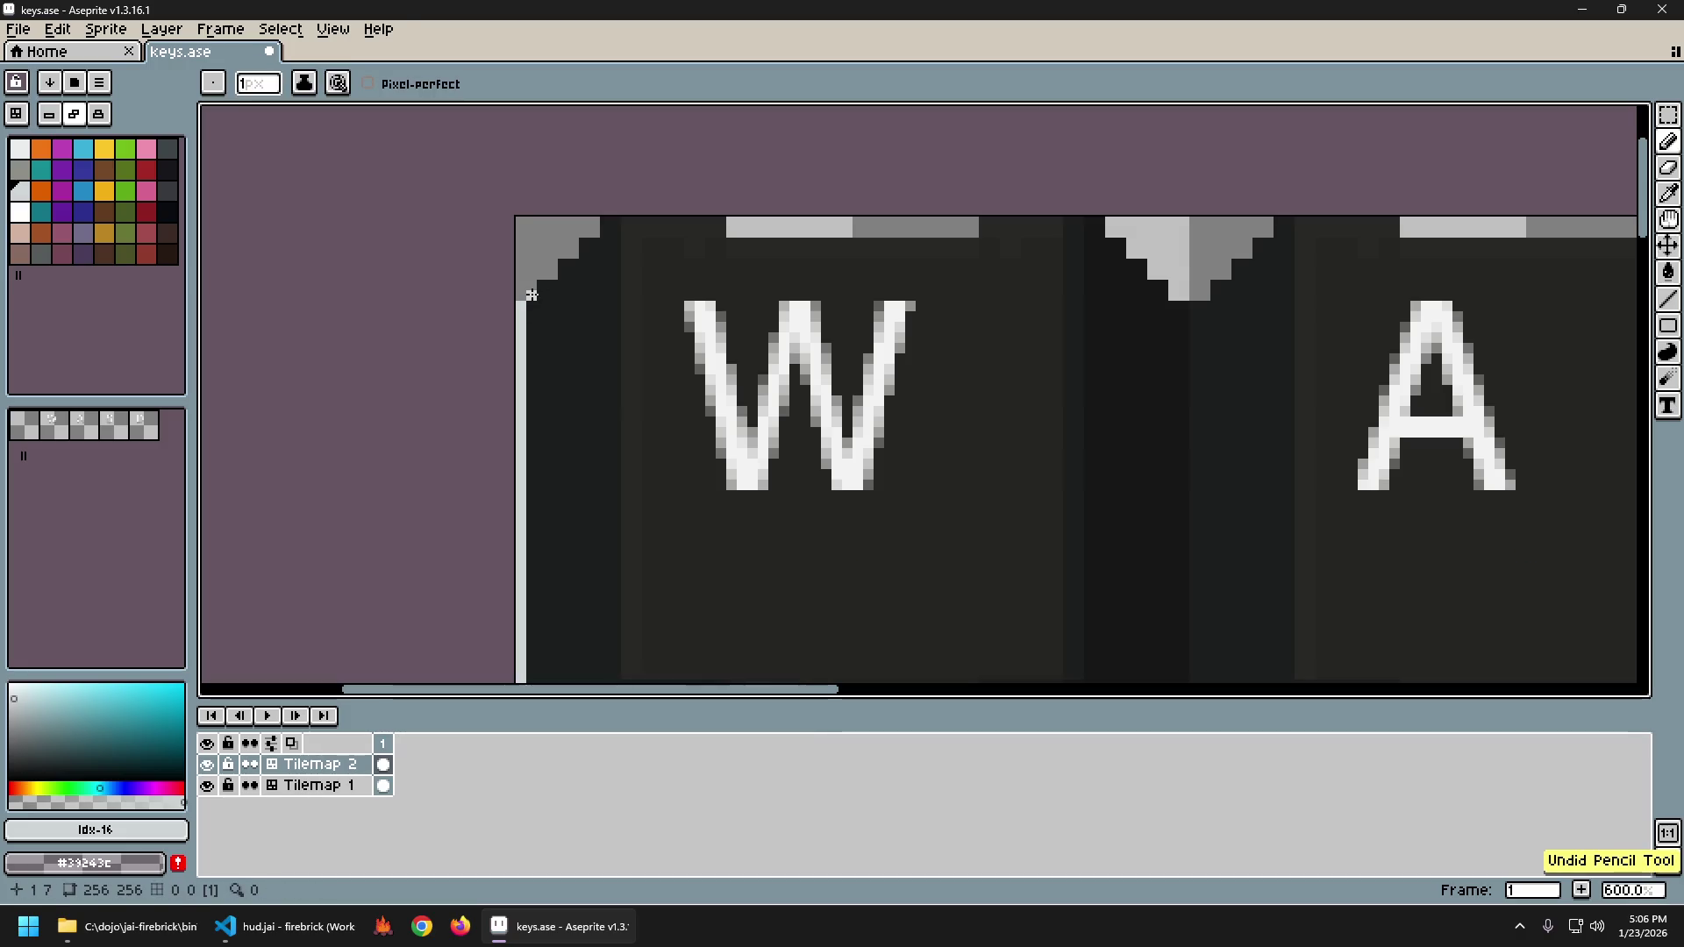
{"action": "left_click", "coordinate": [533, 288]}
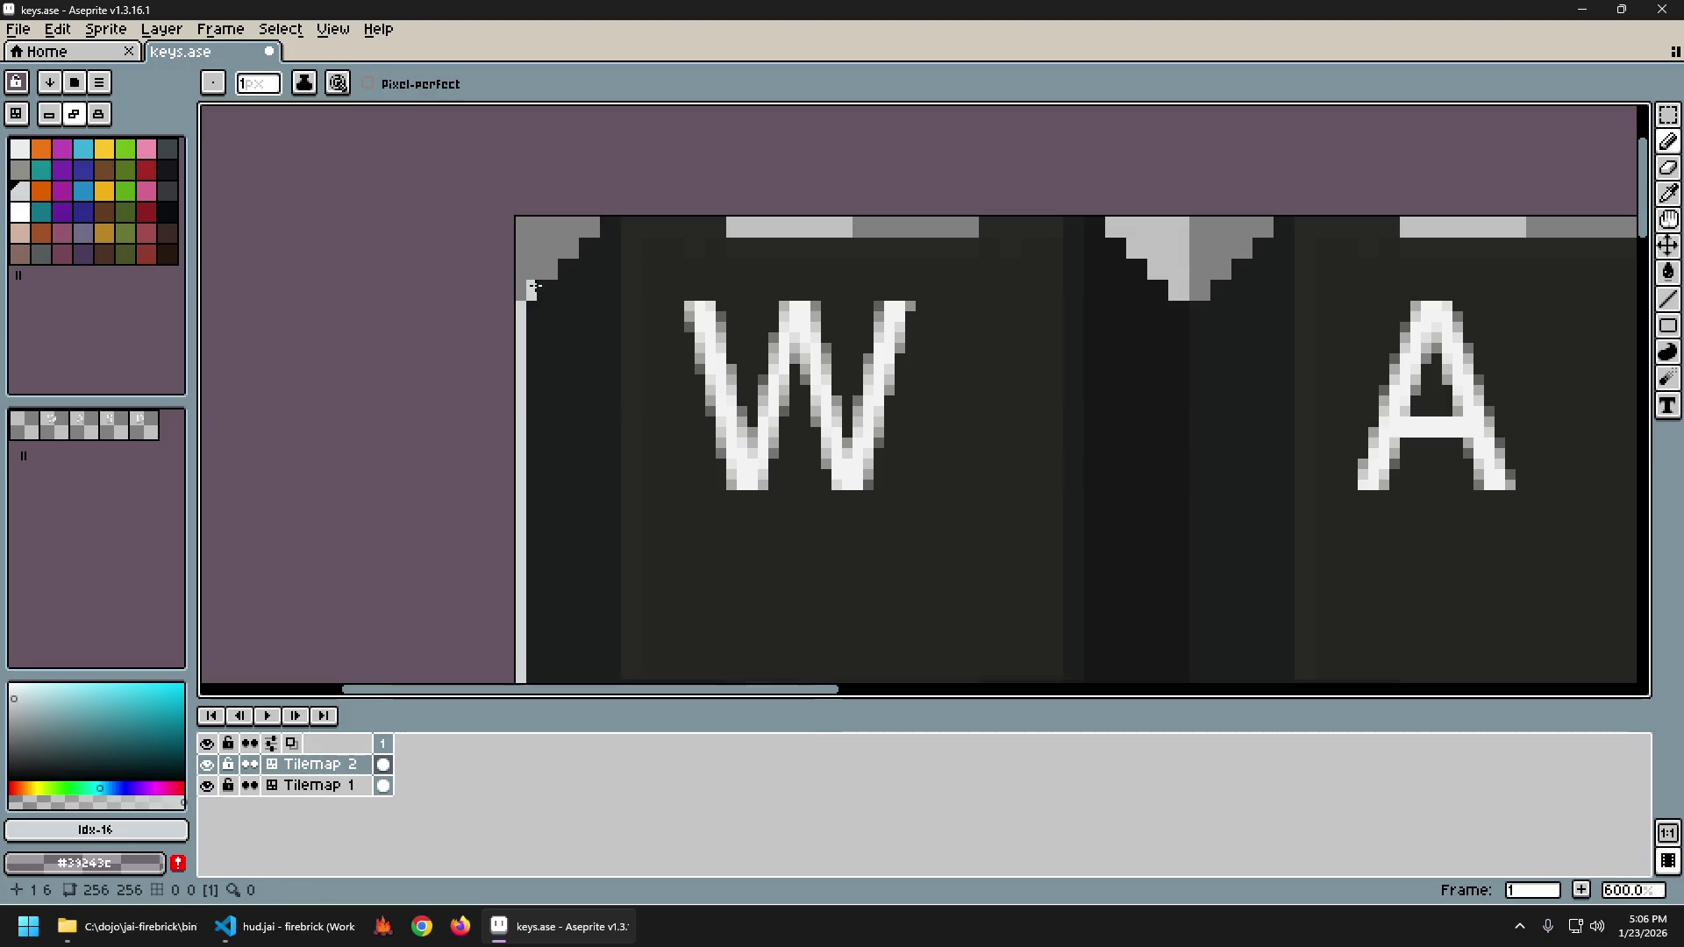
{"action": "left_click", "coordinate": [603, 222], "text": "shift"}
{"action": "left_click_drag", "start_coordinate": [731, 236], "coordinate": [571, 298]}
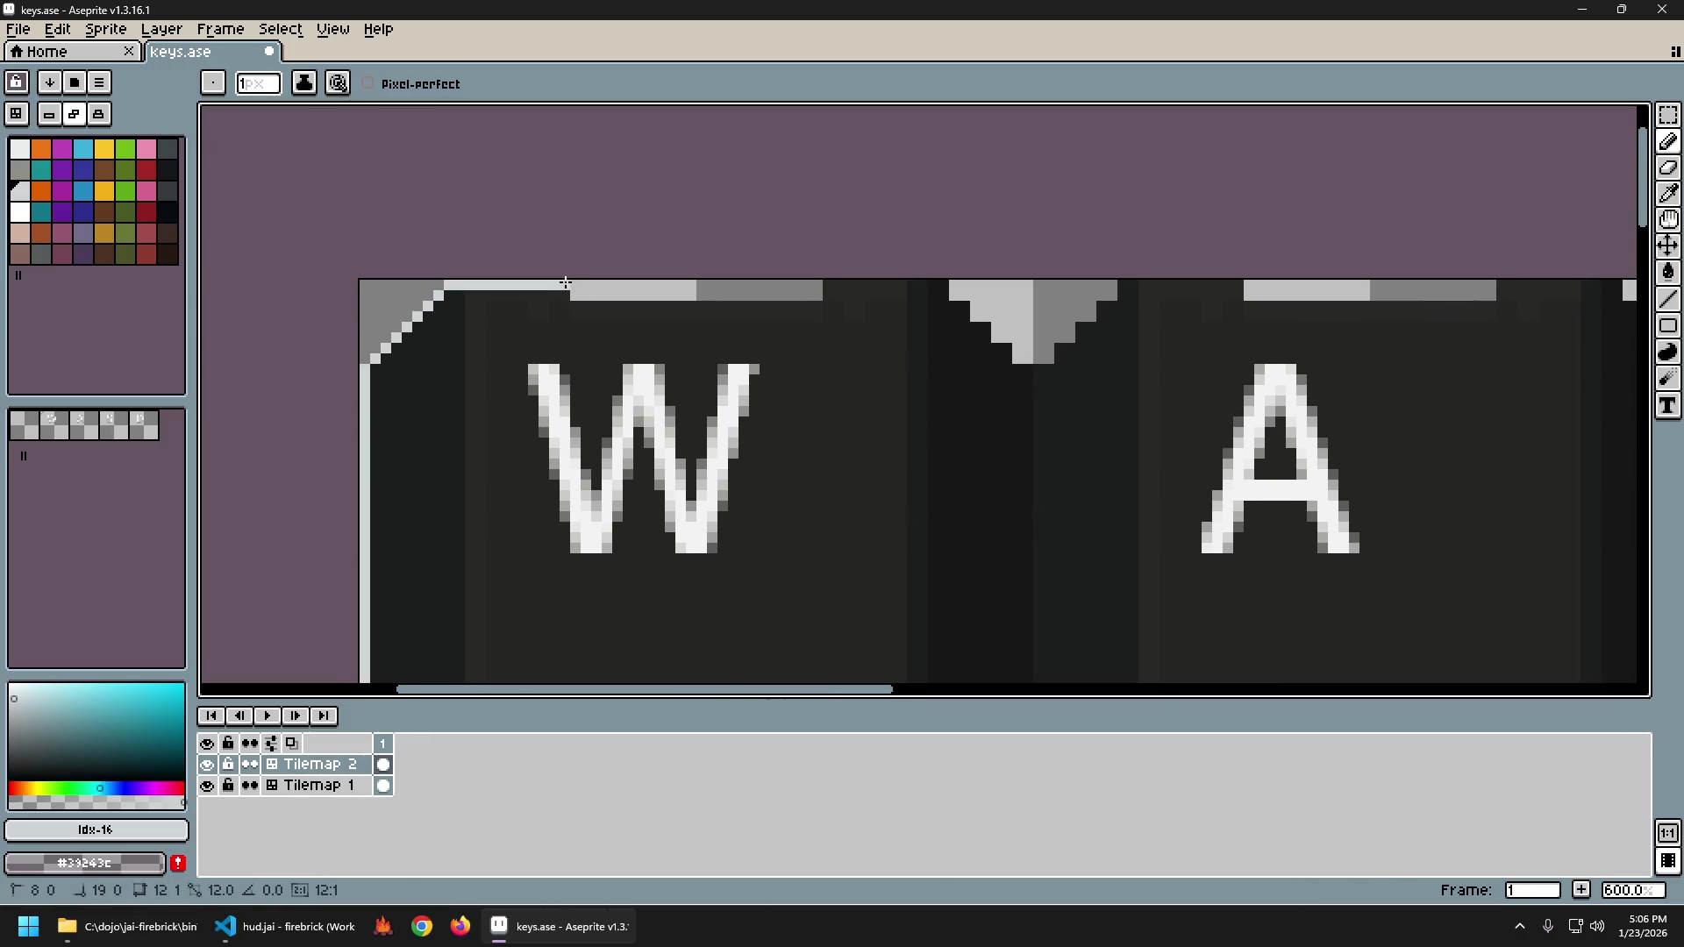
{"action": "left_click", "coordinate": [571, 291], "text": "shift"}
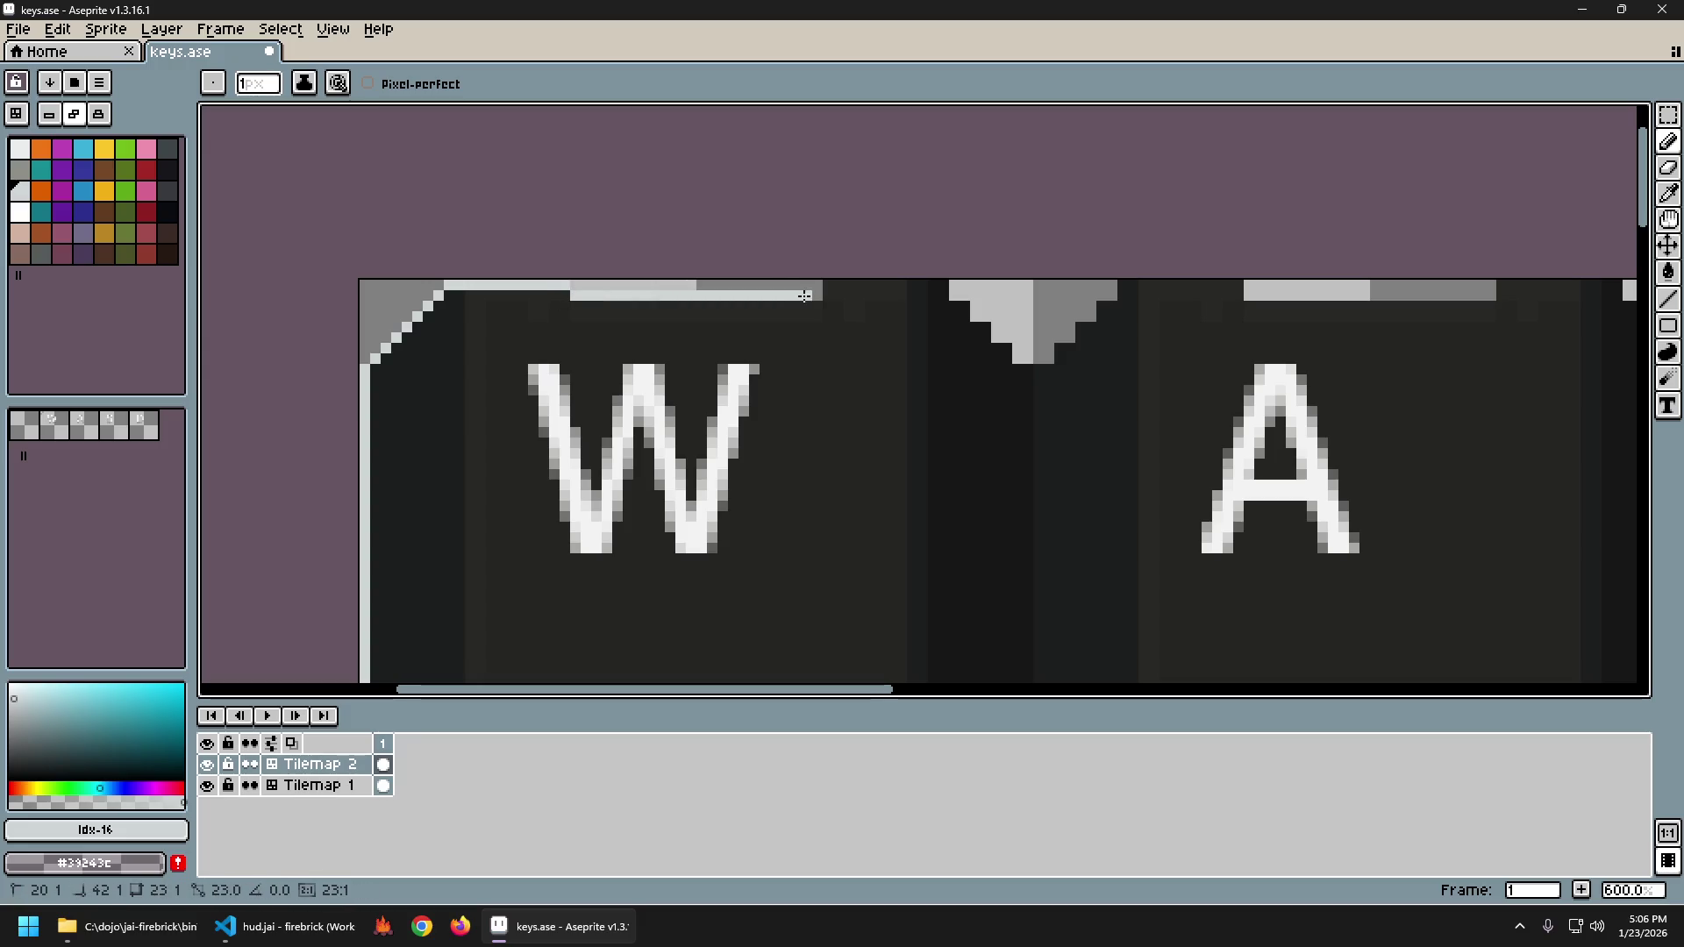
{"action": "left_click_drag", "start_coordinate": [816, 293], "coordinate": [950, 289]}
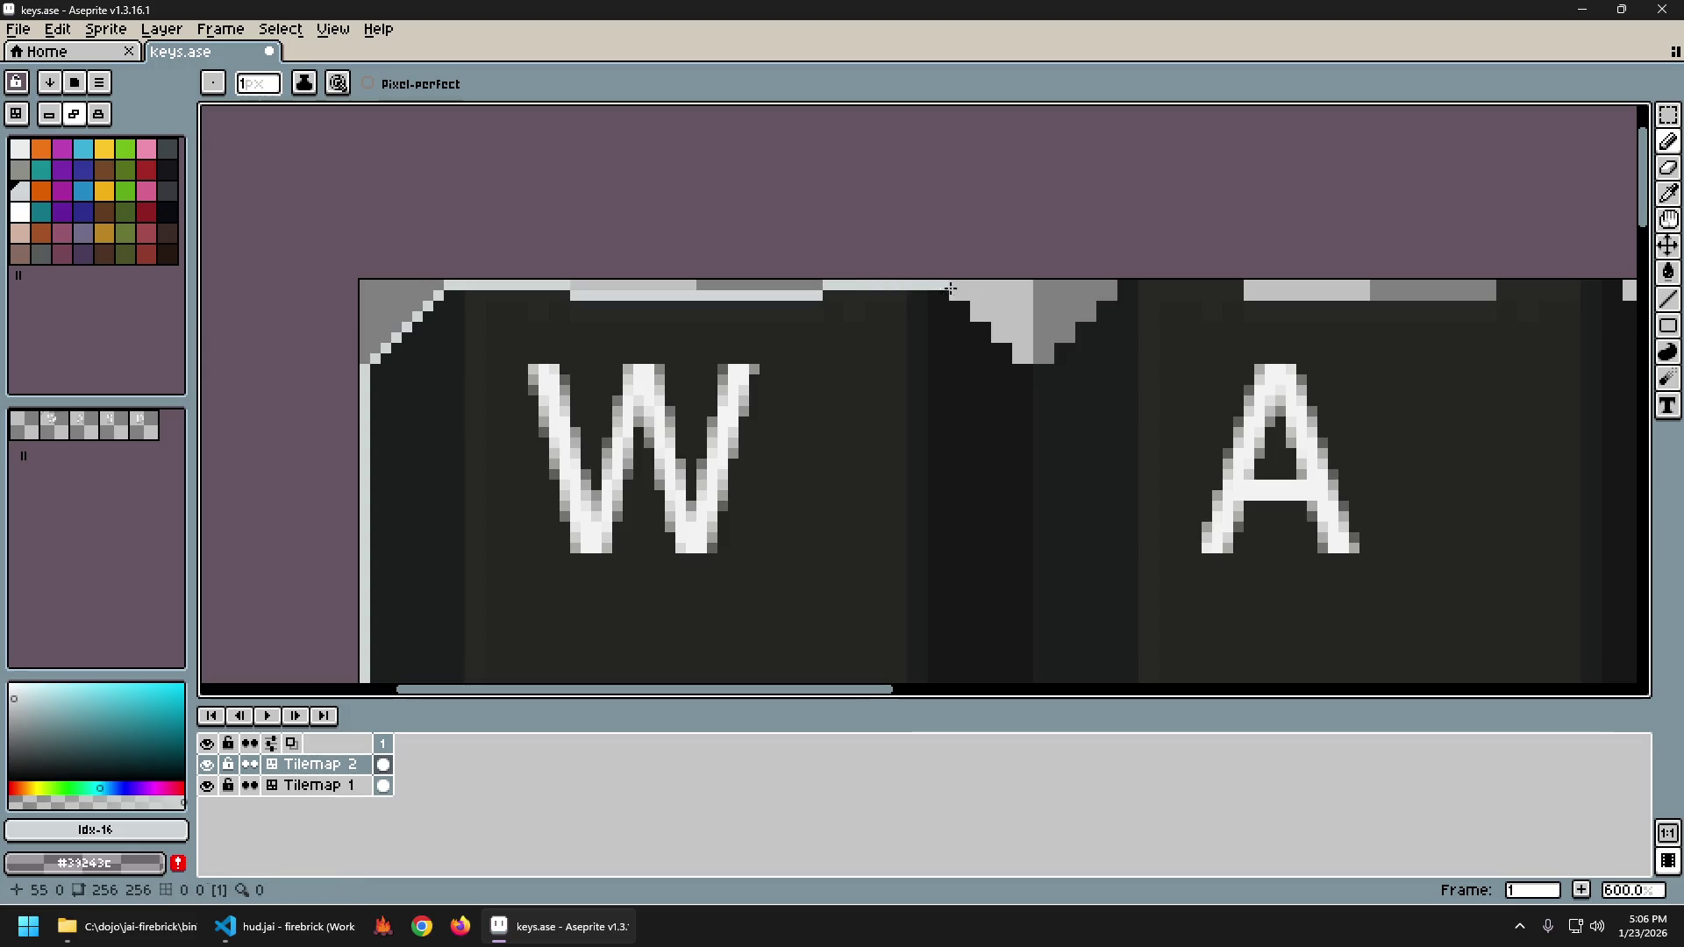
{"action": "scroll", "coordinate": [1035, 544], "scroll_direction": "down", "scroll_amount": 3}
{"action": "left_click_drag", "start_coordinate": [1061, 497], "coordinate": [865, 360]}
{"action": "key", "text": "ctrl+z"}
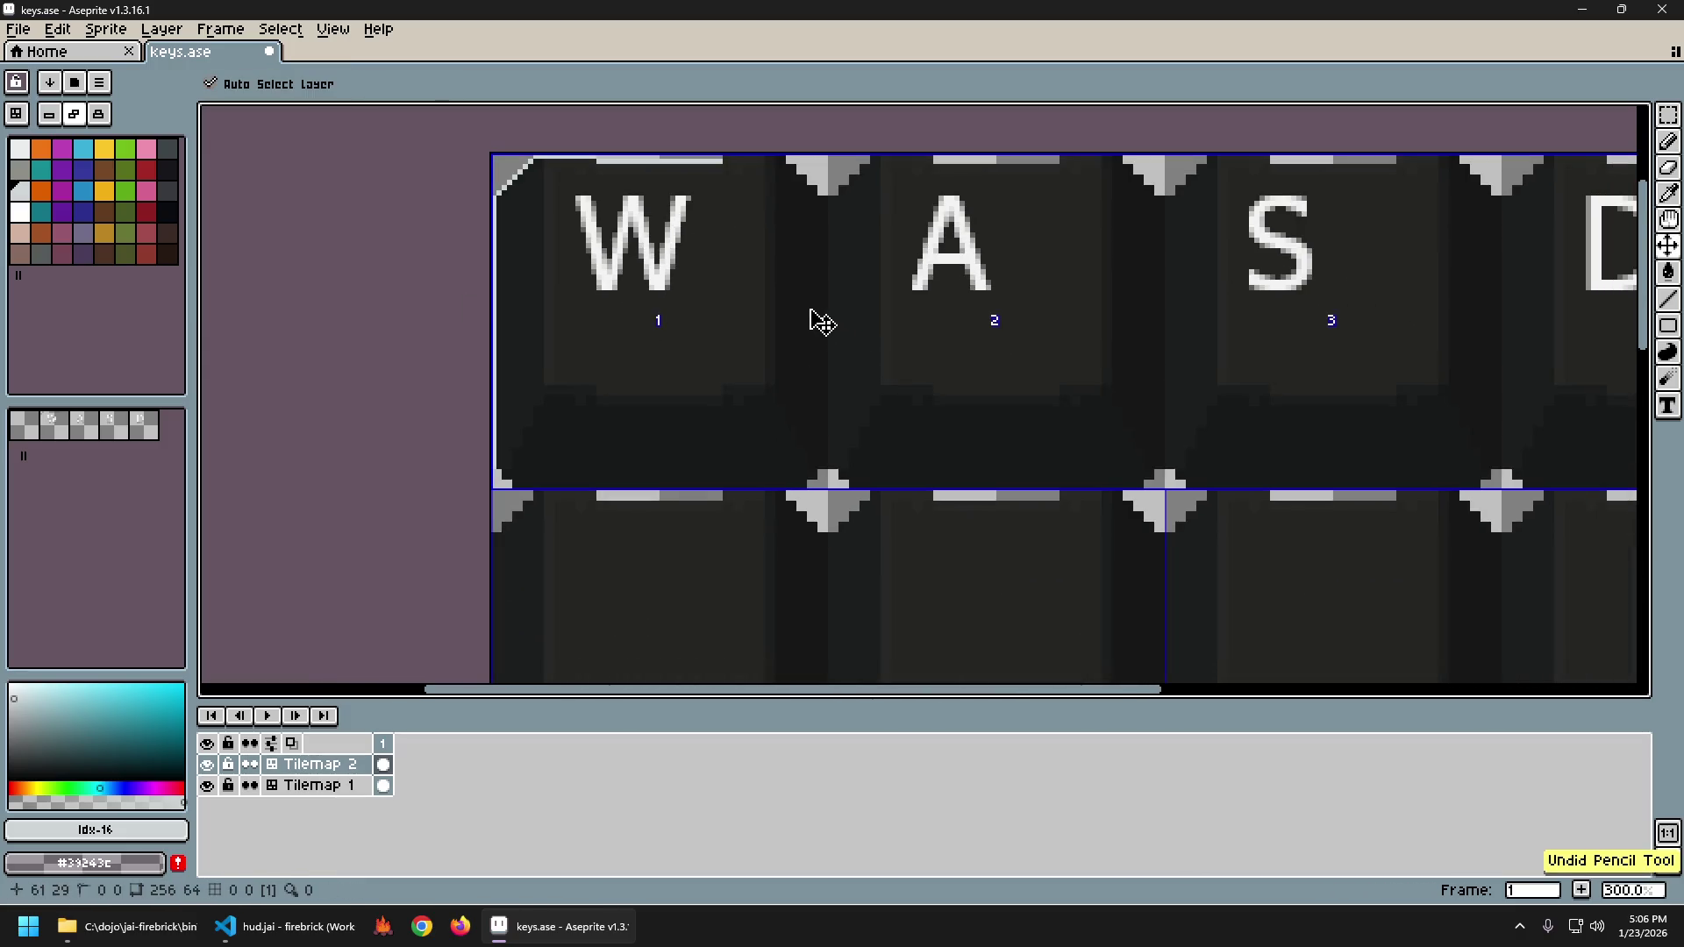
{"action": "key", "text": "b"}
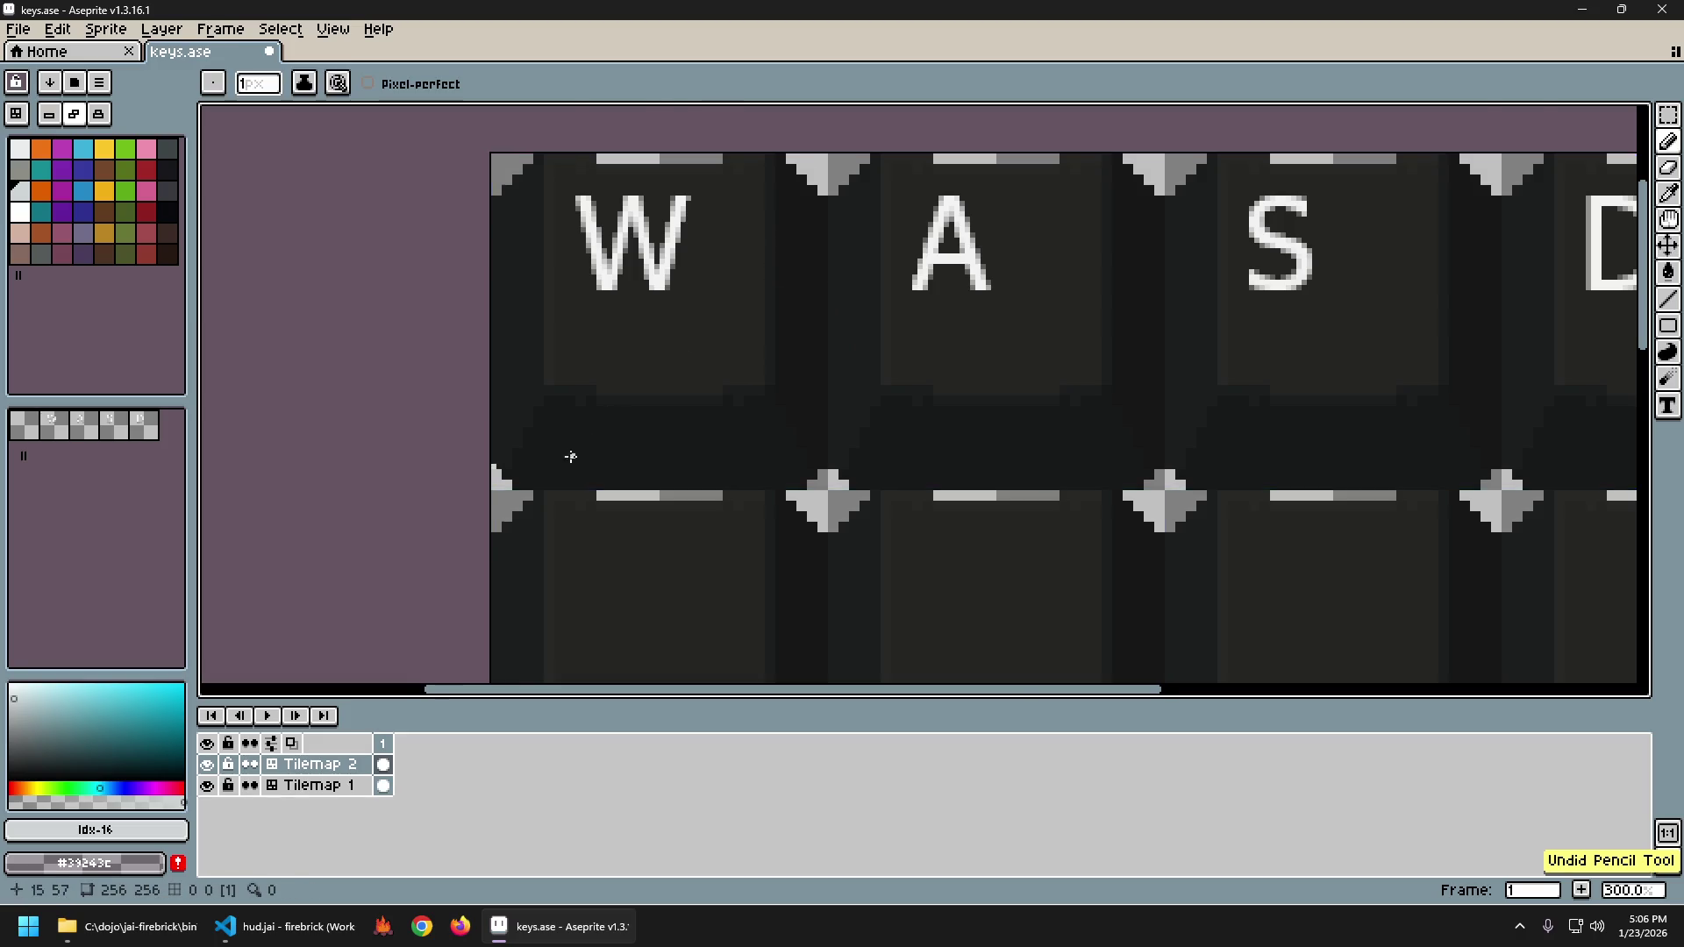
{"action": "scroll", "coordinate": [570, 457], "scroll_direction": "up", "scroll_amount": 3}
{"action": "scroll", "coordinate": [559, 436], "scroll_direction": "down", "scroll_amount": 4}
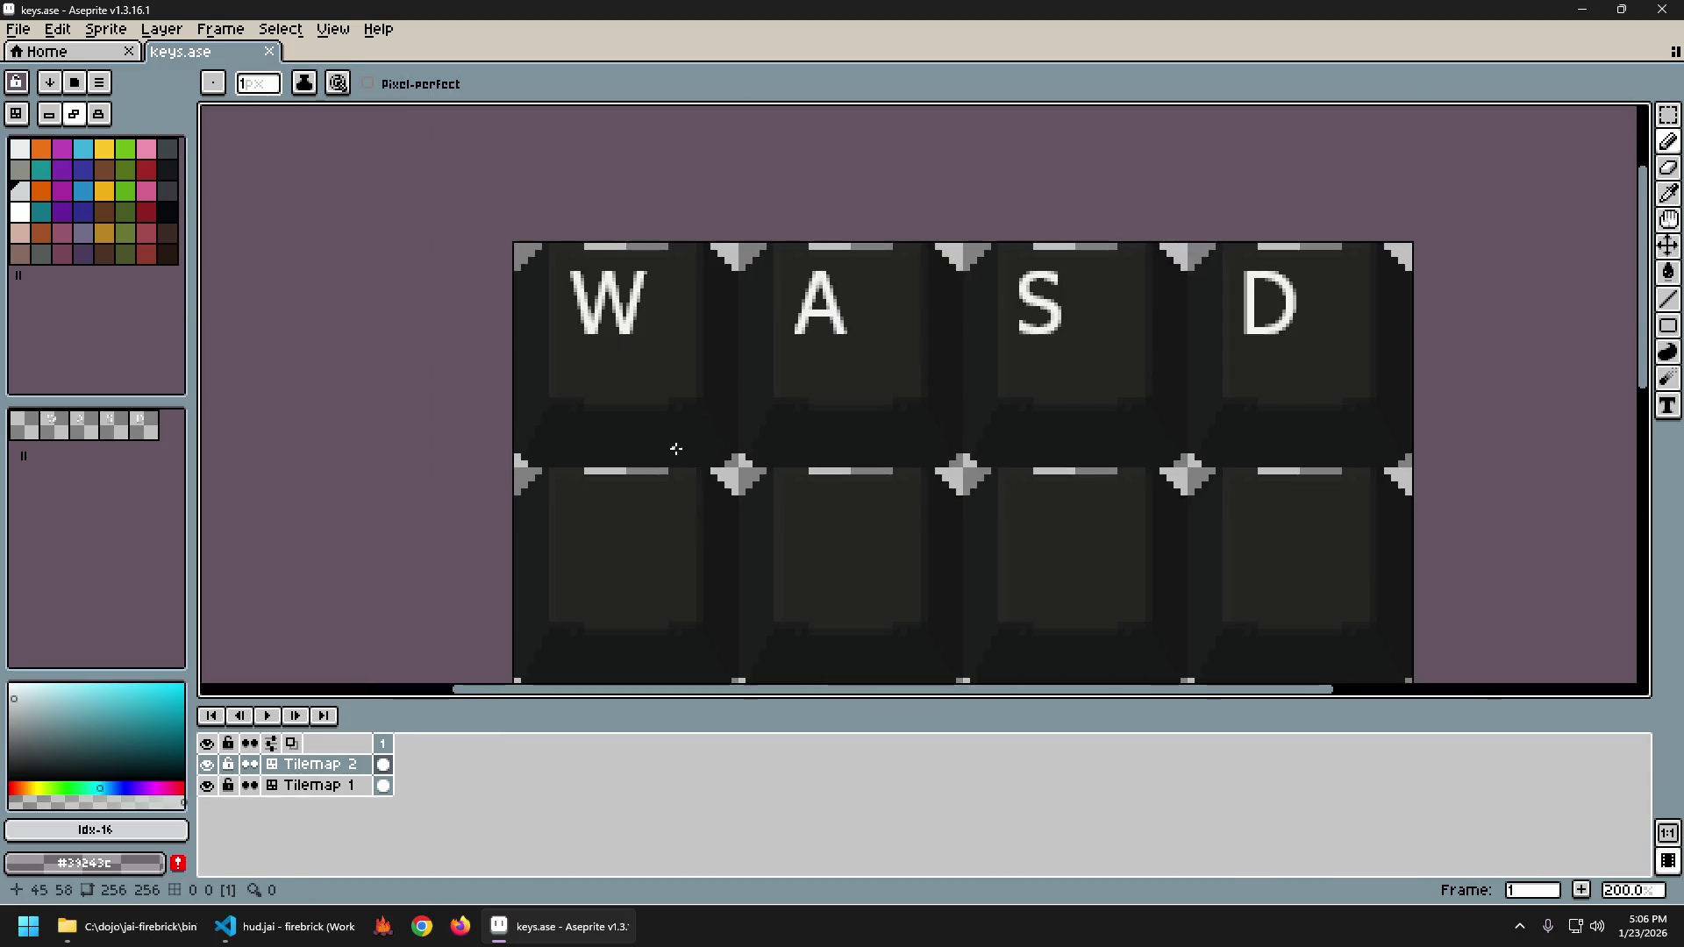
On the Tilemap 1 layer, trace the light outline up the W keycap's left edge.
{"action": "left_click", "coordinate": [383, 785]}
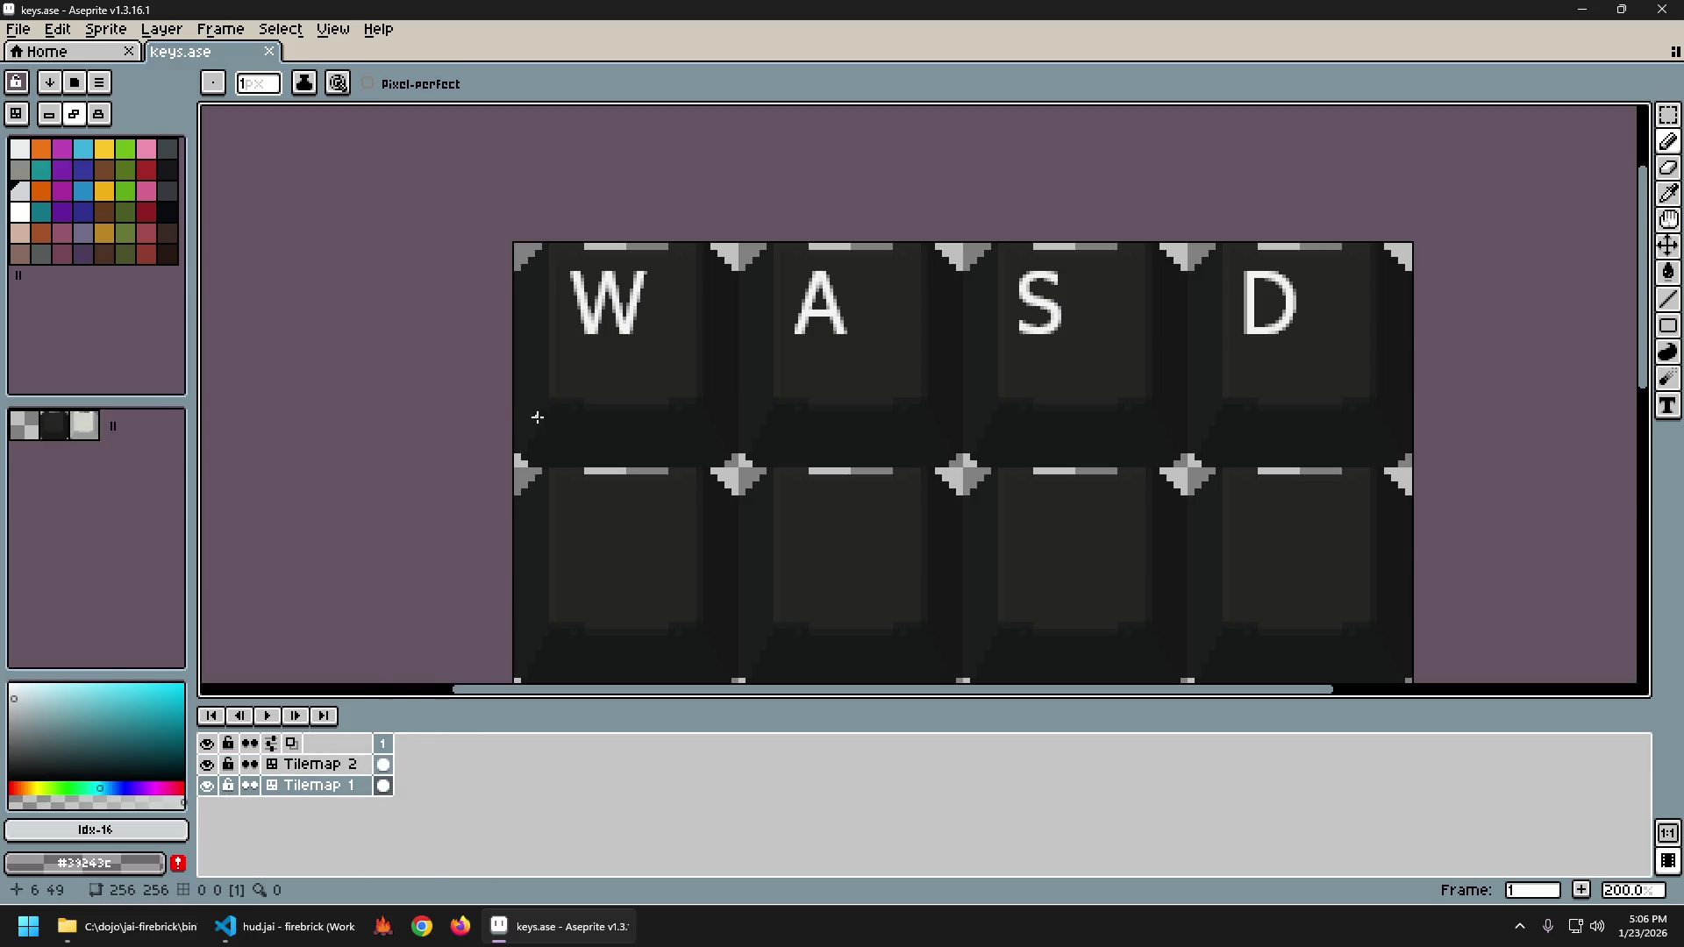
{"action": "scroll", "coordinate": [539, 426], "scroll_direction": "up", "scroll_amount": 4}
{"action": "left_click_drag", "start_coordinate": [532, 530], "coordinate": [484, 478]}
{"action": "scroll", "coordinate": [484, 478], "scroll_direction": "up", "scroll_amount": 5}
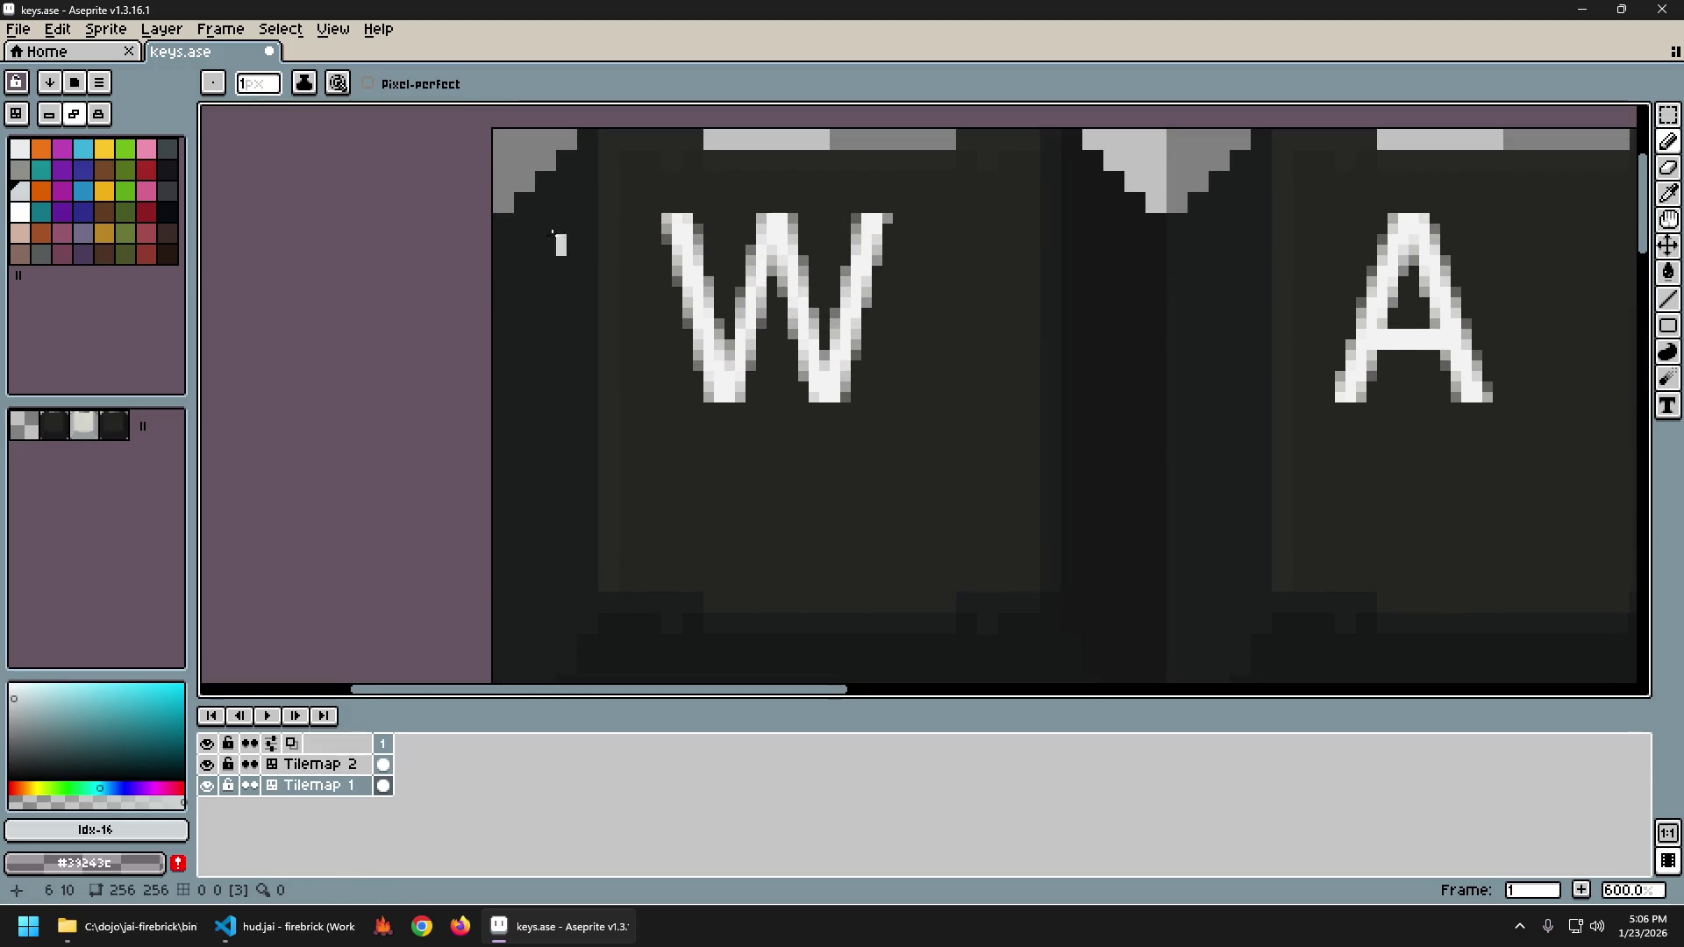
{"action": "scroll", "coordinate": [499, 218], "scroll_direction": "up", "scroll_amount": 3}
{"action": "mouse_move", "coordinate": [498, 349]}
{"action": "left_mouse_down"}
{"action": "mouse_move", "coordinate": [577, 268]}
{"action": "mouse_move", "coordinate": [700, 270]}
{"action": "left_mouse_up"}
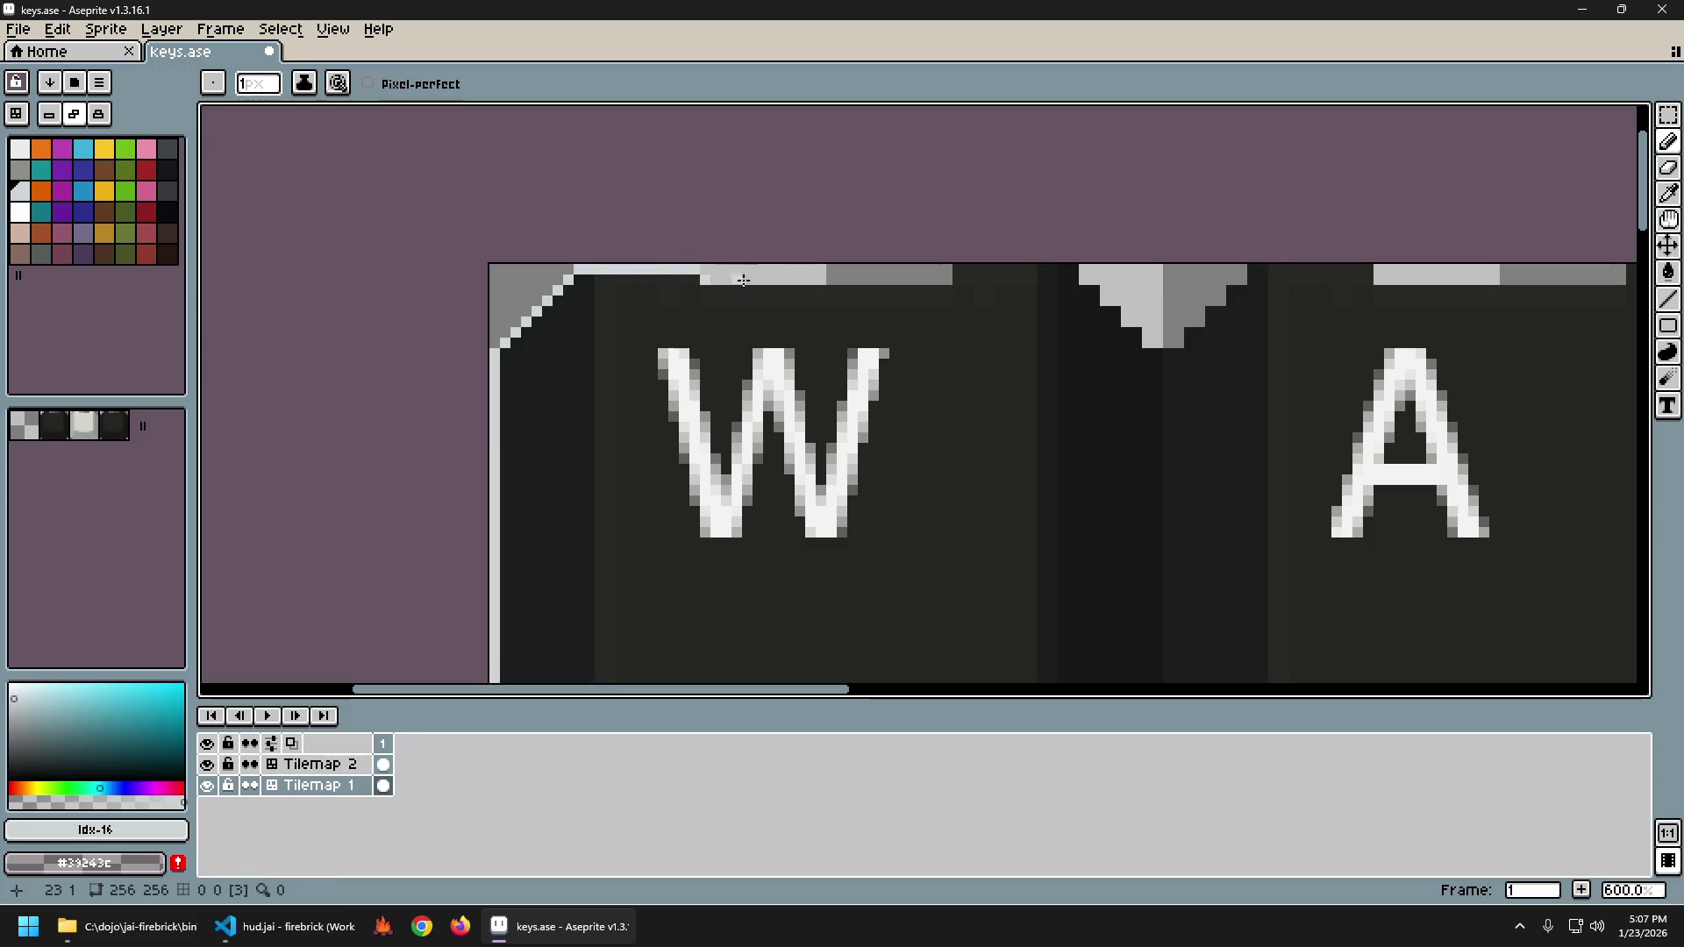
Continue the outline along the top, around the top-right corner, down the right and along the bottom.
{"action": "left_click", "coordinate": [947, 280], "text": "shift"}
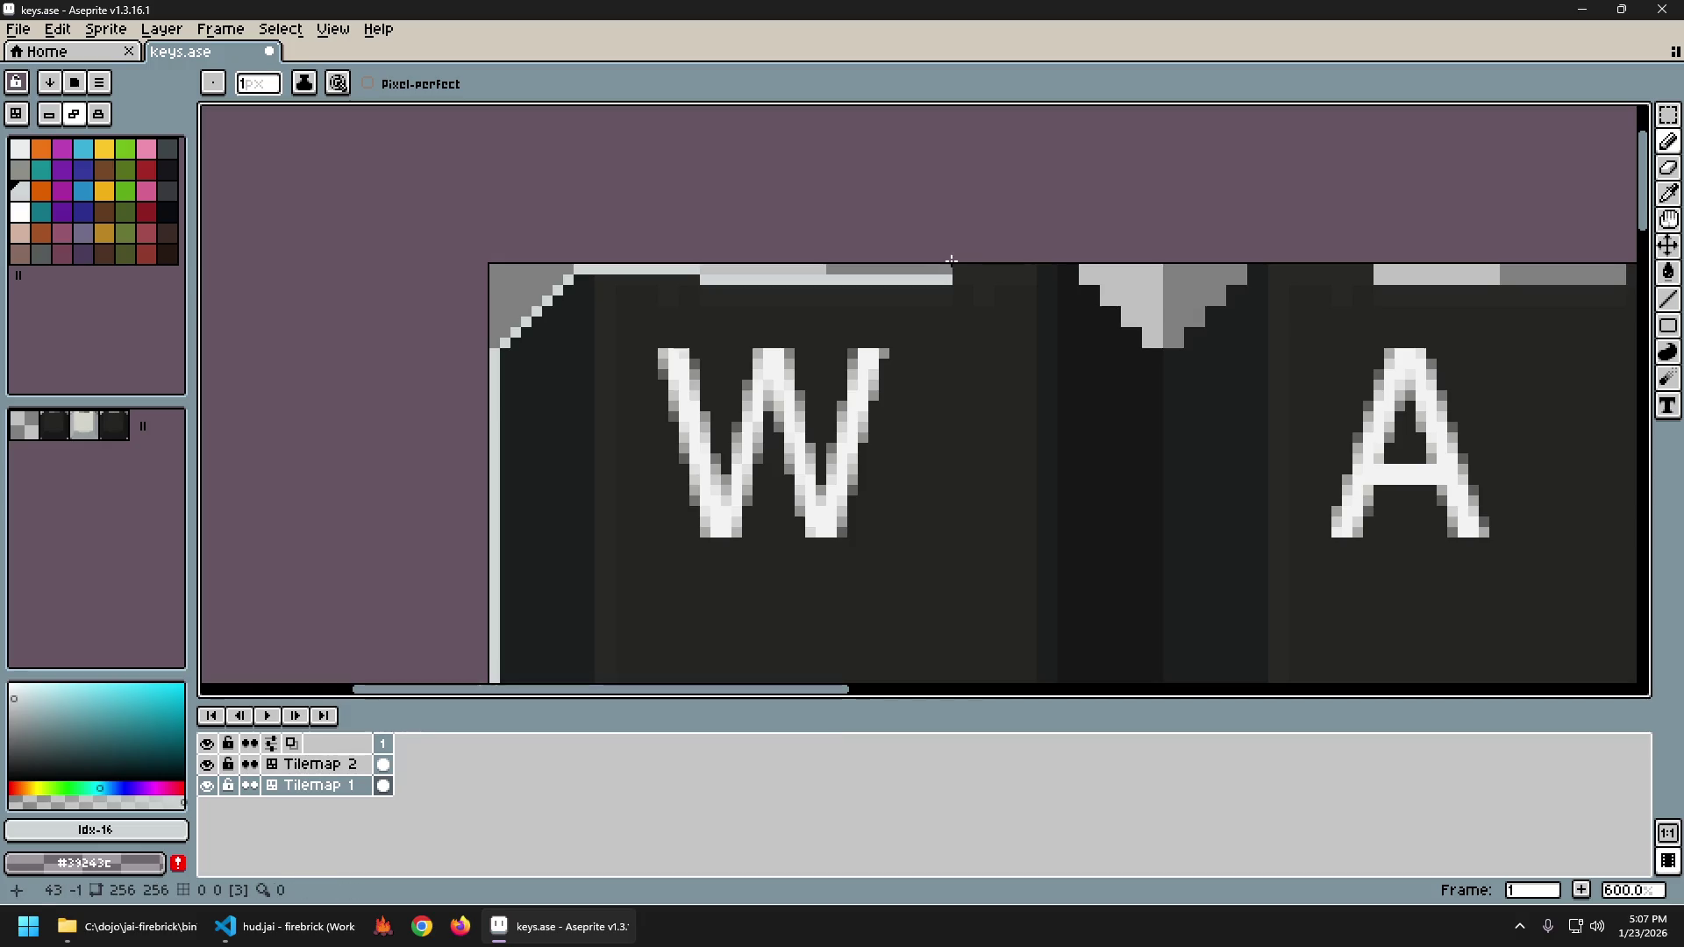
{"action": "left_click", "coordinate": [1081, 269], "text": "shift"}
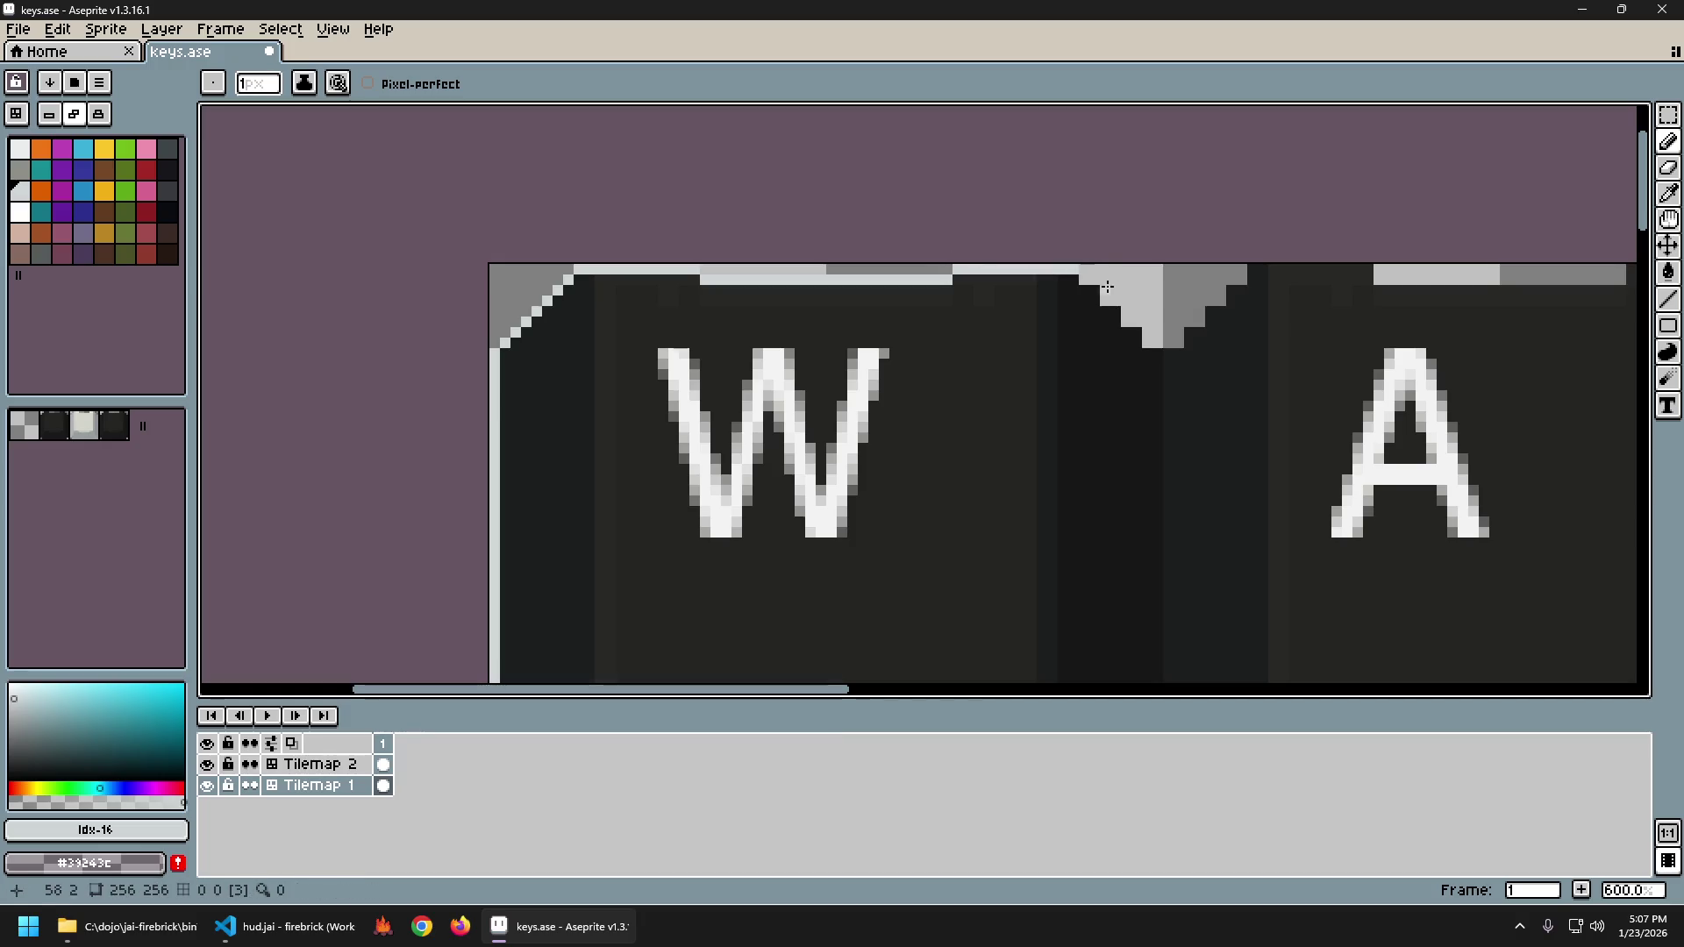
{"action": "left_click", "coordinate": [1157, 352], "text": "shift"}
{"action": "scroll", "coordinate": [1123, 334], "scroll_direction": "down", "scroll_amount": 5}
{"action": "scroll", "coordinate": [1123, 333], "scroll_direction": "right", "scroll_amount": 3}
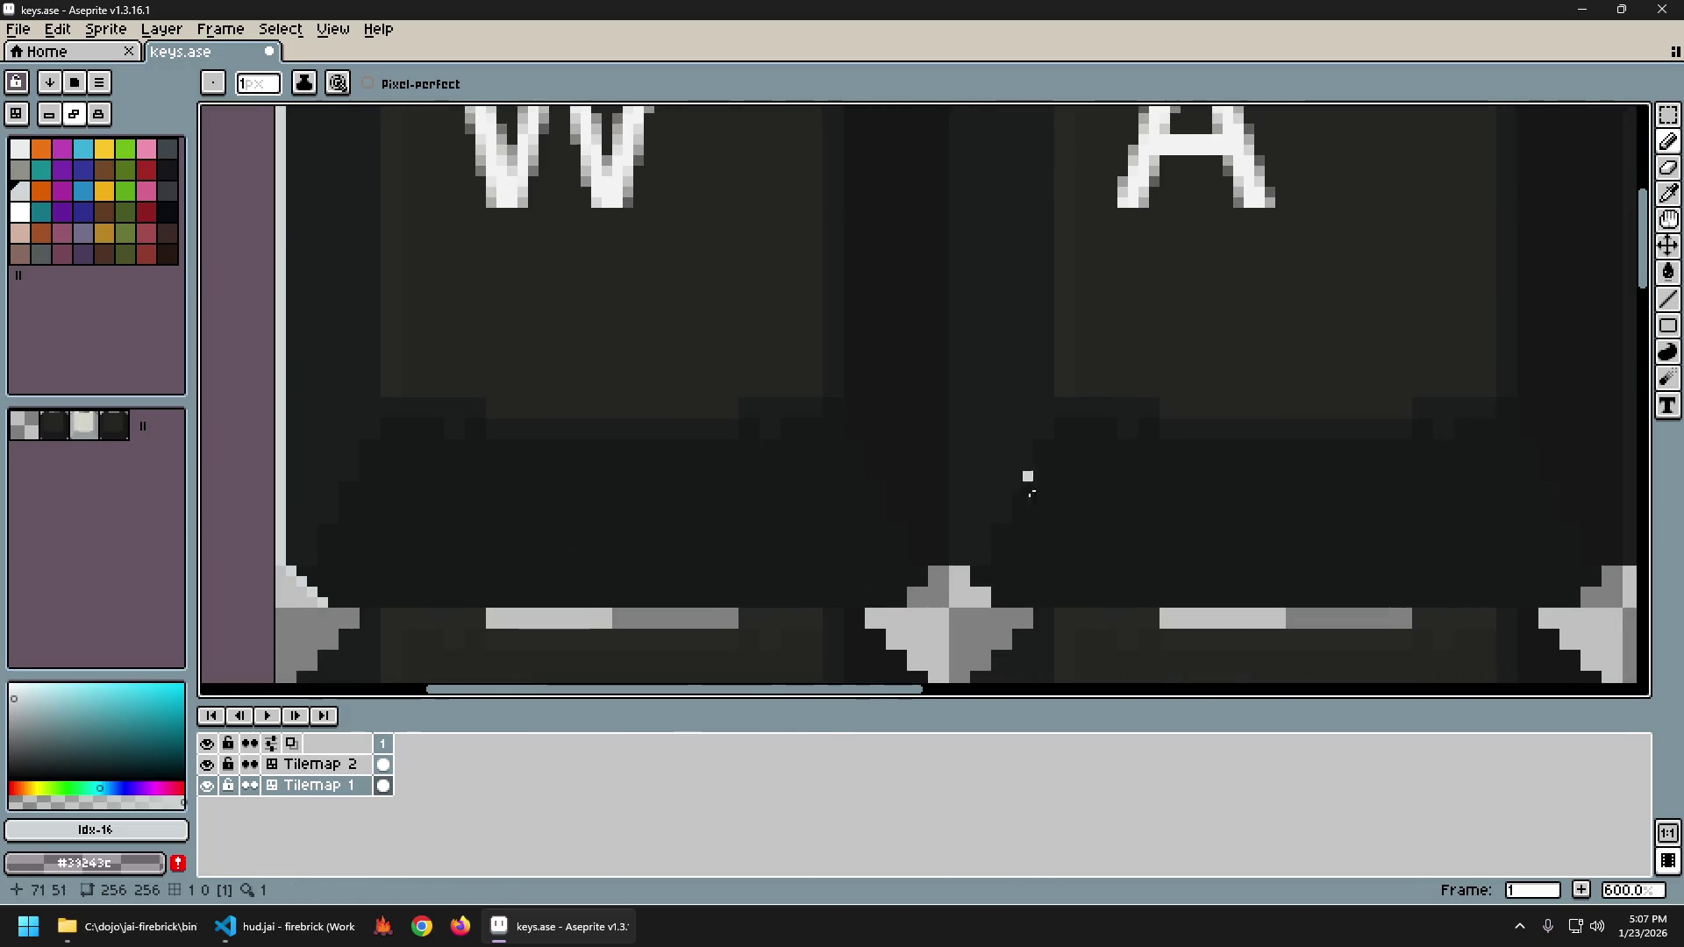
{"action": "left_click", "coordinate": [951, 524], "text": "shift"}
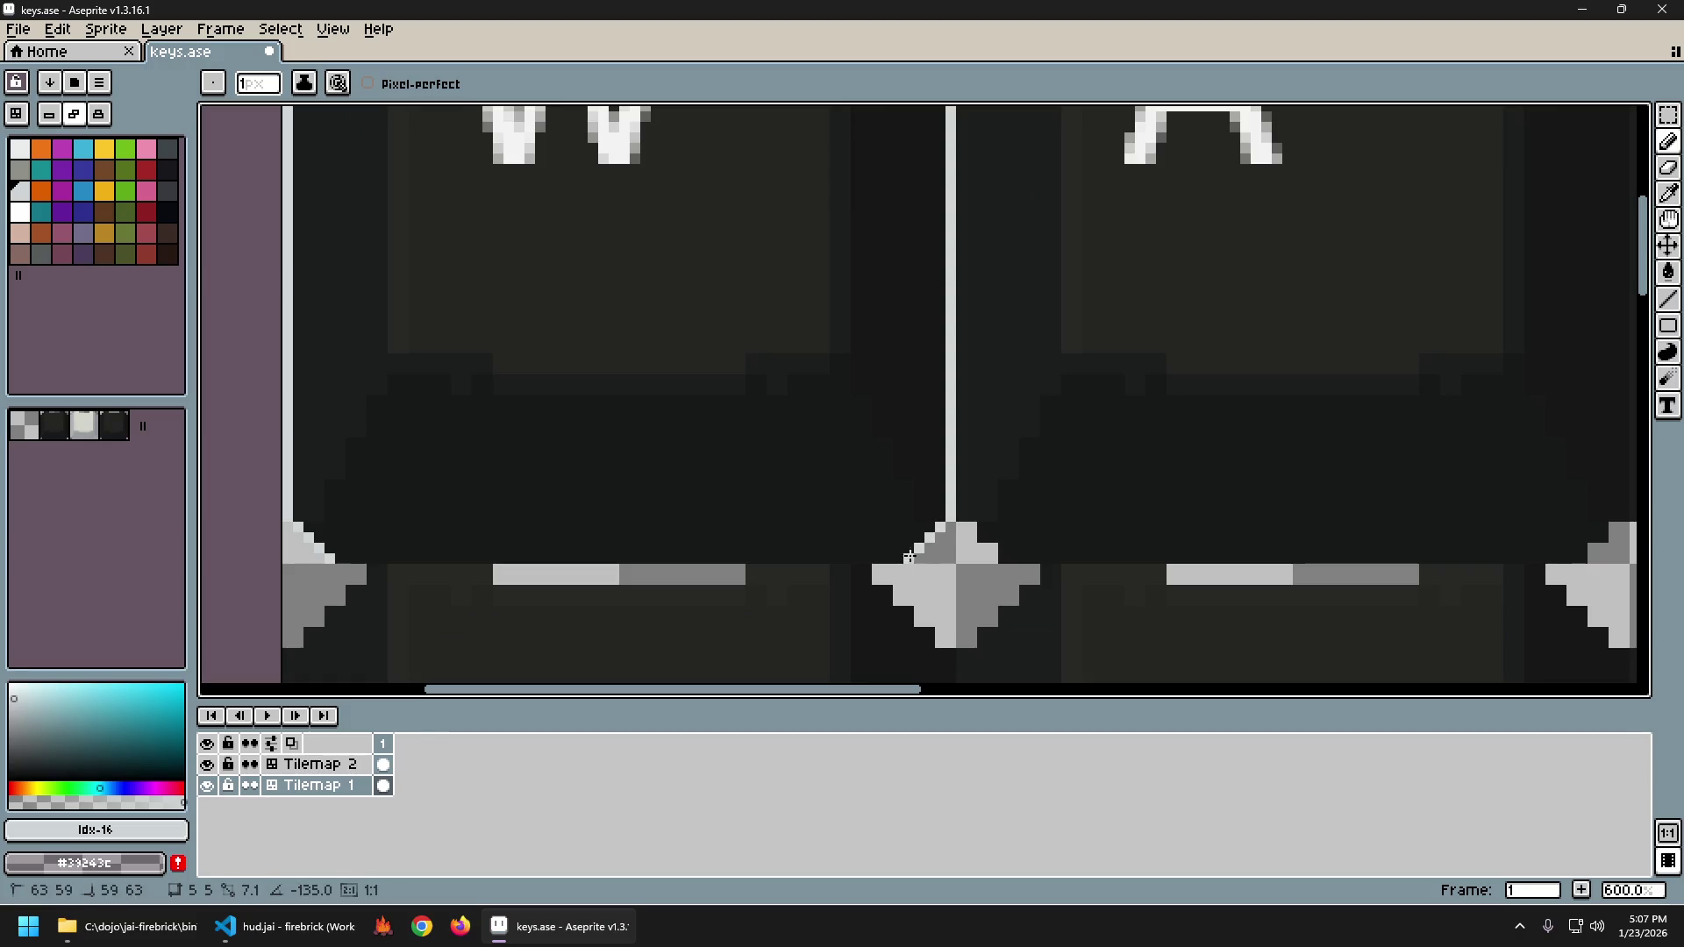
{"action": "left_click", "coordinate": [335, 575], "text": "shift"}
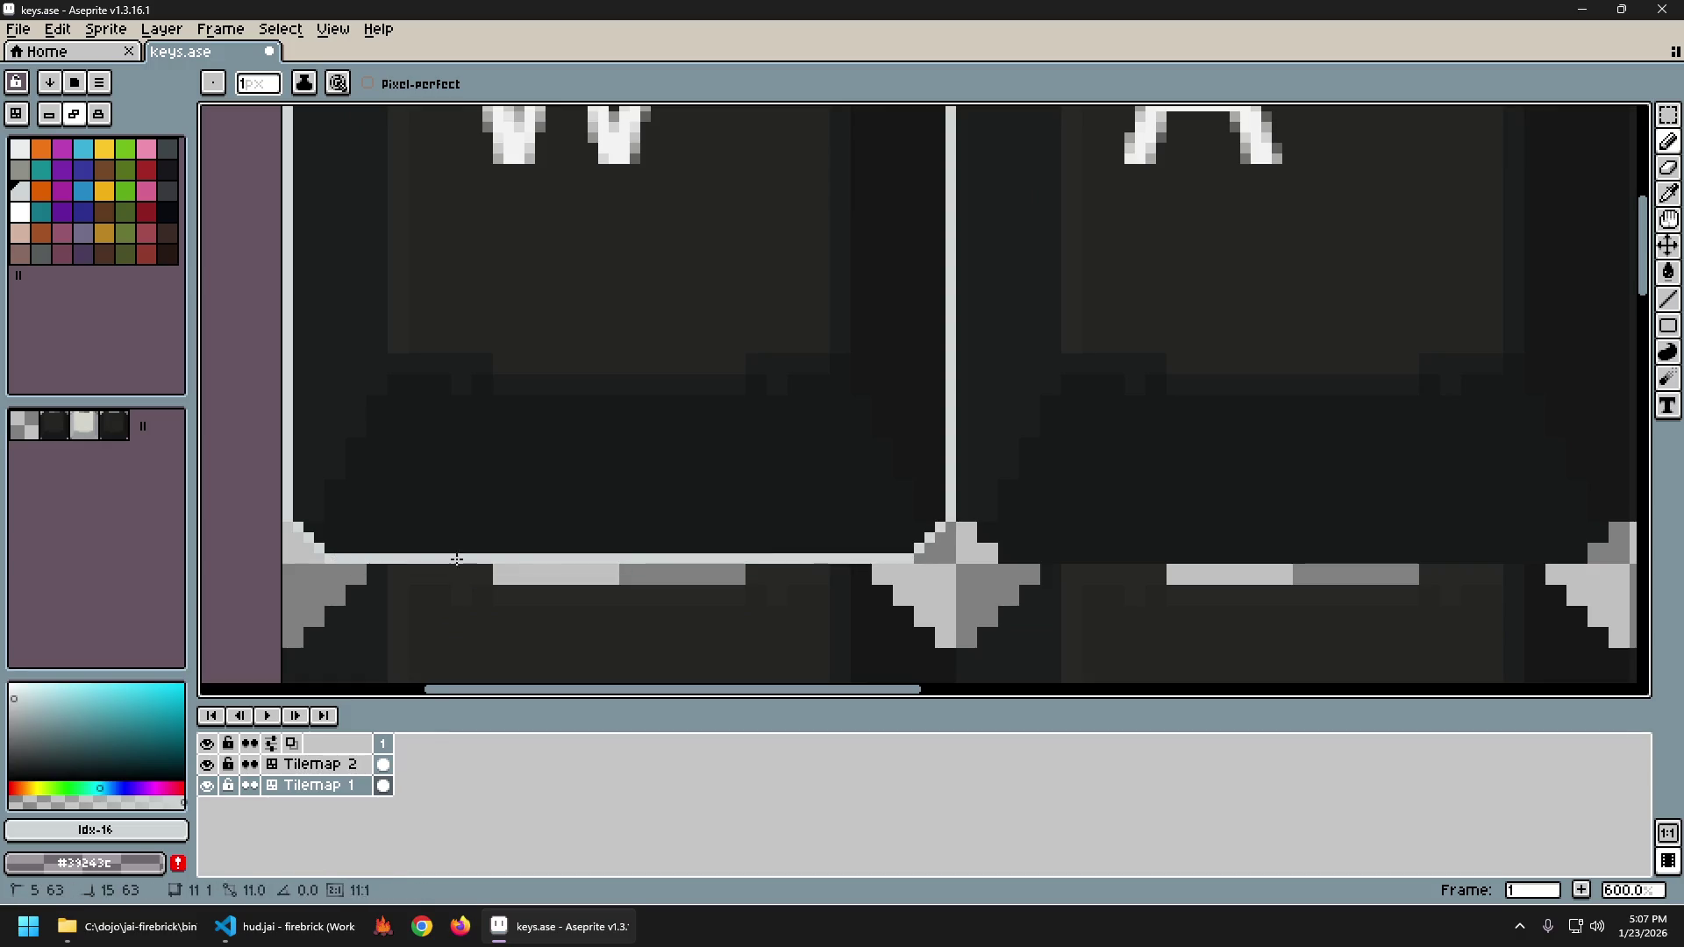
{"action": "scroll", "coordinate": [544, 561], "scroll_direction": "down", "scroll_amount": 3}
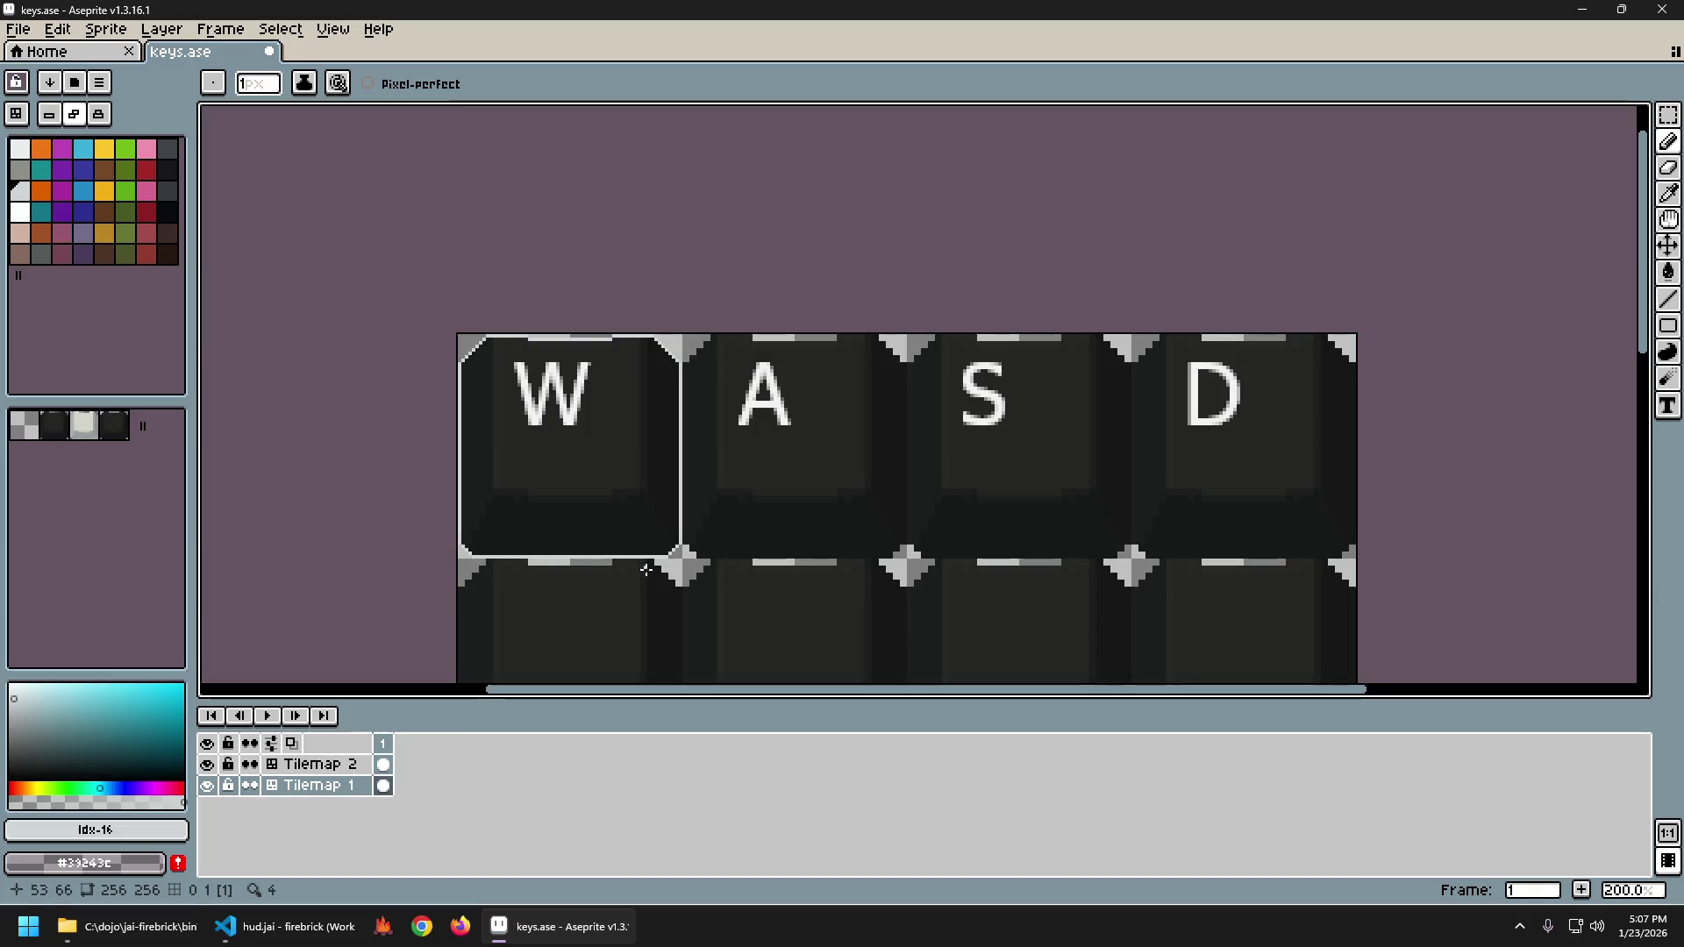
{"action": "scroll", "coordinate": [654, 481], "scroll_direction": "down", "scroll_amount": 1}
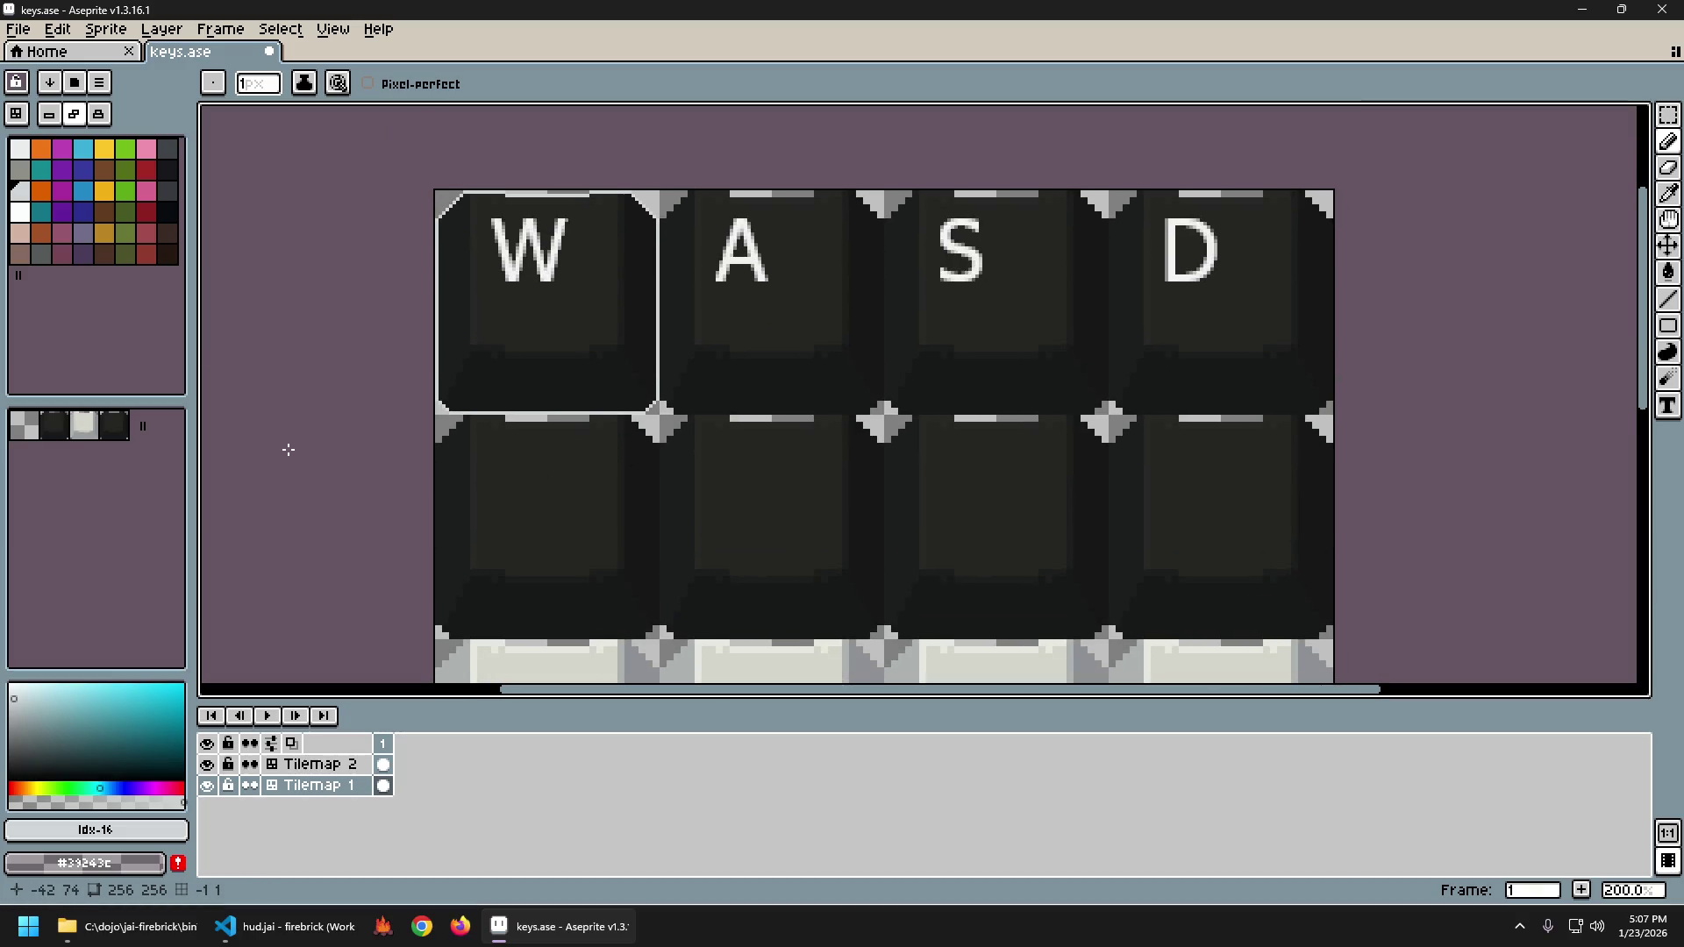
In tile mode, pick up the outlined W keycap tile from the canvas.
{"action": "scroll", "coordinate": [473, 445], "scroll_direction": "down", "scroll_amount": 1}
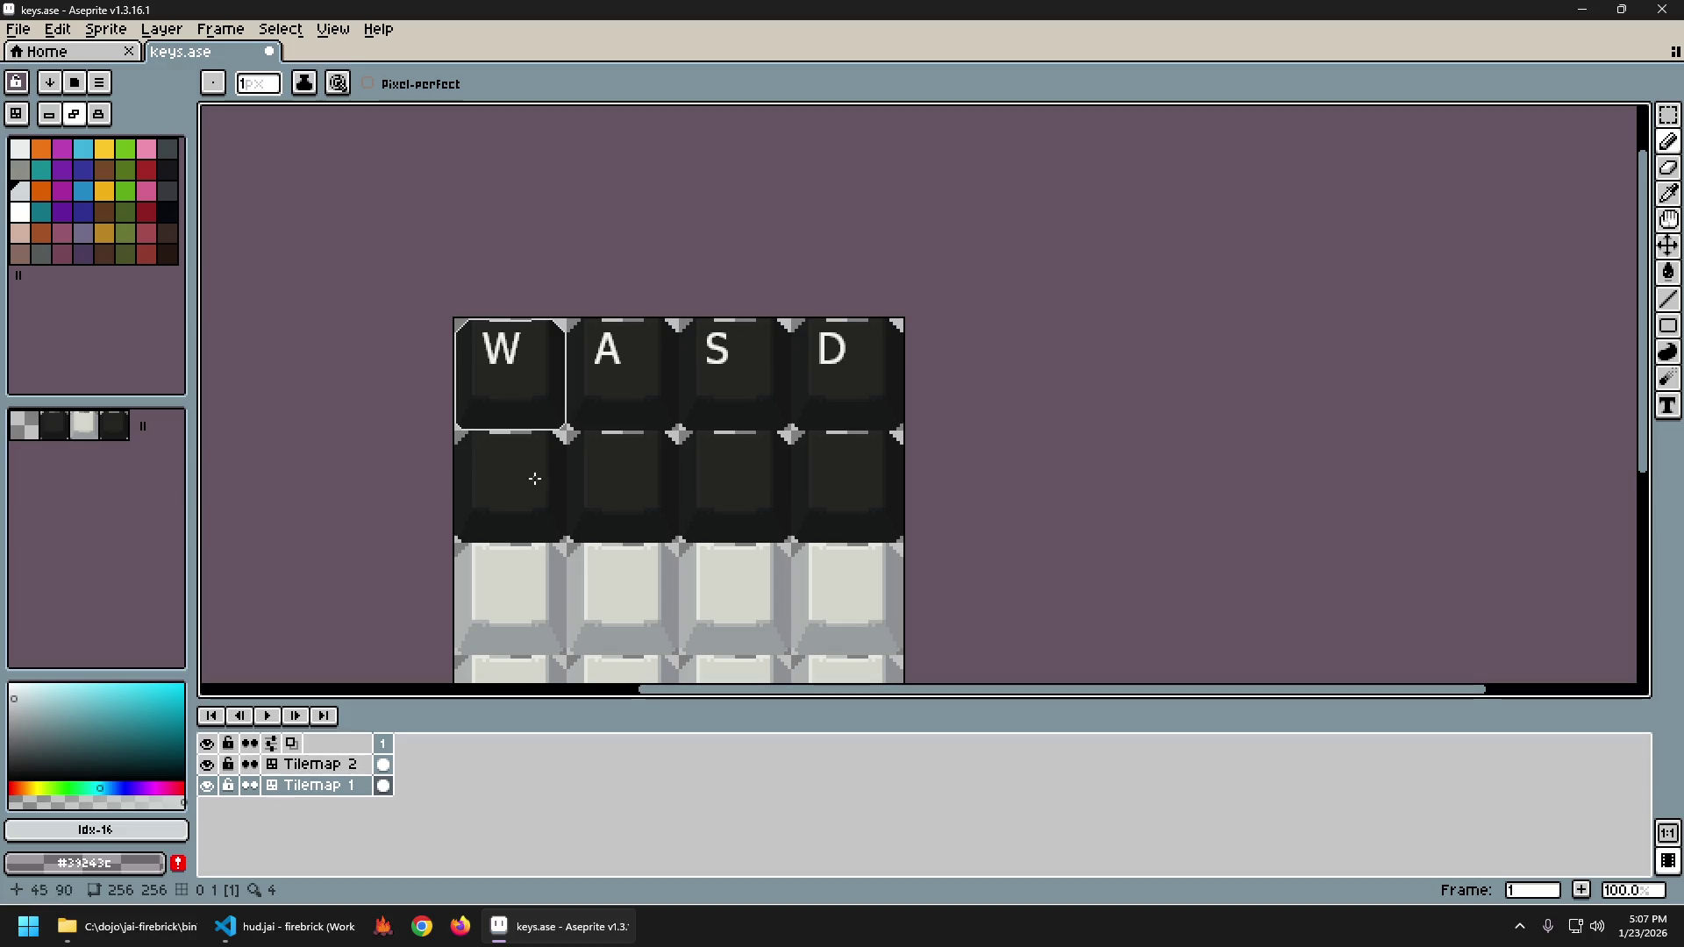
{"action": "key", "text": "Tab"}
{"action": "key", "text": "i"}
{"action": "left_click", "coordinate": [522, 383]}
Paint the outlined tile onto the A, S, D keycaps and the four tiles beneath them.
{"action": "key", "text": "g"}
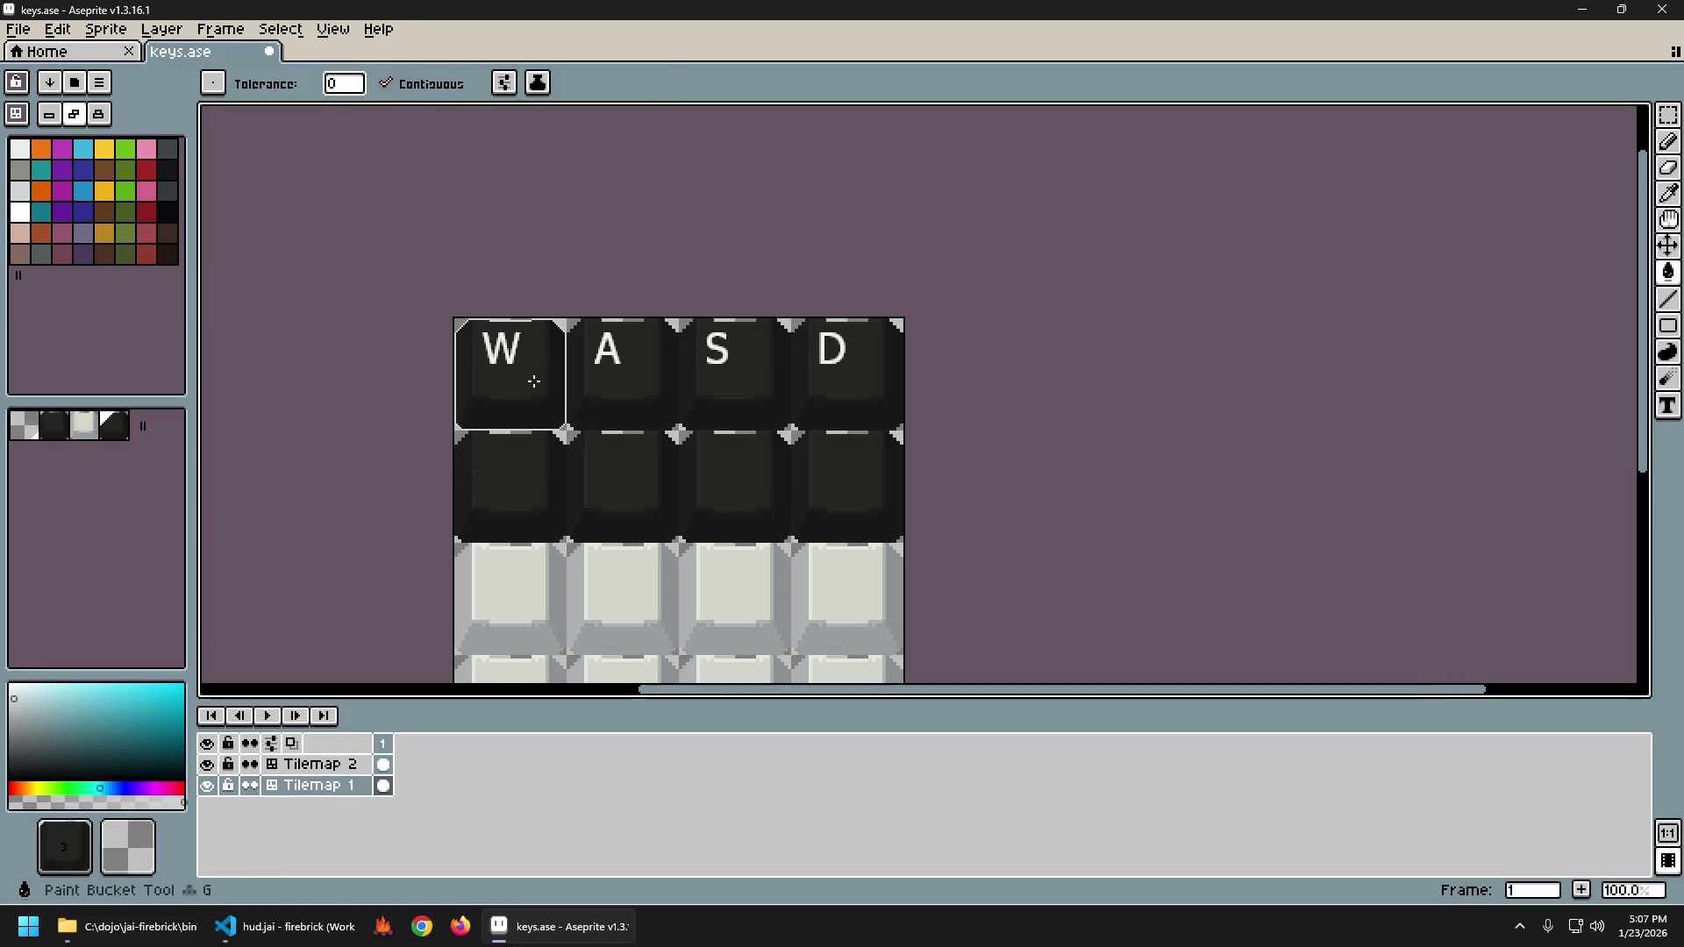
{"action": "left_click", "coordinate": [604, 395]}
{"action": "key", "text": "ctrl+z"}
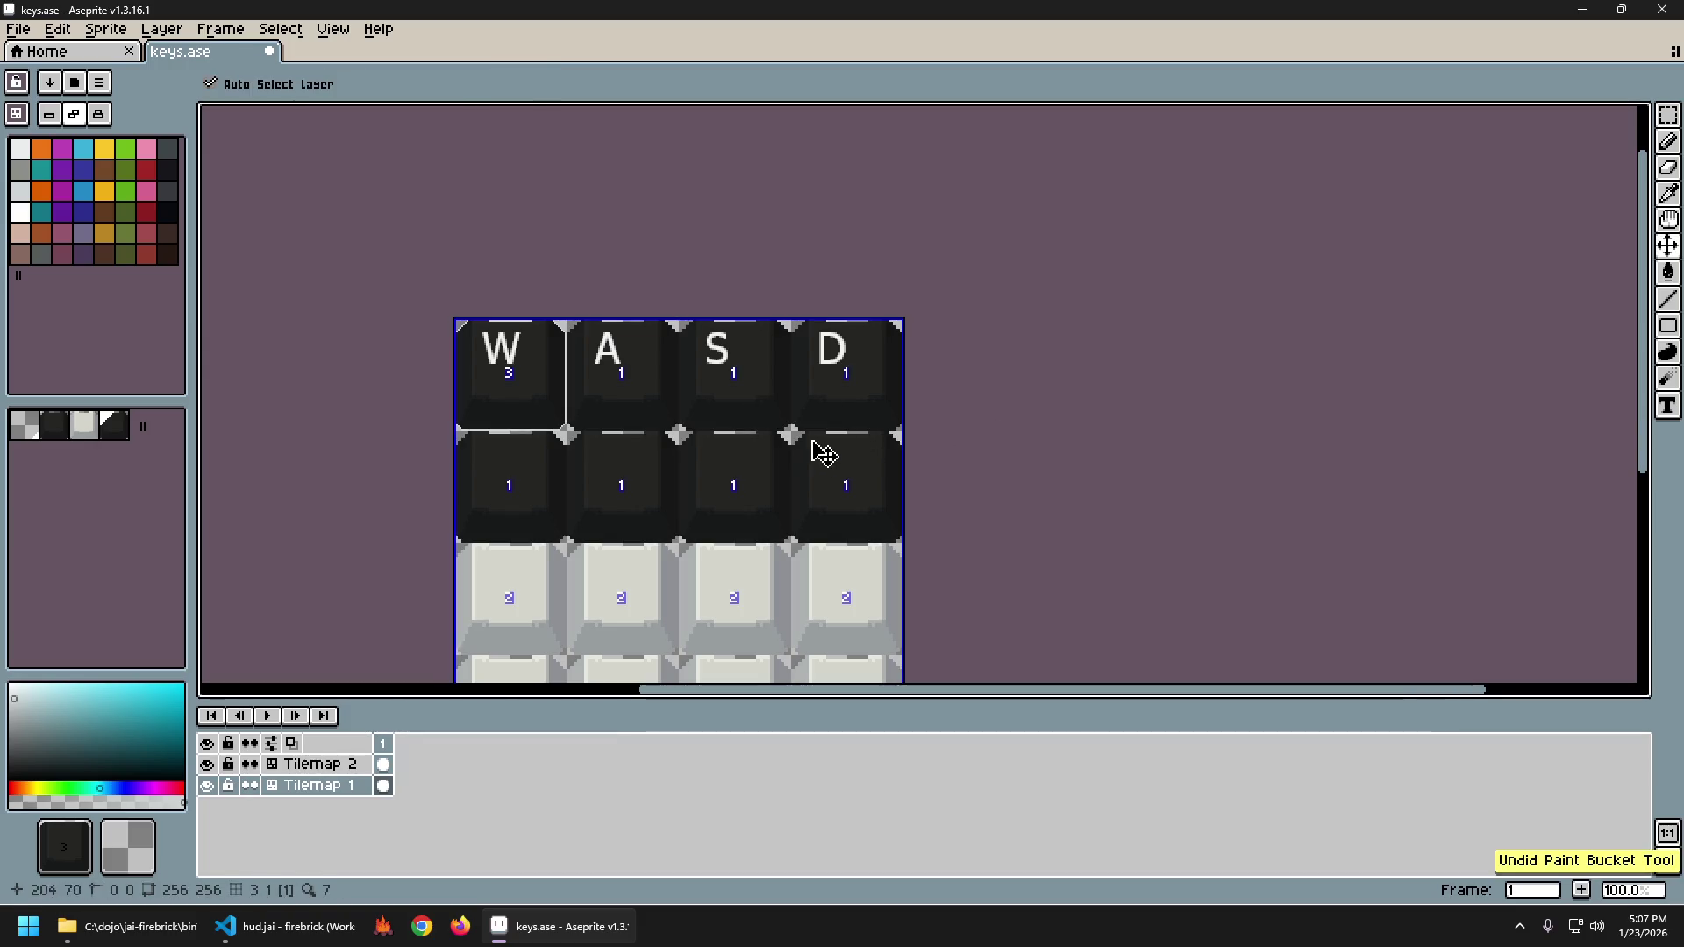
{"action": "left_click", "coordinate": [613, 377]}
{"action": "key", "text": "b"}
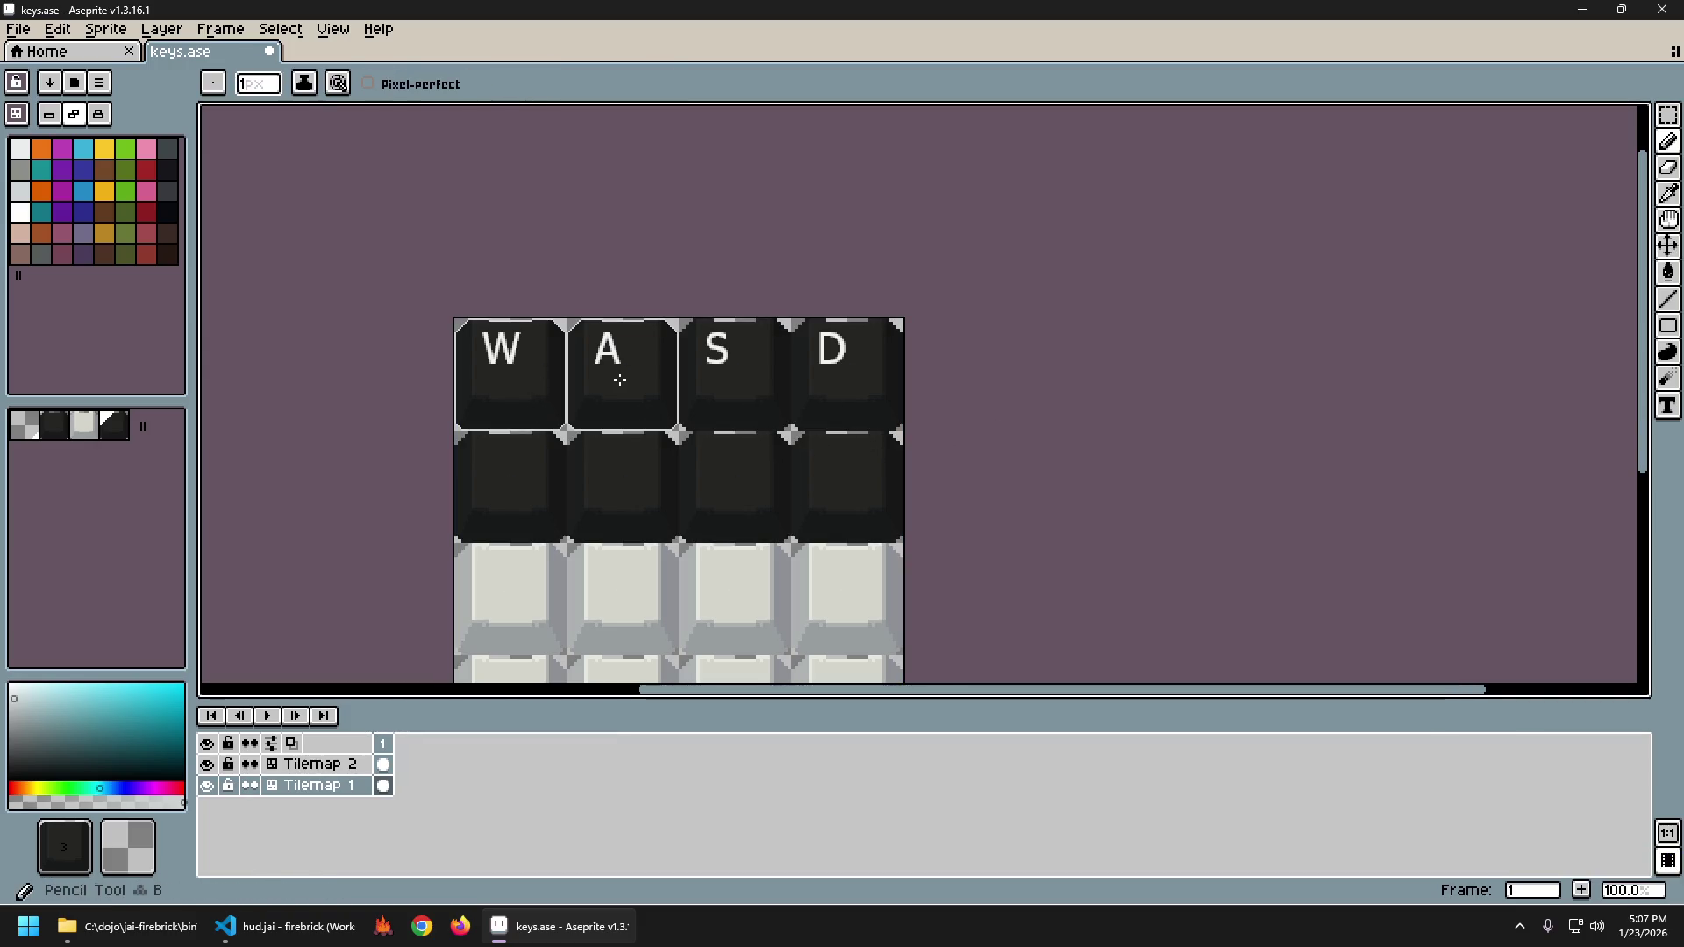
{"action": "left_click_drag", "start_coordinate": [613, 375], "coordinate": [833, 378]}
{"action": "left_click", "coordinate": [825, 461]}
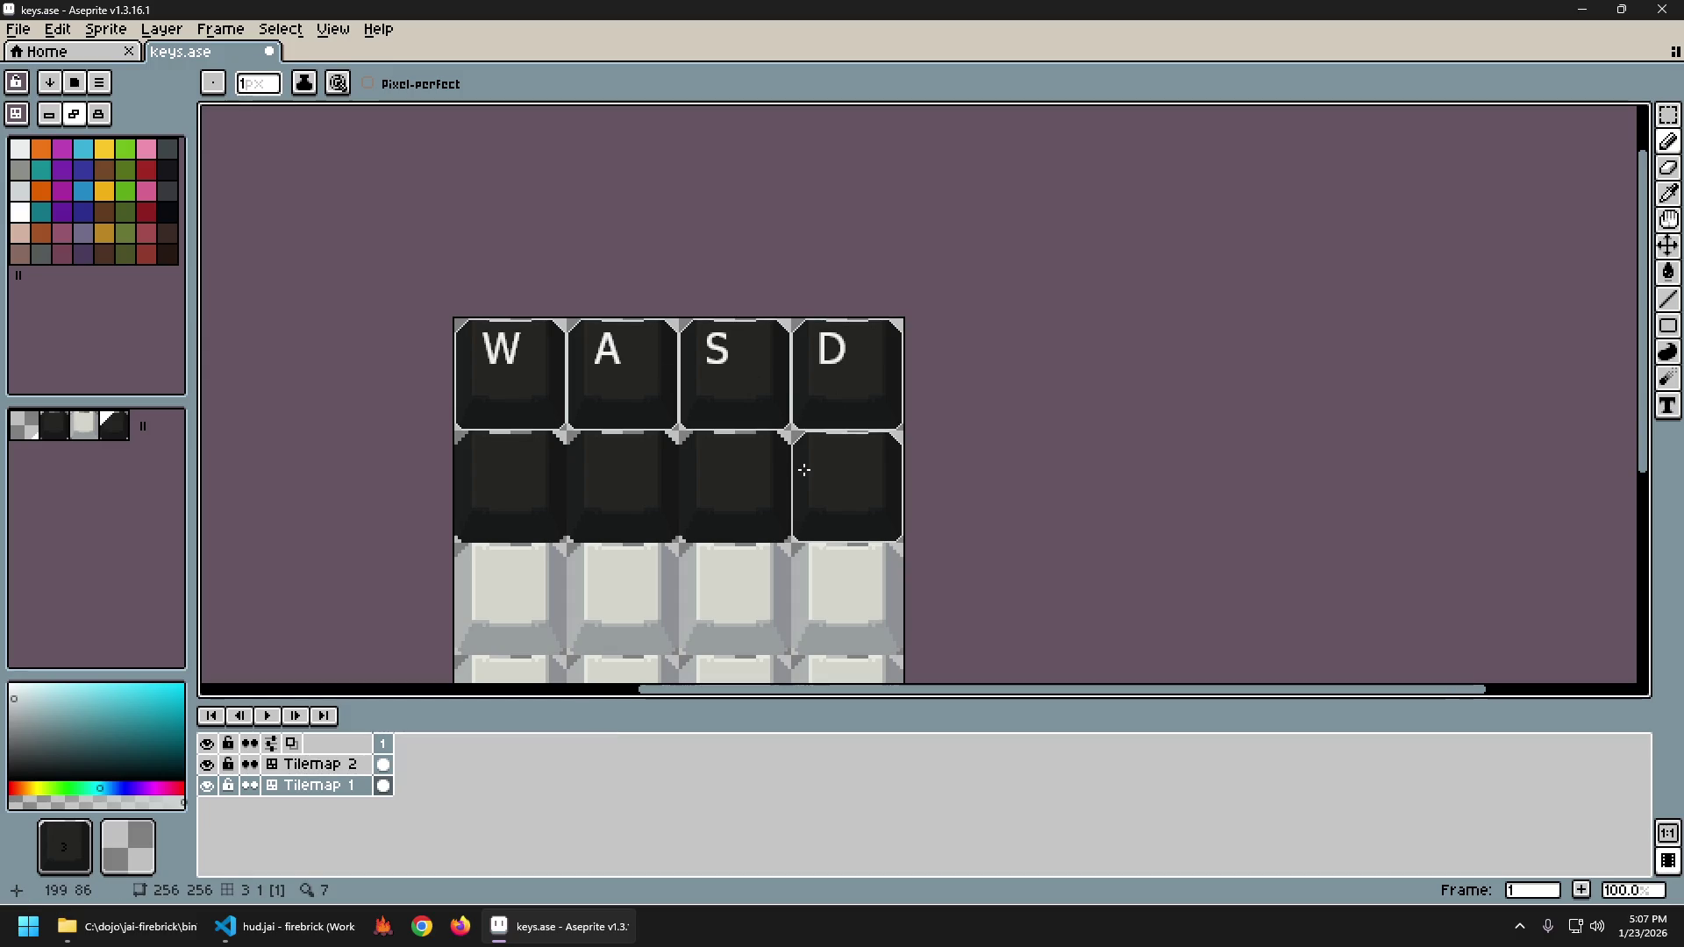
{"action": "left_click", "coordinate": [745, 475]}
{"action": "left_click_drag", "start_coordinate": [745, 474], "coordinate": [482, 477]}
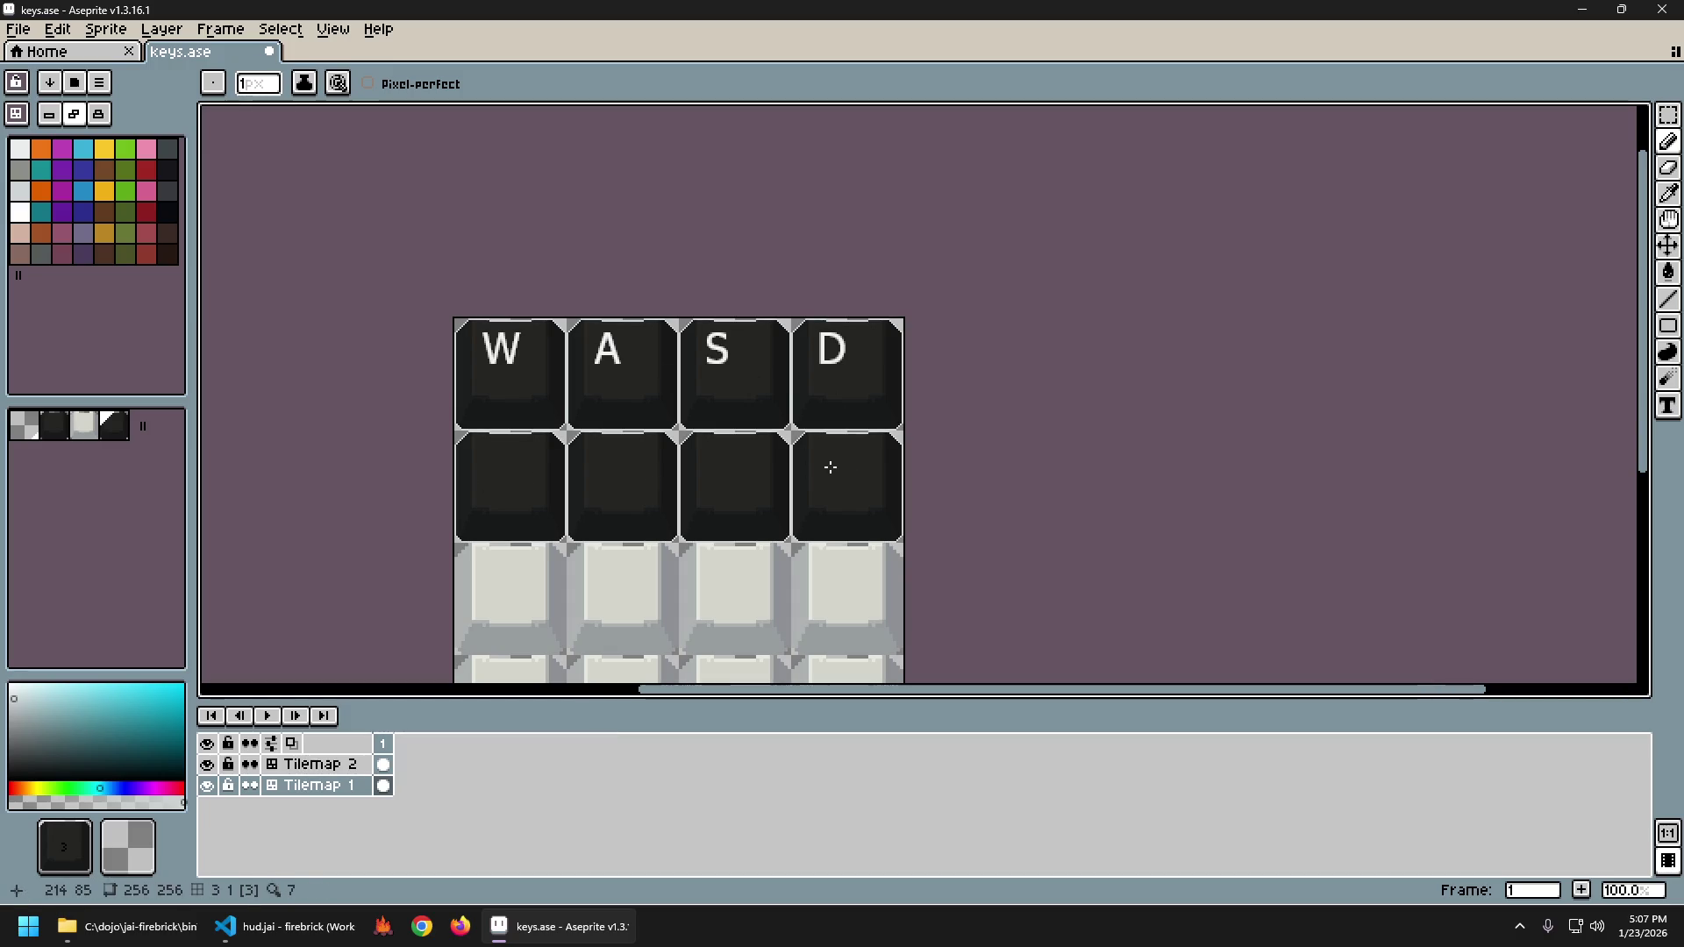
Export the sprite sheet to keys.png, then launch the game from hud.jai with F5.
{"action": "key", "text": "ctrl+alt+shift+s"}
{"action": "key", "text": "Return"}
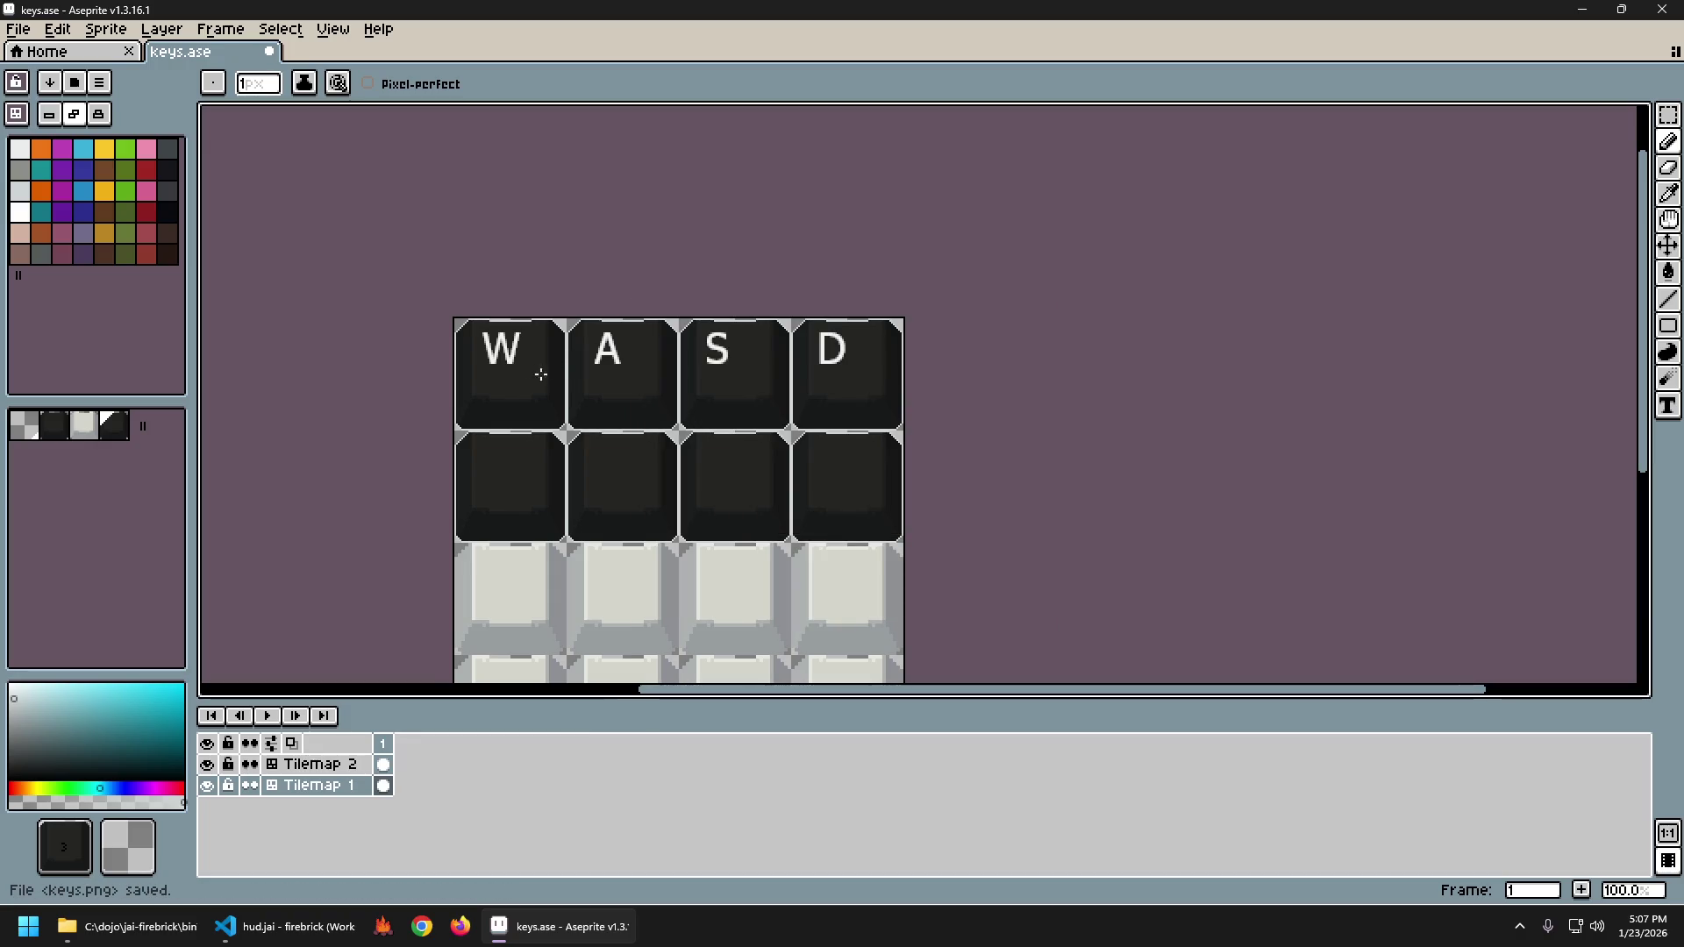
{"action": "left_click", "coordinate": [163, 937]}
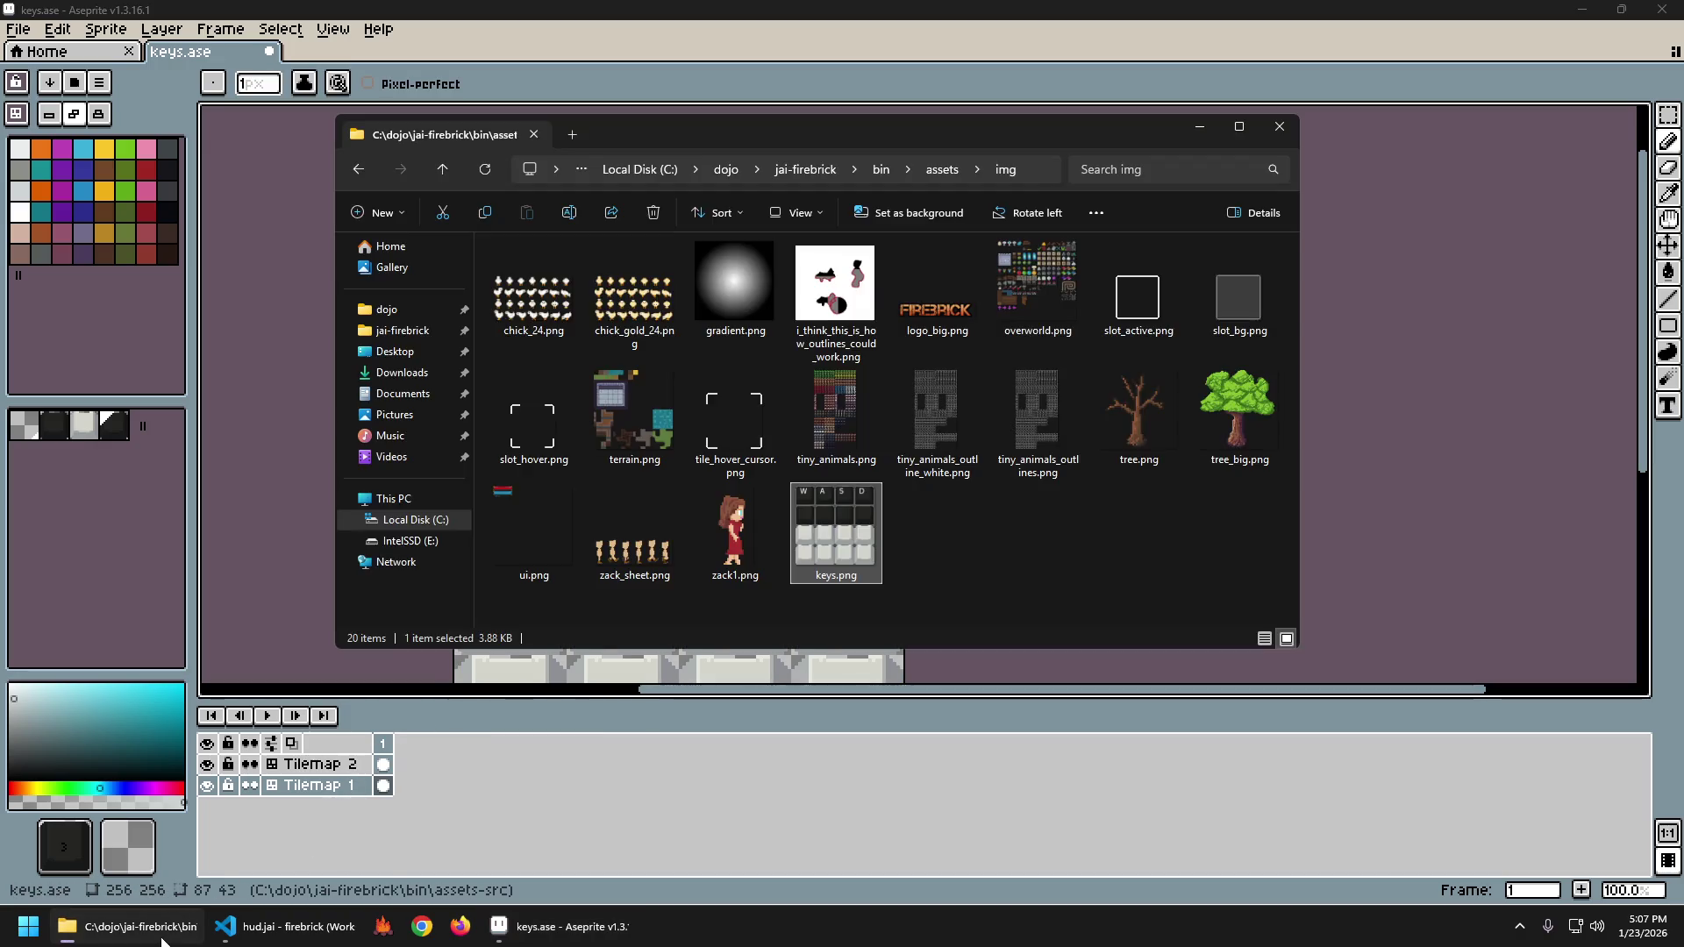
{"action": "left_click", "coordinate": [281, 927]}
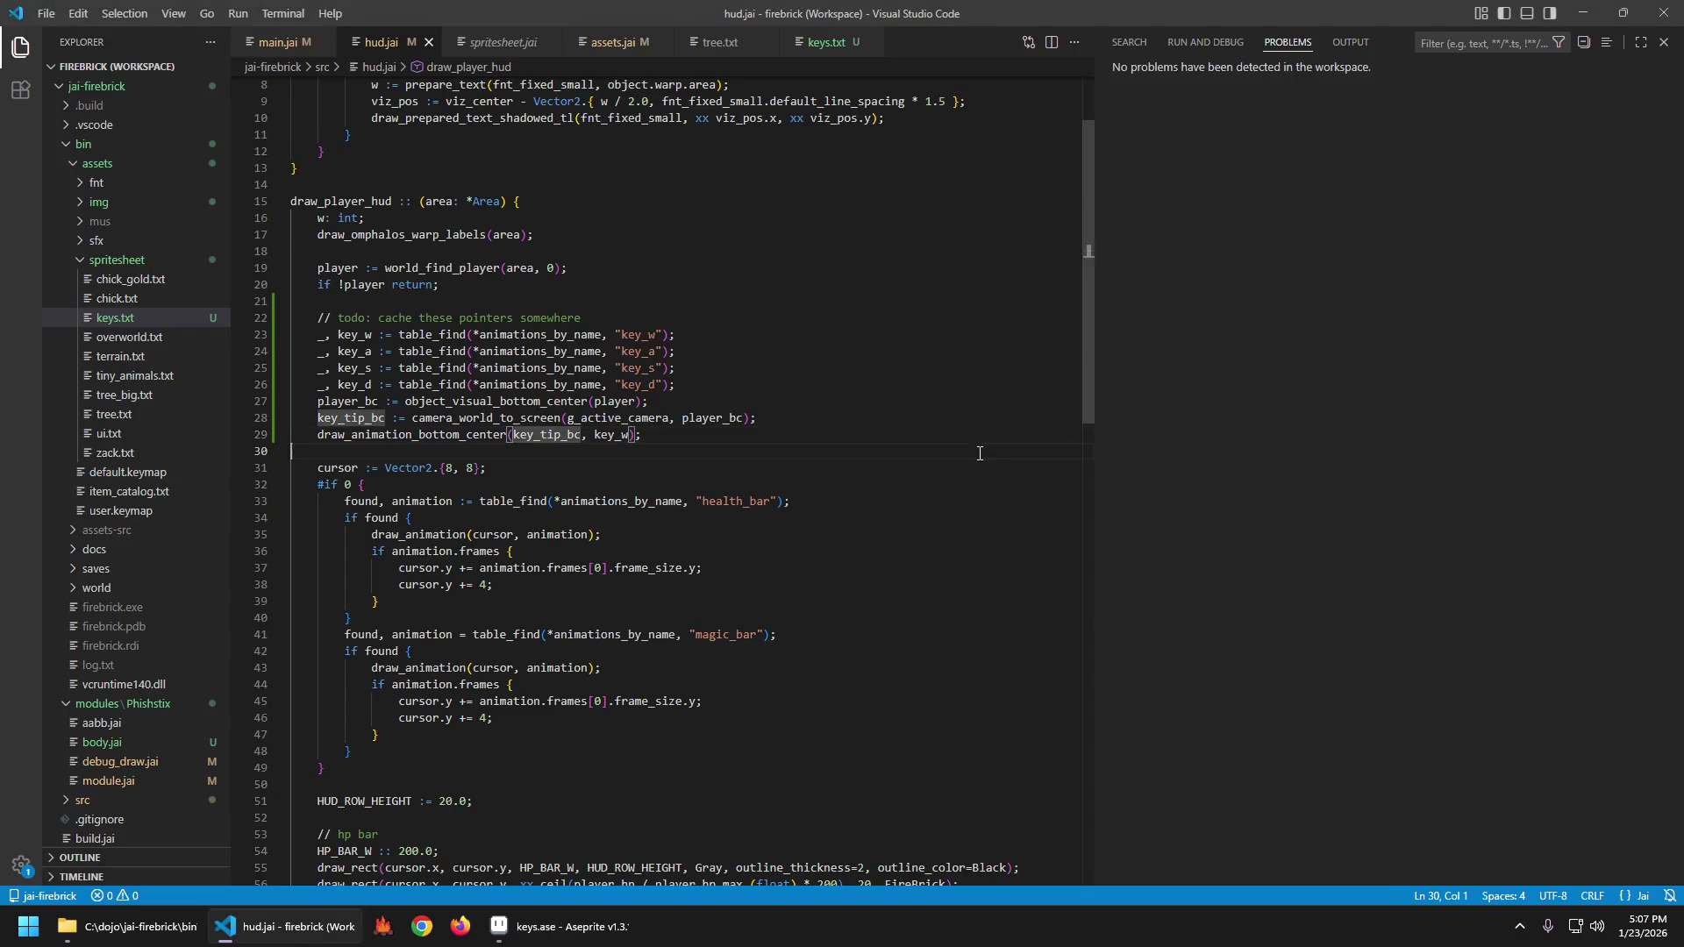
{"action": "key", "text": "F5"}
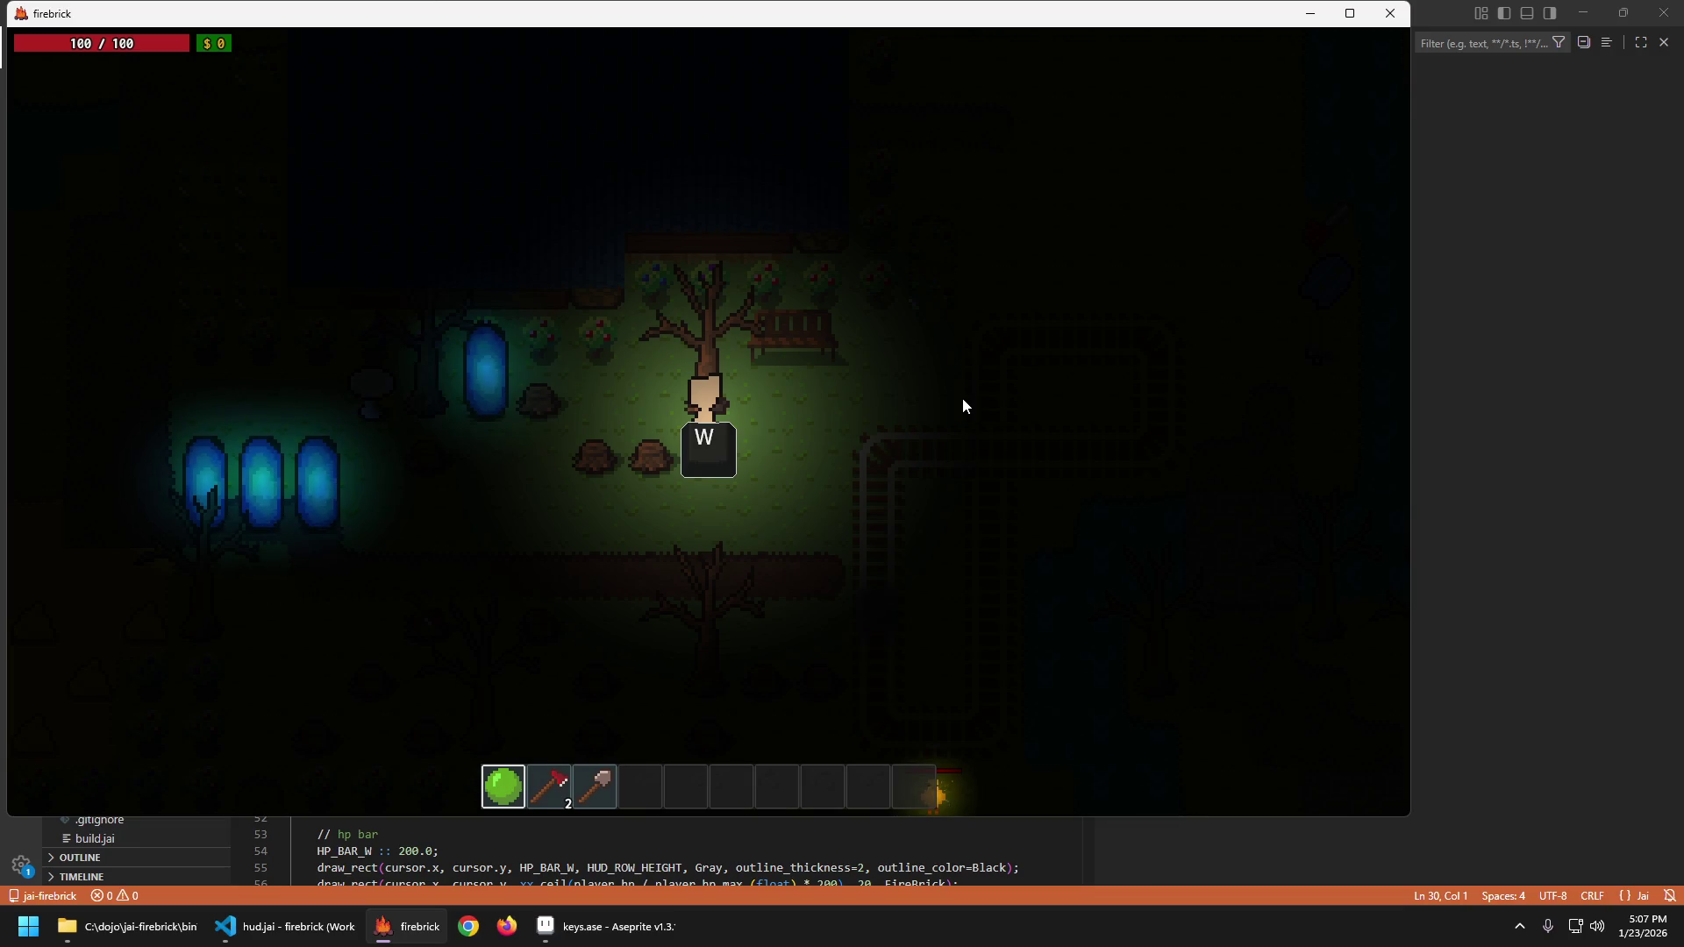
Walk the player down, left, then up with S, A and W to check the W key hint follows.
{"action": "key", "text": "s"}
{"action": "key", "text": "a"}
{"action": "key", "text": "w"}
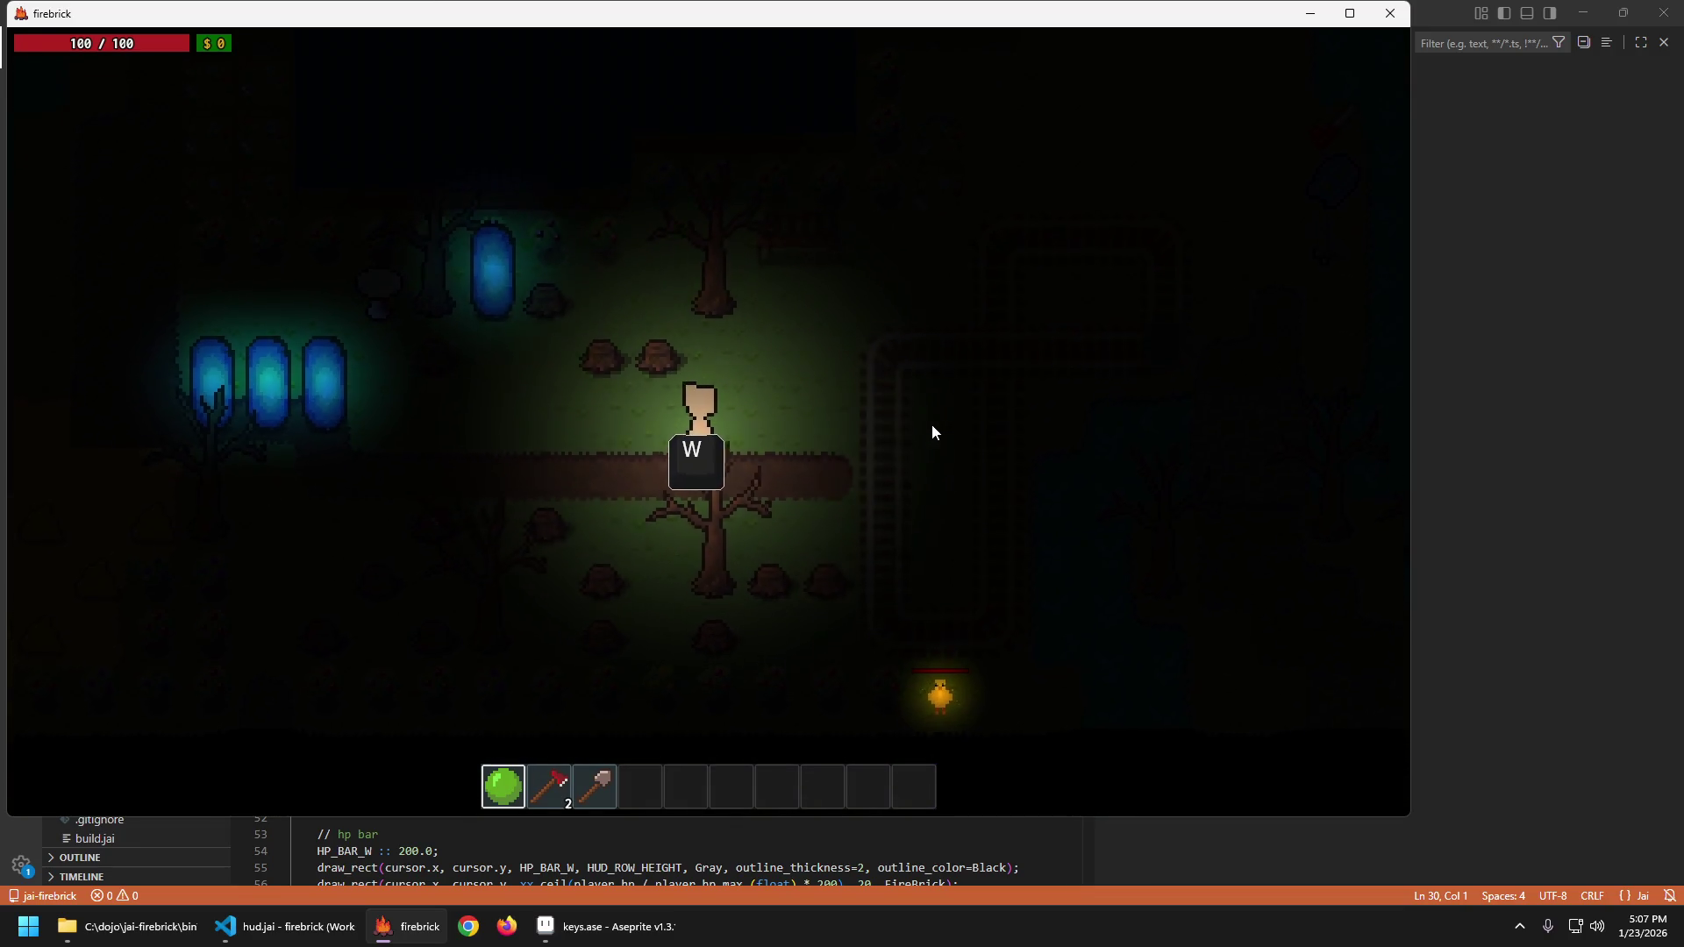
{"action": "key", "text": "w"}
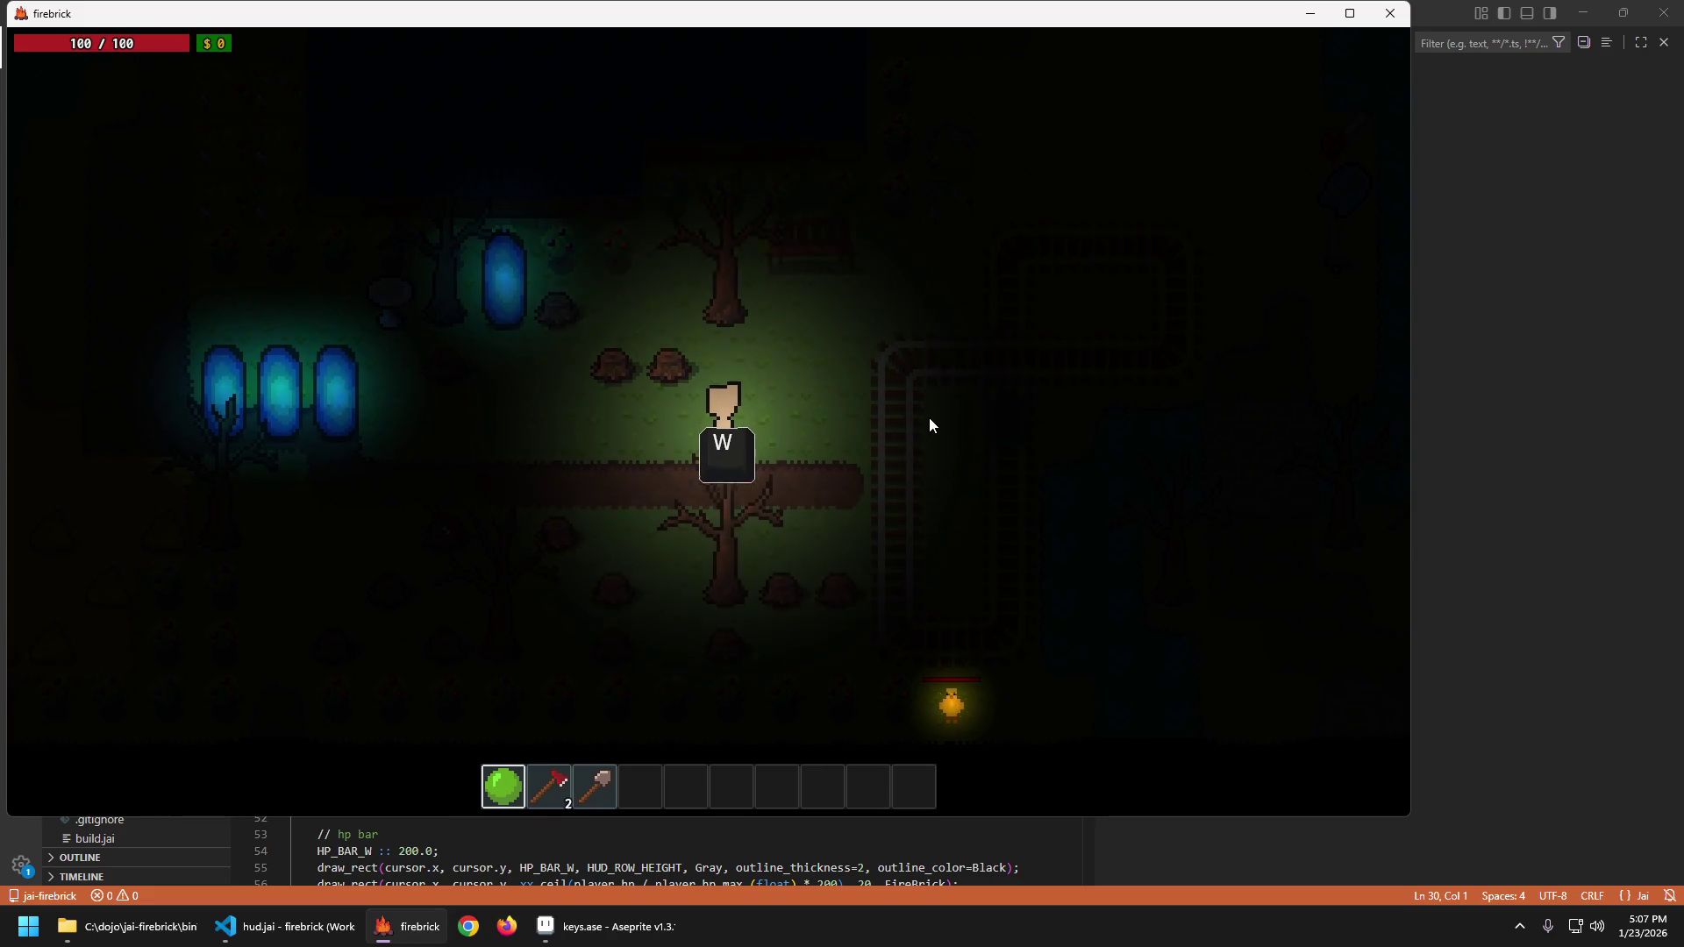
{"action": "key", "text": "w"}
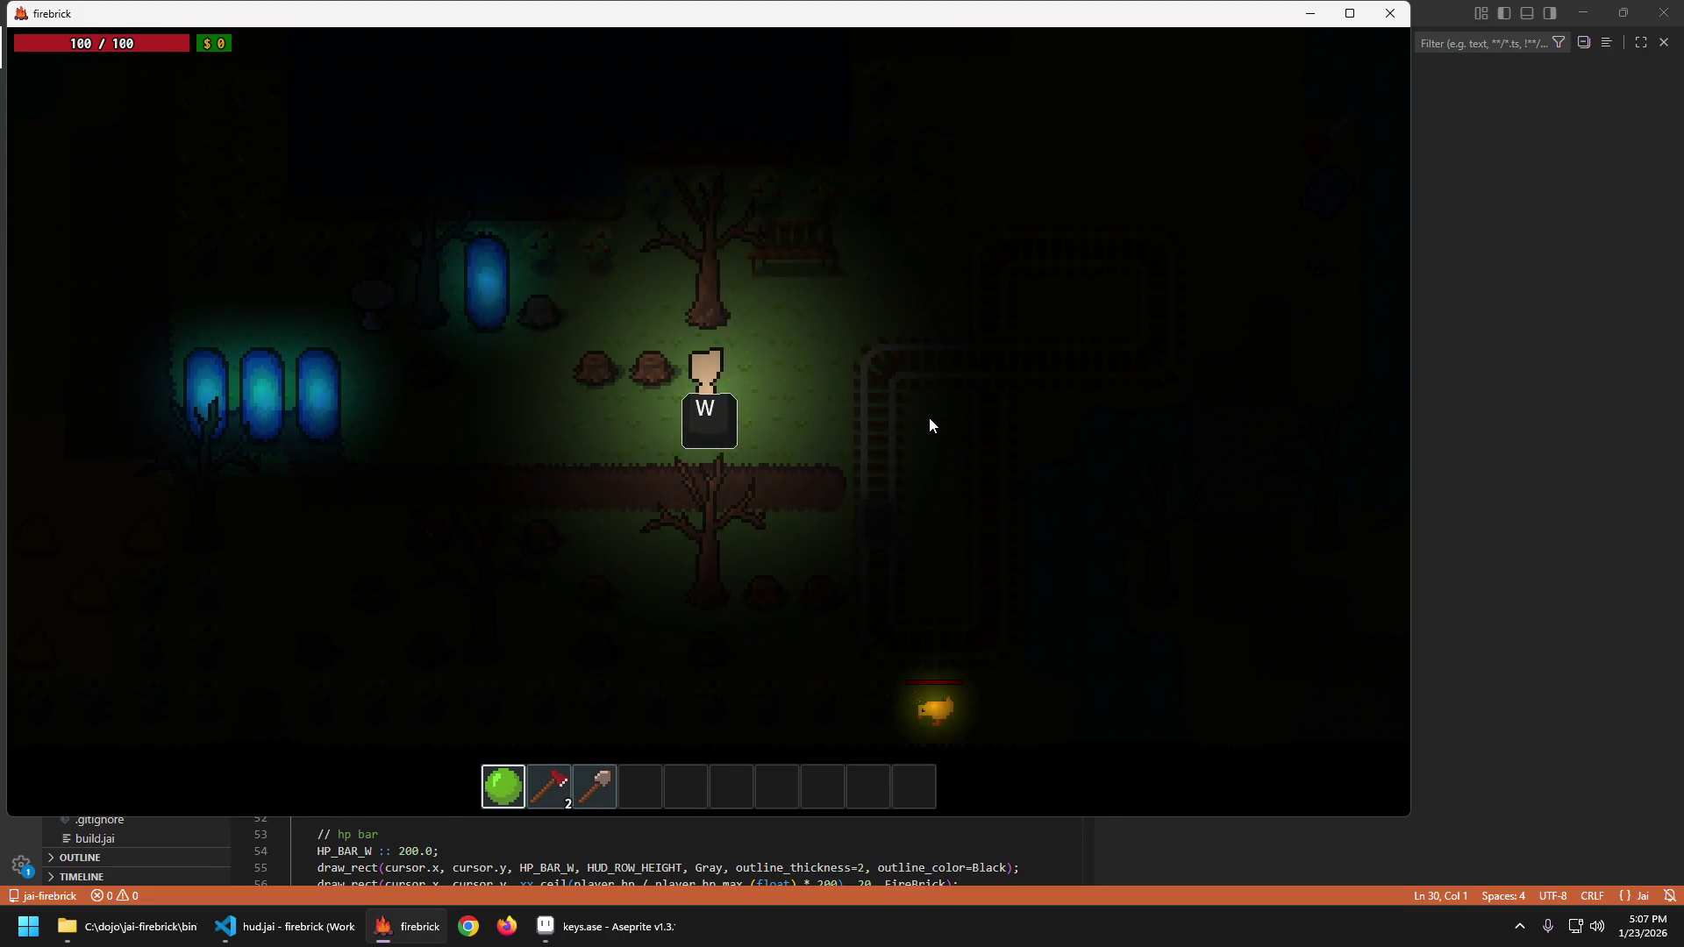
{"action": "key", "text": "w"}
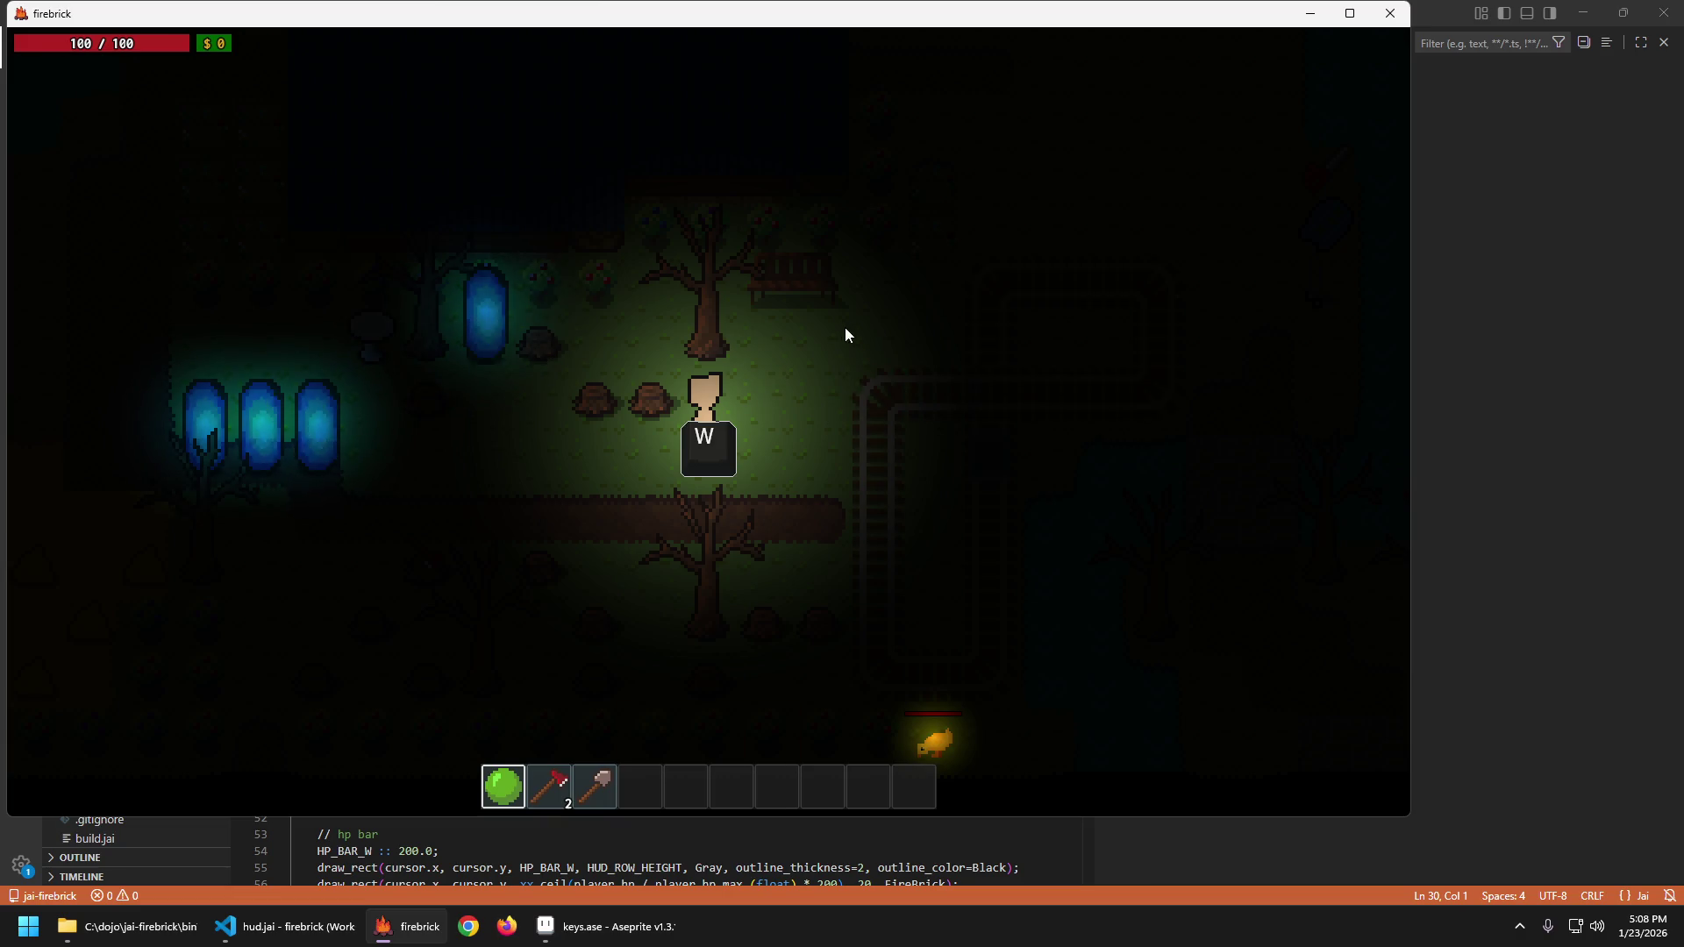
Walk the player up beside the tree and along the dirt path to watch the W prompt.
{"action": "mouse_move", "coordinate": [822, 297]}
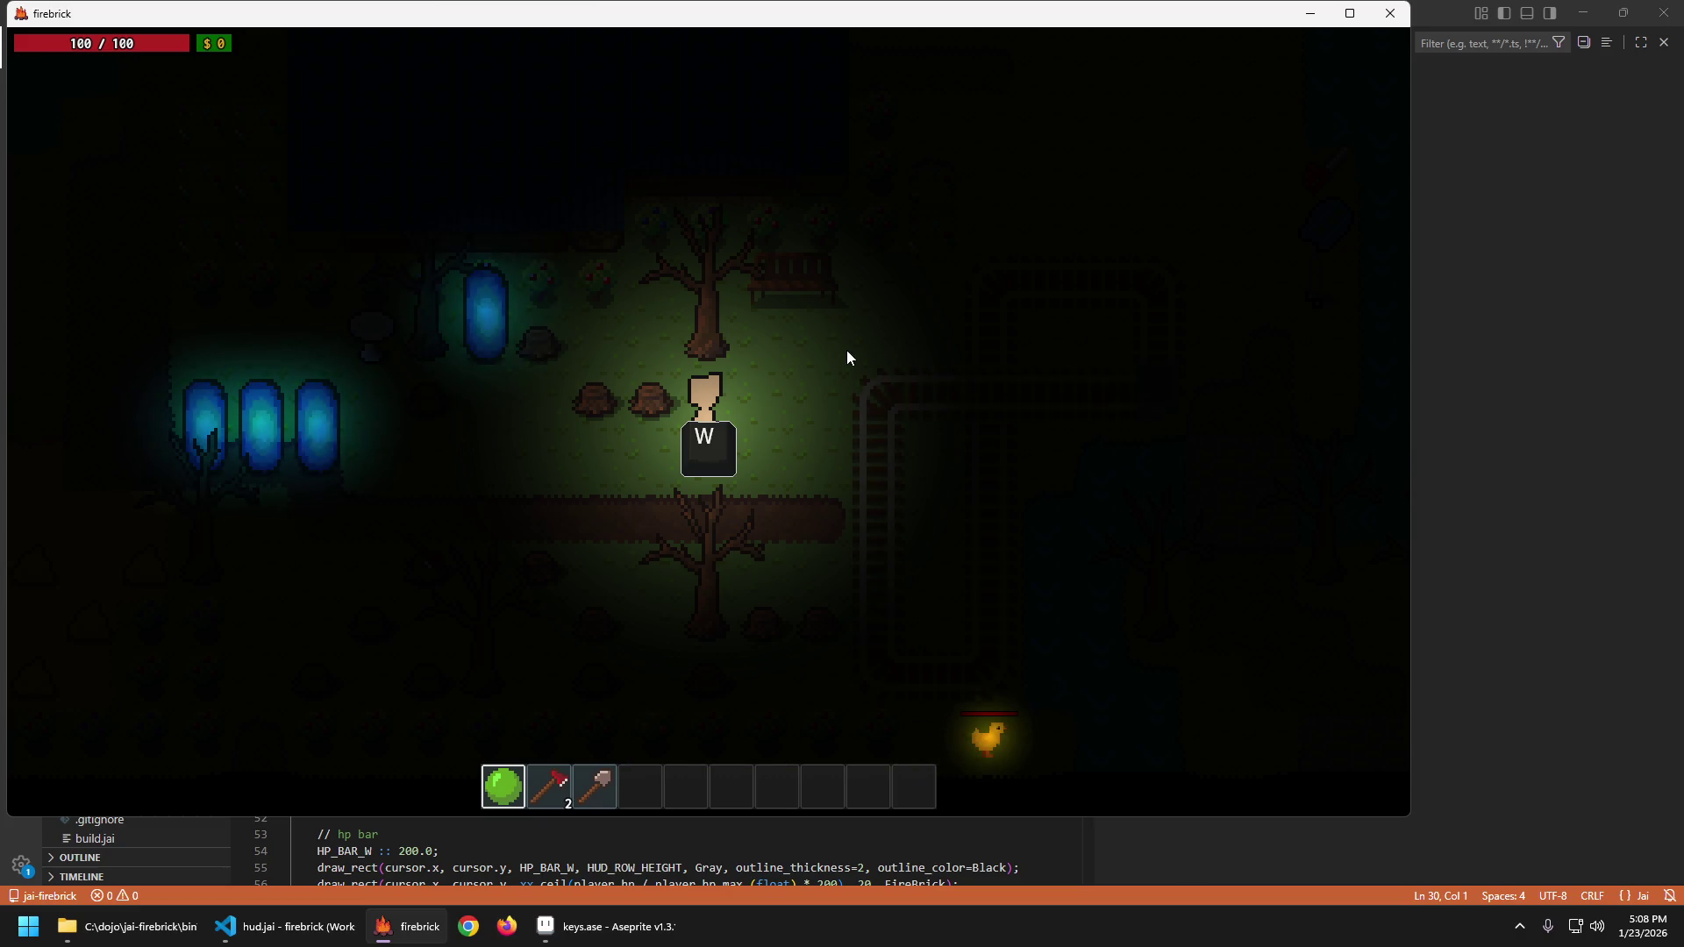
{"action": "key", "text": "w"}
{"action": "key", "text": "w"}
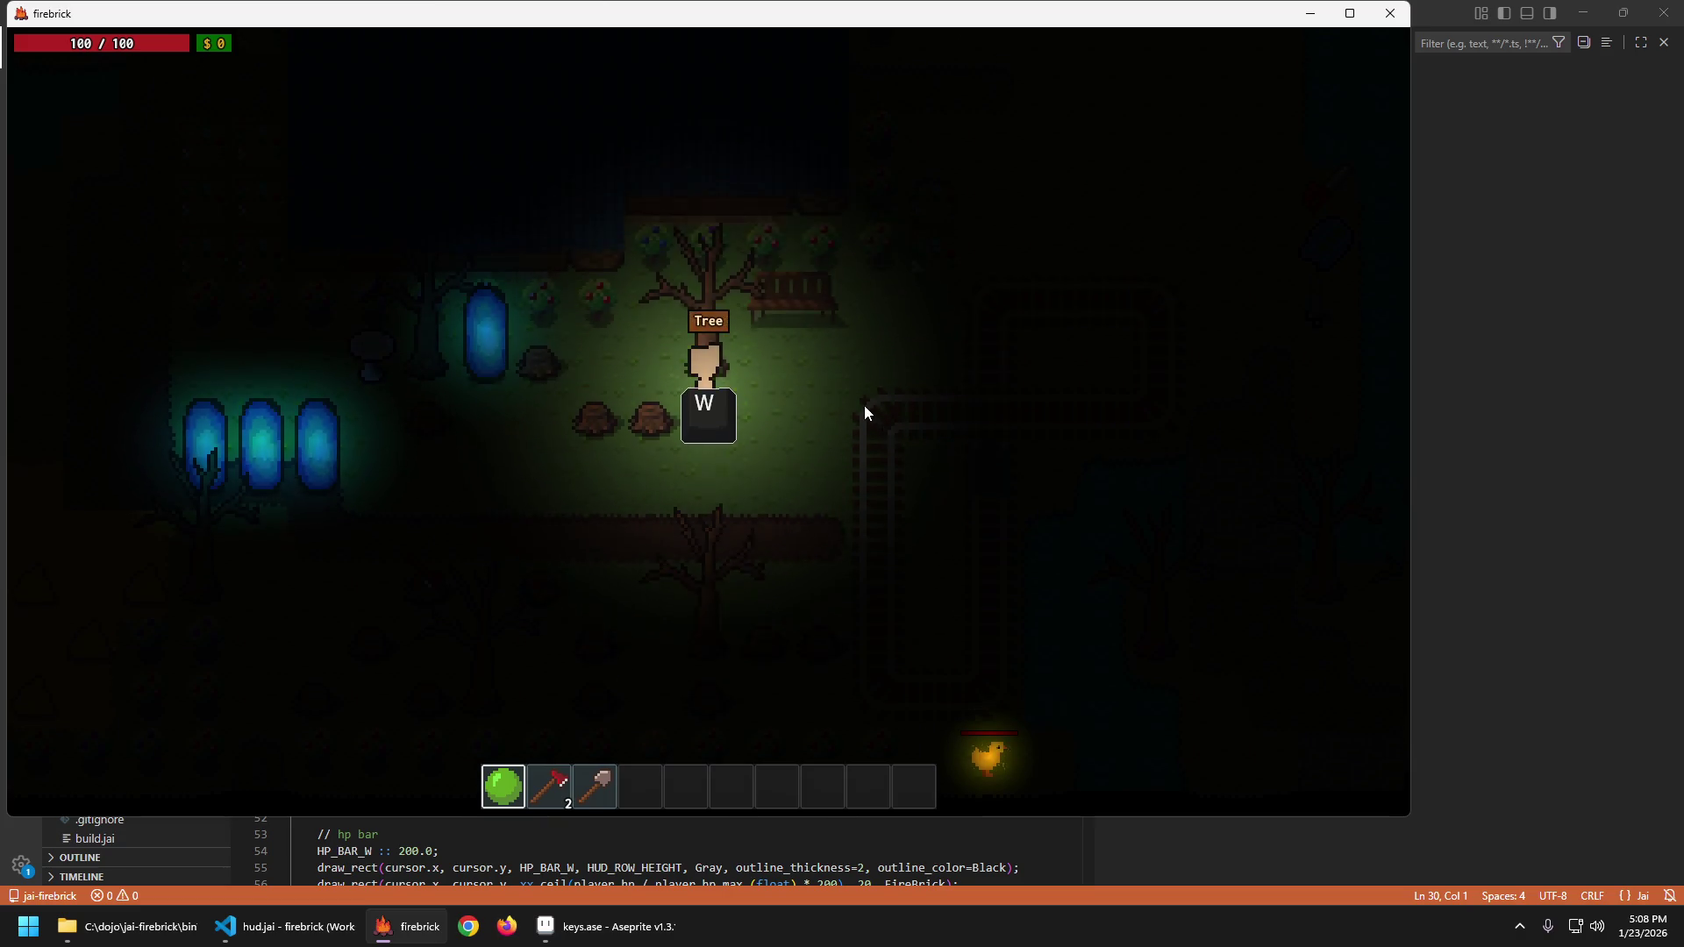
{"action": "key", "text": "s"}
{"action": "key", "text": "w"}
{"action": "key", "text": "s"}
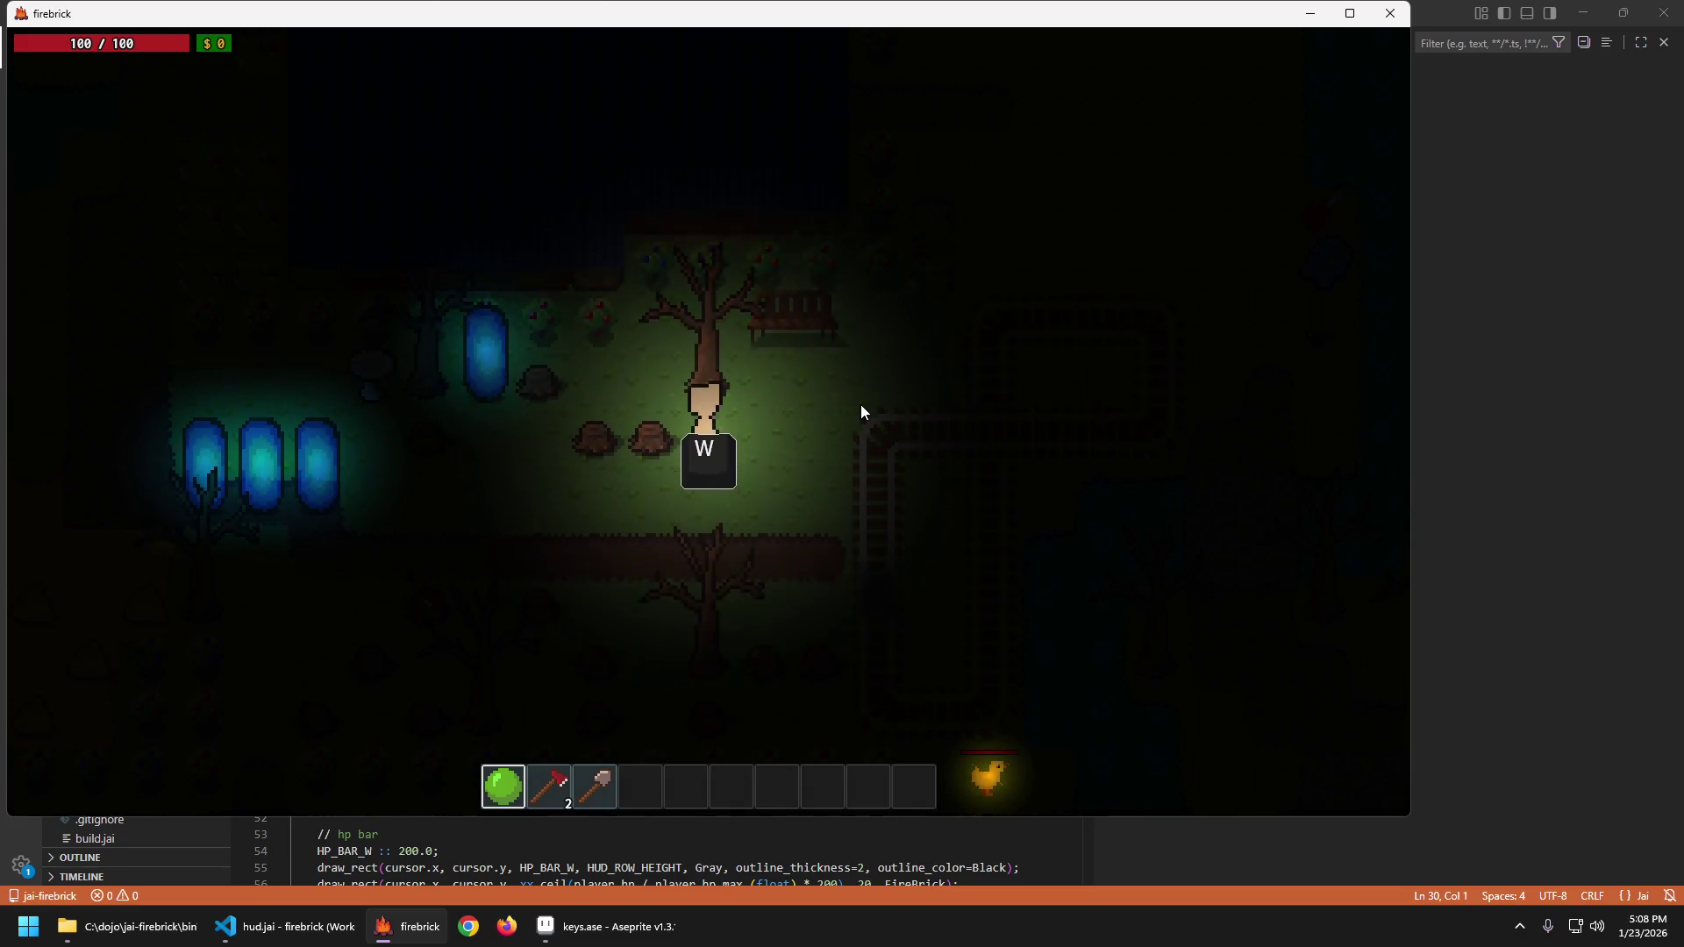
{"action": "key", "text": "a"}
{"action": "key", "text": "d"}
{"action": "key", "text": "a"}
{"action": "key", "text": "d"}
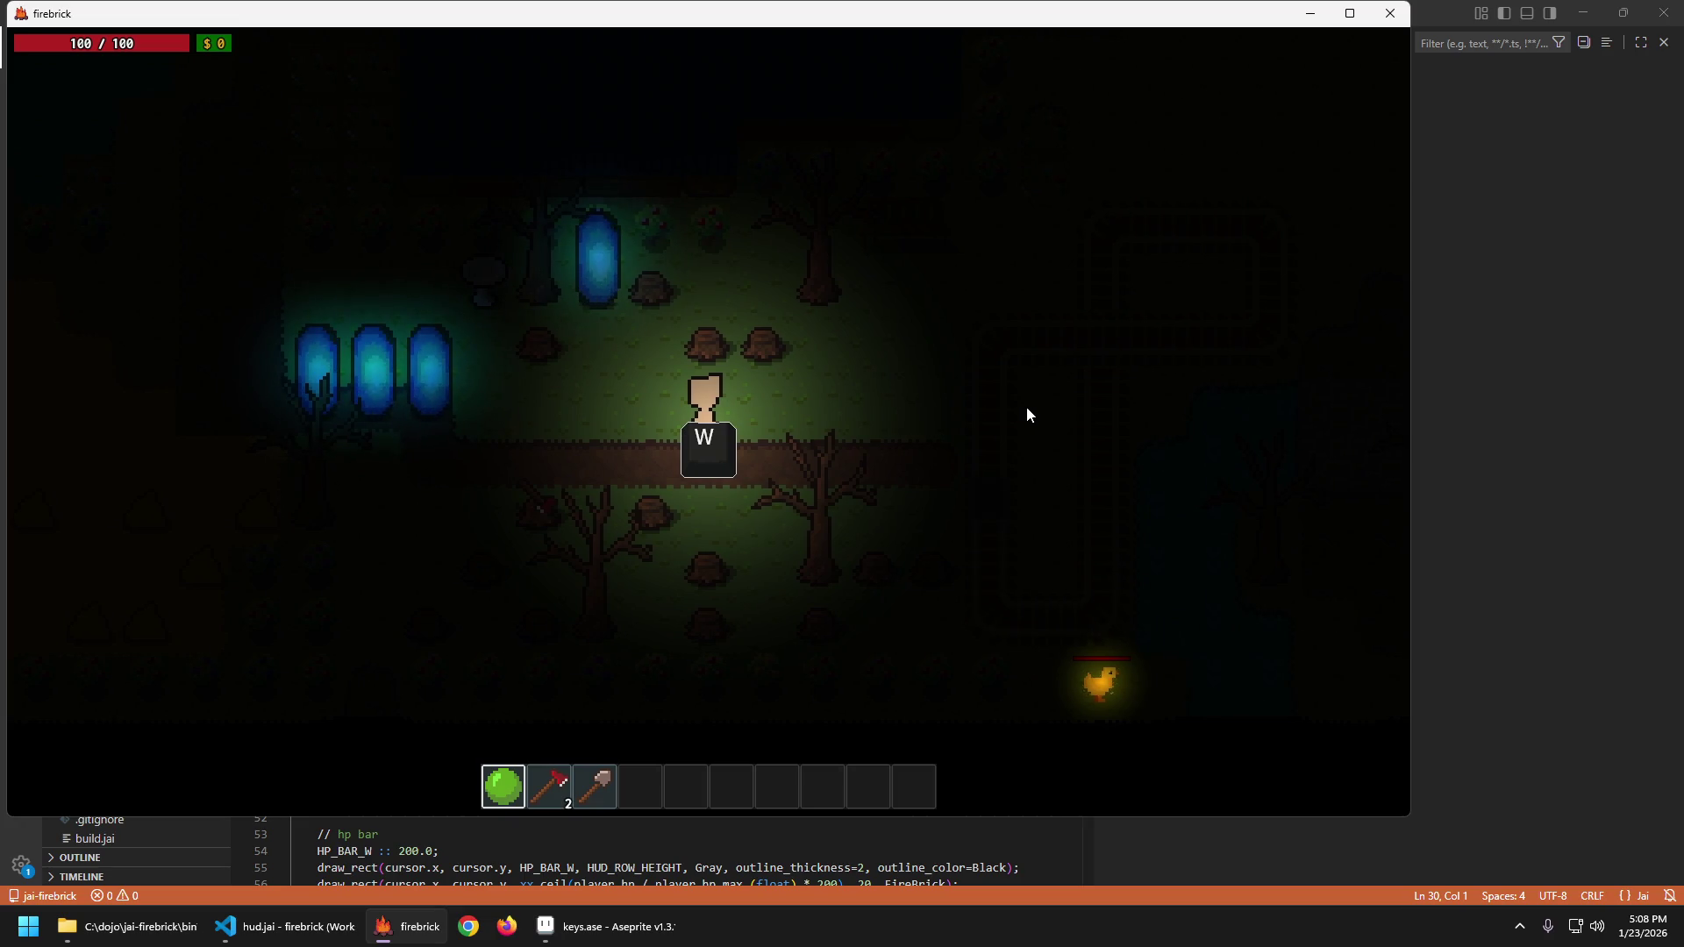
Walk the player off the path across the grass, then quit the game.
{"action": "key", "text": "s"}
{"action": "key", "text": "d"}
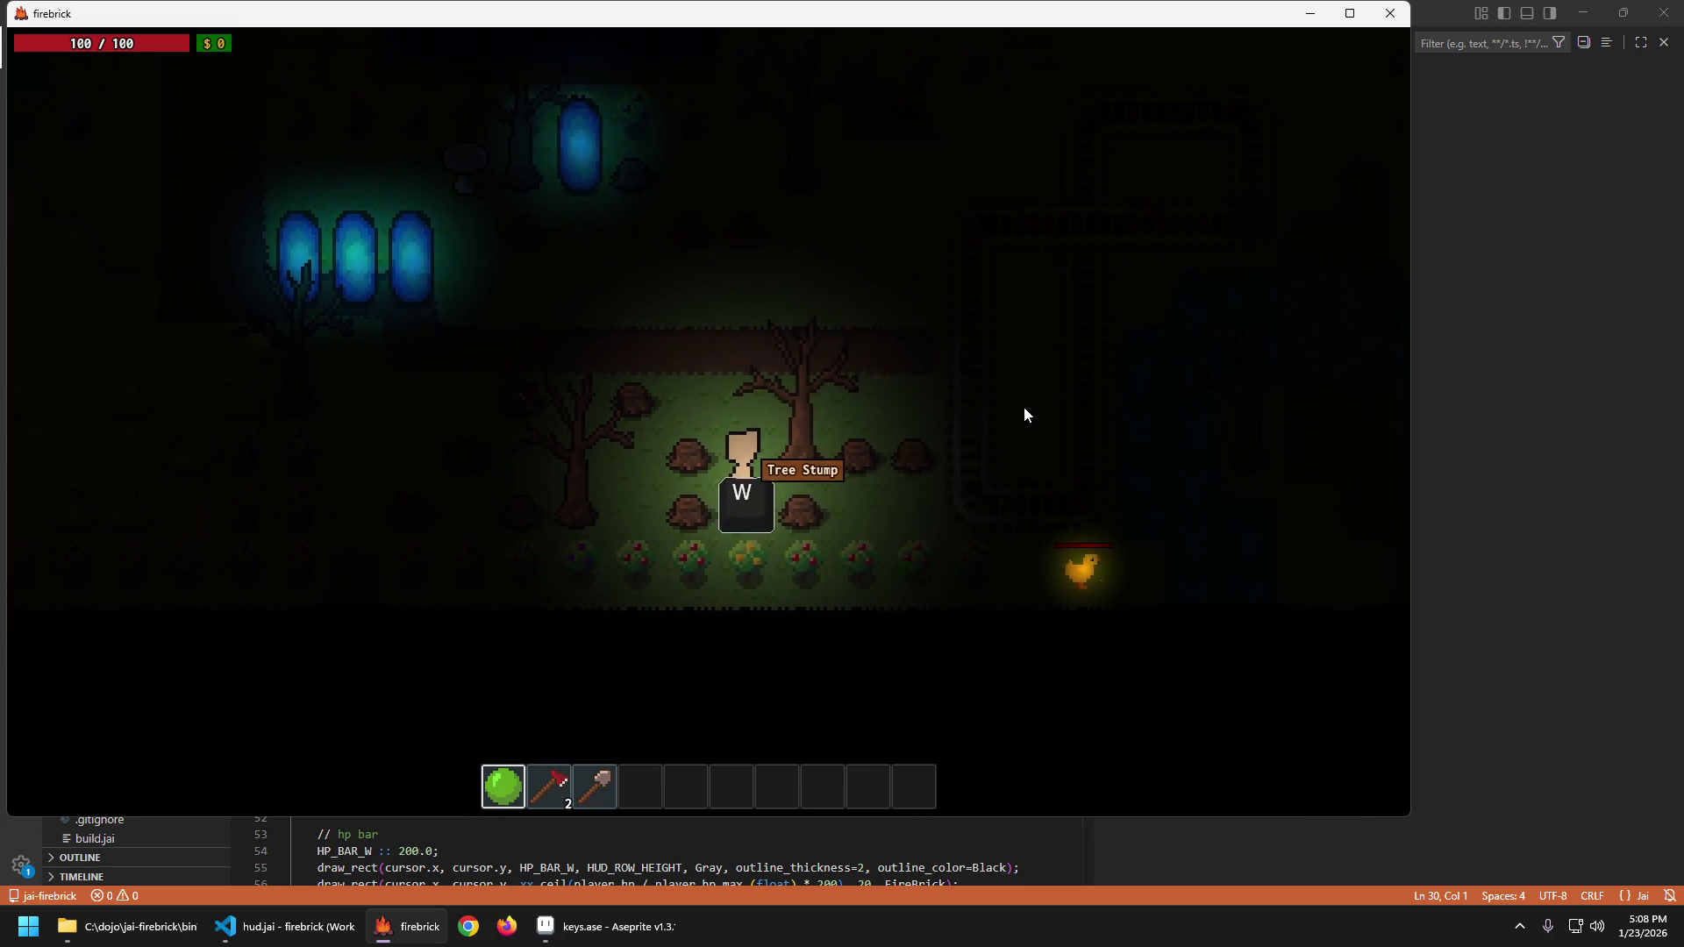
{"action": "key", "text": "w"}
{"action": "key", "text": "a"}
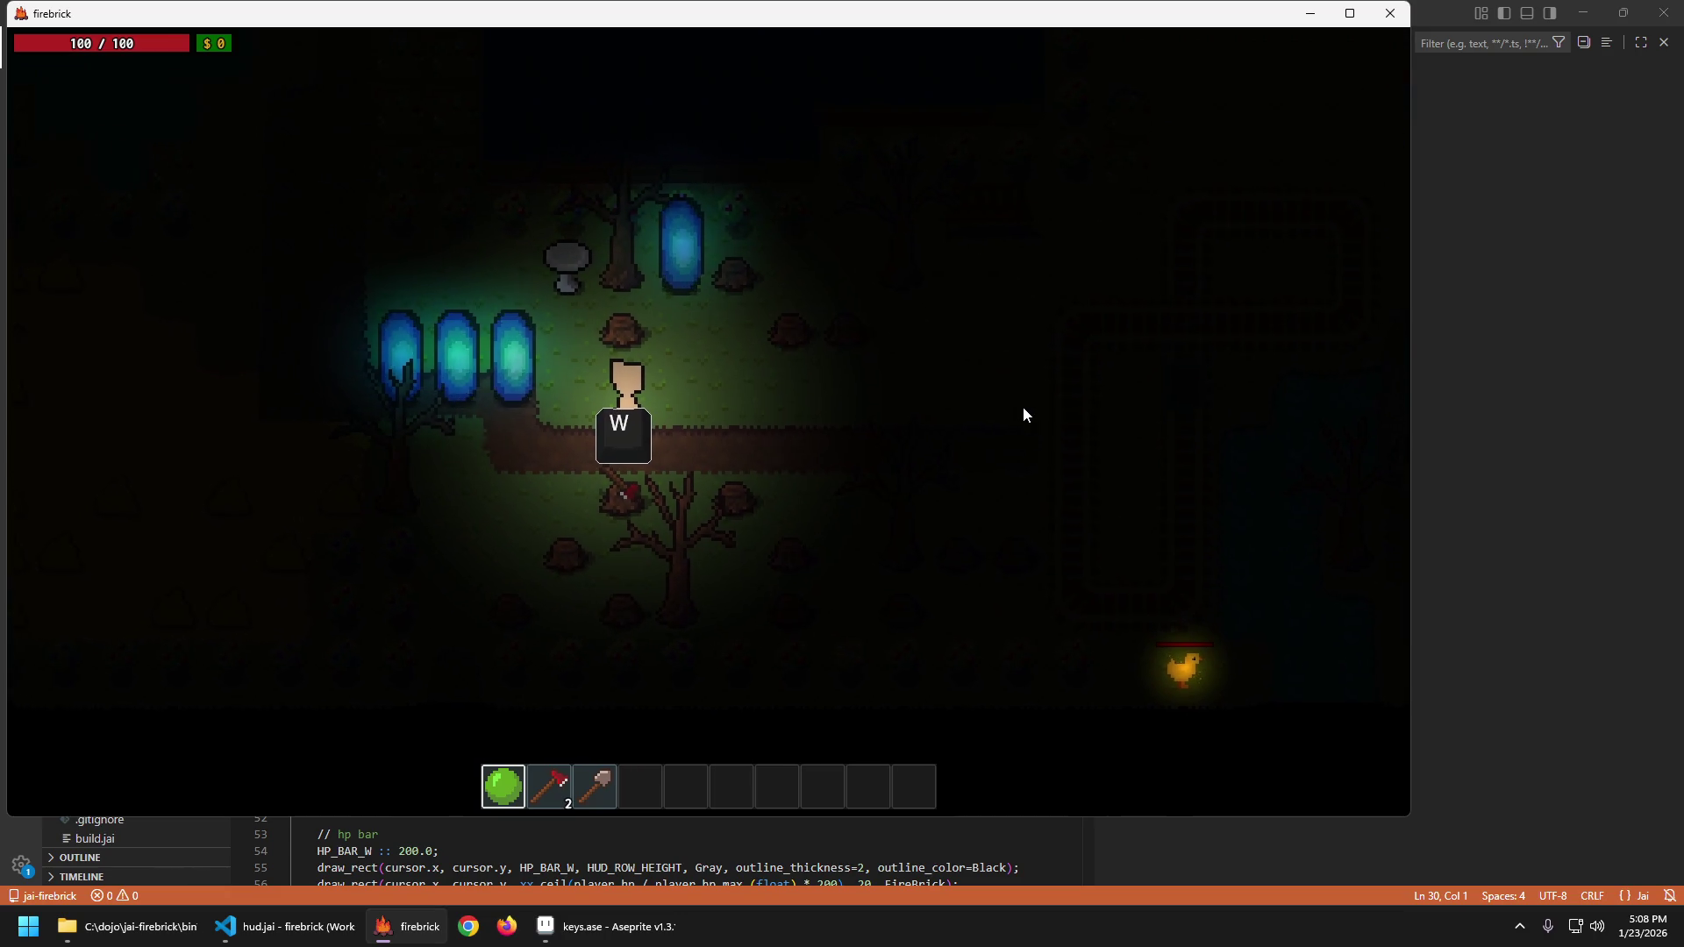
{"action": "key", "text": "d"}
{"action": "key", "text": "Escape"}
{"action": "key", "text": "Return"}
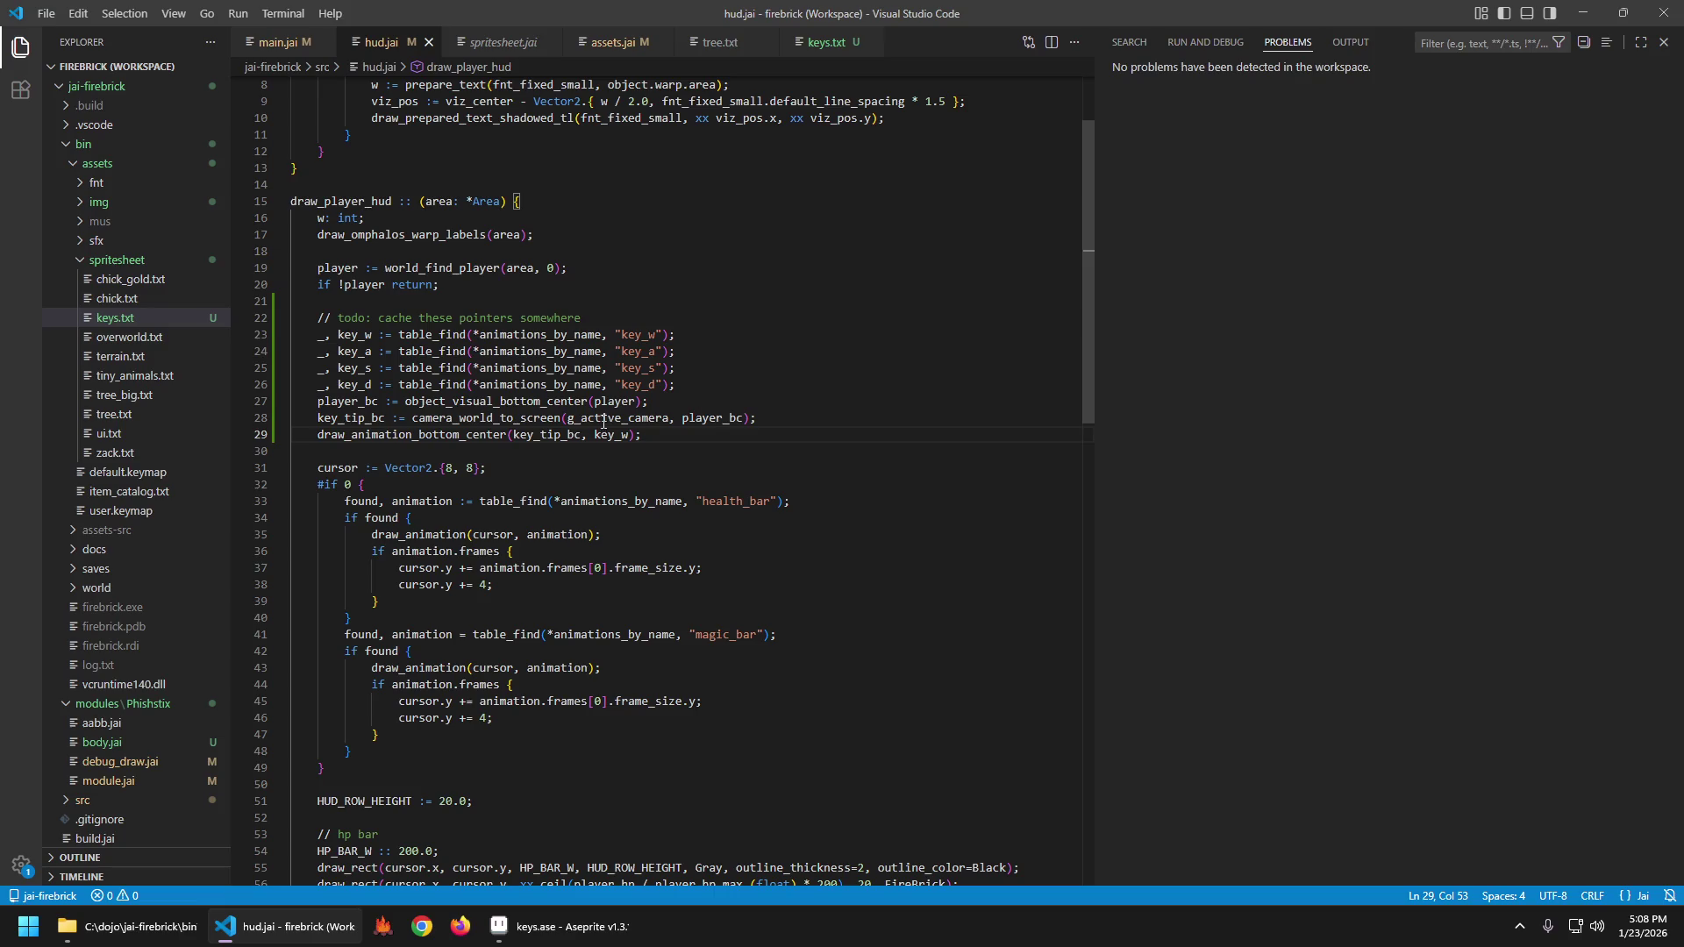
Replace object_visual_bottom_center with object_visual_top_center in hud.jai and save.
{"action": "left_click", "coordinate": [547, 402]}
{"action": "key", "text": "ctrl+d"}
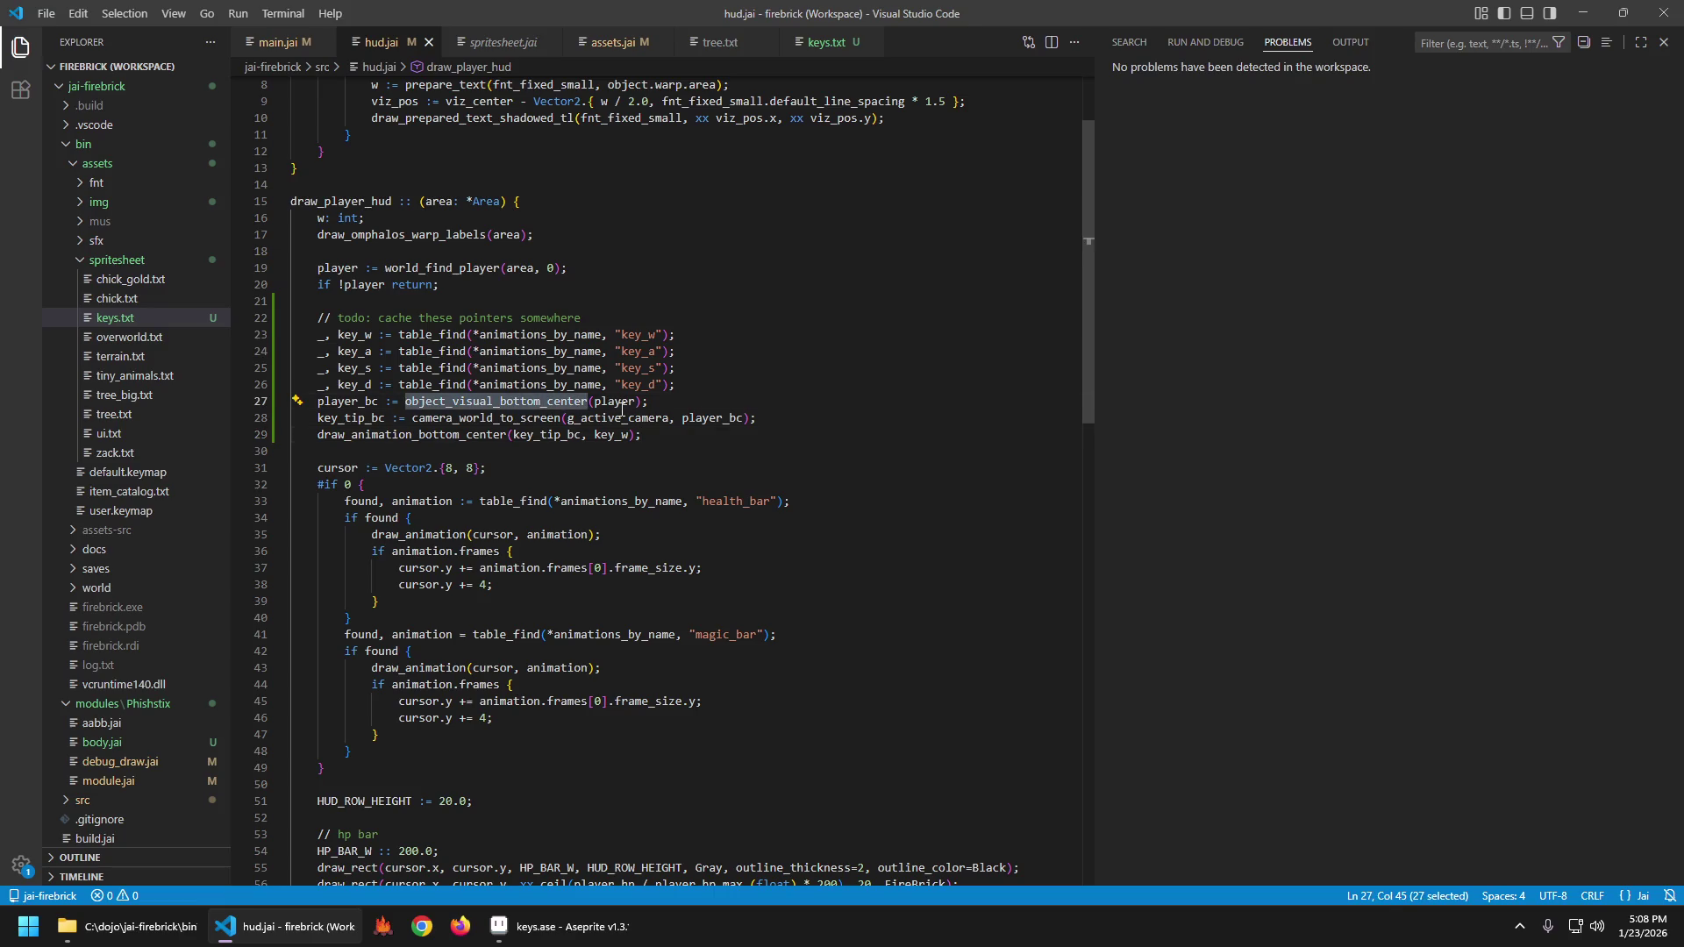
{"action": "type", "text": "object_visua"}
{"action": "key", "text": "Down"}
{"action": "key", "text": "Down"}
{"action": "key", "text": "Return"}
{"action": "key", "text": "ctrl+s"}
Subtract .[0, 64] from player_bc on line 28, save, and build and launch the game.
{"action": "key", "text": "Home"}
{"action": "key", "text": "Down"}
{"action": "key", "text": "End"}
{"action": "key", "text": "Left"}
{"action": "key", "text": "Left"}
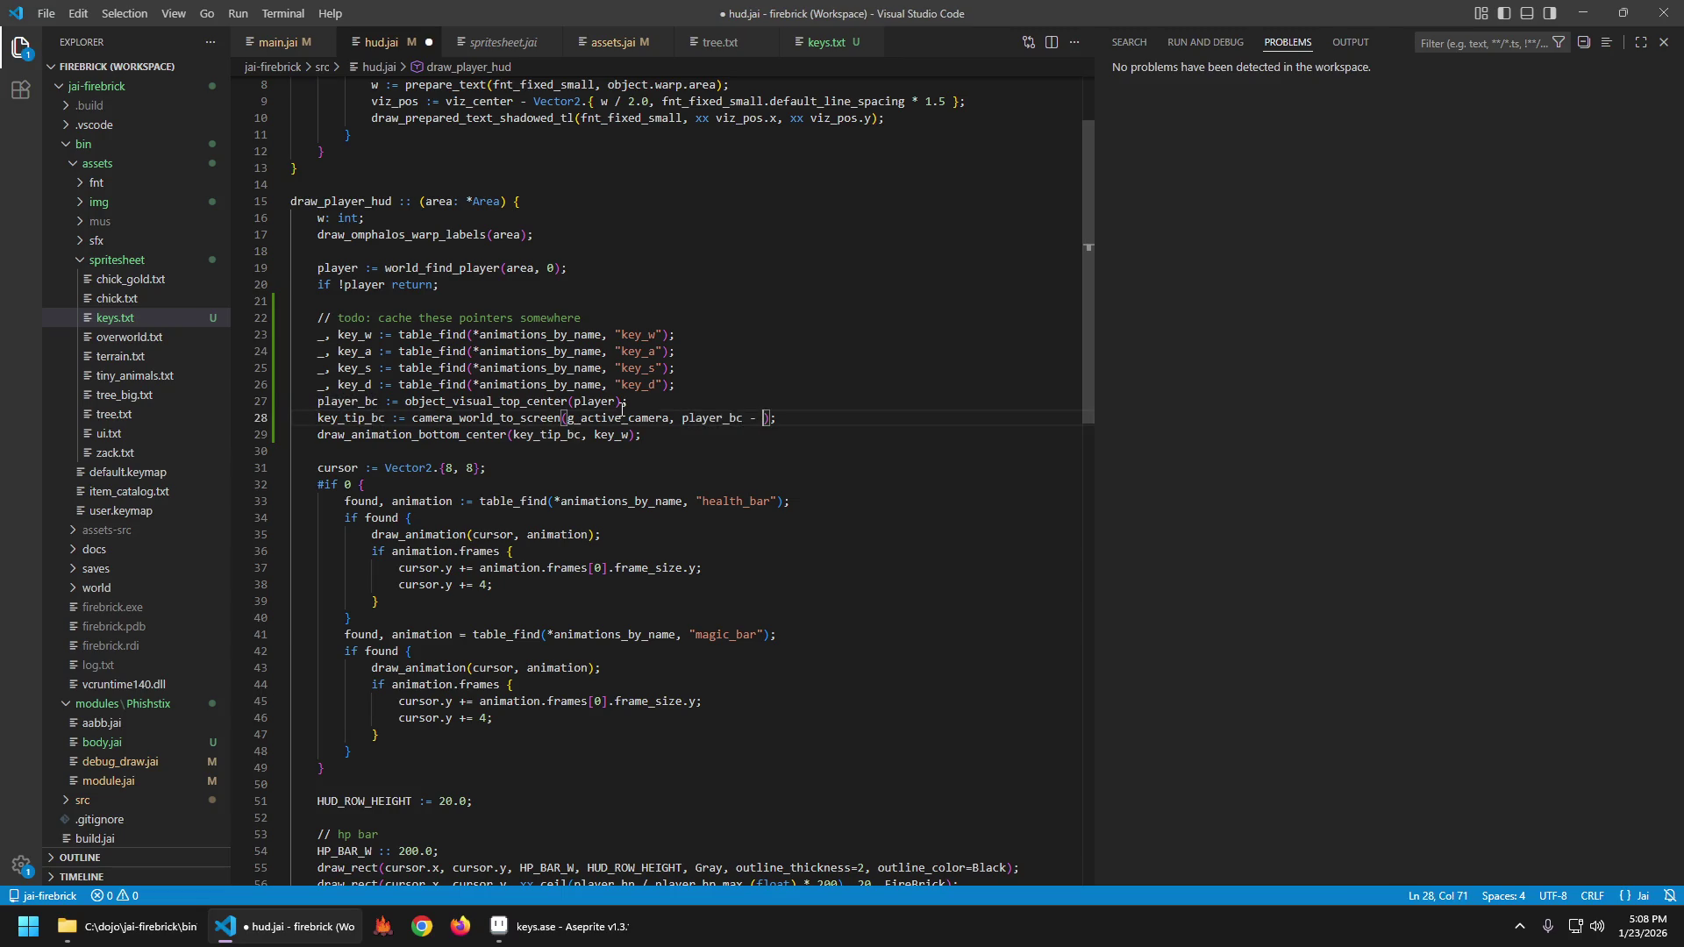
{"action": "type", "text": ".{0, 64"}
{"action": "key", "text": "ctrl+s"}
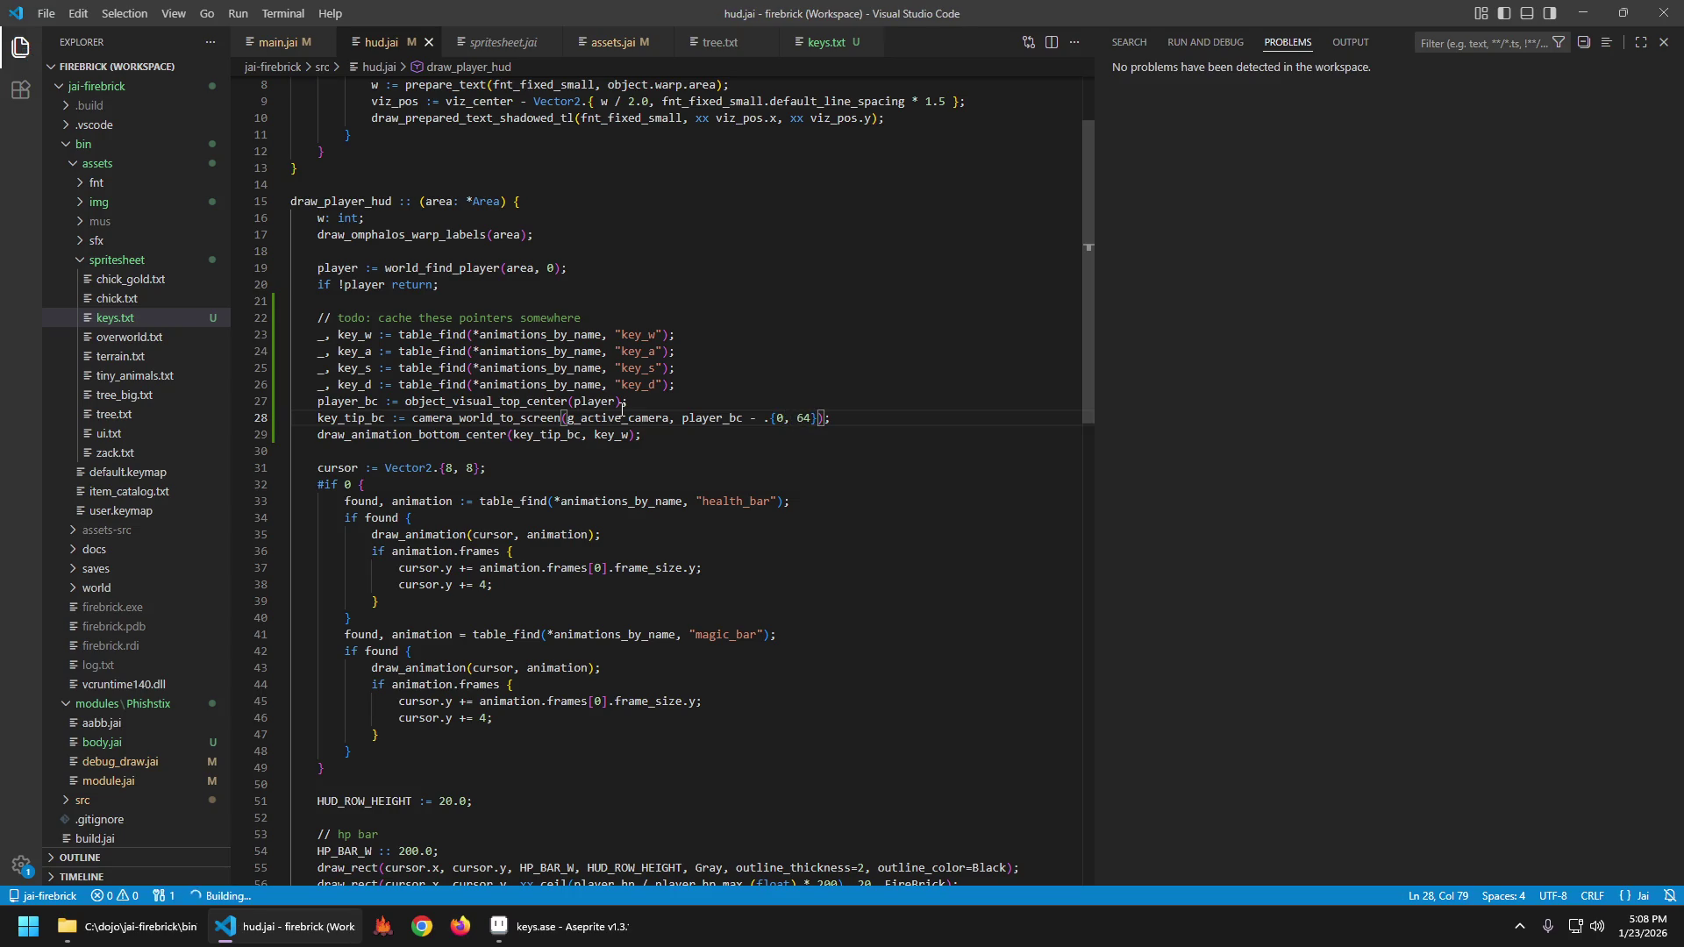
{"action": "key", "text": "F5"}
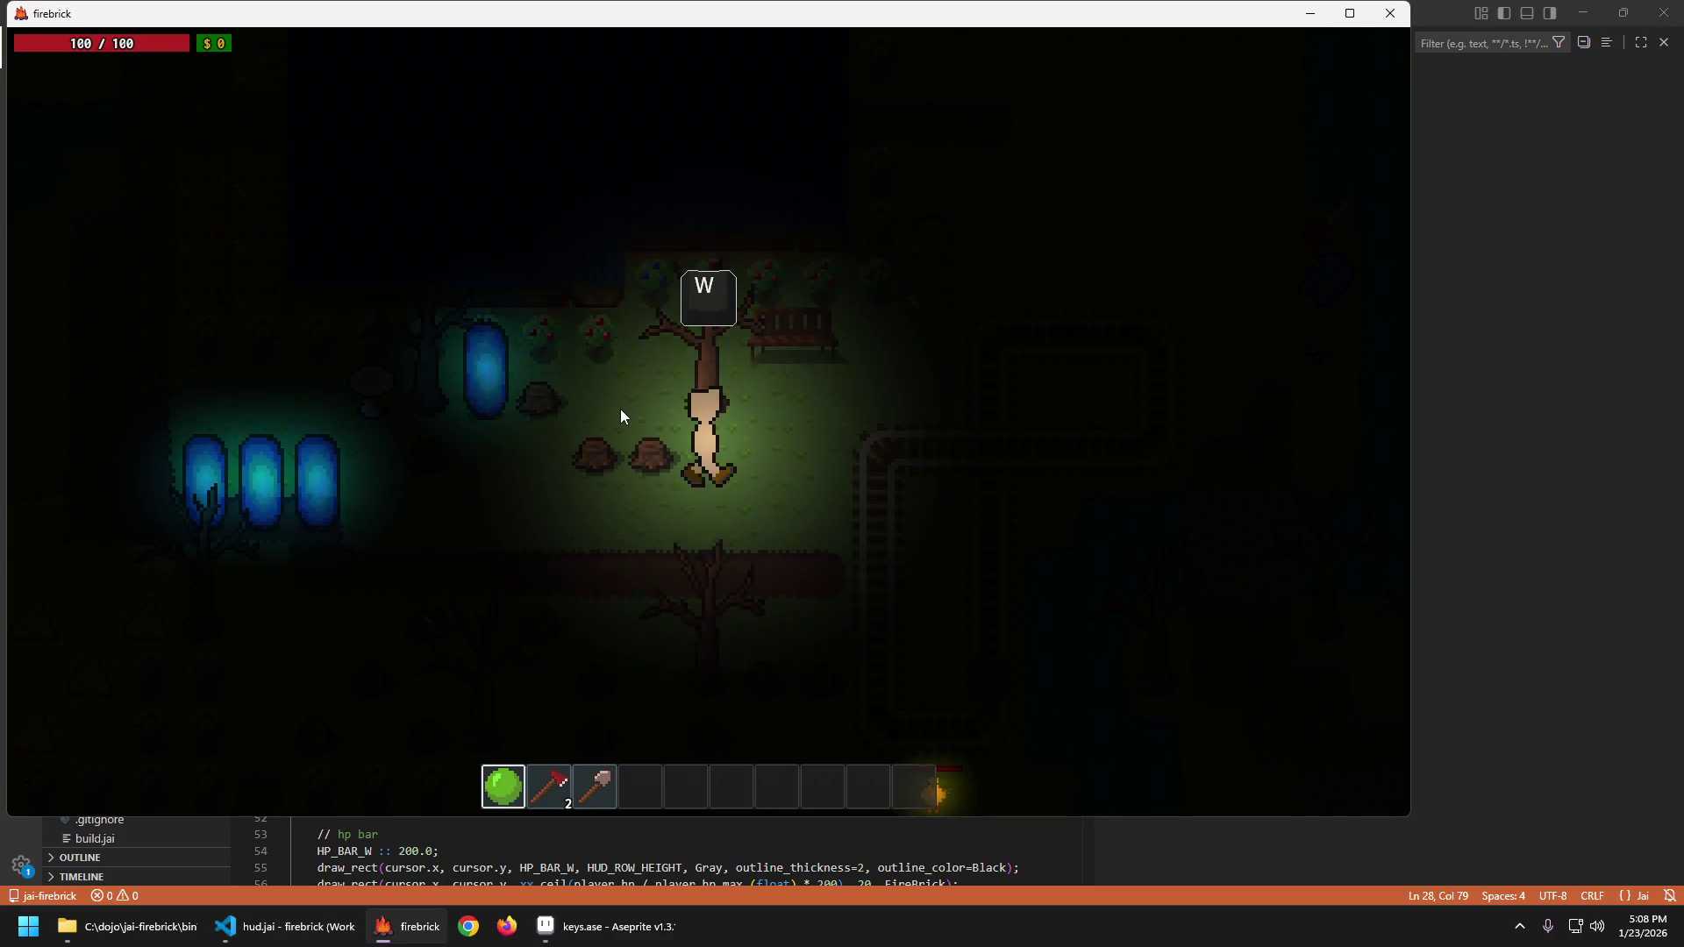
Quit the game, change the prompt offset to 32, rebuild and walk to check it.
{"action": "key", "text": "Escape"}
{"action": "key", "text": "Escape"}
{"action": "key", "text": "Left"}
{"action": "key", "text": "BackSpace"}
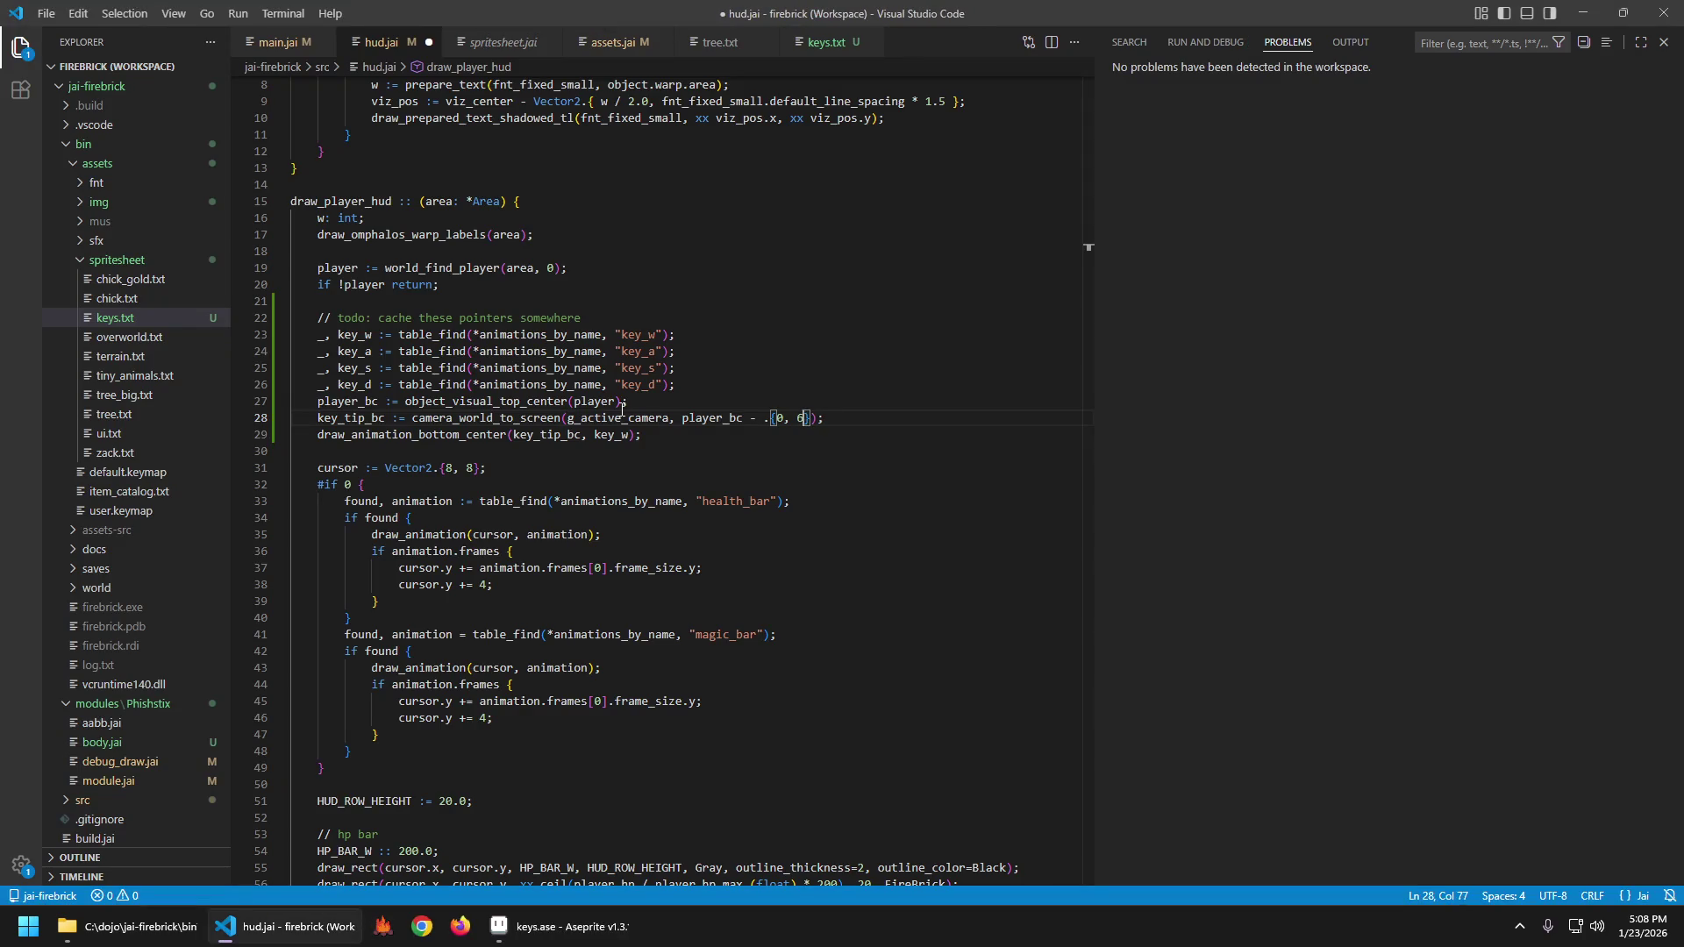
{"action": "key", "text": "F5"}
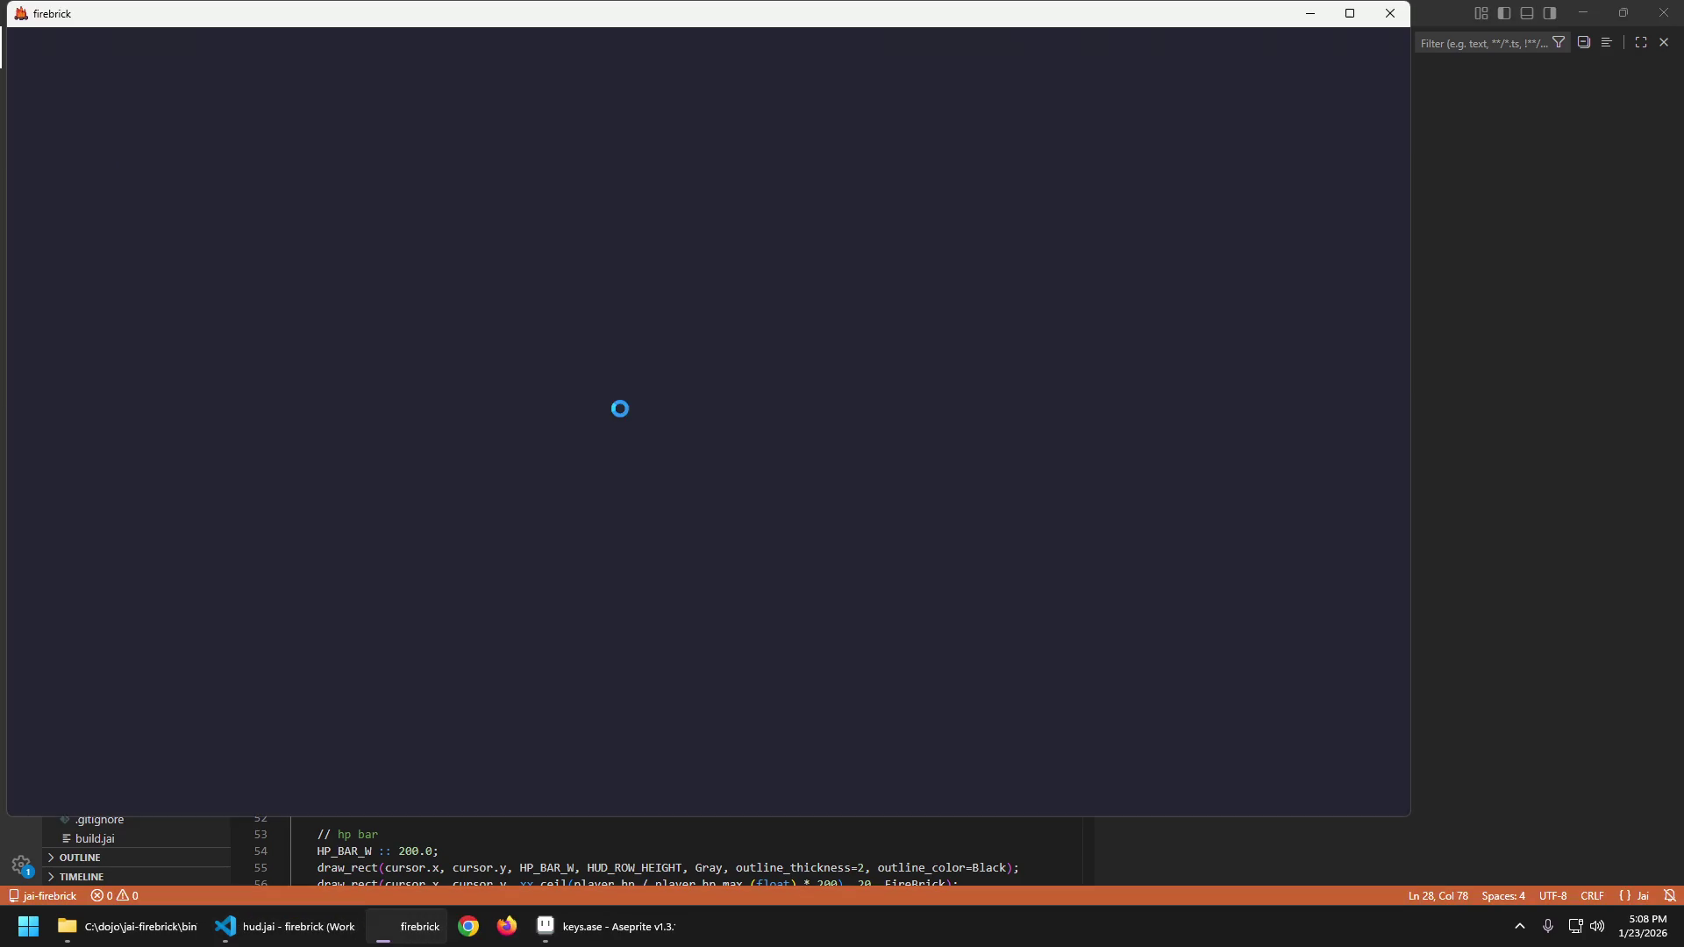
{"action": "key", "text": "s"}
Quit again, reduce the offset from 32 to 8, save and rebuild.
{"action": "key", "text": "Escape"}
{"action": "key", "text": "Return"}
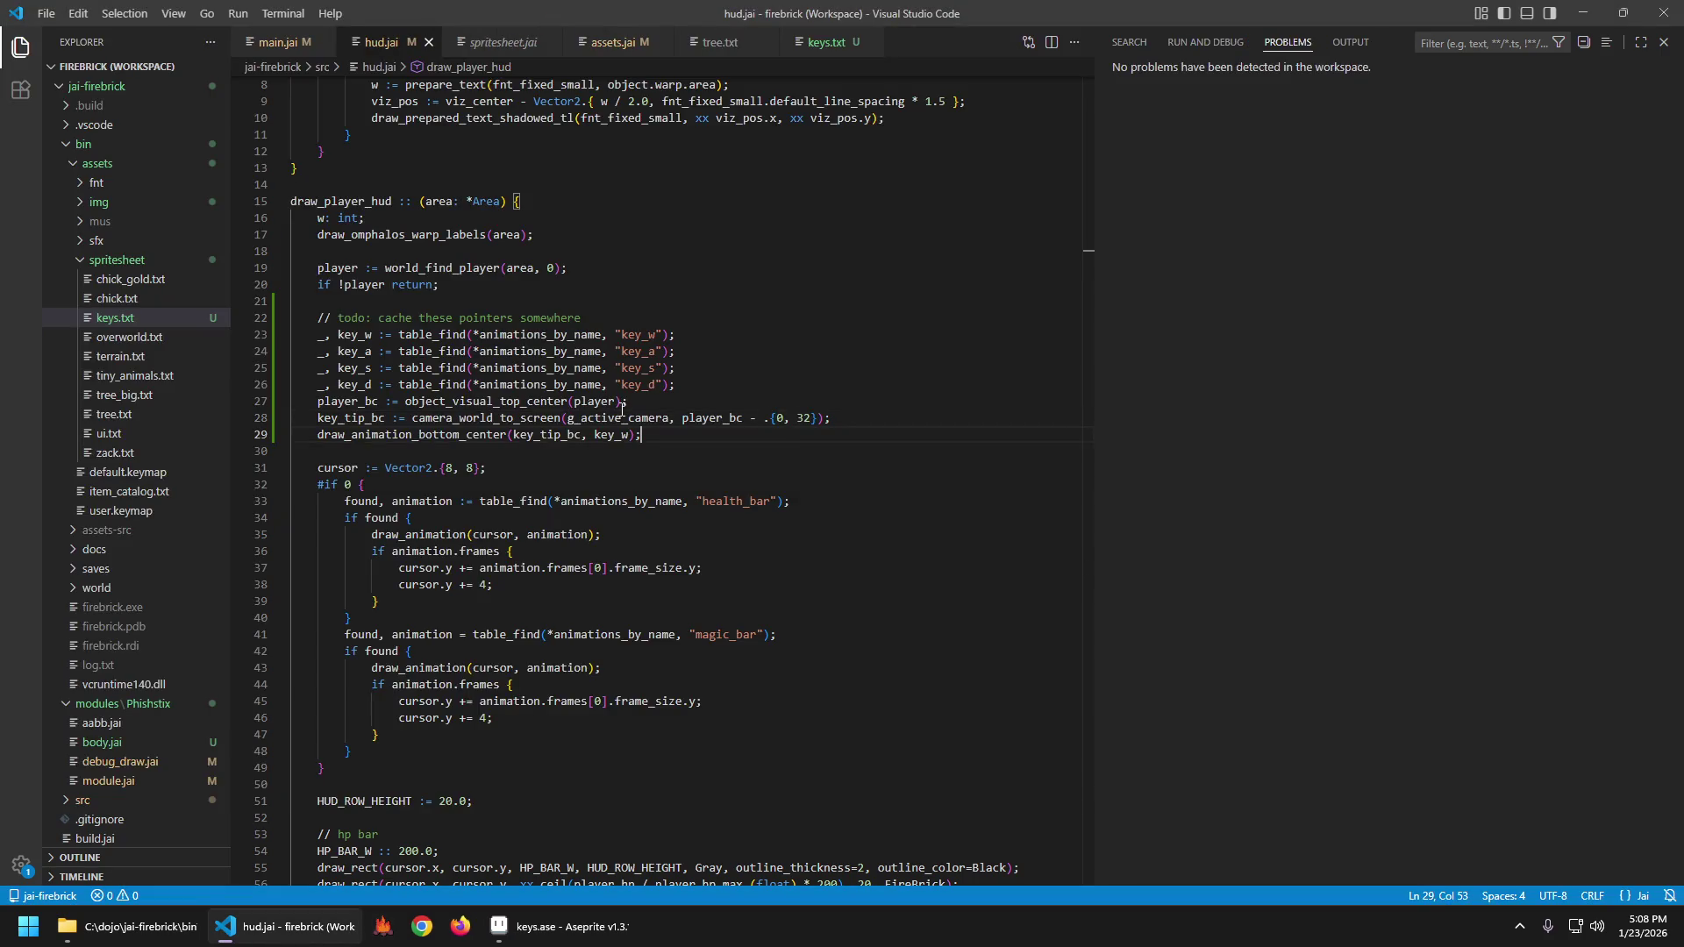
{"action": "key", "text": "Home"}
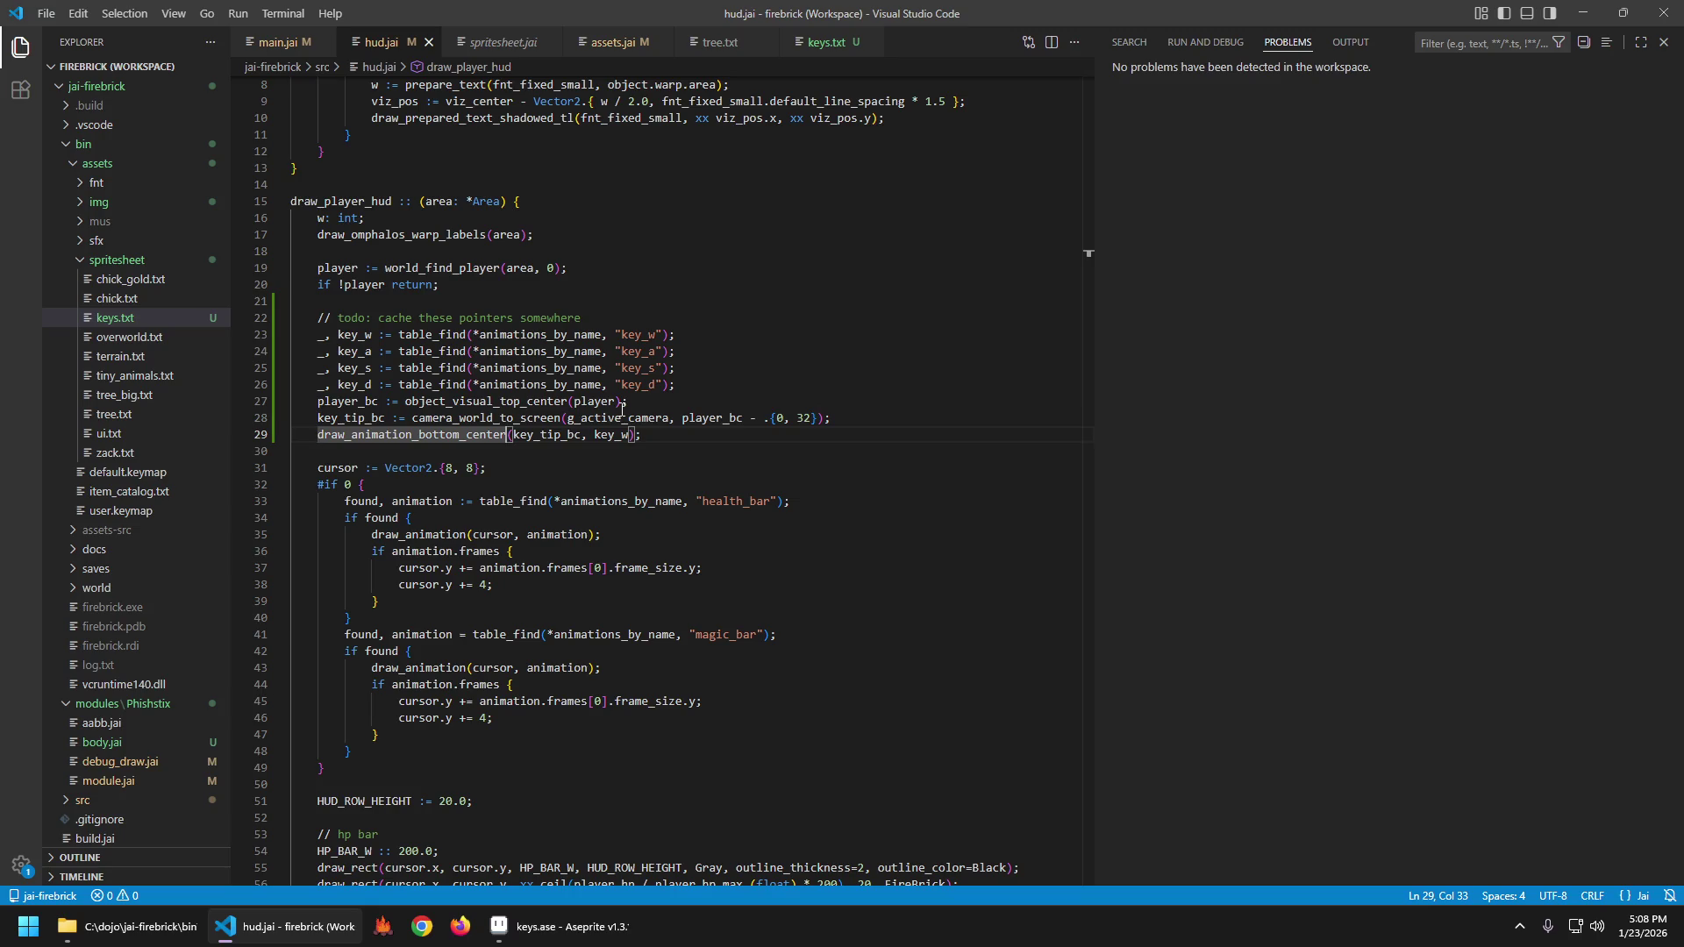
{"action": "key", "text": "End"}
{"action": "key", "text": "BackSpace"}
{"action": "key", "text": "ctrl+s"}
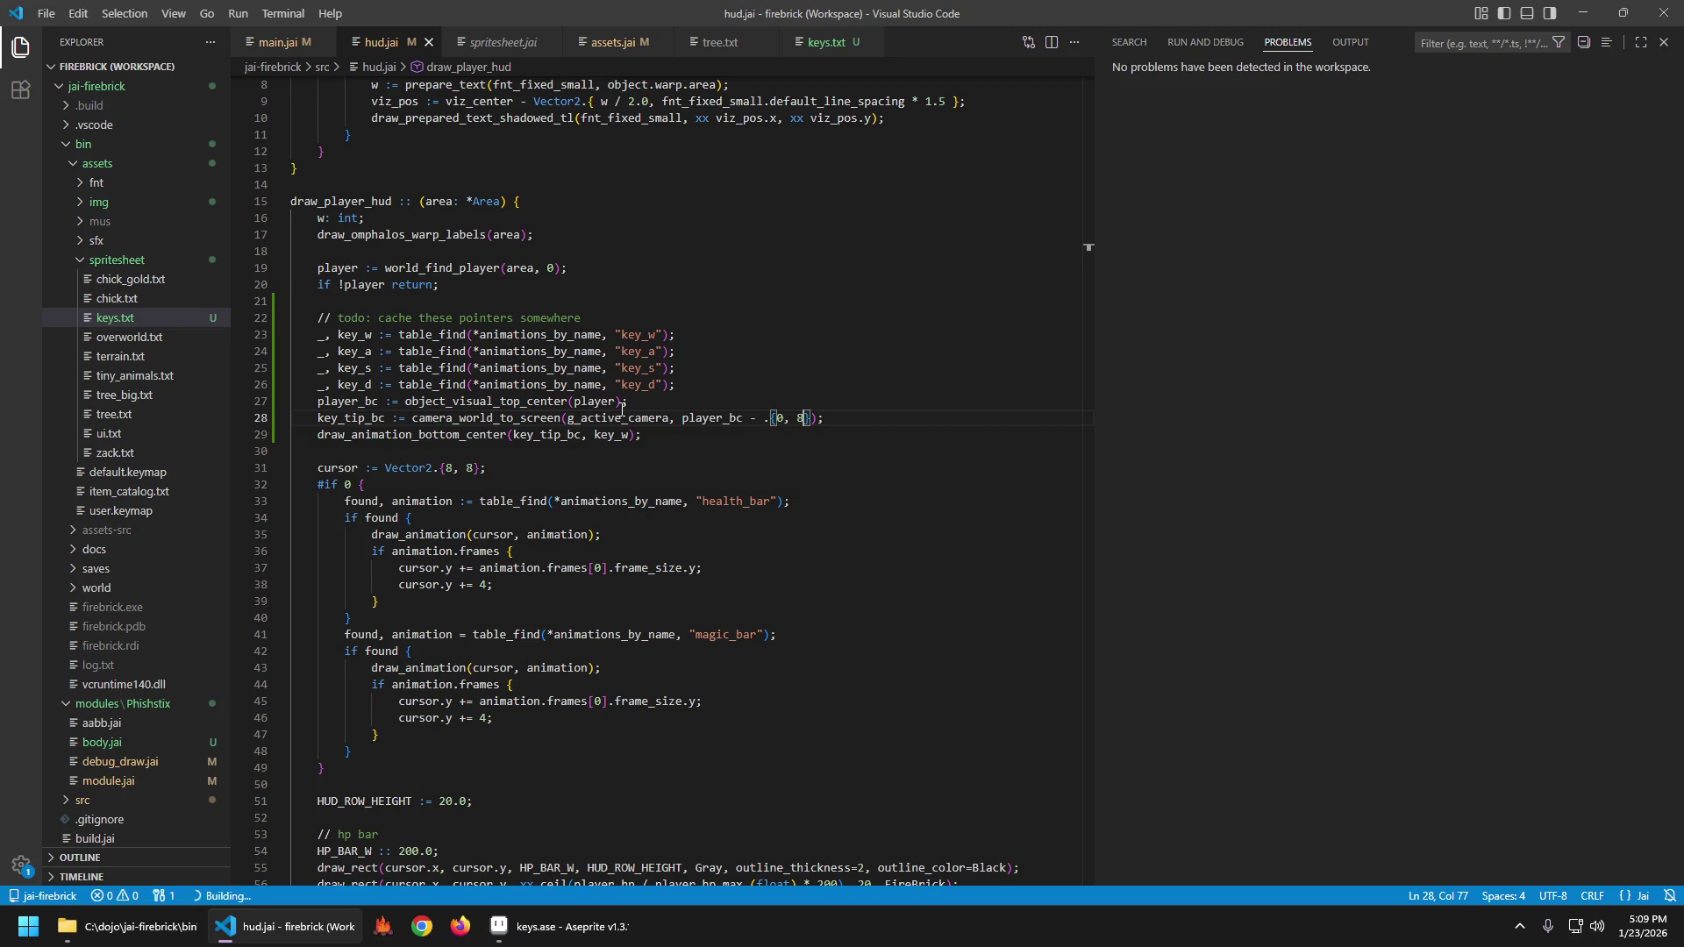
Walk the player left and right along the dirt path to check the W prompt overhead.
{"action": "key", "text": "s"}
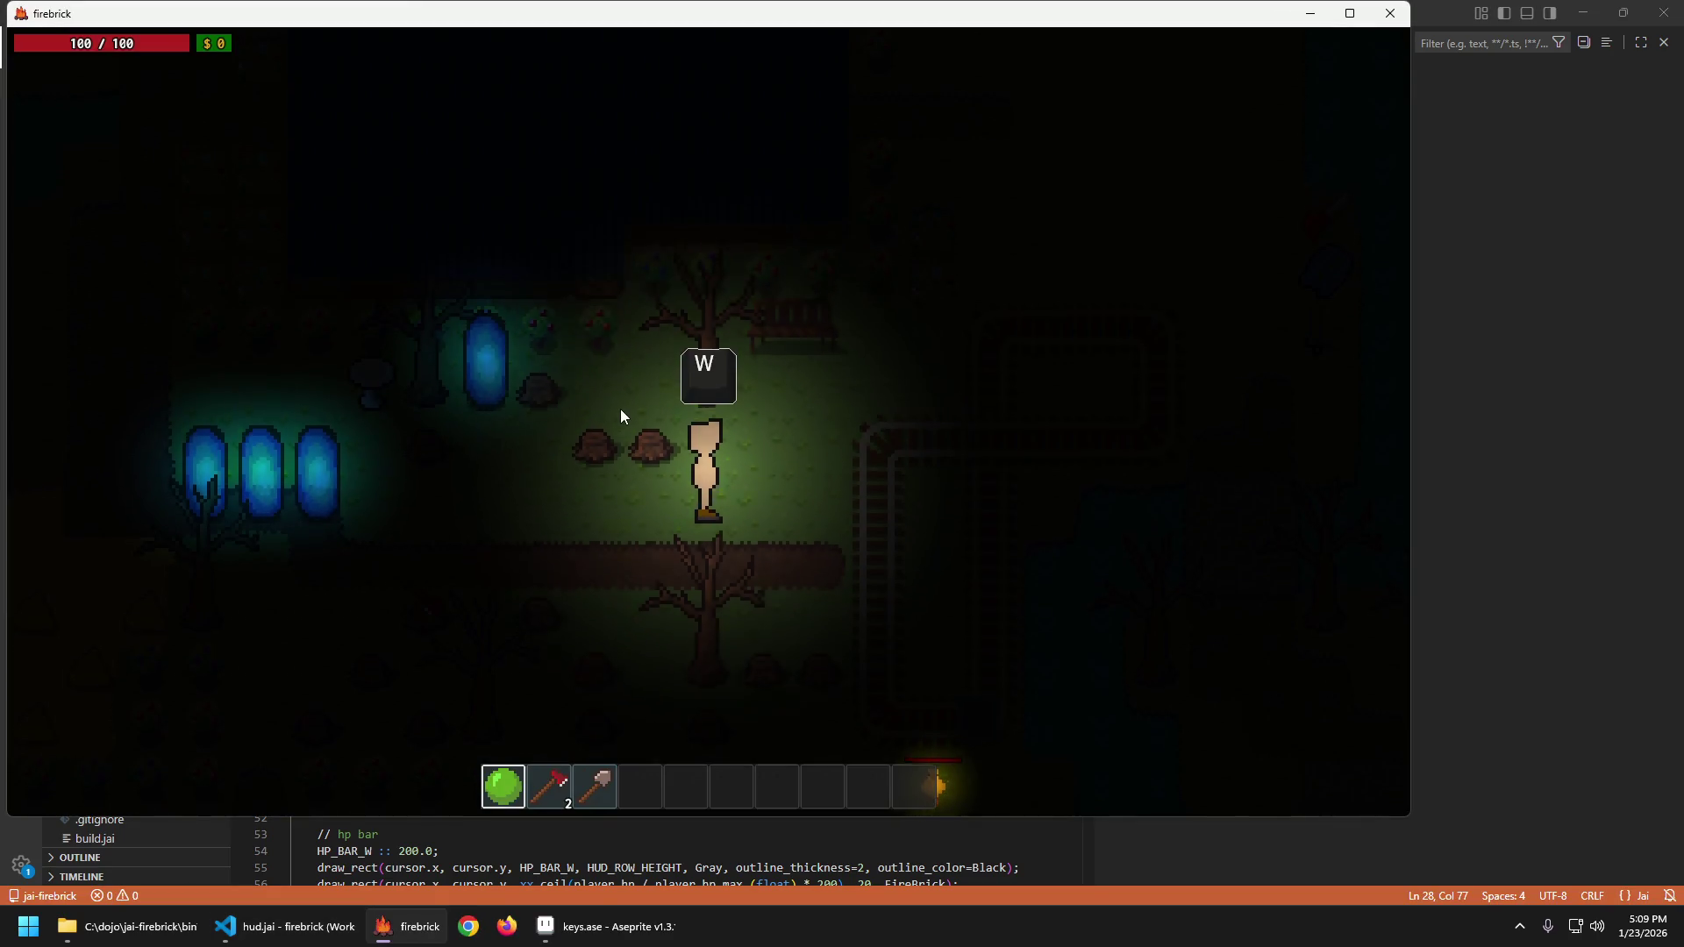
{"action": "key", "text": "a"}
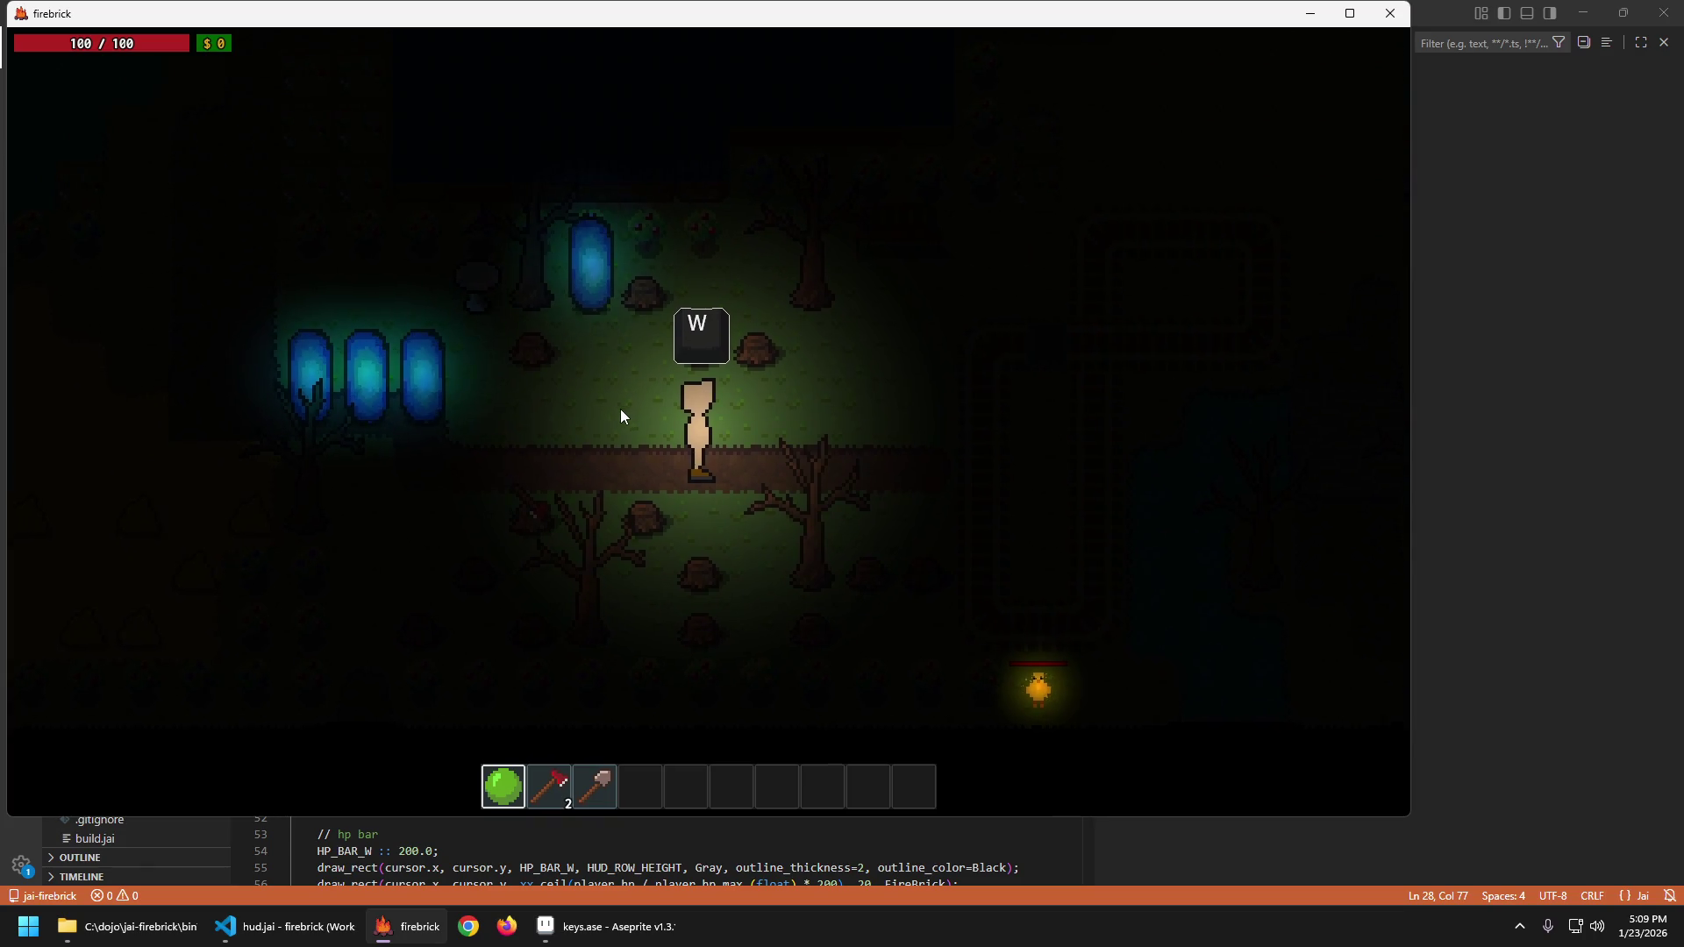
{"action": "key", "text": "d"}
{"action": "key", "text": "a"}
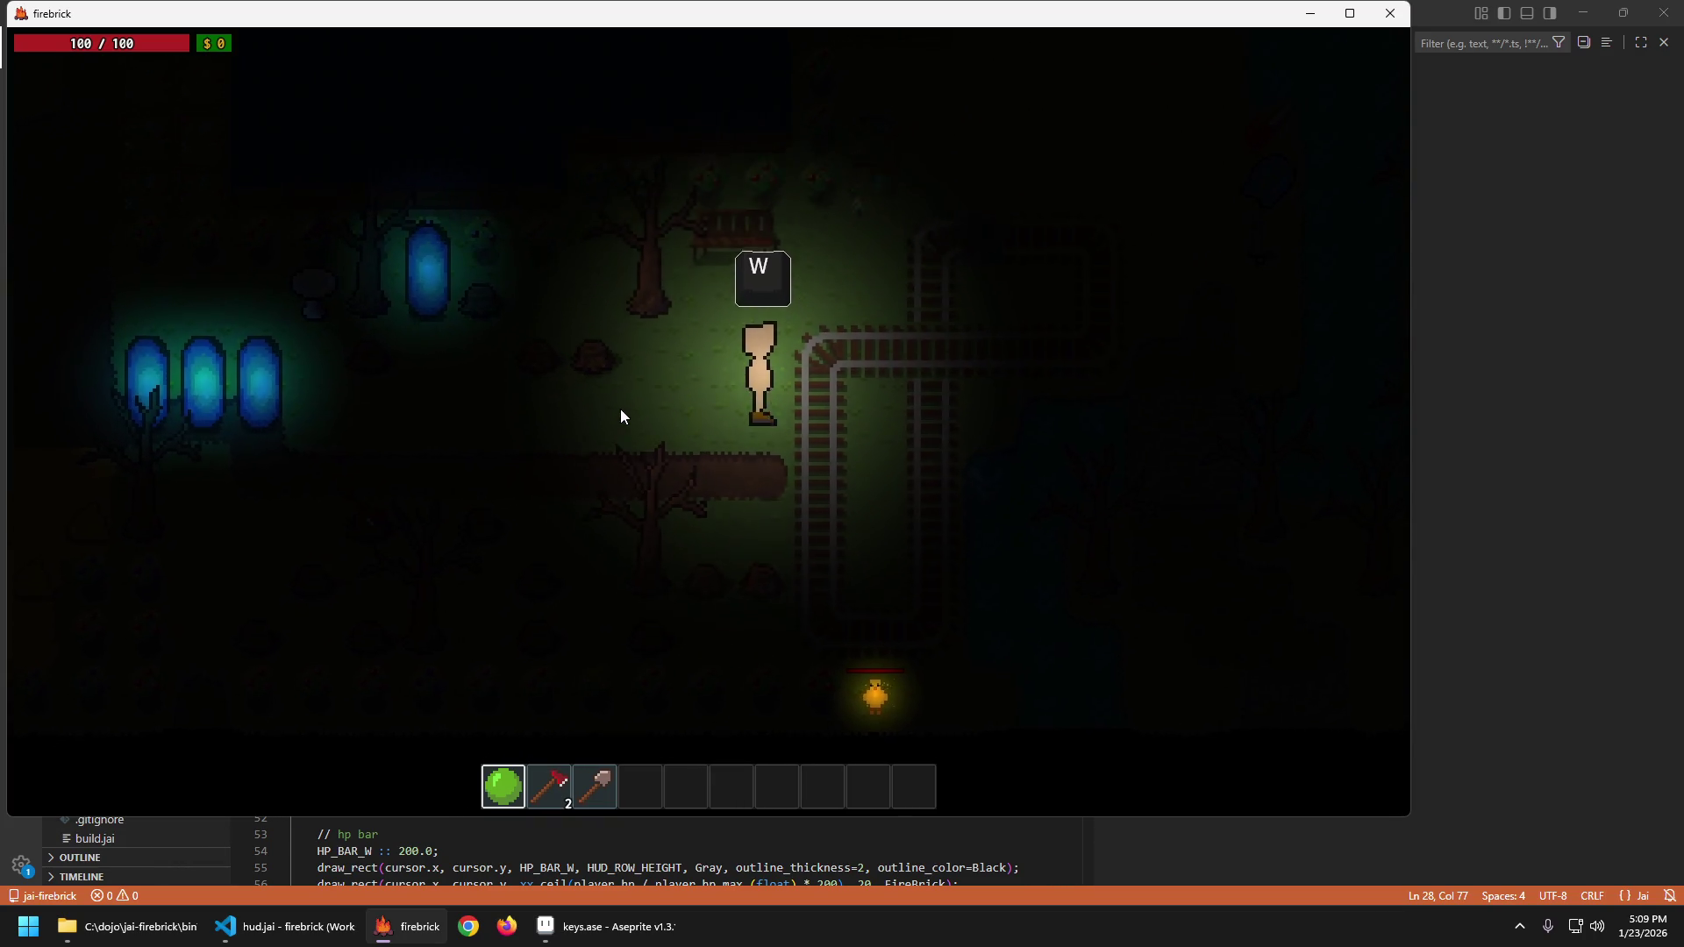
{"action": "key", "text": "a"}
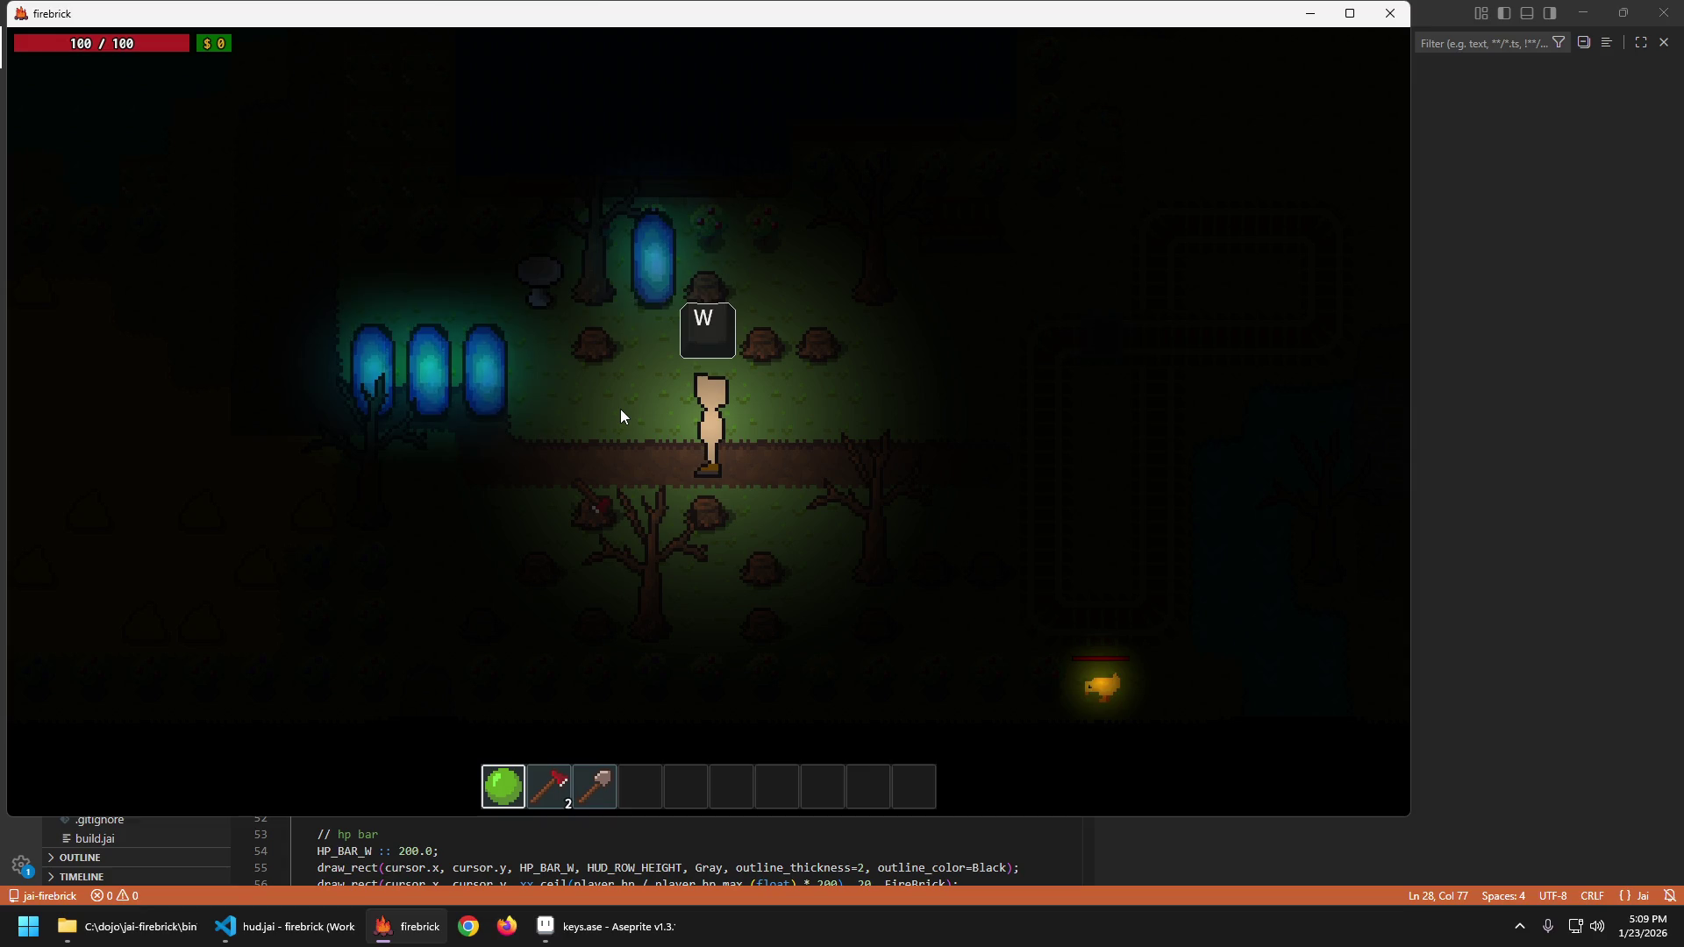
{"action": "key", "text": "d"}
{"action": "key", "text": "a"}
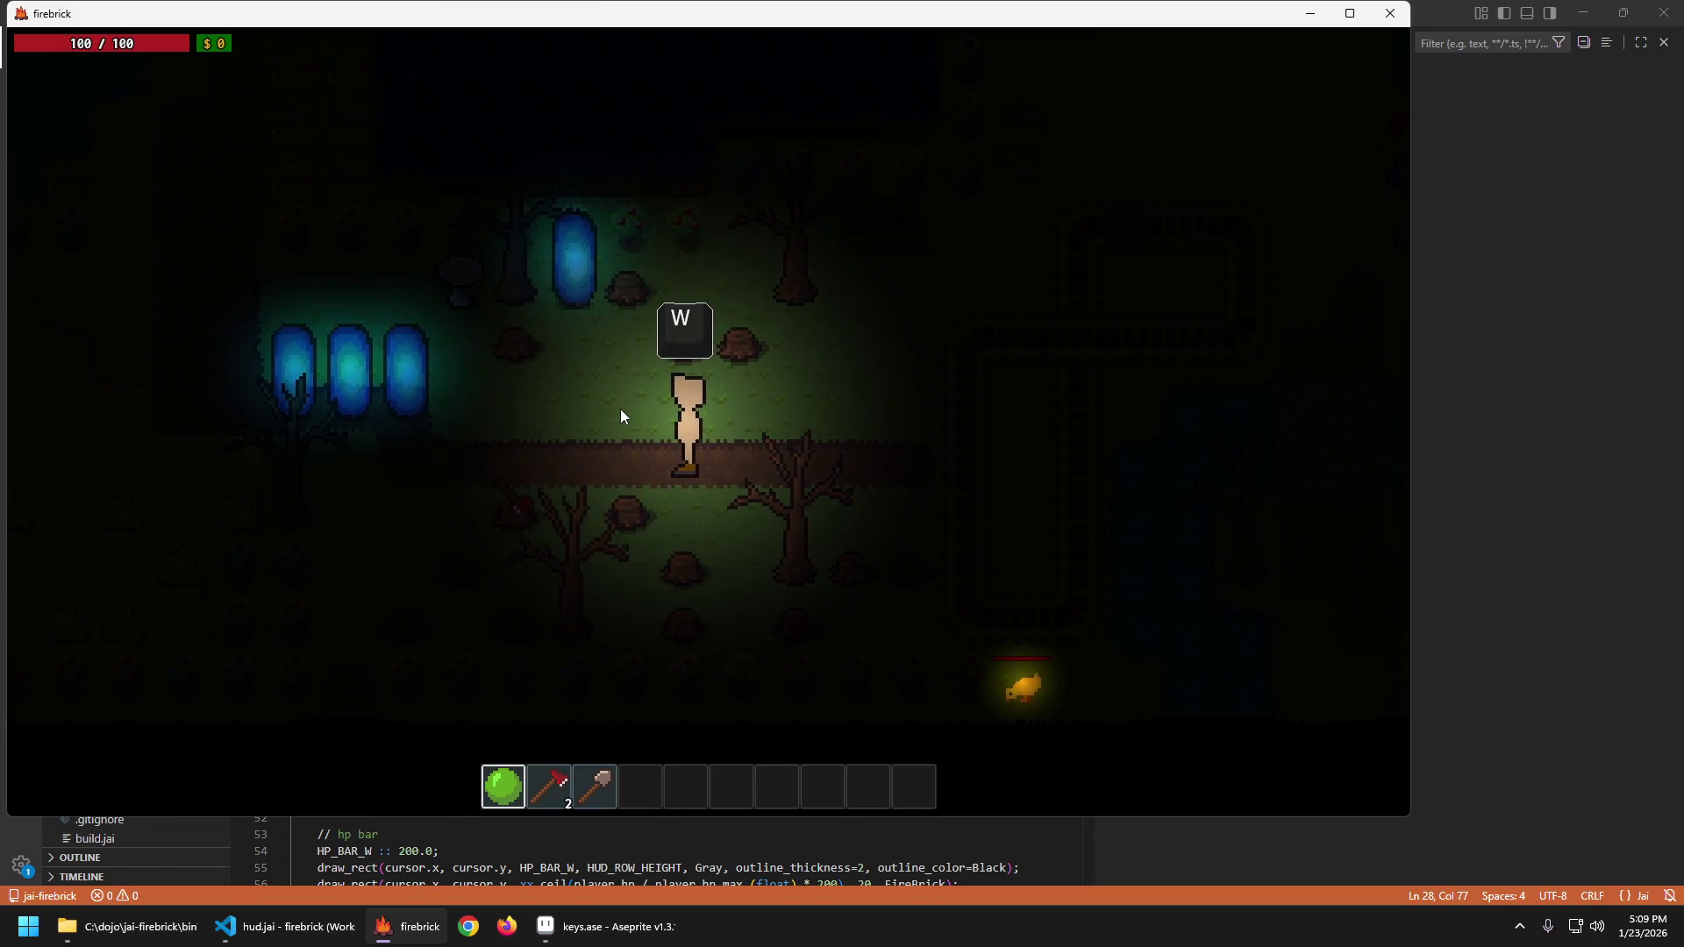
Quit the game and bring keys.ase in Aseprite to the front.
{"action": "key", "text": "Escape"}
{"action": "key", "text": "Return"}
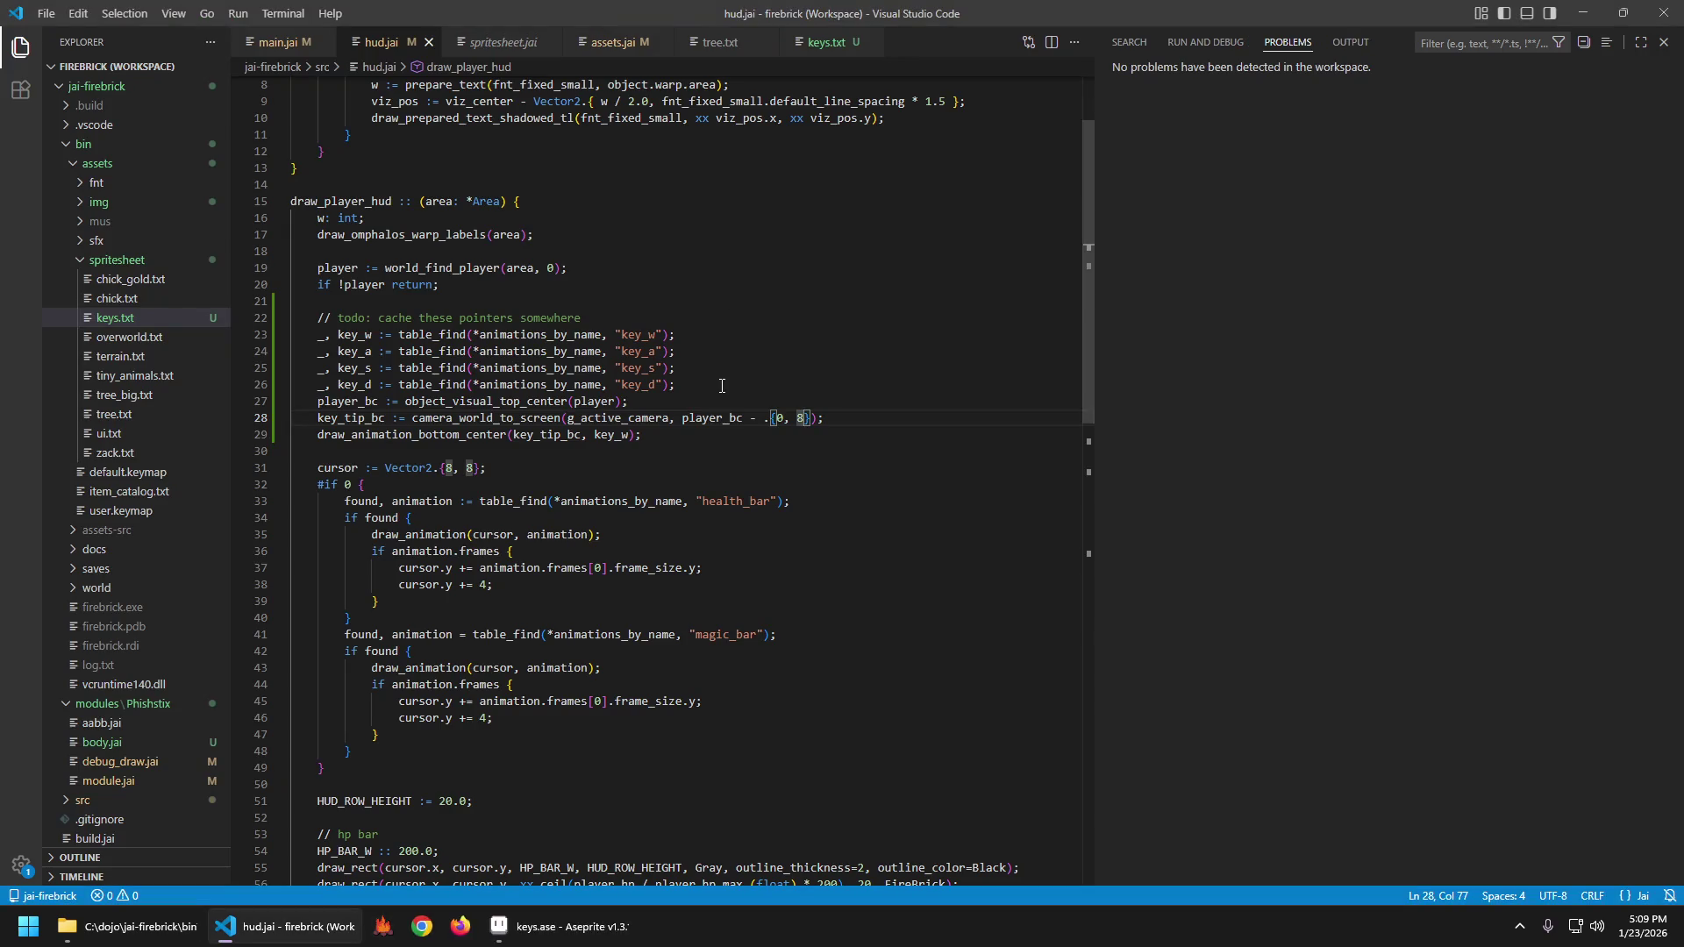
{"action": "left_click", "coordinate": [542, 933]}
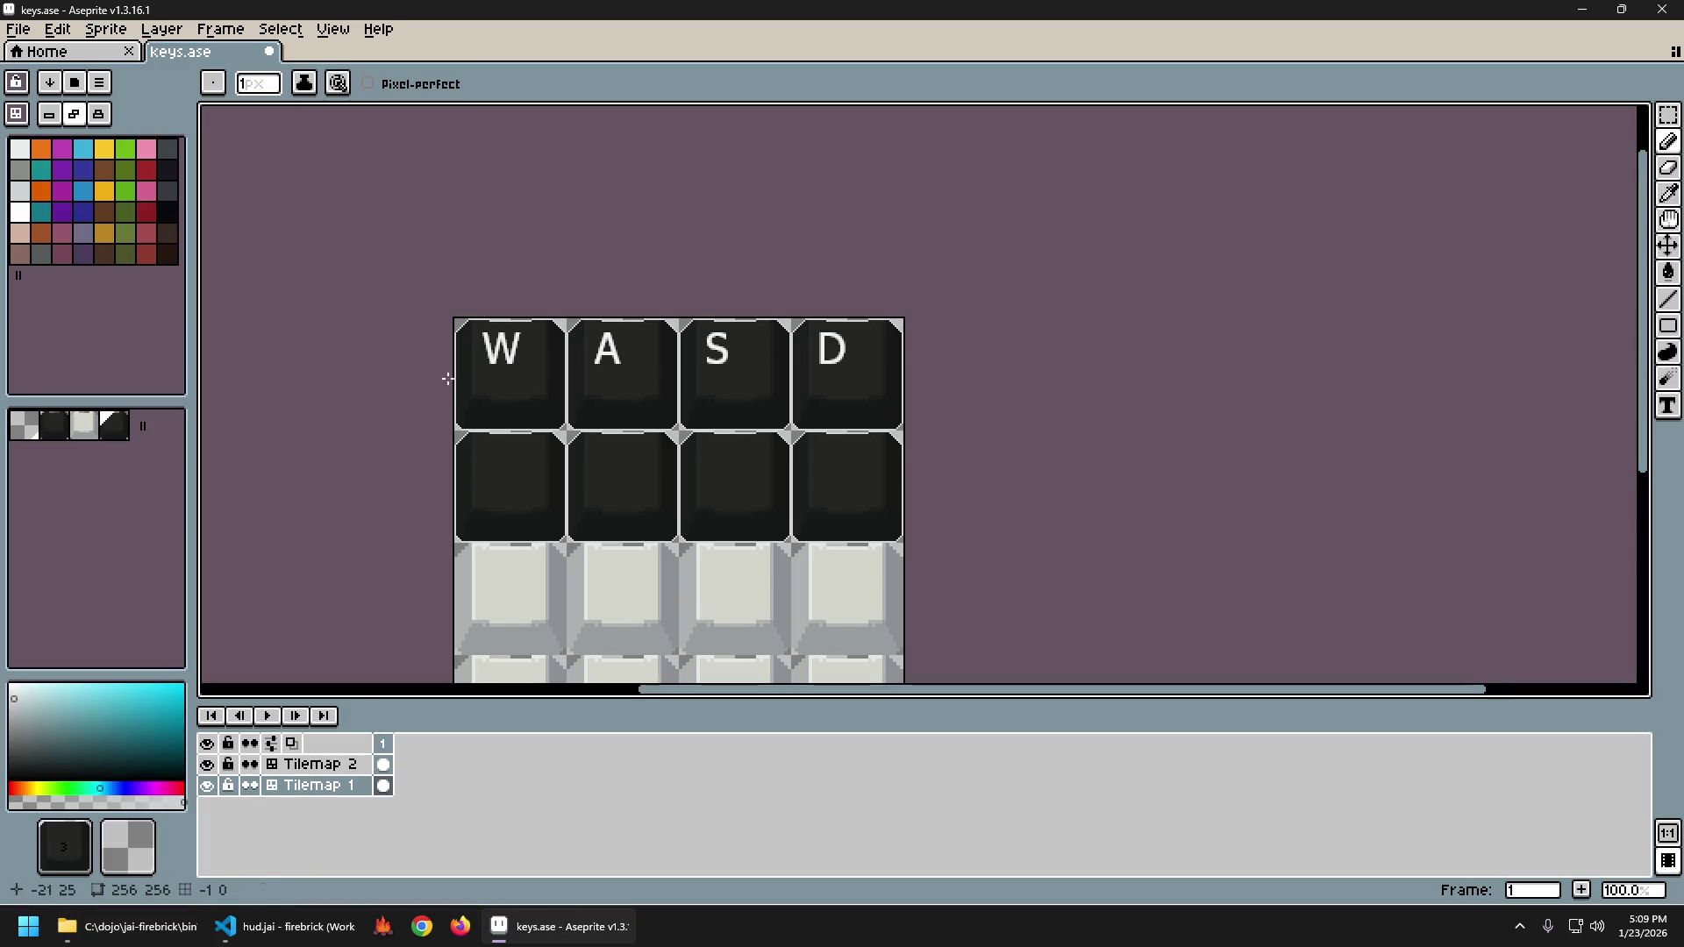
Recolour all light grey keycap edges dark purple with a non-contiguous Paint Bucket fill.
{"action": "scroll", "coordinate": [448, 379], "scroll_direction": "up", "scroll_amount": 2}
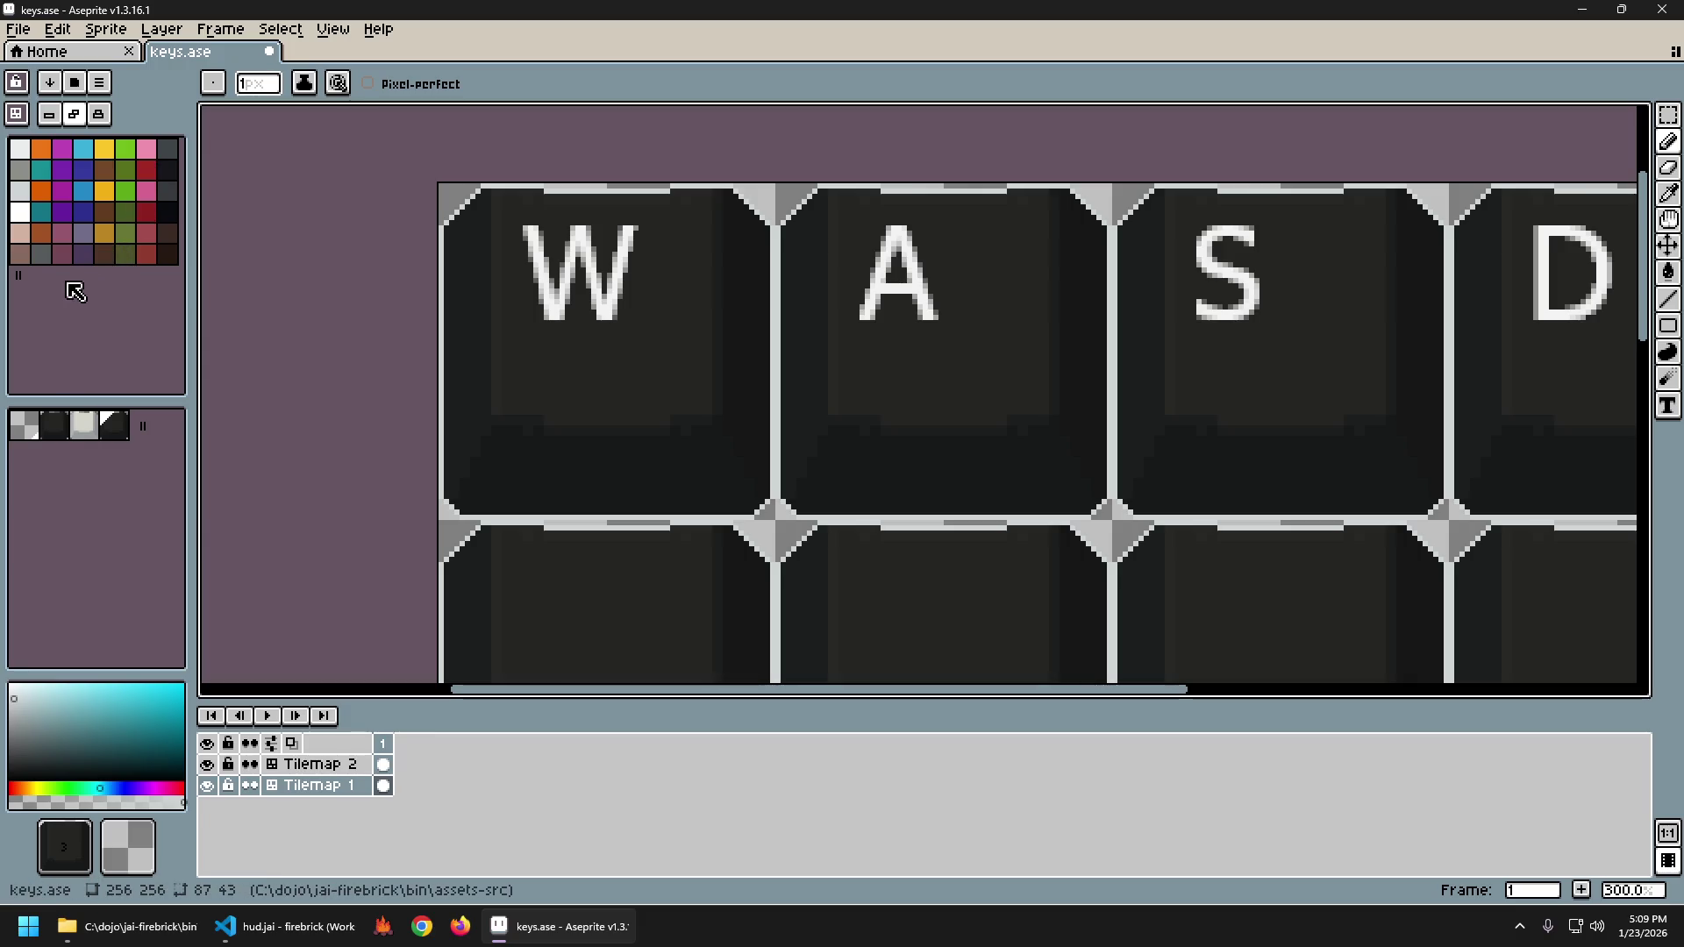
{"action": "left_click", "coordinate": [20, 170]}
{"action": "key", "text": "g"}
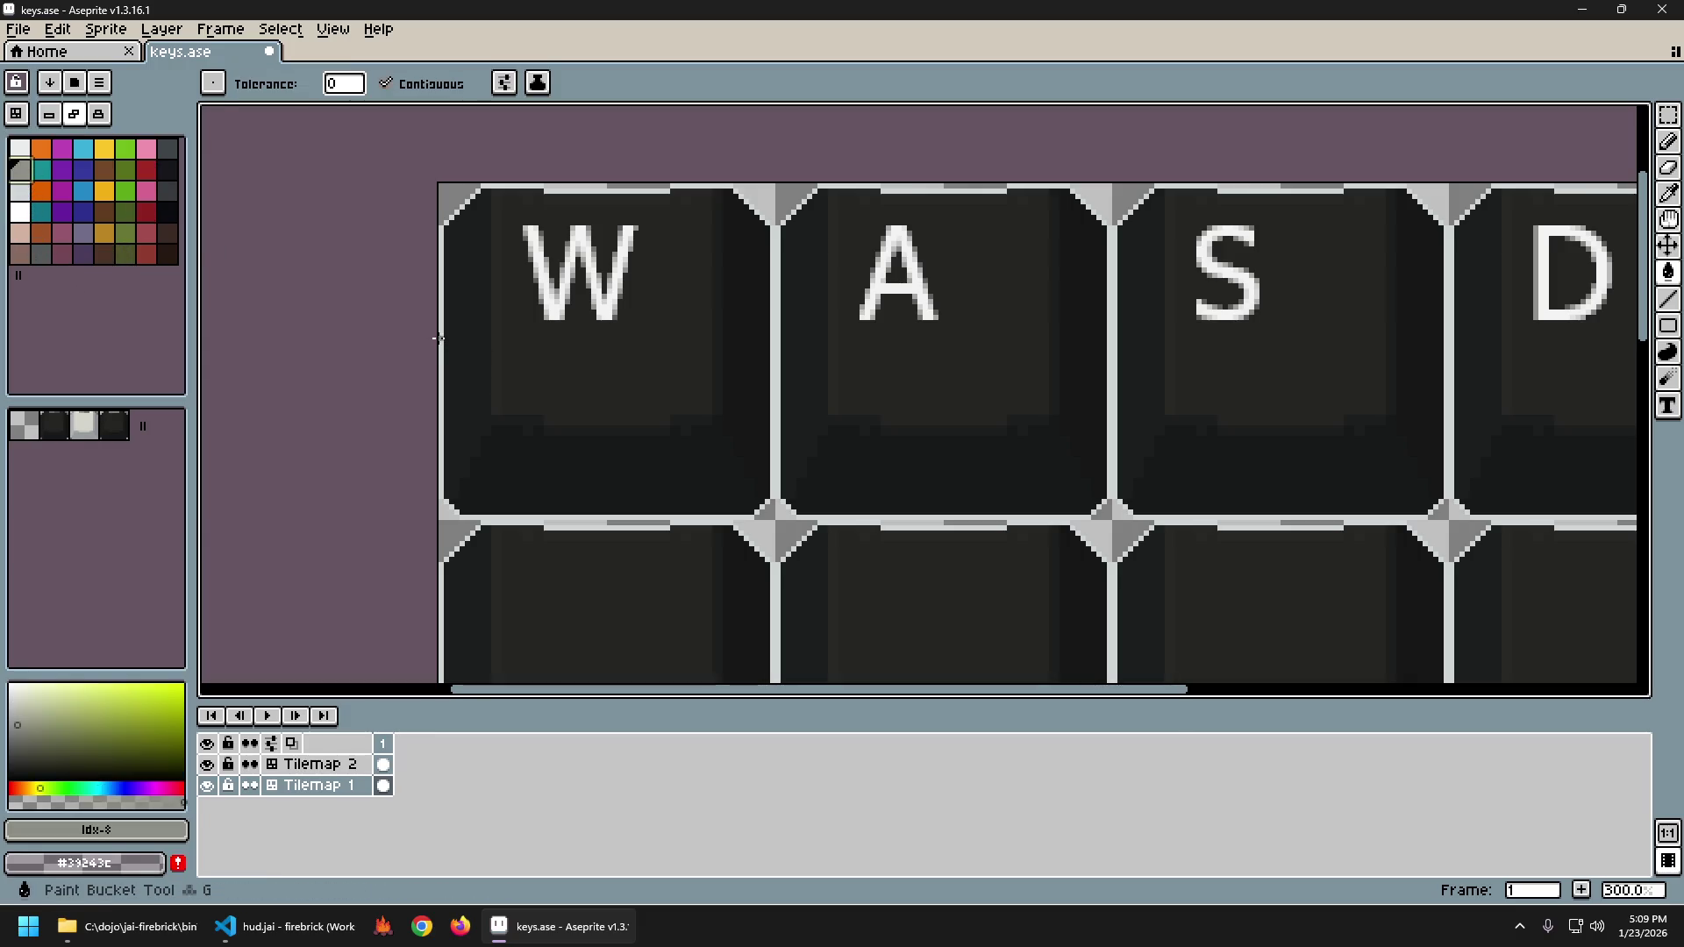
{"action": "left_click", "coordinate": [443, 331]}
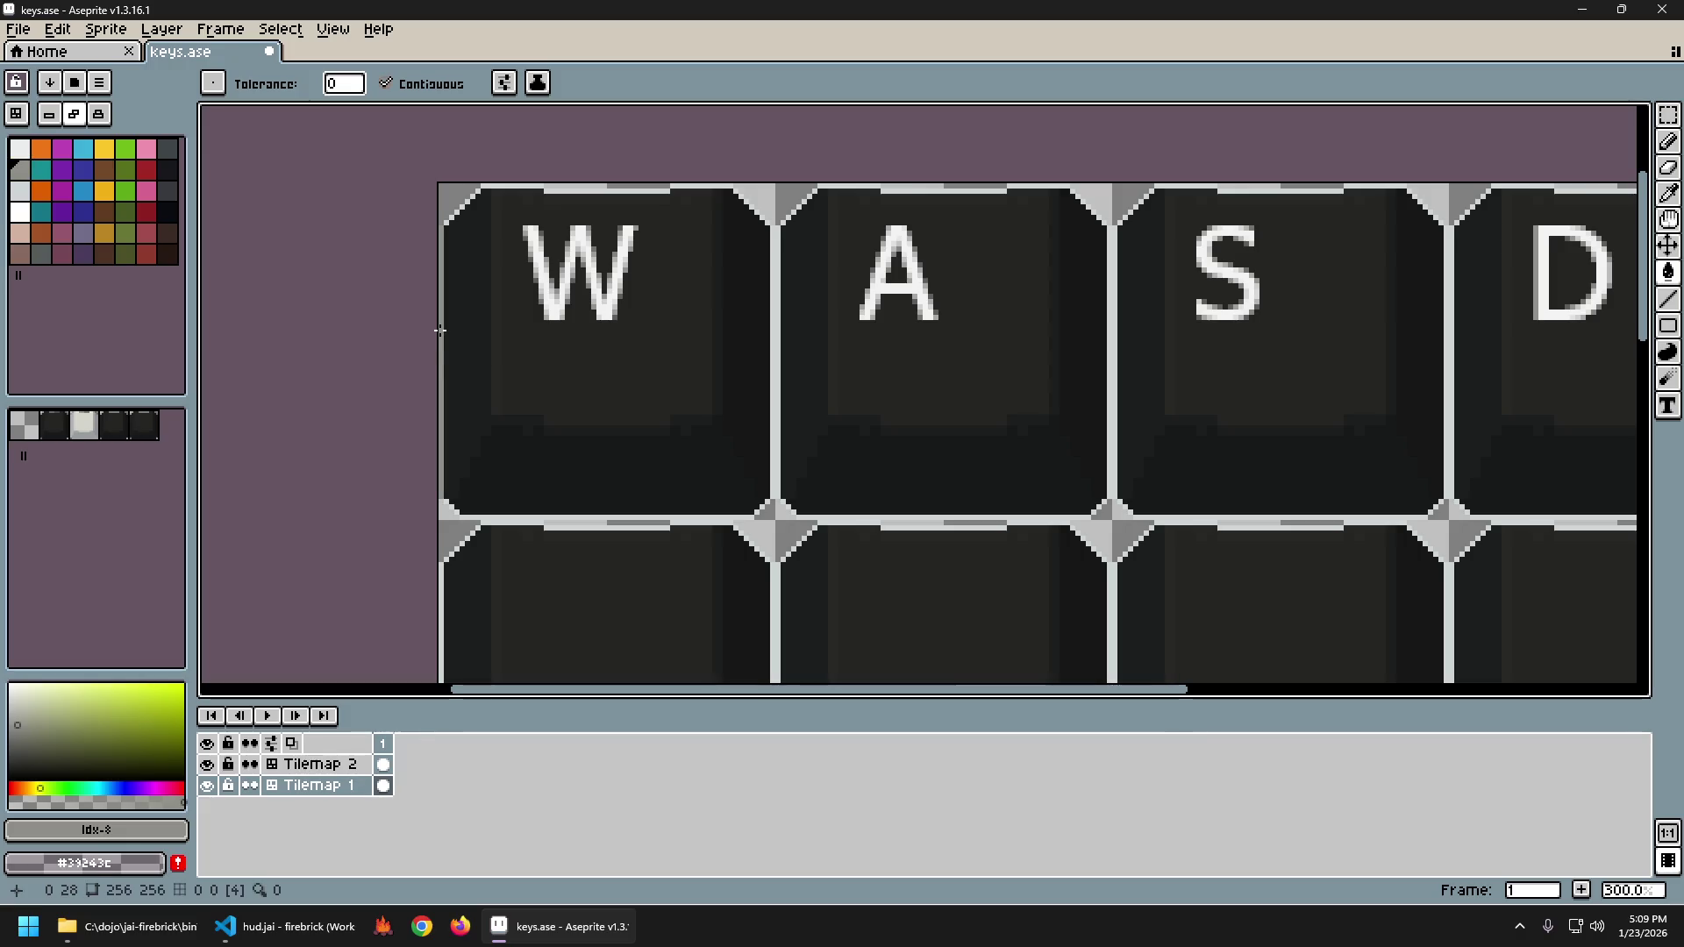
{"action": "key", "text": "ctrl+z"}
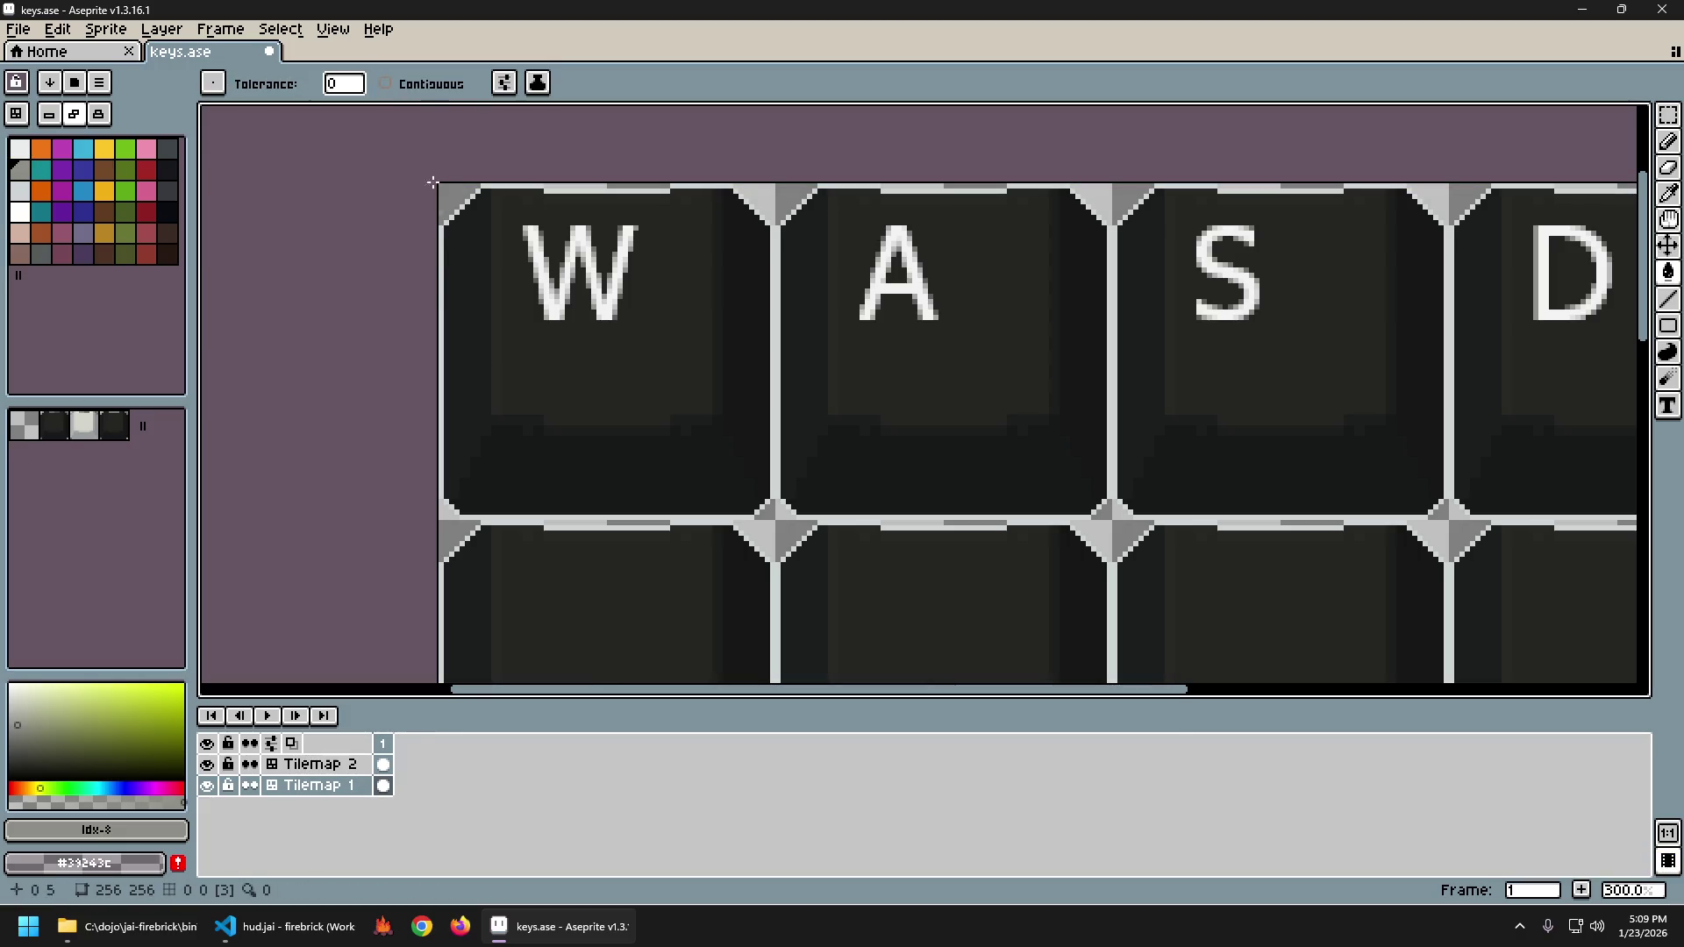
{"action": "left_click", "coordinate": [435, 94]}
{"action": "left_click", "coordinate": [441, 262]}
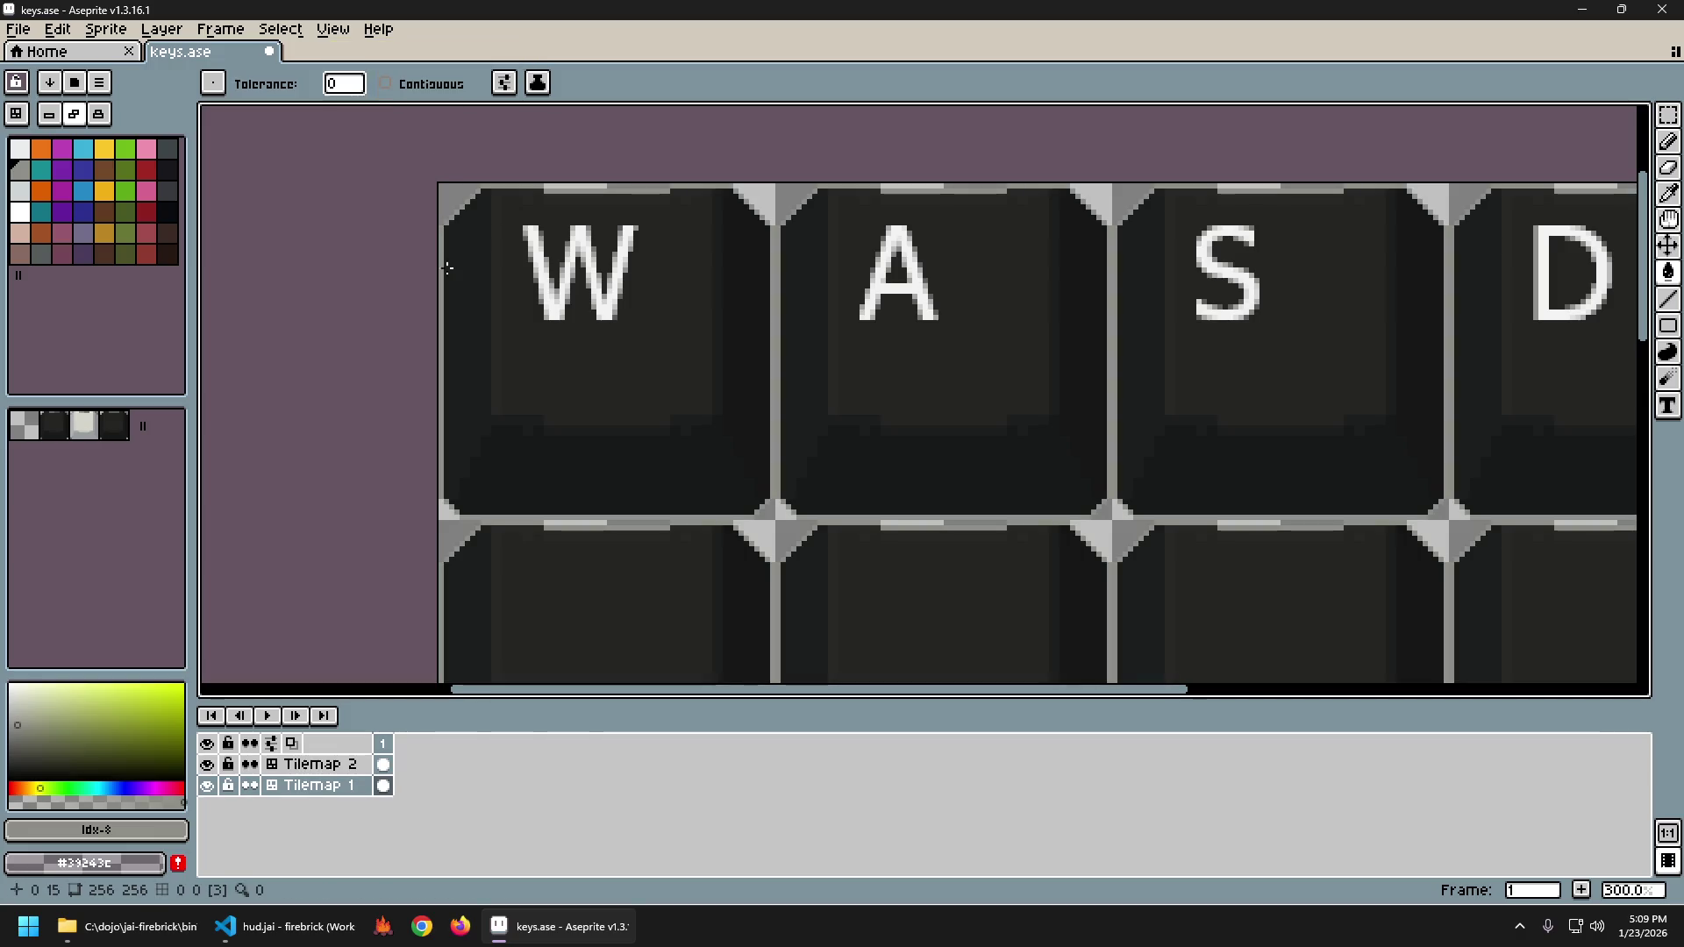
Export the key sheet as keys.png and switch back to the running game.
{"action": "scroll", "coordinate": [734, 425], "scroll_direction": "down", "scroll_amount": 2}
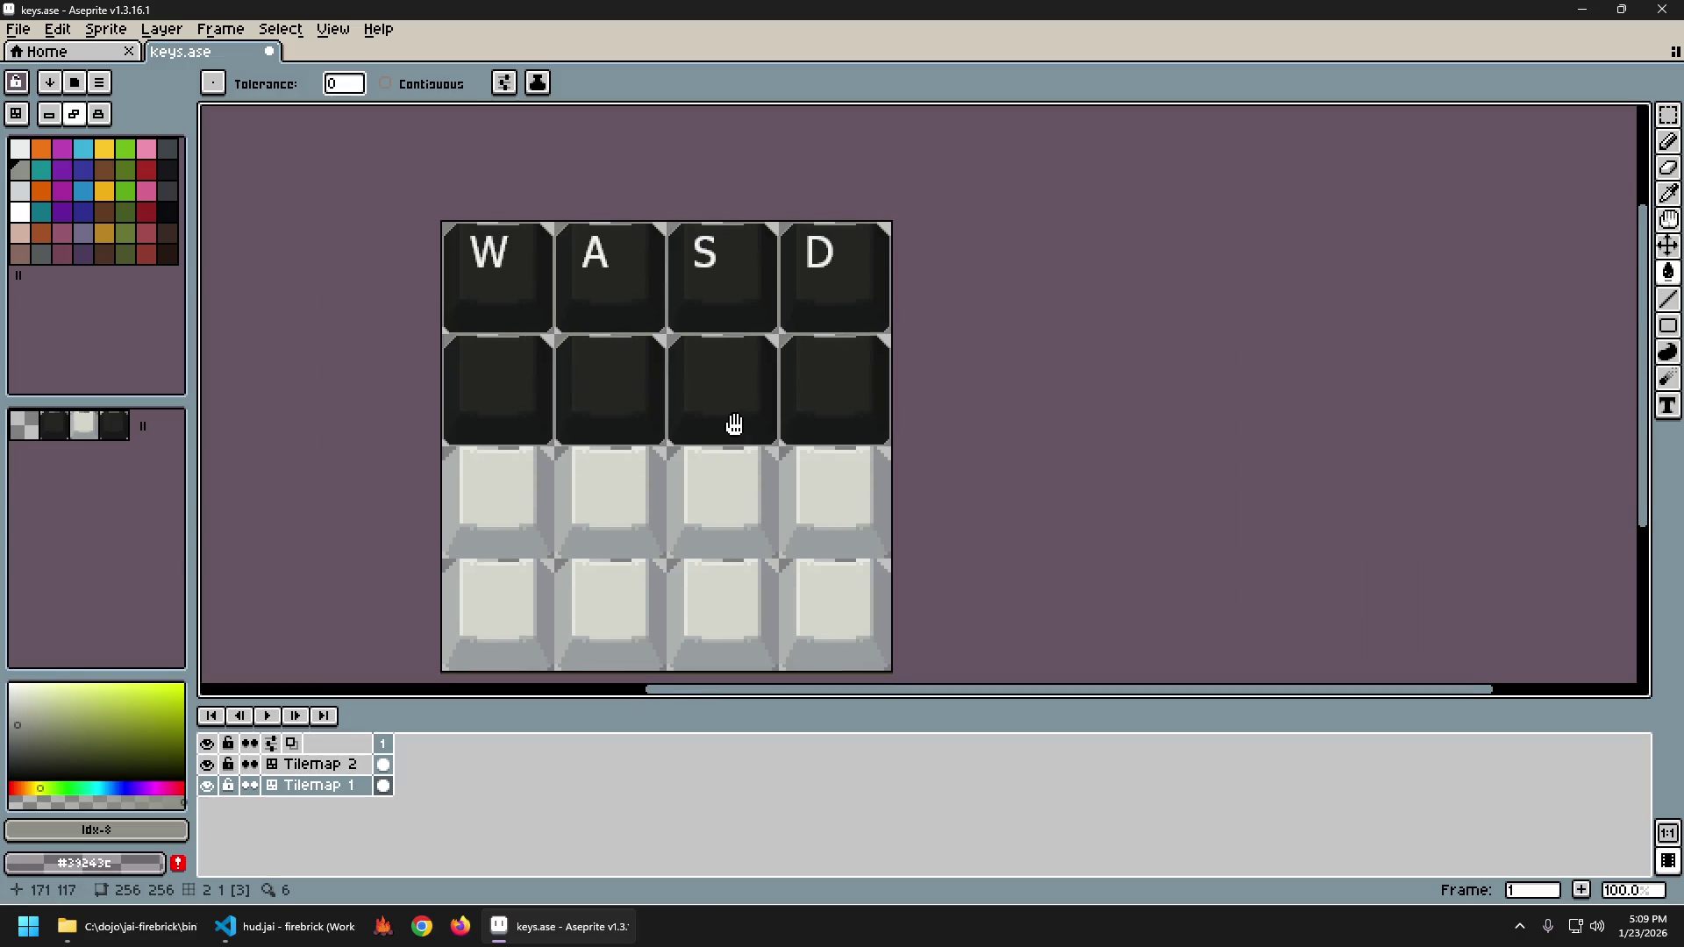
{"action": "left_click_drag", "start_coordinate": [735, 424], "coordinate": [697, 427]}
{"action": "key", "text": "ctrl+alt+shift+s"}
{"action": "key", "text": "Return"}
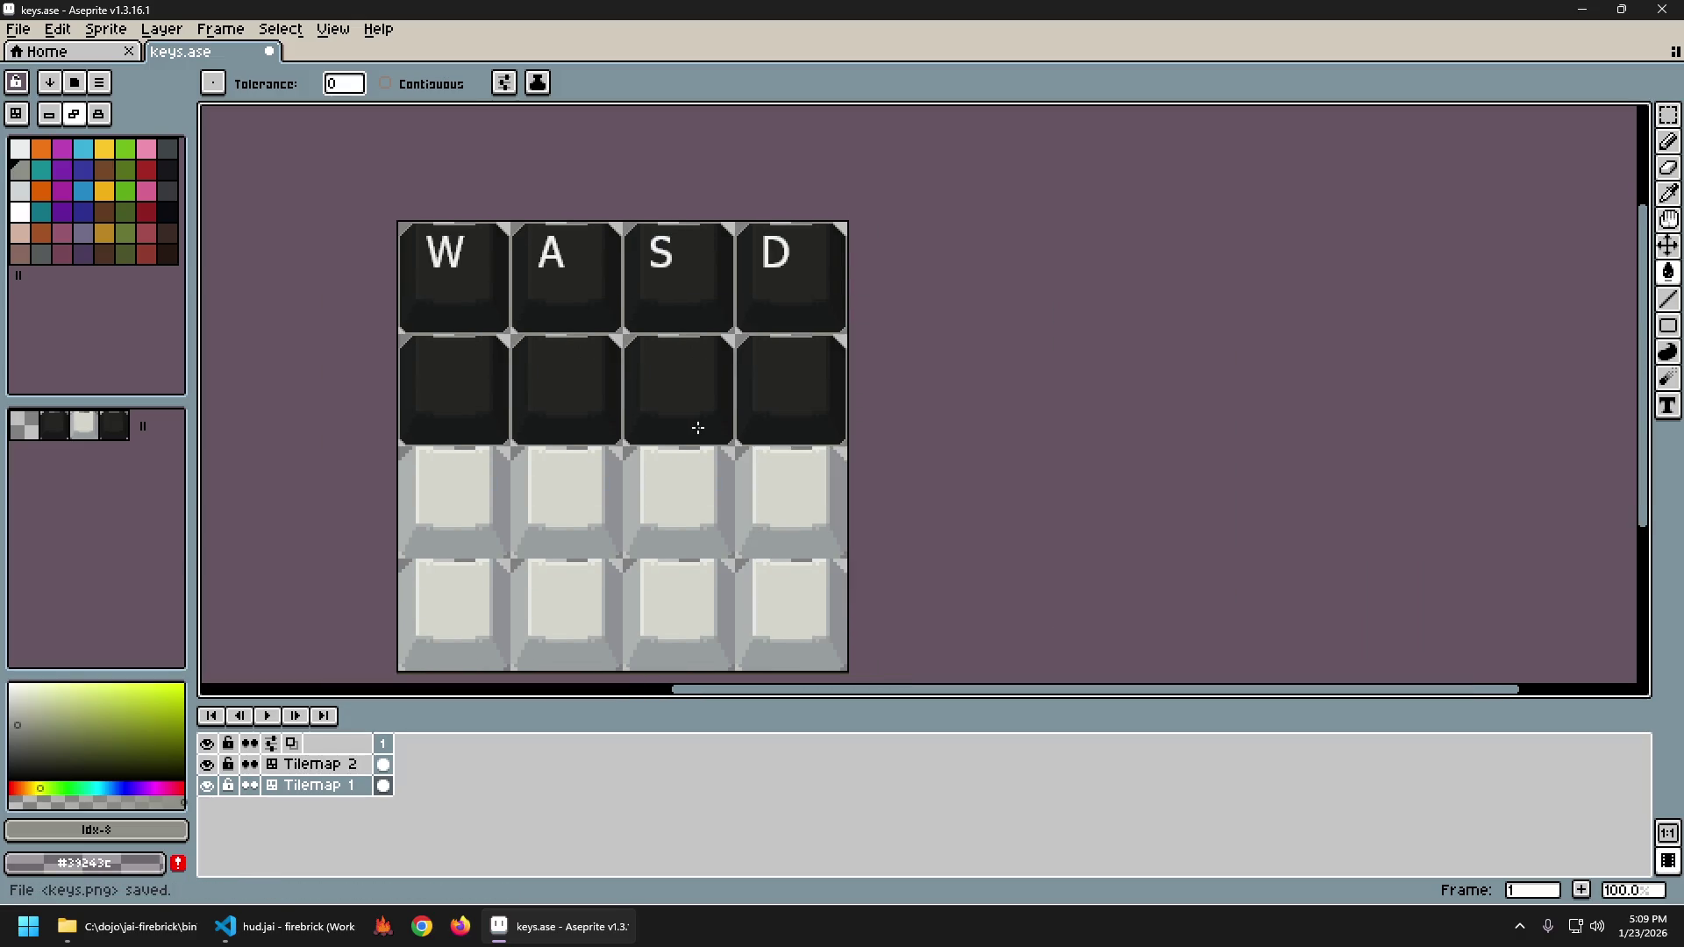
{"action": "left_click", "coordinate": [242, 935]}
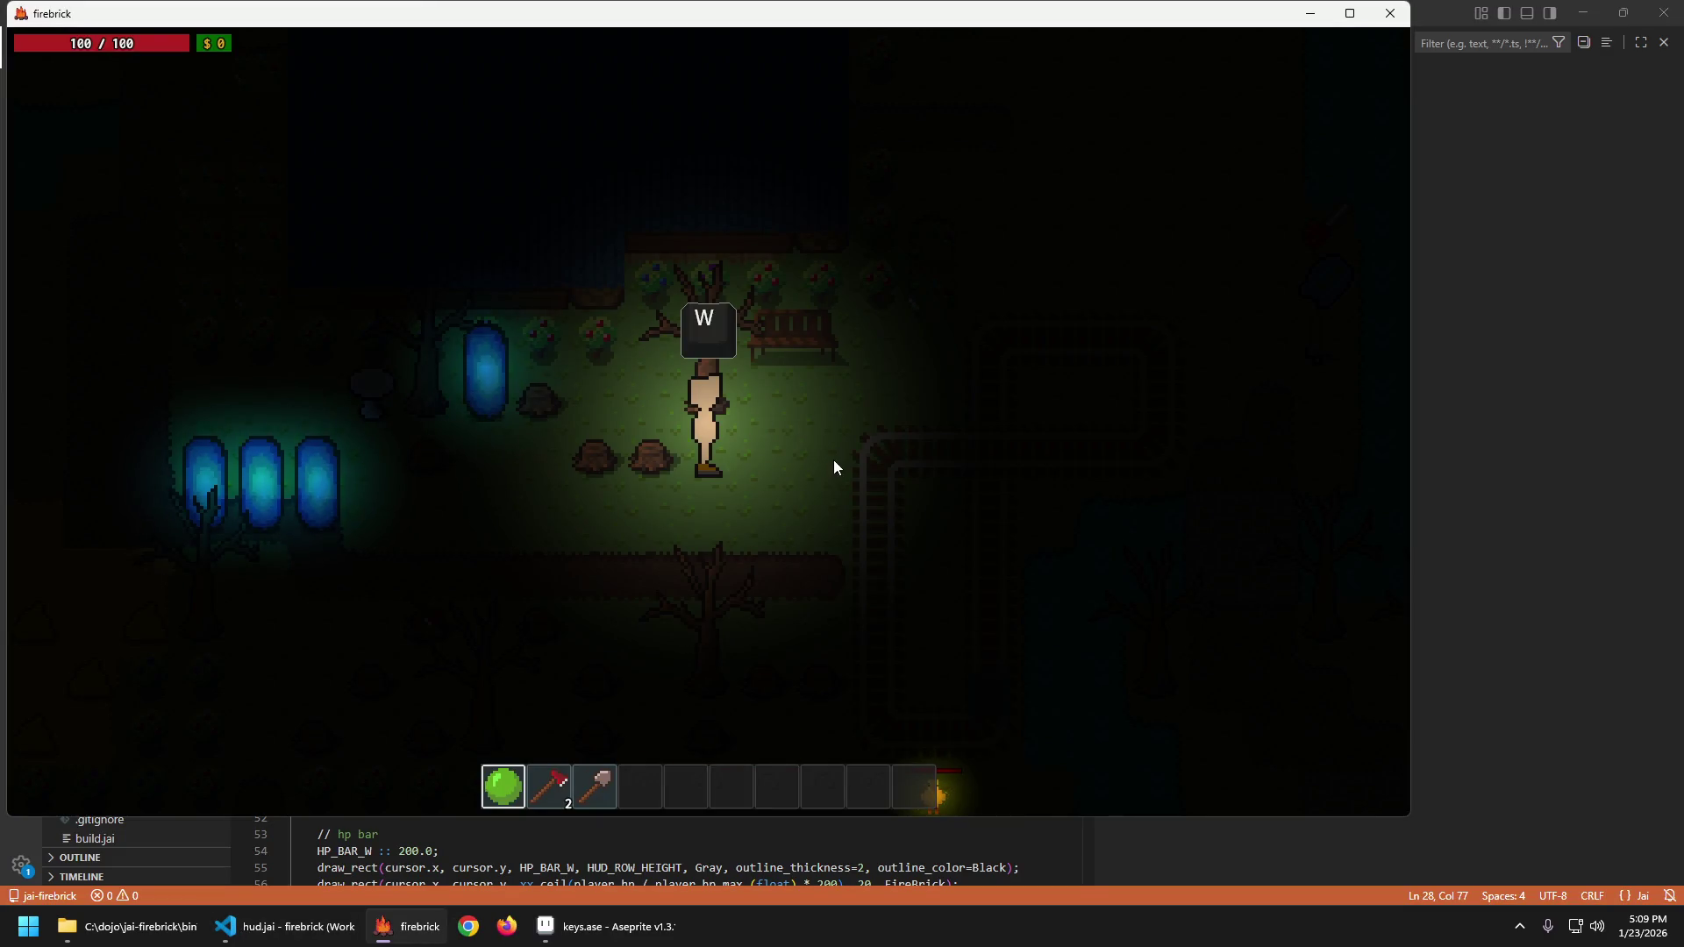
Walk the player around to check the darker W keycap, then return to keys.ase in Aseprite.
{"action": "key", "text": "s"}
{"action": "key", "text": "a"}
{"action": "key", "text": "w"}
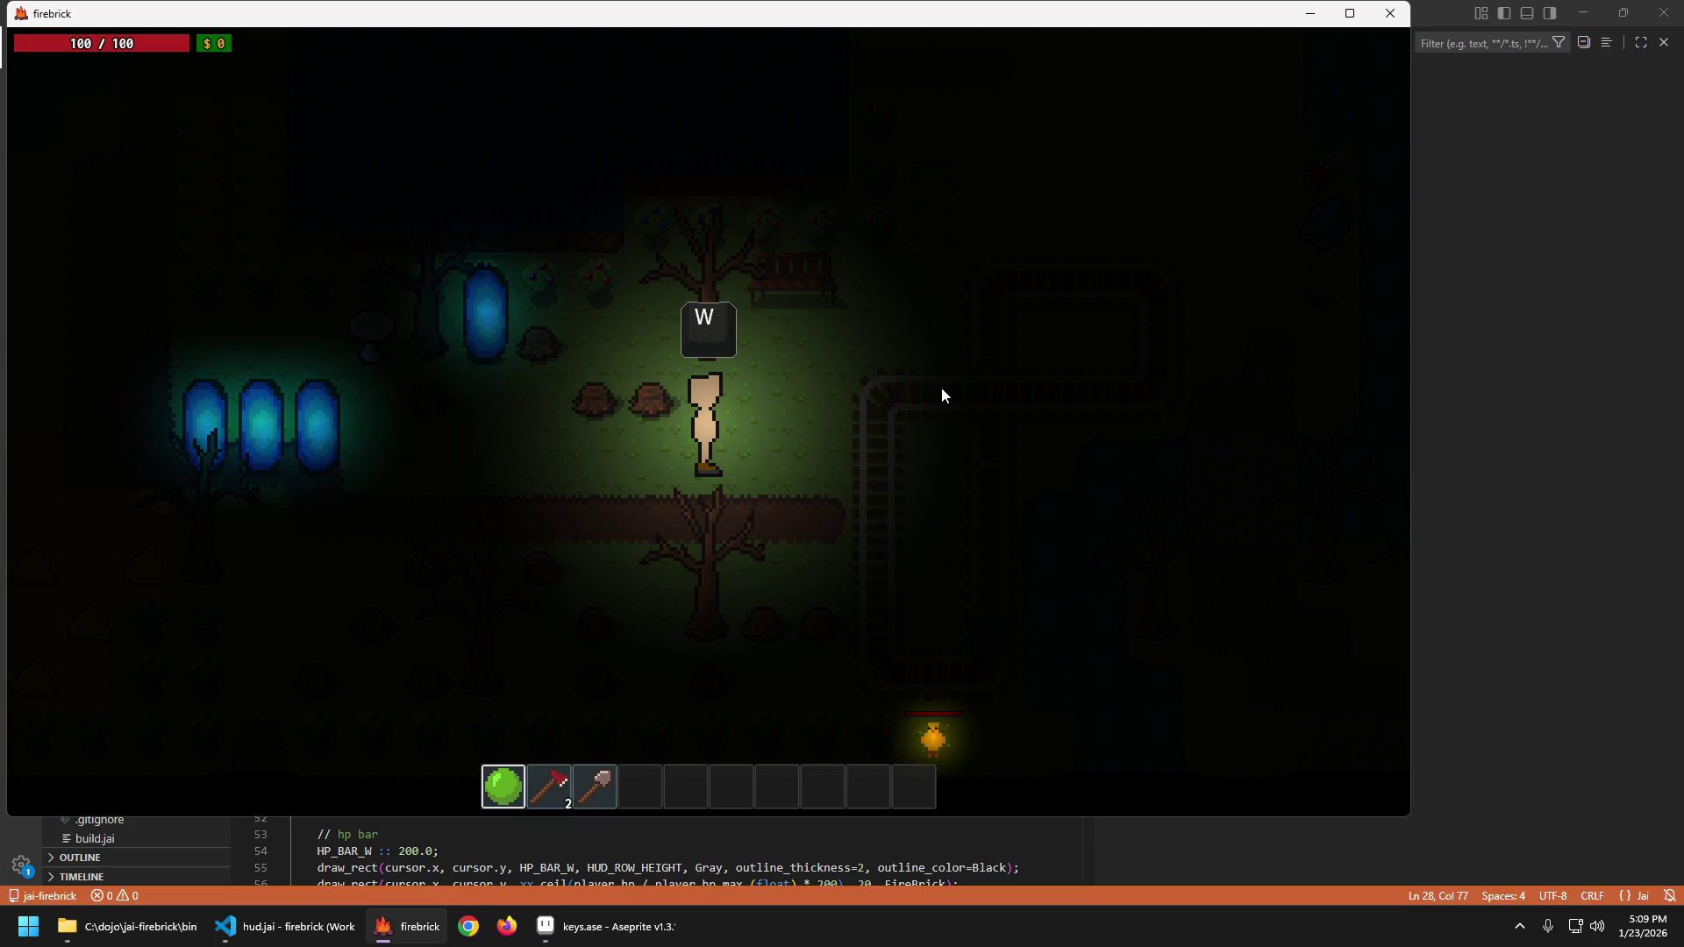
{"action": "key", "text": "s"}
{"action": "key", "text": "a"}
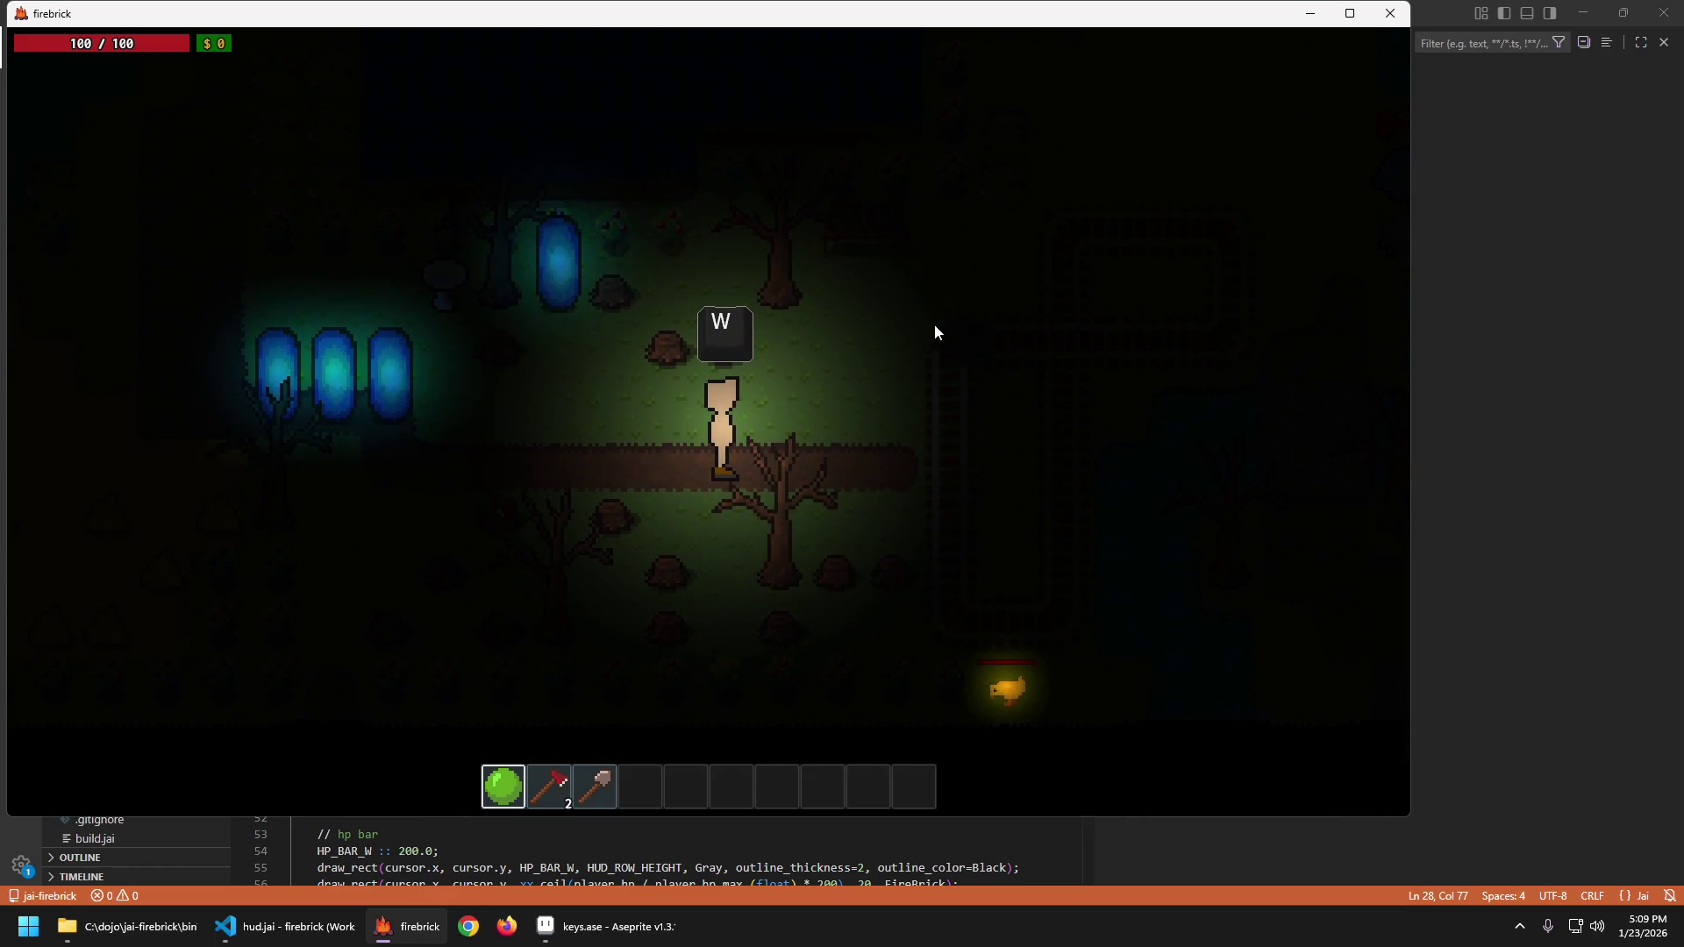
{"action": "key", "text": "a"}
{"action": "key", "text": "d"}
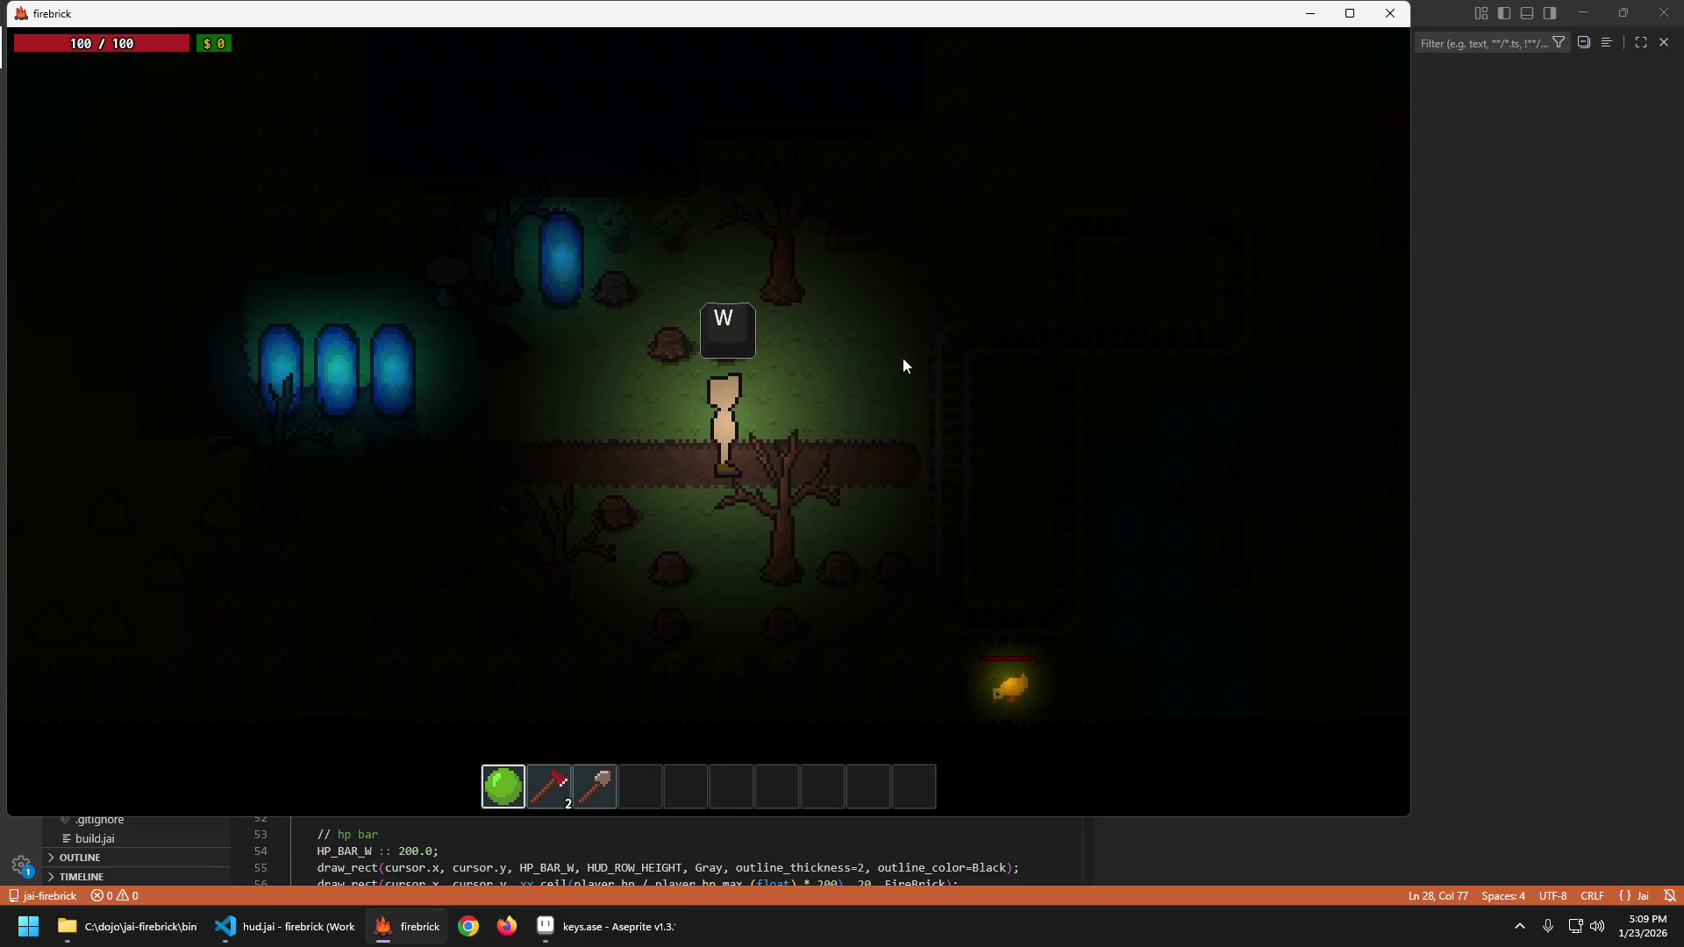
{"action": "left_click", "coordinate": [579, 926]}
{"action": "scroll", "coordinate": [415, 257], "scroll_direction": "up", "scroll_amount": 3}
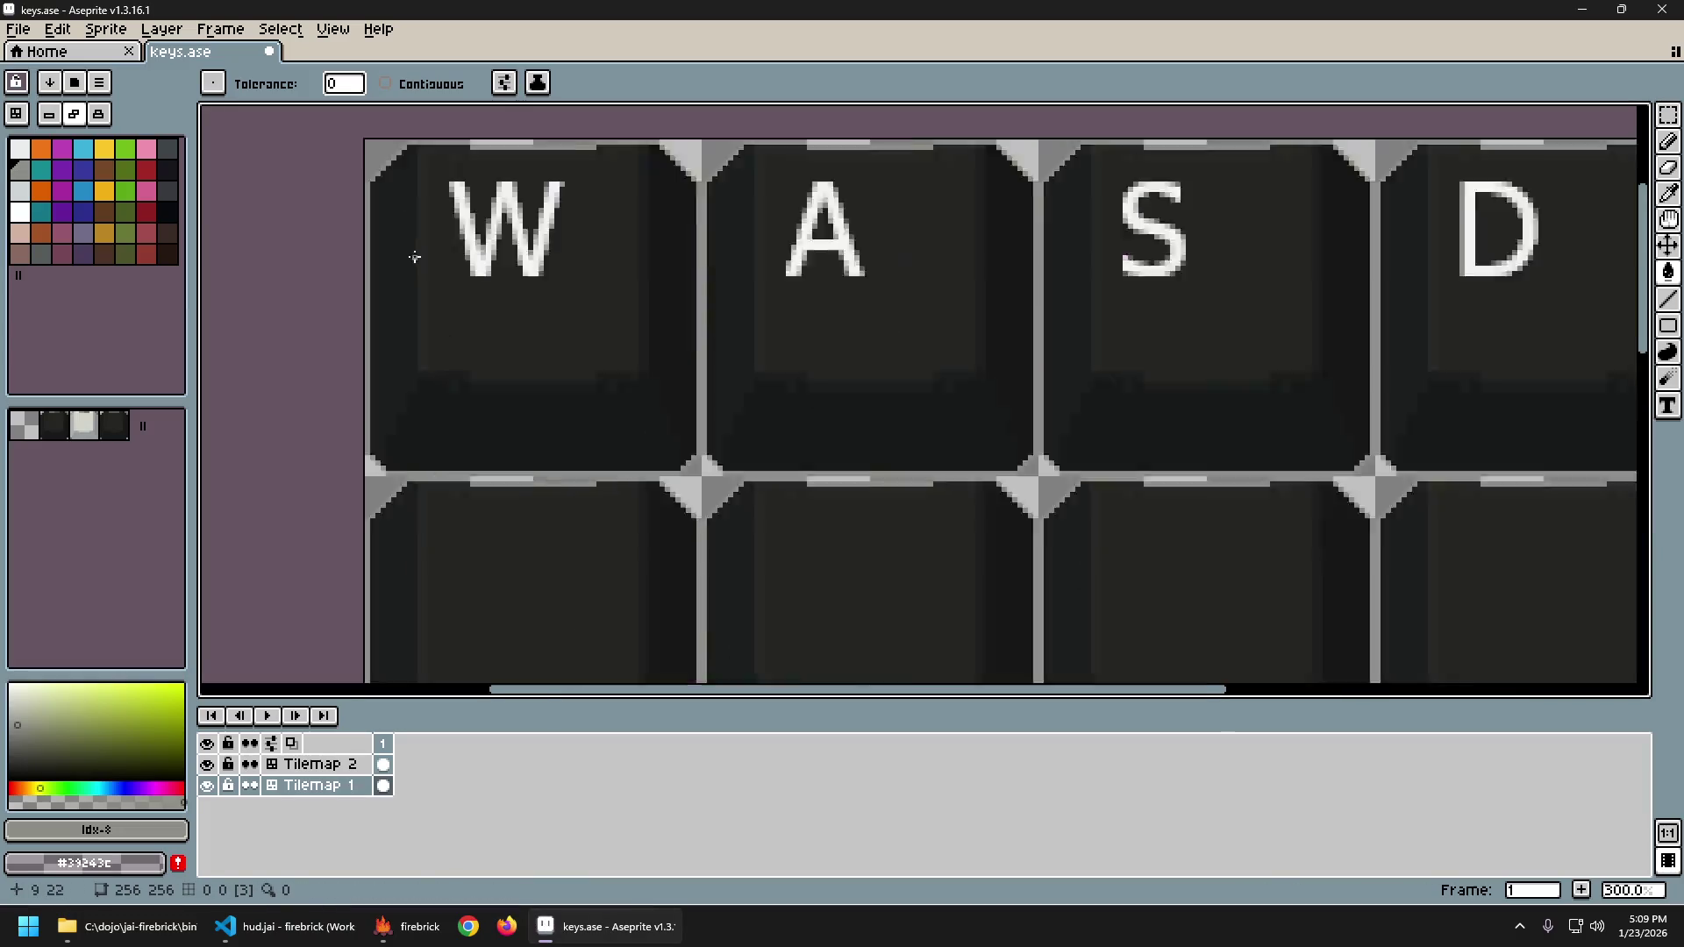
Select the dark key tile, then the last diagonal tile, in the tileset.
{"action": "scroll", "coordinate": [415, 256], "scroll_direction": "up", "scroll_amount": 2}
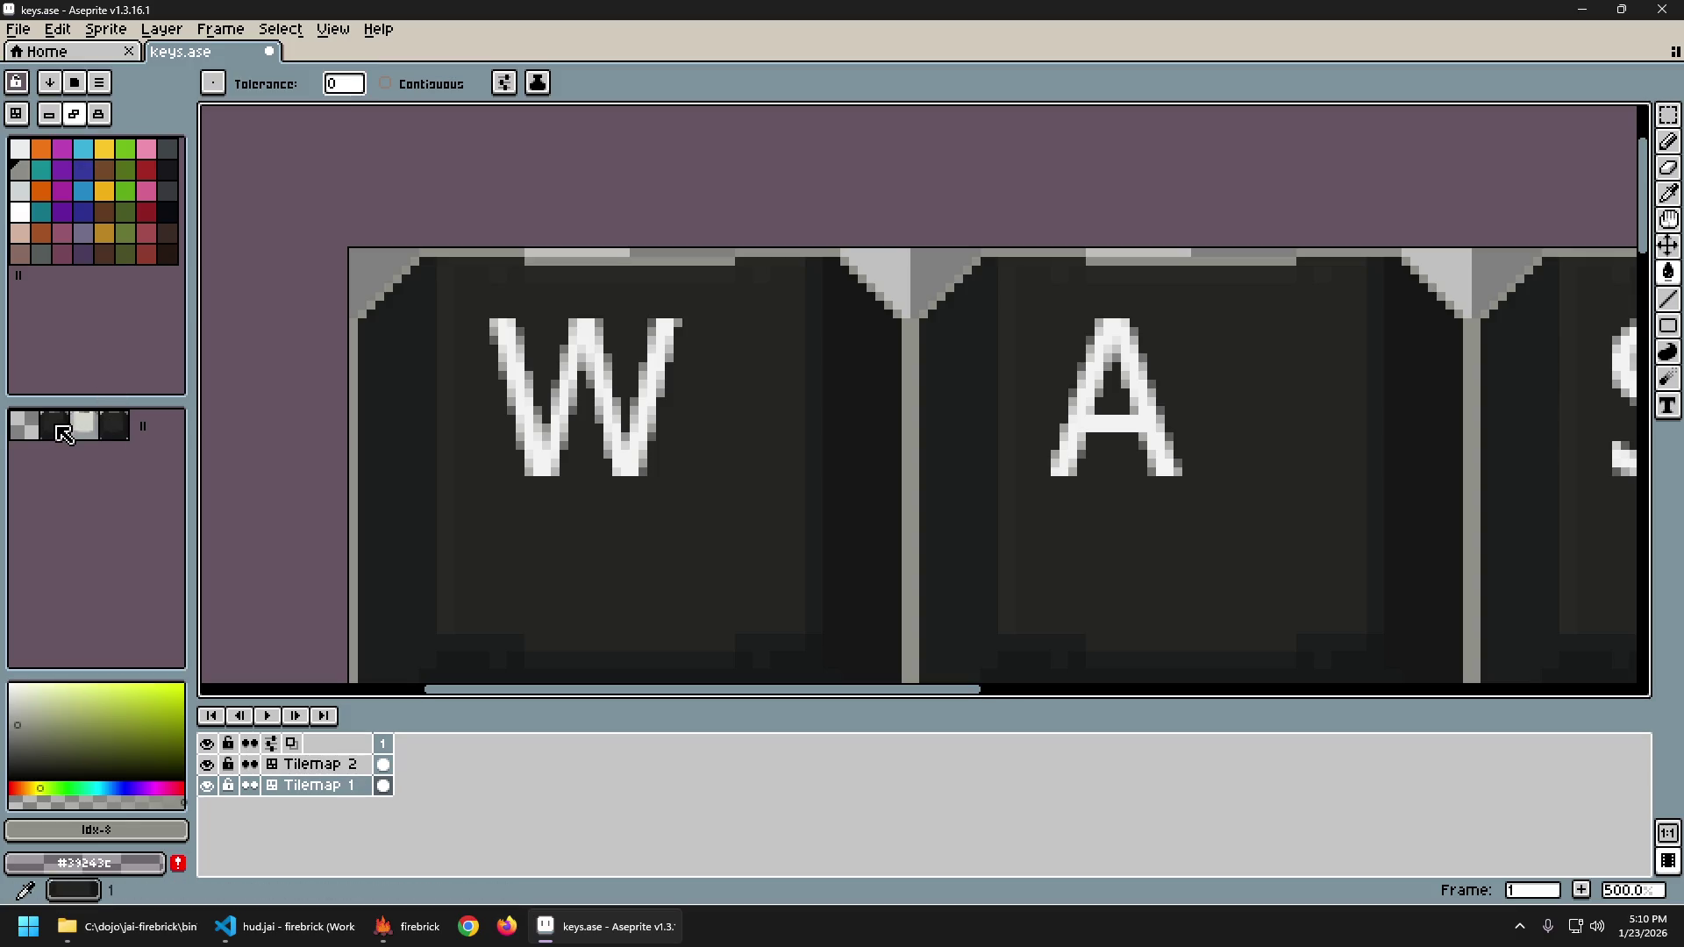
{"action": "left_click", "coordinate": [63, 434]}
{"action": "left_click", "coordinate": [121, 432]}
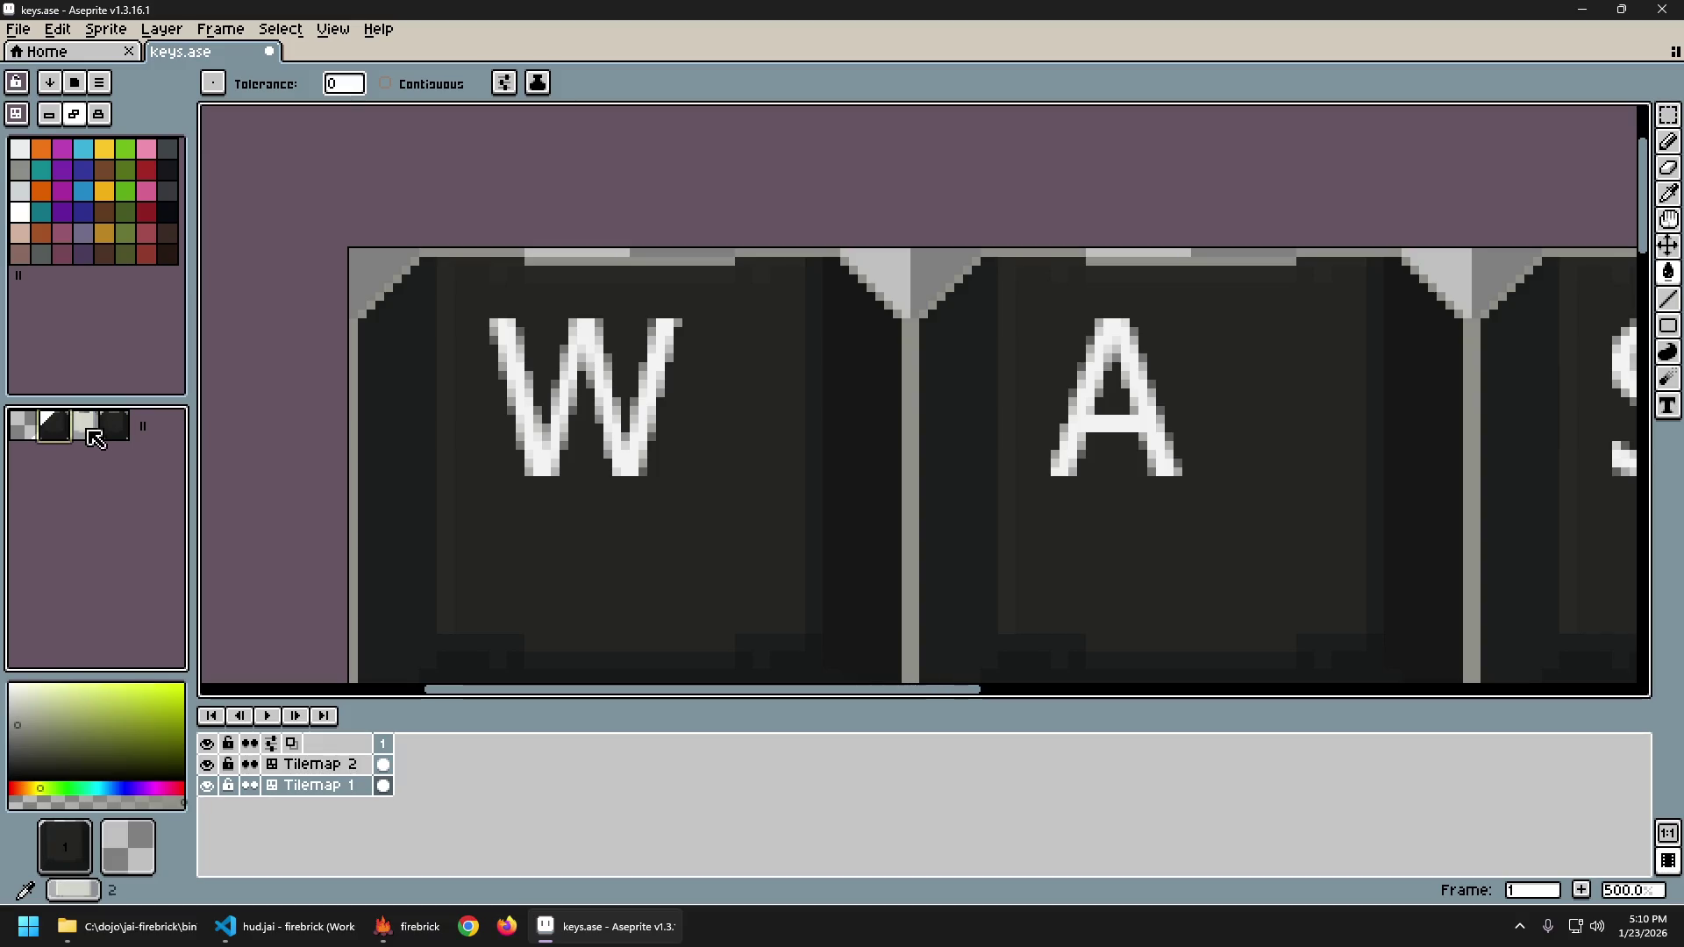
{"action": "left_click", "coordinate": [120, 432]}
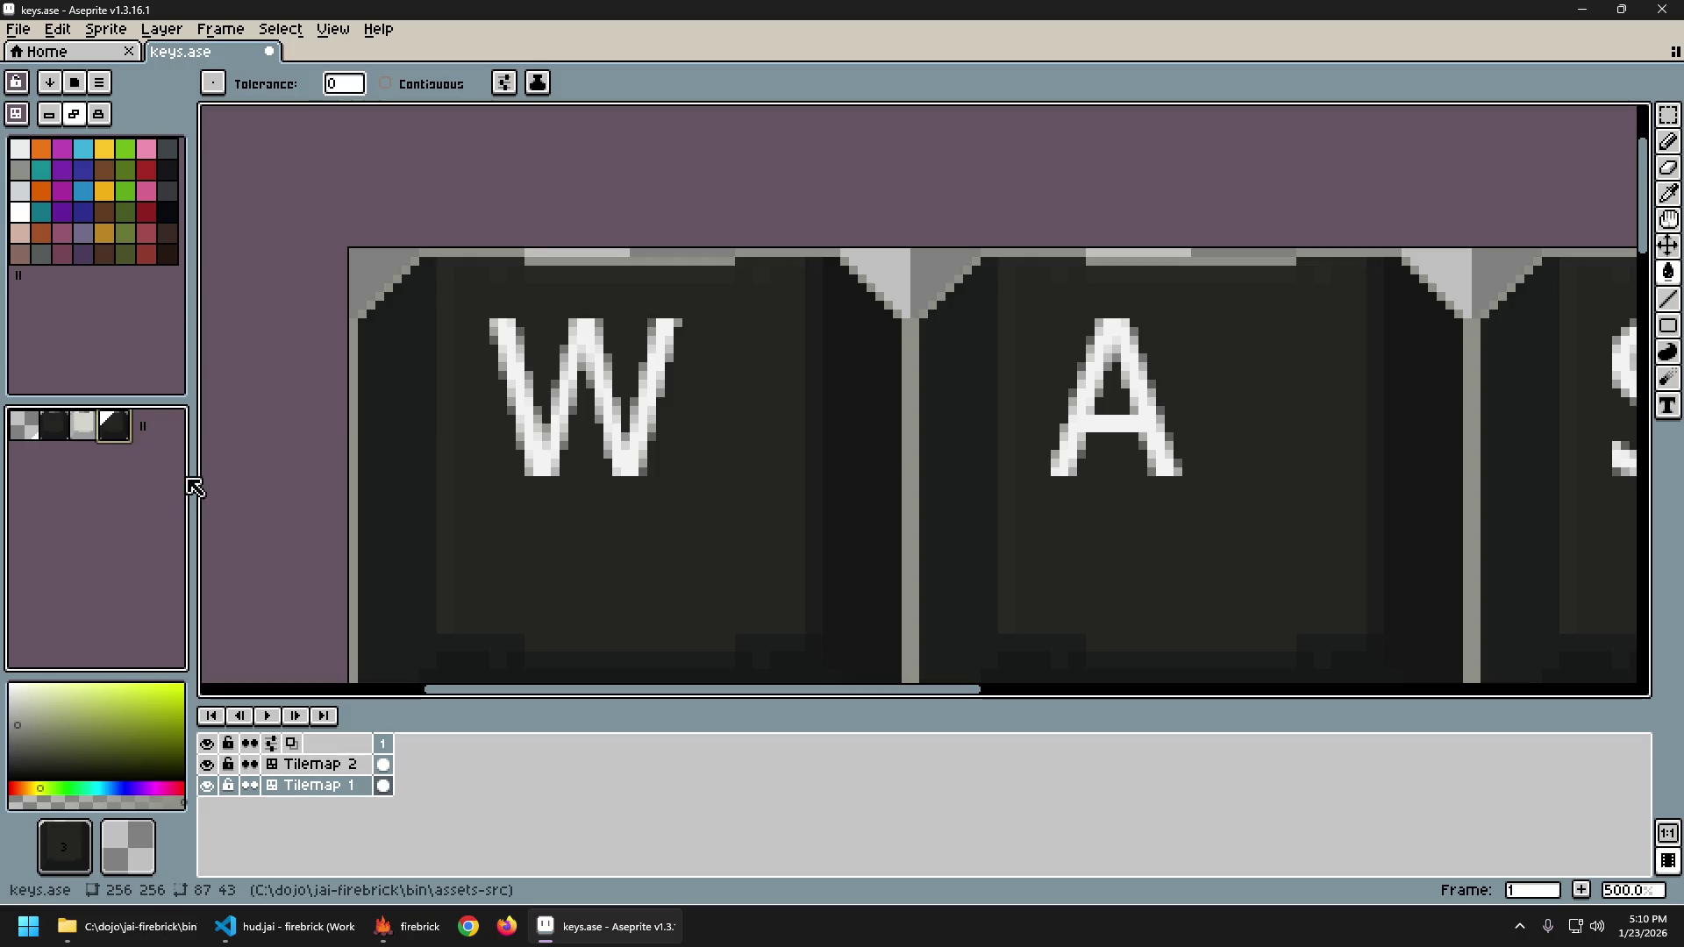
{"action": "scroll", "coordinate": [424, 470], "scroll_direction": "down", "scroll_amount": 4}
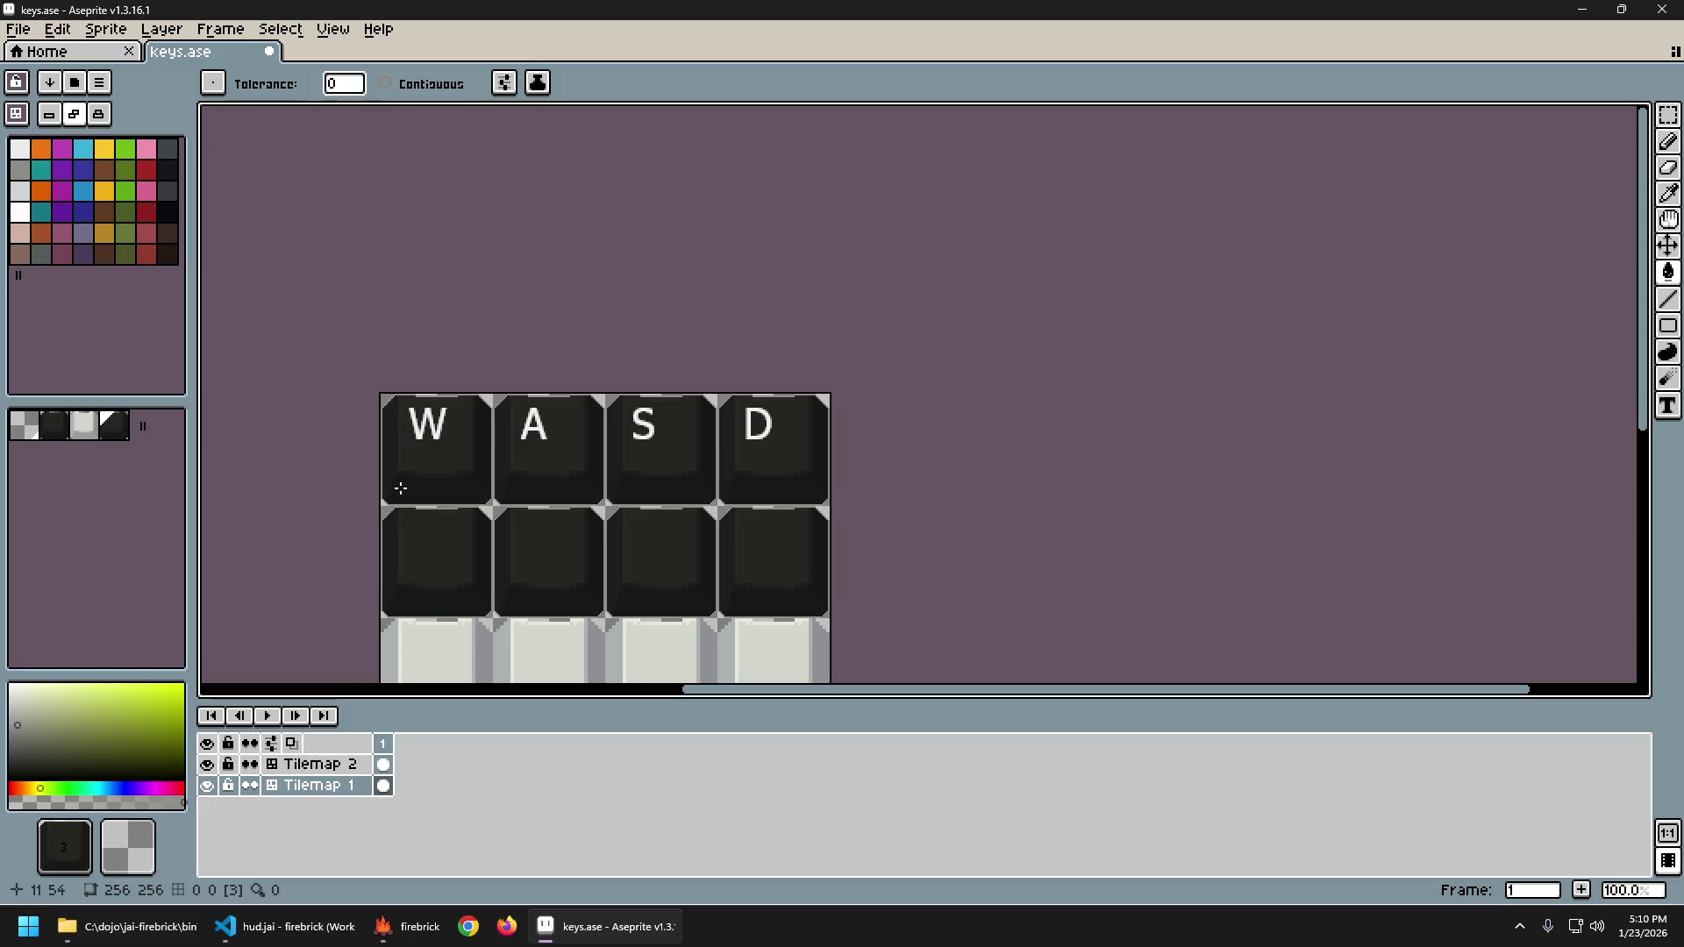
{"action": "scroll", "coordinate": [404, 500], "scroll_direction": "up", "scroll_amount": 1}
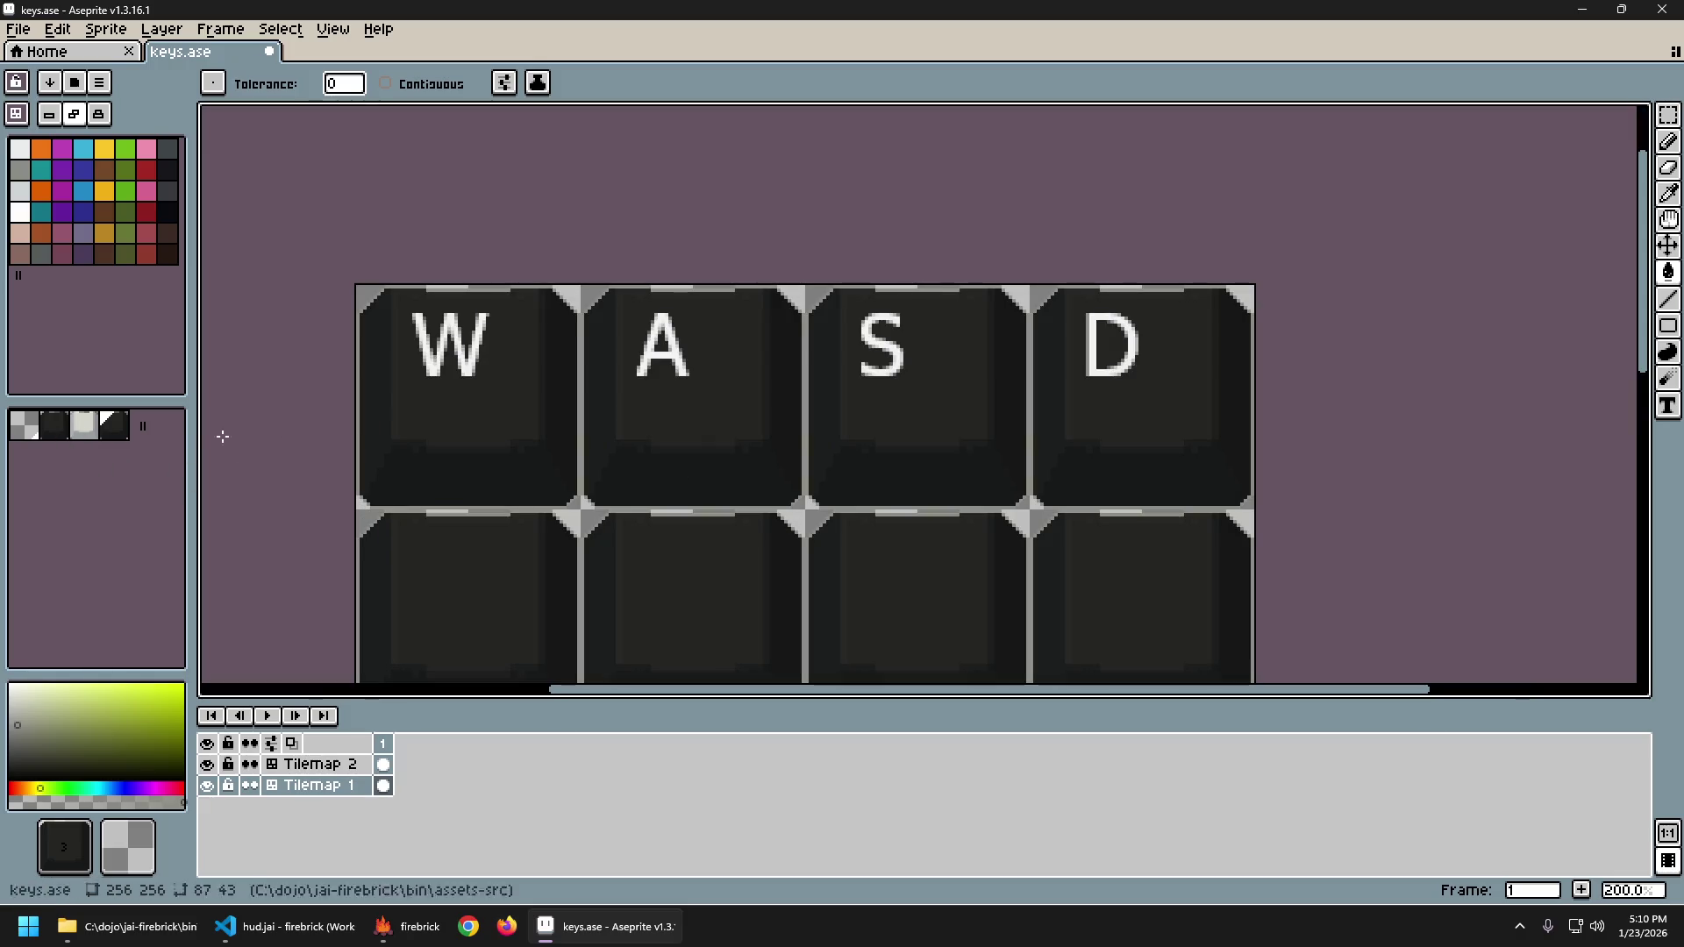
{"action": "scroll", "coordinate": [527, 457], "scroll_direction": "down", "scroll_amount": 2}
{"action": "scroll", "coordinate": [549, 455], "scroll_direction": "up", "scroll_amount": 1}
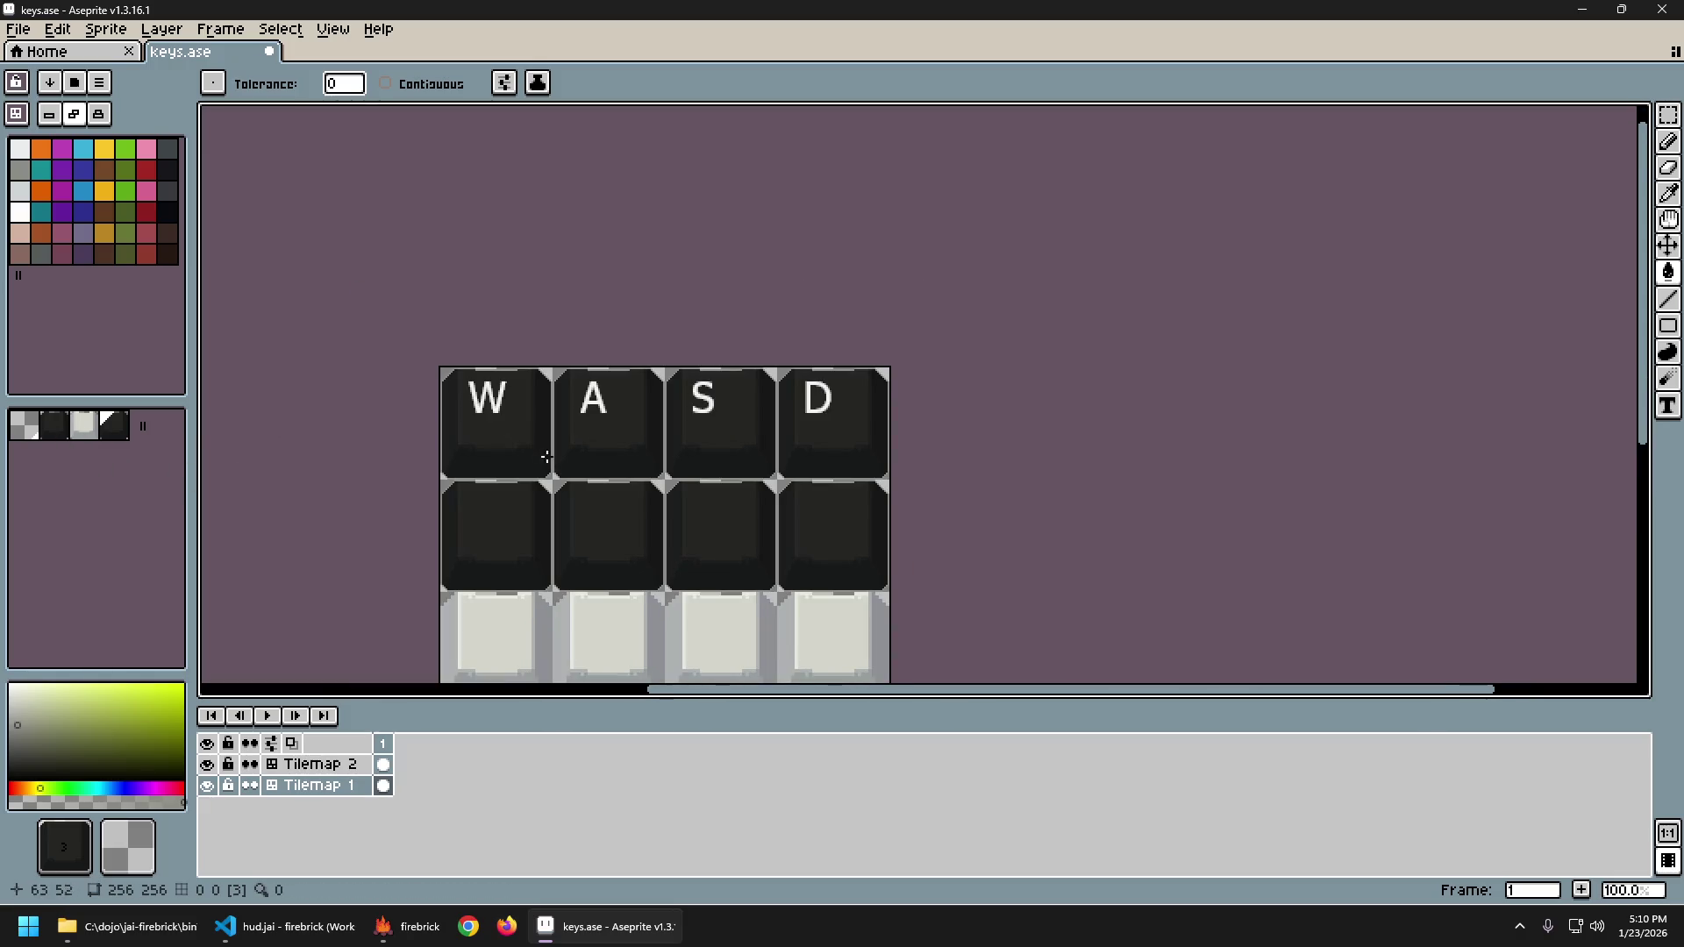
Move the diagonal tile to the second slot, delete it and remap the tiles.
{"action": "key", "text": "i"}
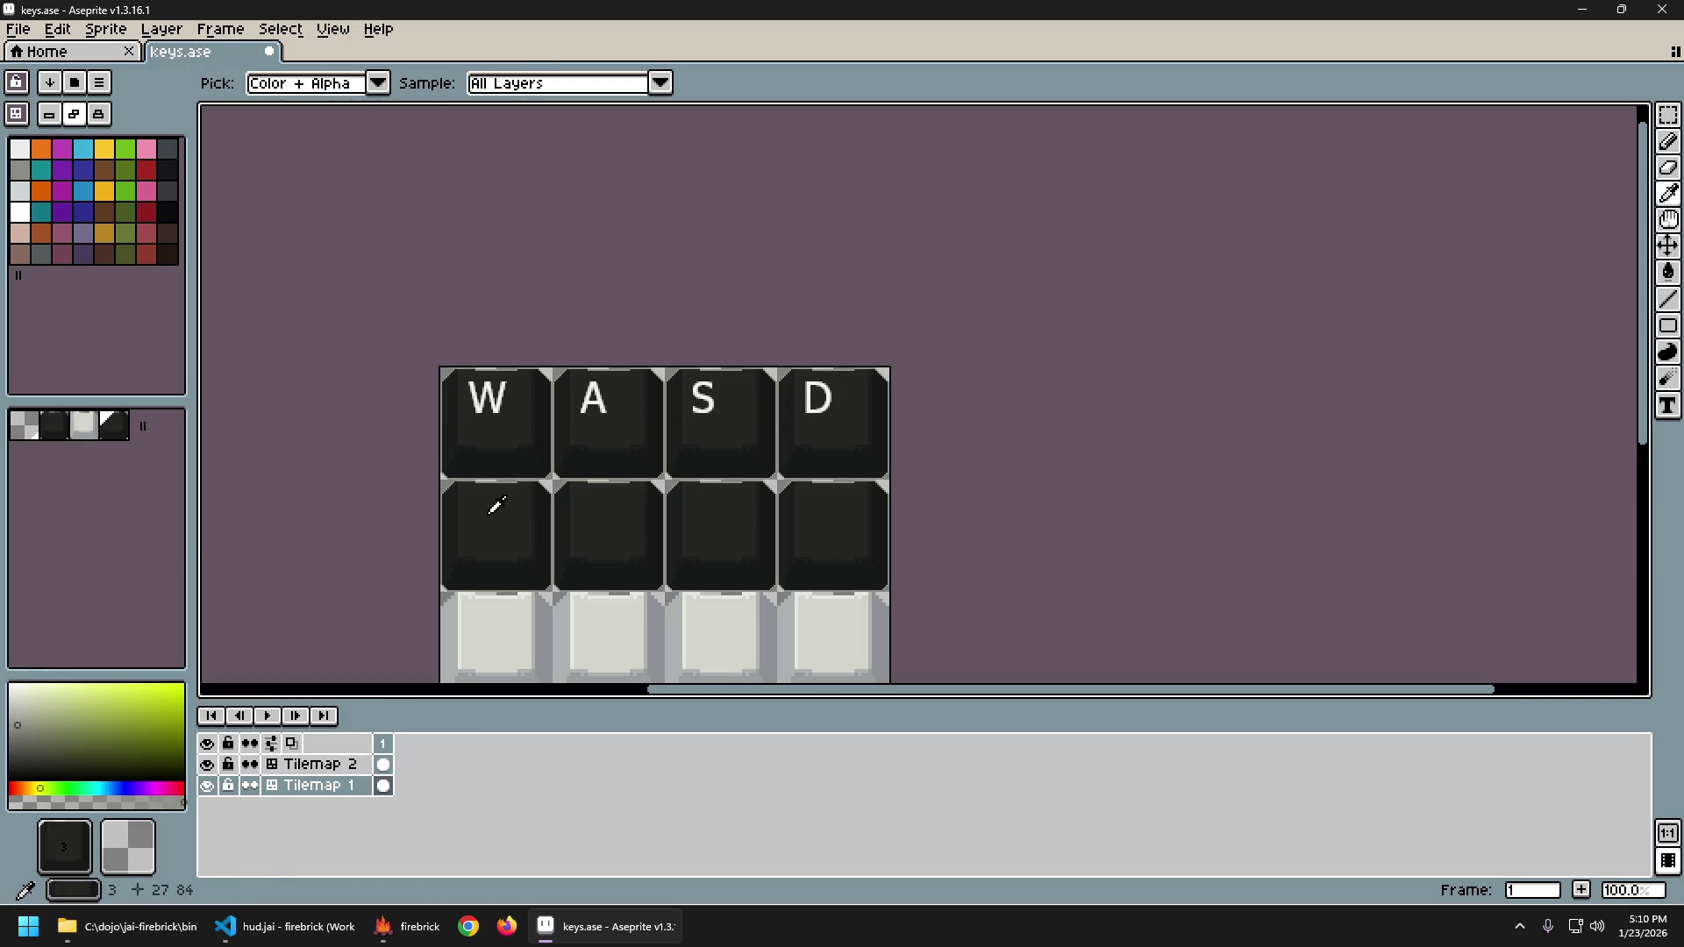
{"action": "key", "text": "g"}
{"action": "left_click_drag", "start_coordinate": [113, 426], "coordinate": [64, 437]}
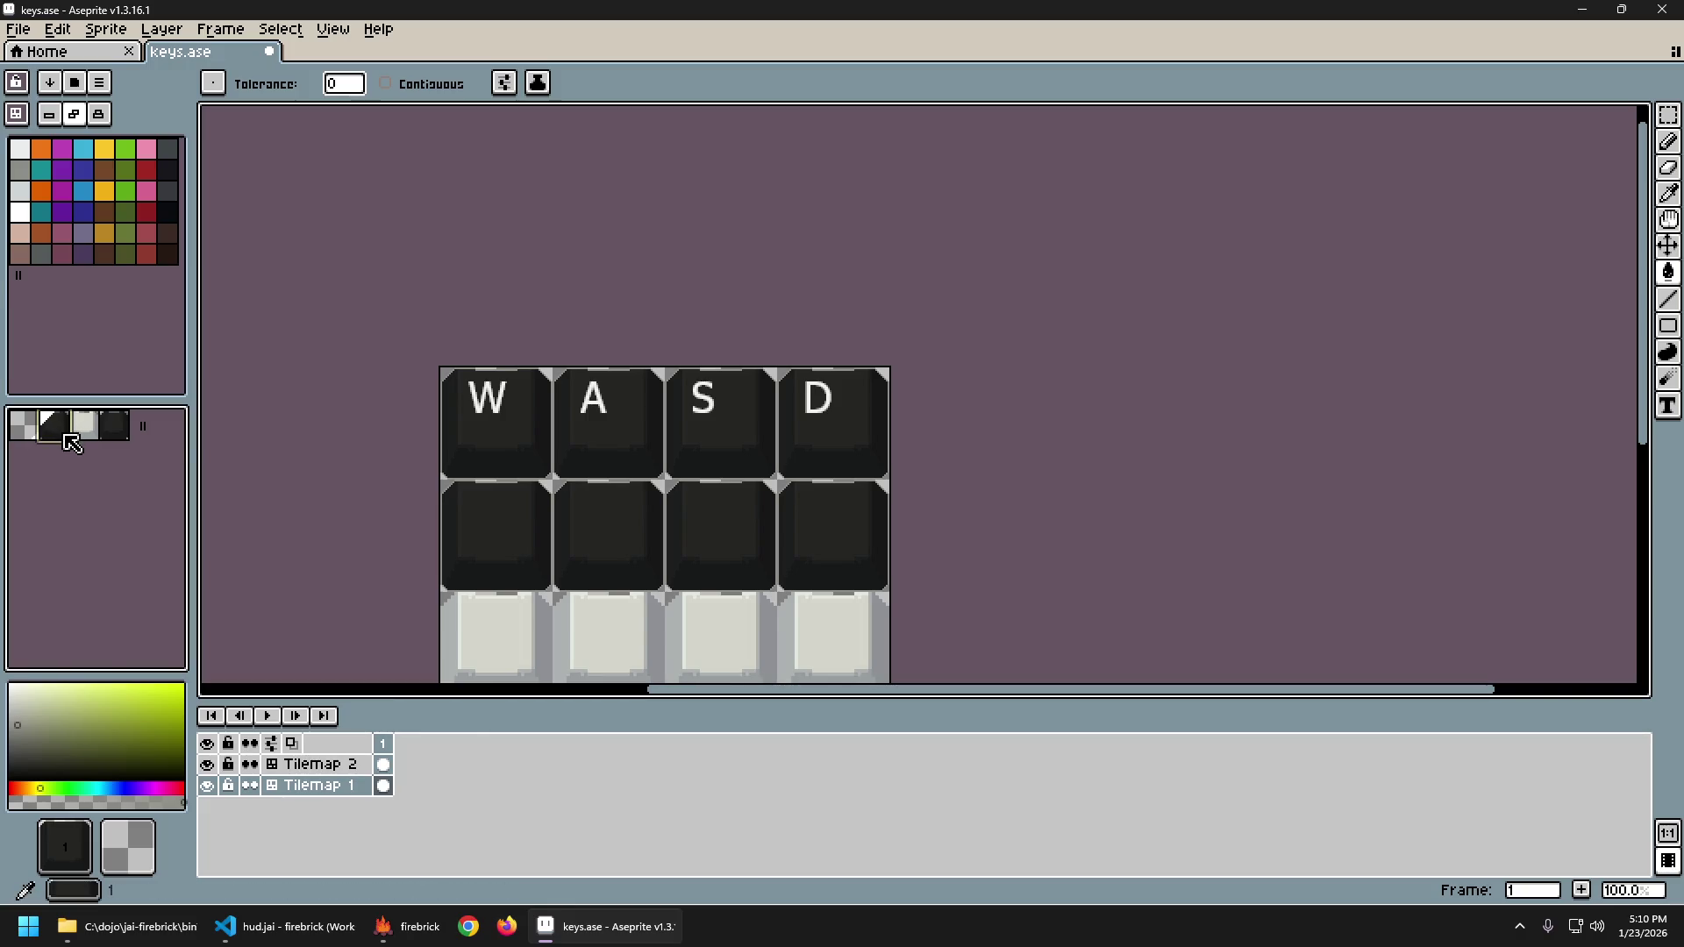
{"action": "key", "text": "Delete"}
{"action": "left_click", "coordinate": [123, 646]}
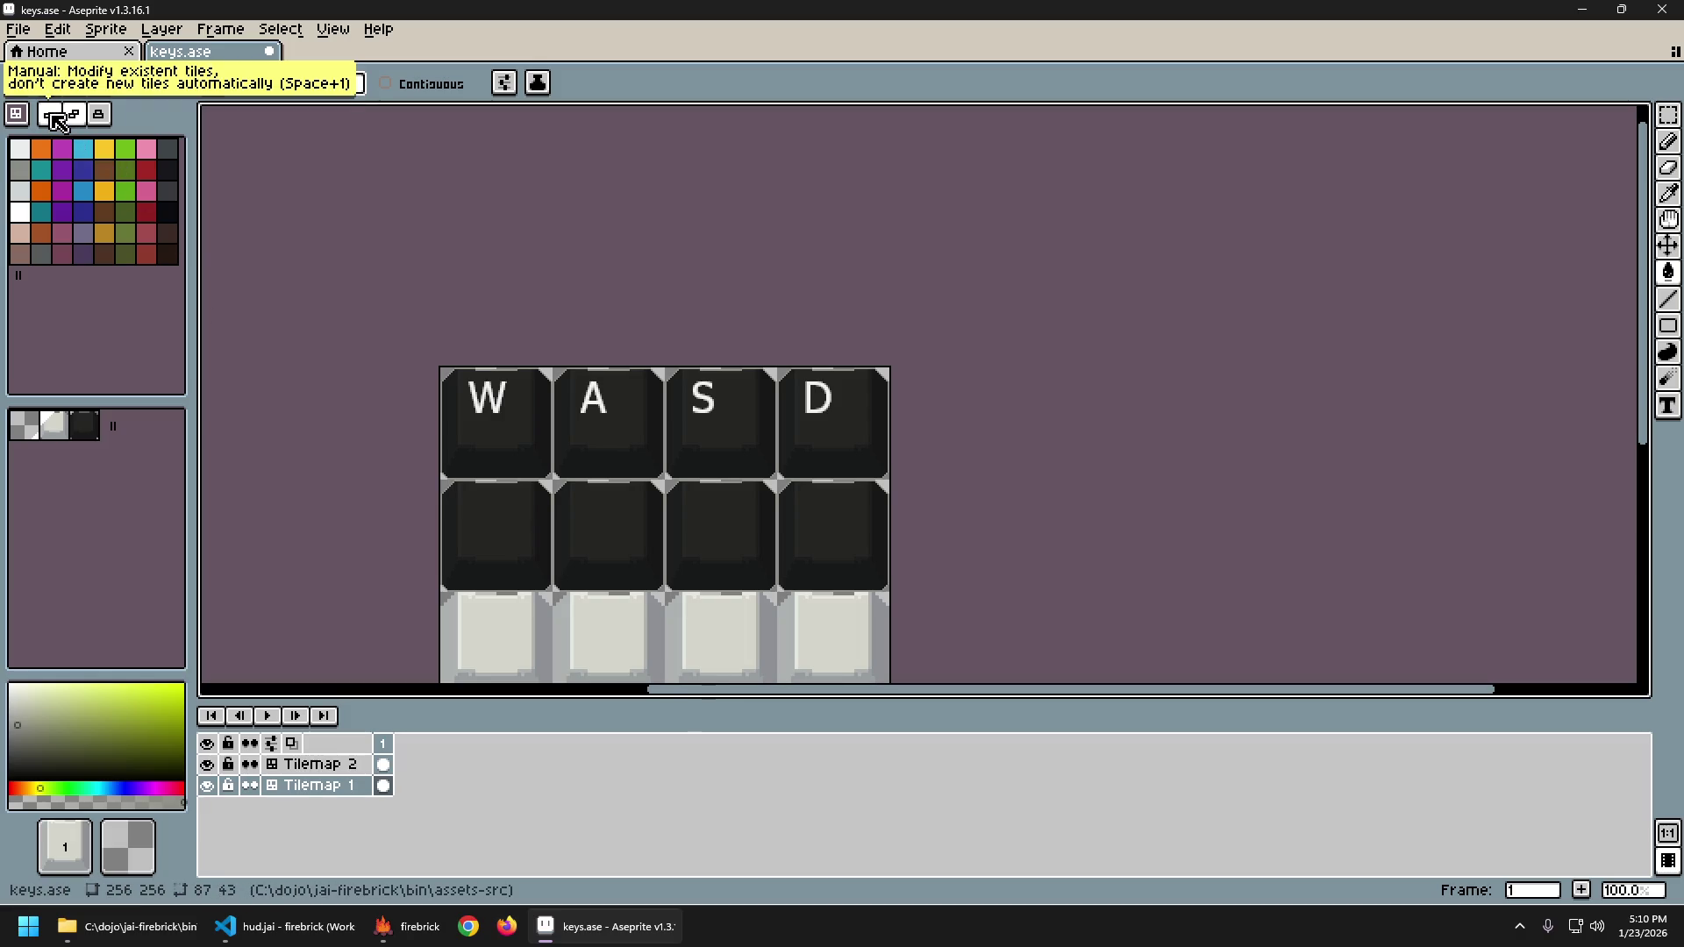
Test a light grey fill on the W key, undo it, and sample the #181919 shade.
{"action": "key", "text": "Tab"}
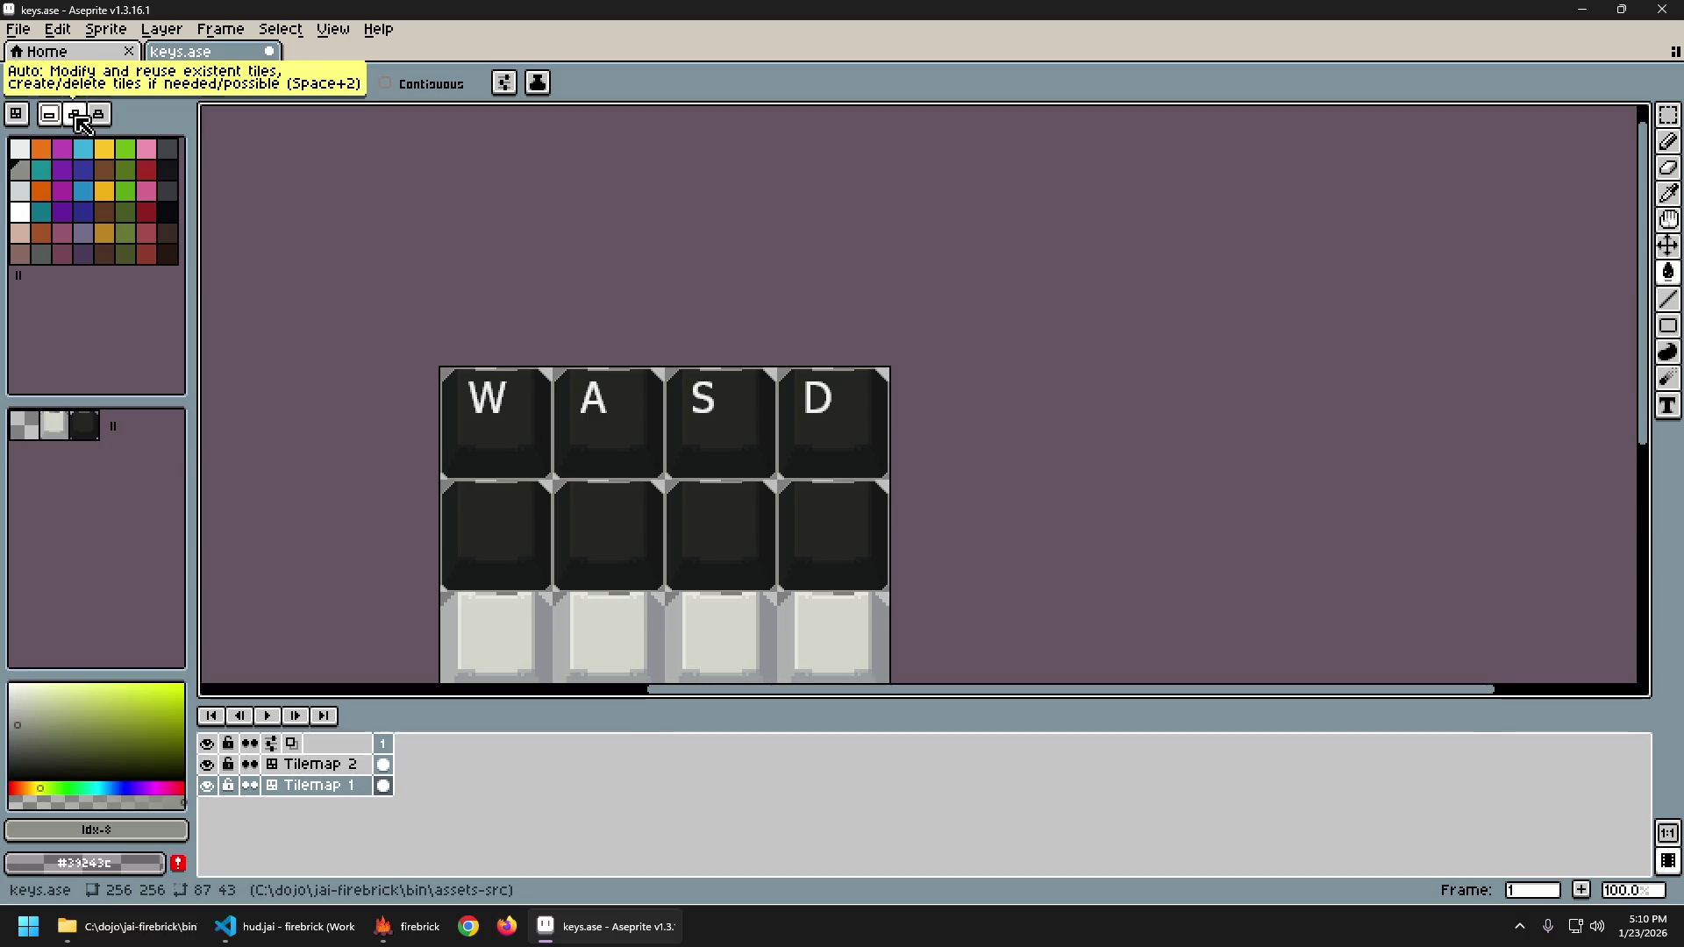
{"action": "scroll", "coordinate": [500, 413], "scroll_direction": "up", "scroll_amount": 1}
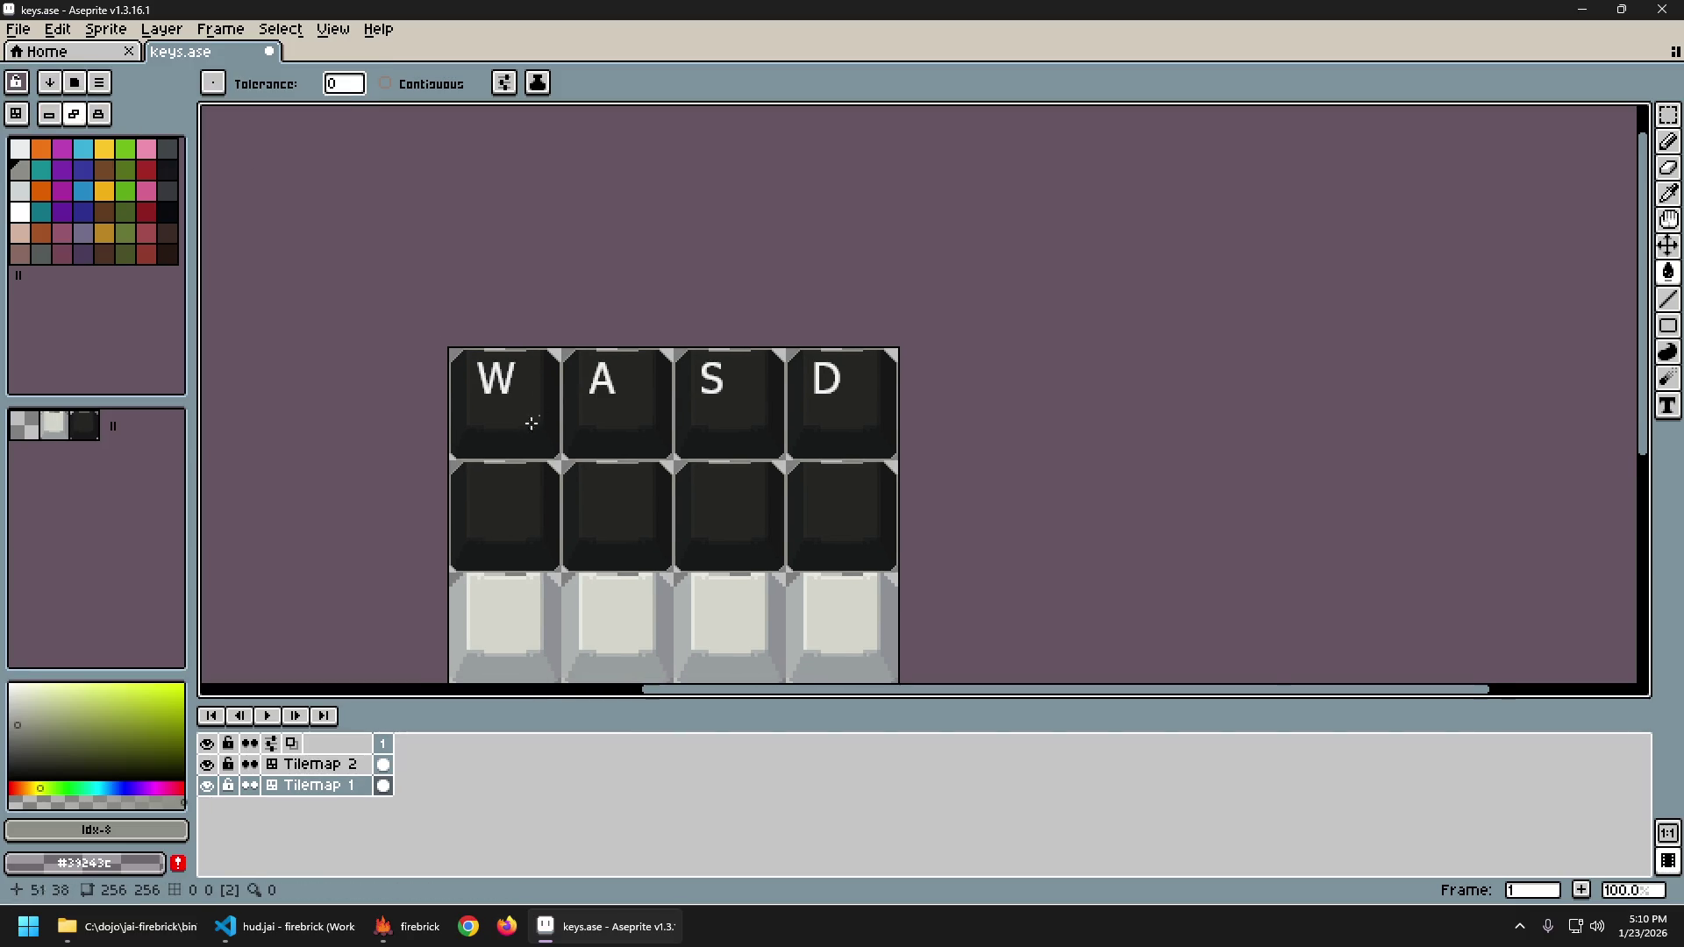
{"action": "left_click", "coordinate": [514, 409]}
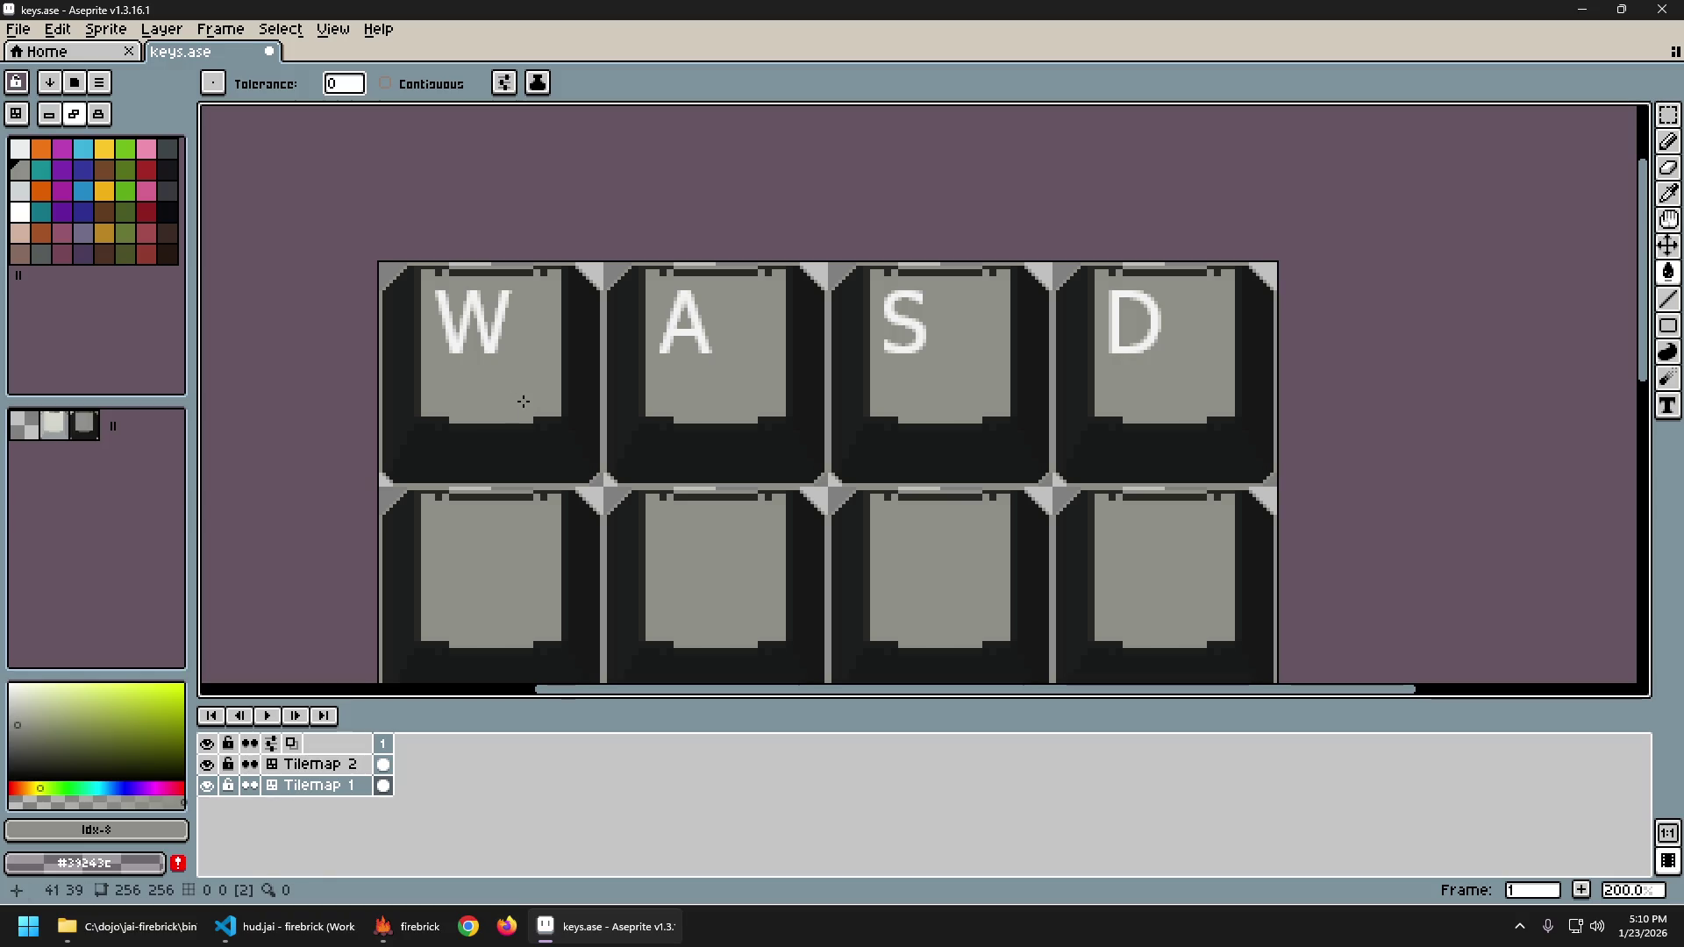
{"action": "key", "text": "ctrl+z"}
{"action": "left_click", "coordinate": [112, 582]}
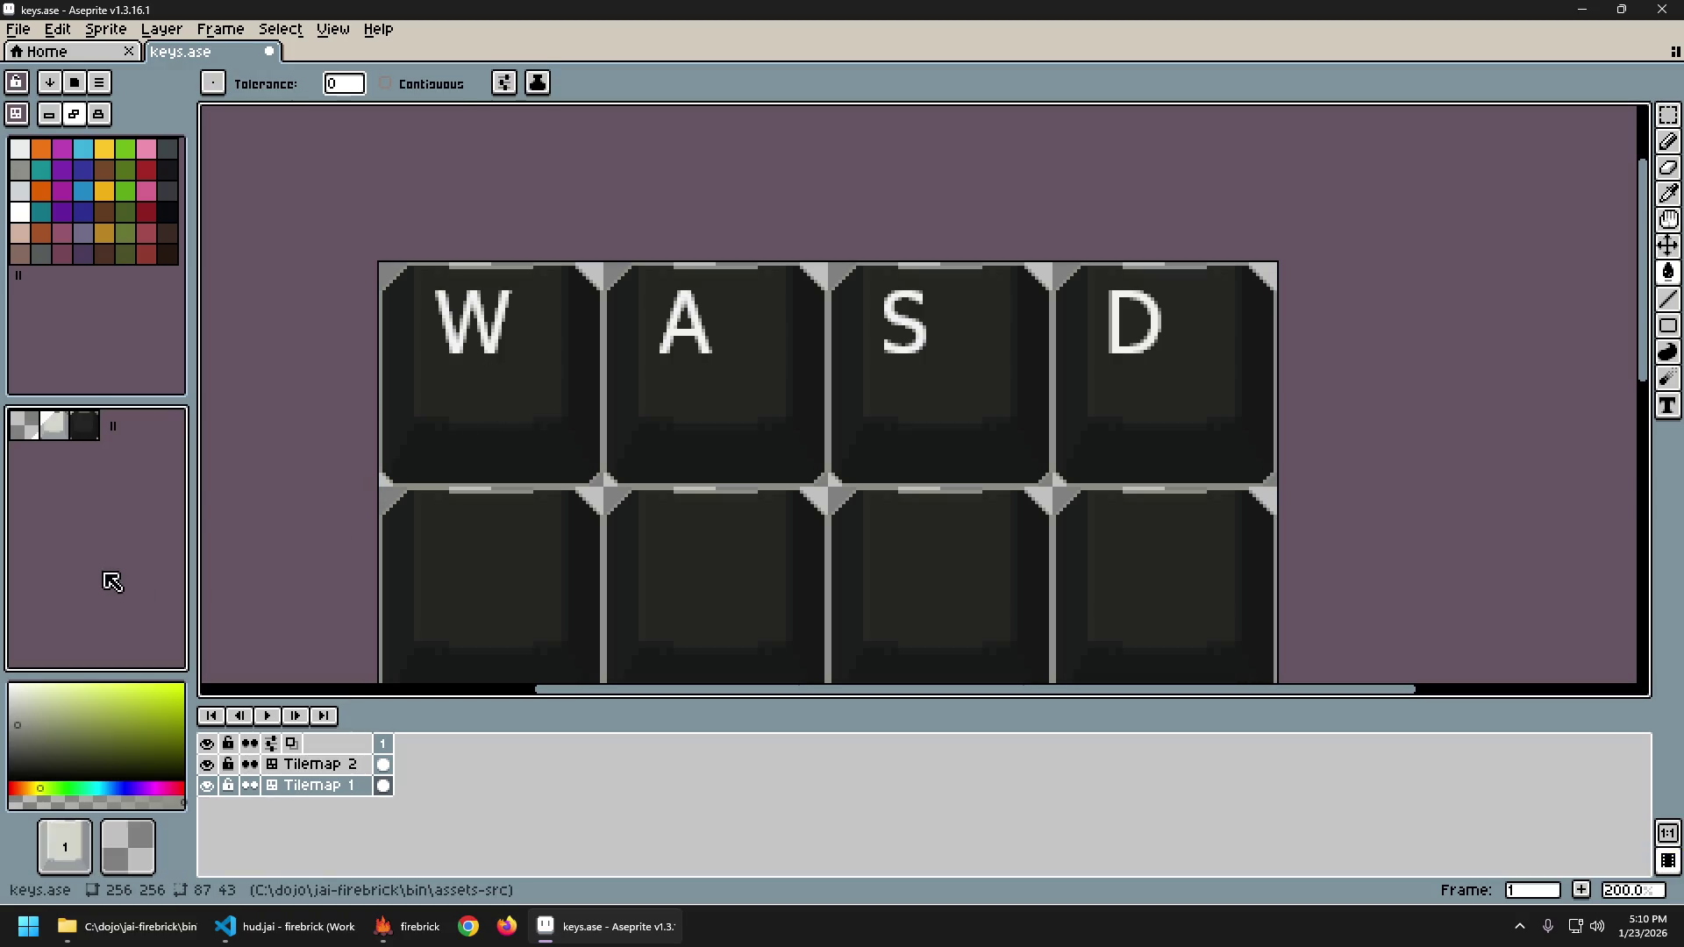
{"action": "left_click", "coordinate": [147, 356]}
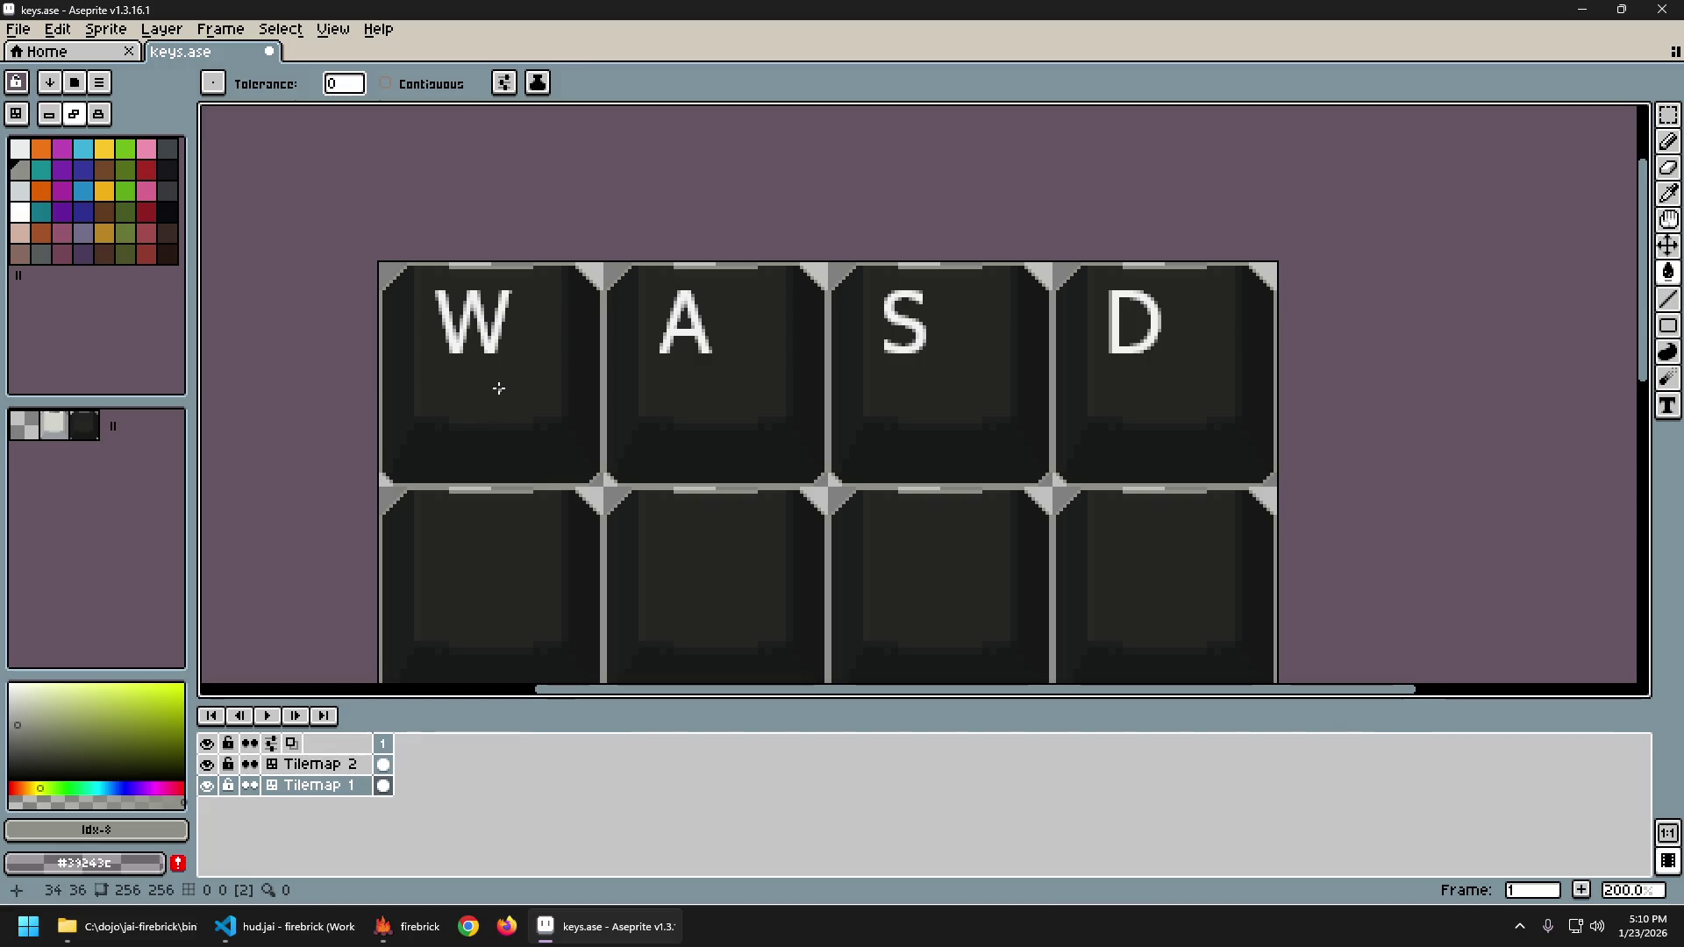
{"action": "left_click", "coordinate": [452, 402], "text": "alt"}
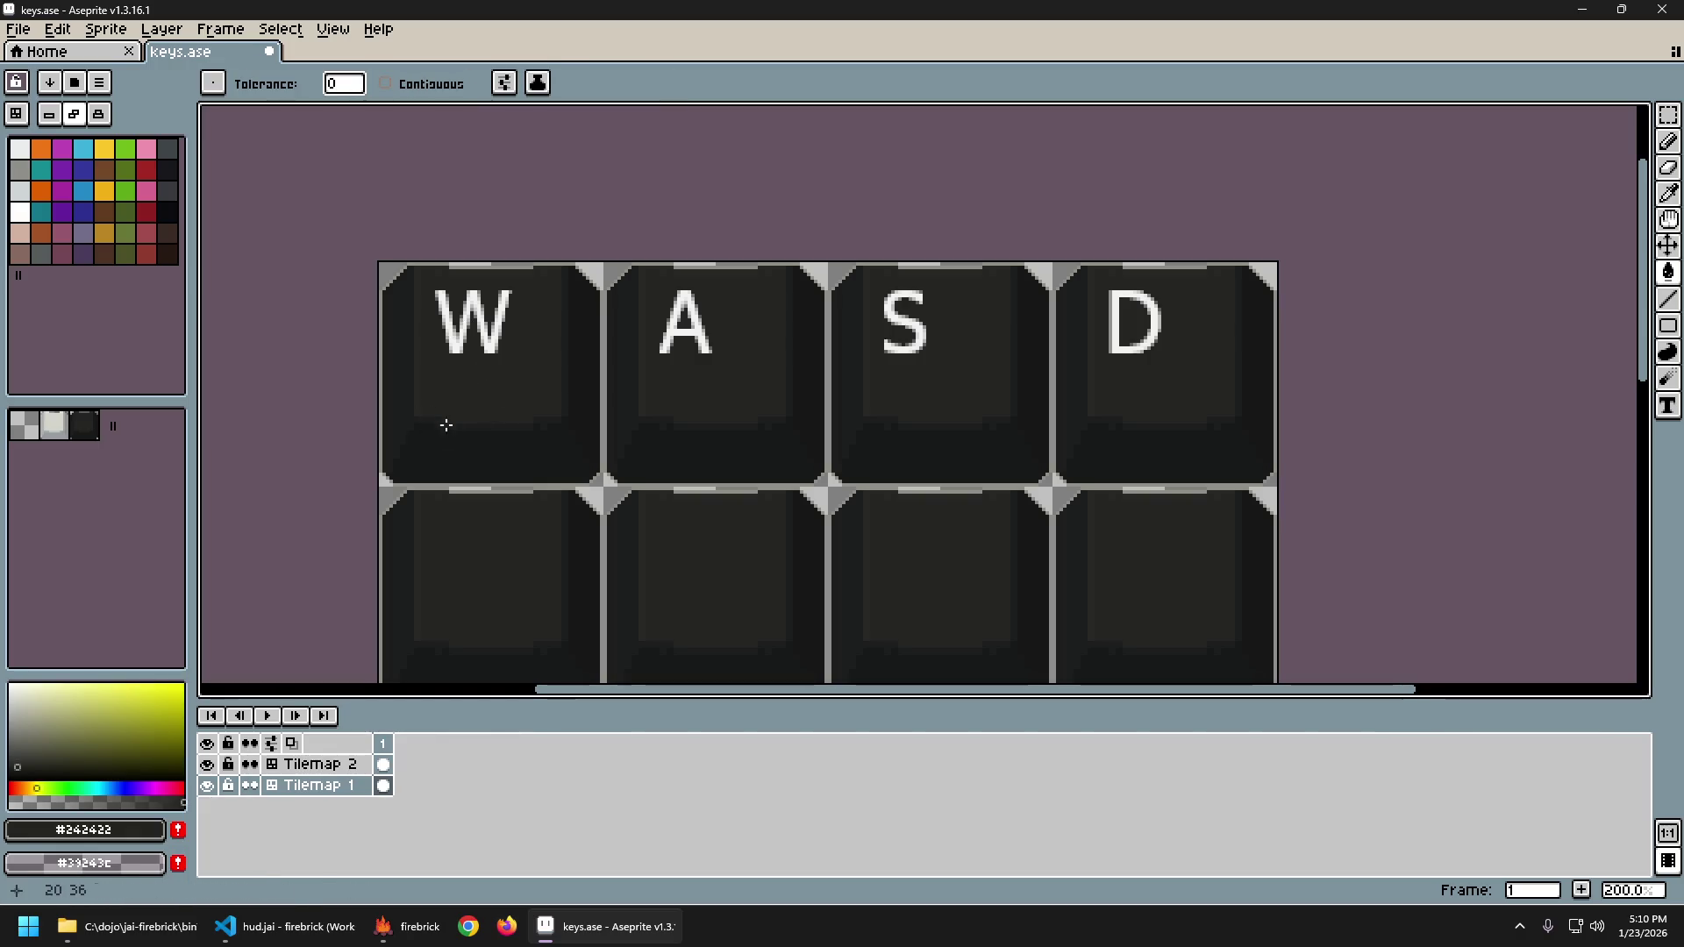
{"action": "left_click", "coordinate": [462, 448], "text": "alt"}
Draw trial Pencil shading strokes across the keys and undo them all.
{"action": "key", "text": "b"}
{"action": "left_click_drag", "start_coordinate": [465, 381], "coordinate": [419, 401]}
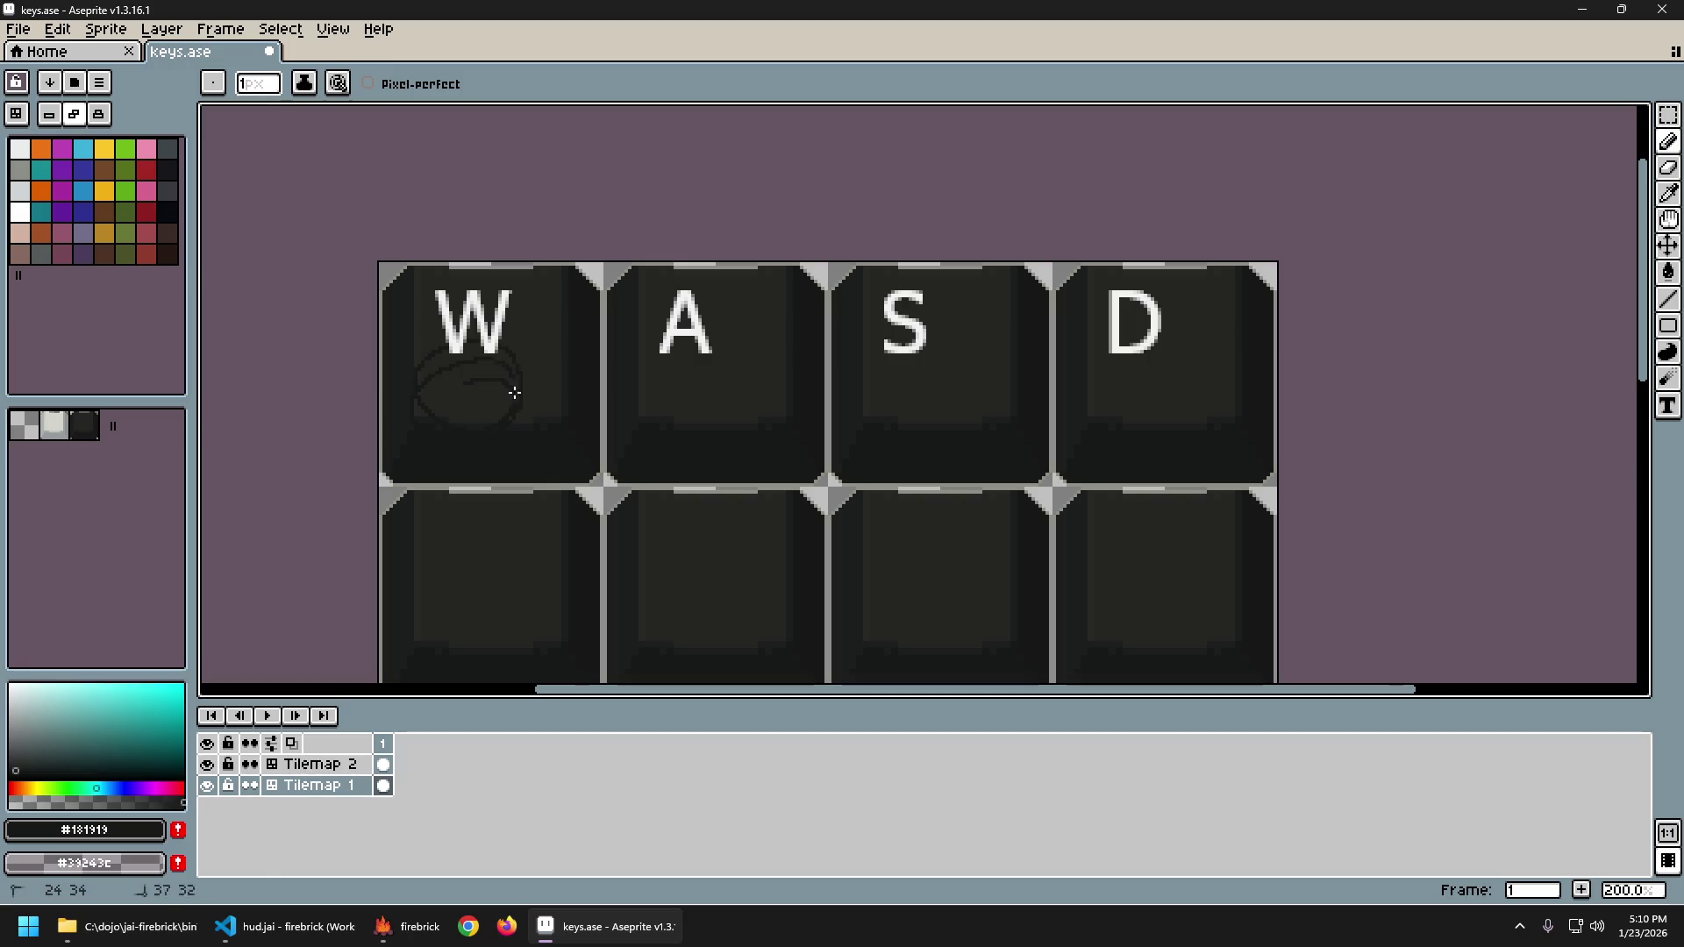
{"action": "key", "text": "ctrl+z"}
{"action": "left_click_drag", "start_coordinate": [553, 390], "coordinate": [591, 380]}
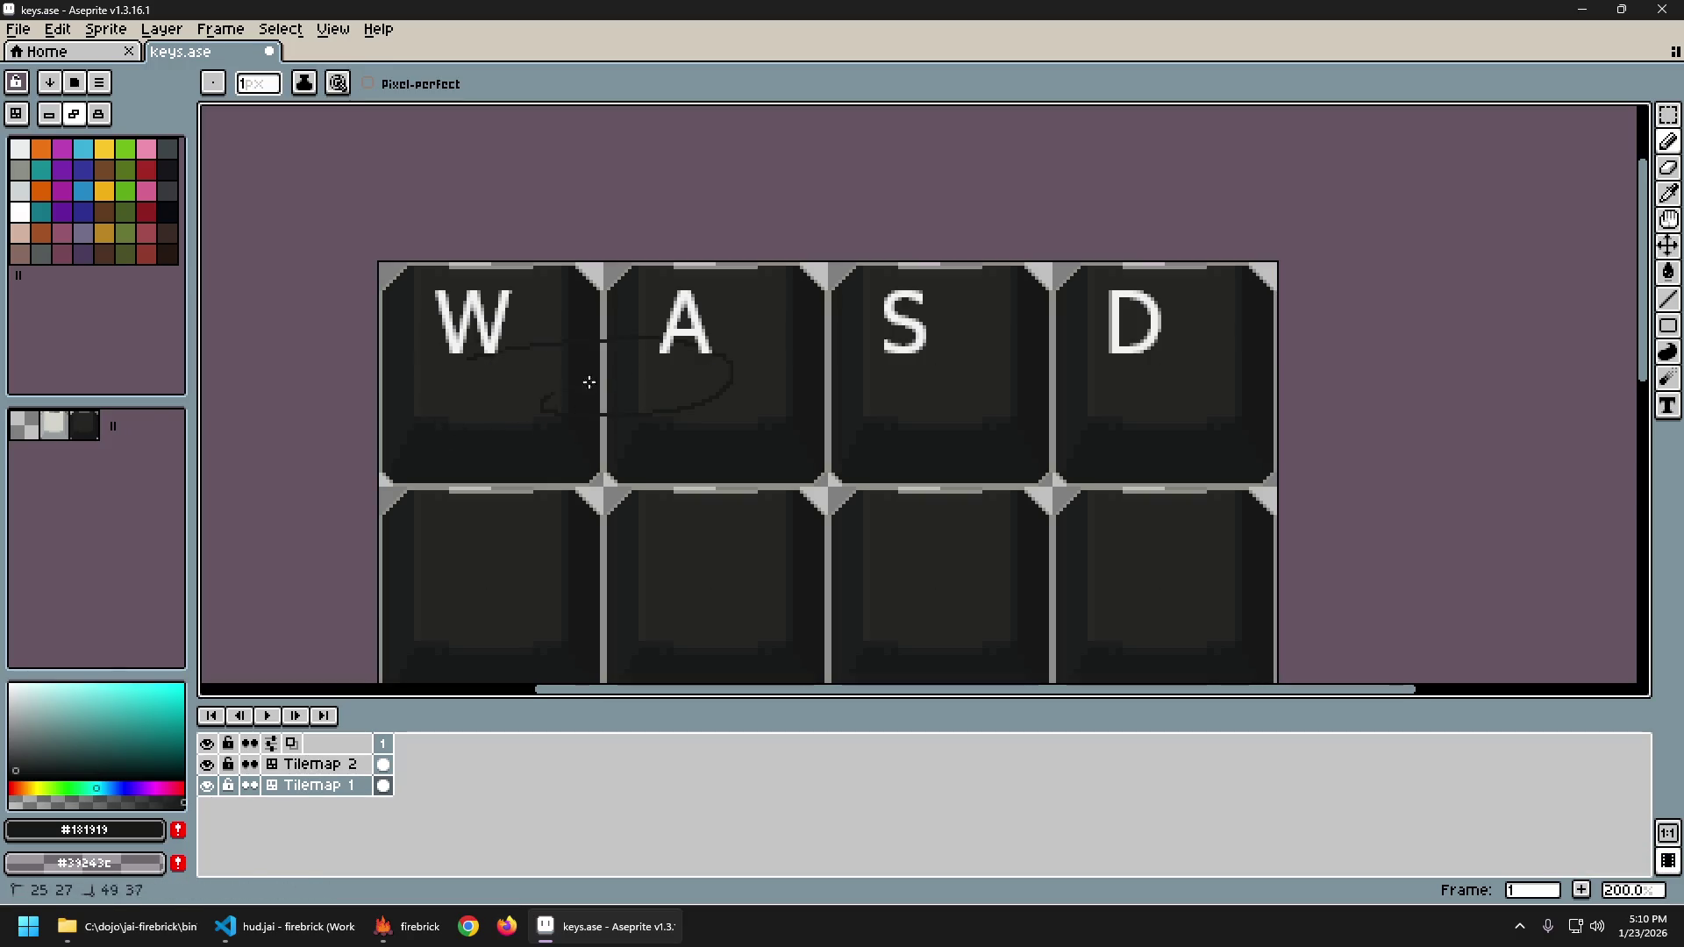
{"action": "key", "text": "ctrl+z"}
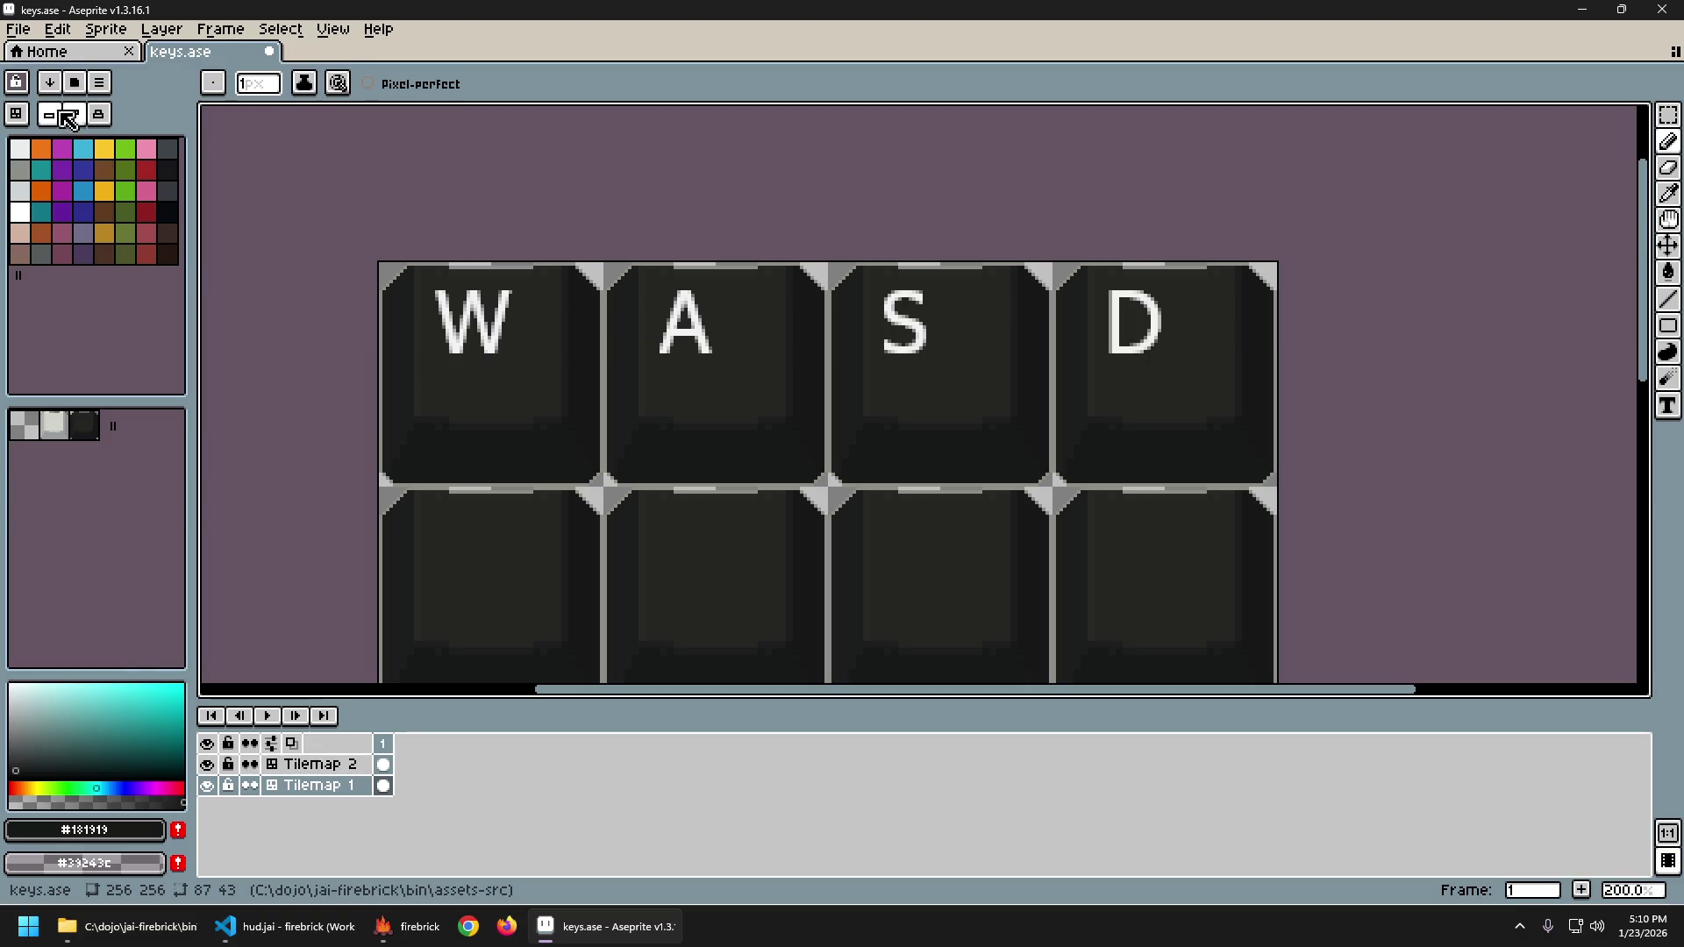
{"action": "left_click_drag", "start_coordinate": [483, 426], "coordinate": [605, 462]}
{"action": "left_click_drag", "start_coordinate": [649, 400], "coordinate": [674, 423]}
{"action": "left_click_drag", "start_coordinate": [559, 414], "coordinate": [559, 414]}
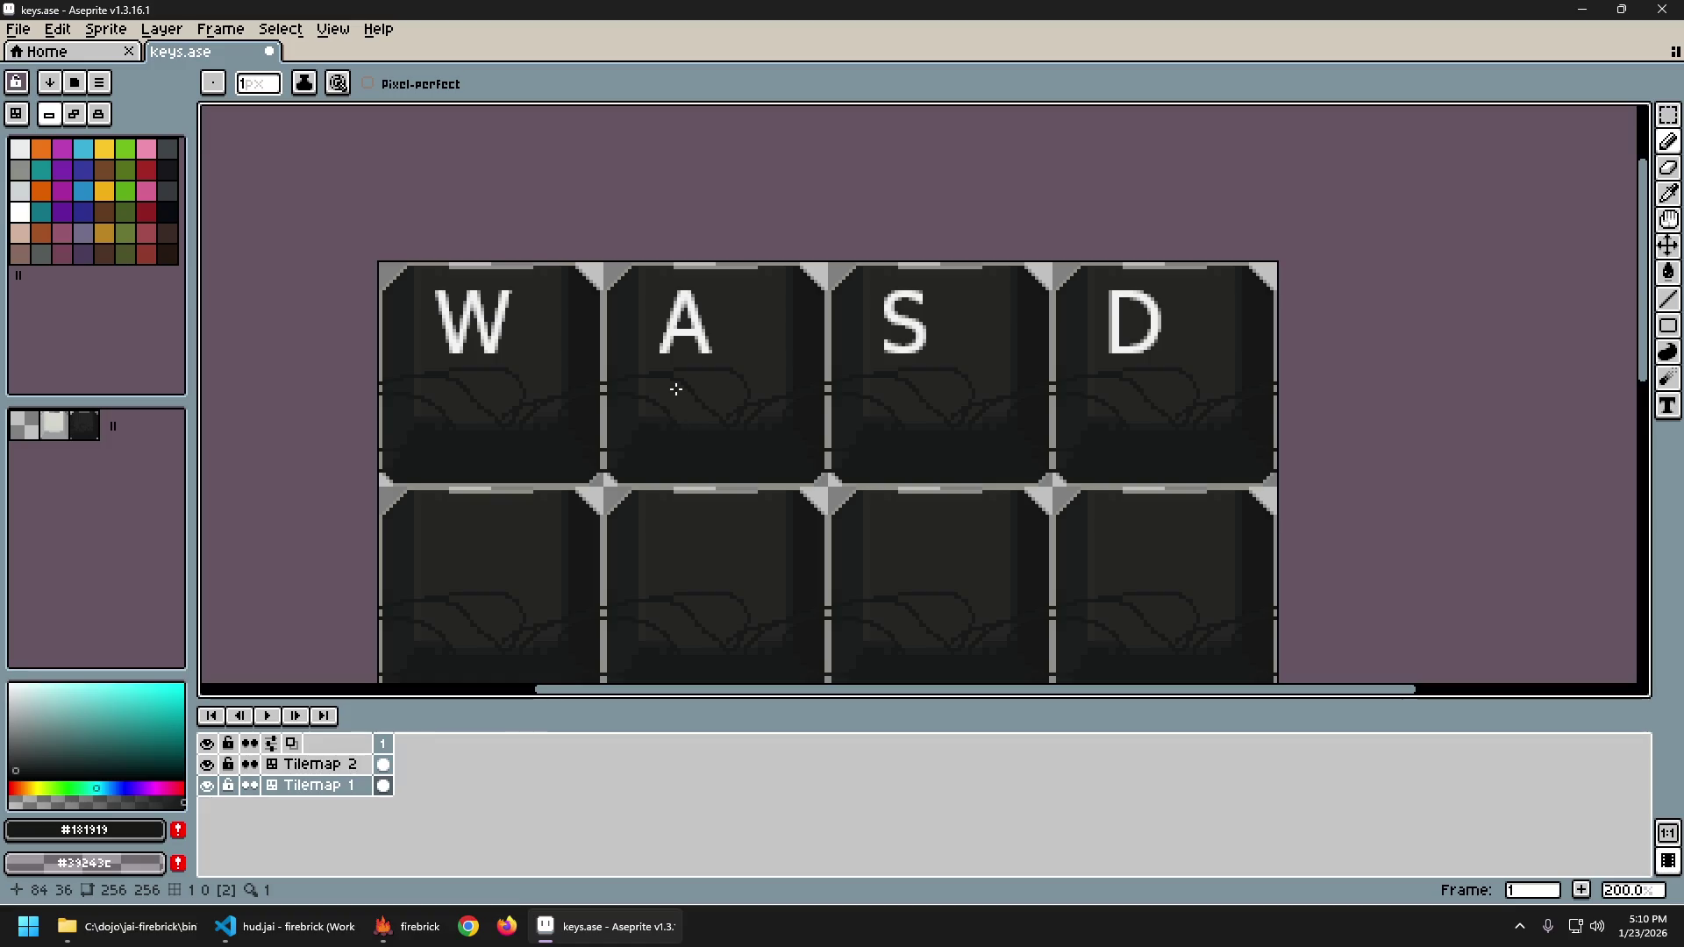
{"action": "key", "text": "ctrl+z"}
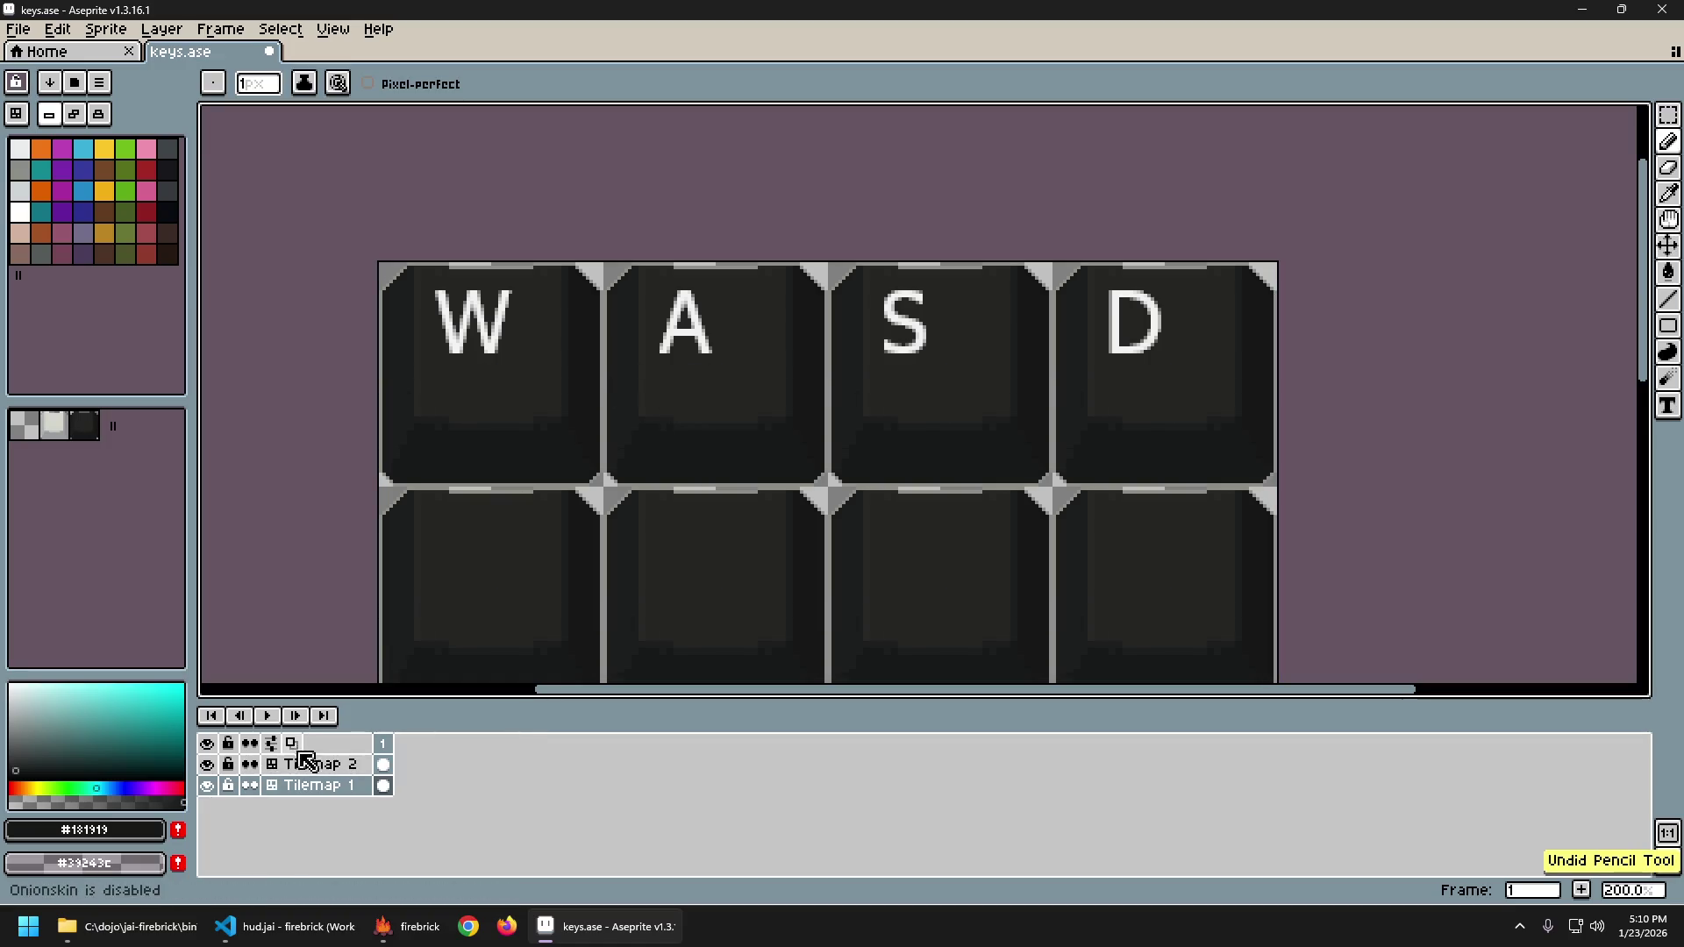
Select Tilemap 1 in tile mode and place the light pressed-key tile on W.
{"action": "left_click", "coordinate": [321, 770]}
{"action": "left_click", "coordinate": [71, 116]}
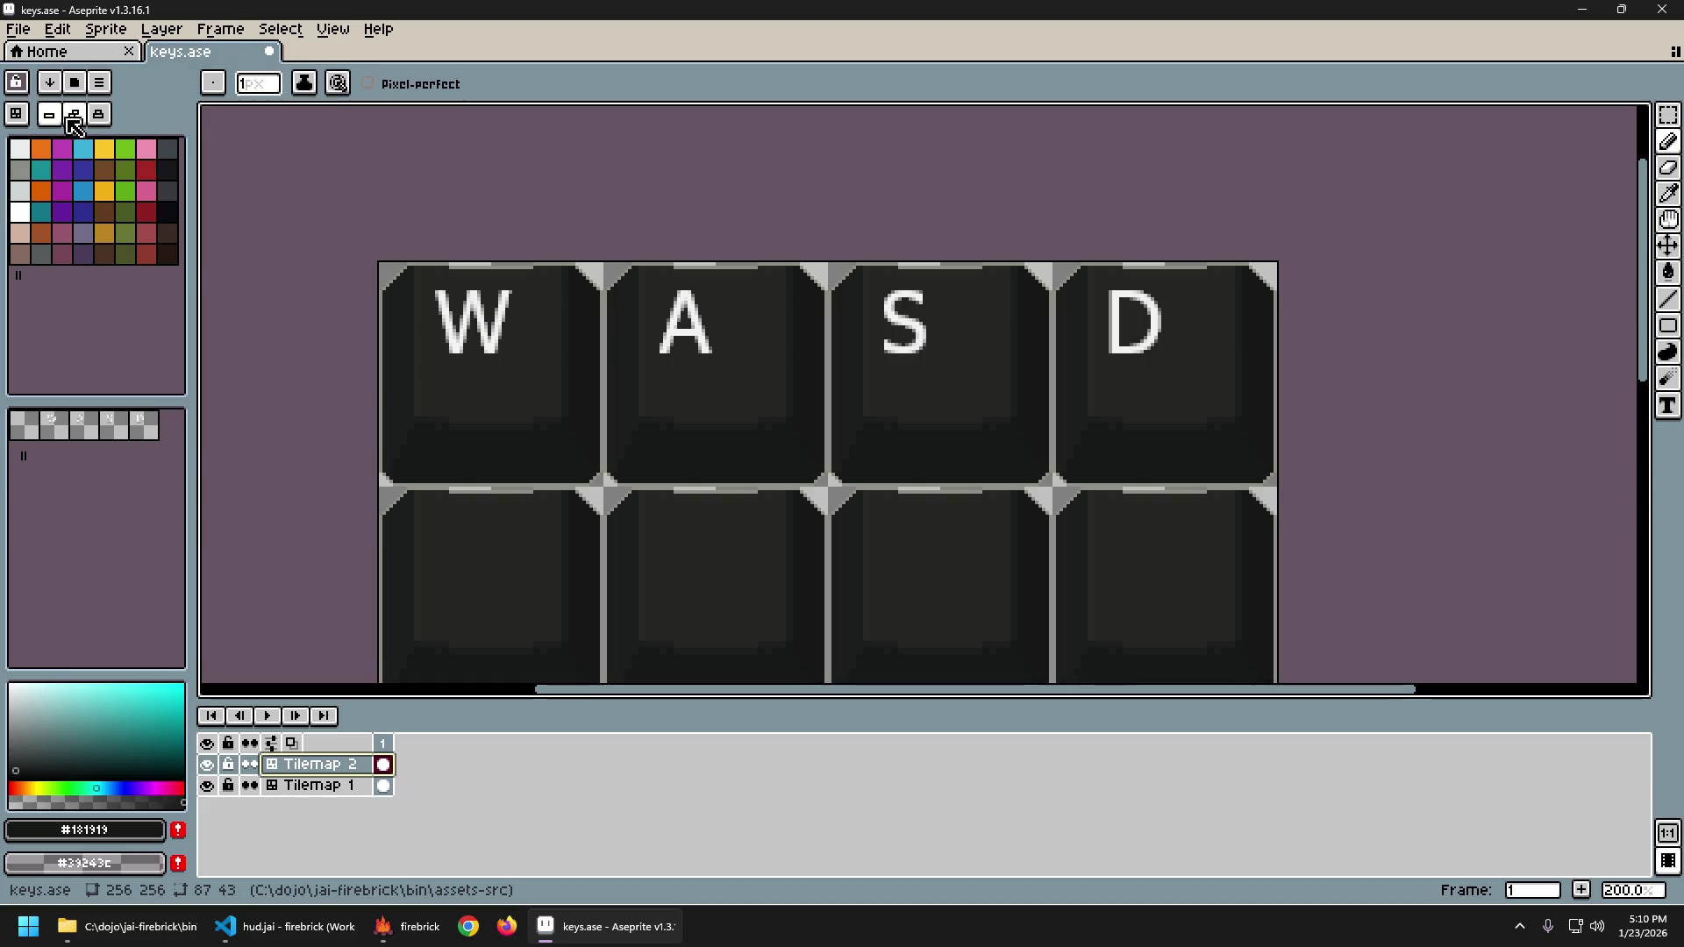
{"action": "left_click", "coordinate": [298, 786]}
{"action": "left_click", "coordinate": [58, 120]}
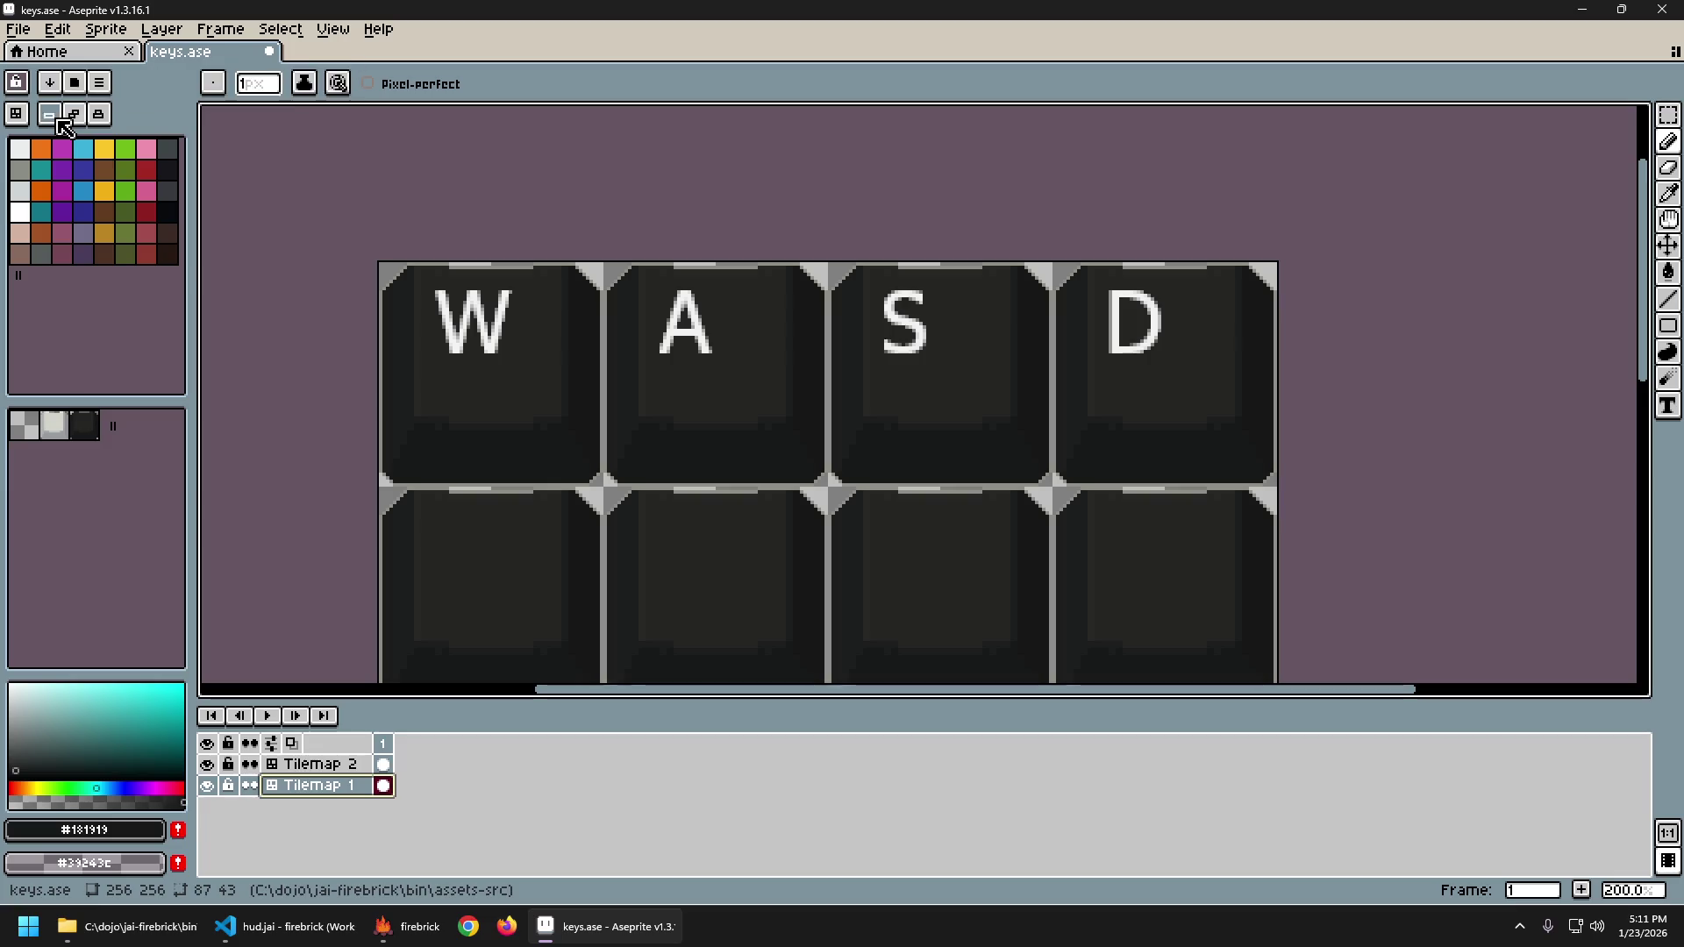
{"action": "left_click", "coordinate": [145, 524]}
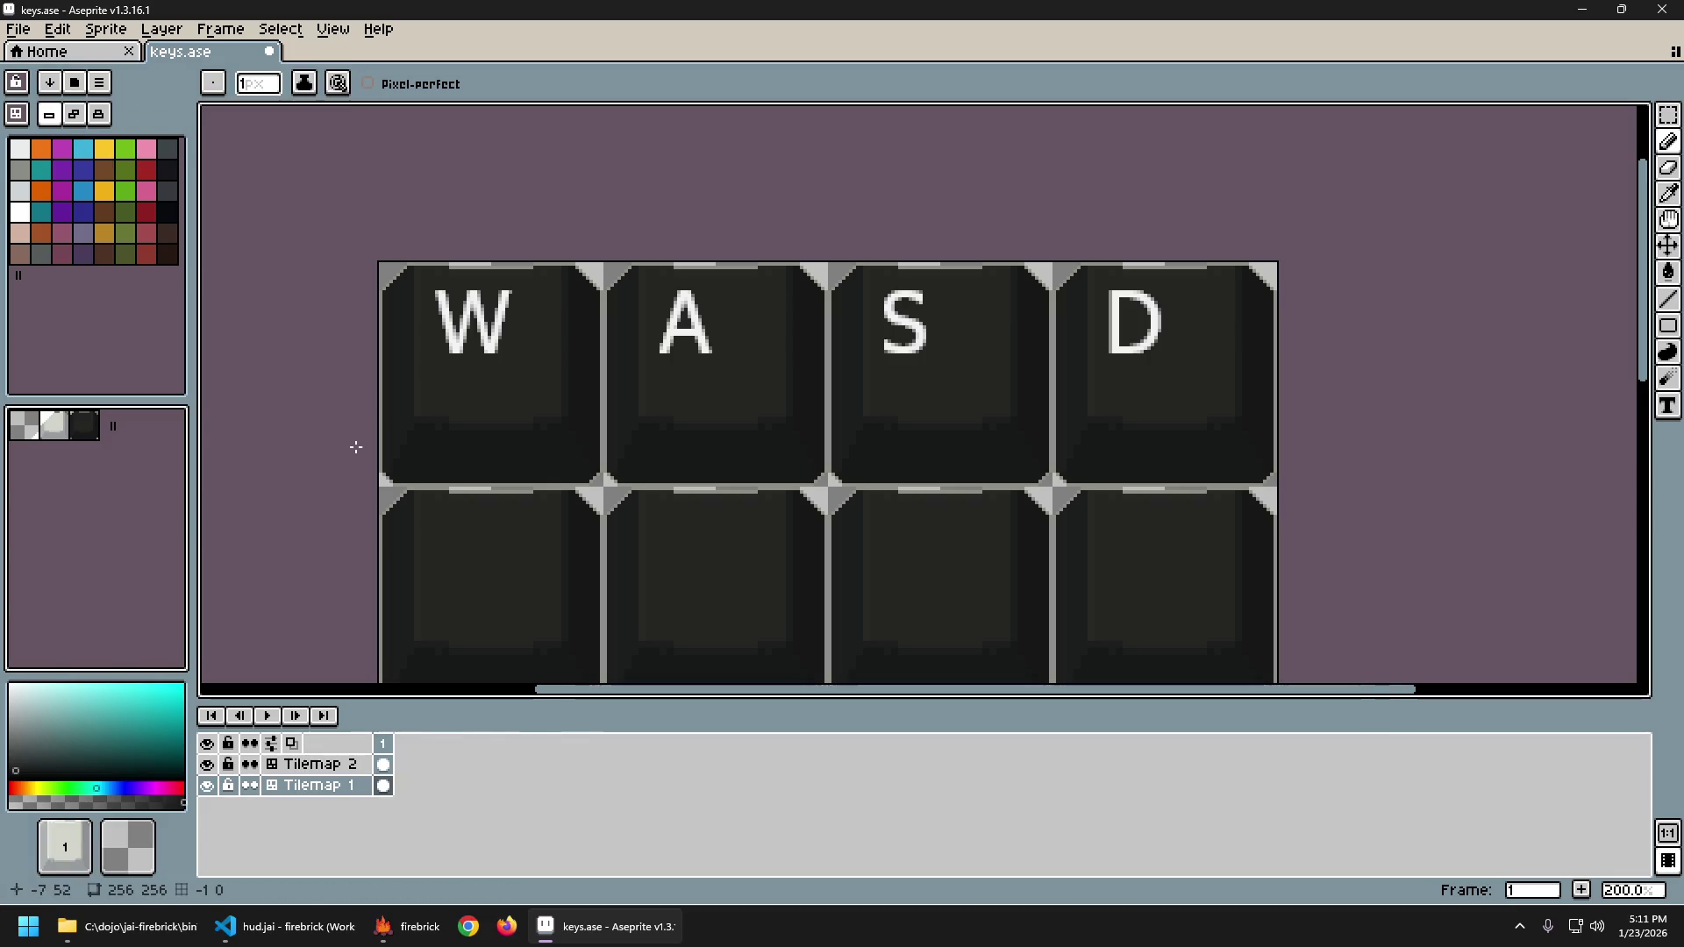
{"action": "left_click", "coordinate": [558, 400]}
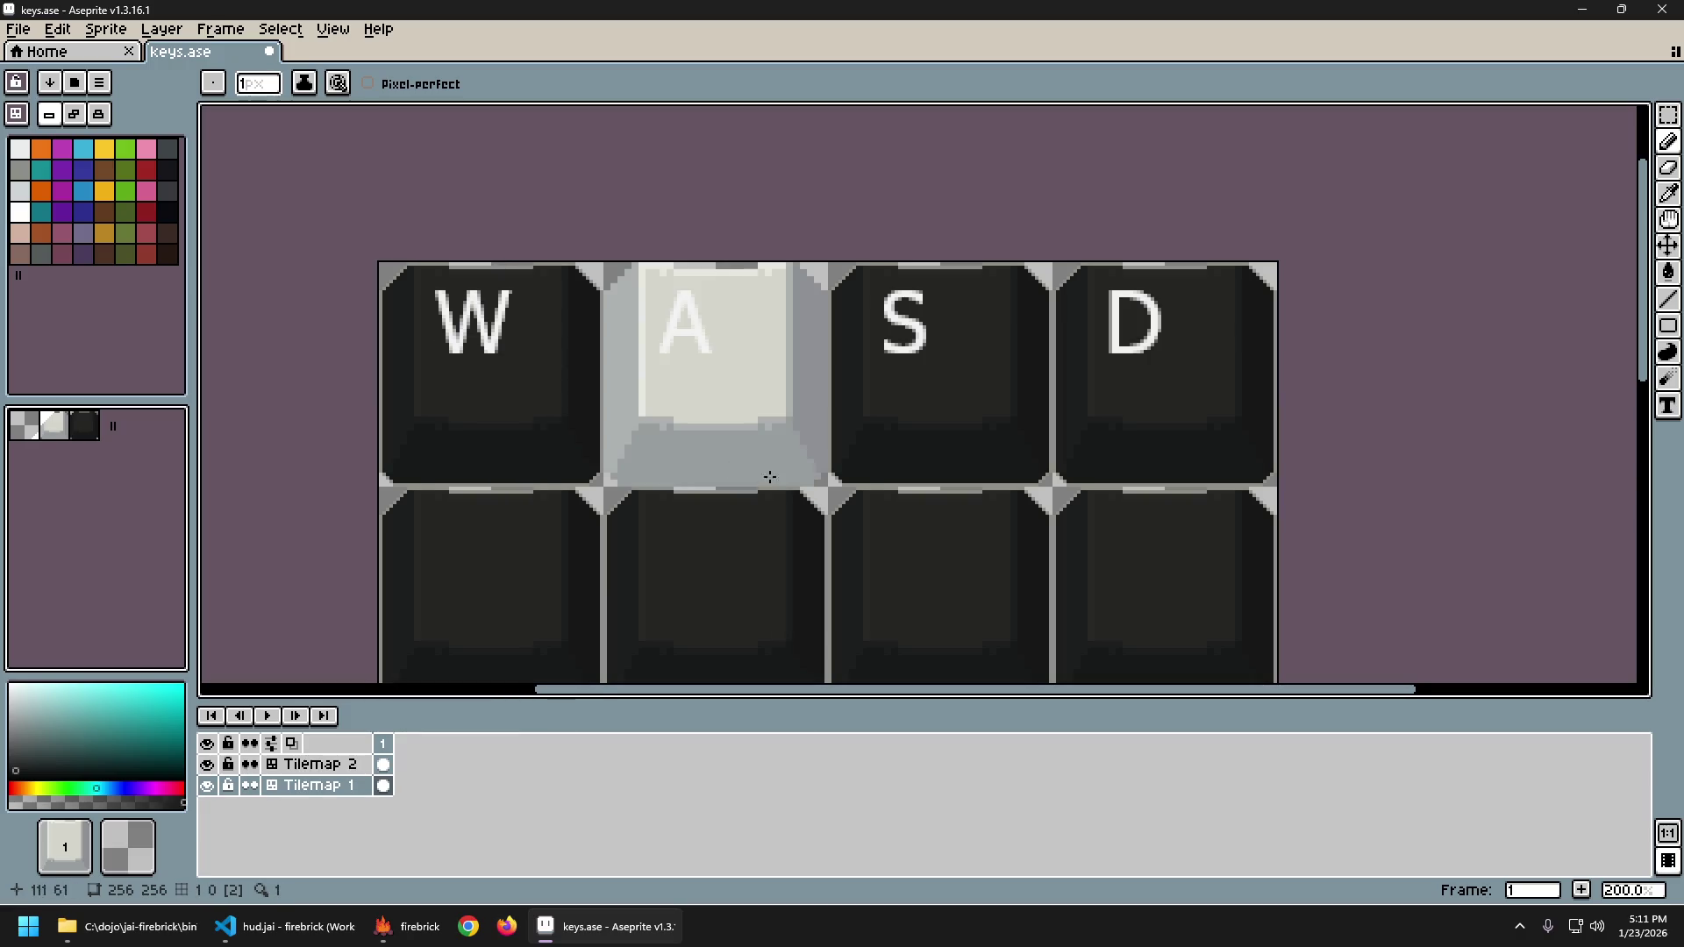
Replace the light W tile with the dark key-cap tile to match A, S and D.
{"action": "scroll", "coordinate": [770, 476], "scroll_direction": "down", "scroll_amount": 2}
{"action": "scroll", "coordinate": [587, 474], "scroll_direction": "up", "scroll_amount": 1}
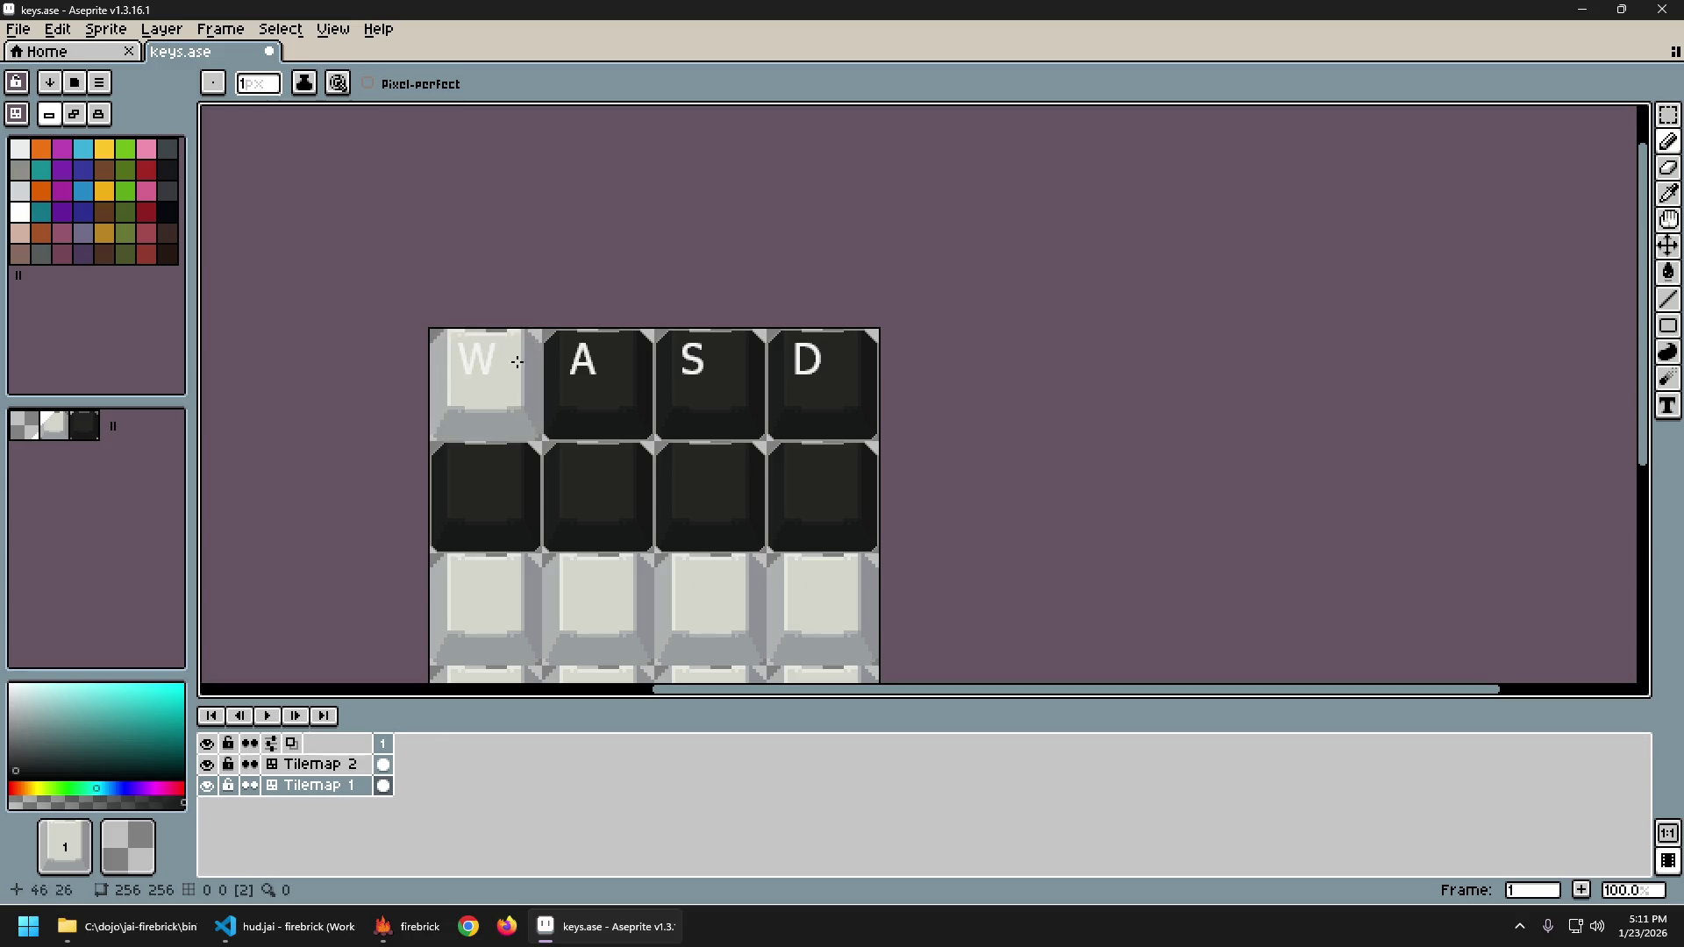
{"action": "scroll", "coordinate": [580, 331], "scroll_direction": "down", "scroll_amount": 1}
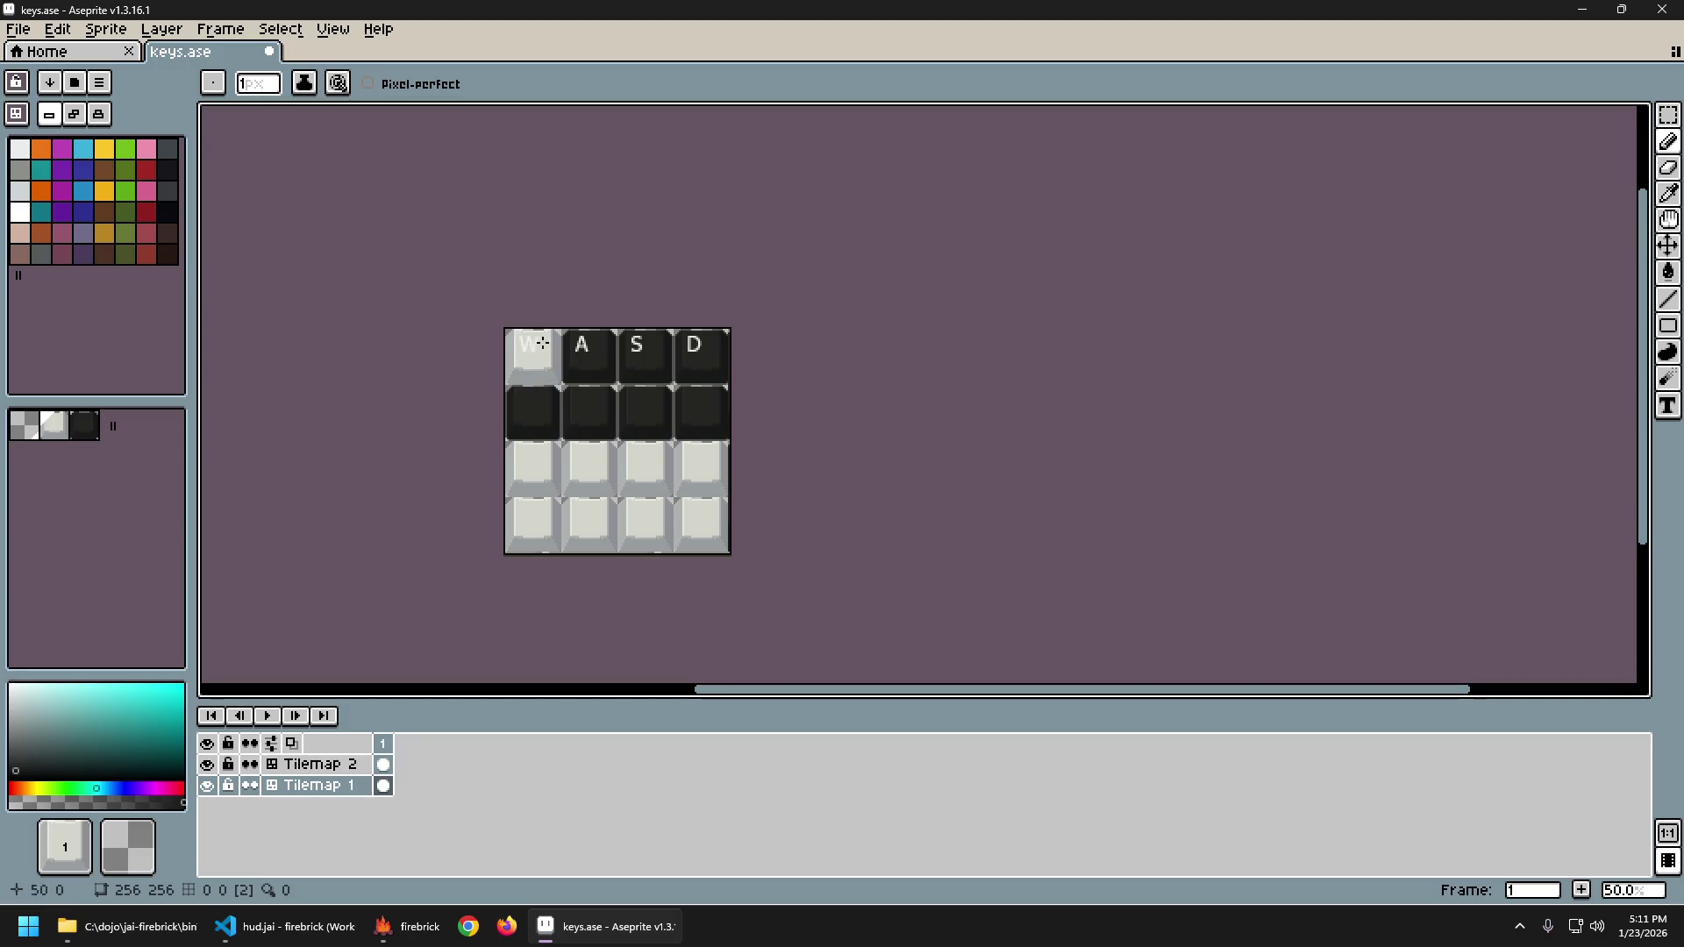
{"action": "scroll", "coordinate": [548, 382], "scroll_direction": "up", "scroll_amount": 2}
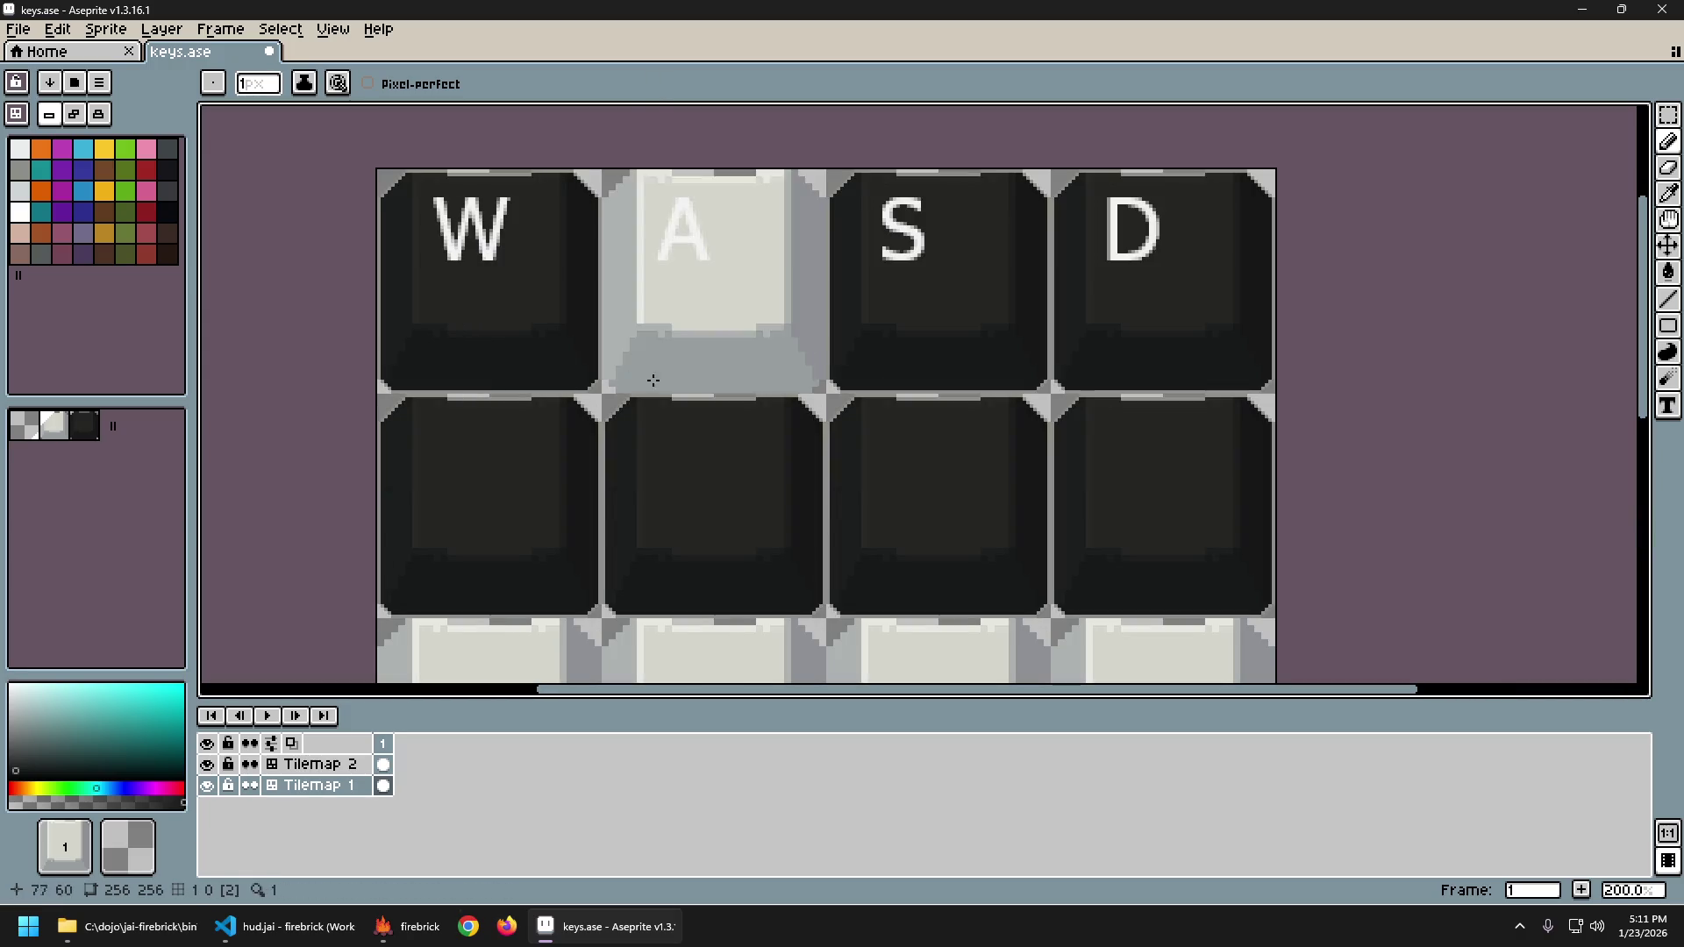
{"action": "left_click_drag", "start_coordinate": [564, 265], "coordinate": [560, 350]}
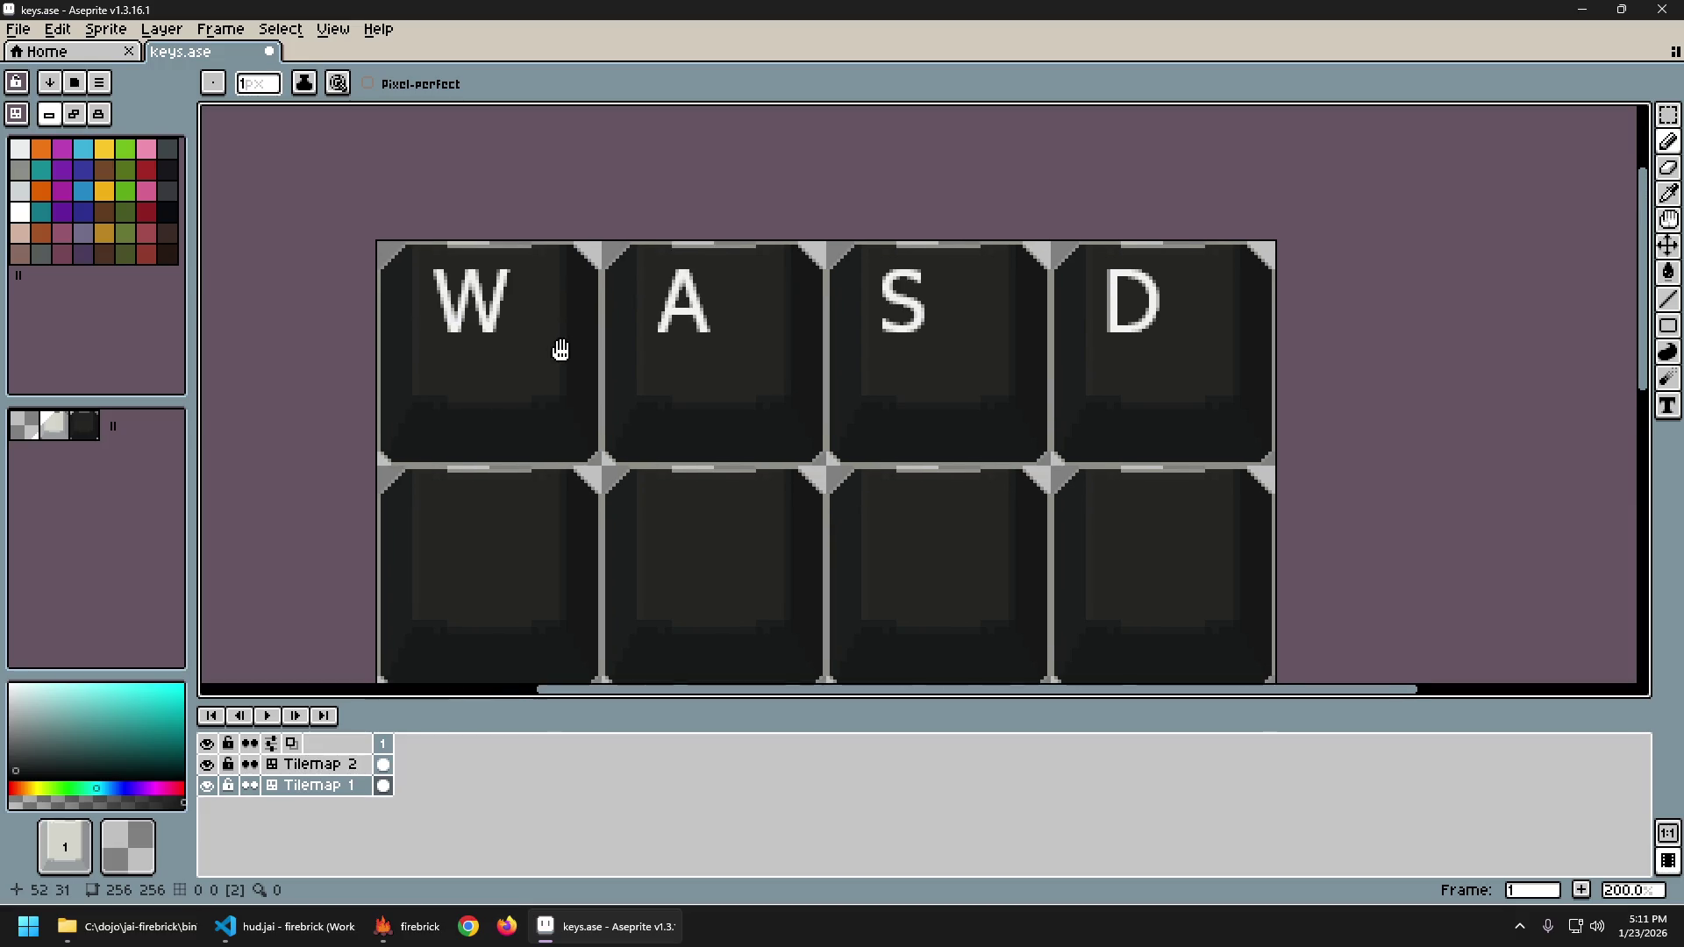
{"action": "key", "text": "ctrl+z"}
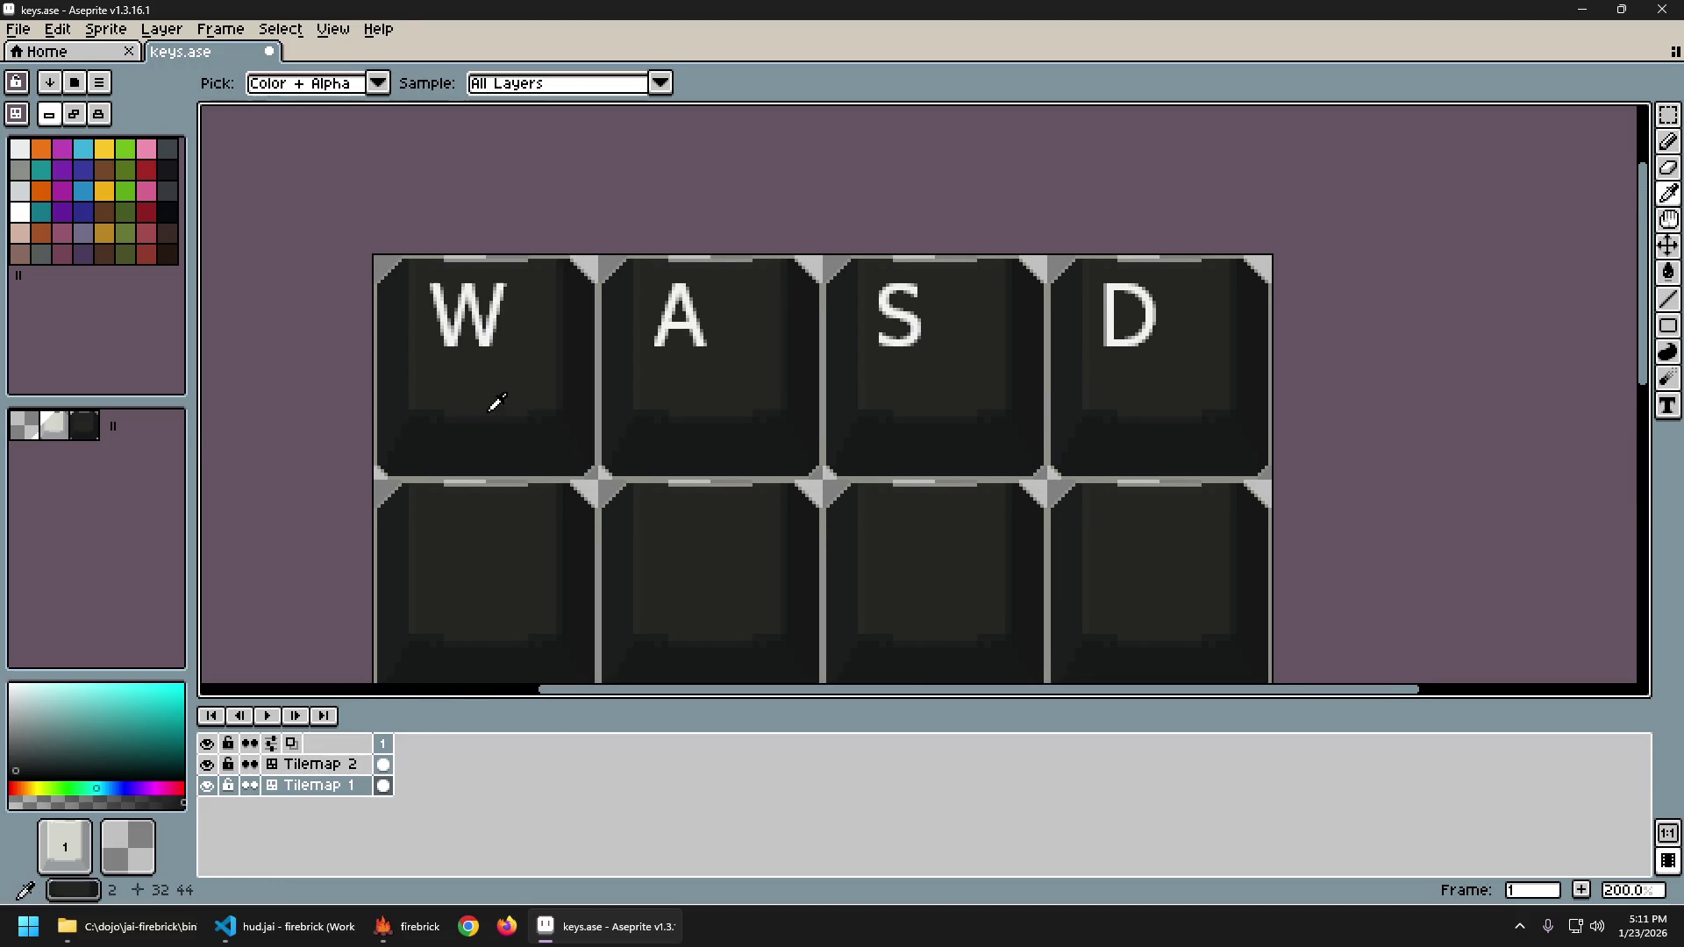
{"action": "left_click", "coordinate": [512, 395], "text": "alt"}
Switch the layer to pixel editing with the Paint Bucket tool.
{"action": "key", "text": "space+Tab"}
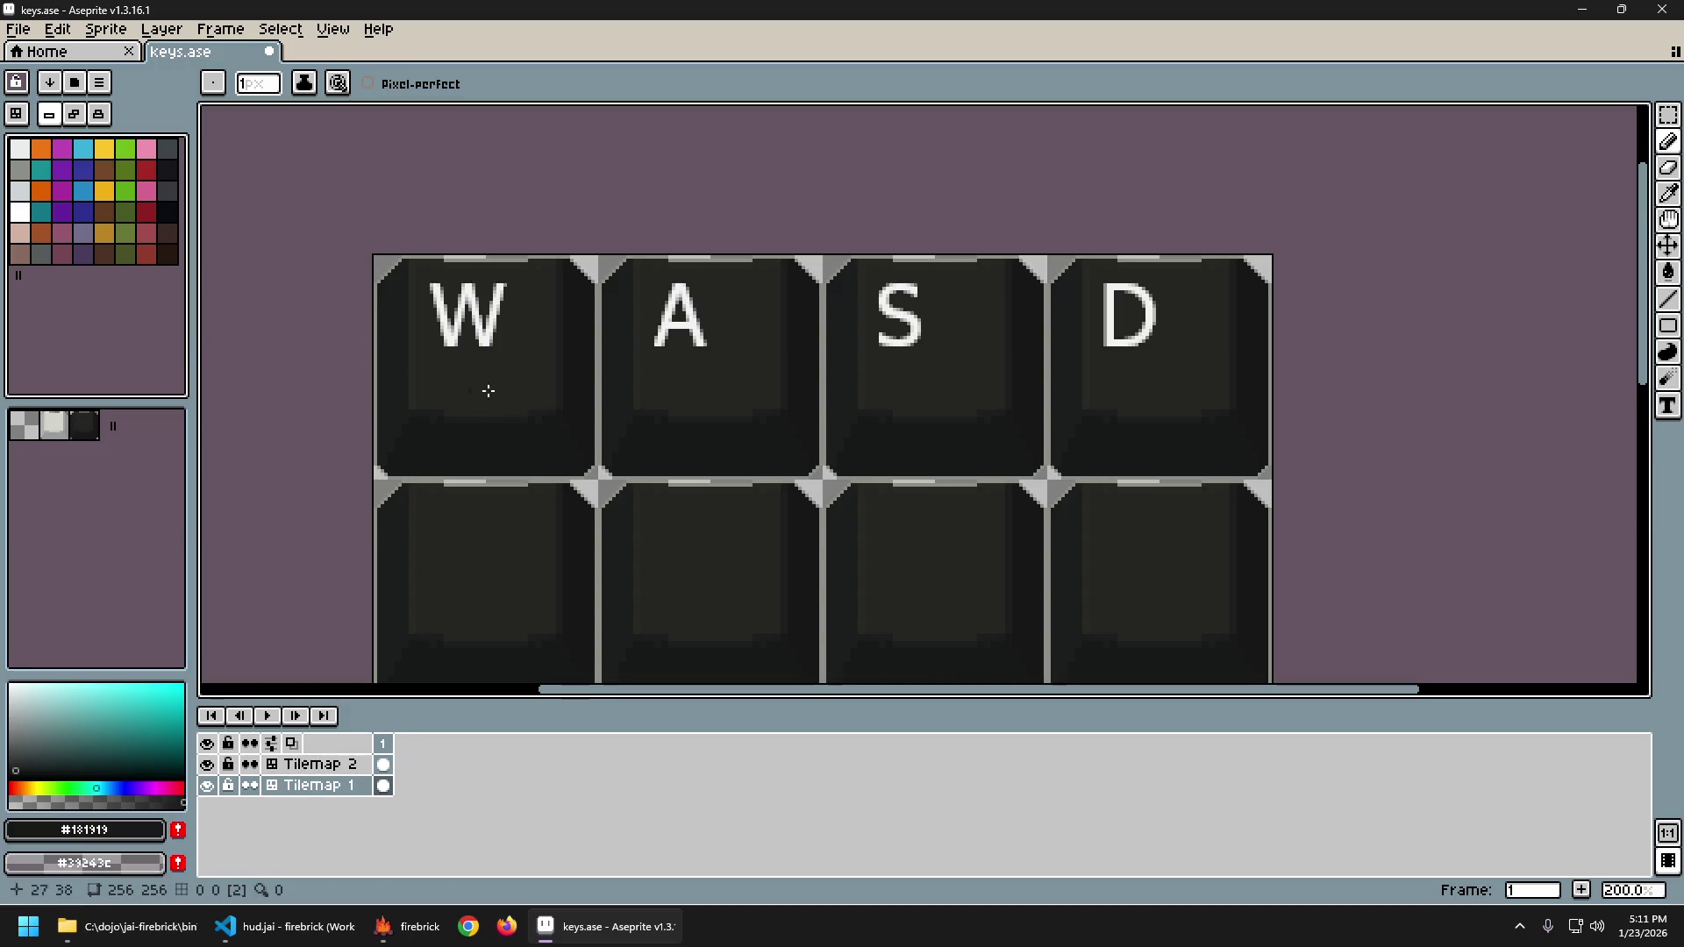
{"action": "key", "text": "g"}
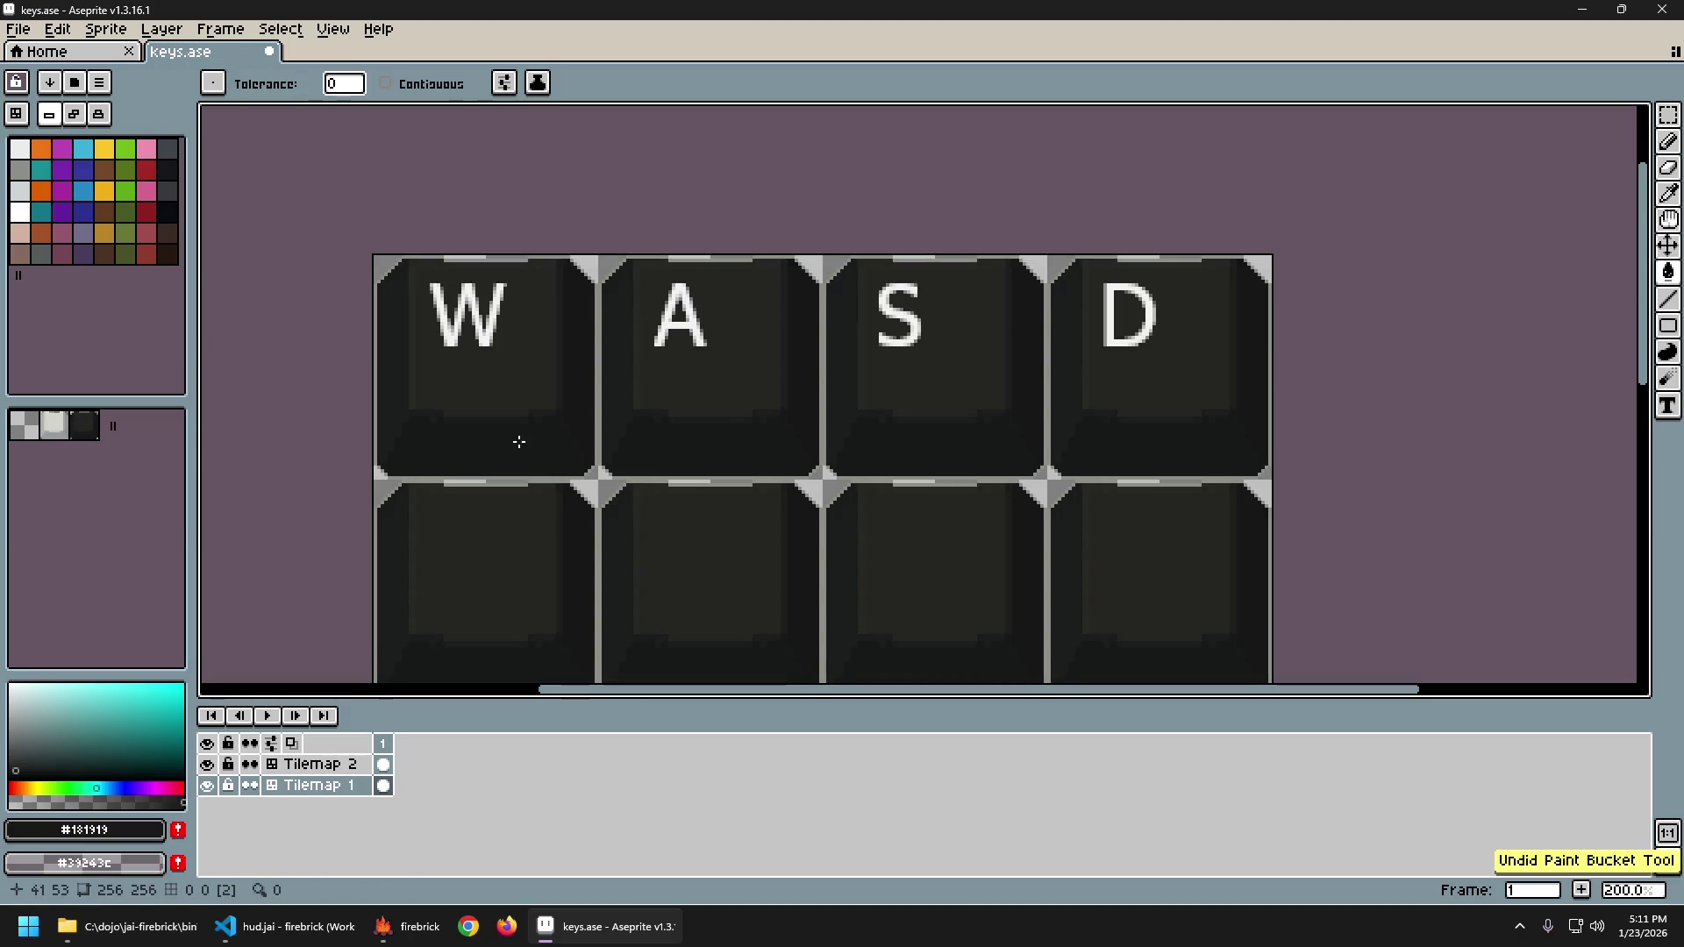
{"action": "scroll", "coordinate": [474, 438], "scroll_direction": "up", "scroll_amount": 1}
{"action": "scroll", "coordinate": [463, 378], "scroll_direction": "up", "scroll_amount": 1}
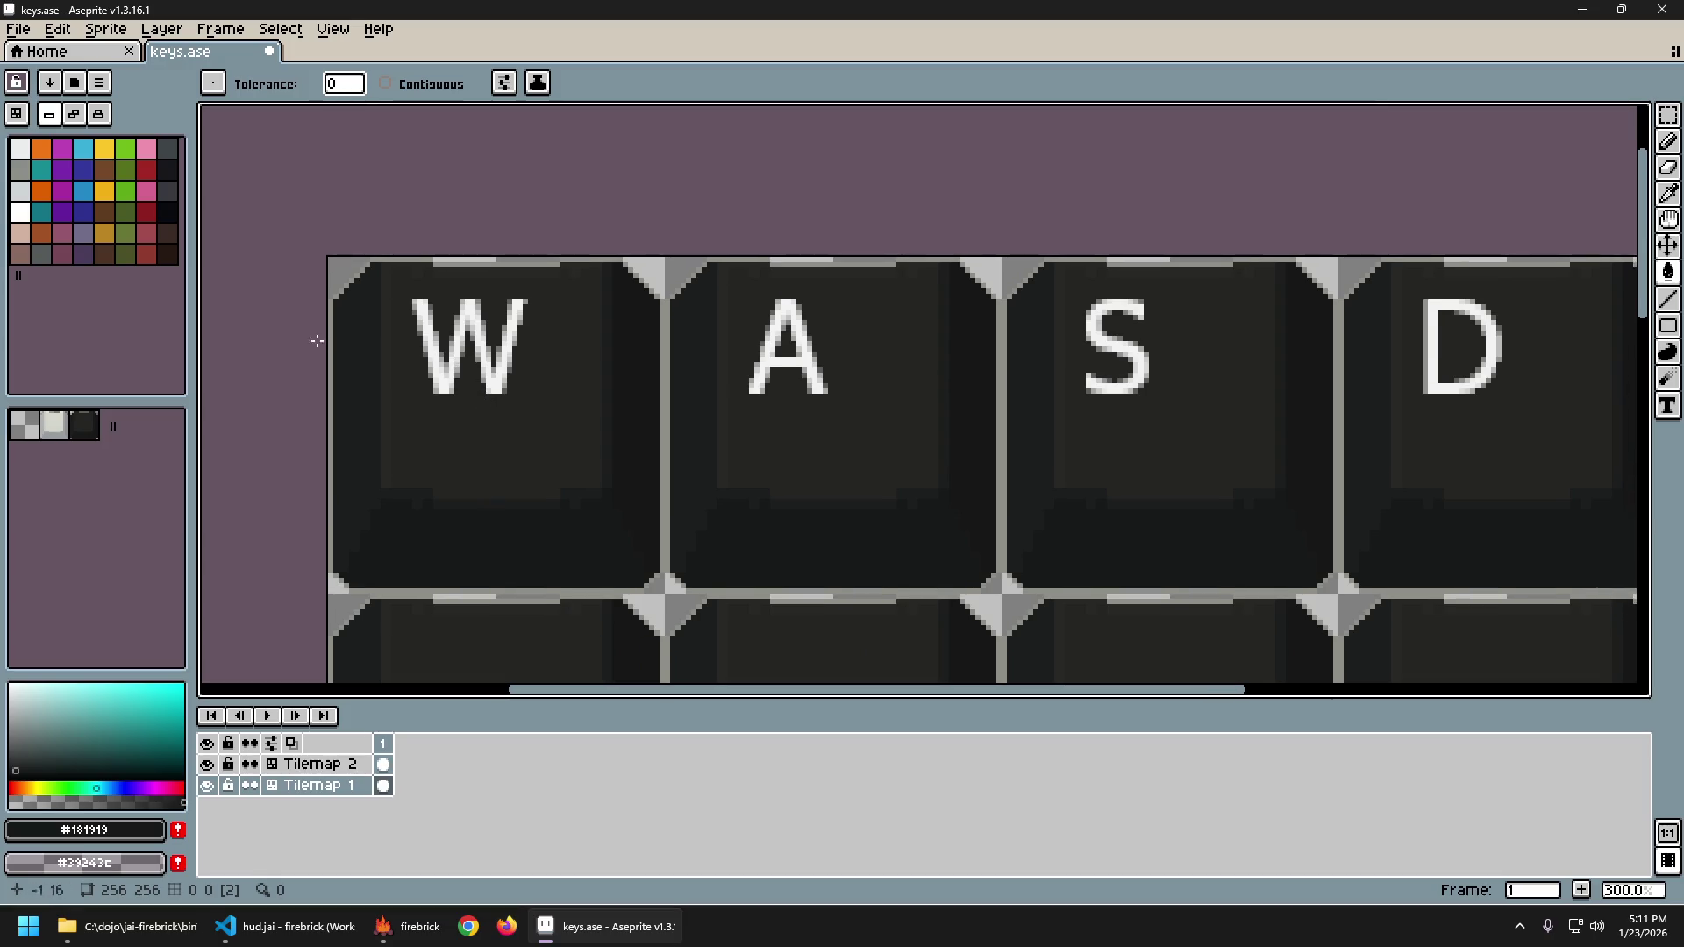
Sample the key face colour #282826 and fill the grey separators between keys with it.
{"action": "scroll", "coordinate": [334, 482], "scroll_direction": "up", "scroll_amount": 1}
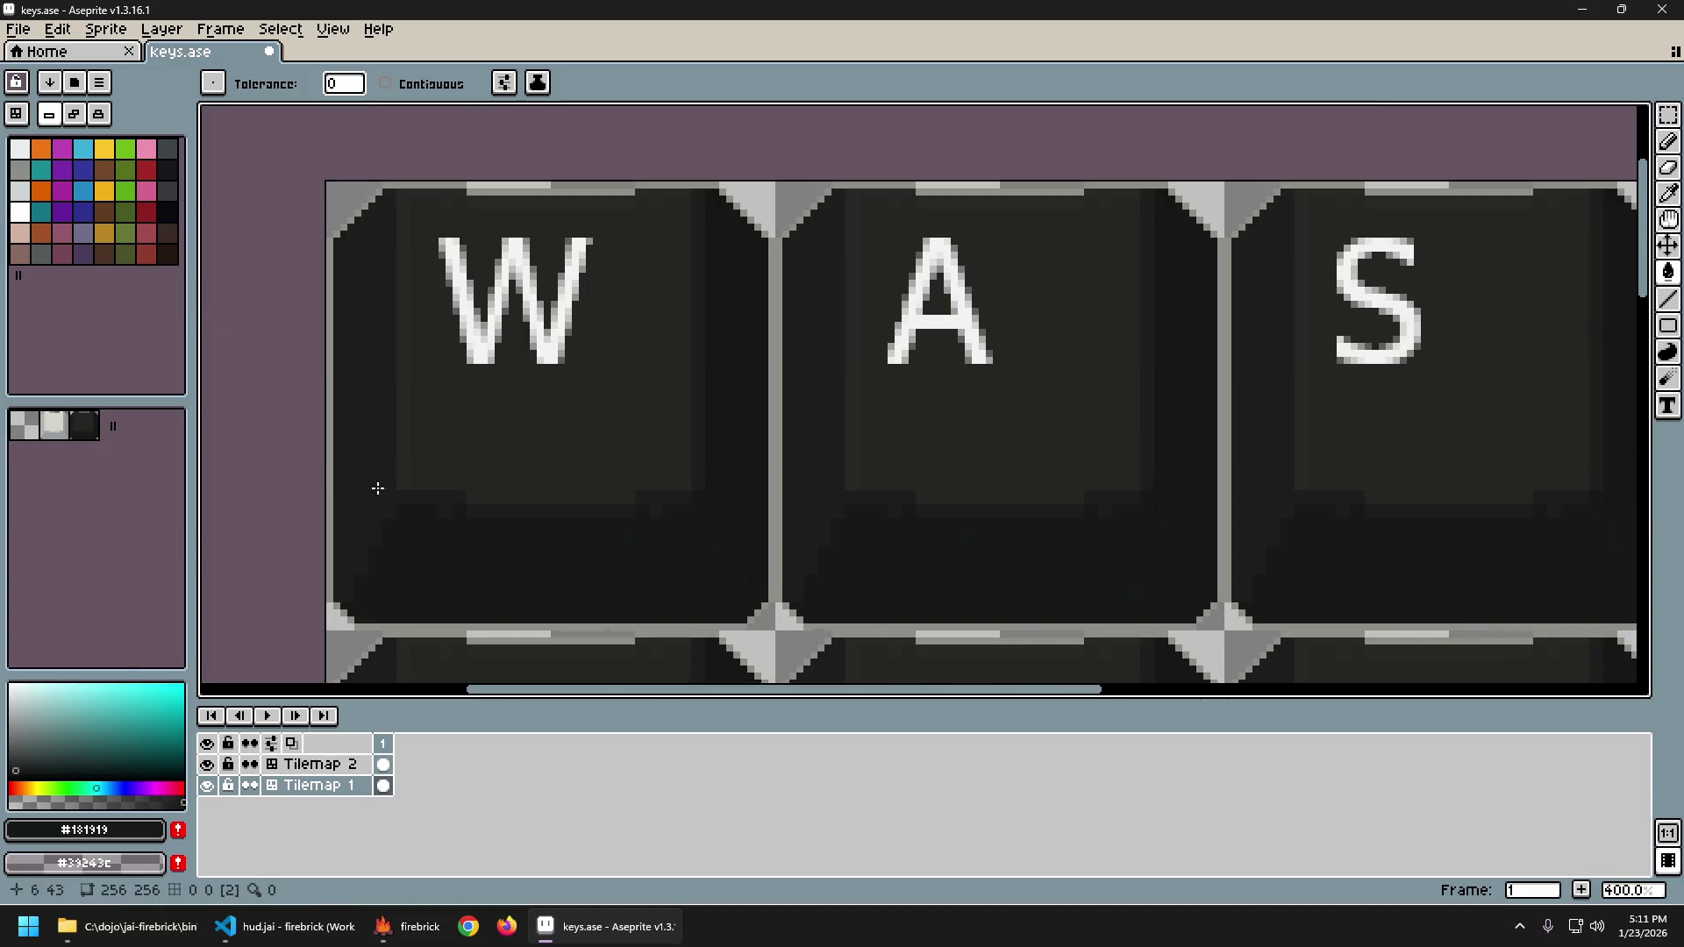
{"action": "left_click", "coordinate": [410, 402], "text": "alt"}
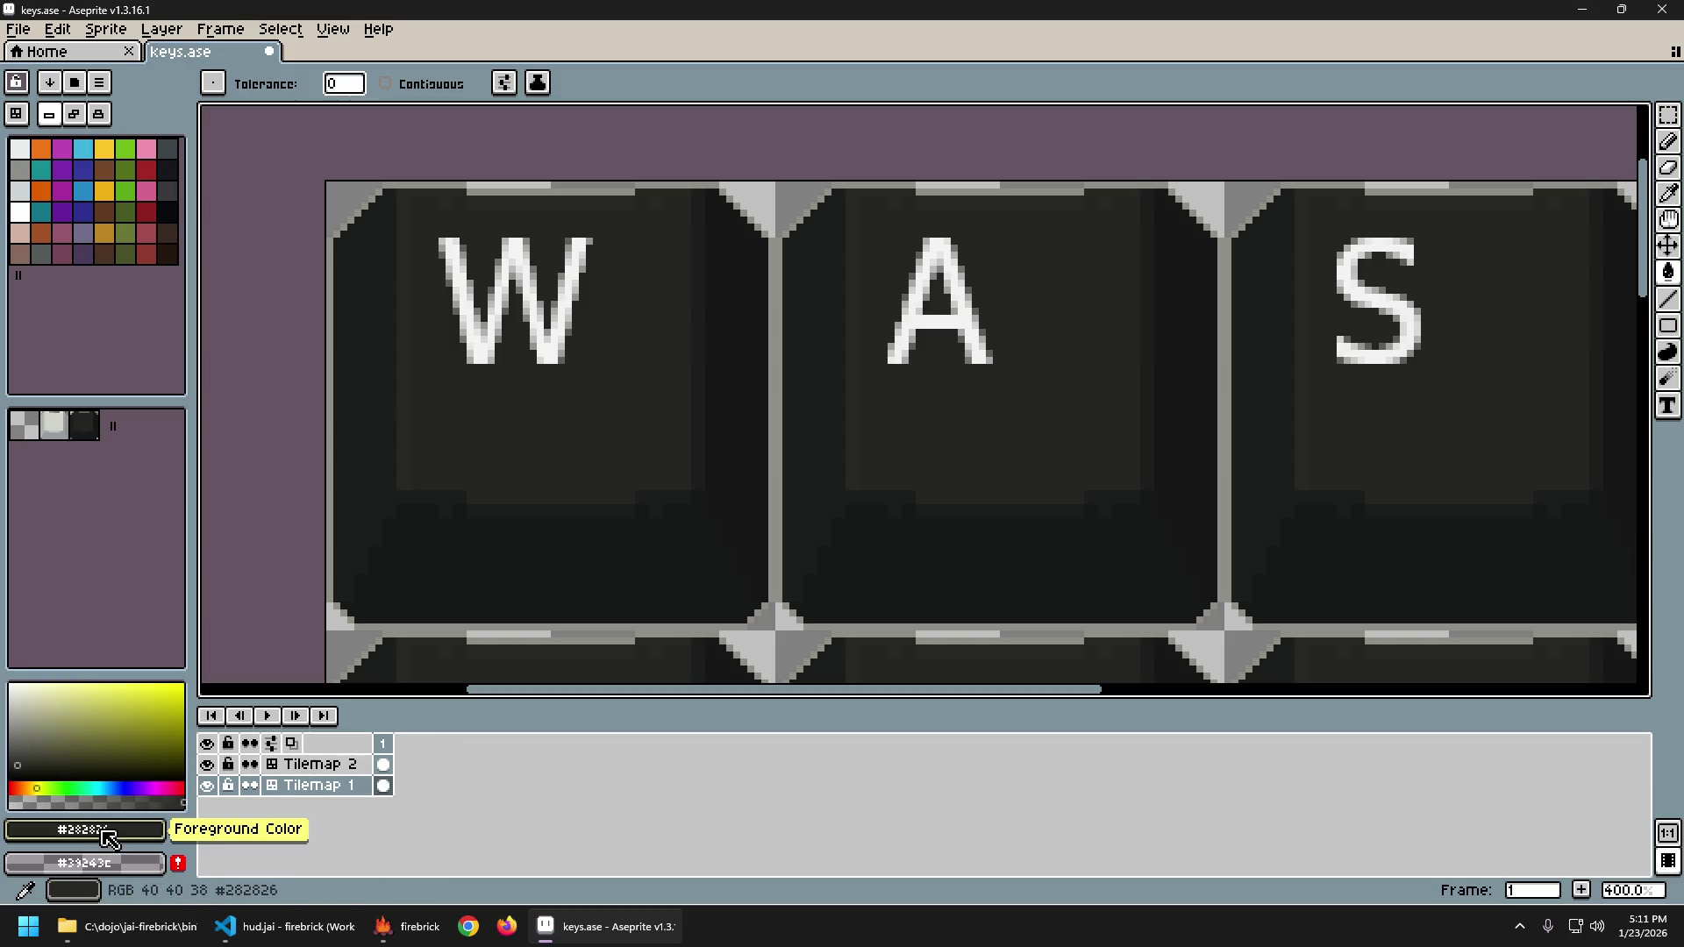
{"action": "left_click", "coordinate": [464, 505], "text": "alt"}
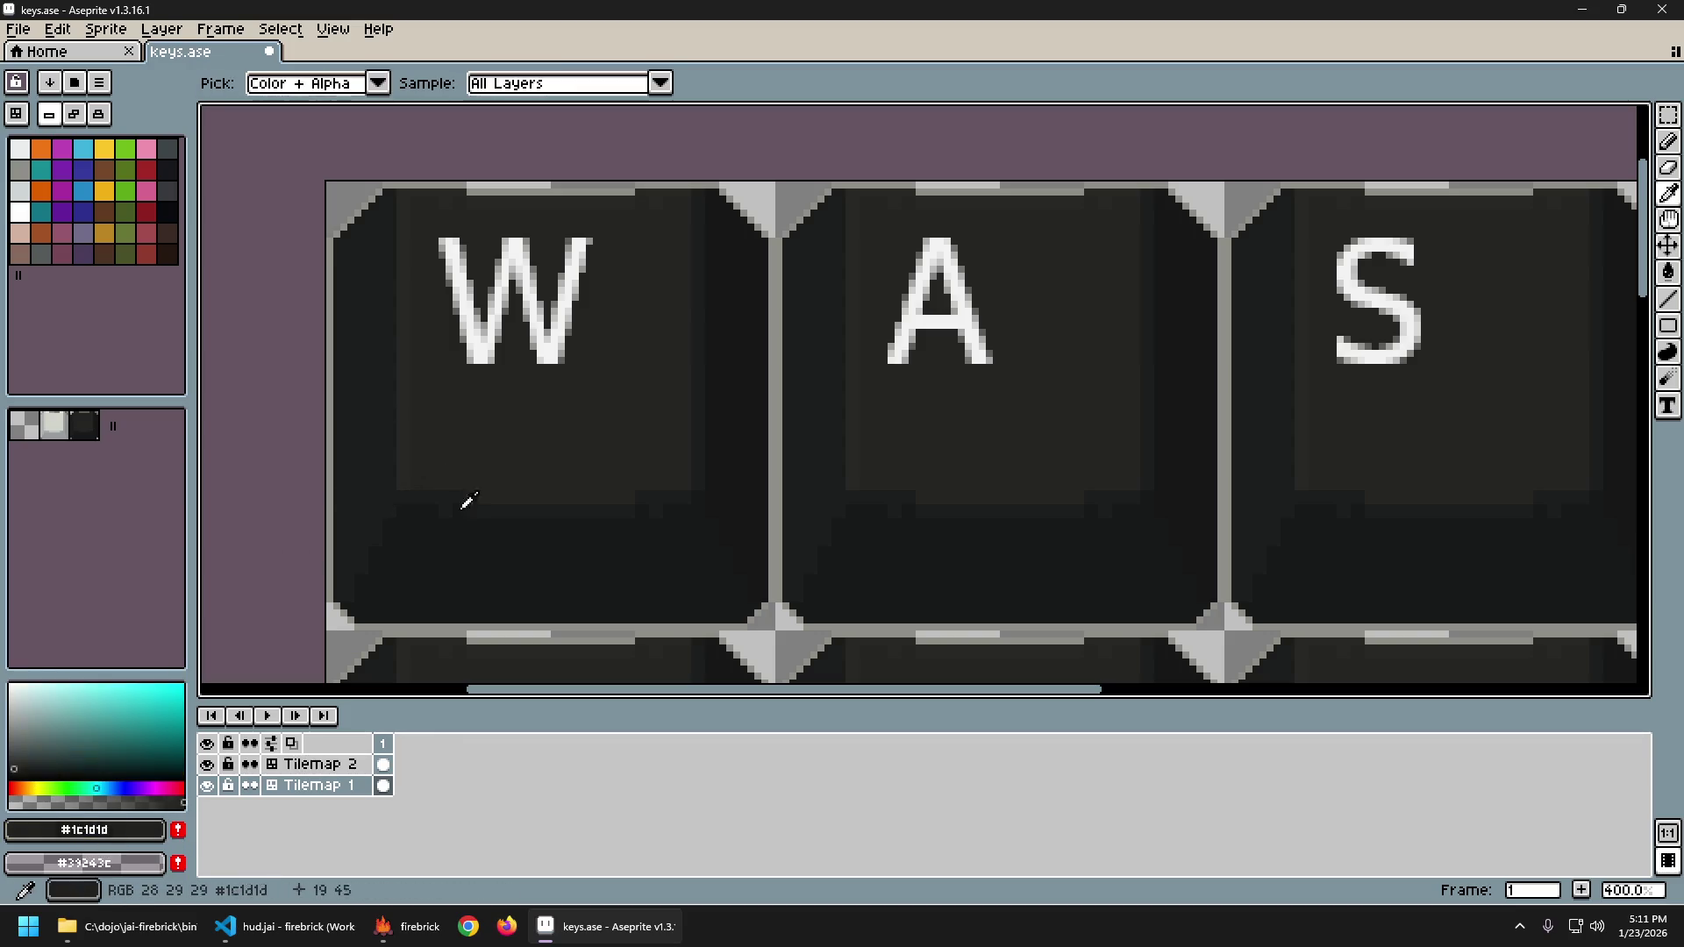
{"action": "left_click", "coordinate": [405, 416], "text": "alt"}
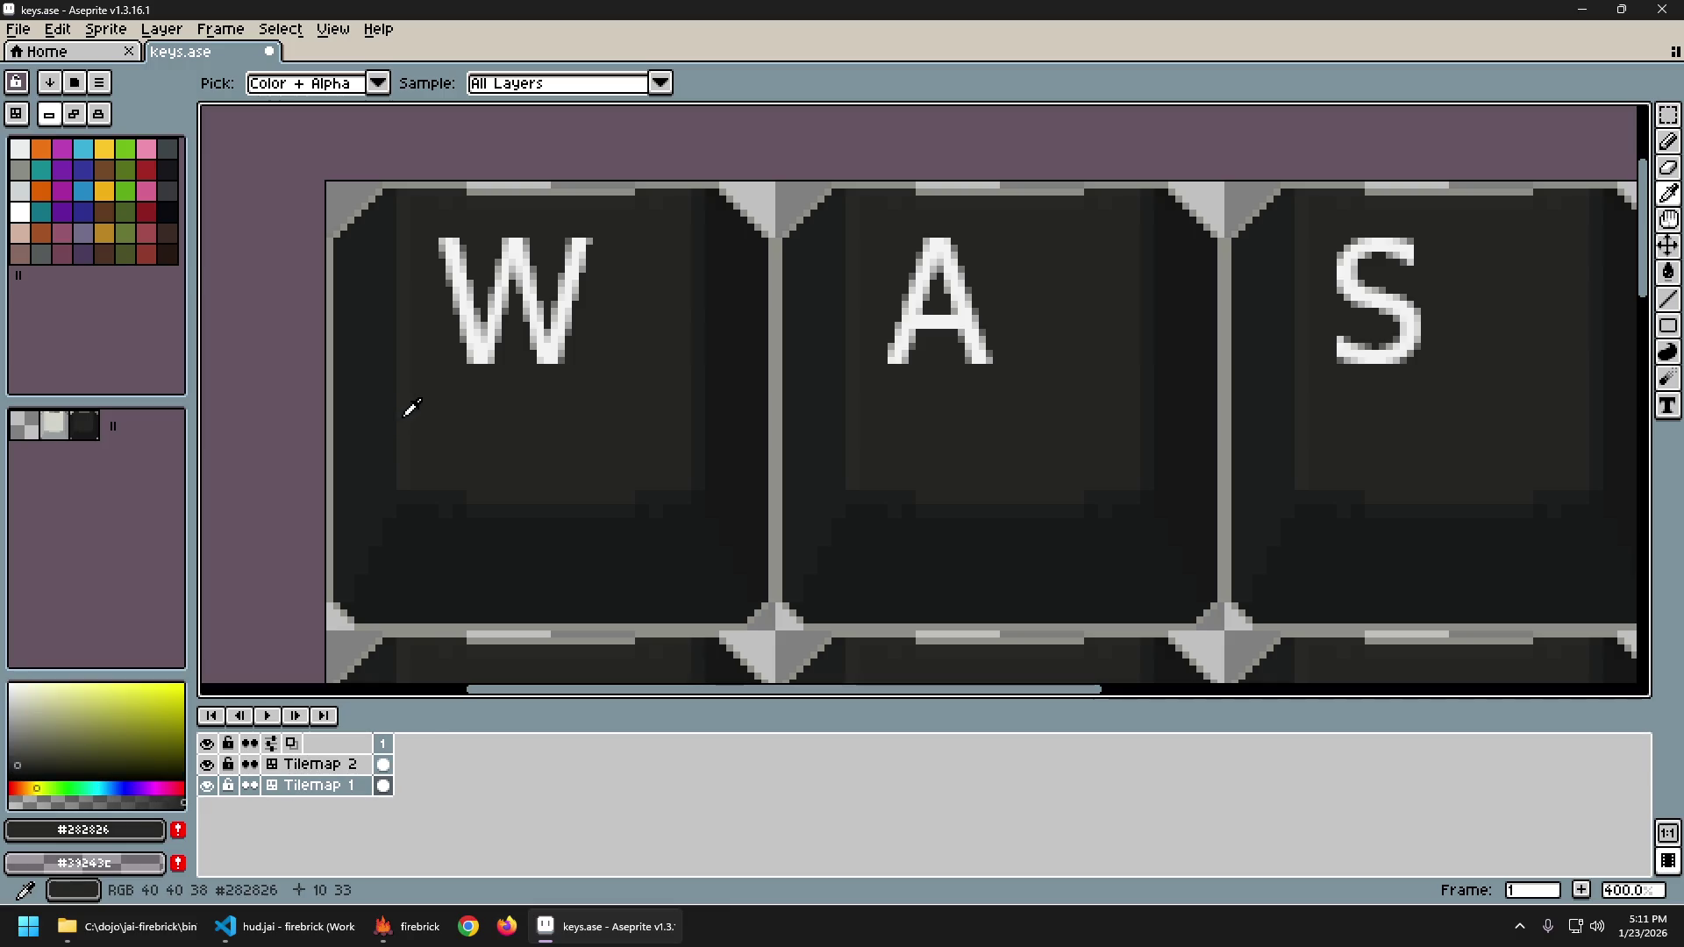
{"action": "left_click_drag", "start_coordinate": [450, 397], "coordinate": [462, 466]}
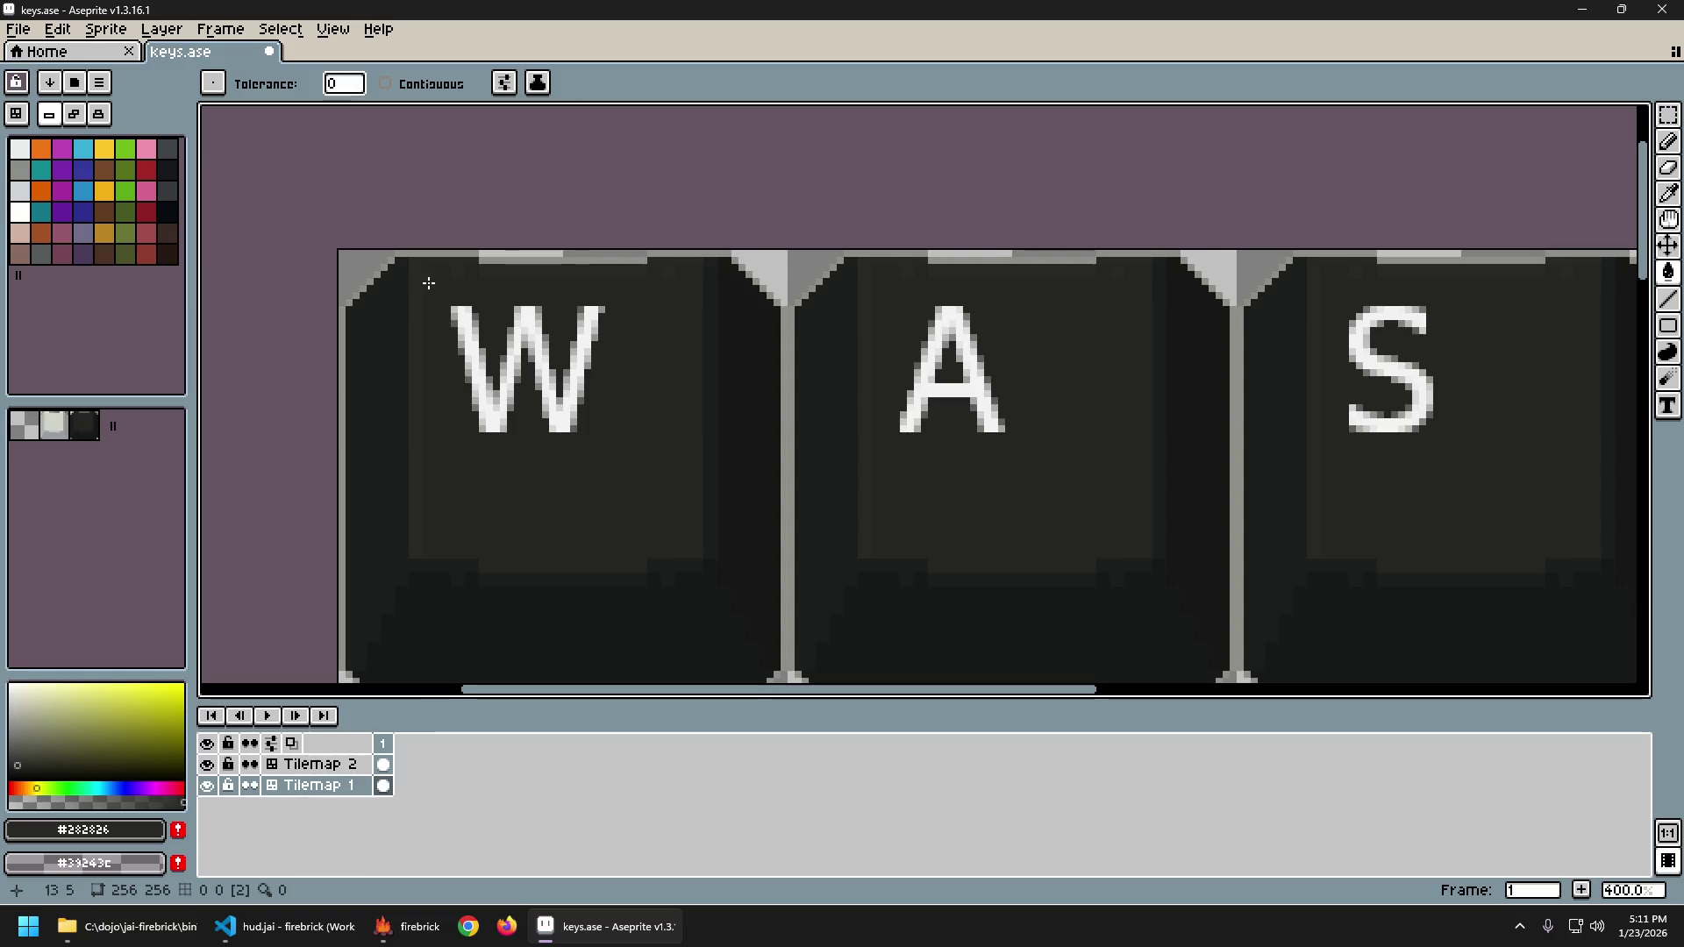
{"action": "left_click", "coordinate": [419, 256]}
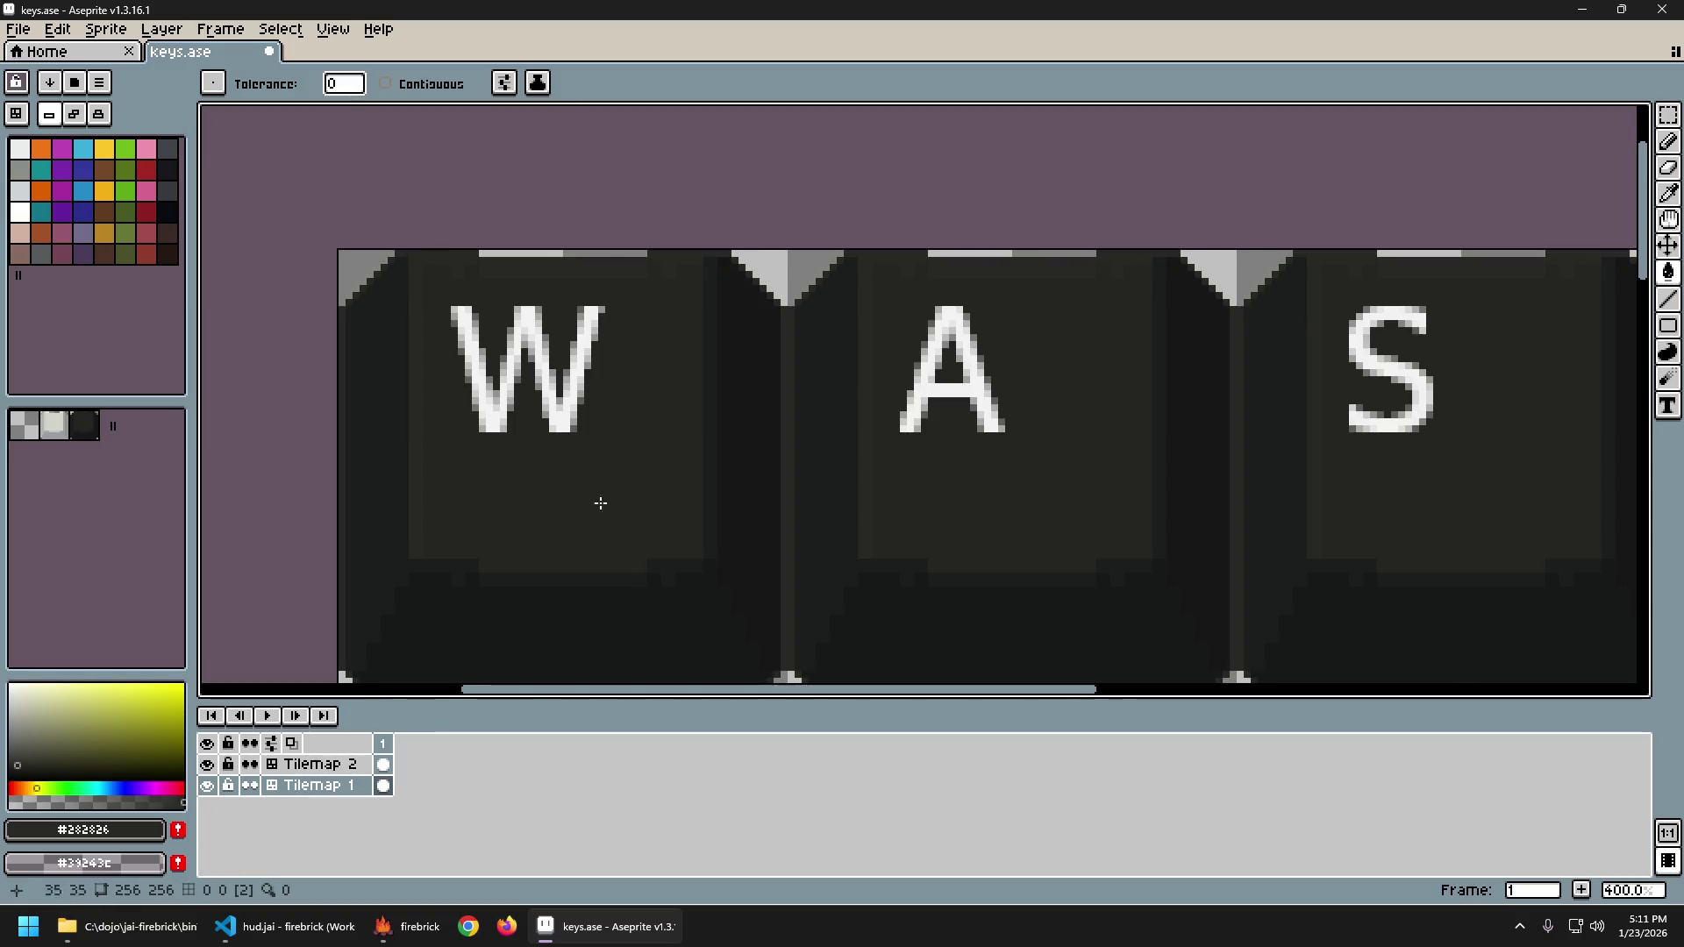
Frame the whole key sheet, export it as keys.png, and switch to VS Code.
{"action": "scroll", "coordinate": [601, 502], "scroll_direction": "down", "scroll_amount": 1}
{"action": "left_click_drag", "start_coordinate": [804, 582], "coordinate": [575, 409]}
{"action": "scroll", "coordinate": [590, 413], "scroll_direction": "down", "scroll_amount": 1}
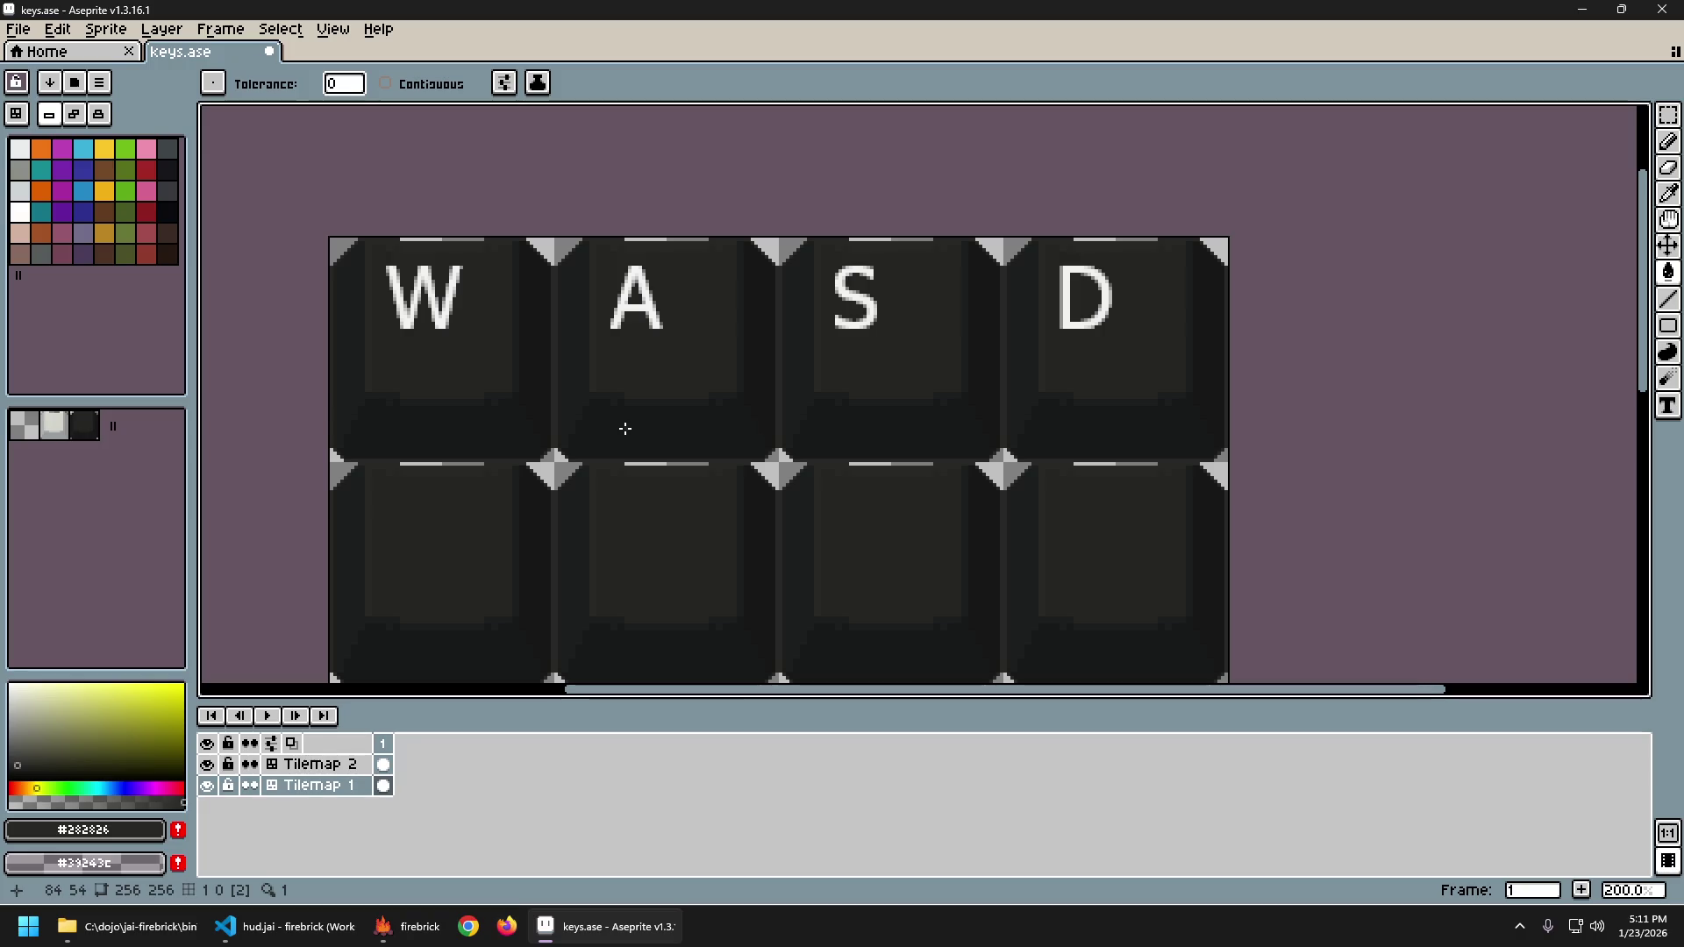
{"action": "left_click_drag", "start_coordinate": [618, 472], "coordinate": [557, 439]}
{"action": "scroll", "coordinate": [557, 439], "scroll_direction": "down", "scroll_amount": 1}
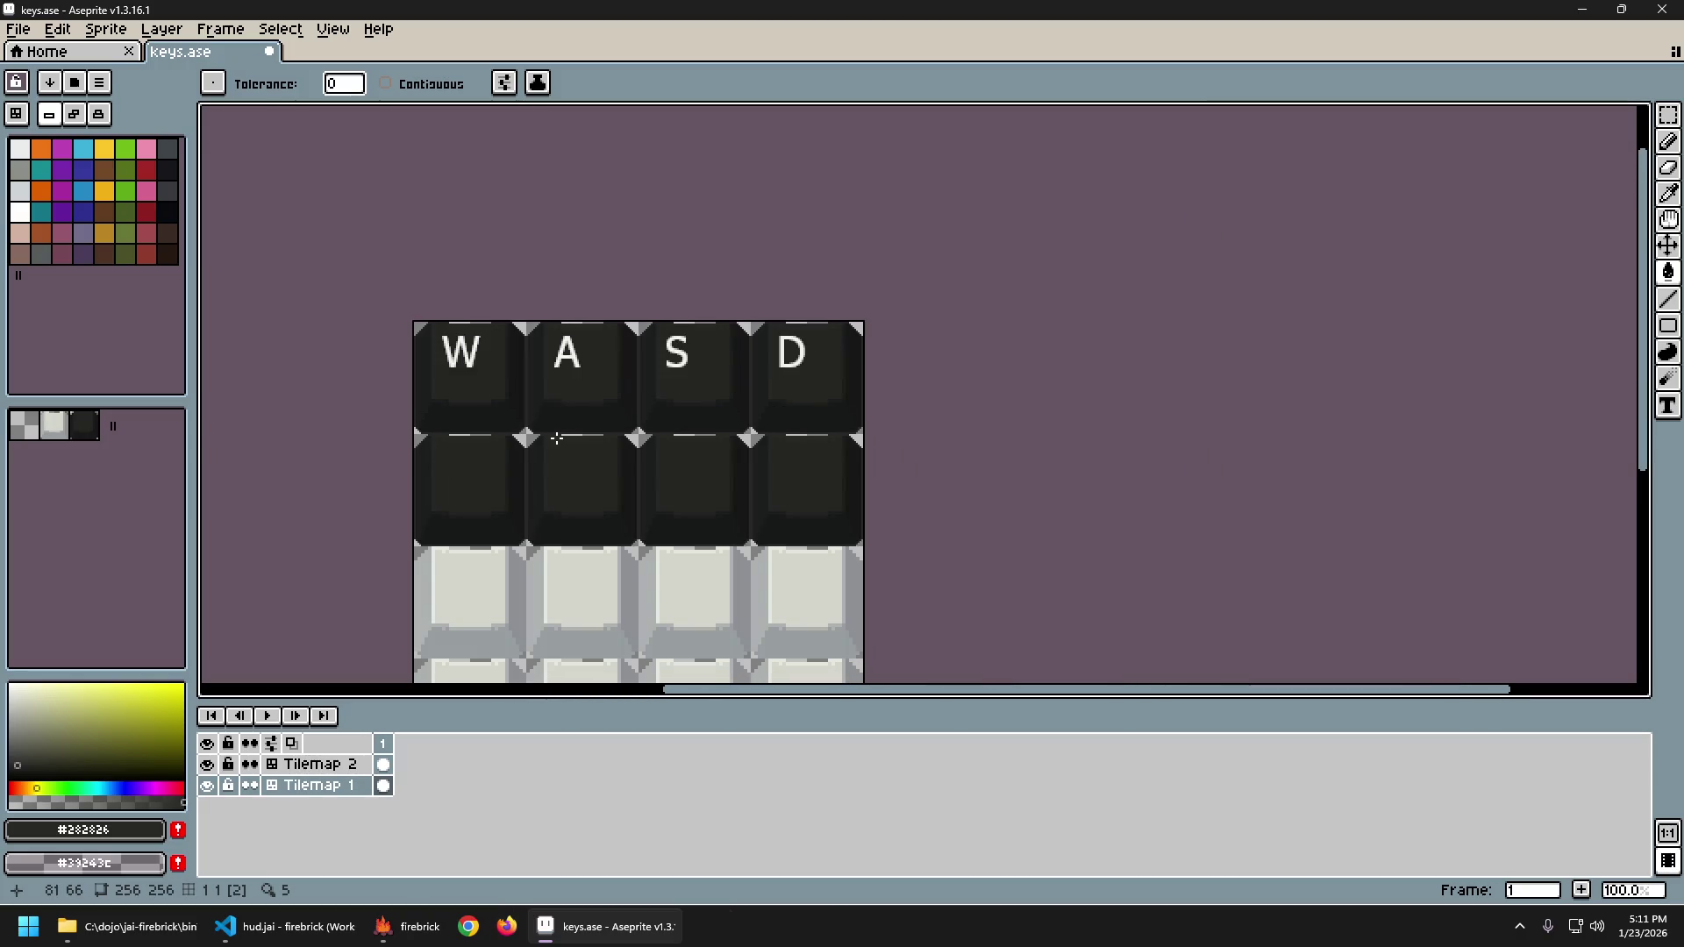
{"action": "key", "text": "ctrl+alt+shift+s"}
{"action": "key", "text": "Return"}
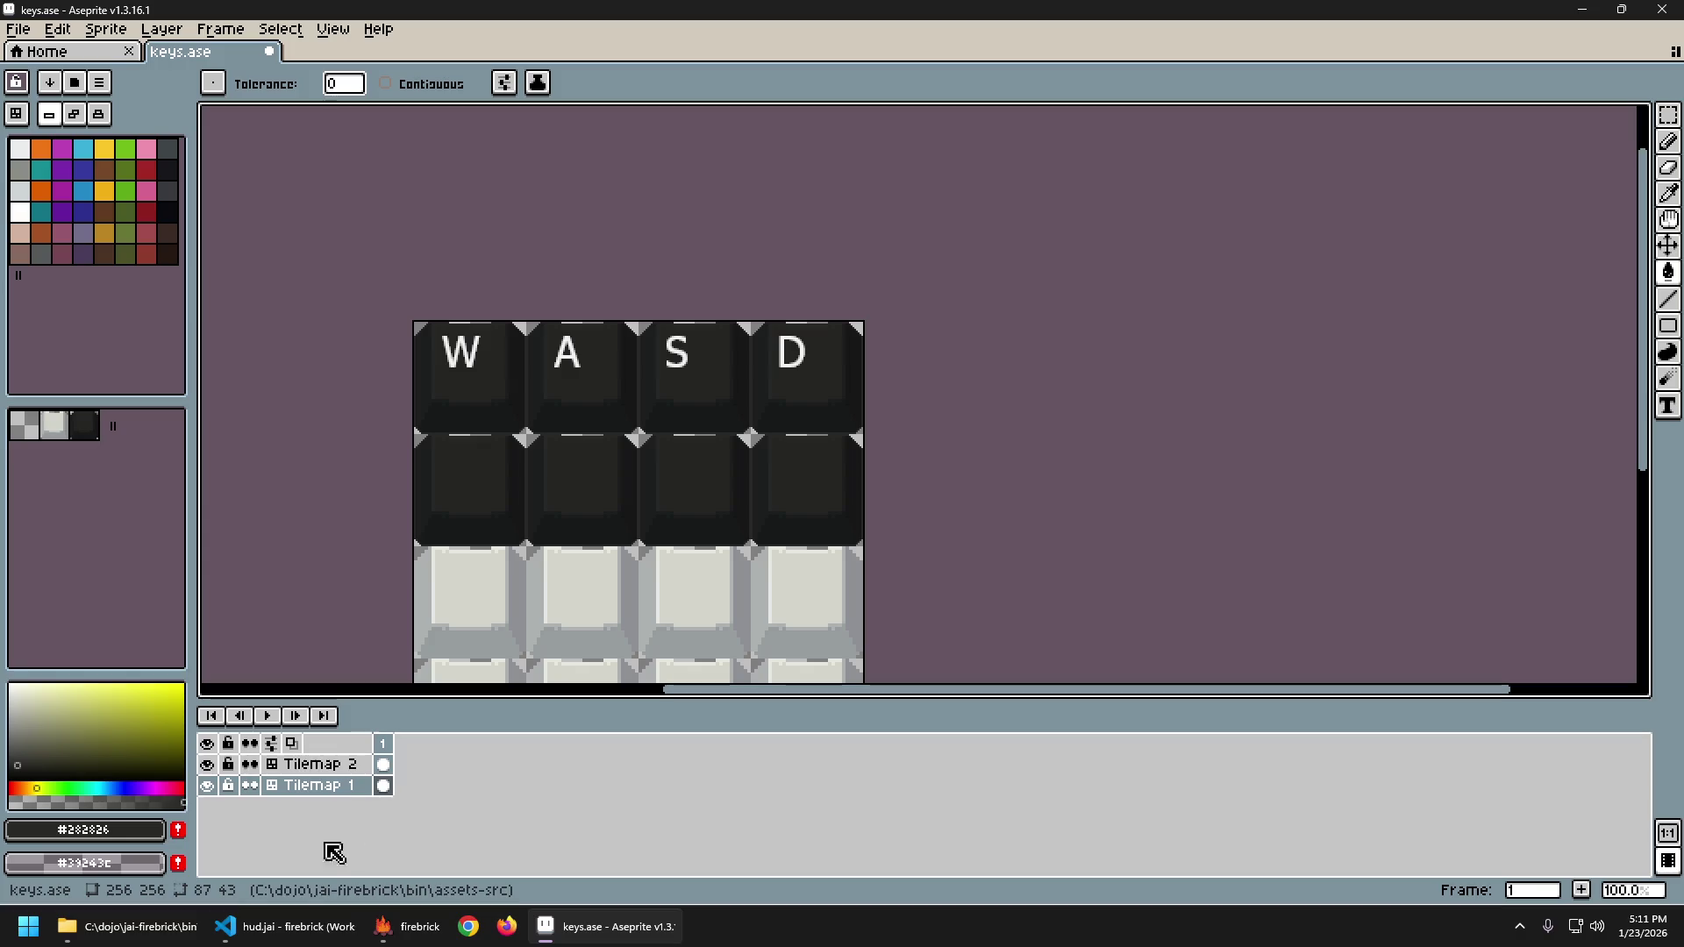
{"action": "key", "text": "alt+Tab"}
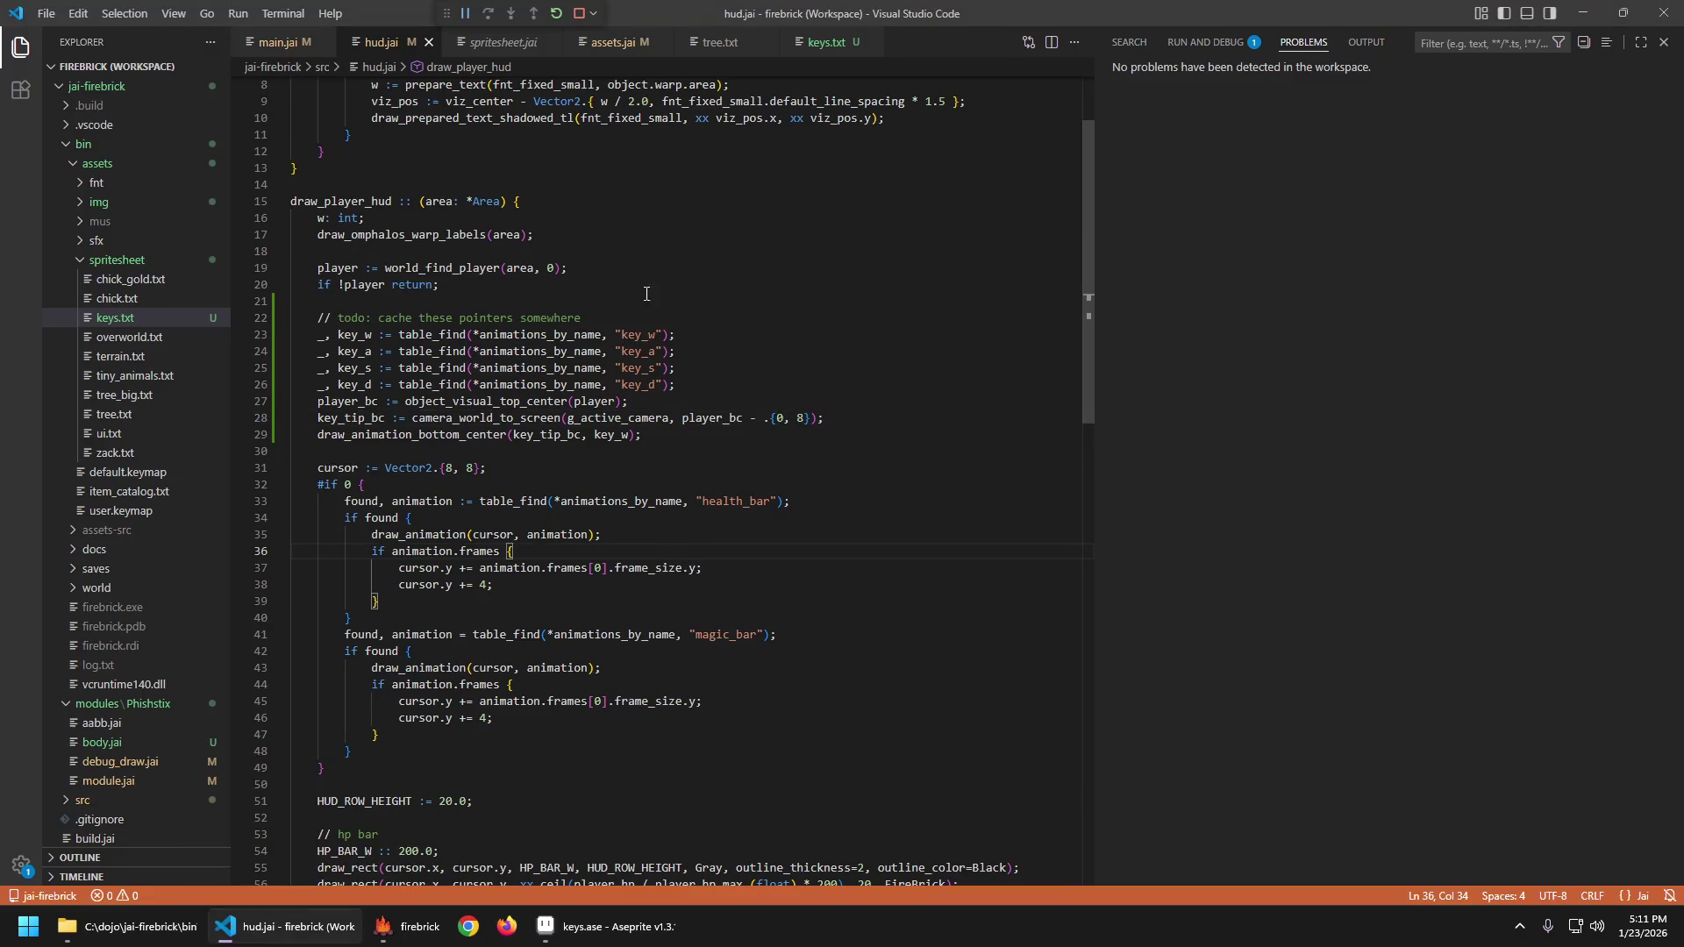
{"action": "left_click", "coordinate": [427, 917]}
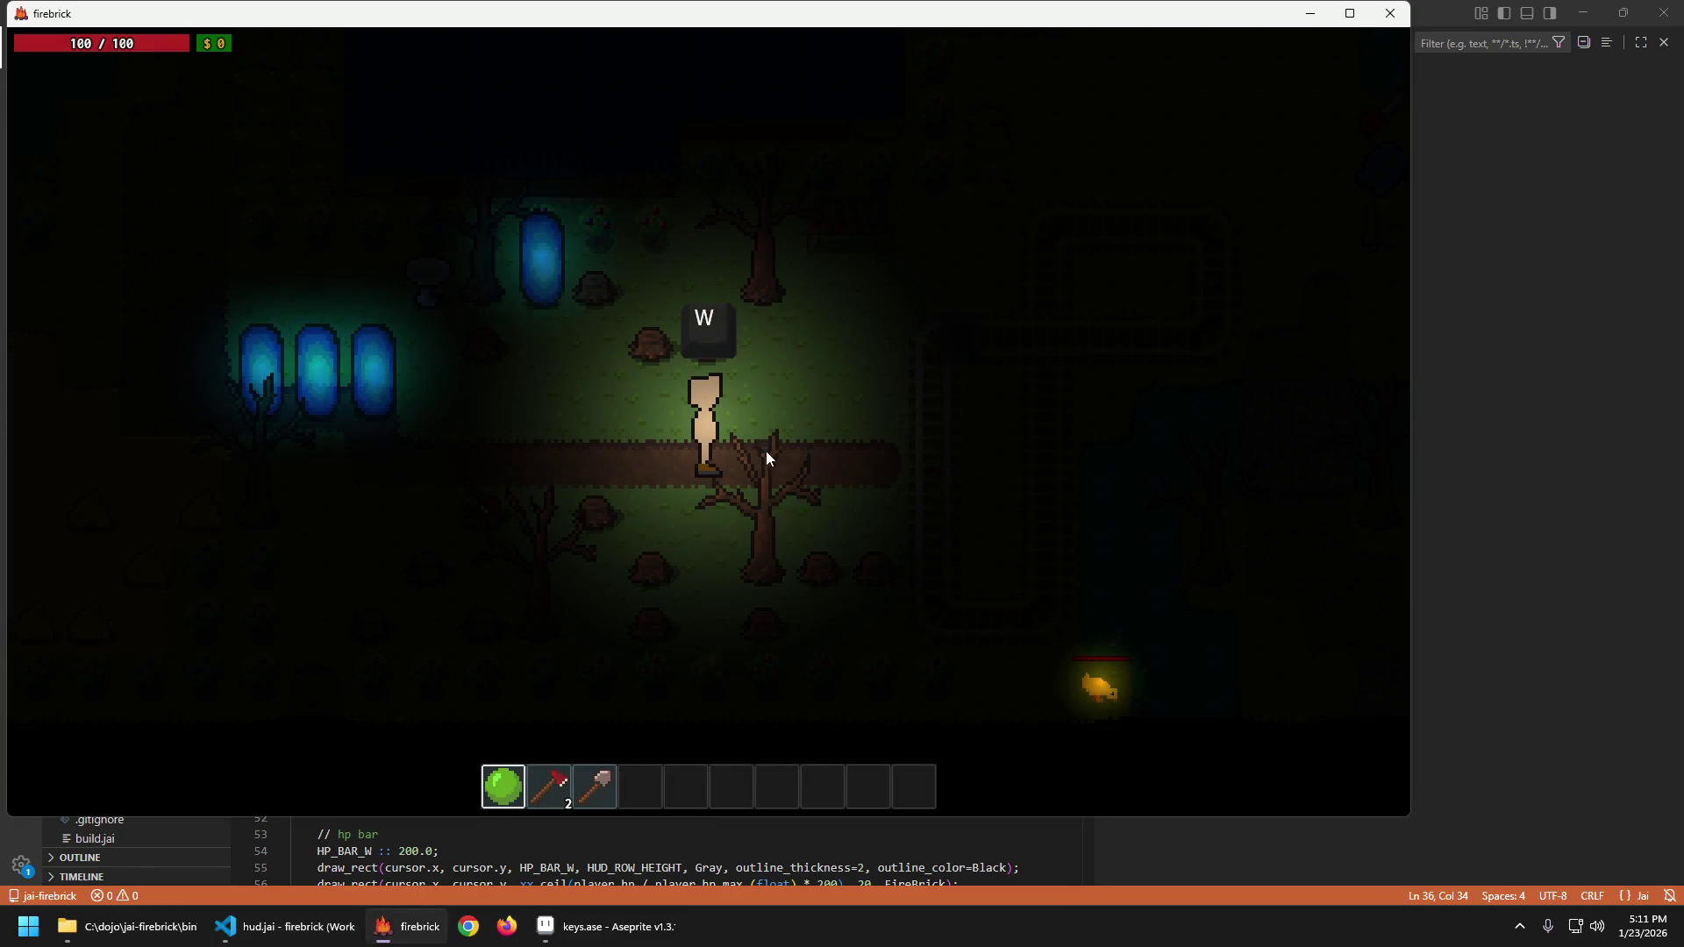
{"action": "key", "text": "a"}
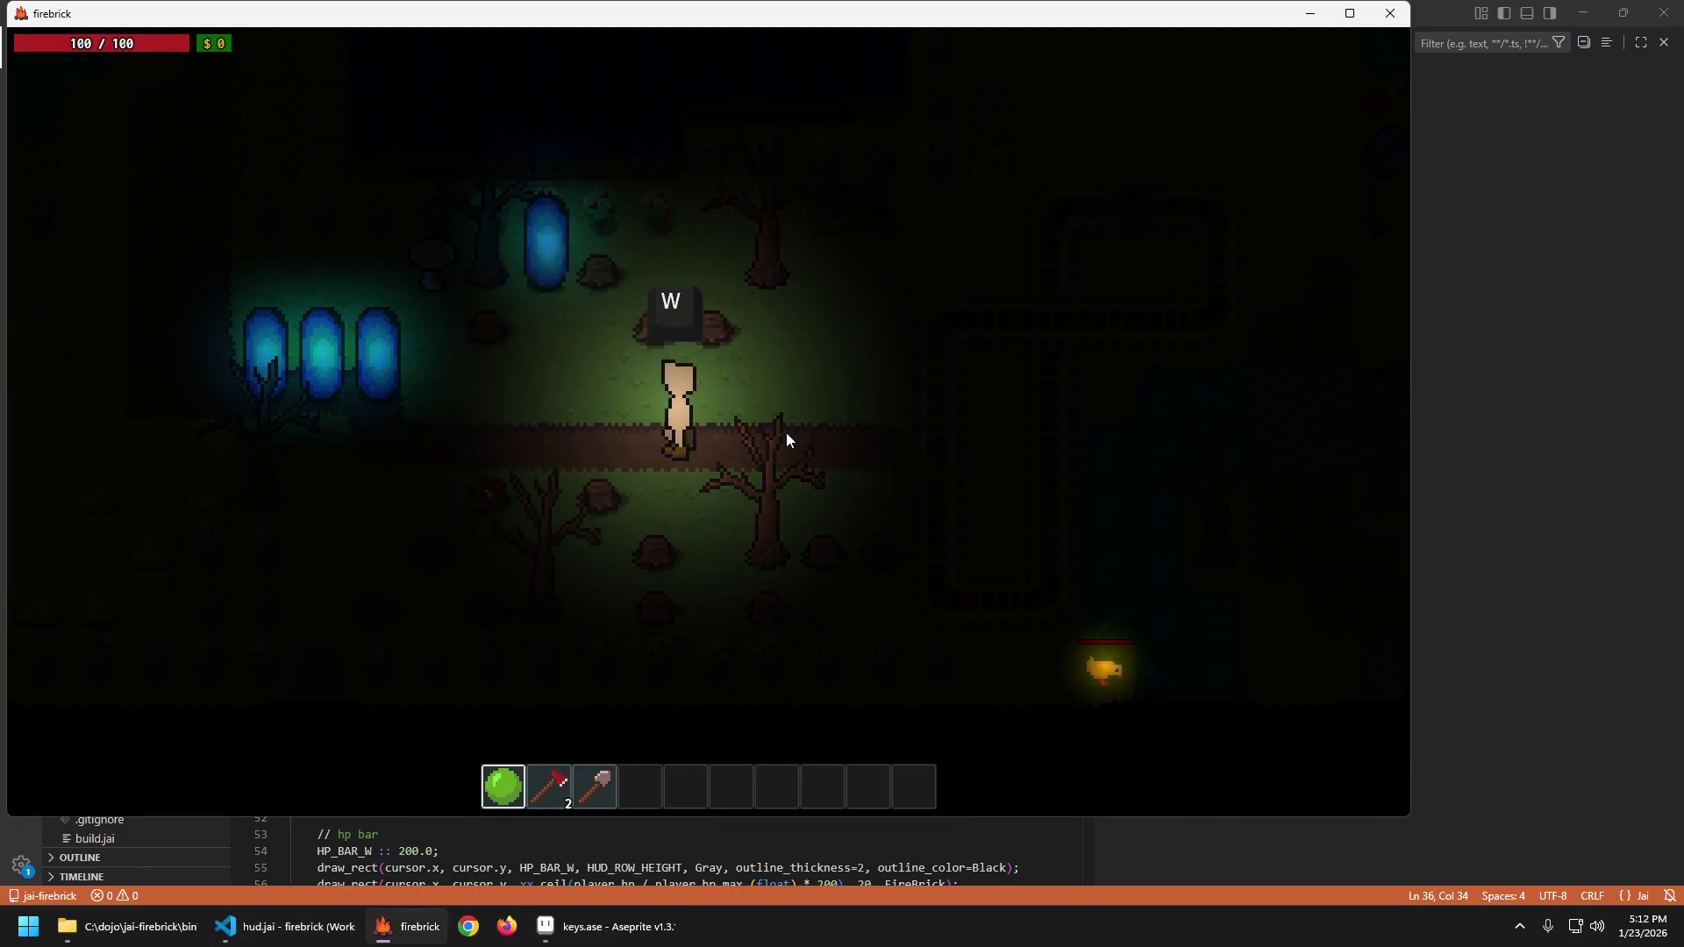
{"action": "key", "text": "a"}
{"action": "key", "text": "d"}
{"action": "key", "text": "s"}
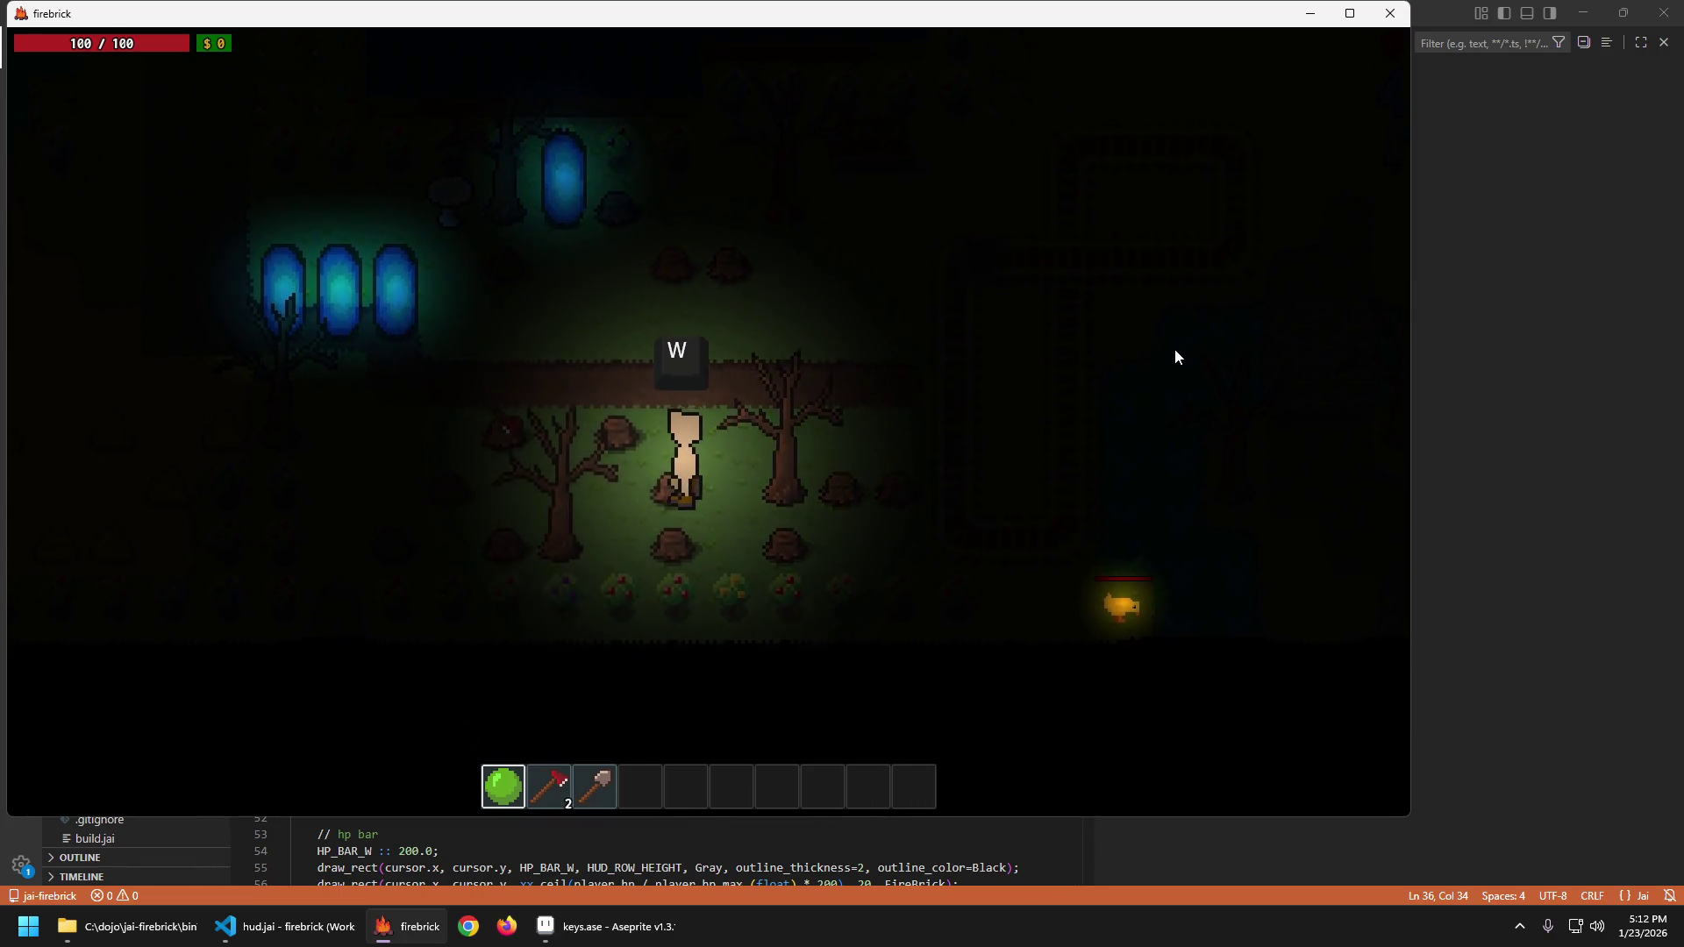
{"action": "key", "text": "w"}
{"action": "key", "text": "d"}
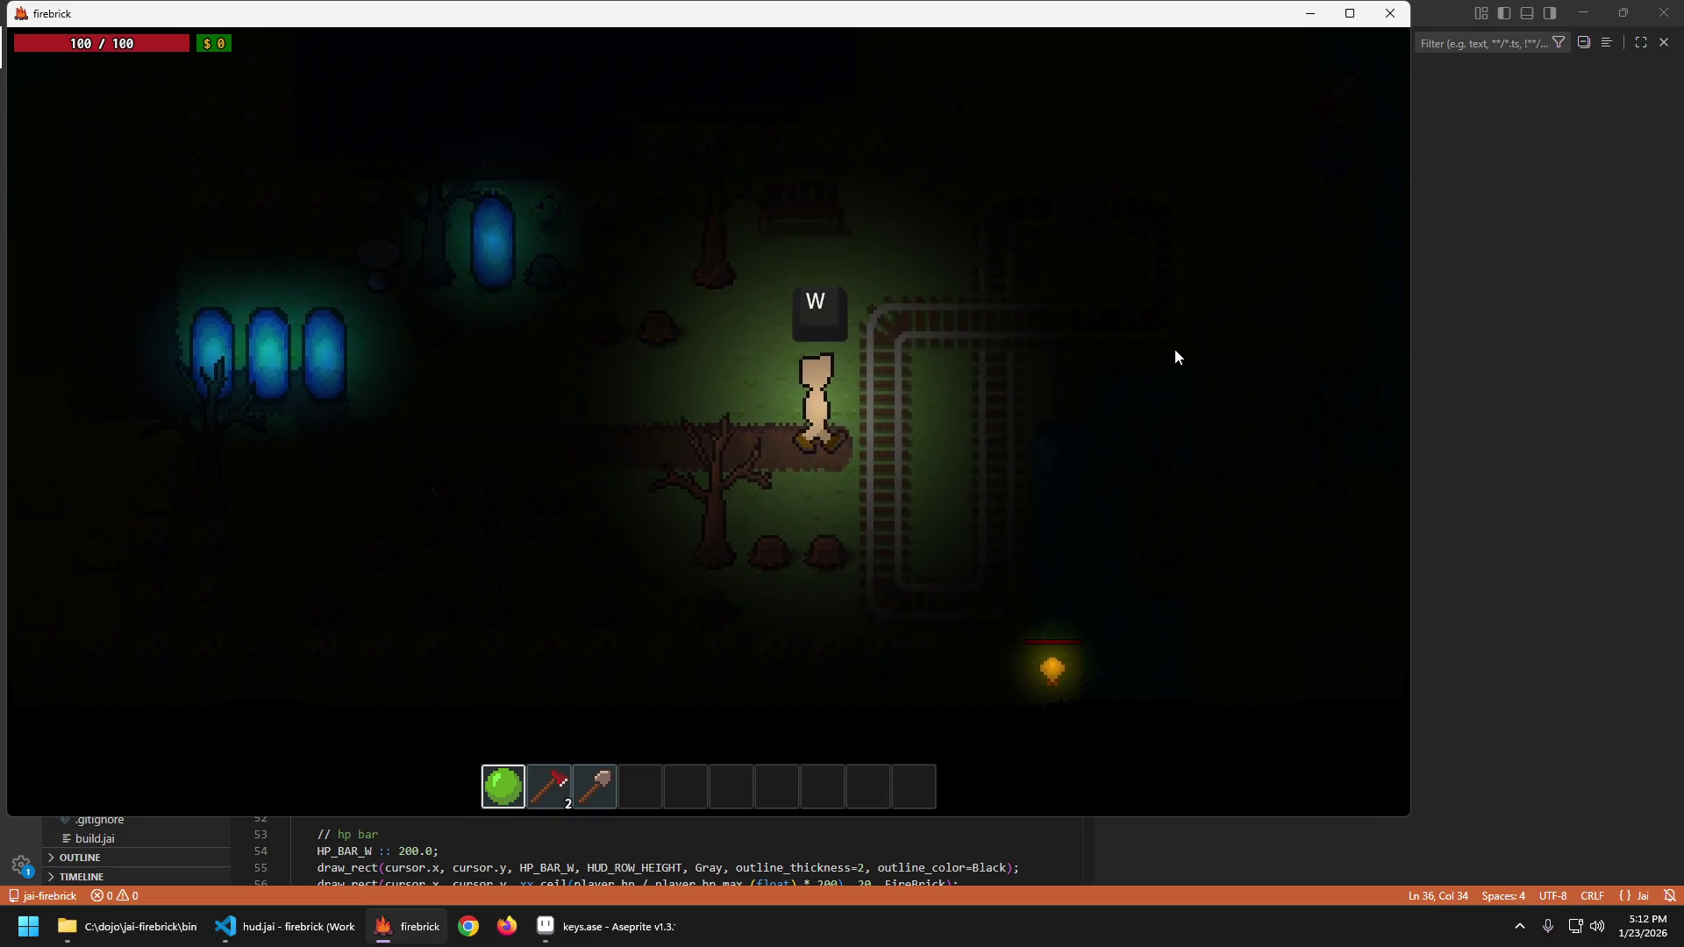
{"action": "key", "text": "w"}
{"action": "key", "text": "d"}
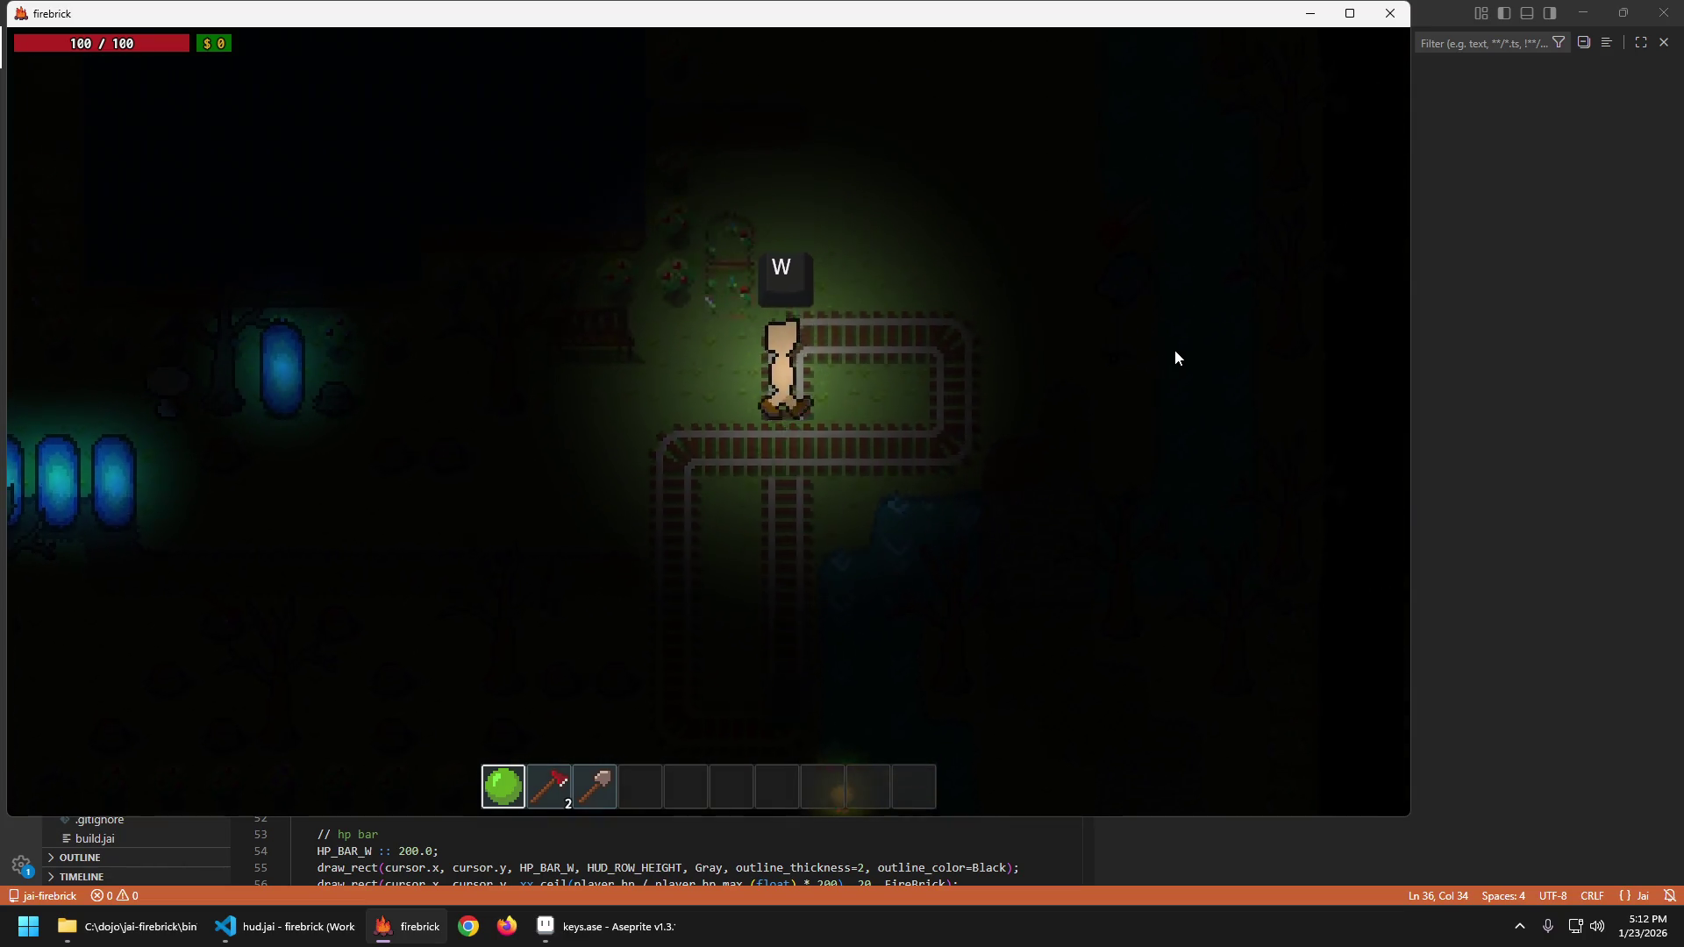
{"action": "key", "text": "s"}
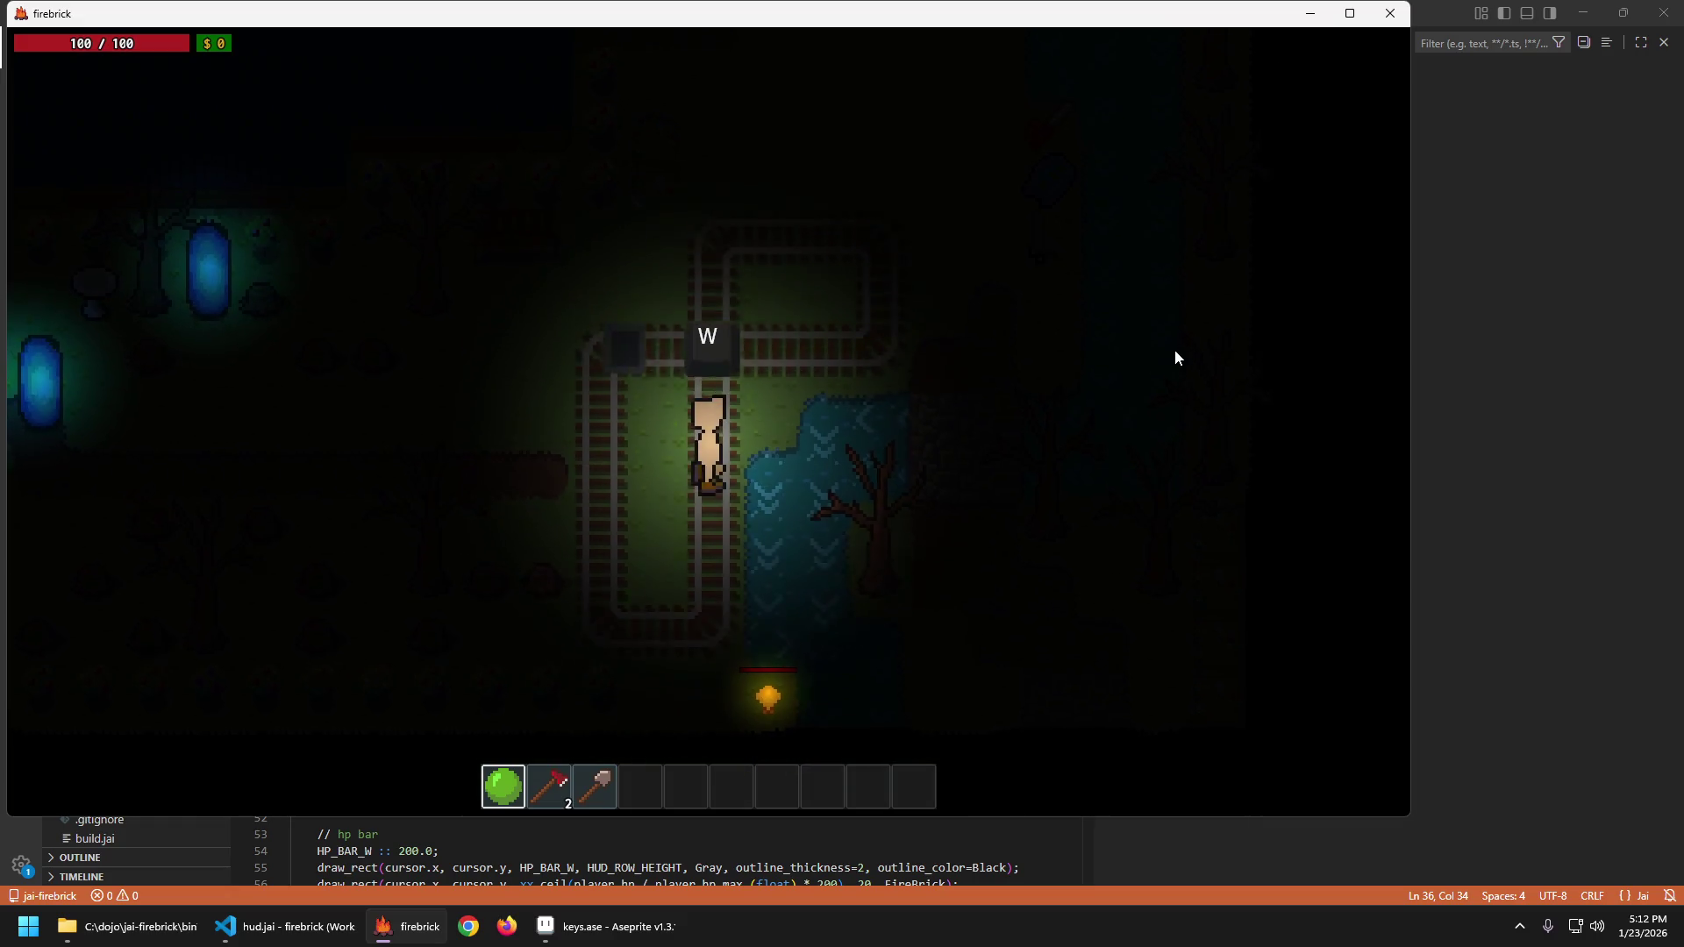
{"action": "key", "text": "w"}
{"action": "key", "text": "d"}
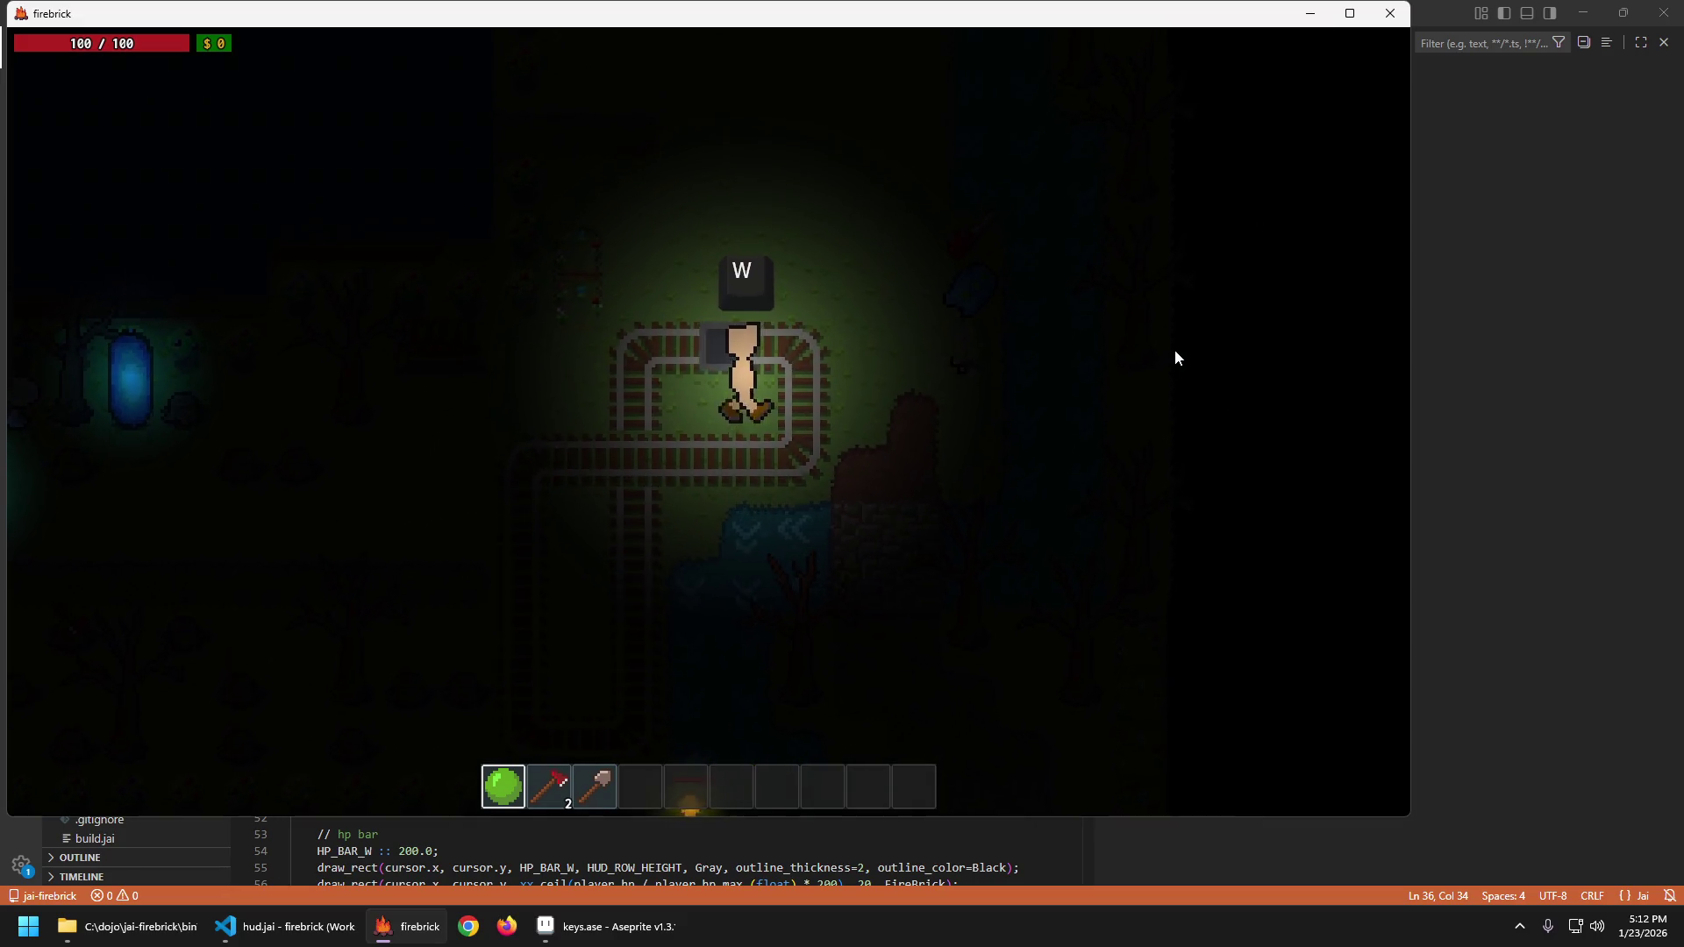
{"action": "key", "text": "w"}
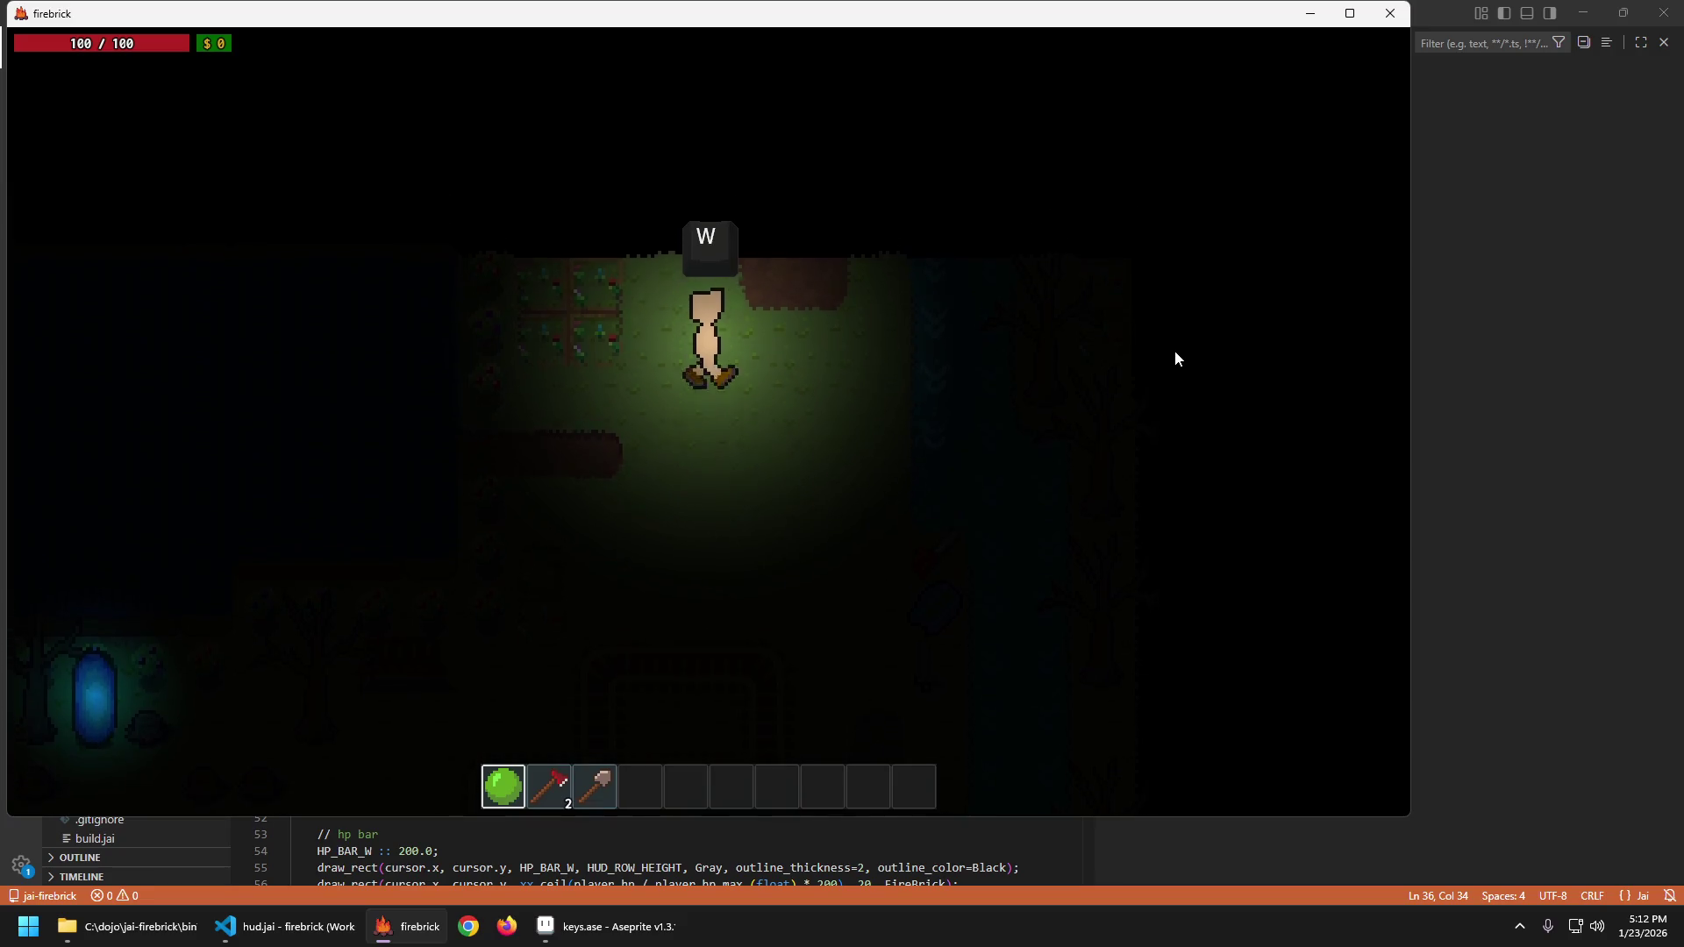
{"action": "key", "text": "w"}
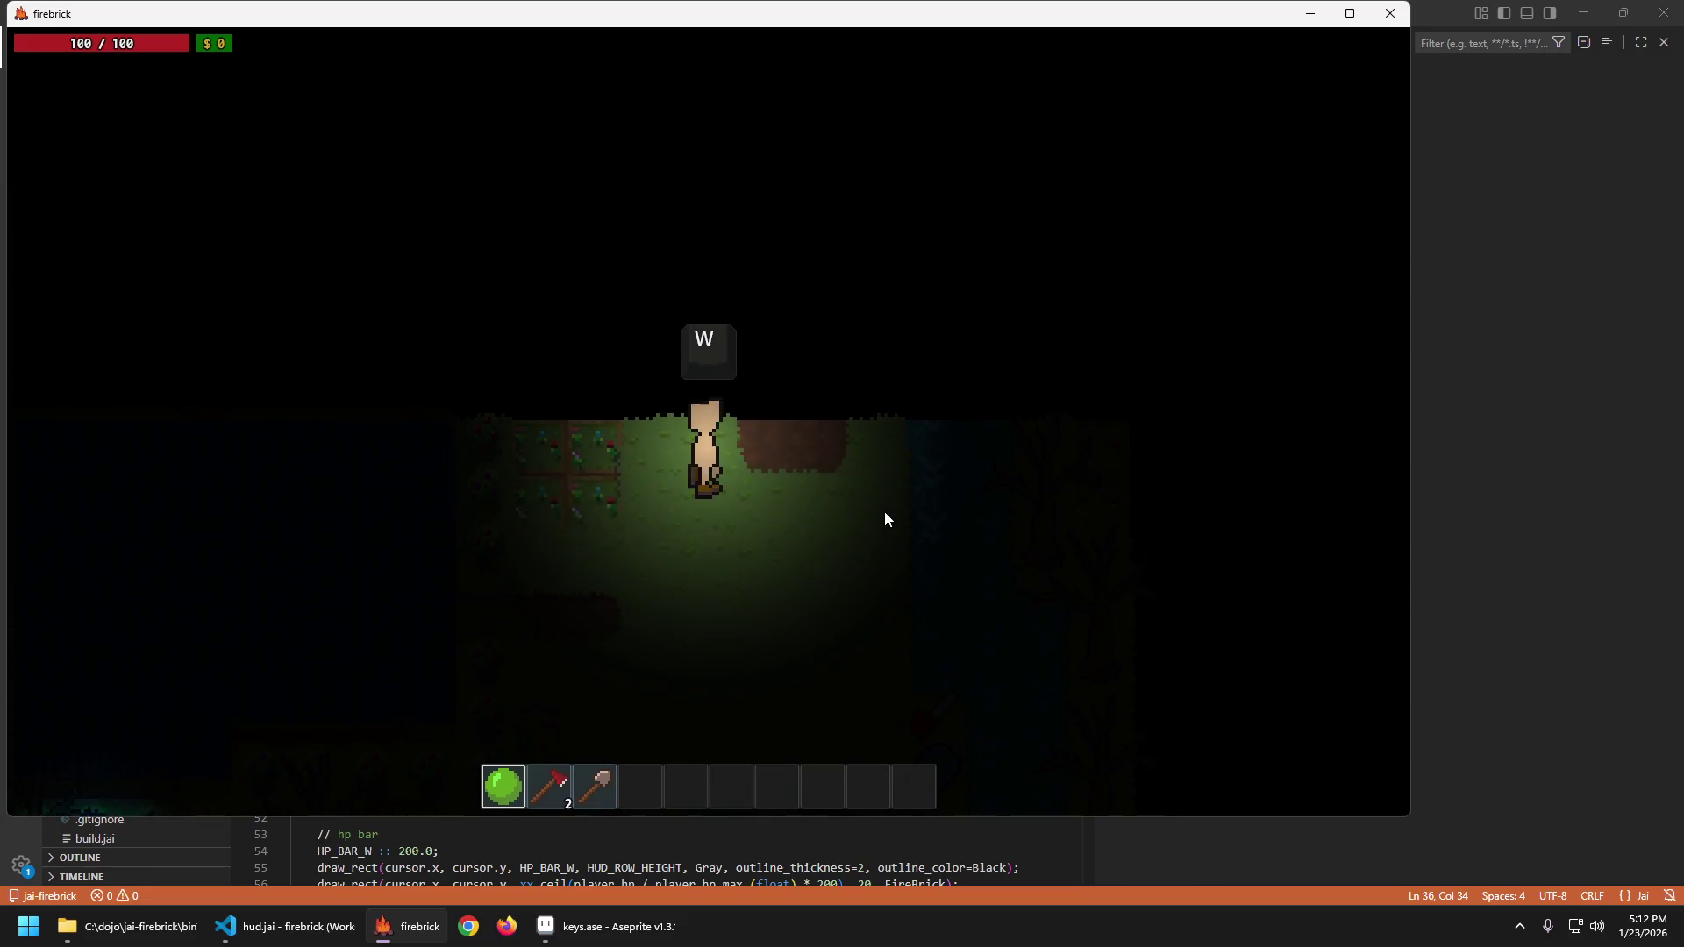
{"action": "key", "text": "w"}
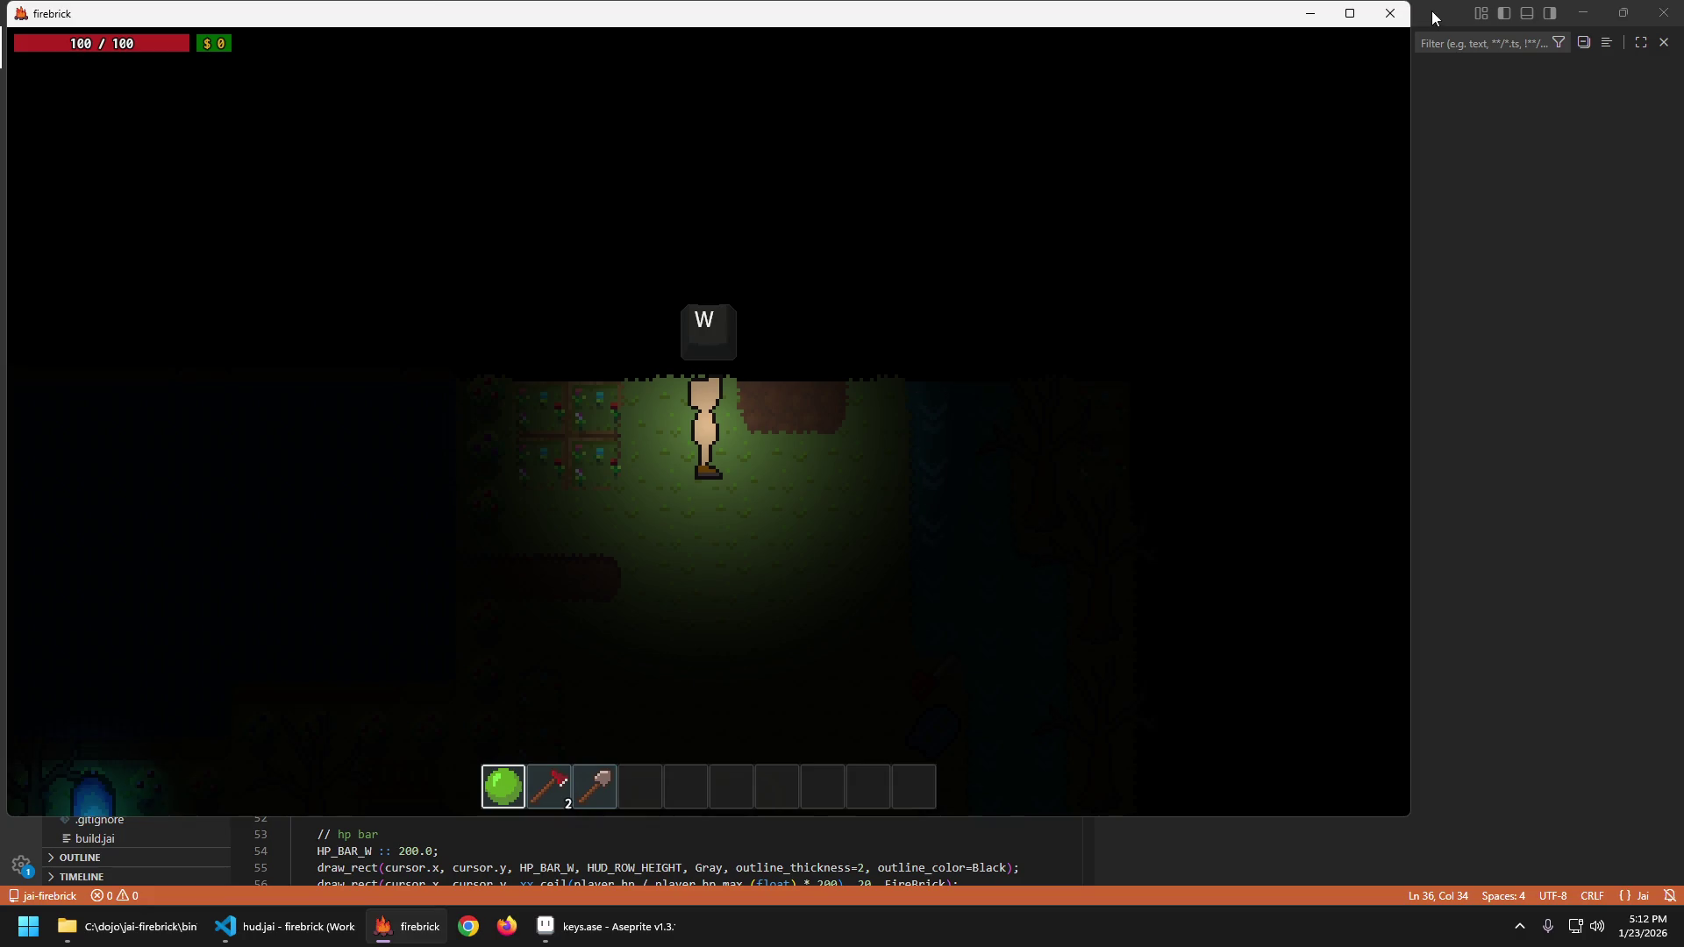
{"action": "left_click", "coordinate": [1437, 16]}
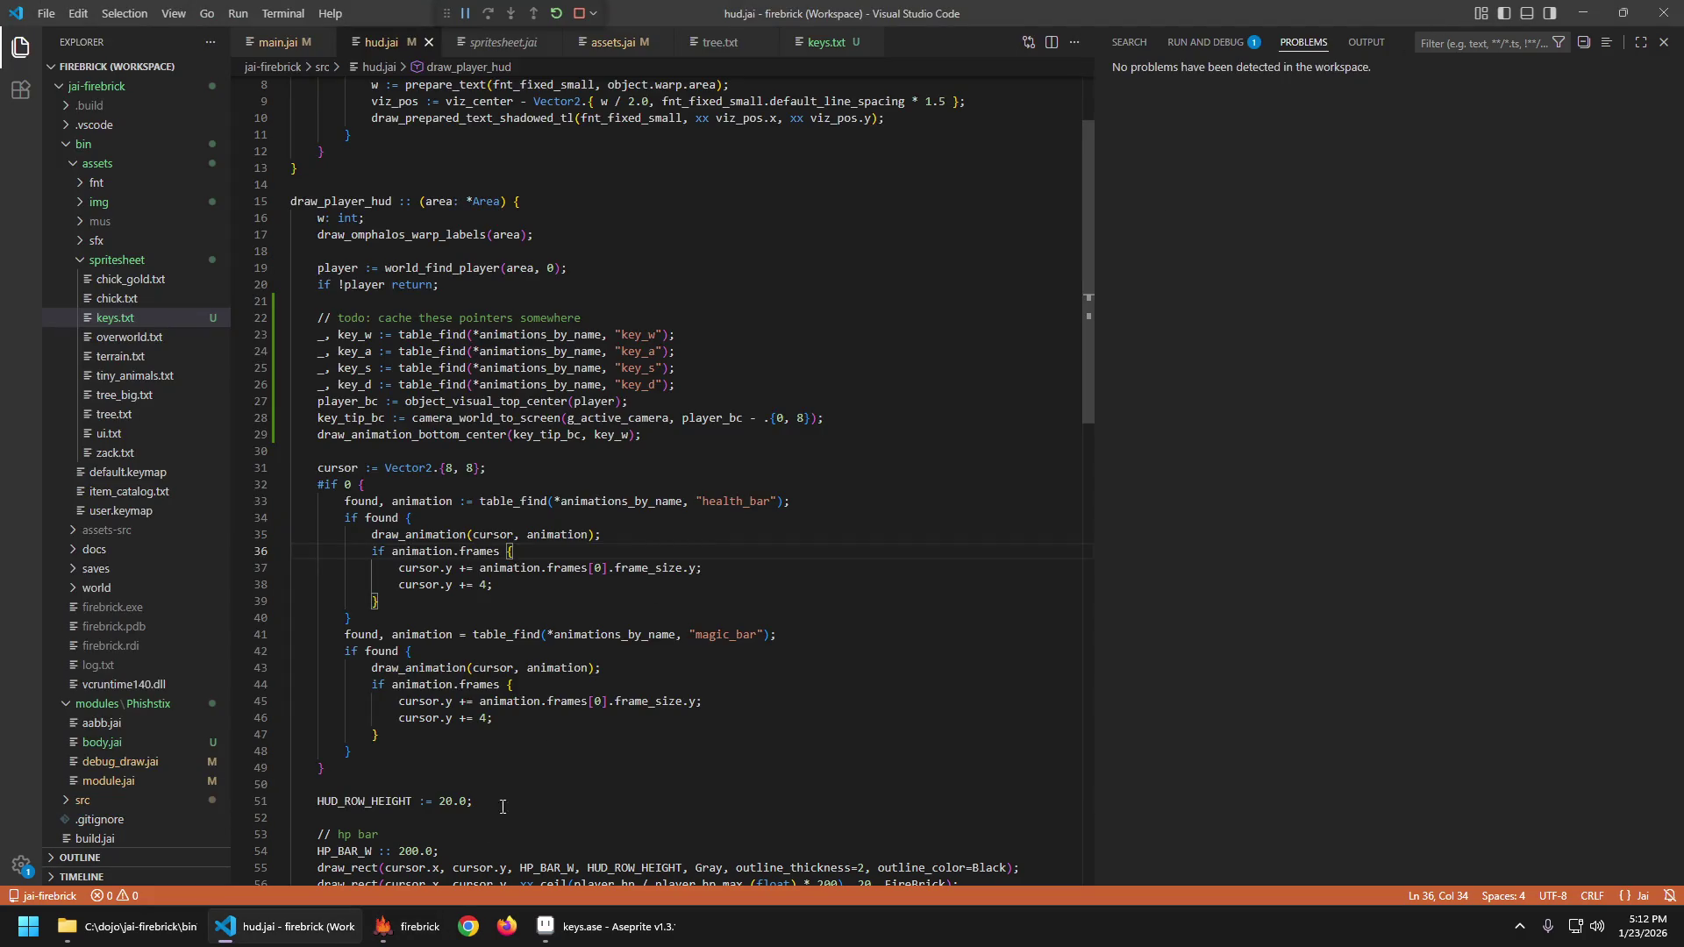
Undo the separator fill in Aseprite and select the dark grey palette swatch.
{"action": "left_click", "coordinate": [624, 918]}
{"action": "scroll", "coordinate": [432, 401], "scroll_direction": "up", "scroll_amount": 2}
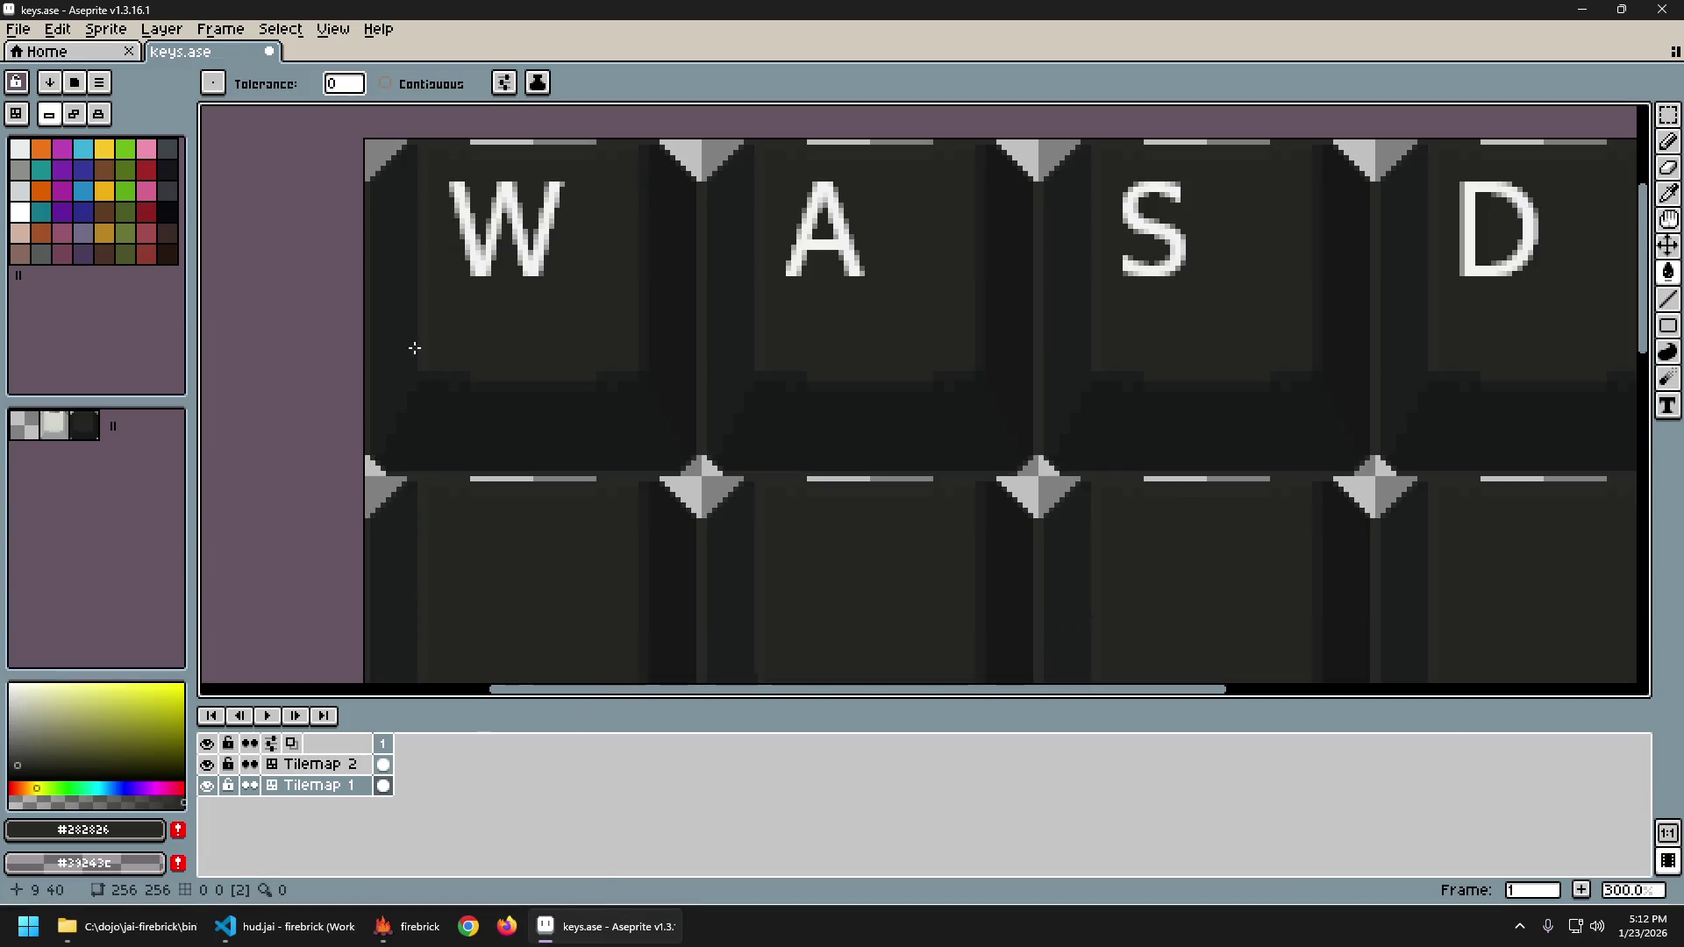
{"action": "key", "text": "ctrl+z"}
{"action": "key", "text": "ctrl+z"}
{"action": "key", "text": "ctrl+z"}
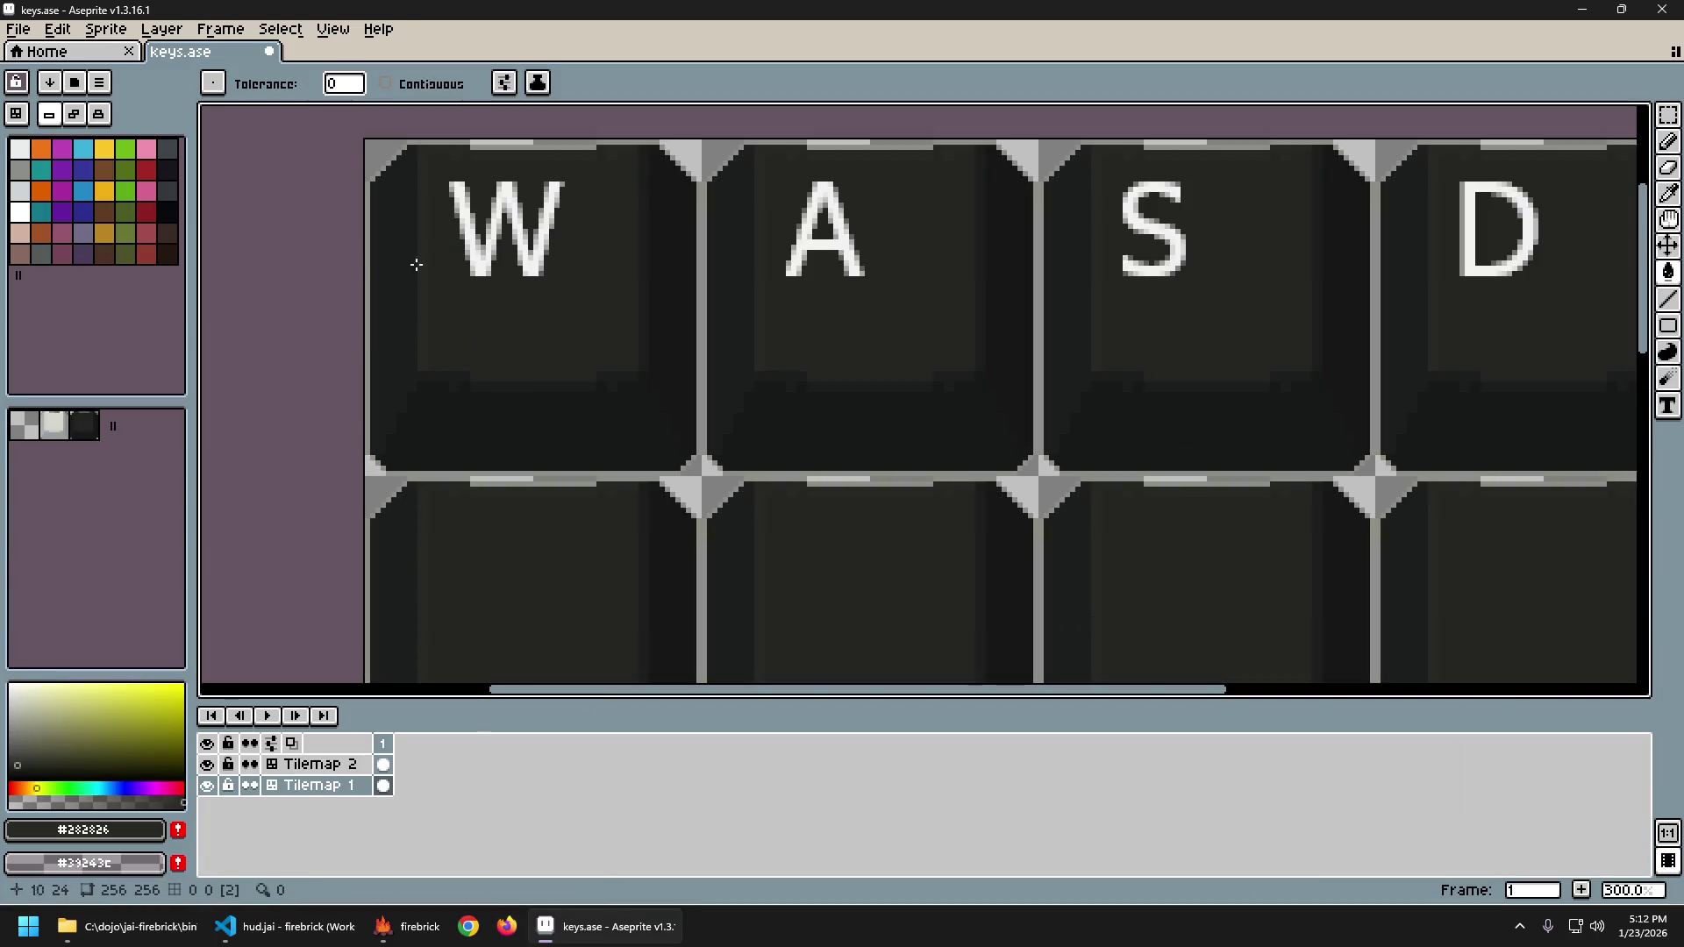
{"action": "scroll", "coordinate": [334, 291], "scroll_direction": "up", "scroll_amount": 2}
{"action": "left_click", "coordinate": [20, 169]}
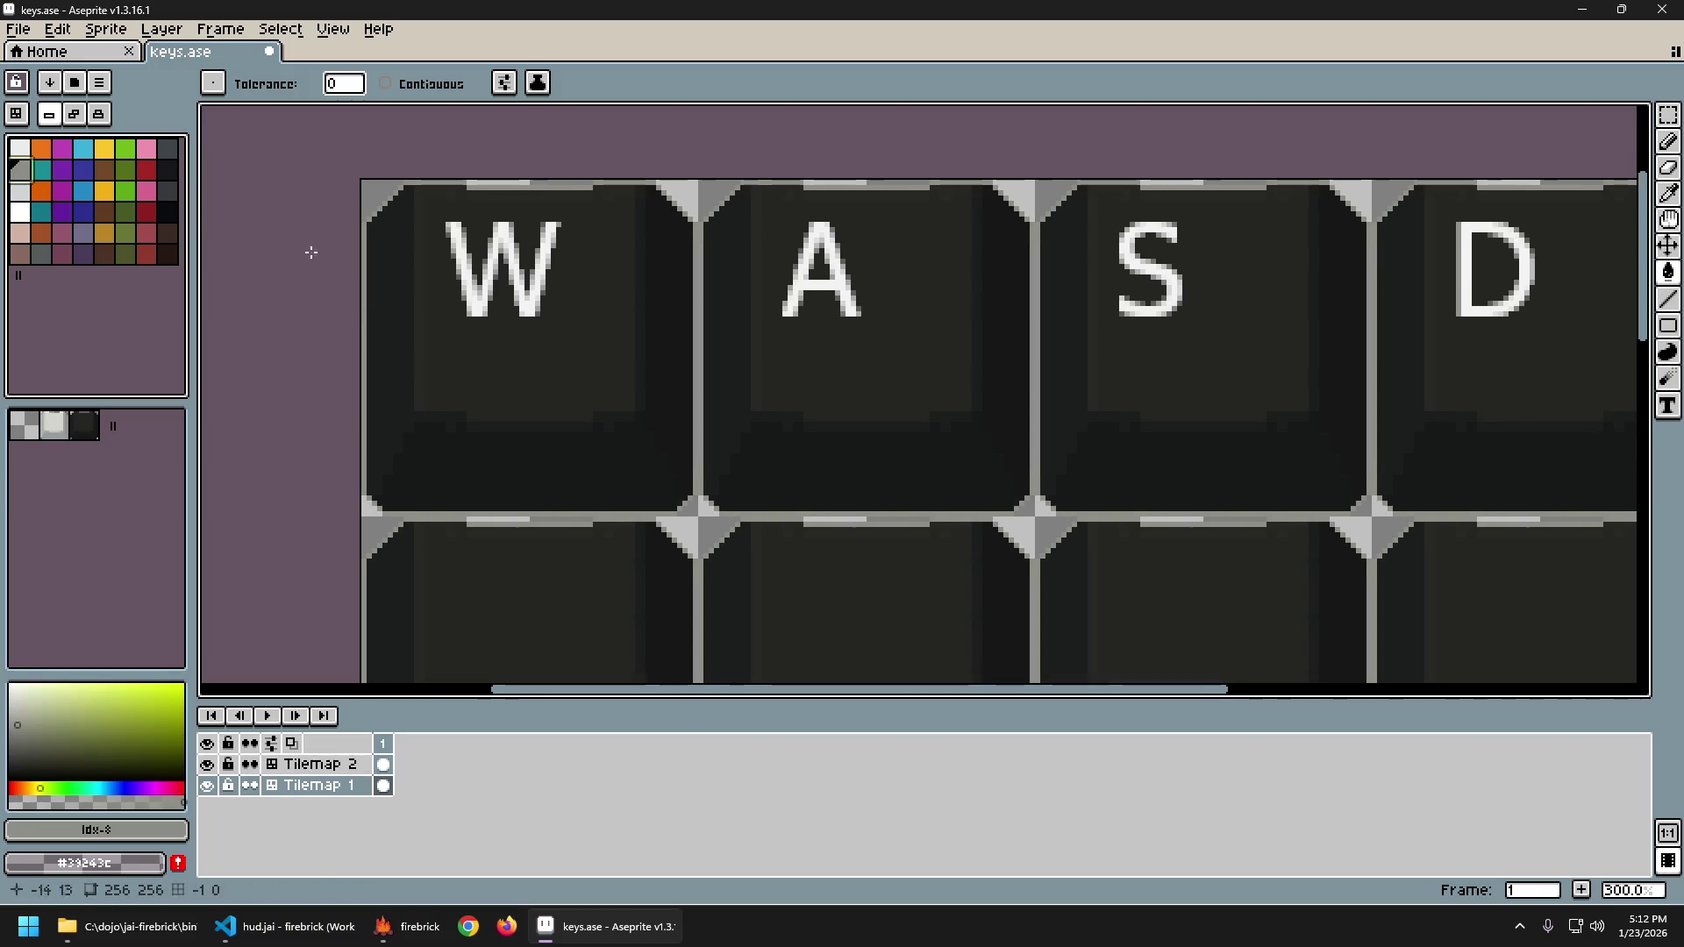
{"action": "scroll", "coordinate": [364, 236], "scroll_direction": "up", "scroll_amount": 4}
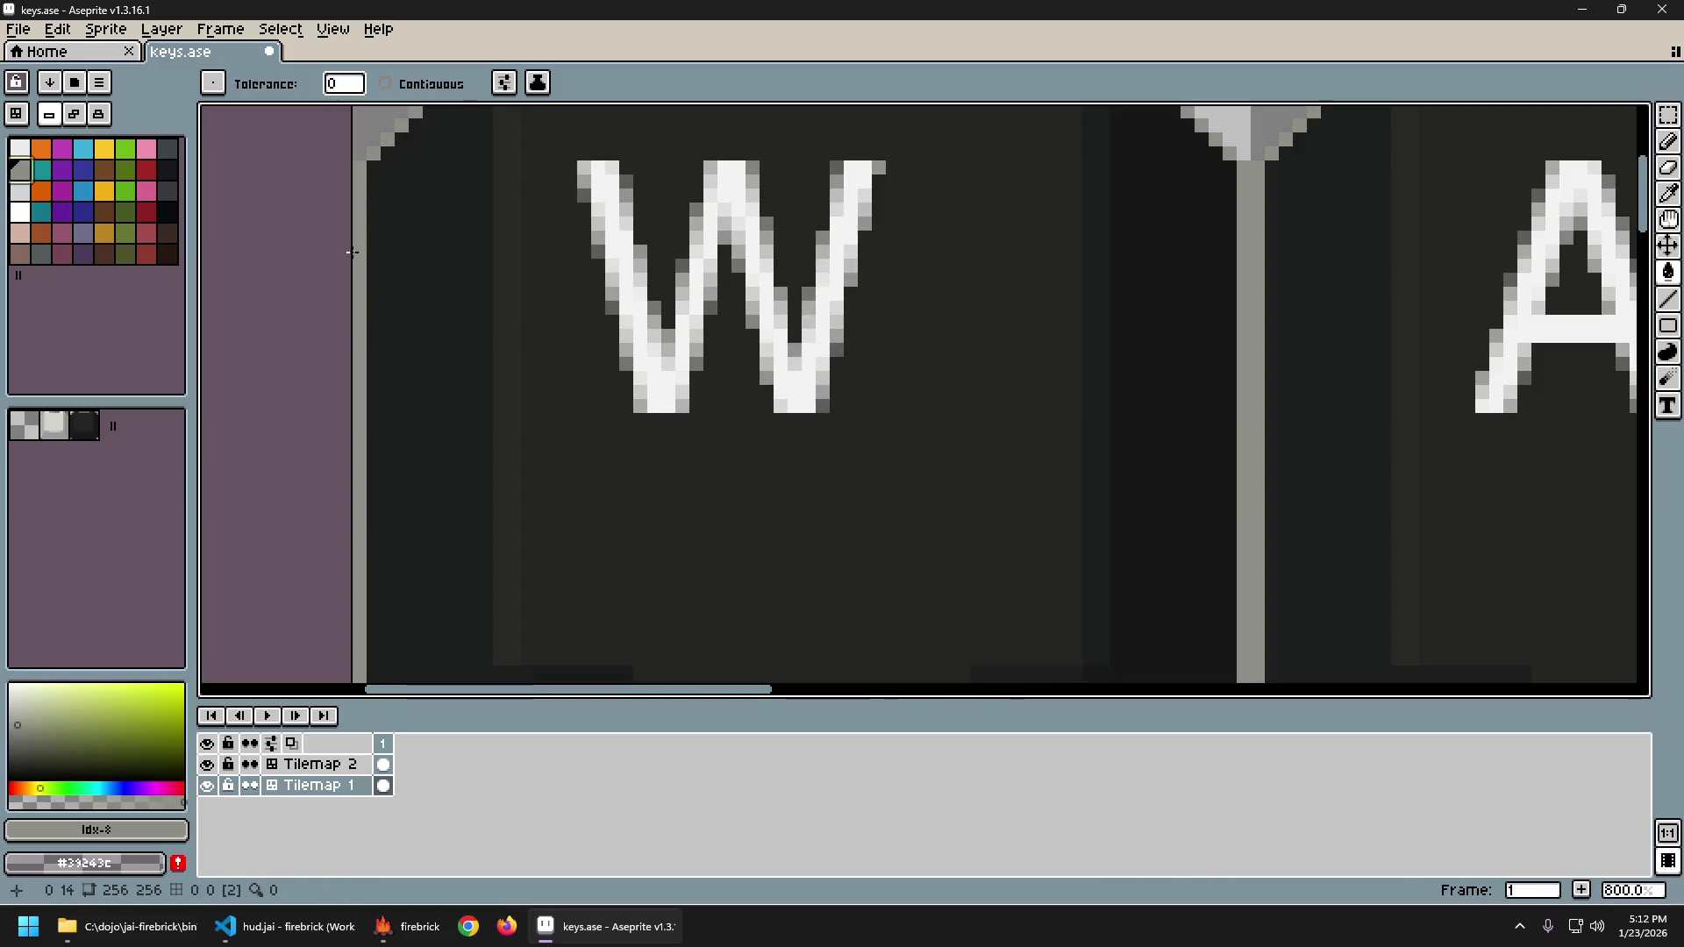
{"action": "left_click", "coordinate": [175, 152]}
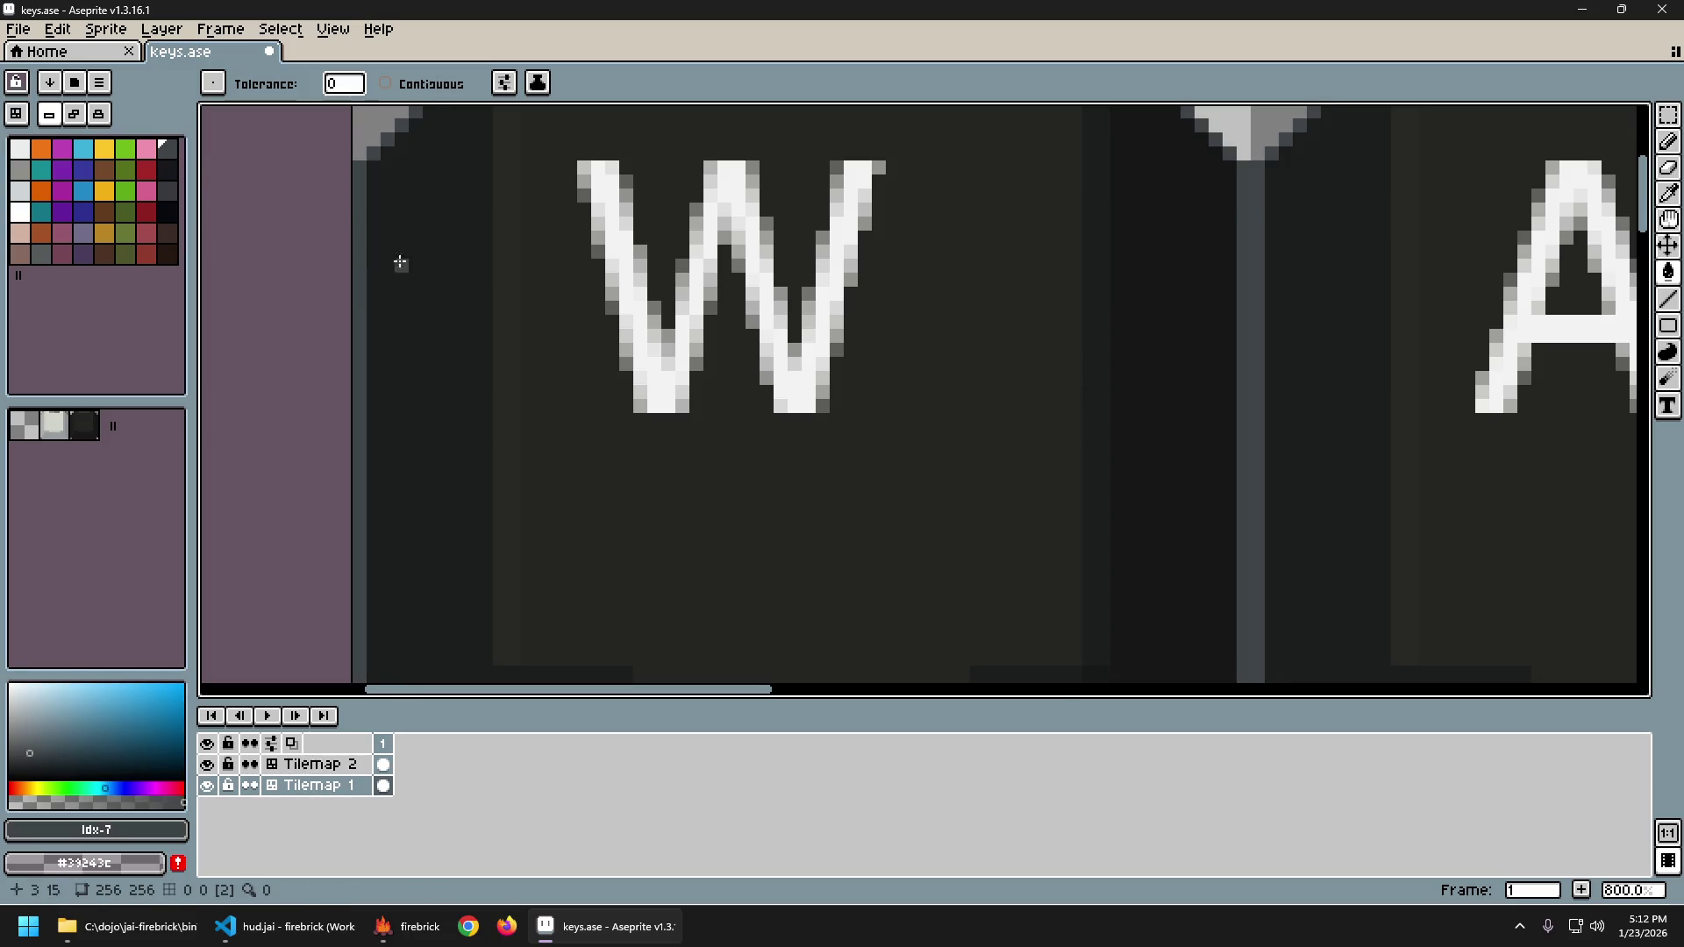
Export the key sheet as keys.png and bring the firebrick game forward.
{"action": "scroll", "coordinate": [402, 263], "scroll_direction": "down", "scroll_amount": 5}
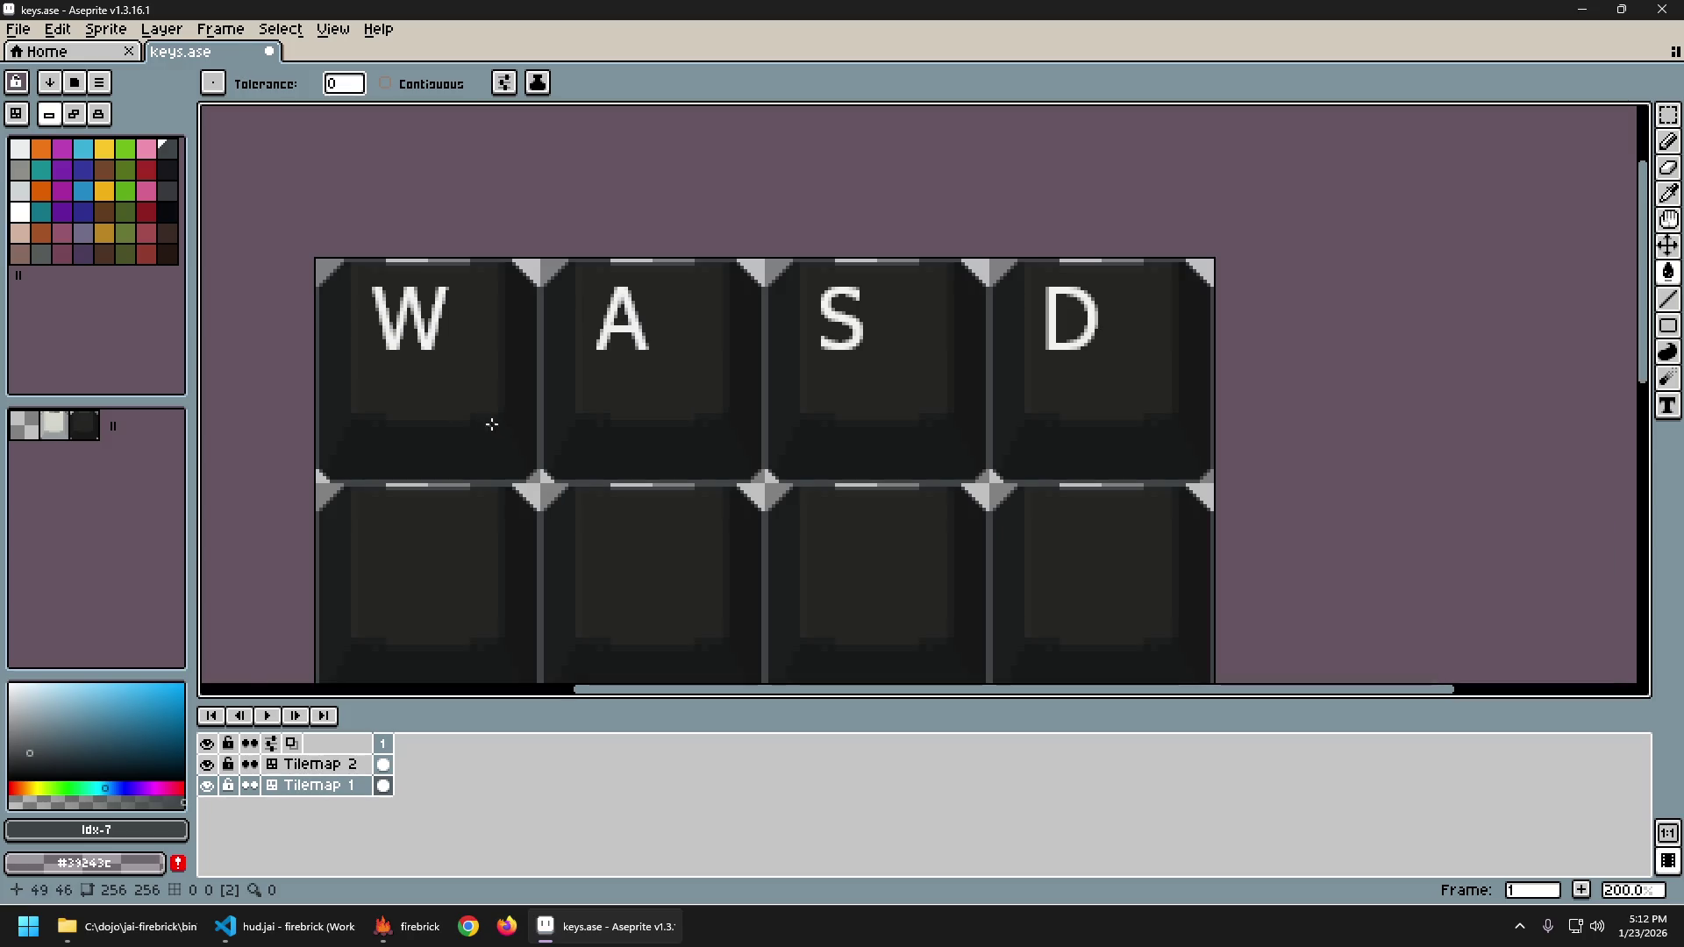
{"action": "key", "text": "ctrl+alt+shift+s"}
{"action": "key", "text": "Return"}
{"action": "left_click", "coordinate": [396, 934]}
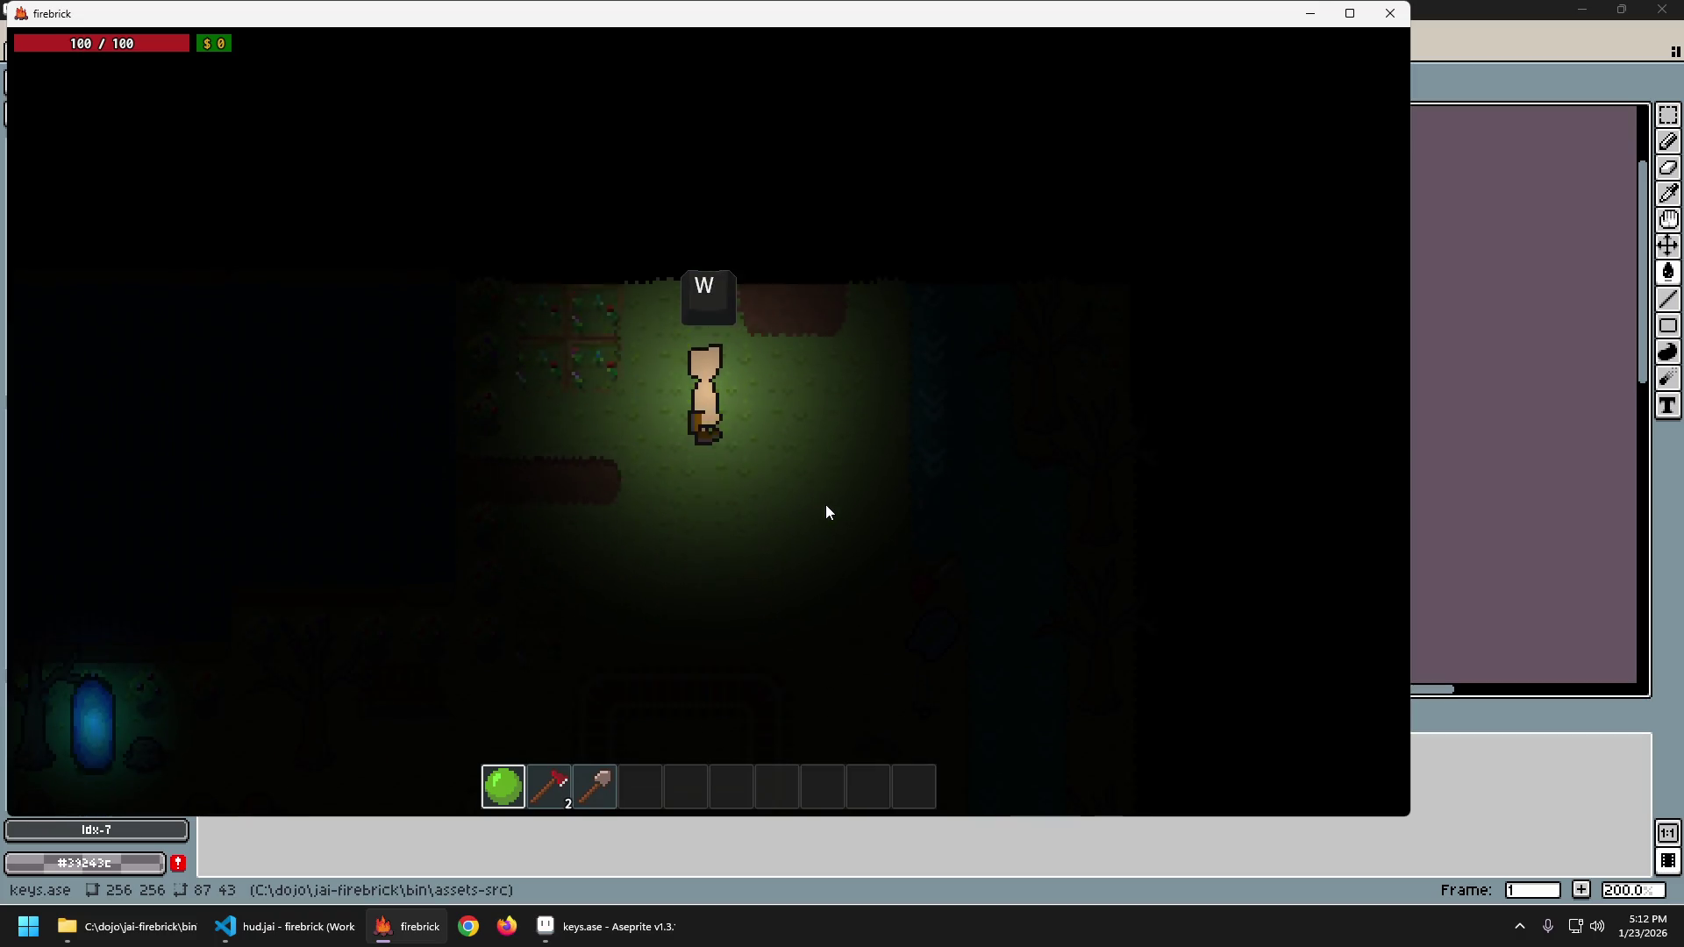
Walk the player right, back left, then down-left to the rail loop, and return to Aseprite.
{"action": "key", "text": "d"}
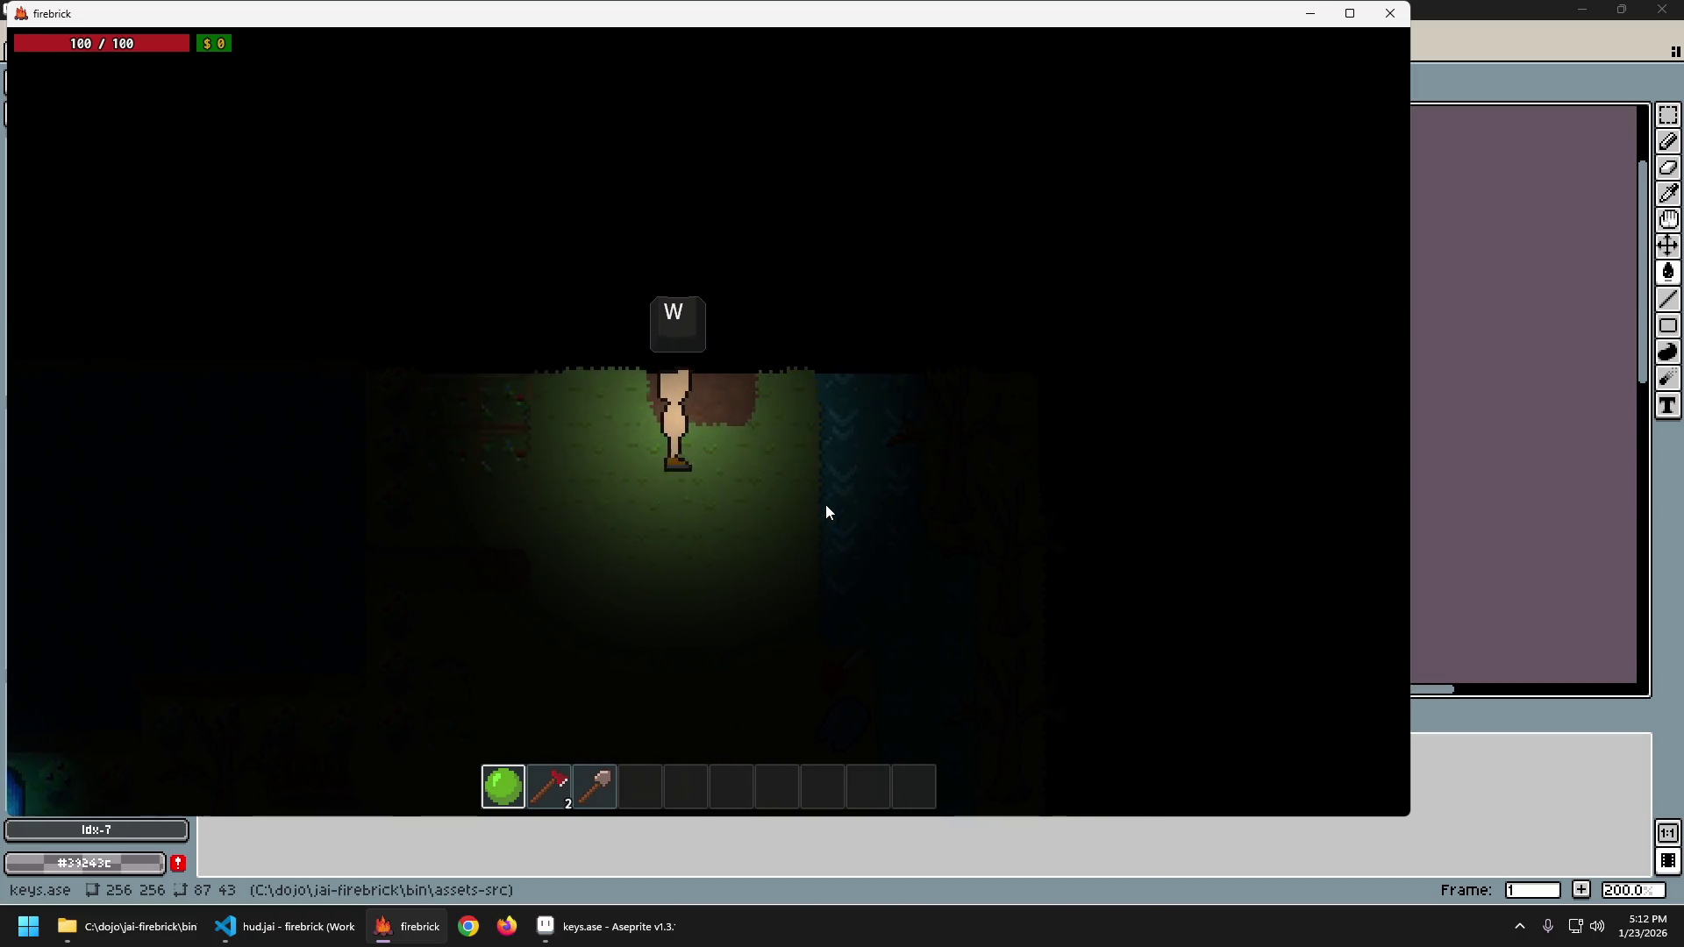
{"action": "key", "text": "a"}
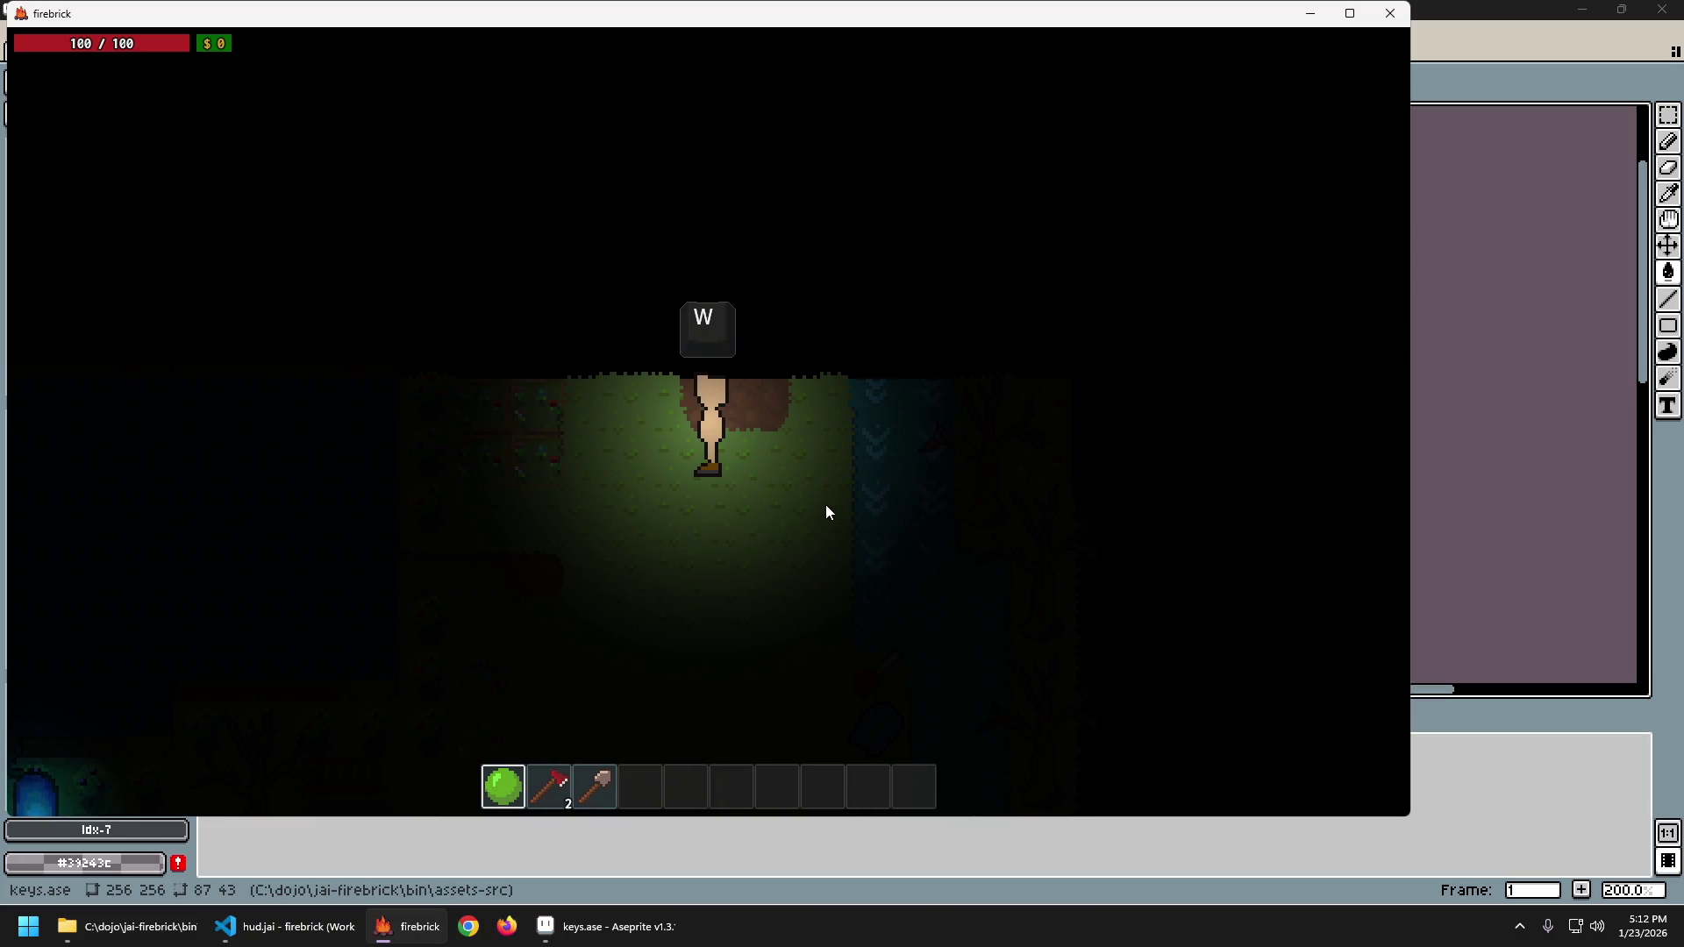
{"action": "key", "text": "s"}
{"action": "key", "text": "a"}
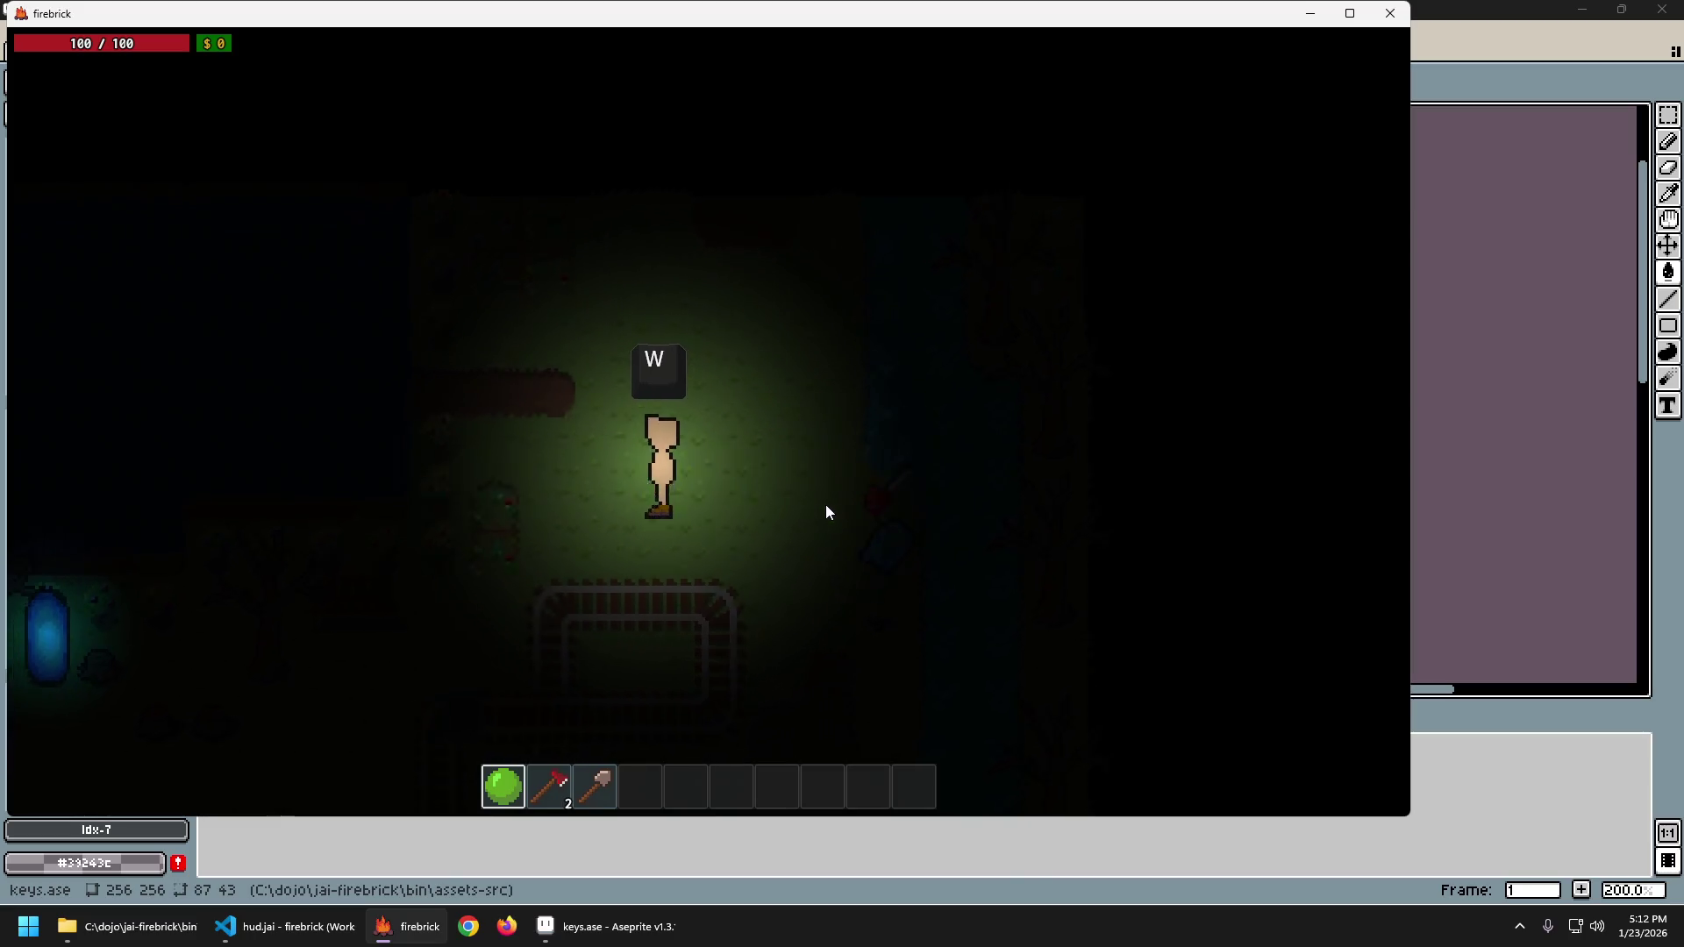
{"action": "key", "text": "s"}
{"action": "key", "text": "a"}
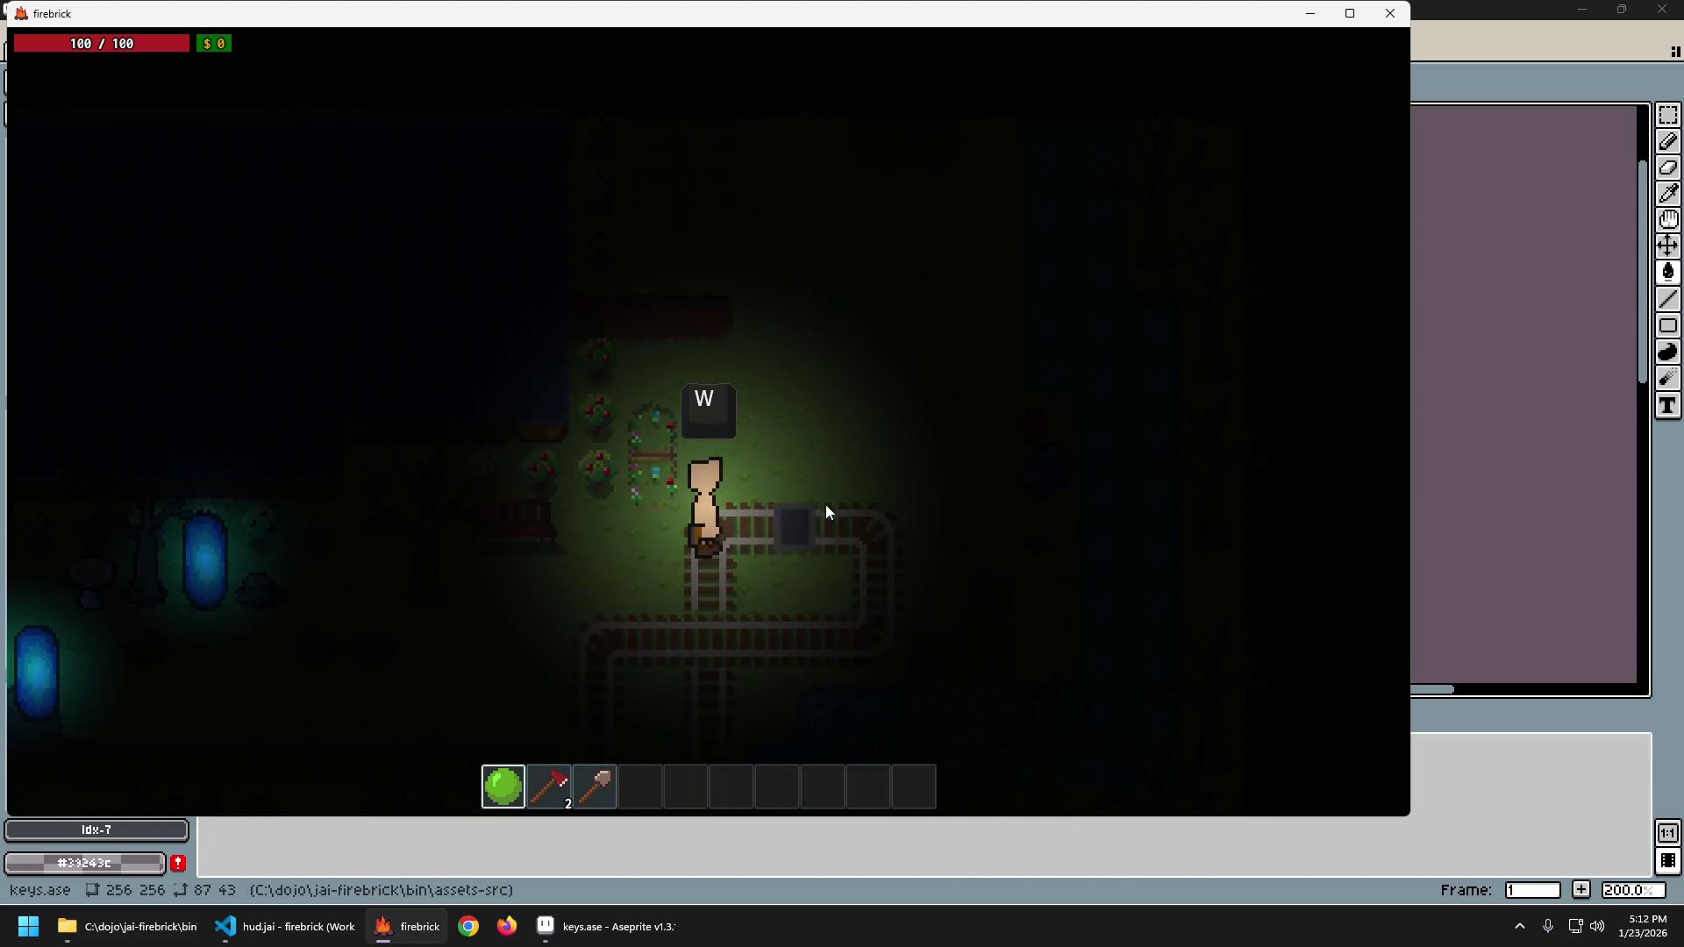
{"action": "left_click", "coordinate": [1471, 8]}
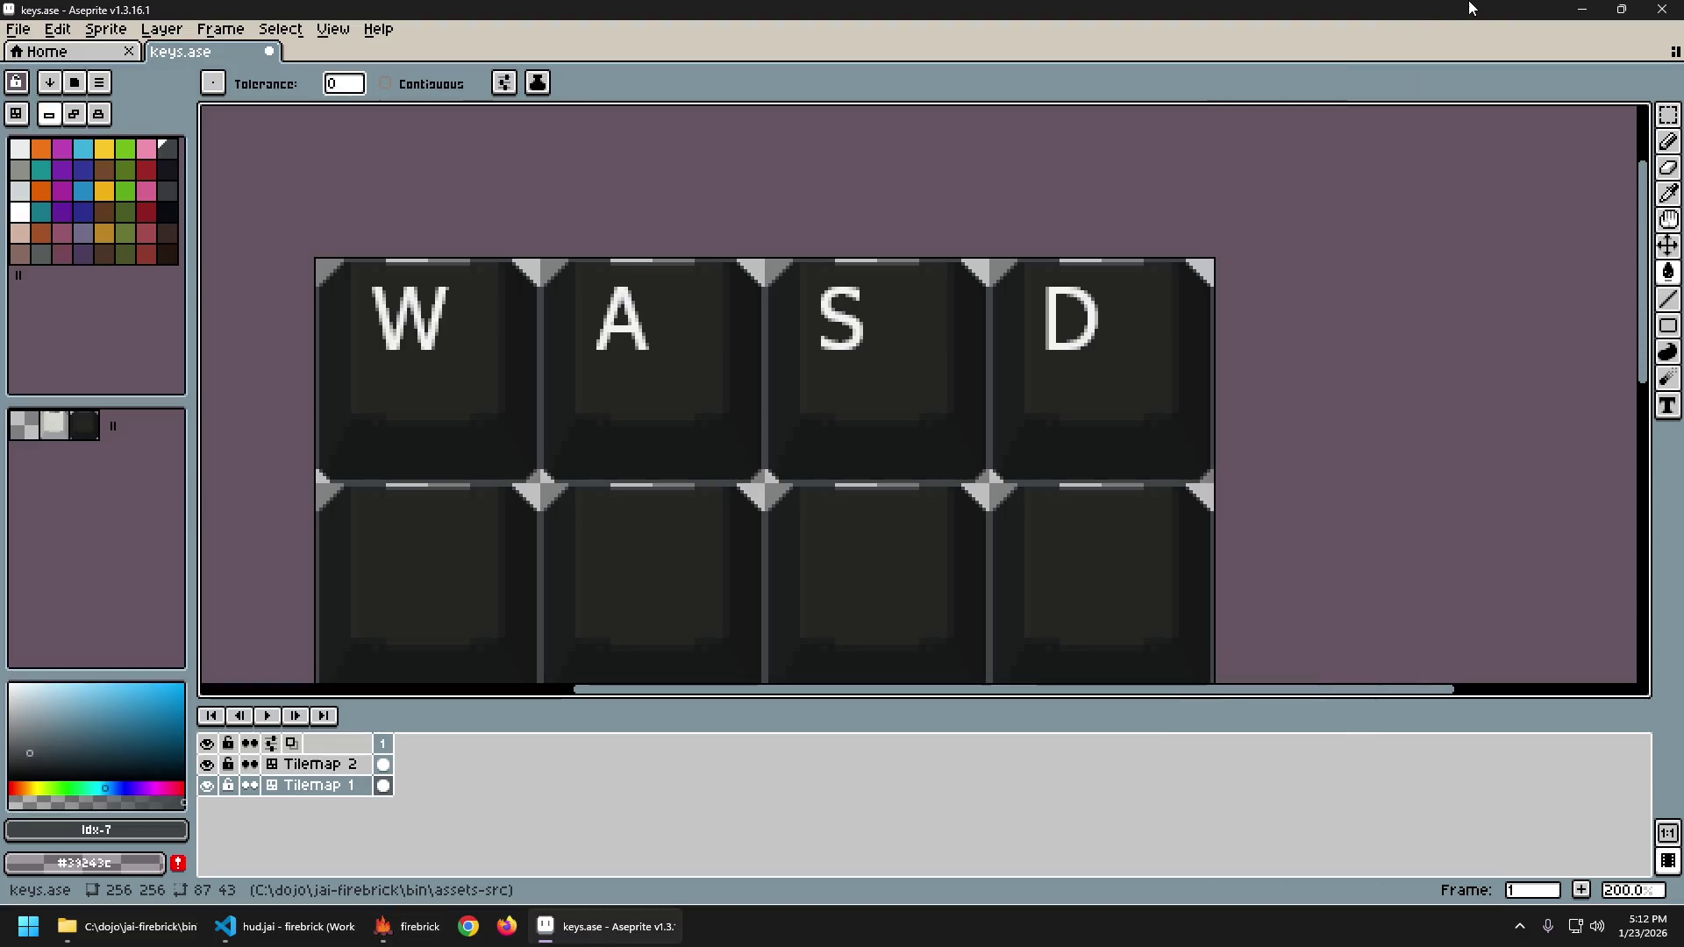
Undo the separator recolour, restore the tile remap, pick a new swatch and save keys.ase.
{"action": "key", "text": "ctrl+z"}
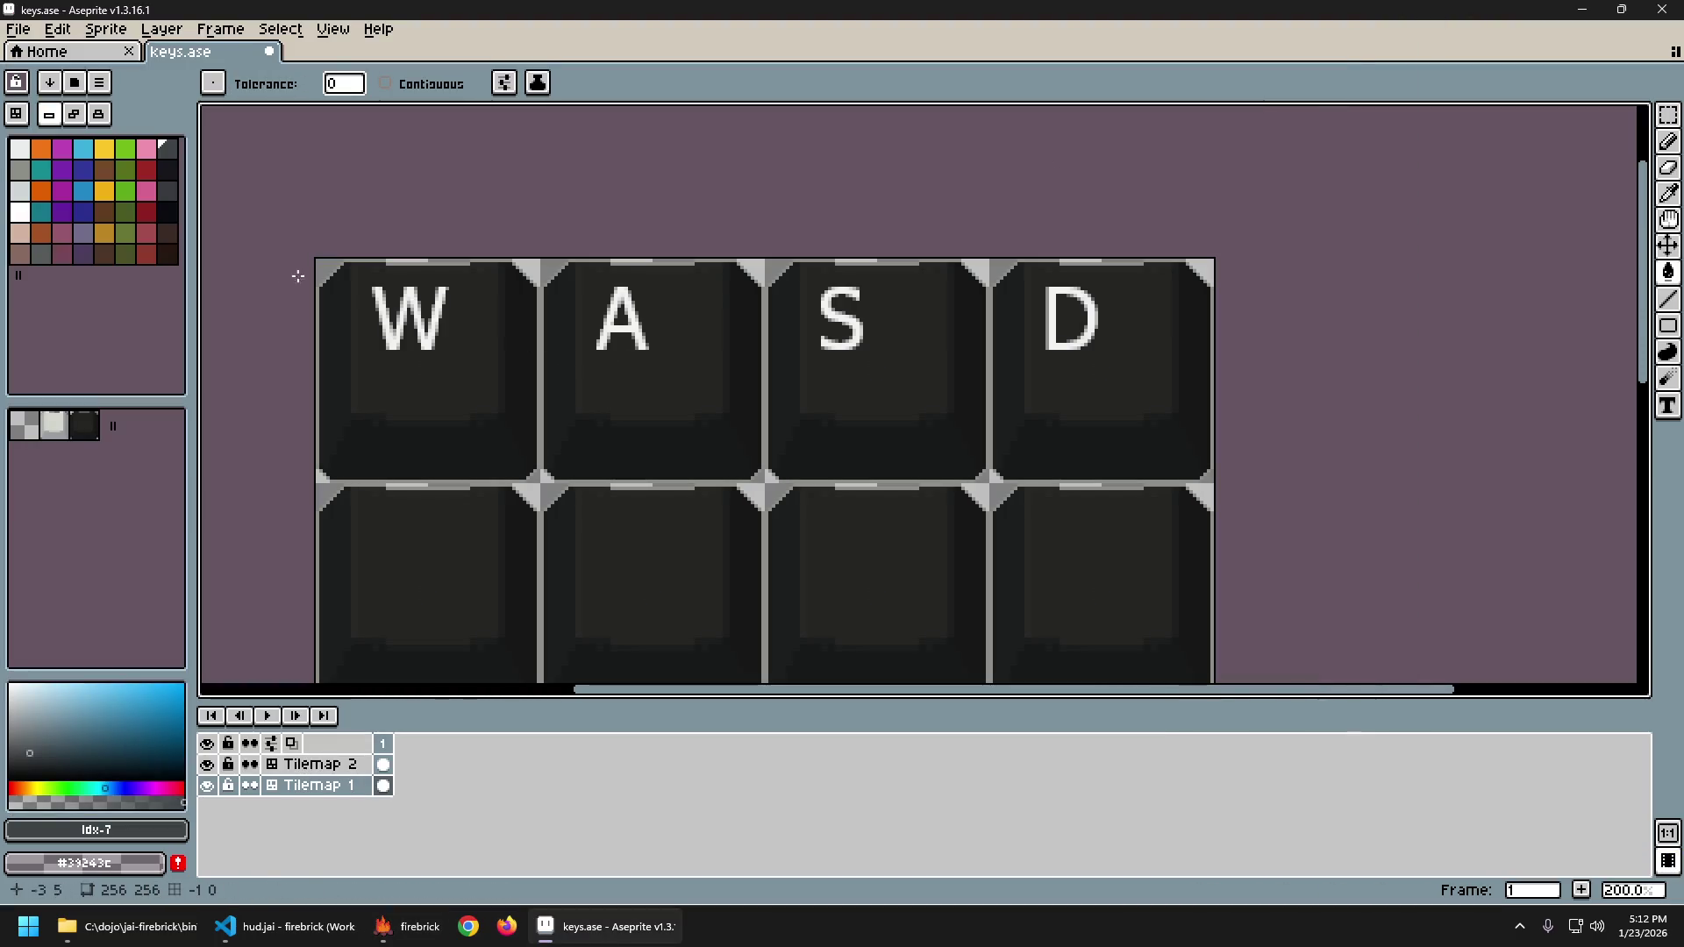
{"action": "key", "text": "ctrl+z"}
{"action": "key", "text": "ctrl+y"}
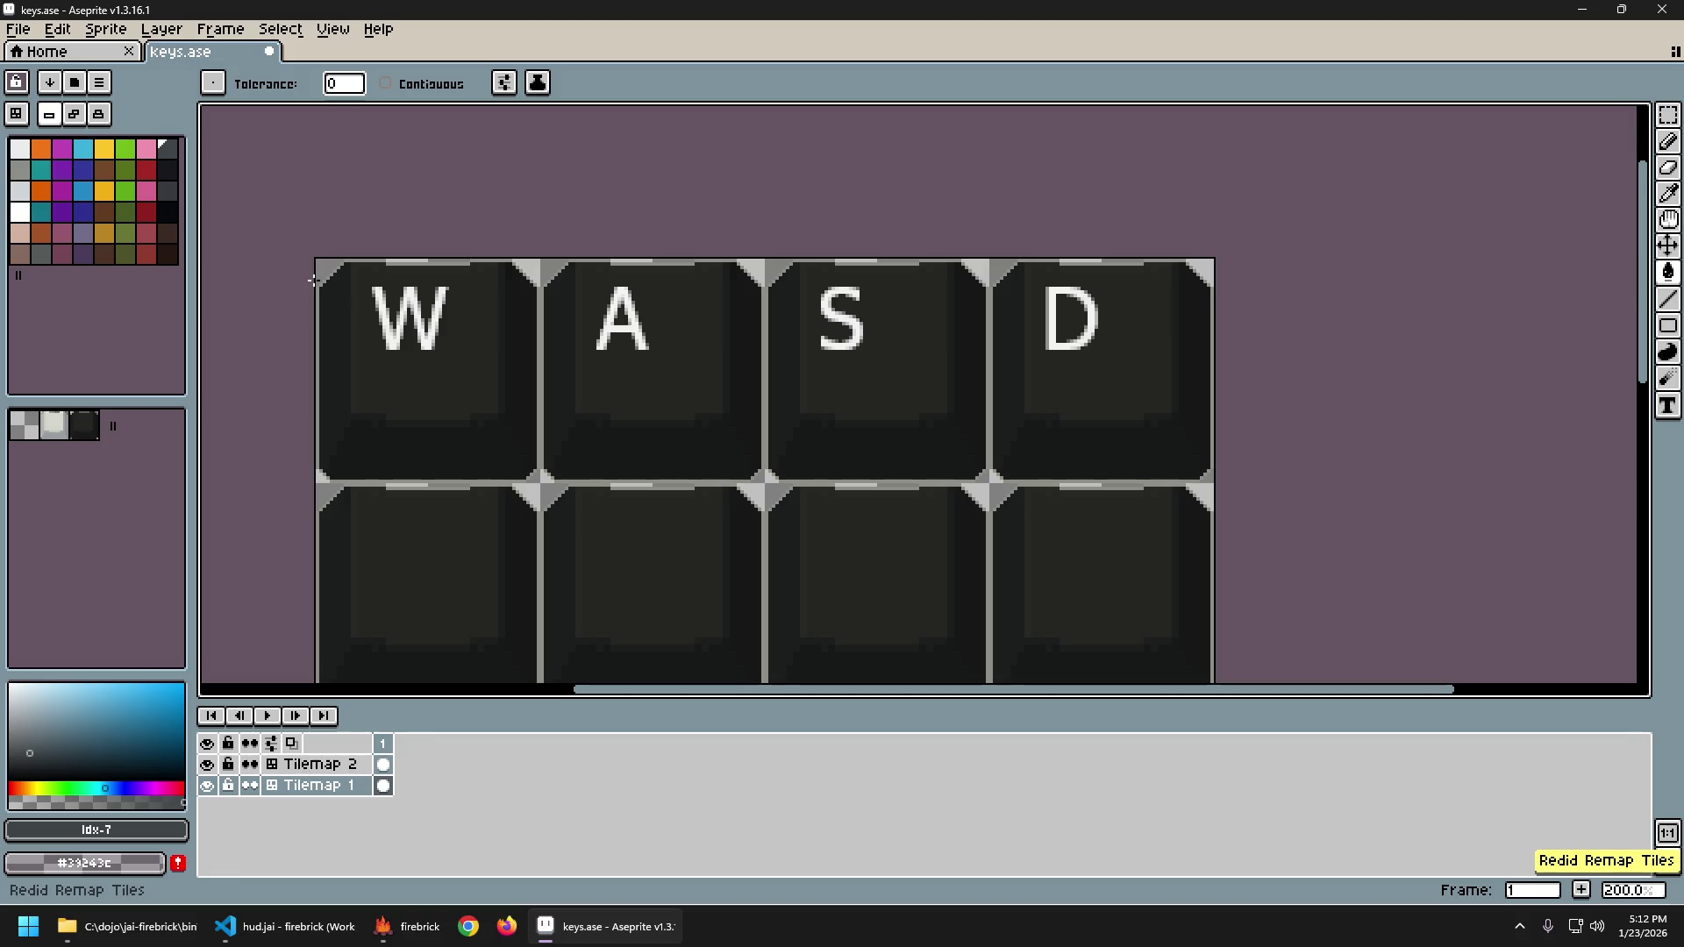
{"action": "left_click", "coordinate": [24, 196]}
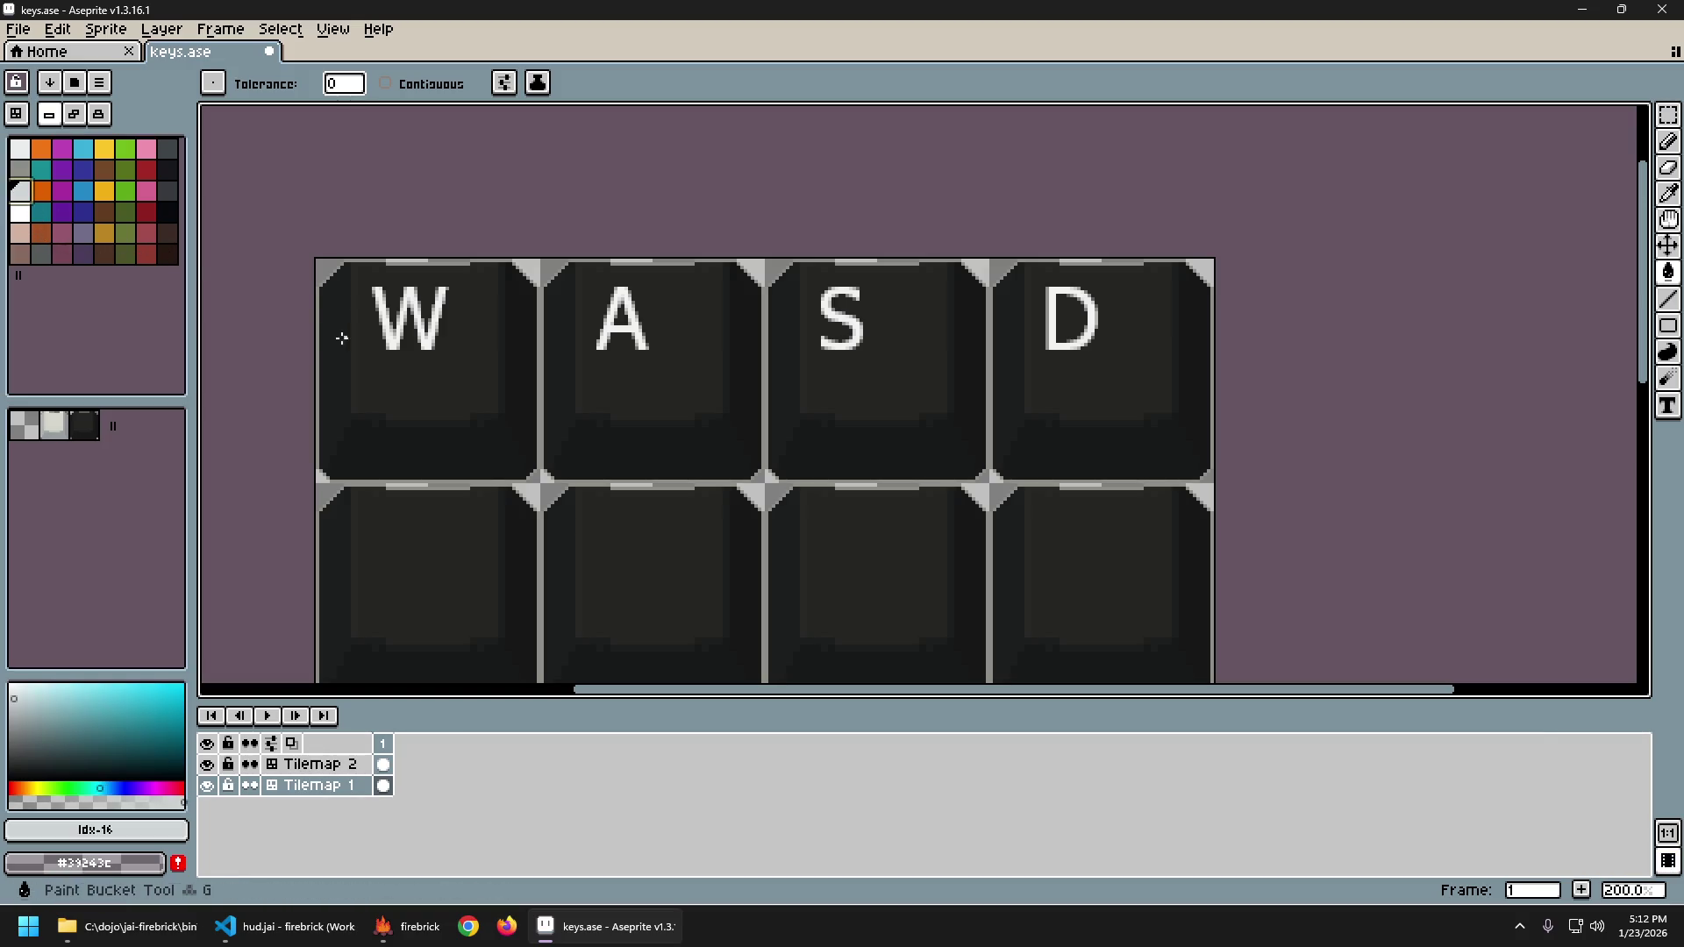
{"action": "key", "text": "ctrl+s"}
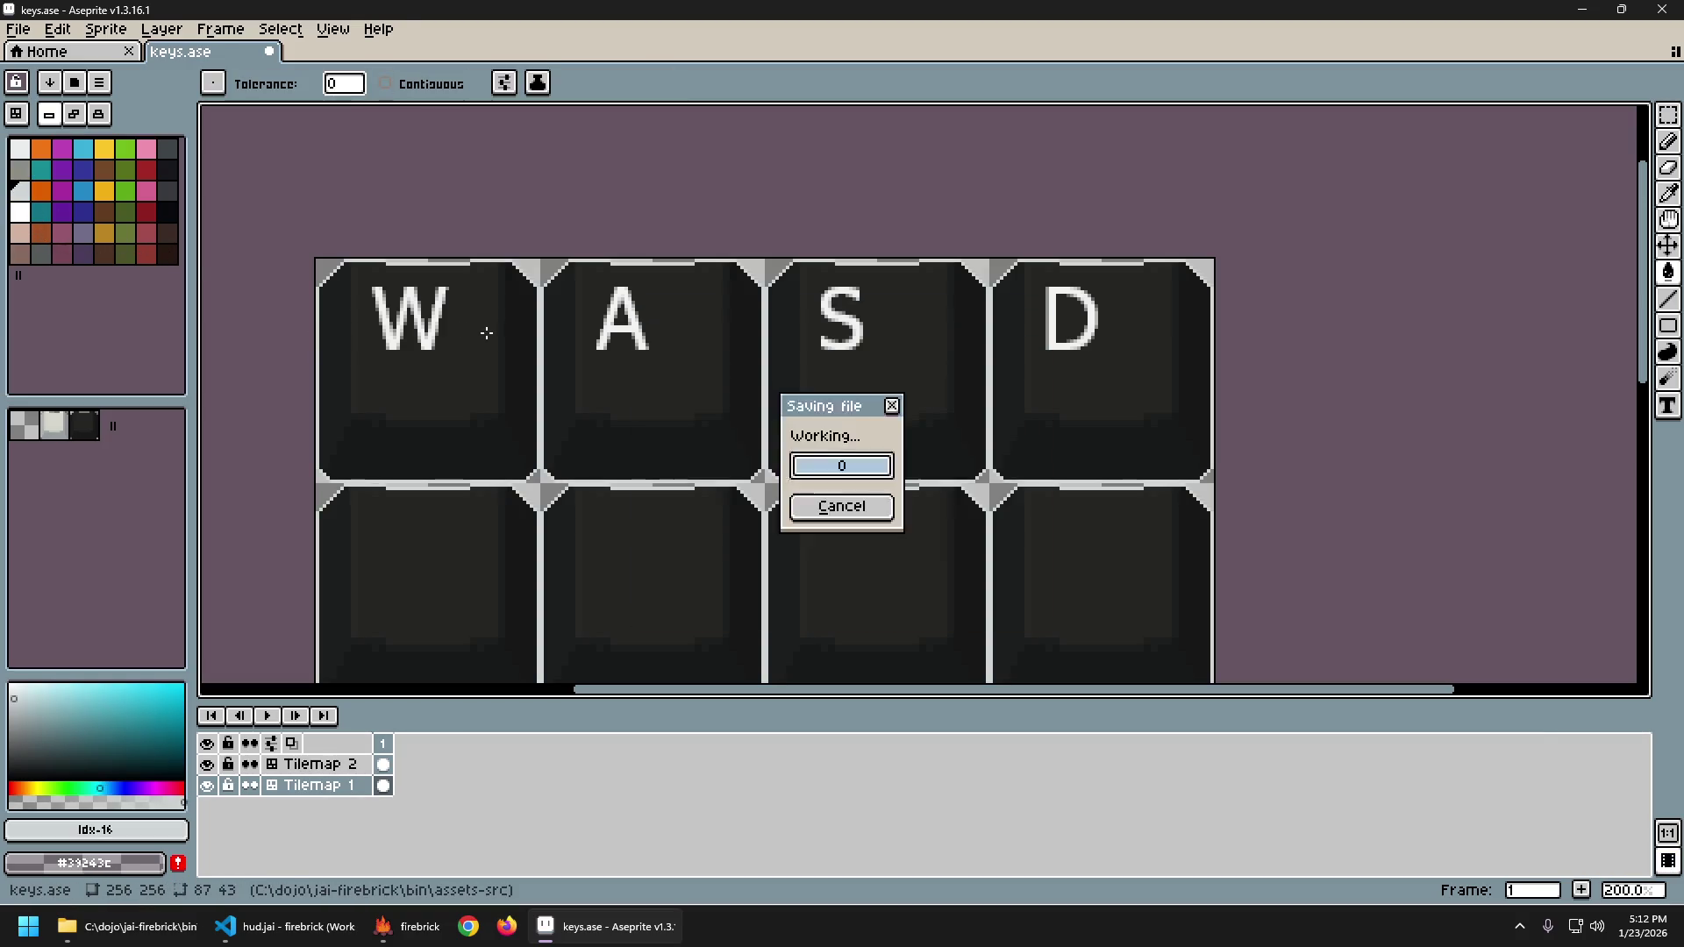
{"action": "key", "text": "alt+Tab"}
Walk the player west, east, north, then south onto the dirt path.
{"action": "key", "text": "a"}
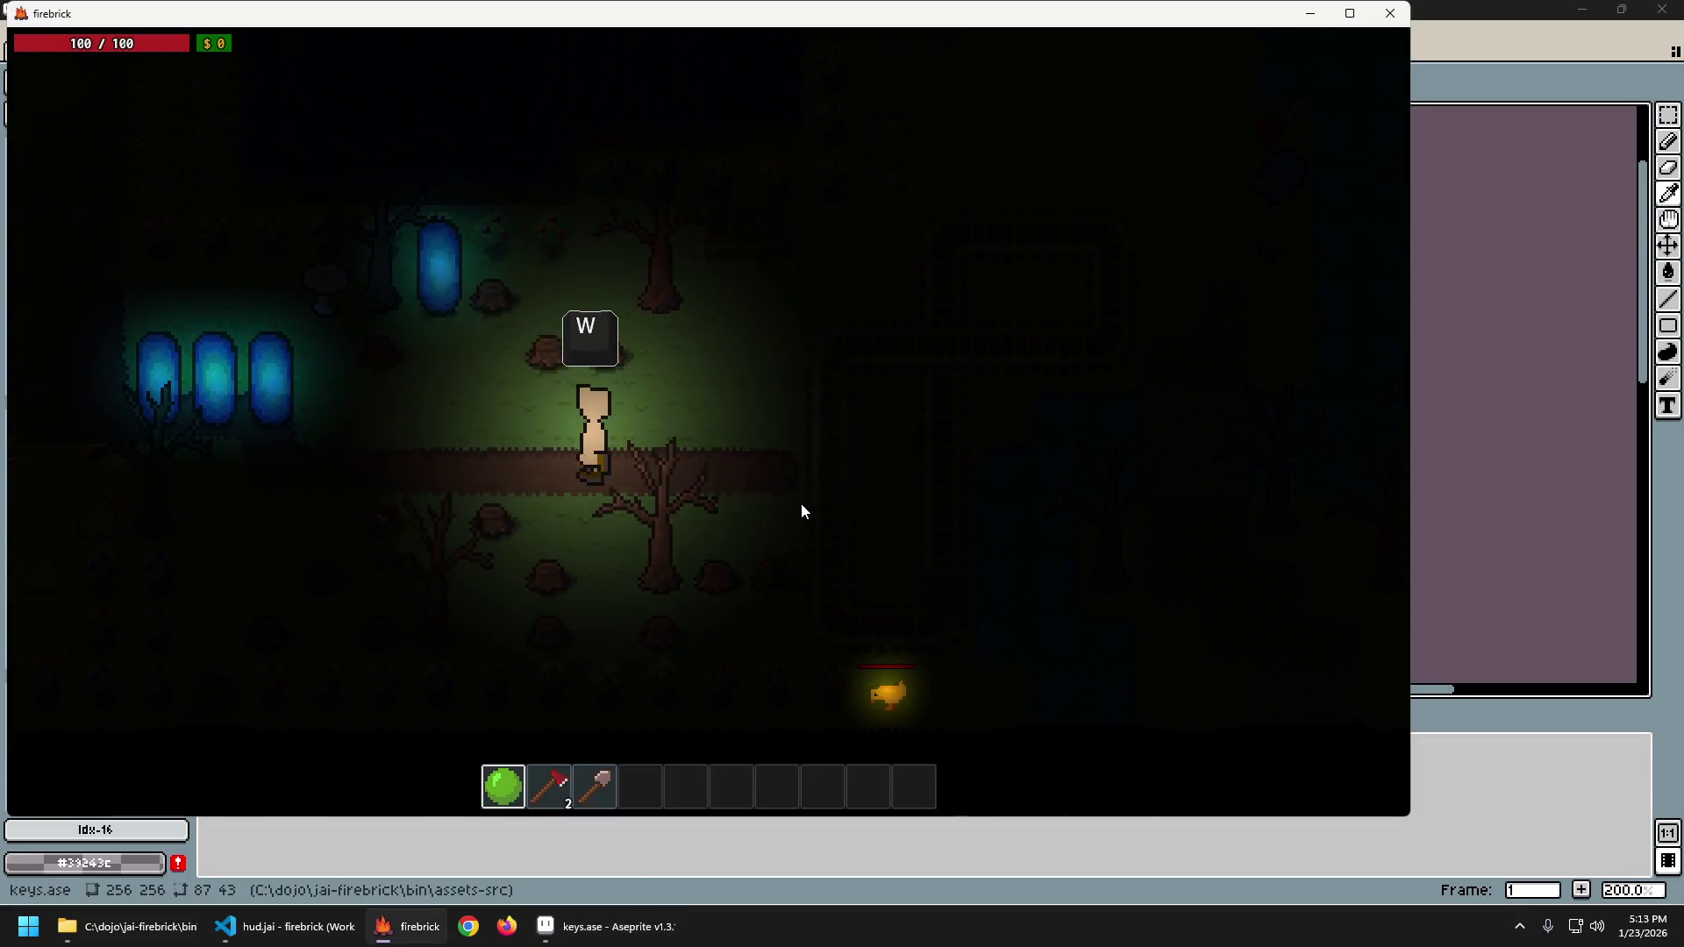
{"action": "key", "text": "d"}
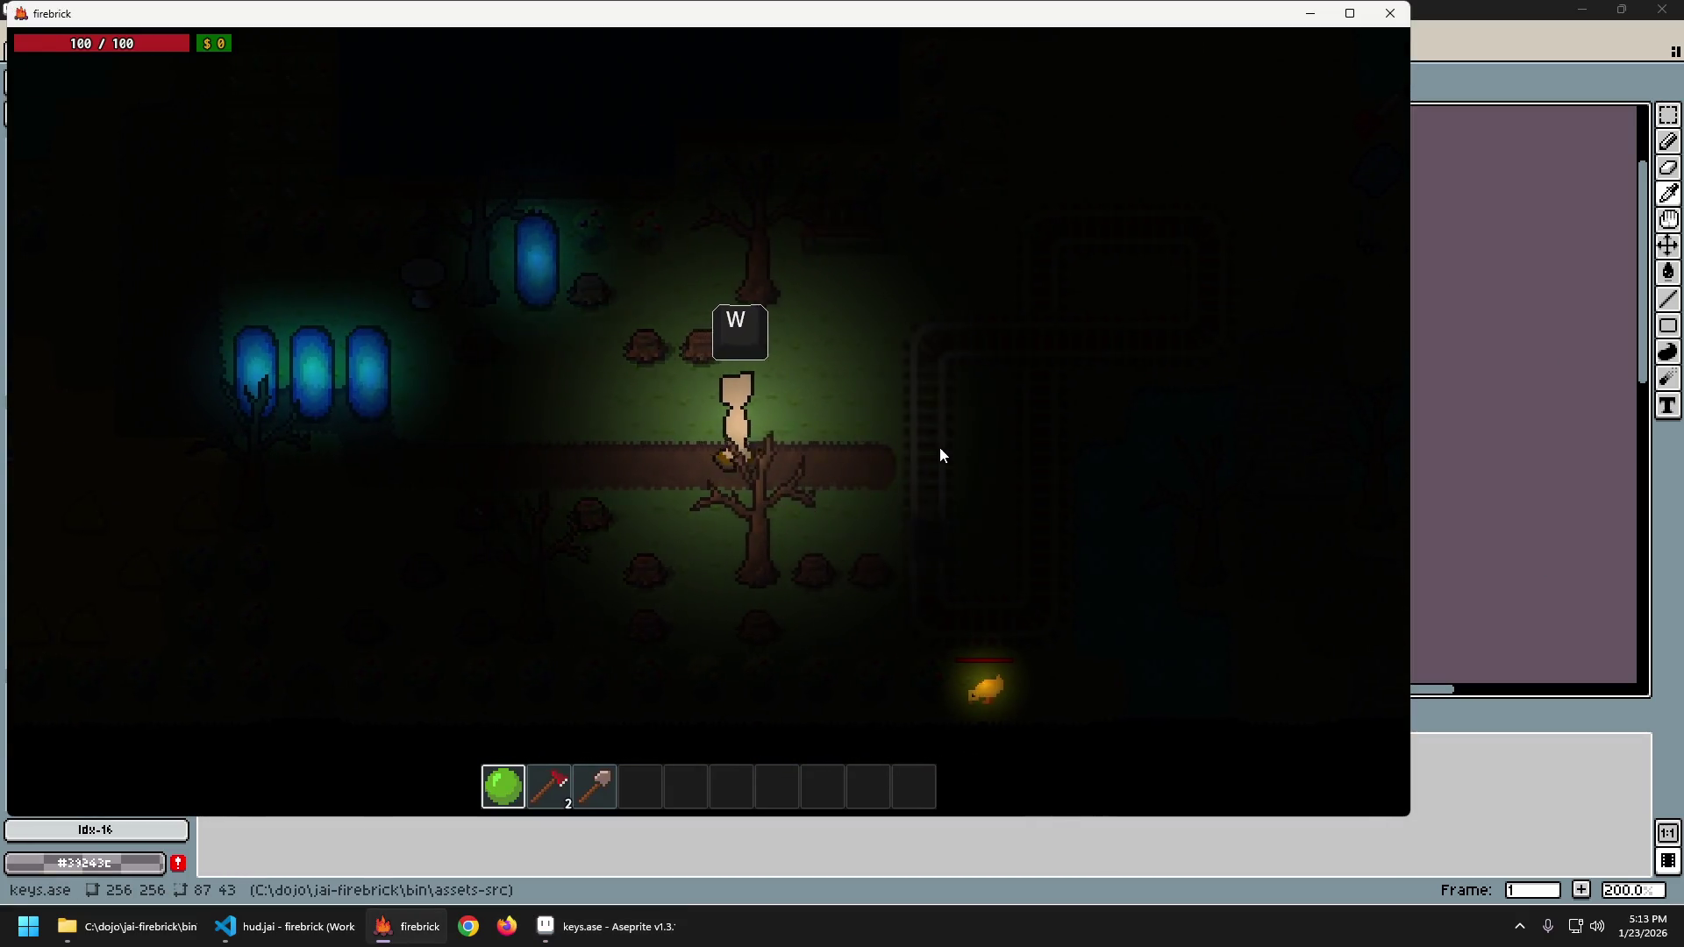
{"action": "key", "text": "a"}
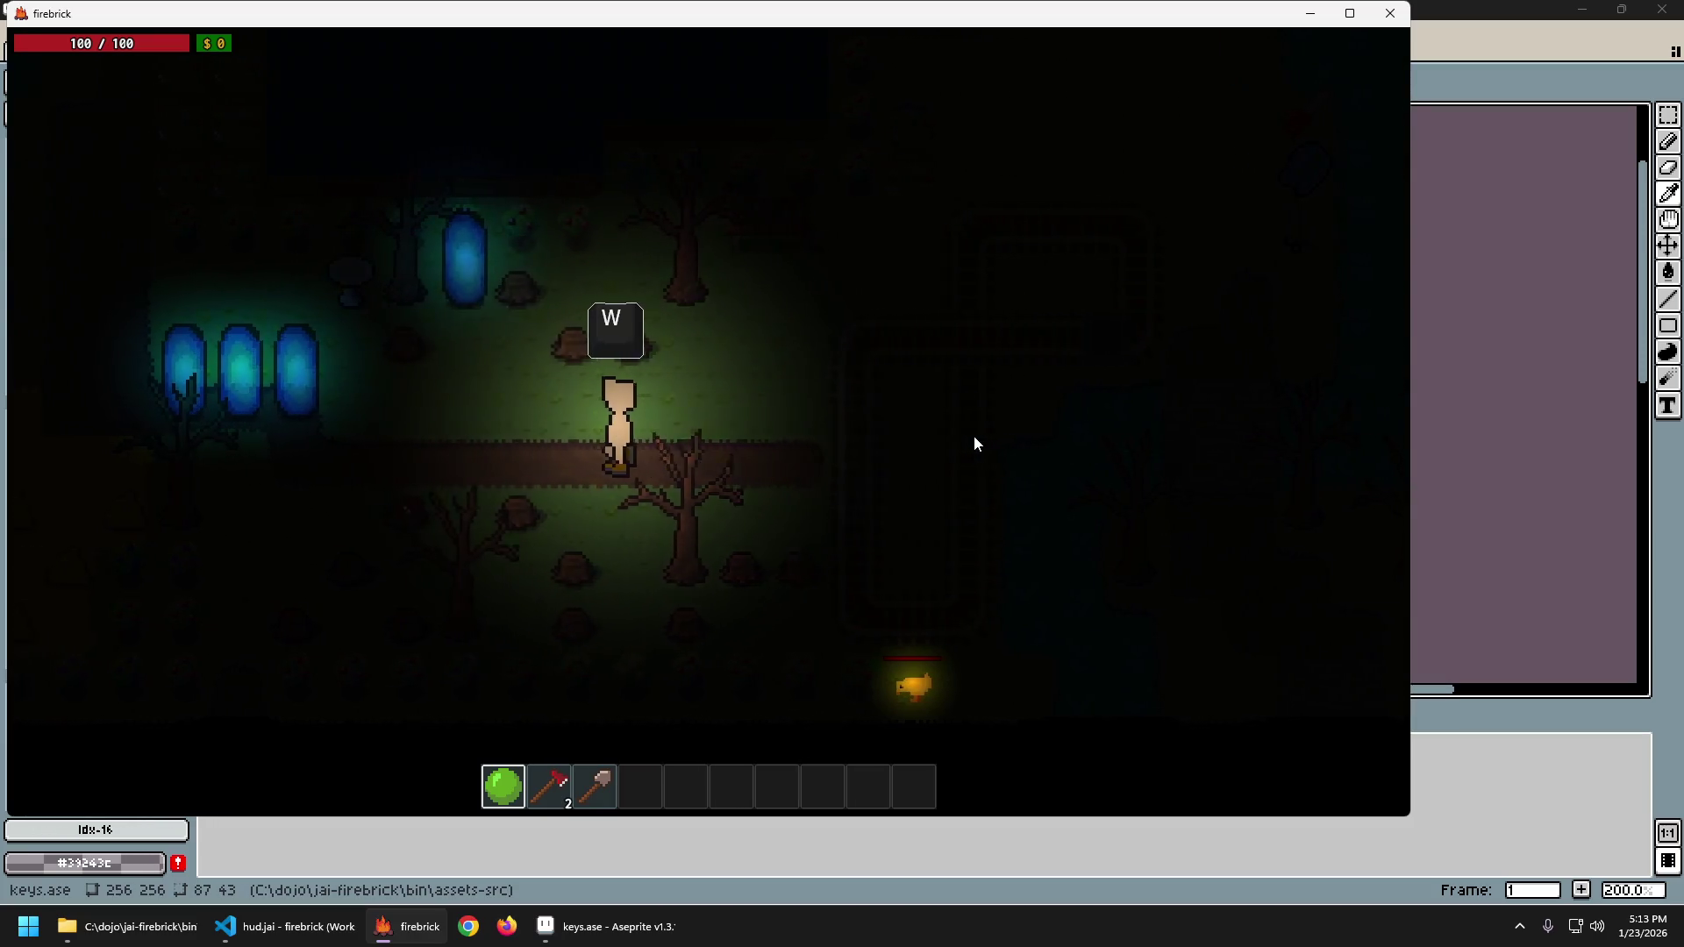
{"action": "key", "text": "w"}
{"action": "key", "text": "s"}
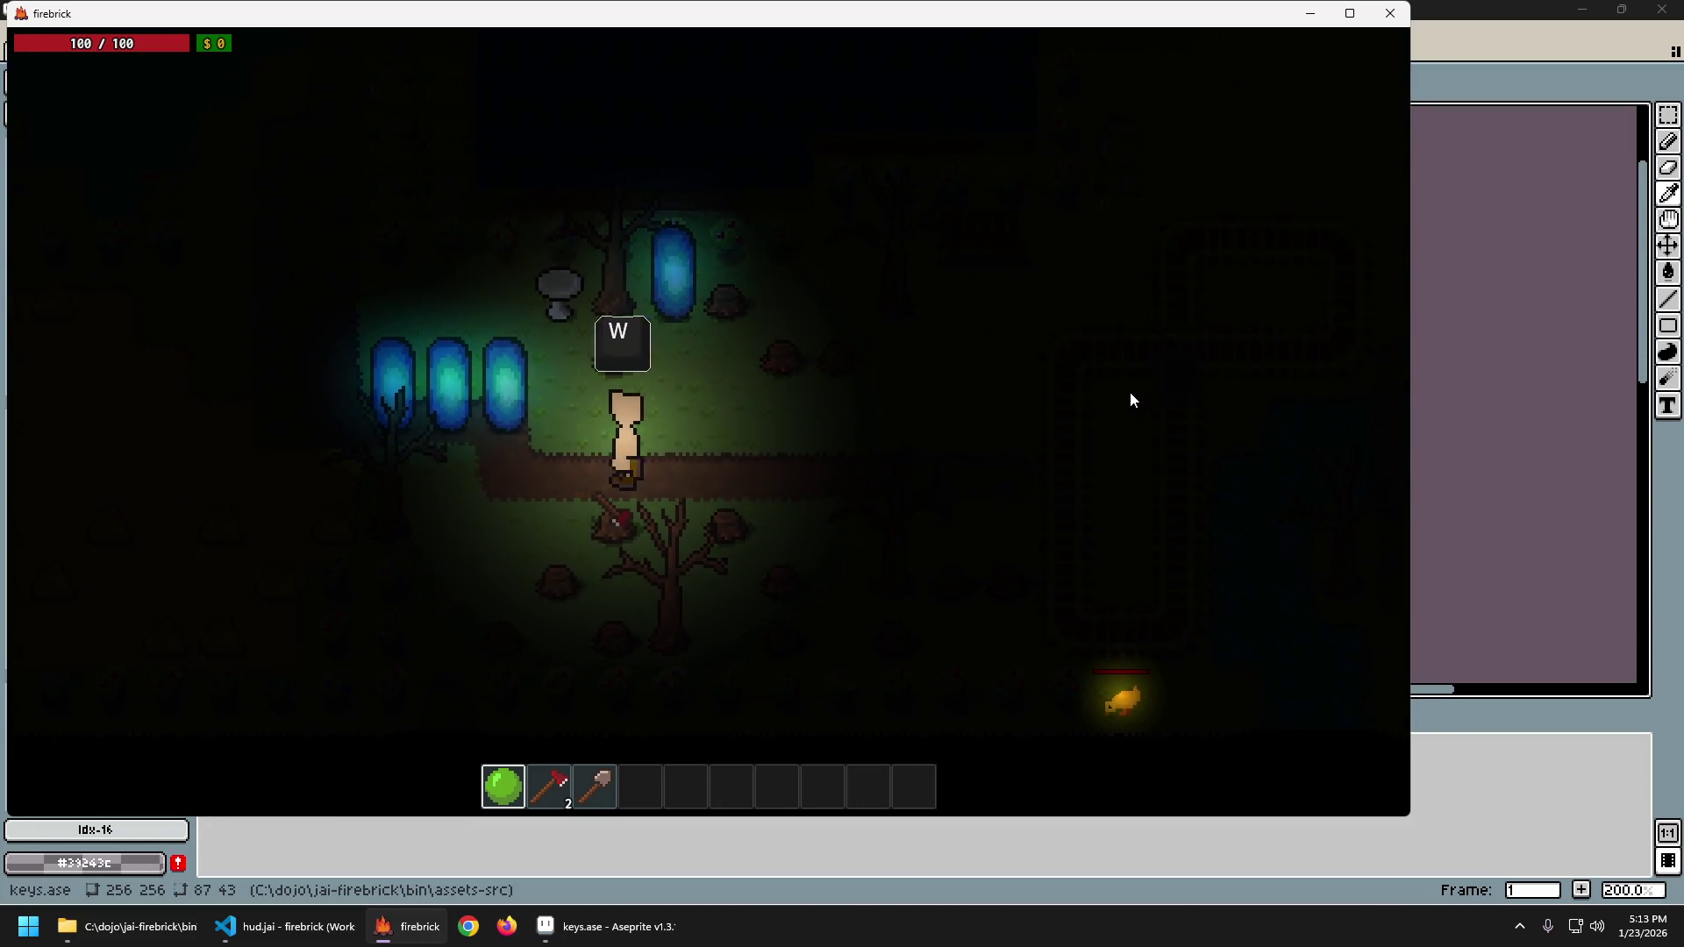
Pick palette colour index 41 in Aseprite and re-export keys.png.
{"action": "left_click", "coordinate": [1476, 61]}
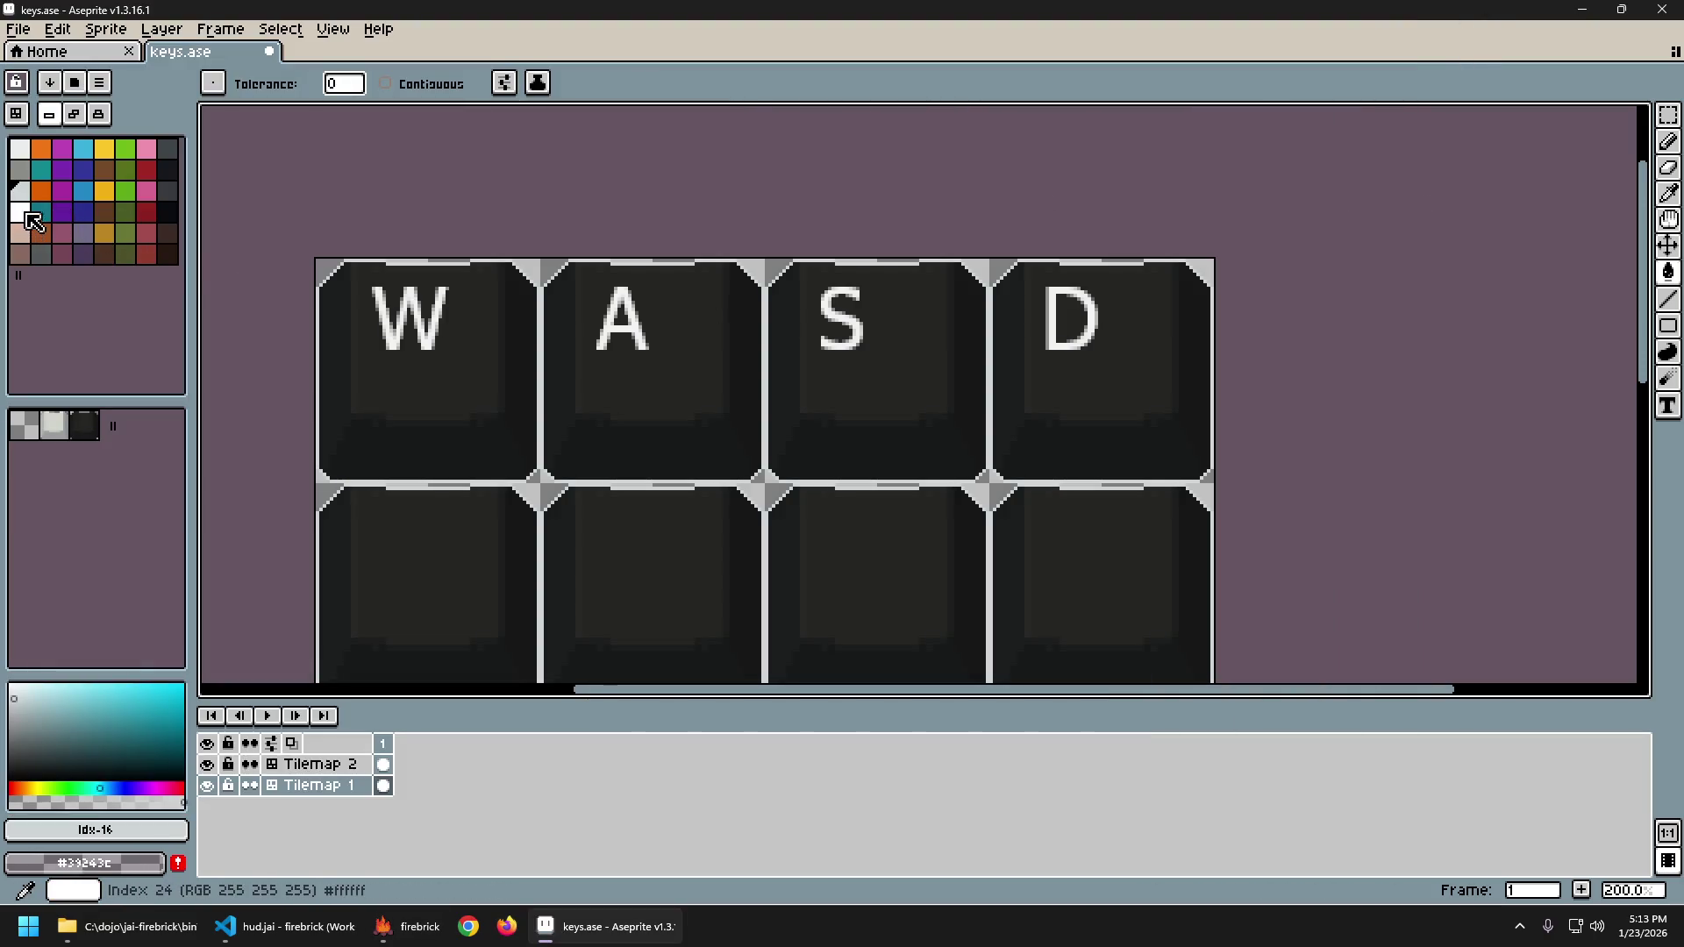
{"action": "left_click", "coordinate": [46, 257]}
{"action": "key", "text": "ctrl+alt+shift+s"}
{"action": "key", "text": "Return"}
{"action": "key", "text": "alt+Tab"}
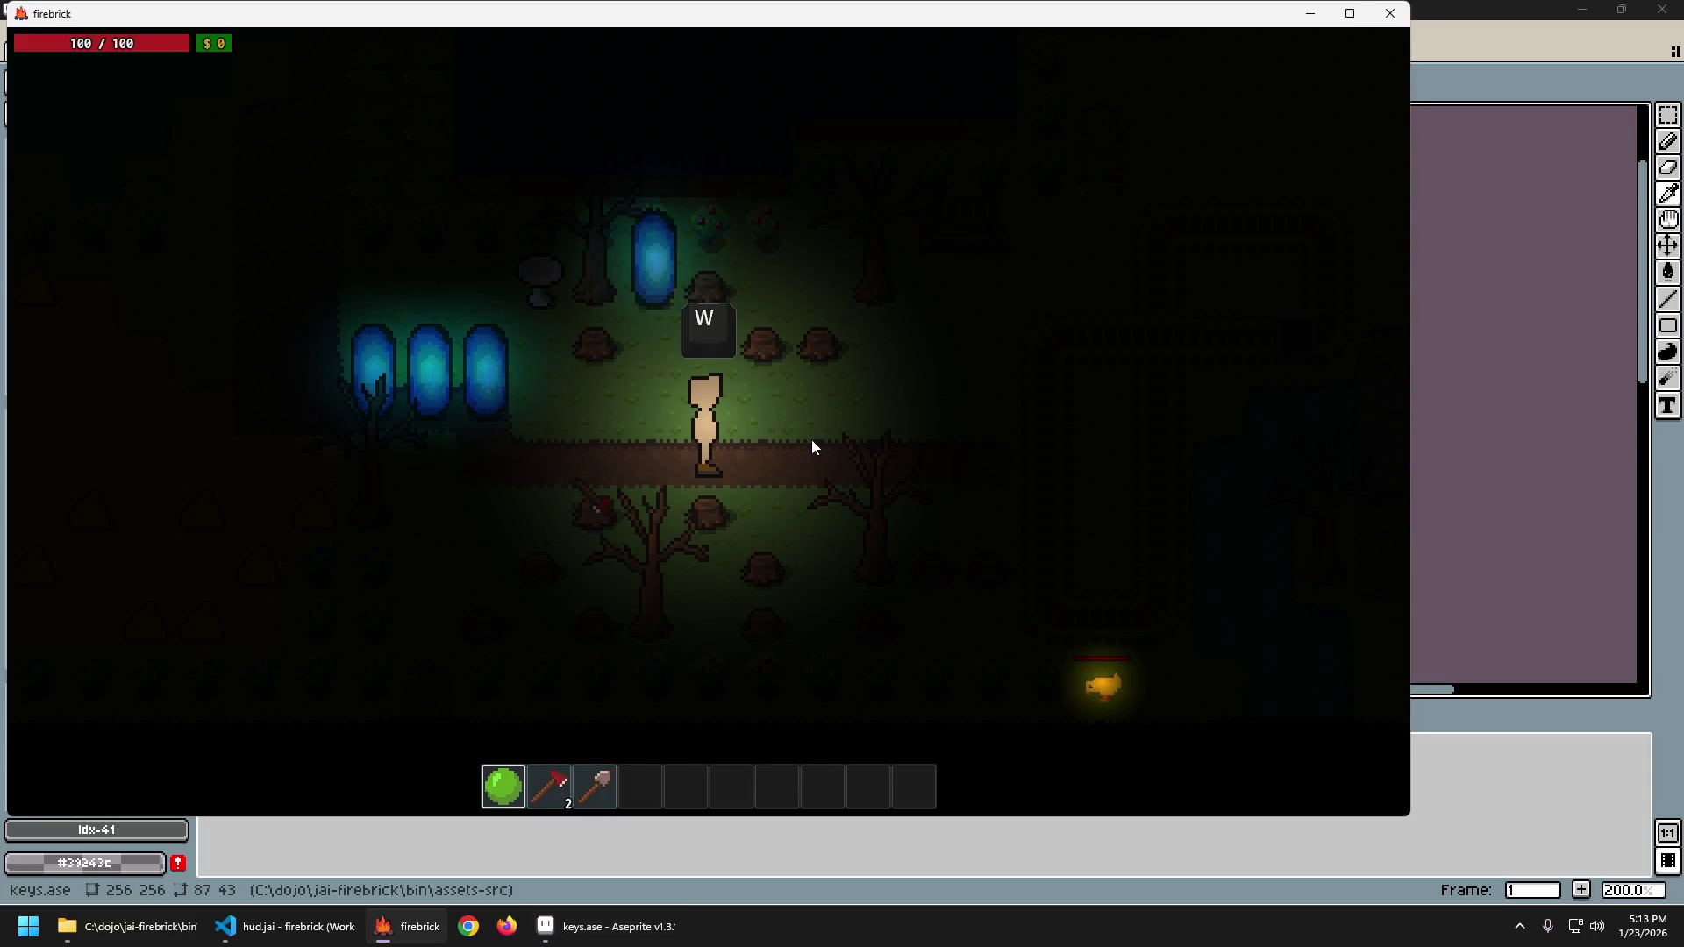
Walk the player up-left, then up-right in the game.
{"action": "key", "text": "a"}
{"action": "key", "text": "w"}
{"action": "key", "text": "d"}
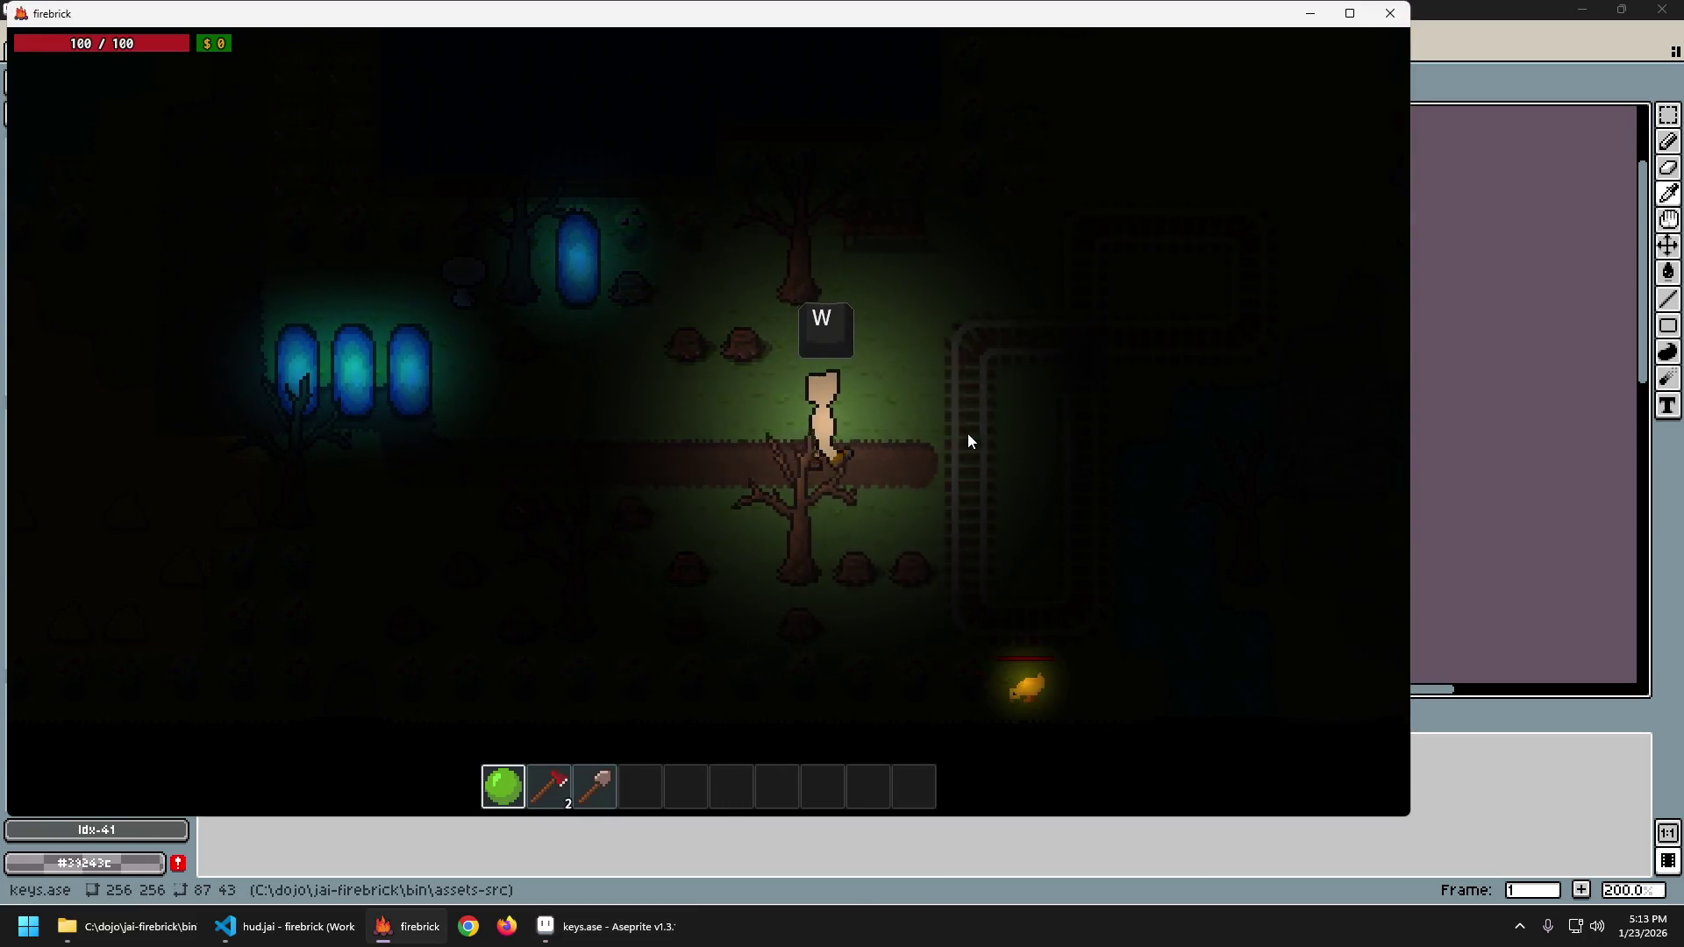
Pick another palette swatch and re-export keys.png.
{"action": "left_click", "coordinate": [1456, 64]}
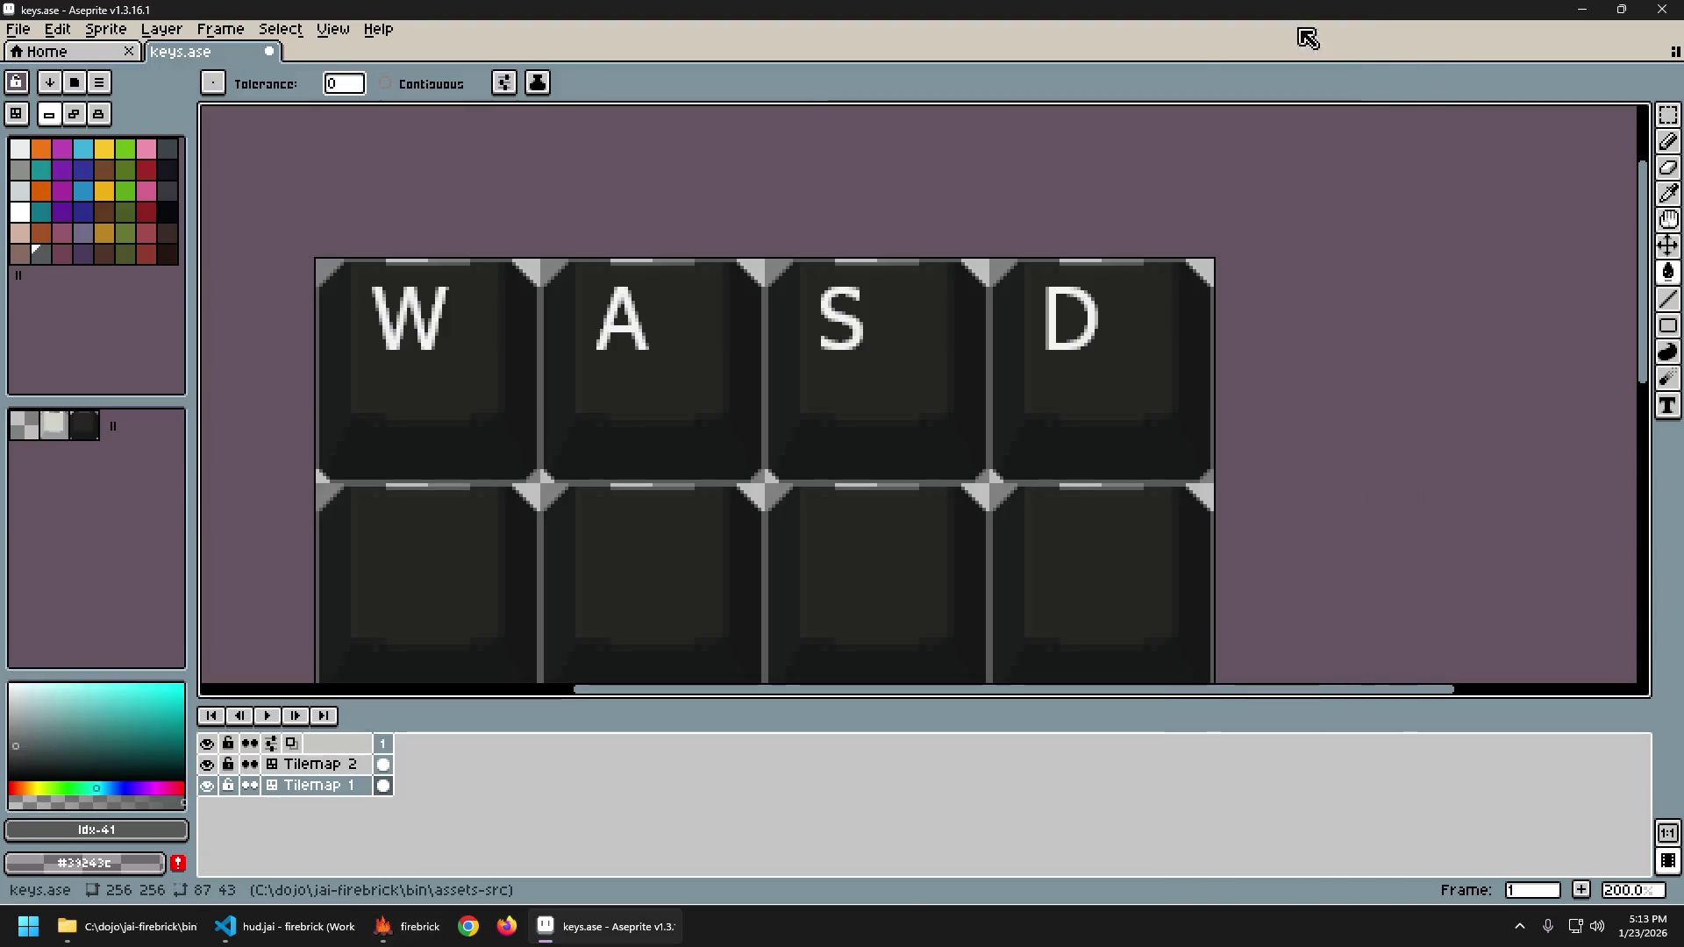
{"action": "left_click", "coordinate": [20, 170]}
{"action": "key", "text": "ctrl+alt+shift+s"}
{"action": "key", "text": "Return"}
{"action": "key", "text": "alt+Tab"}
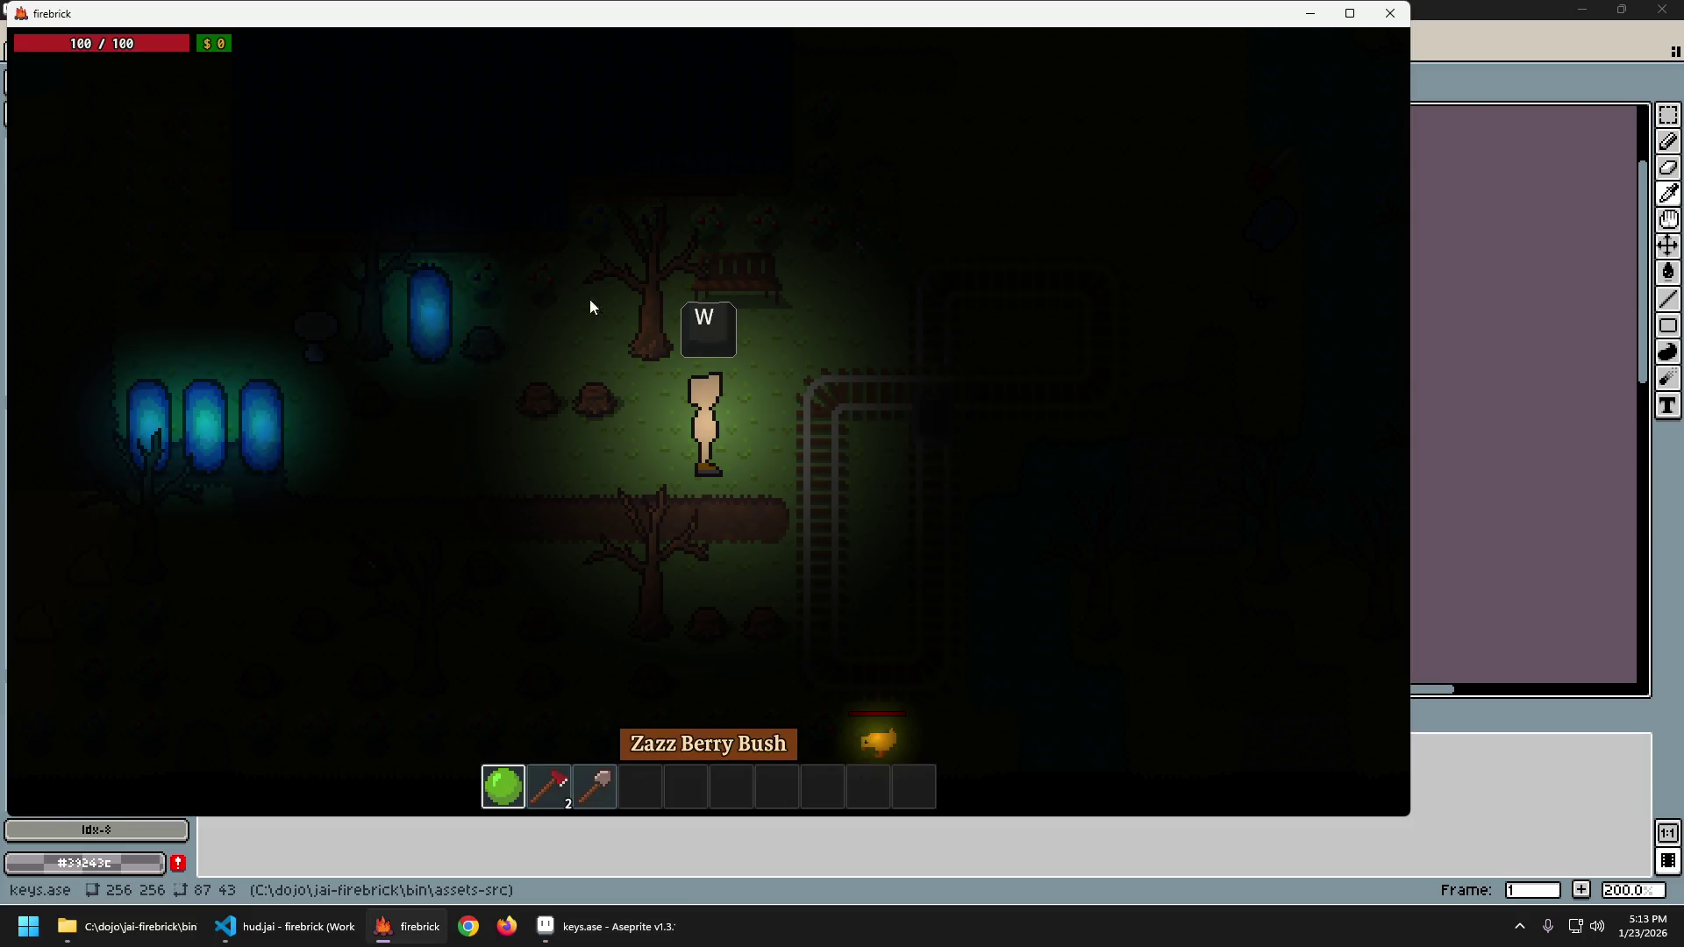
Walk the player down-left, then right and back left.
{"action": "key", "text": "a"}
{"action": "key", "text": "s"}
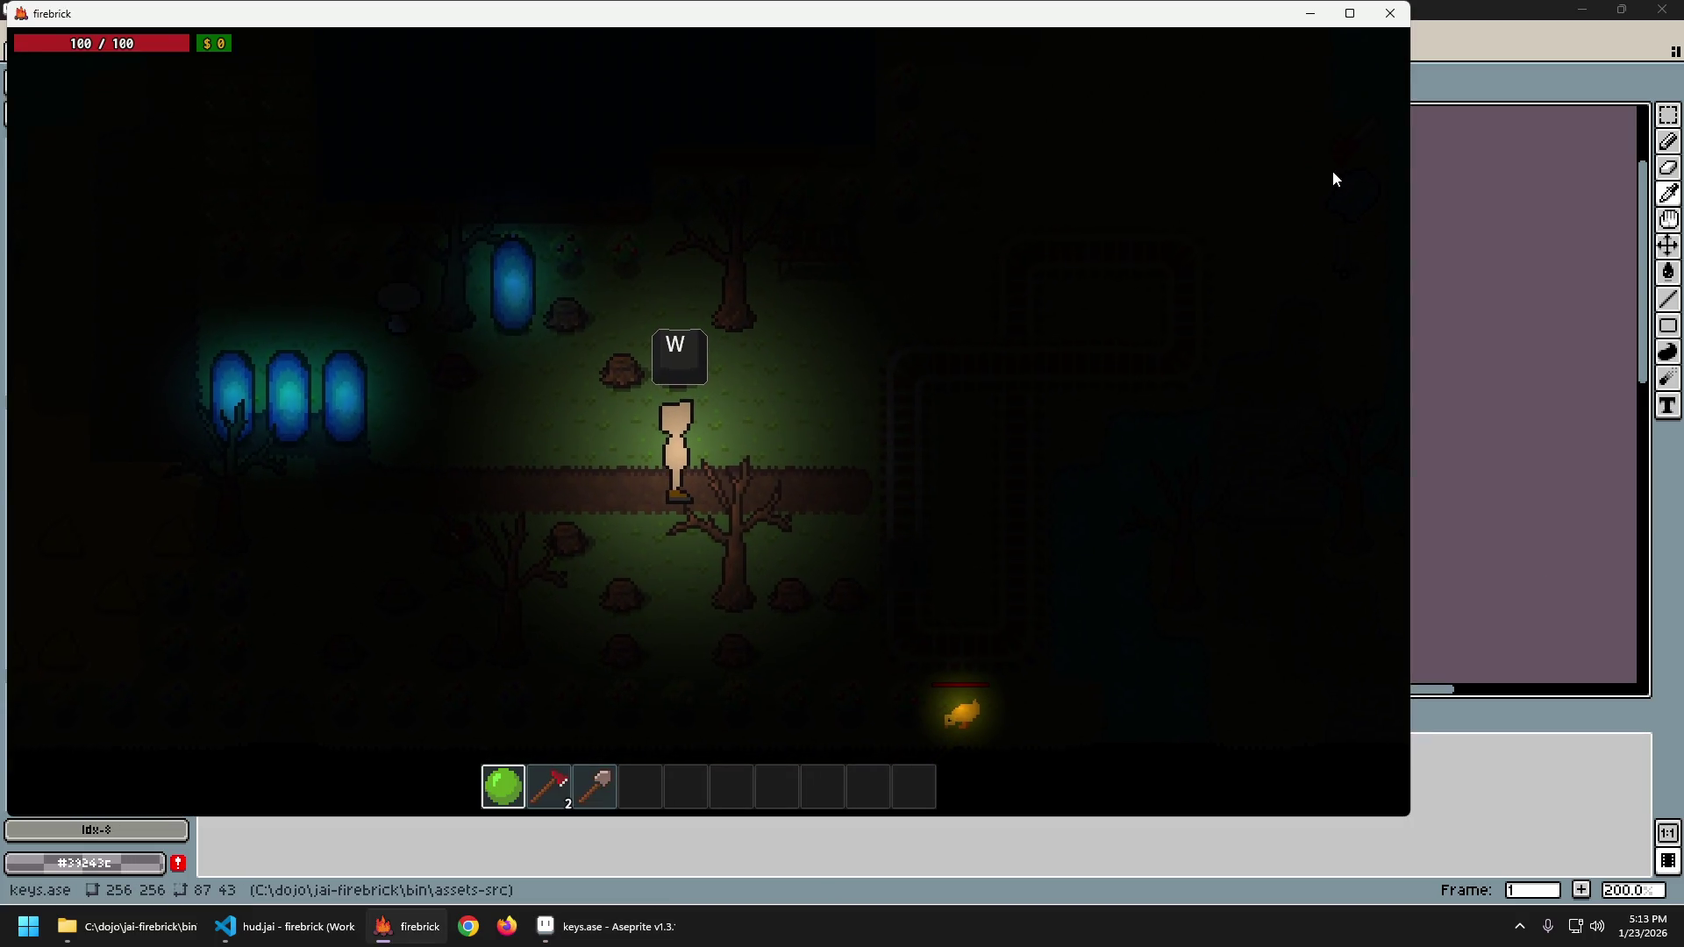
{"action": "key", "text": "d"}
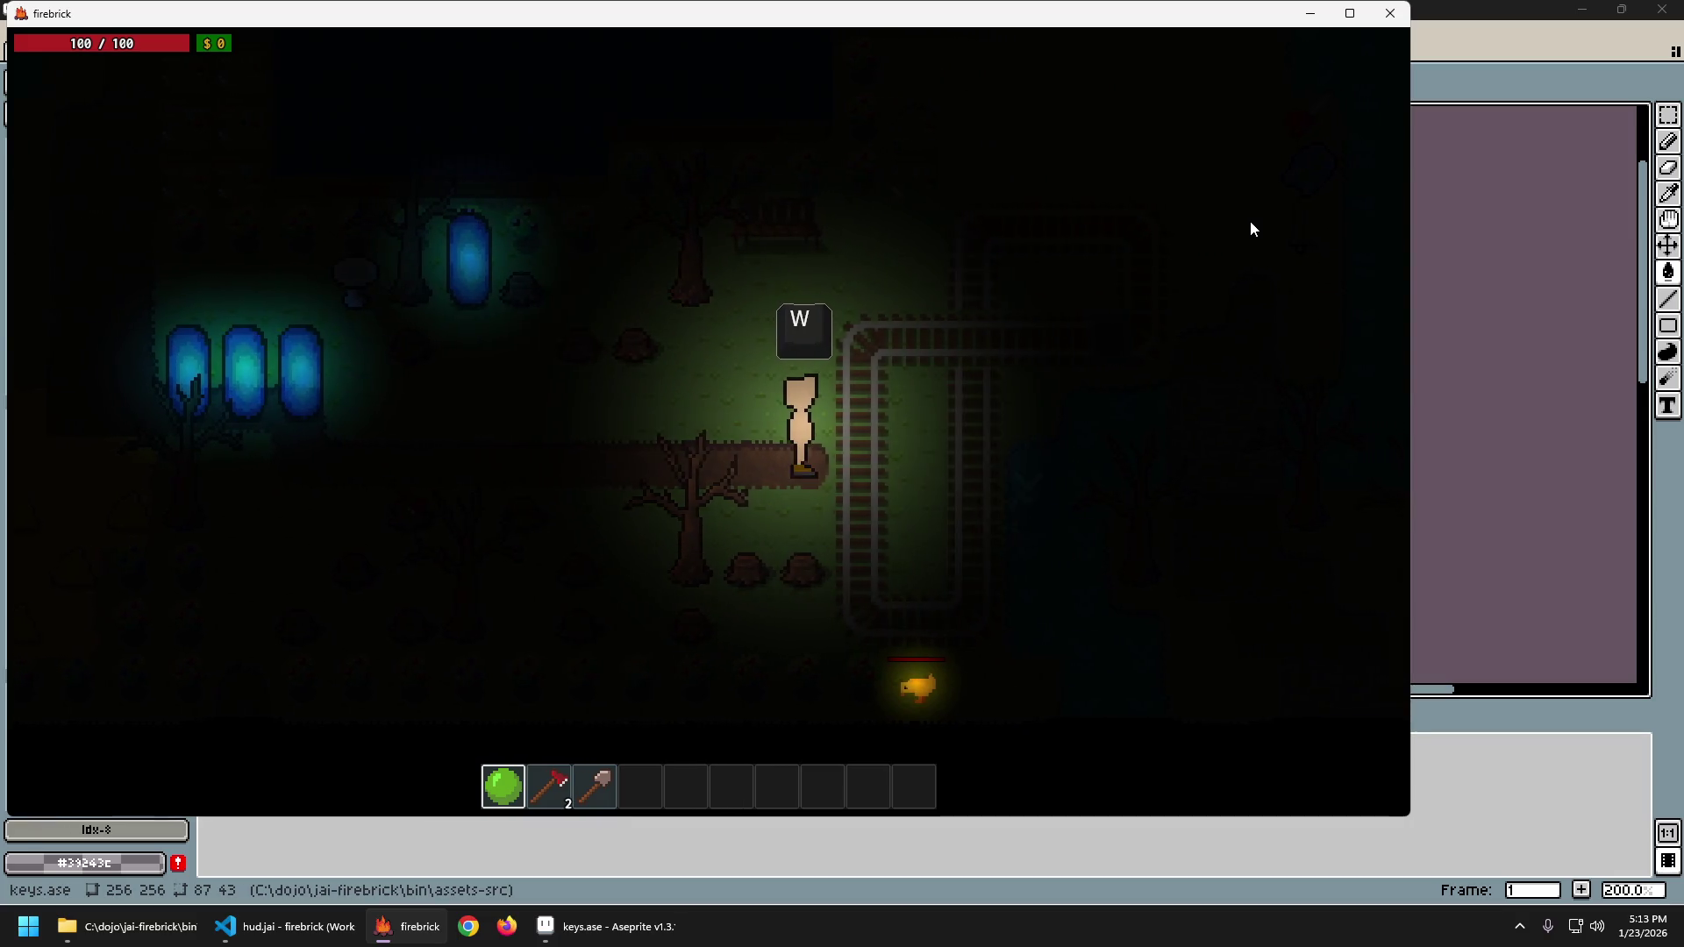
{"action": "key", "text": "a"}
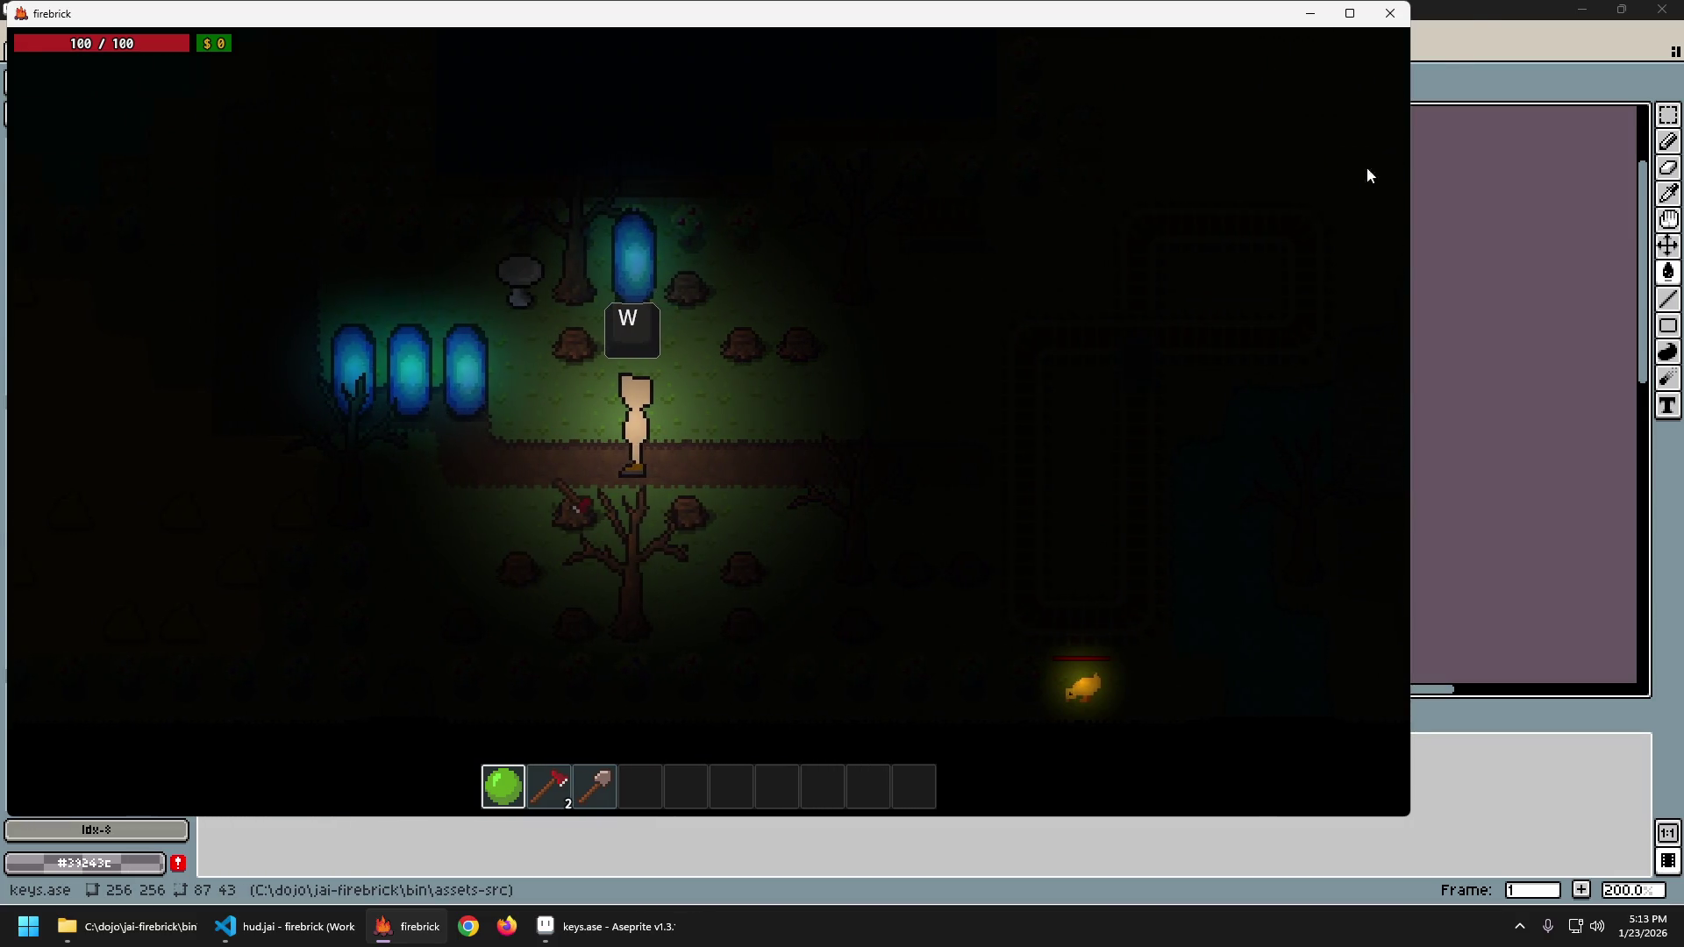
Re-export keys.png from Aseprite with Ctrl+Shift+E.
{"action": "key", "text": "alt+Tab"}
{"action": "key", "text": "ctrl+shift+e"}
{"action": "key", "text": "Return"}
{"action": "key", "text": "alt+Tab"}
Walk the player down, then up-right beside the rail tracks near the bench.
{"action": "key", "text": "s"}
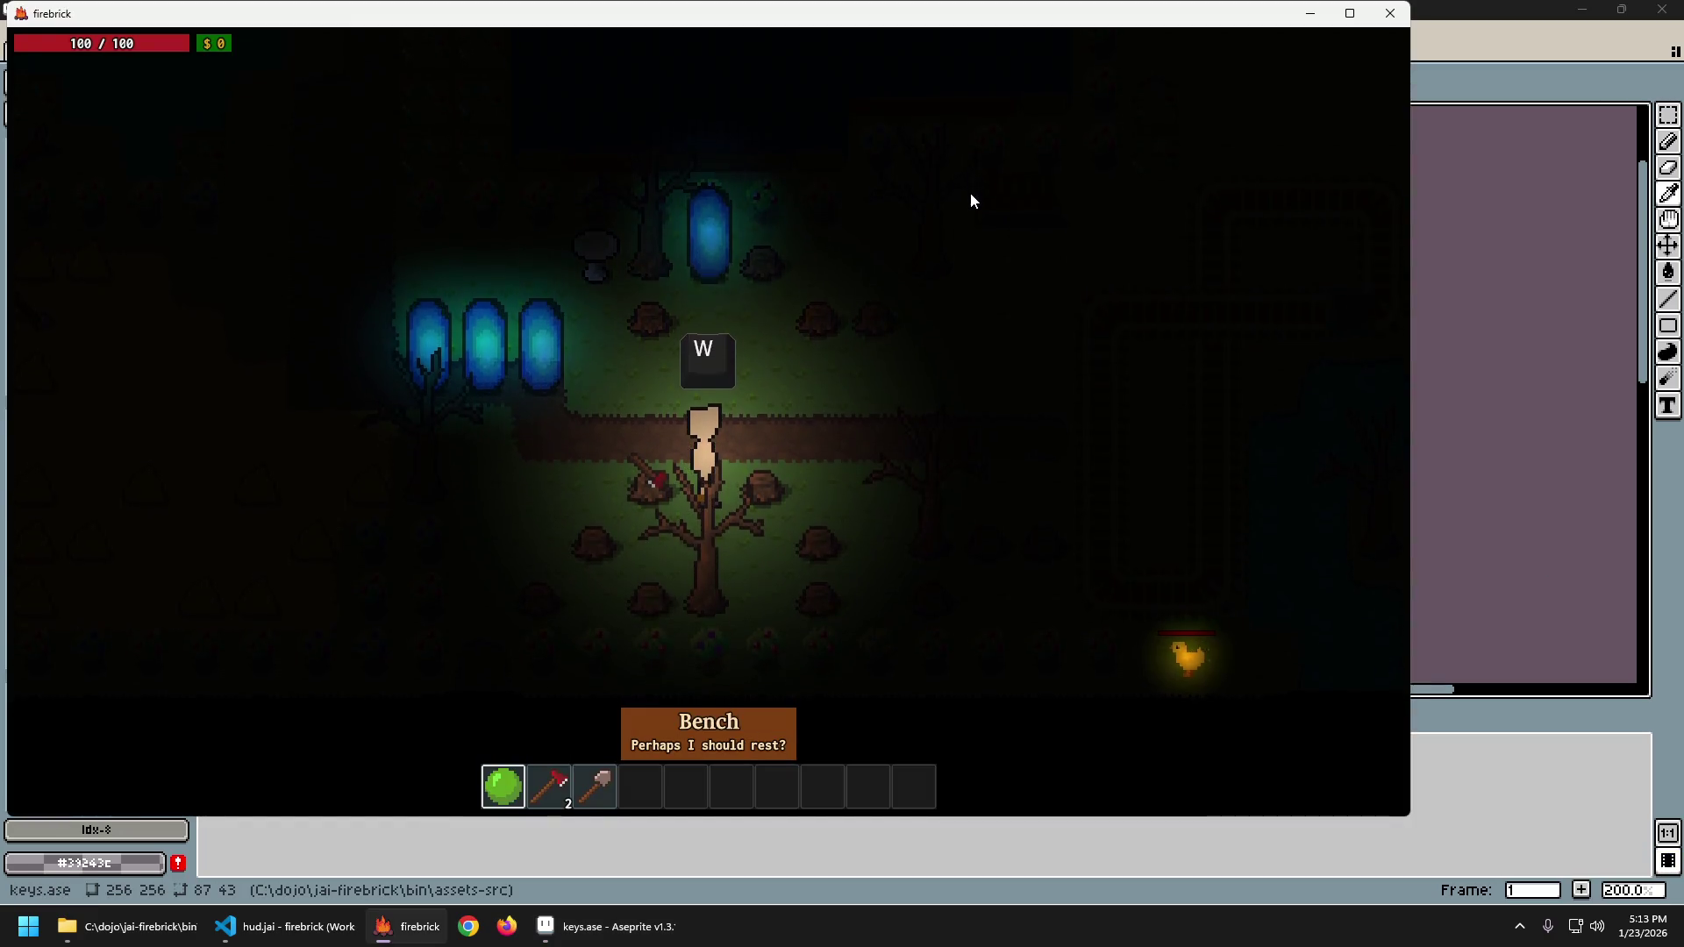
{"action": "key", "text": "d"}
{"action": "key", "text": "w"}
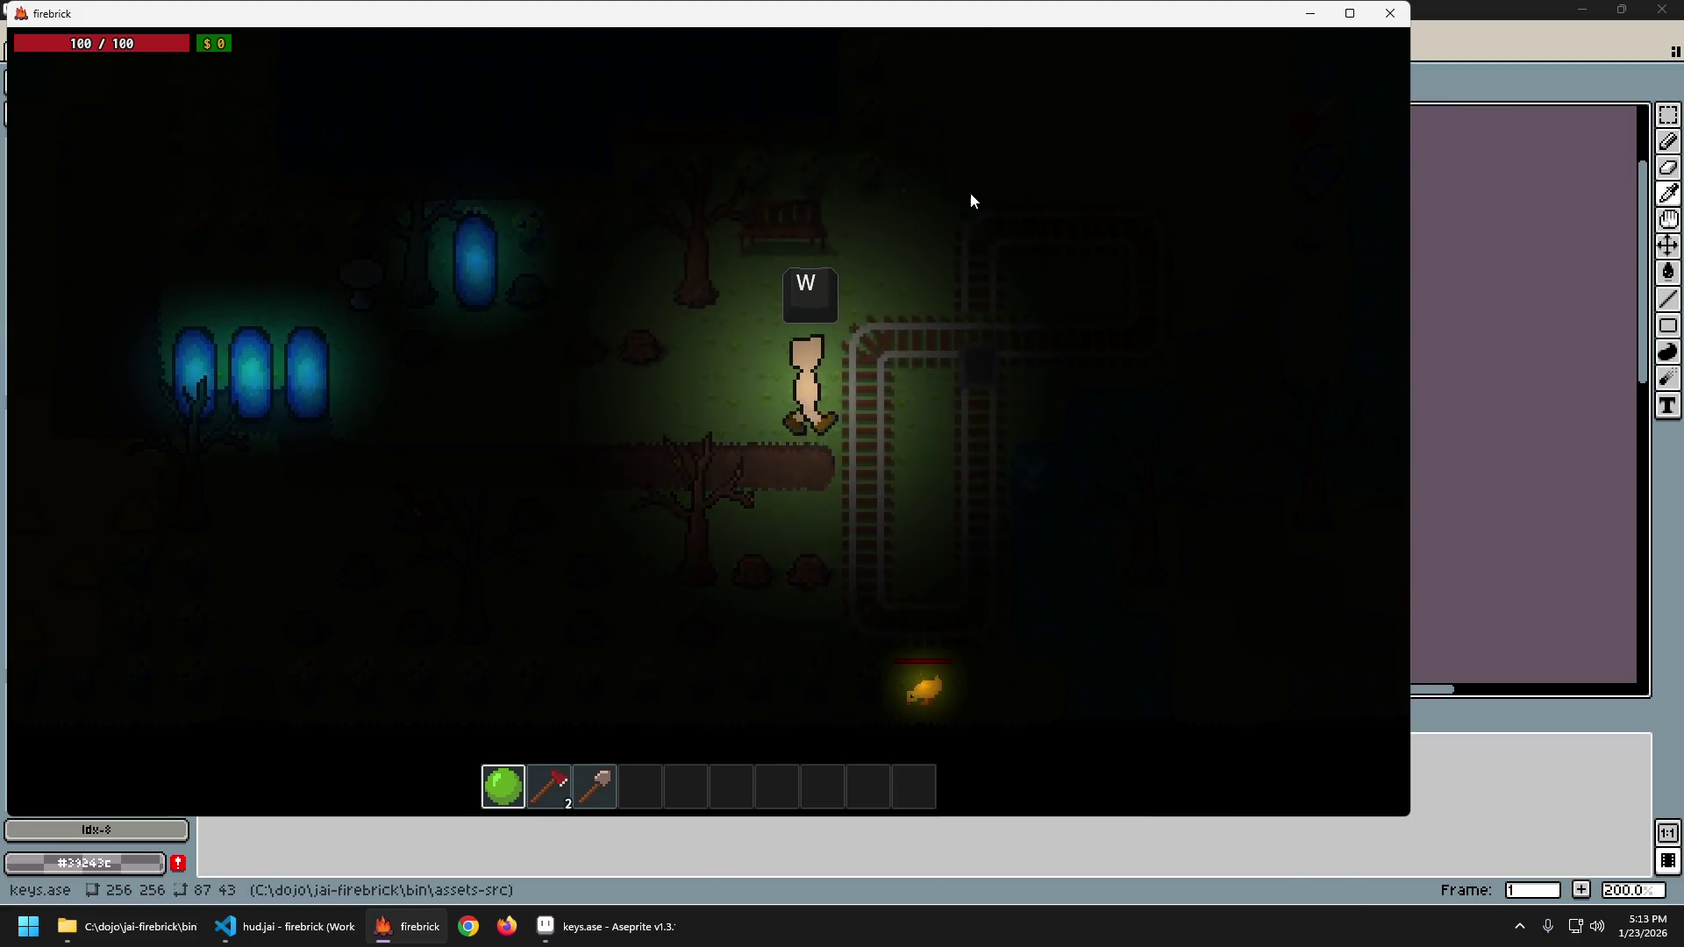
{"action": "key", "text": "w"}
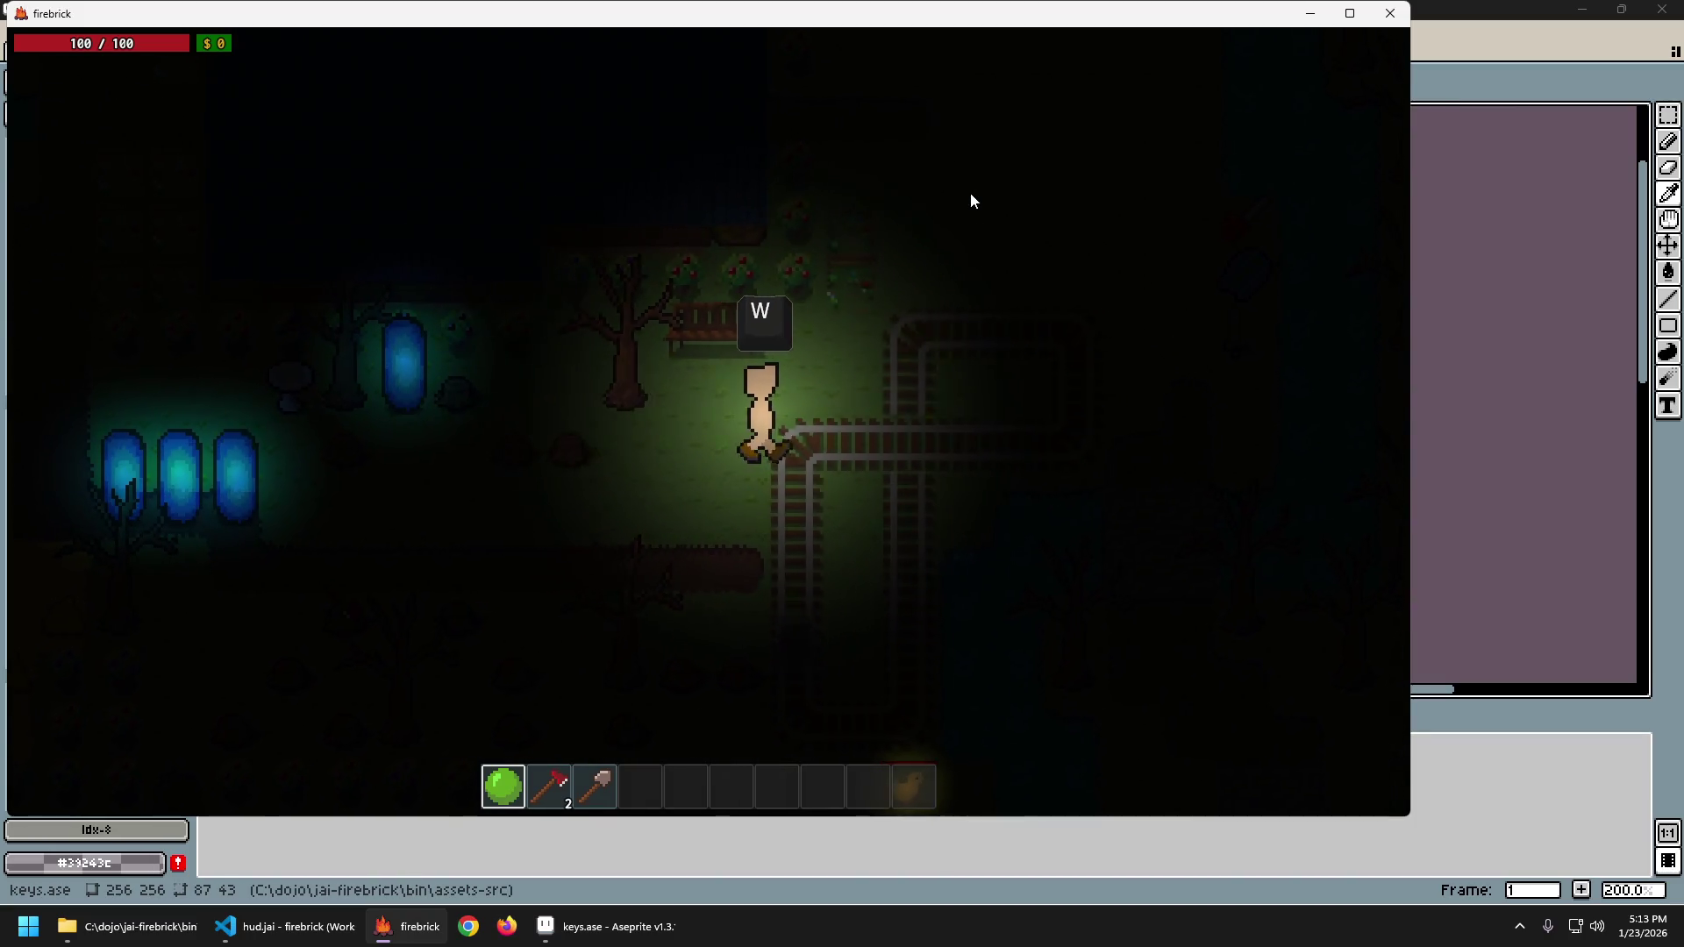